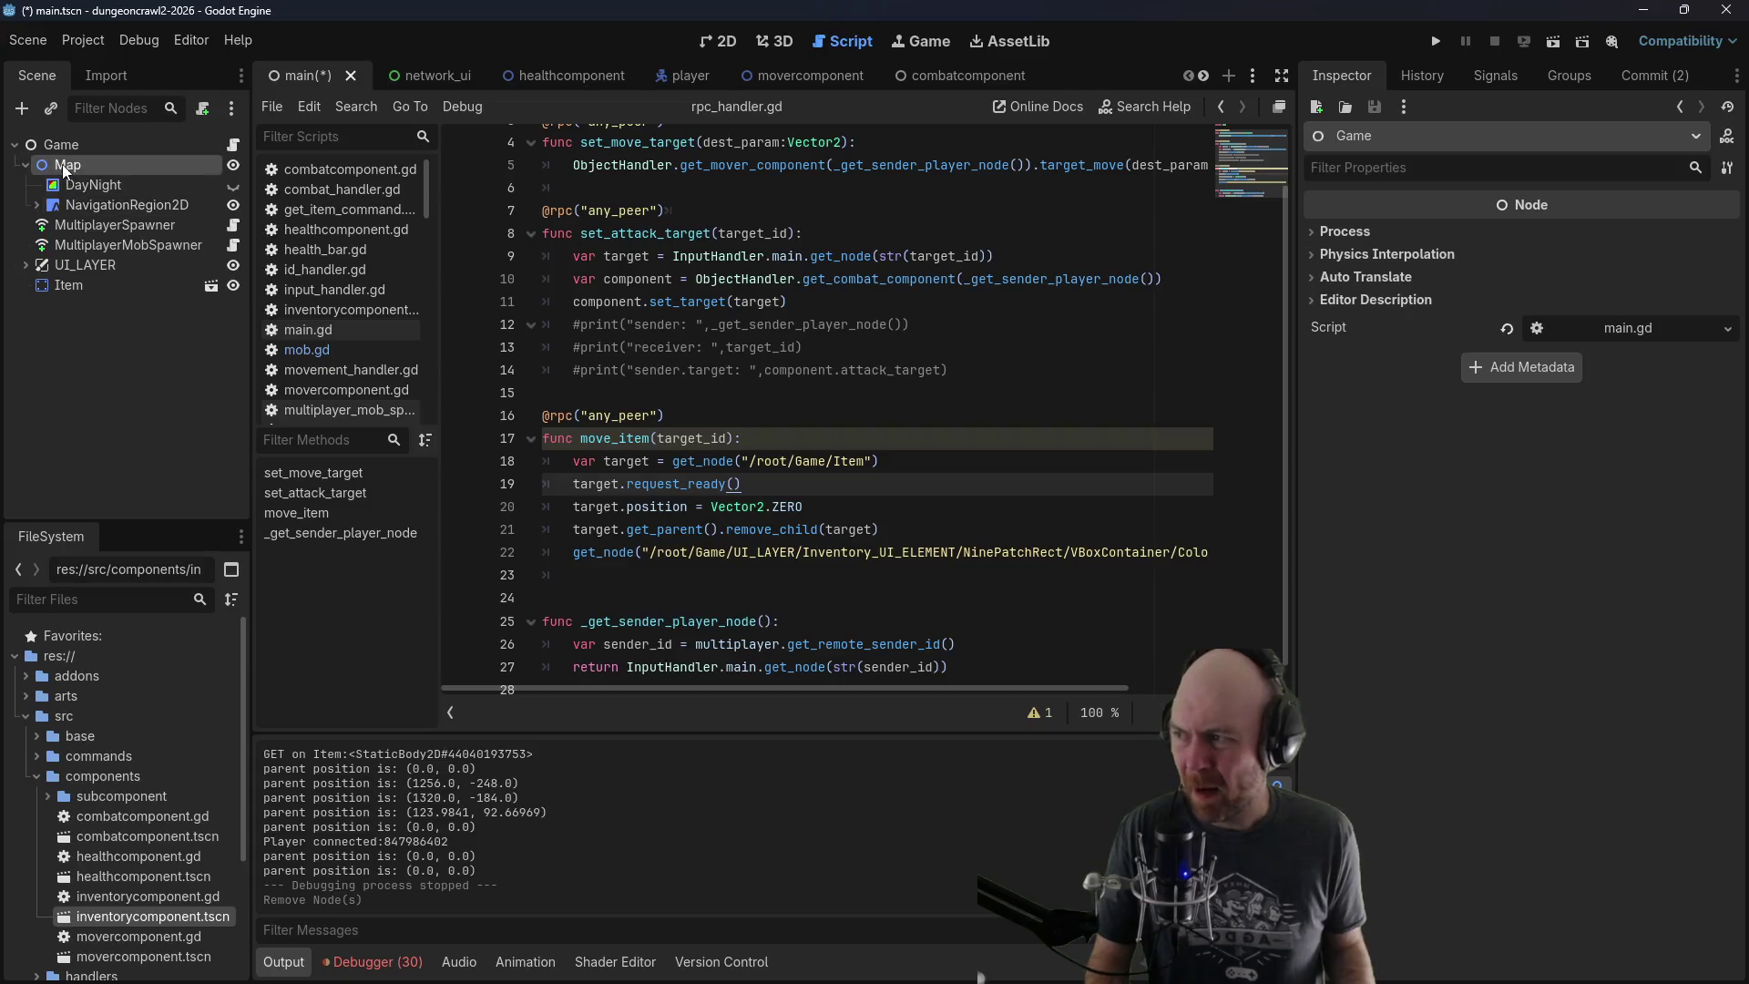
- Collapse the Map node's children in the Scene tree, then switch to the Basic Plan notes
click(62, 164)
click(20, 164)
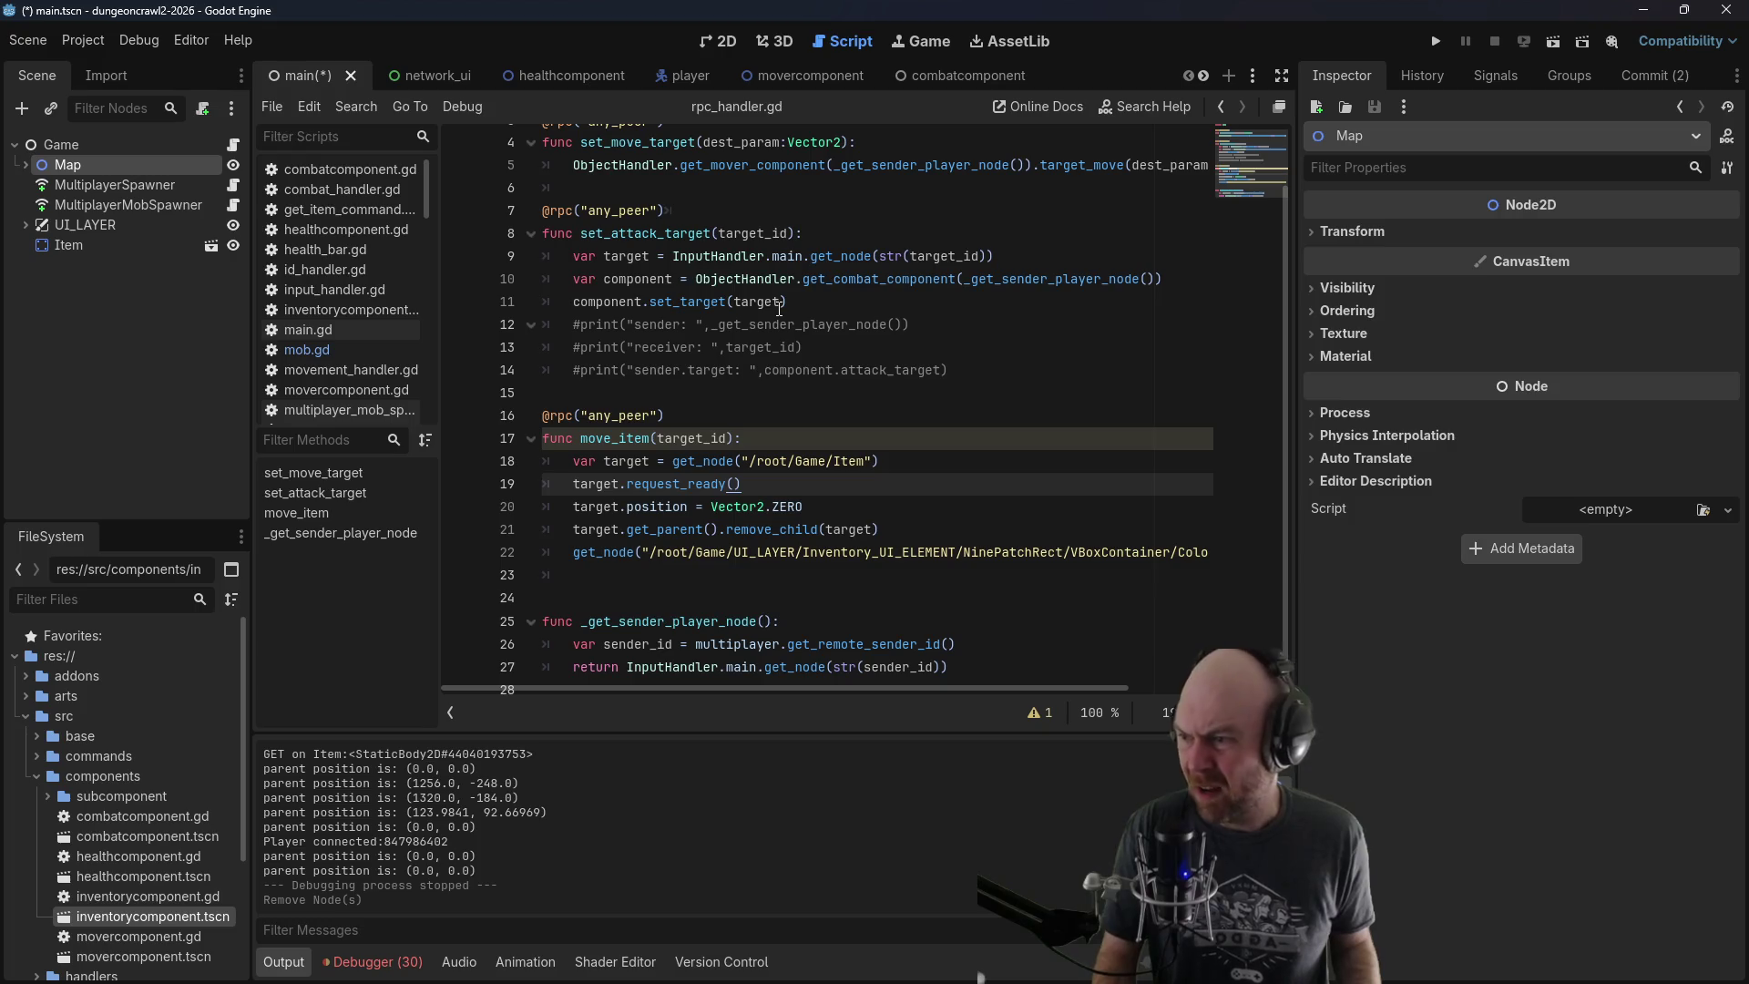
click(779, 304)
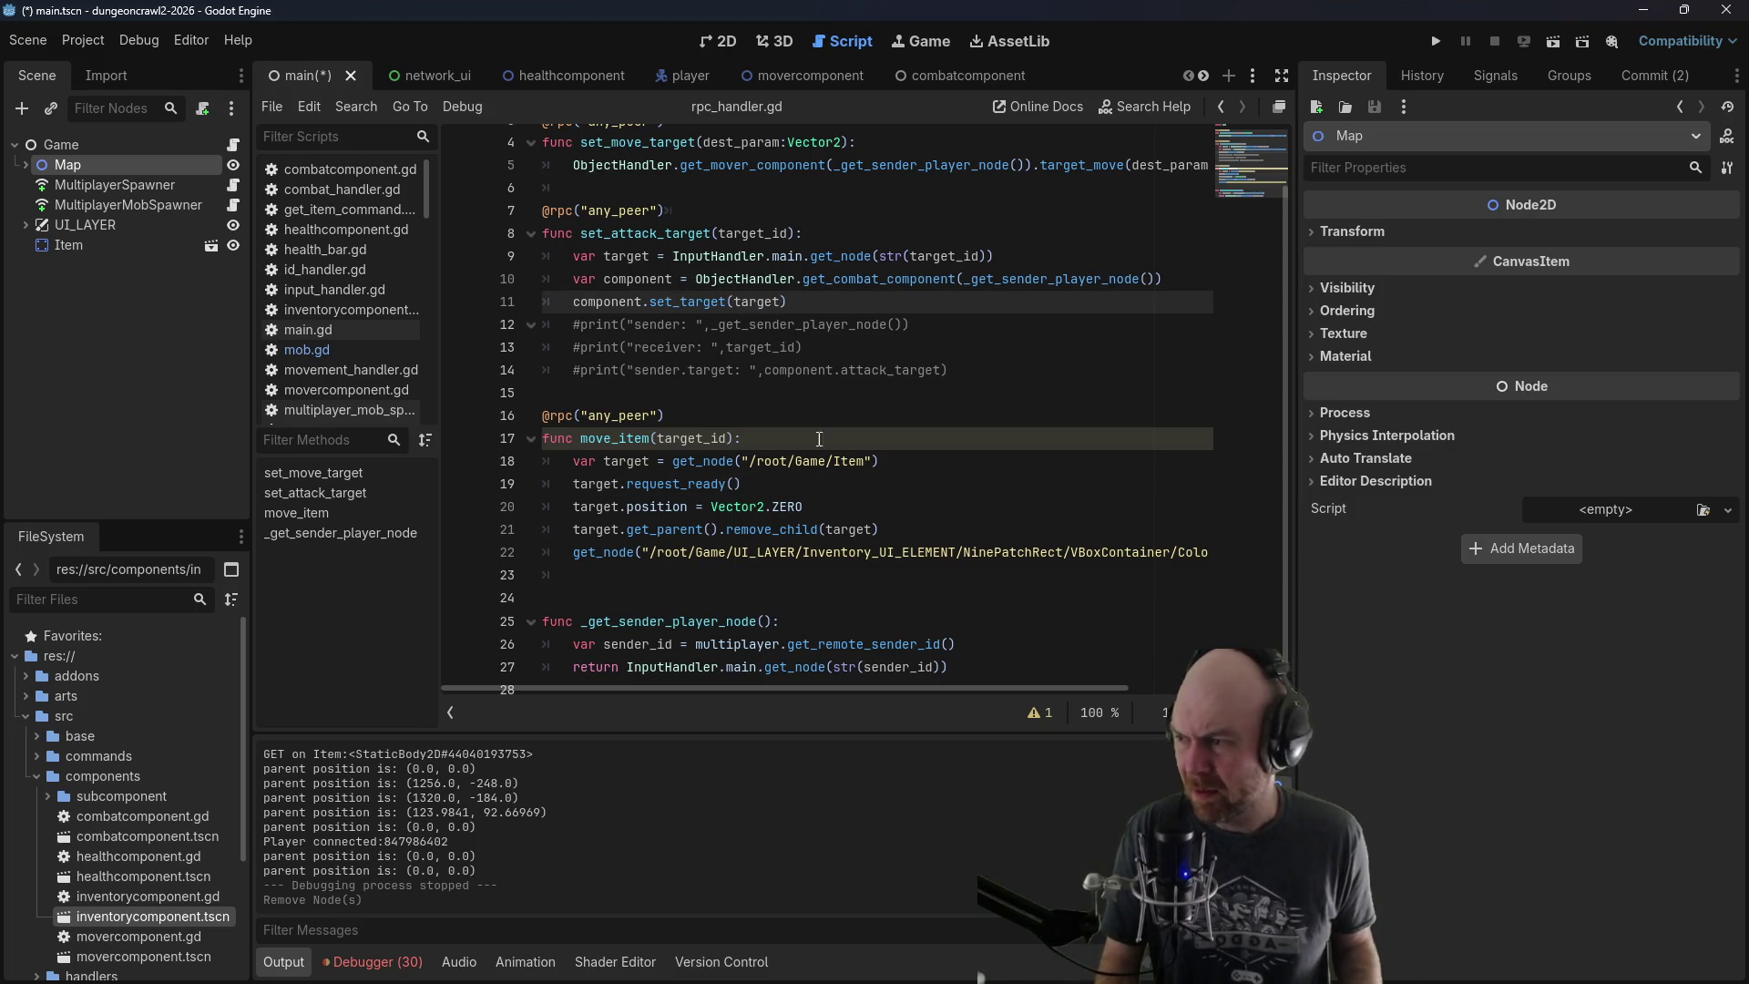
key(alt+Tab)
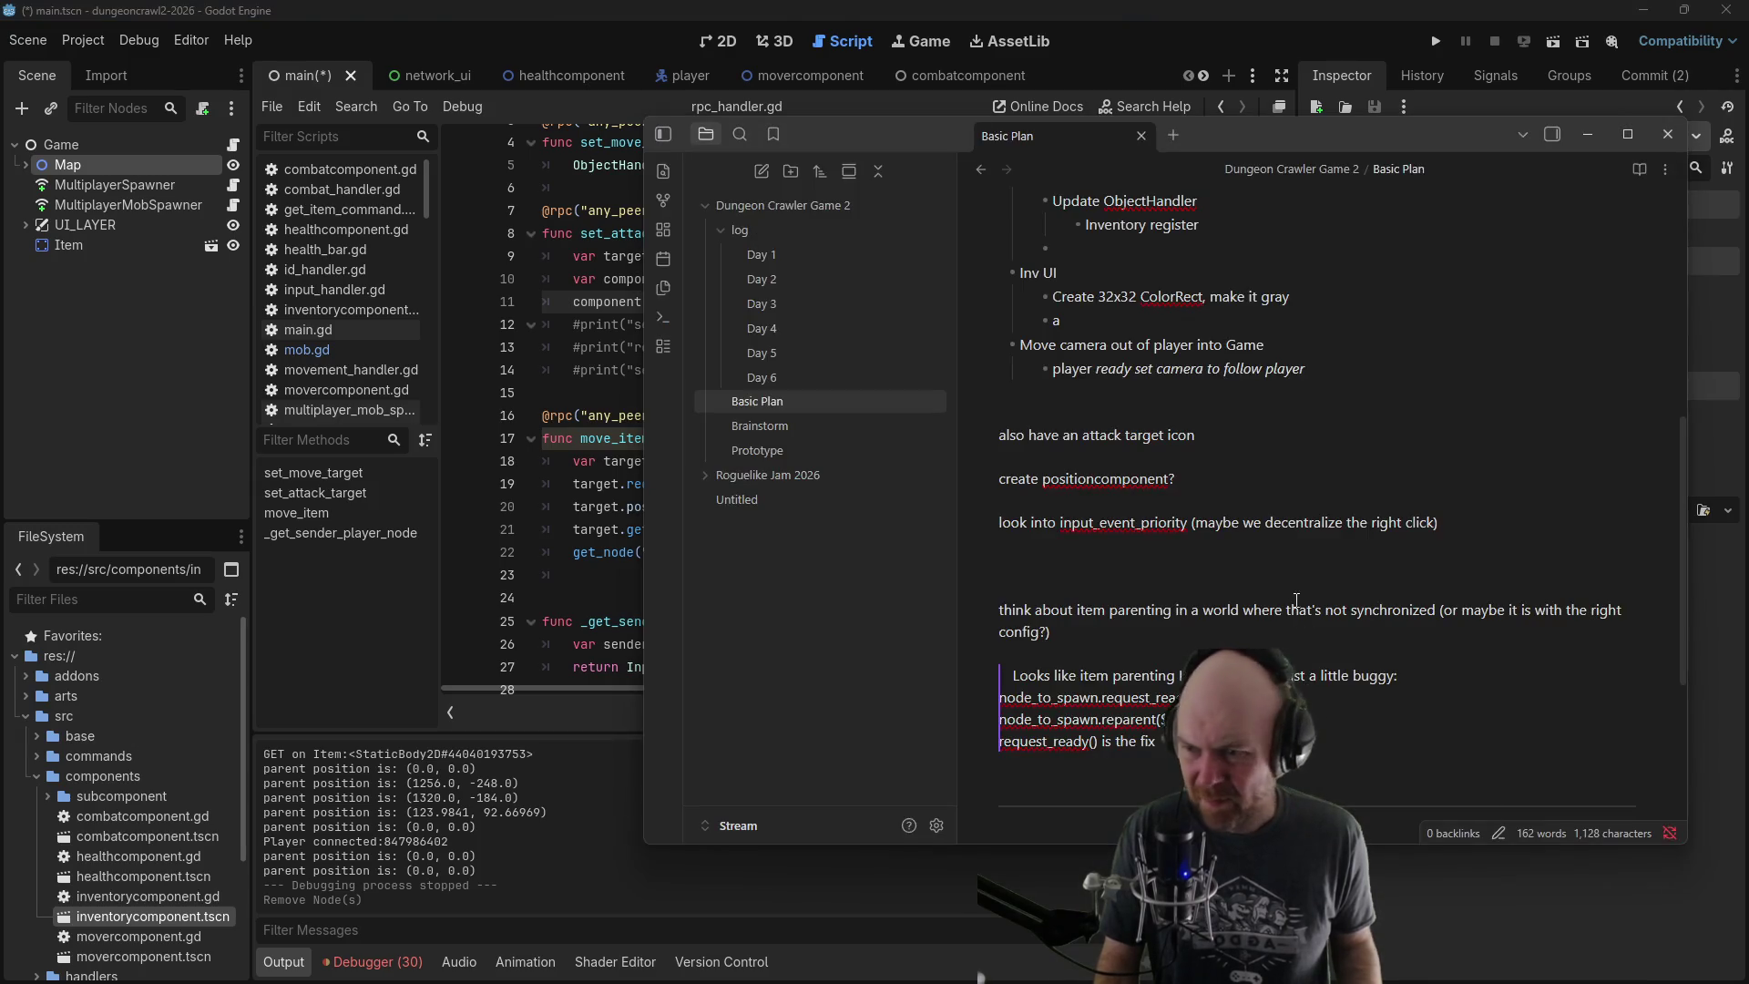
- Select the first TODO line (switch input handler to _unhandled_input), then run the Godot project
scroll(1155, 439, up, 5)
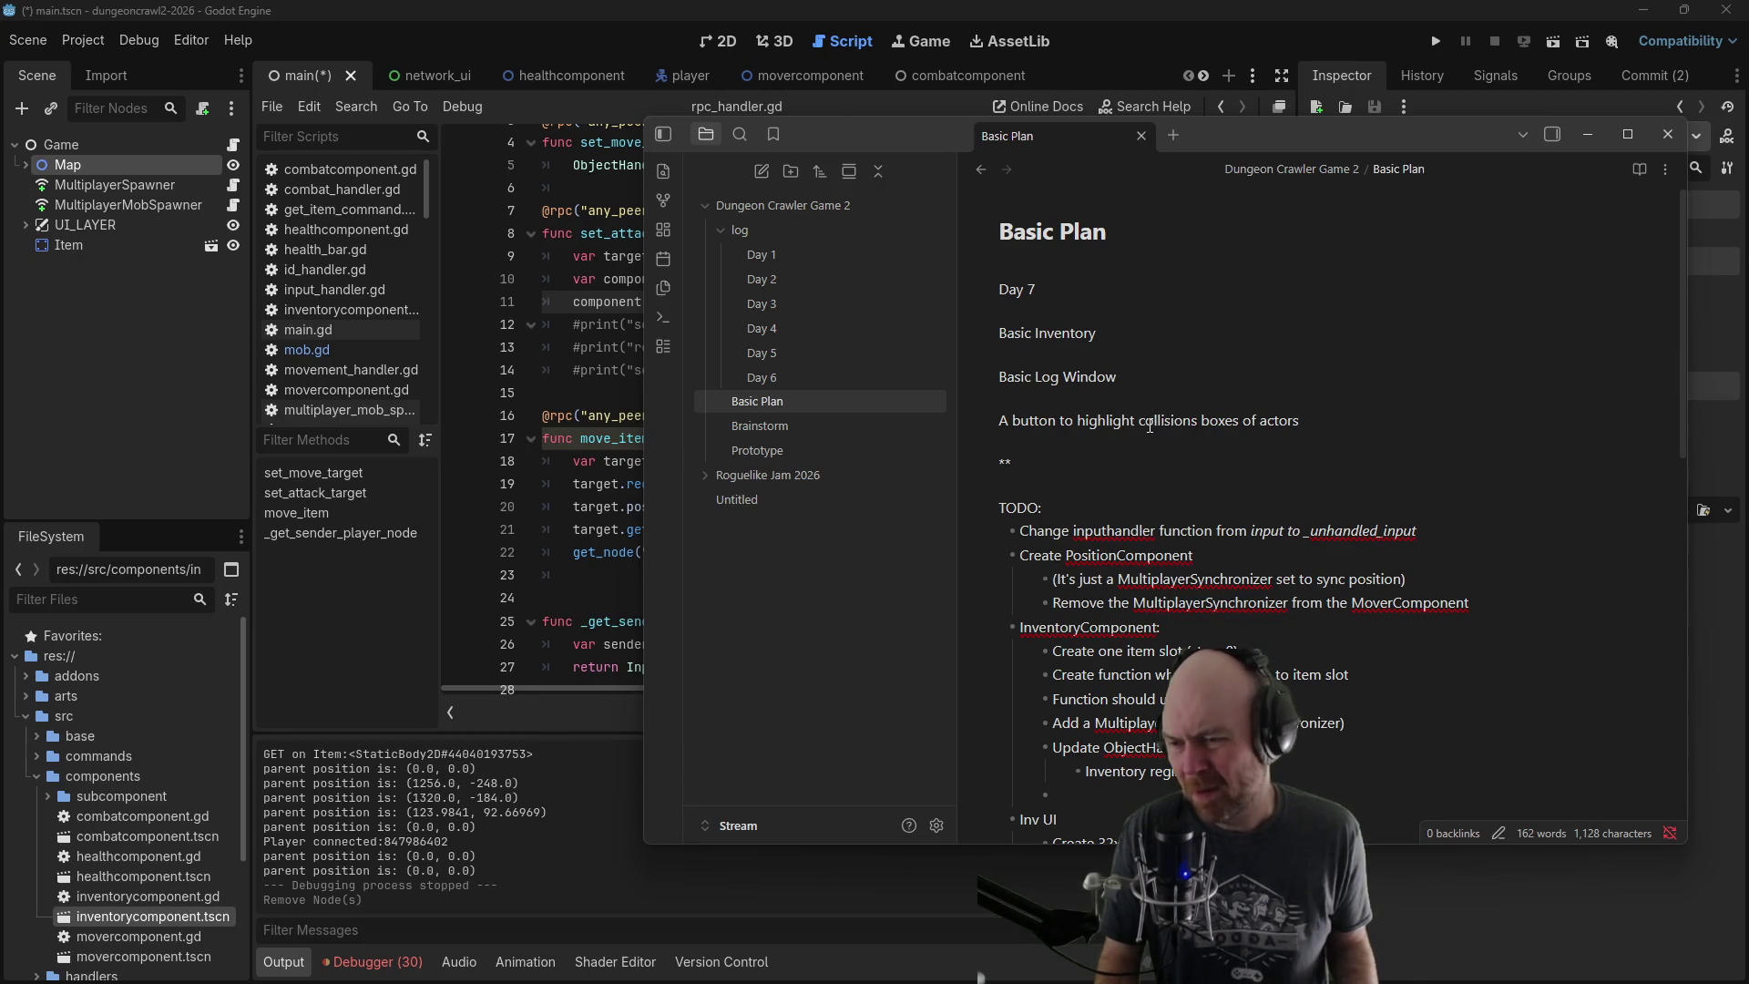
scroll(1149, 426, down, 3)
drag(1021, 349, 1422, 348)
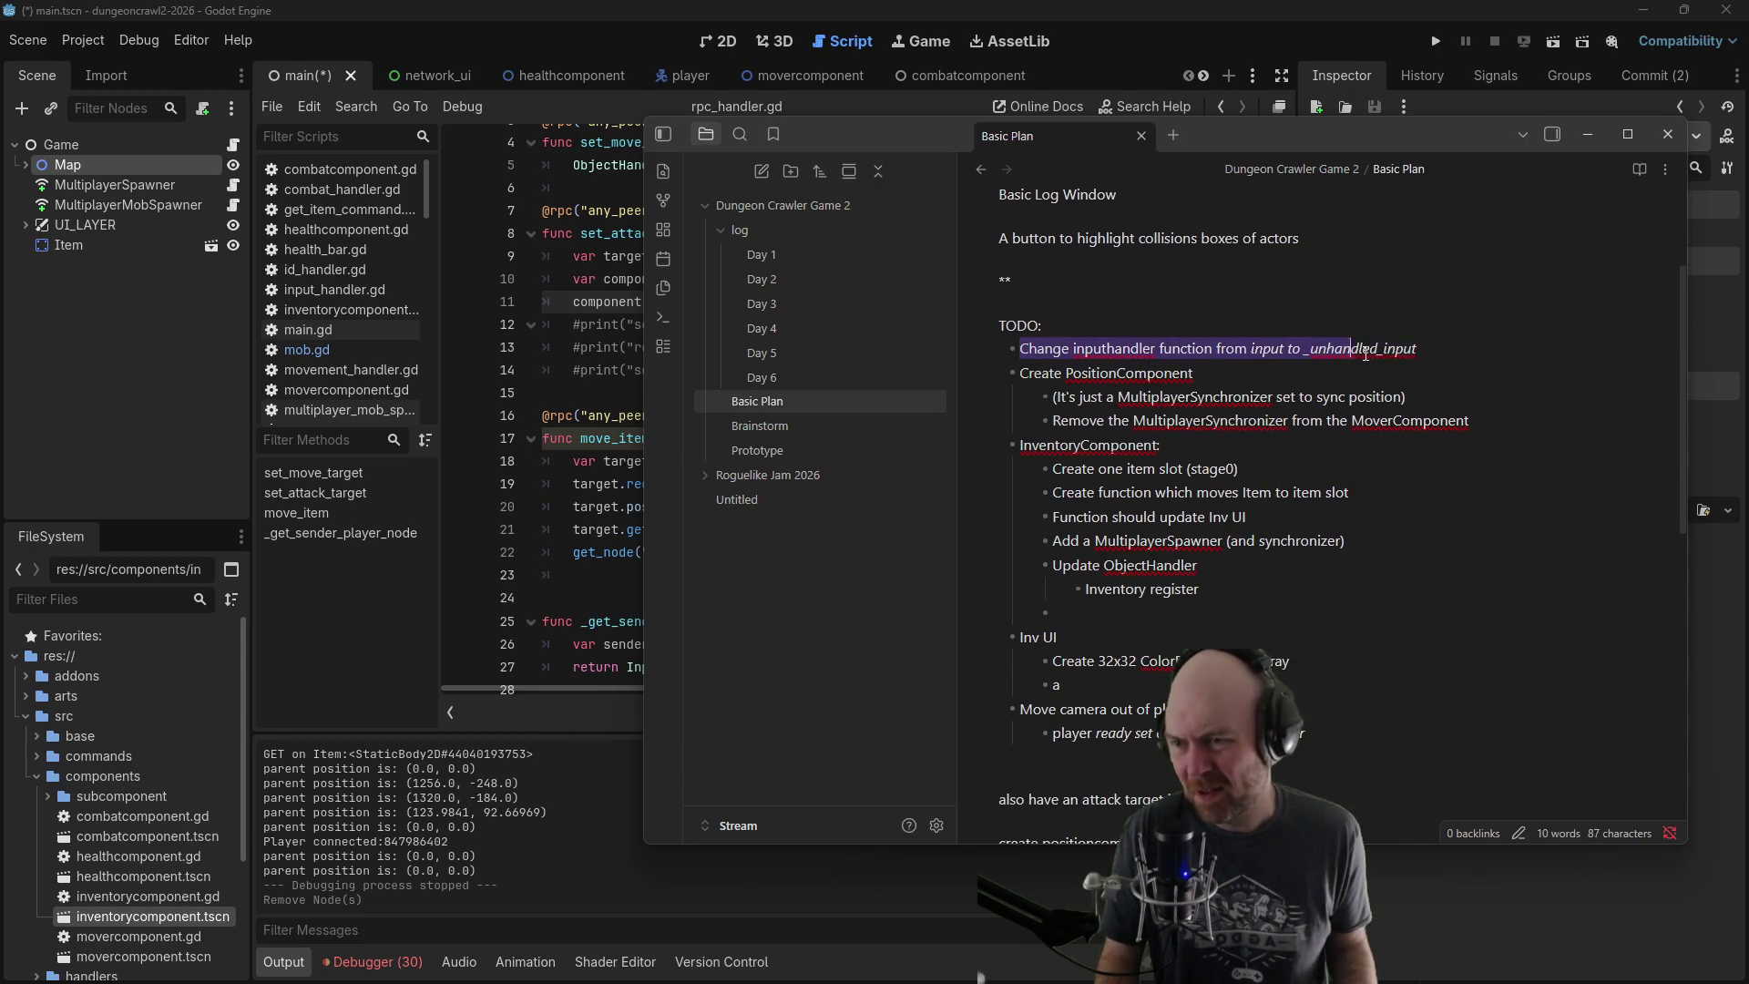
click(551, 321)
click(1436, 41)
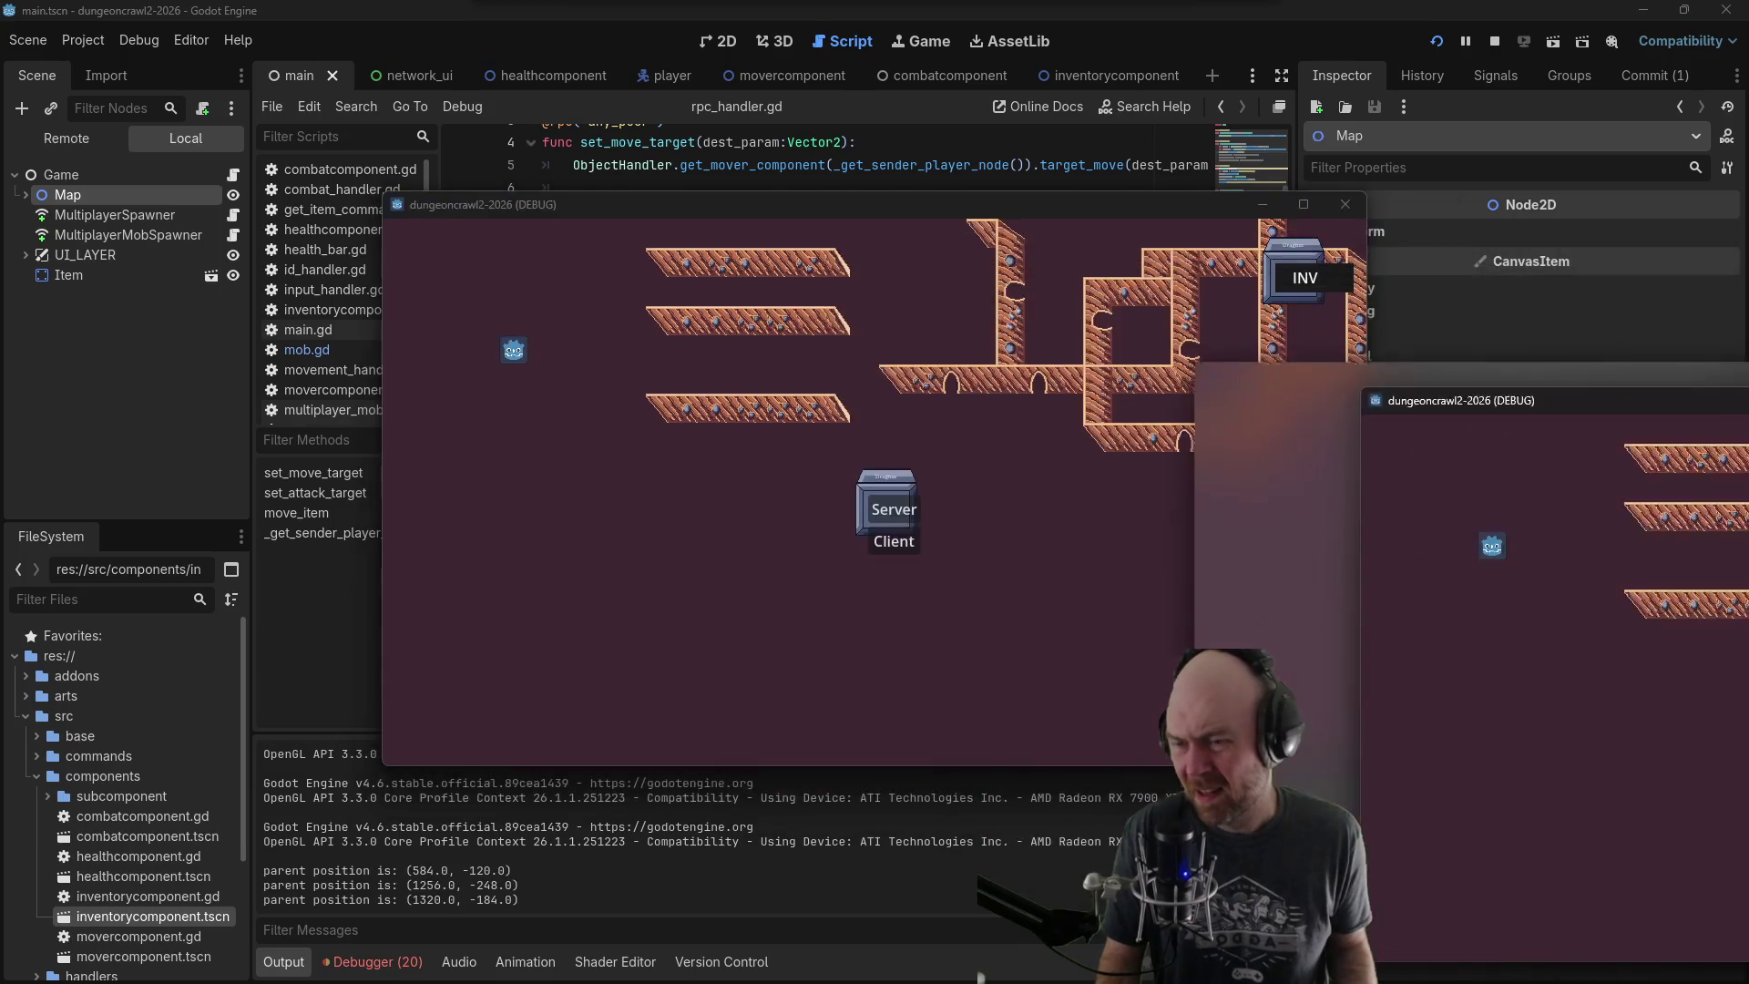
- Join as Client, move the player to a new spot, close the game, then open input_handler.gd
click(892, 541)
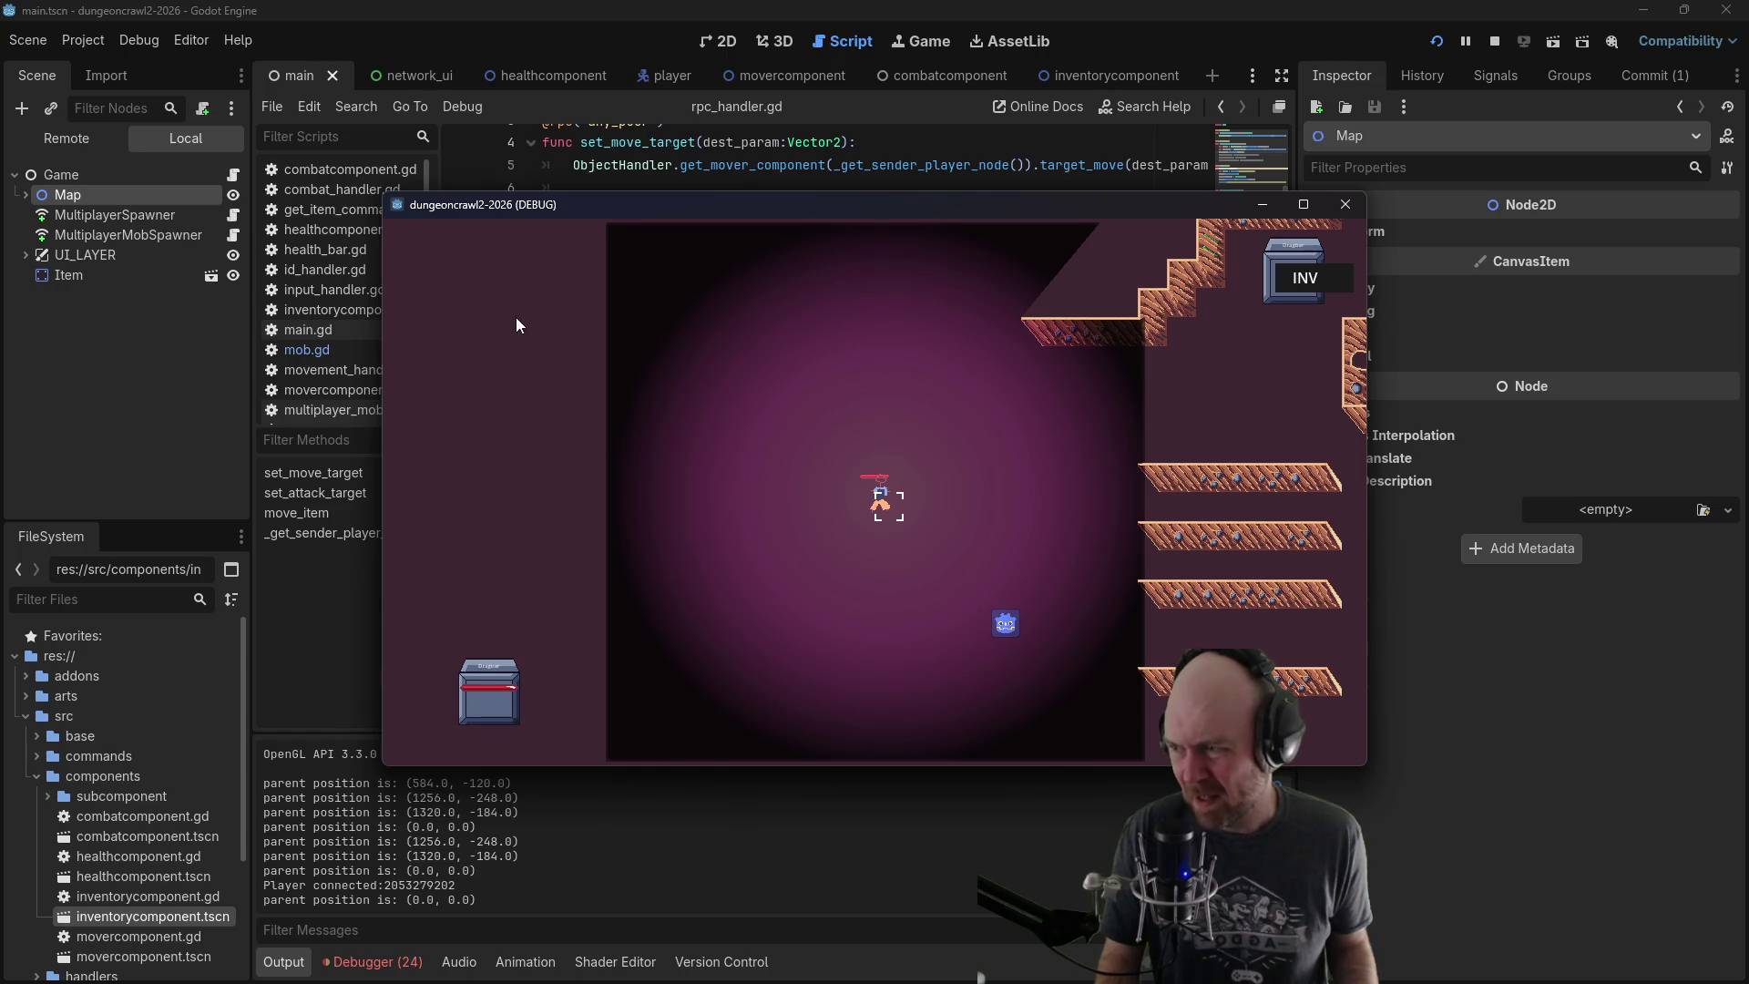
click(493, 667)
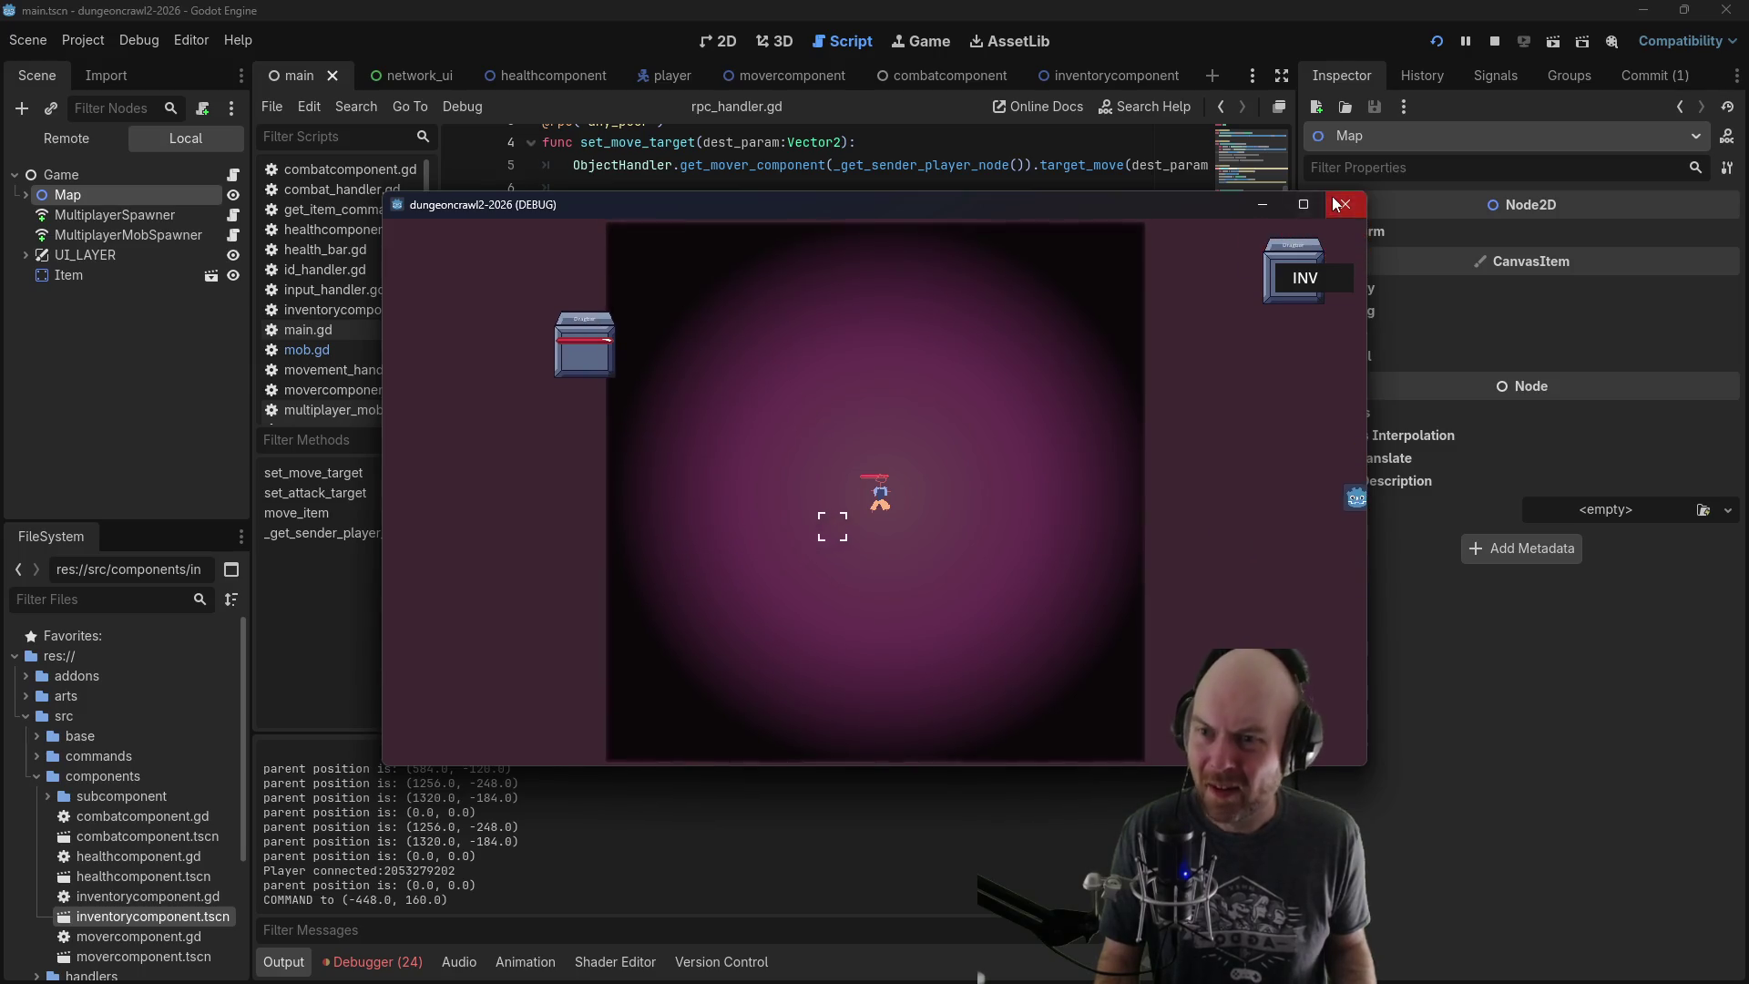
click(1494, 43)
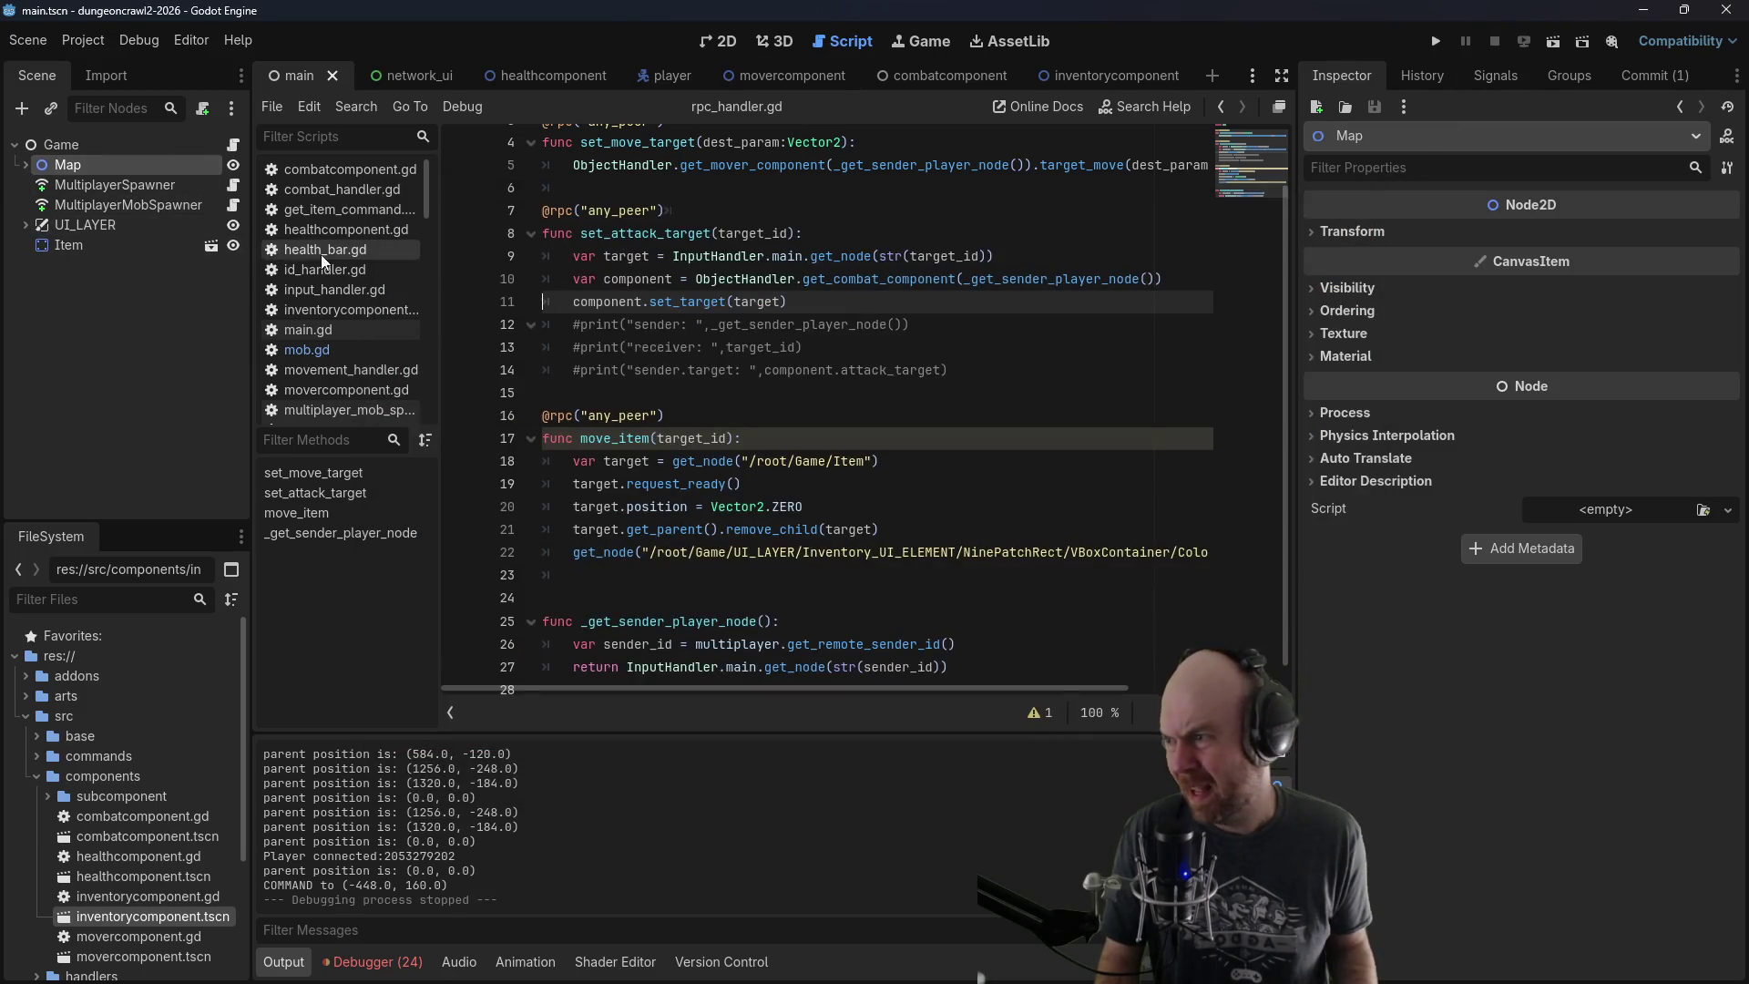
click(342, 290)
- Rename func _input to _unhandled_input in input_handler.gd, save, and run the project again
click(724, 256)
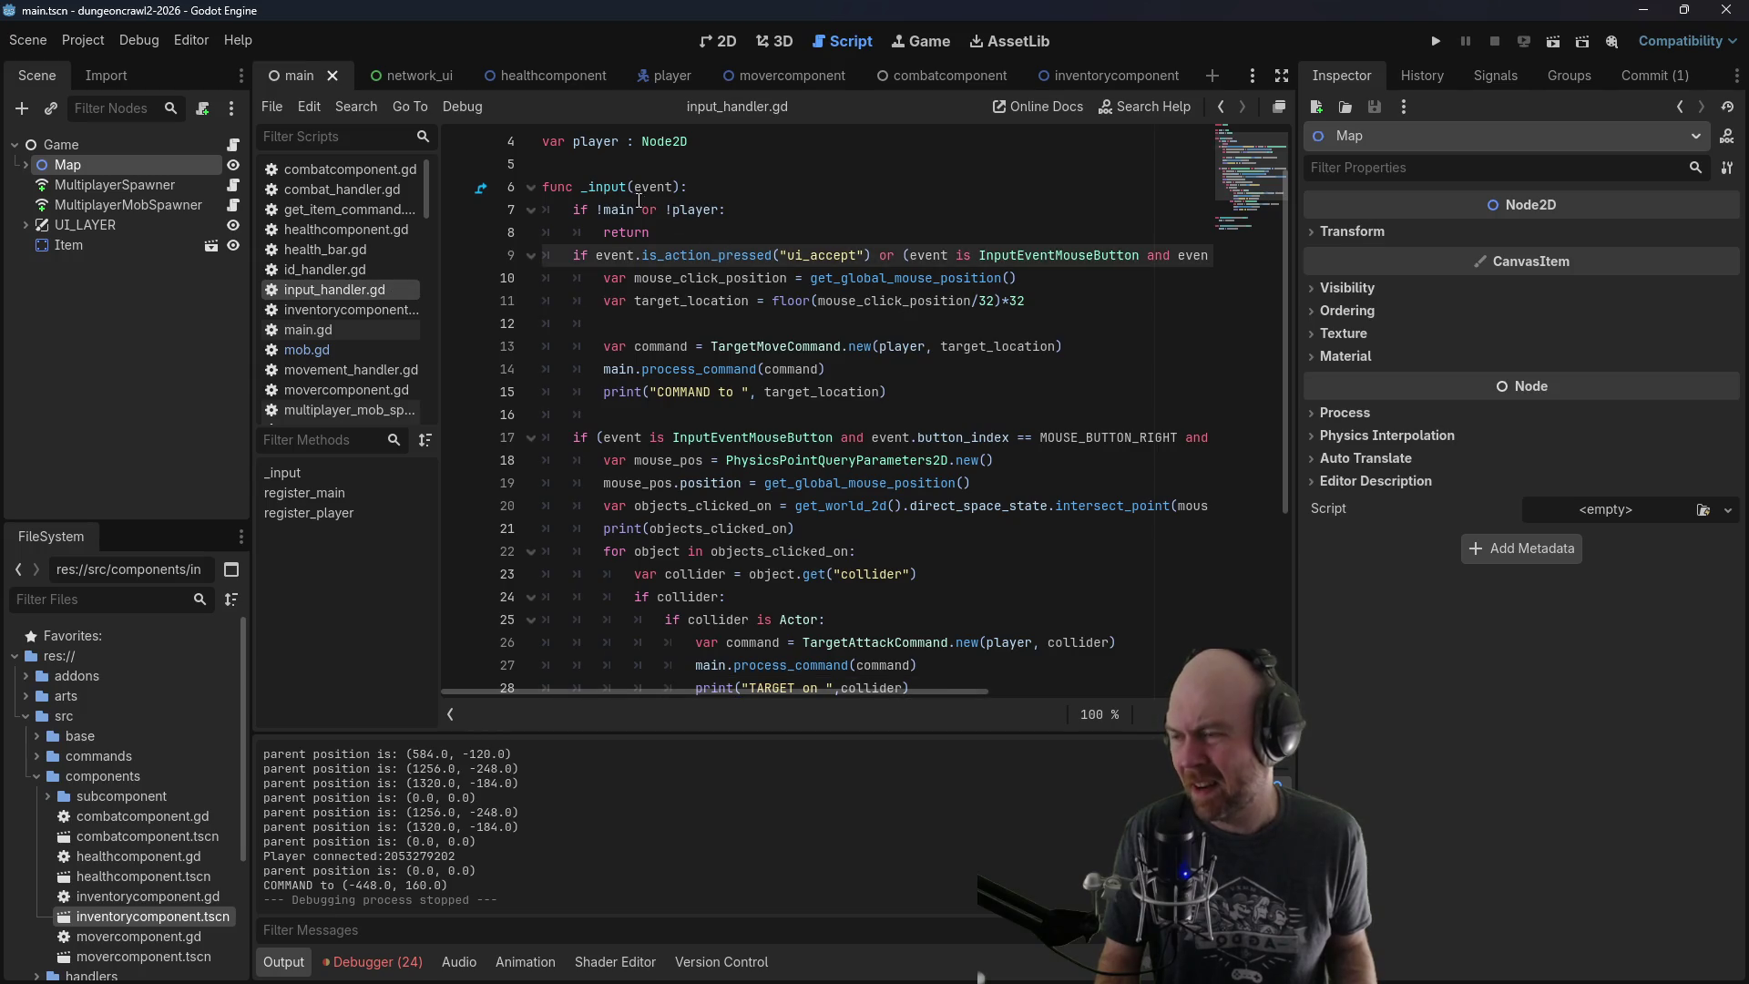
click(588, 188)
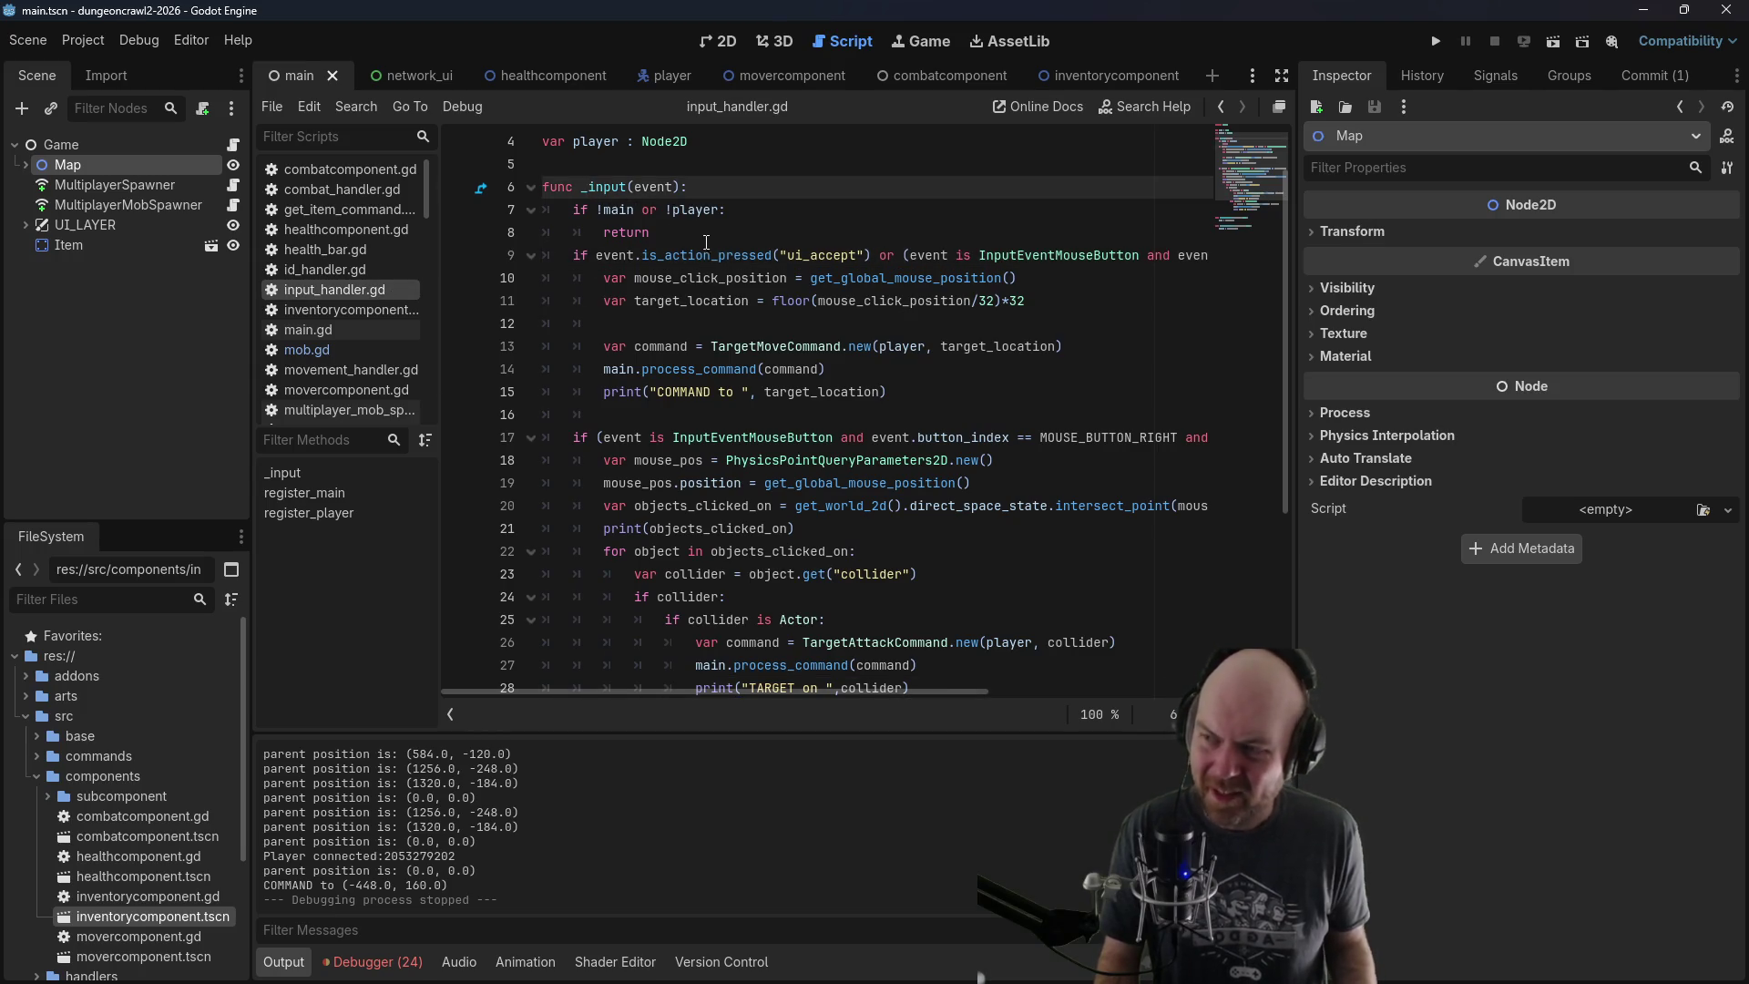
mouse_move(694, 252)
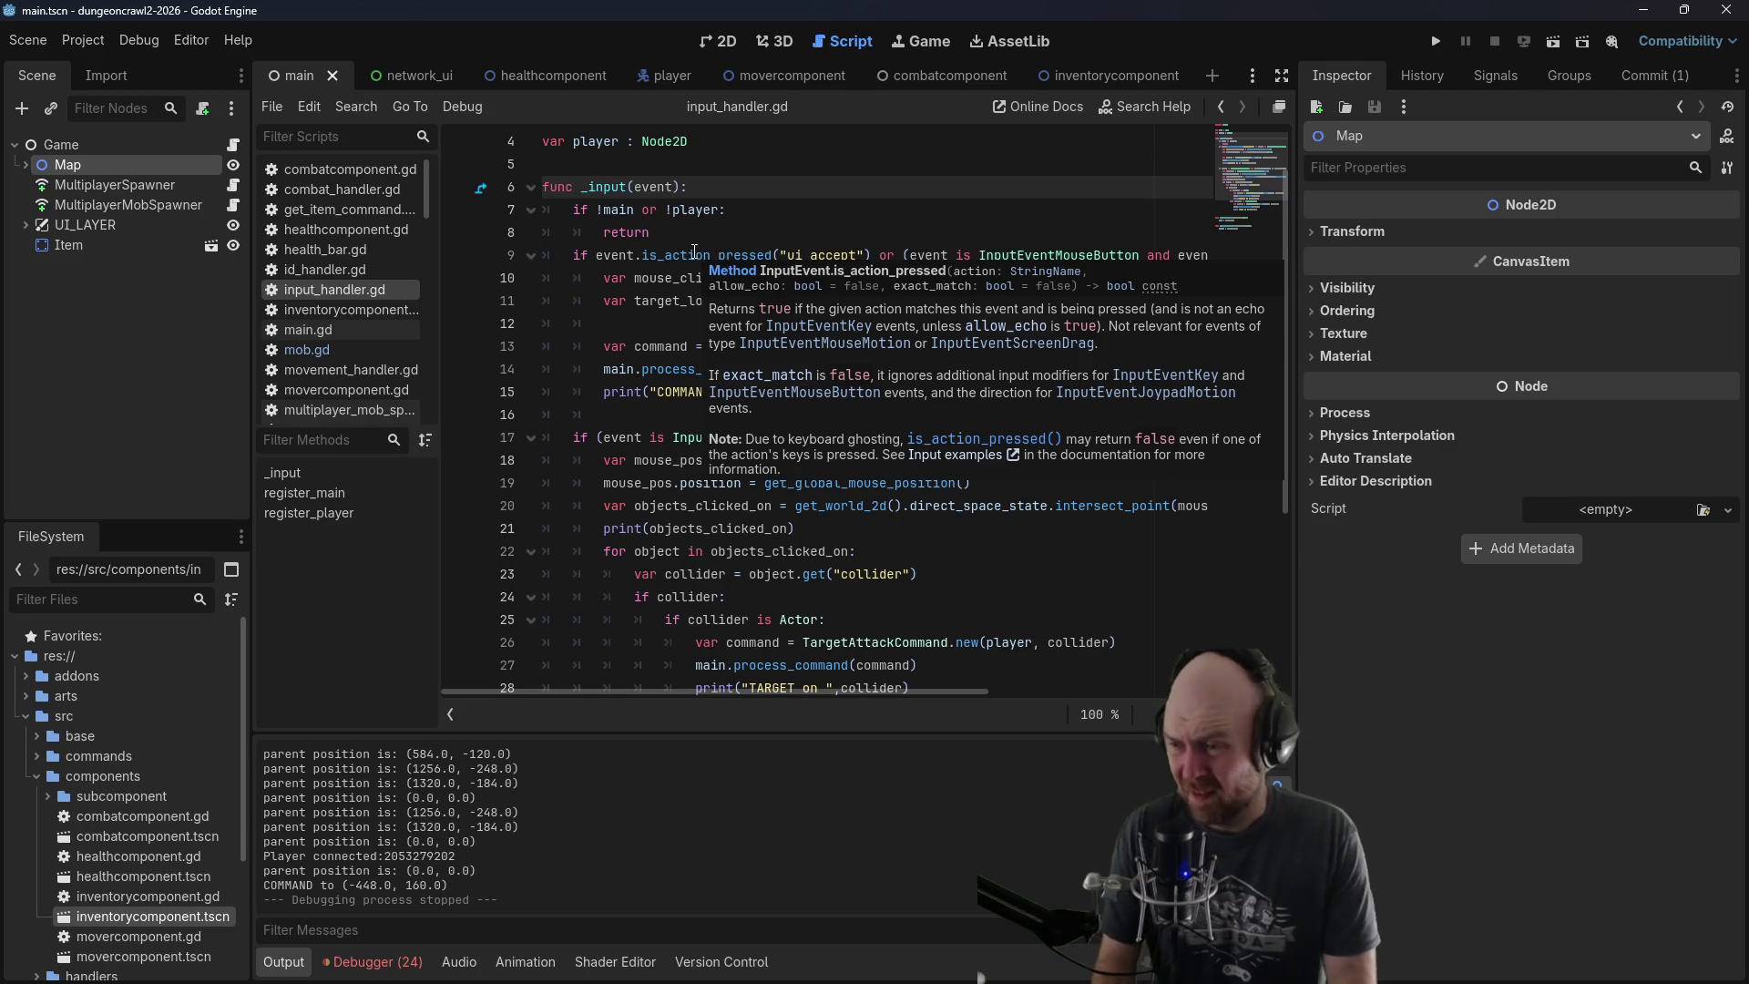
text(unhandle)
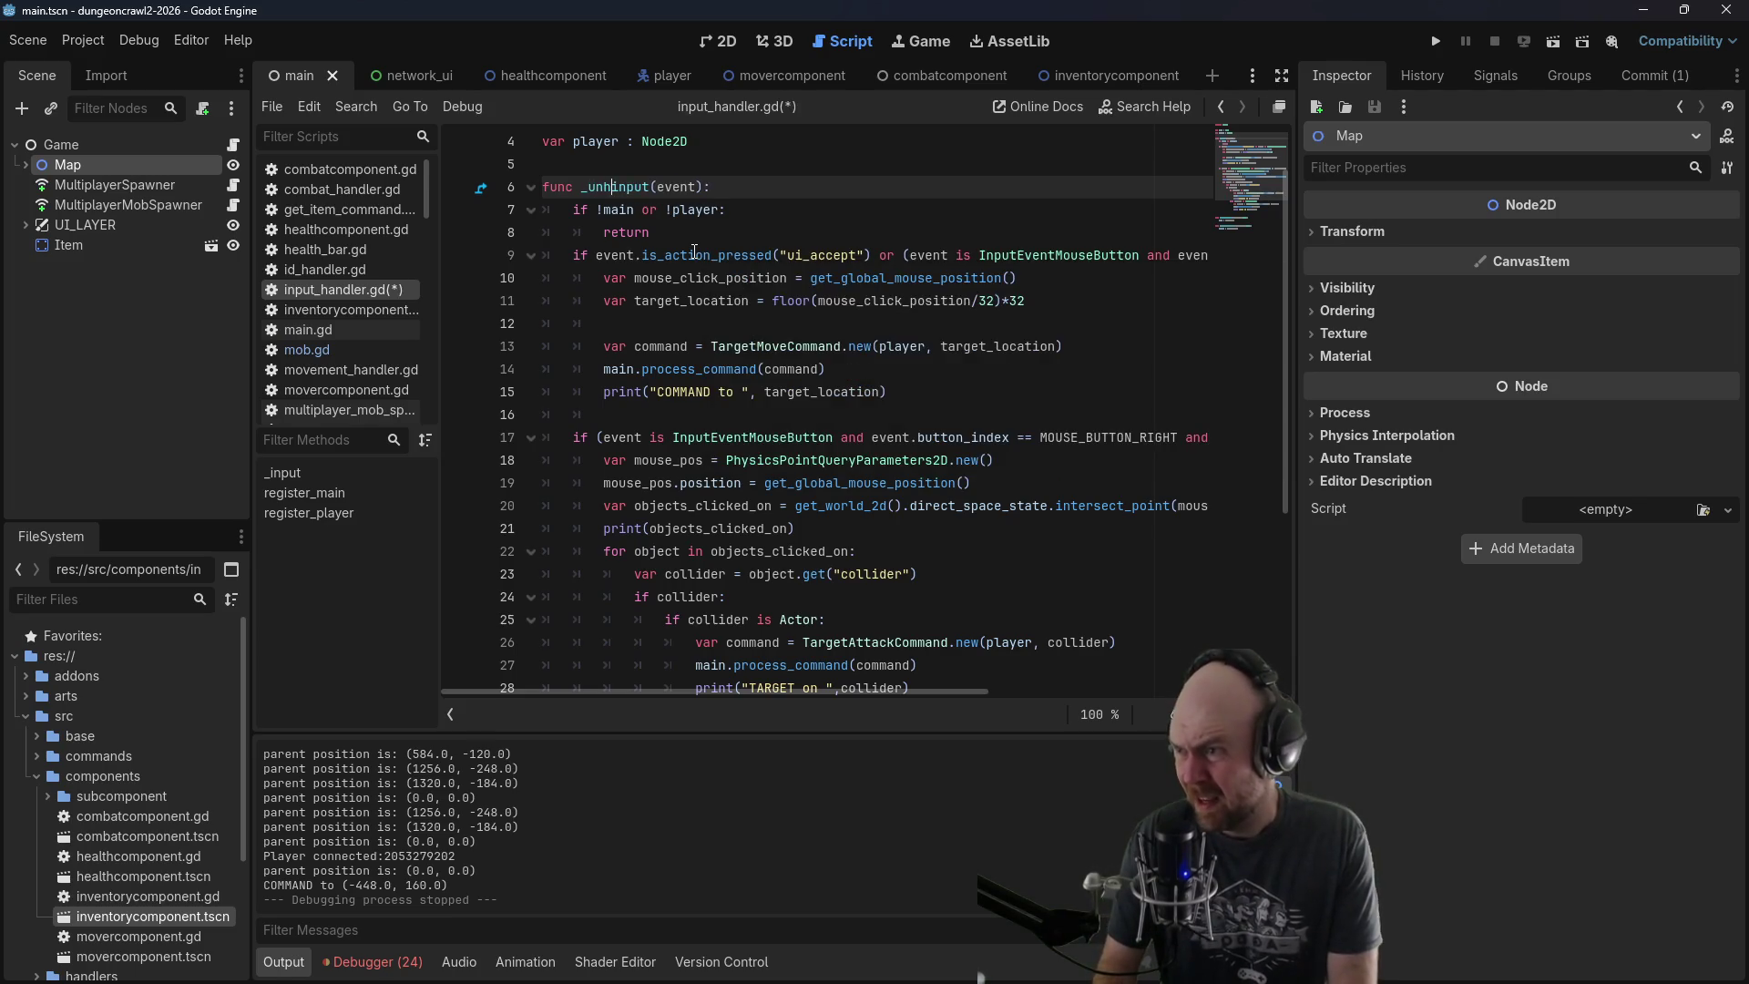
text(d_)
key(ctrl+s)
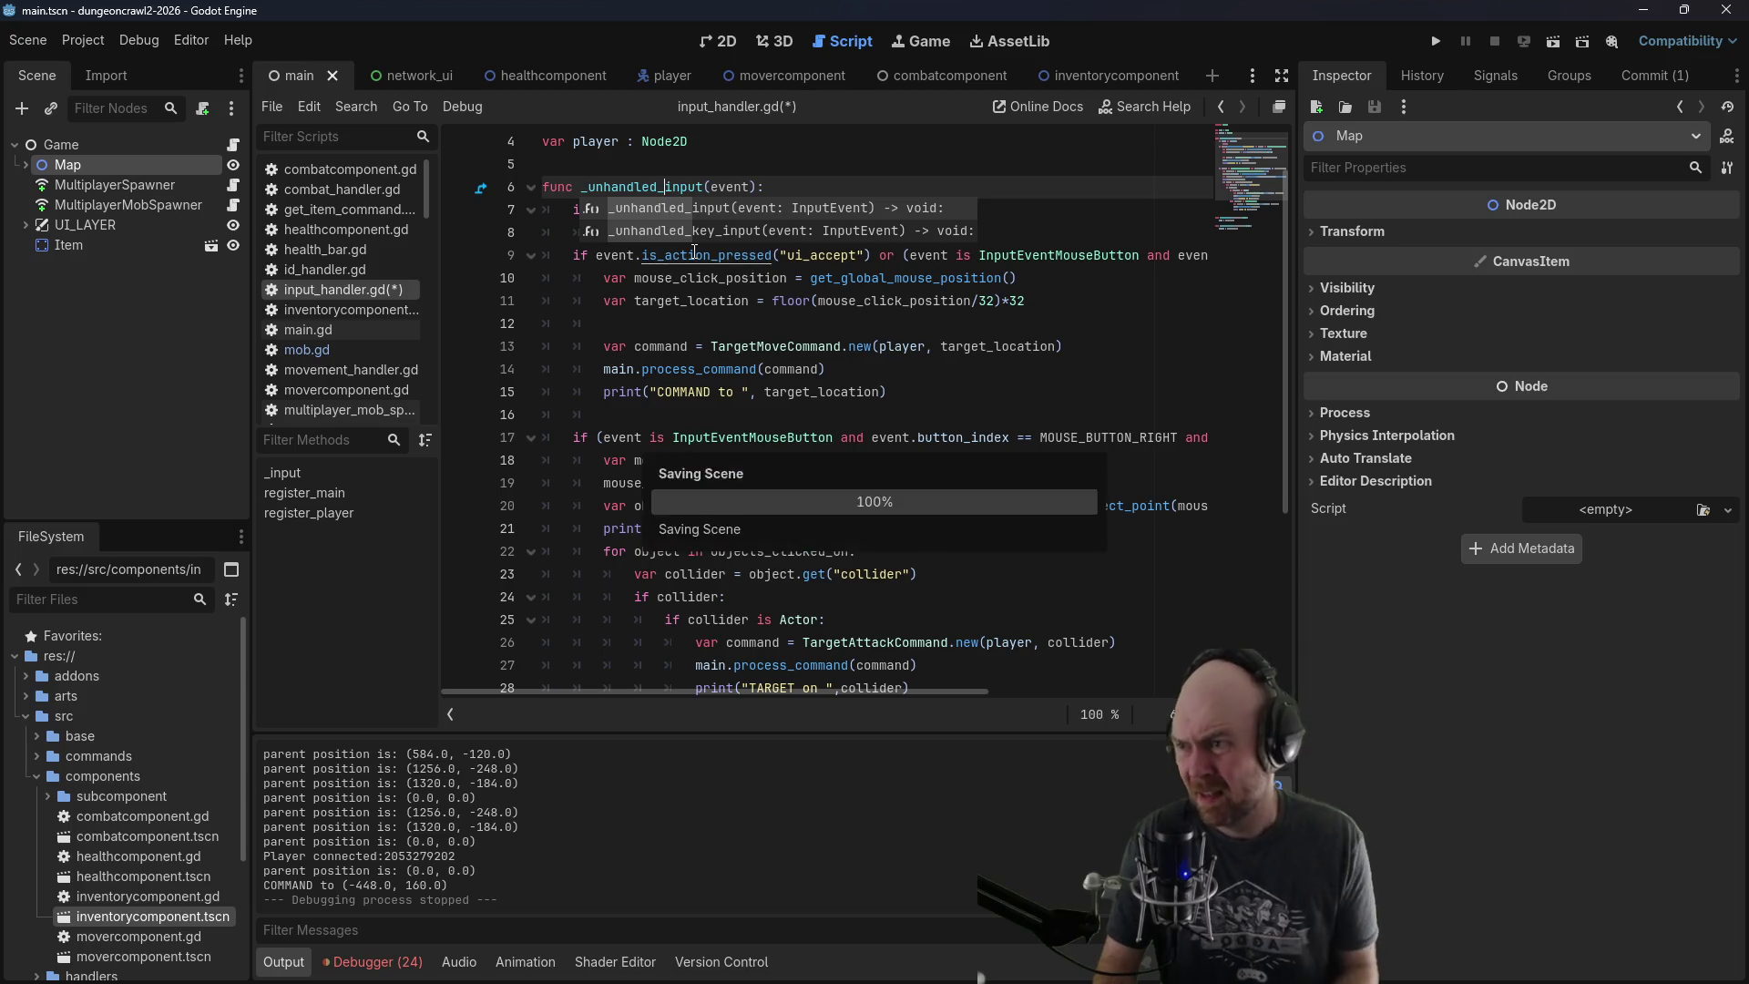
click(794, 274)
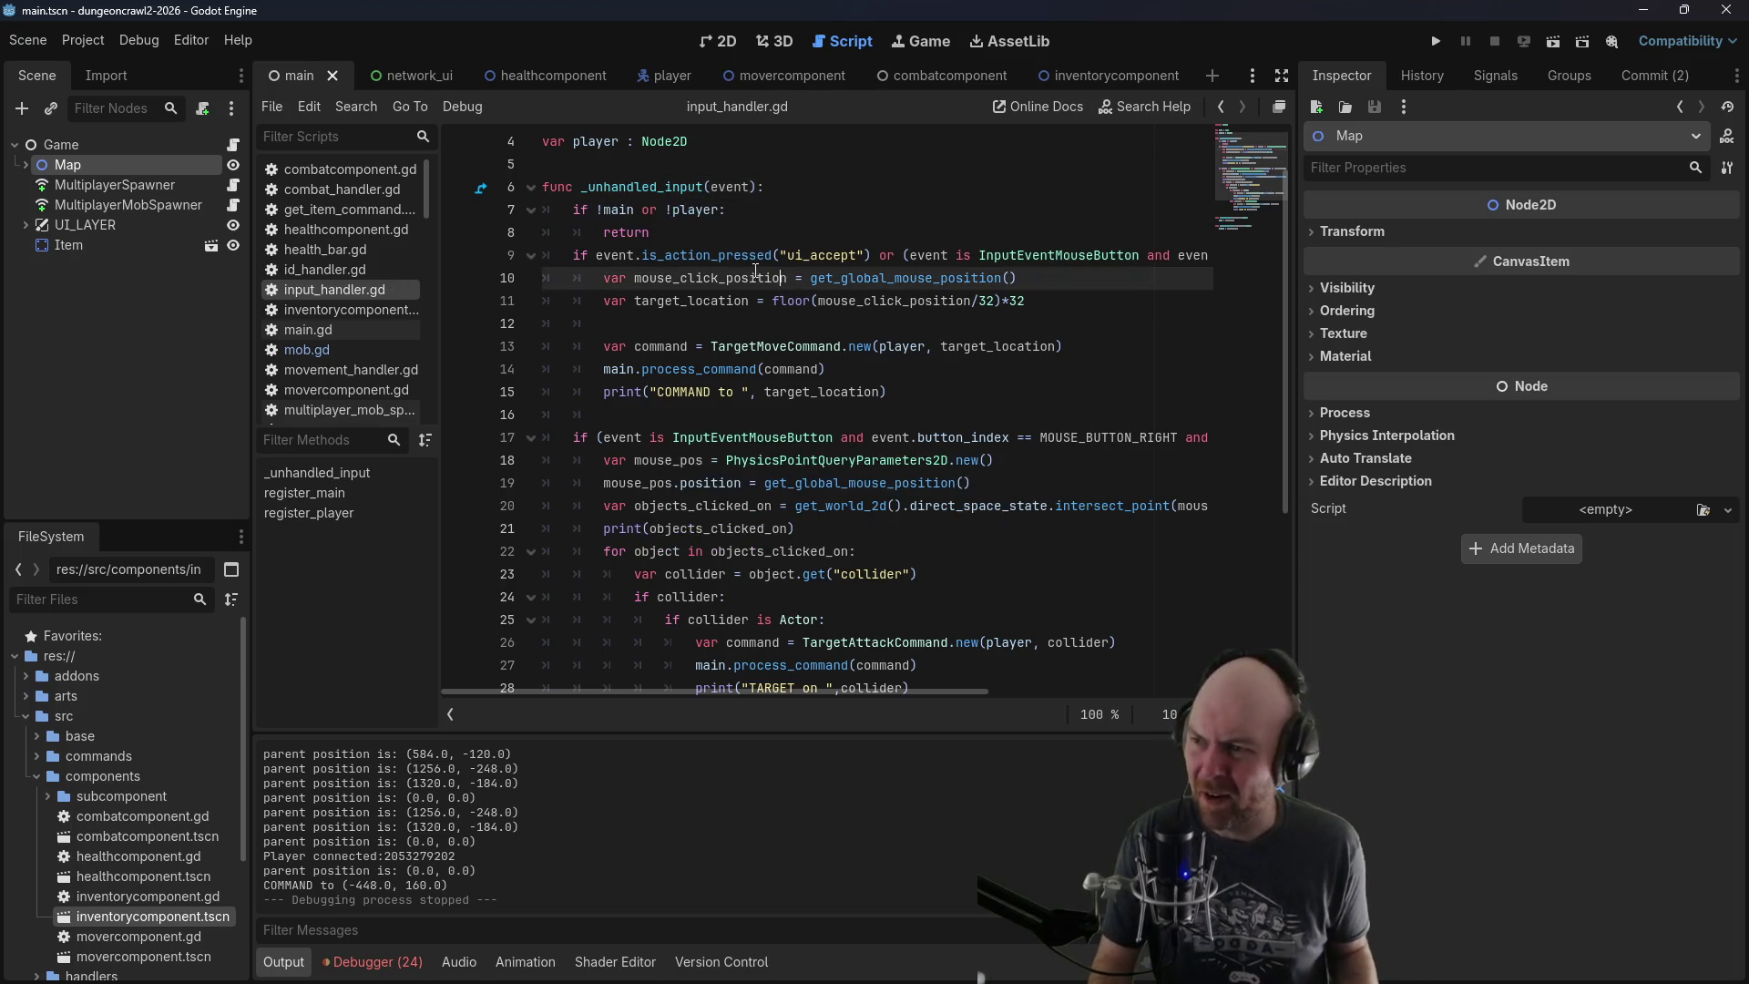
click(1436, 41)
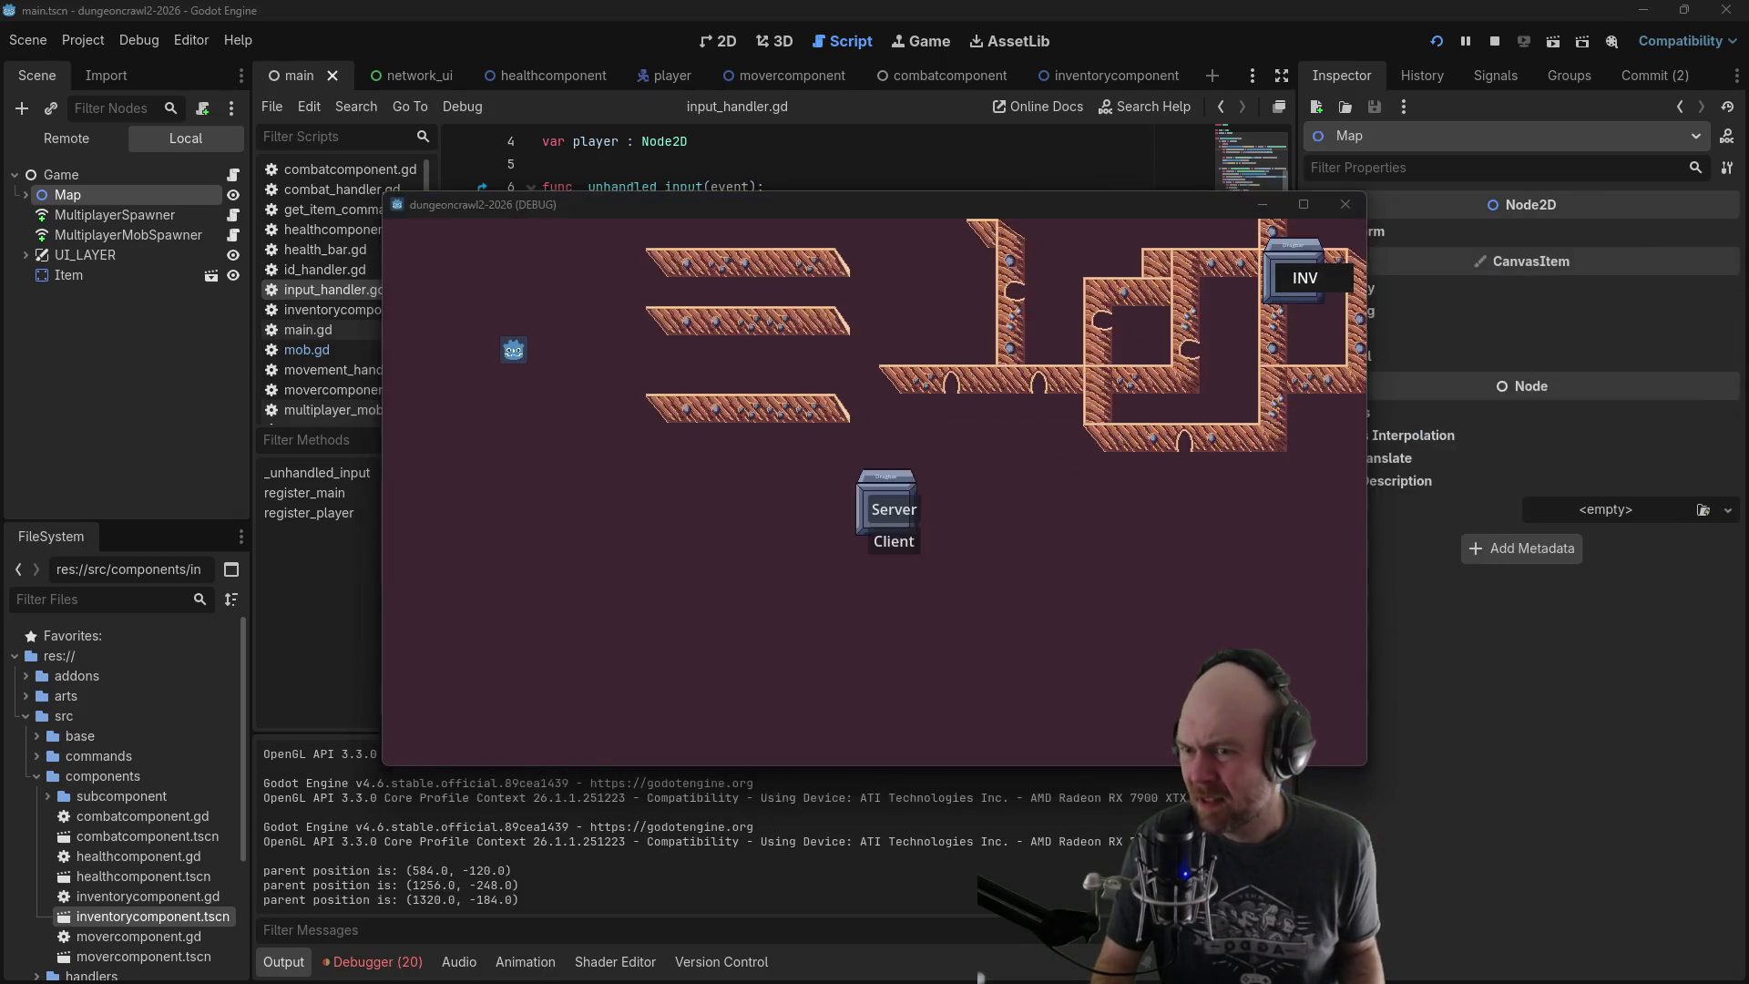
- Join as Client, drag the inventory chest panel to the top-left and down, then enlarge it
click(905, 540)
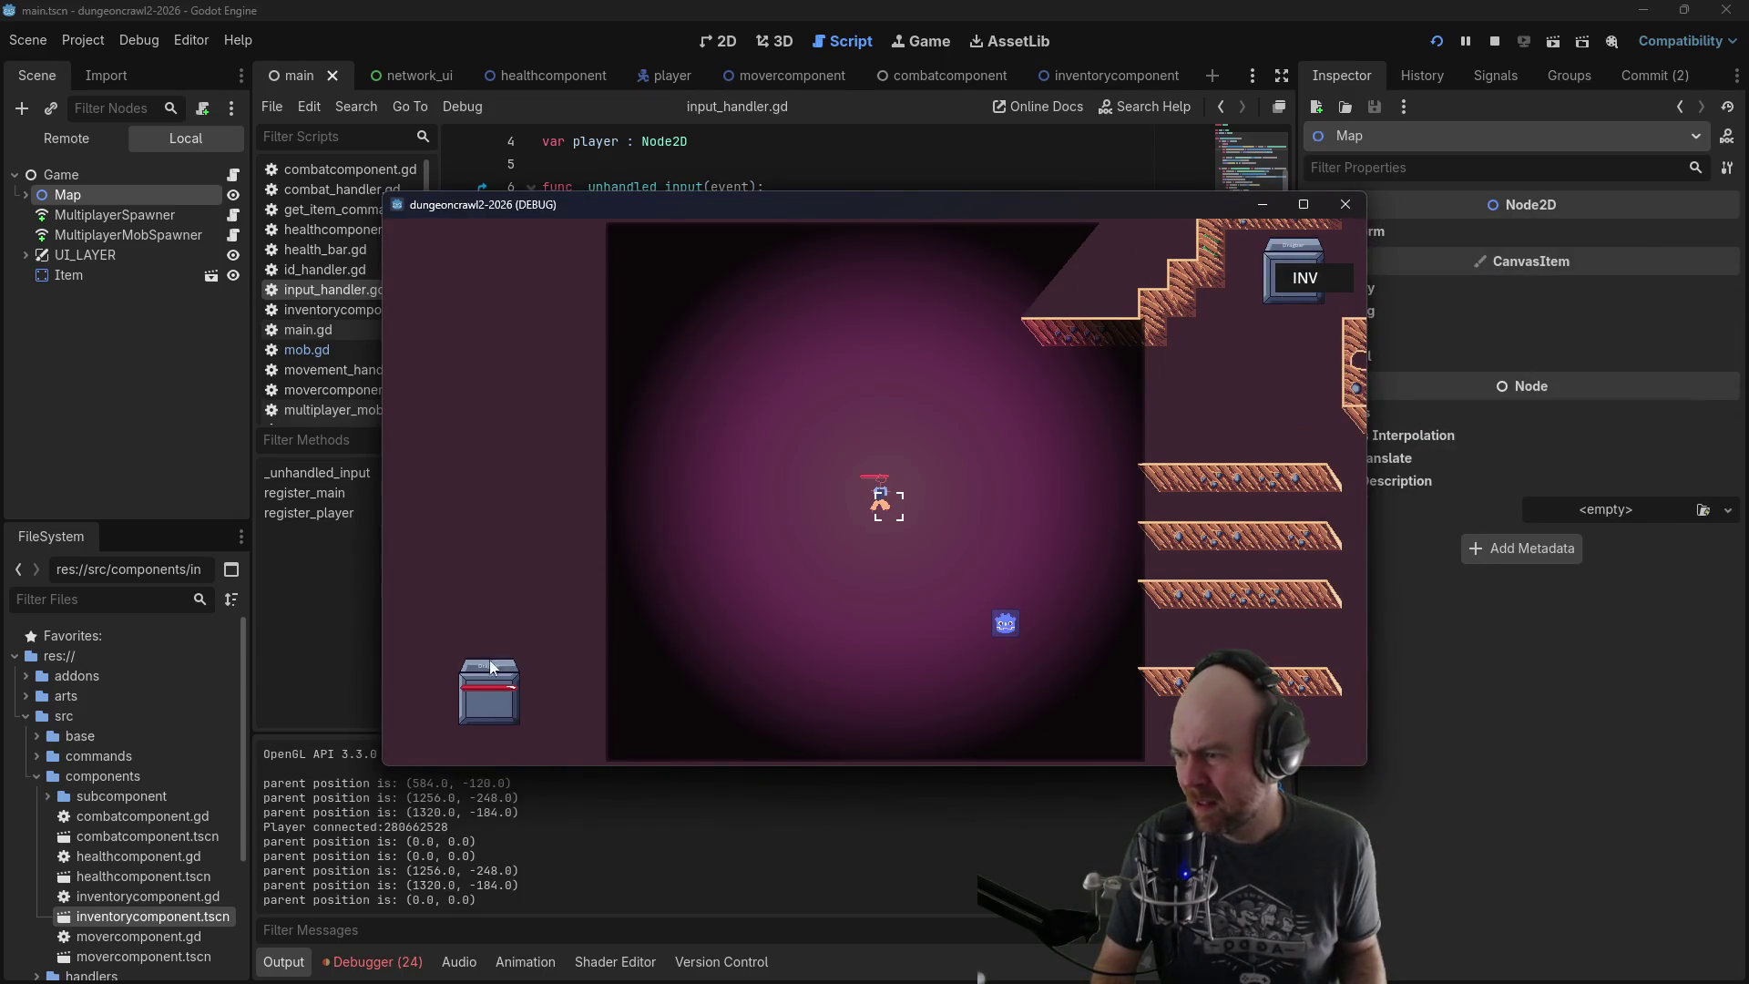
drag(489, 671, 504, 277)
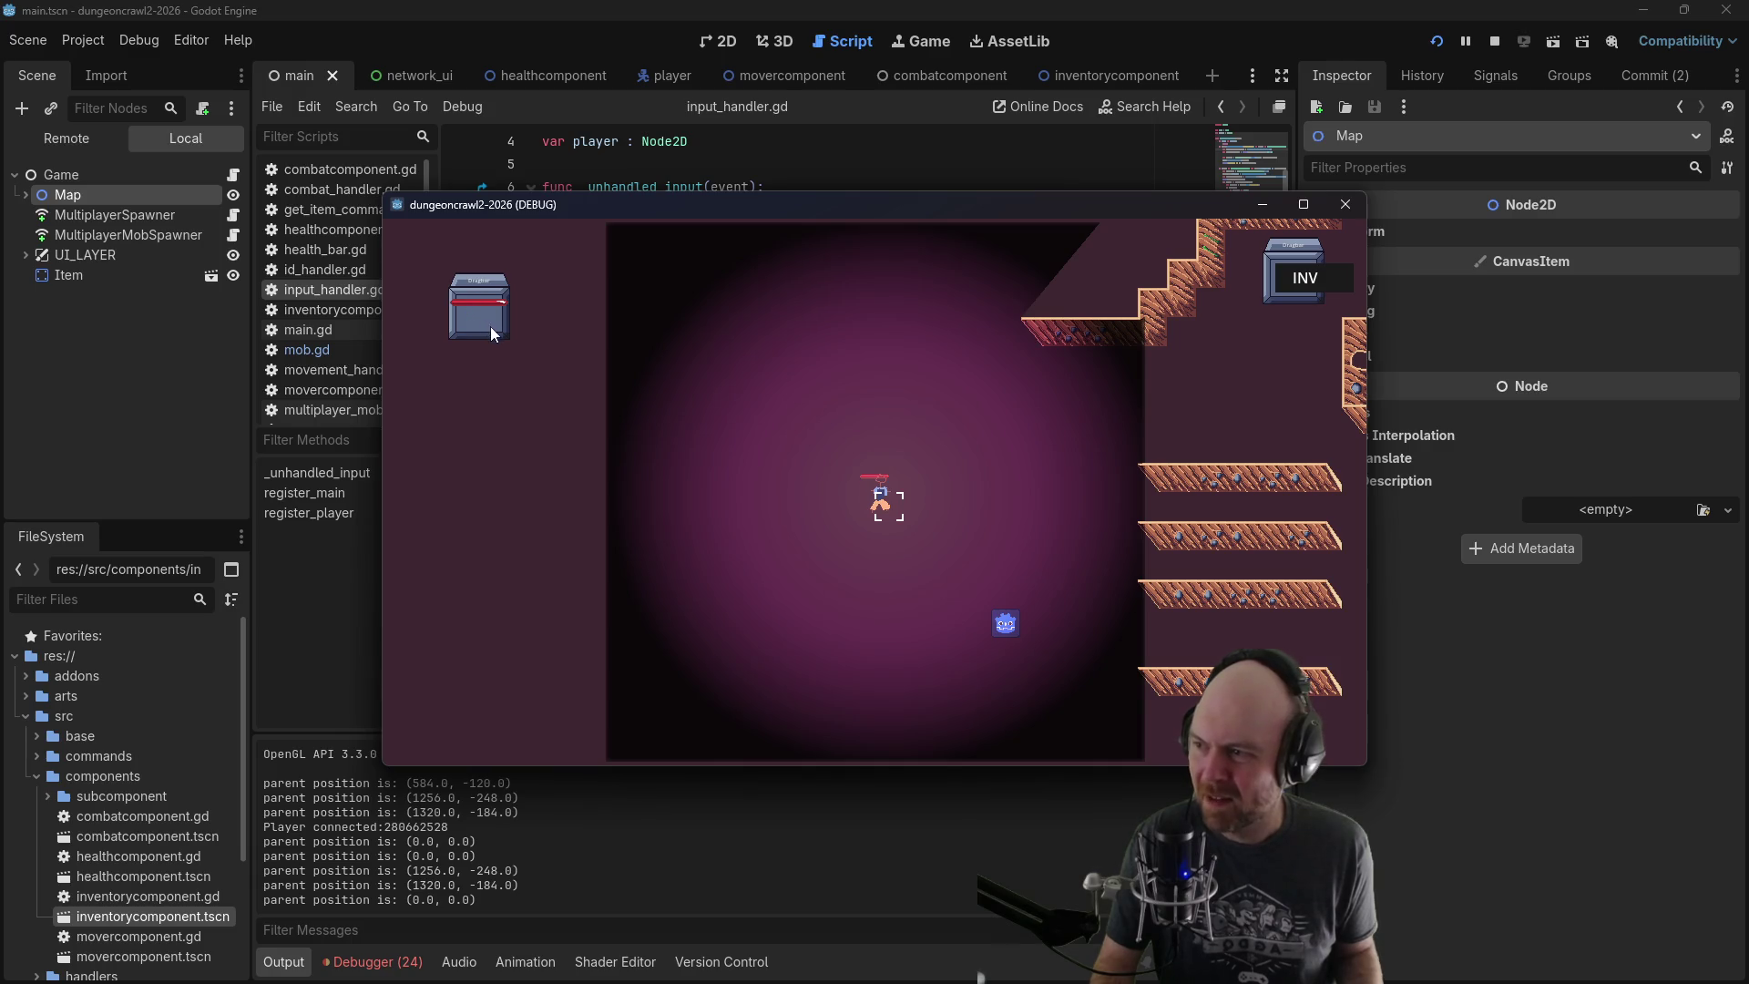
mouse_move(467, 324)
mouse_down()
mouse_move(440, 539)
mouse_move(483, 378)
mouse_up()
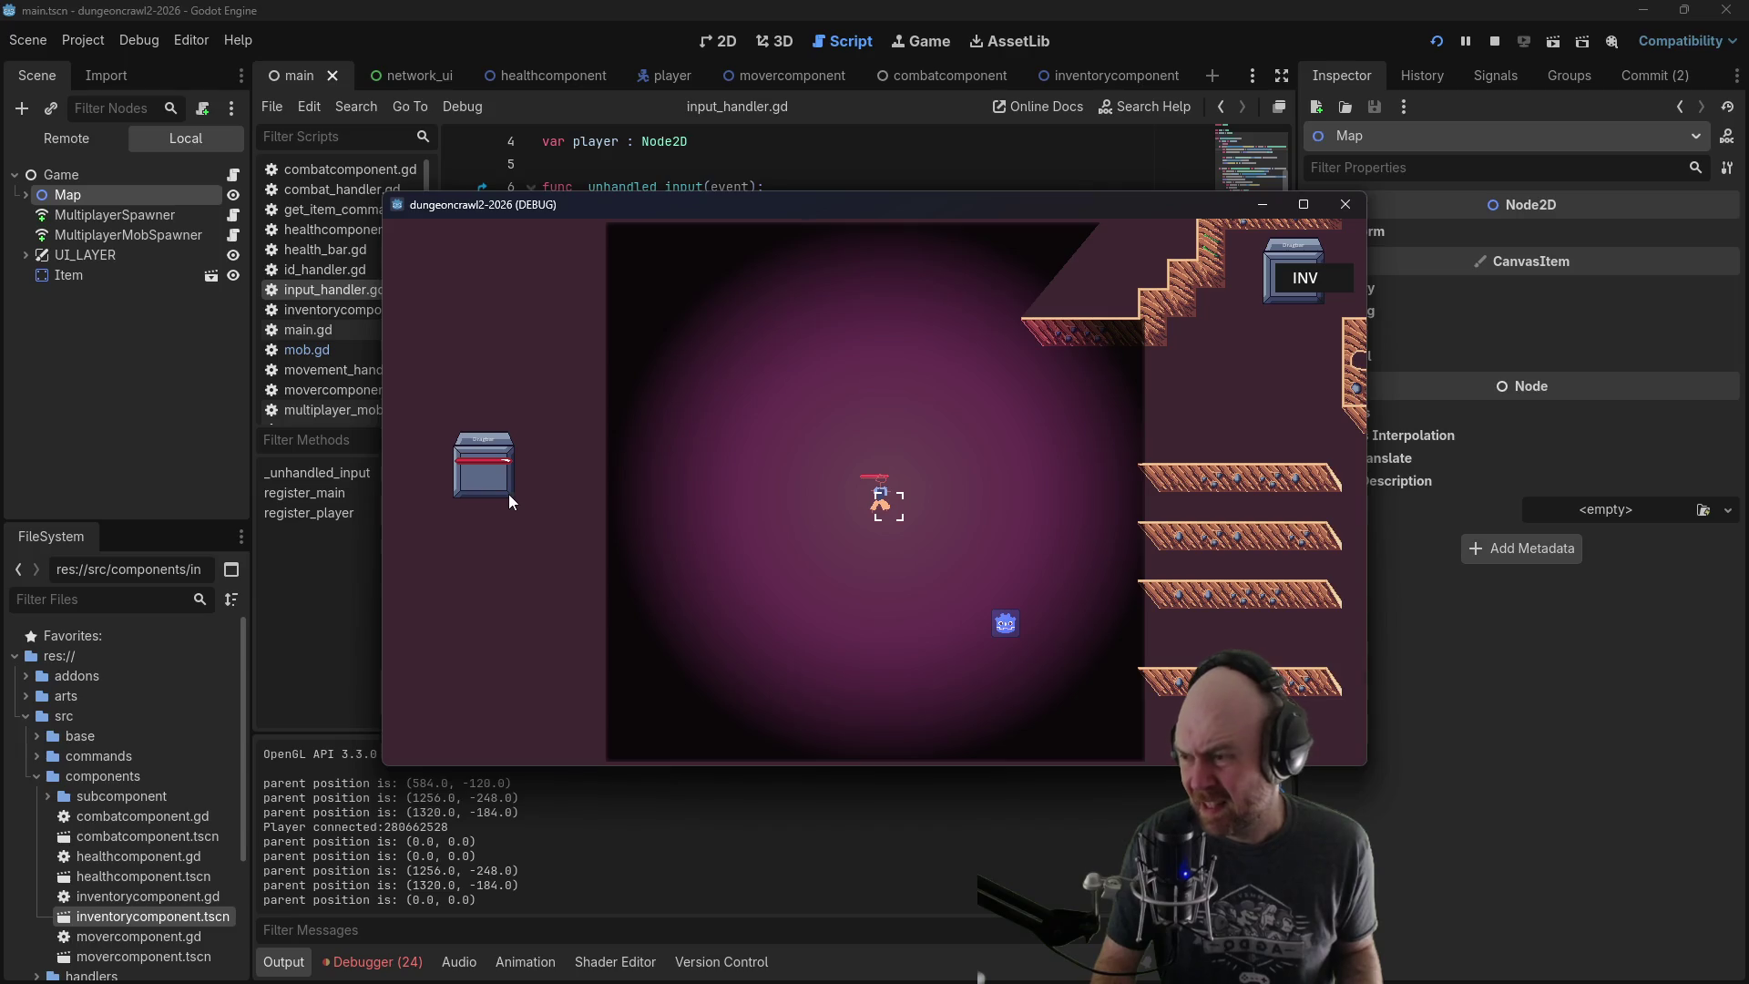
mouse_move(508, 493)
mouse_down()
mouse_move(669, 652)
mouse_move(710, 614)
mouse_move(600, 578)
mouse_move(597, 653)
mouse_move(669, 546)
mouse_move(712, 588)
mouse_move(653, 610)
mouse_move(719, 607)
mouse_move(740, 563)
mouse_move(676, 620)
mouse_move(698, 589)
mouse_move(528, 514)
mouse_up()
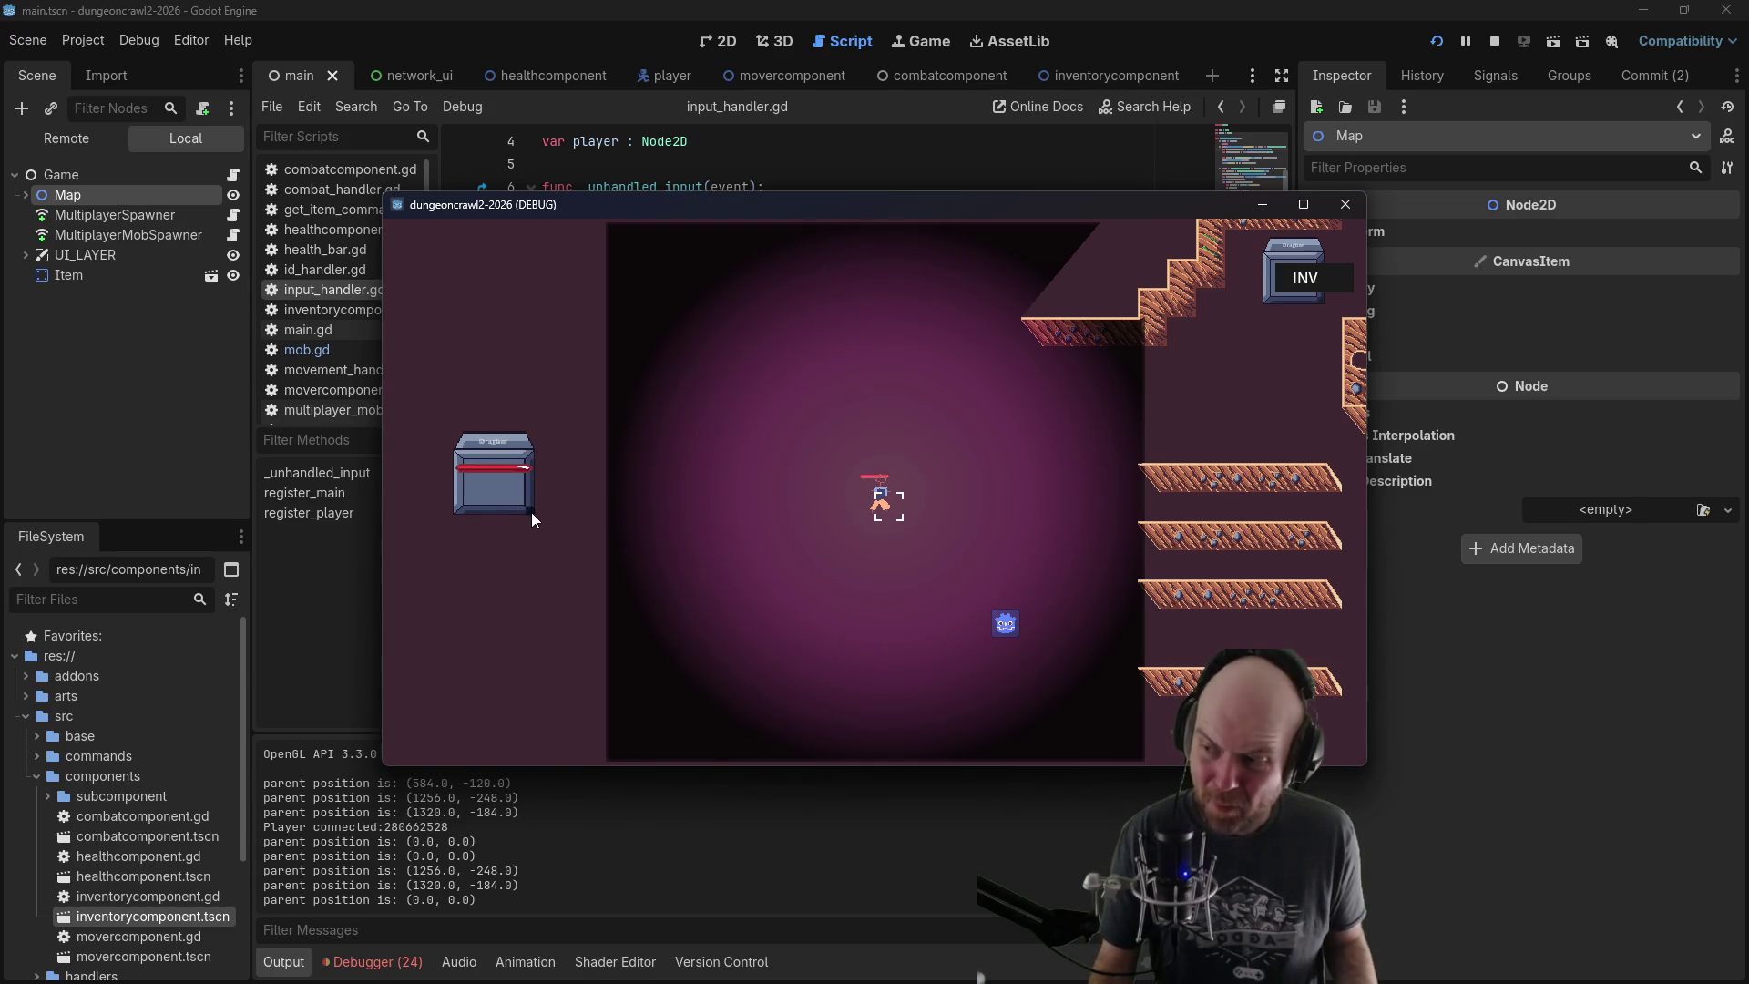
- Resize the chest panel several times from its corner, then close both game windows
drag(532, 512, 576, 552)
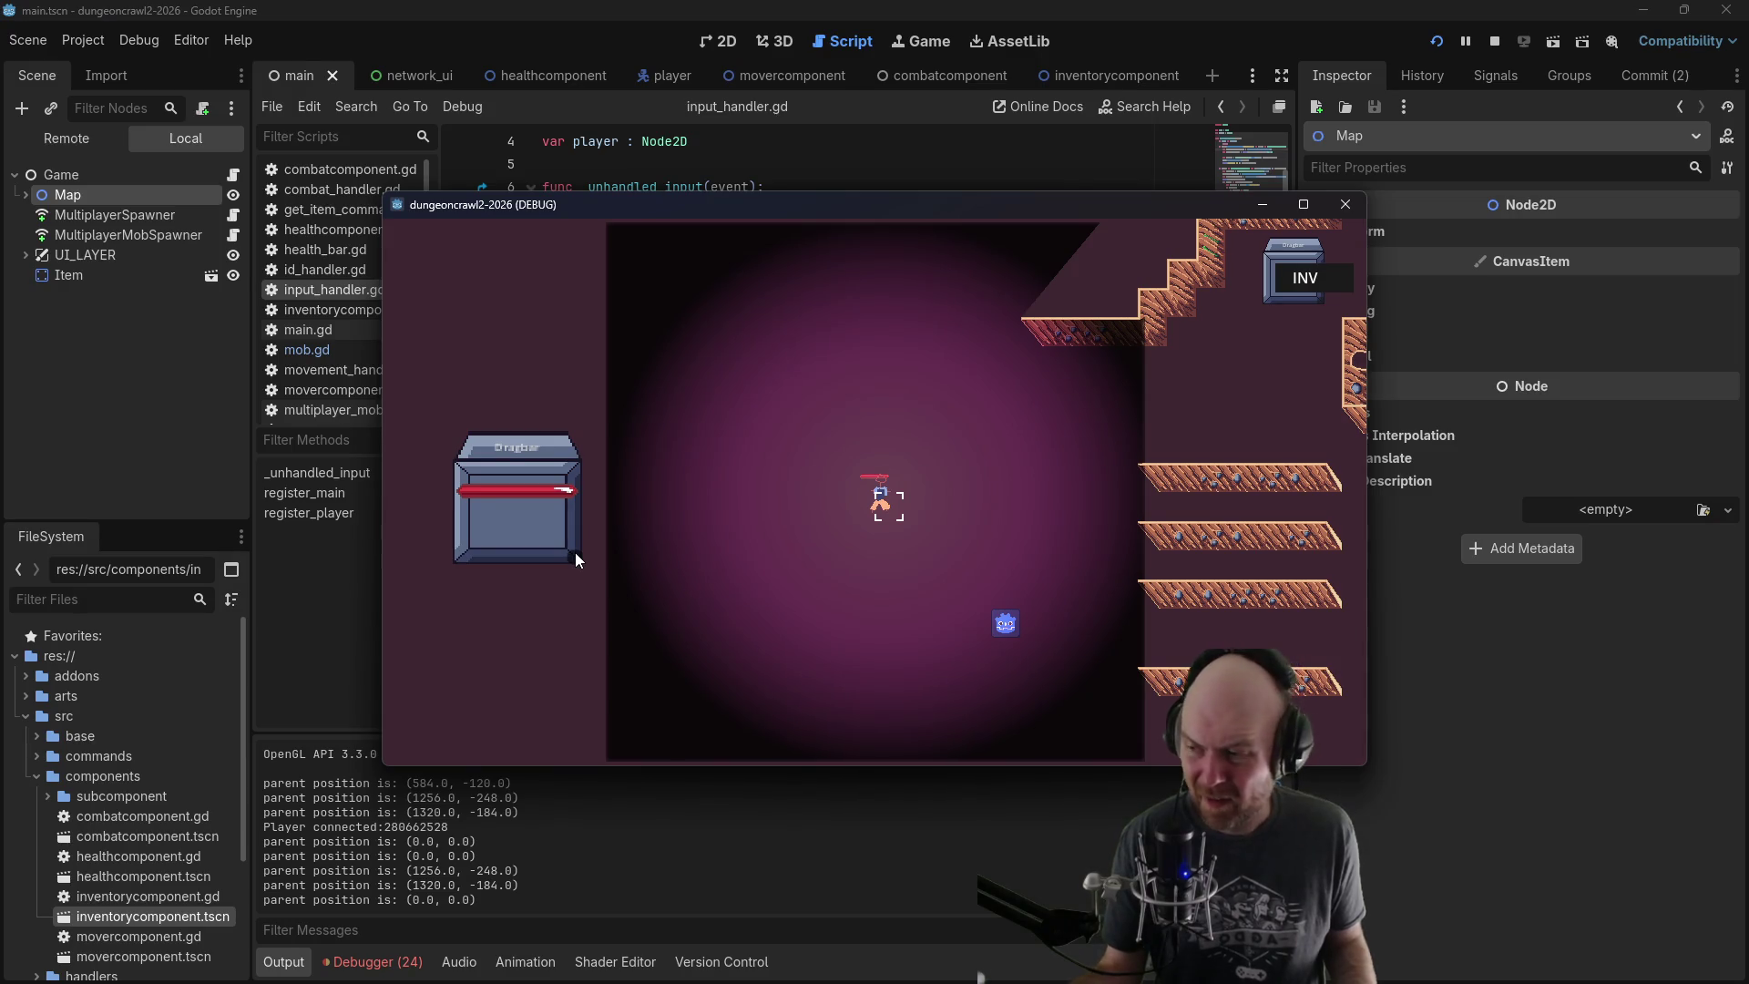
mouse_move(576, 552)
mouse_down()
mouse_move(679, 685)
mouse_move(528, 507)
mouse_up()
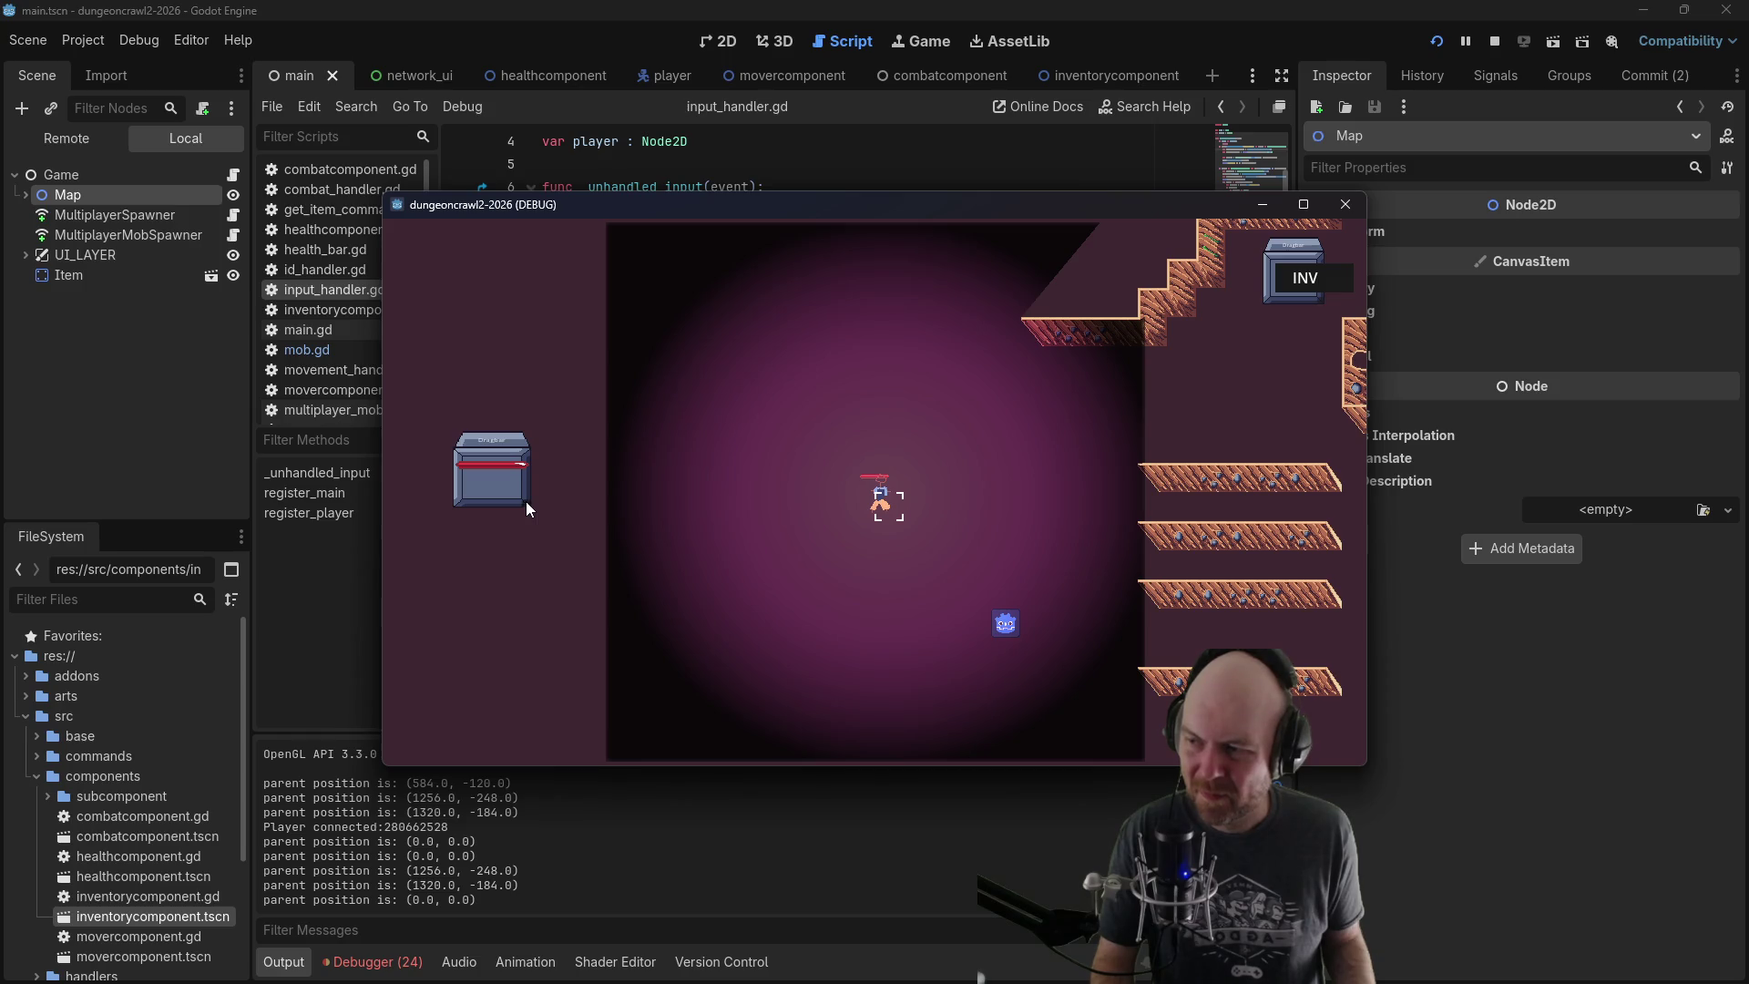
mouse_move(526, 501)
mouse_down()
mouse_move(588, 446)
mouse_move(633, 457)
mouse_move(701, 505)
mouse_move(693, 592)
mouse_move(594, 608)
mouse_move(743, 614)
mouse_move(572, 537)
mouse_move(505, 419)
mouse_move(543, 424)
mouse_move(665, 516)
mouse_move(523, 414)
mouse_move(508, 346)
mouse_move(591, 421)
mouse_move(978, 576)
mouse_move(644, 391)
mouse_move(566, 305)
mouse_up()
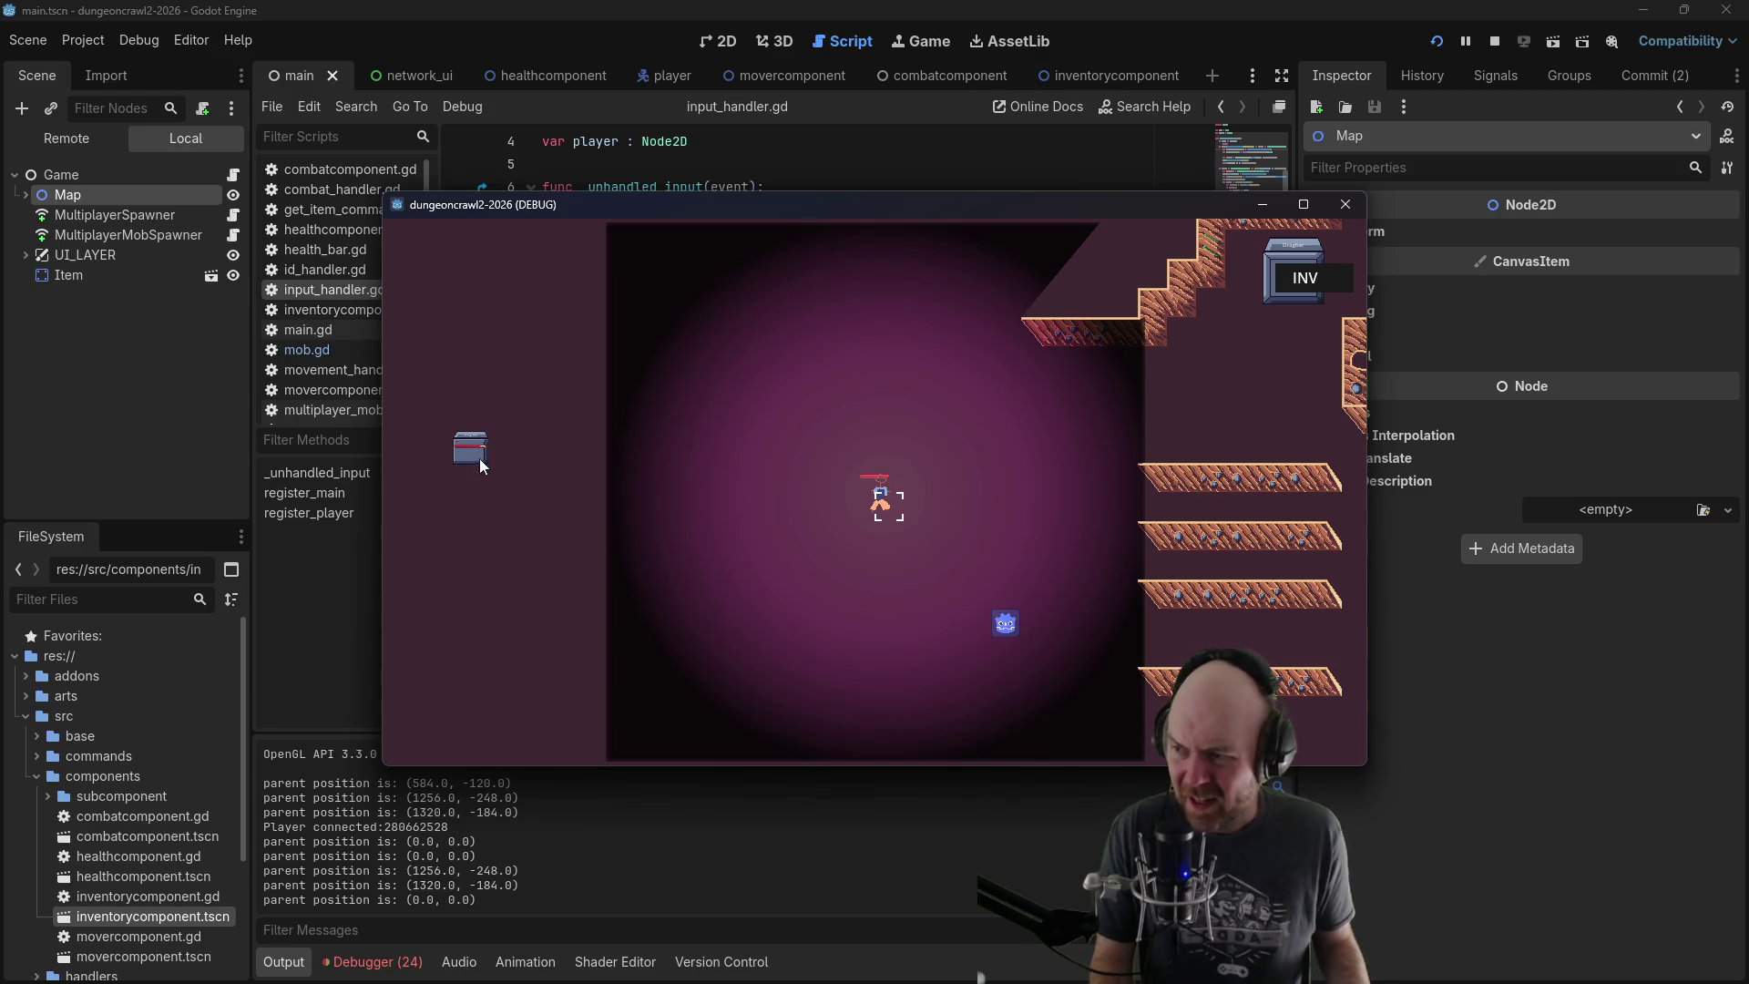
mouse_move(485, 462)
mouse_down()
mouse_move(704, 616)
mouse_move(491, 456)
mouse_move(577, 539)
mouse_up()
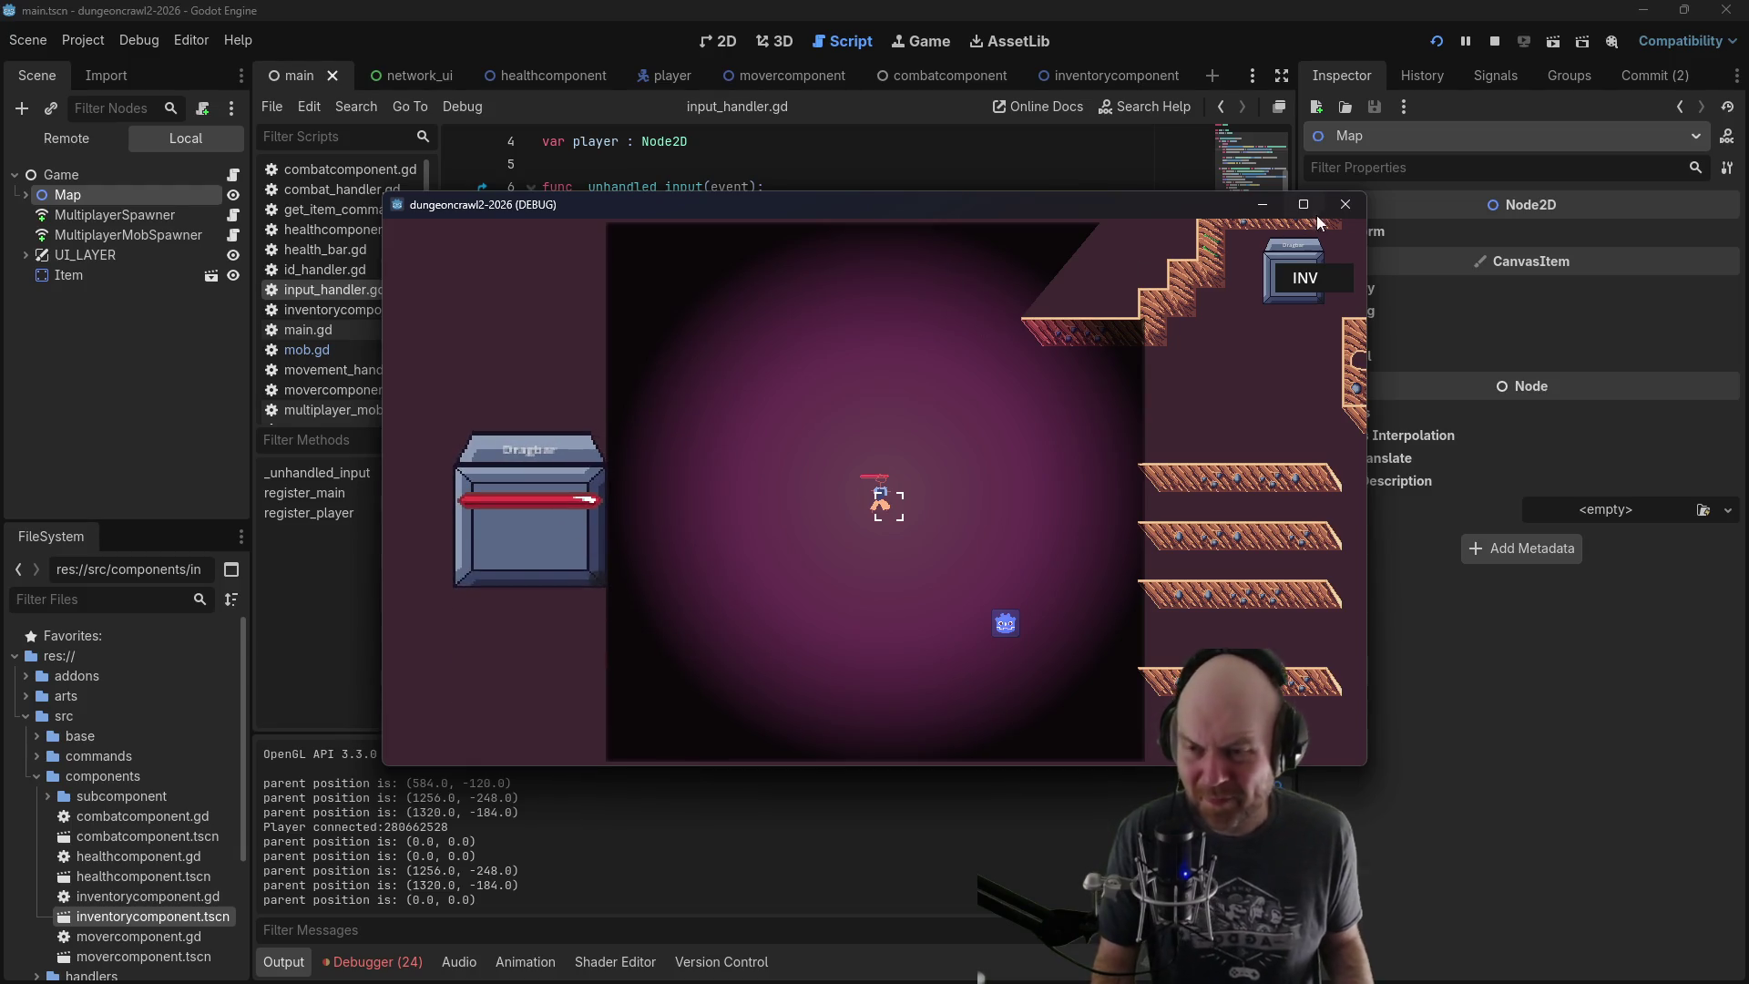
click(1345, 204)
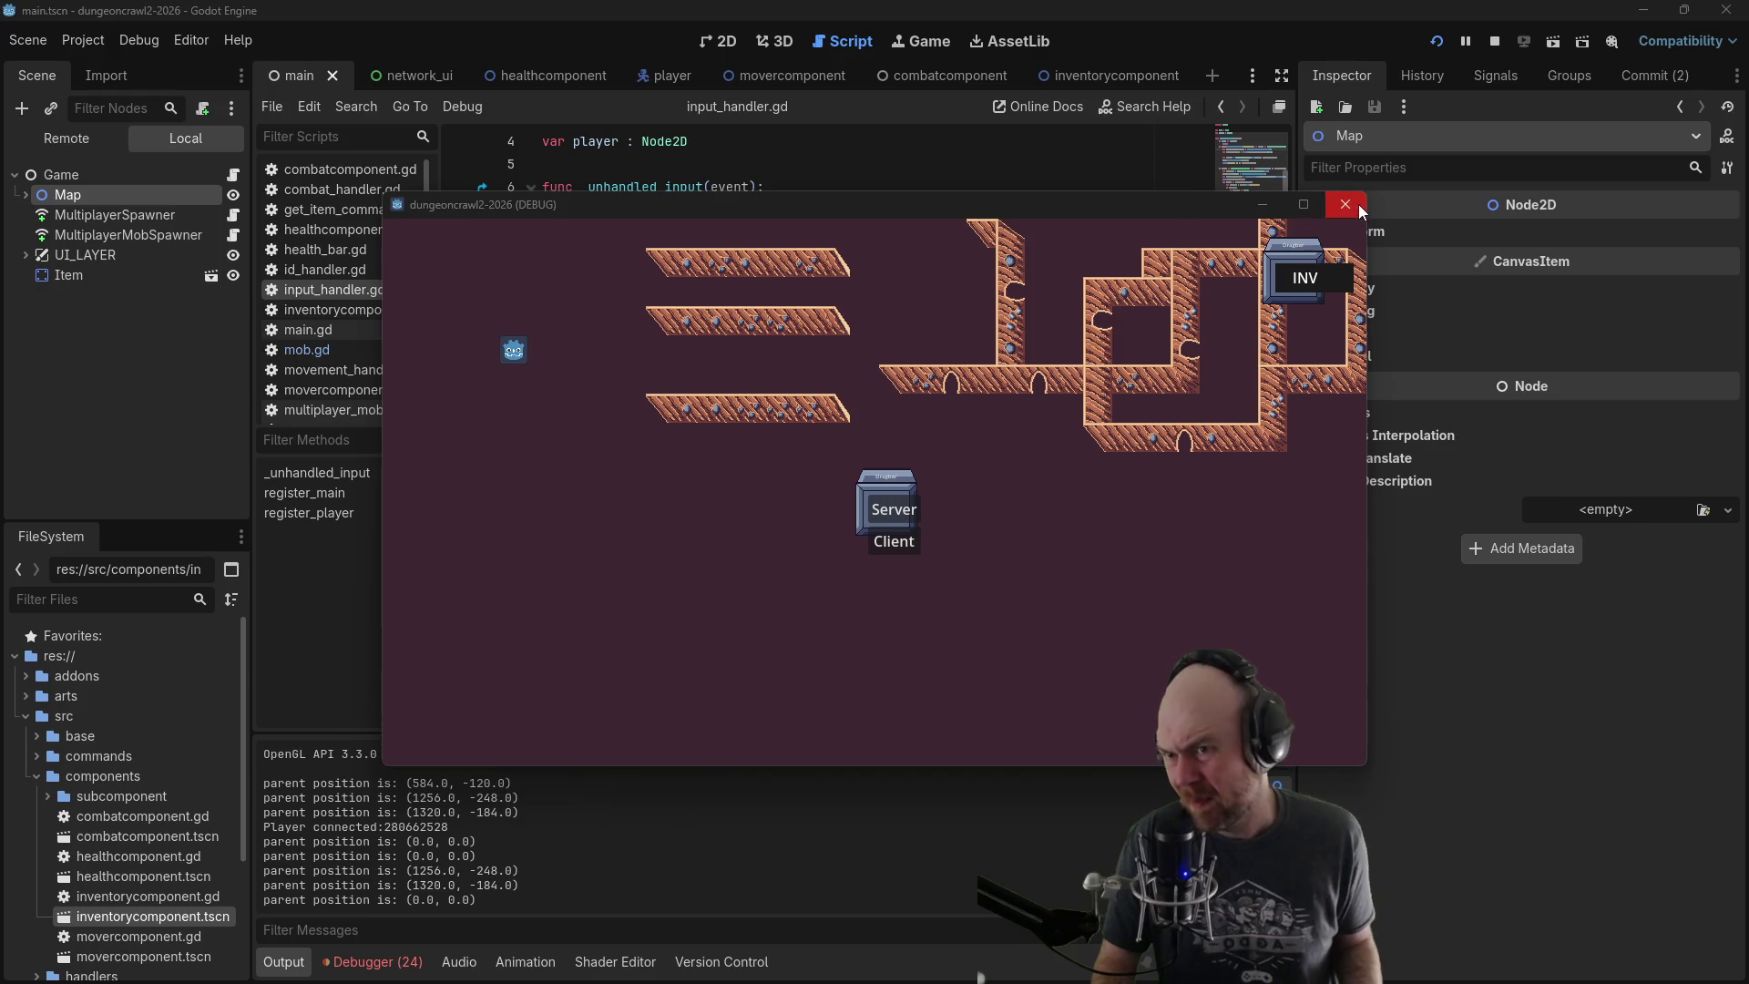
click(1358, 204)
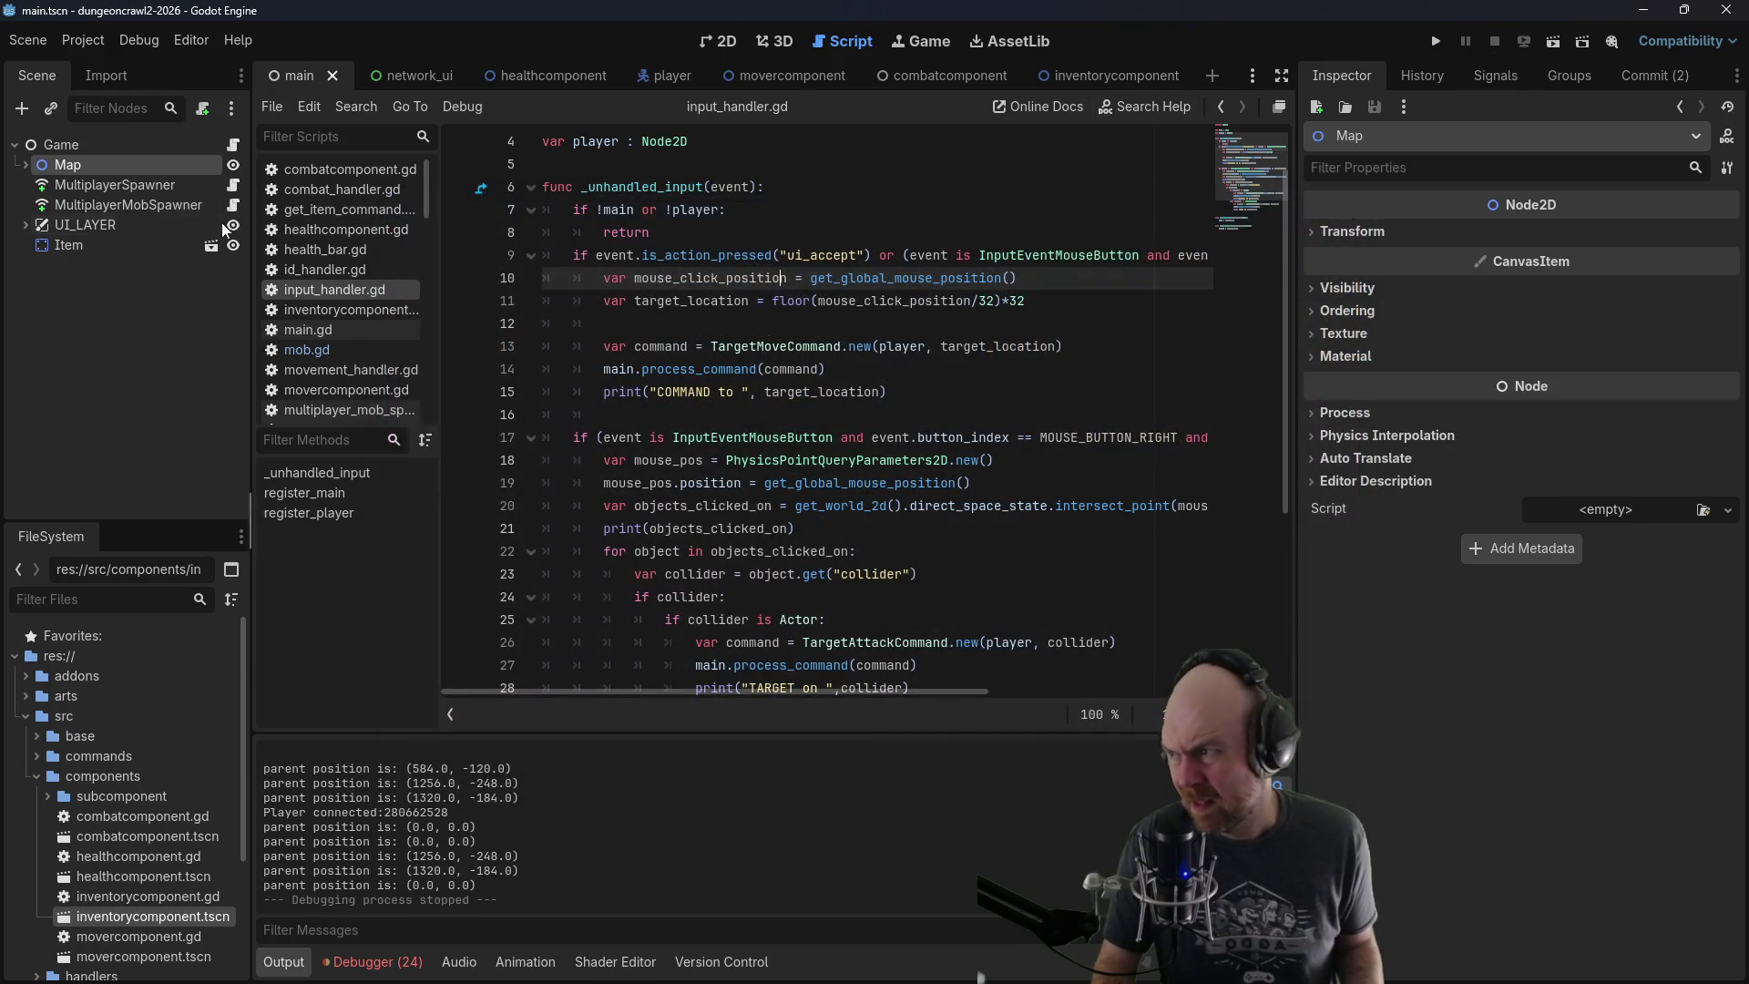
- Open the player scene, append ' - DONE' to the first Basic Plan TODO, and return to Godot
click(656, 76)
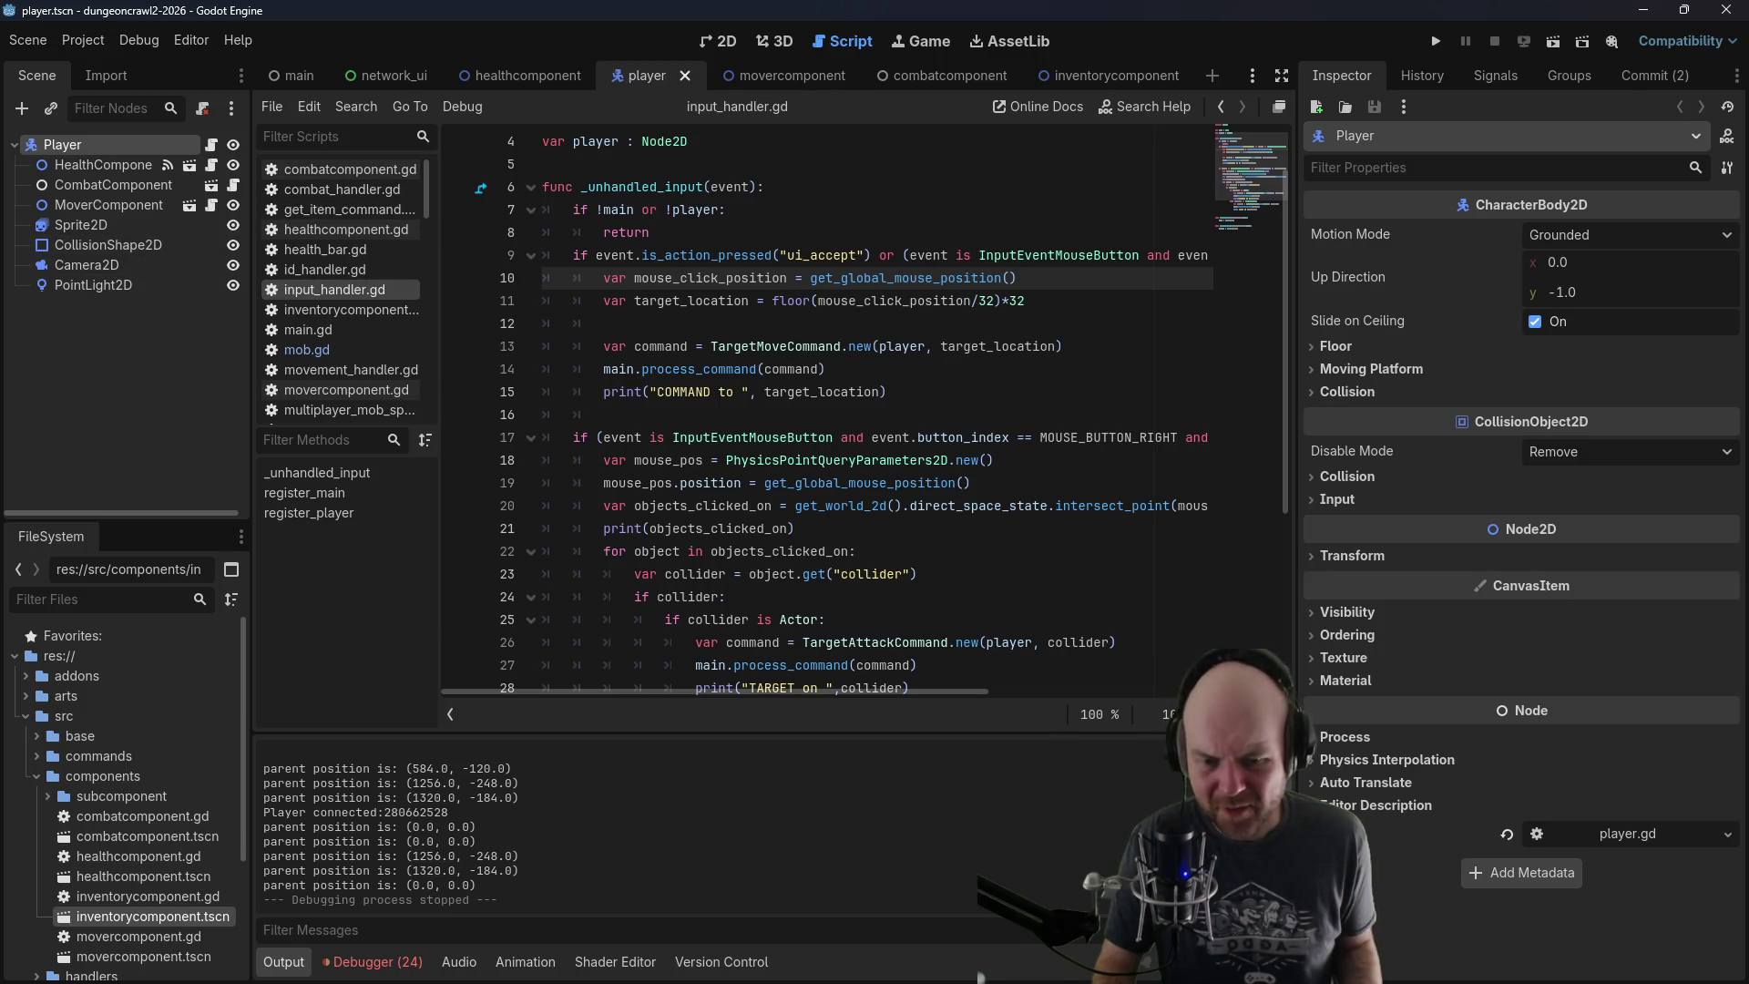
key(alt+Tab)
click(1449, 360)
text(- DONE)
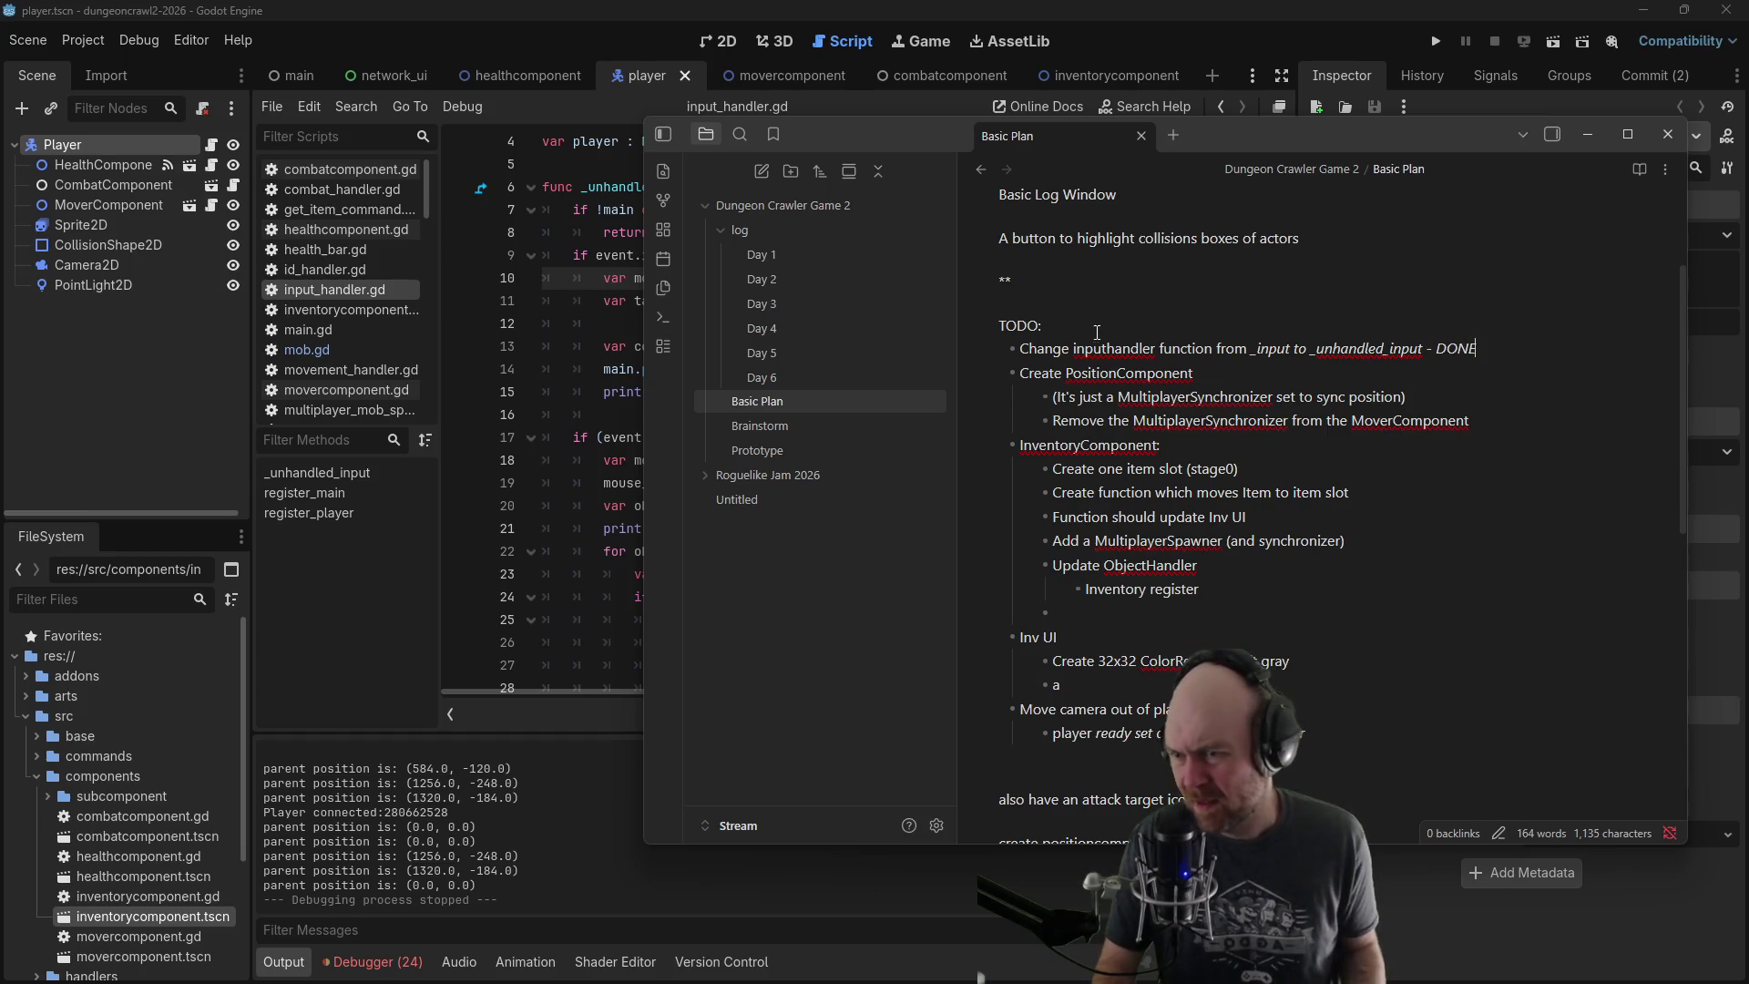
key(alt+Tab)
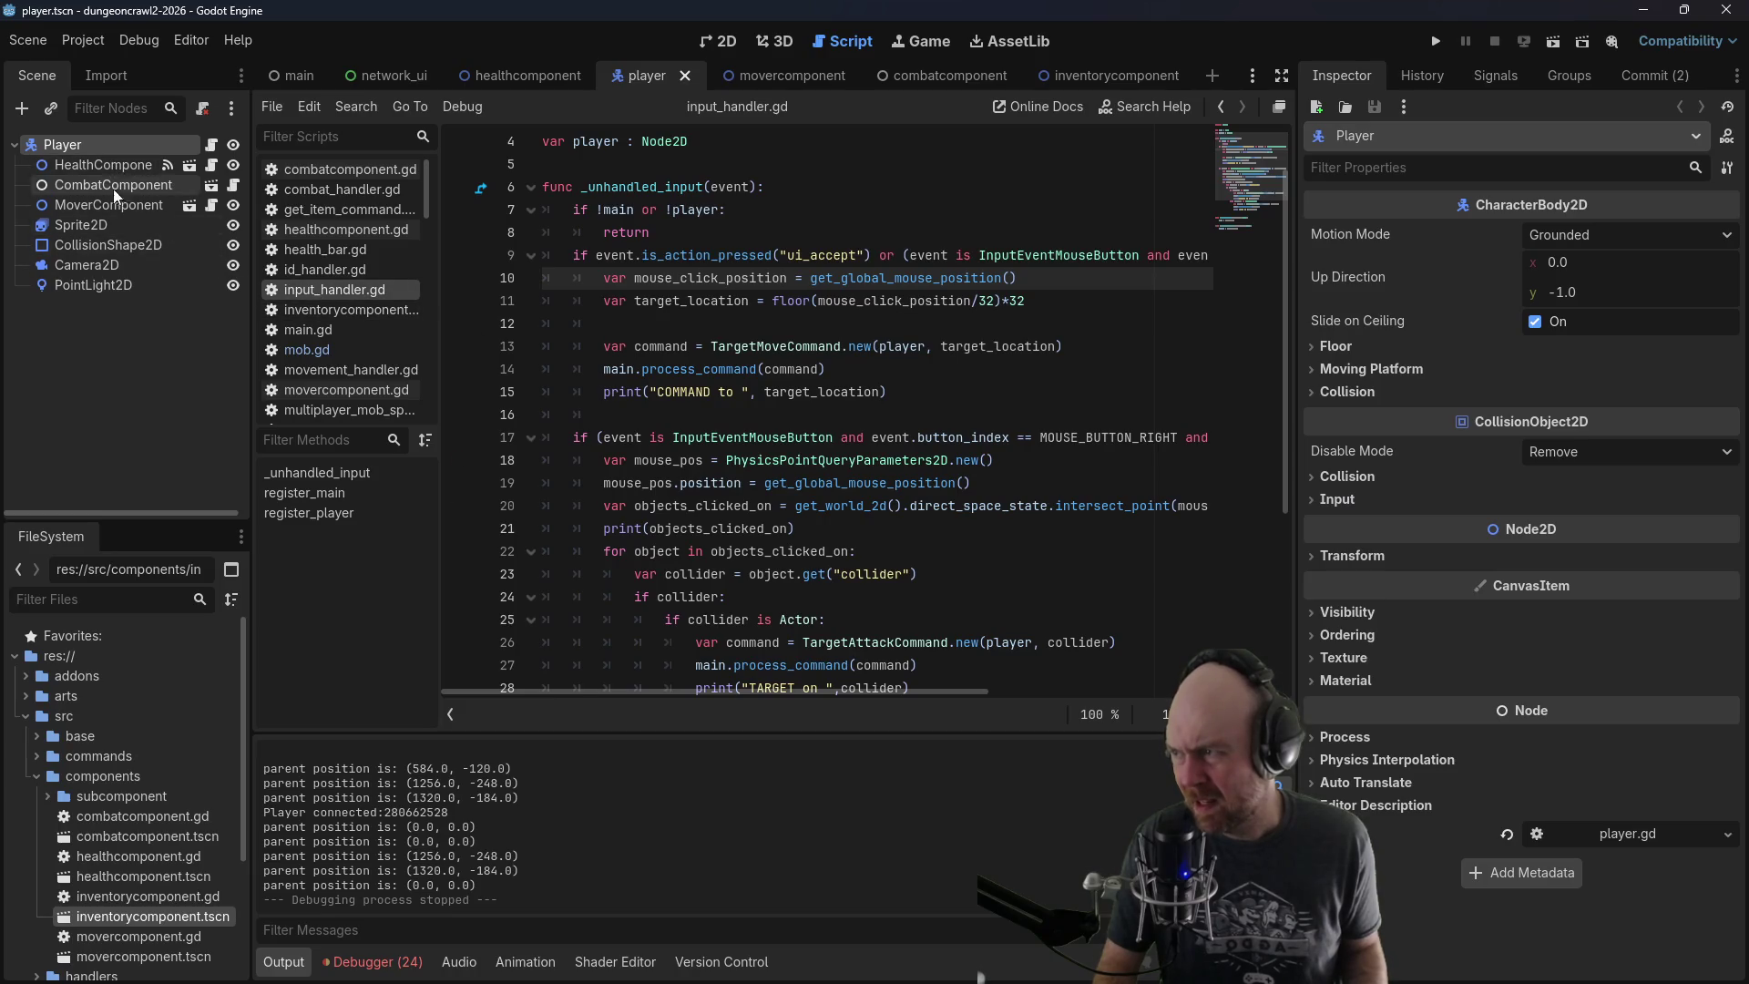
- Set the PointLight2D gradient's outer colour stop to fully transparent (alpha 0)
click(98, 284)
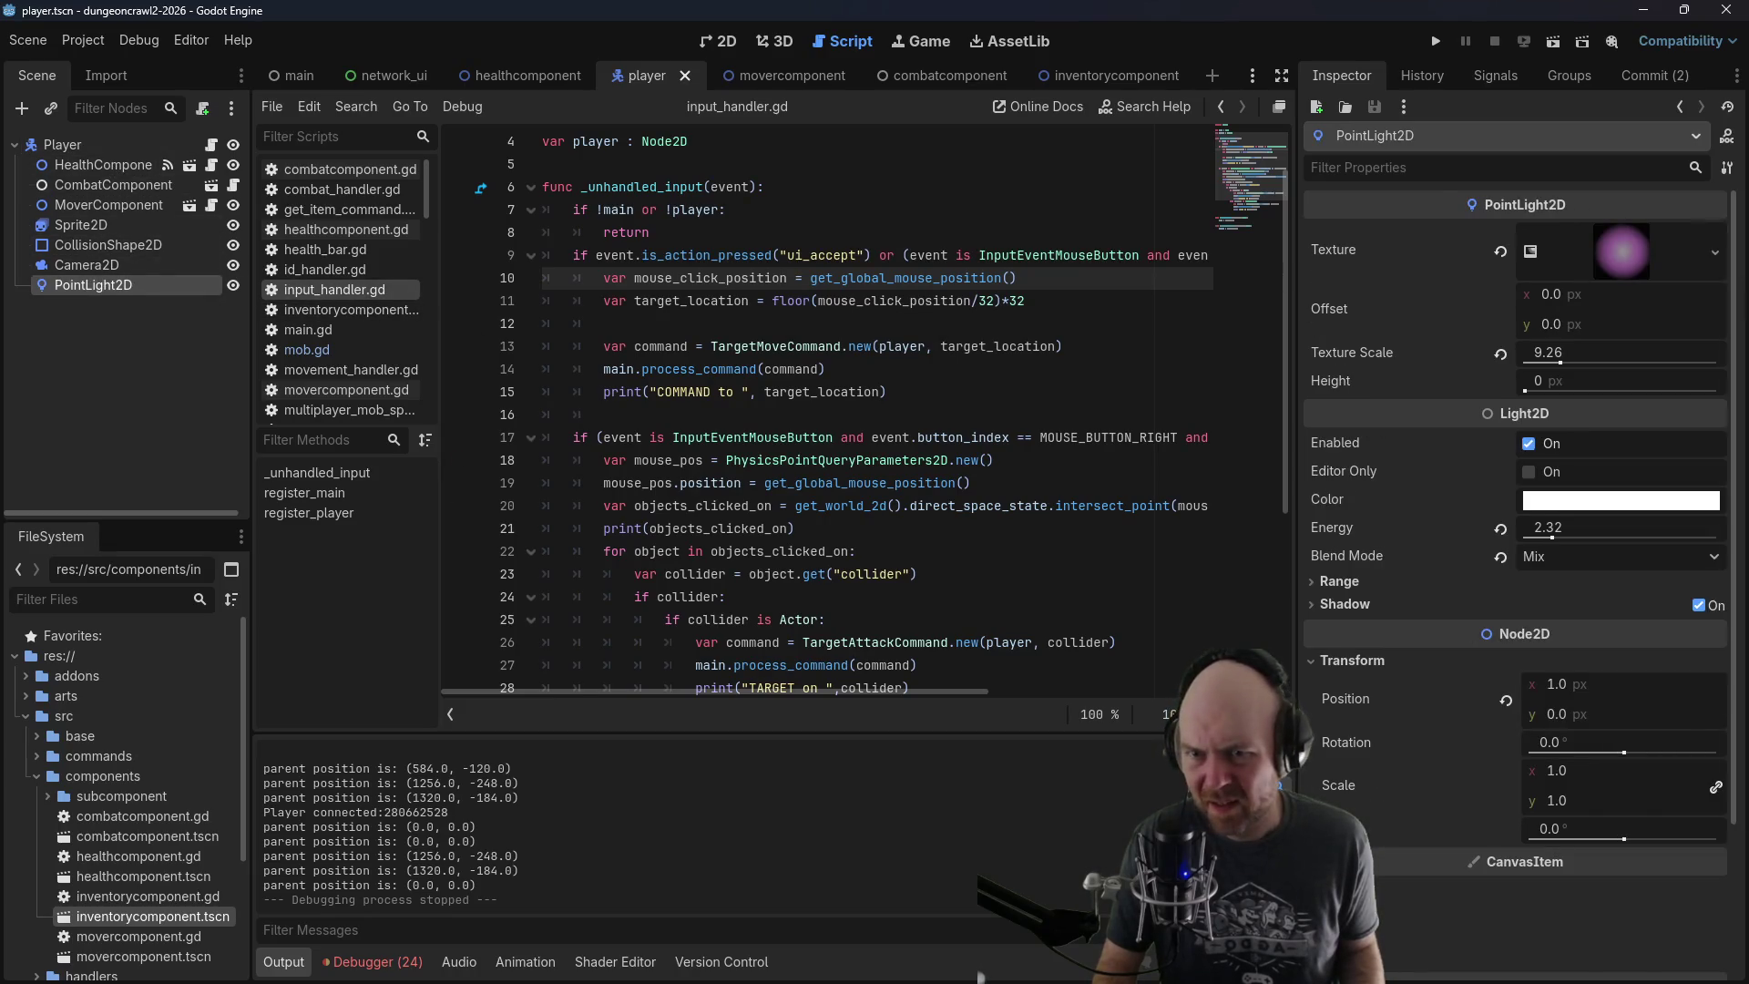
click(1622, 258)
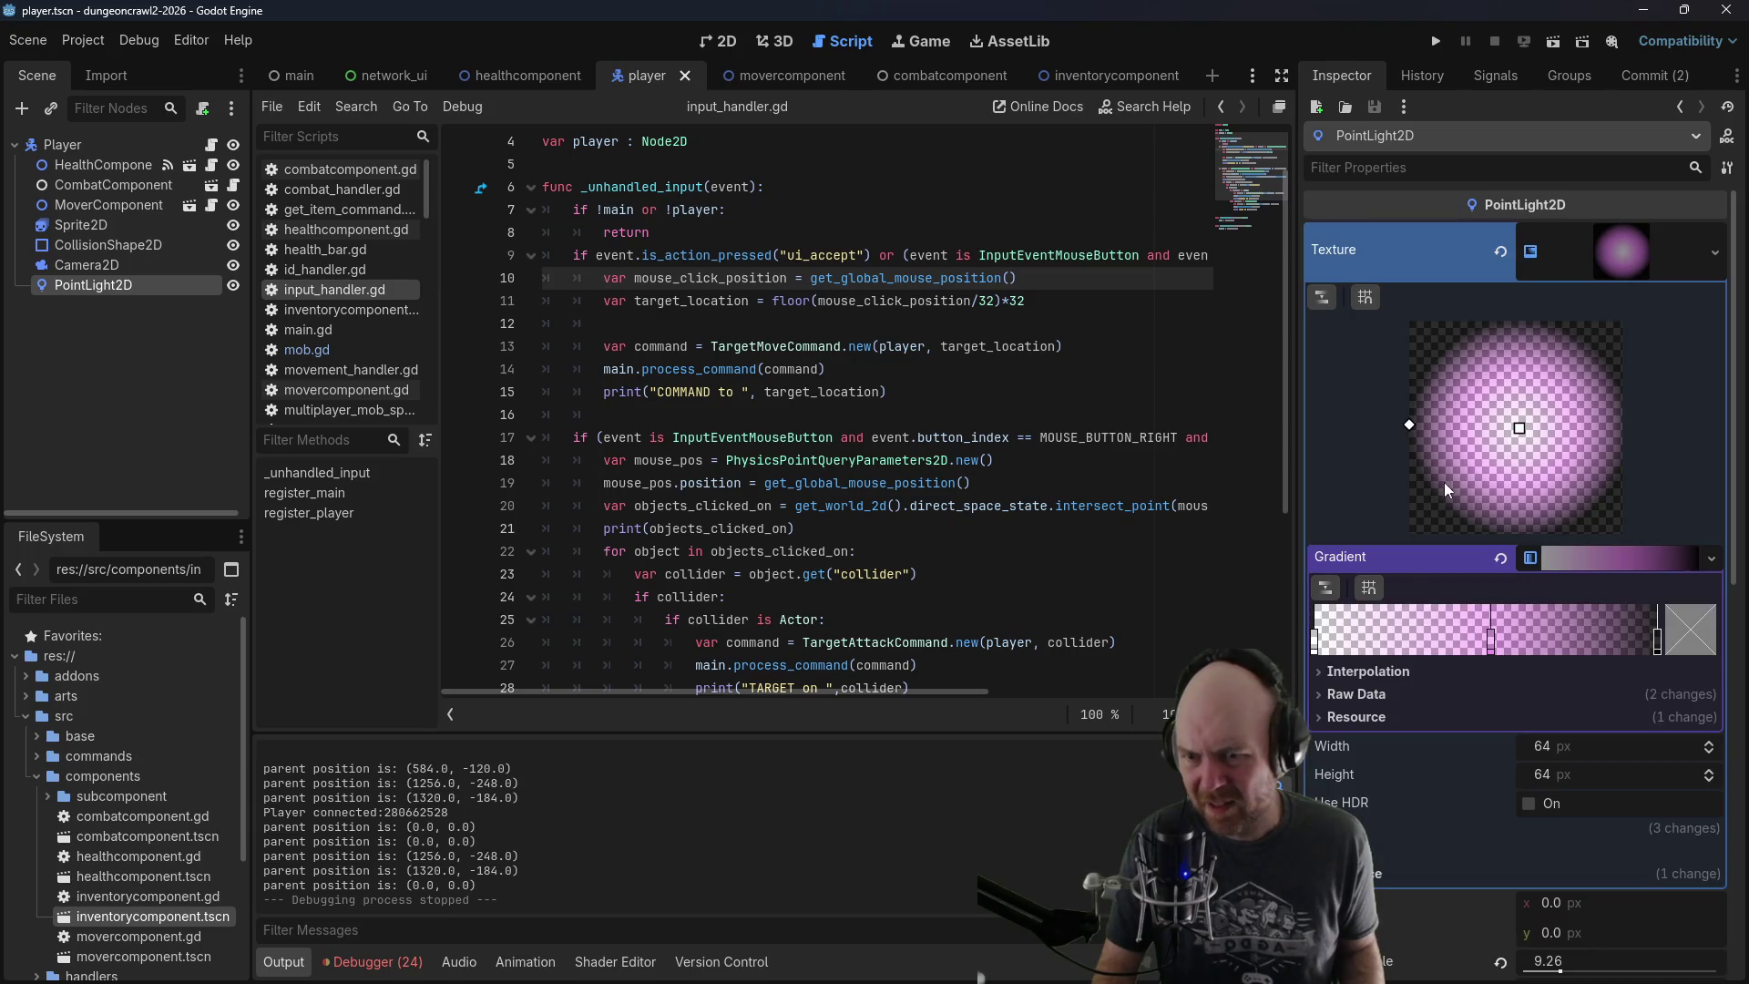
click(1657, 641)
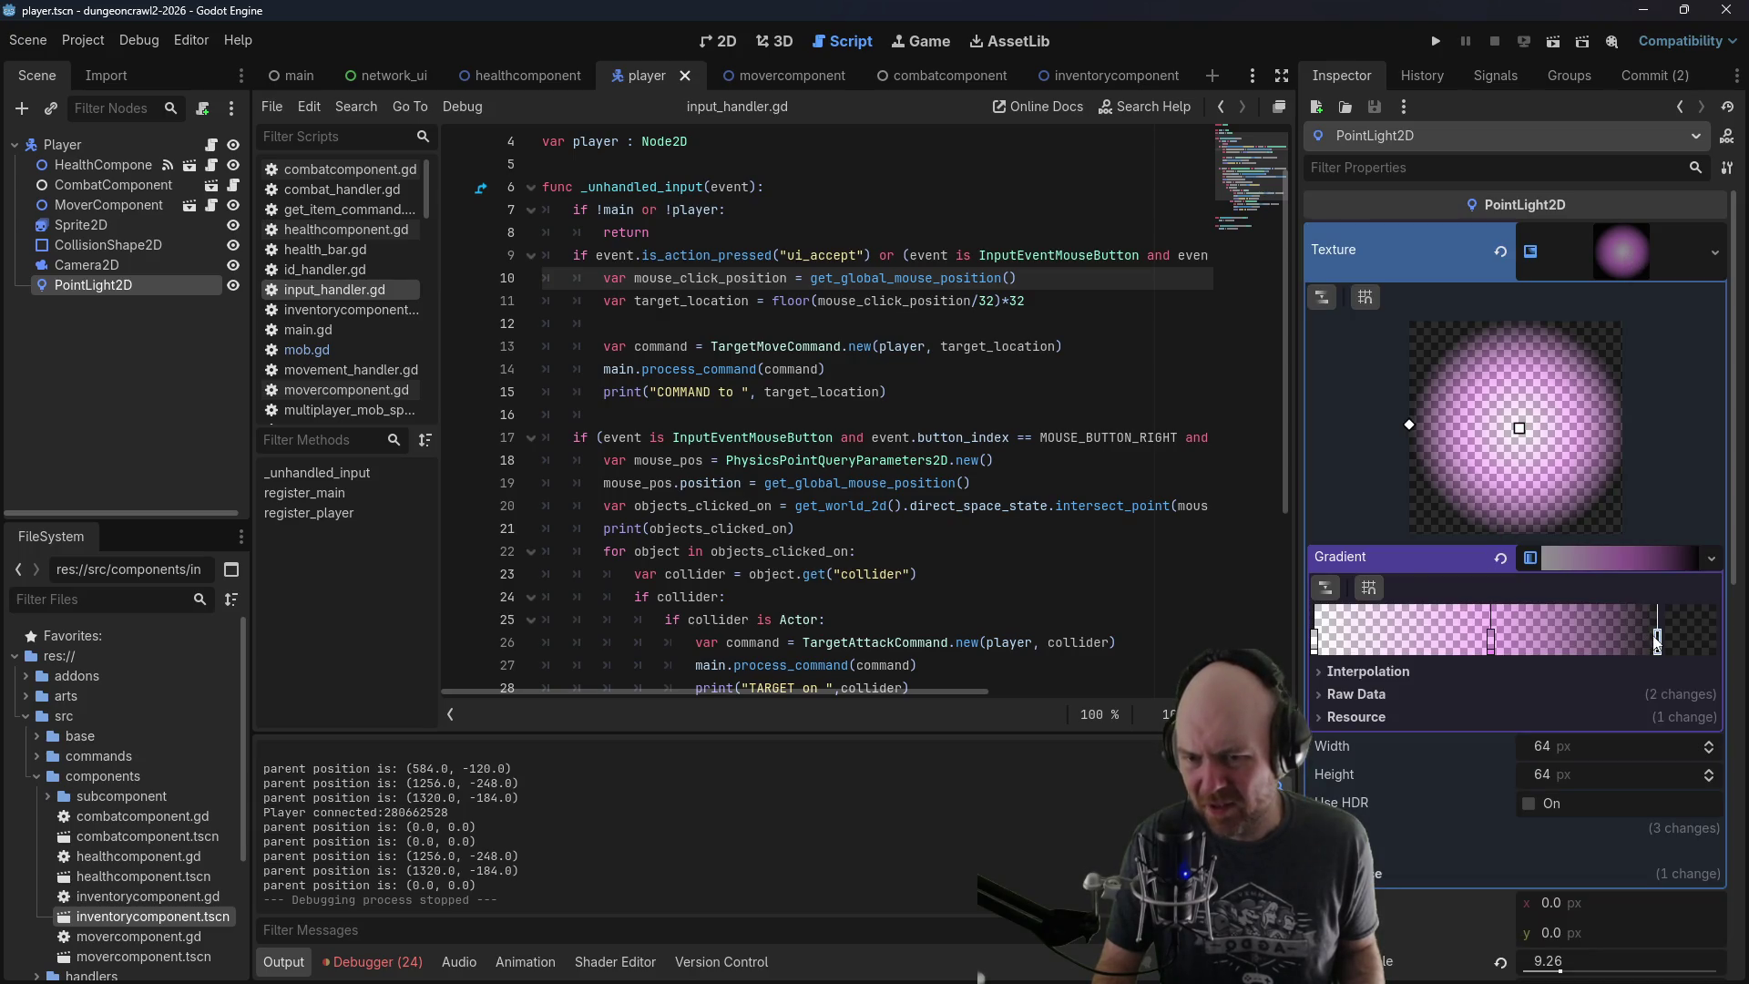
double_click(1657, 642)
drag(1465, 483, 1221, 475)
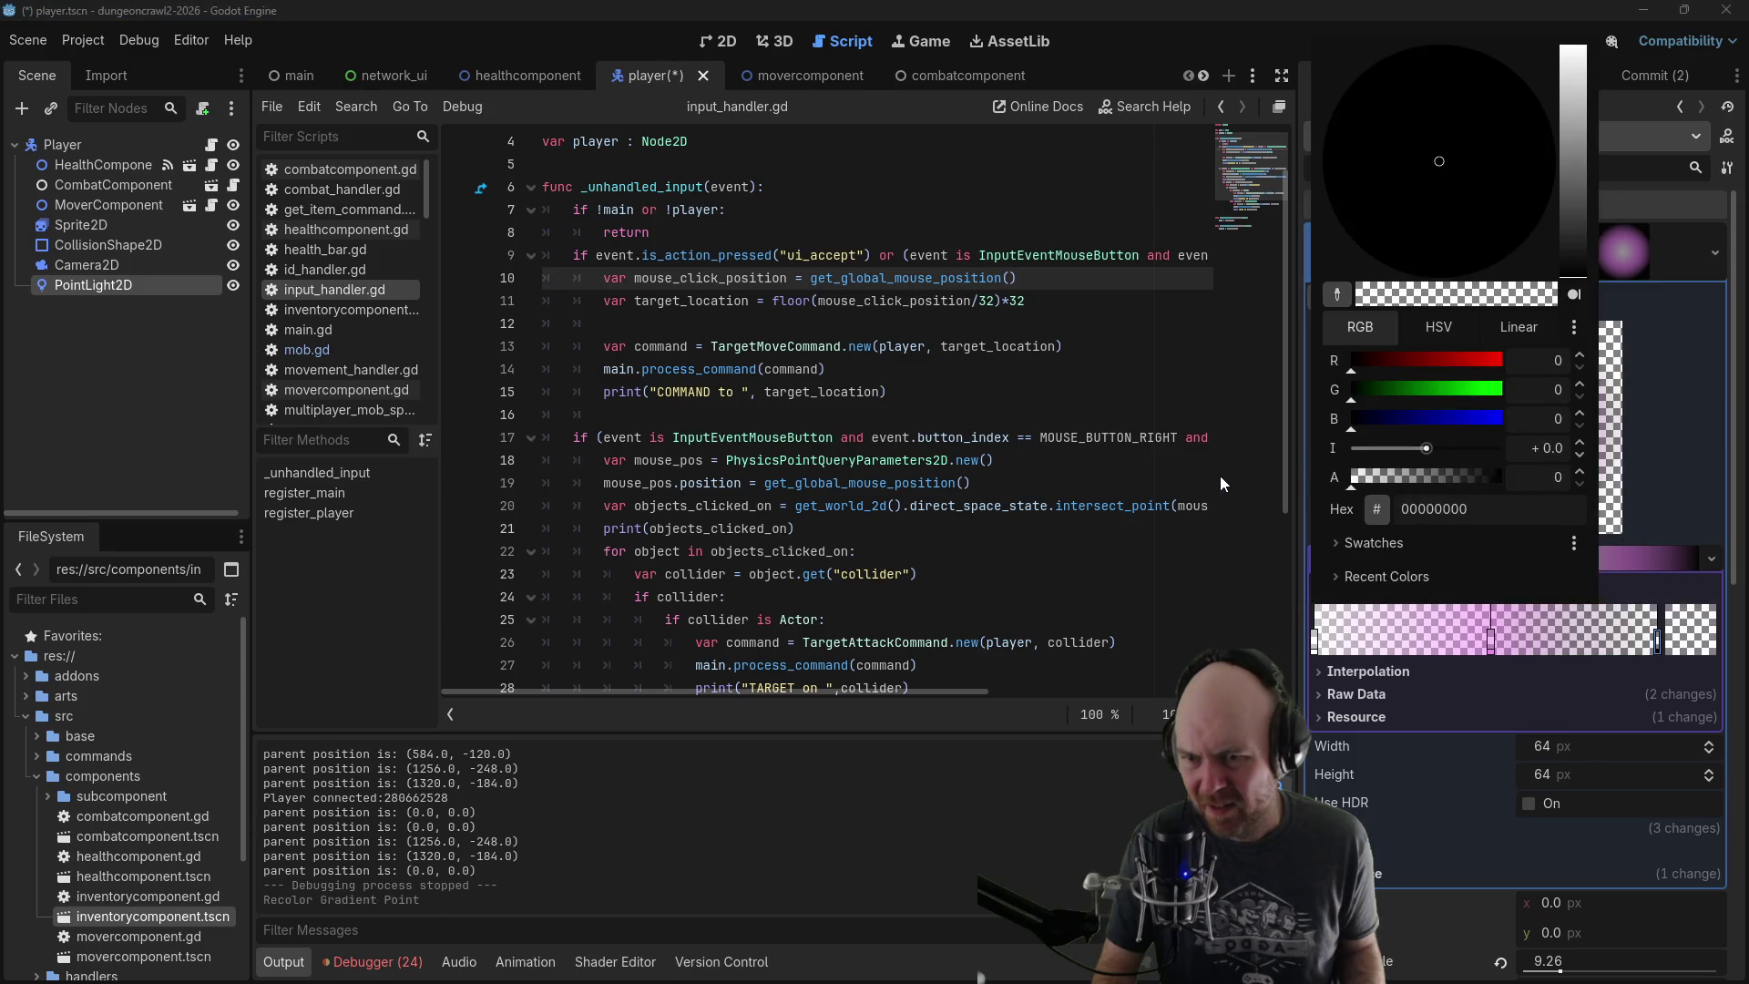
click(1685, 384)
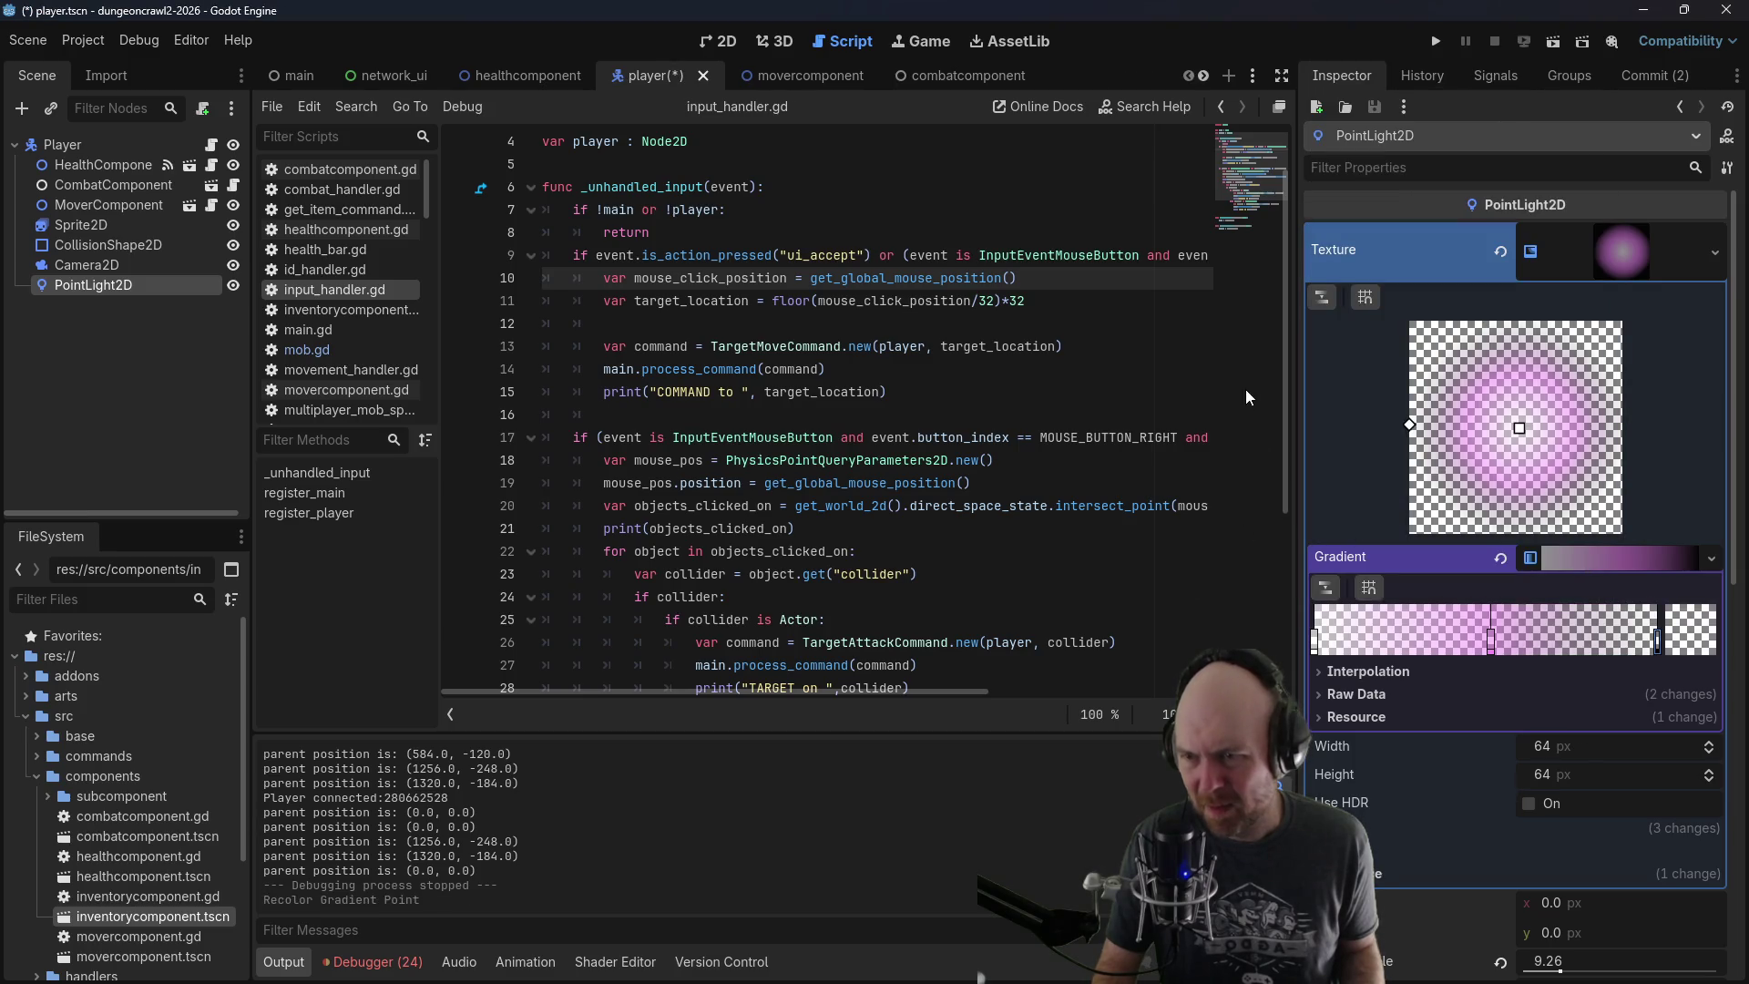
- Save and run the game, walk the player to check the light, then stop it
click(1436, 41)
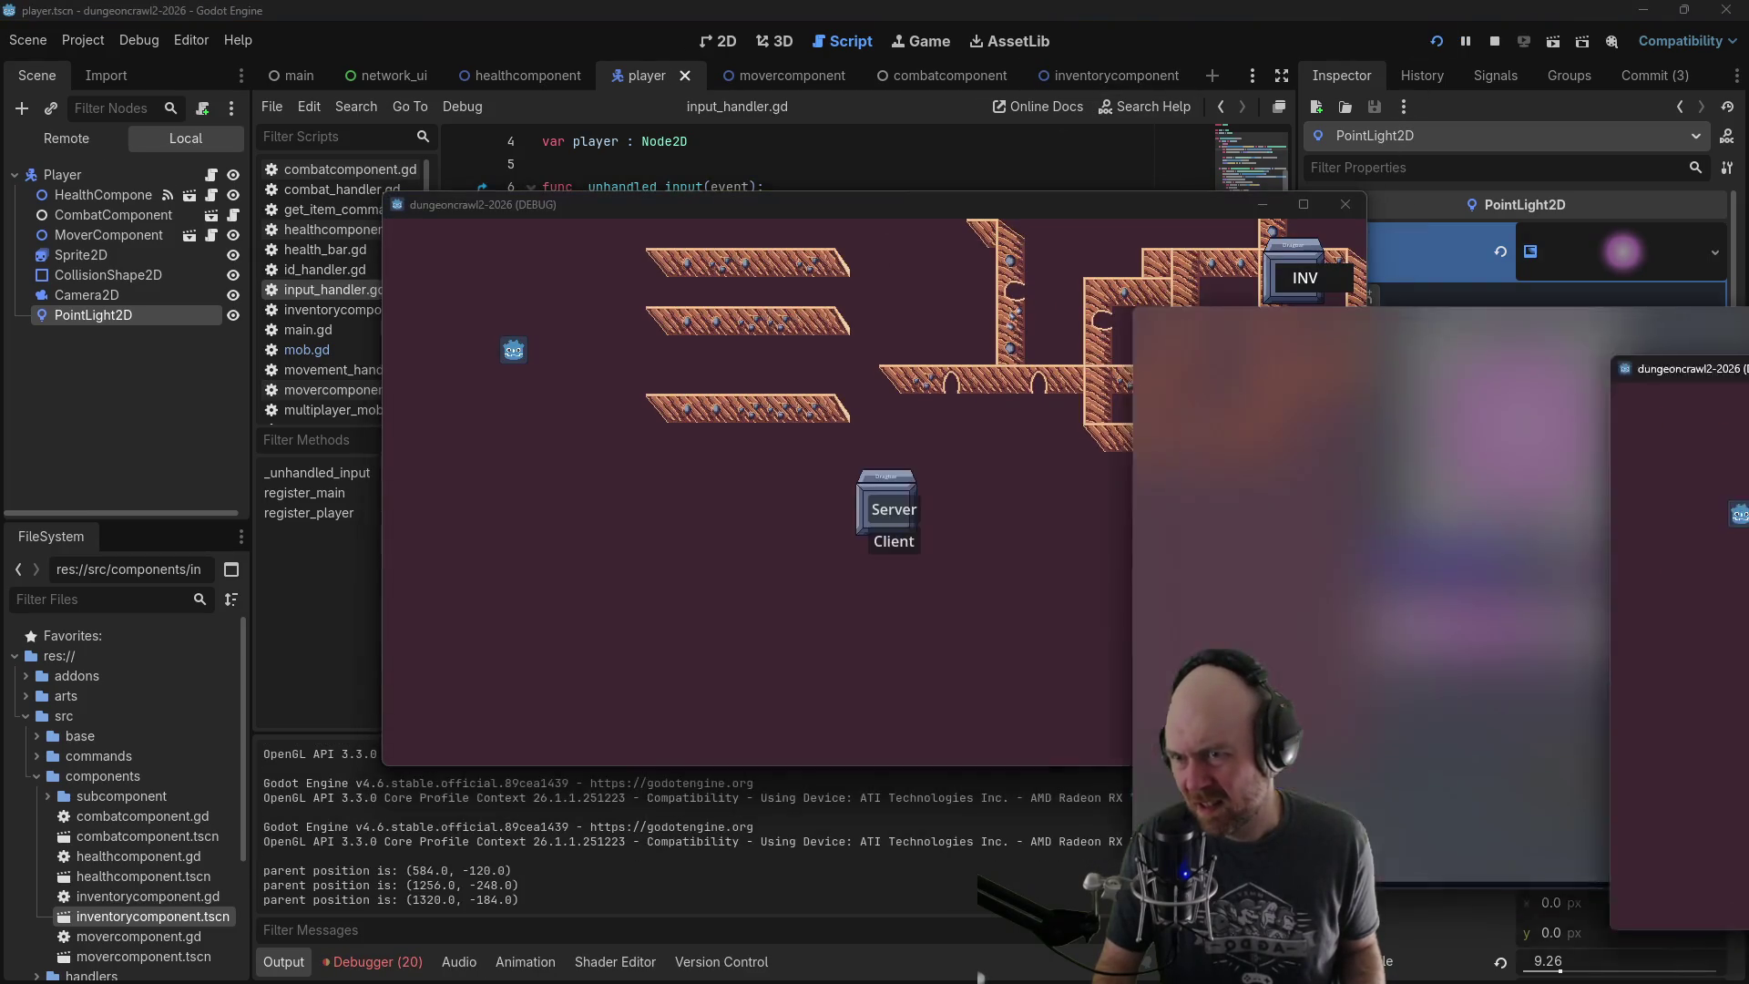
mouse_move(1009, 444)
mouse_down()
mouse_move(1069, 454)
mouse_move(974, 578)
mouse_move(911, 599)
mouse_up()
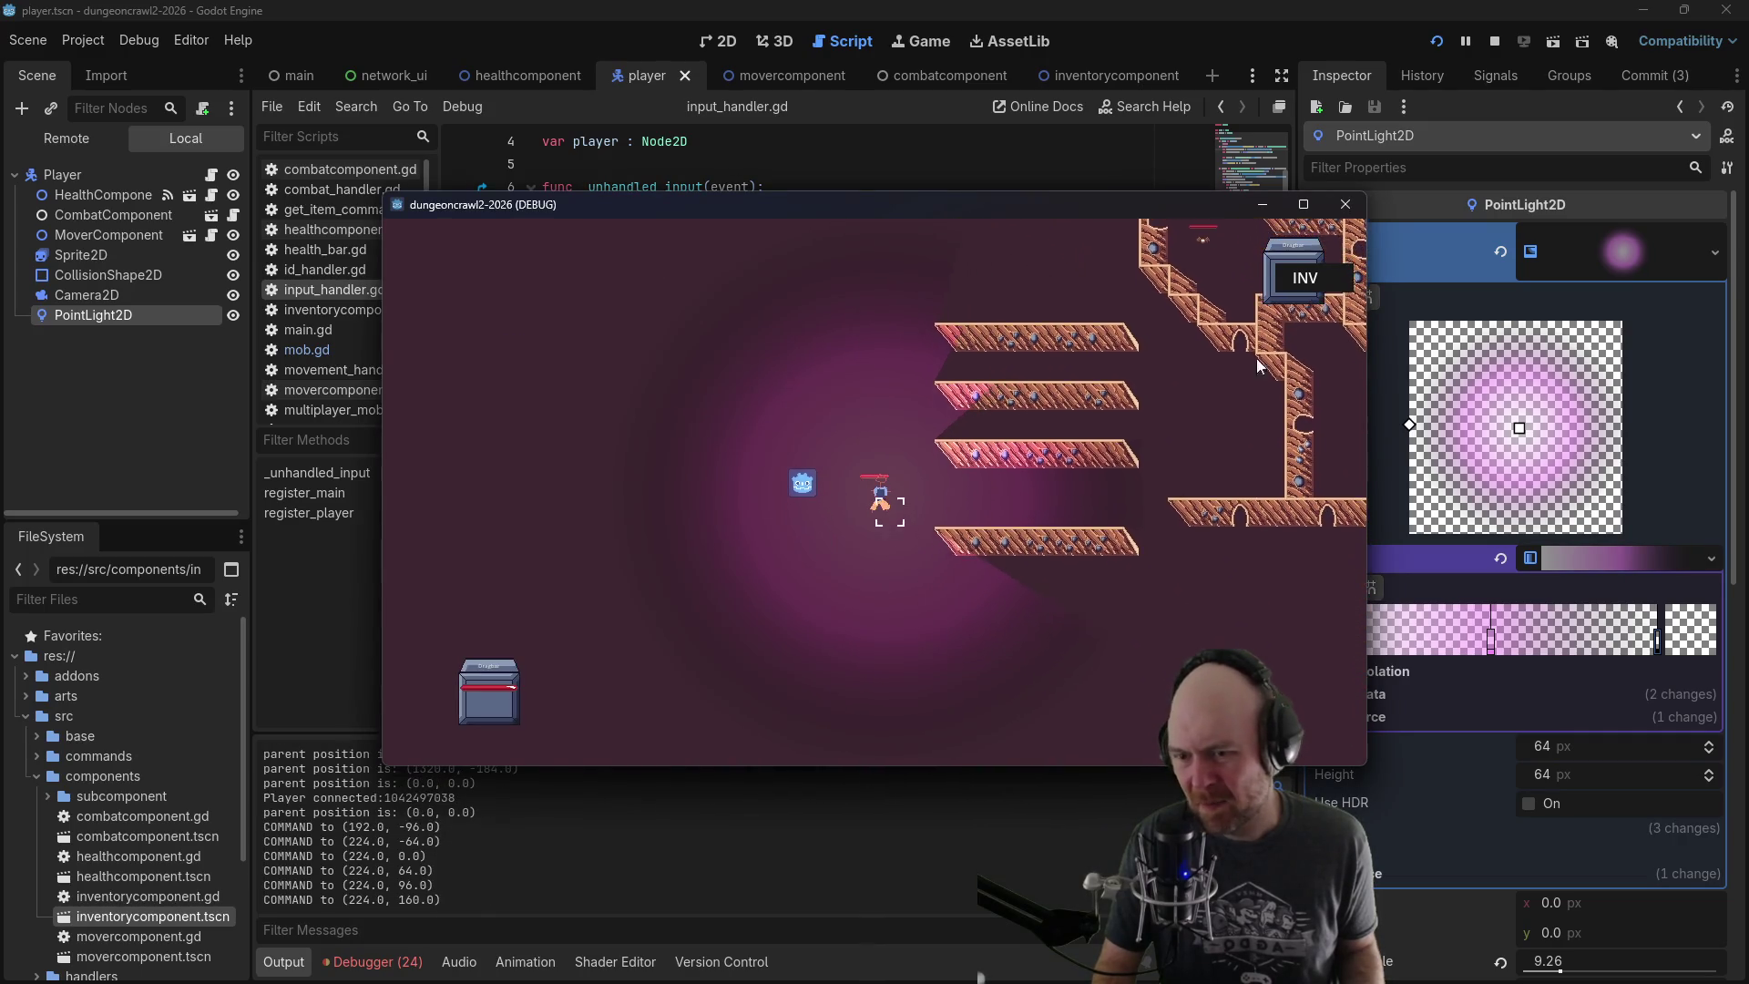
click(1501, 41)
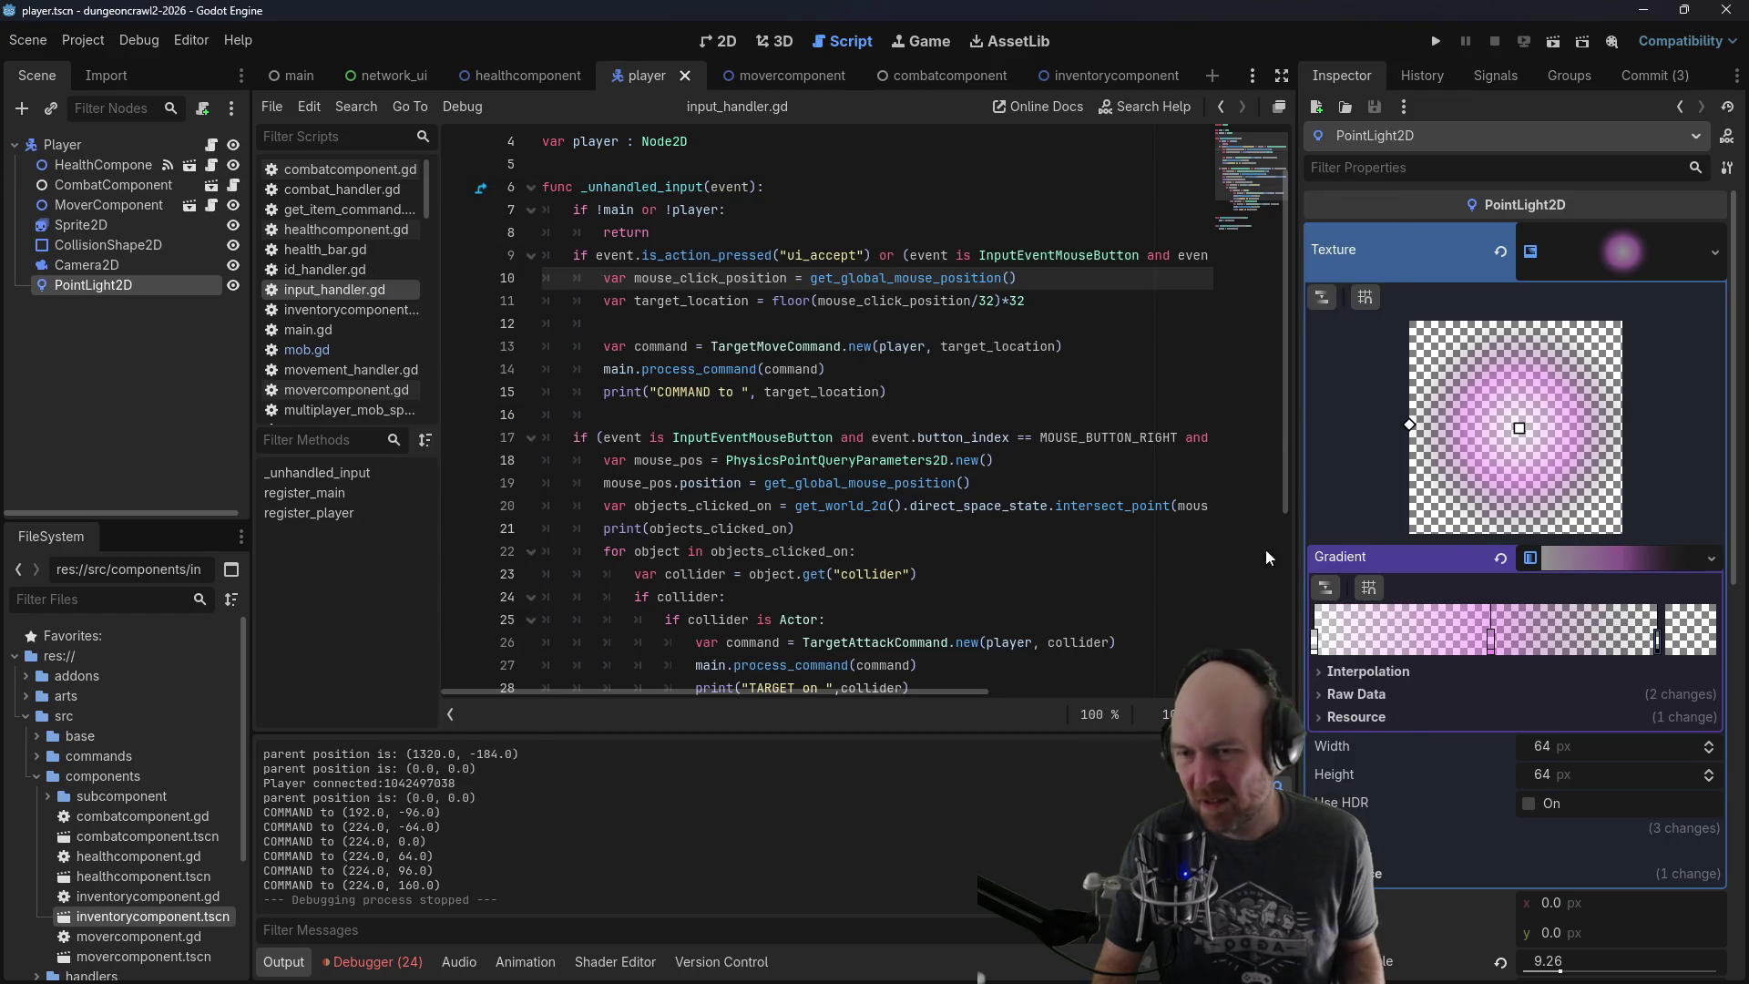
- Try the light's Add blend mode, revert it to Mix, and run the game again
scroll(1408, 791, down, 5)
mouse_move(1354, 747)
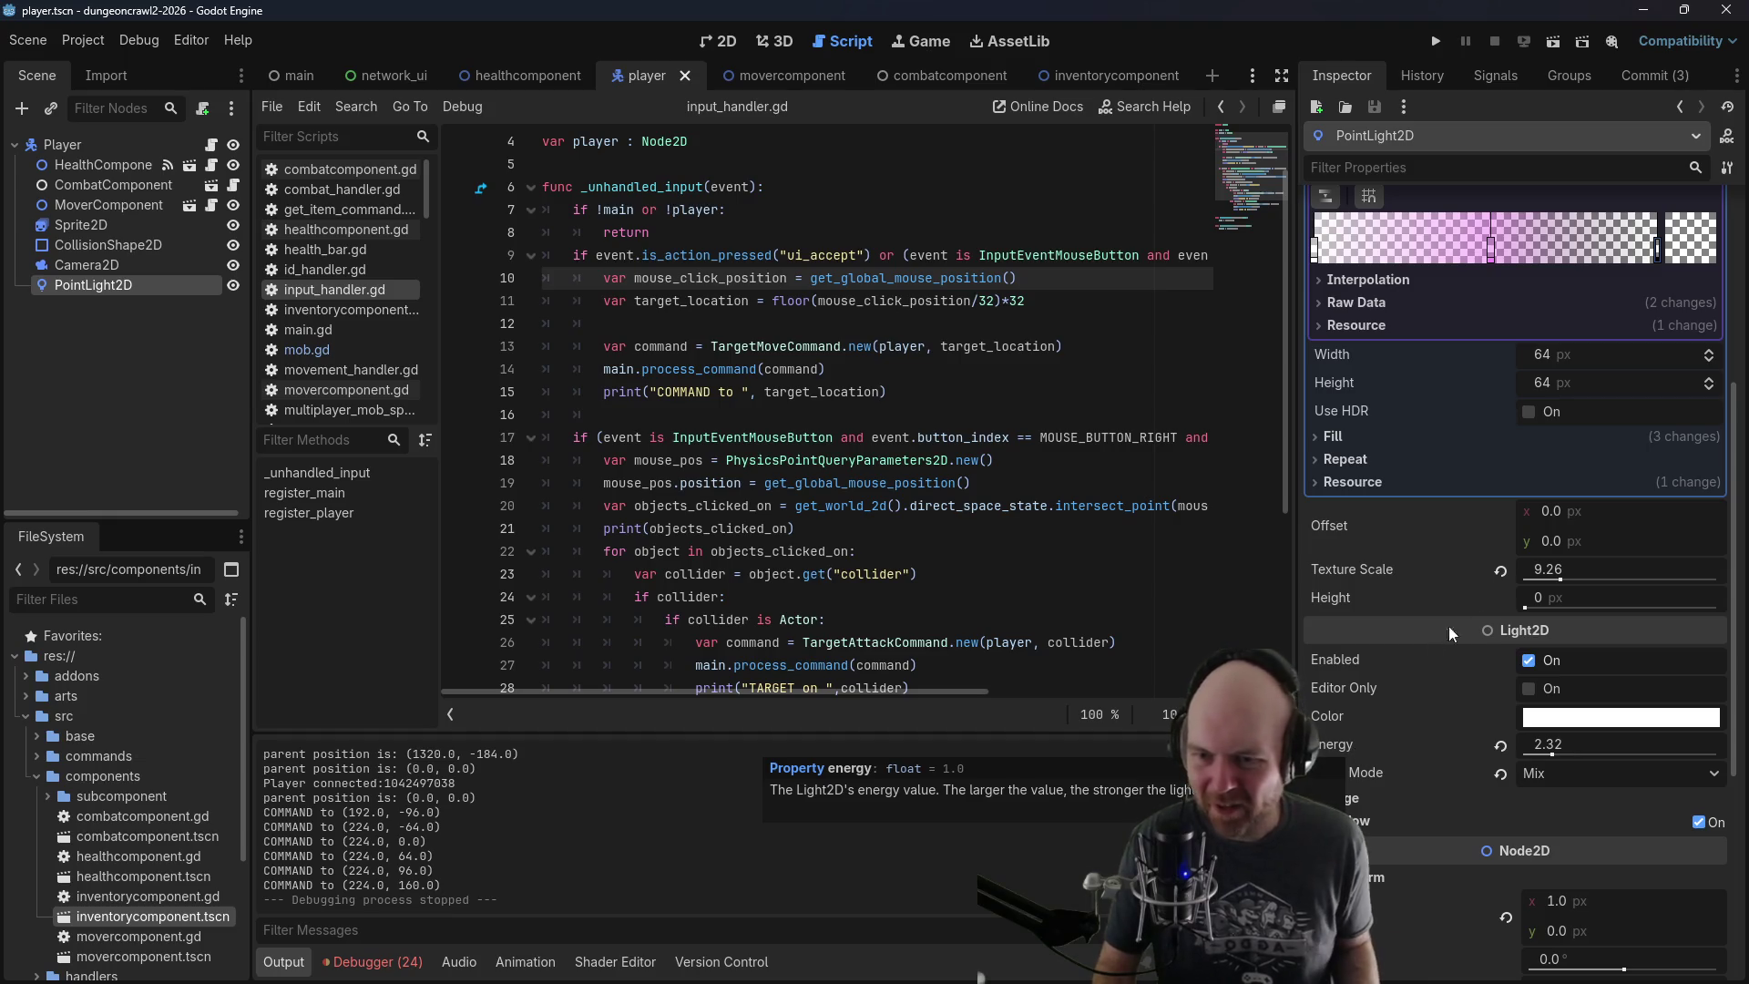
click(1545, 775)
click(1542, 803)
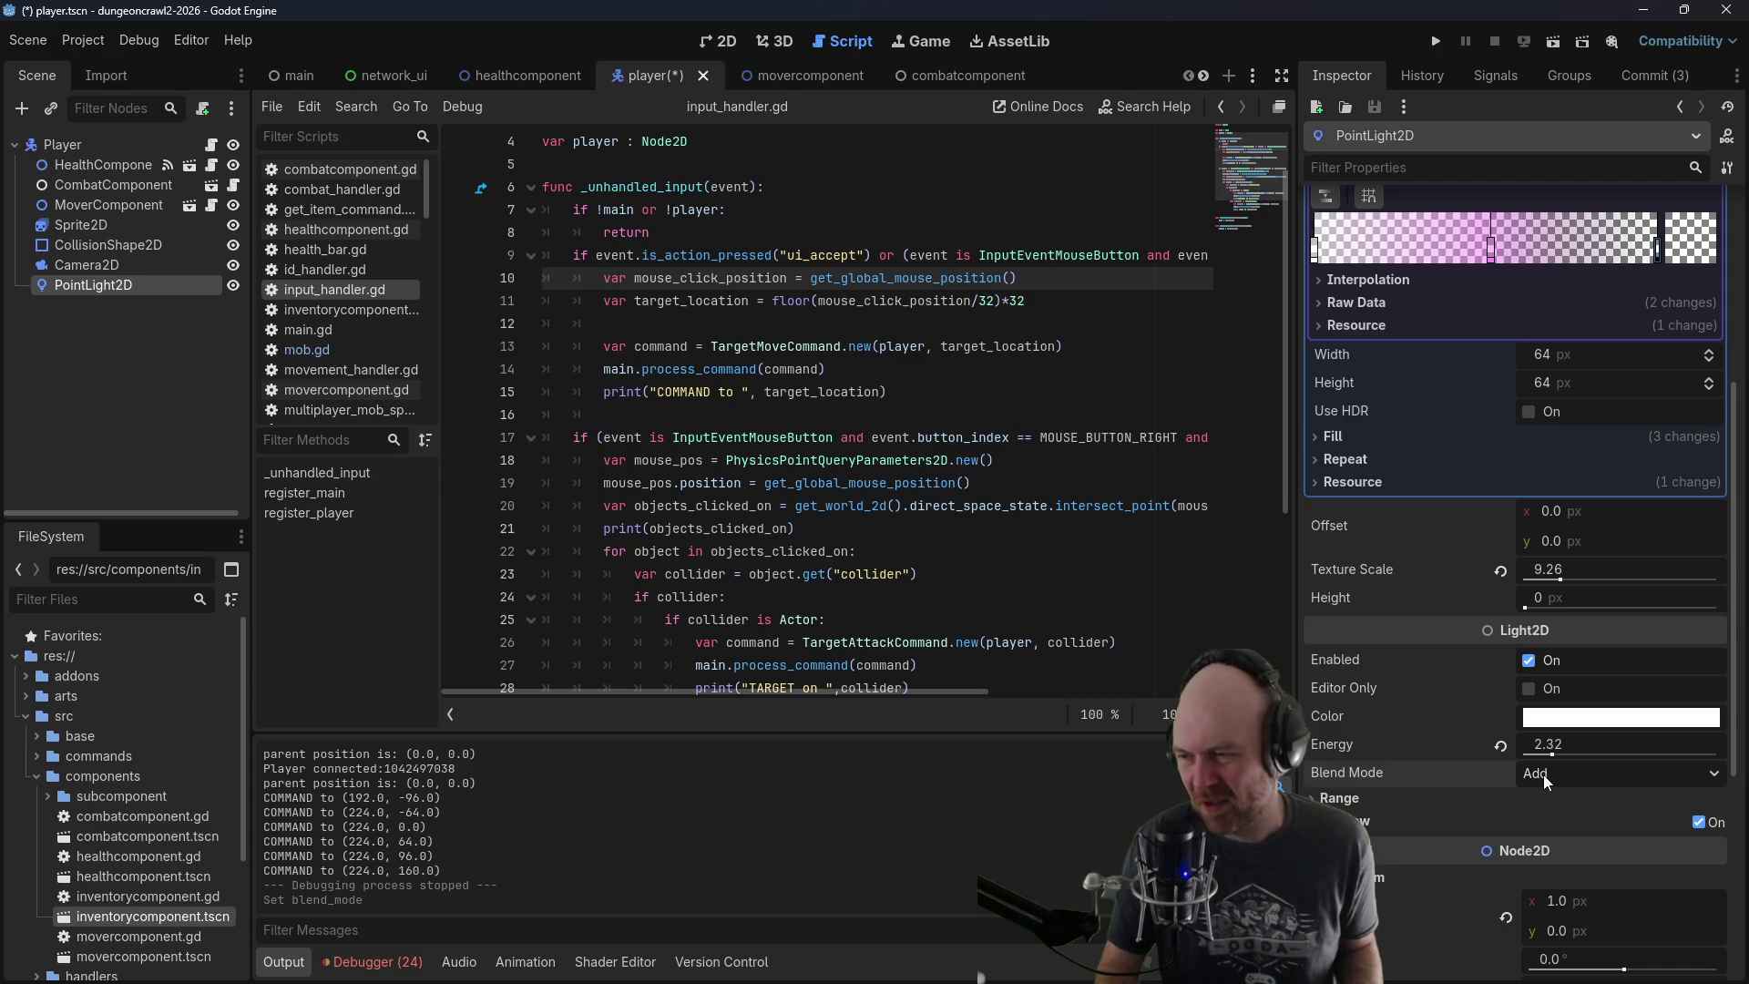
click(1544, 774)
click(1545, 841)
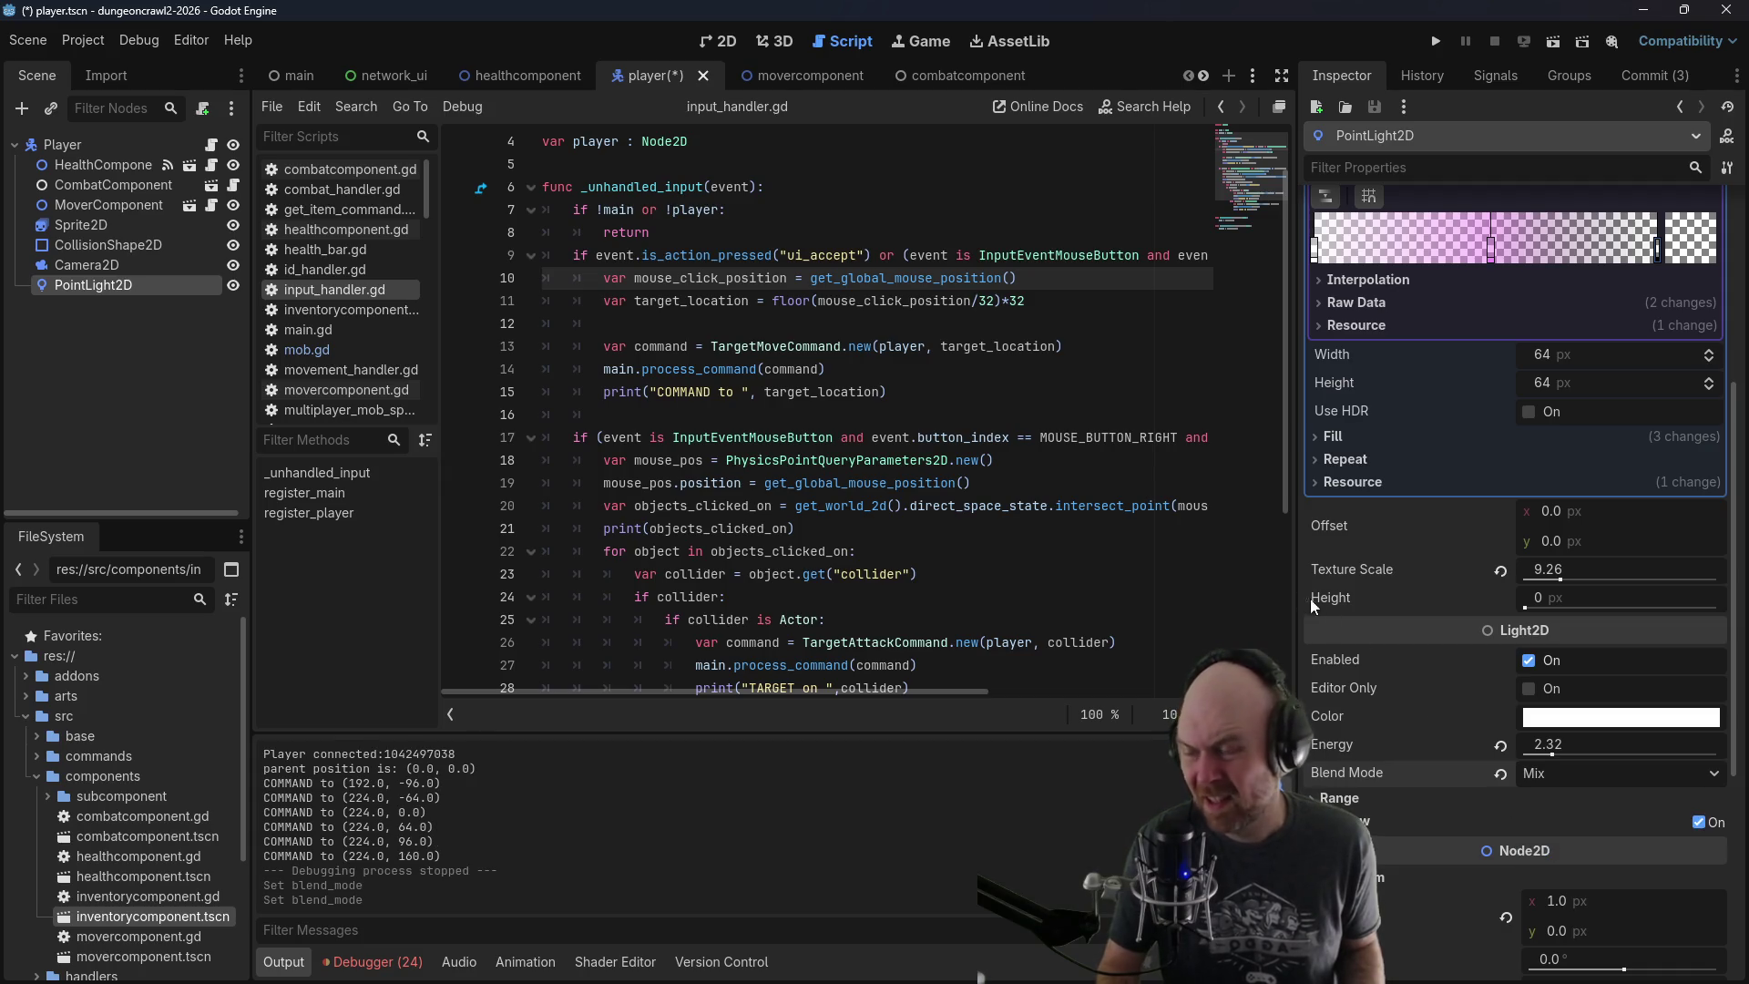
click(1435, 41)
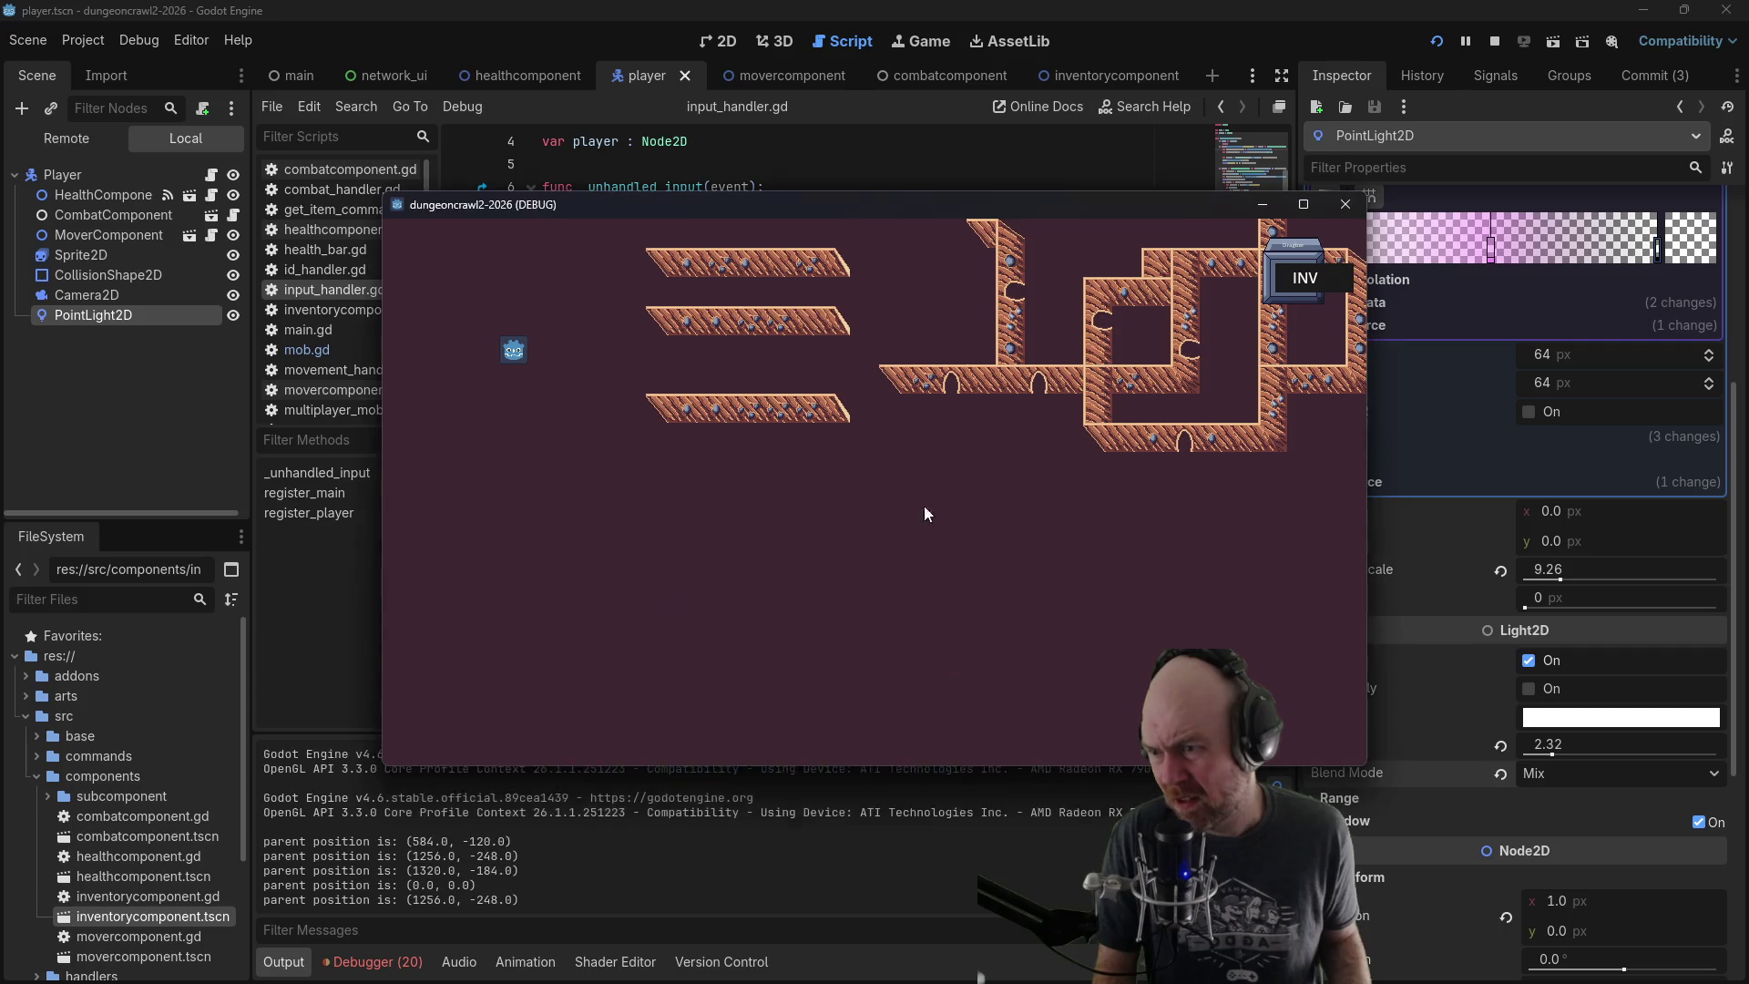
- Host as Server, join as Client, walk the player and target the floor item, then stop with F8
click(907, 508)
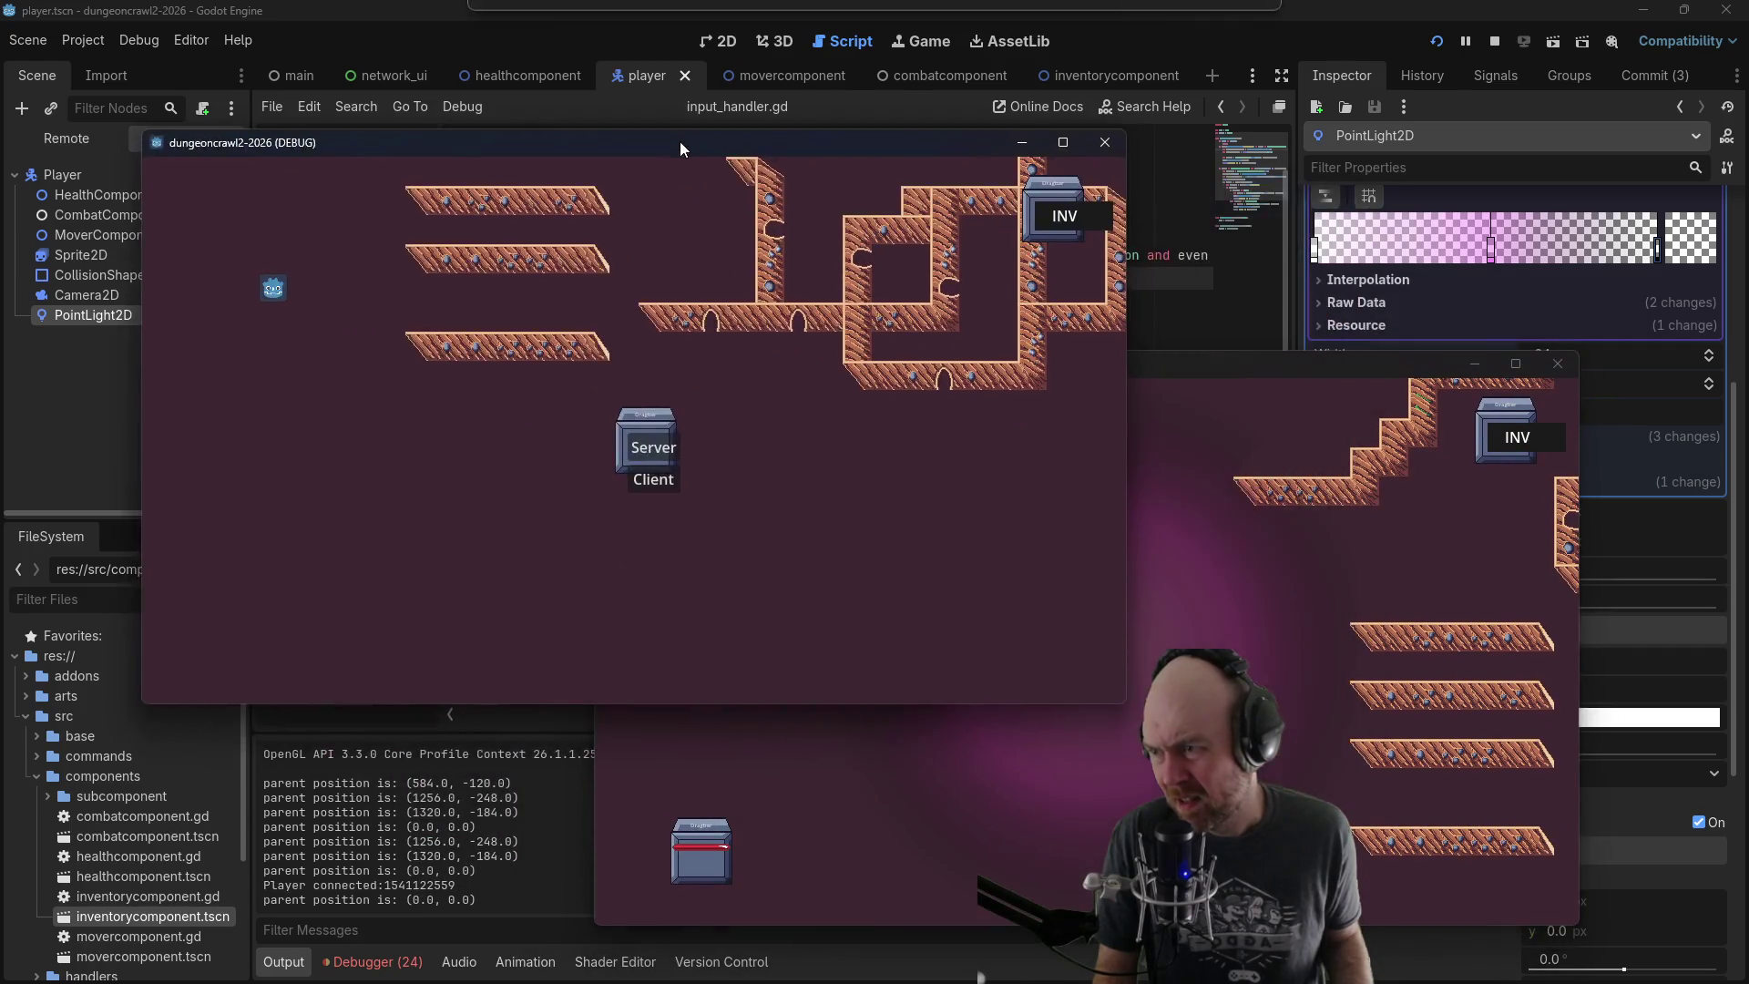
click(649, 483)
mouse_move(712, 402)
mouse_down()
mouse_move(801, 423)
mouse_move(627, 534)
mouse_move(533, 440)
mouse_move(585, 372)
mouse_move(725, 448)
mouse_up()
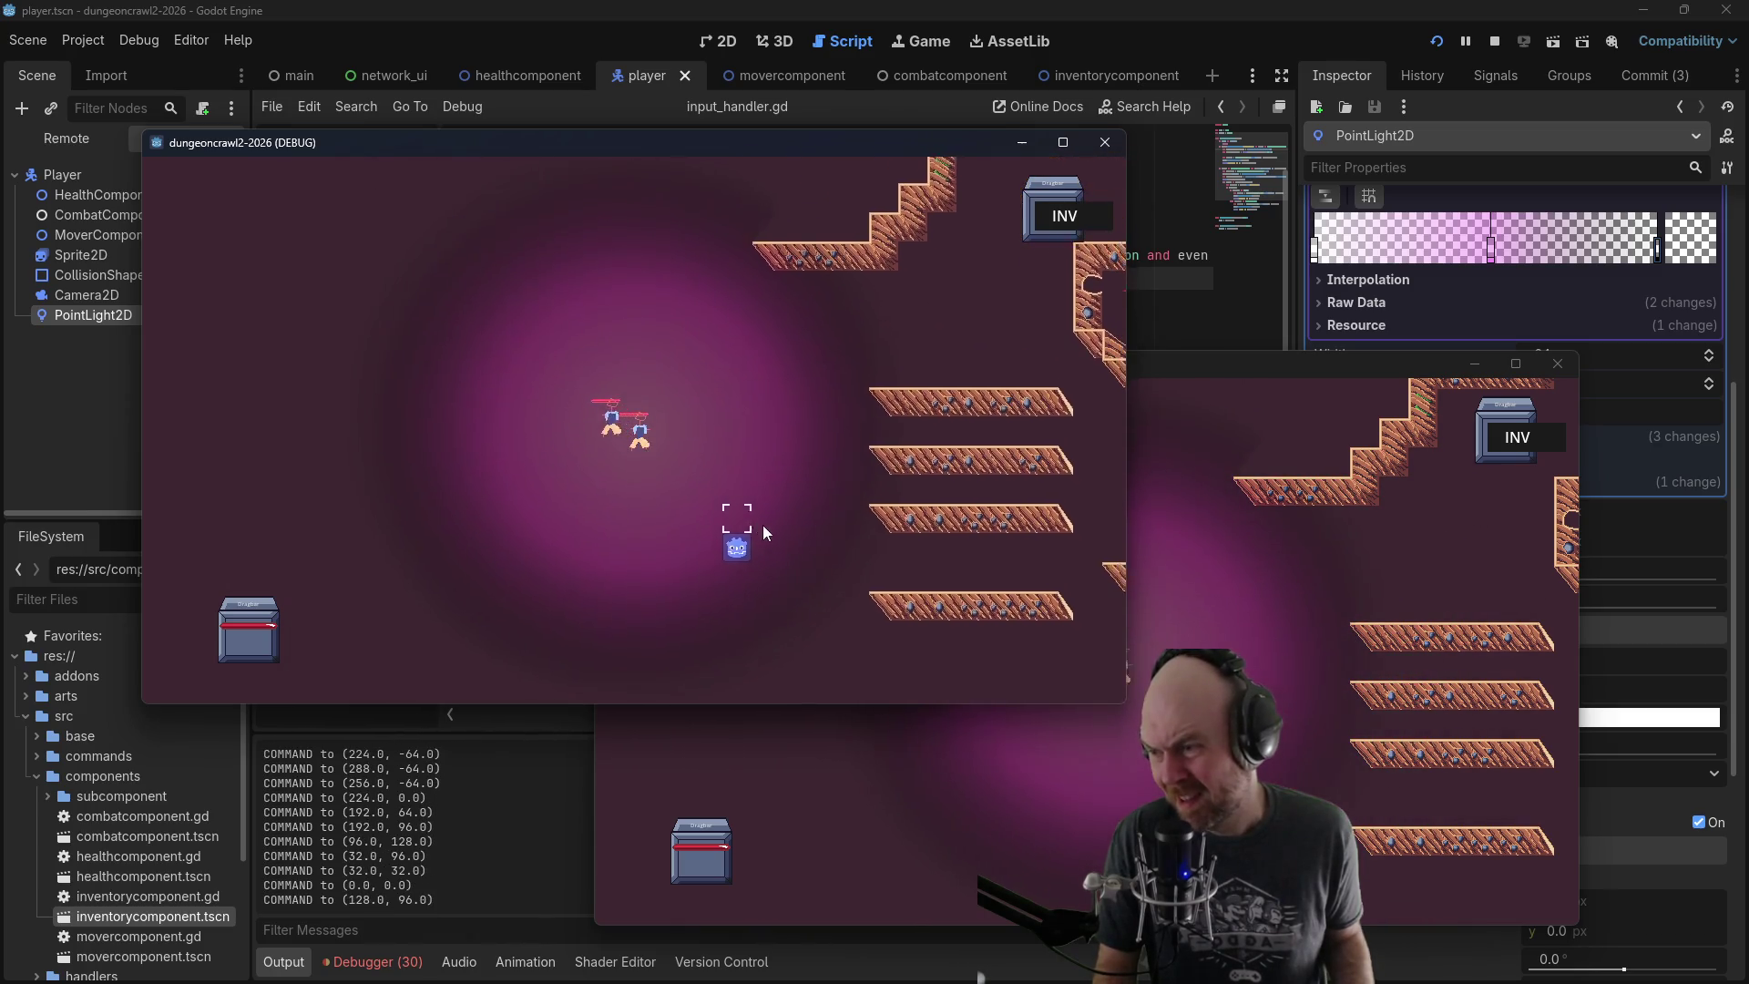
click(648, 473)
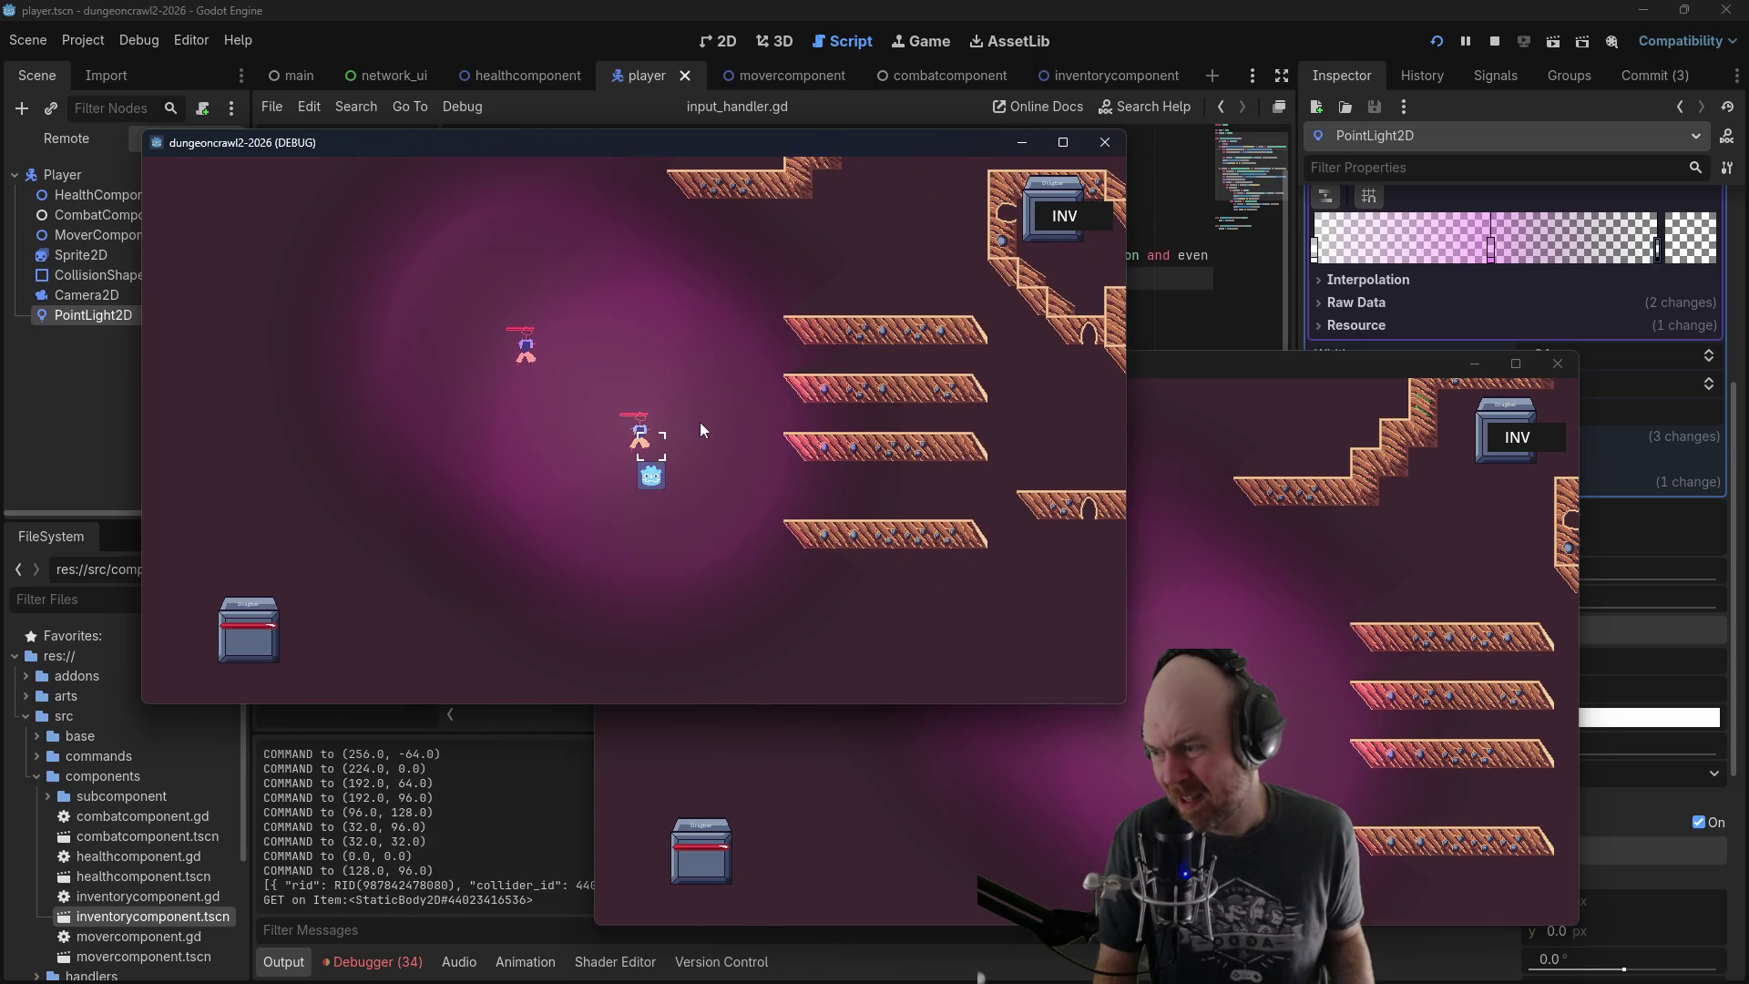
mouse_move(701, 428)
mouse_down()
mouse_move(756, 283)
mouse_move(733, 351)
mouse_move(800, 345)
mouse_move(824, 387)
mouse_up()
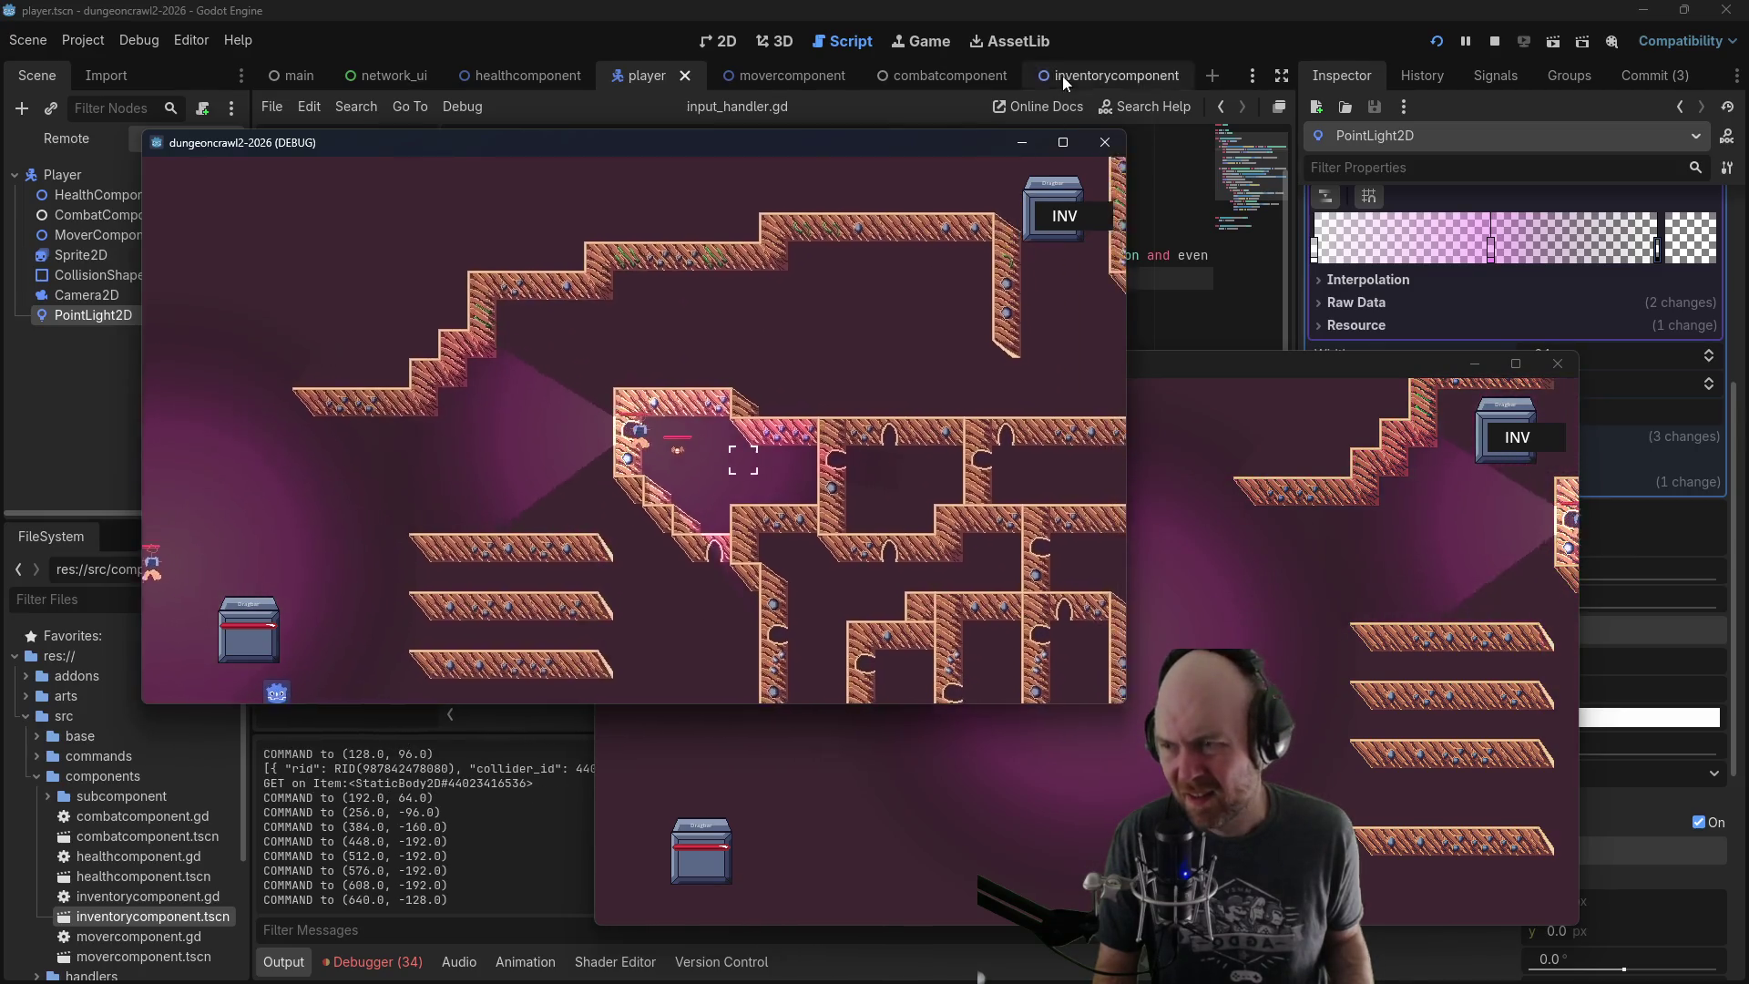
key(F8)
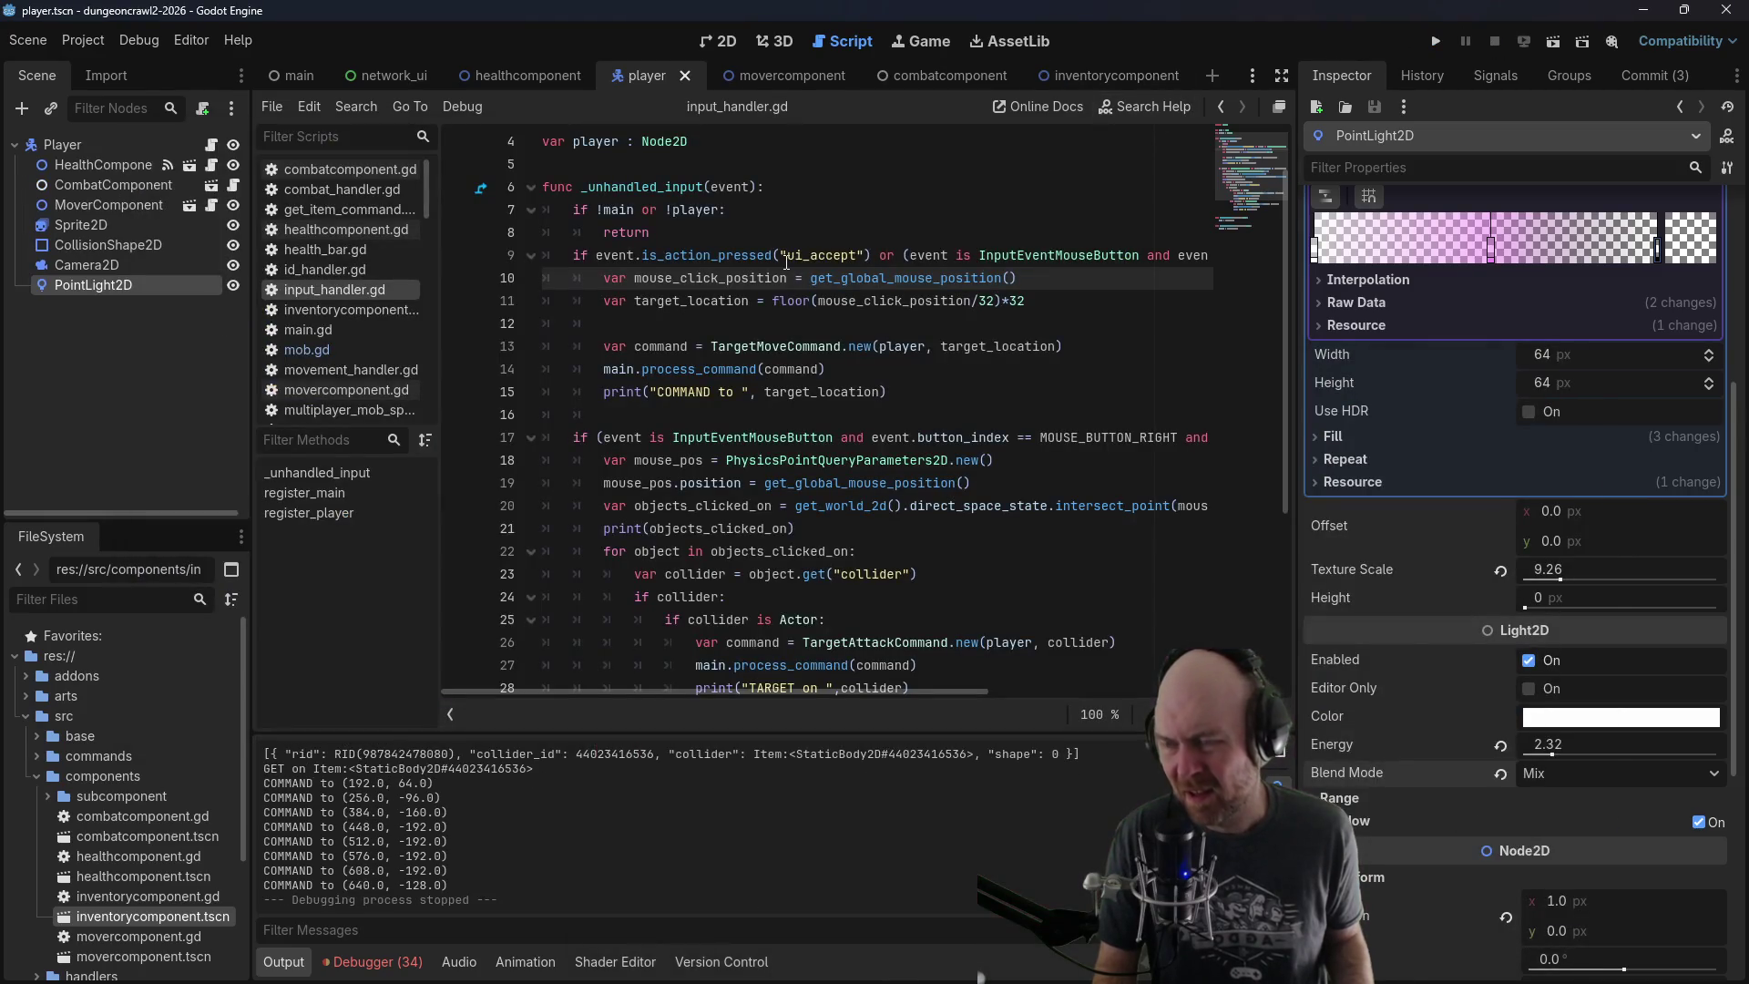
- Add a CollectableComponent item after InventoryComponent in the Basic Plan TODOs, then select Camera2D in Godot
key(alt+Tab)
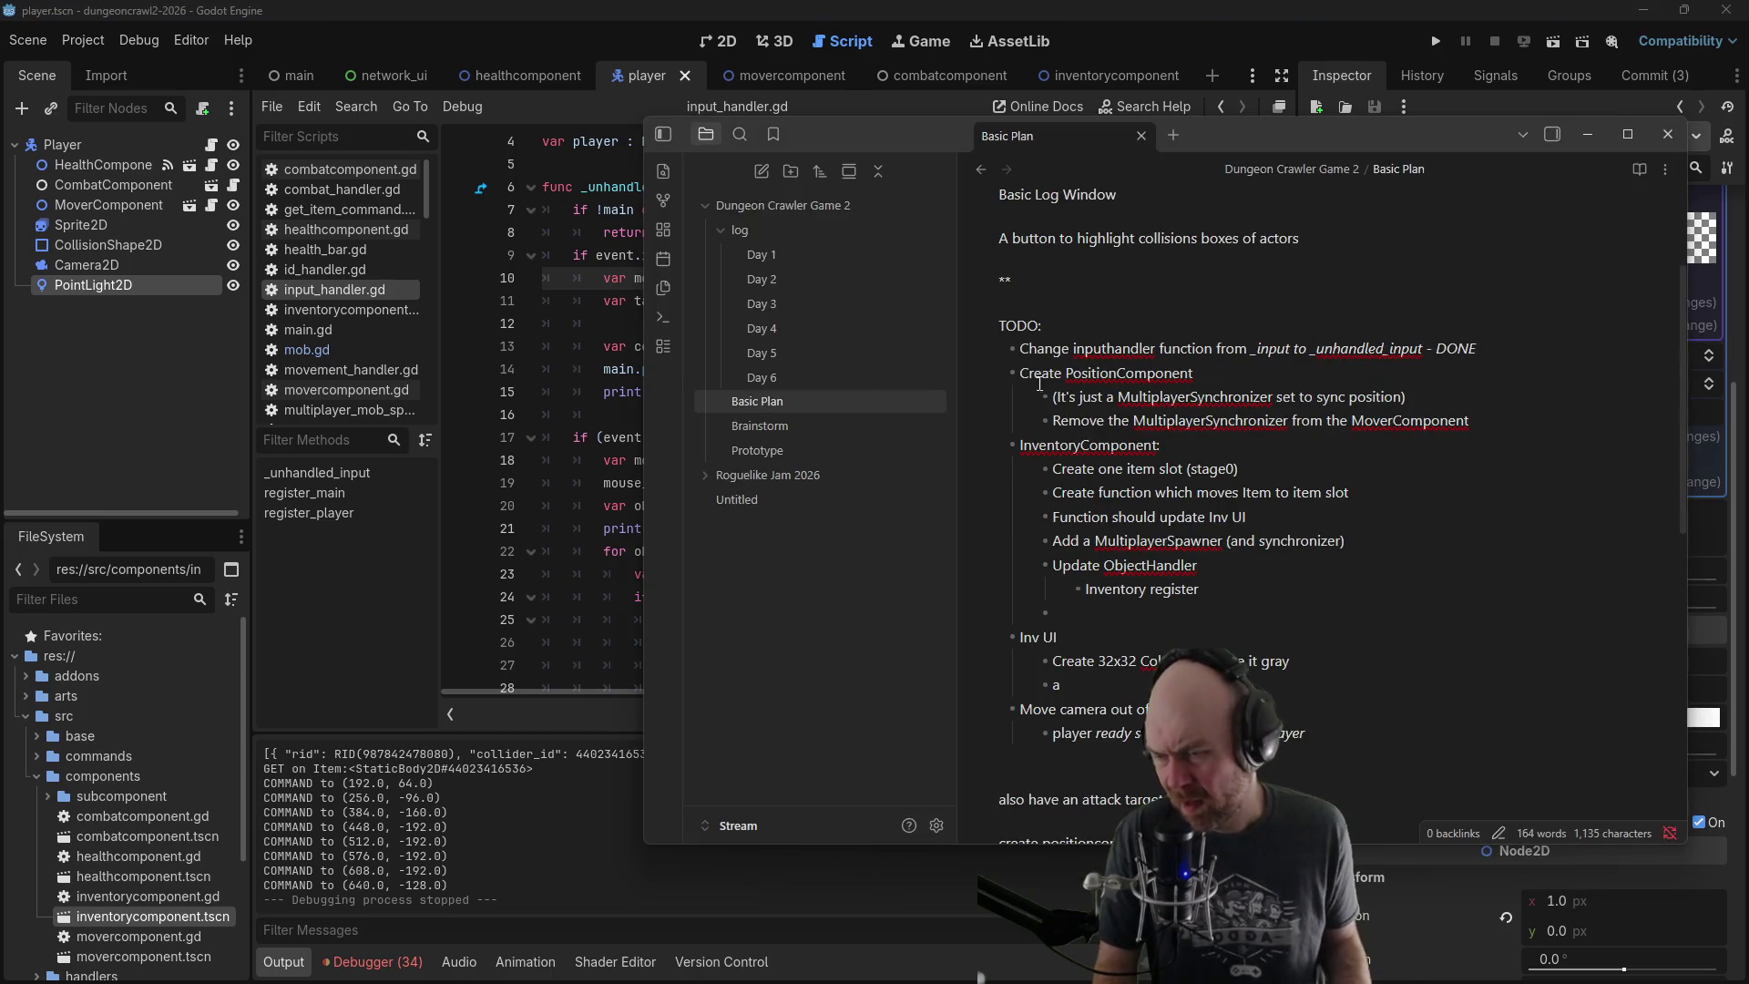
drag(1021, 372, 1243, 382)
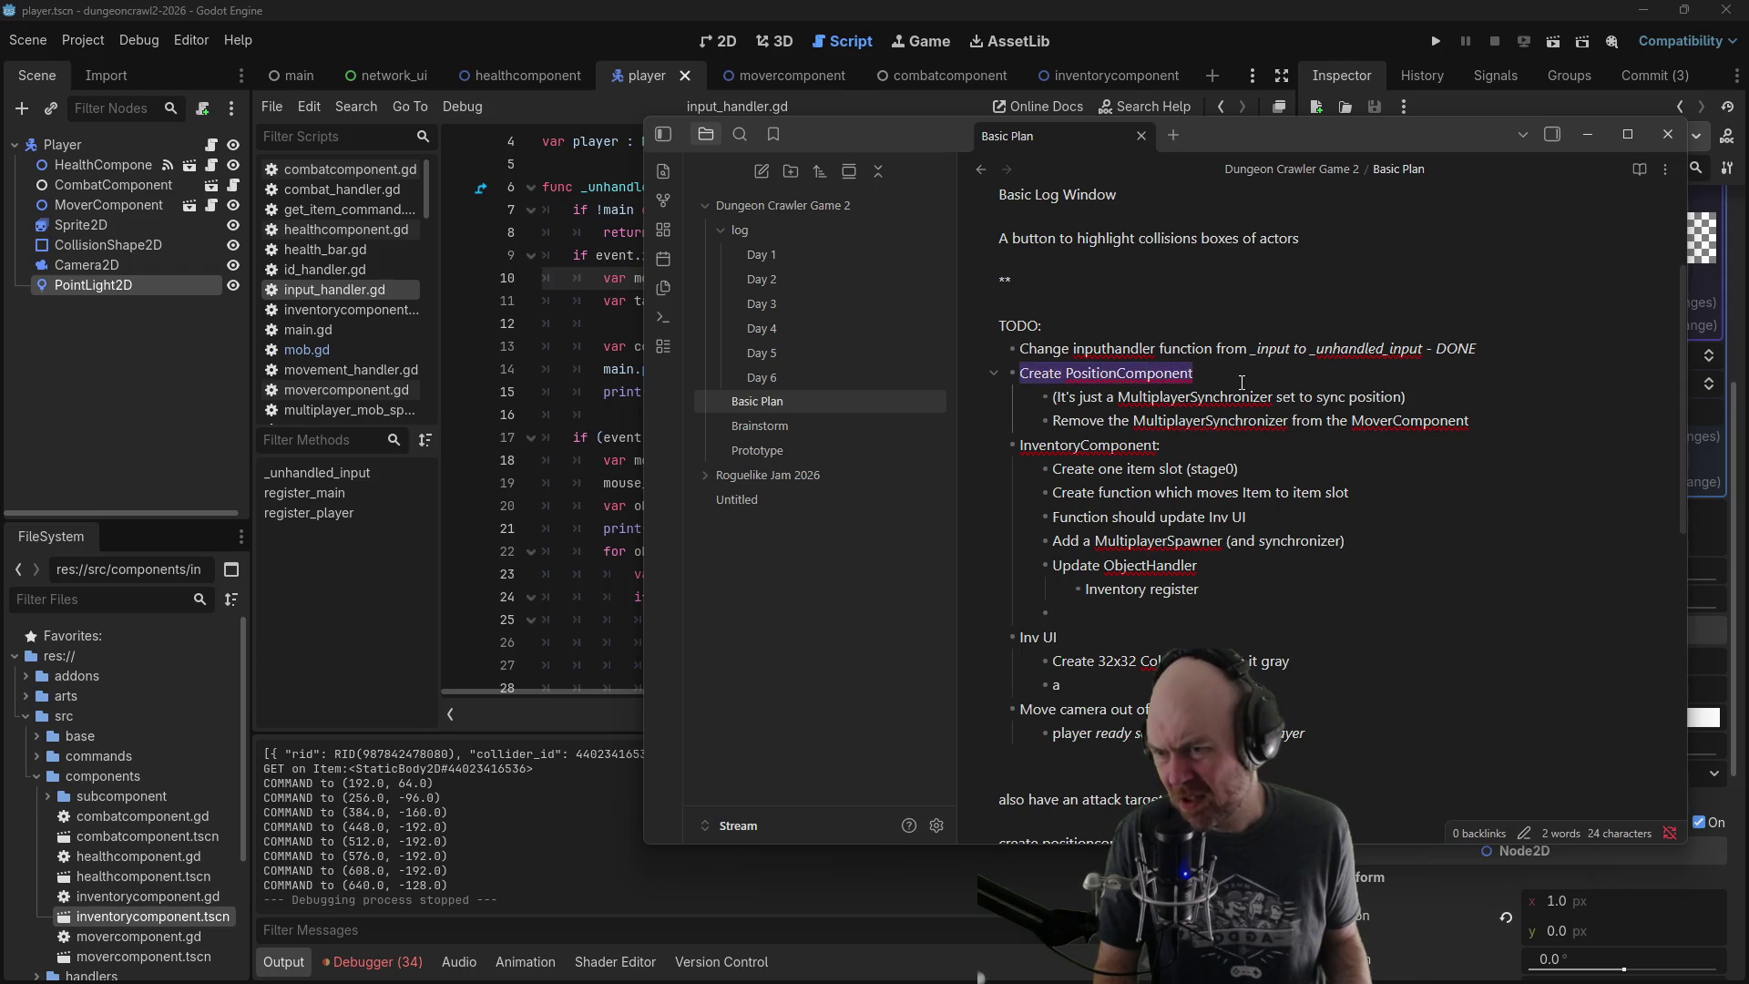
click(1279, 448)
double_click(1282, 451)
click(1285, 454)
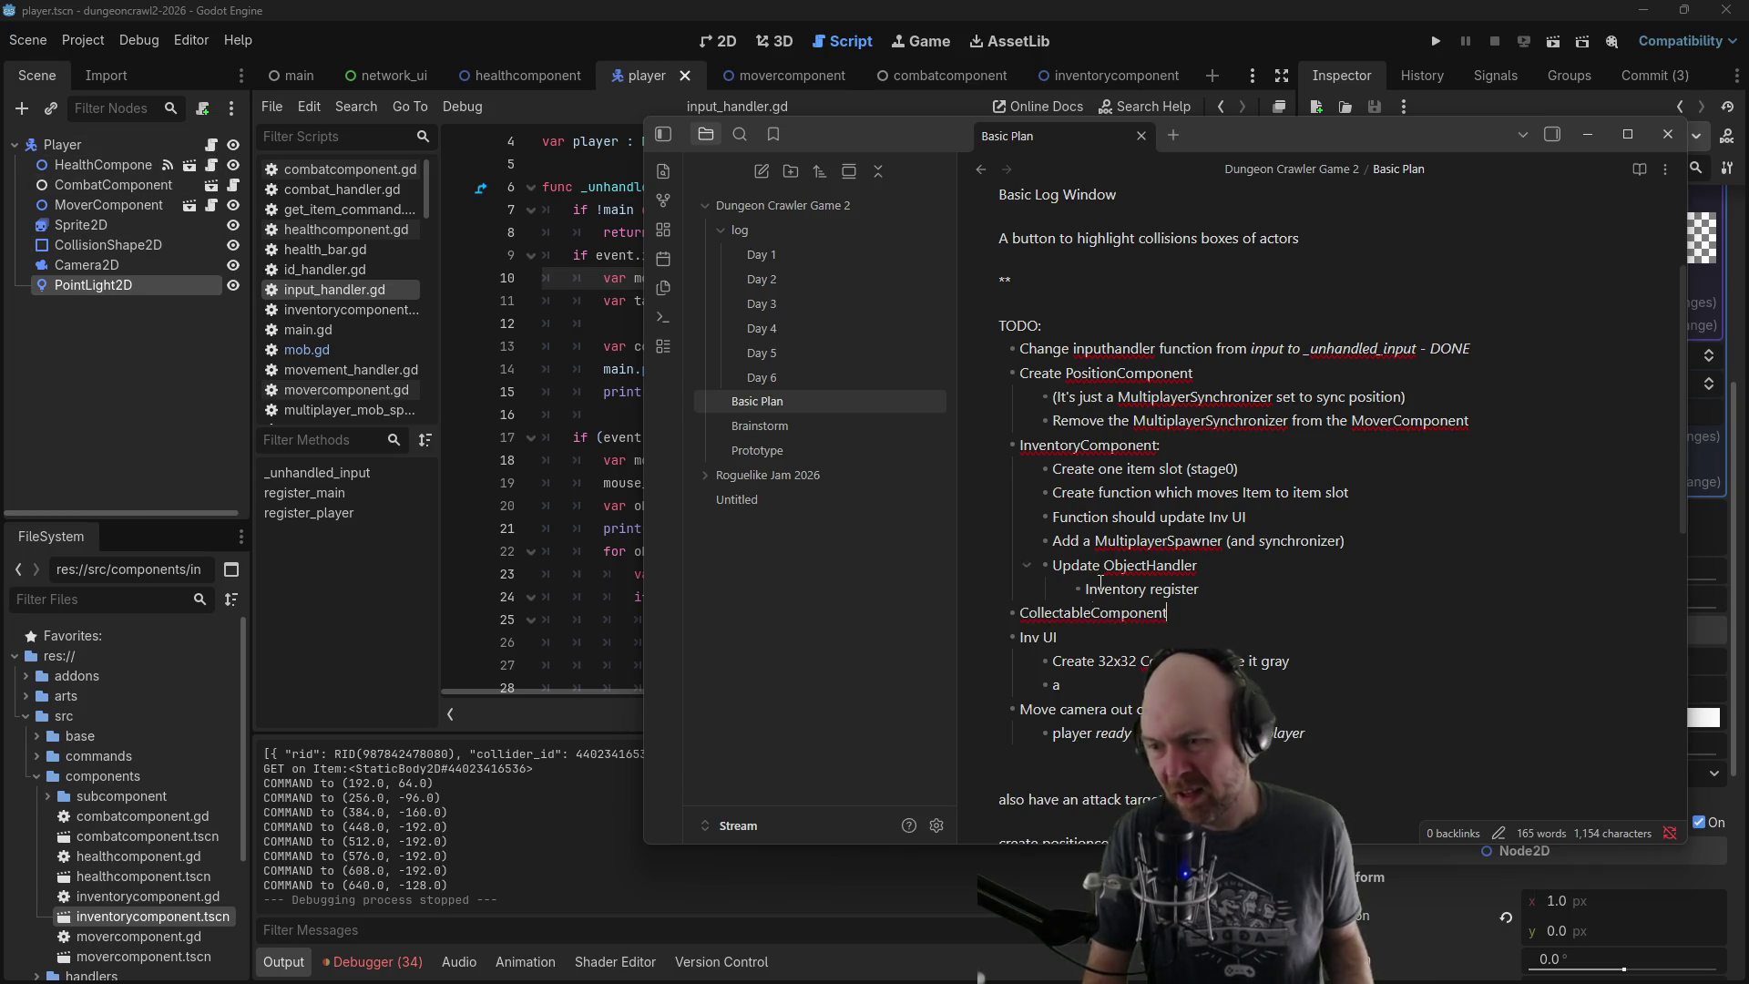
click(116, 264)
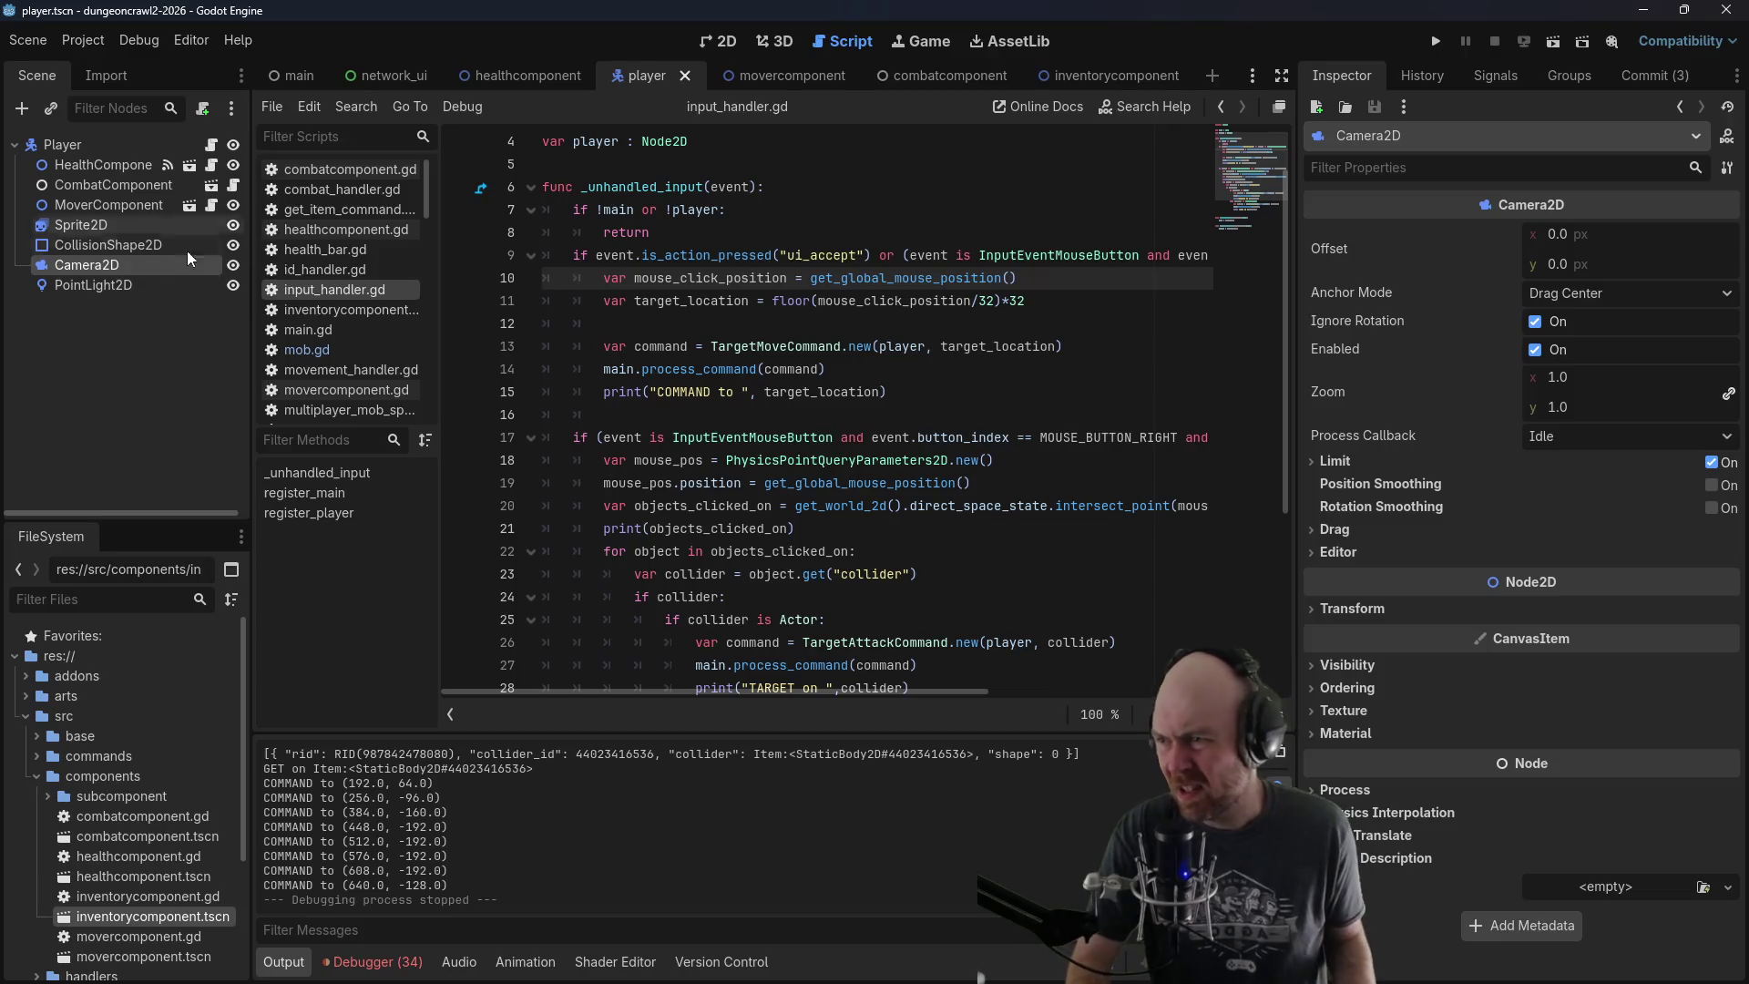
- Open the Camera2D class documentation from the Camera2D node's context menu
double_click(173, 263)
right_click(152, 265)
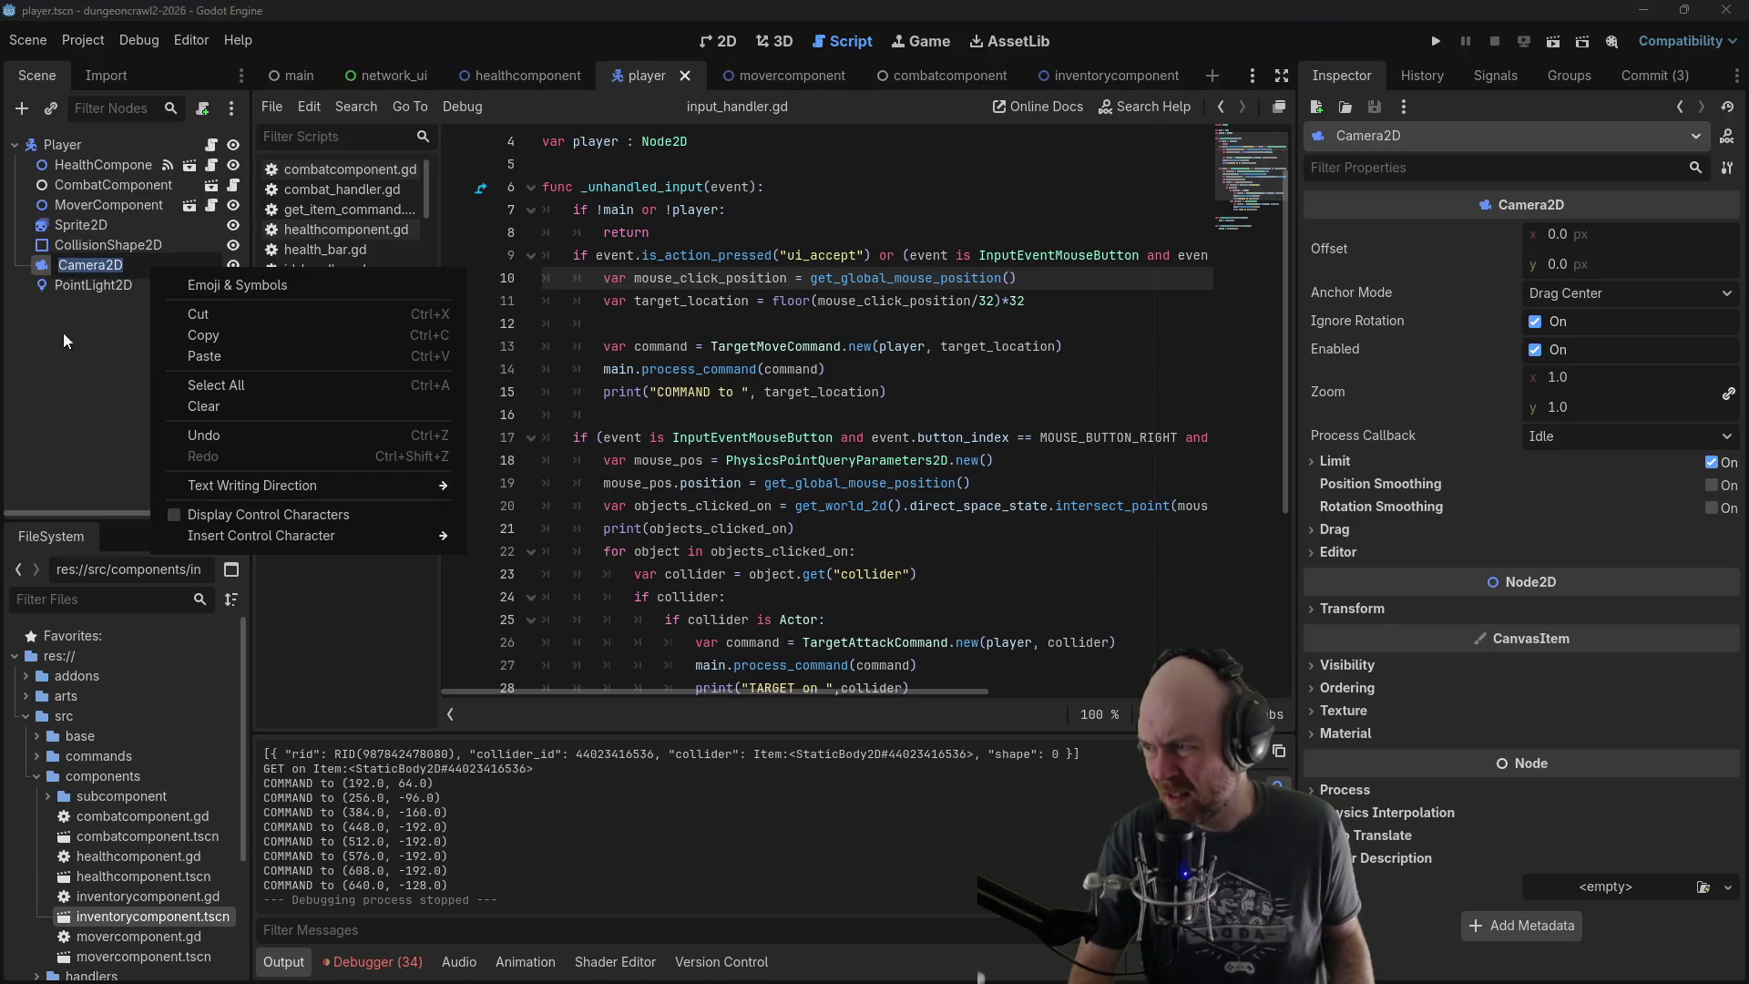
click(63, 331)
right_click(124, 260)
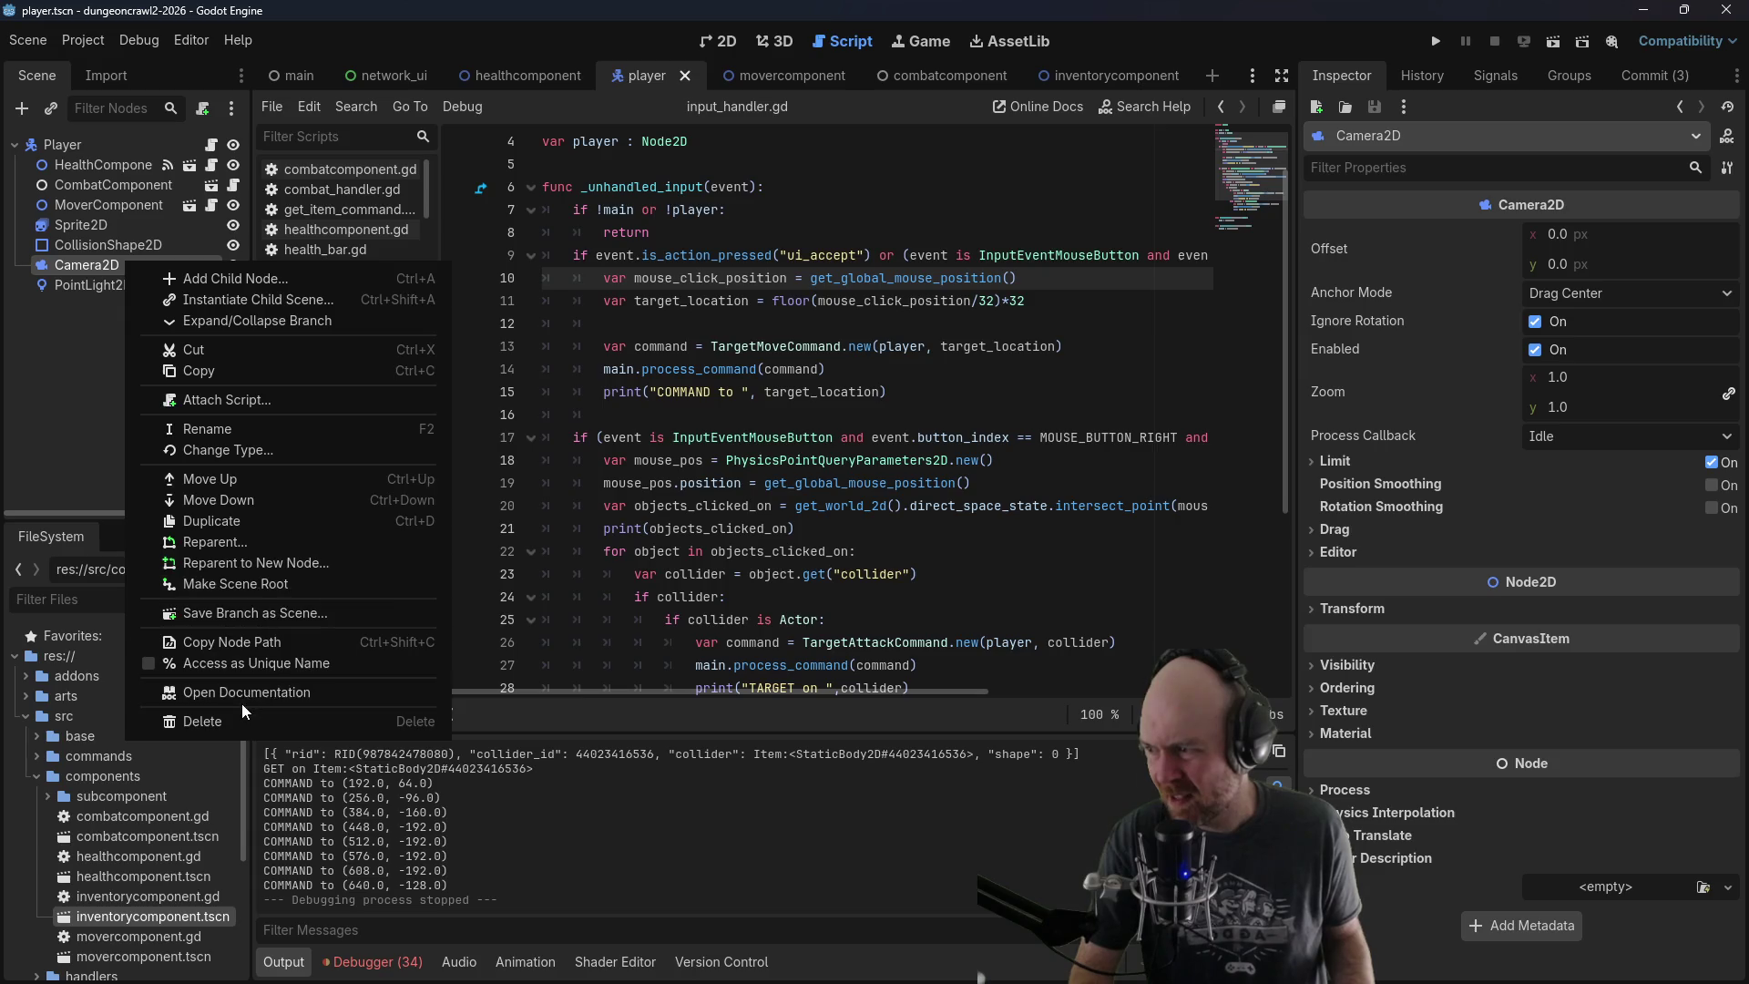
click(246, 691)
- Scroll through the Camera2D reference down to its Methods list
scroll(843, 395, down, 5)
scroll(844, 395, down, 6)
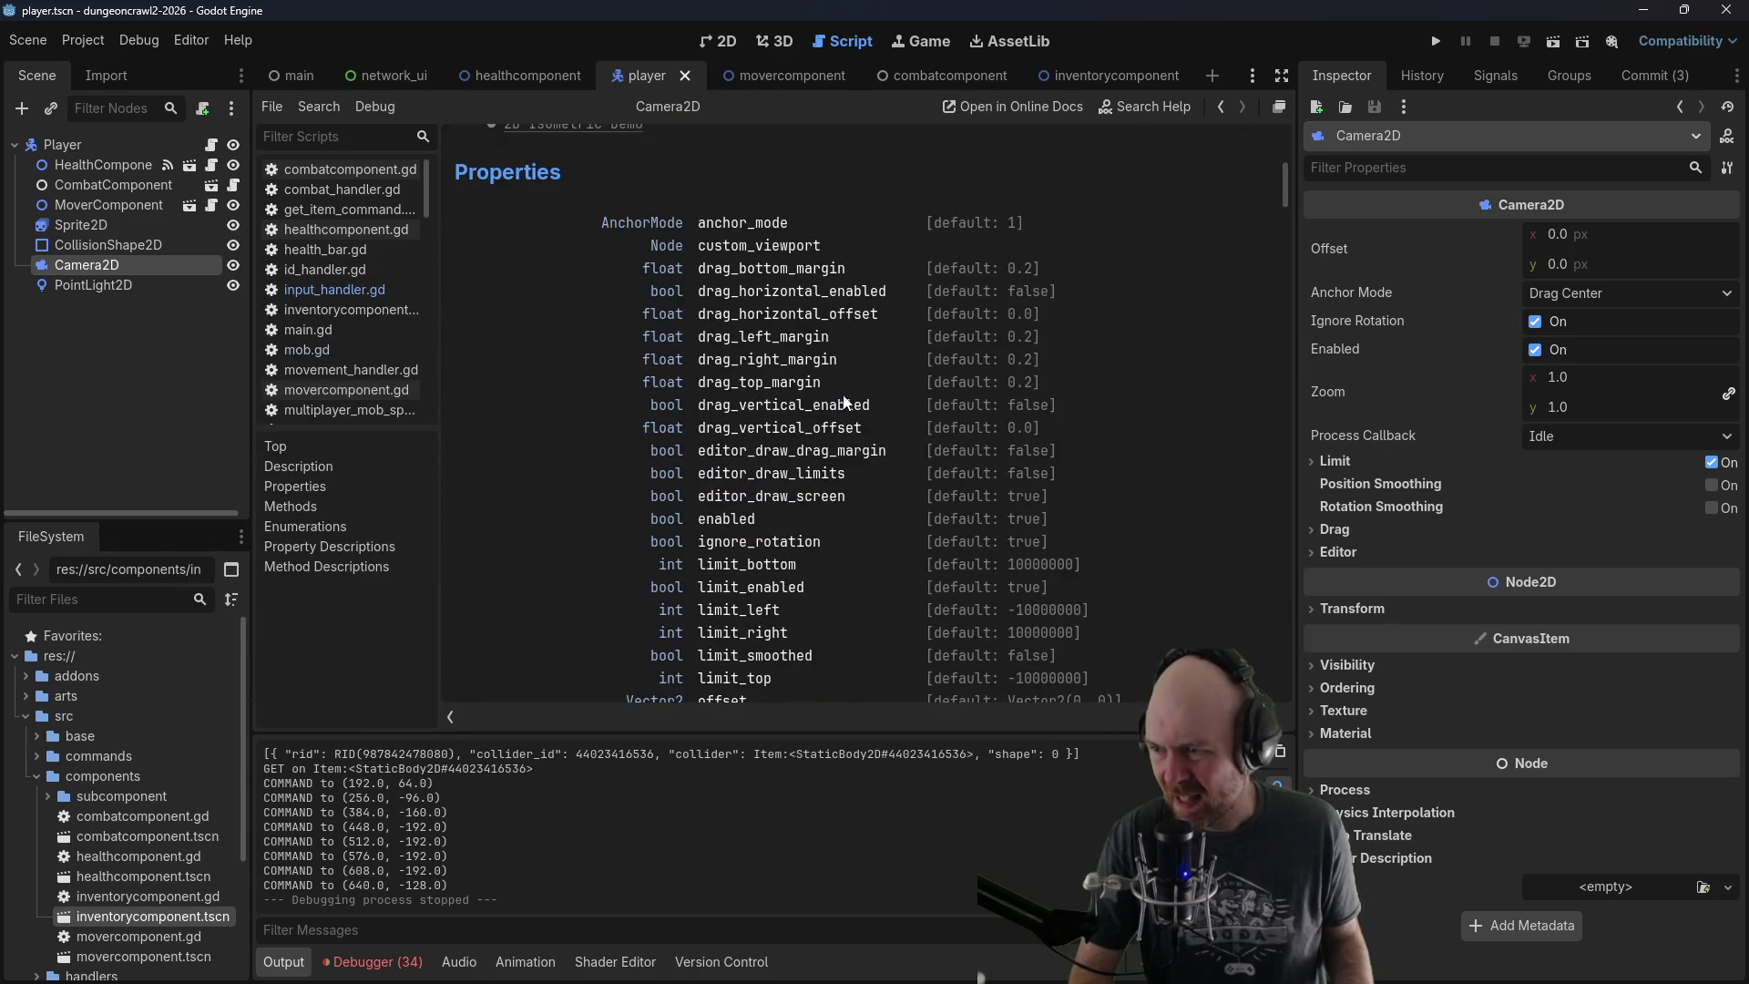
scroll(754, 465, down, 6)
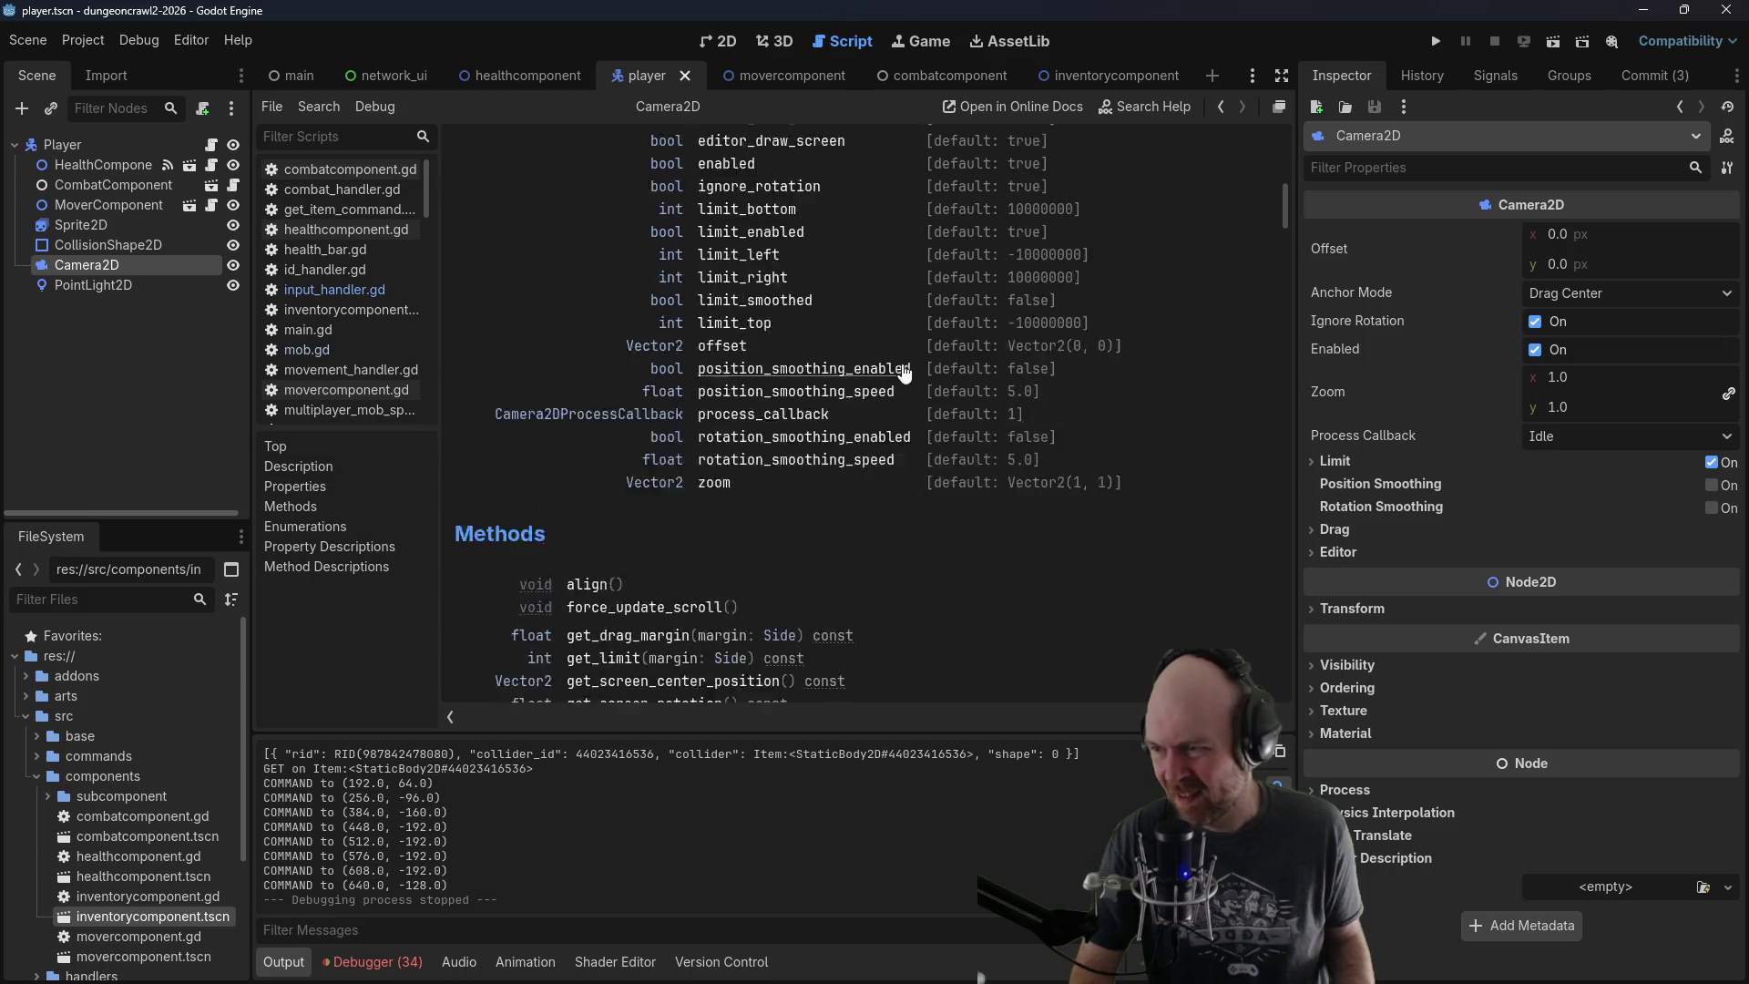
scroll(806, 450, up, 2)
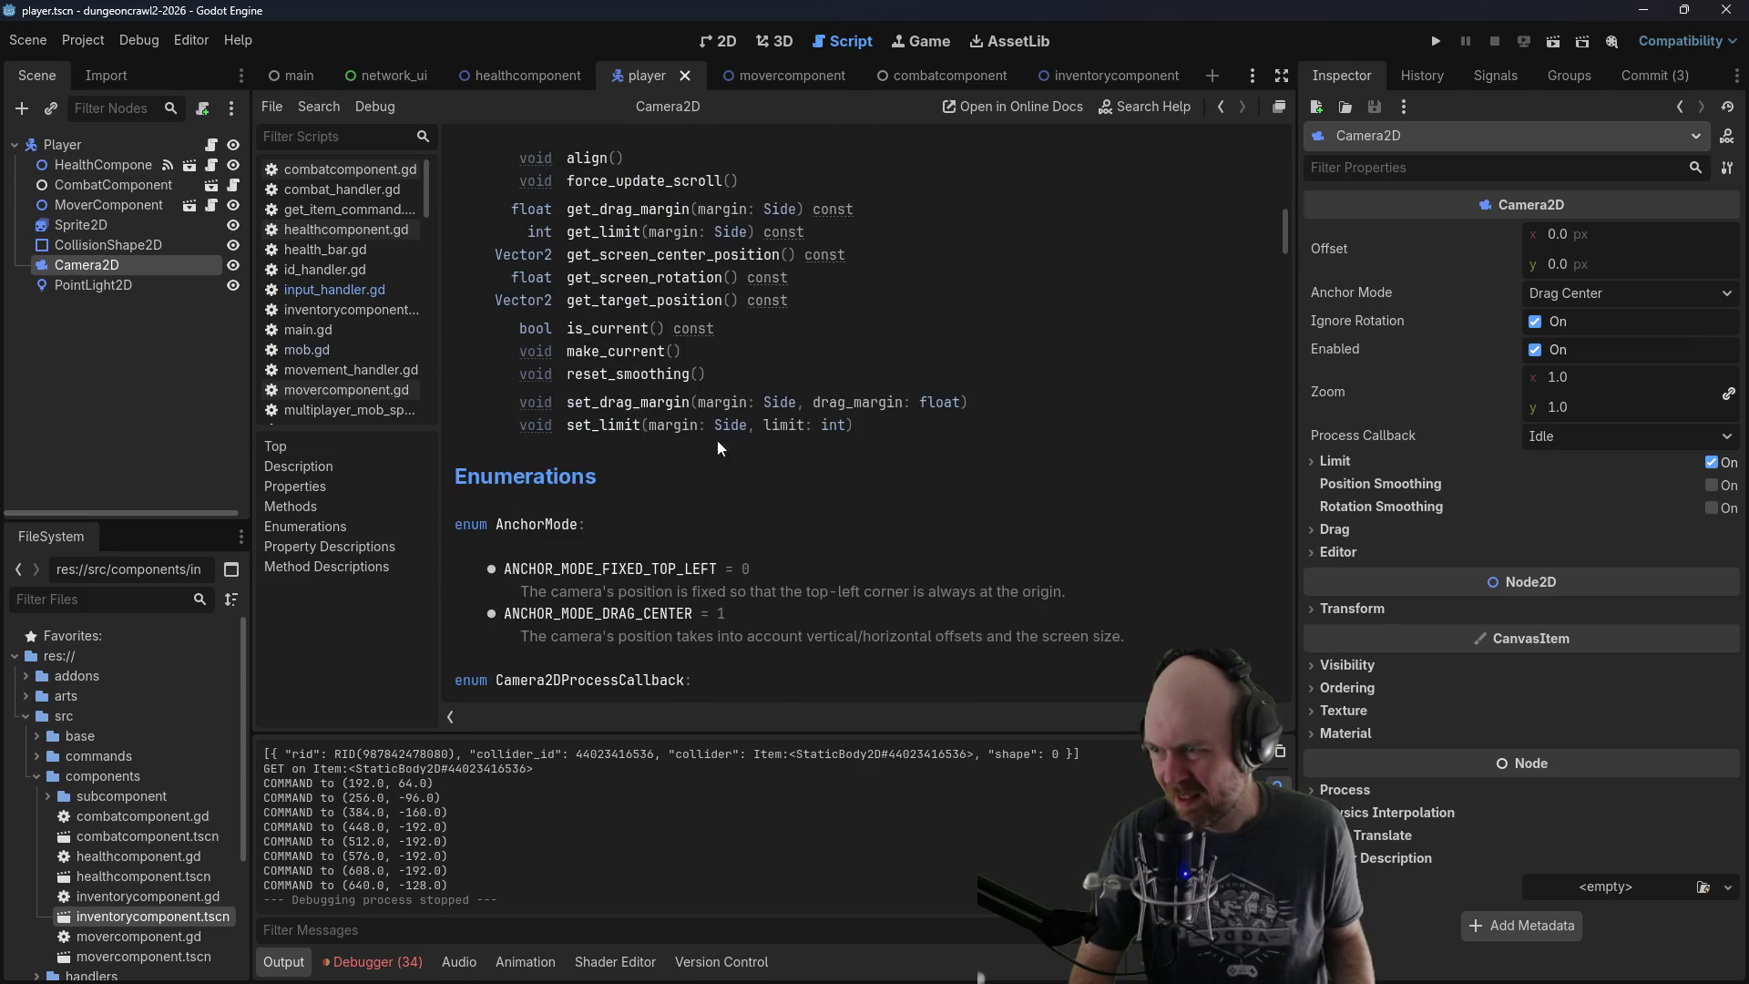
scroll(878, 395, up, 10)
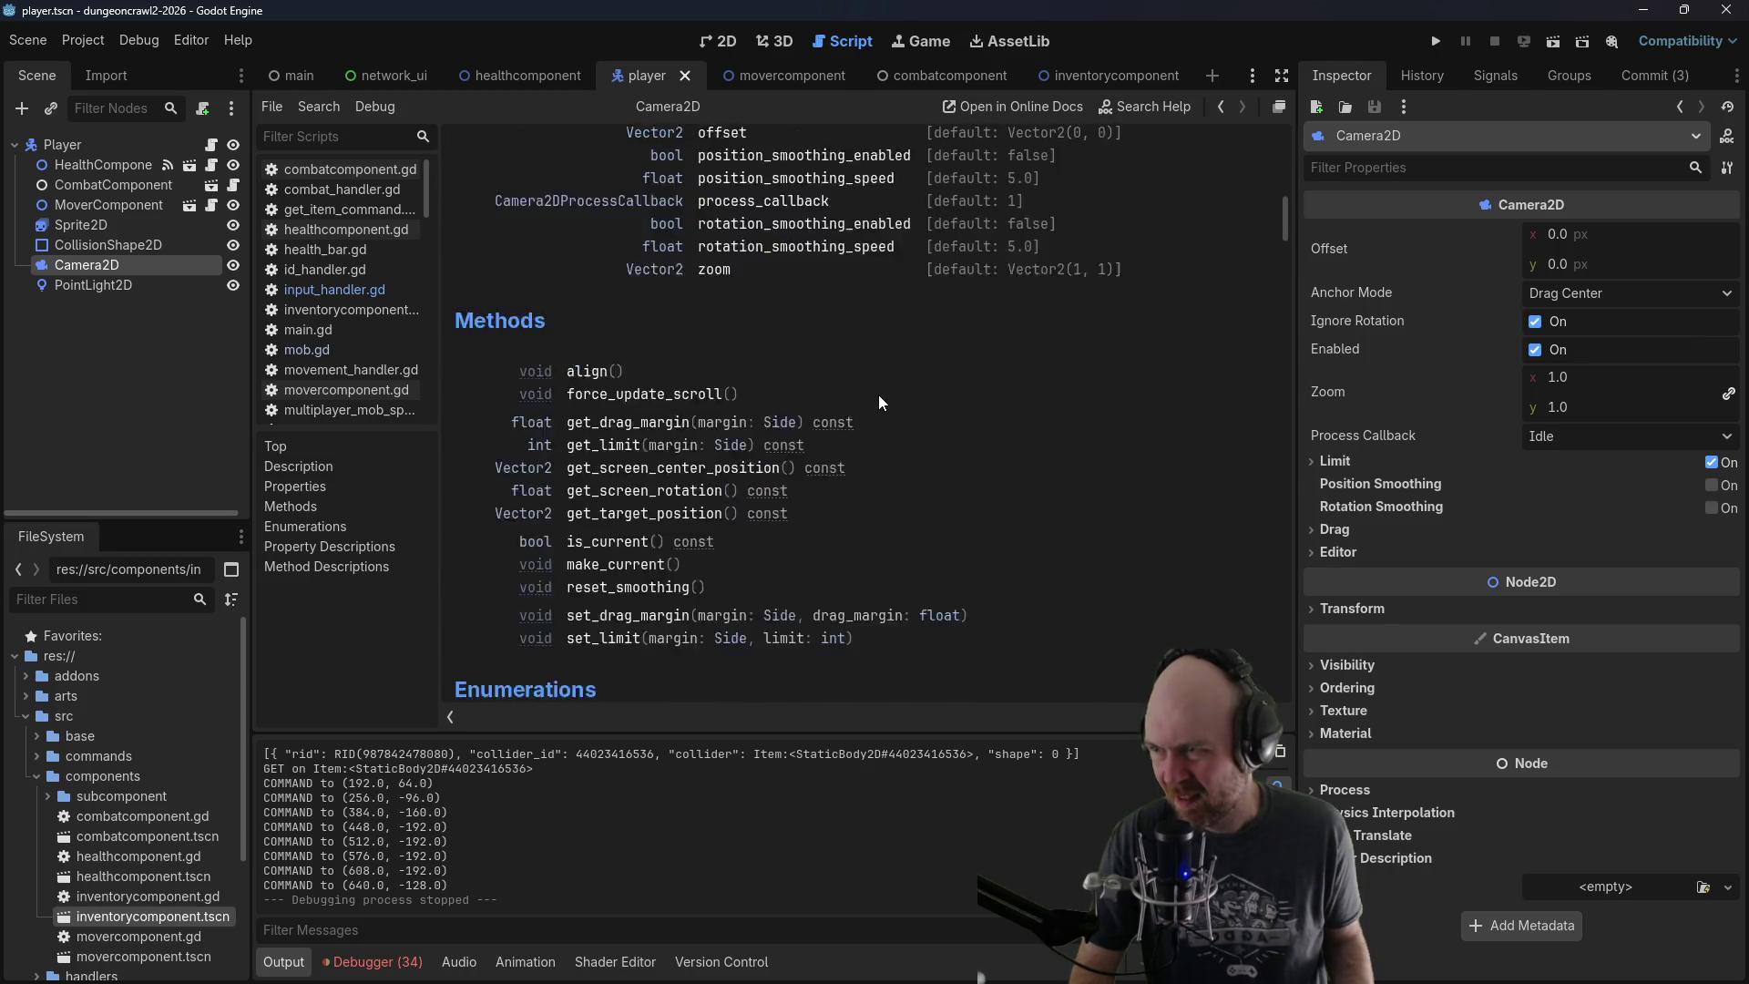
scroll(892, 353, down, 2)
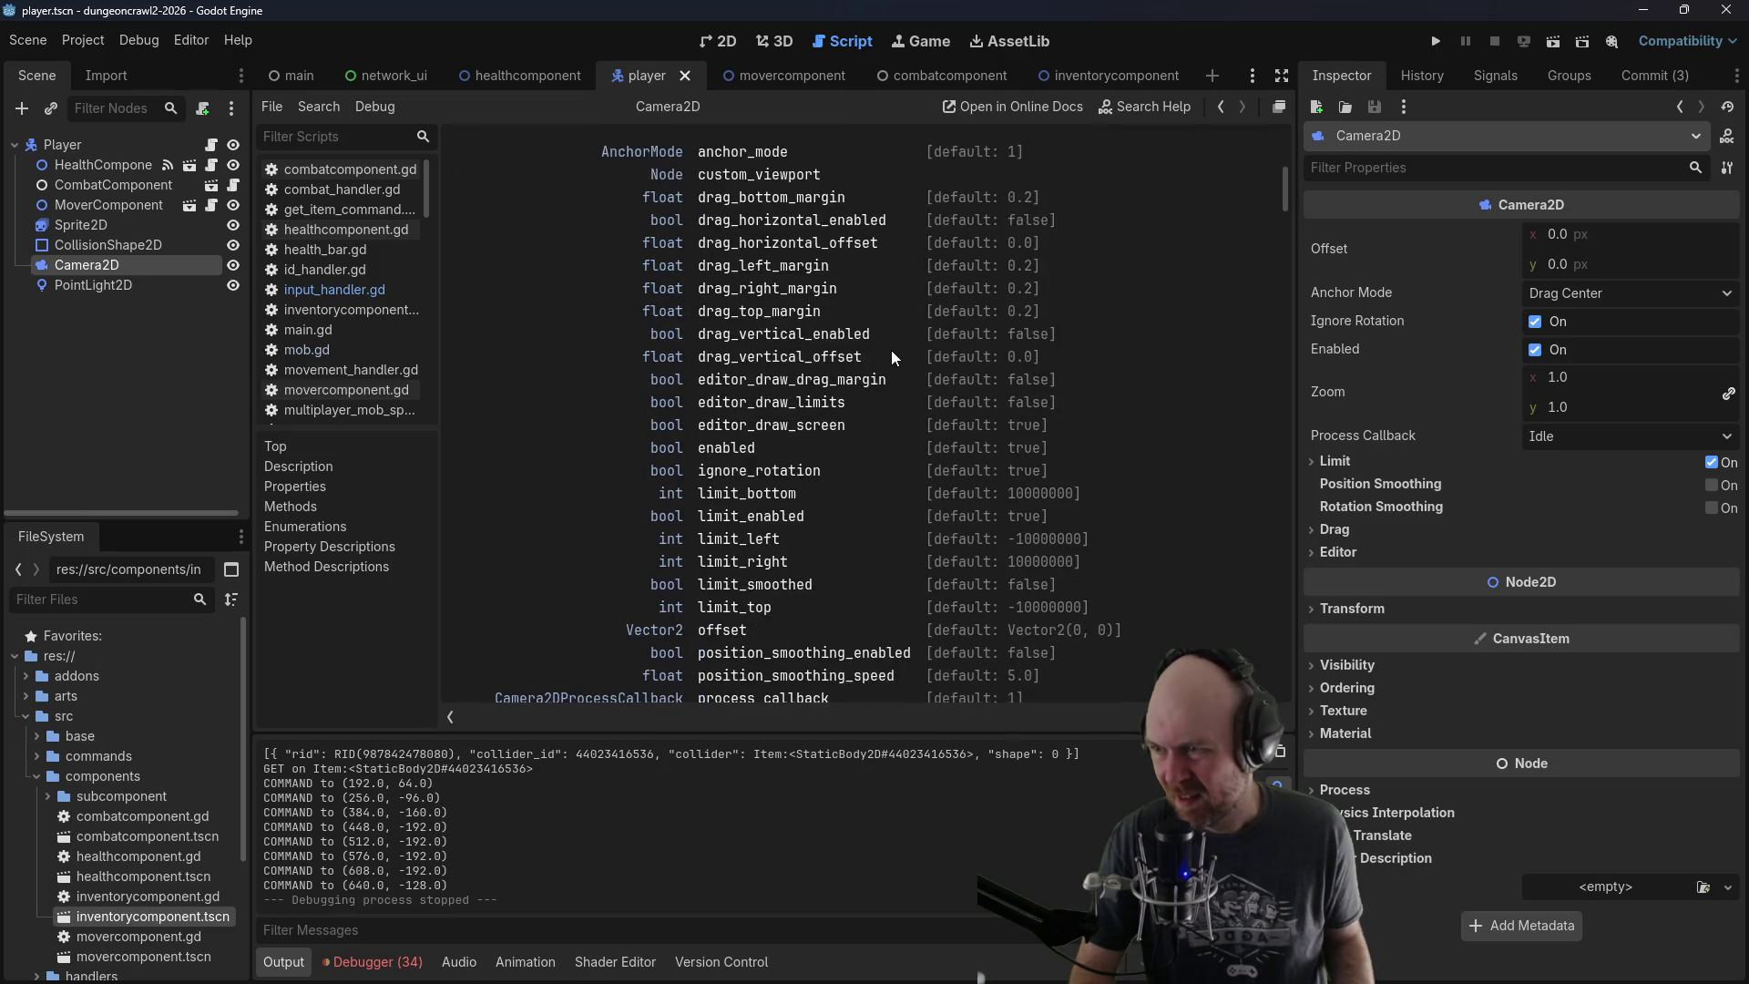
scroll(778, 379, down, 1)
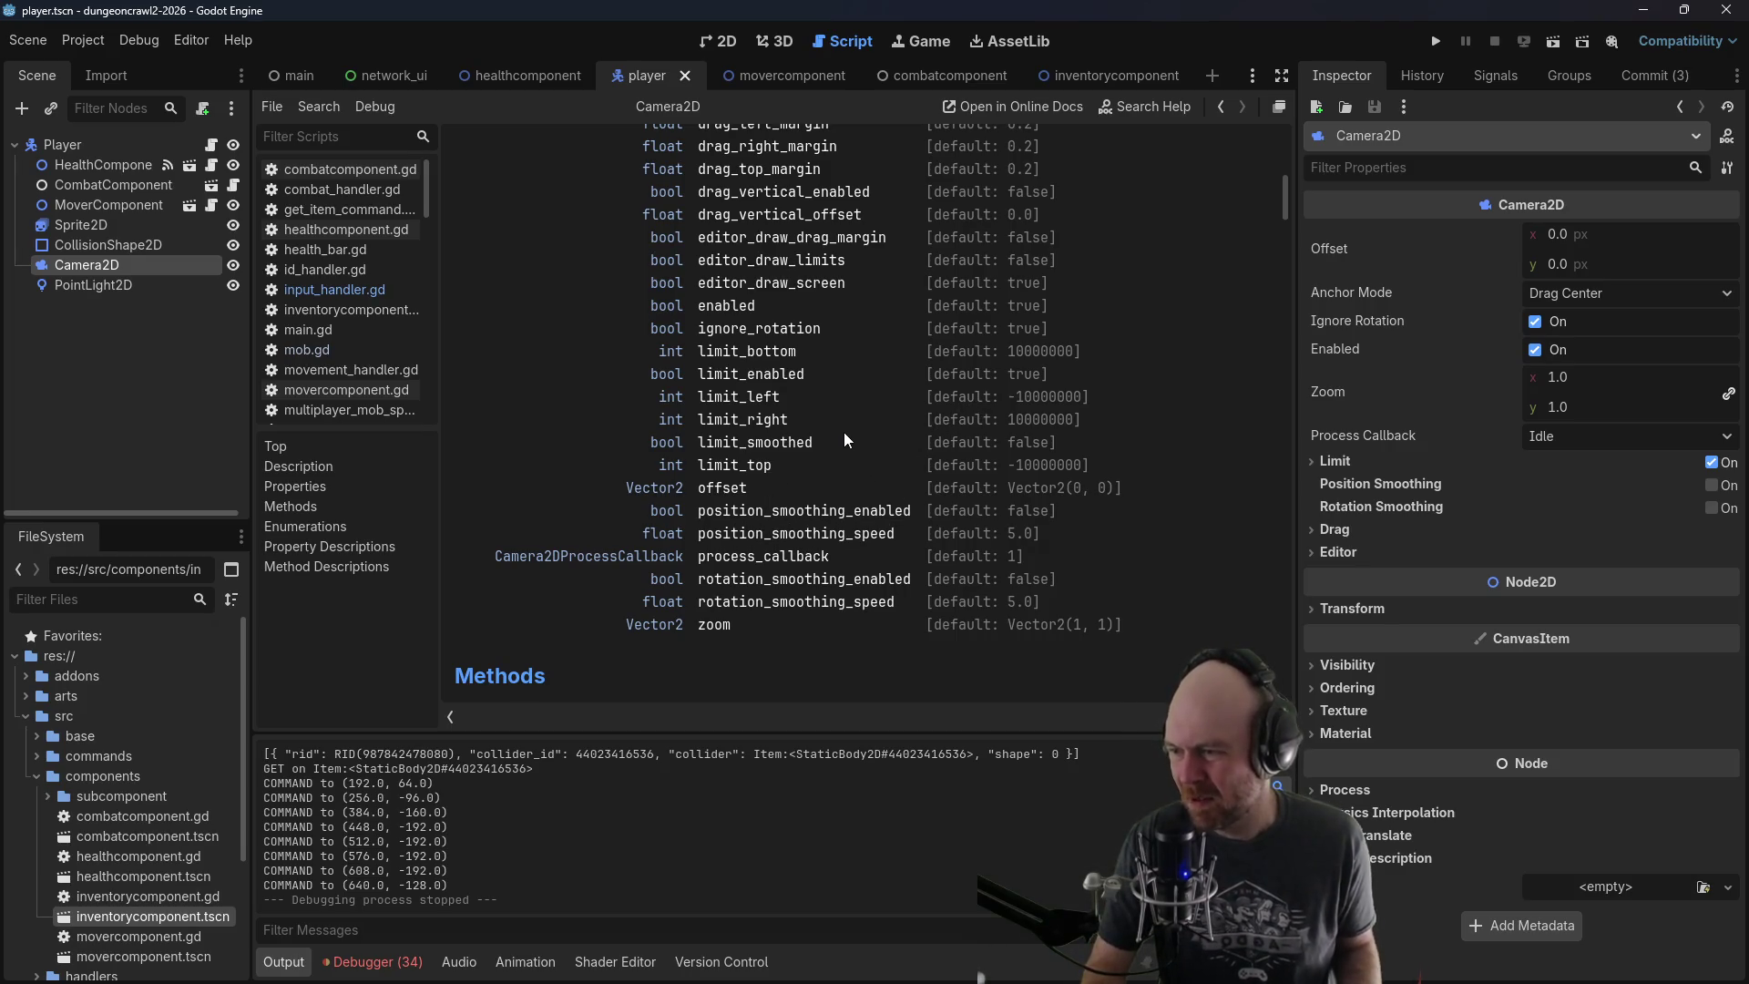
scroll(870, 425, up, 1)
scroll(867, 424, up, 2)
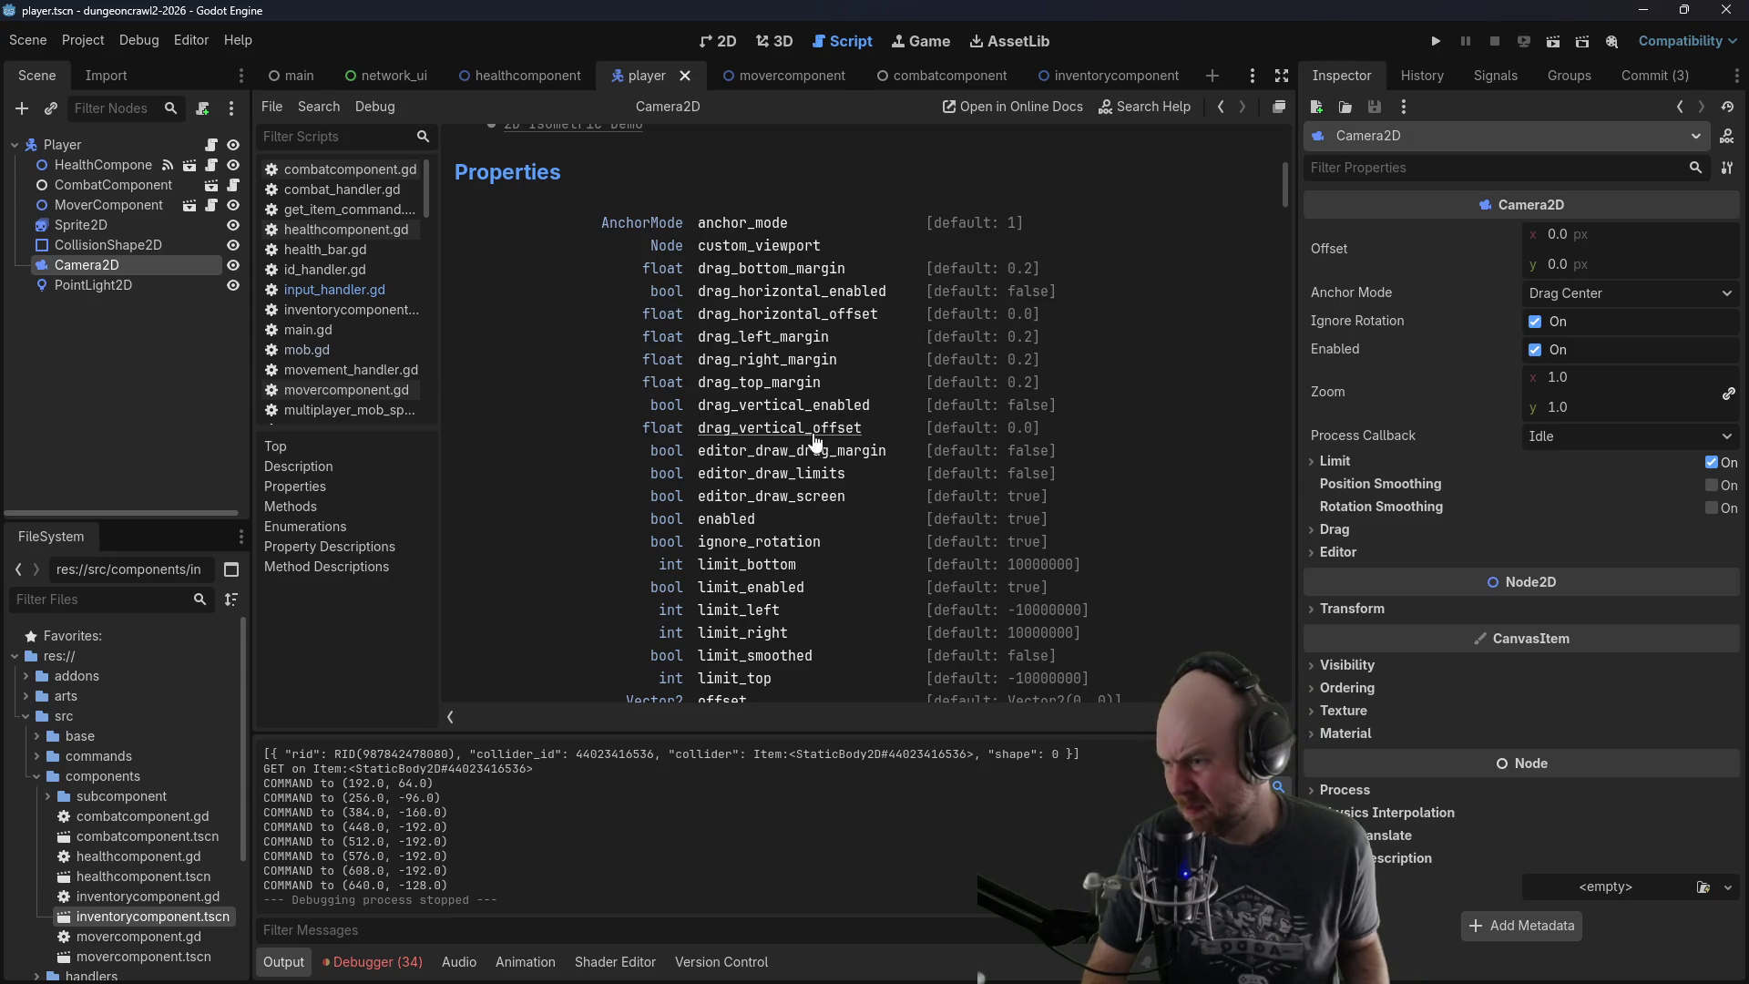
scroll(864, 562, down, 2)
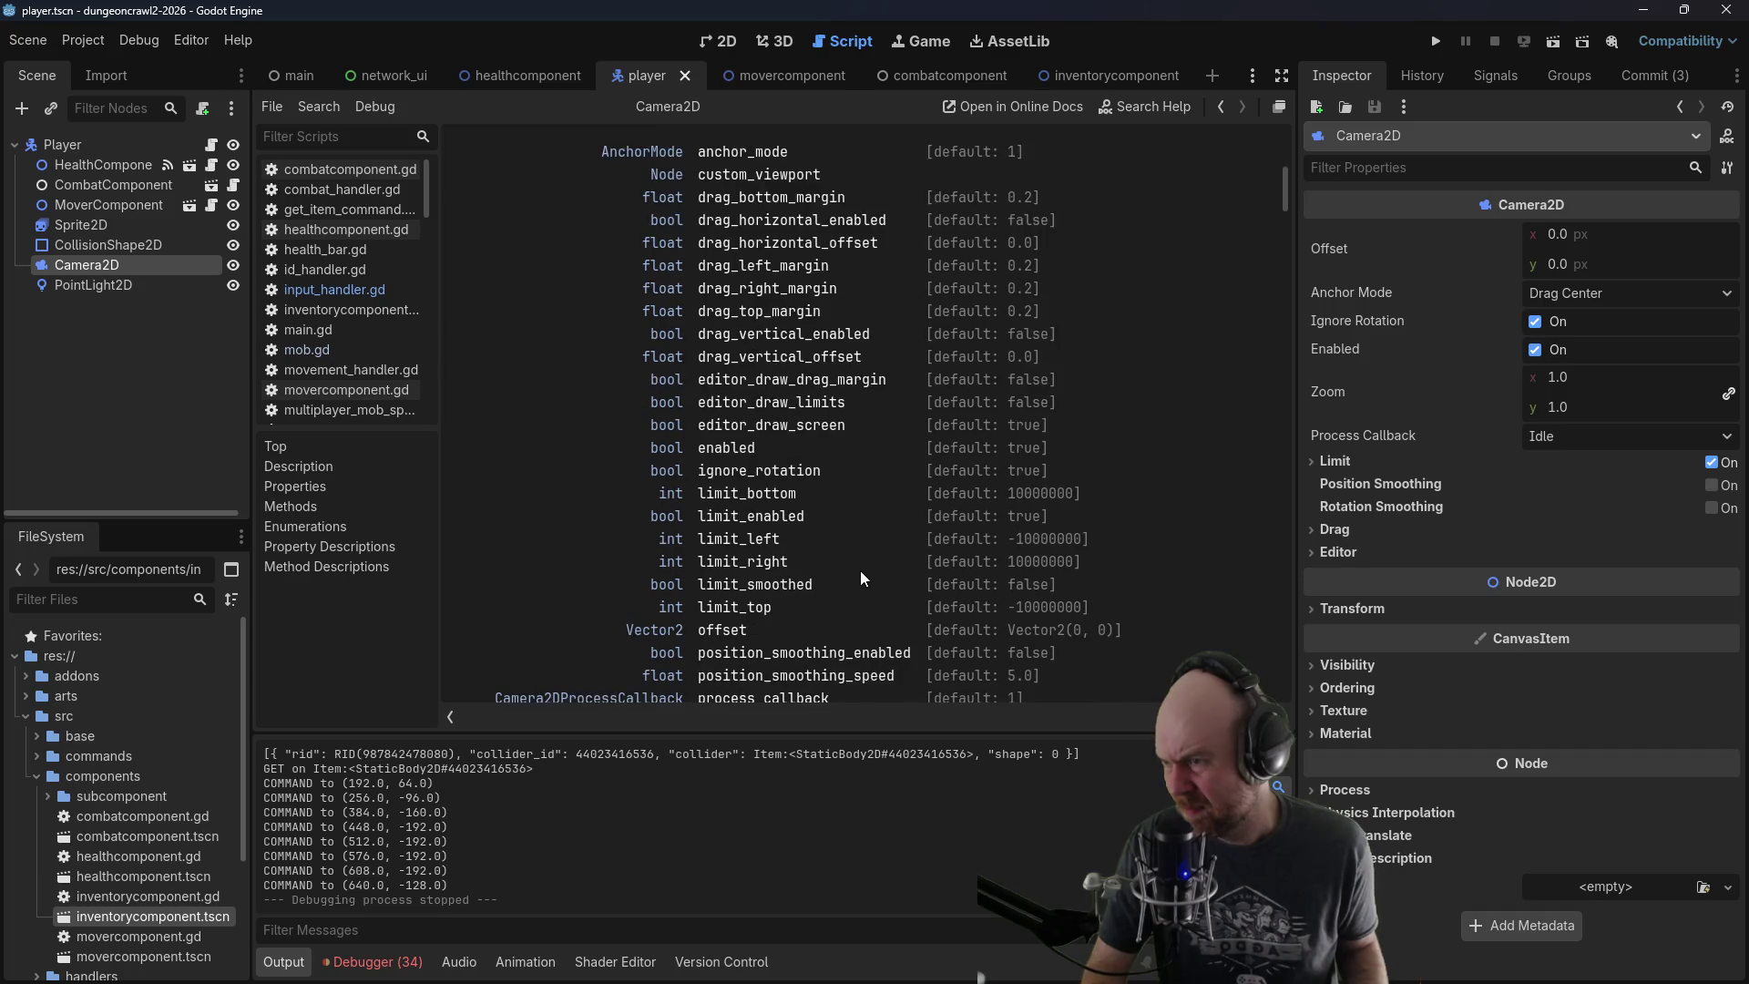
scroll(860, 570, down, 2)
scroll(860, 570, up, 2)
scroll(859, 570, down, 2)
scroll(859, 570, down, 2)
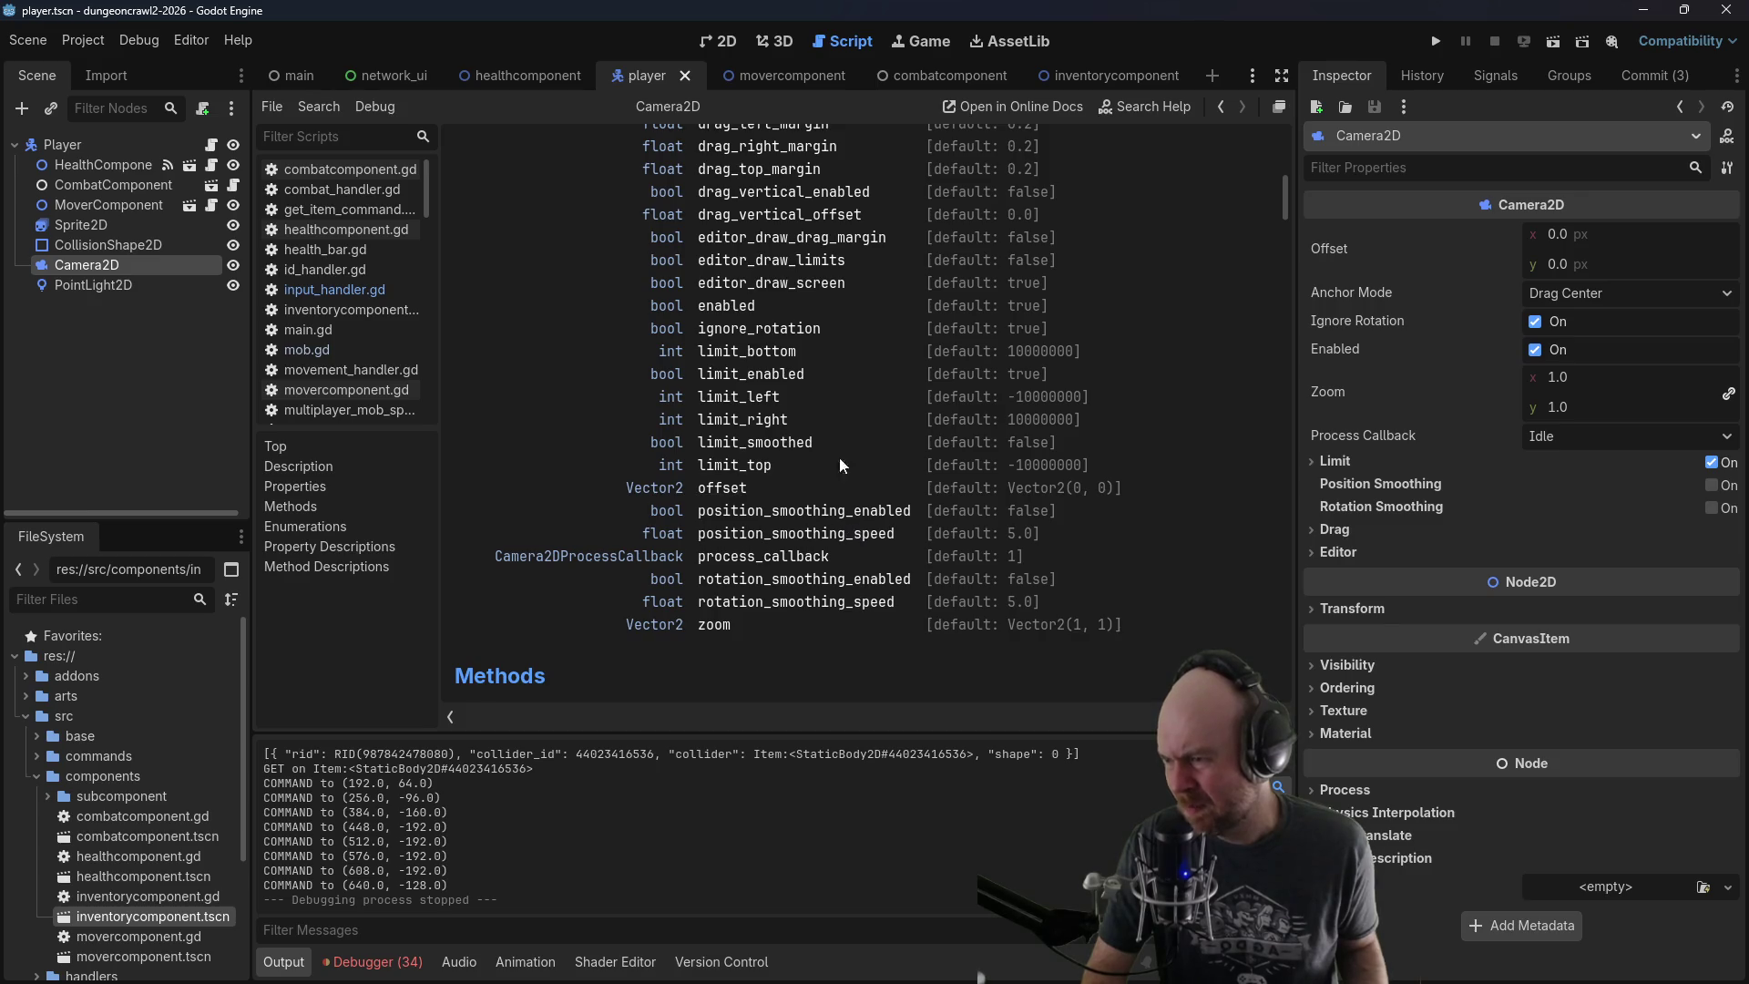
scroll(839, 456, down, 8)
scroll(855, 471, down, 4)
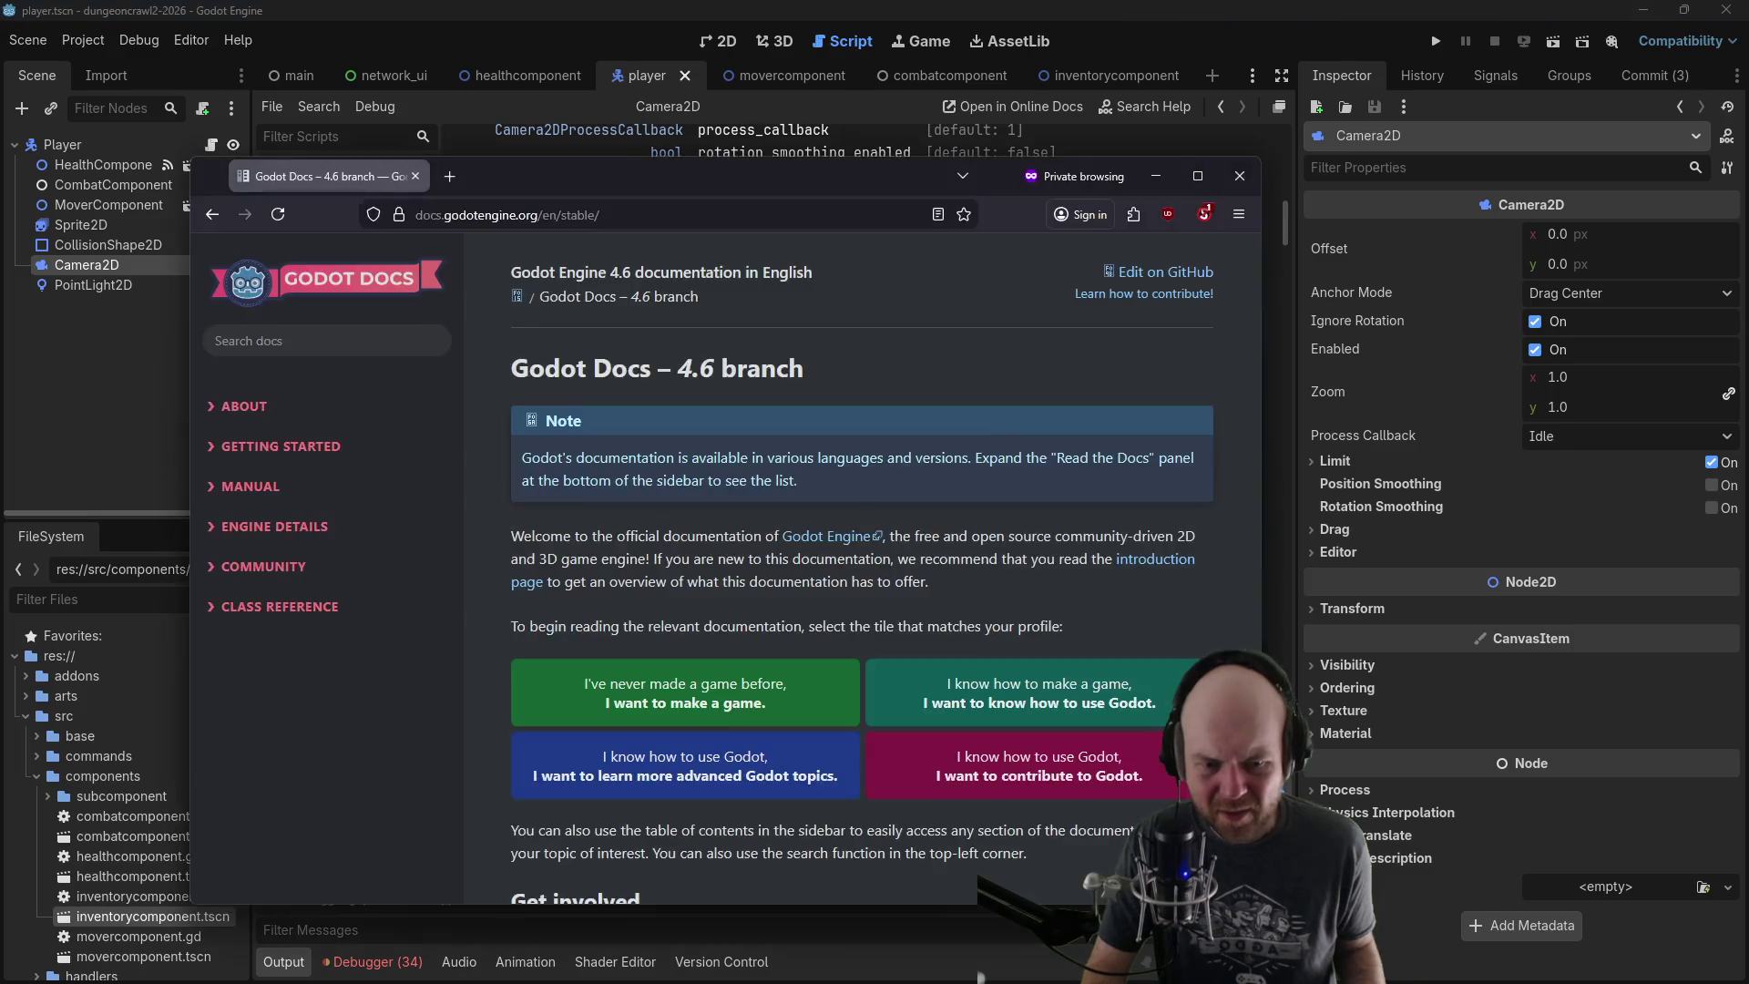
- Search Google for 'godot camera2d set target' and skim the official Camera2D docs page
click(456, 178)
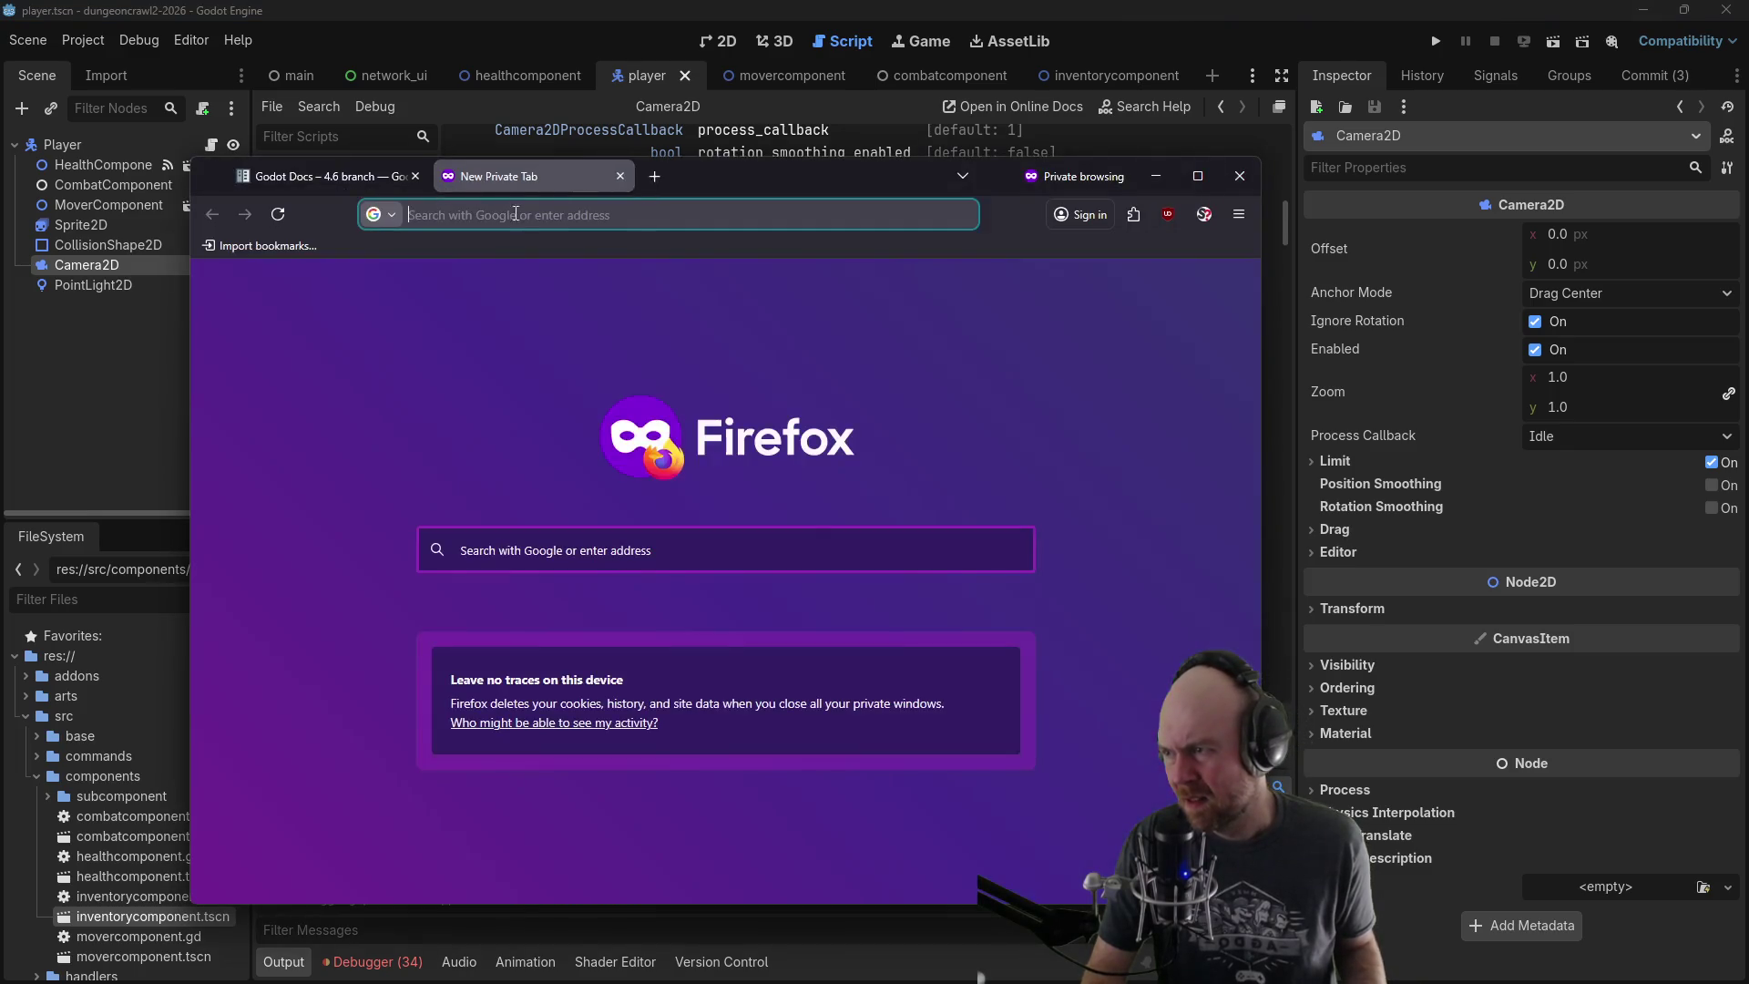
text(godot camera2d )
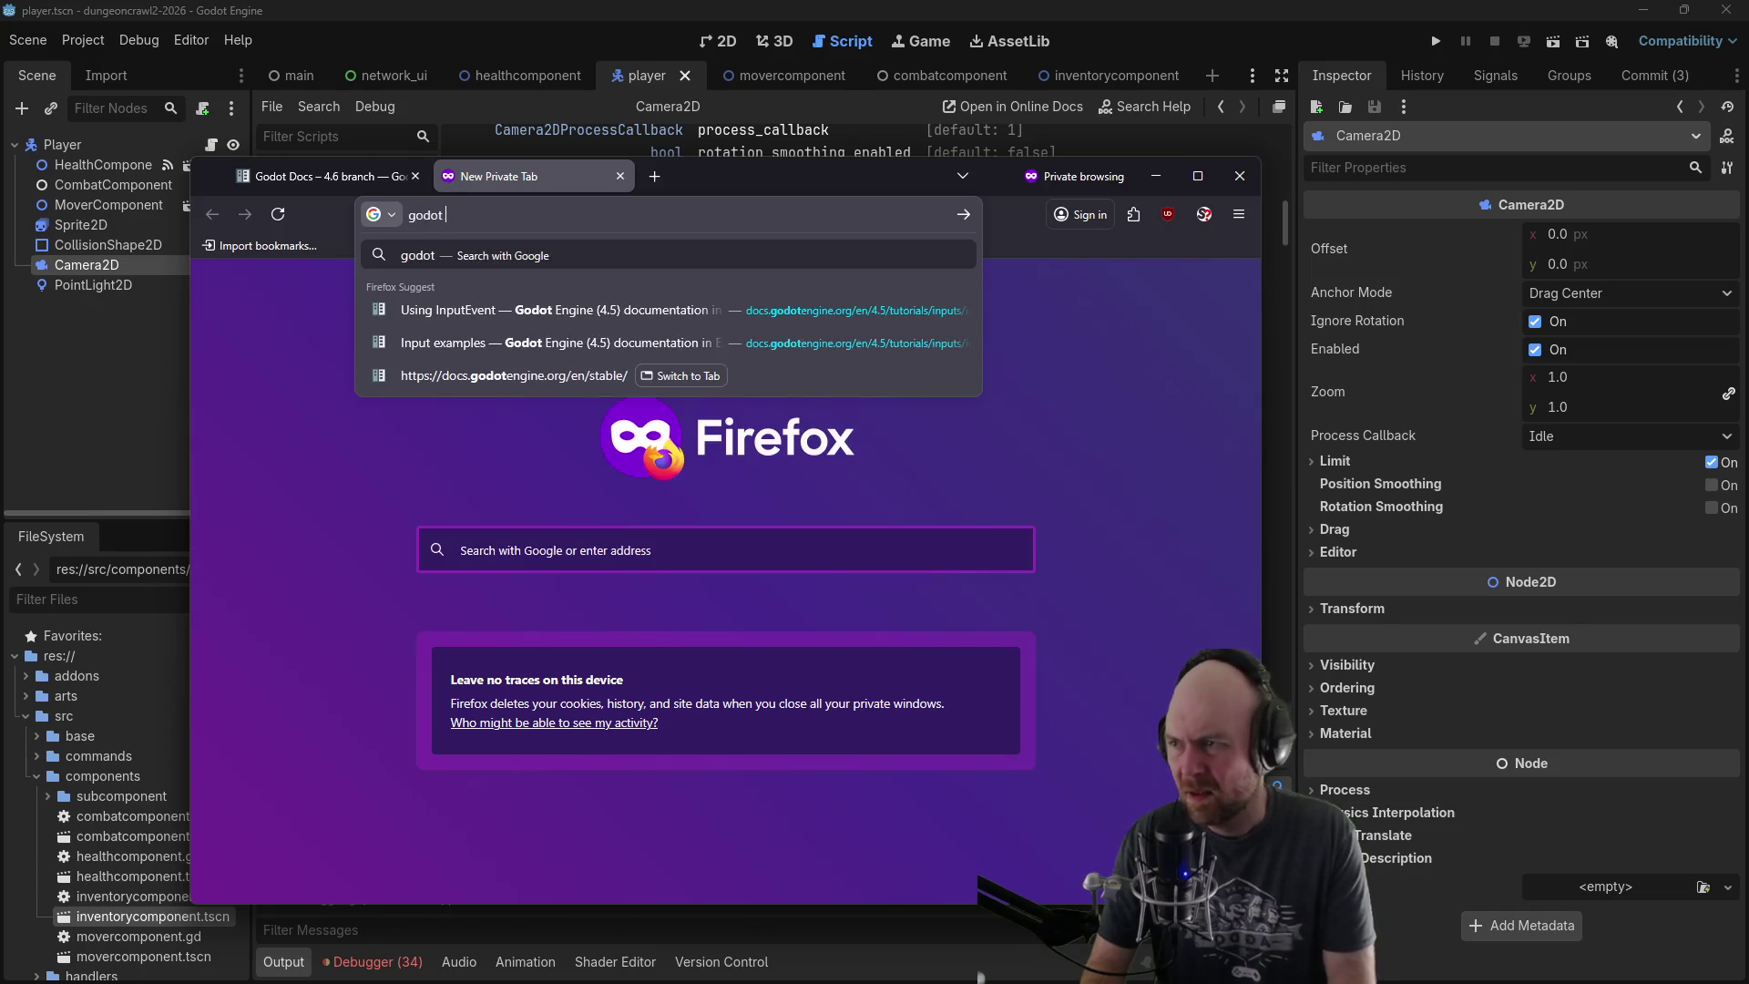
text(set target)
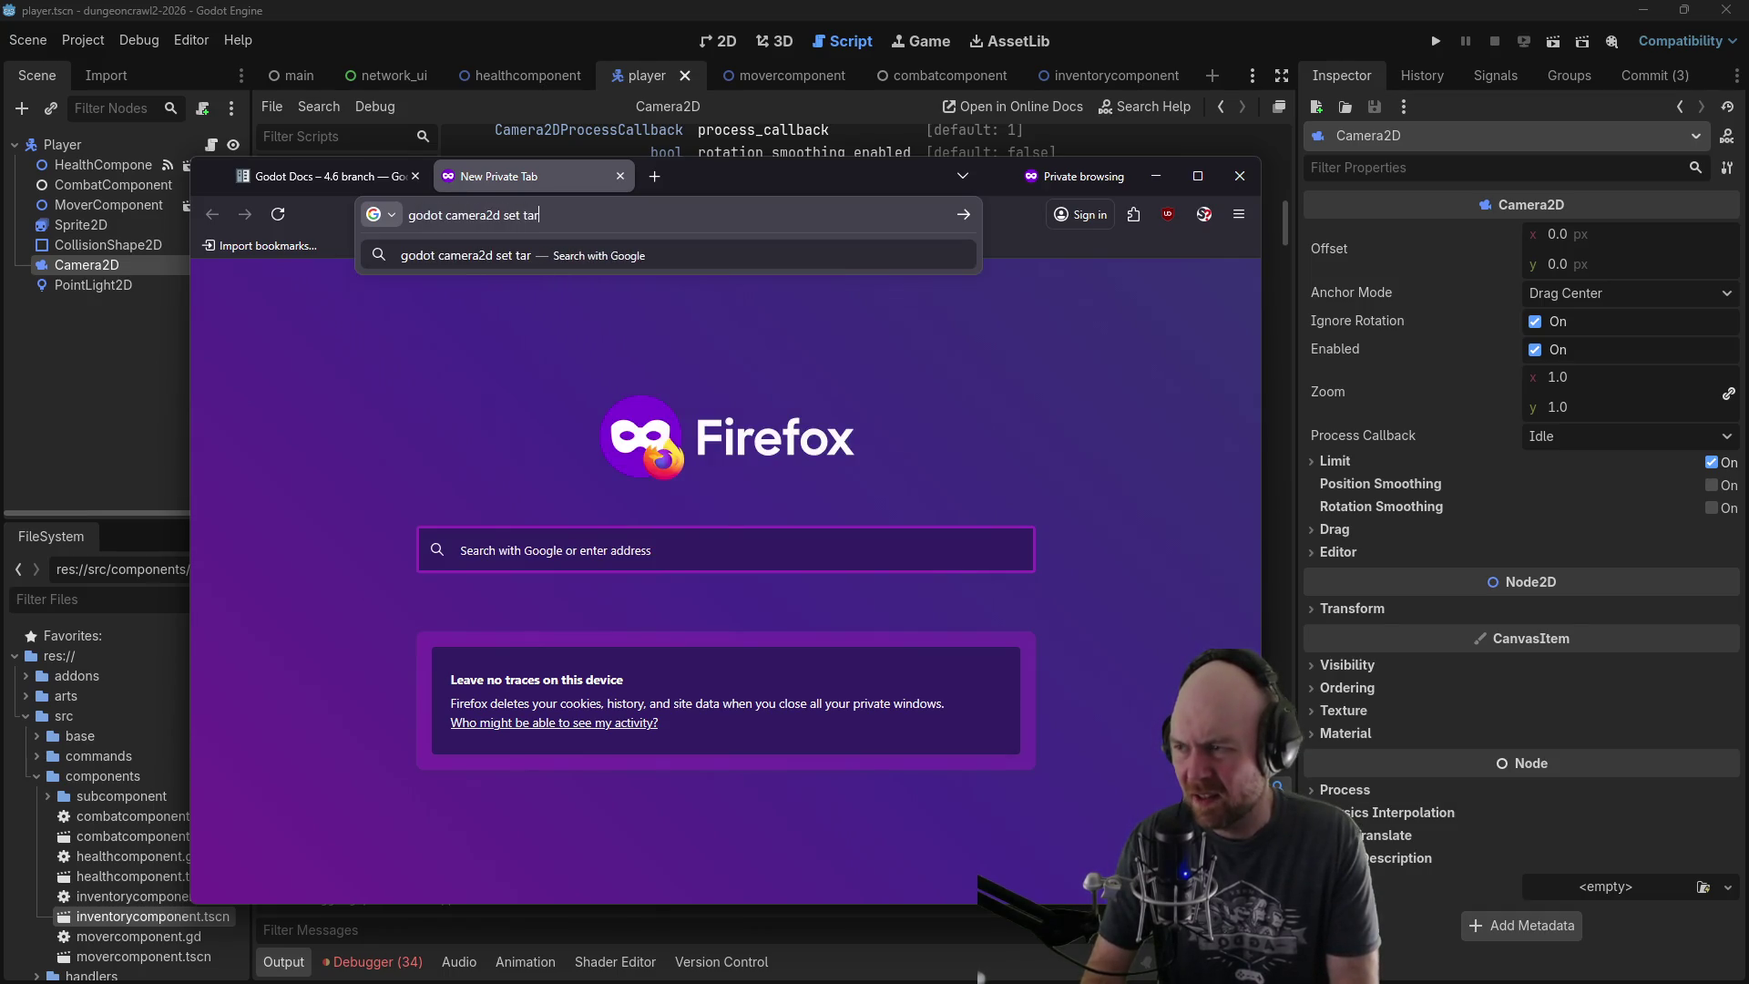
key(Return)
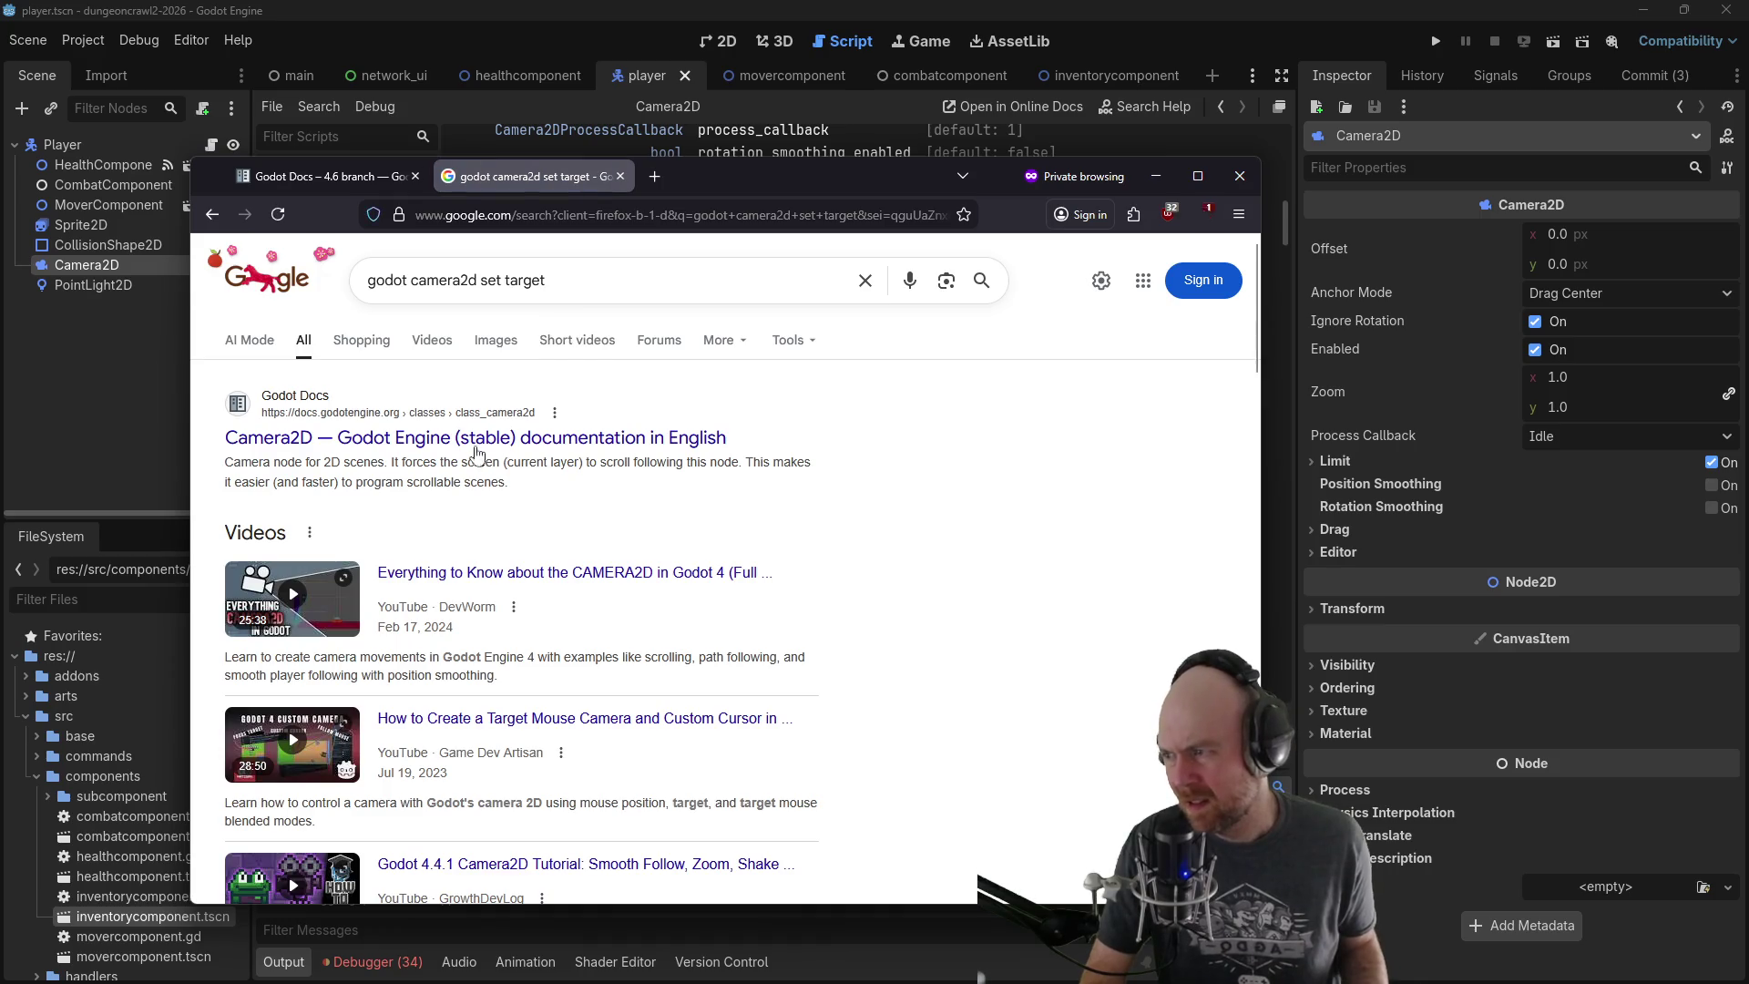
click(472, 437)
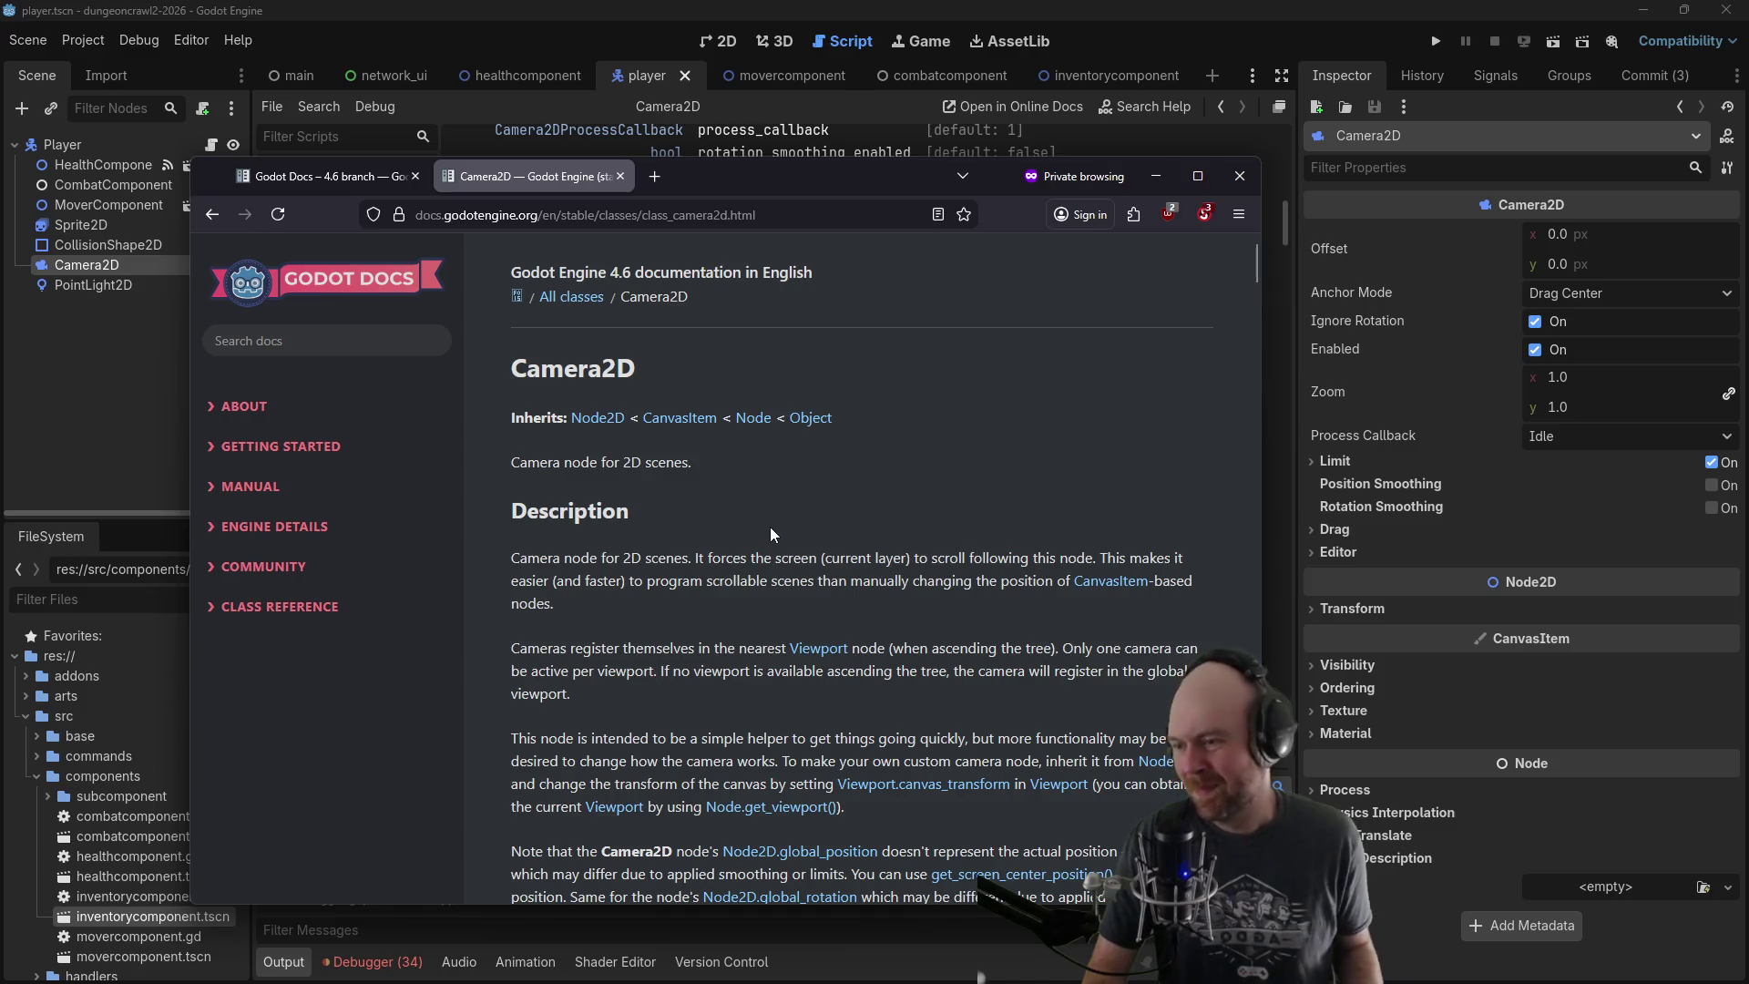
scroll(770, 534, down, 10)
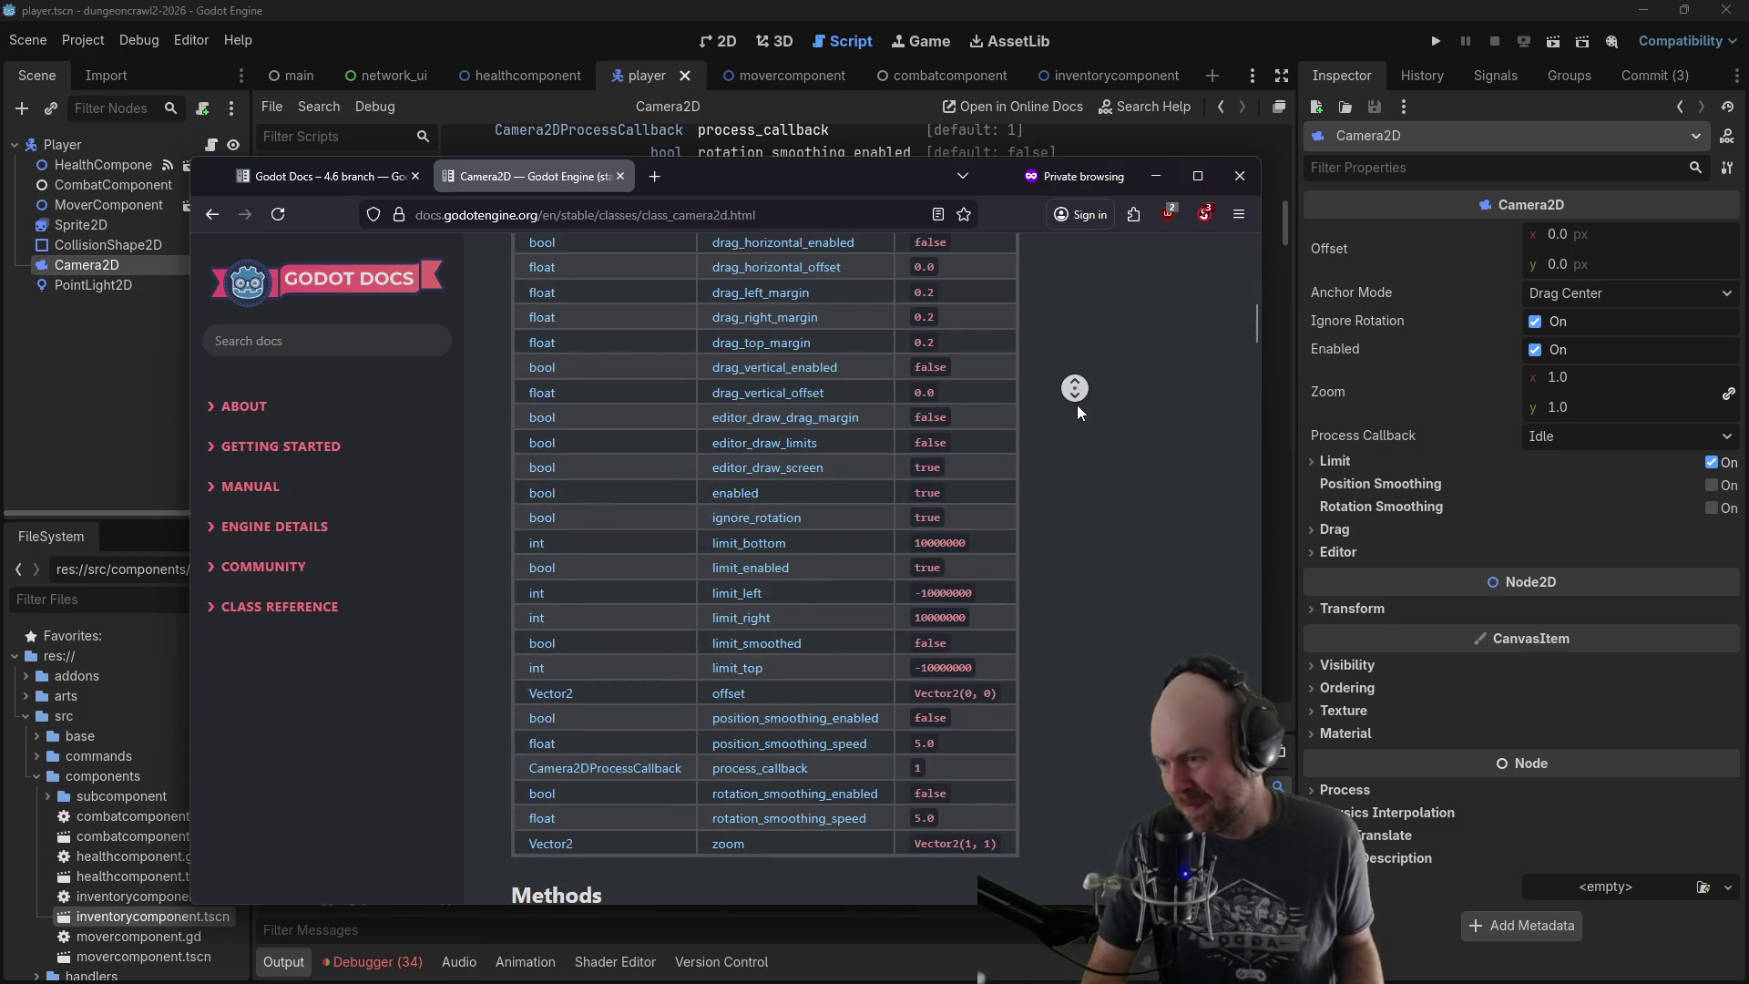
scroll(1078, 407, down, 3)
scroll(1091, 478, down, 4)
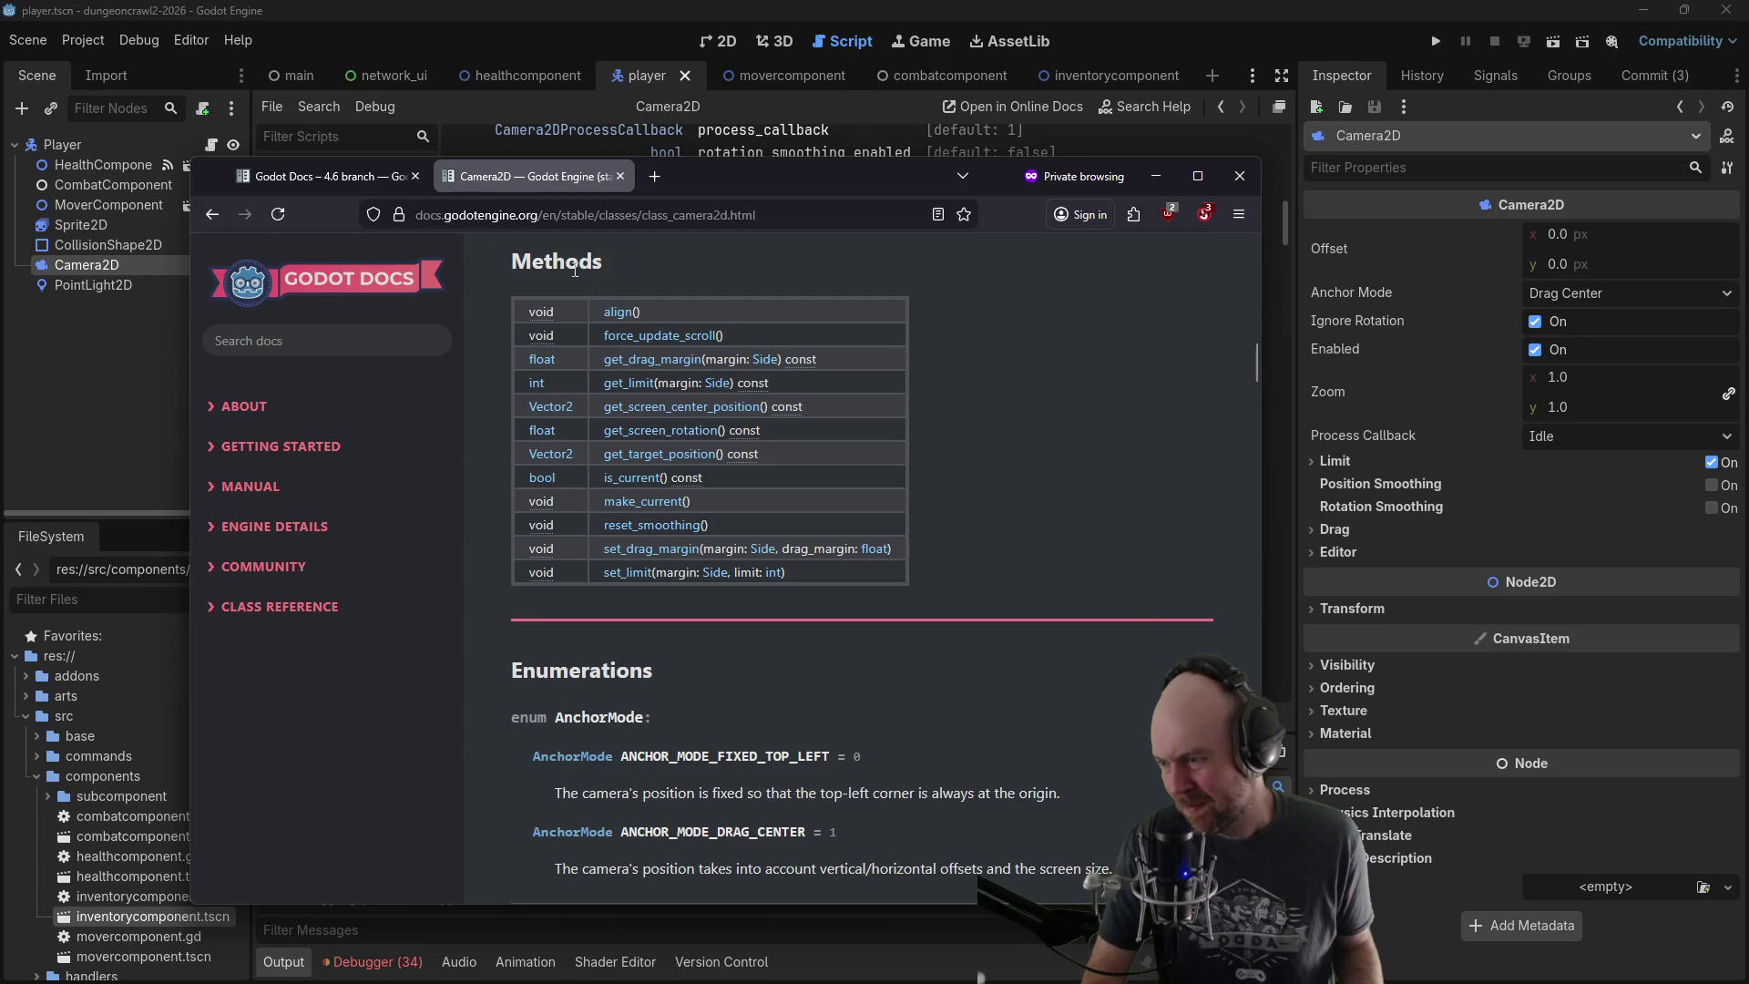
key(alt+Left)
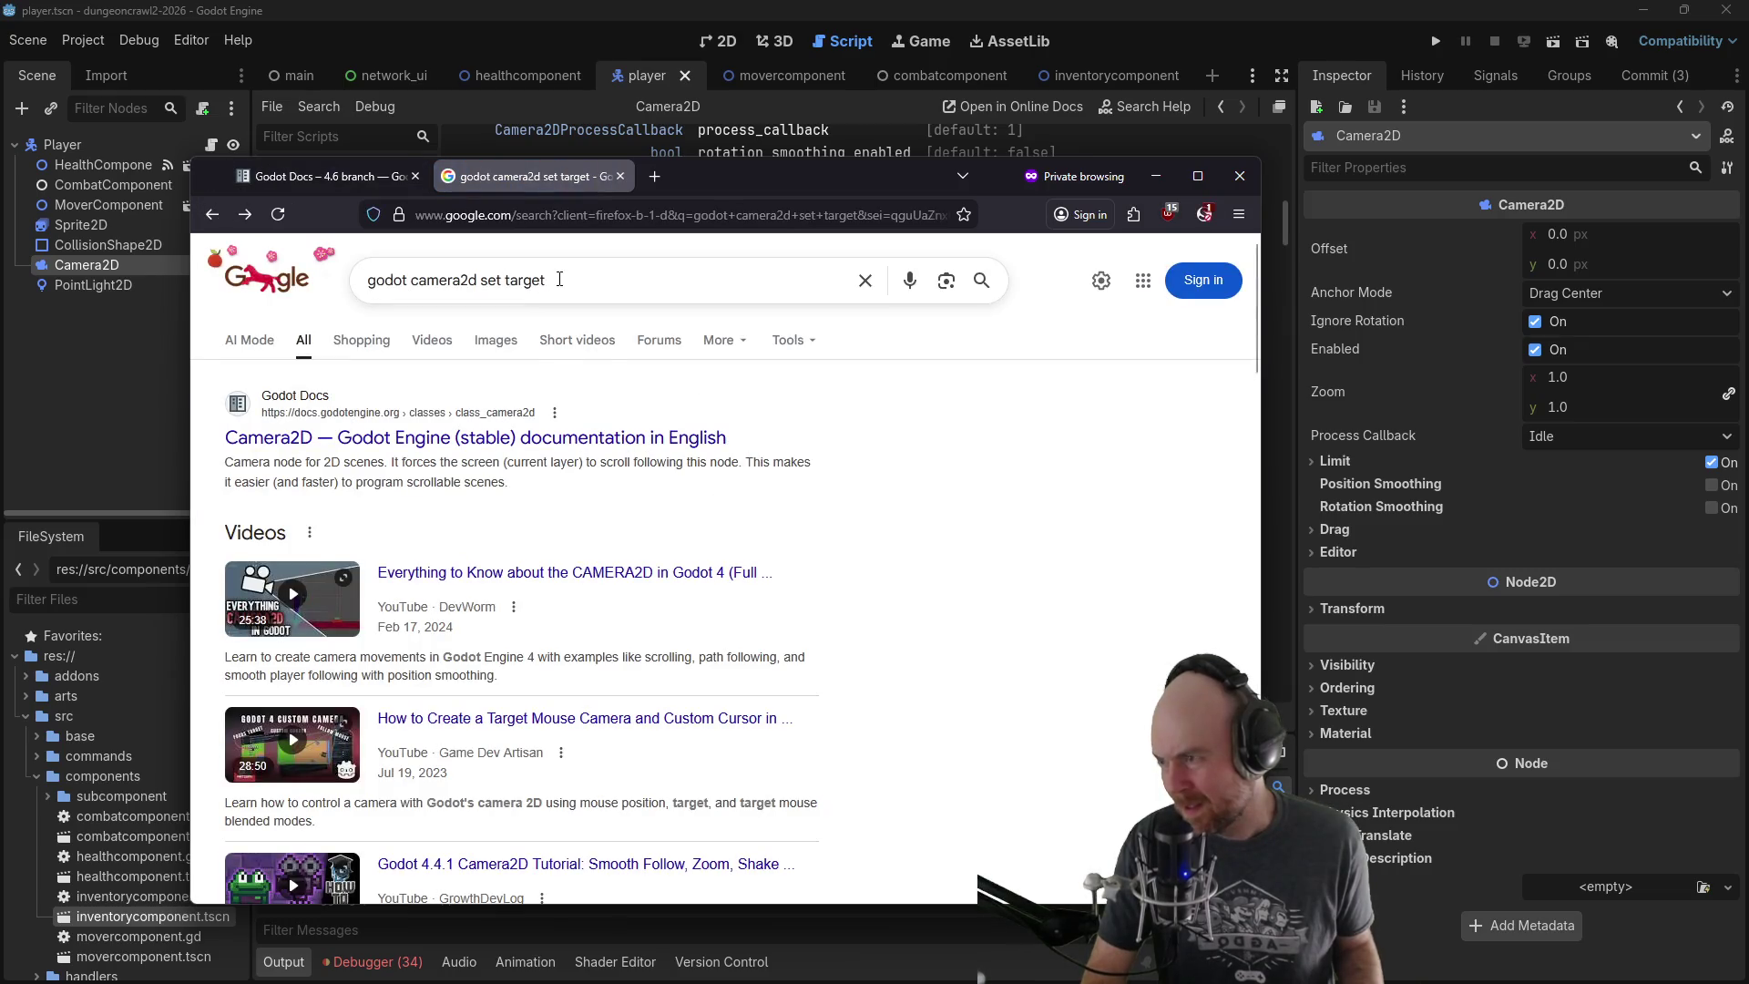
- Change the search to 'godot camera2d follow player' and open two results in background tabs
drag(560, 279, 481, 283)
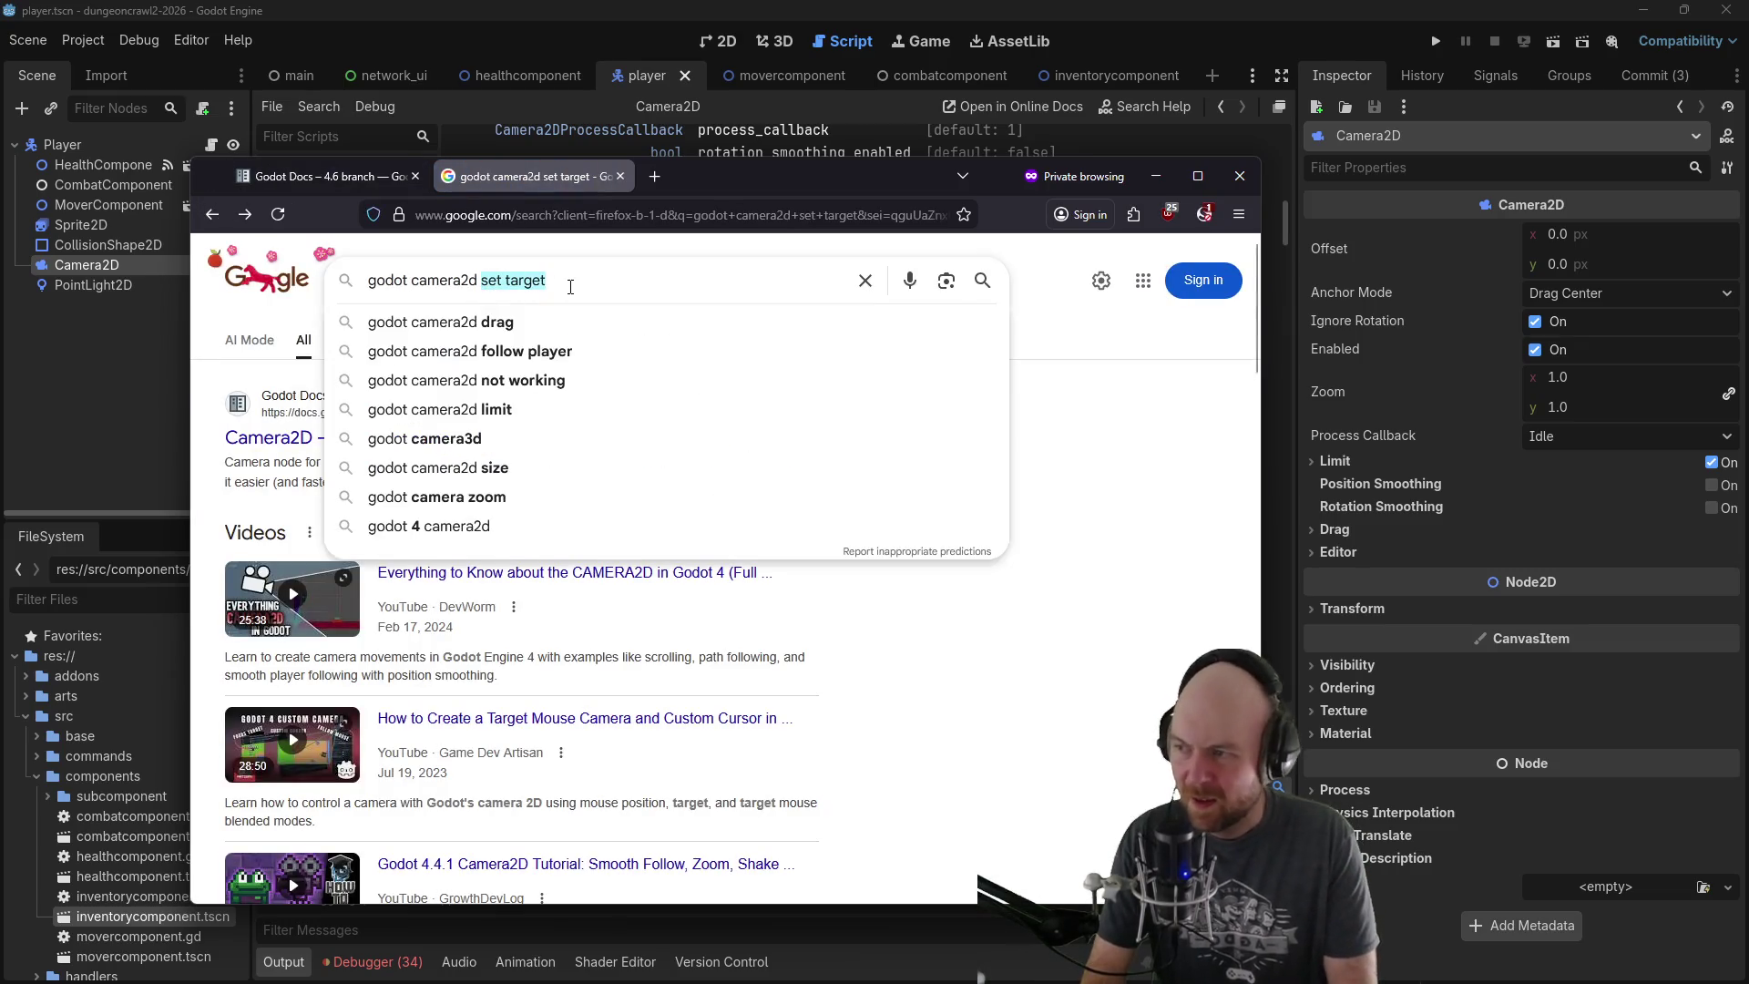
text(follow player)
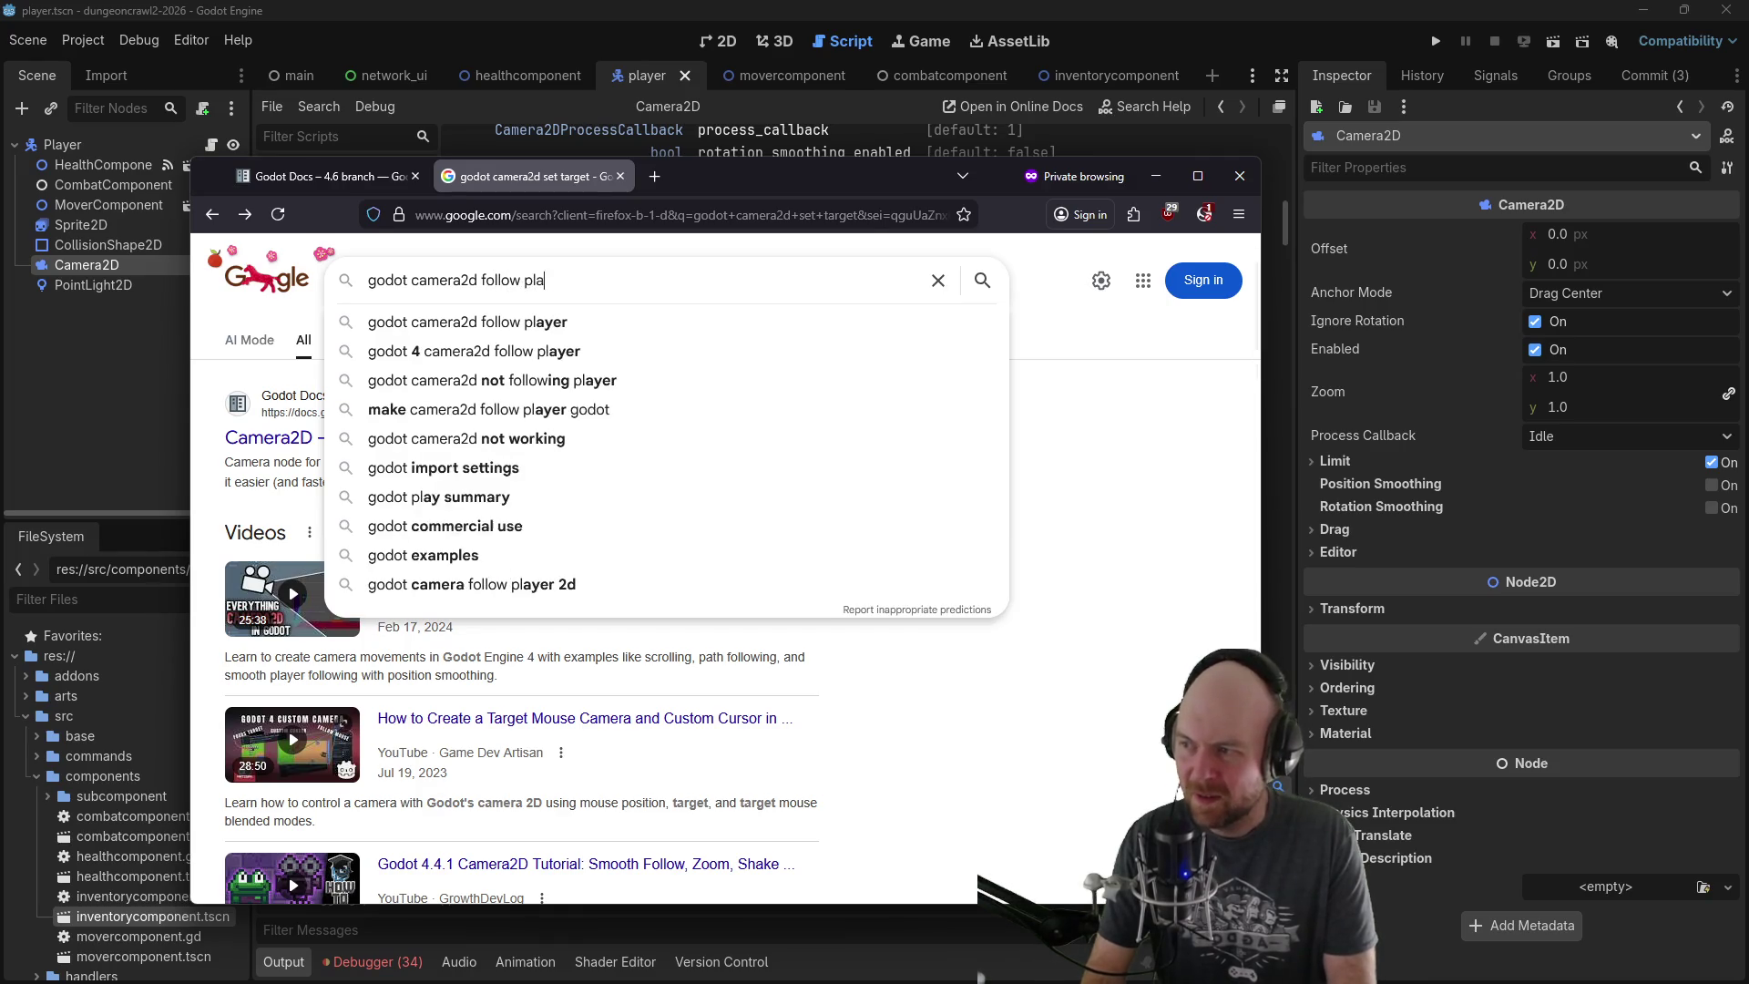
key(Return)
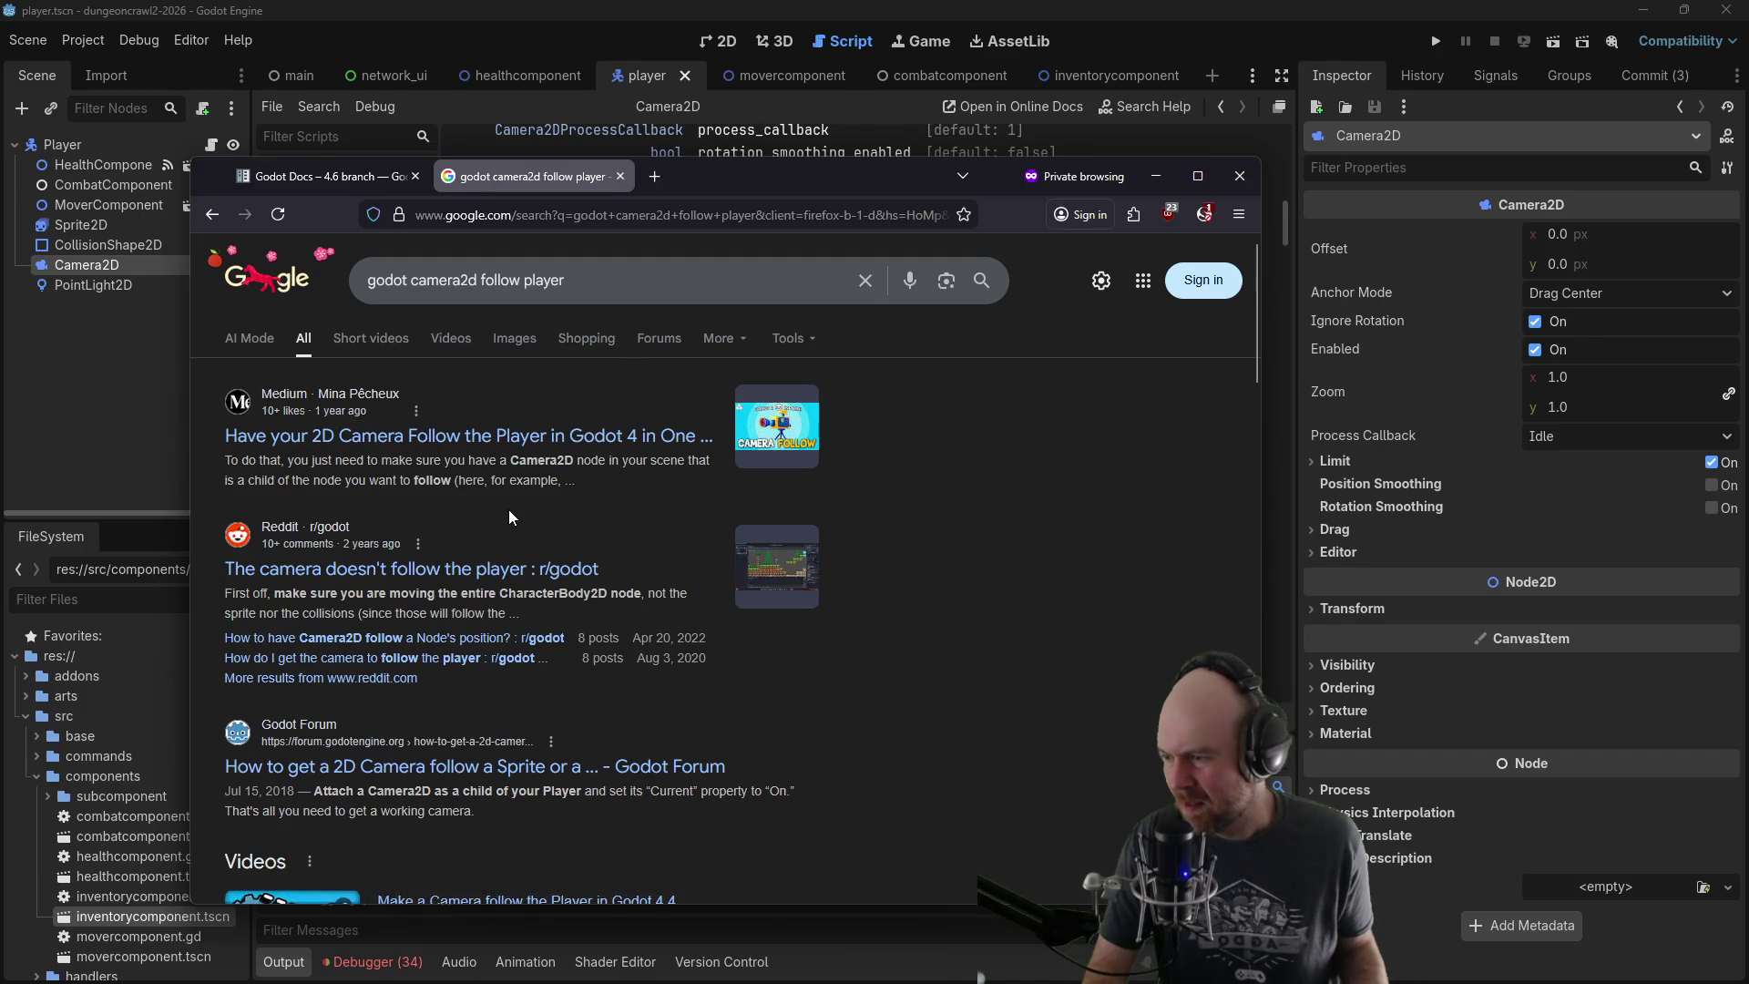
middle_click(914, 520)
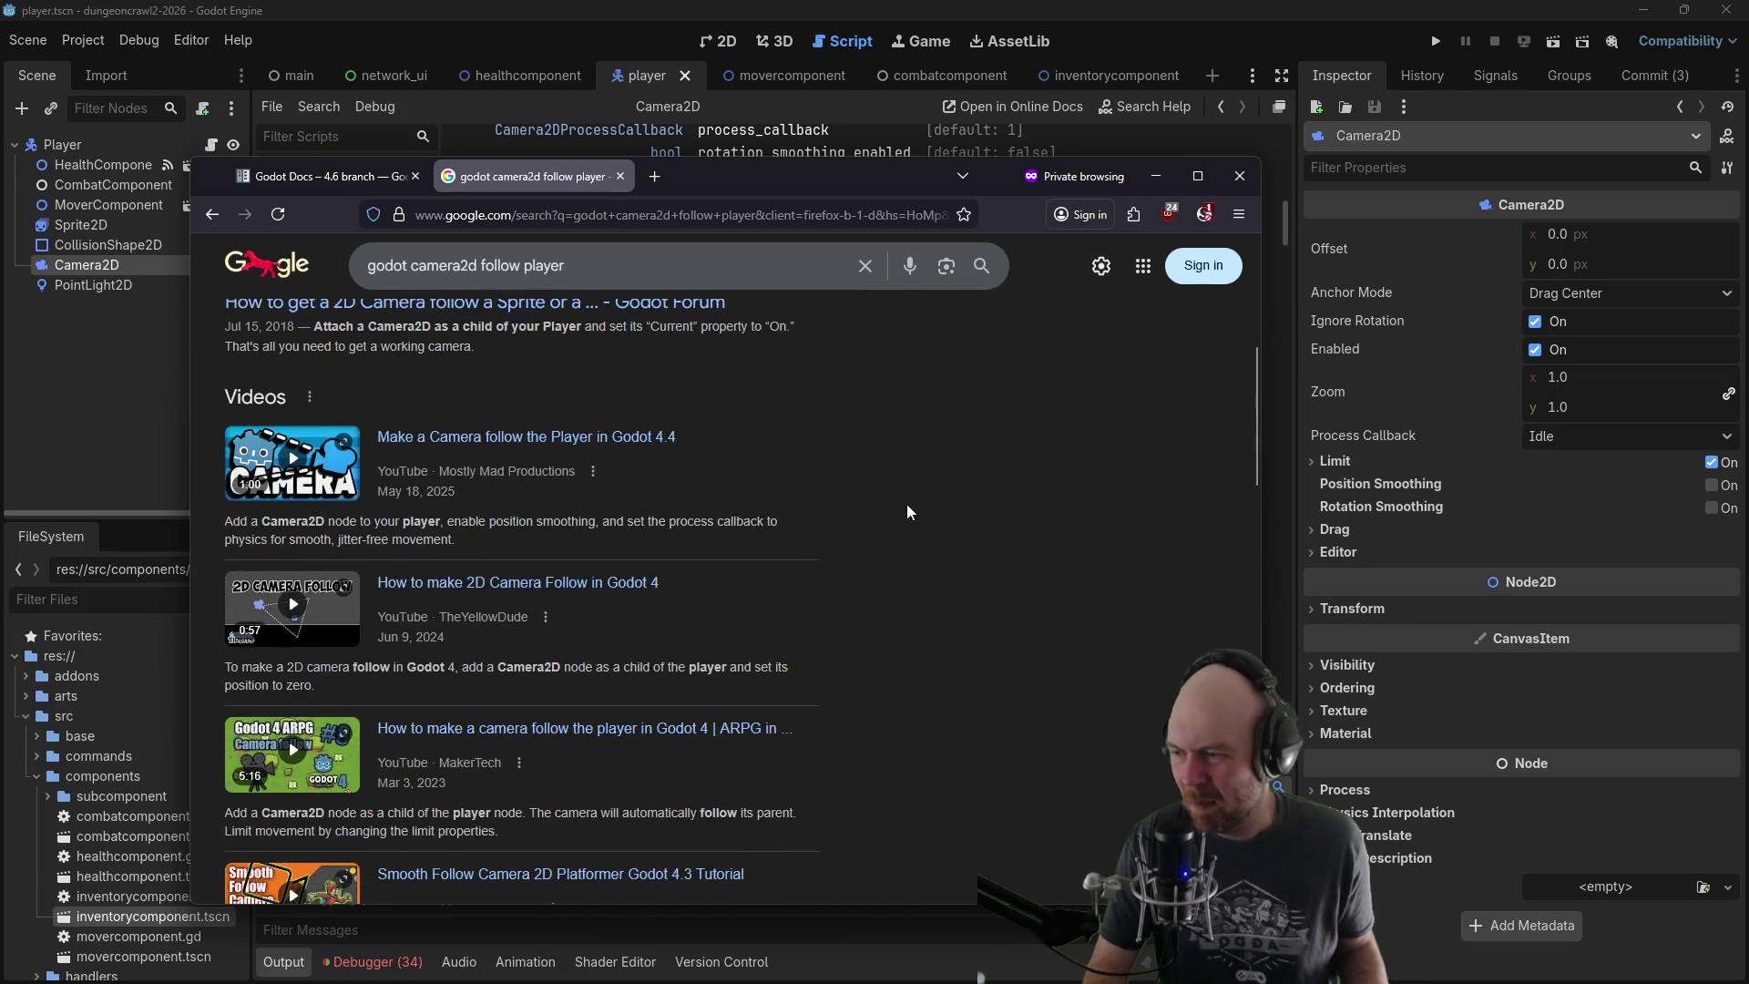
middle_click(916, 558)
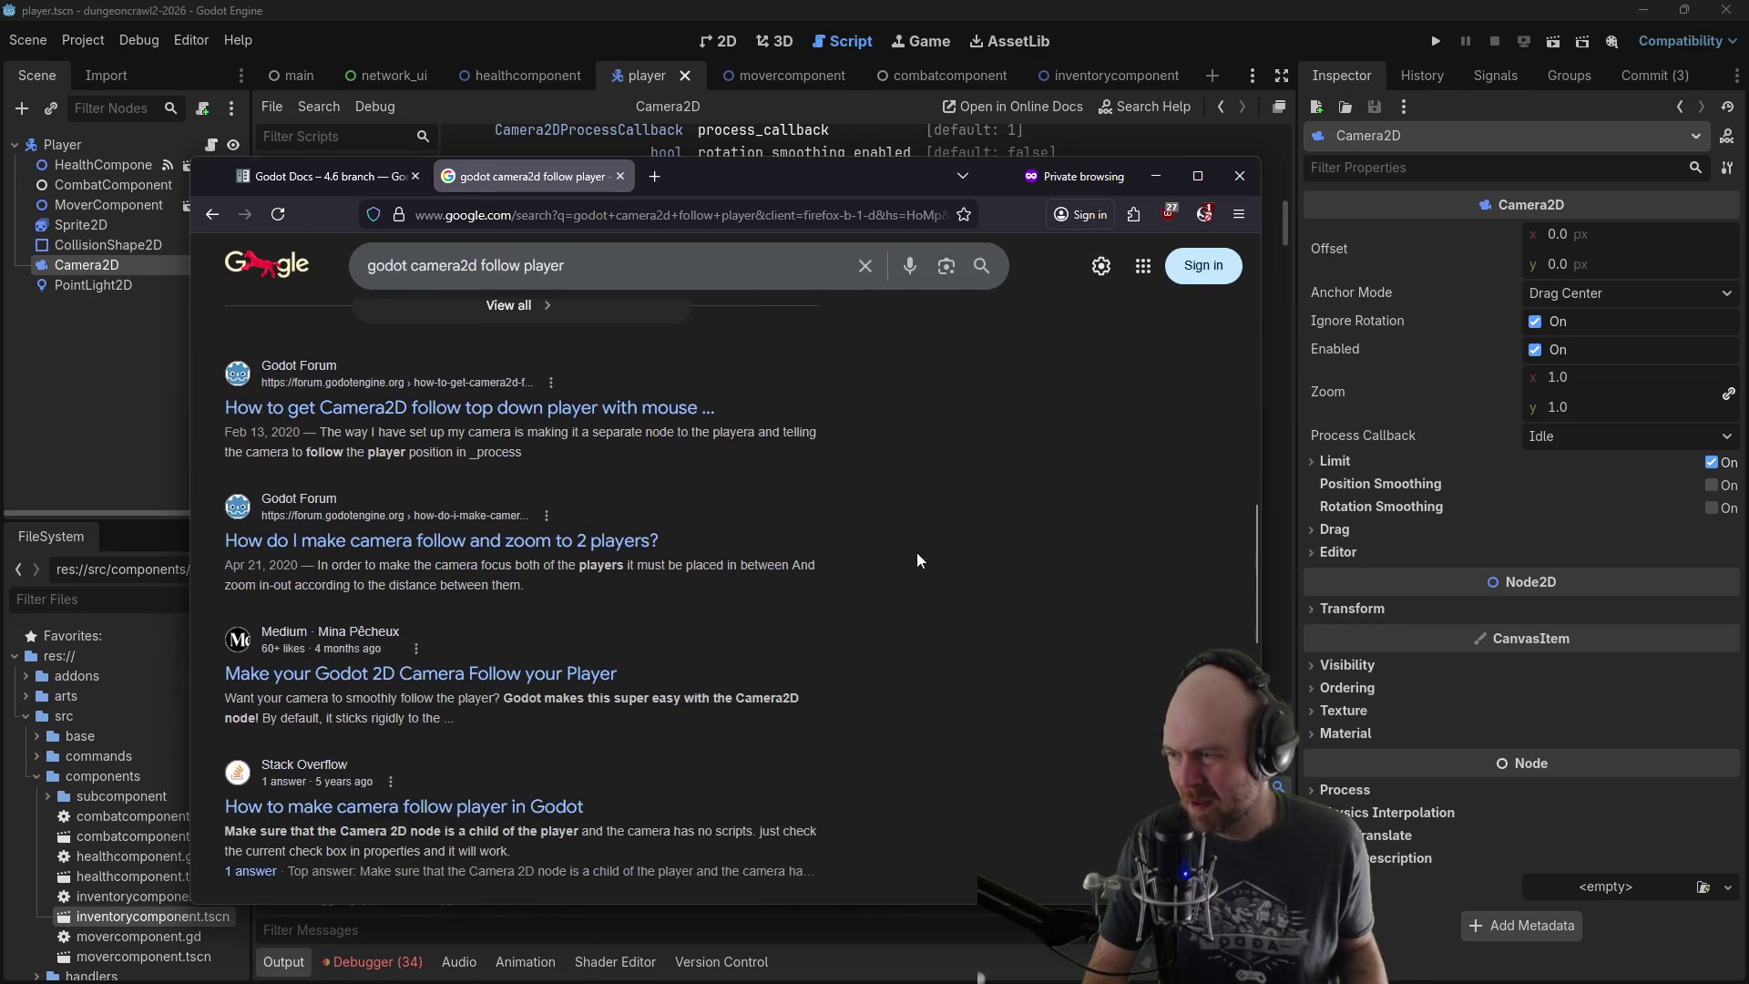
scroll(897, 596, up, 10)
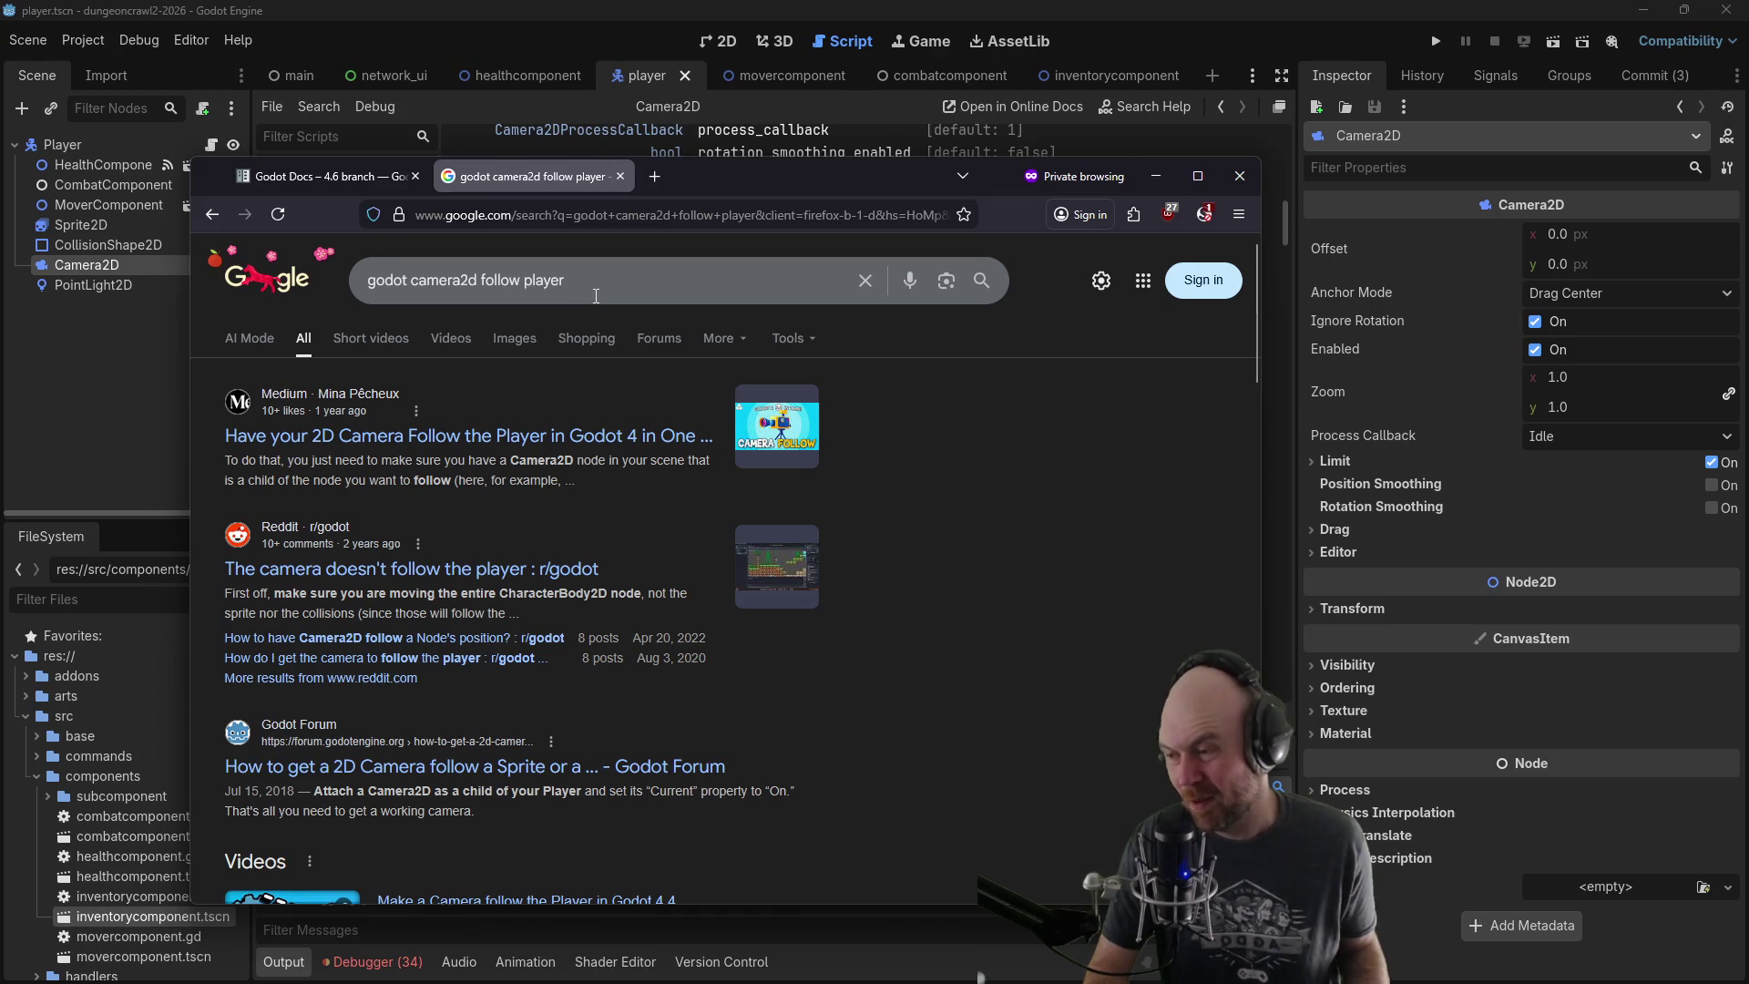
click(399, 640)
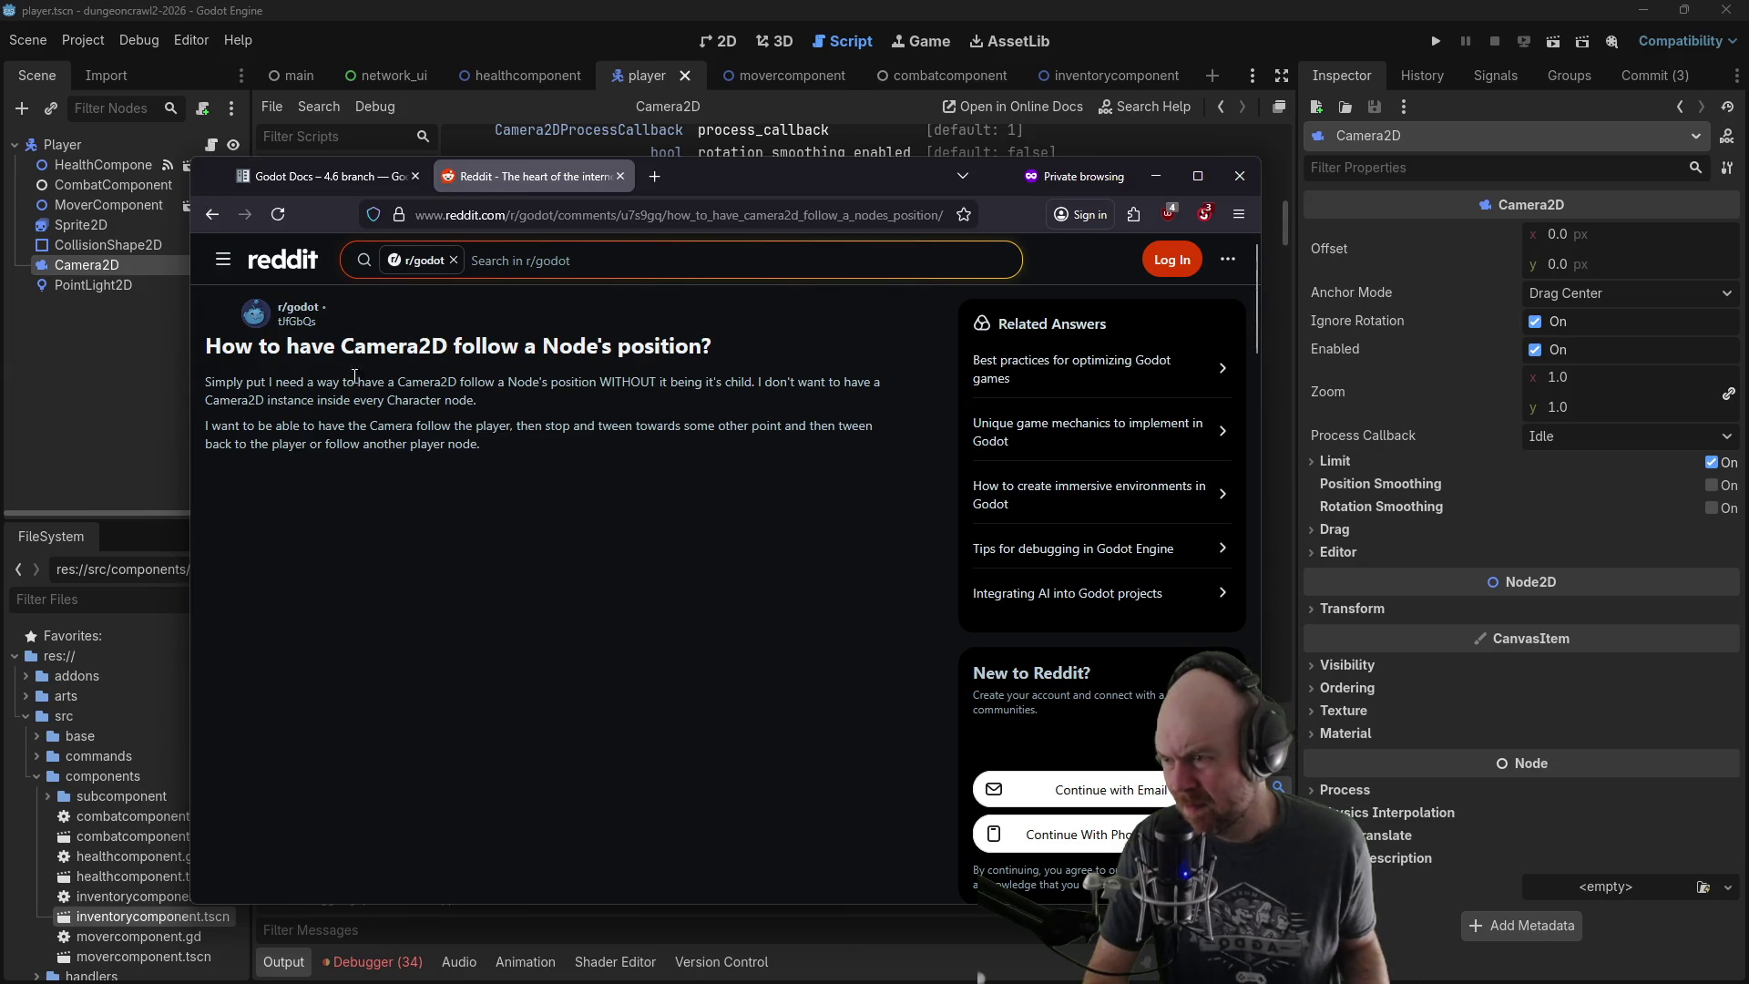
click(1204, 214)
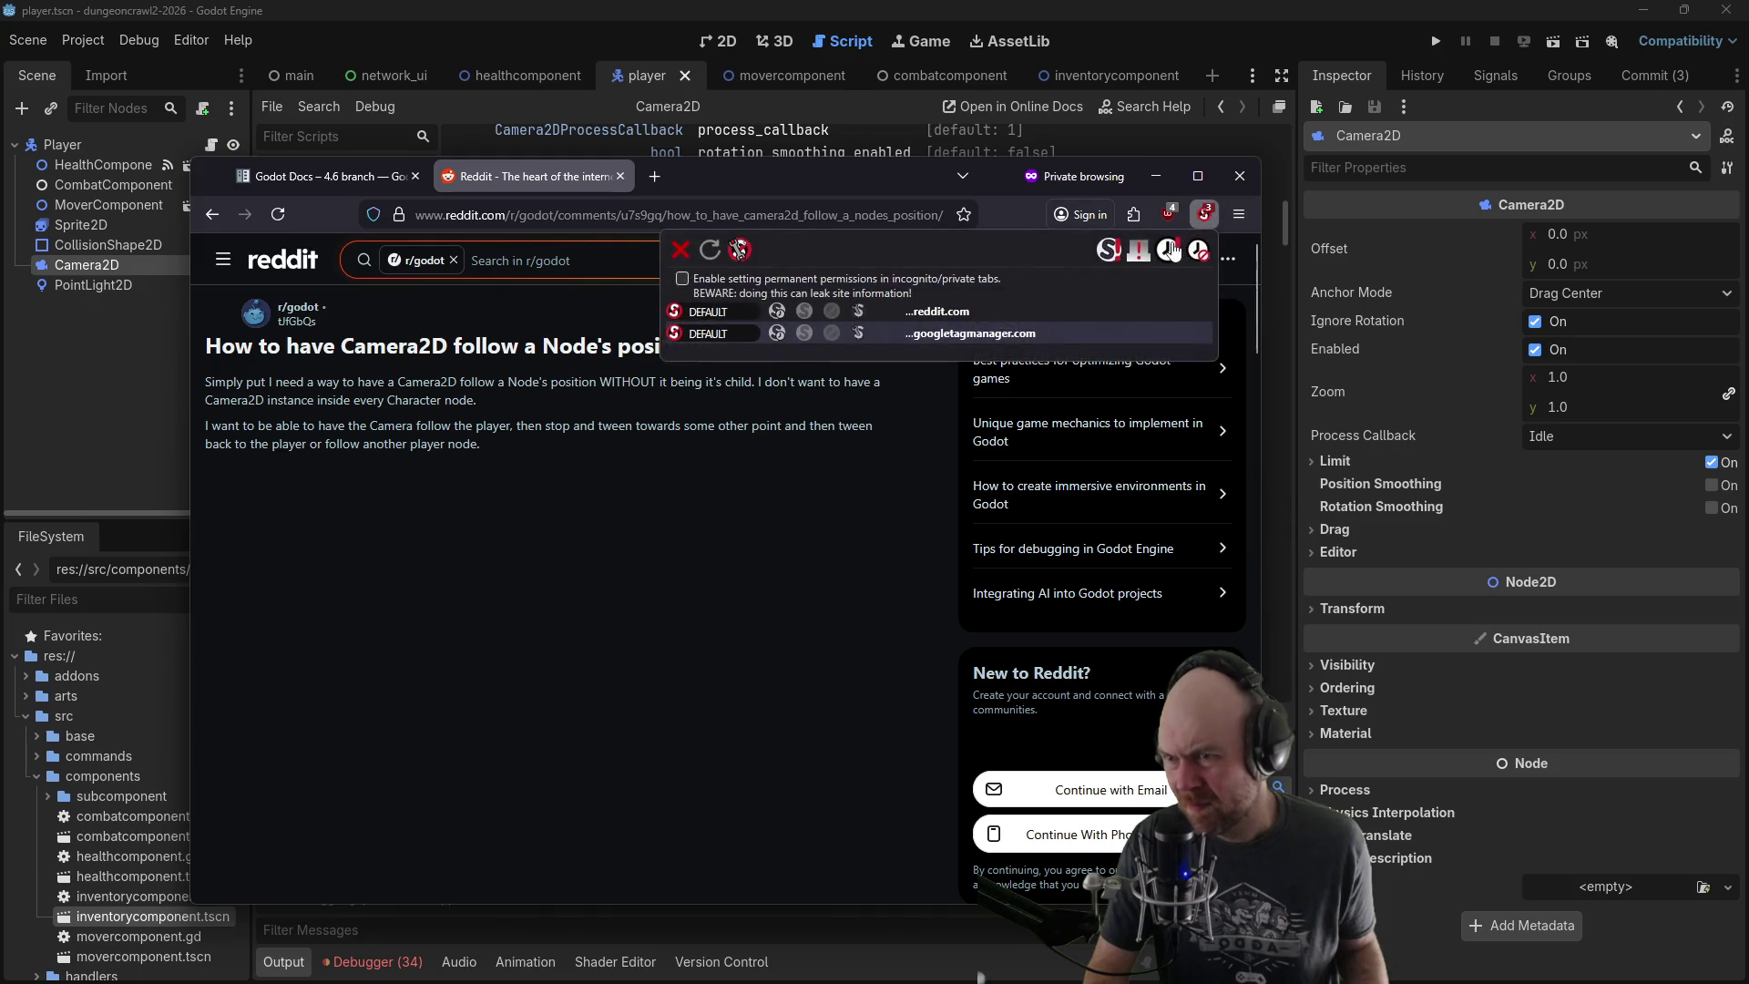
click(709, 250)
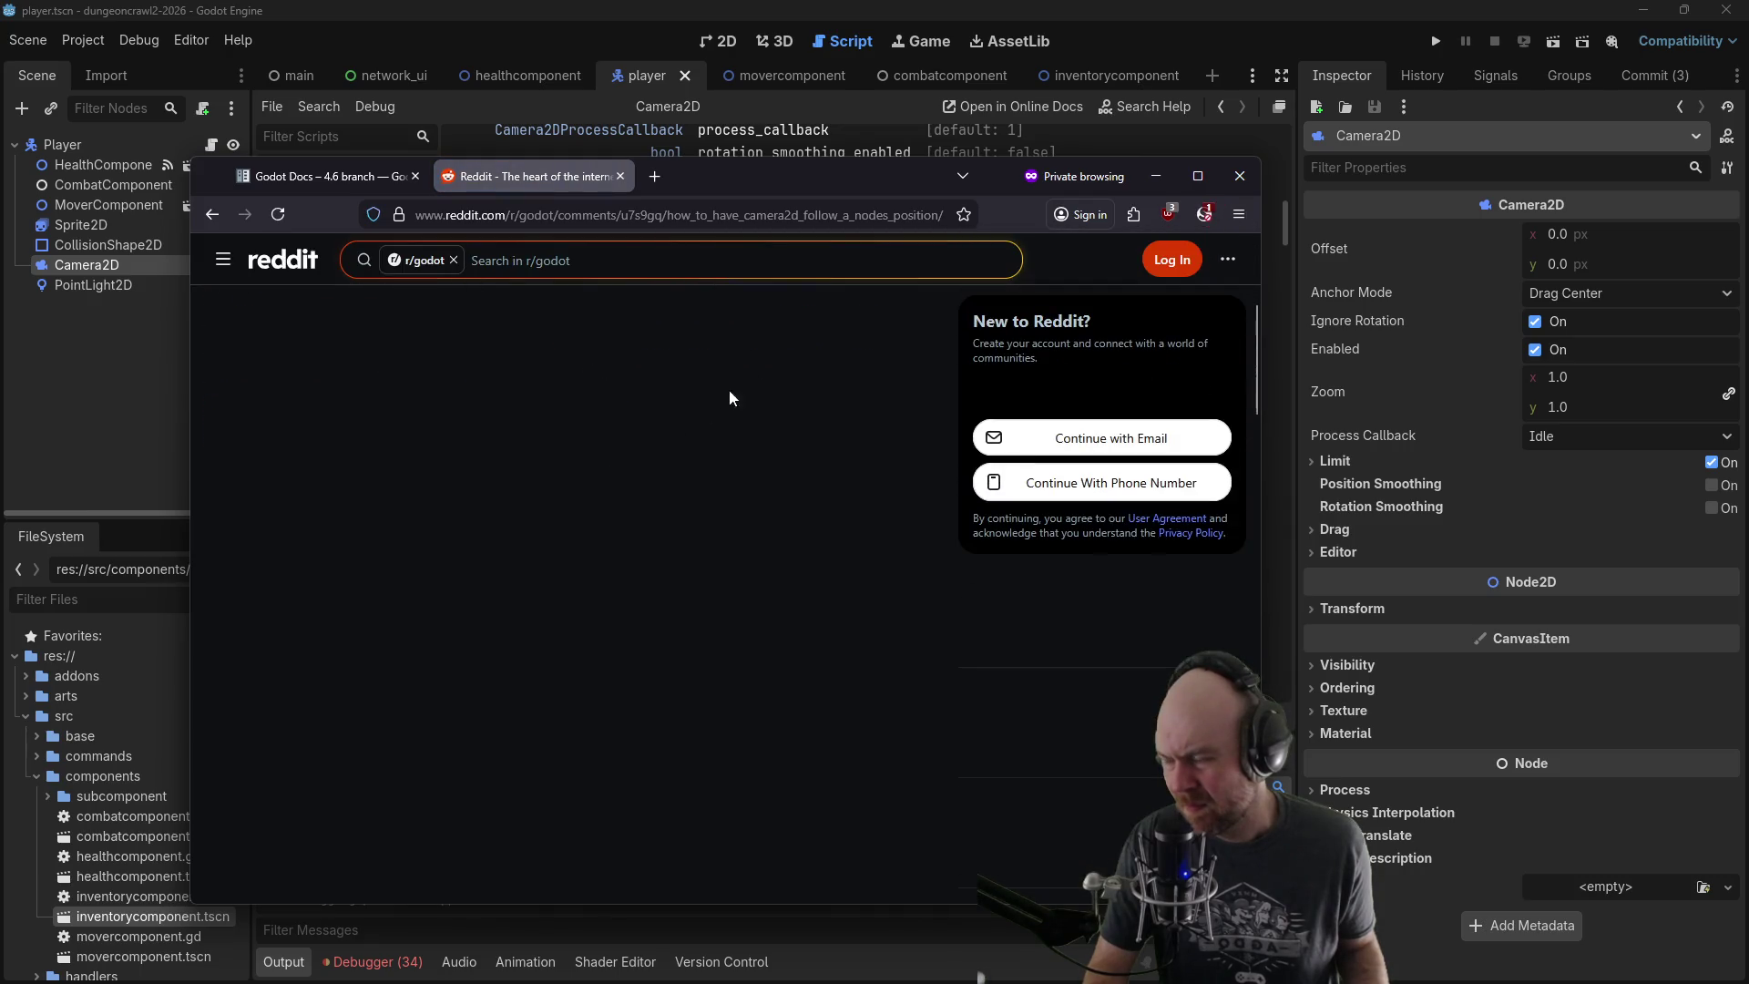
click(1171, 214)
click(1170, 250)
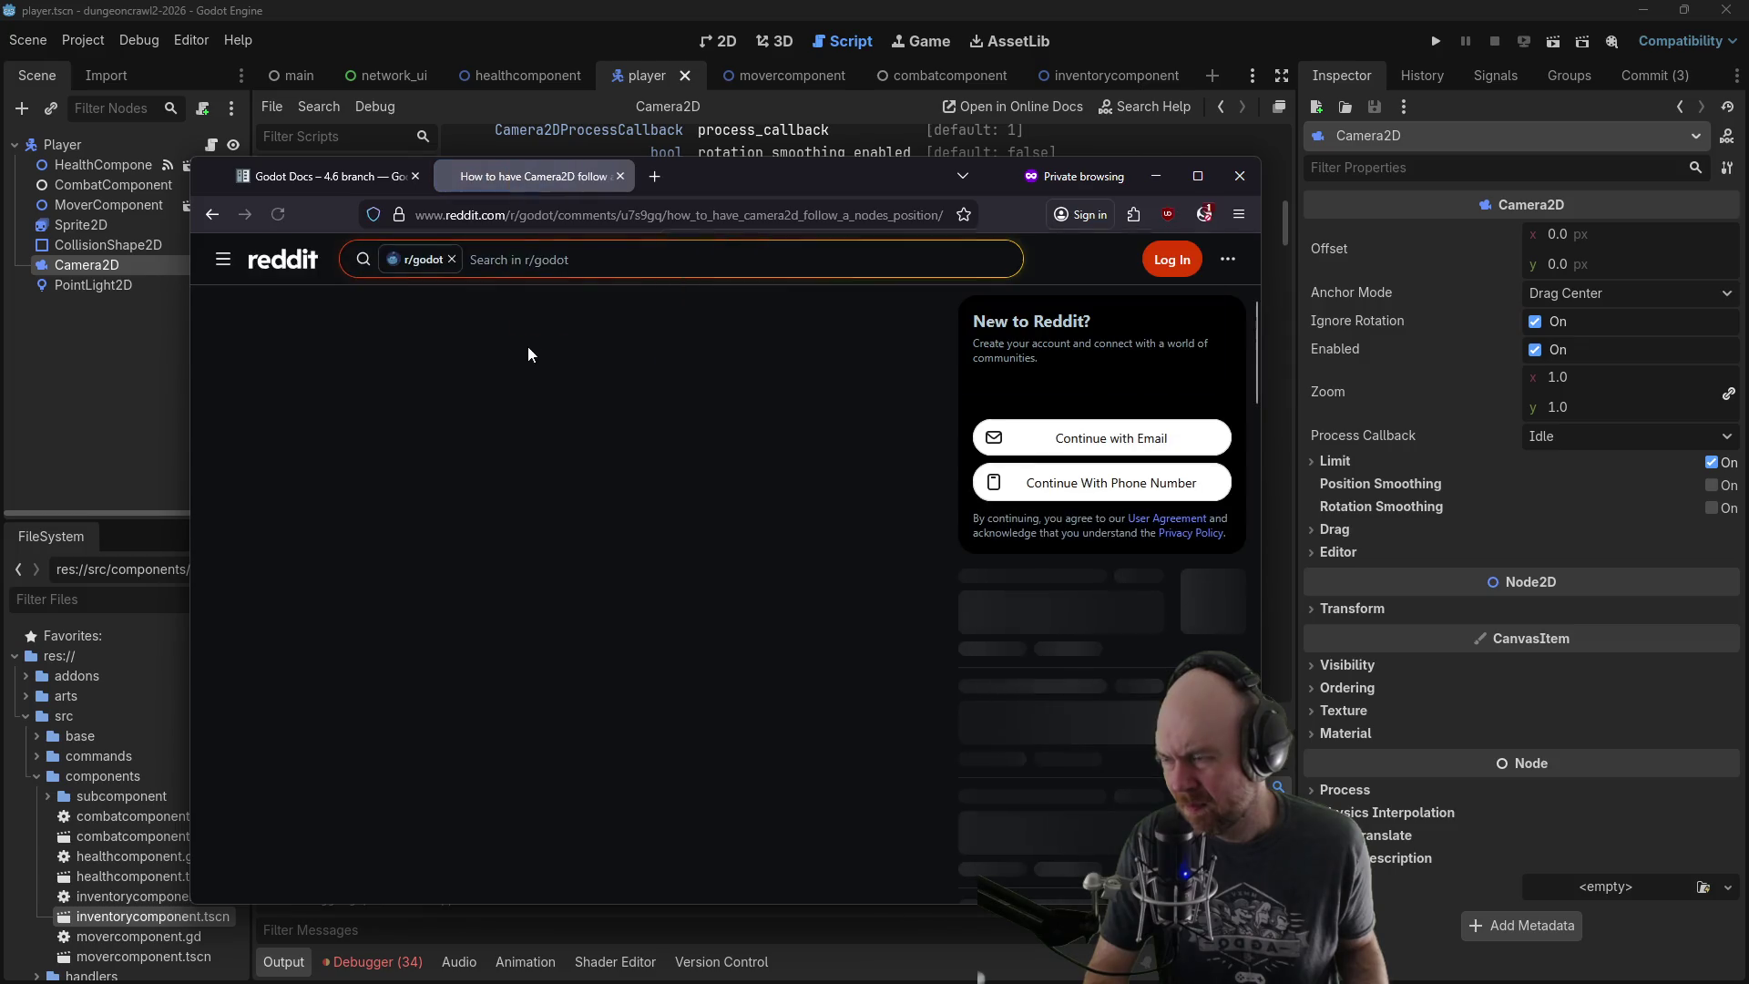
scroll(734, 326, up, 3)
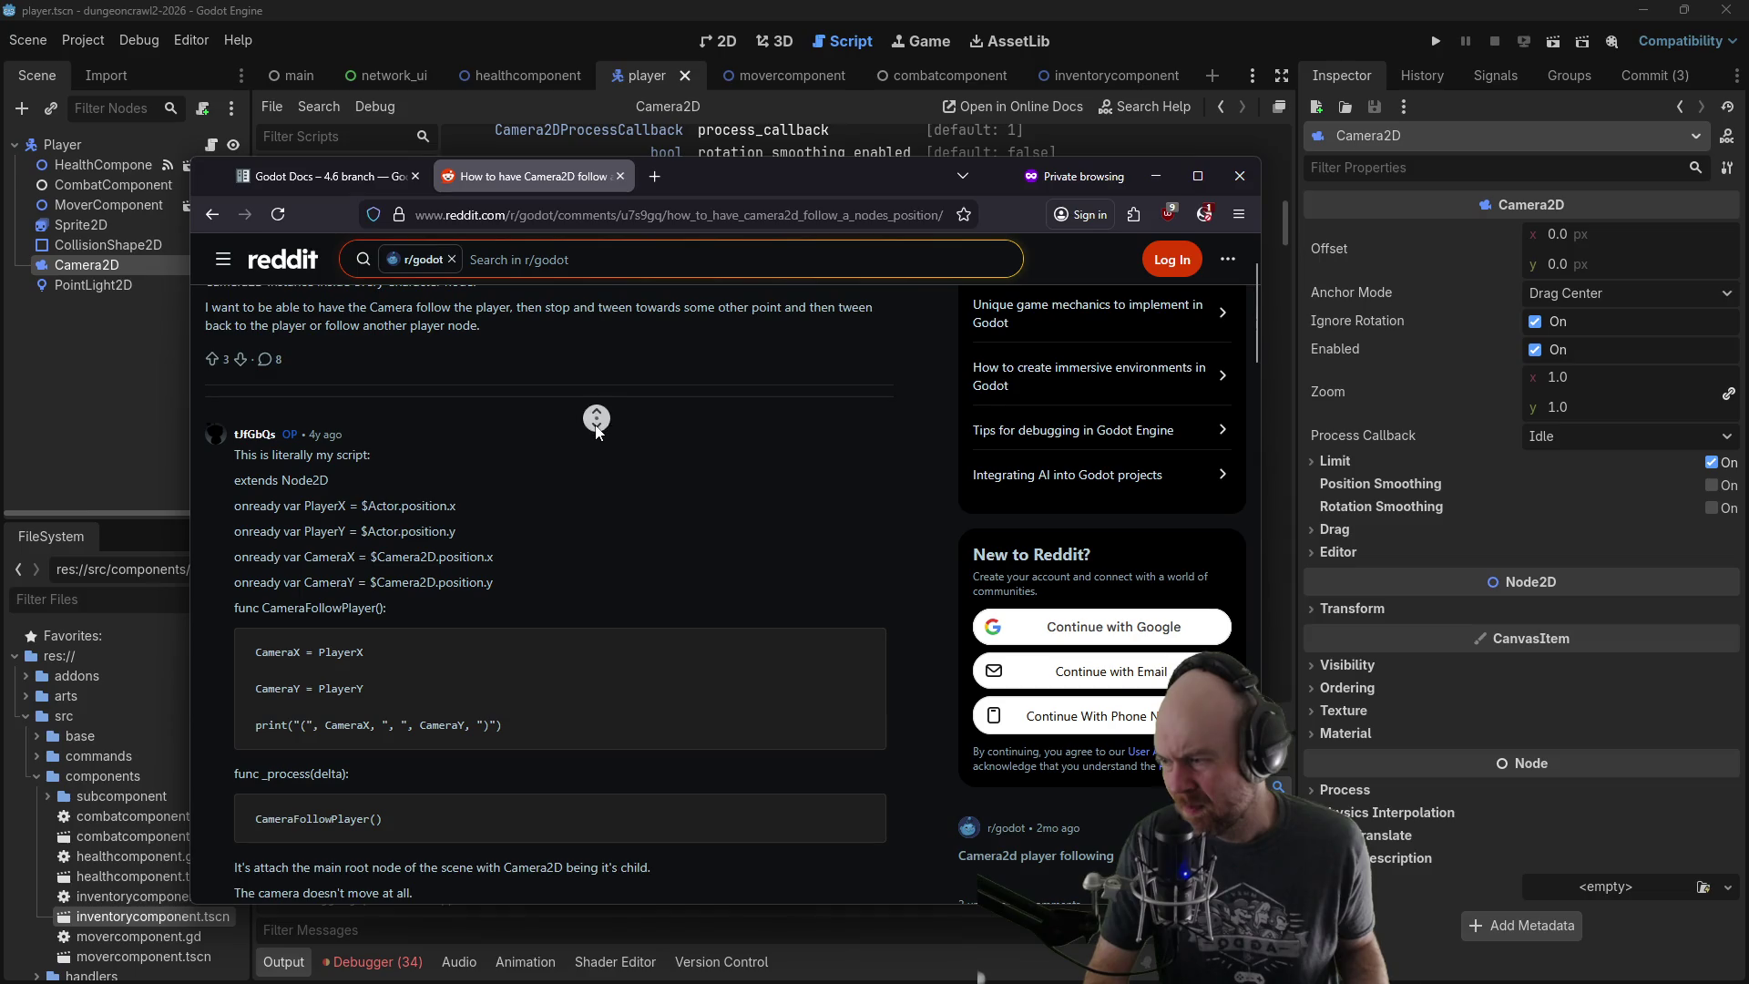
scroll(590, 439, down, 1)
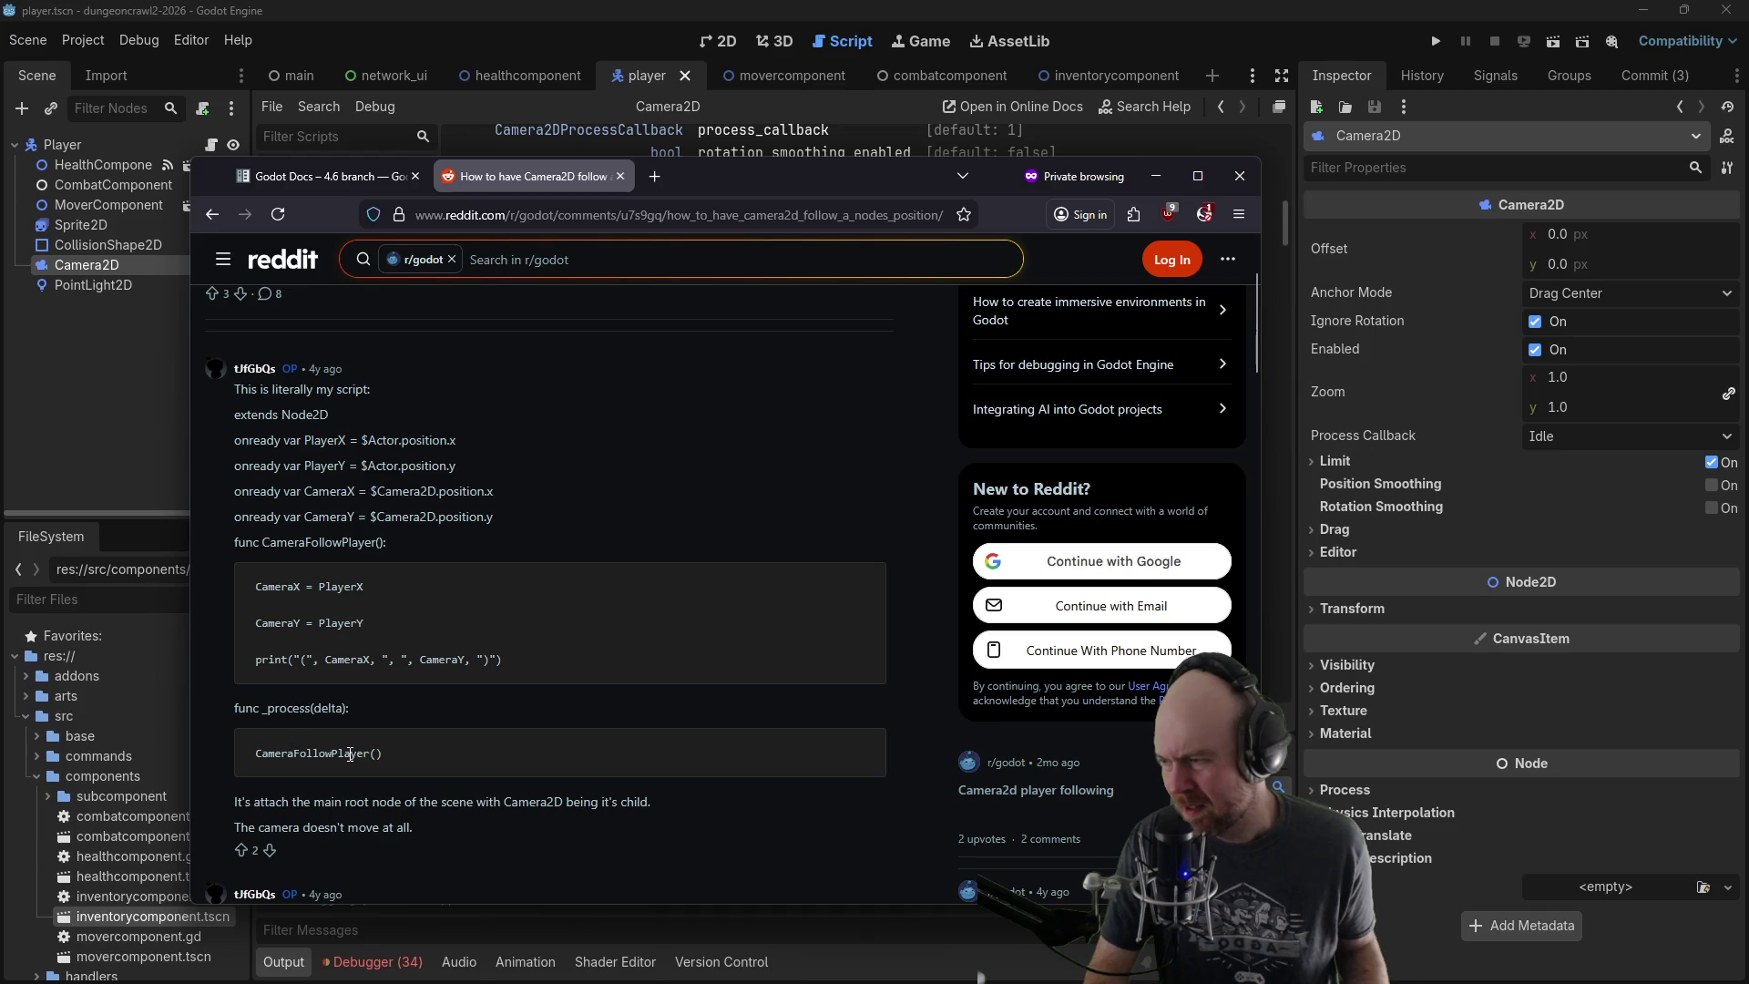
scroll(592, 488, down, 2)
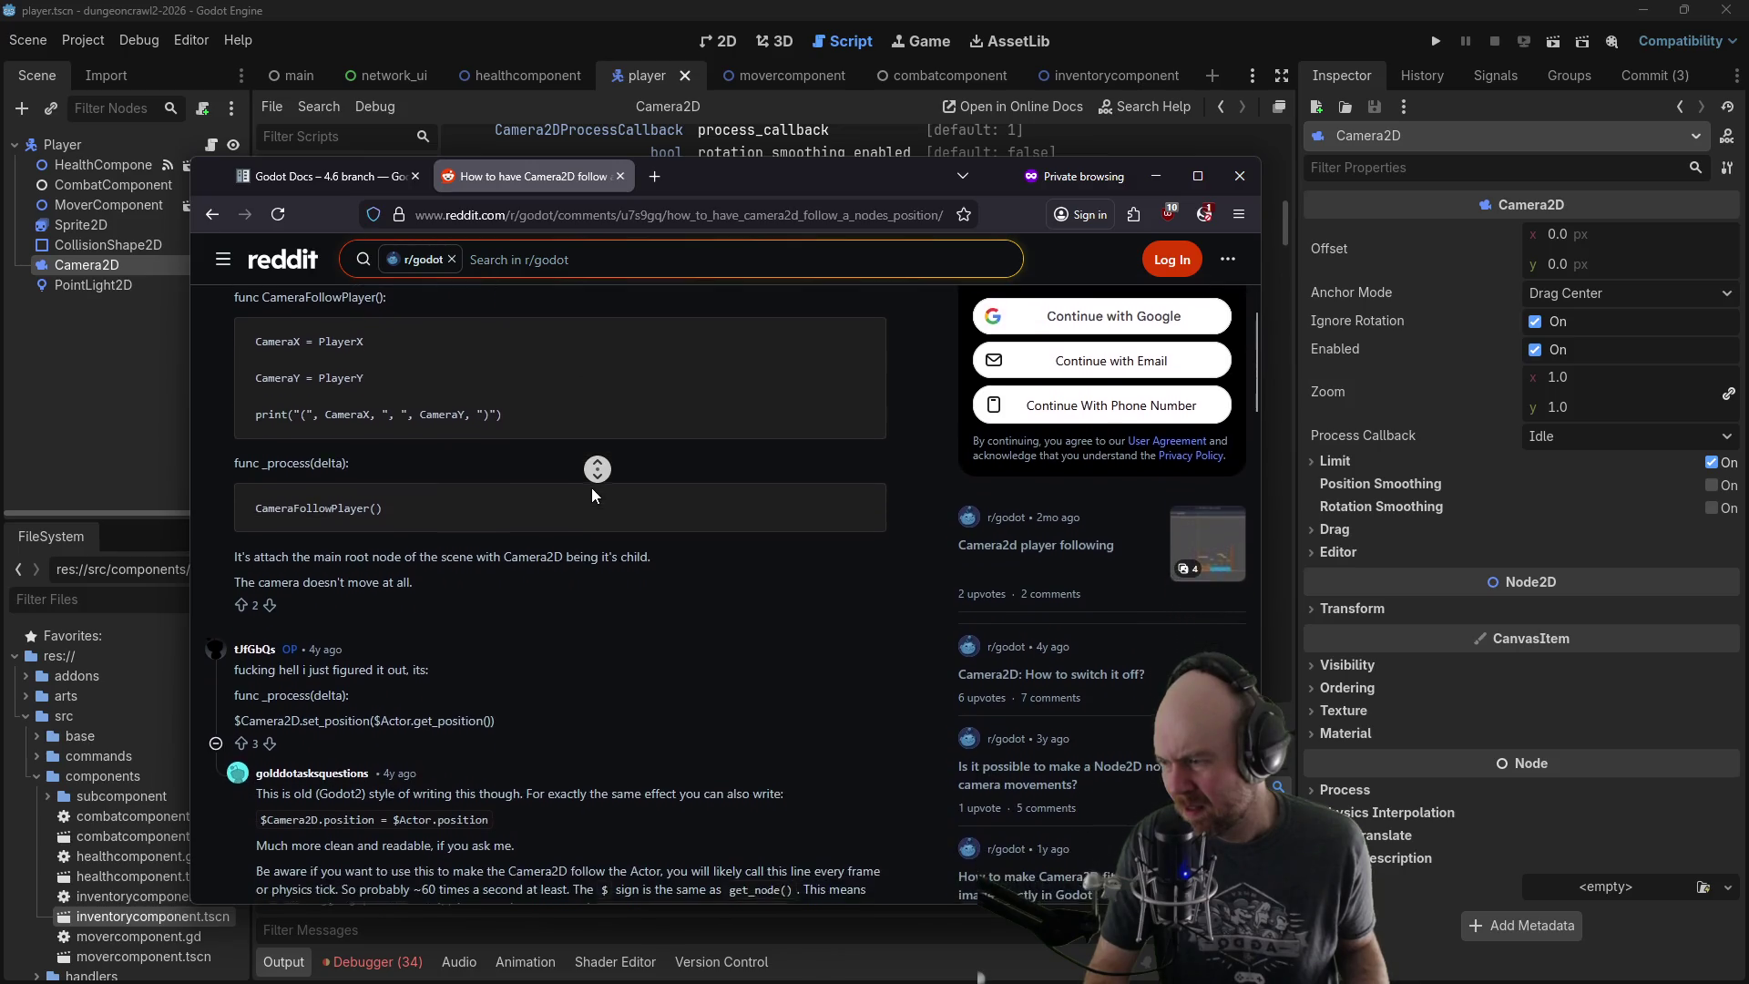
middle_click(592, 490)
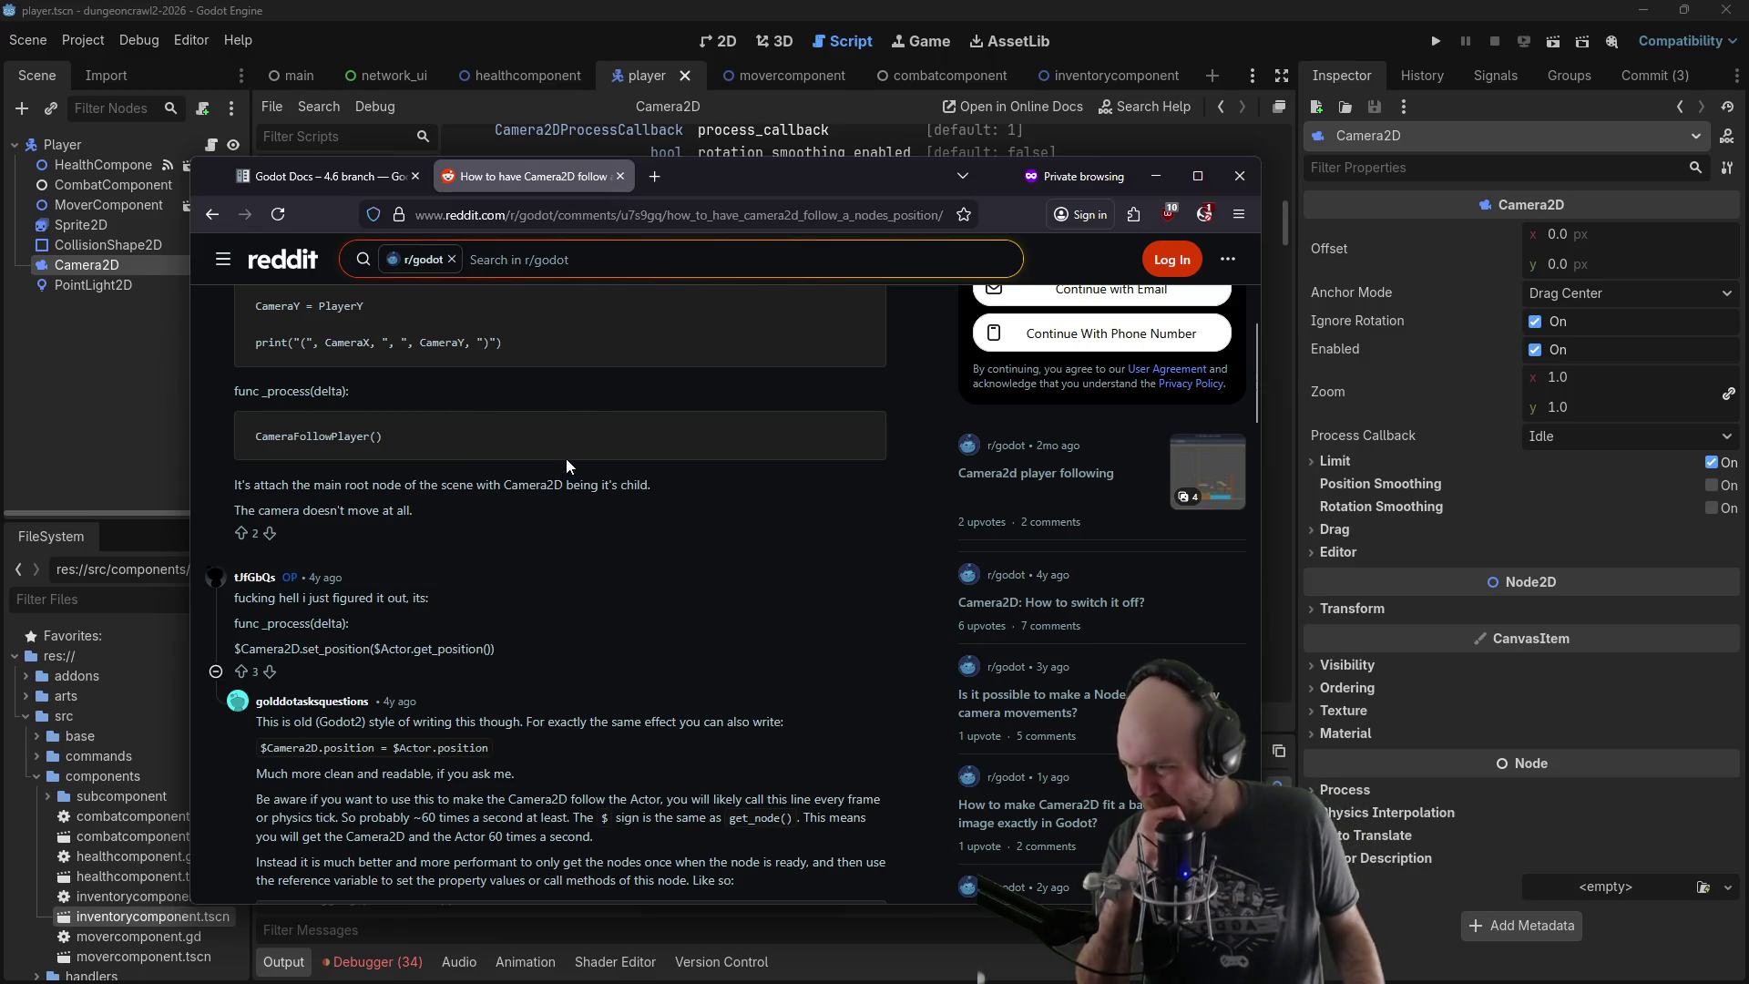
scroll(572, 610, down, 3)
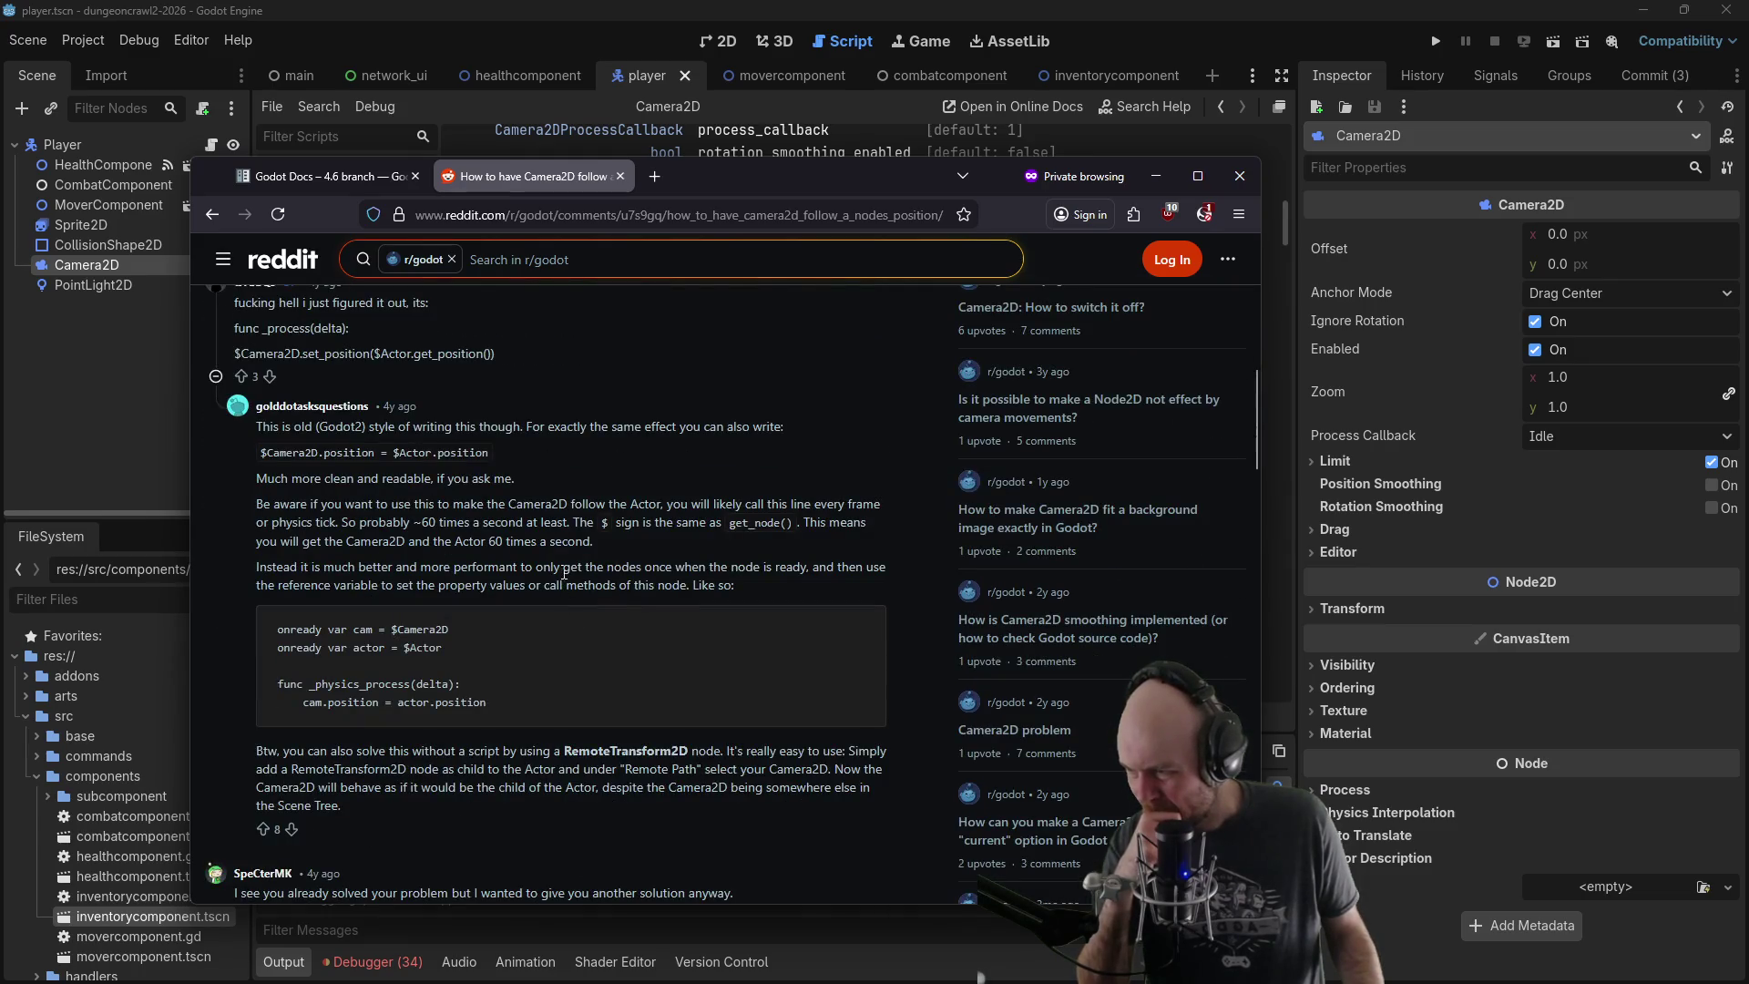
scroll(574, 565, down, 3)
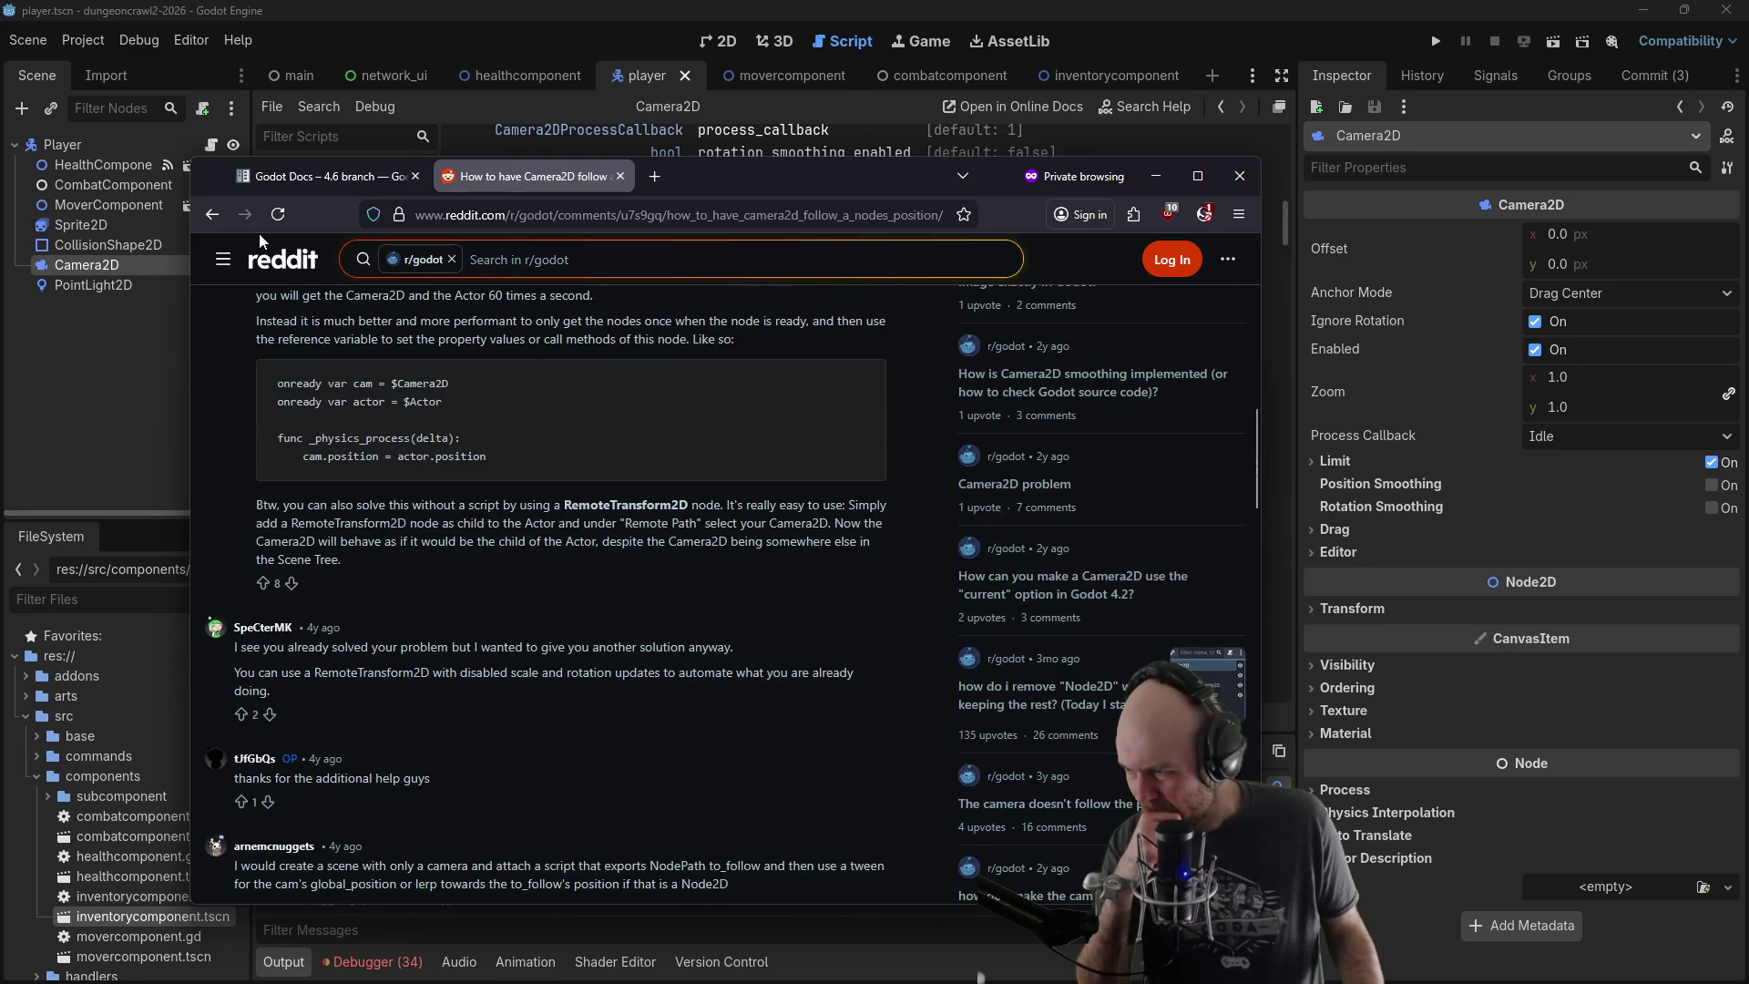
click(208, 217)
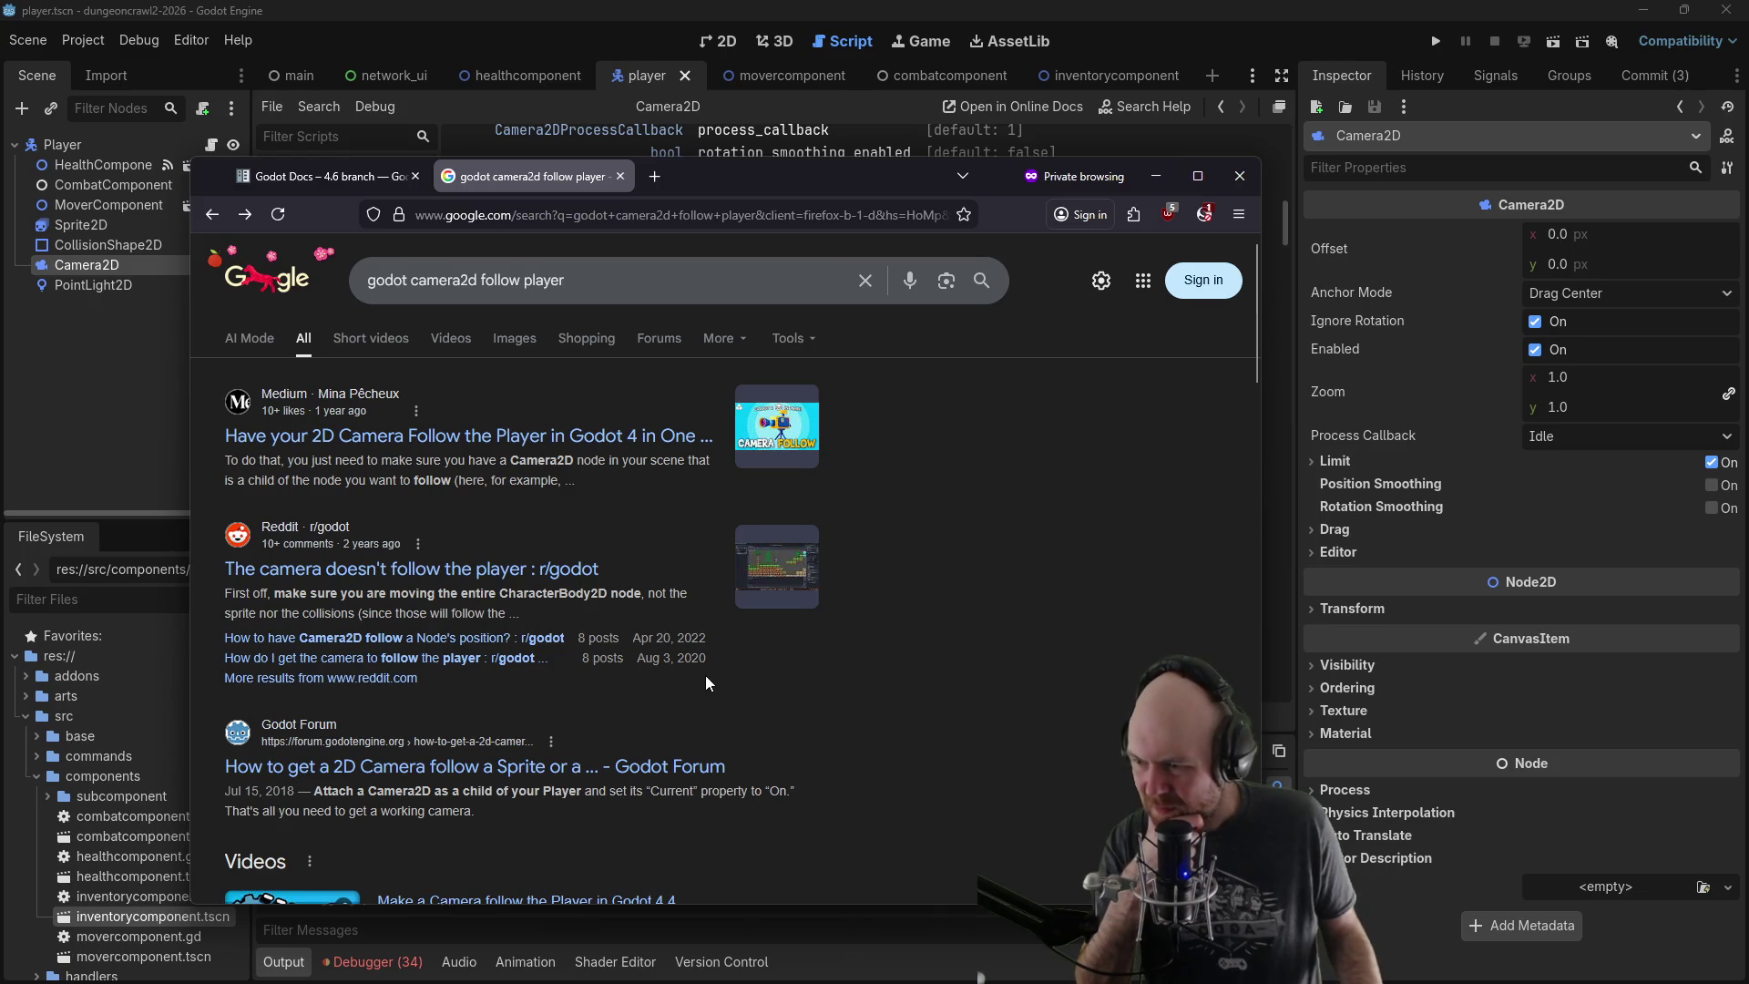
click(1275, 24)
click(1346, 463)
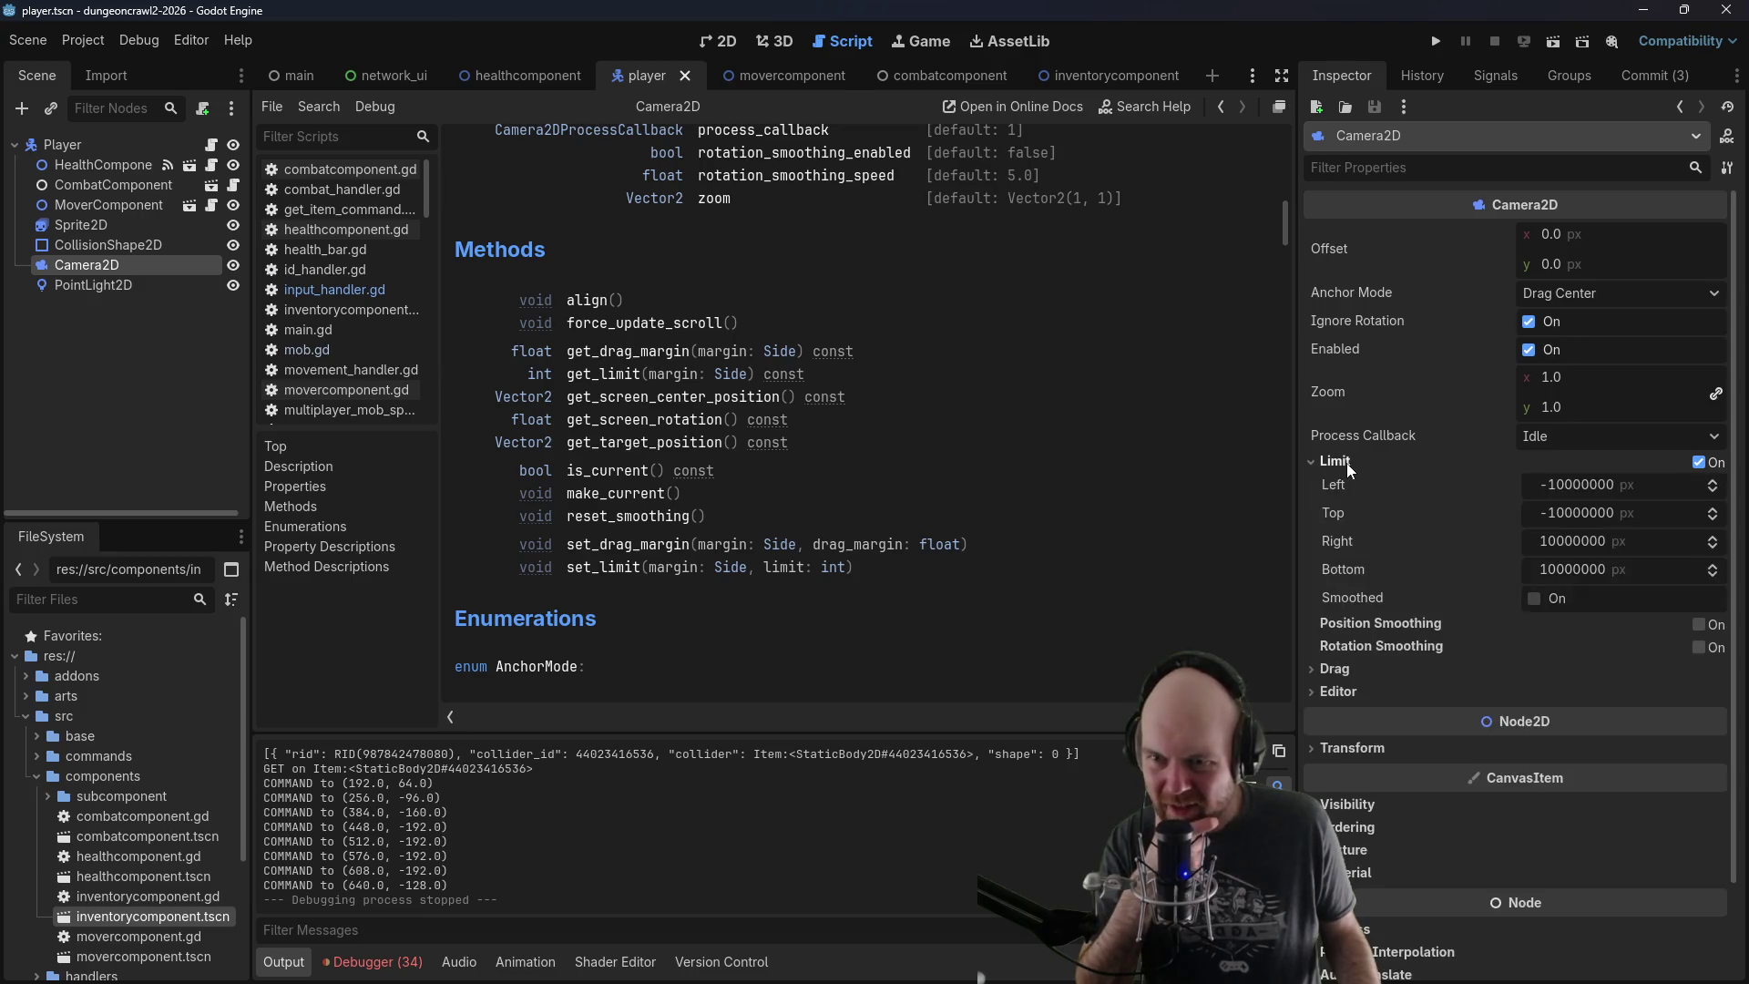
click(1346, 463)
click(1345, 526)
click(1341, 530)
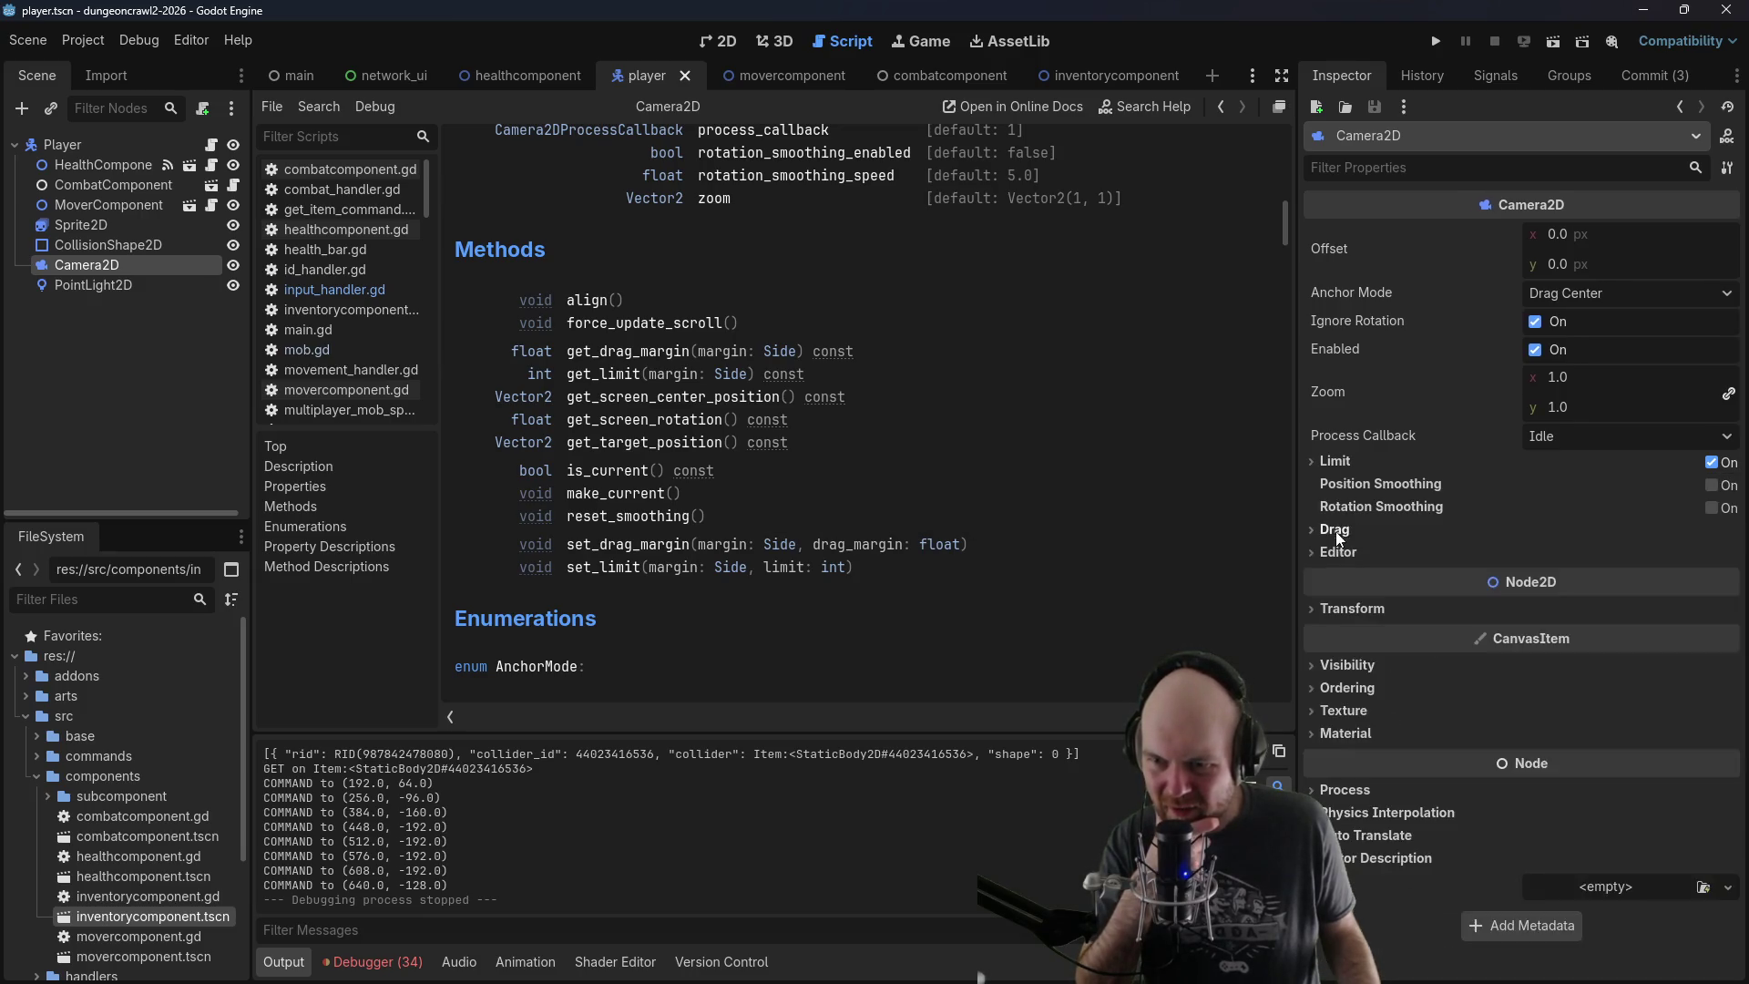
click(1329, 552)
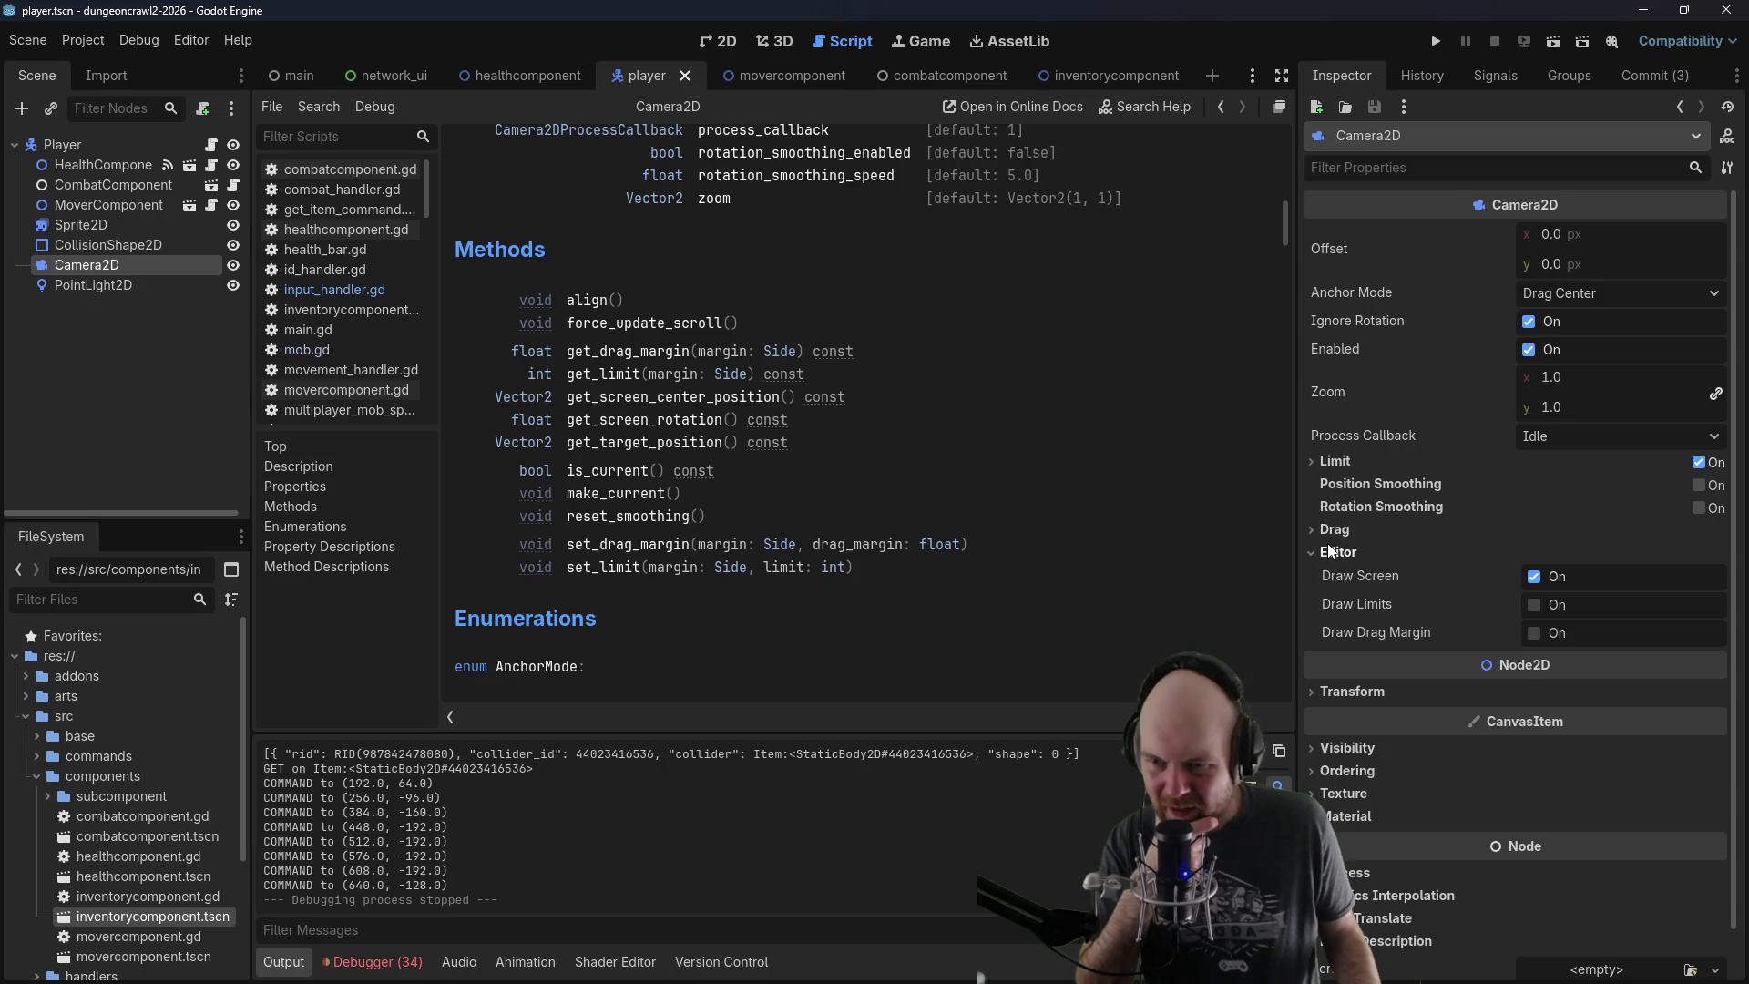
click(1332, 546)
click(1332, 533)
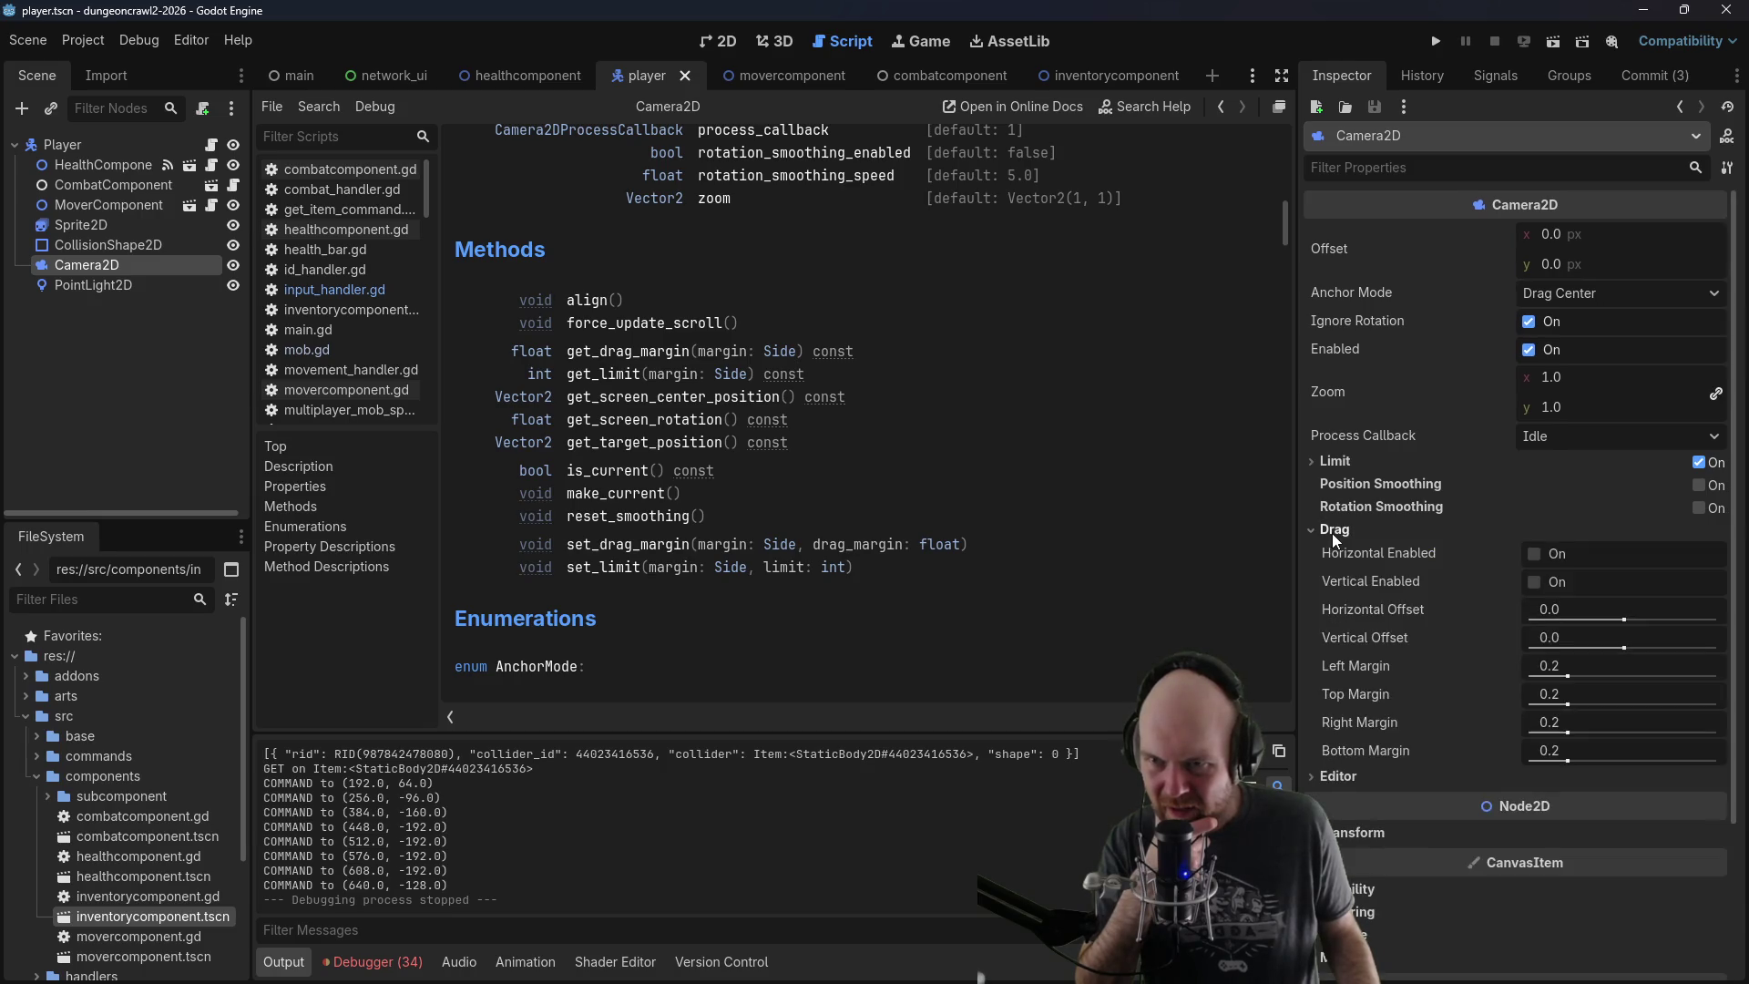
click(1338, 534)
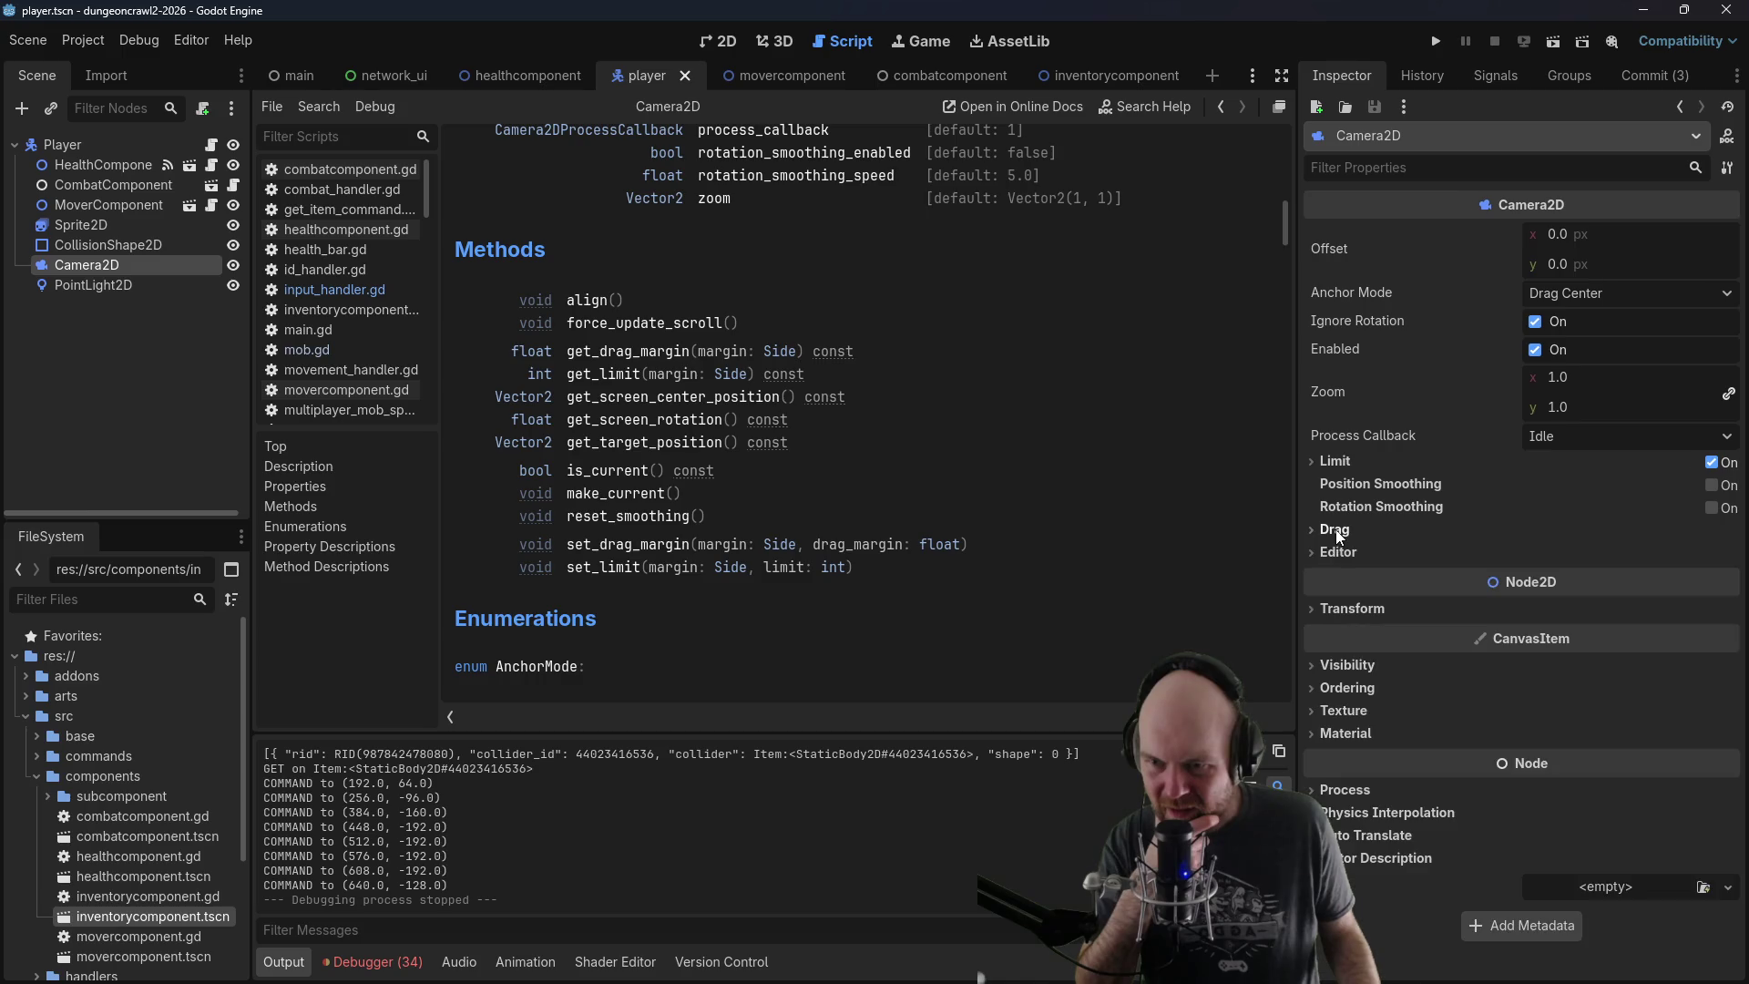
click(1339, 461)
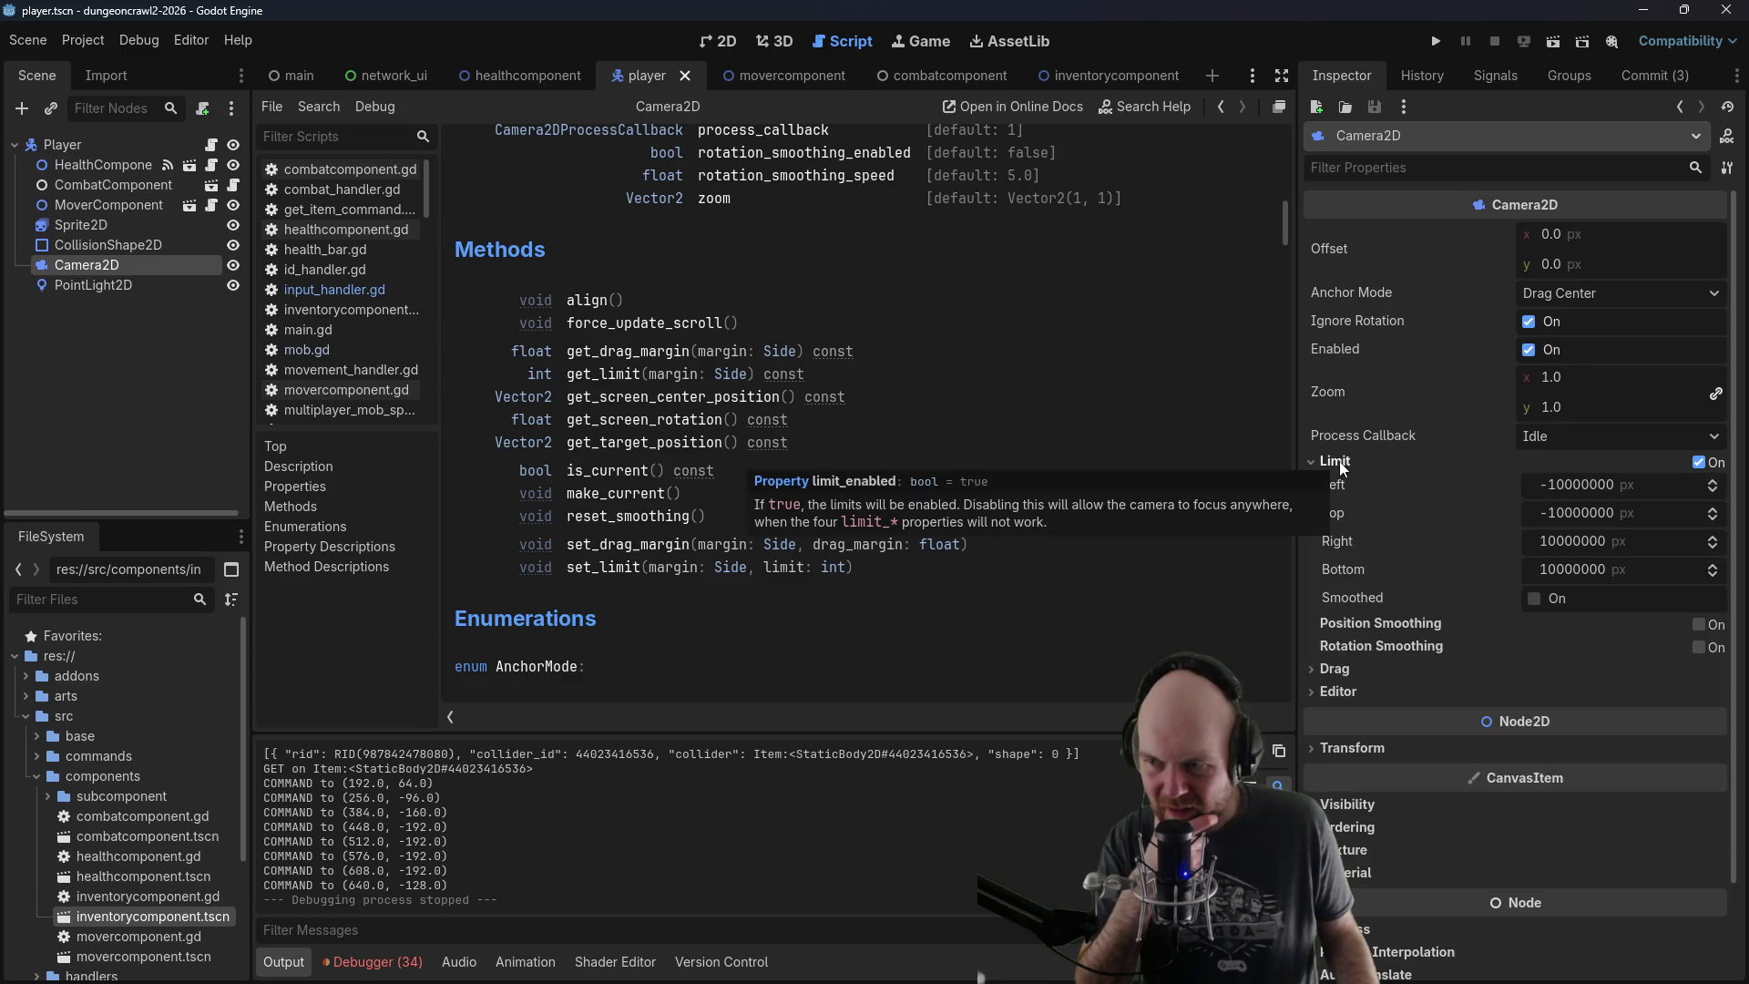
click(1338, 461)
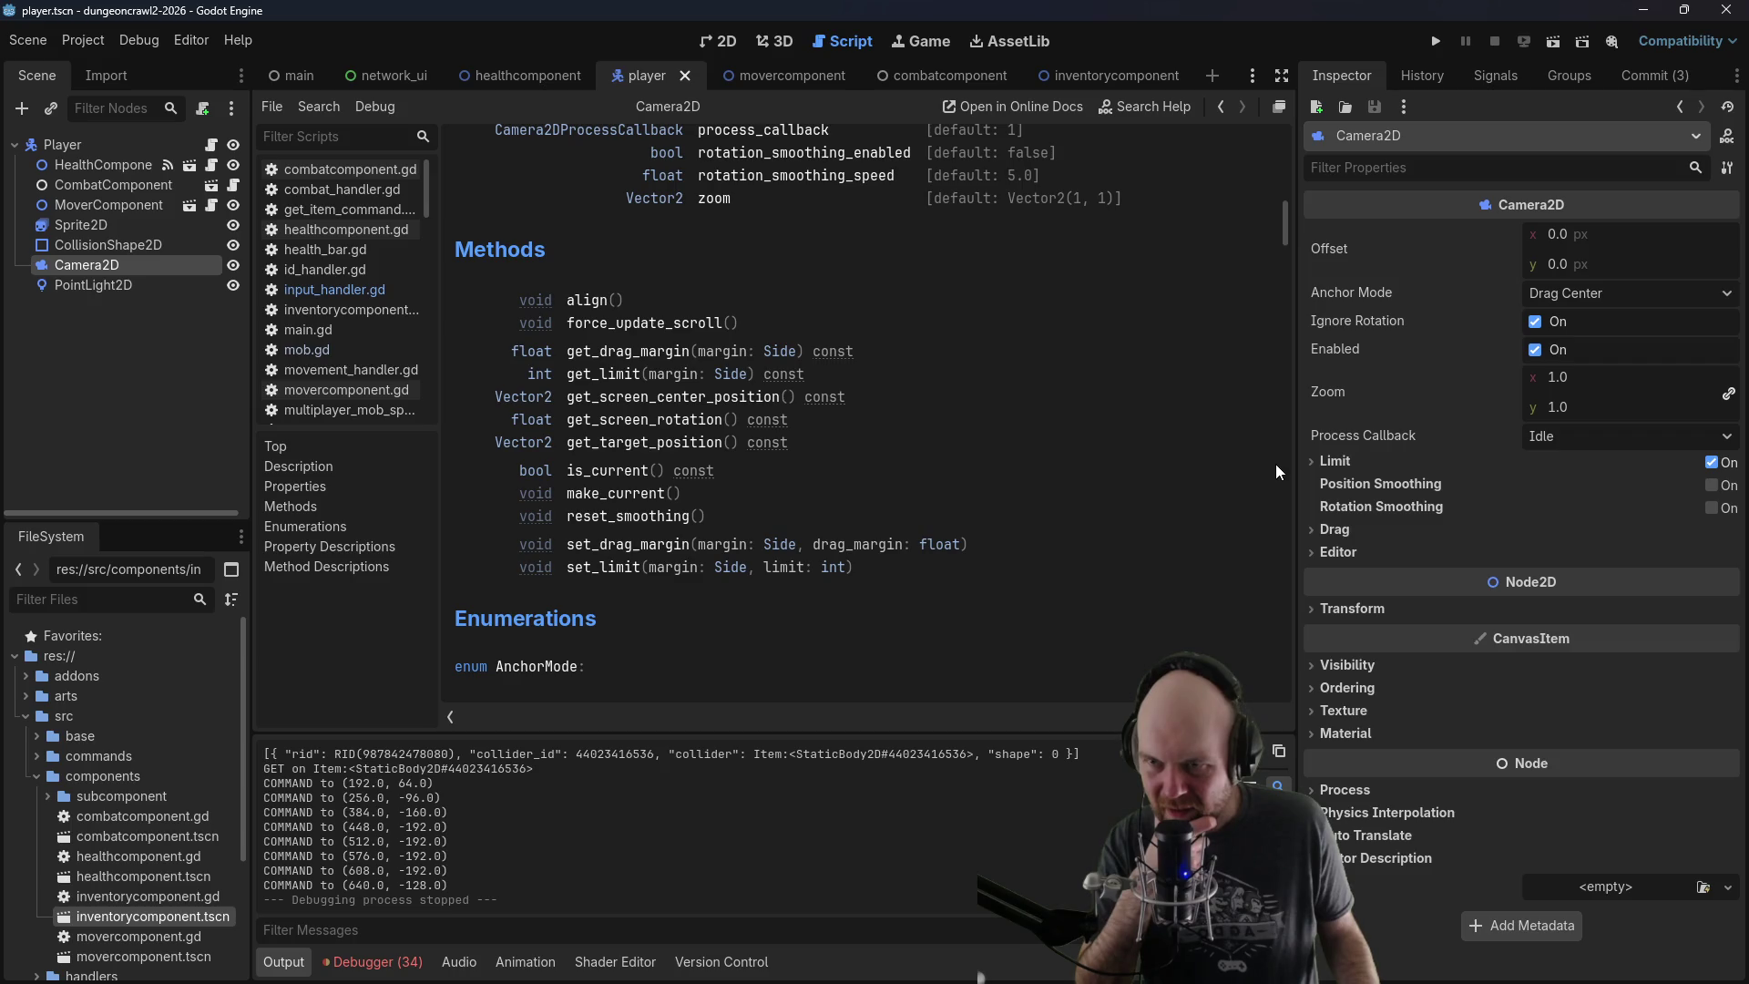
click(1566, 293)
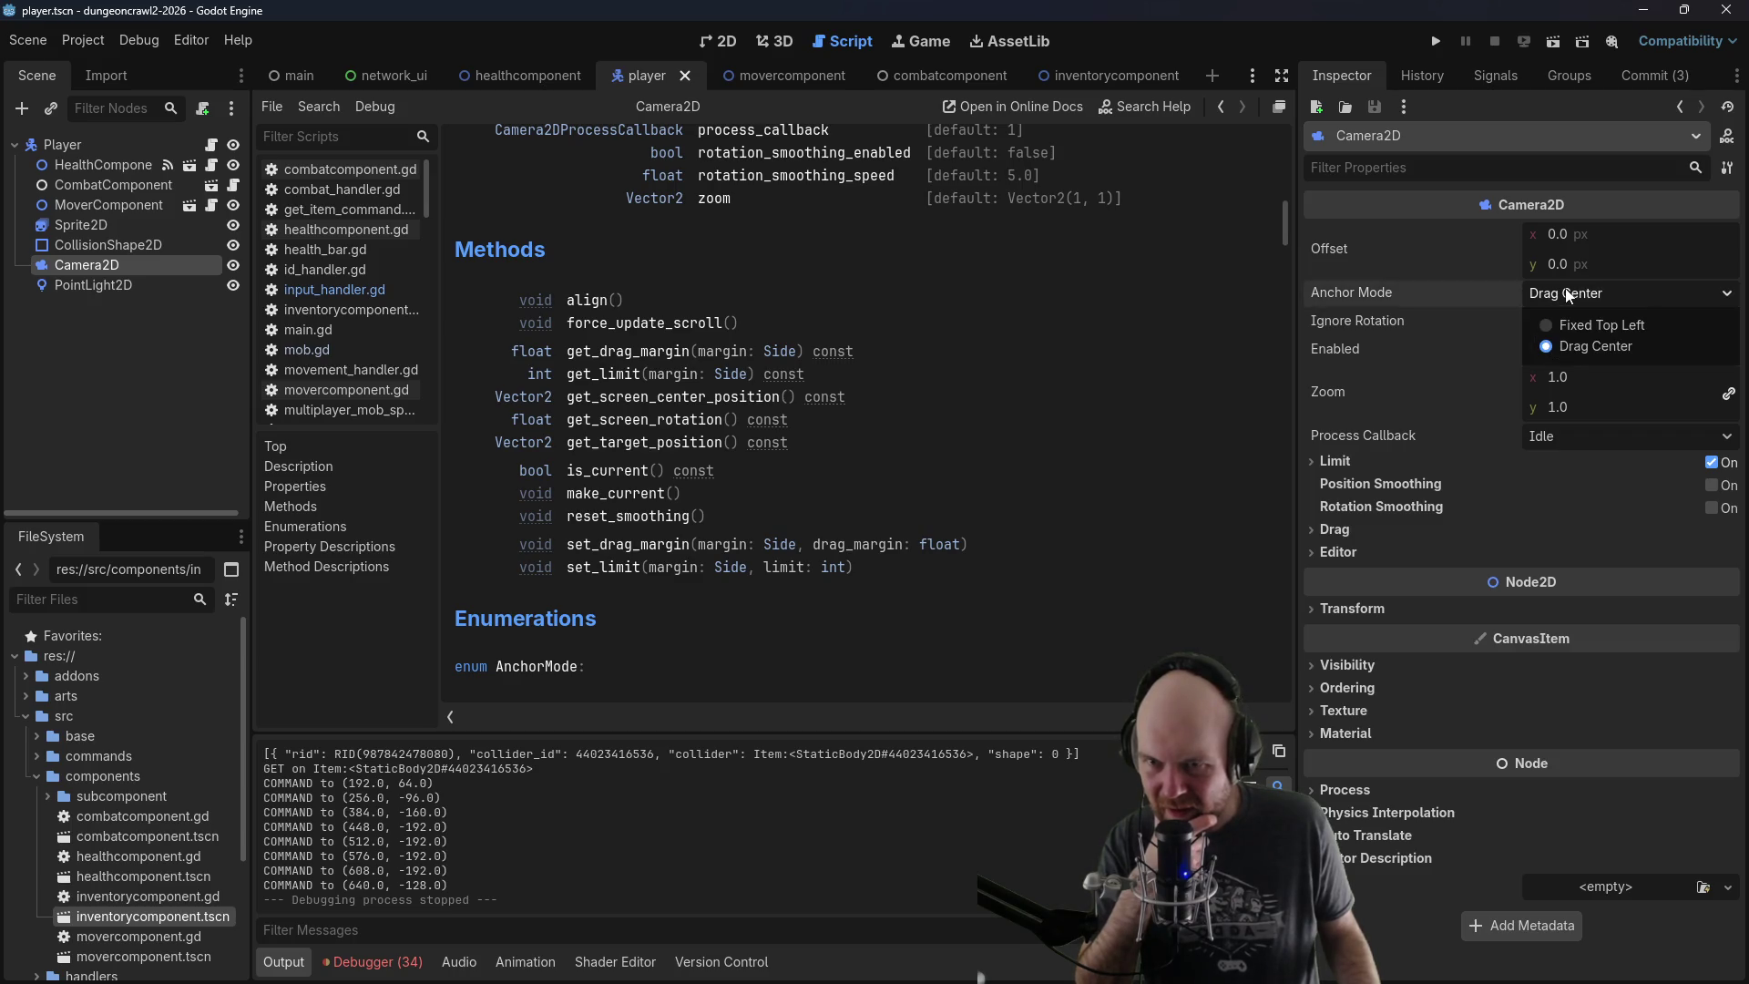
click(1567, 293)
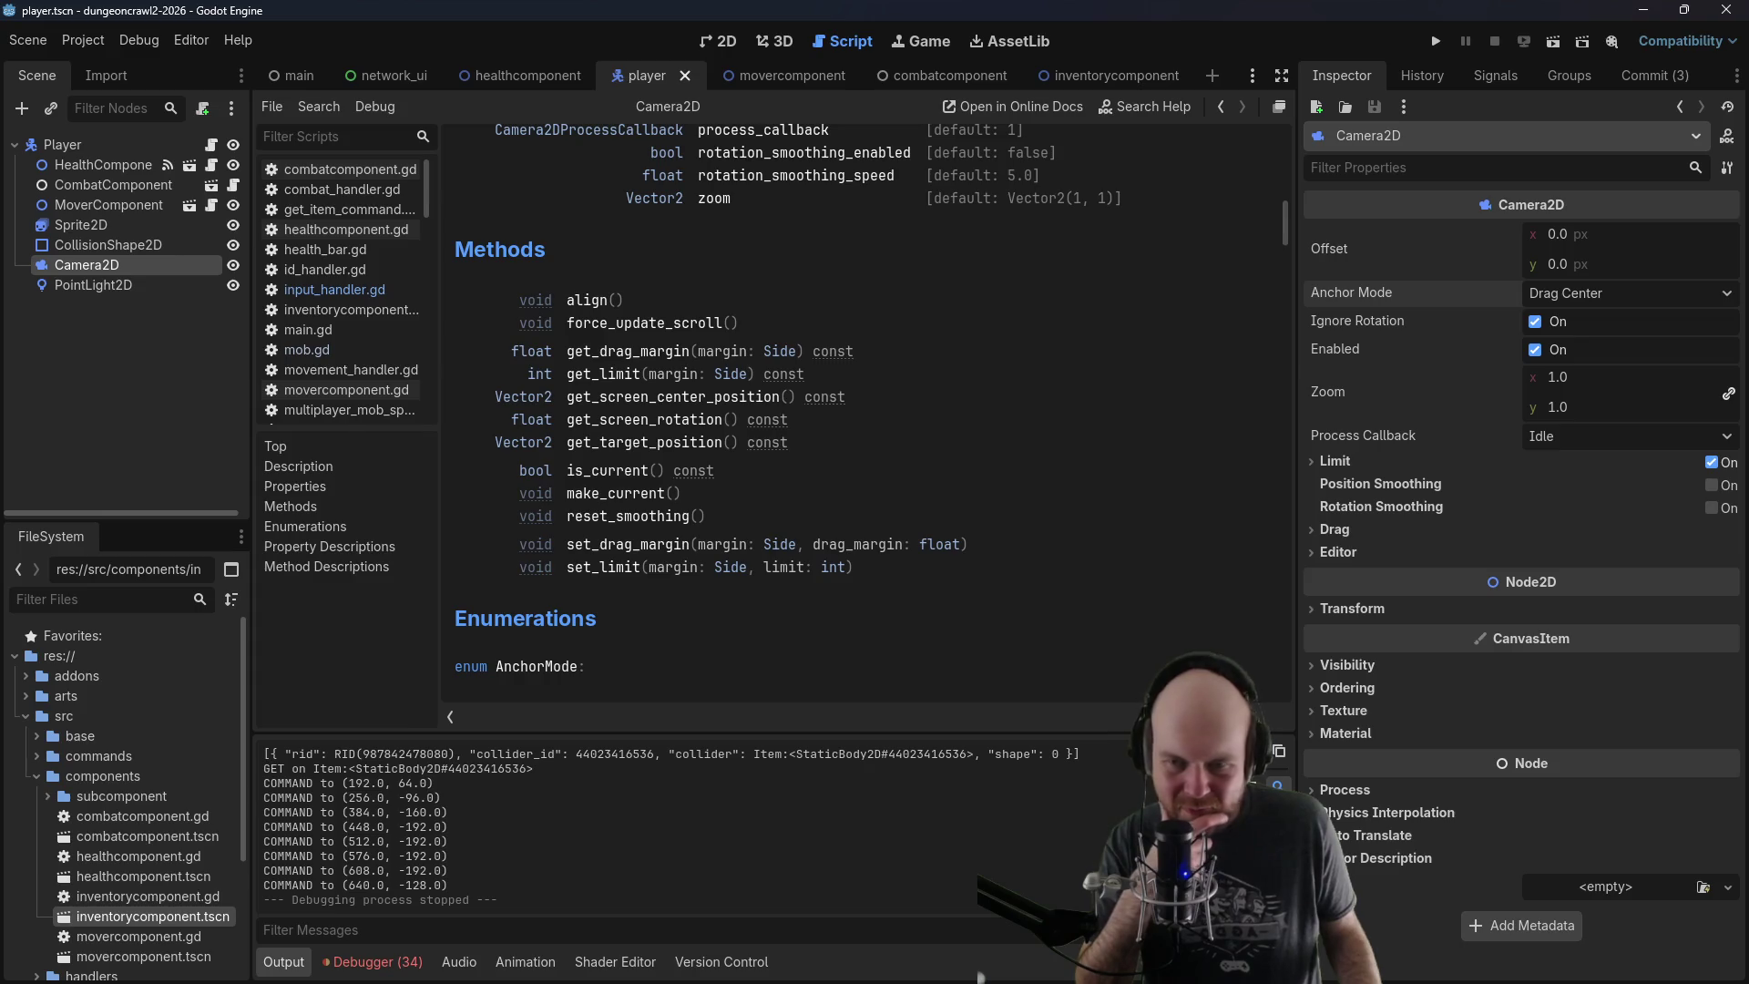
- Glance at the follow-player search results, then scroll down Godot's Camera2D reference
key(alt+Tab)
click(833, 140)
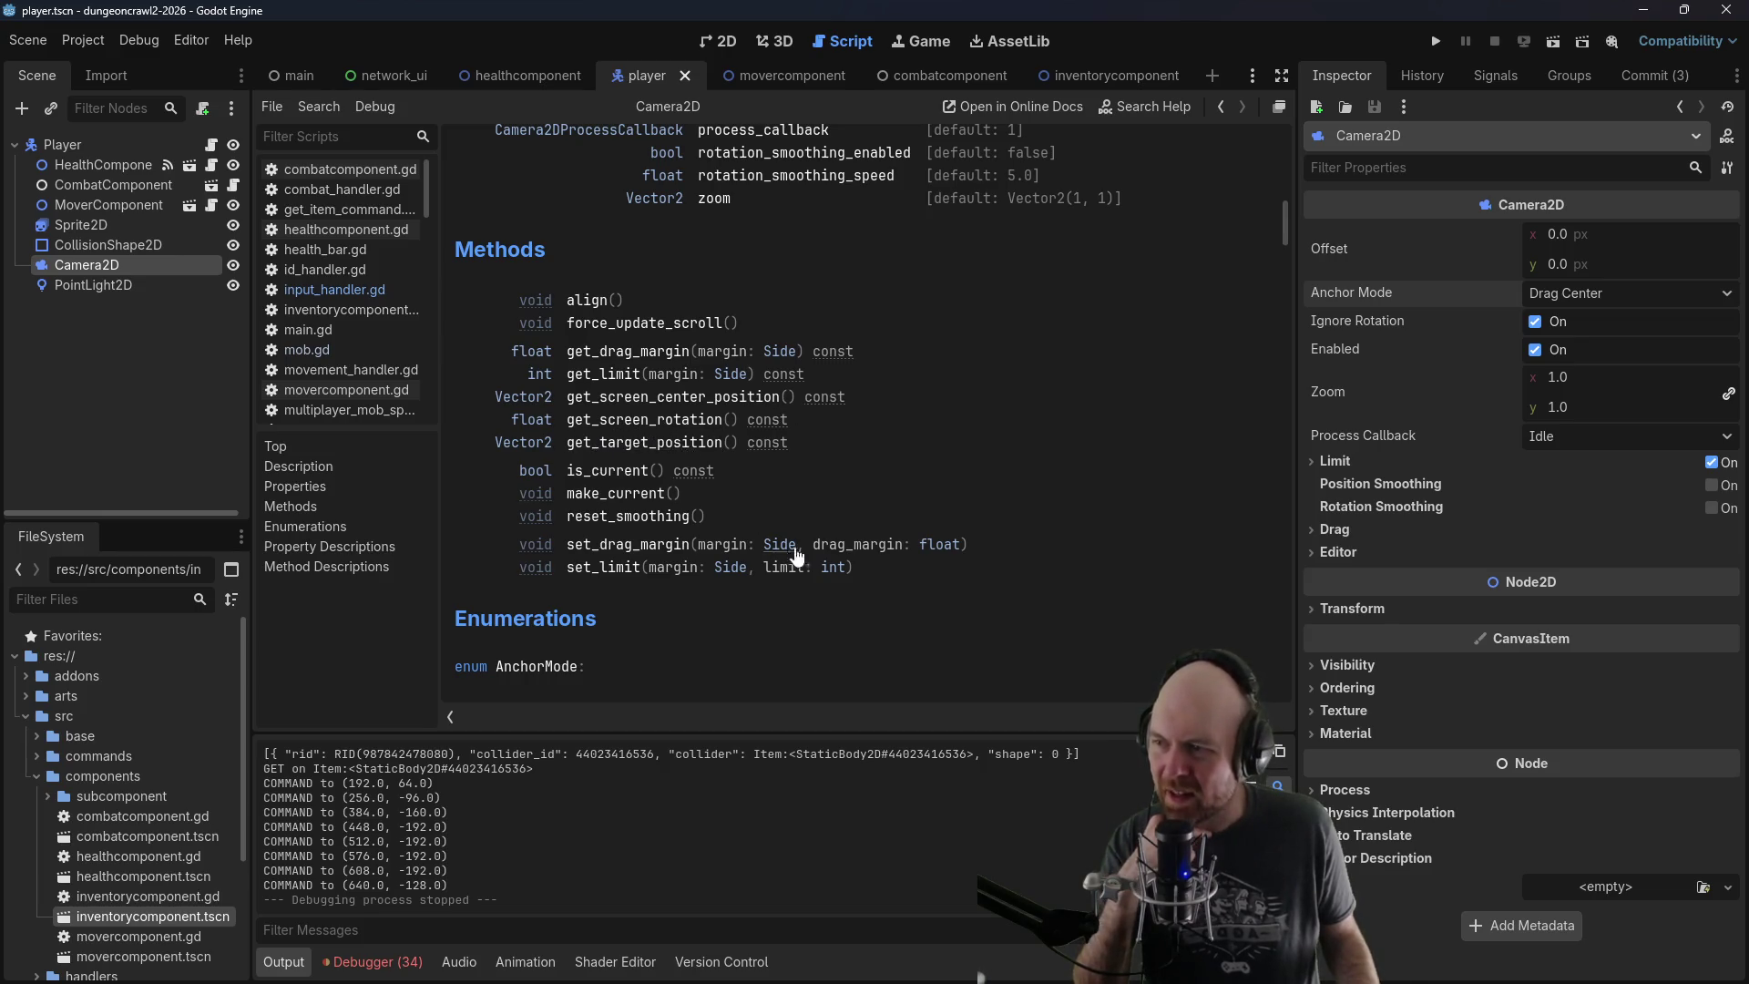
scroll(954, 590, down, 3)
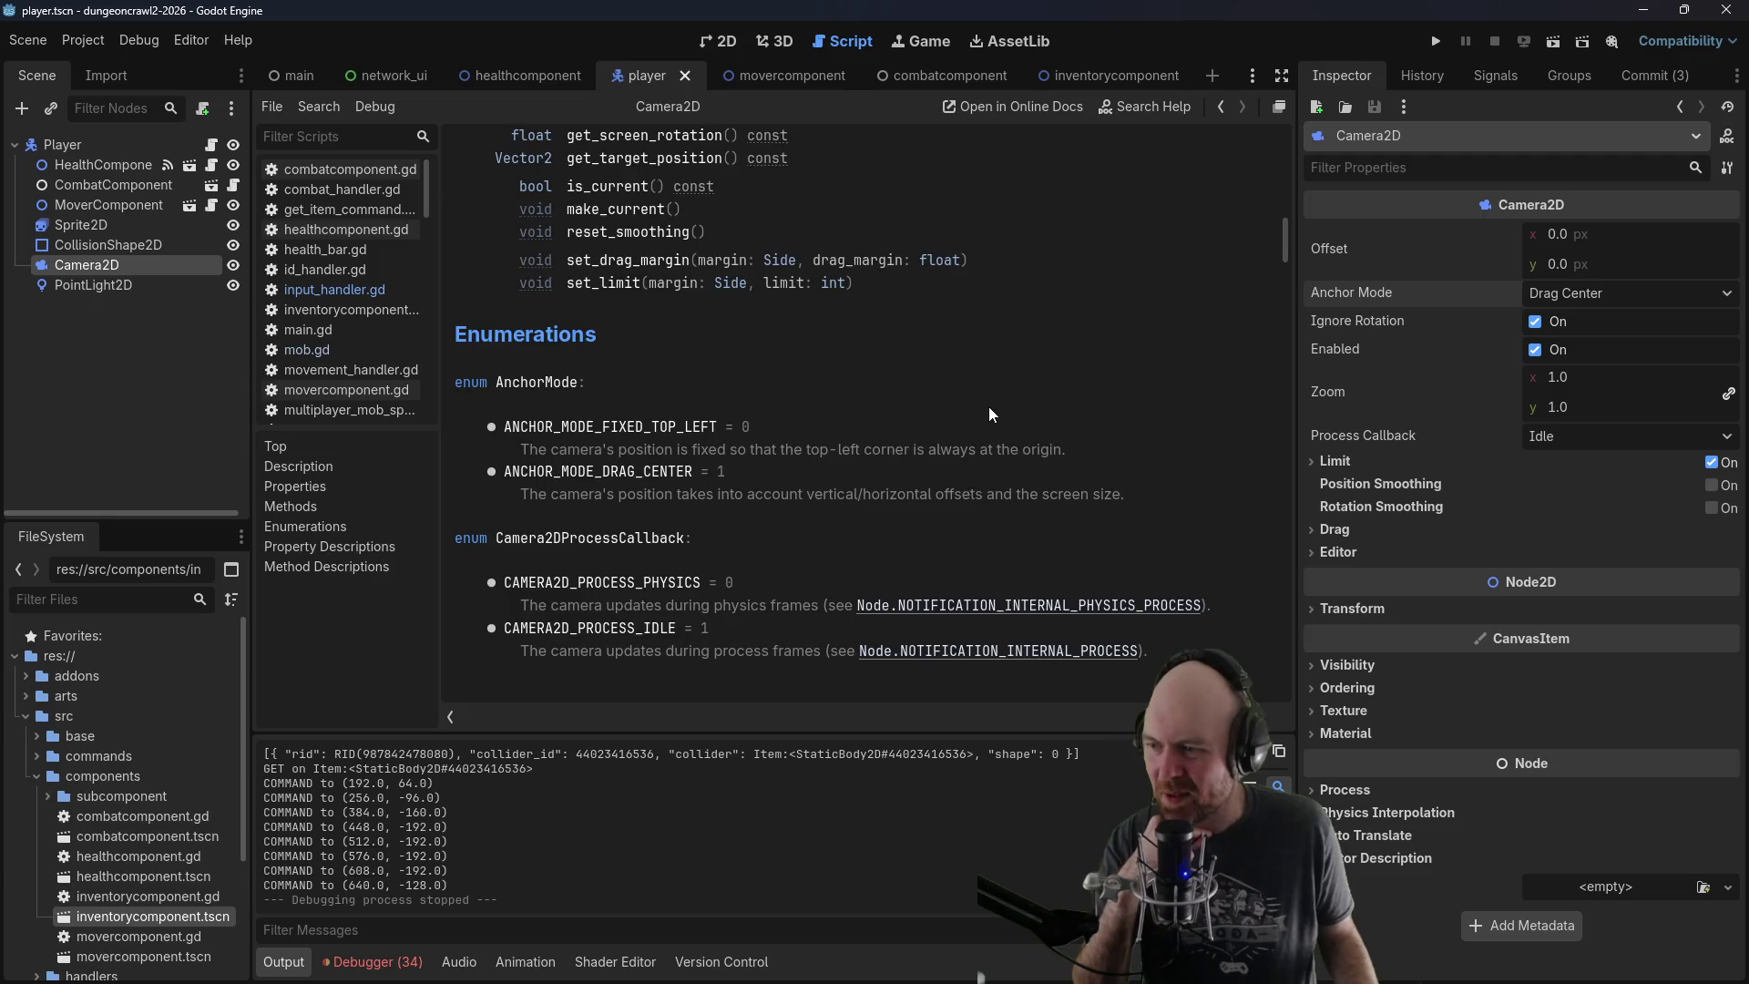
scroll(987, 406, down, 5)
scroll(928, 602, down, 6)
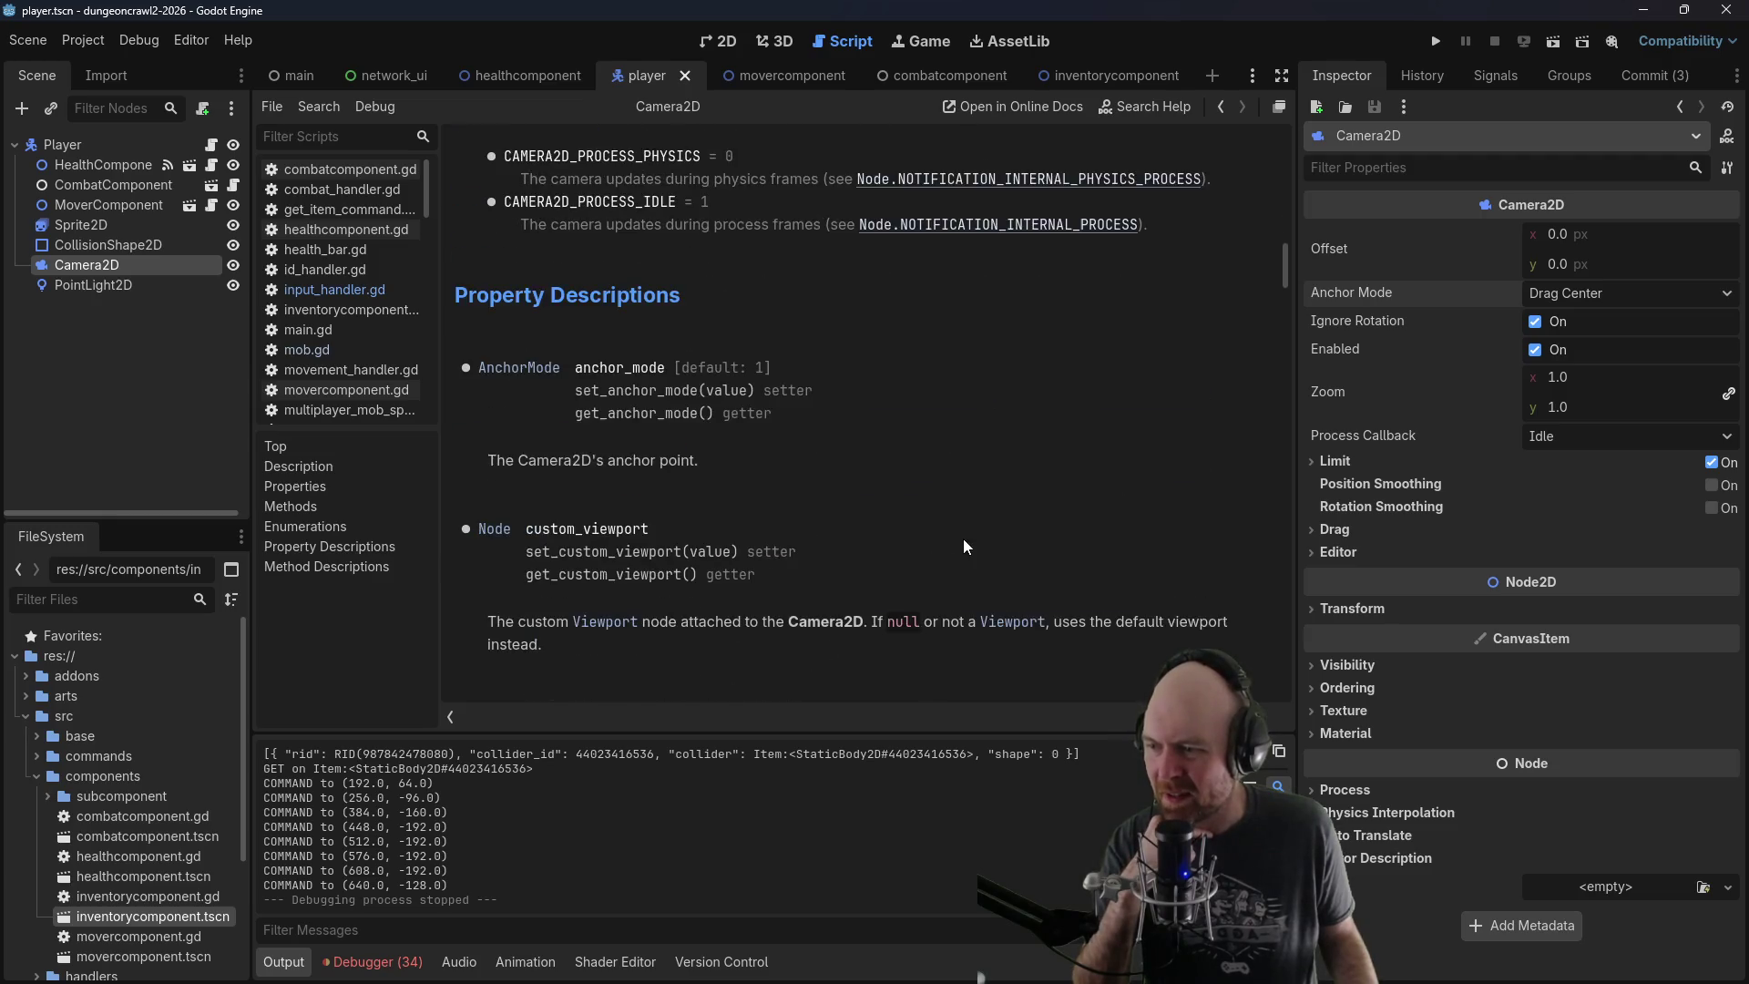
scroll(1133, 384, down, 6)
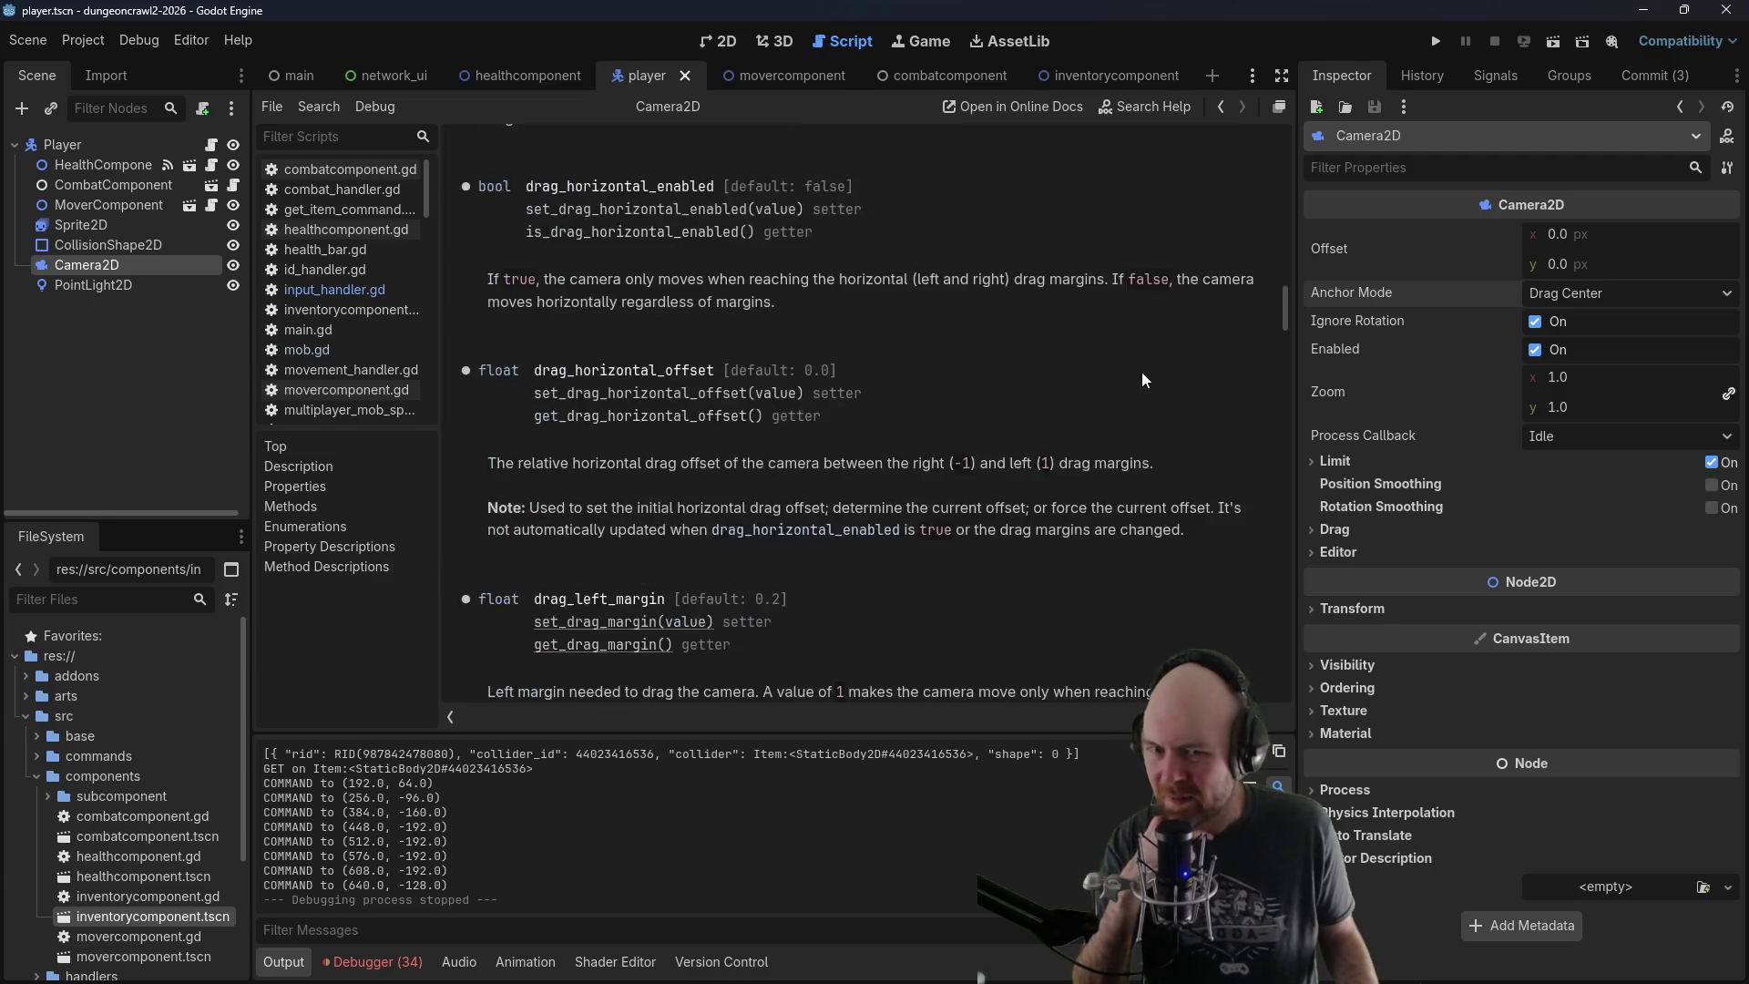
drag(1281, 316, 1293, 177)
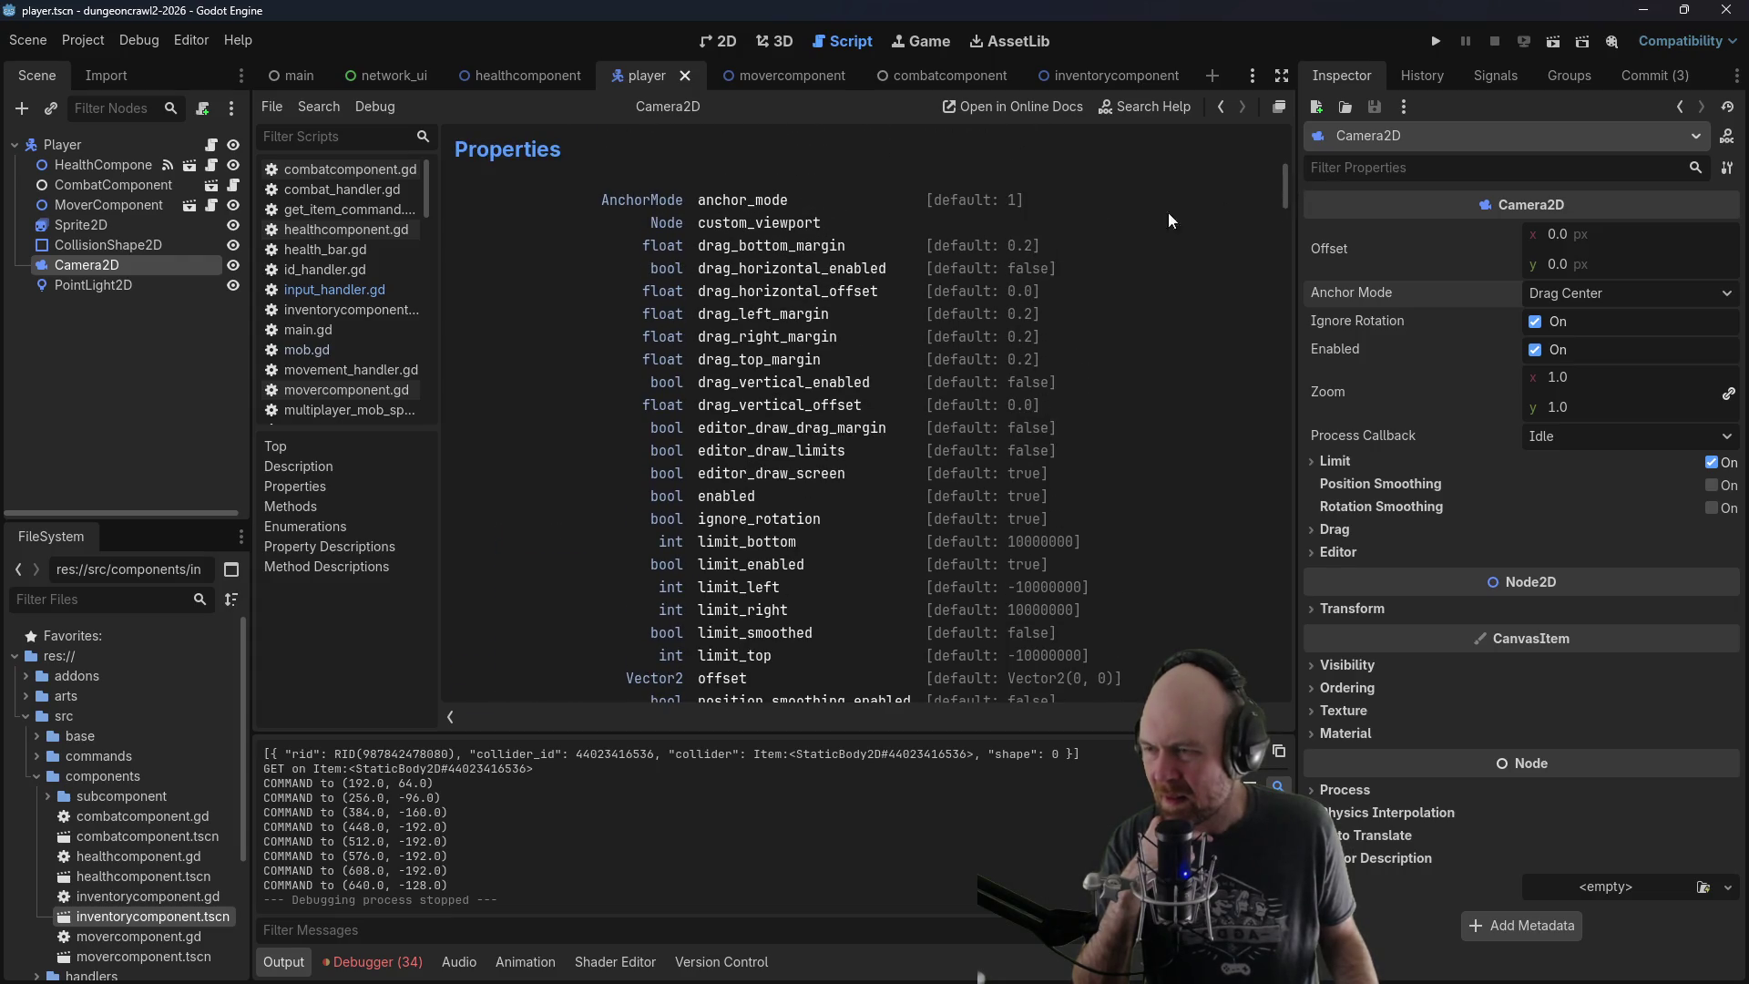
- Jump to the custom_viewport property description, then scroll back to the class Description
click(766, 224)
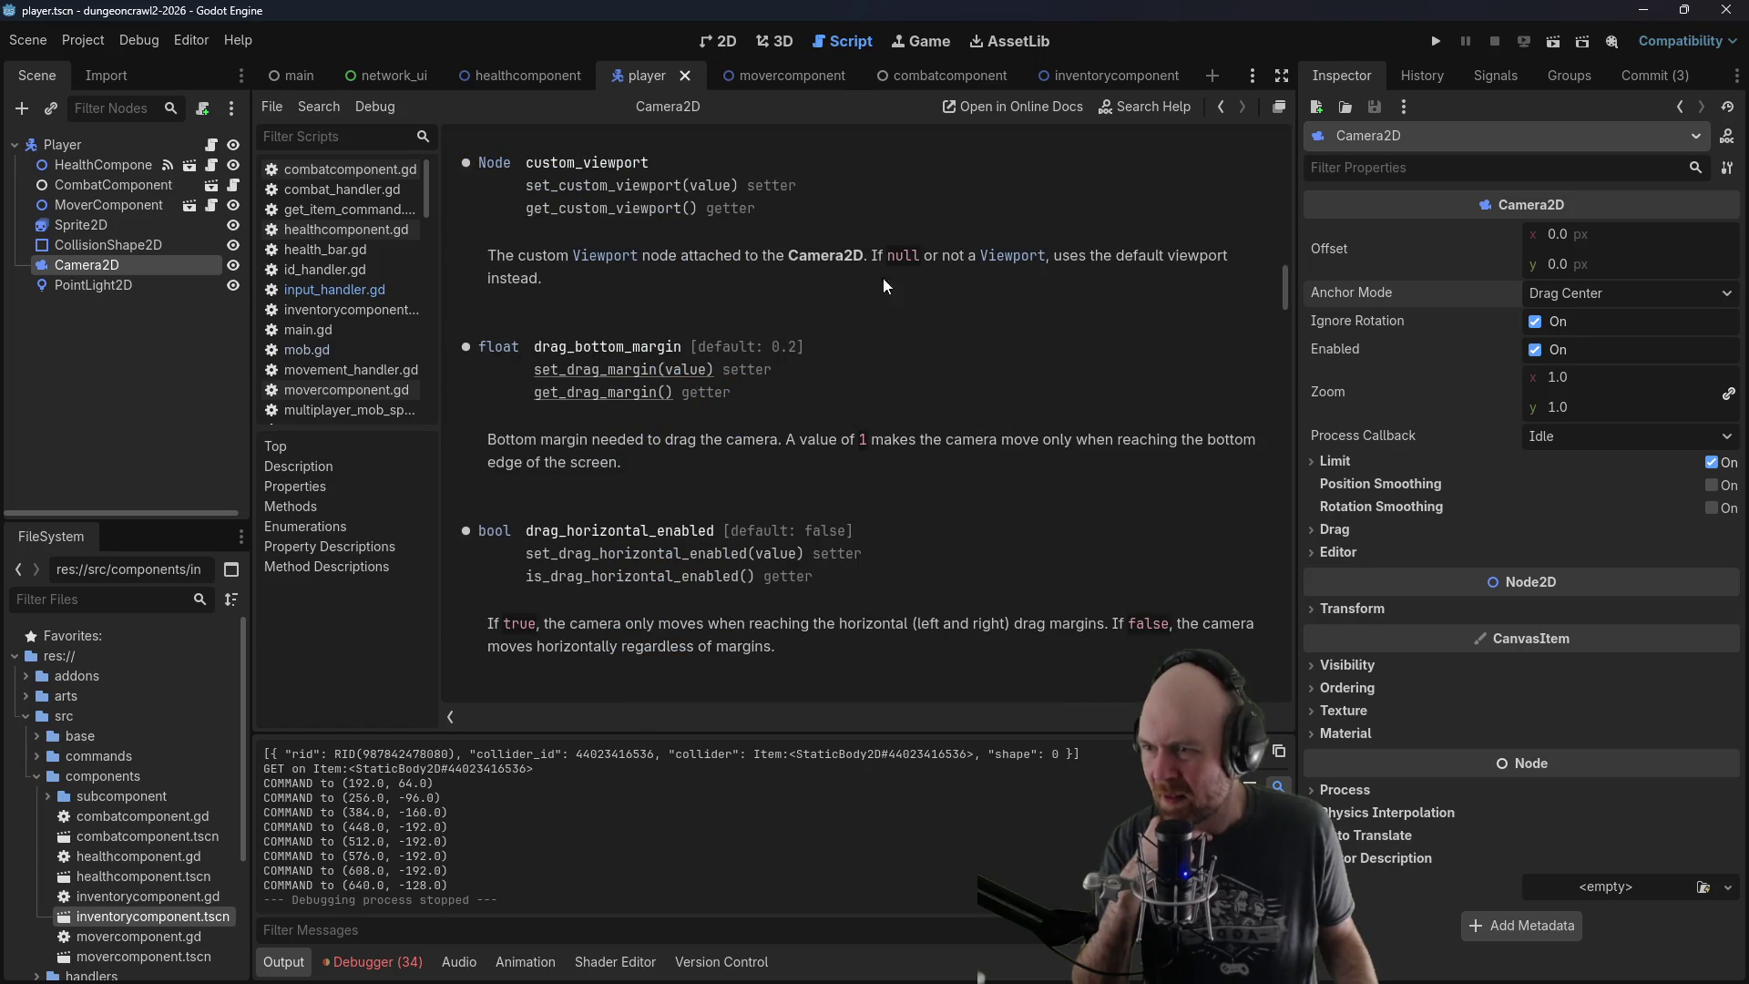
drag(1286, 293, 1290, 140)
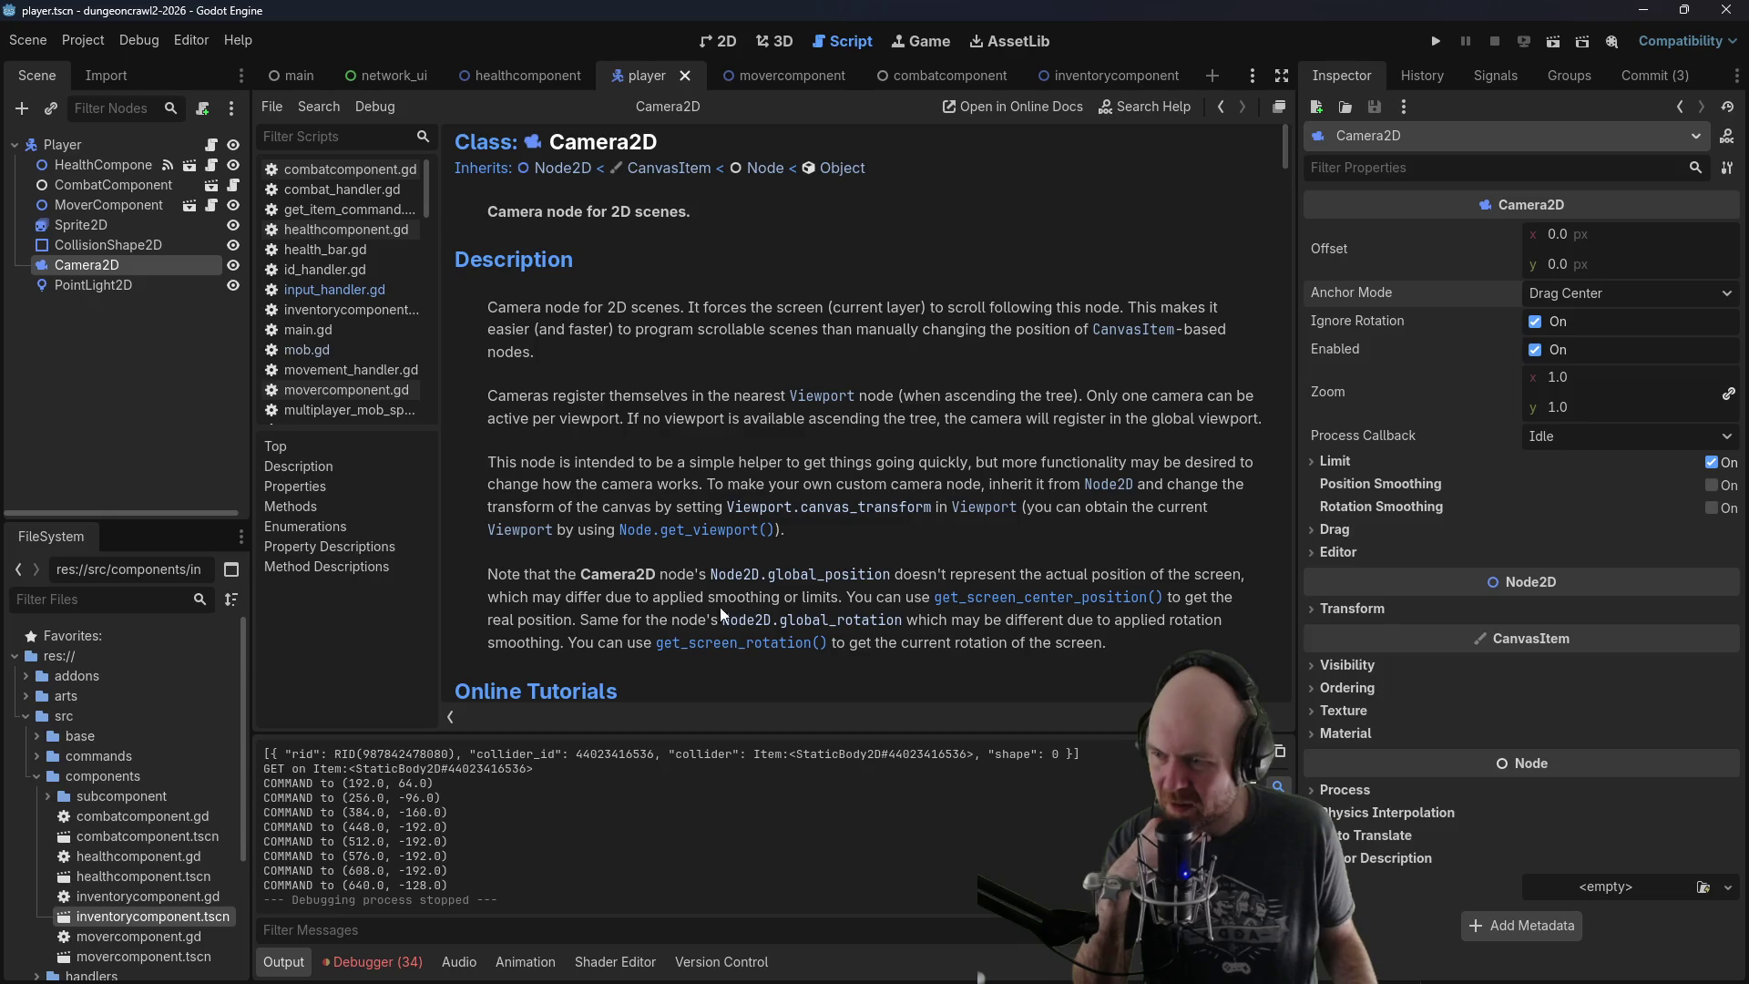
scroll(768, 587, down, 3)
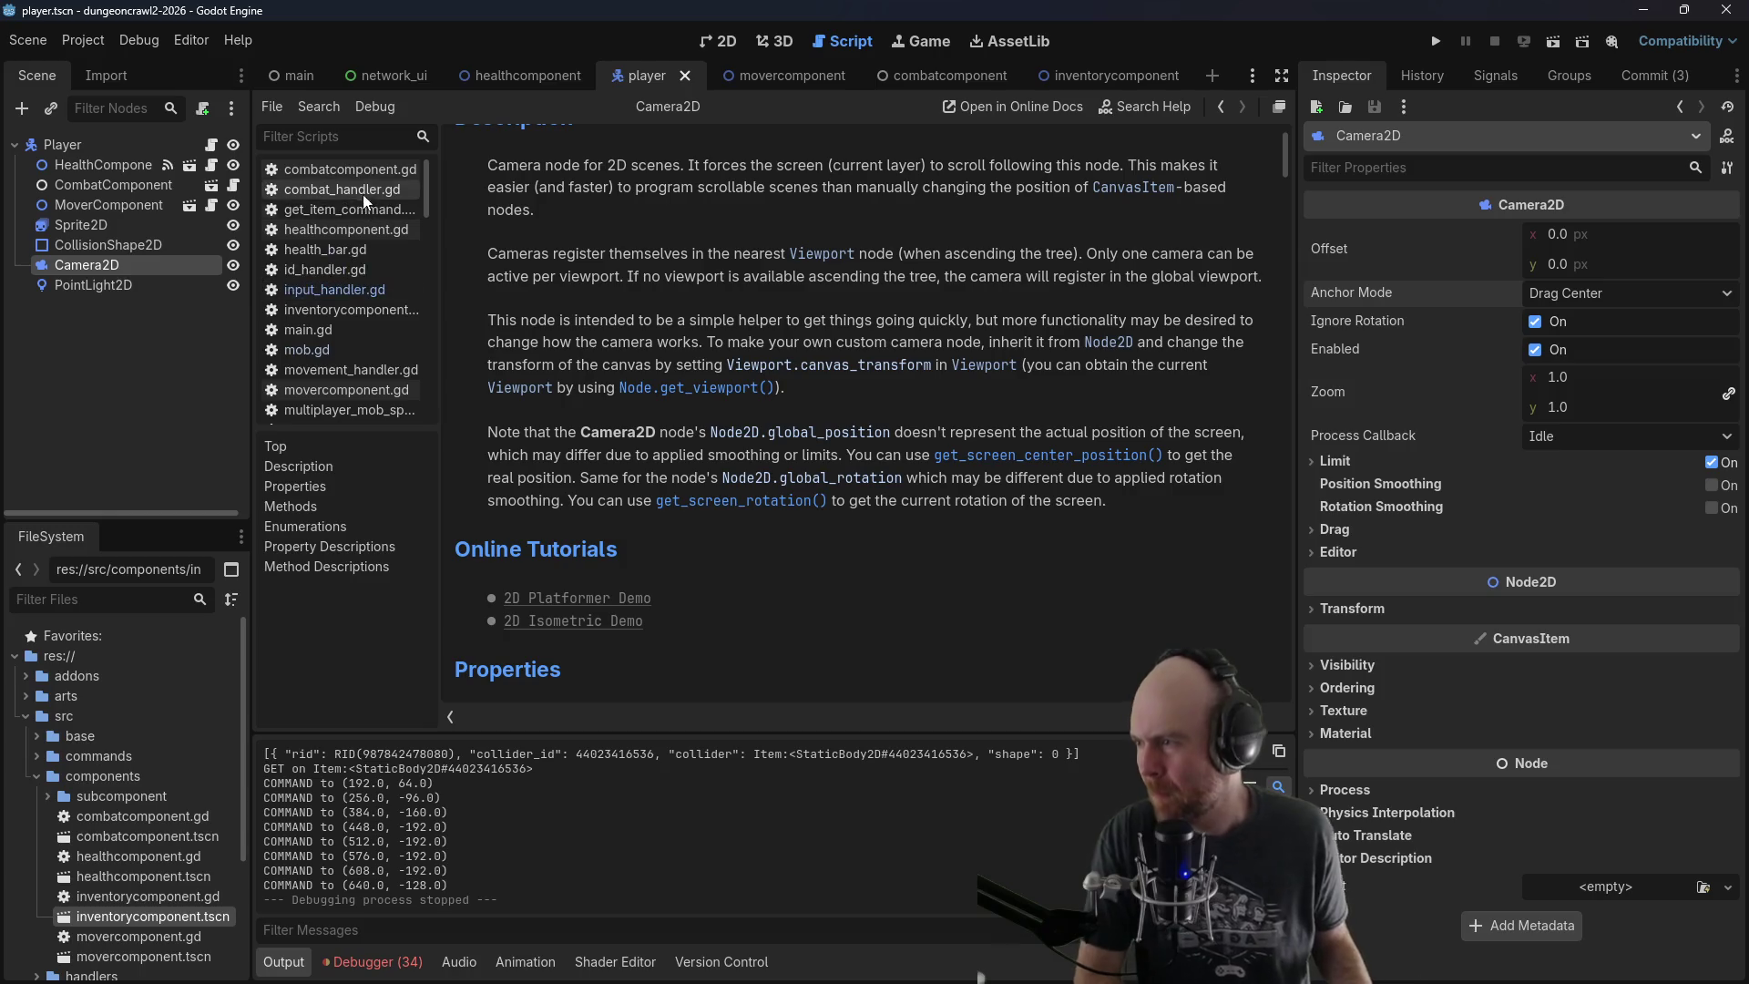
scroll(374, 368, down, 5)
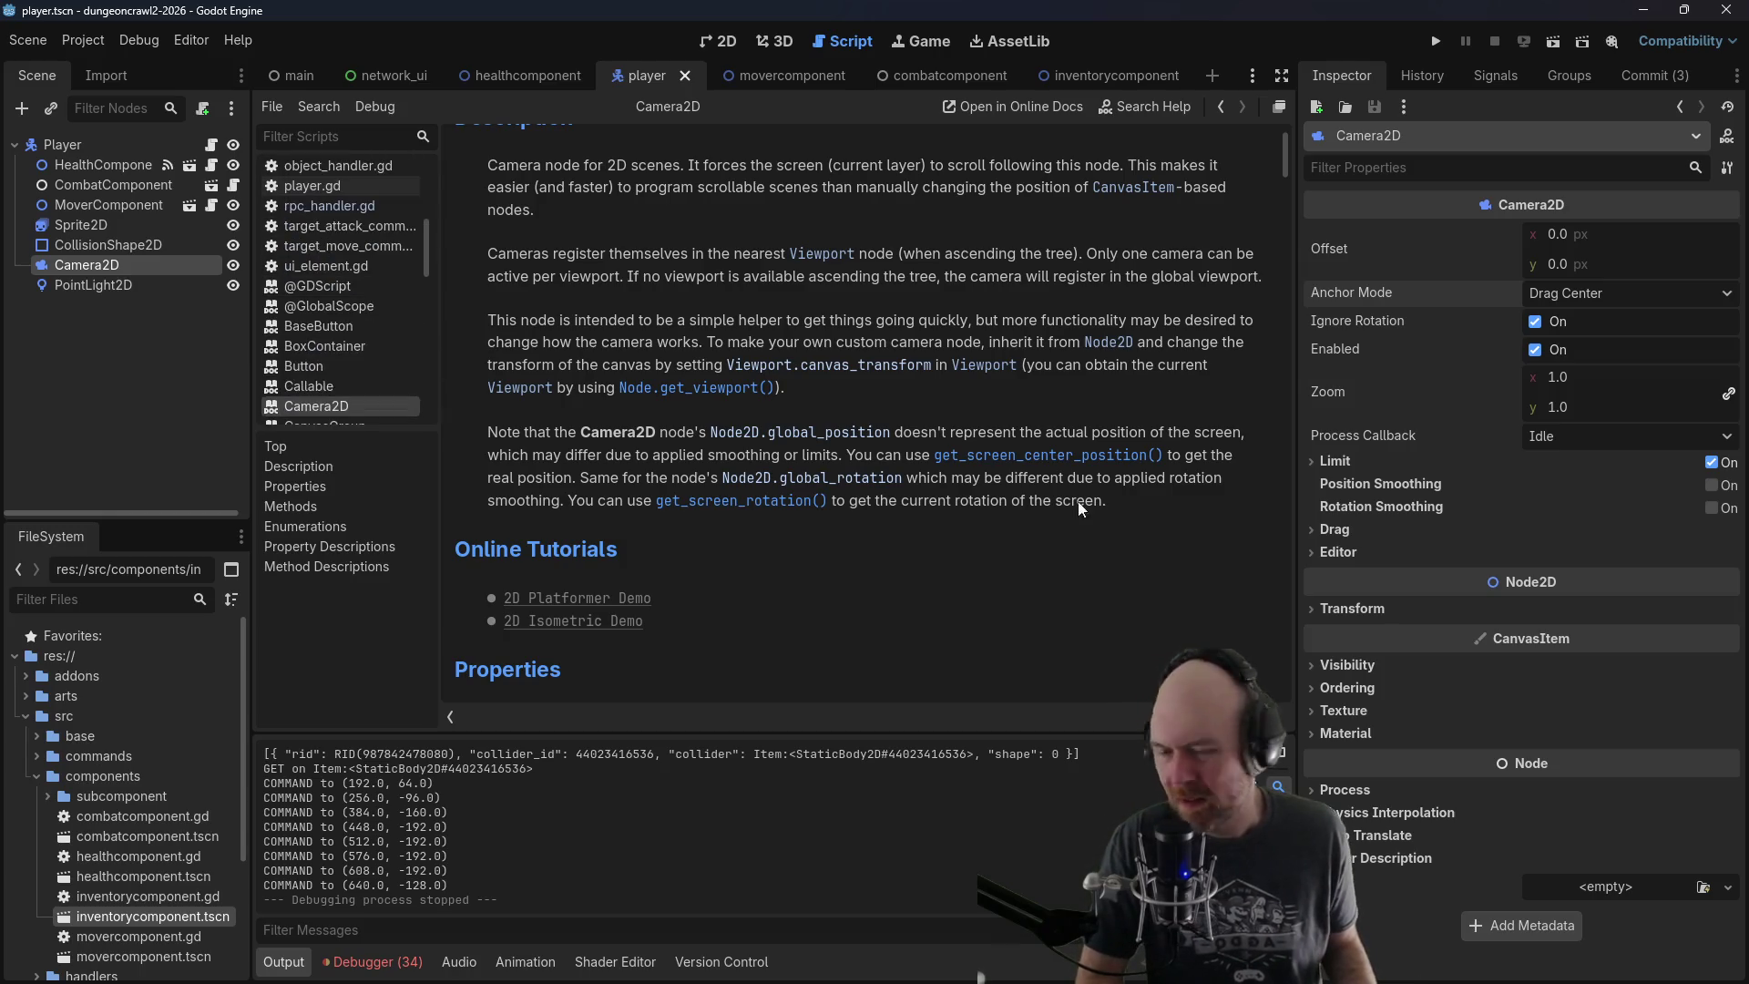
- Append ' - NEVERMIND' to the move-camera TODO in the Basic Plan note, then return to Godot
key(alt+Tab)
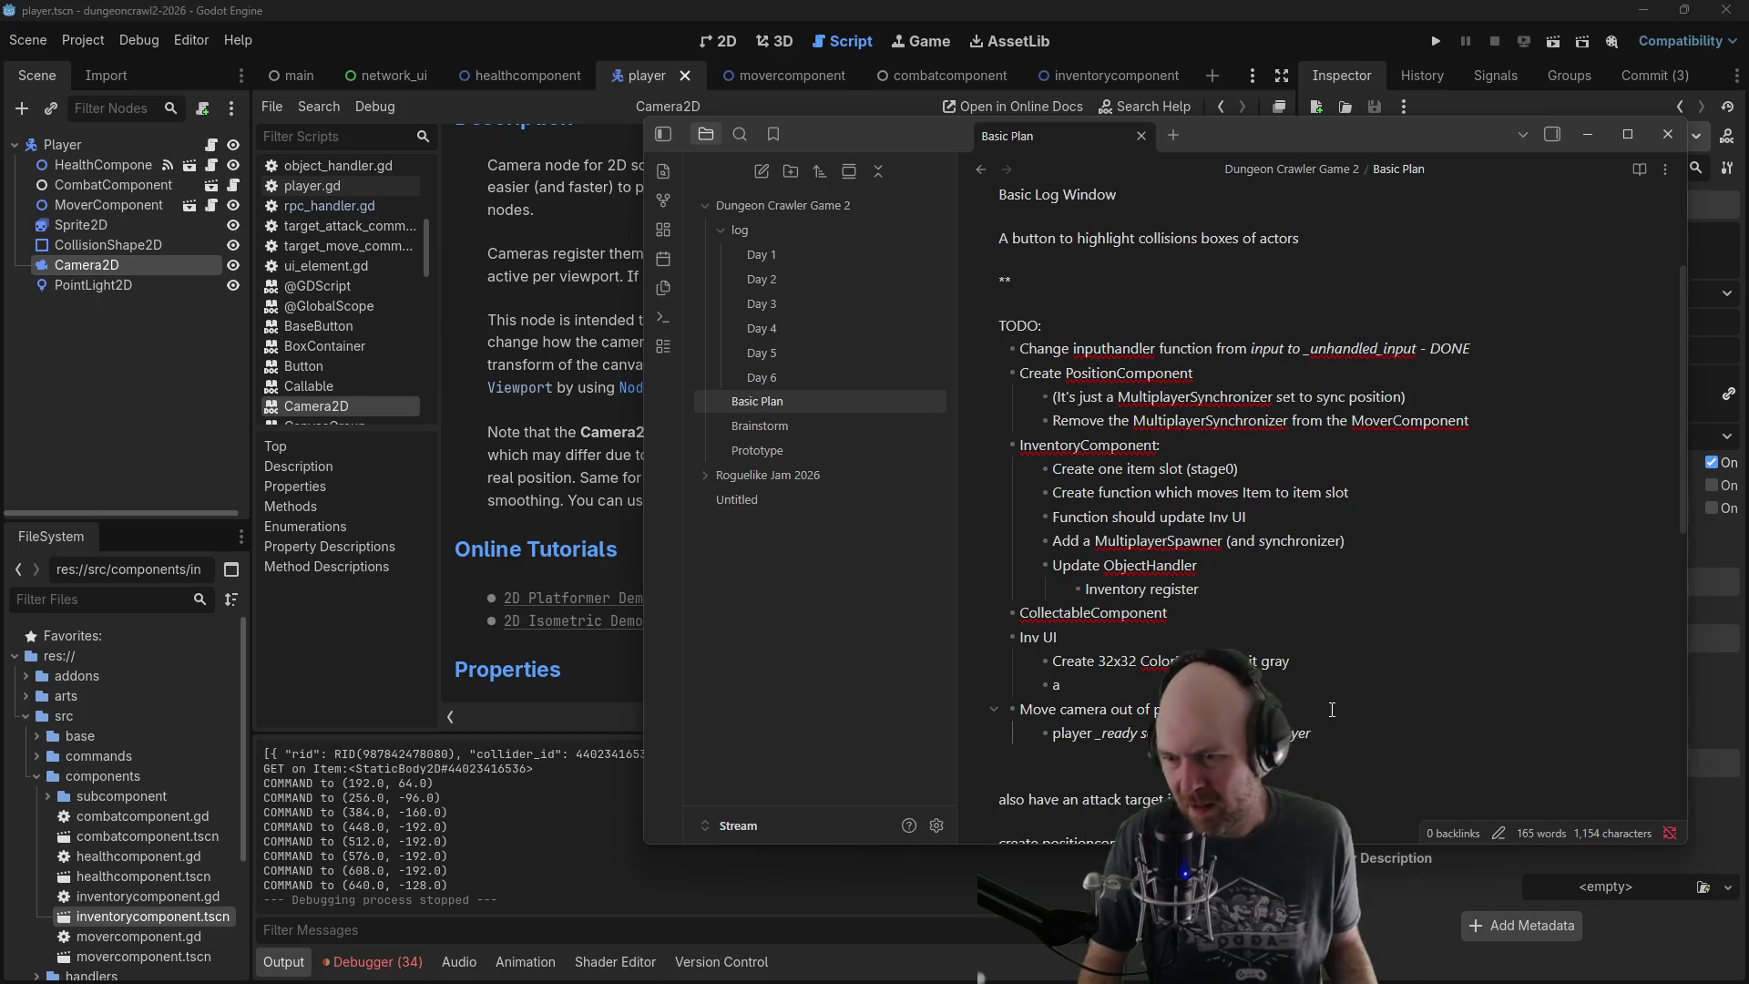
click(1332, 709)
text(- NEVERMIND)
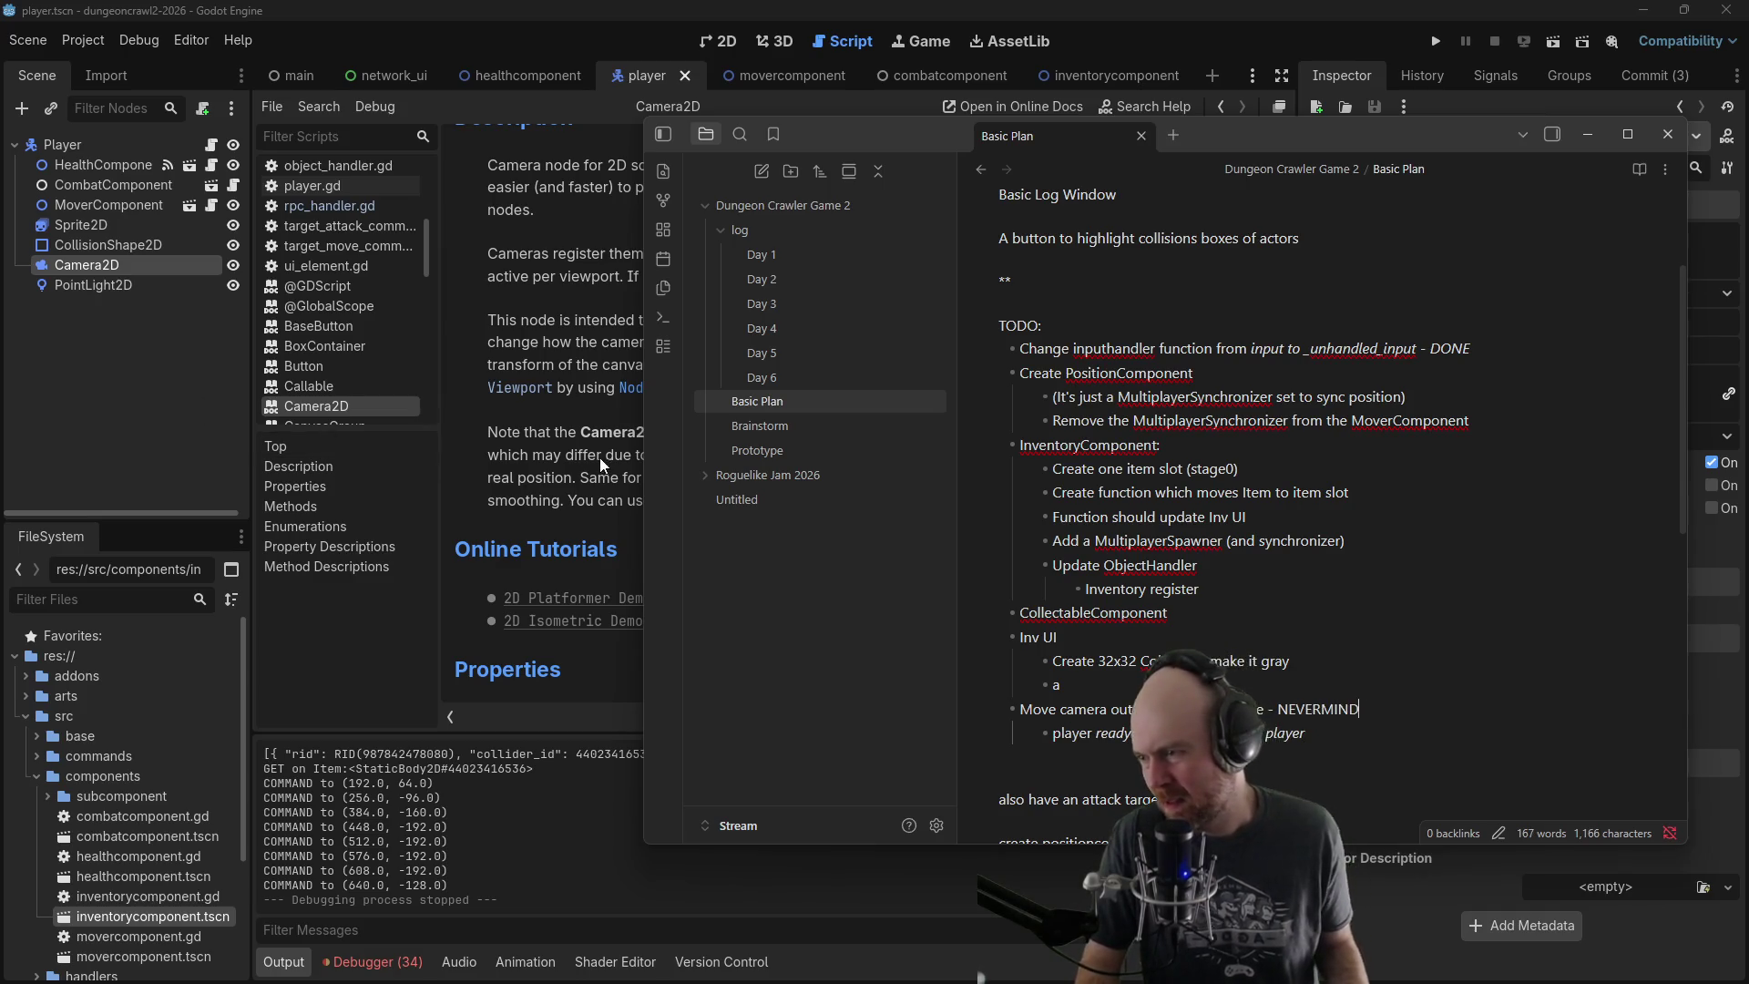
click(580, 390)
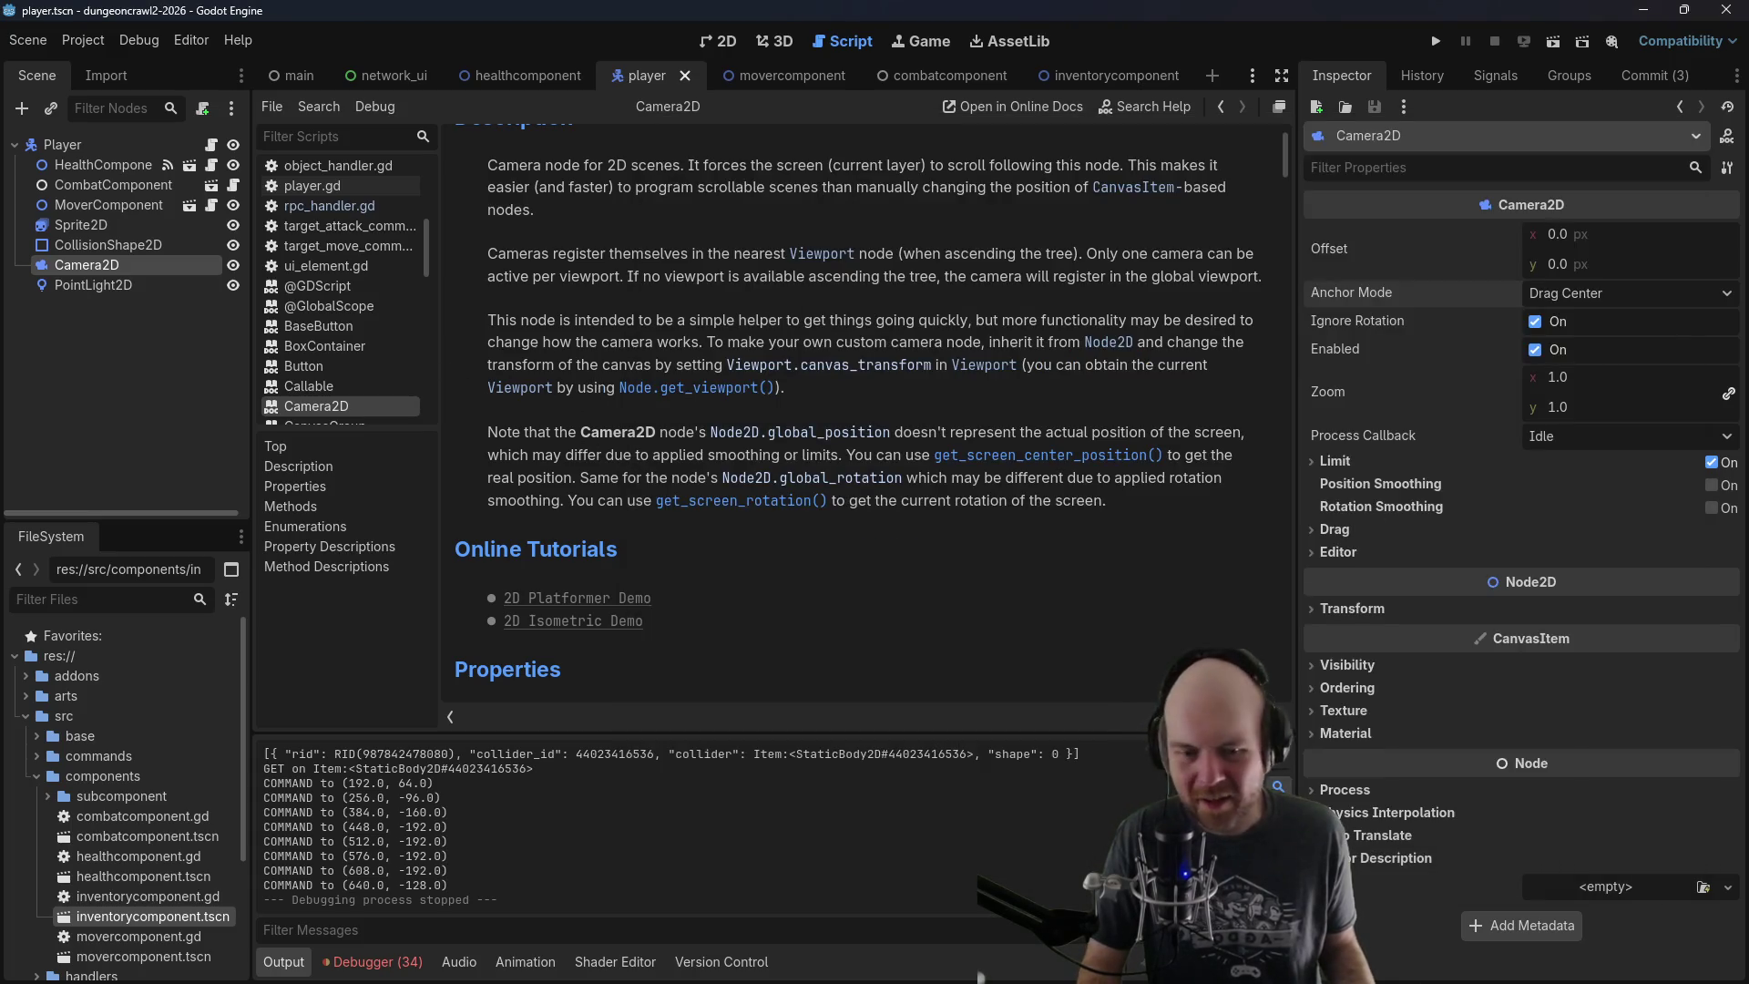
key(alt+Tab)
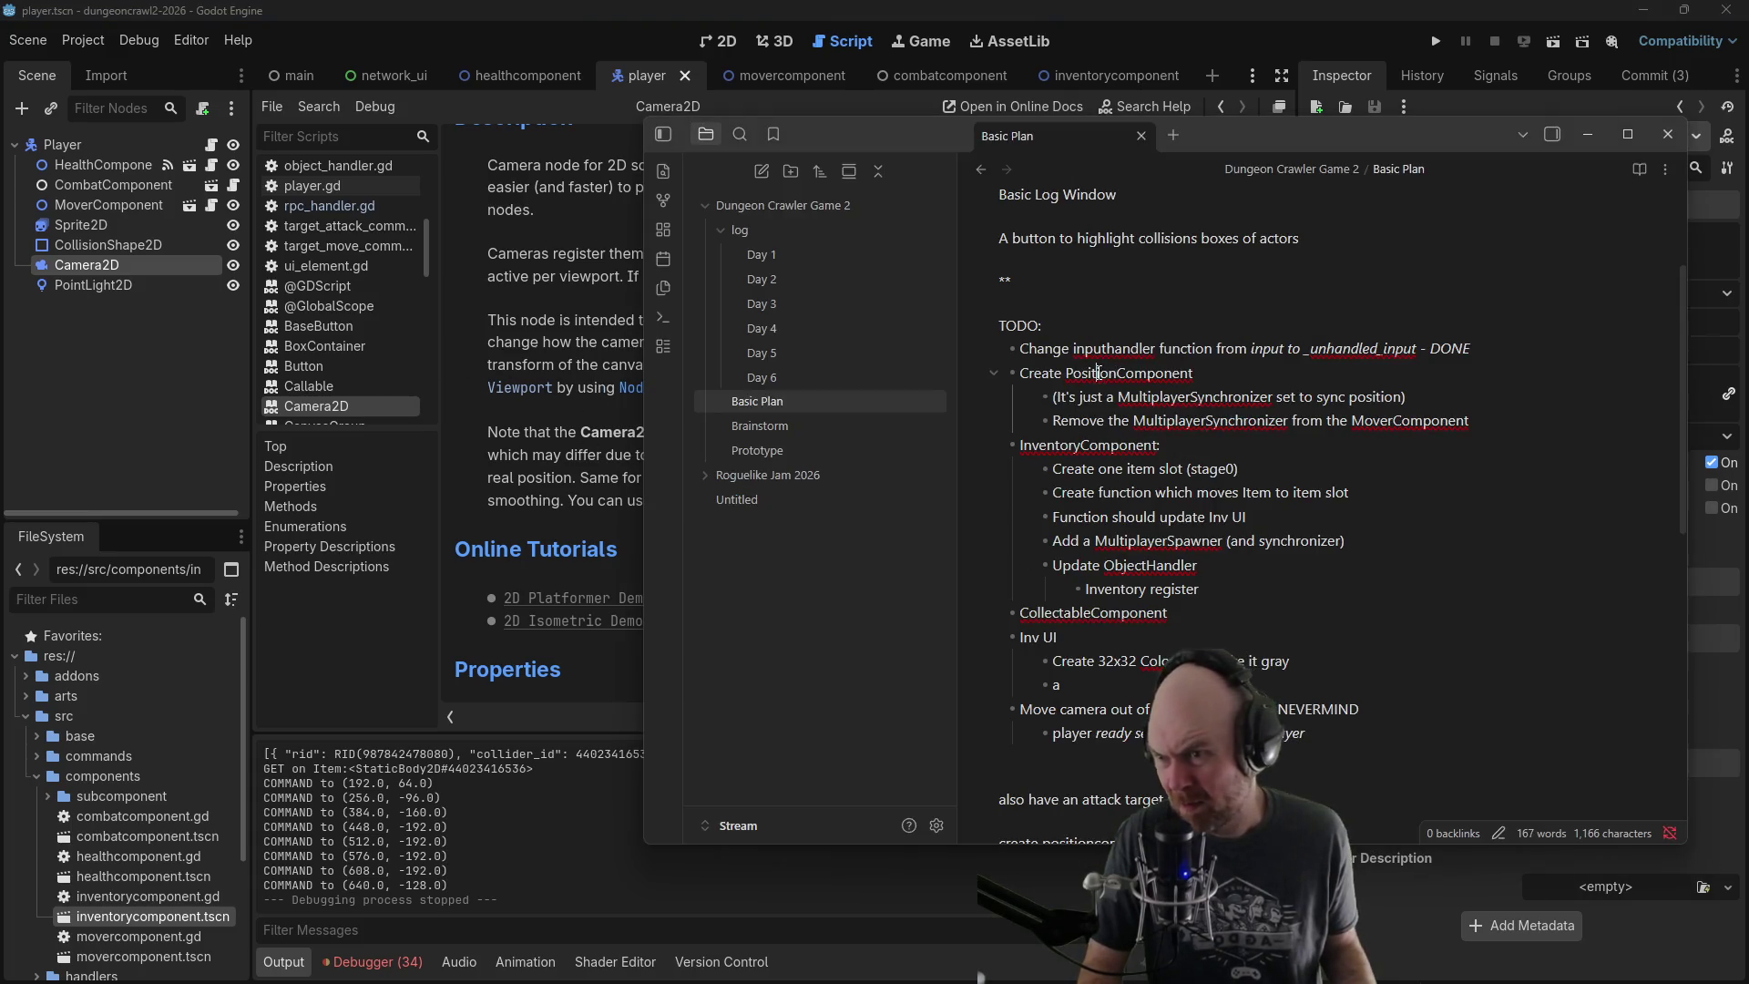
click(522, 320)
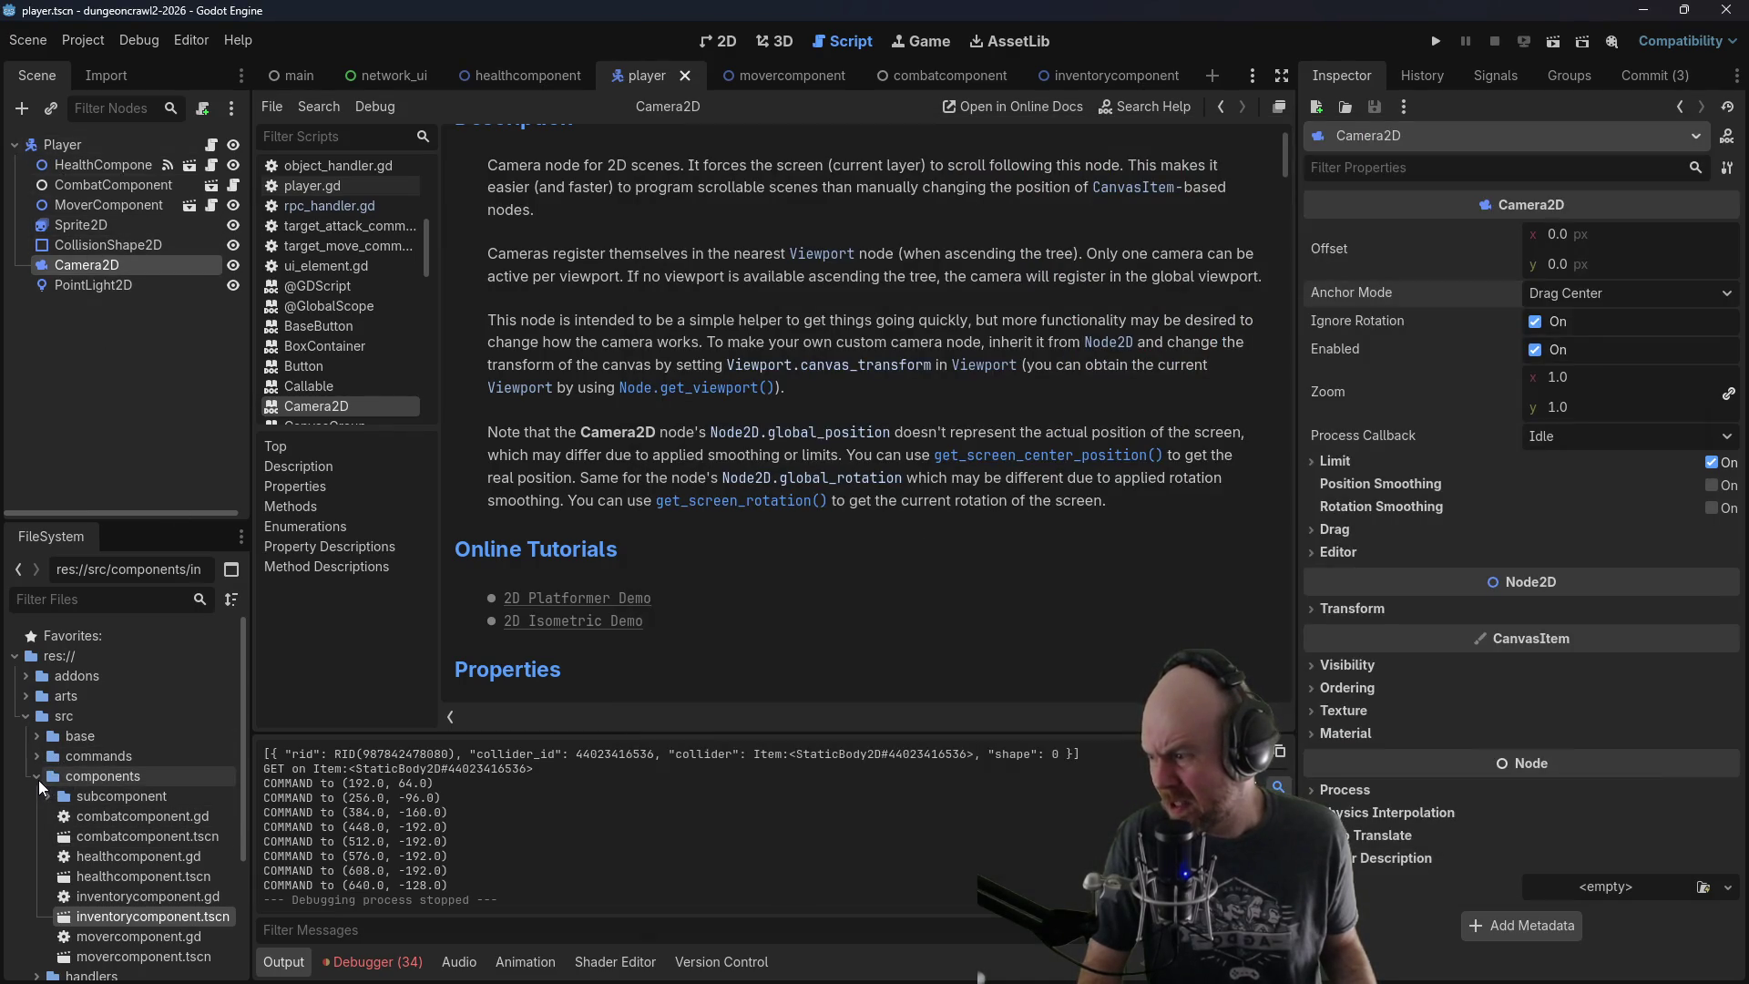
- Create a new scene with a MultiplayerSynchronizer as its root node
click(29, 41)
click(54, 66)
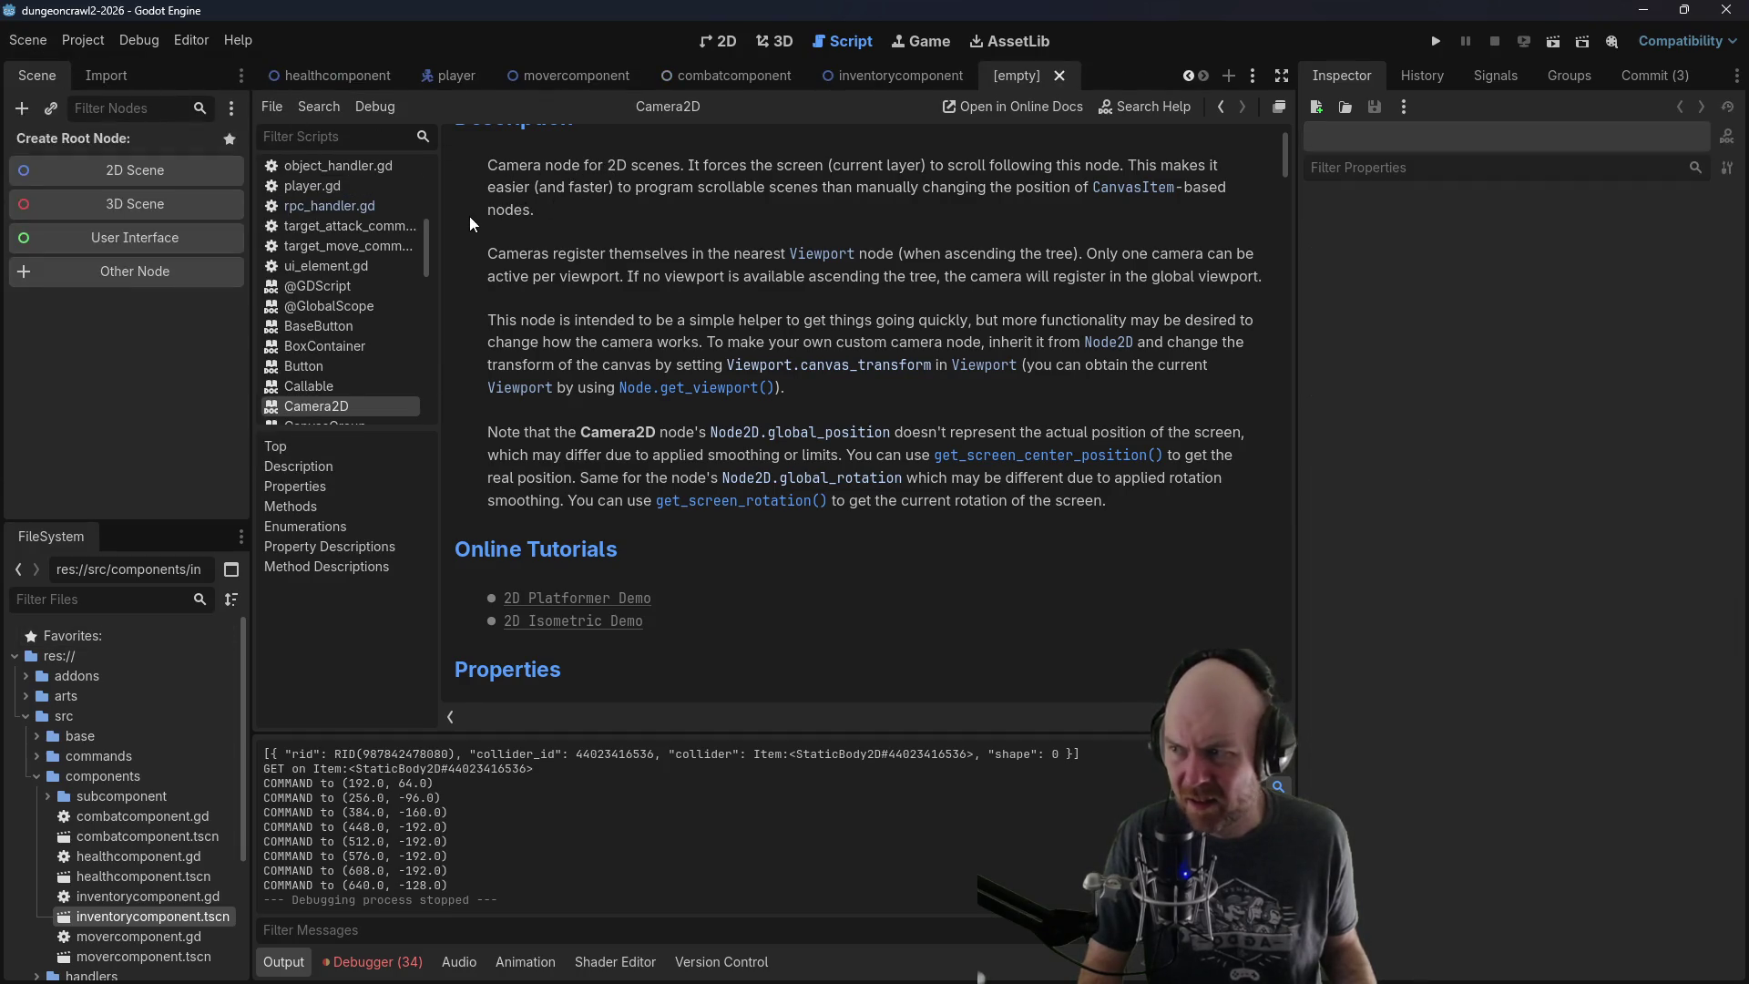
click(139, 273)
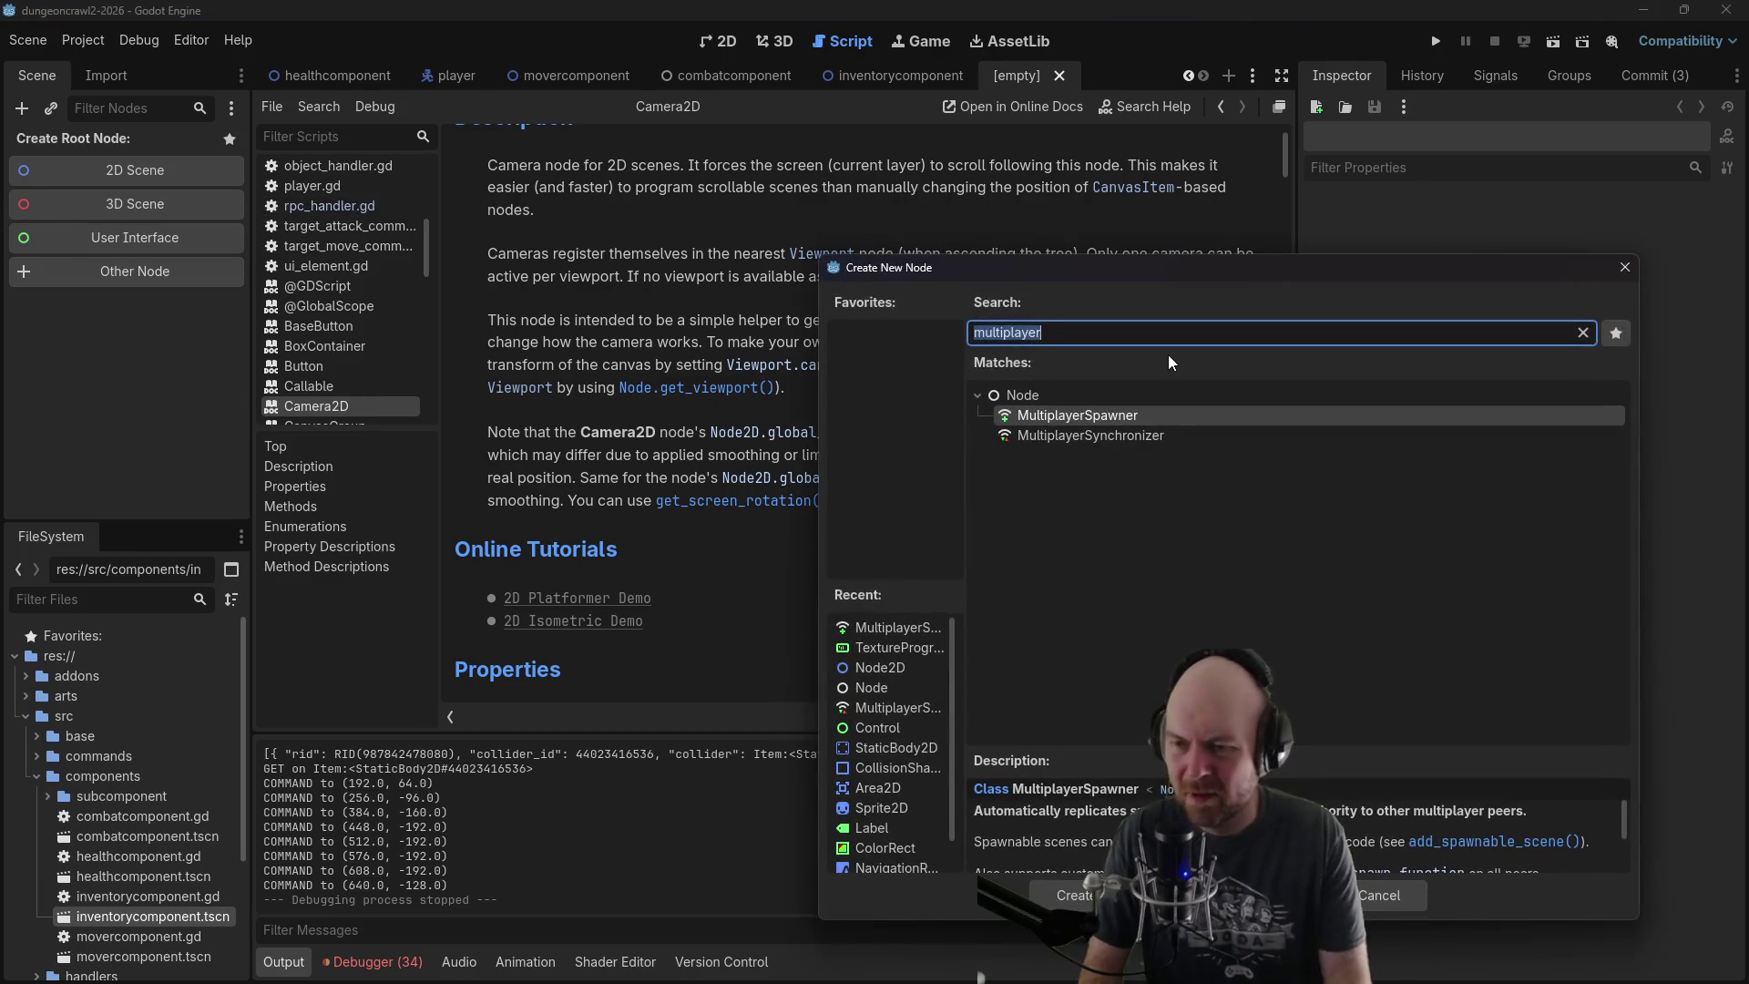
click(1077, 435)
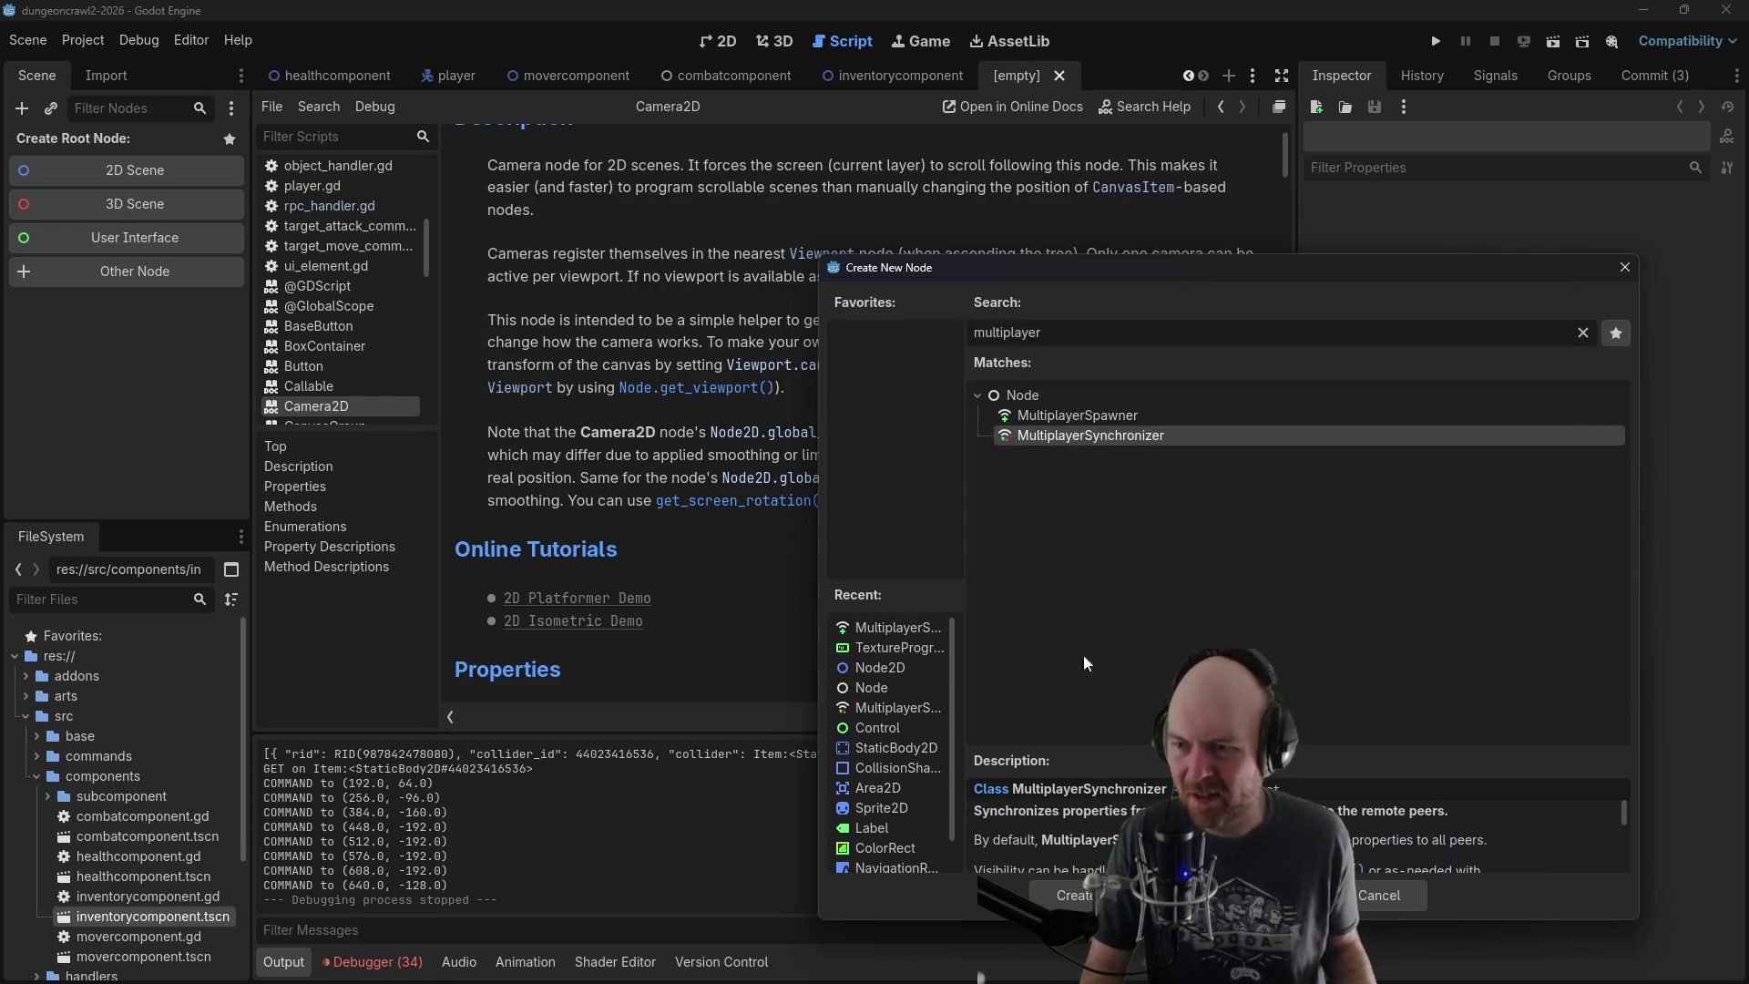
click(1071, 894)
- Rename the synchronizer root node to PositionComponent
double_click(113, 143)
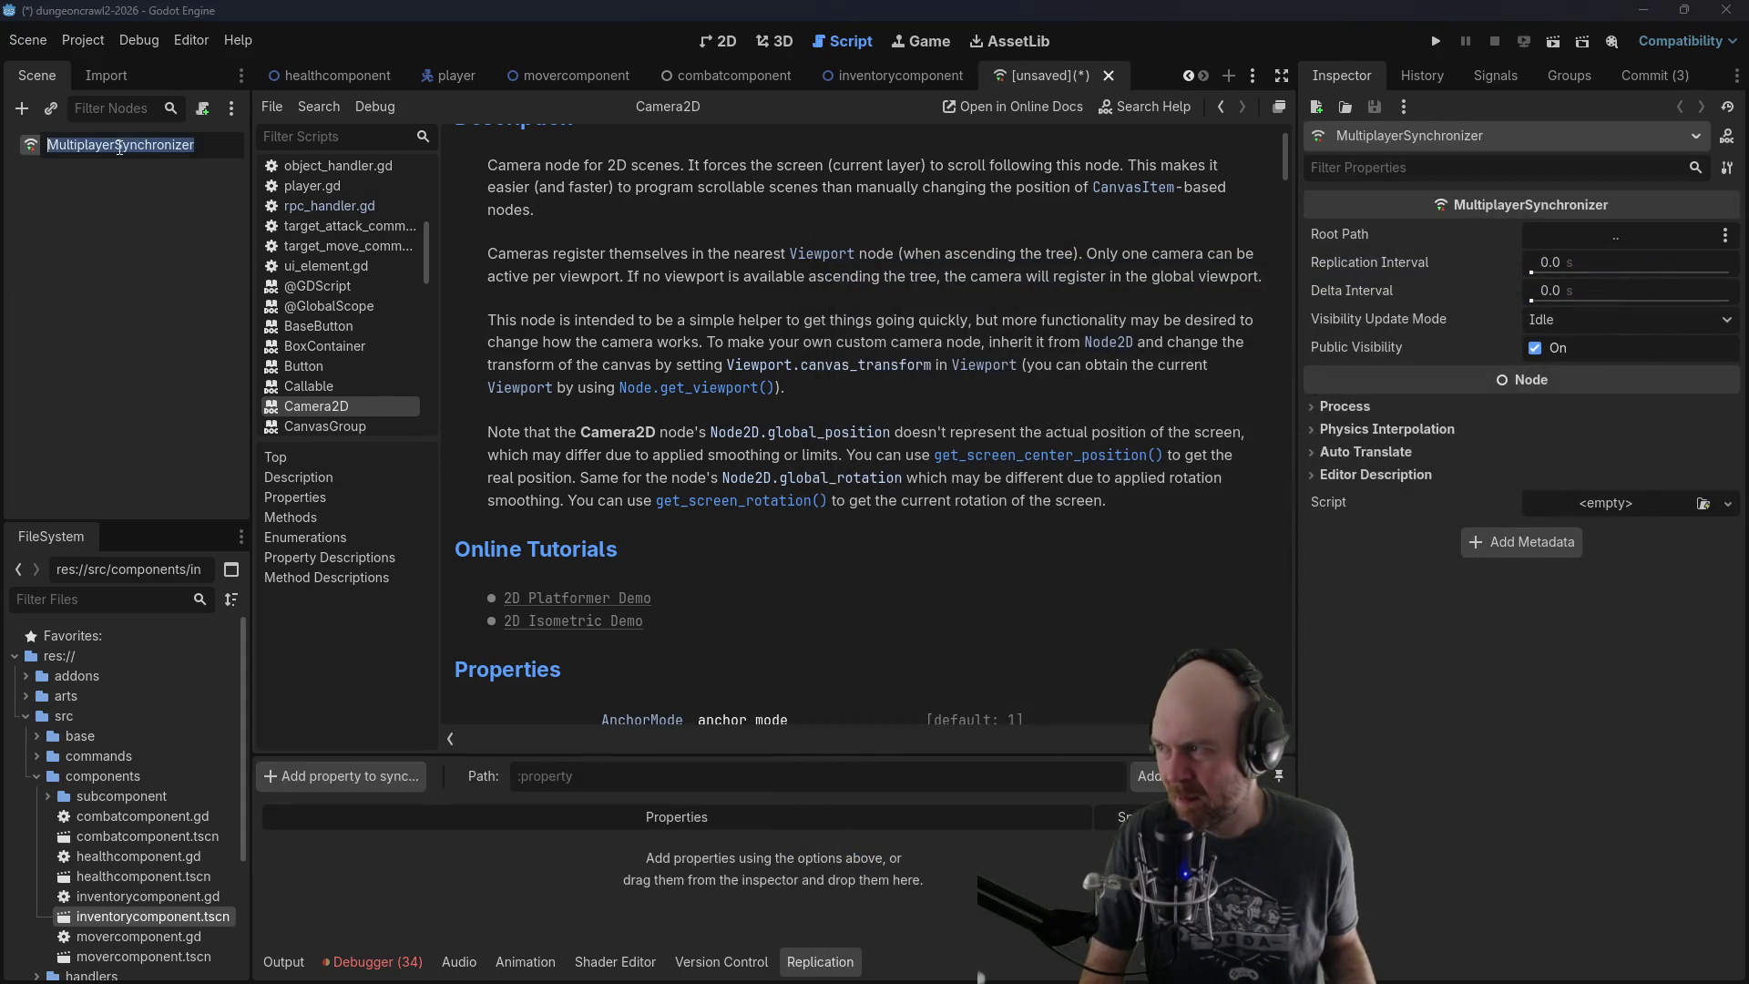
click(114, 144)
key(ctrl+a)
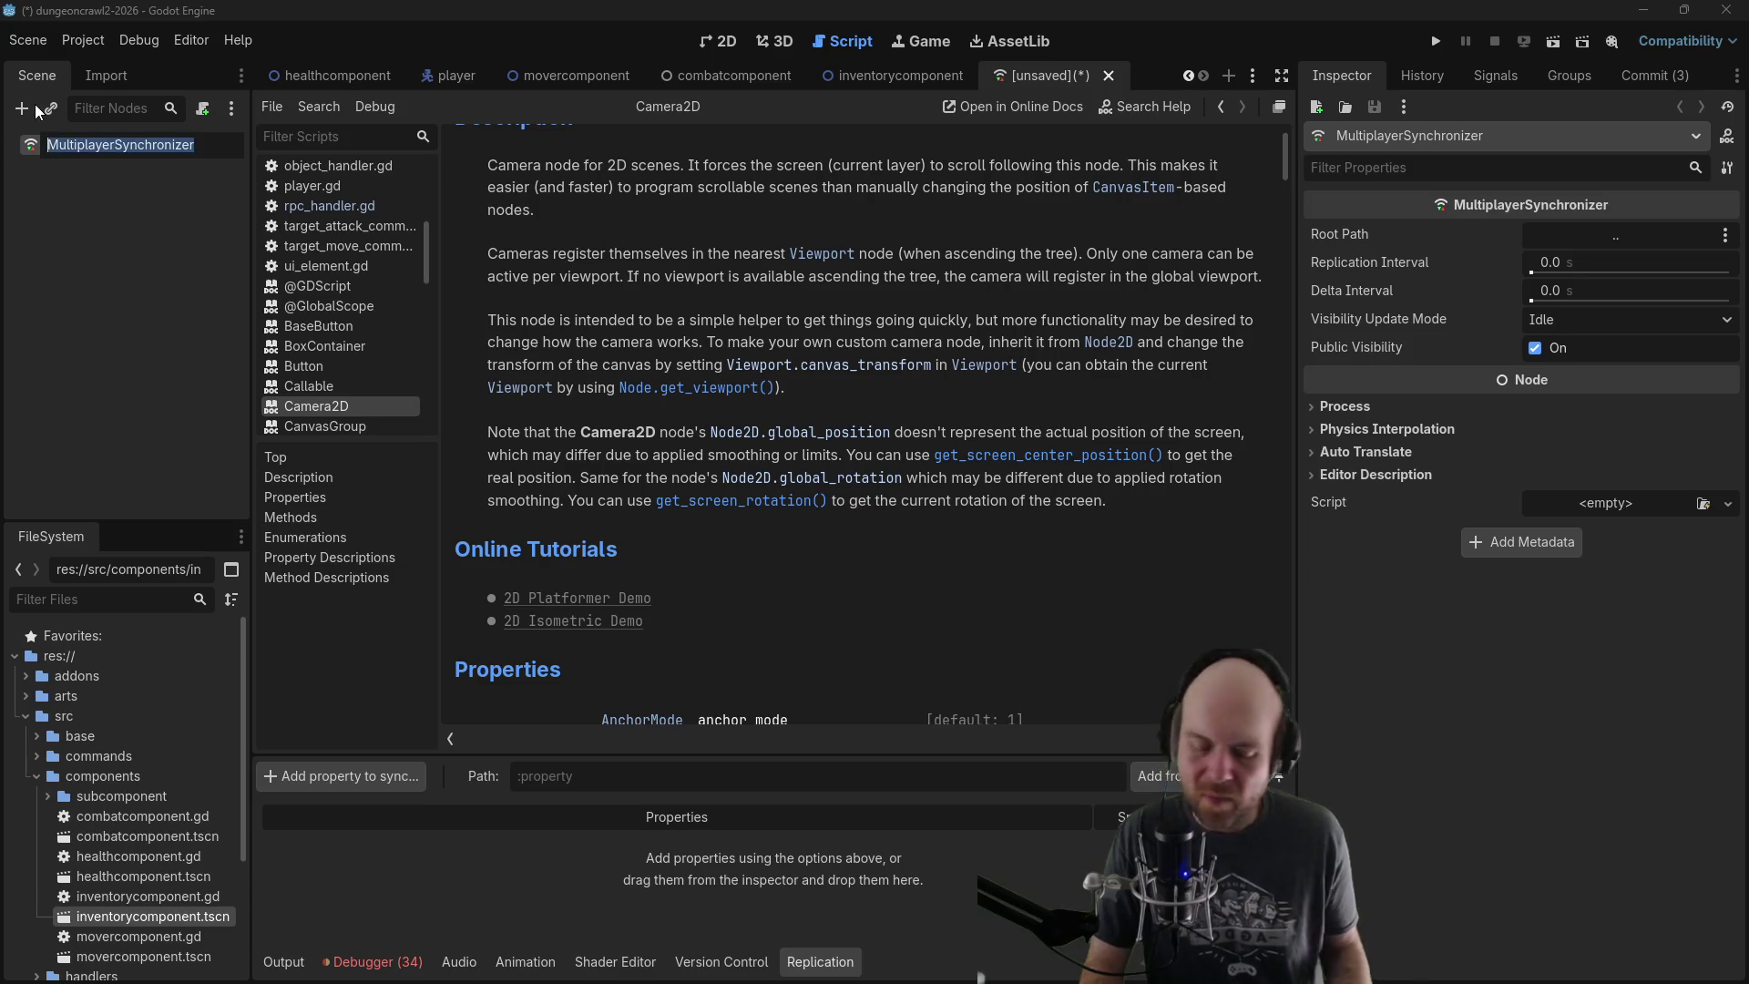
text(PositionC)
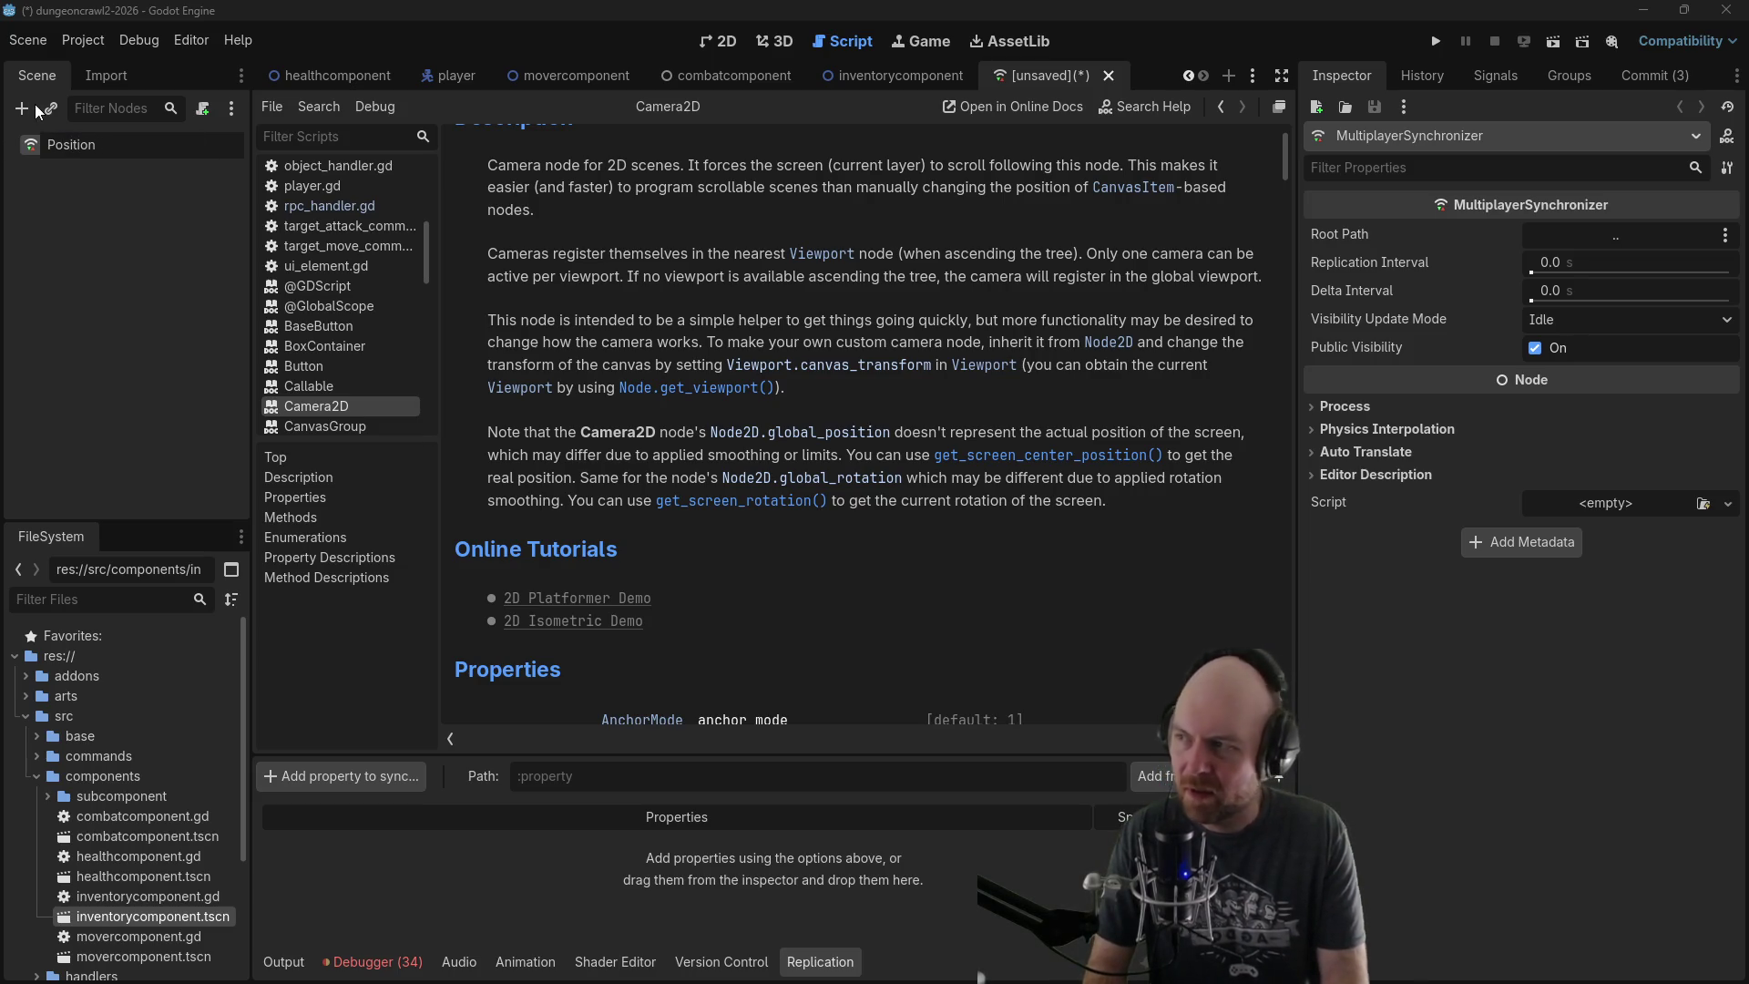
key(BackSpace)
key(BackSpace)
key(BackSpace)
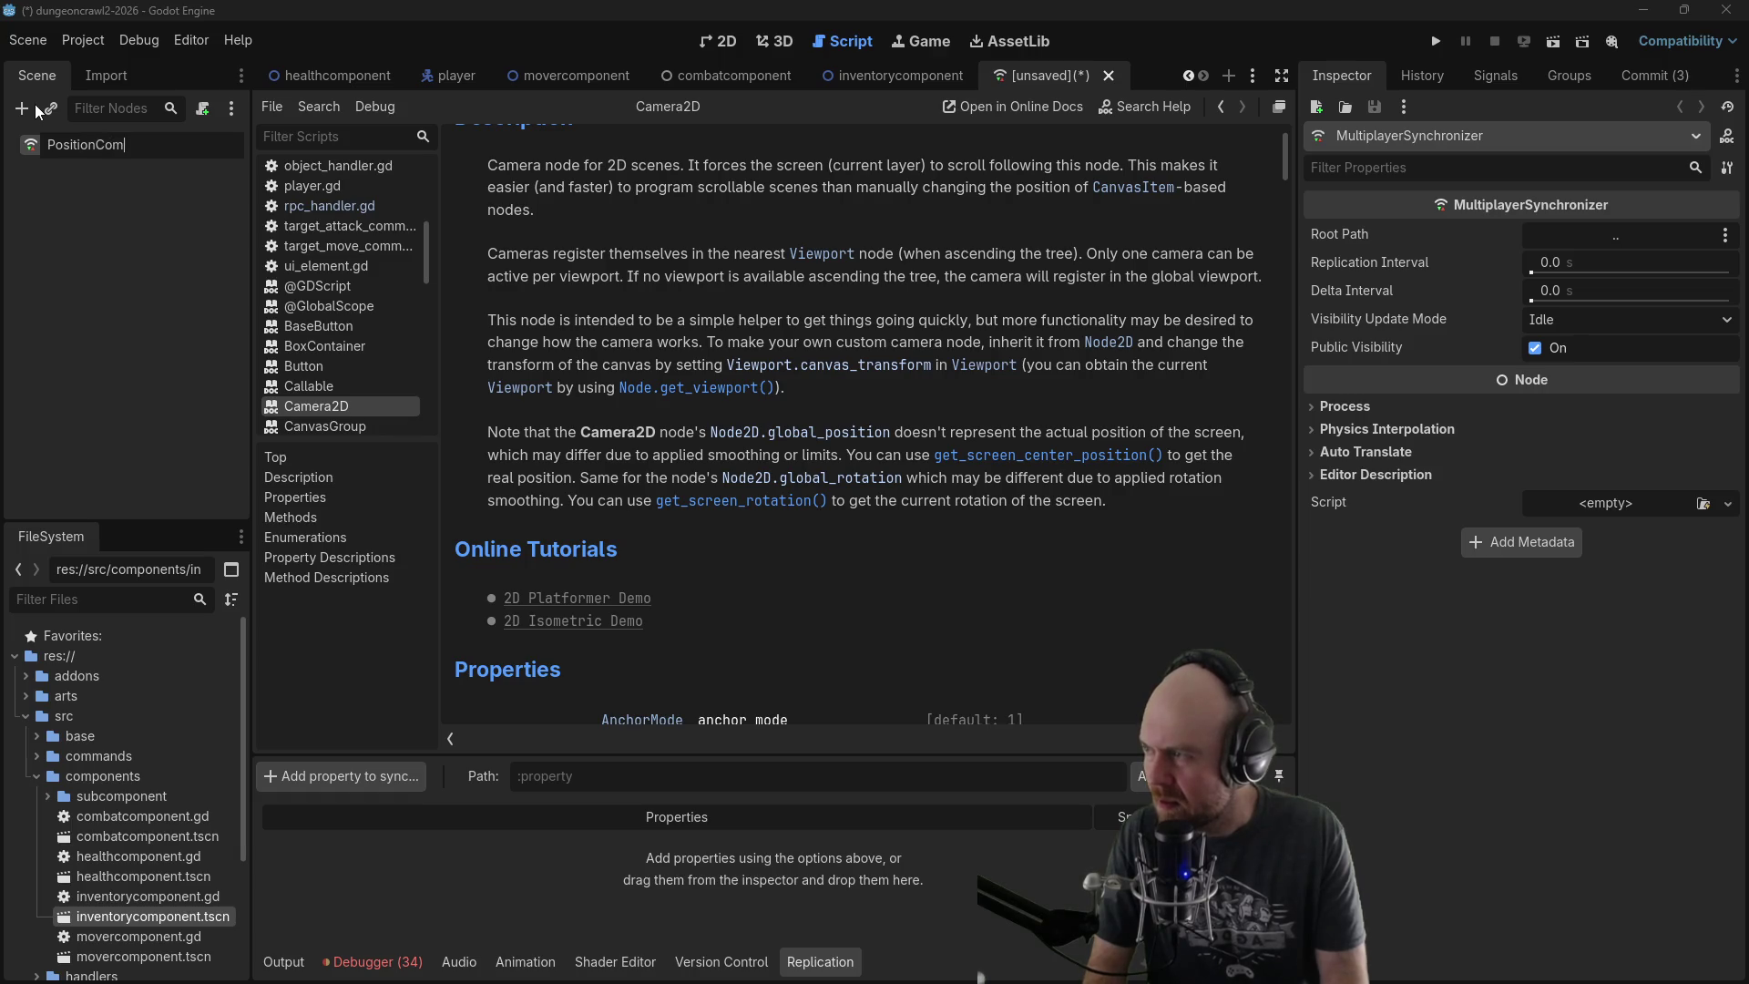
text(nt)
key(Return)
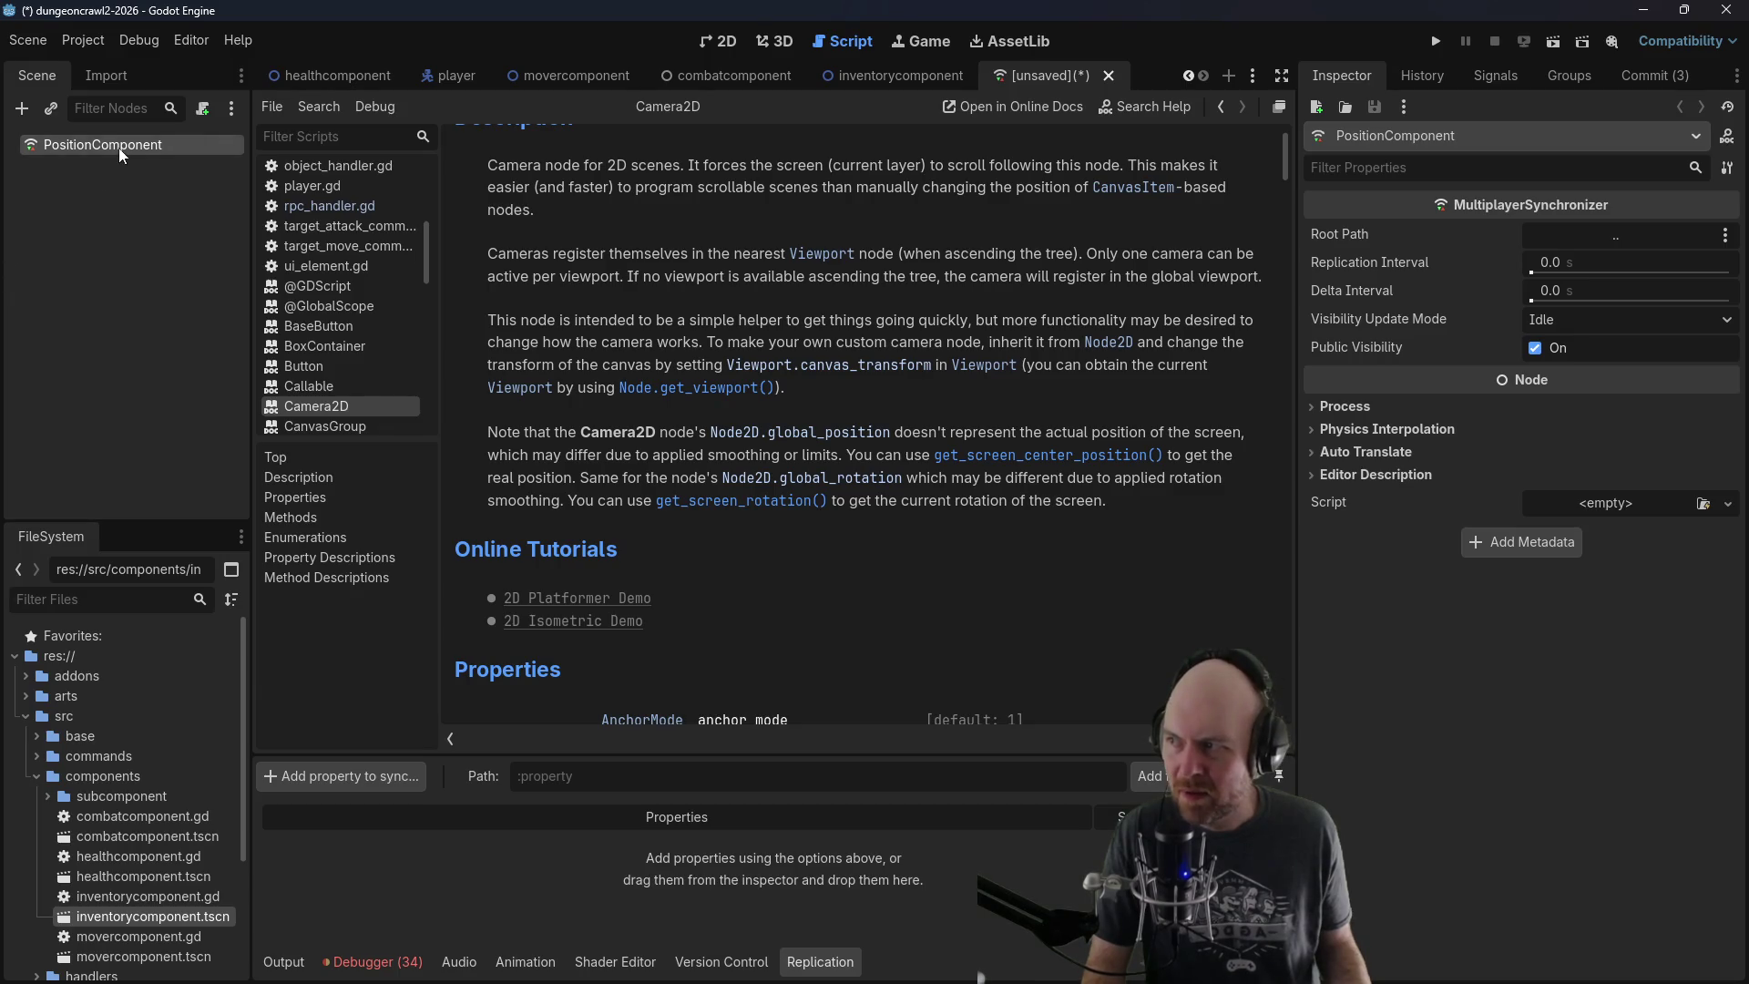
- Attach a new default GDScript, res://position_component.gd, to PositionComponent
right_click(166, 145)
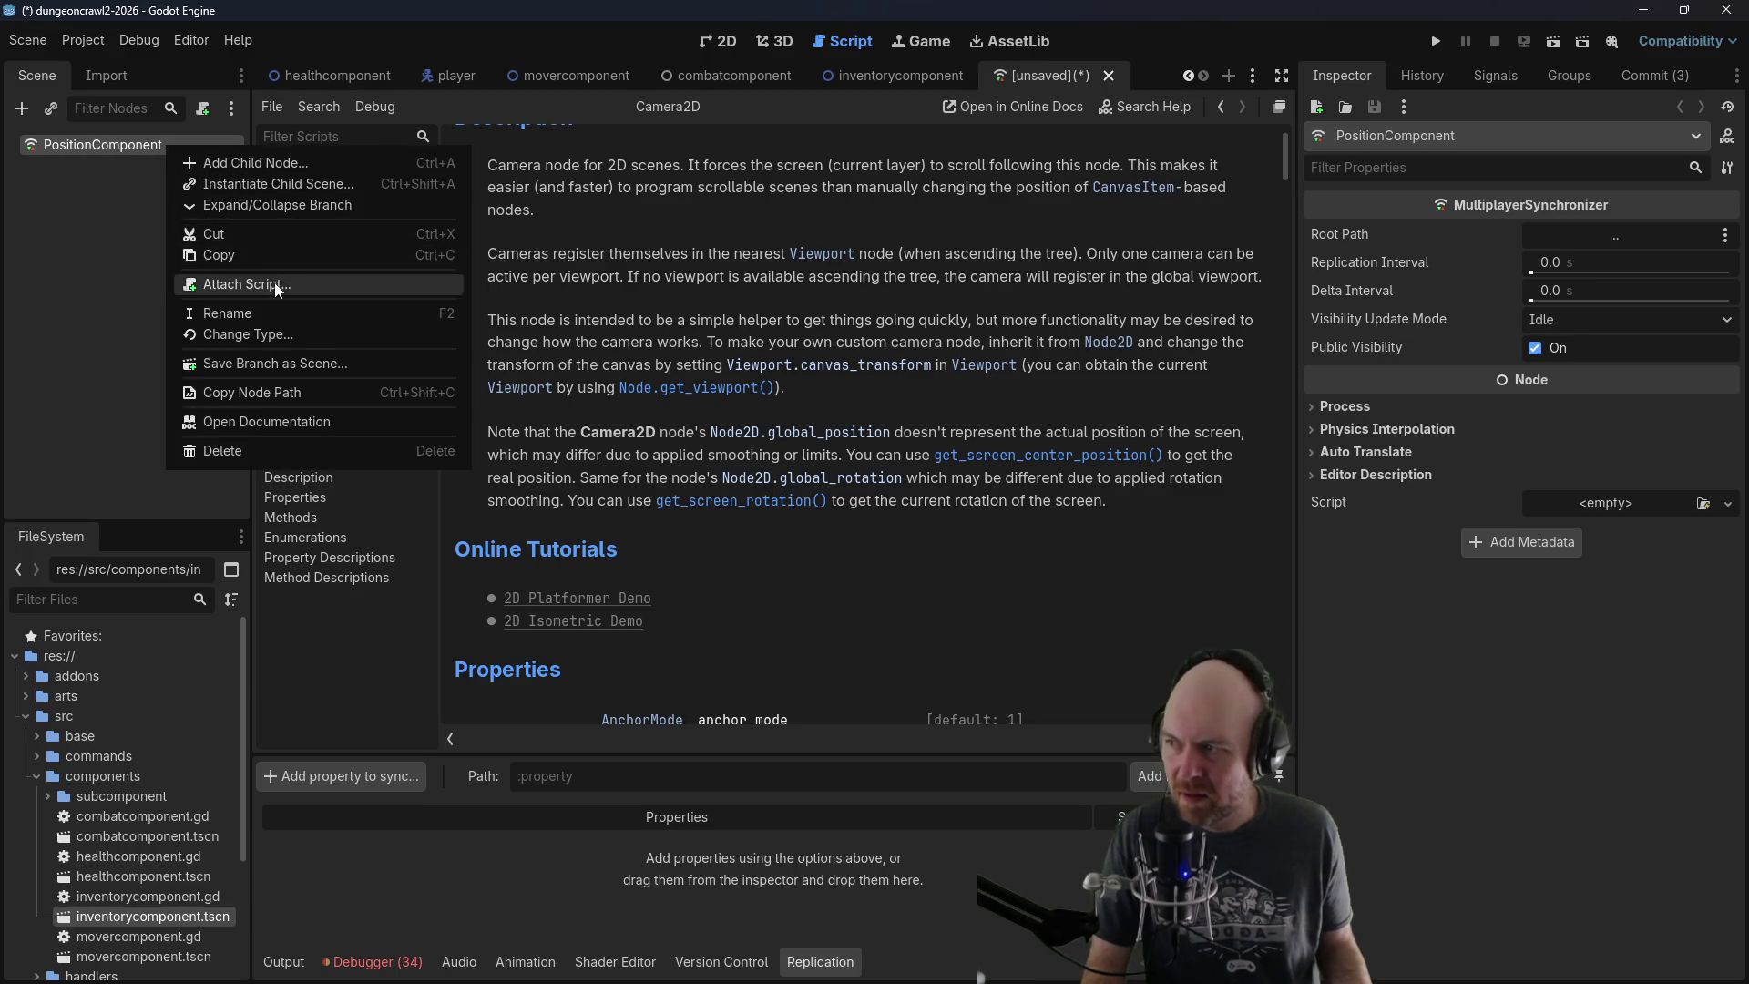
click(258, 285)
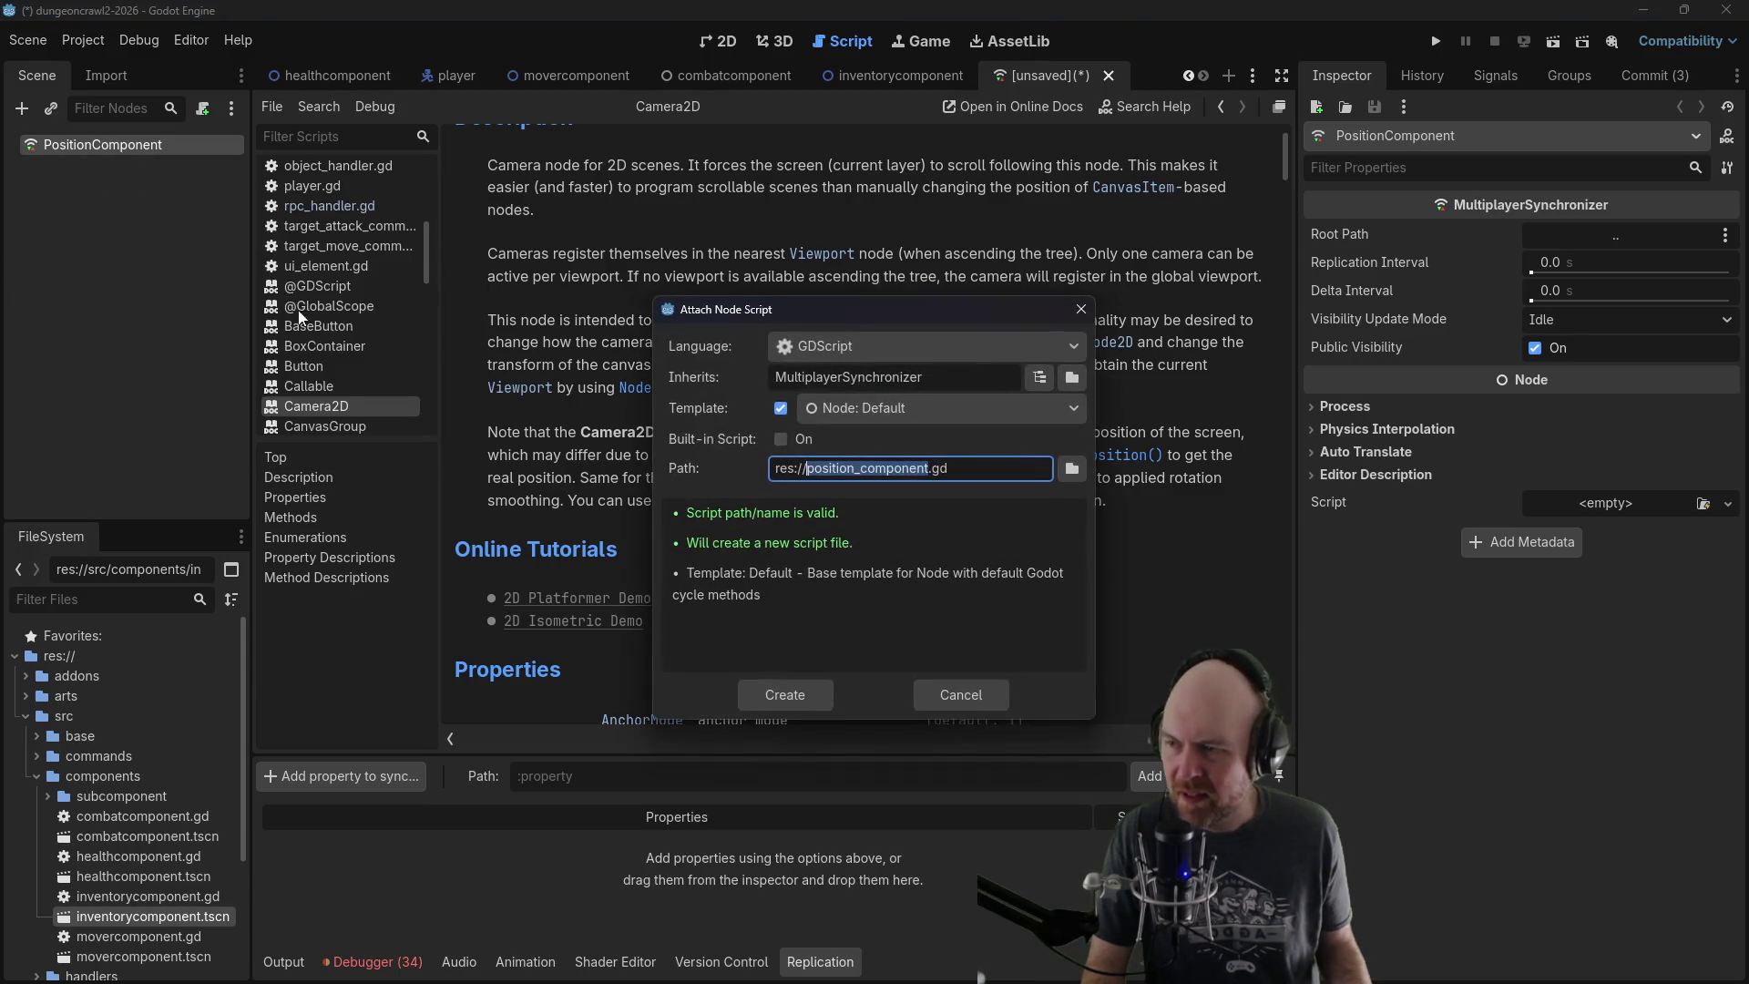
click(789, 701)
scroll(137, 862, down, 3)
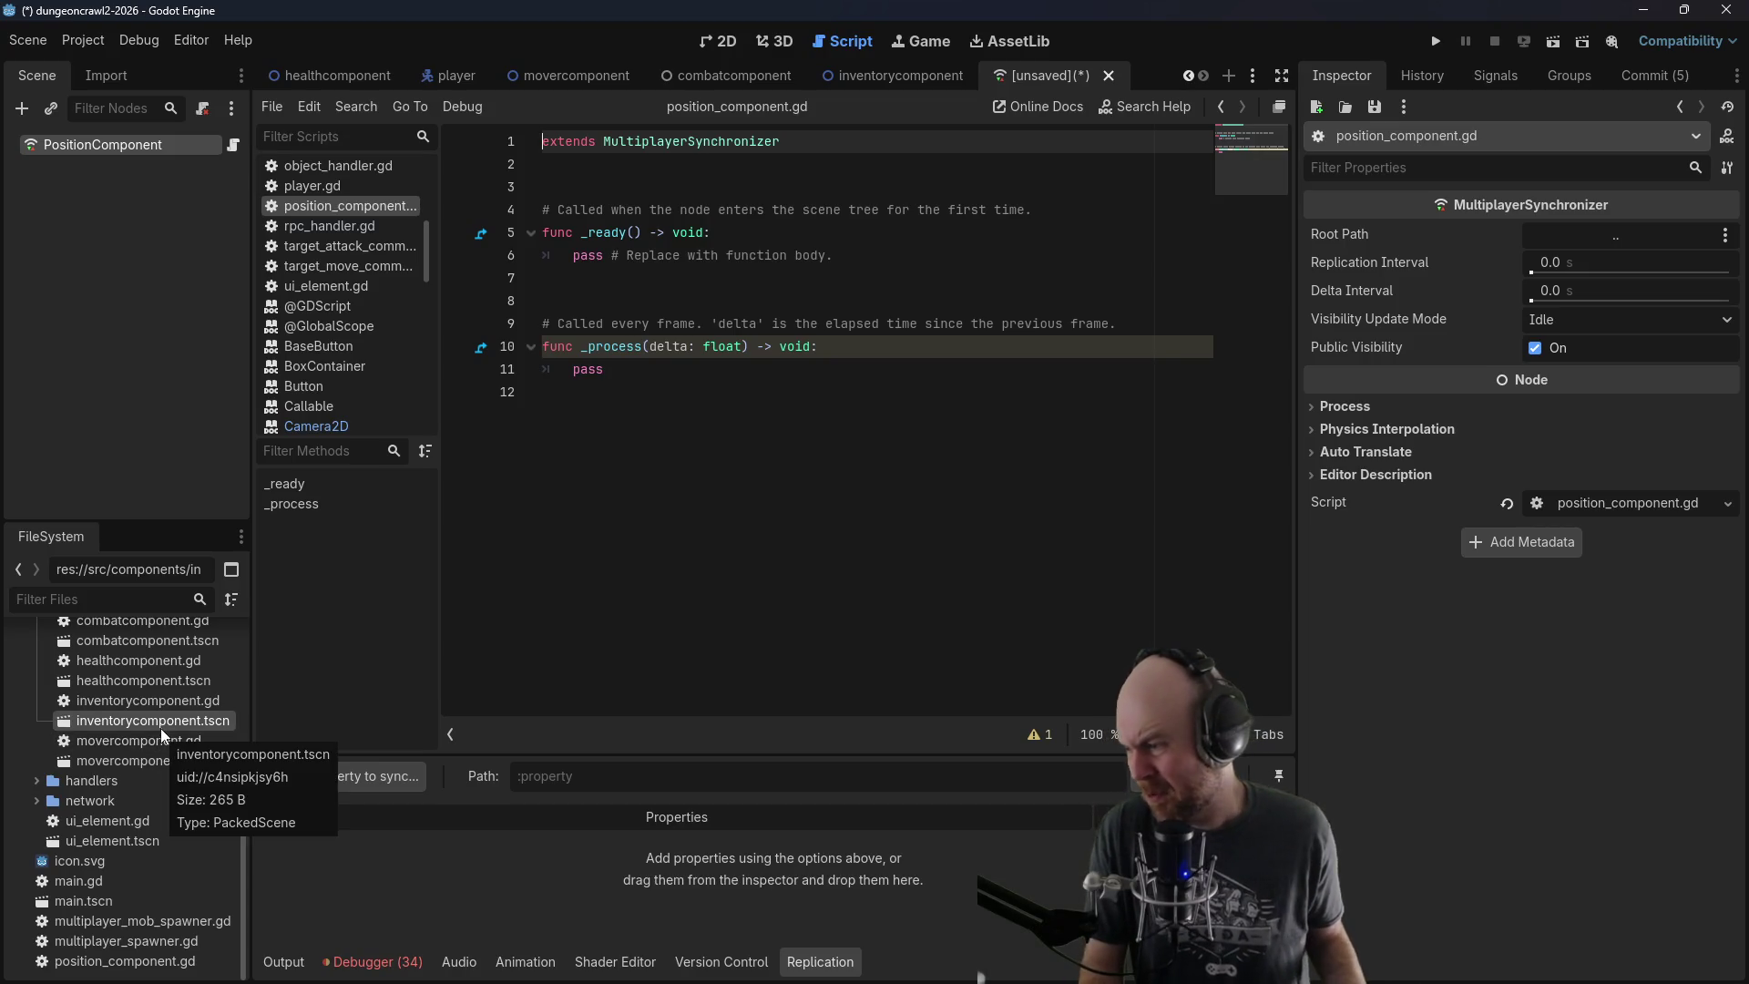
- Open the movercomponent.tscn scene from the FileSystem dock
scroll(201, 734, up, 3)
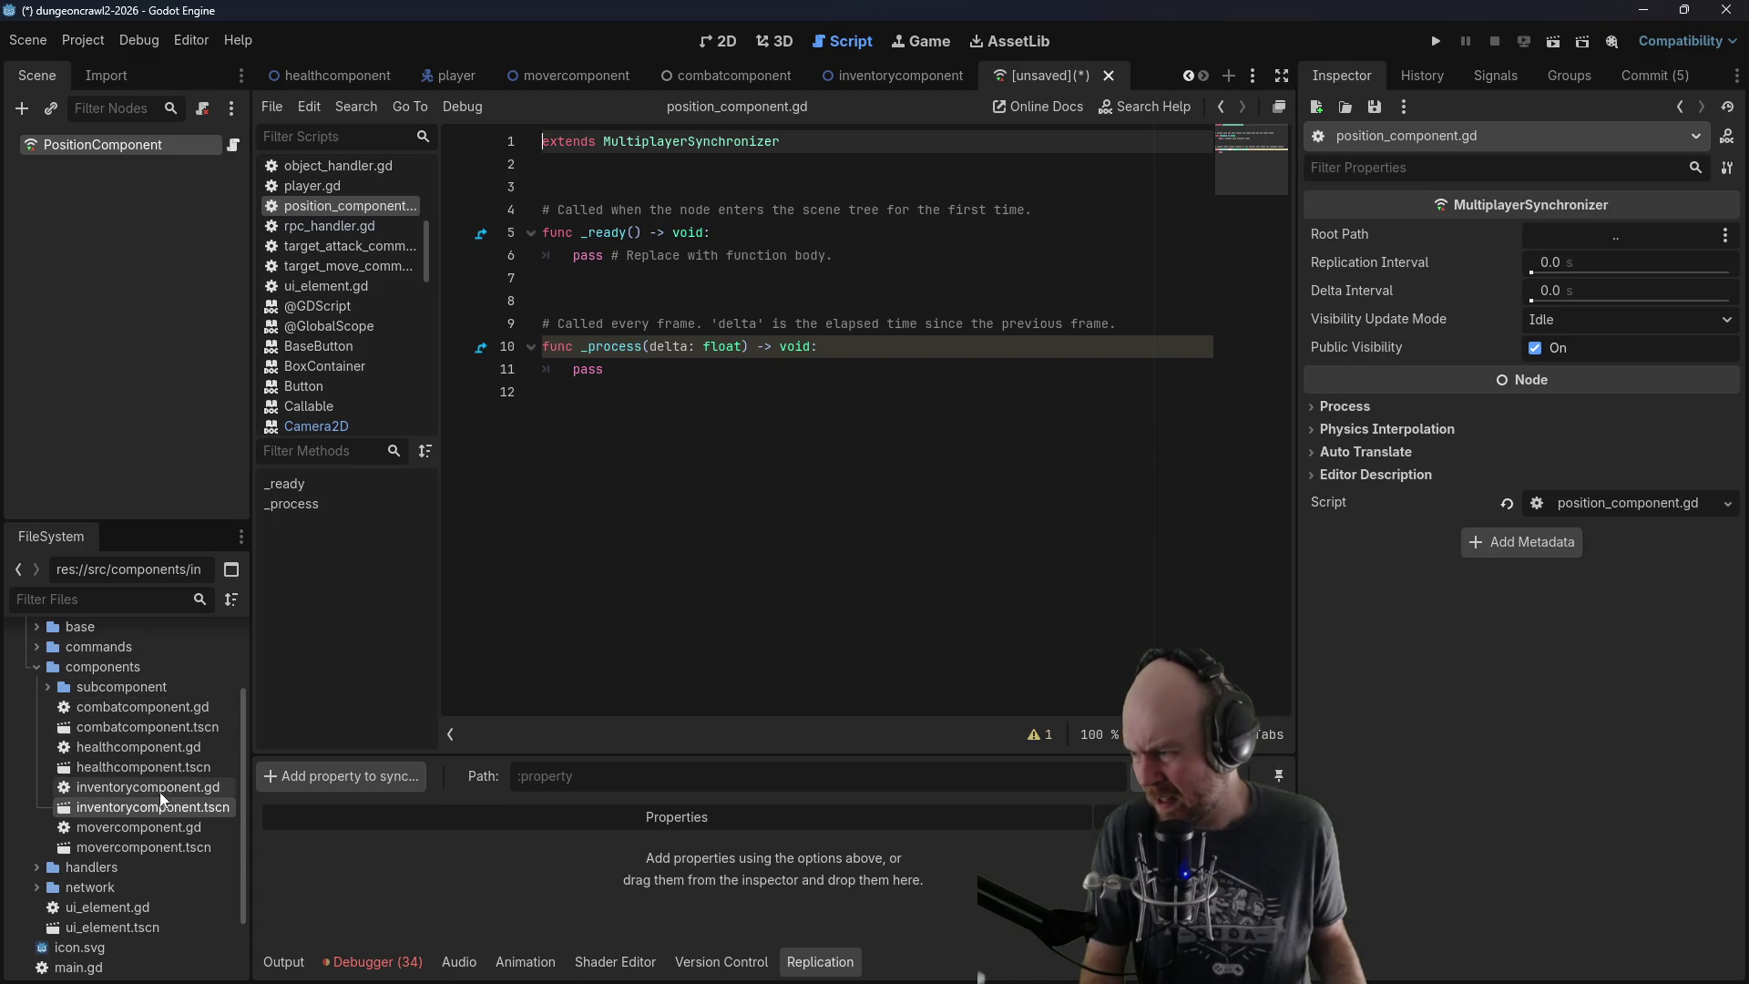
click(142, 828)
click(144, 843)
click(146, 832)
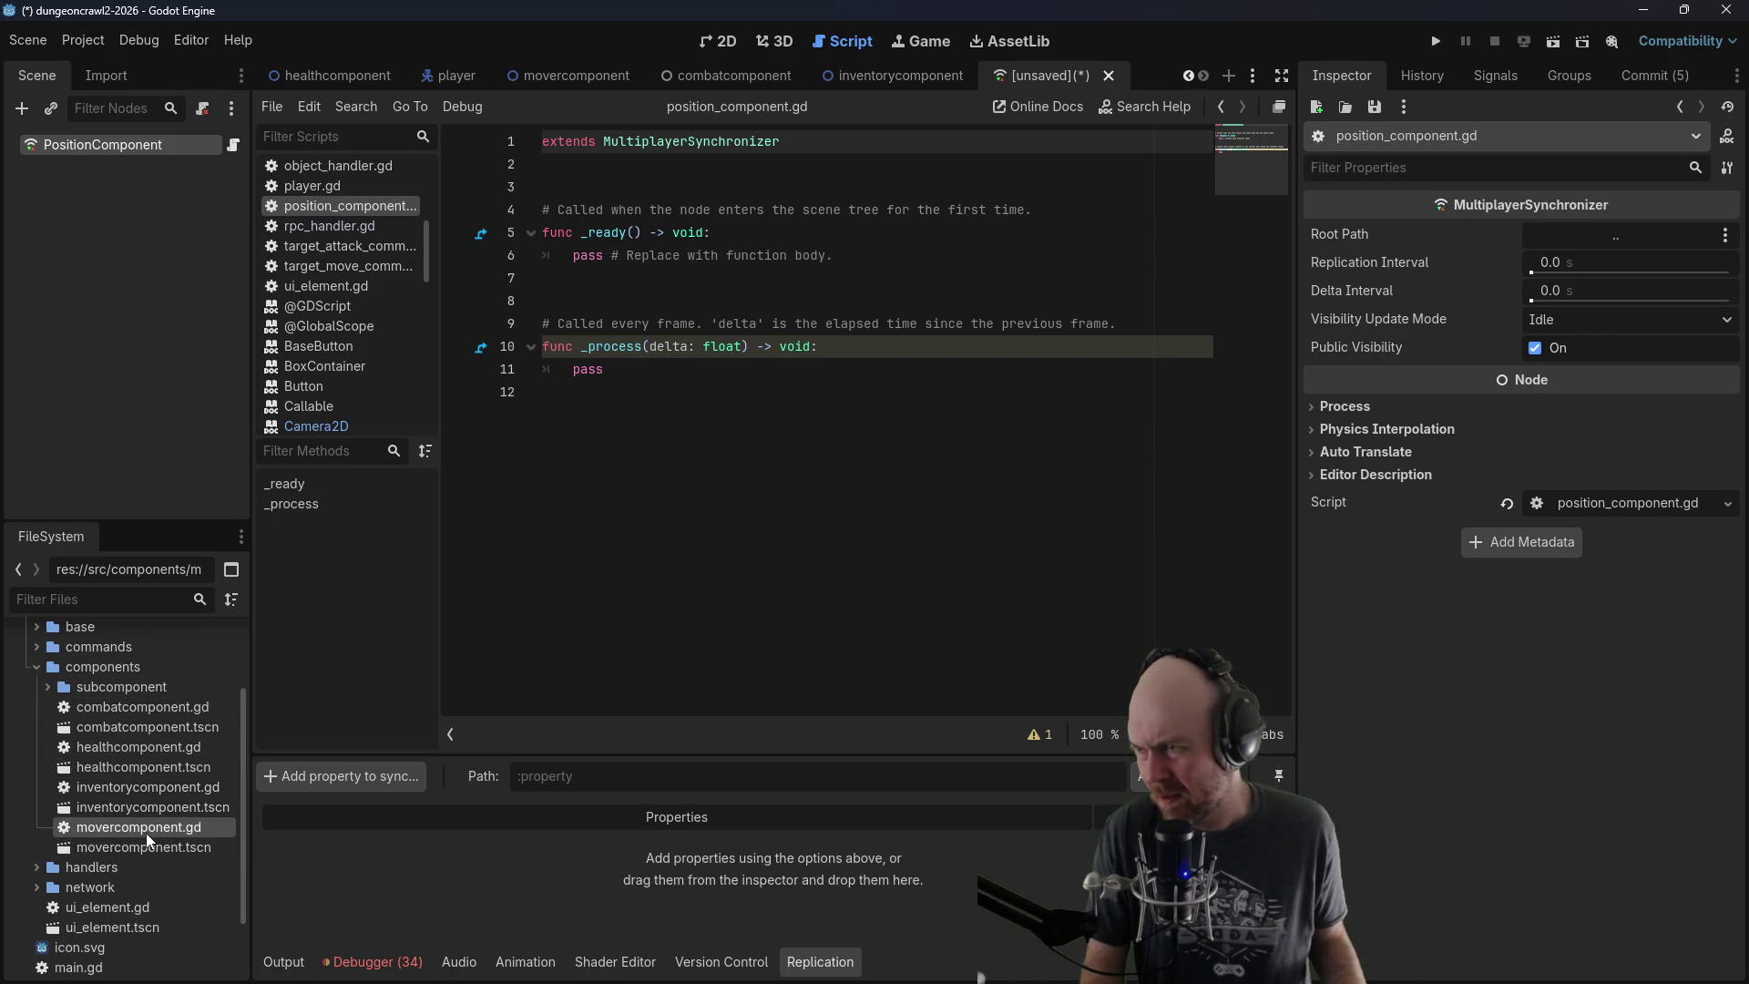
click(149, 848)
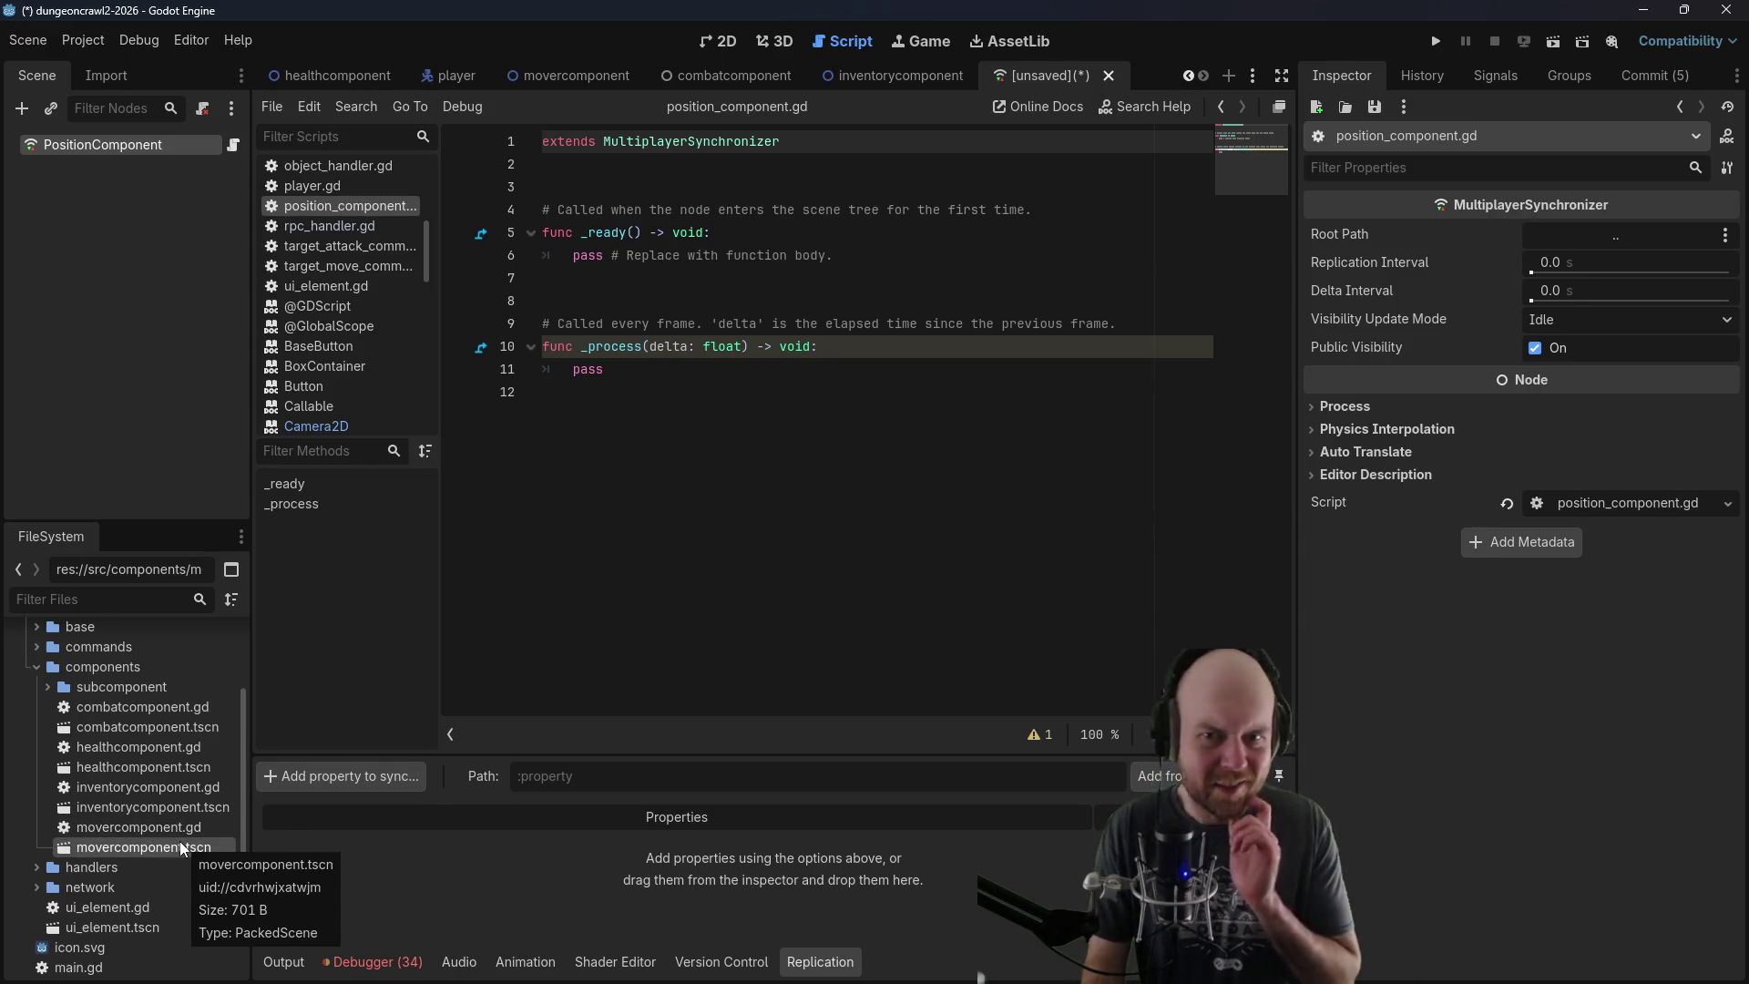
double_click(178, 840)
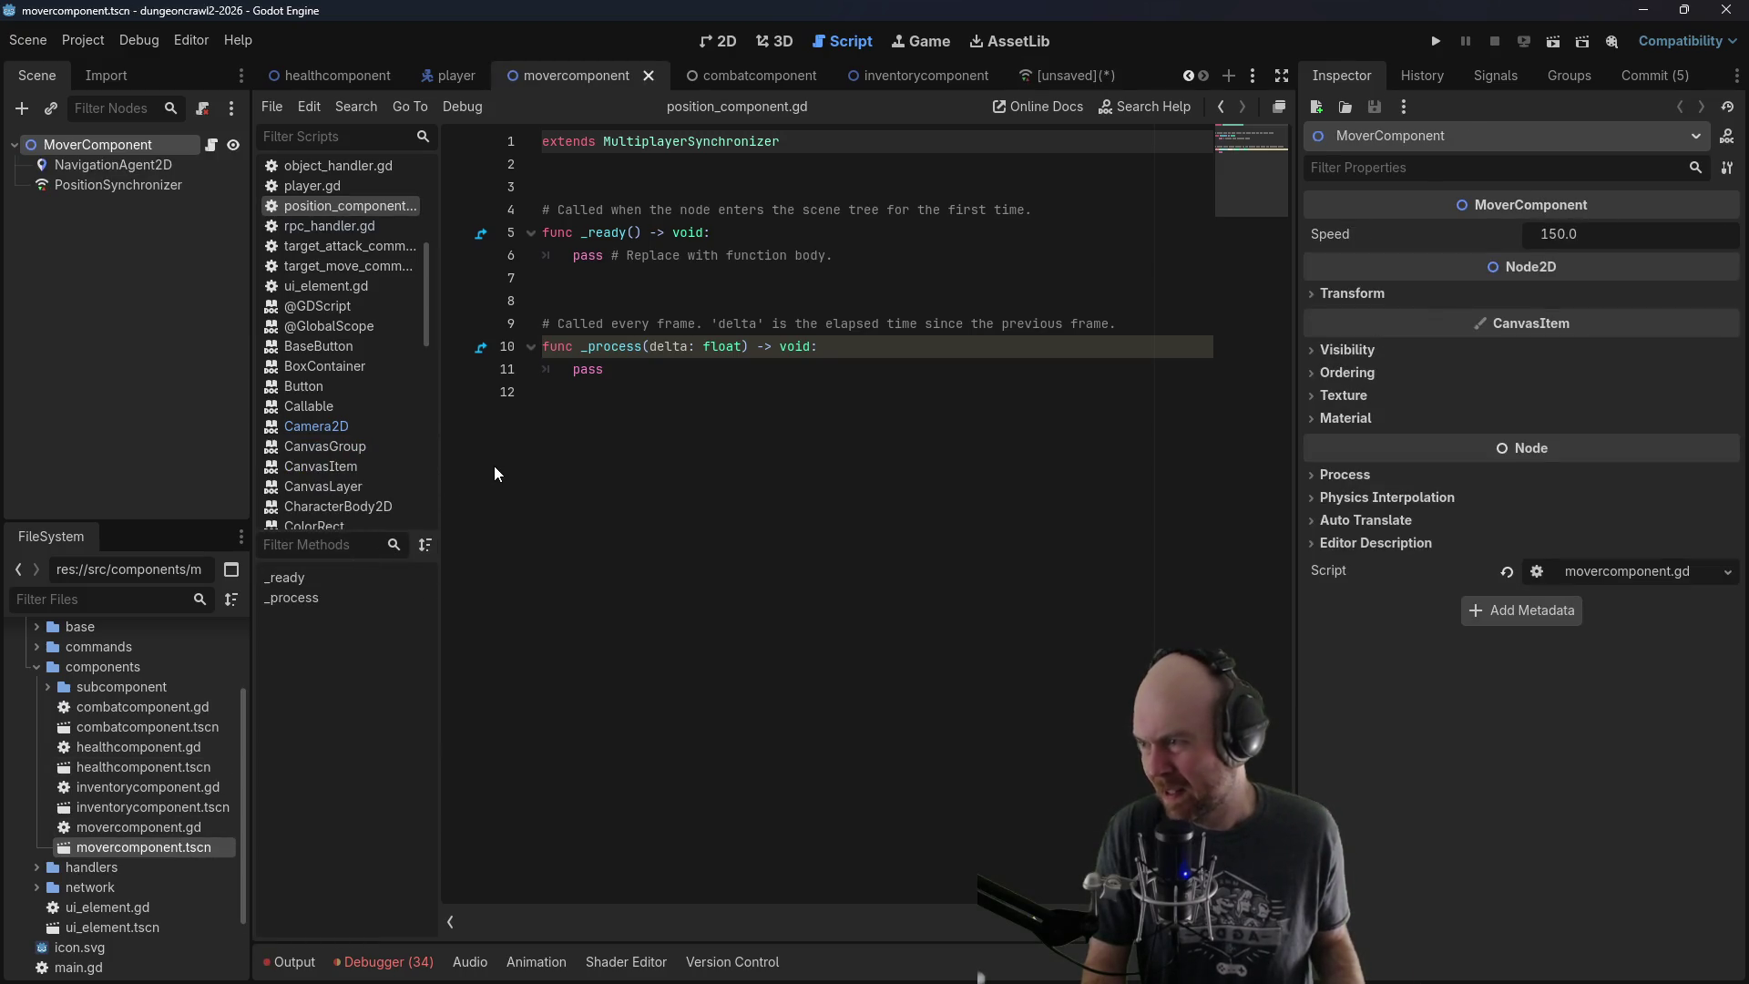
- Copy the PositionSynchronizer setup lines 19–21 from the mover script, then reopen position_component.gd
click(191, 188)
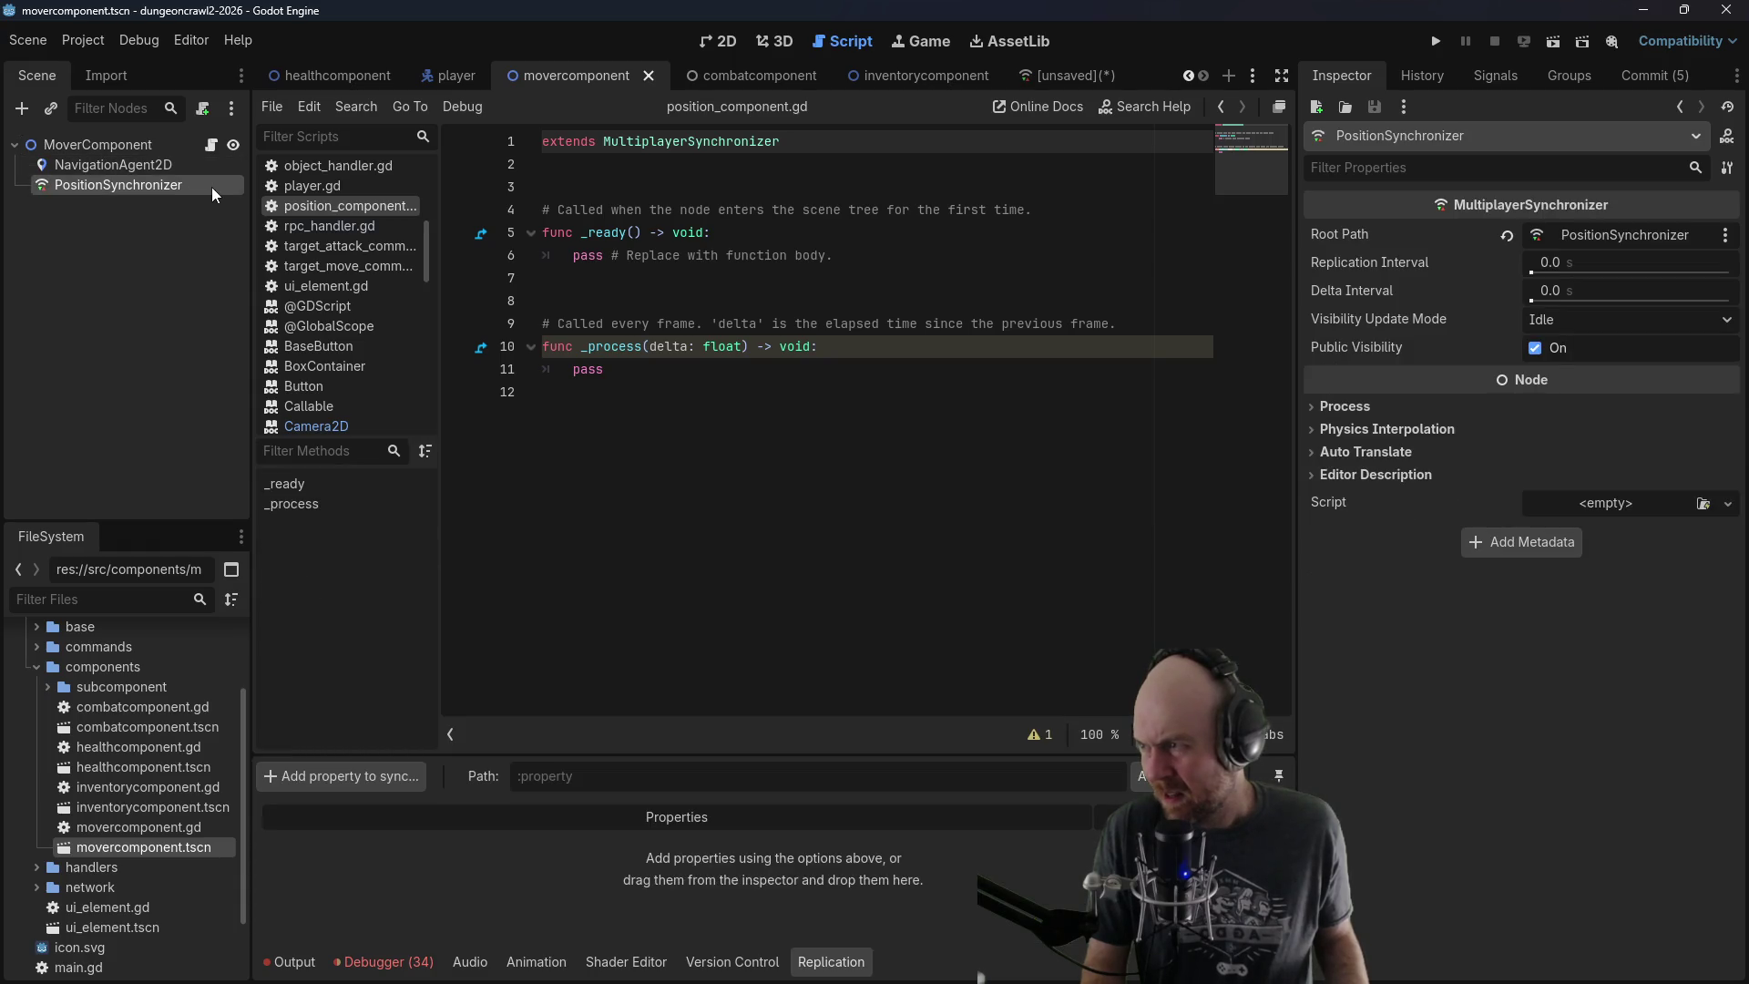
click(211, 145)
scroll(841, 417, down, 1)
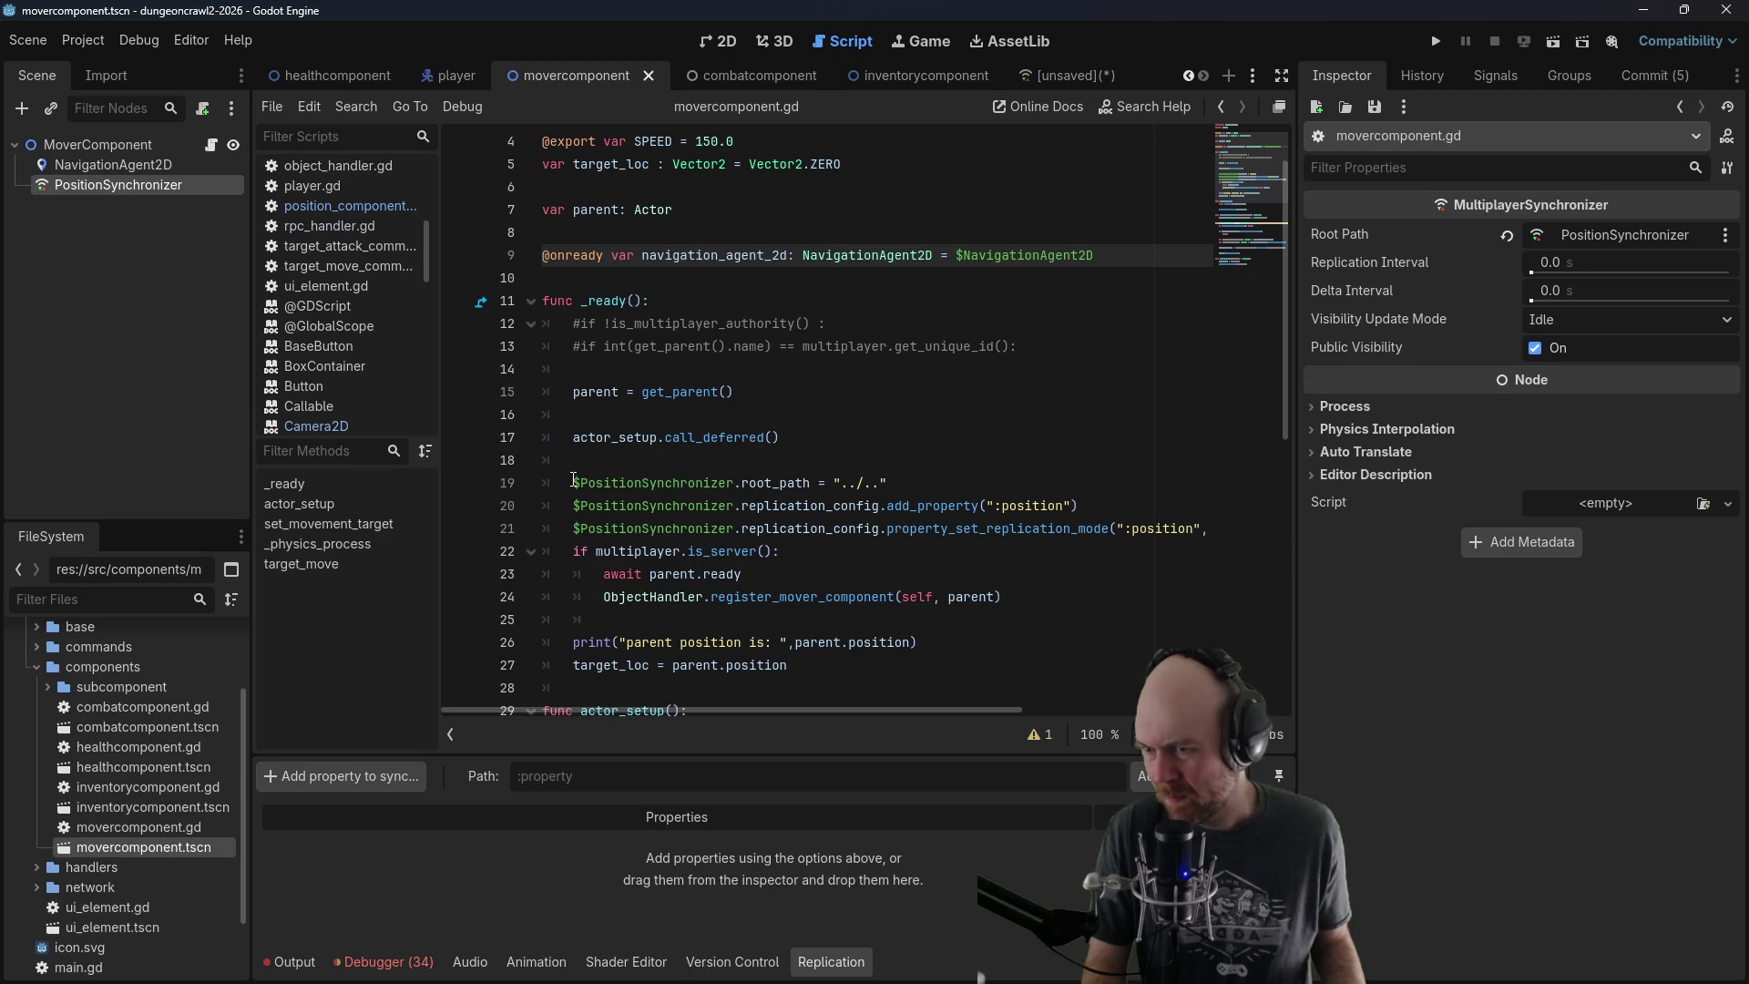
drag(574, 480, 1204, 528)
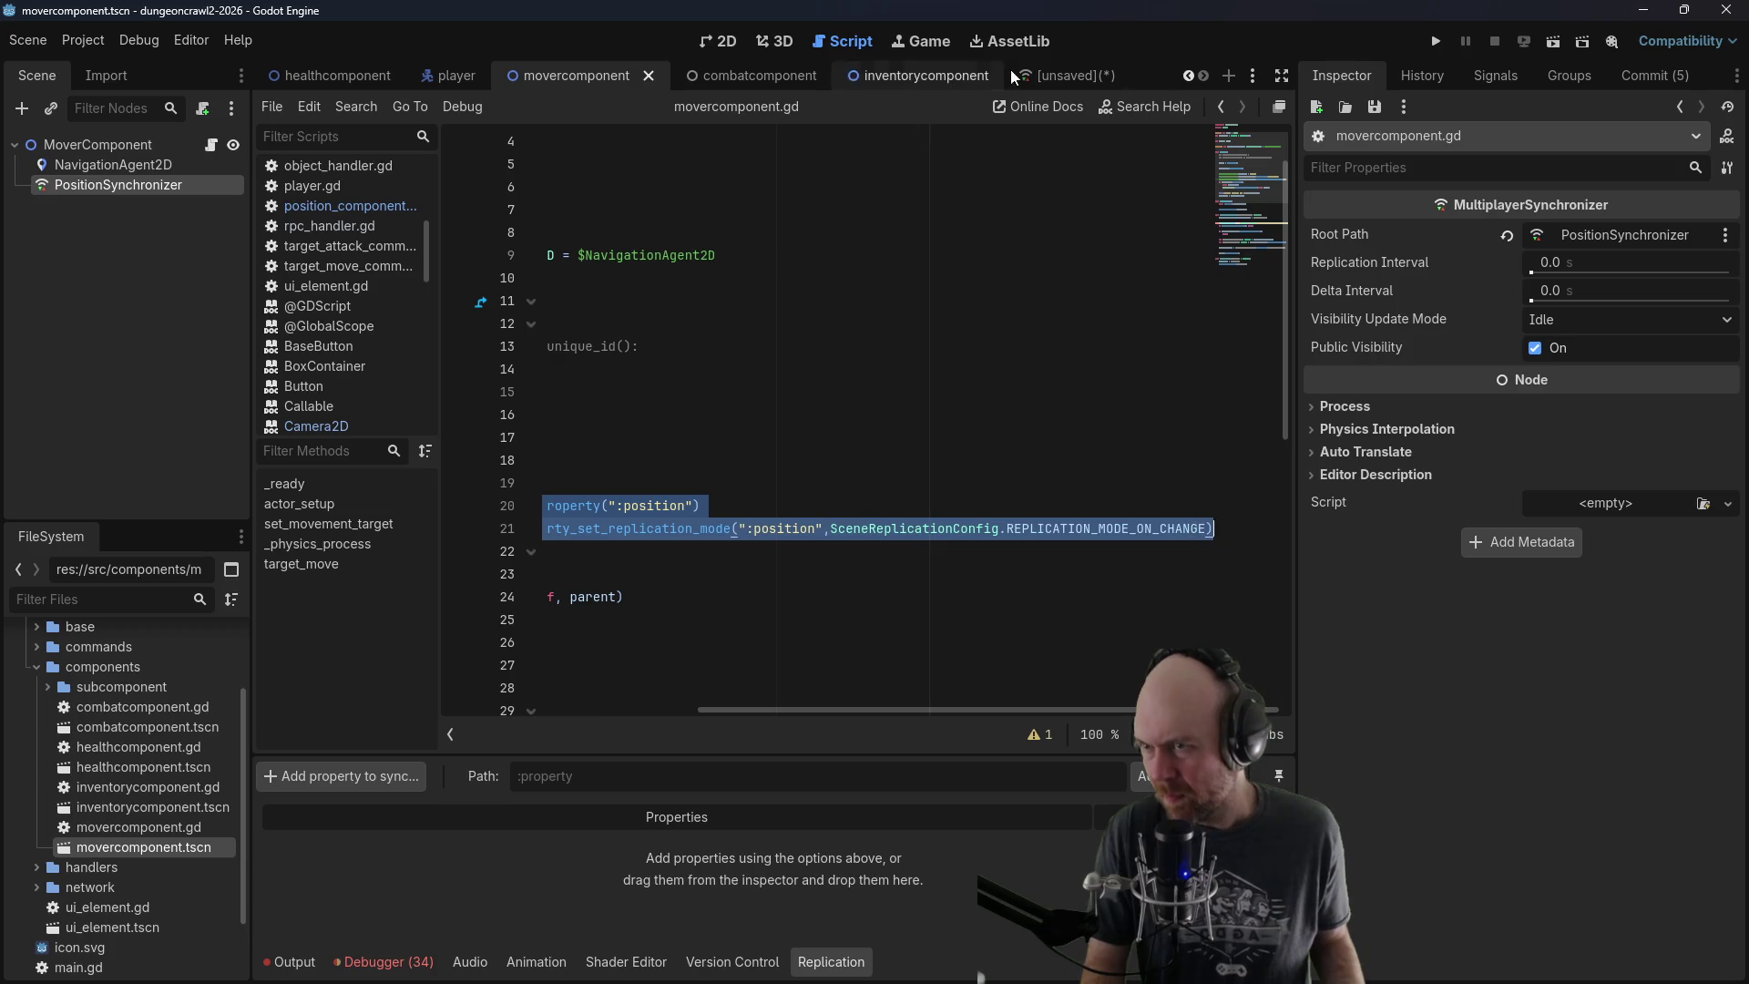
click(1062, 71)
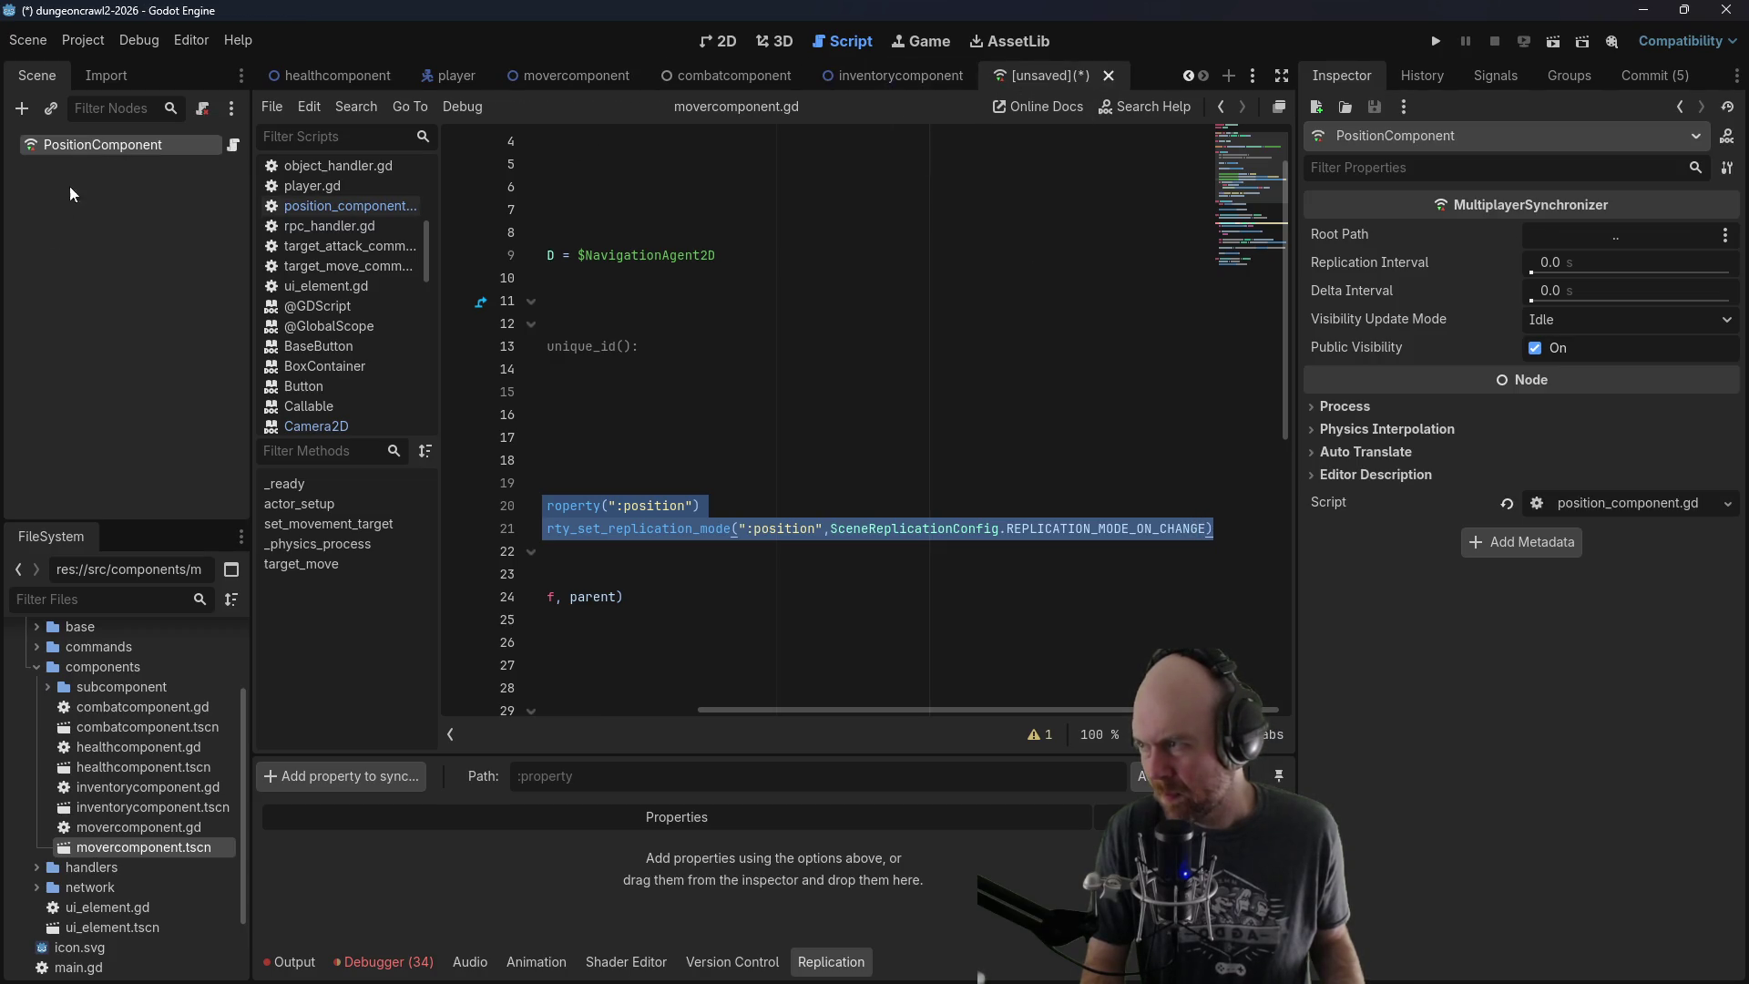
click(235, 144)
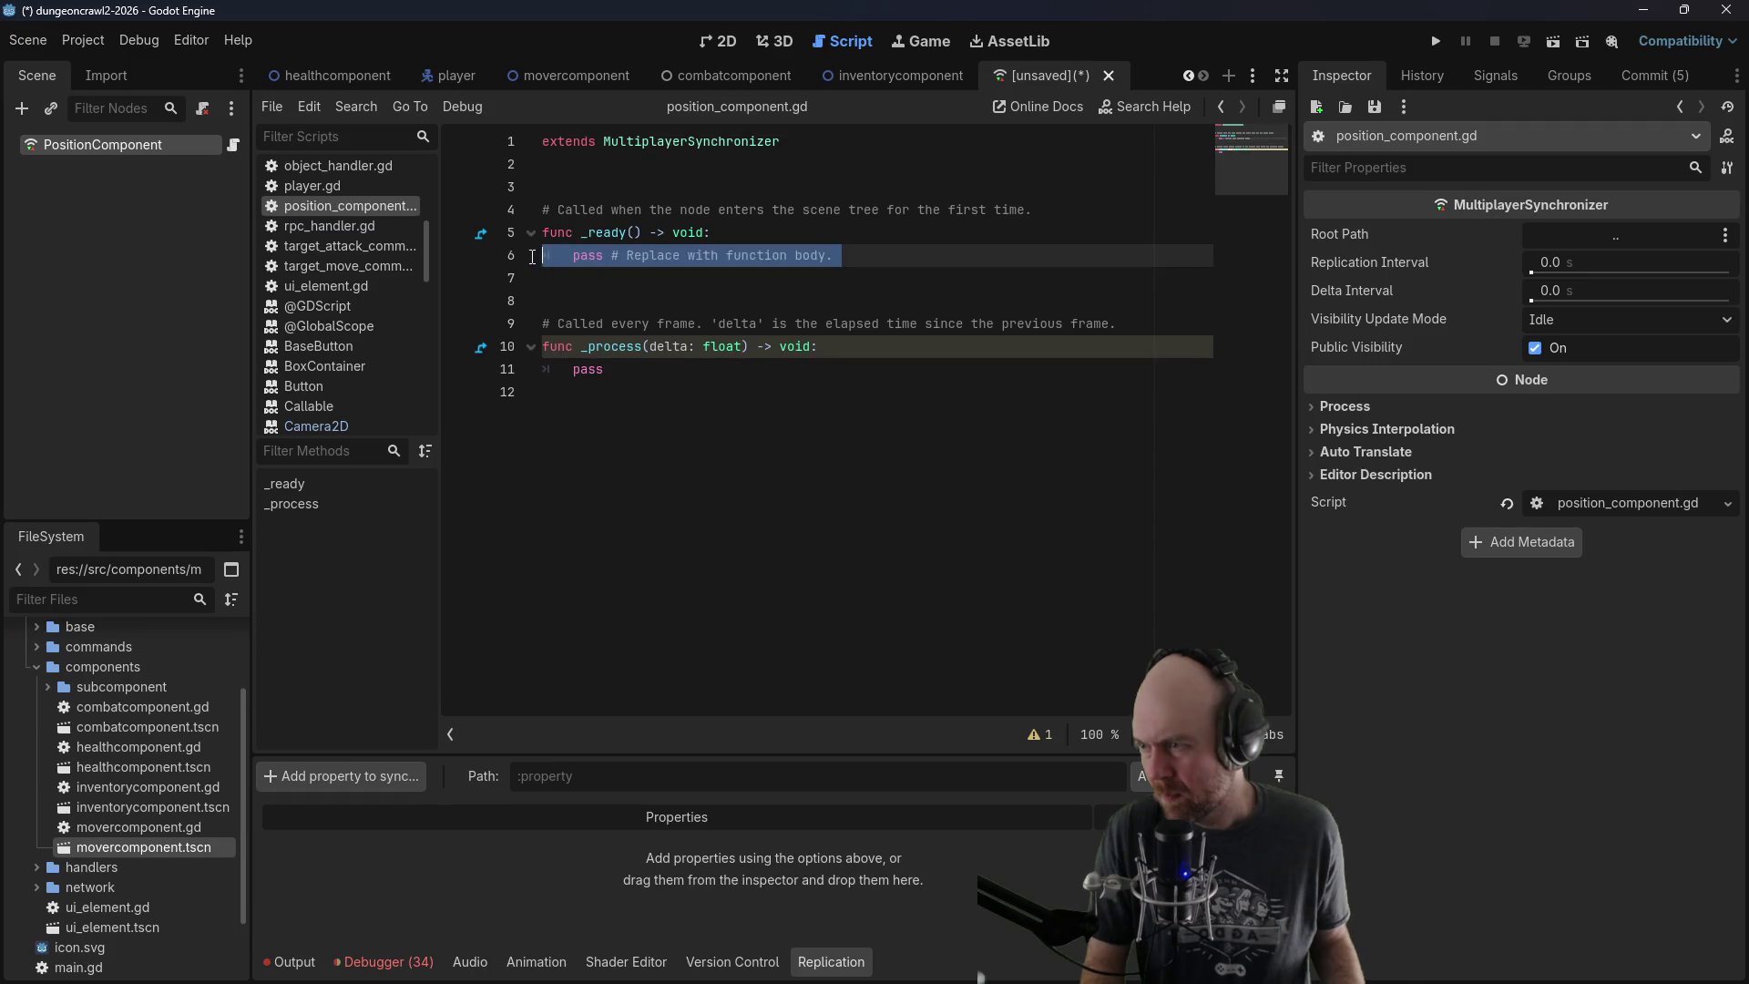
- Indent the pasted lines inside _ready and strip their $PositionSynchronizer prefixes
scroll(719, 713, left, 5)
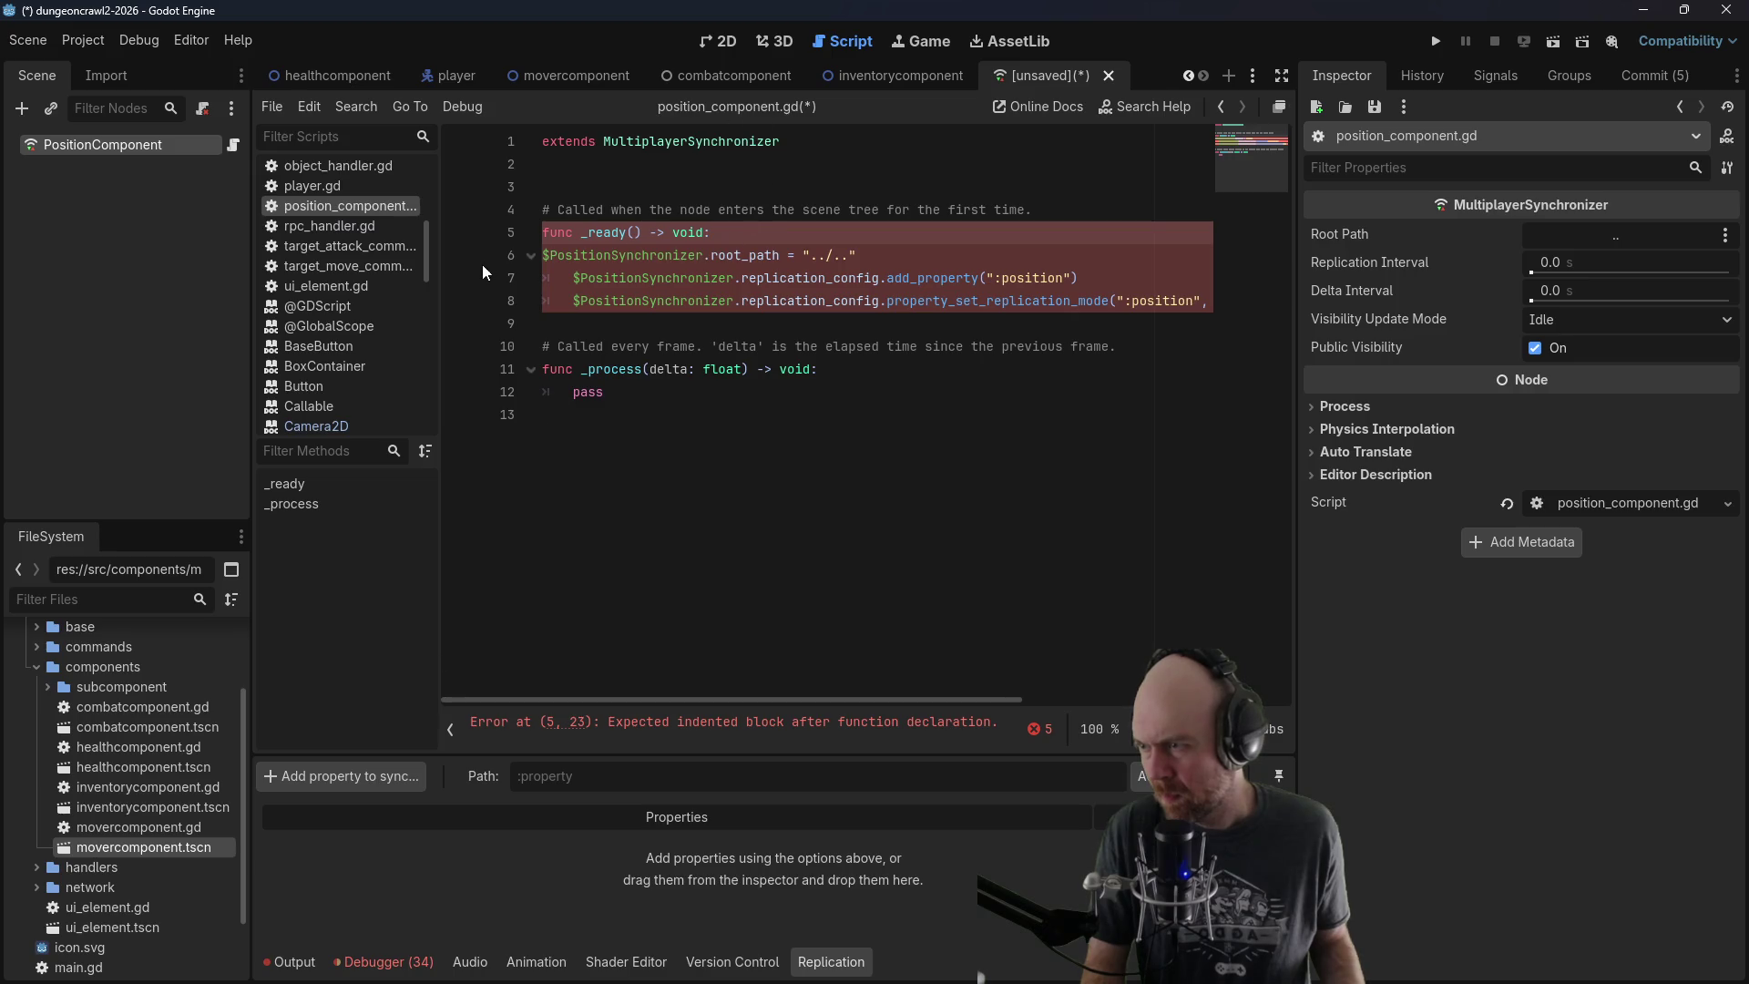
click(543, 256)
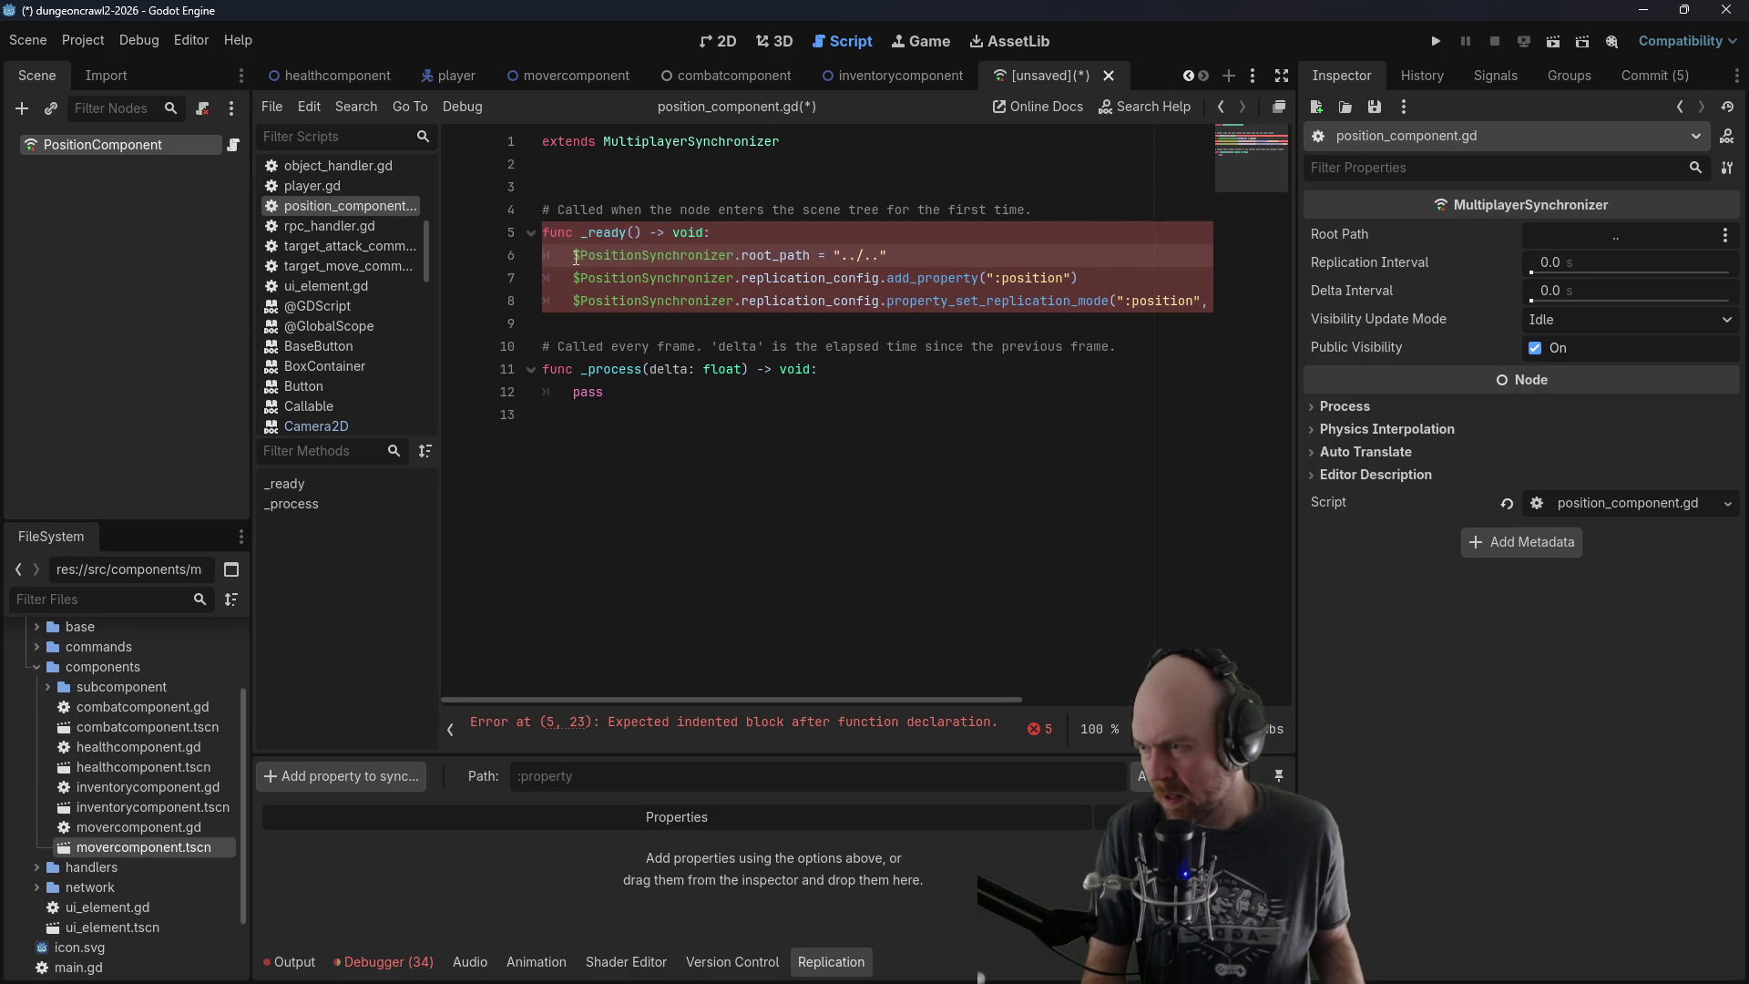
key(Tab)
double_click(736, 263)
key(BackSpace)
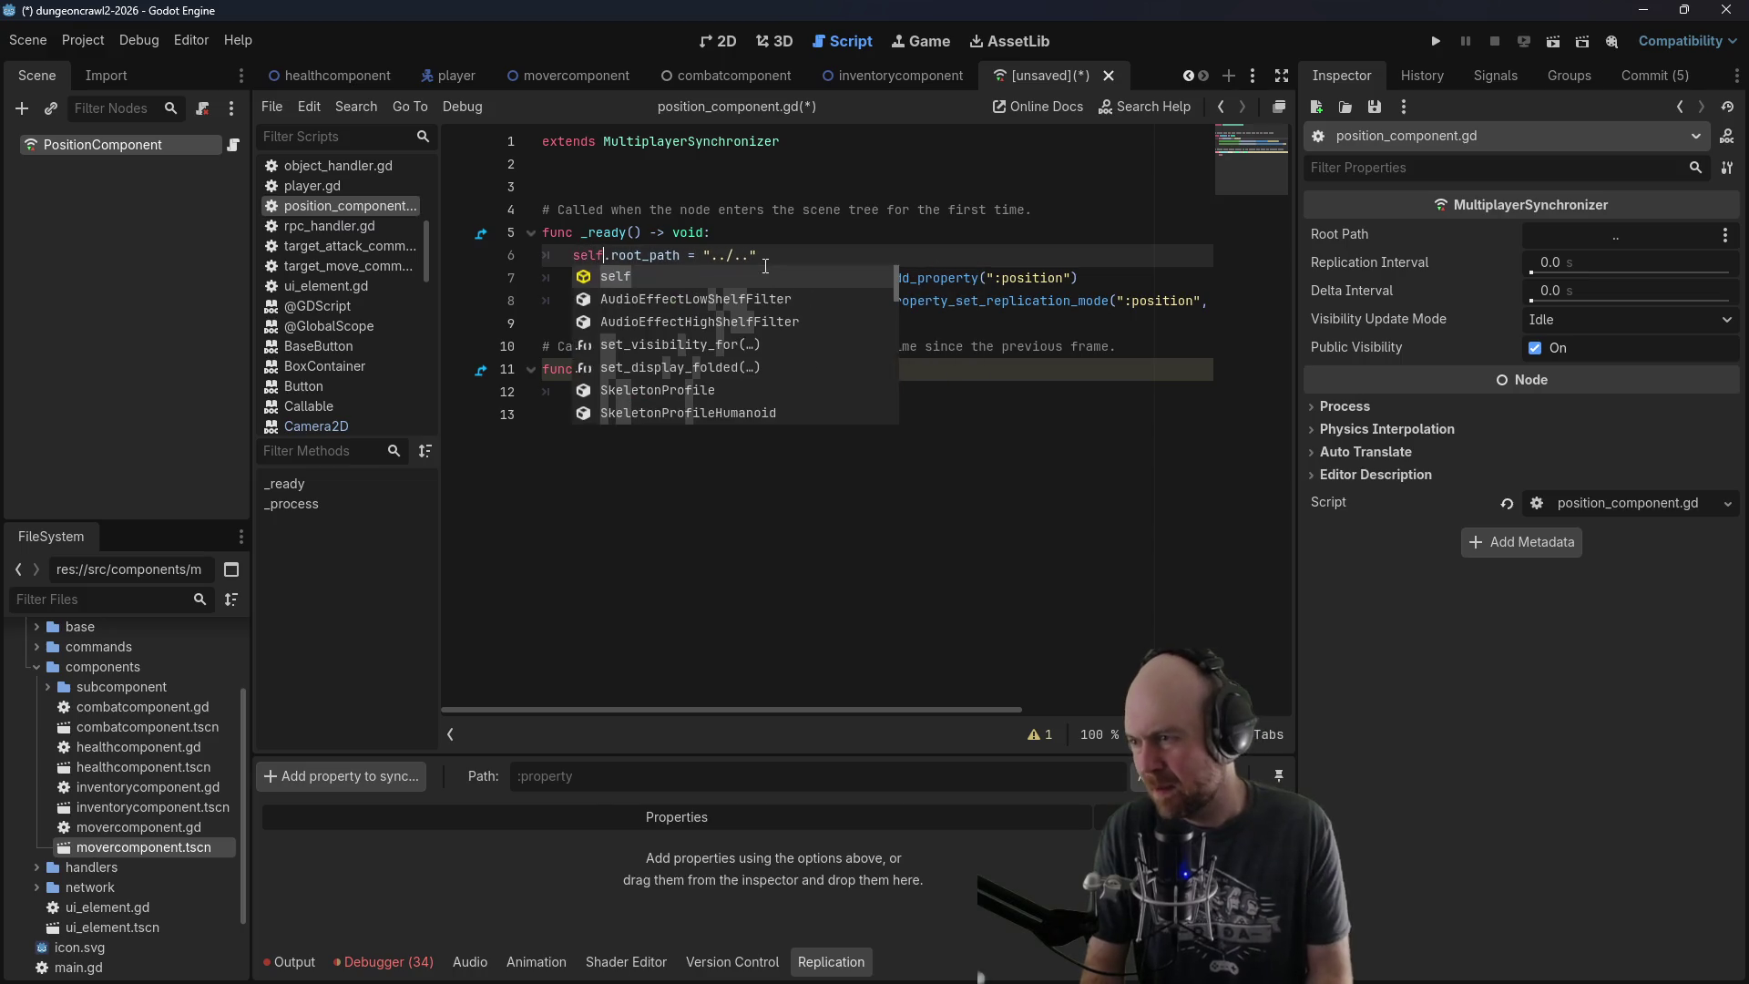
key(Escape)
key(Delete)
key(Down)
key(Delete)
key(Delete)
key(Delete)
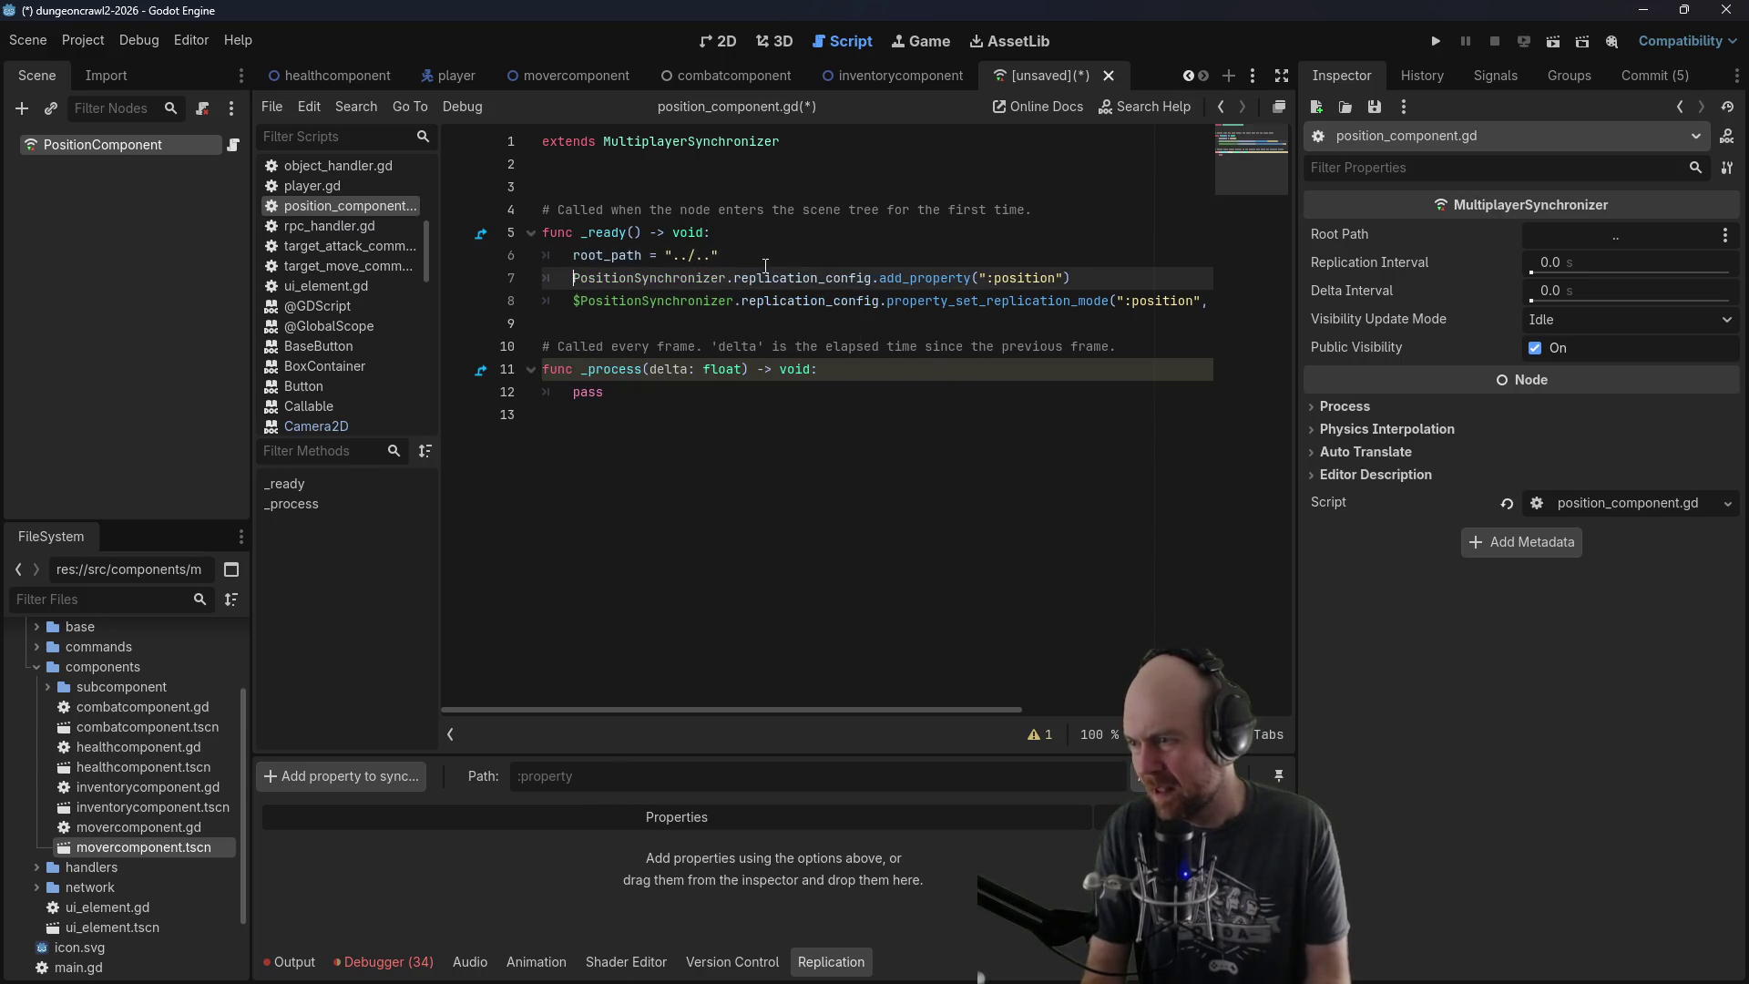
key(Delete)
key(Delete)
key(Delete)
key(Down)
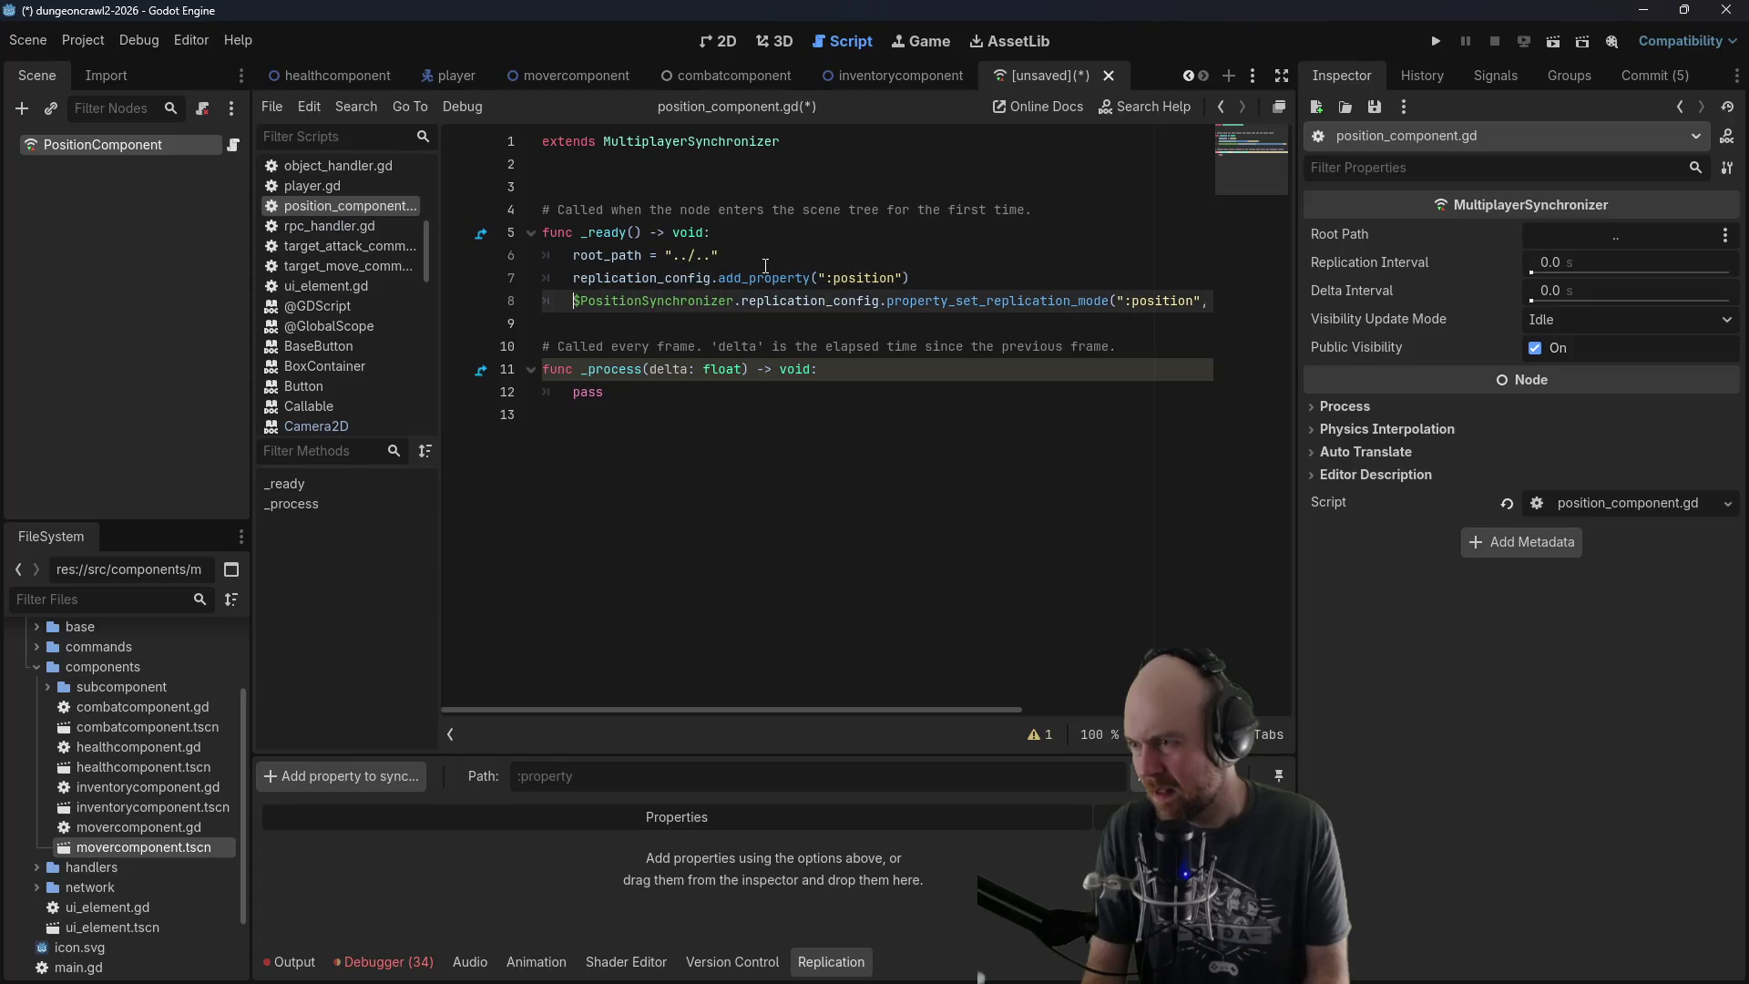
key(Delete)
key(Delete)
key(Delete)
key(Delete)
key(Delete)
key(Delete)
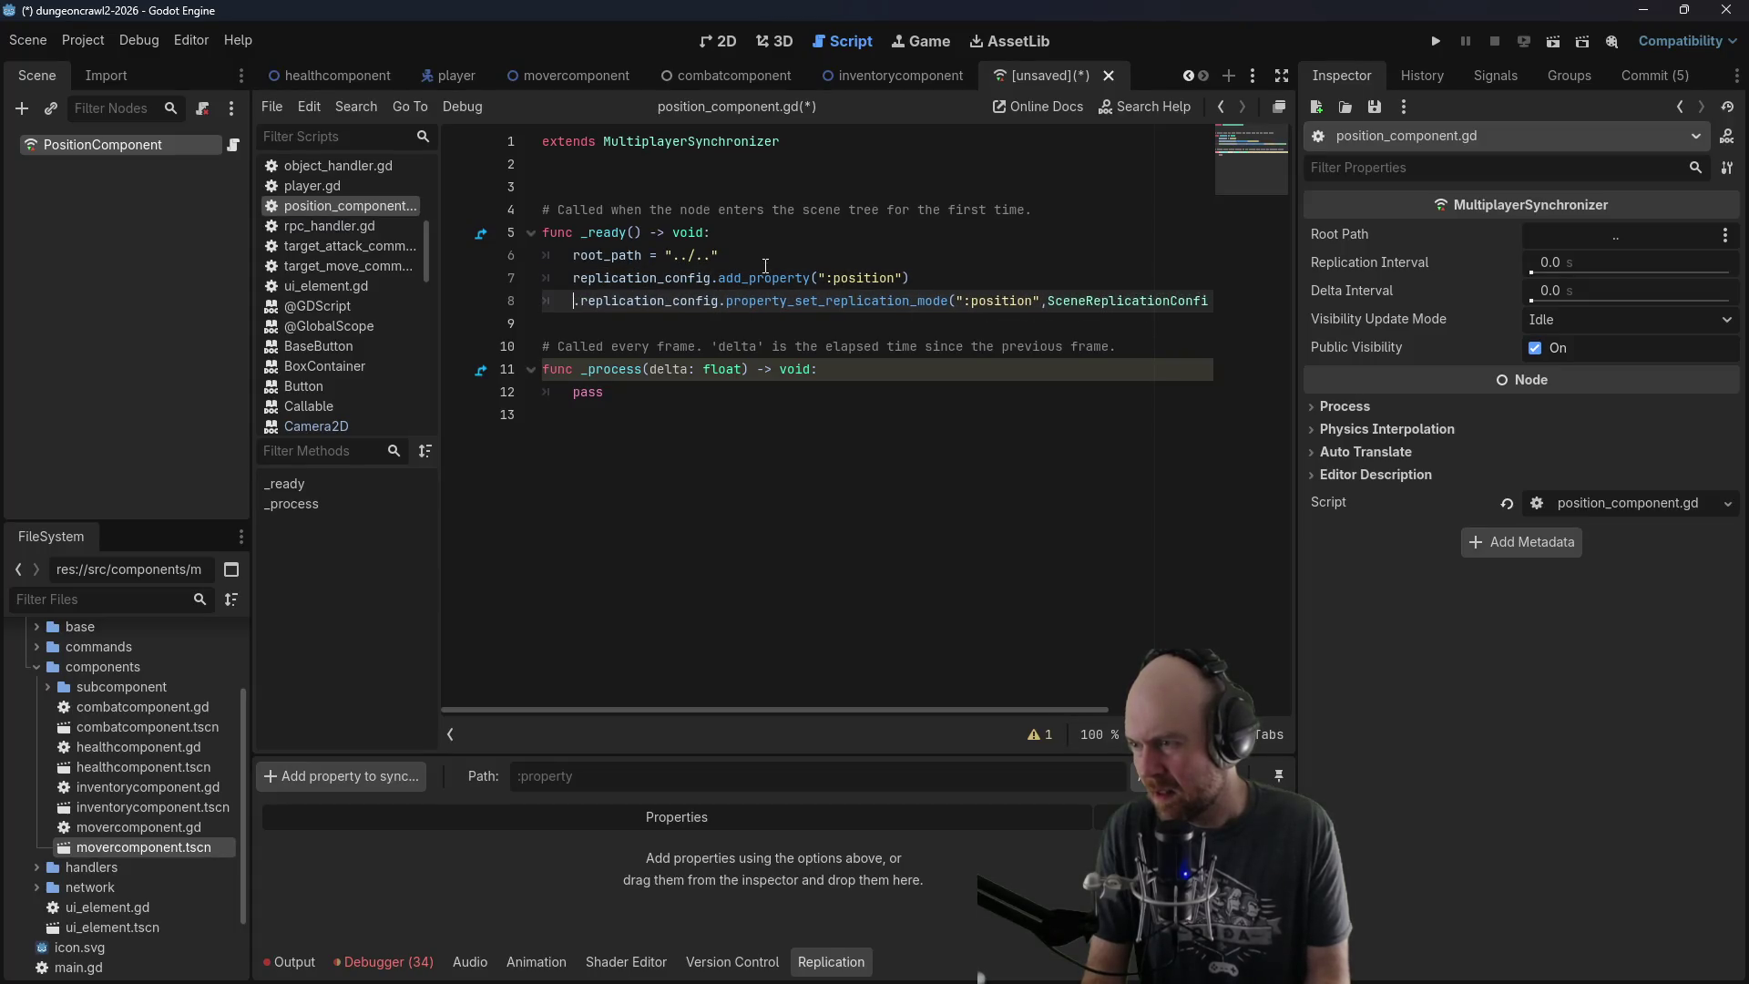
key(Up)
key(Up)
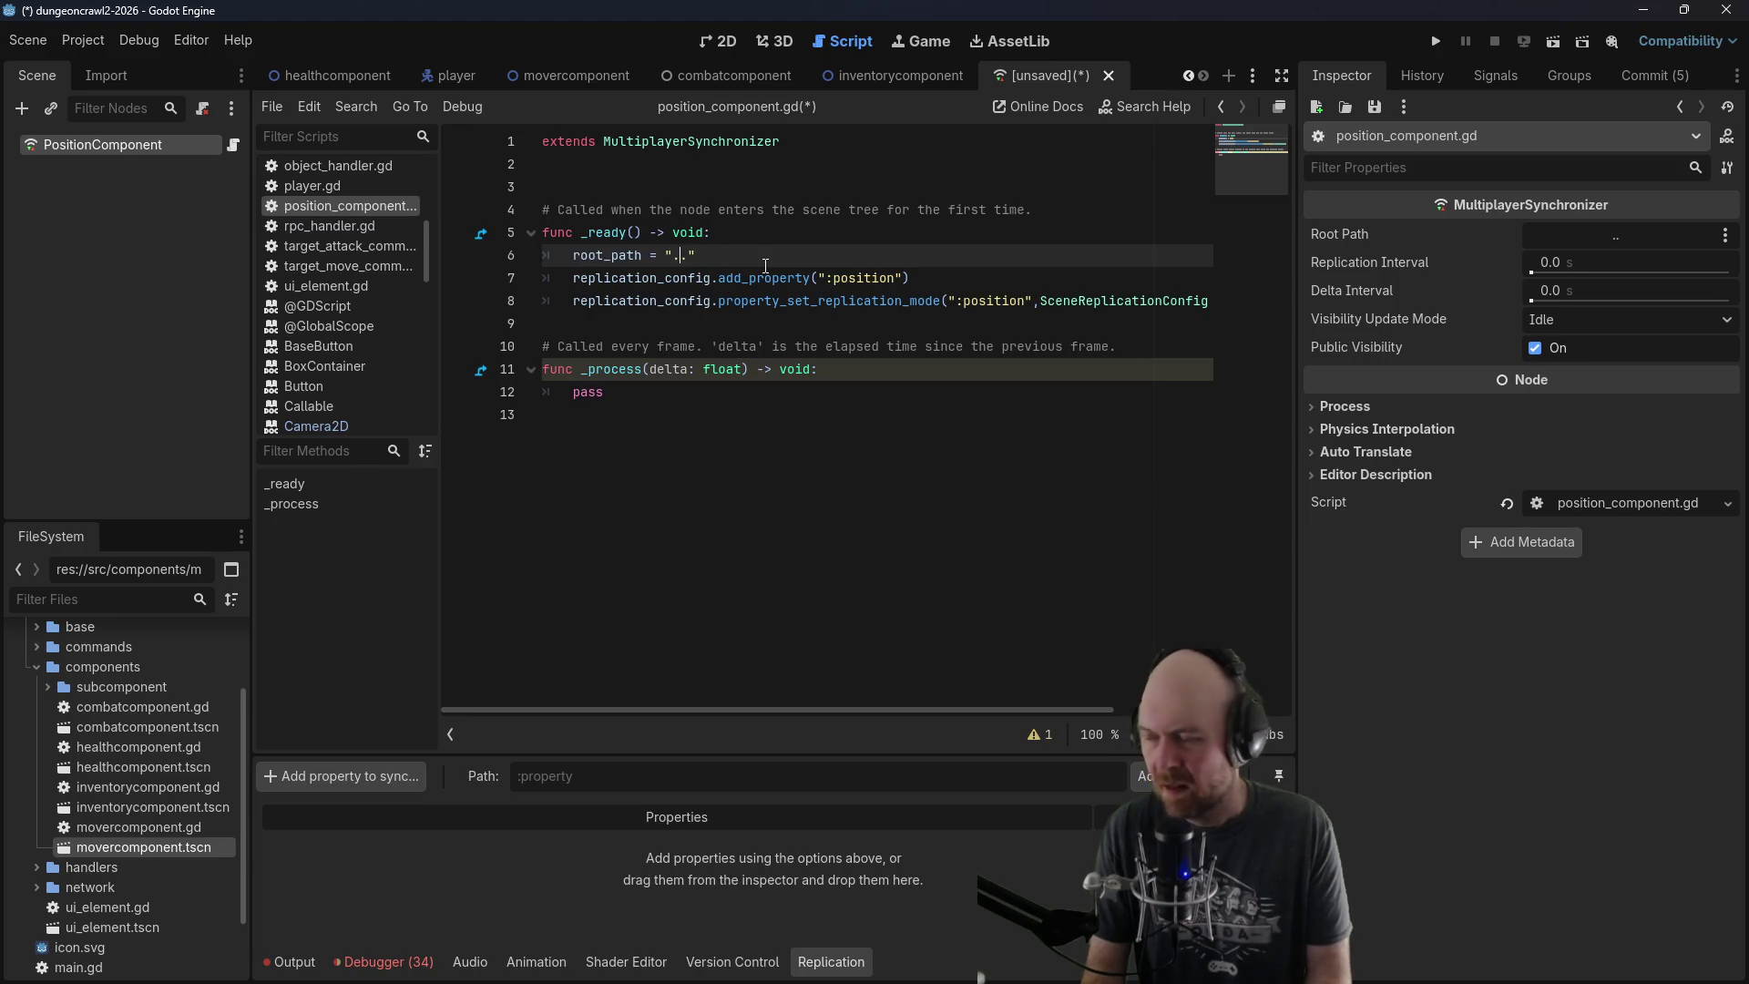
- Try an 'await get_parent().ready' line at the start of _ready, then delete it
key(Return)
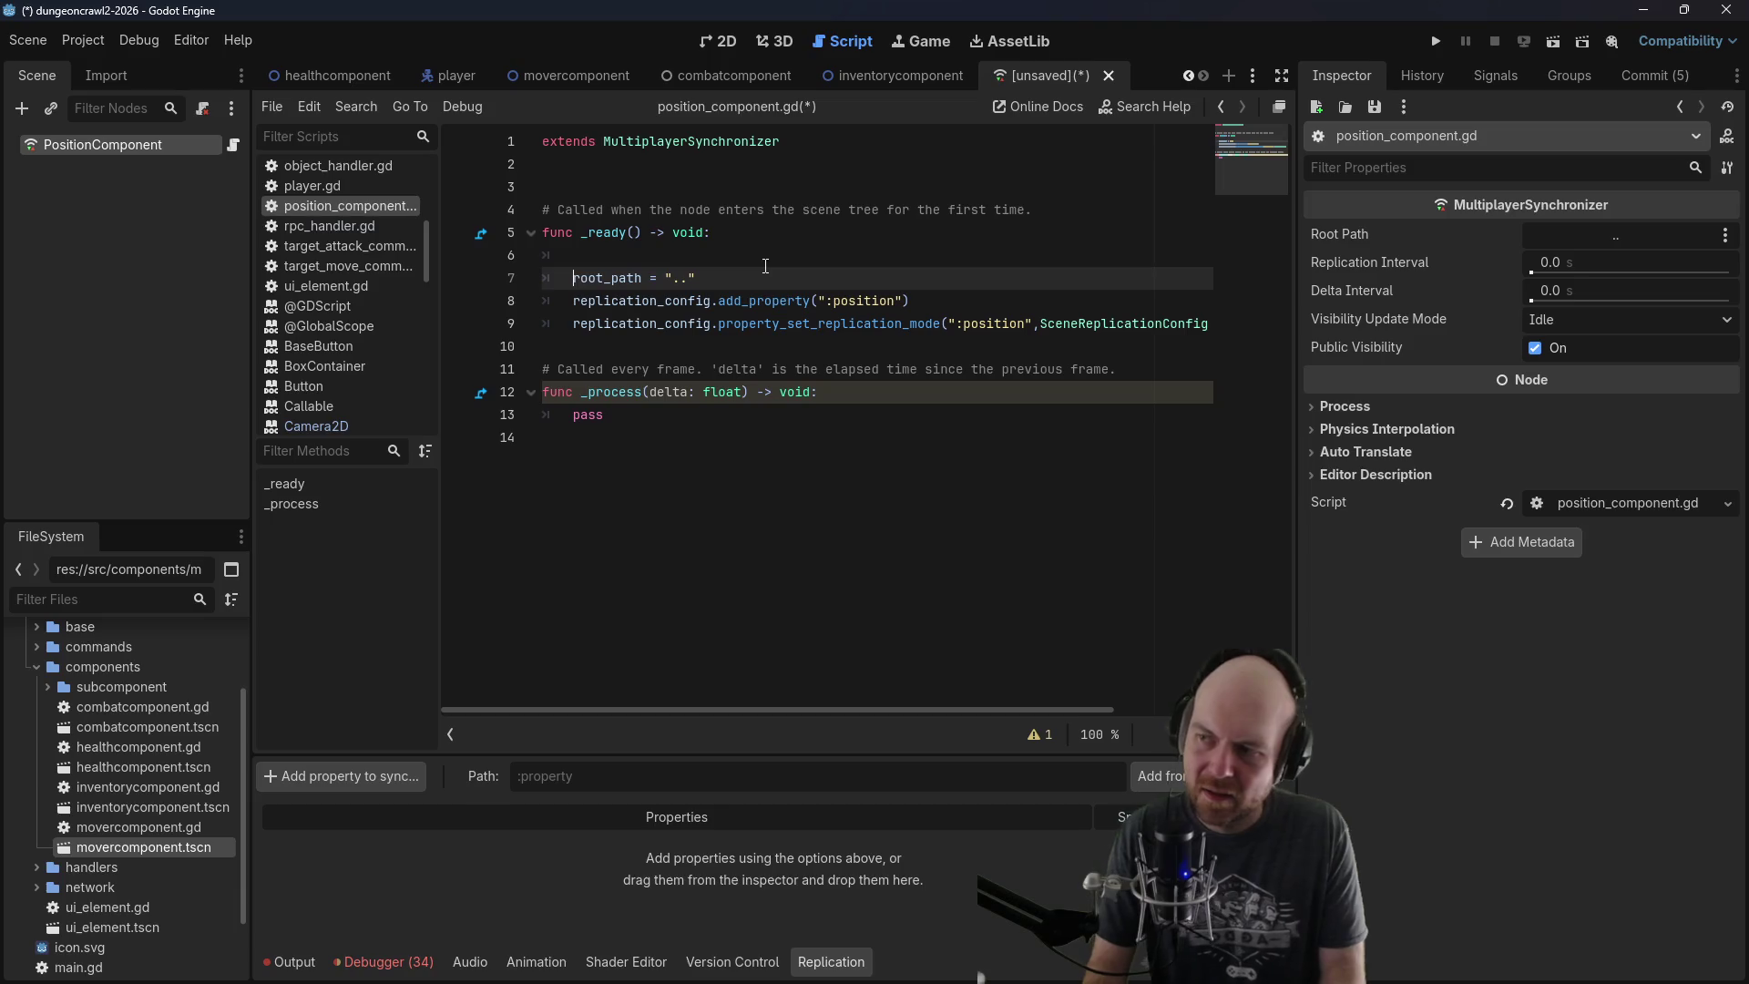
key(Up)
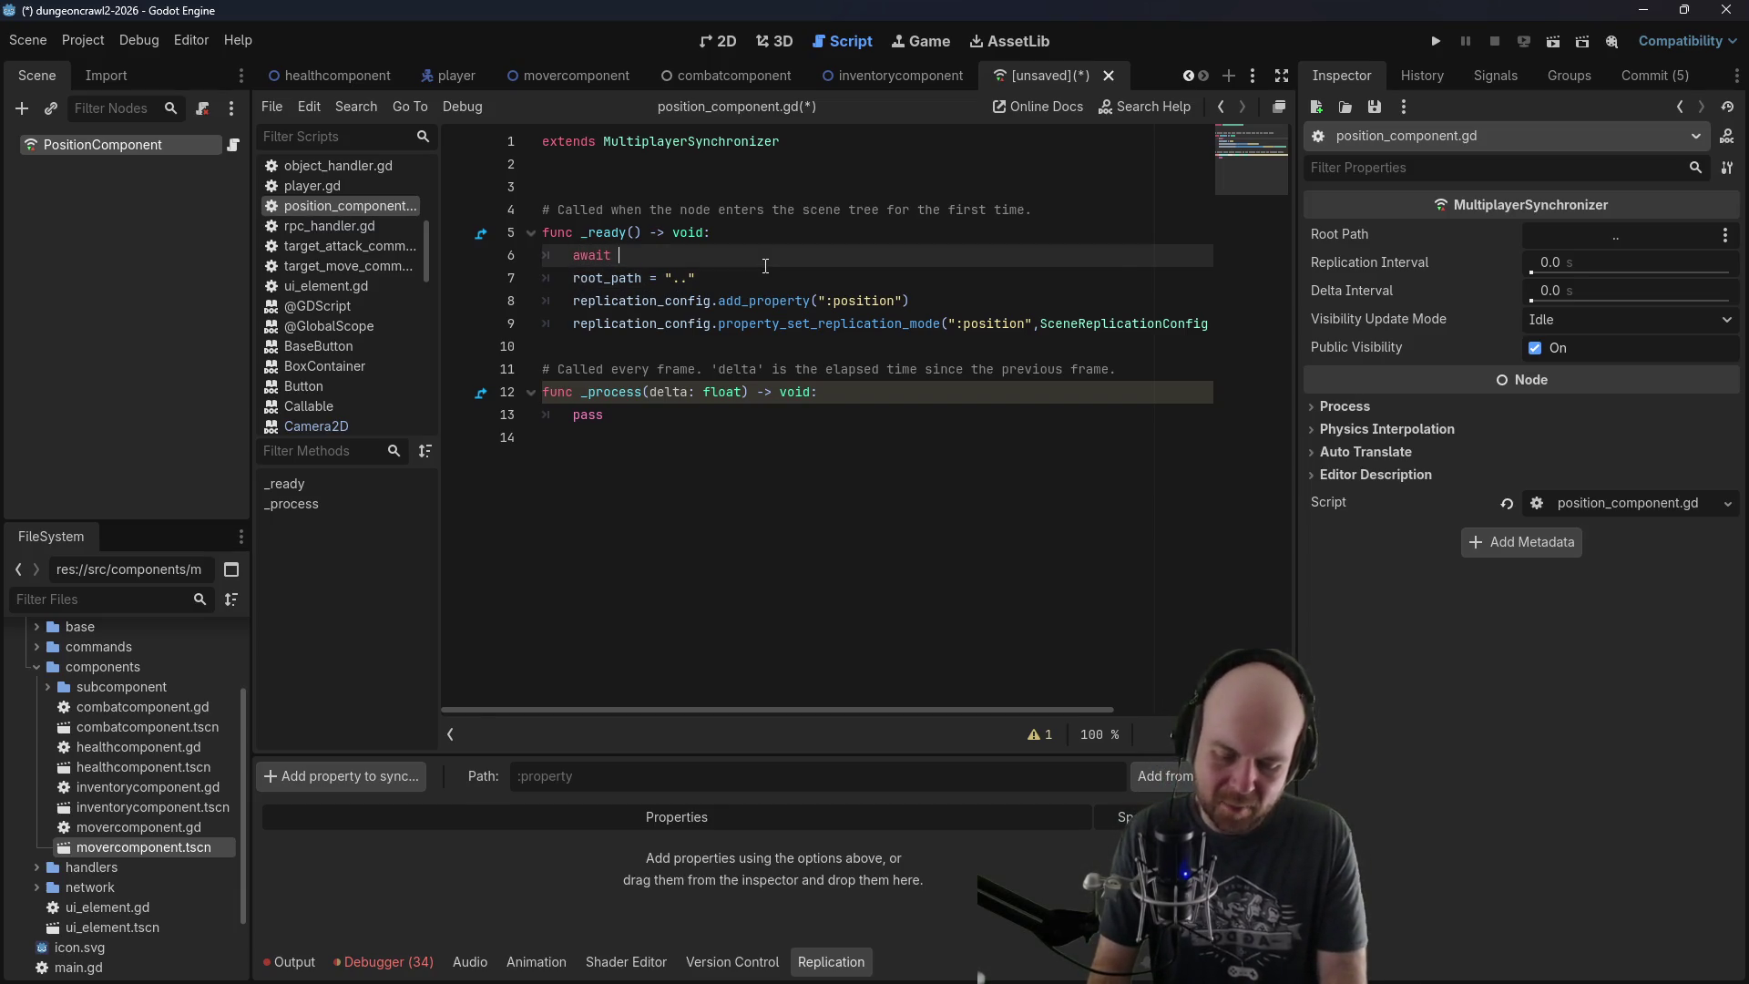
text(get_par)
key(Return)
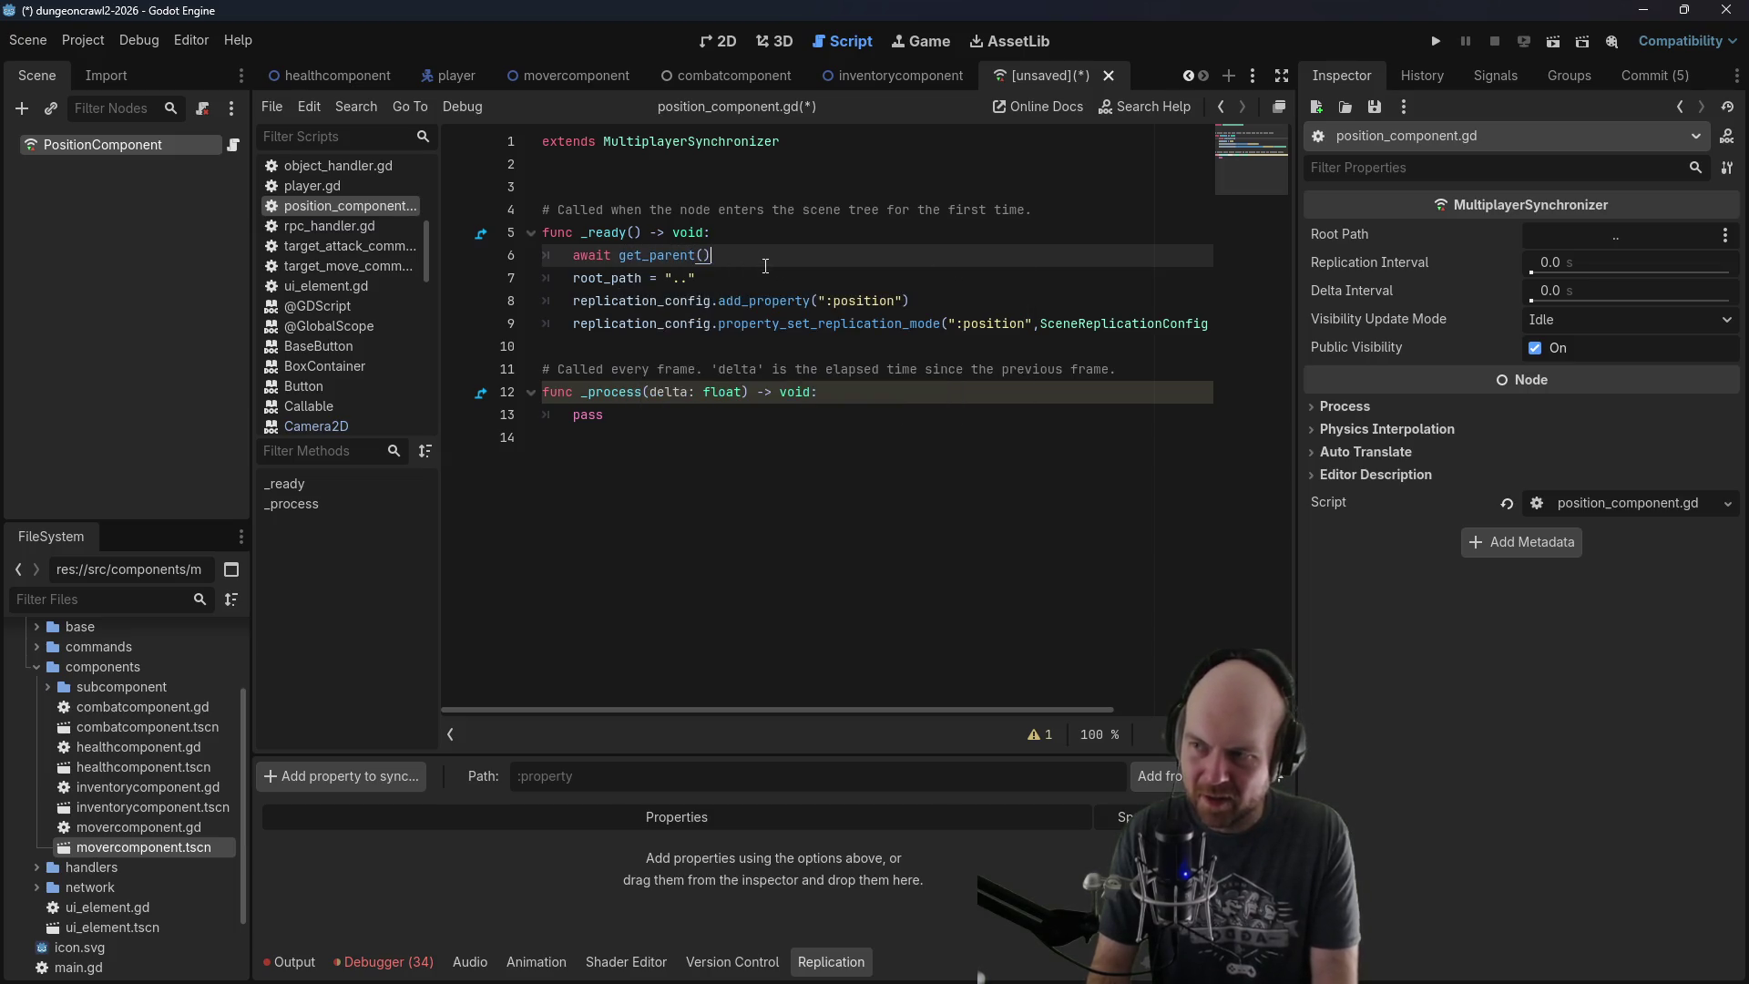
text(.ready)
click(626, 470)
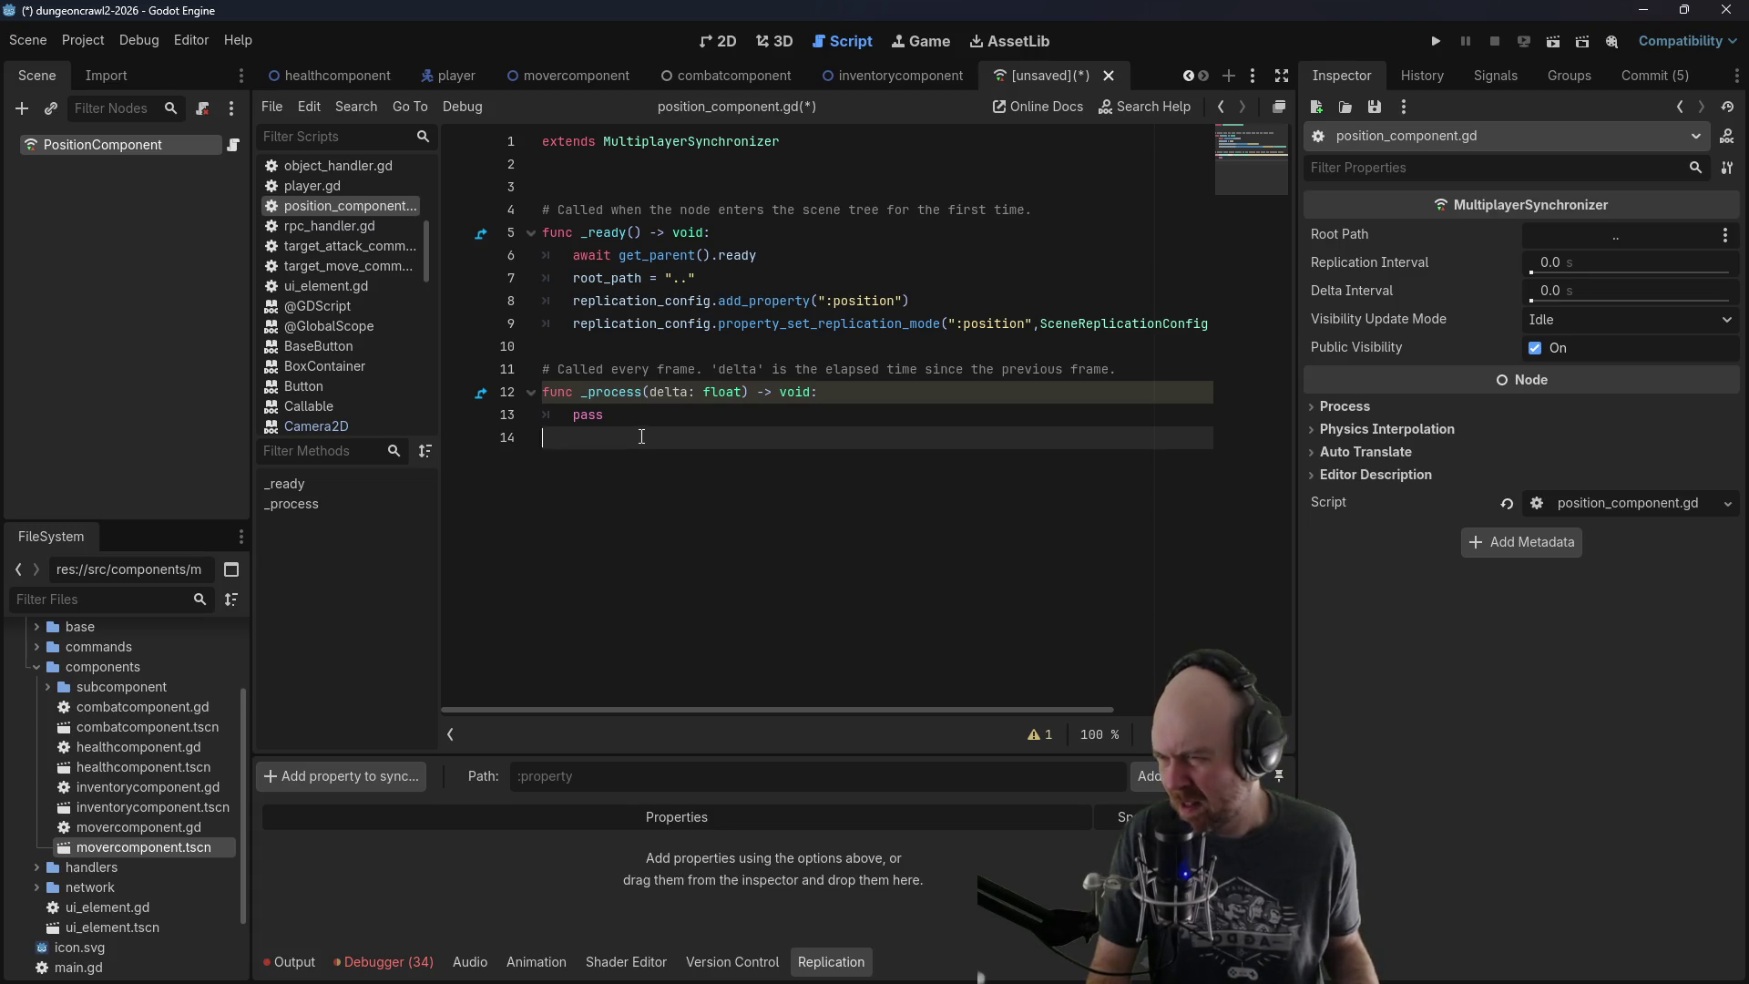
drag(761, 255, 762, 239)
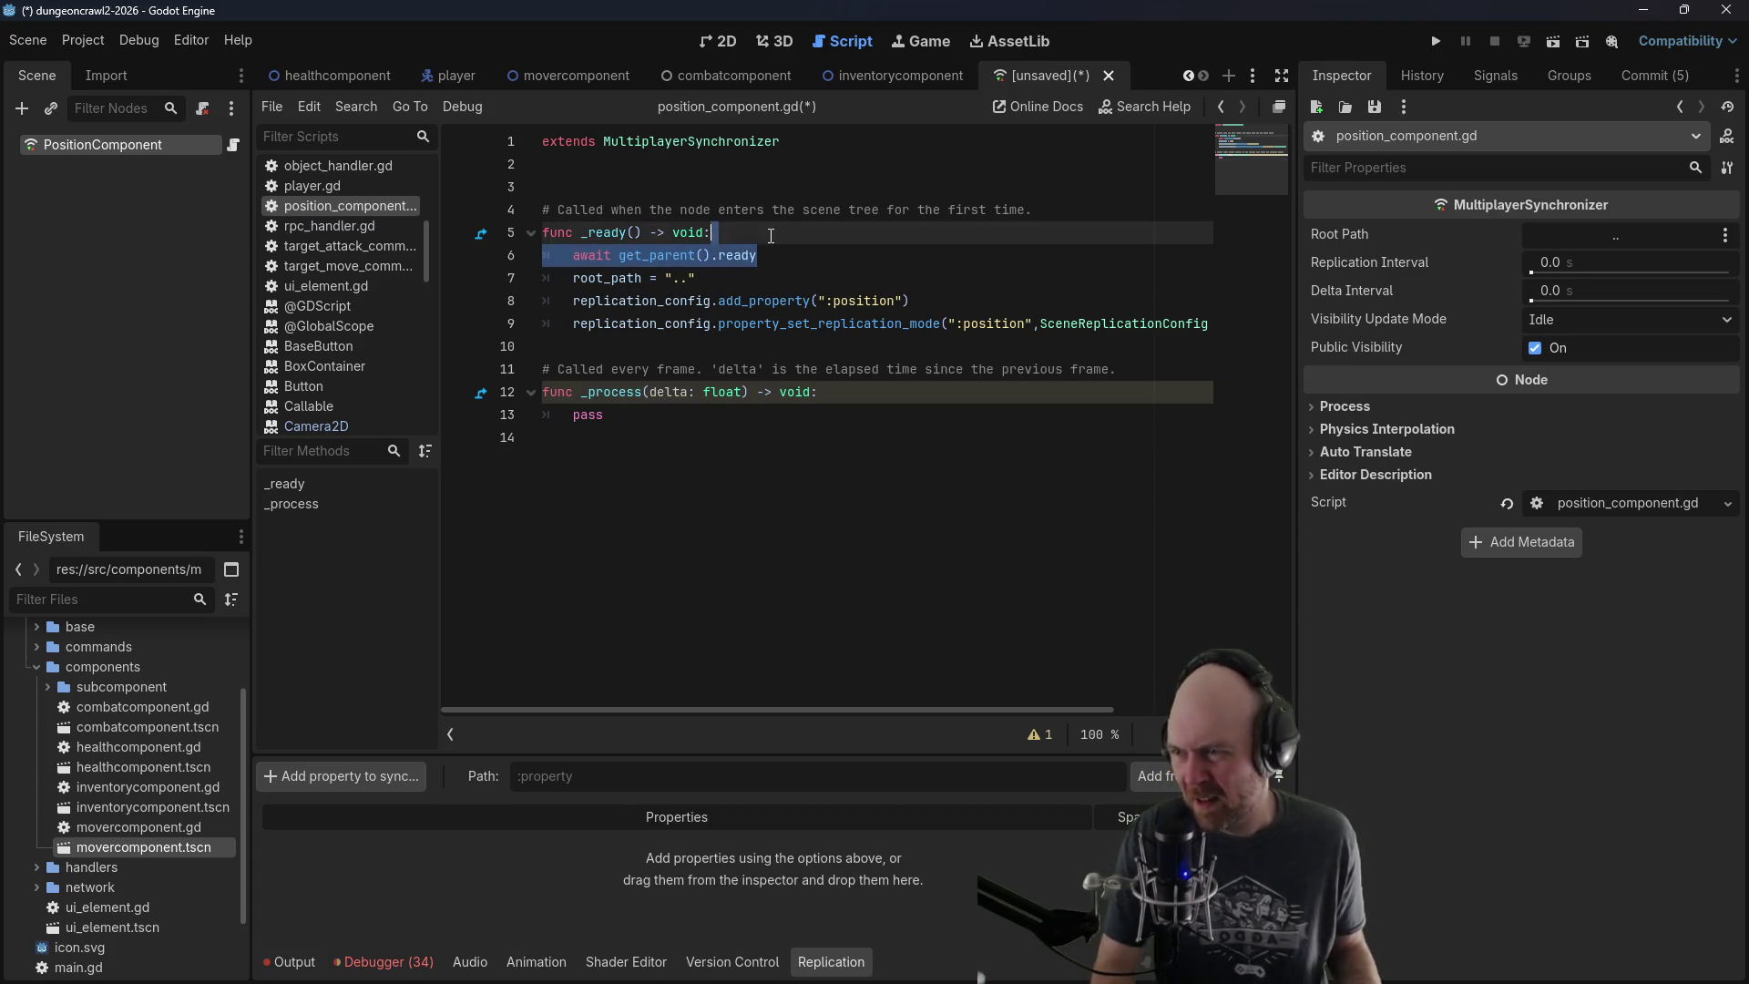
key(BackSpace)
- Delete the unused _process function and the extra blank line
drag(638, 414, 537, 345)
key(BackSpace)
key(BackSpace)
key(BackSpace)
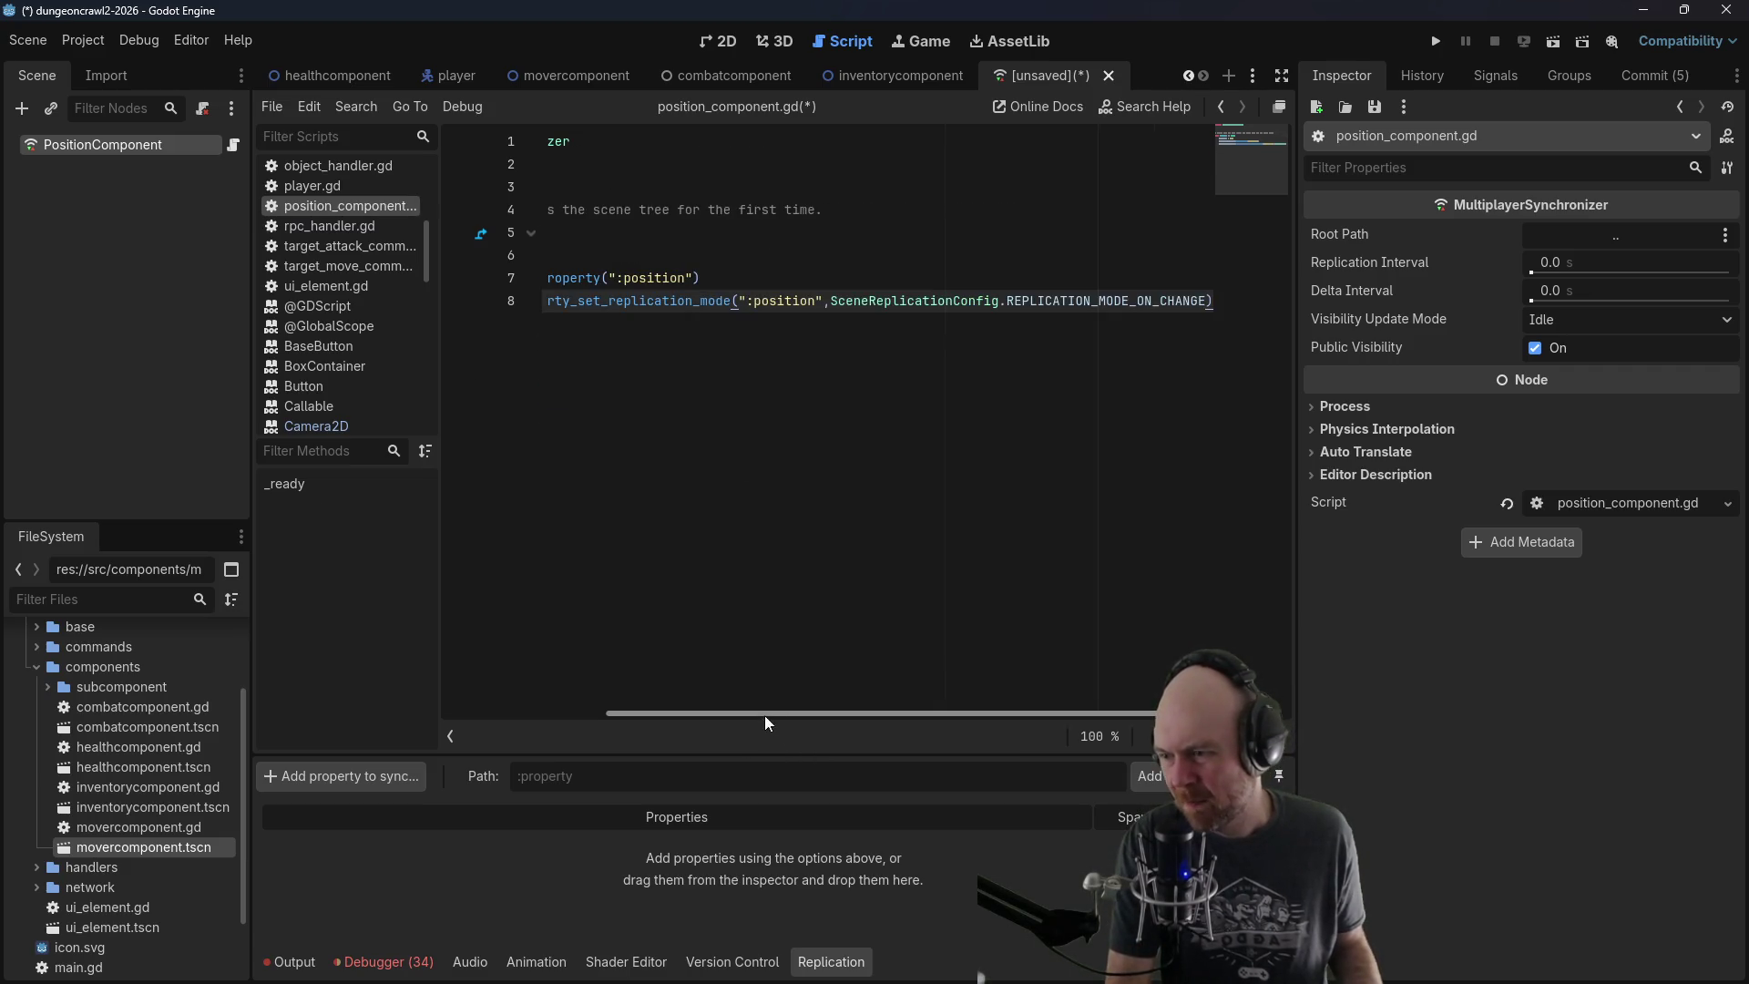
drag(764, 714, 481, 695)
click(743, 187)
key(BackSpace)
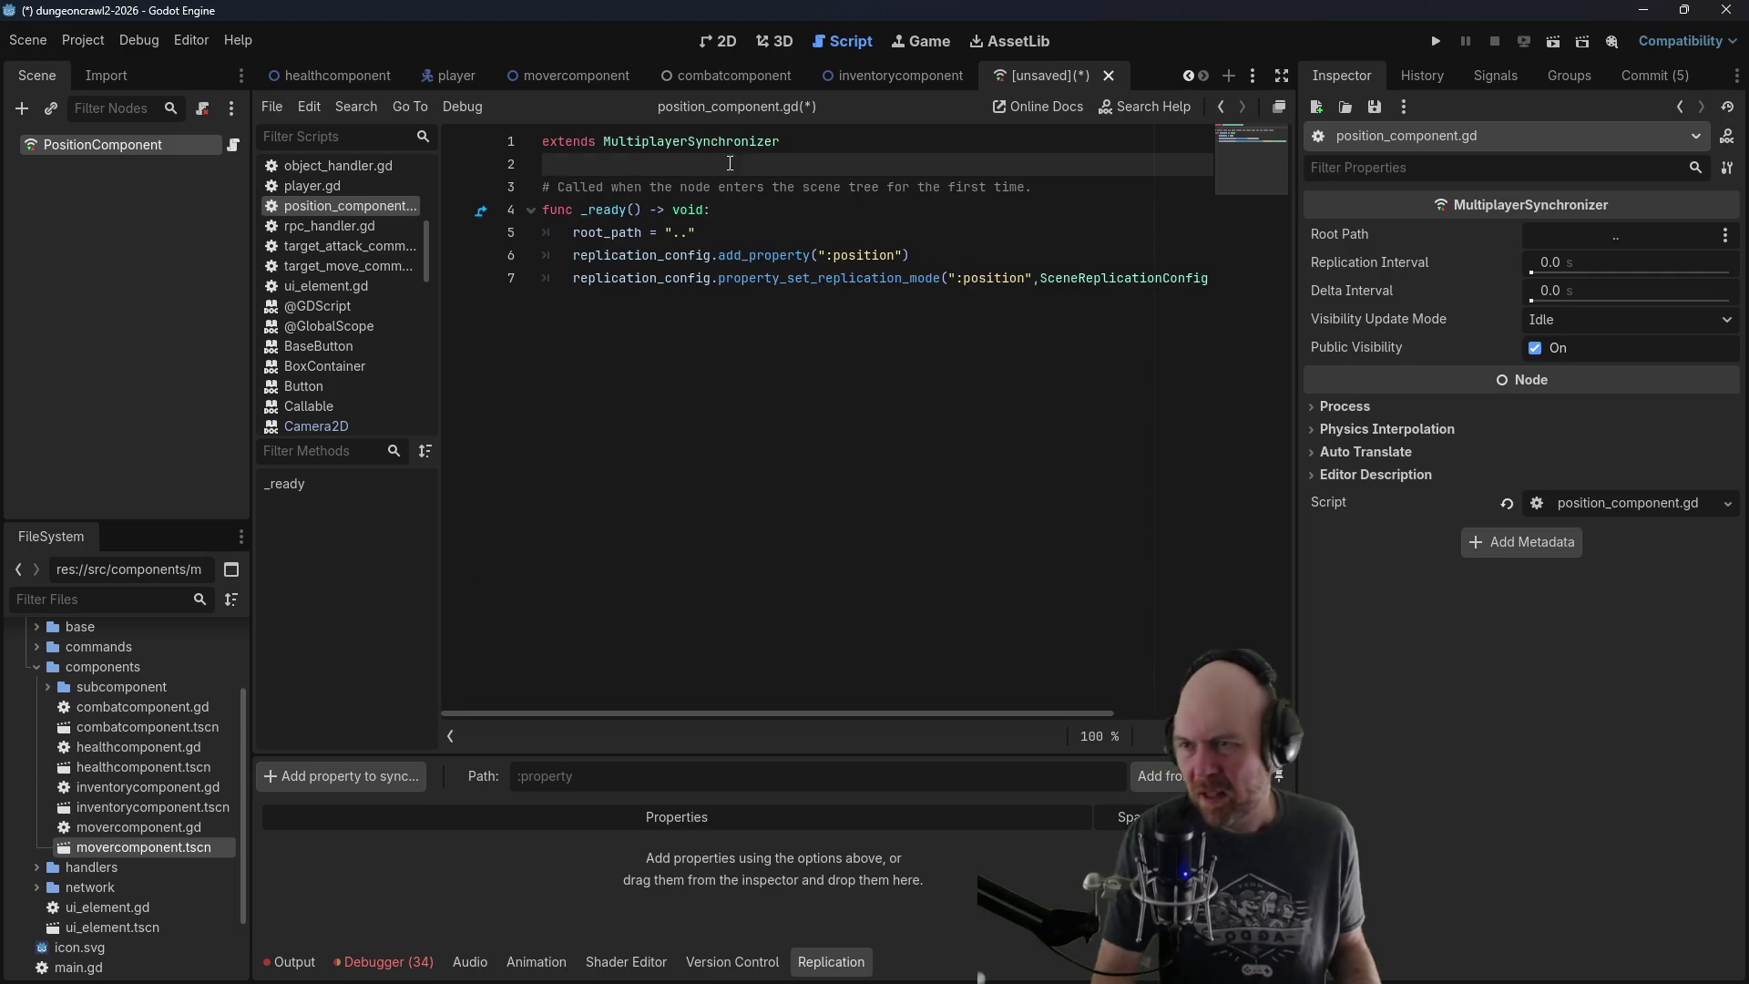
- Save the new scene as positioncomponent.tscn in res://src/components
key(ctrl+s)
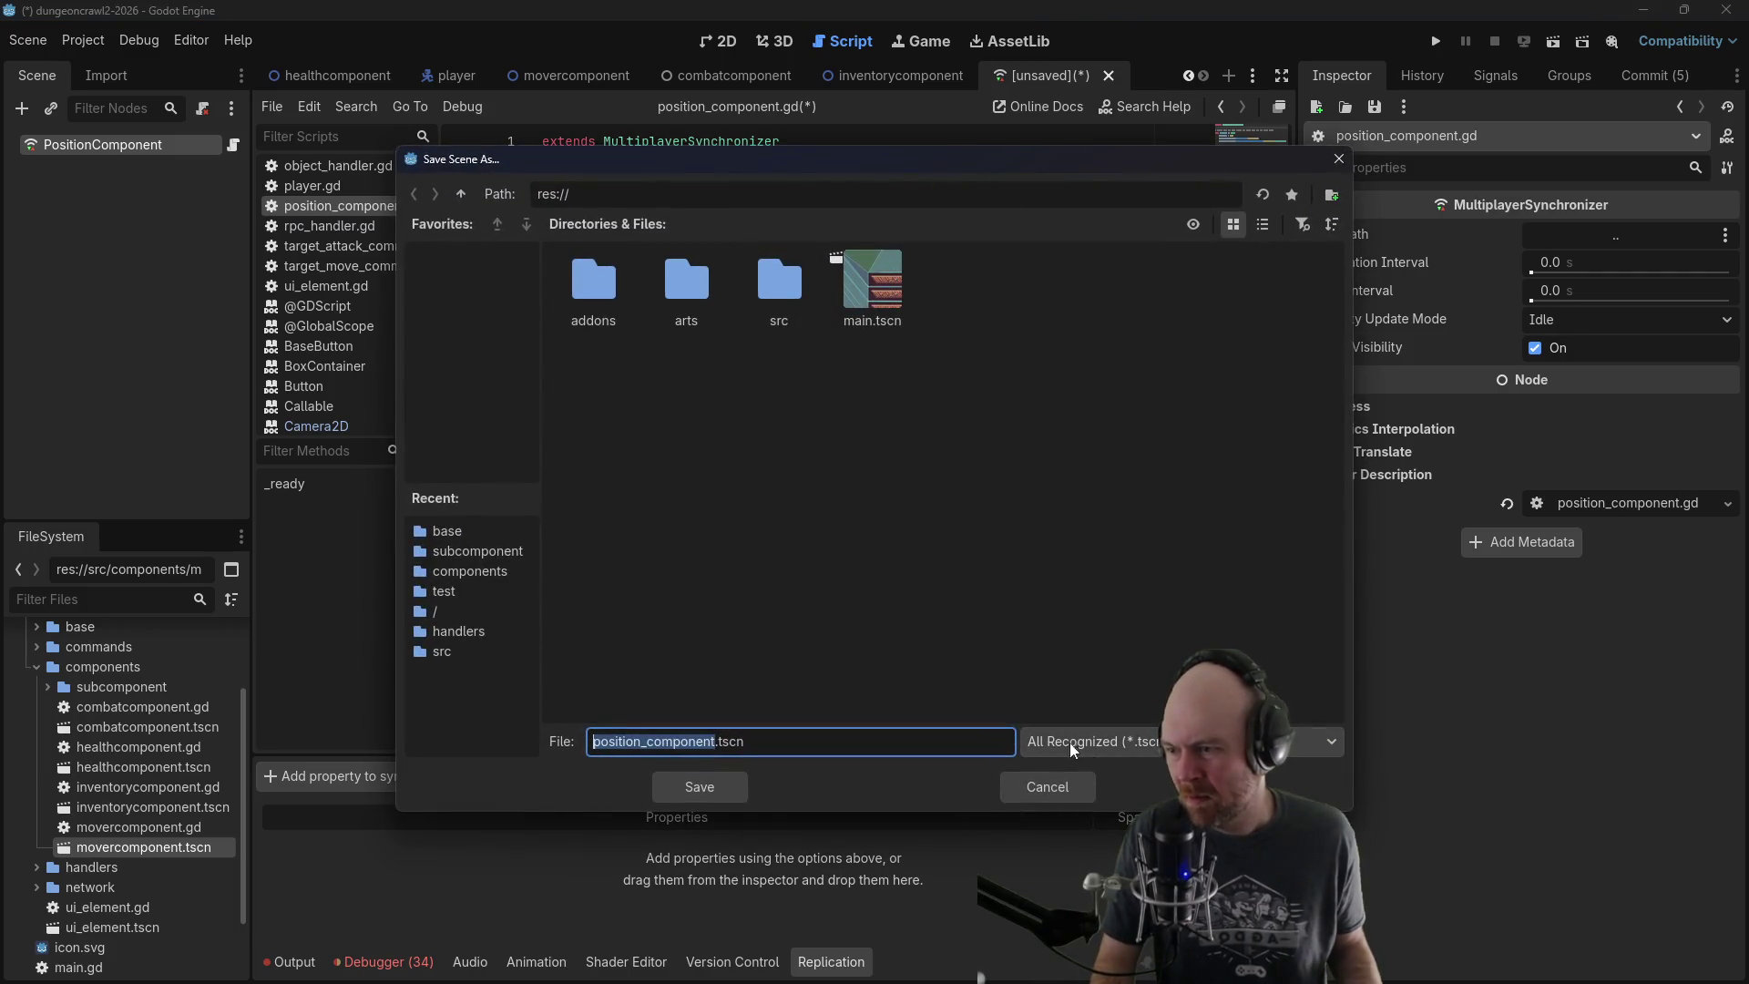
double_click(776, 297)
double_click(778, 290)
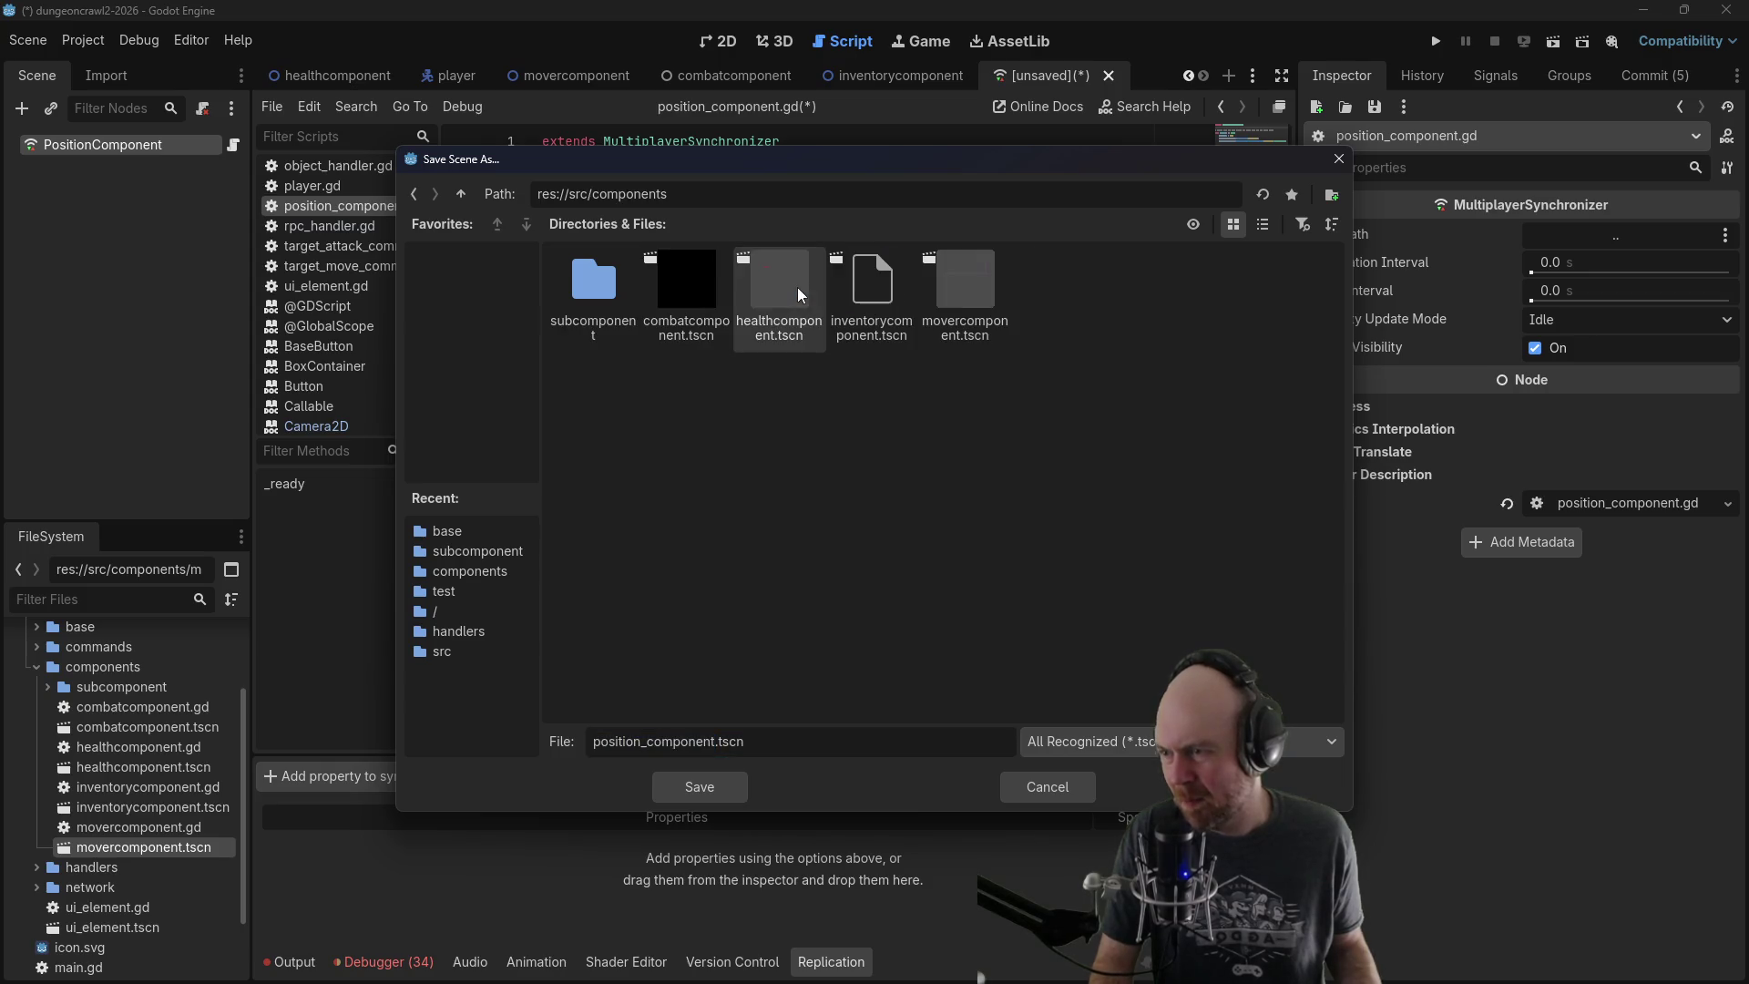
click(647, 740)
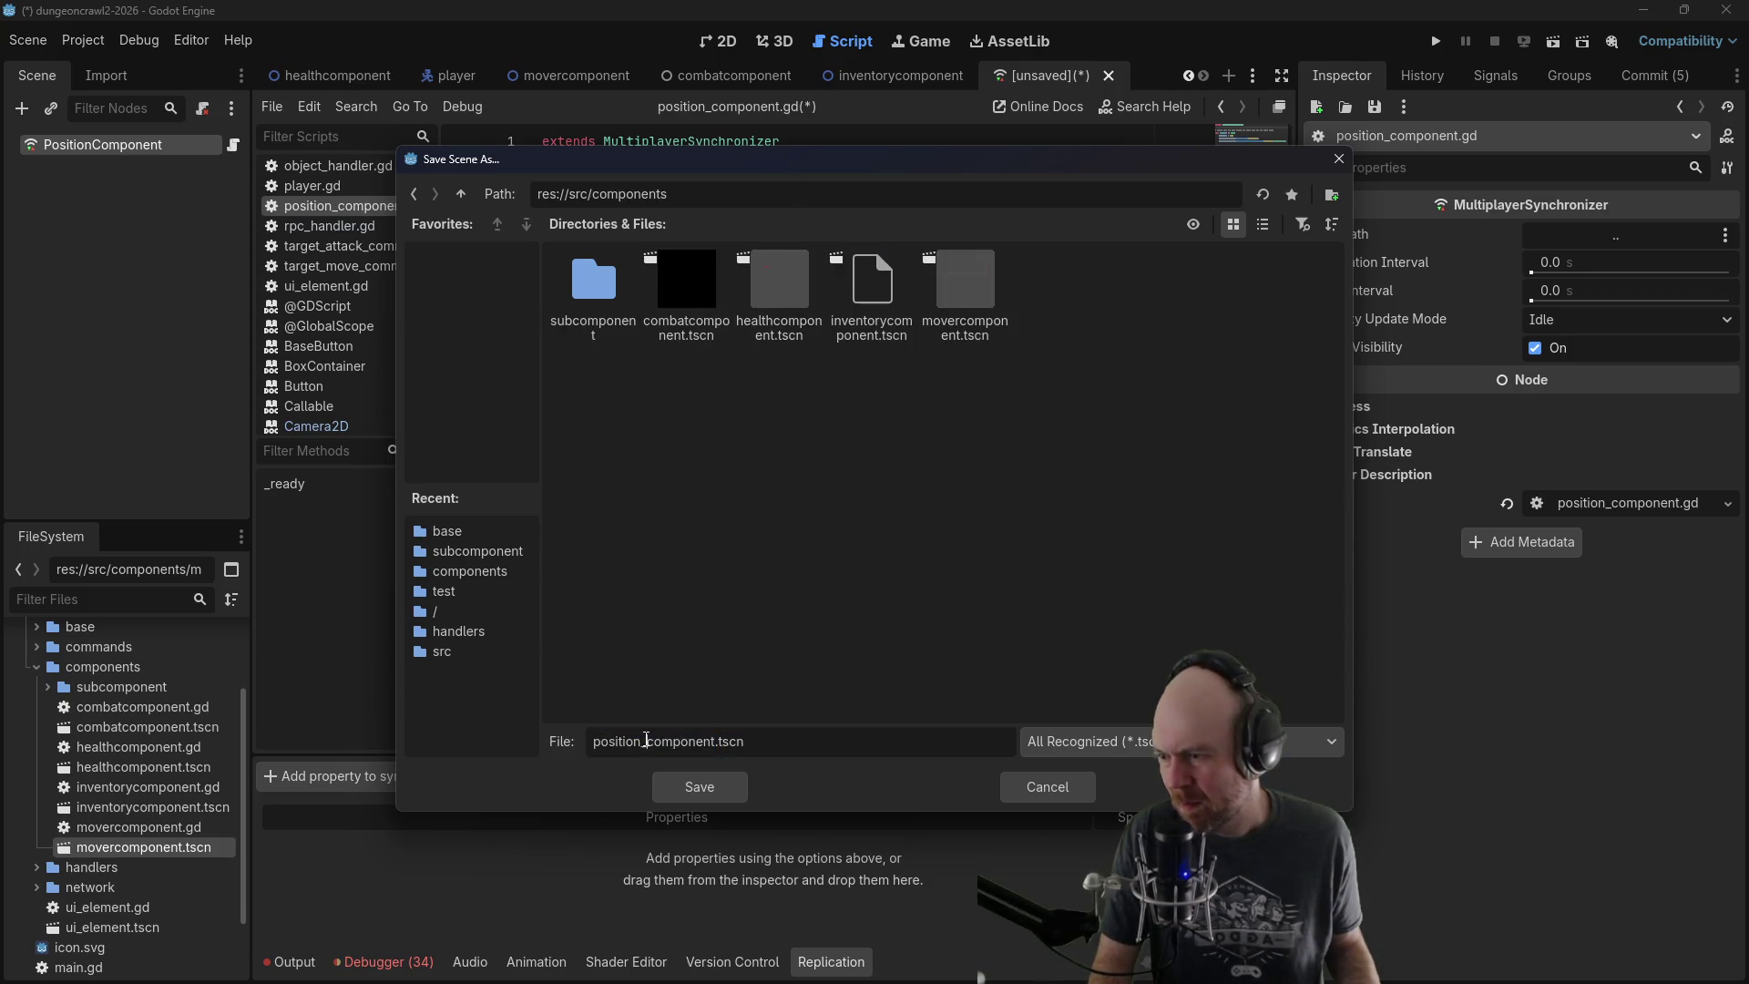
key(BackSpace)
click(740, 780)
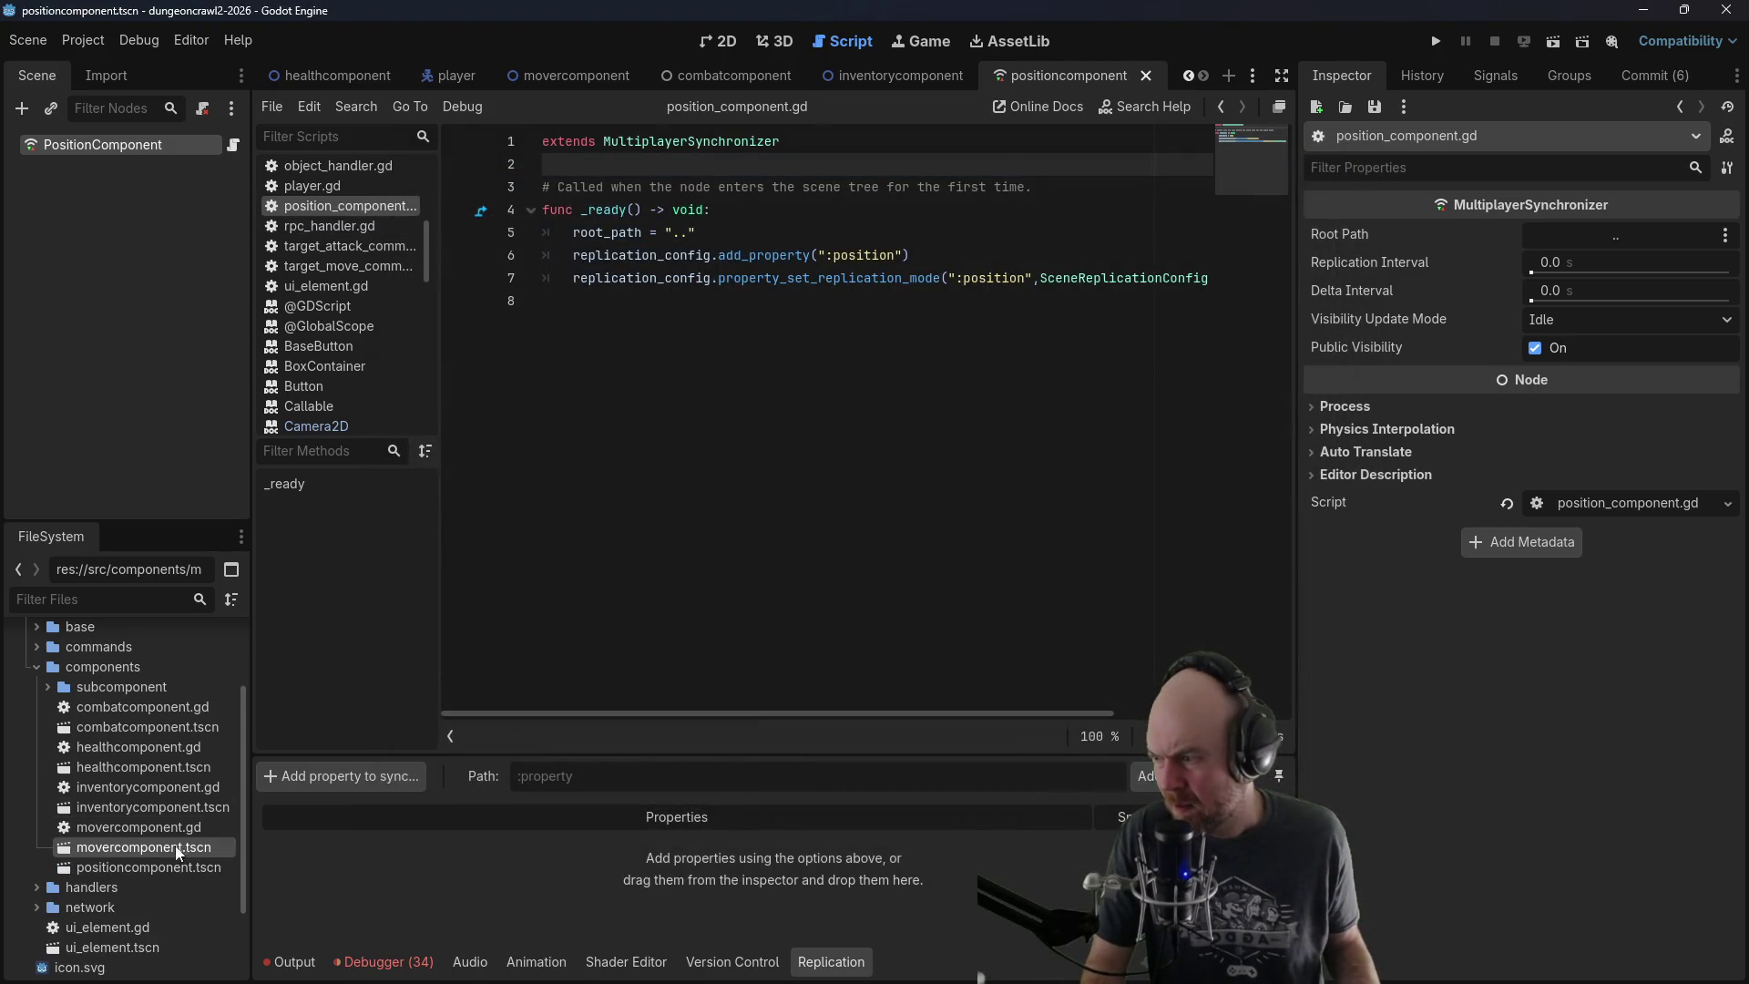
- Move position_component.gd into the src/components folder and confirm the move
scroll(131, 797, down, 3)
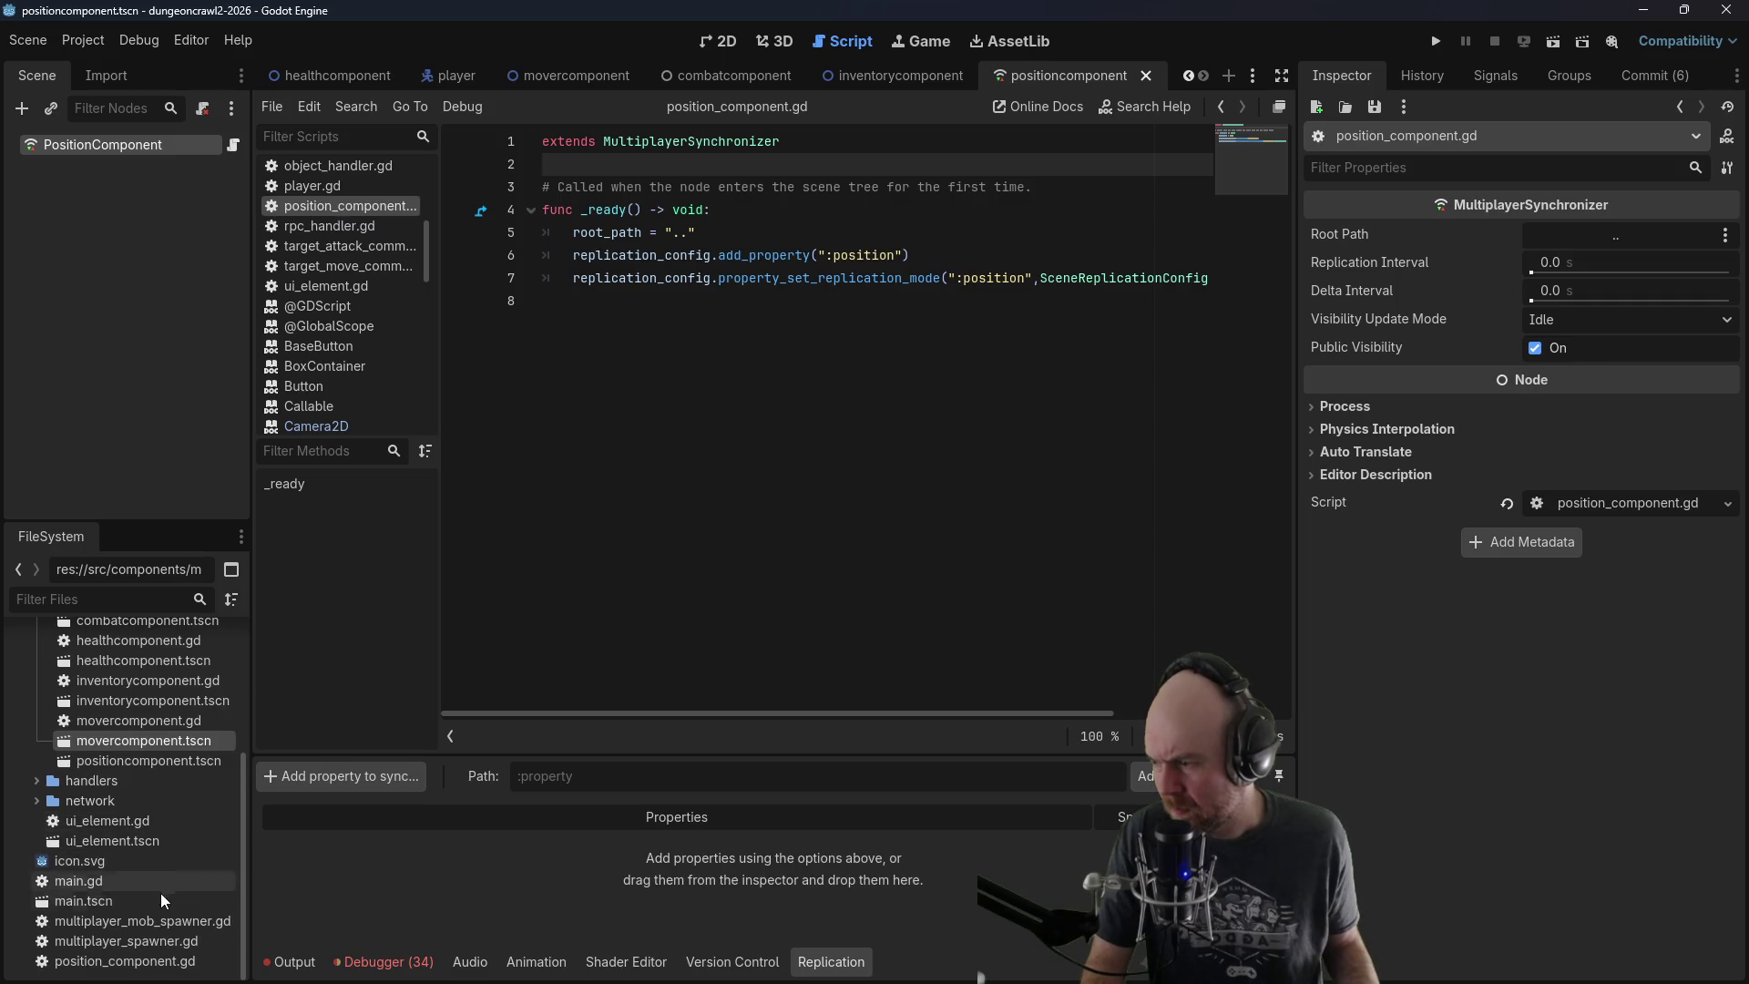
mouse_move(110, 961)
mouse_down()
mouse_move(173, 825)
mouse_move(155, 690)
mouse_up()
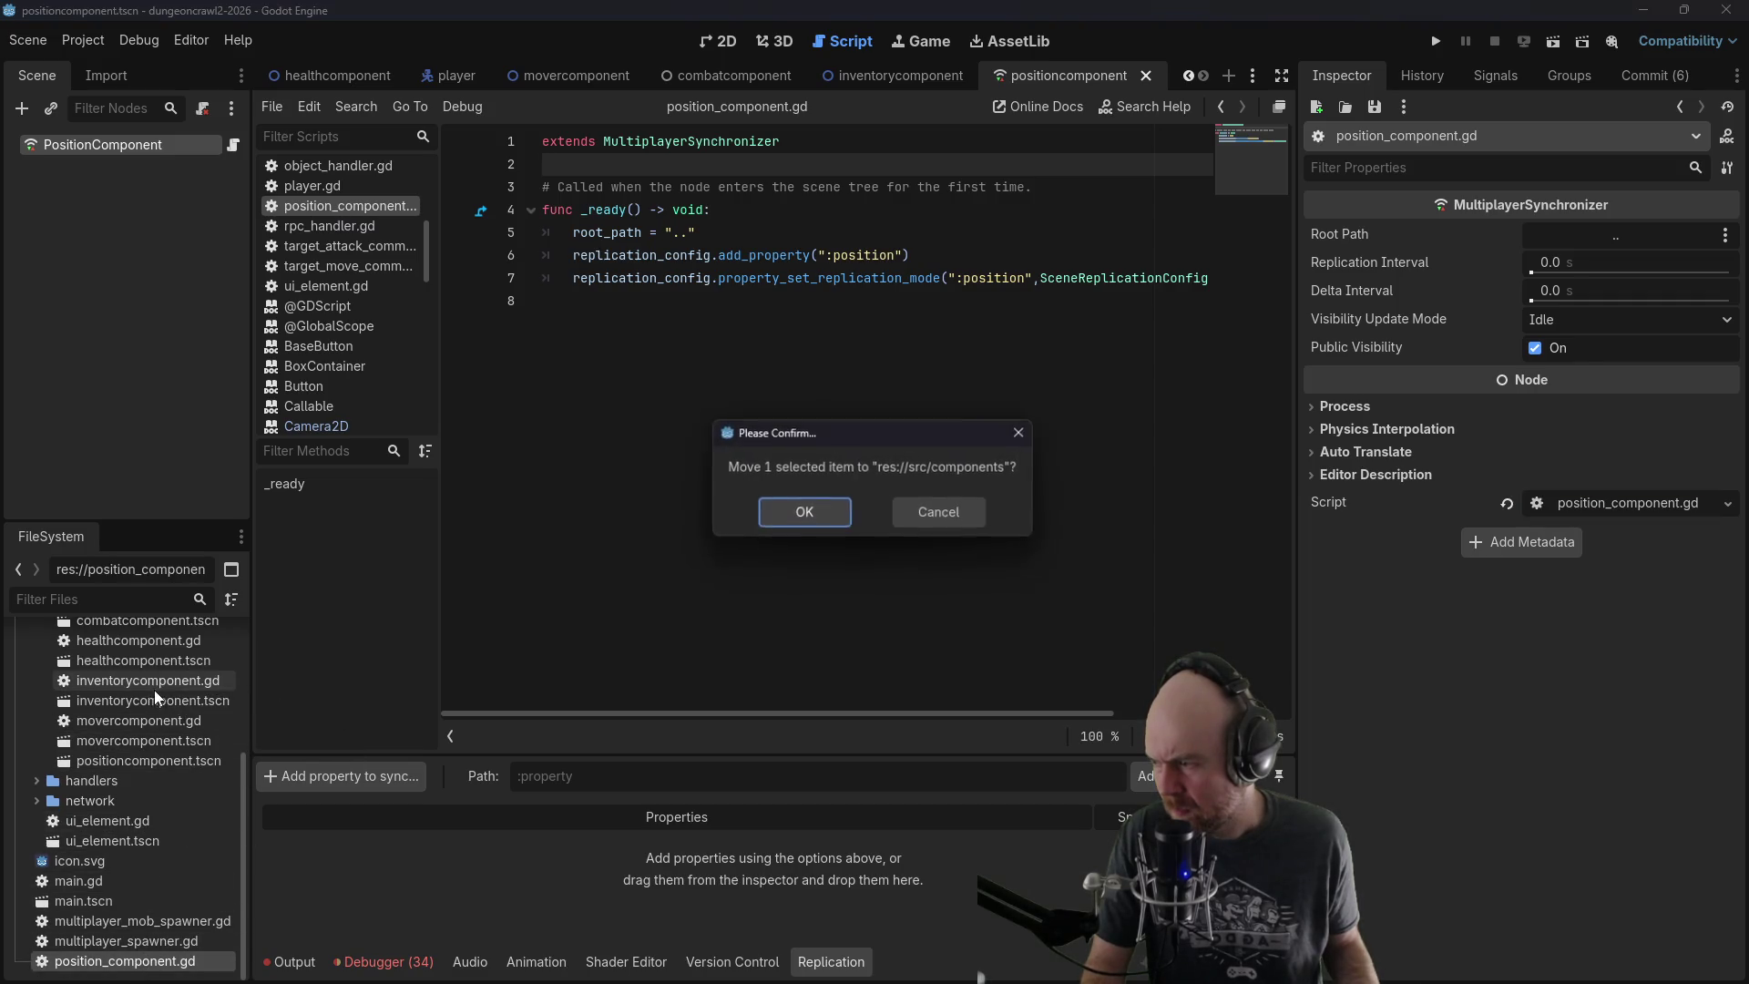
click(827, 510)
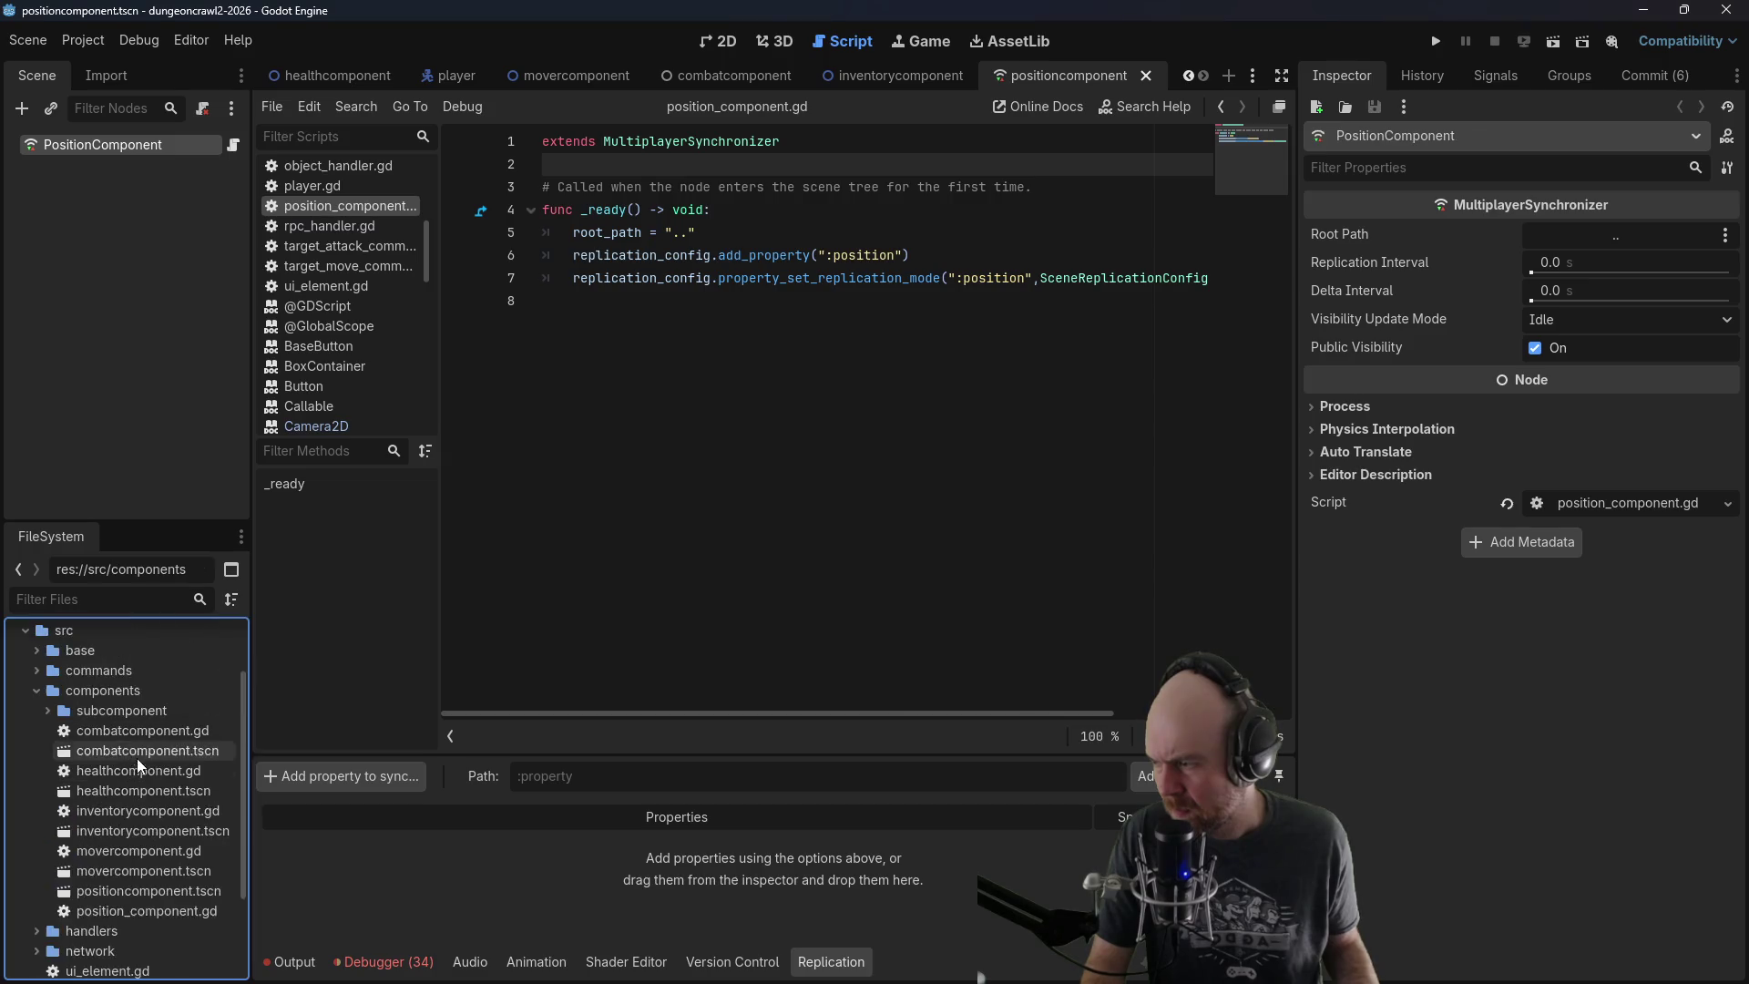
click(775, 456)
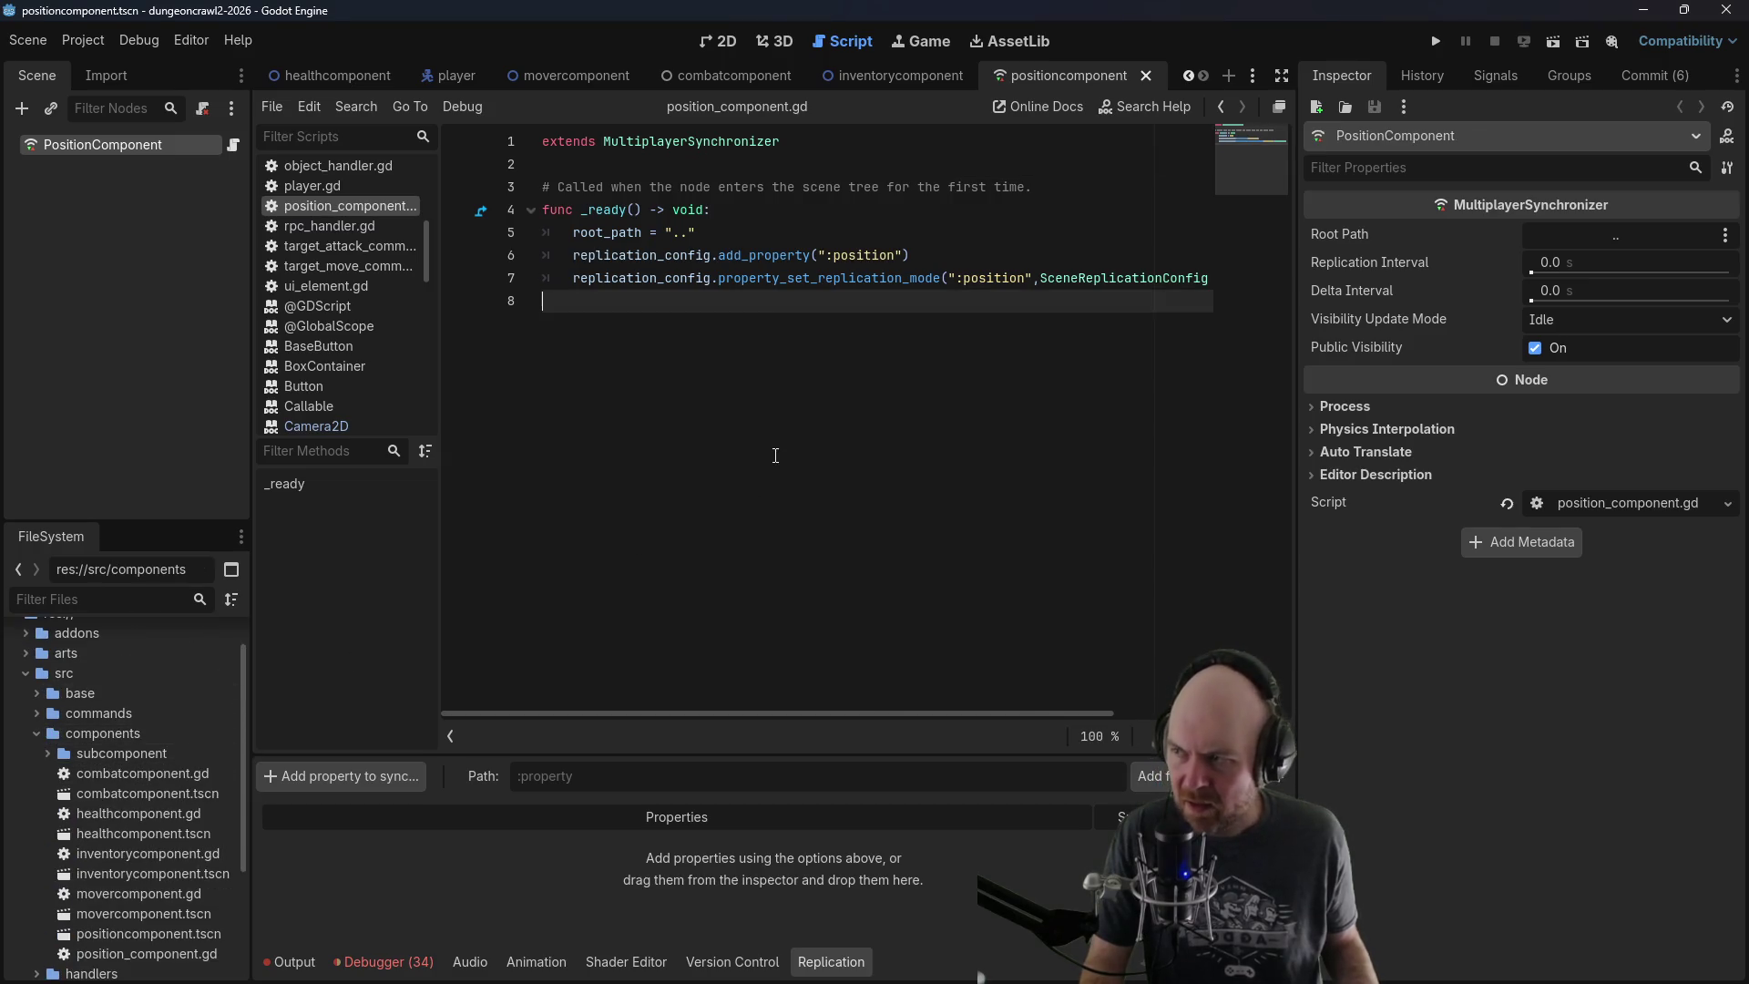
click(875, 283)
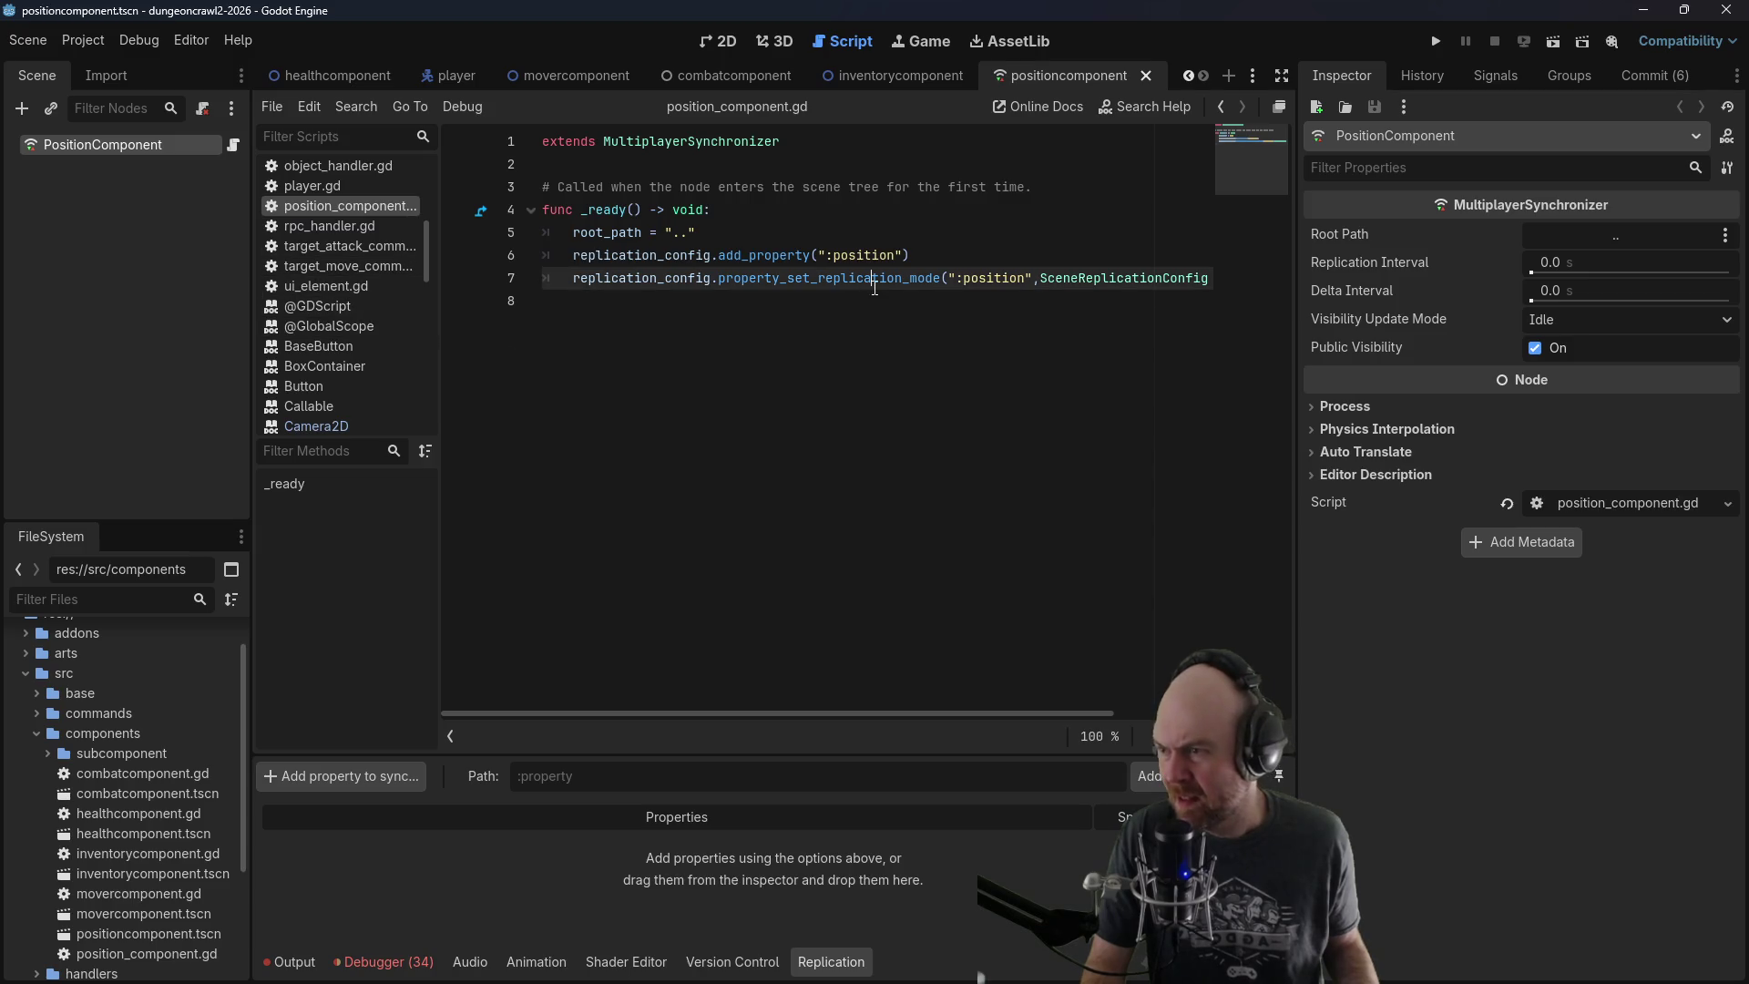
click(870, 301)
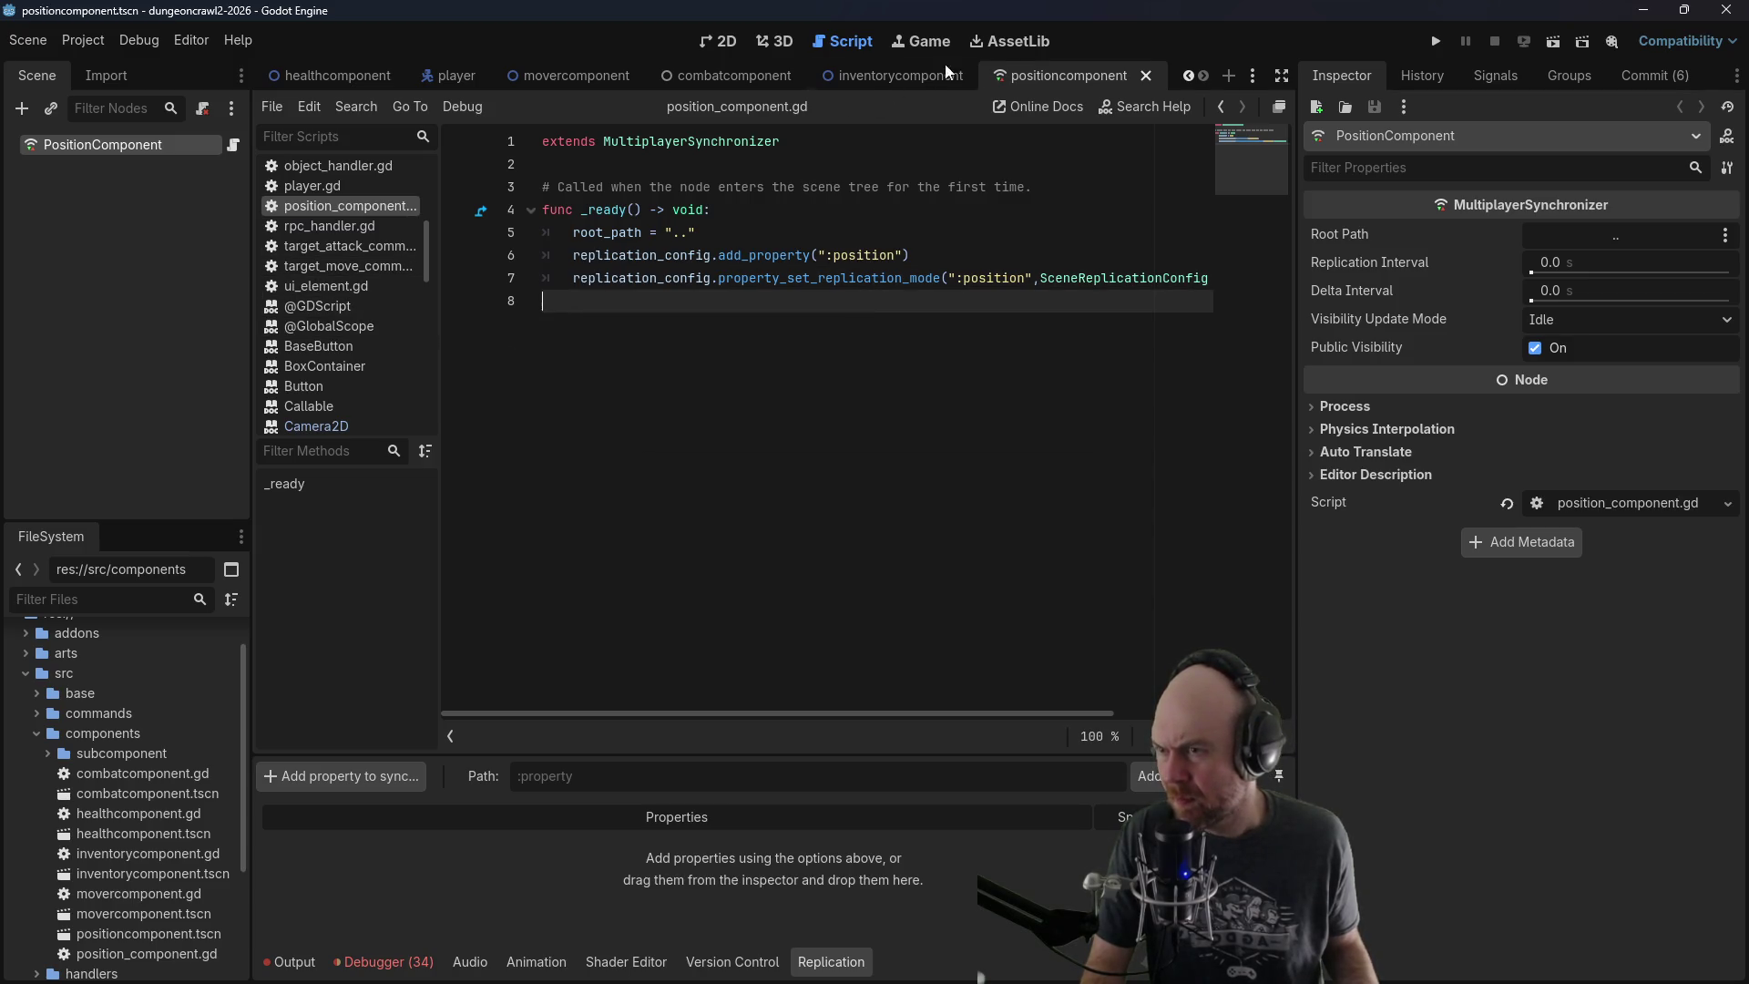
- Collapse the components folder and expand src/base in the FileSystem dock
click(38, 731)
click(22, 718)
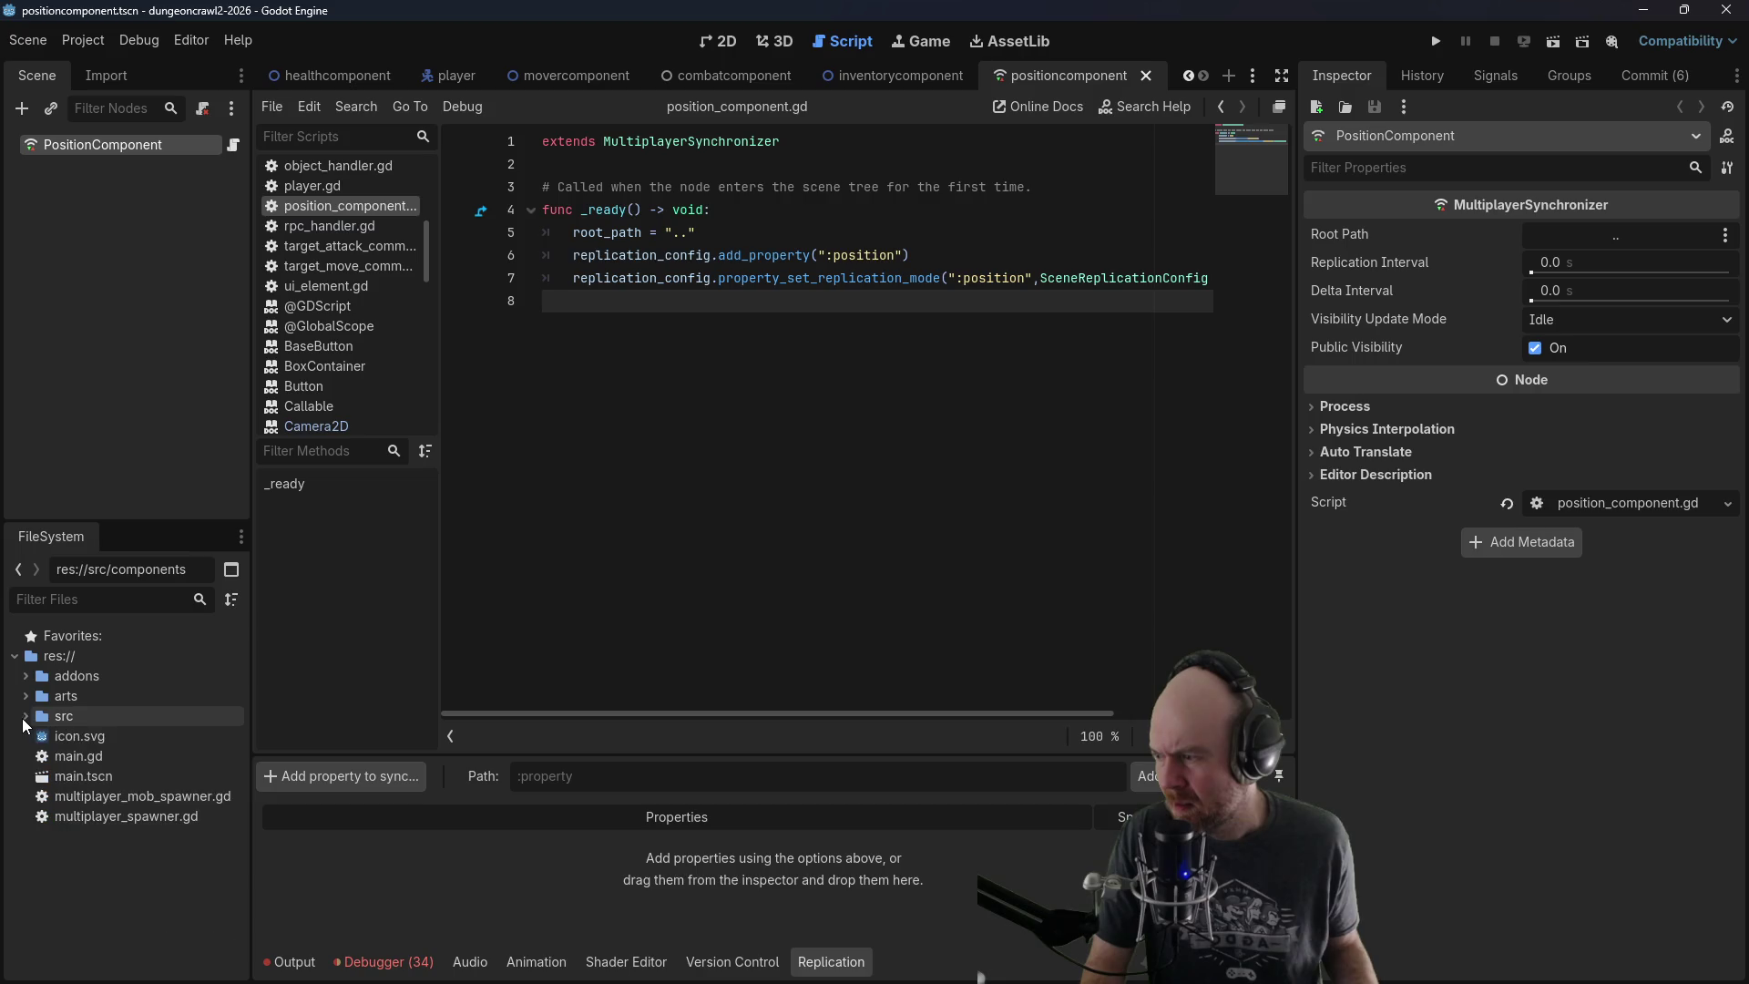
click(28, 721)
click(36, 737)
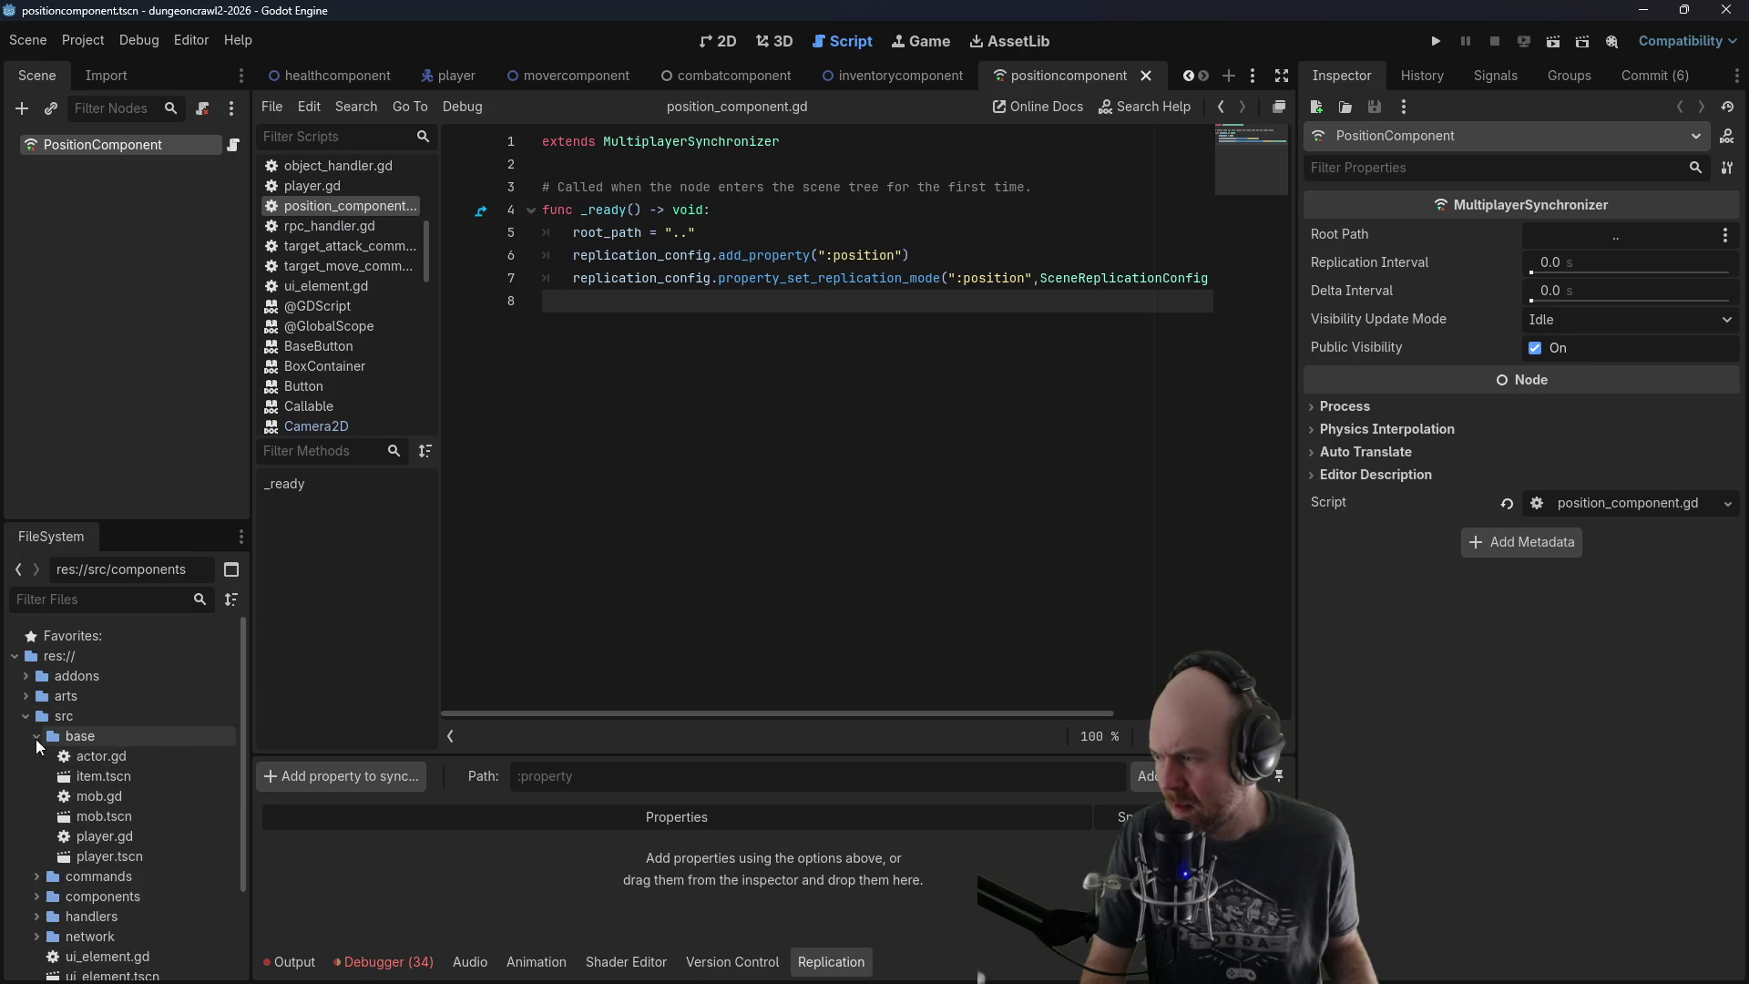
- Open item.tscn and delete its MultiplayerSynchronizer node
double_click(94, 777)
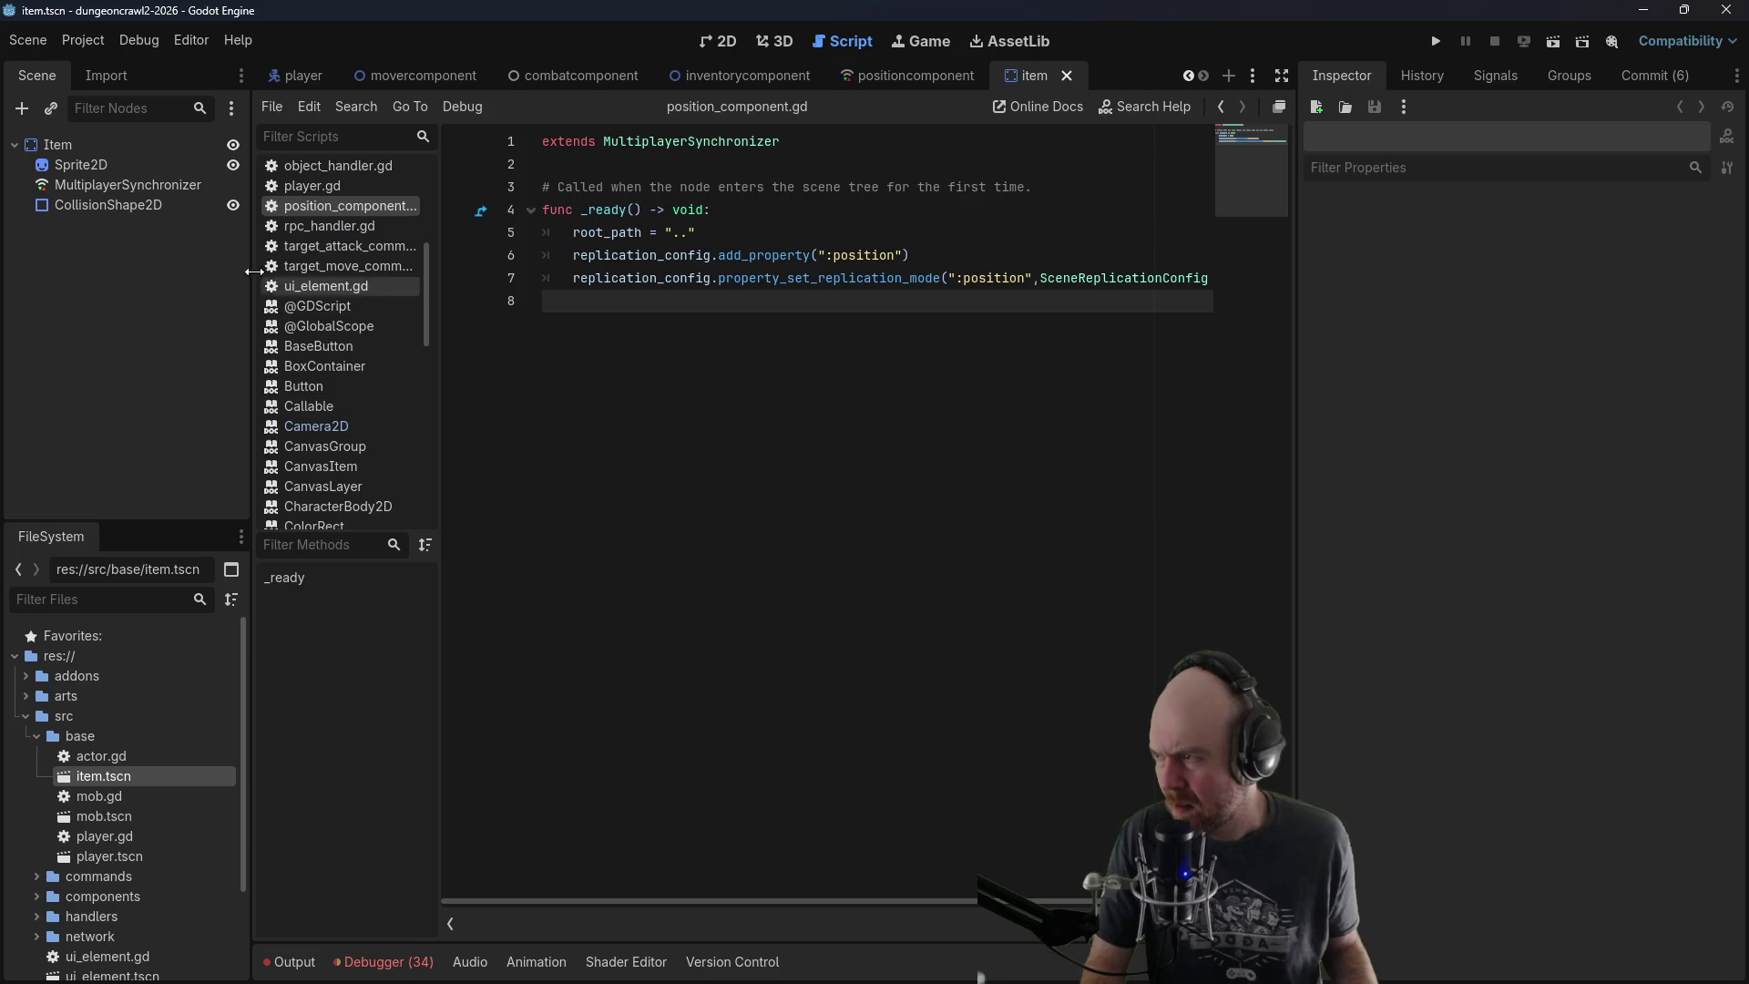
click(111, 184)
right_click(111, 184)
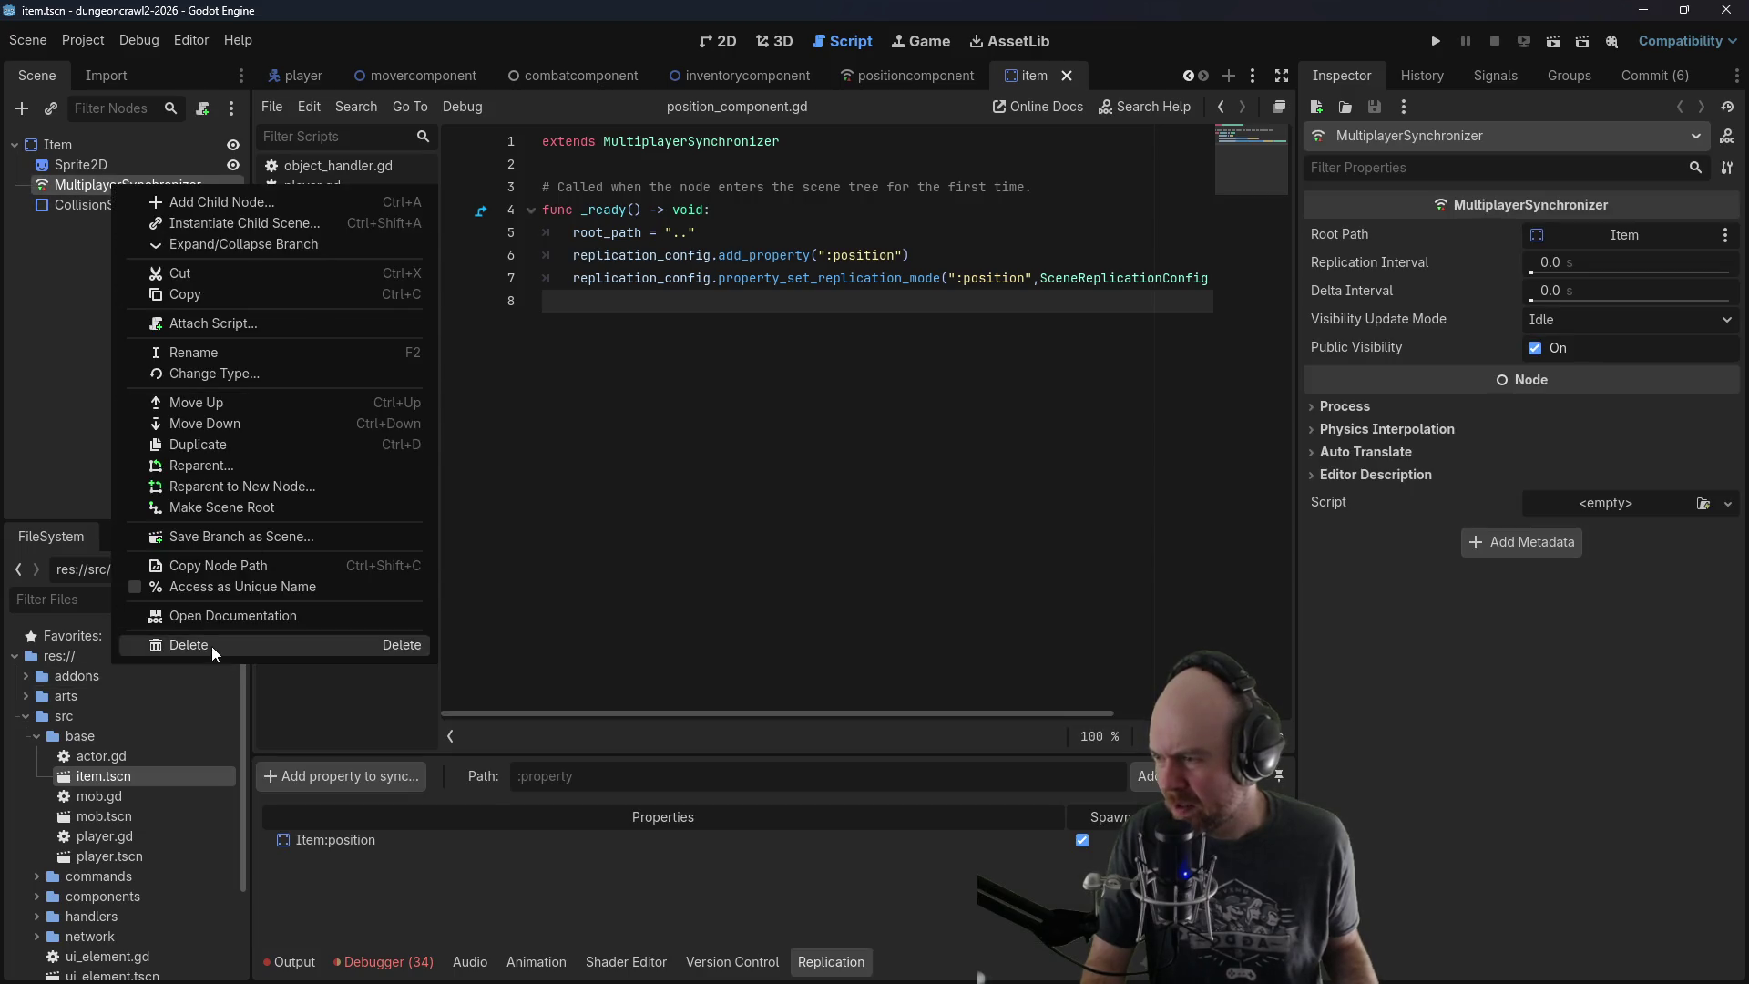
click(211, 647)
click(796, 516)
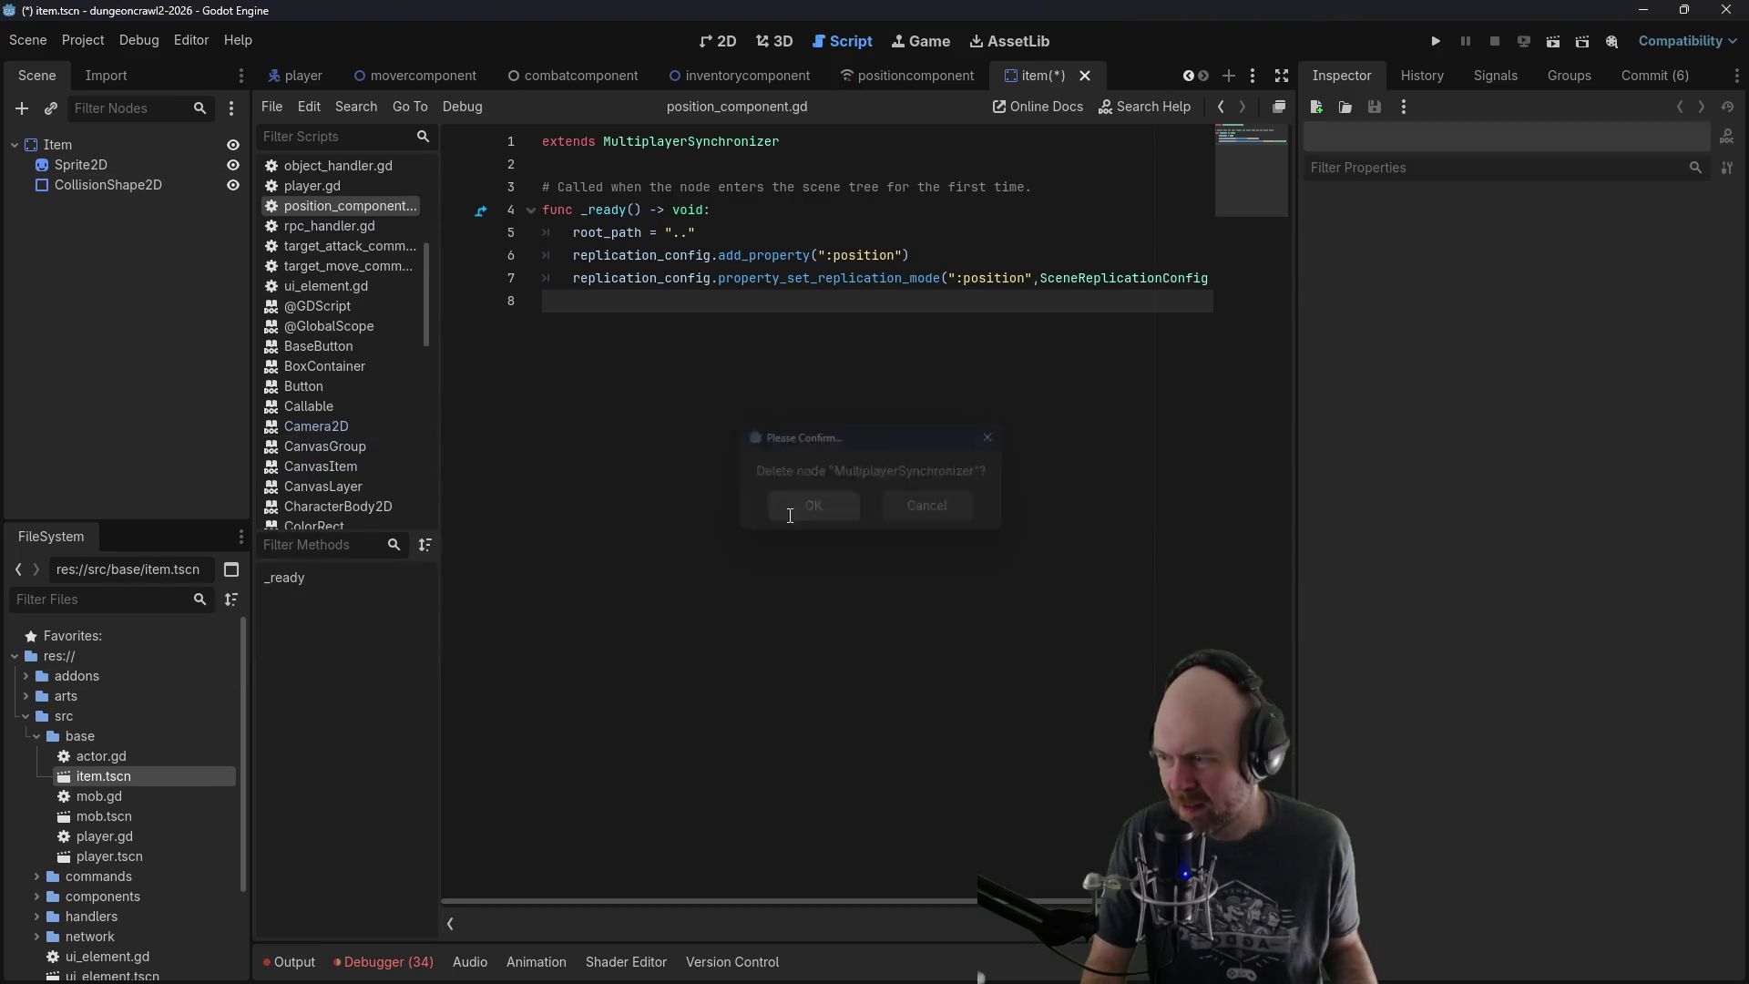
- Add a positioncomponent.tscn instance between Sprite2D and CollisionShape2D in the Item scene
click(31, 898)
scroll(80, 876, down, 3)
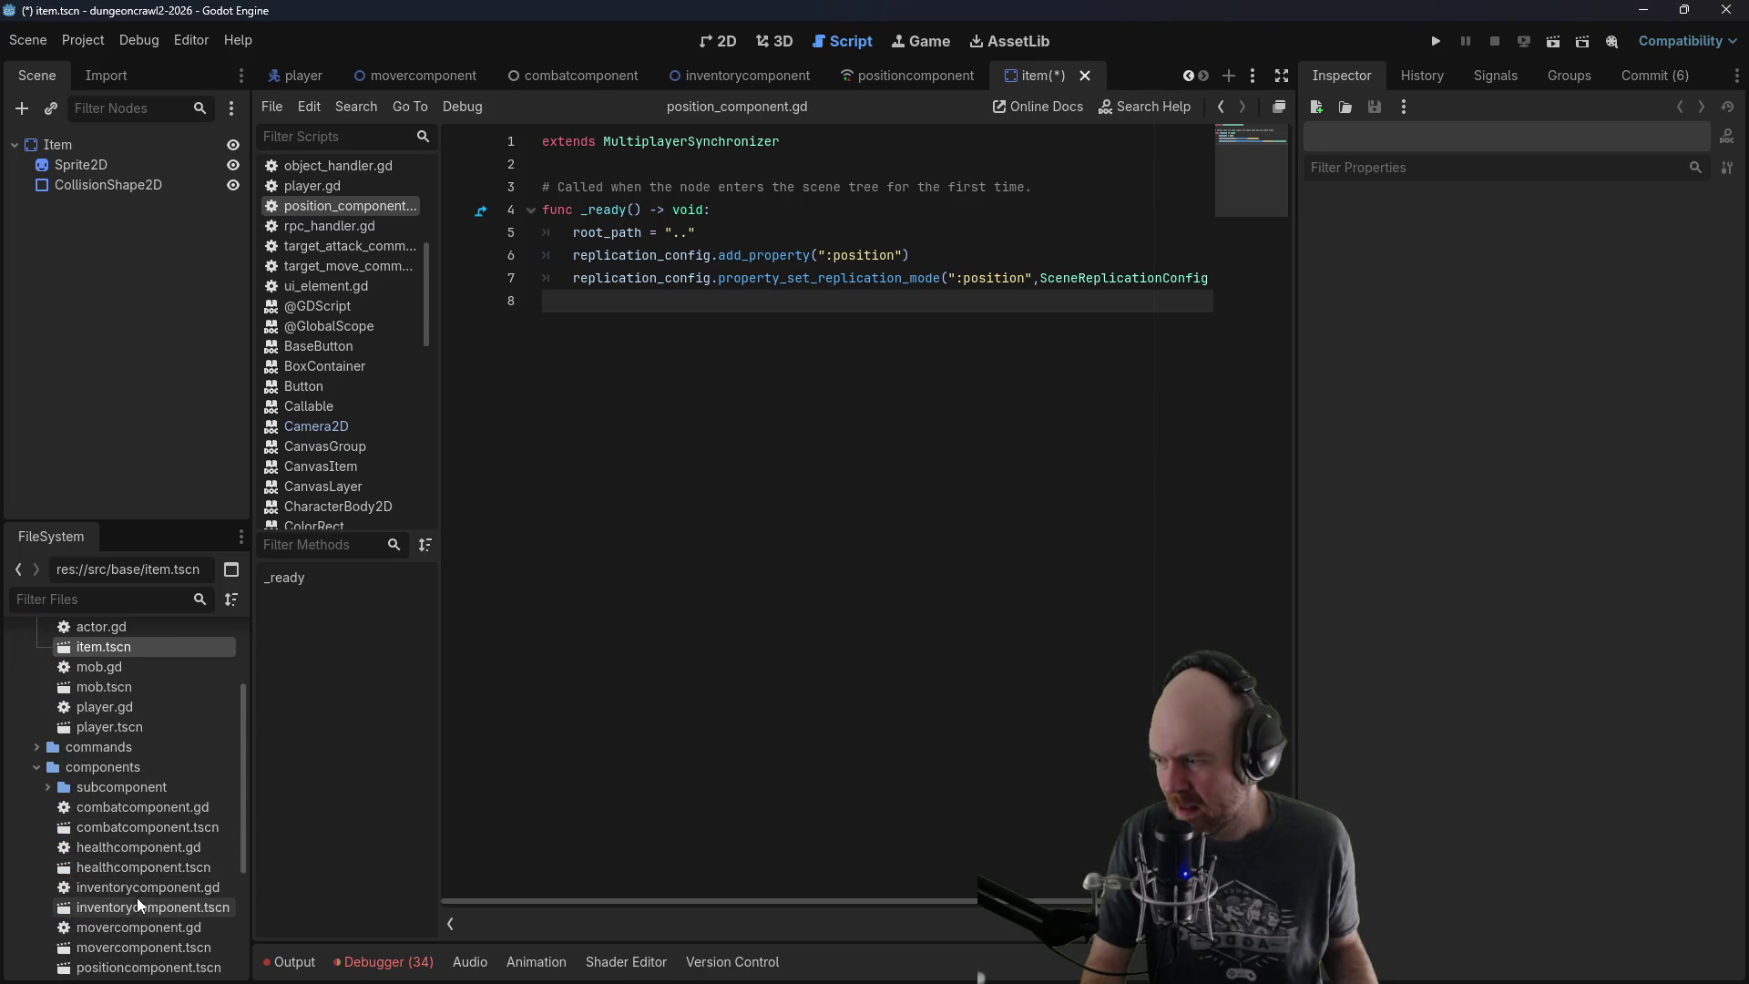
scroll(133, 900, down, 1)
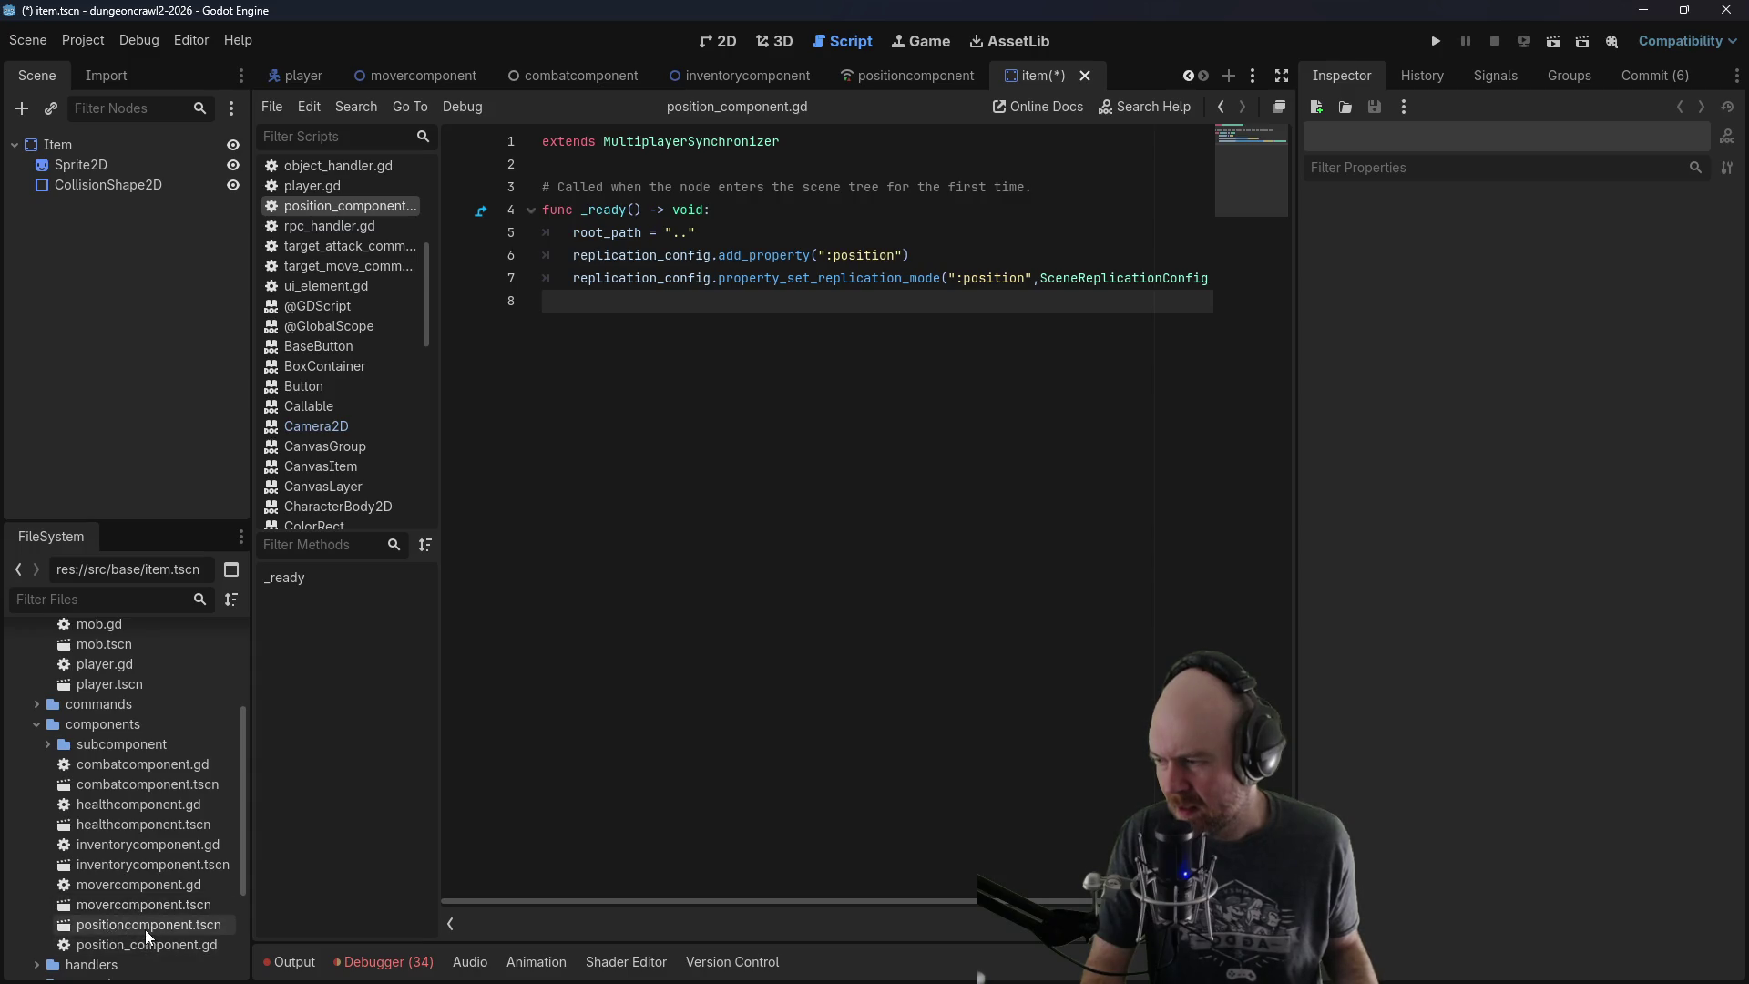
drag(145, 926, 84, 182)
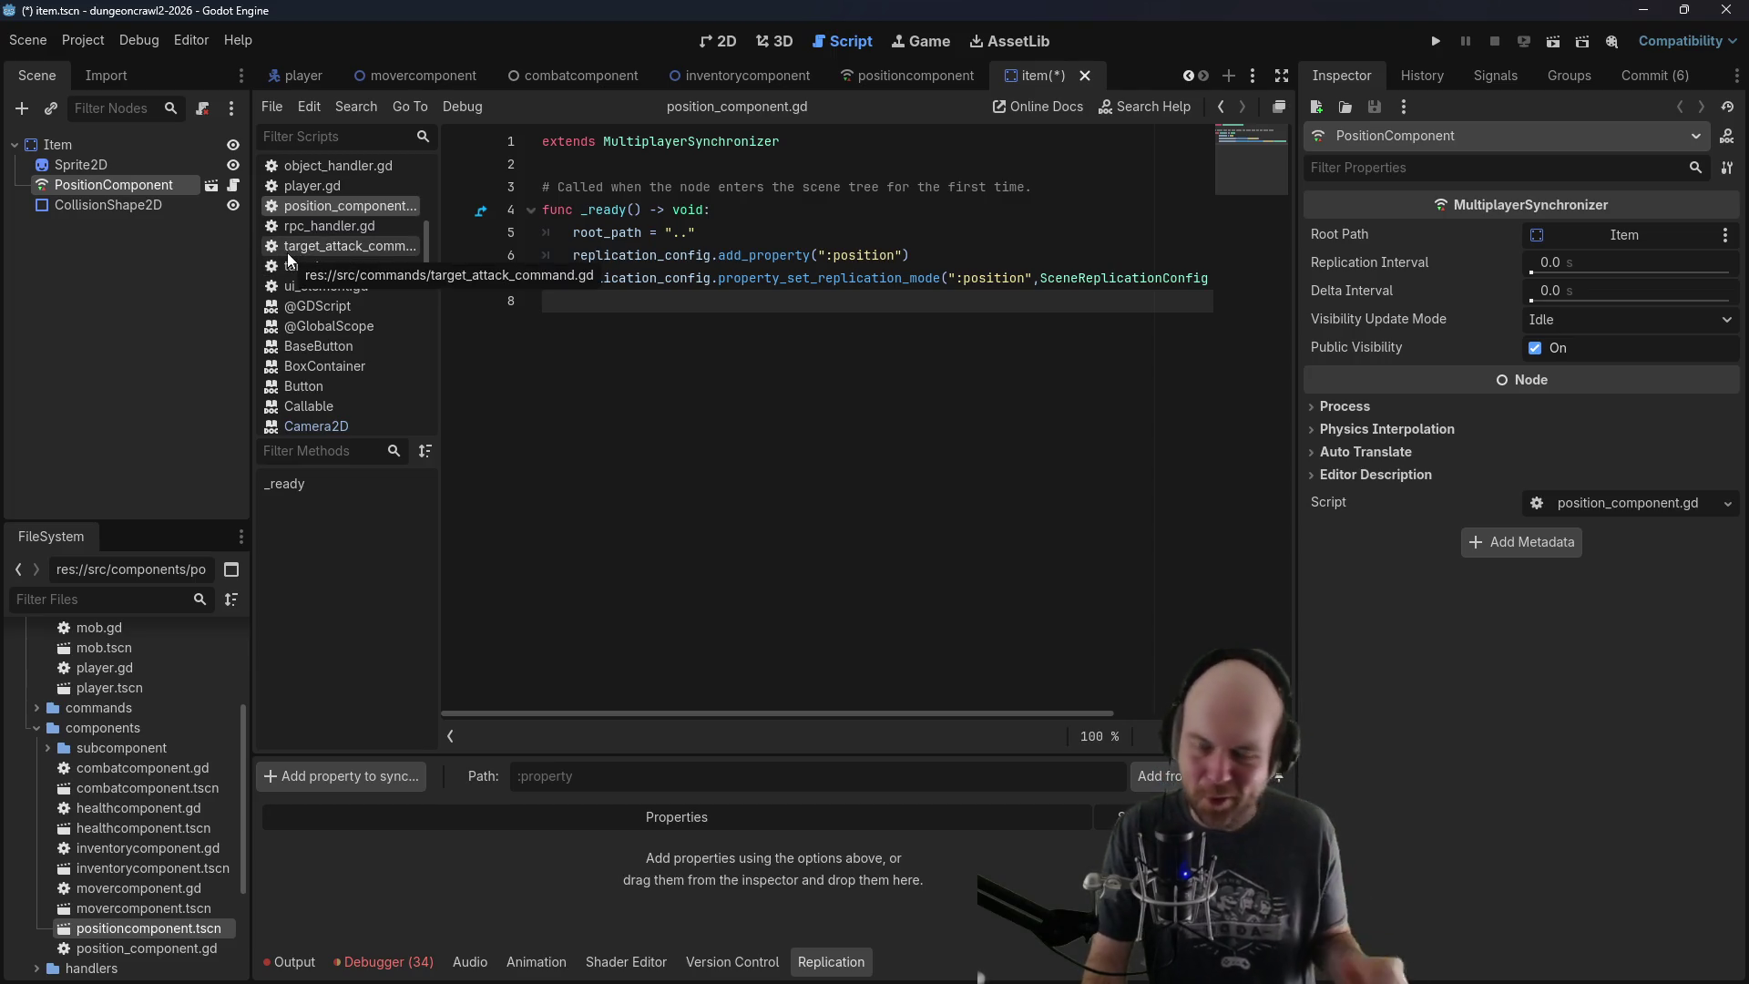
click(623, 303)
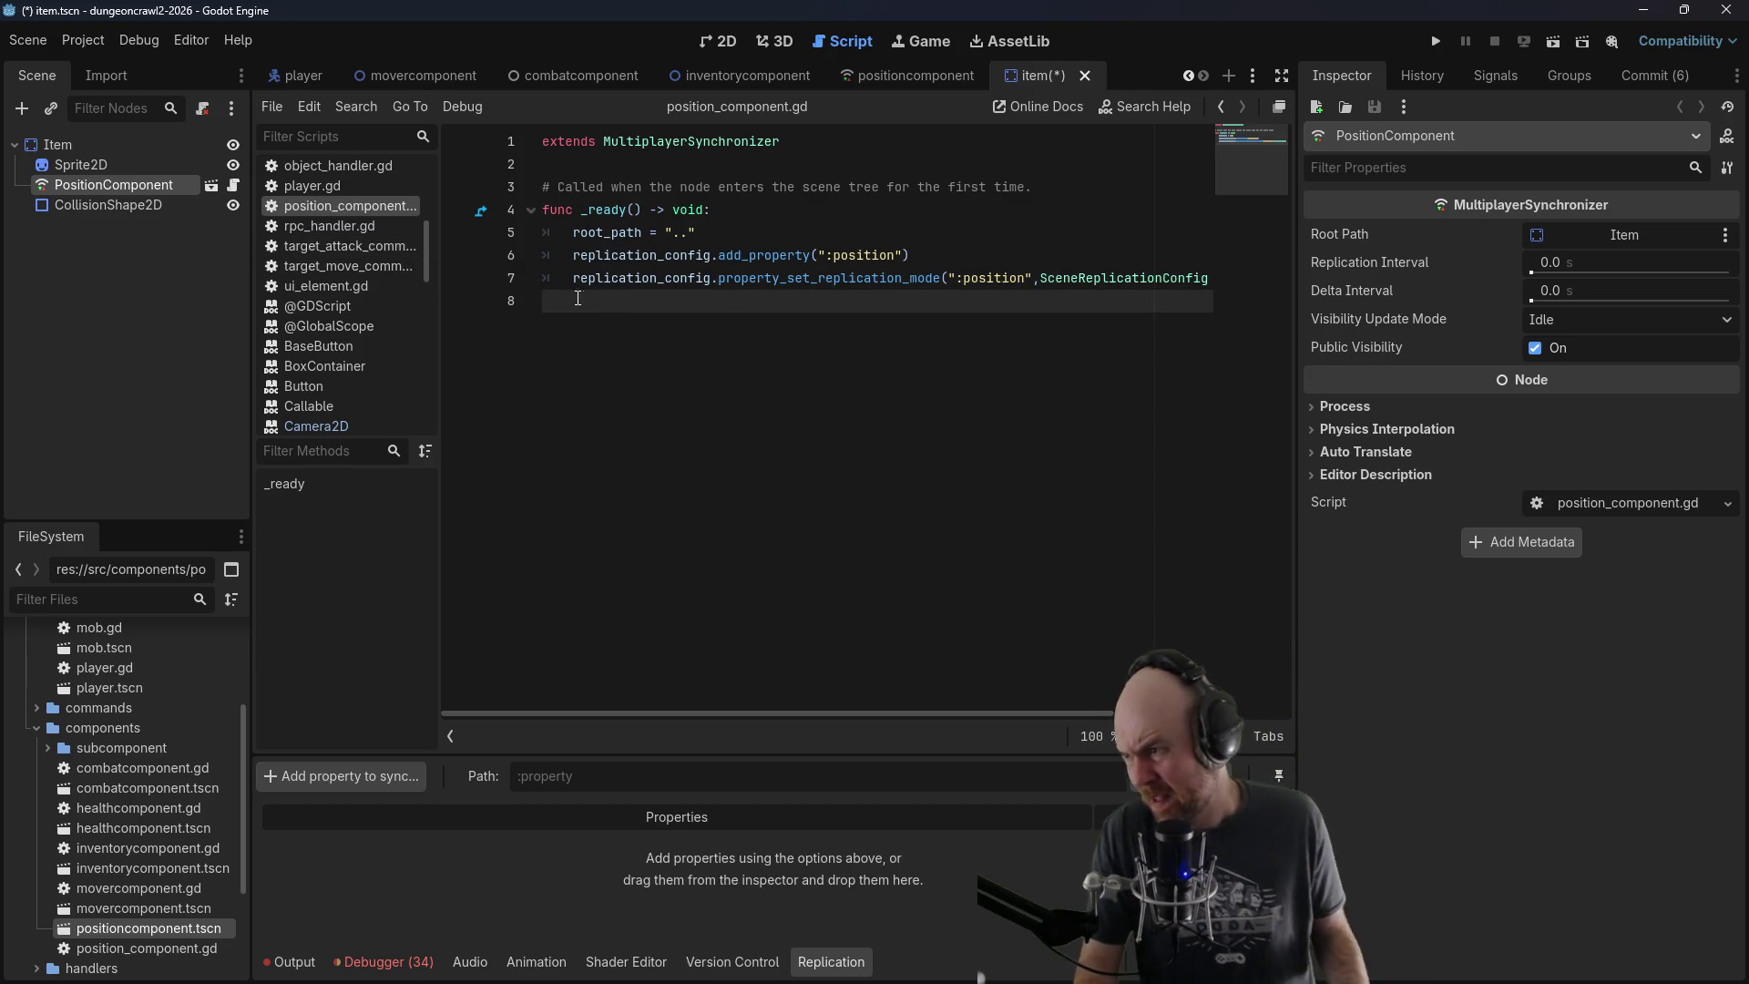
- Open object_handler.gd from the handlers folder in the script editor
scroll(82, 702, up, 5)
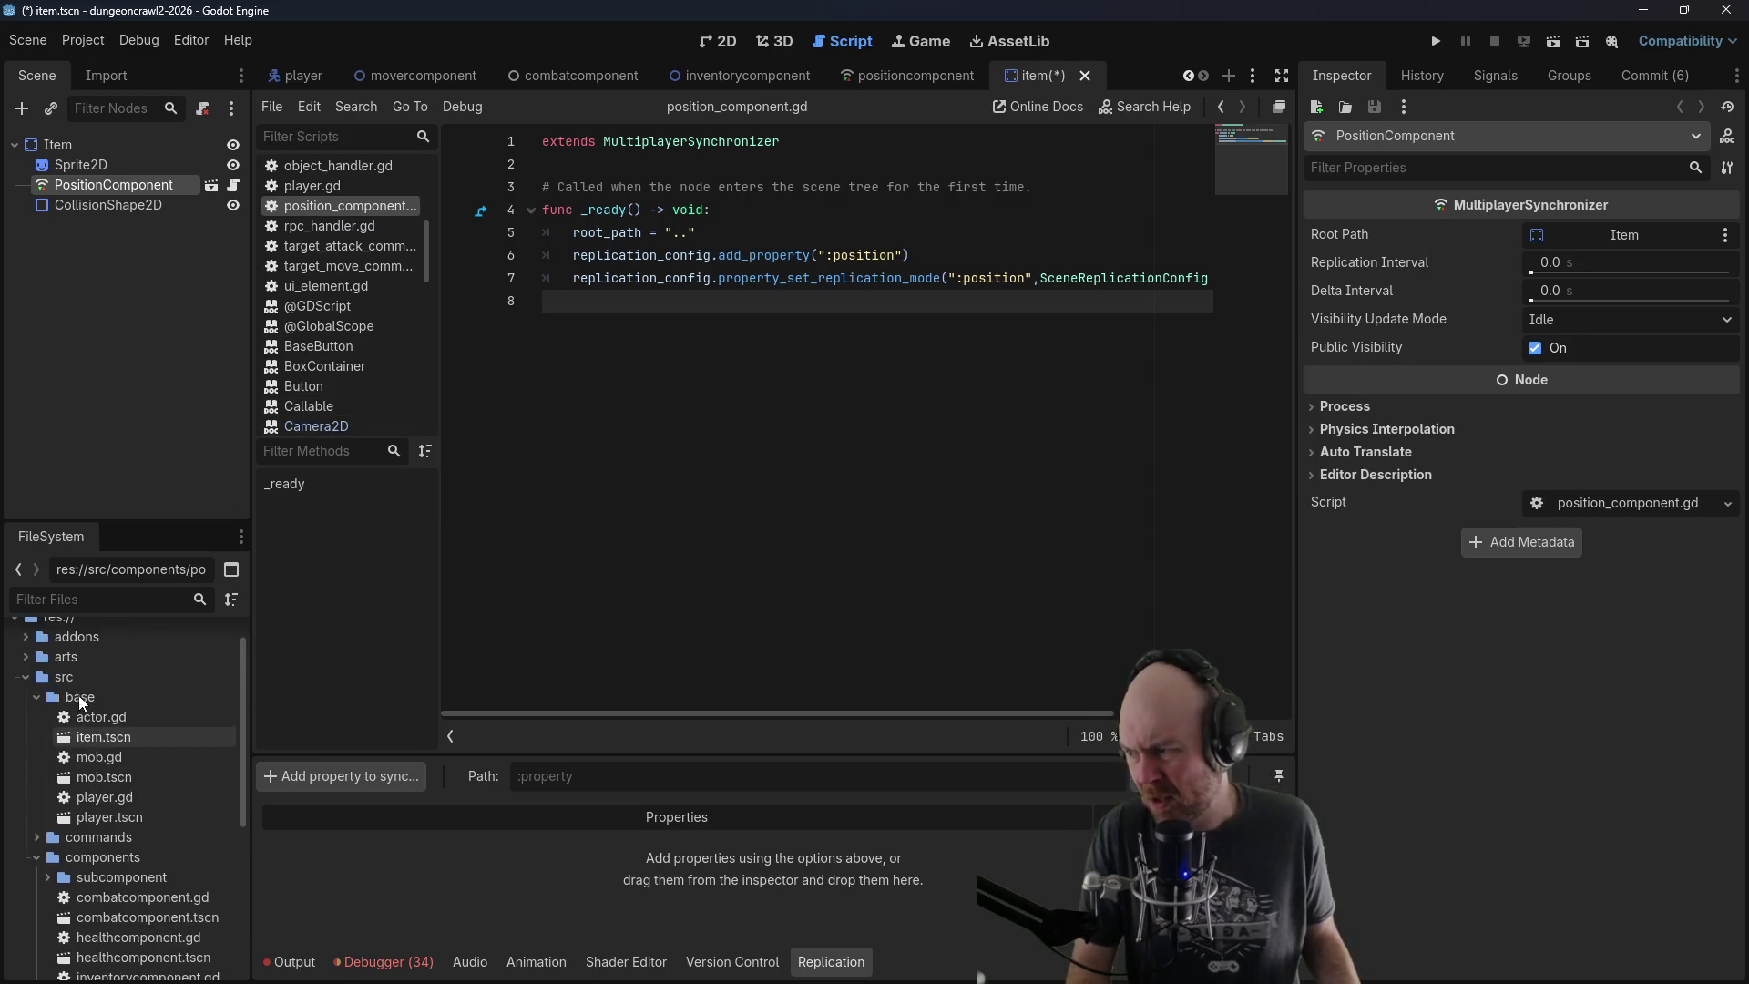
click(36, 696)
click(35, 739)
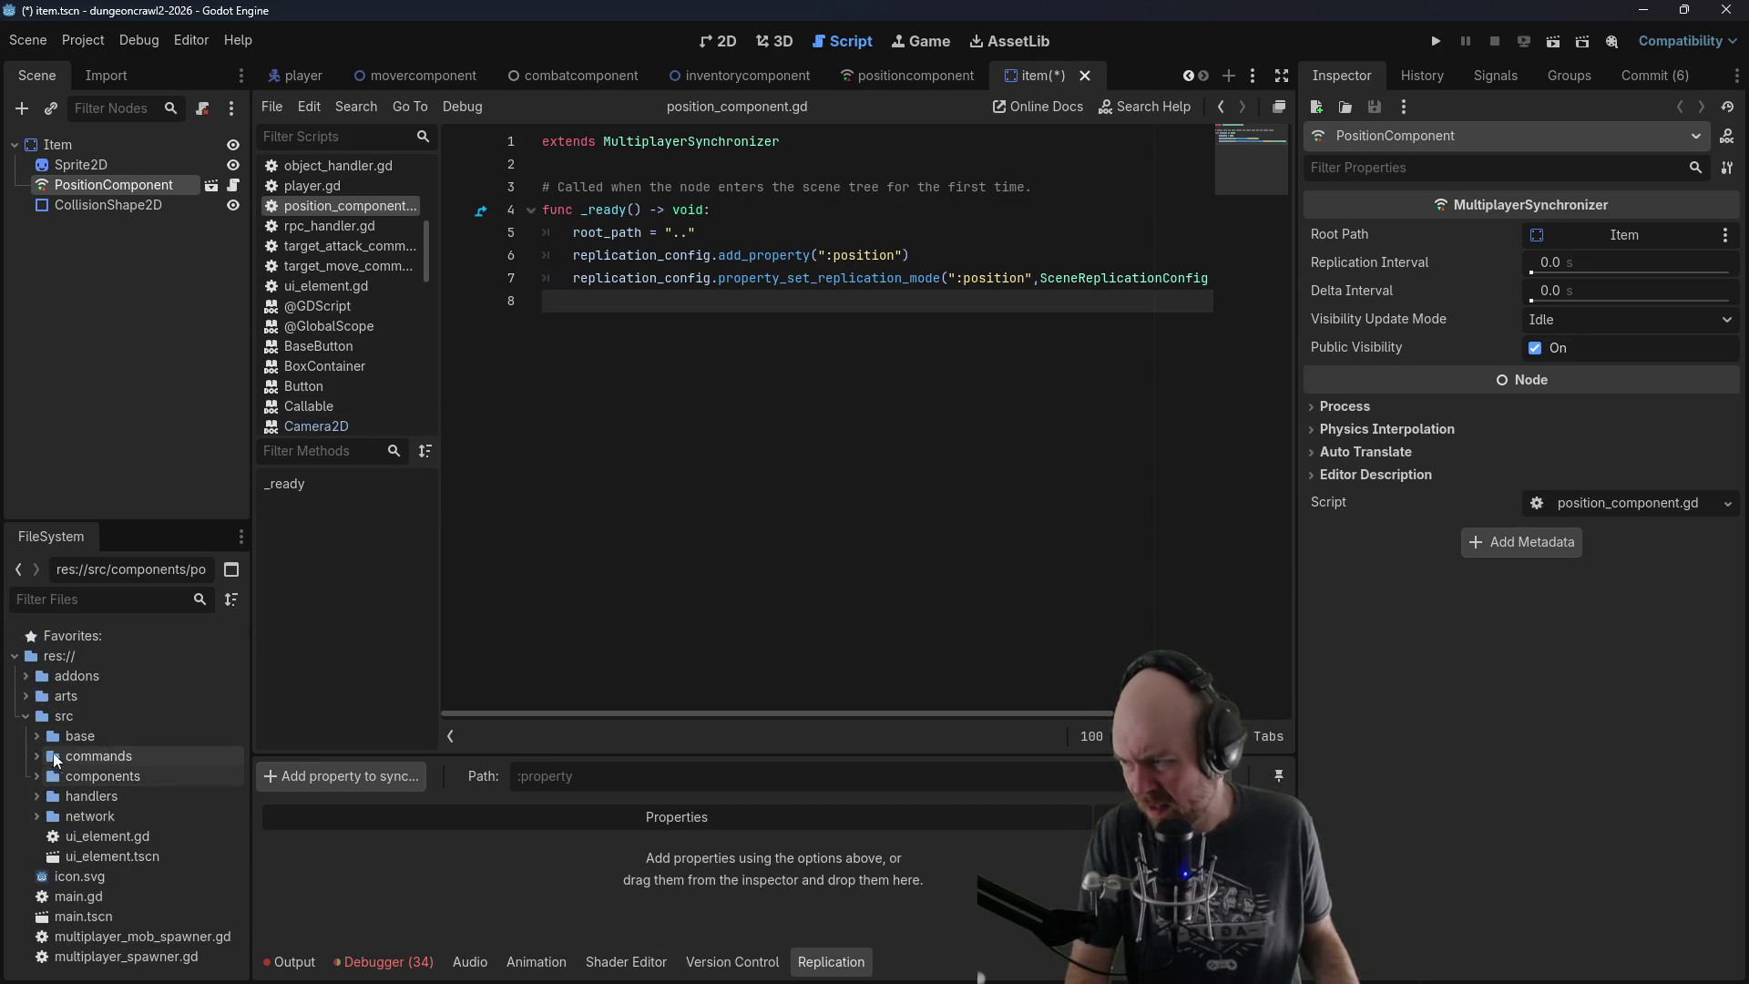
click(37, 756)
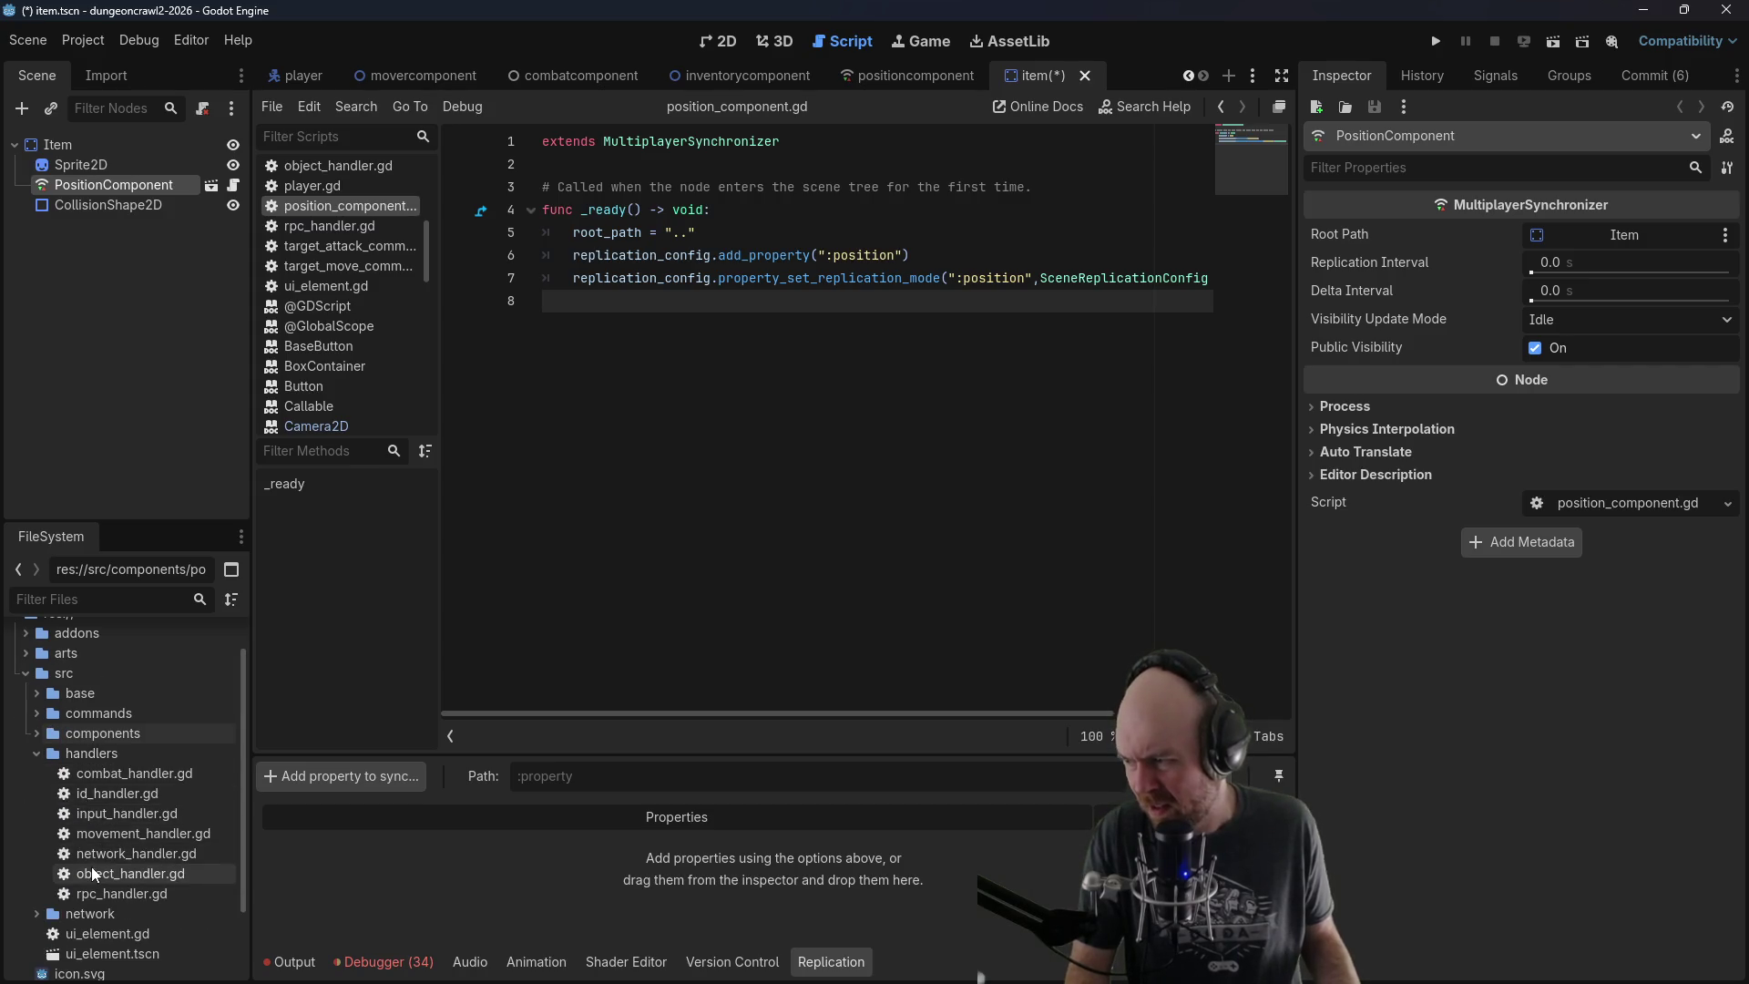
double_click(91, 872)
scroll(874, 503, down, 4)
- Declare empty positioncomponent_list and inventorycomponent_list Dictionaries after line 6 of object_handler.gd
scroll(874, 502, up, 5)
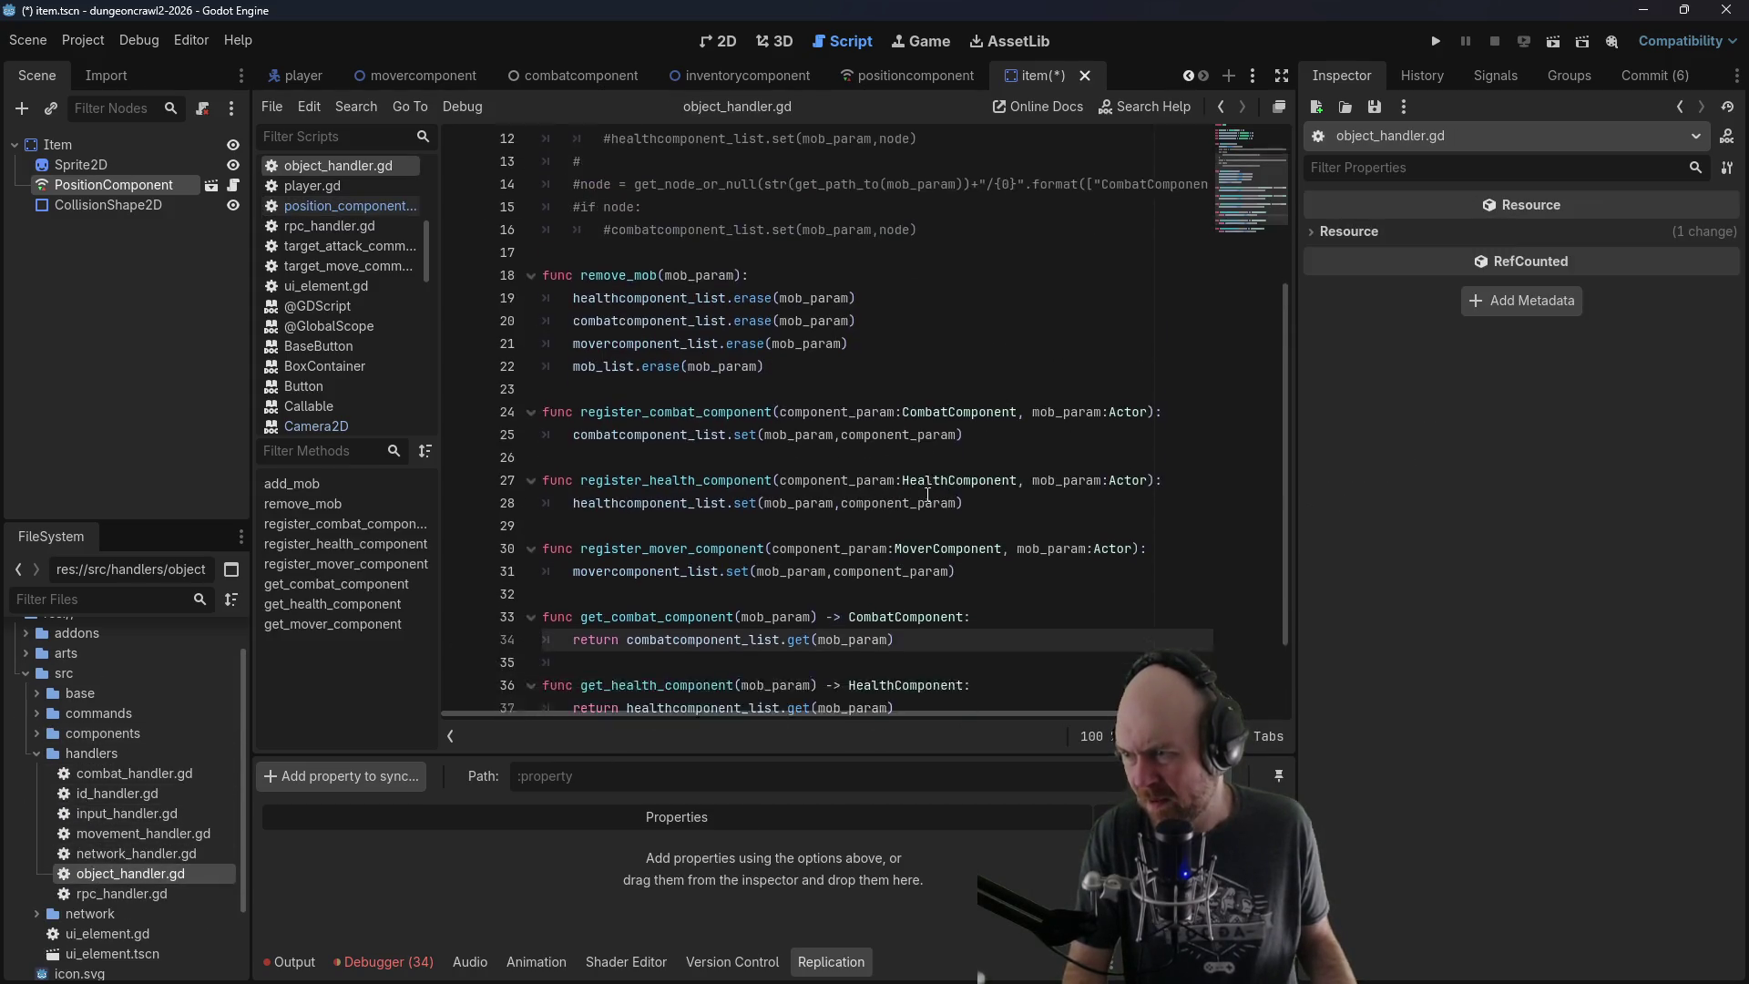
click(942, 272)
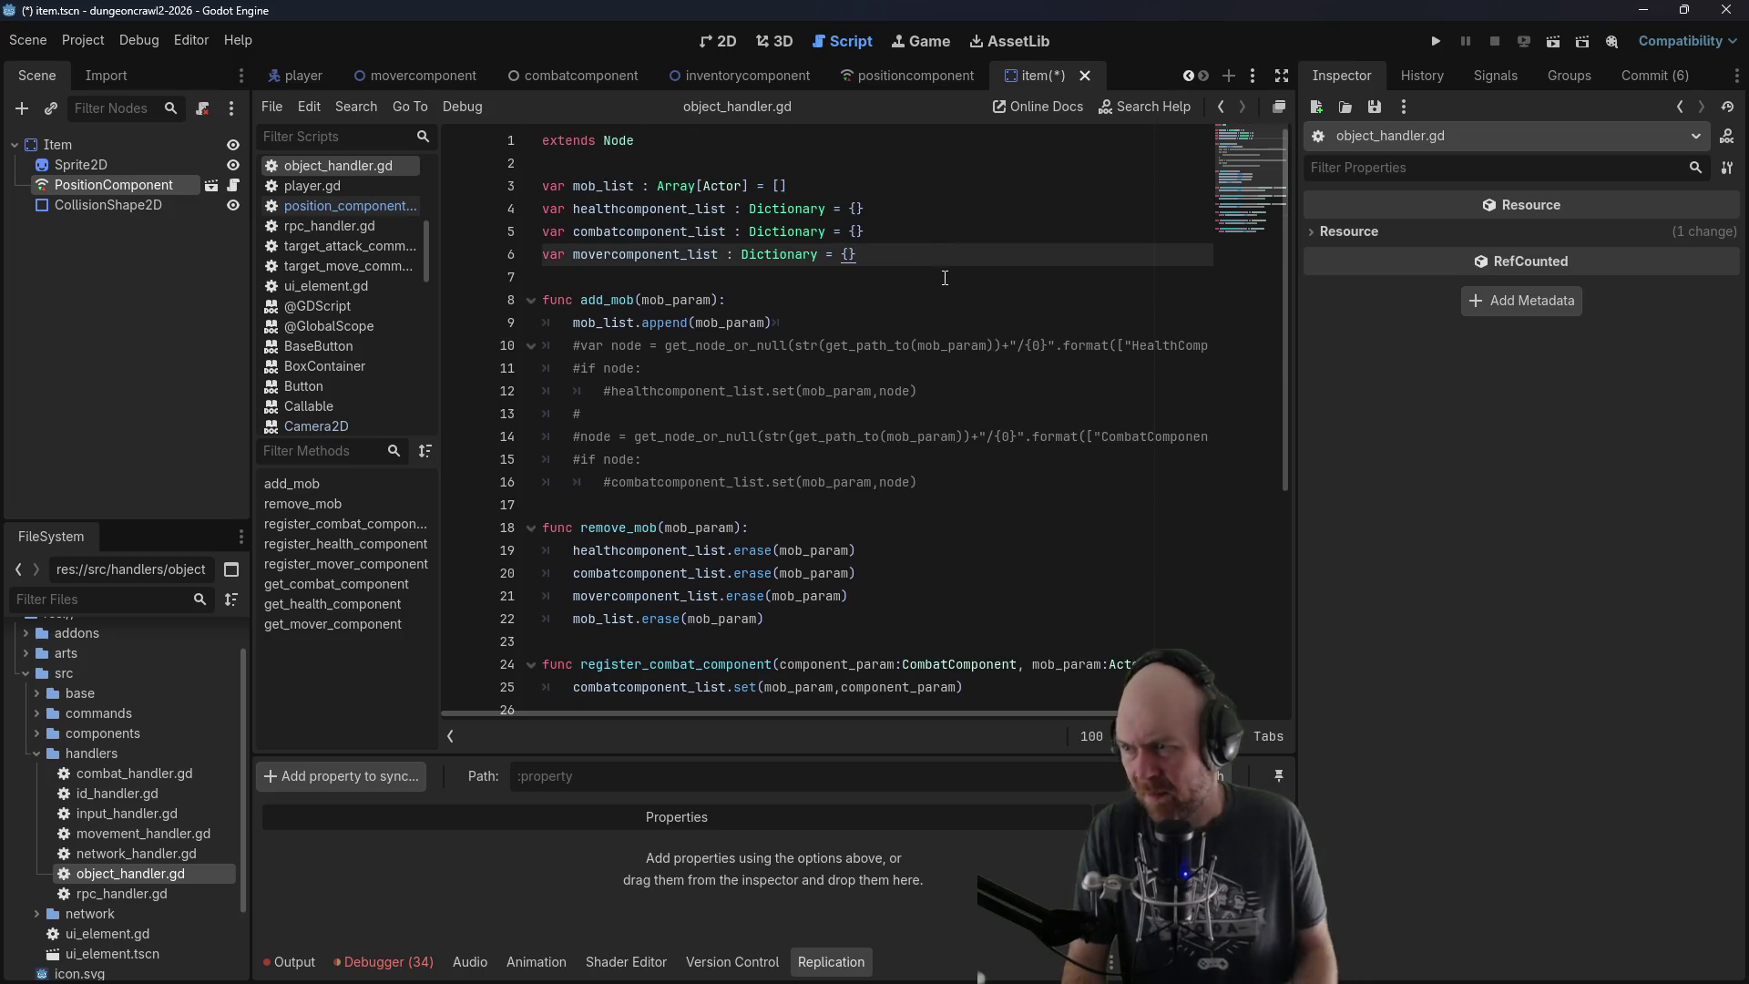
key(Return)
text(var )
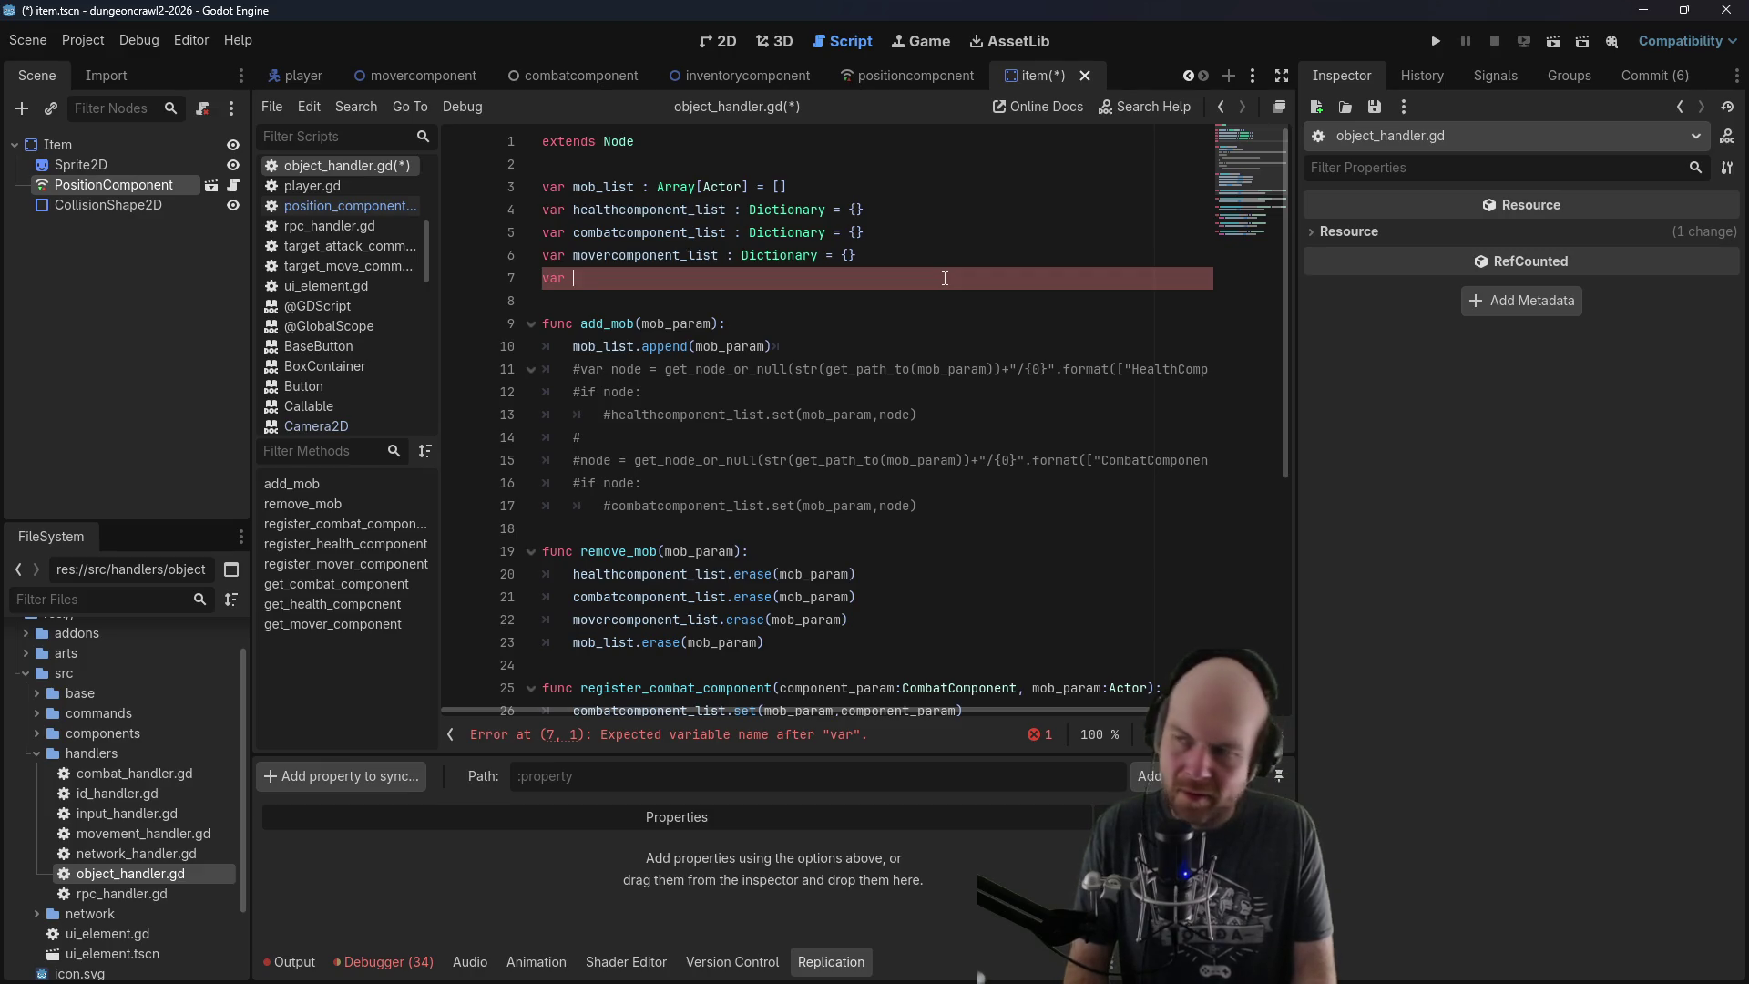
text(positionc)
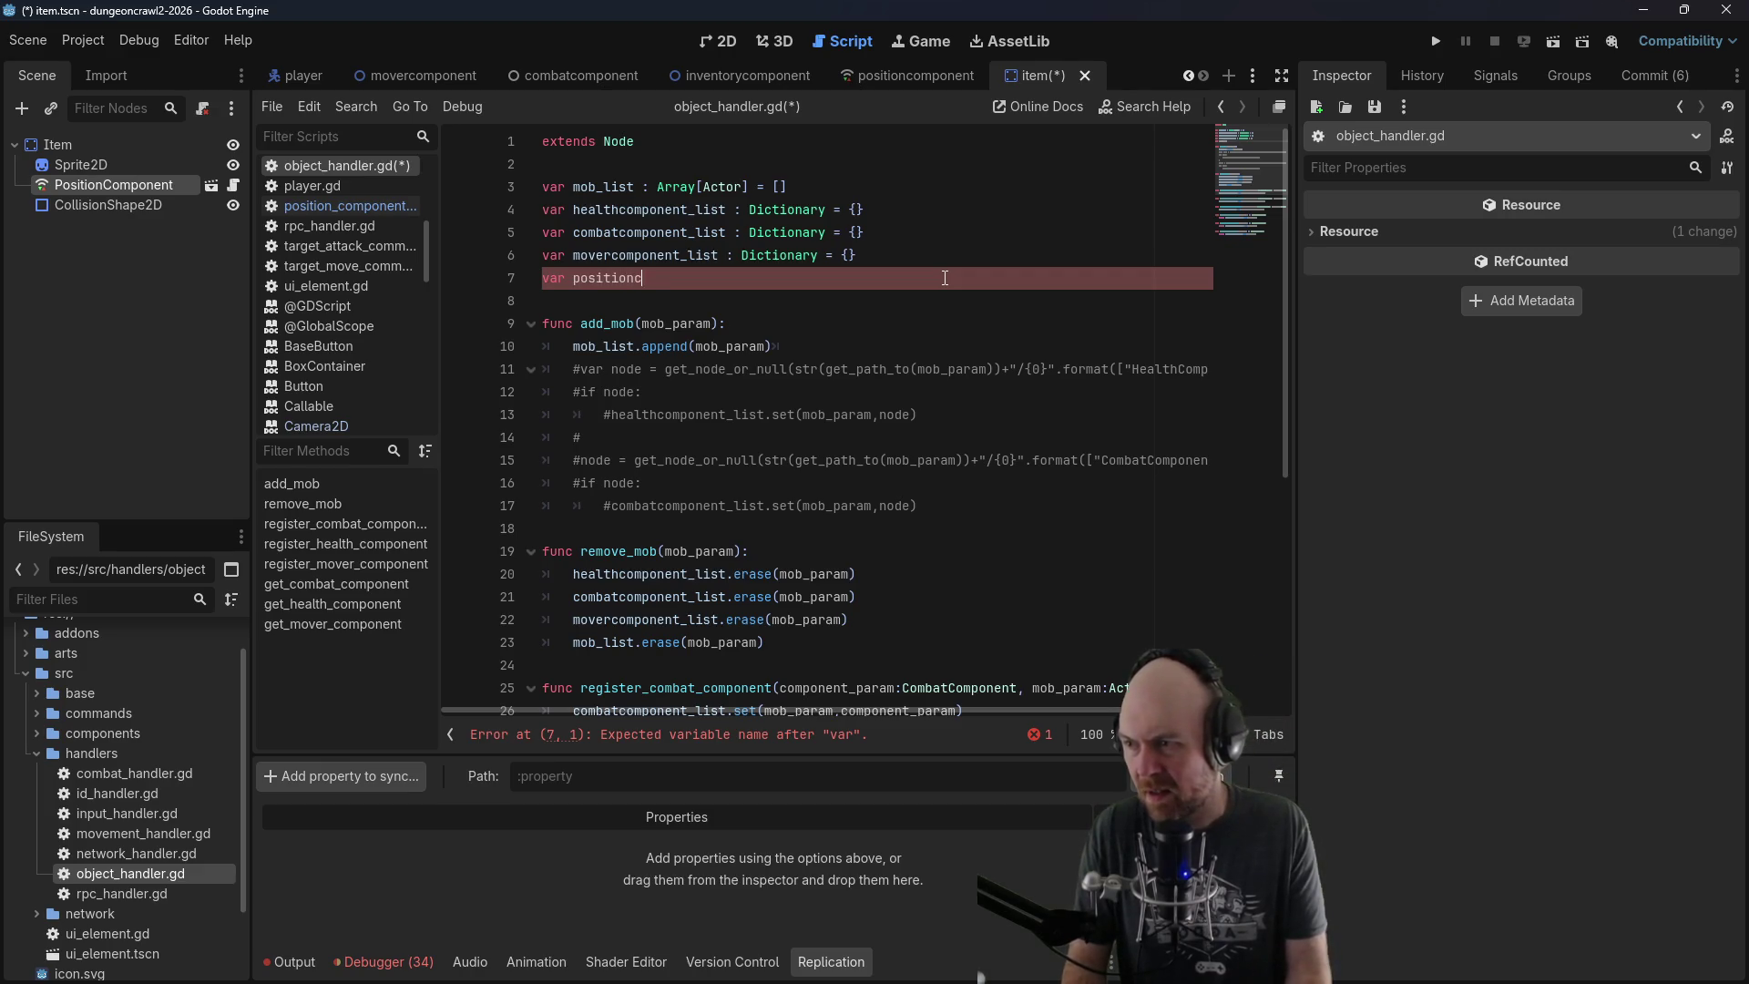
text(omponent_list : Dic)
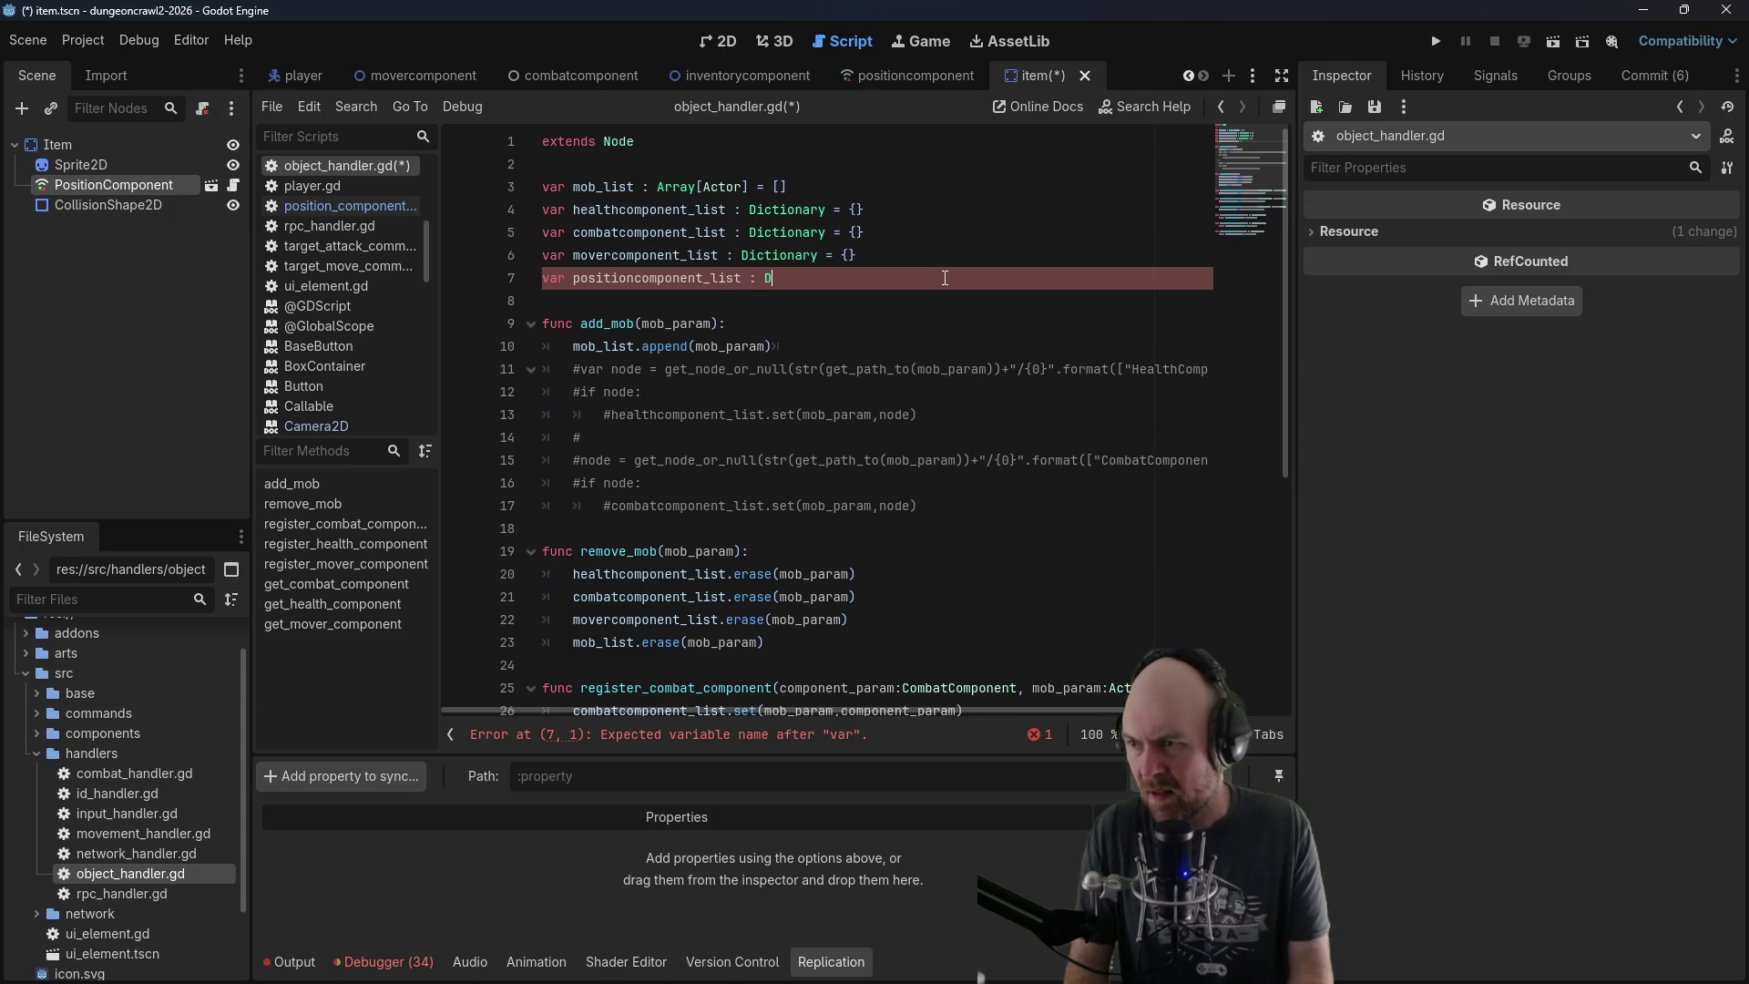
text(tionary = {)
key(End)
key(Return)
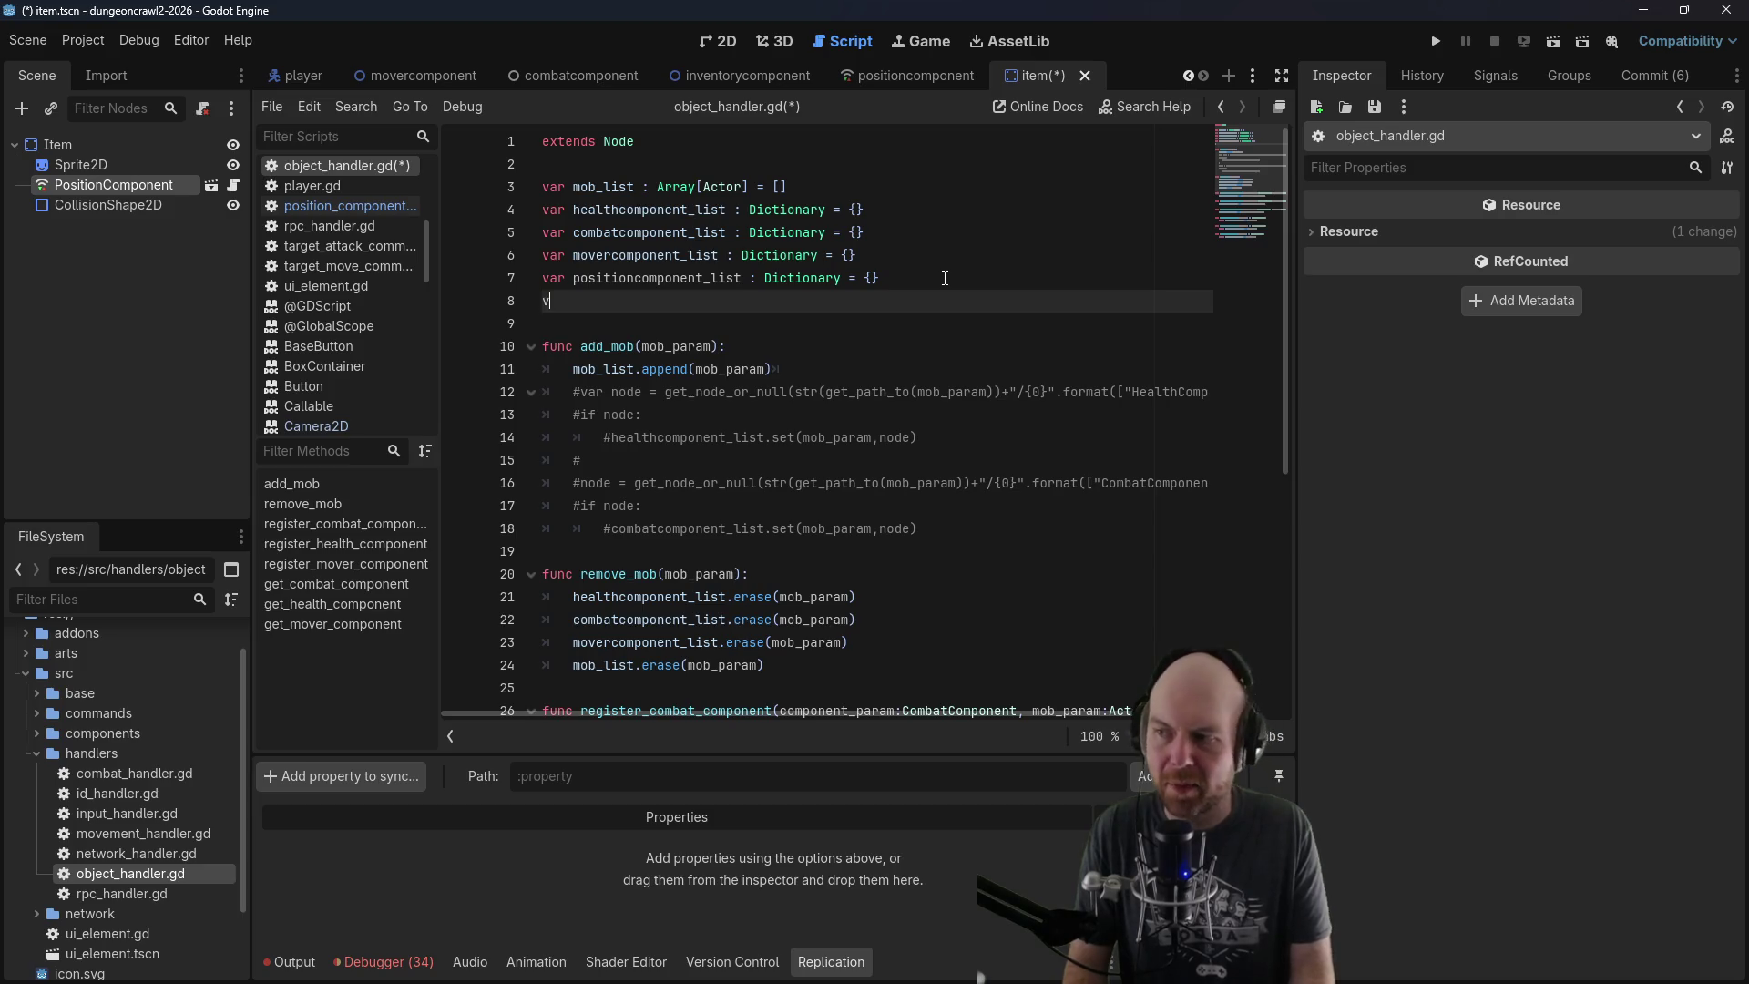
text(inventory)
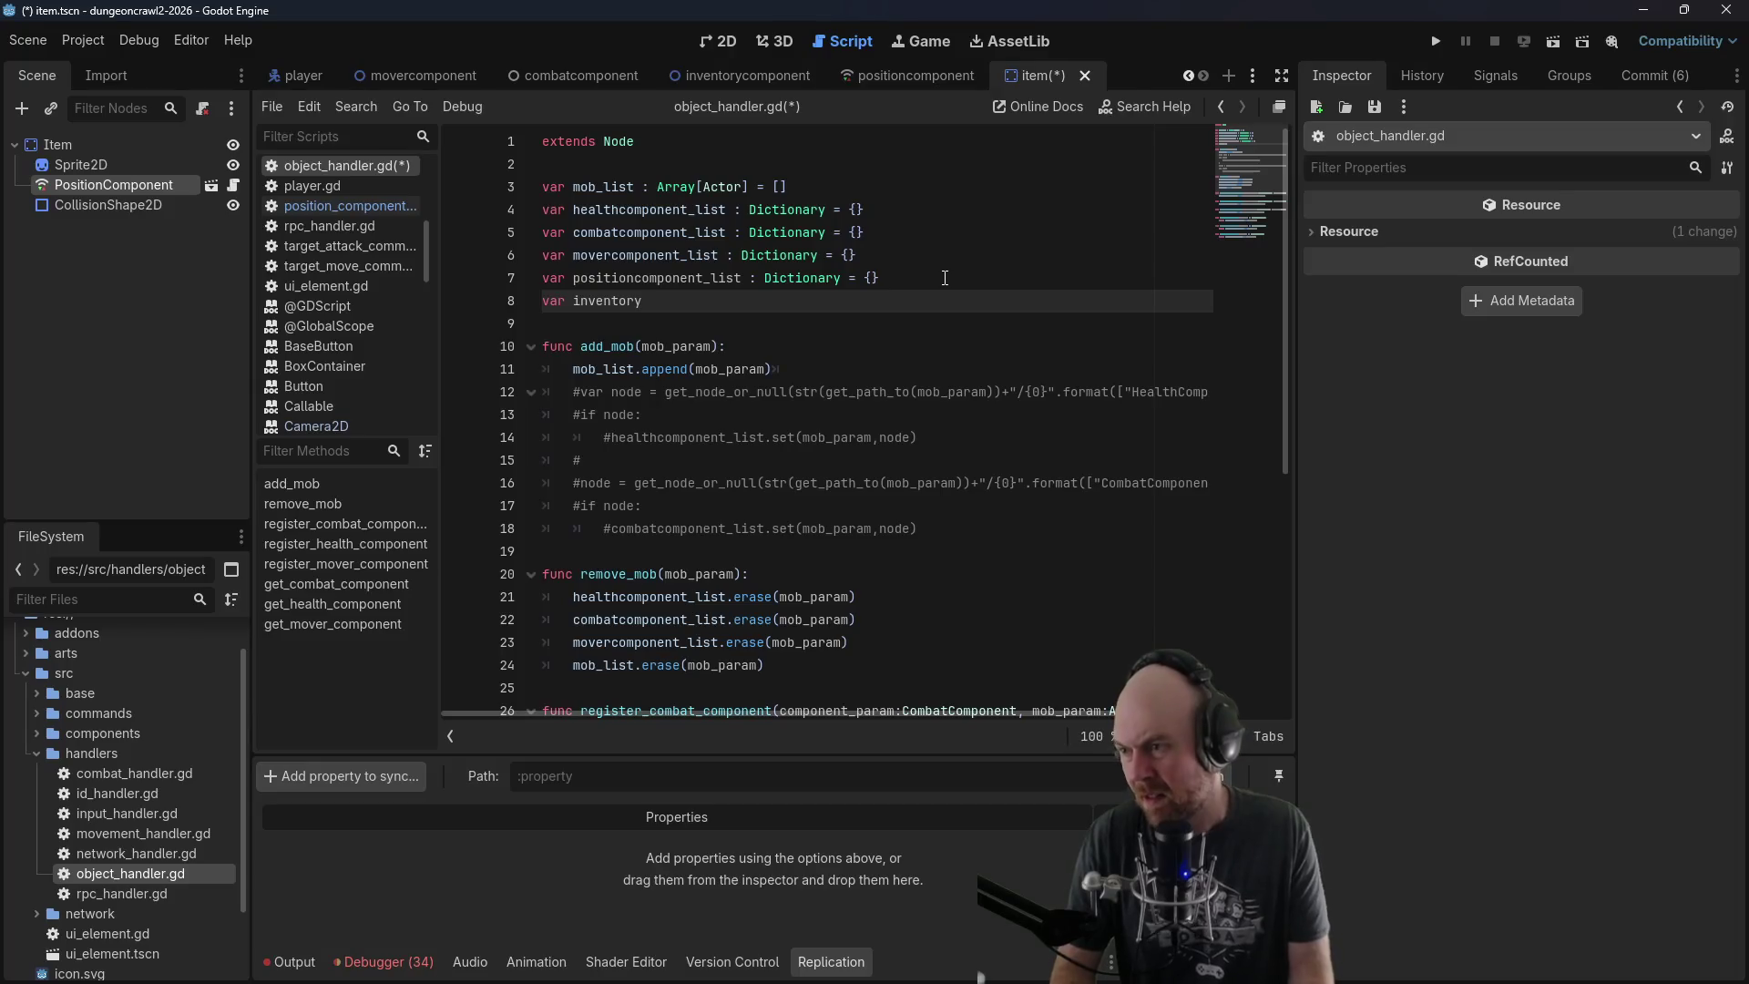
text(component_list : D)
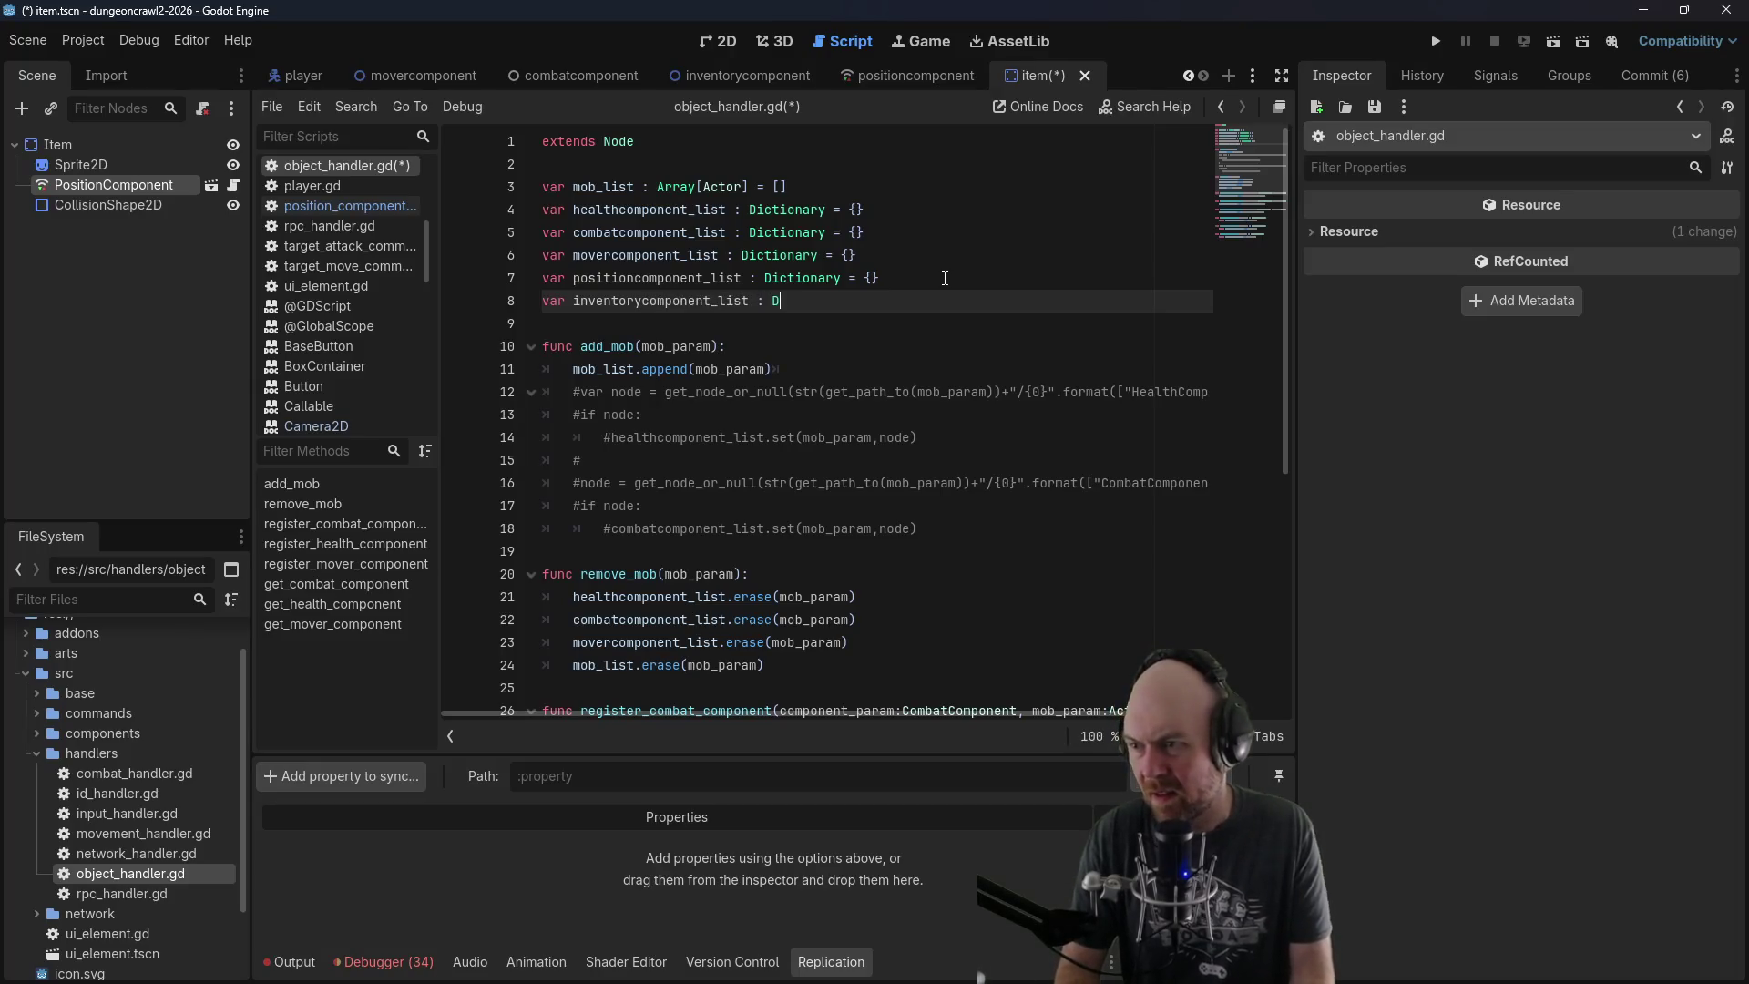
text(ictionary = {})
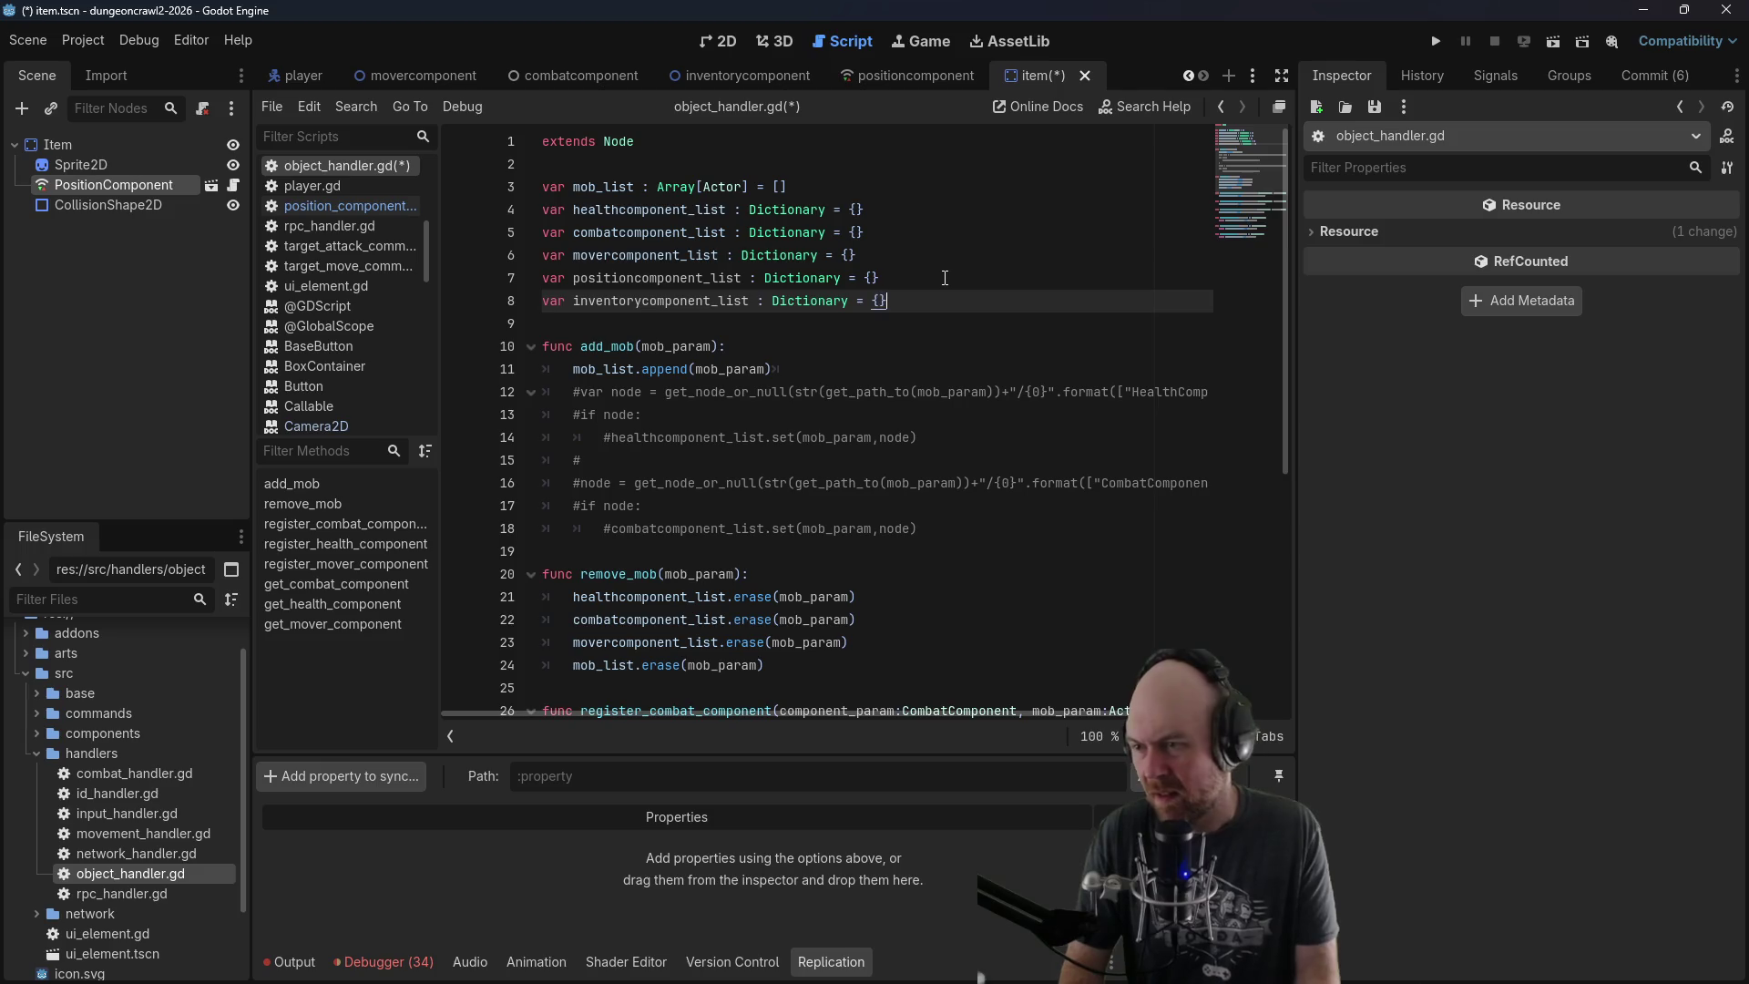
- Select the register_mover_component function on lines 32–33 to duplicate it
click(944, 278)
click(943, 262)
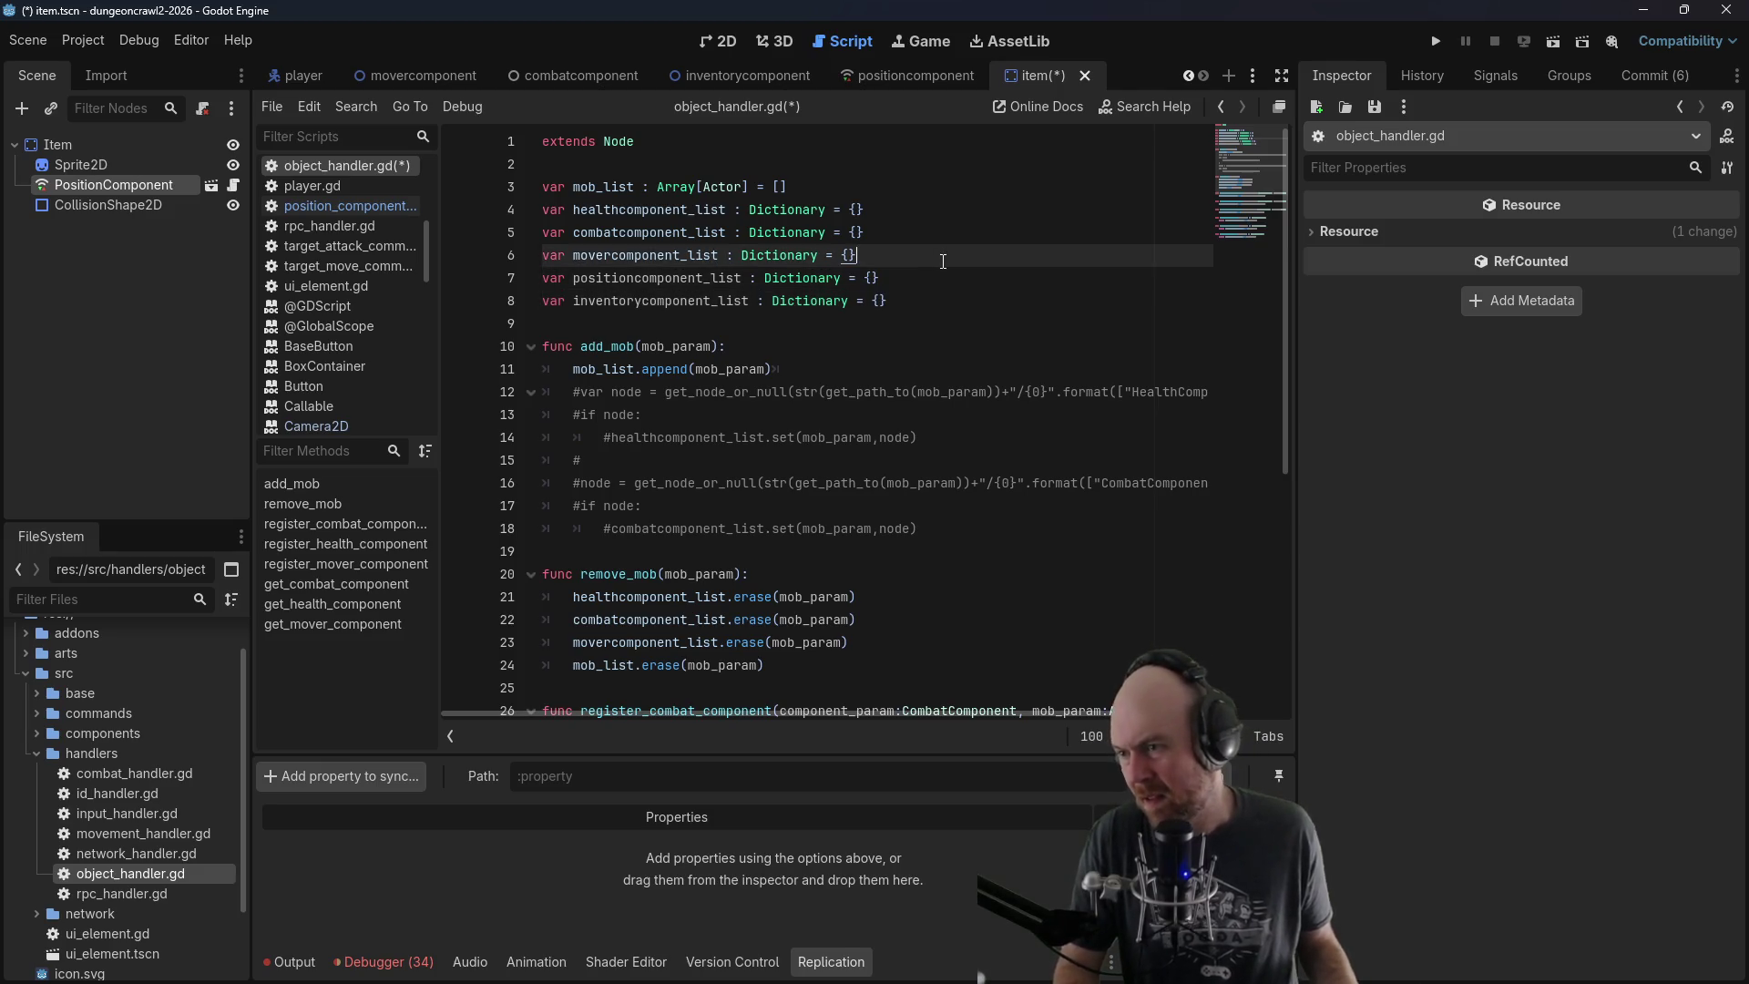
click(945, 232)
scroll(920, 301, down, 1)
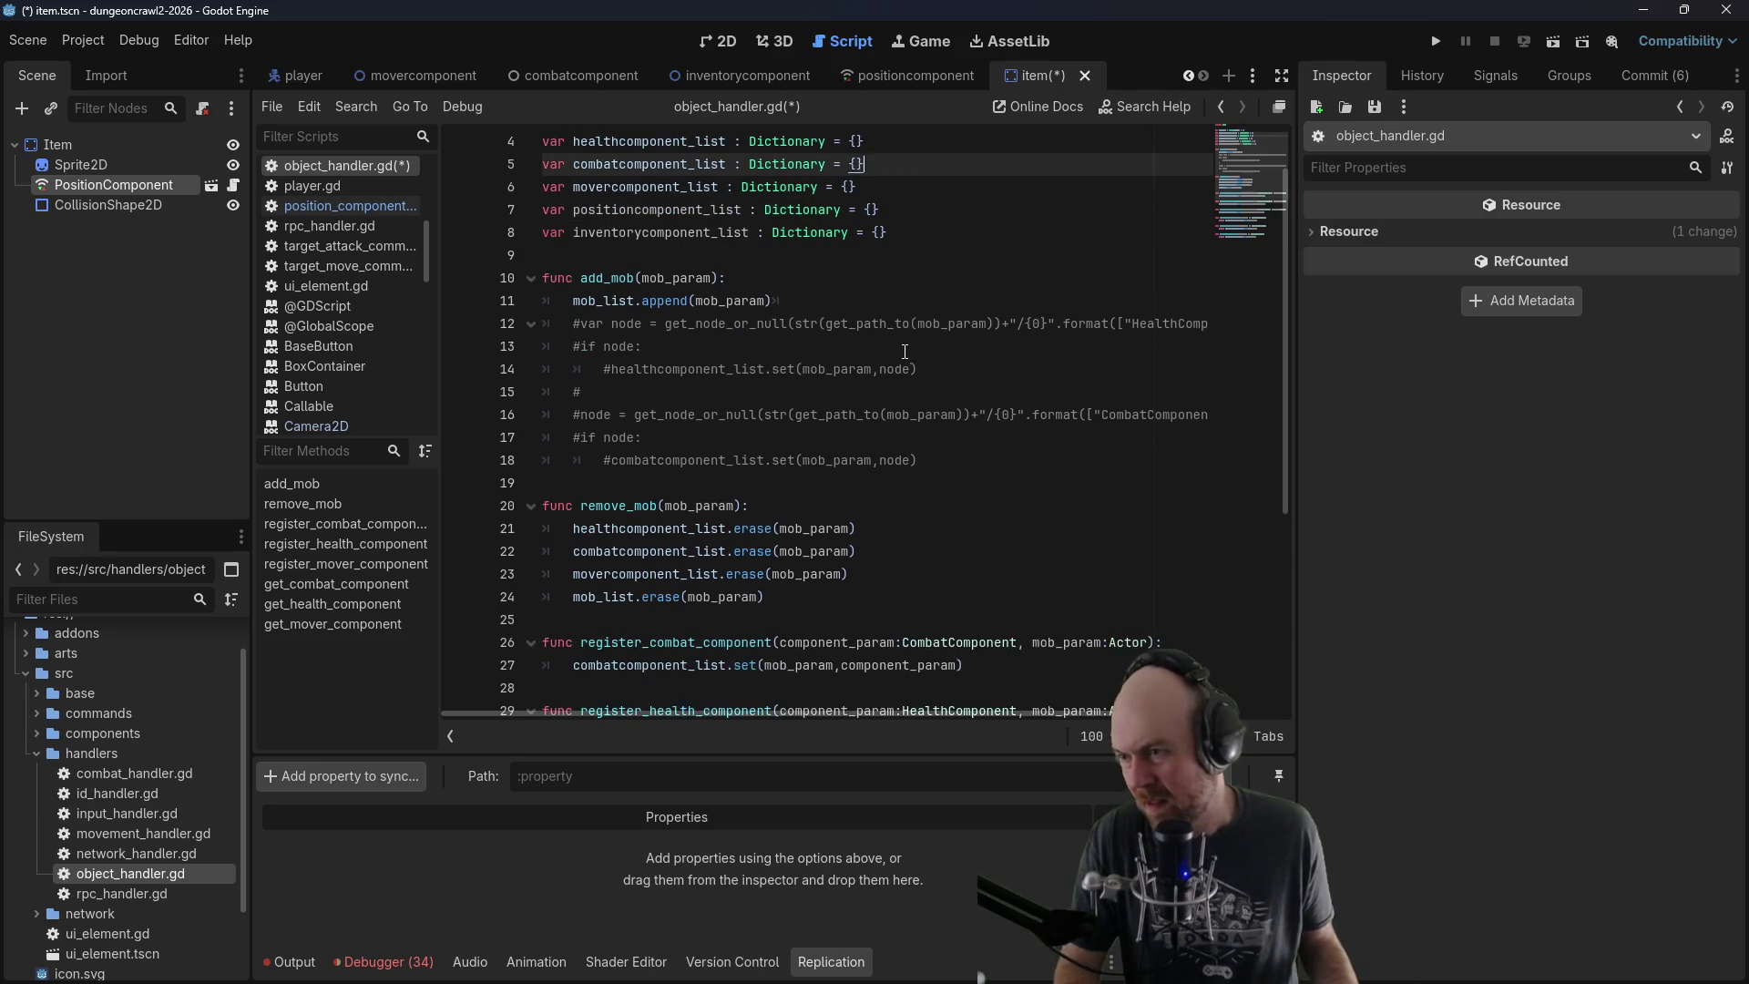
scroll(903, 352, up, 1)
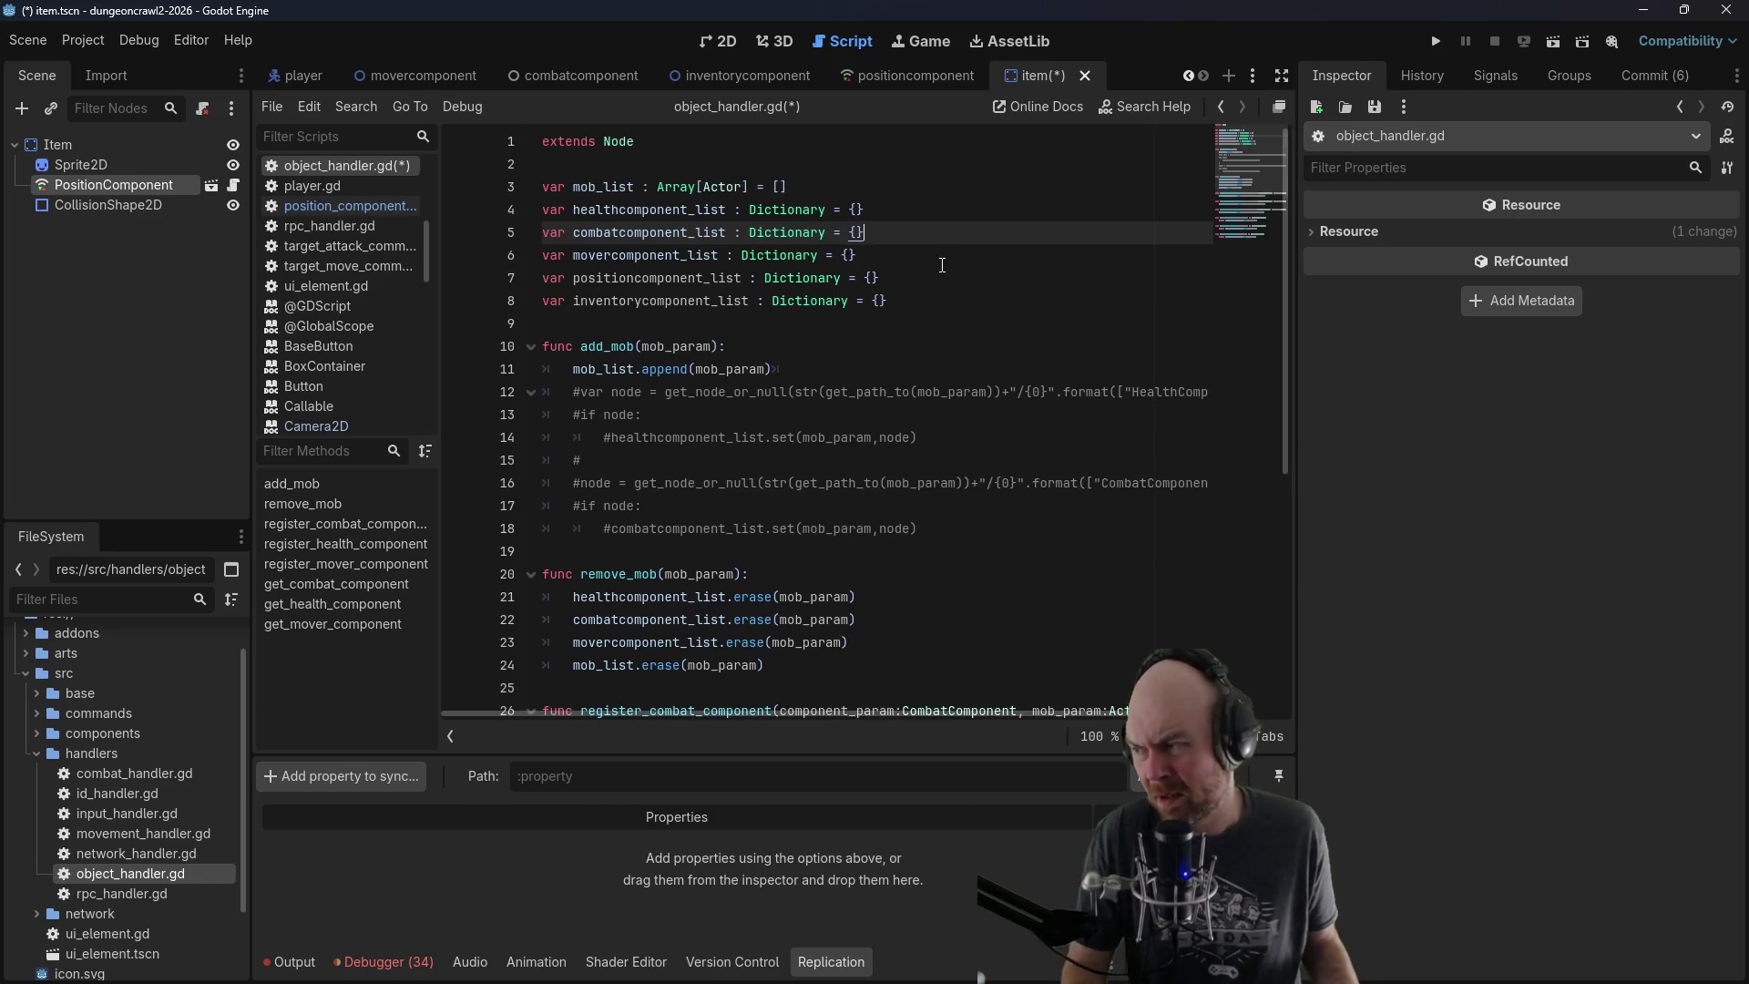
scroll(936, 272, down, 3)
scroll(940, 265, down, 3)
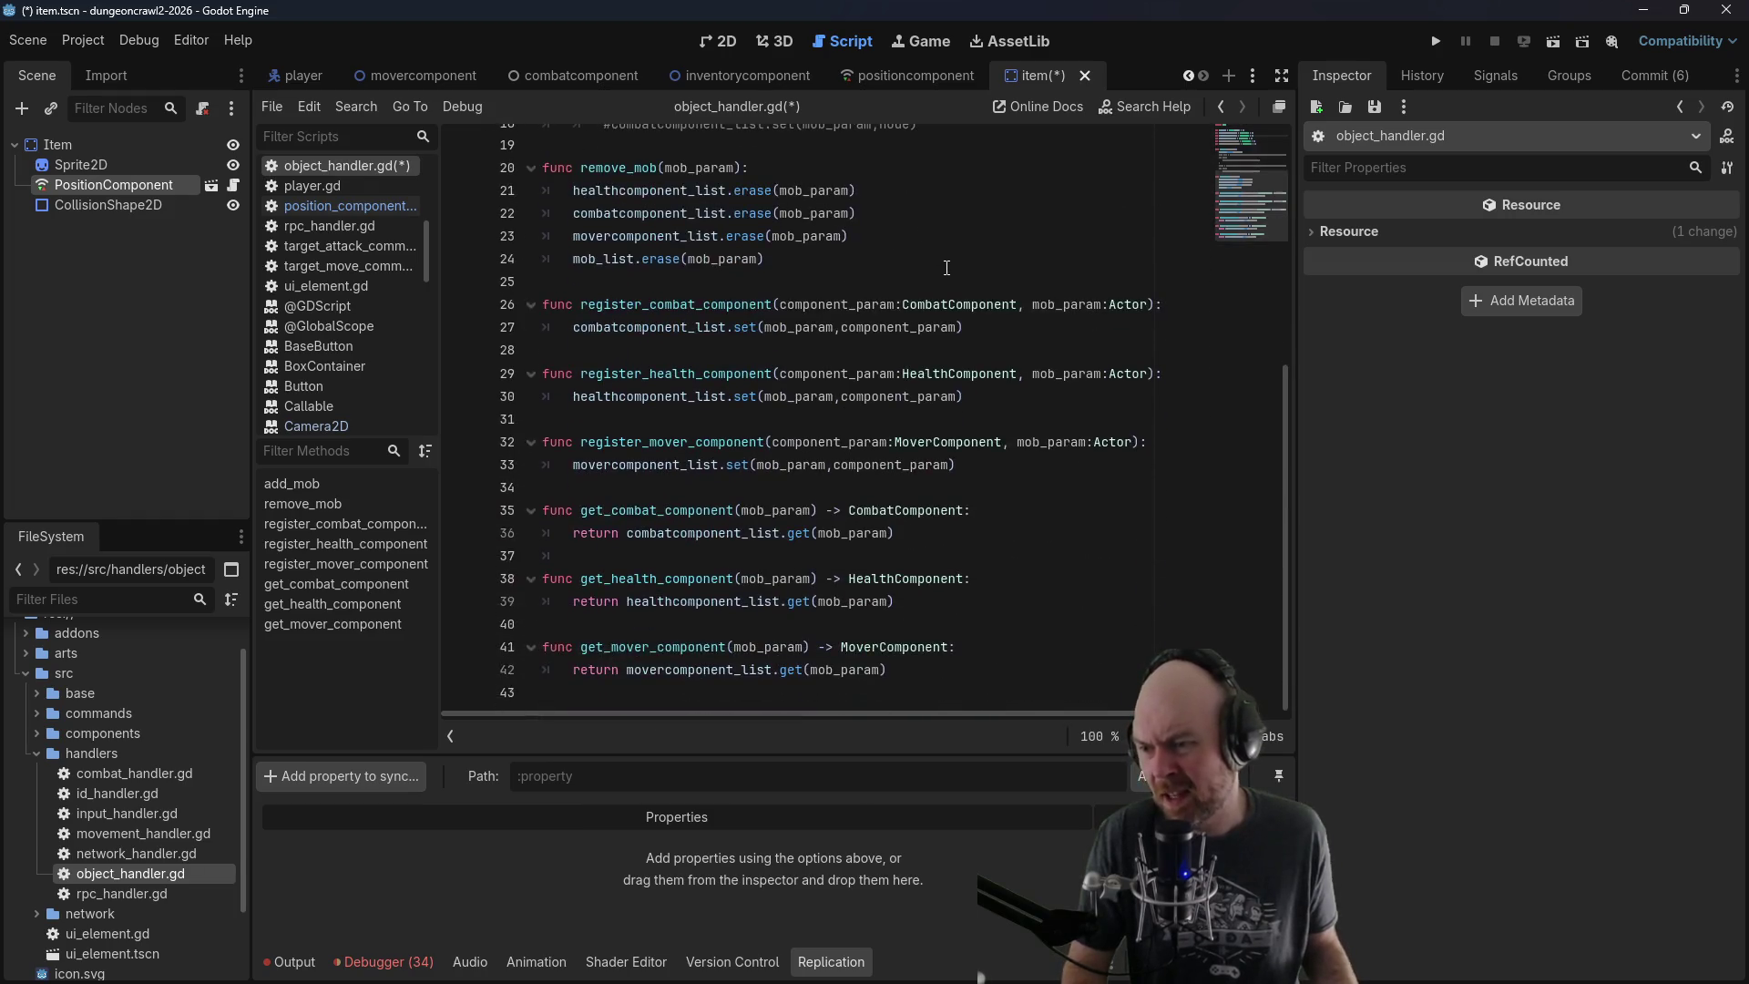
drag(957, 465, 472, 430)
key(ctrl+c)
click(966, 481)
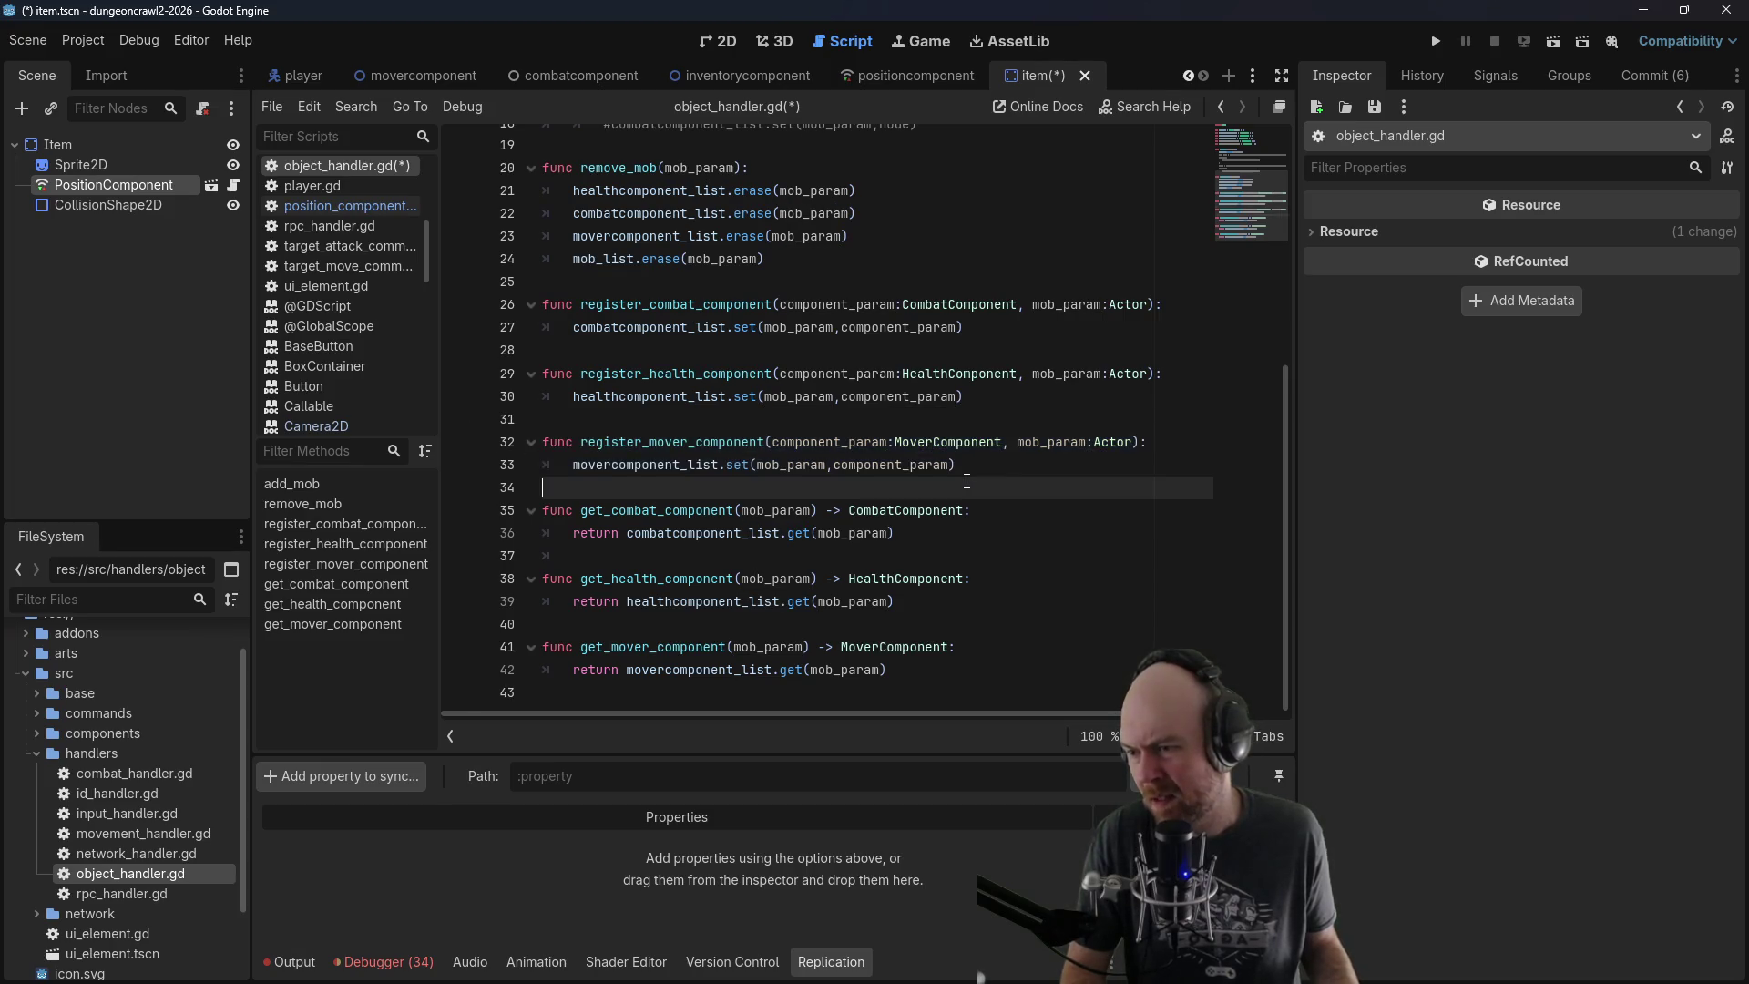
- Paste a copy of register_mover_component and rename it register_position_component taking a PositionComponent
key(Return)
key(Return)
key(Up)
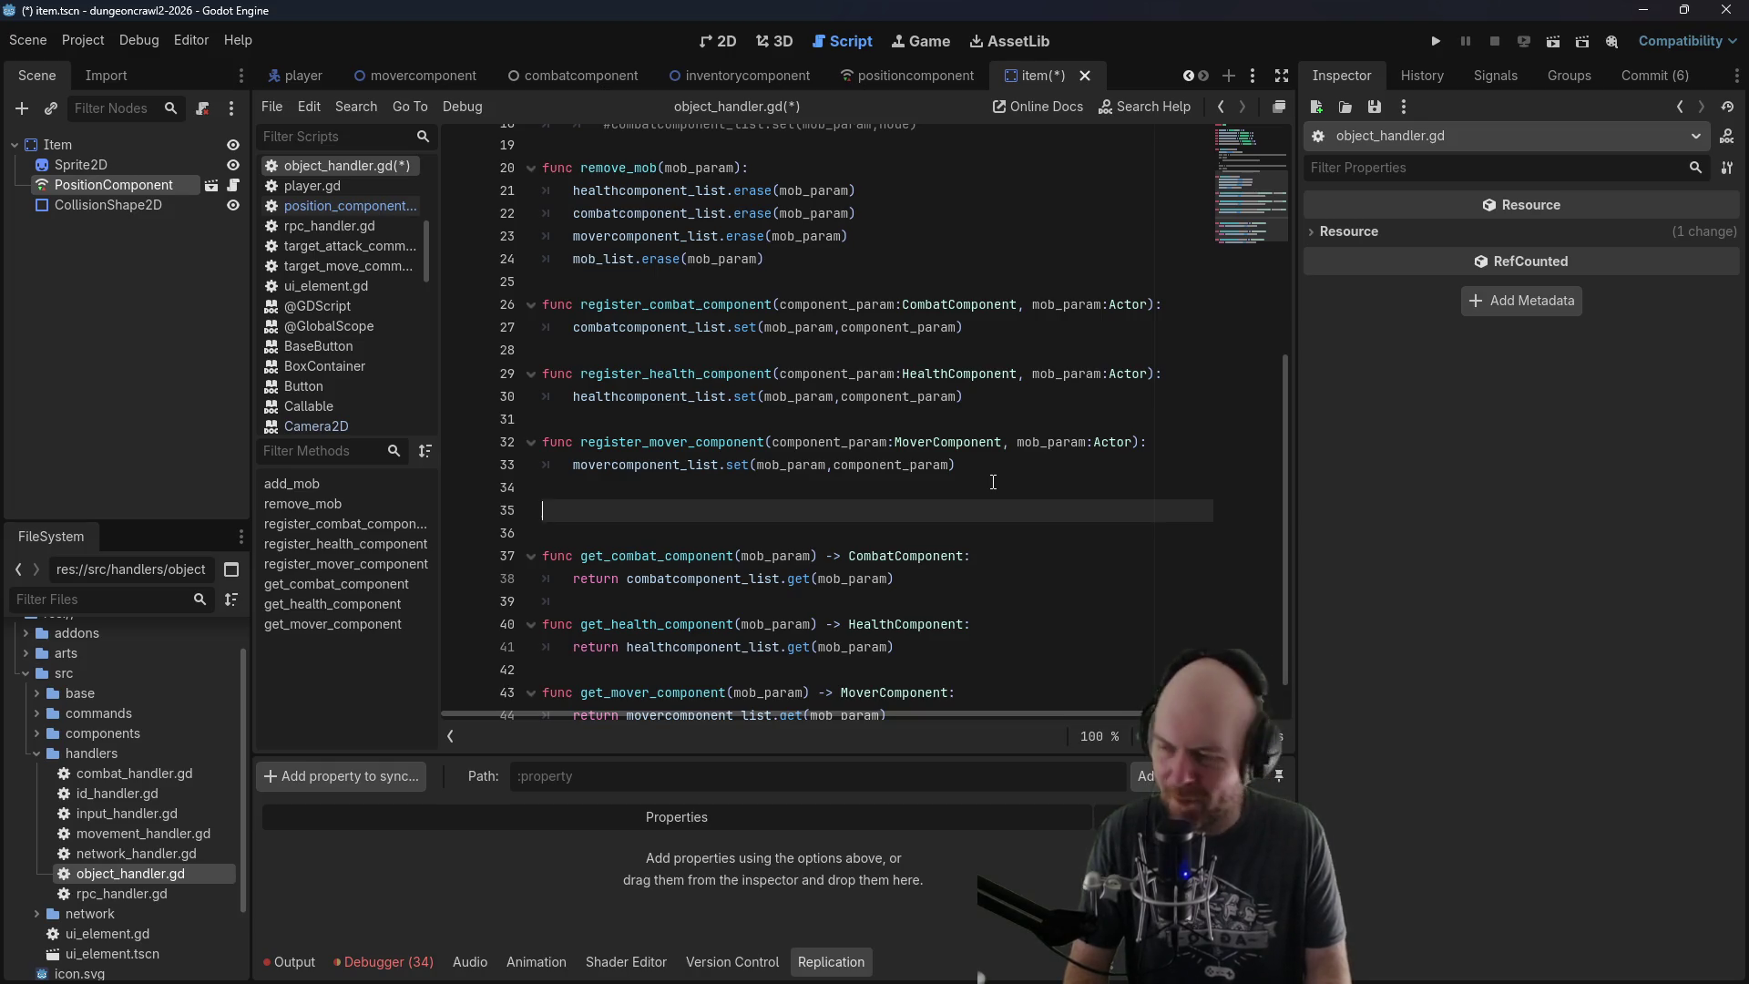
key(ctrl+v)
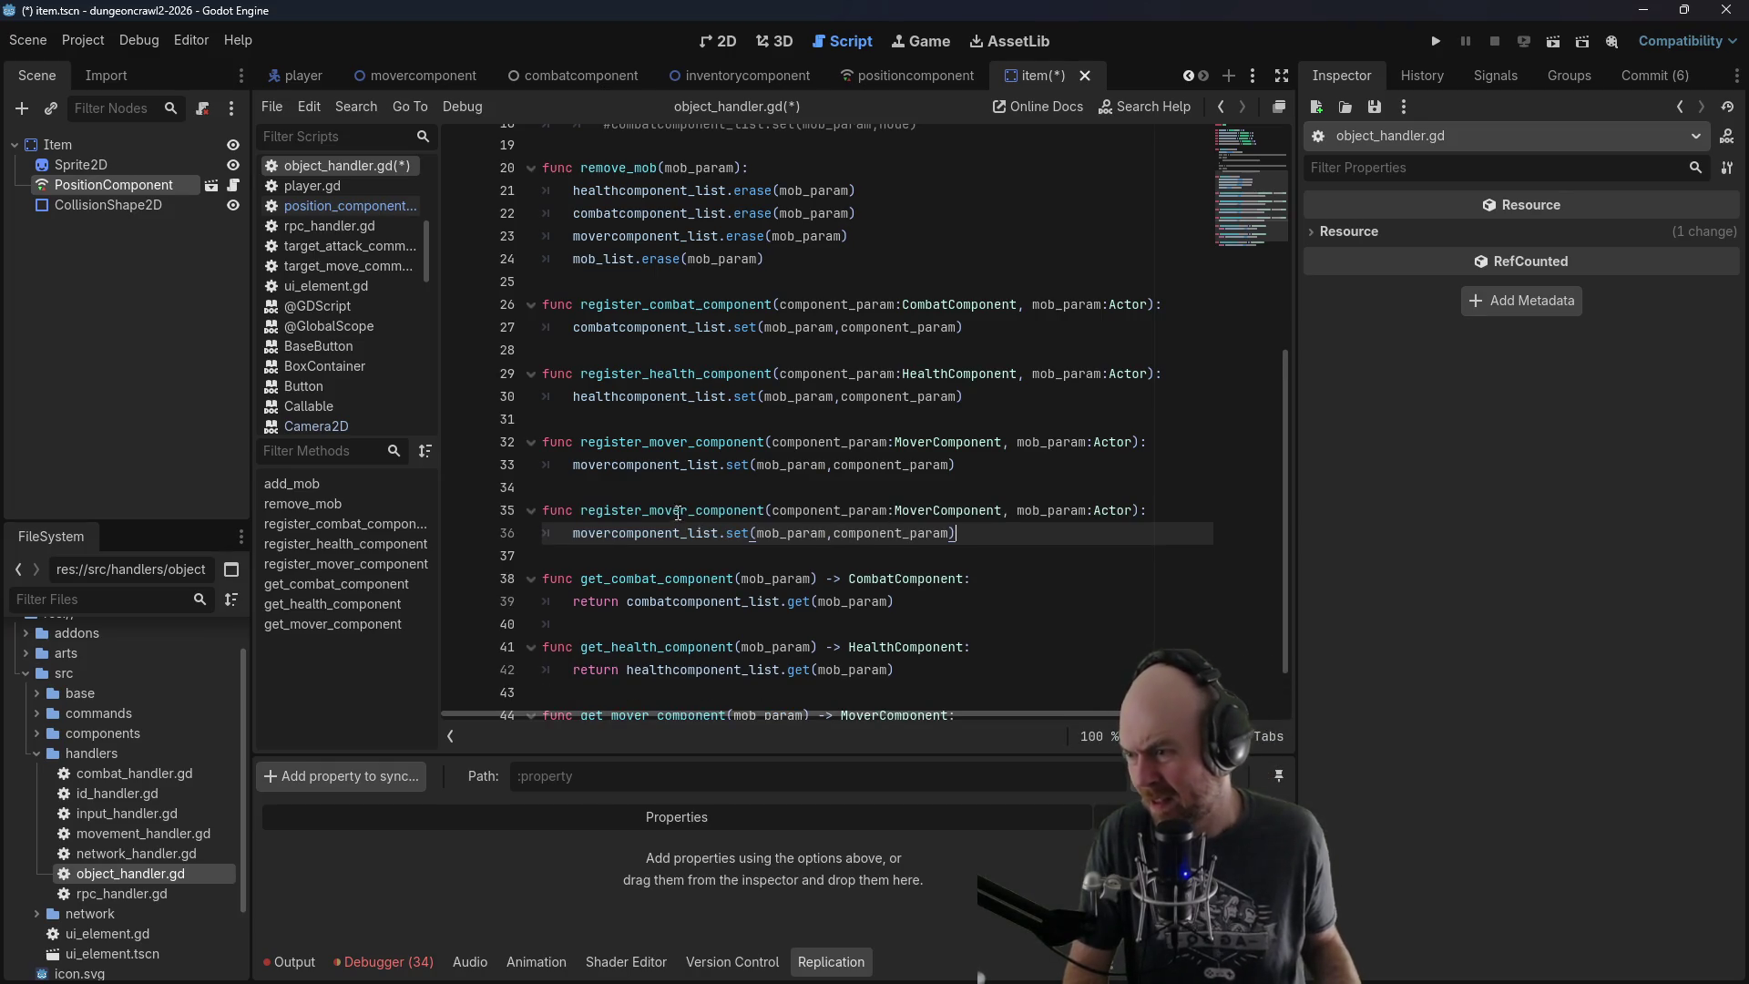
drag(649, 527, 686, 526)
scroll(703, 470, up, 6)
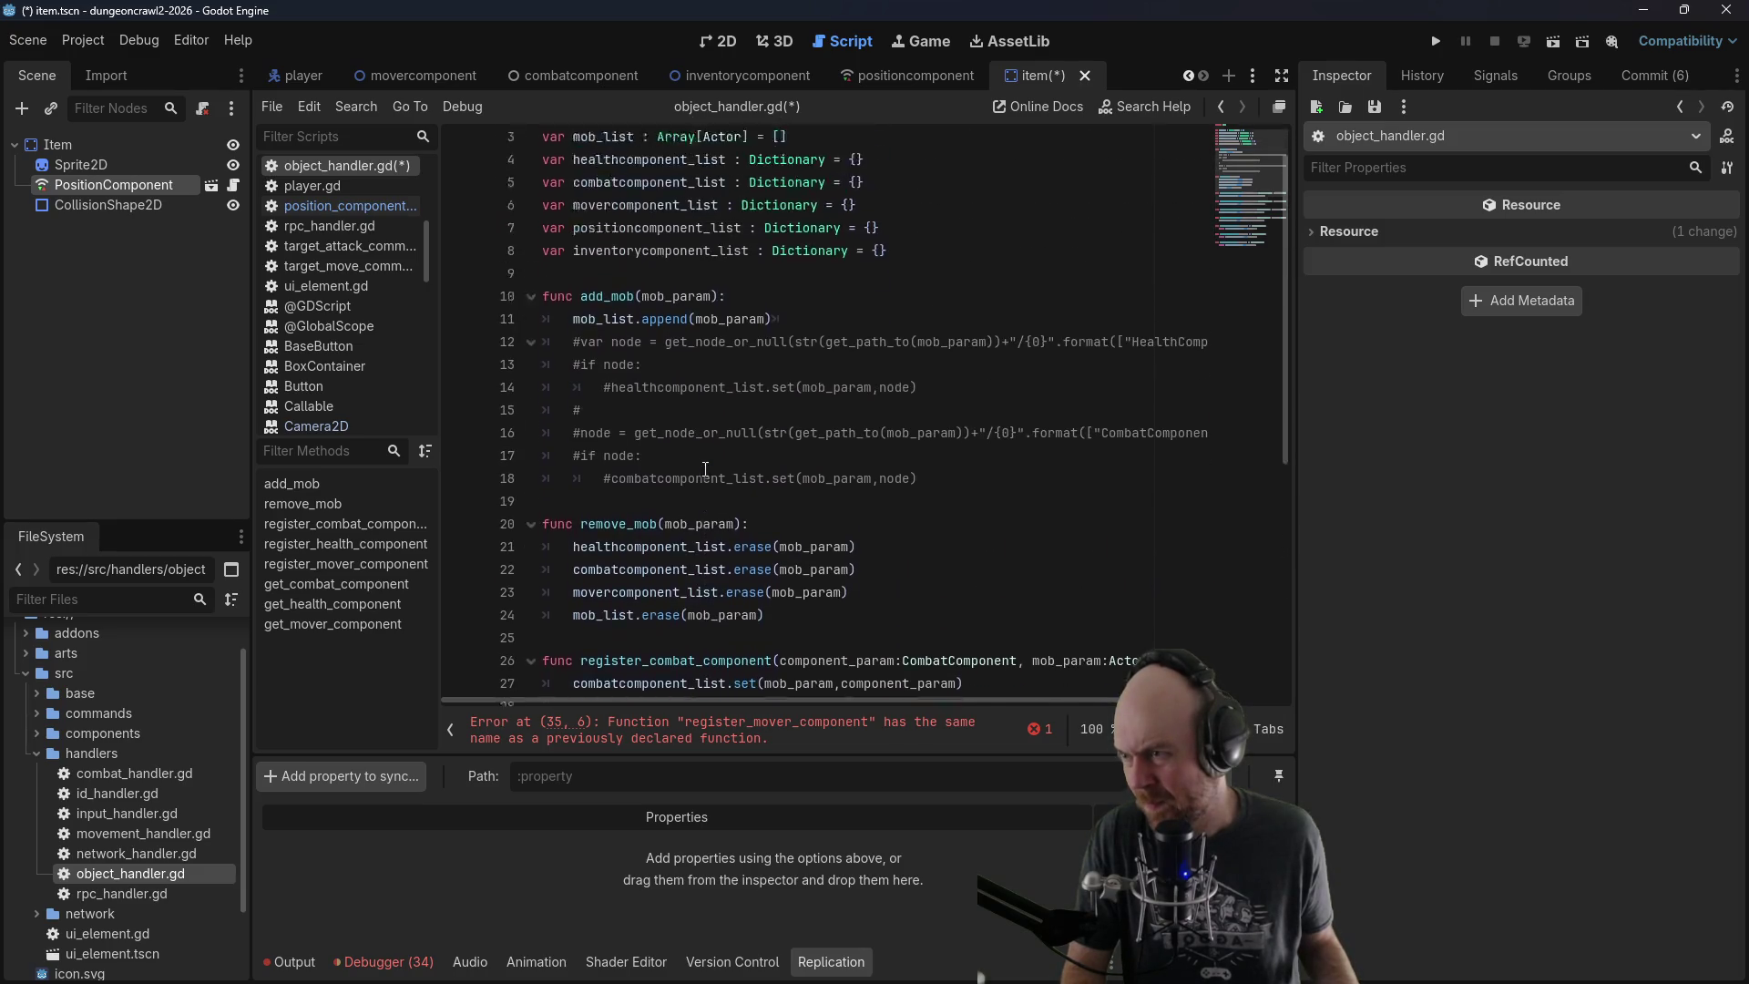
scroll(709, 483, down, 5)
text(pos)
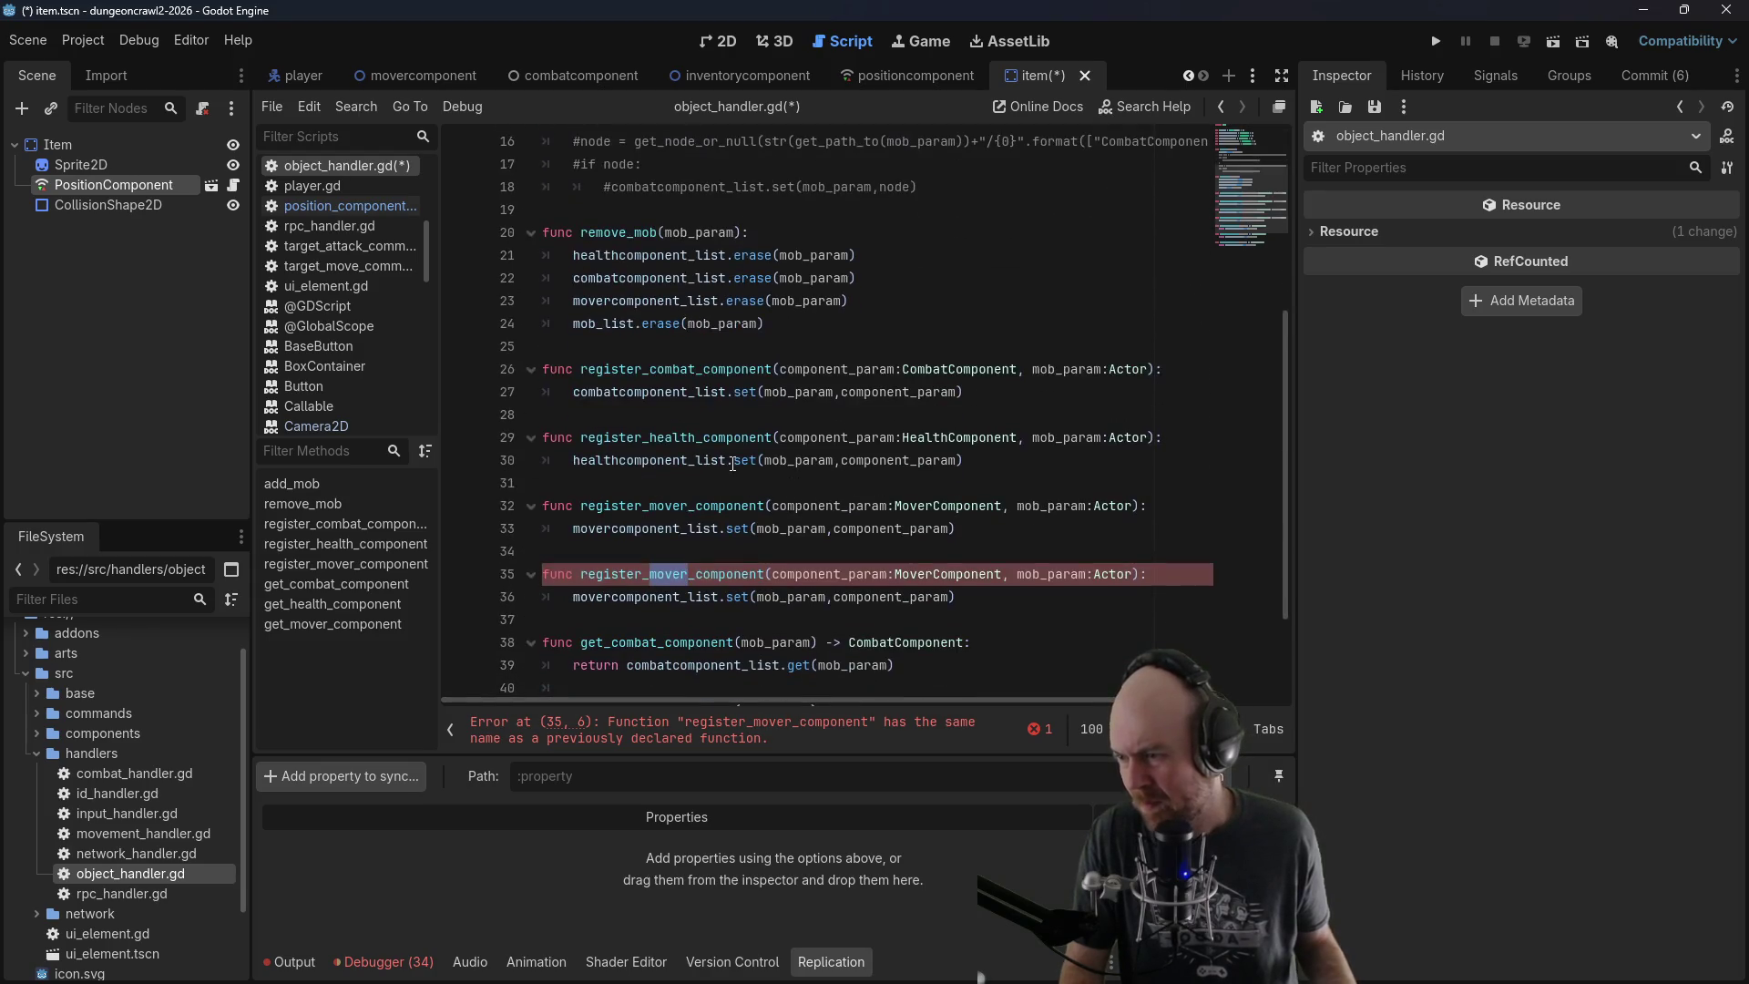
text(ition)
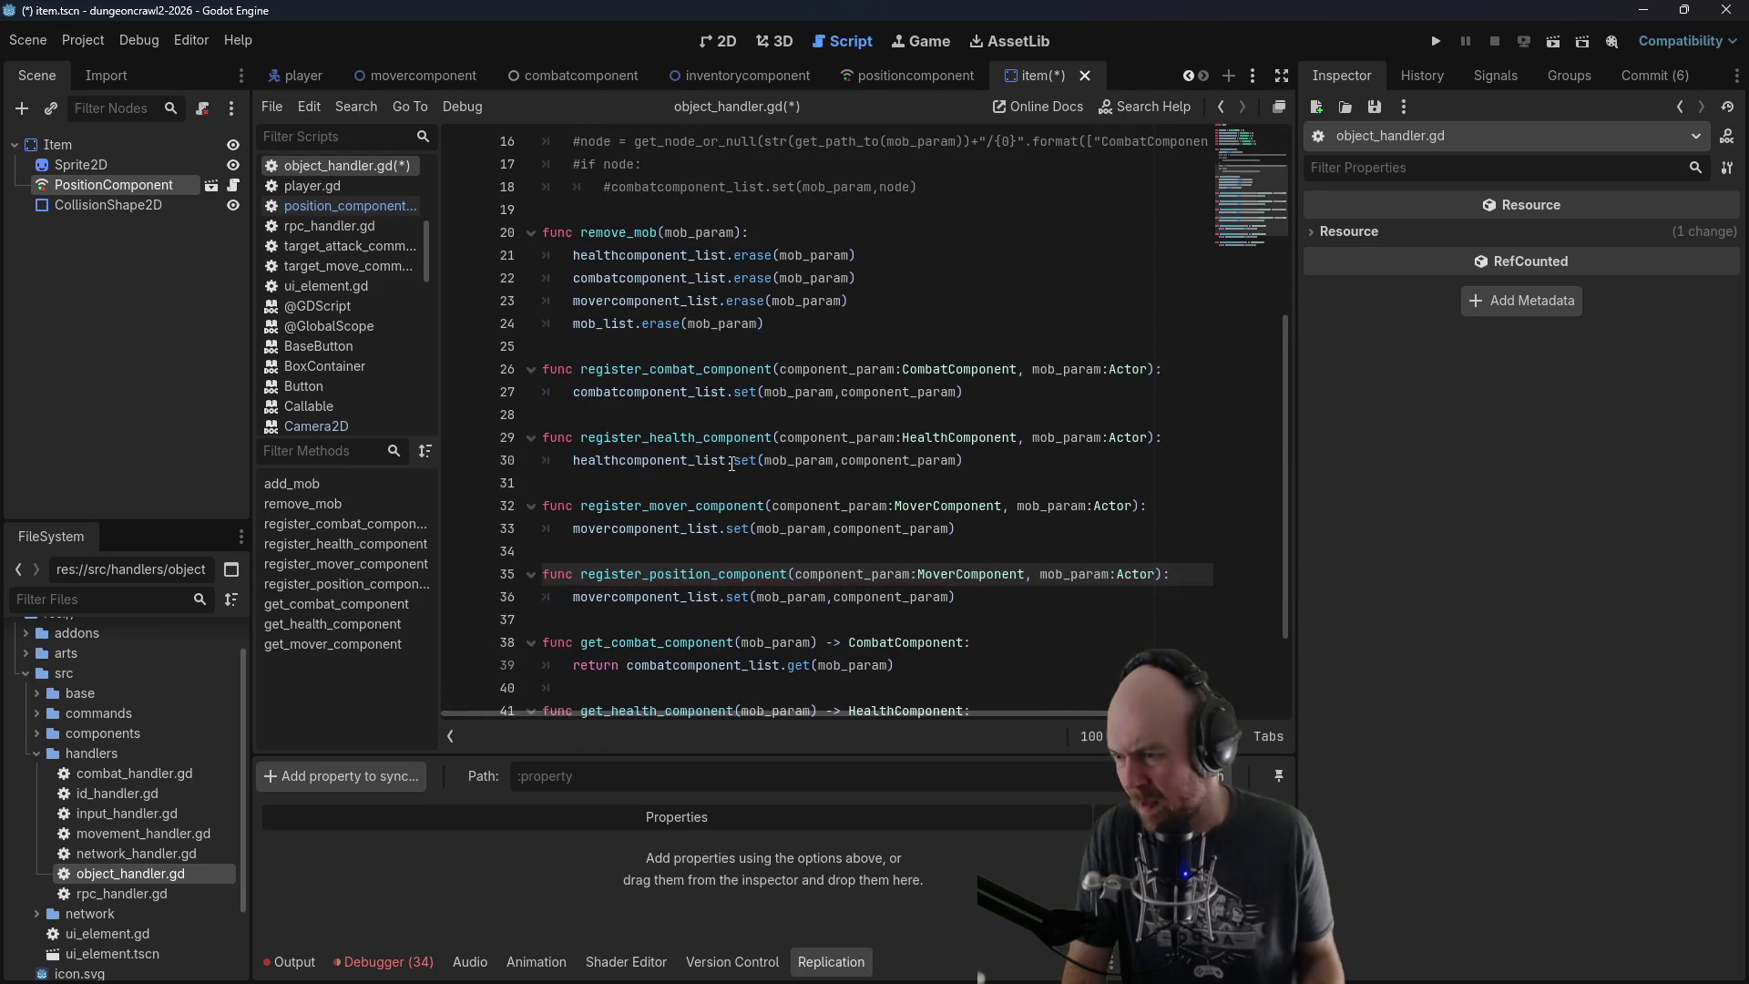
scroll(763, 480, up, 2)
scroll(763, 480, up, 4)
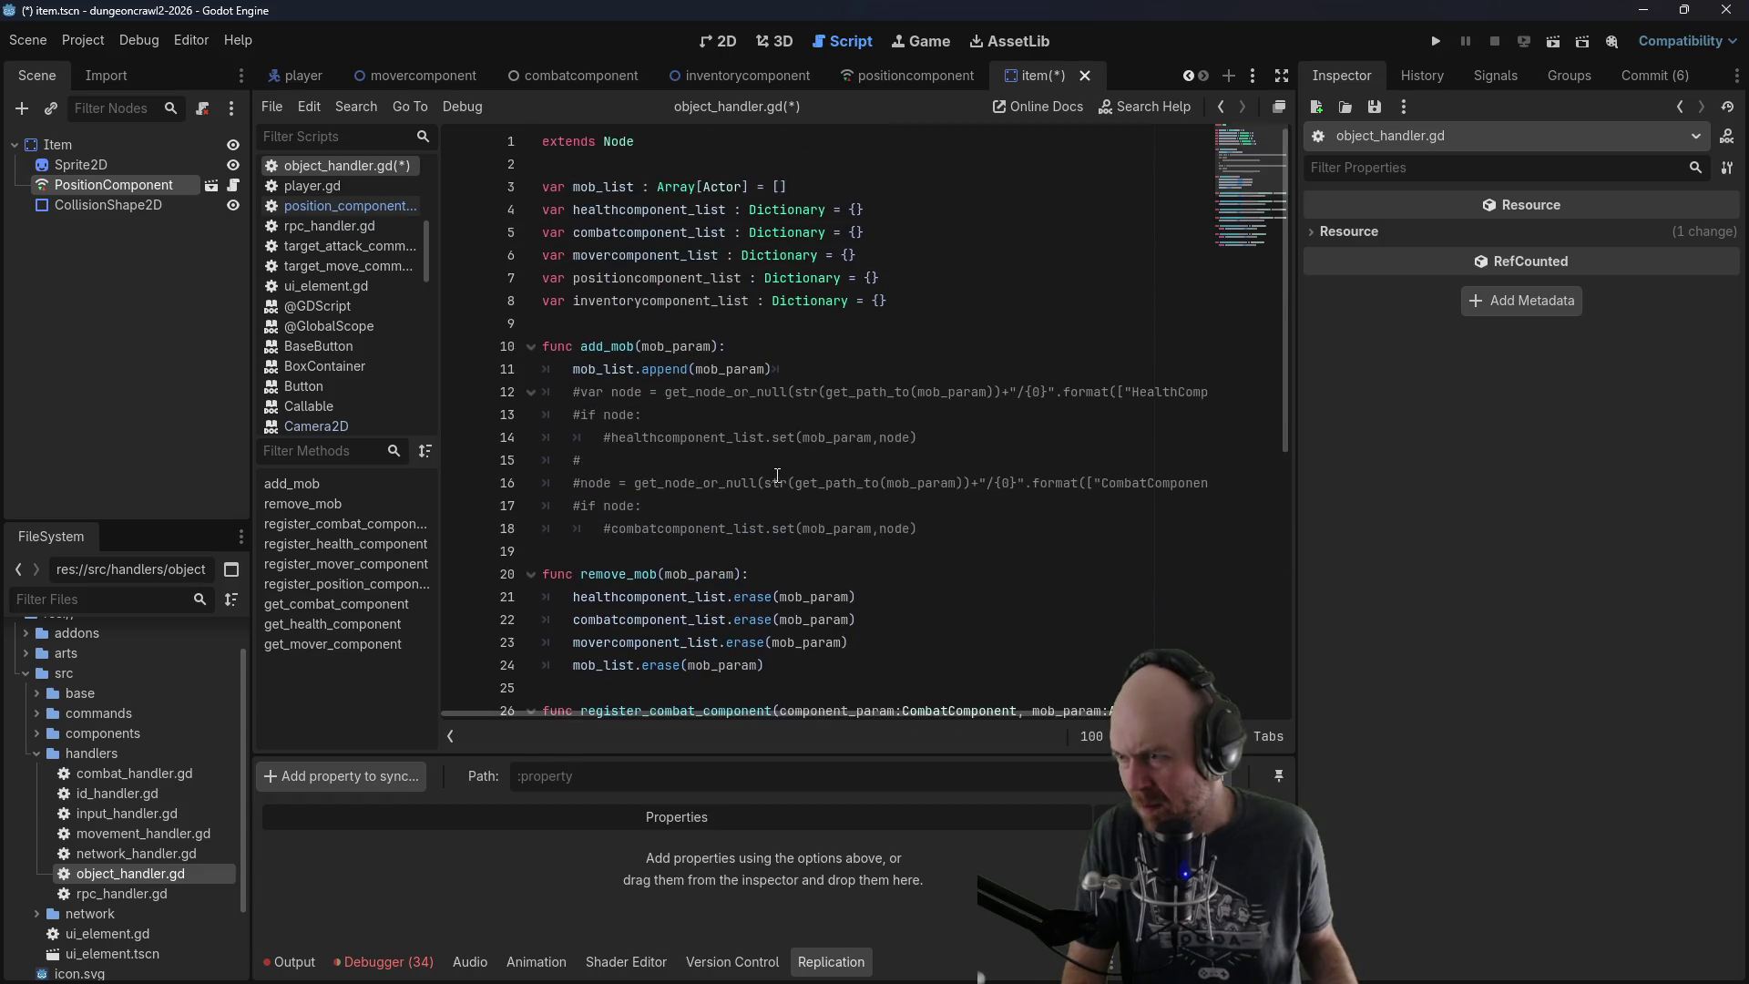
scroll(783, 474, down, 5)
scroll(788, 476, down, 1)
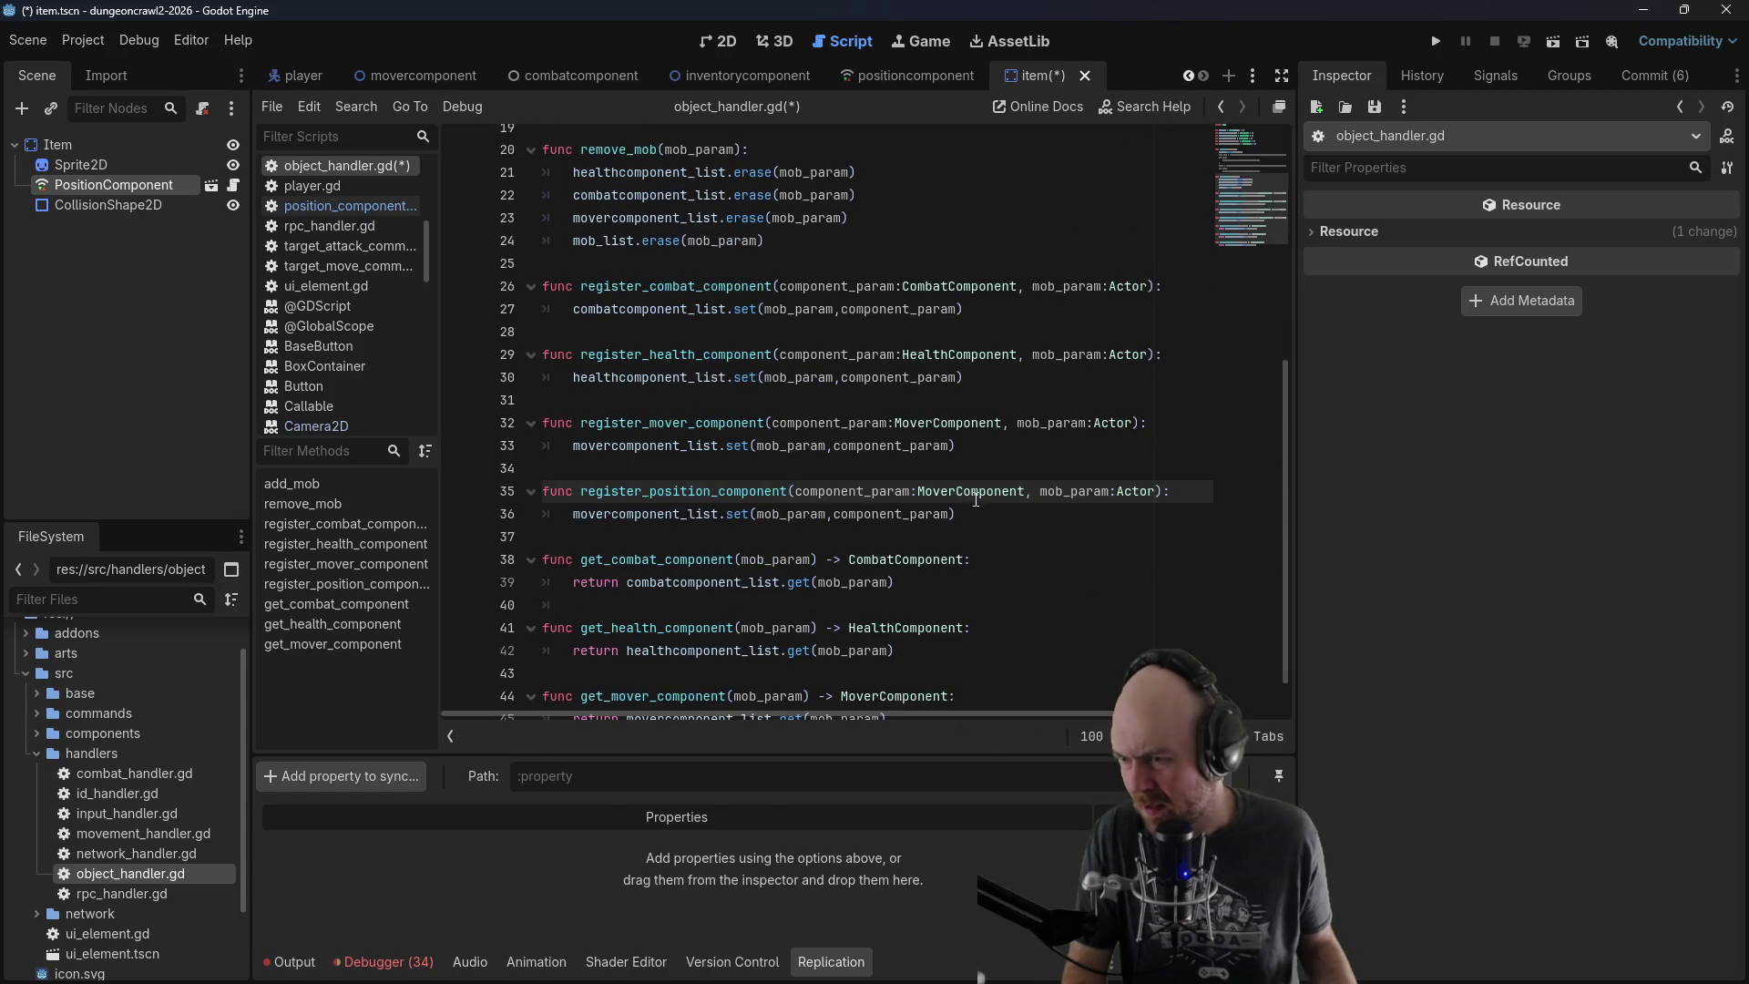
drag(918, 491, 958, 491)
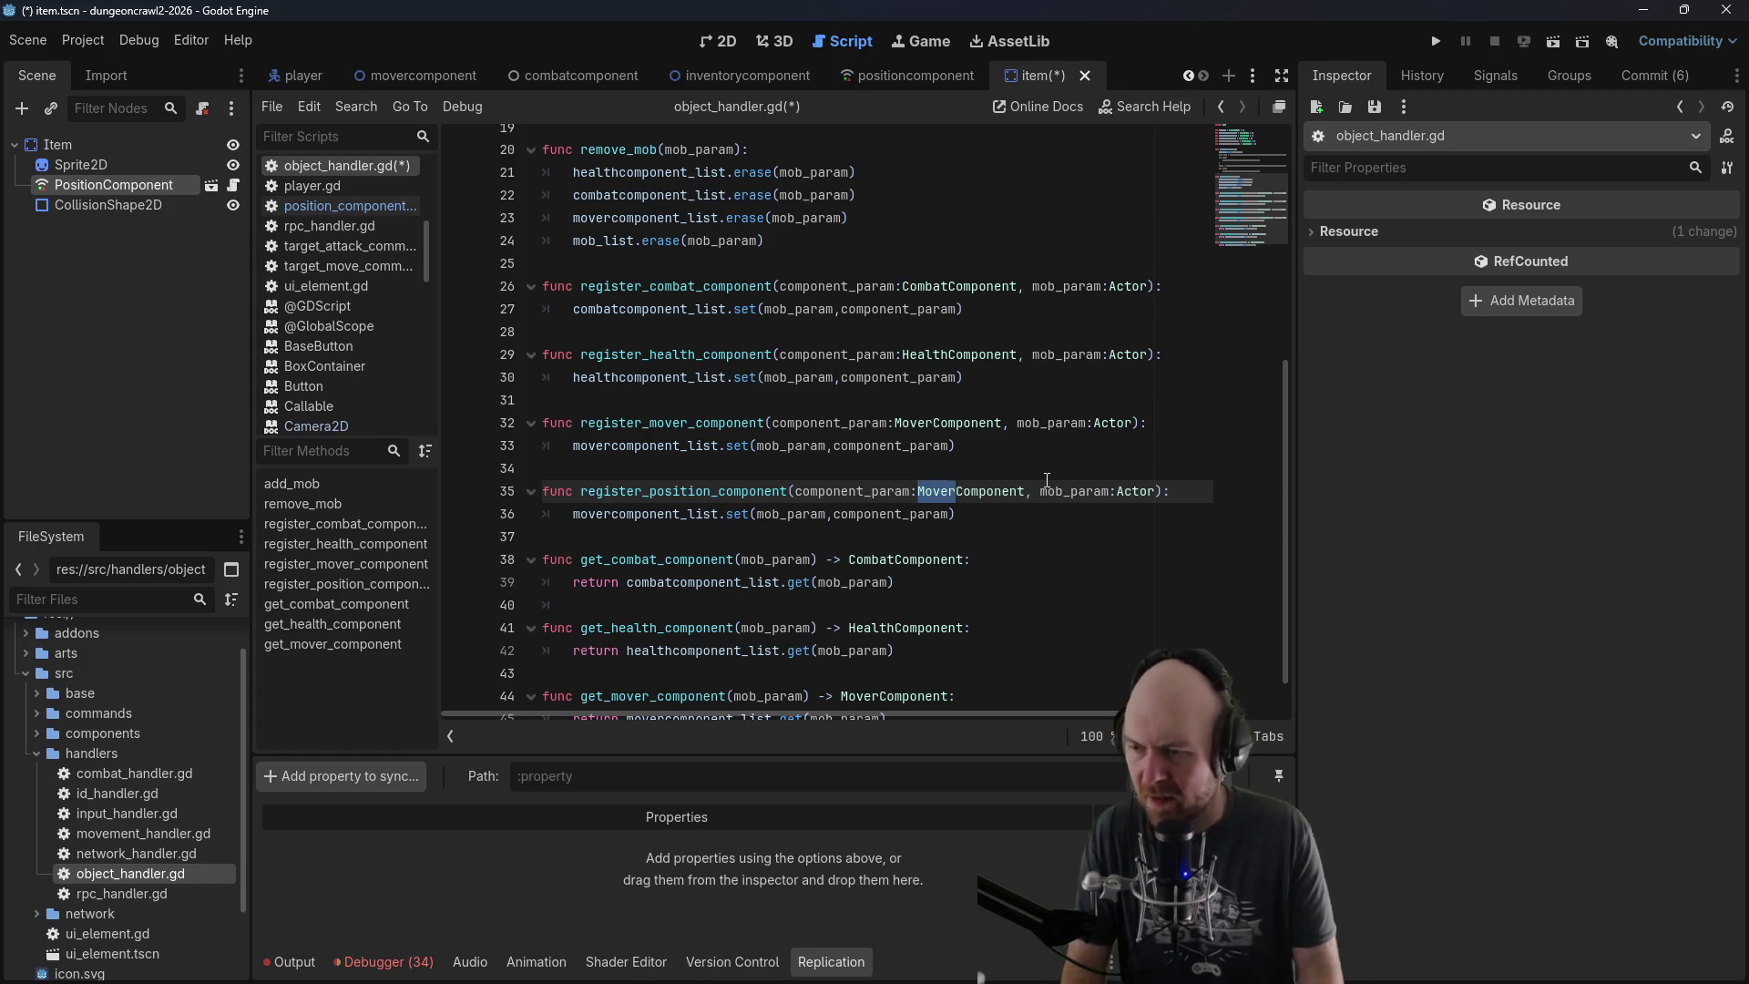
text(Position)
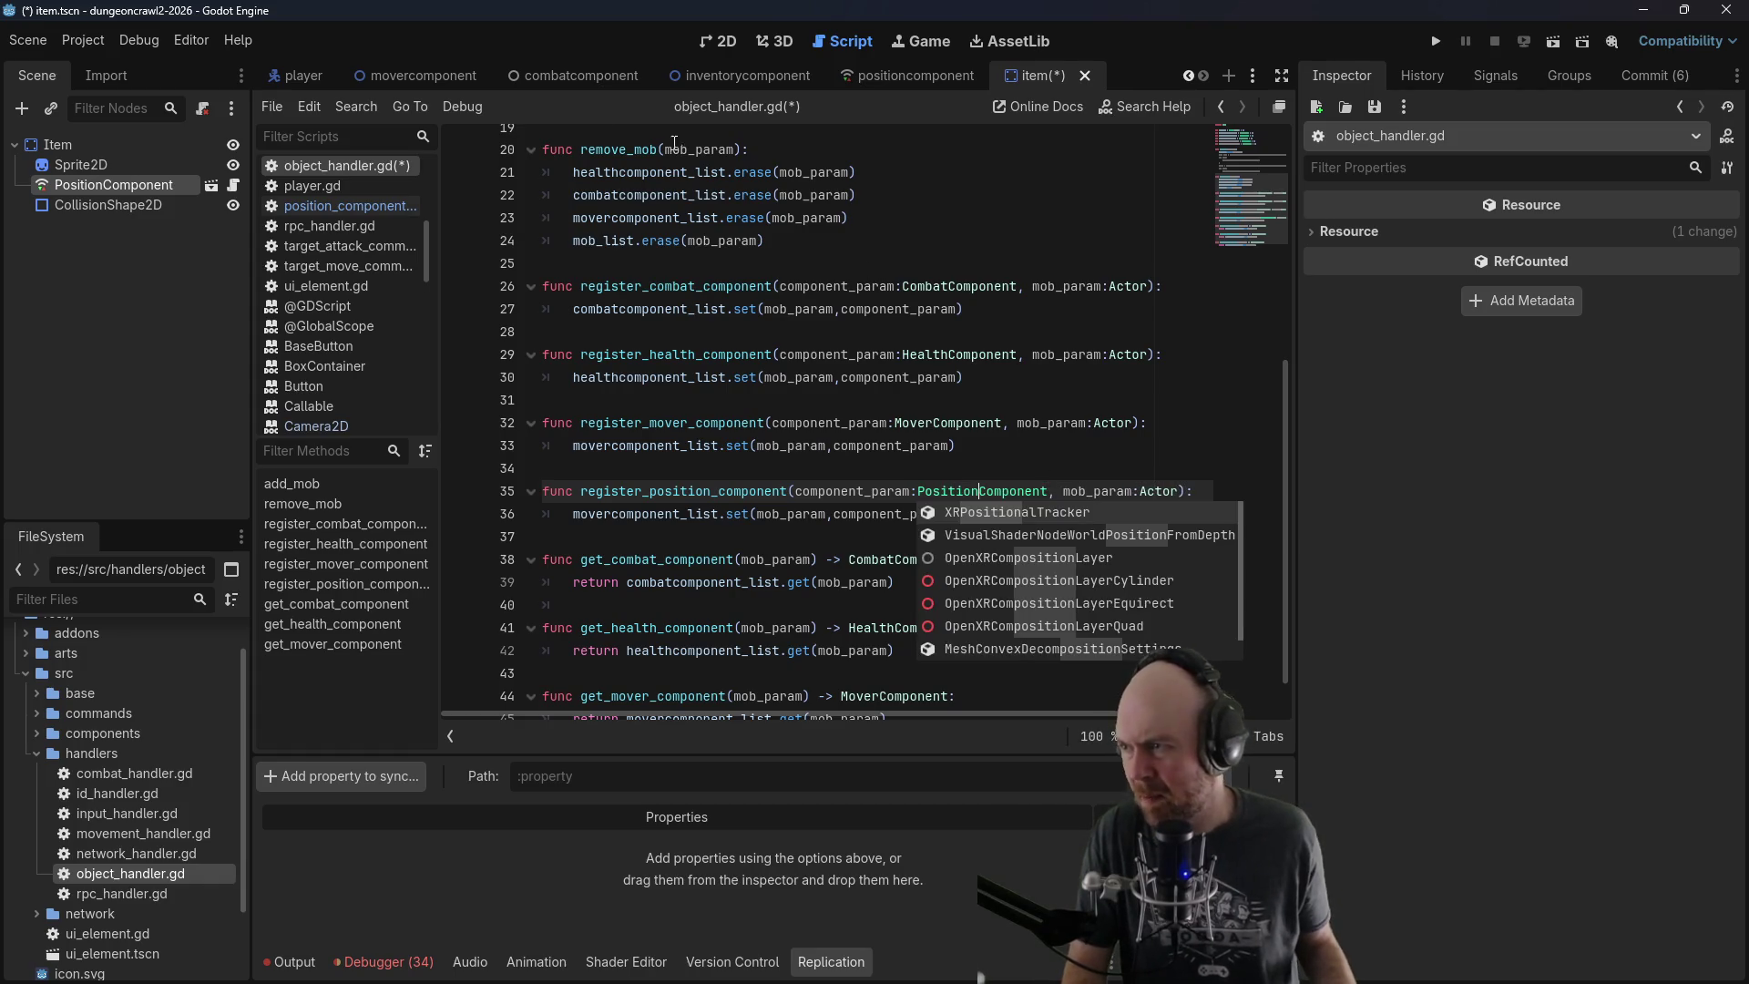
- Save the scripts and open position_component.gd from the item scene
key(ctrl+s)
key(ctrl+shift+Tab)
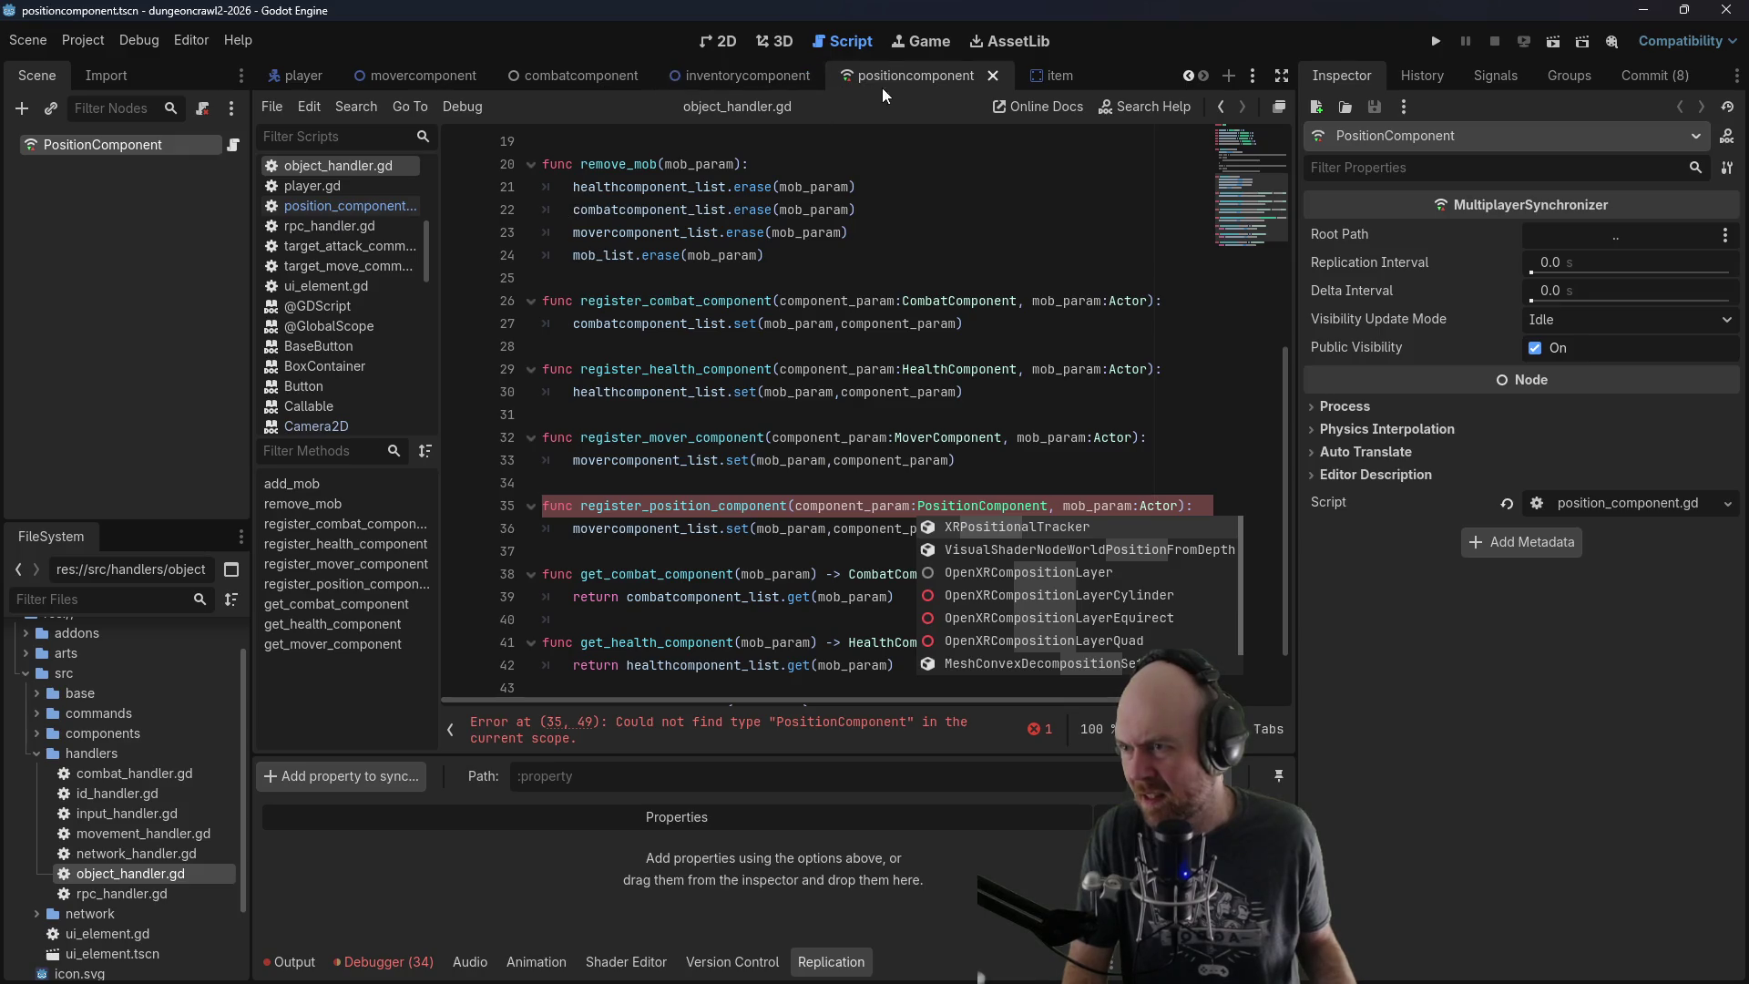
click(1047, 75)
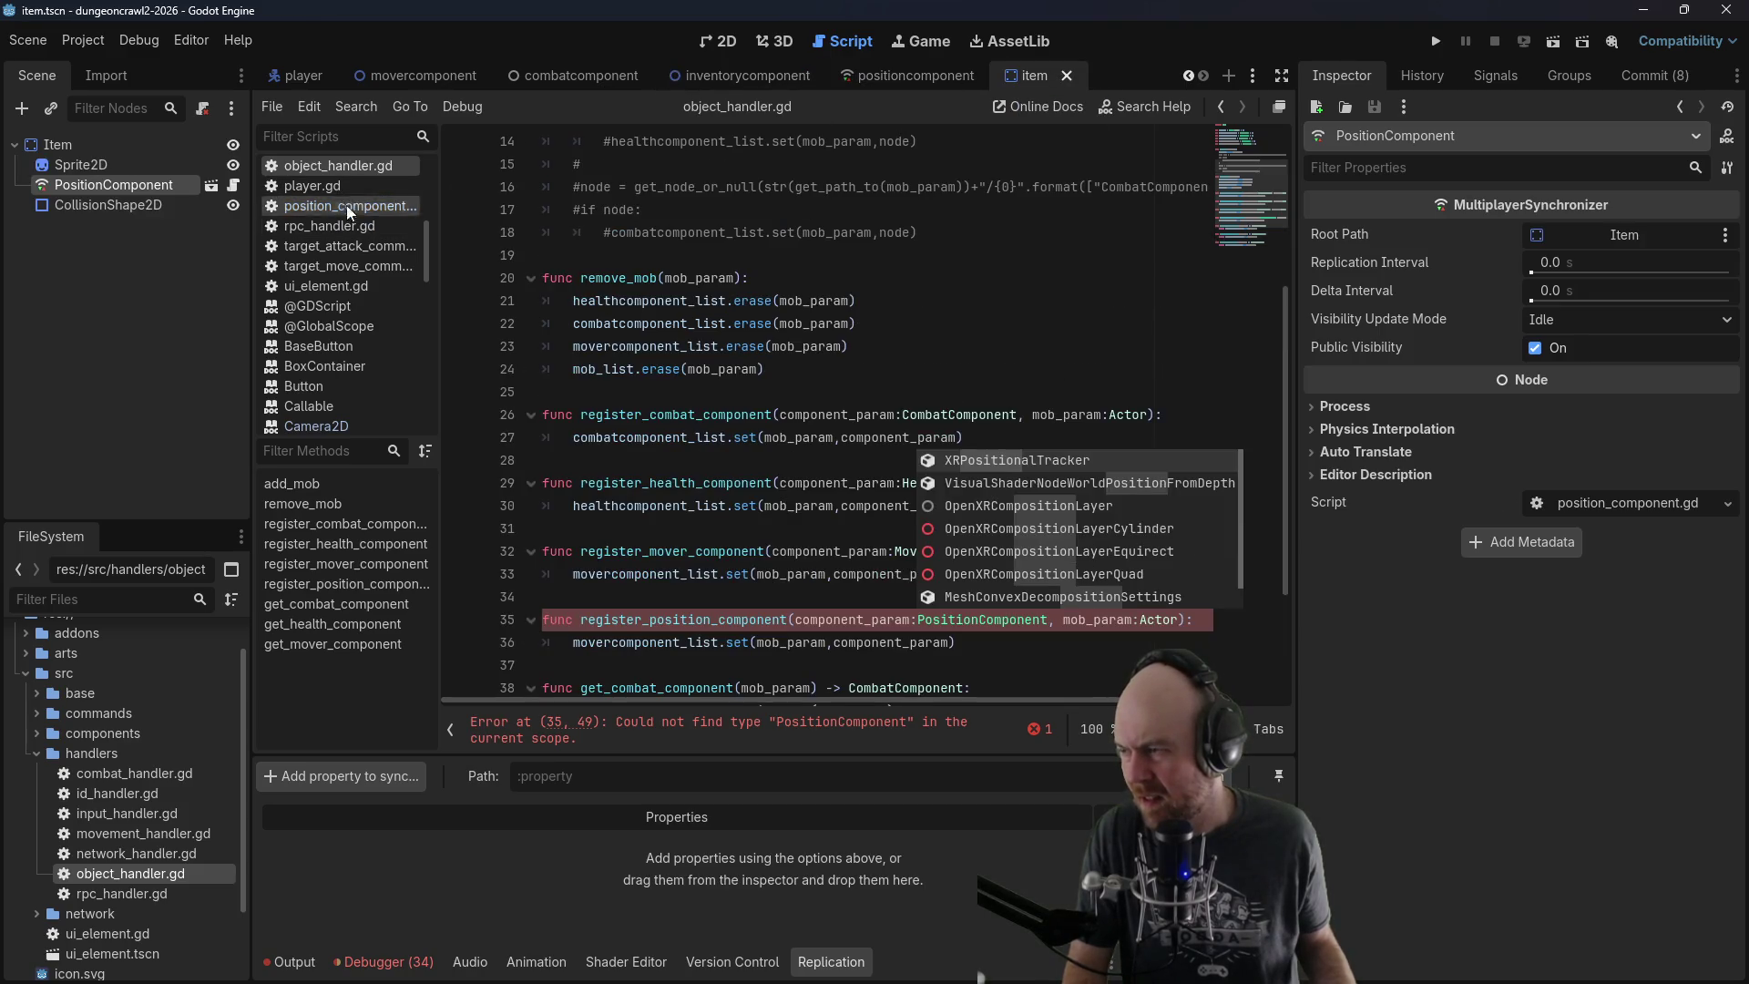
click(353, 210)
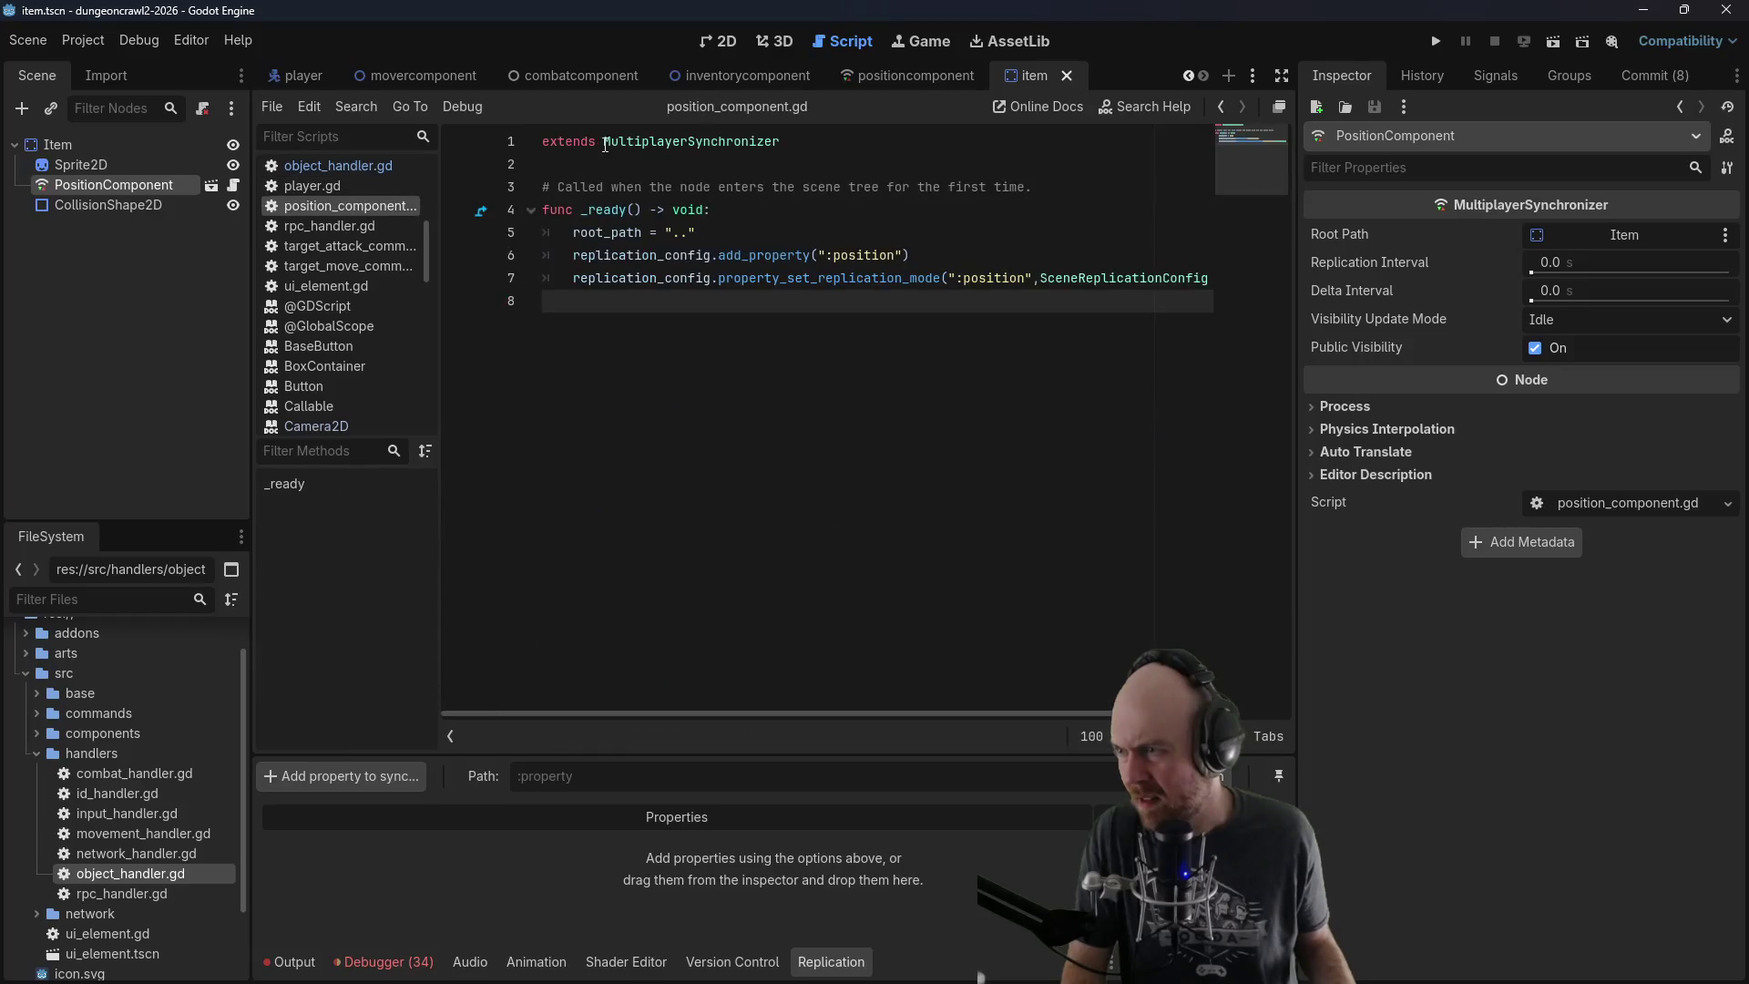
- Add 'class_name PositionComponent' as the first line of position_component.gd
click(550, 141)
key(Return)
key(Up)
text(class)
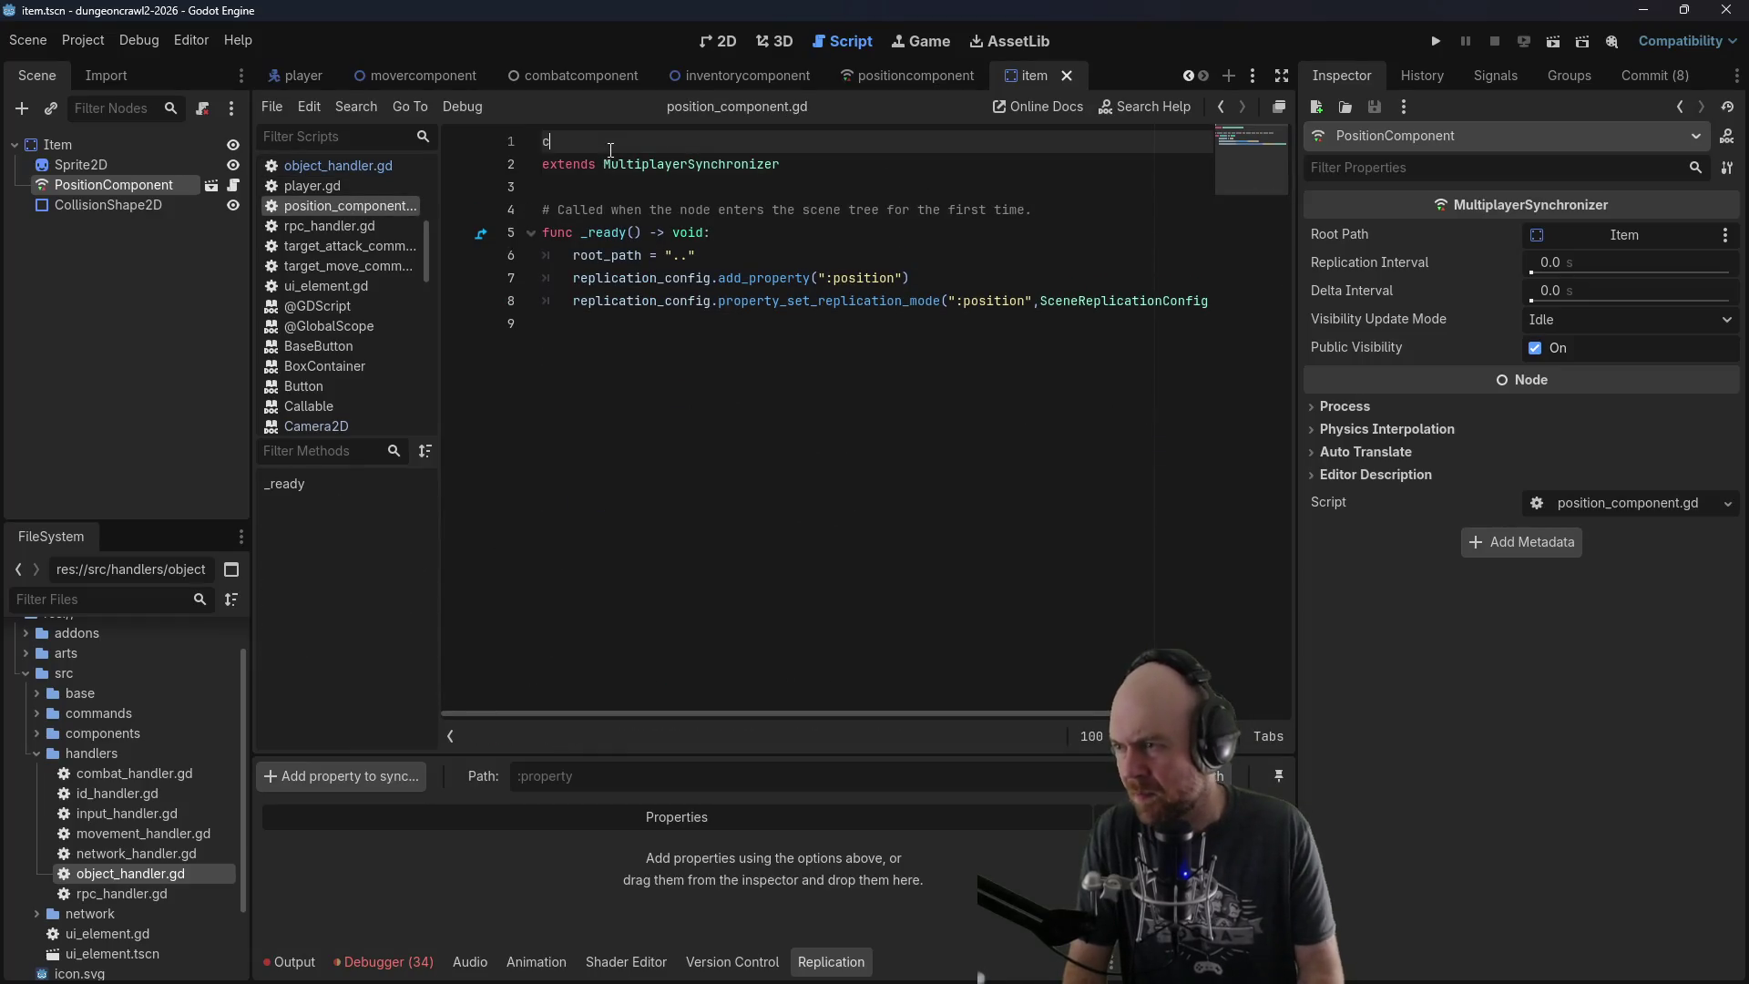
text(_an)
key(BackSpace)
key(BackSpace)
key(BackSpace)
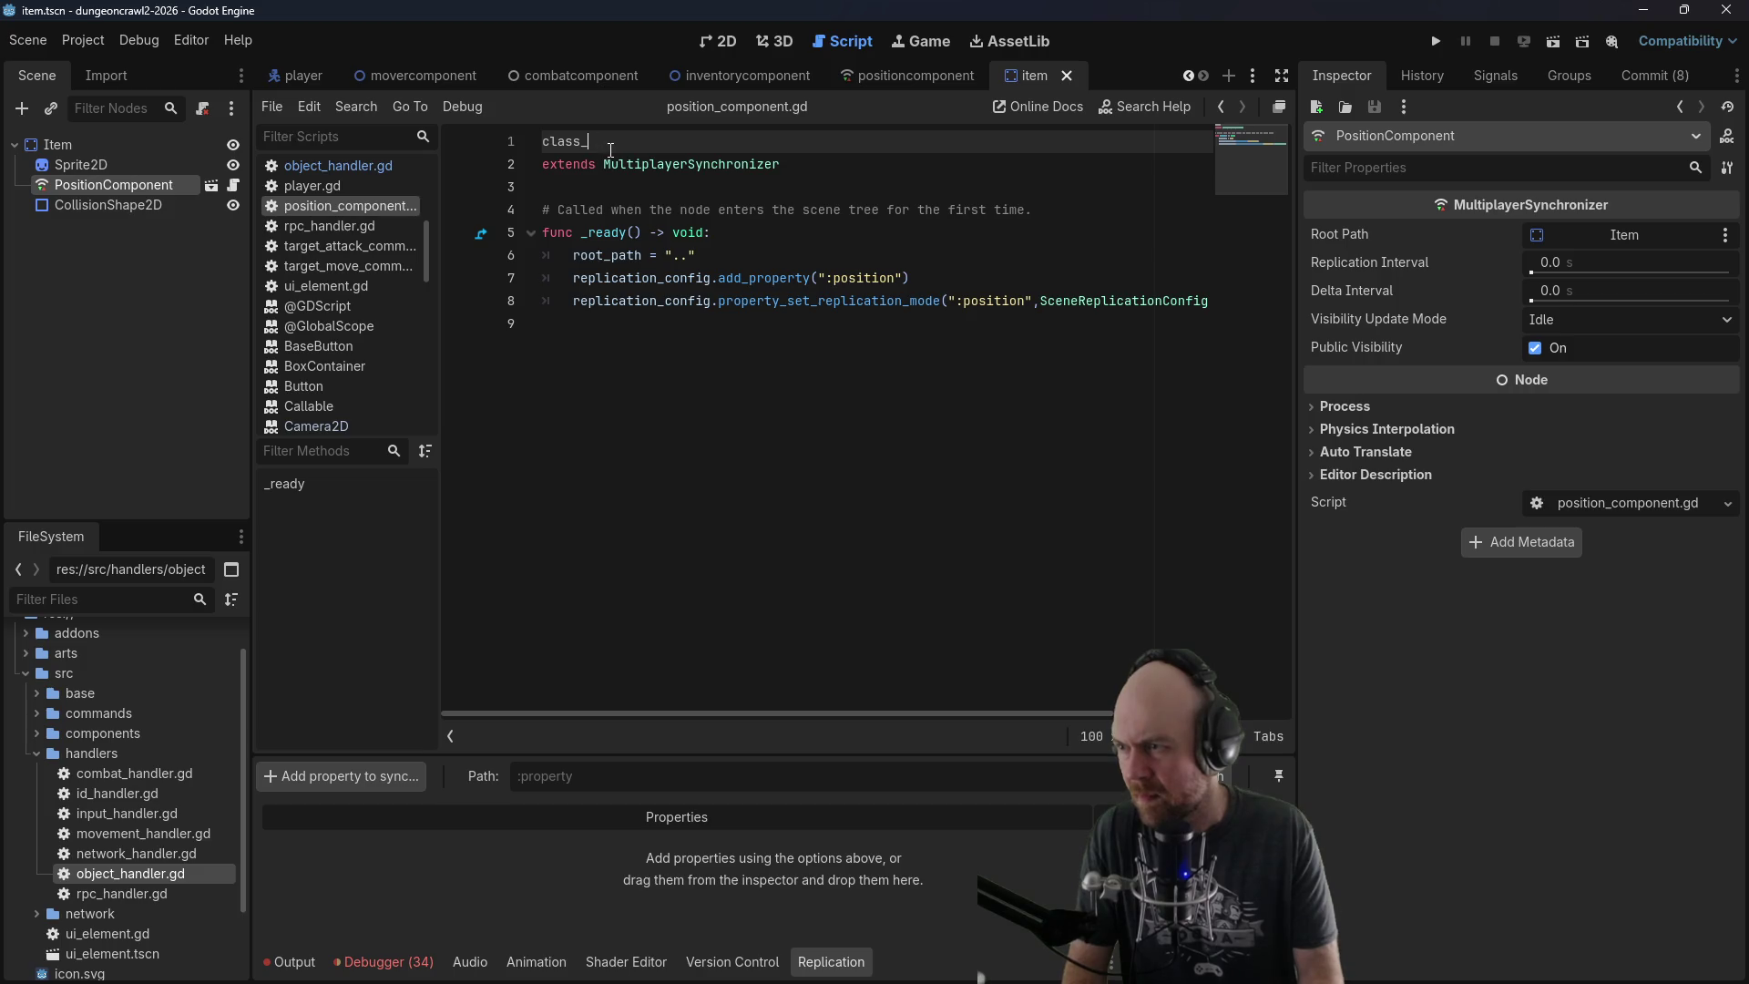
text(name PositionComponent)
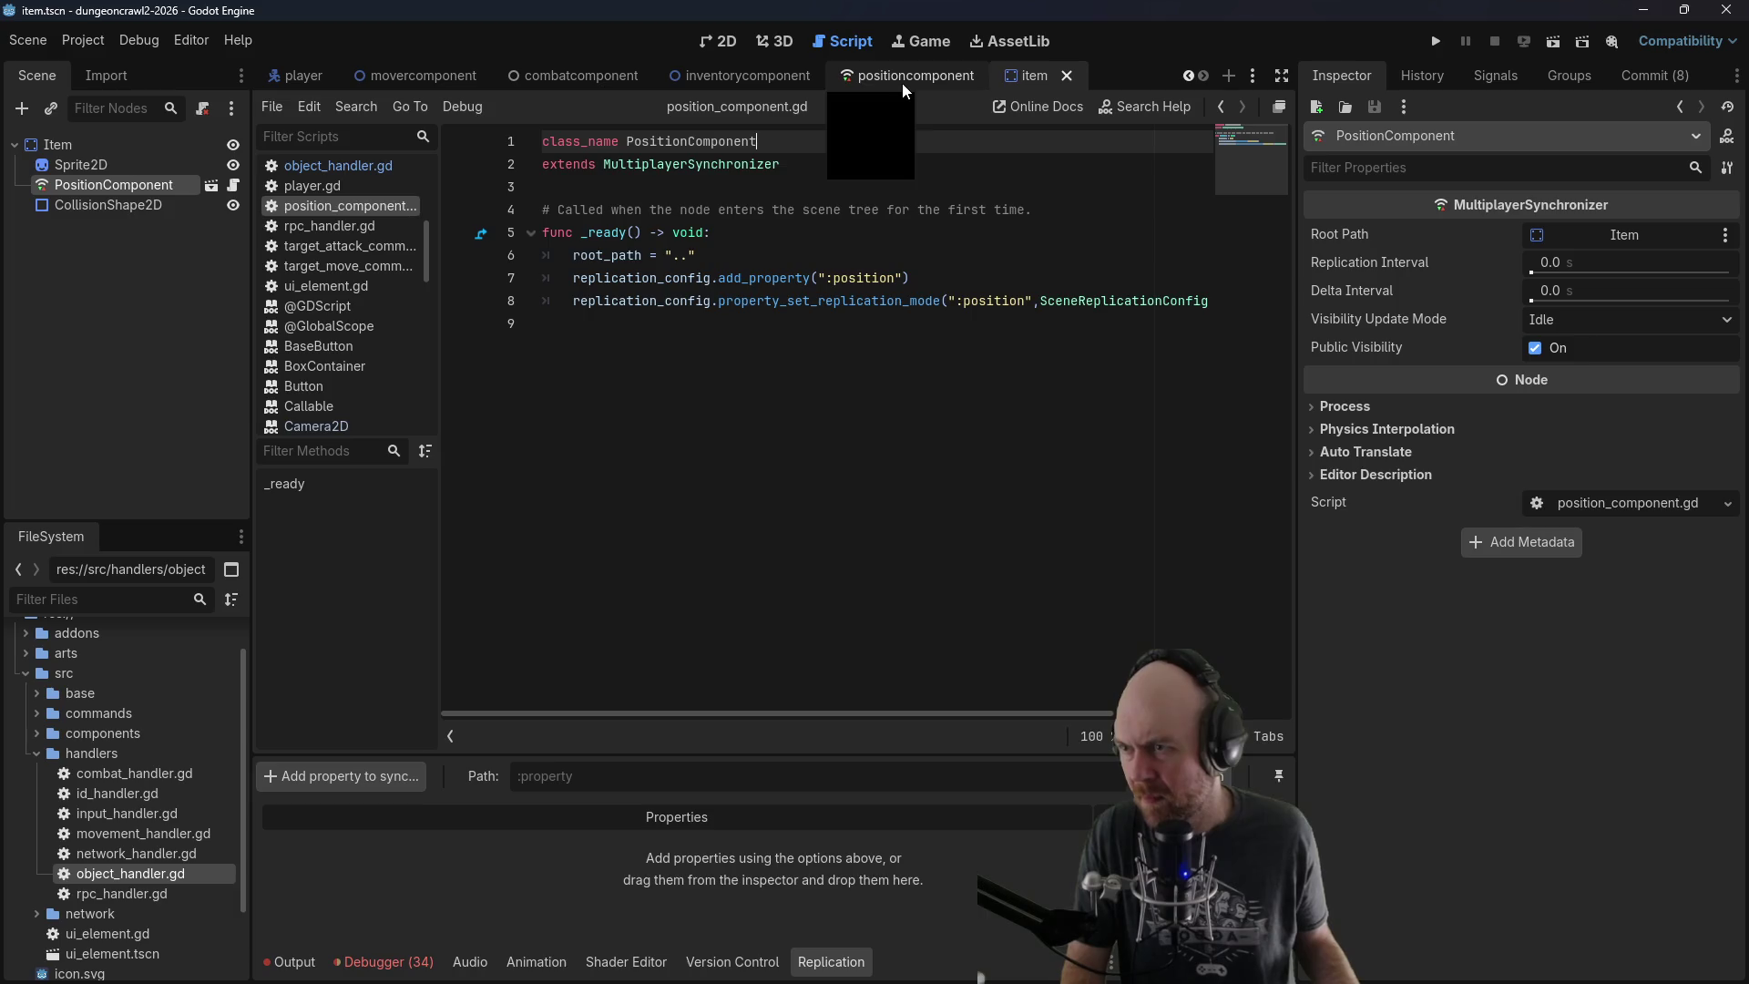
- In object_handler.gd, change movercomponent_list to positioncomponent_list in register_position_component
click(339, 166)
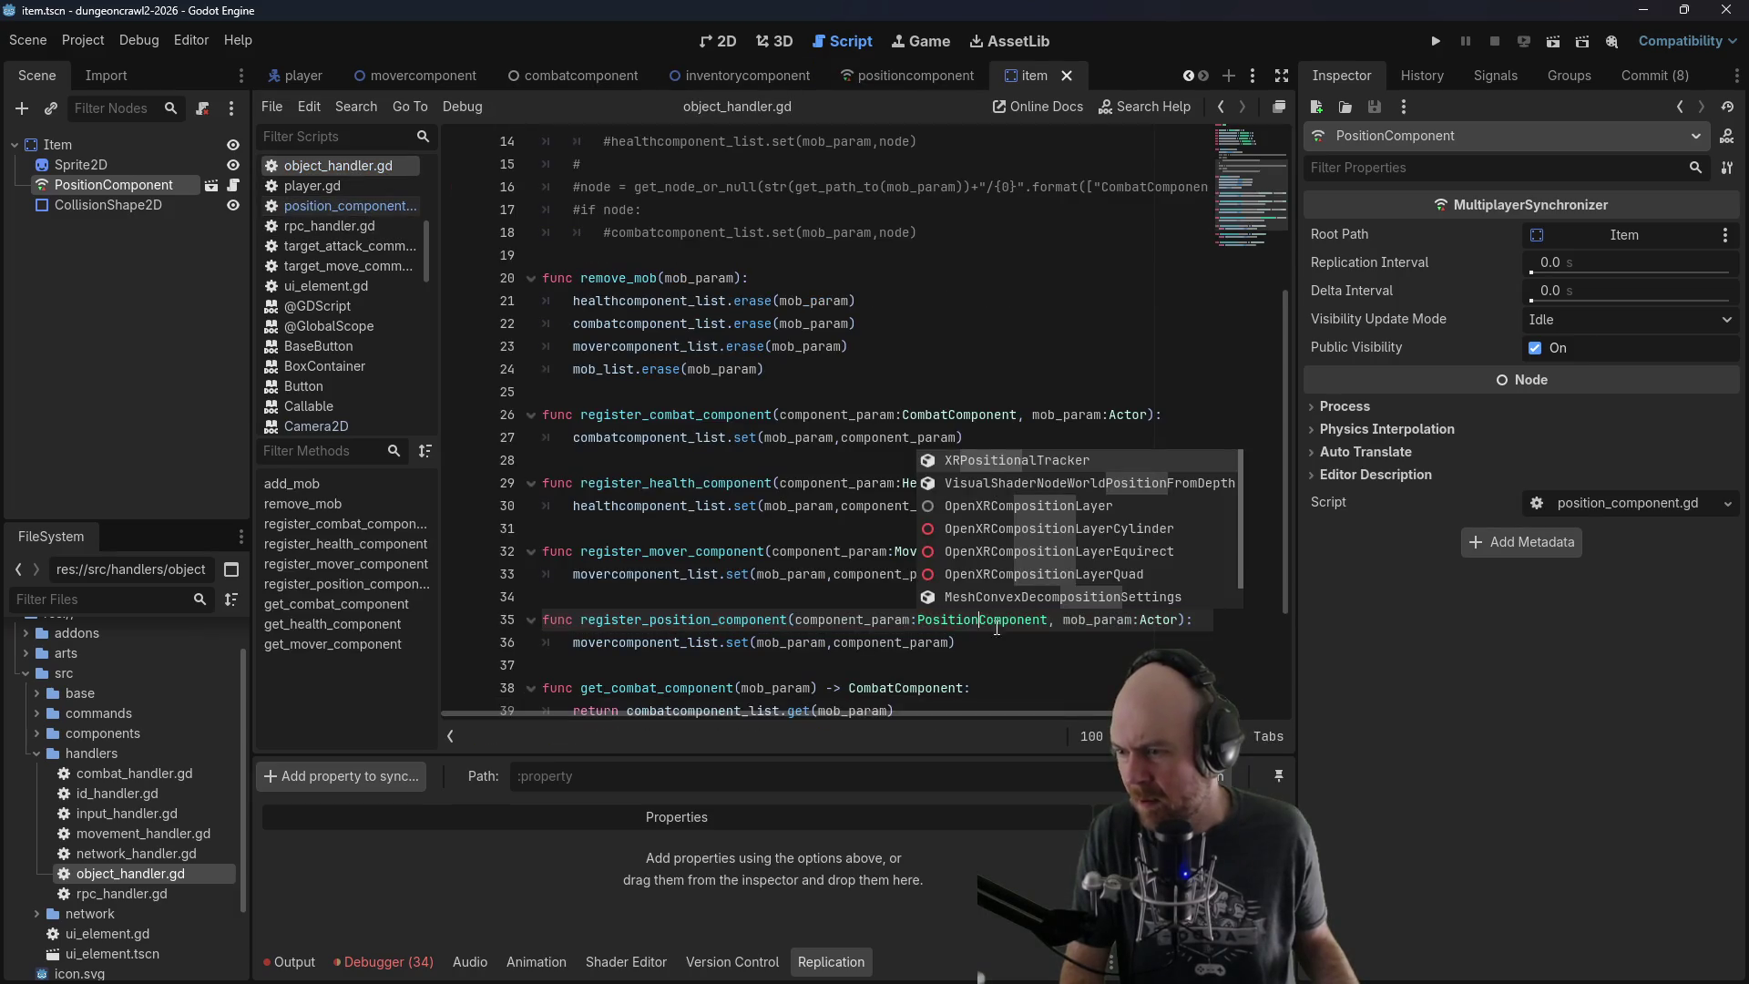
click(883, 631)
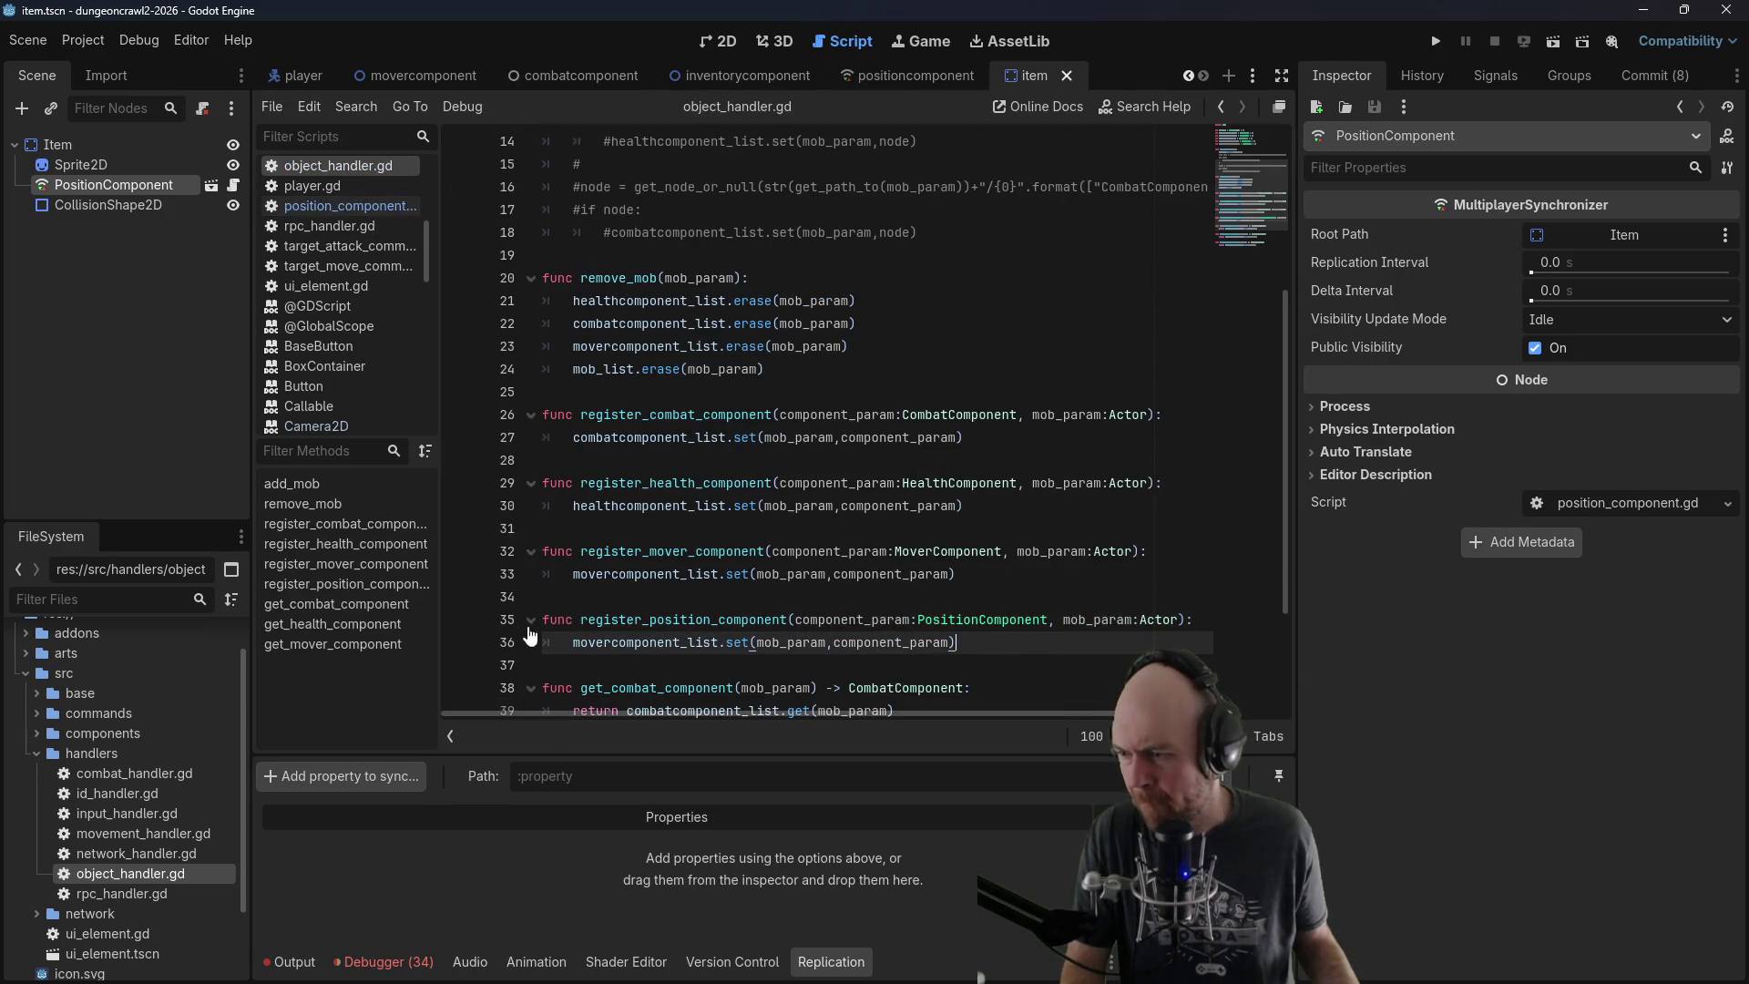
drag(607, 642, 575, 640)
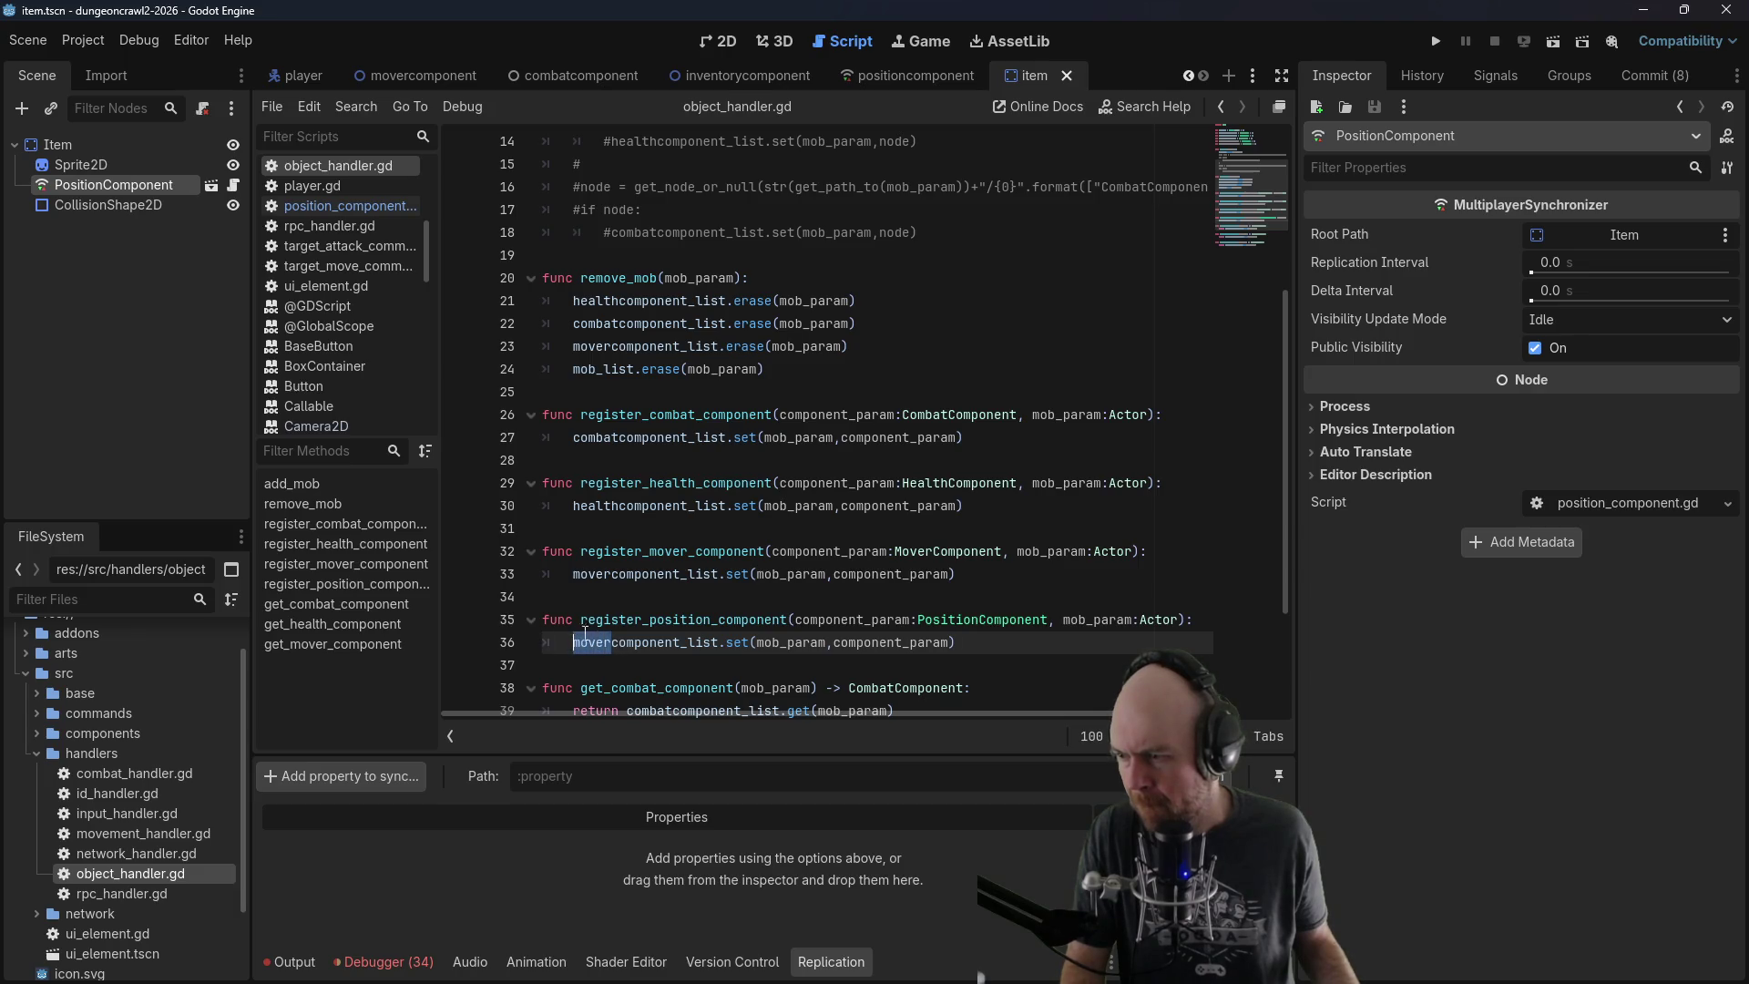
text(position)
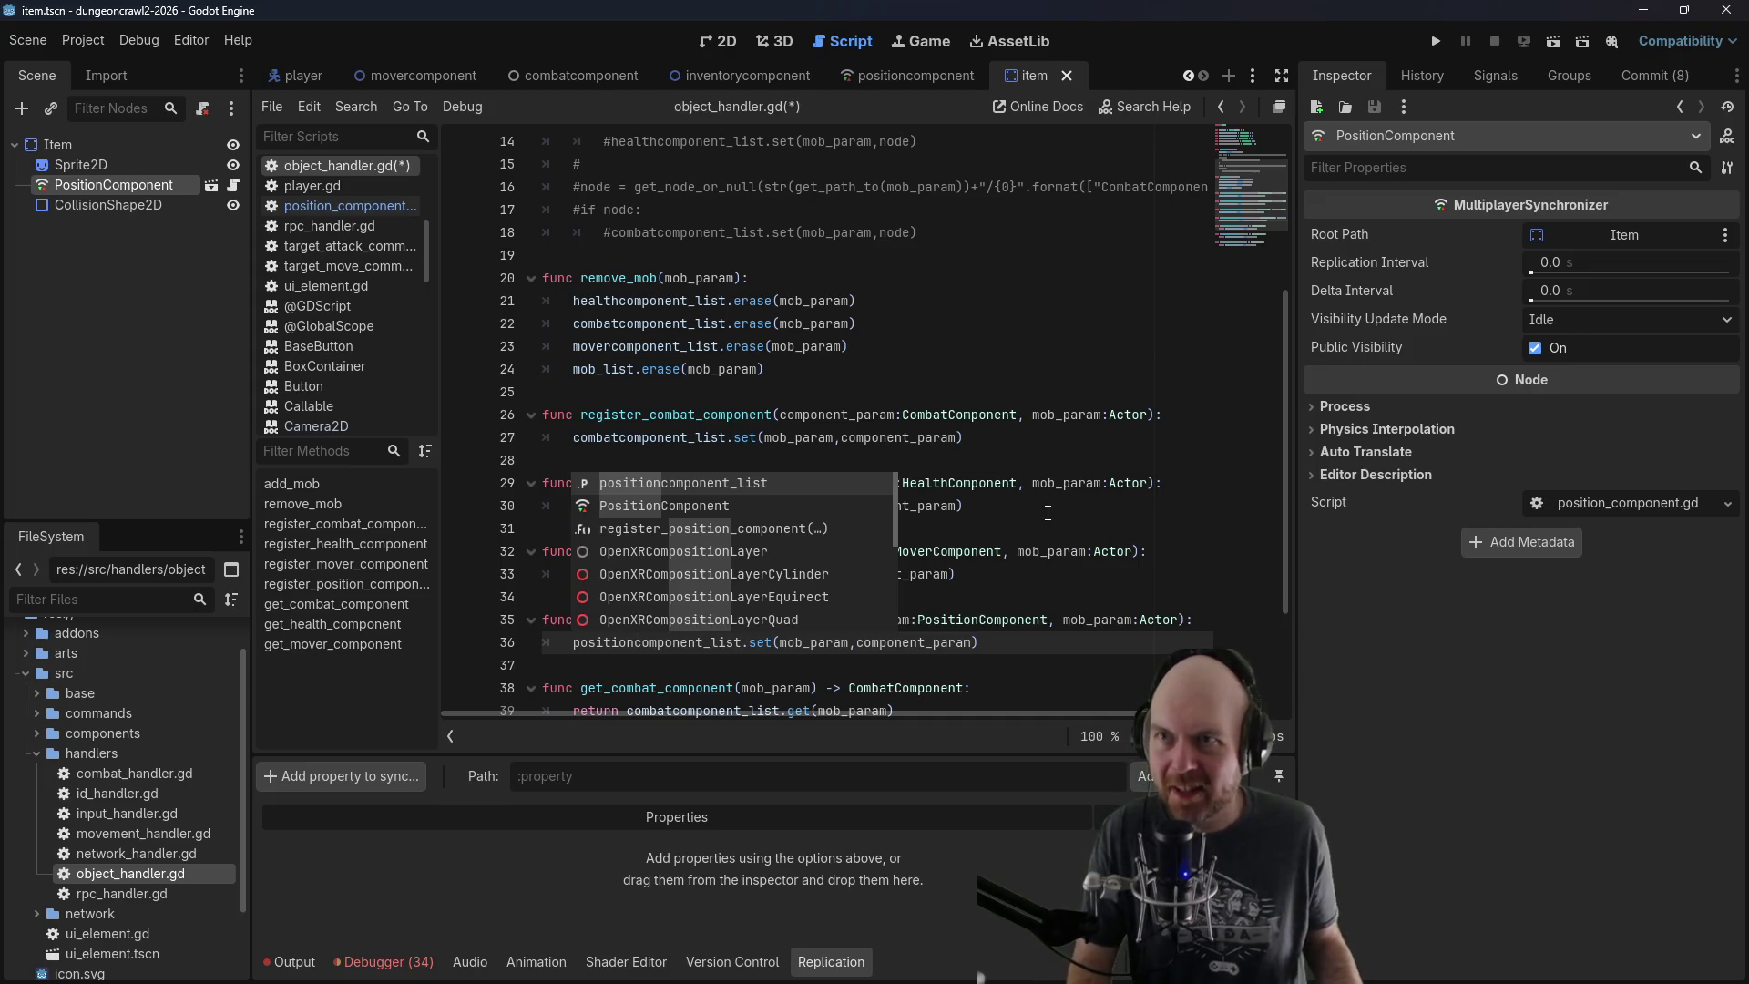
click(1085, 514)
scroll(1041, 540, down, 1)
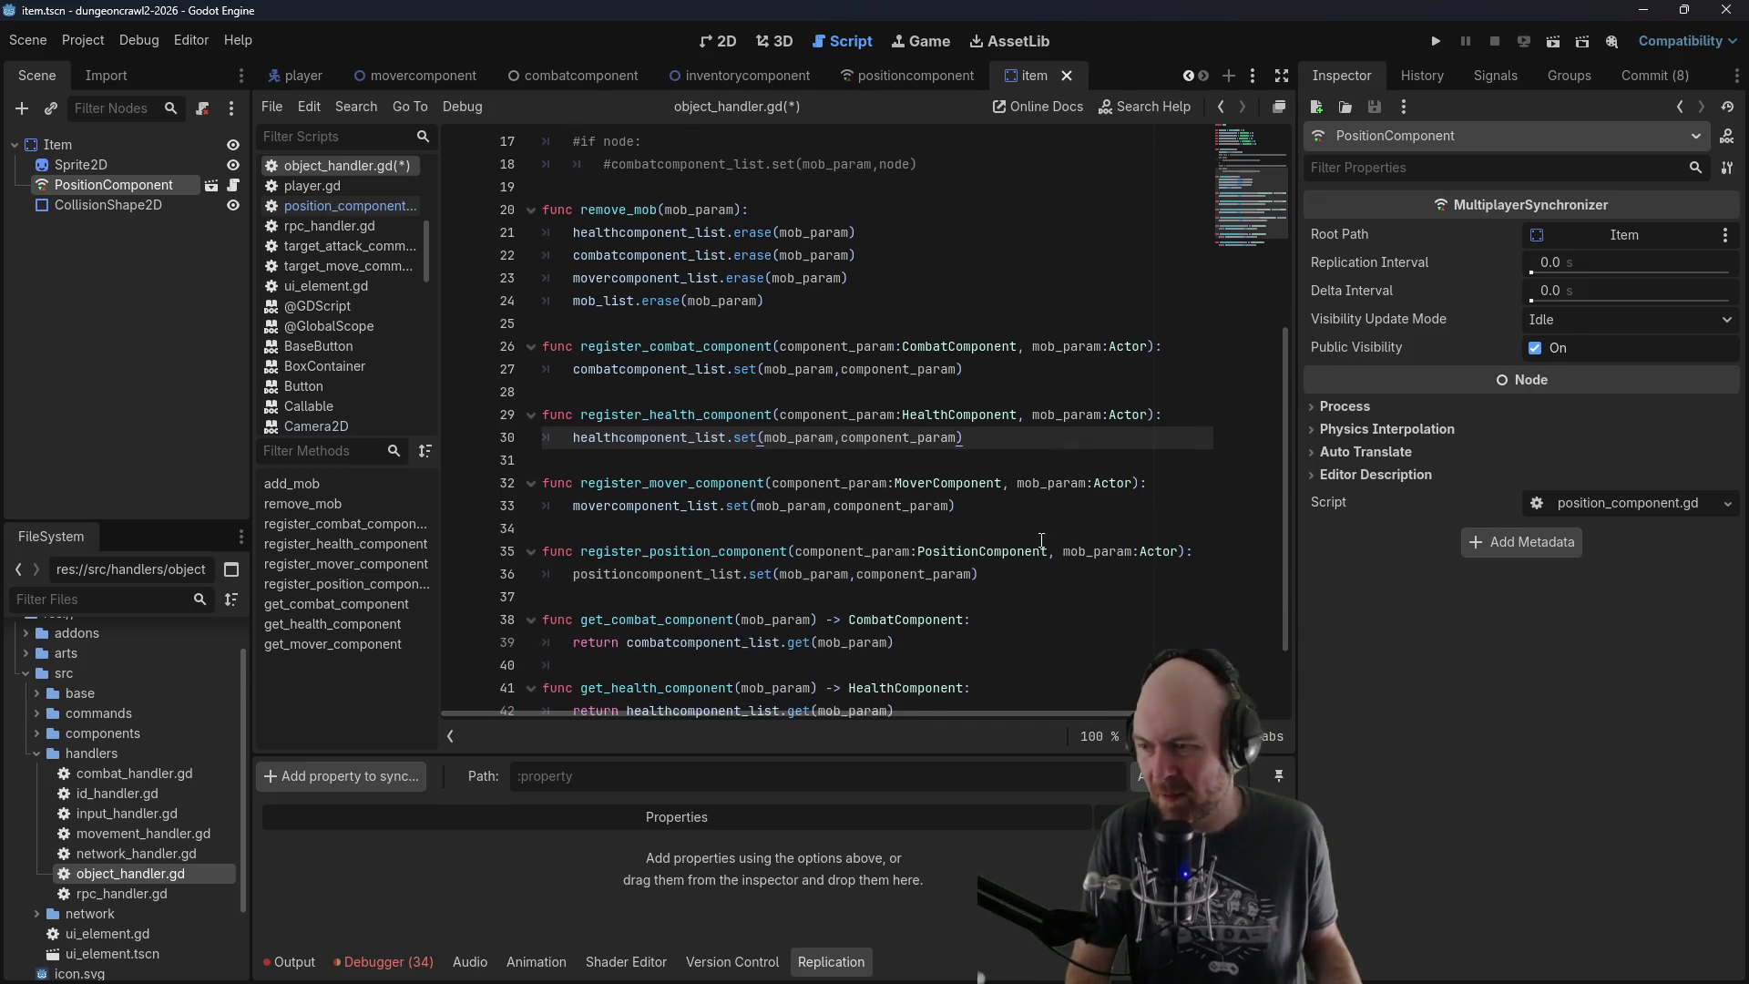
drag(1003, 577, 393, 558)
key(ctrl+c)
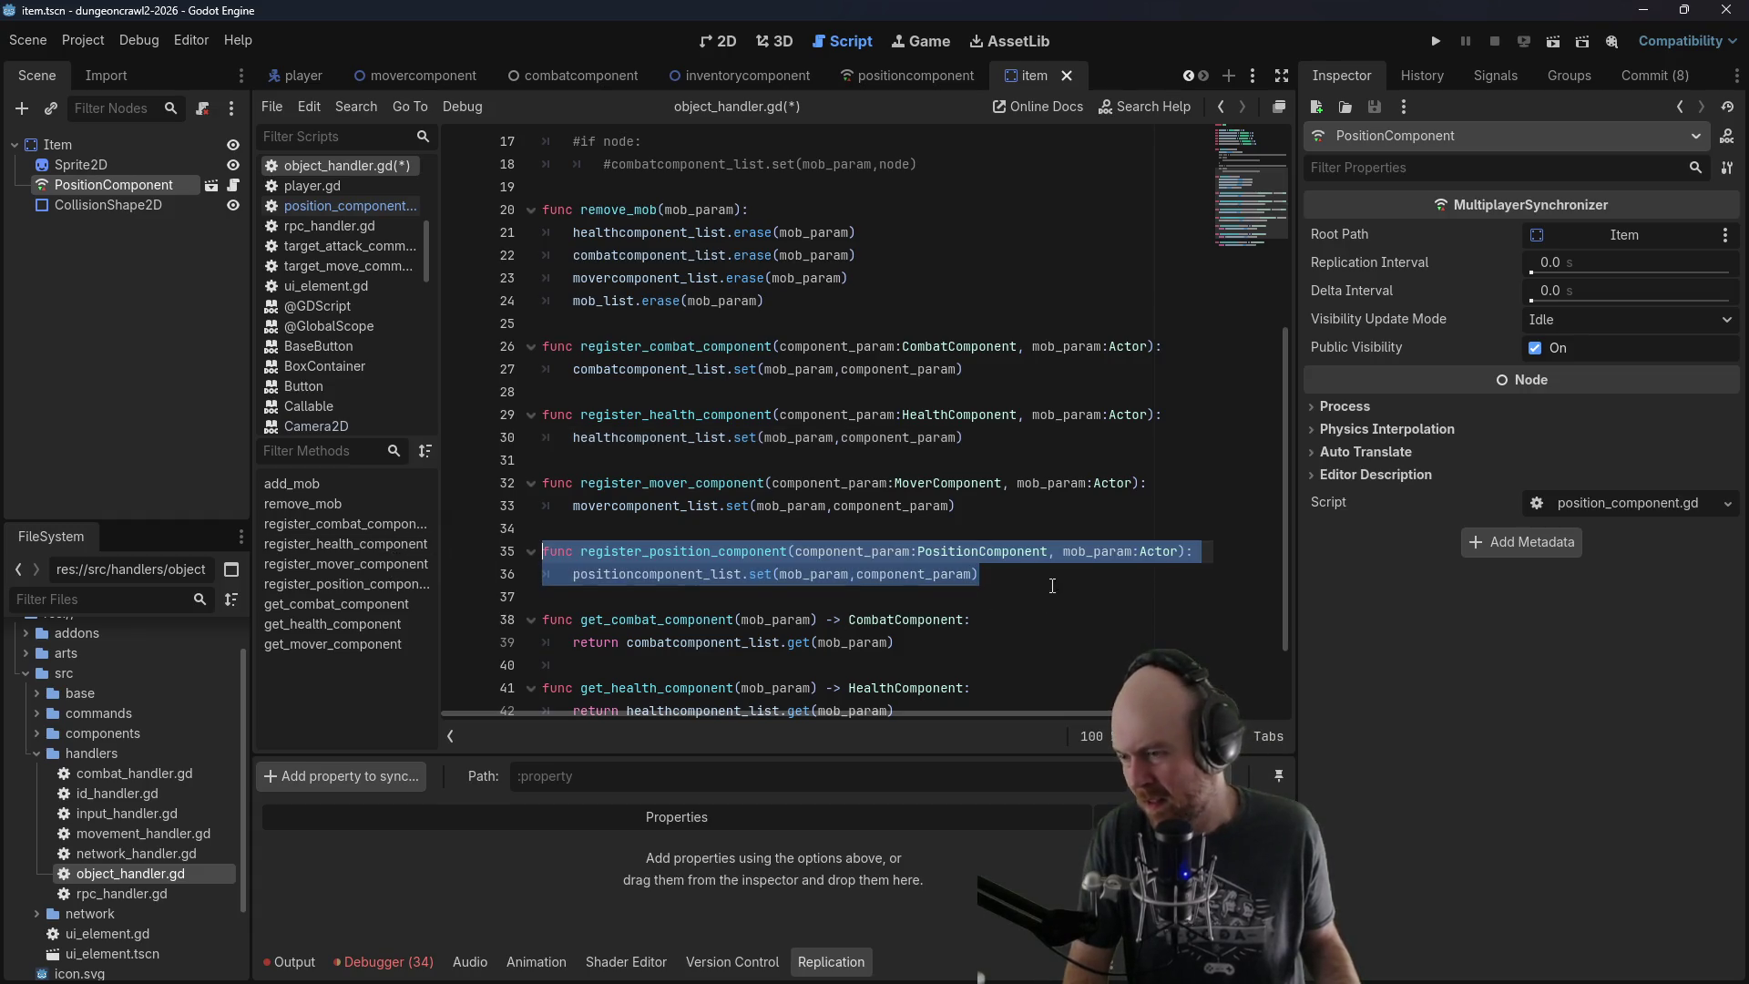
- Paste a copy of register_position_component and rename it register_inventory_component using InventoryComponent and inventorycomponent_list
click(1075, 571)
key(Return)
key(Return)
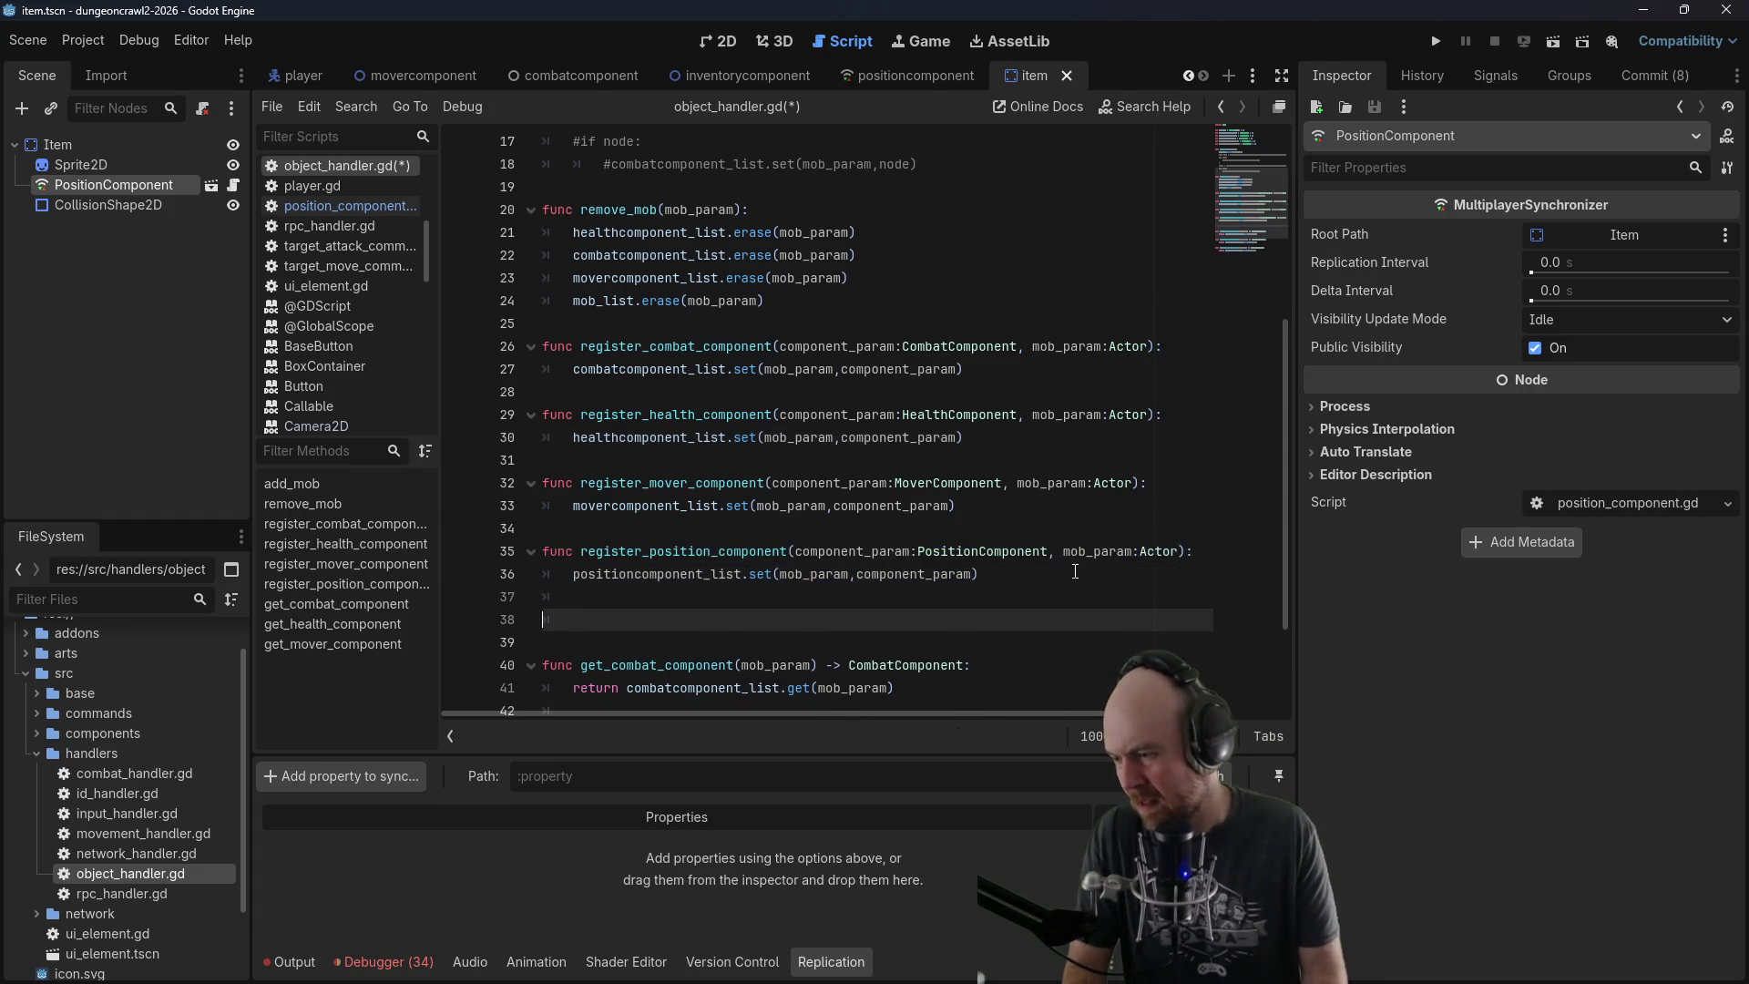
key(ctrl+v)
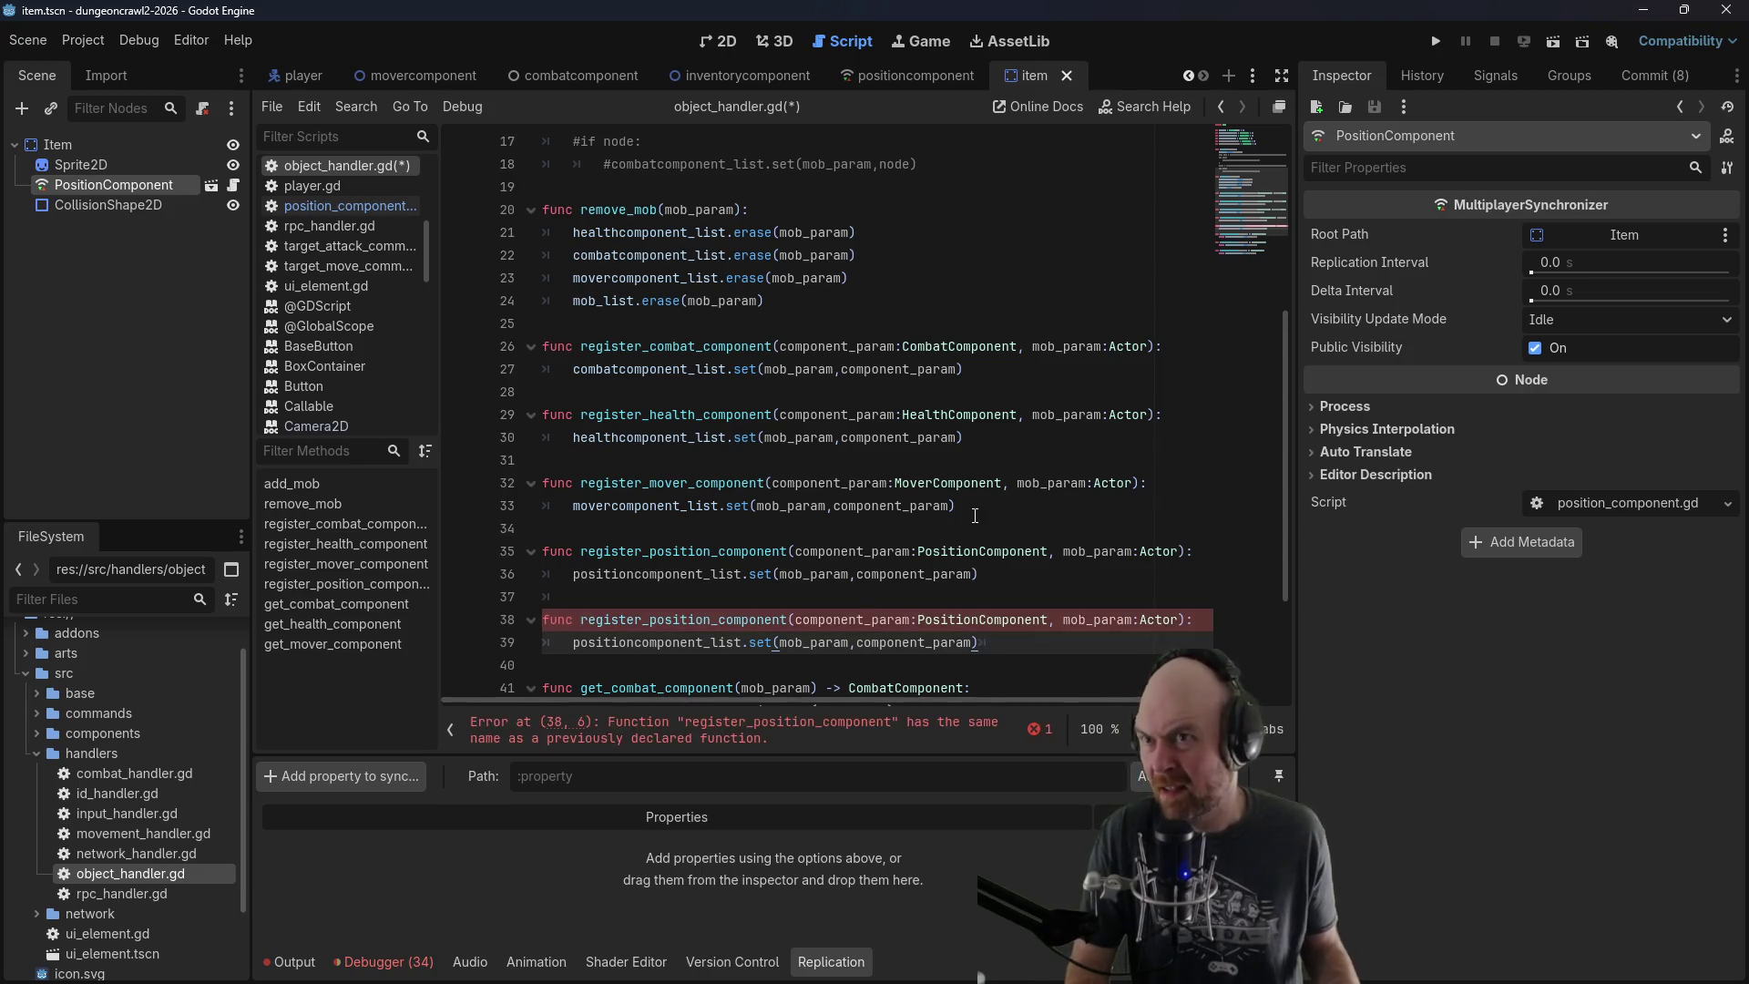
click(647, 619)
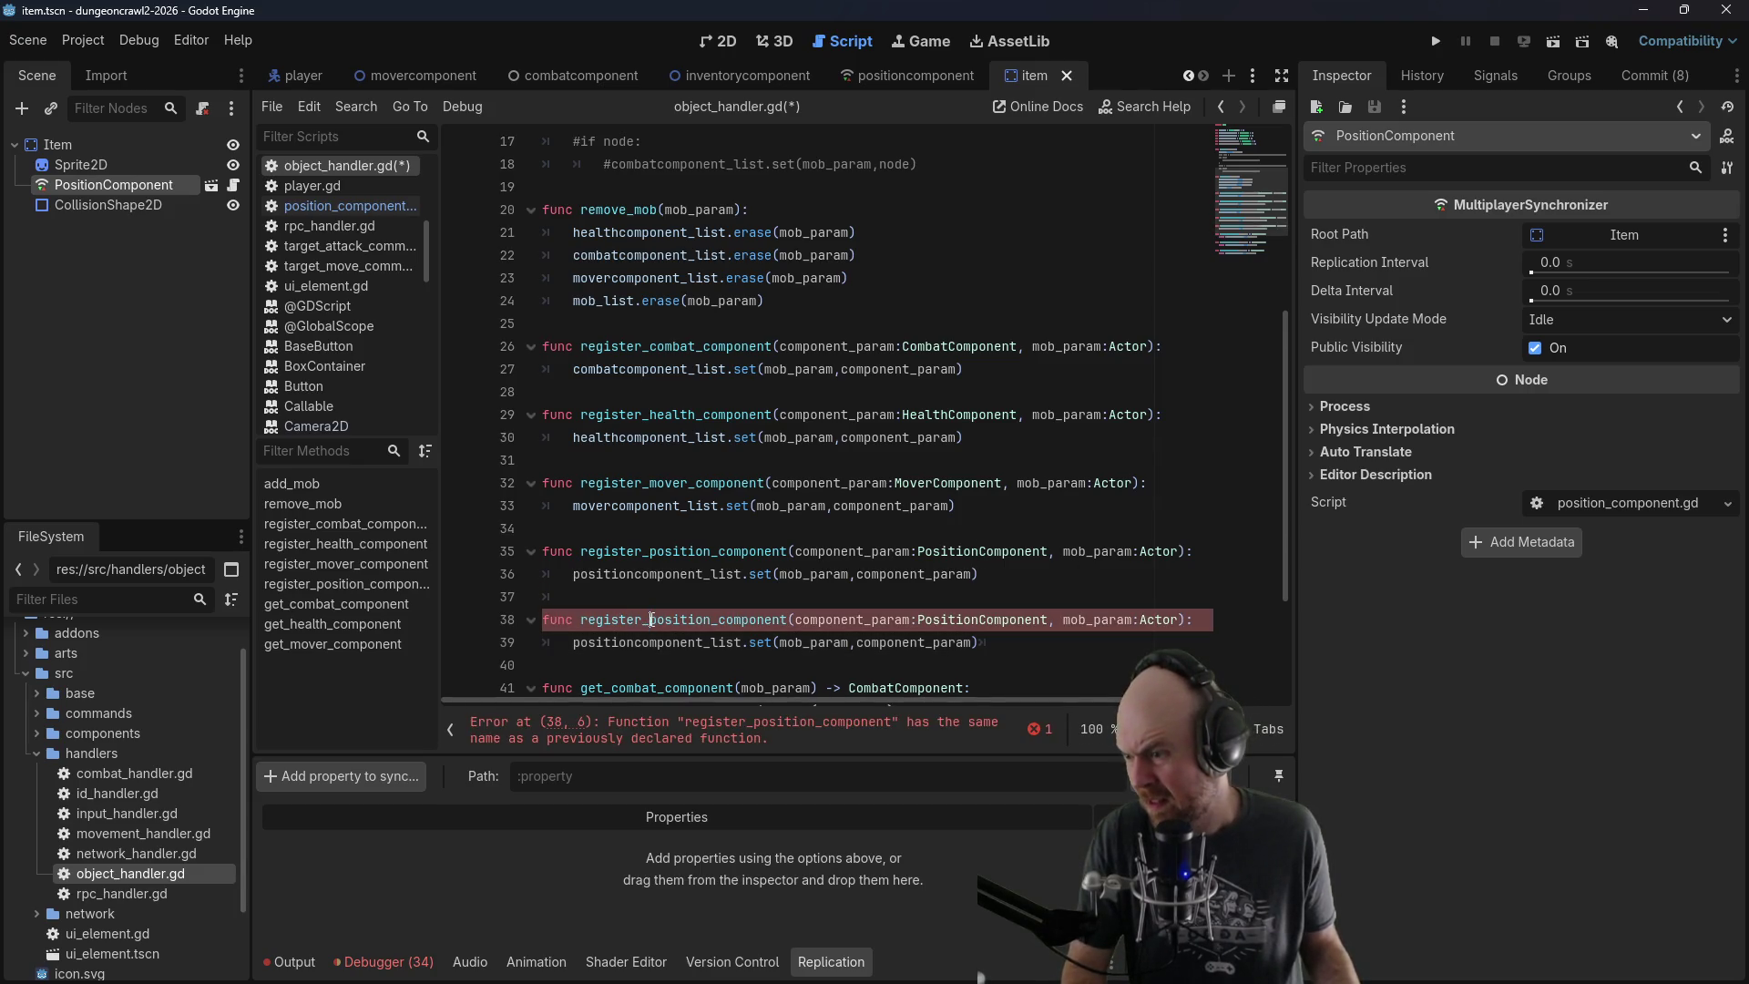
drag(651, 619, 712, 620)
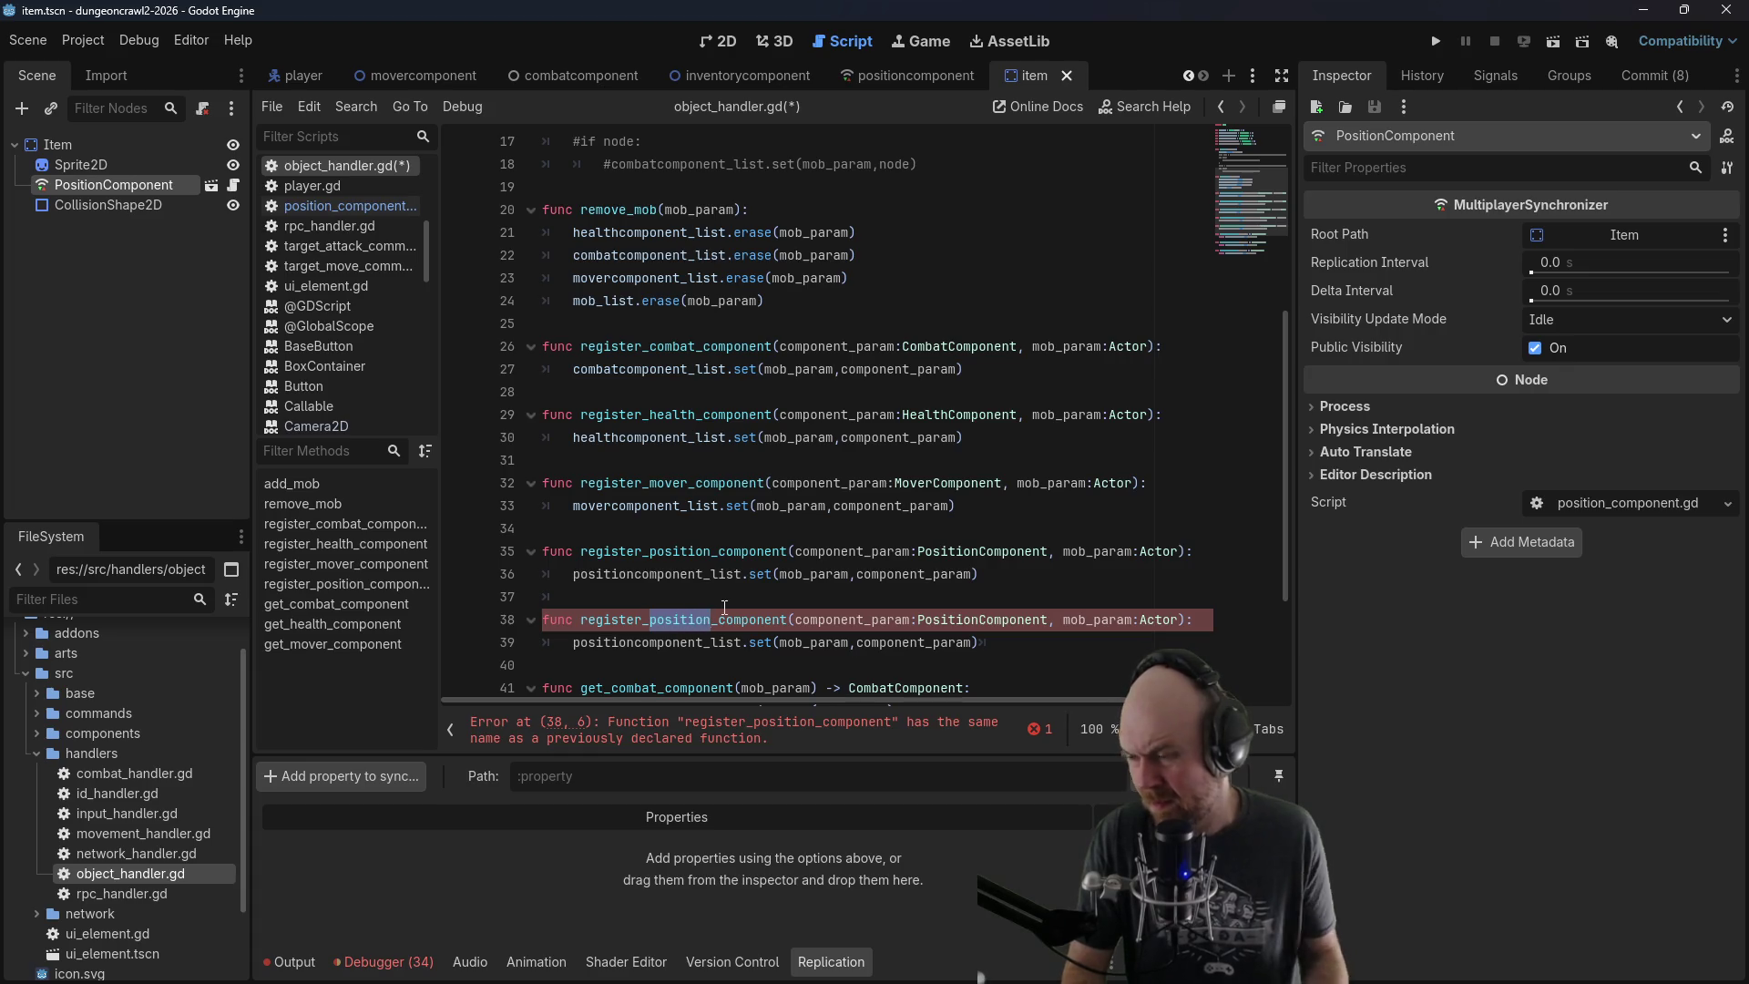
text(inventory)
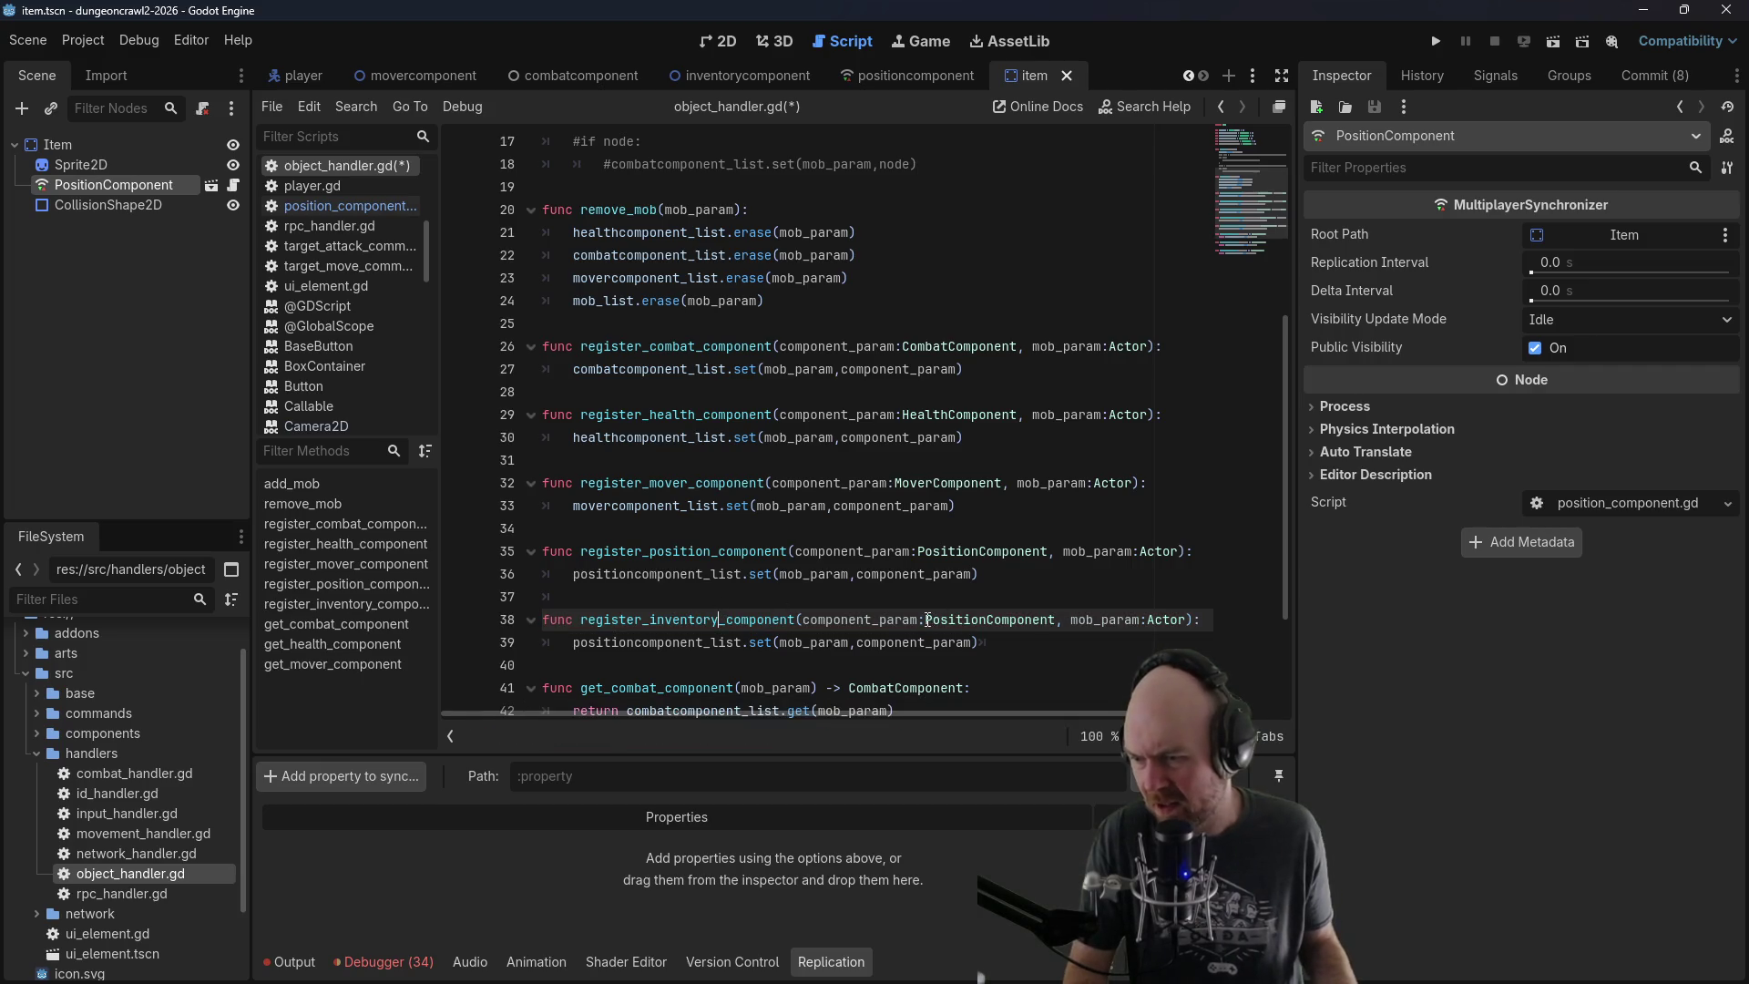
drag(926, 620, 994, 621)
text(Inventory)
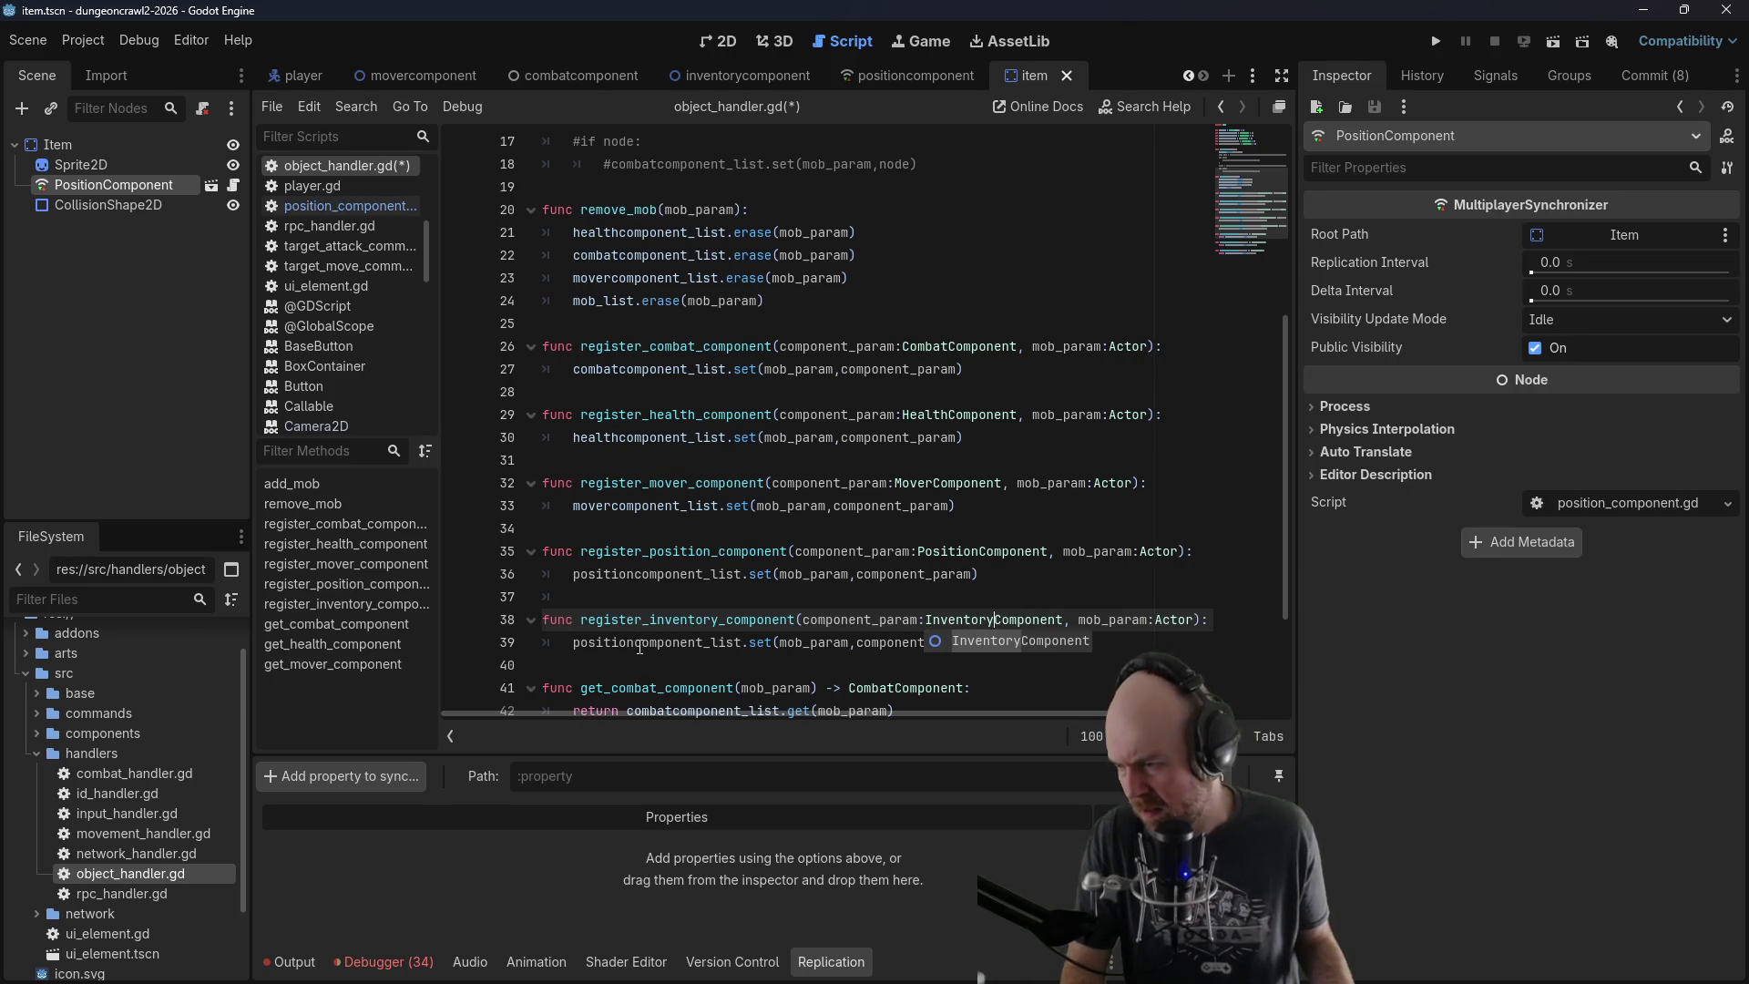
drag(640, 642, 573, 642)
text(invent)
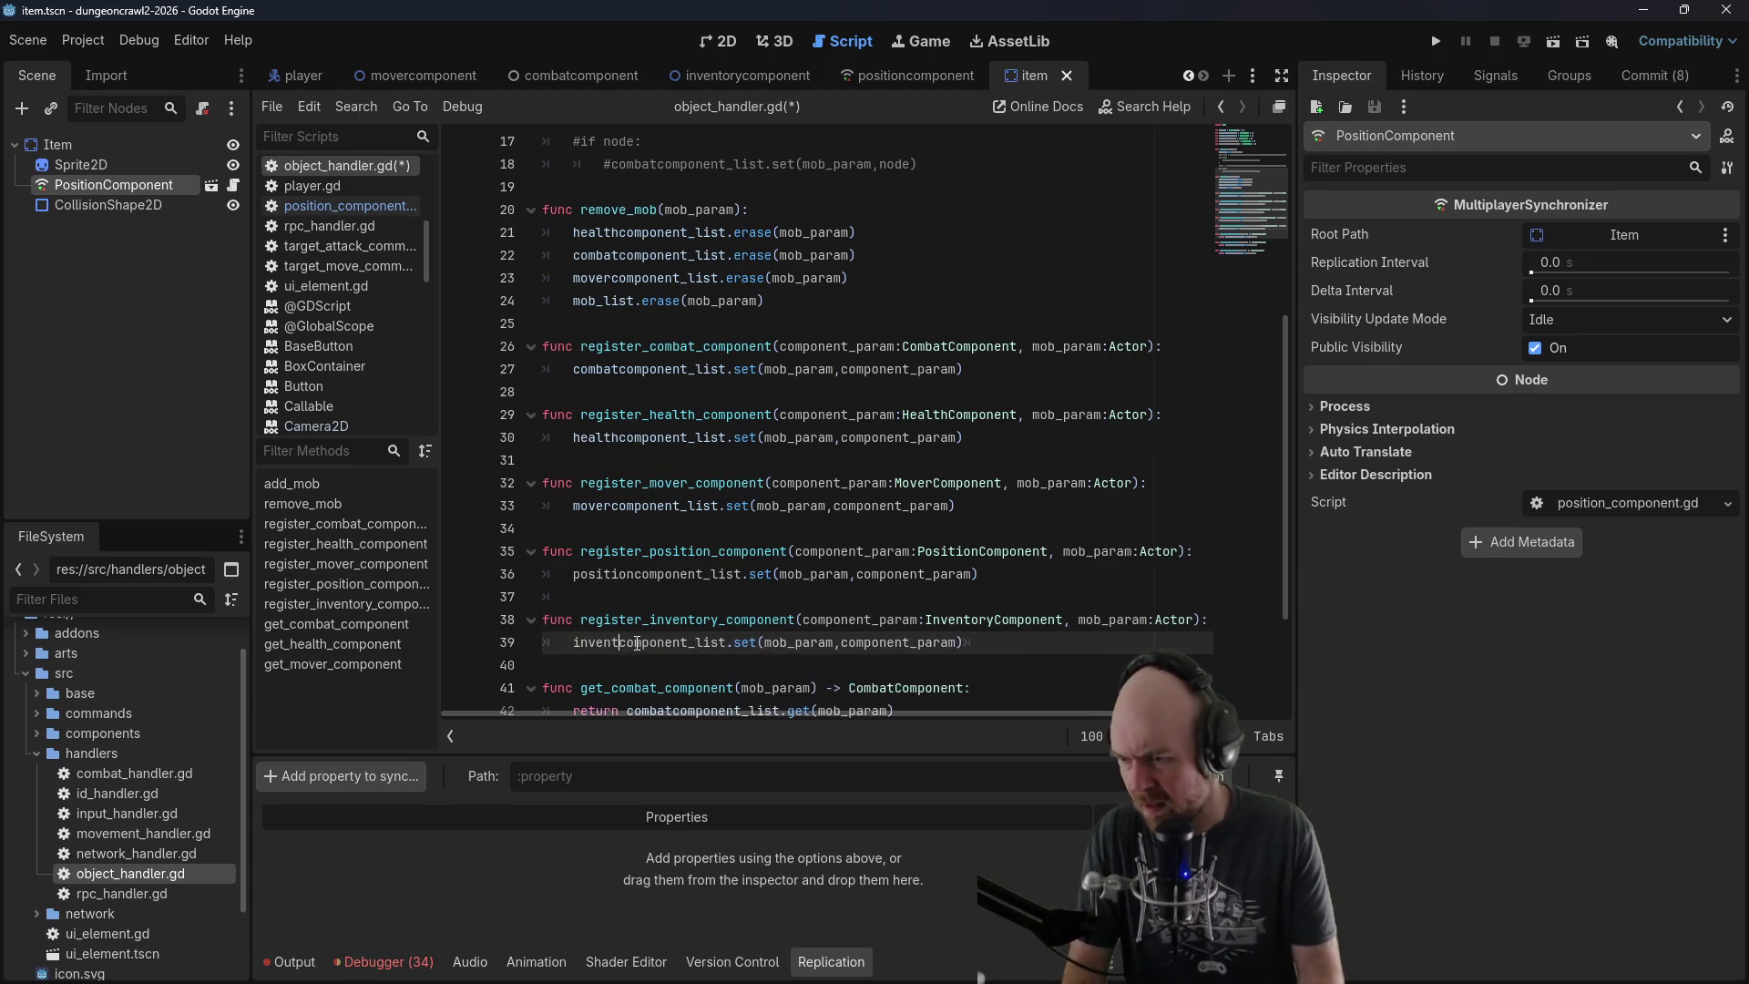
text(ory)
click(844, 439)
scroll(843, 511, down, 3)
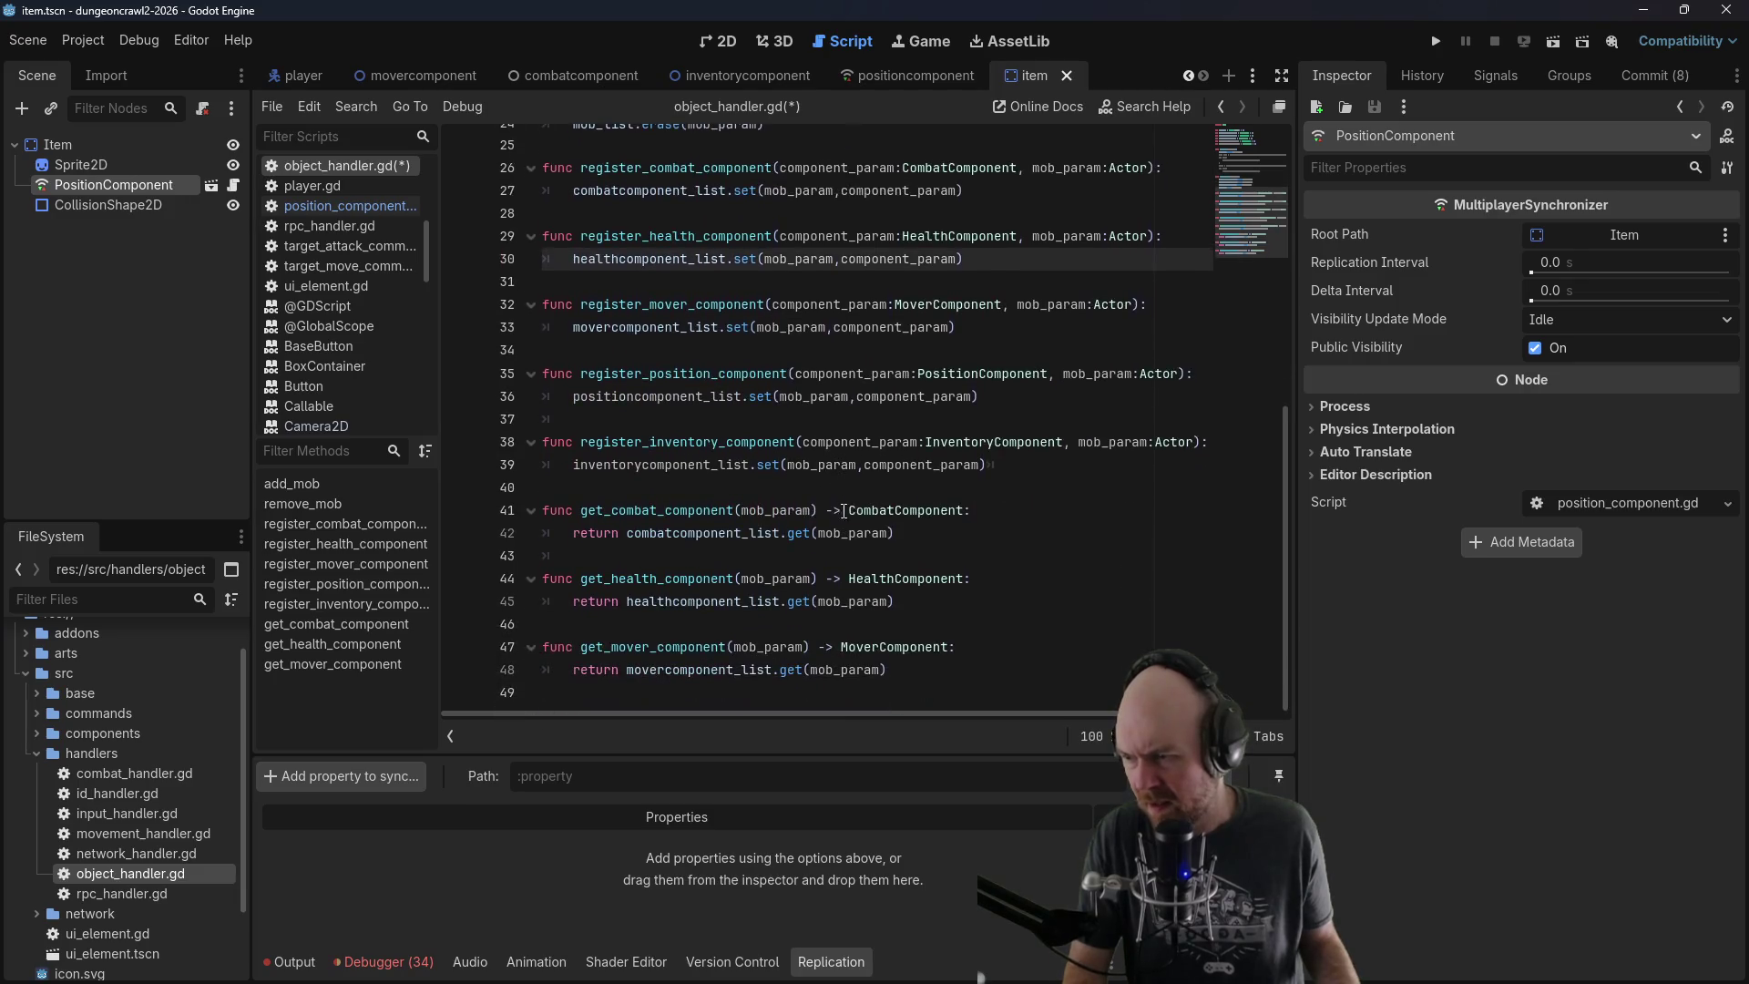
- Duplicate the health and mover getter functions onto line 49
drag(1038, 463, 450, 373)
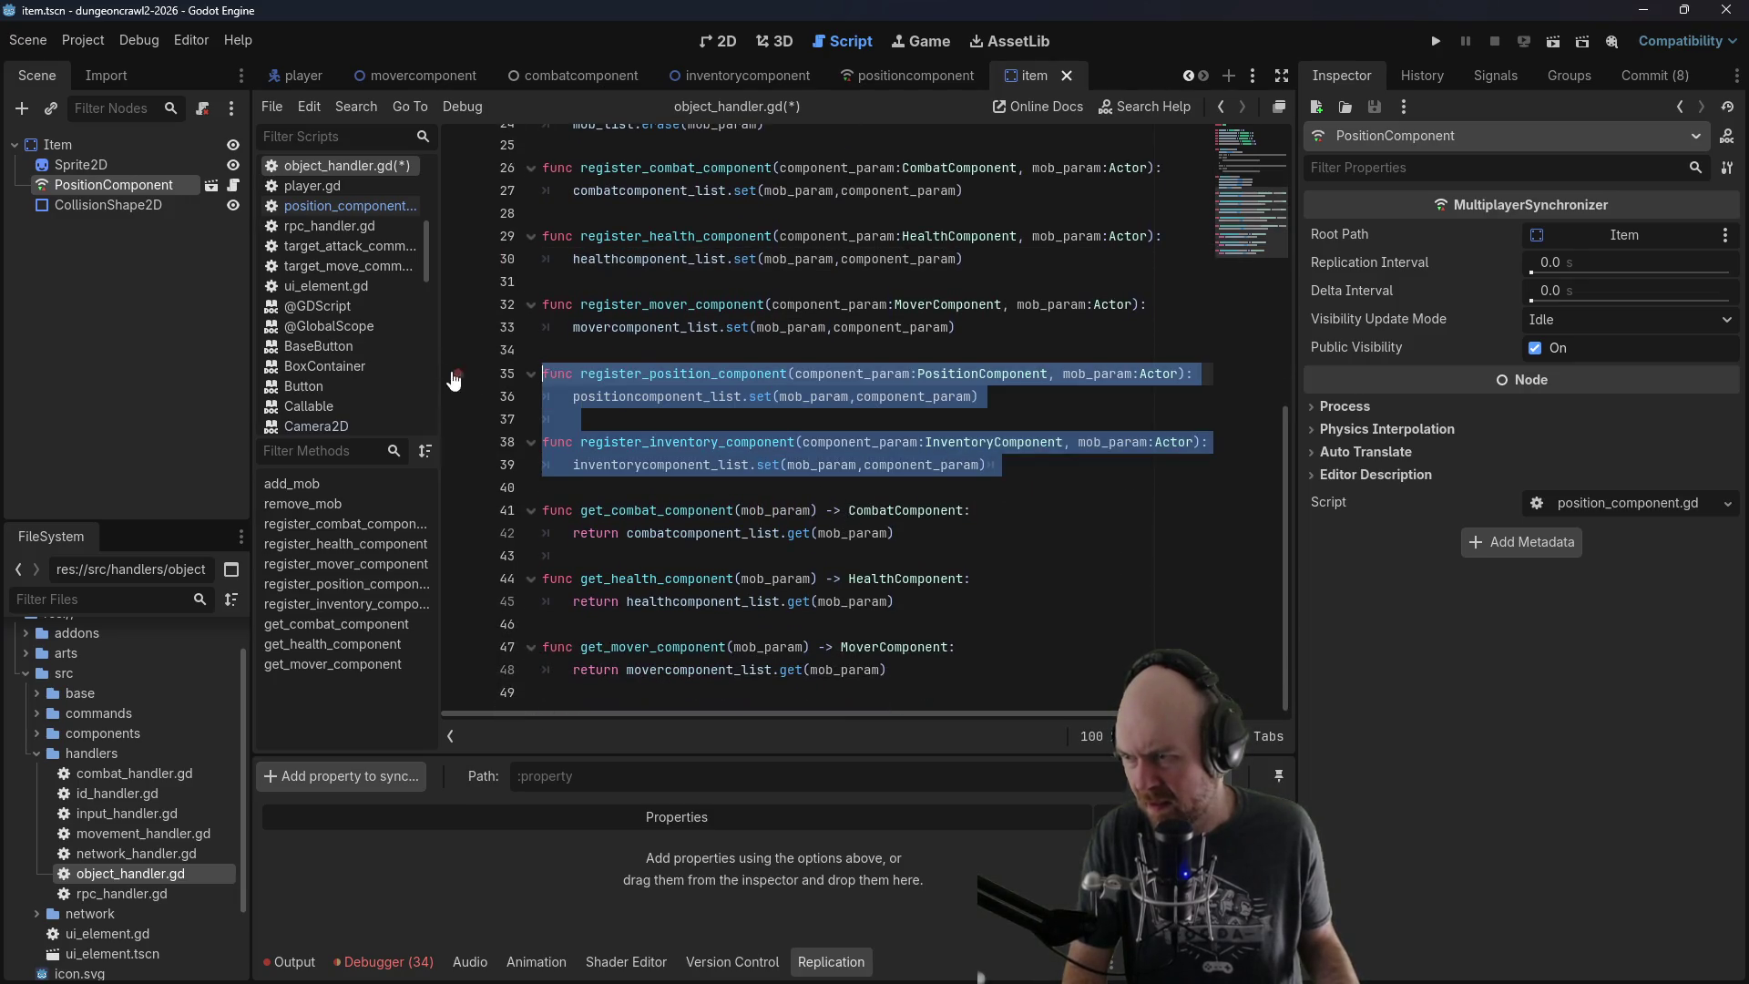
click(674, 602)
drag(888, 669, 827, 647)
drag(674, 617, 546, 583)
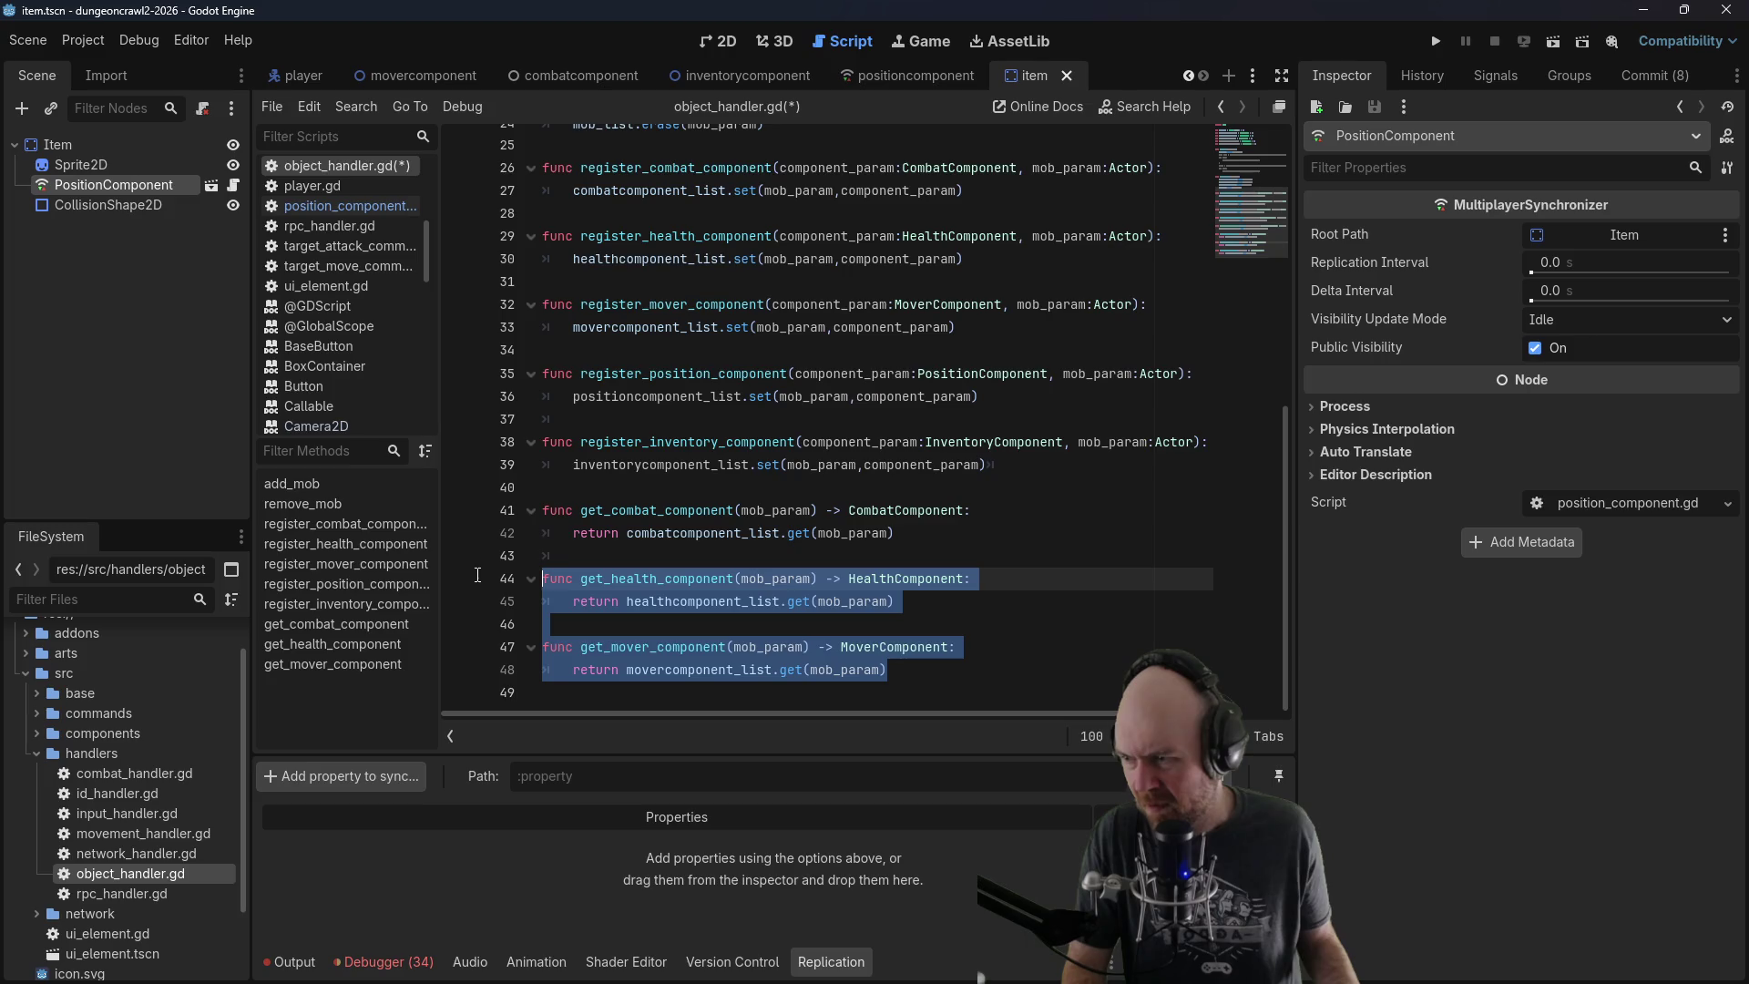
click(873, 694)
text(func get_health_component(mob_param) -> HealthComponent: 	return healthcomponent_list.get(mob_param)  func get_mover_component(mob_param) -> MoverComponent: 	return movercomponent_list.get(mob_param))
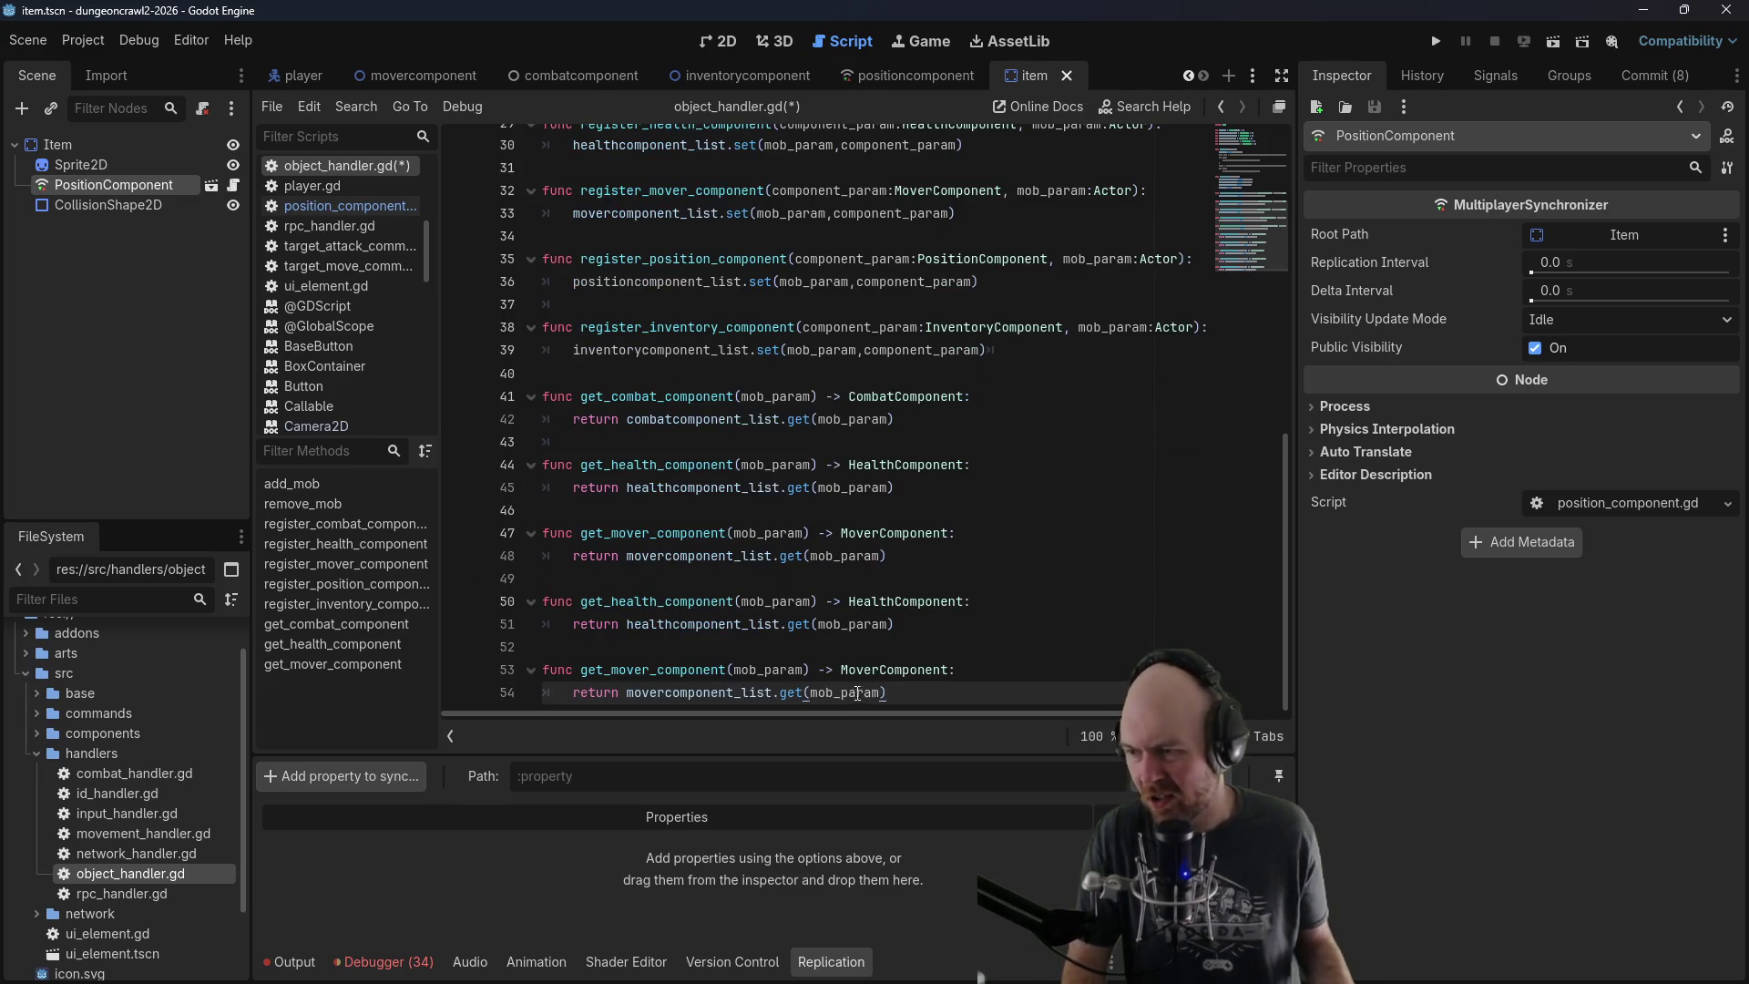
- Rename the copies to get_position_component and get_inventory_component reading positioncomponent_list and inventorycomponent_list
drag(660, 618, 612, 620)
text(position)
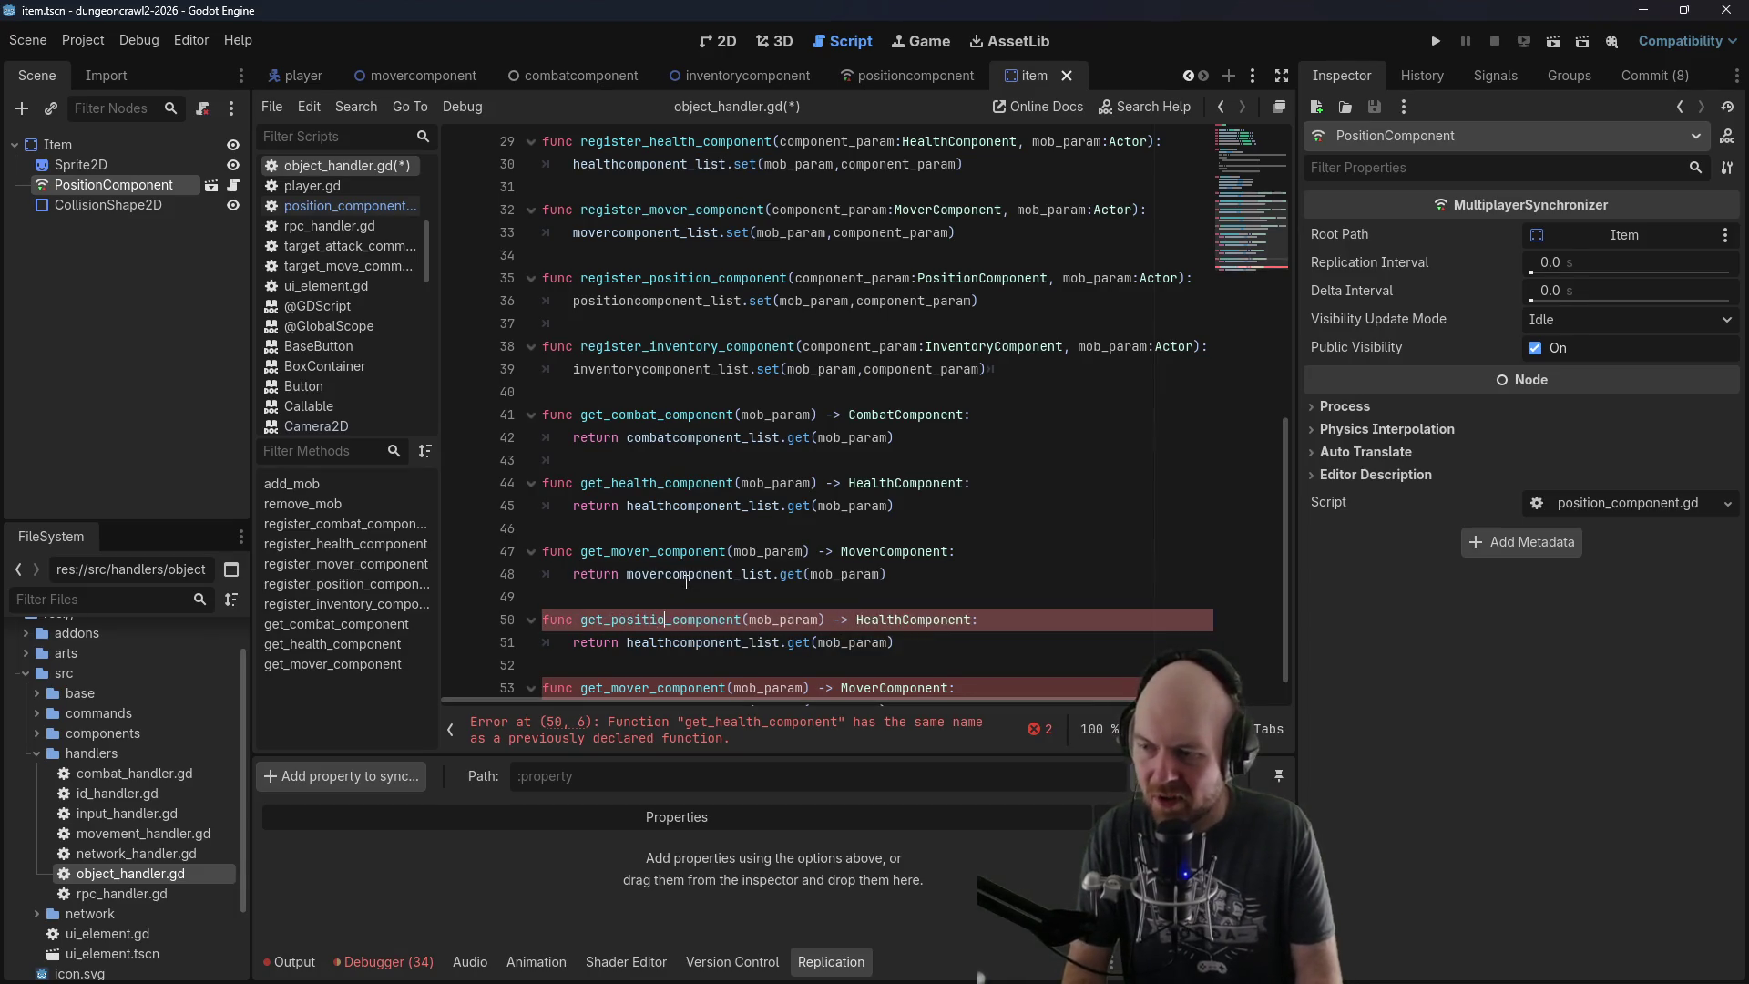
key(Down)
key(Down)
key(Down)
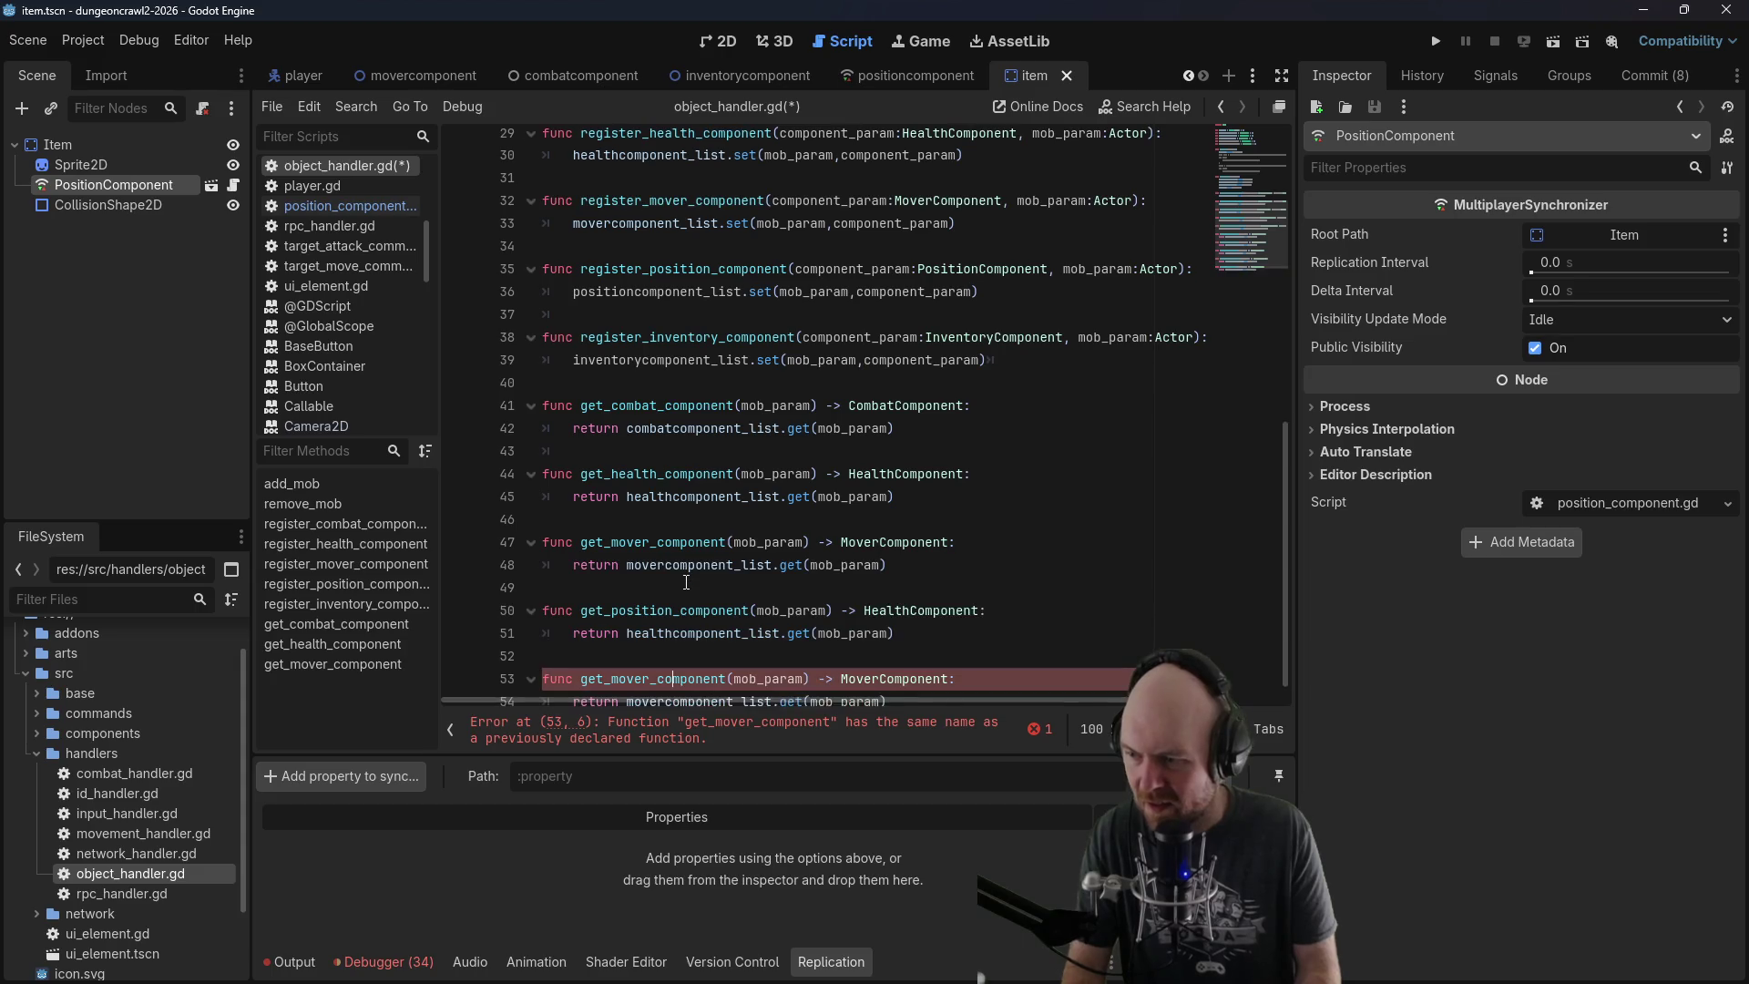
key(Left)
key(BackSpace)
key(BackSpace)
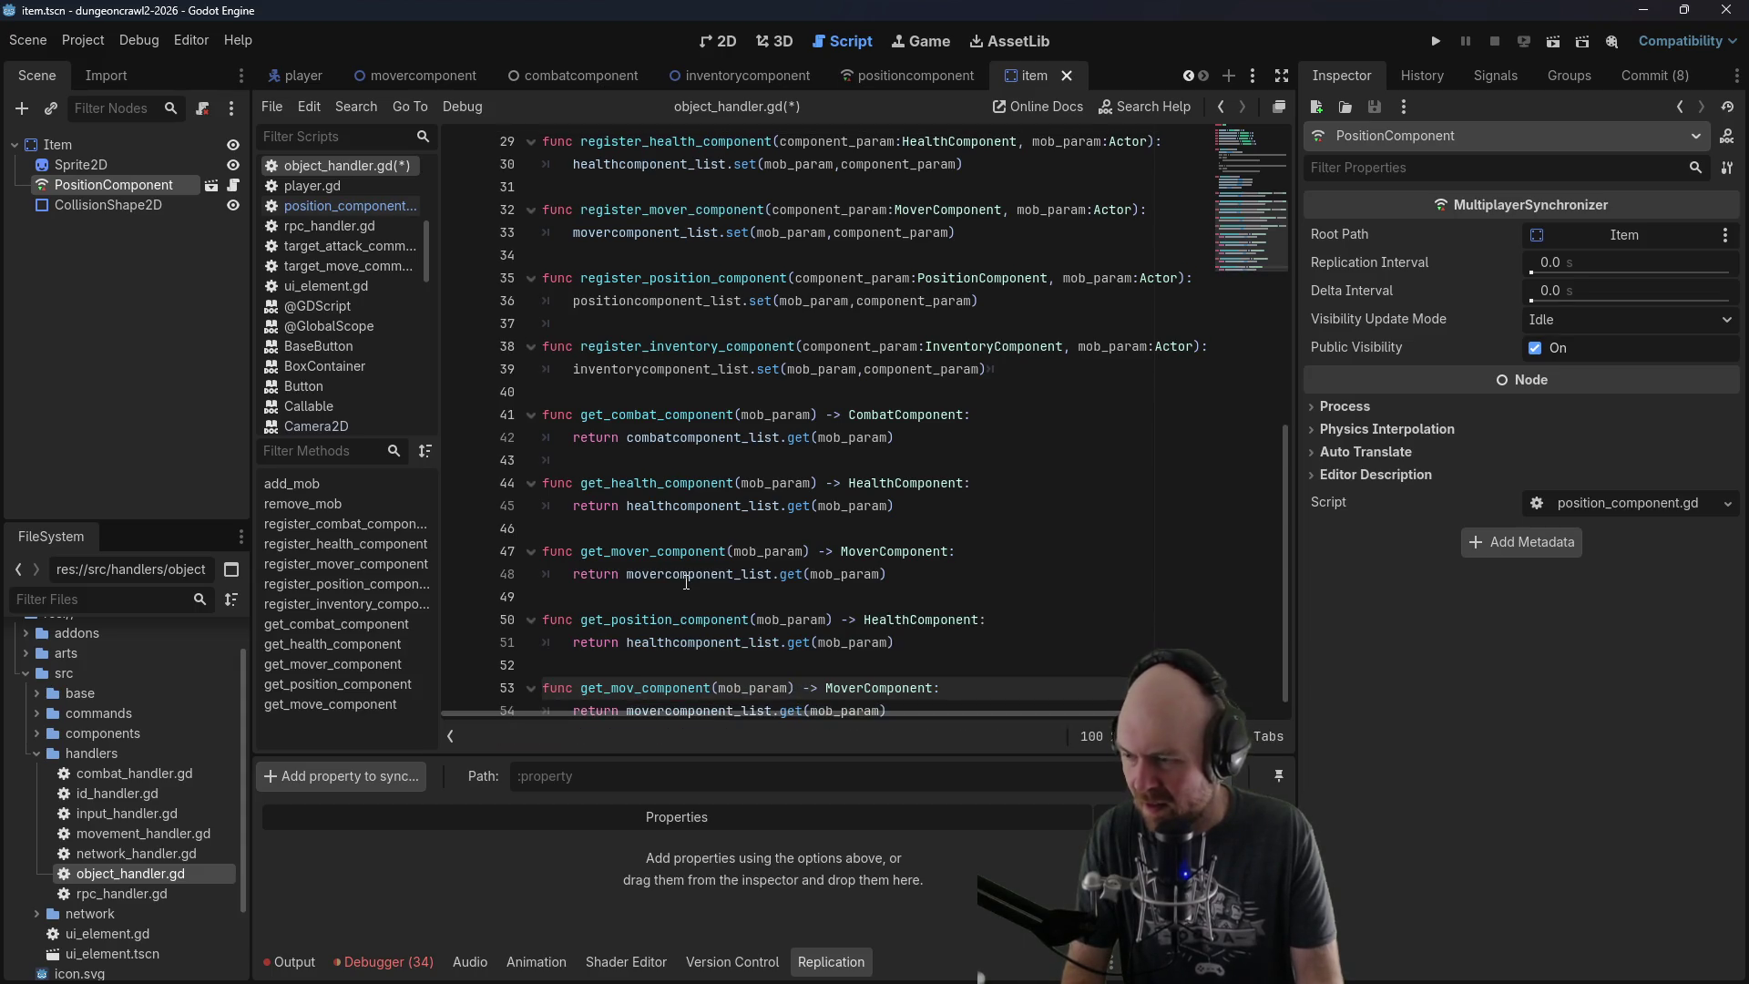
key(BackSpace)
key(BackSpace)
key(BackSpace)
text(inventory)
key(Up)
key(Up)
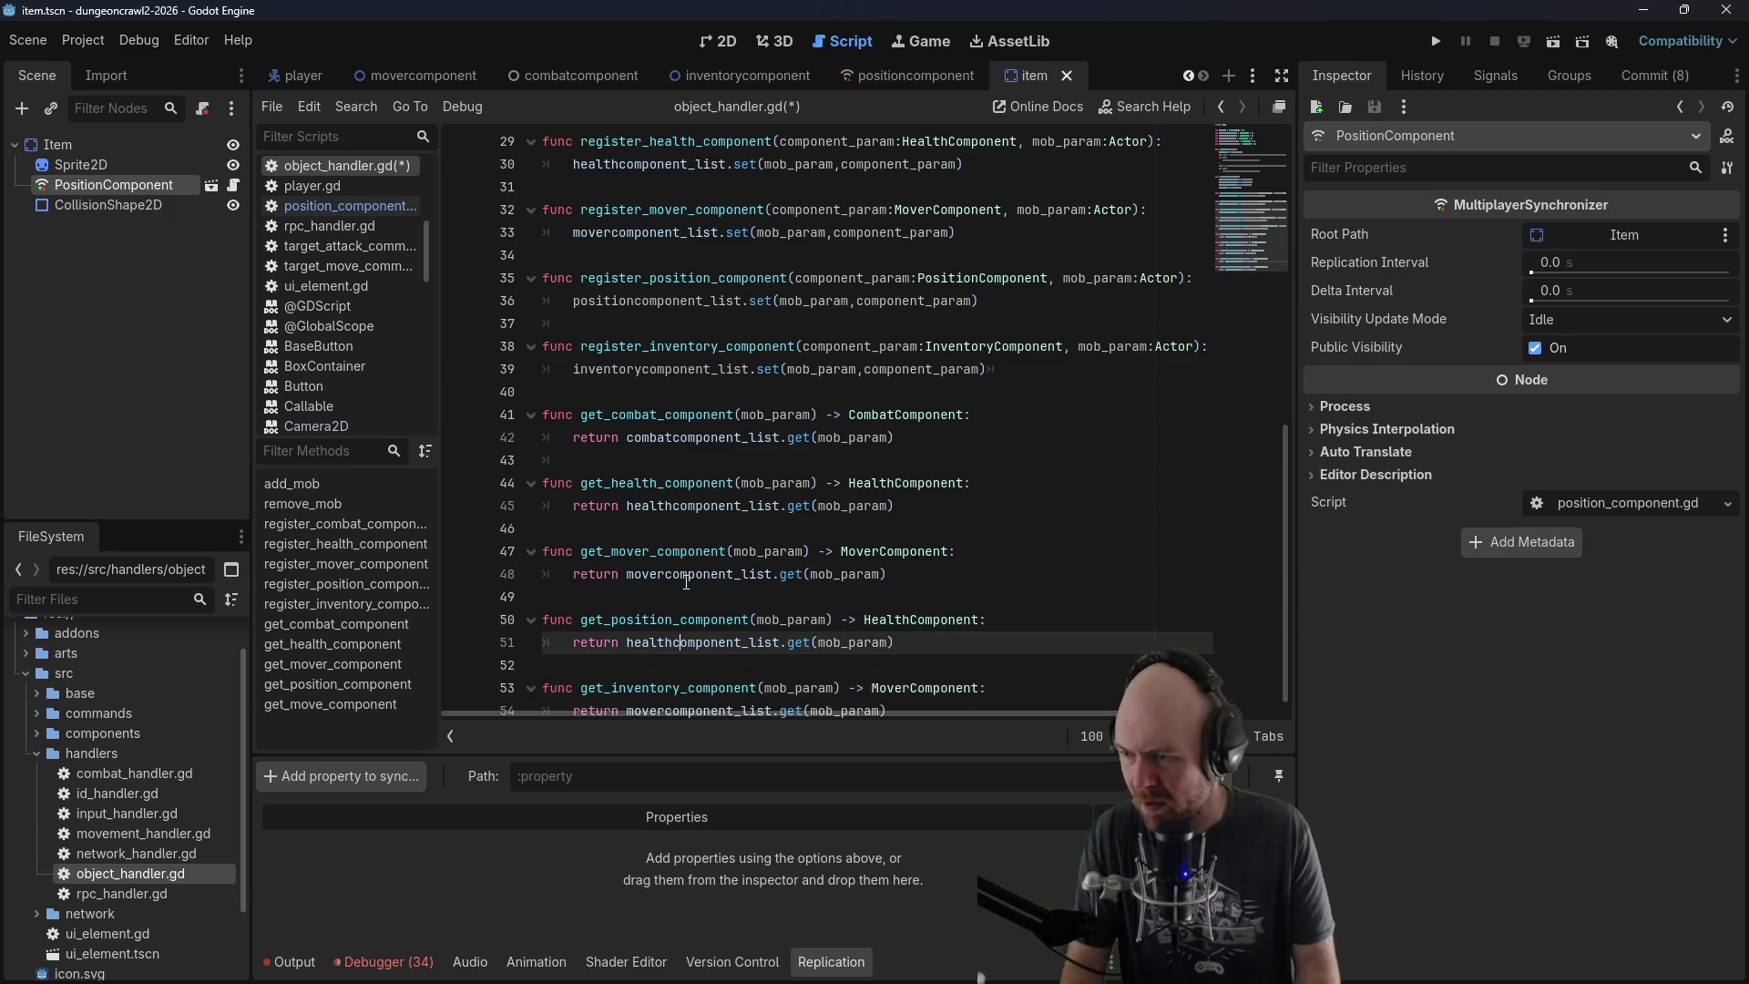
key(BackSpace)
key(BackSpace)
key(BackSpace)
text(position)
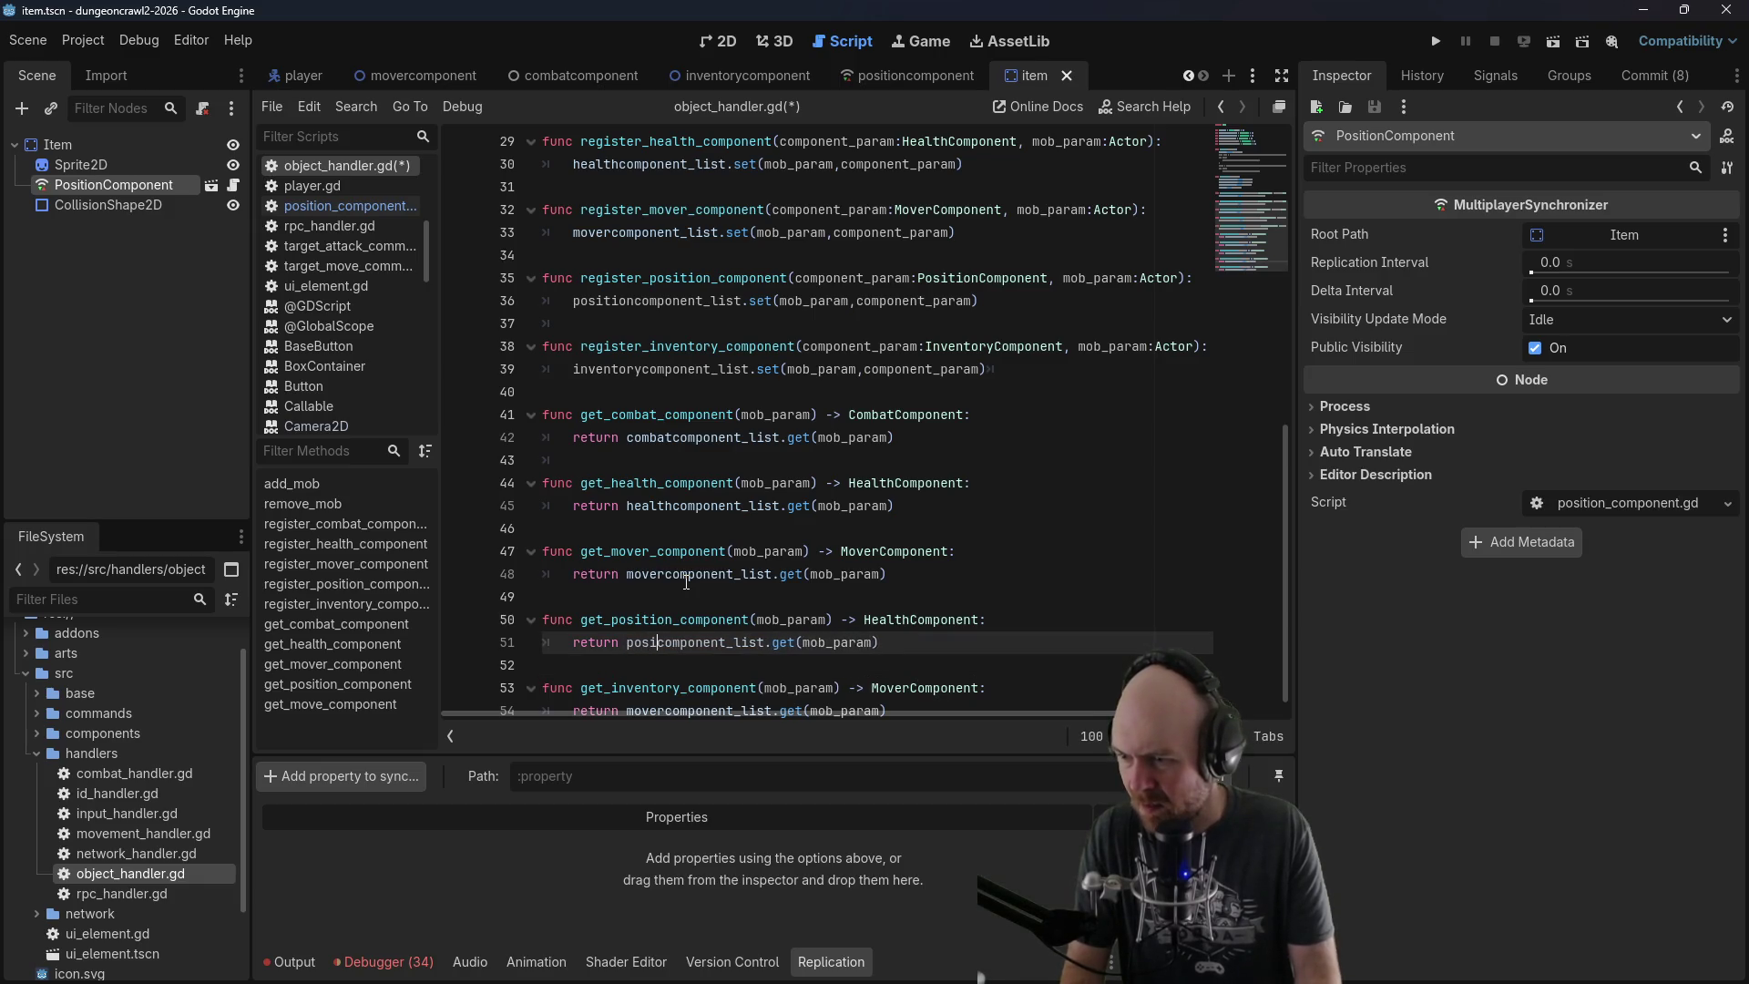
key(Down)
key(Down)
key(Down)
key(End)
key(Left)
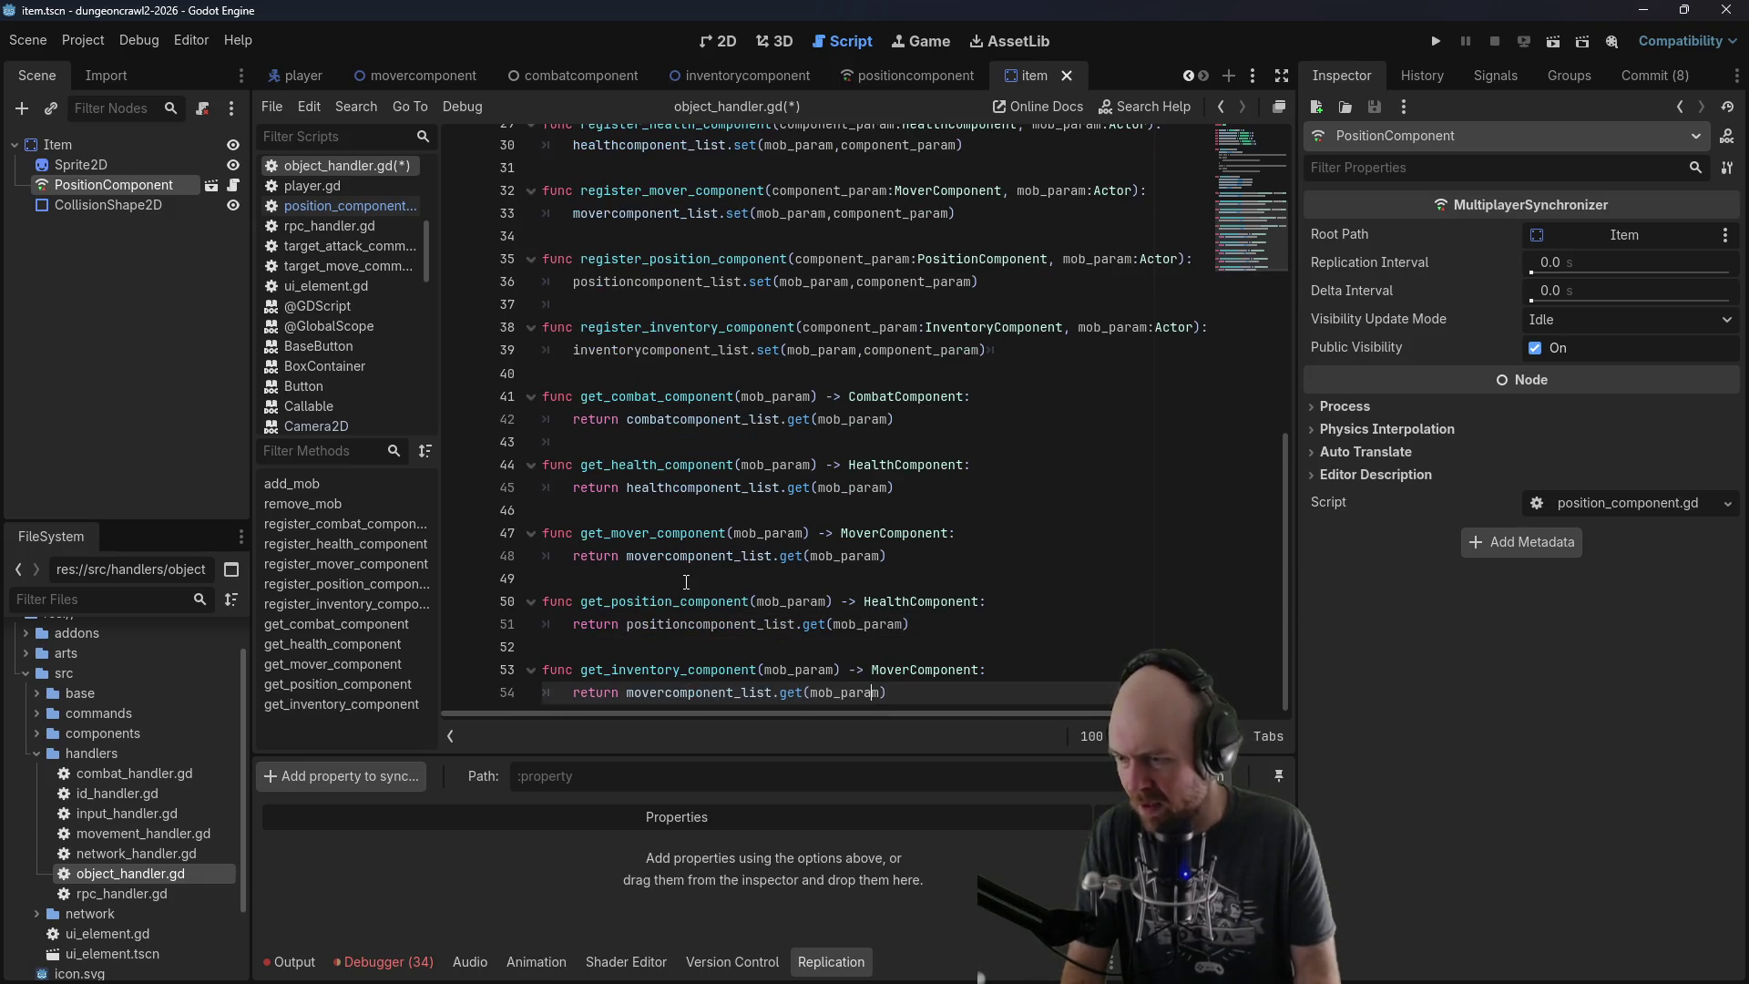
key(BackSpace)
key(BackSpace)
key(BackSpace)
text(inventor)
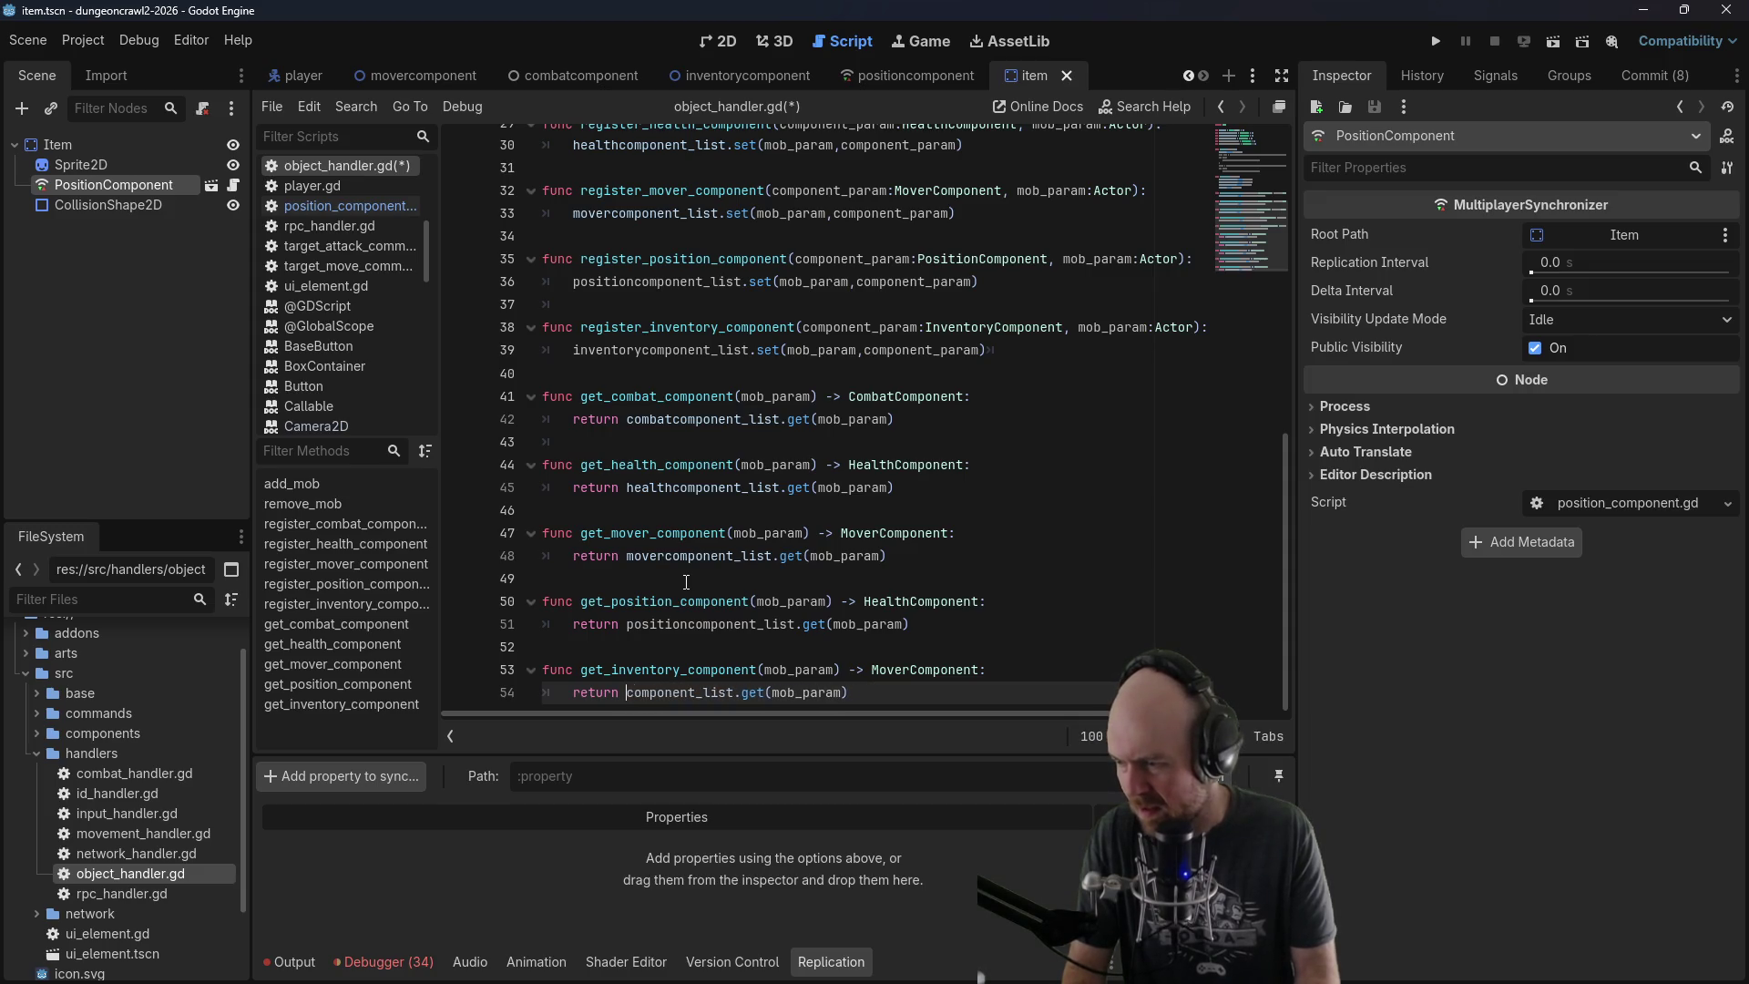
text(y)
click(962, 559)
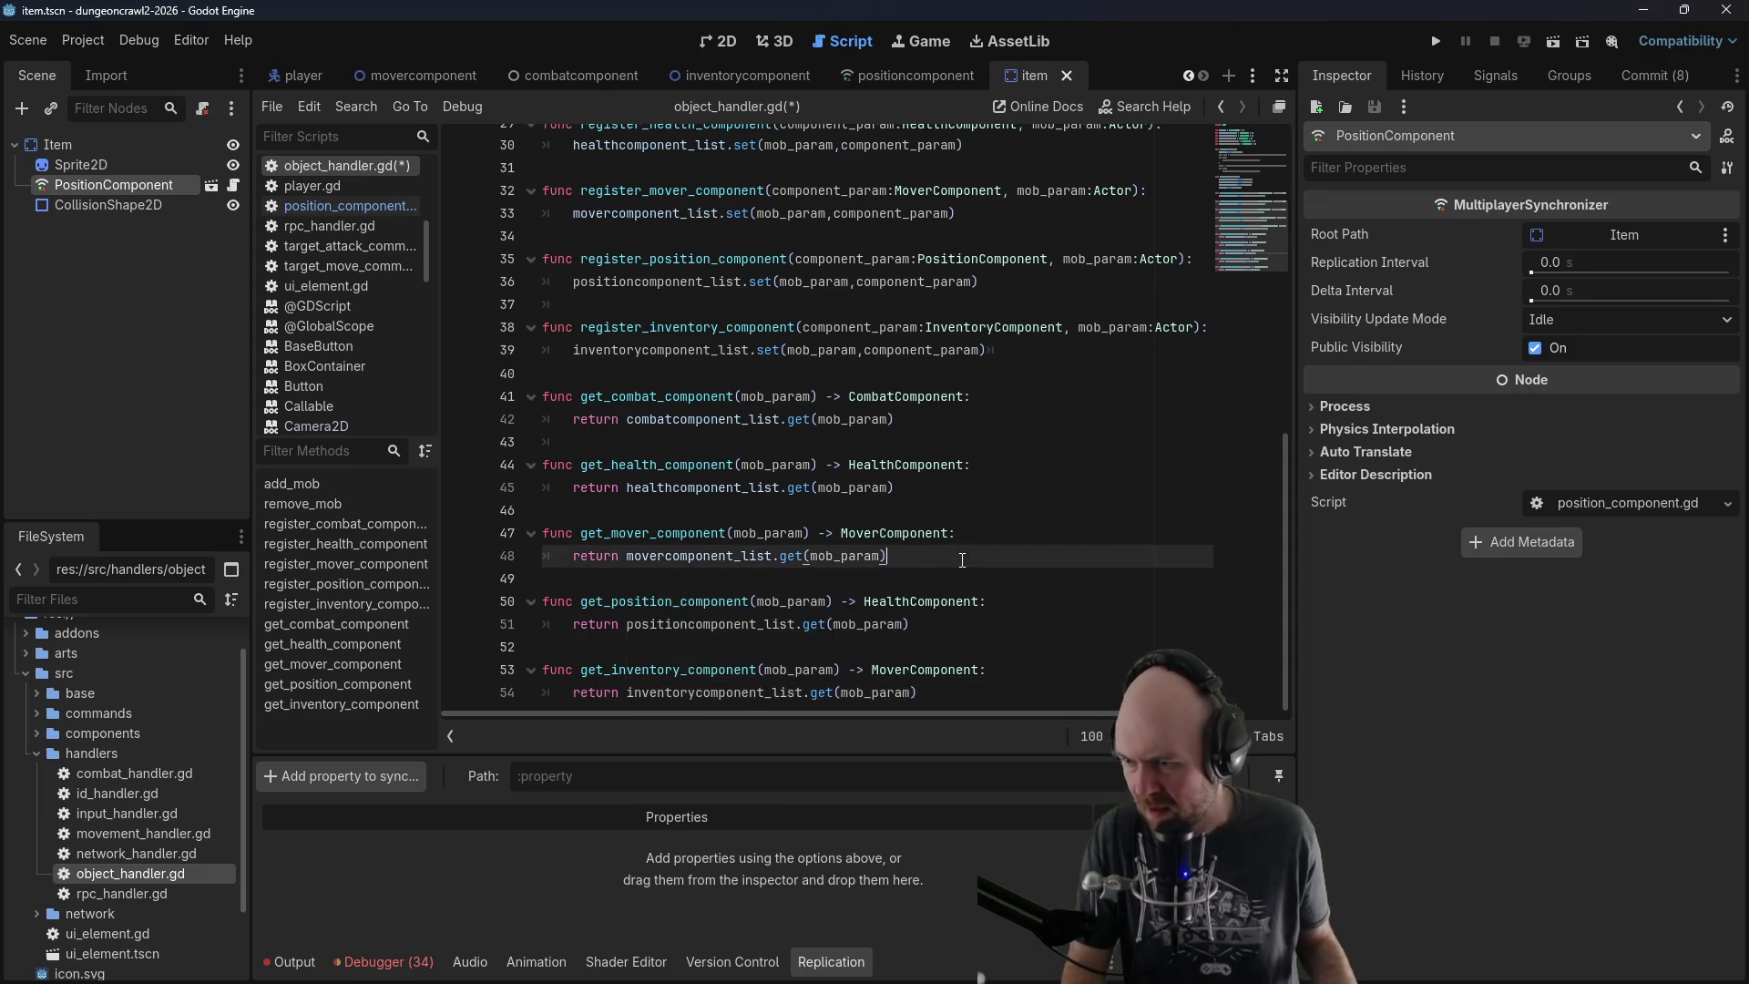
- Set their return types to PositionComponent and InventoryComponent, save, and switch to the positioncomponent scene
drag(864, 601, 908, 599)
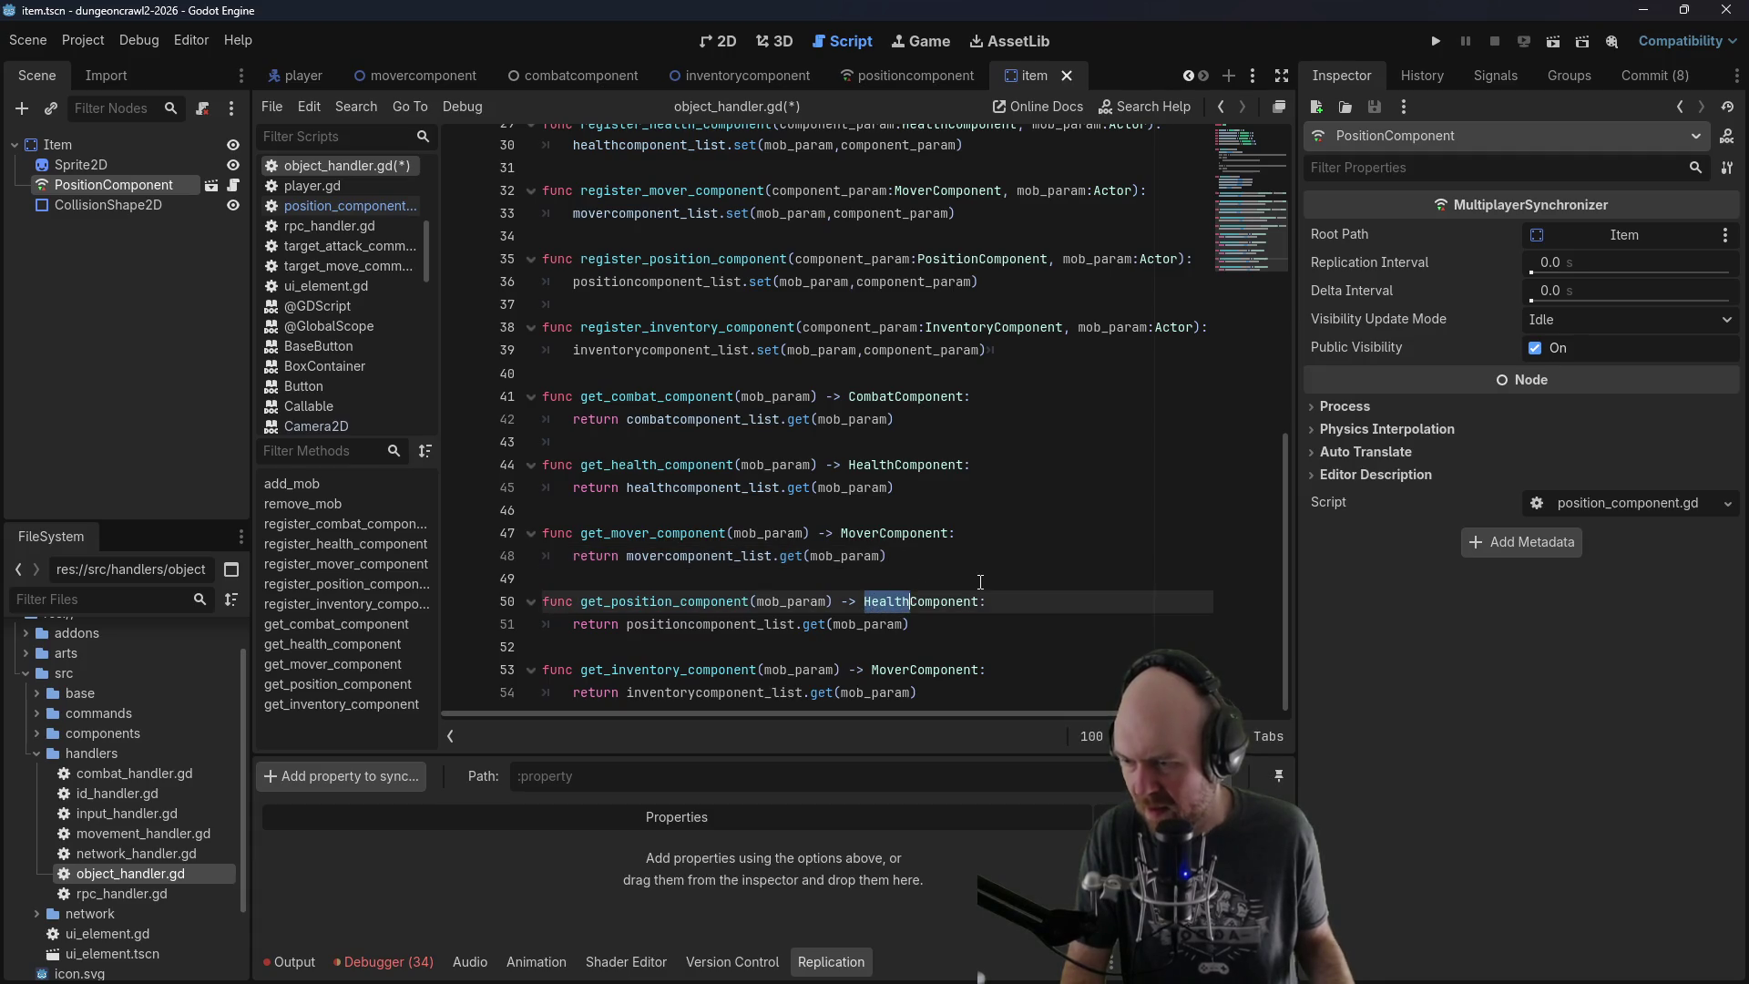
text(Position)
key(Down)
key(Down)
key(Down)
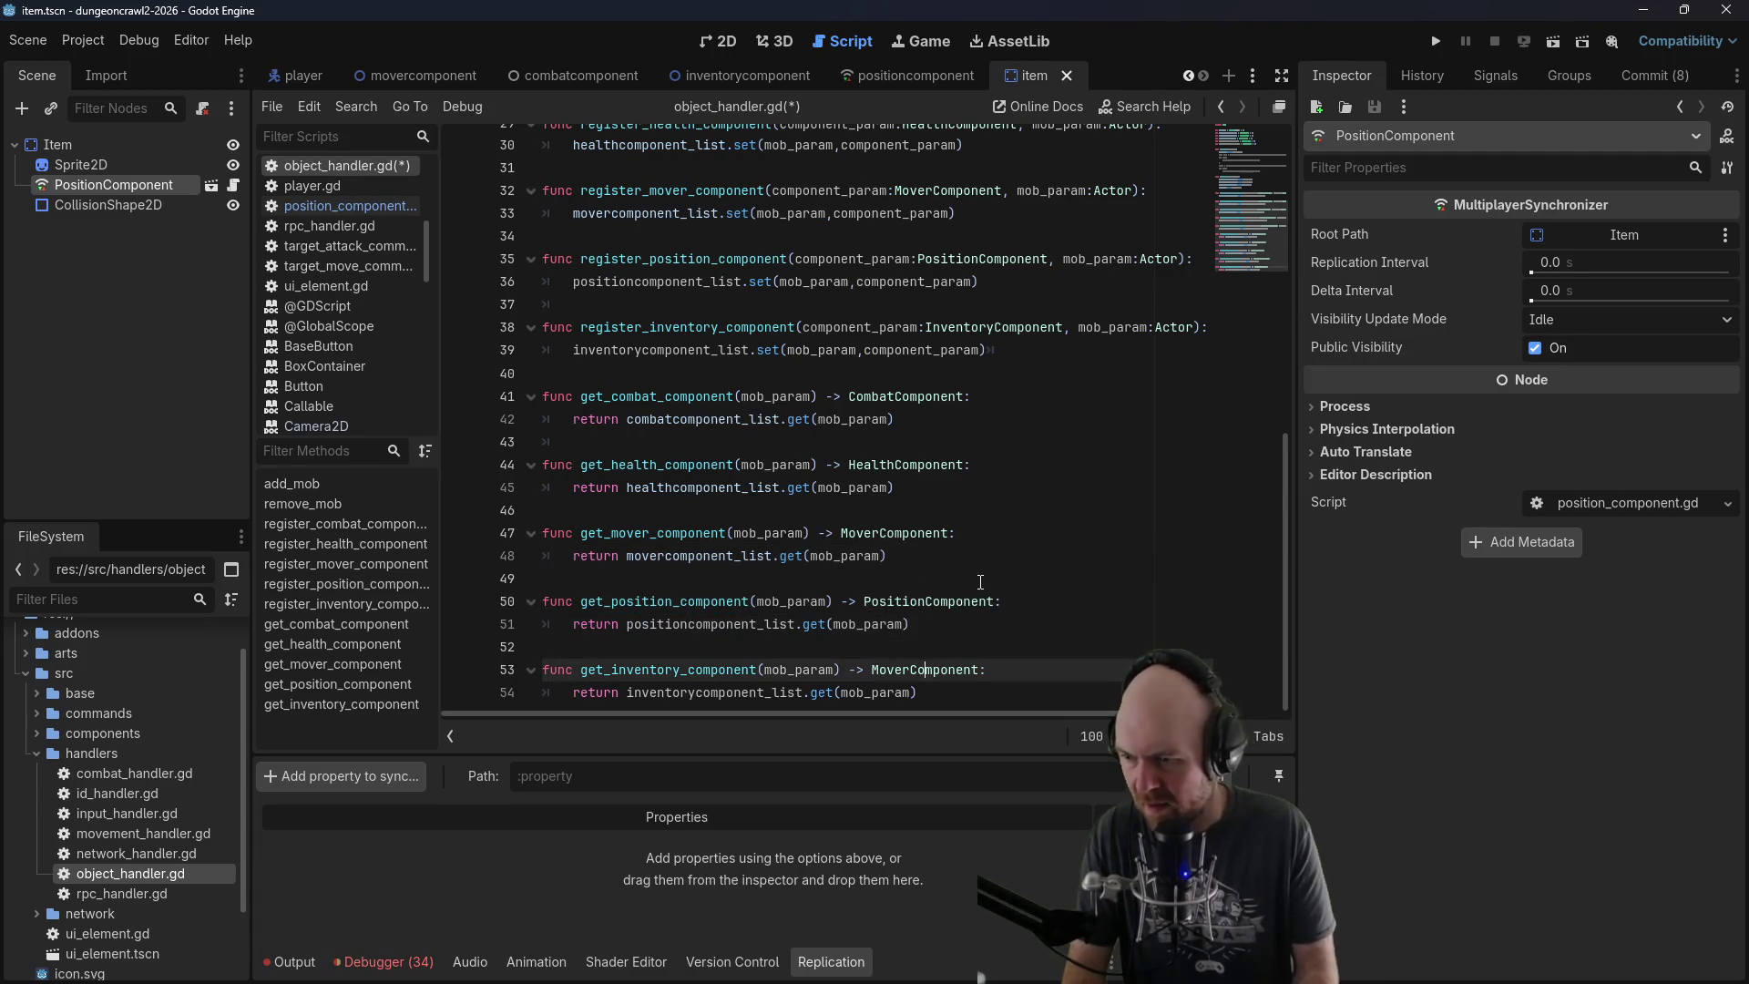
key(BackSpace)
key(BackSpace)
key(BackSpace)
text(Inventory)
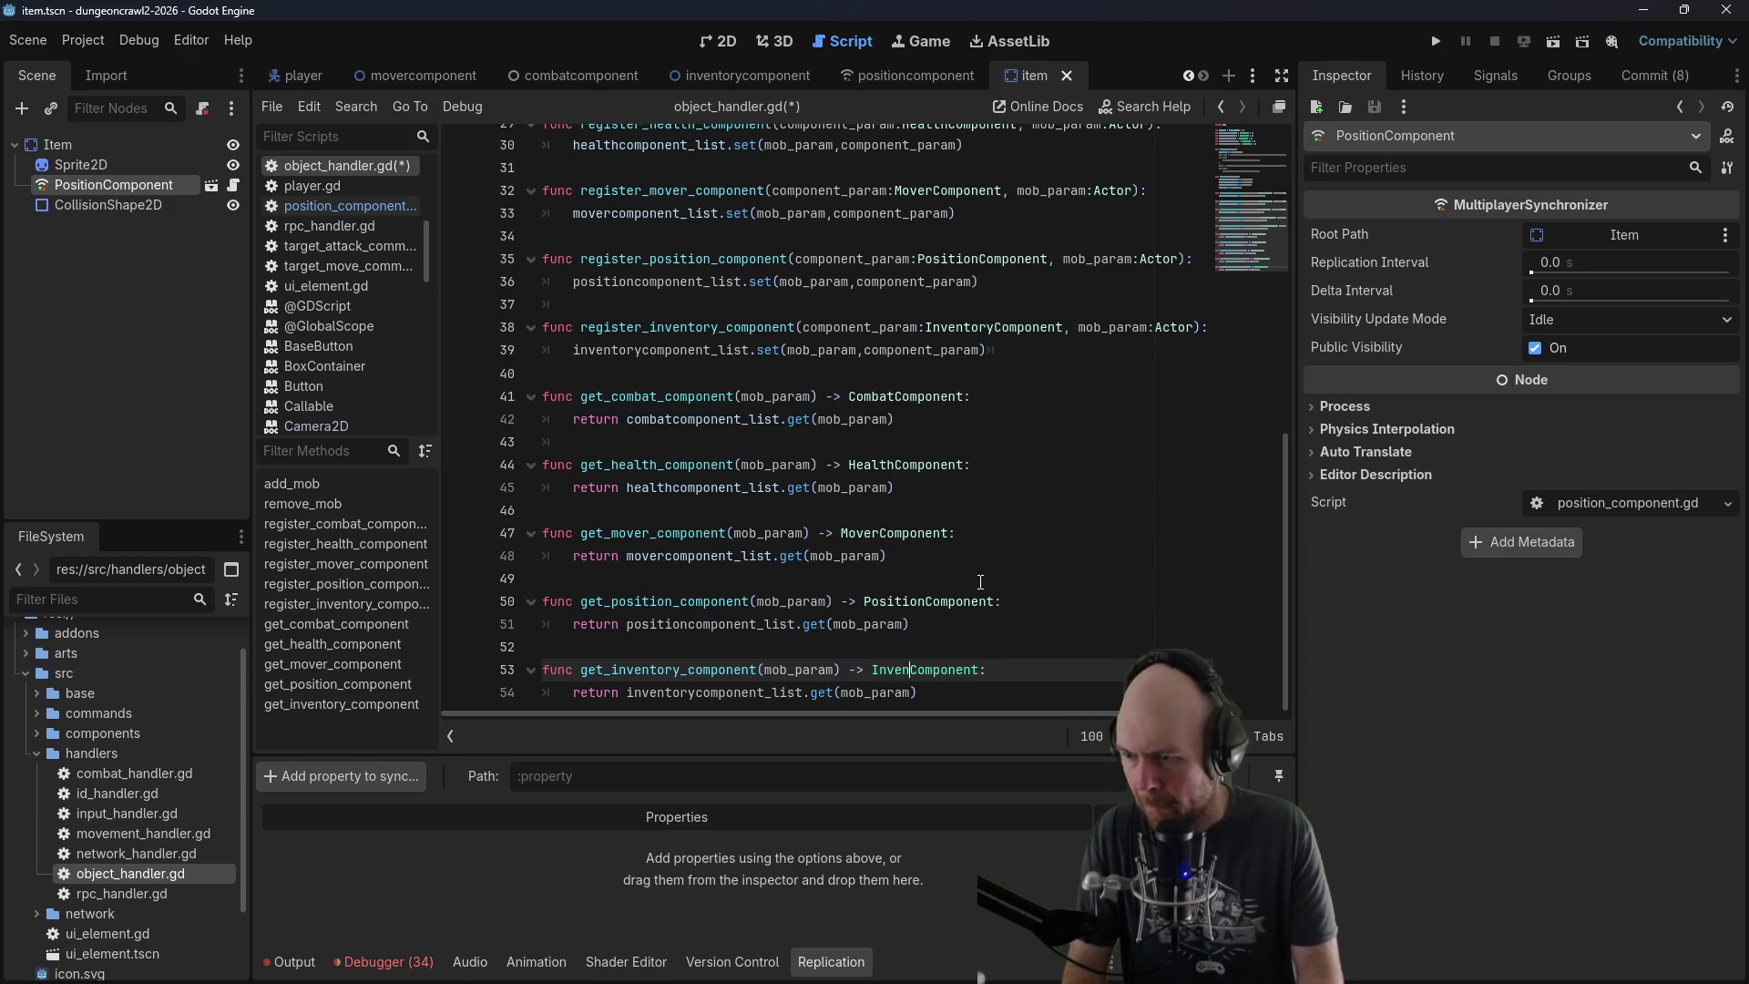
key(ctrl+s)
click(1060, 406)
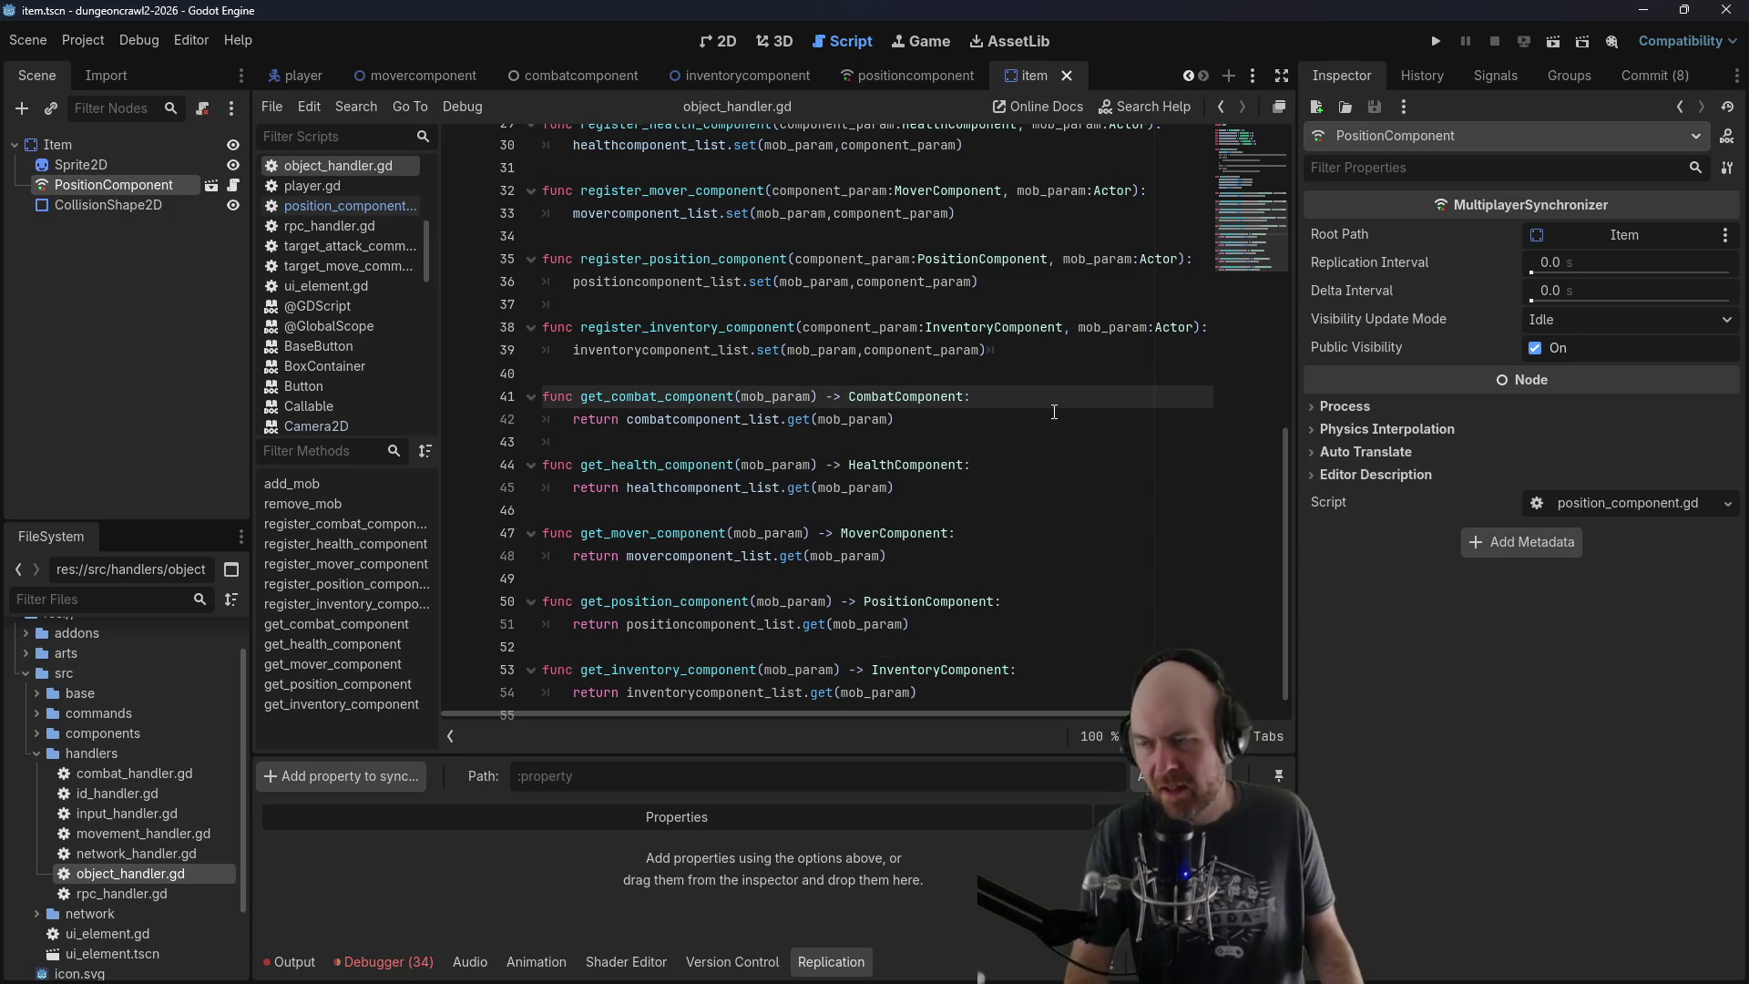
click(914, 80)
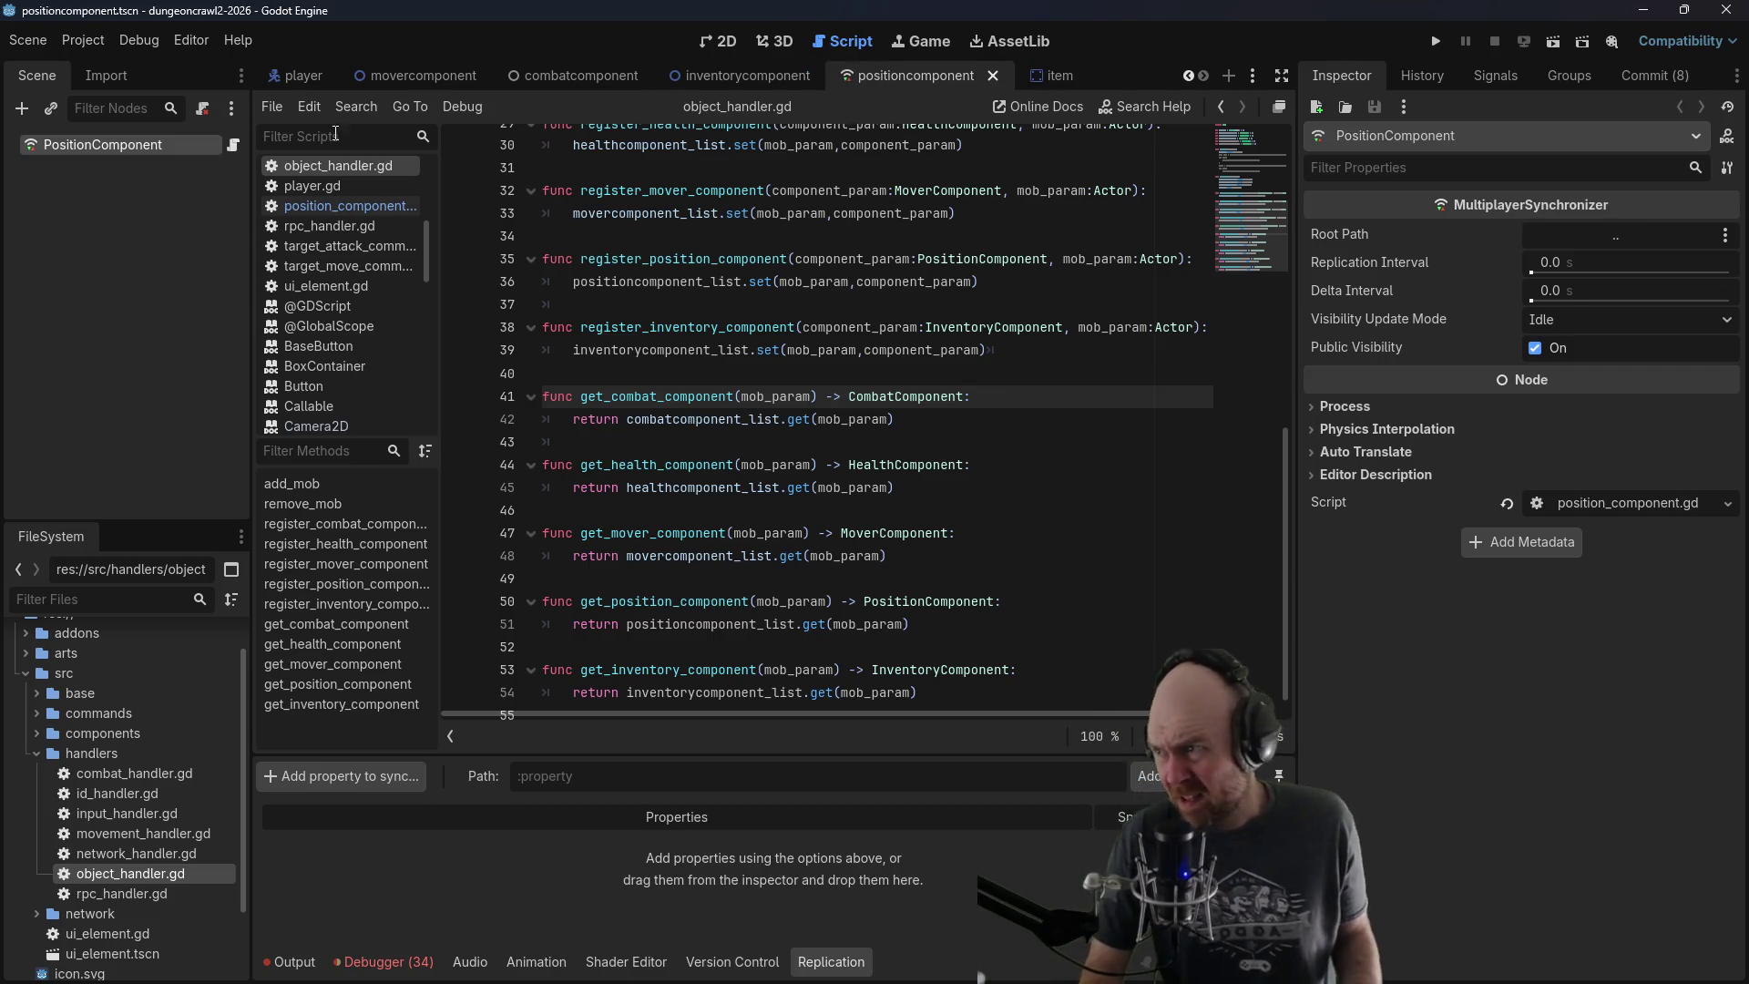
- On line 9 of _ready, call ObjectHandler.register_position_component(self, get_parent()) and save position_component.gd
click(237, 144)
click(789, 326)
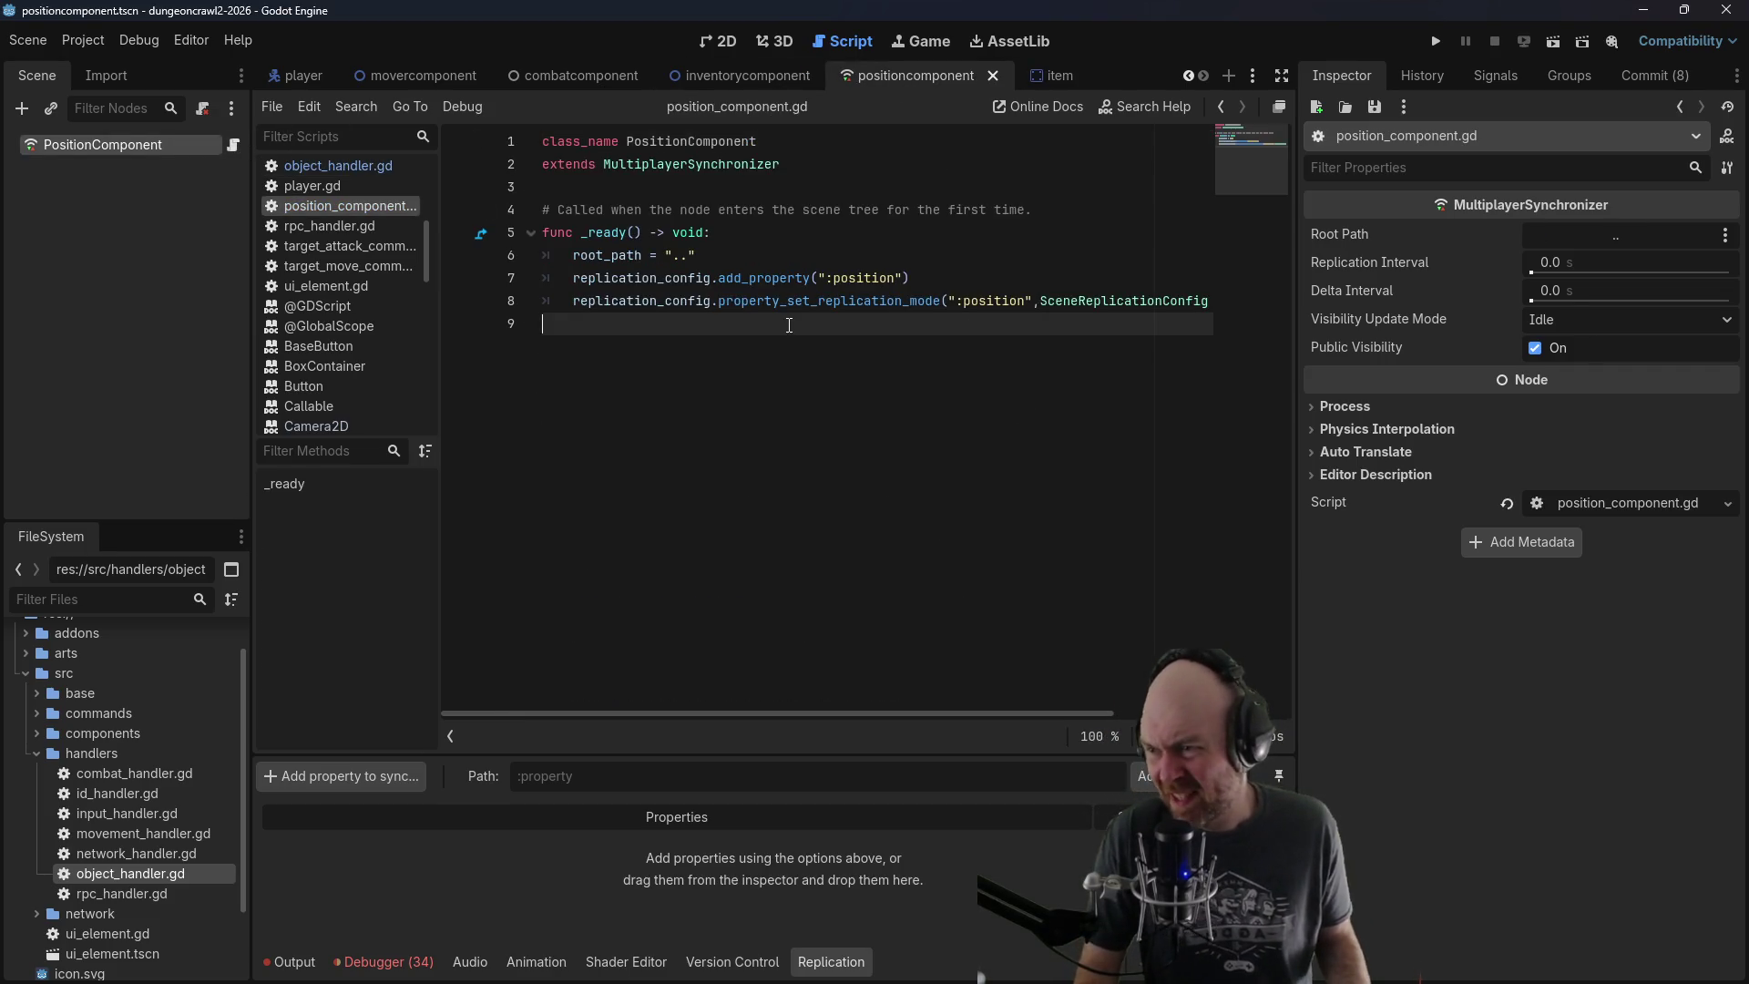
key(Tab)
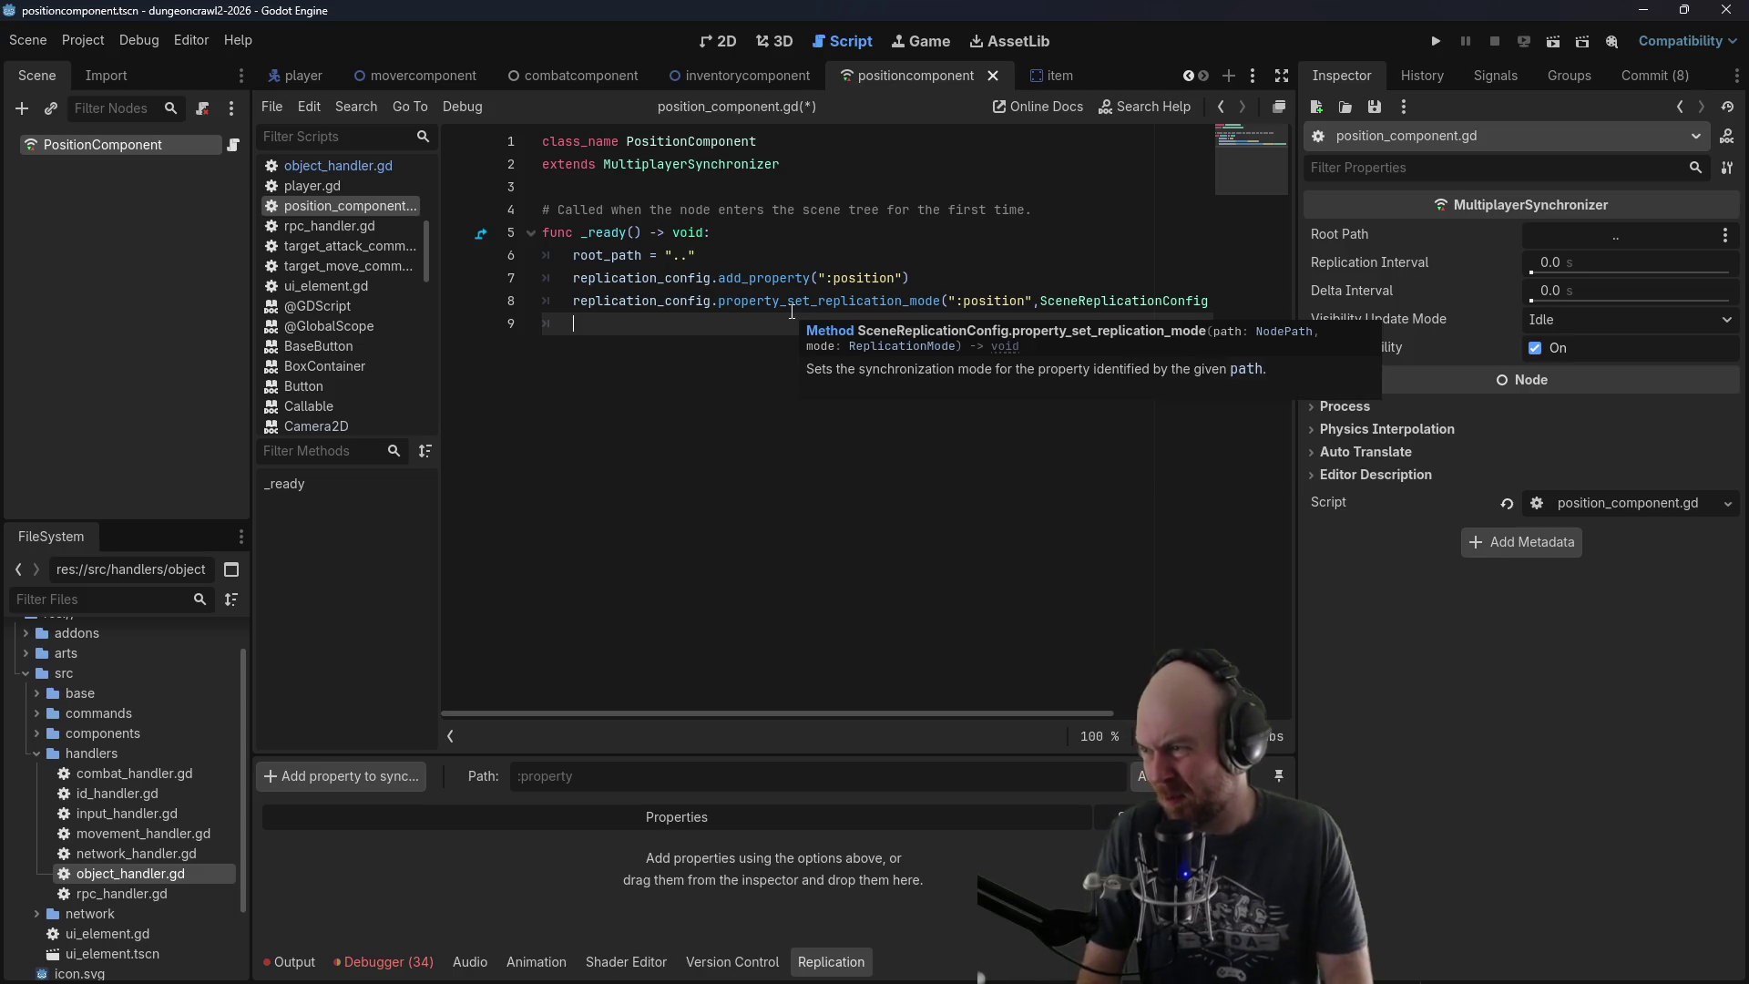
text(ObjectHandler.re)
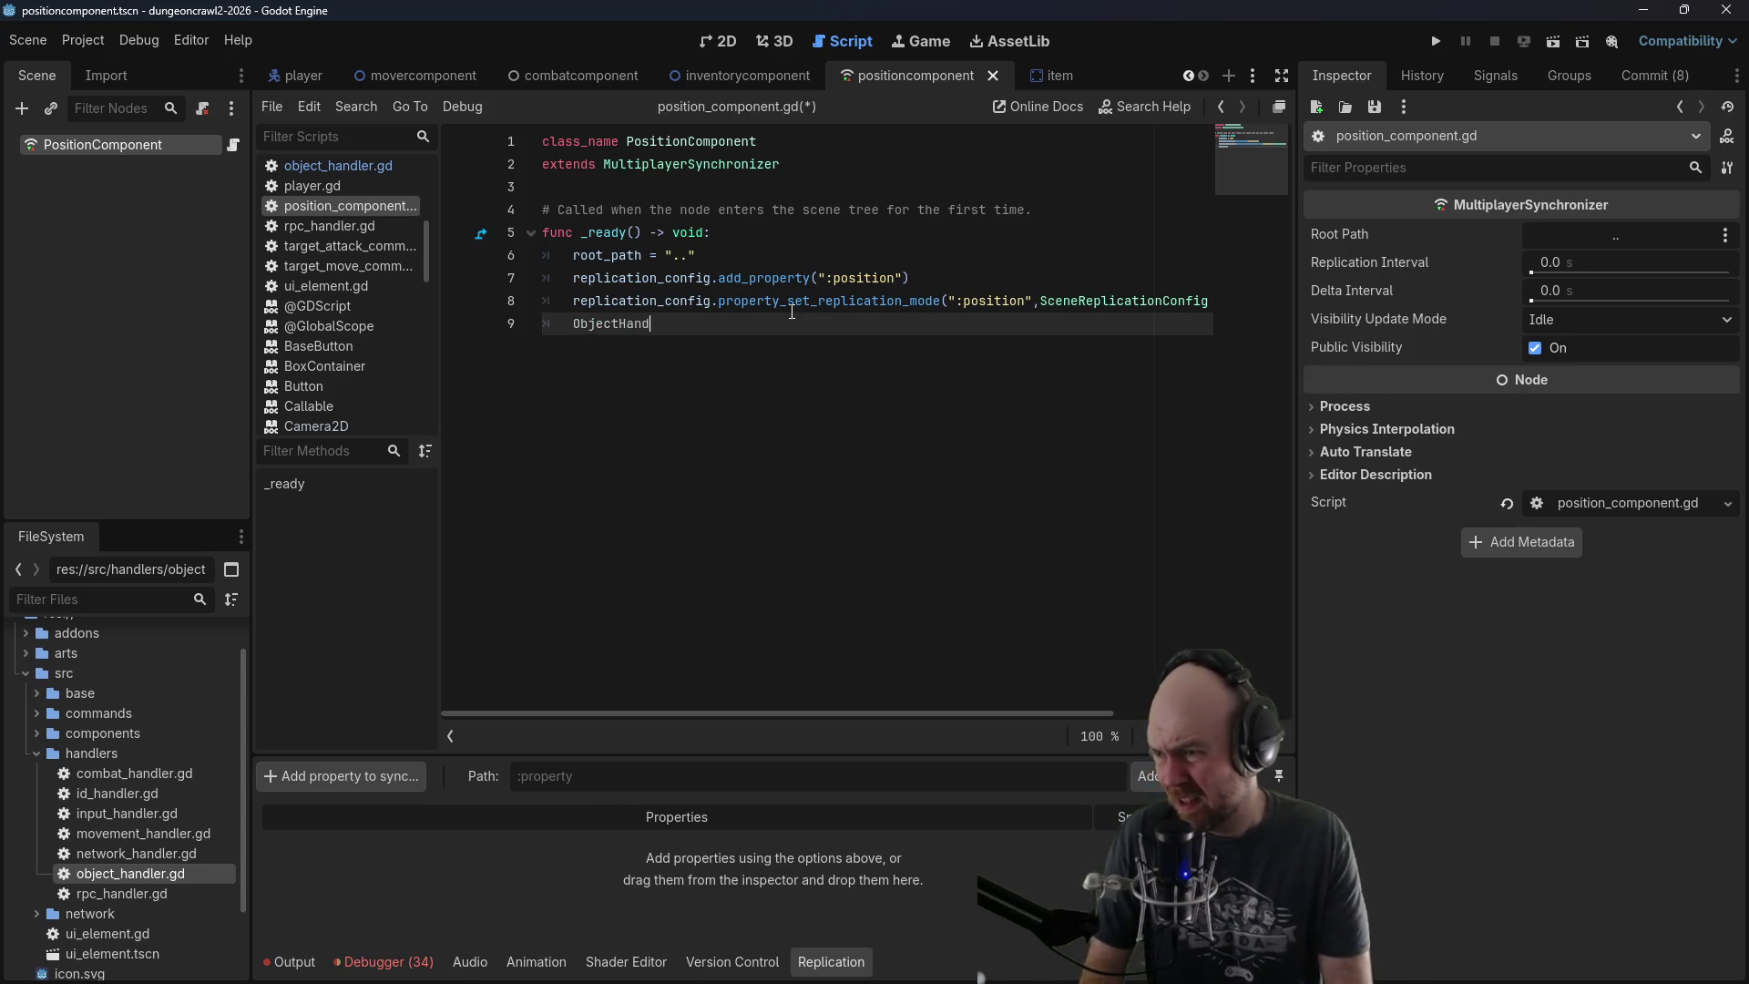
text(gister)
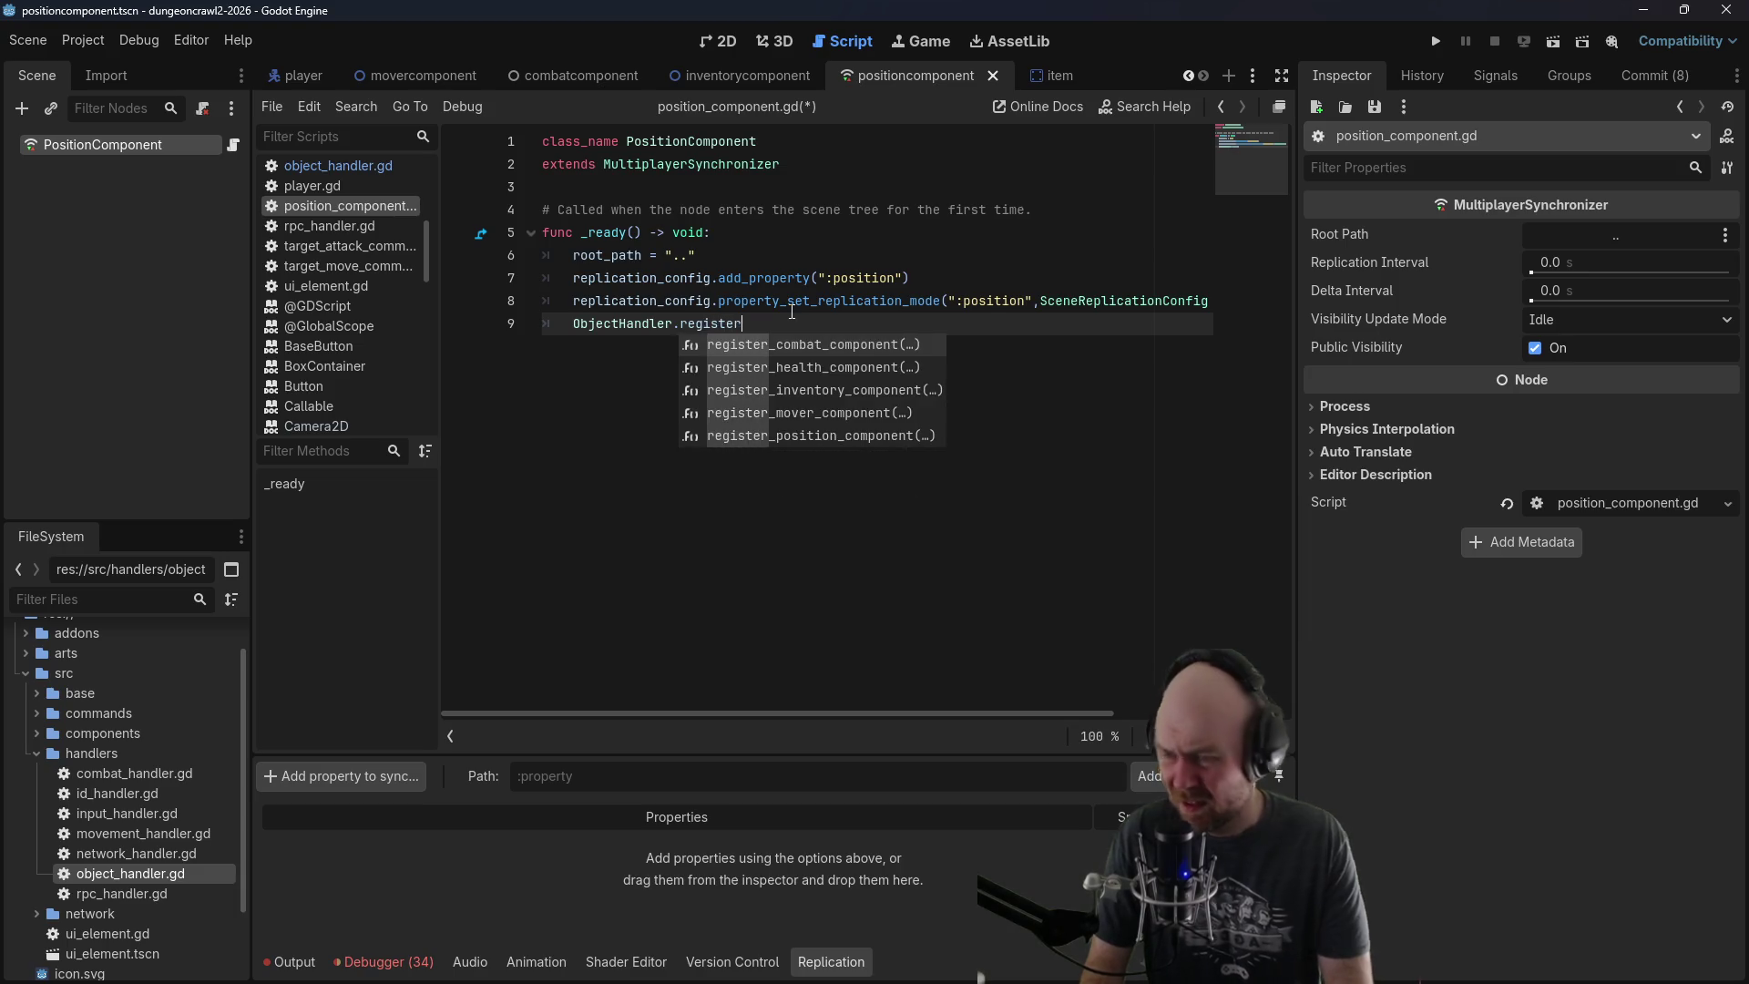
key(Down)
key(Down)
key(Down)
key(Return)
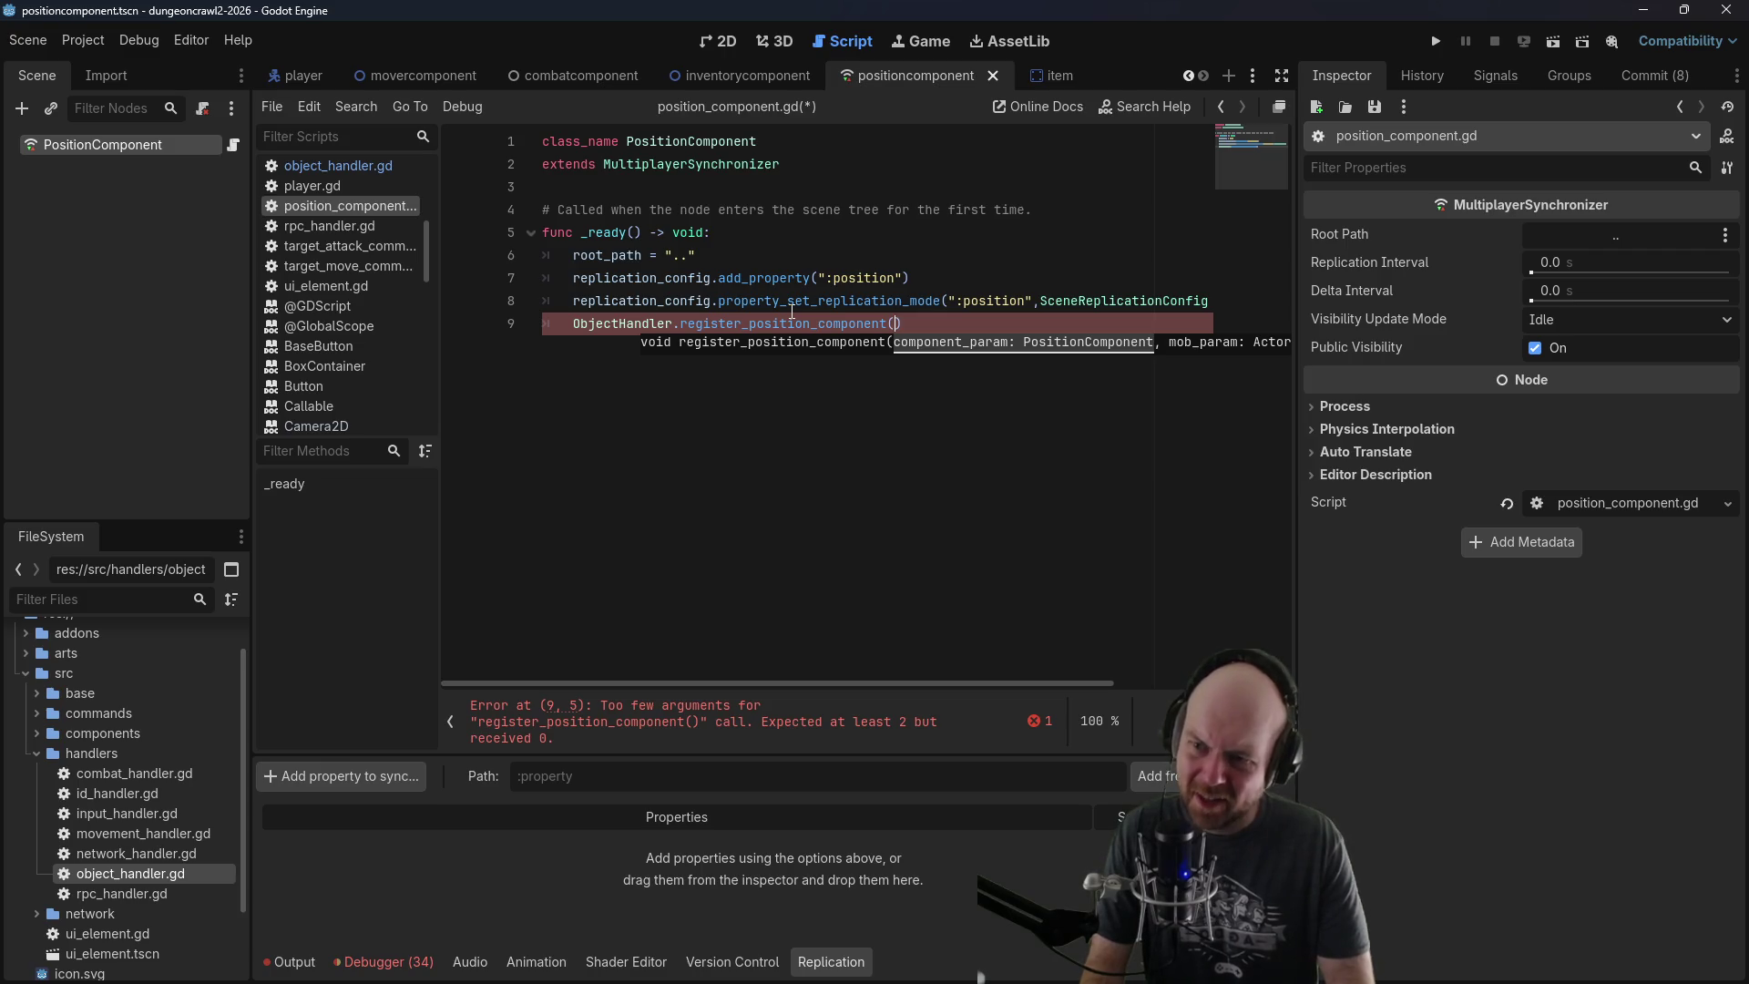
text(self, get_pa)
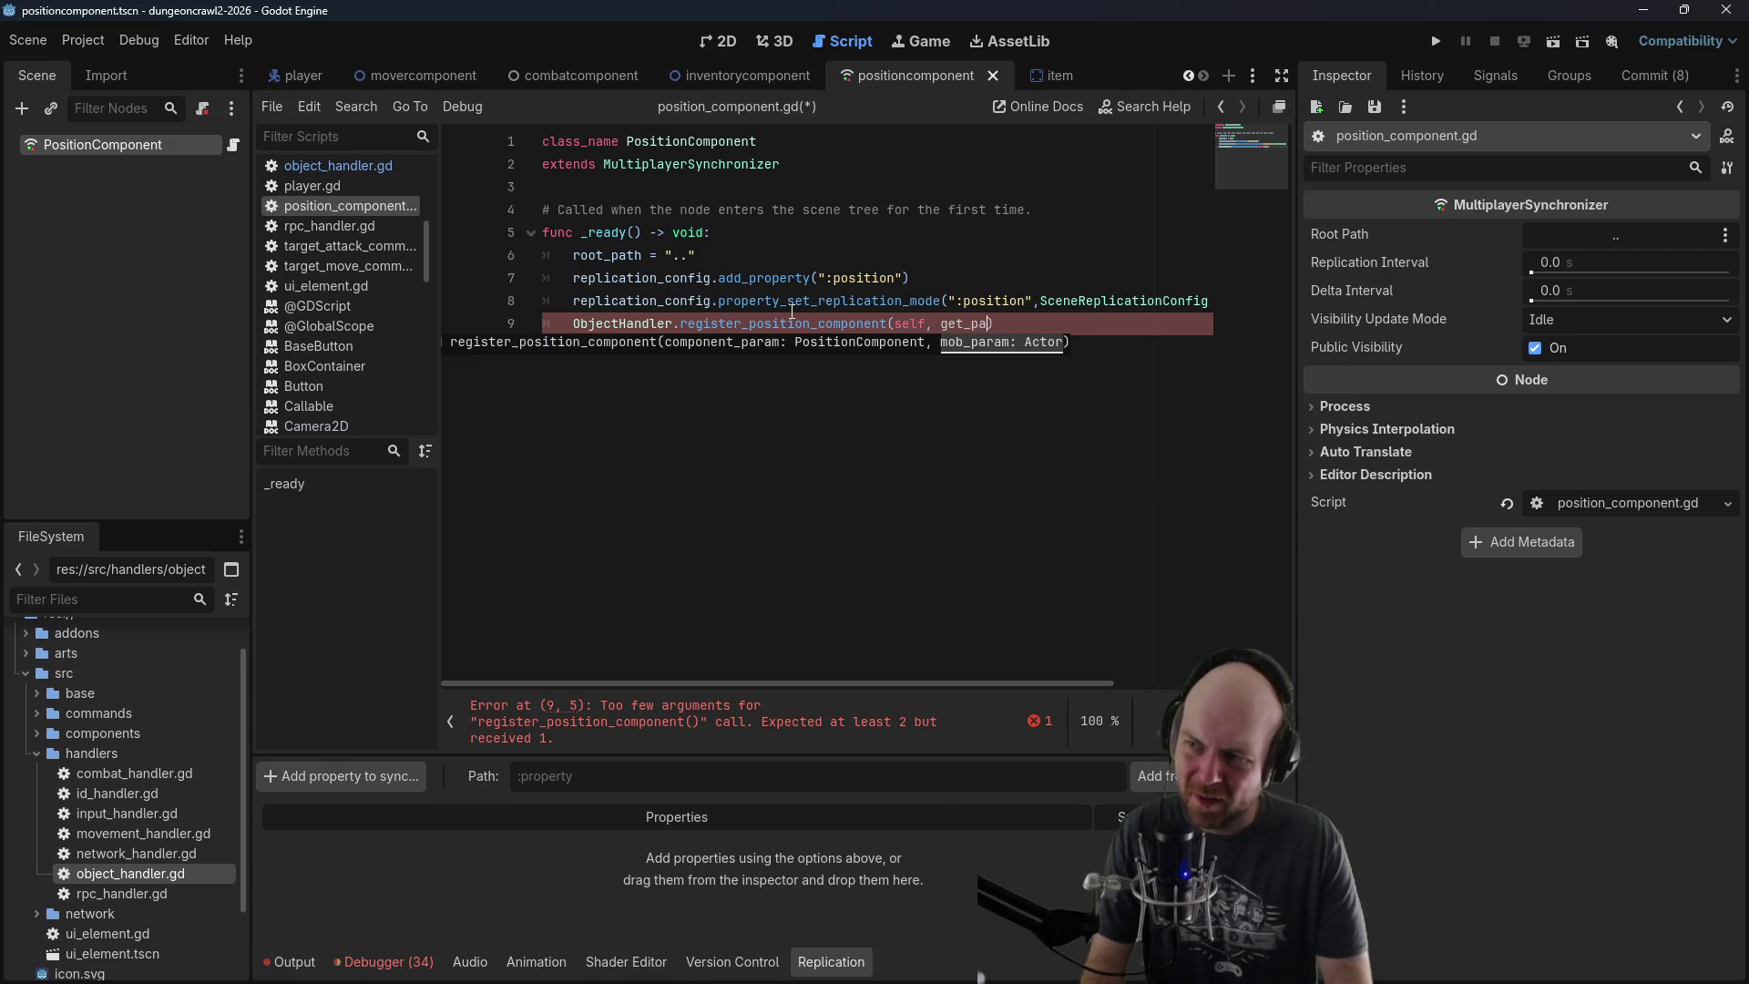
text(rent())
key(ctrl+s)
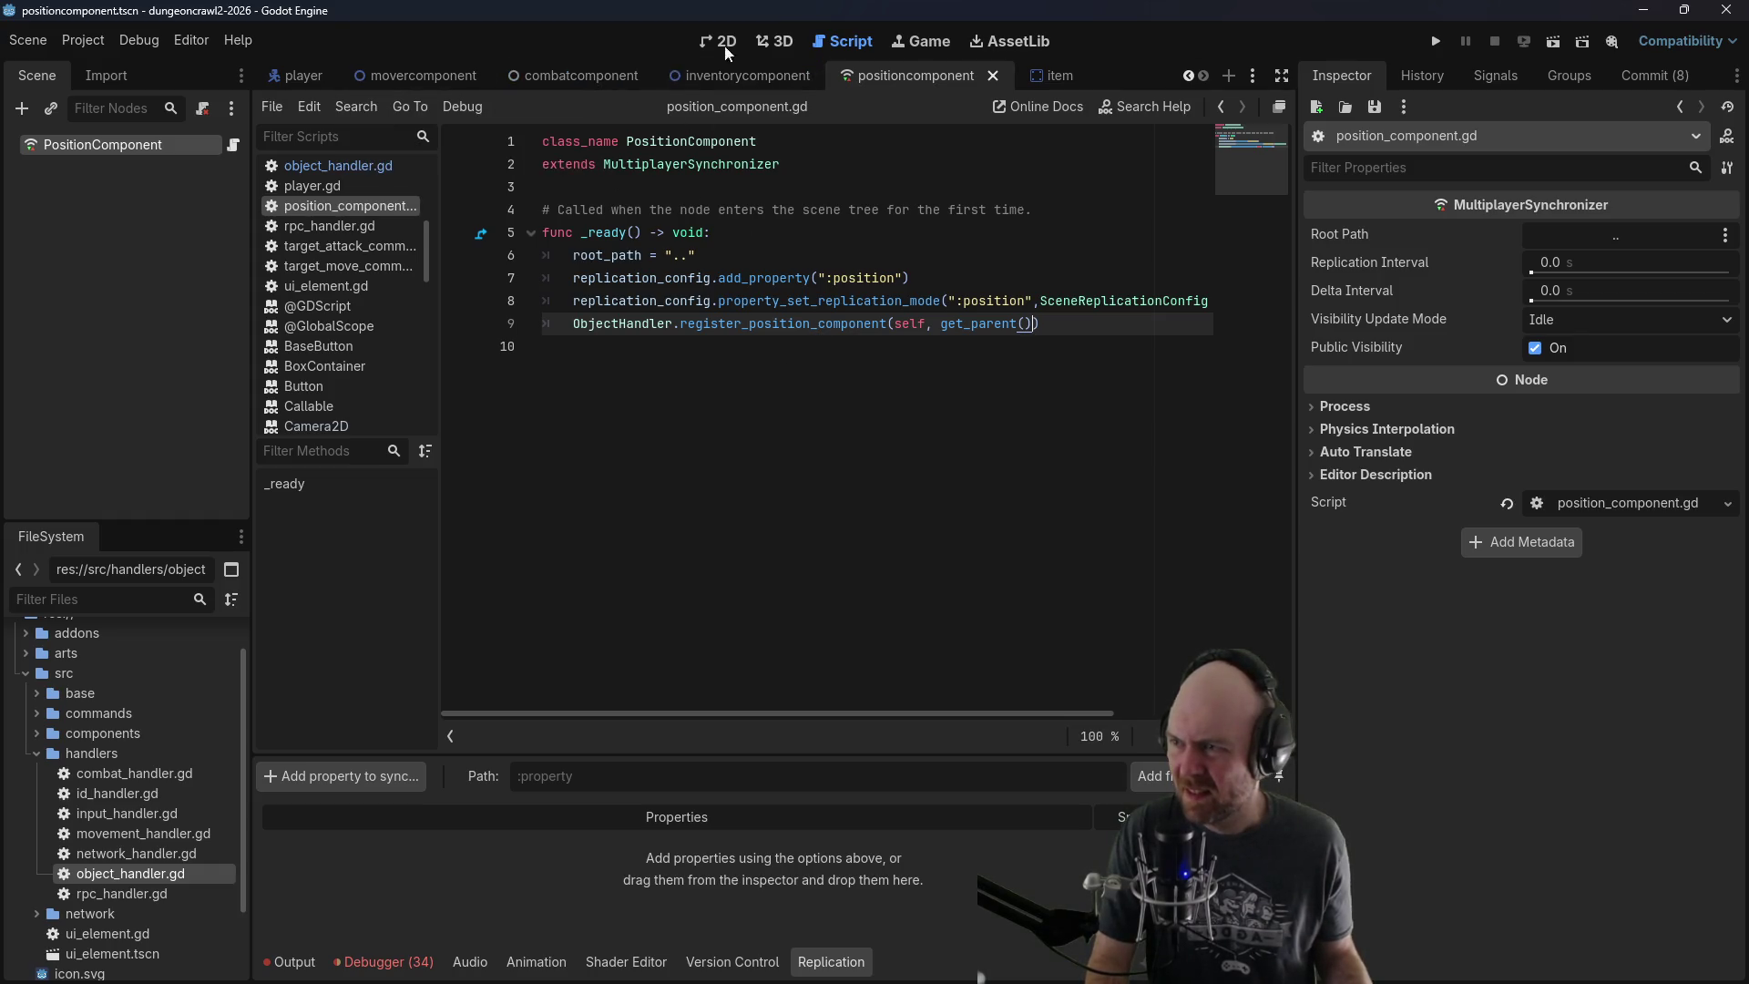
- Reopen object_handler.gd and scroll through its component dictionaries and register functions
double_click(155, 871)
scroll(793, 416, up, 6)
scroll(793, 416, up, 3)
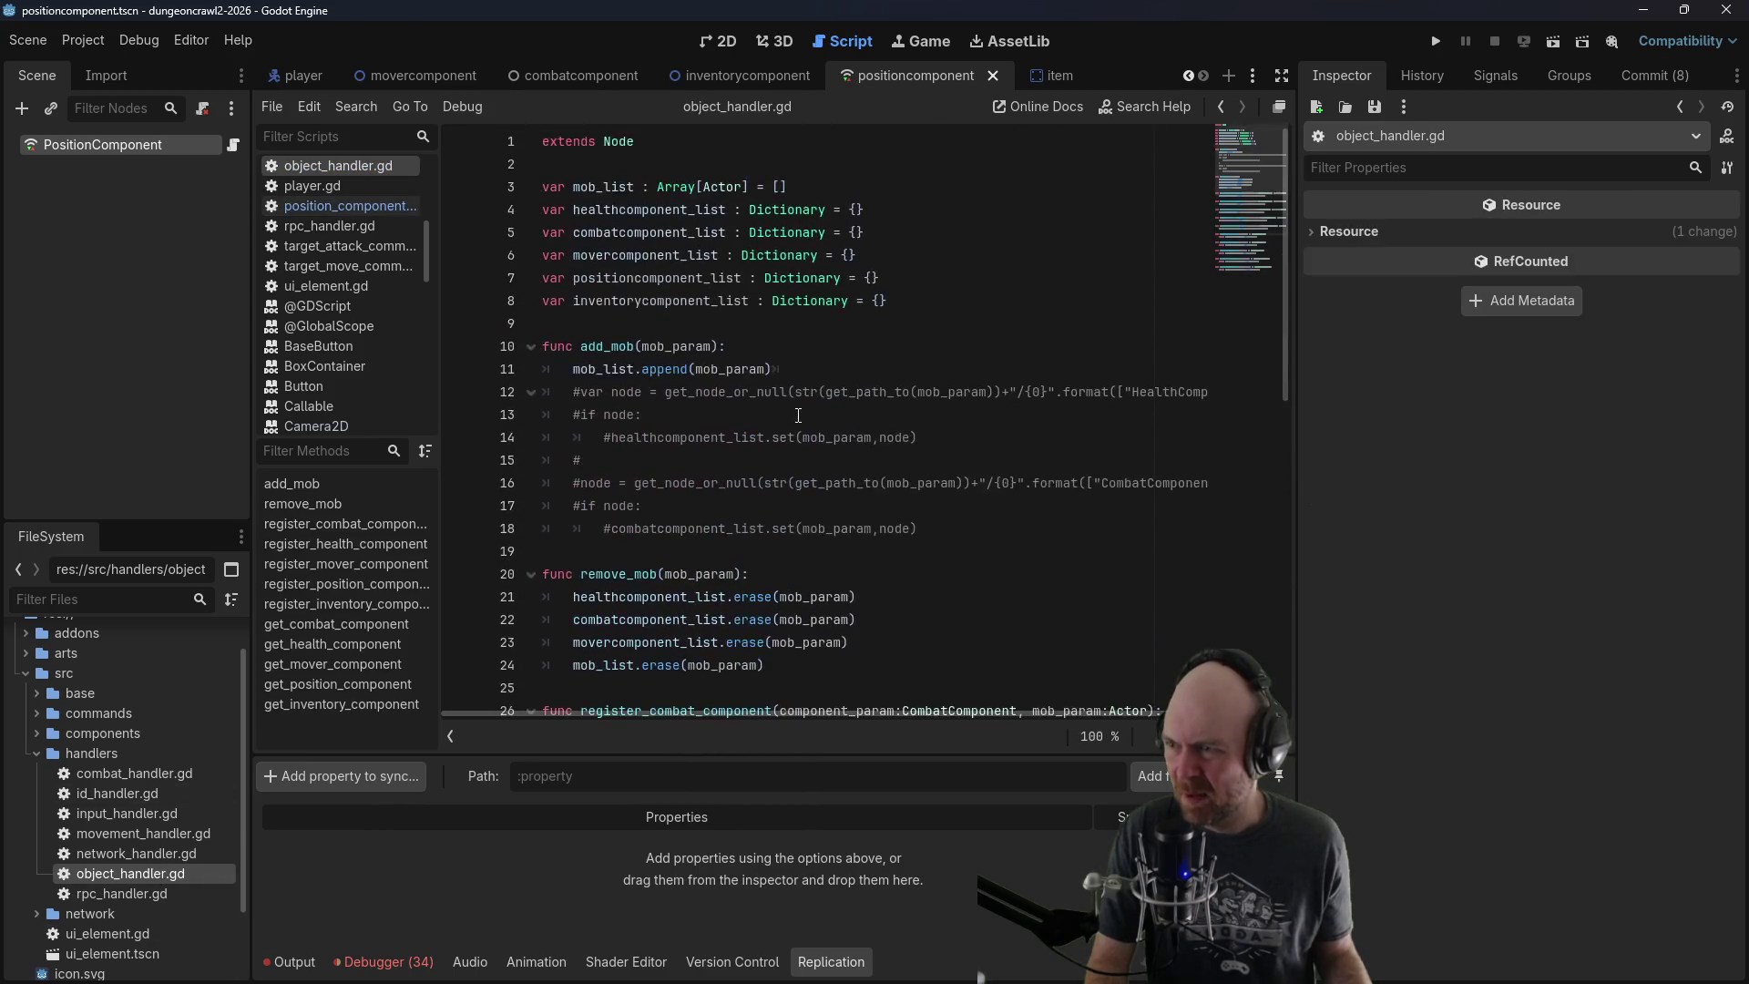
click(609, 188)
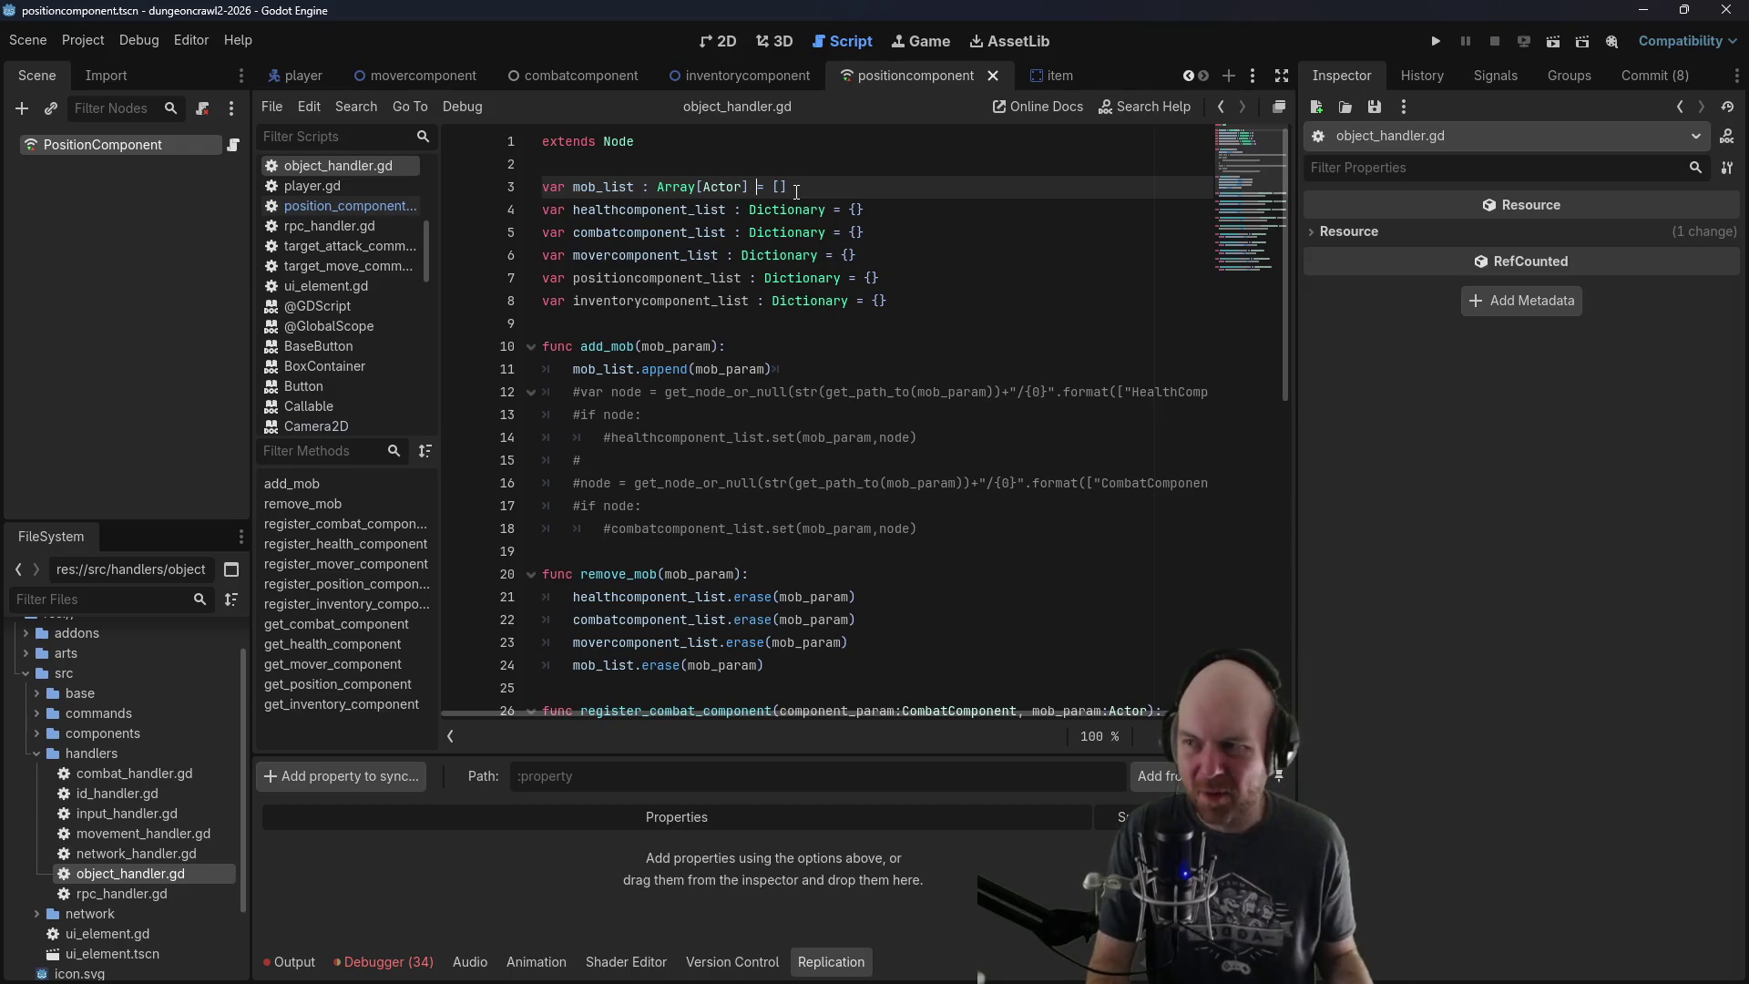
scroll(1096, 469, down, 3)
scroll(1096, 469, up, 3)
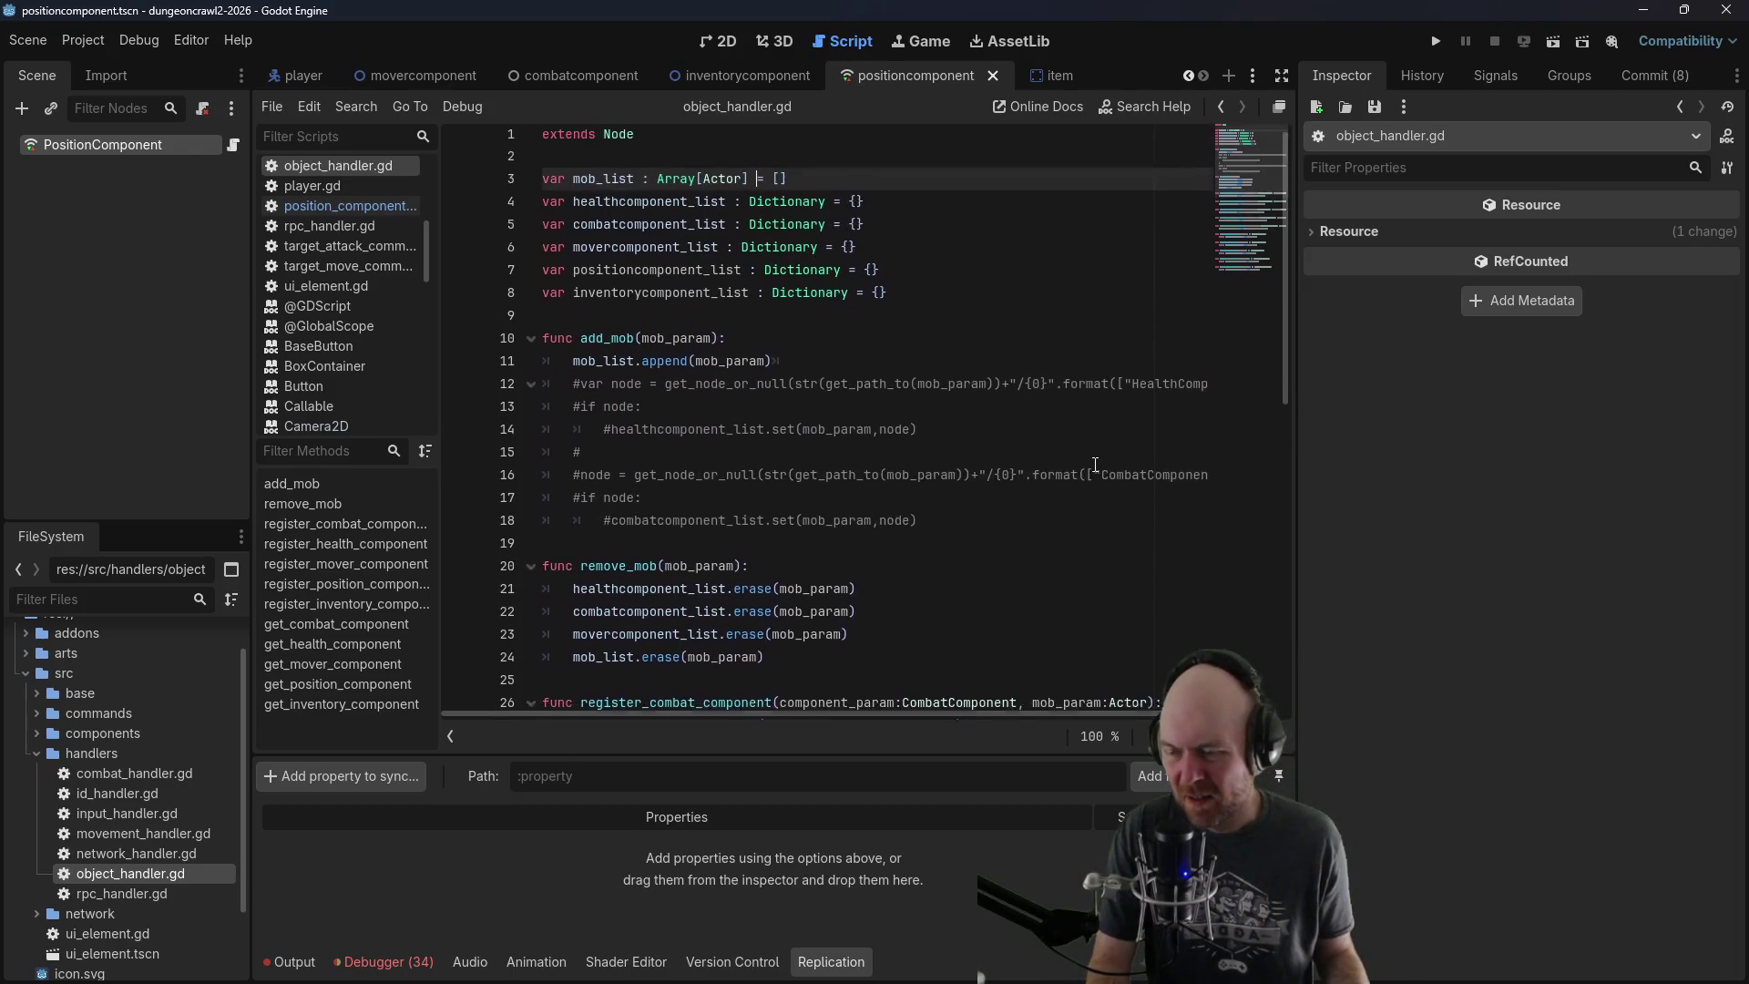
scroll(1092, 464, down, 3)
scroll(1090, 461, down, 2)
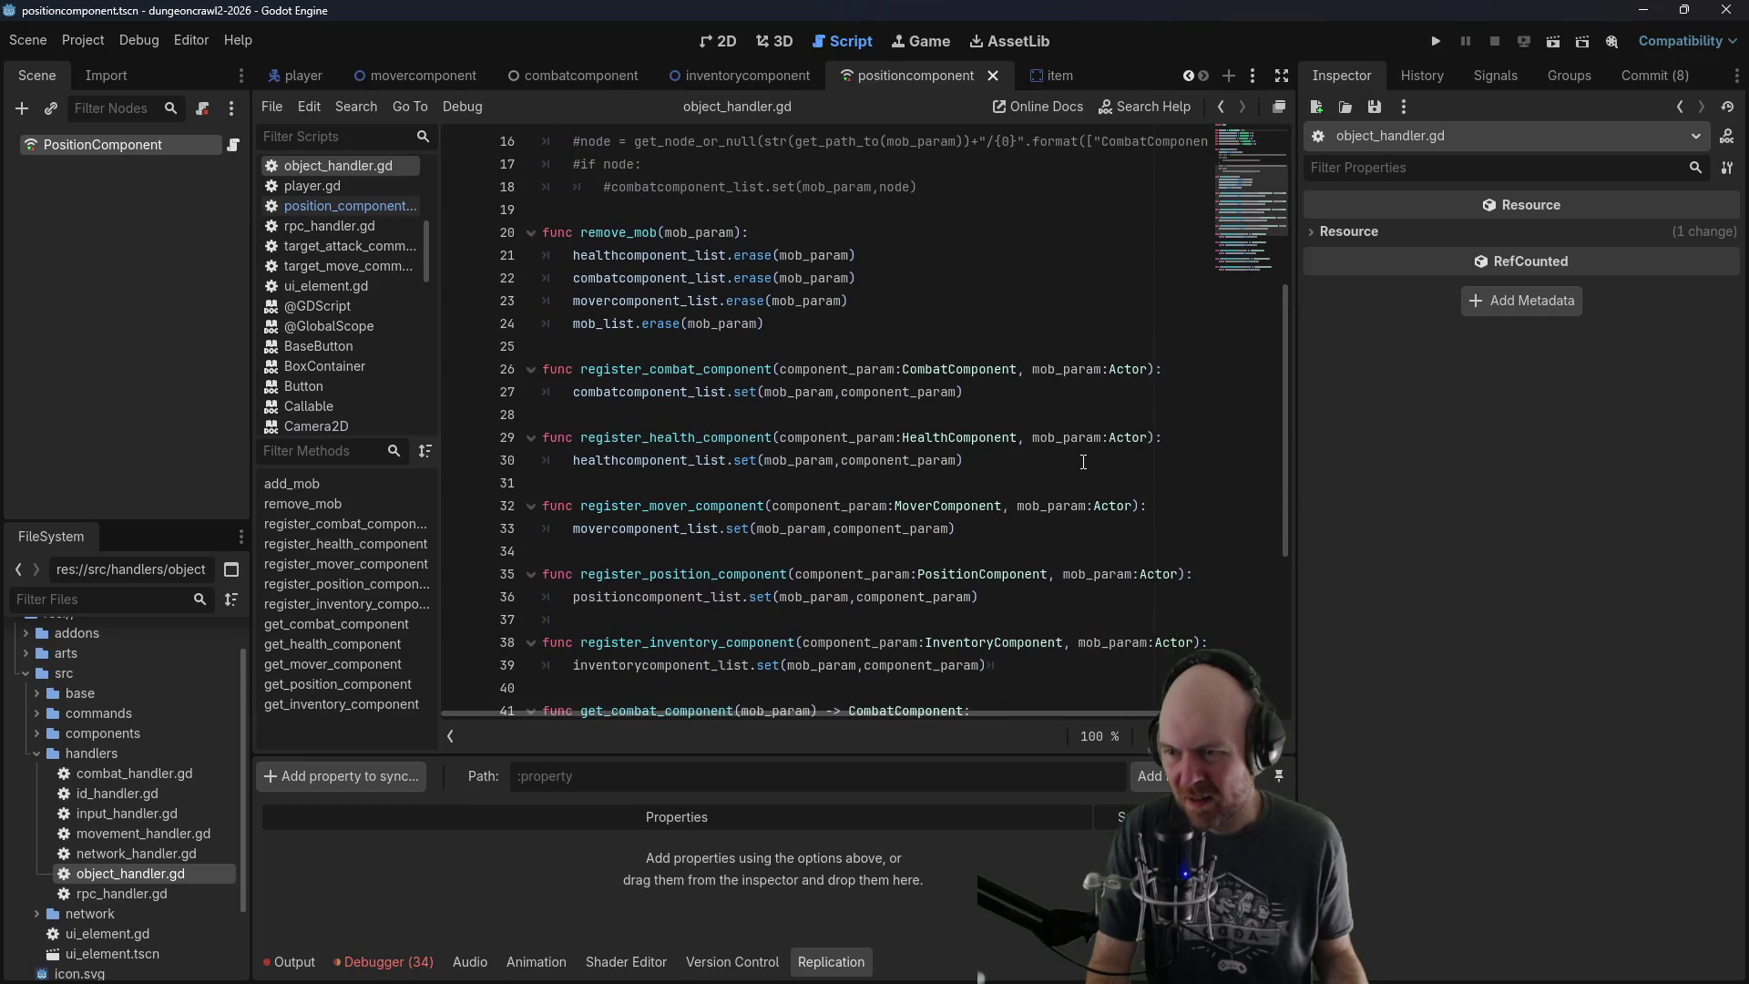
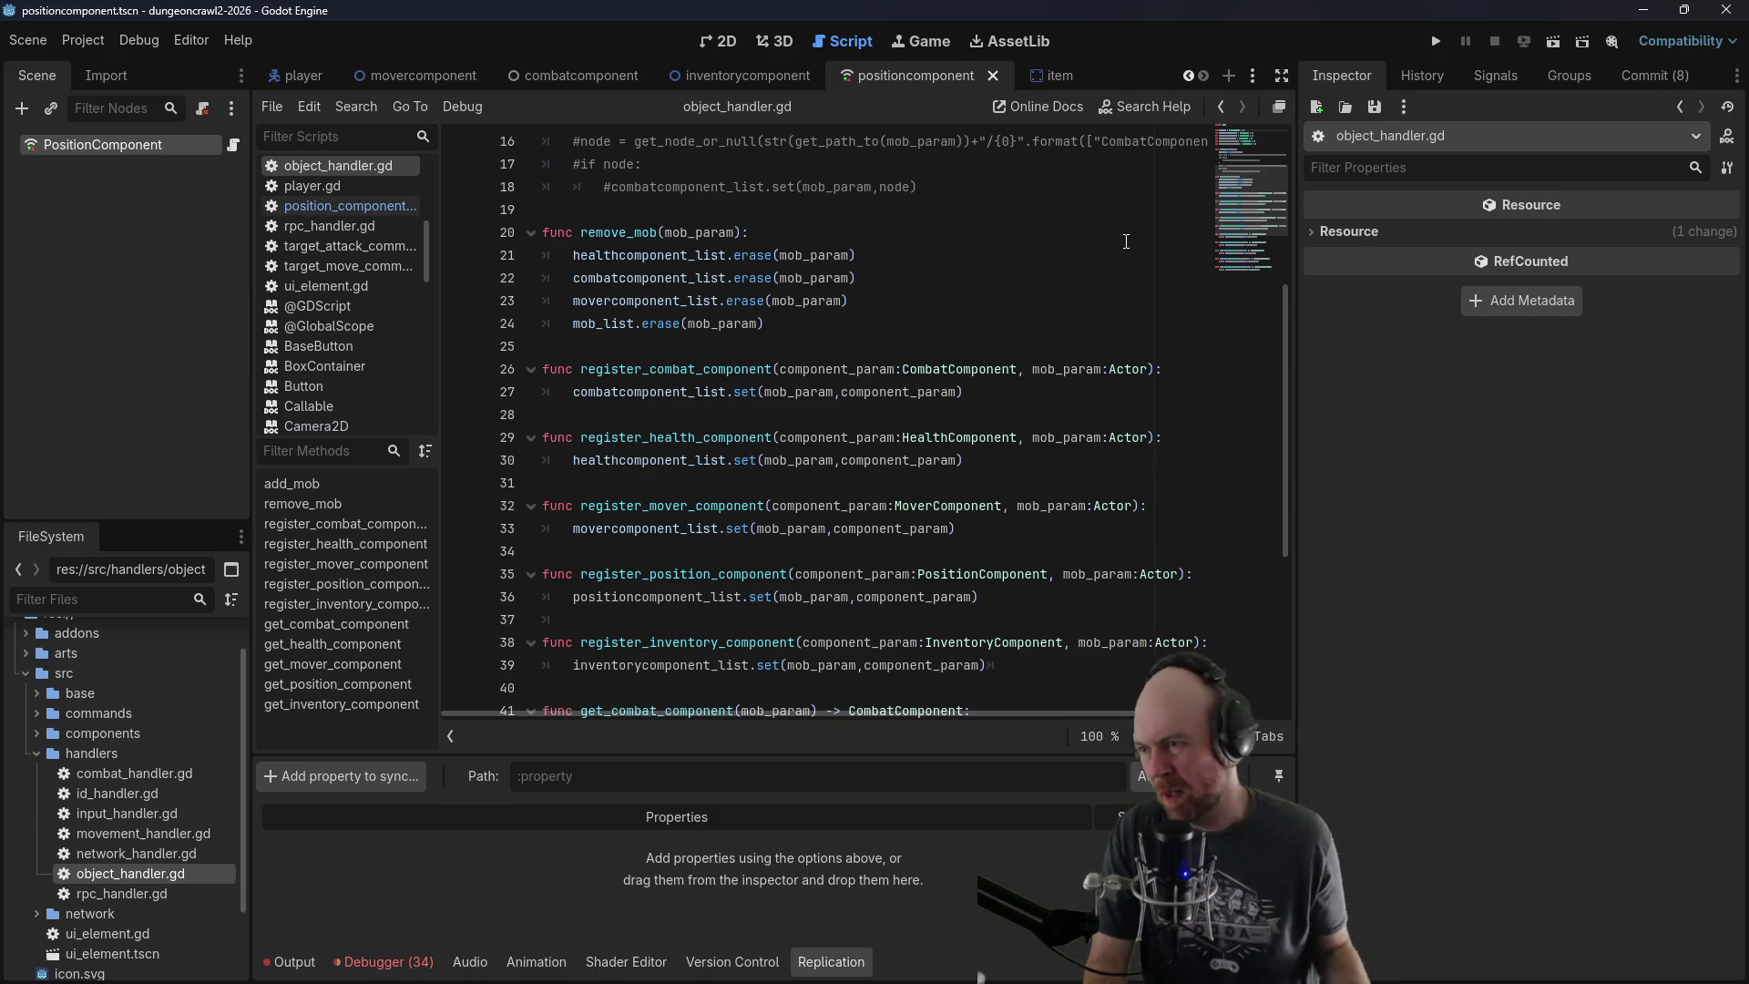
- Delete the commented-out lines from add_mob
scroll(1073, 363, up, 1)
scroll(1070, 364, up, 5)
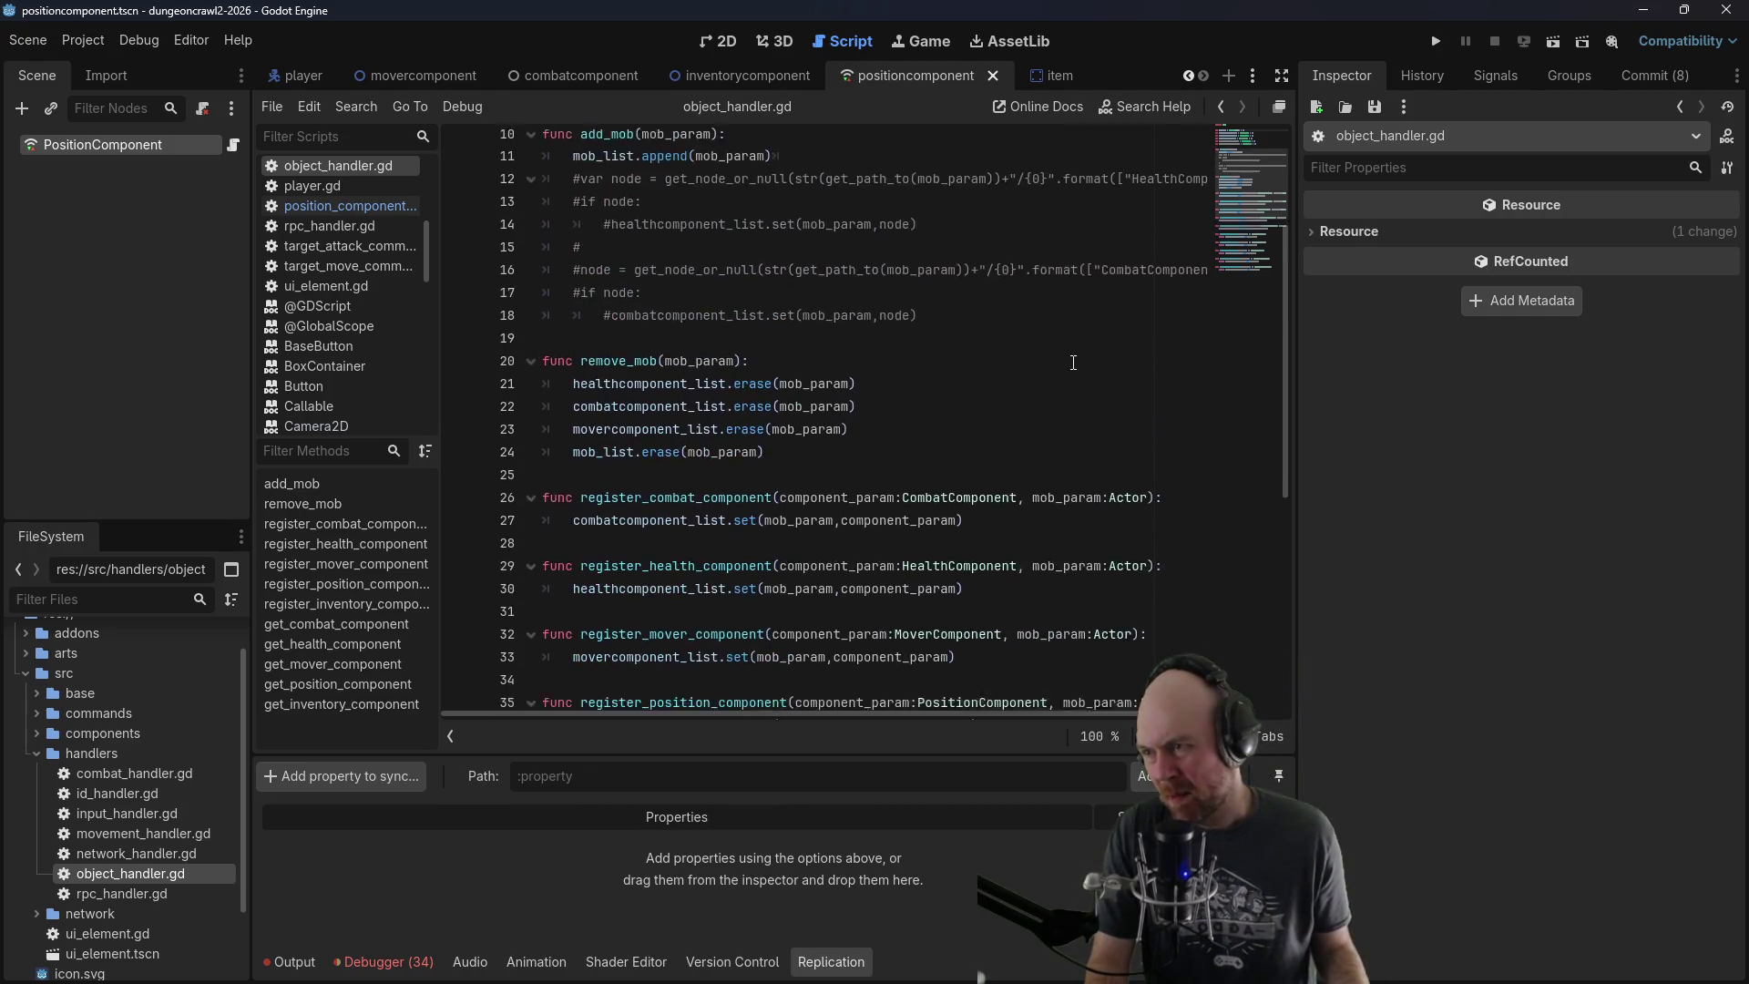
mouse_move(945, 526)
mouse_down()
mouse_move(547, 442)
mouse_move(527, 401)
mouse_up()
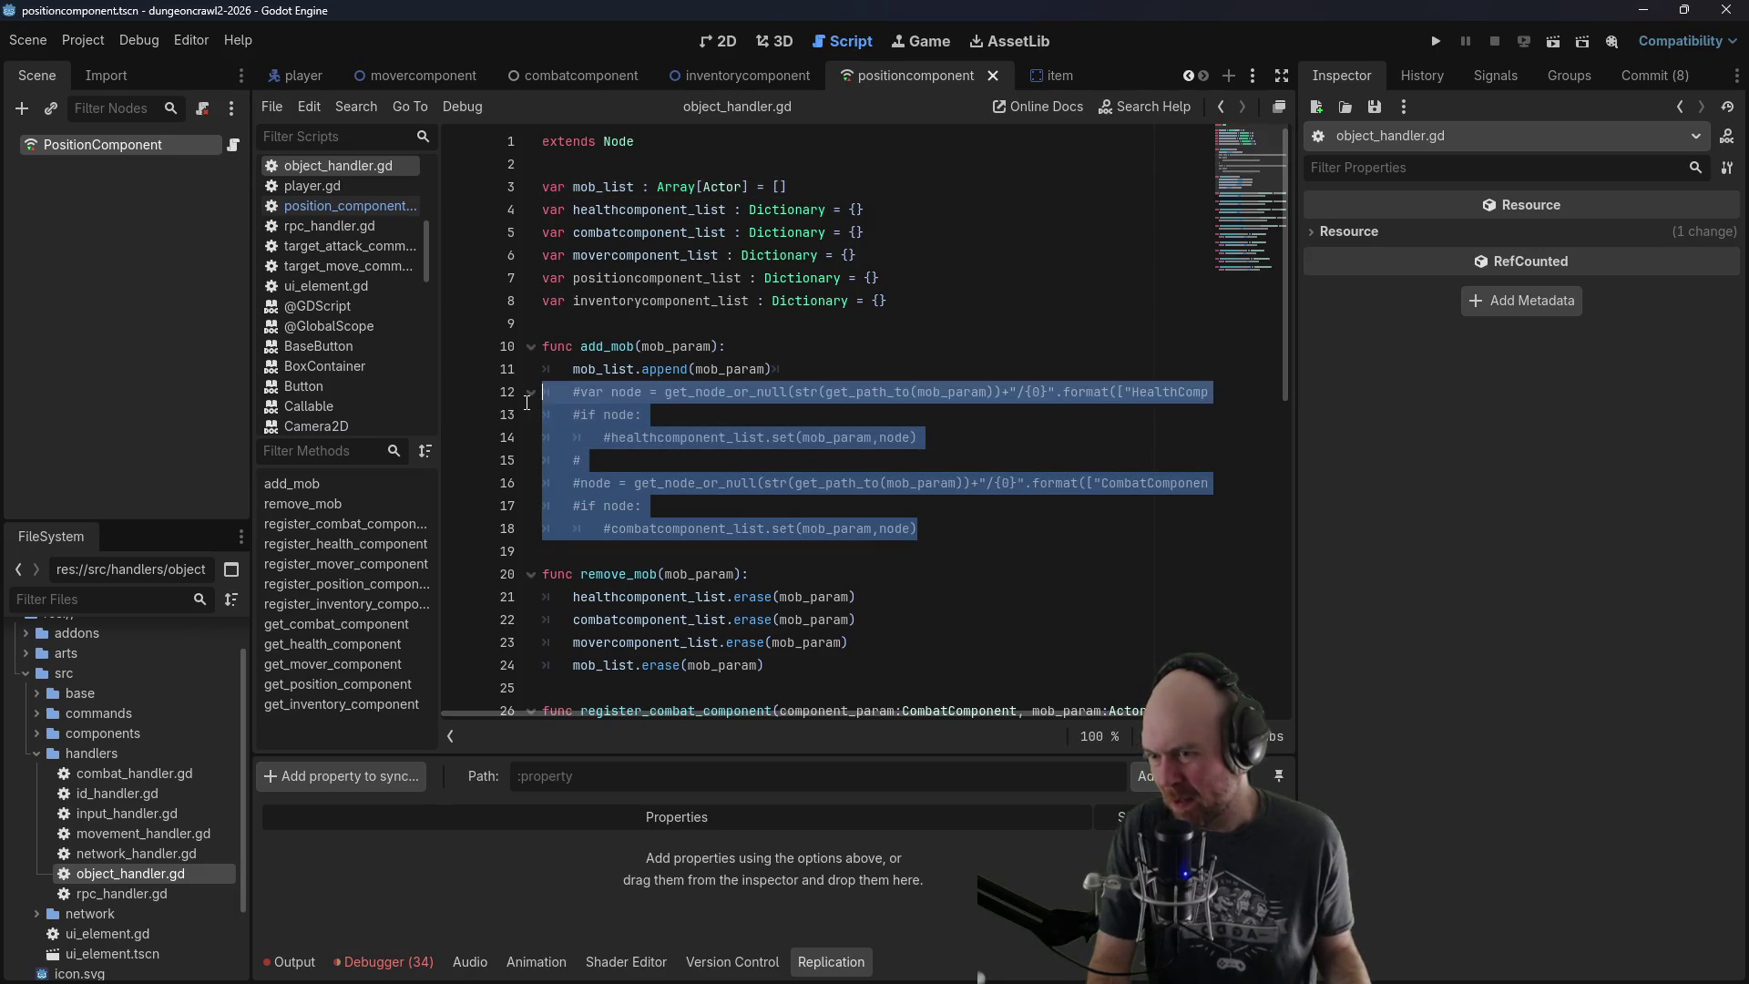
key(BackSpace)
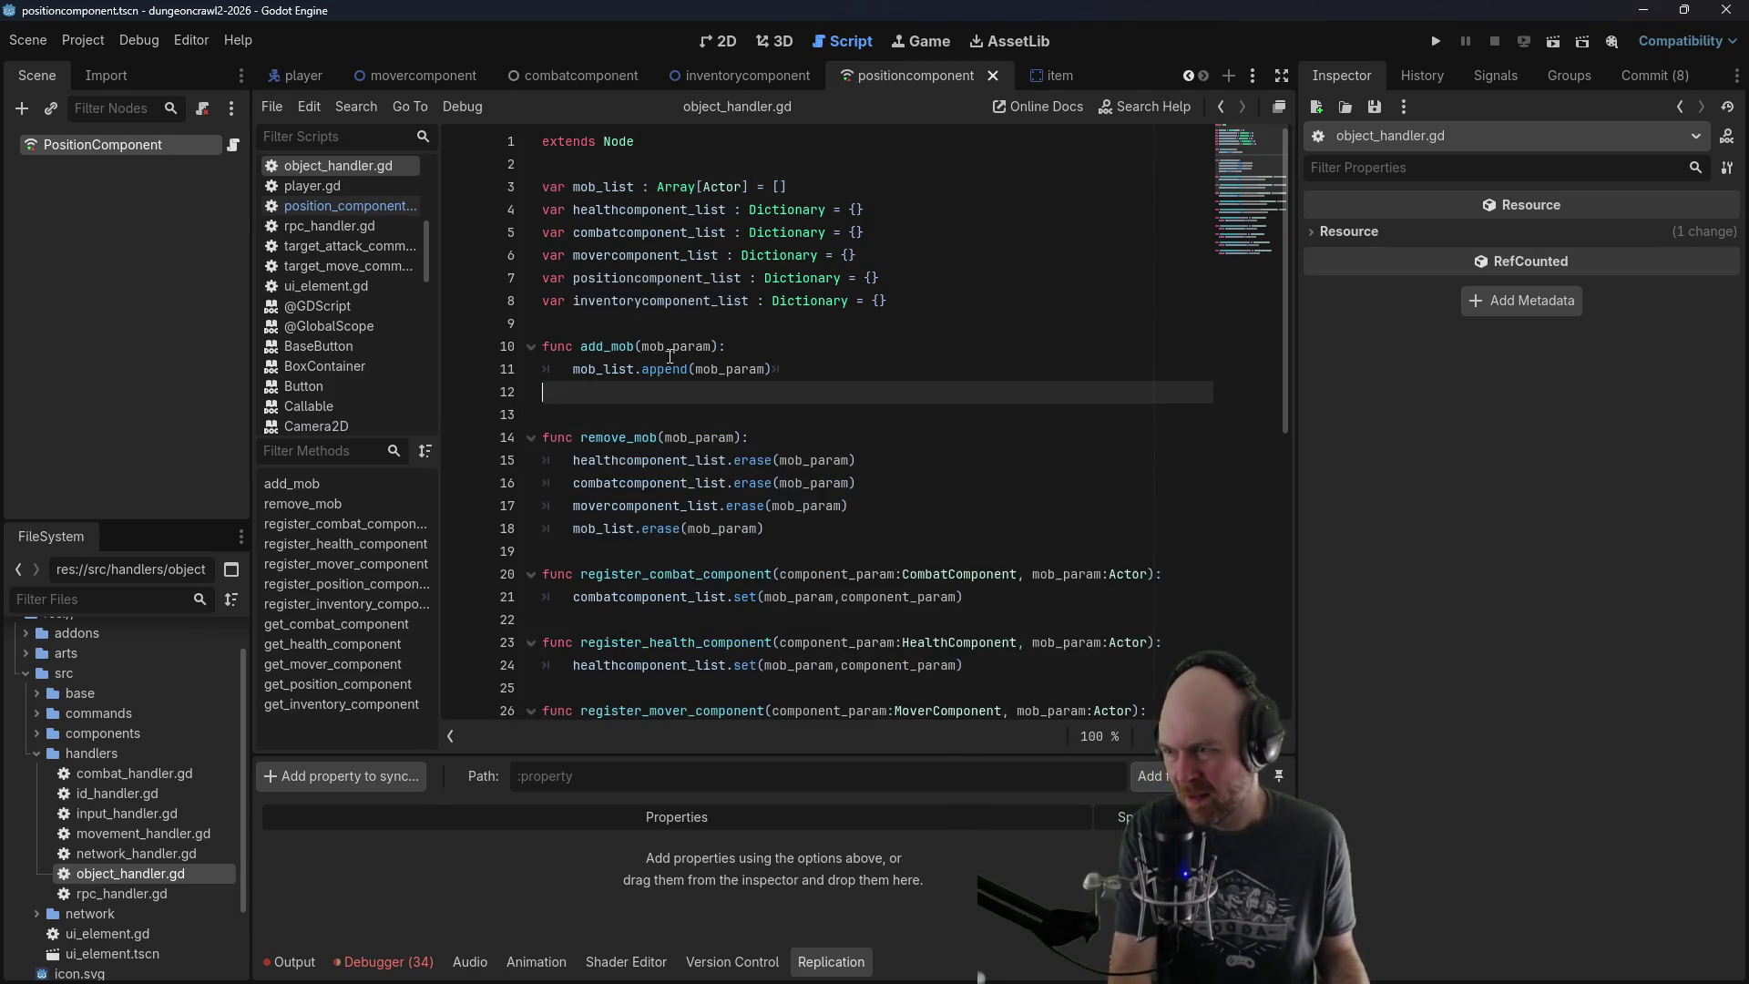
key(BackSpace)
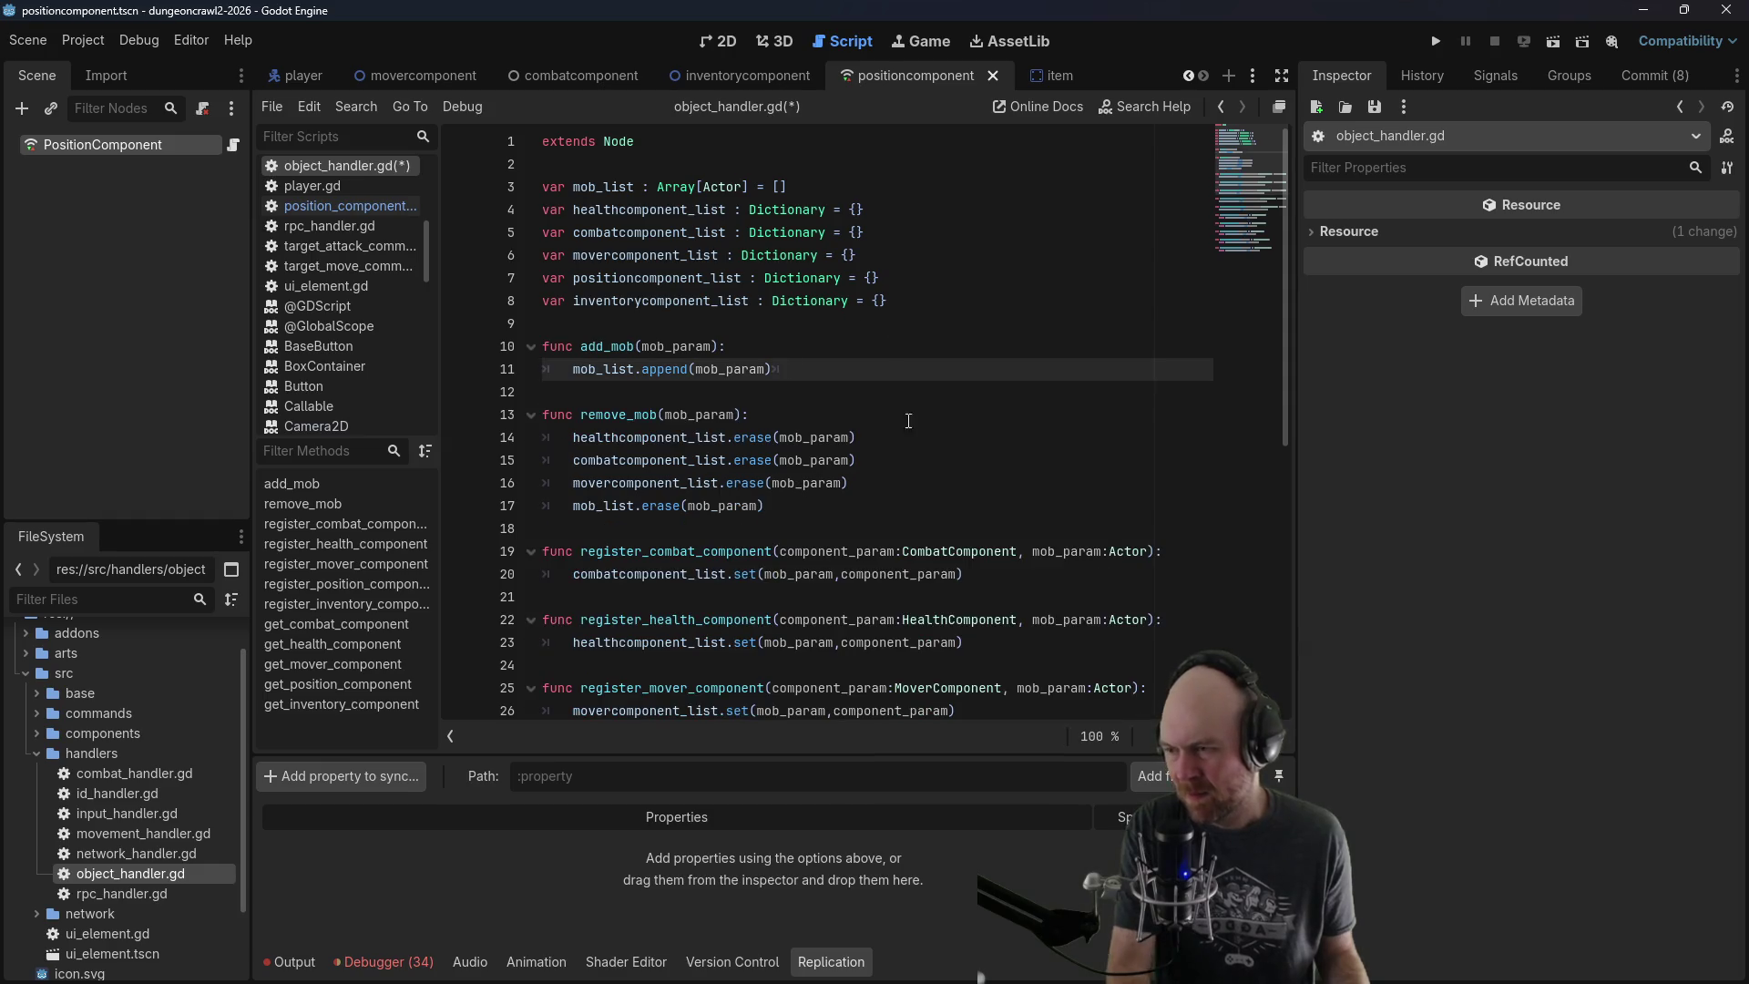
- Add positioncomponent_list.erase(mob_param) and inventorycomponent_list.erase(mob_param) to remove_mob
click(897, 476)
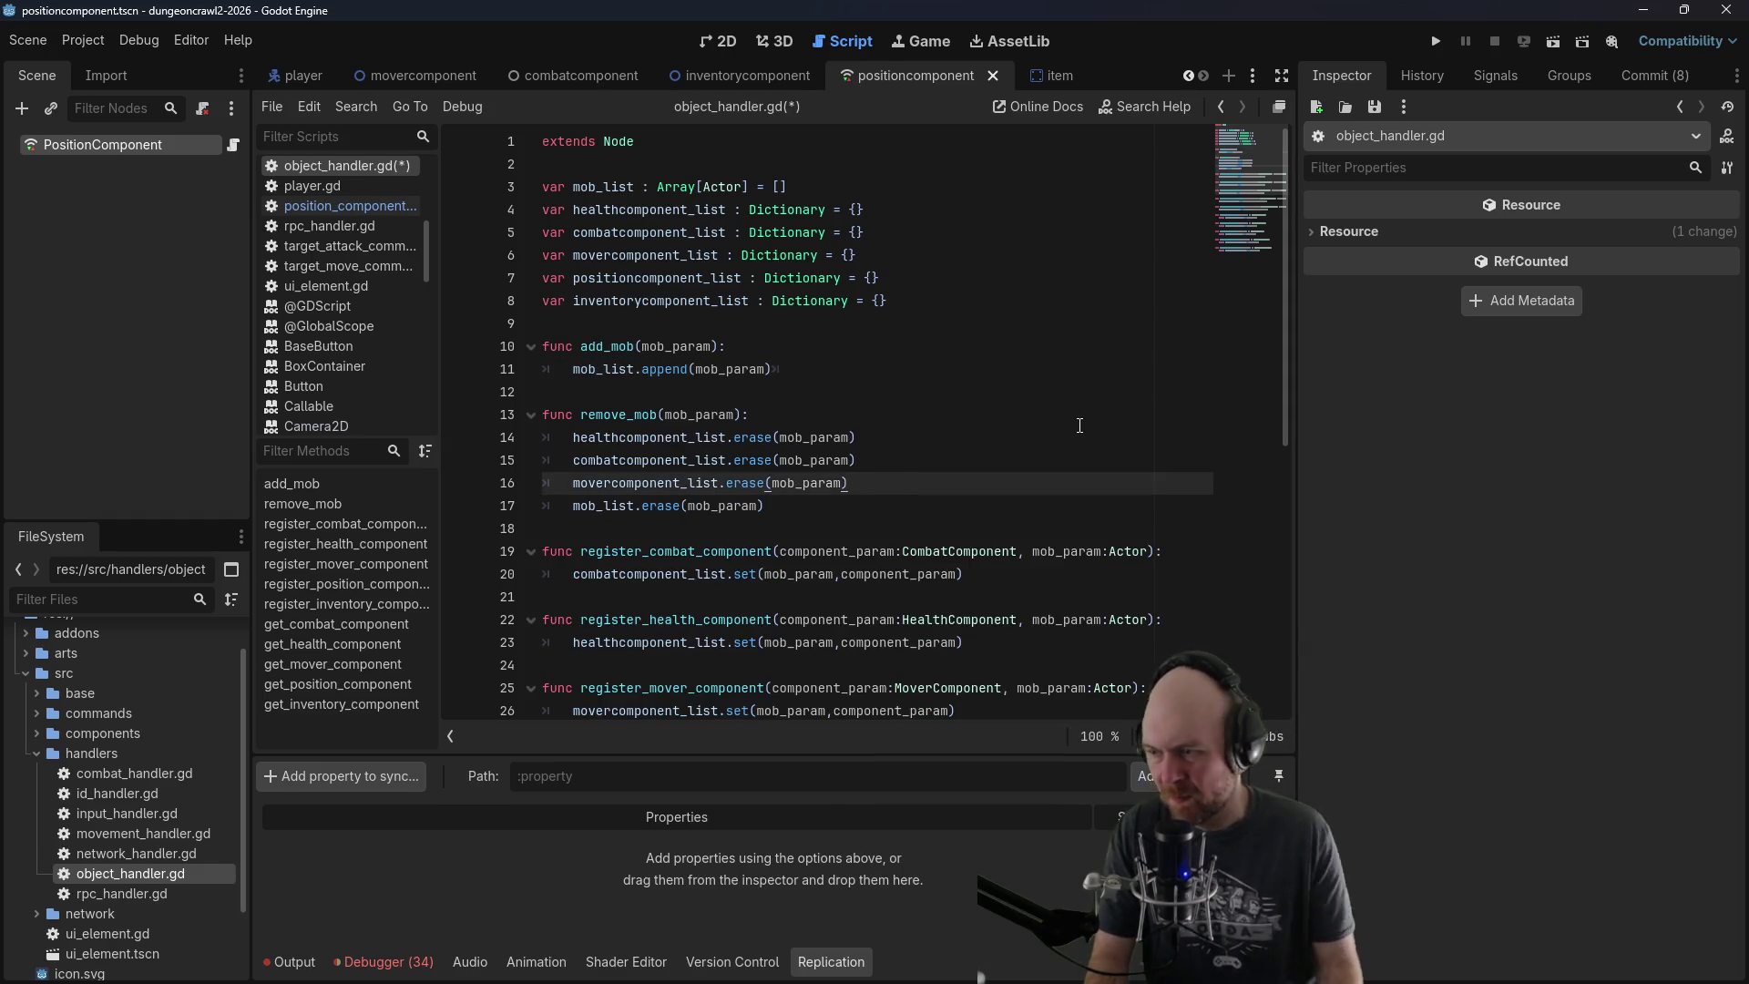
key(Return)
text(ositioncomponent_l)
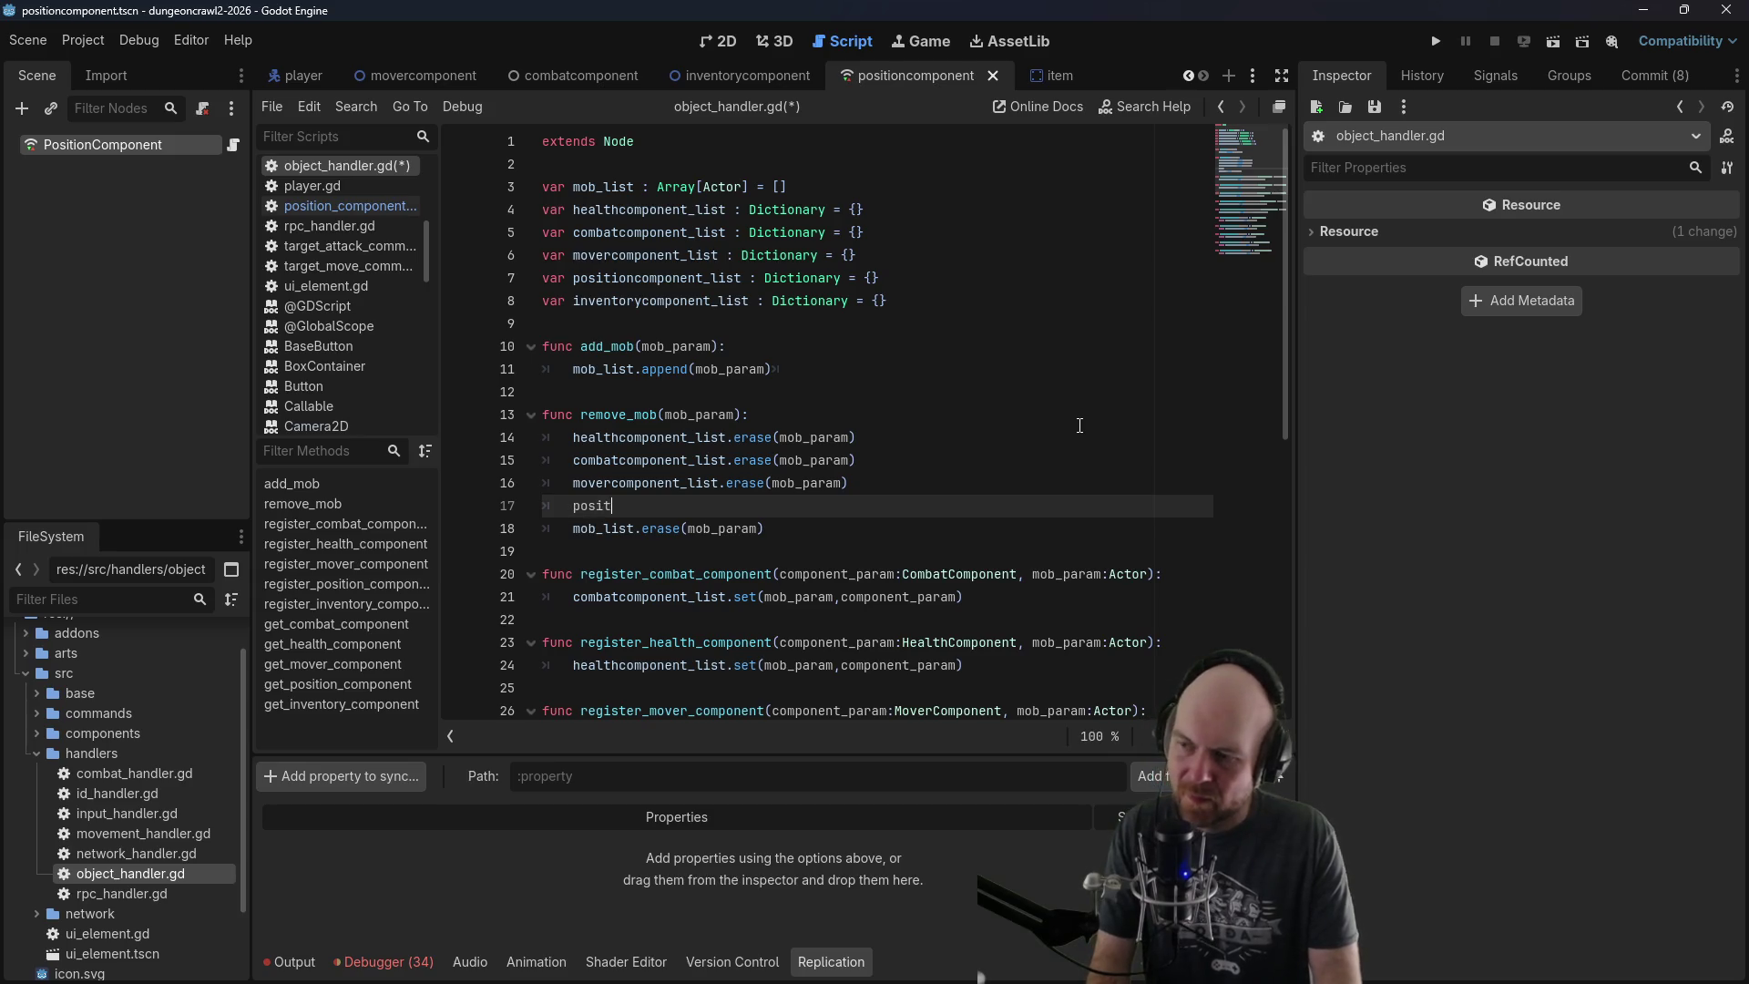
text(ist.erase(mob_para)
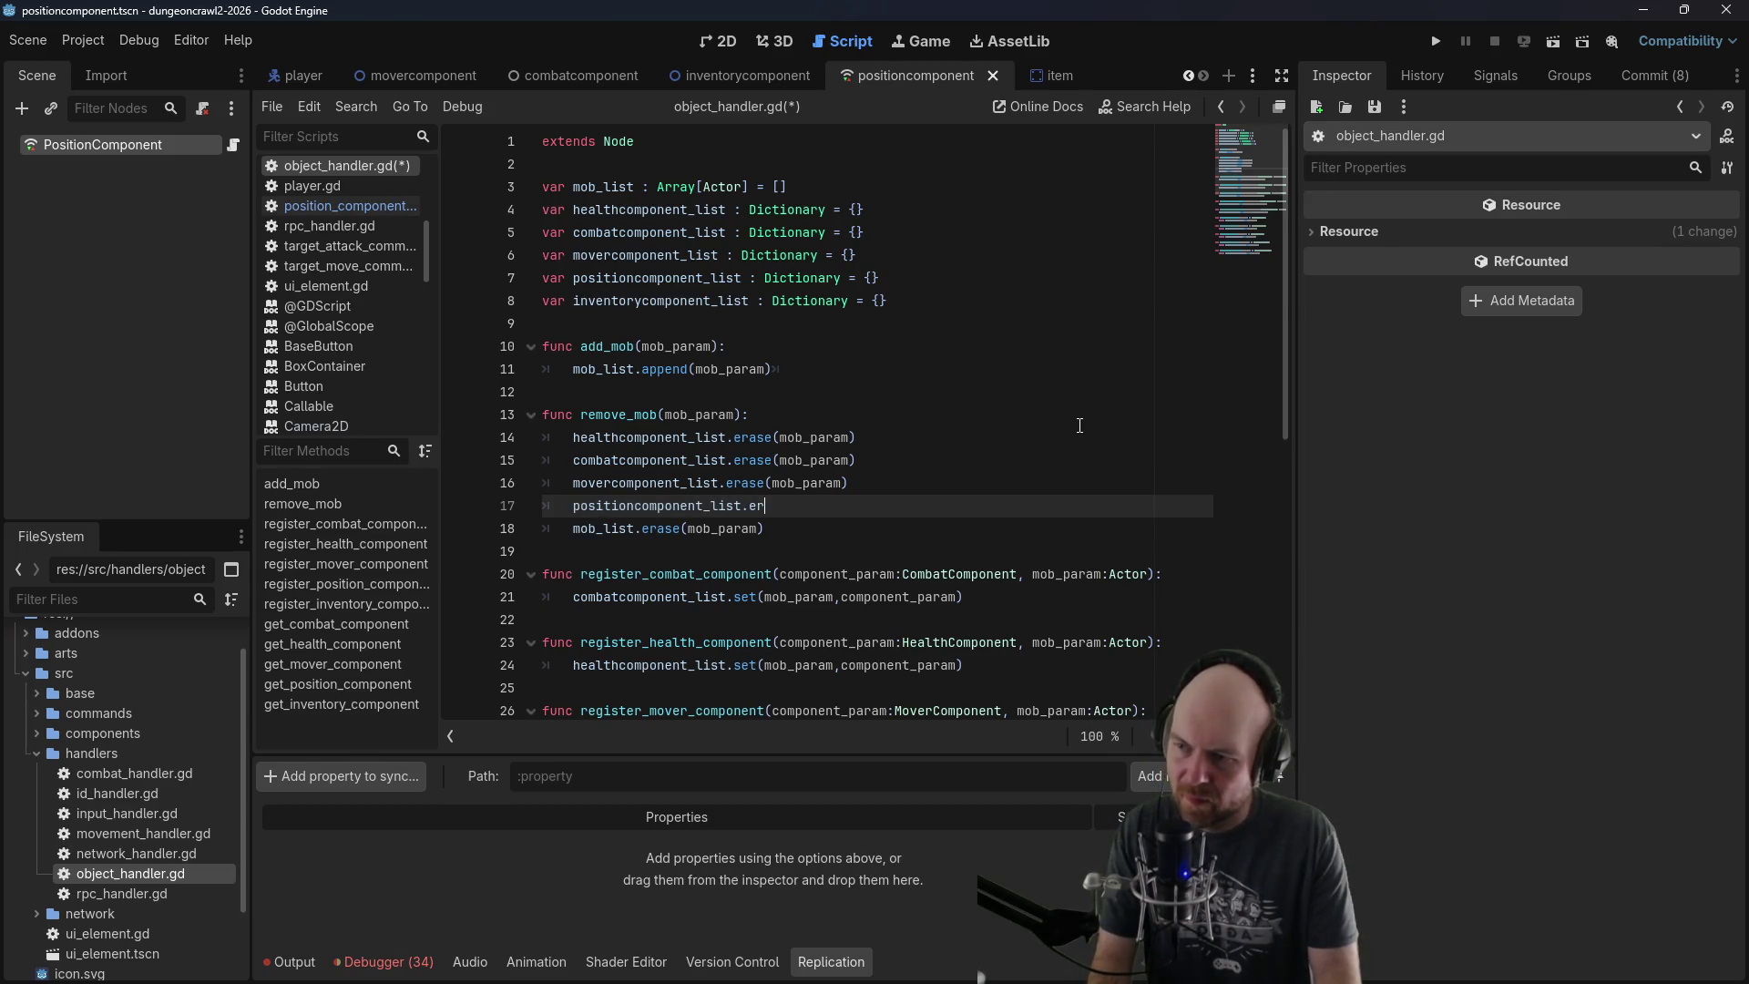
text(m)
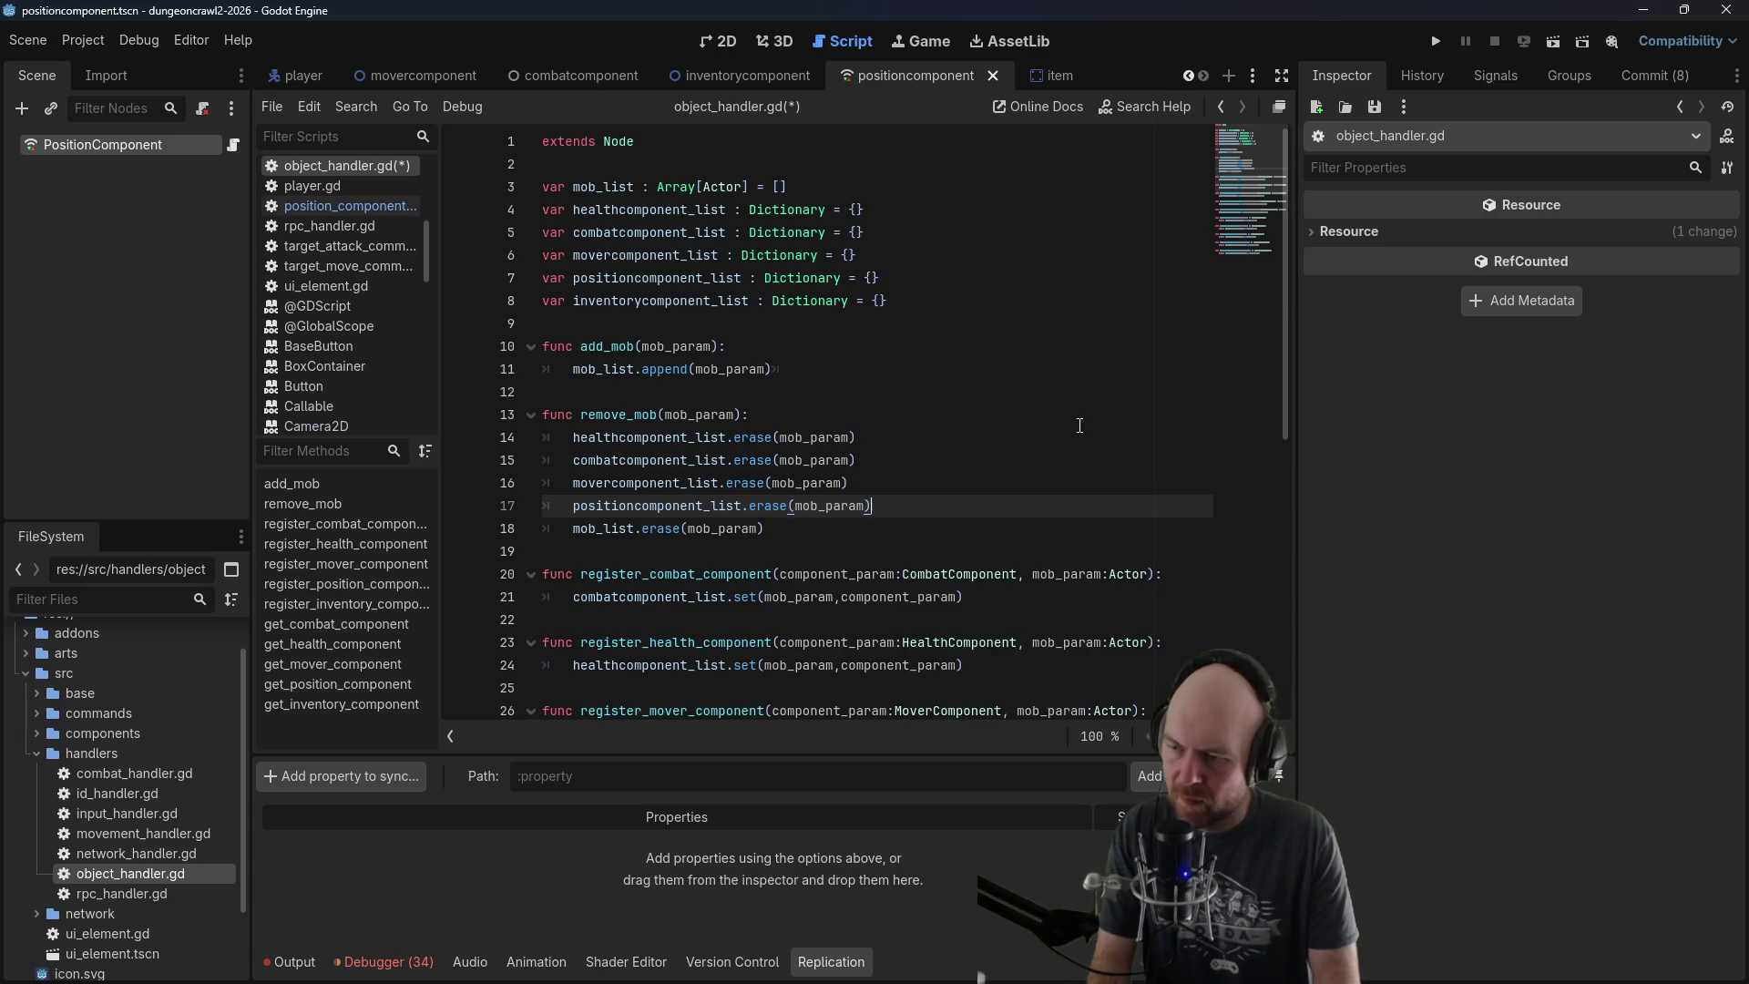
key(Return)
text(inventorycomponent_li)
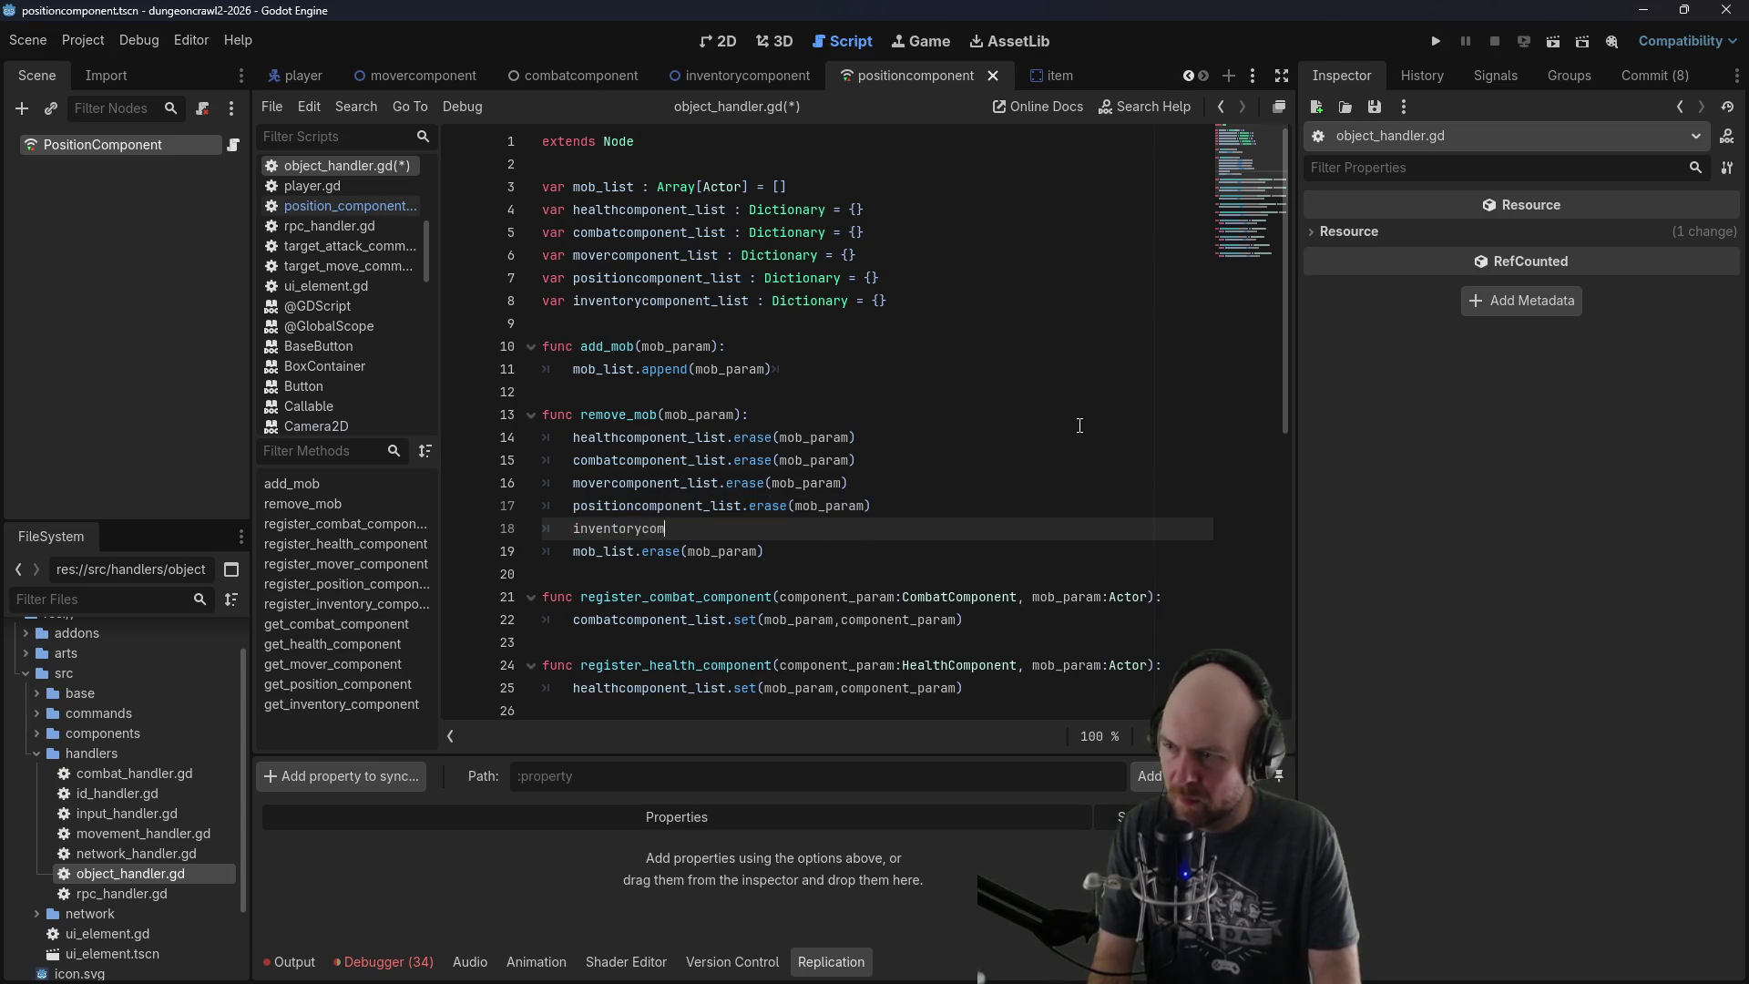
text(st.)
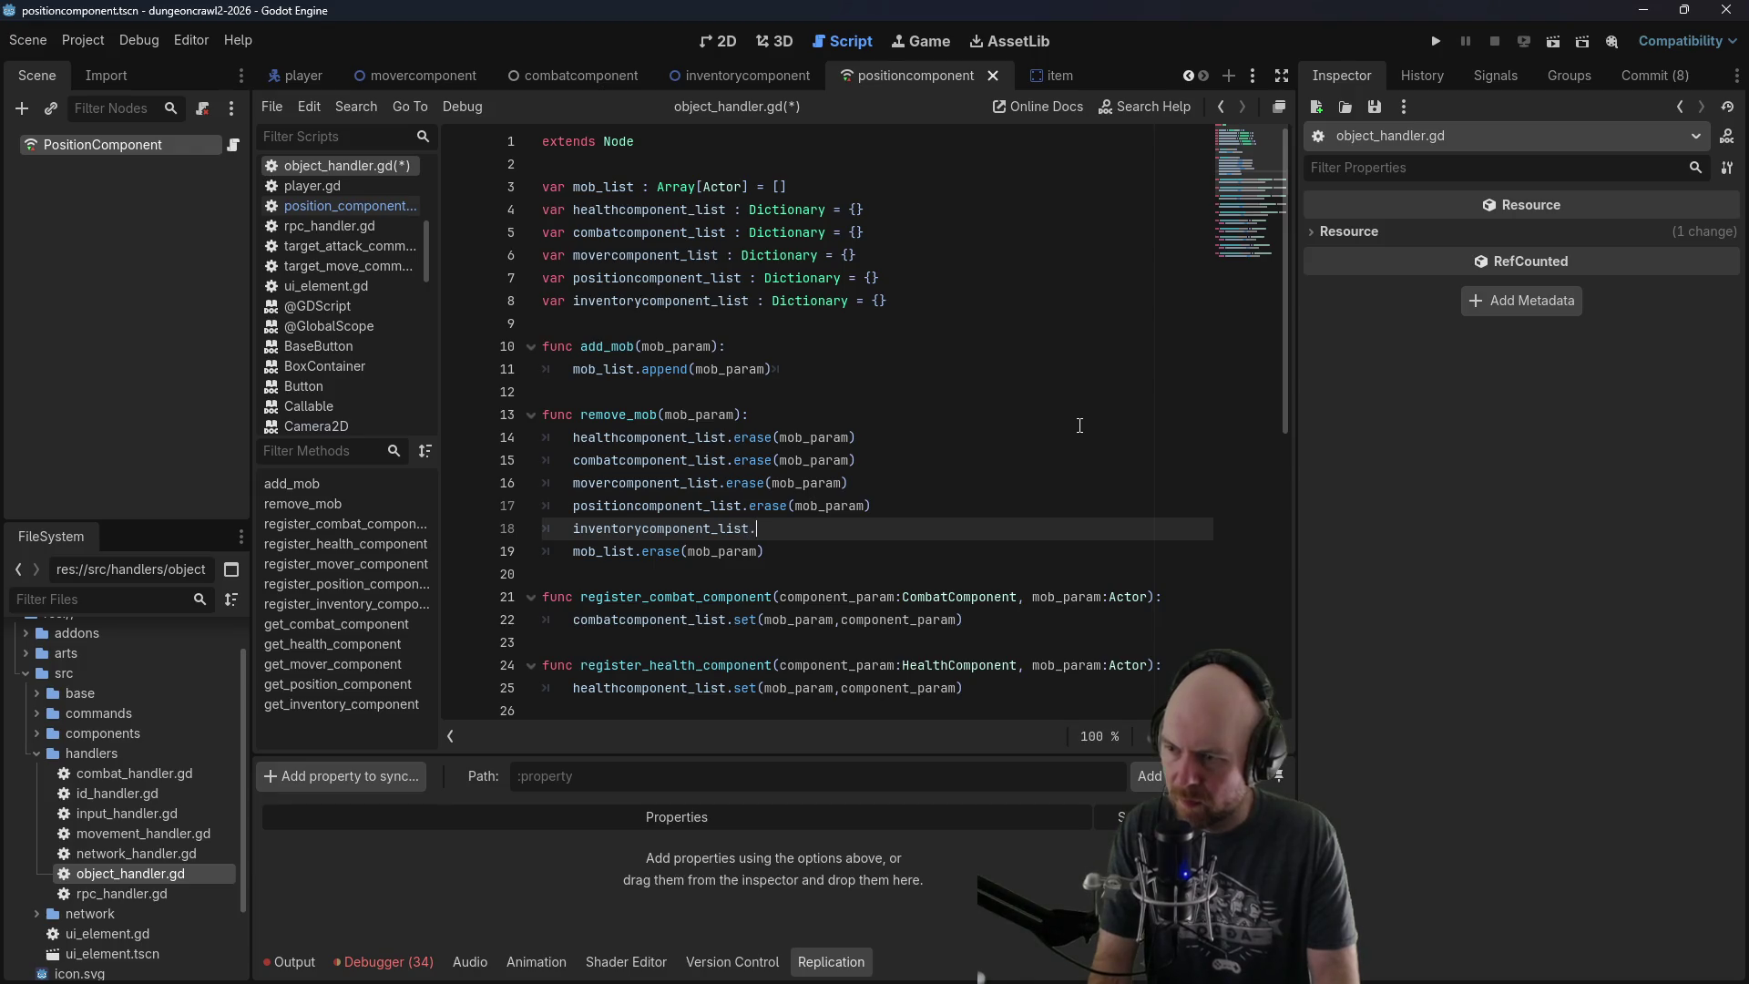
text(erase(mob_param))
key(Up)
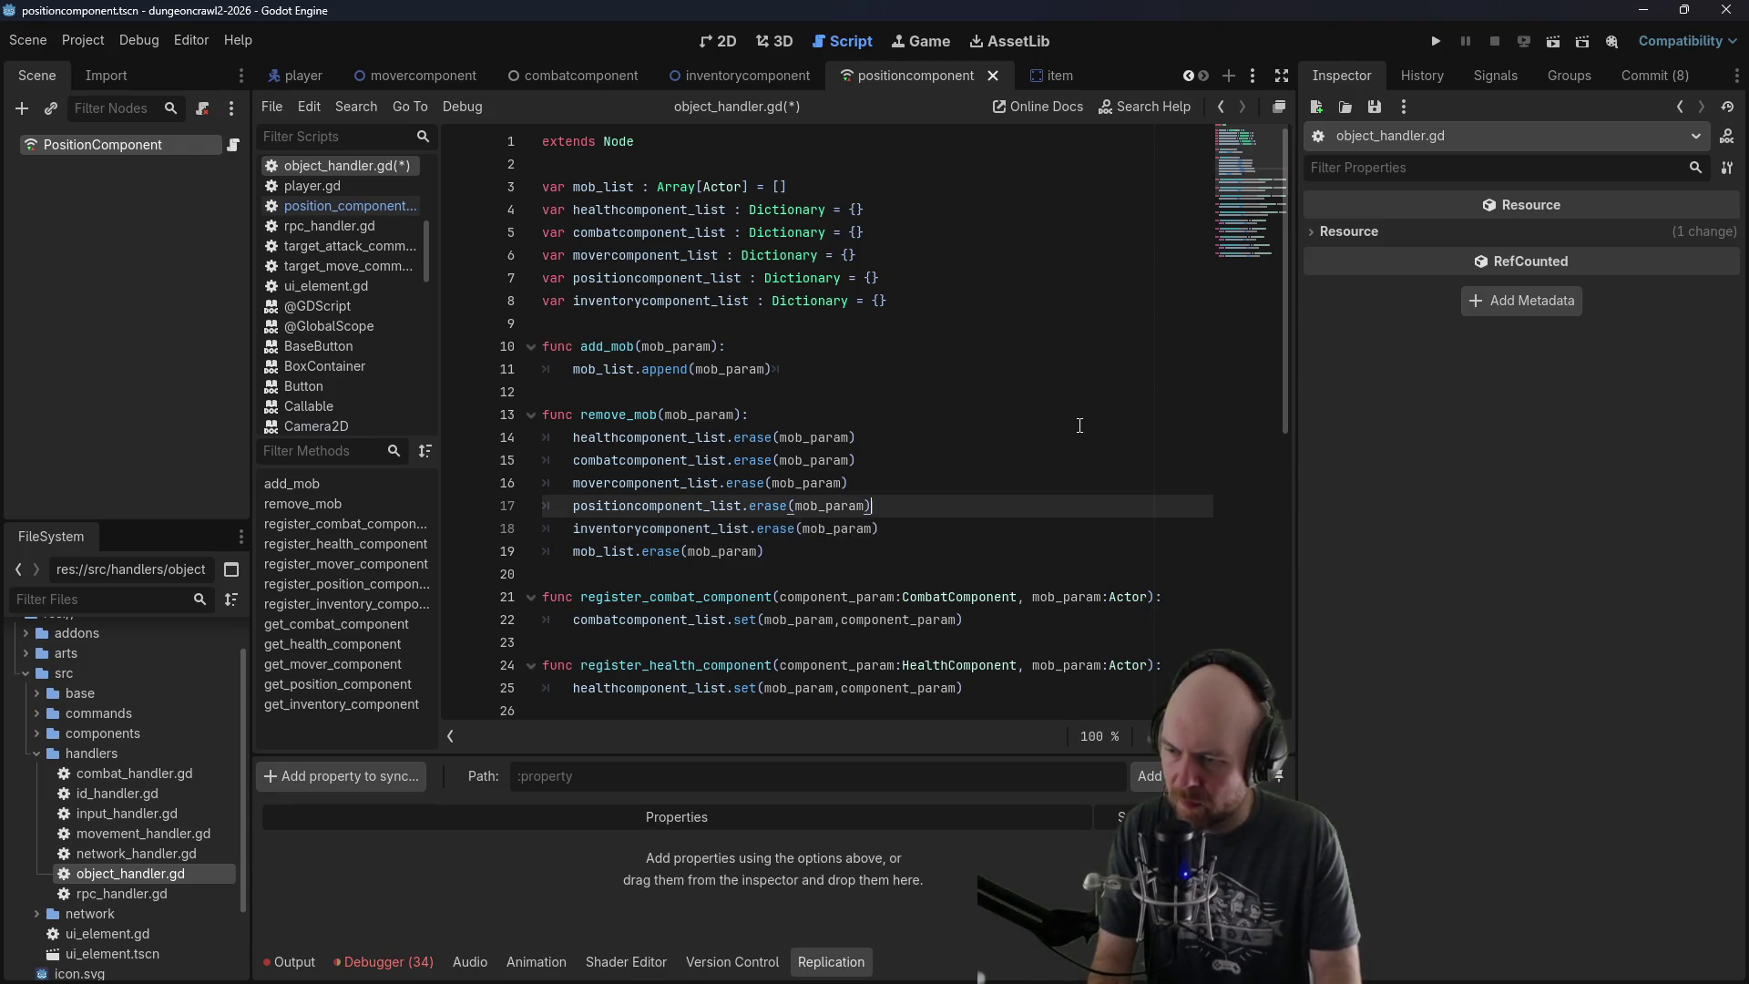
key(Up)
key(Up)
key(Up)
key(Return)
key(Return)
key(Up)
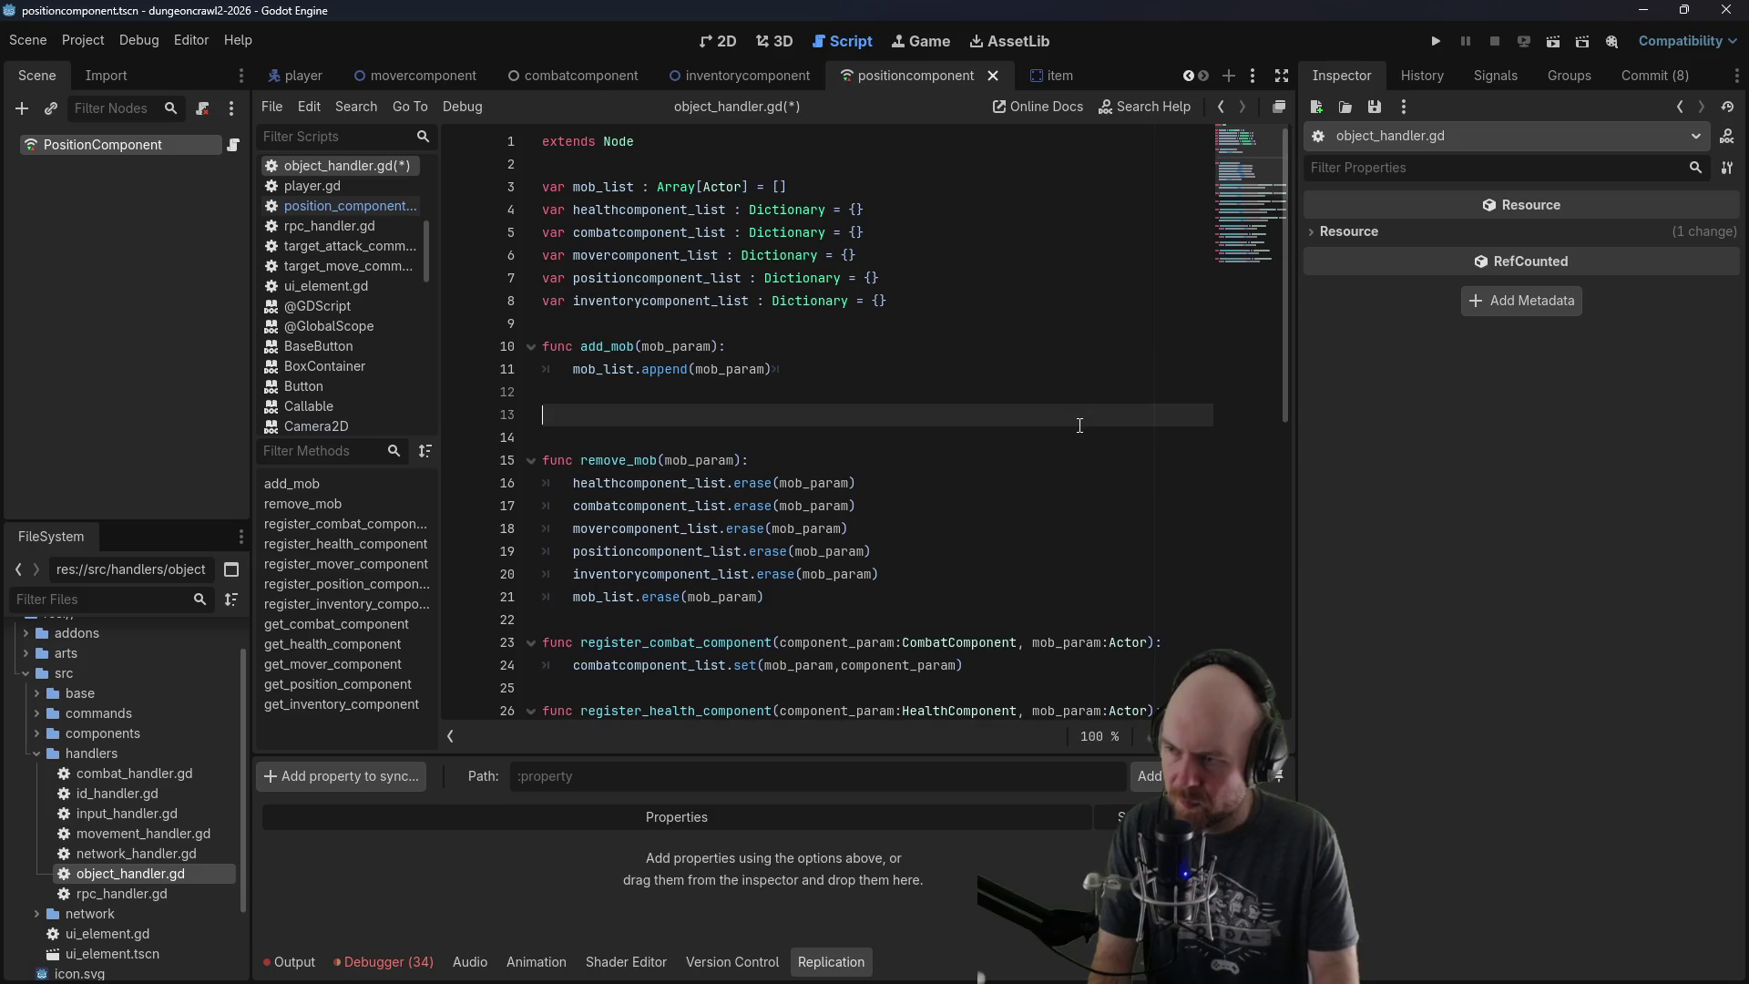
- Declare 'var item_list : Array[Item]' below the mob_list declaration
text(func)
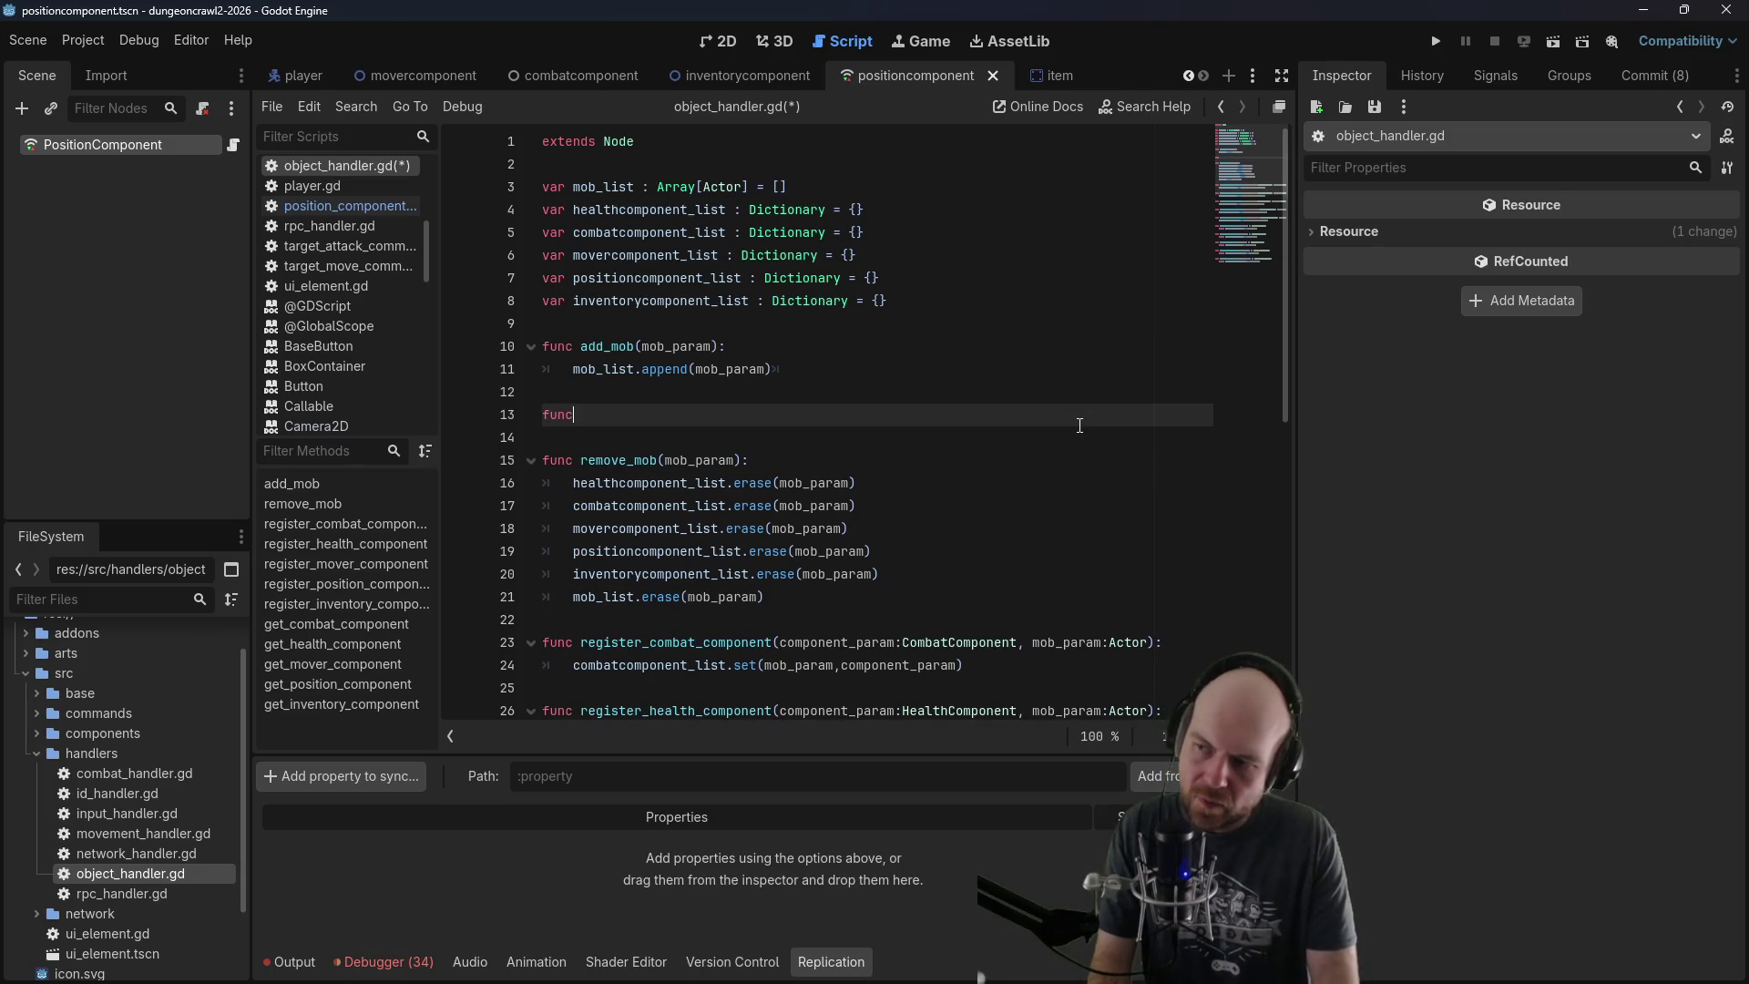
text(_)
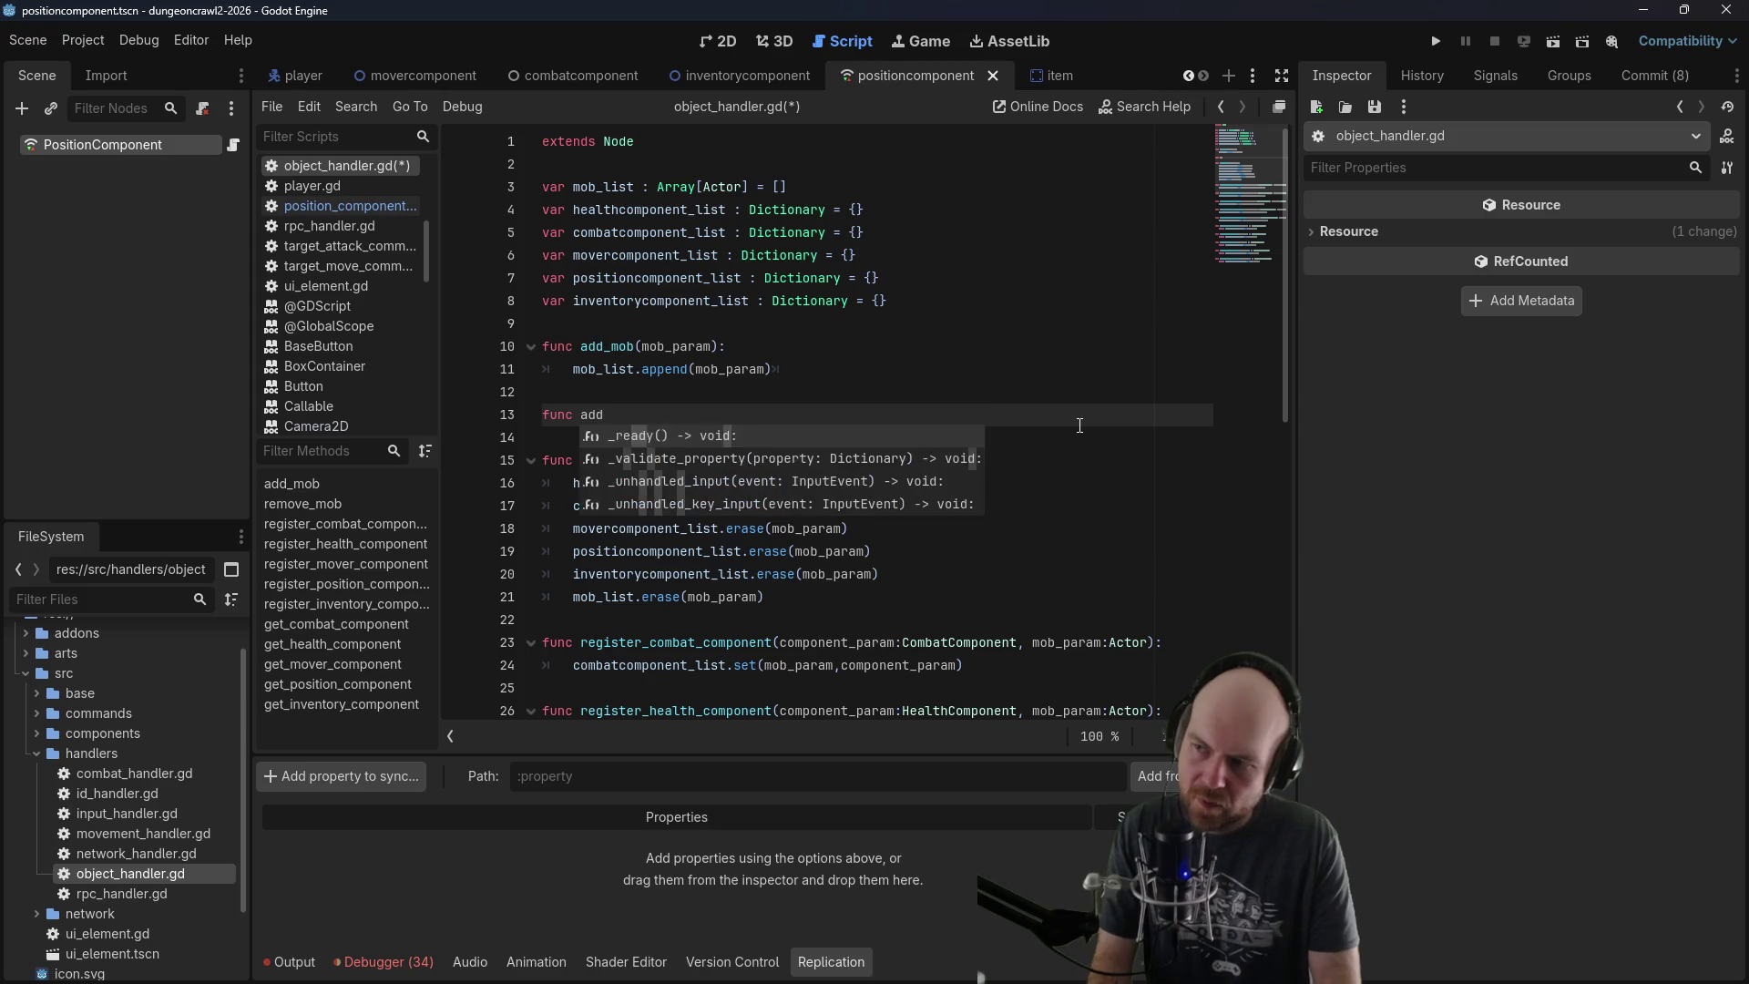
key(BackSpace)
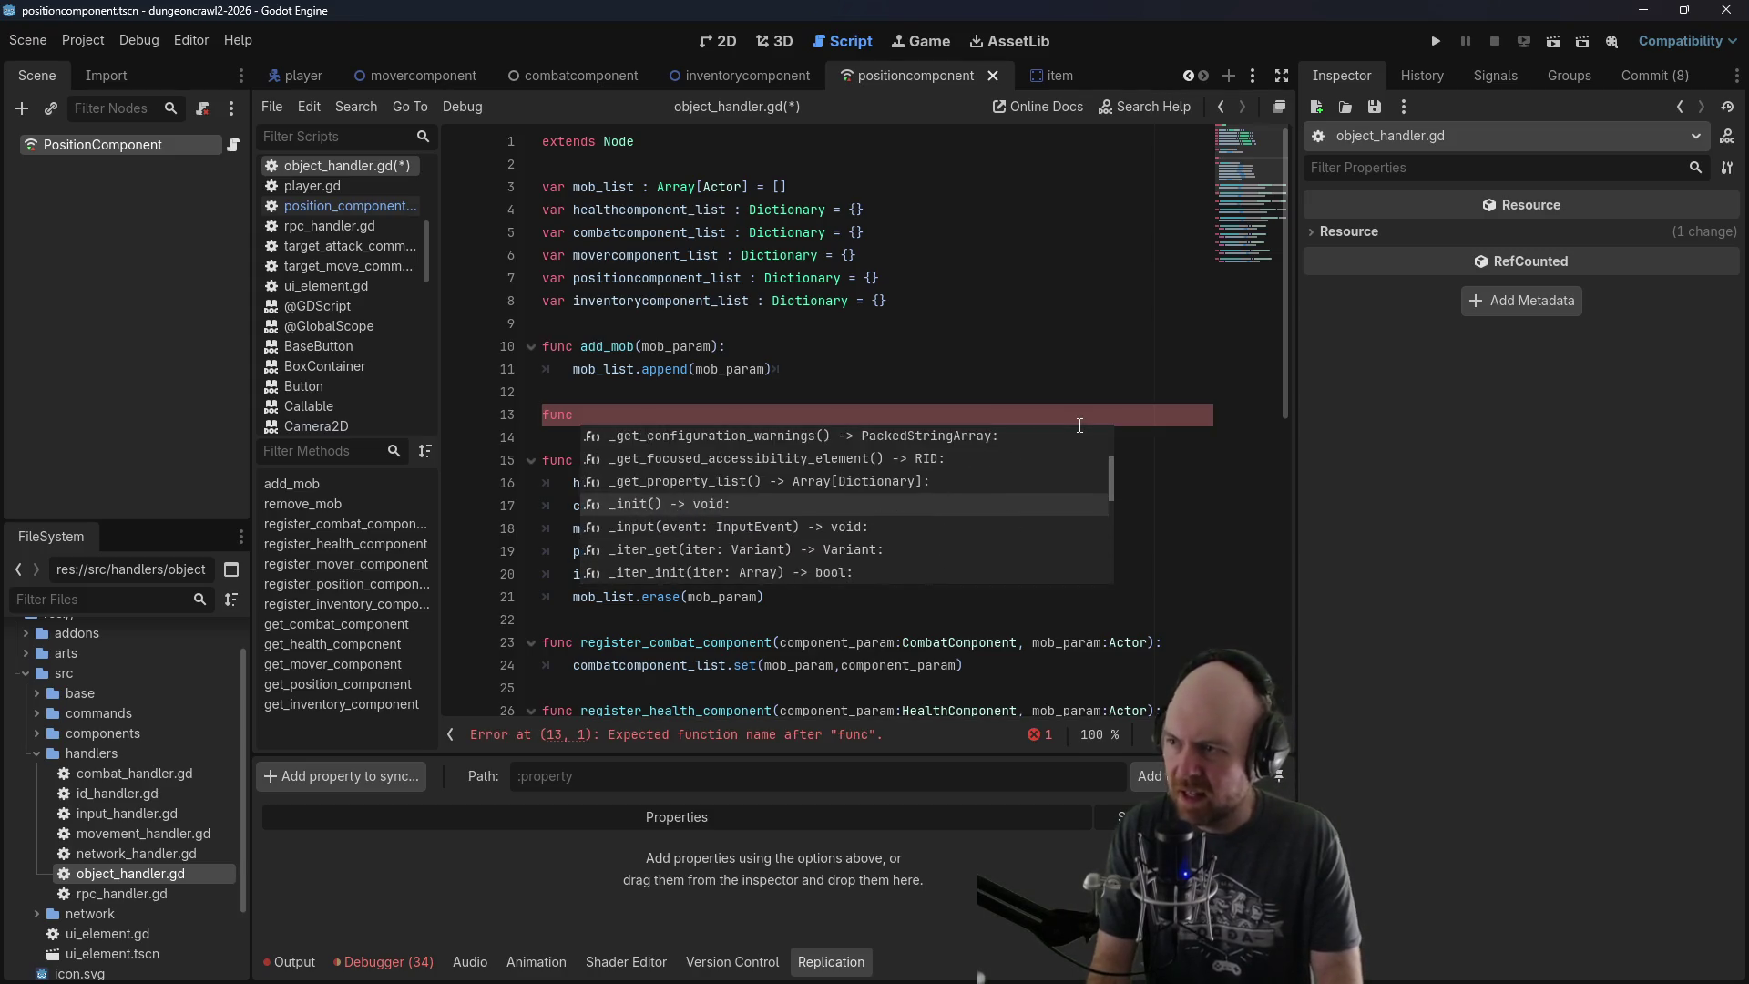
key(Escape)
key(Up)
key(Up)
key(Up)
key(Up)
key(Up)
key(Up)
key(Down)
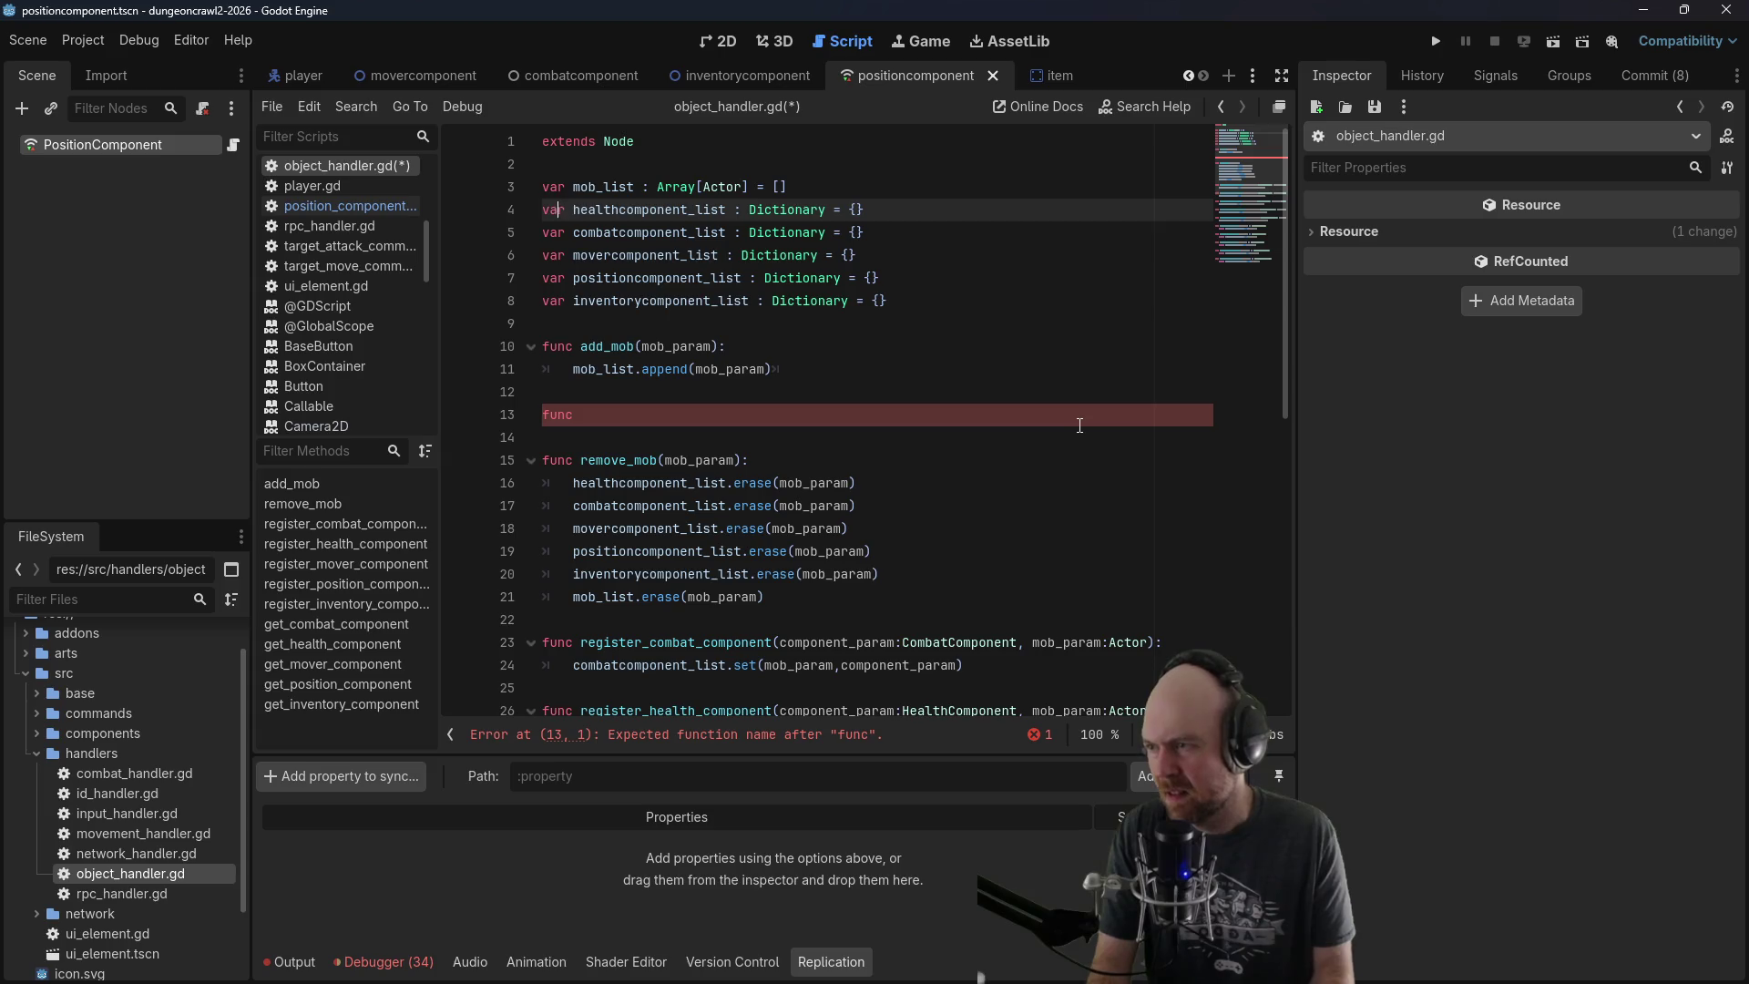
key(Up)
key(End)
key(Return)
text(var item_l)
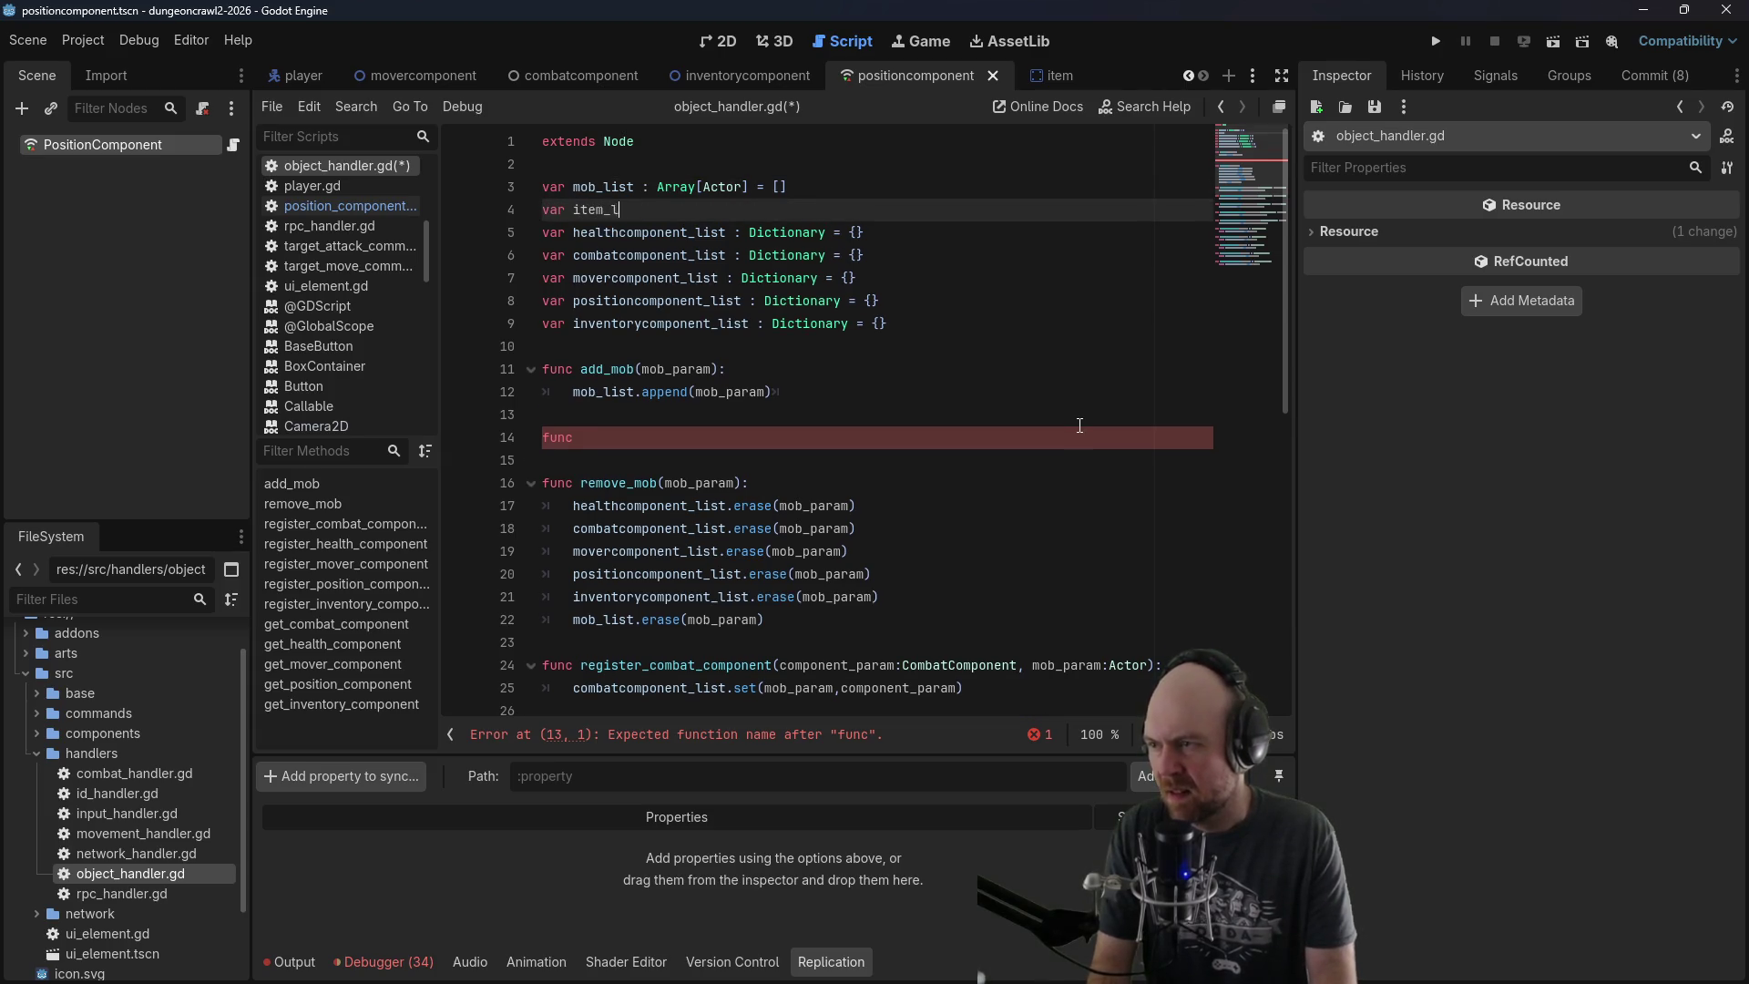
text(ist :Ar)
key(BackSpace)
key(BackSpace)
key(BackSpace)
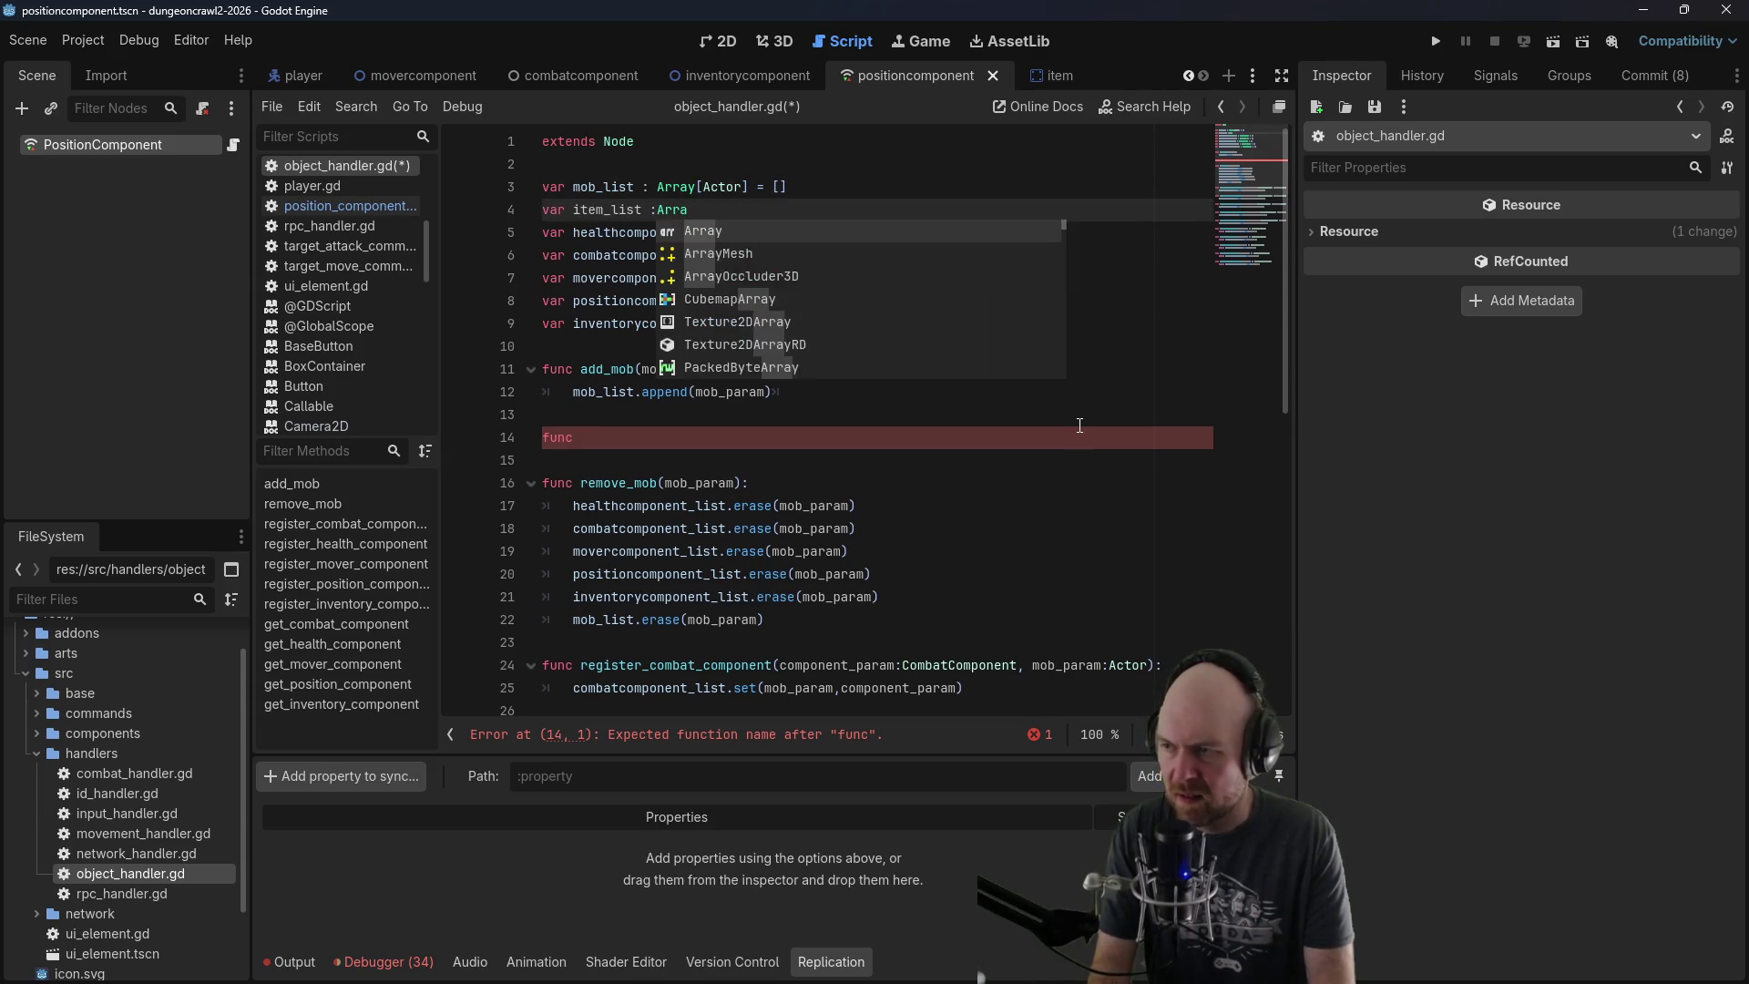
text(Array)
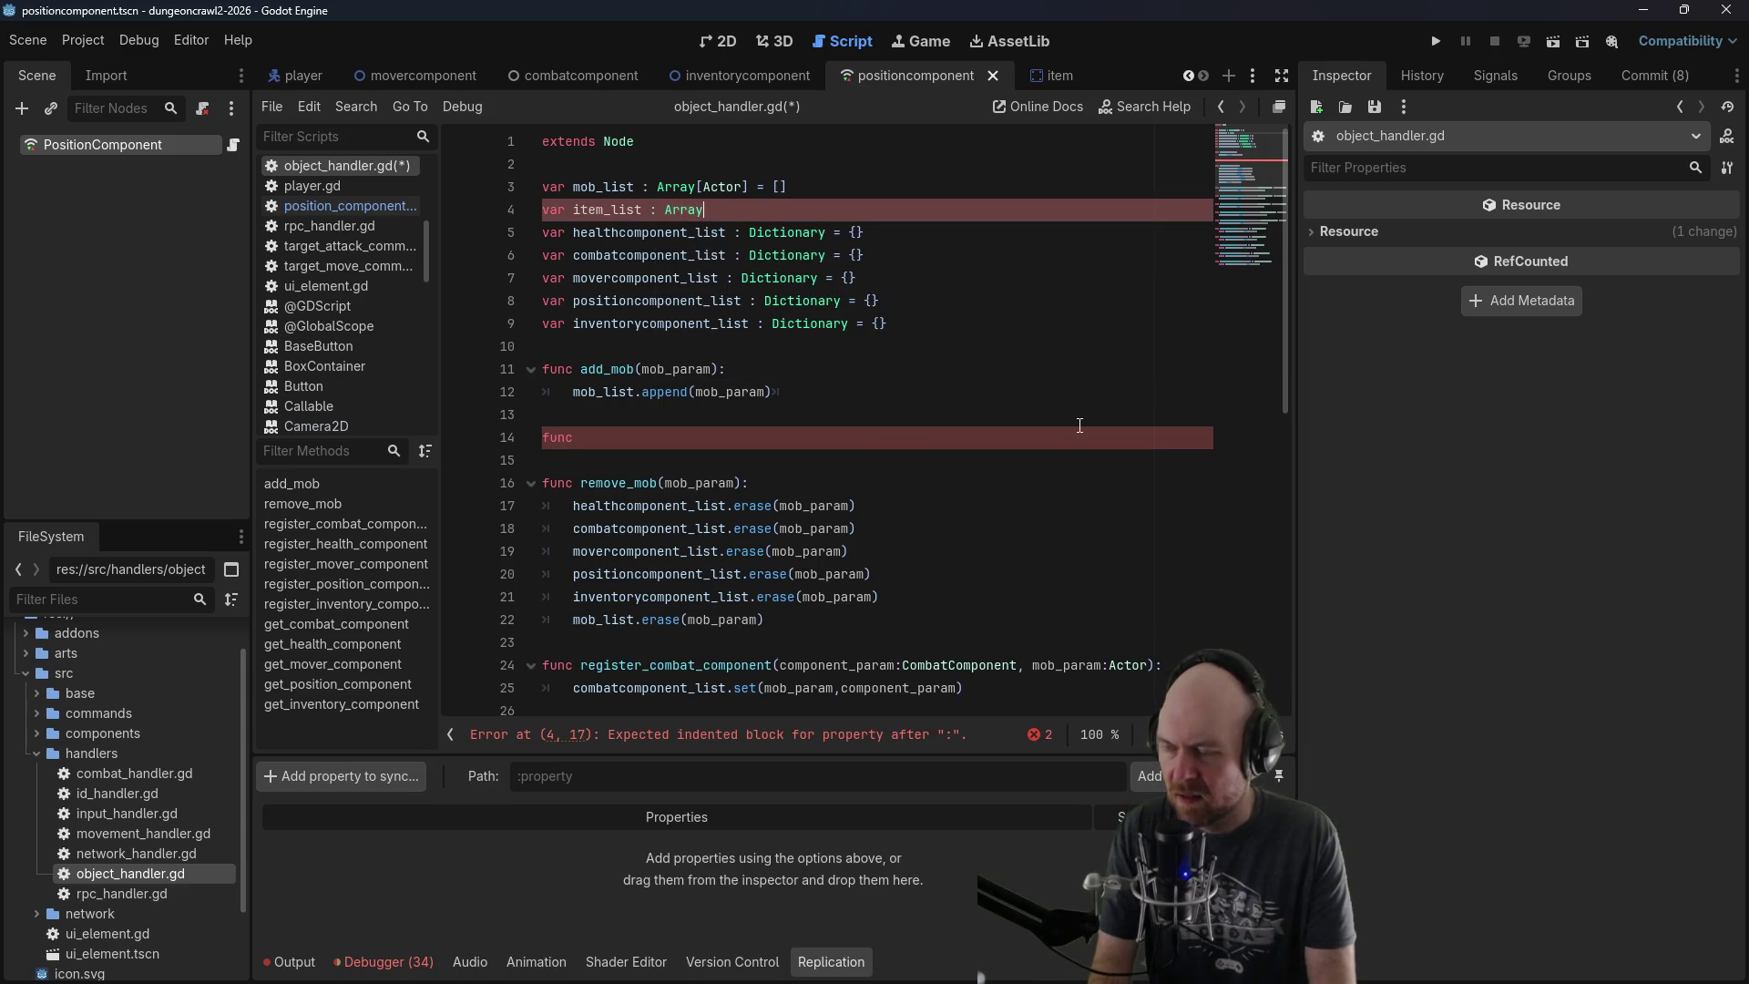
text([Item] = [)
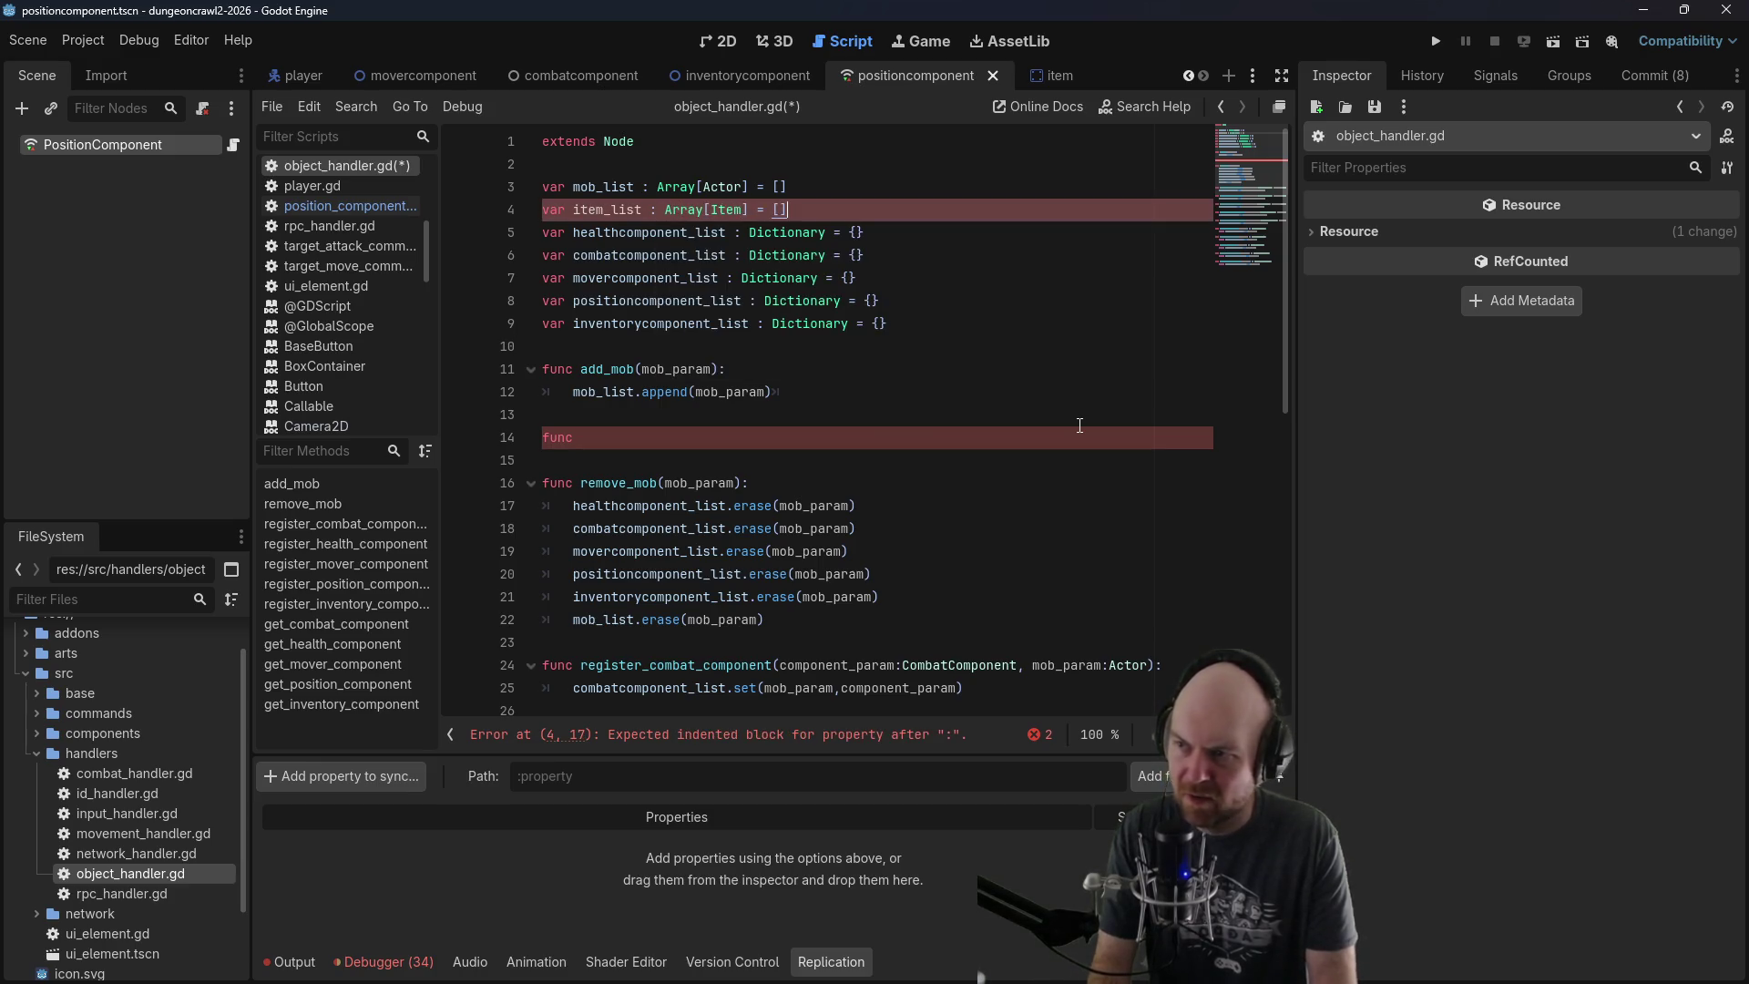
- Write func add_item(item_param) that appends item_param to item_list
click(1079, 425)
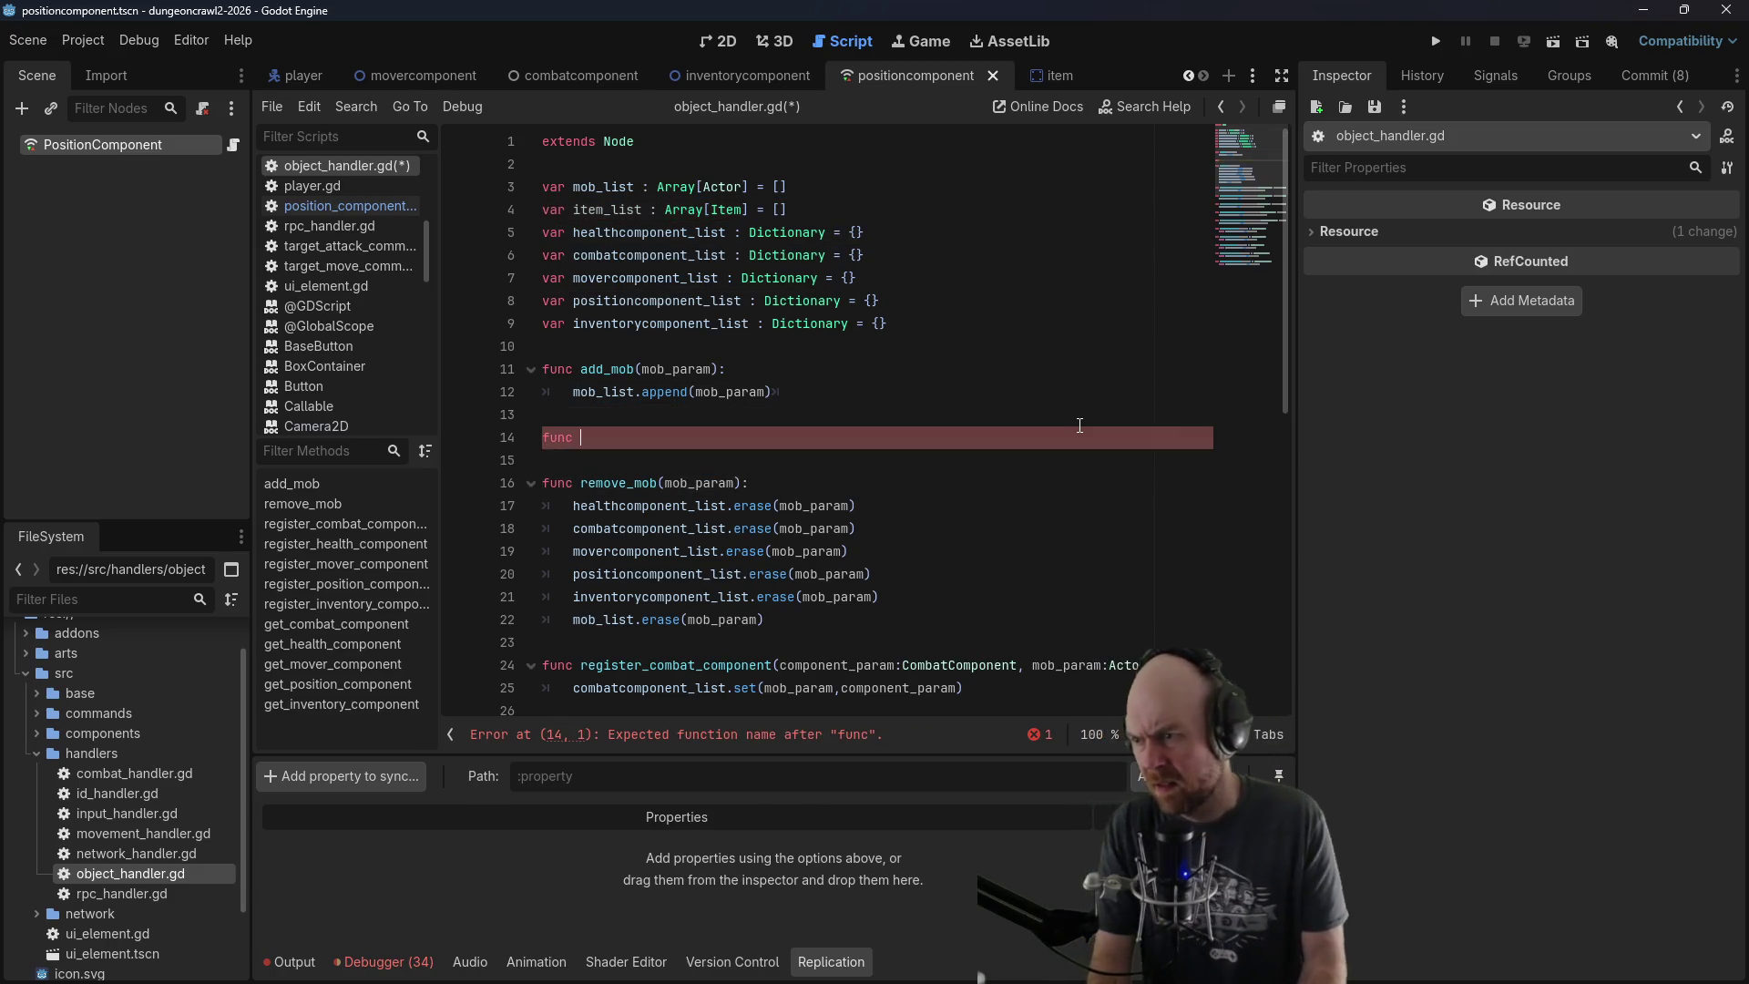
text(d_ite)
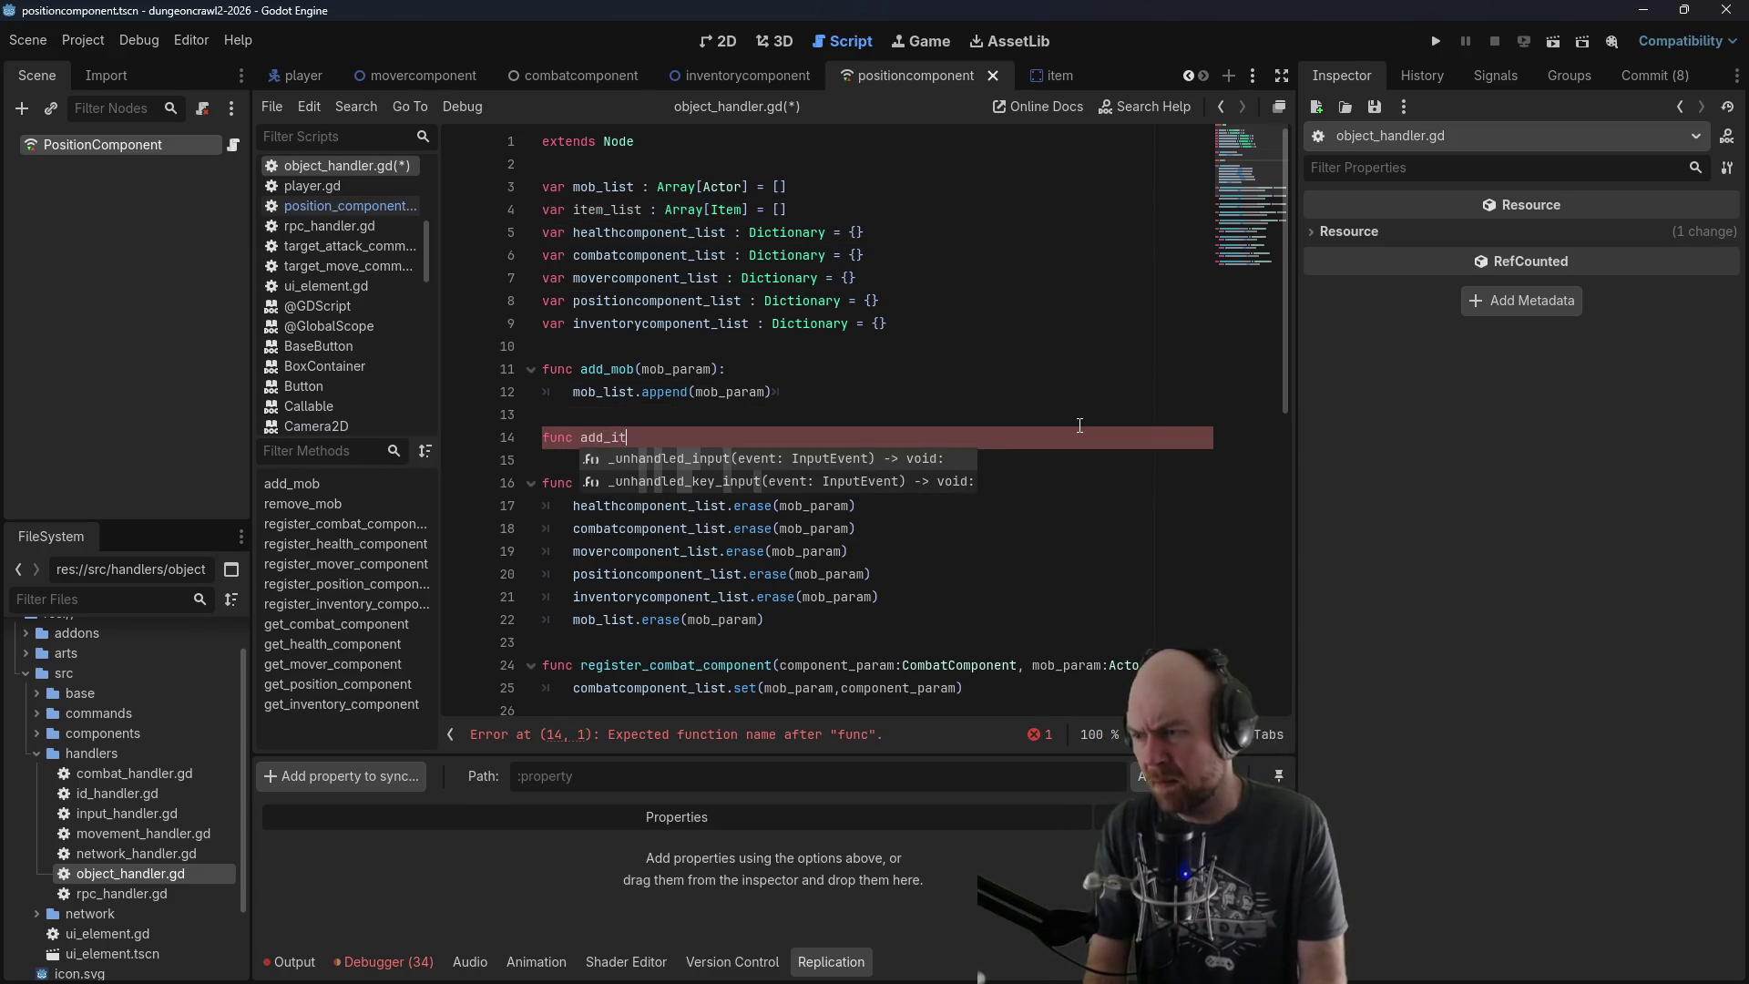
text(m())
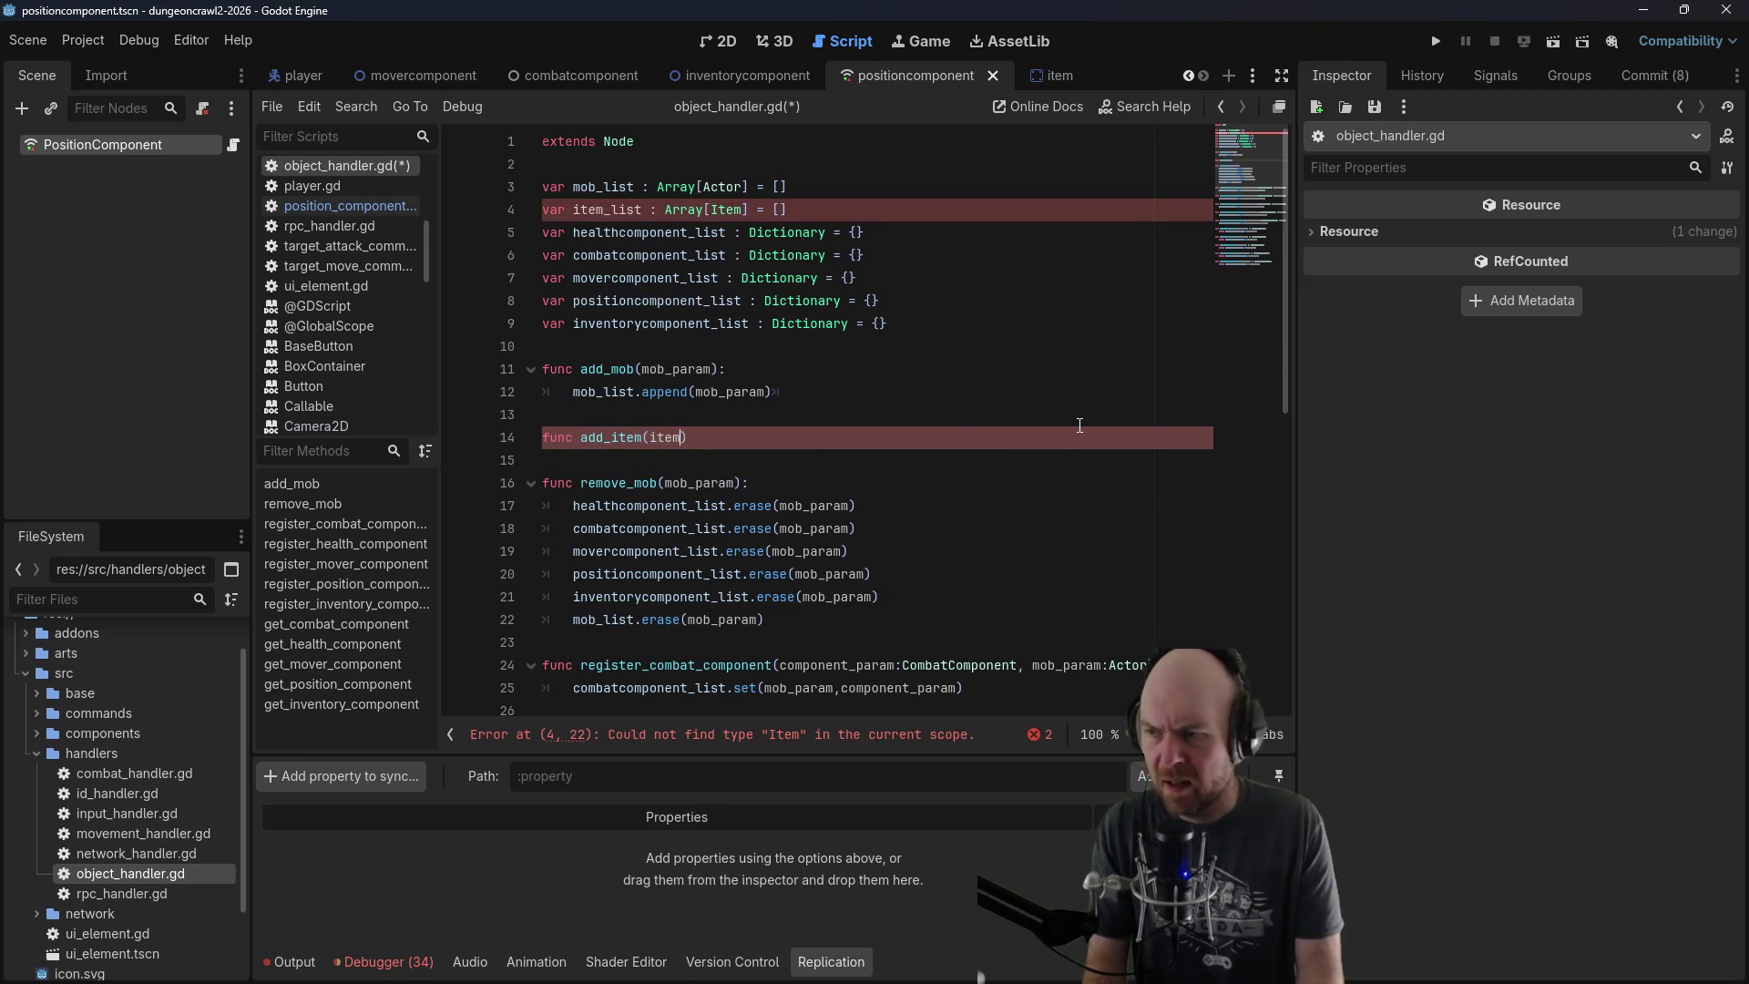
text(_para)
text(:)
key(Return)
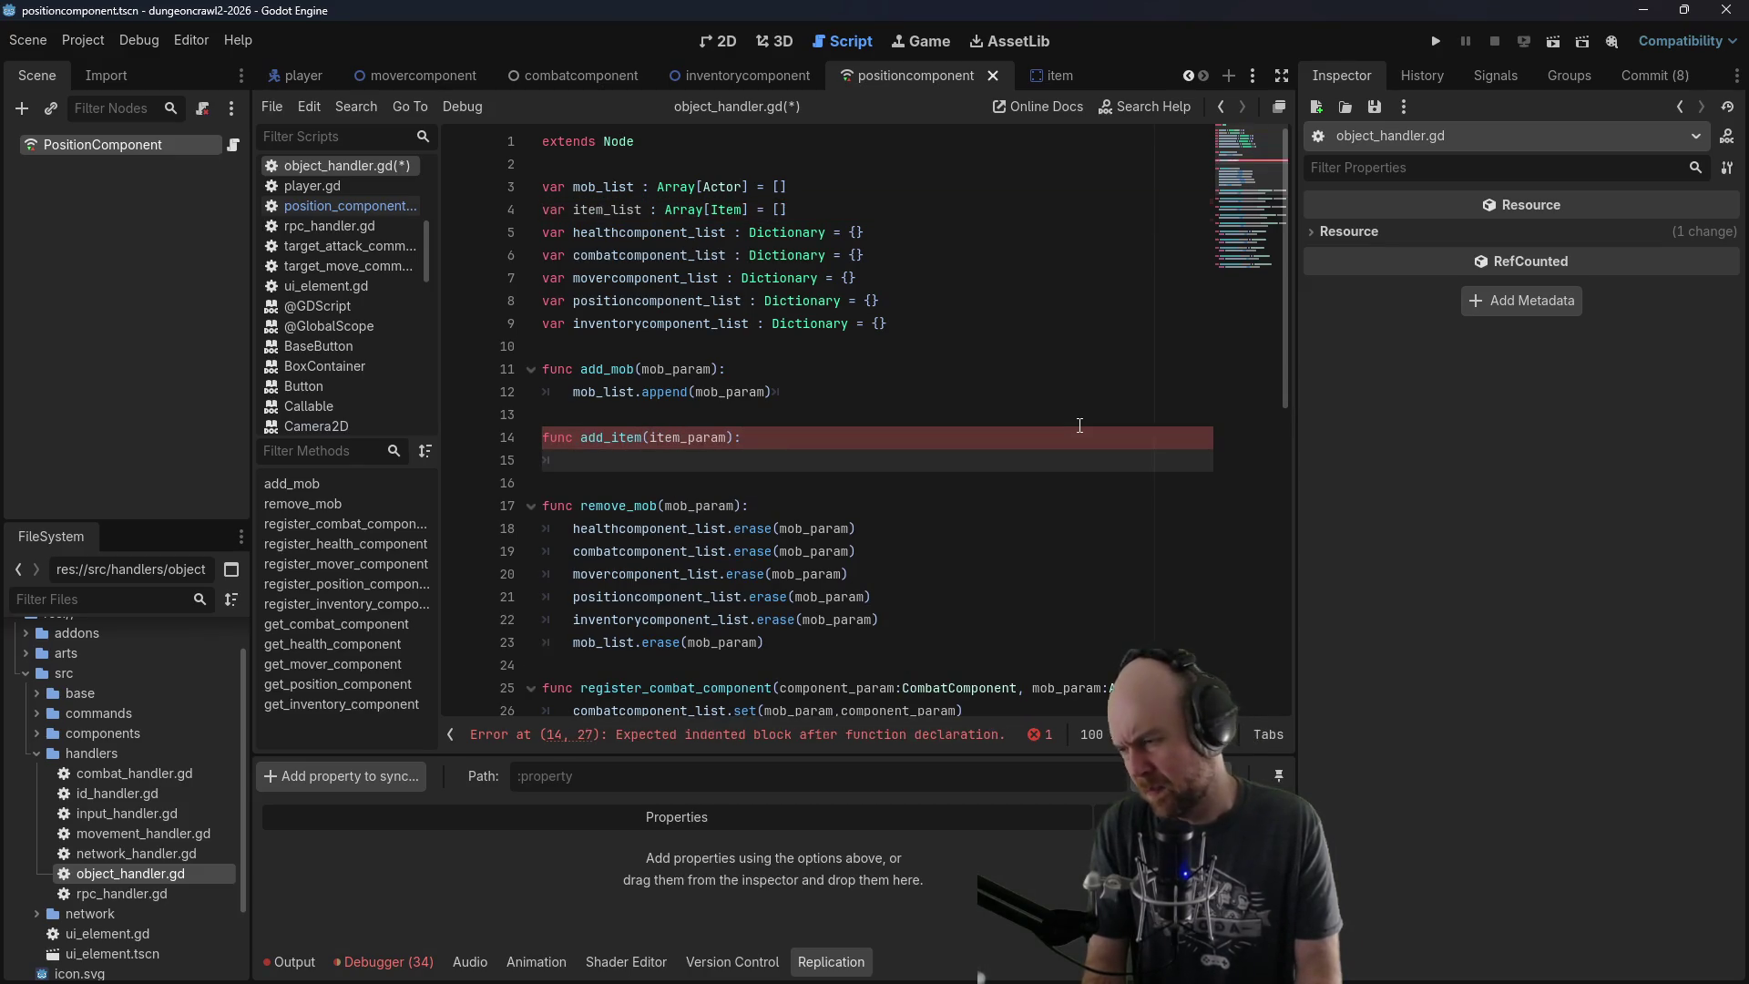
text(tem_list.append()
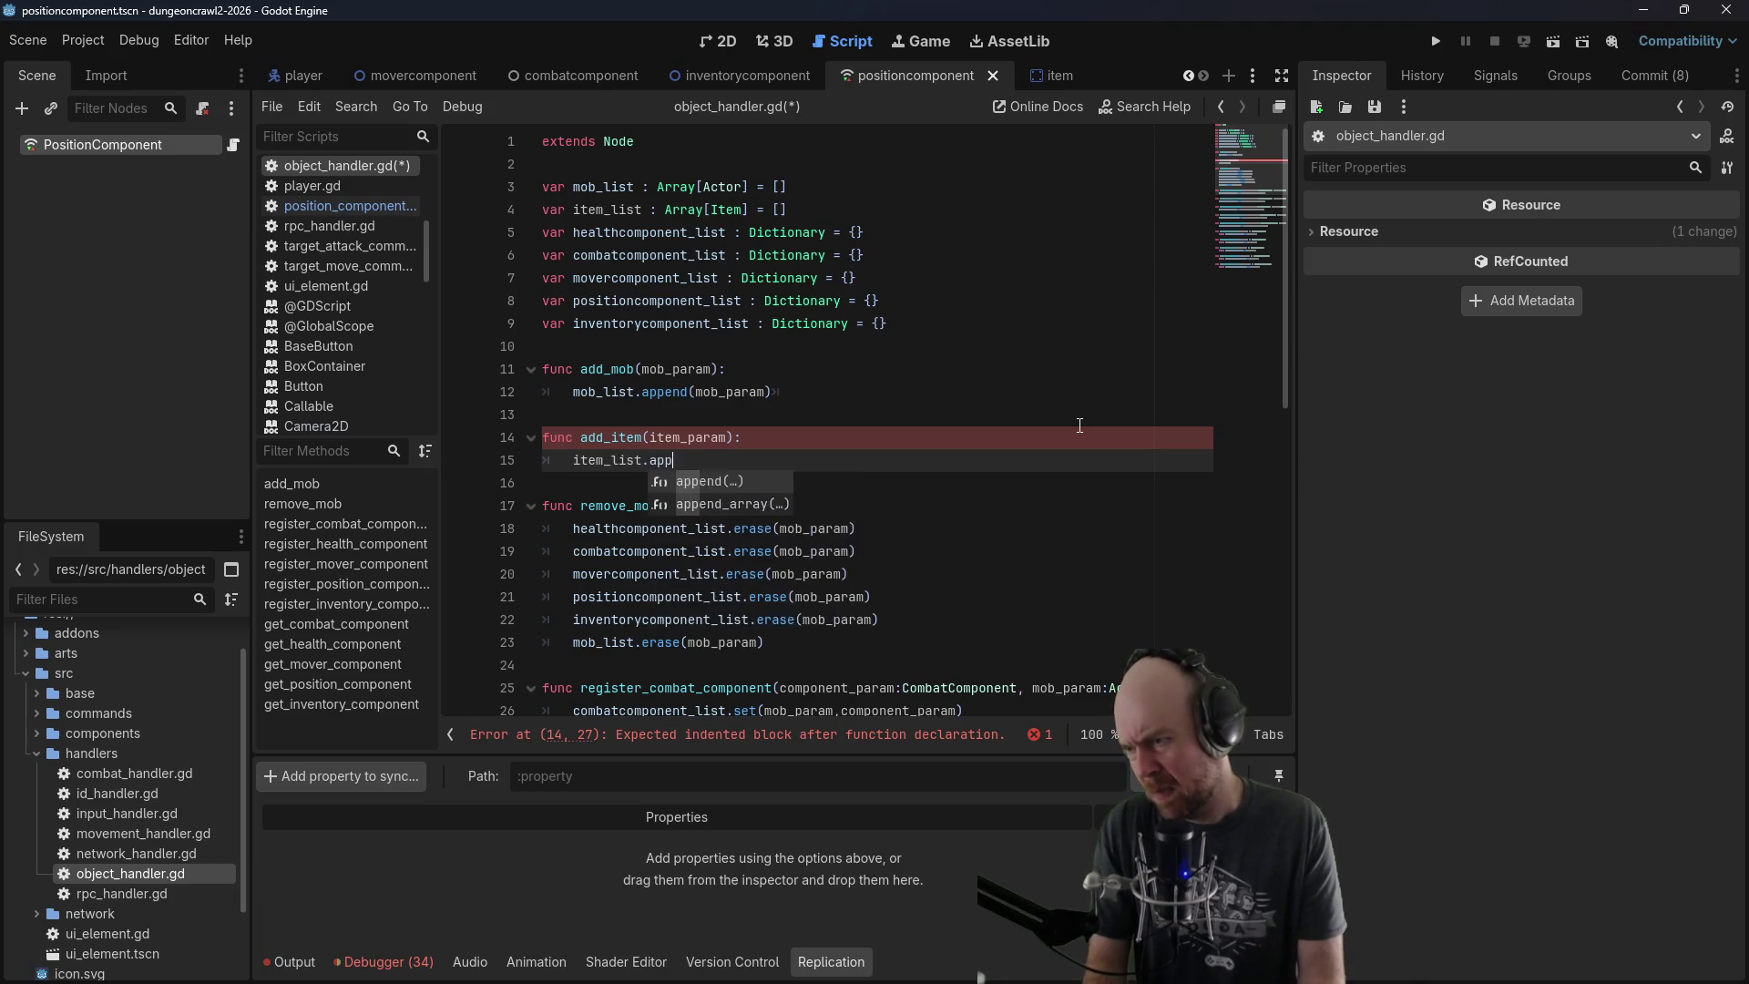
text(item)
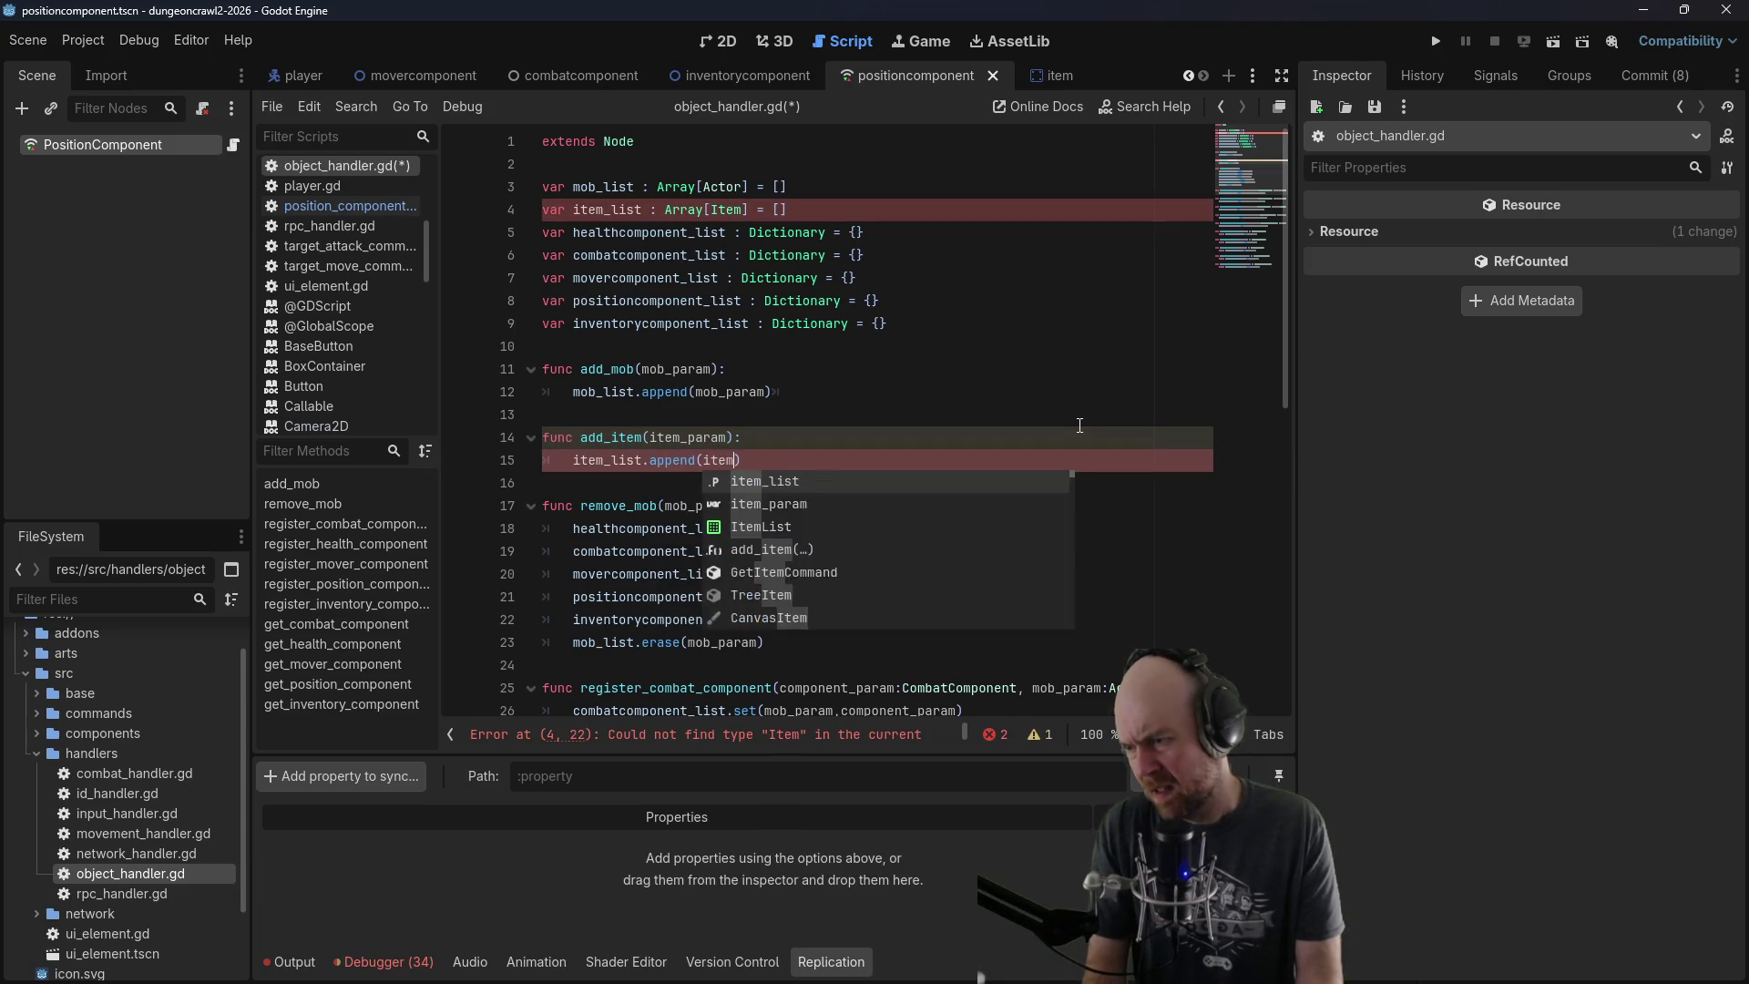
text(_para)
key(Return)
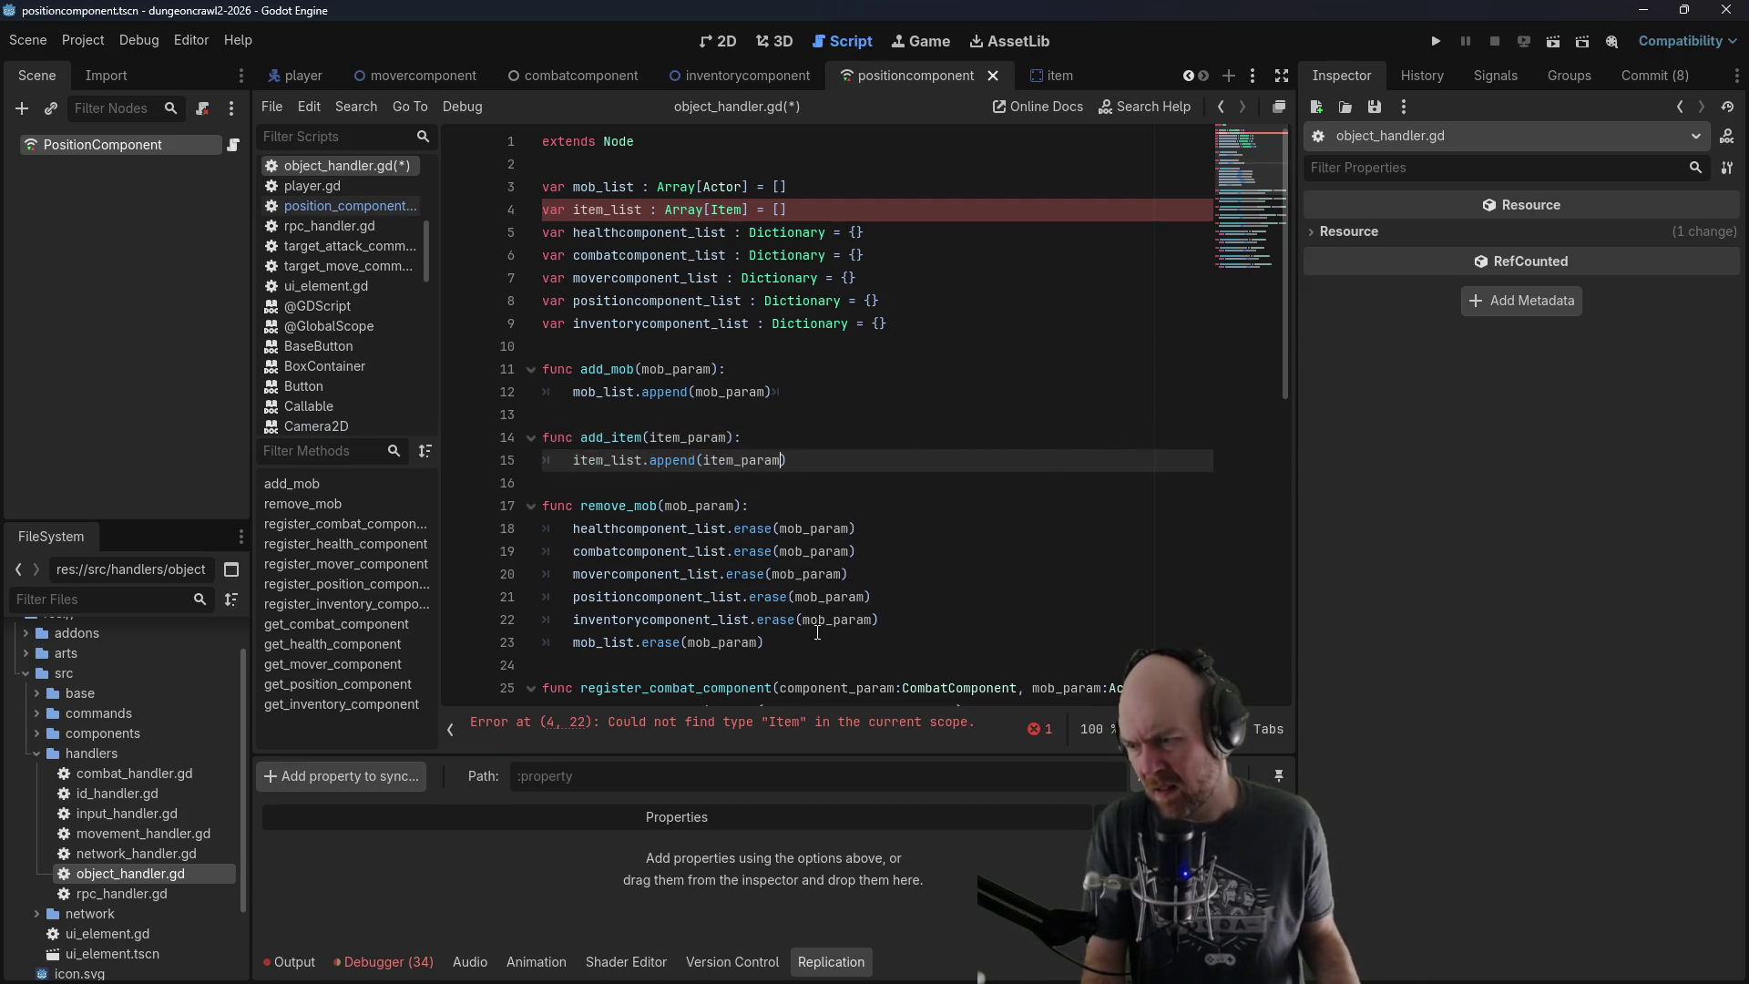
- Remove the component erase calls from remove_mob and start func unregister_components(param) below it
drag(928, 609, 456, 531)
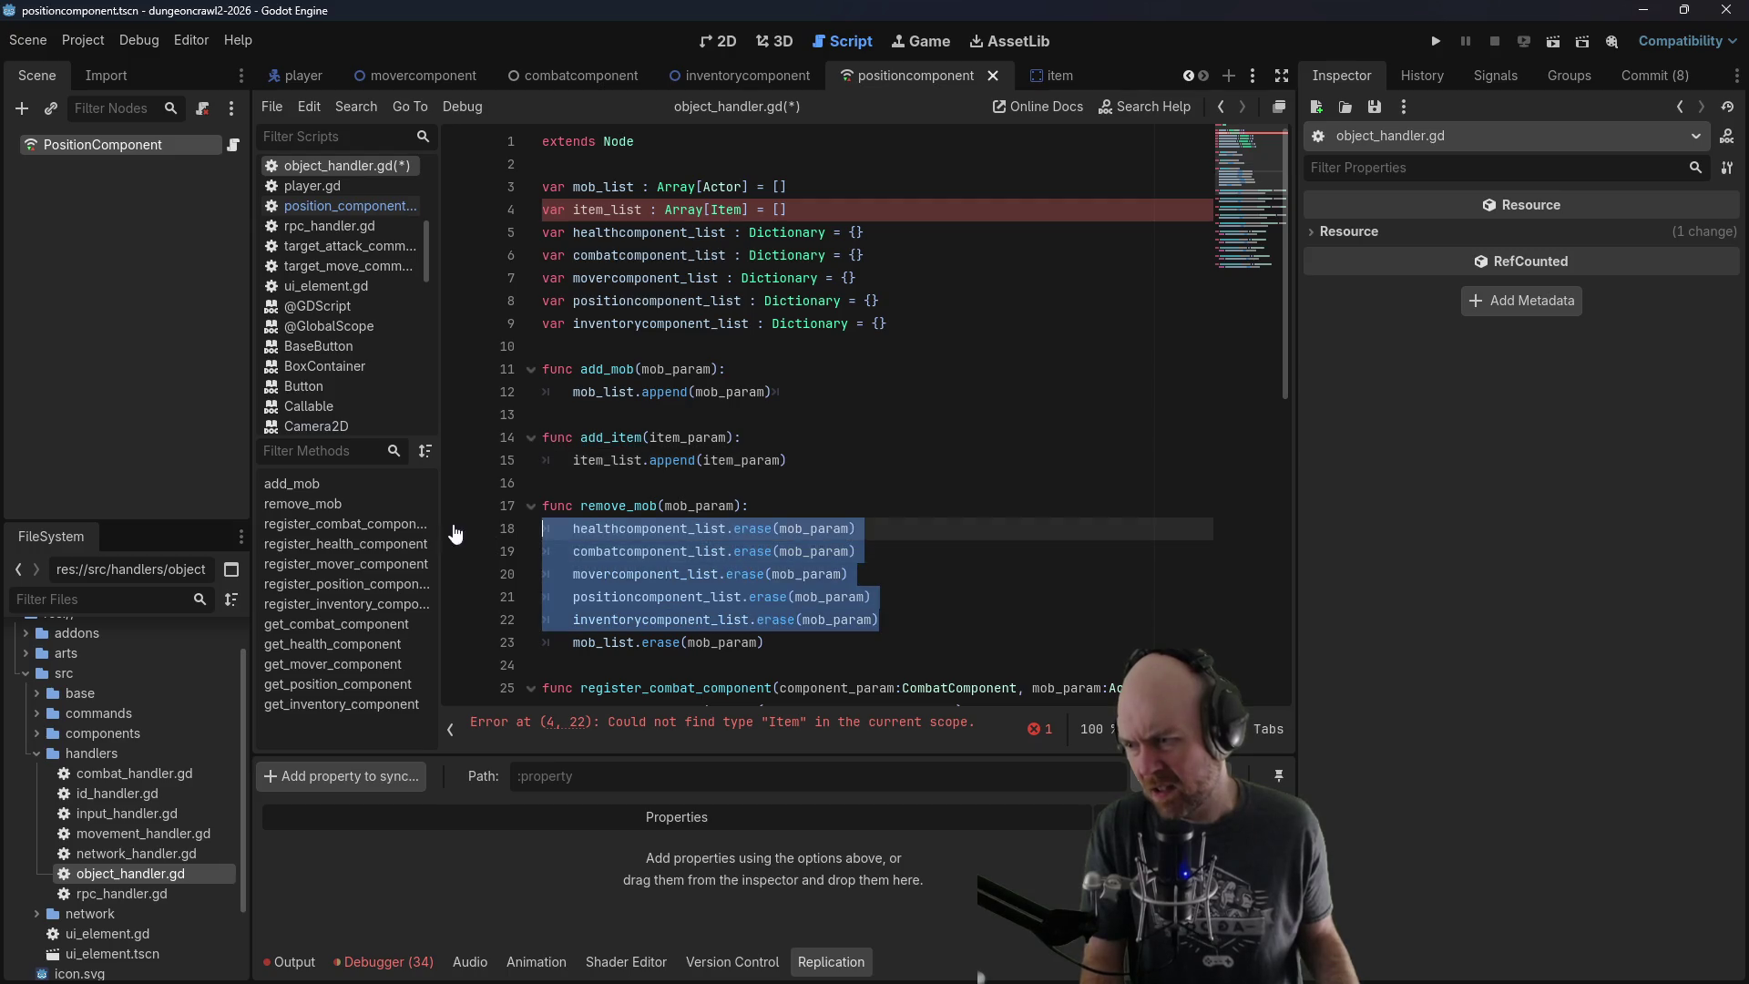
key(BackSpace)
click(883, 569)
key(Return)
key(Return)
key(Up)
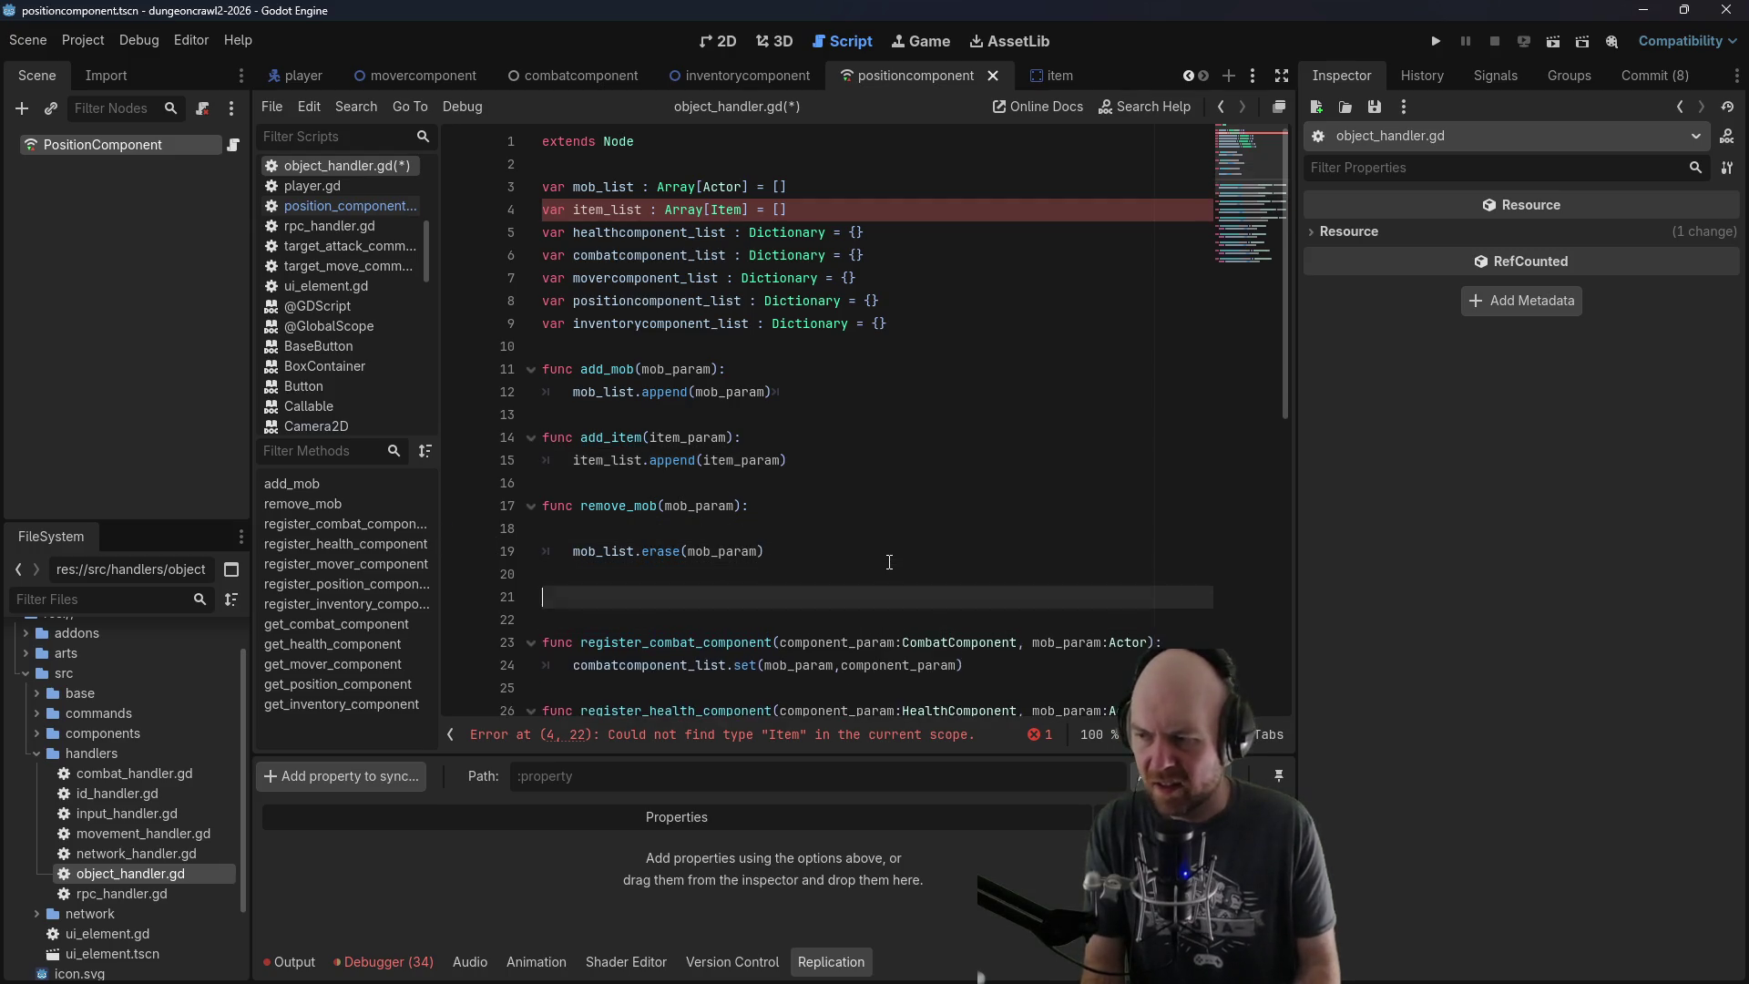
text(func)
text( r)
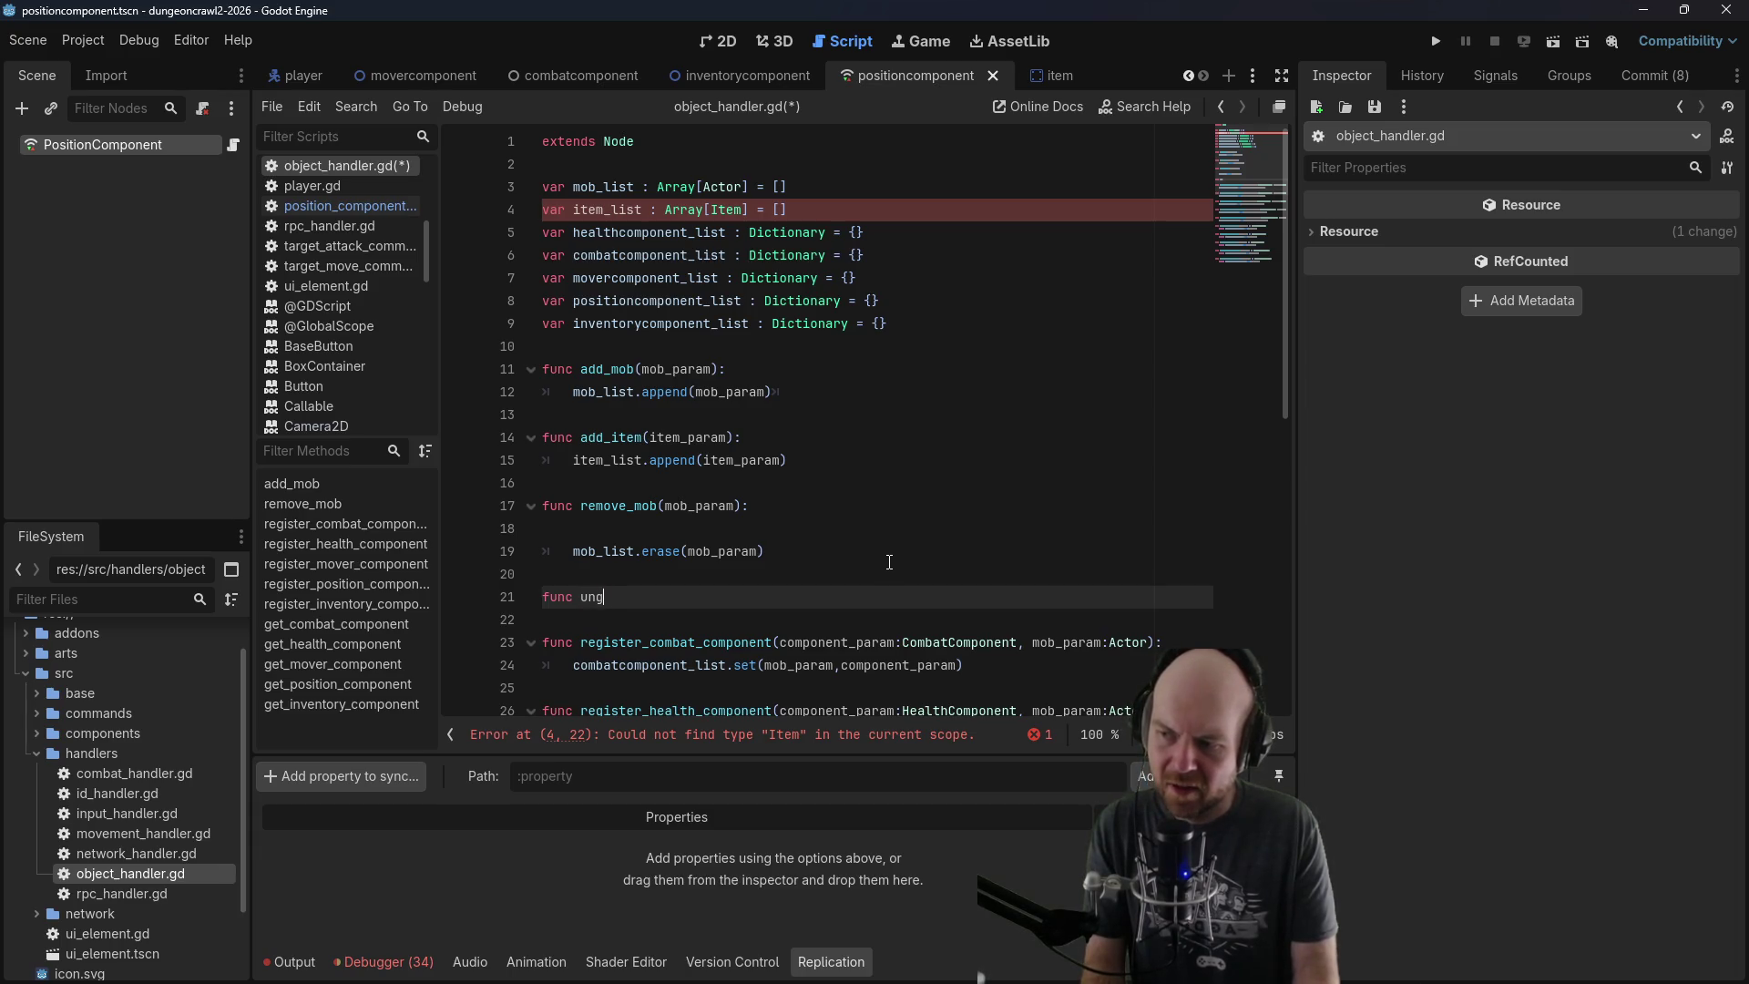
text(register_obj)
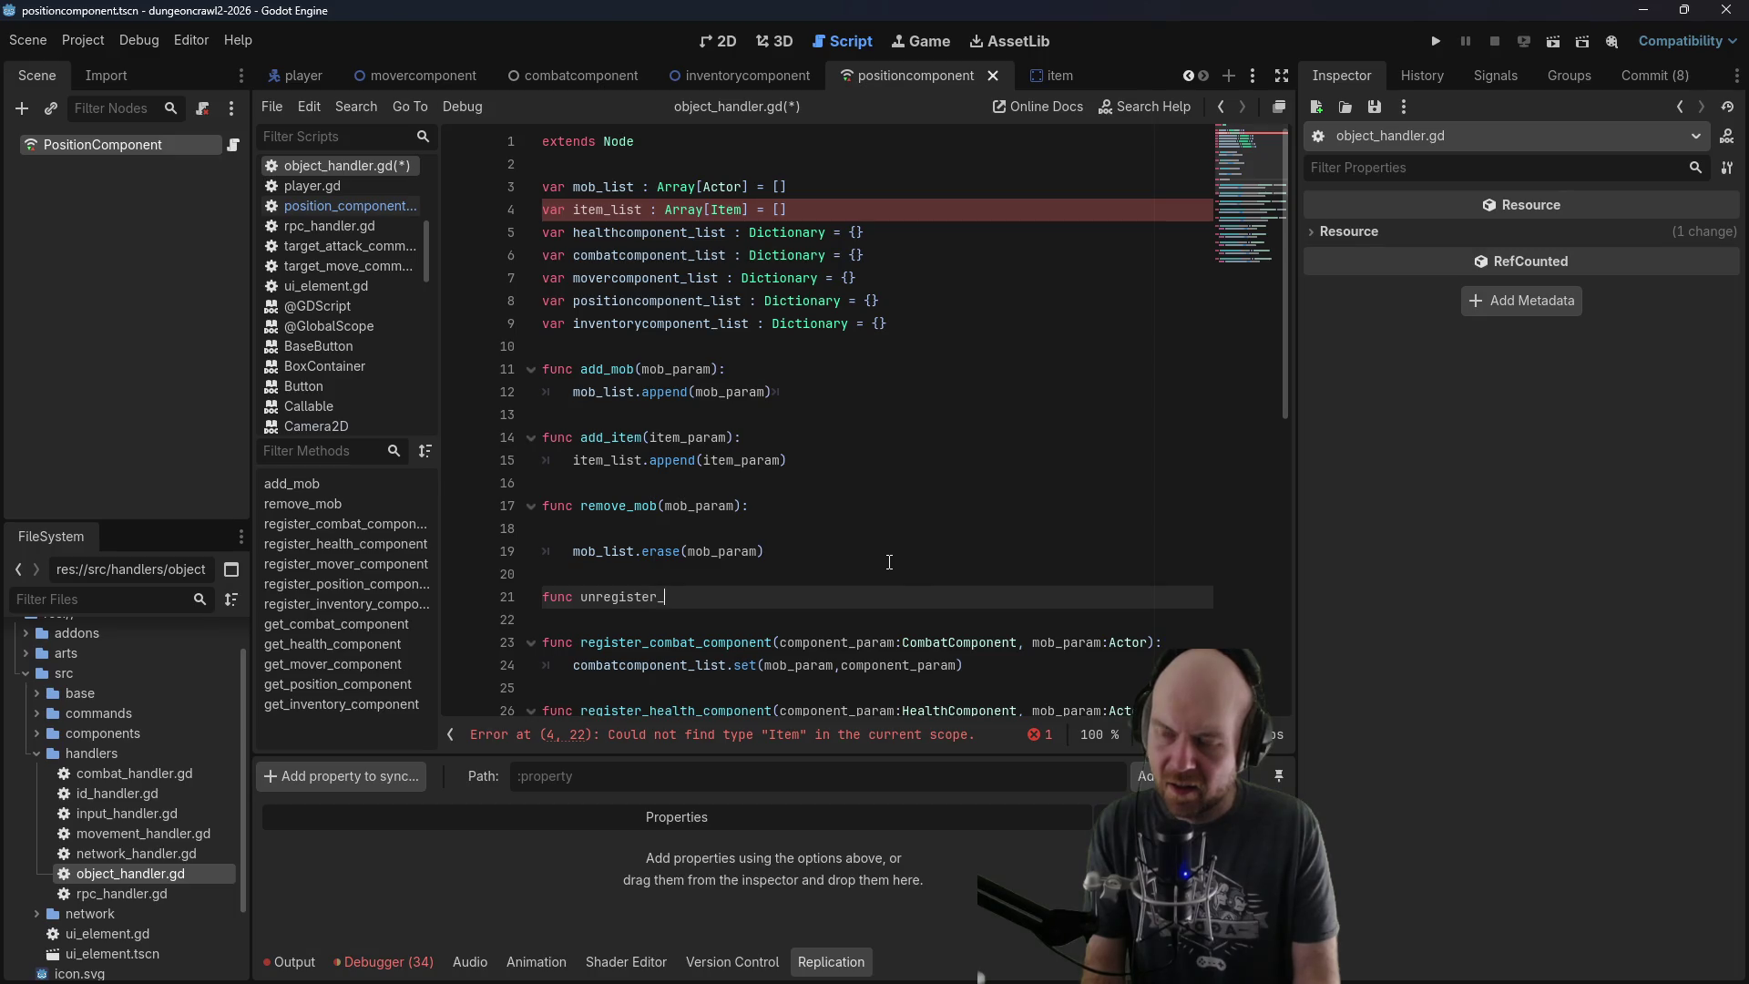
key(BackSpace)
key(BackSpace)
key(BackSpace)
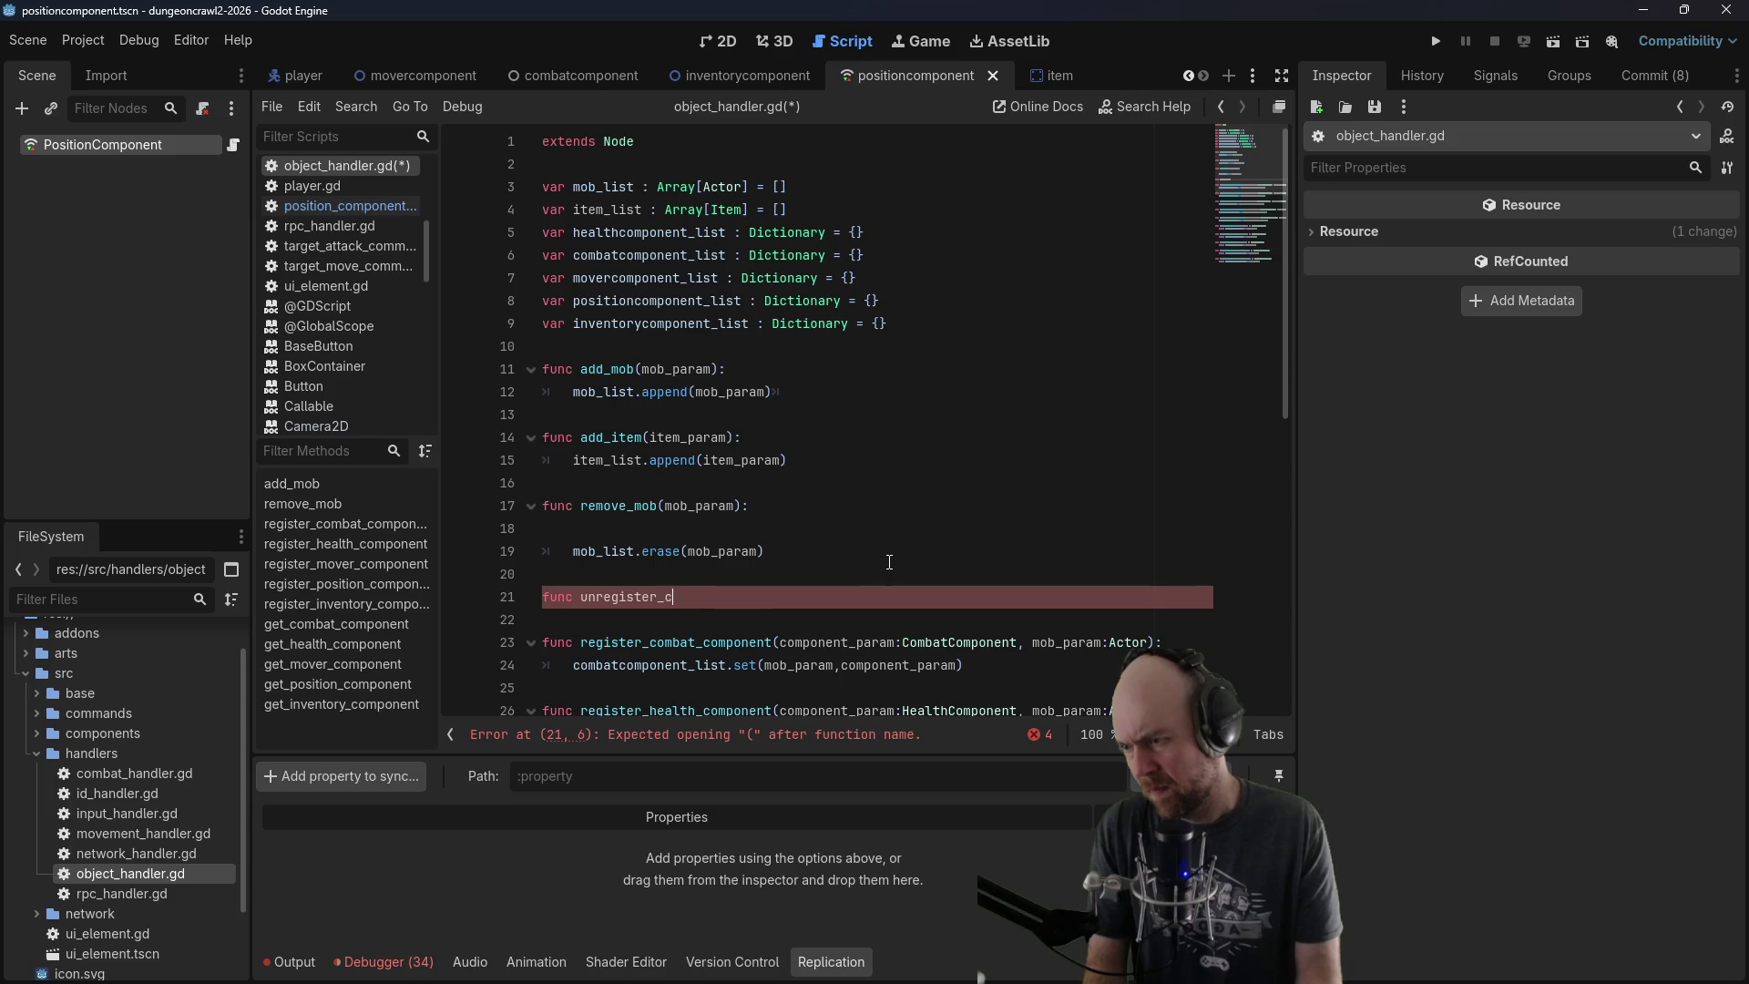
text(omponents()
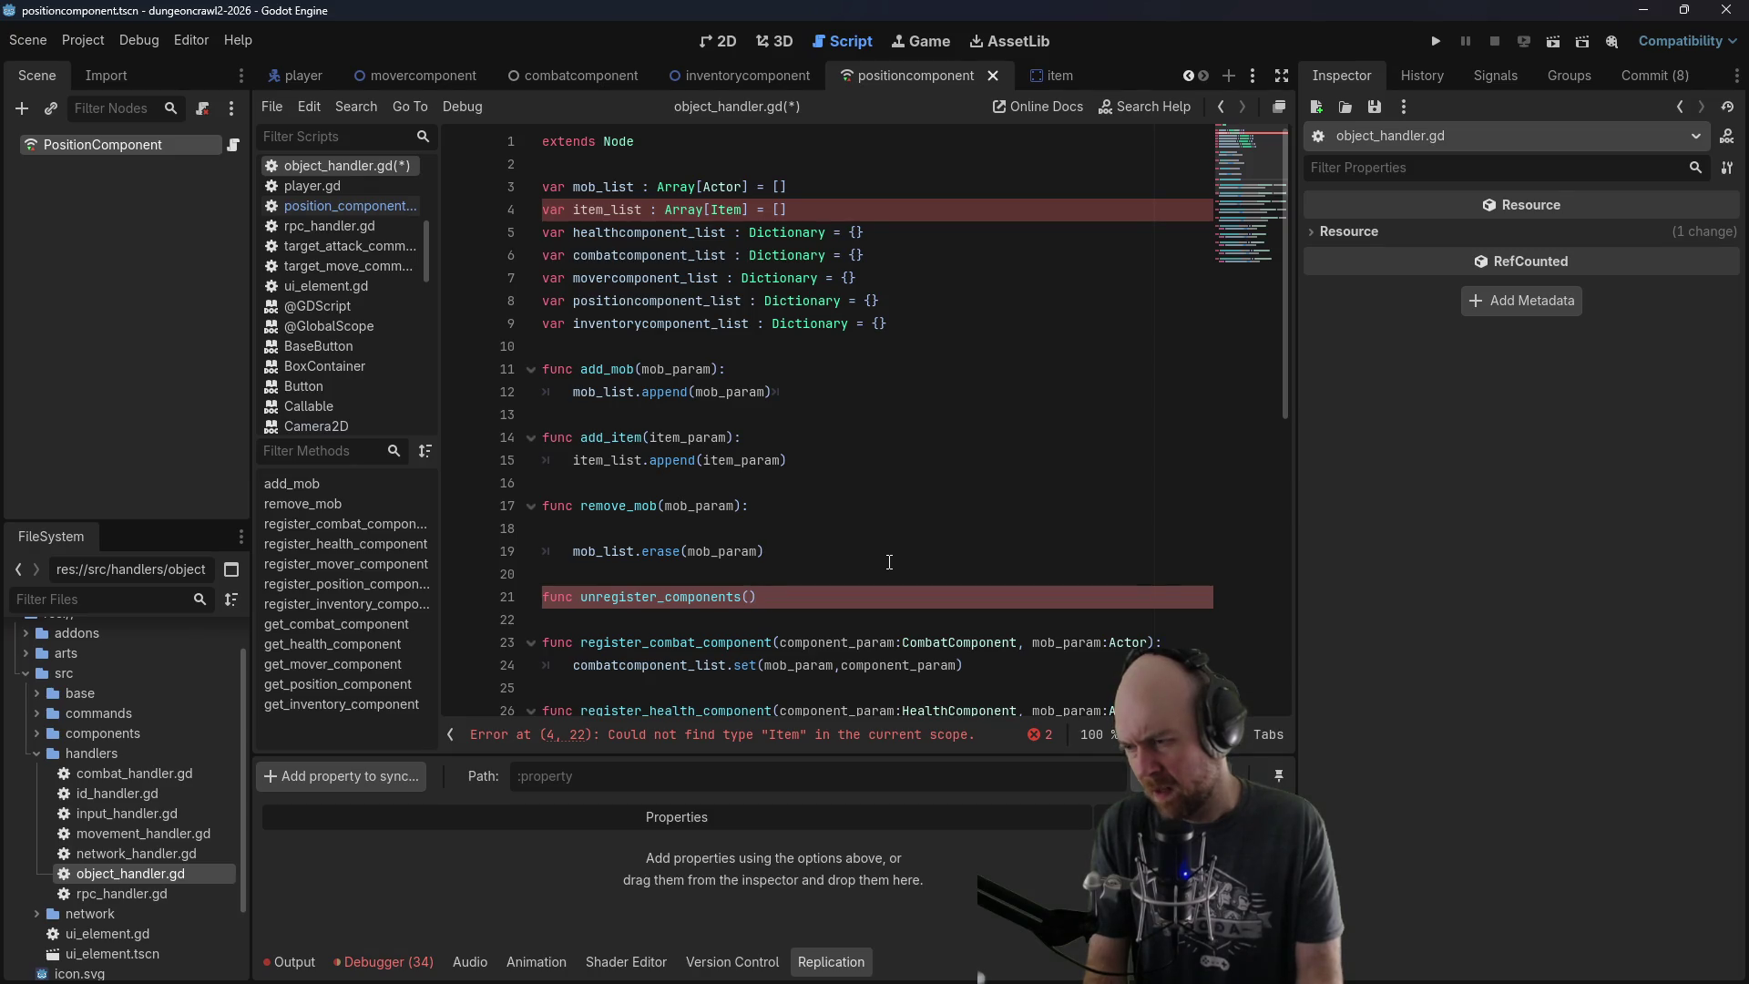
text(param):)
key(Return)
- Fill unregister_components with erase(param) for the health, combat, mover, position and inventory lists
text(healthcomponent_list.erase(mob_param) 	combatcomponent_list.erase(mob_param) 	movercomponent_list.erase(mob_param) 	positioncomponent_list.erase(mob_param) 	inventorycomponent_list.erase(mob_param))
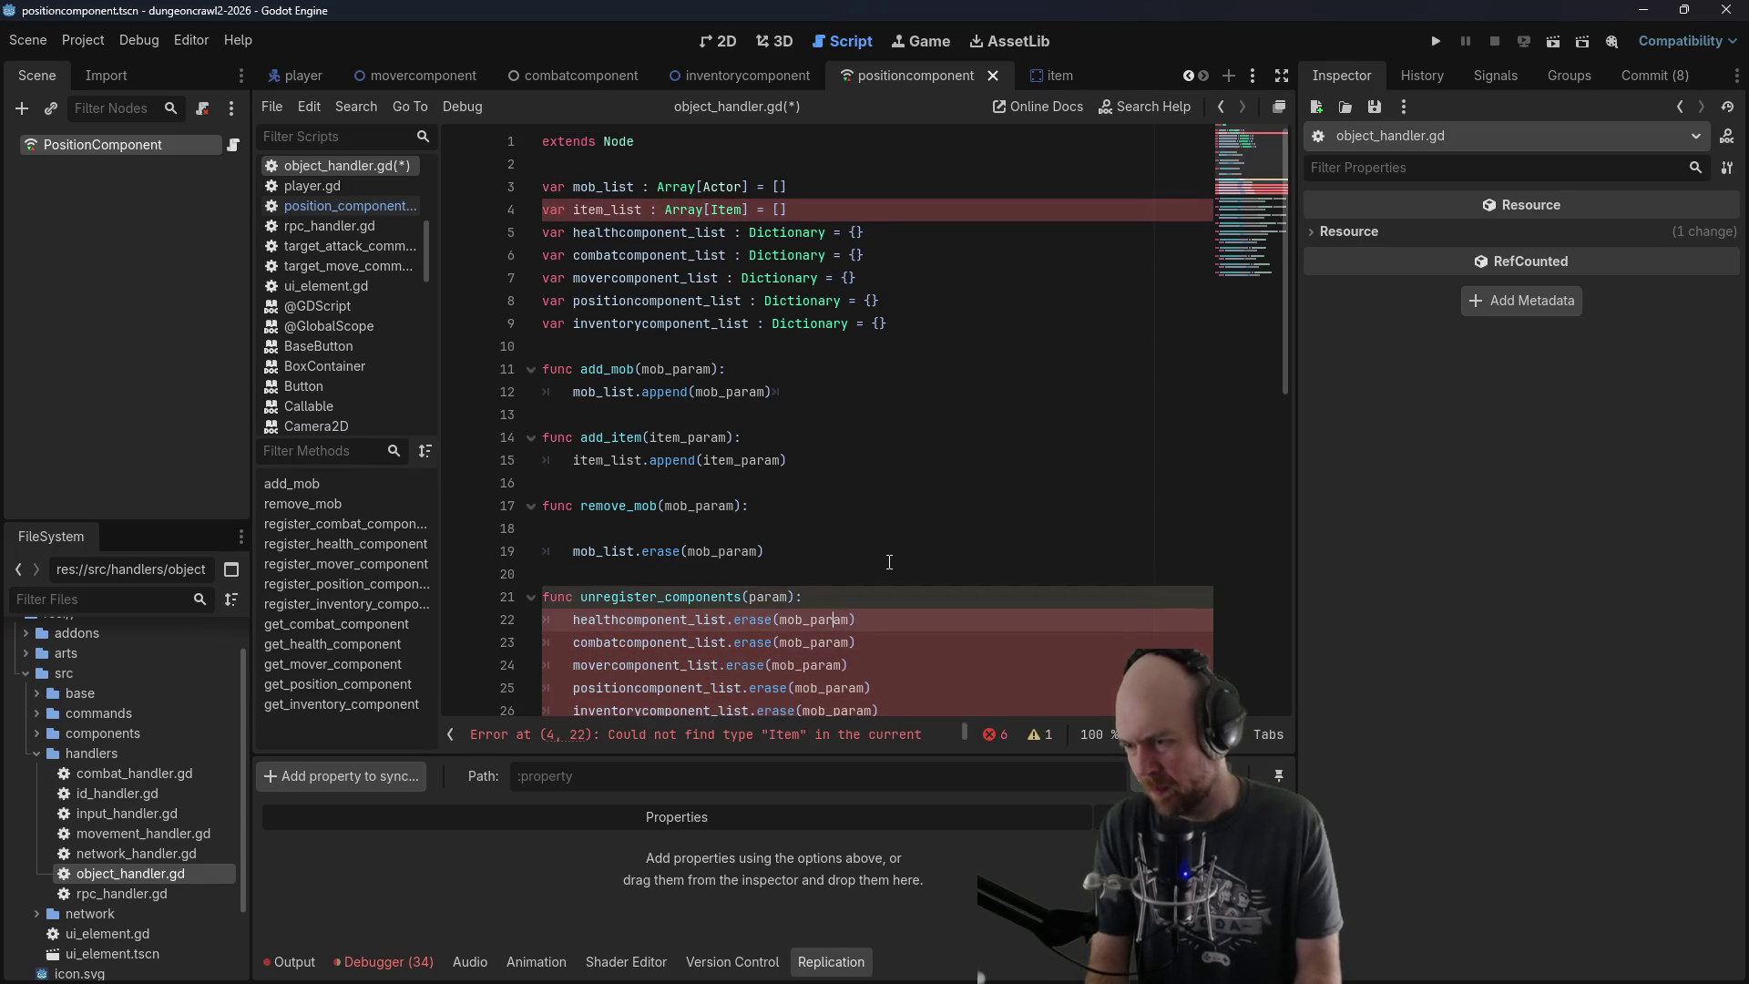
key(Delete)
key(Delete)
key(Delete)
key(Down)
key(Delete)
key(Delete)
key(Delete)
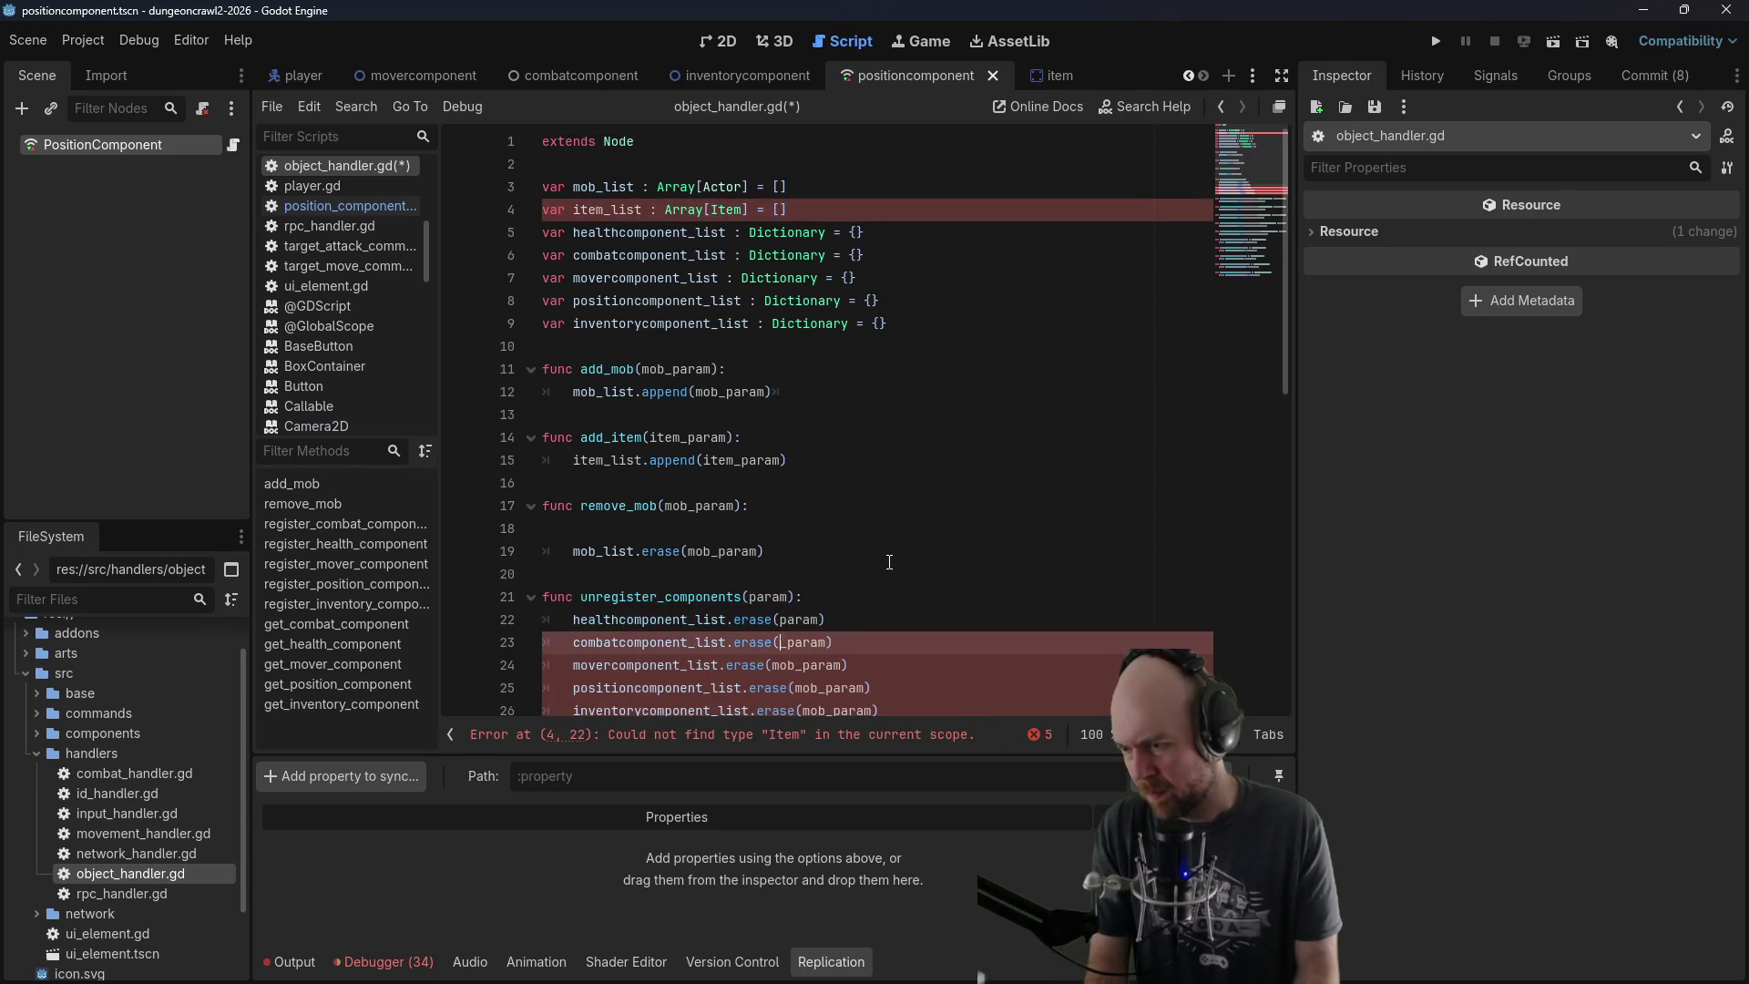
key(Down)
key(Delete)
key(Delete)
key(Delete)
key(Down)
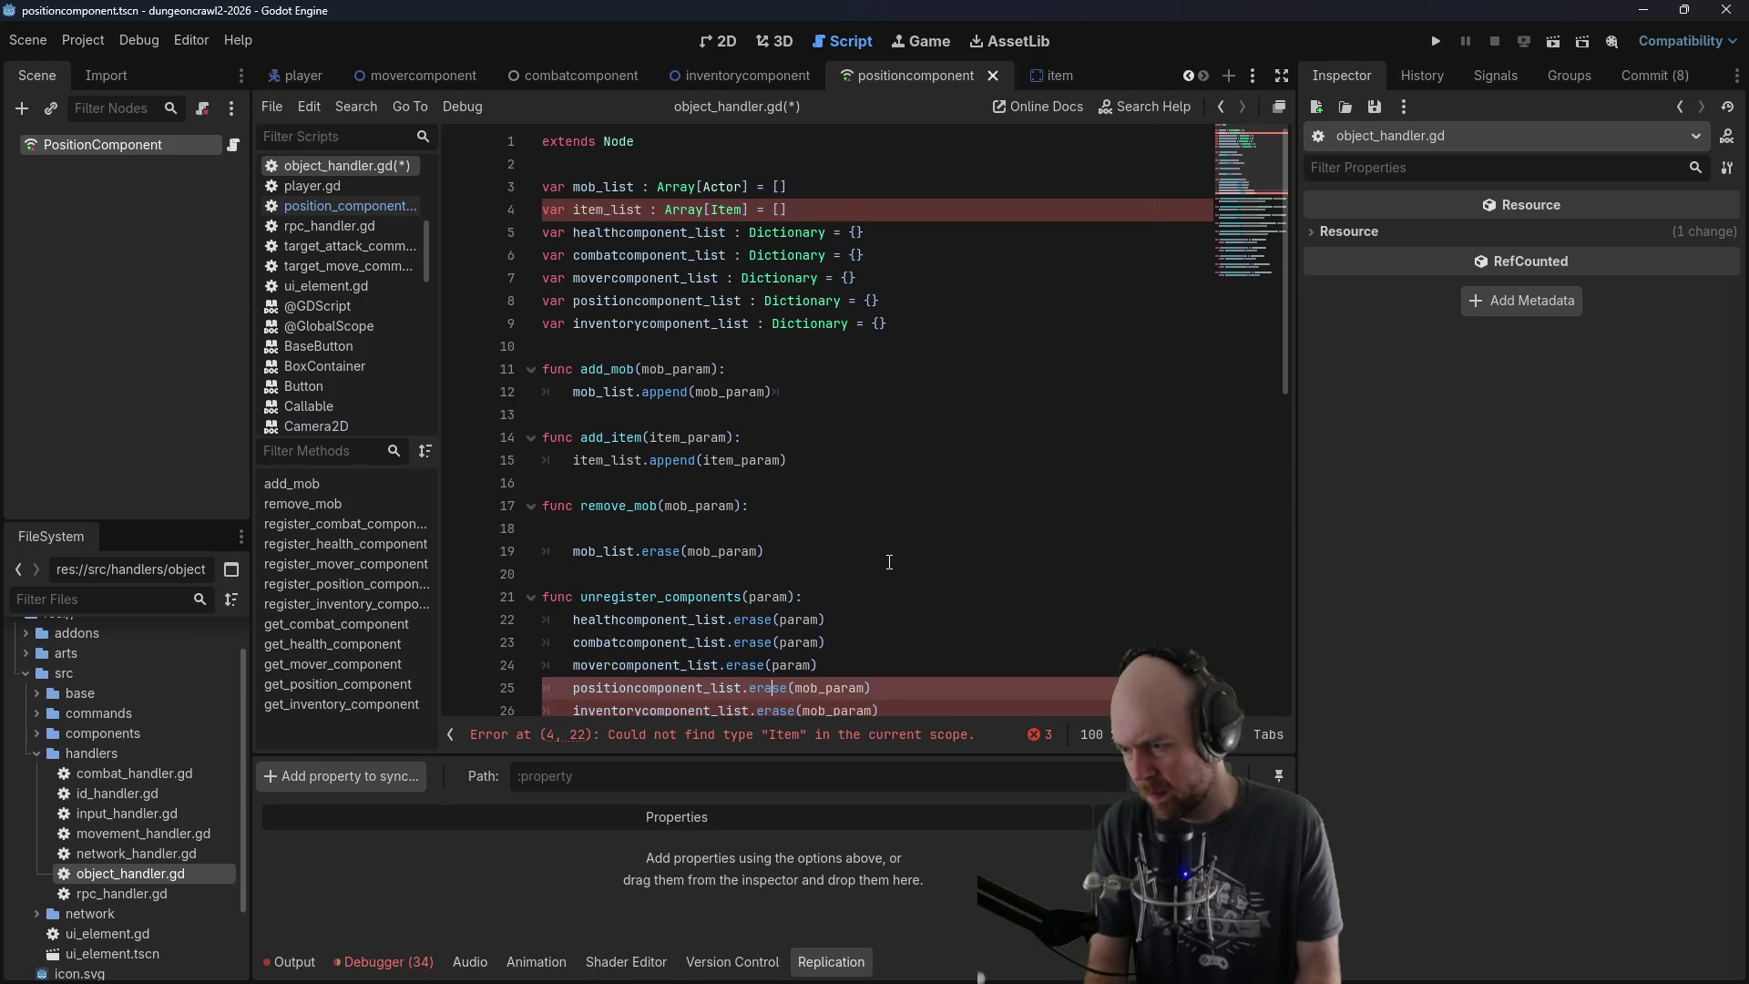
key(Delete)
key(Delete)
key(Delete)
key(Down)
key(Delete)
key(Delete)
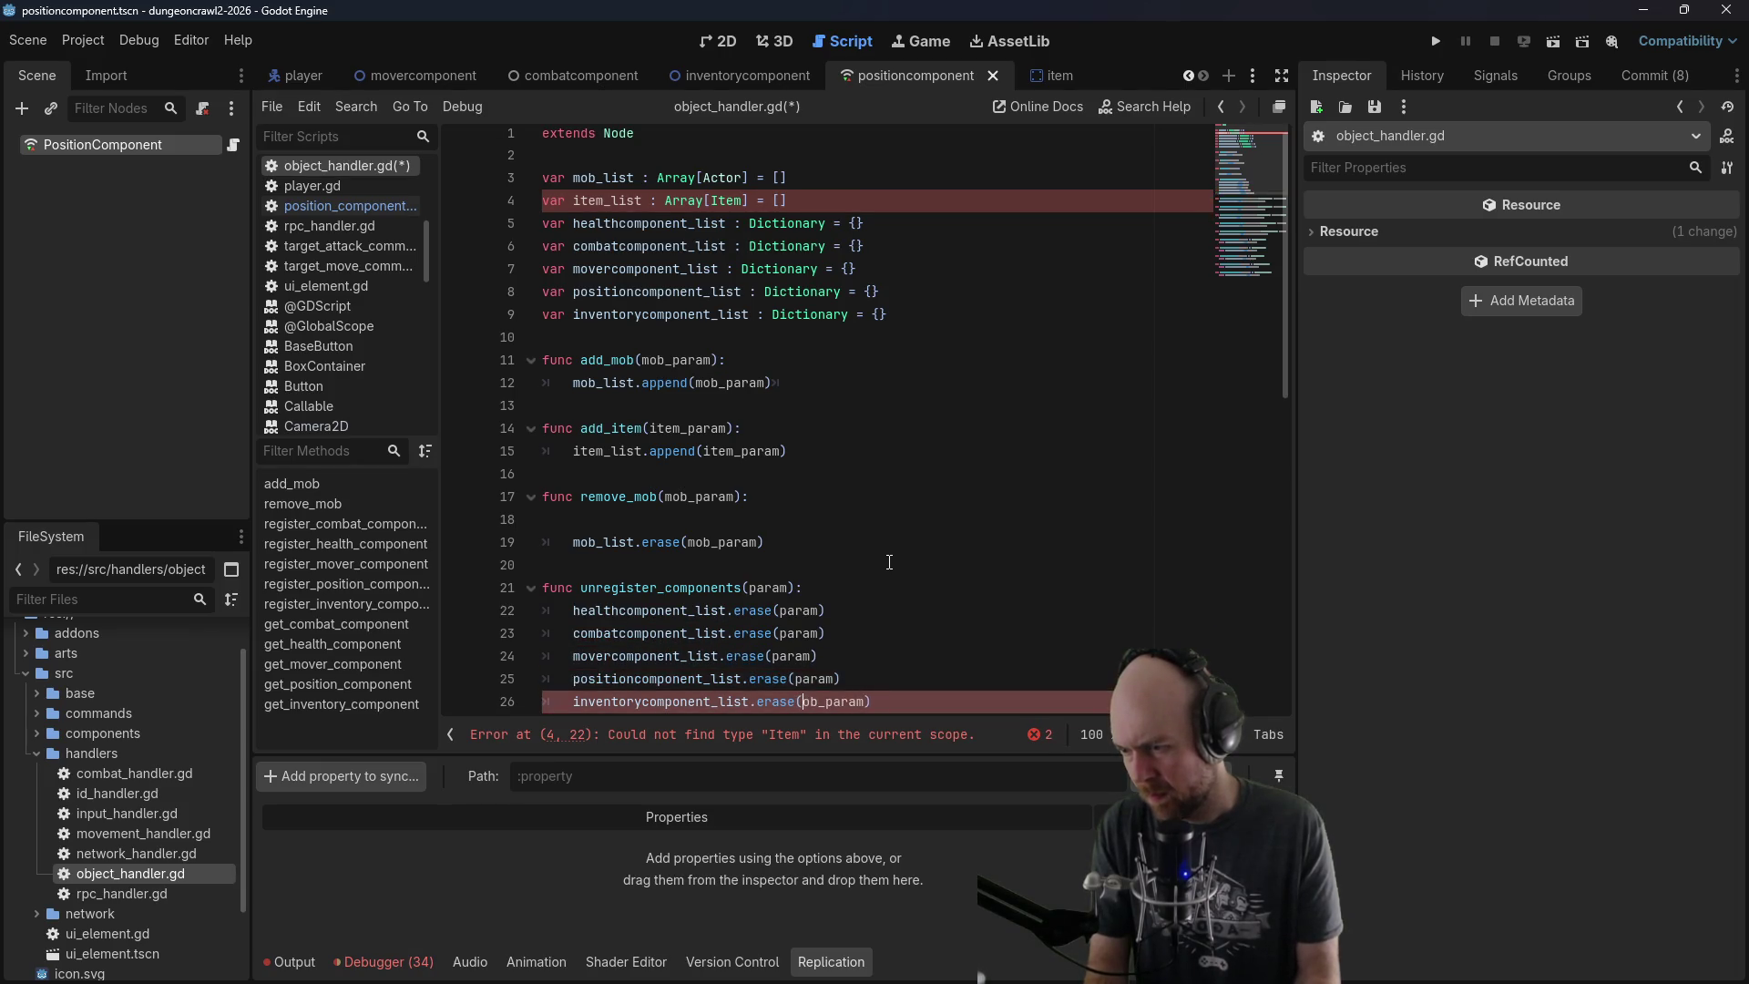
key(Delete)
key(Delete)
- Call unregister_components(mob_param) from remove_mob
key(Up)
key(Up)
key(Up)
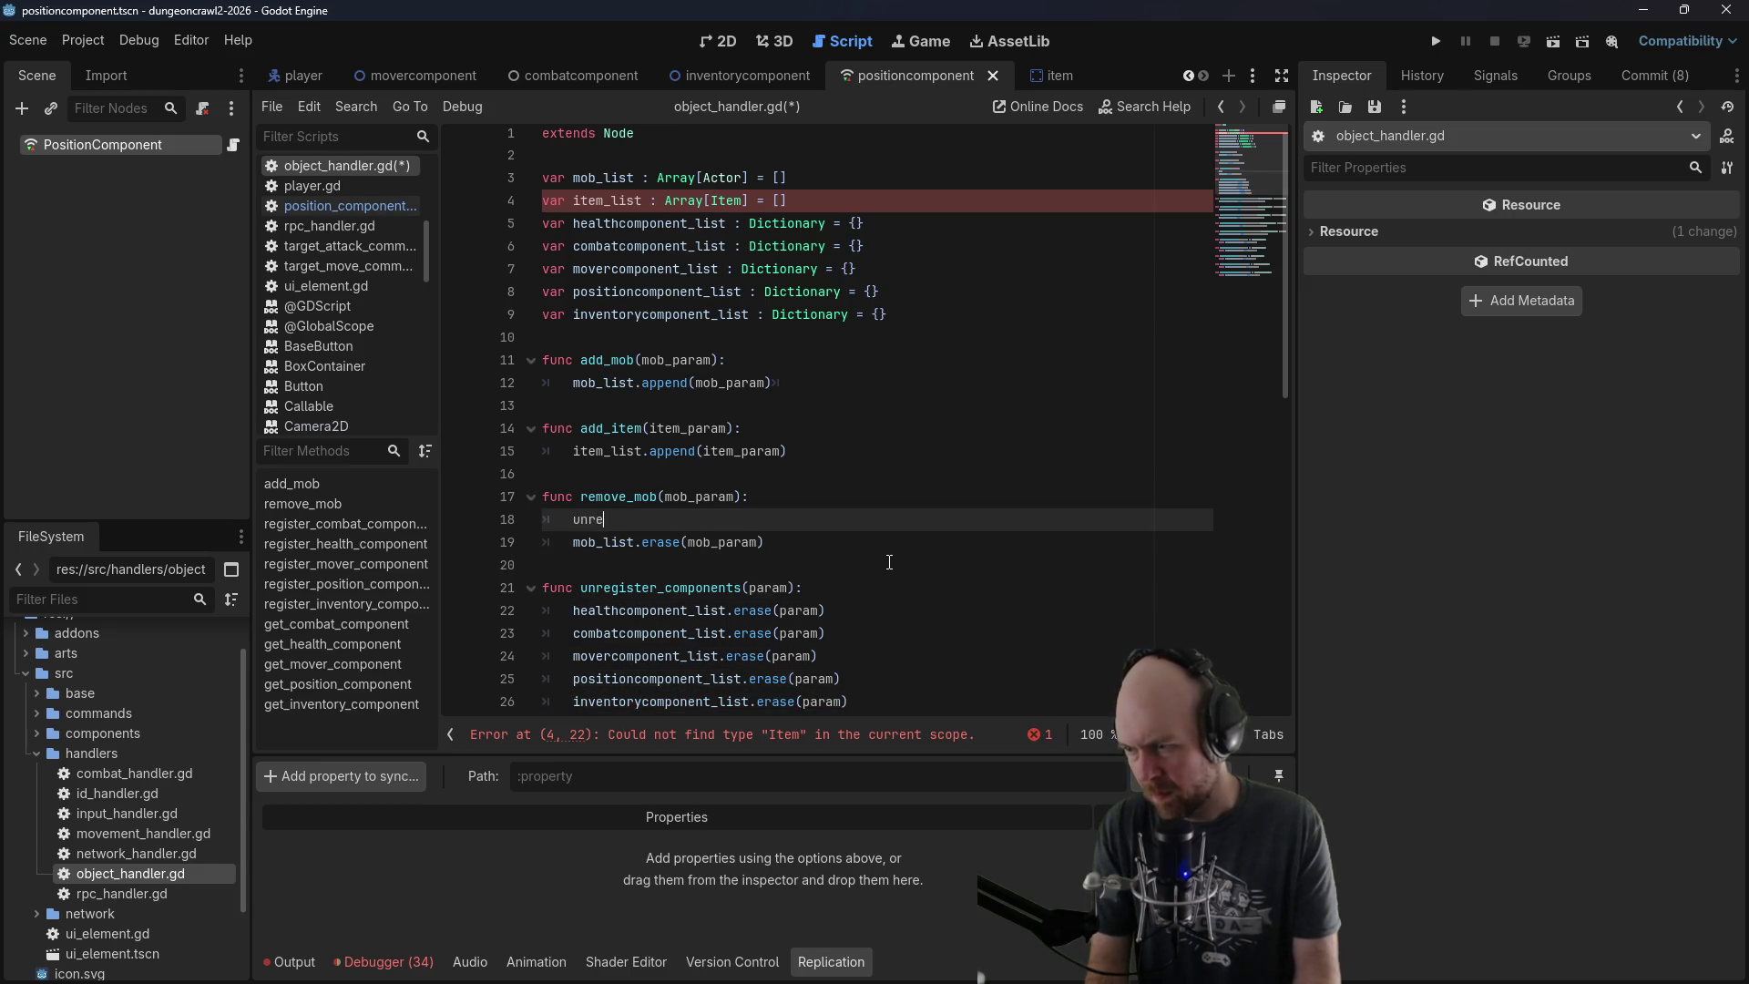
text(r_compo)
text(nents(mob_param))
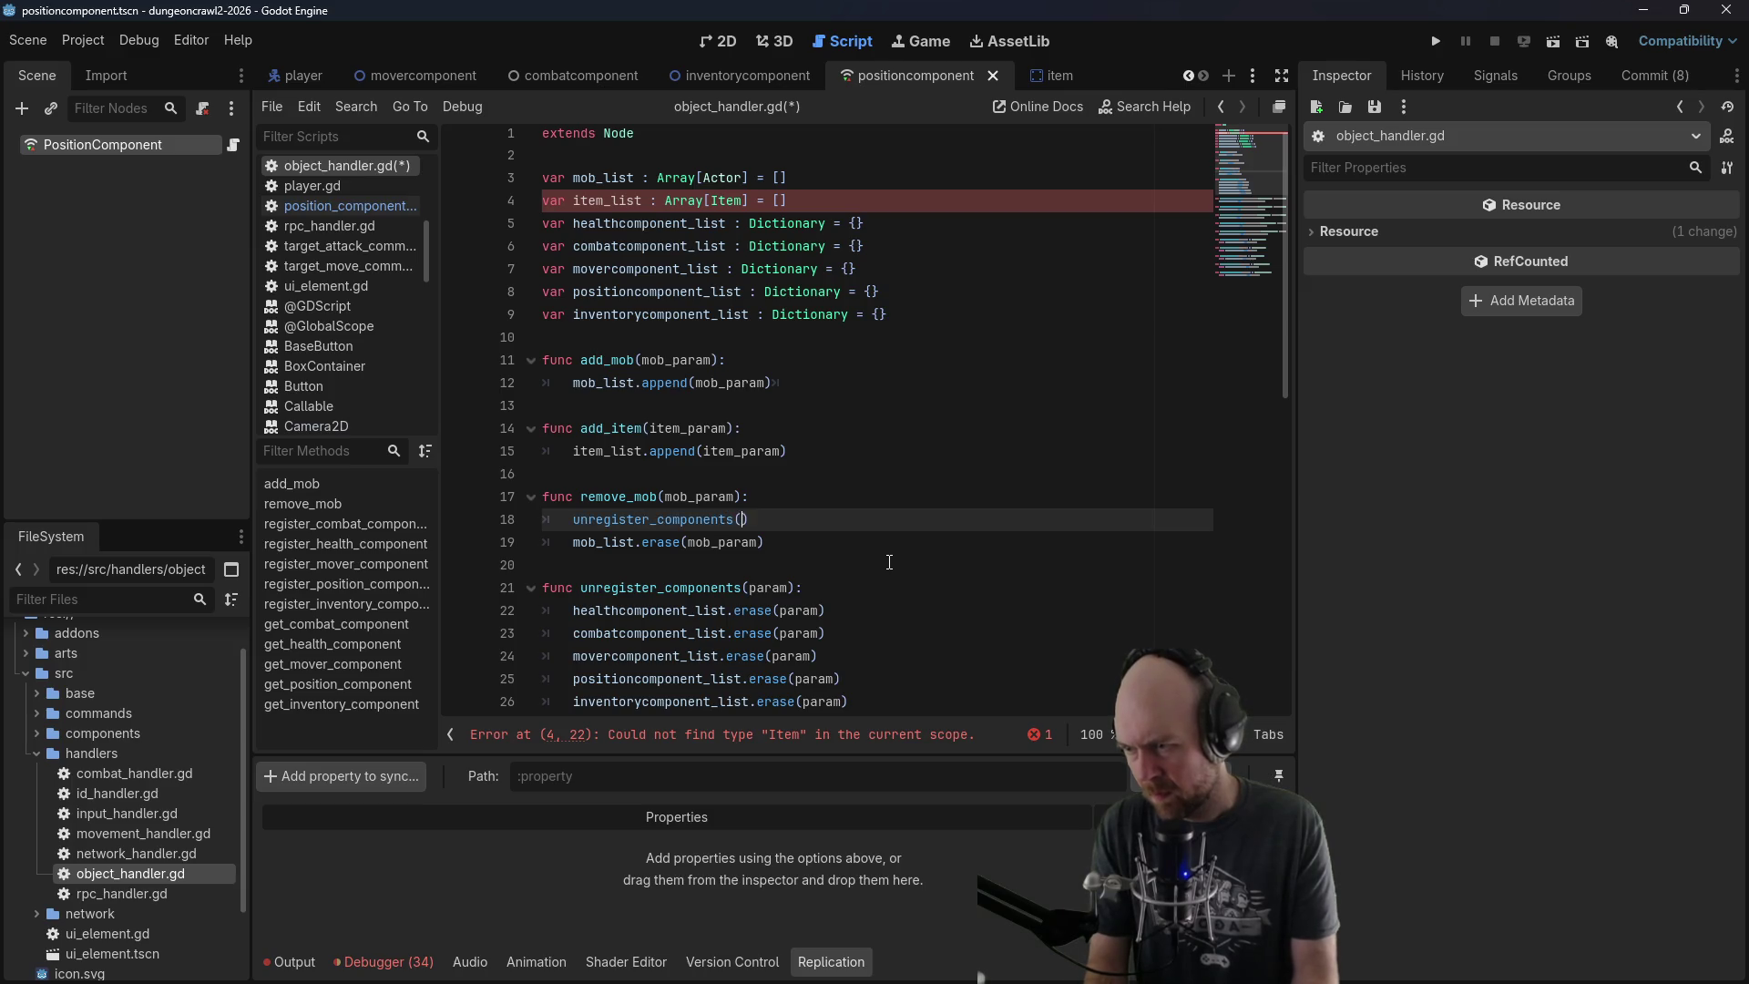
key(Up)
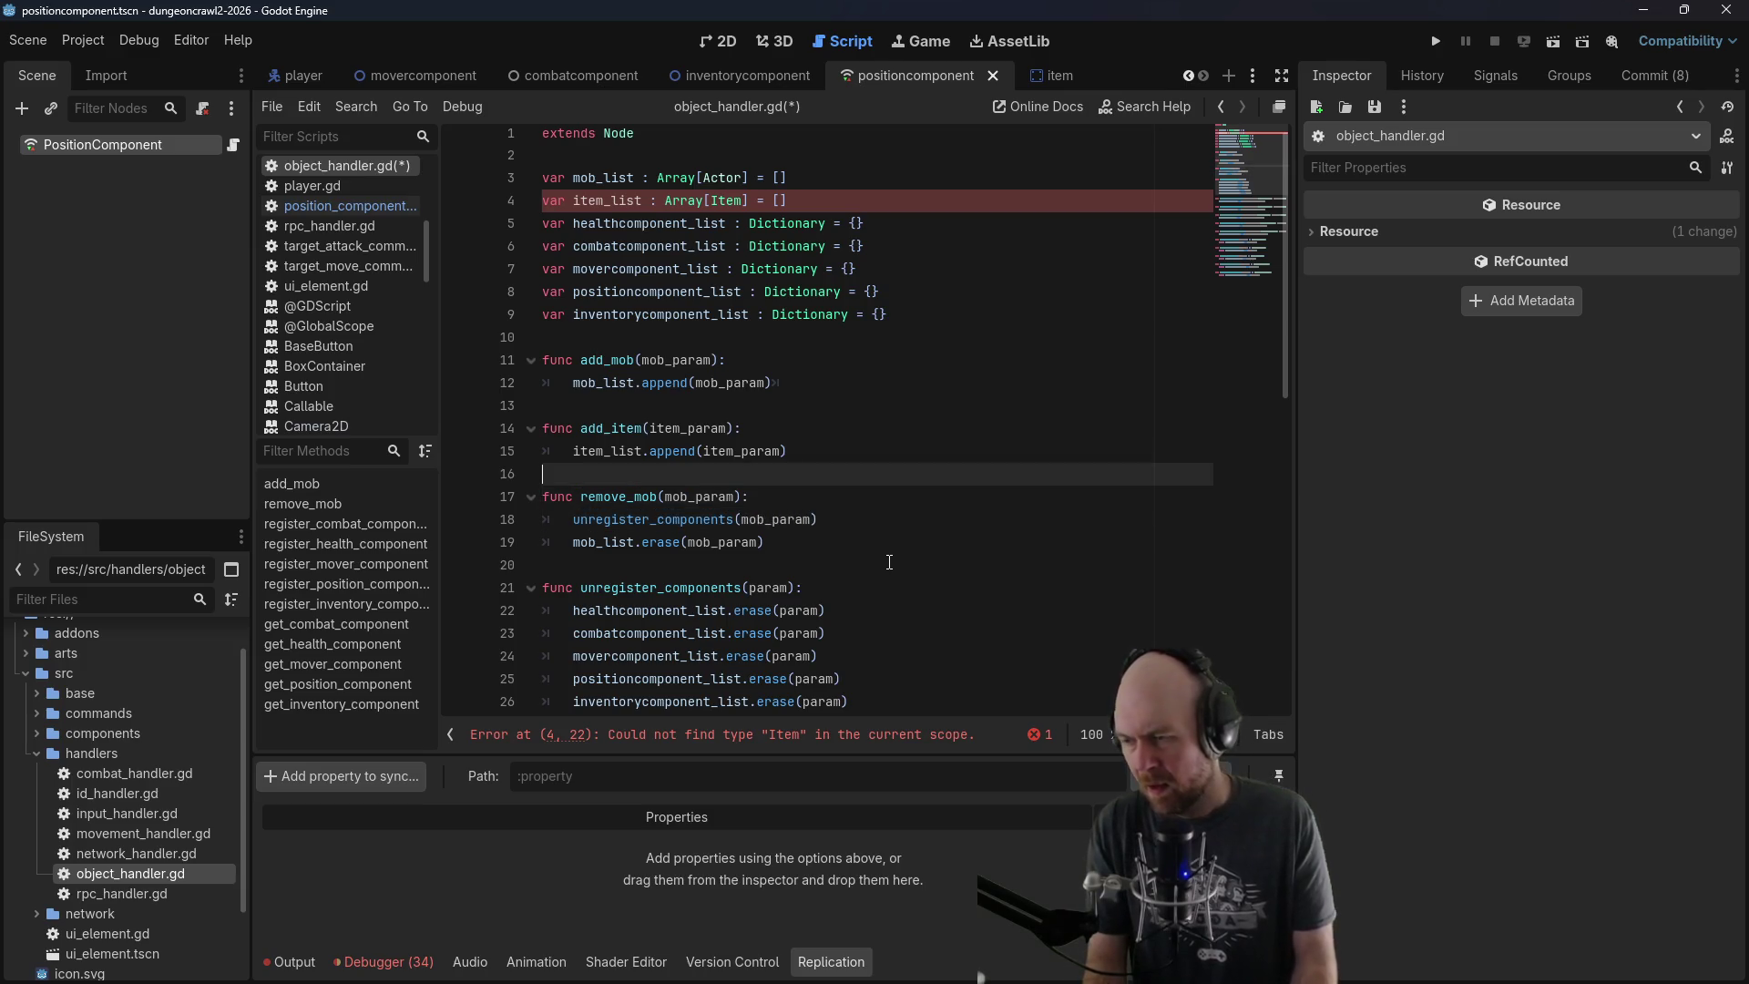
- Duplicate the remove_mob function below itself
drag(888, 562, 389, 503)
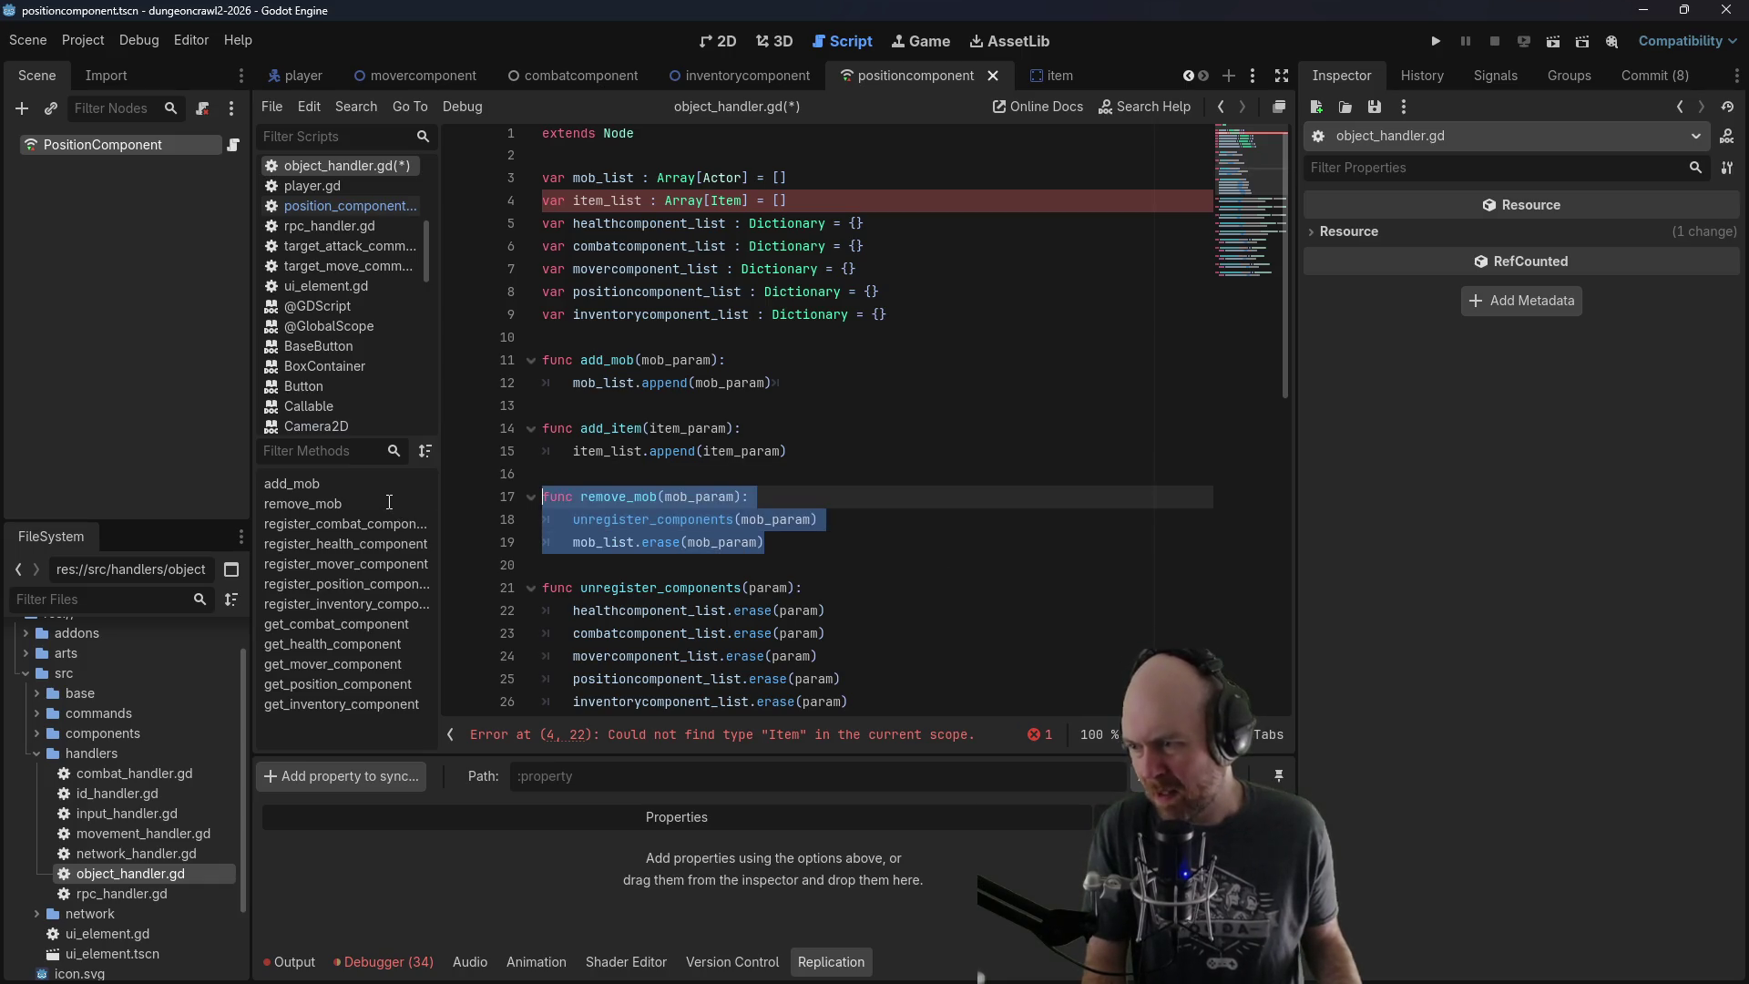
key(ctrl+c)
click(785, 552)
key(Return)
key(Return)
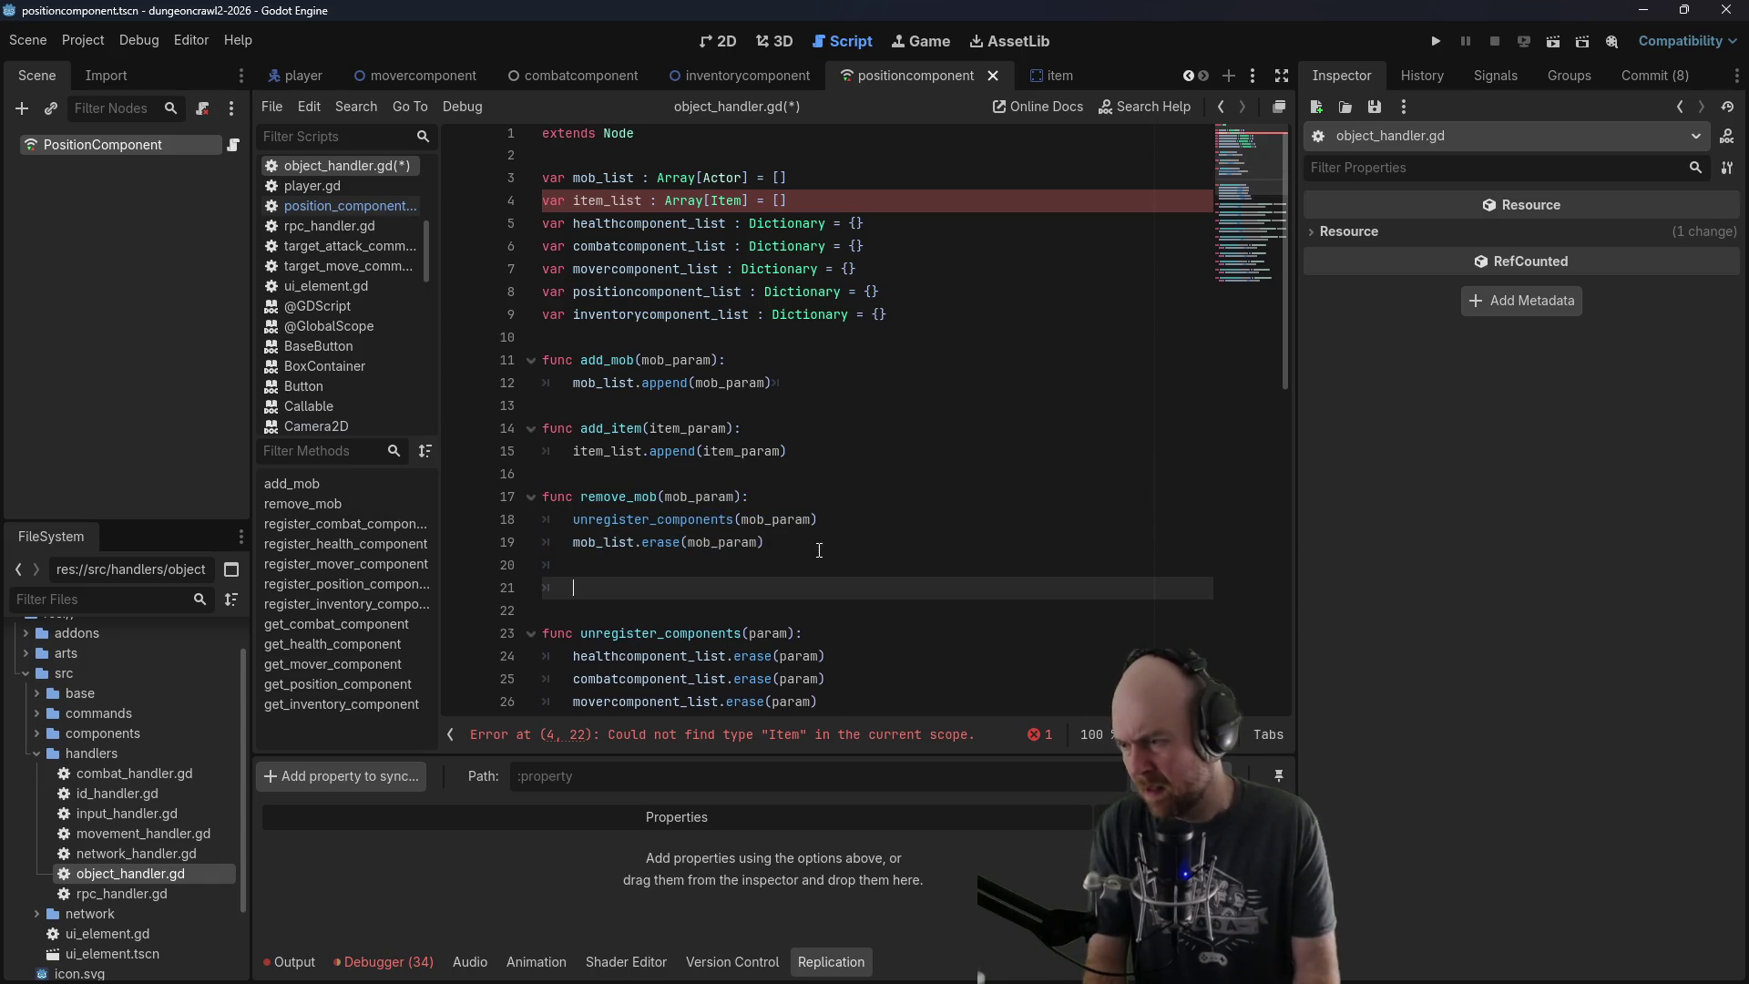
key(BackSpace)
key(ctrl+v)
key(Up)
key(Up)
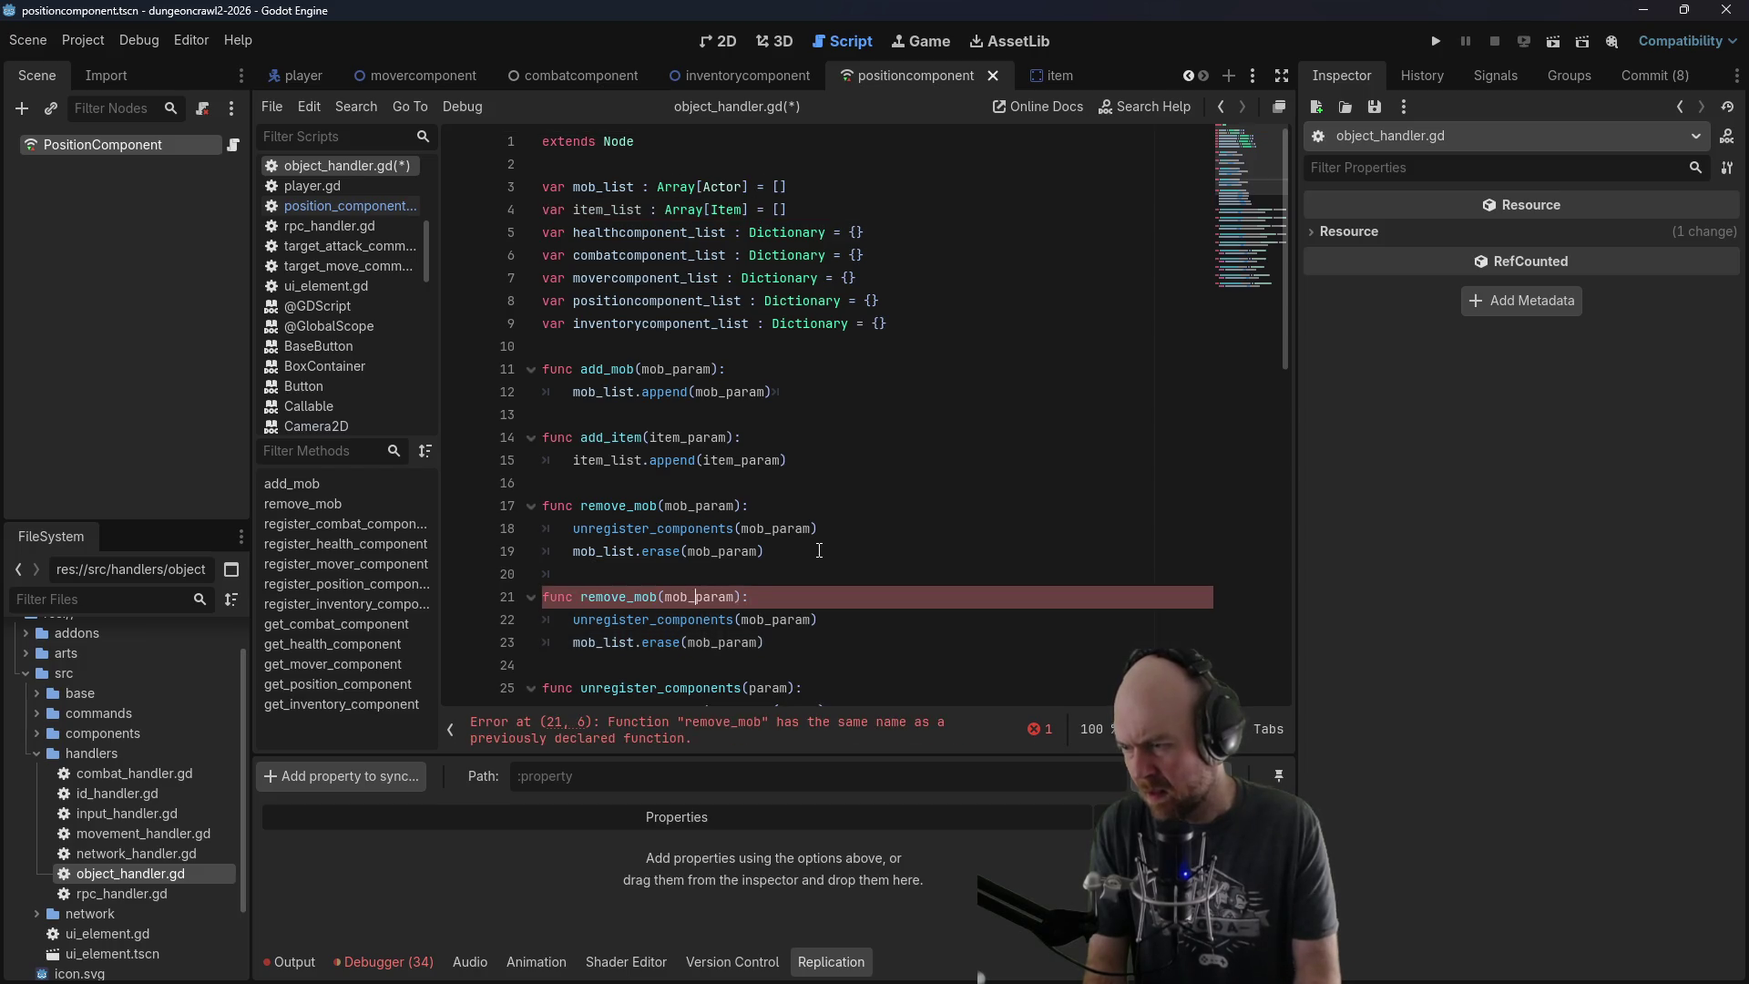
- Rename the copy to remove_item(item_param) and pass item_param to unregister_components
key(Left)
key(Left)
key(Left)
key(BackSpace)
key(BackSpace)
key(BackSpace)
text(item)
key(Right)
key(Right)
key(Right)
key(BackSpace)
key(BackSpace)
key(BackSpace)
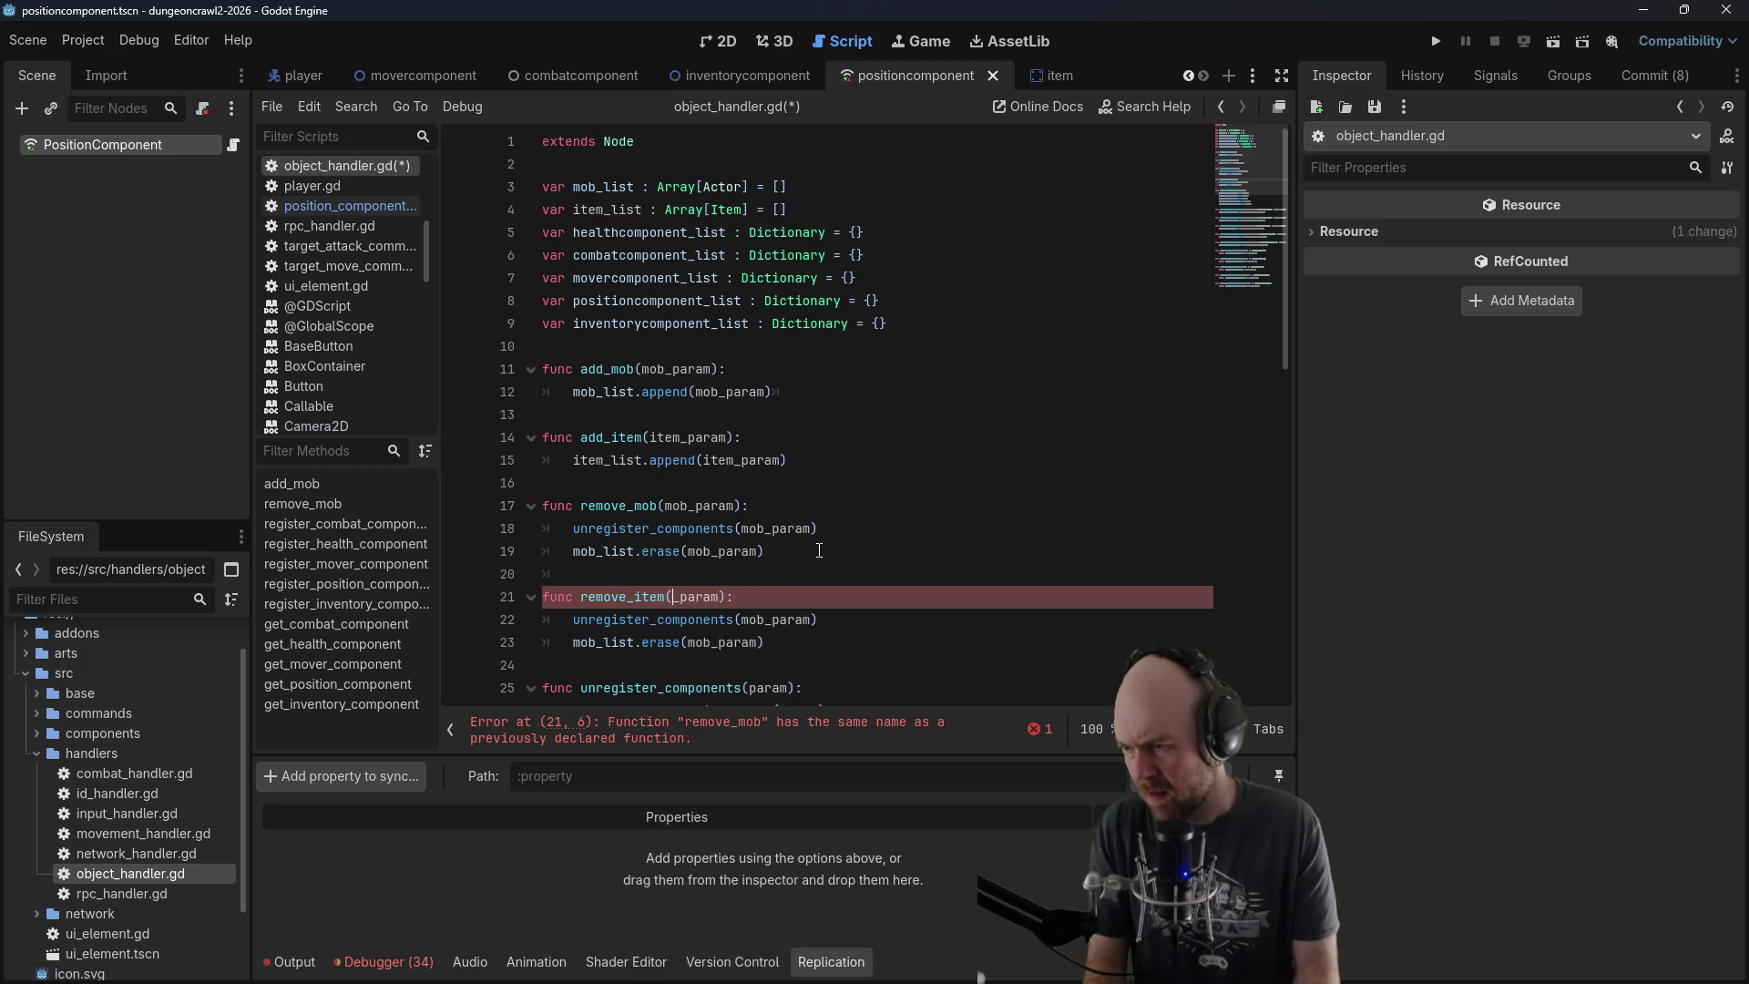
text(item)
key(Down)
key(Delete)
key(Delete)
key(Delete)
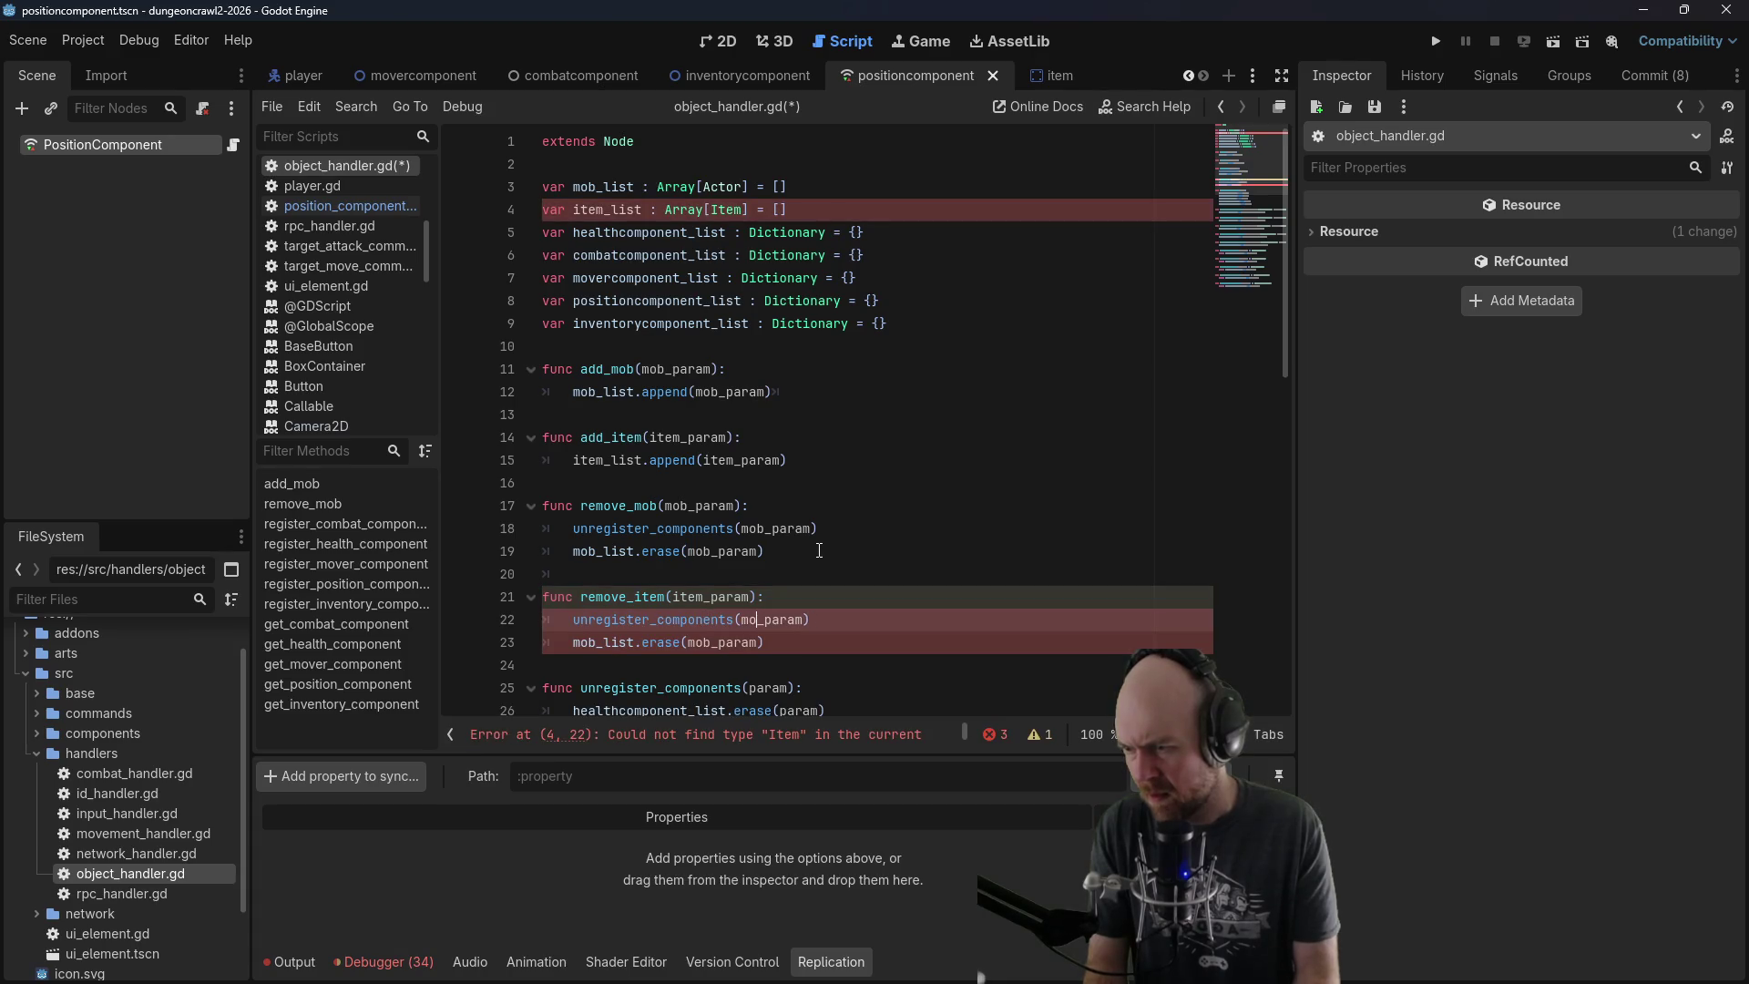
text(item)
- Make remove_item erase item_param from item_list, then scroll to review the script
key(Down)
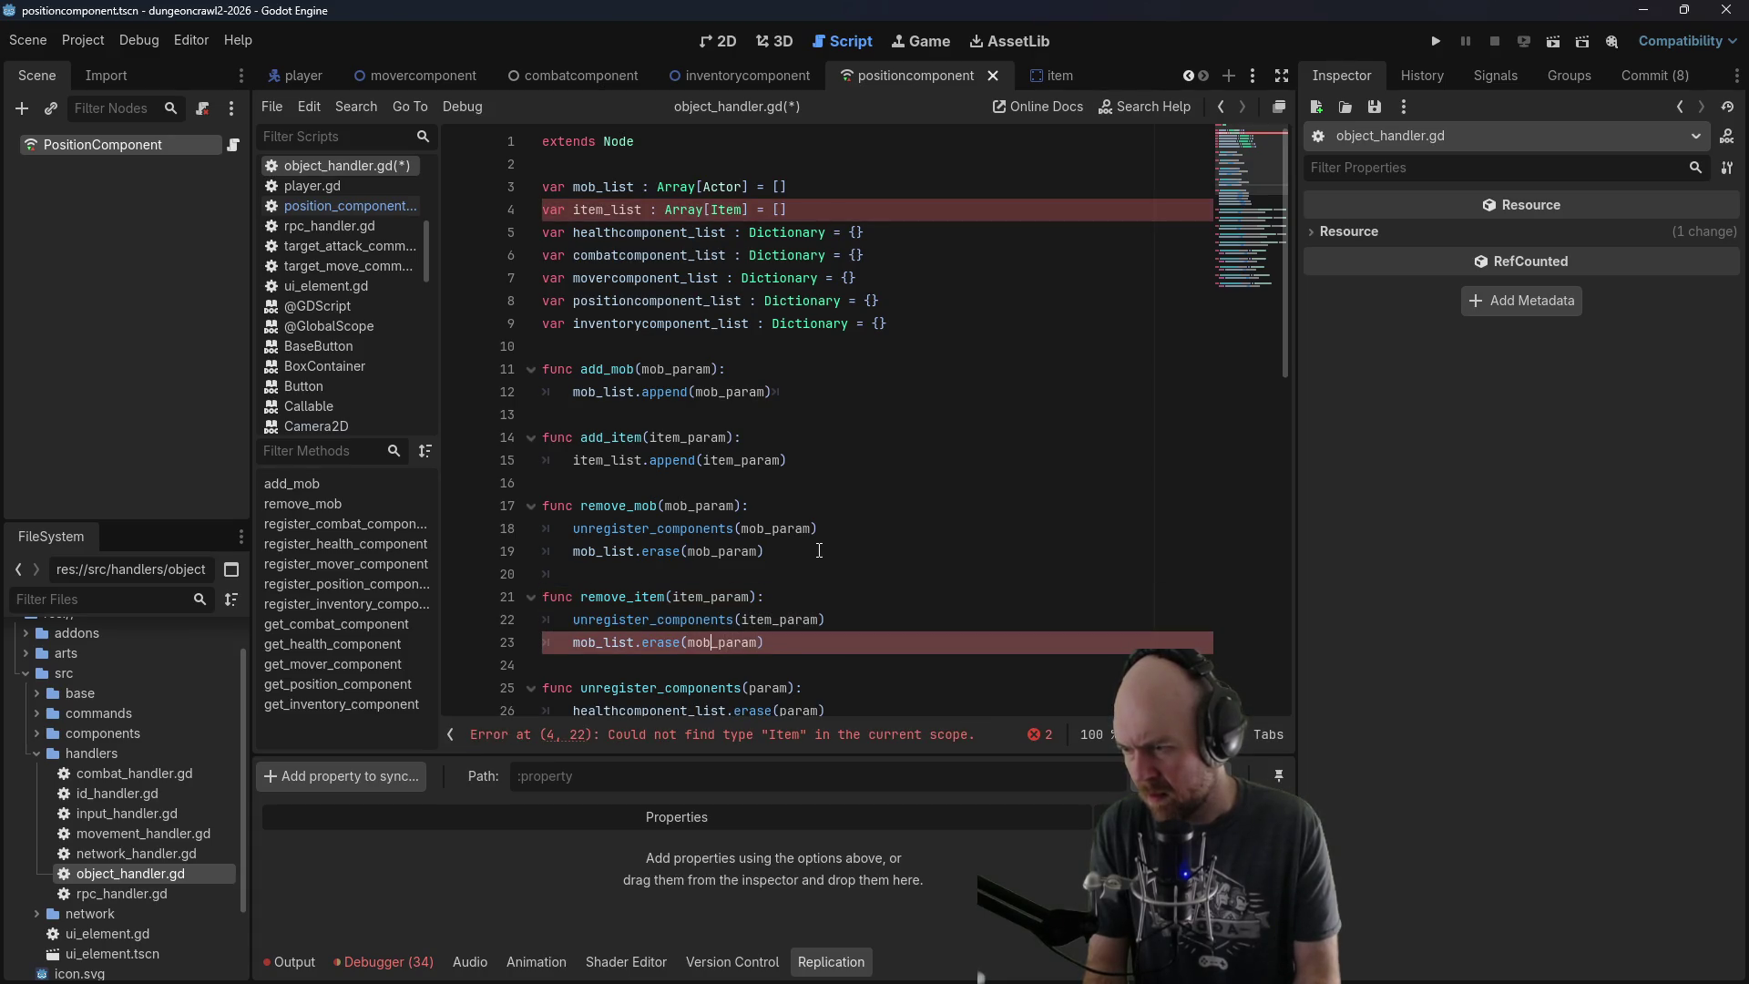
key(BackSpace)
key(BackSpace)
key(BackSpace)
text(item)
key(Left)
key(Left)
key(Left)
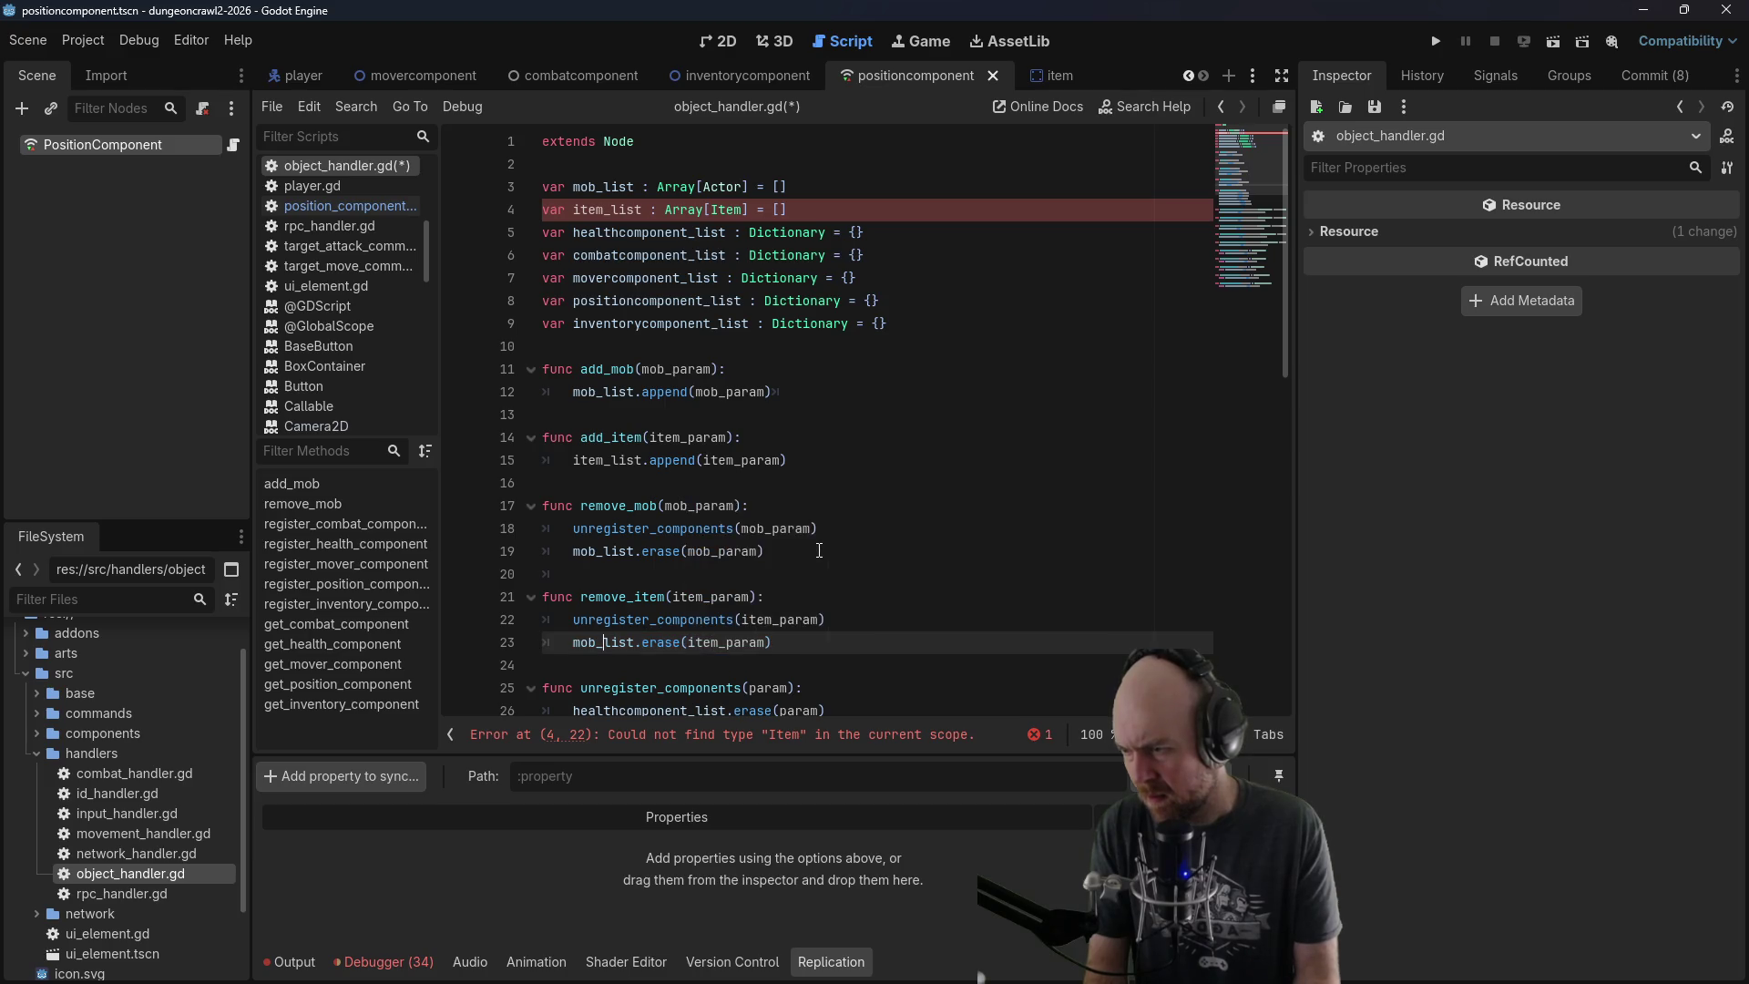
key(BackSpace)
key(BackSpace)
key(BackSpace)
text(item)
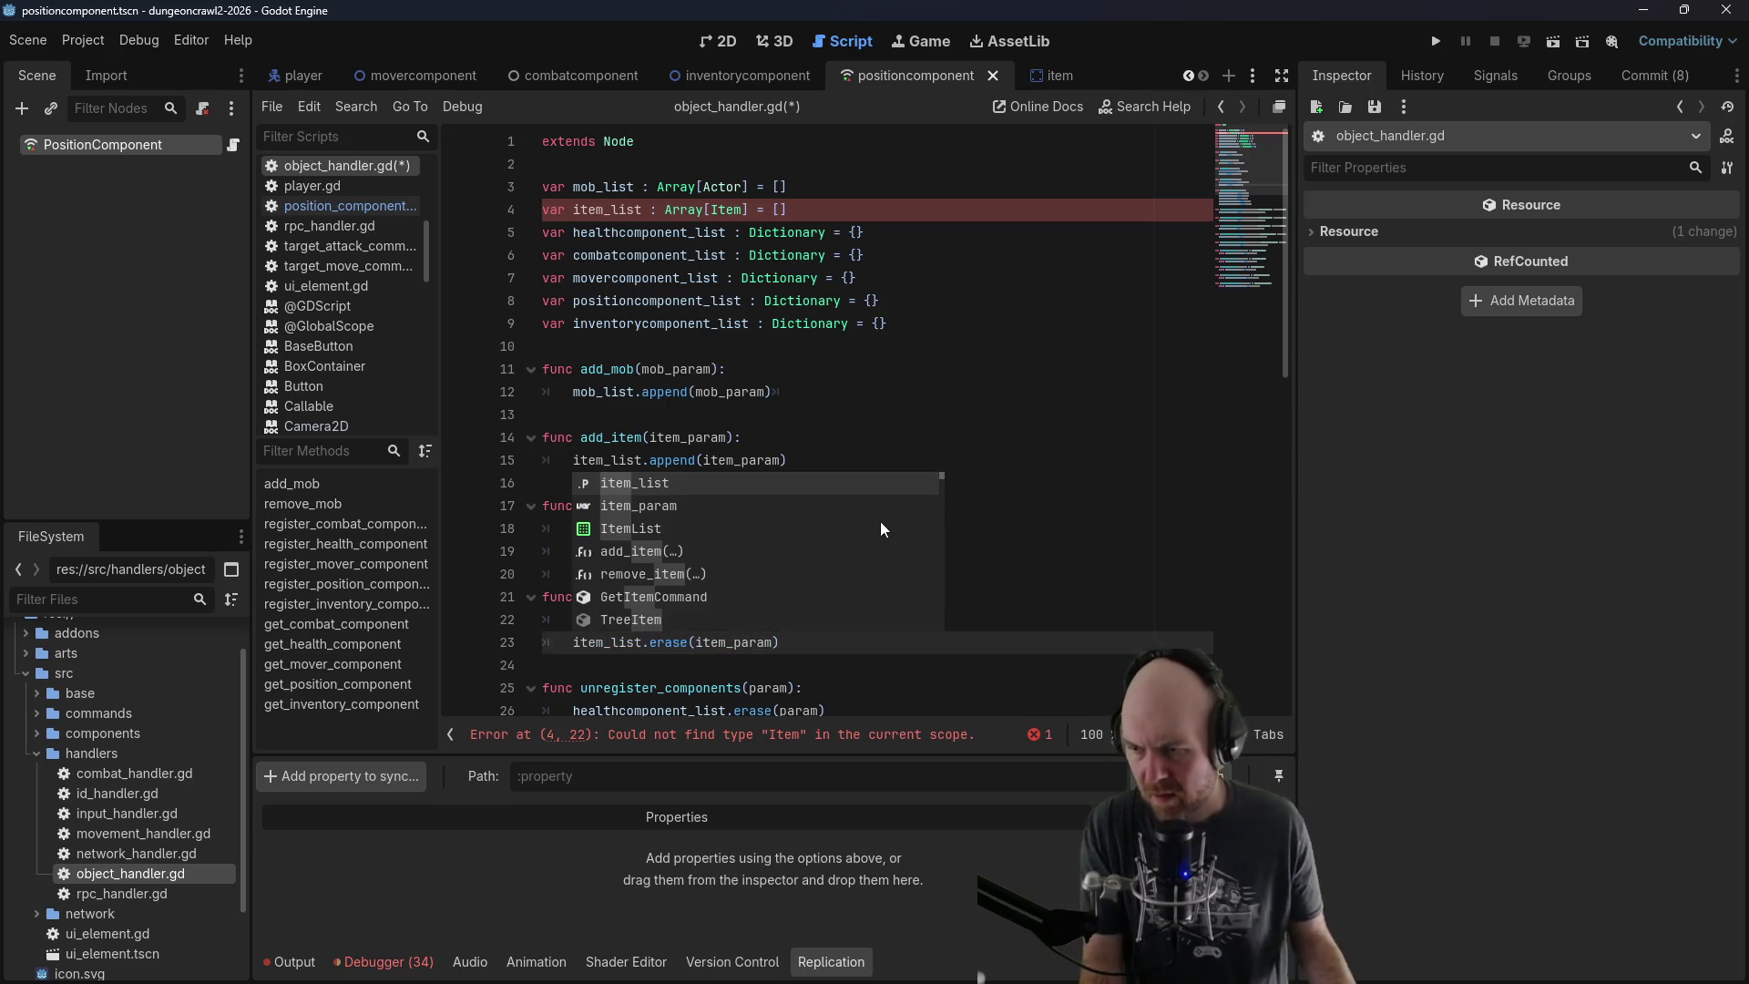
key(Escape)
scroll(1100, 504, down, 5)
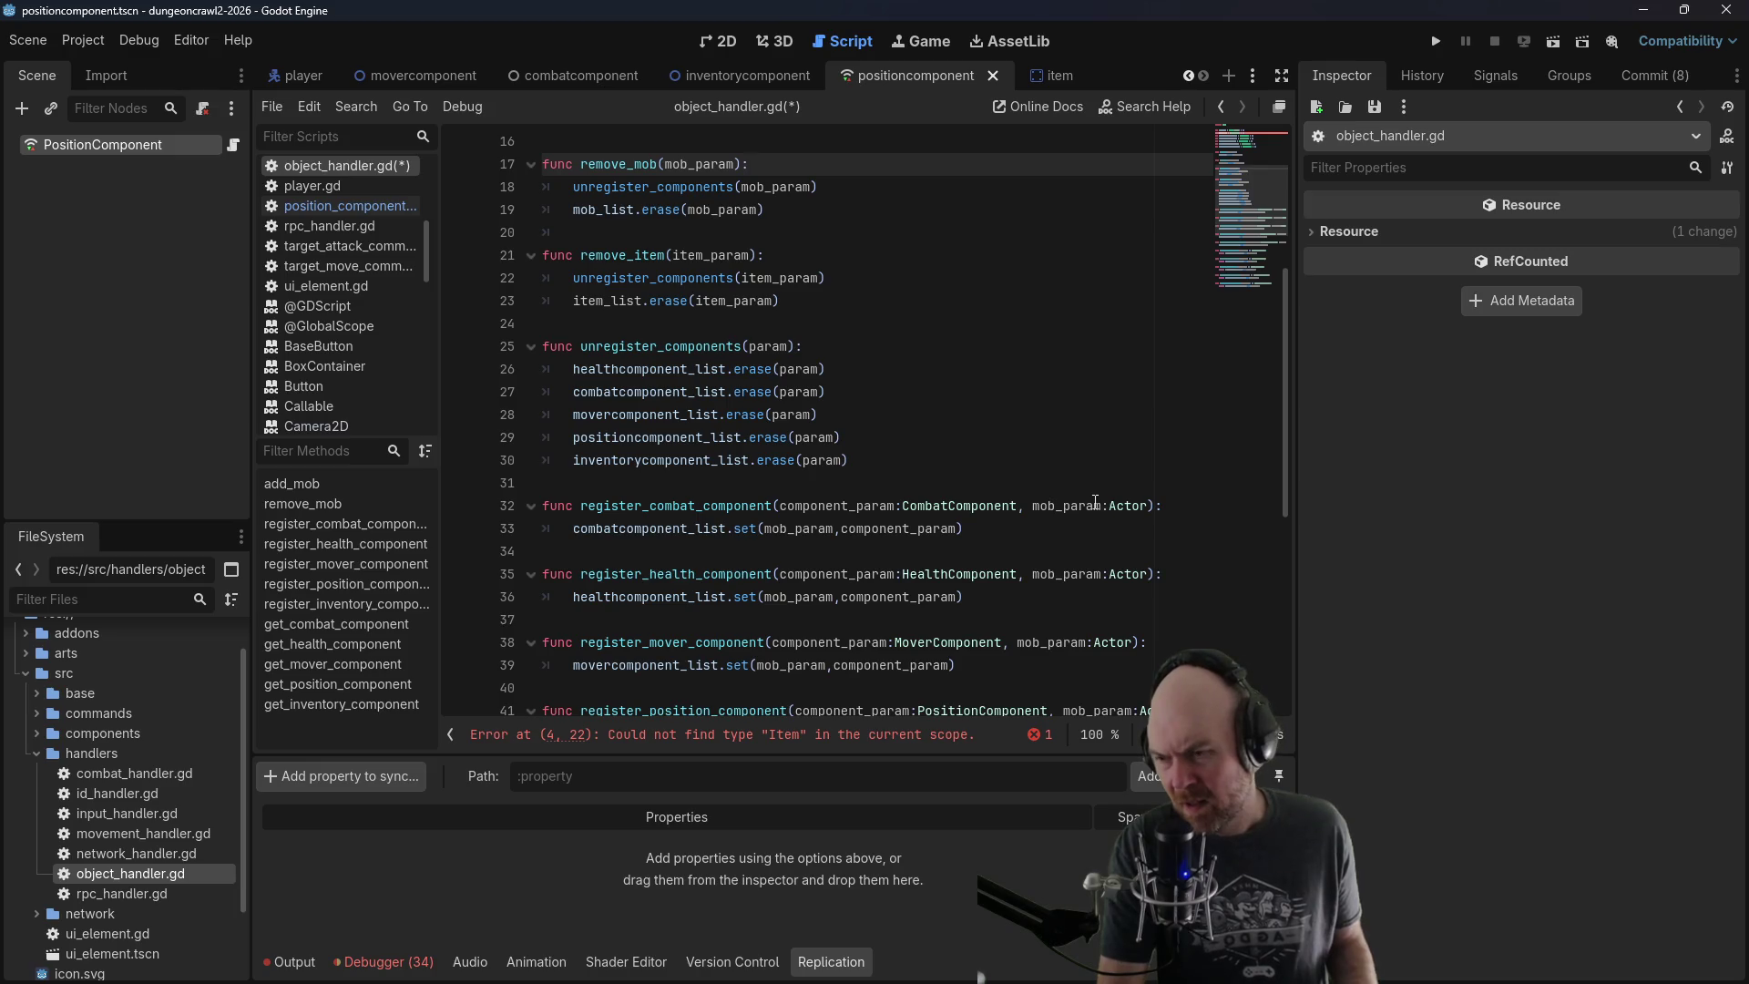
scroll(1047, 469, down, 2)
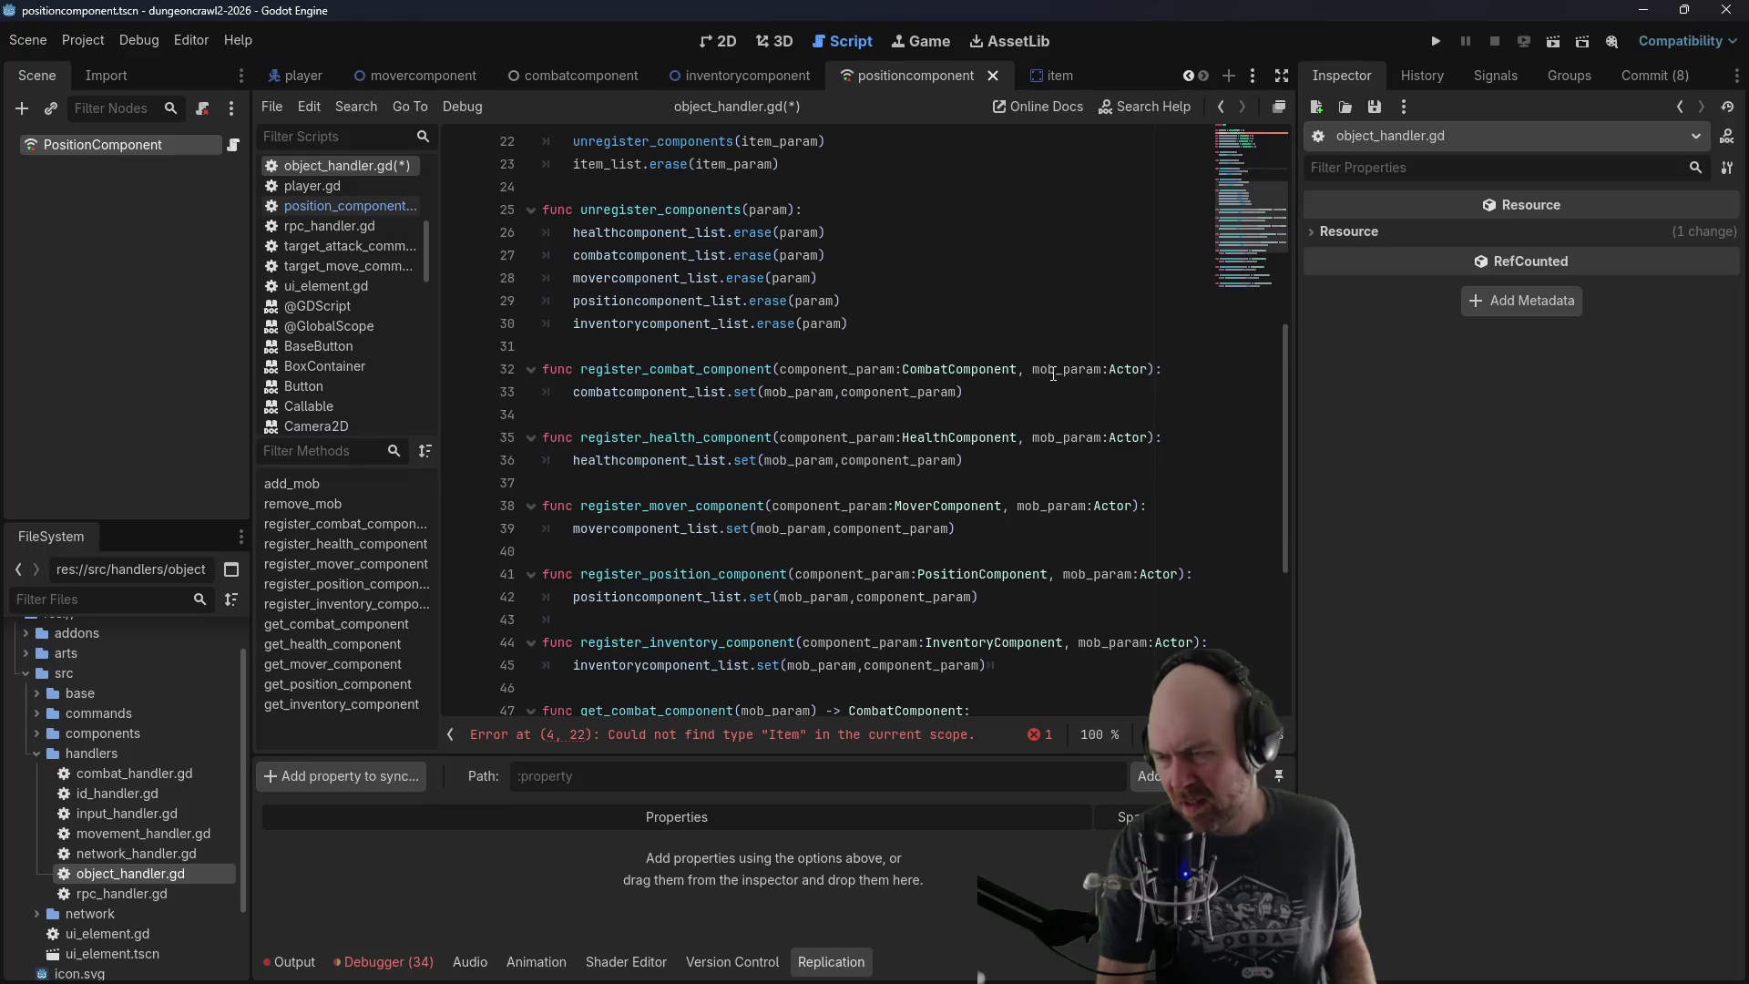
scroll(1051, 376, up, 2)
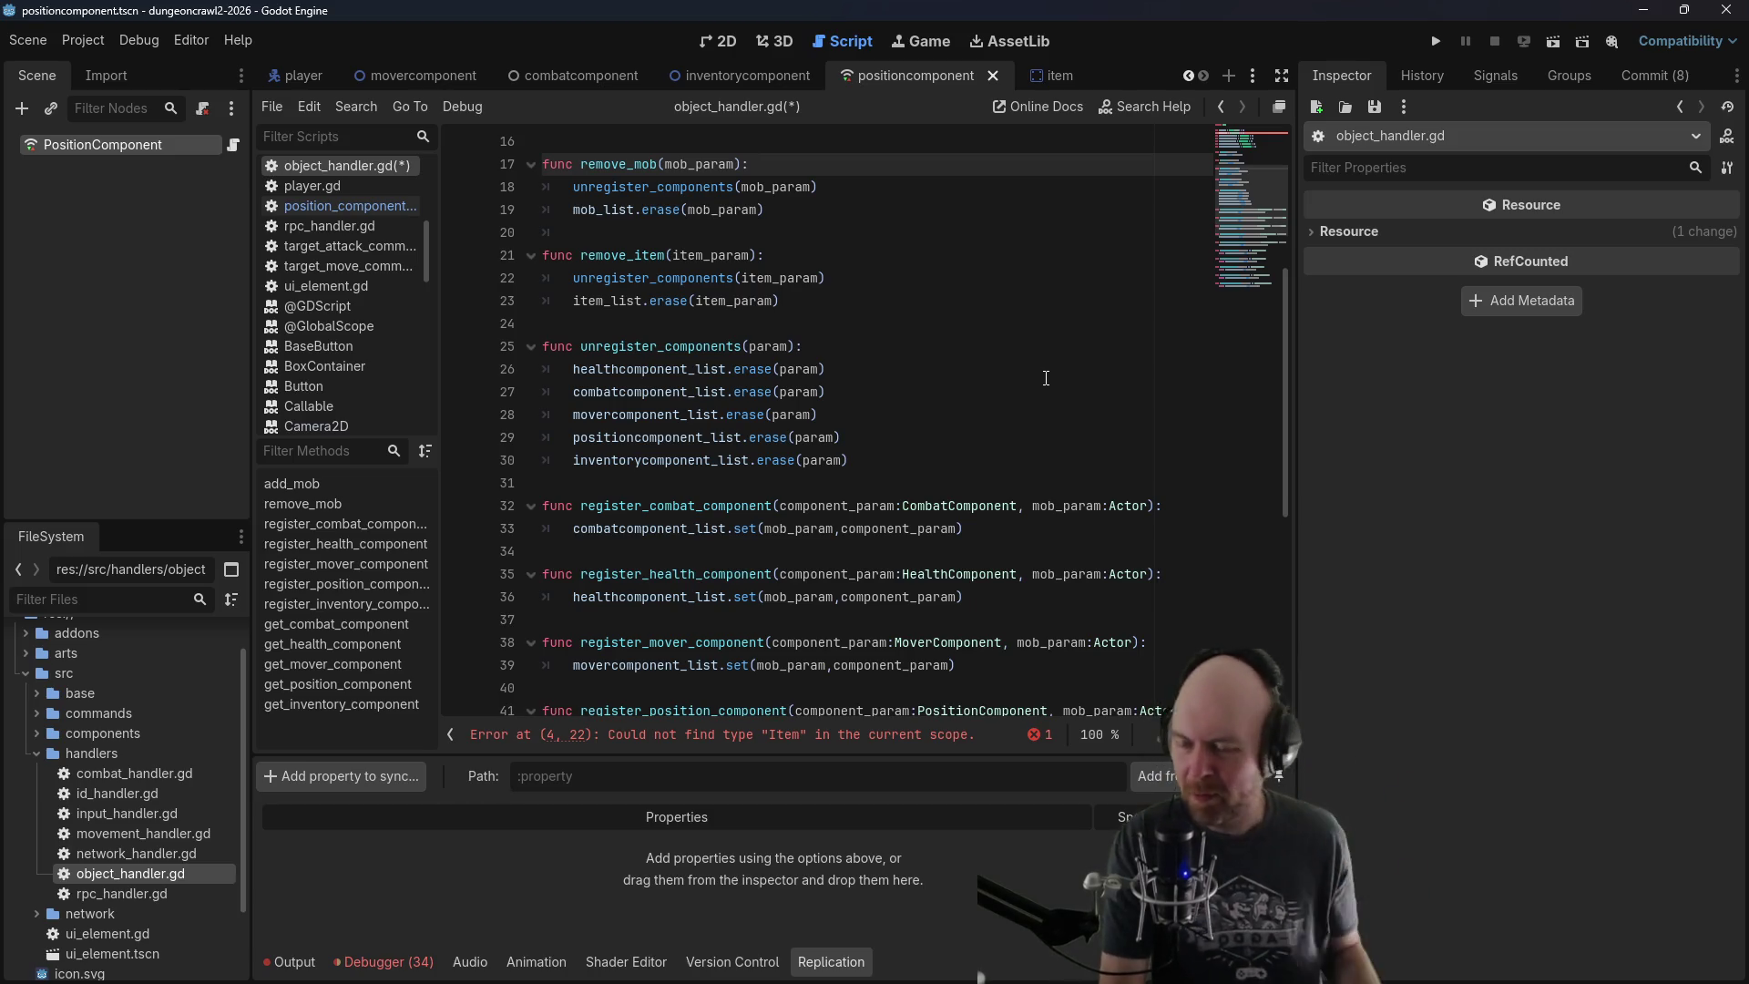
- Rename unregister_components' parameter and all five erase arguments to holder_param
click(749, 347)
text(holder_)
key(Down)
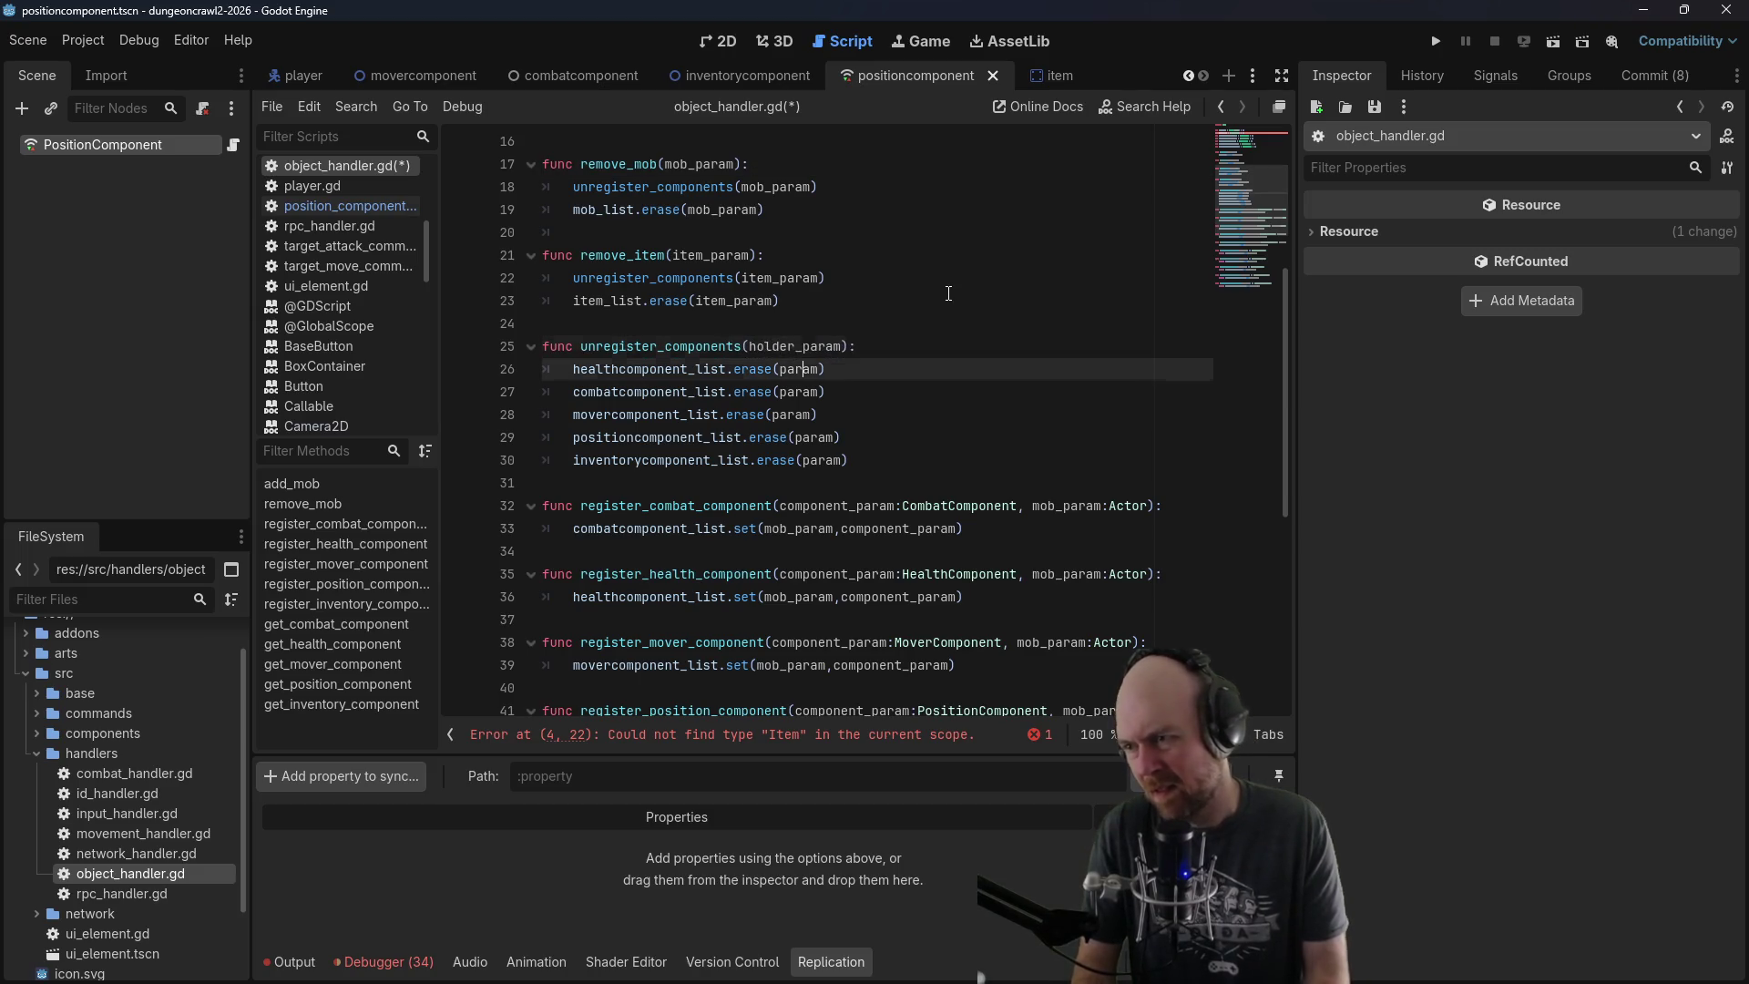
key(Left)
key(Left)
key(Left)
text(holder_)
key(Down)
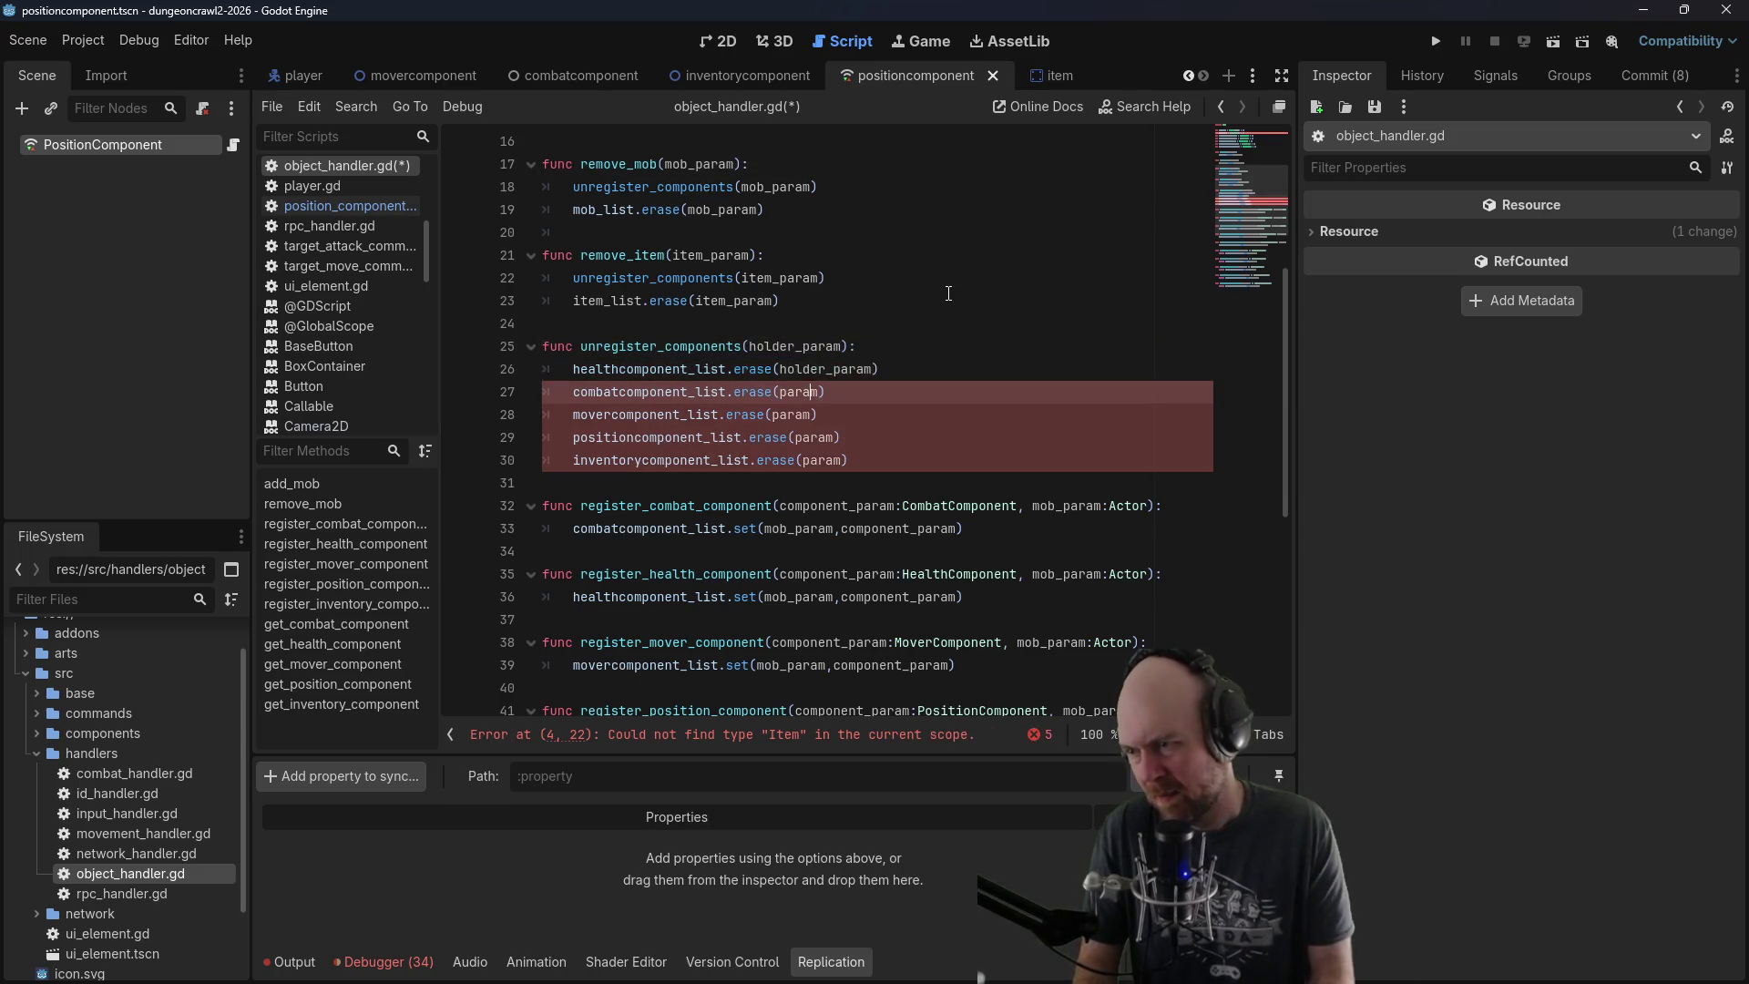
key(Left)
key(Left)
key(Left)
text(holder_)
key(Down)
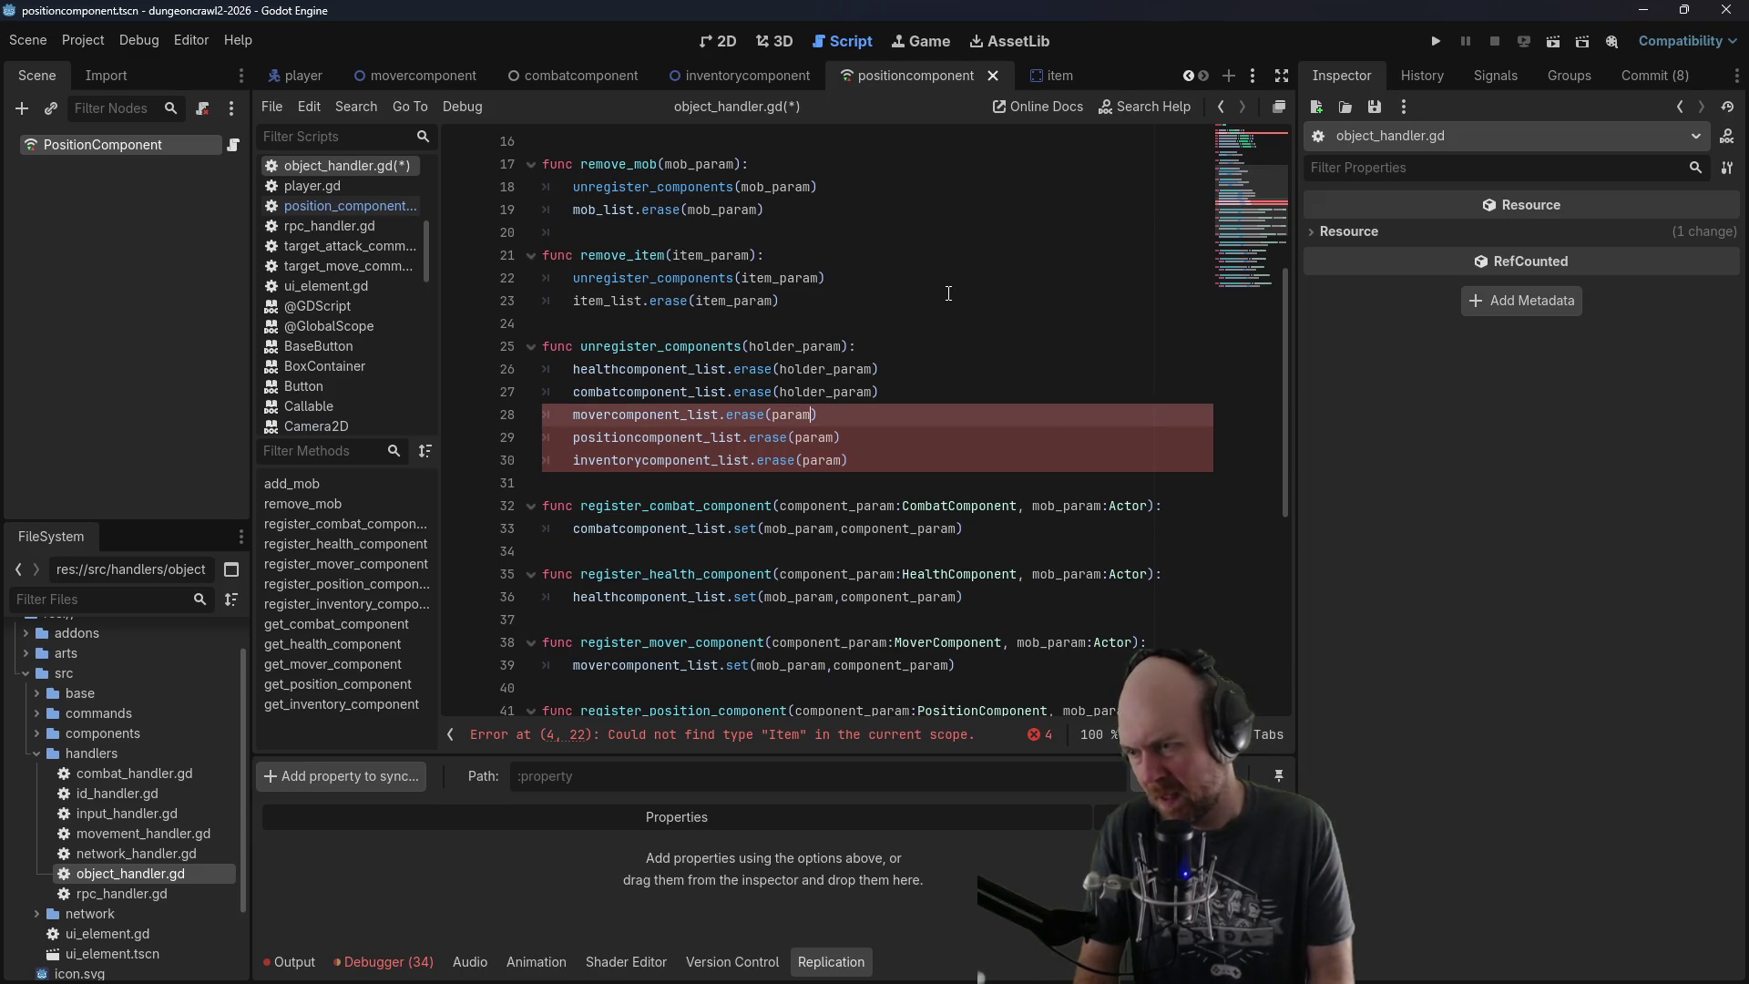
text(holder_)
key(Down)
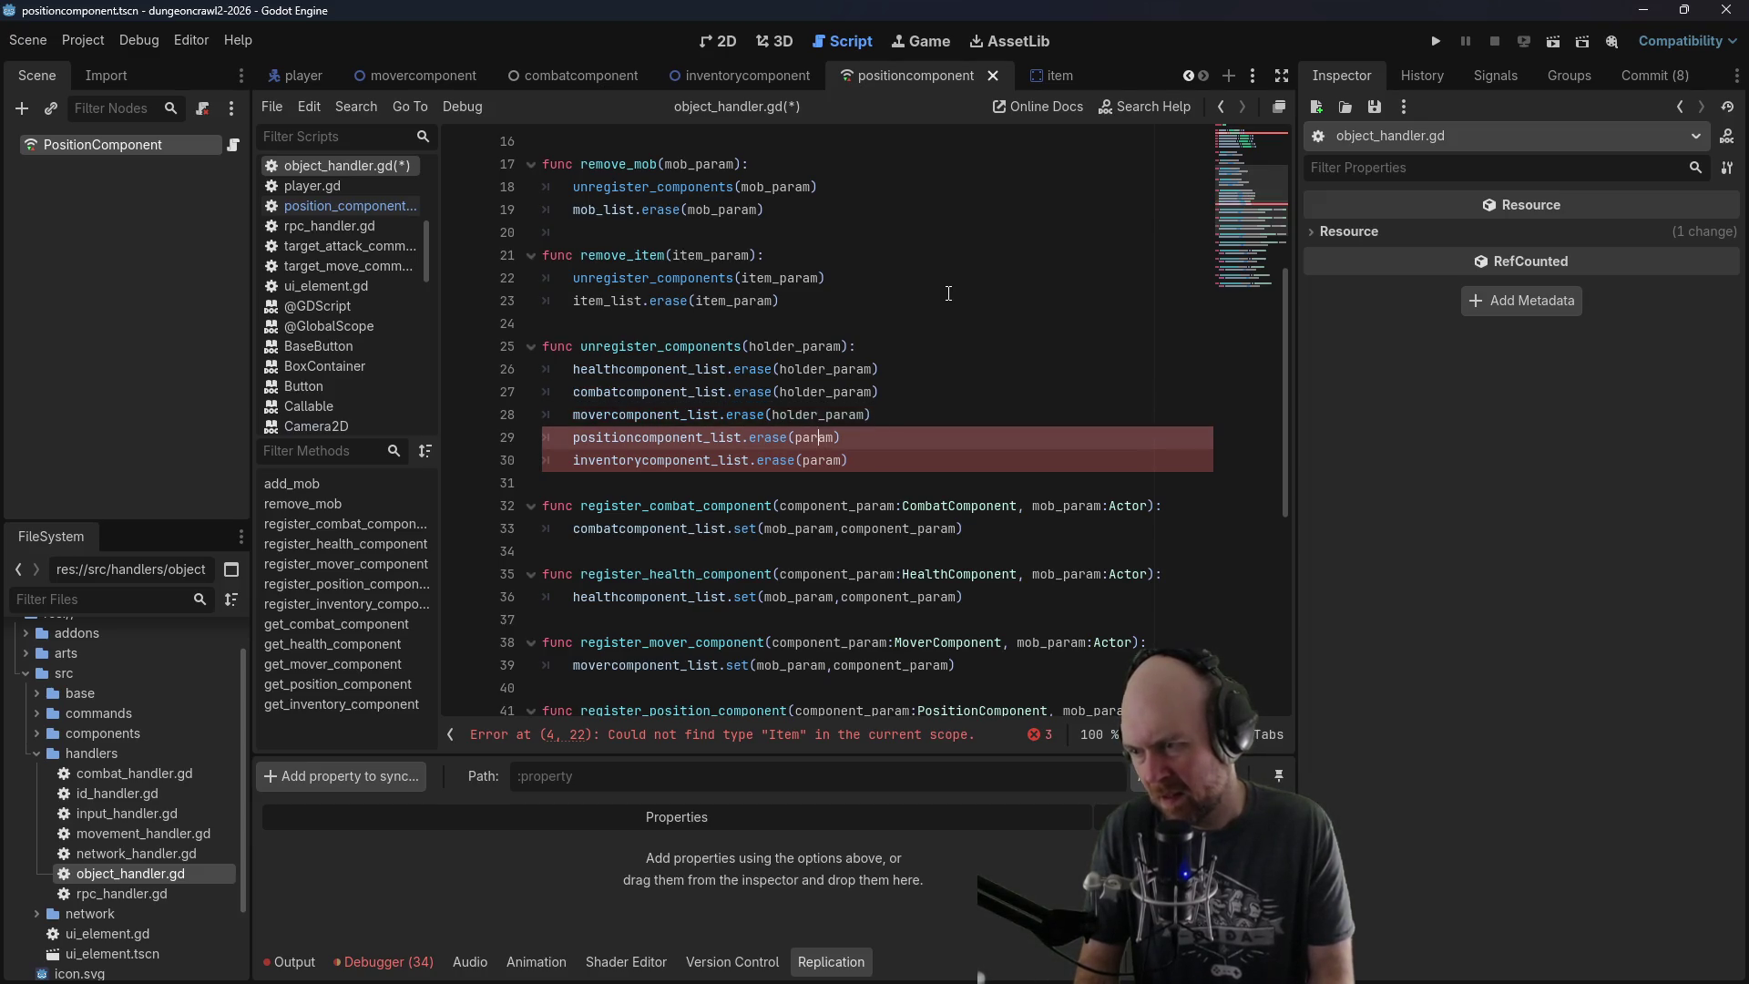
key(Left)
key(Left)
key(Left)
text(holder_)
key(Down)
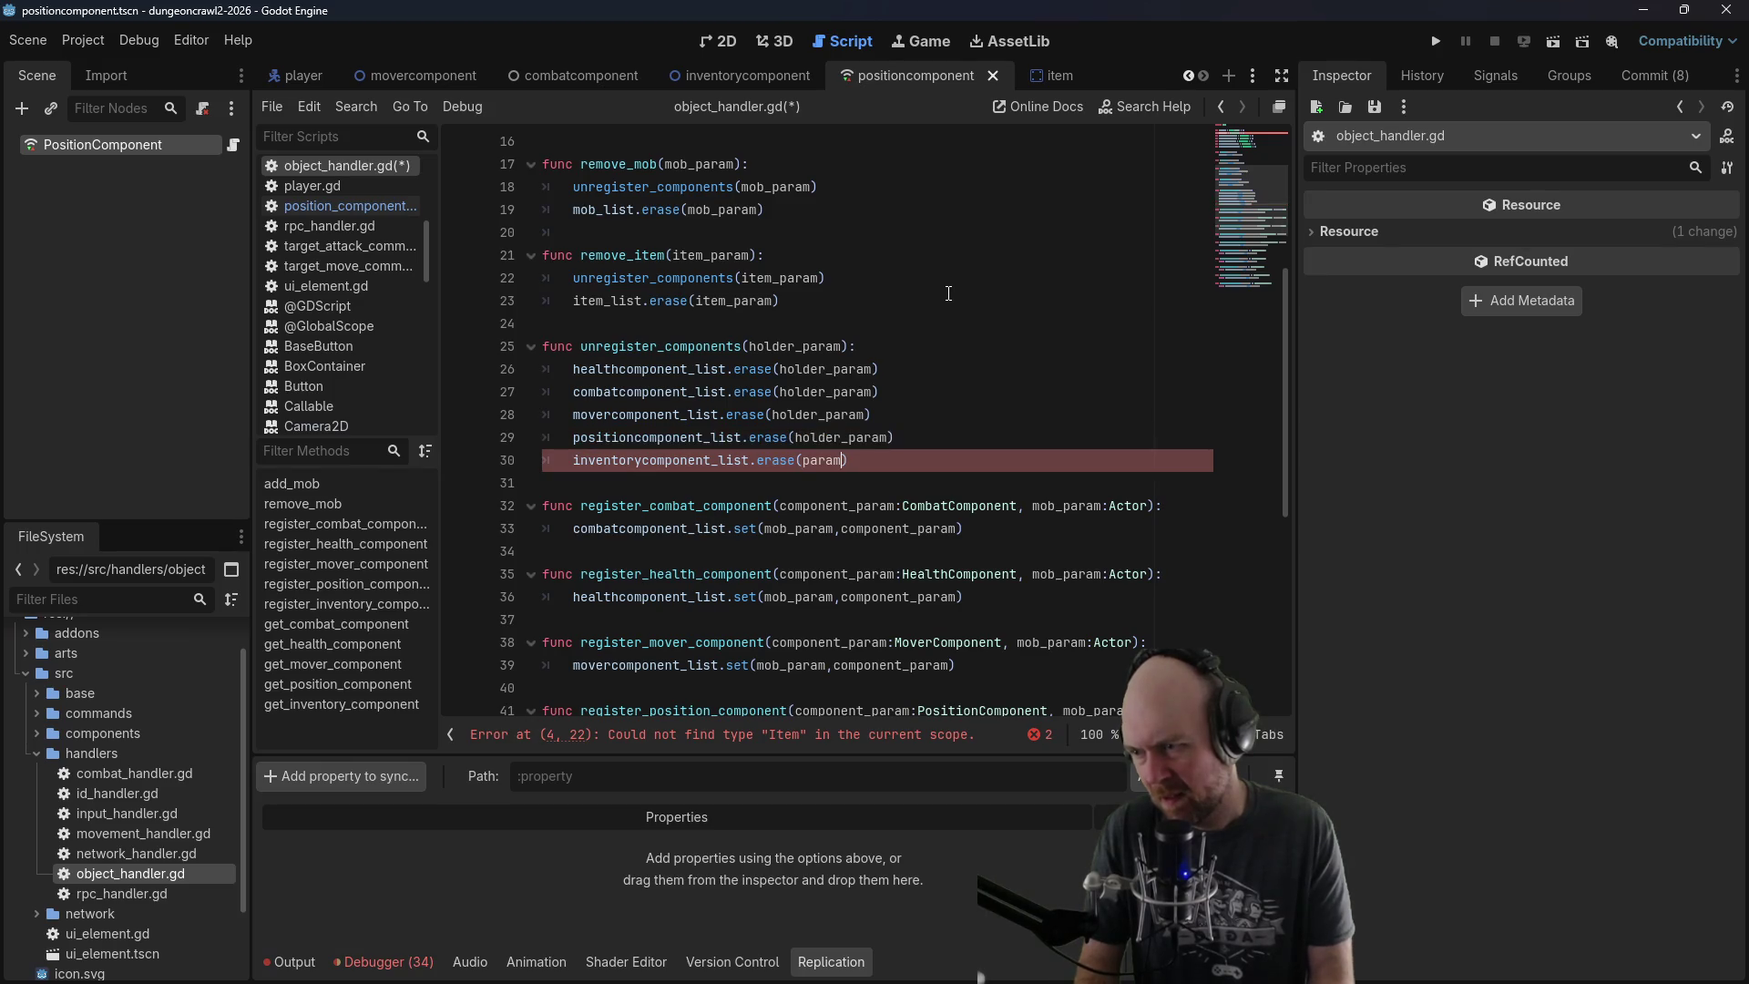
text(holder_)
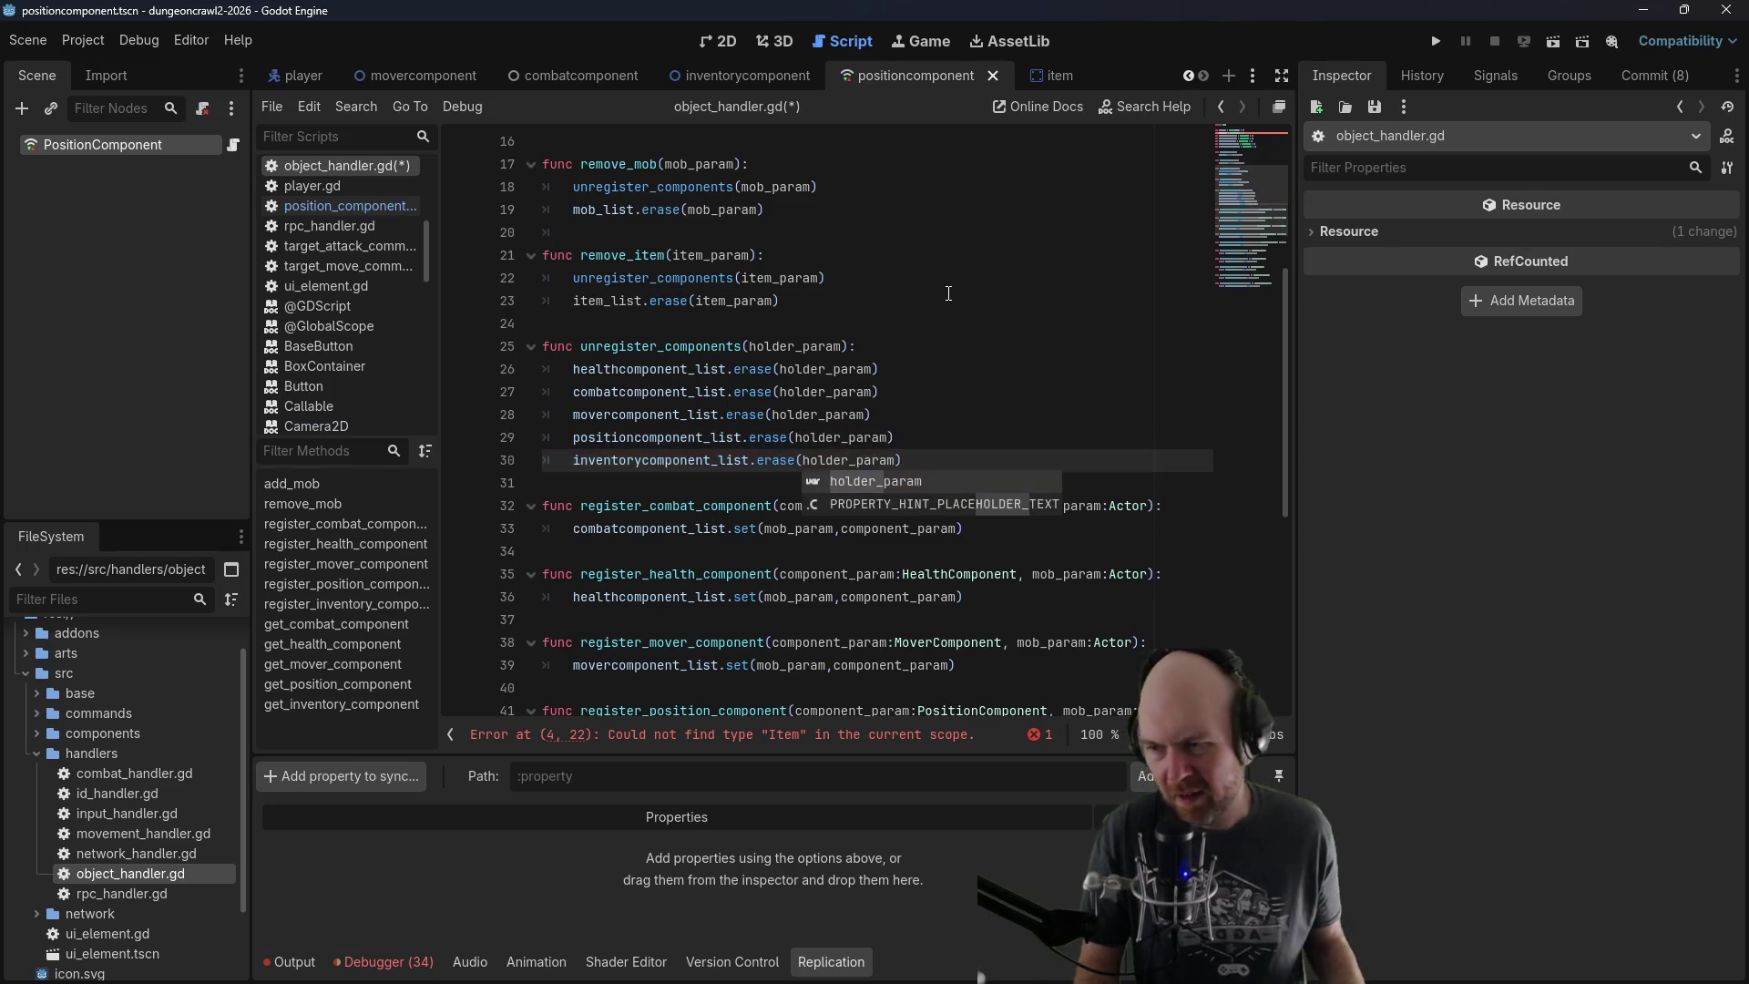
- Replace mob_param with holder_param in the combat and health register functions' parameters and set calls
drag(749, 347, 839, 341)
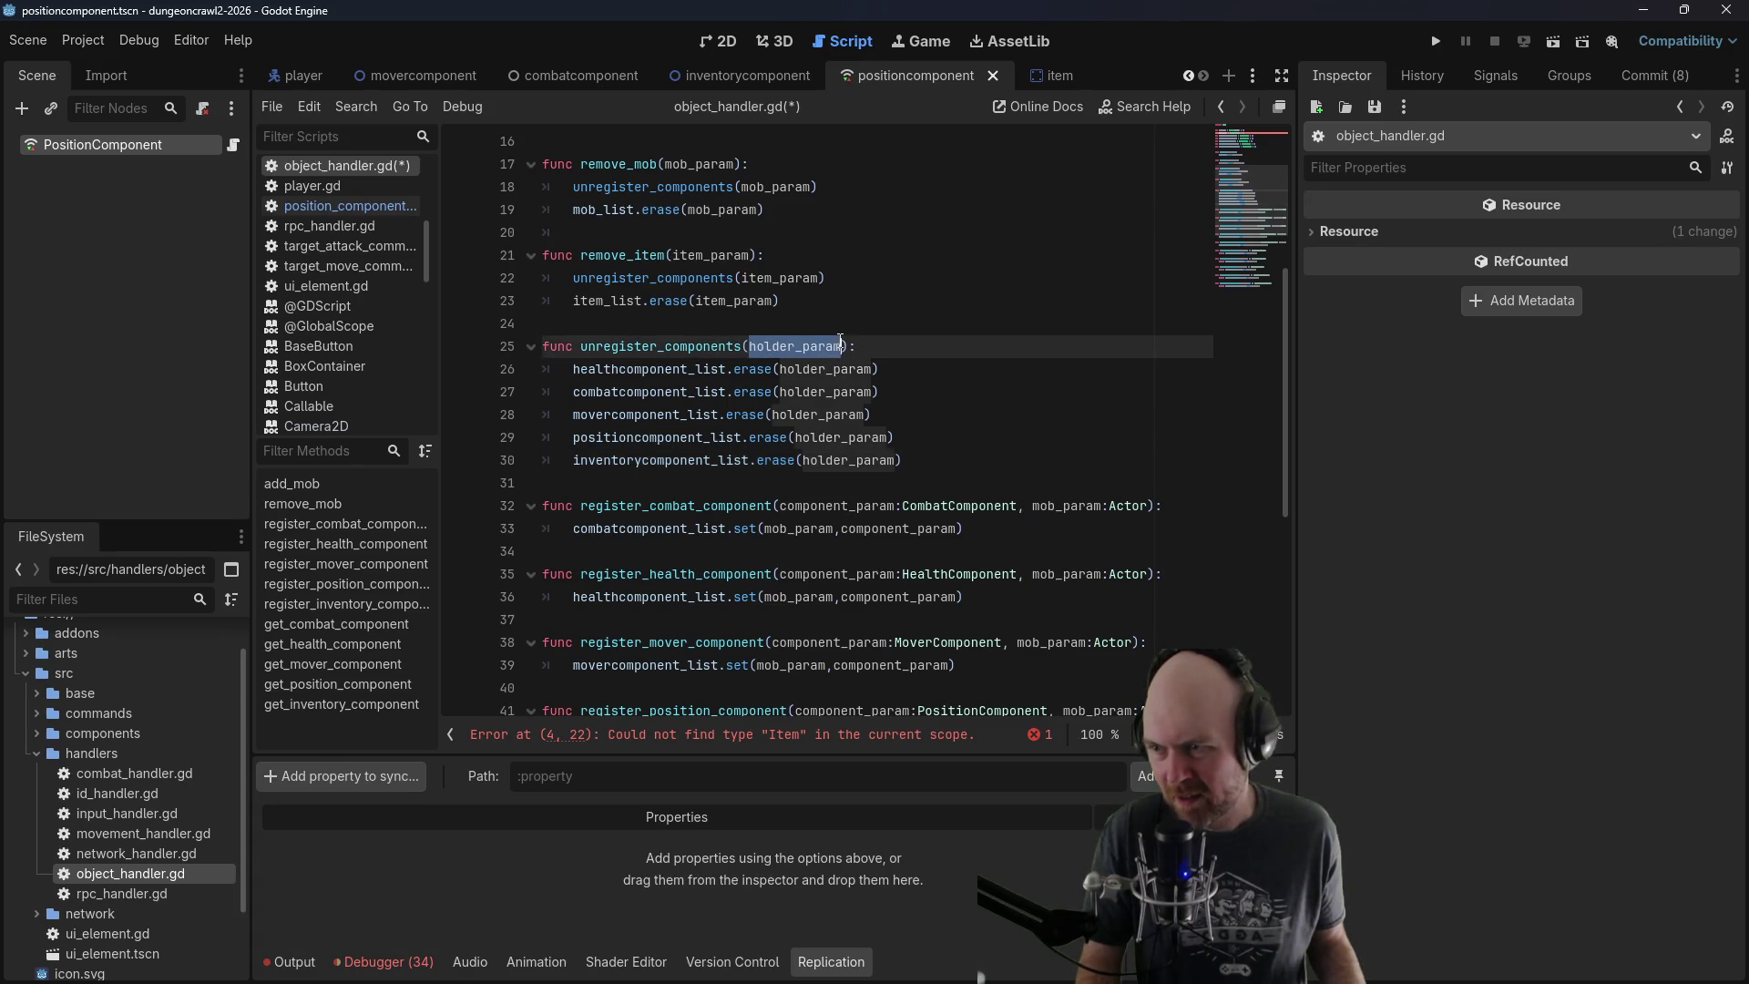
drag(1032, 506, 1148, 508)
text(holder_param)
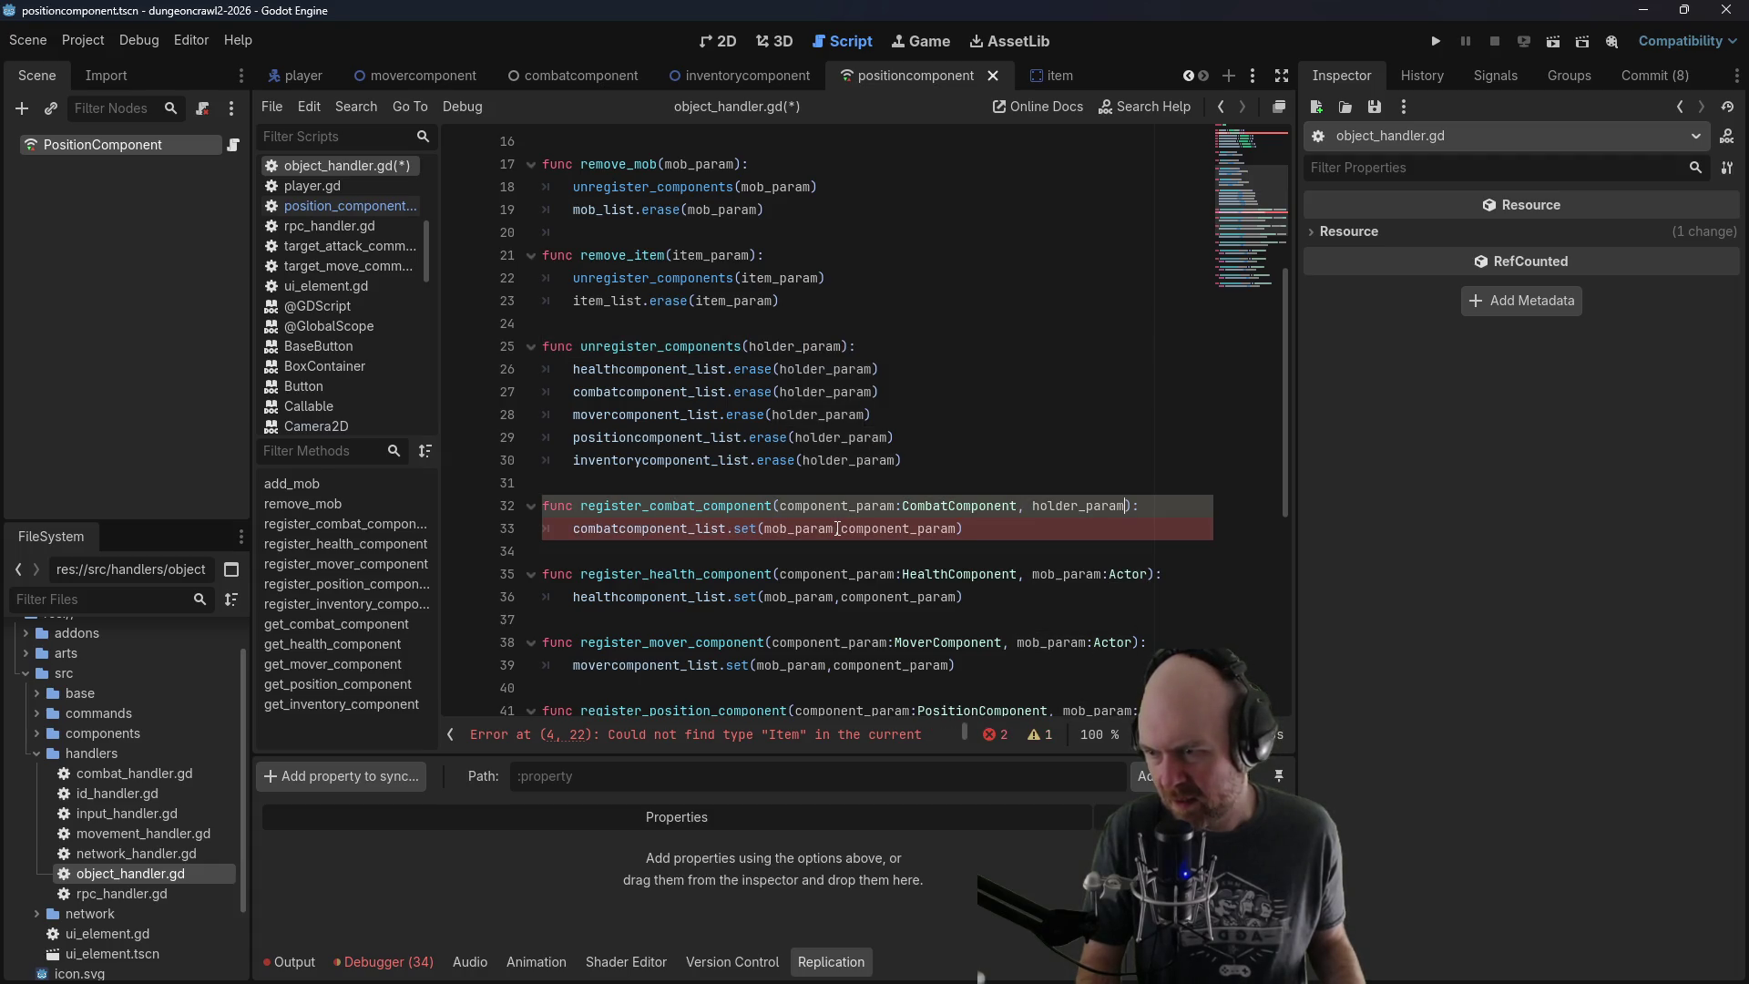
double_click(824, 528)
text(holder_param)
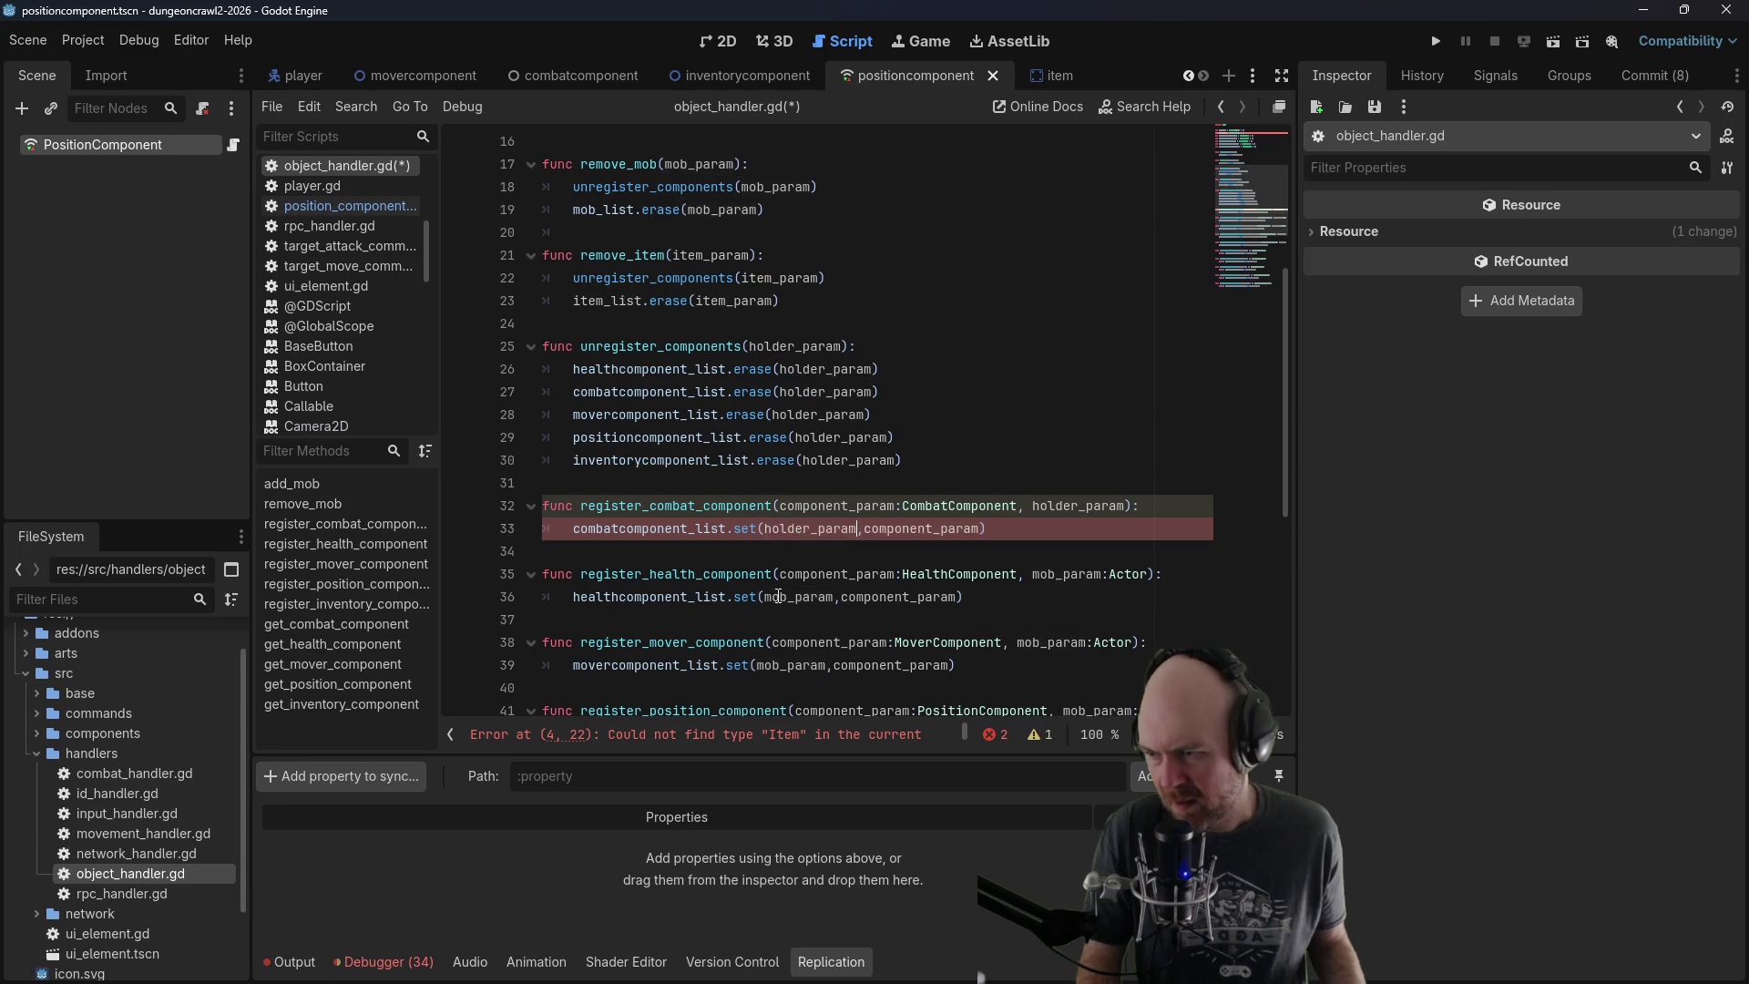
drag(763, 597, 833, 597)
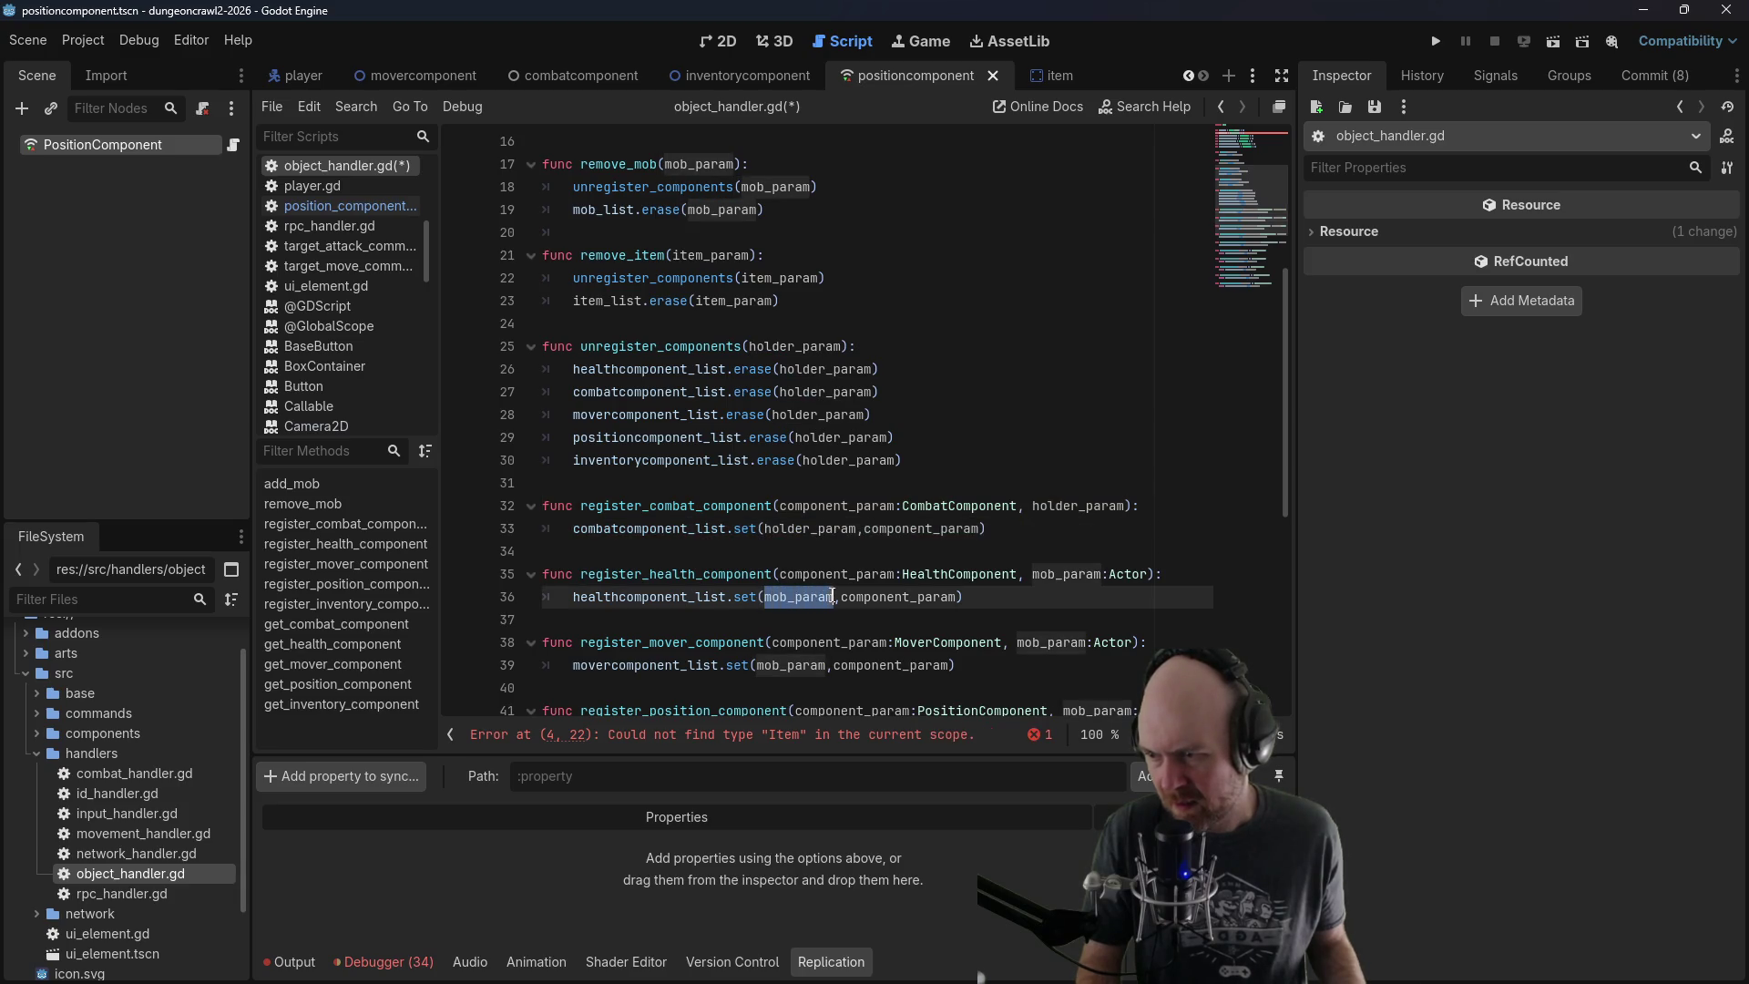
text(holder_param)
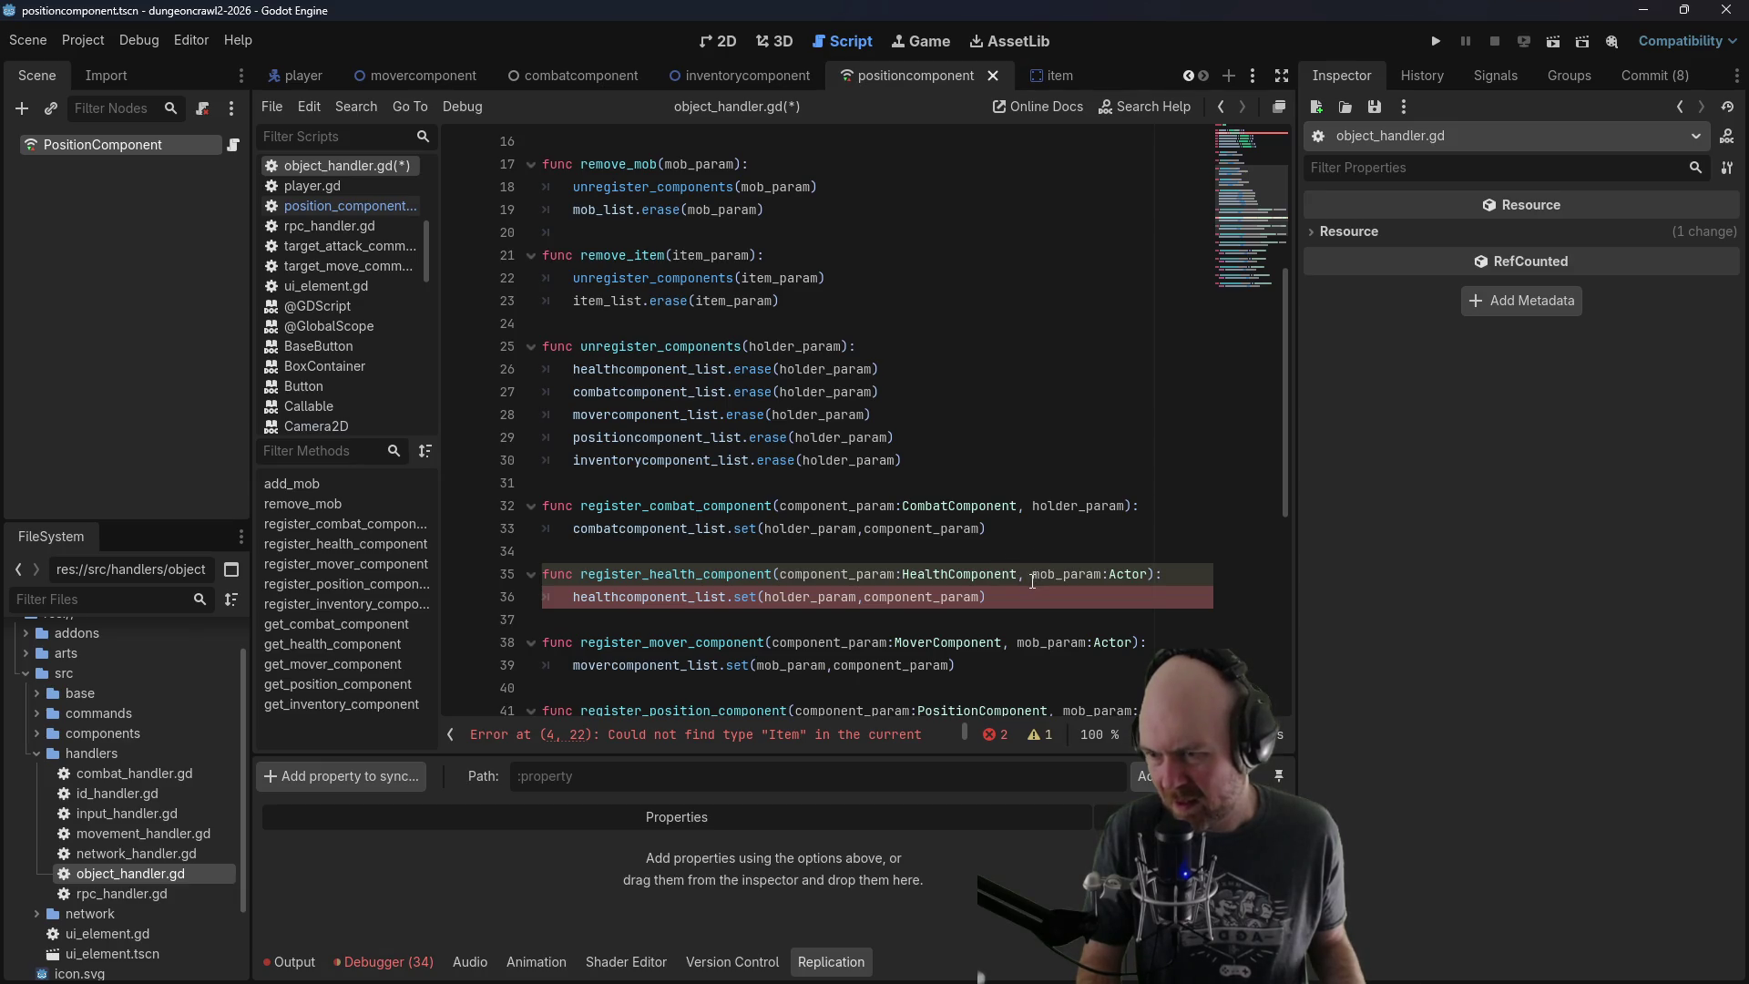
drag(1032, 581, 1146, 582)
text(holder_param)
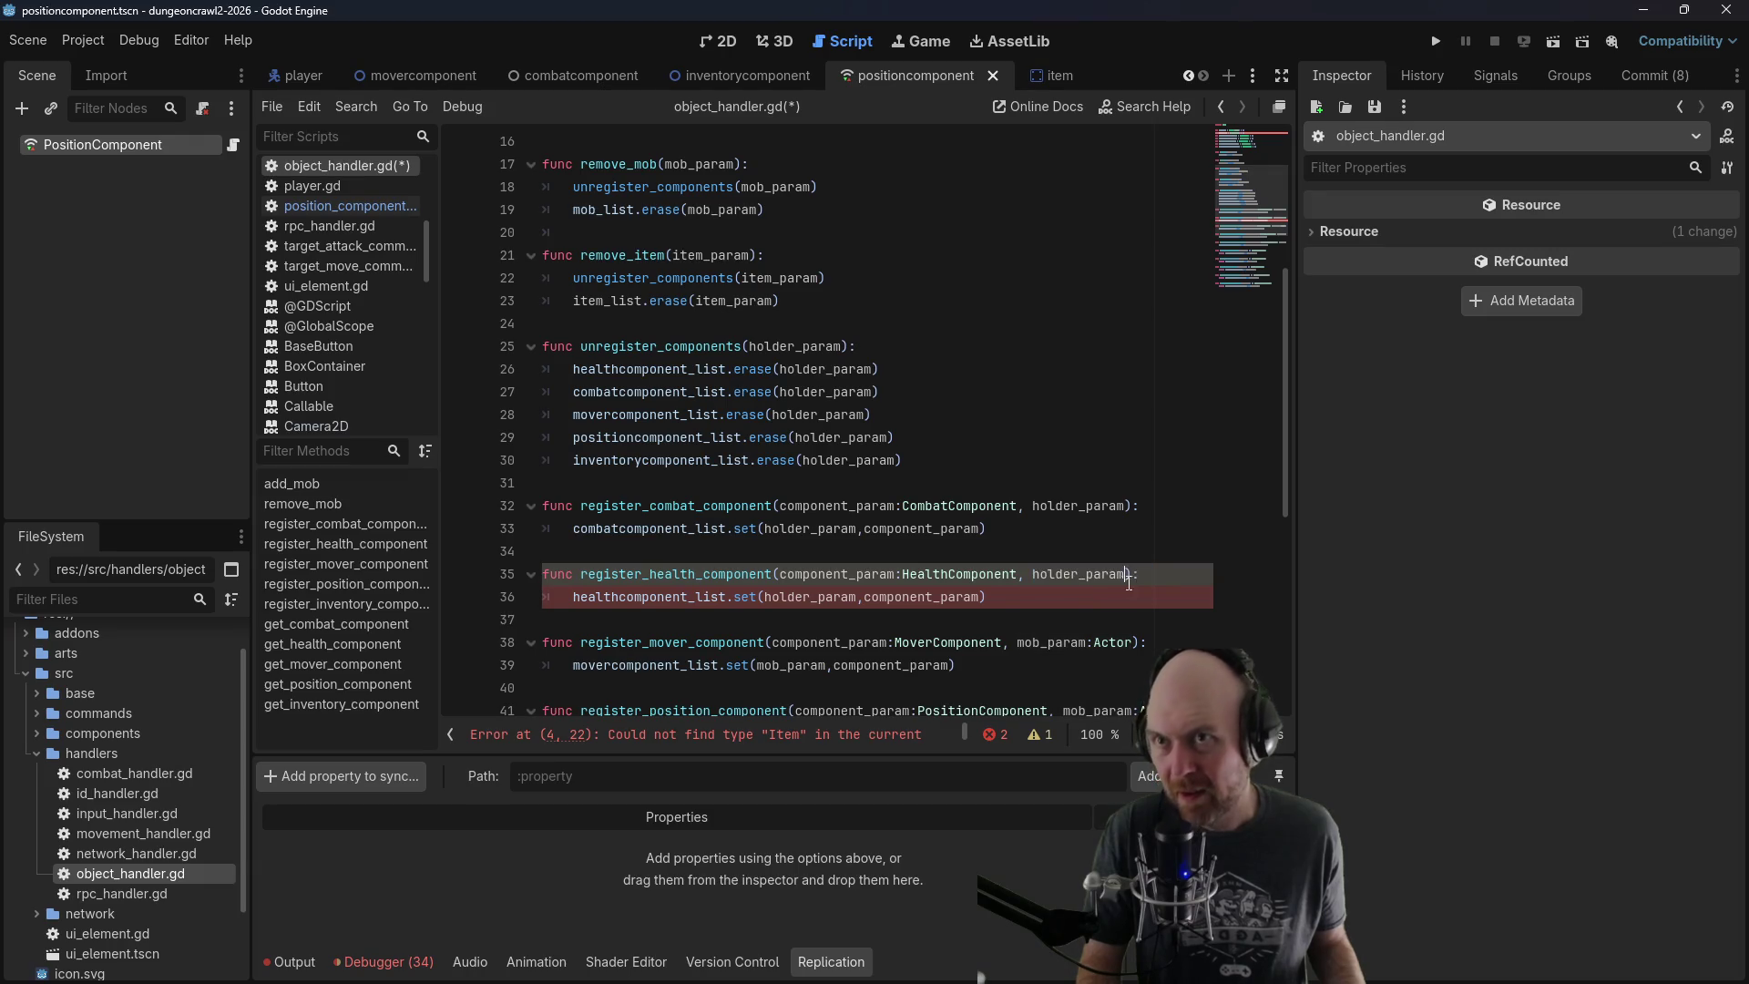
- Replace mob_param with holder_param in the position and inventory register functions
scroll(837, 559, down, 1)
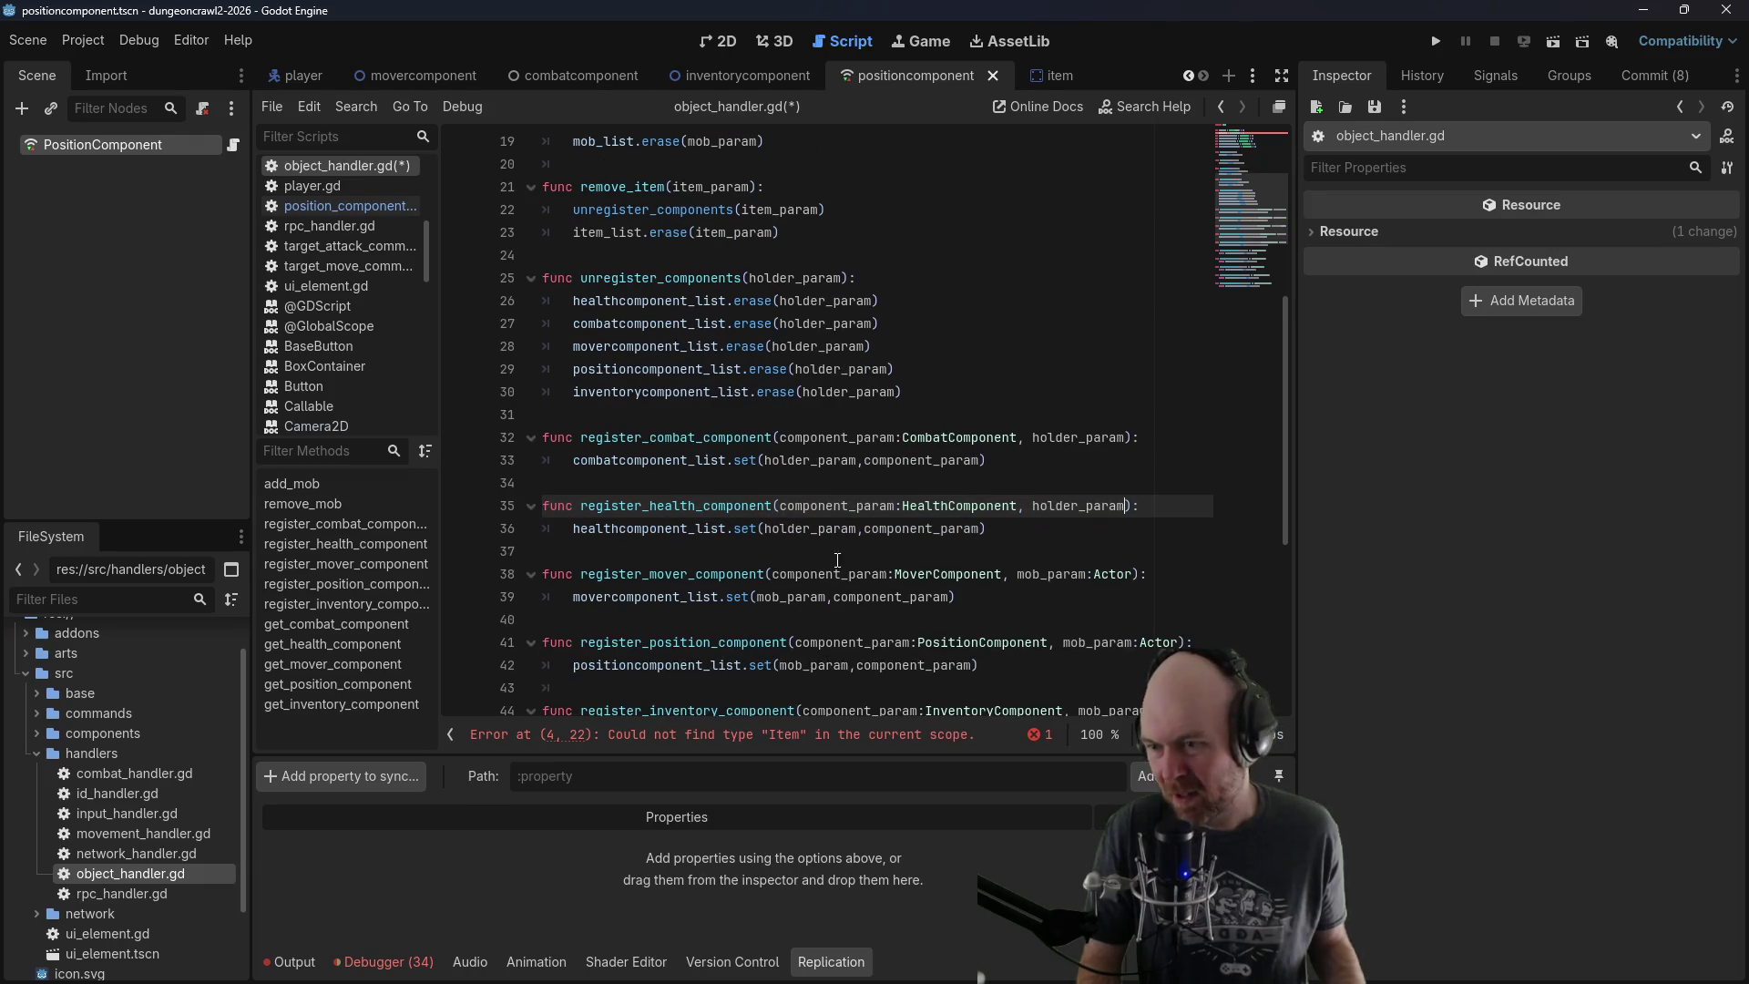
drag(756, 597, 825, 597)
click(1084, 574)
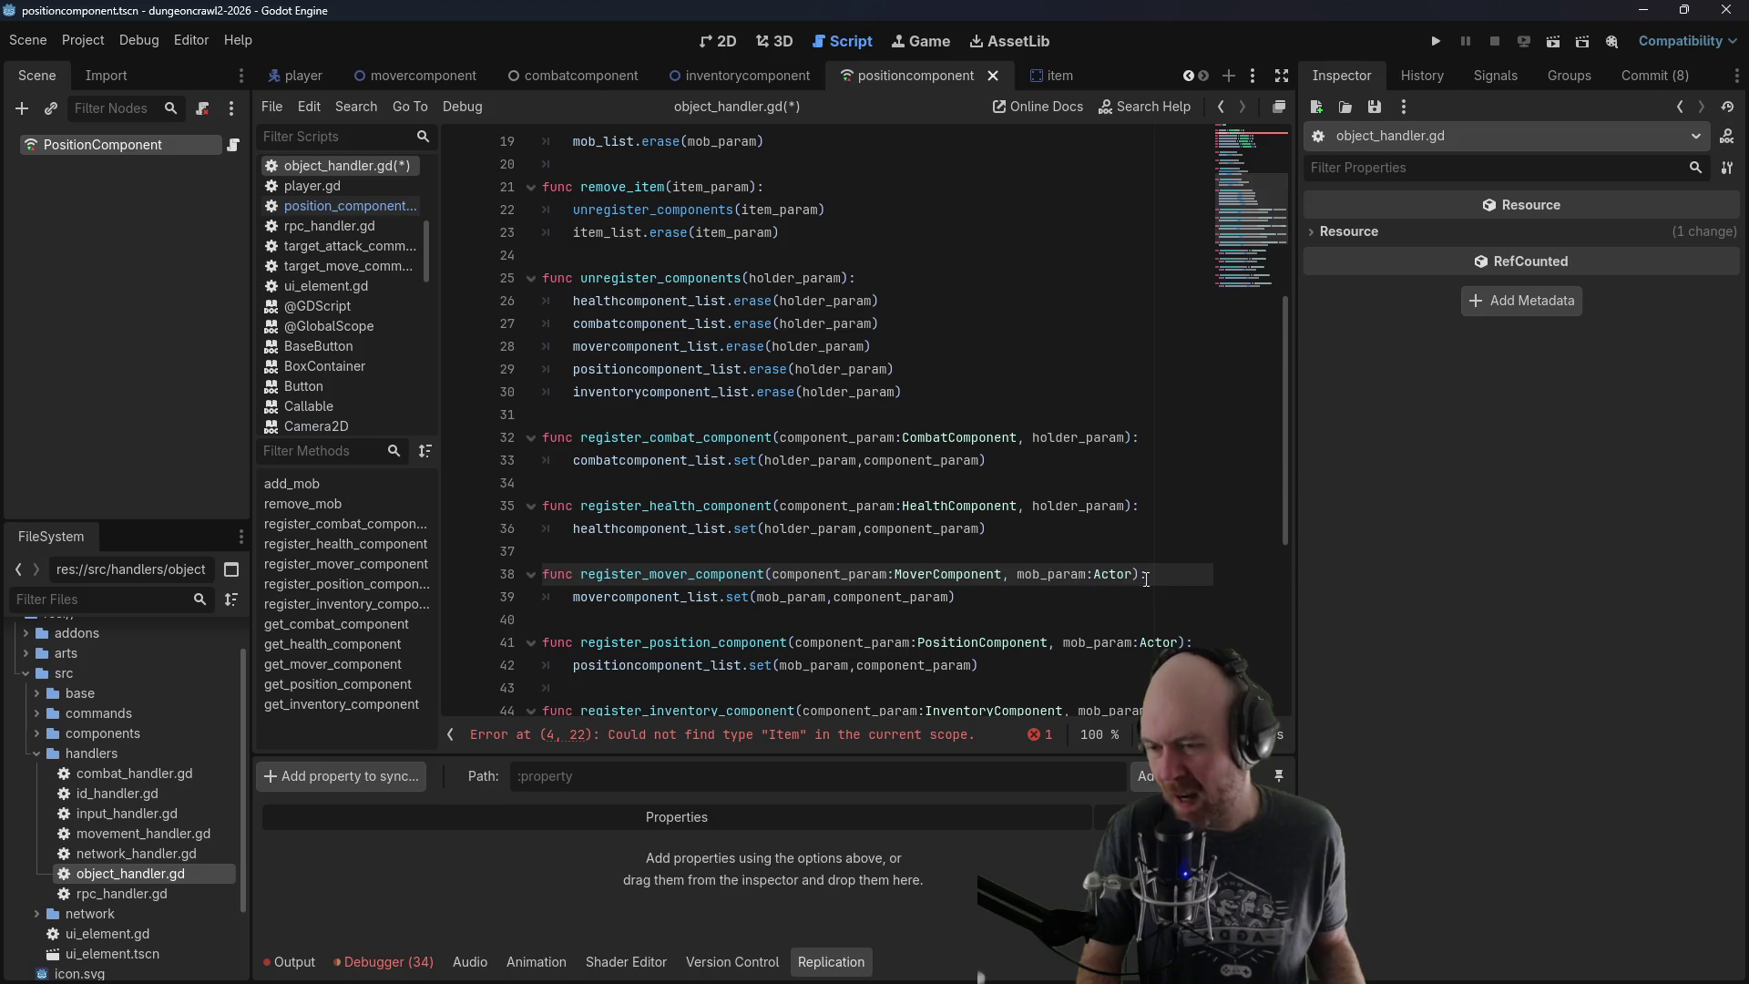
scroll(784, 549, down, 2)
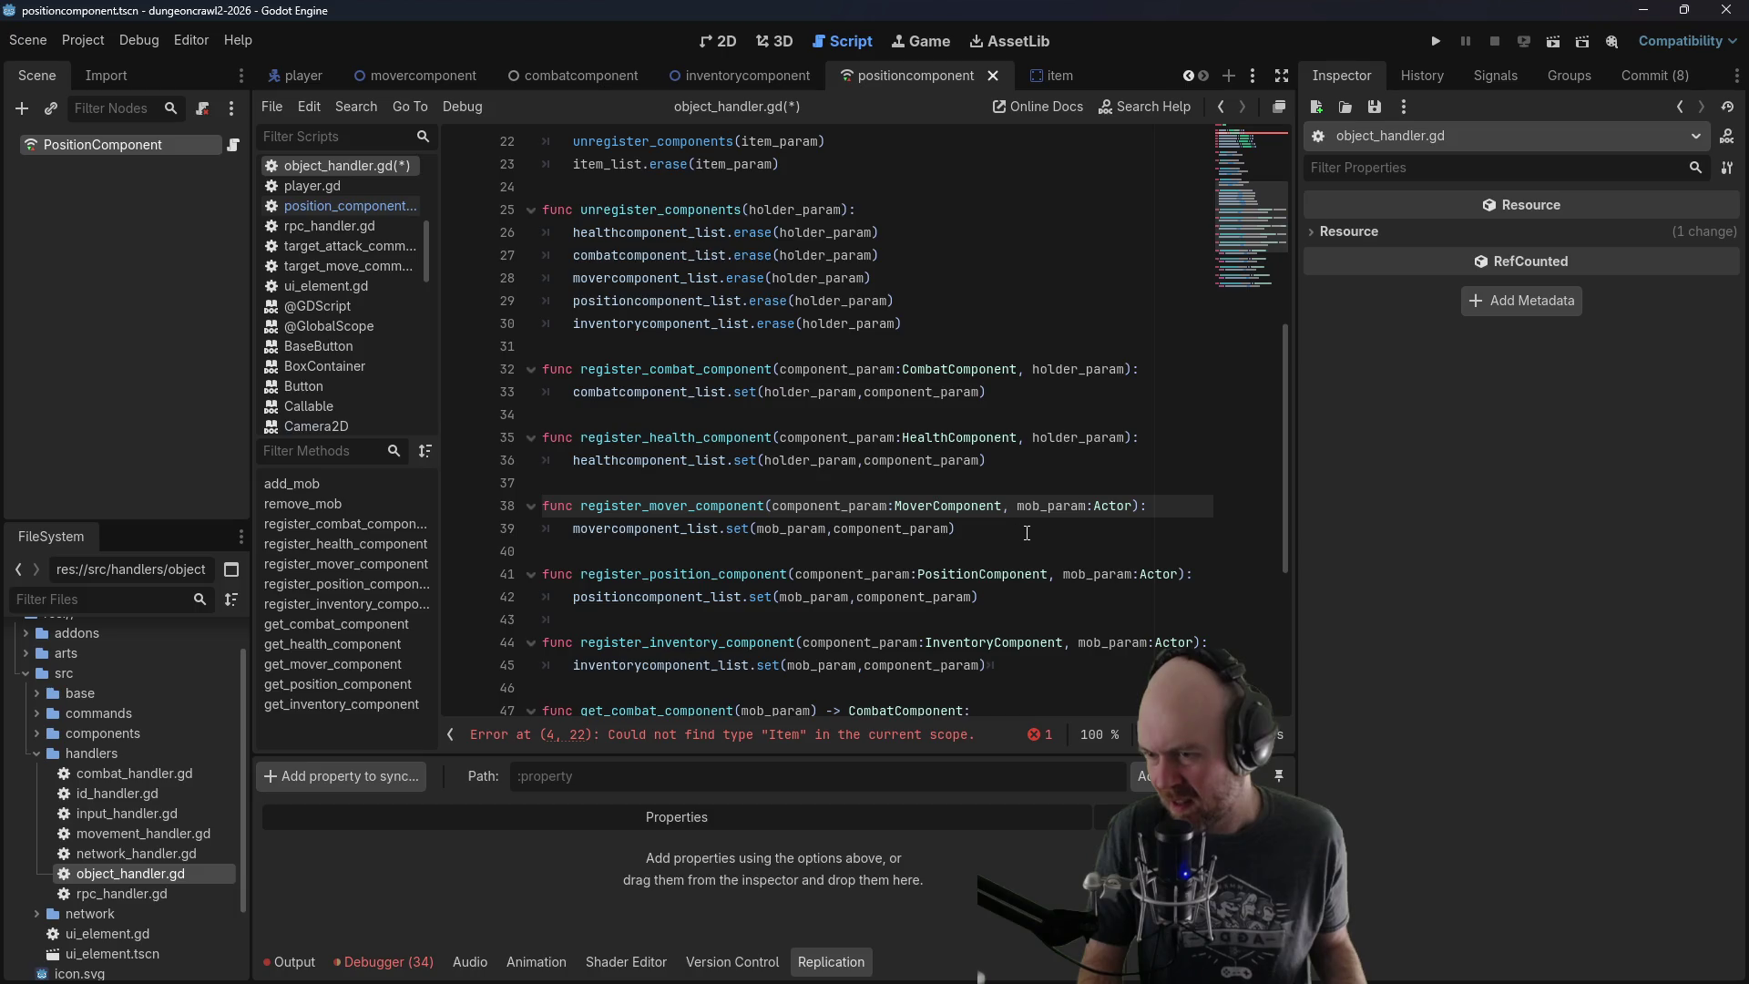
double_click(783, 597)
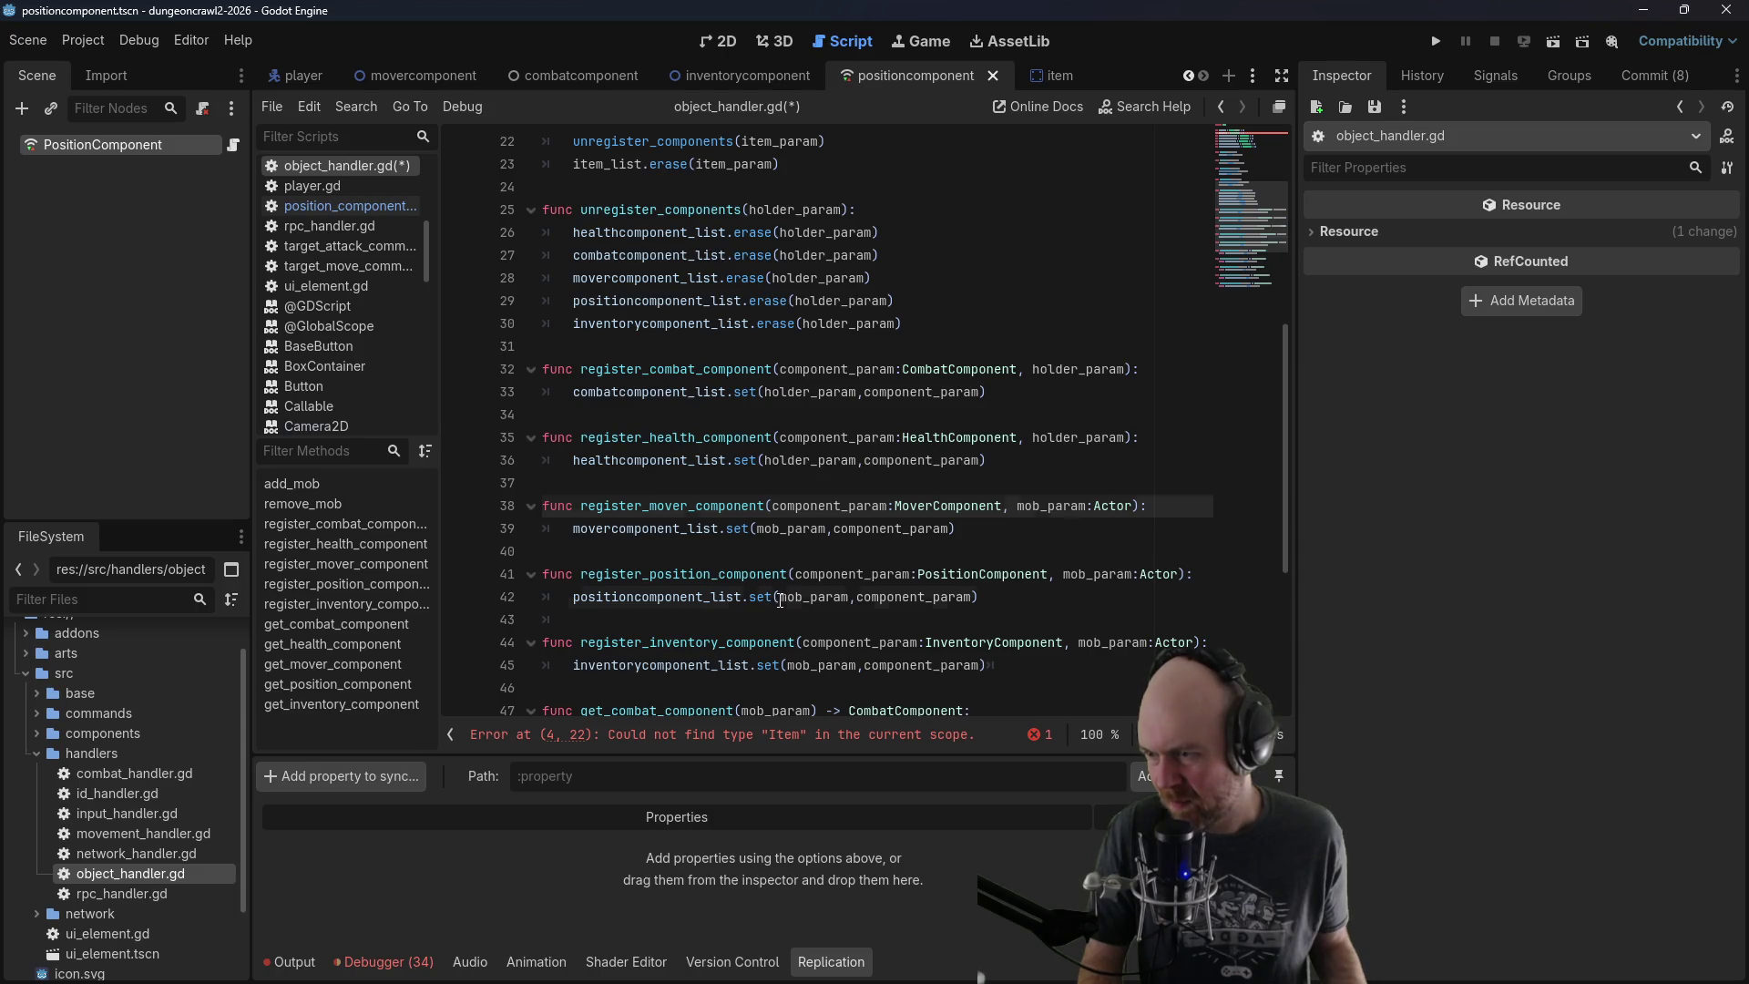
text(holder_param)
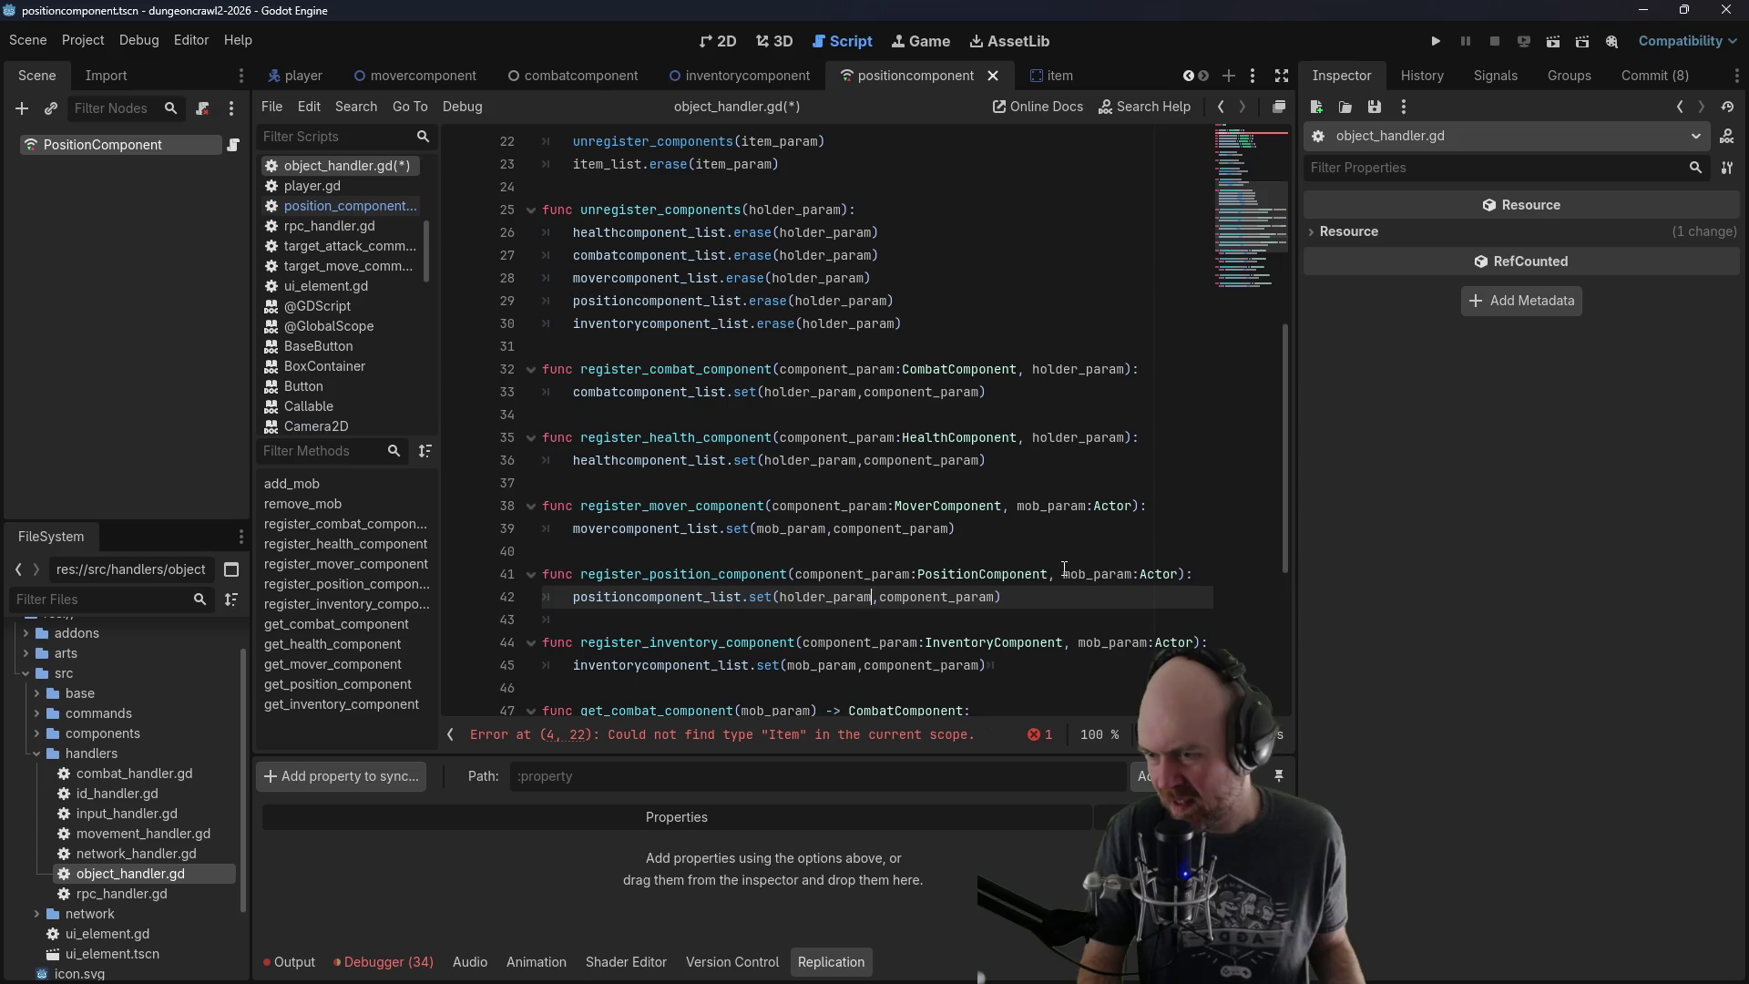
drag(1063, 574, 1175, 574)
text(holder_param)
scroll(917, 636, down, 1)
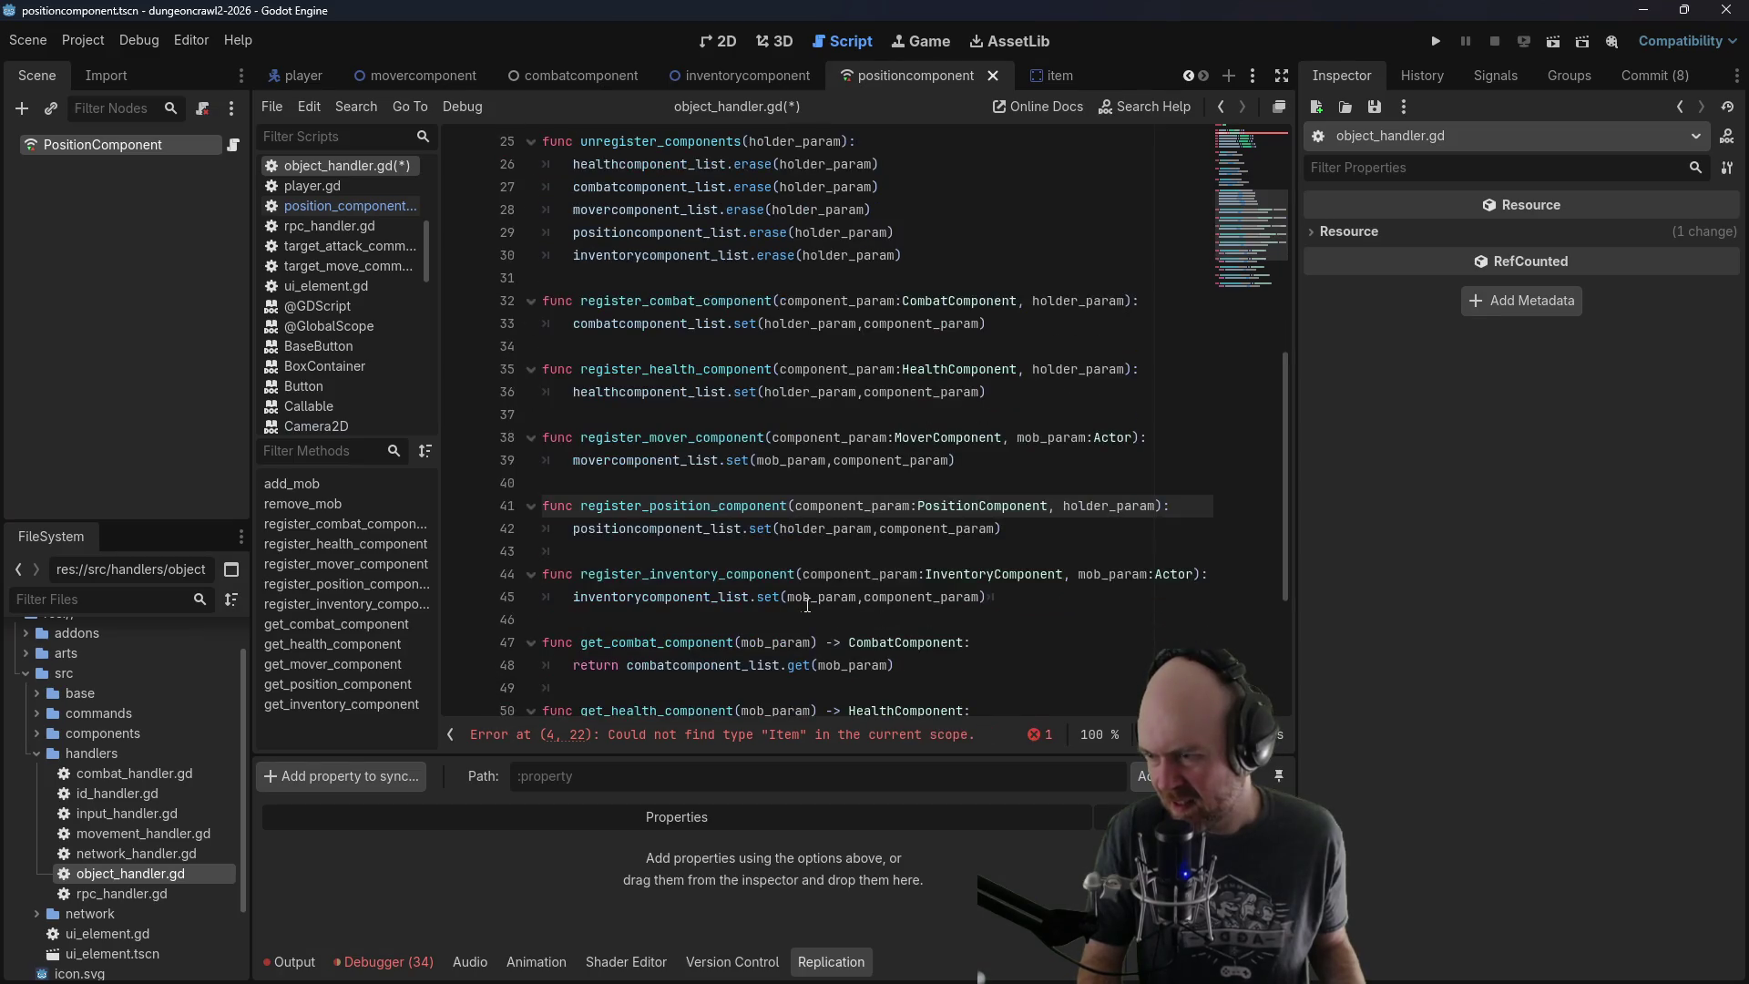
drag(787, 596, 857, 596)
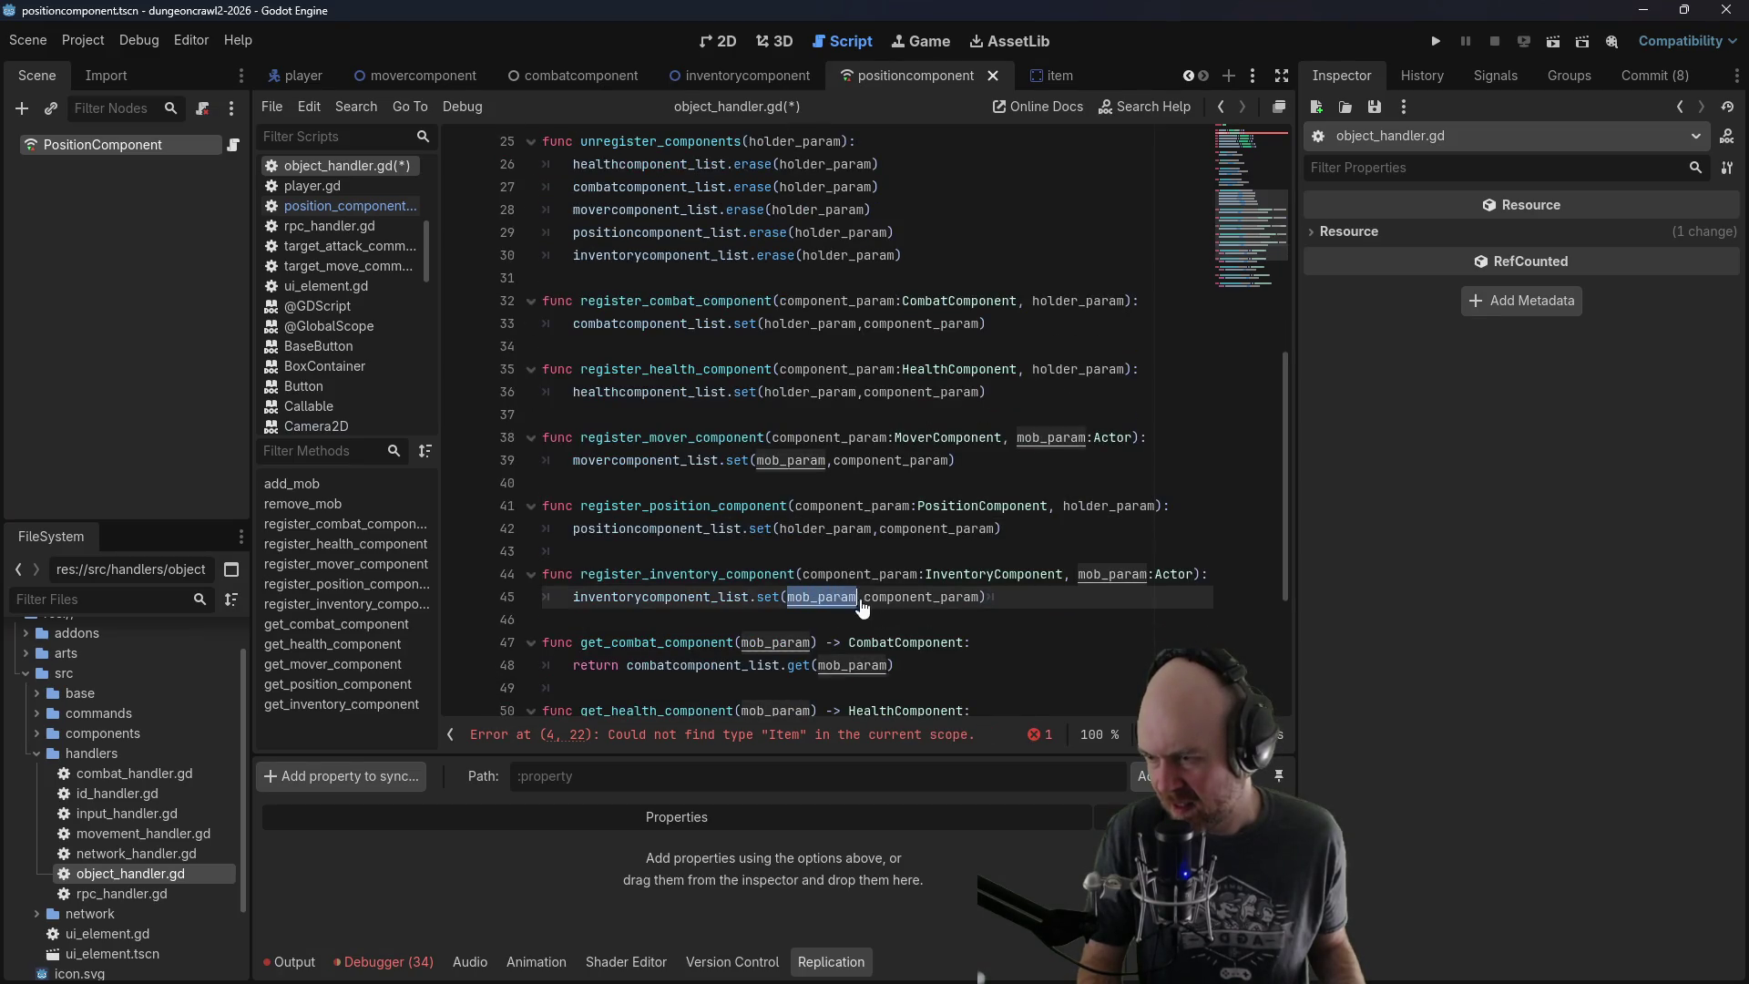
text(holder_param)
drag(1079, 574, 1193, 575)
text(holder_param)
scroll(995, 603, down, 1)
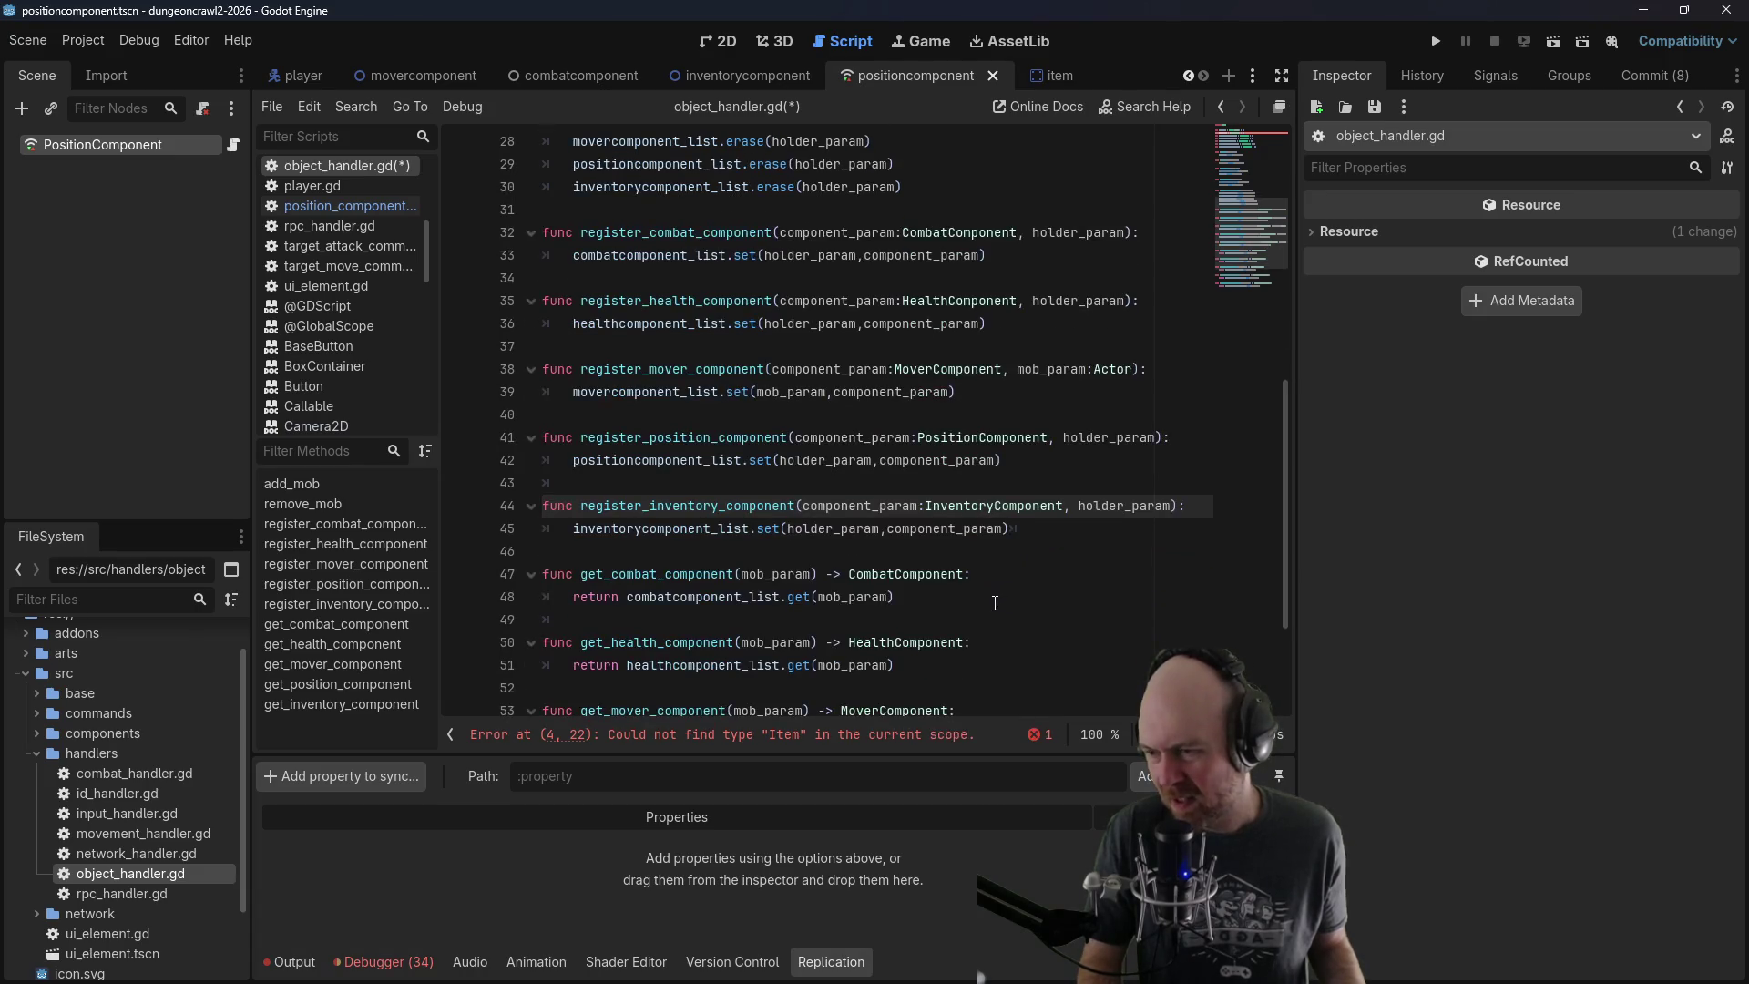
scroll(837, 580, down, 1)
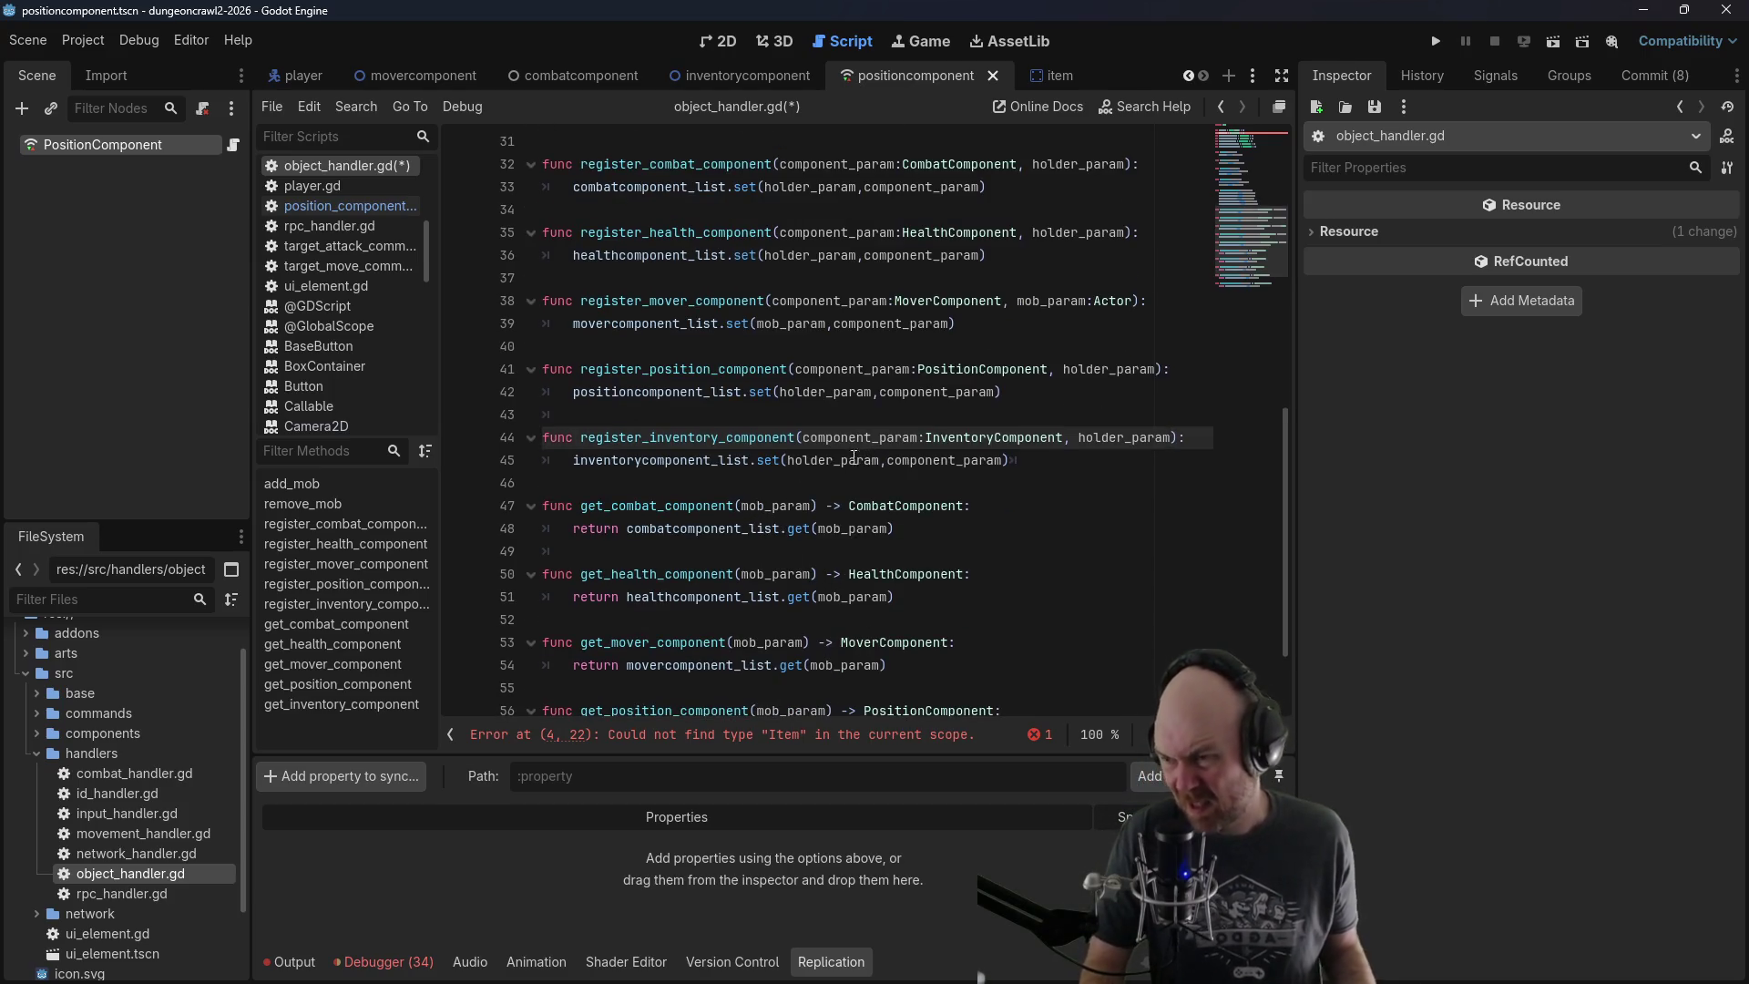
- Rename mob_param to holder_param in the combat, health, mover and position component getters
double_click(747, 506)
text(holder_param)
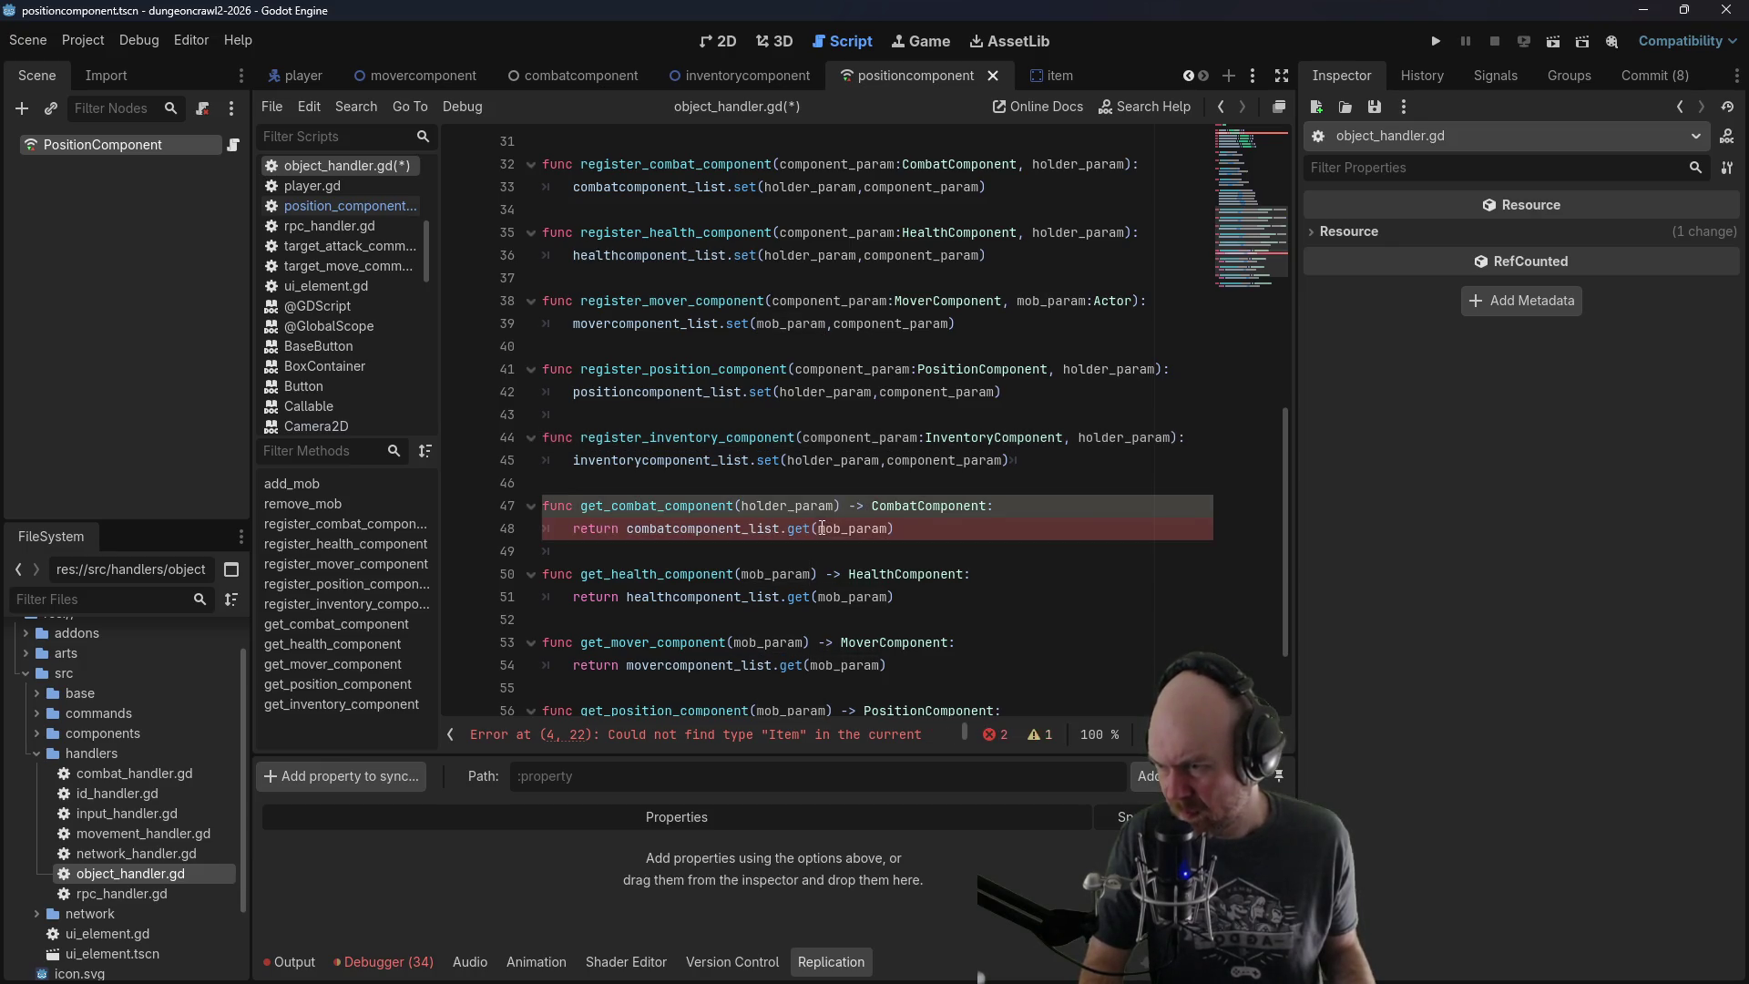
double_click(824, 528)
text(holder_param)
drag(741, 575, 880, 596)
double_click(766, 574)
text(holder_param)
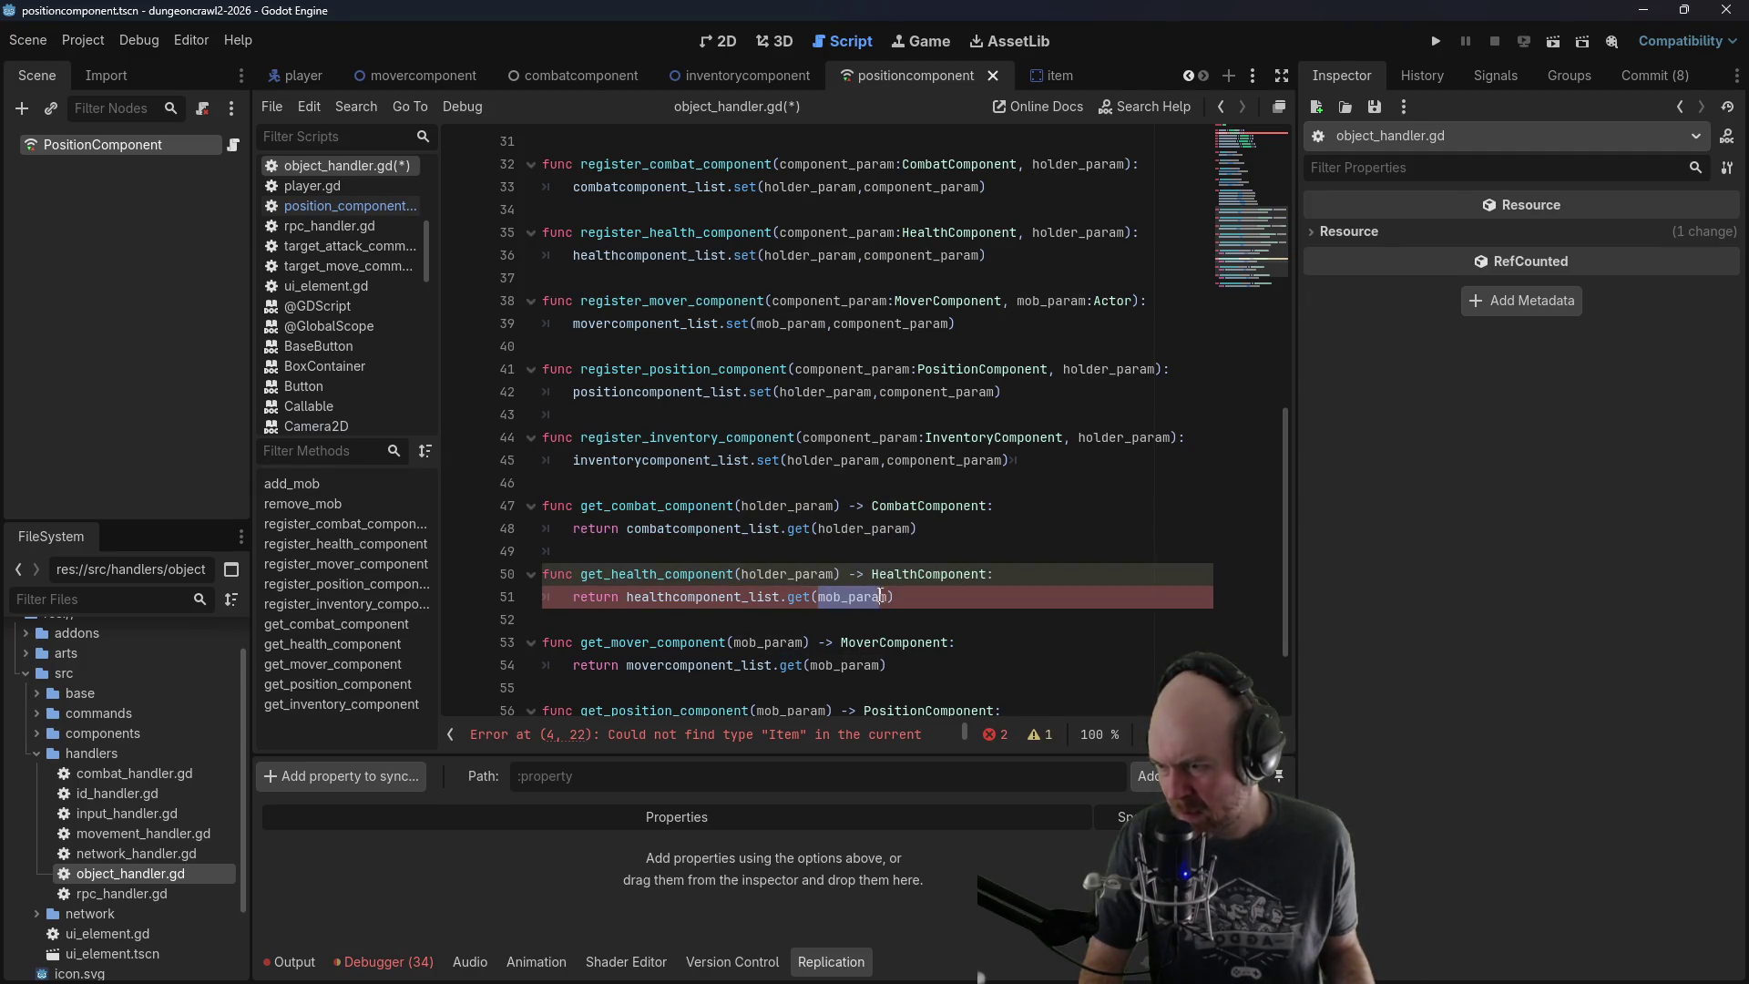
text(holder_param)
drag(734, 643, 881, 665)
text(holder_paramholder_param)
scroll(871, 658, down, 1)
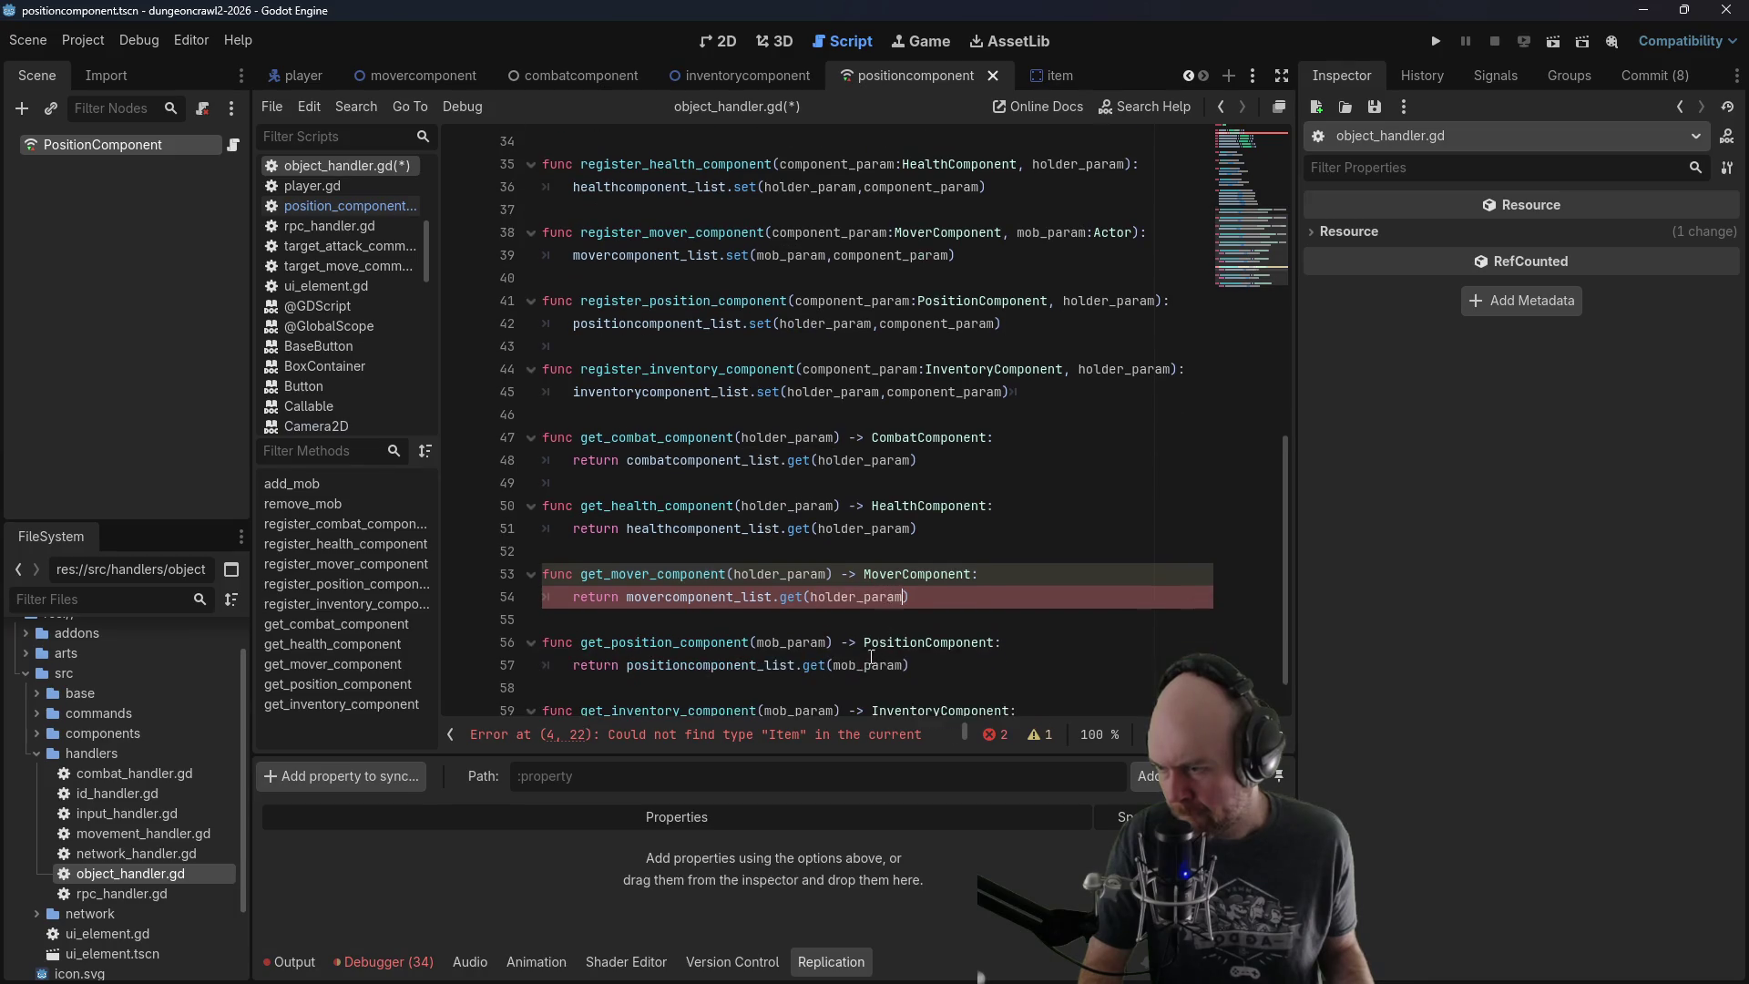
scroll(773, 620, down, 1)
mouse_move(764, 597)
mouse_down()
mouse_move(828, 597)
mouse_move(878, 622)
mouse_up()
text(holder_param)
text(holder_)
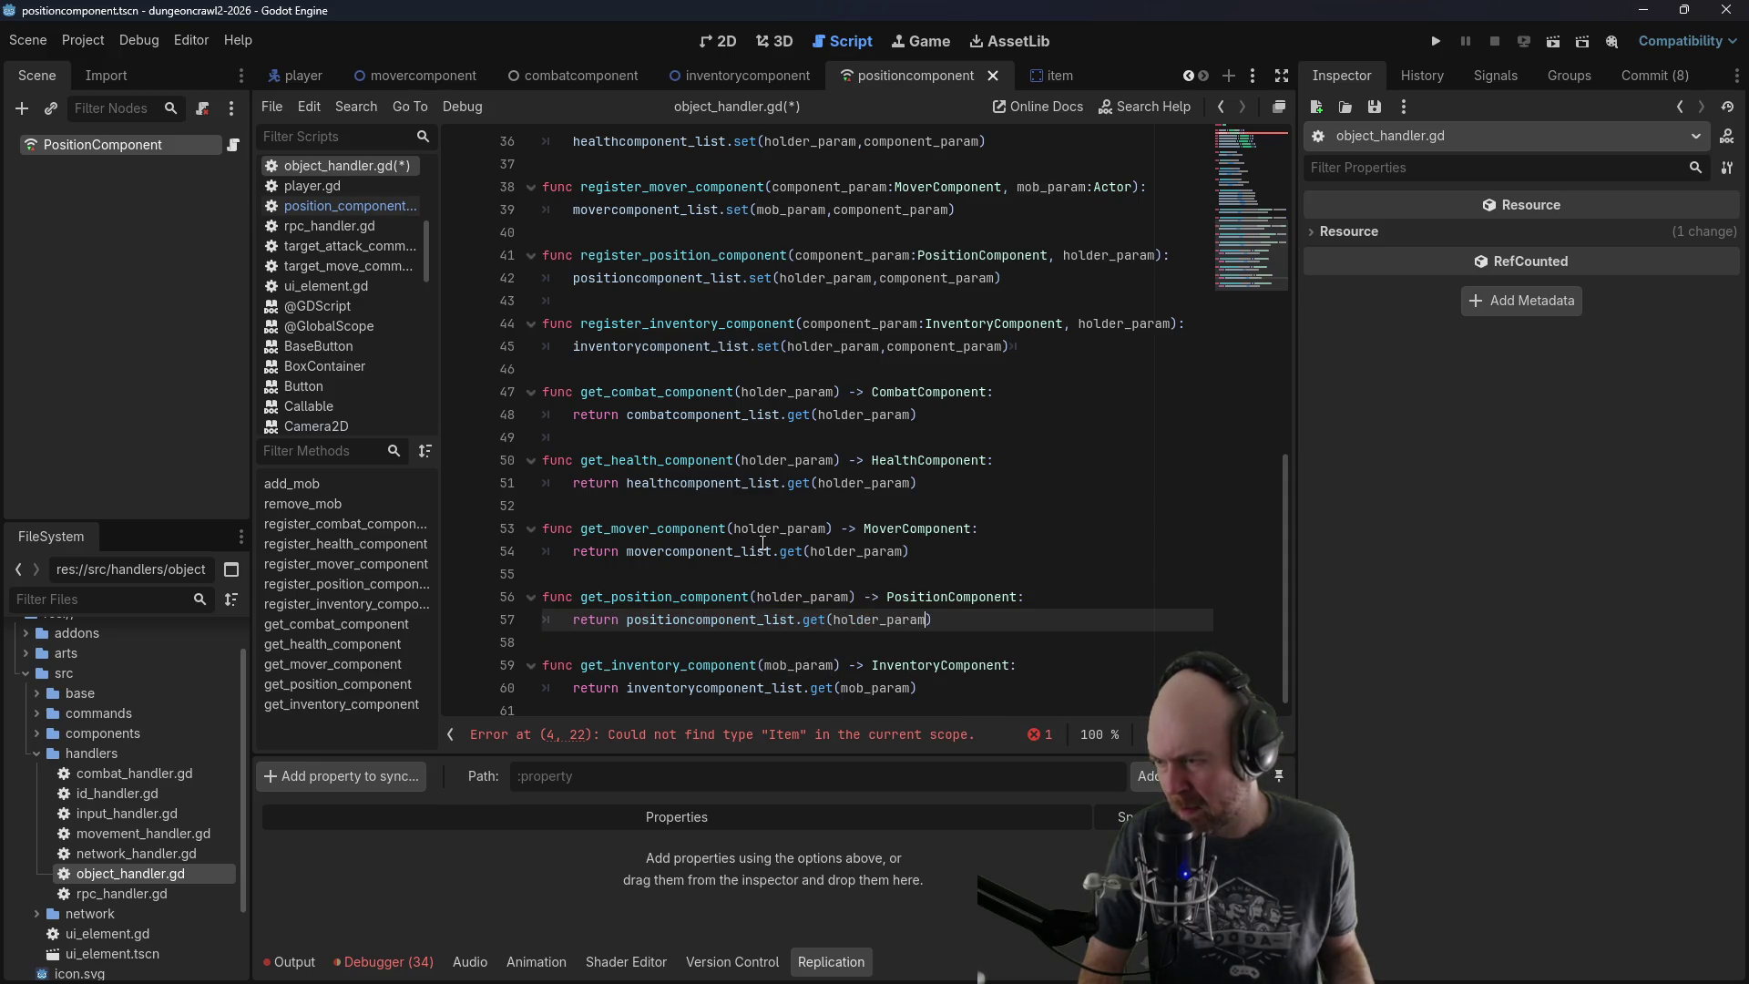
- Revert get_mover_component to take mob_param:Actor and pass mob_param in its lookup, then save
drag(734, 529, 780, 531)
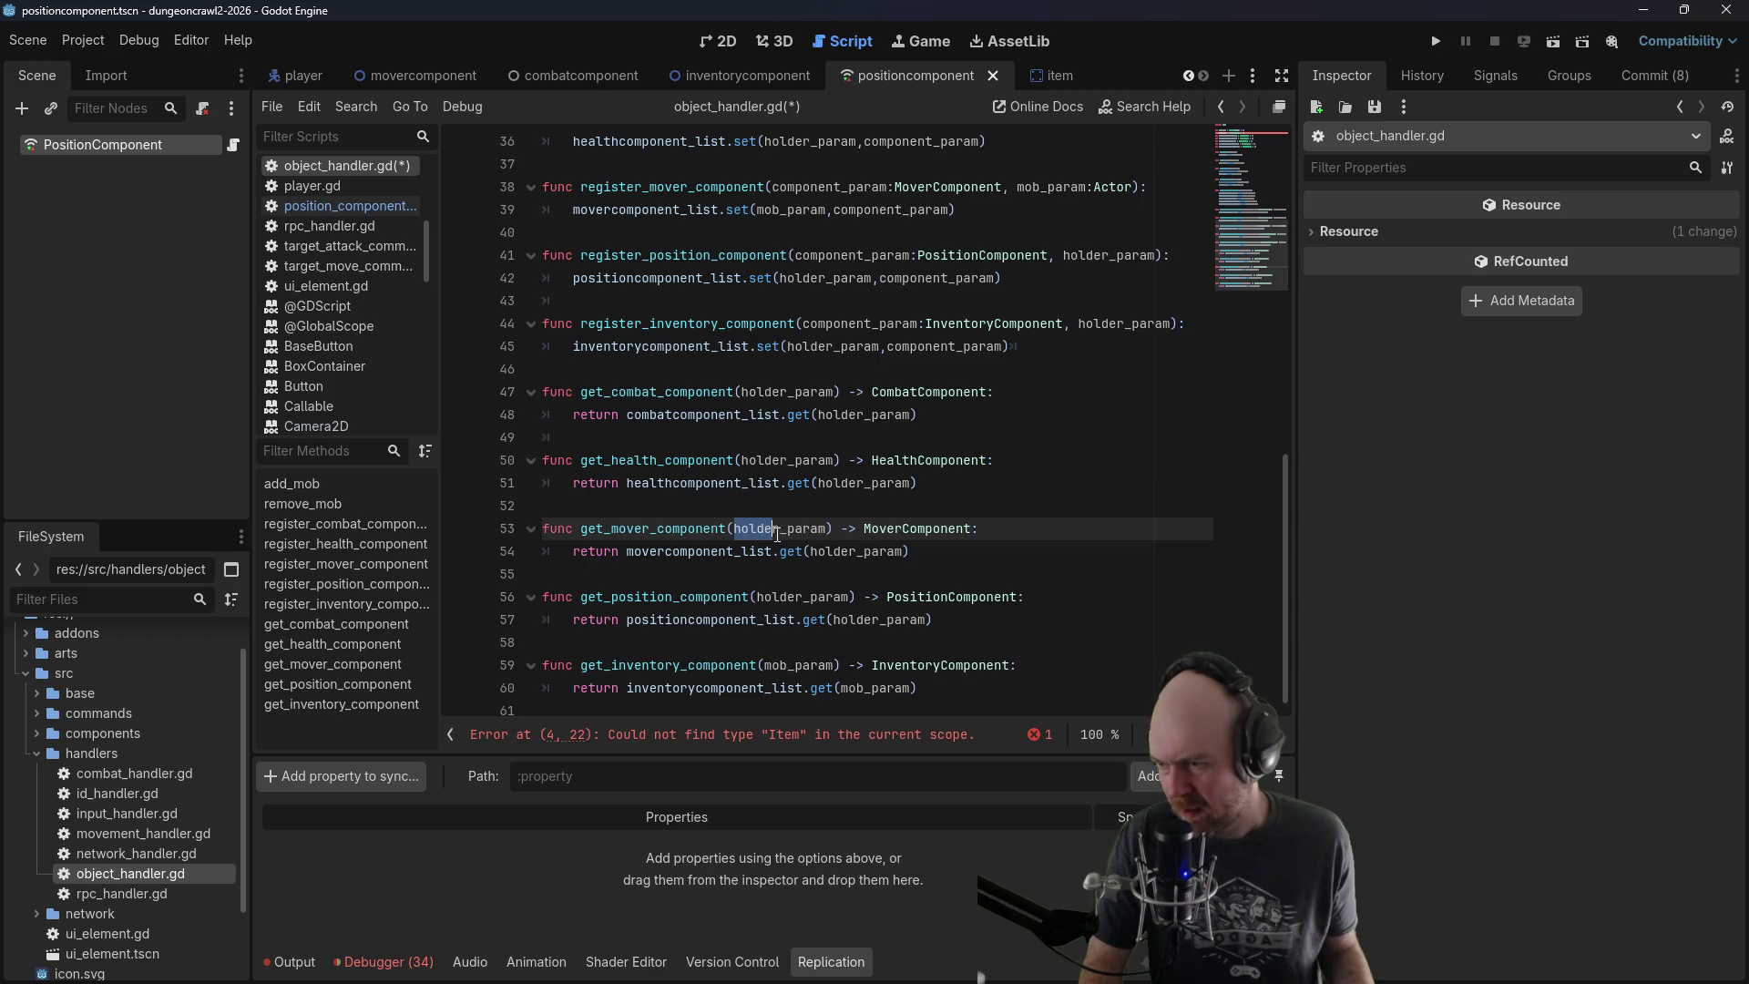
key(ctrl+z)
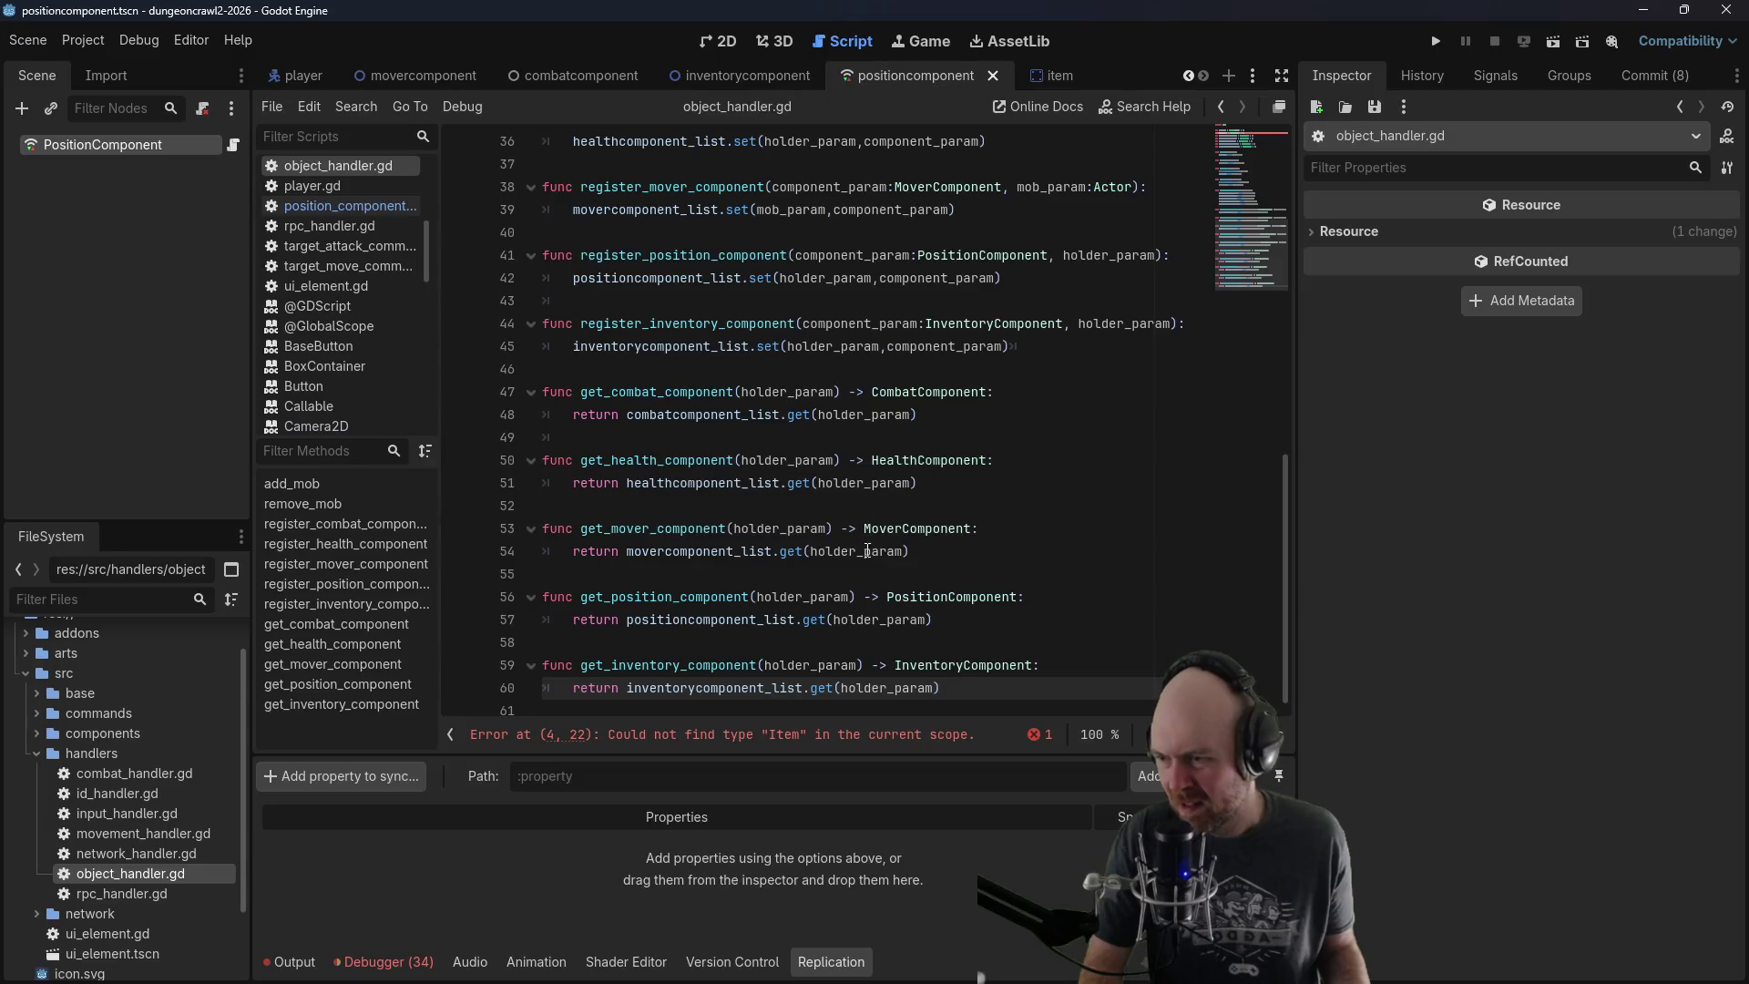
click(867, 550)
drag(735, 529, 777, 531)
text(mob)
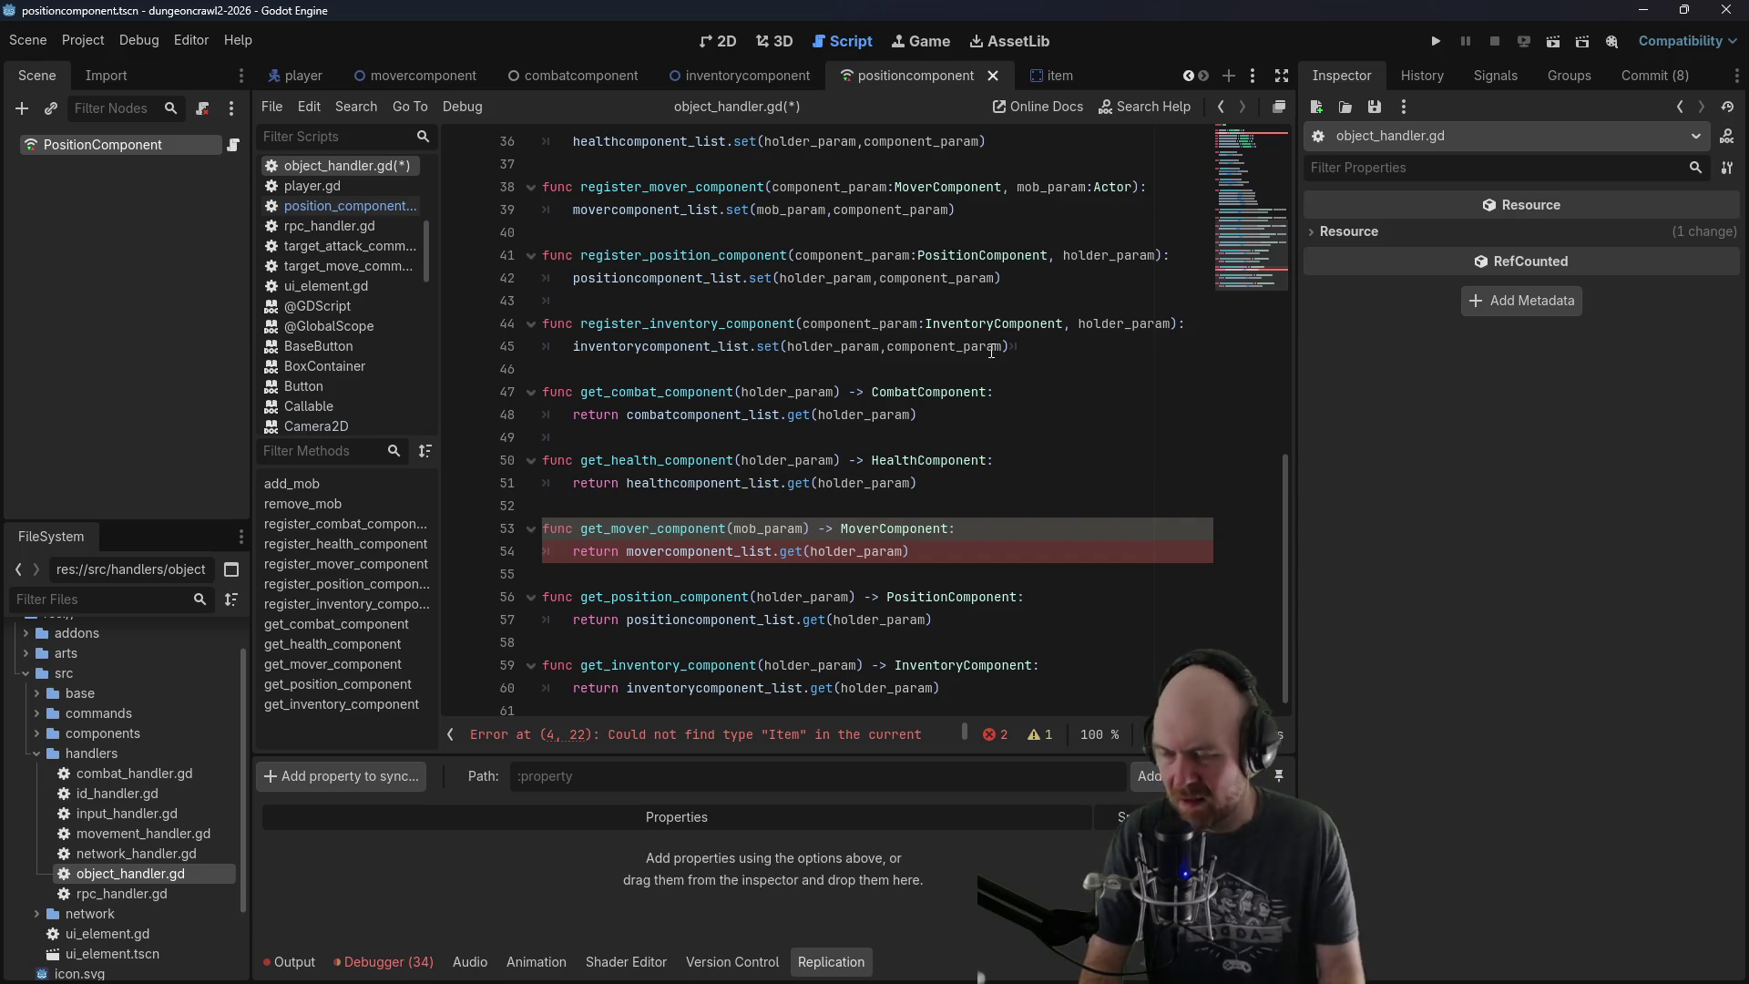
text(:Actor)
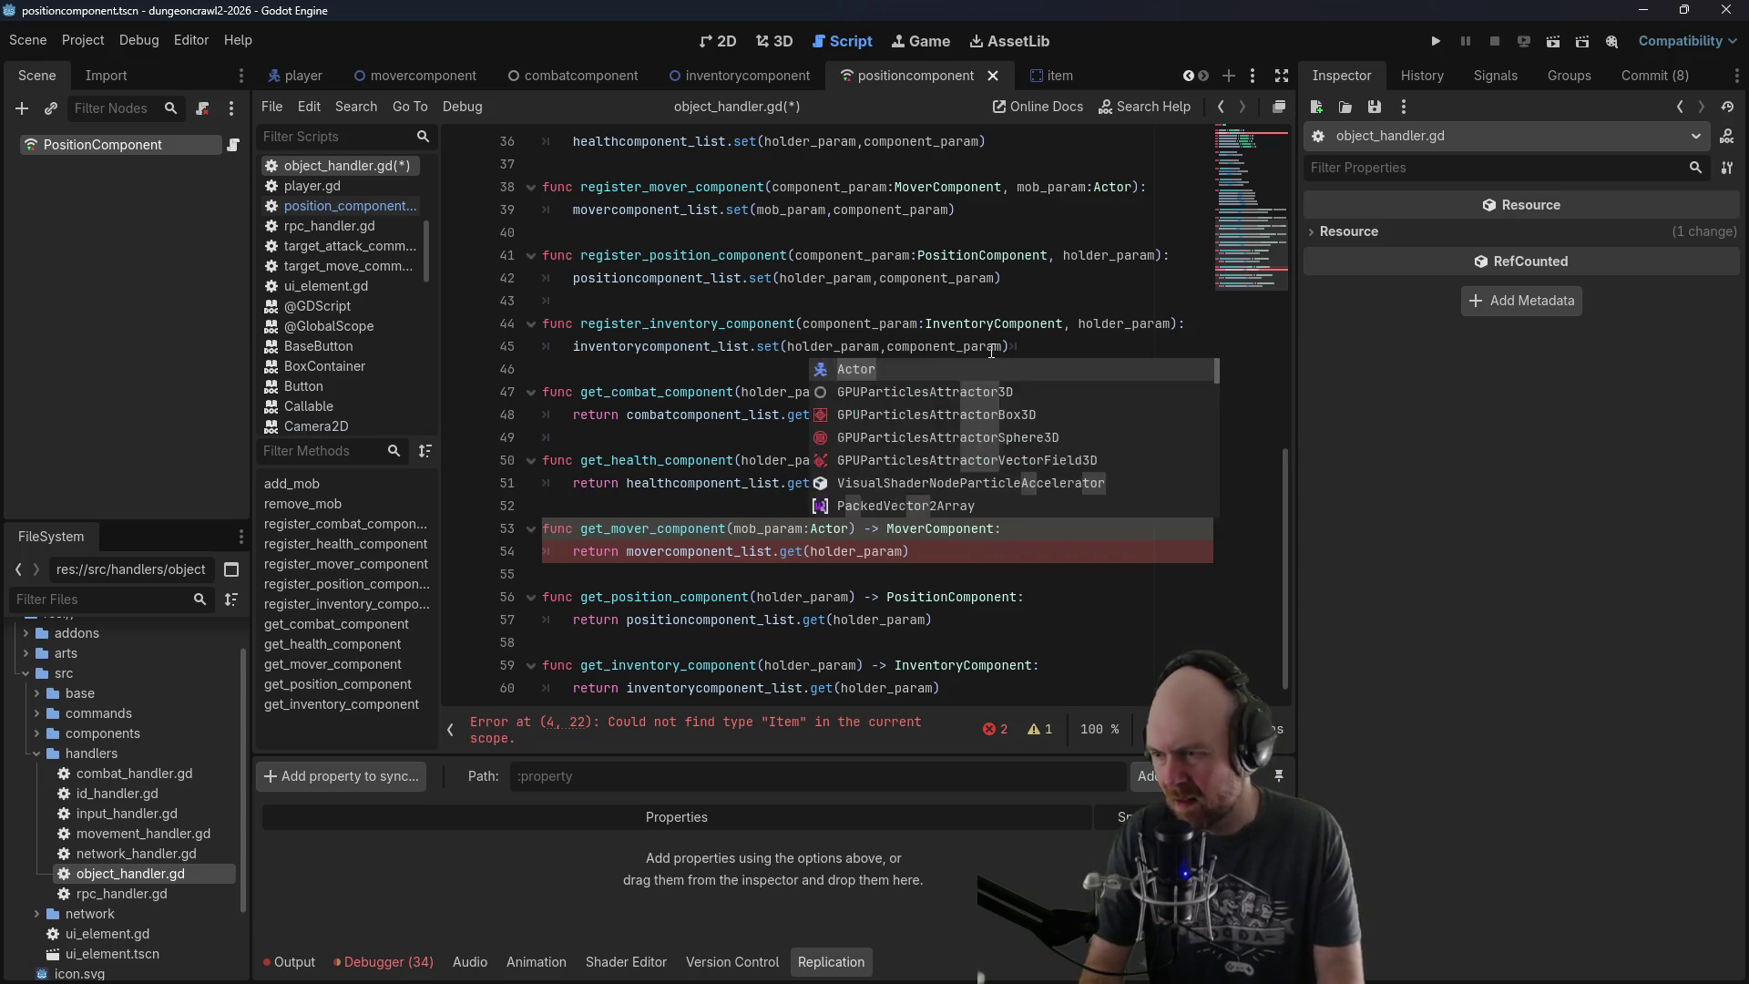
key(Escape)
key(Down)
key(BackSpace)
key(BackSpace)
key(Delete)
key(Delete)
key(Delete)
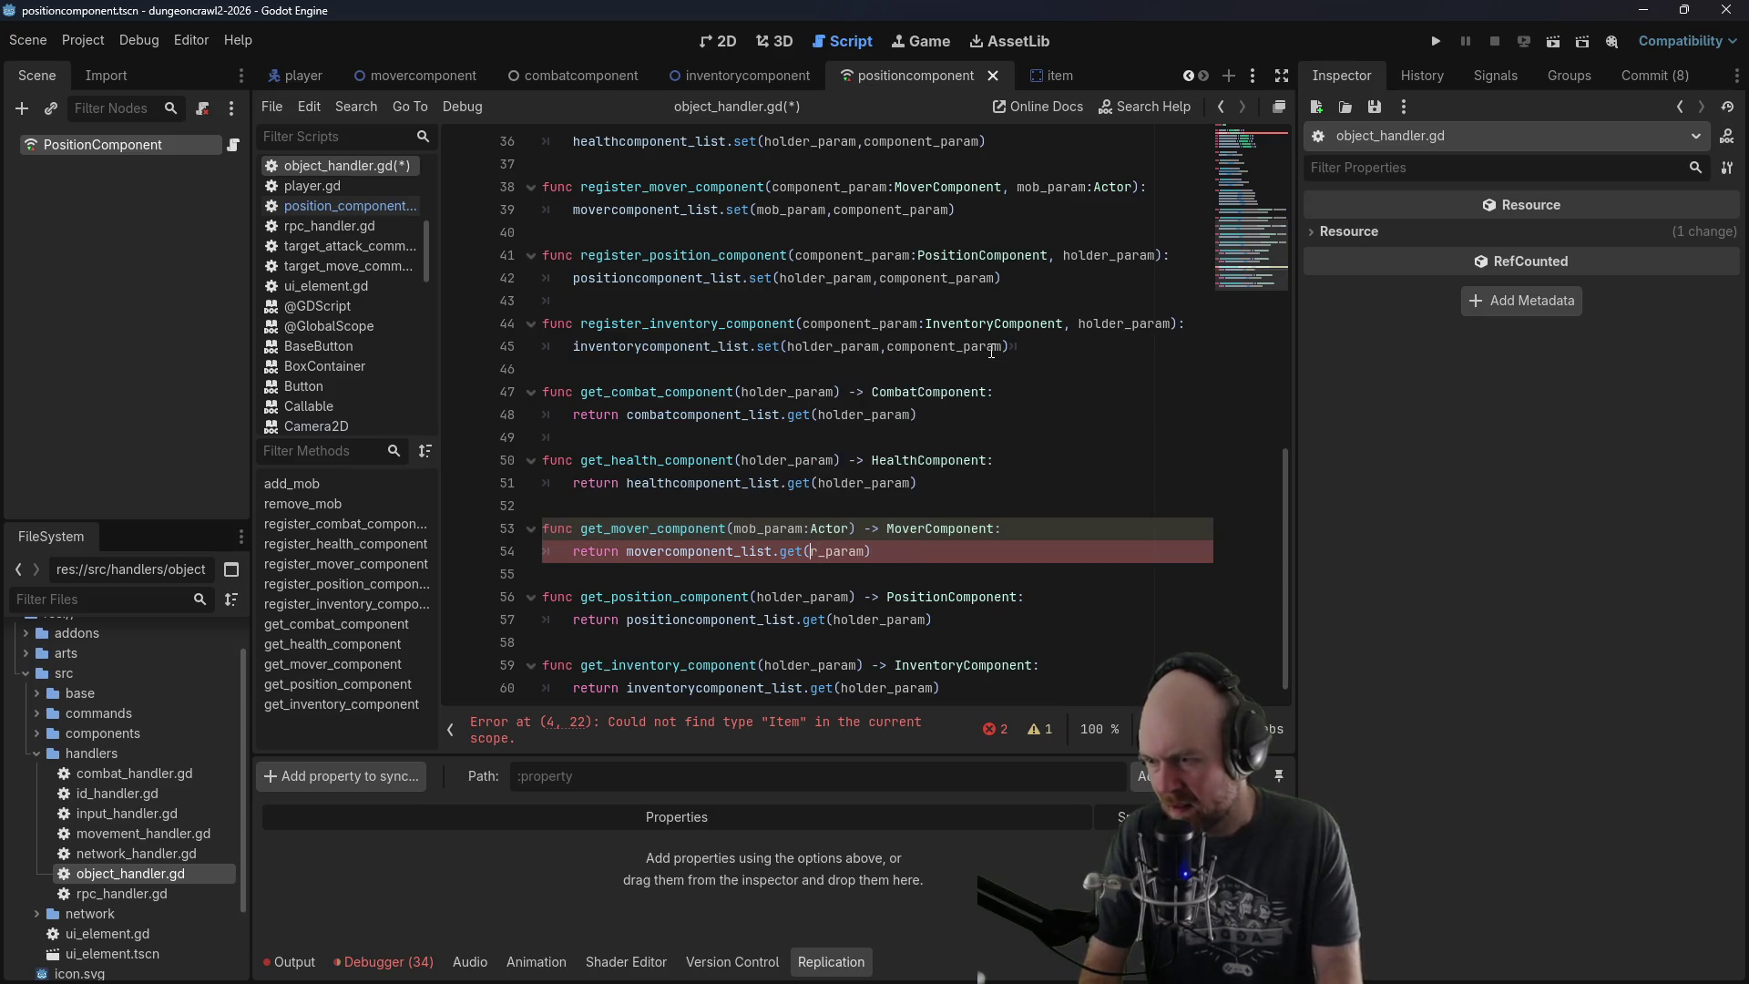
text(mob)
key(ctrl+s)
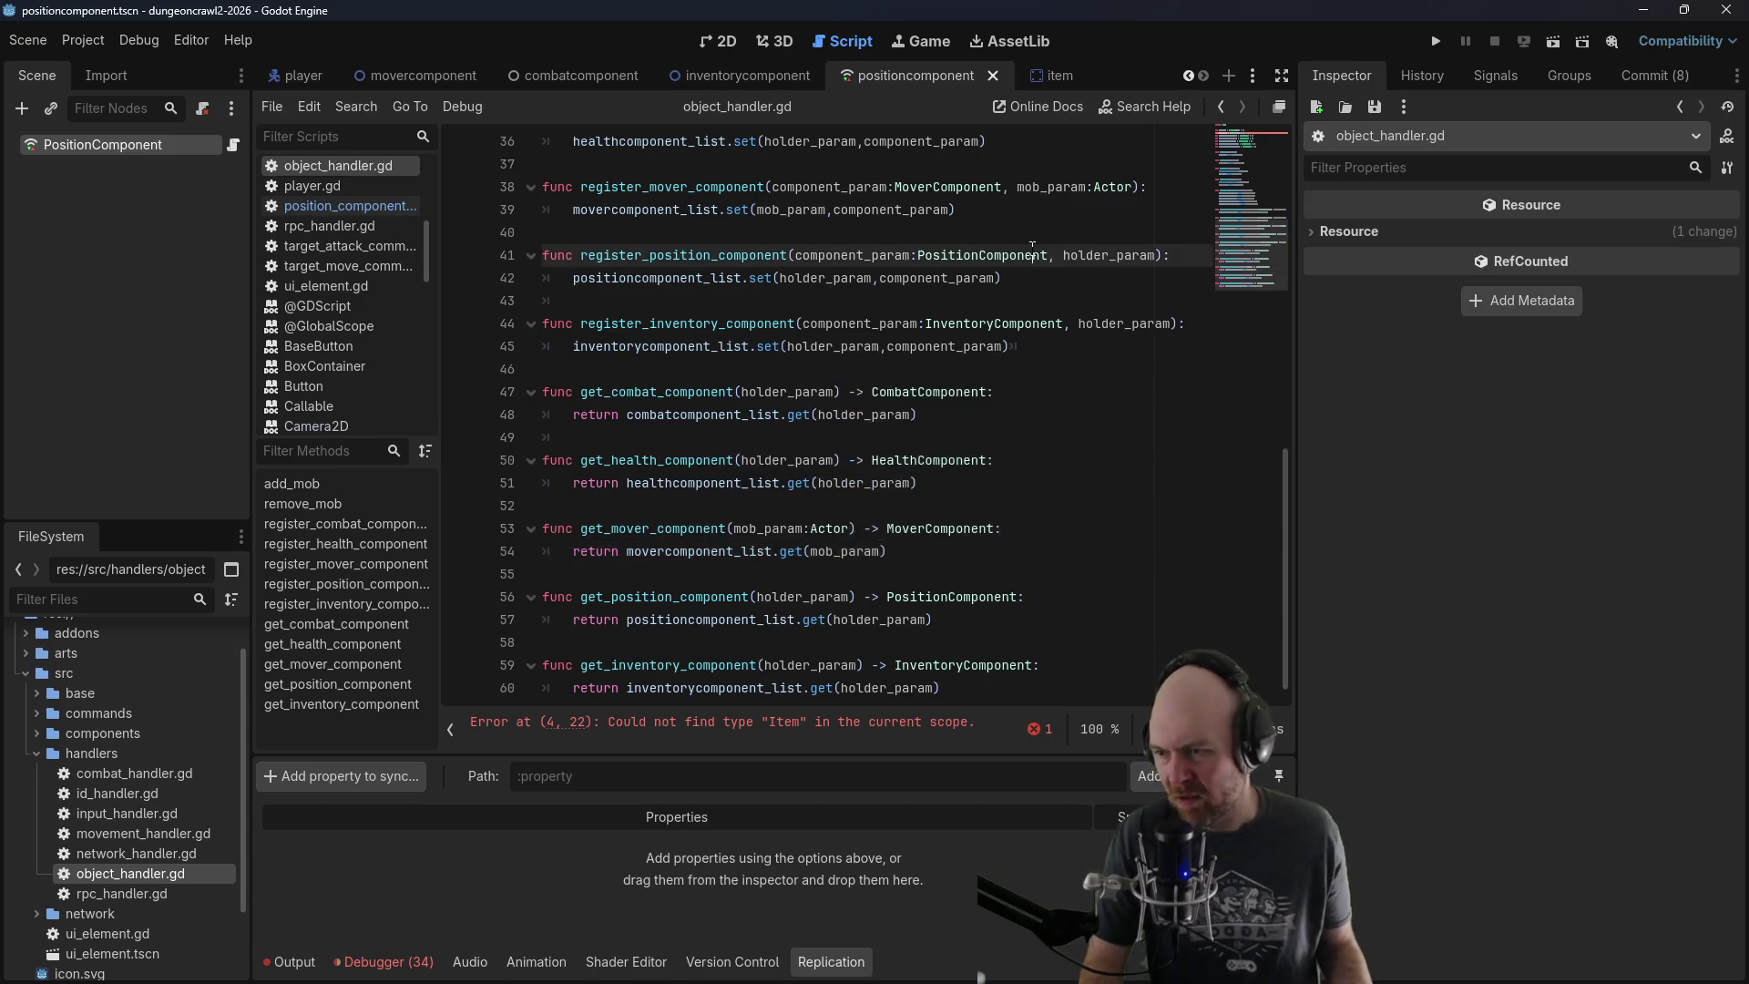
- Check the unresolved Item type on line 4, then open item.tscn from the base folder
scroll(968, 451, up, 12)
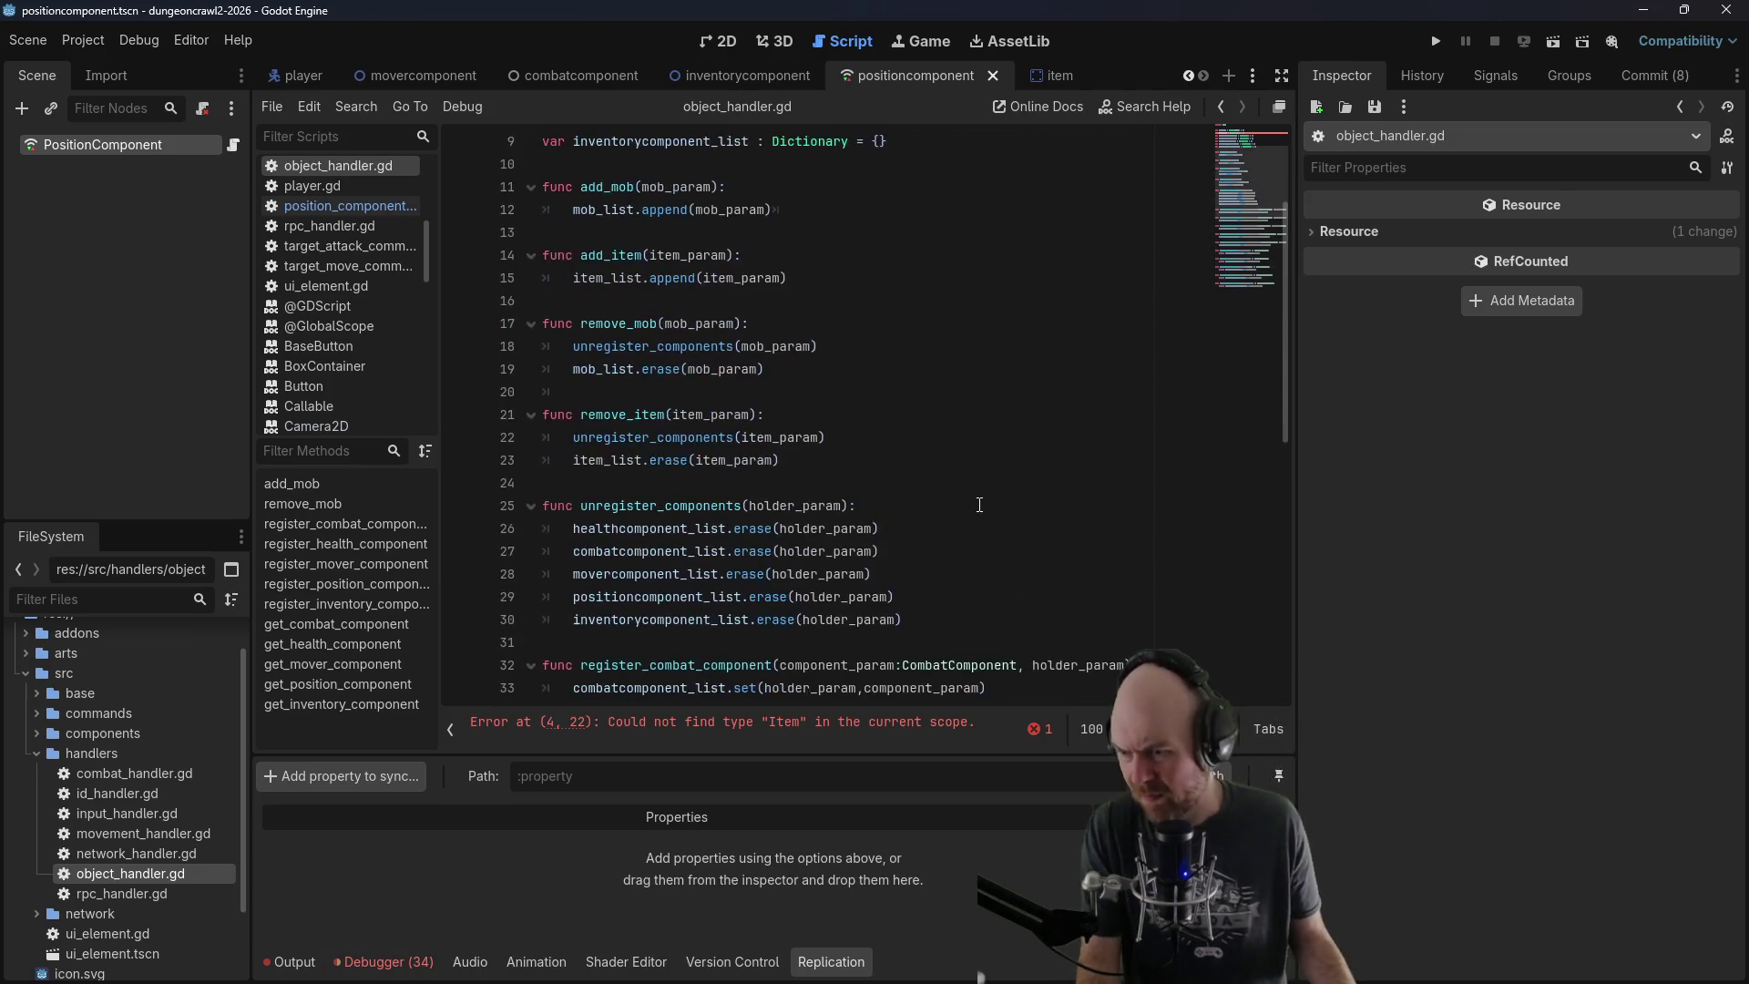
click(726, 212)
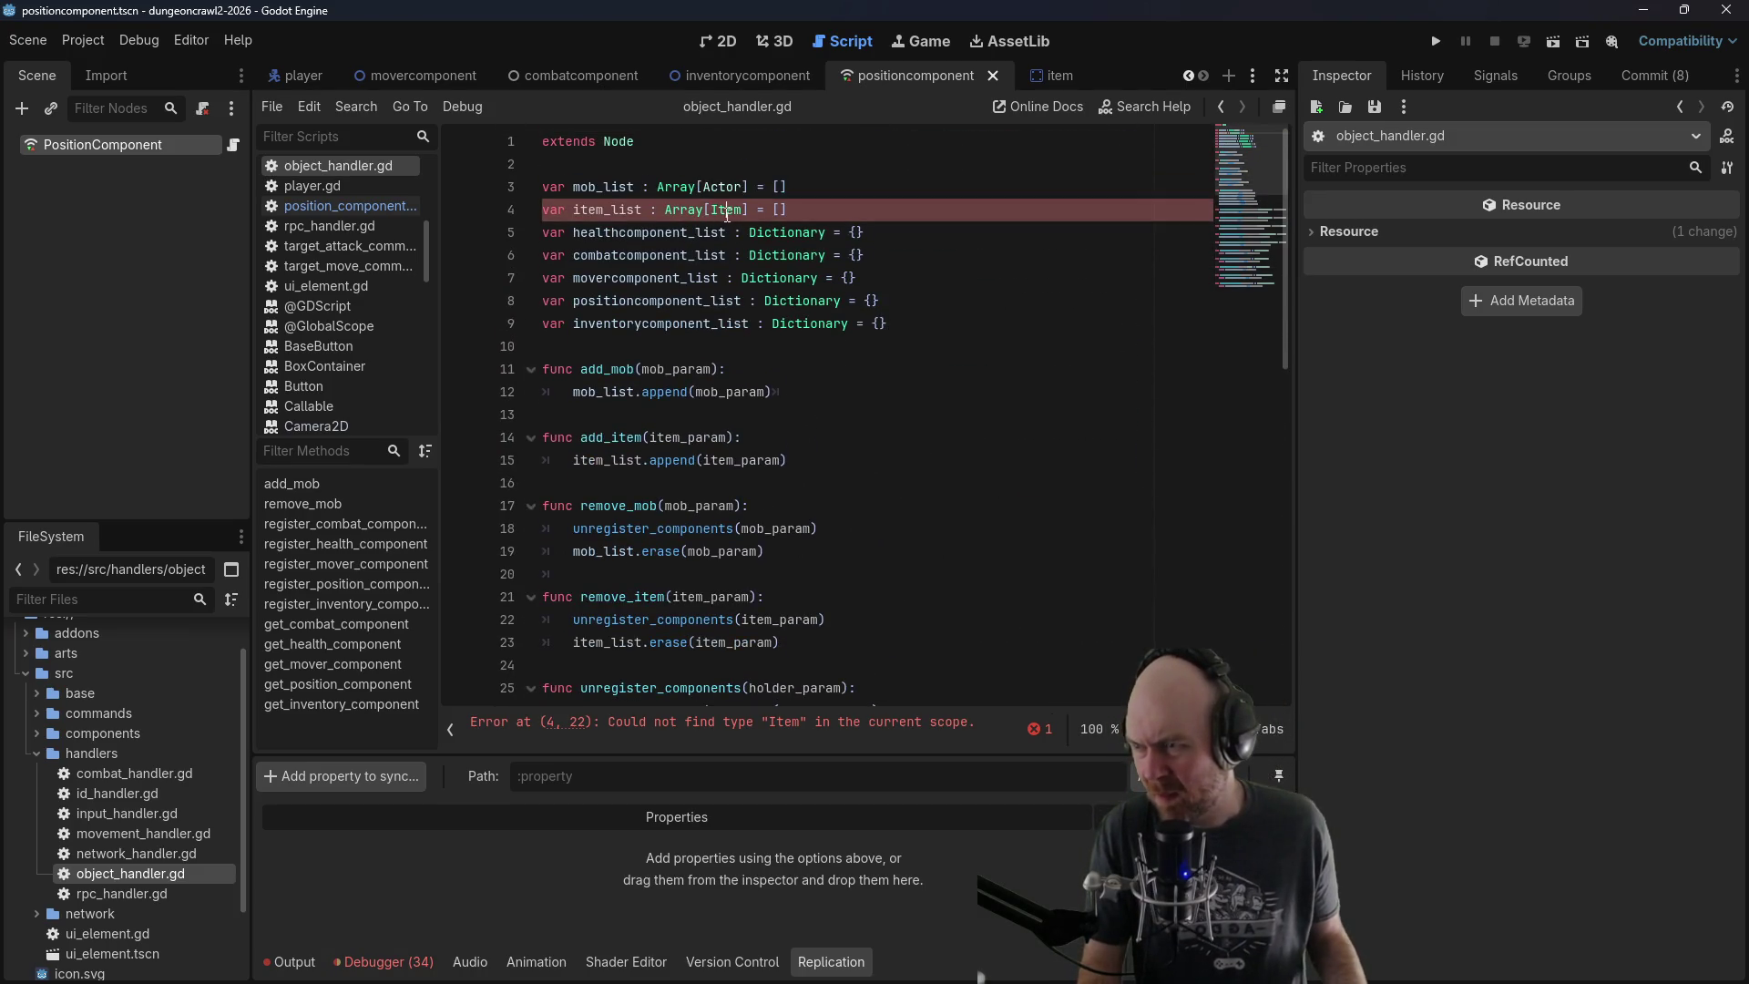
scroll(413, 295, up, 4)
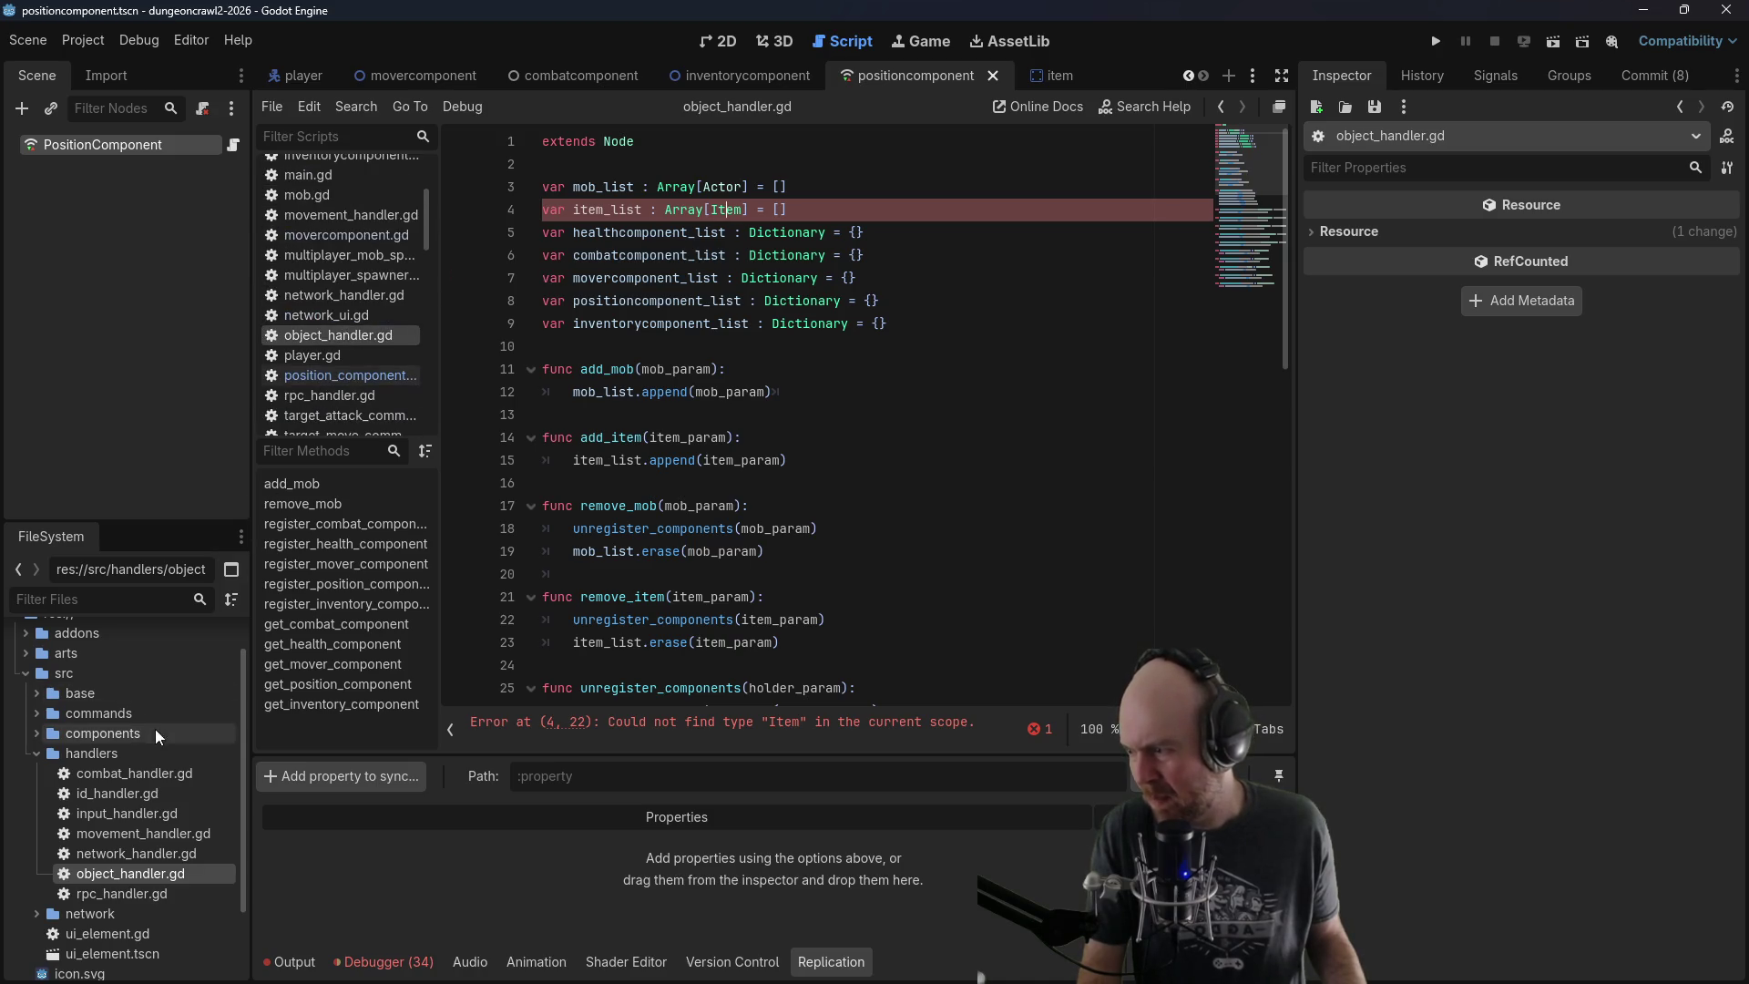
click(36, 696)
double_click(93, 732)
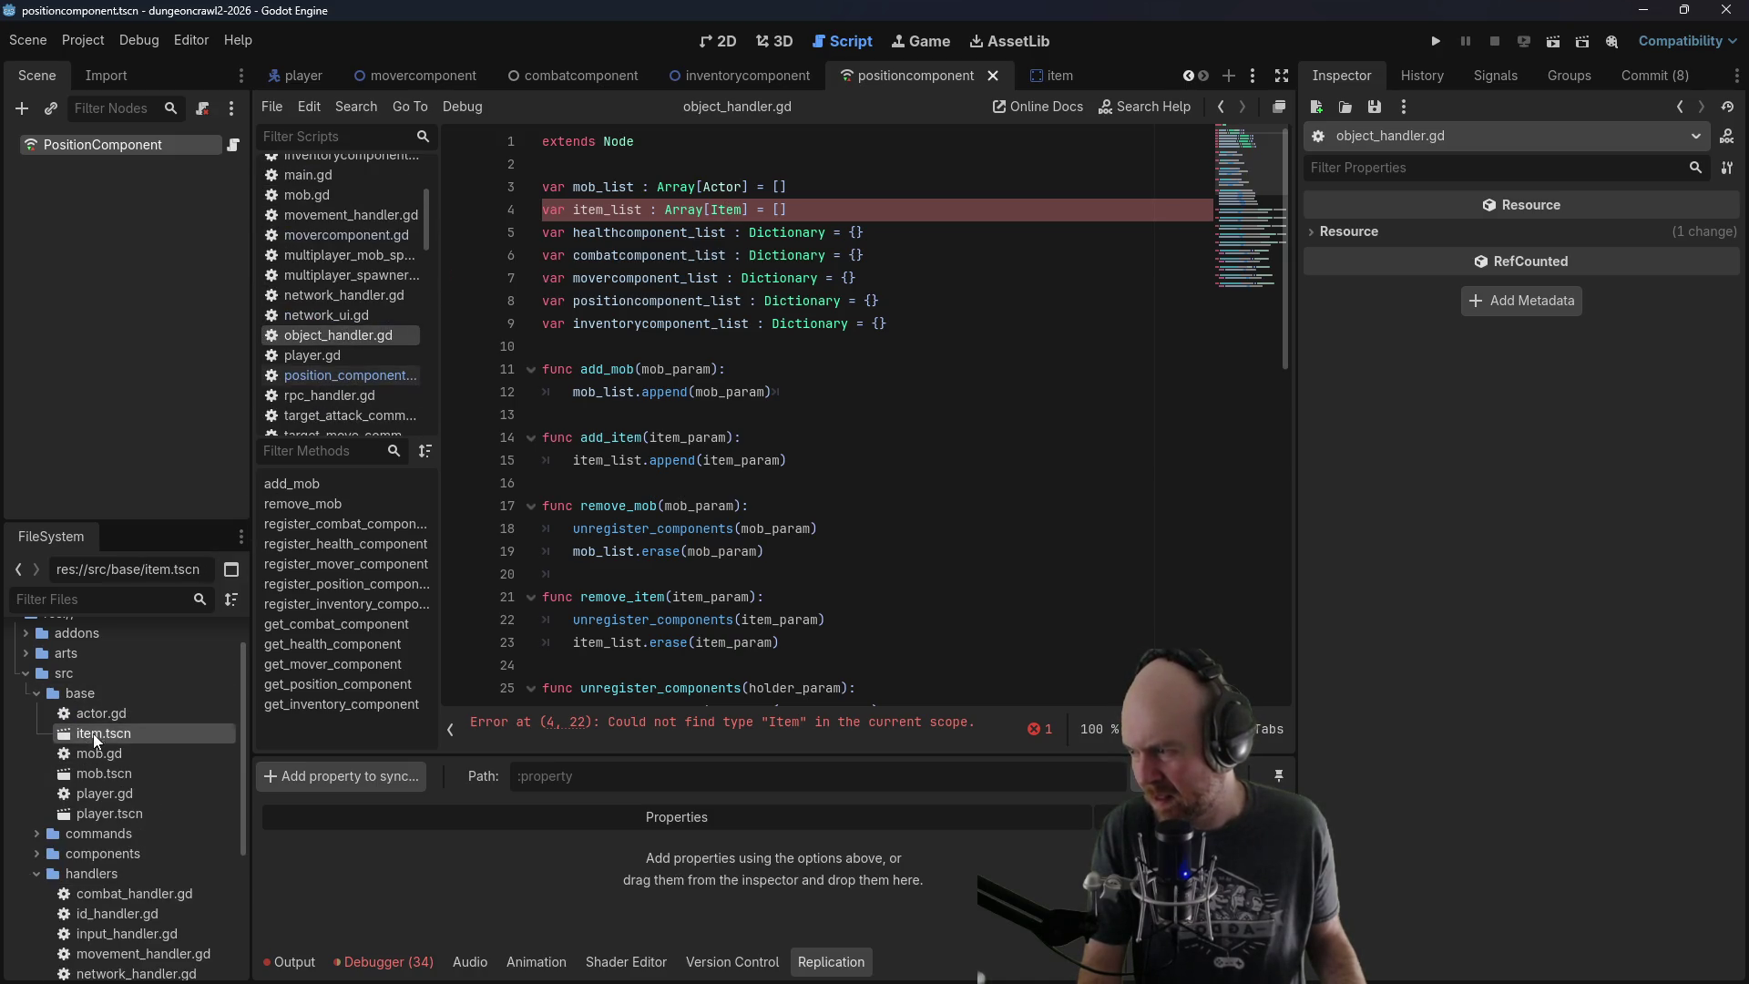
- Attach a new item.gd script to the root Item node
click(204, 151)
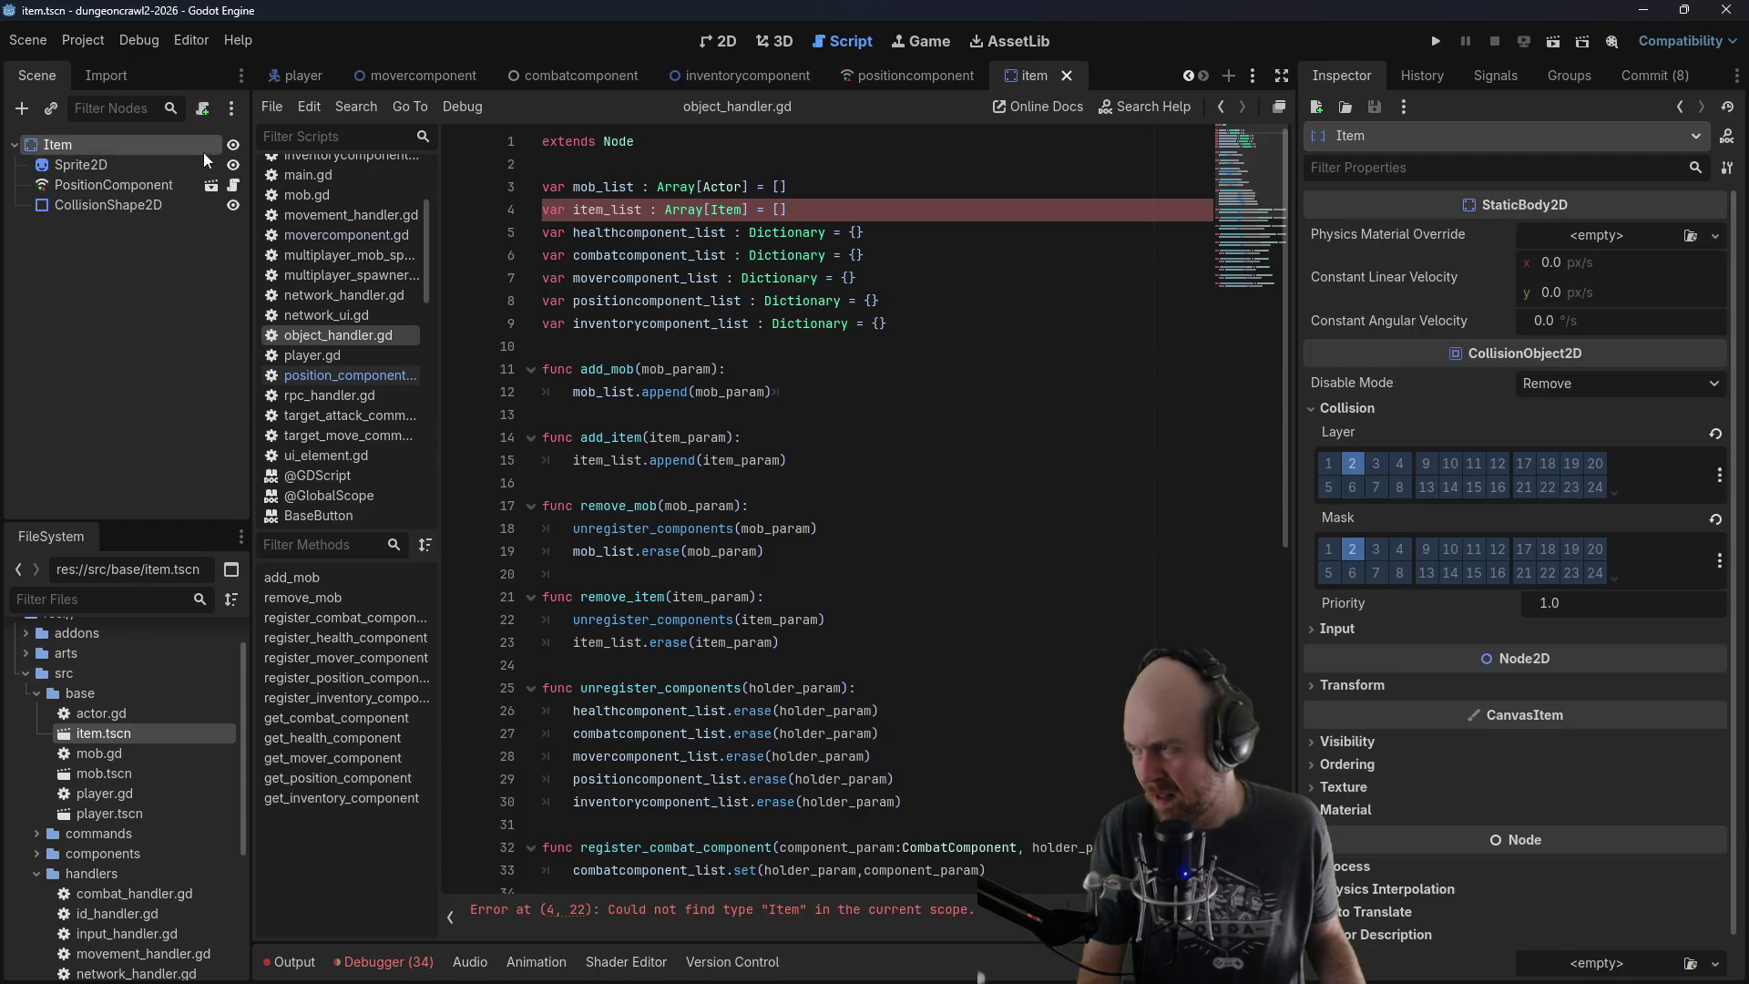
right_click(211, 147)
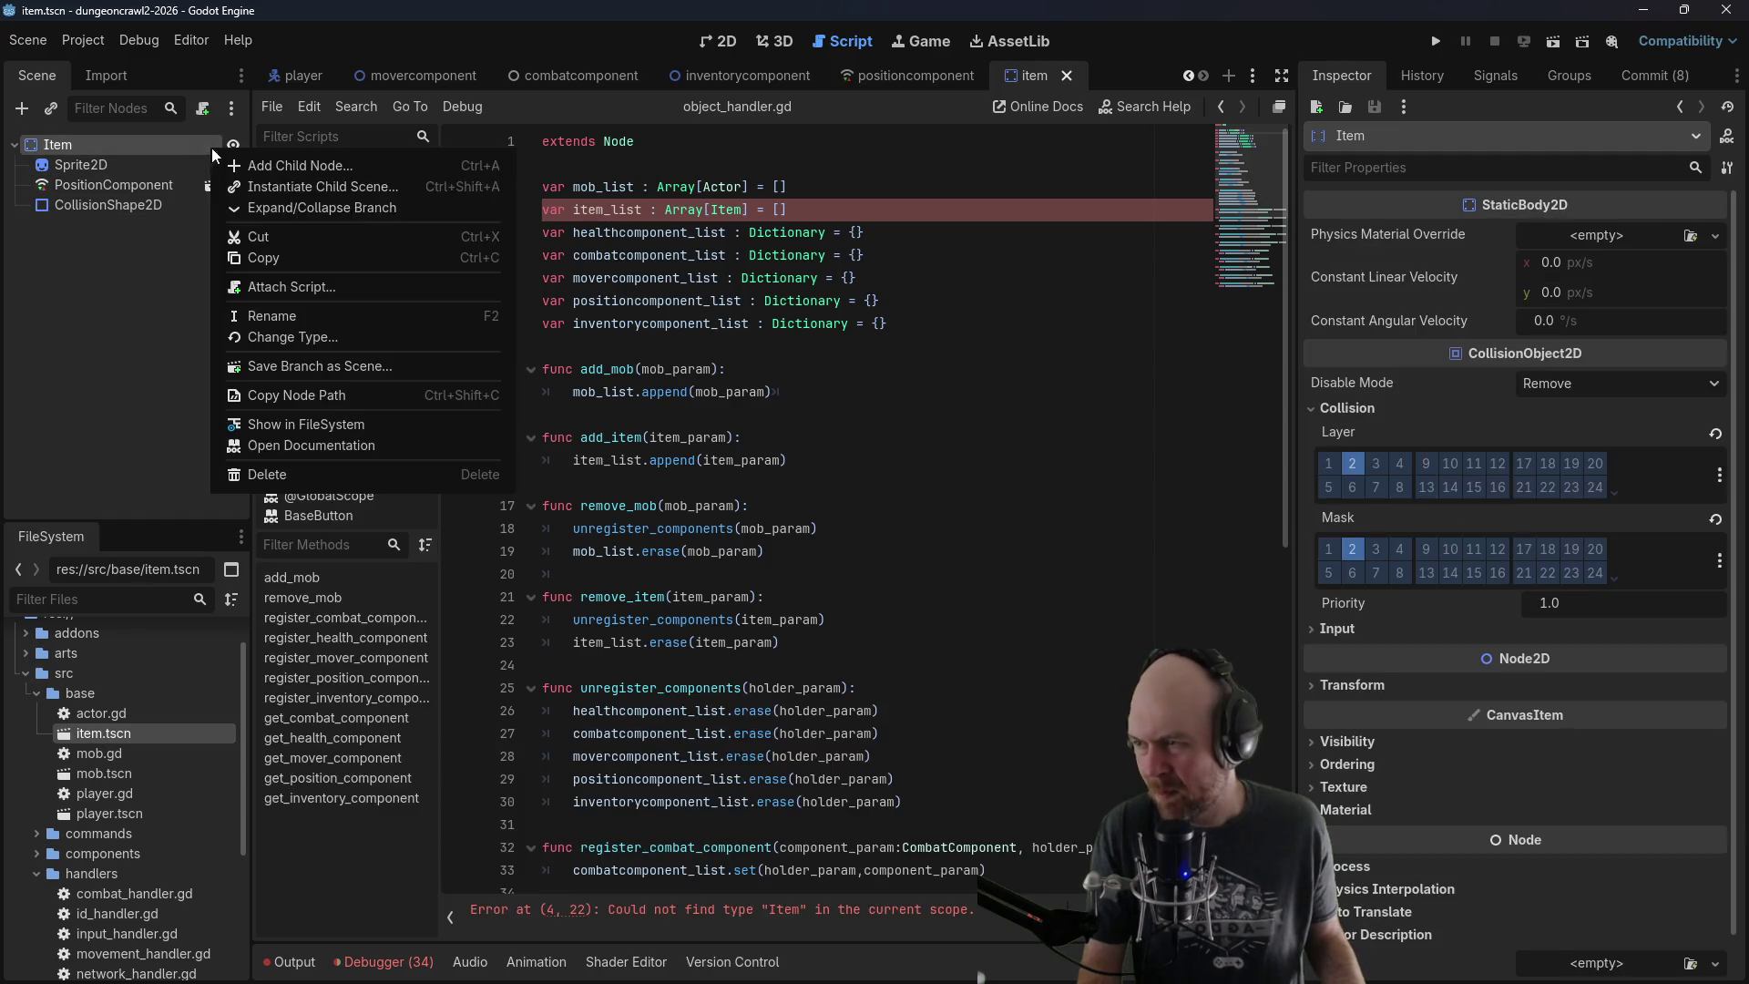
click(299, 287)
click(792, 666)
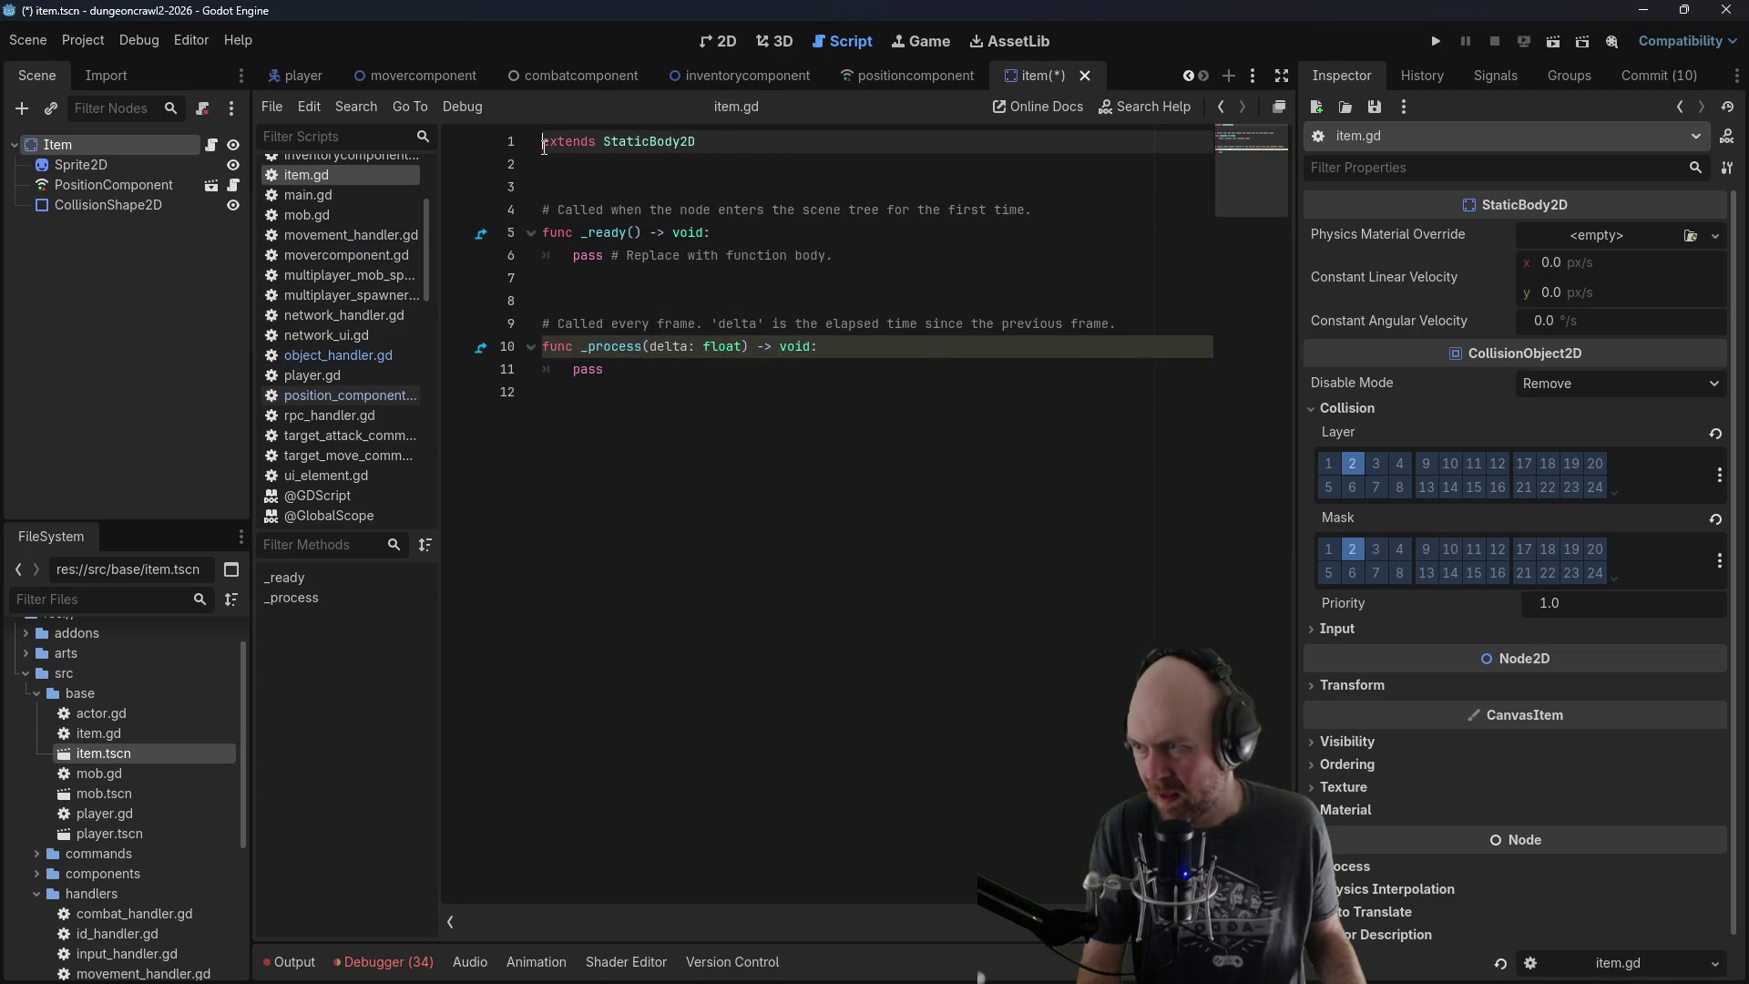
- Add class_name Item above extends StaticBody2D, save, and switch to mob.gd
key(Return)
key(Up)
text(class_na)
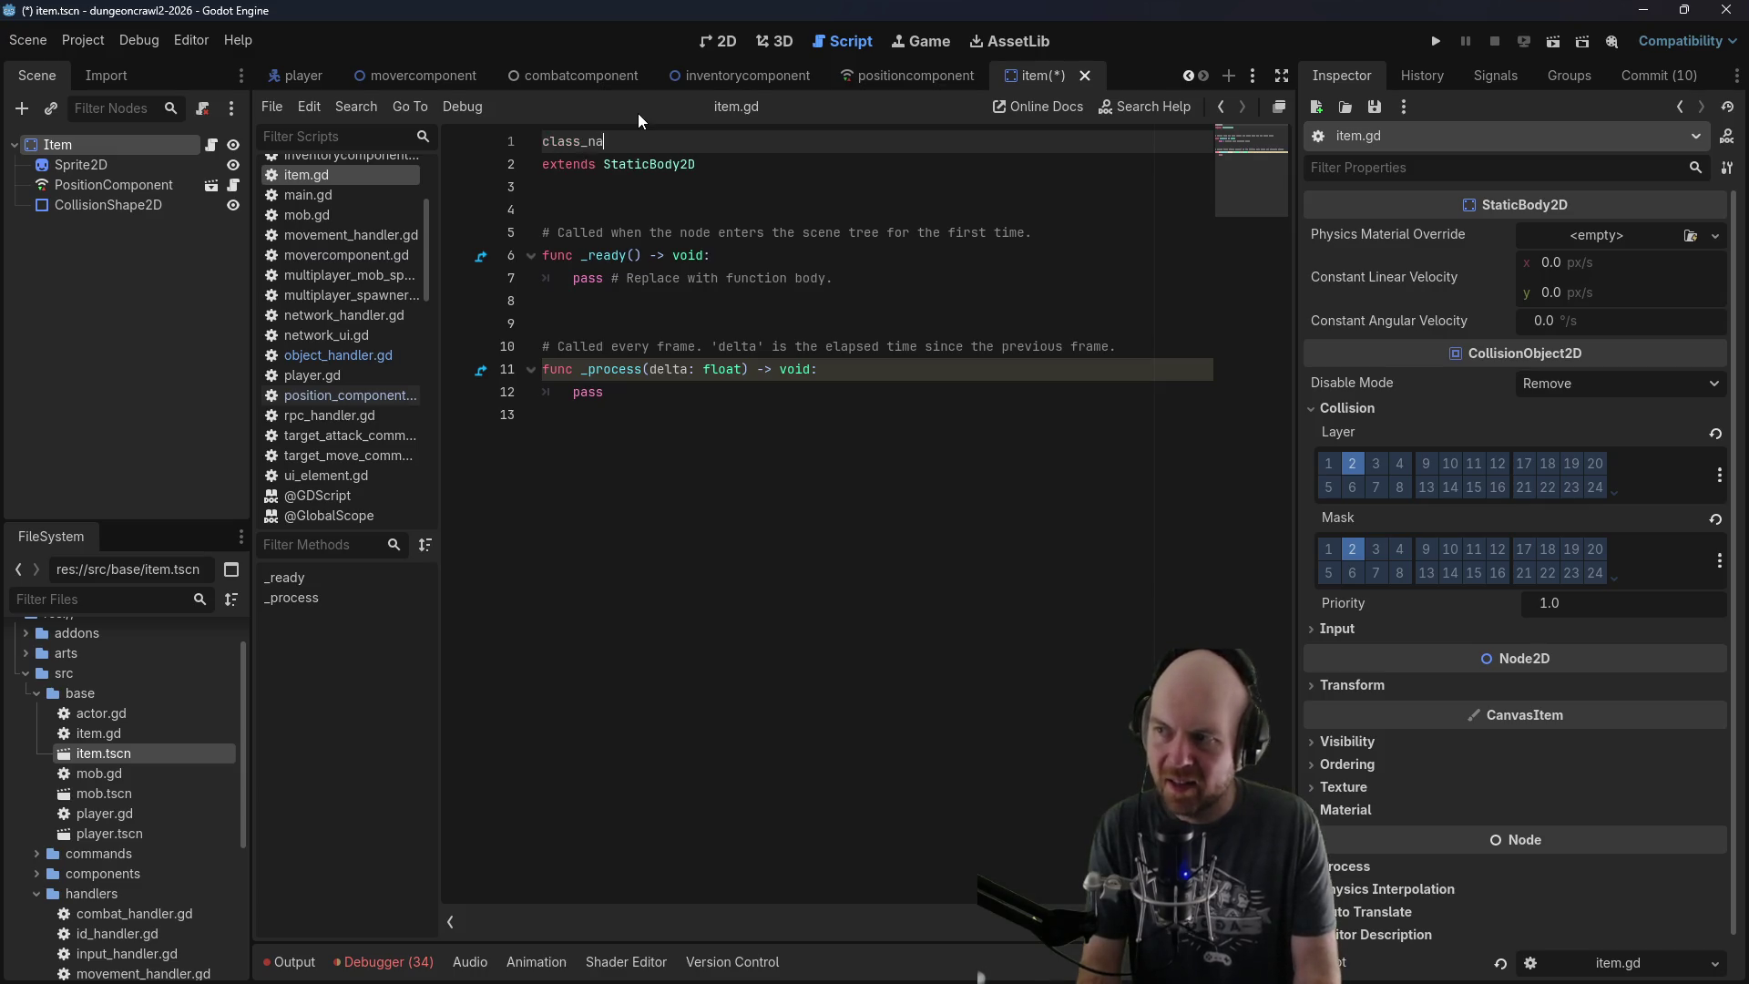
text(me Item)
click(877, 200)
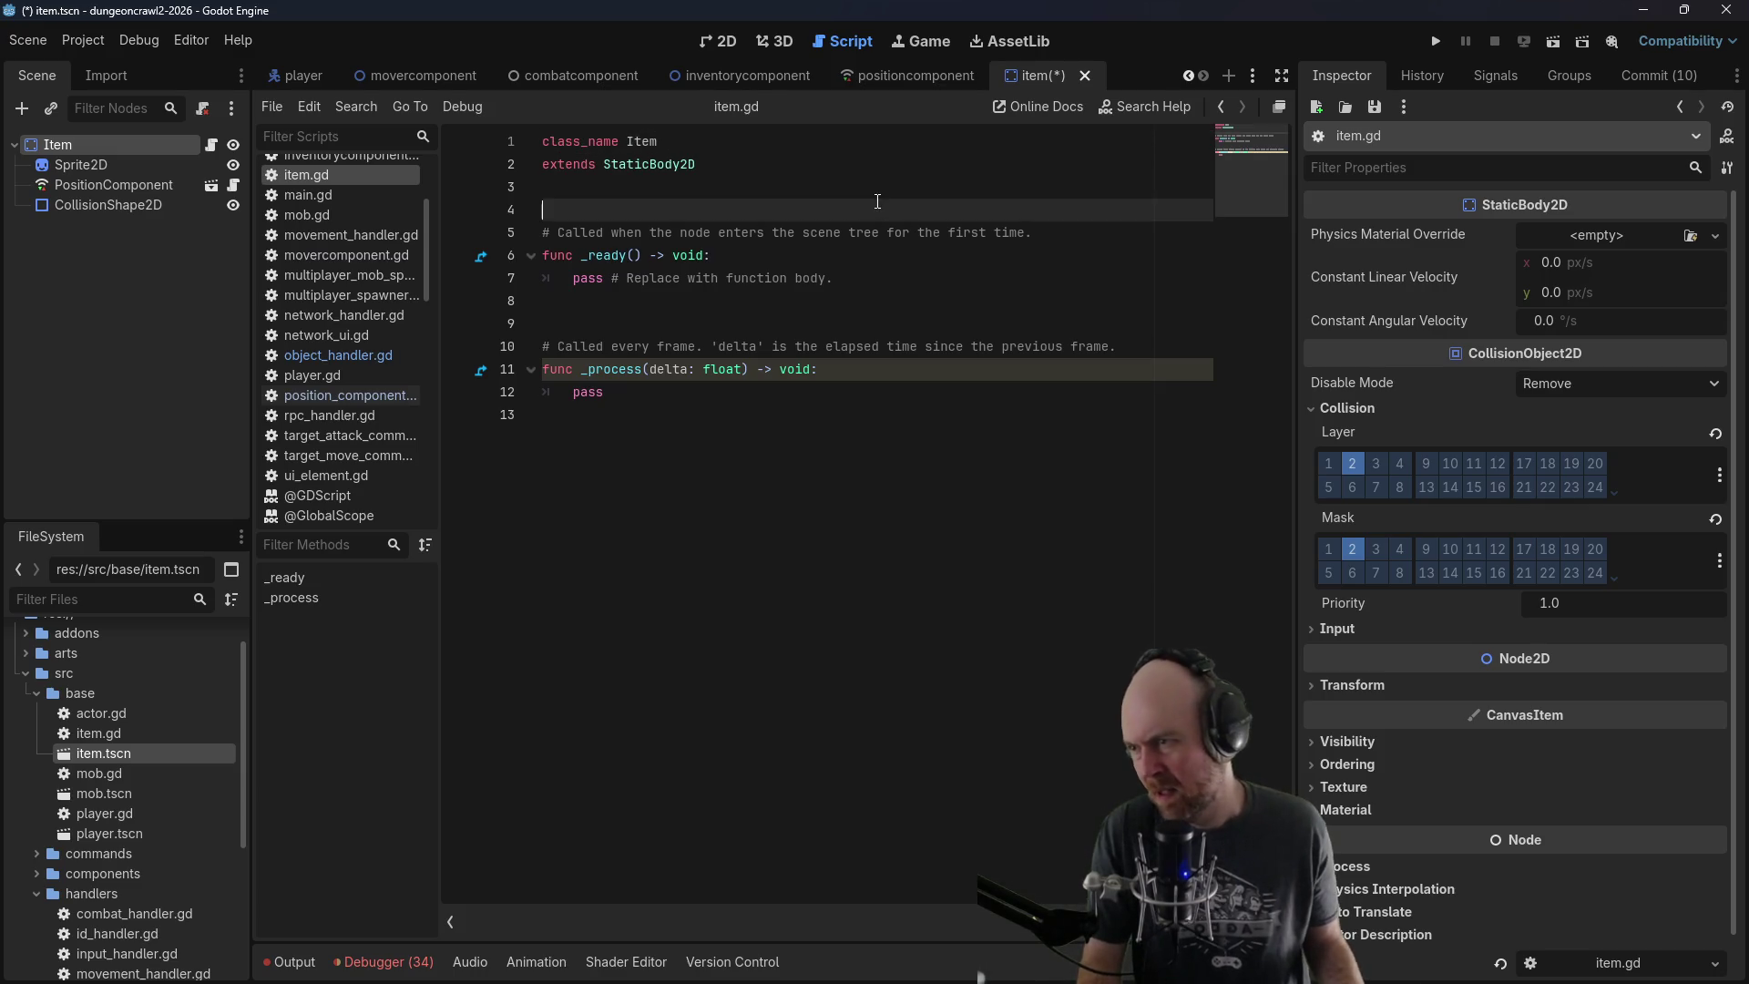
key(ctrl+s)
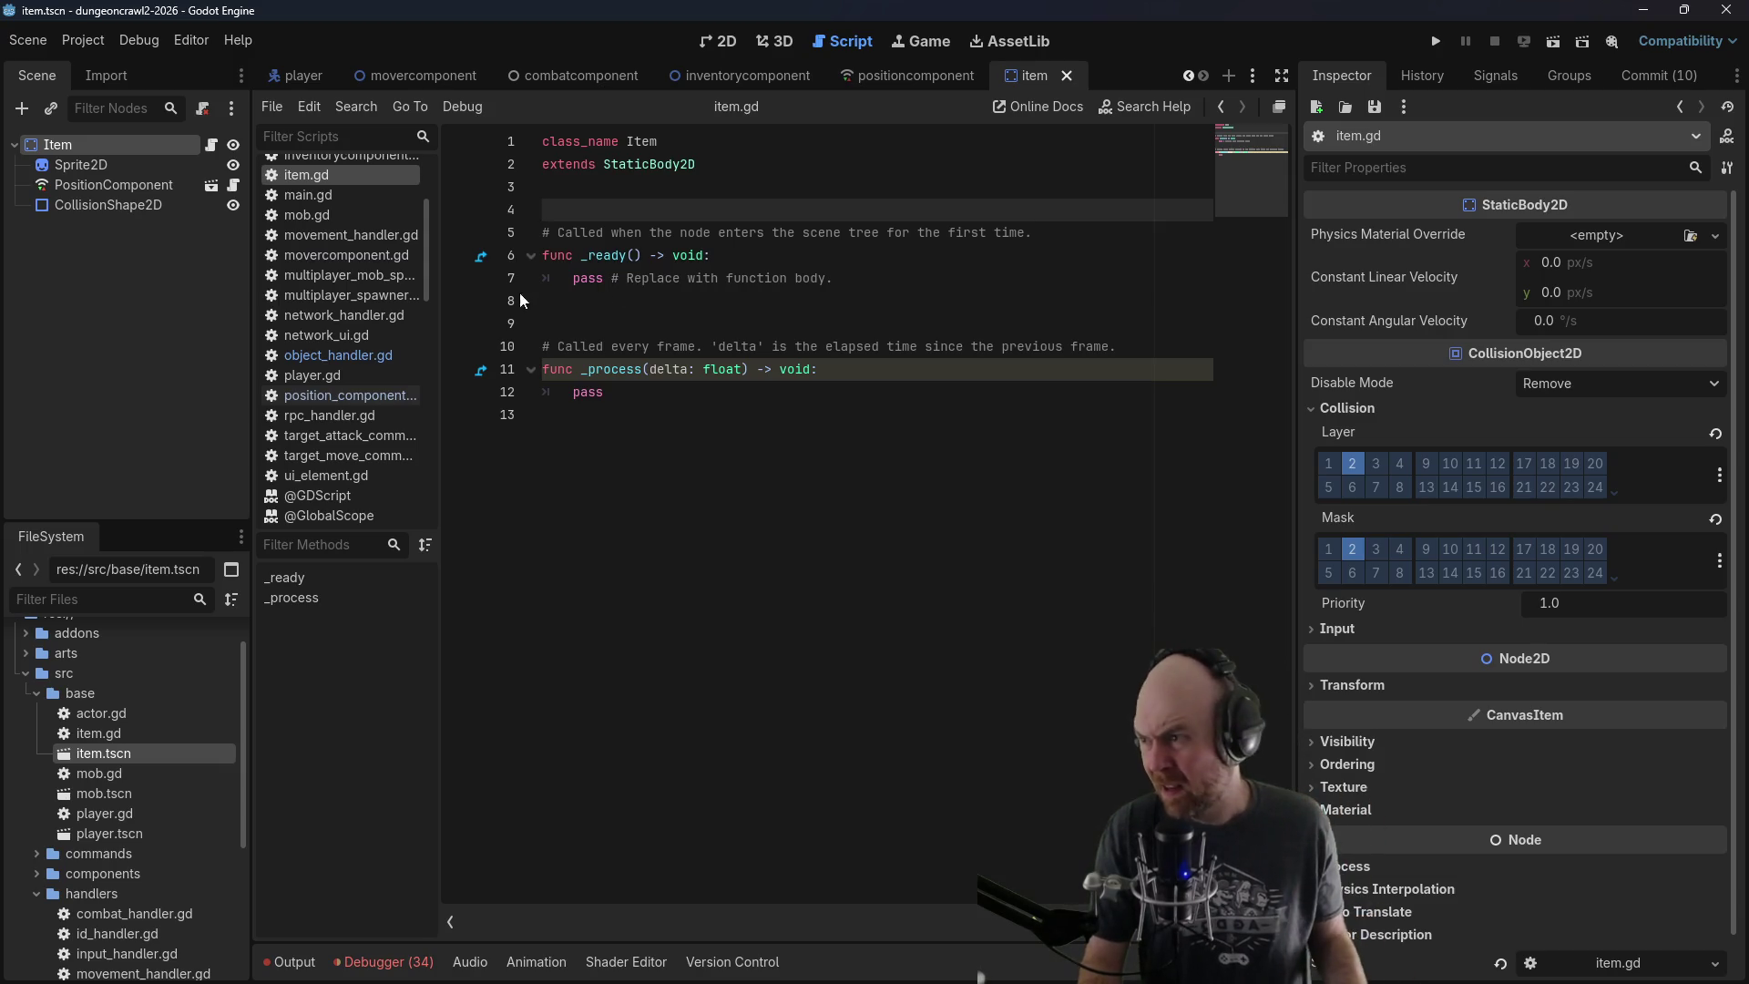
click(353, 212)
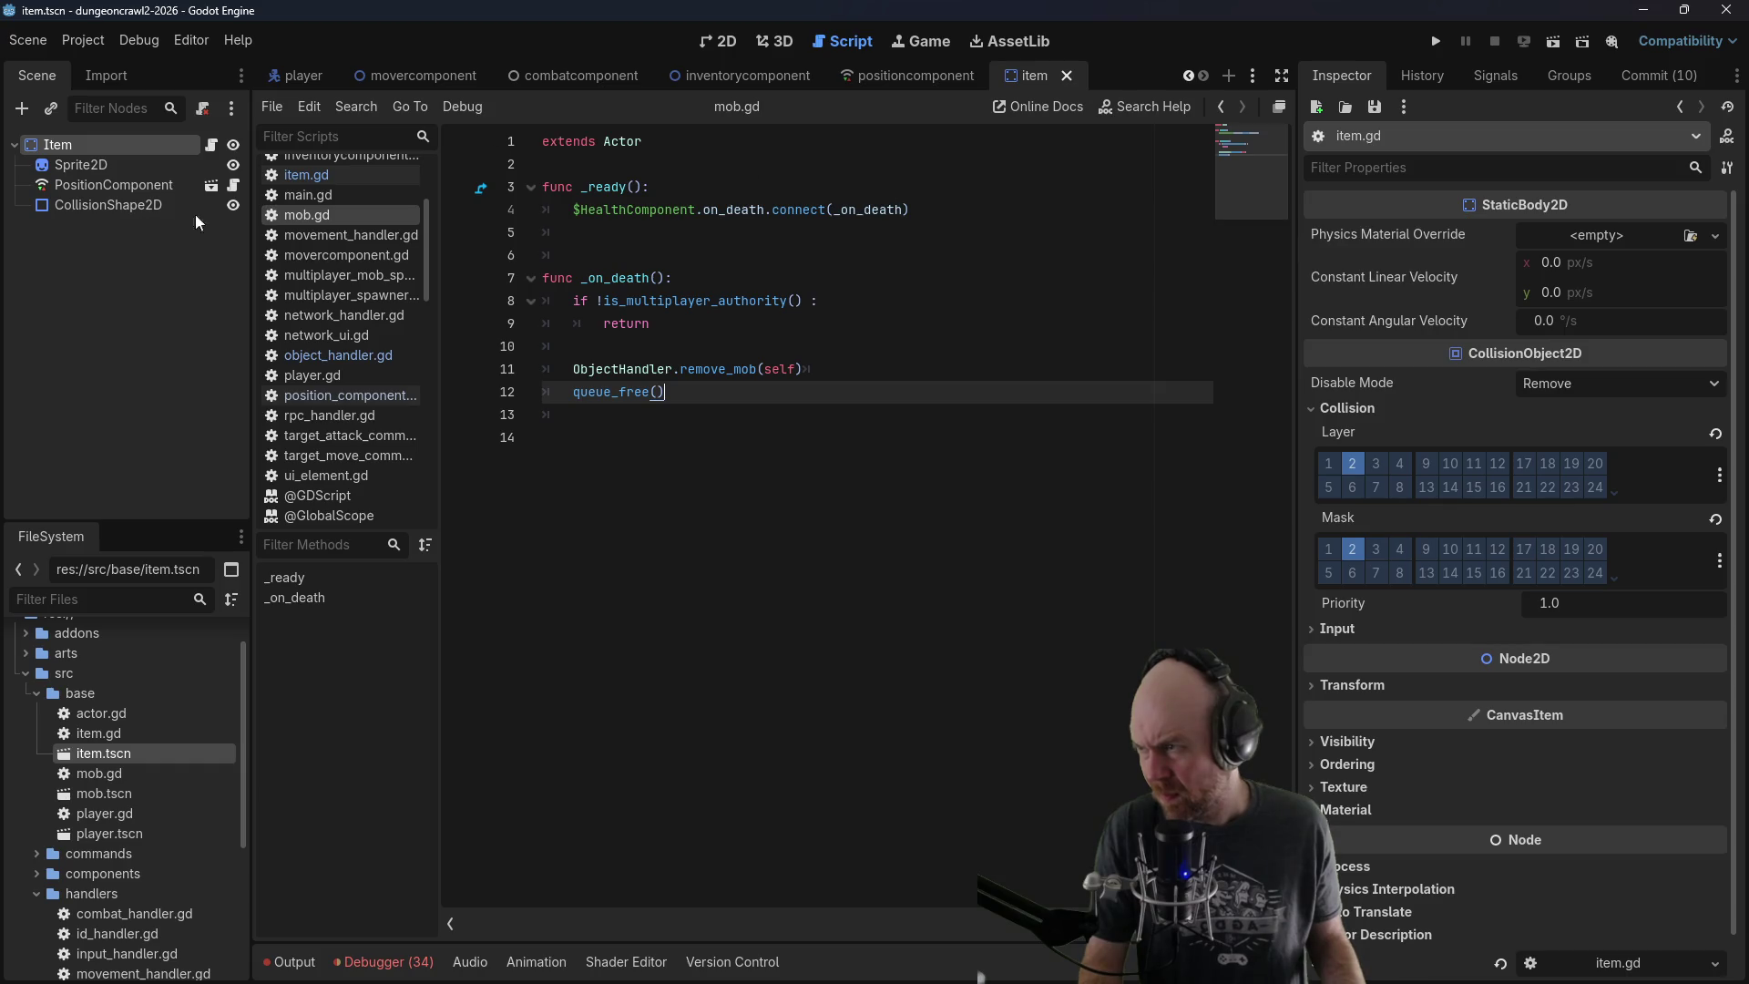
- Open player.gd and search the whole project for ObjectHandler.register
scroll(301, 219, up, 3)
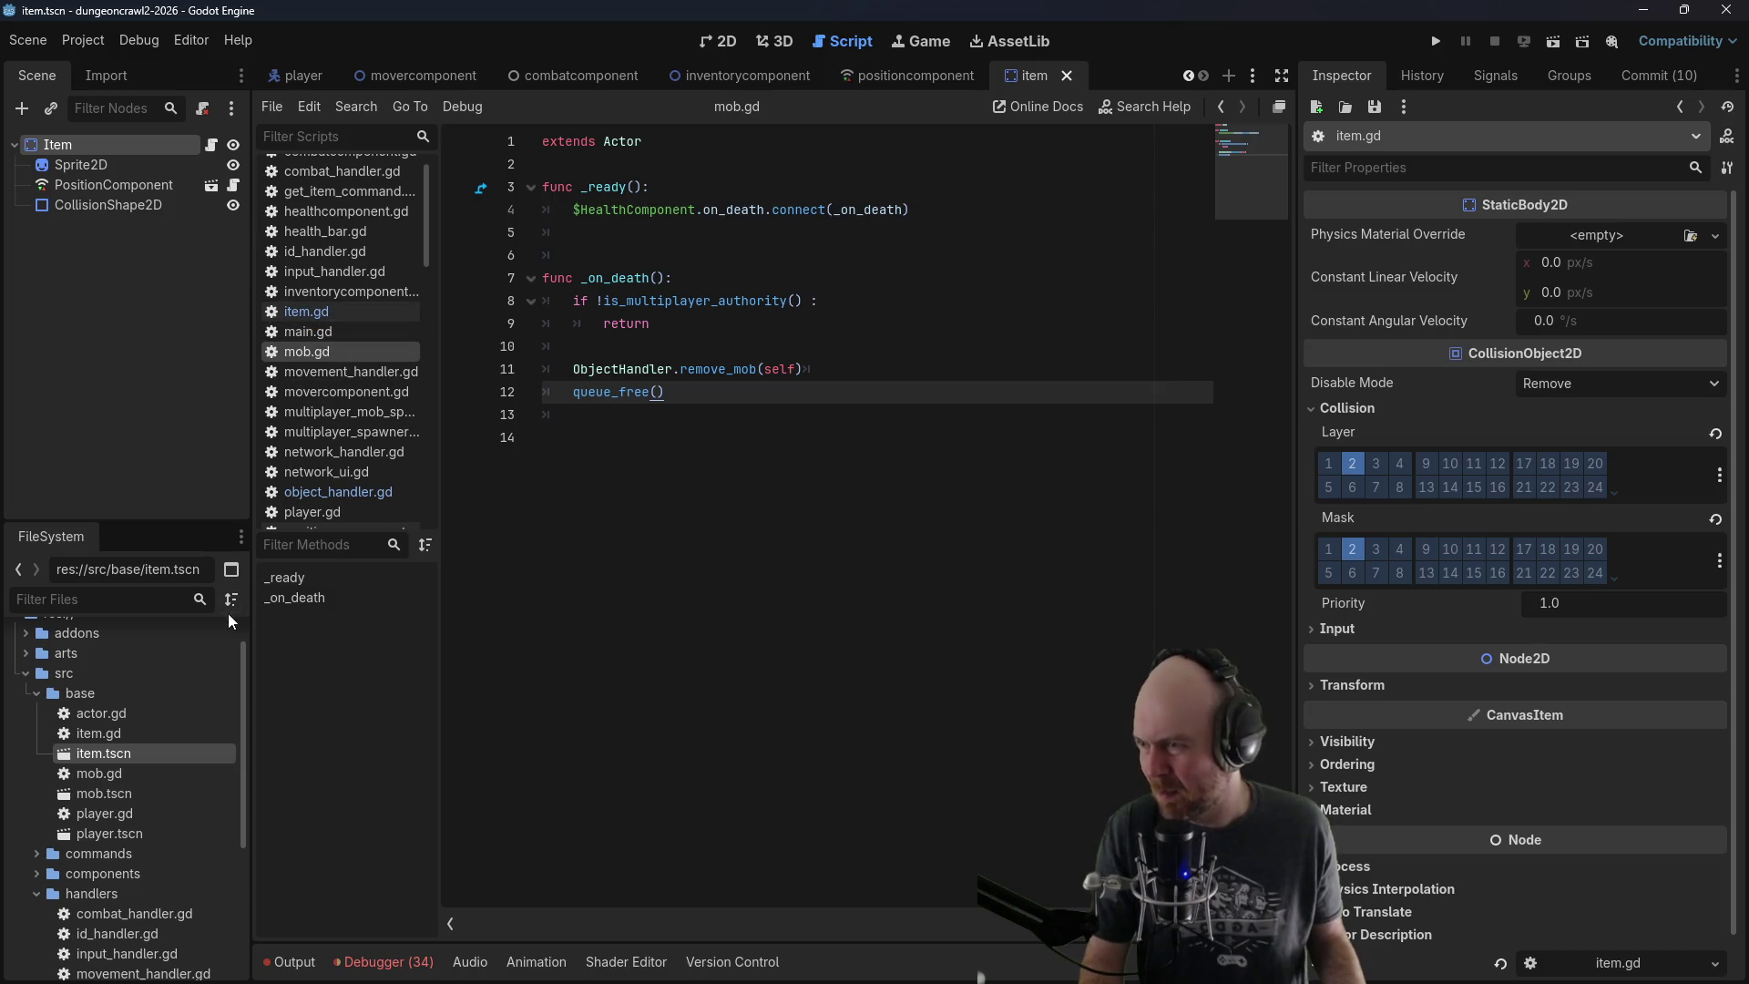
scroll(335, 337, up, 1)
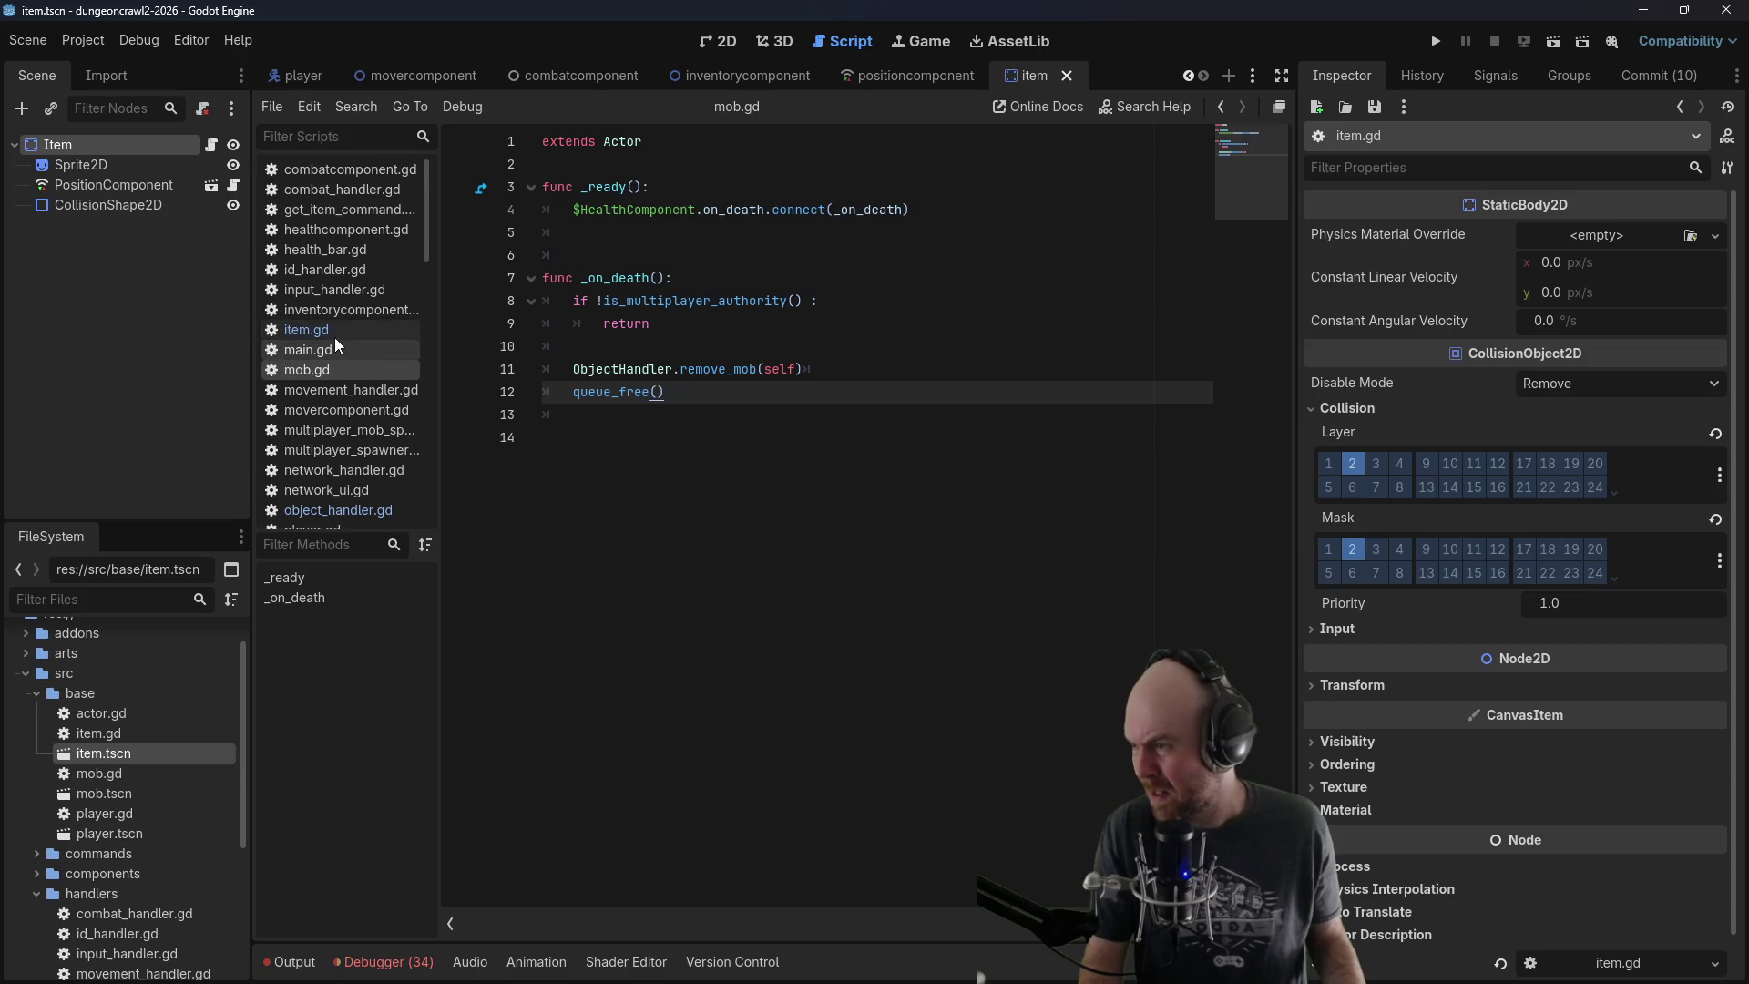
scroll(365, 273, down, 5)
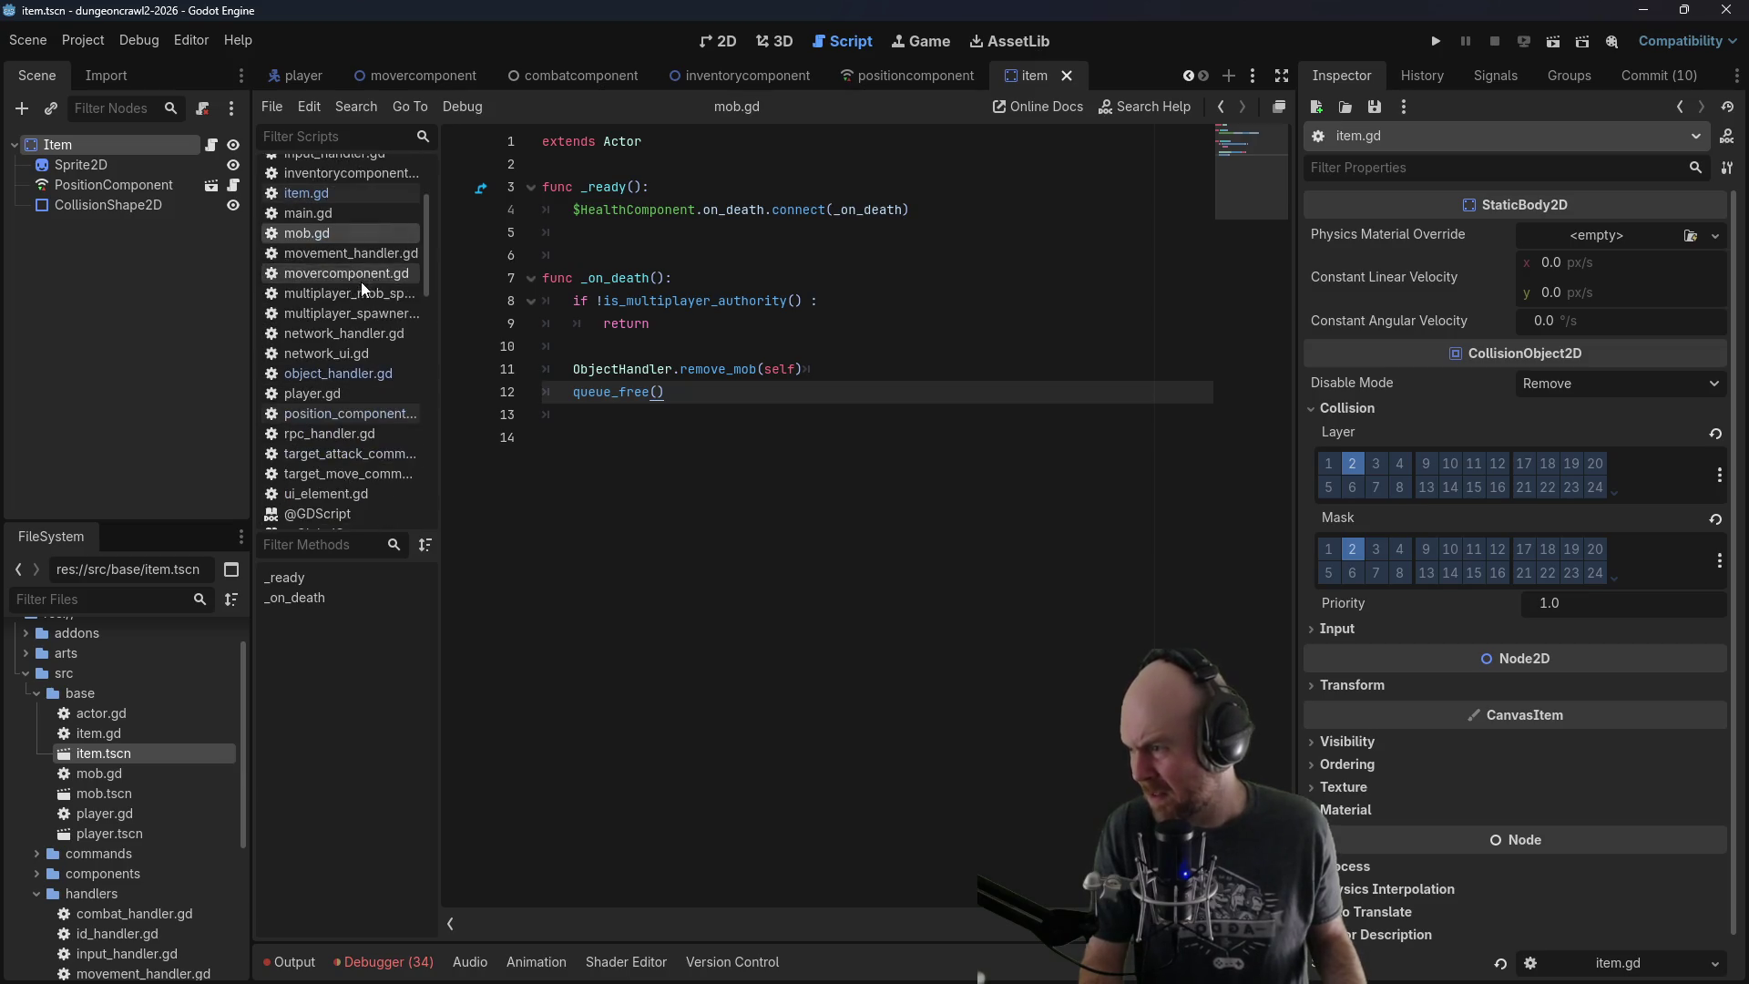
click(380, 347)
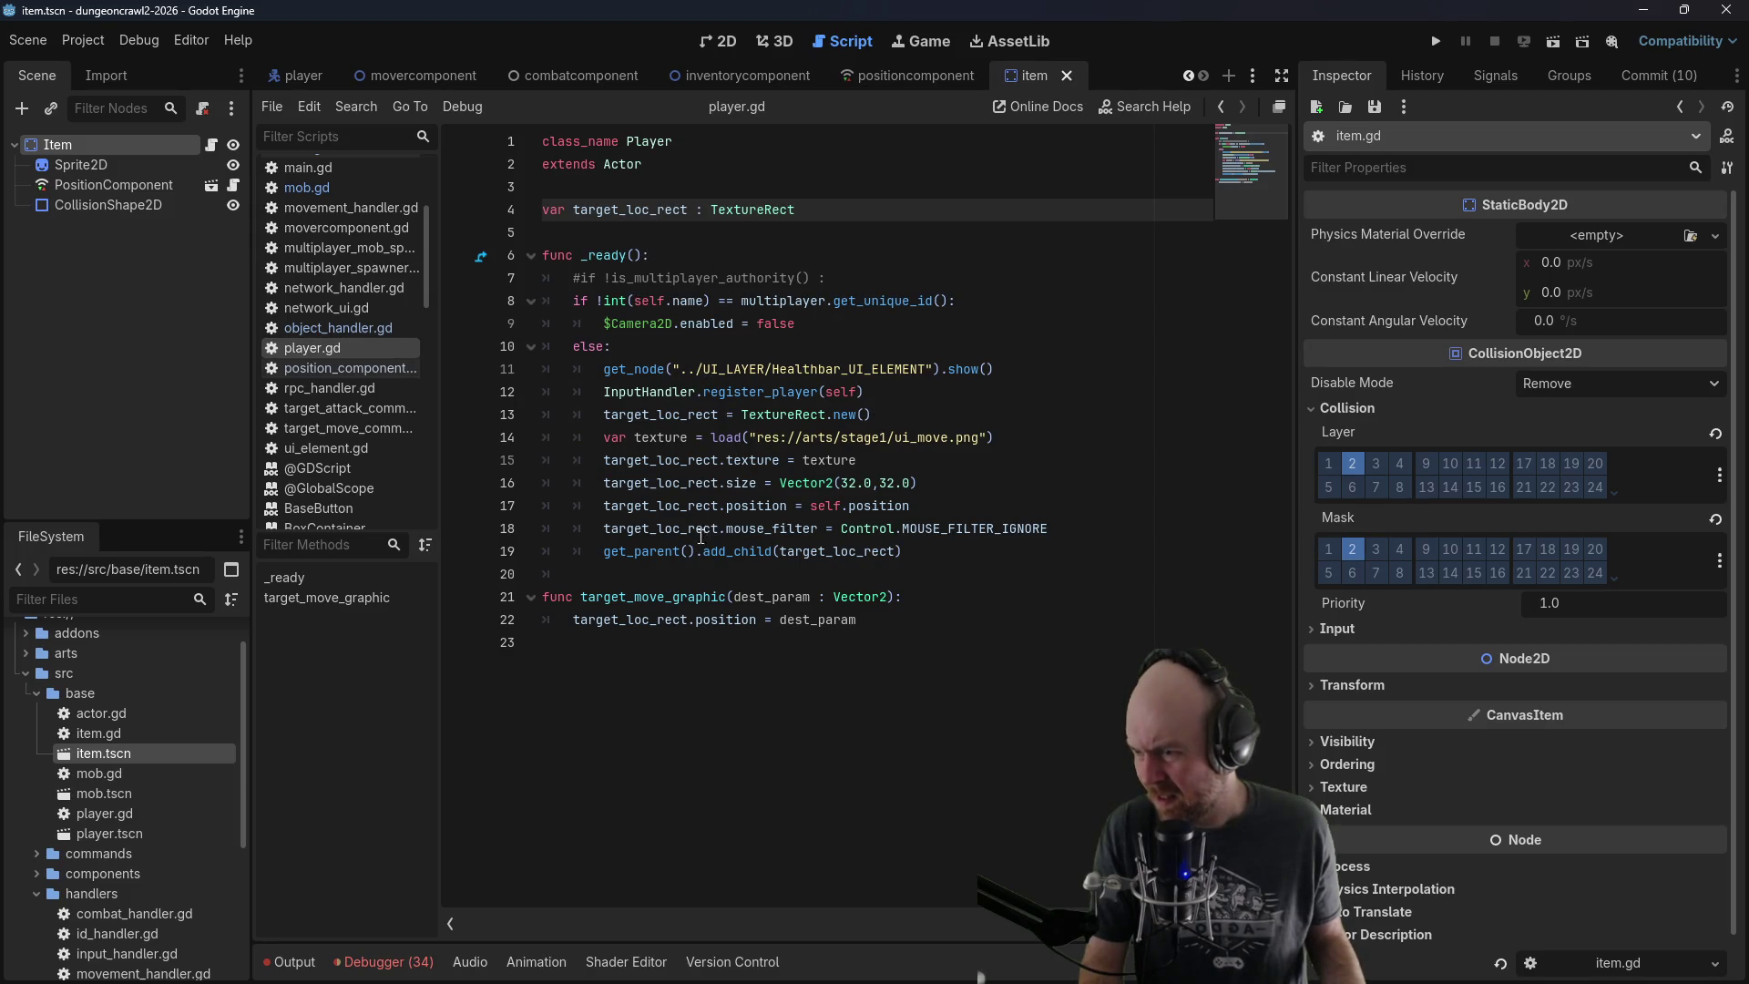
click(83, 40)
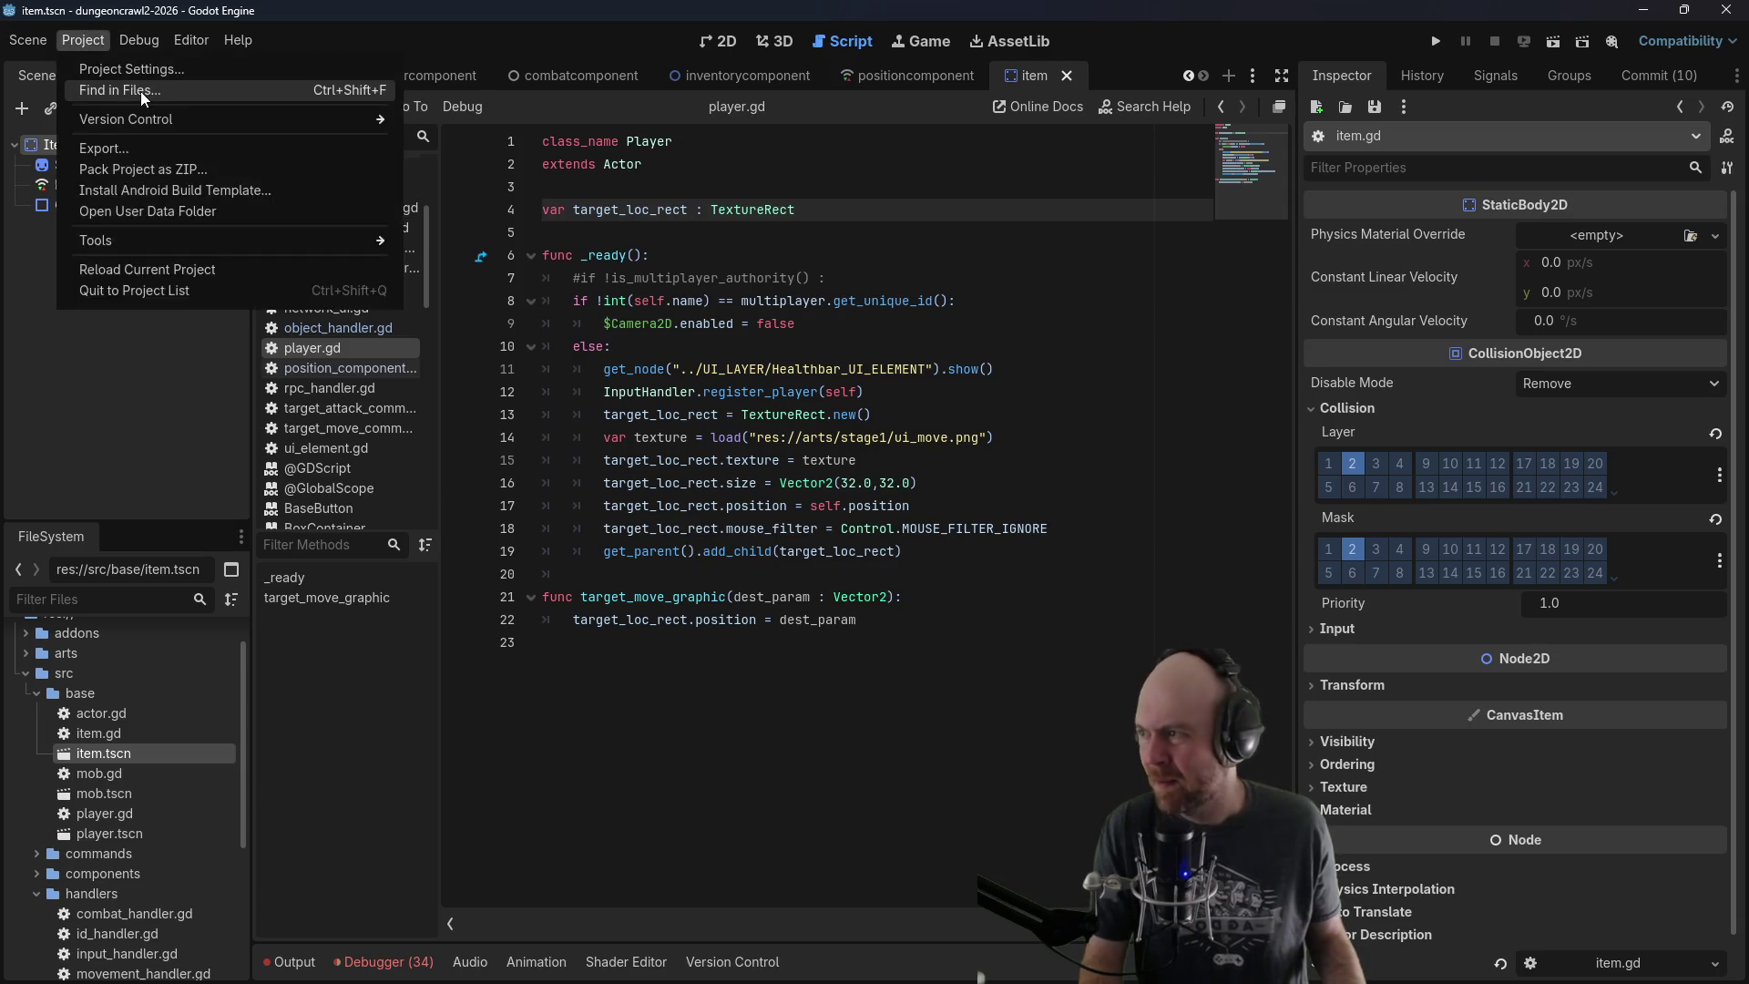
click(140, 91)
text(ObjectH)
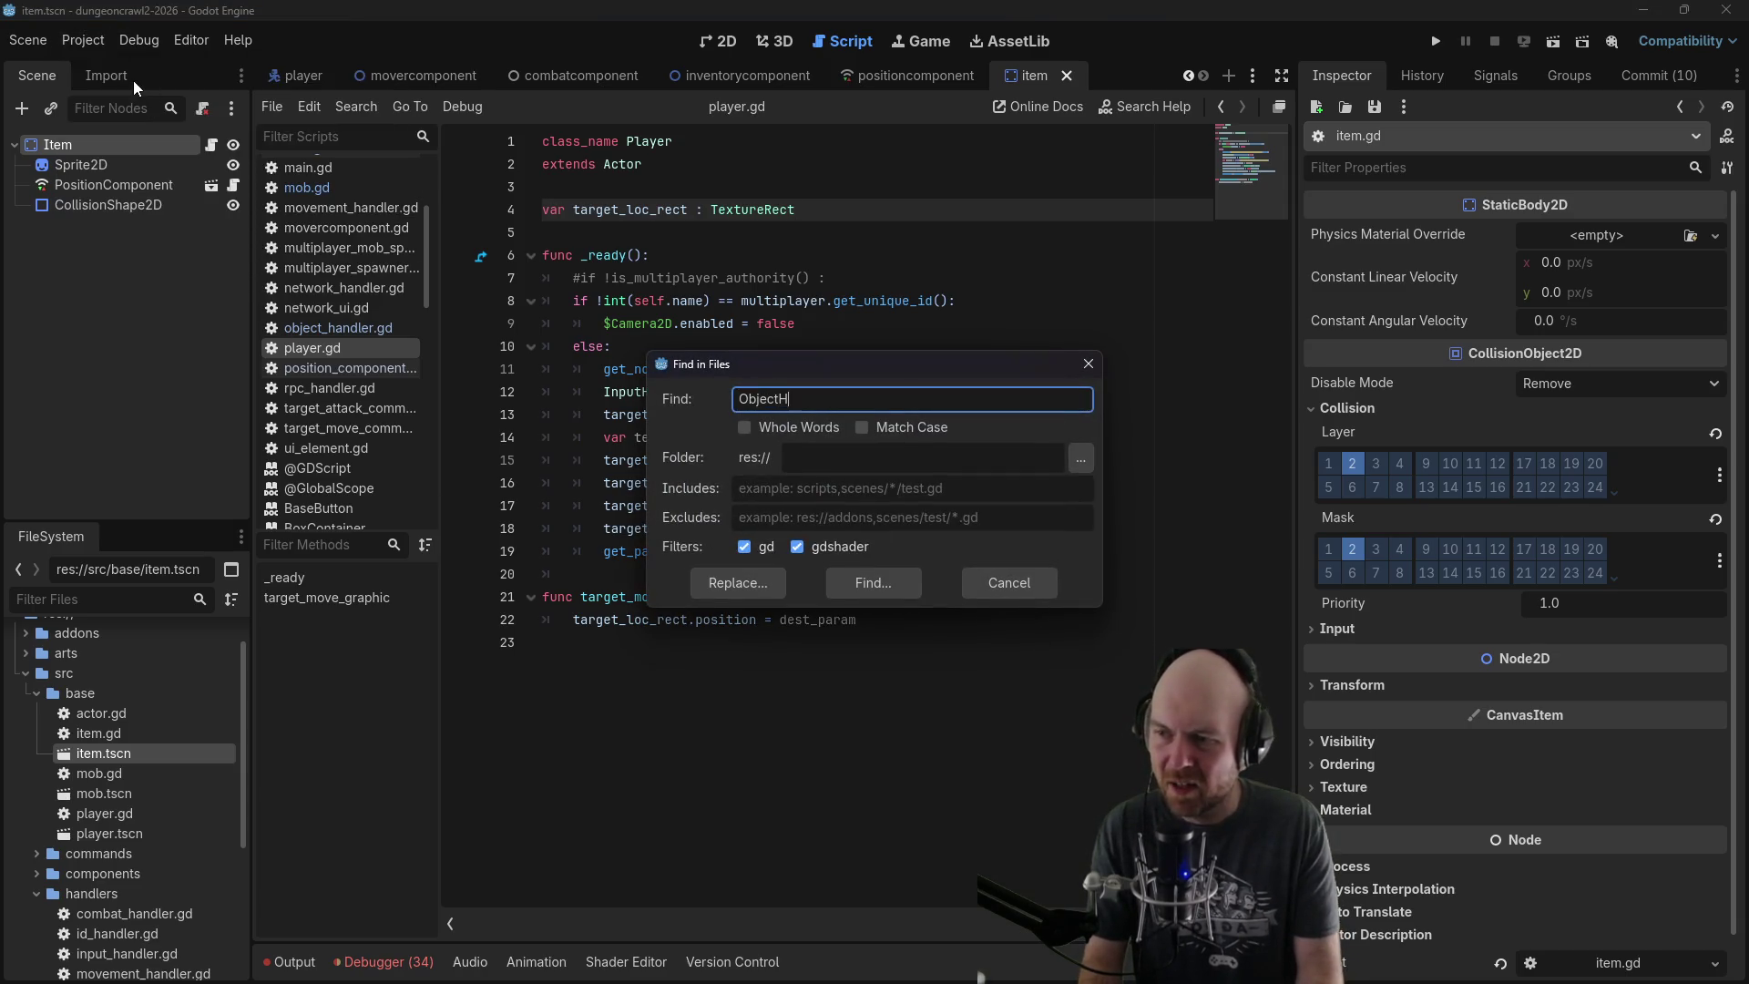
text(ister)
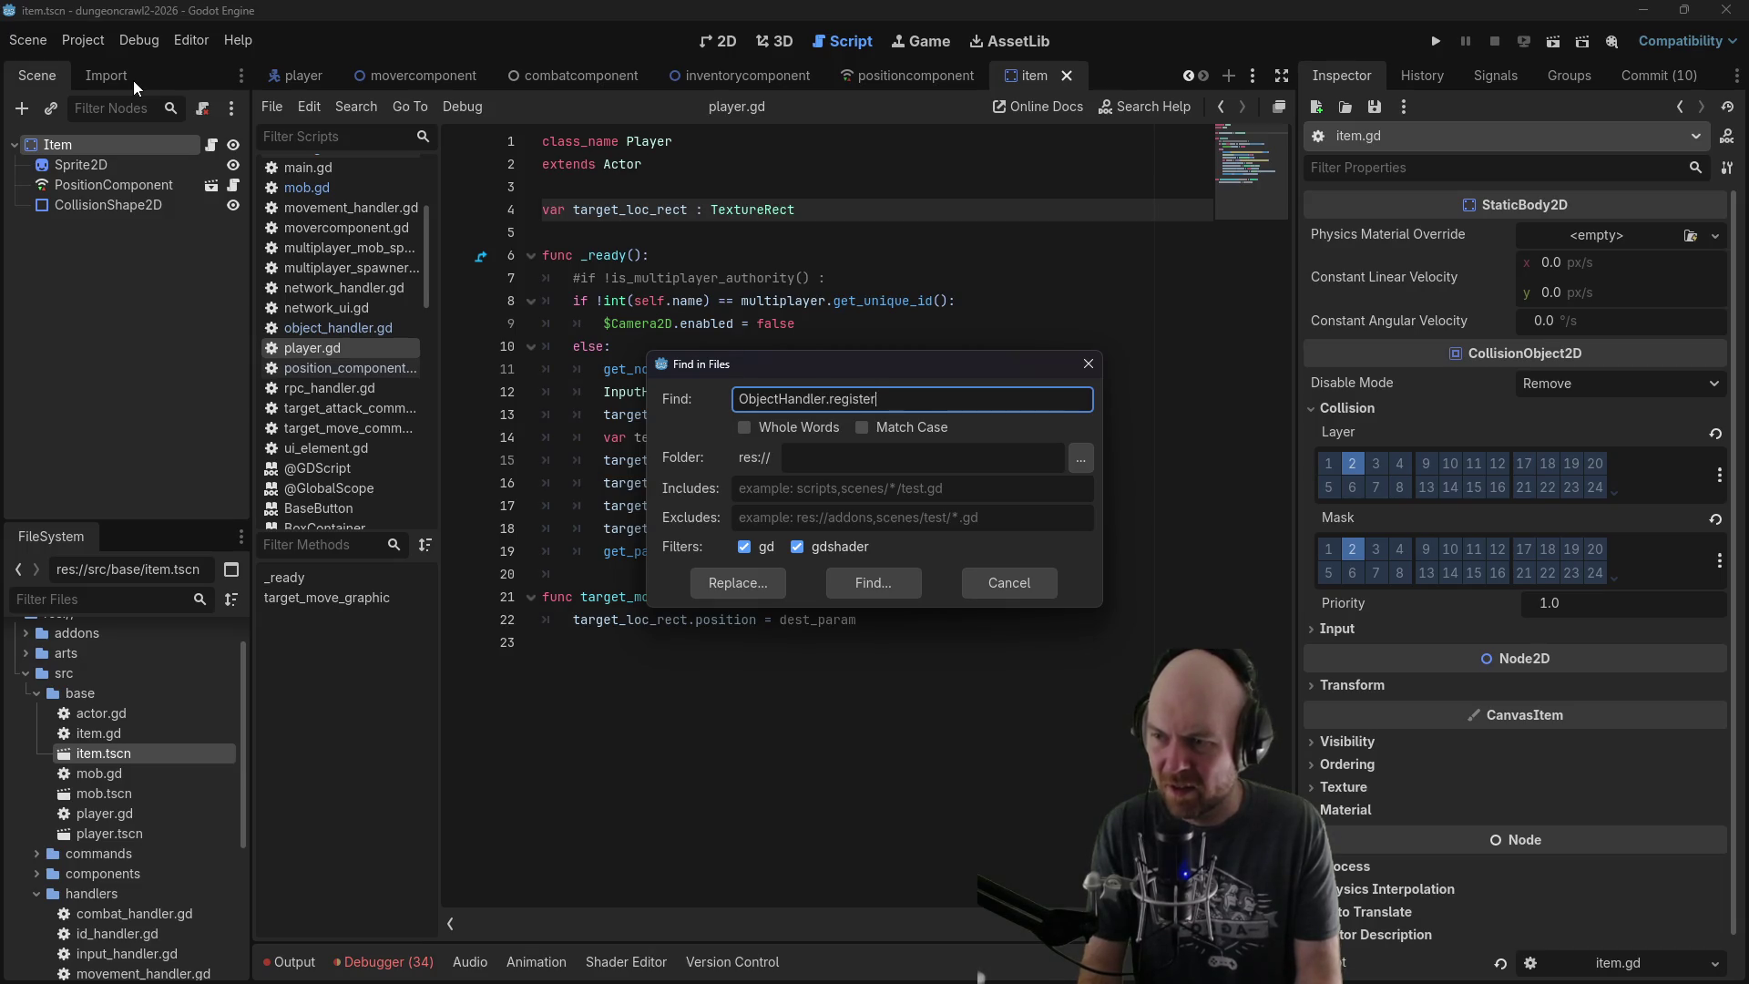
key(Return)
- Search the whole project again, this time for ObjectHandler.add
click(108, 38)
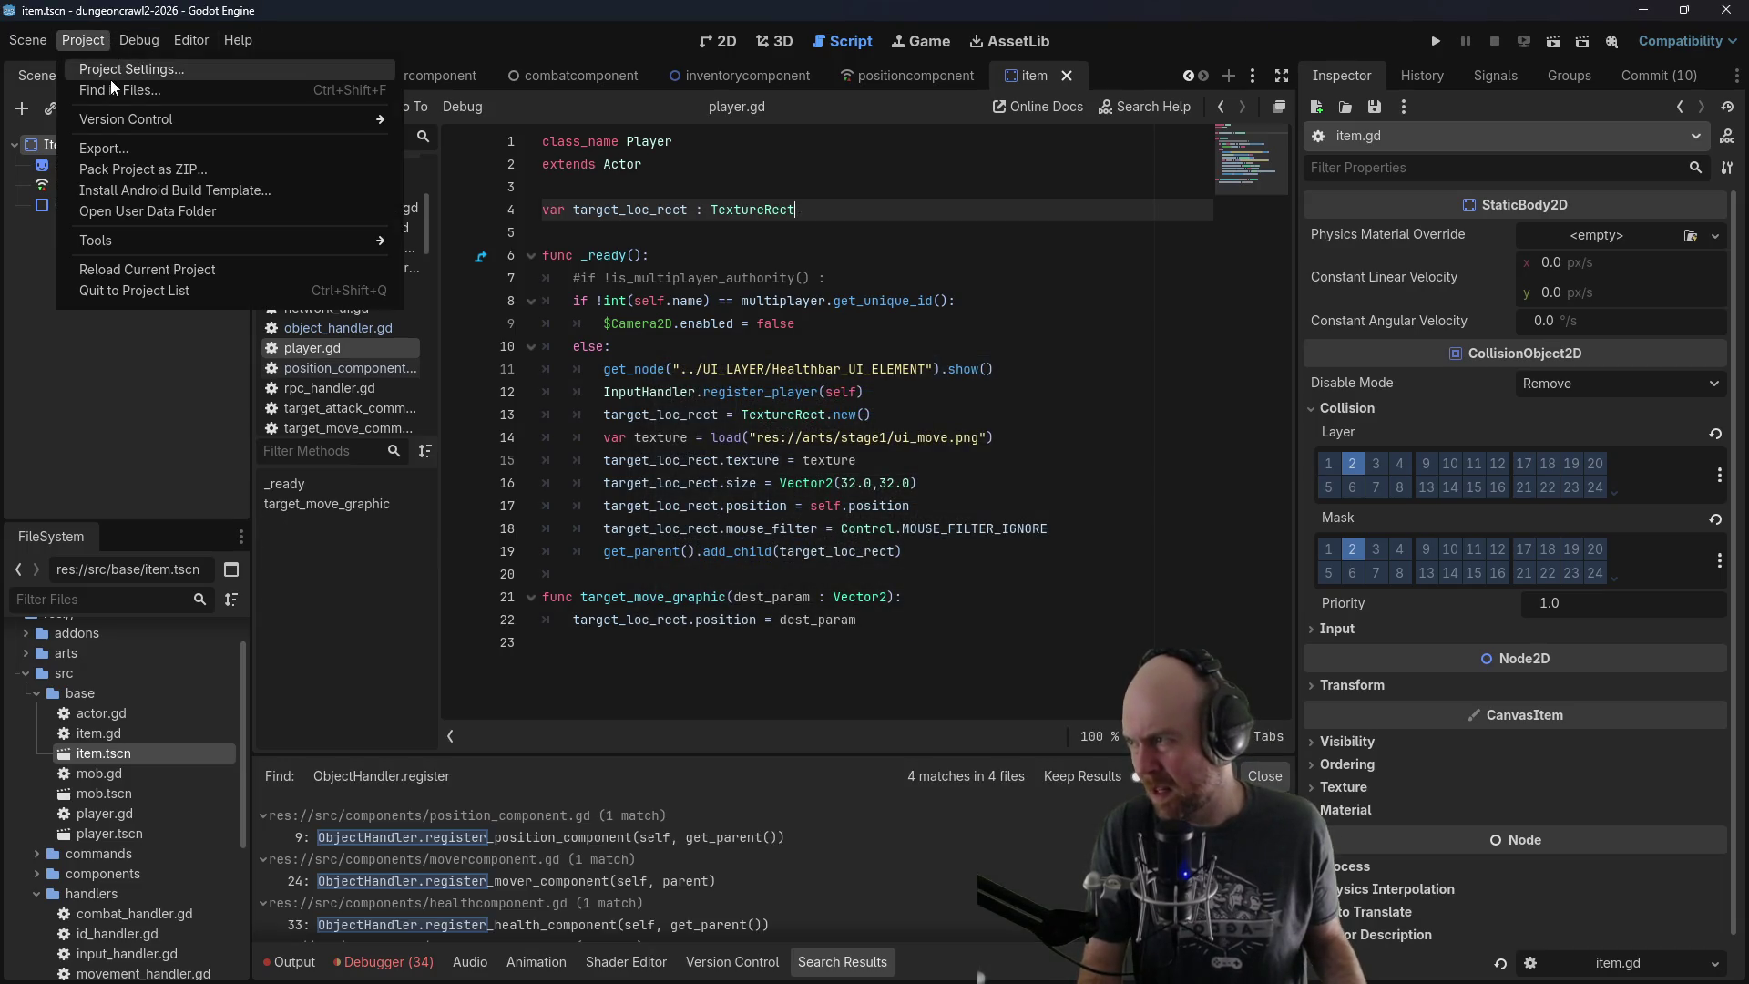
click(113, 90)
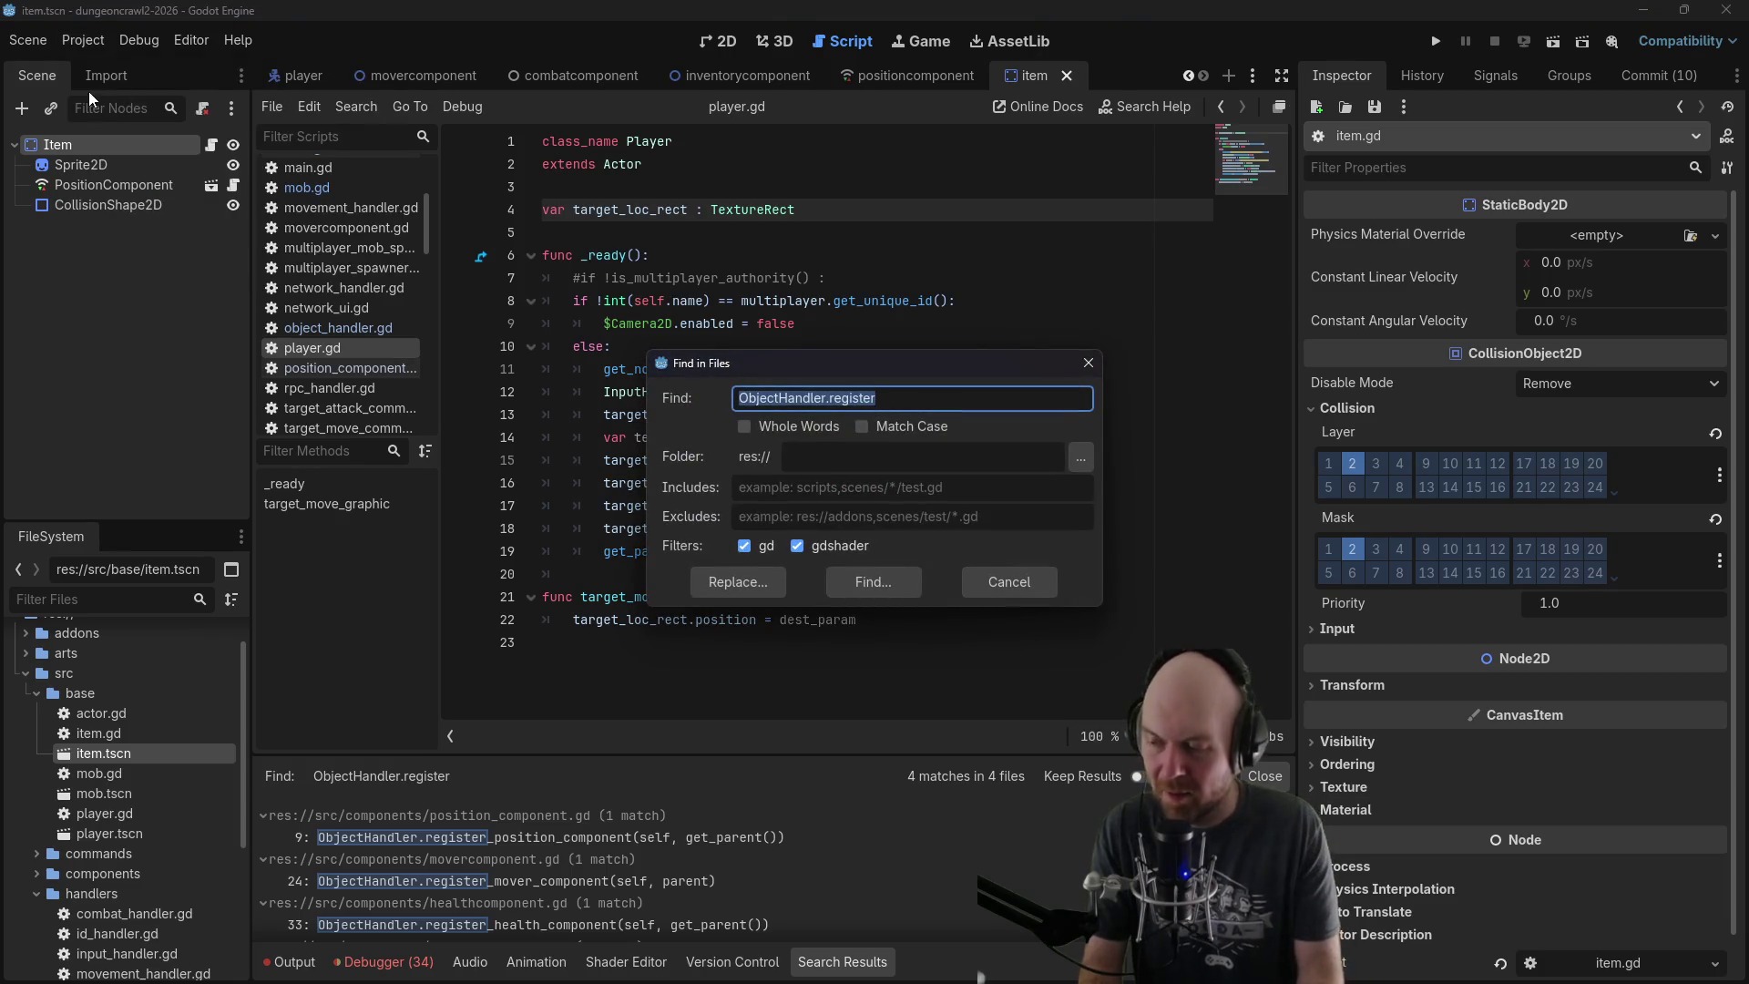
text(ObjectHan)
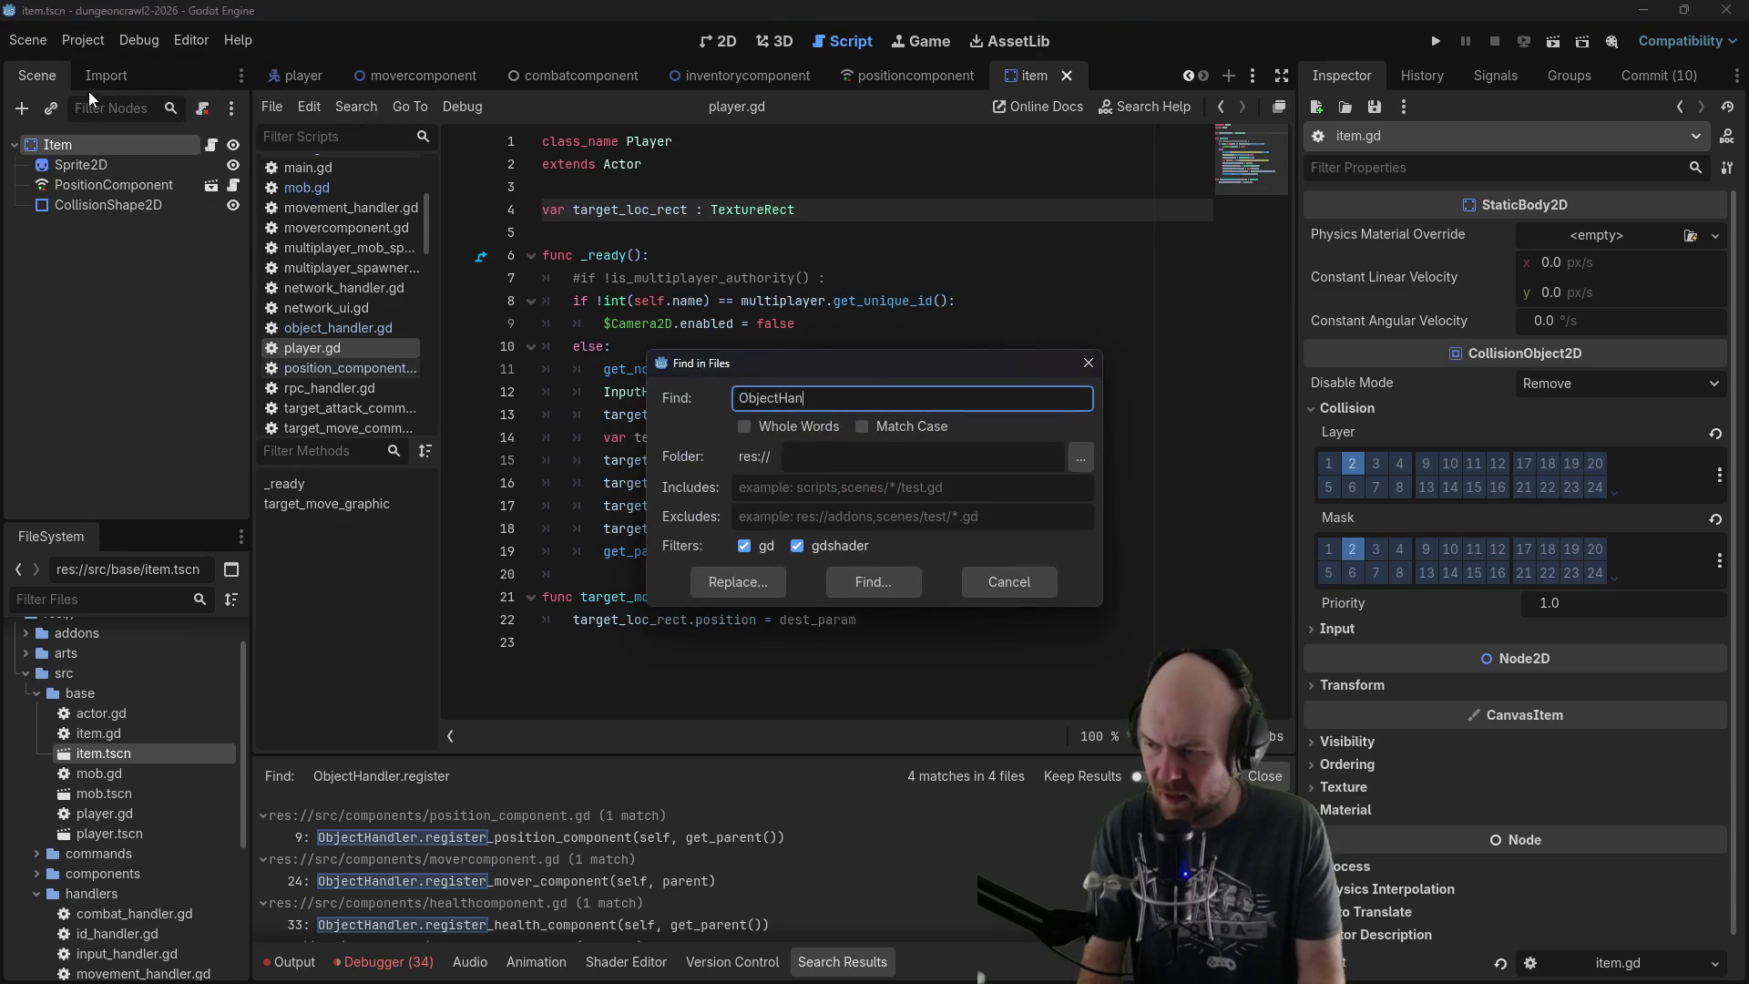
key(Return)
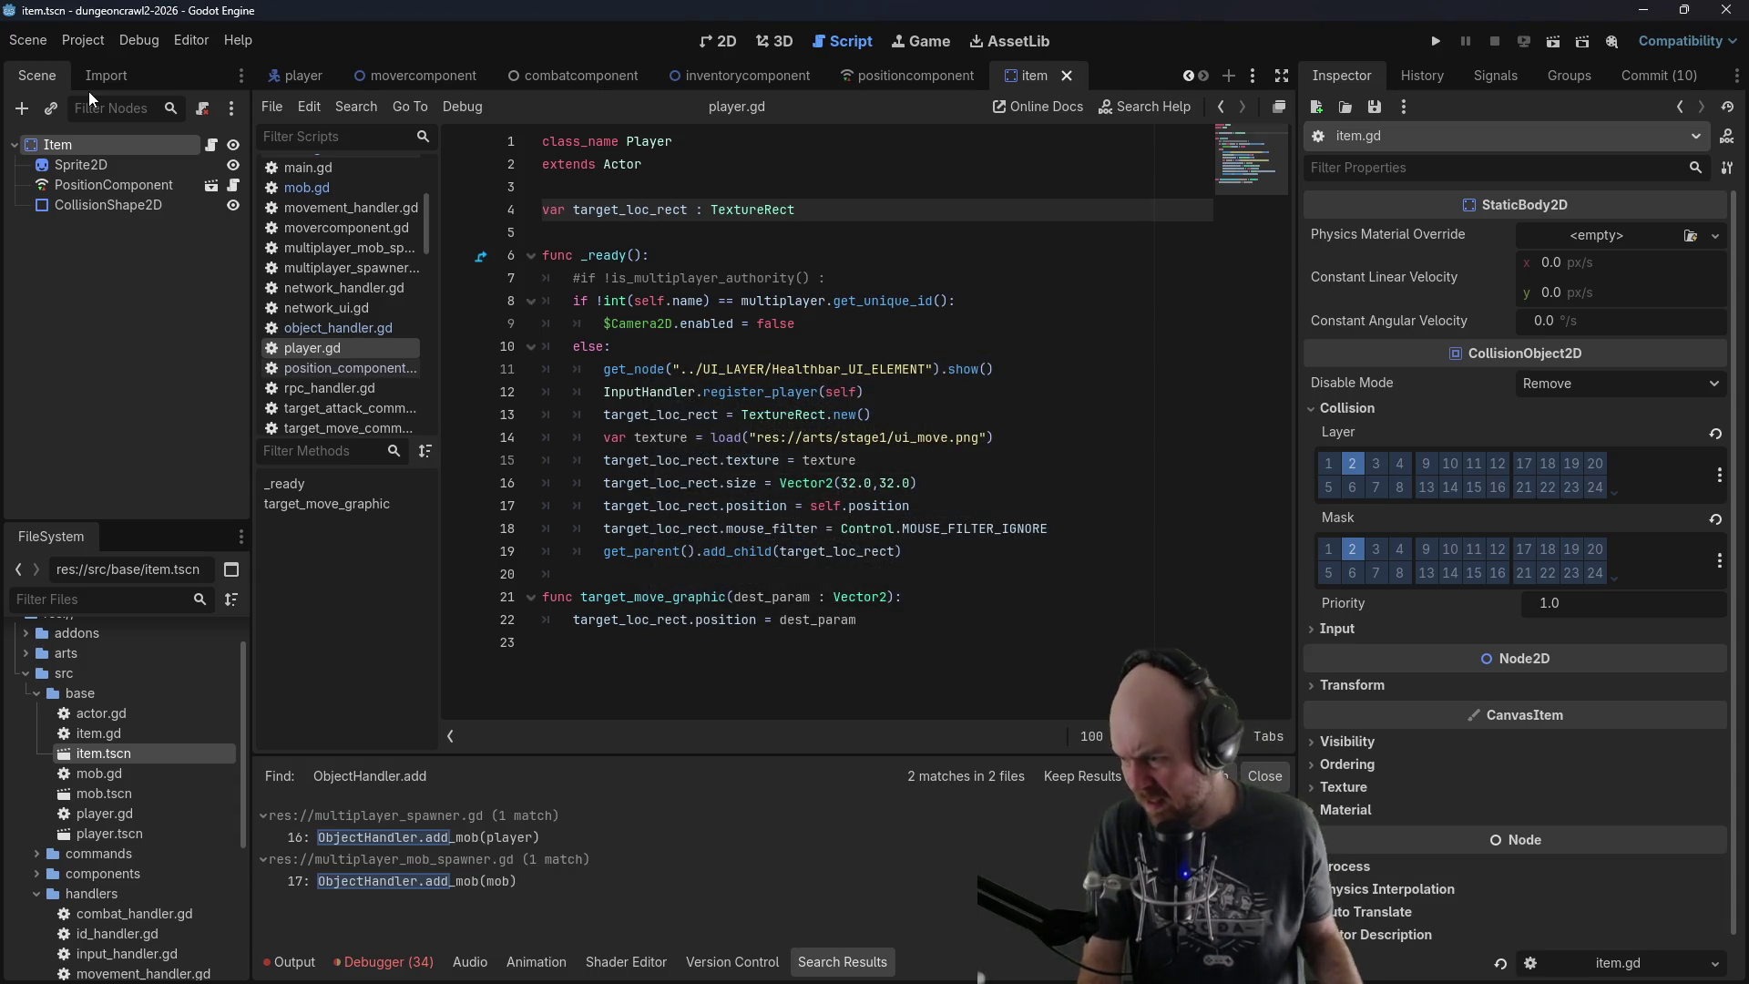
- Cut the ObjectHandler.add_mob(player) line out of multiplayer_spawner.gd
click(434, 838)
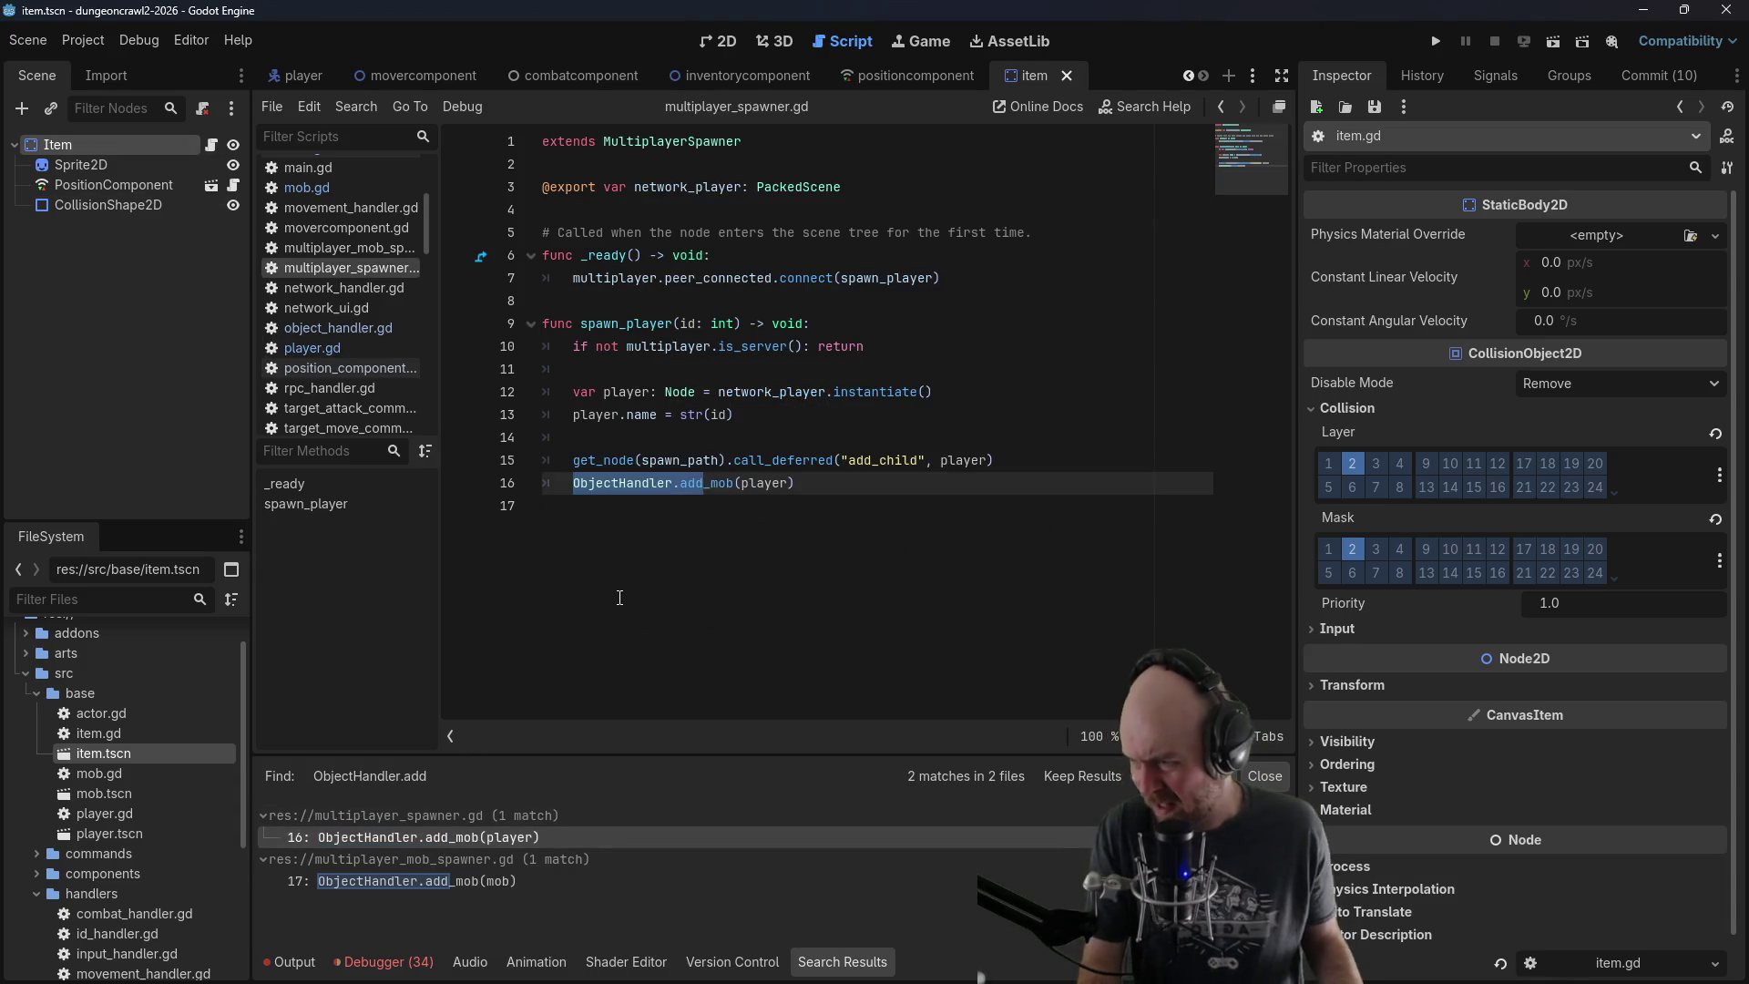
click(784, 416)
click(819, 460)
click(848, 483)
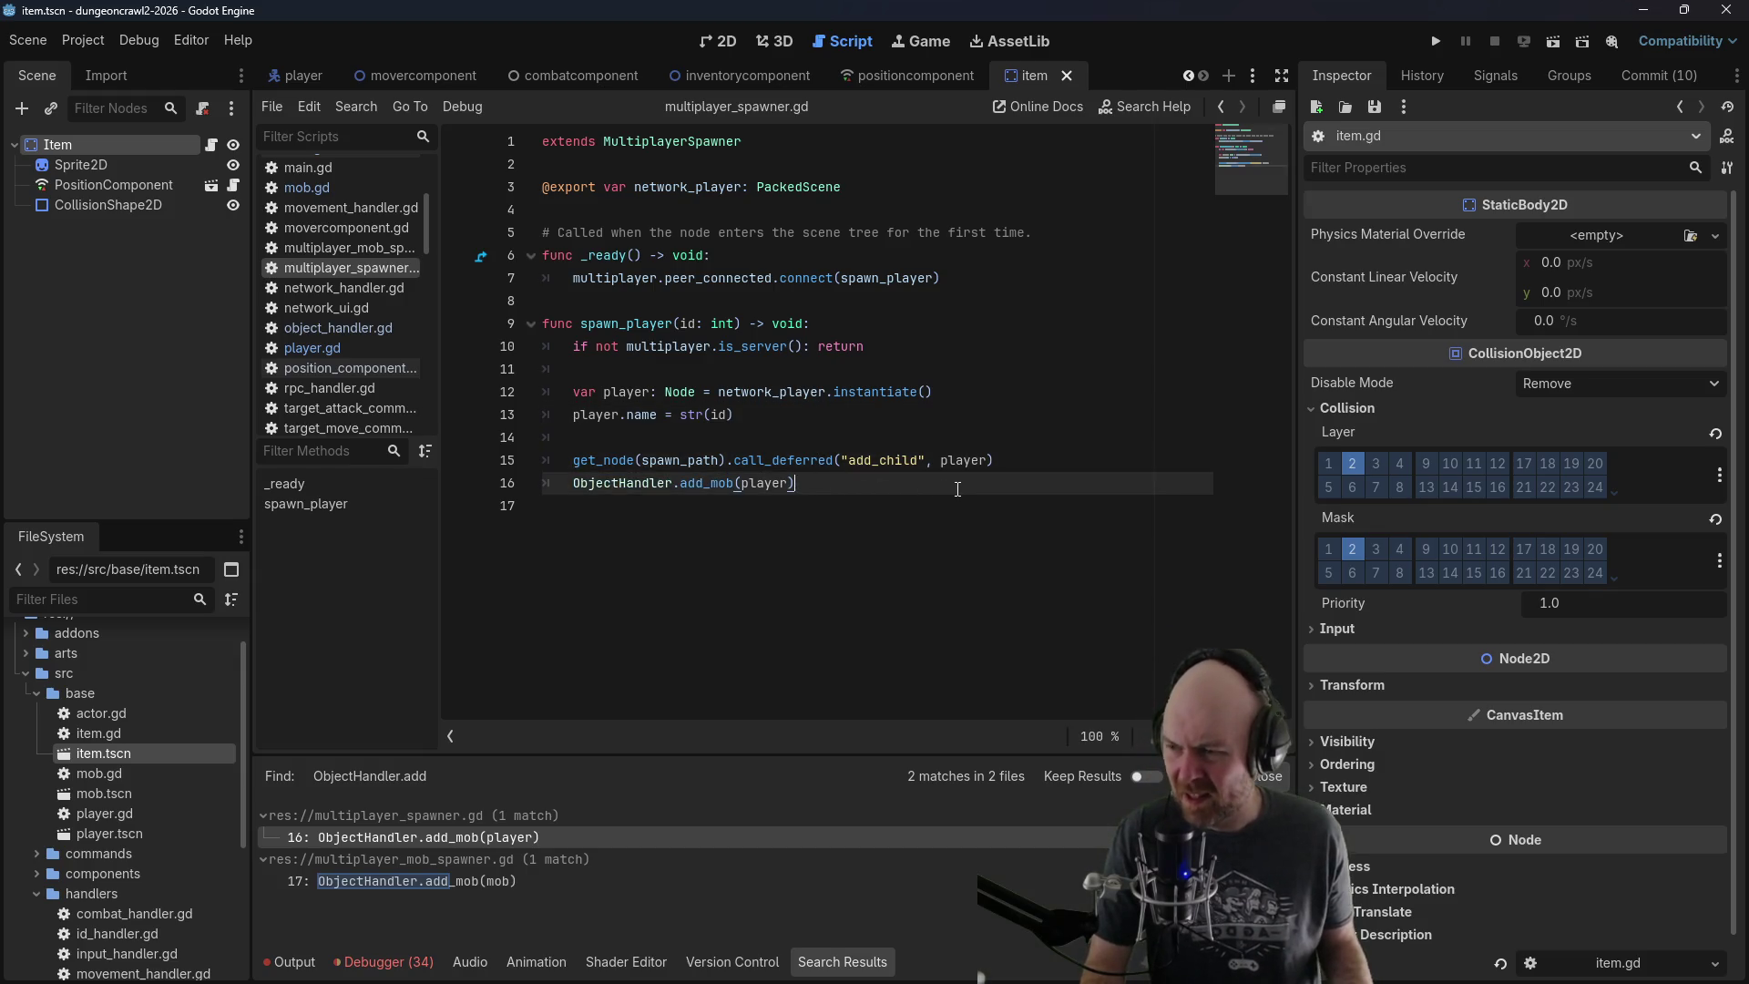
drag(958, 489, 1027, 471)
key(ctrl+c)
key(BackSpace)
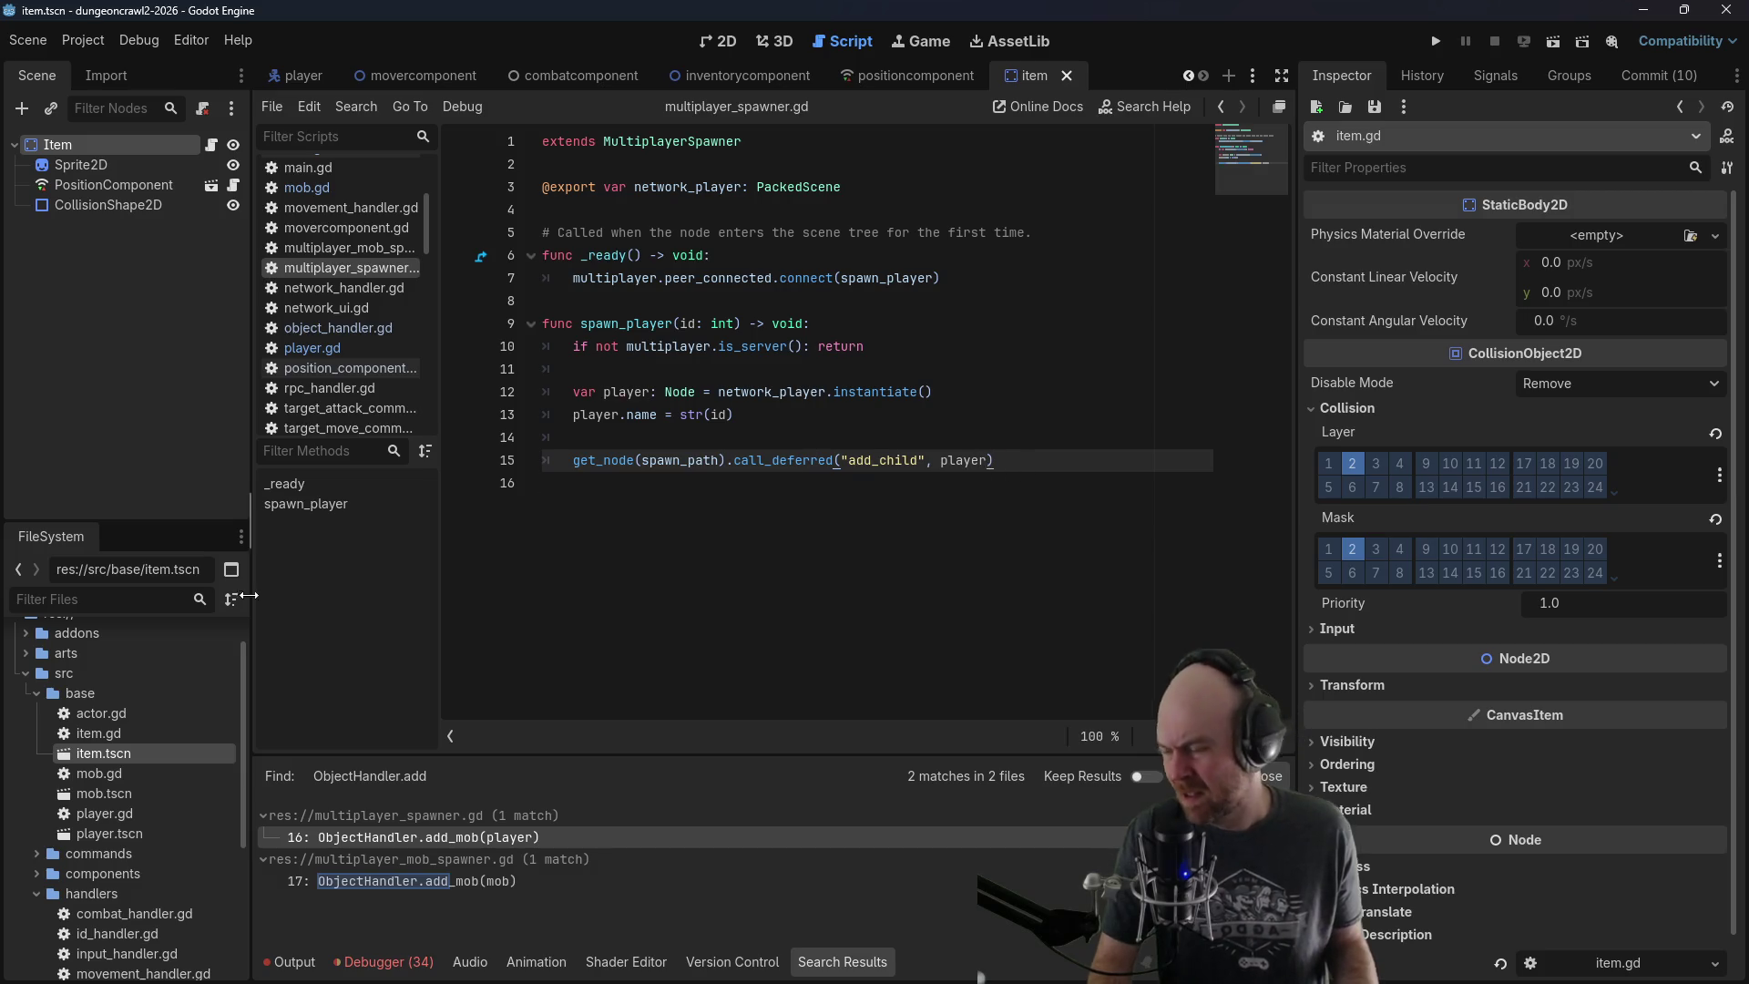
- Paste the call at the top of mob.gd's _ready as ObjectHandler.add_mob(self) and save
click(337, 185)
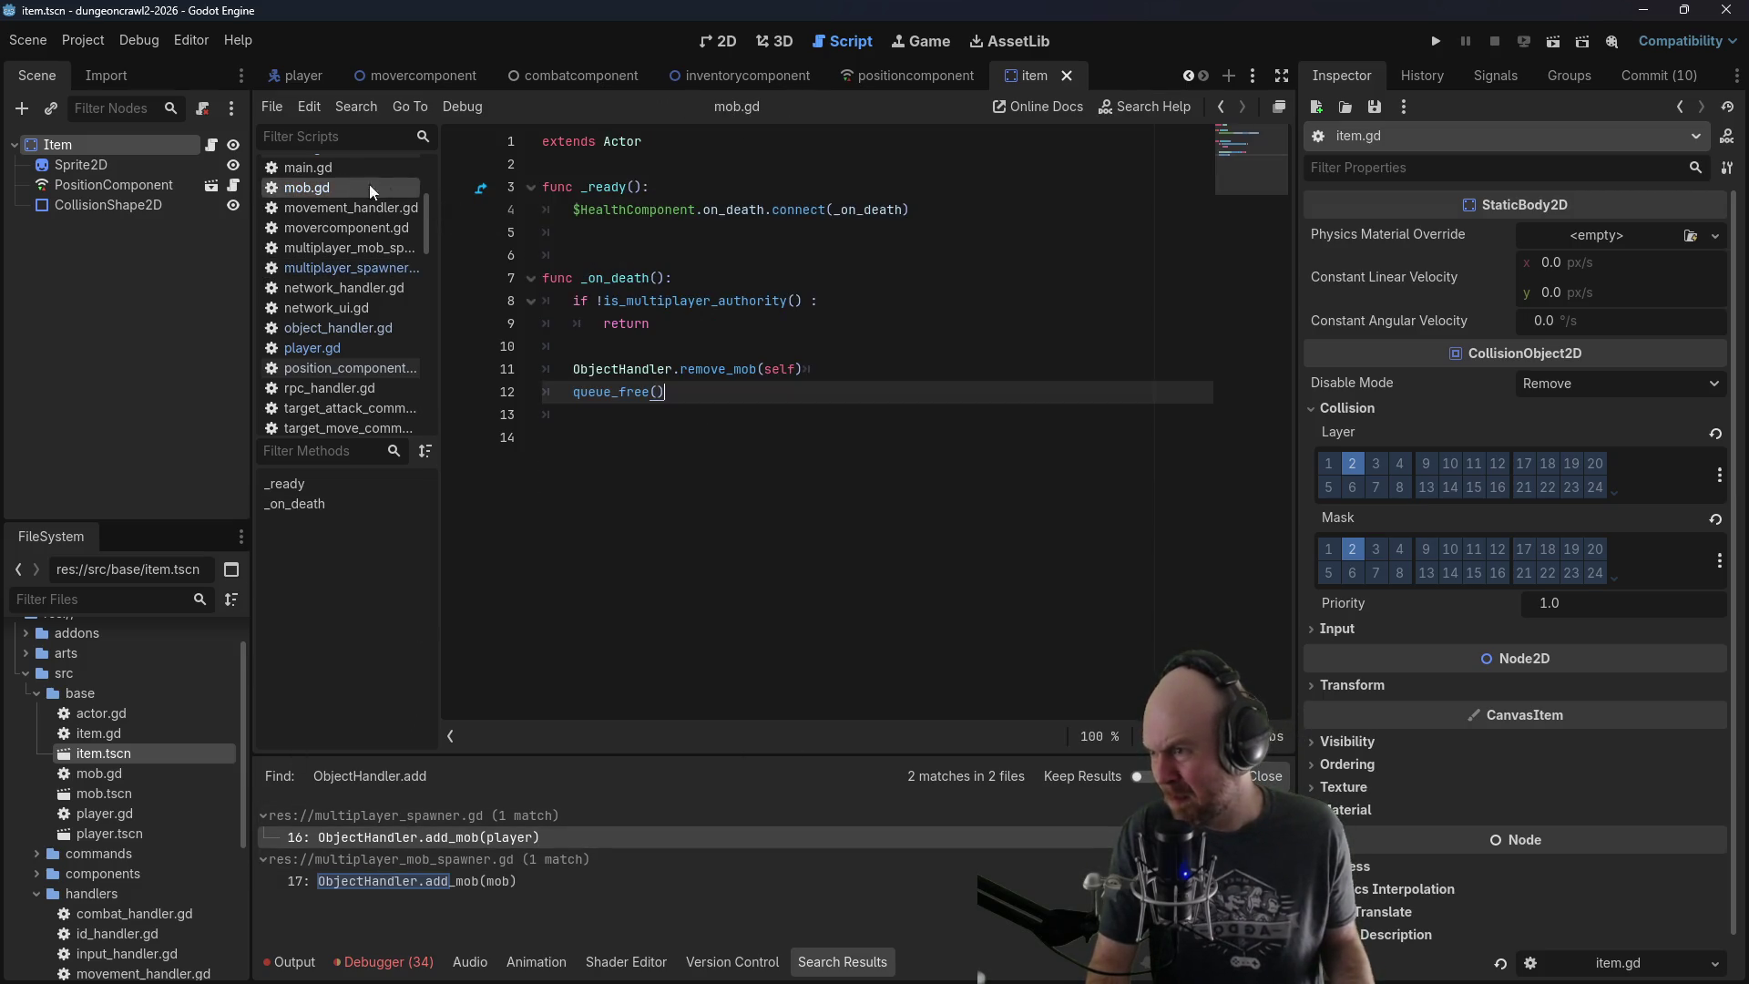
click(674, 183)
key(Return)
key(ctrl+v)
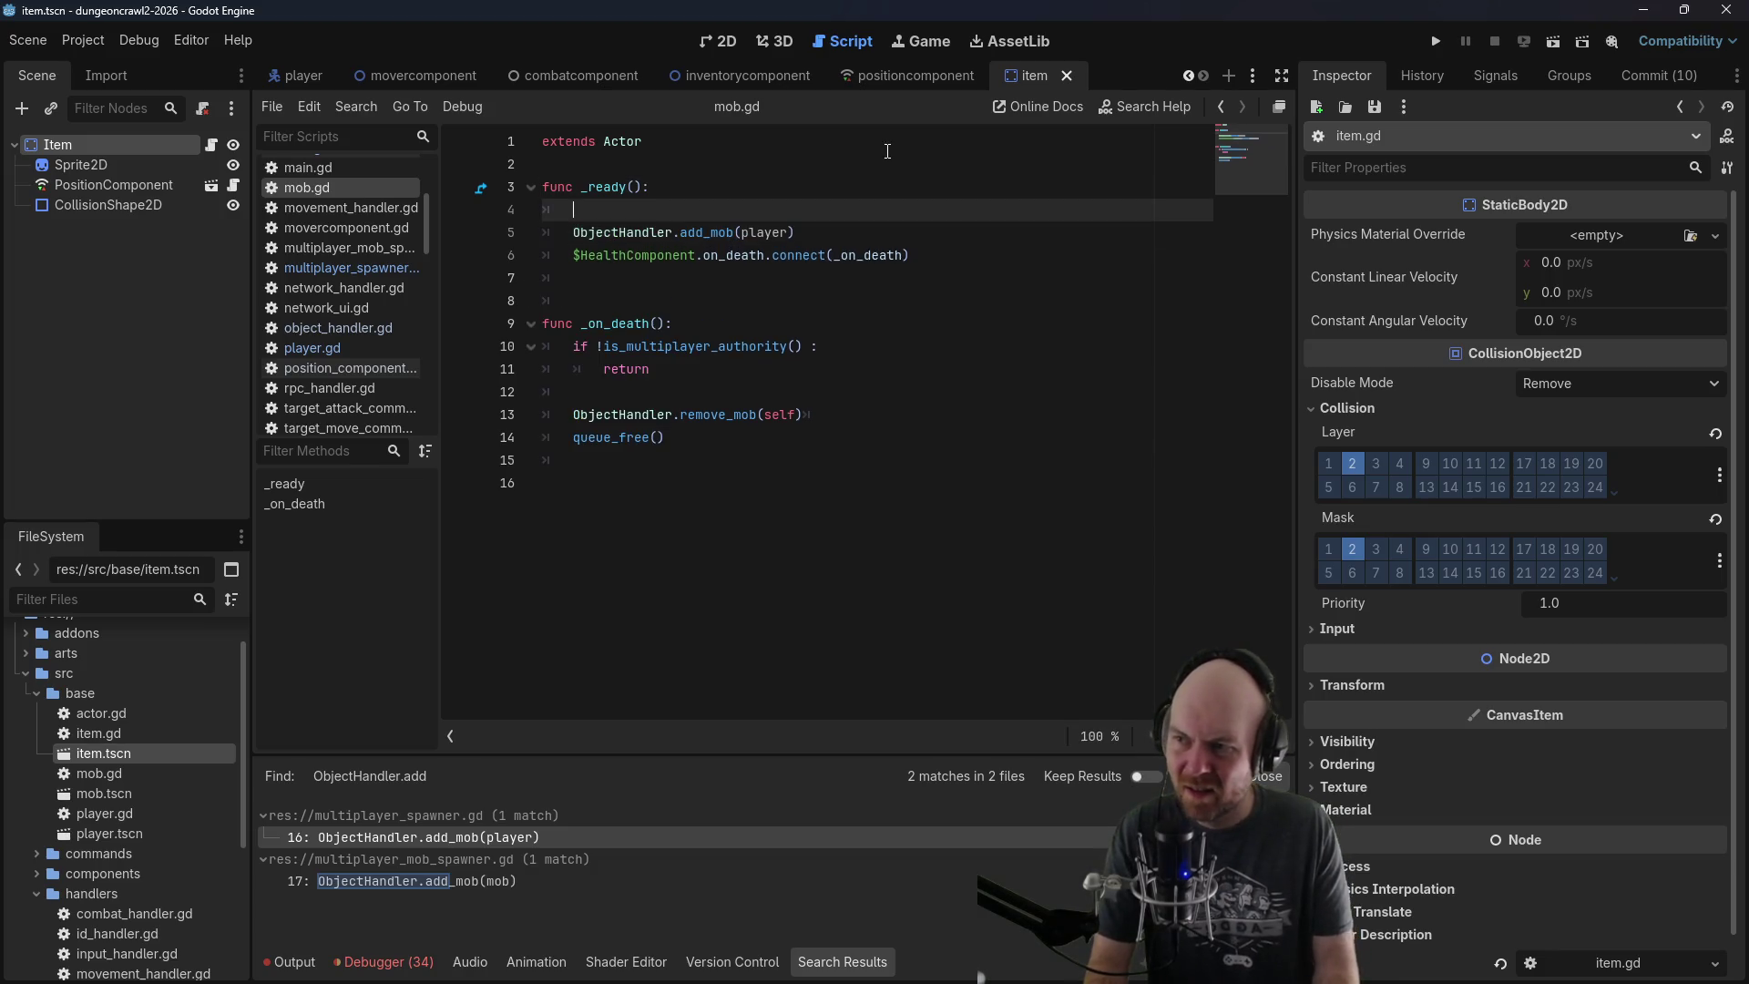
key(Down)
key(End)
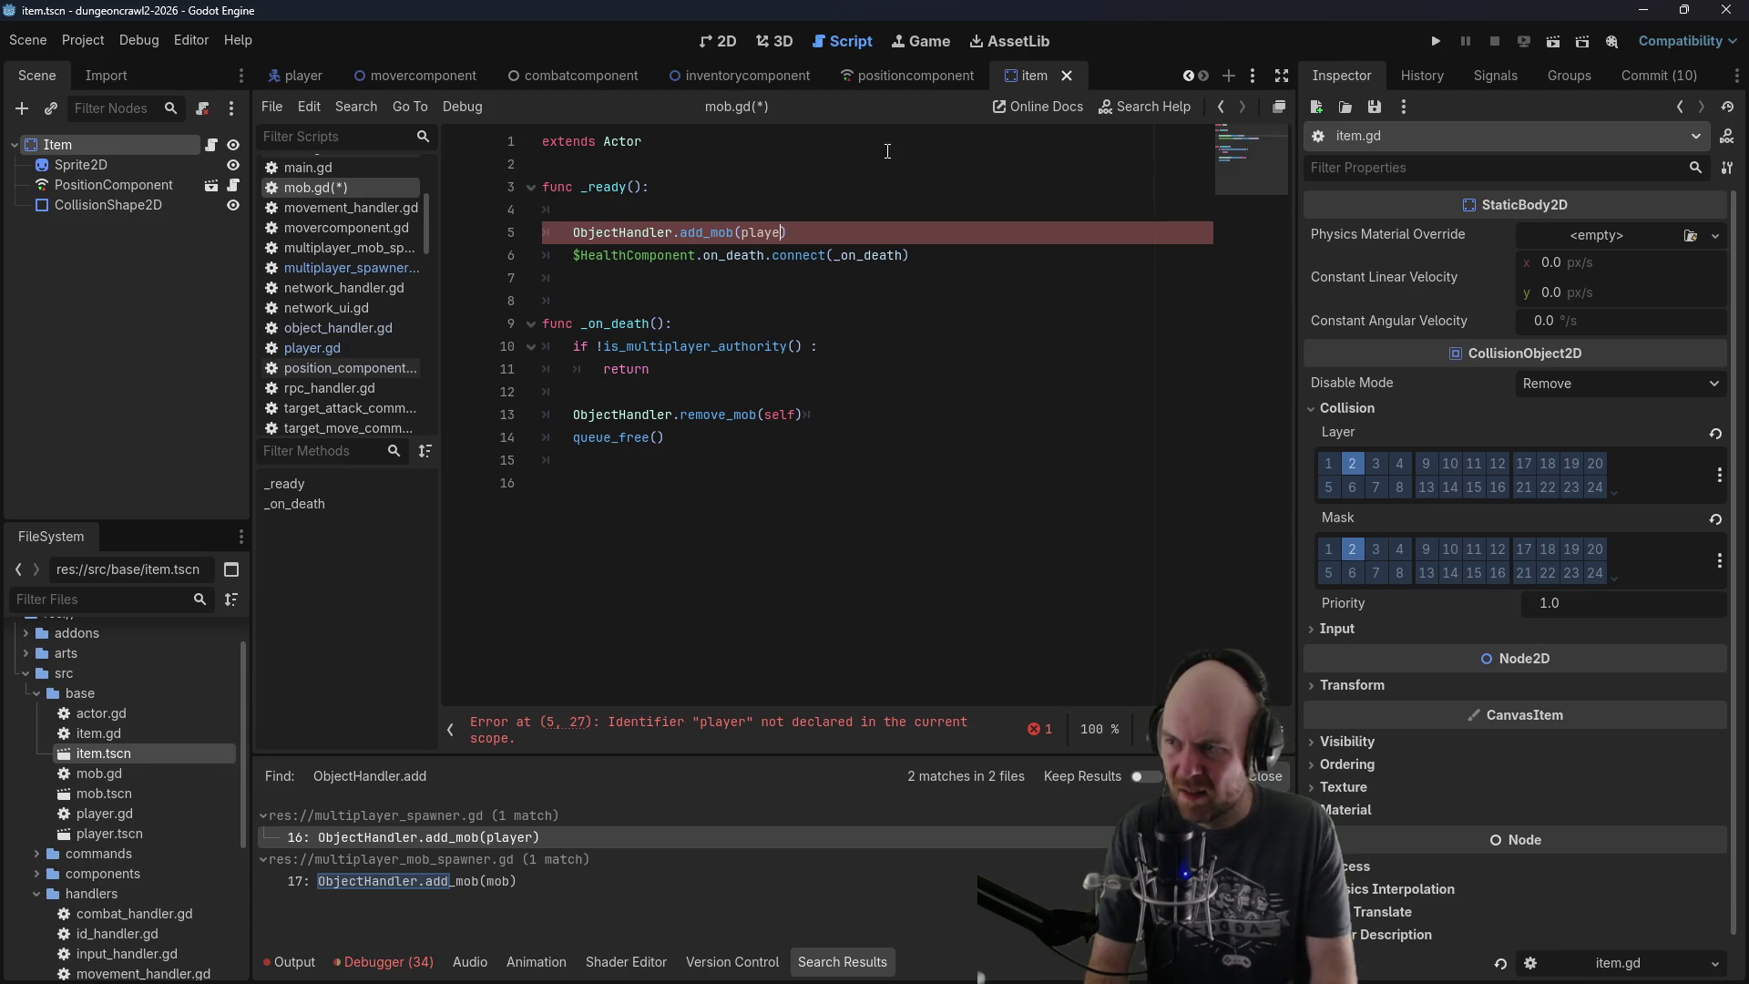
key(BackSpace)
text(elf)
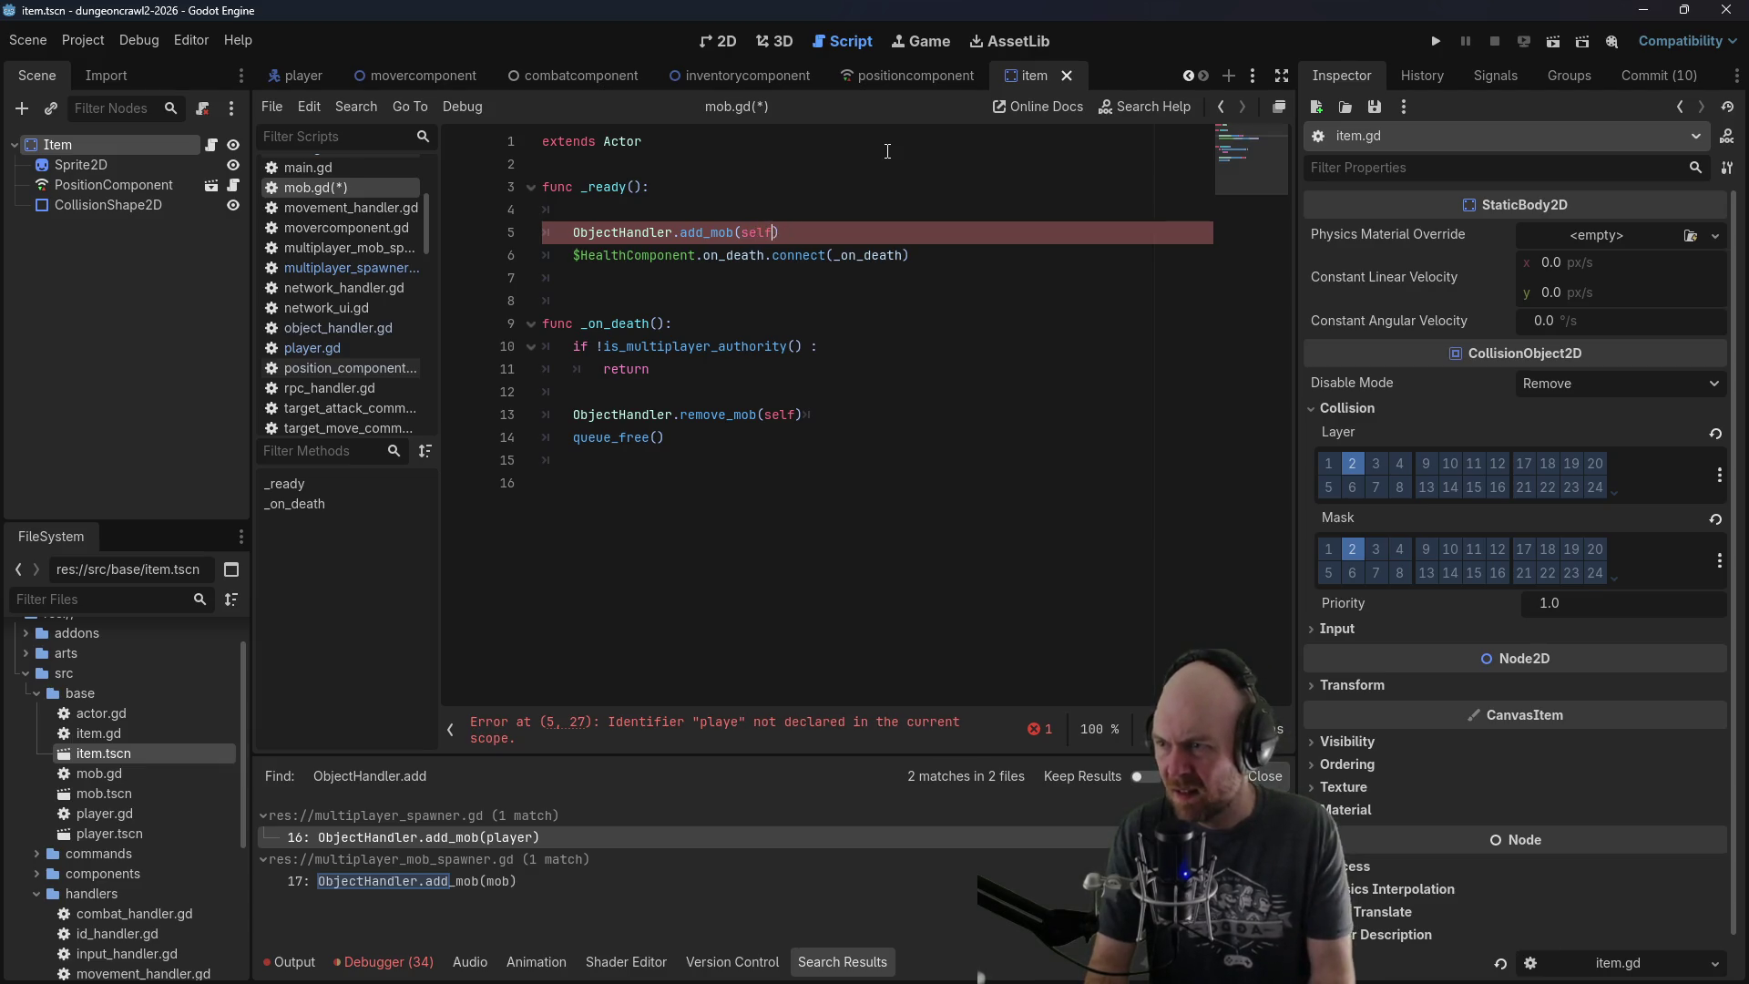
click(865, 166)
key(ctrl+s)
- Remove the blank line in _ready, select the whole add_mob(self) call, and open player.gd
click(768, 210)
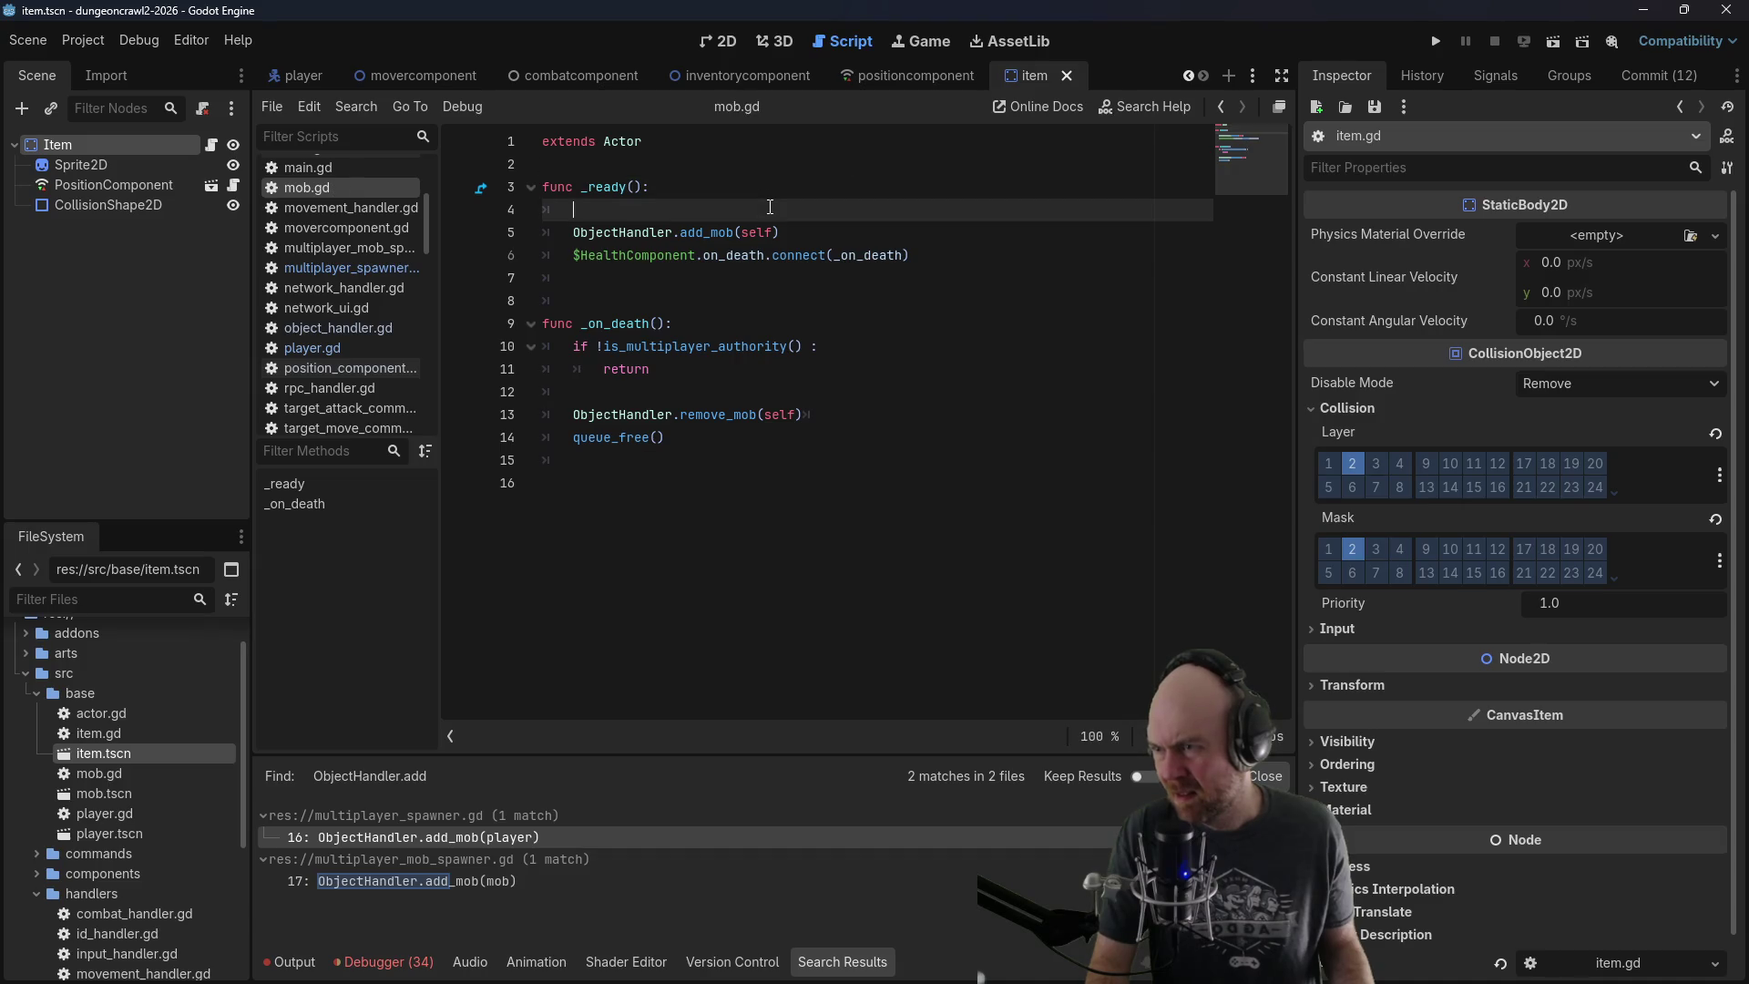
key(BackSpace)
double_click(760, 210)
key(shift+Home)
key(ctrl+c)
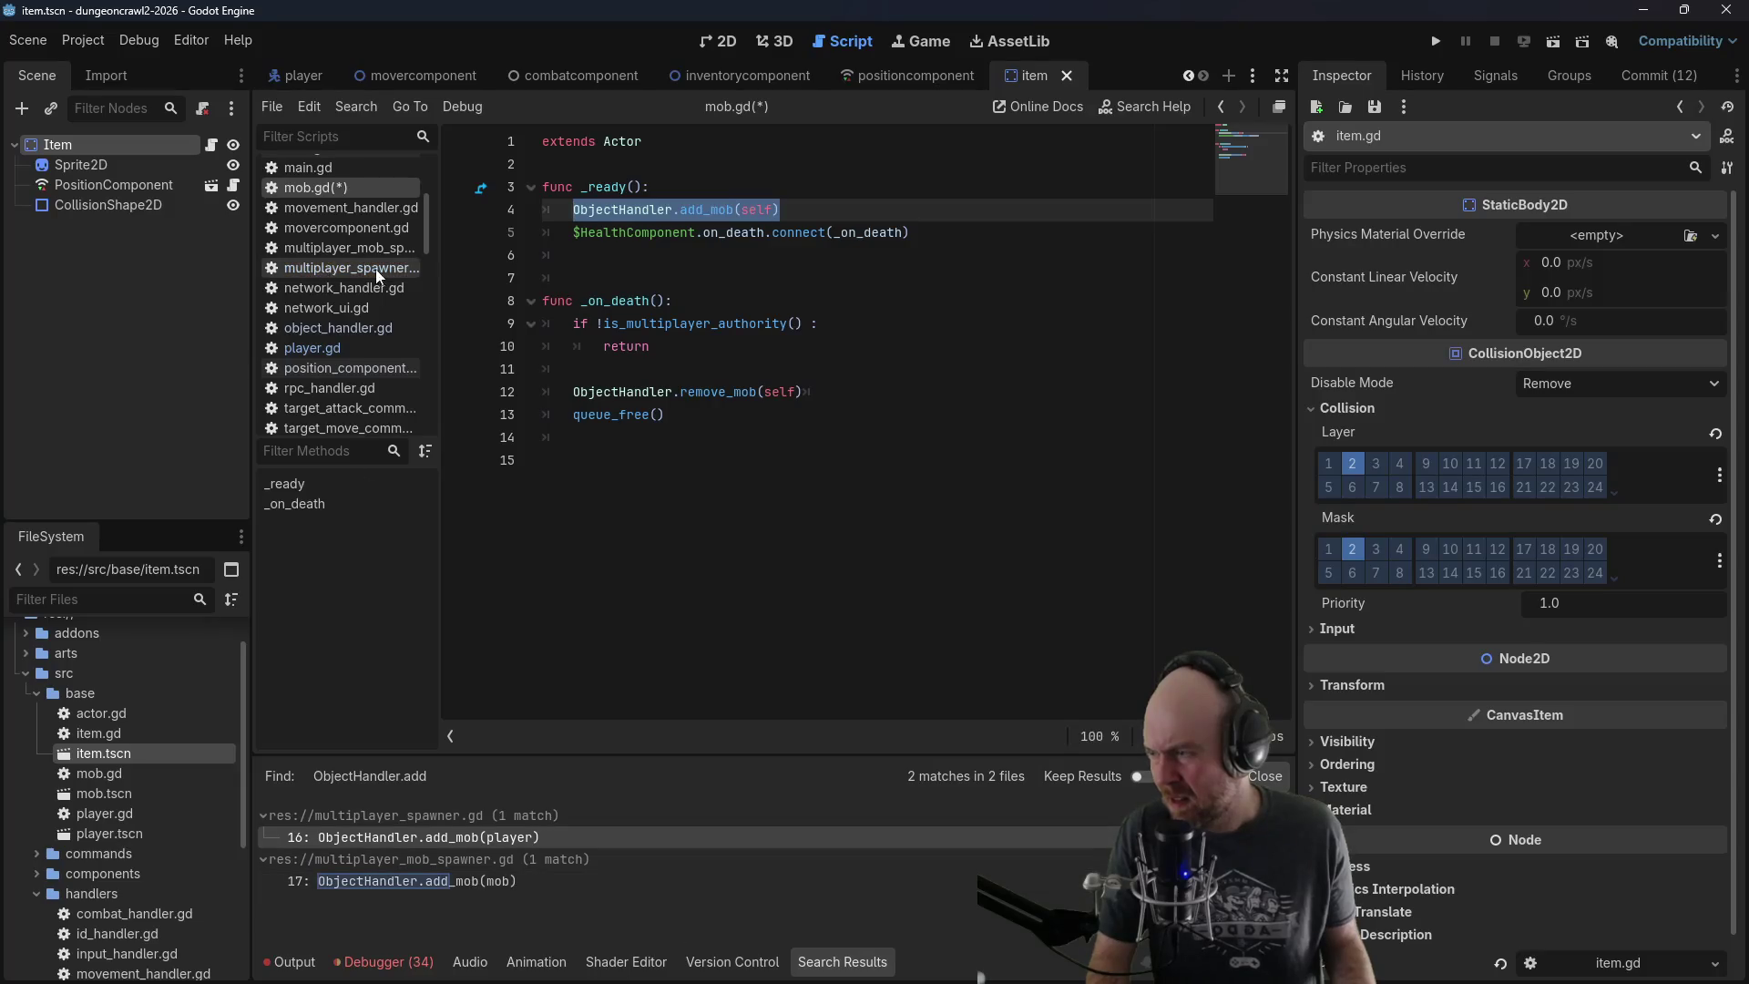
scroll(322, 258, up, 2)
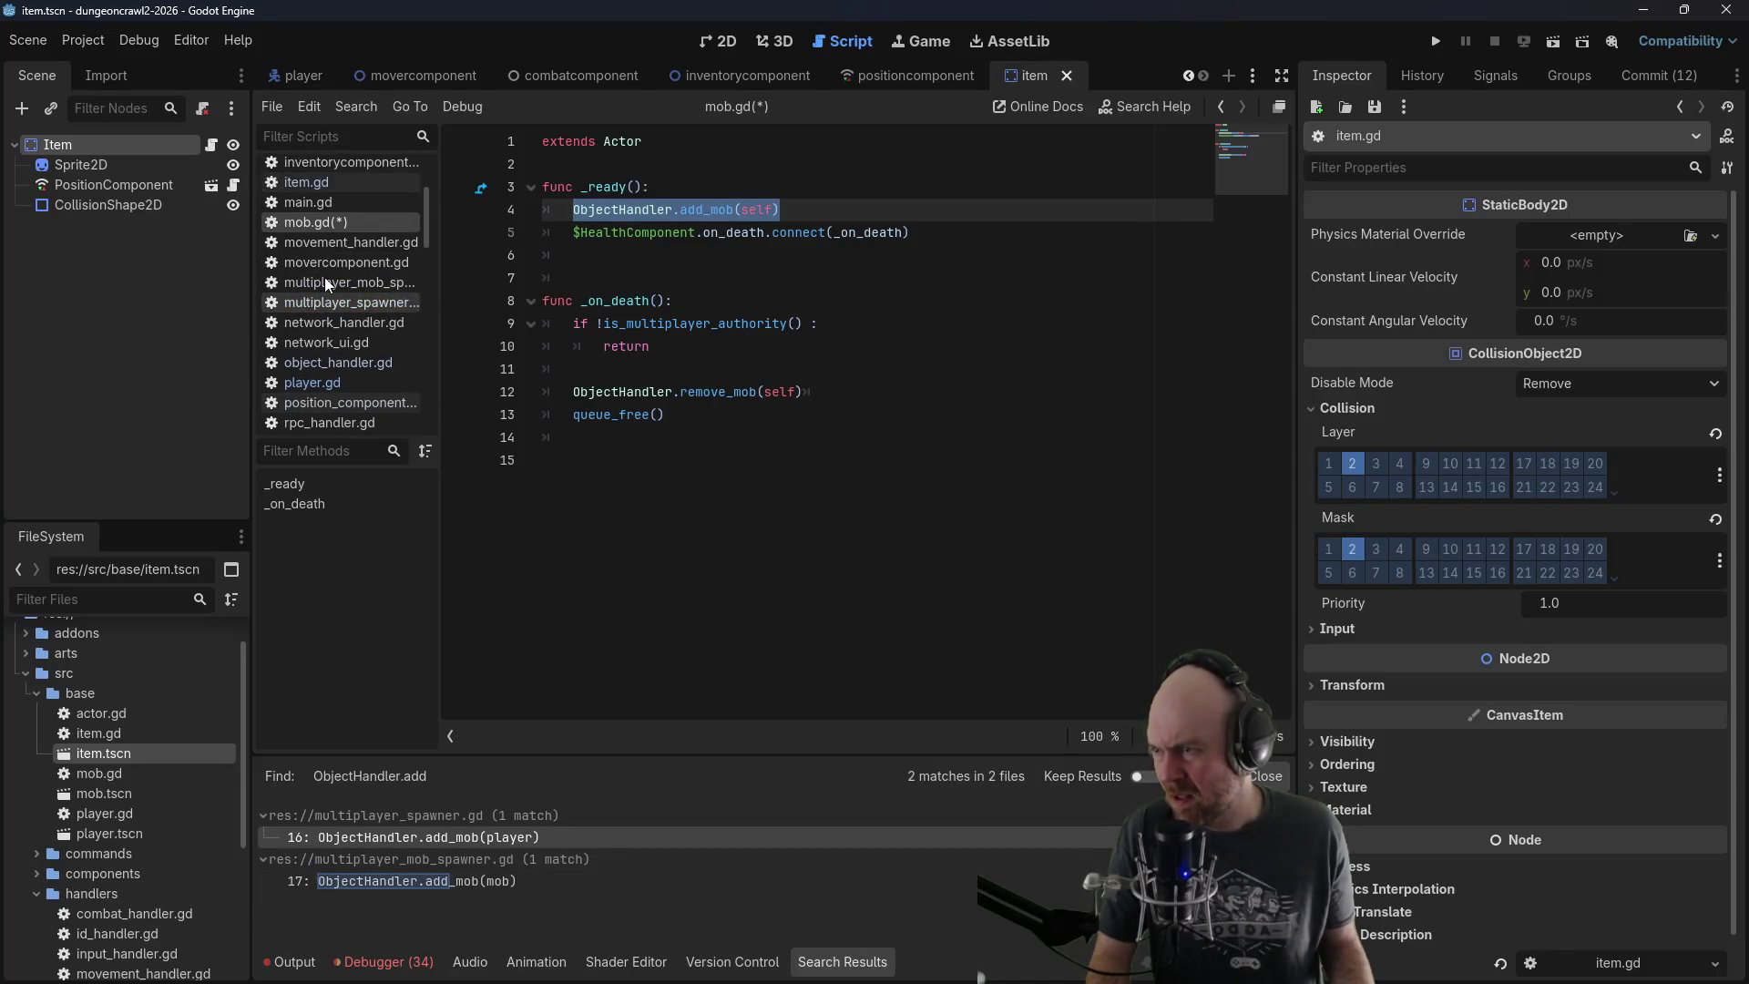
click(330, 381)
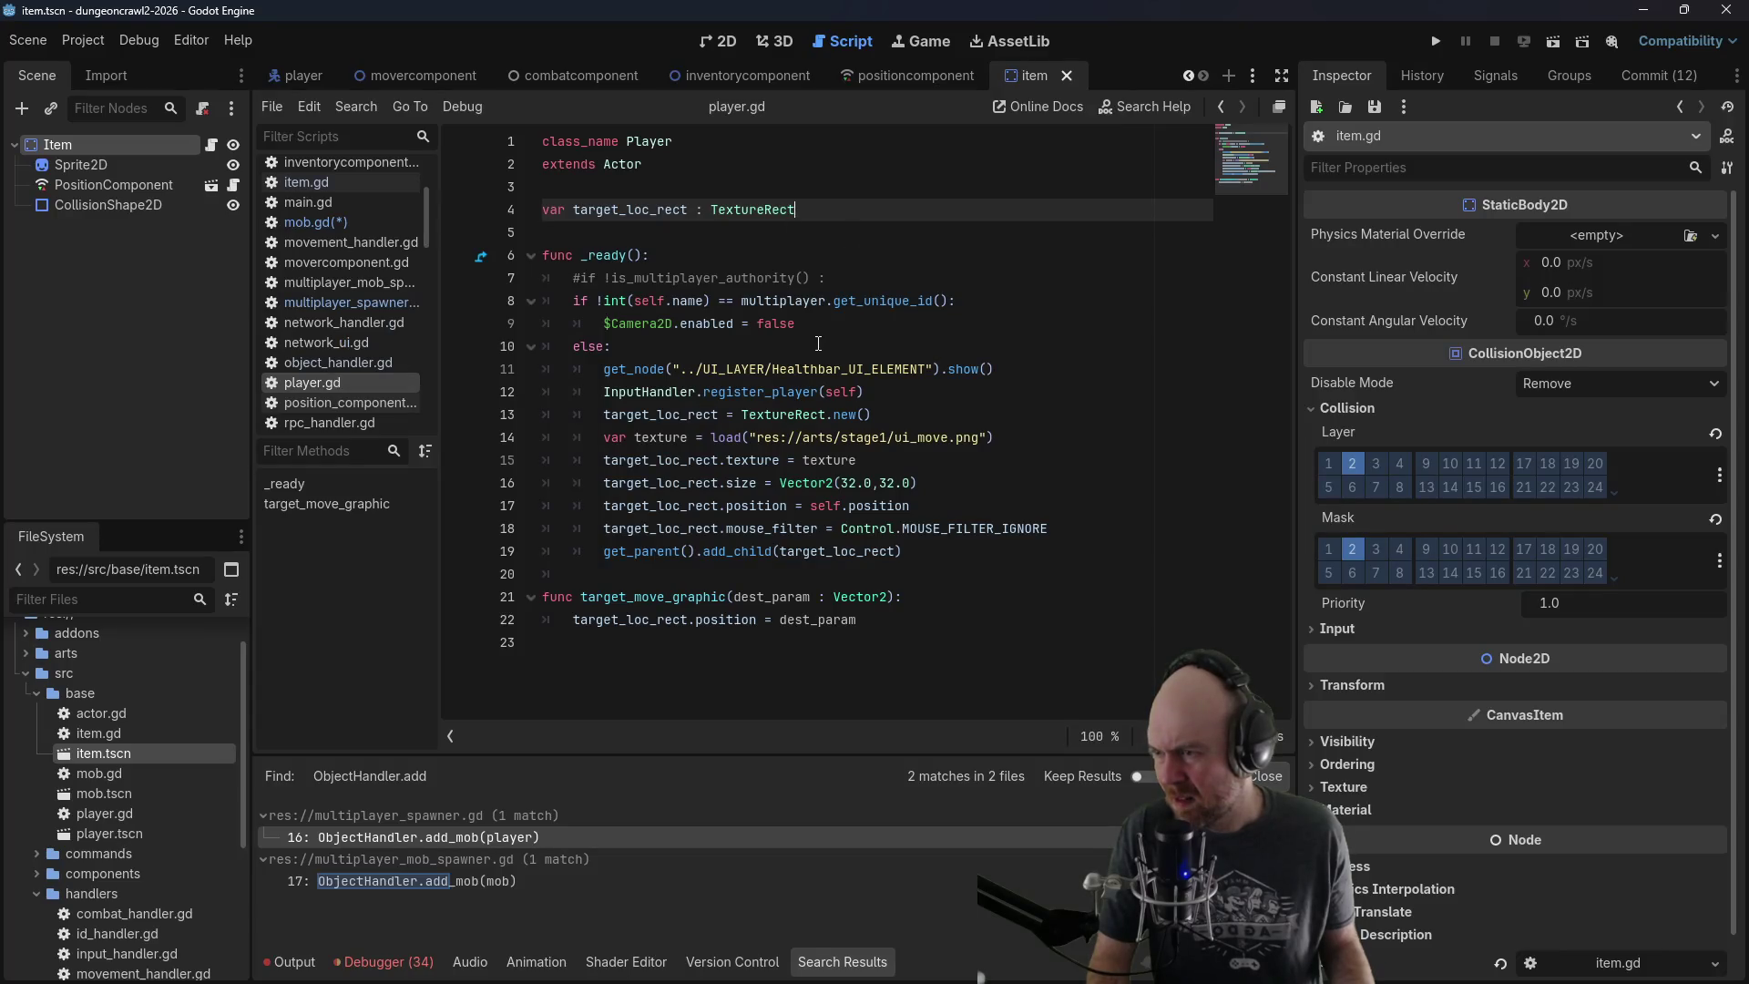
- Try pasting ObjectHandler.add_mob(self) under else: in player.gd, save, then undo it
click(893, 324)
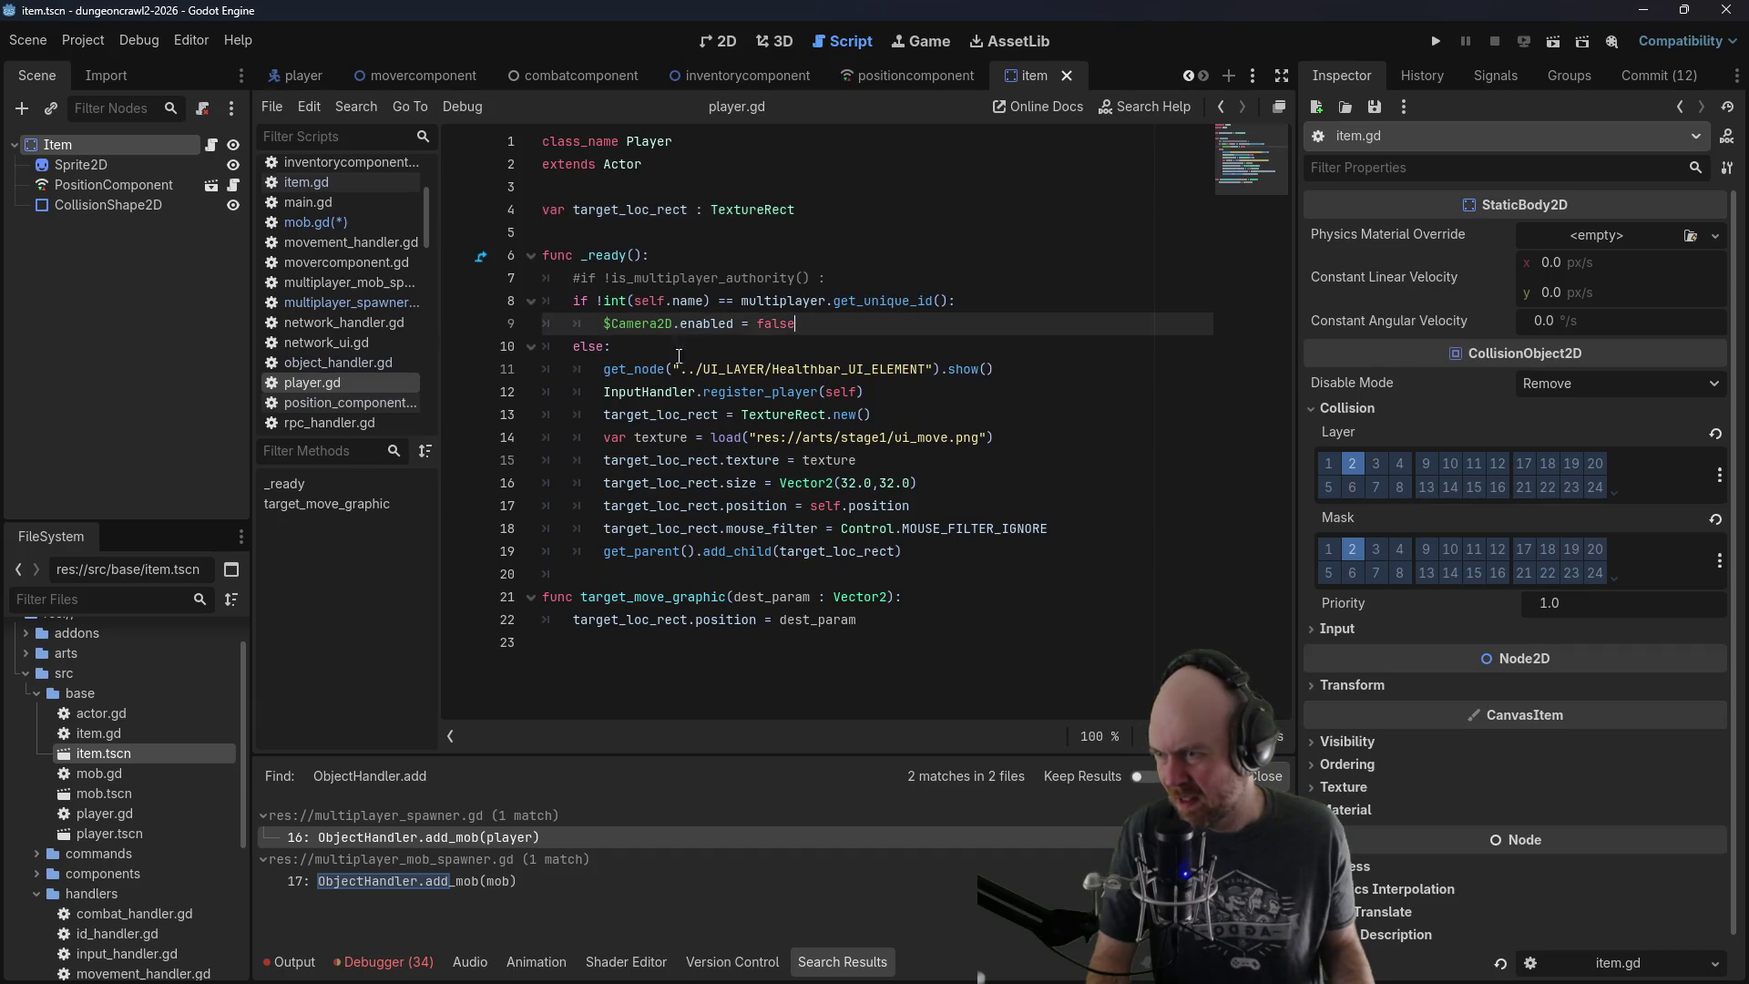
click(645, 349)
key(Return)
key(ctrl+v)
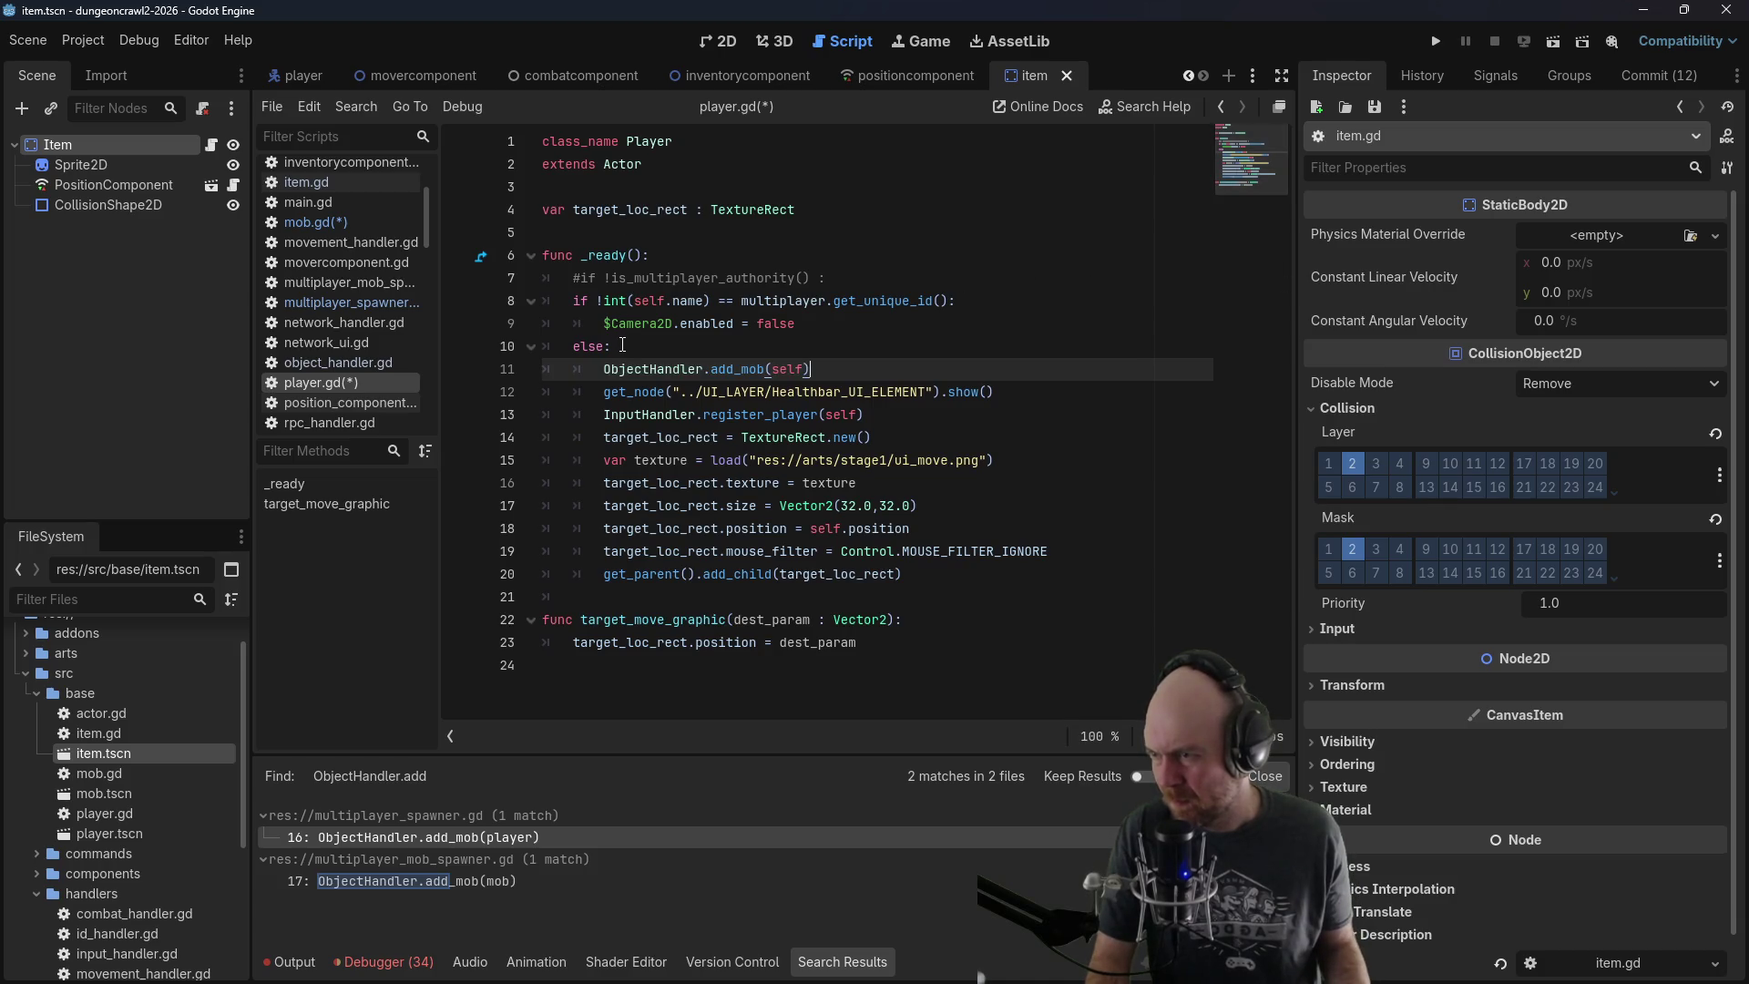
mouse_move(638, 254)
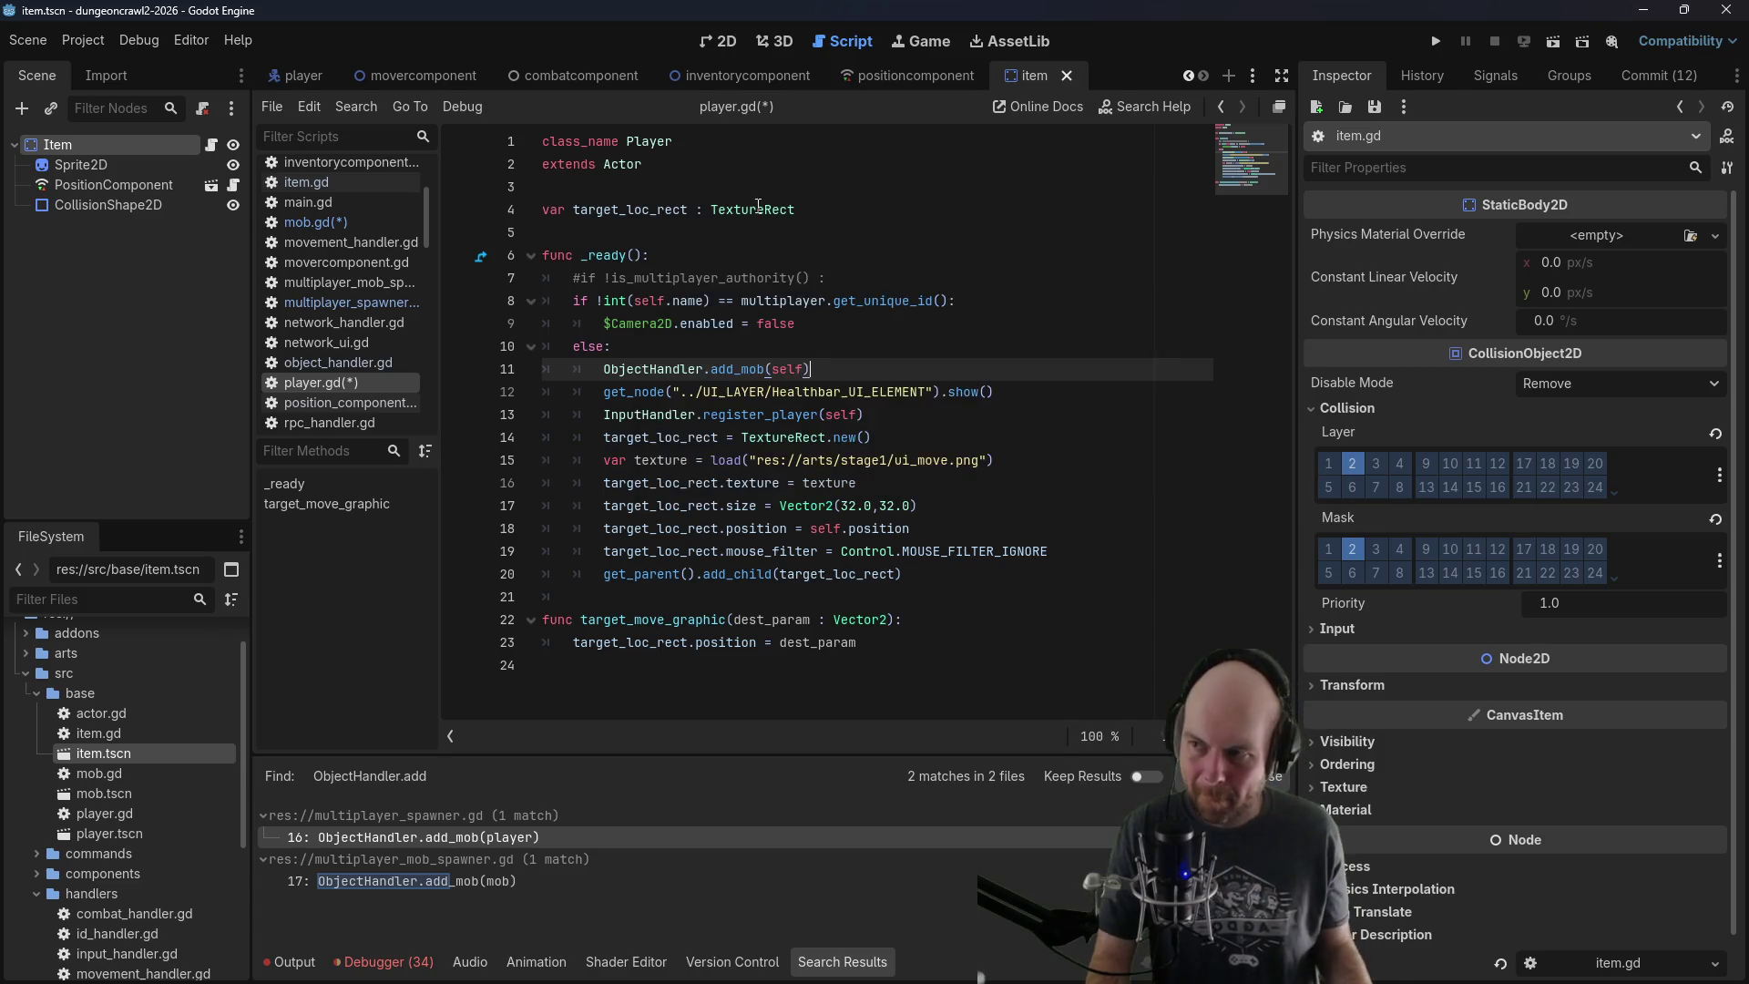
click(982, 225)
key(ctrl+s)
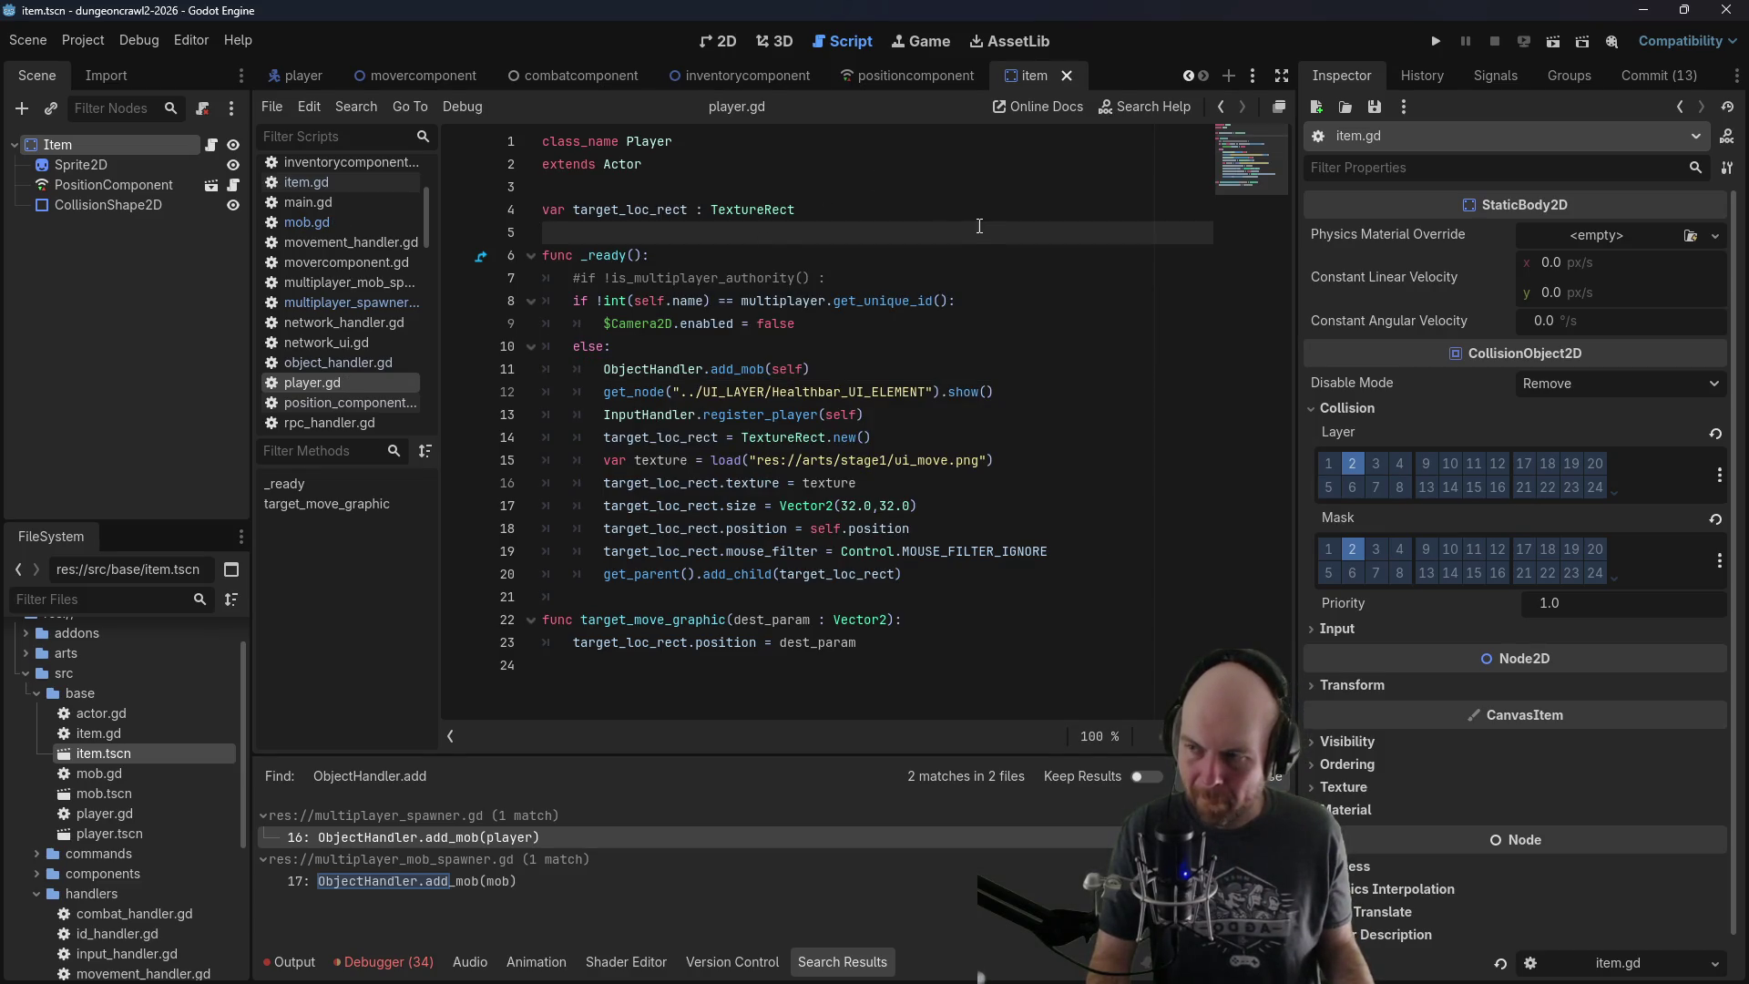
key(ctrl+z)
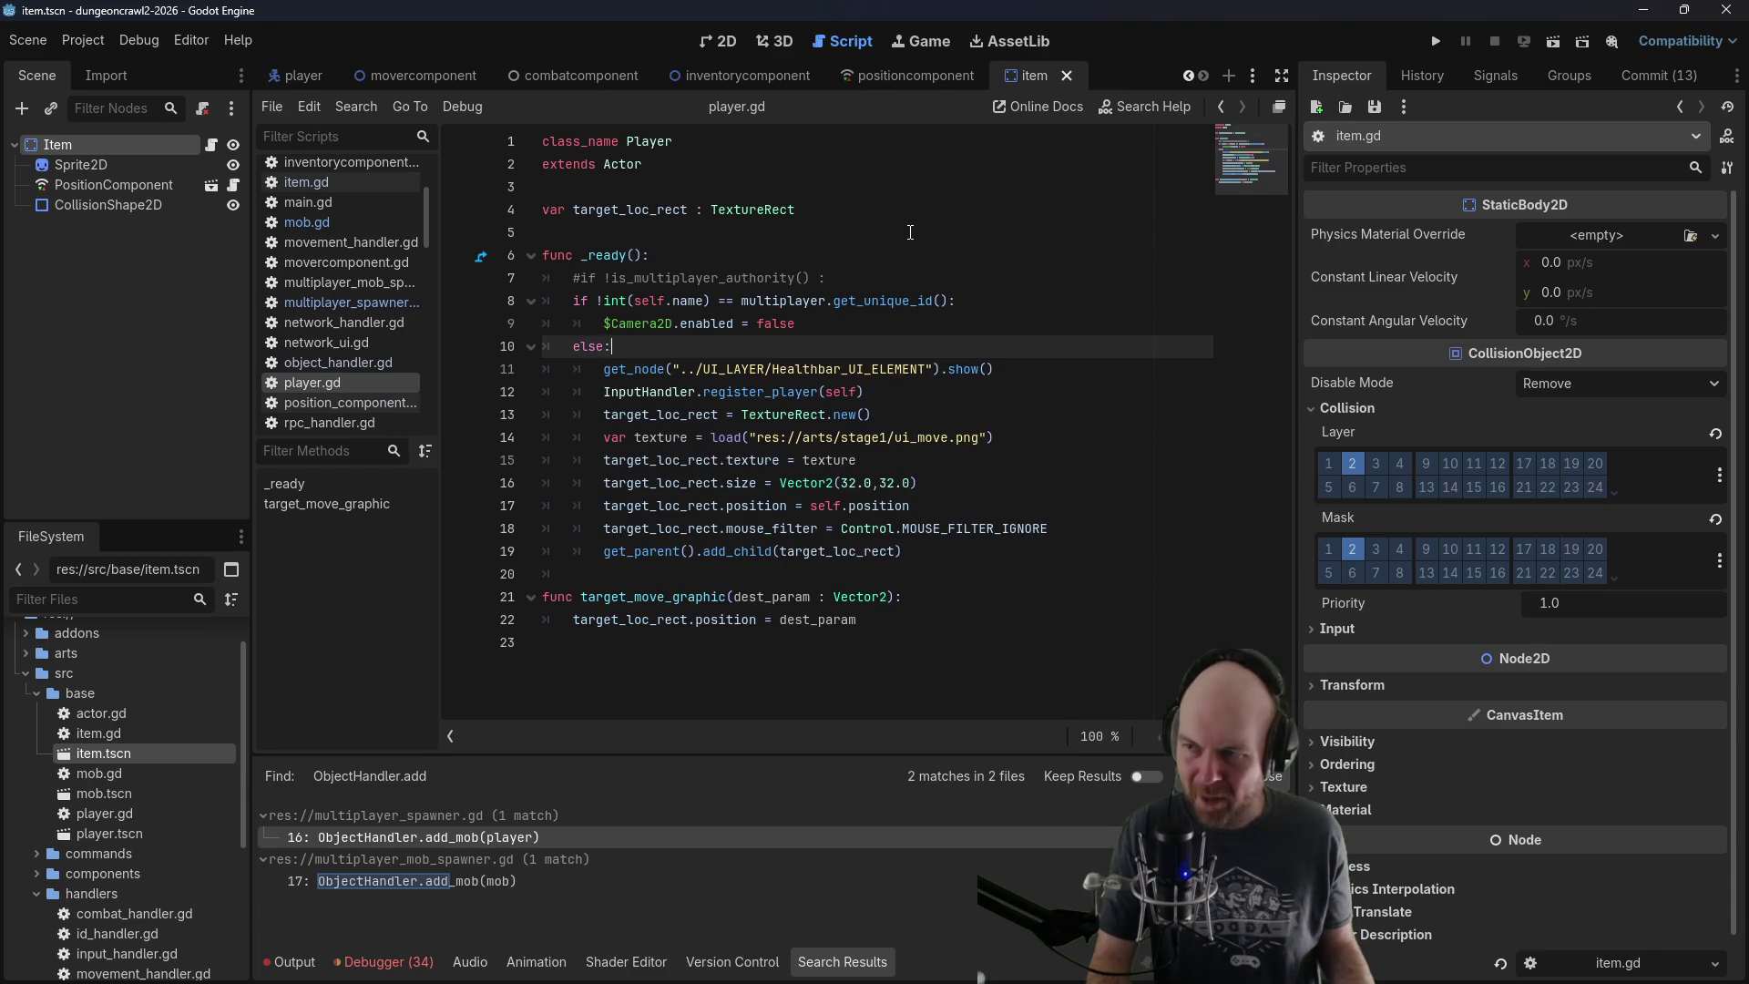
- Uncomment the authority check on line 7, paste add_mob(self) indented beneath it, and save
click(580, 280)
key(BackSpace)
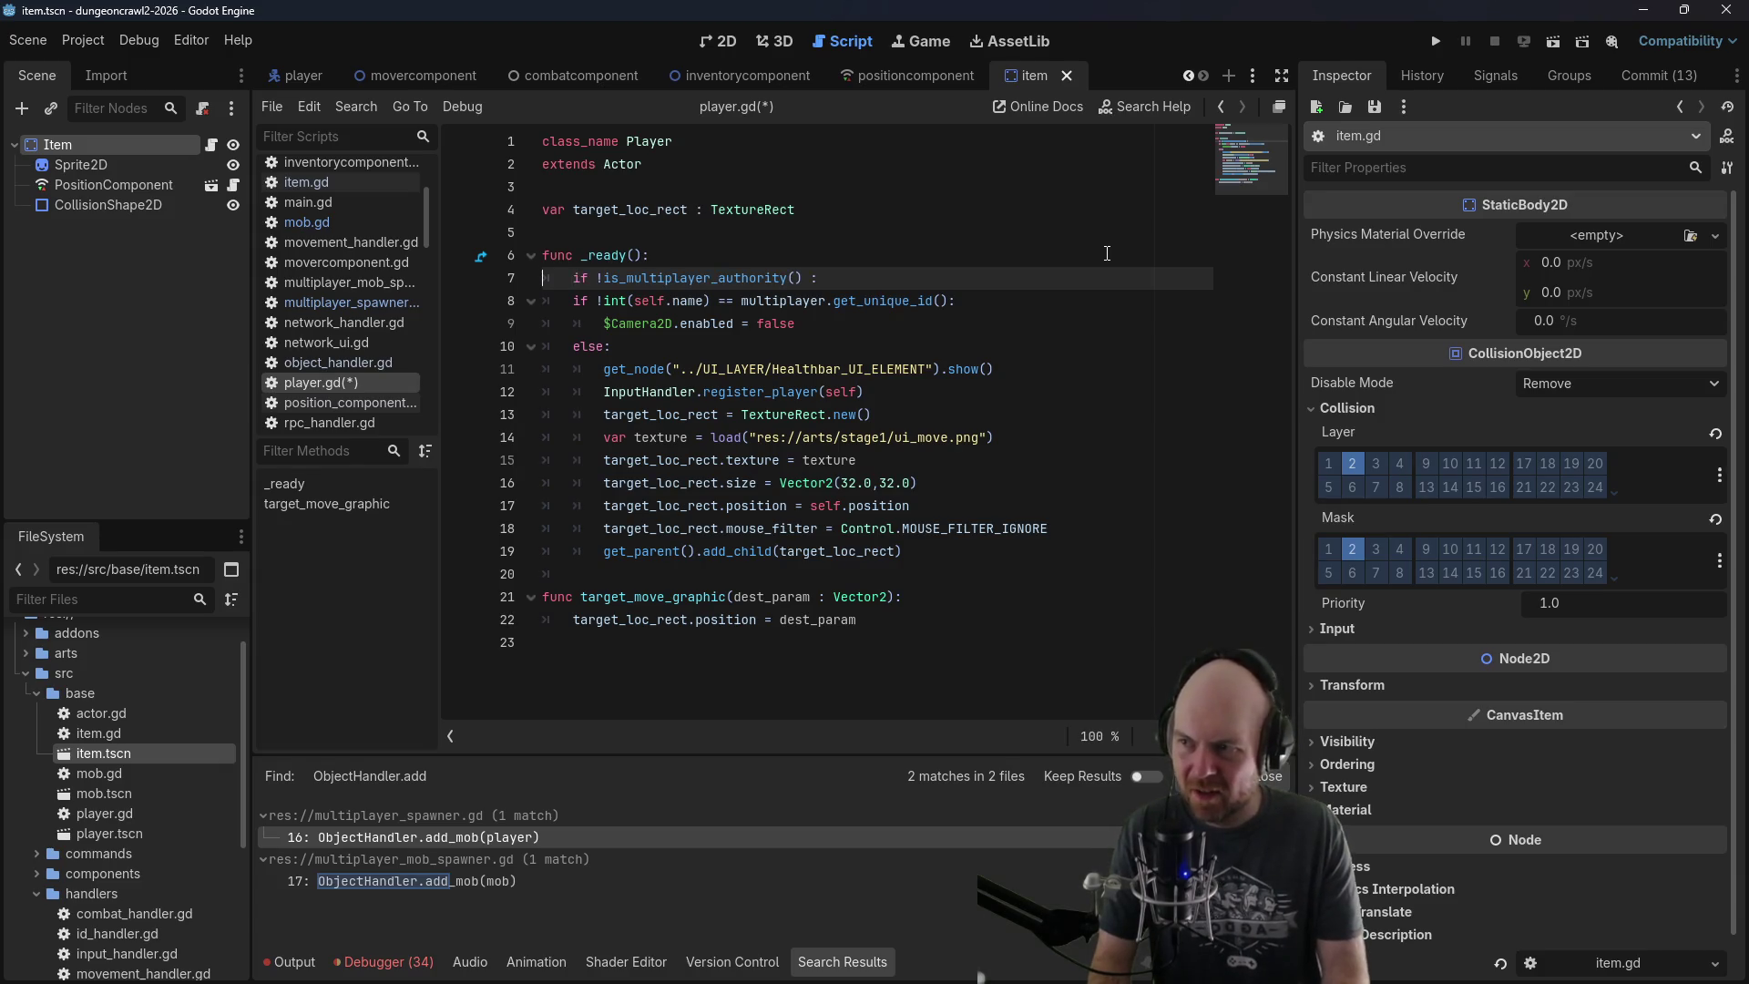
key(End)
key(Return)
key(ctrl+v)
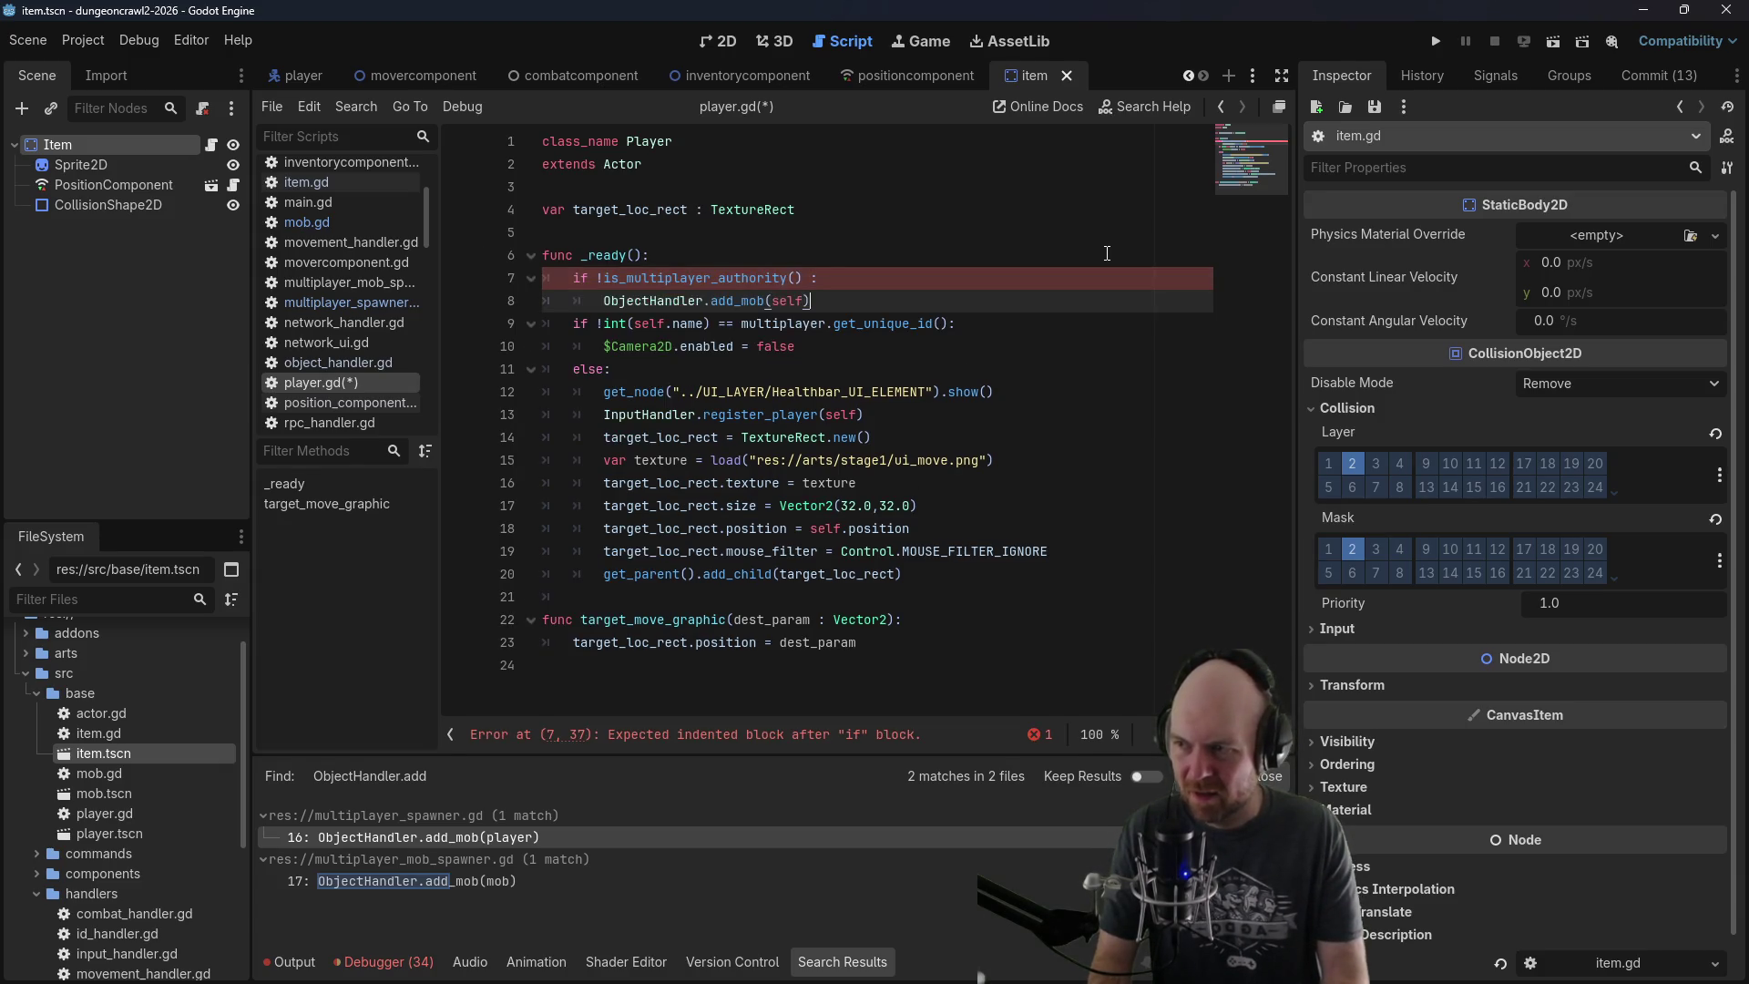
key(Return)
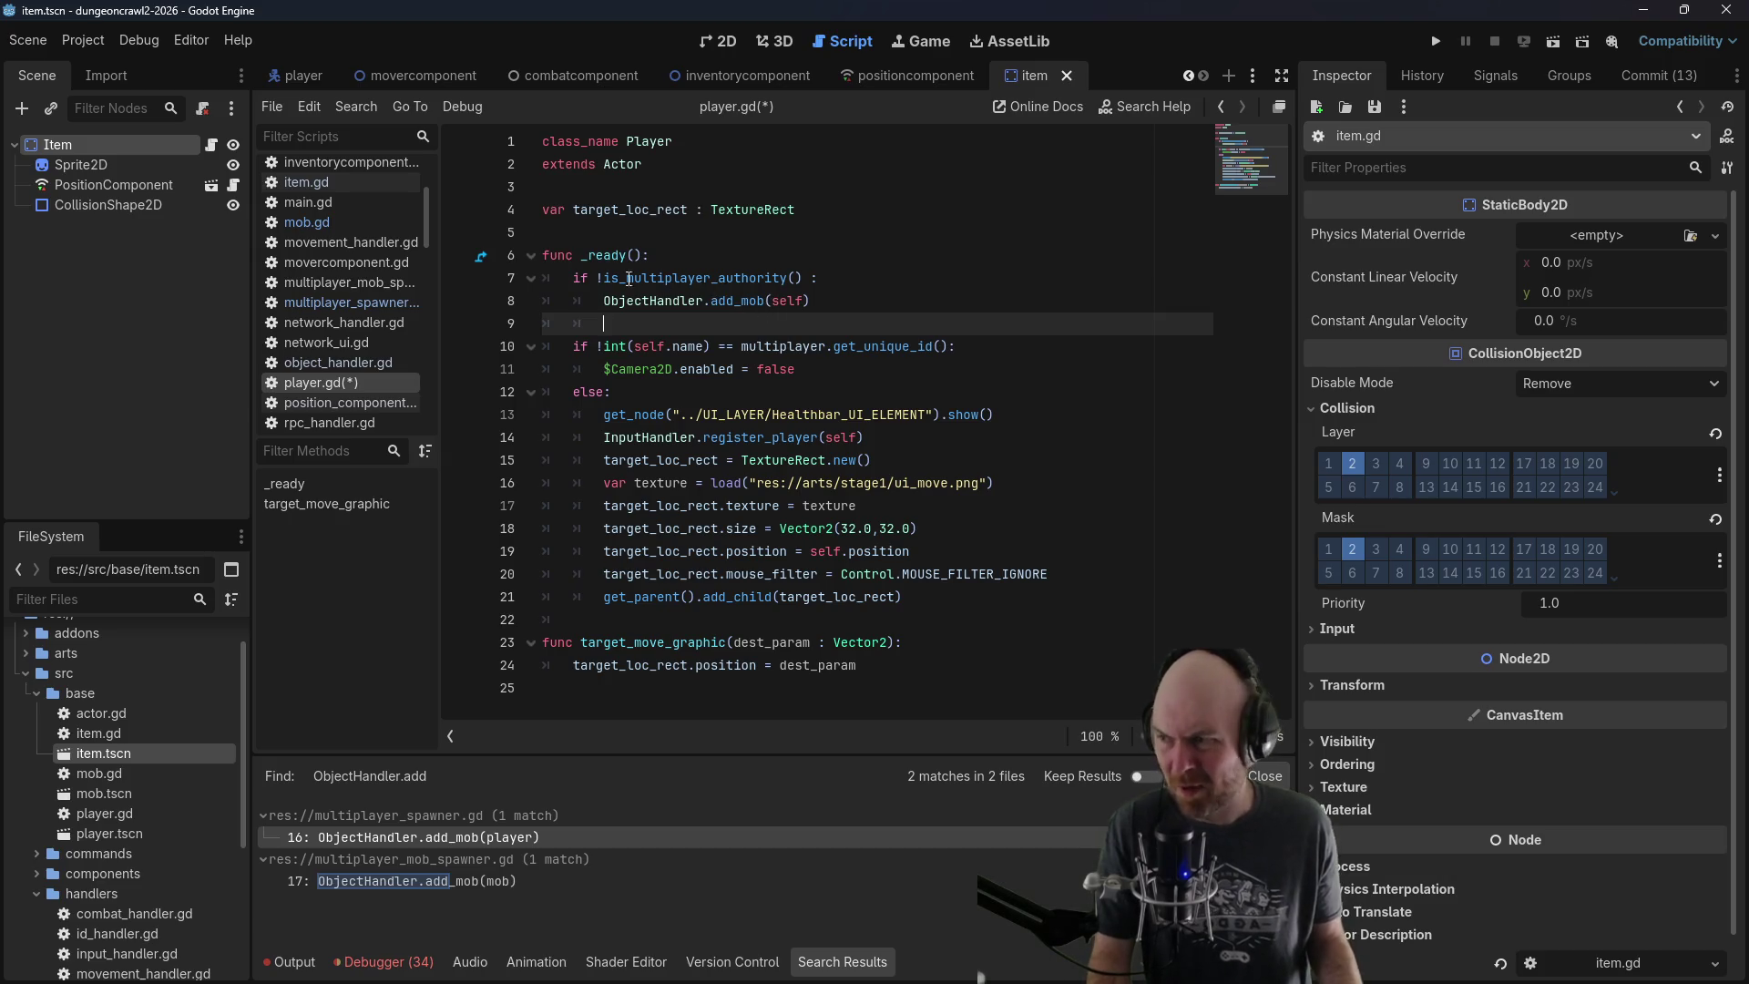
key(ctrl+s)
- Remove the '!' negation, select the lines 7–8 authority block, and select mob.gd's add_mob line
drag(665, 301, 810, 300)
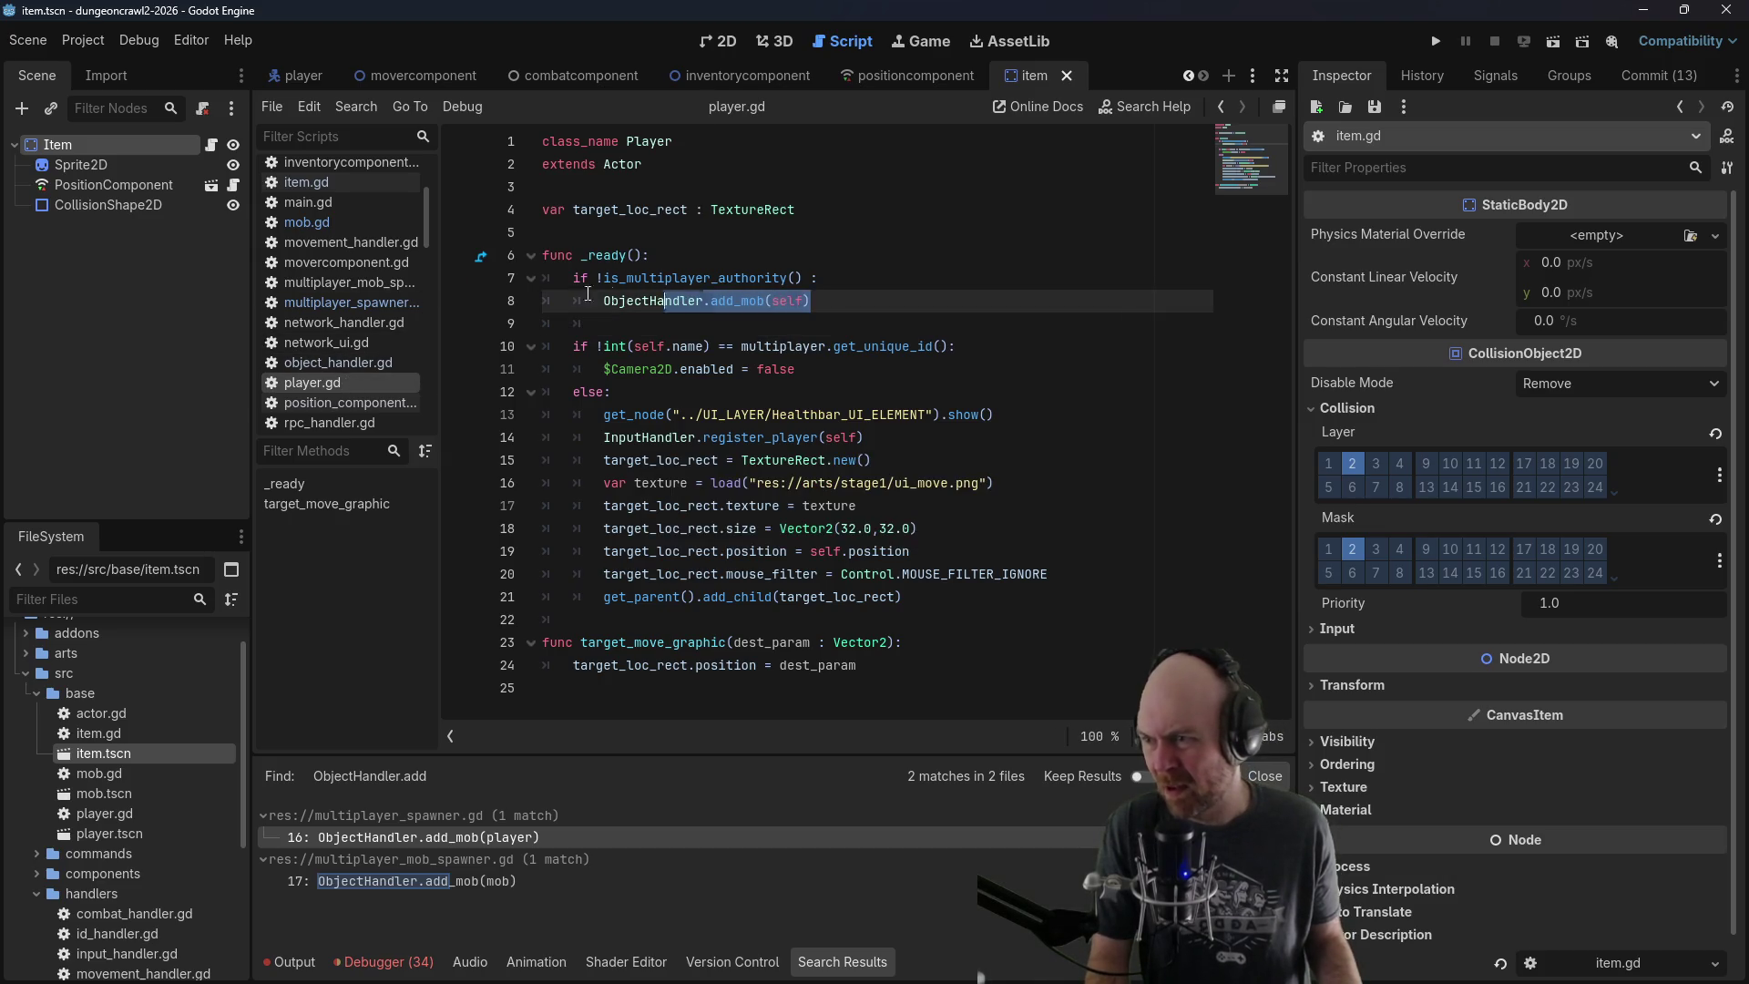
drag(588, 294, 496, 288)
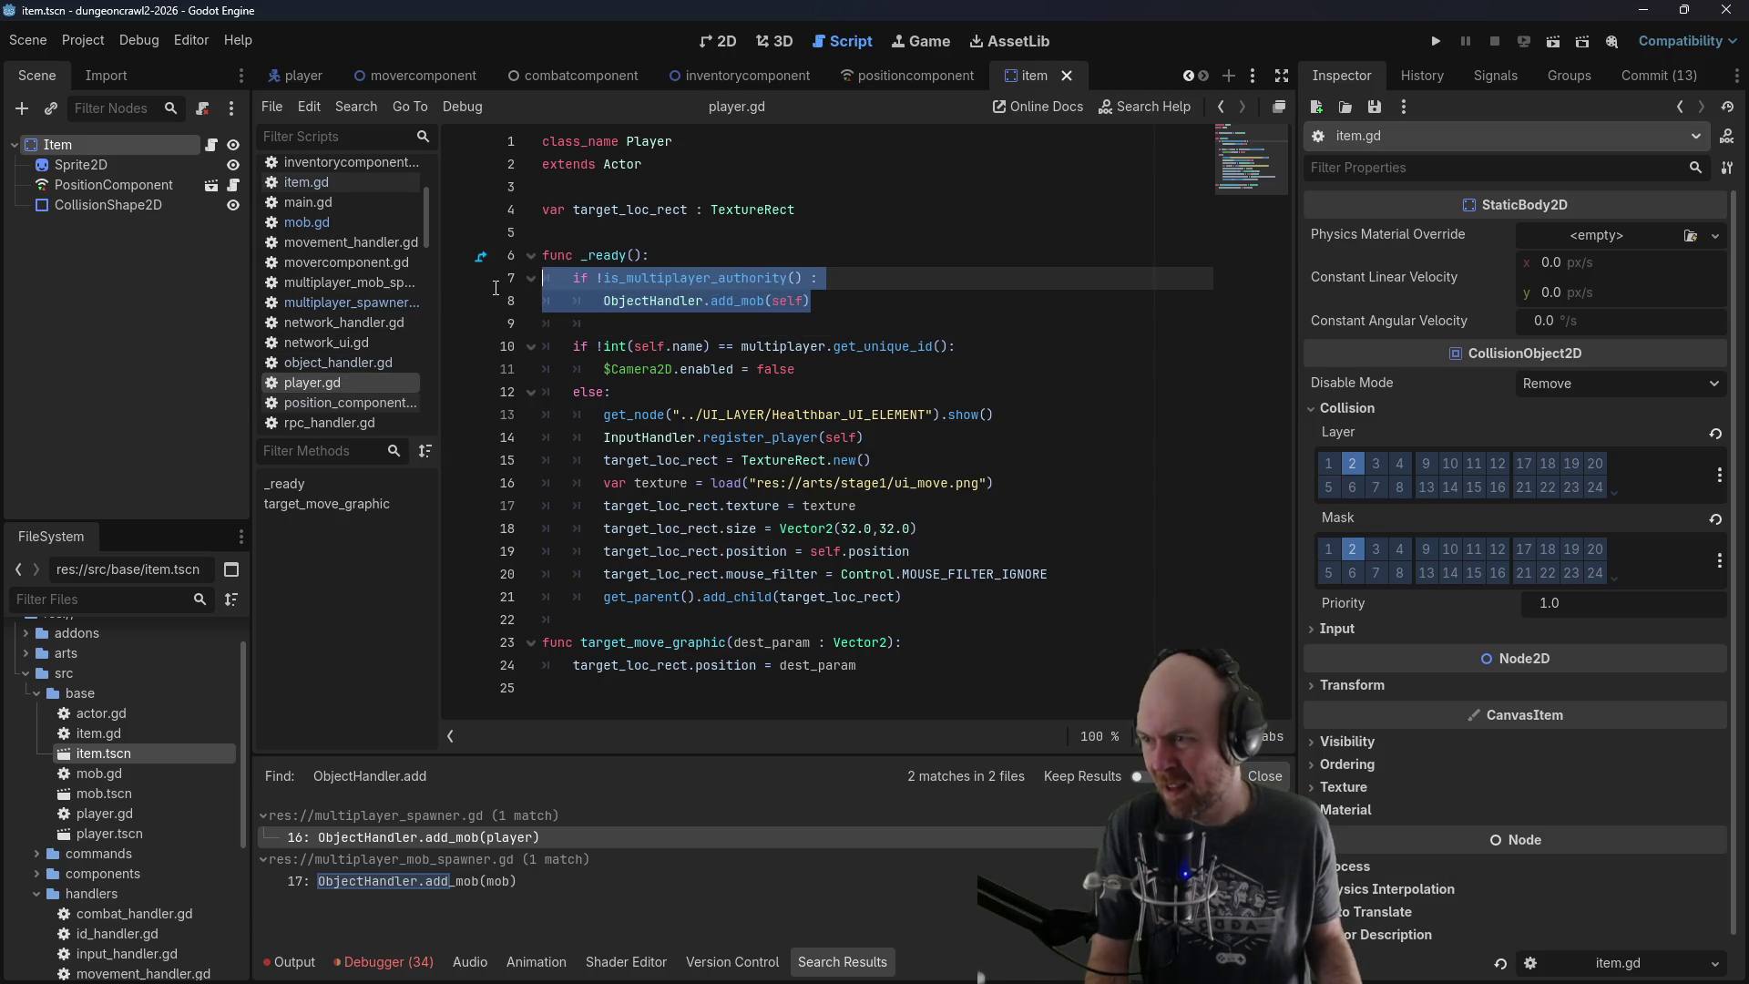
click(593, 288)
key(Delete)
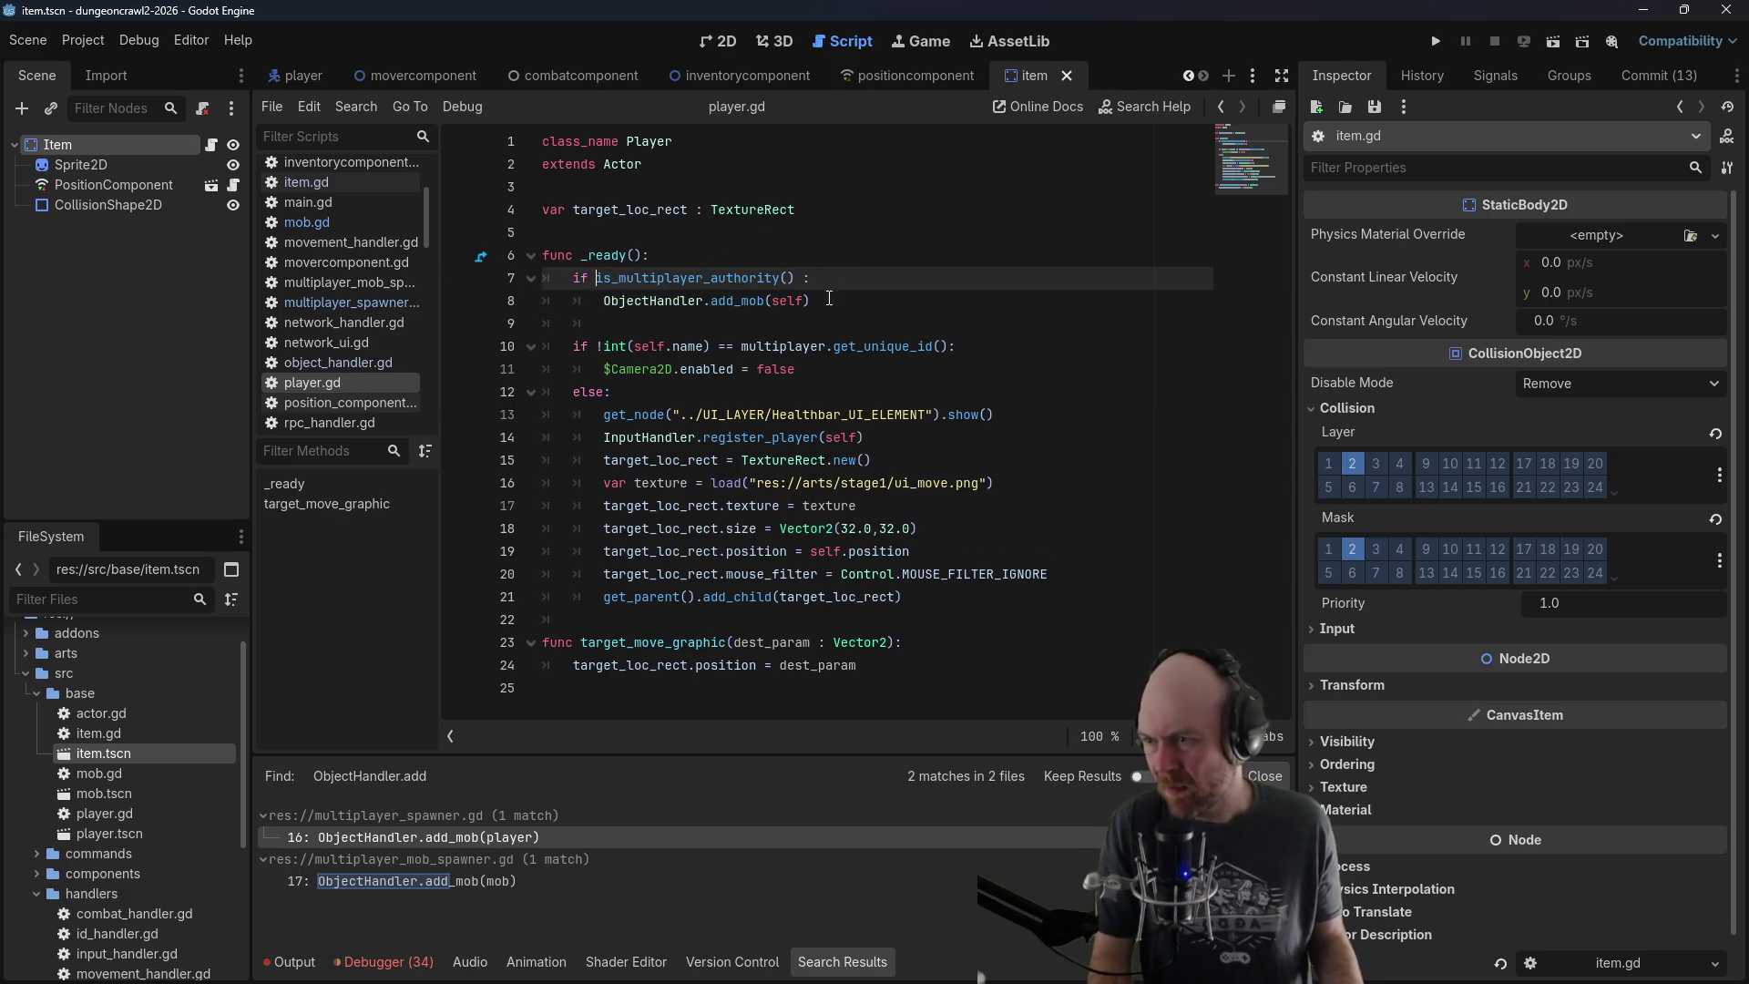
mouse_move(829, 299)
mouse_down()
mouse_move(539, 301)
mouse_move(537, 278)
mouse_up()
key(ctrl+c)
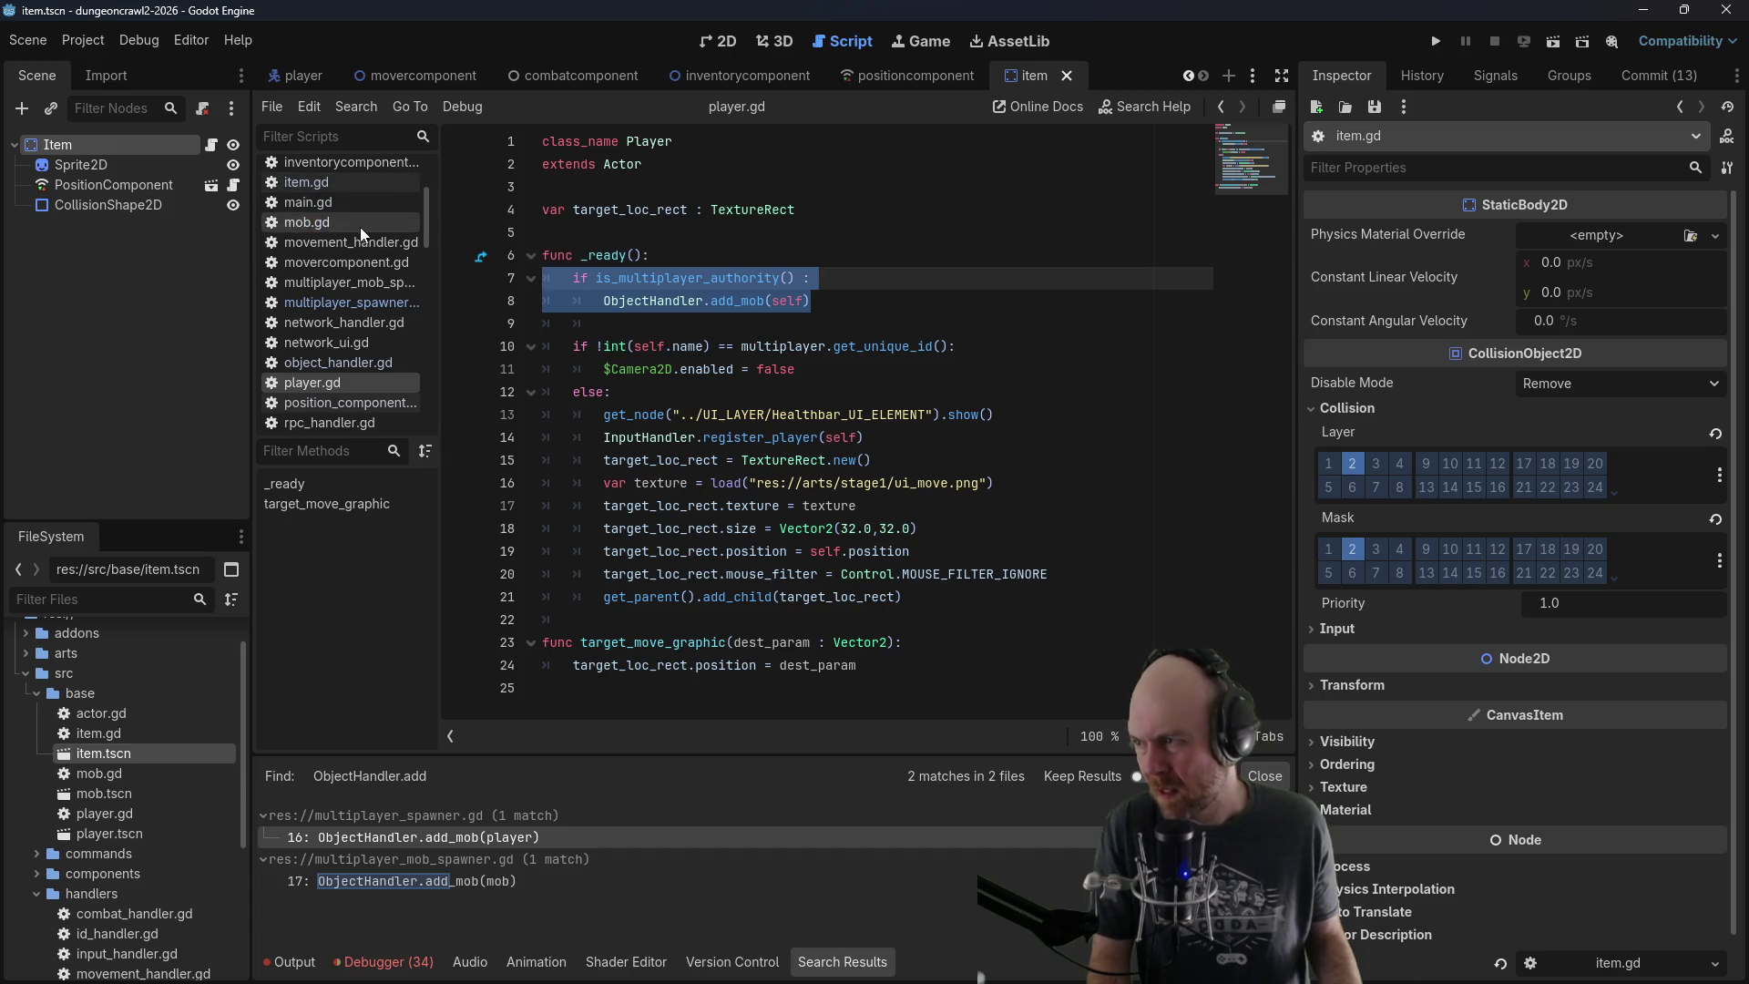
click(357, 224)
drag(804, 209, 490, 212)
- Paste the if is_multiplayer_authority() block over mob.gd's add_mob line, save, and delete the extra blank line
key(ctrl+v)
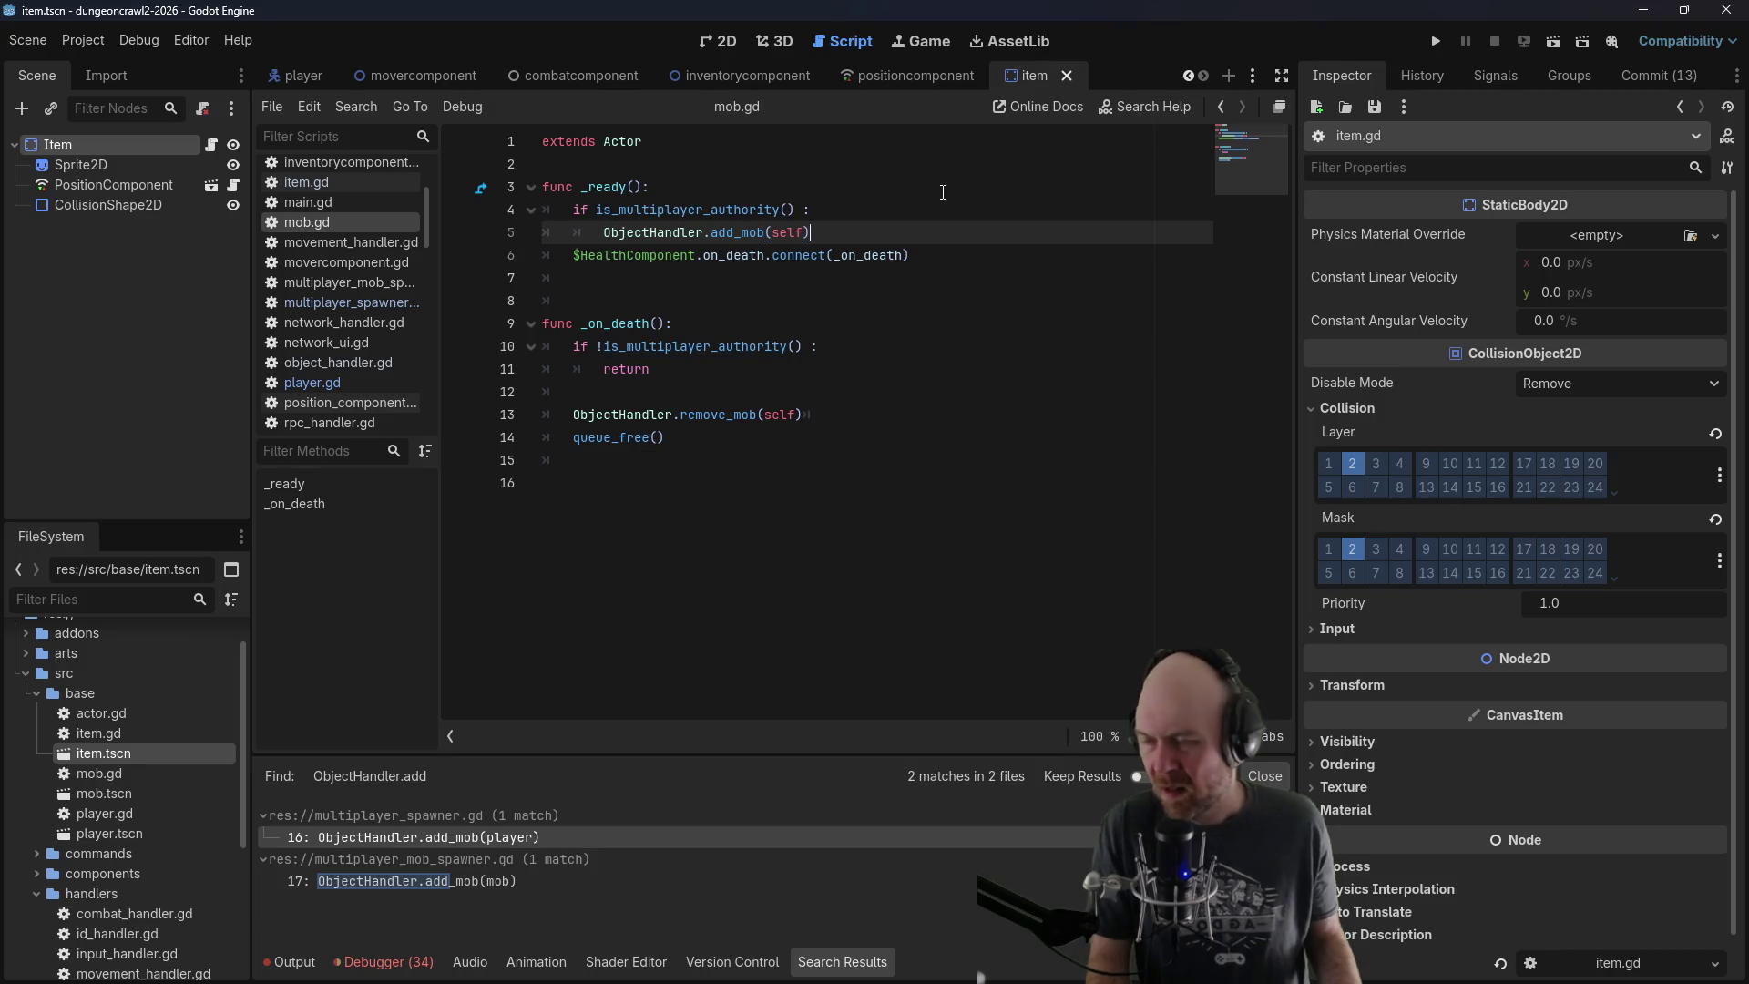
click(943, 193)
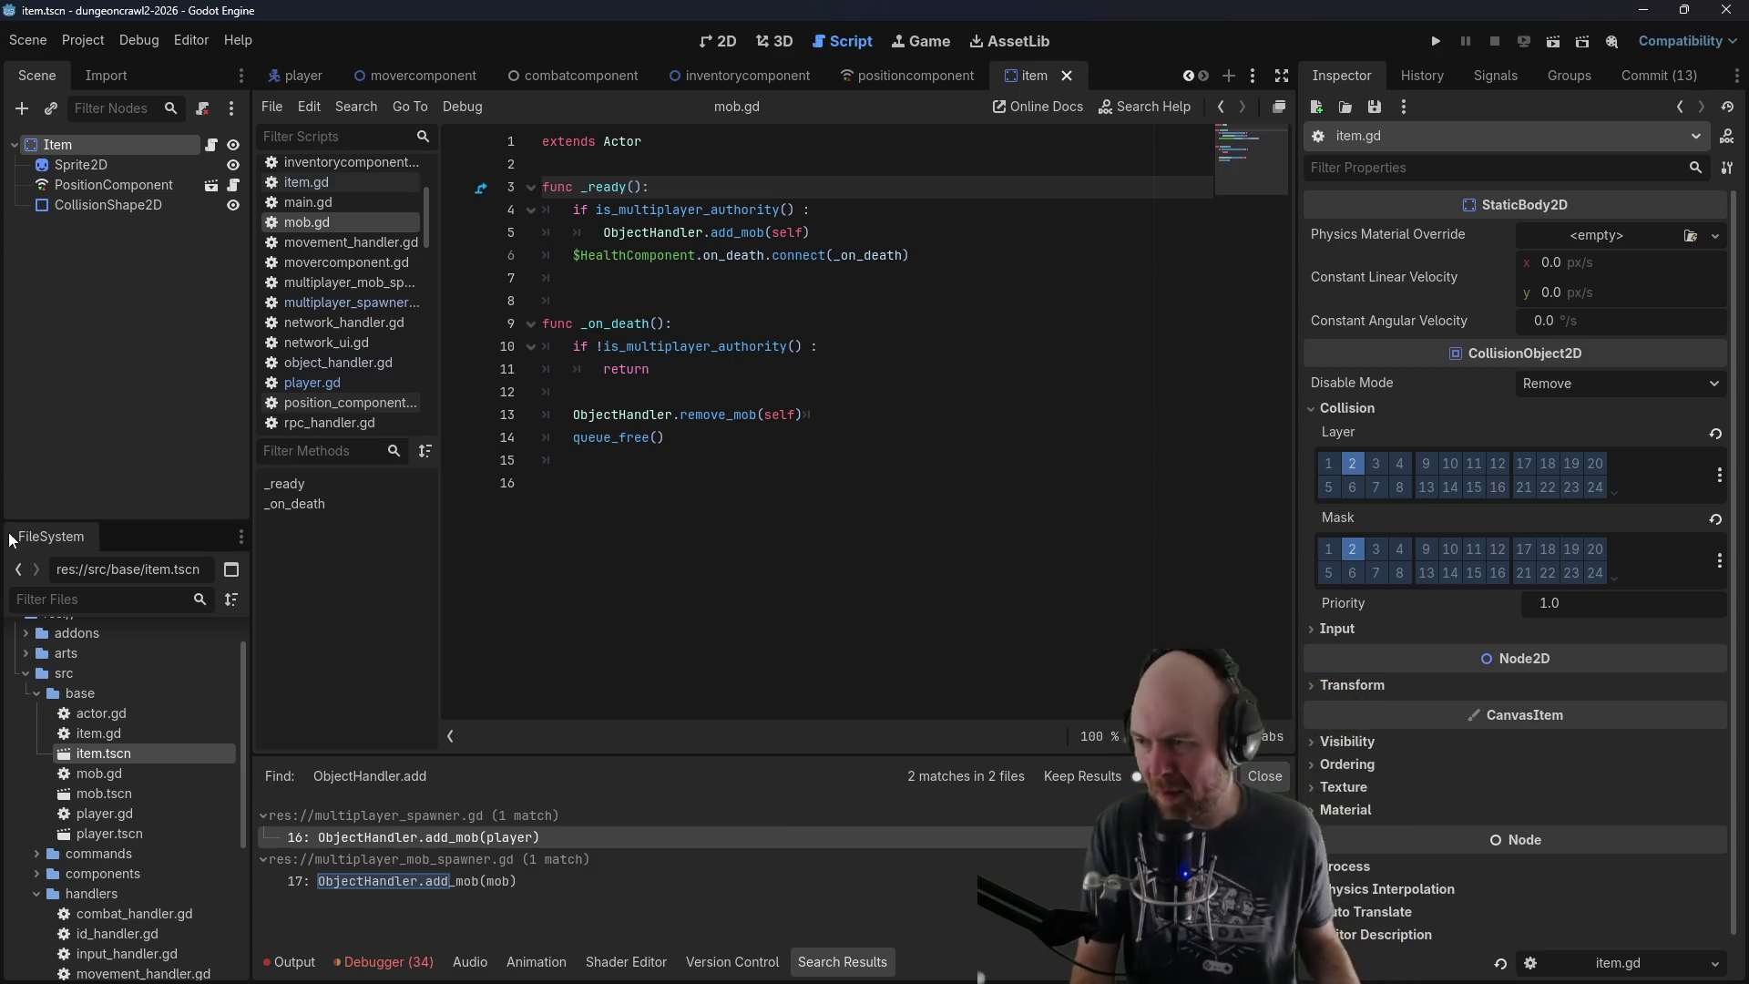
click(911, 369)
key(ctrl+s)
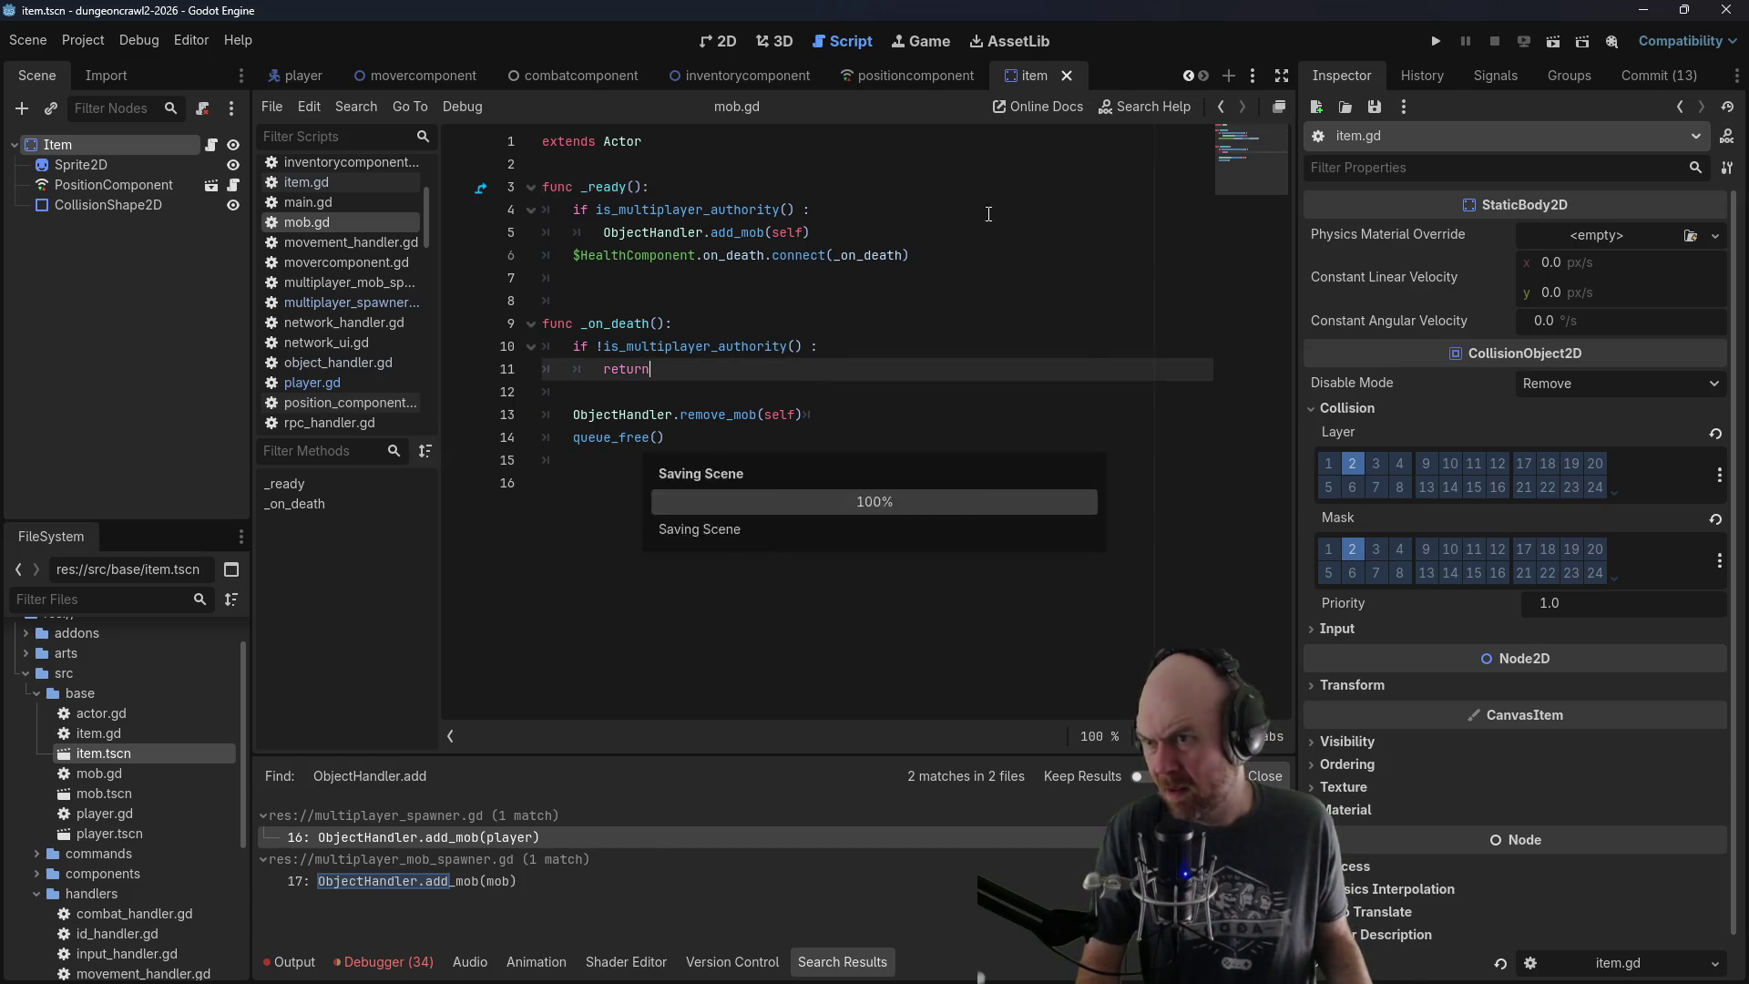
click(756, 232)
click(659, 278)
key(BackSpace)
key(BackSpace)
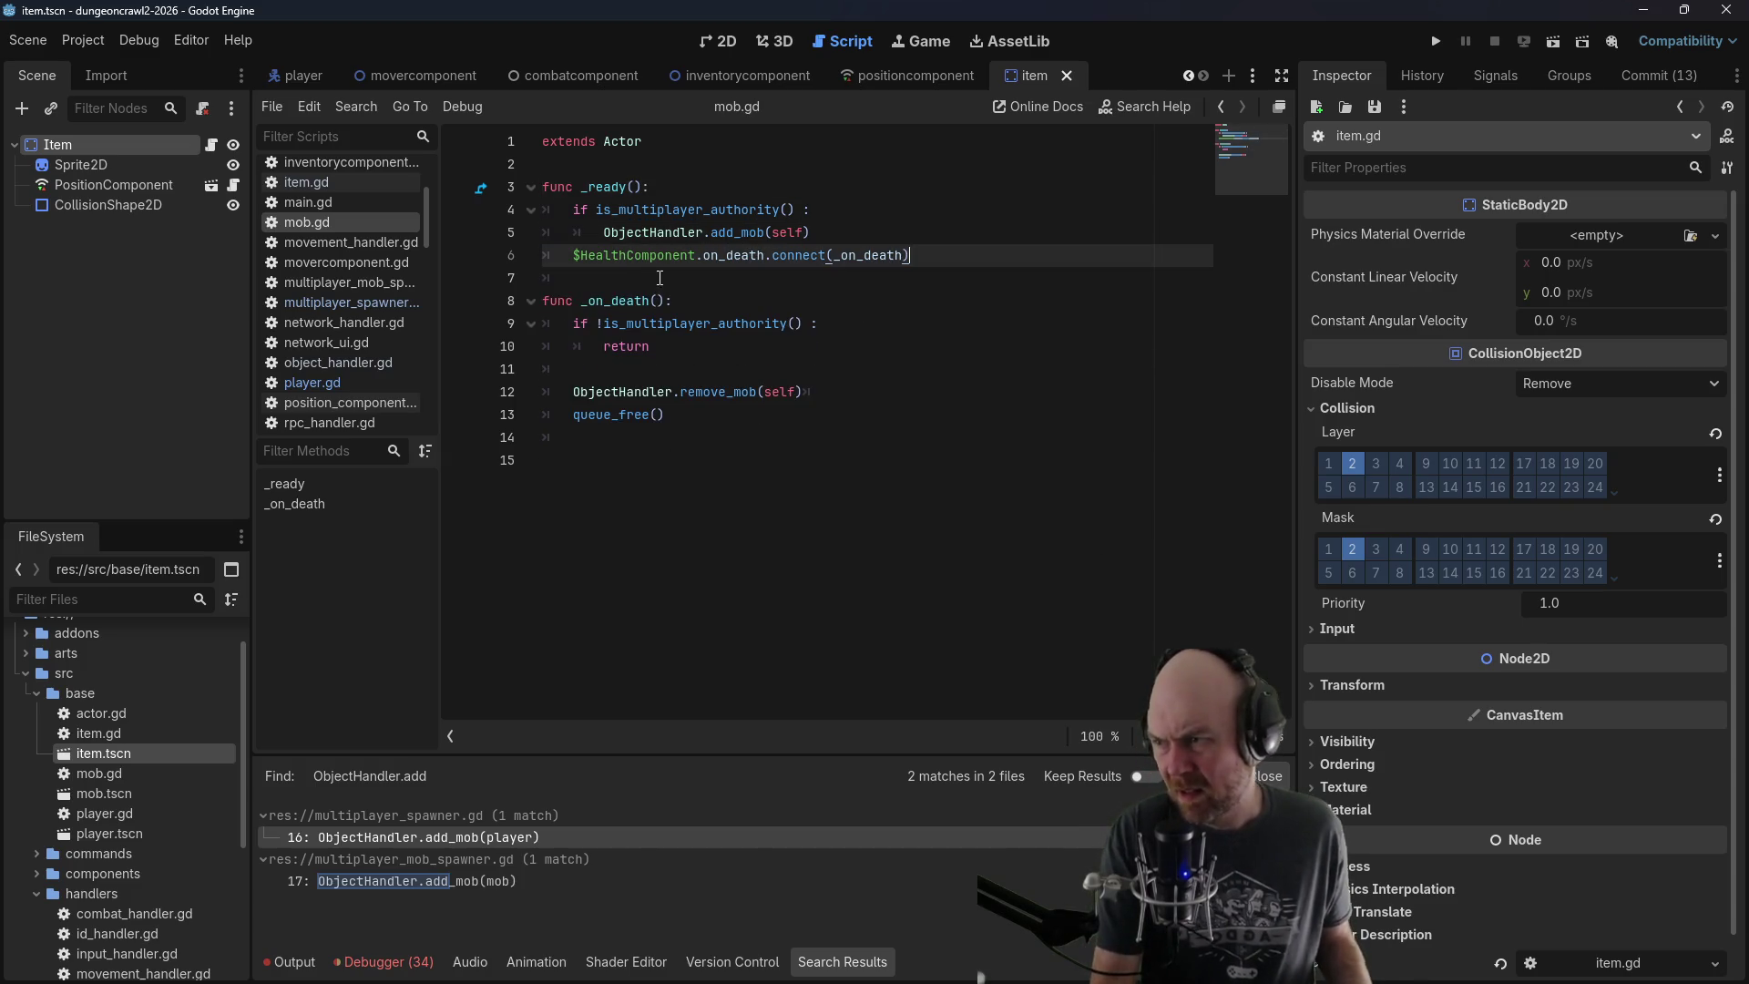
- Run the project from main.gd, join as a client, and inspect the remote ObjectHandler node
click(314, 201)
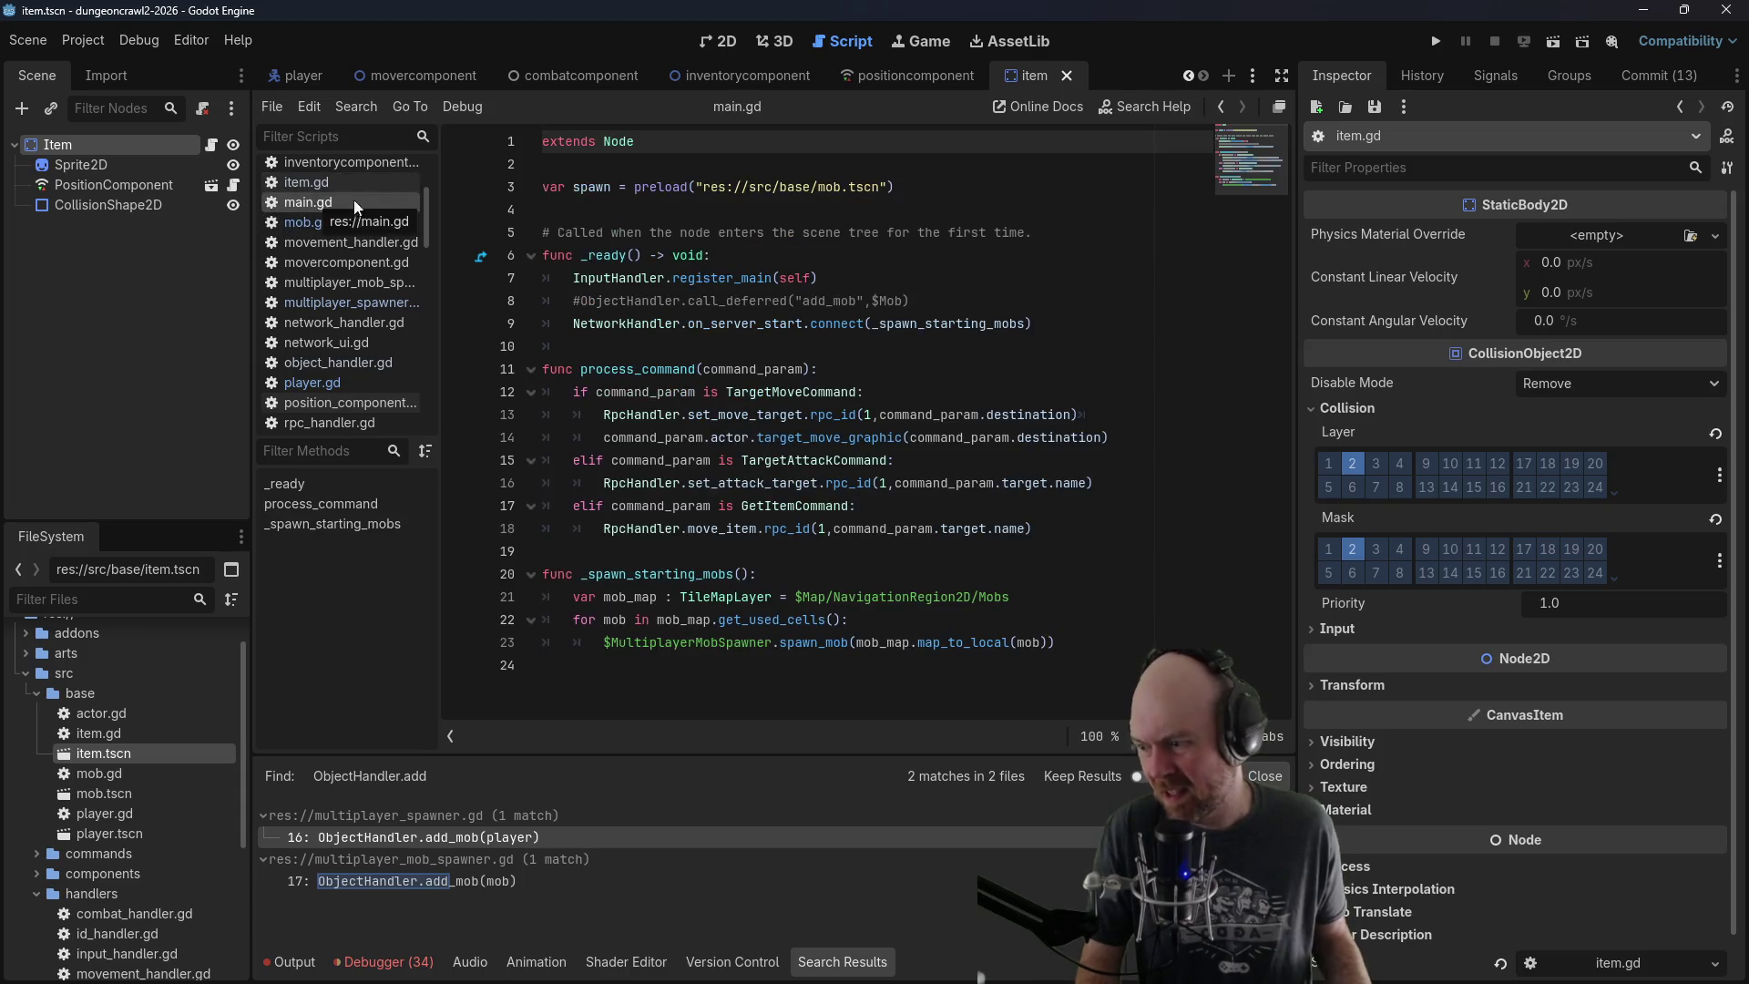
click(1435, 41)
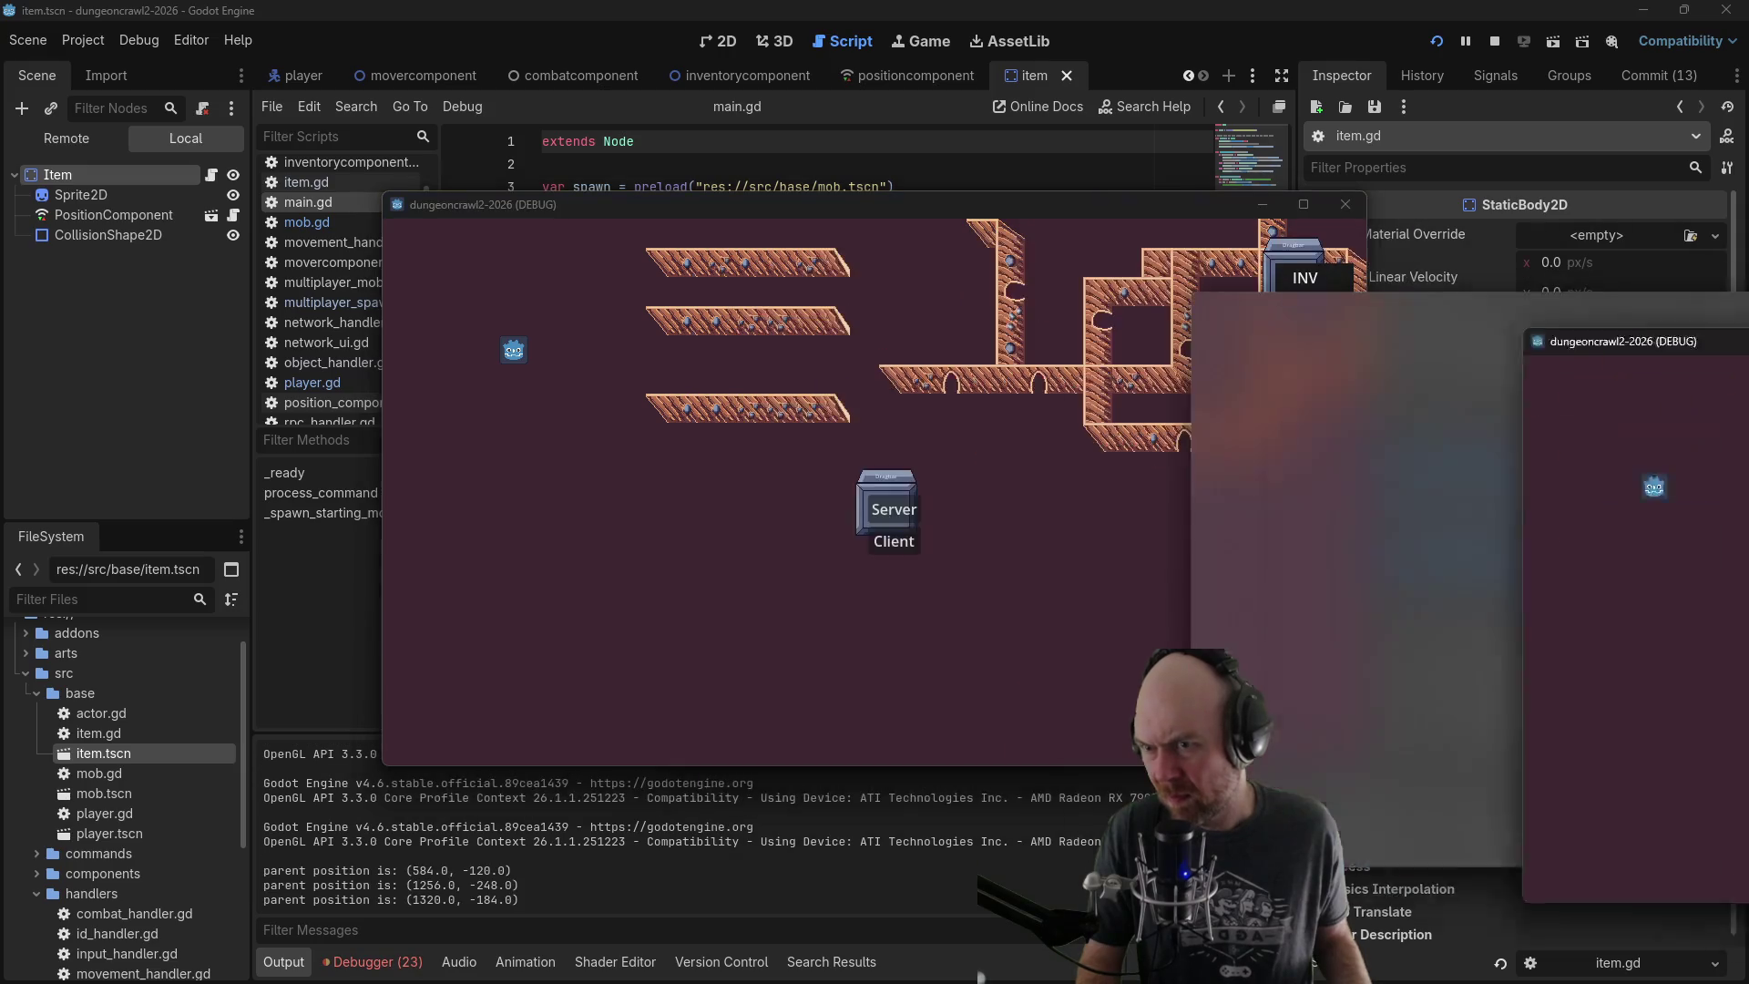
click(894, 541)
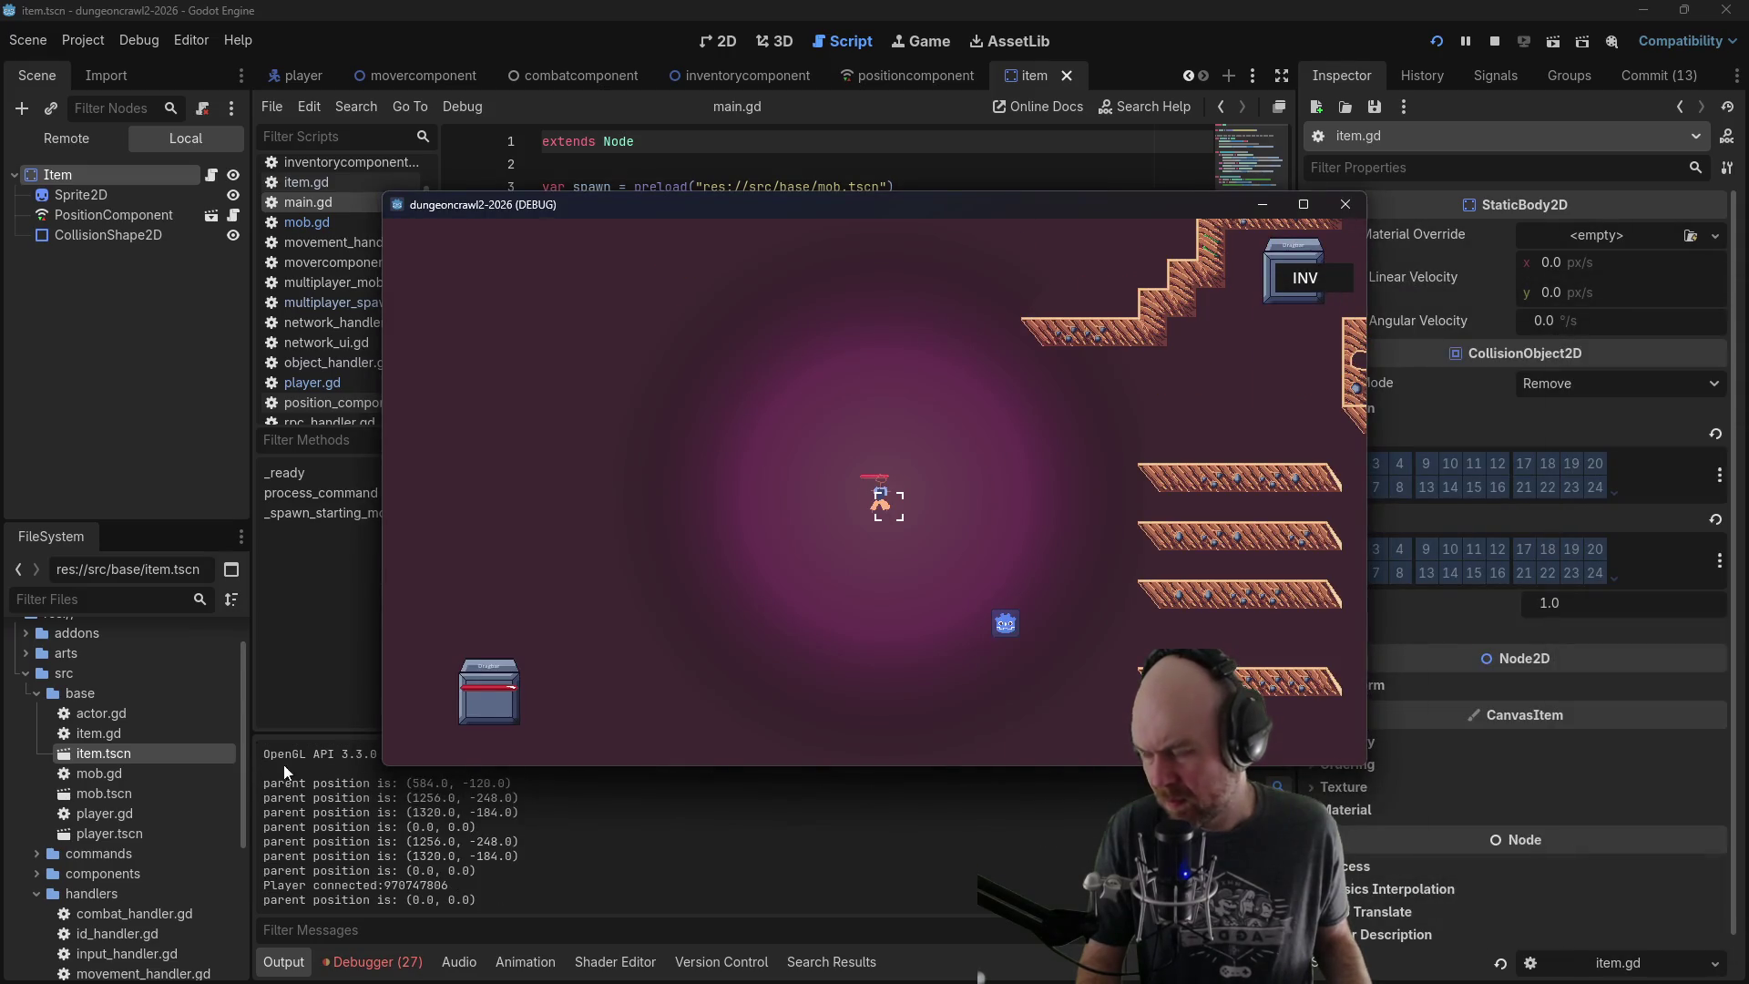
click(78, 140)
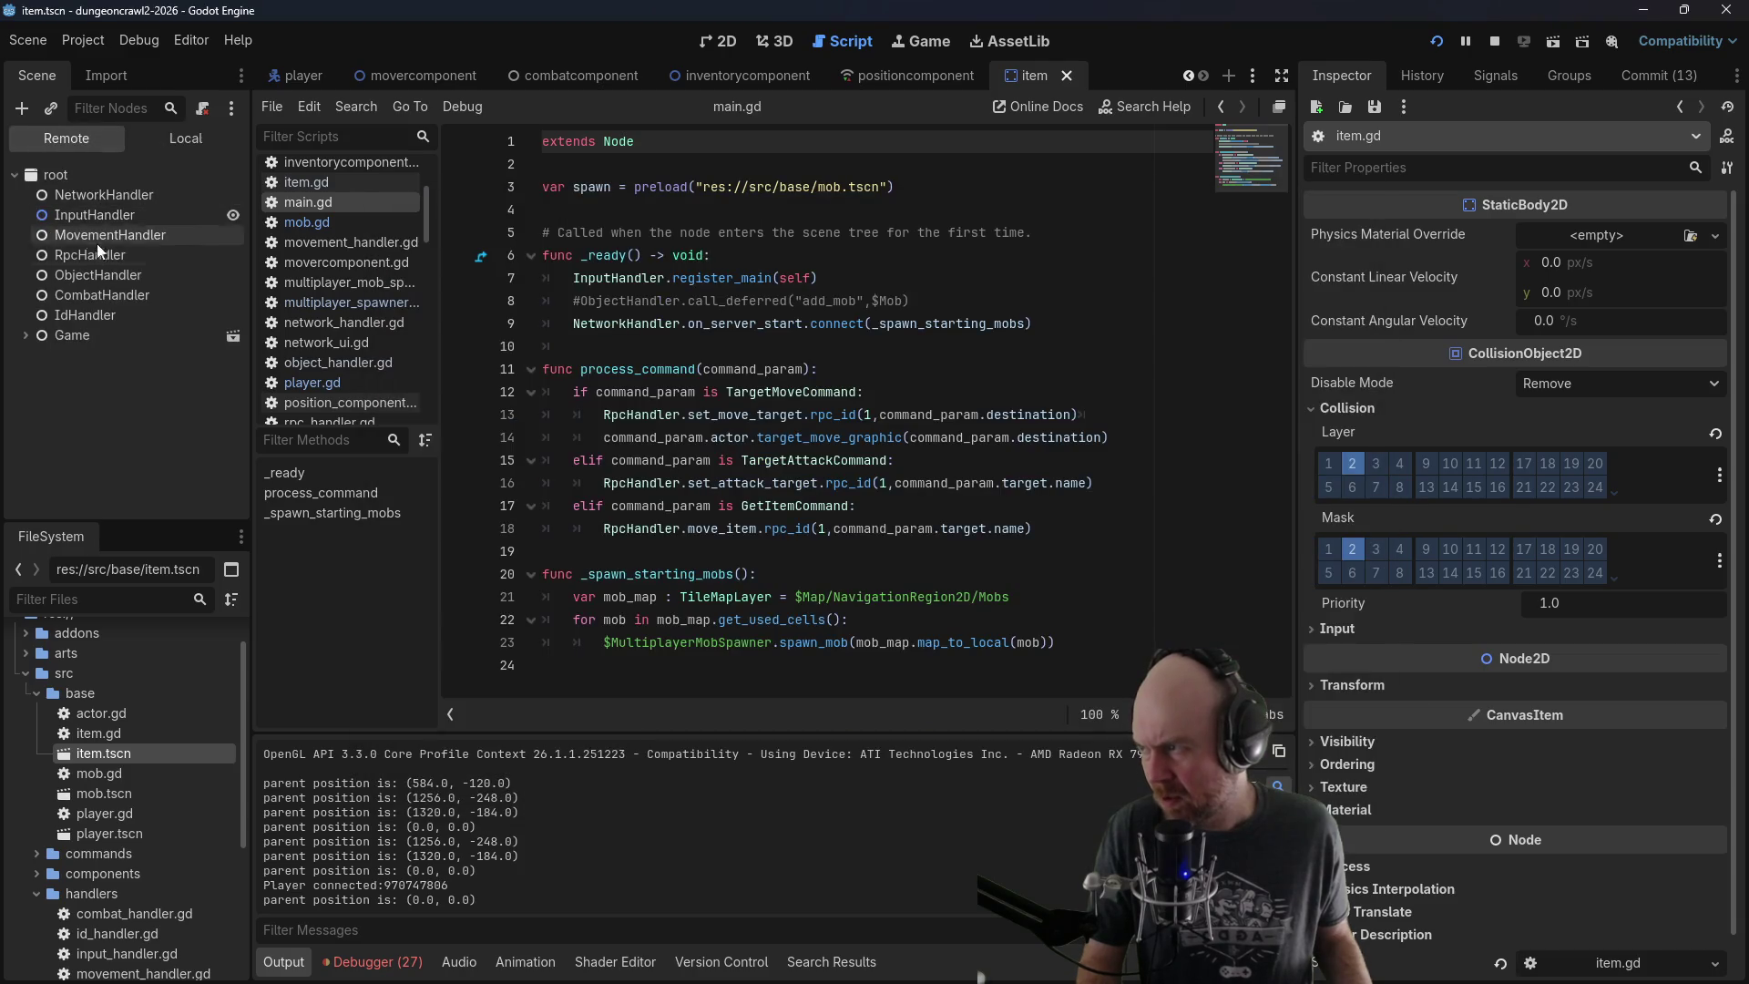
click(100, 276)
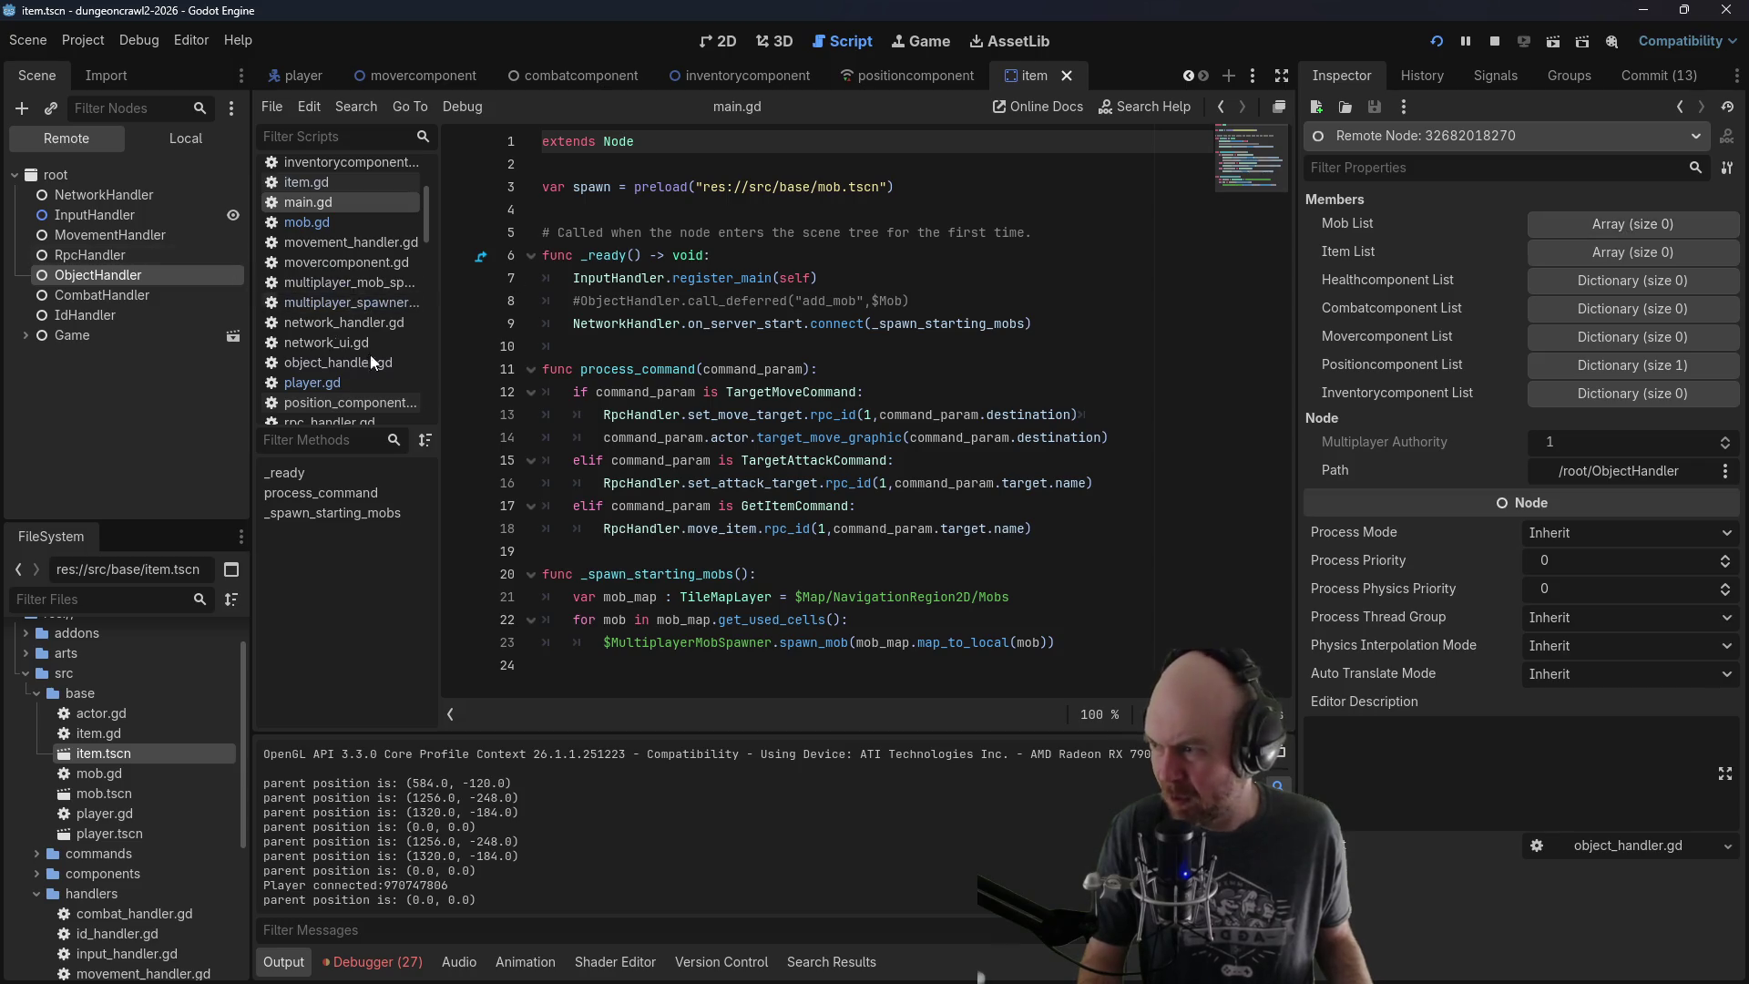
- Compare debug sessions 1–3 and view session 3's ObjectHandler values
click(373, 962)
click(463, 698)
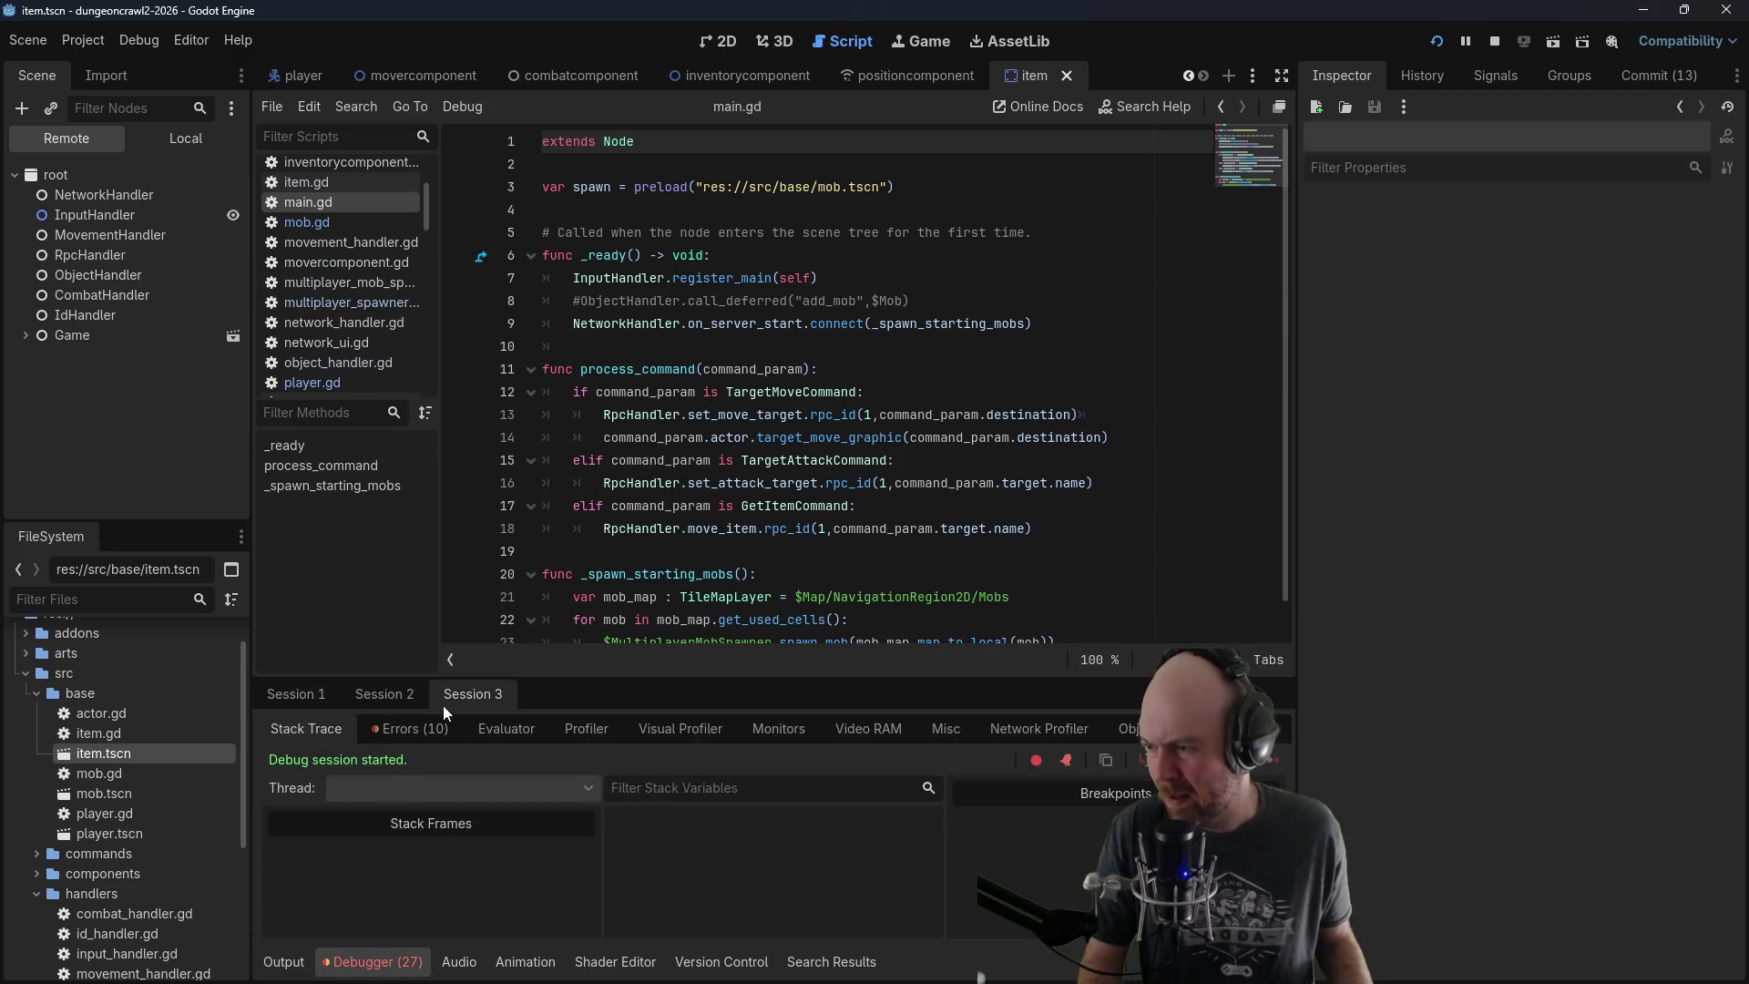
click(415, 726)
click(386, 694)
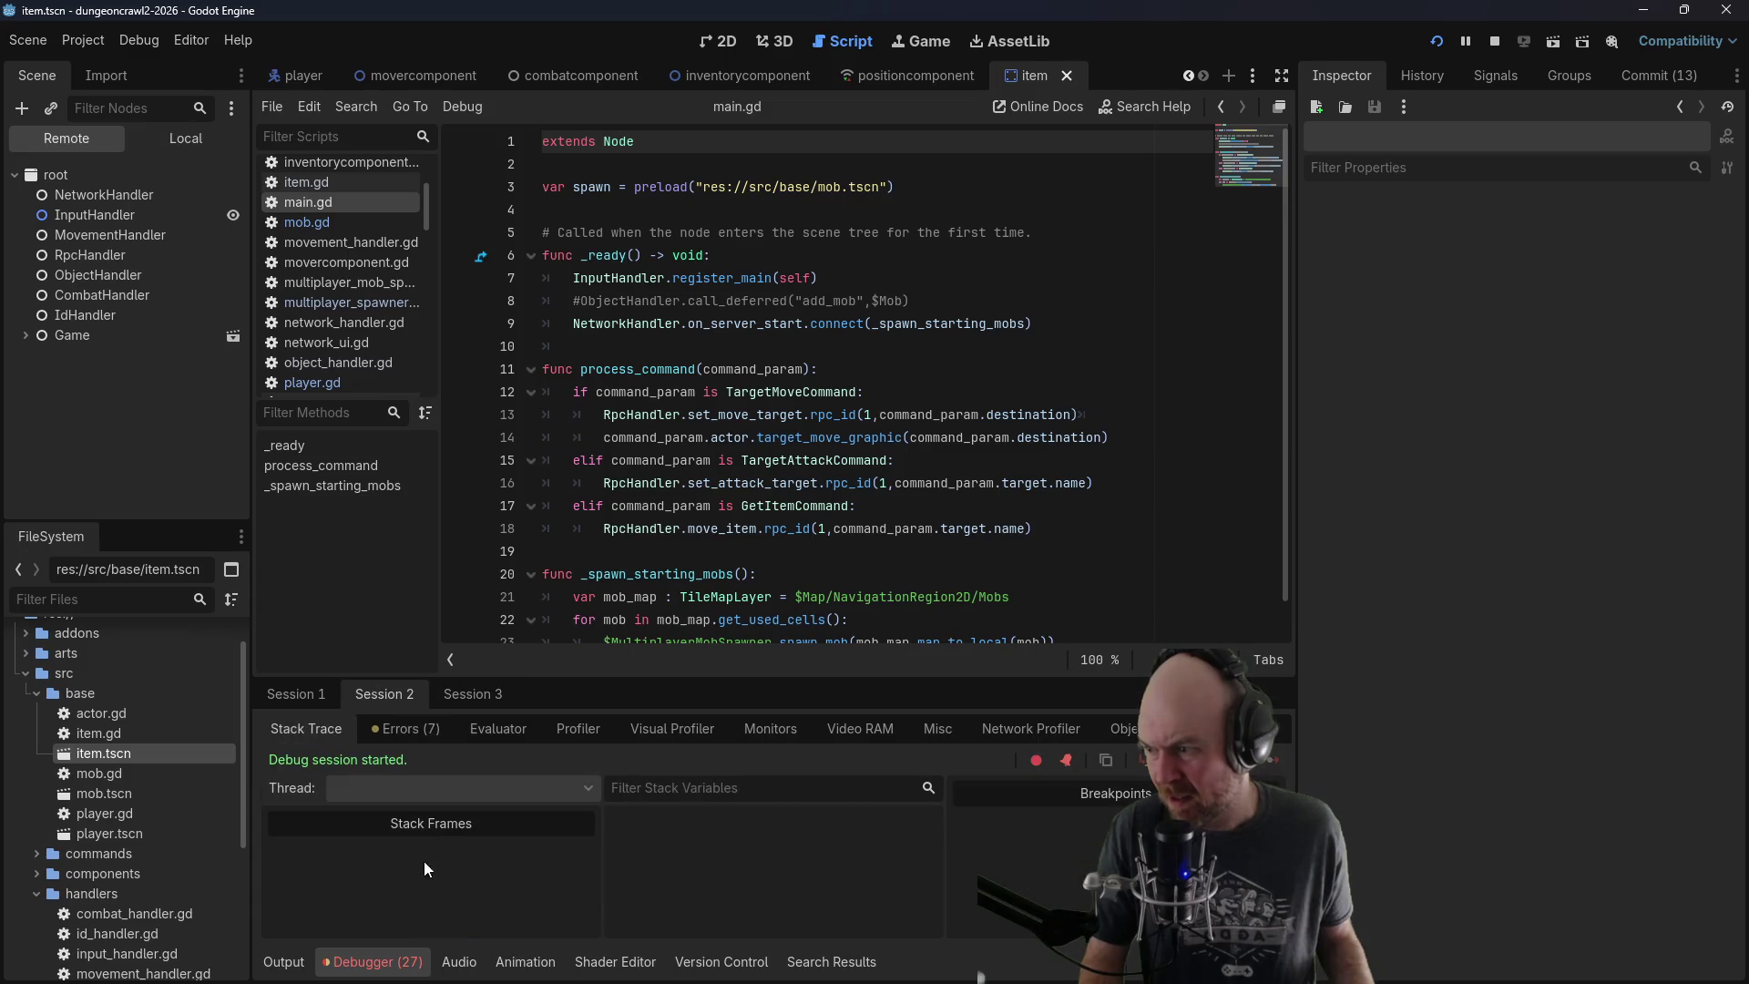
click(310, 698)
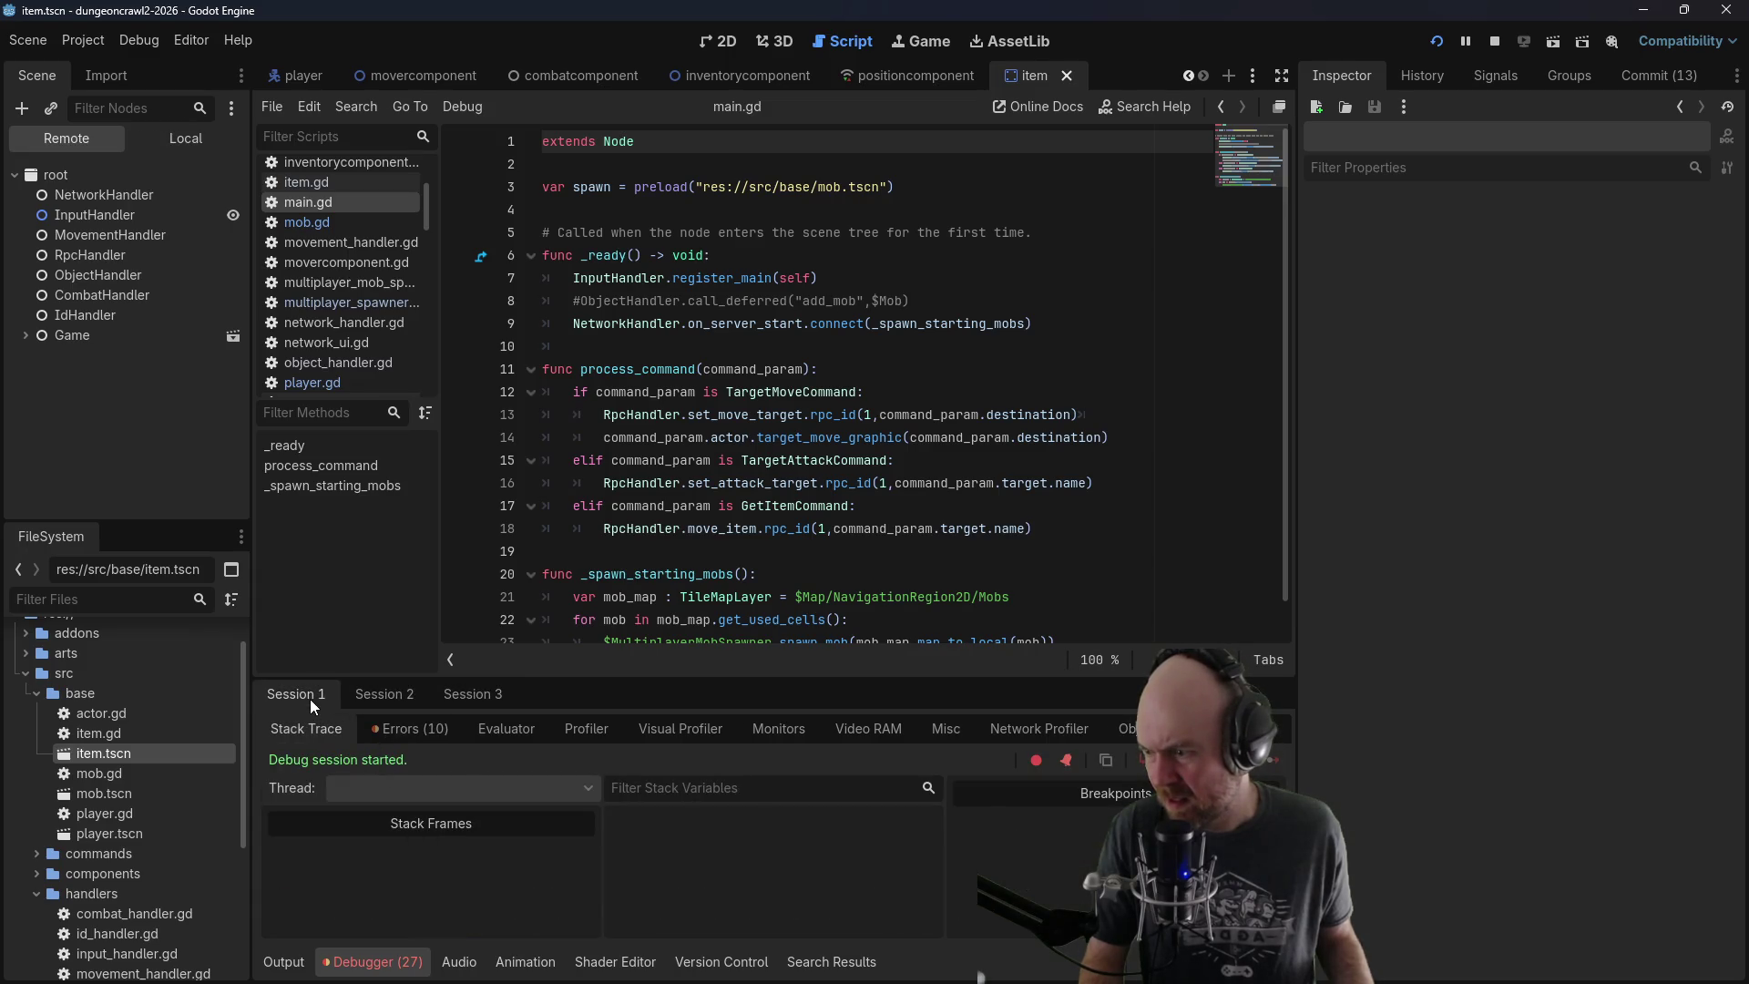
click(370, 694)
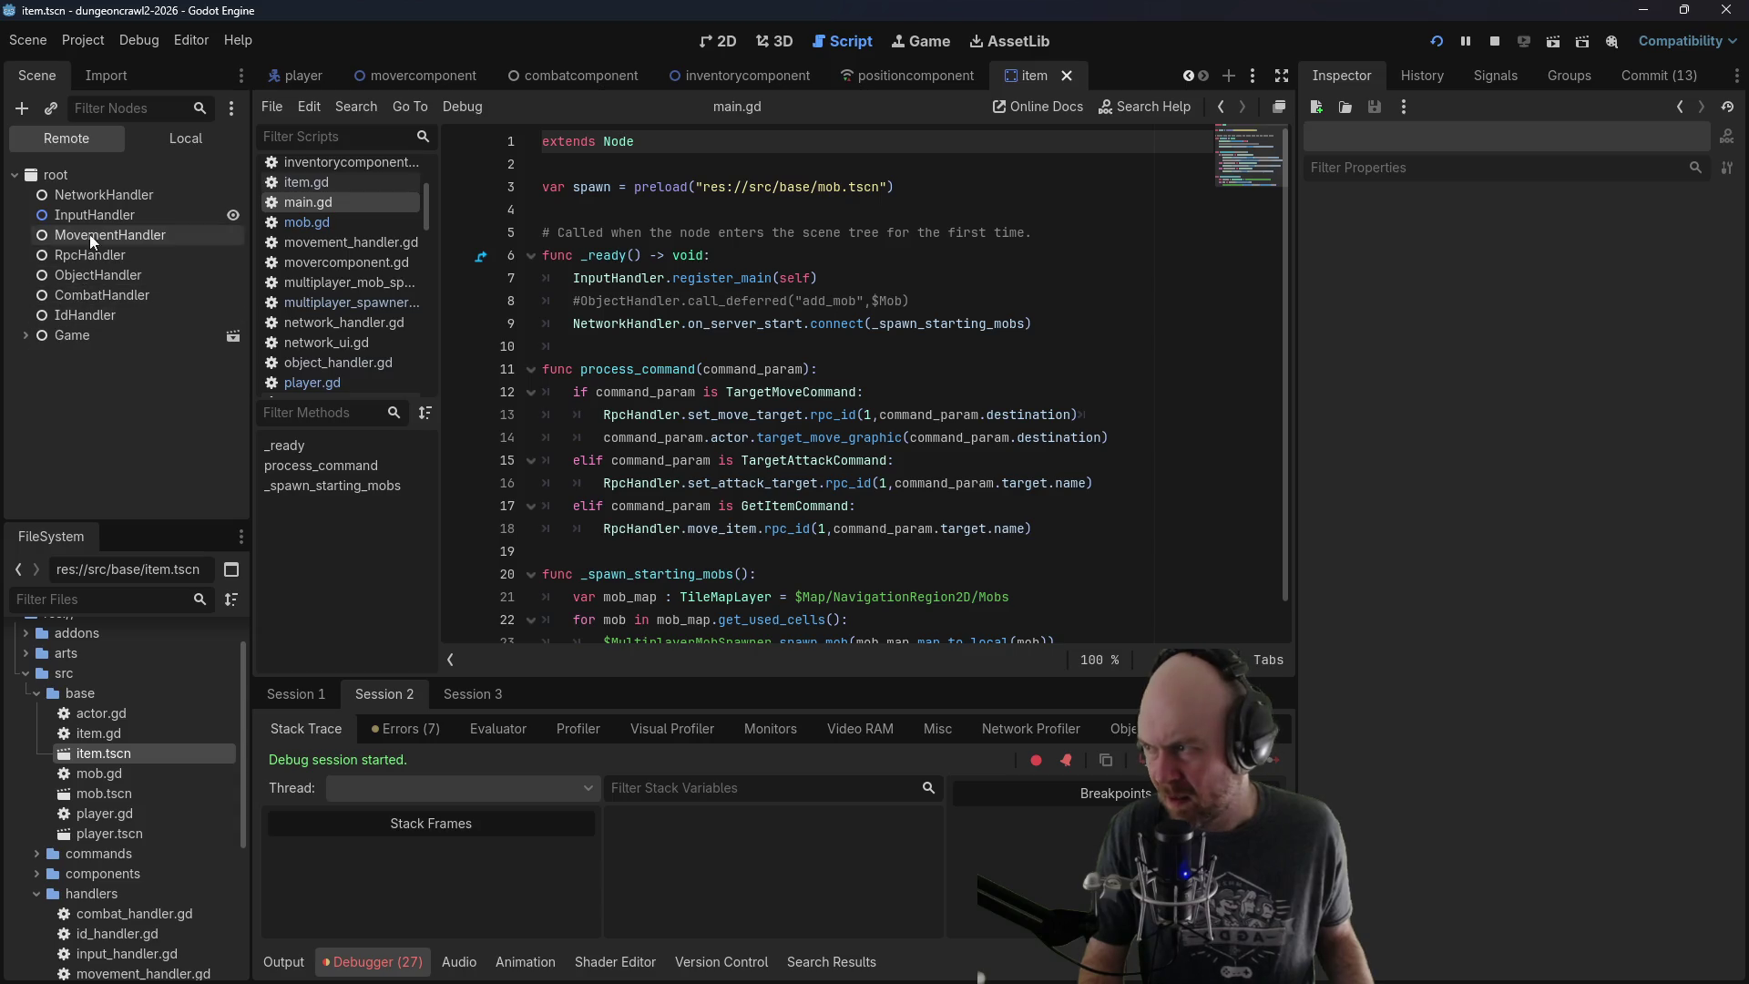
click(77, 276)
click(446, 696)
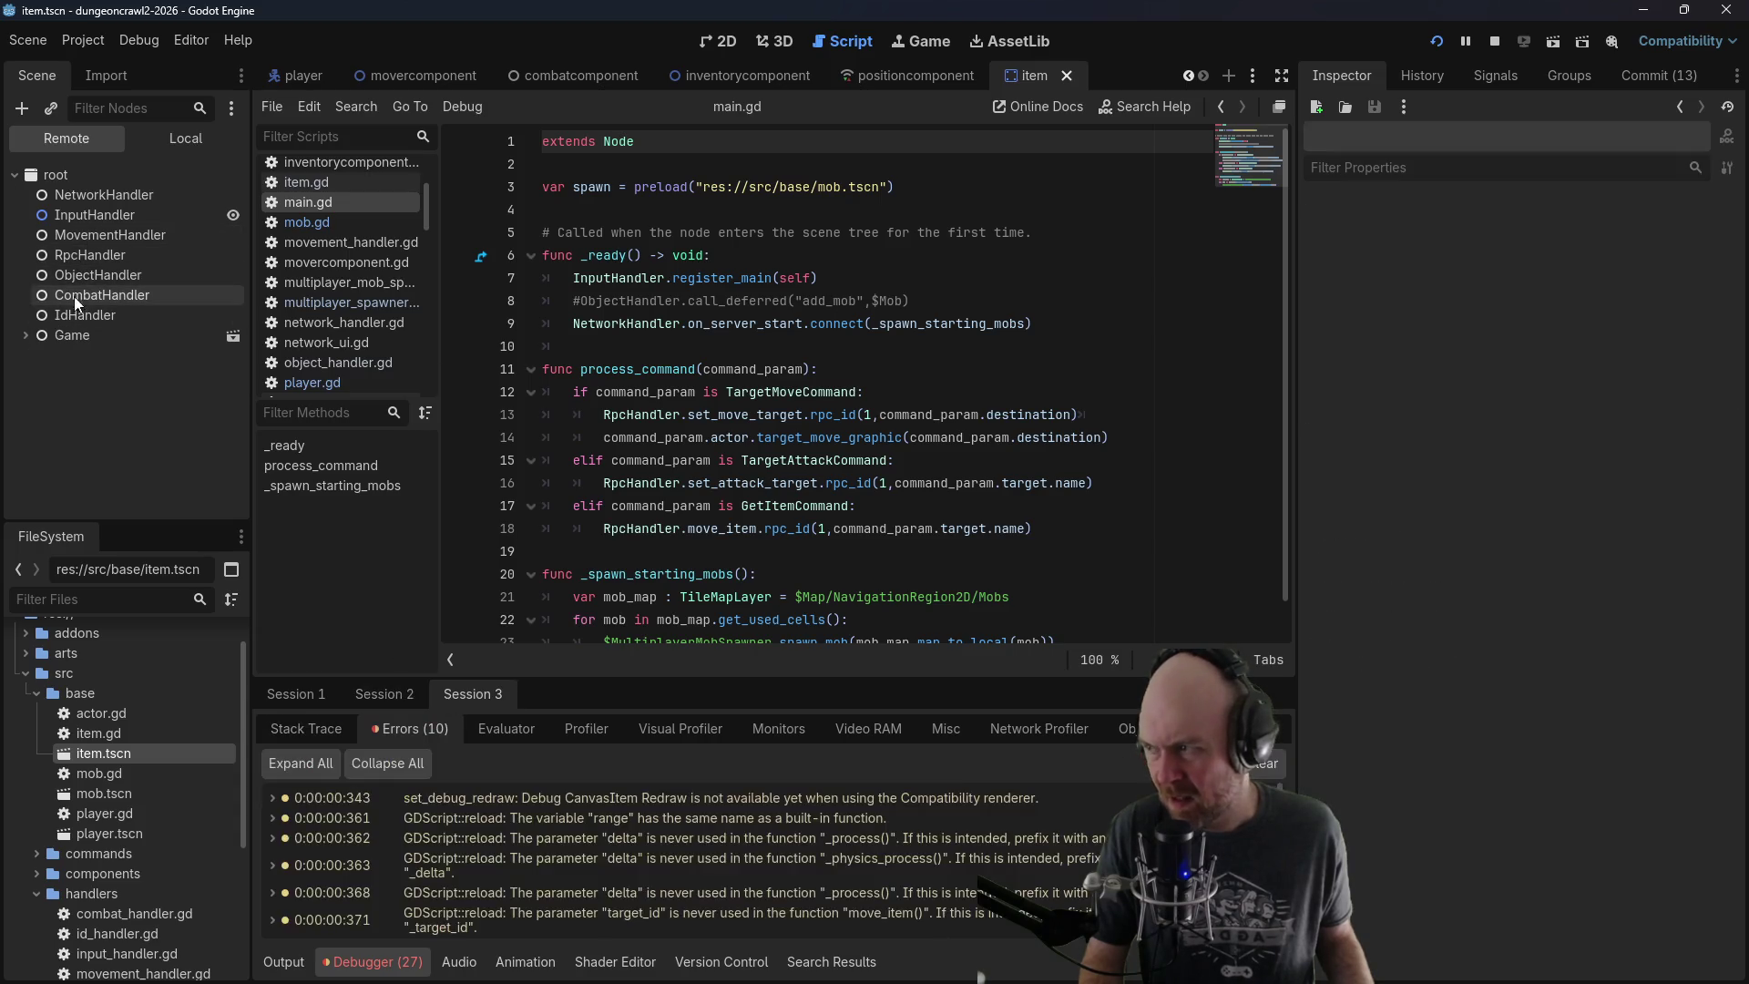
click(76, 275)
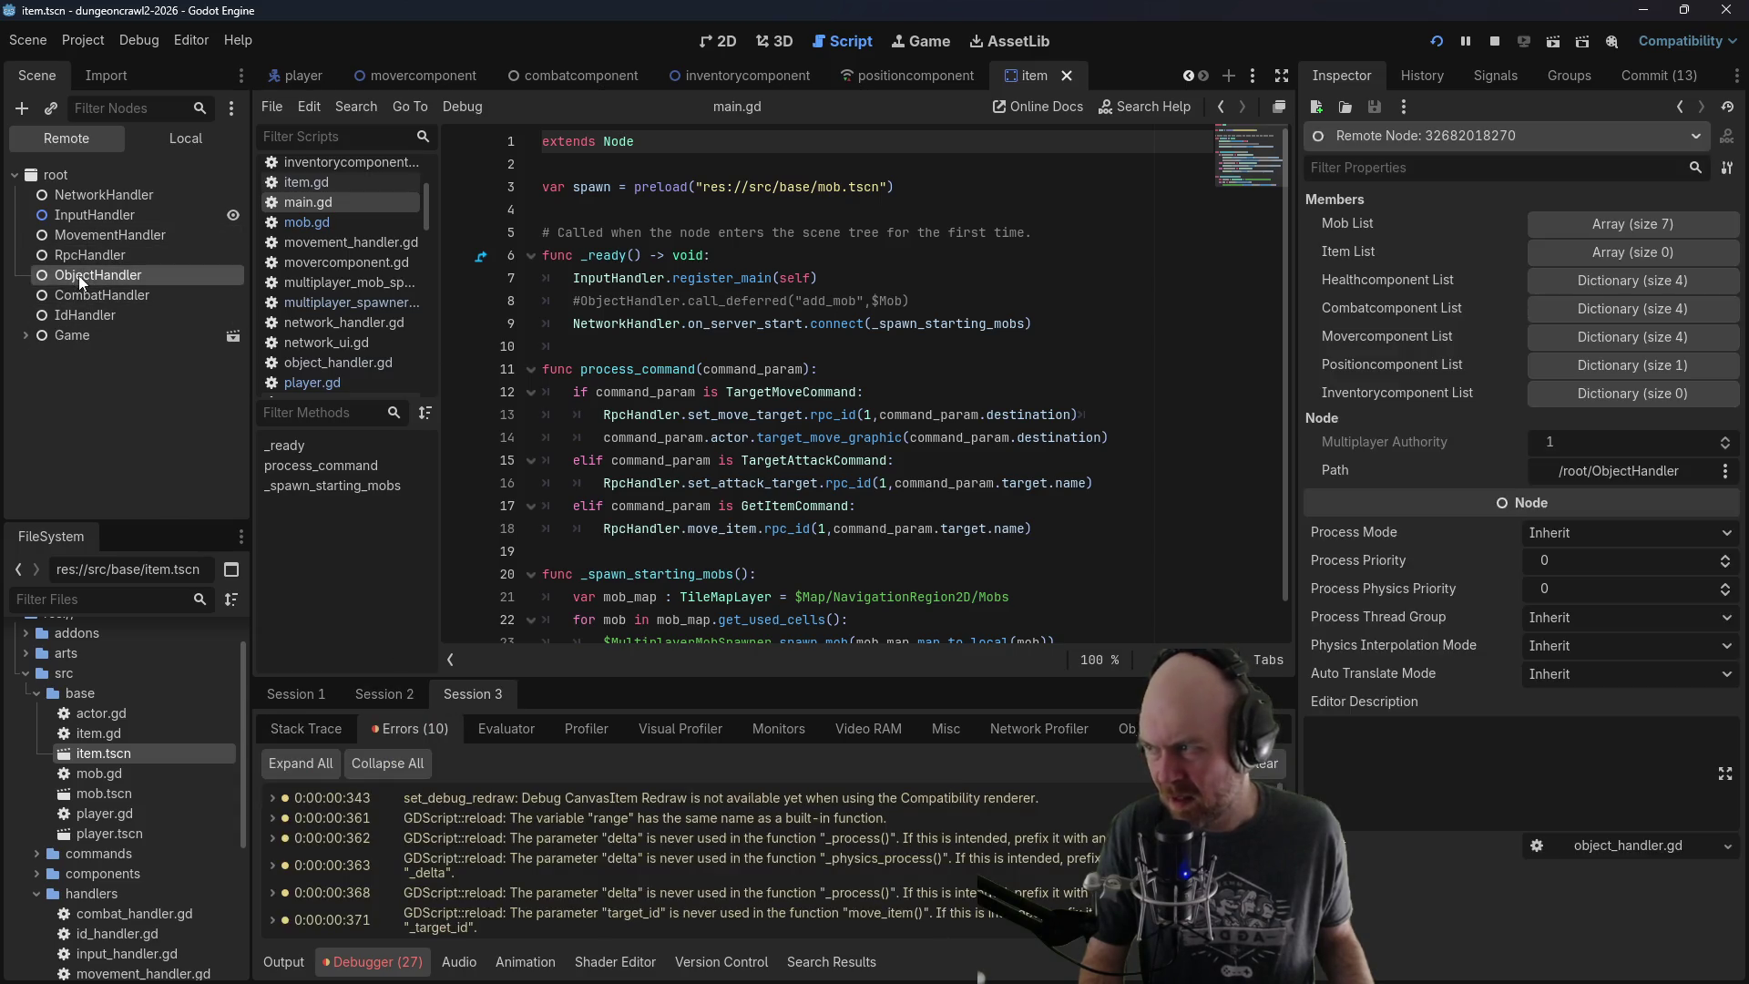
- Expand ObjectHandler's Mob List and inspect each mob entry, returning to the list each time
click(1560, 226)
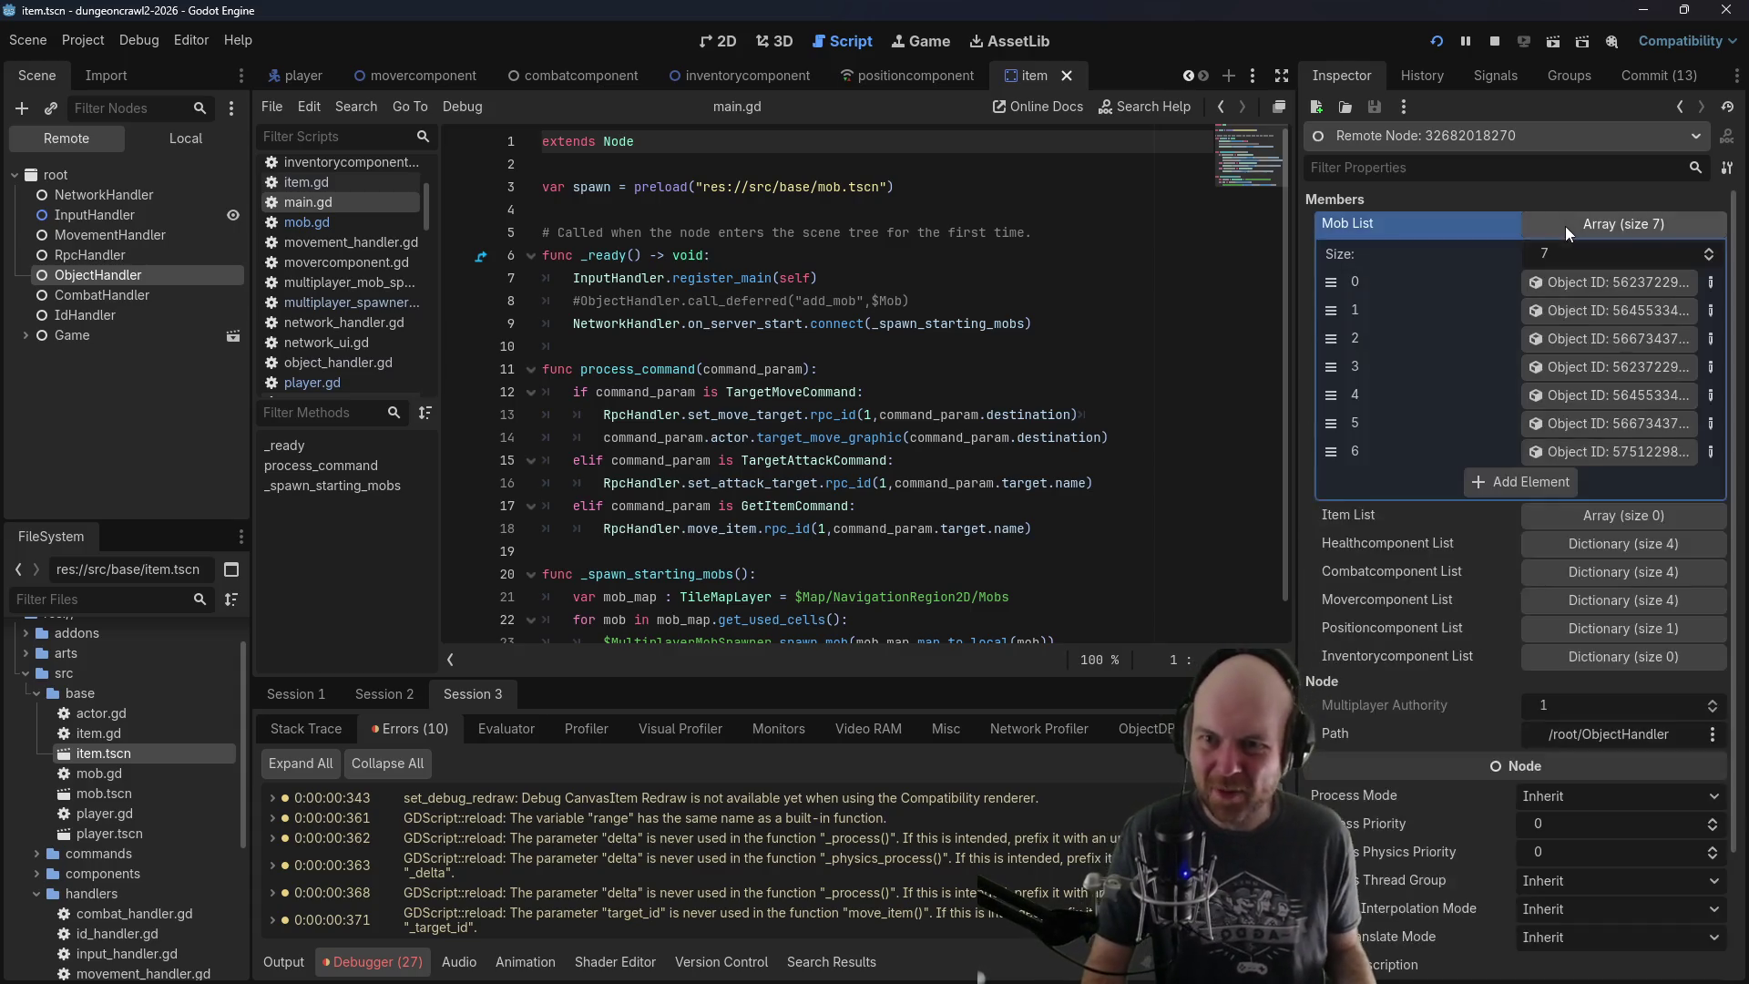
click(1600, 285)
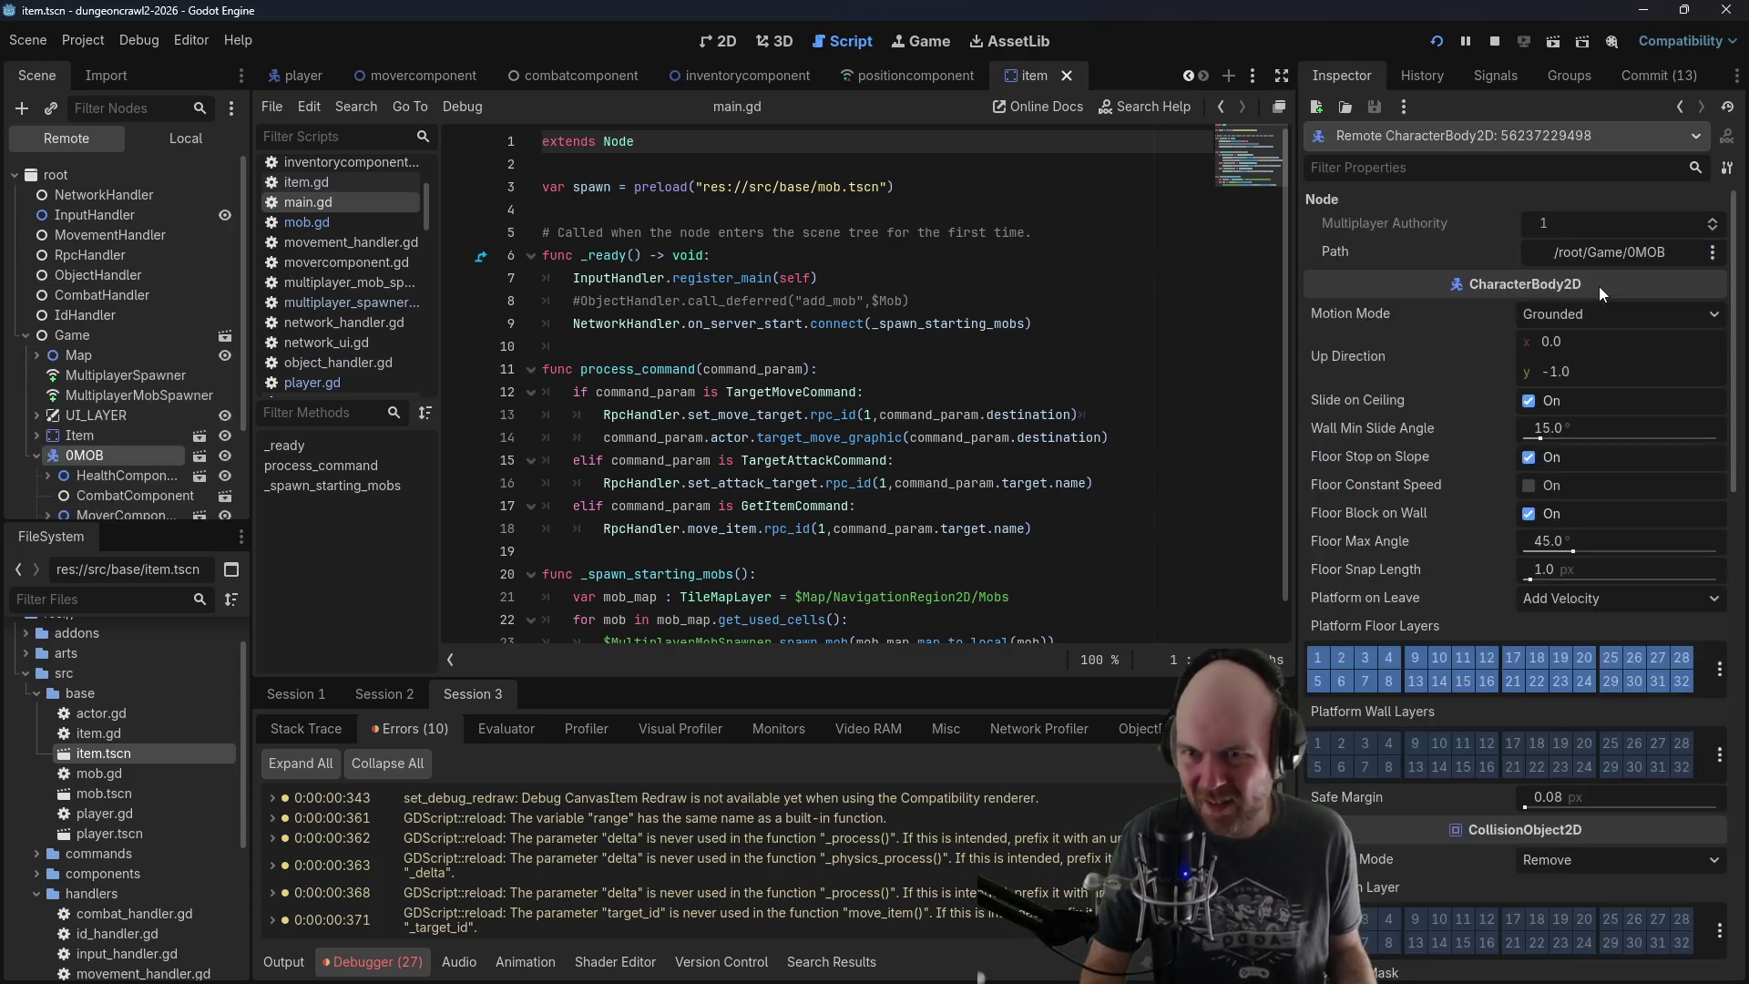
click(1681, 110)
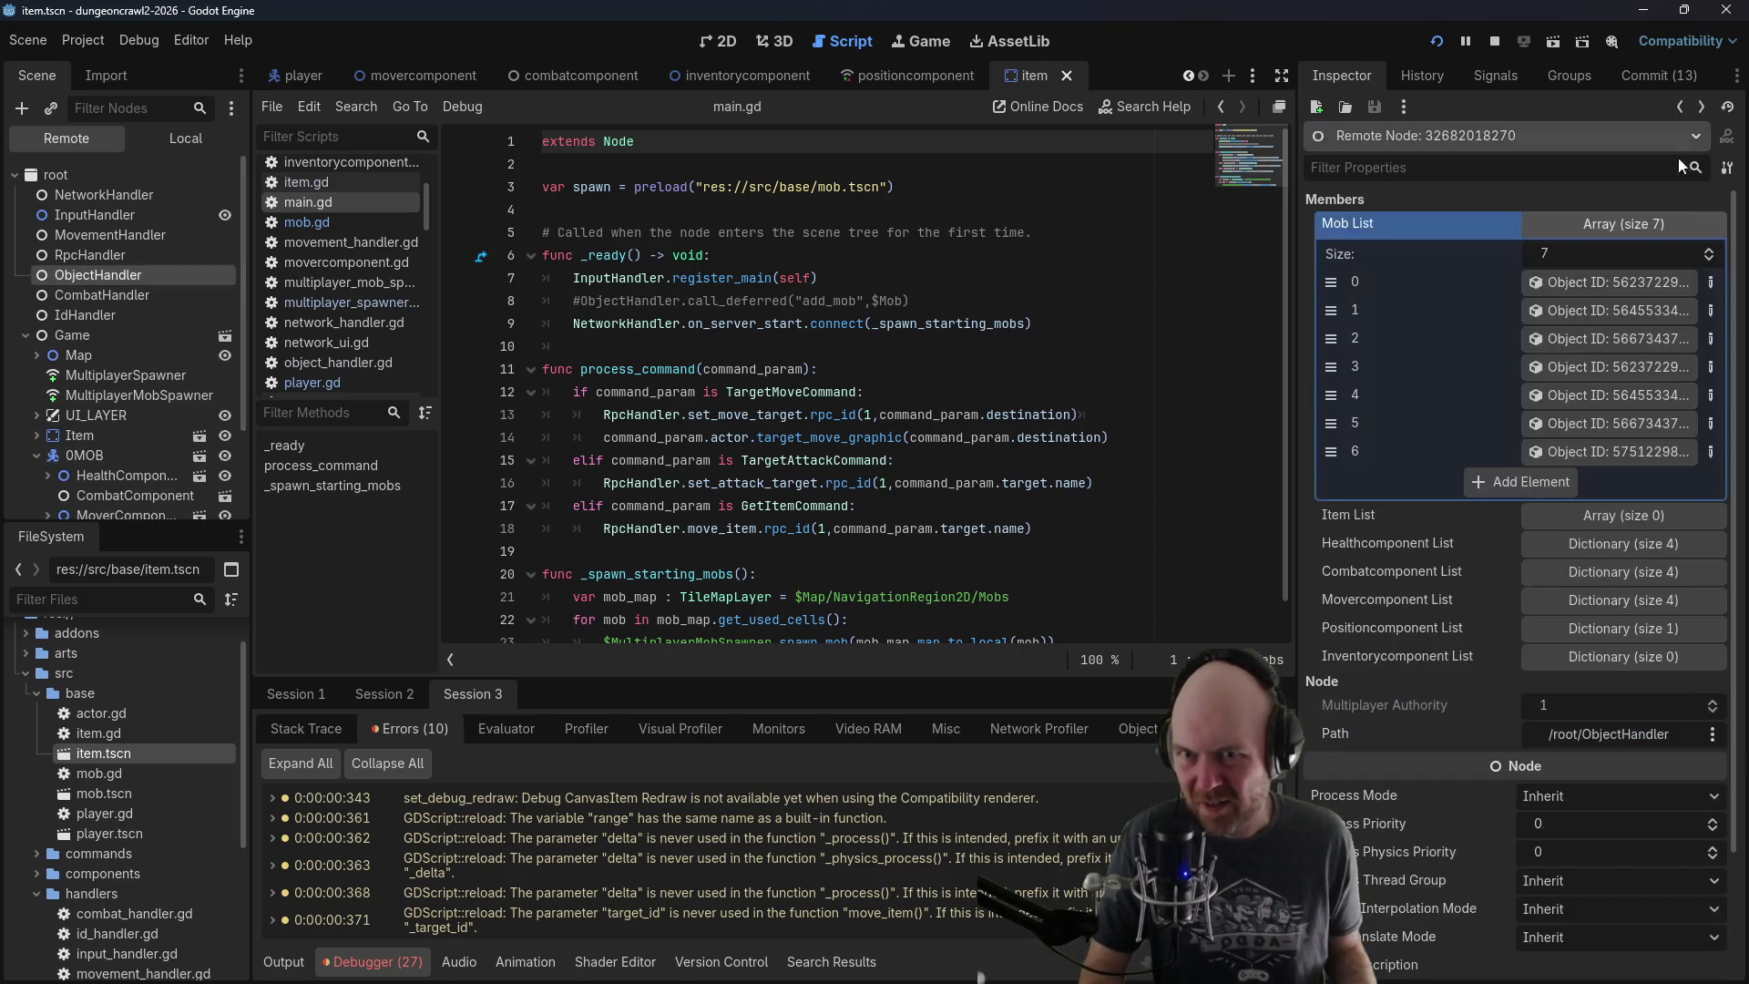
click(1632, 307)
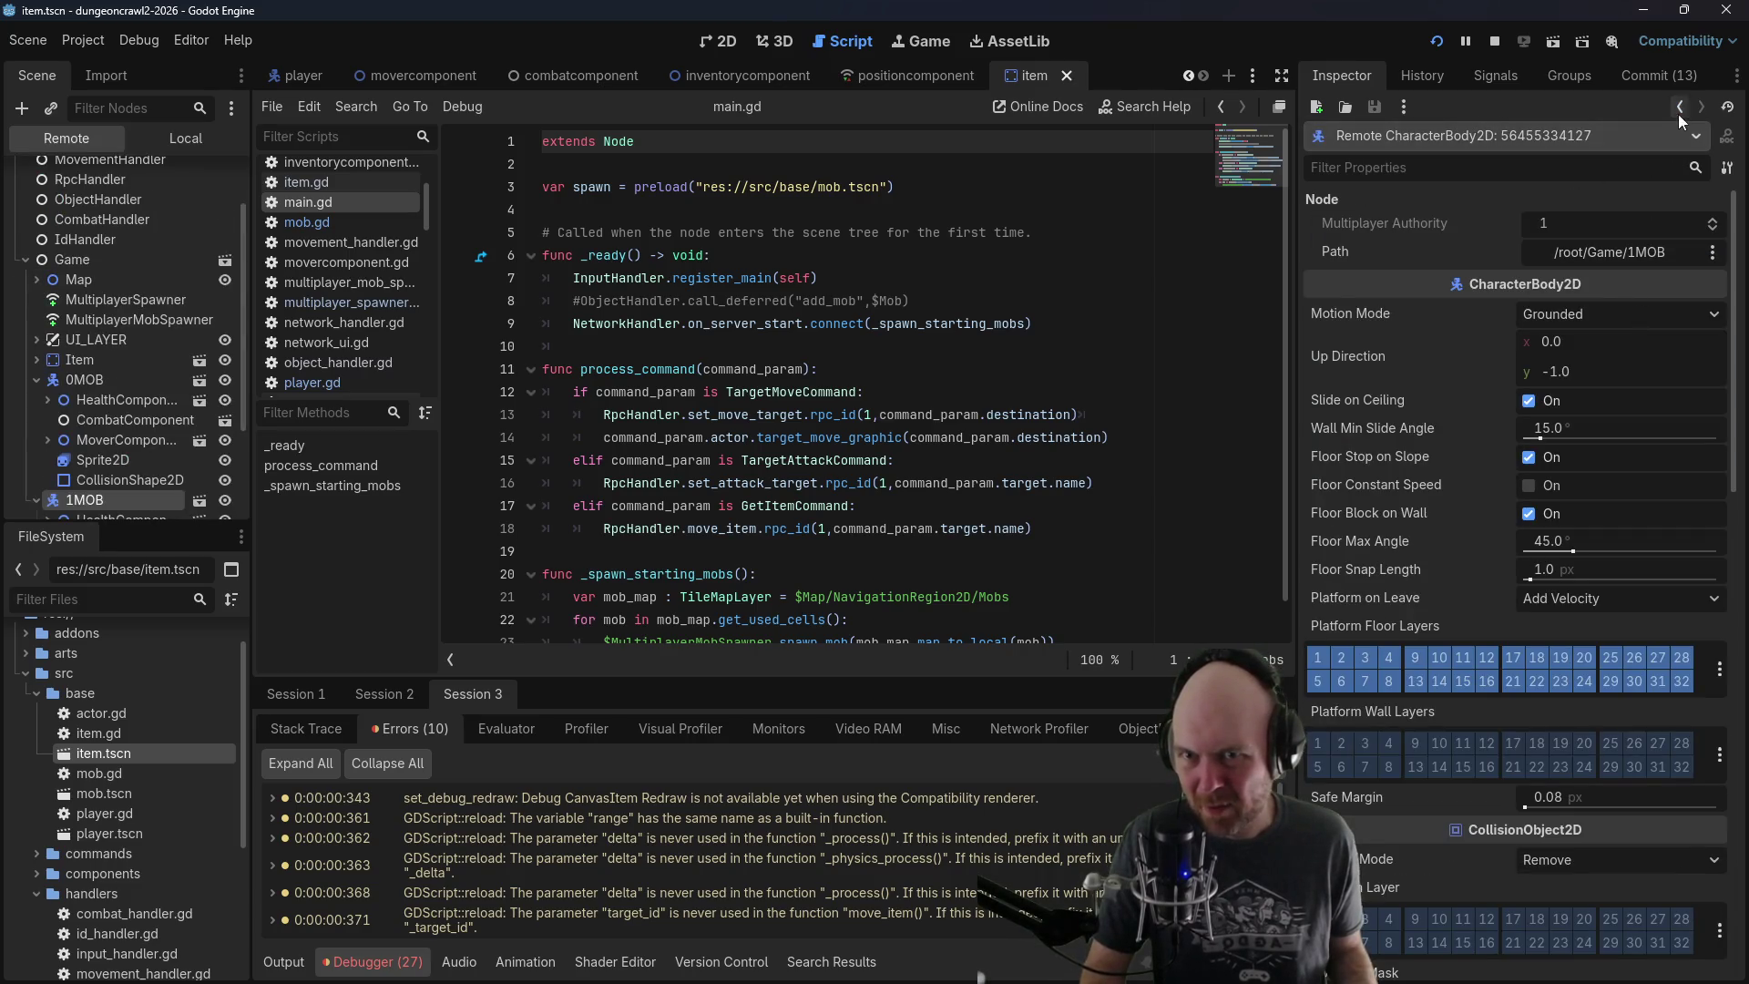
click(1678, 113)
click(1647, 337)
click(1679, 107)
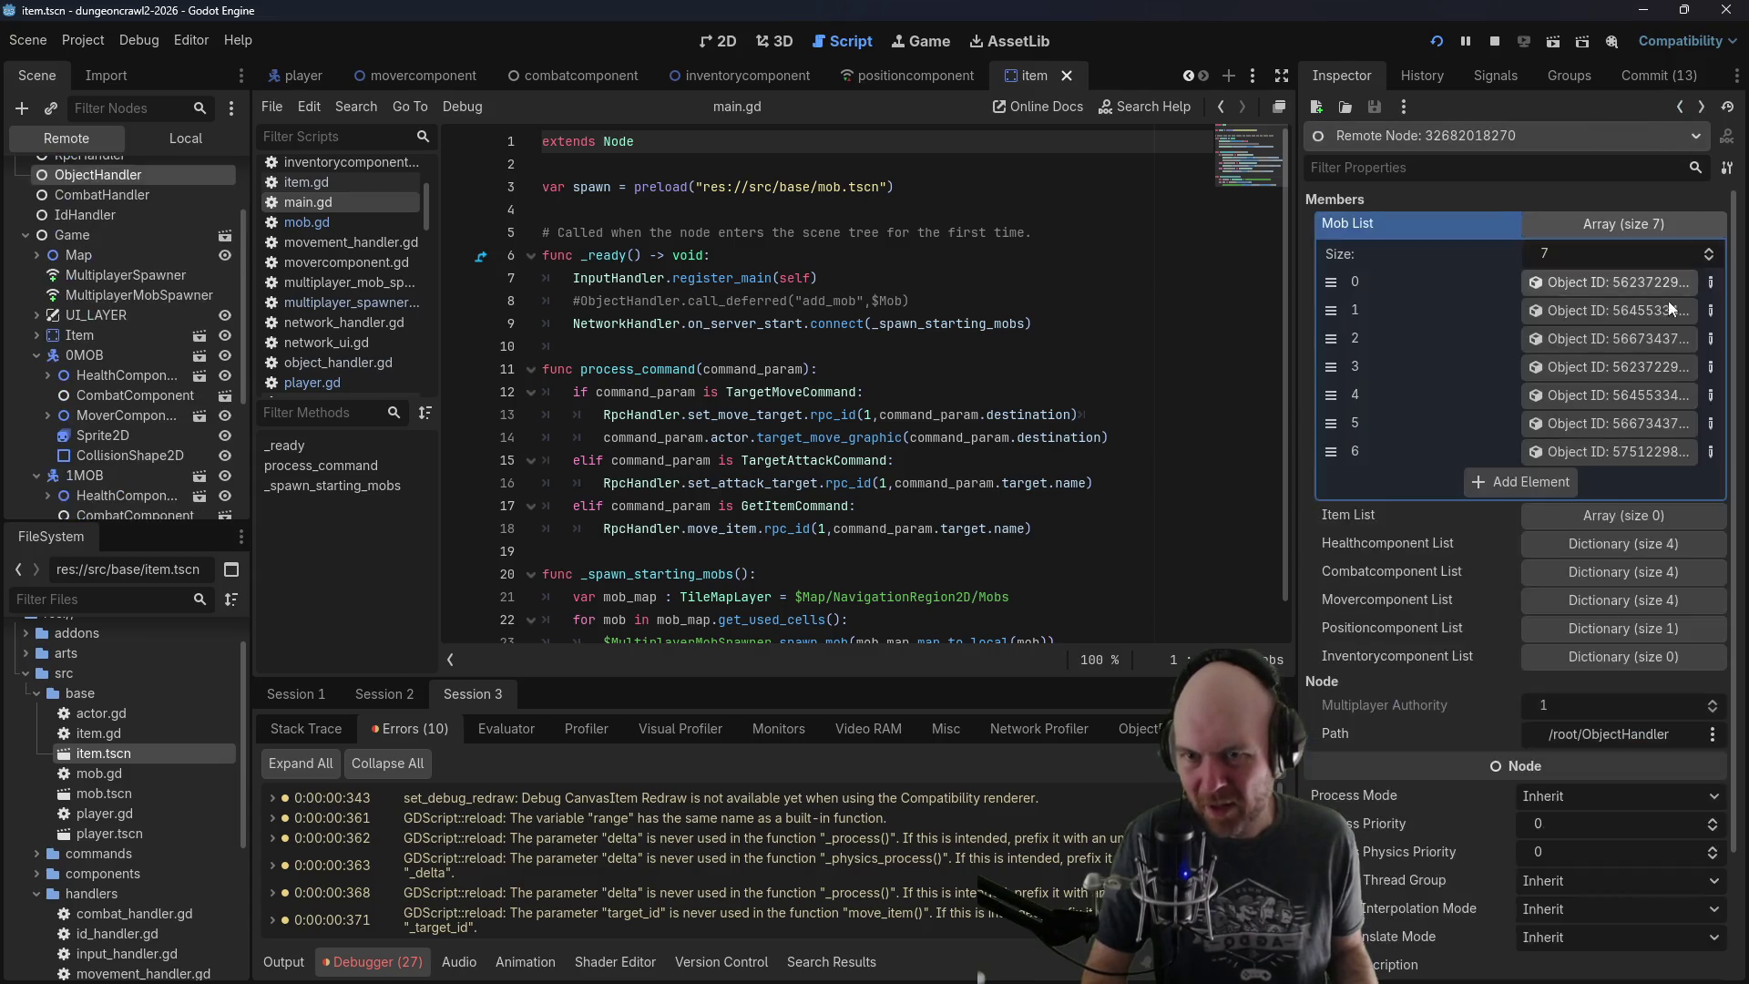
click(1654, 374)
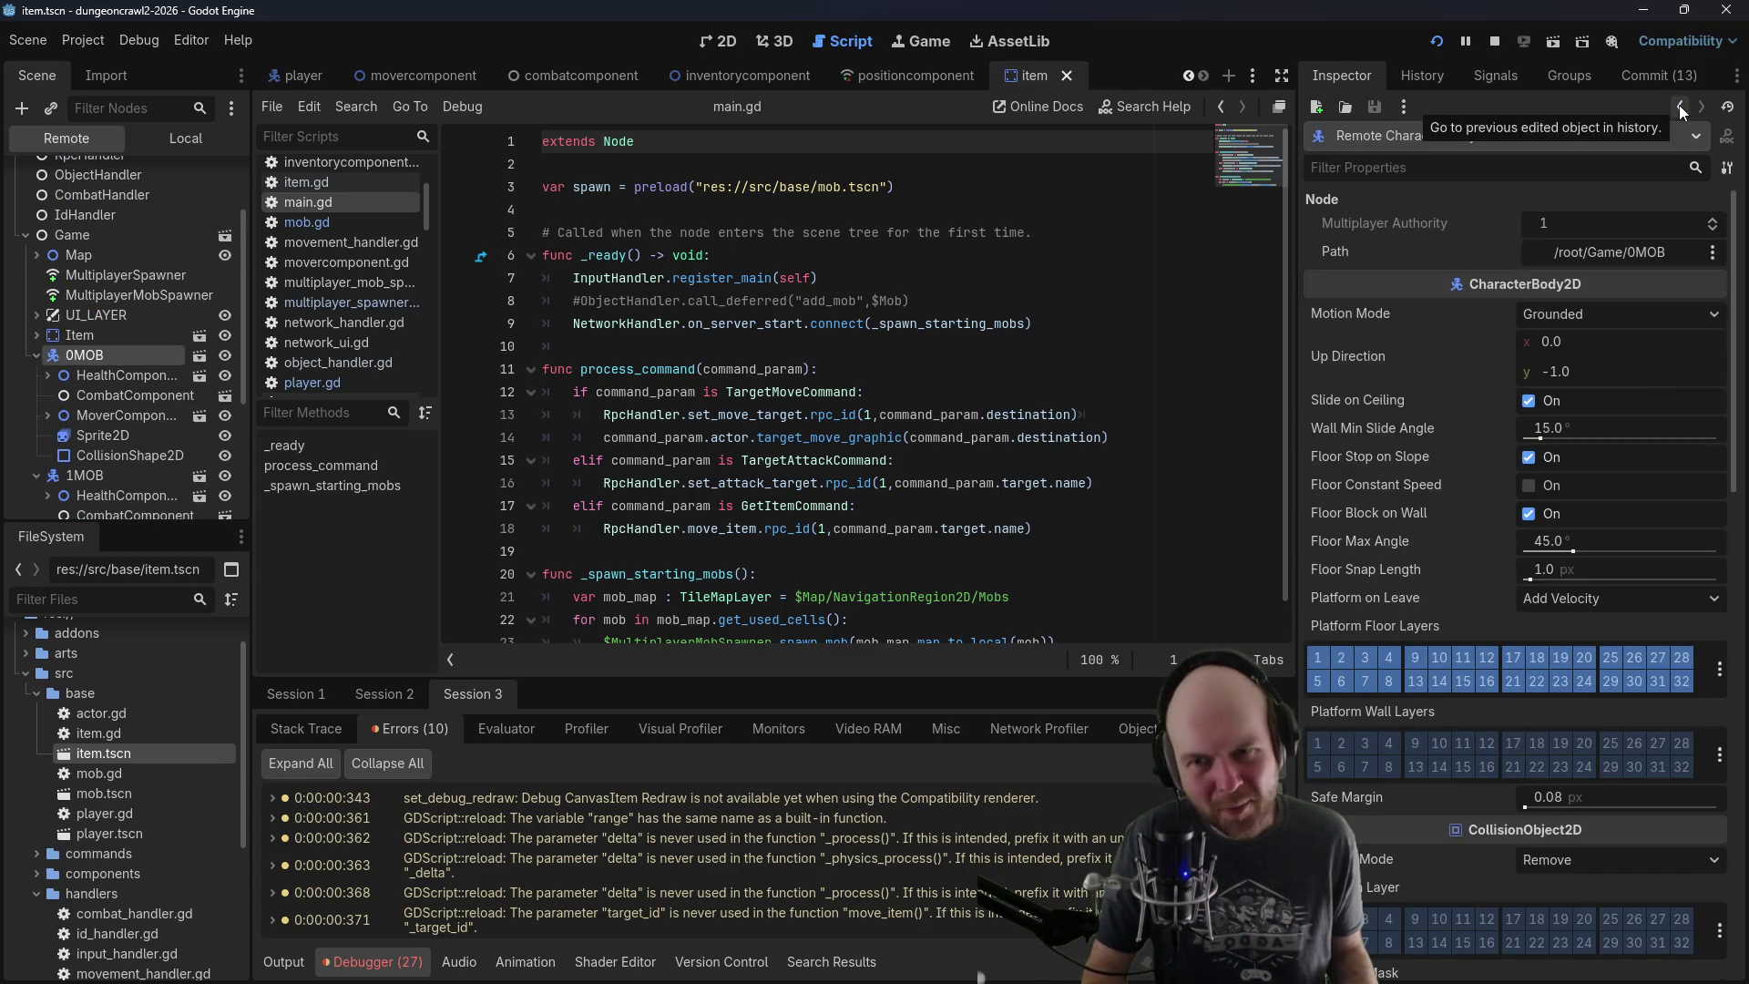
click(1680, 109)
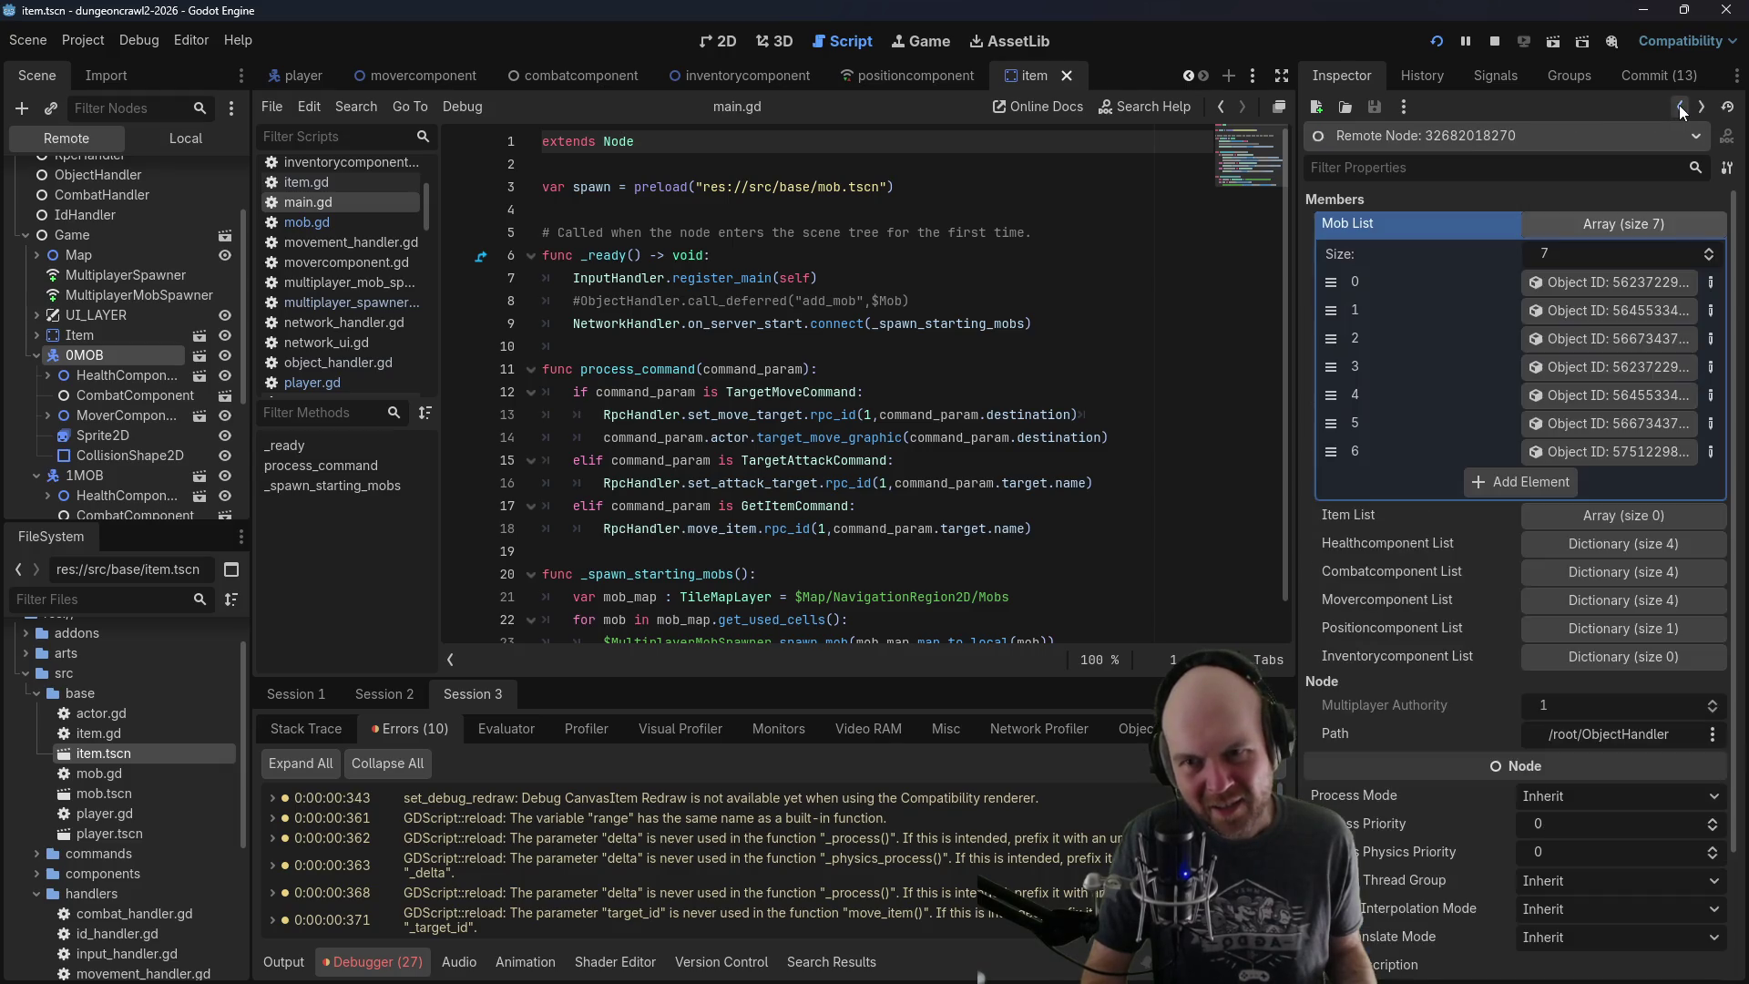
click(1669, 408)
click(1681, 108)
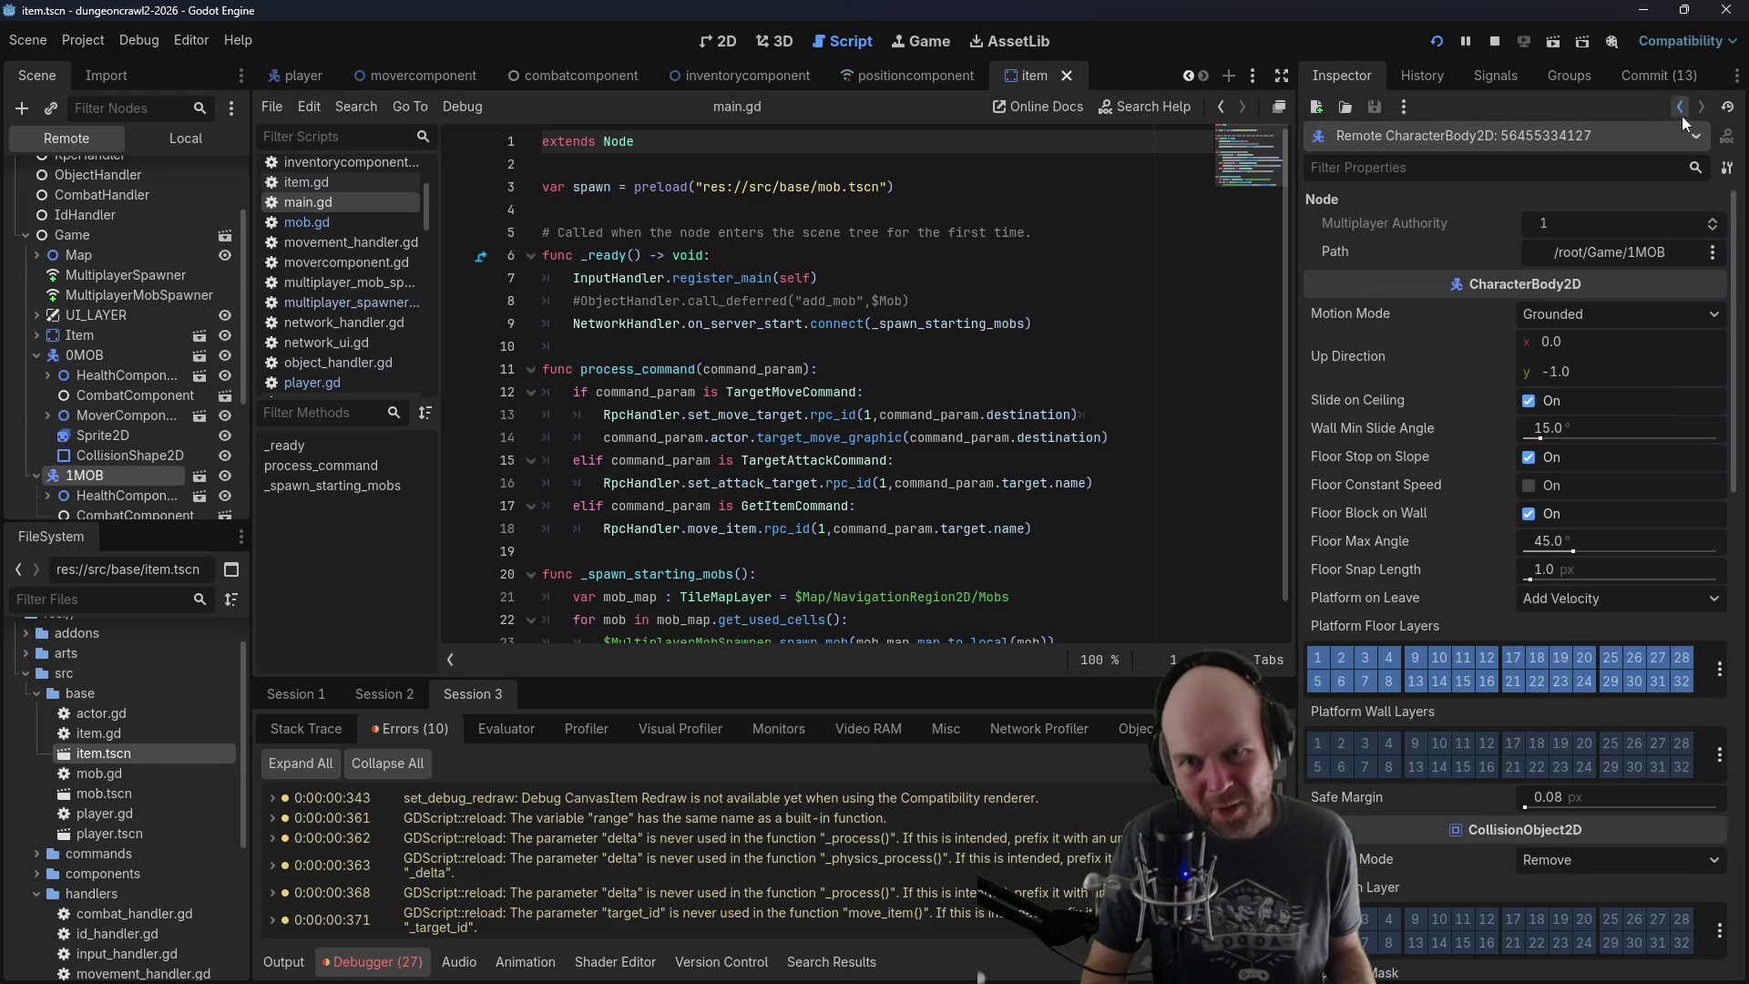
click(1671, 428)
click(1680, 108)
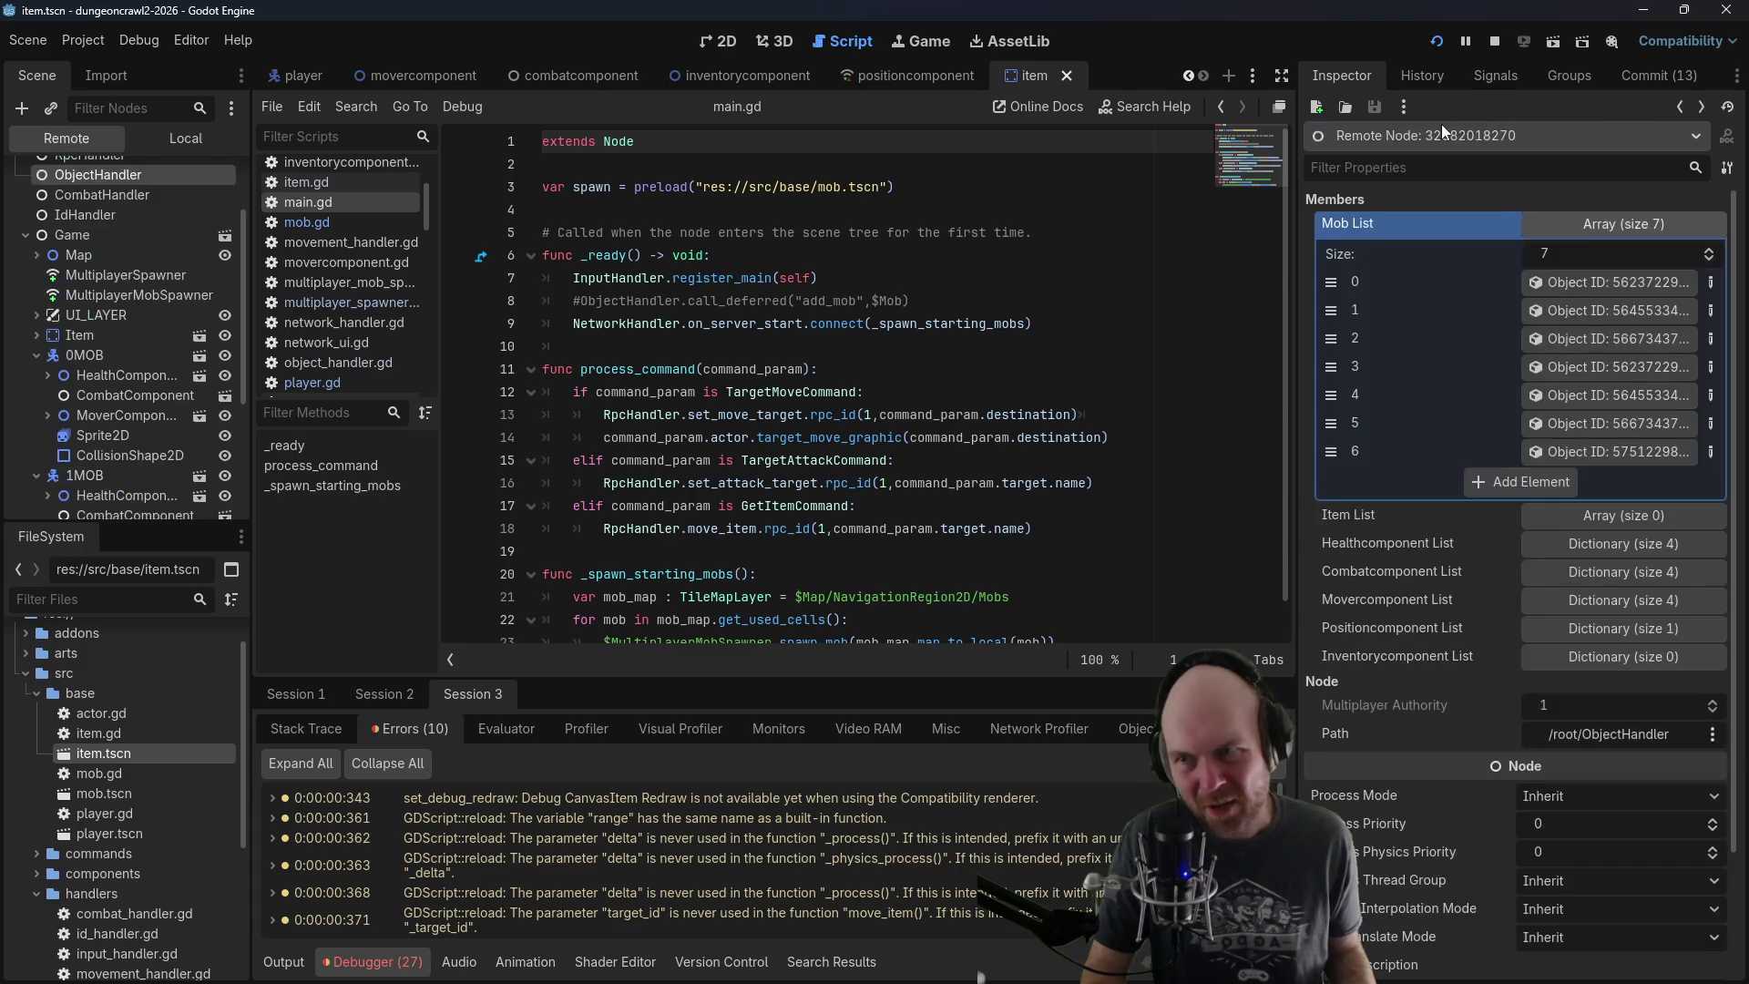
- Stop the running game and show the Output log
click(802, 323)
click(1494, 41)
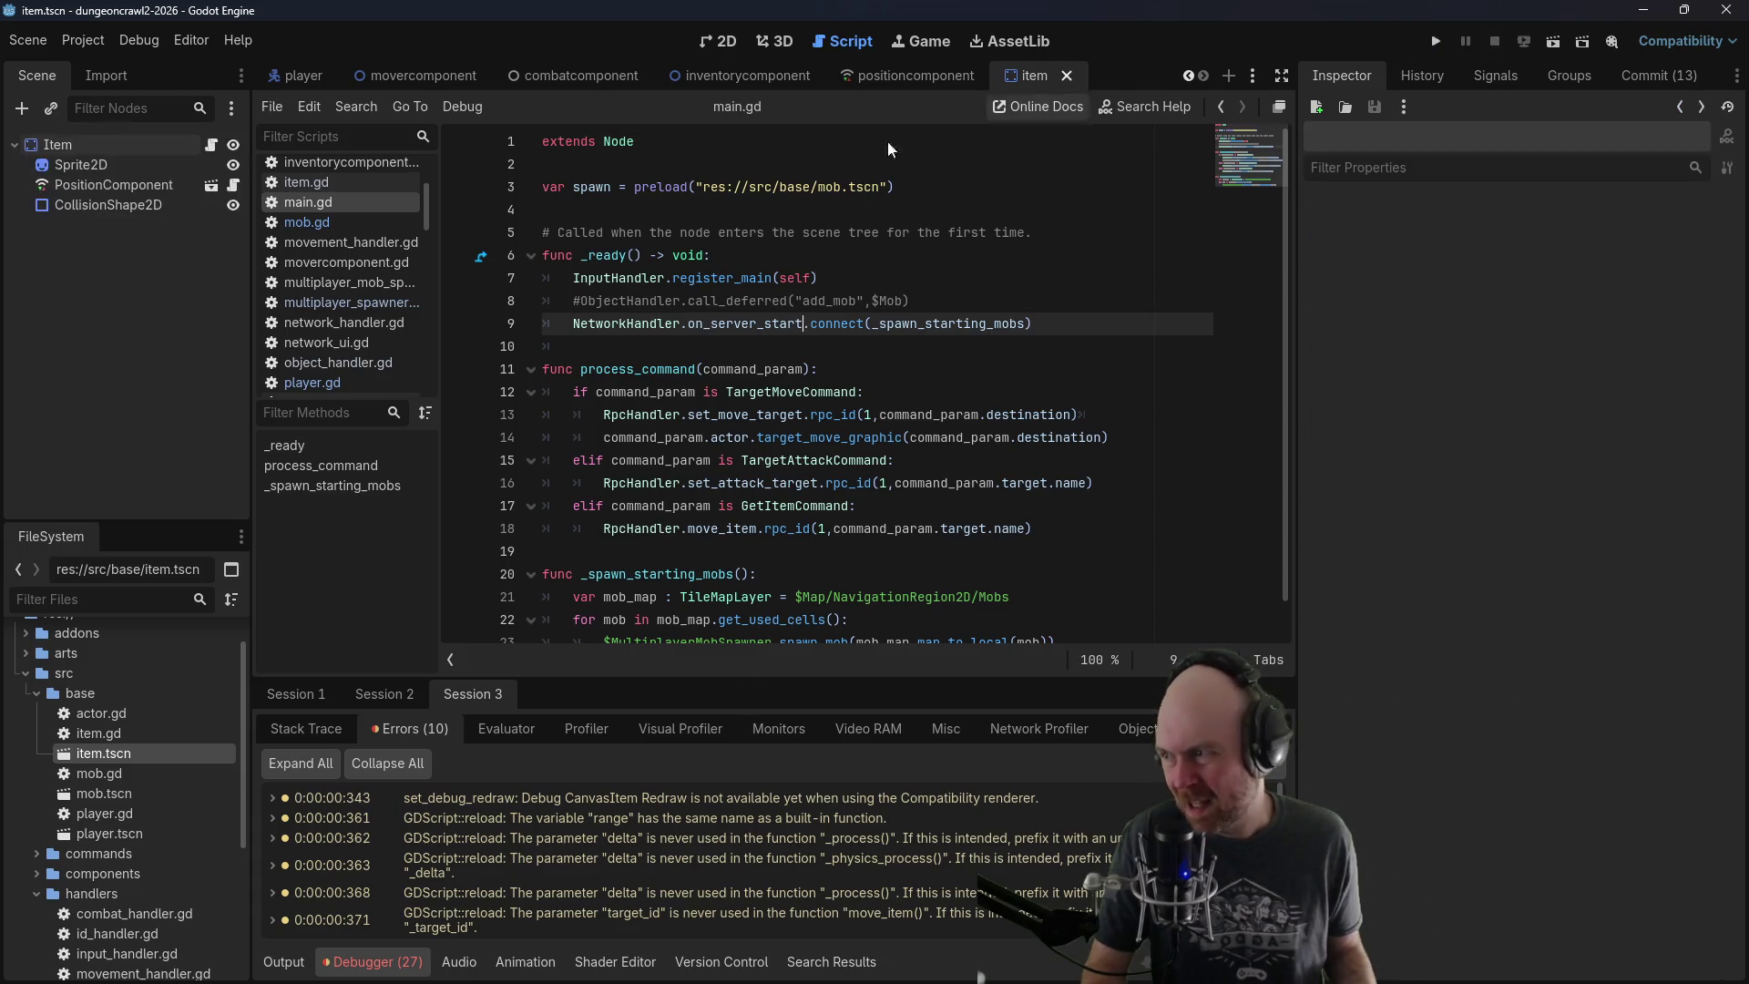
click(285, 962)
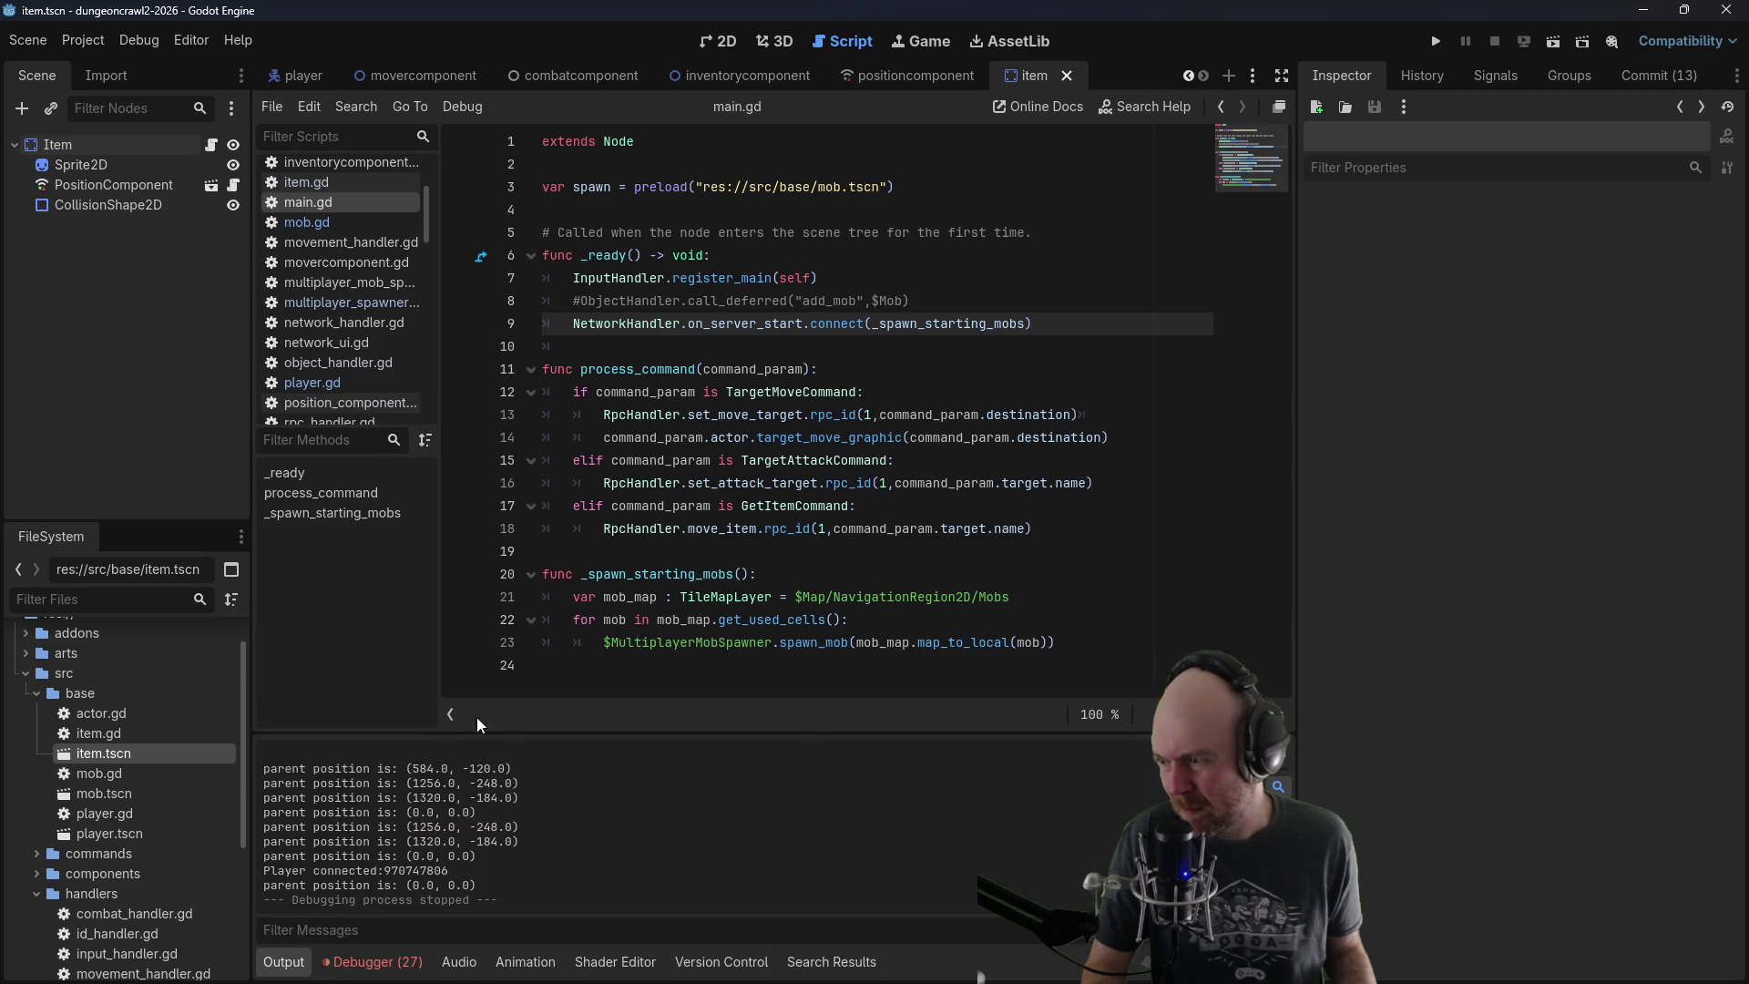
- Delete the ObjectHandler.add_mob(mob) line and its leftover blank line from multiplayer_mob_spawner.gd, then save
click(357, 284)
click(802, 529)
click(798, 551)
click(811, 508)
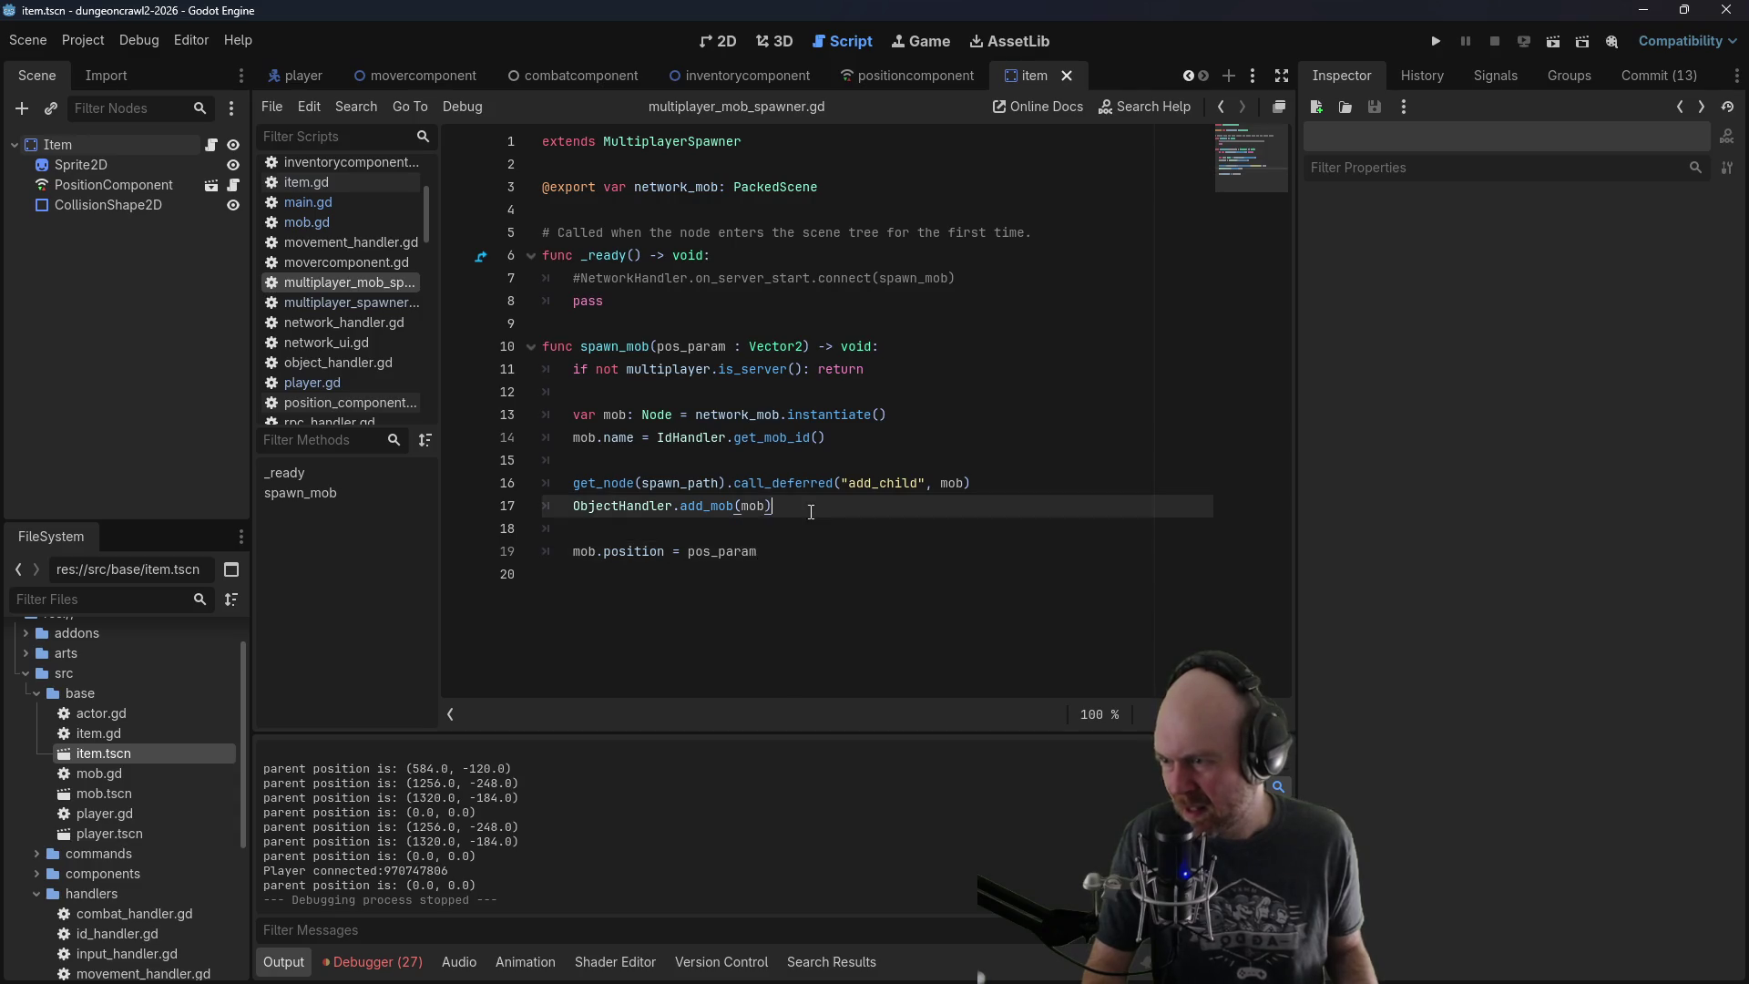
drag(810, 508, 497, 508)
key(BackSpace)
key(BackSpace)
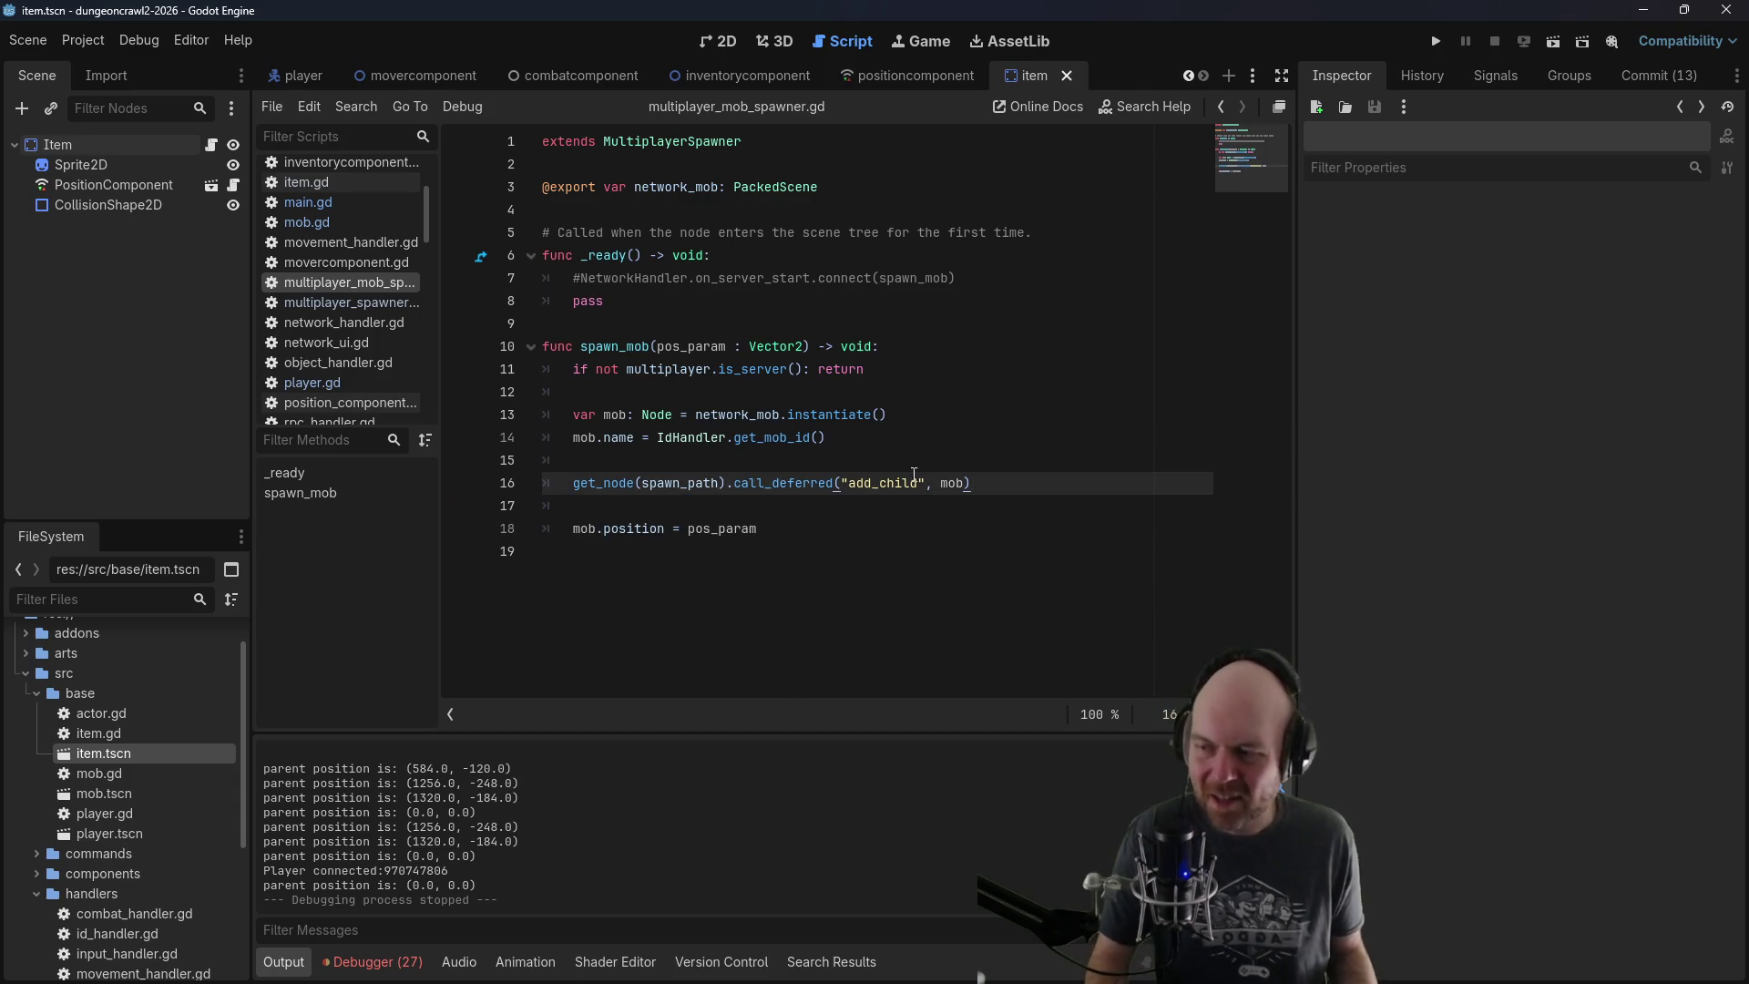
key(ctrl+s)
click(761, 508)
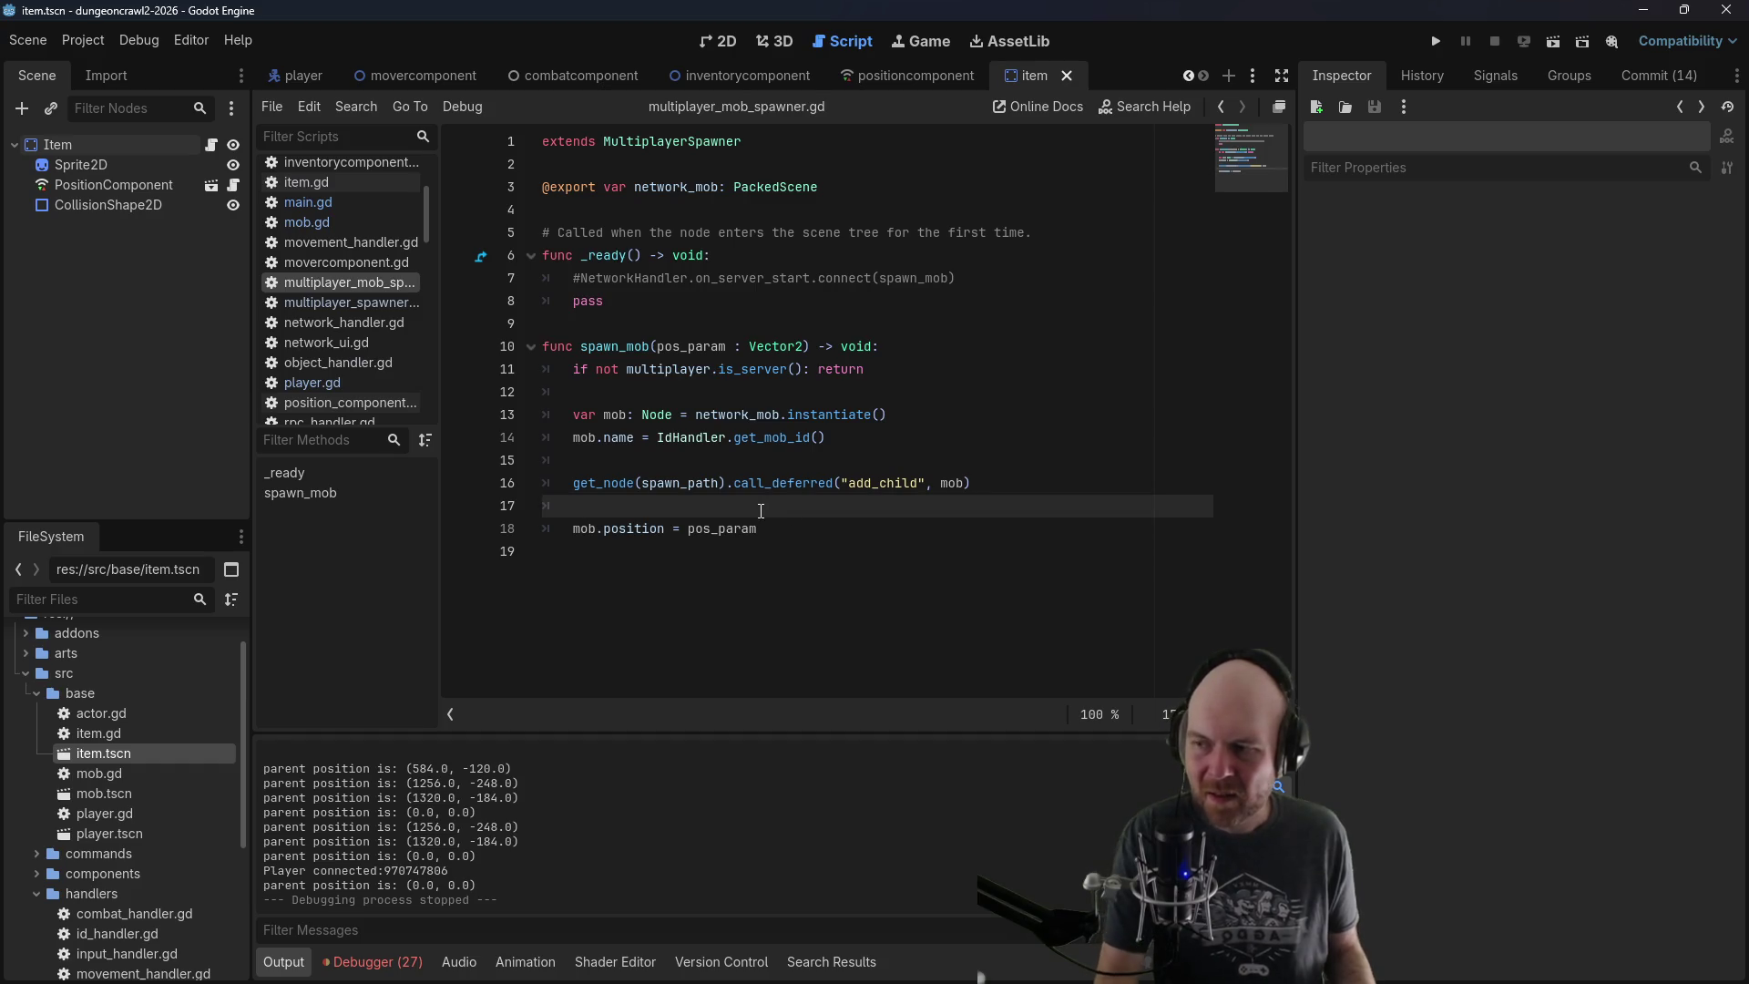
key(BackSpace)
key(BackSpace)
key(ctrl+s)
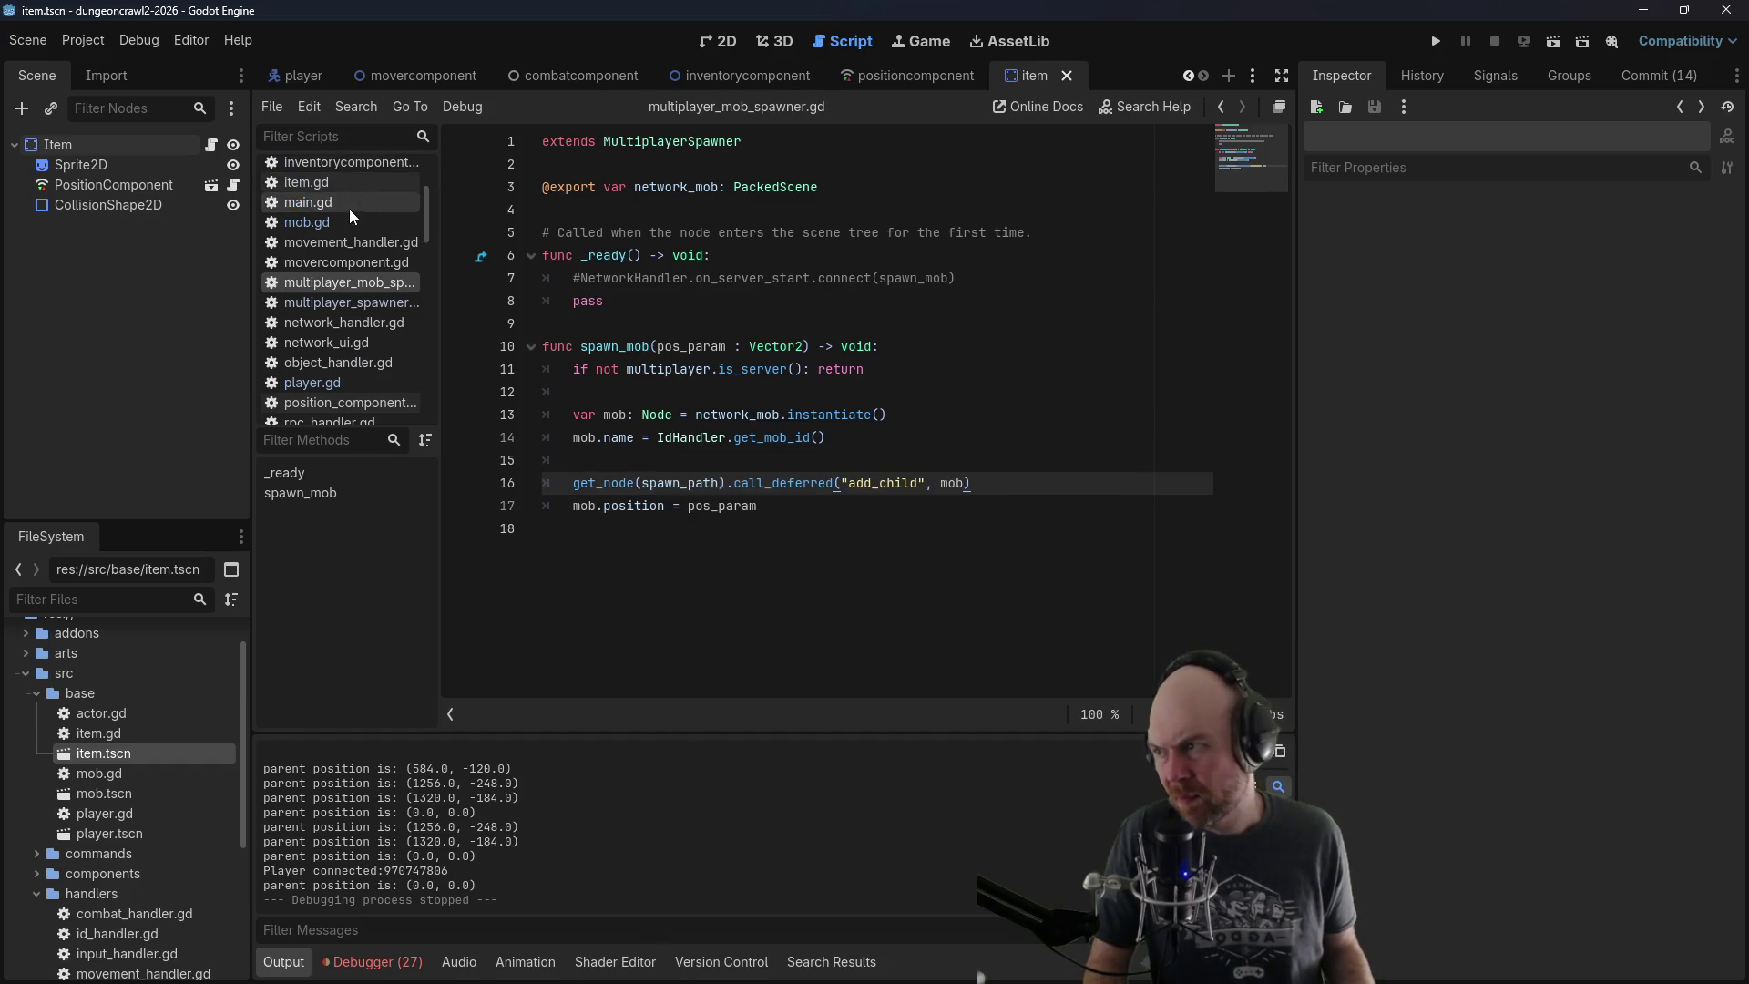
- After checking mob.gd, cut the whole spawn_mob function out of multiplayer_mob_spawner.gd
click(343, 218)
click(819, 306)
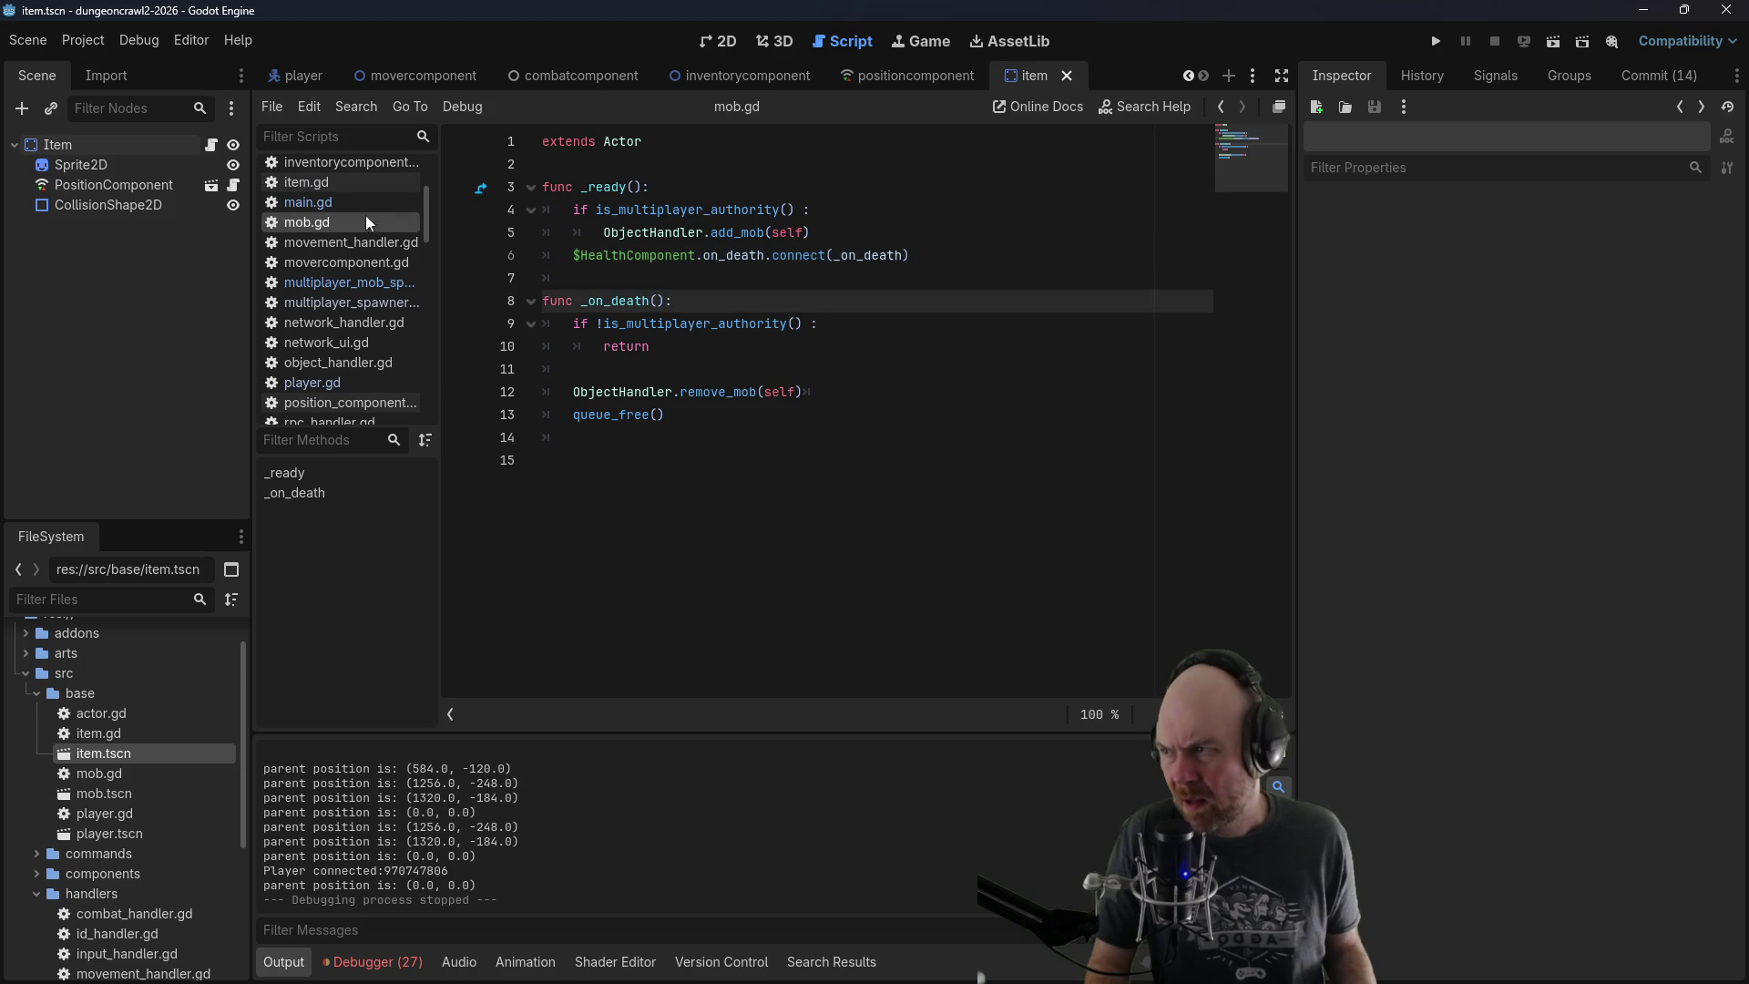
click(375, 279)
click(857, 505)
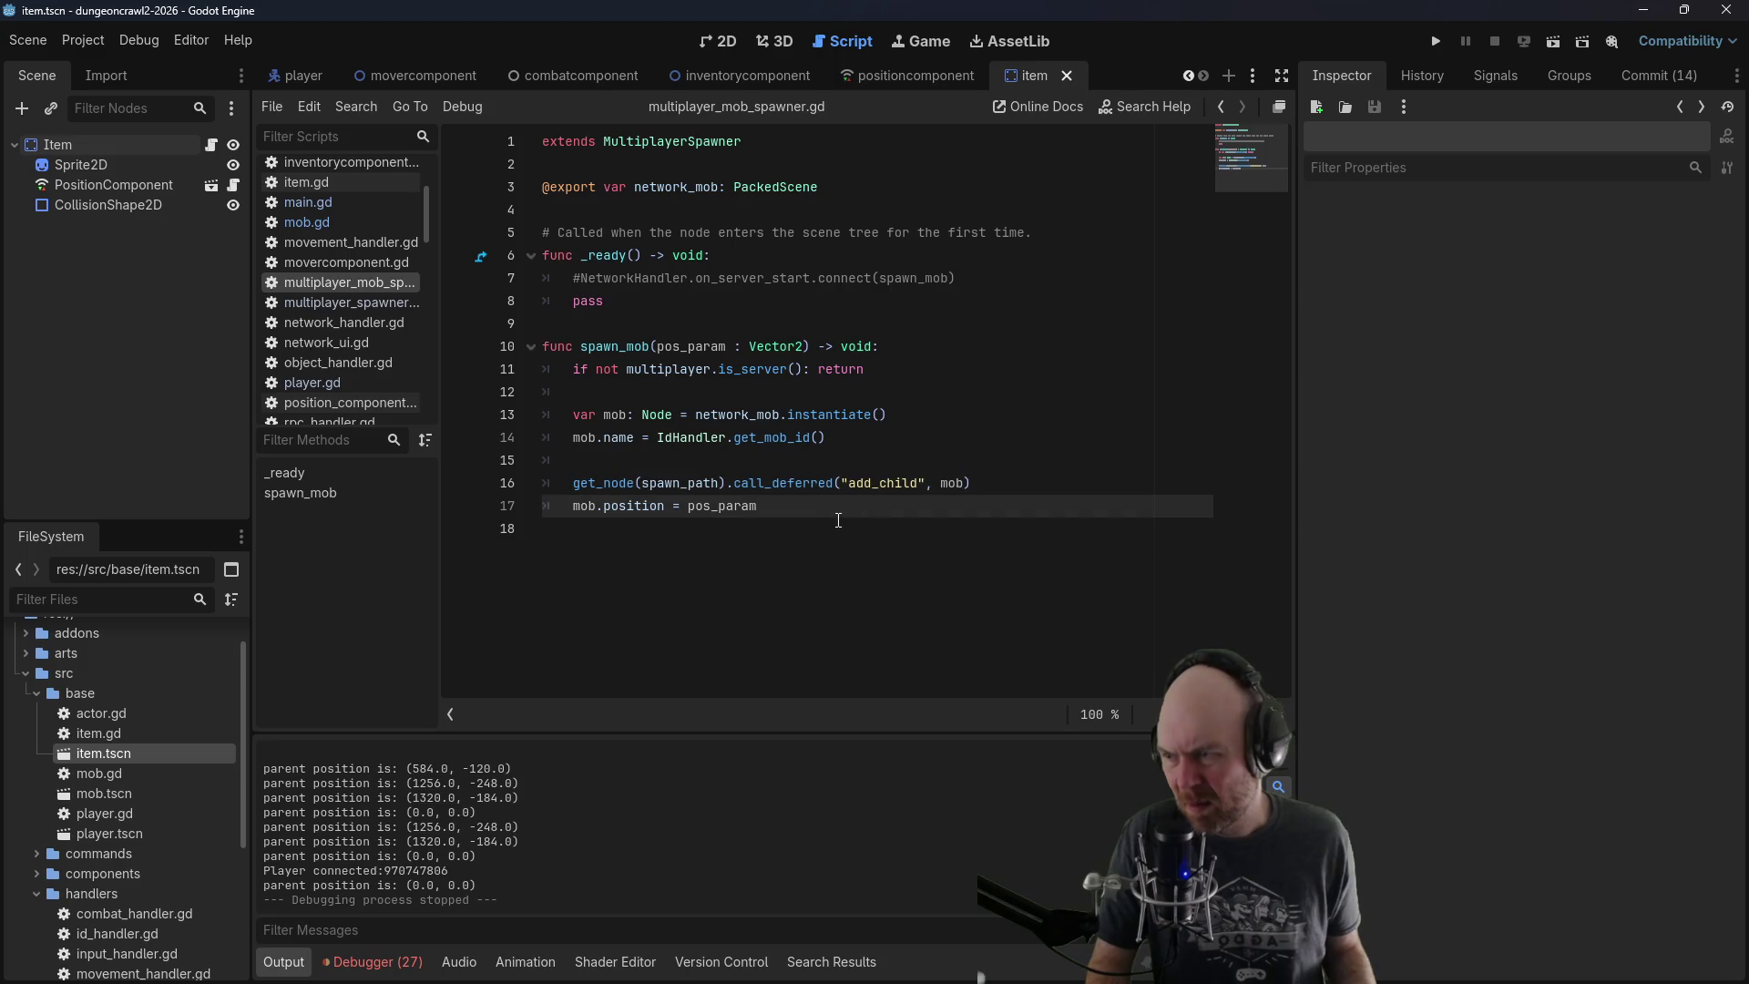
drag(838, 520, 499, 343)
key(ctrl+c)
key(Delete)
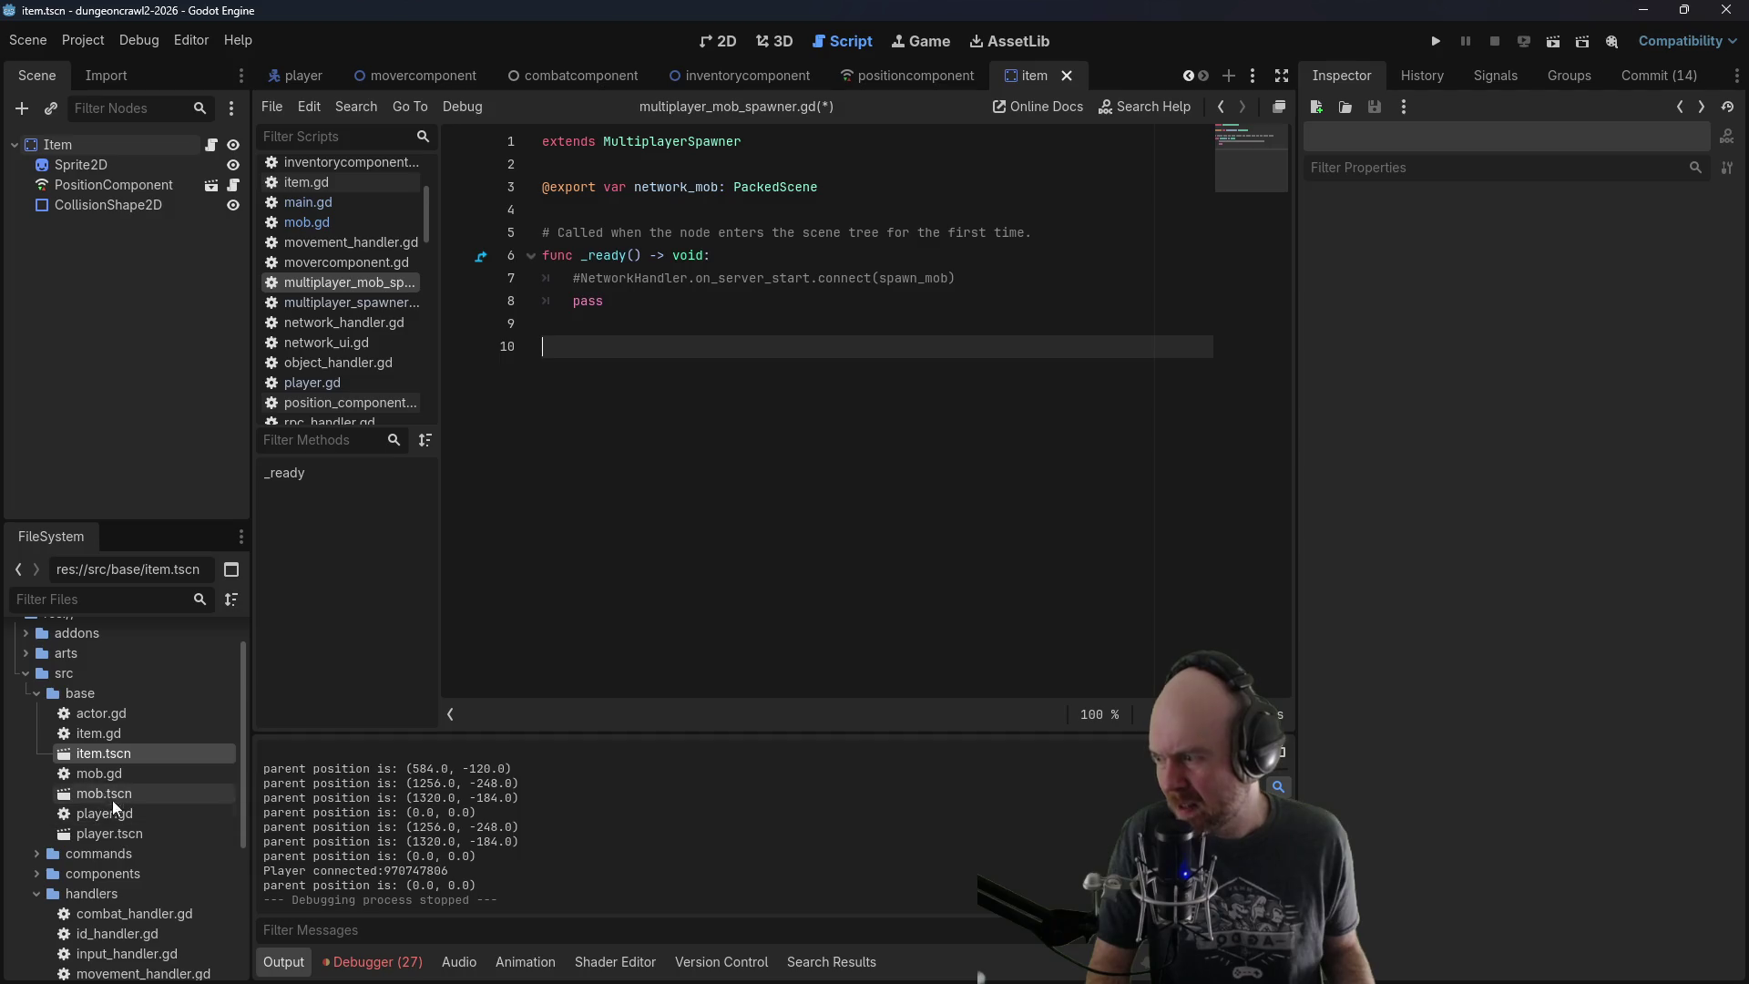
click(22, 675)
- Open main.tscn and paste spawn_mob at the end of multiplayer_spawner.gd, then save
double_click(71, 777)
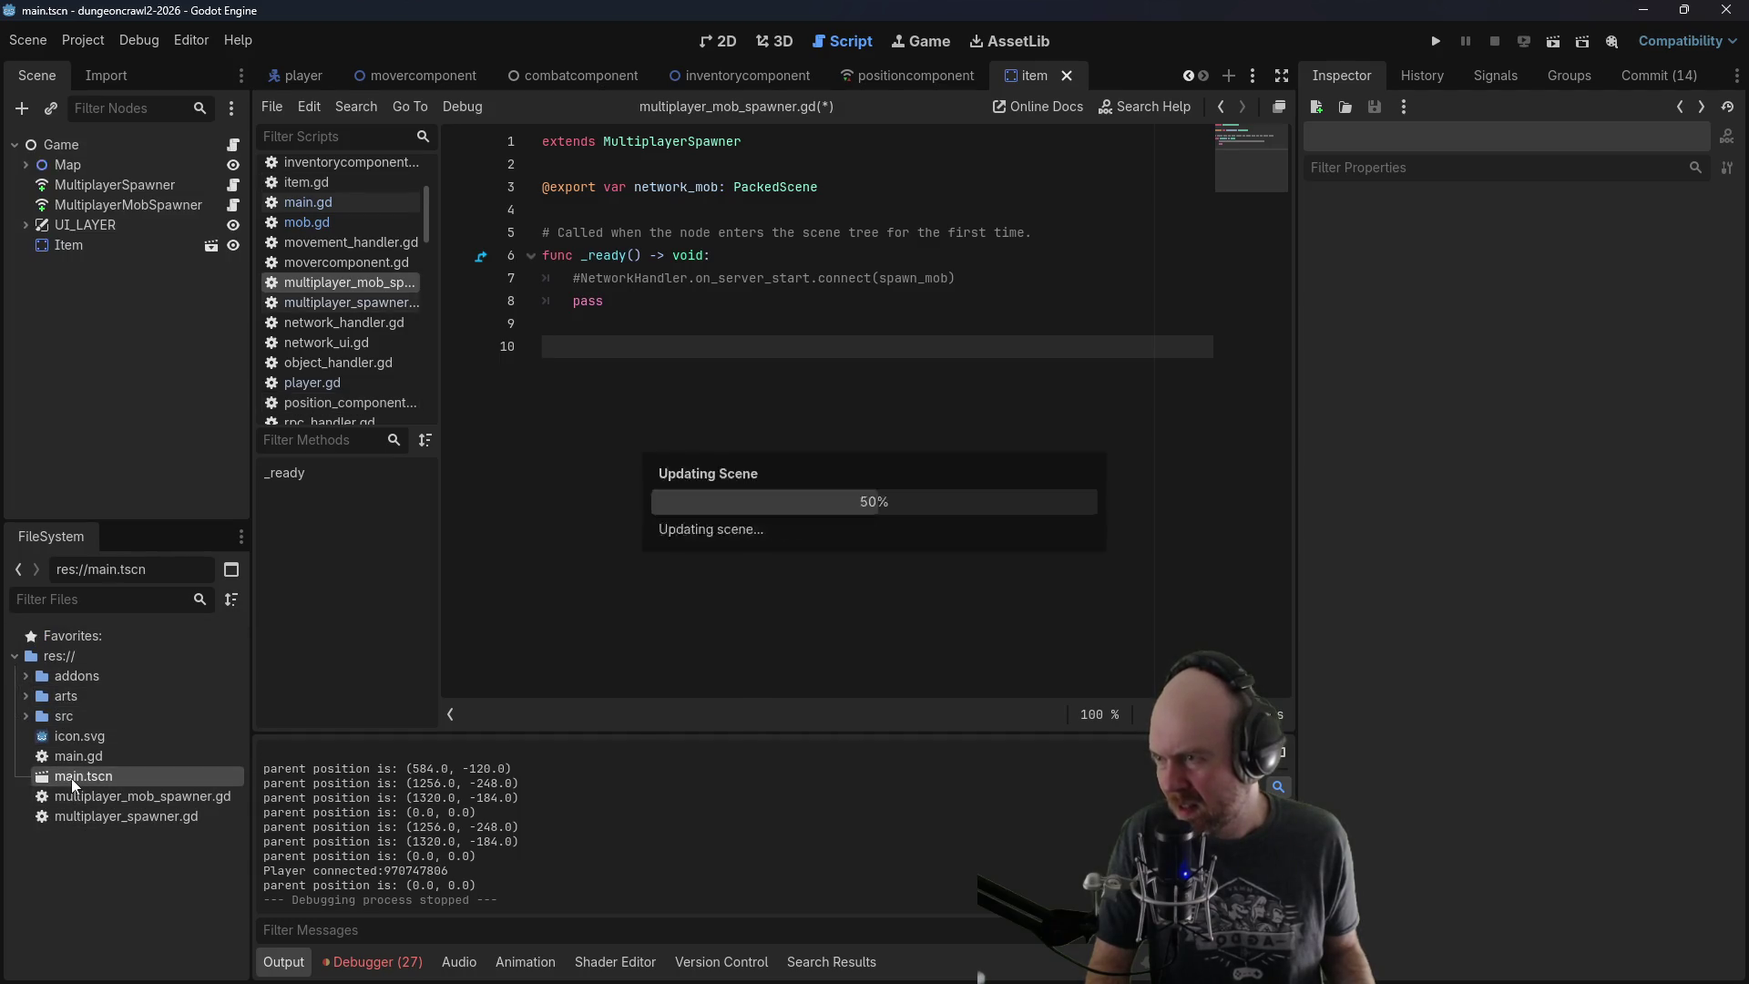
click(57, 146)
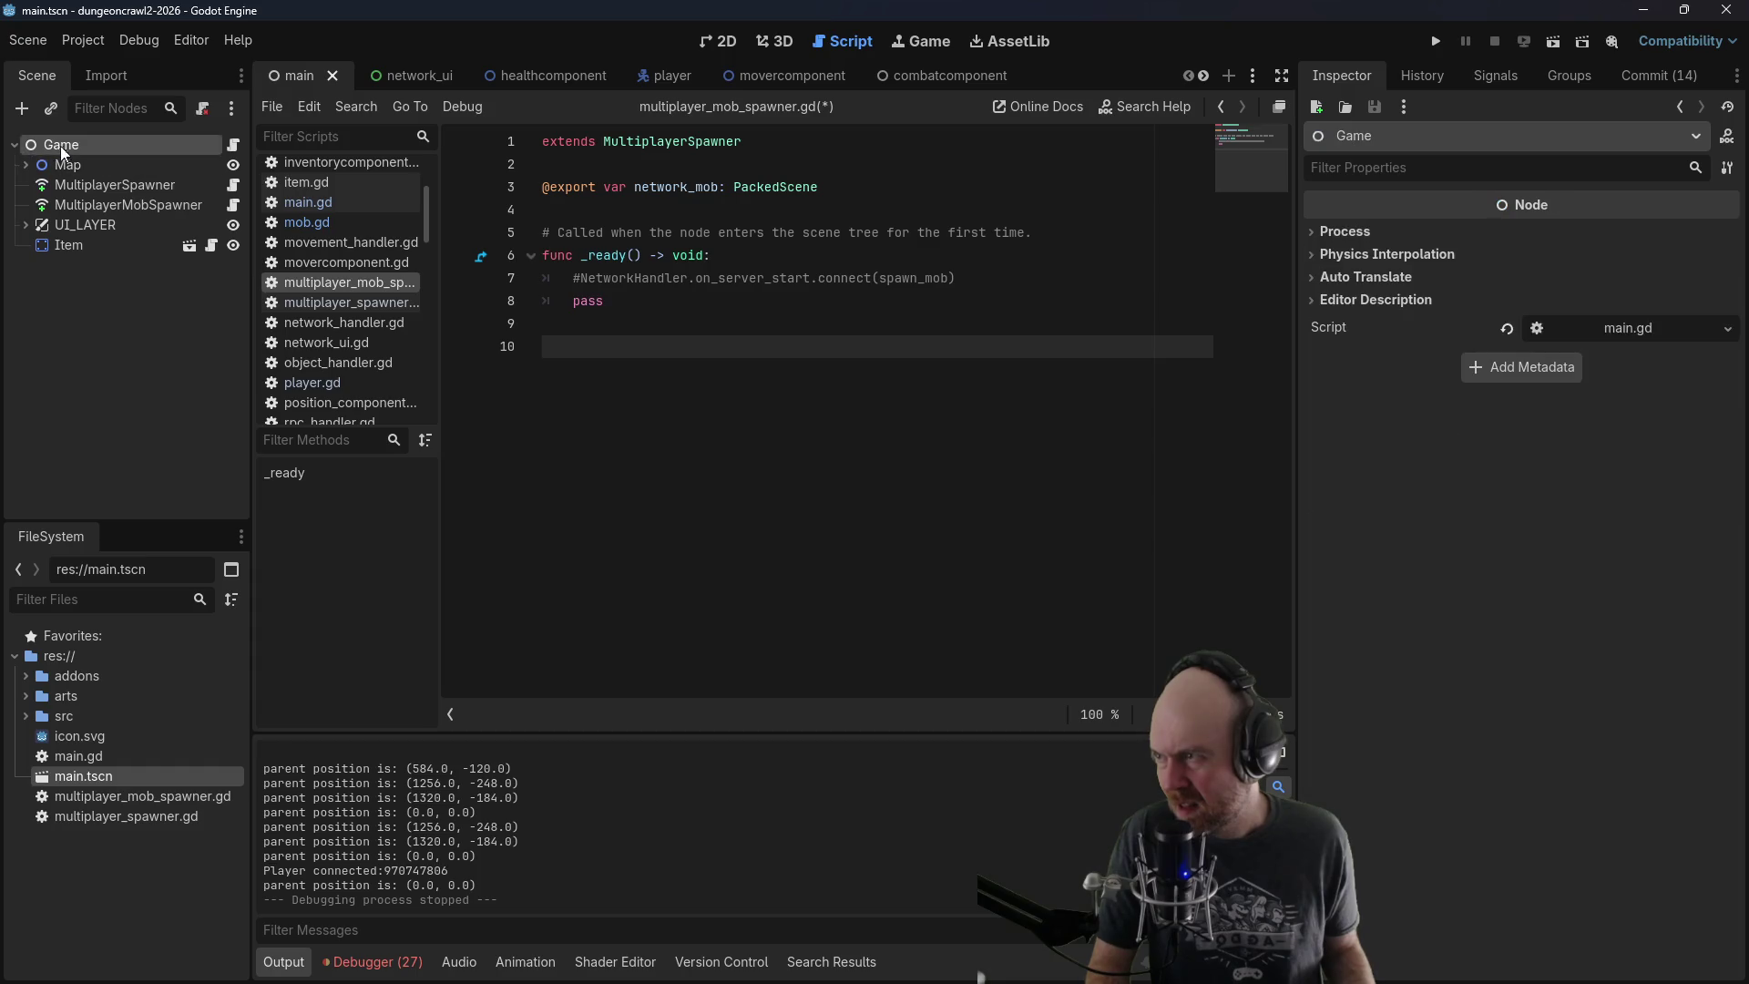
click(233, 186)
click(965, 550)
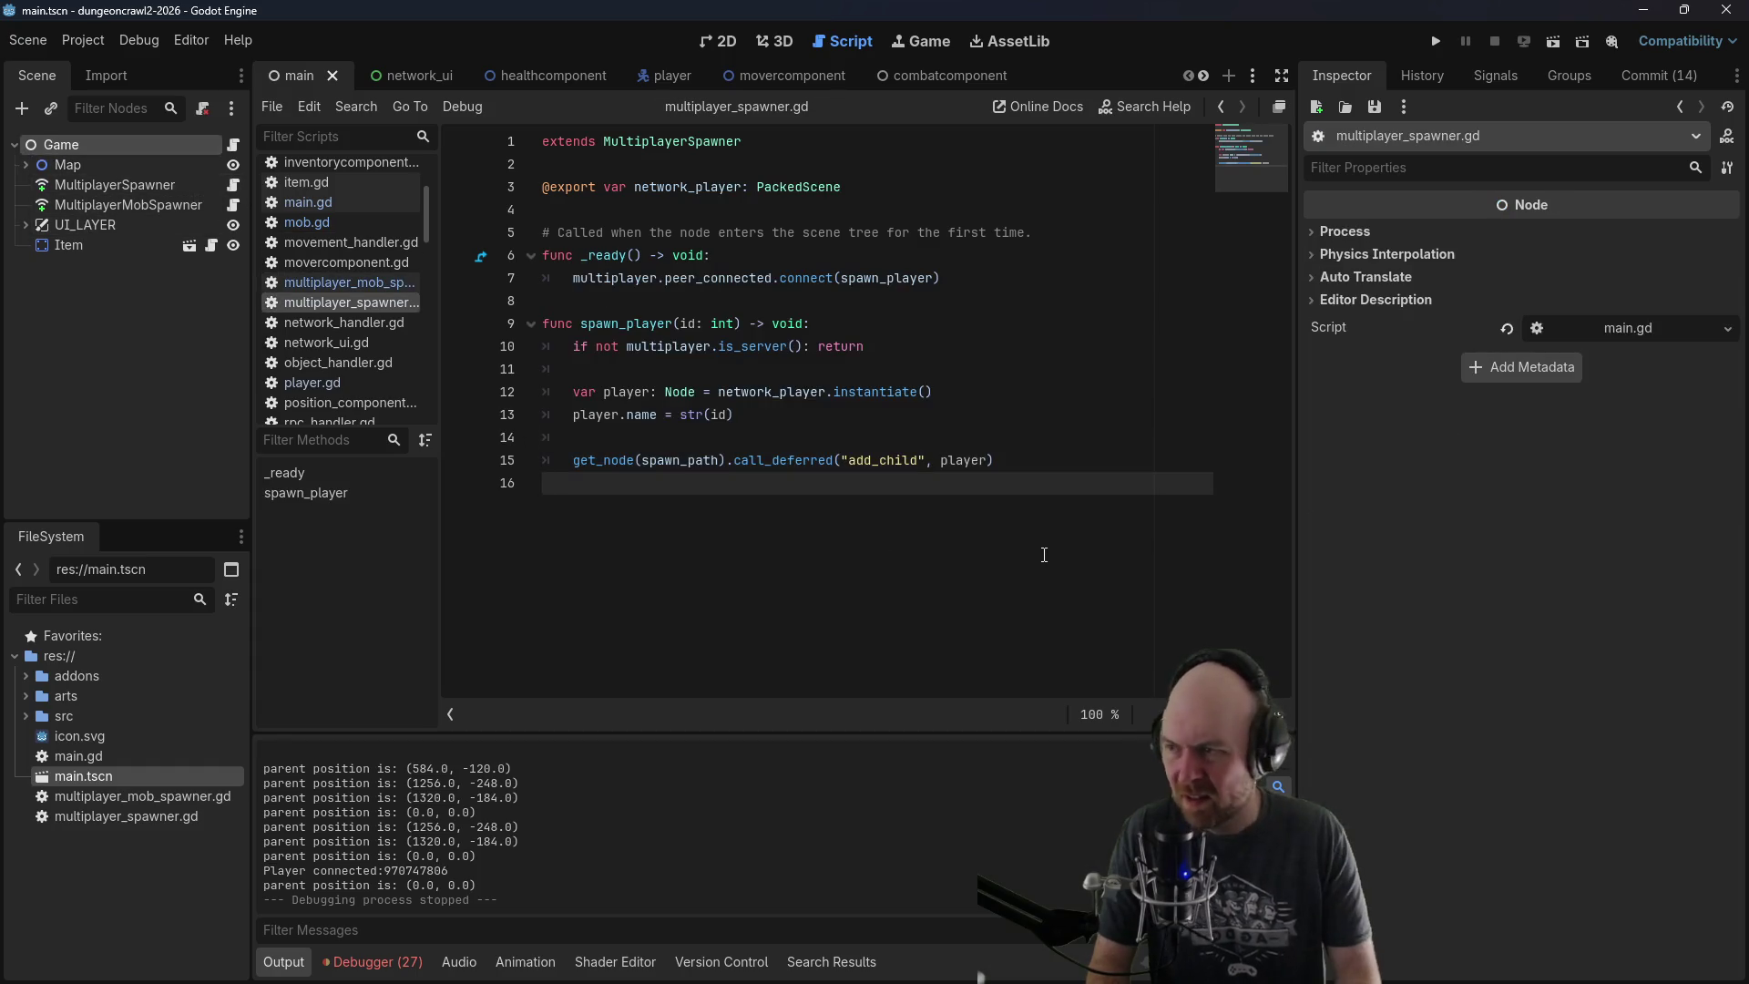
key(Return)
key(ctrl+v)
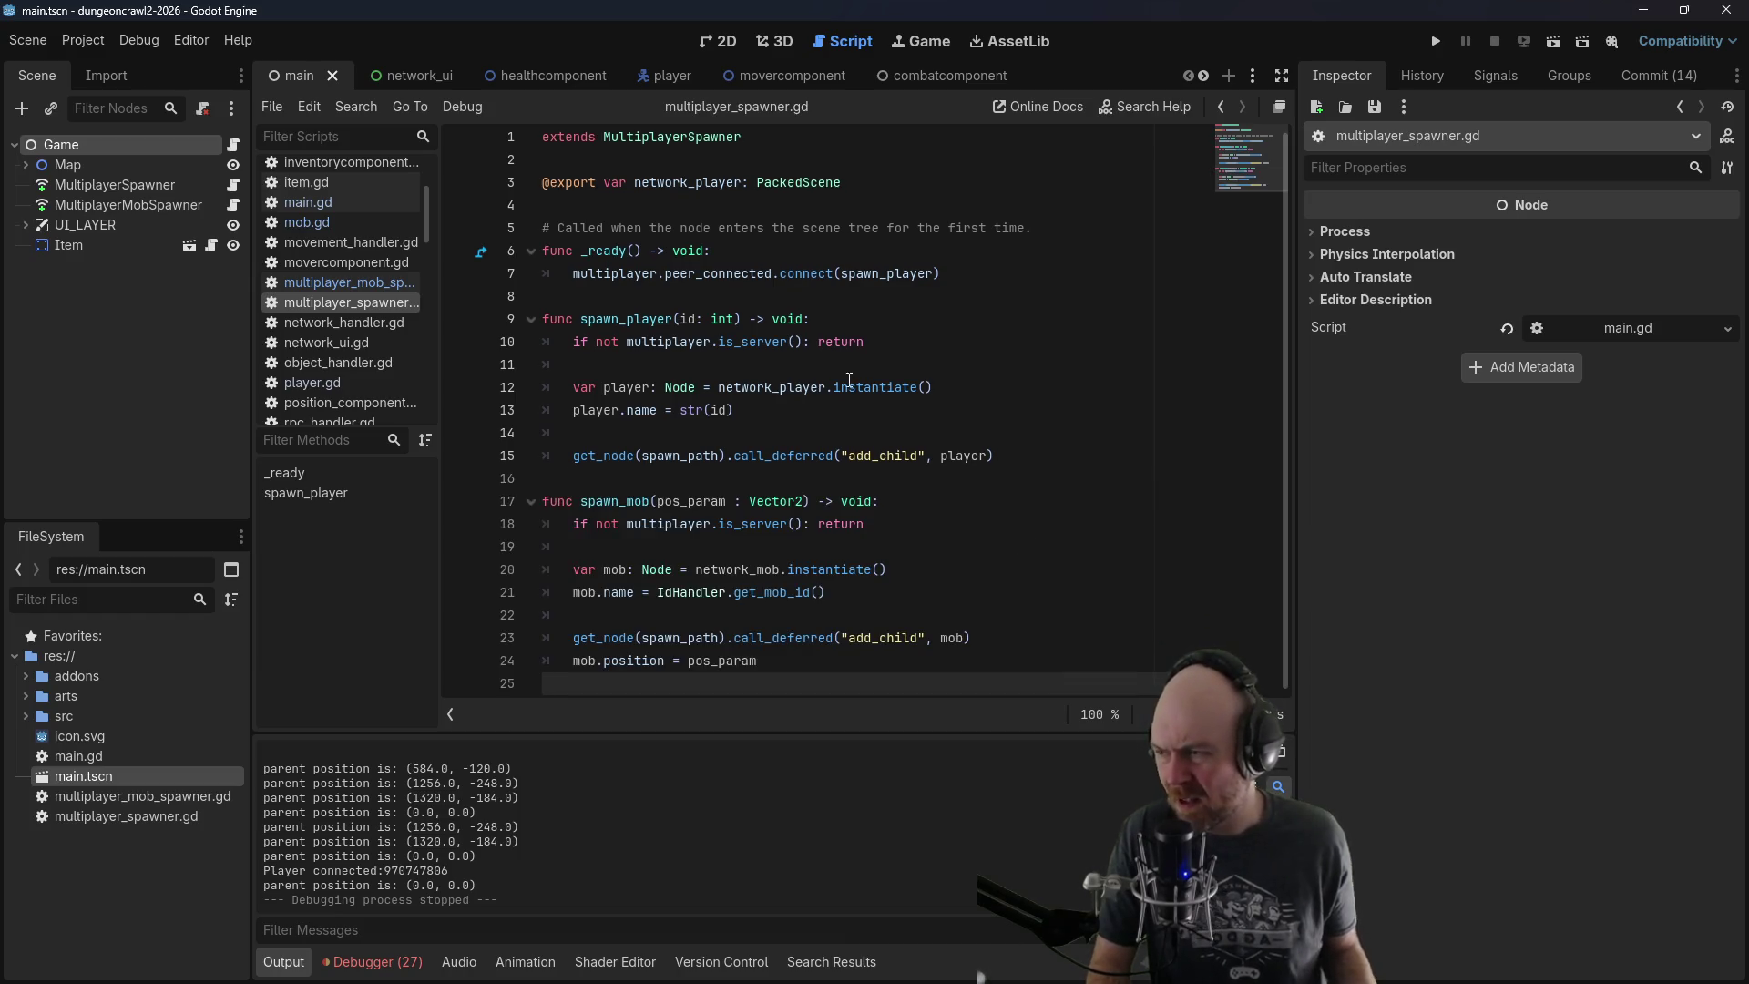
key(ctrl+s)
click(204, 185)
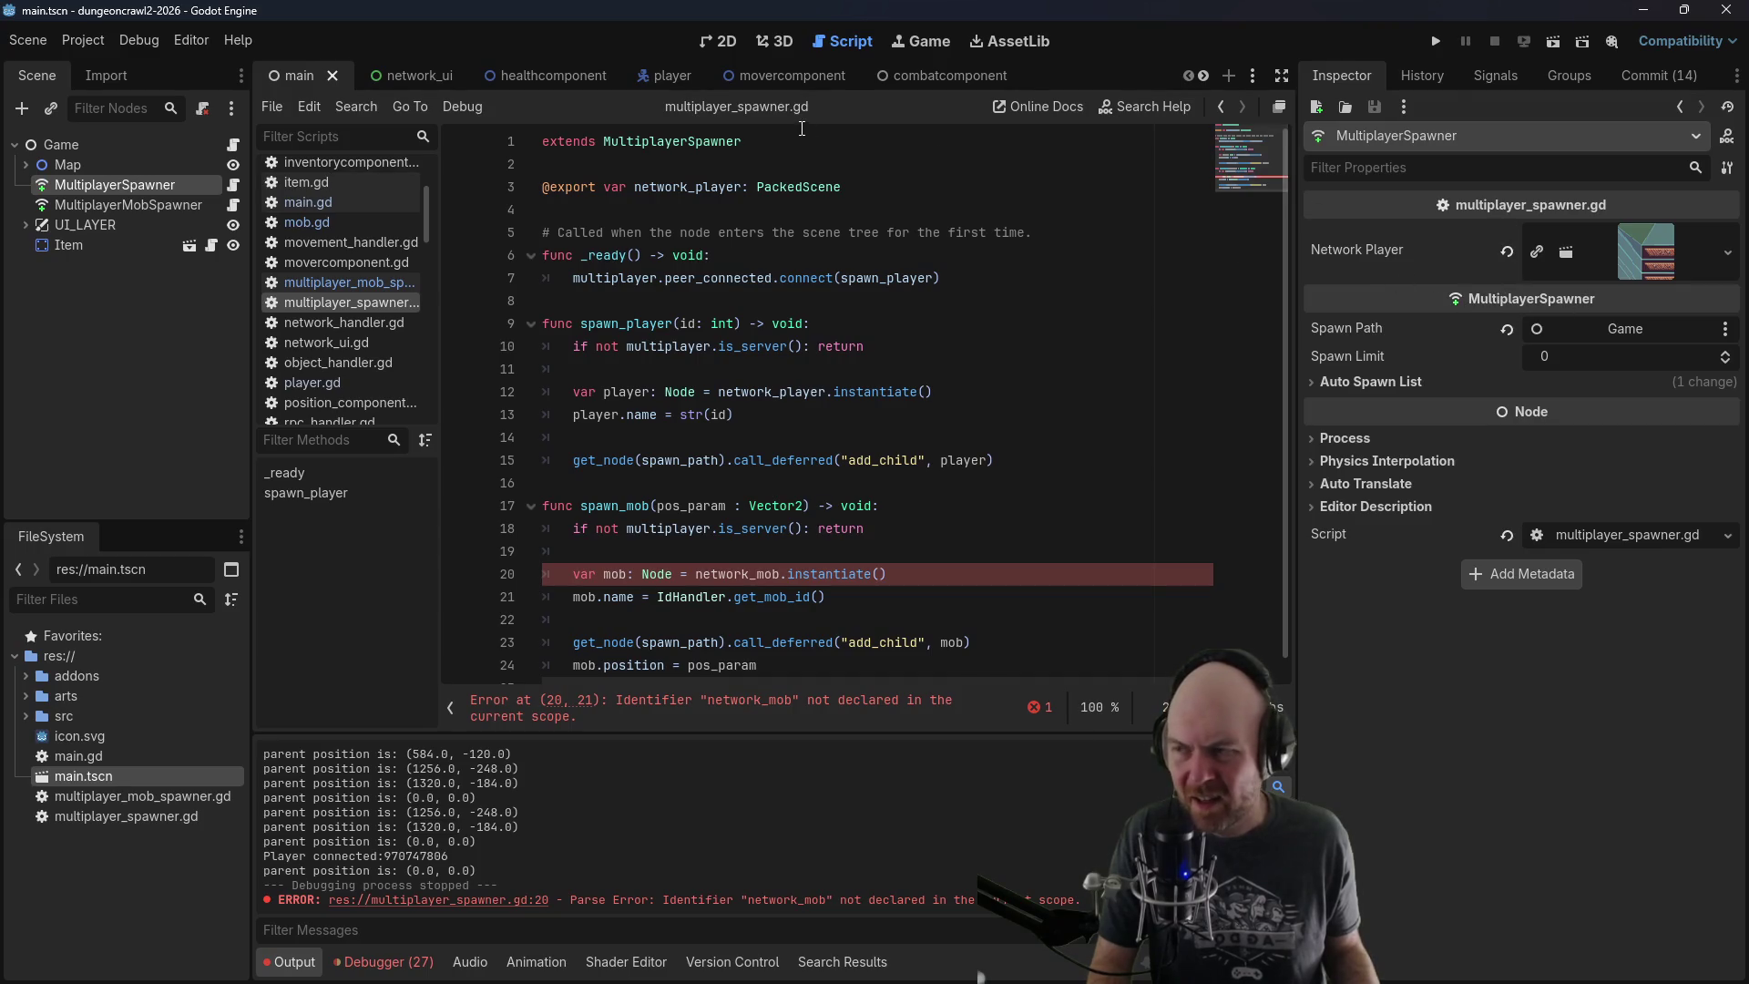
click(889, 191)
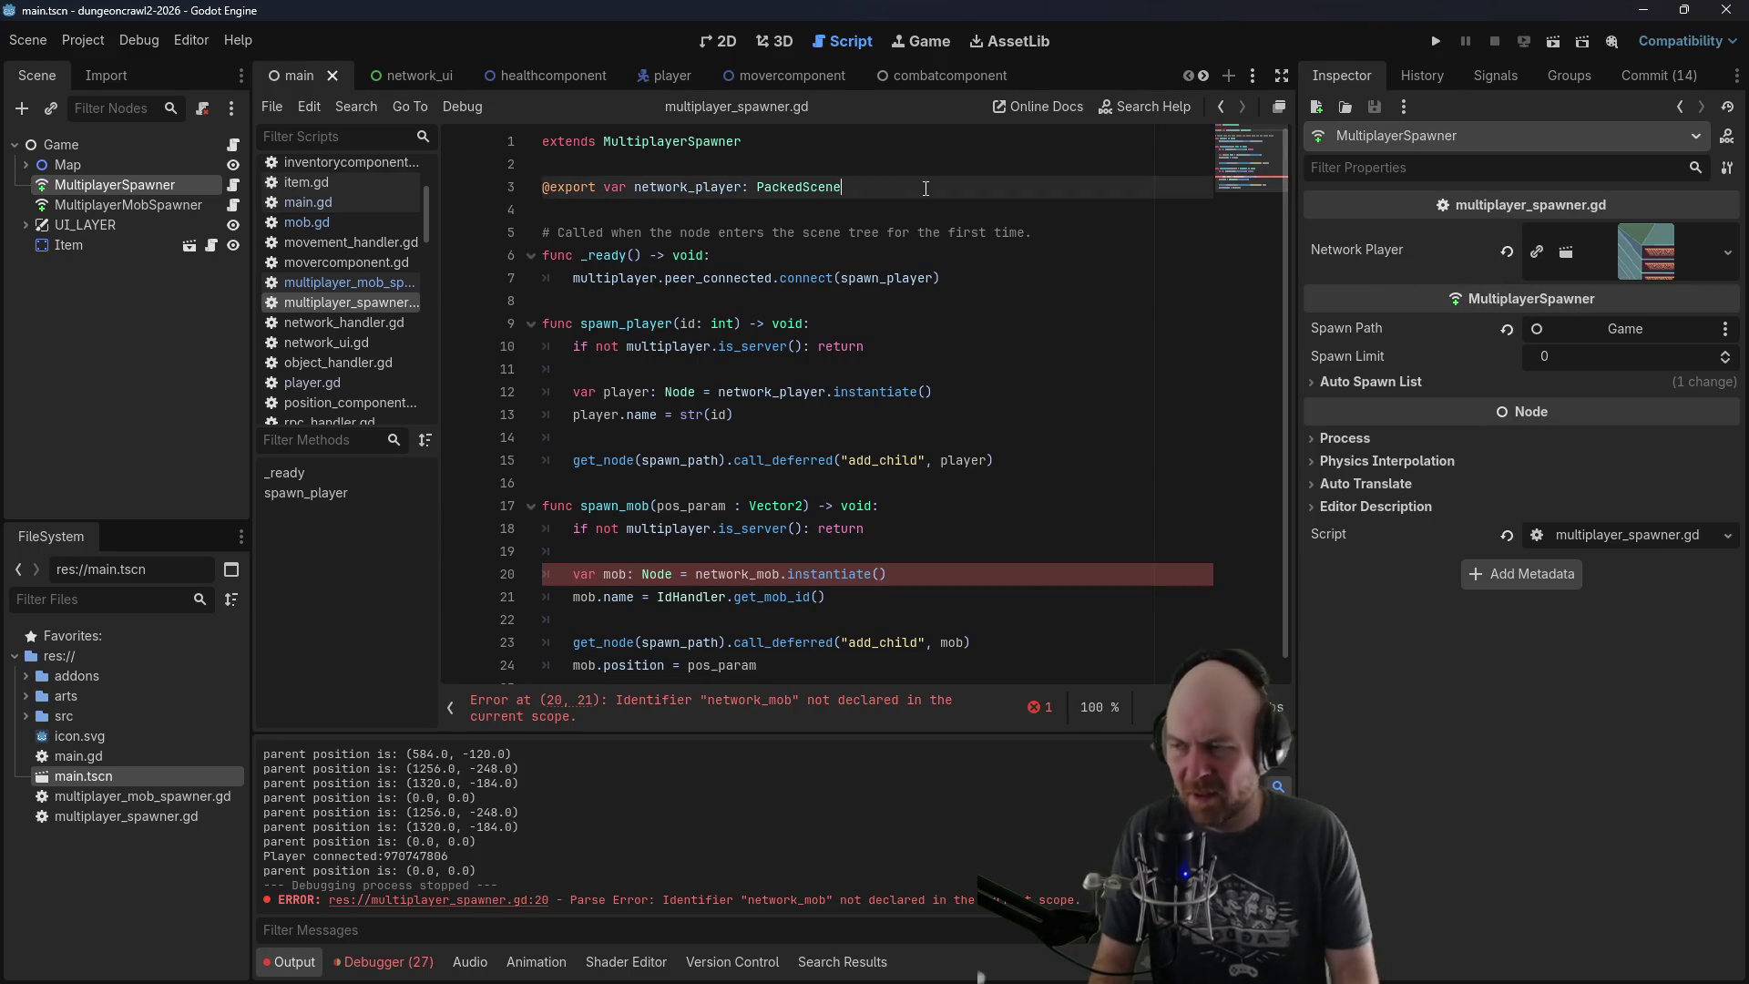
key(Return)
text(@export var network_mob: PackedScene)
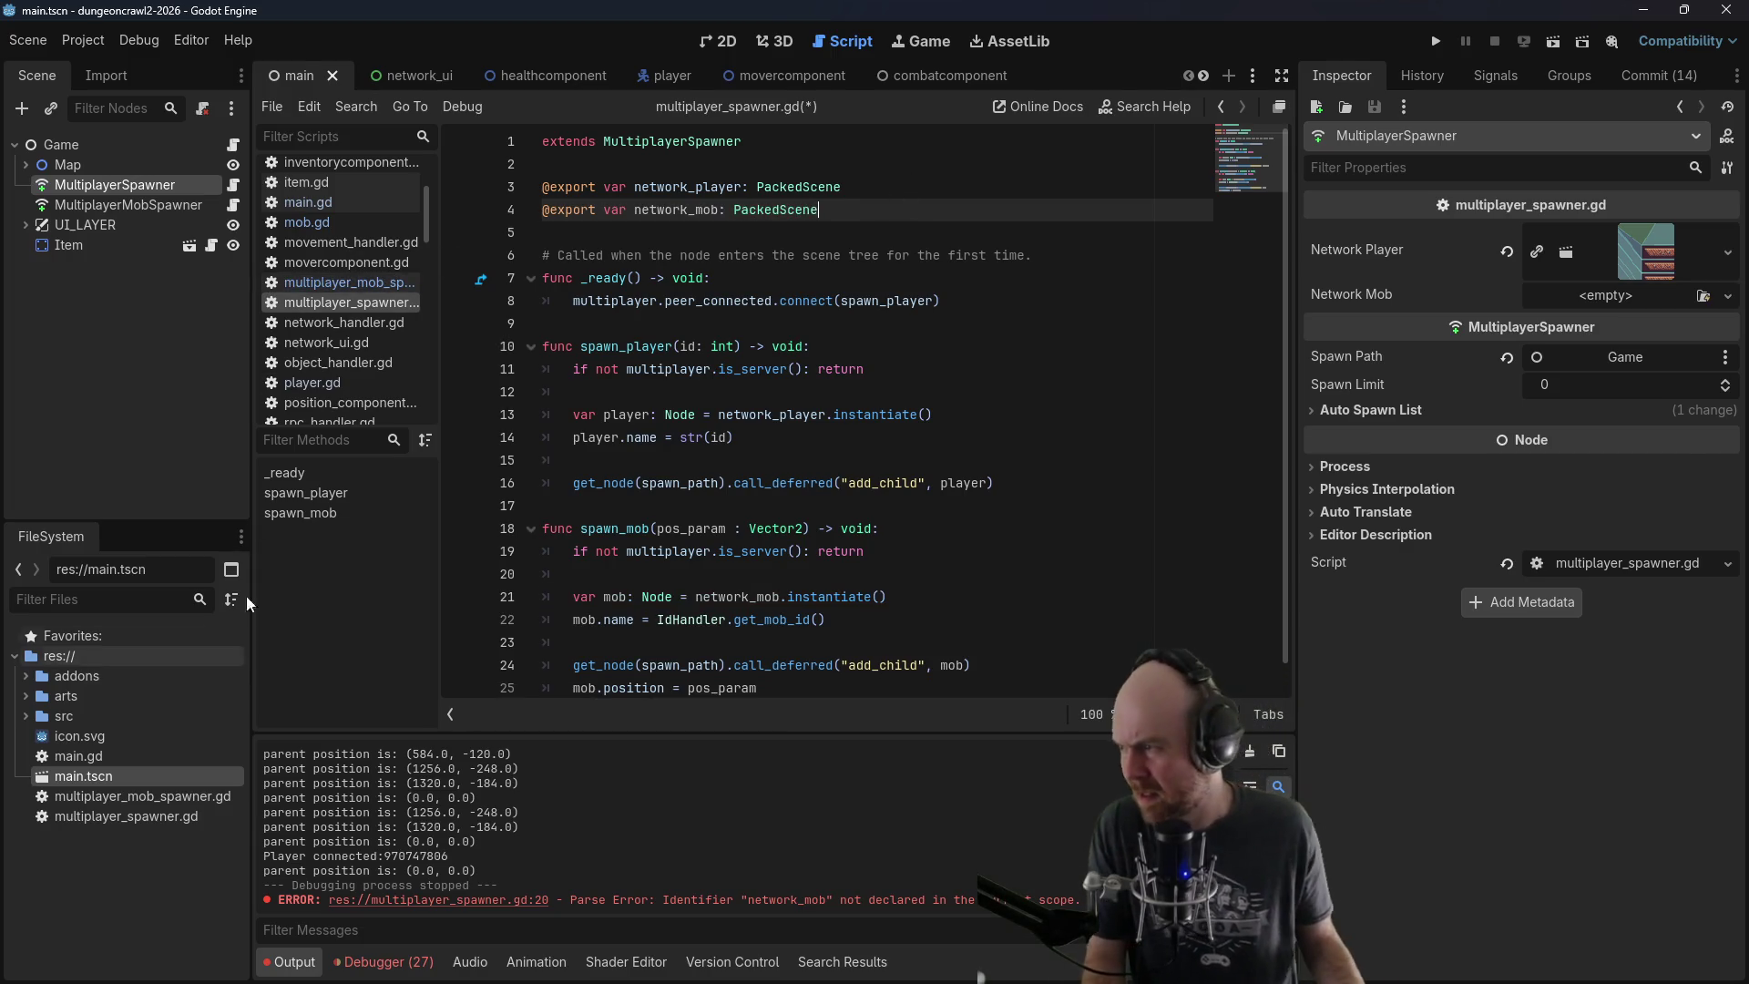
- Assign mob.tscn to the Network Mob slot, then add Element 1 to the Auto Spawn List
click(25, 716)
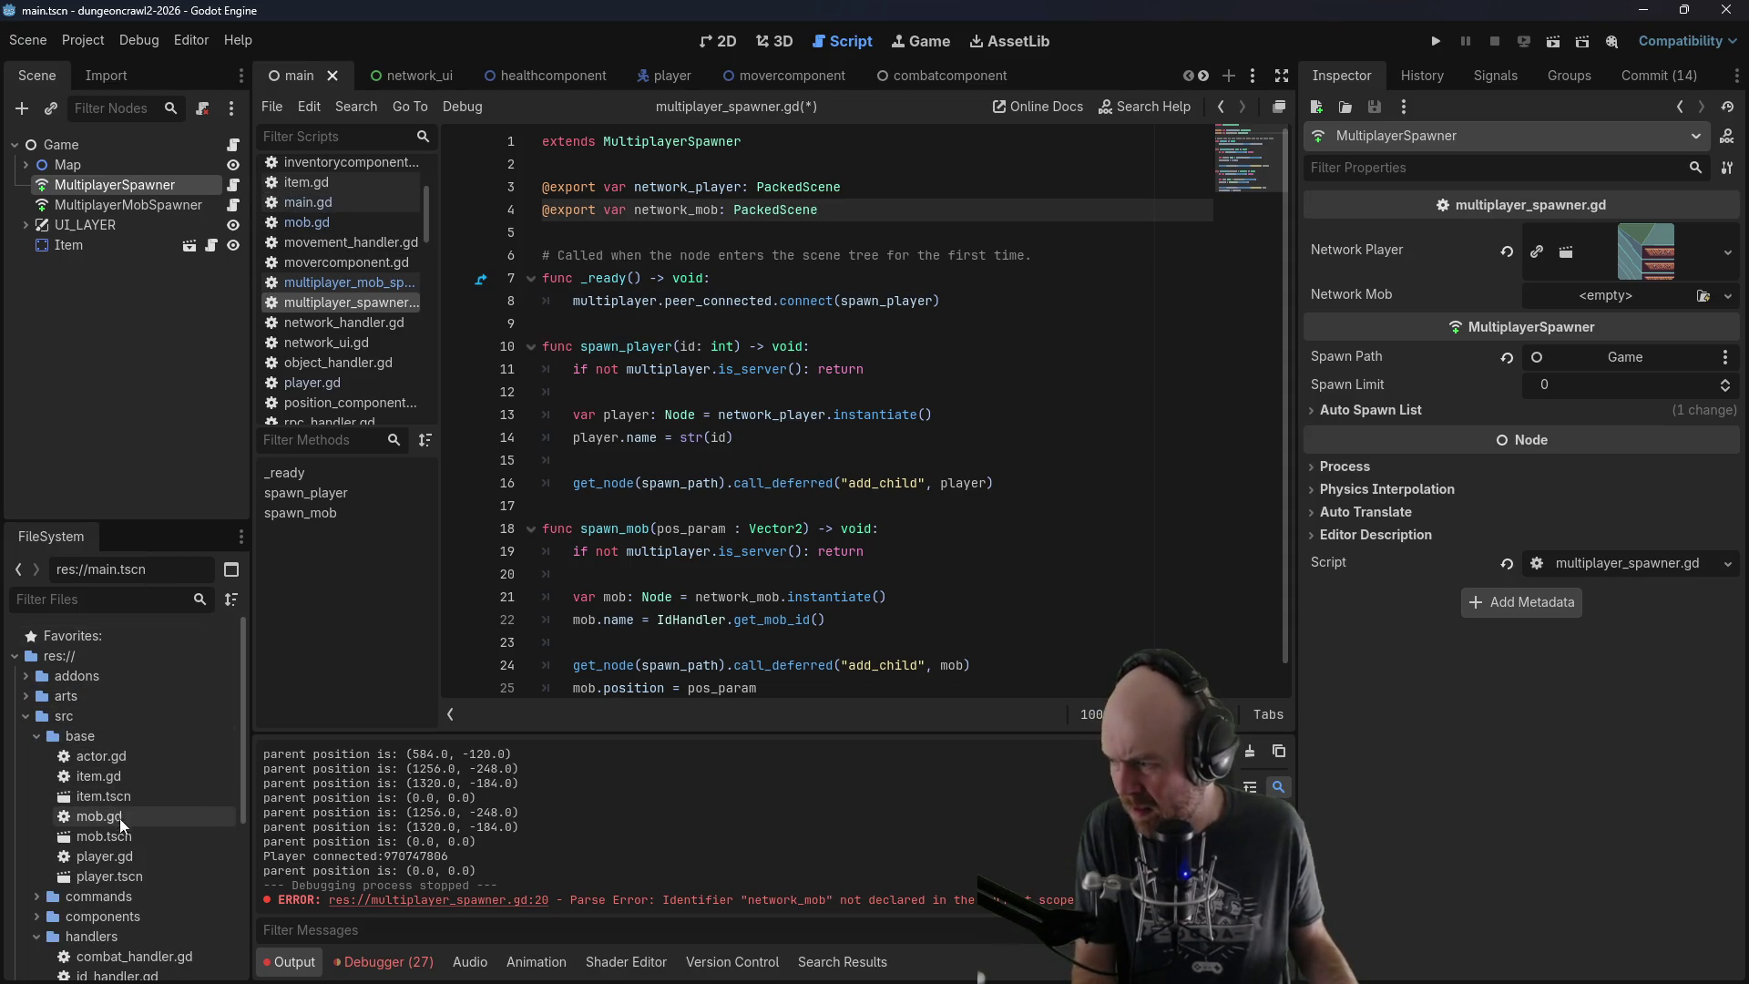
mouse_move(119, 835)
mouse_down()
mouse_move(911, 473)
mouse_move(1589, 296)
mouse_move(1554, 295)
mouse_up()
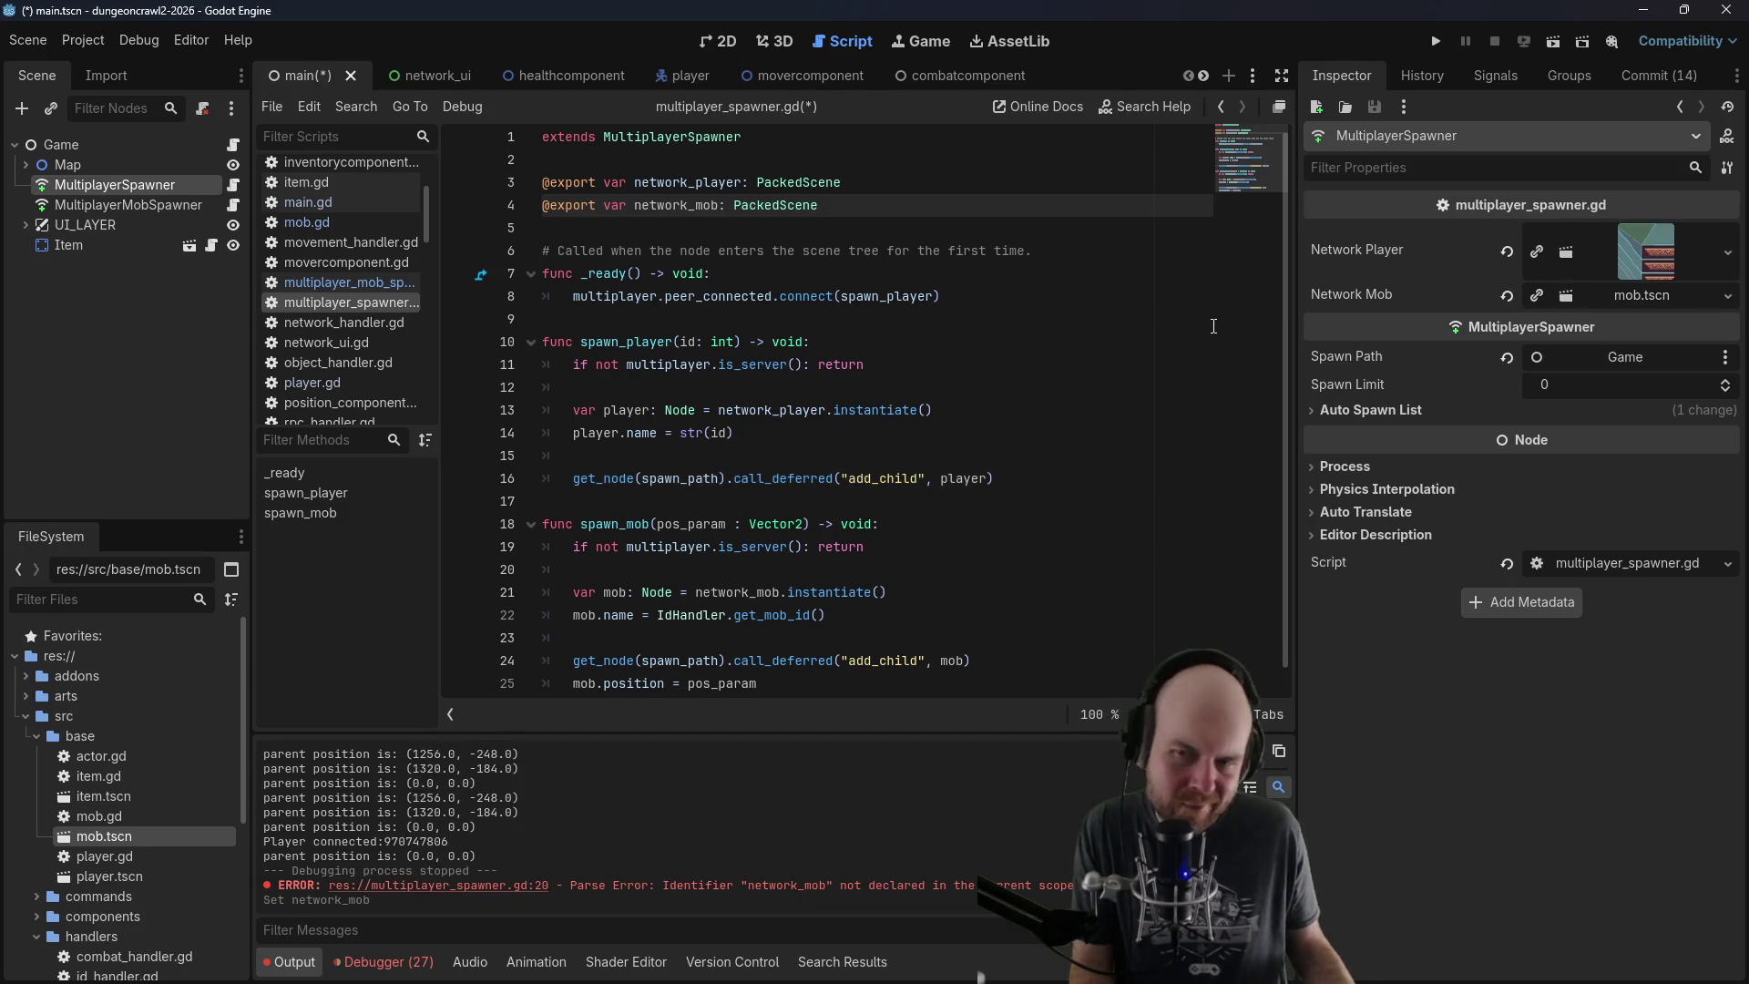
click(1502, 291)
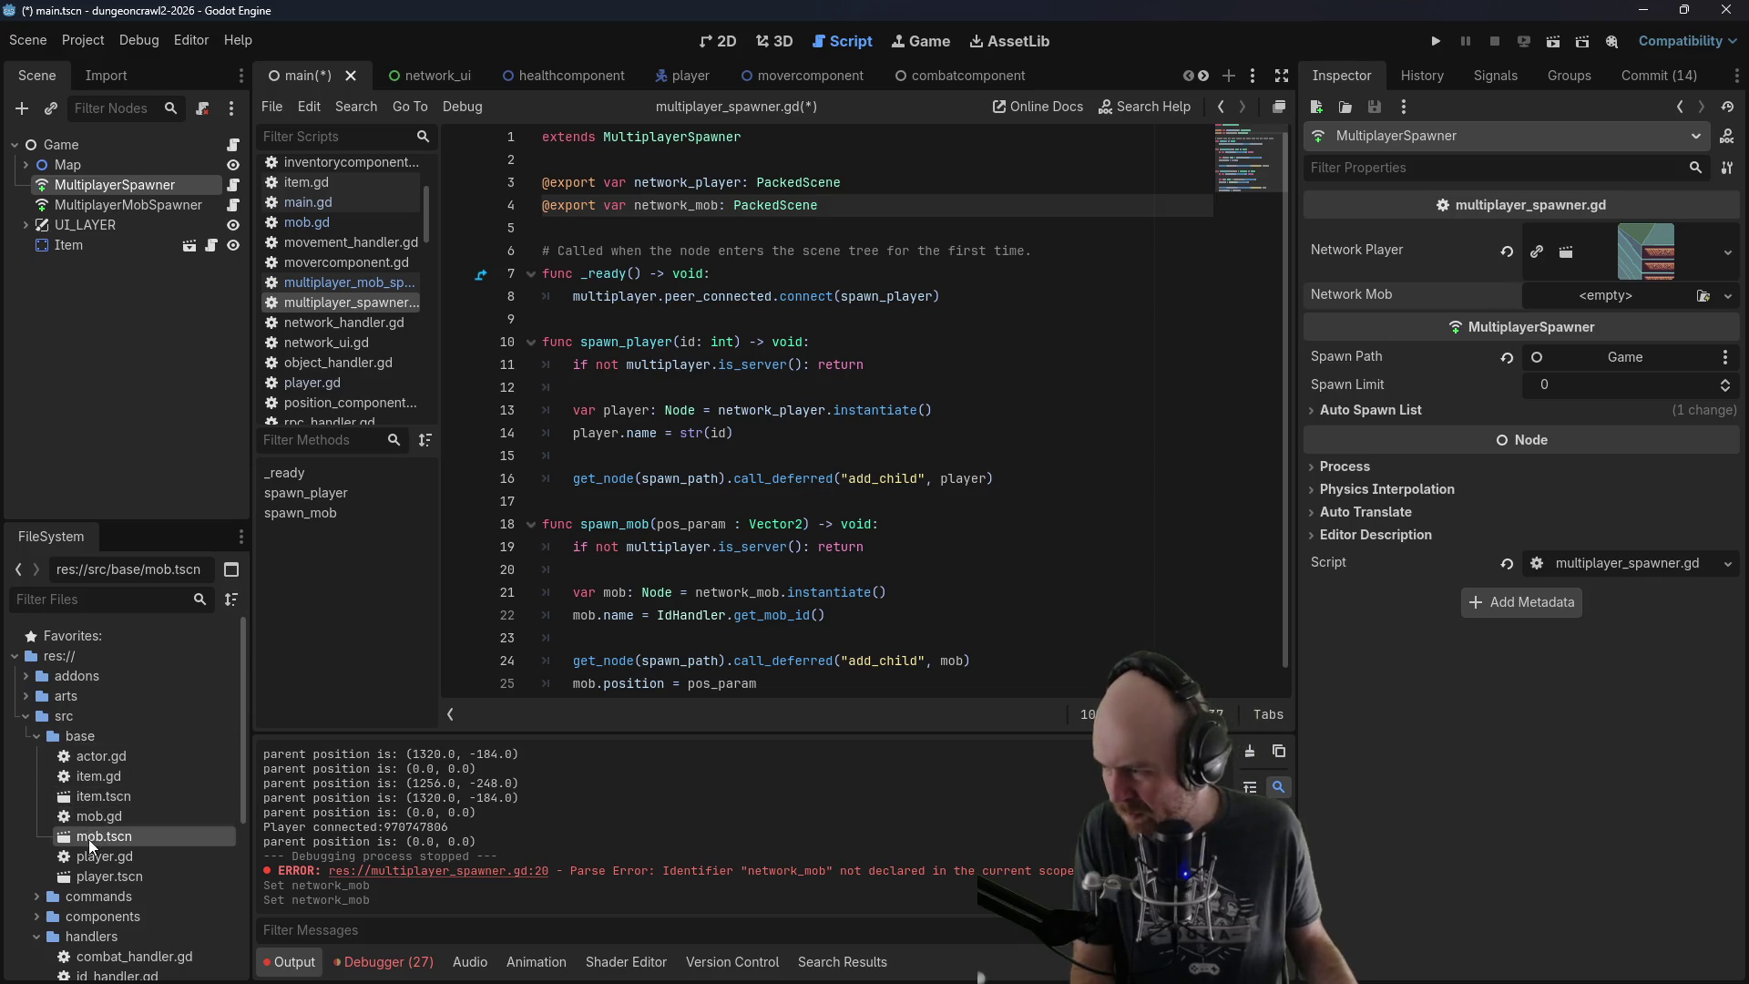
mouse_move(89, 842)
mouse_down()
mouse_move(301, 831)
mouse_move(1567, 304)
mouse_up()
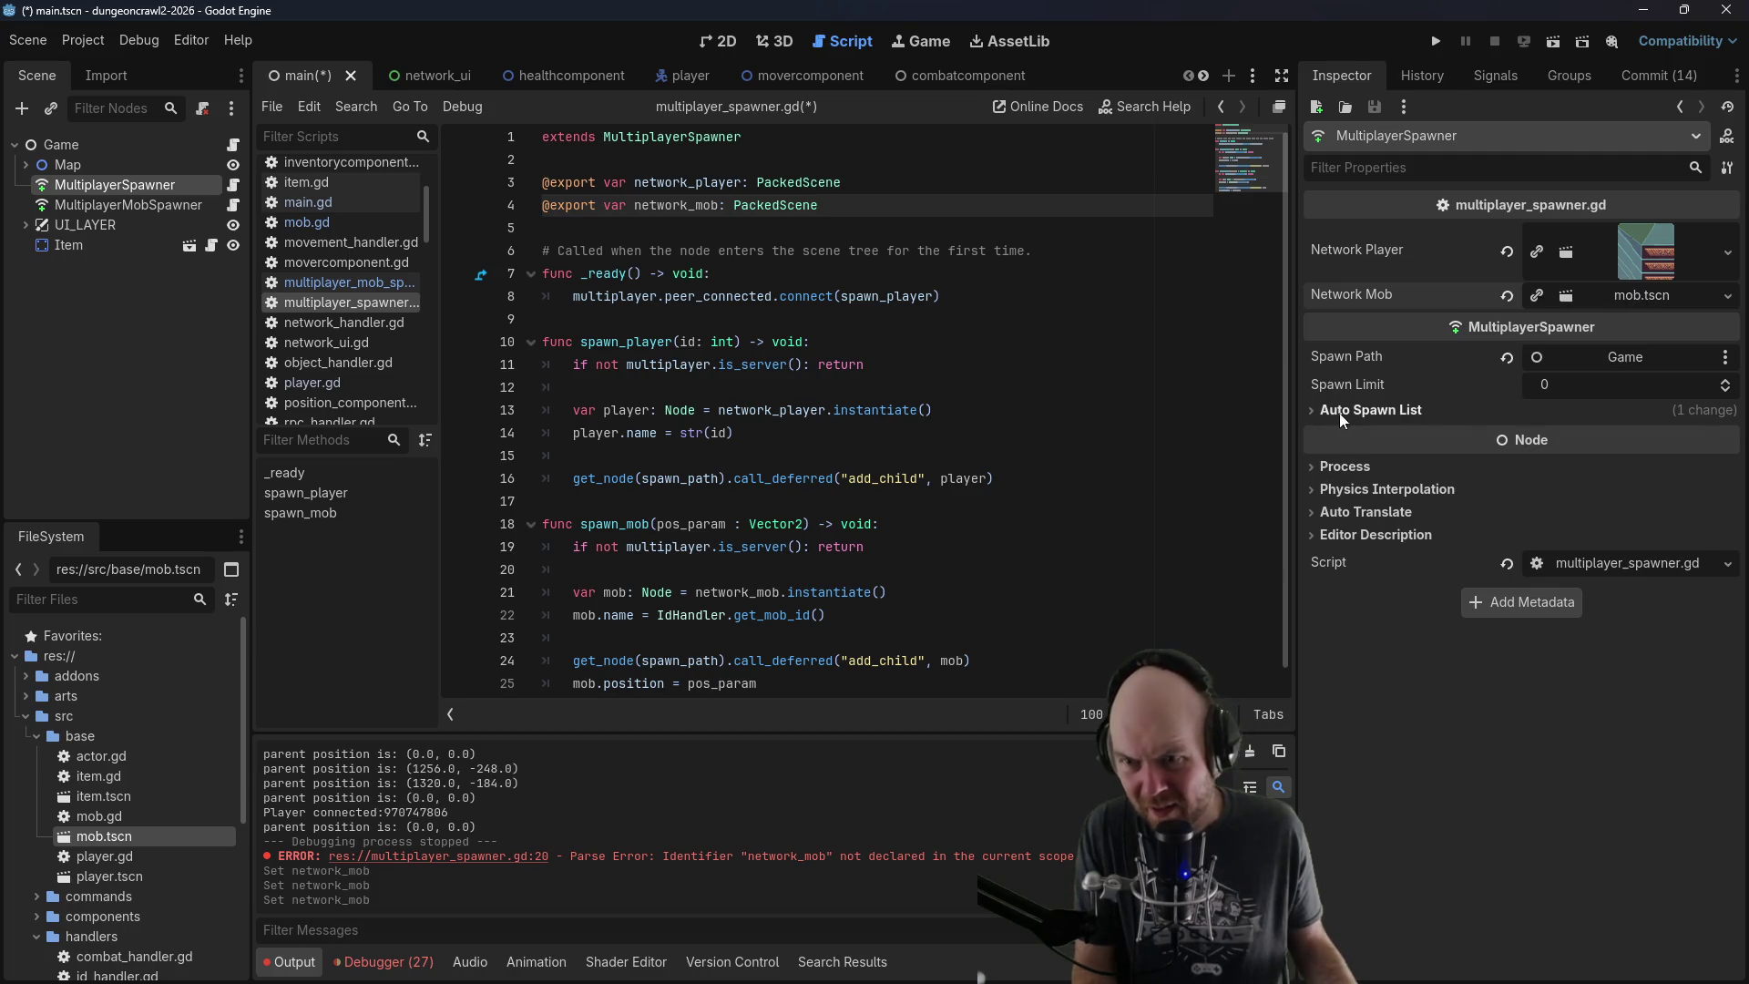
click(1315, 411)
click(1517, 474)
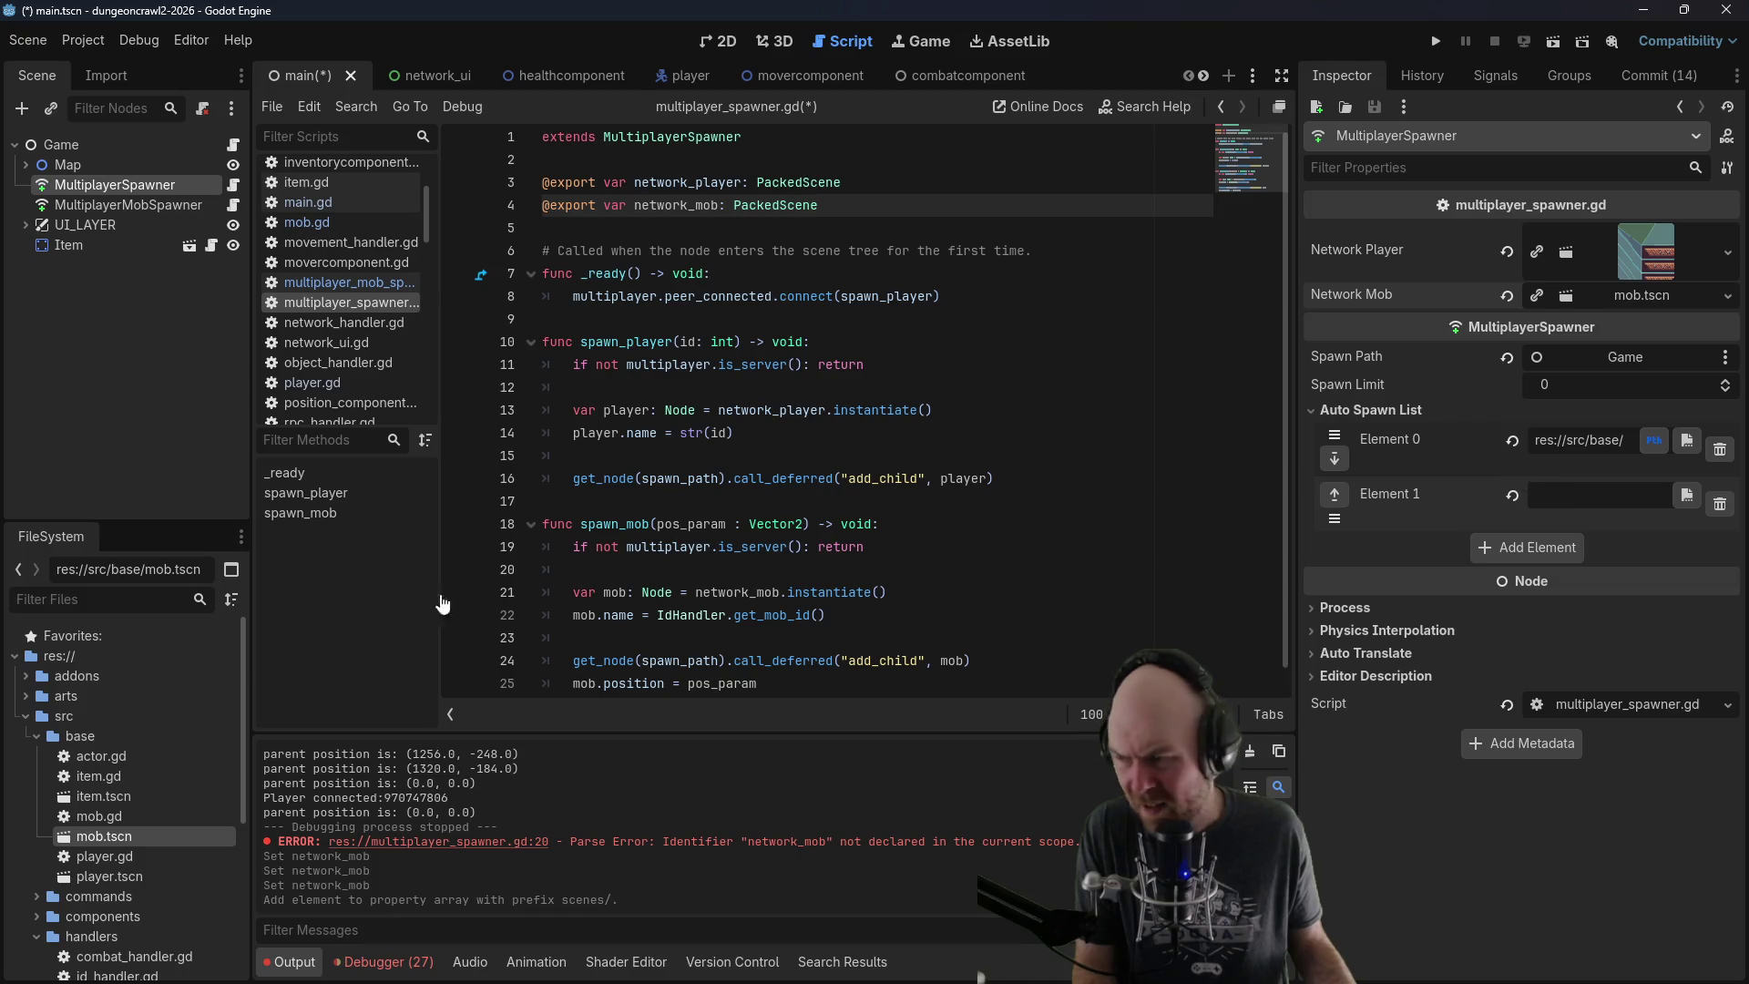
- Drop mob.tscn into Auto Spawn List Element 1 of the MultiplayerSpawner
drag(94, 837, 1583, 496)
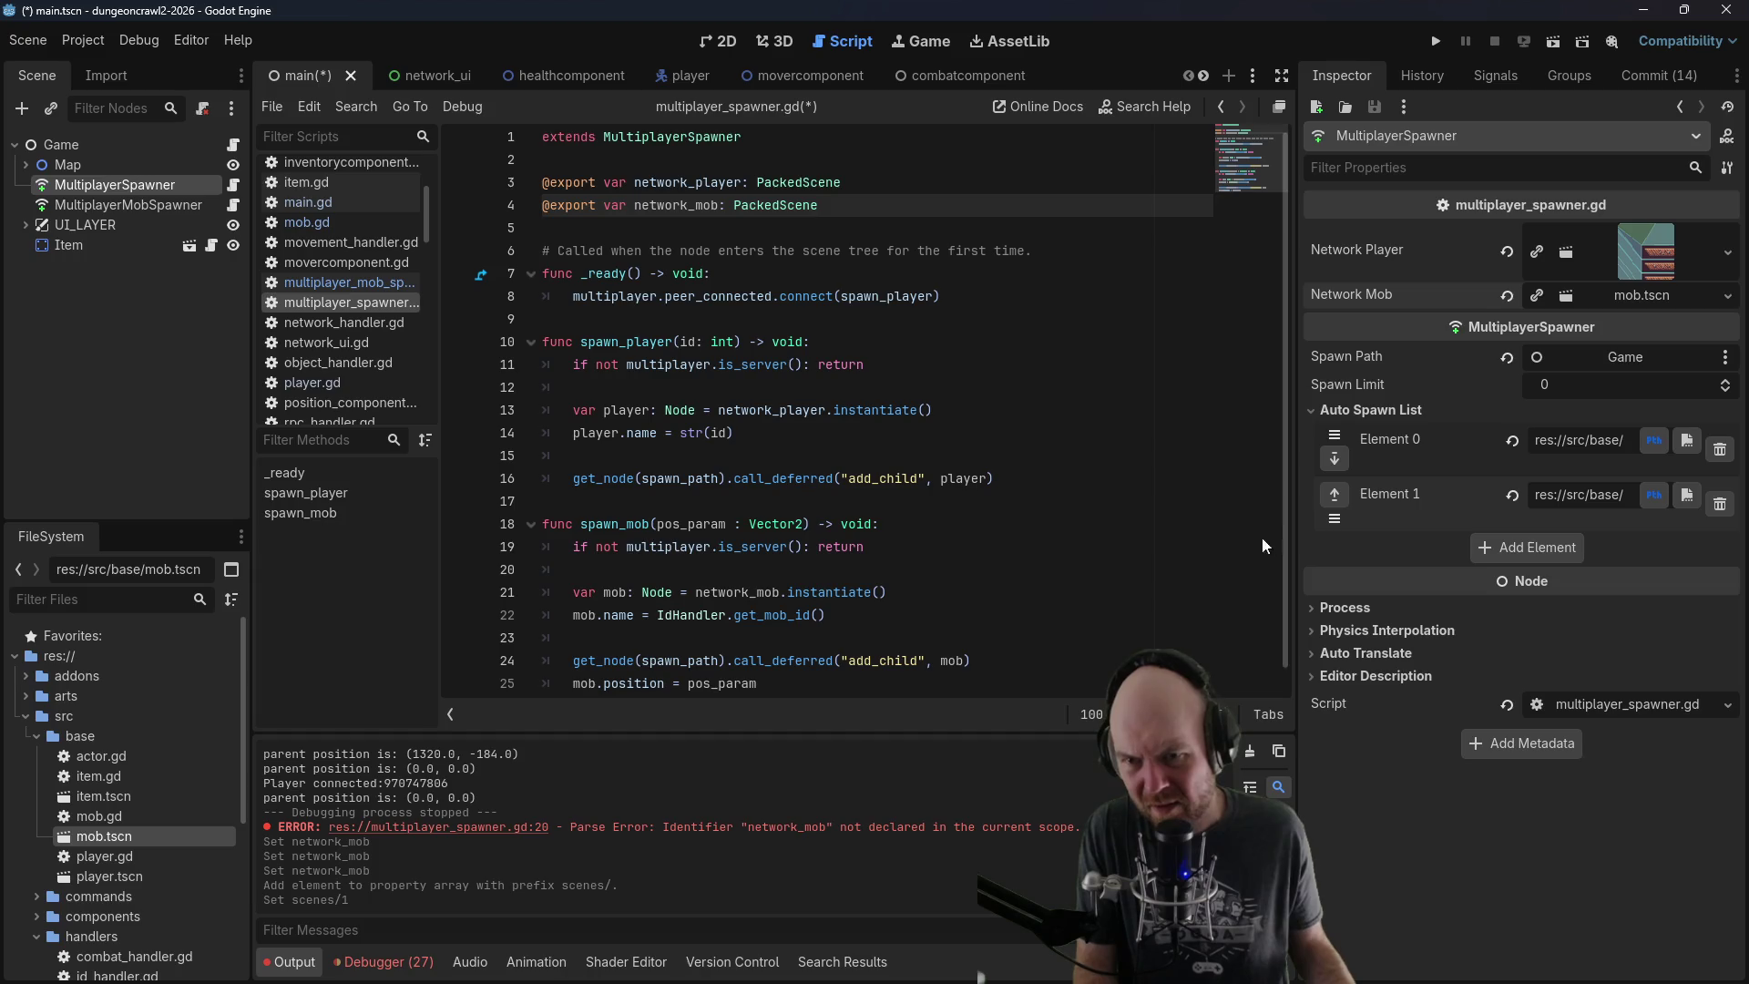
click(744, 378)
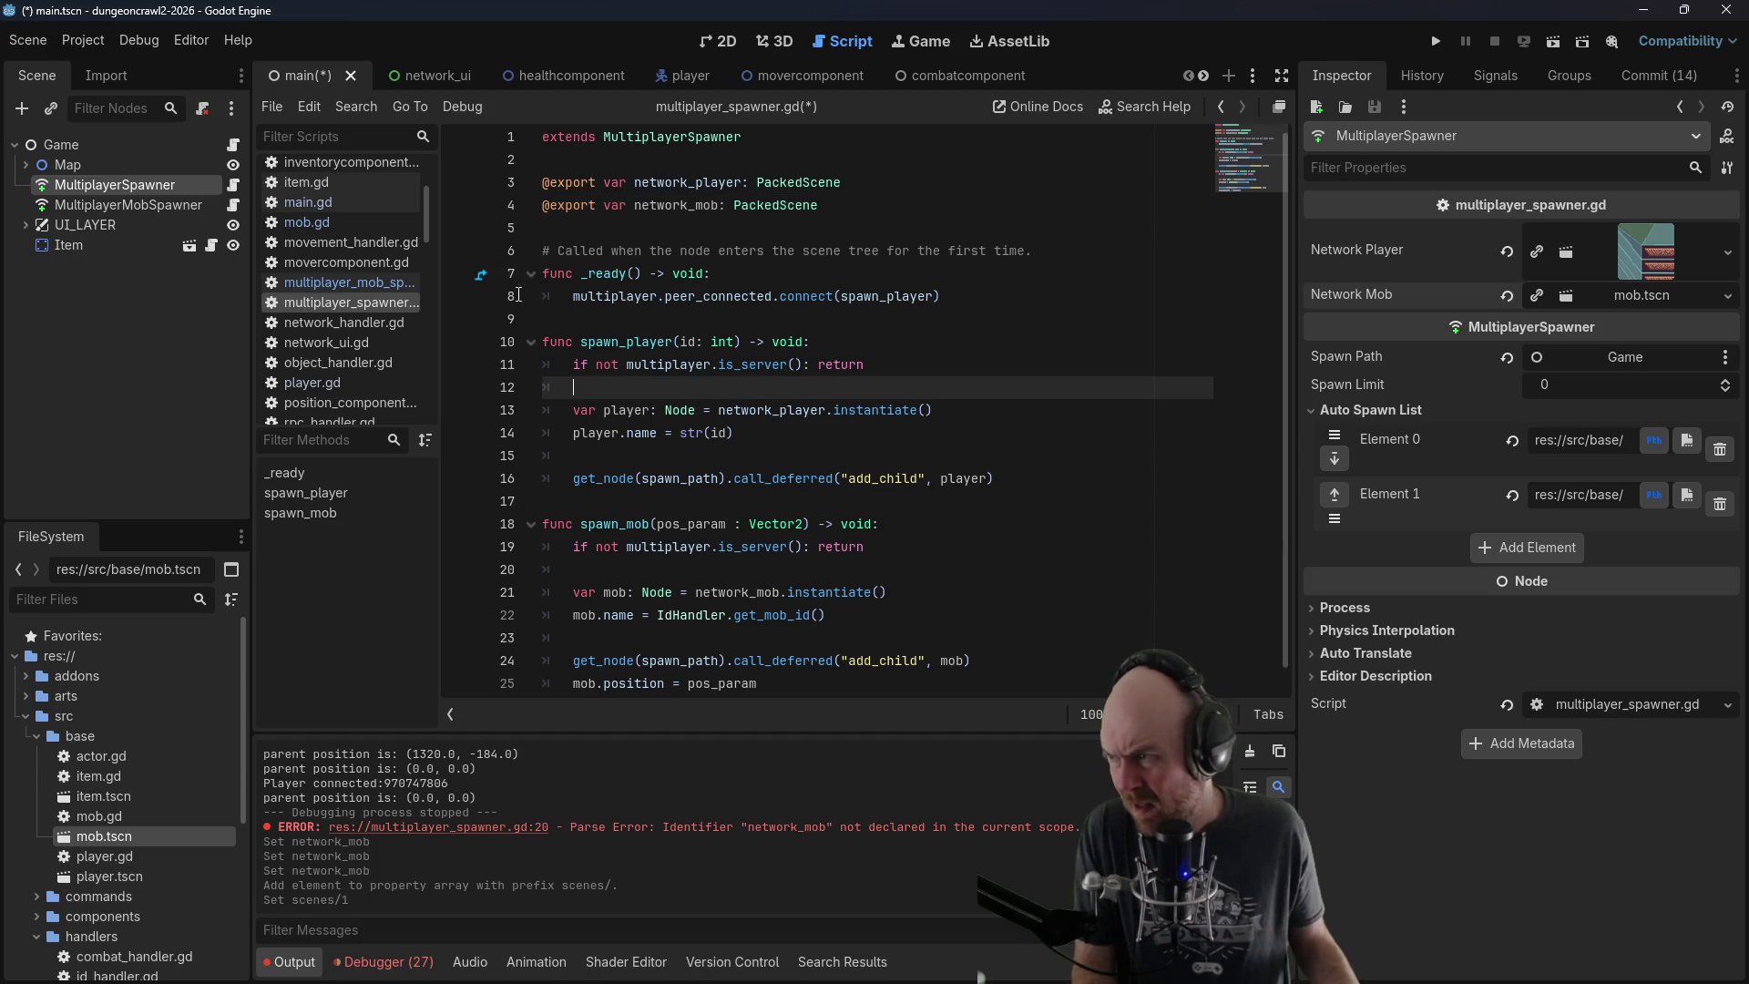
click(111, 208)
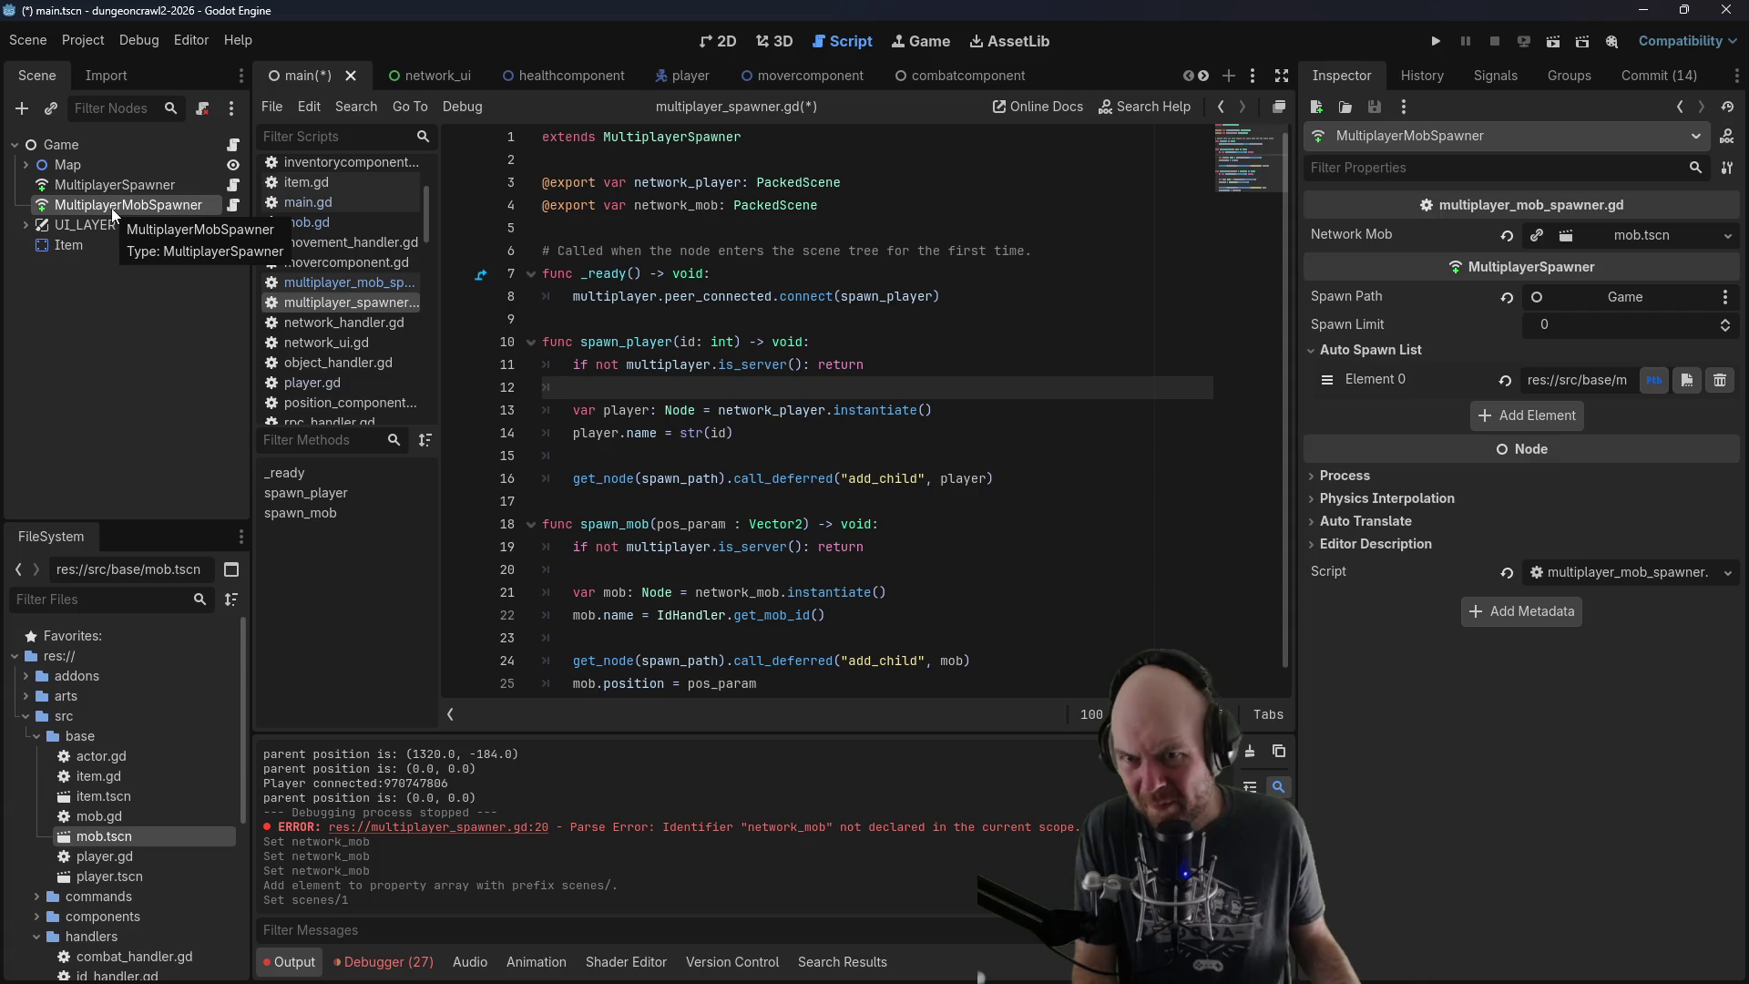
click(111, 186)
- Delete the MultiplayerMobSpawner node from the main scene and save
click(117, 205)
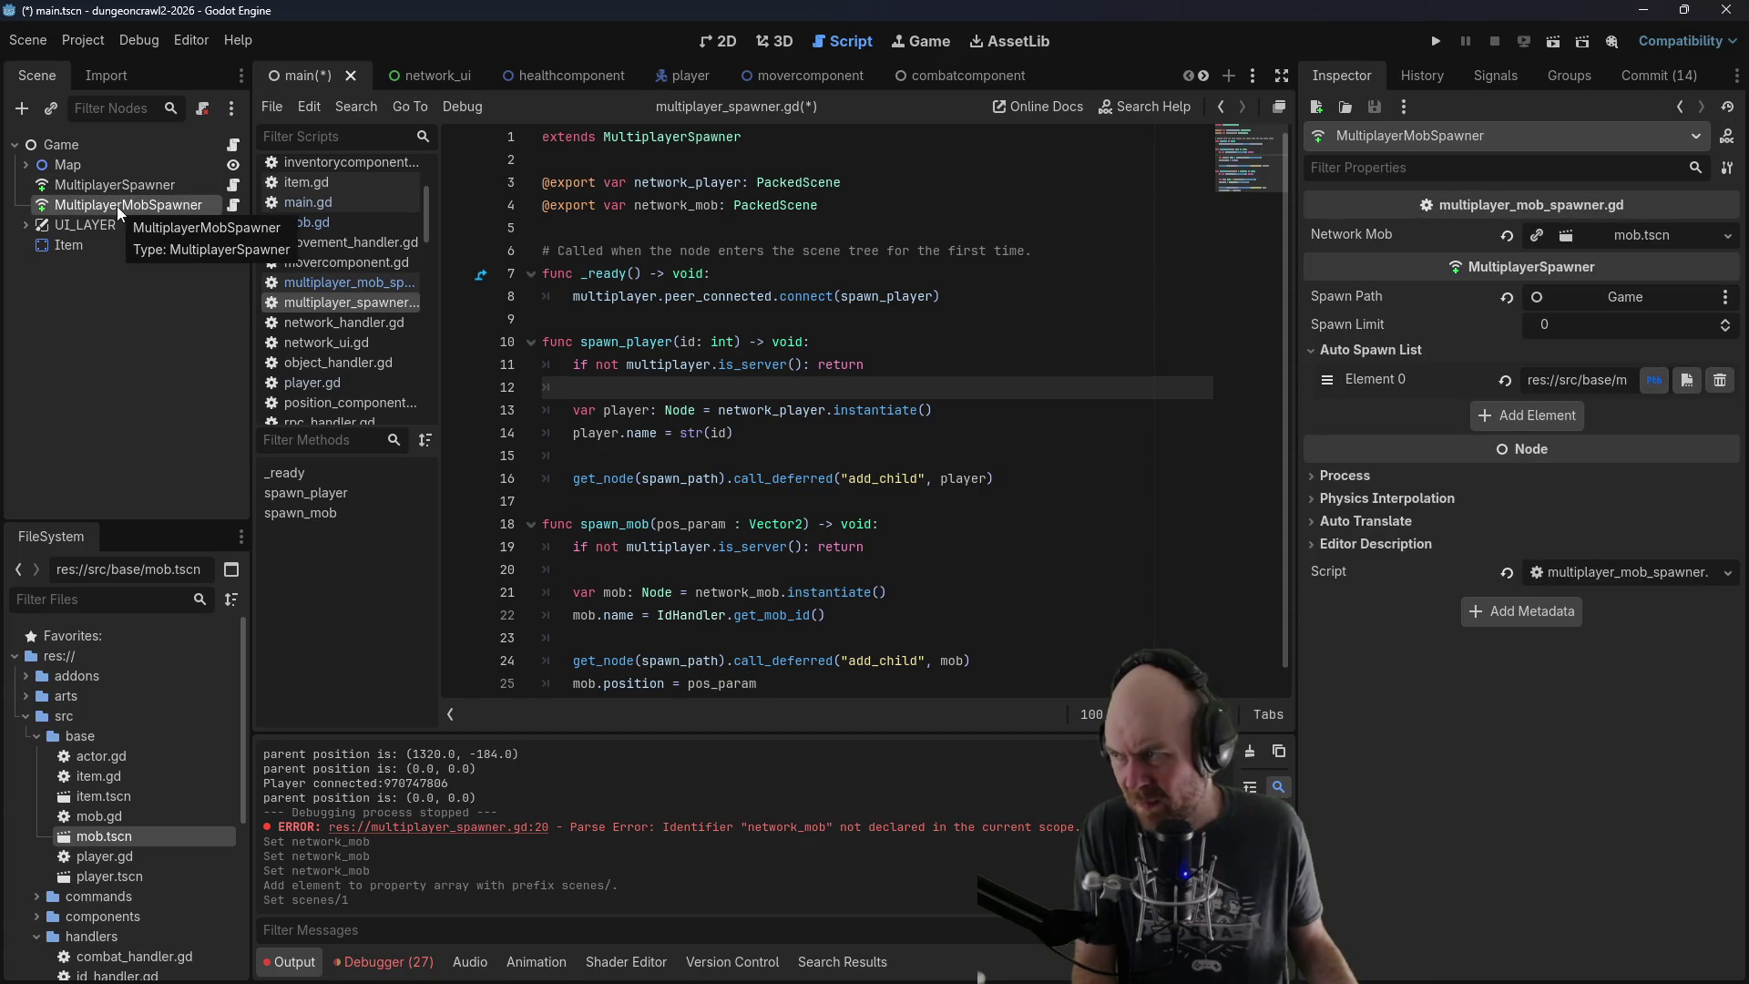
right_click(135, 212)
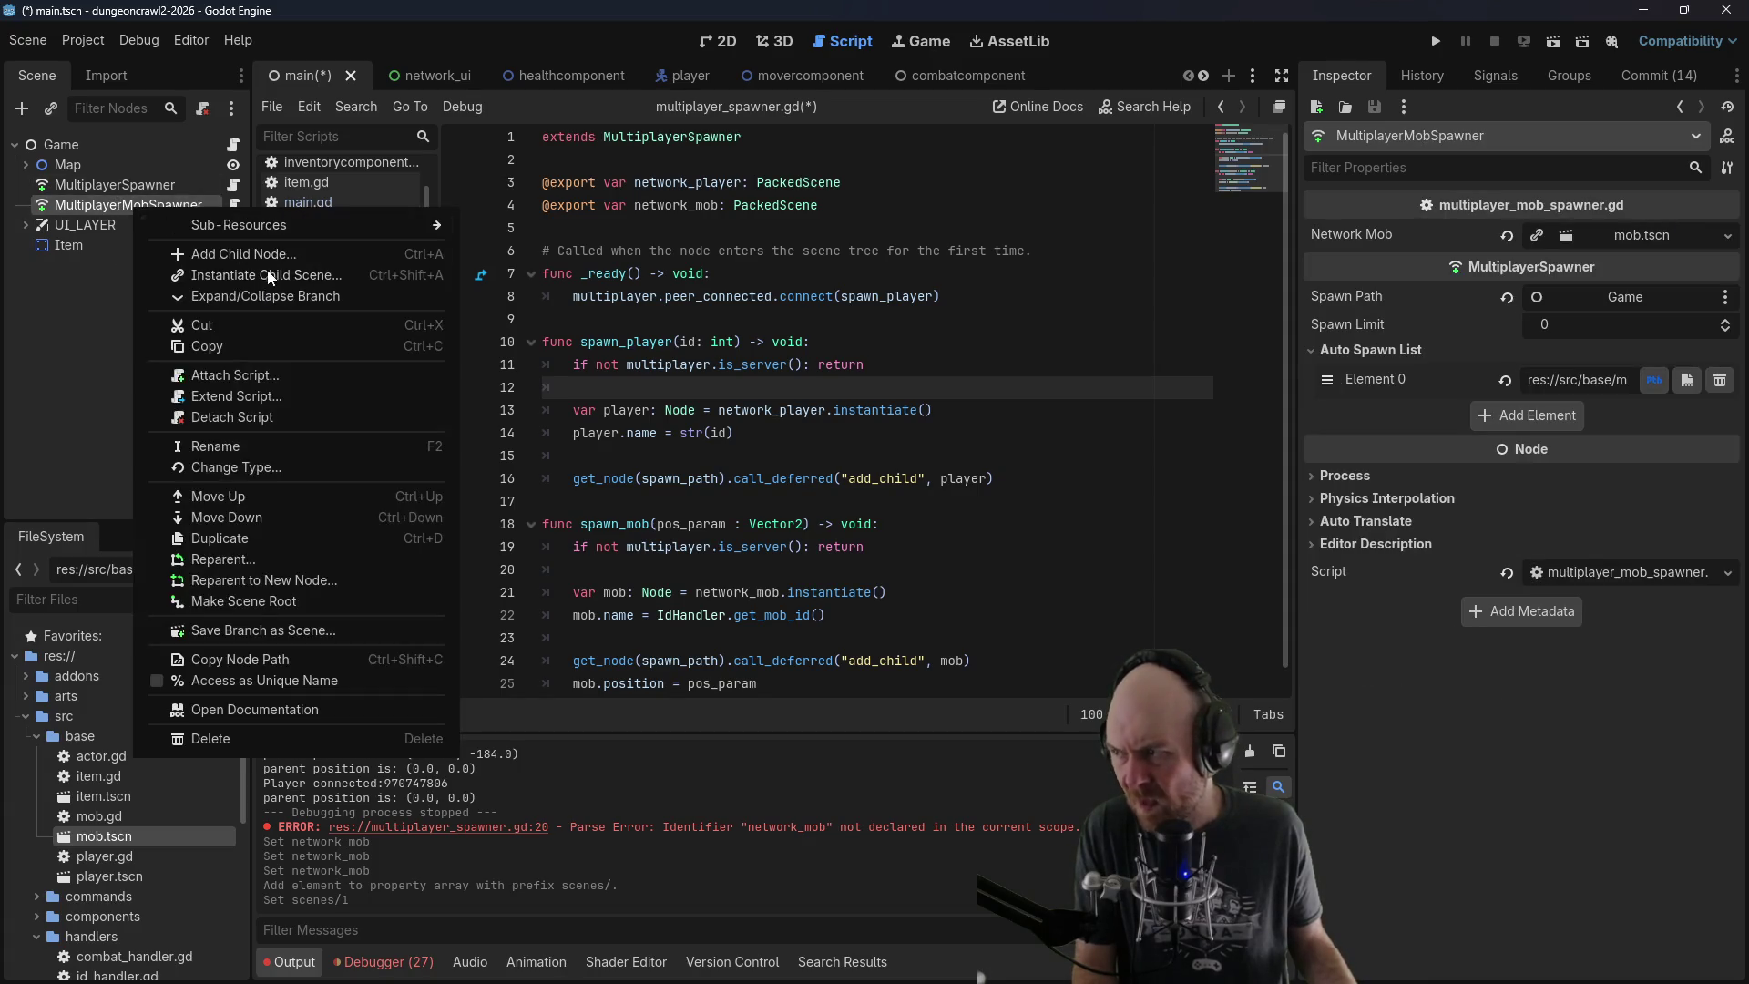
click(210, 739)
click(811, 508)
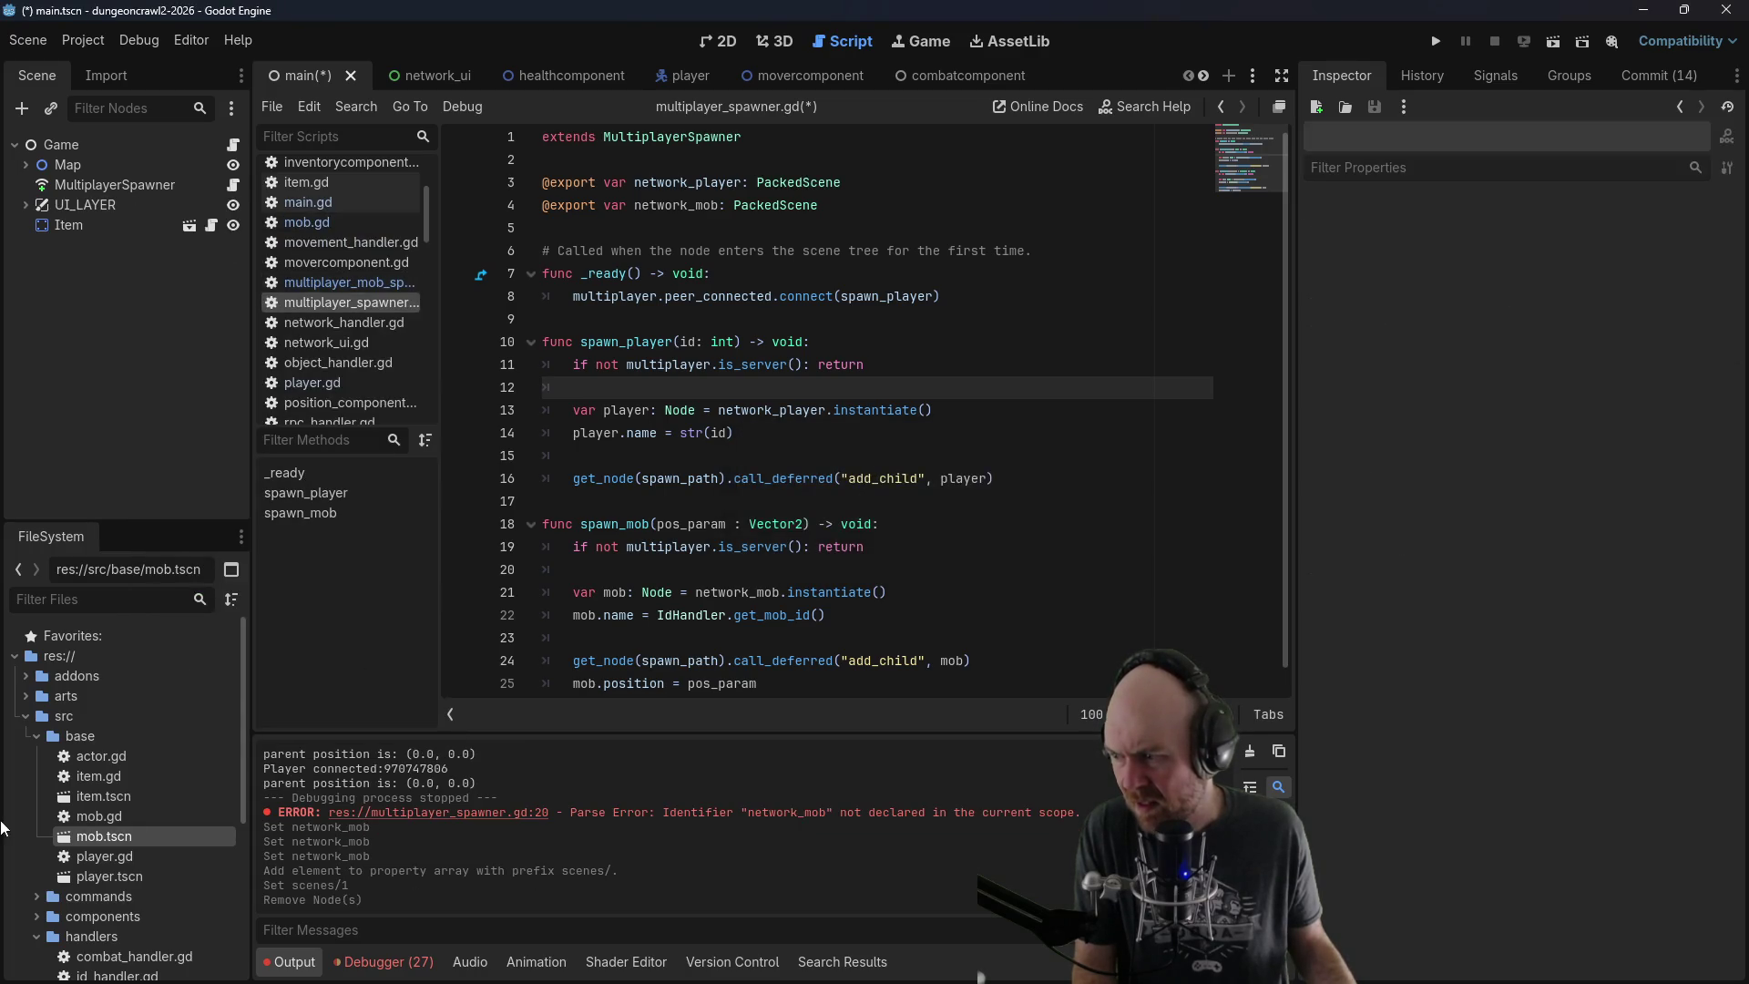
click(768, 296)
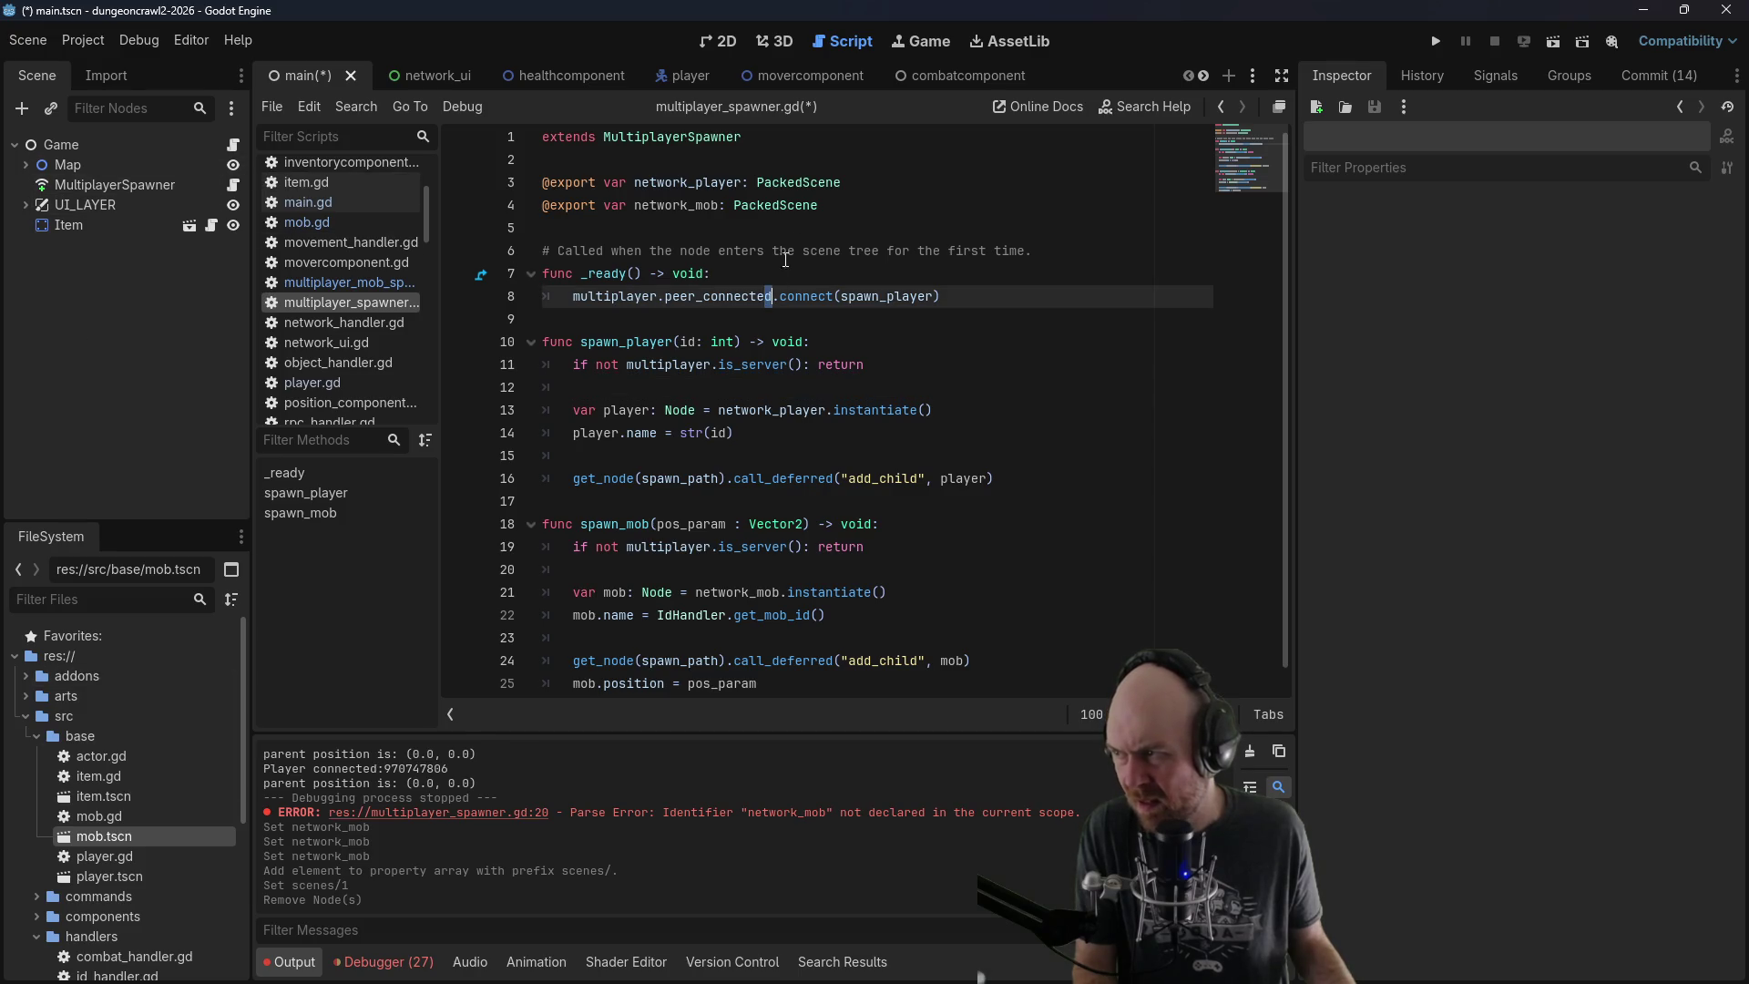
key(ctrl+s)
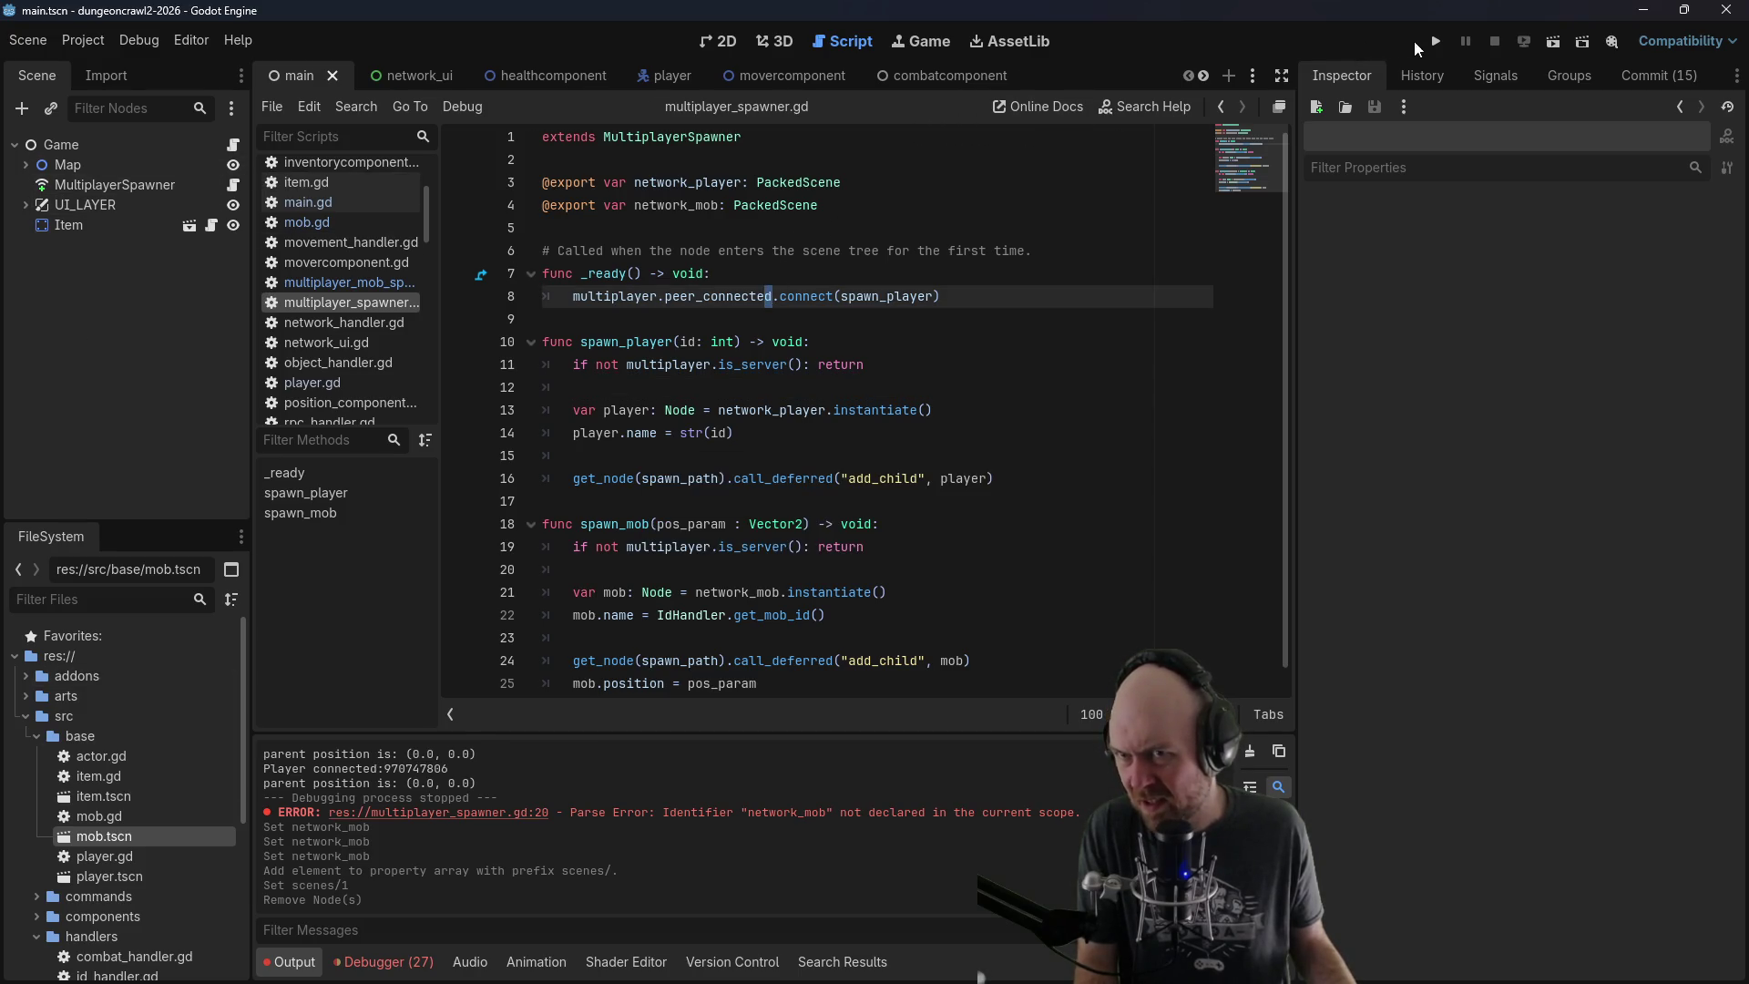
- Change line 23 of main.gd from $MultiplayerMobSpawner to $MultiplayerSpawner after a failed run
click(1435, 41)
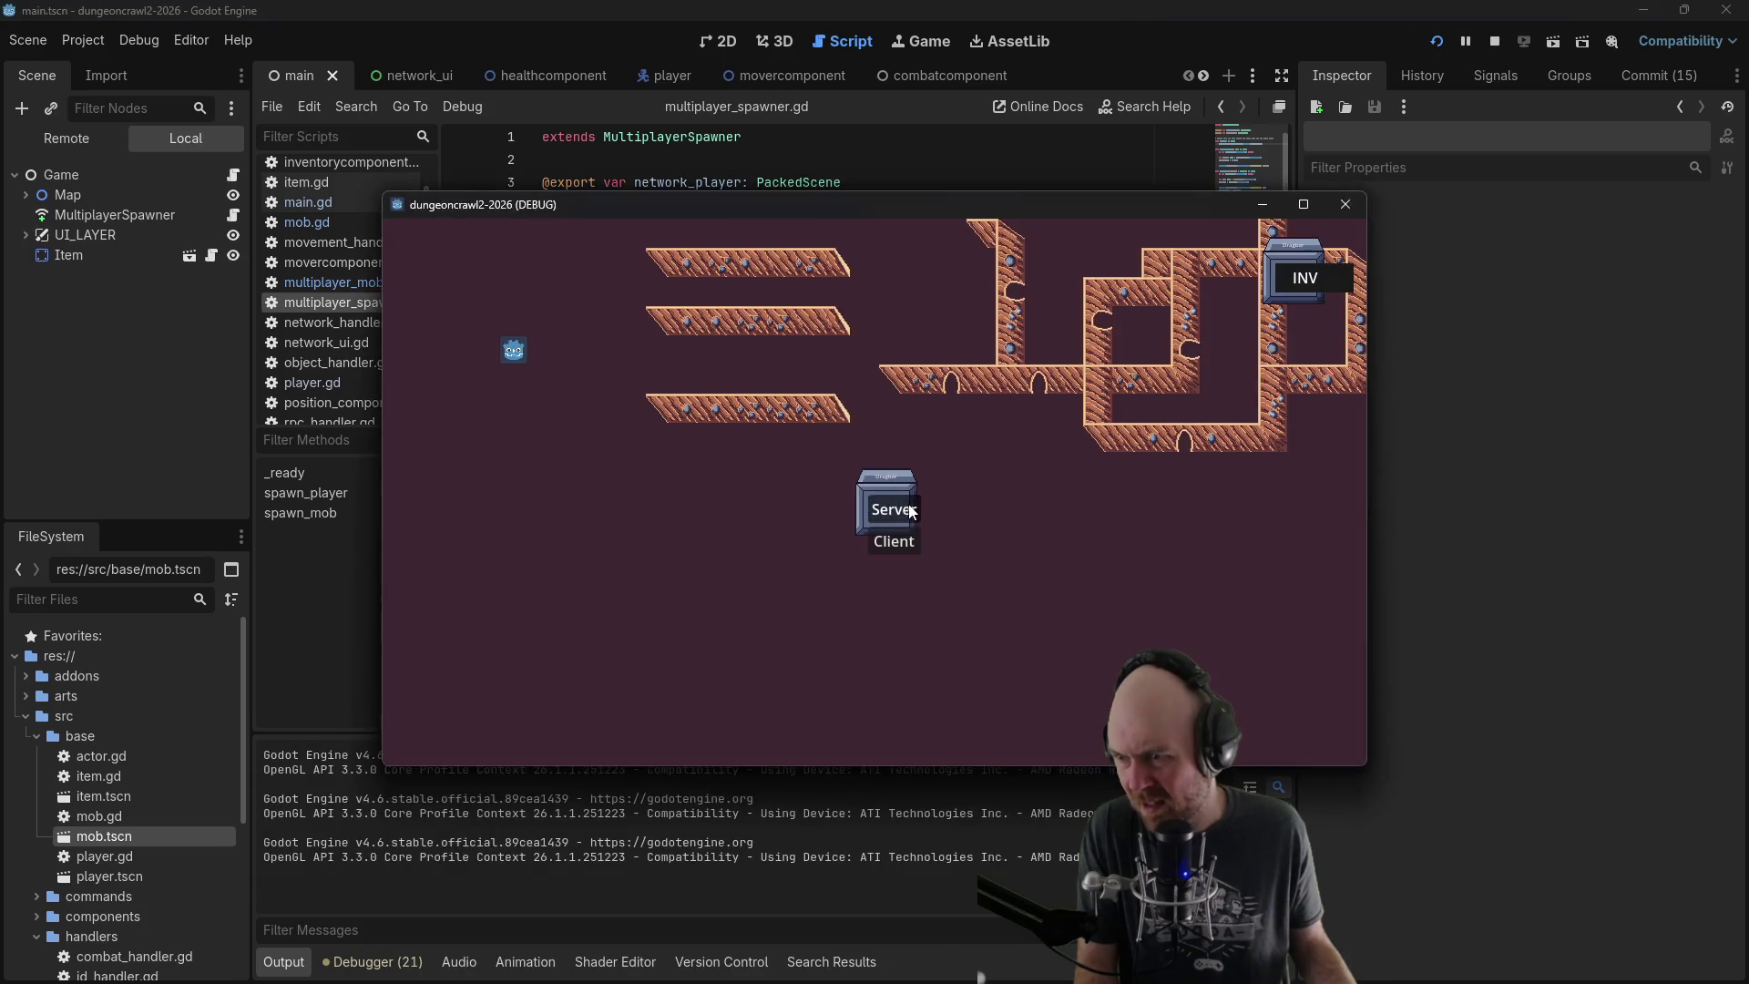
click(912, 510)
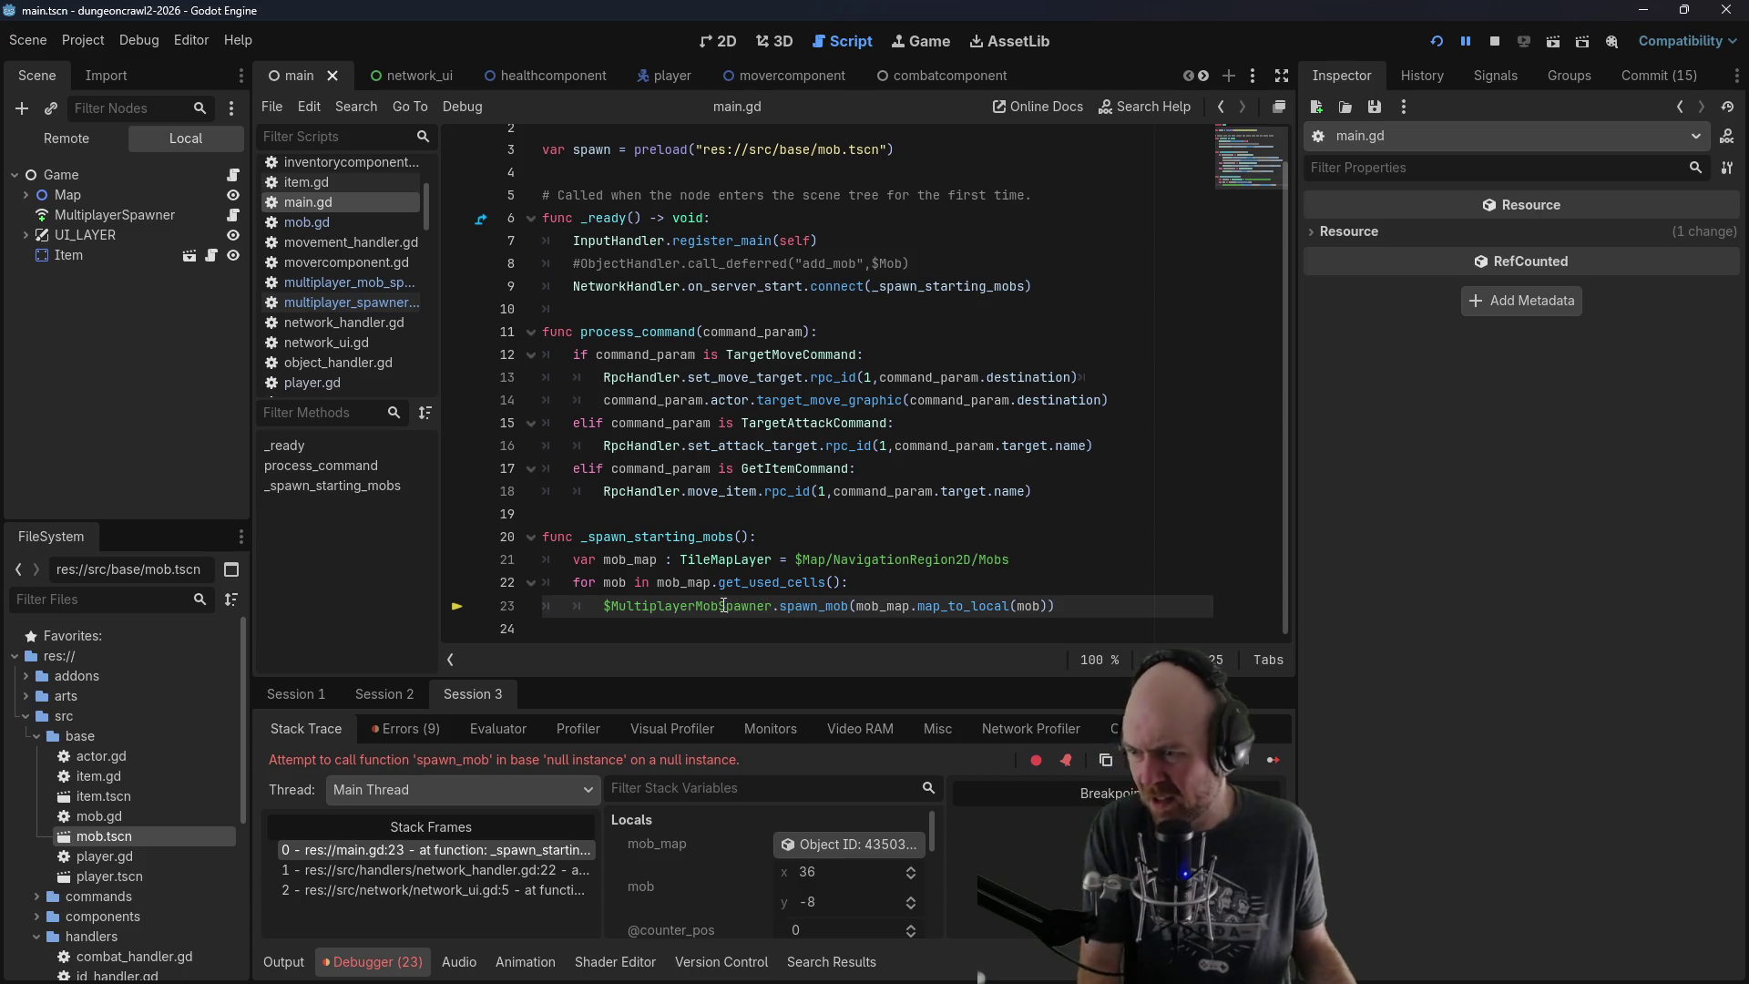
drag(718, 606, 699, 606)
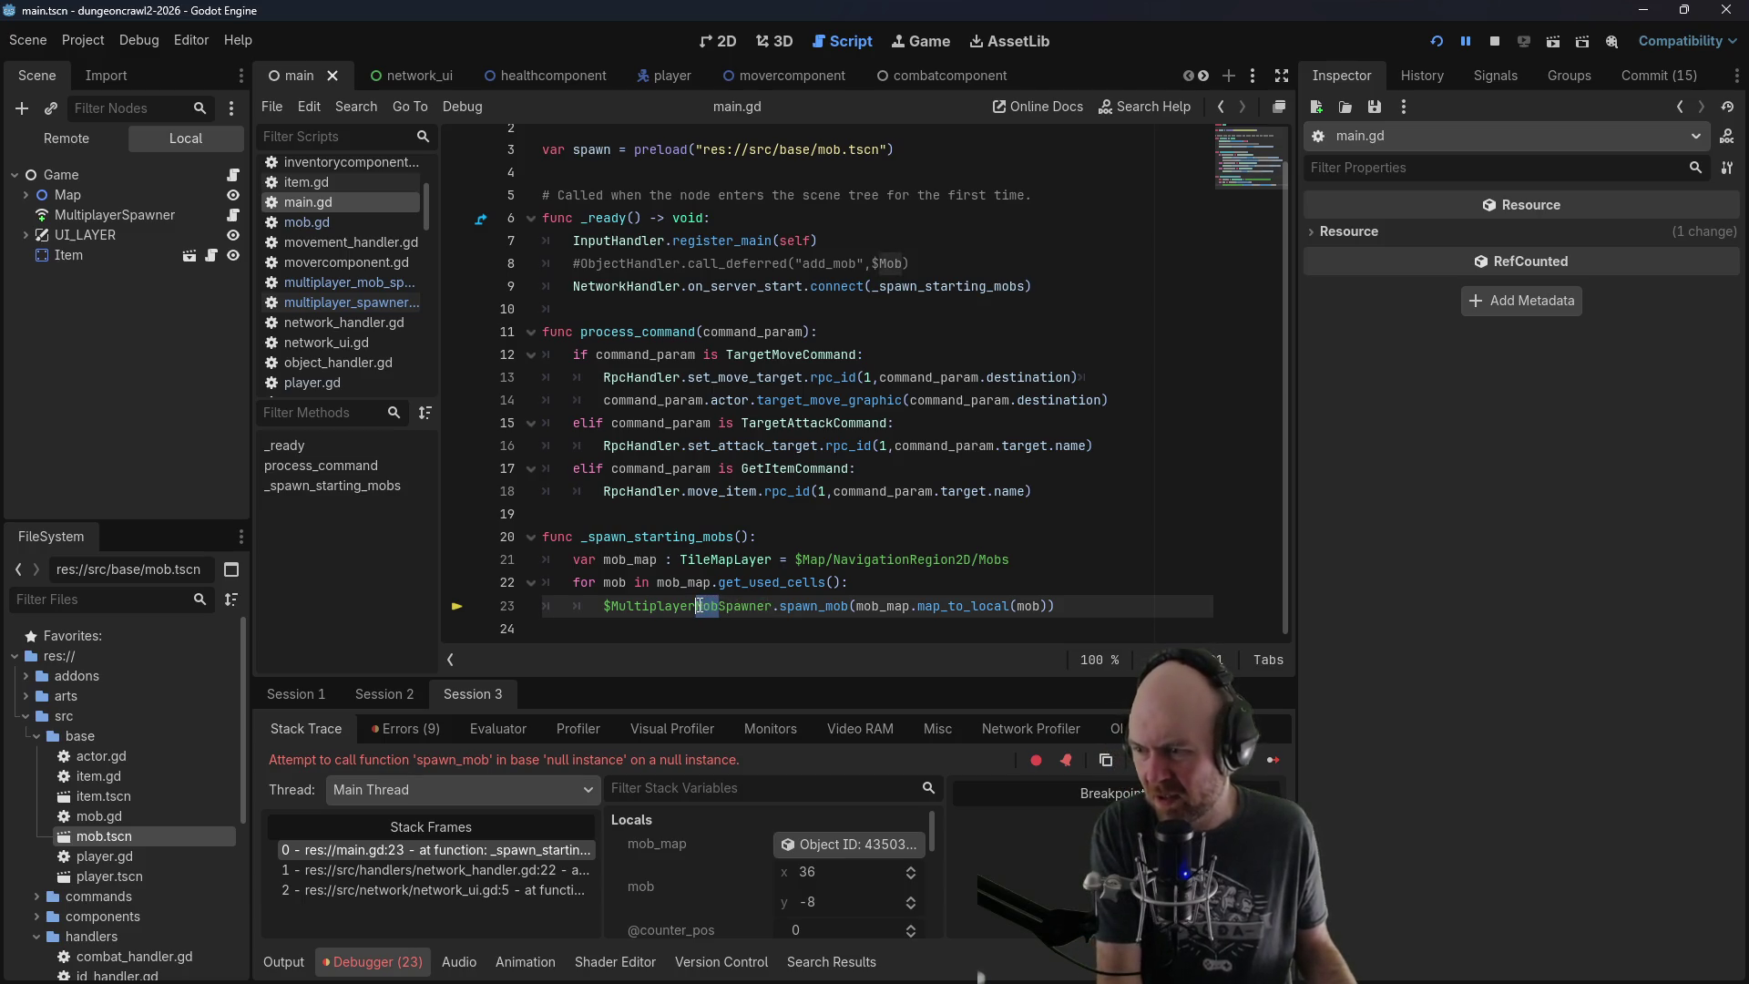
key(Delete)
click(1498, 36)
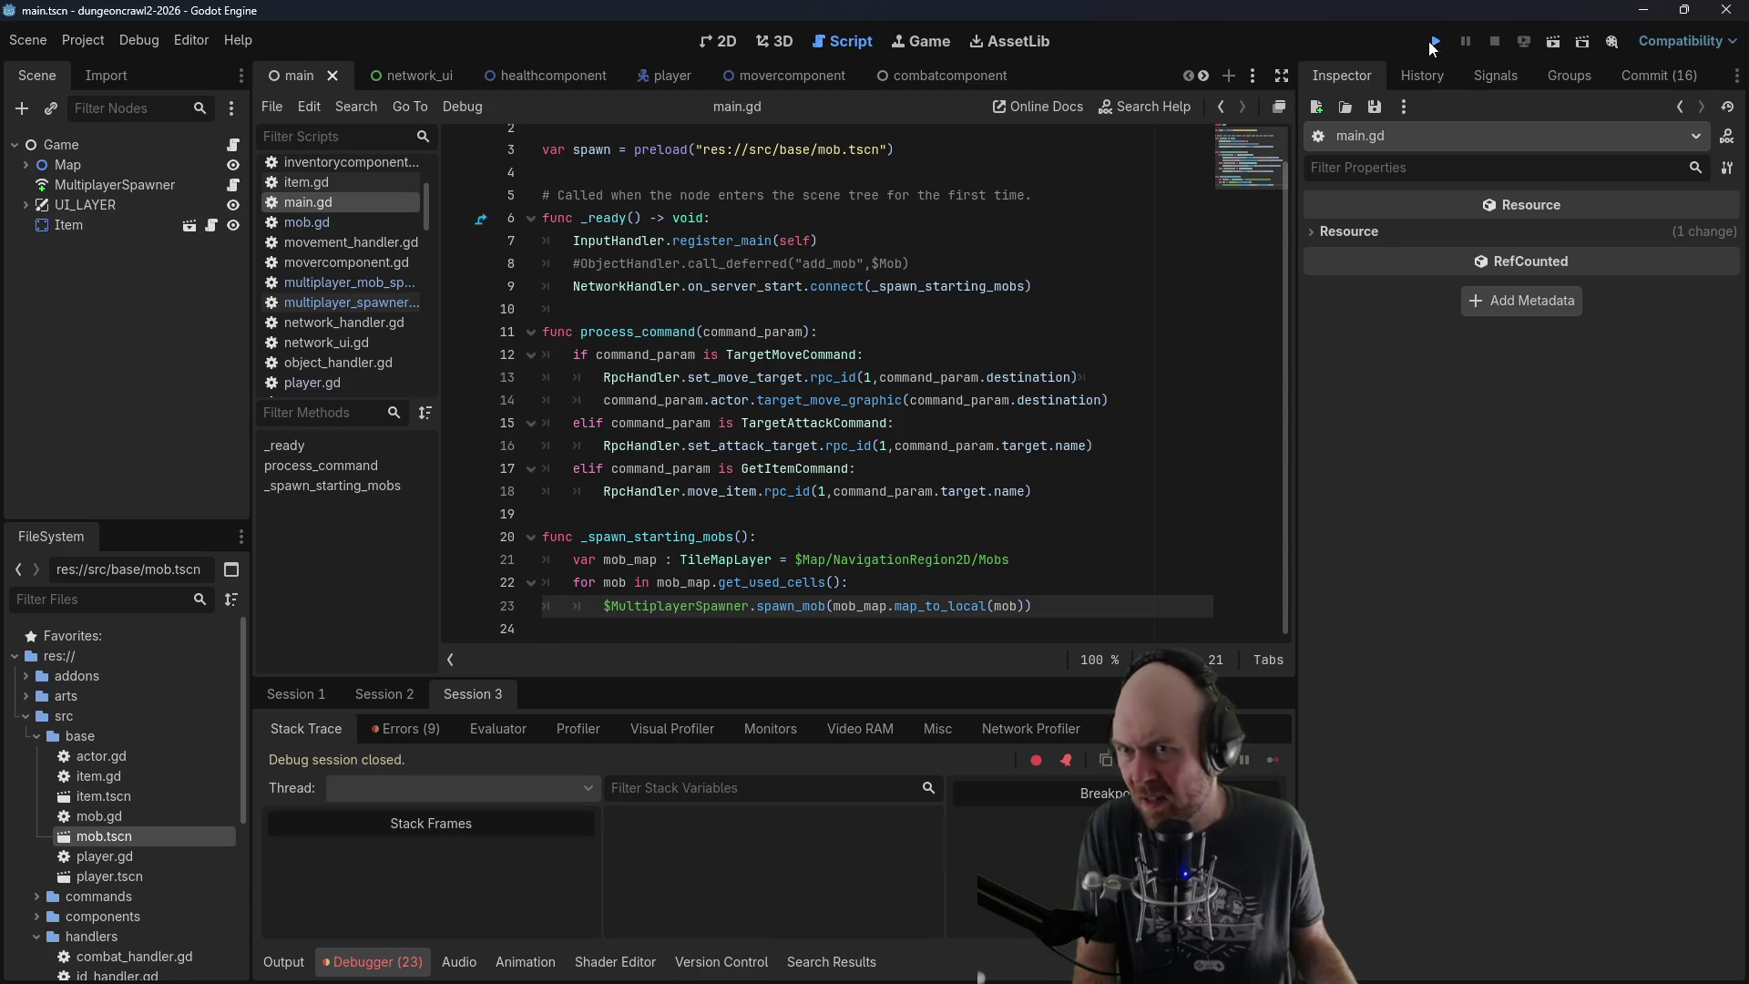
- Run the game as server and client, move the player to the mob, then stop
click(1432, 41)
click(881, 499)
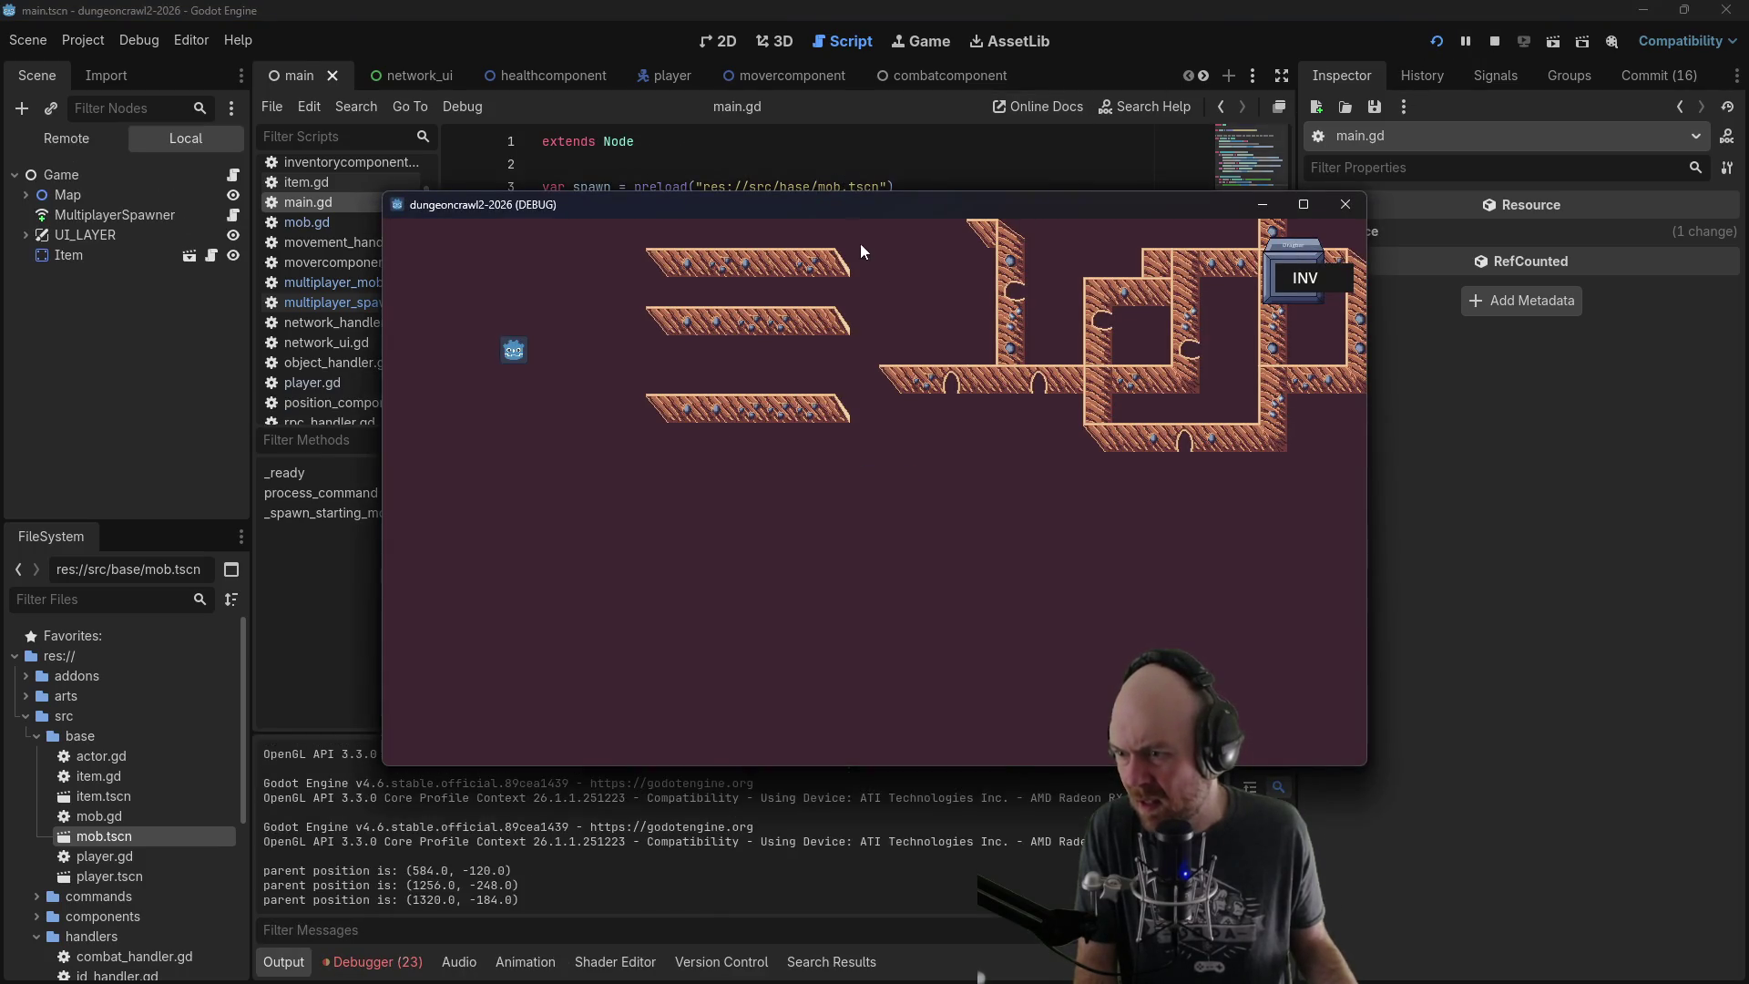
click(893, 541)
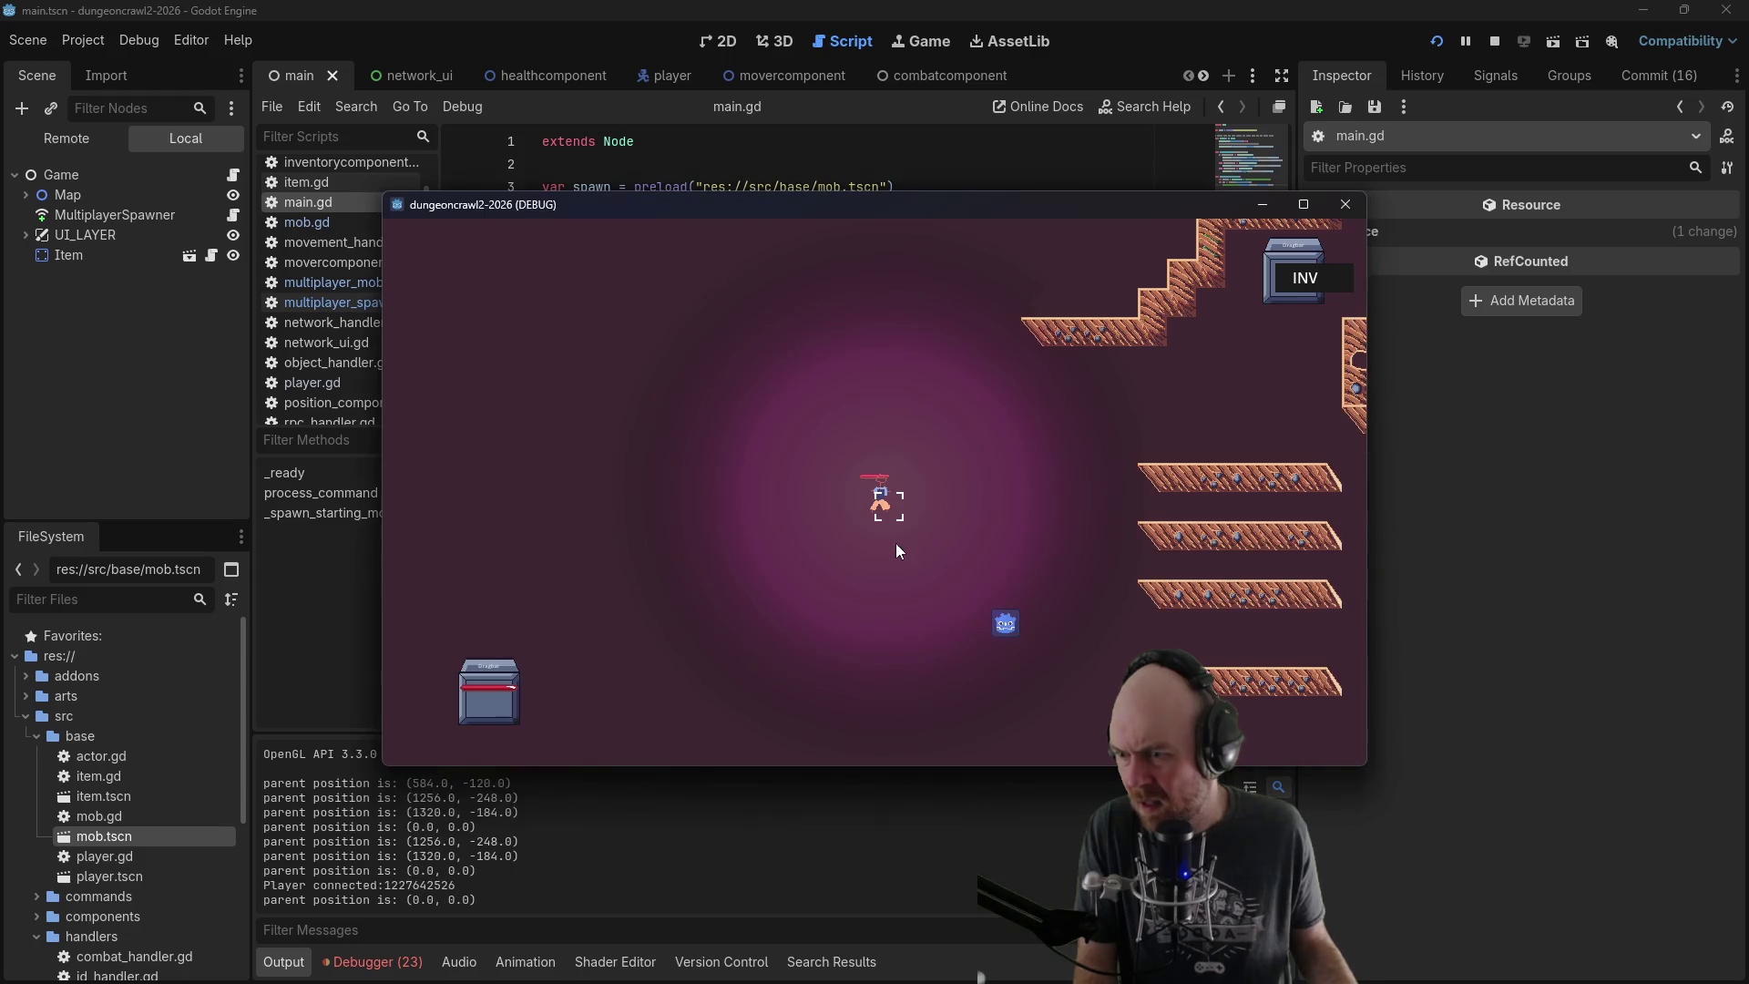
click(1009, 522)
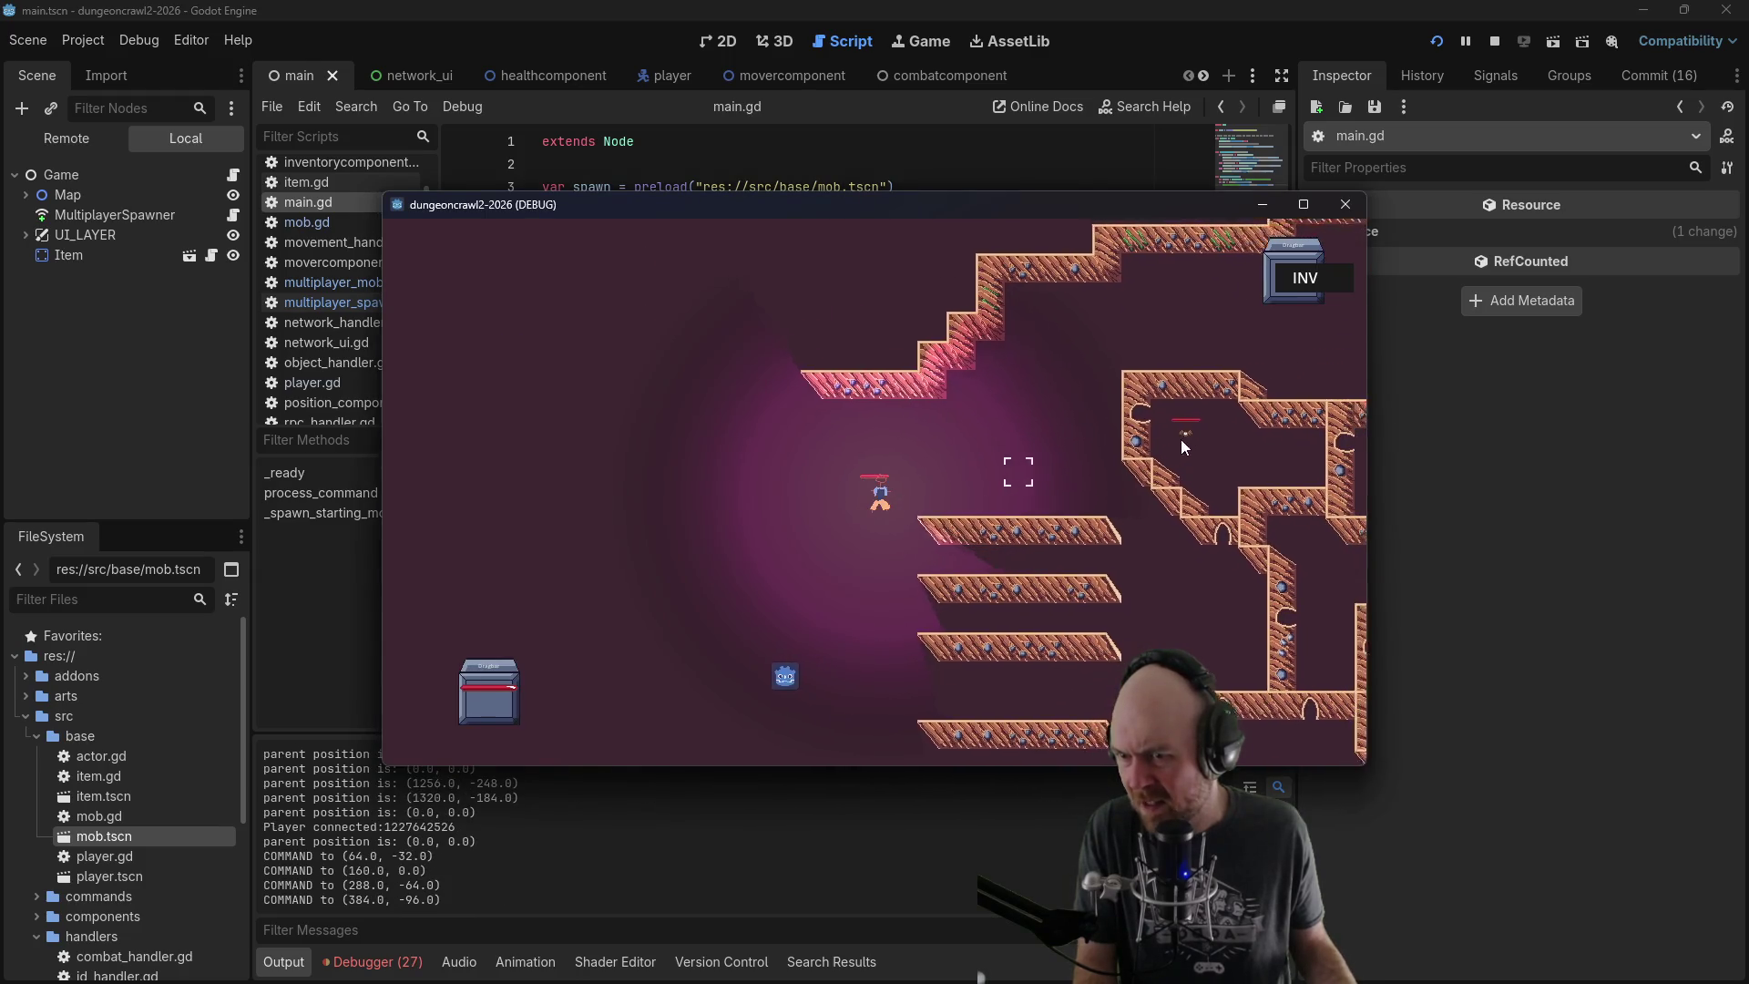
click(1062, 468)
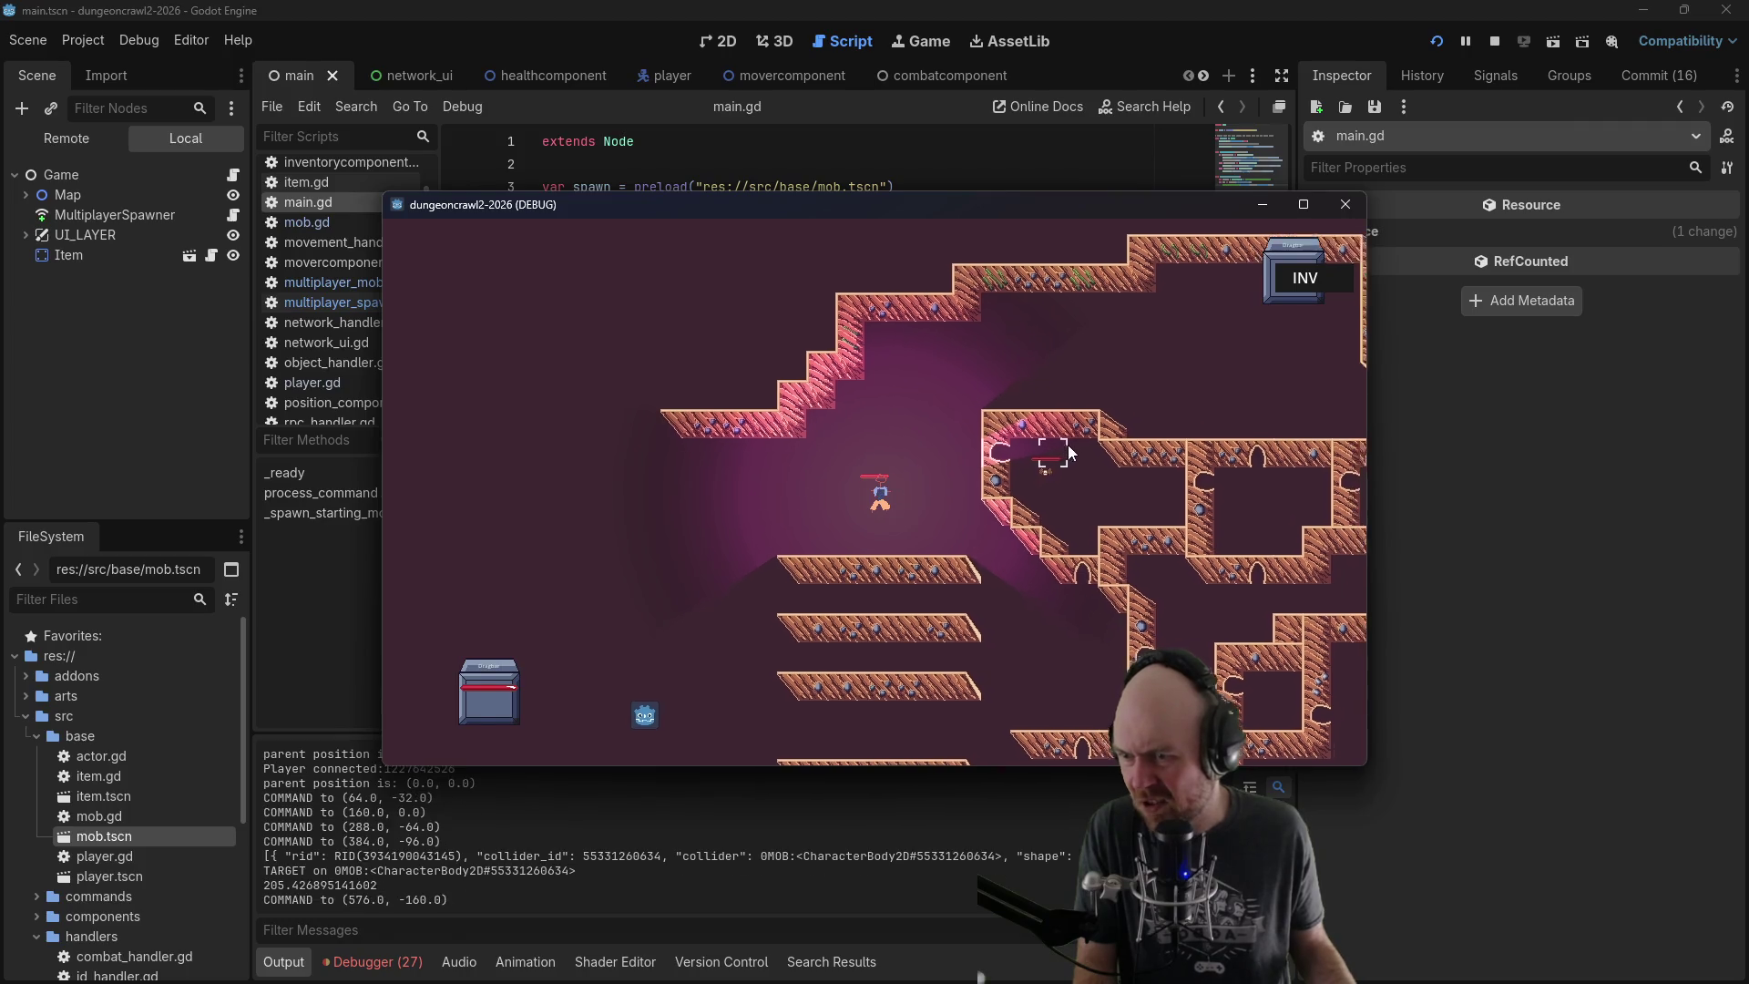
click(907, 512)
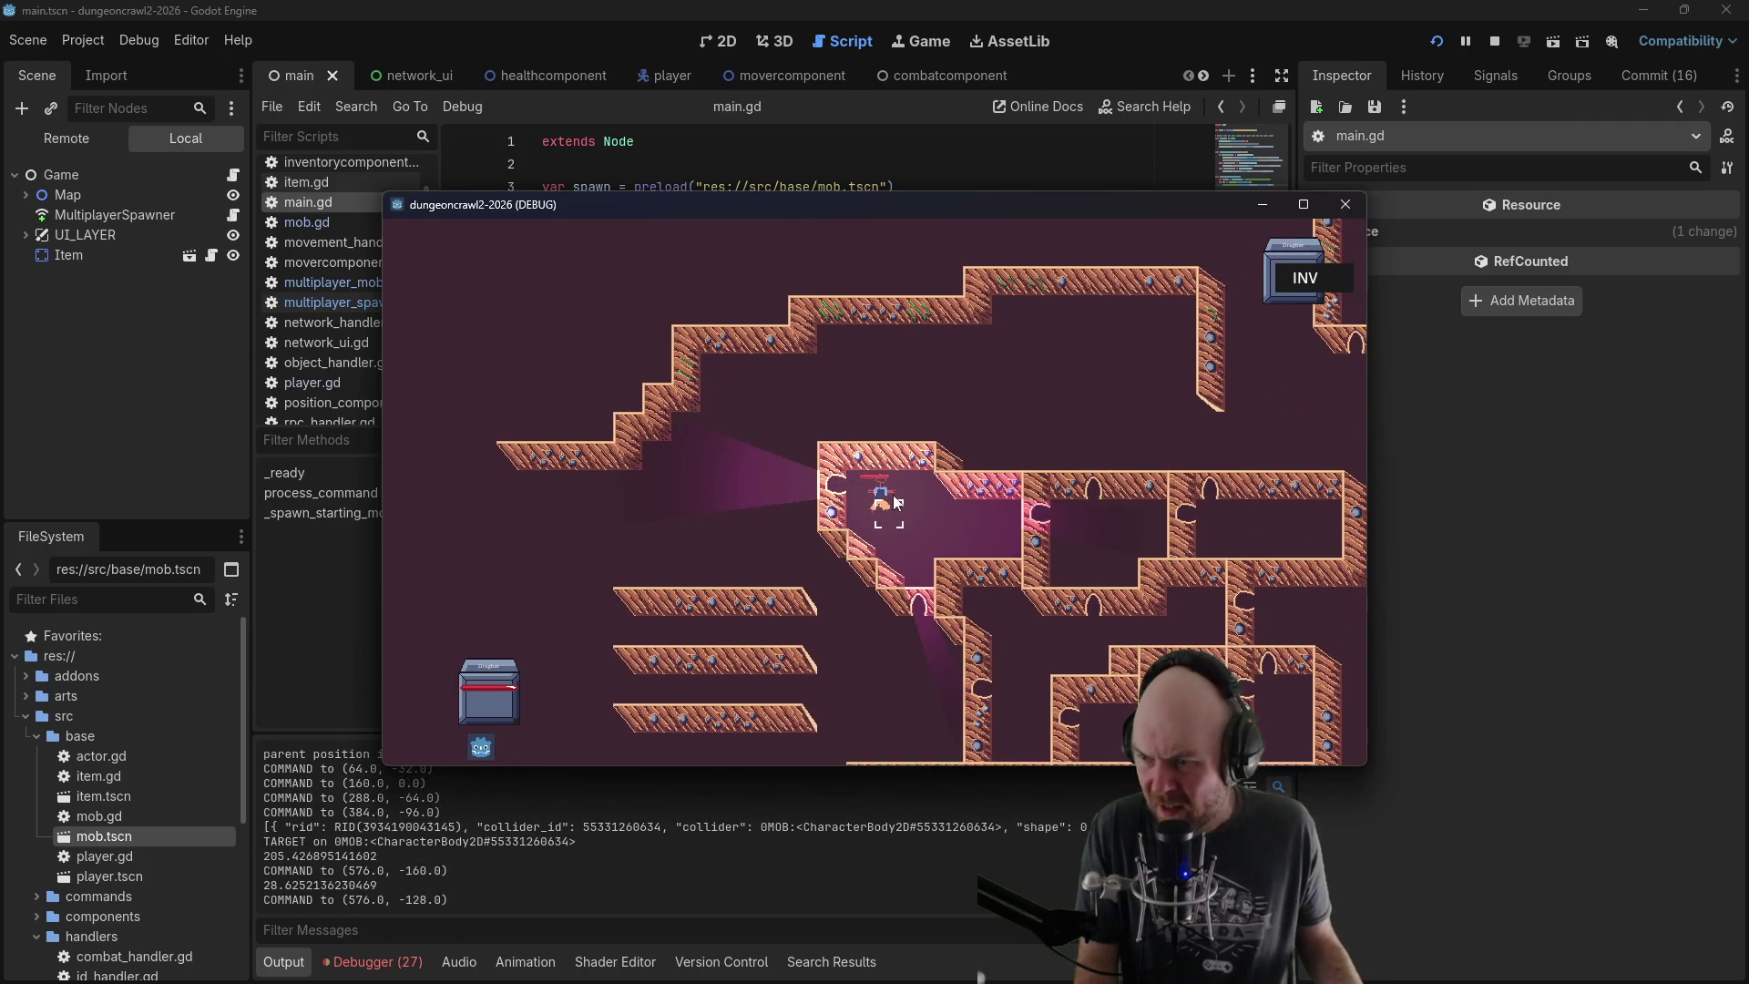
click(910, 508)
click(856, 510)
click(901, 509)
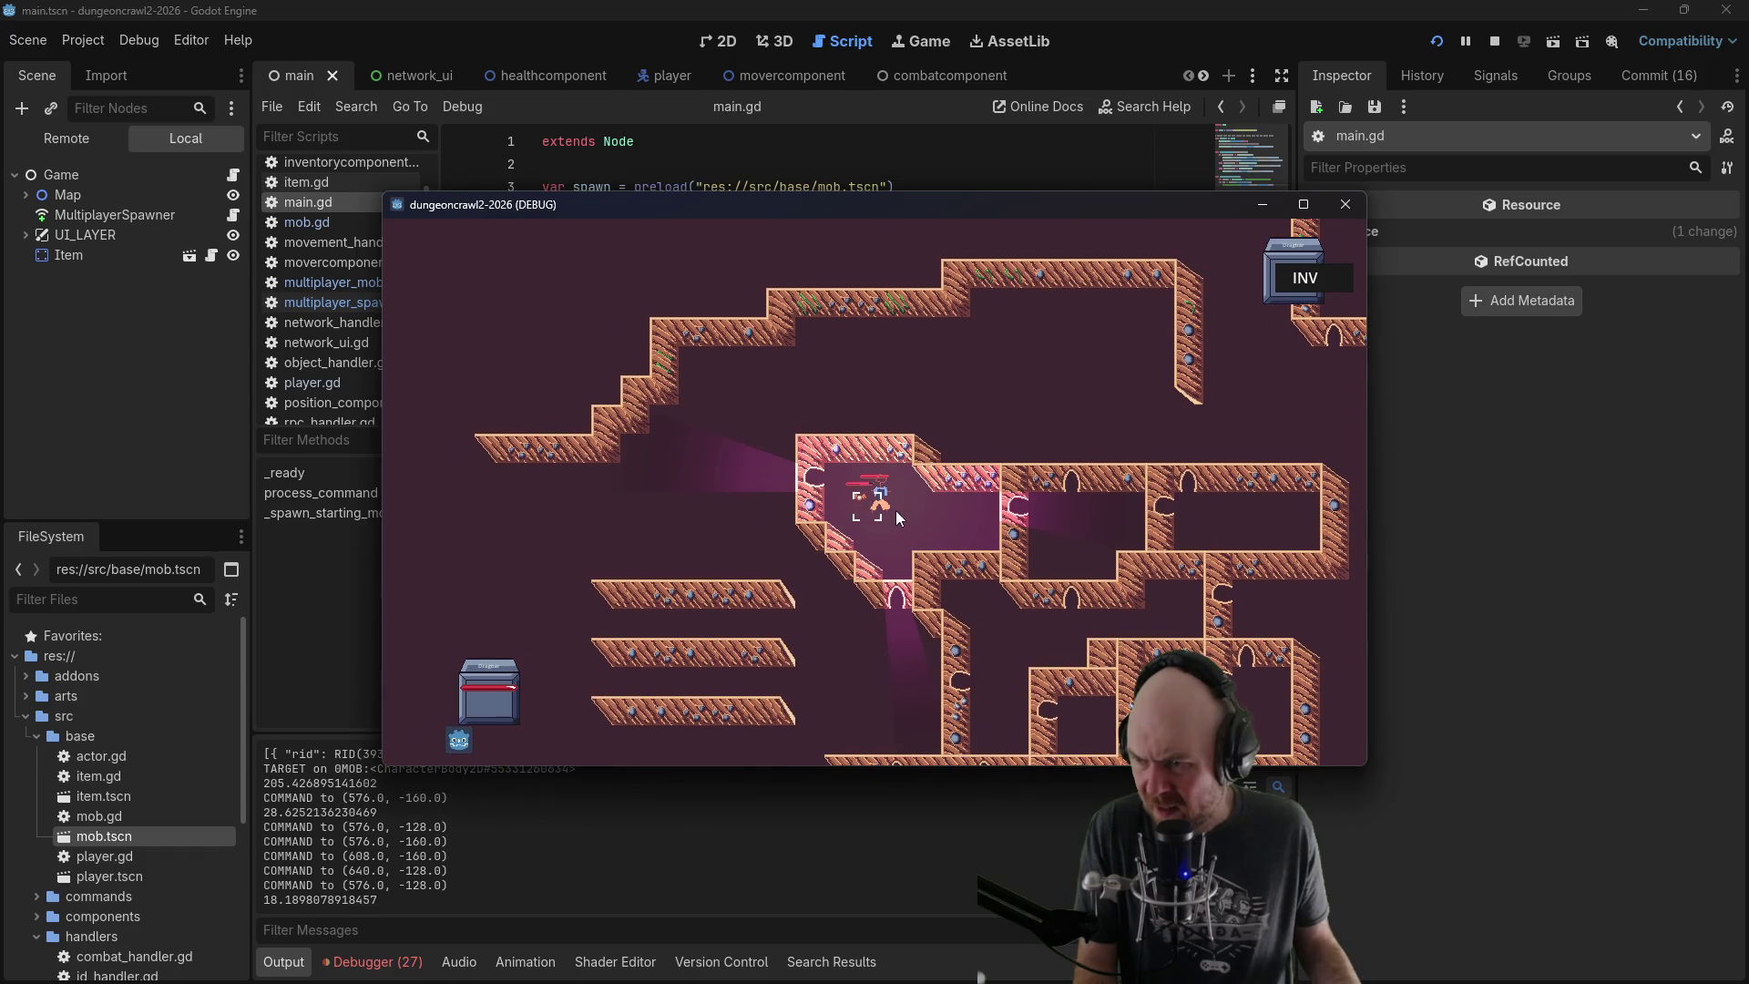
click(1493, 41)
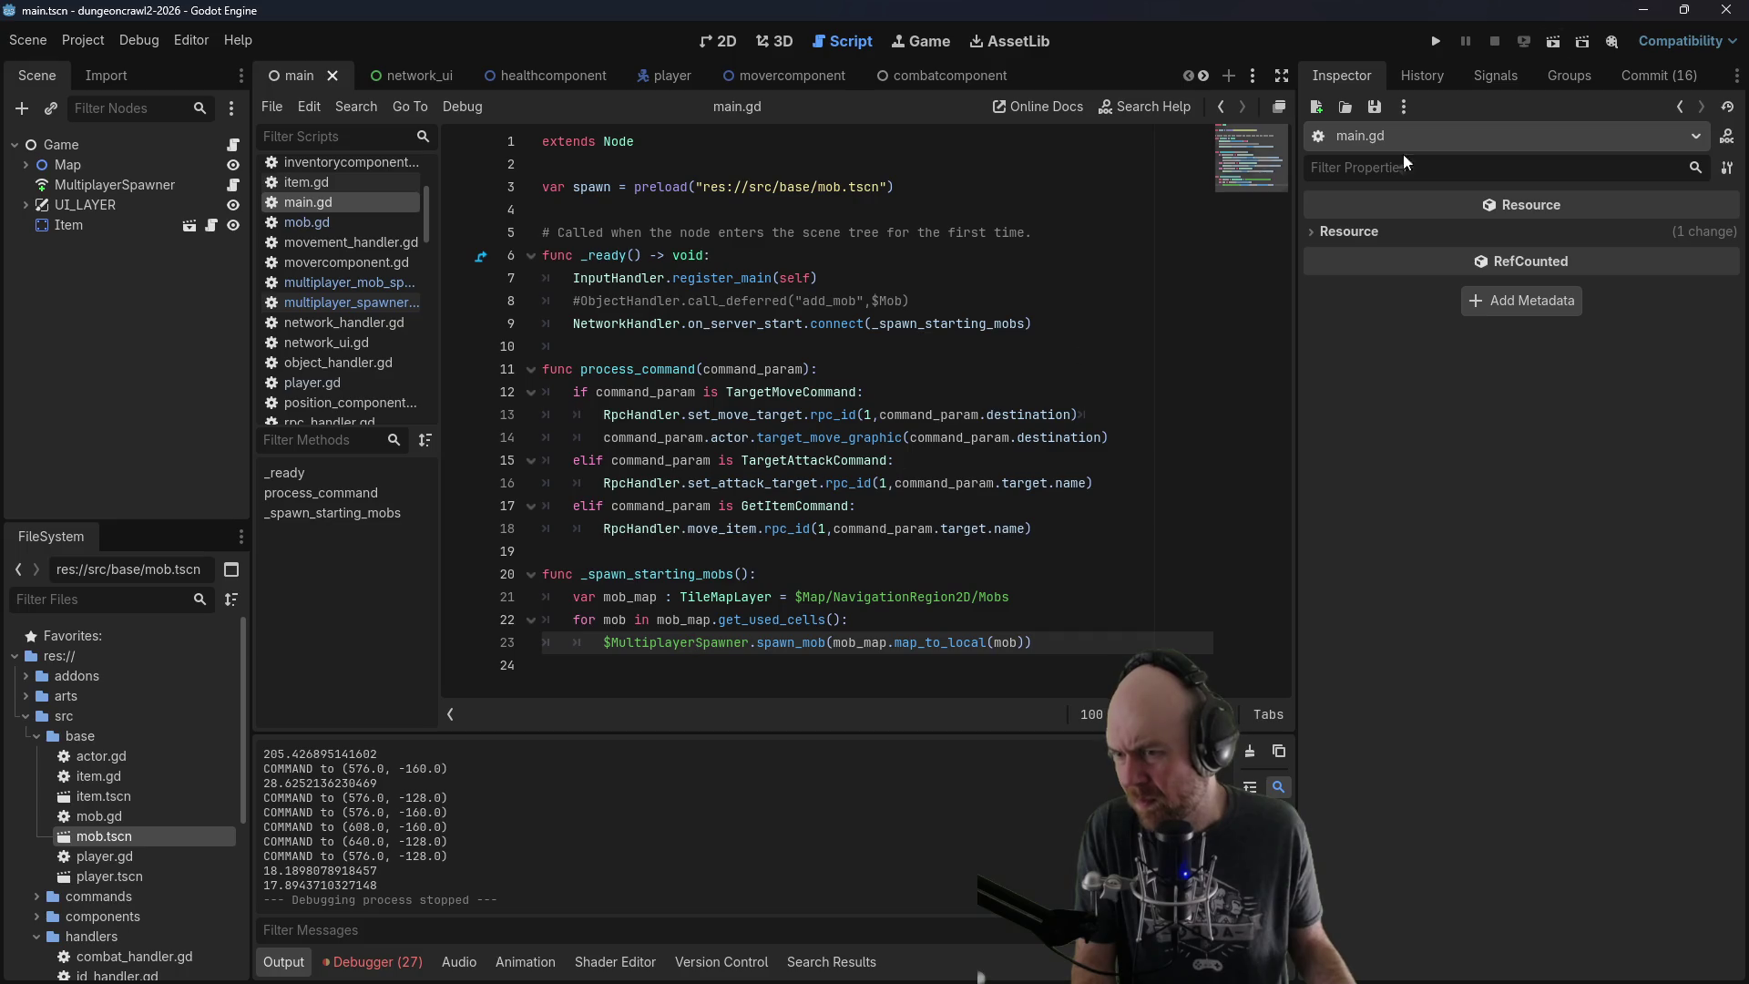
click(1437, 41)
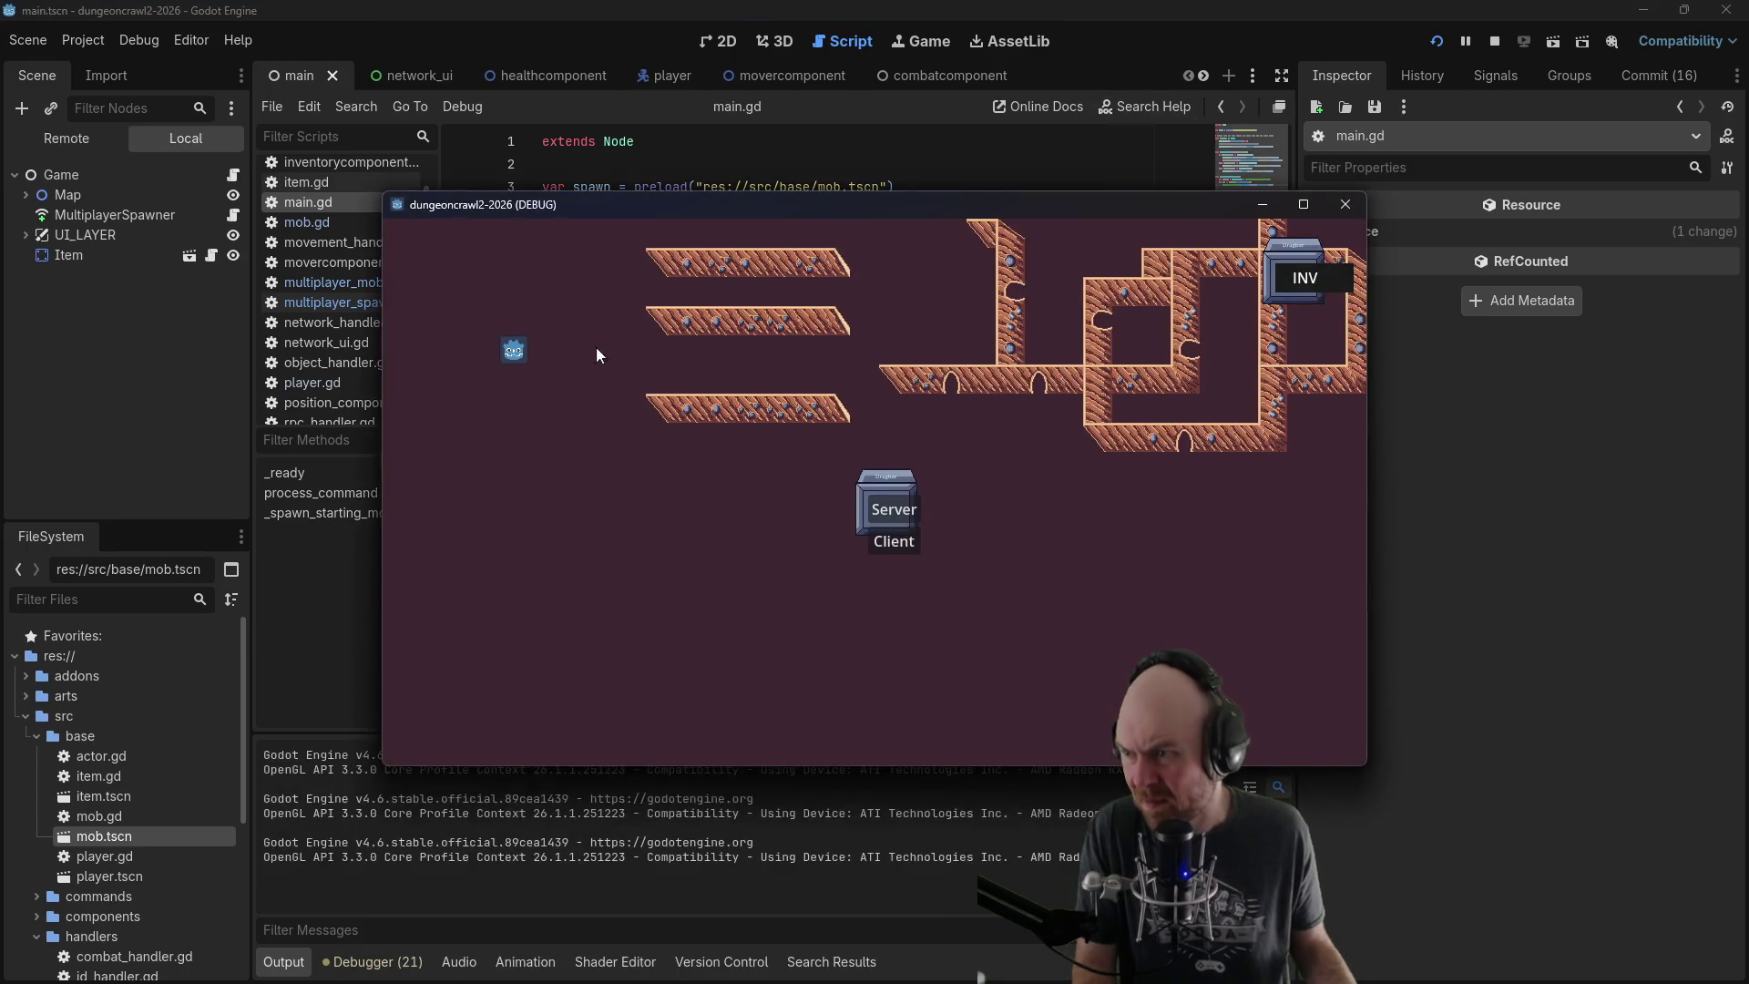
click(904, 548)
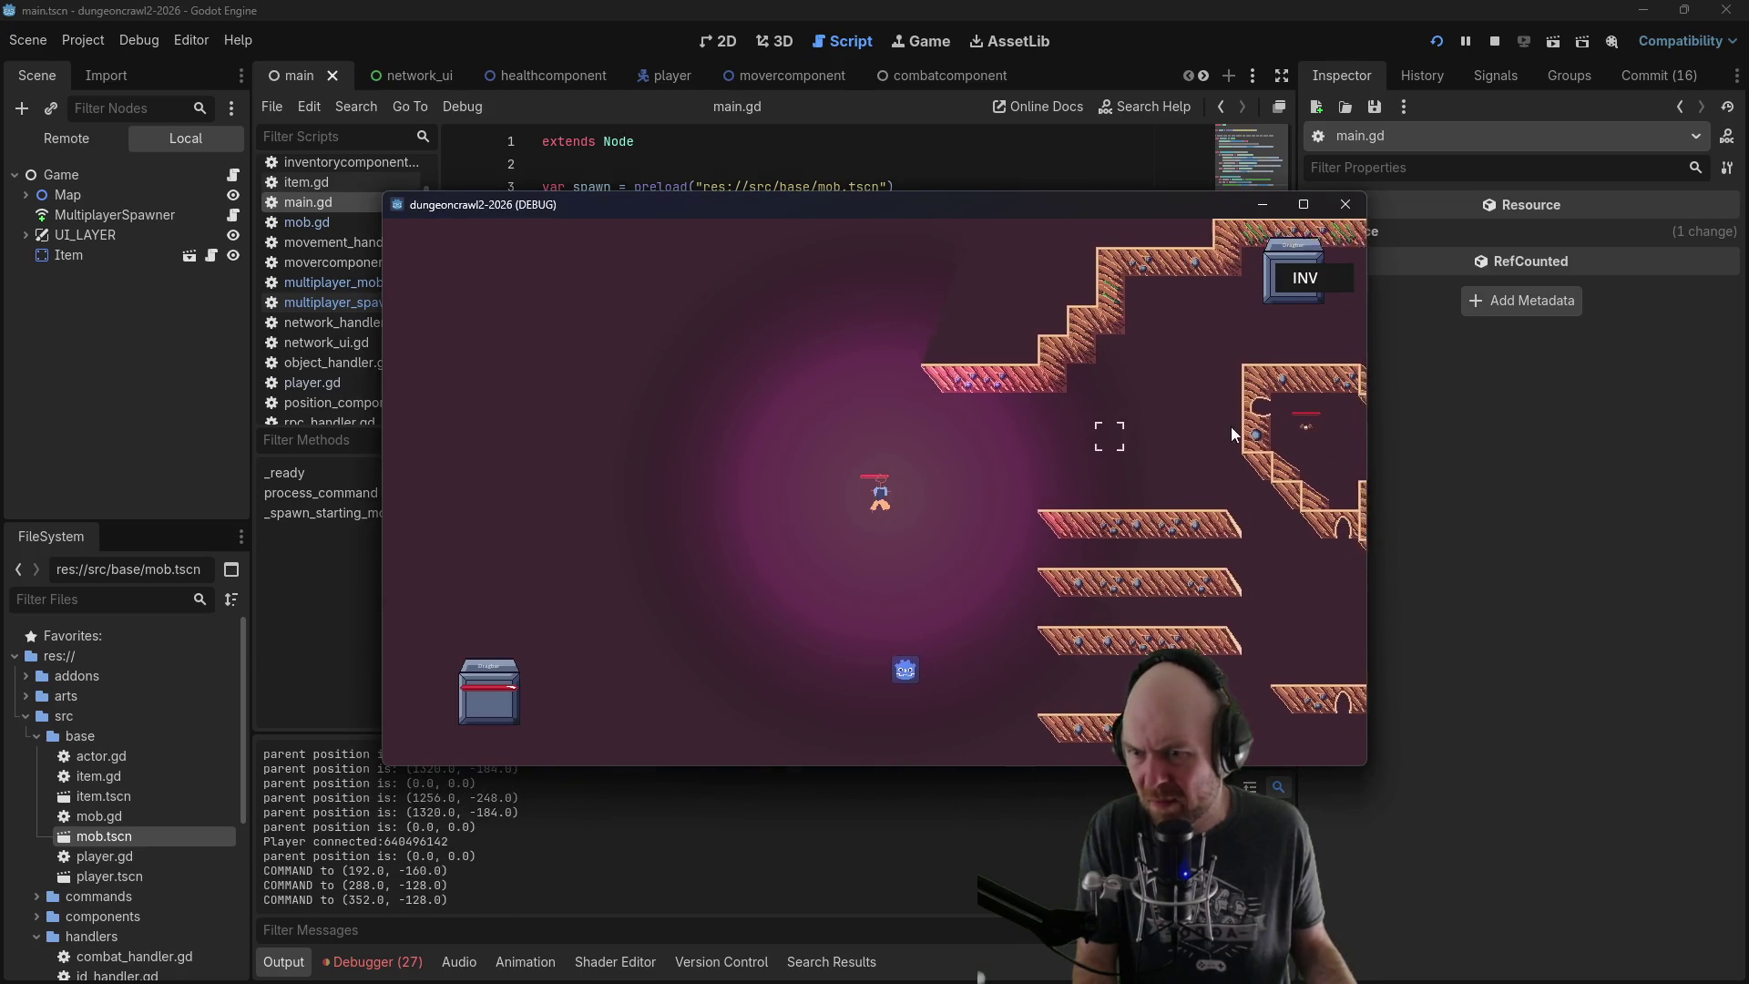
click(1211, 451)
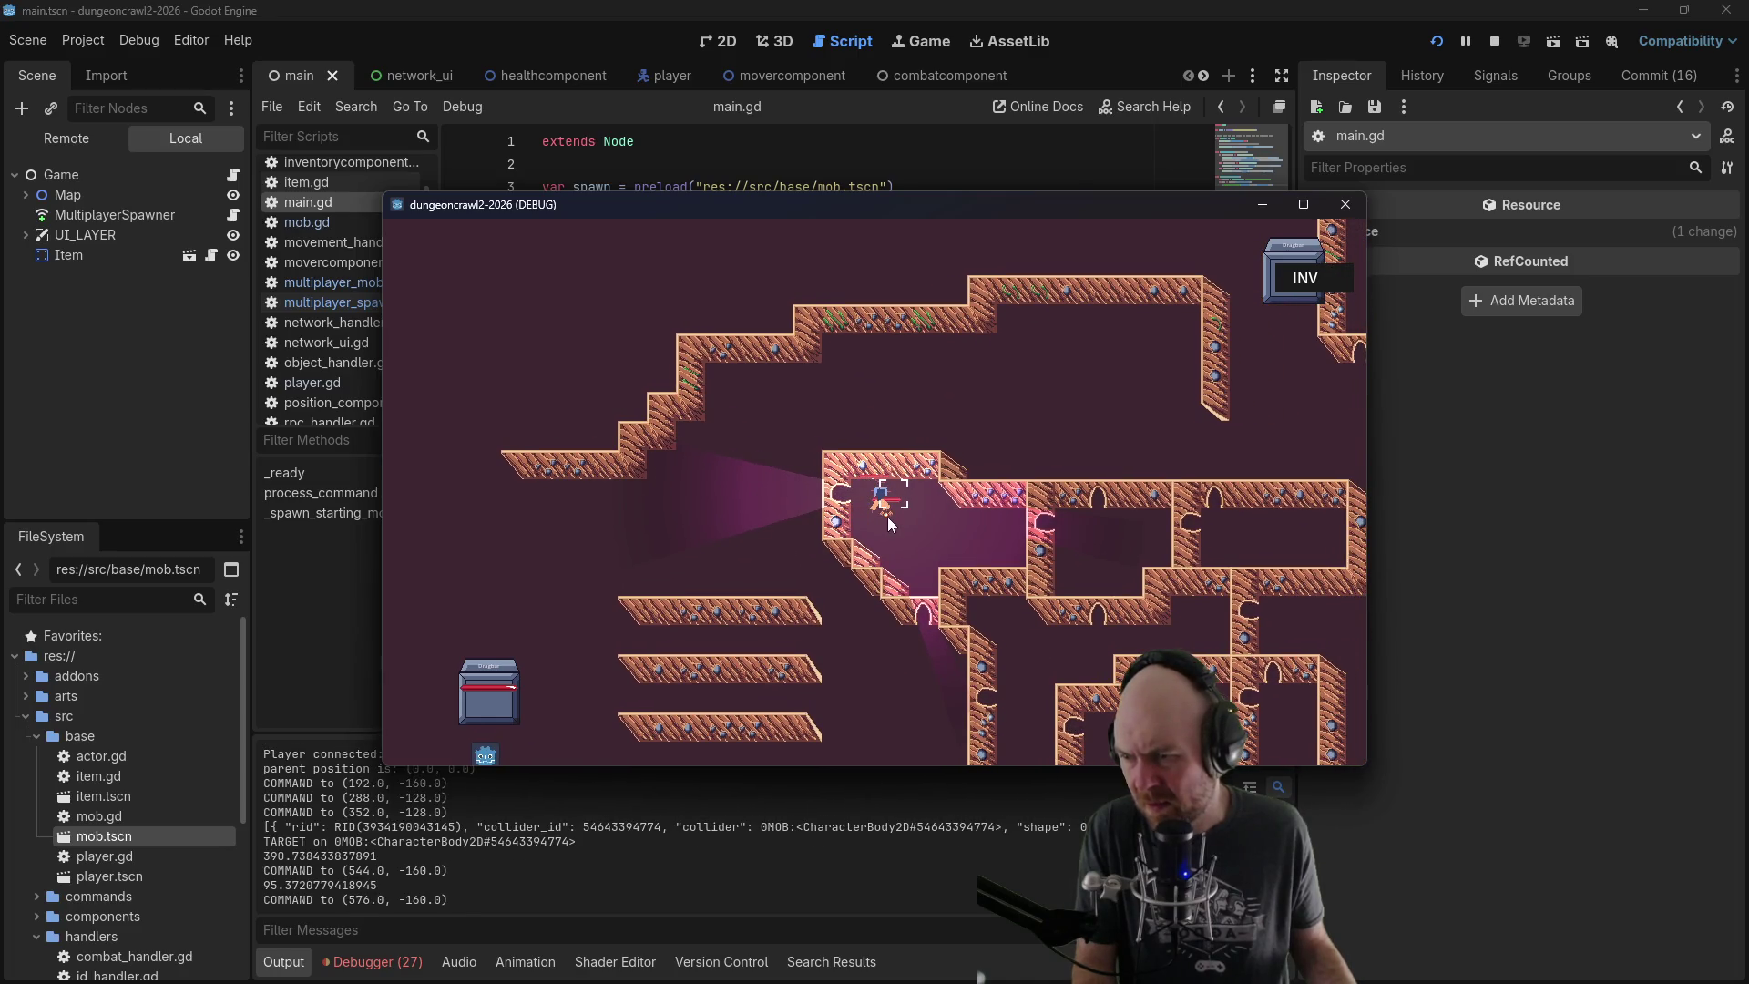
click(887, 517)
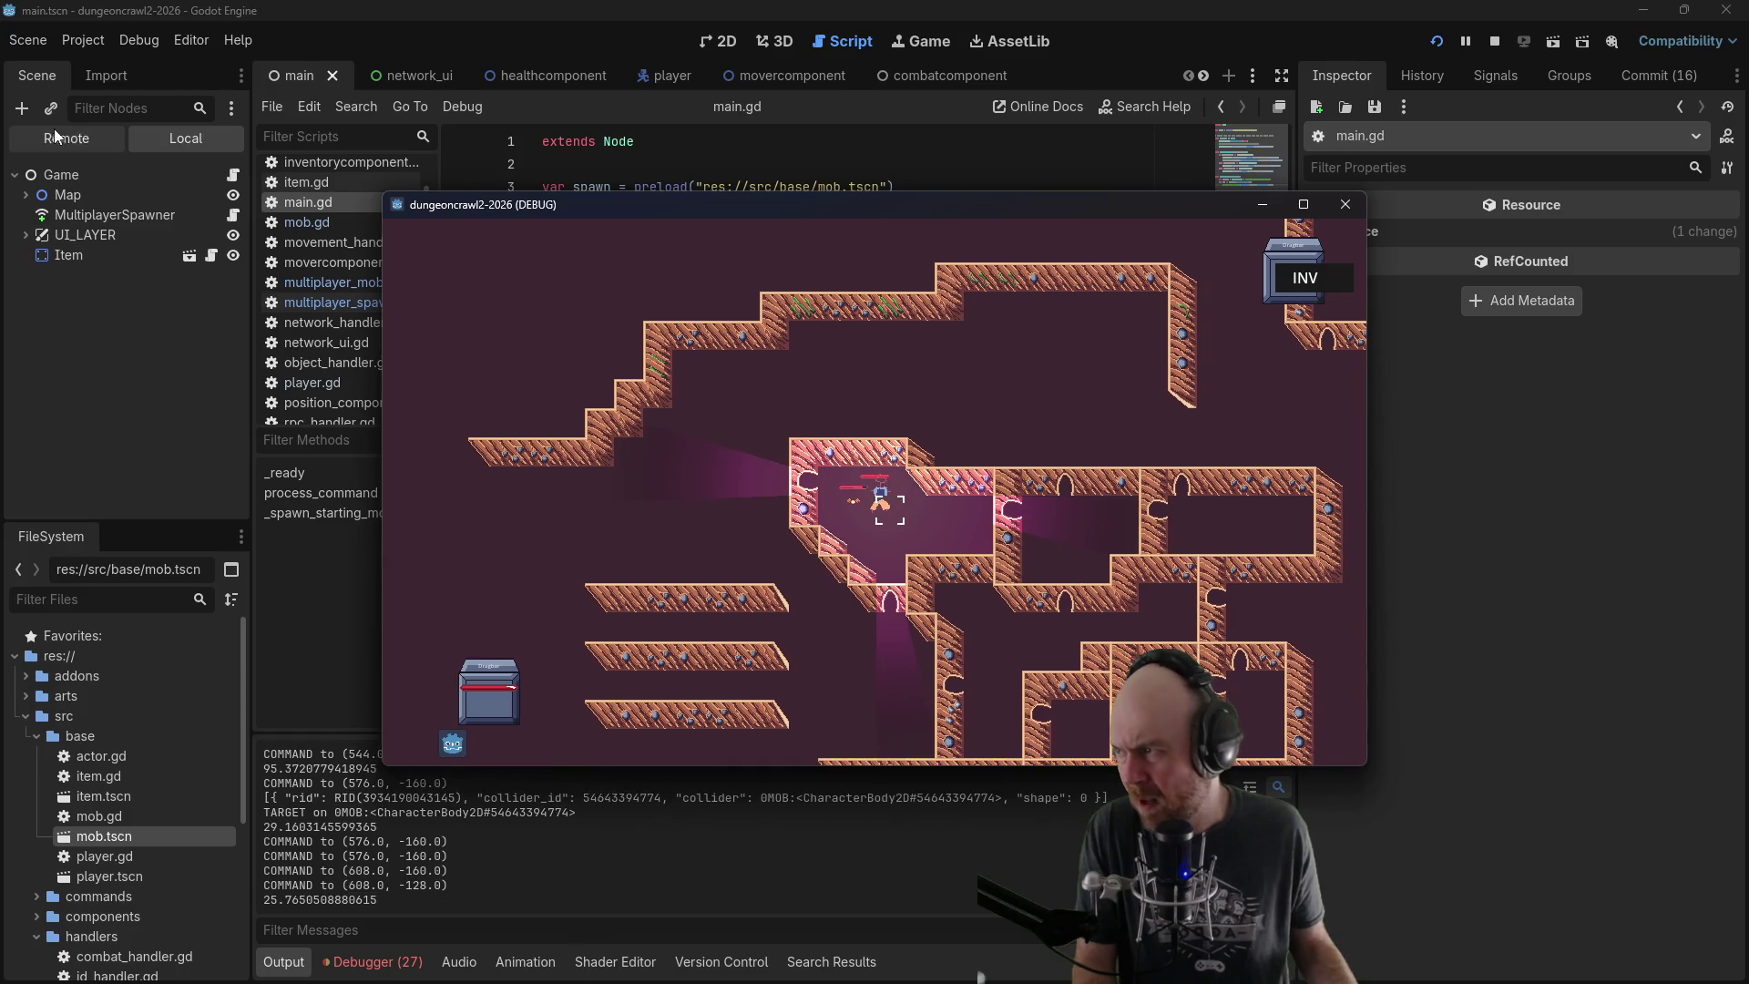
click(54, 136)
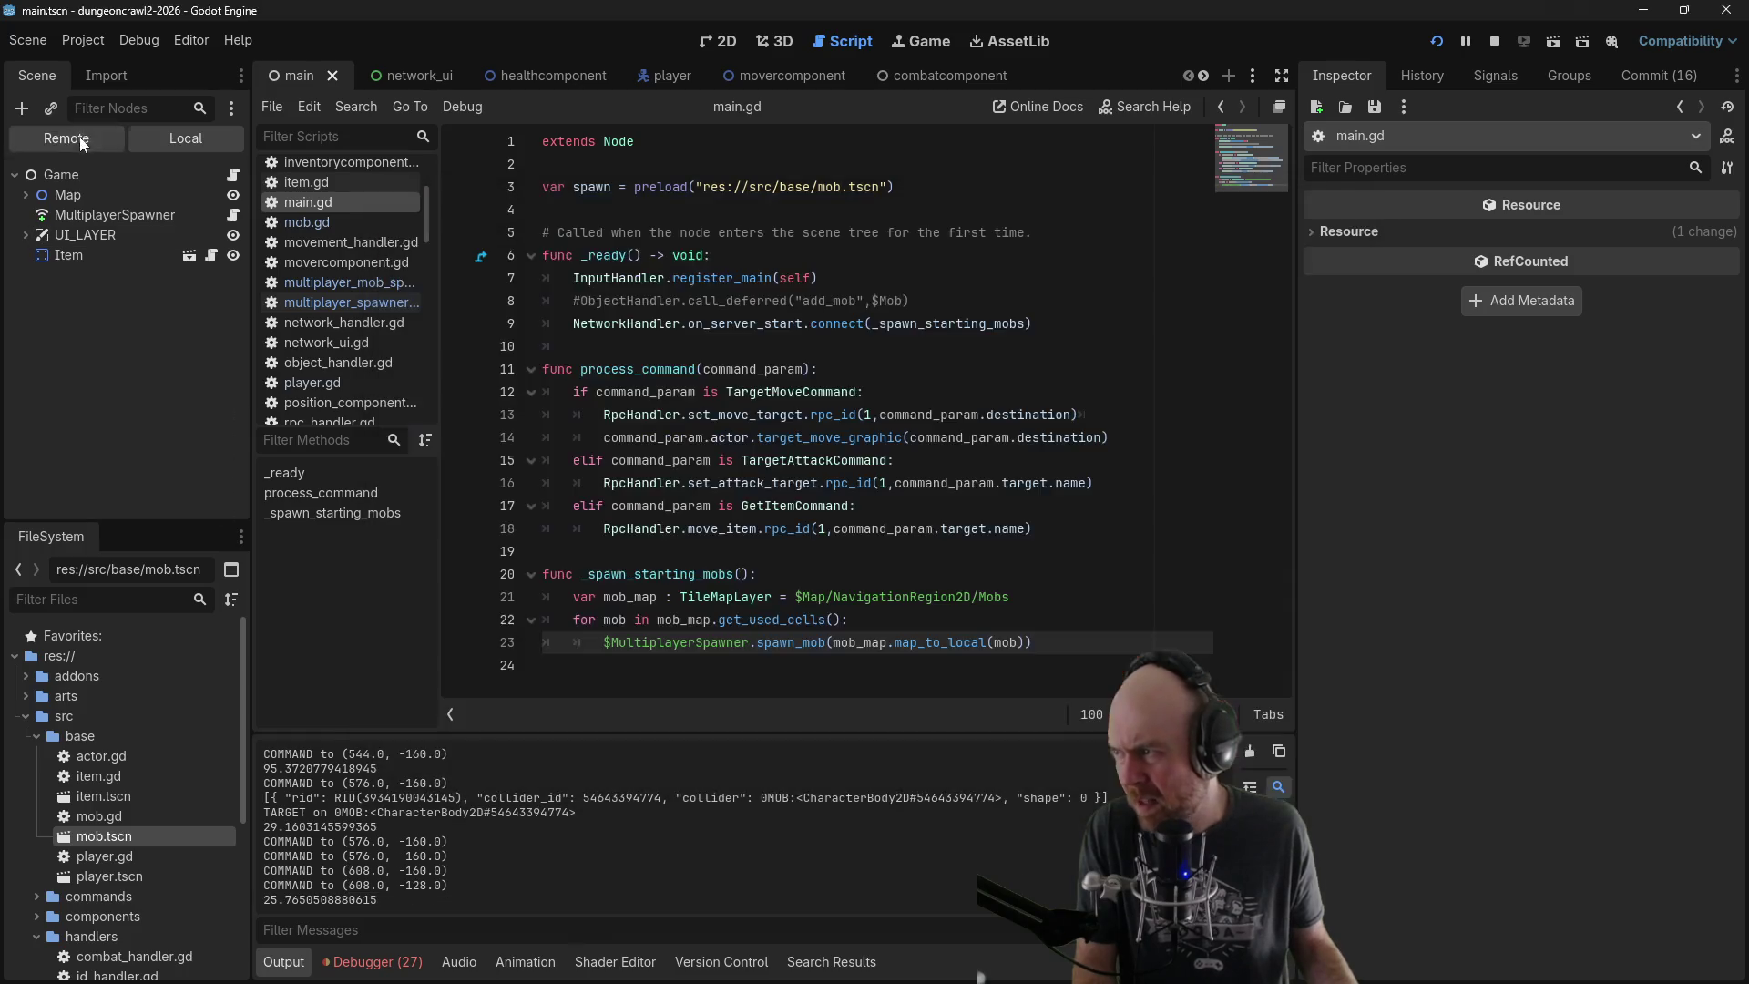
click(64, 270)
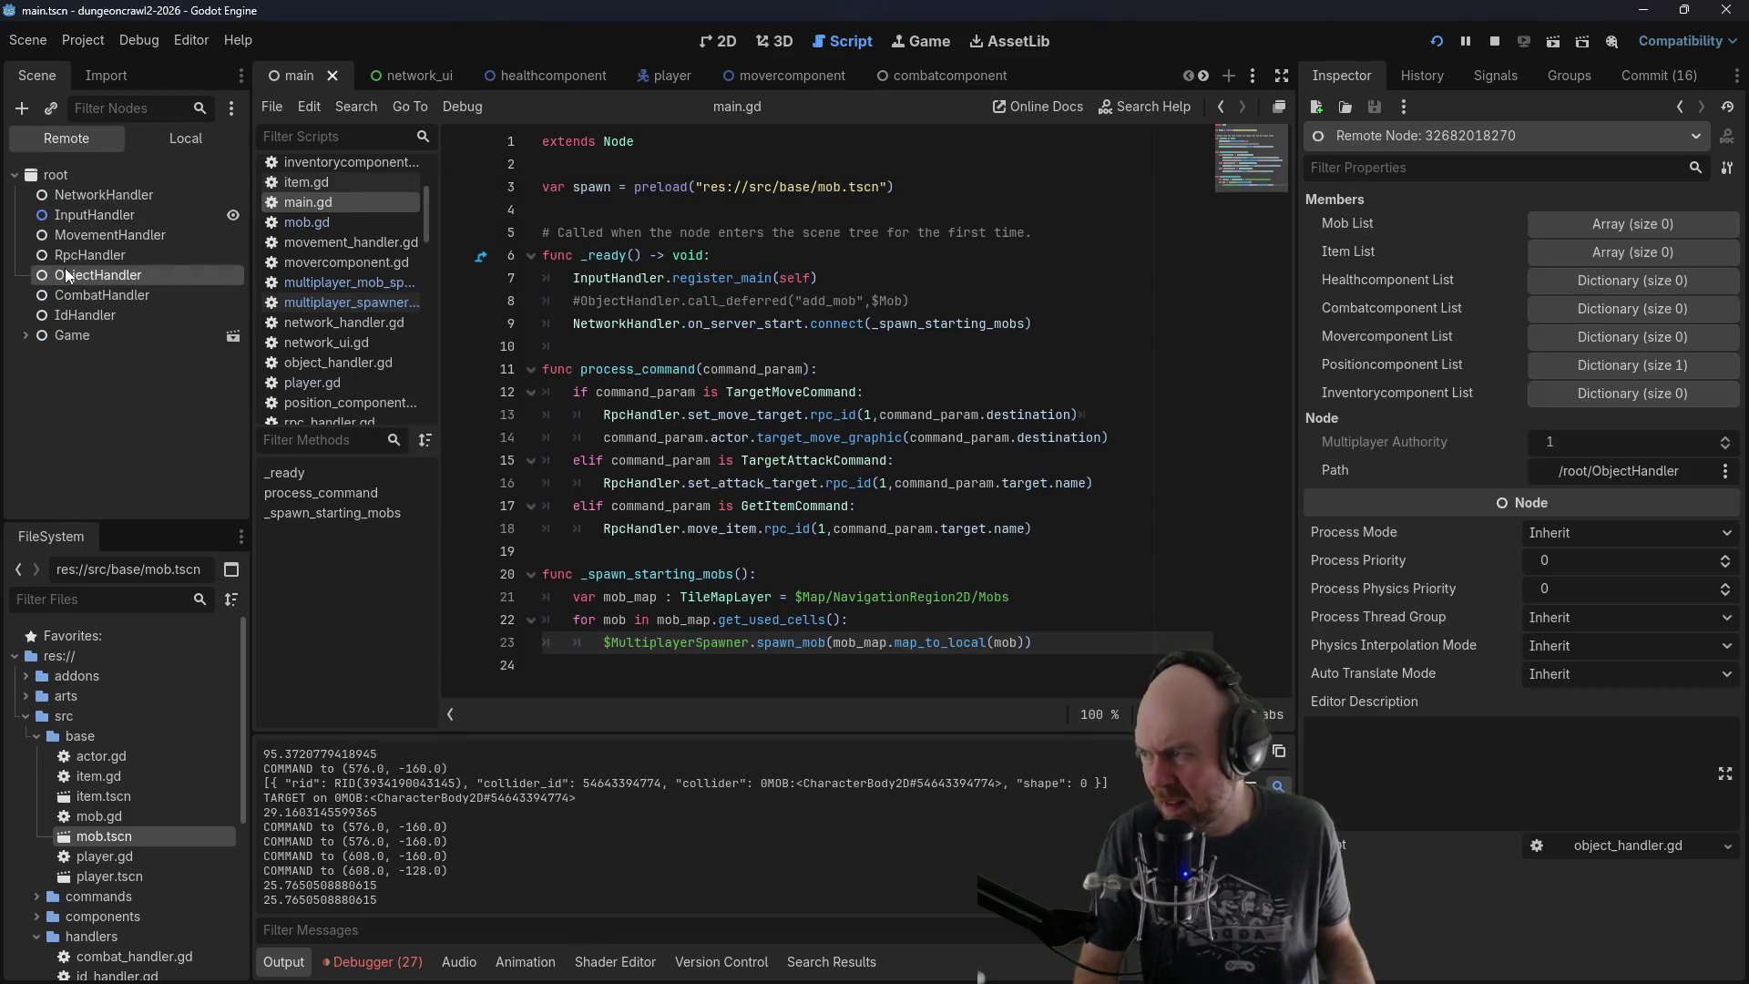
click(377, 958)
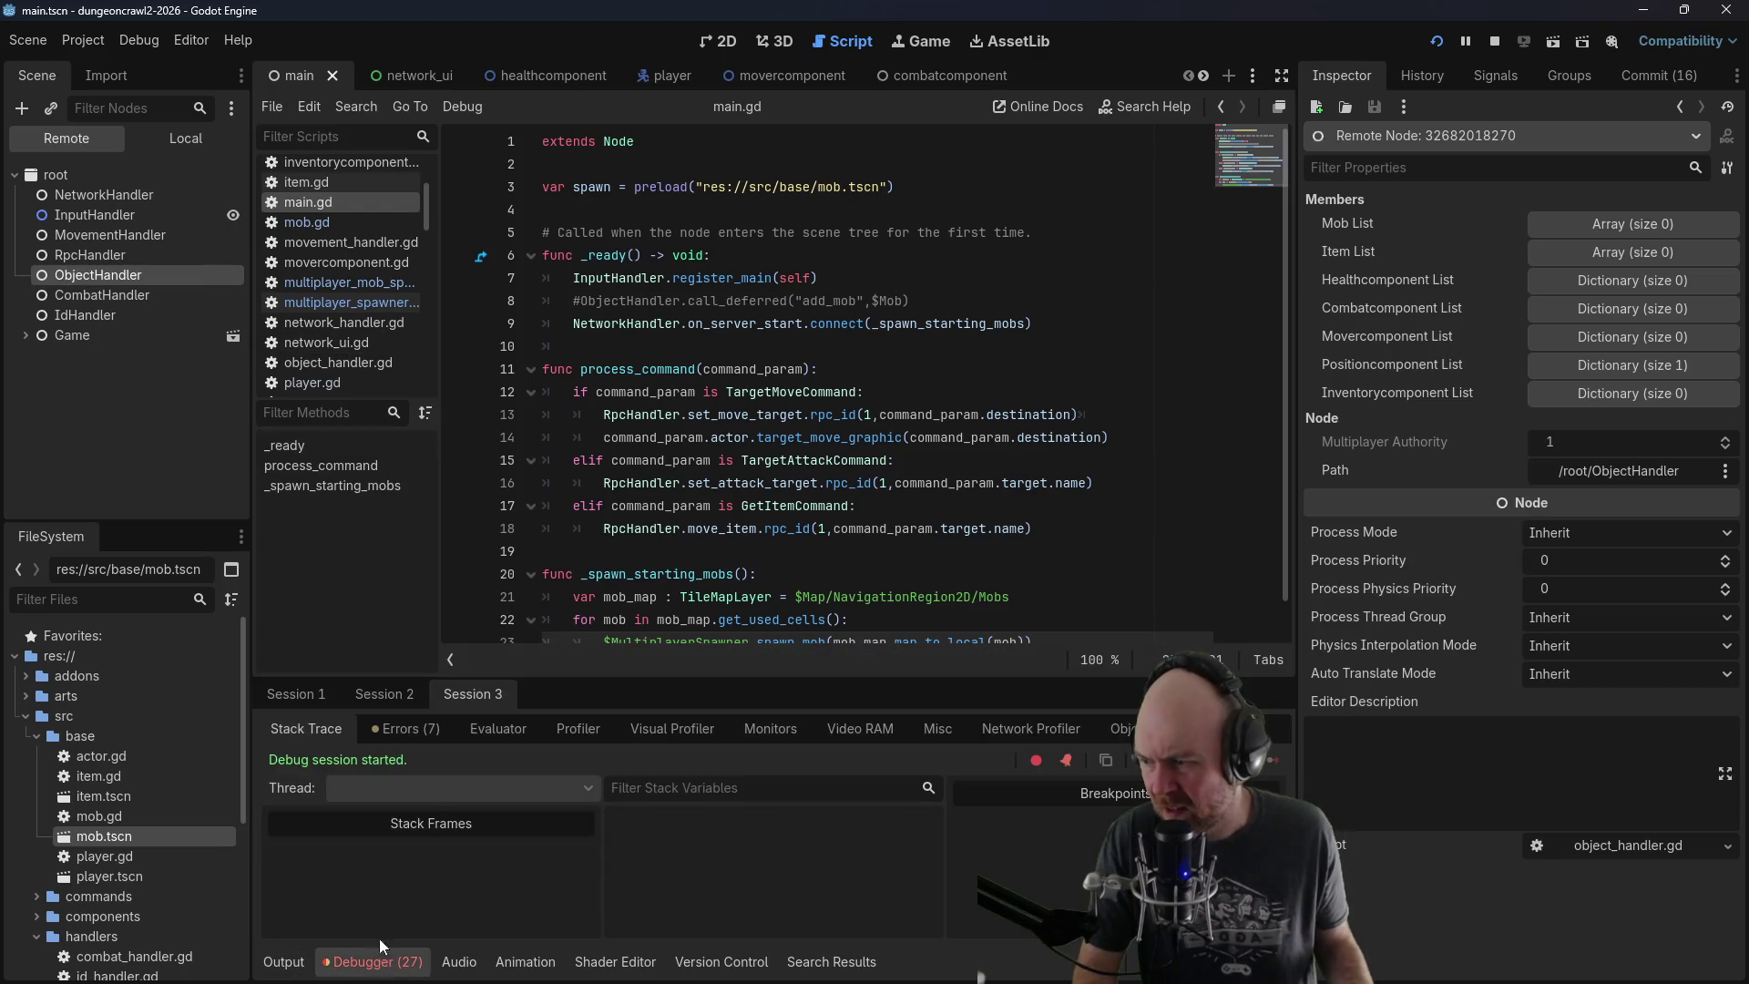
click(374, 701)
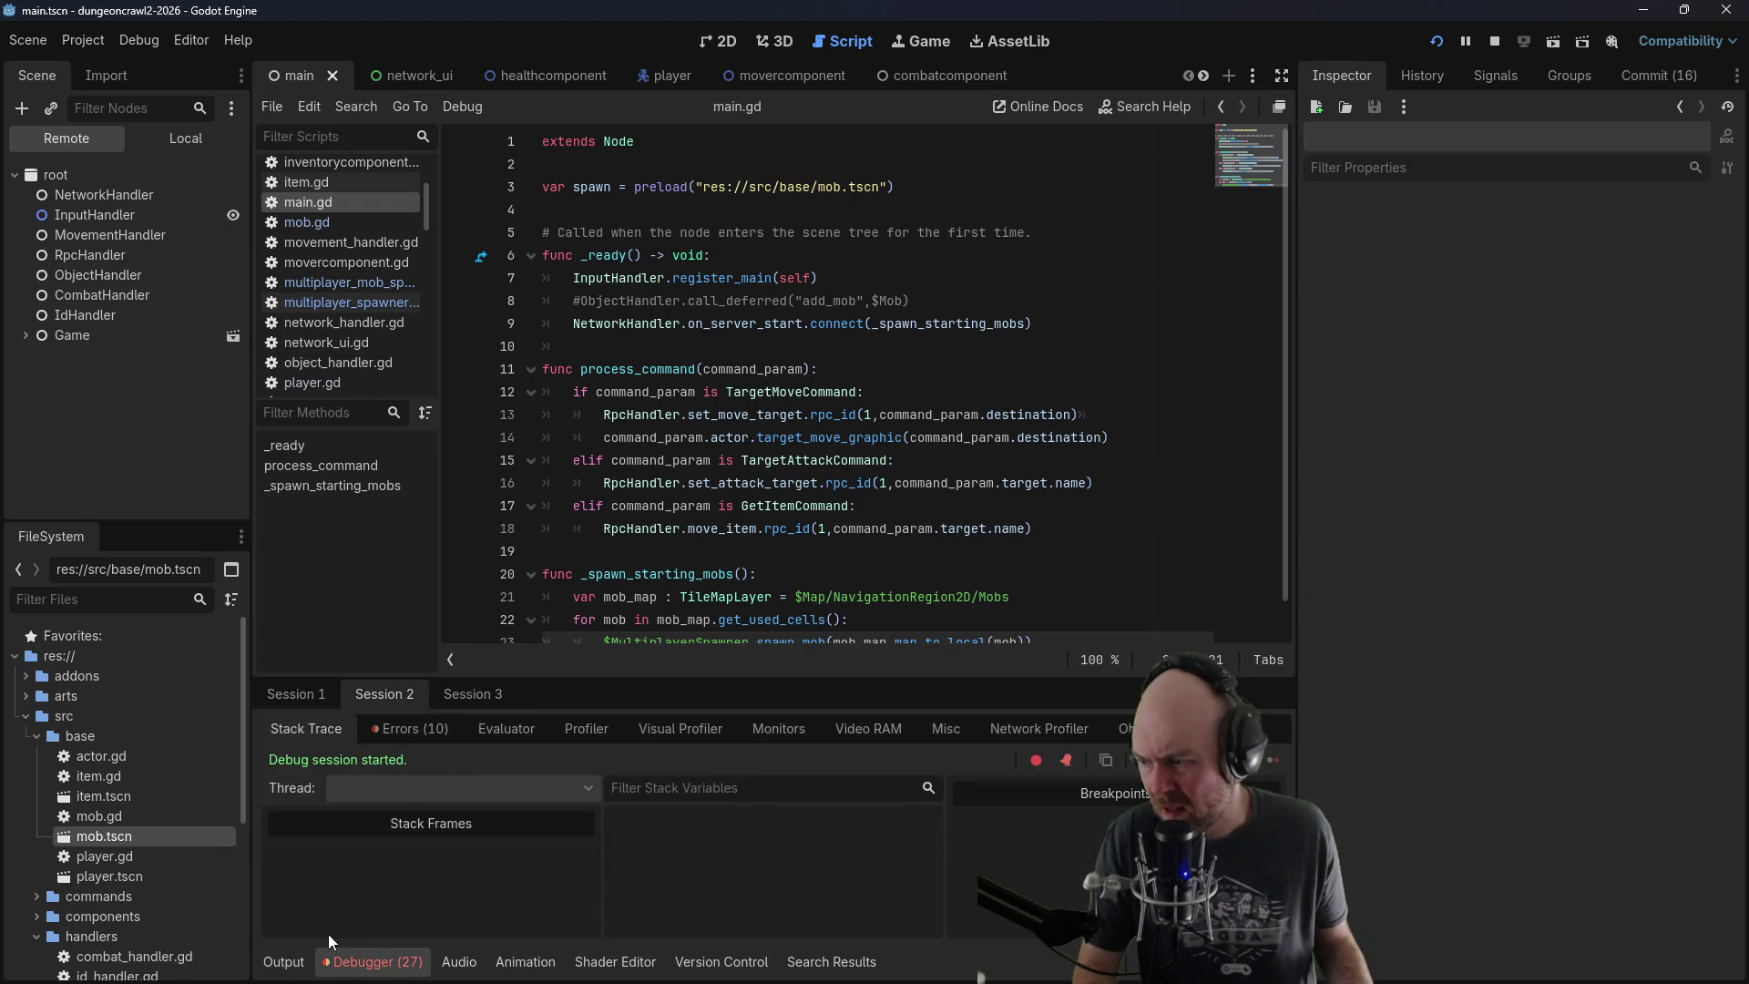
click(307, 688)
click(355, 960)
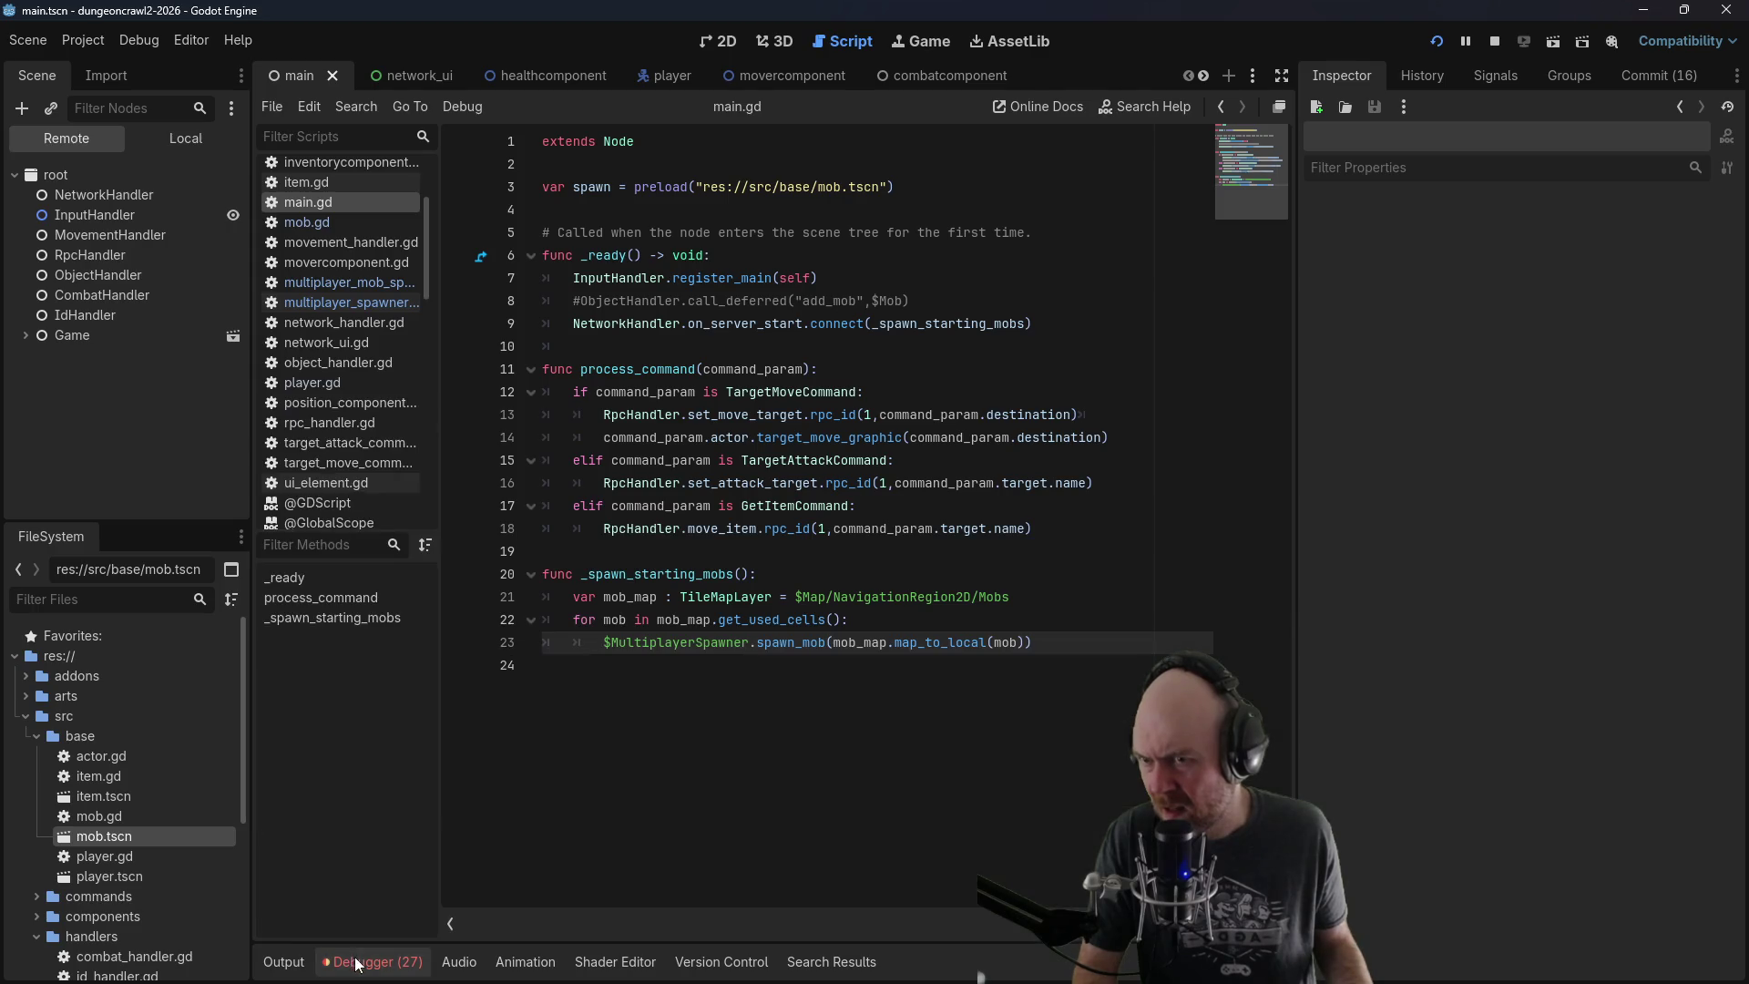
click(100, 276)
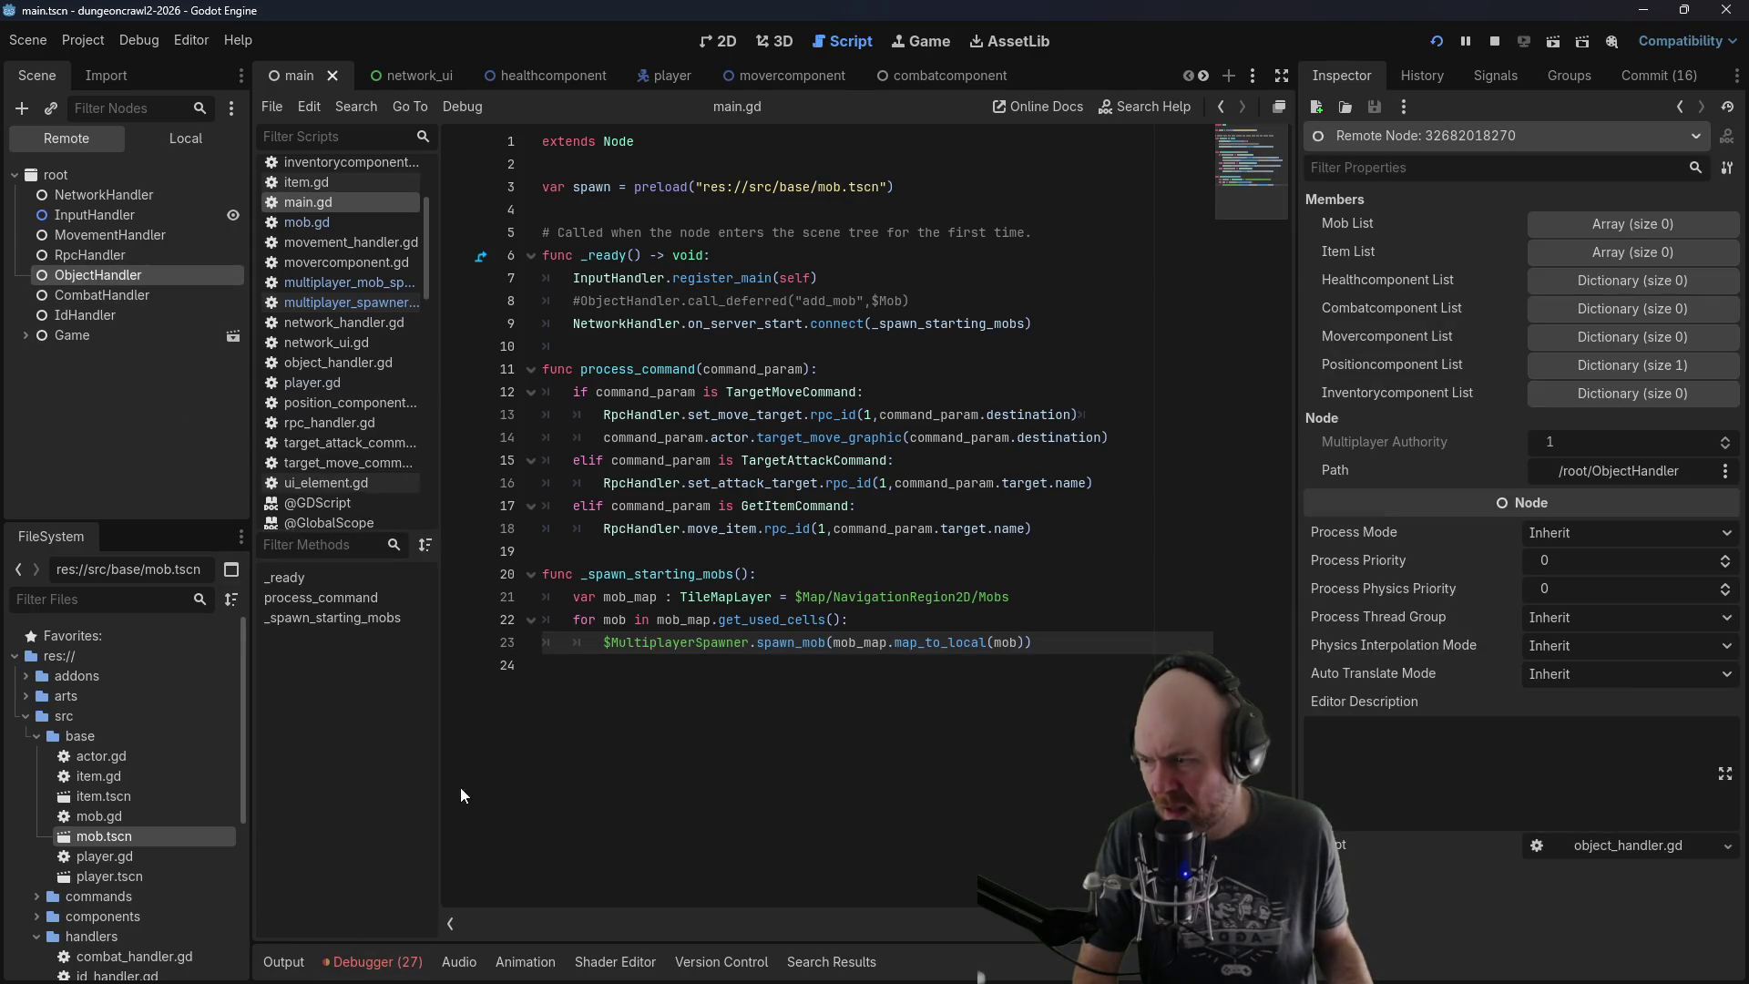
click(362, 967)
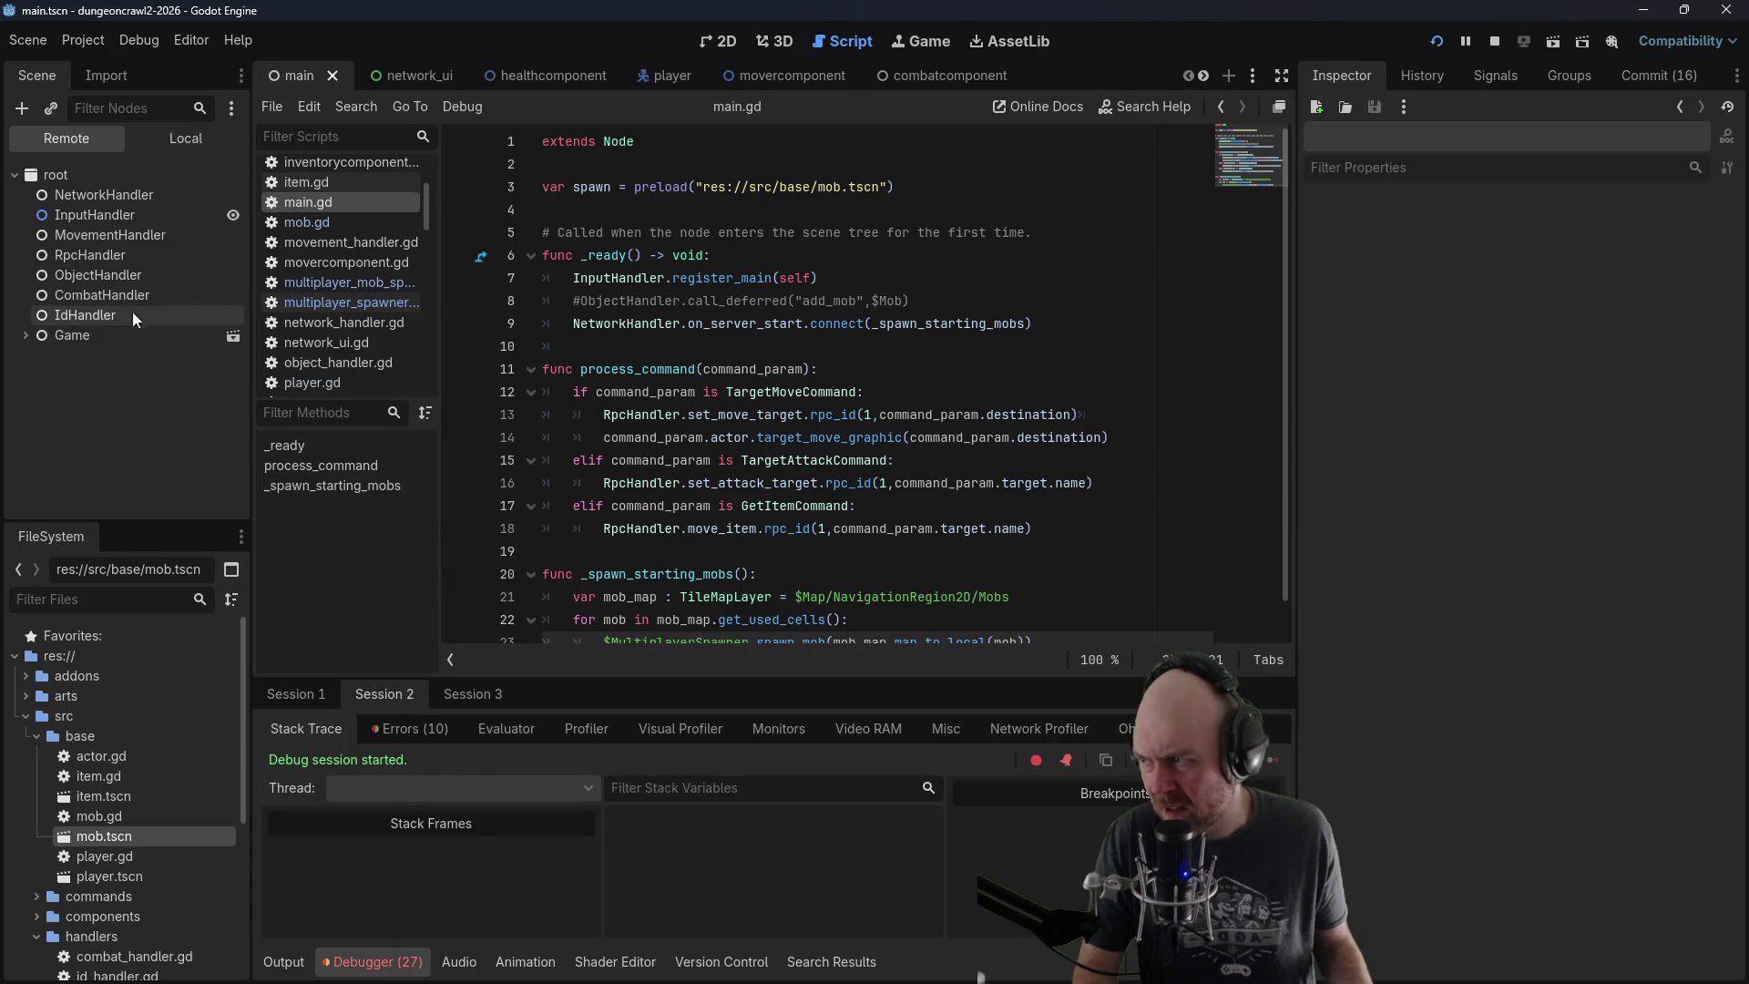
click(125, 276)
click(1631, 220)
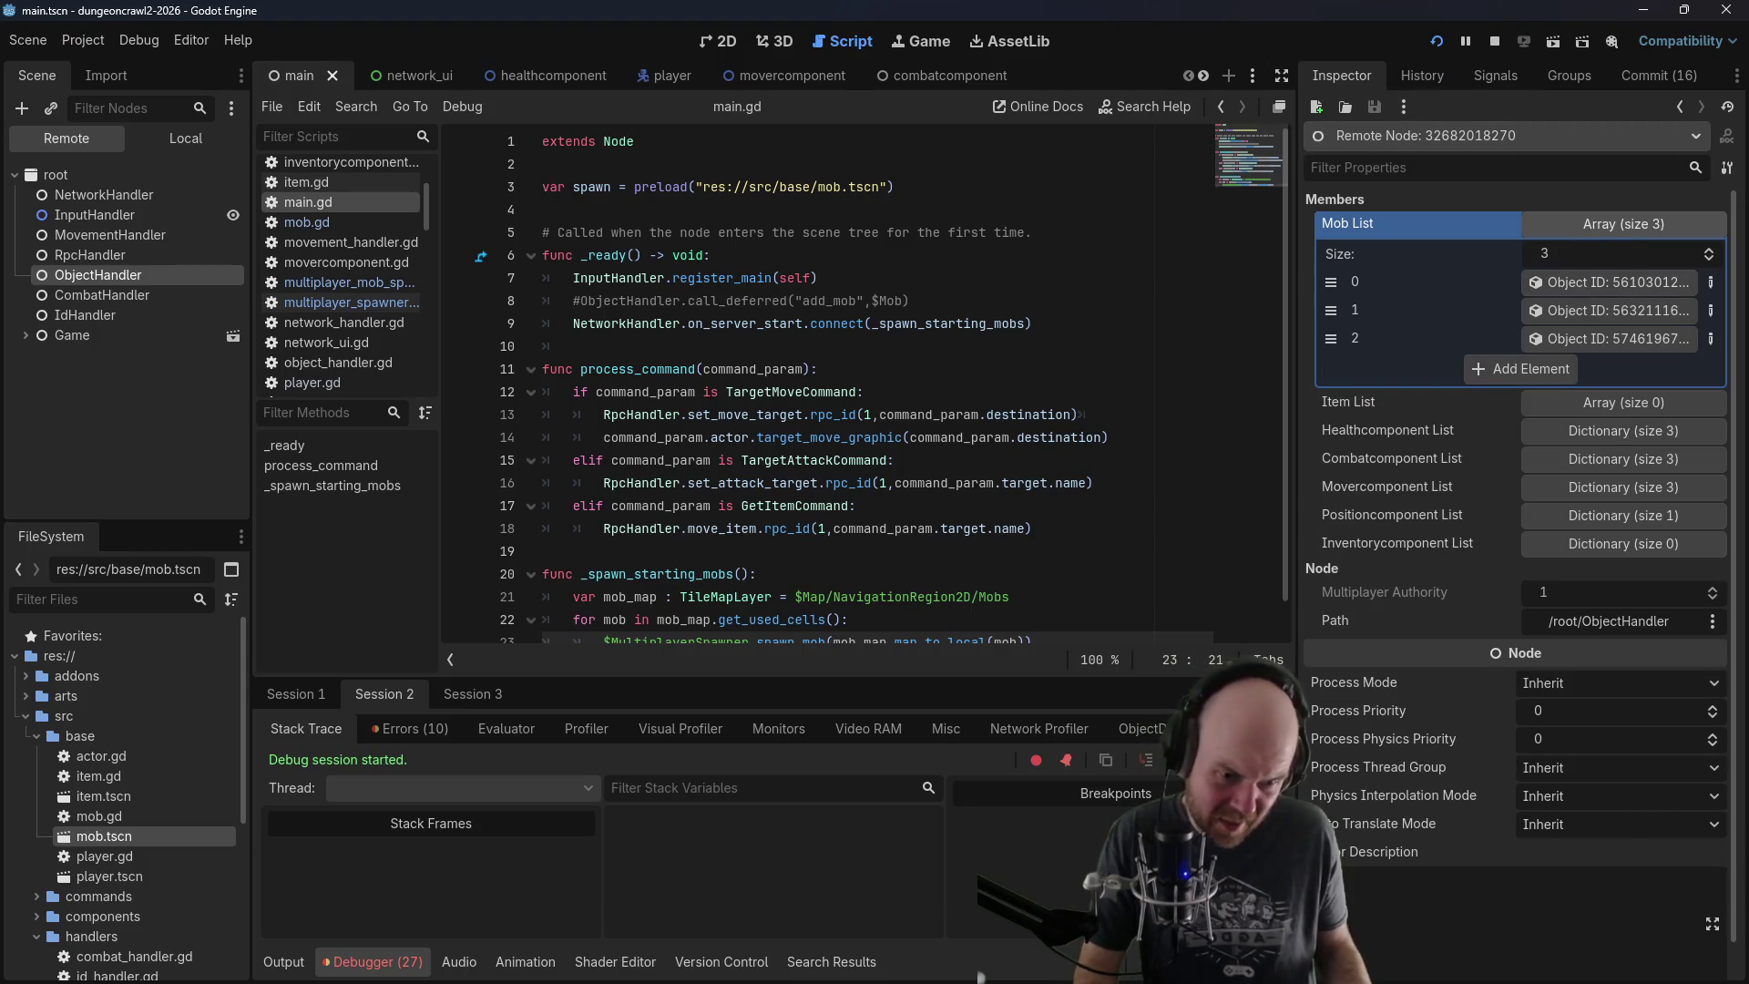
key(alt+Tab)
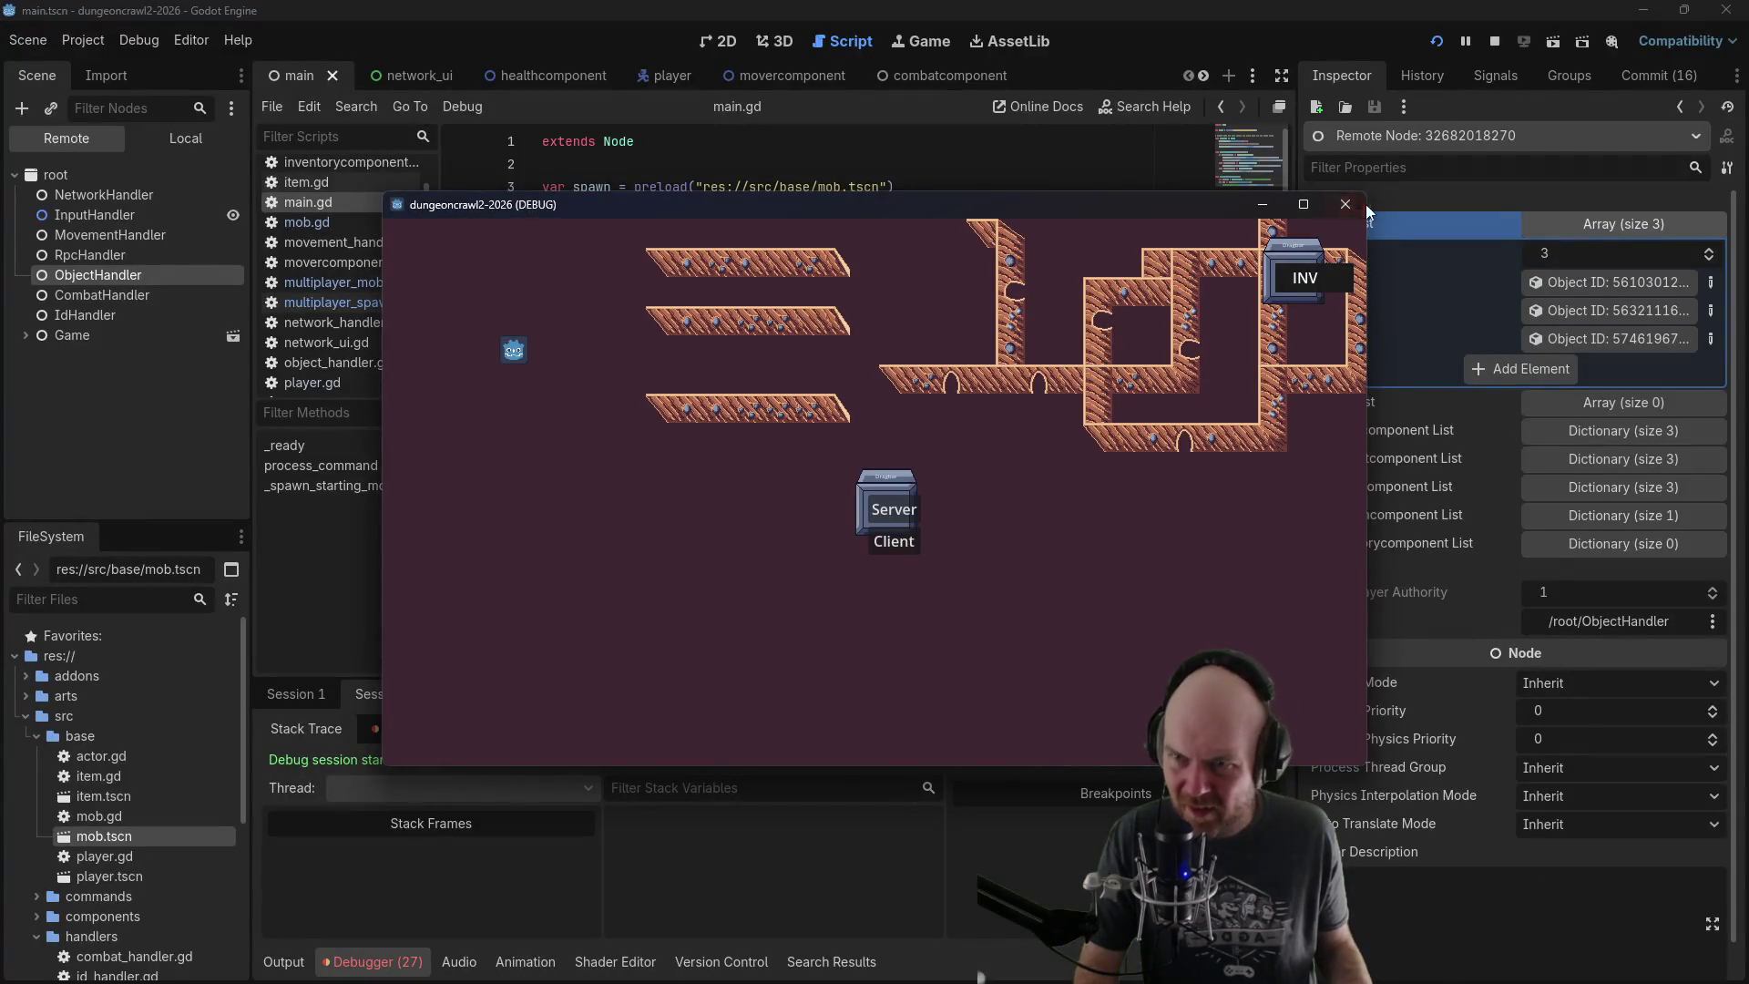
key(alt+Tab)
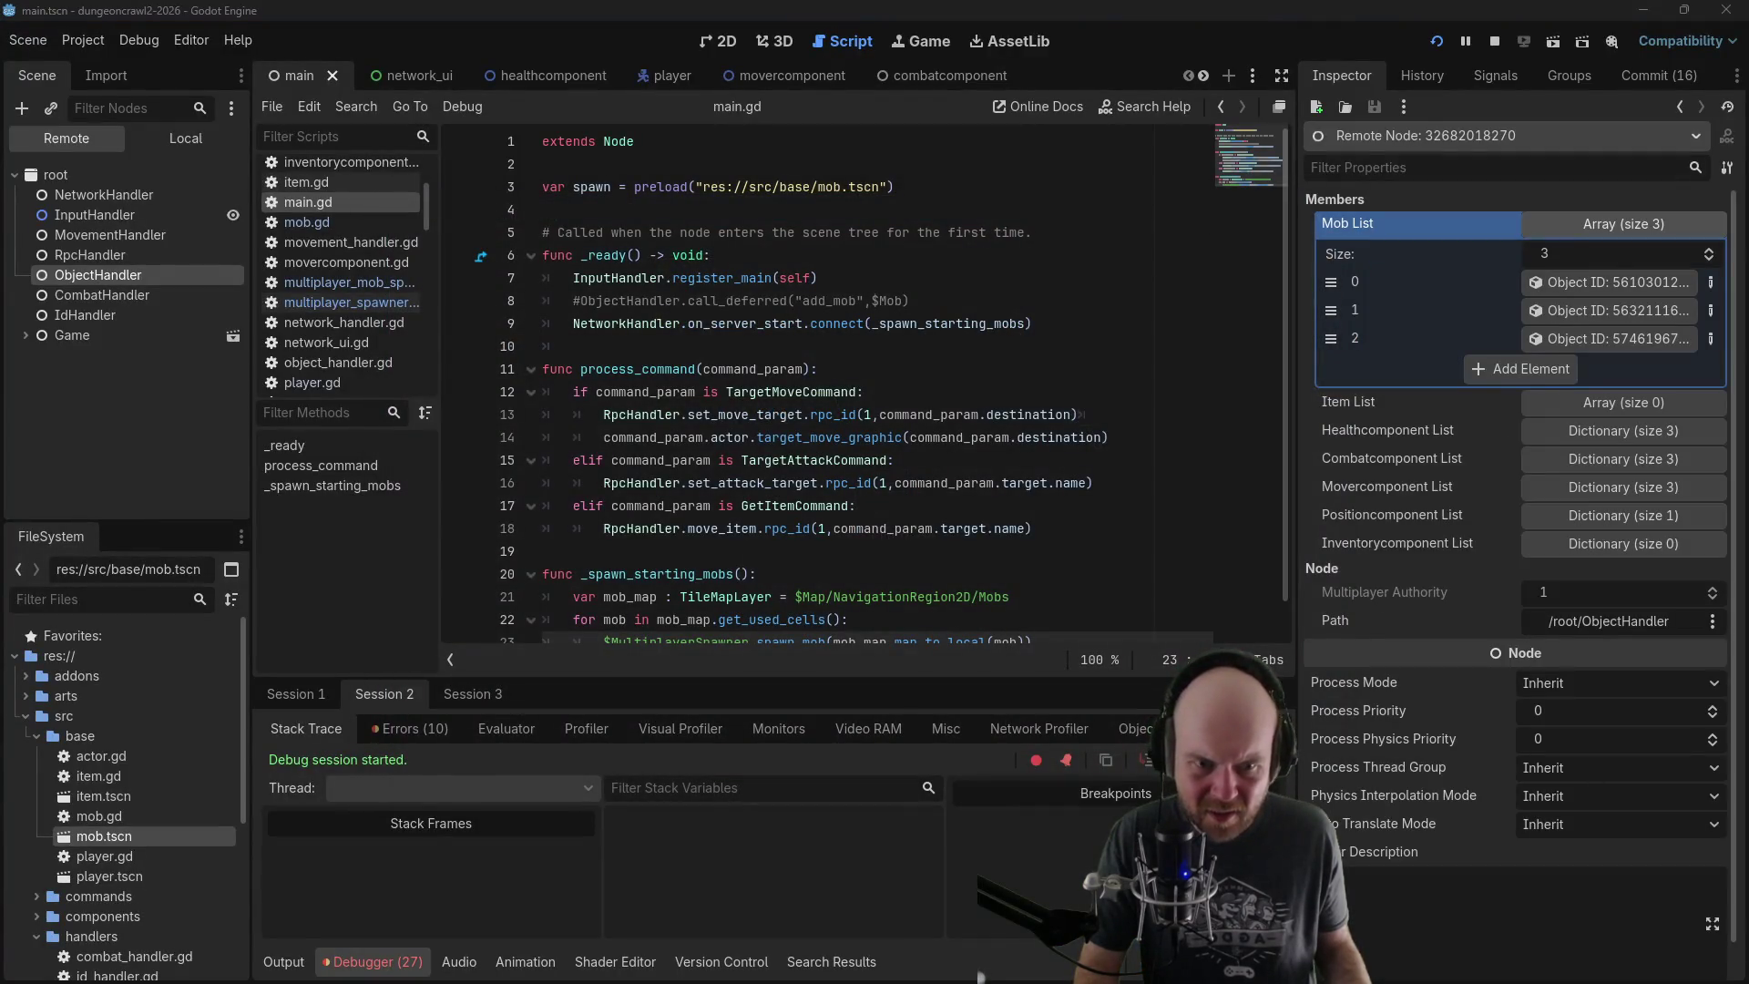
key(alt+Tab)
click(797, 463)
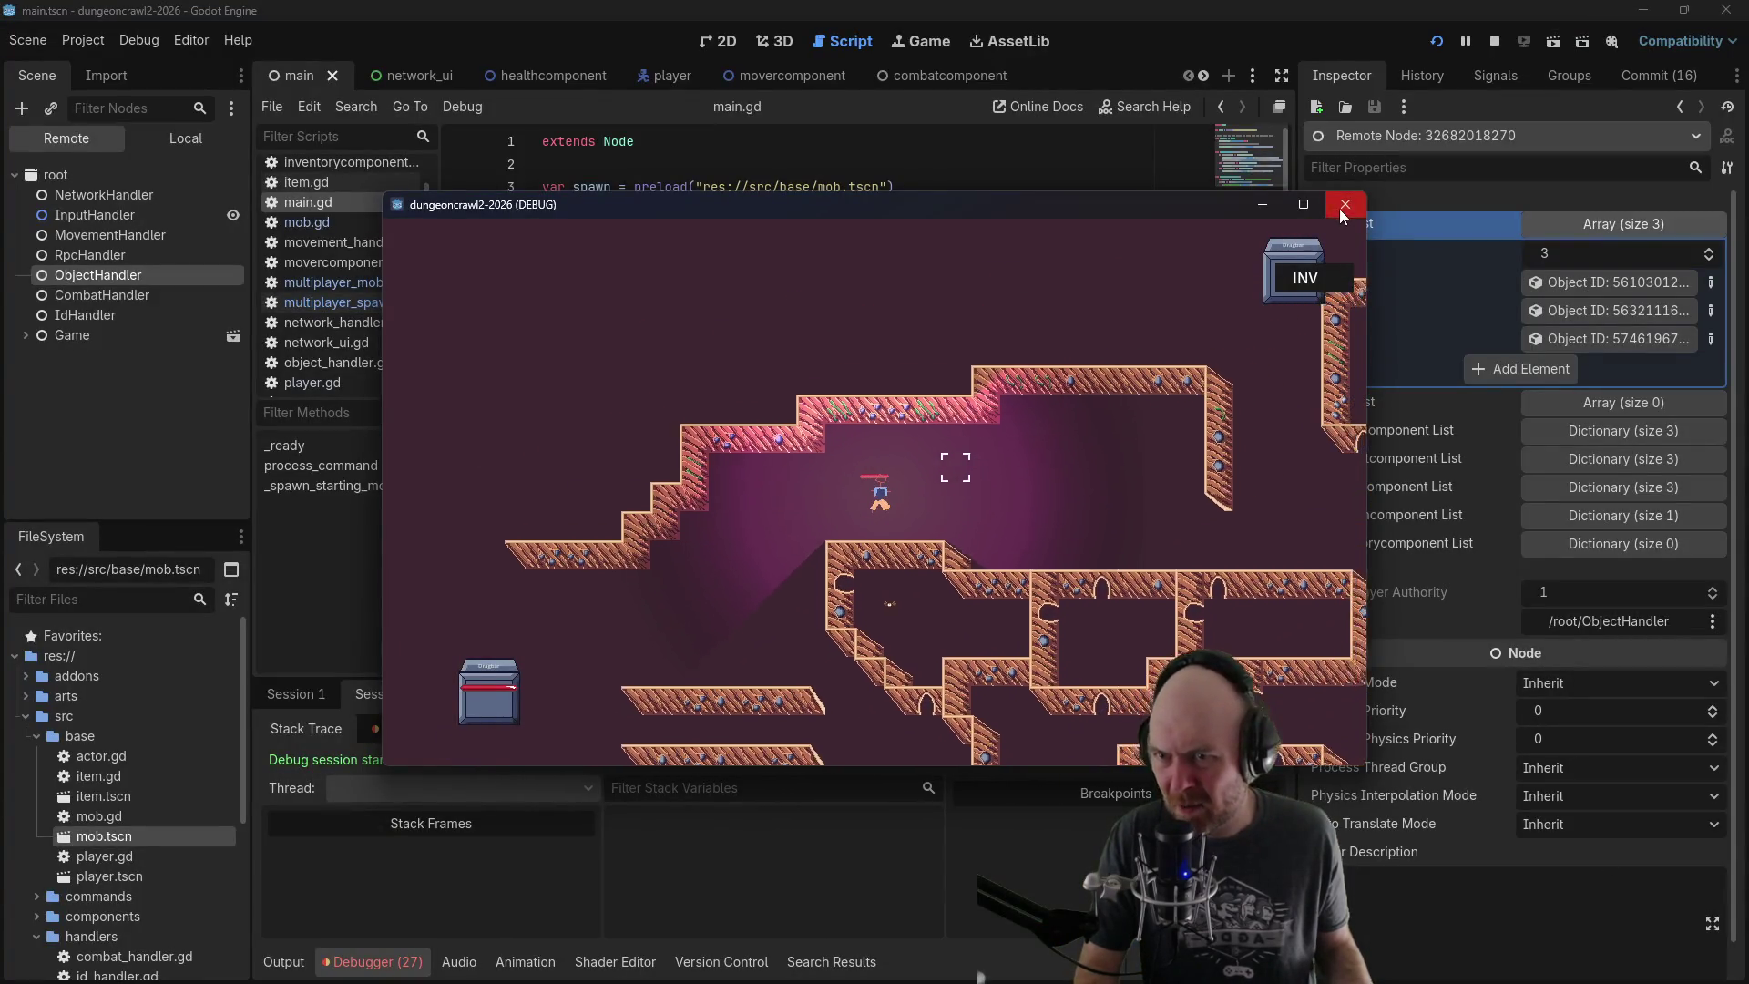
click(1345, 204)
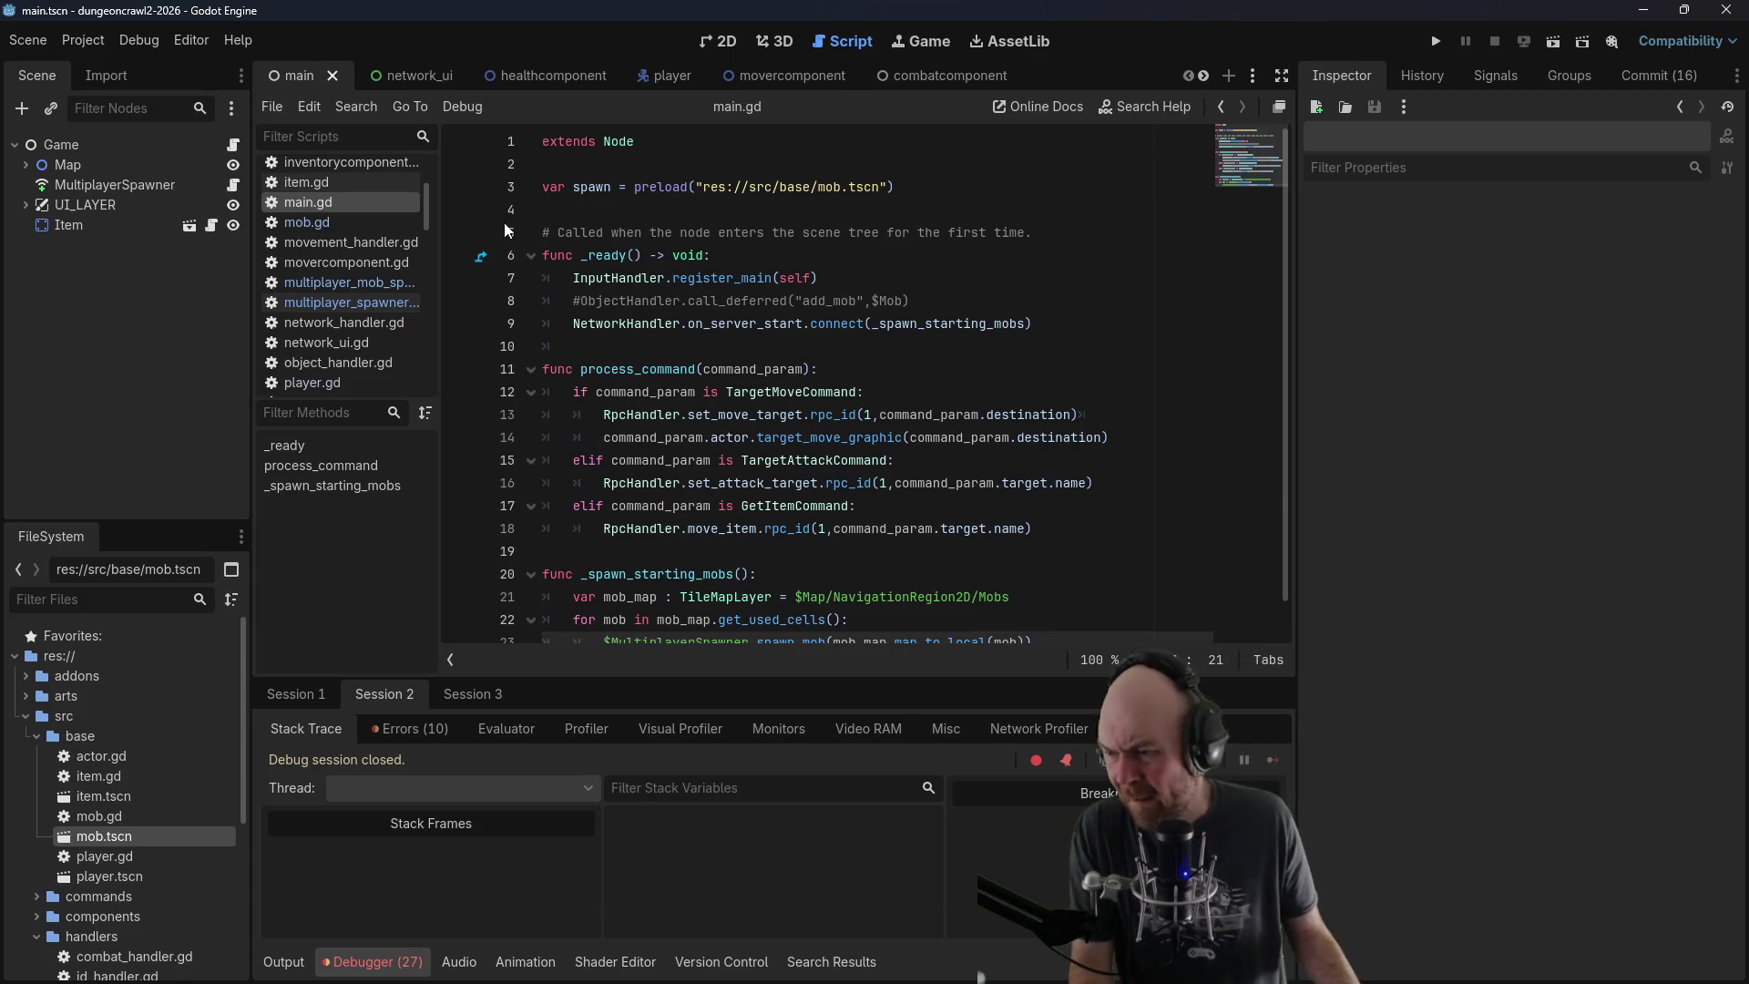
- Locate multiplayer_mob_spawner.gd in the FileSystem and open it to check its contents
scroll(492, 228, down, 1)
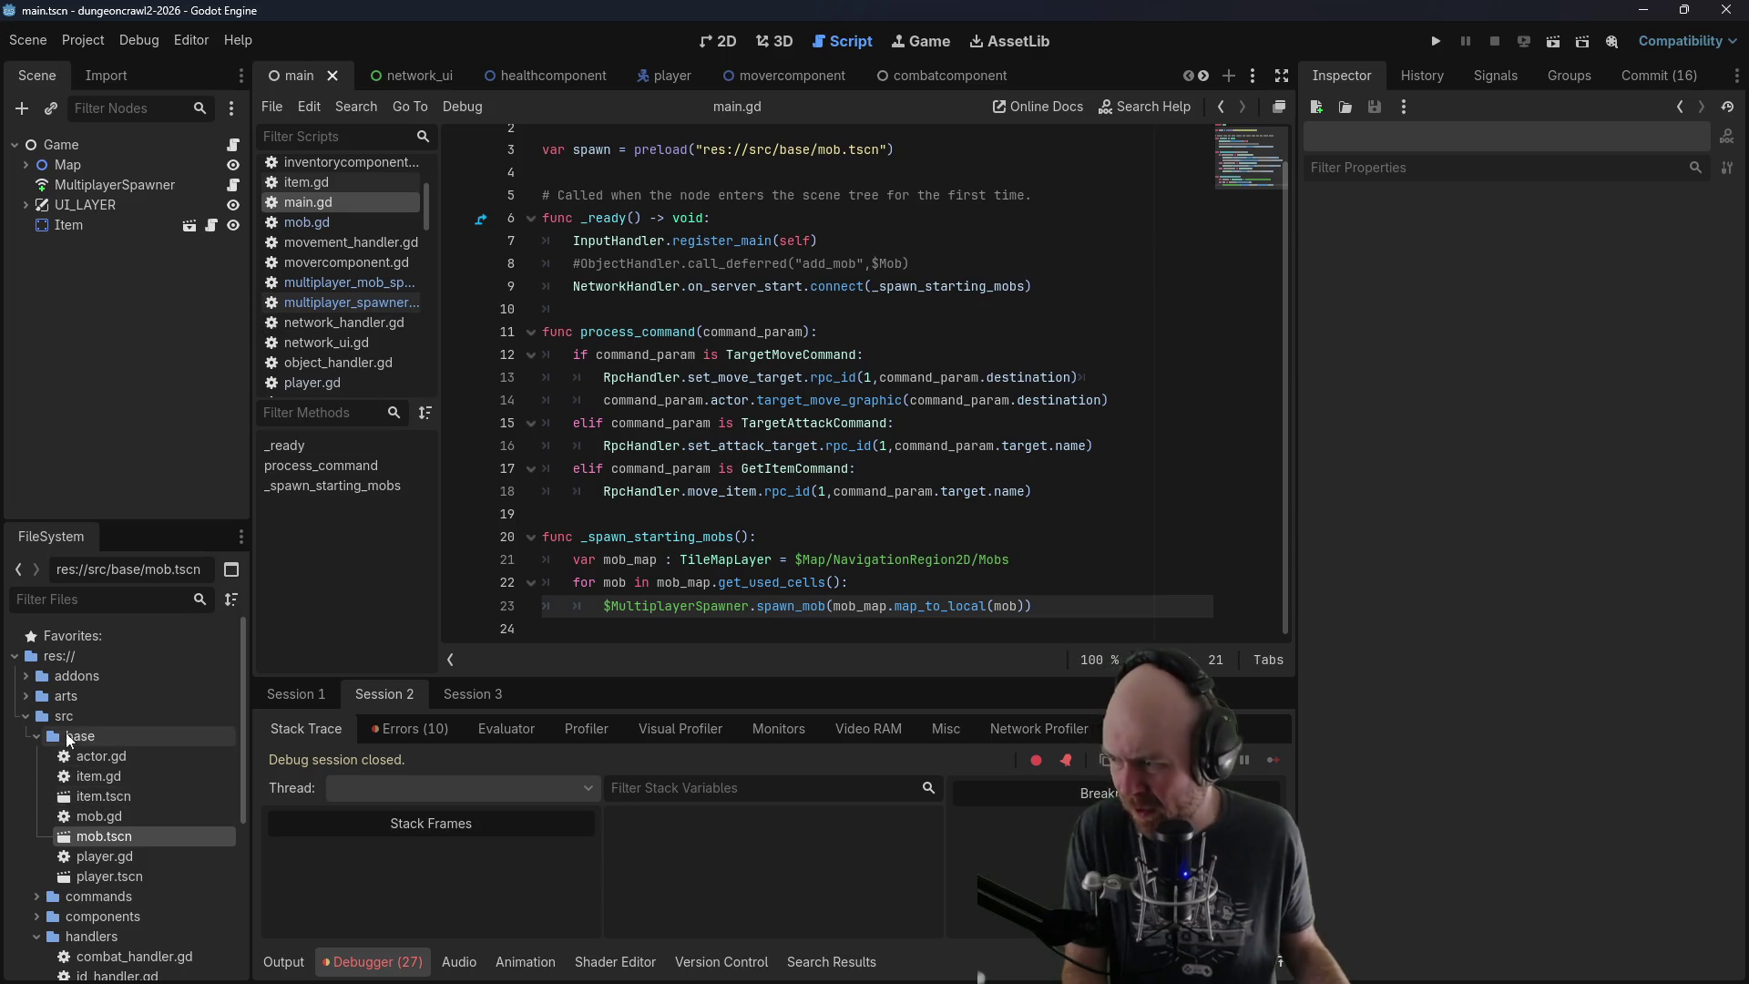
click(37, 736)
scroll(55, 755, down, 3)
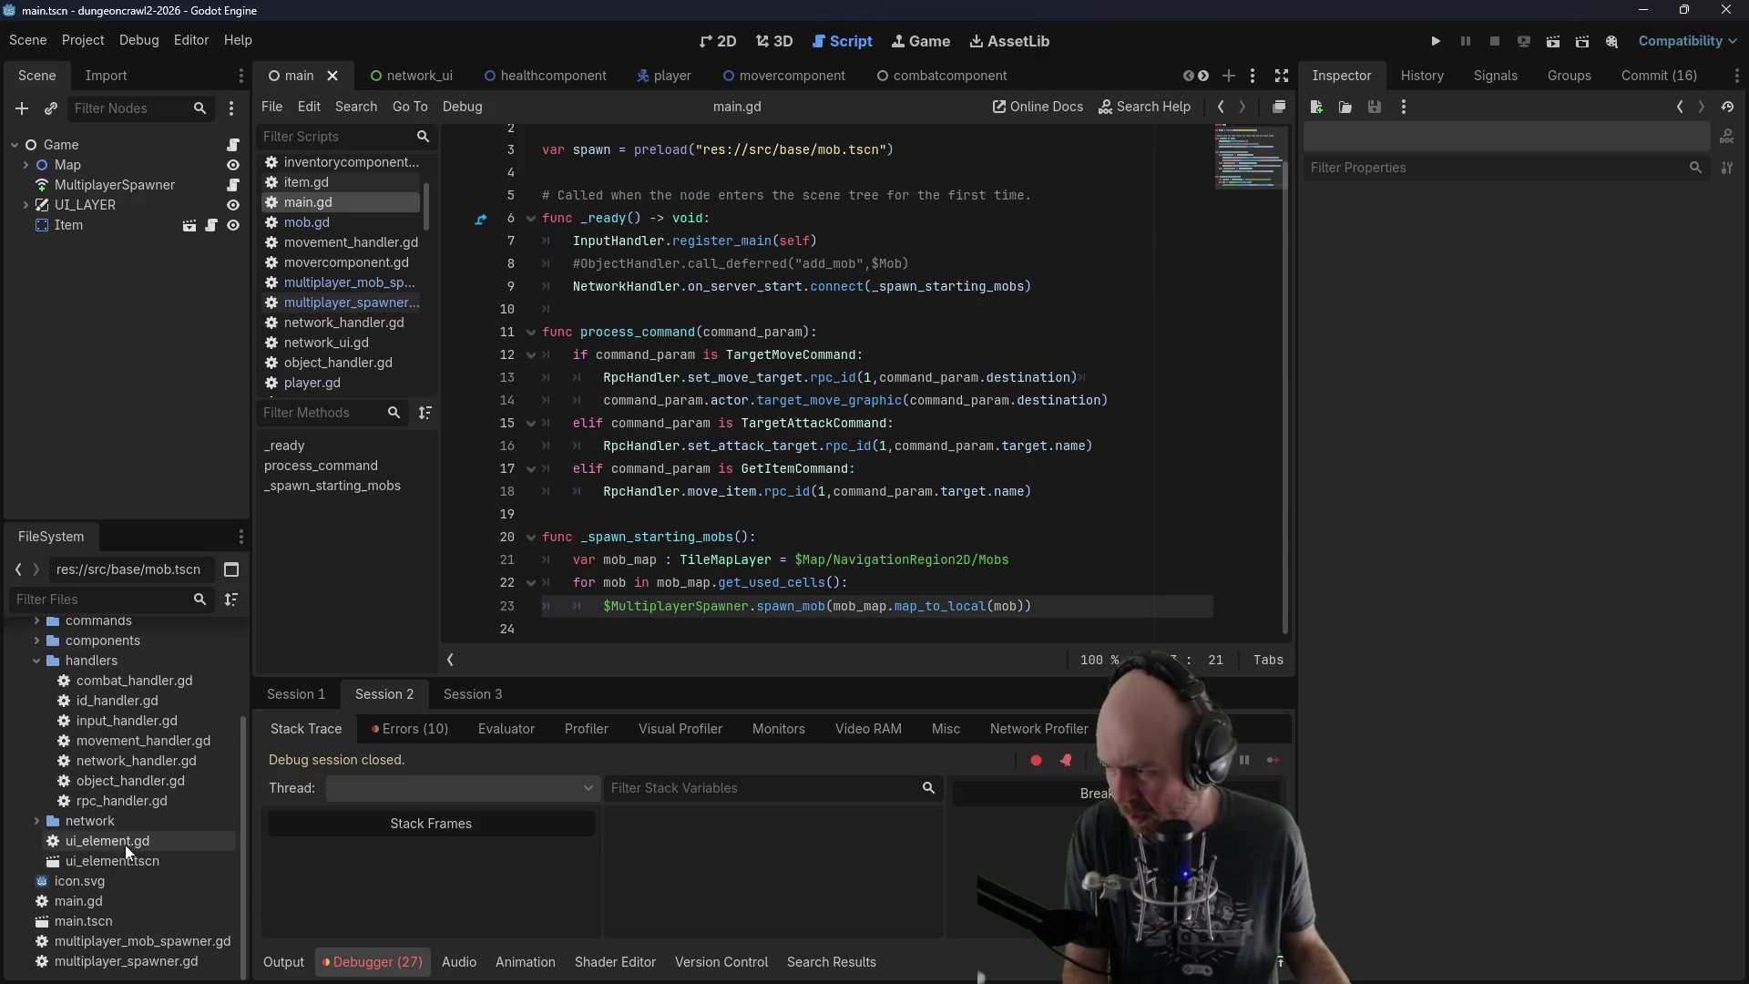
right_click(163, 949)
click(109, 952)
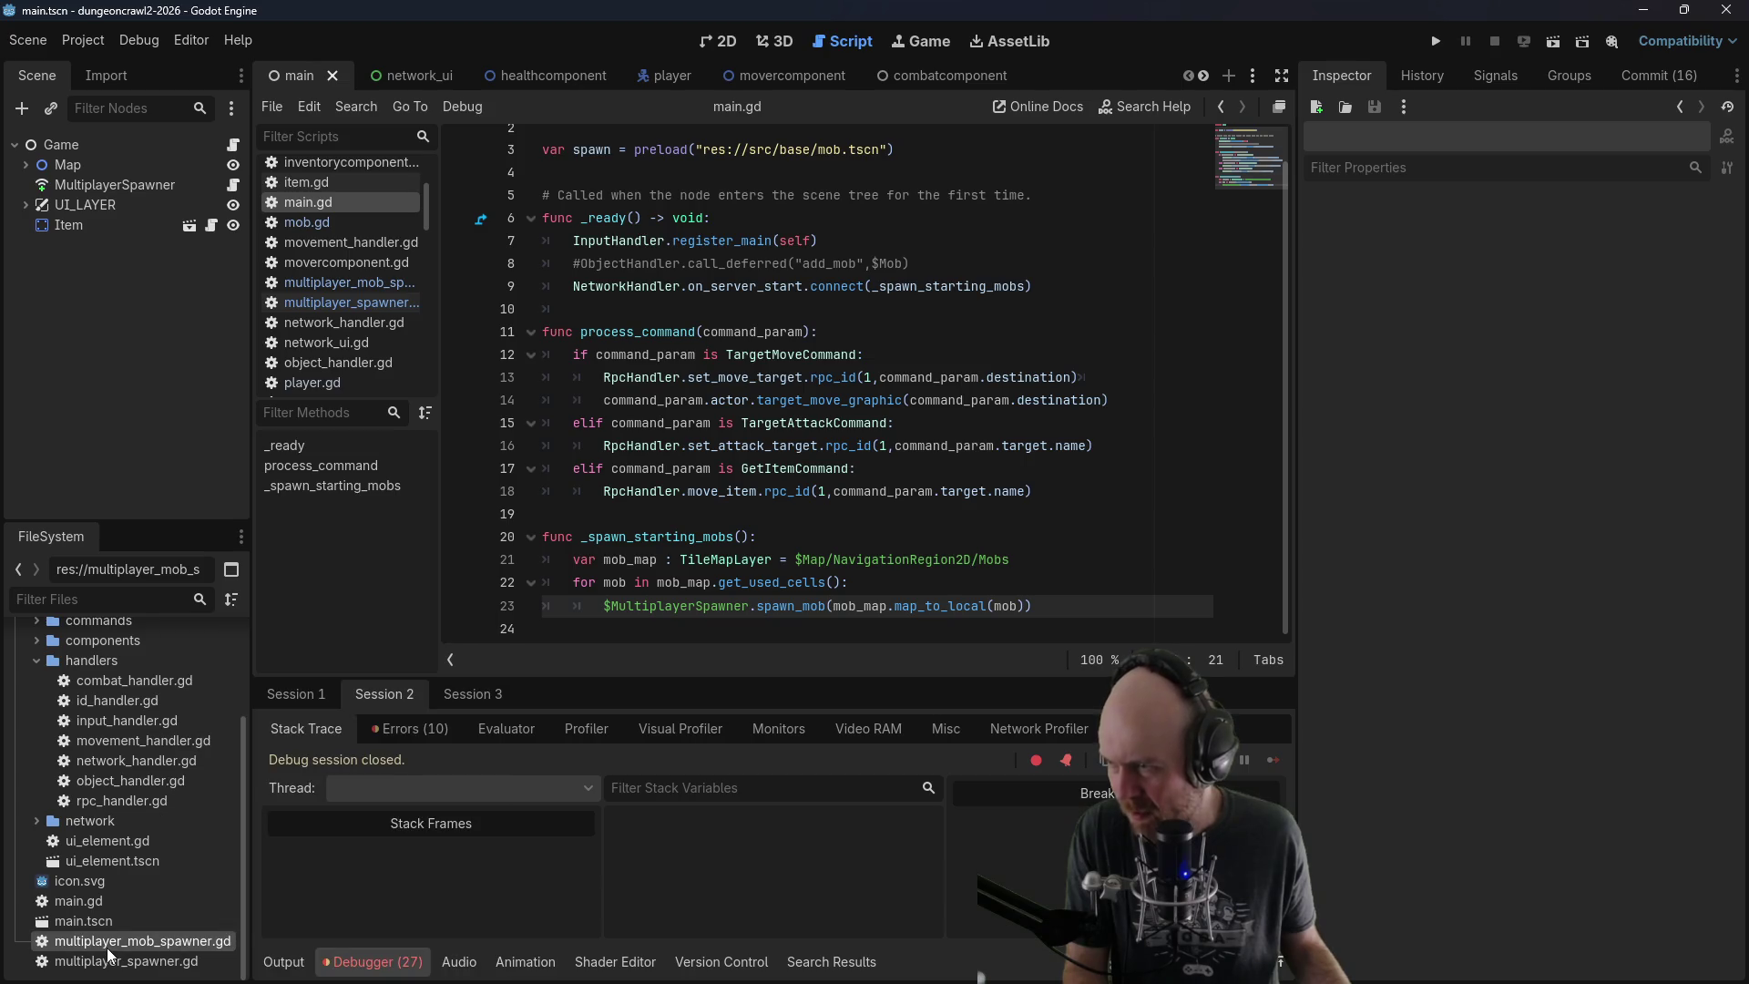
double_click(109, 949)
- Delete multiplayer_mob_spawner.gd from the project and select the MultiplayerSpawner node
right_click(108, 950)
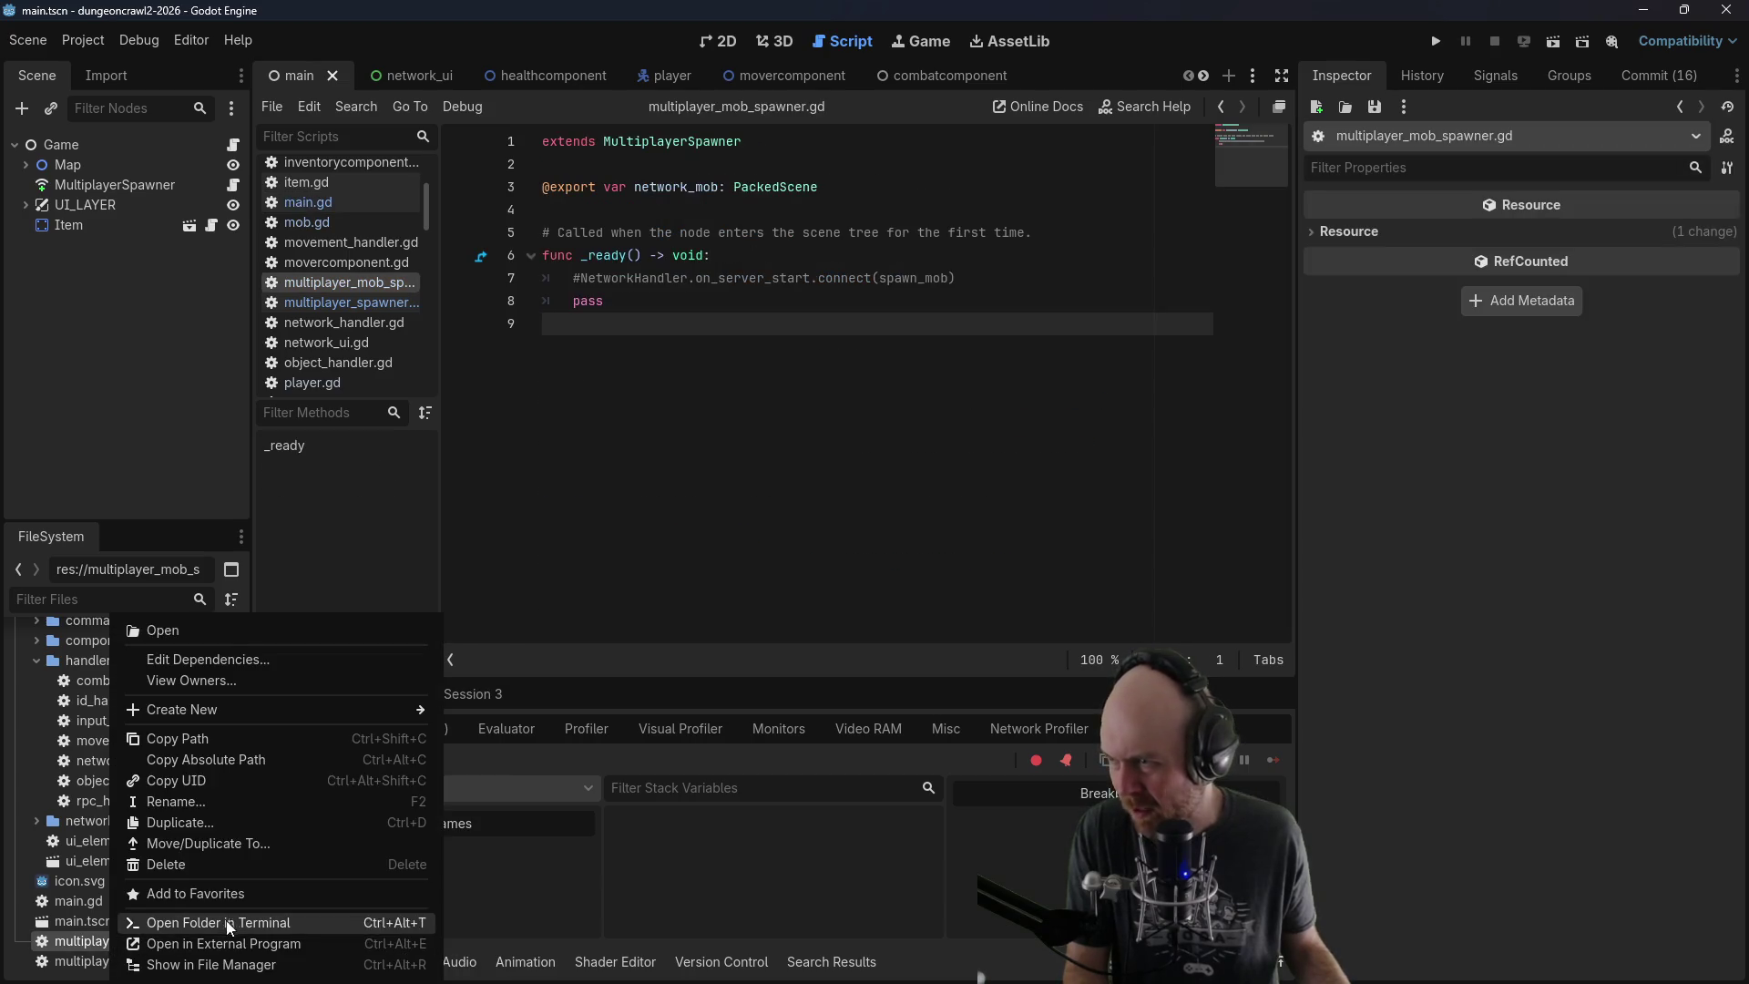
click(197, 865)
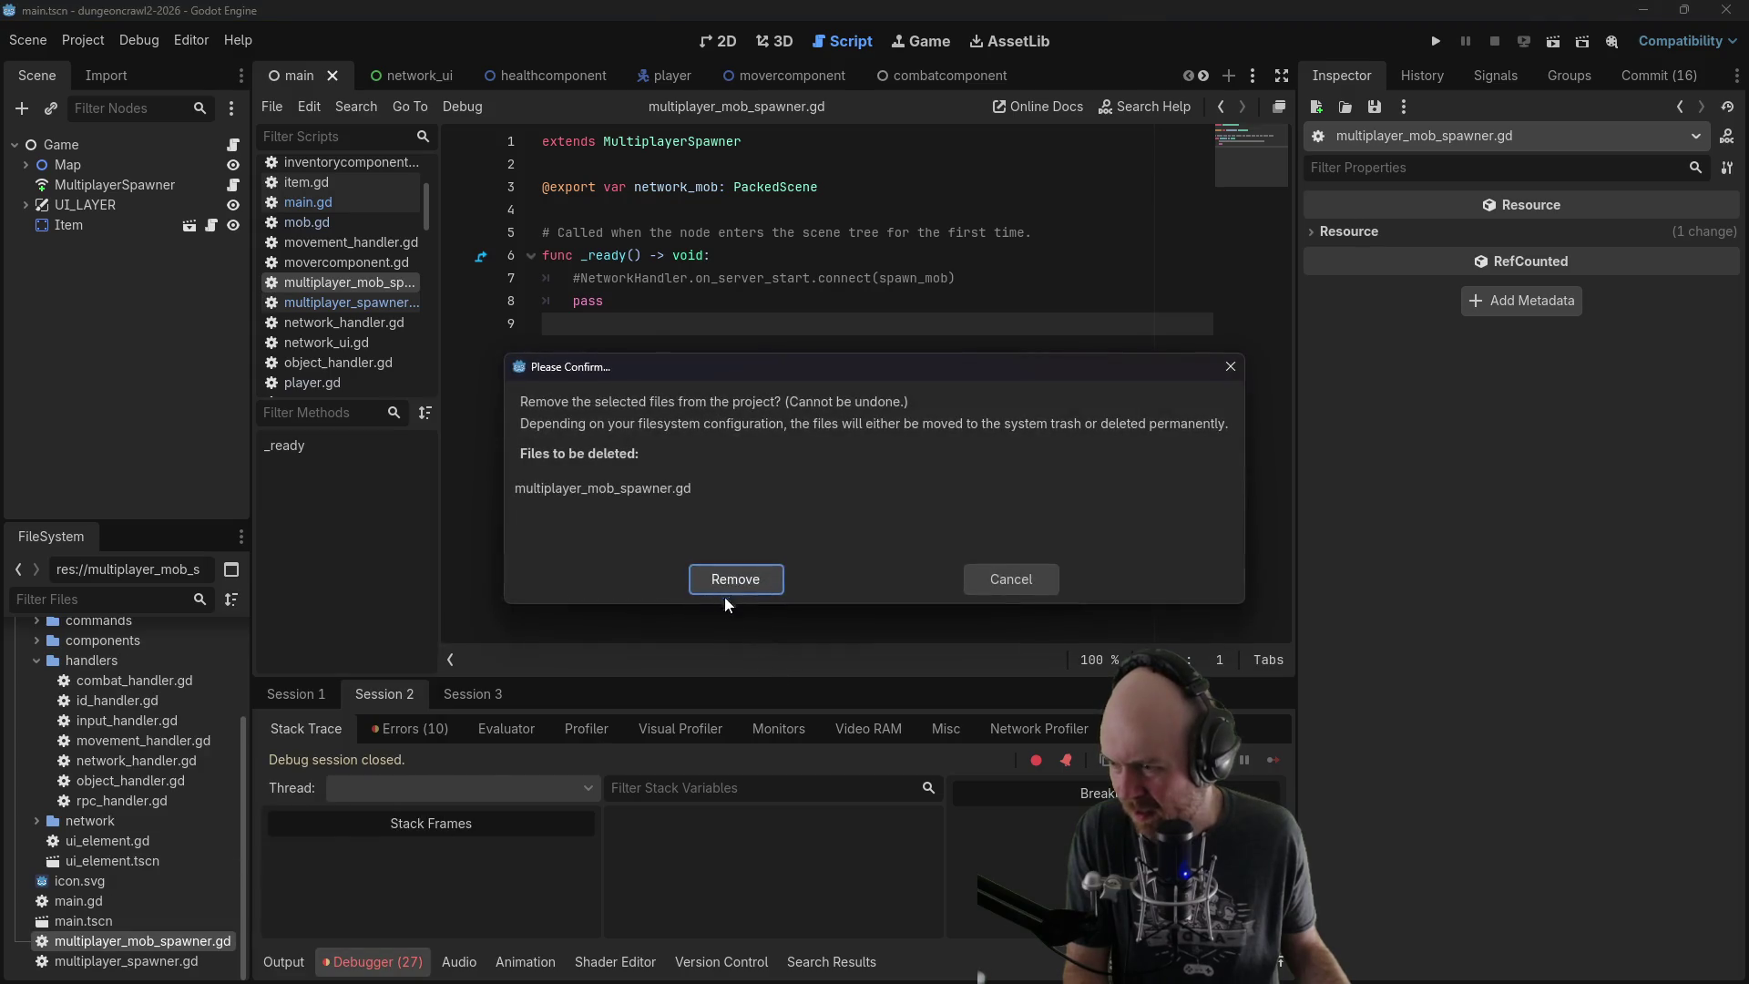
click(724, 594)
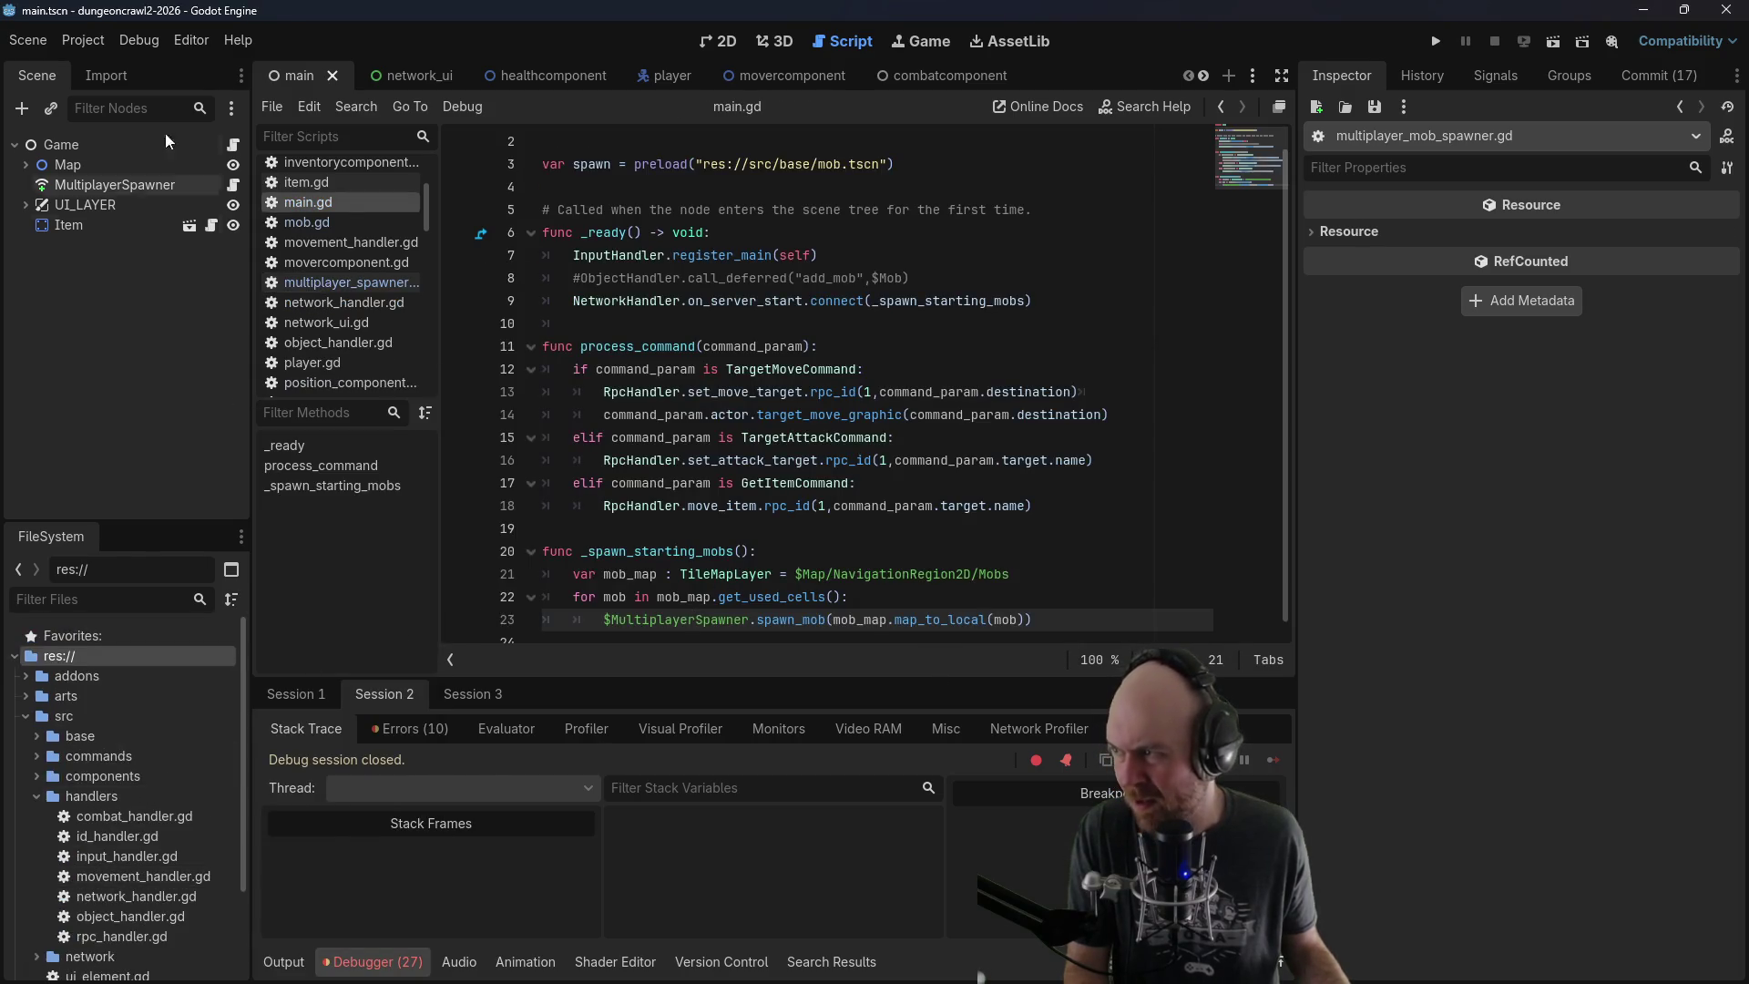
click(66, 185)
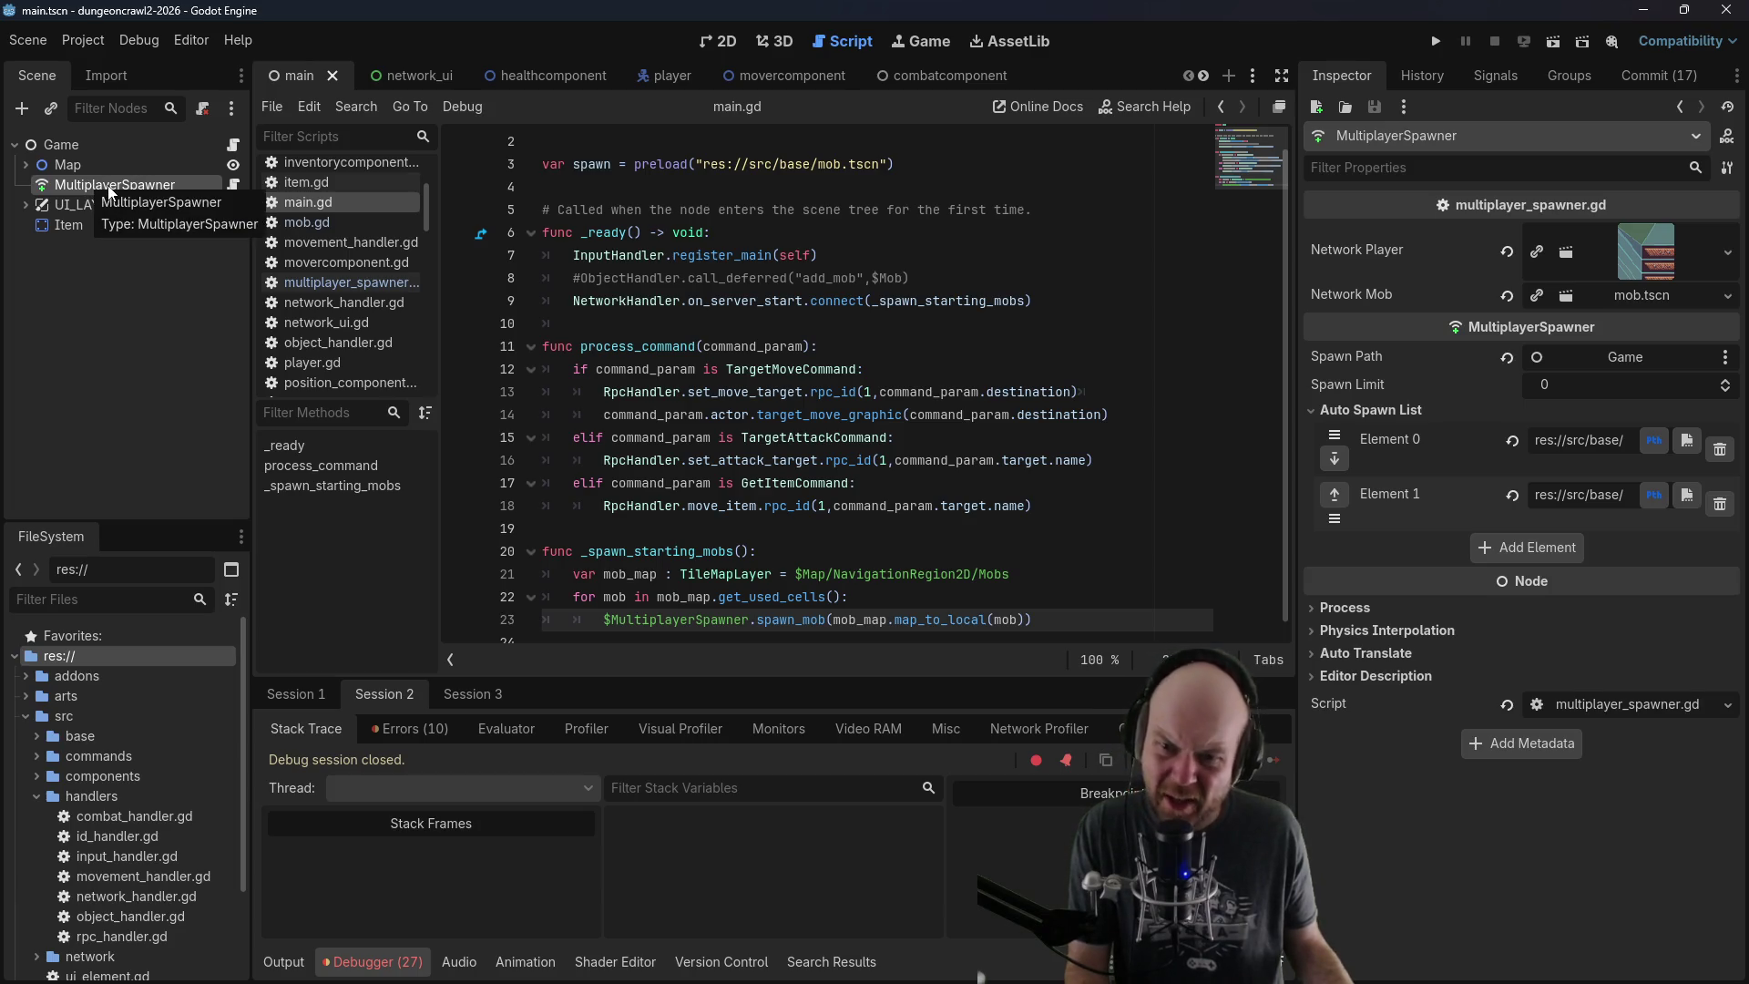
scroll(680, 290, up, 1)
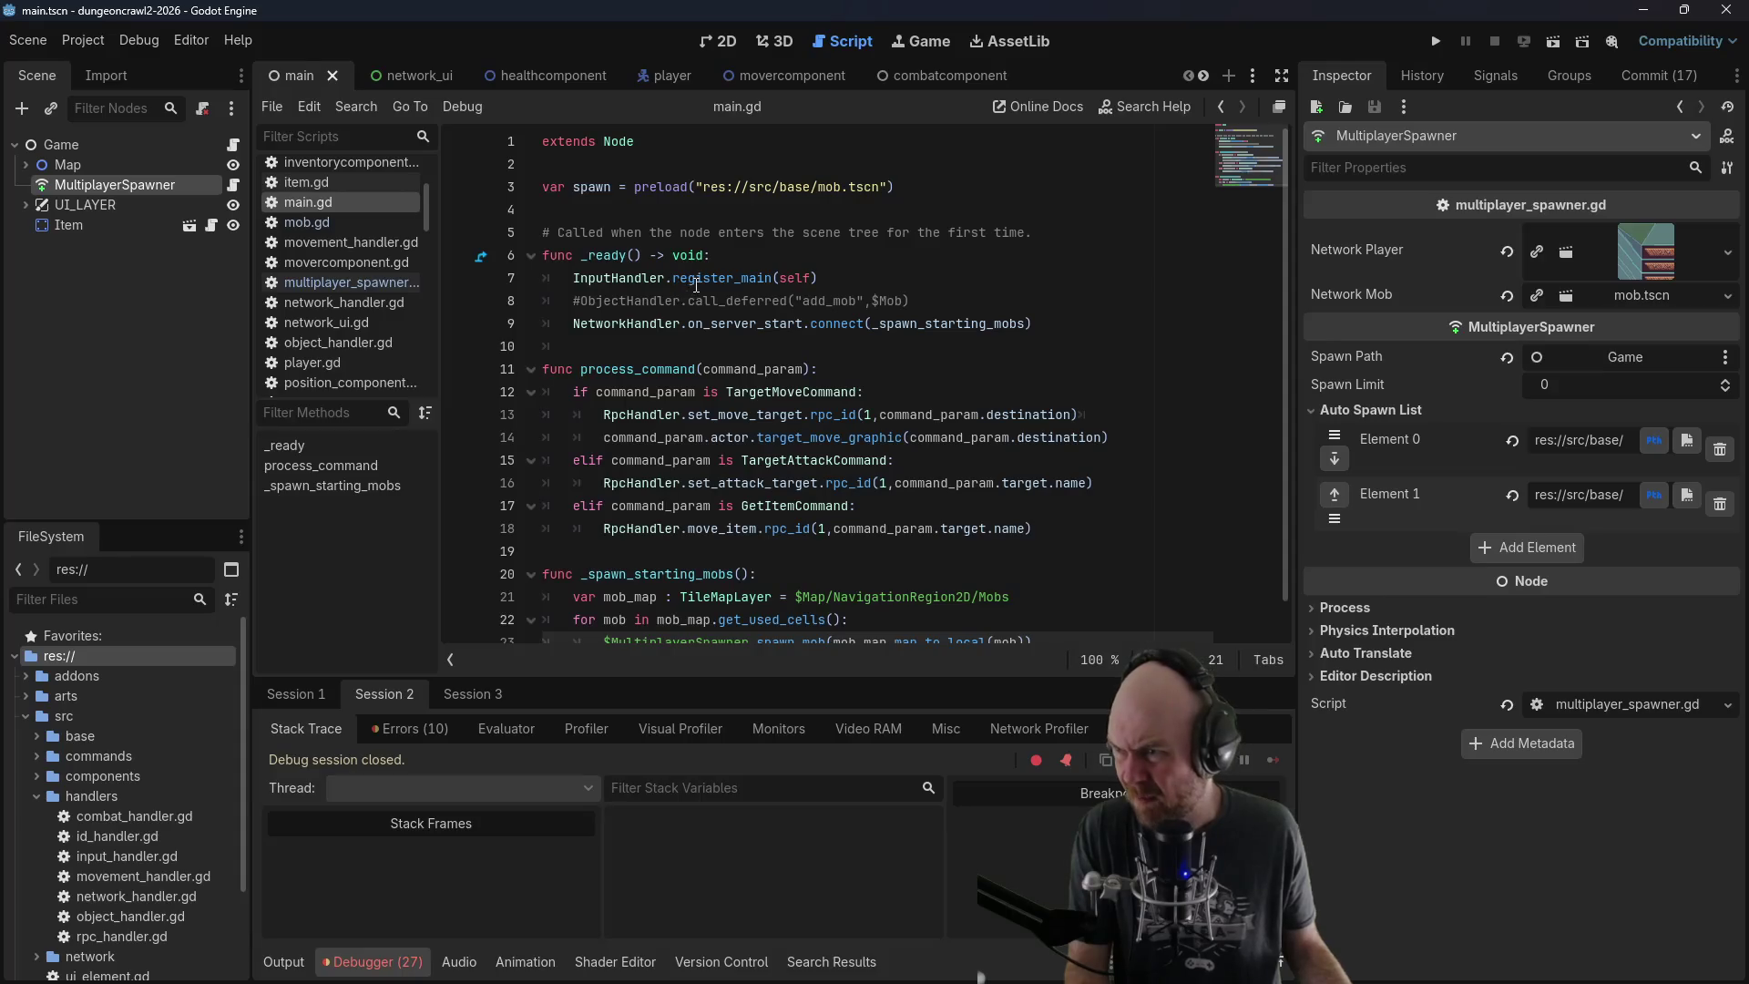
click(234, 187)
click(661, 235)
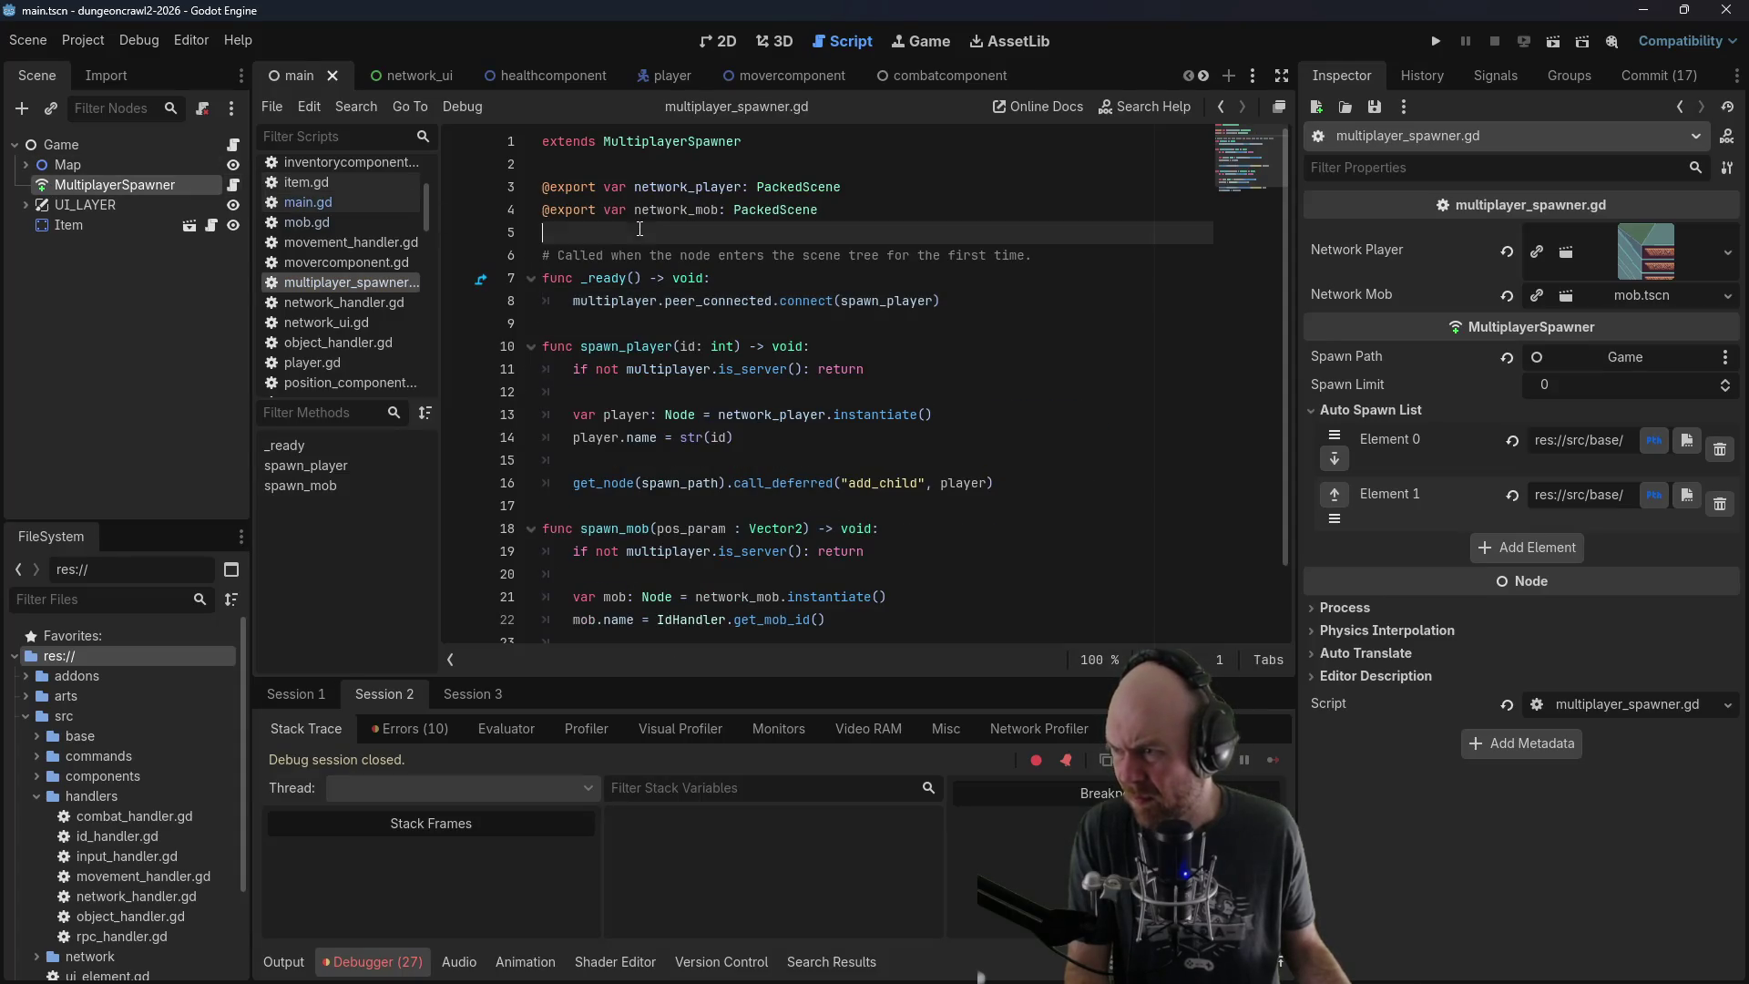
key(Return)
click(661, 240)
text(@export var networ)
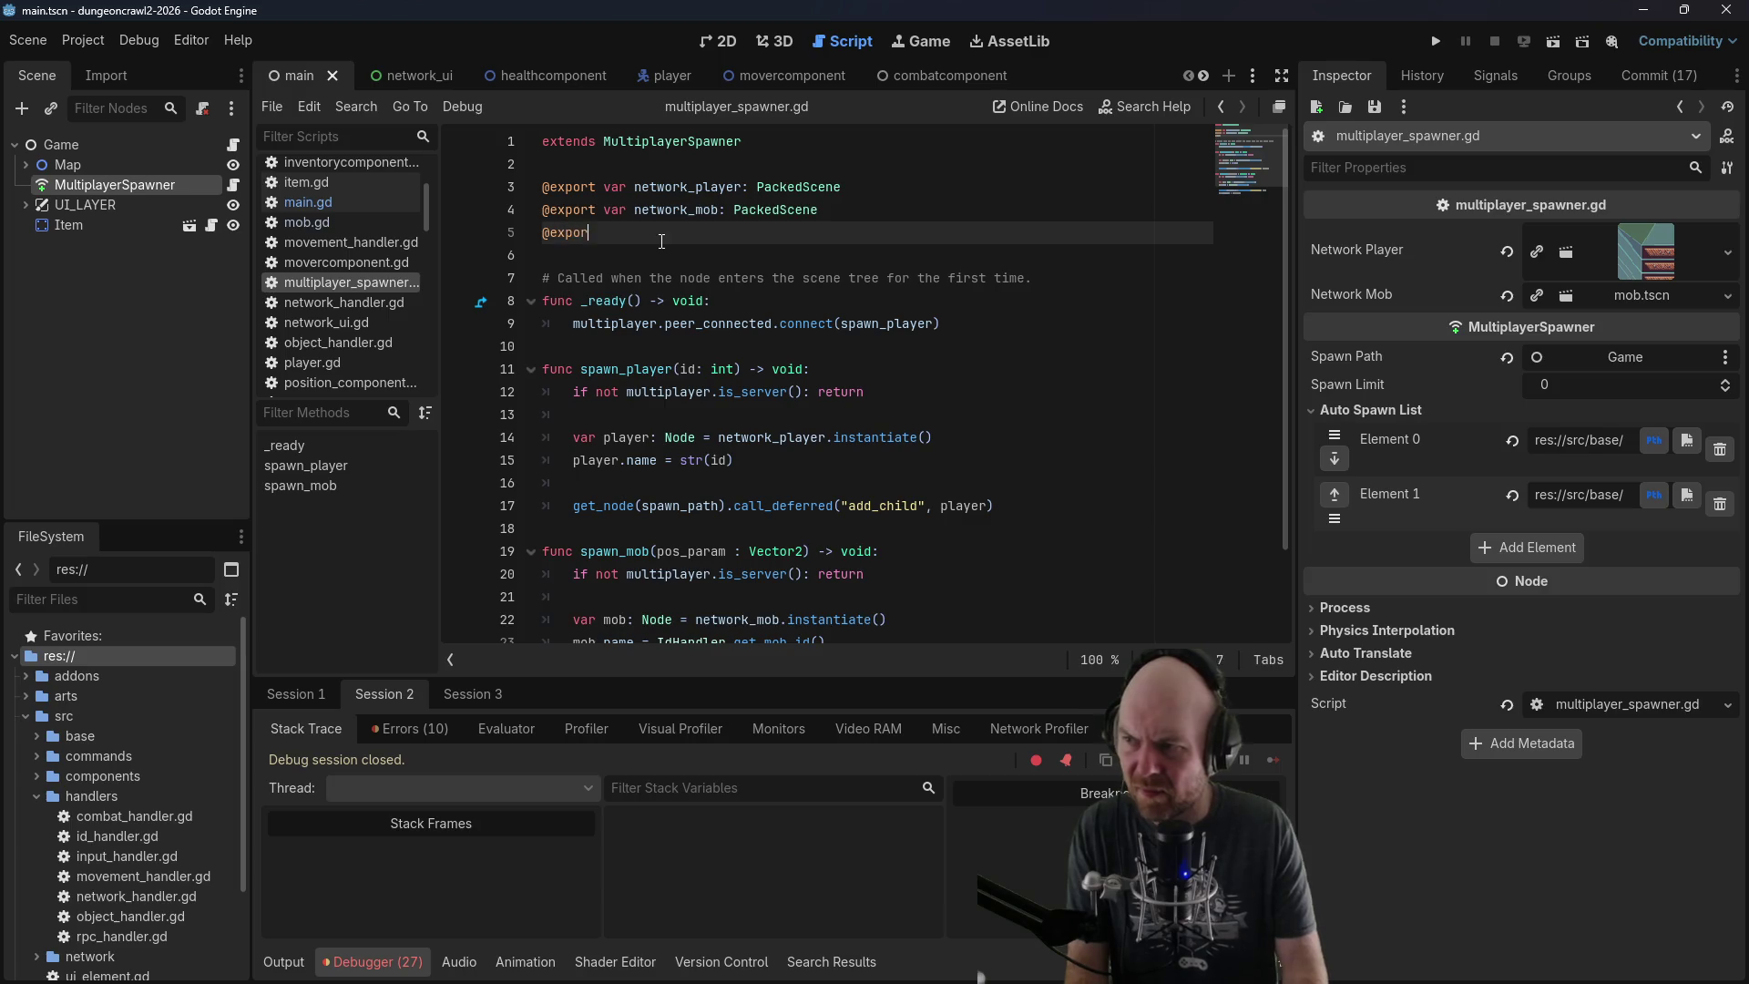
text(k_item: PackedSce)
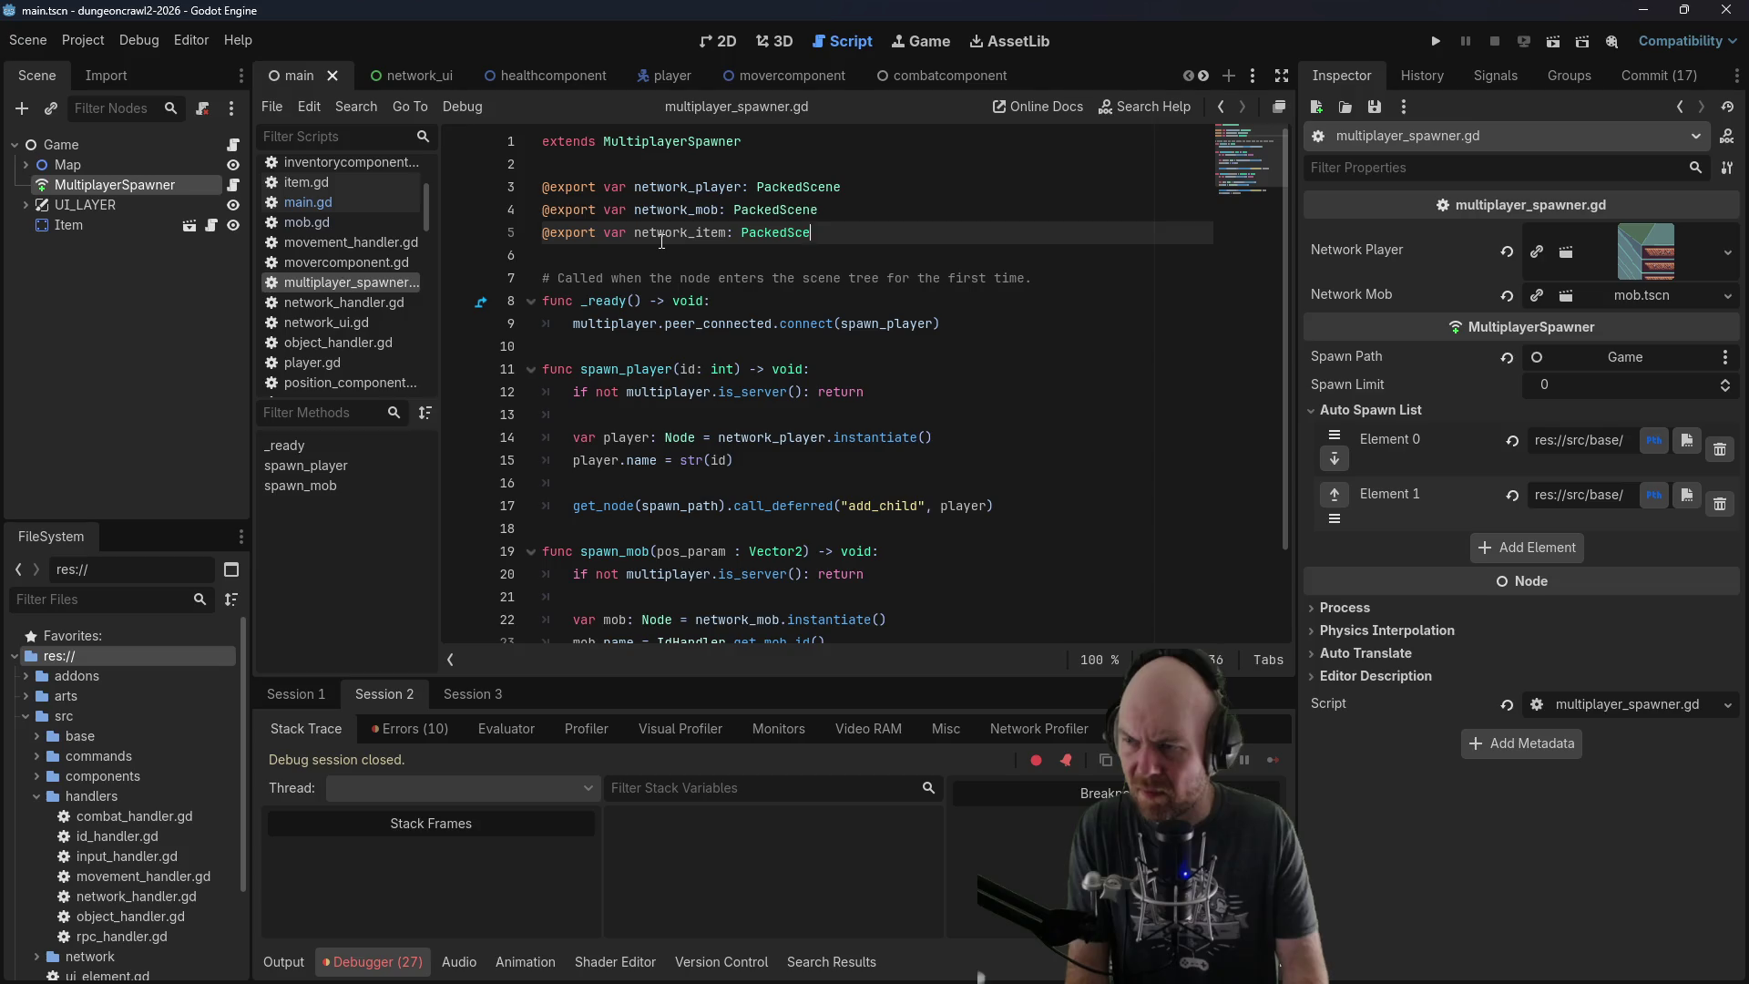
text(ne)
- Assign item.tscn to Network Item and add it as auto-spawn Element 2
click(37, 795)
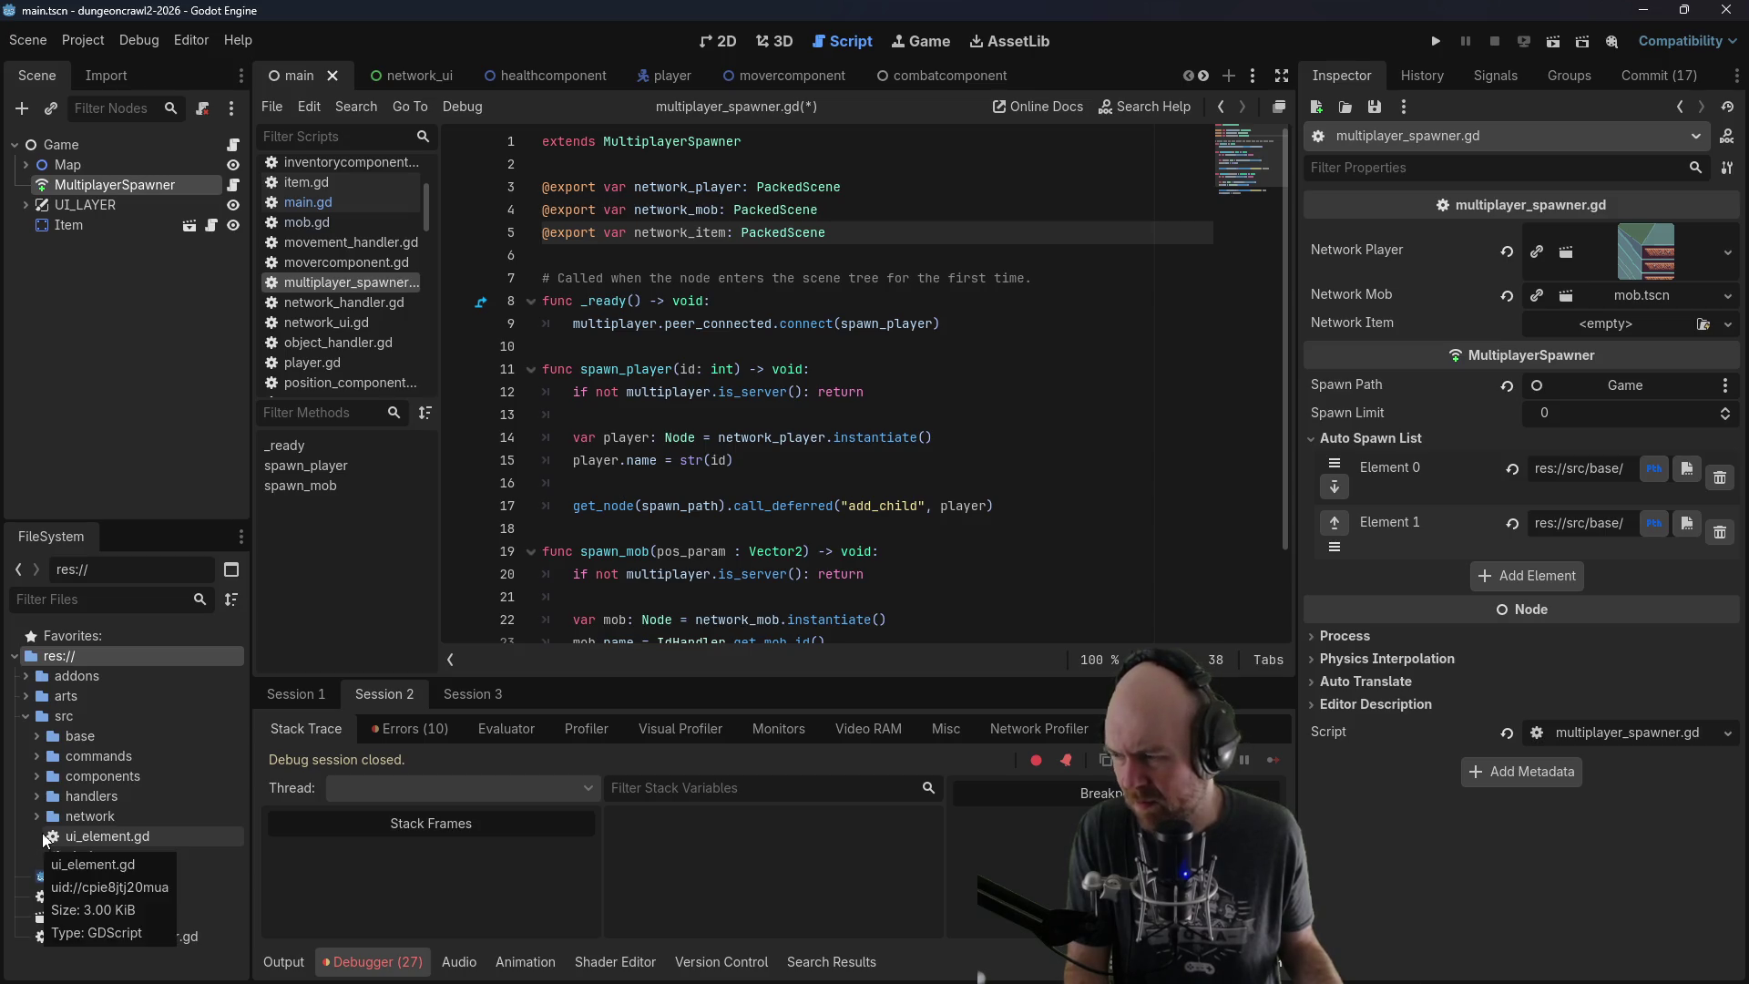
double_click(43, 736)
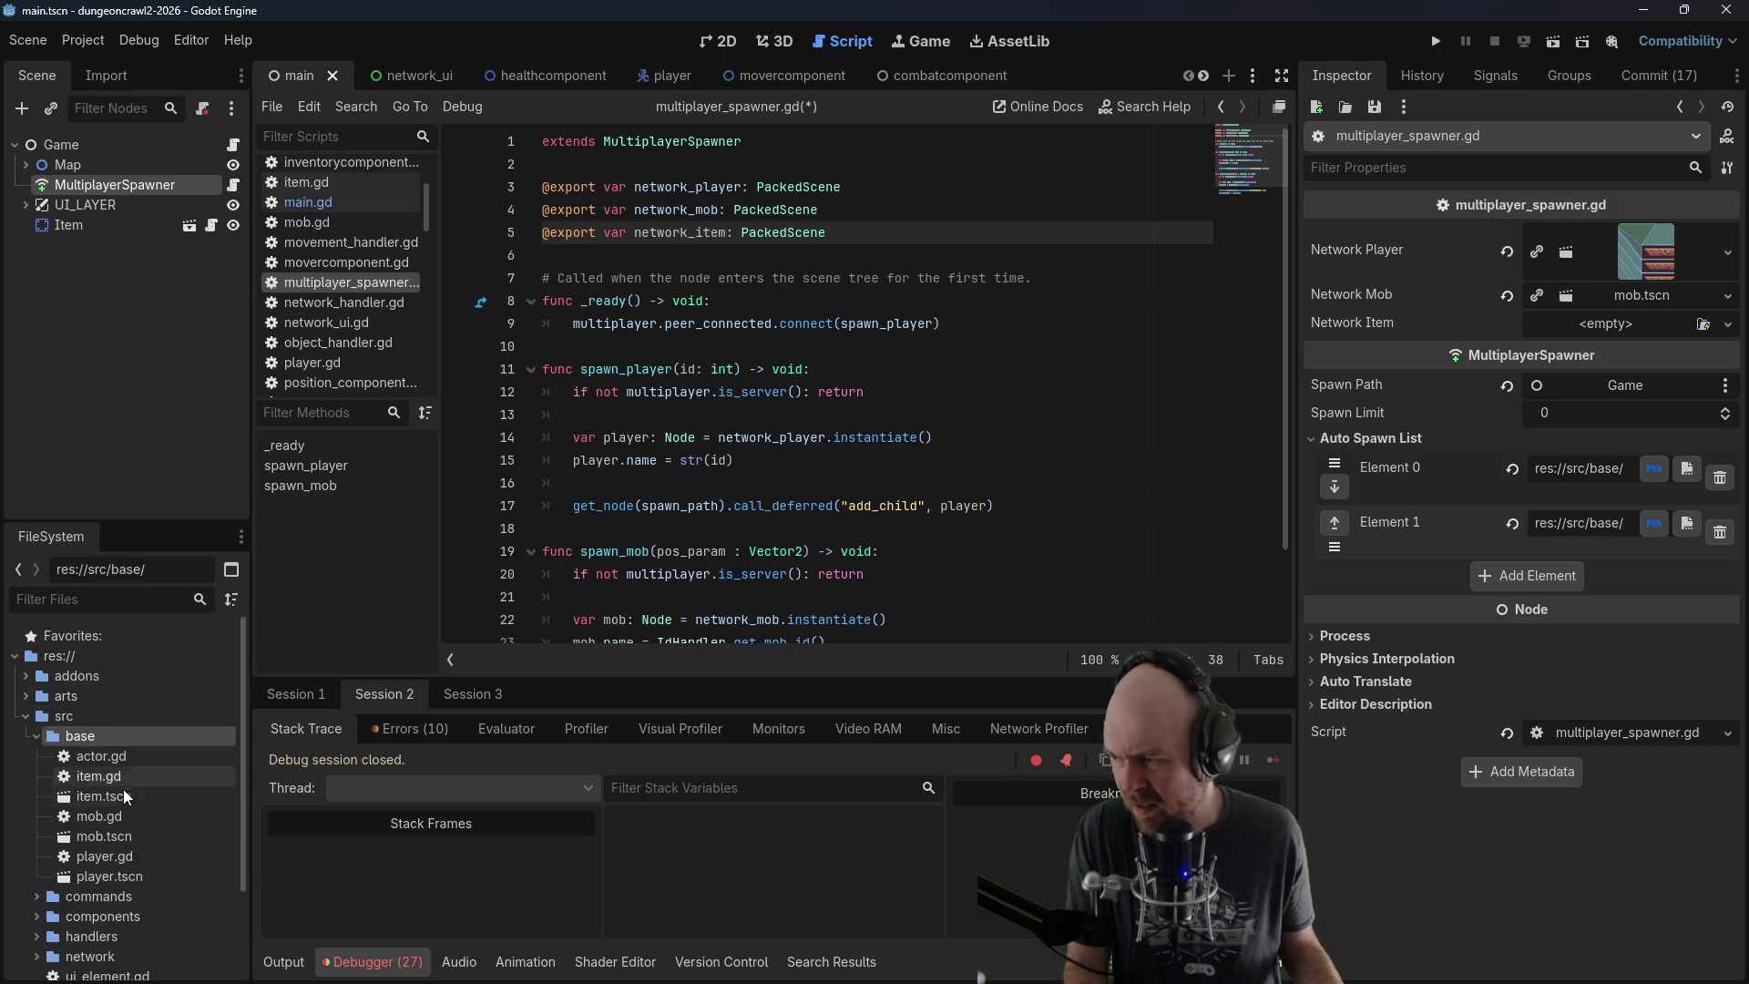
drag(123, 788, 1572, 325)
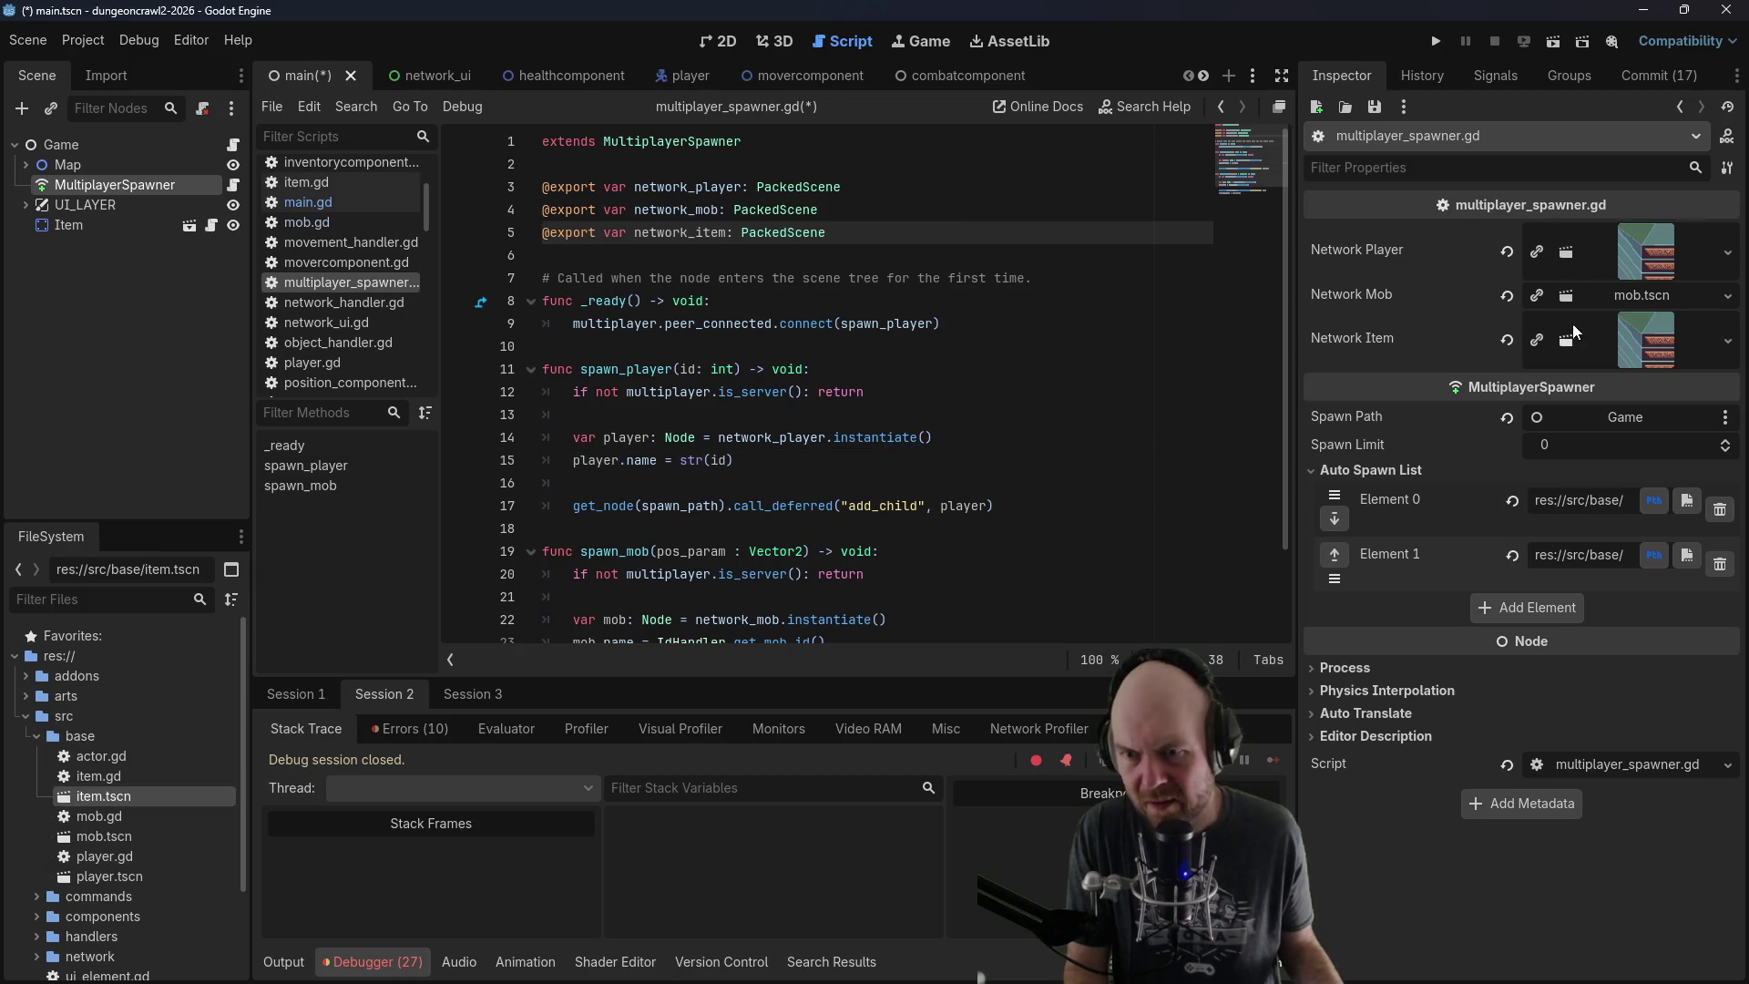
click(1537, 617)
drag(108, 793, 1555, 640)
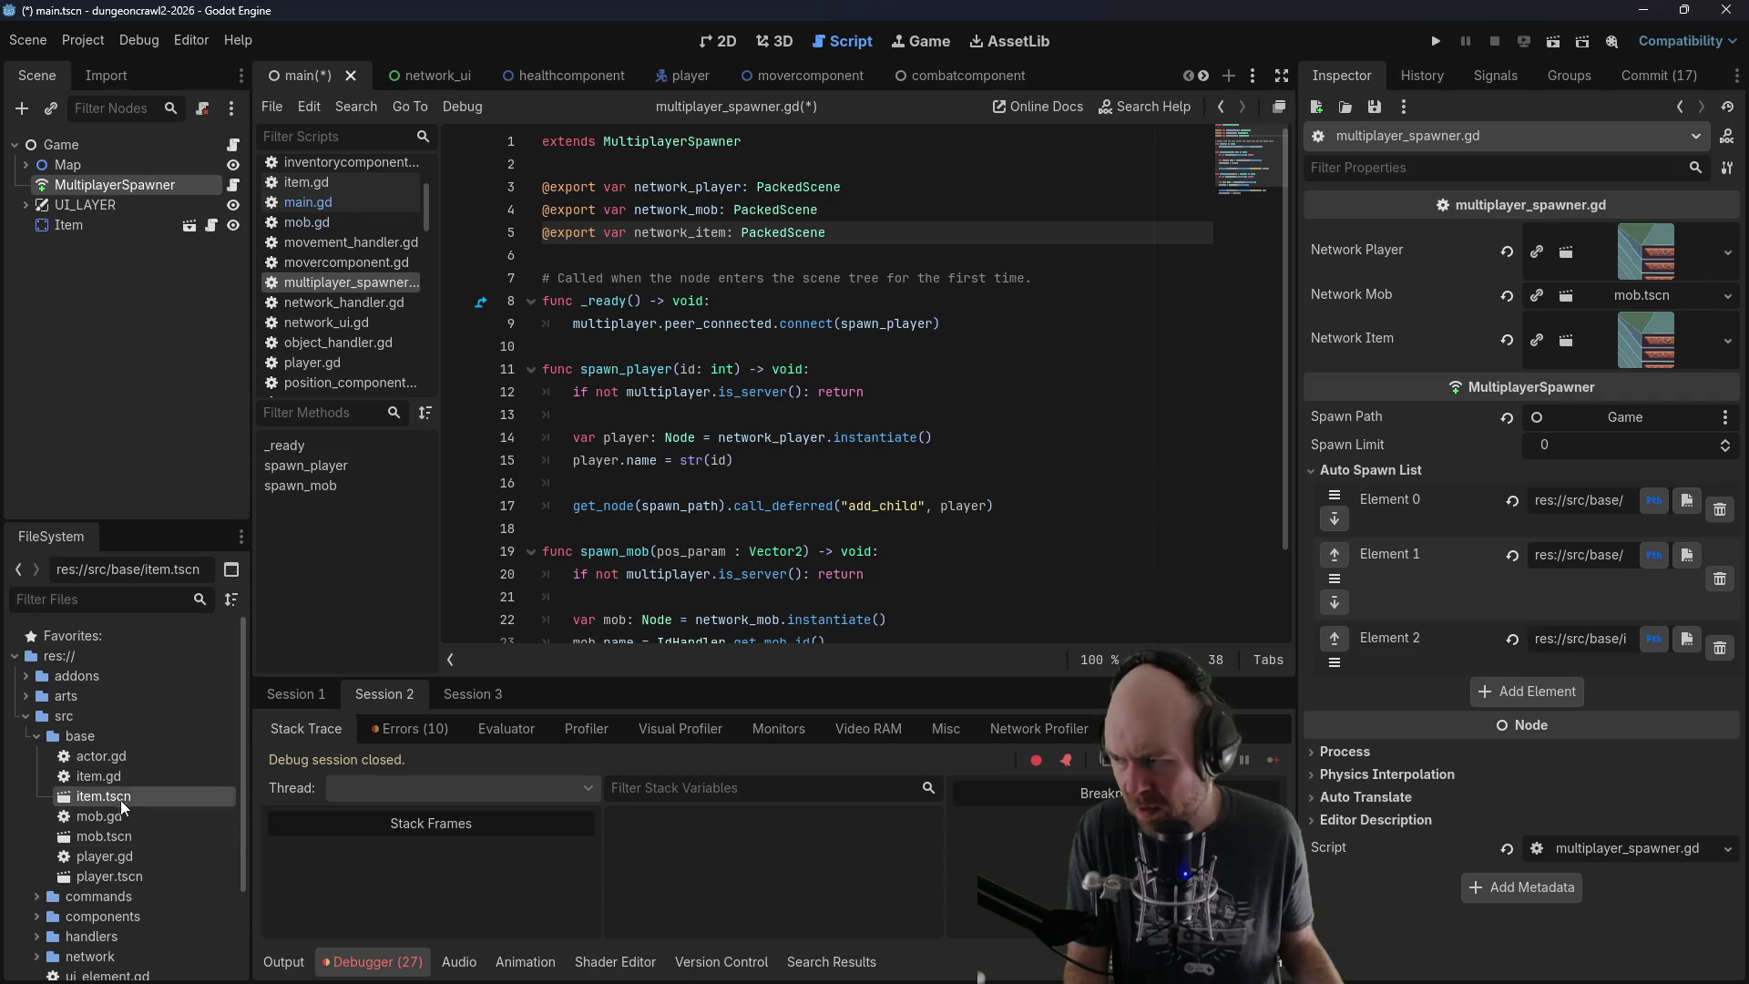
click(983, 365)
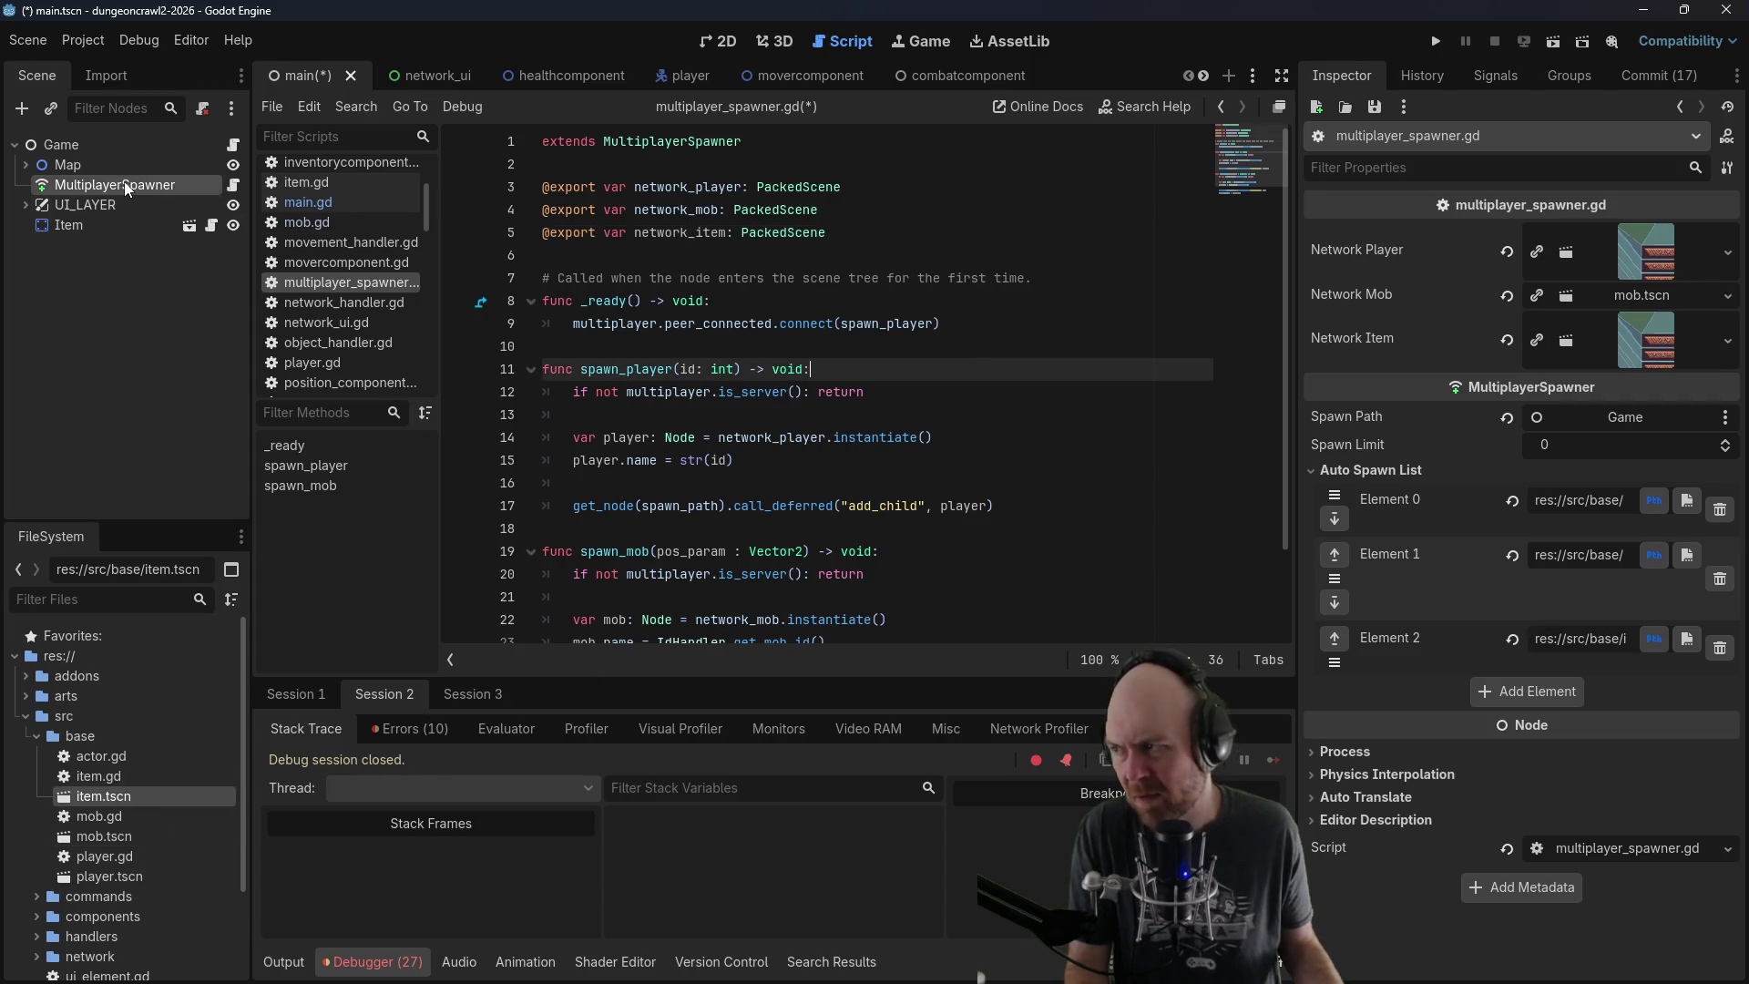
- Duplicate the spawn_mob function below itself and rename the copy spawn_item
click(732, 346)
scroll(733, 348, down, 3)
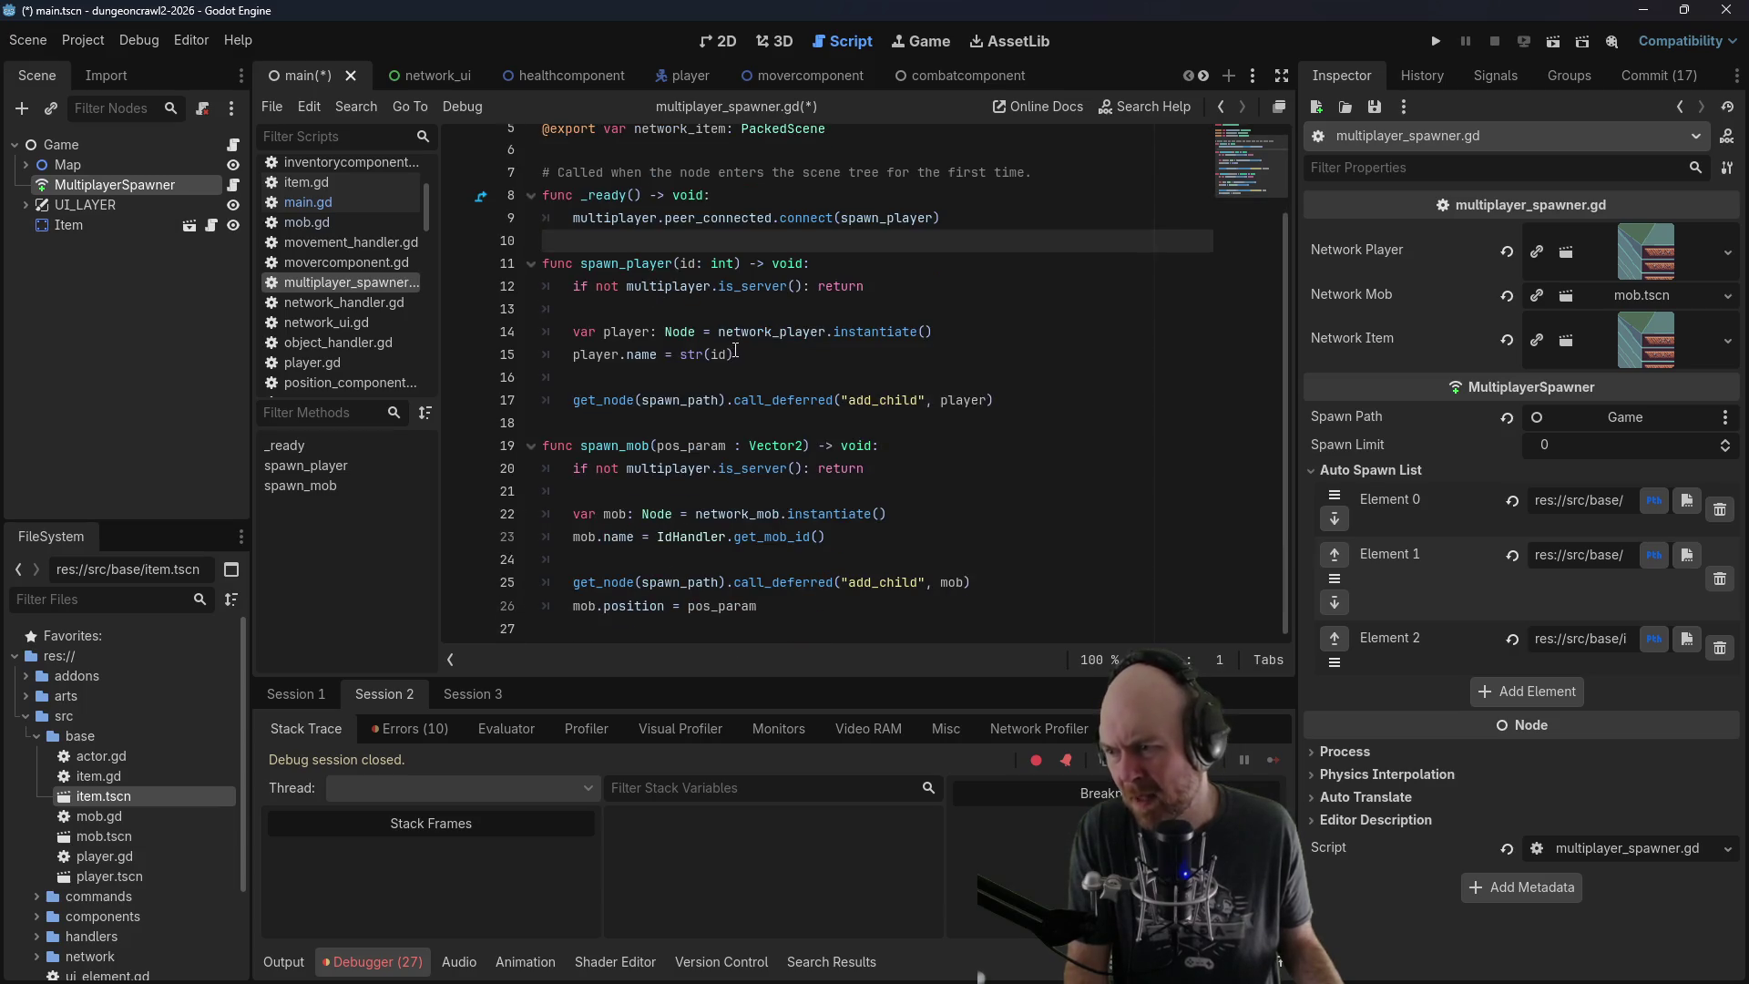
mouse_move(770, 607)
mouse_down()
mouse_move(637, 582)
mouse_move(544, 445)
mouse_up()
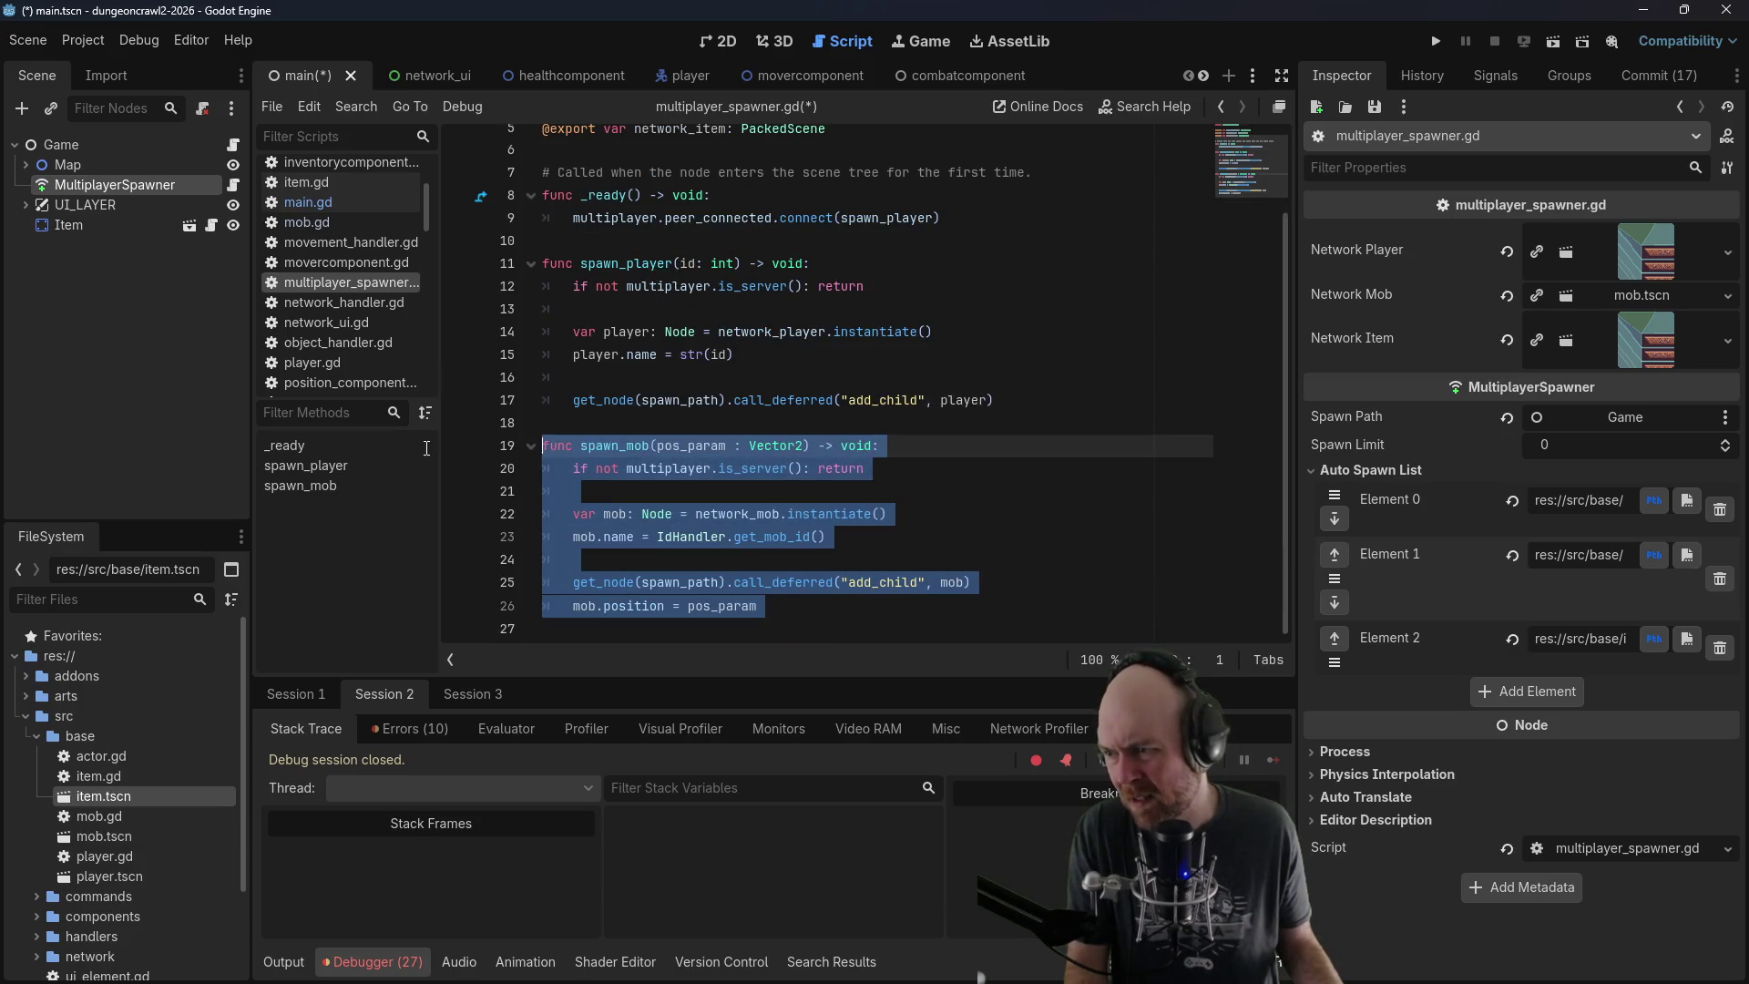
key(ctrl+c)
click(785, 629)
key(ctrl+v)
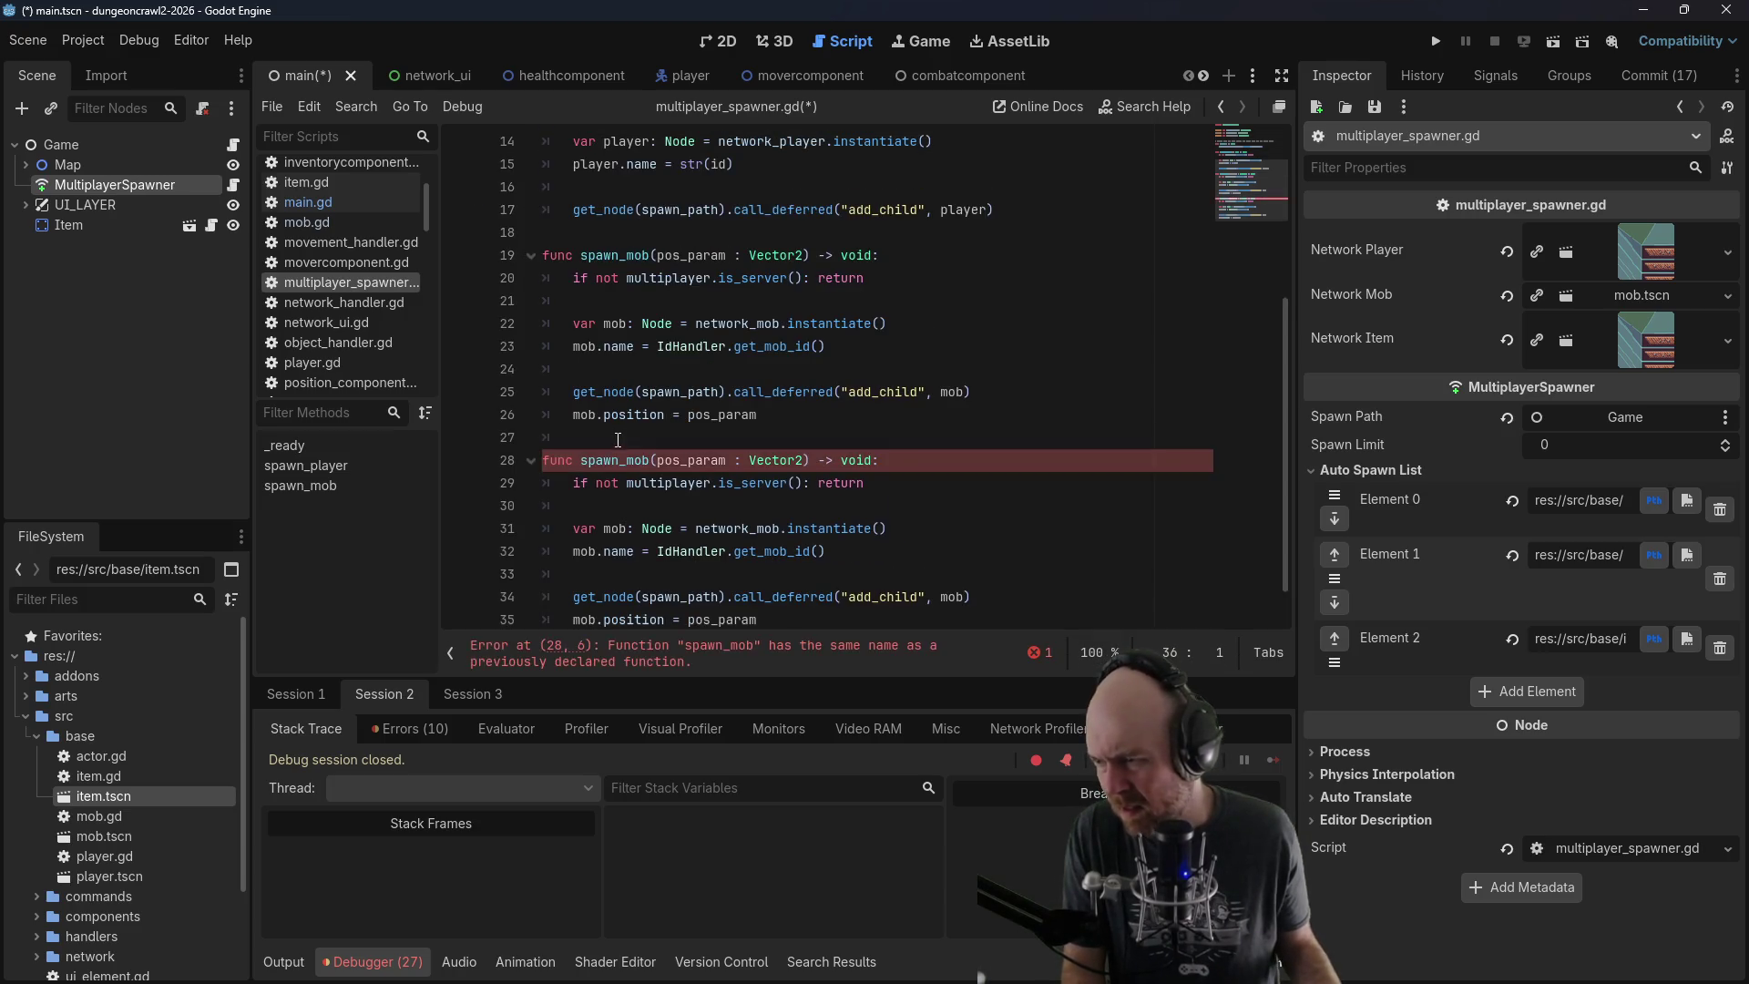
double_click(632, 455)
text(ite)
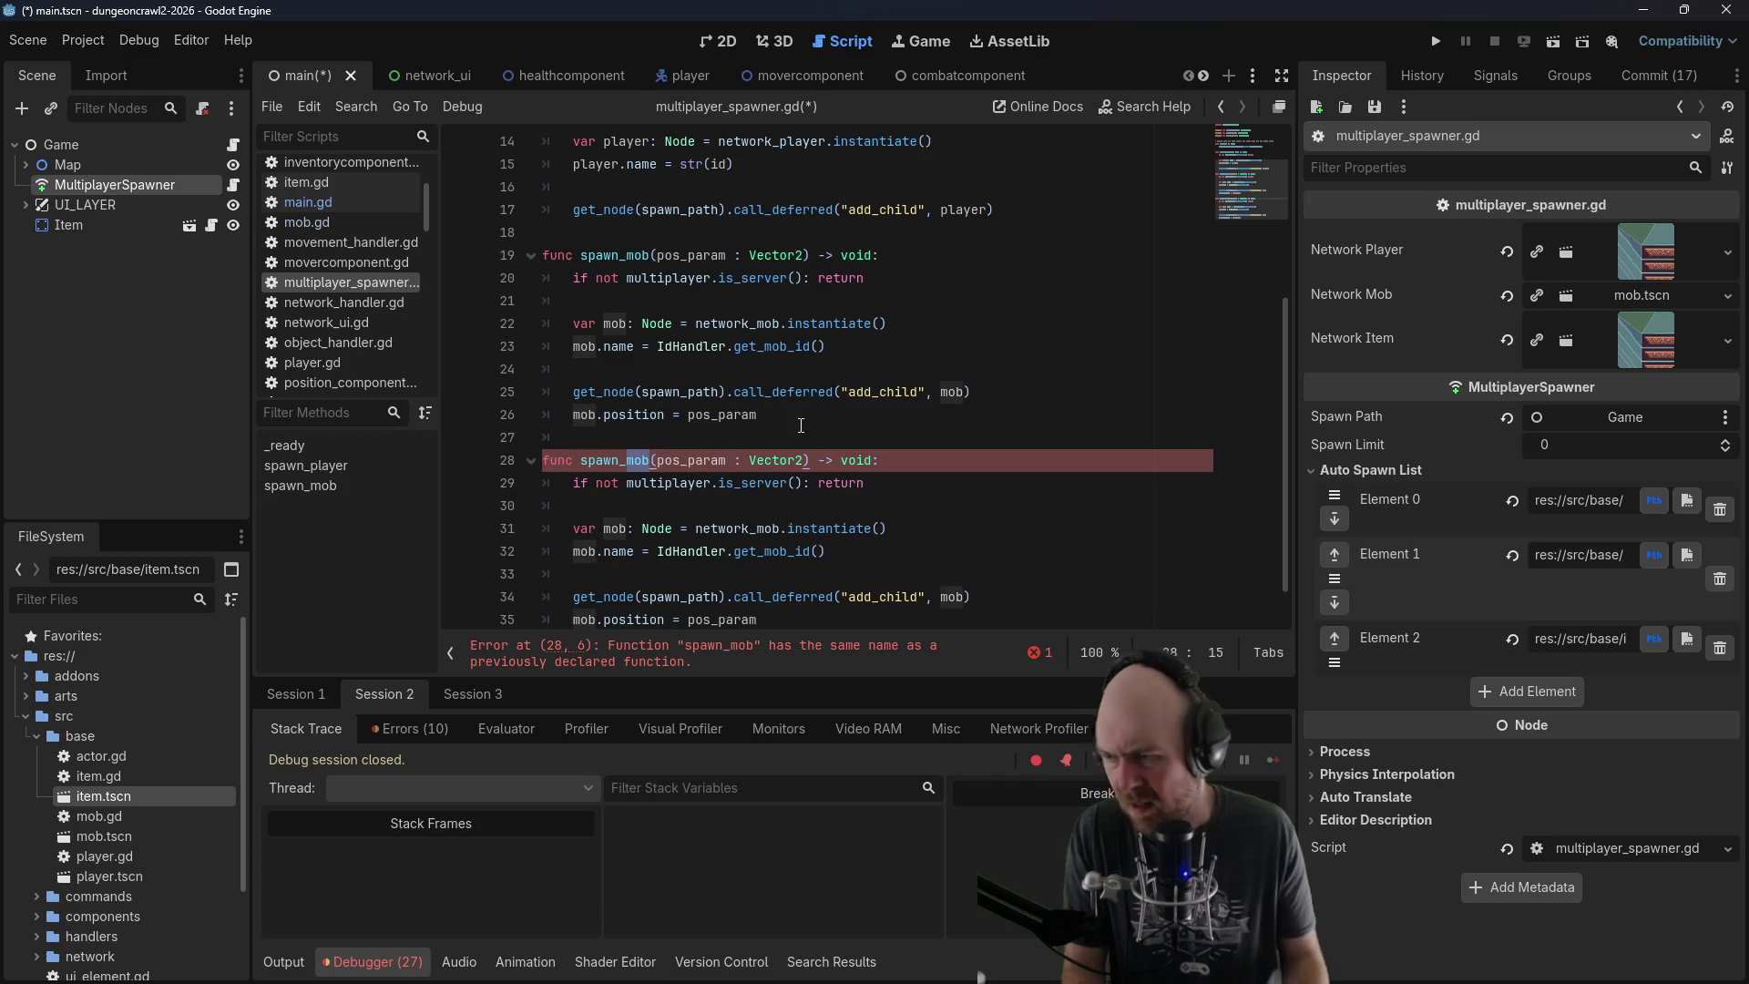
text(m)
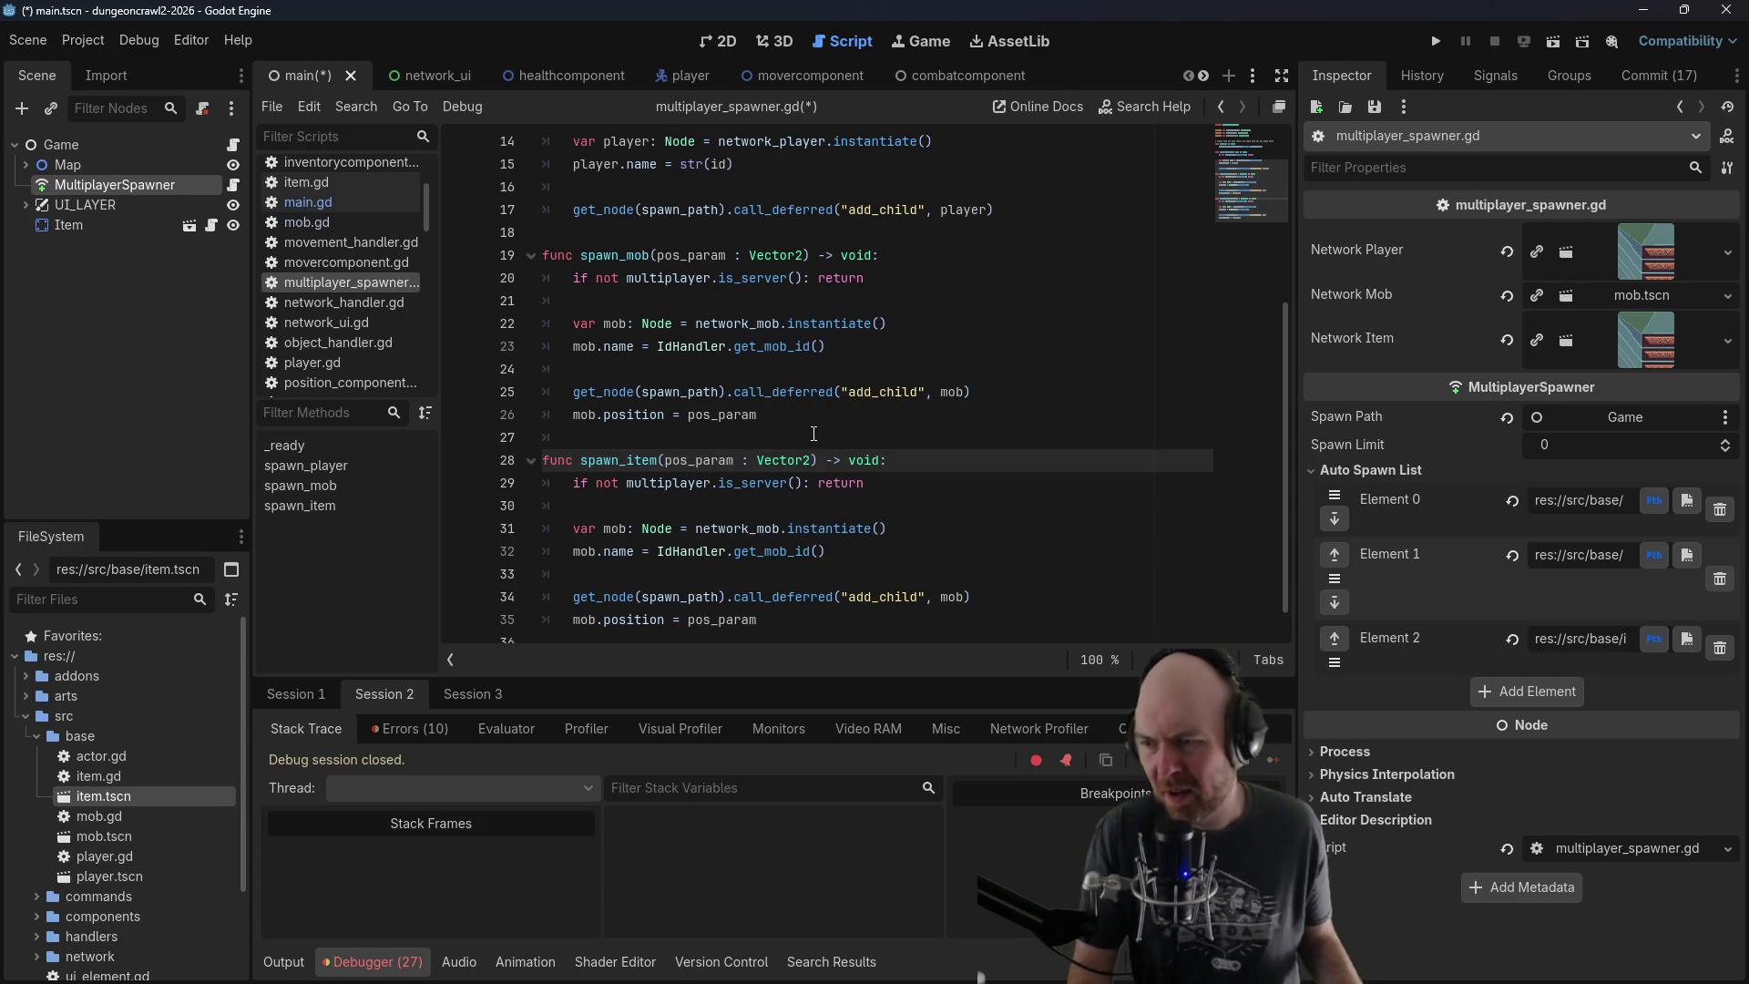
- Make spawn_item instantiate network_item into an item variable, then open id_handler.gd
drag(758, 533, 782, 531)
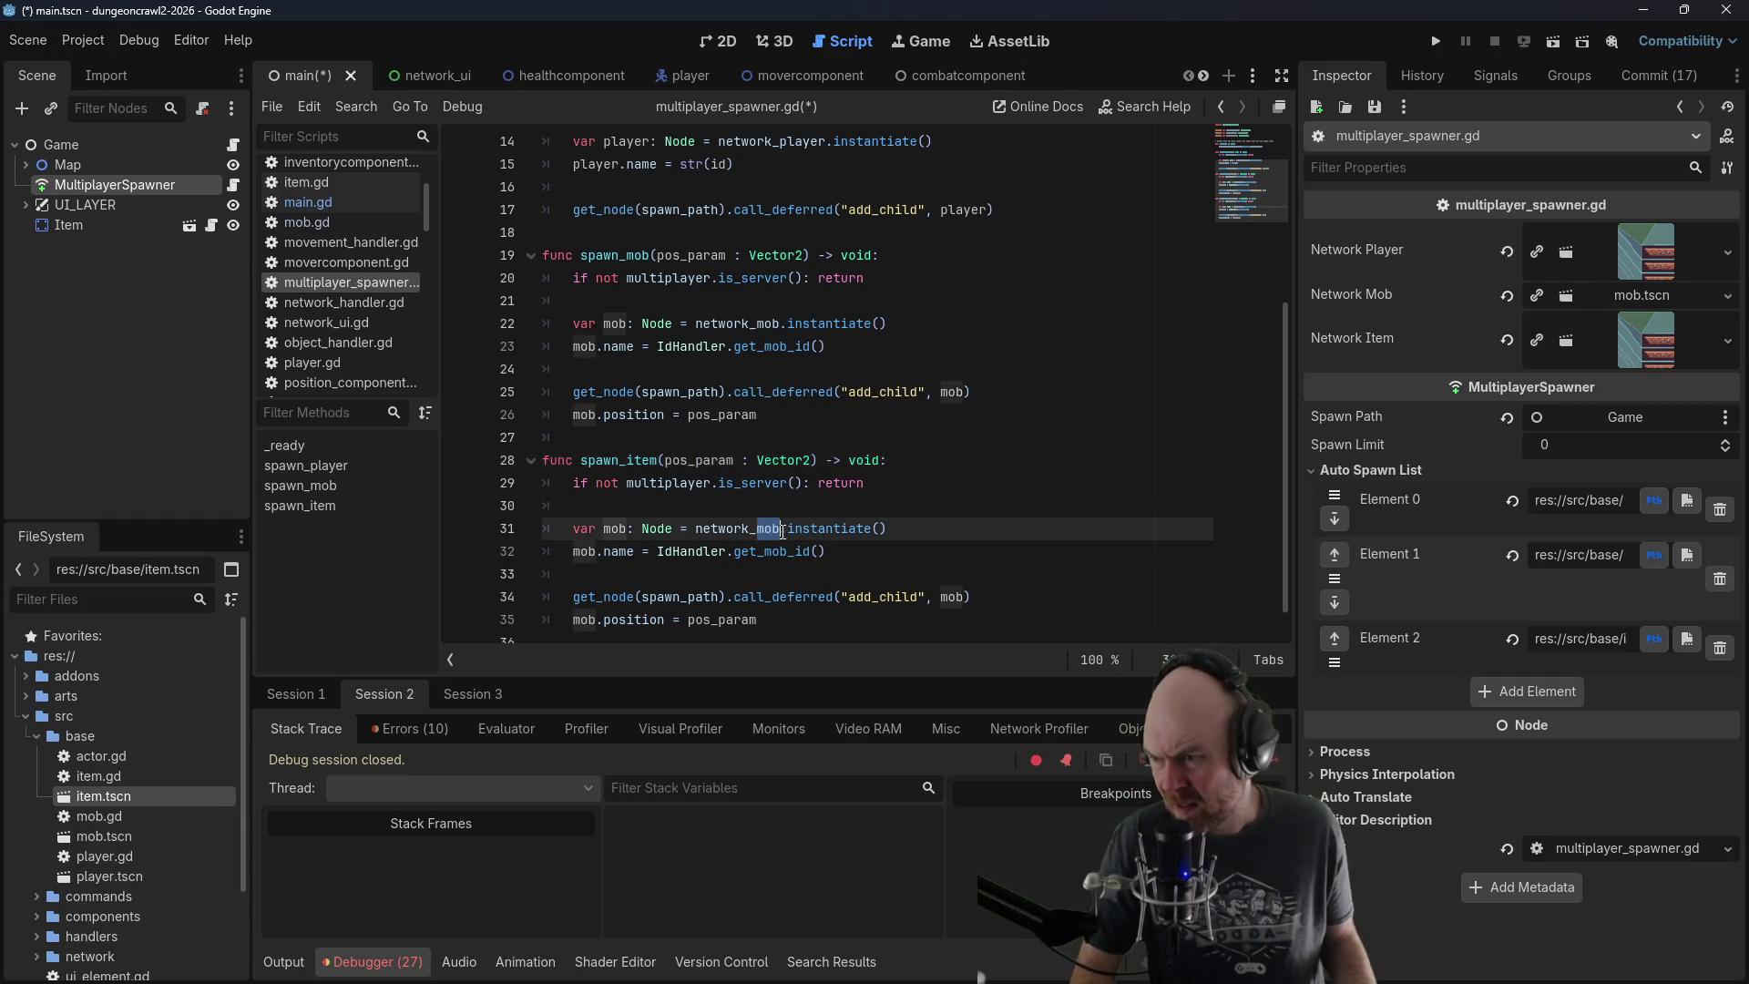
text(item)
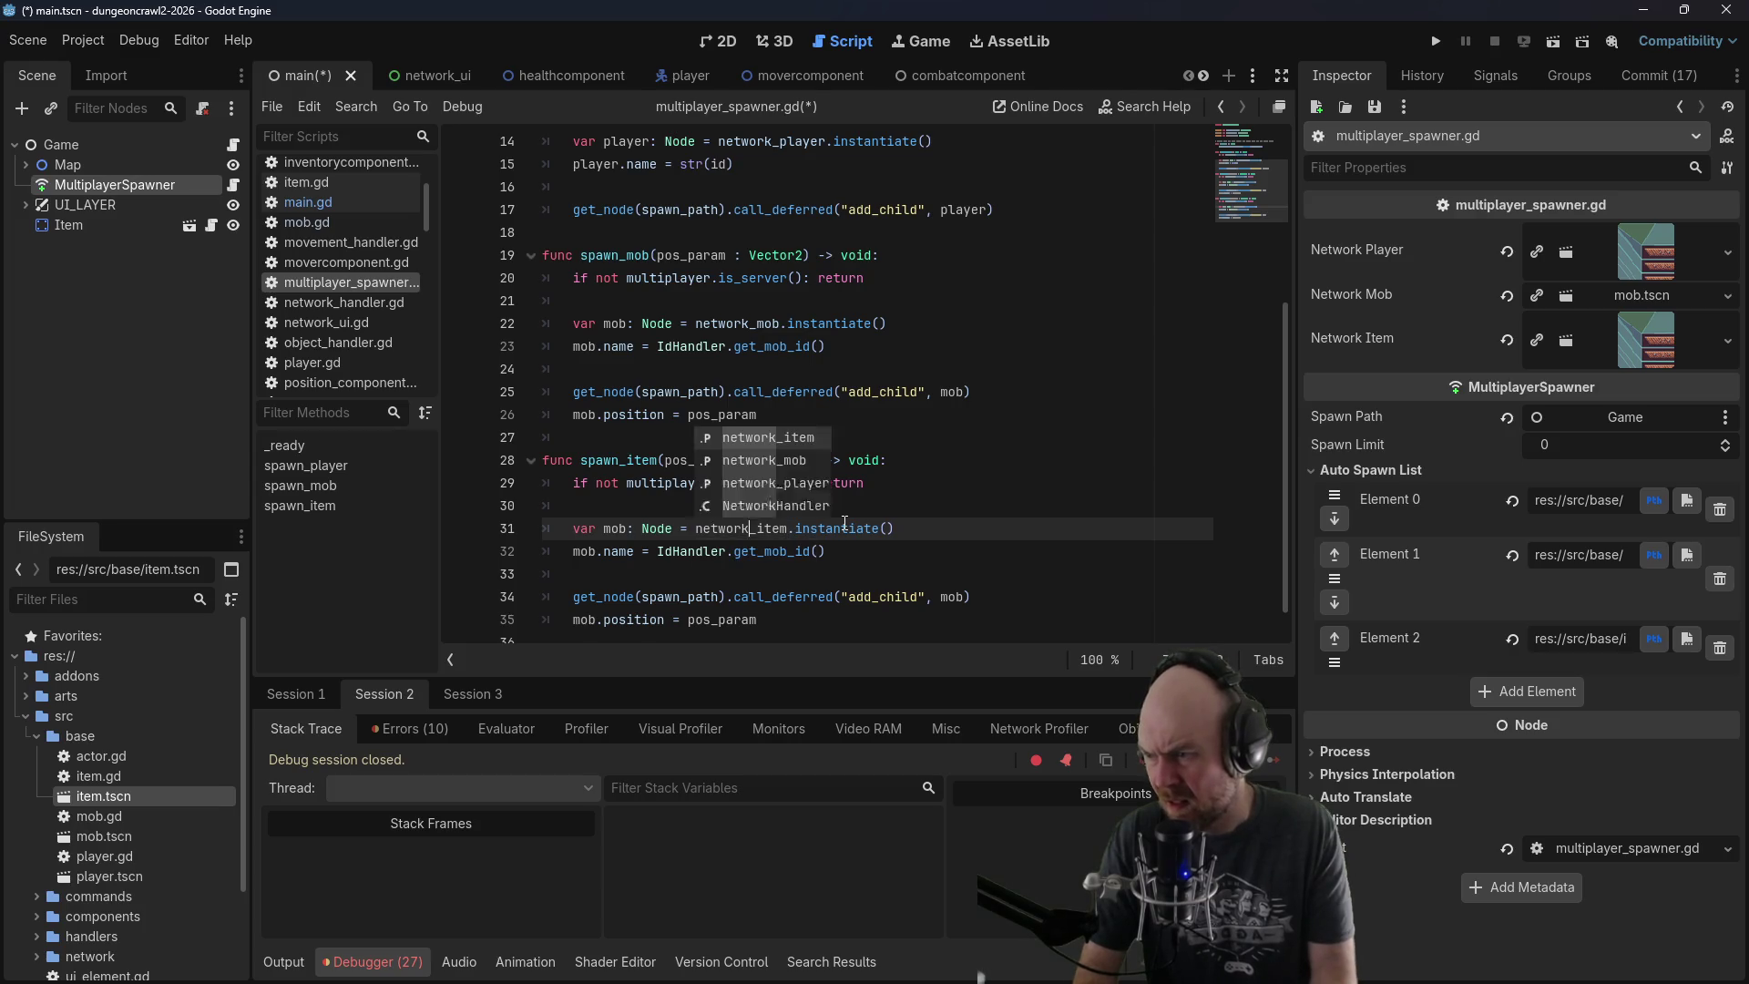
key(ctrl+Left)
key(ctrl+Left)
key(ctrl+Left)
key(BackSpace)
key(BackSpace)
key(BackSpace)
text(item)
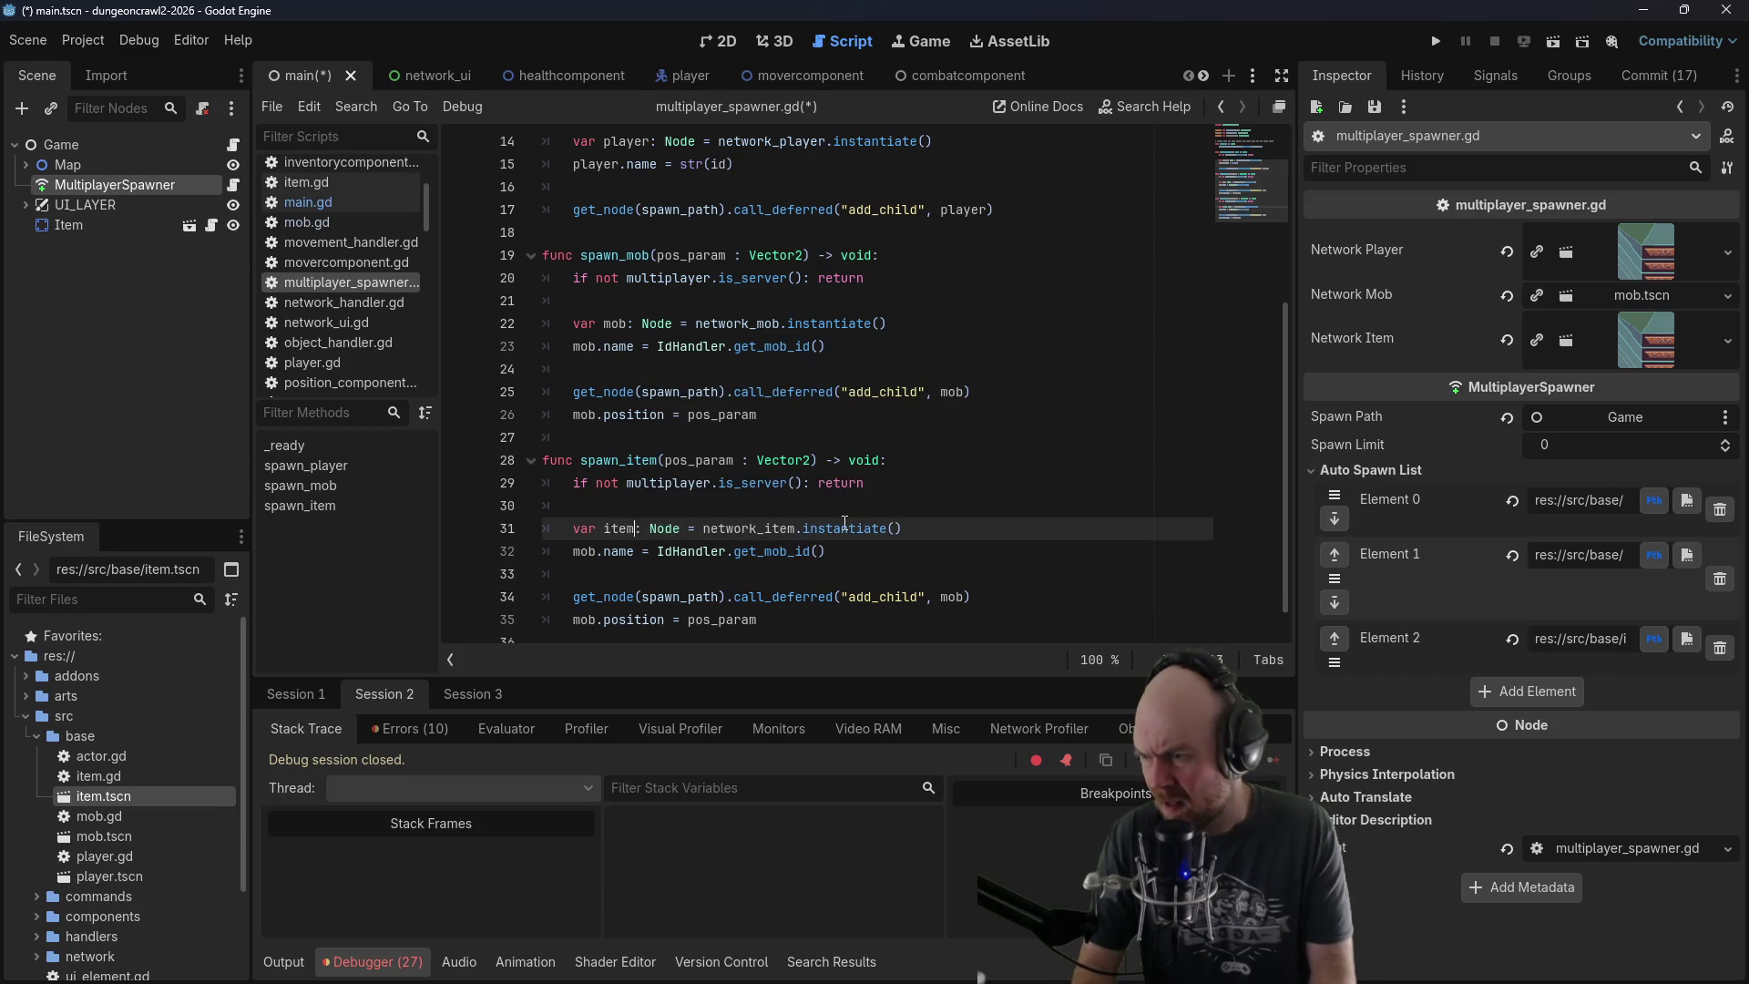
key(Down)
key(BackSpace)
key(BackSpace)
key(BackSpace)
text(item)
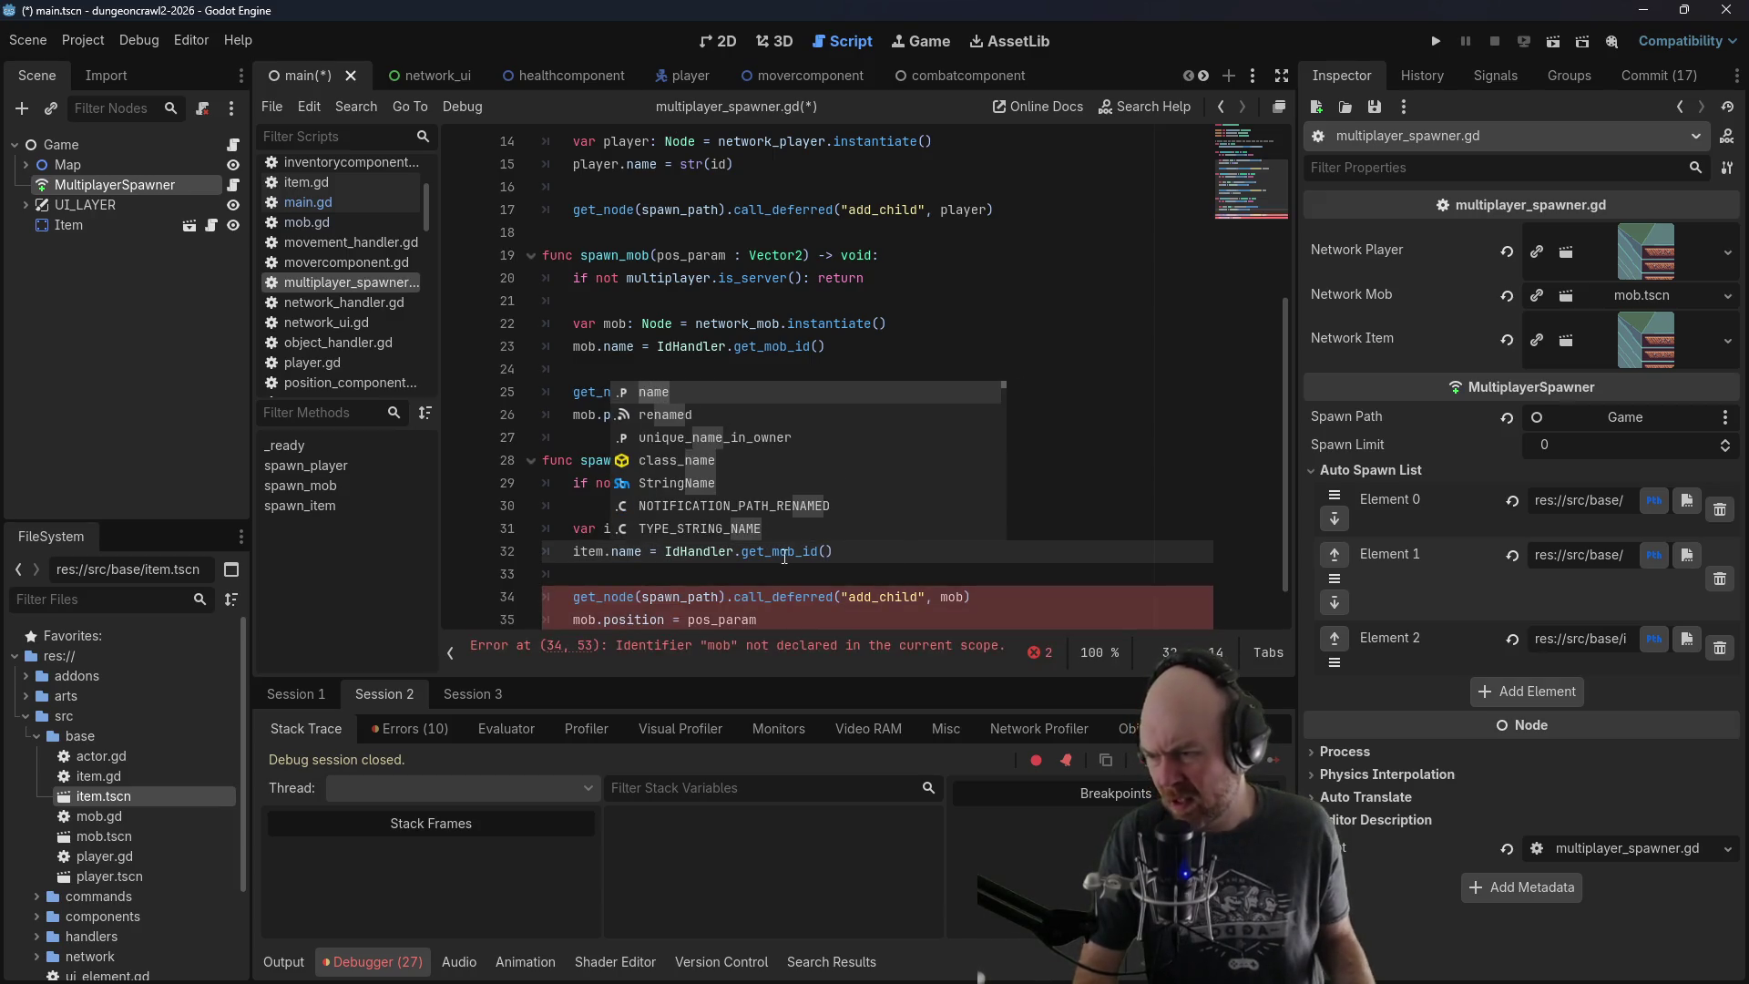
ctrl+click(708, 550)
click(743, 369)
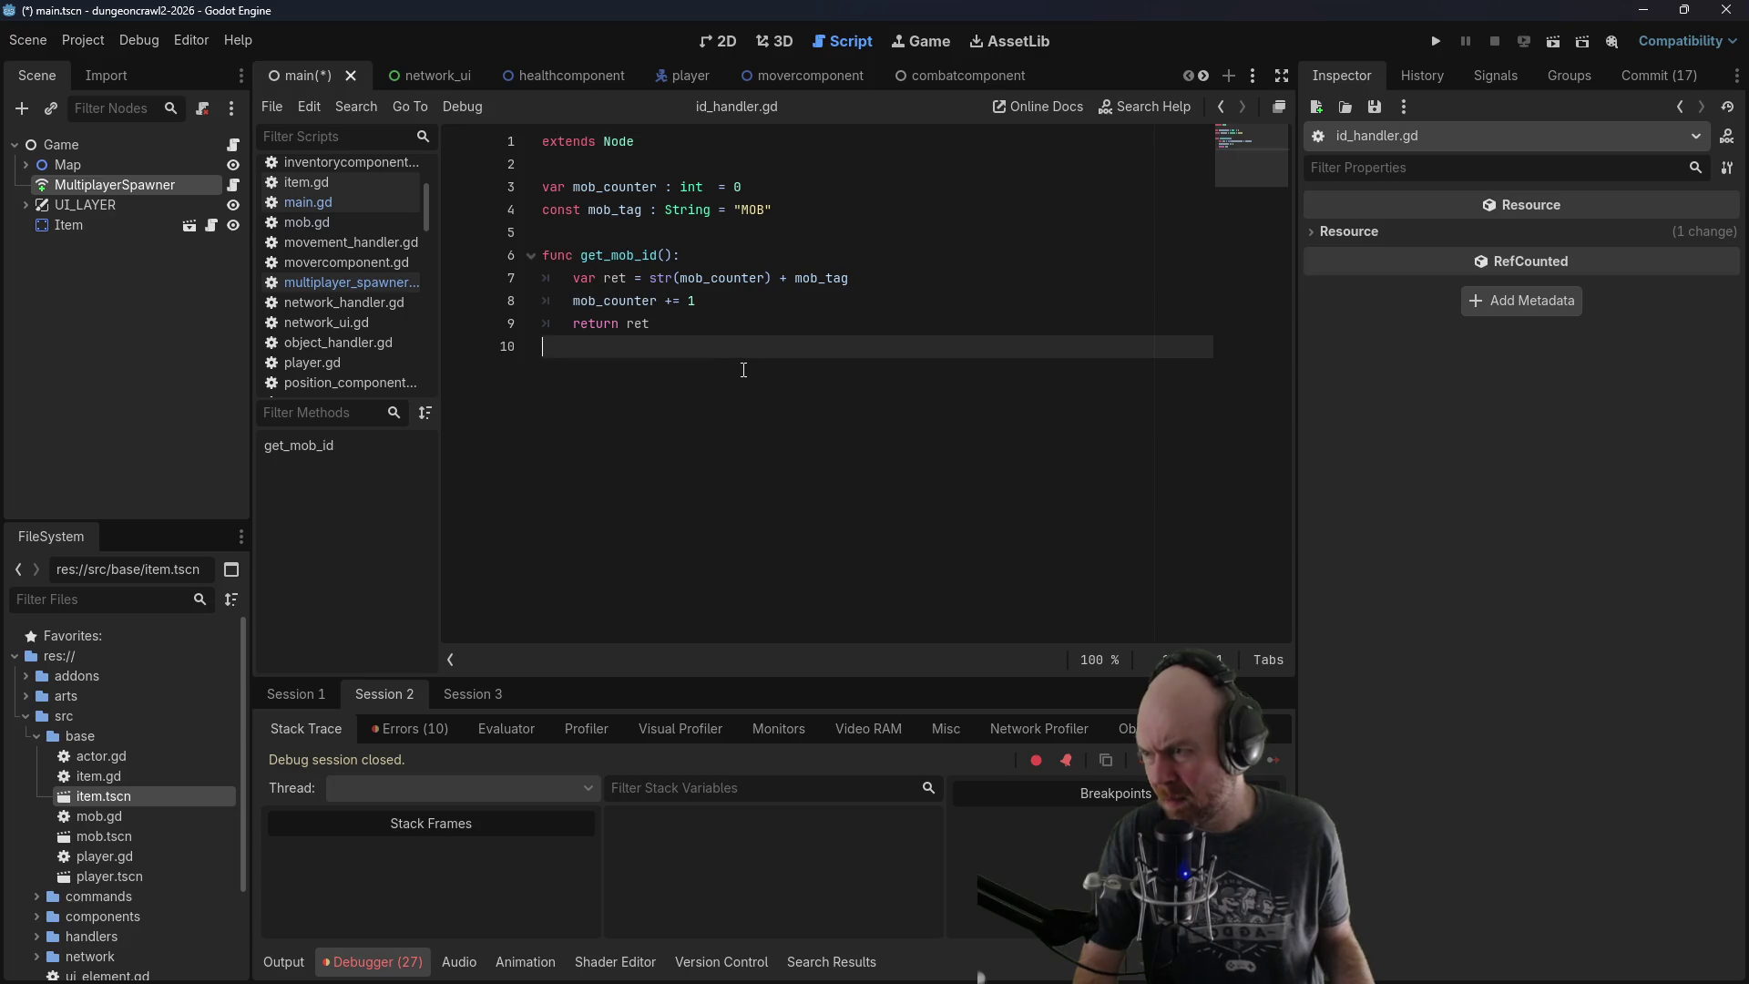
- Add a get_item_id() function with a return statement to id_handler.gd
key(Return)
text(func get_item_i)
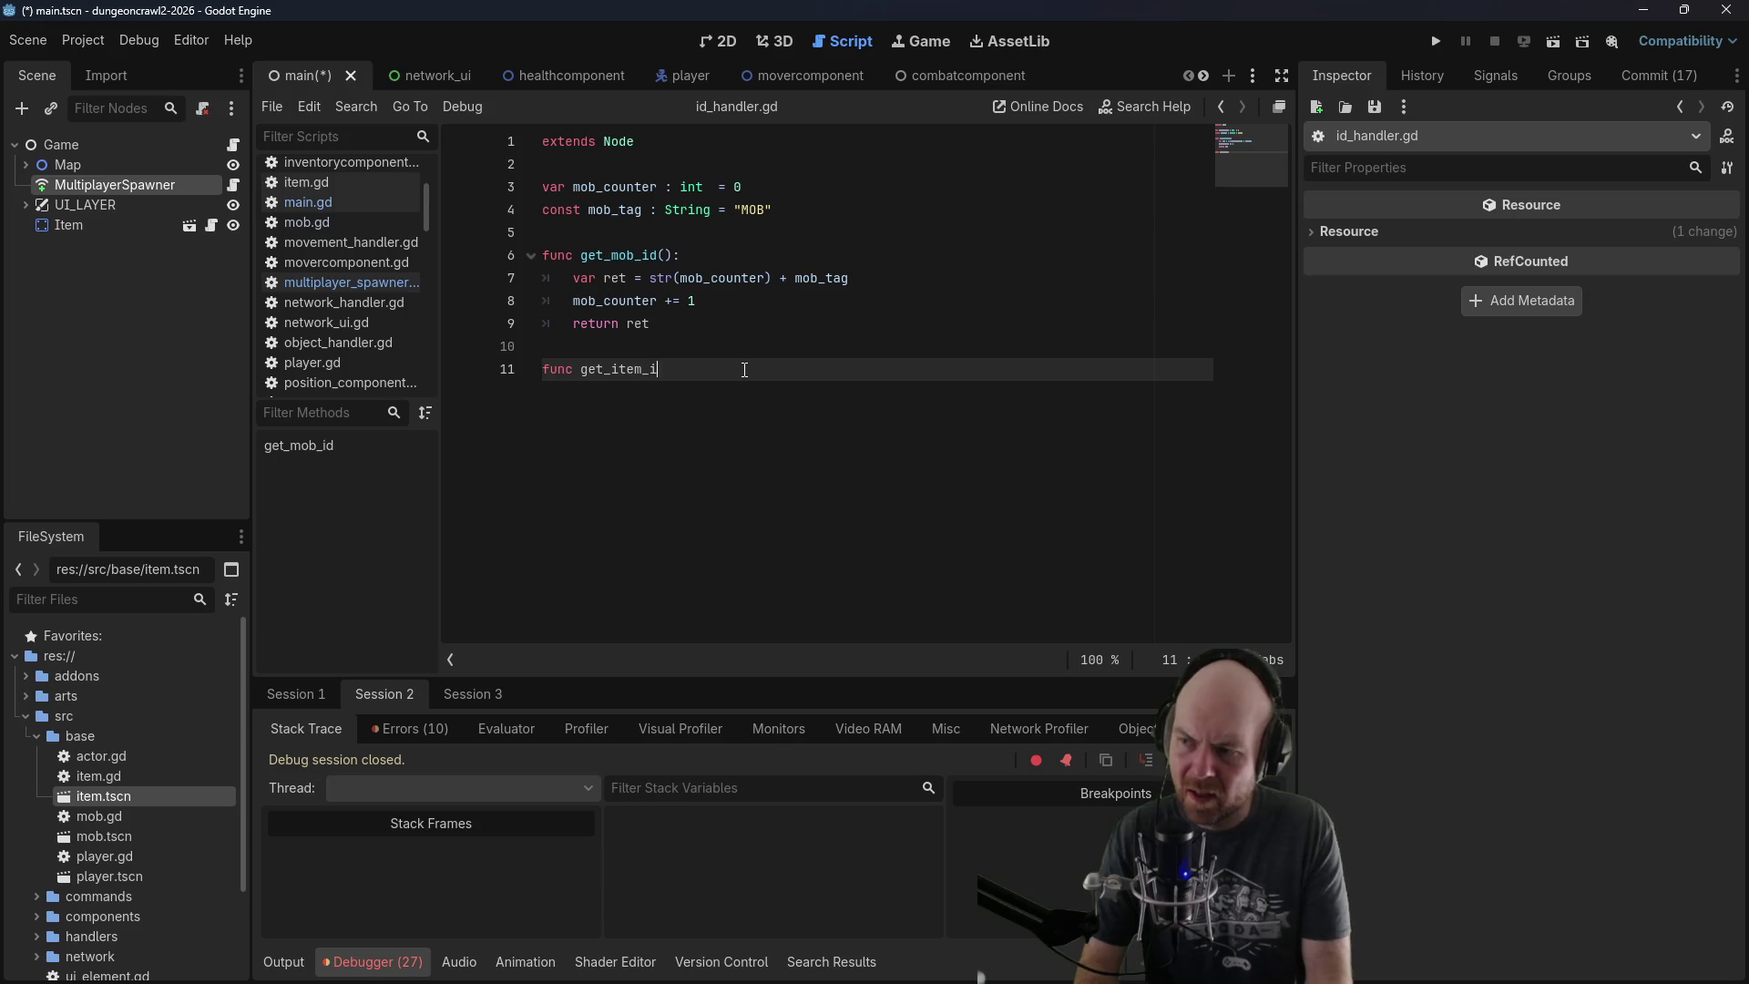
text(:)
key(Return)
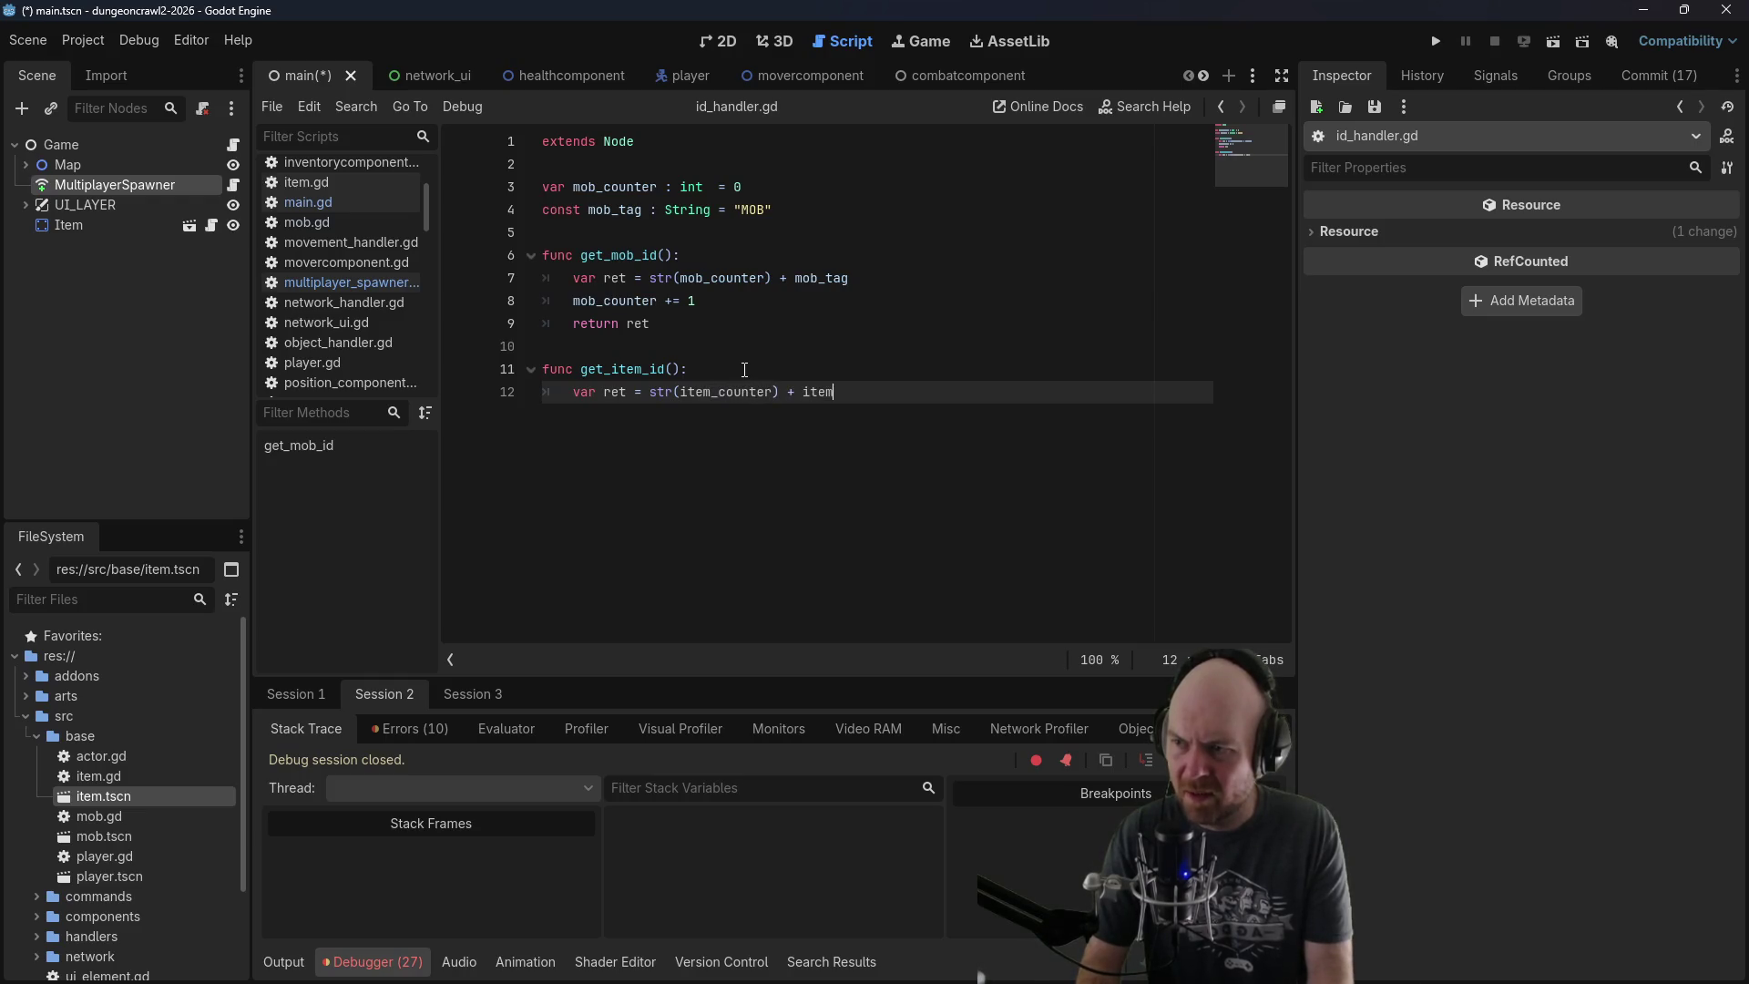
key(Return)
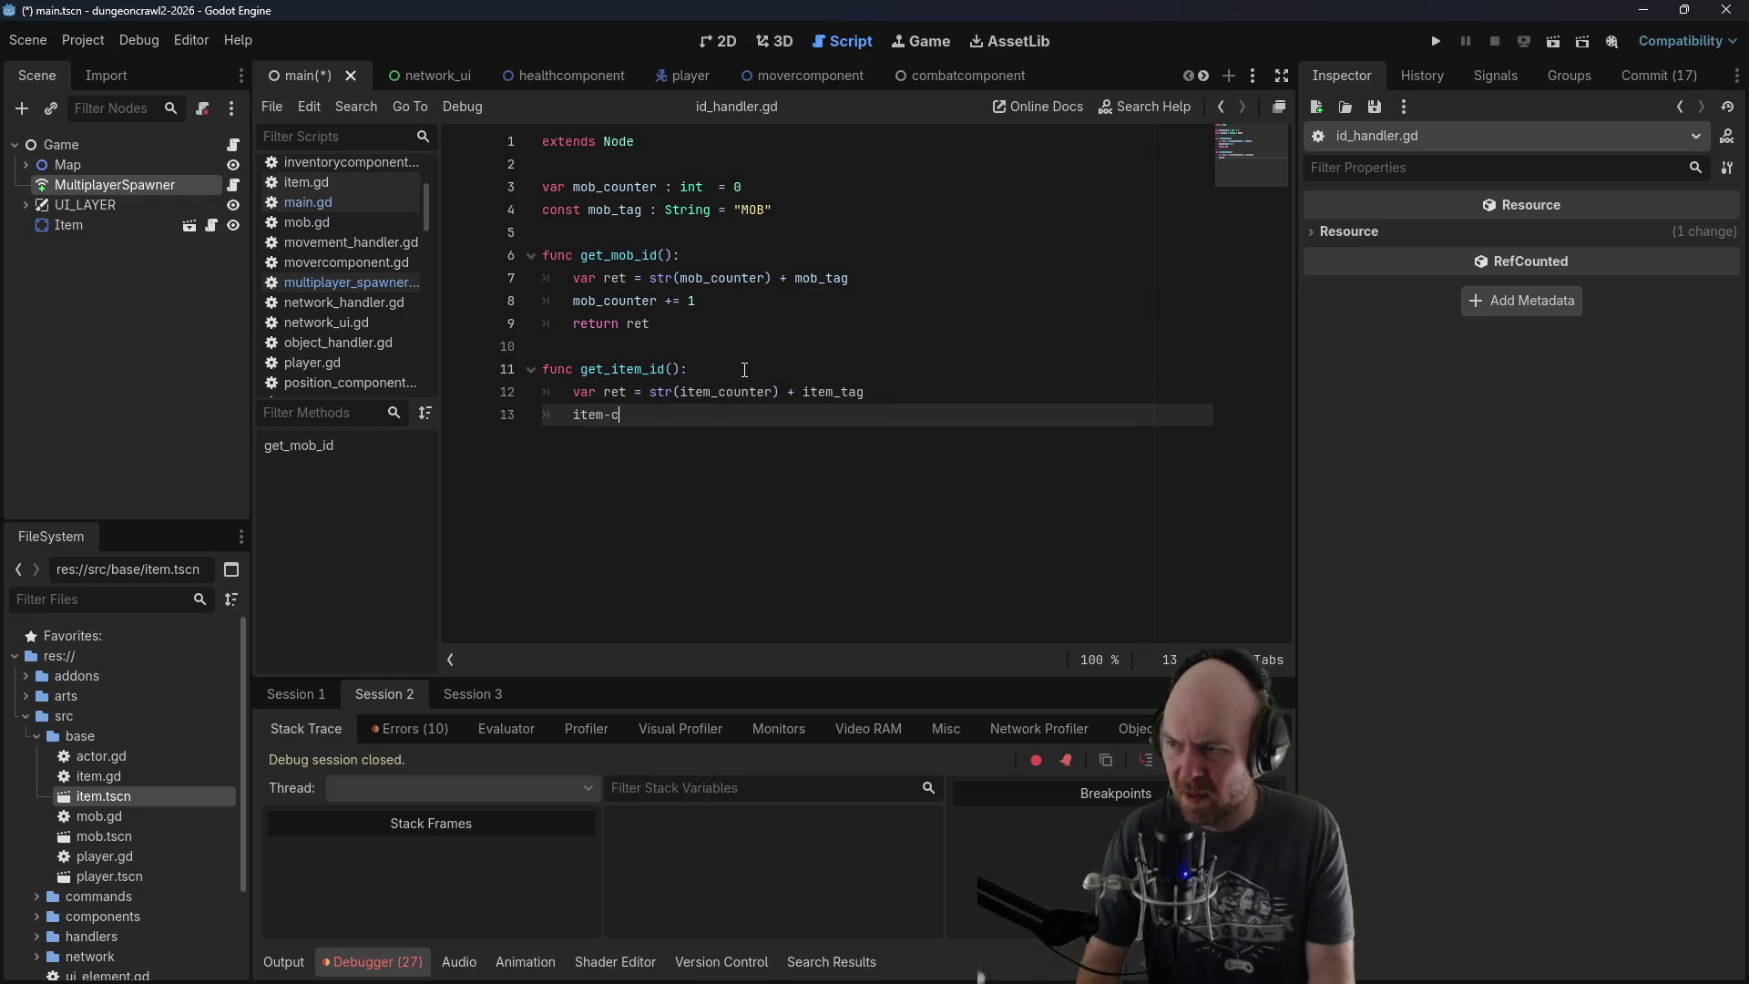
text(1)
key(Return)
text(r)
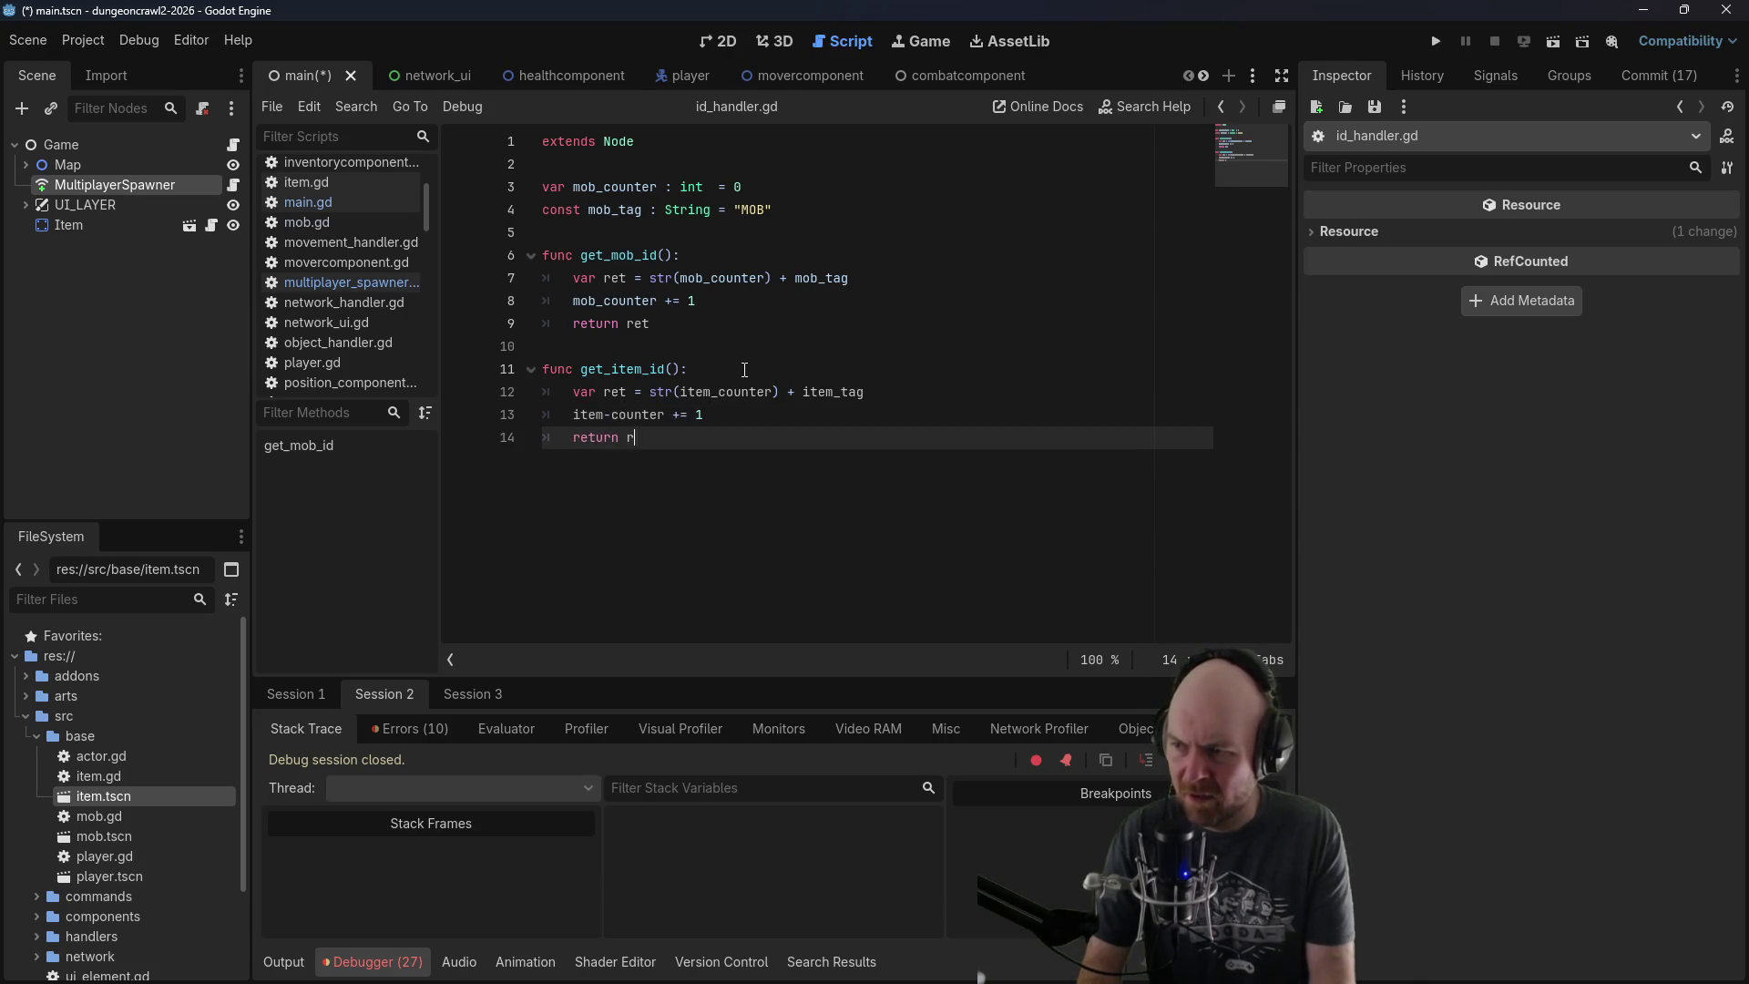
text(et)
key(Up)
key(Up)
key(Up)
key(Down)
key(Down)
- Declare 'var item_counter : int = 0' and an item_tag constant set to "MOB"
key(Return)
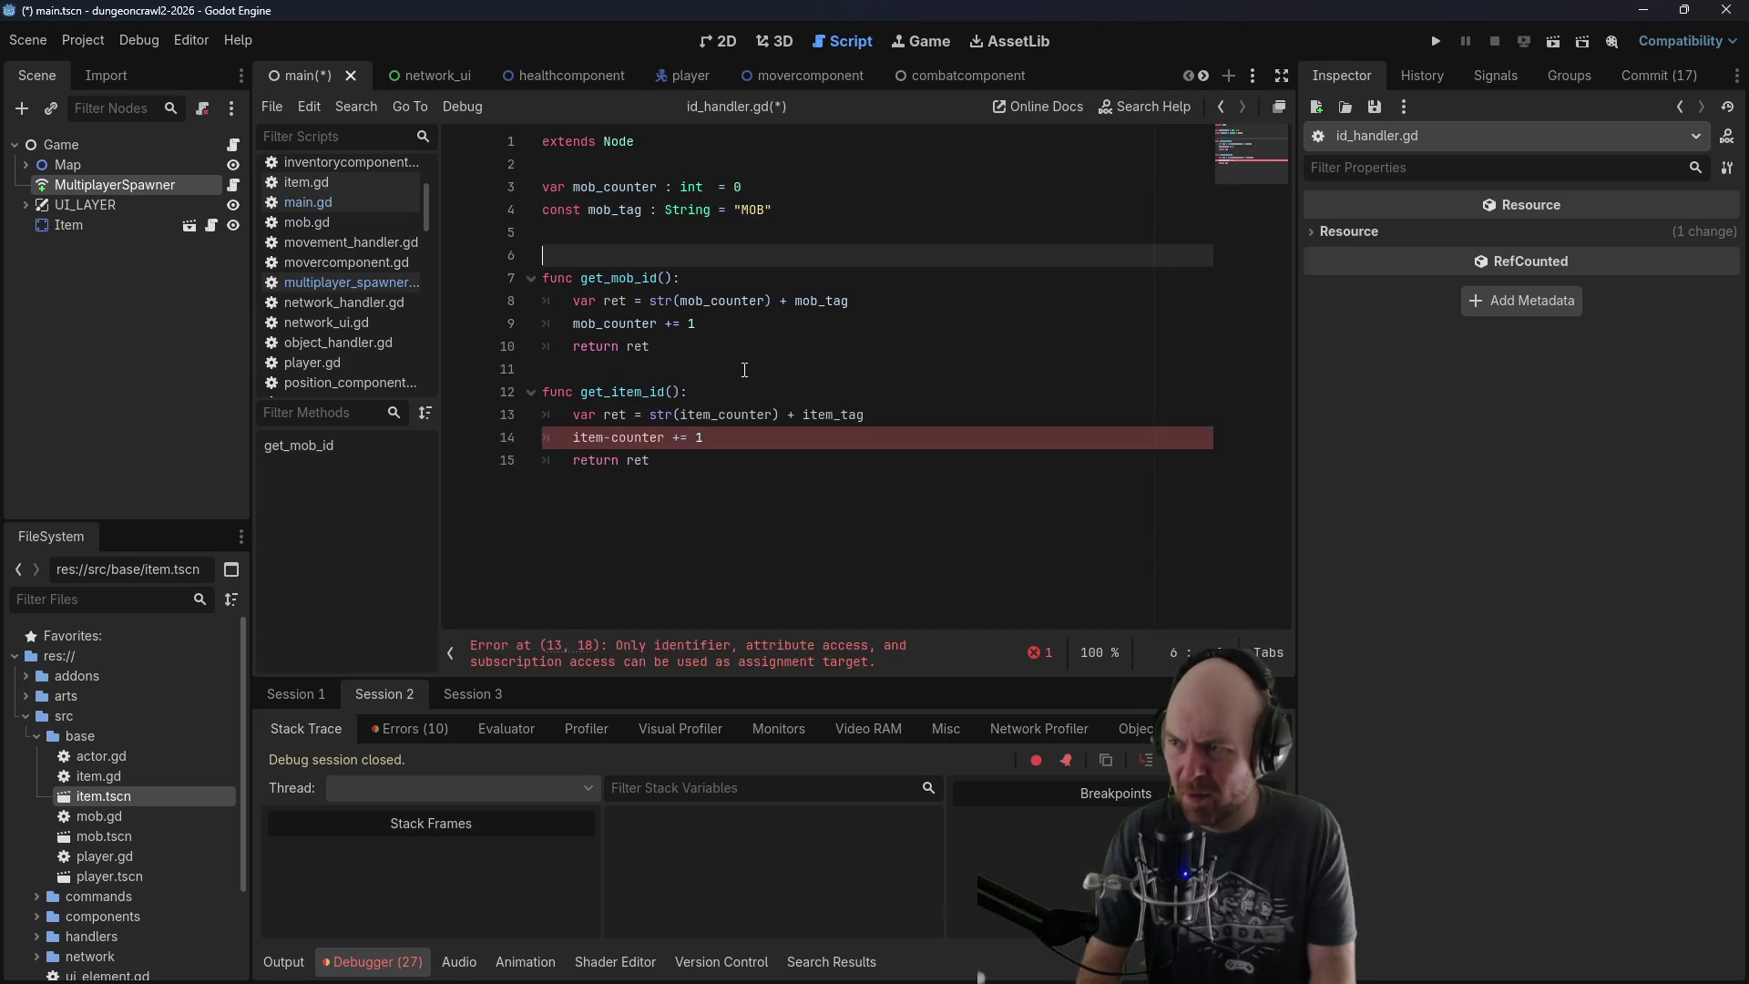
key(Return)
key(Up)
text(var item_counter : int = )
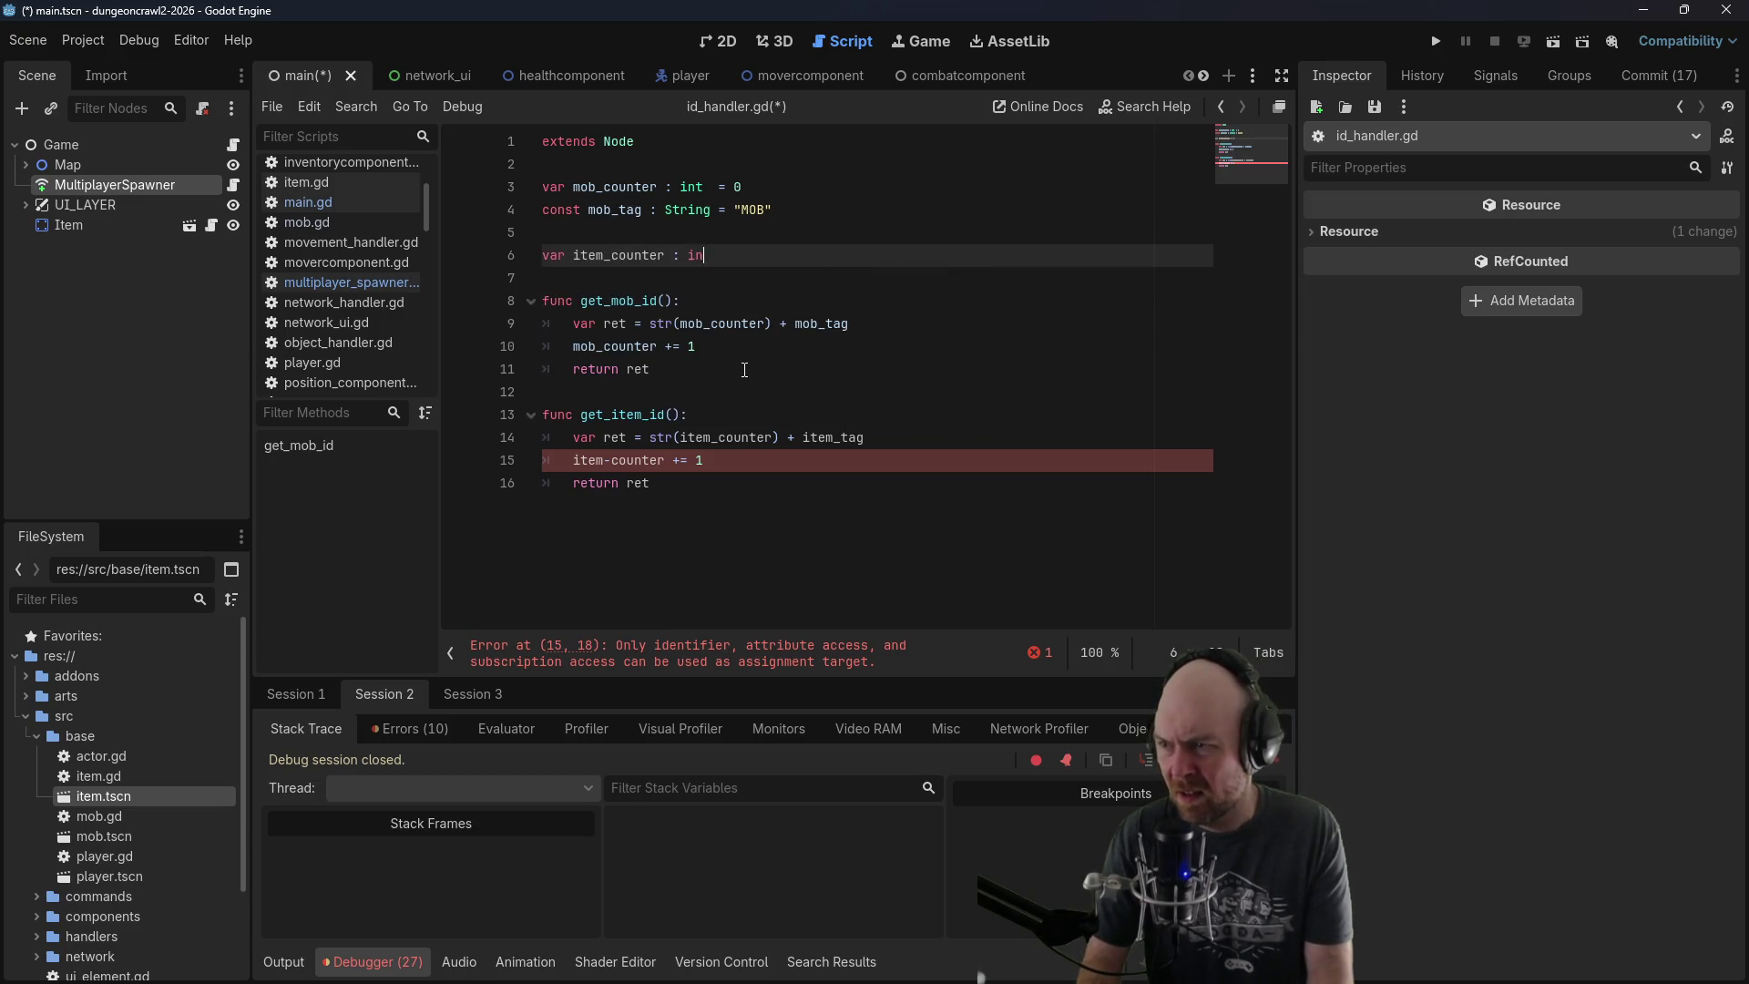
text(0)
key(Return)
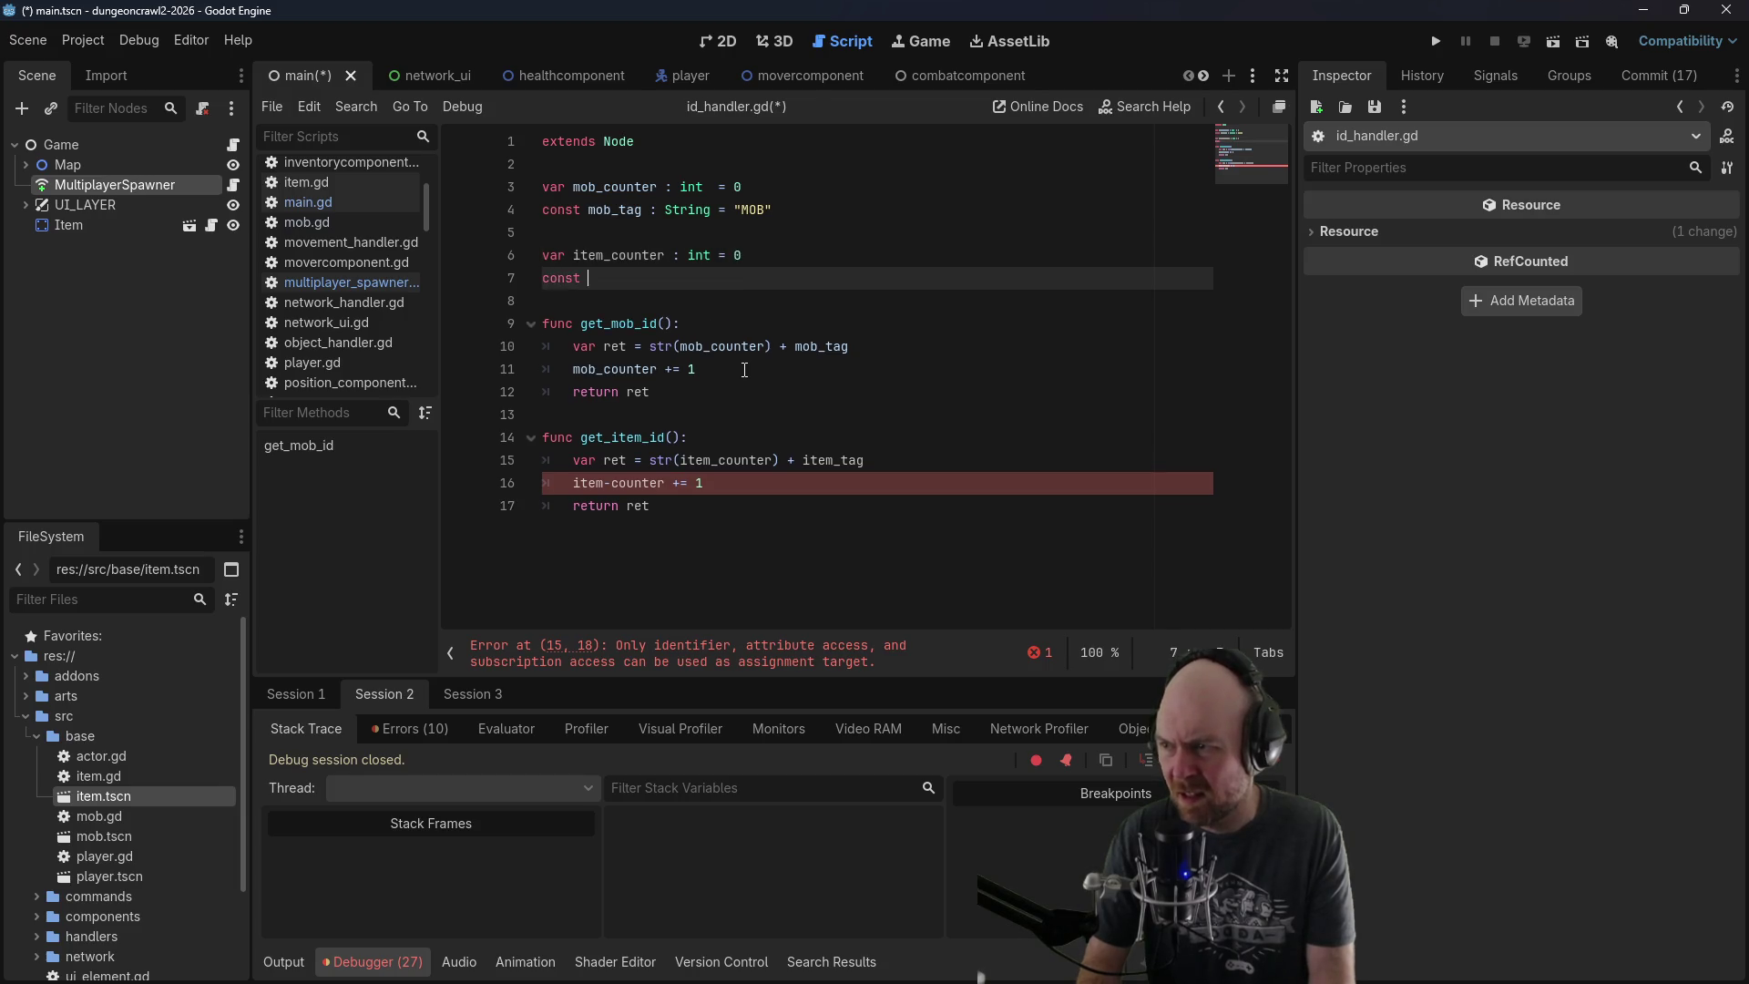
text(targ : String =)
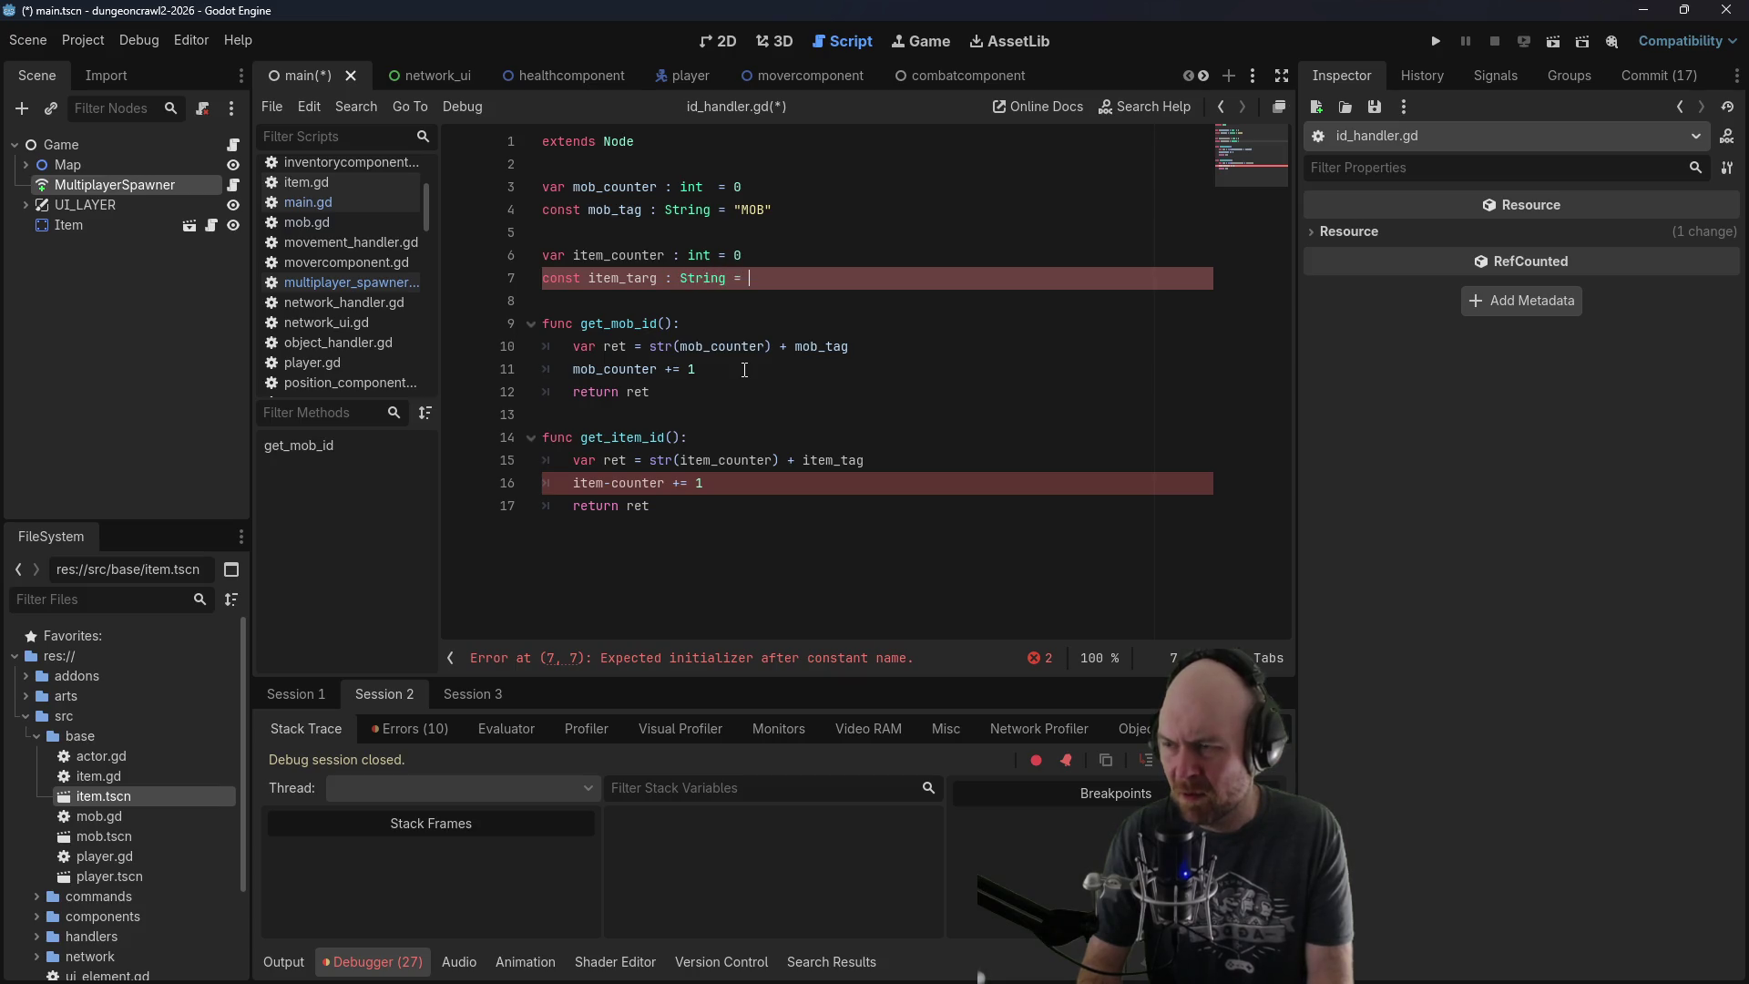
text("MOB)
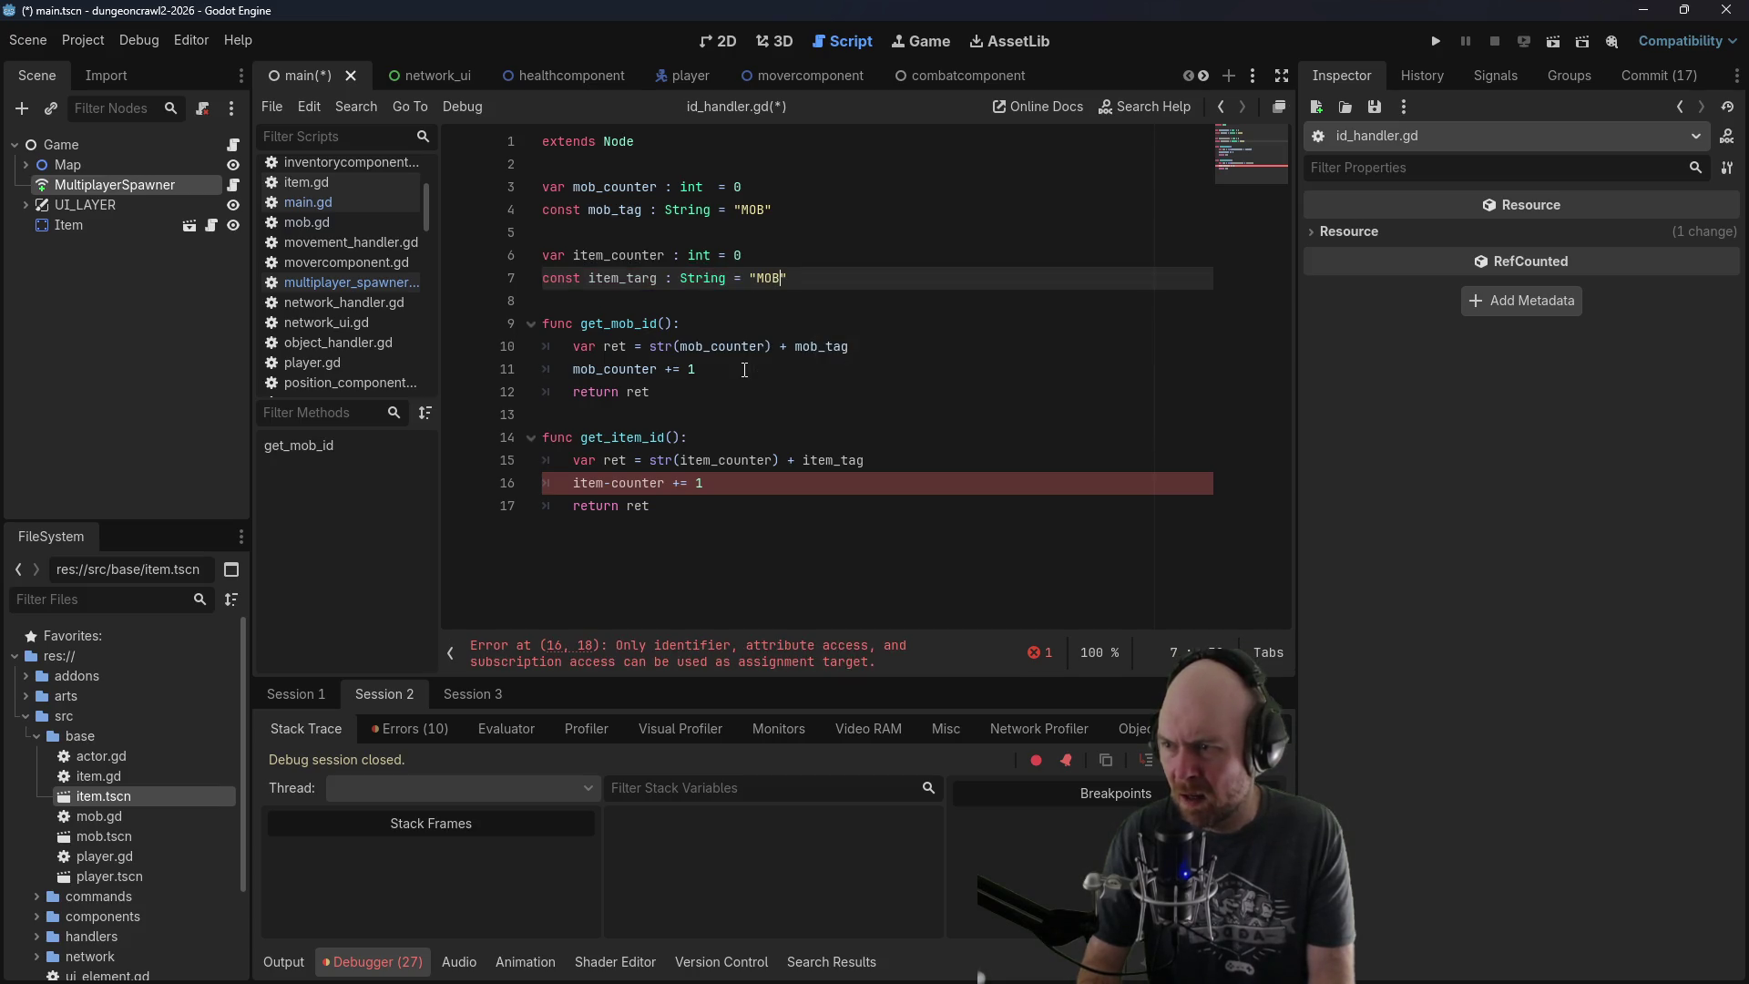
- Correct the item-counter and item_targ typos and save id_handler.gd
click(763, 348)
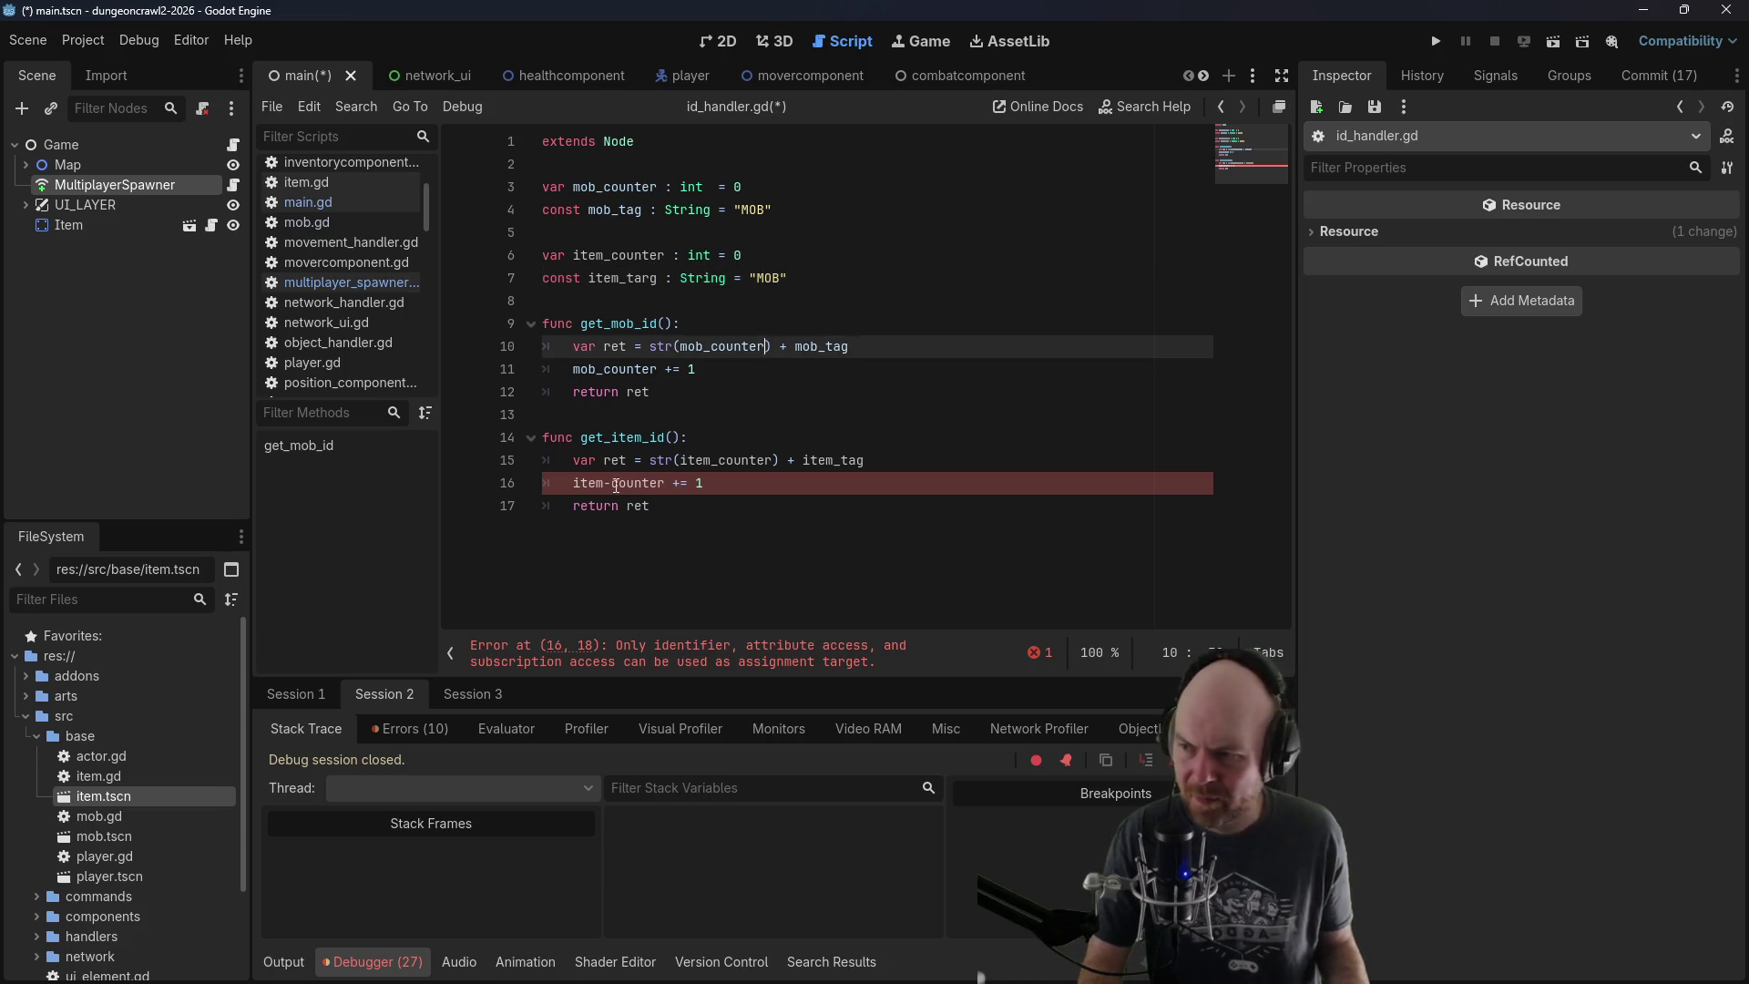
click(614, 483)
key(BackSpace)
text(_)
key(ctrl+s)
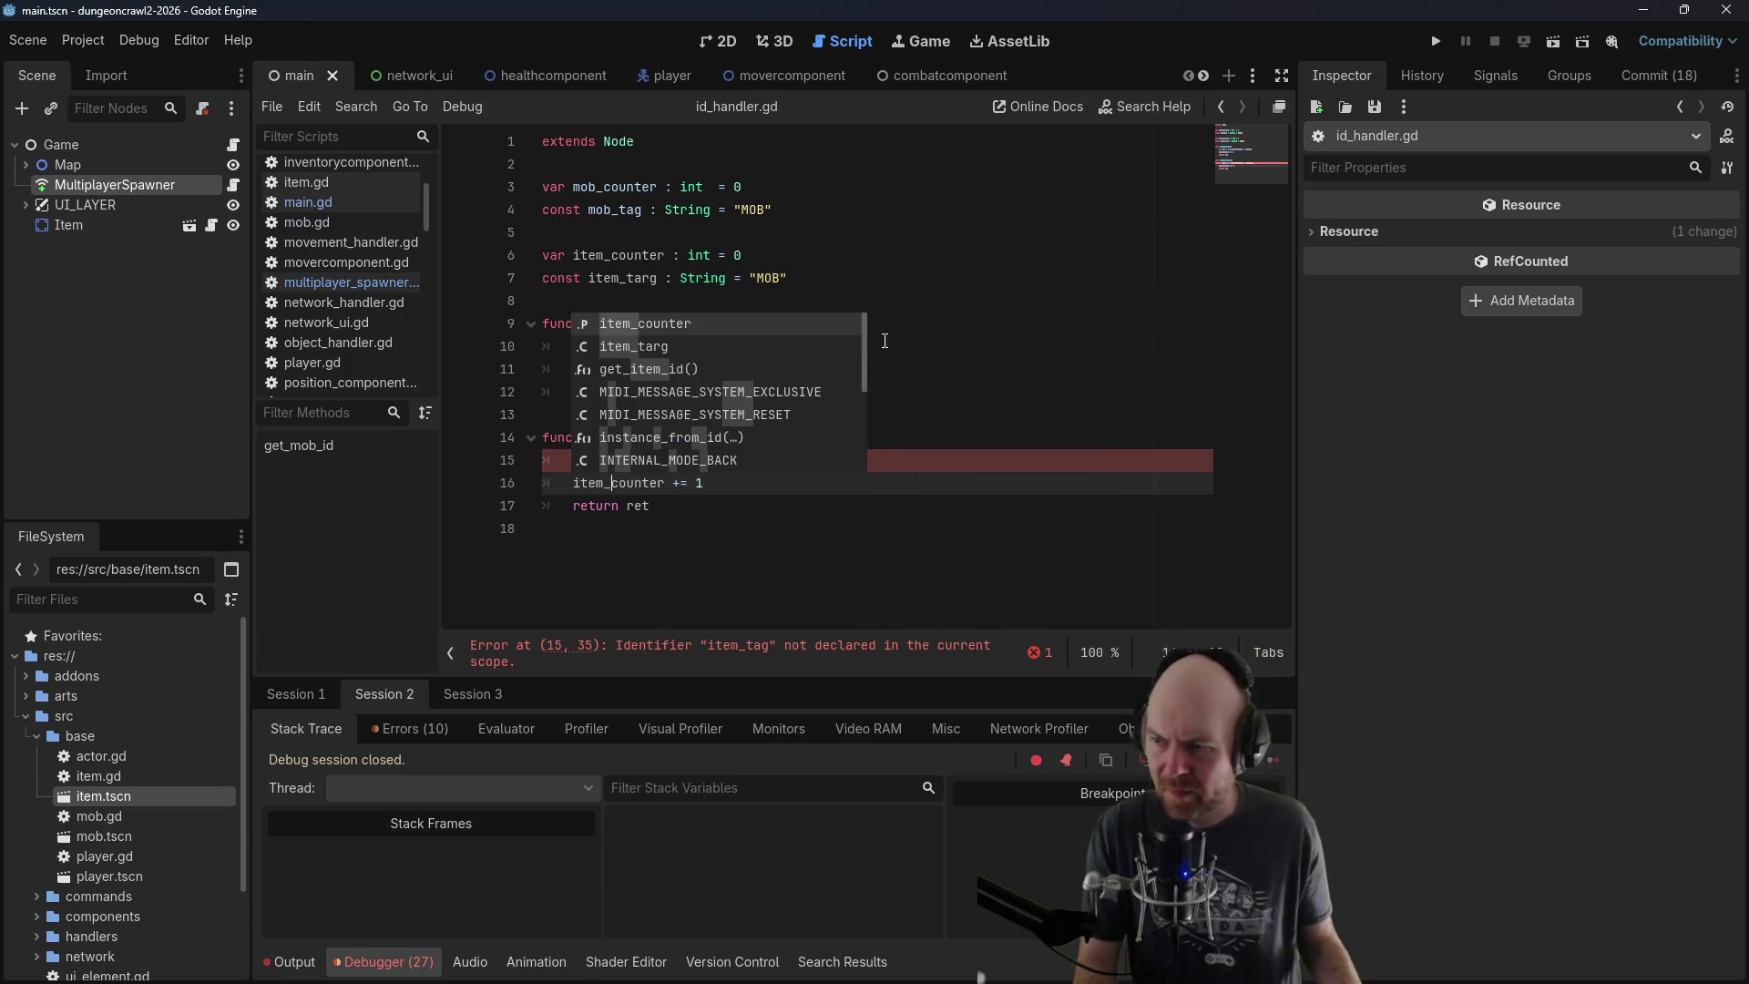
click(882, 232)
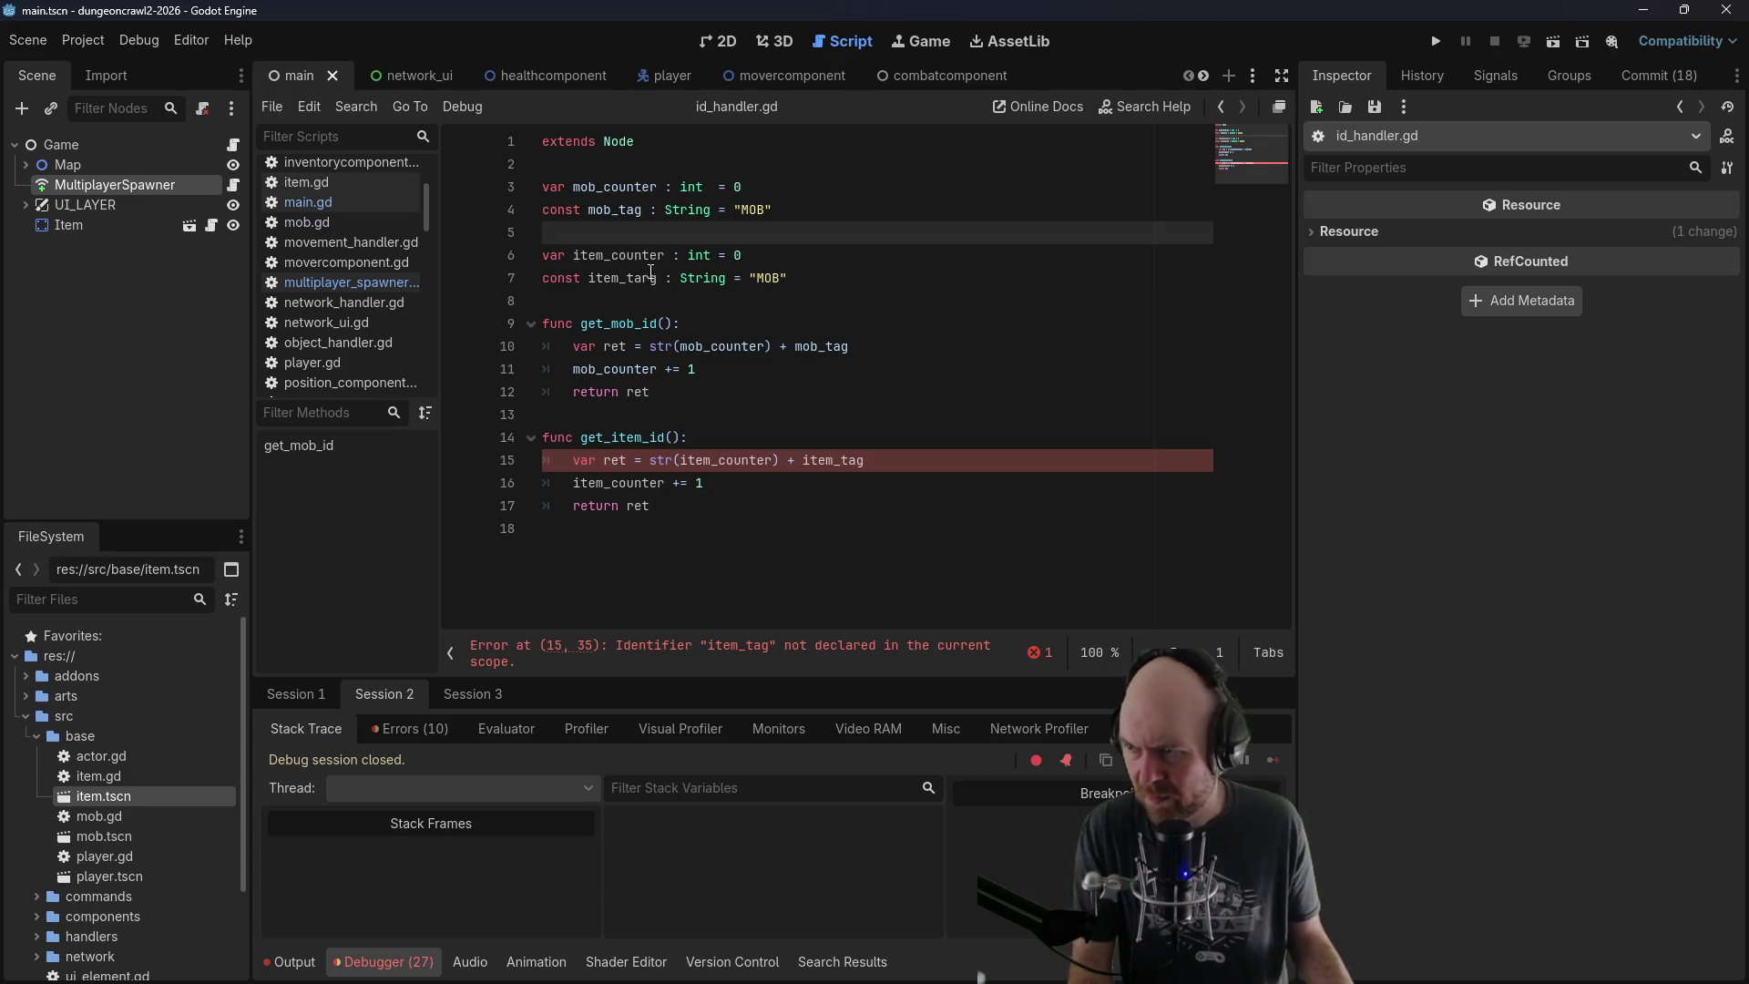
click(650, 278)
key(BackSpace)
key(ctrl+s)
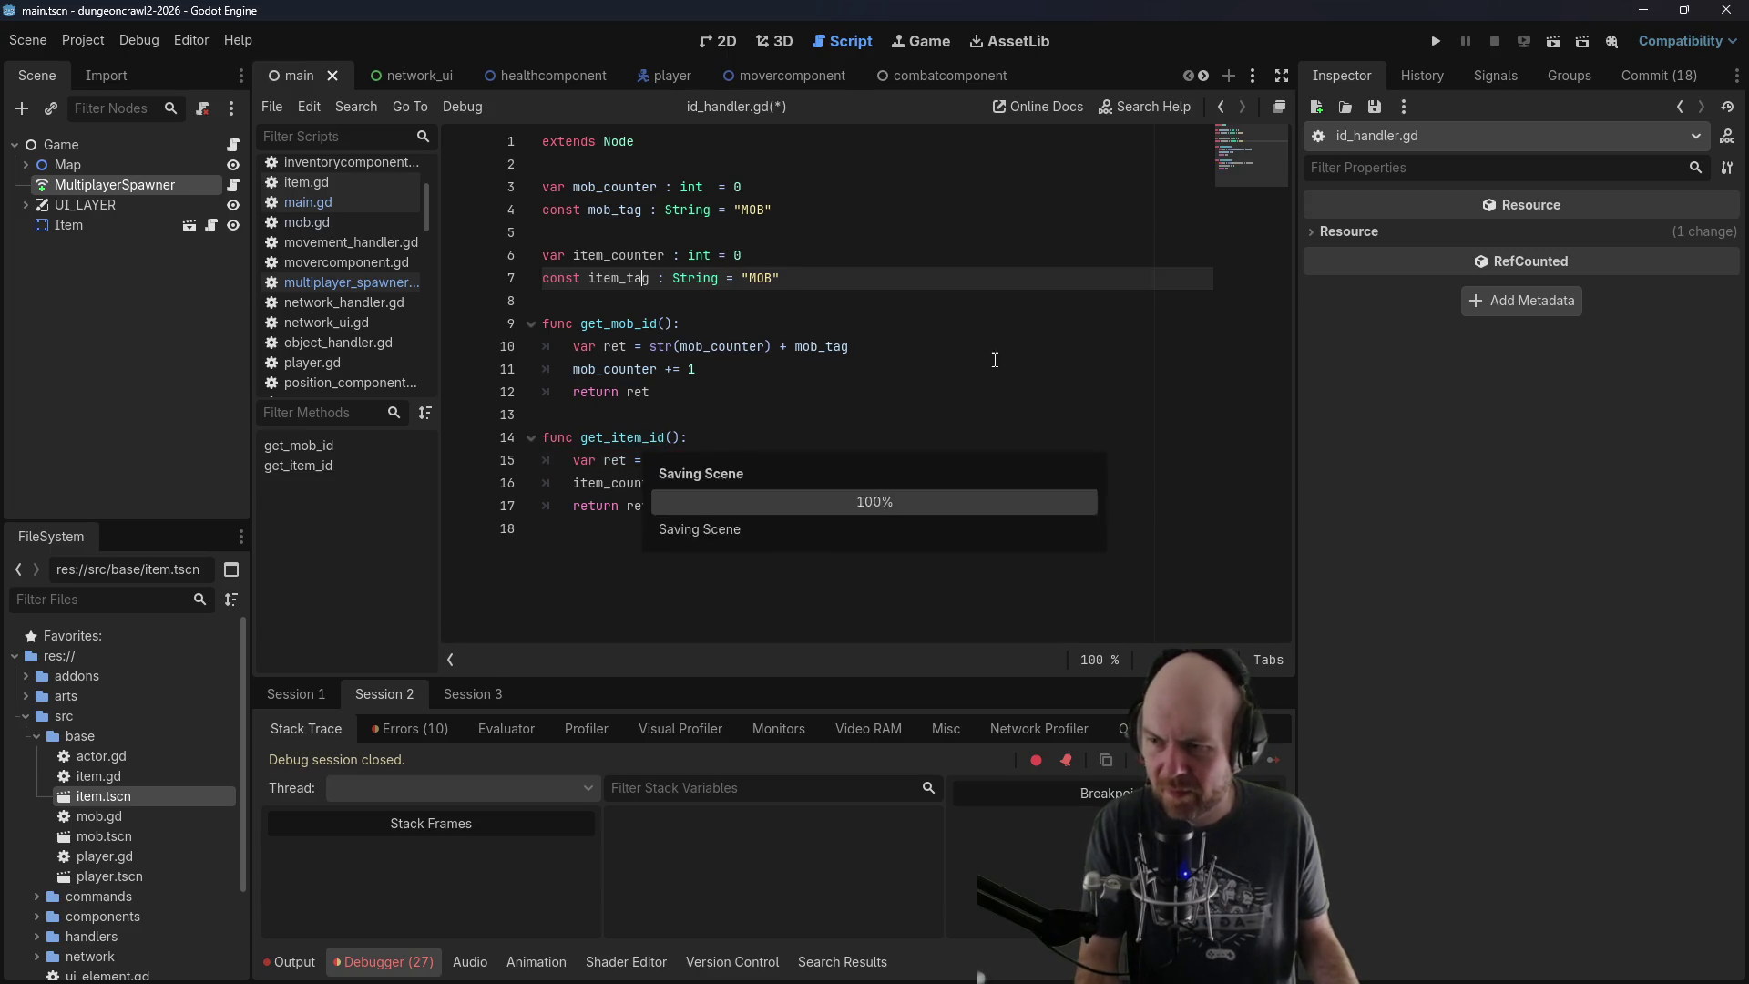
click(916, 232)
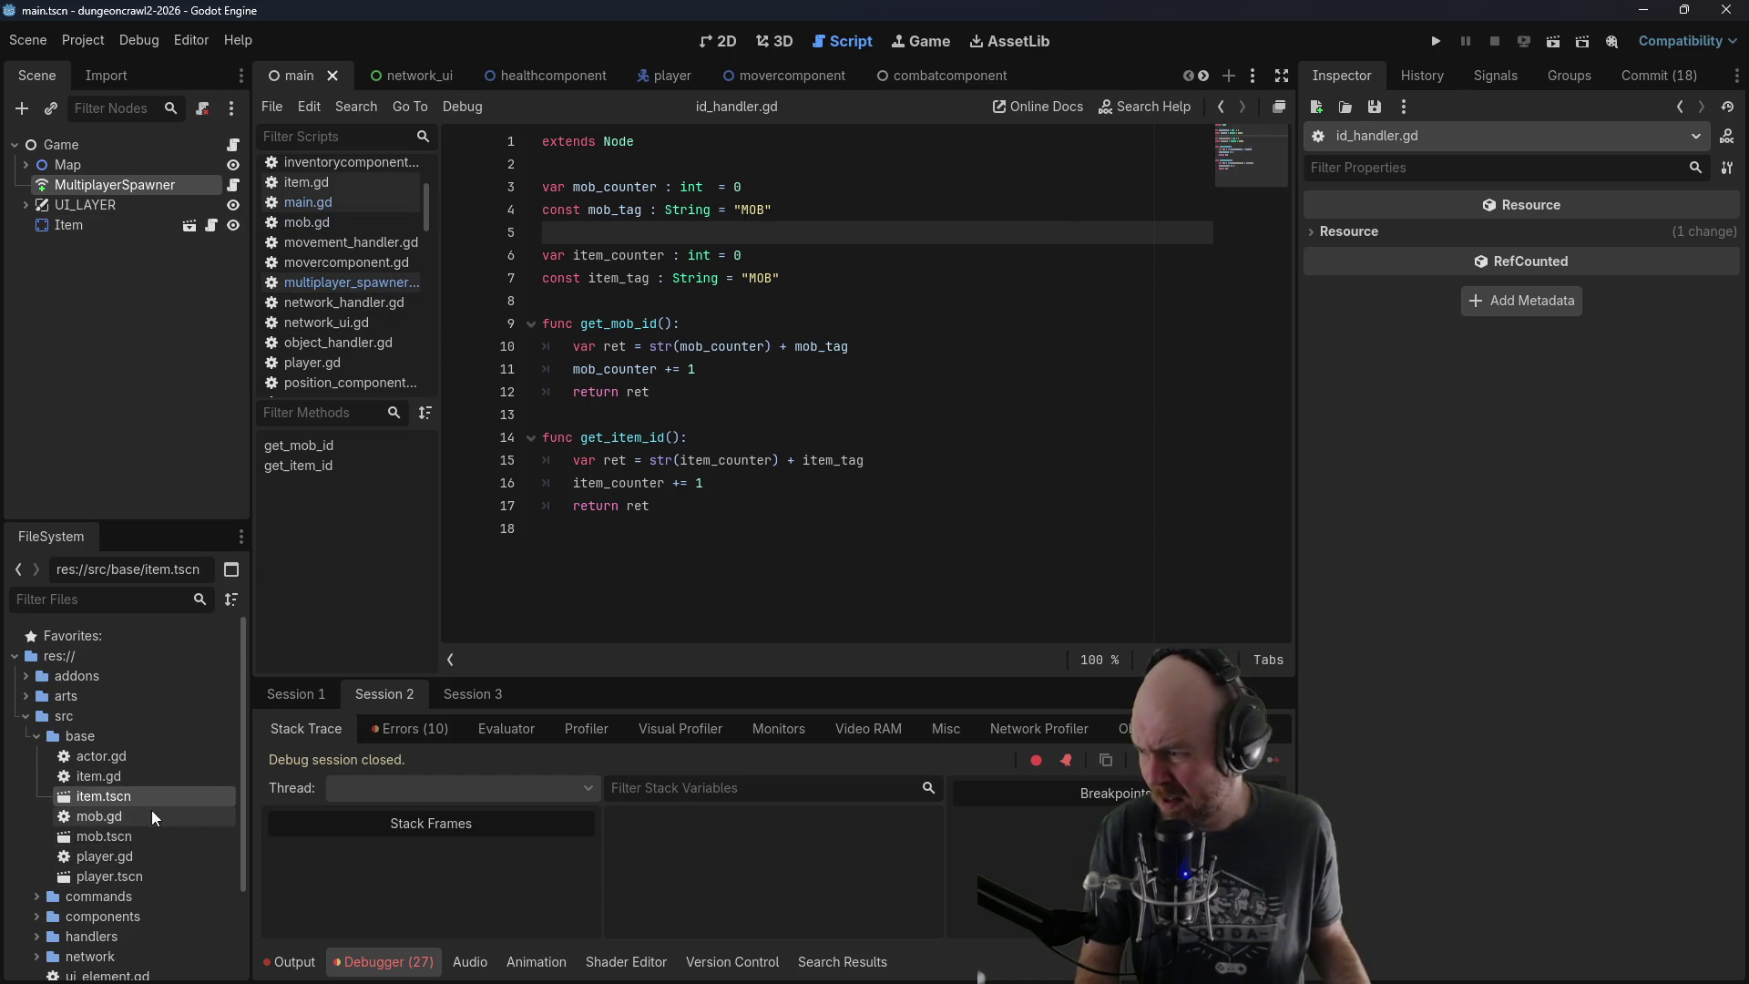
click(369, 283)
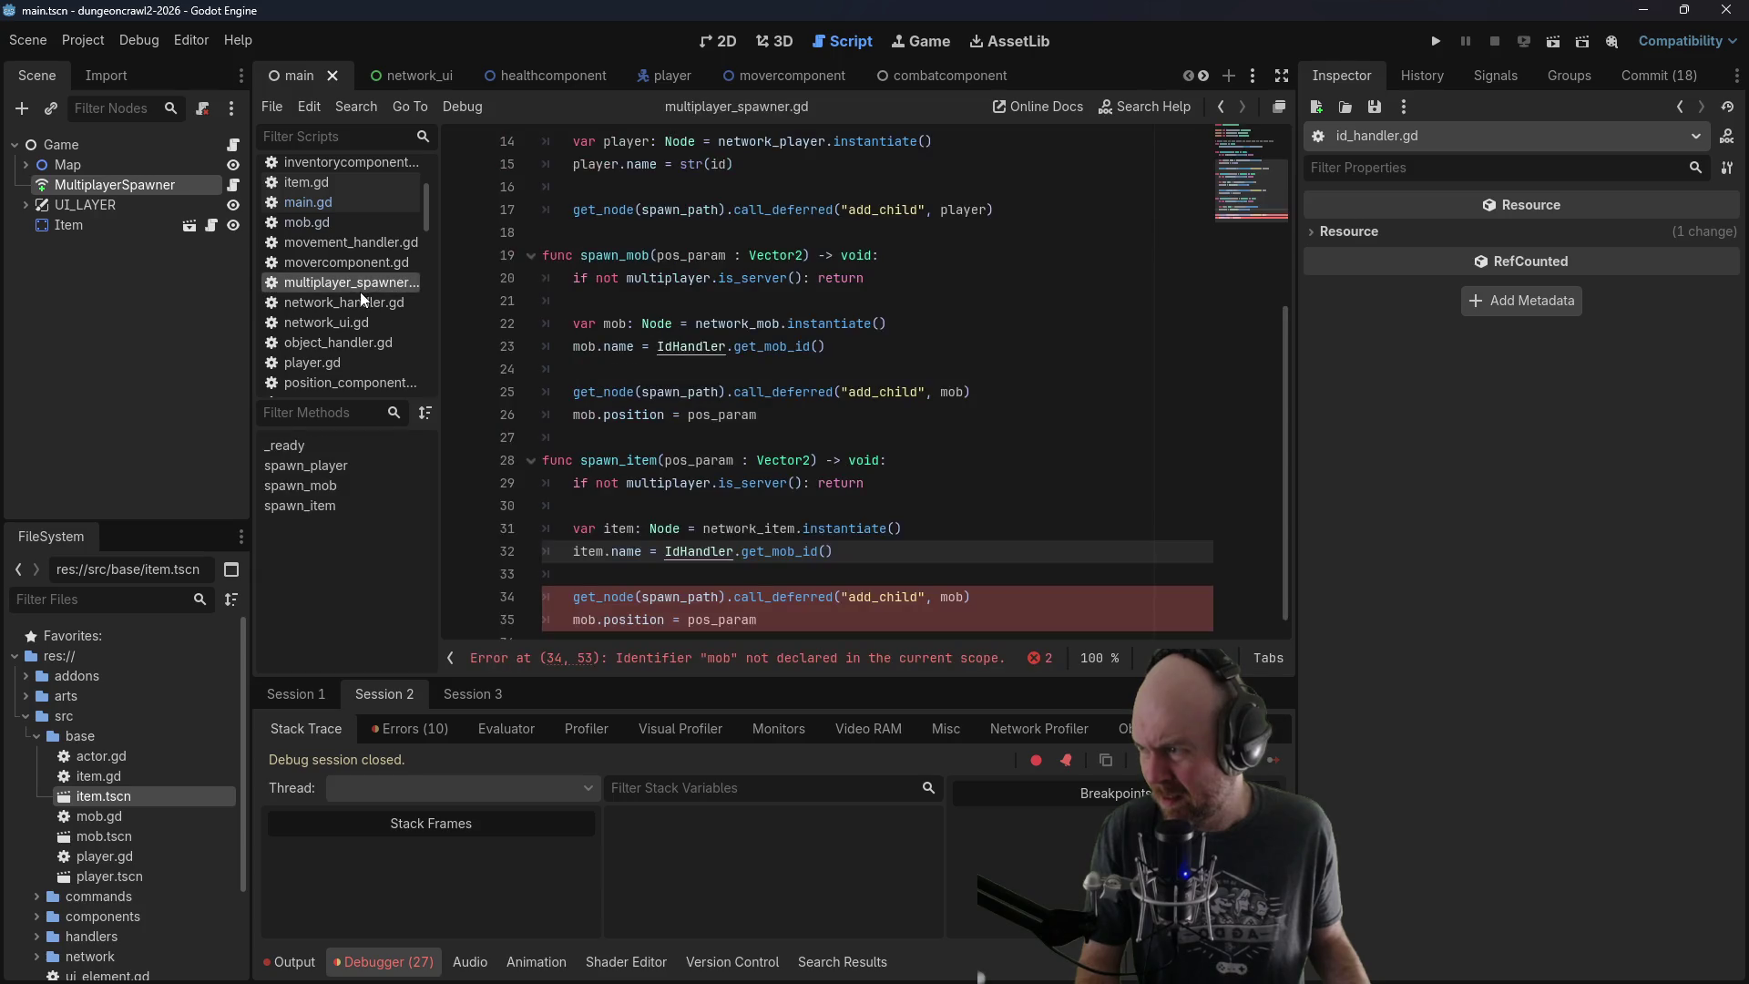
- In spawn_item, change add_child(mob) to add_child(item) on line 34
scroll(965, 583, down, 1)
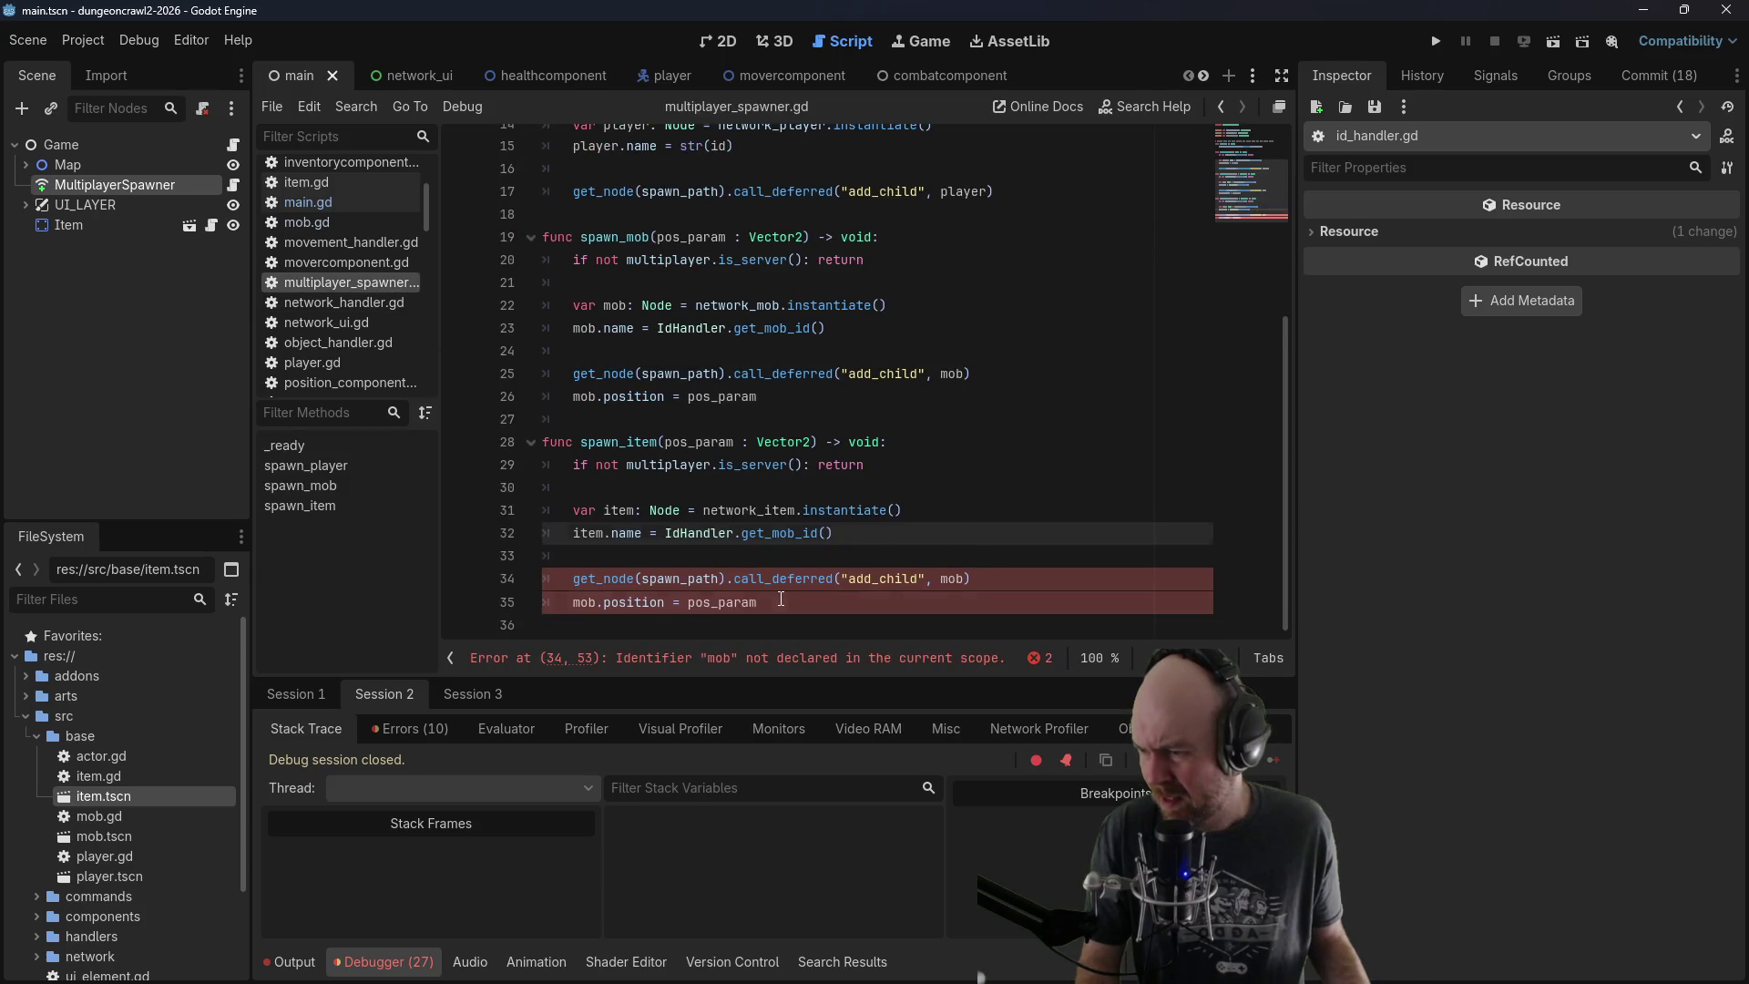
click(781, 599)
click(840, 579)
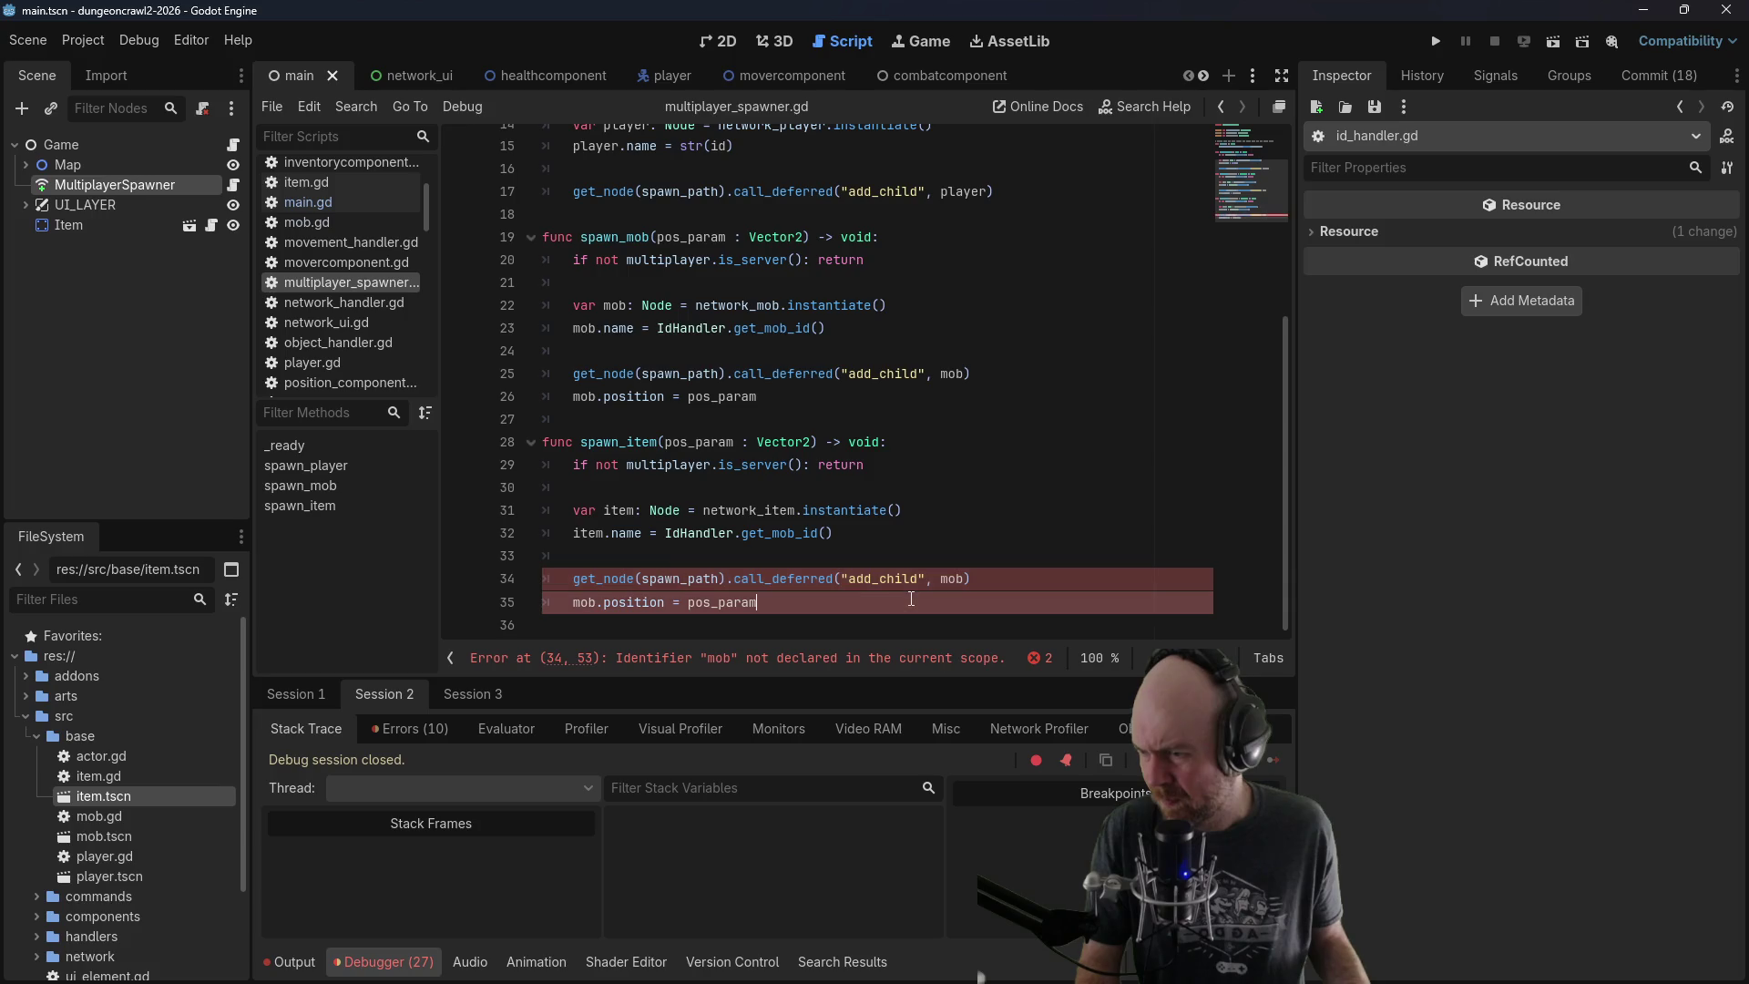
click(745, 577)
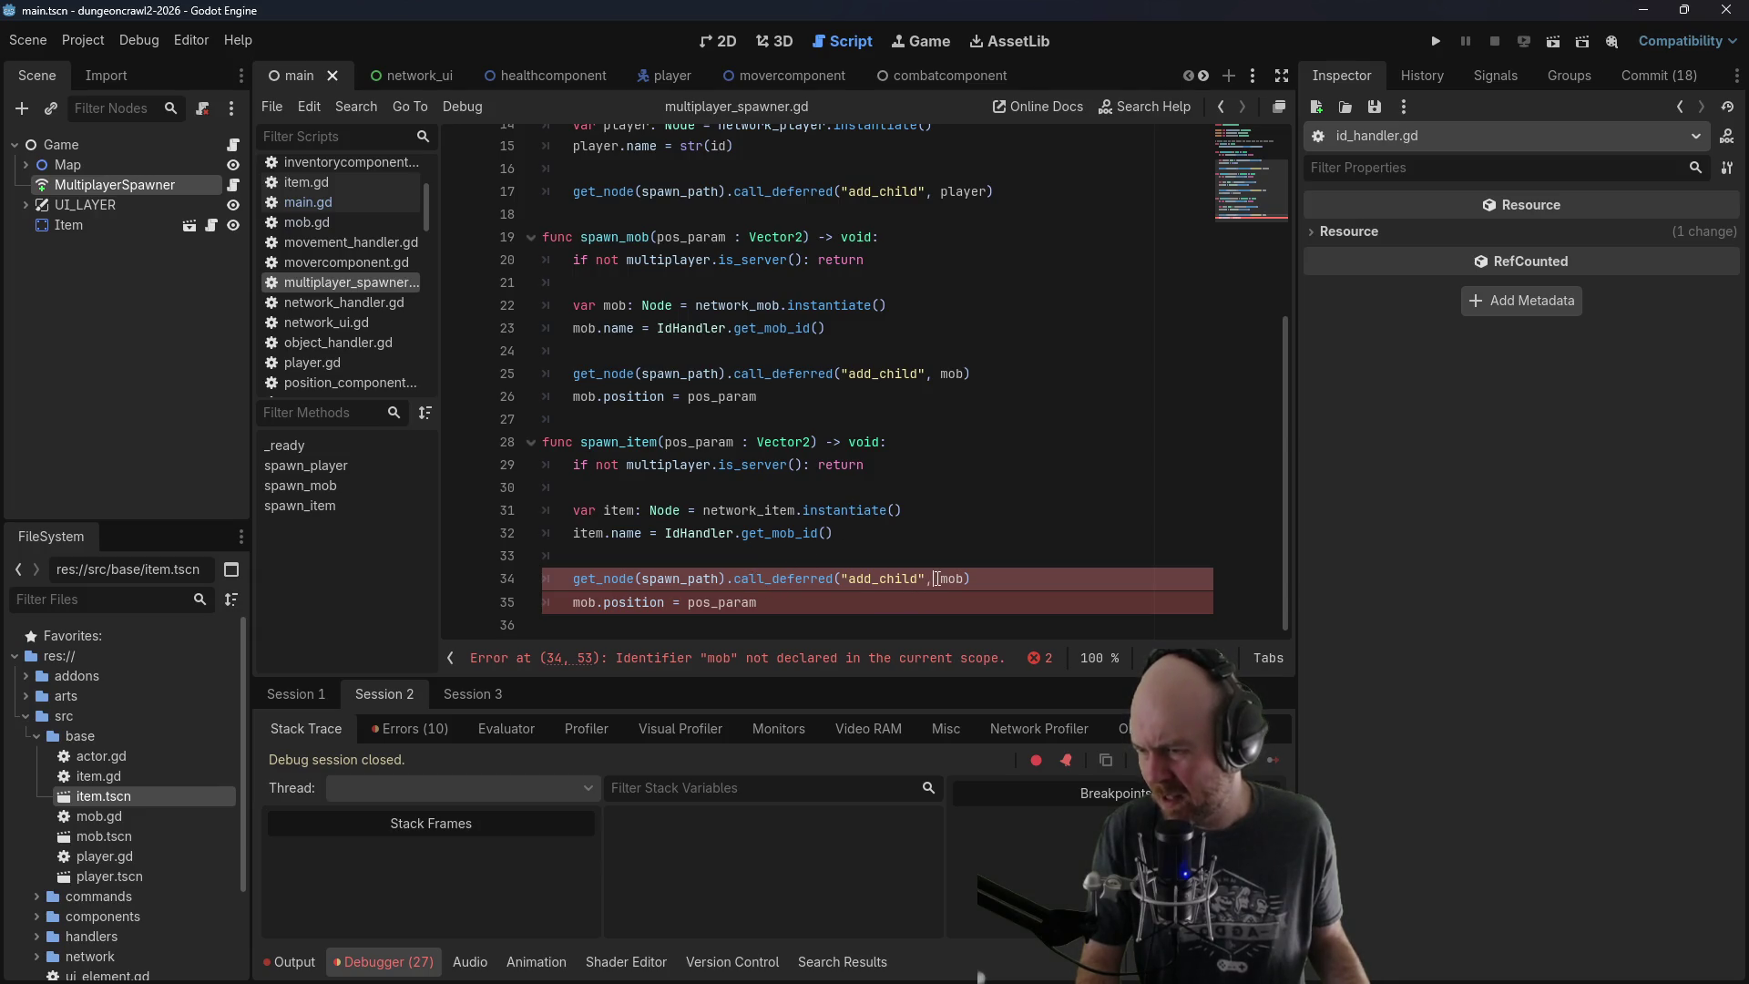
double_click(947, 579)
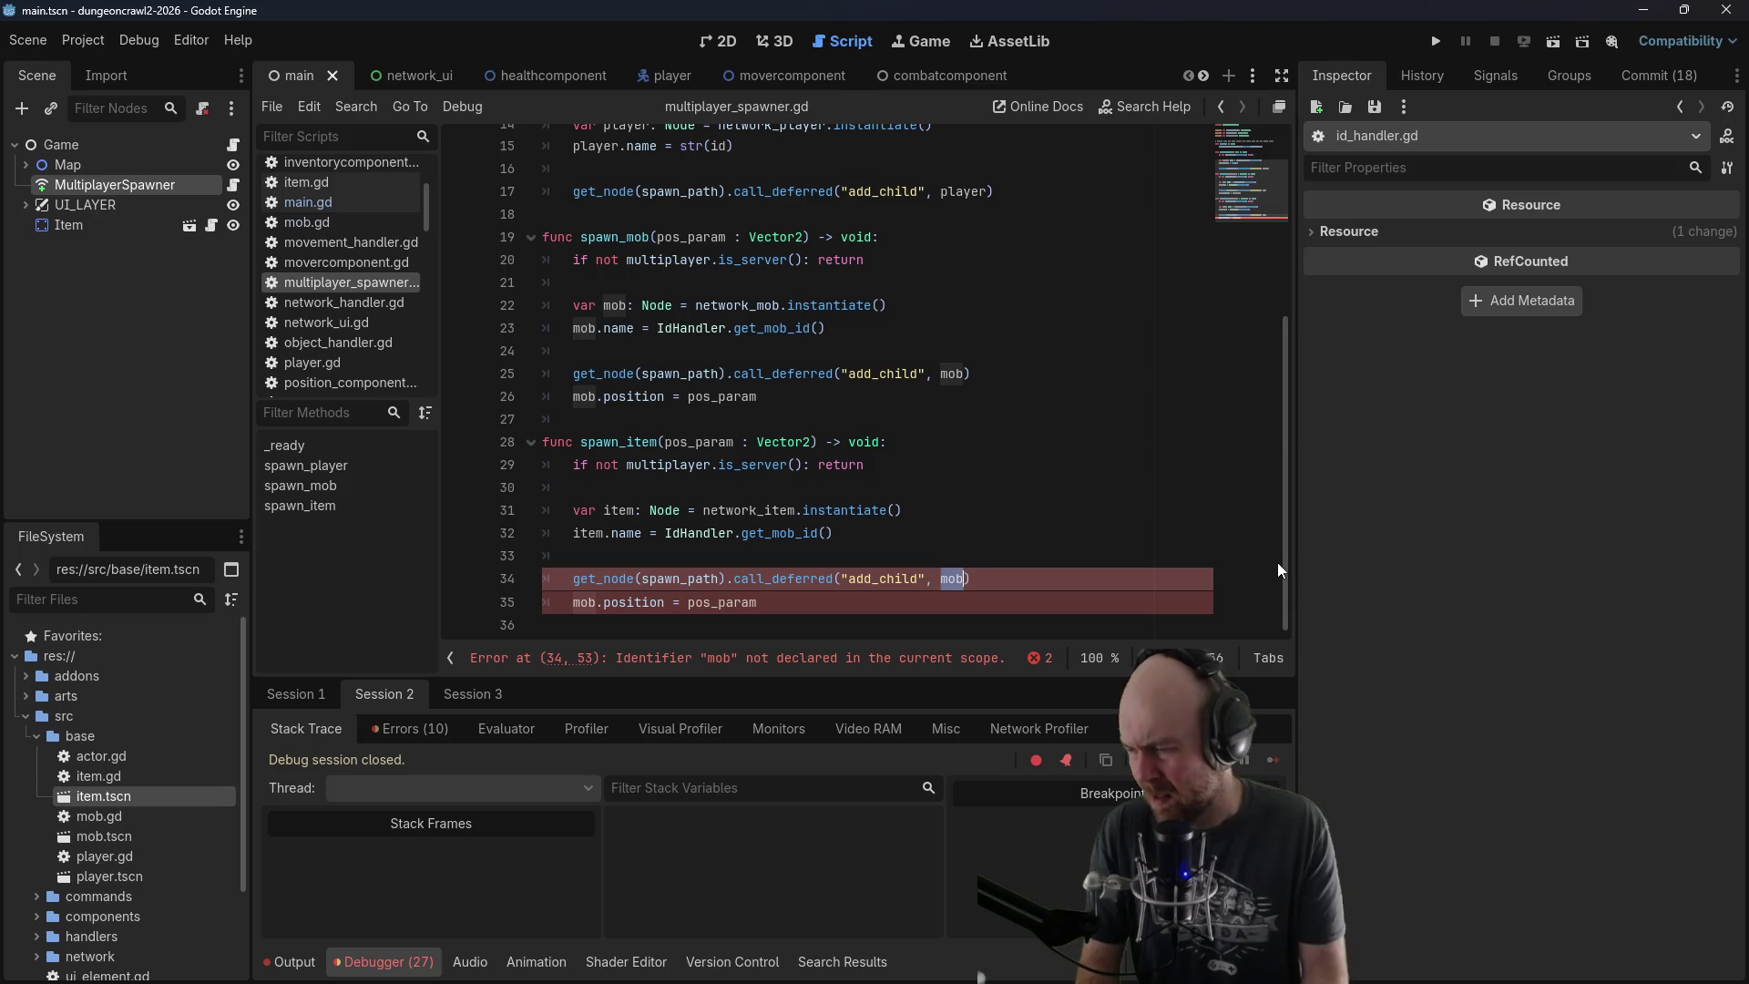
text(item)
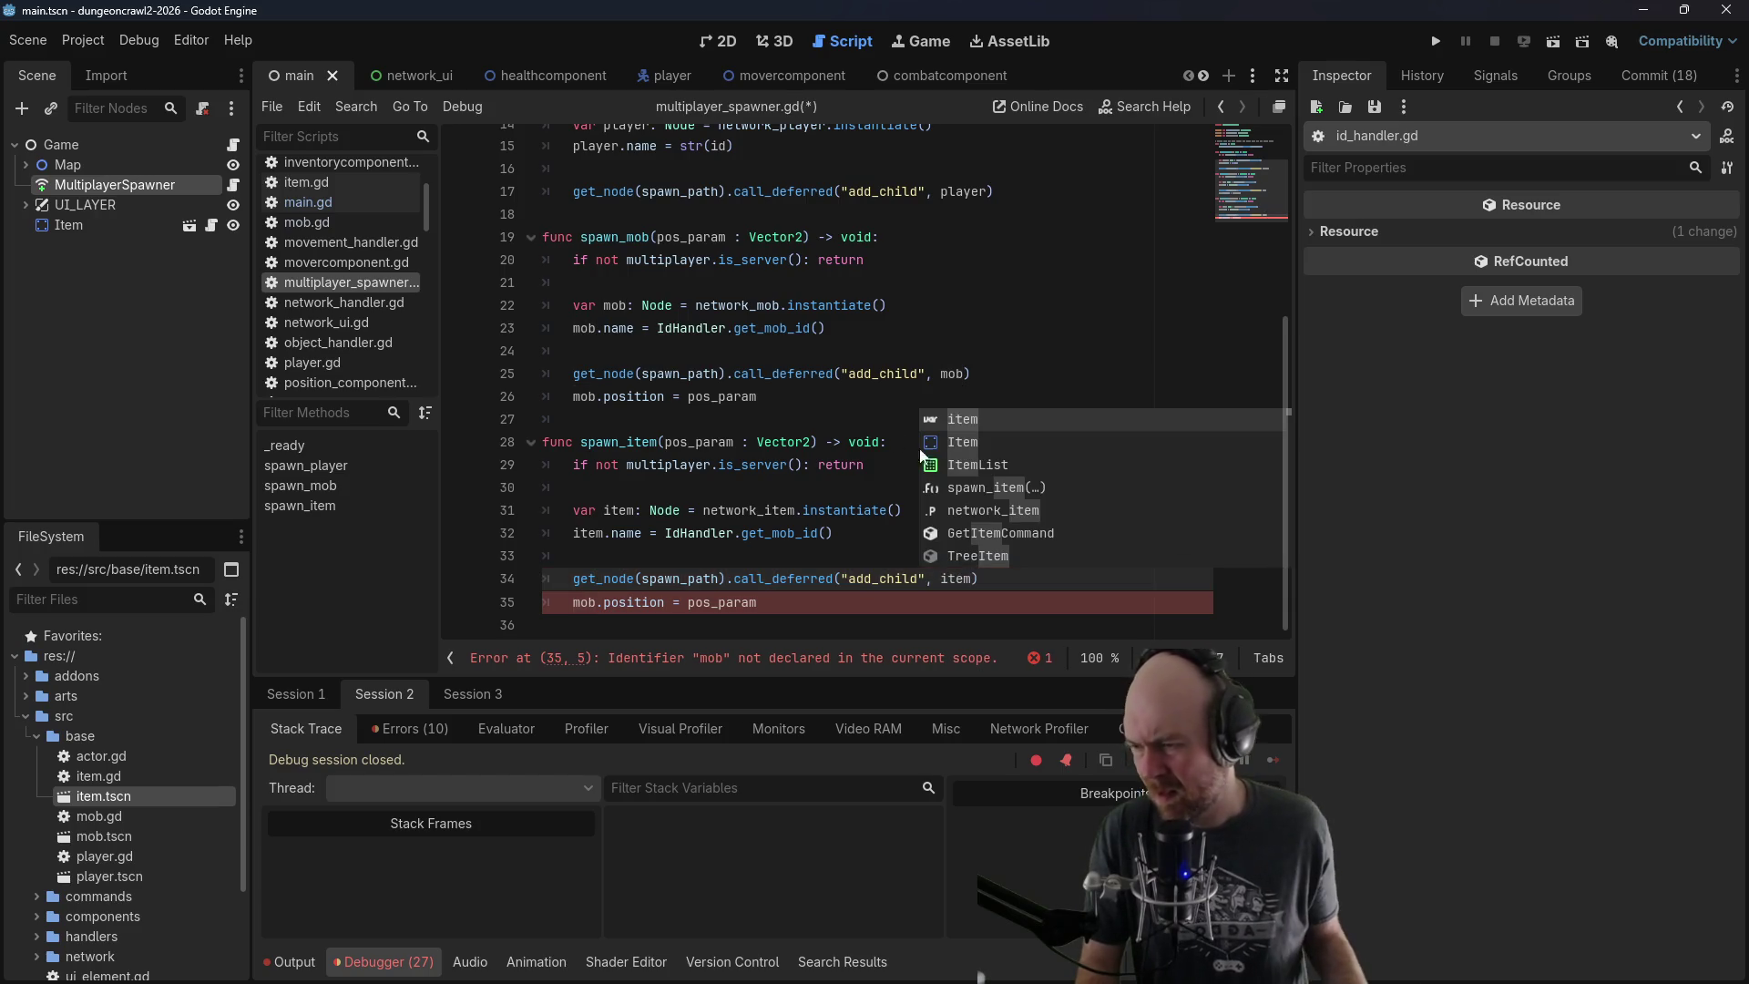
click(791, 465)
scroll(791, 459, up, 5)
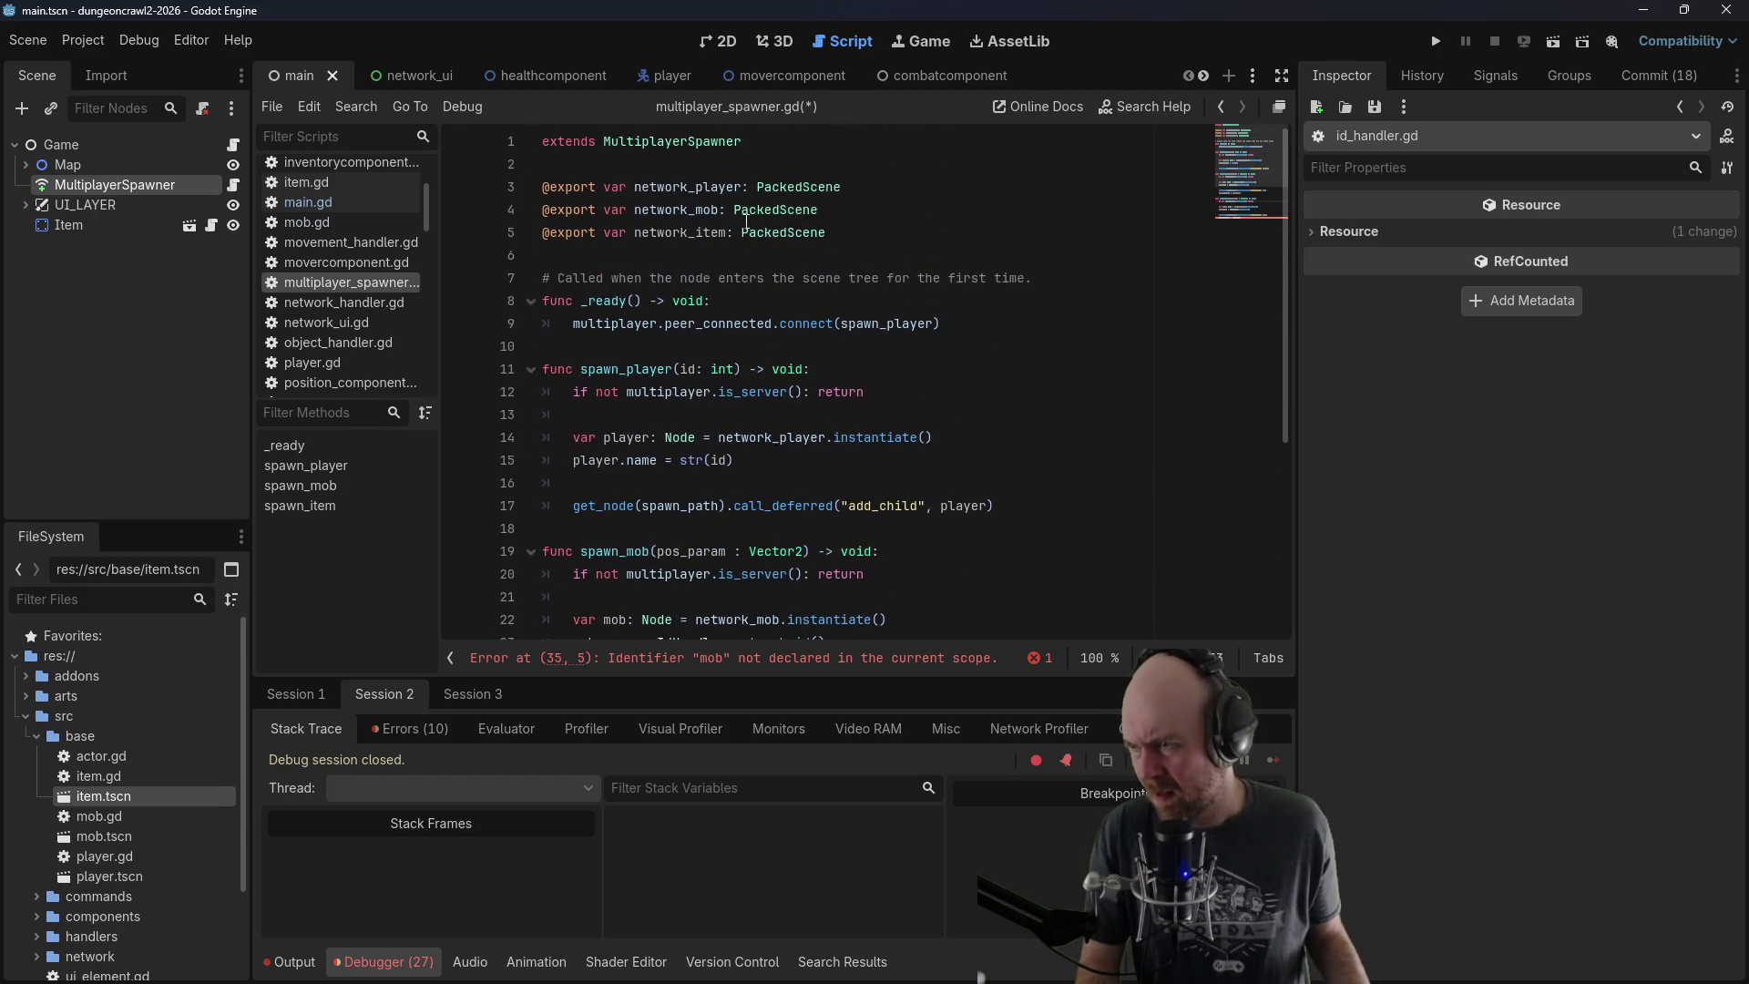
scroll(694, 286, down, 5)
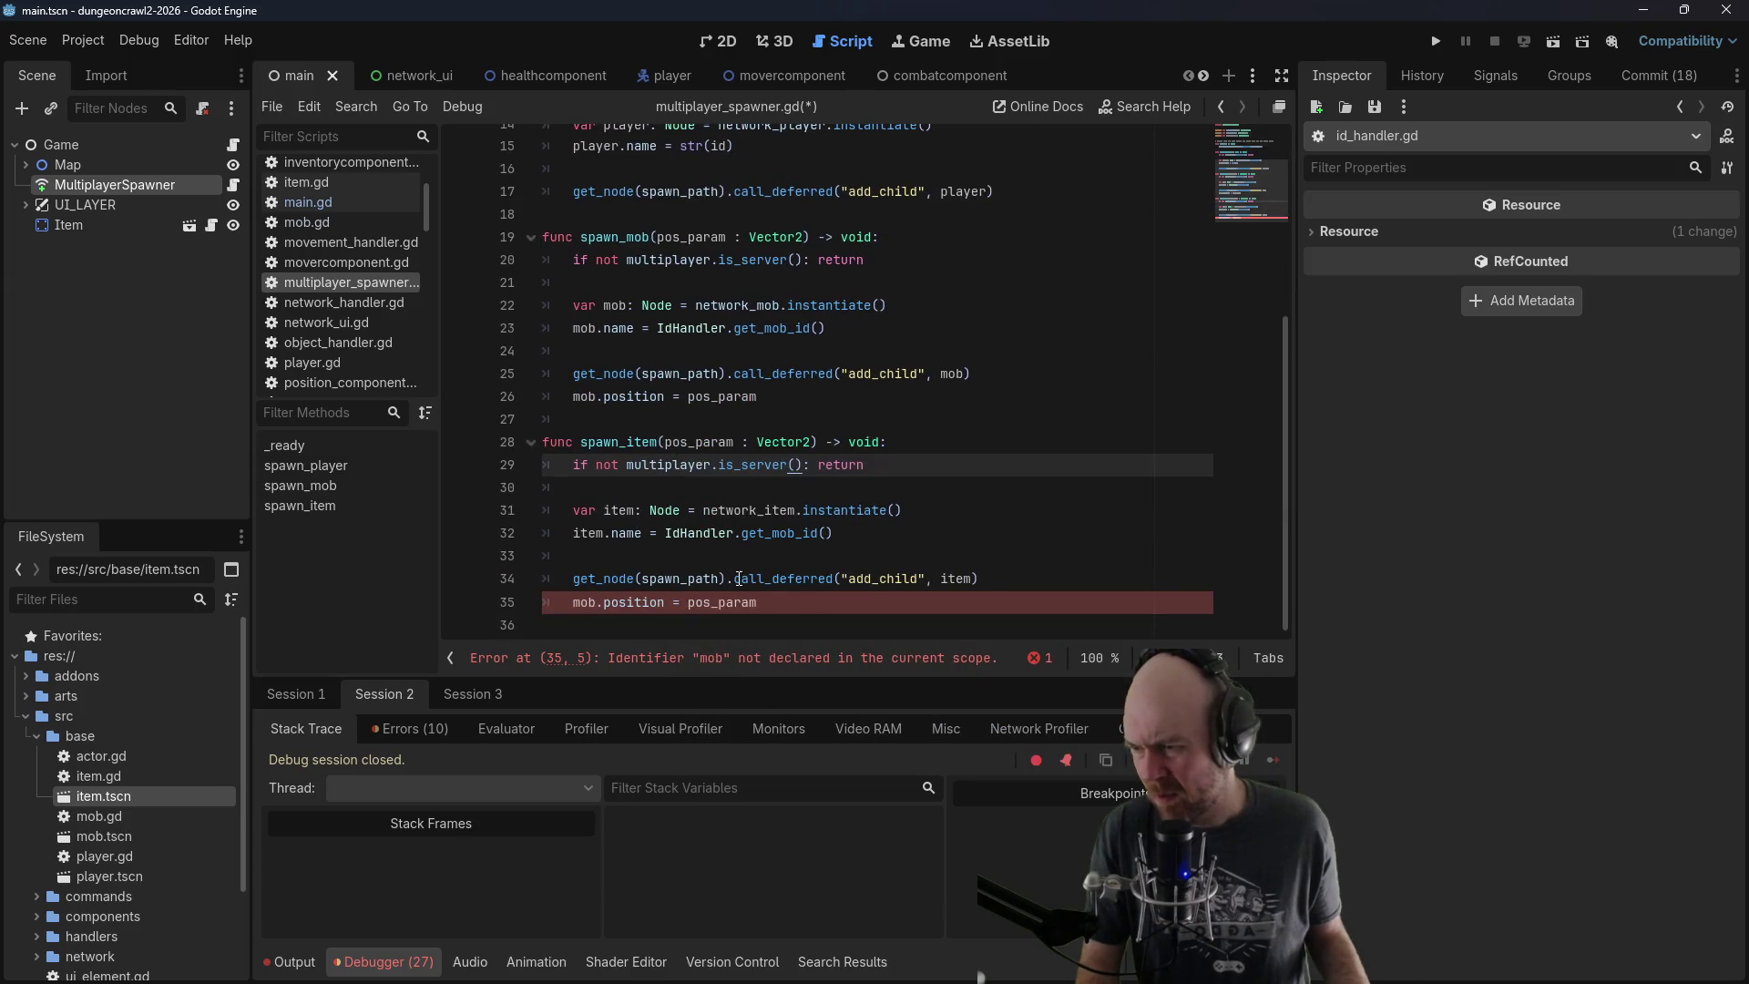
- Replace mob with item in the position assignment on line 35 and save the spawner script
click(640, 603)
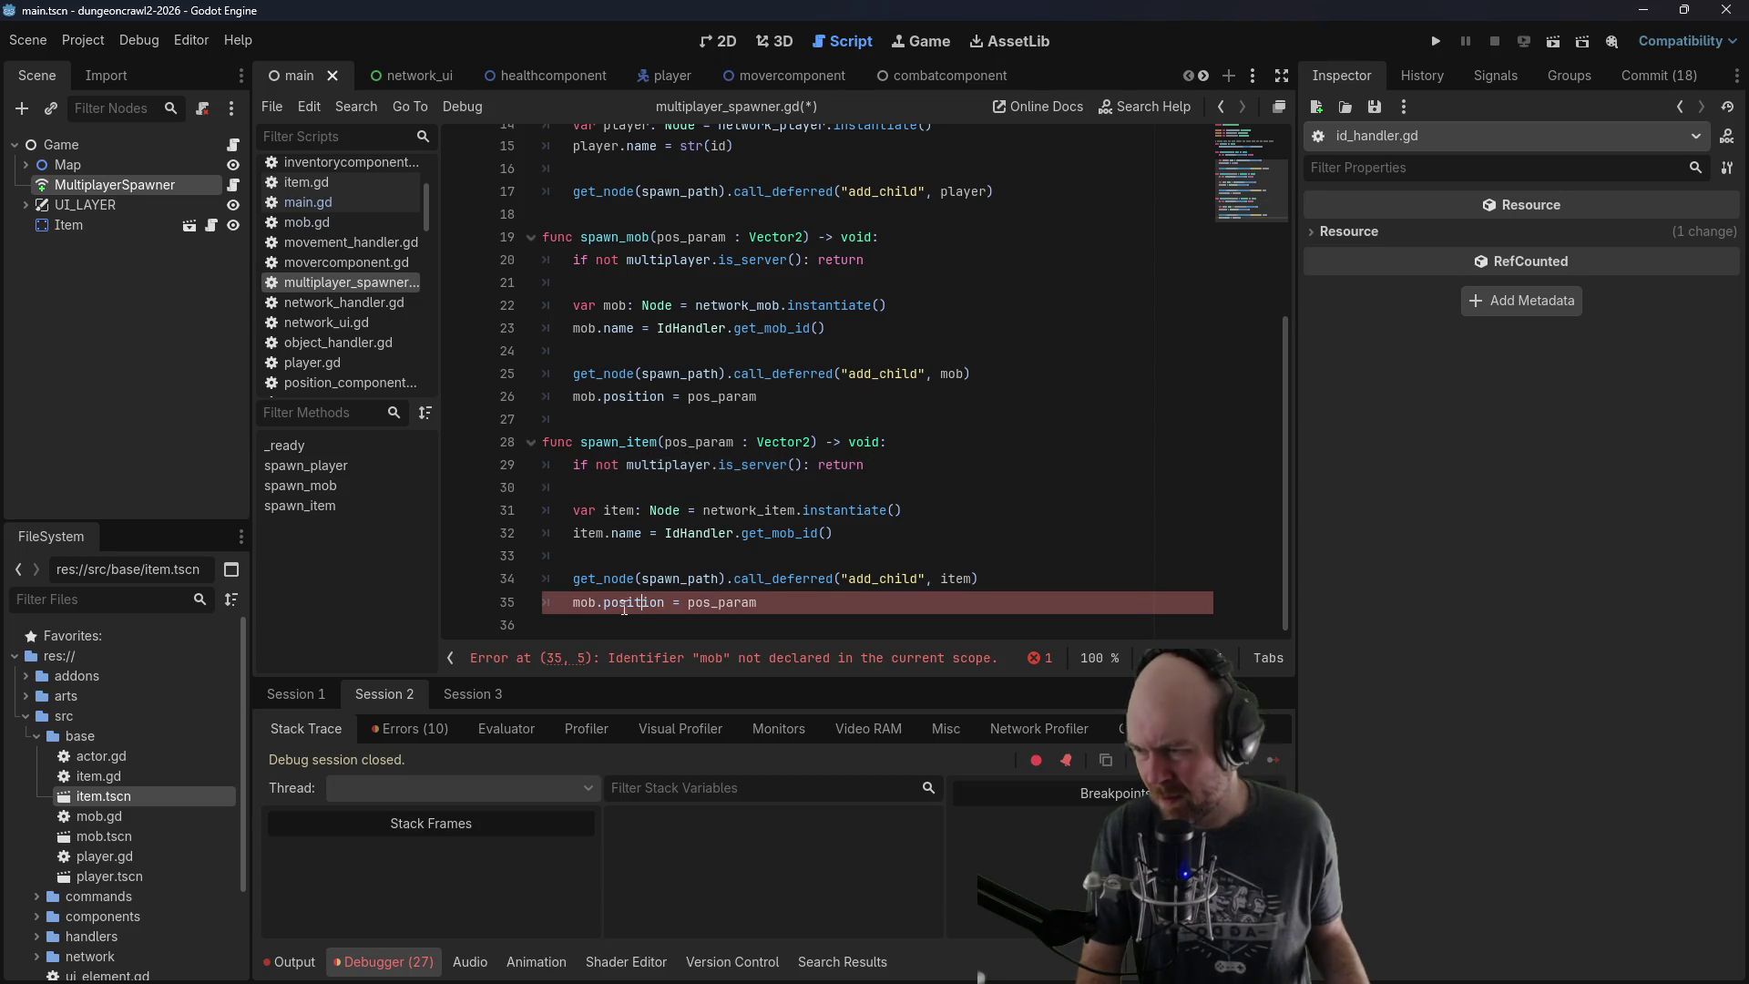
double_click(591, 604)
text(item)
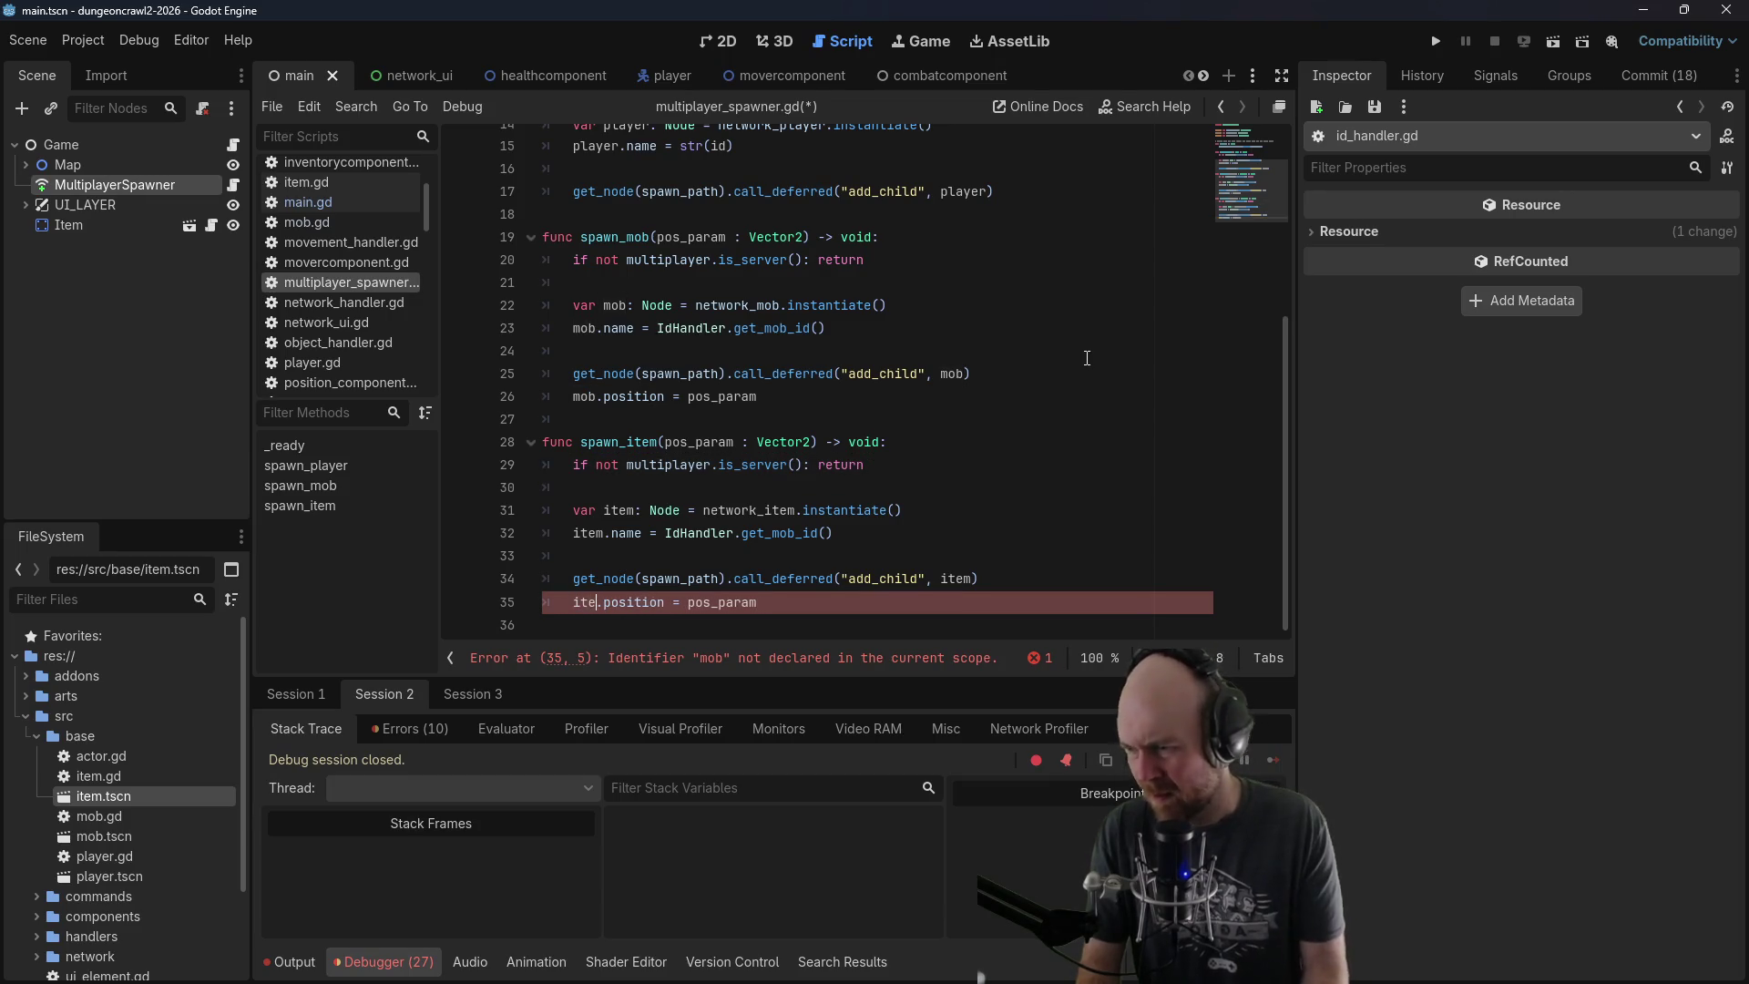
click(946, 346)
key(ctrl+s)
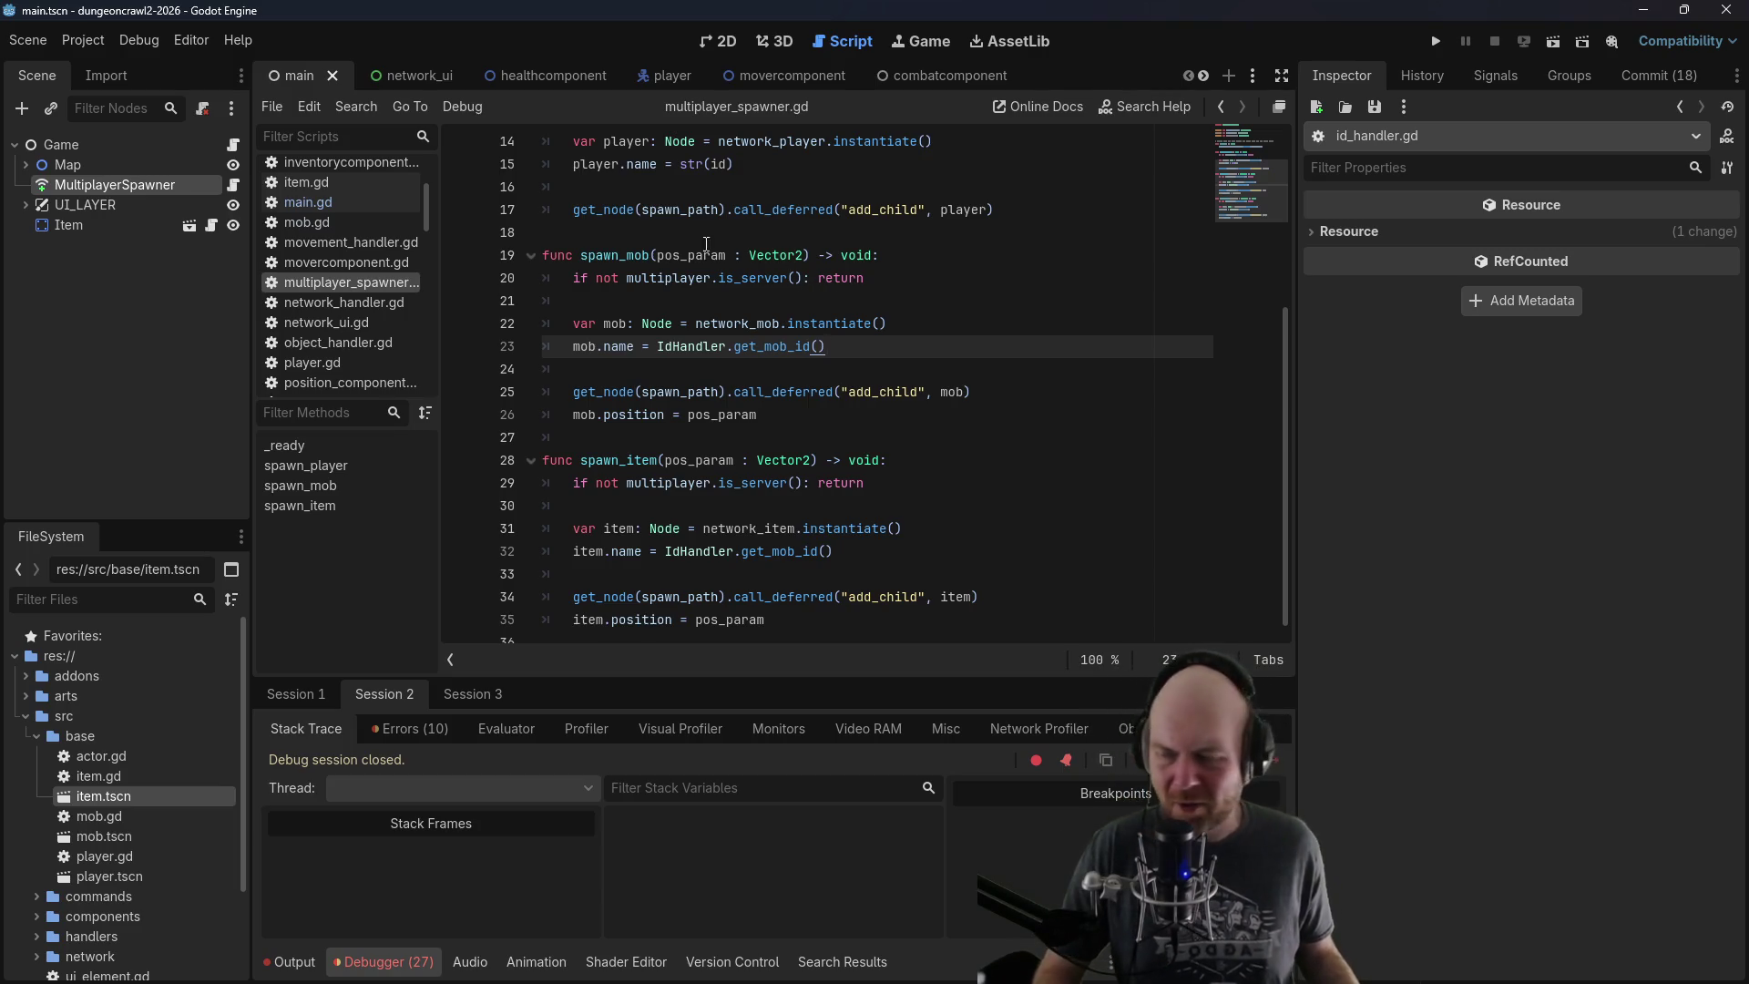
- Expand Map and NavigationRegion2D in the Scene dock to reveal their child nodes
scroll(816, 331, down, 1)
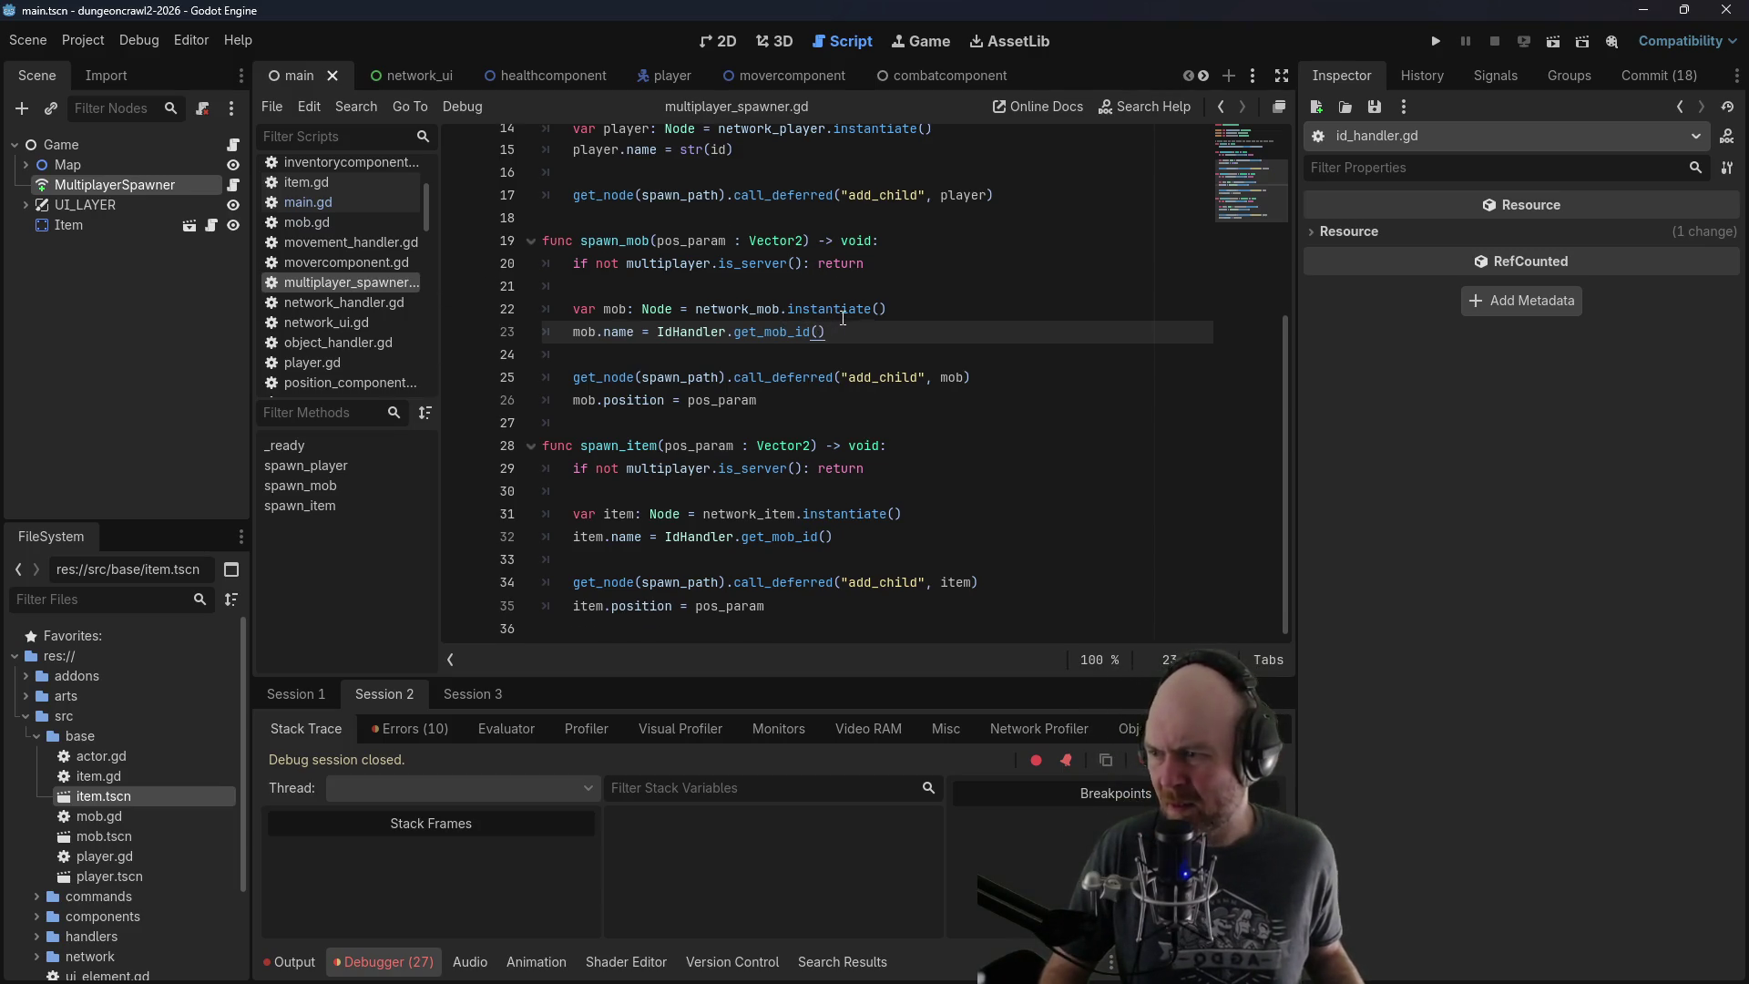
scroll(843, 317, up, 3)
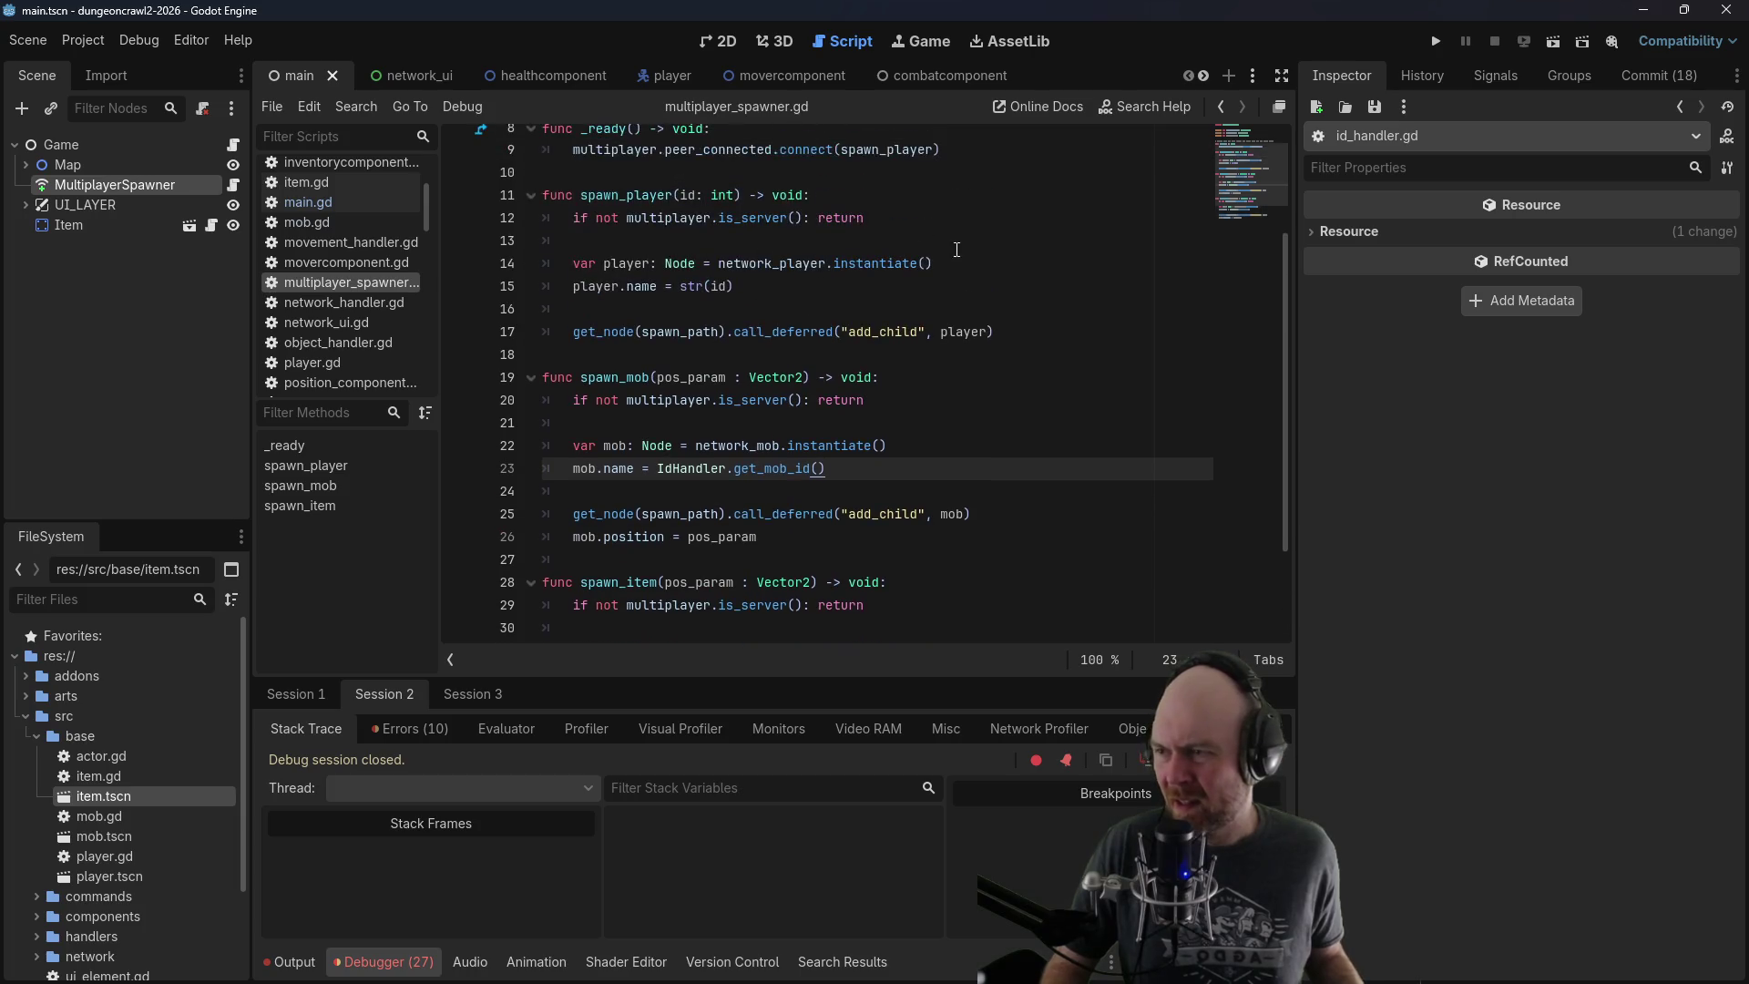
scroll(646, 323, down, 3)
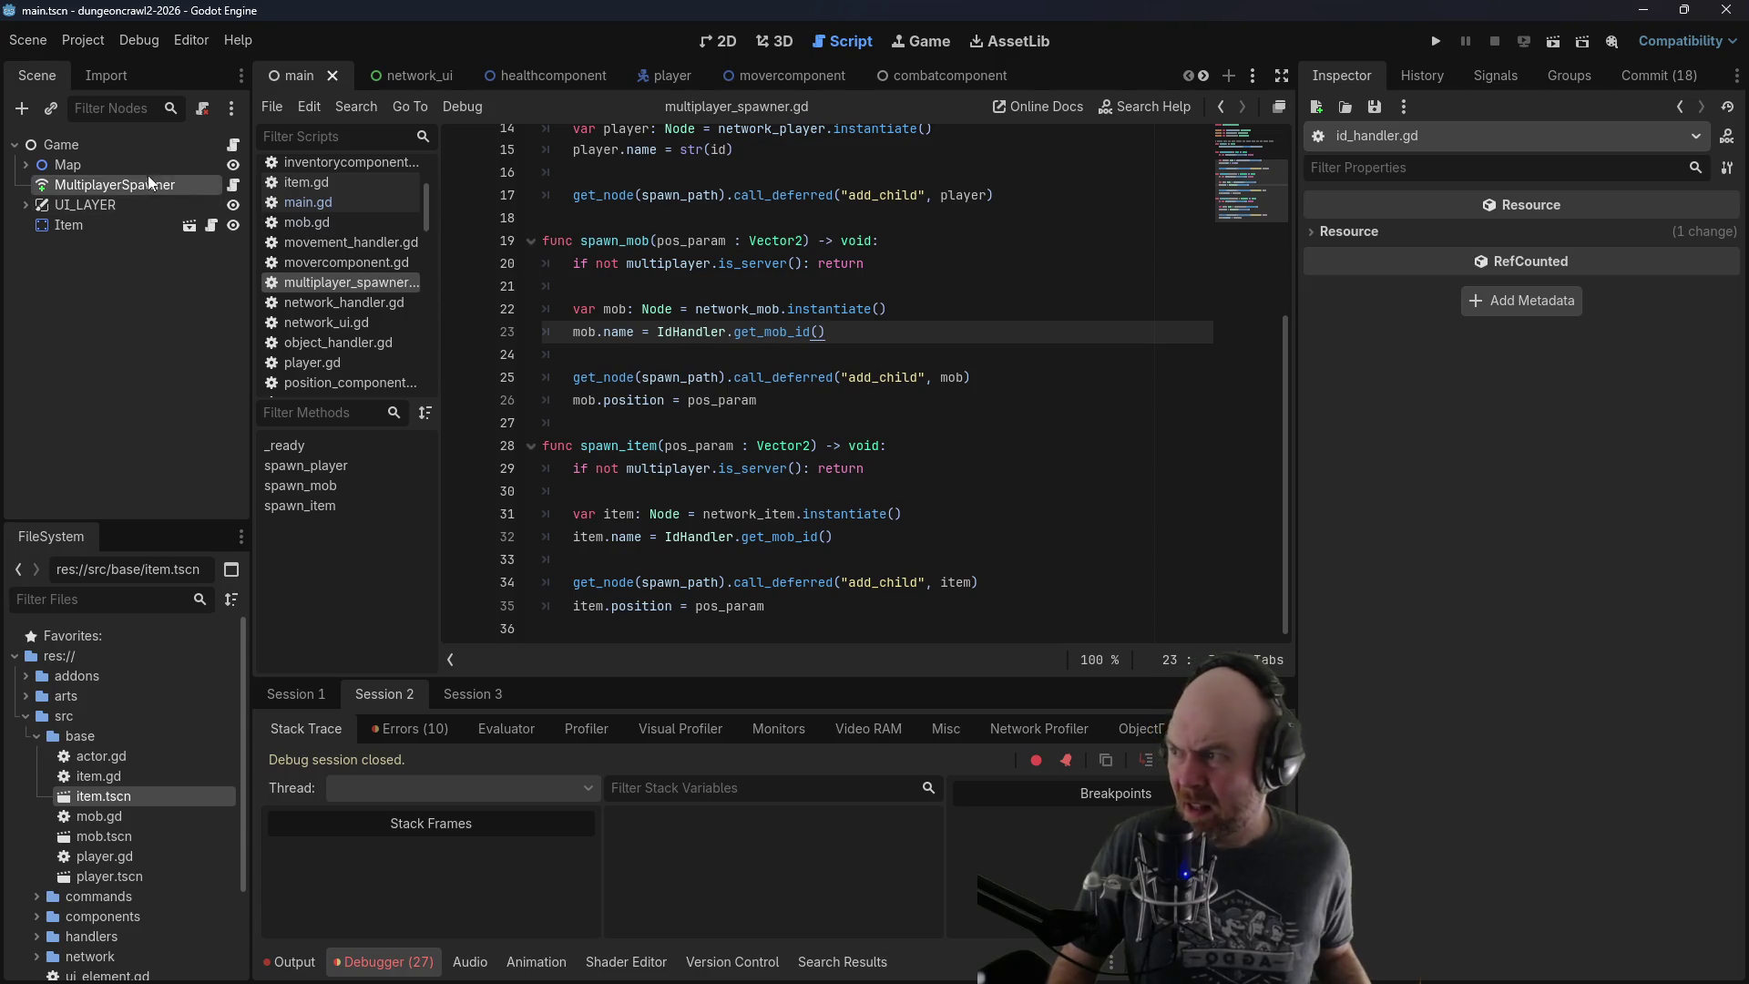
click(73, 227)
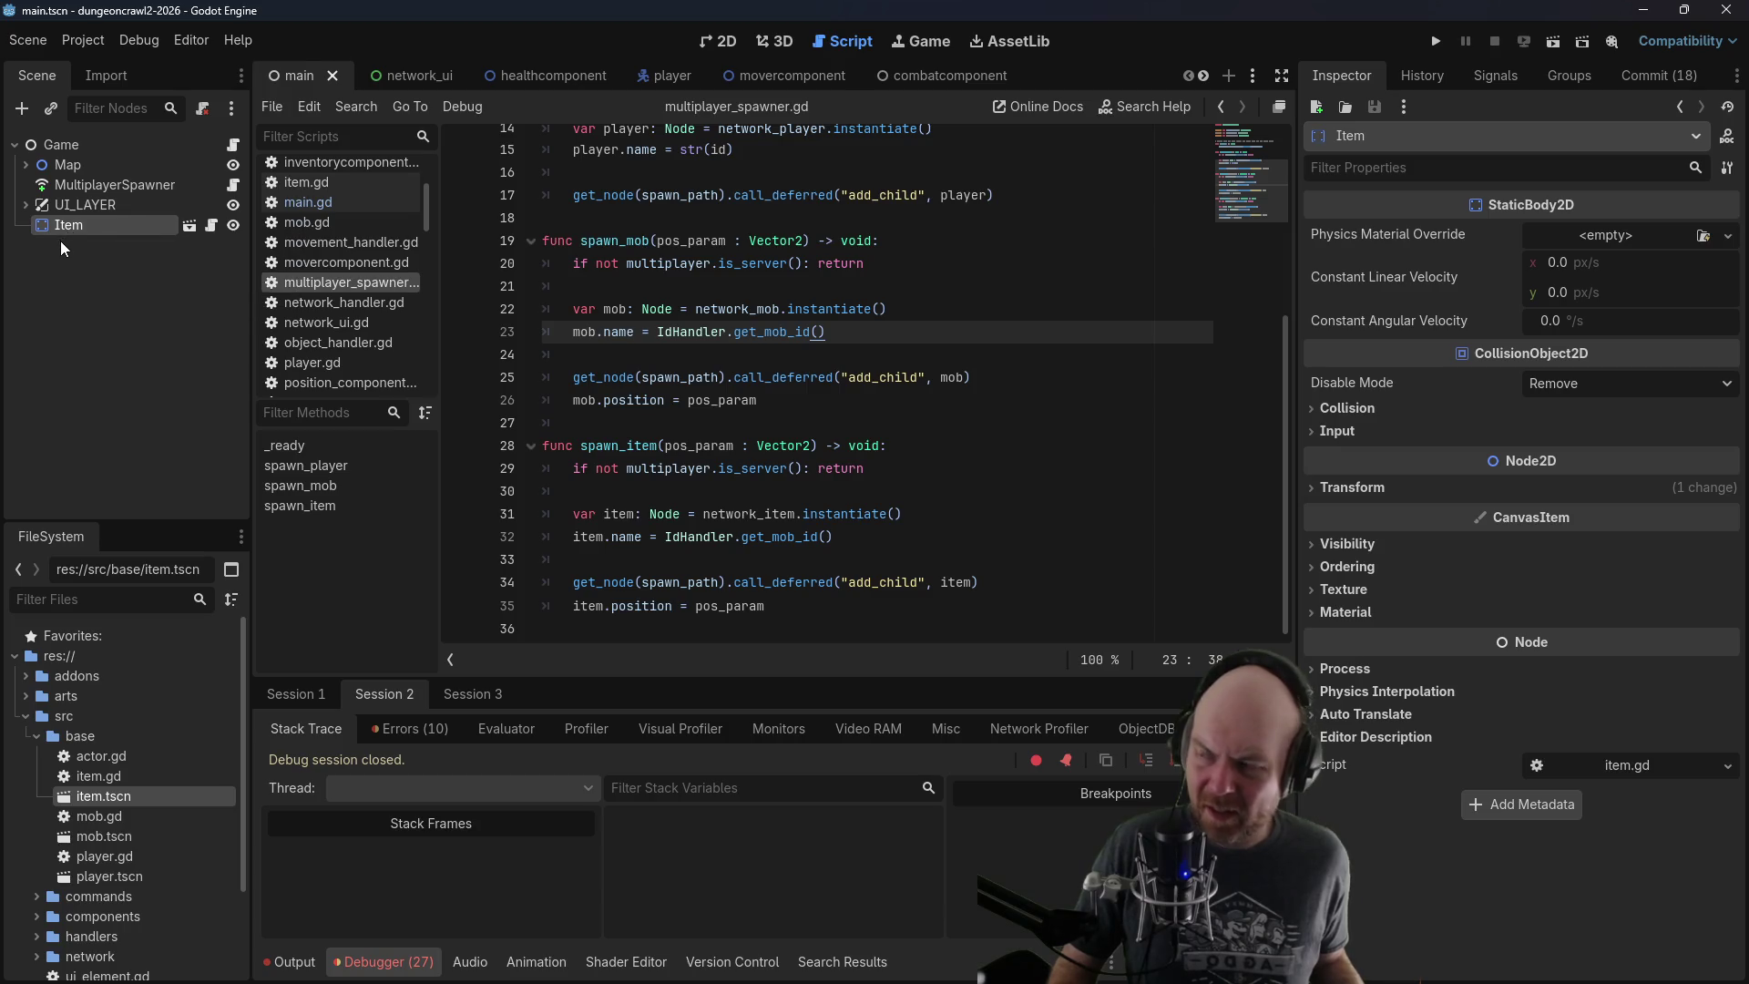
click(26, 165)
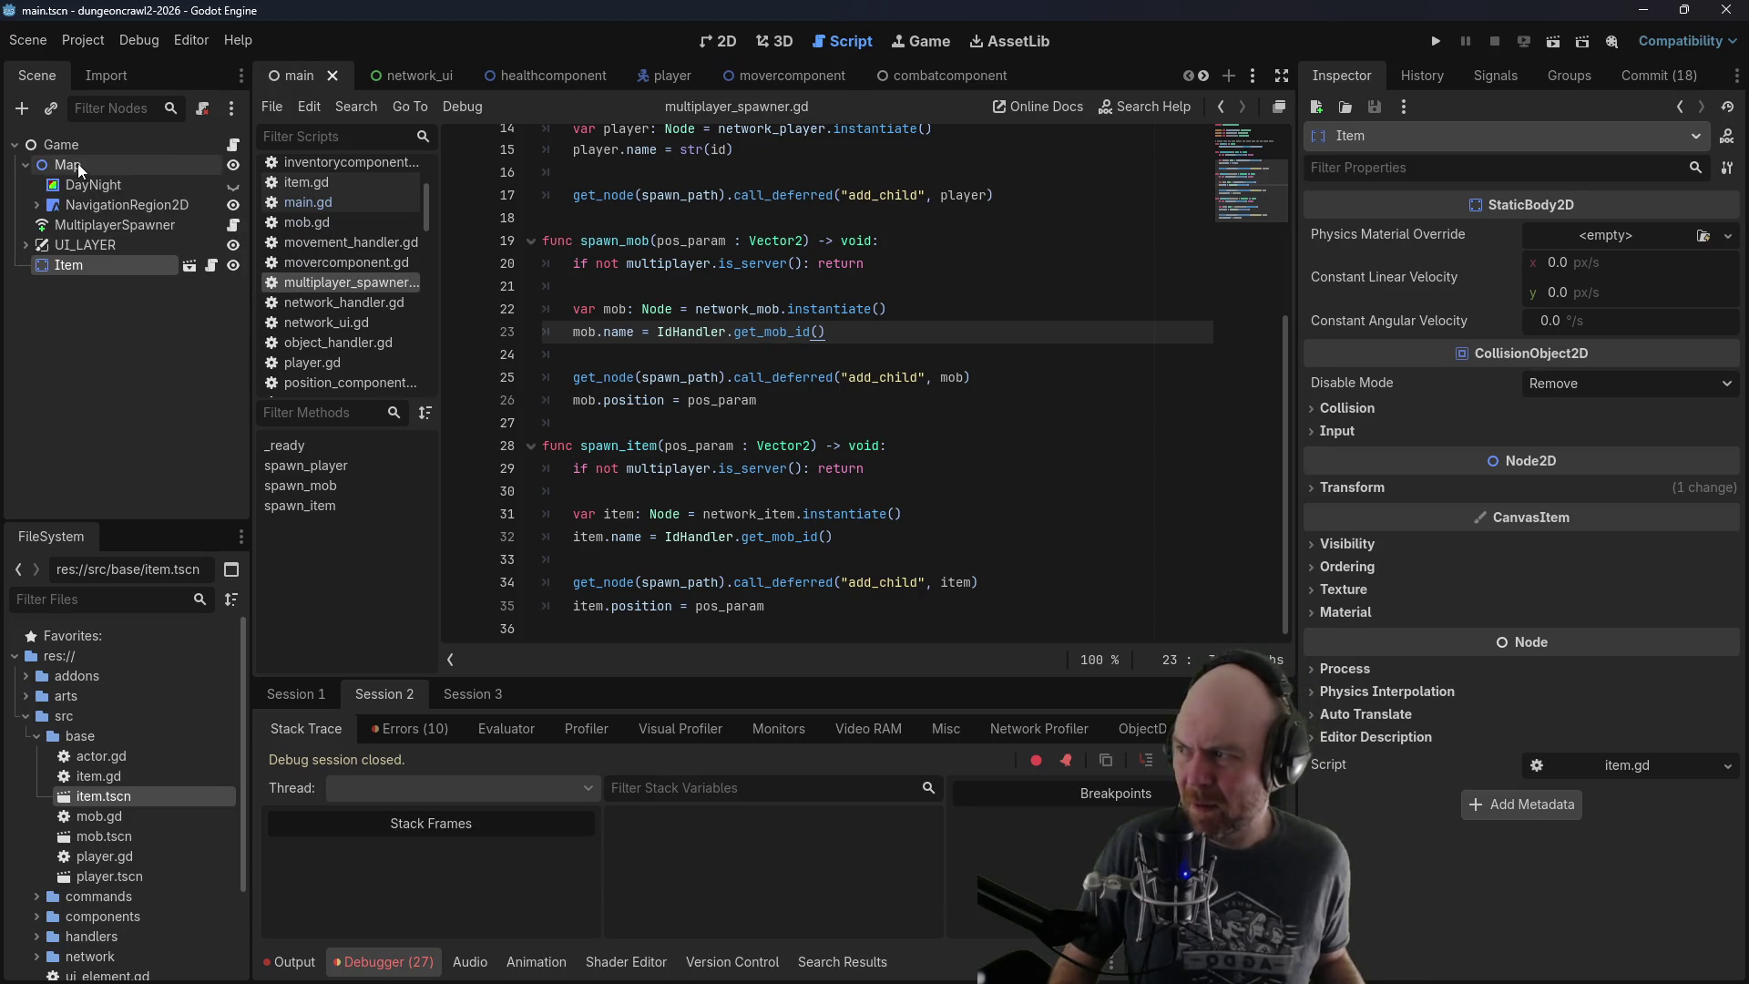
right_click(78, 164)
click(31, 202)
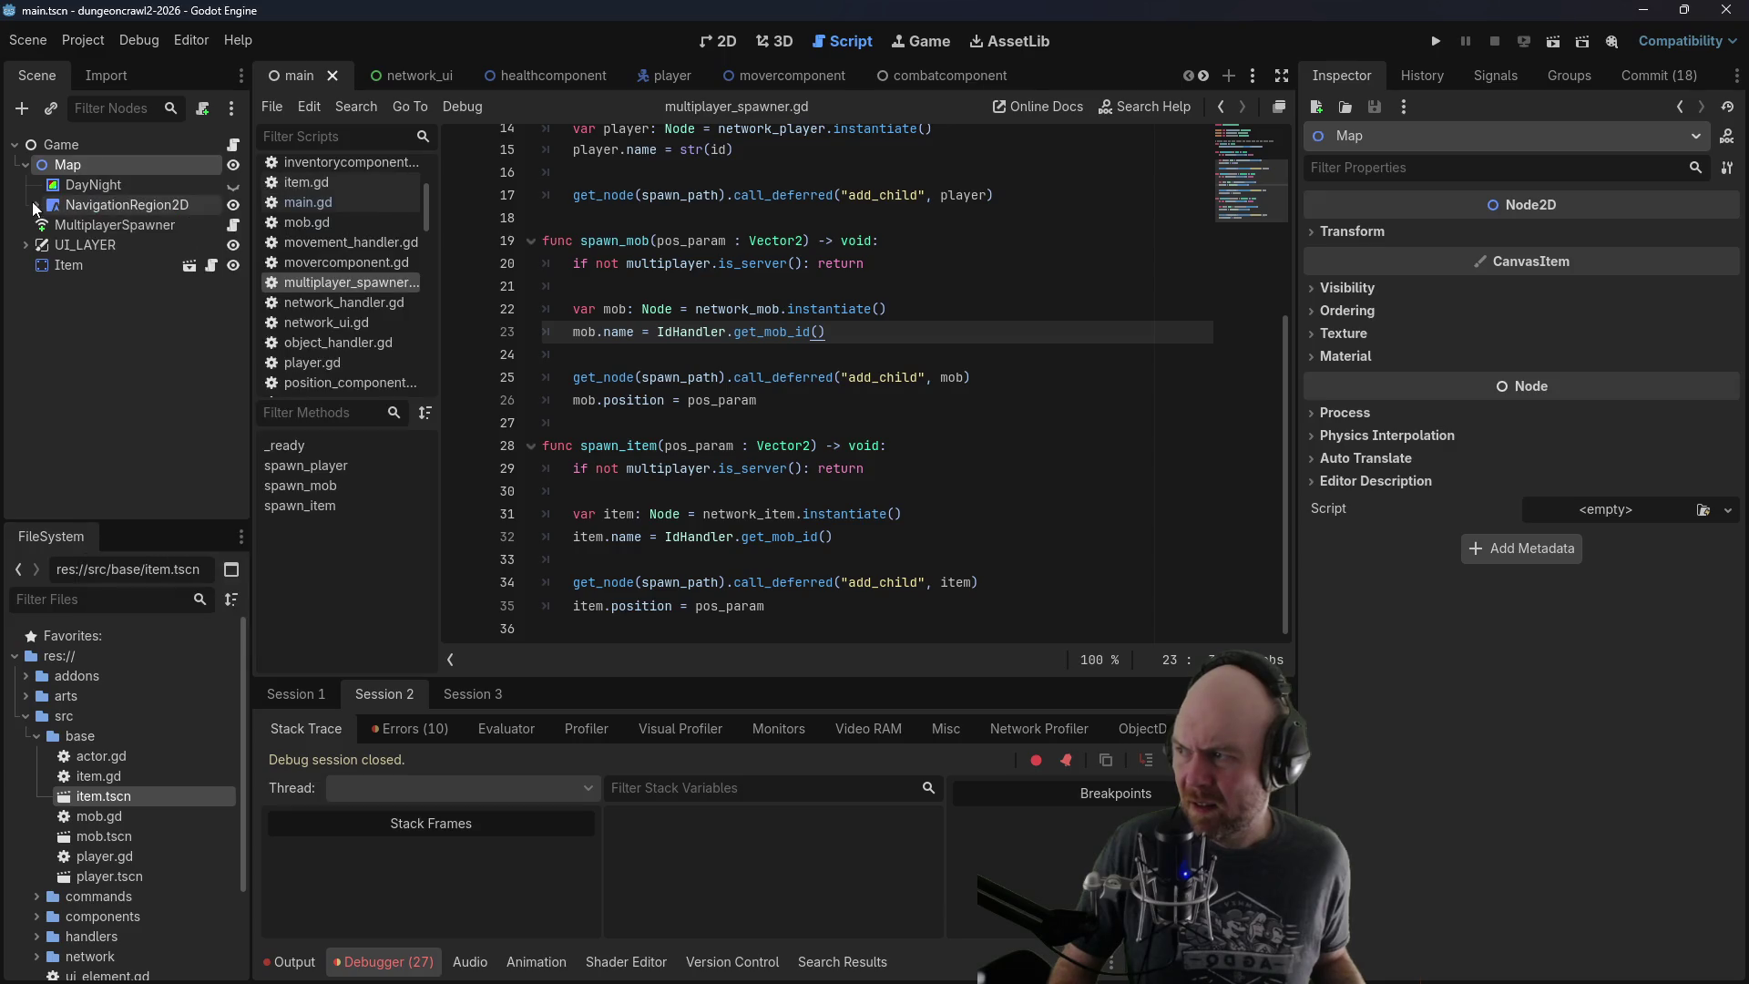
click(37, 205)
right_click(86, 201)
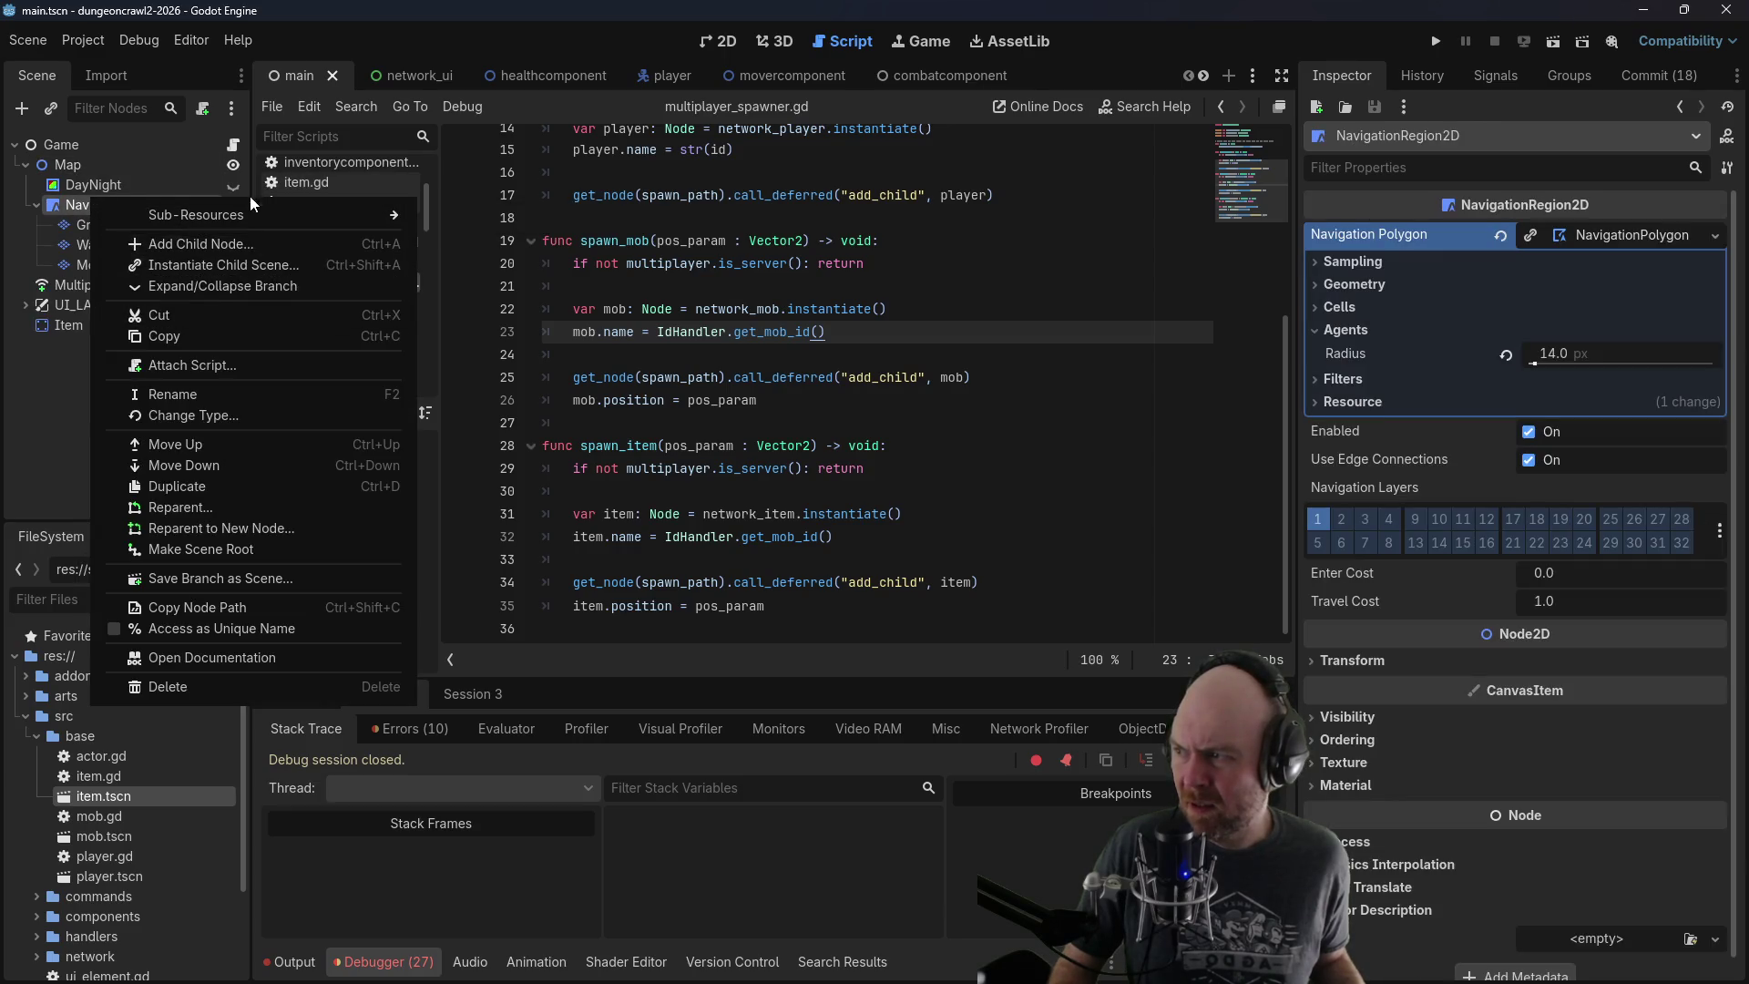
- Add a TileMapLayer child node under NavigationRegion2D
click(70, 206)
right_click(82, 204)
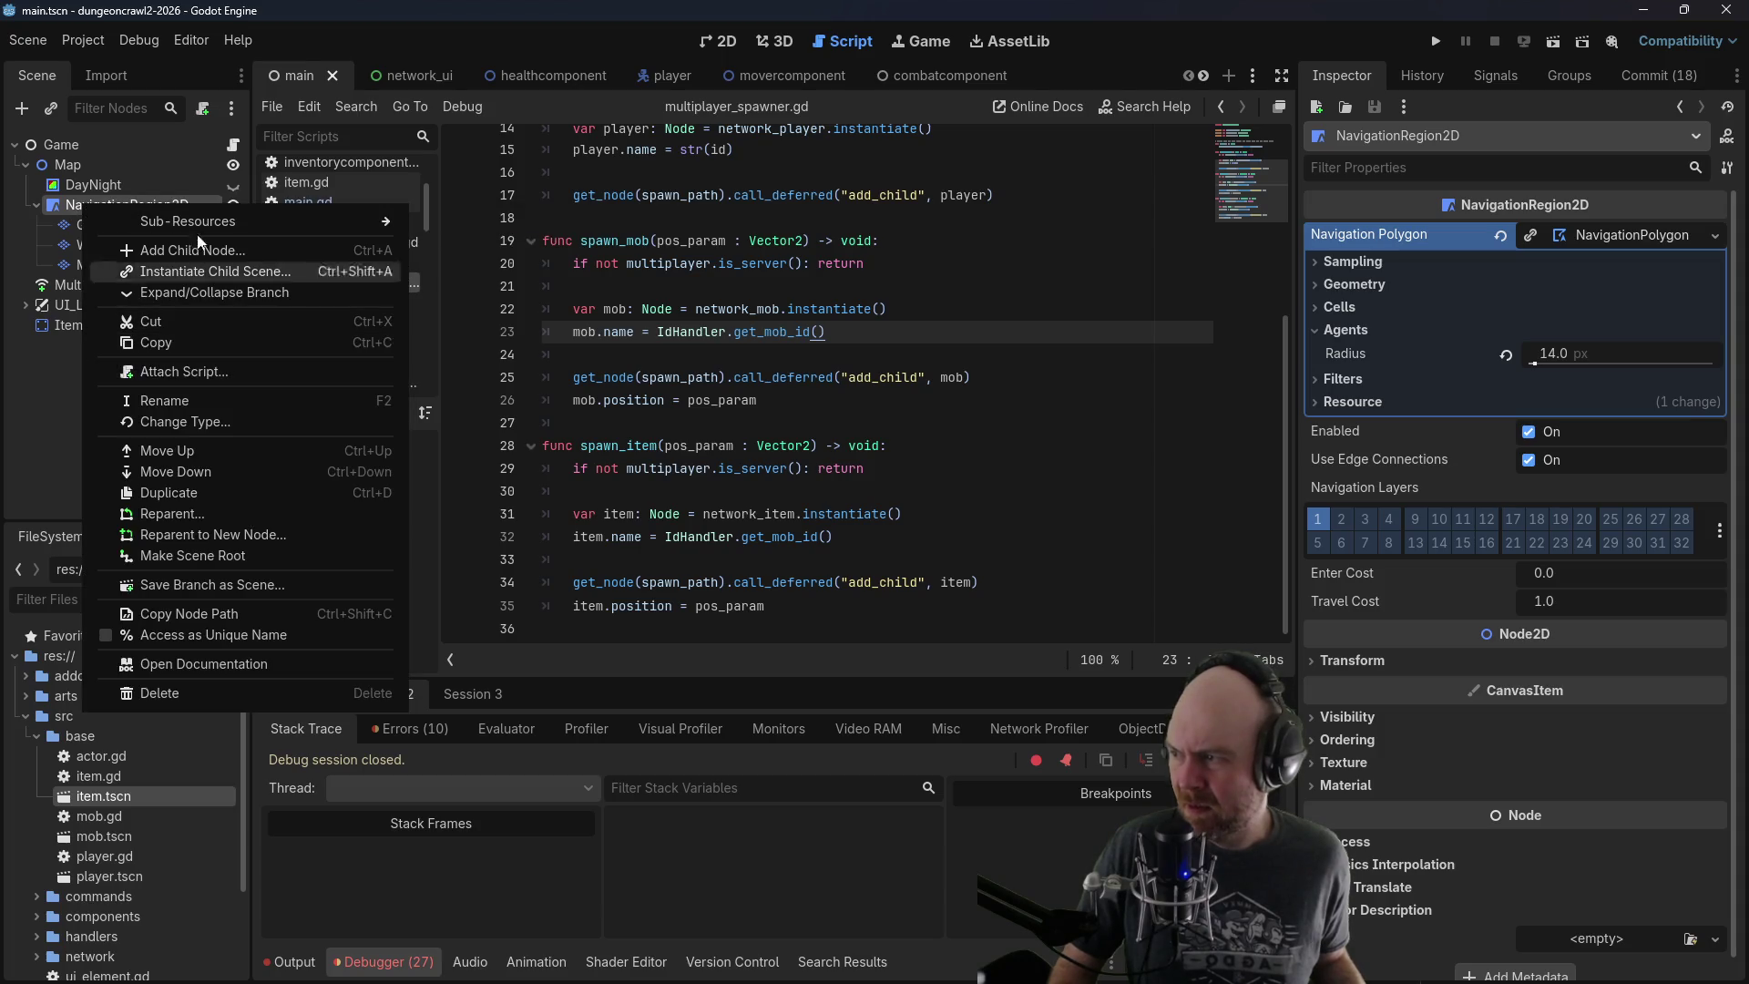
click(132, 250)
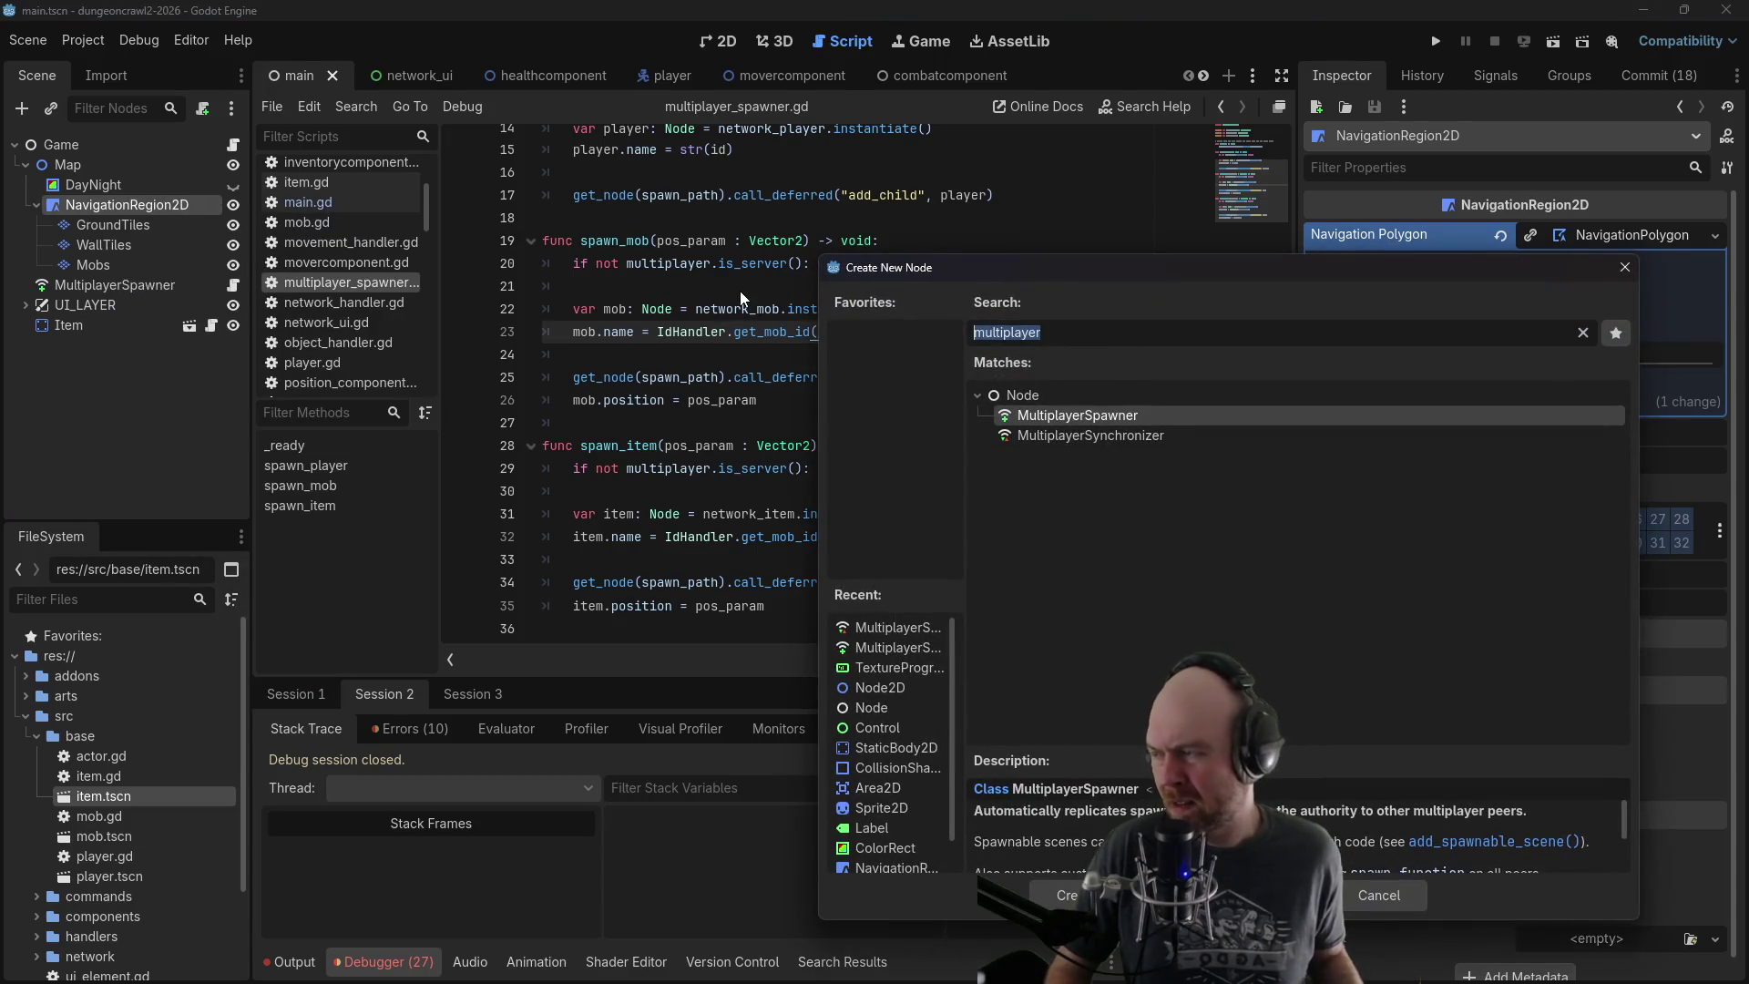
text(tilem)
key(BackSpace)
key(BackSpace)
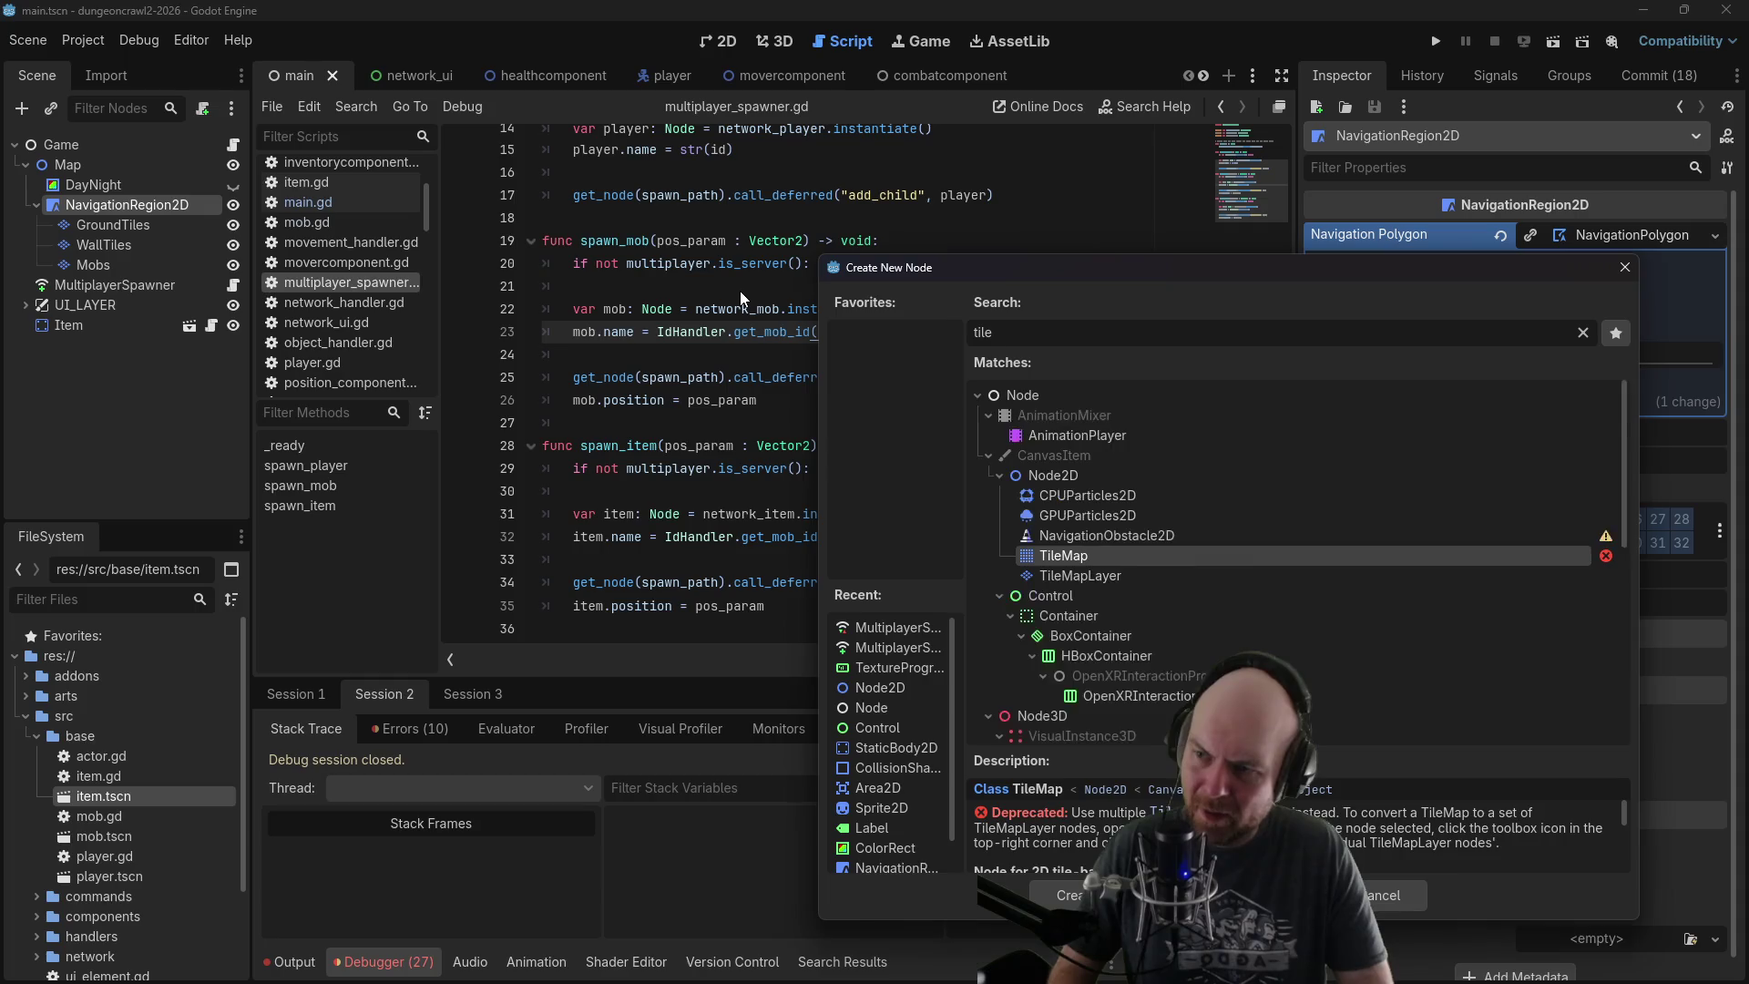
text(emaplayer)
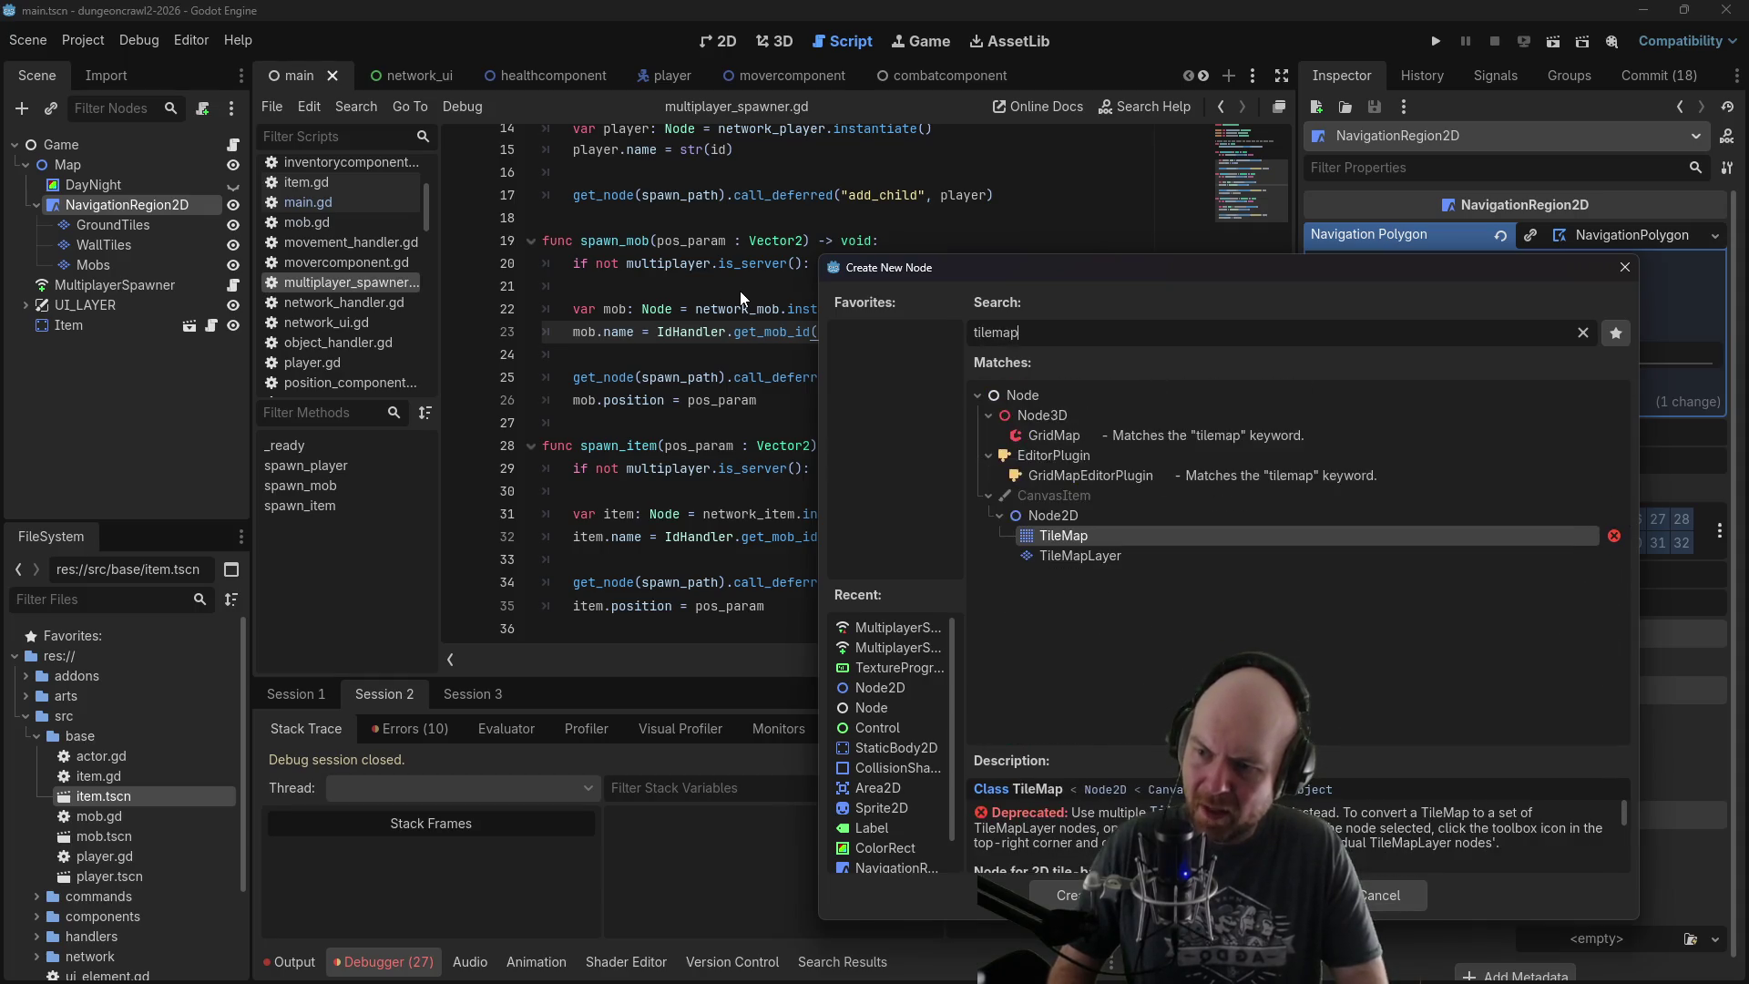
click(1073, 892)
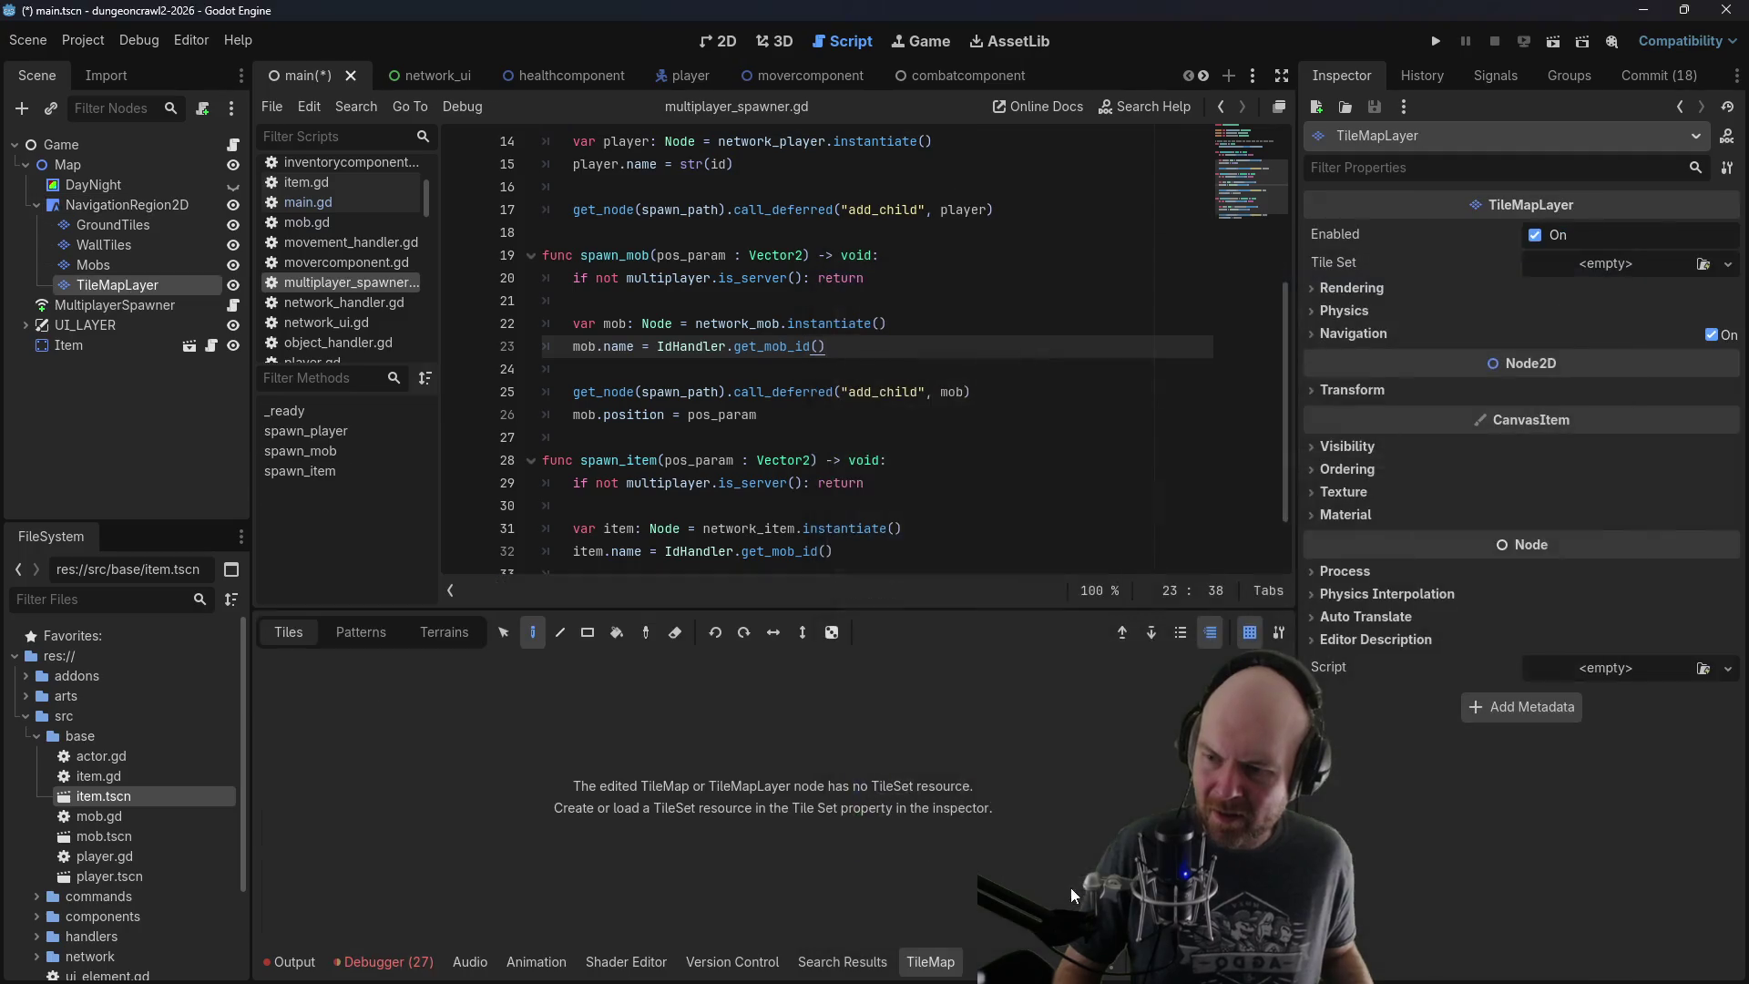
- Rename the new TileMapLayer to 'Item' and switch to the 2D view
right_click(142, 291)
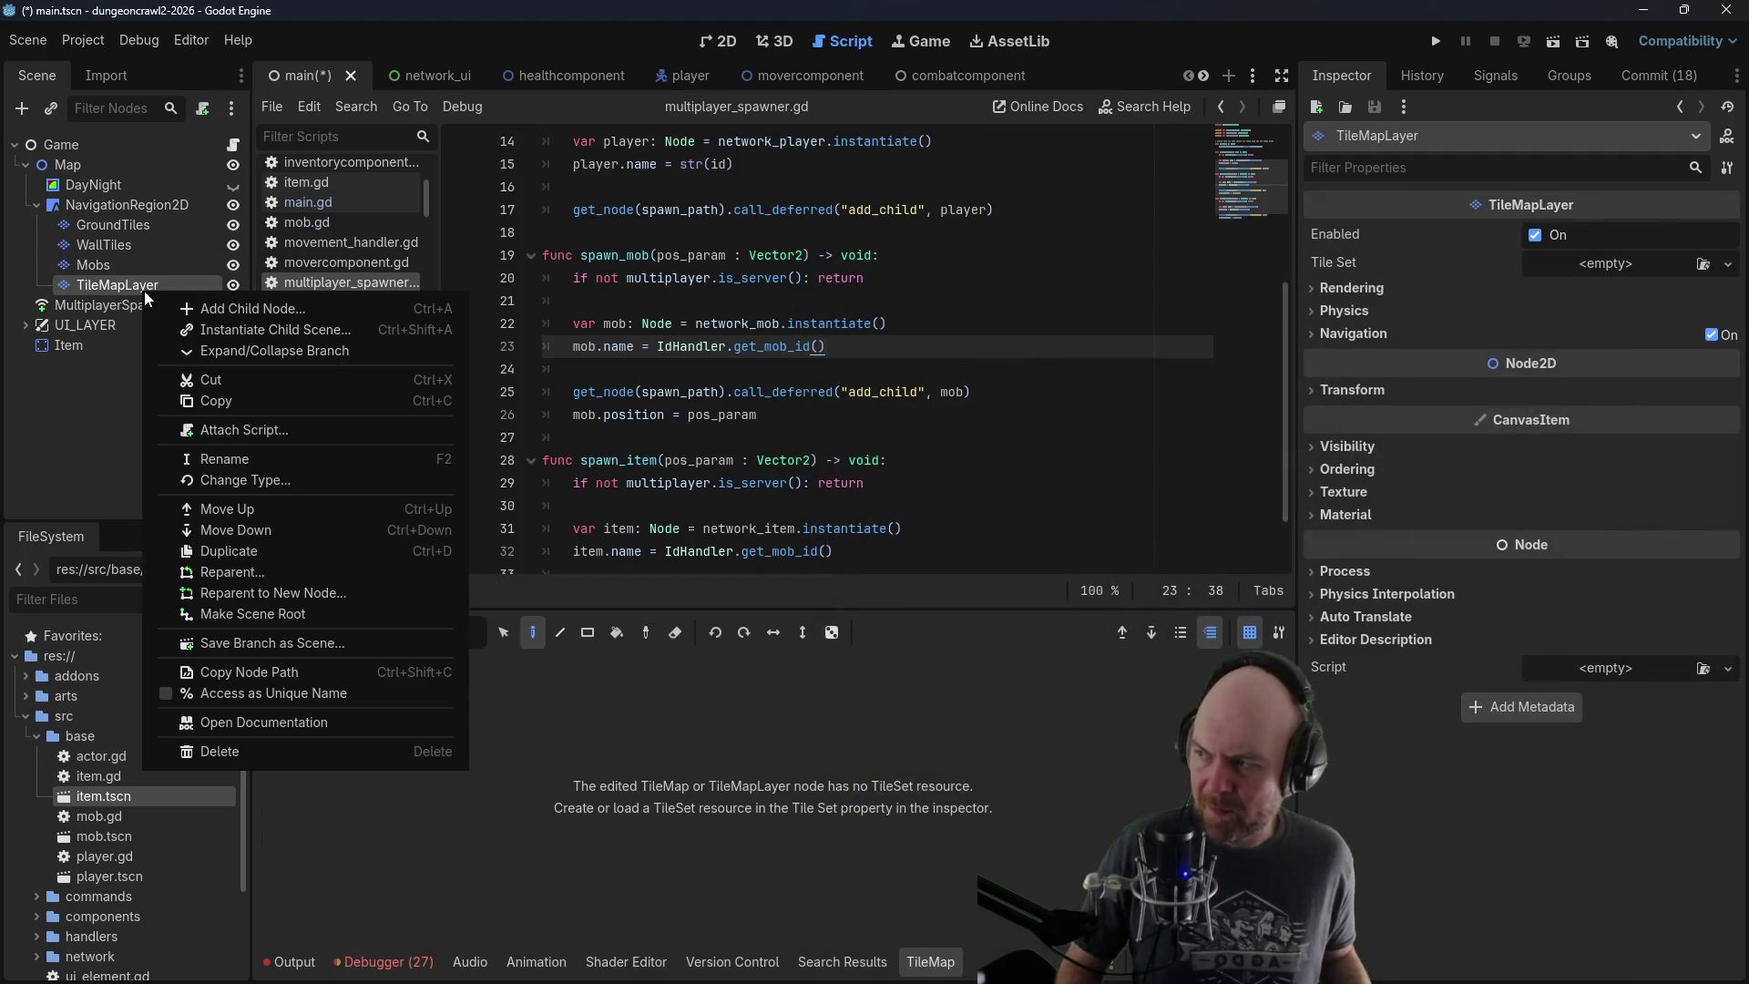
key(F2)
text(Item)
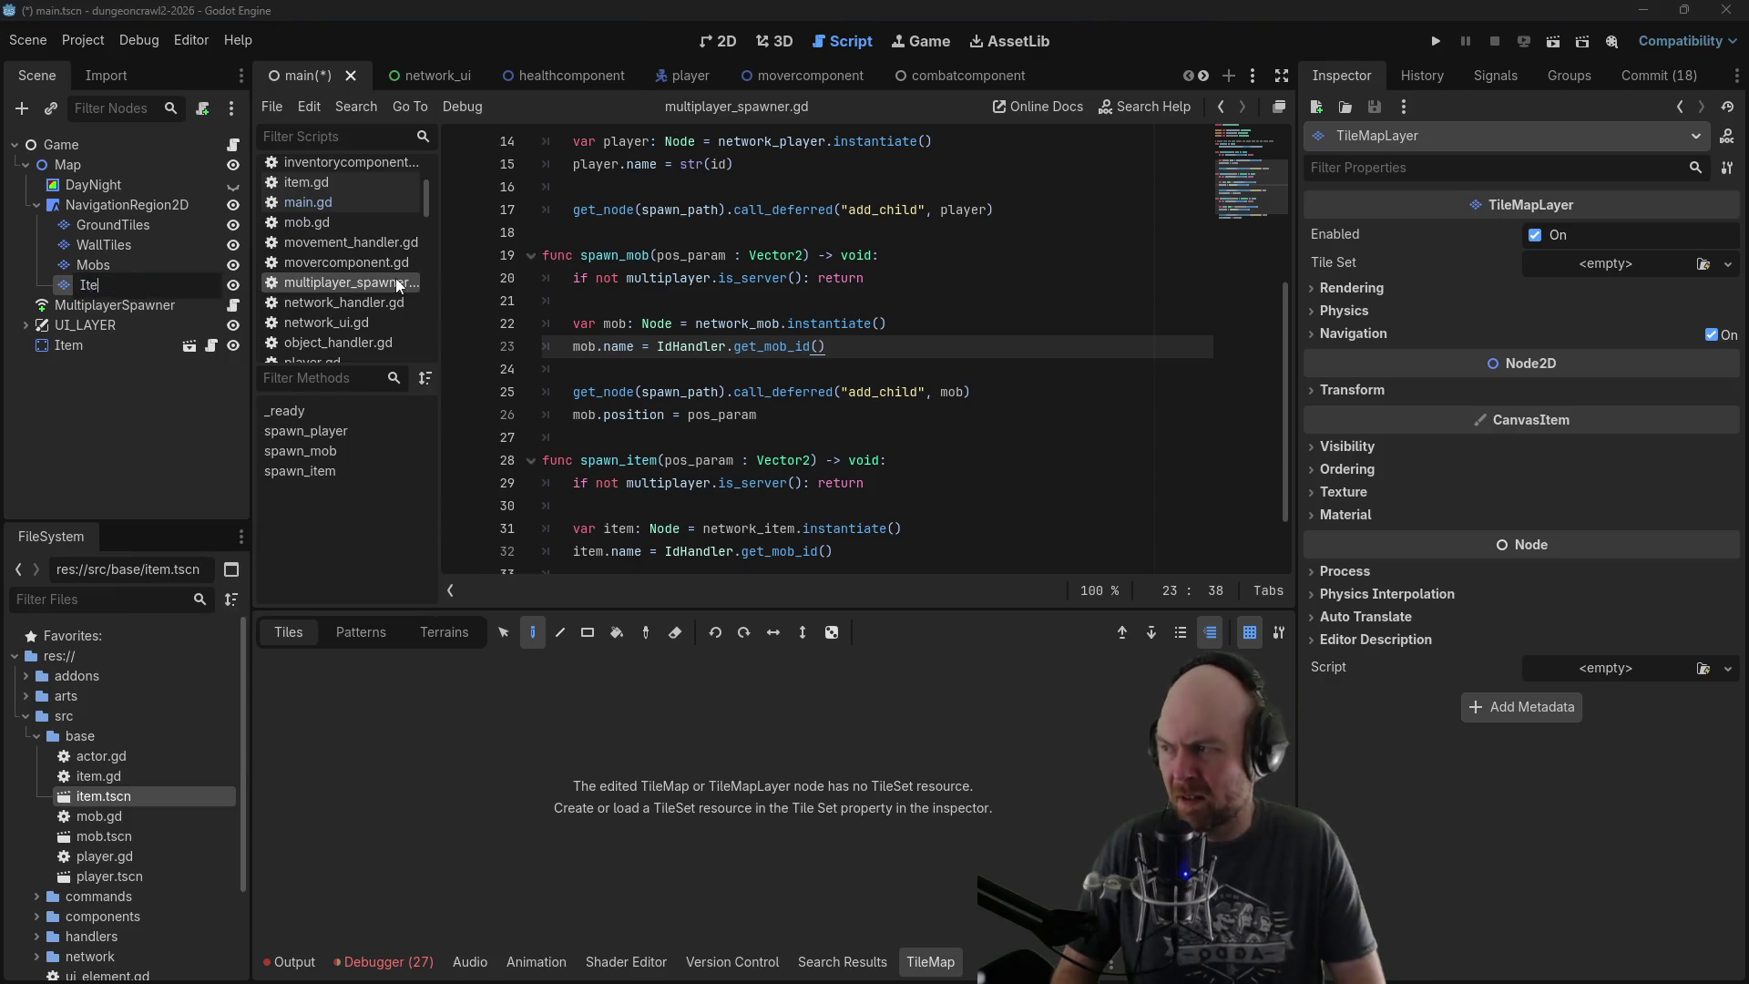
key(Return)
click(729, 41)
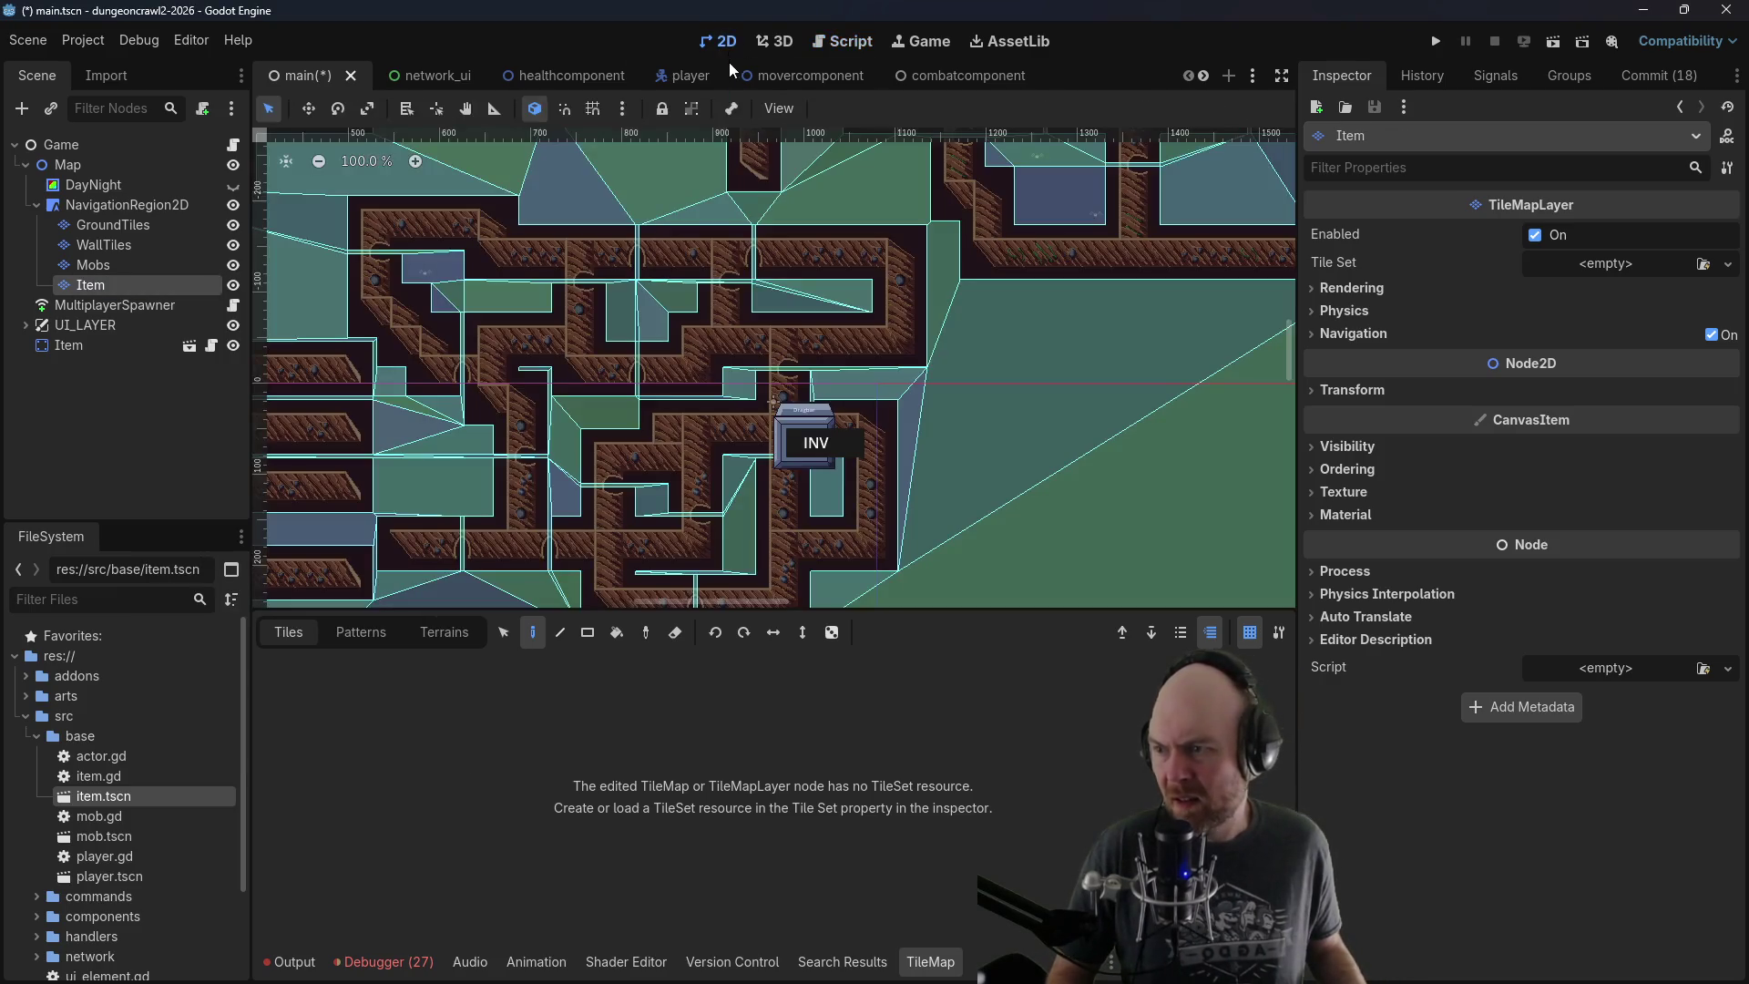
- Delete the old item.tscn Item instance node, then select the Item TileMapLayer
scroll(732, 262, up, 5)
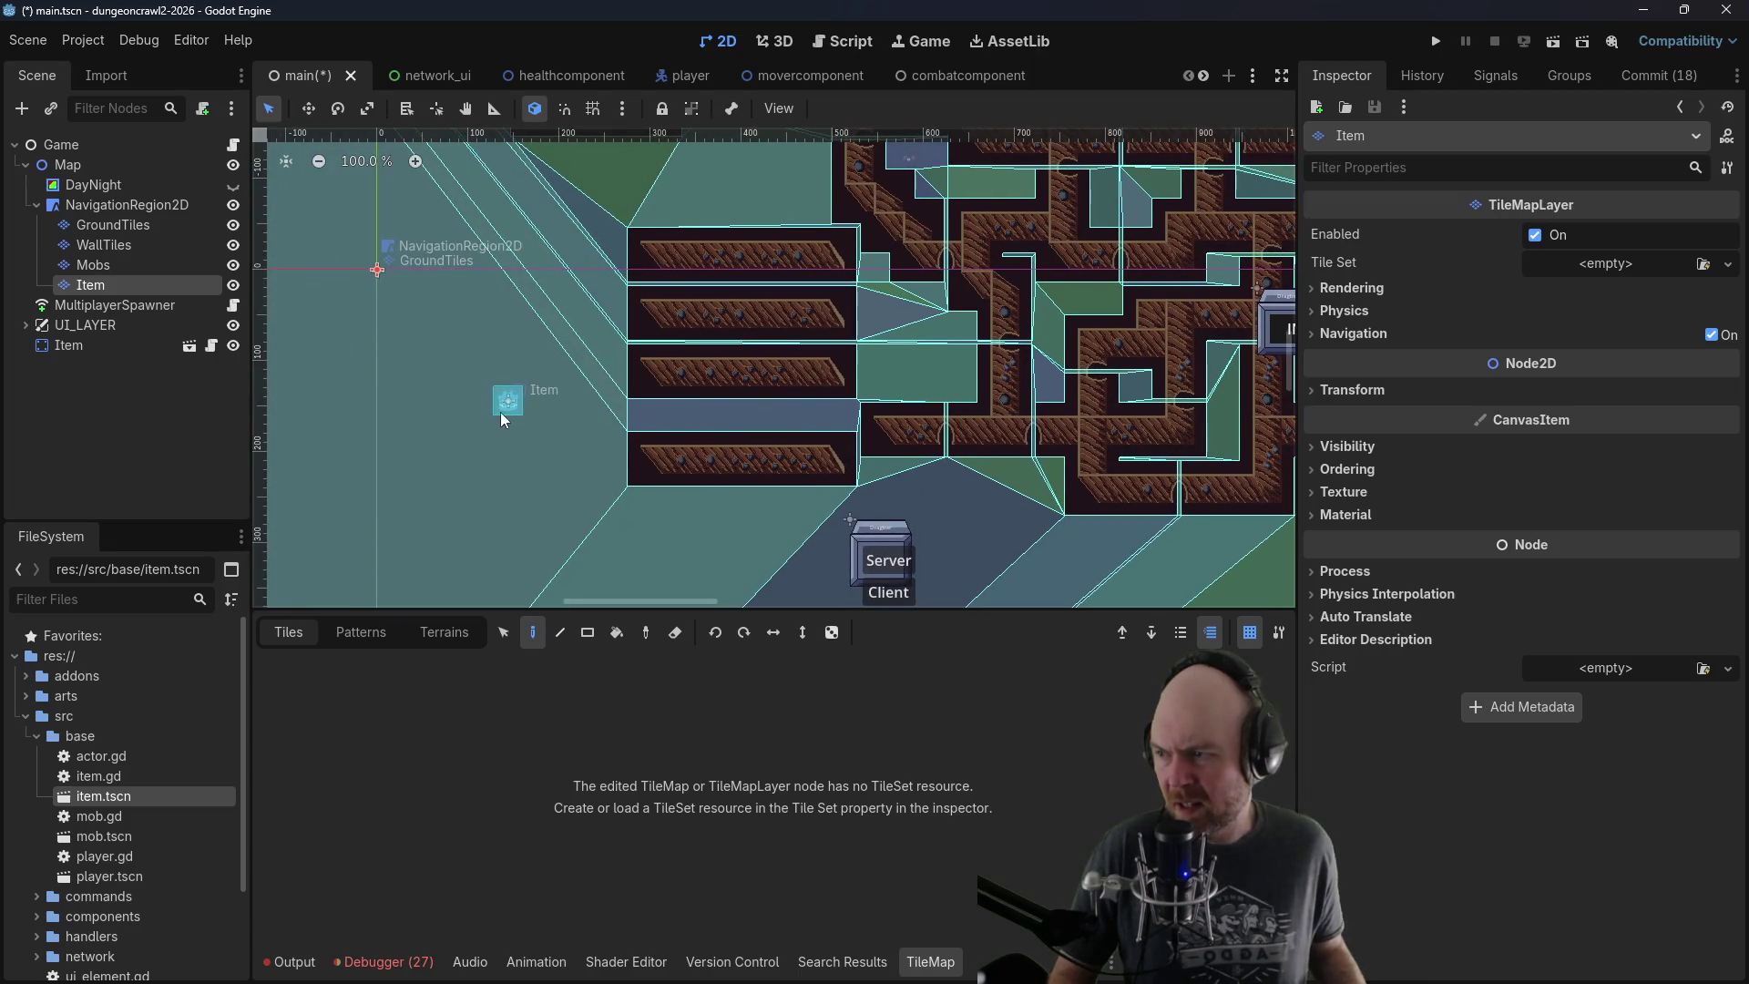
click(82, 345)
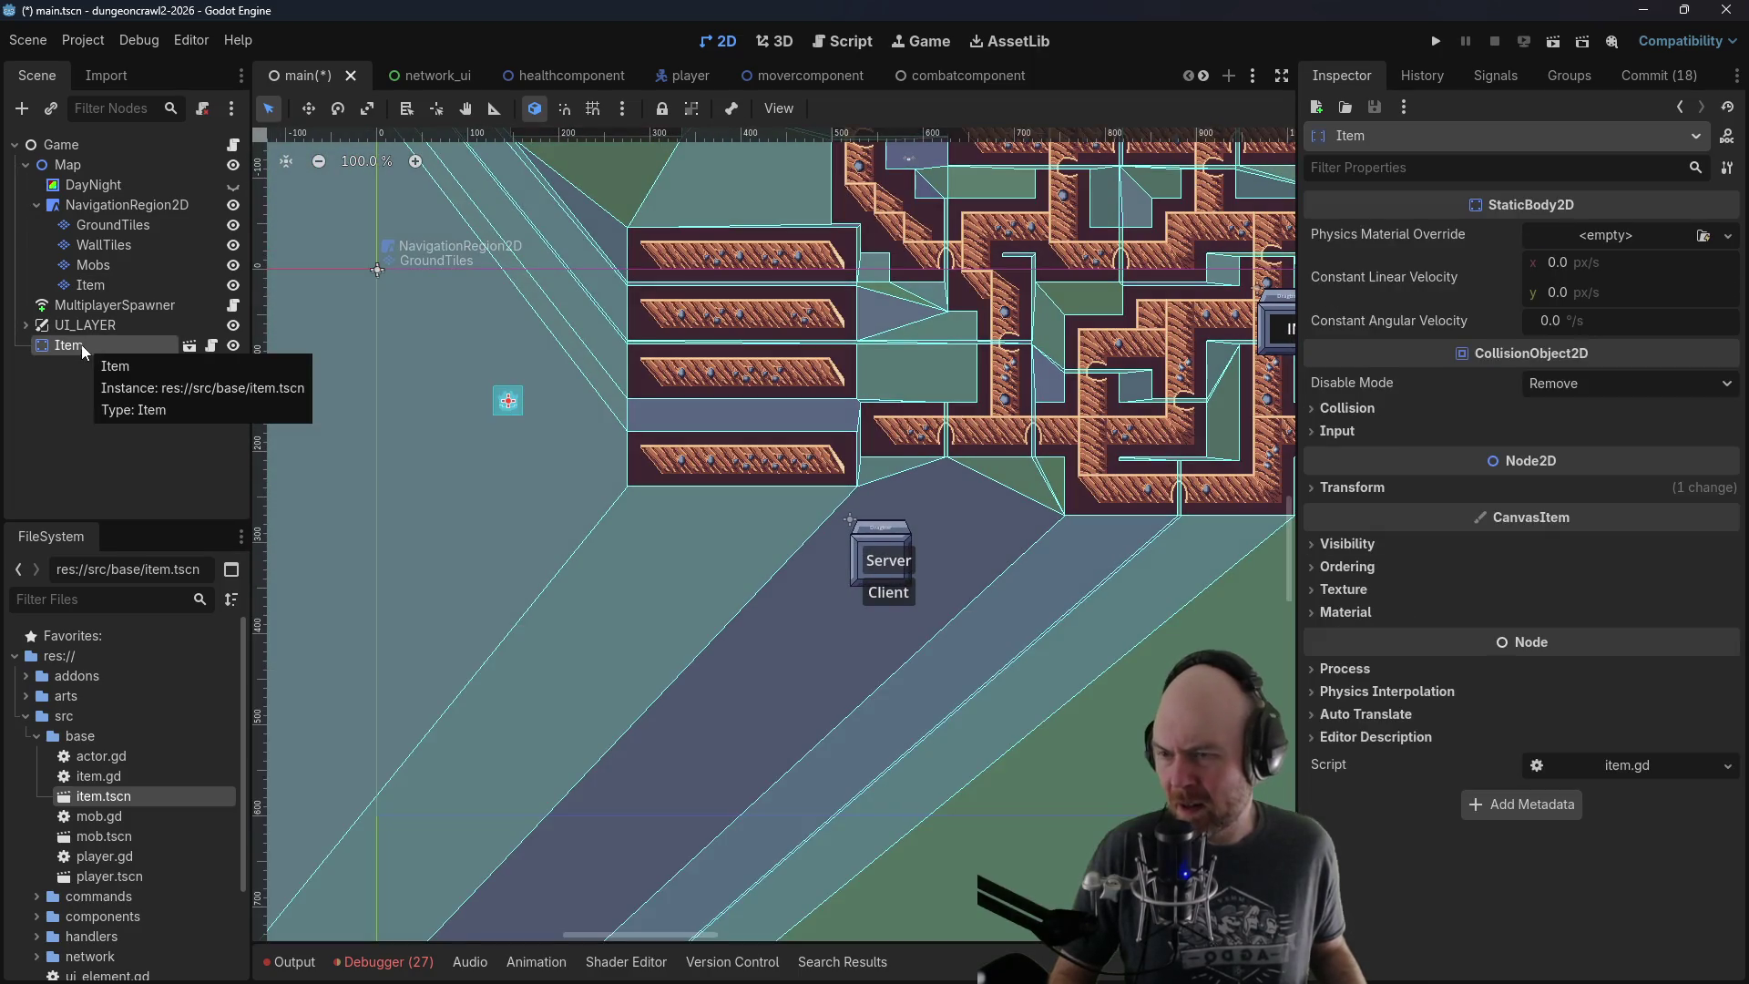
right_click(130, 346)
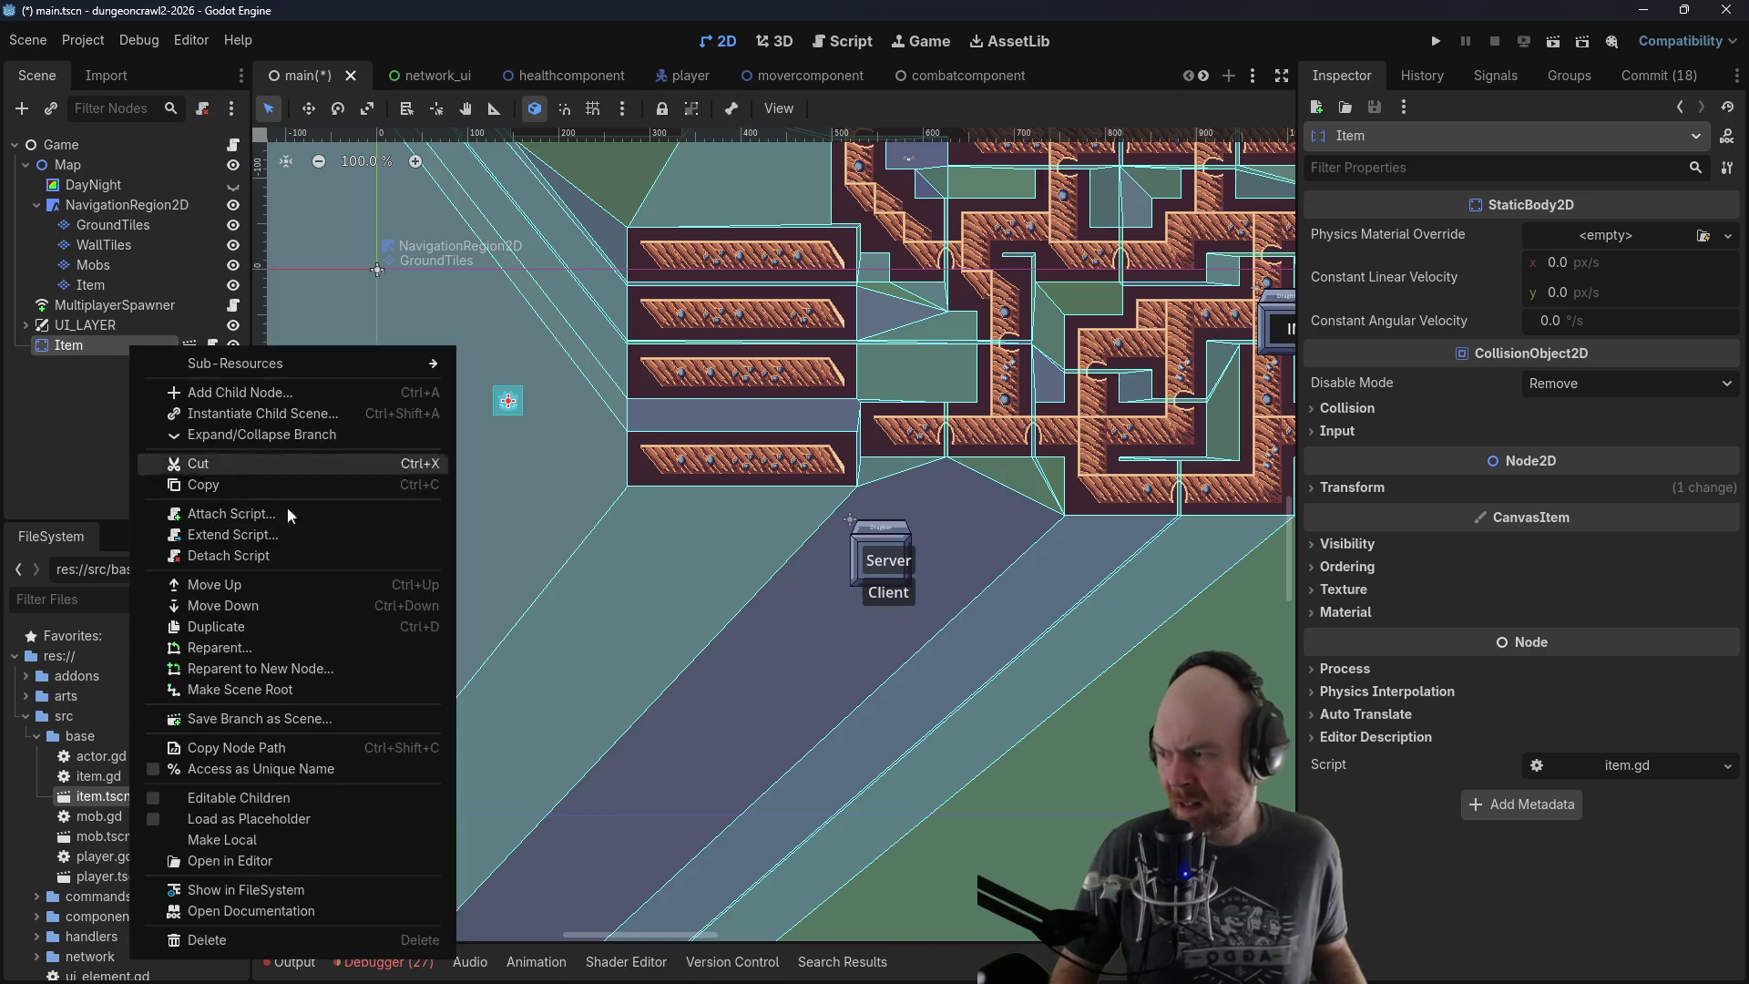
click(216, 937)
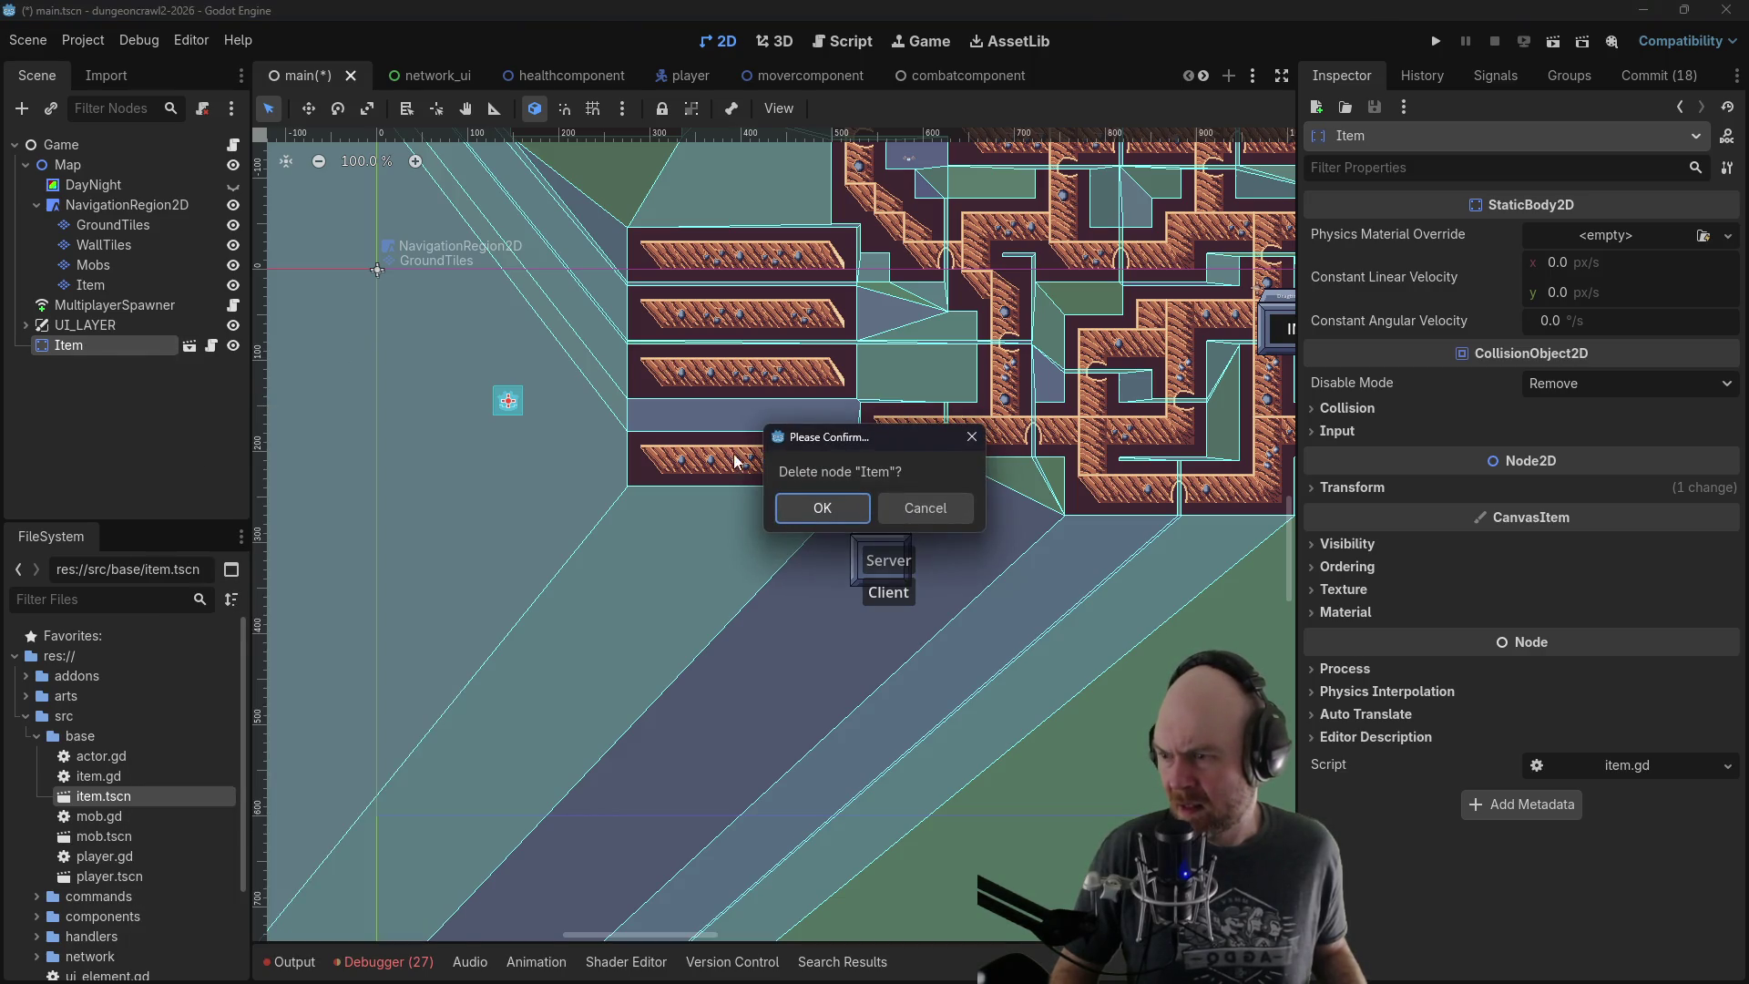
click(817, 512)
click(101, 285)
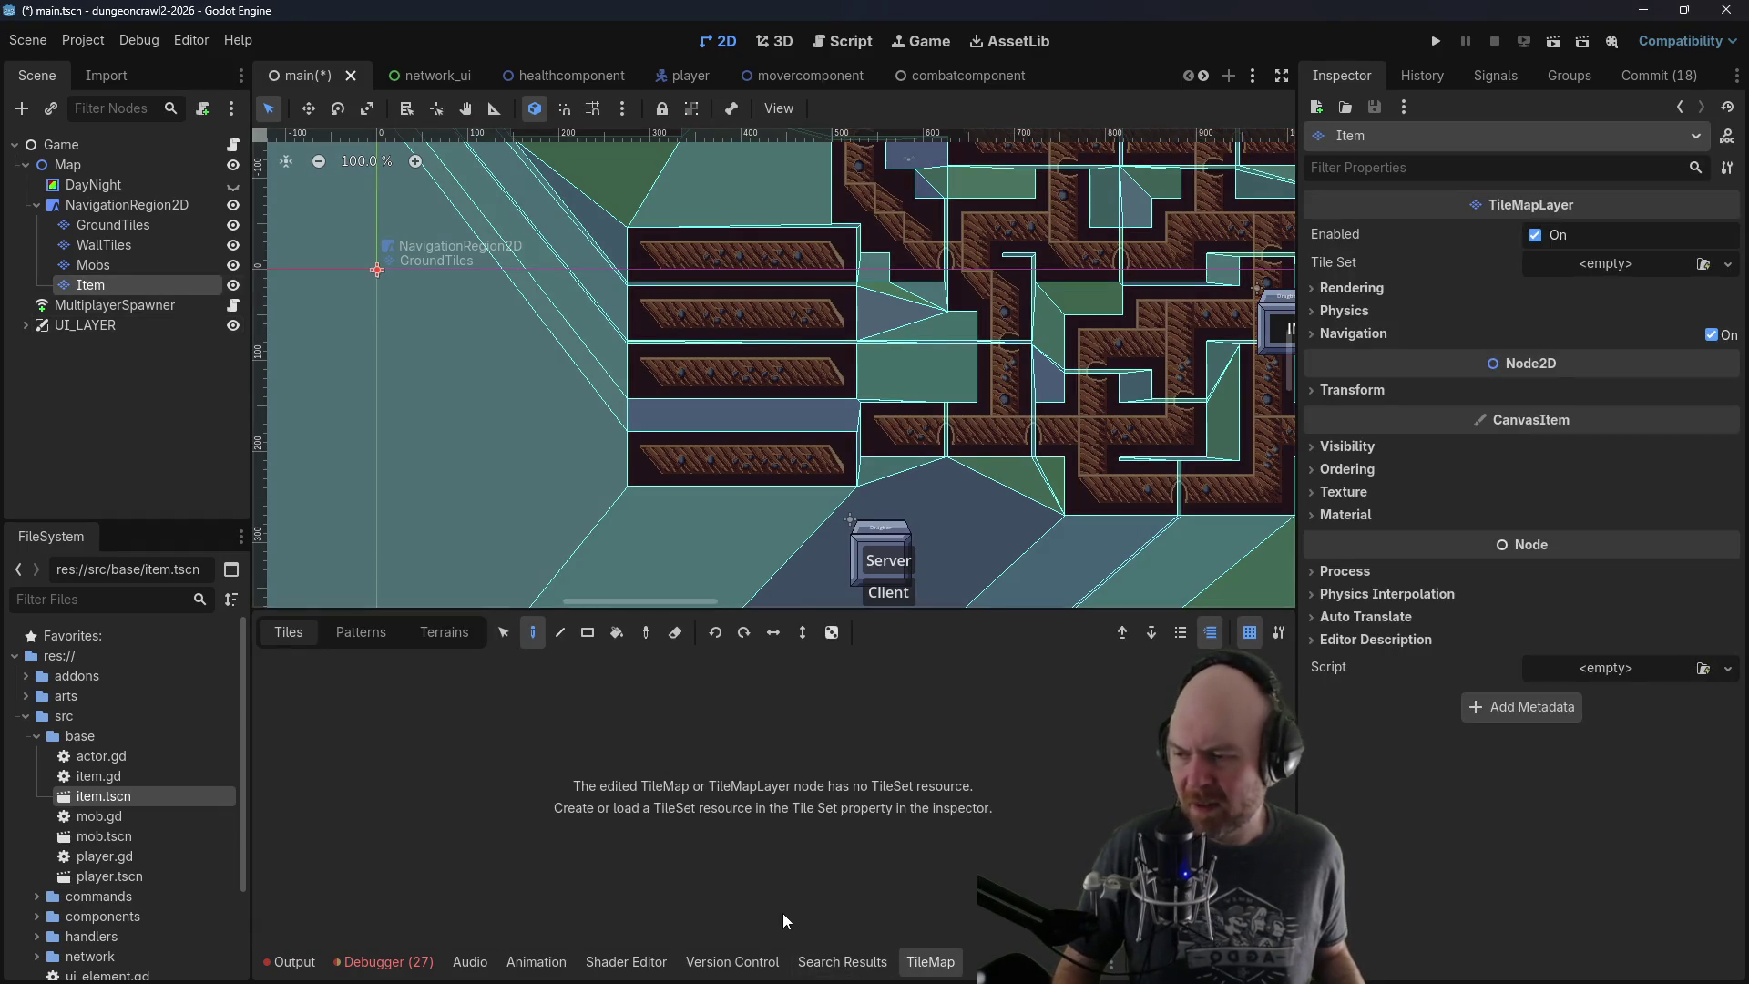
click(396, 634)
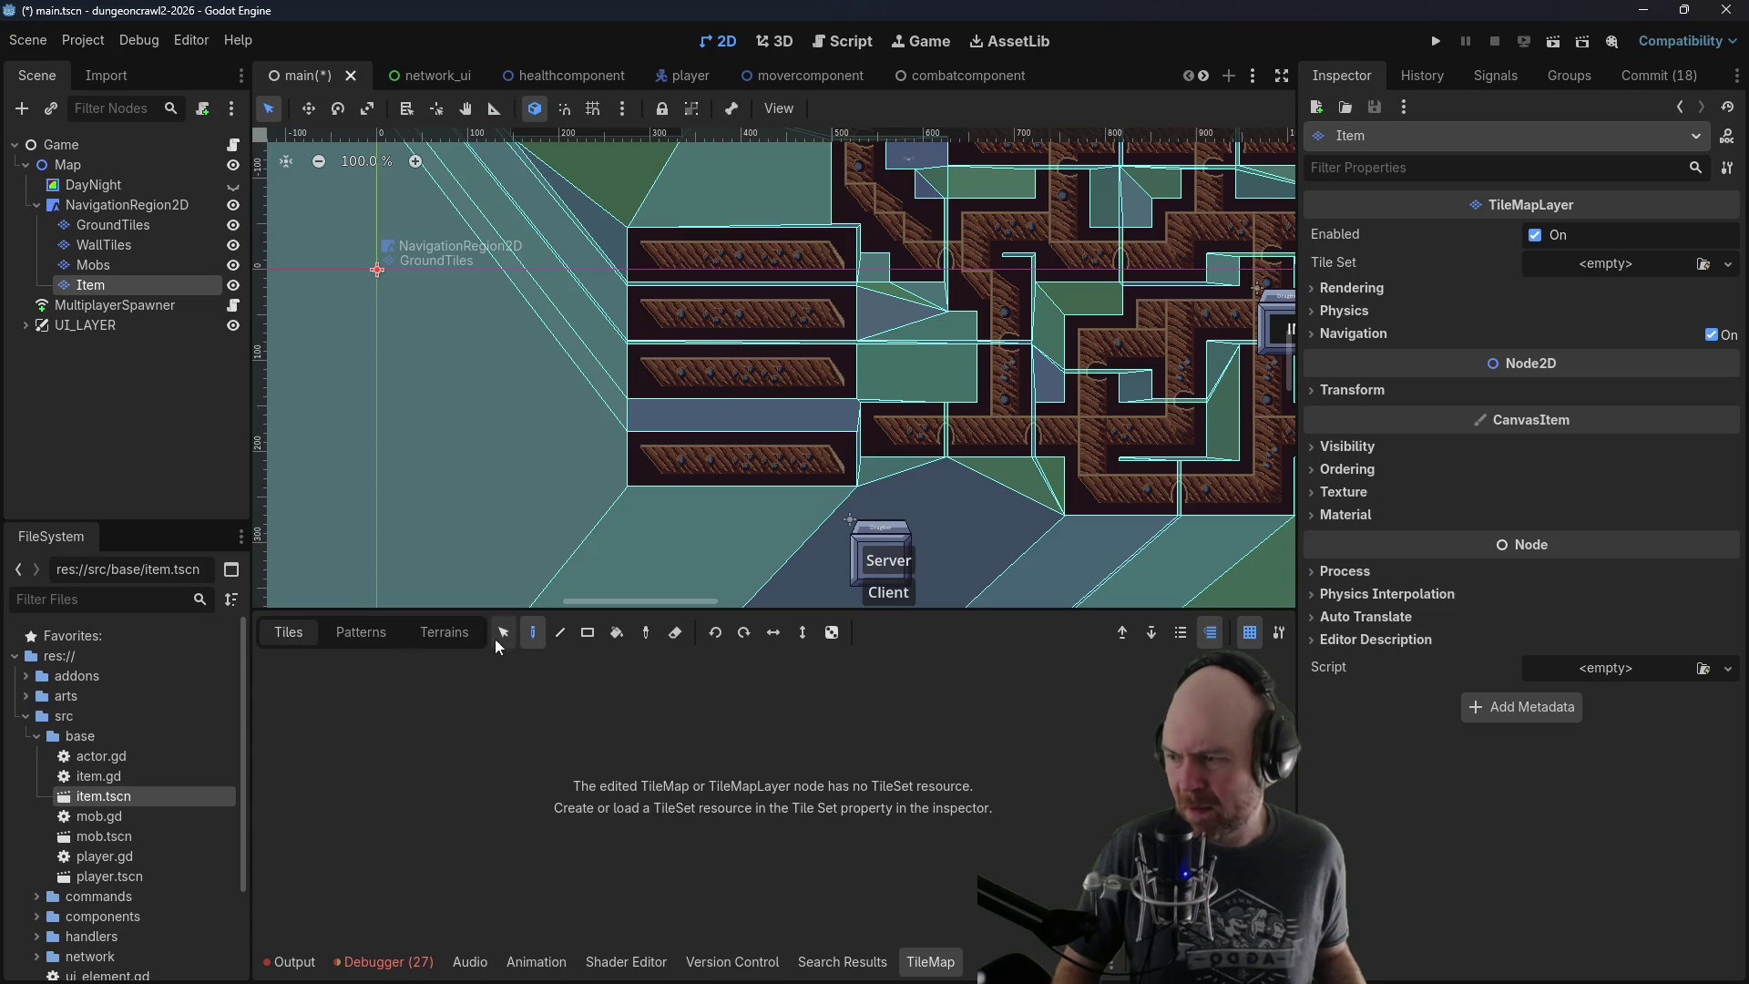
- Assign a new TileSet to the Item layer and add an icon.svg atlas with auto-created tiles
click(1631, 263)
click(1643, 315)
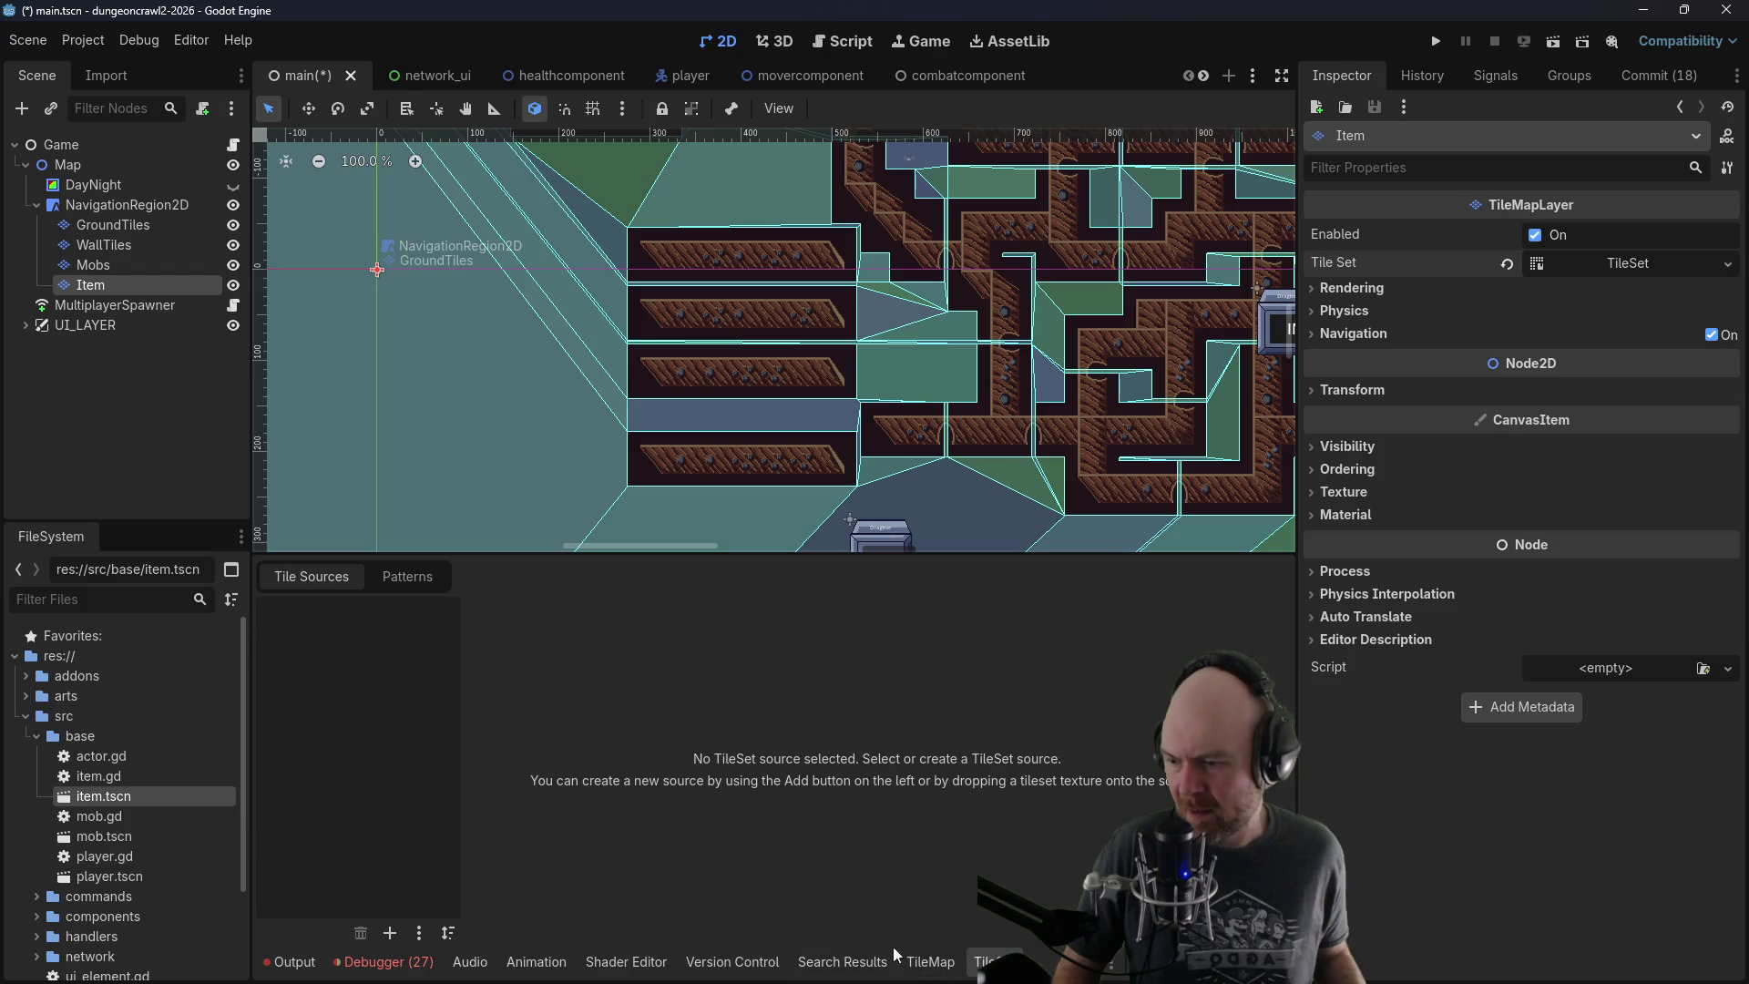
click(386, 932)
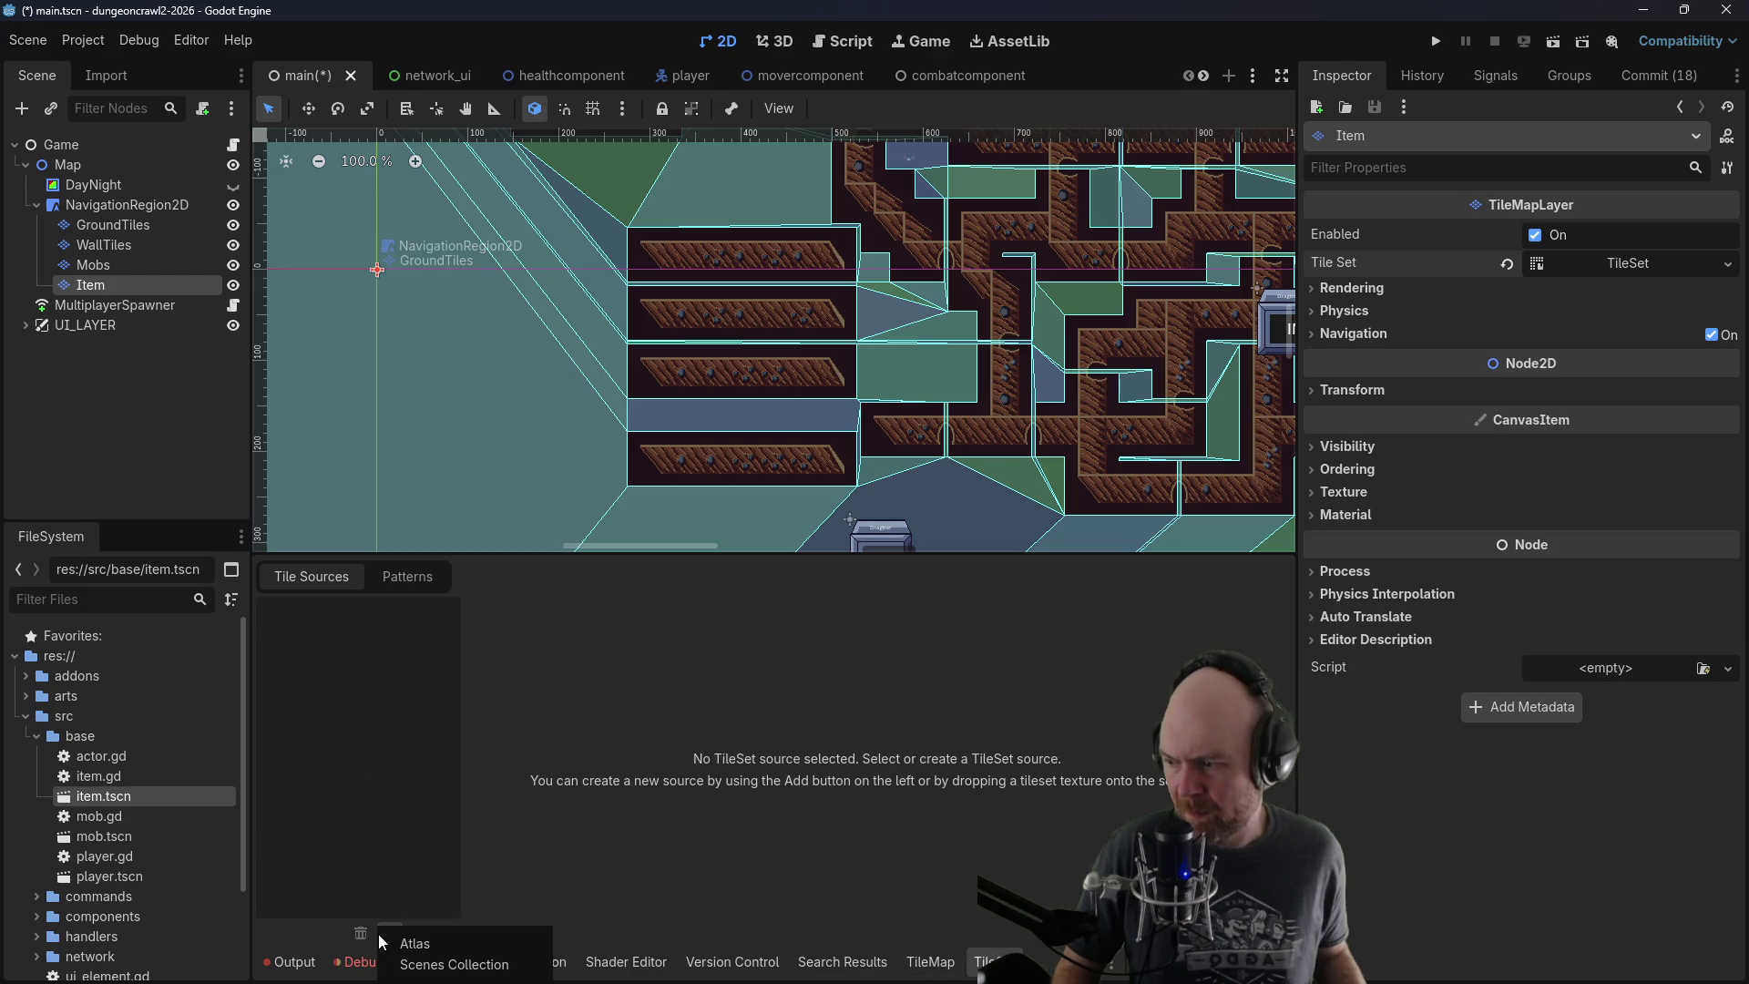
click(428, 941)
double_click(875, 281)
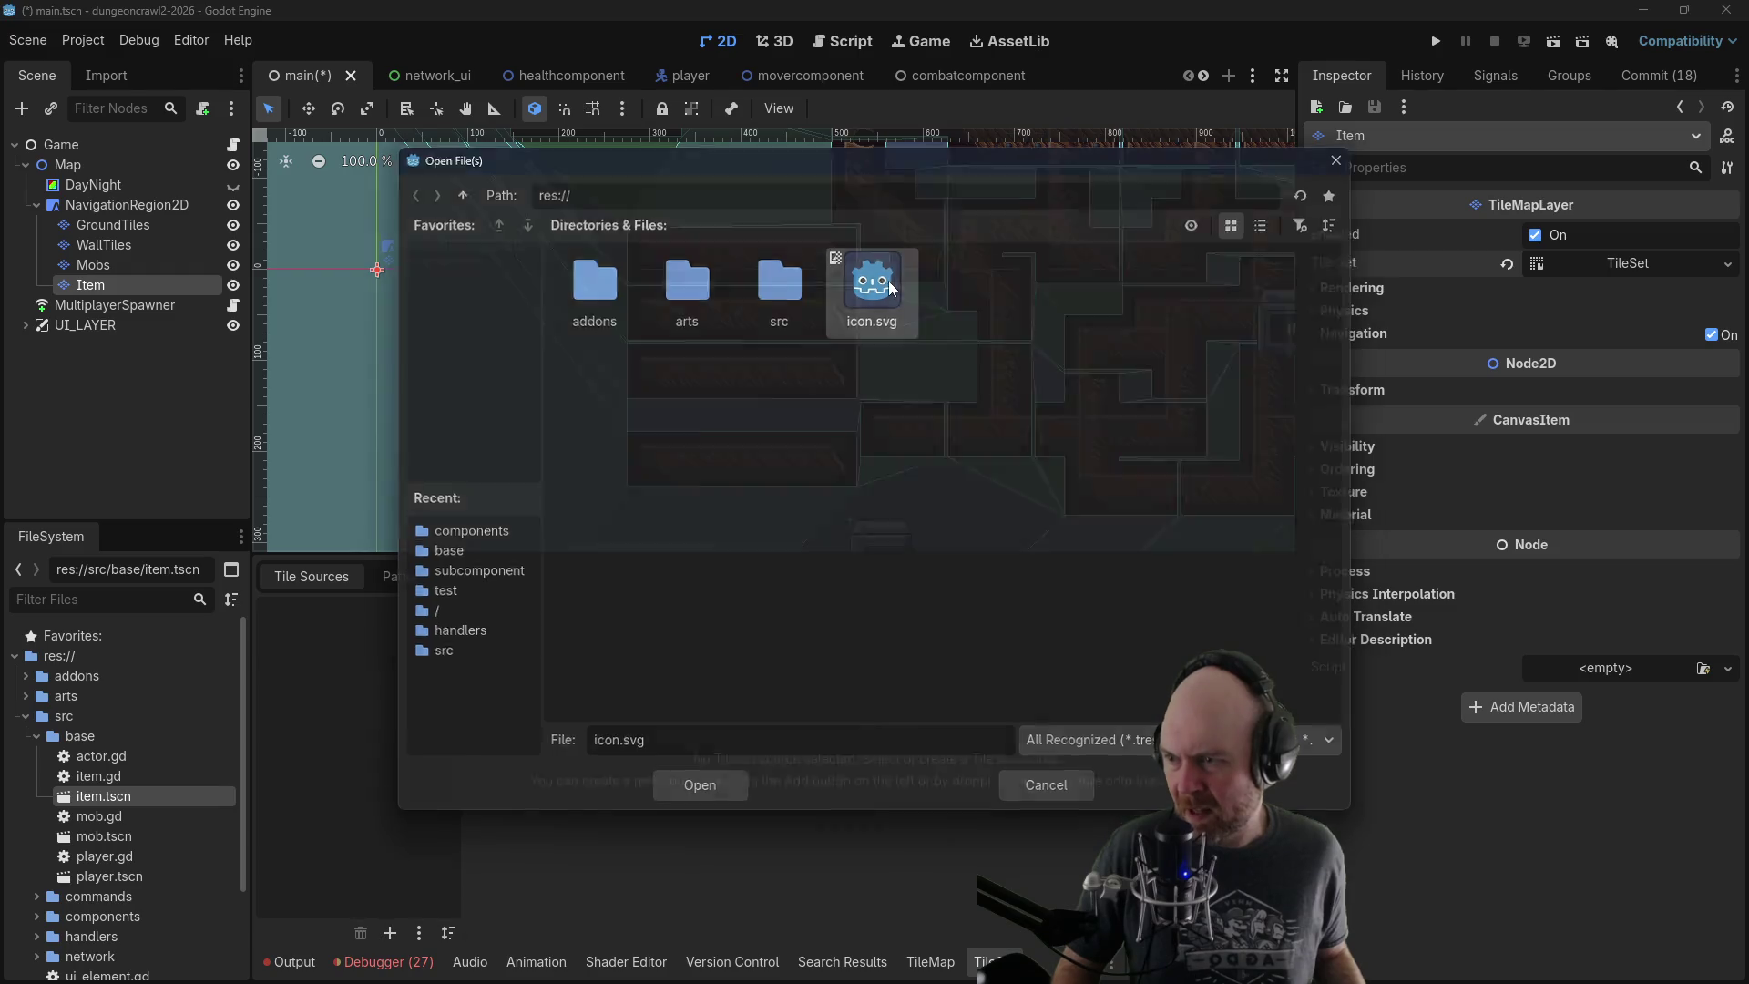
click(808, 521)
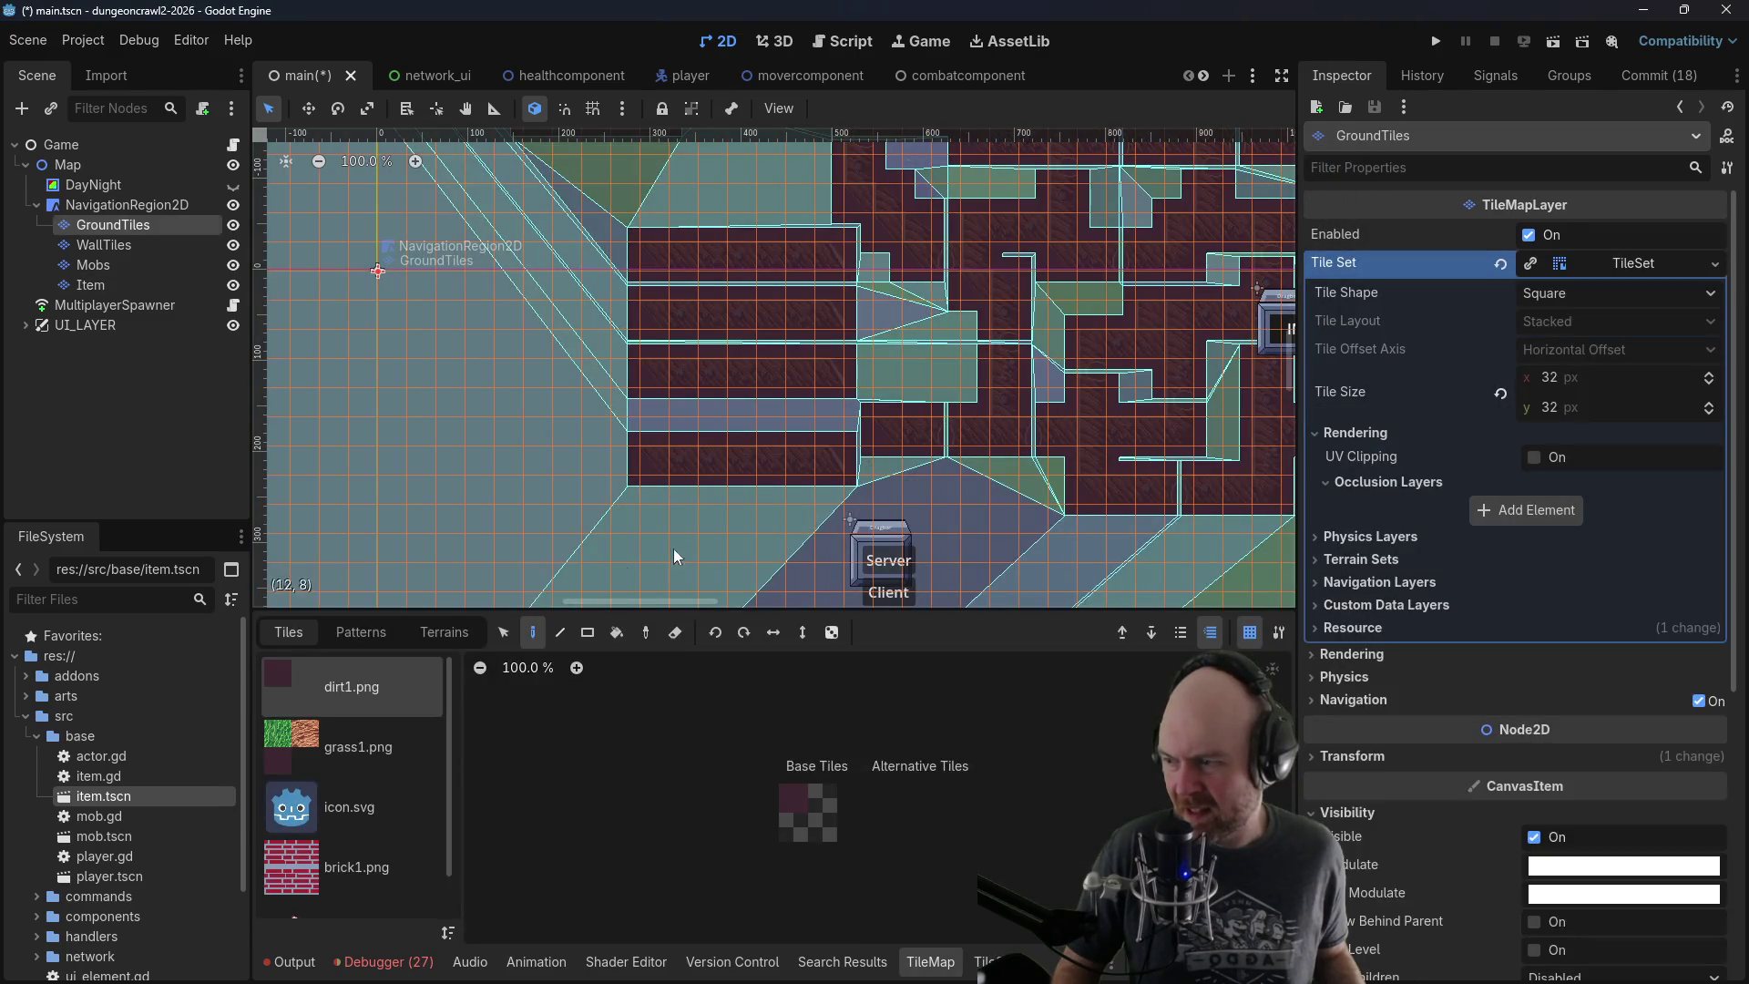
- Inspect the icon.svg atlas tiles in the TileSet editor, then remove the icon.svg source
click(130, 278)
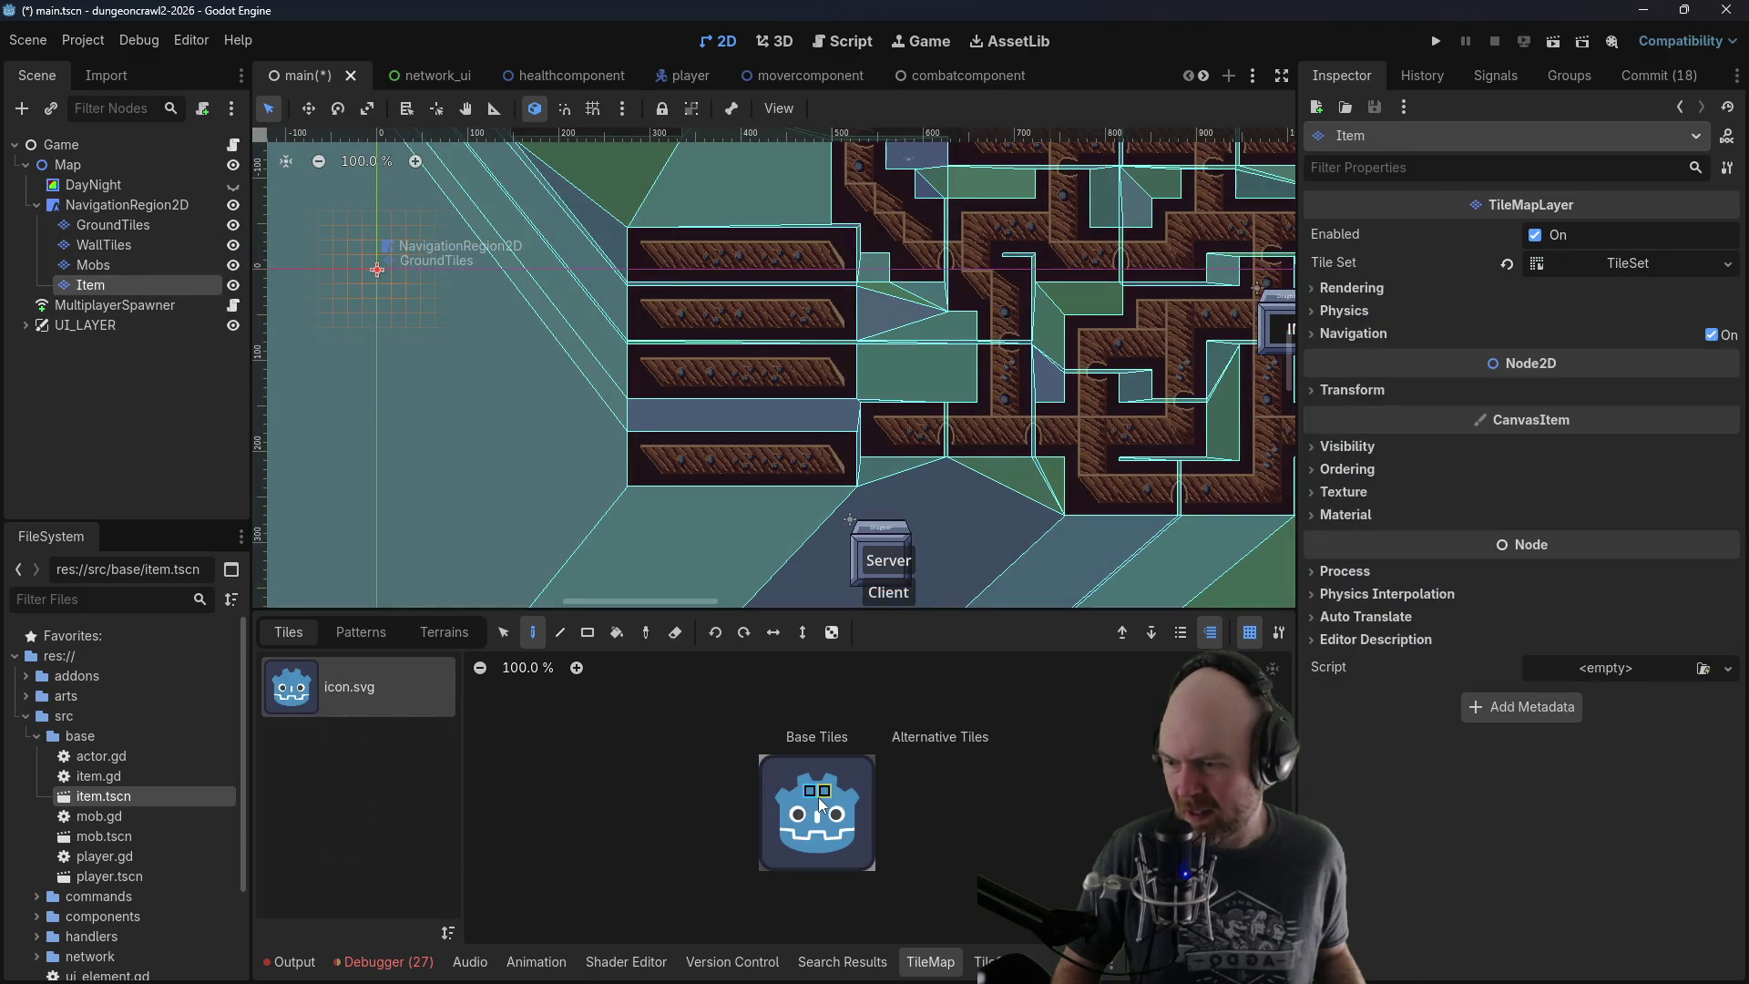
click(838, 818)
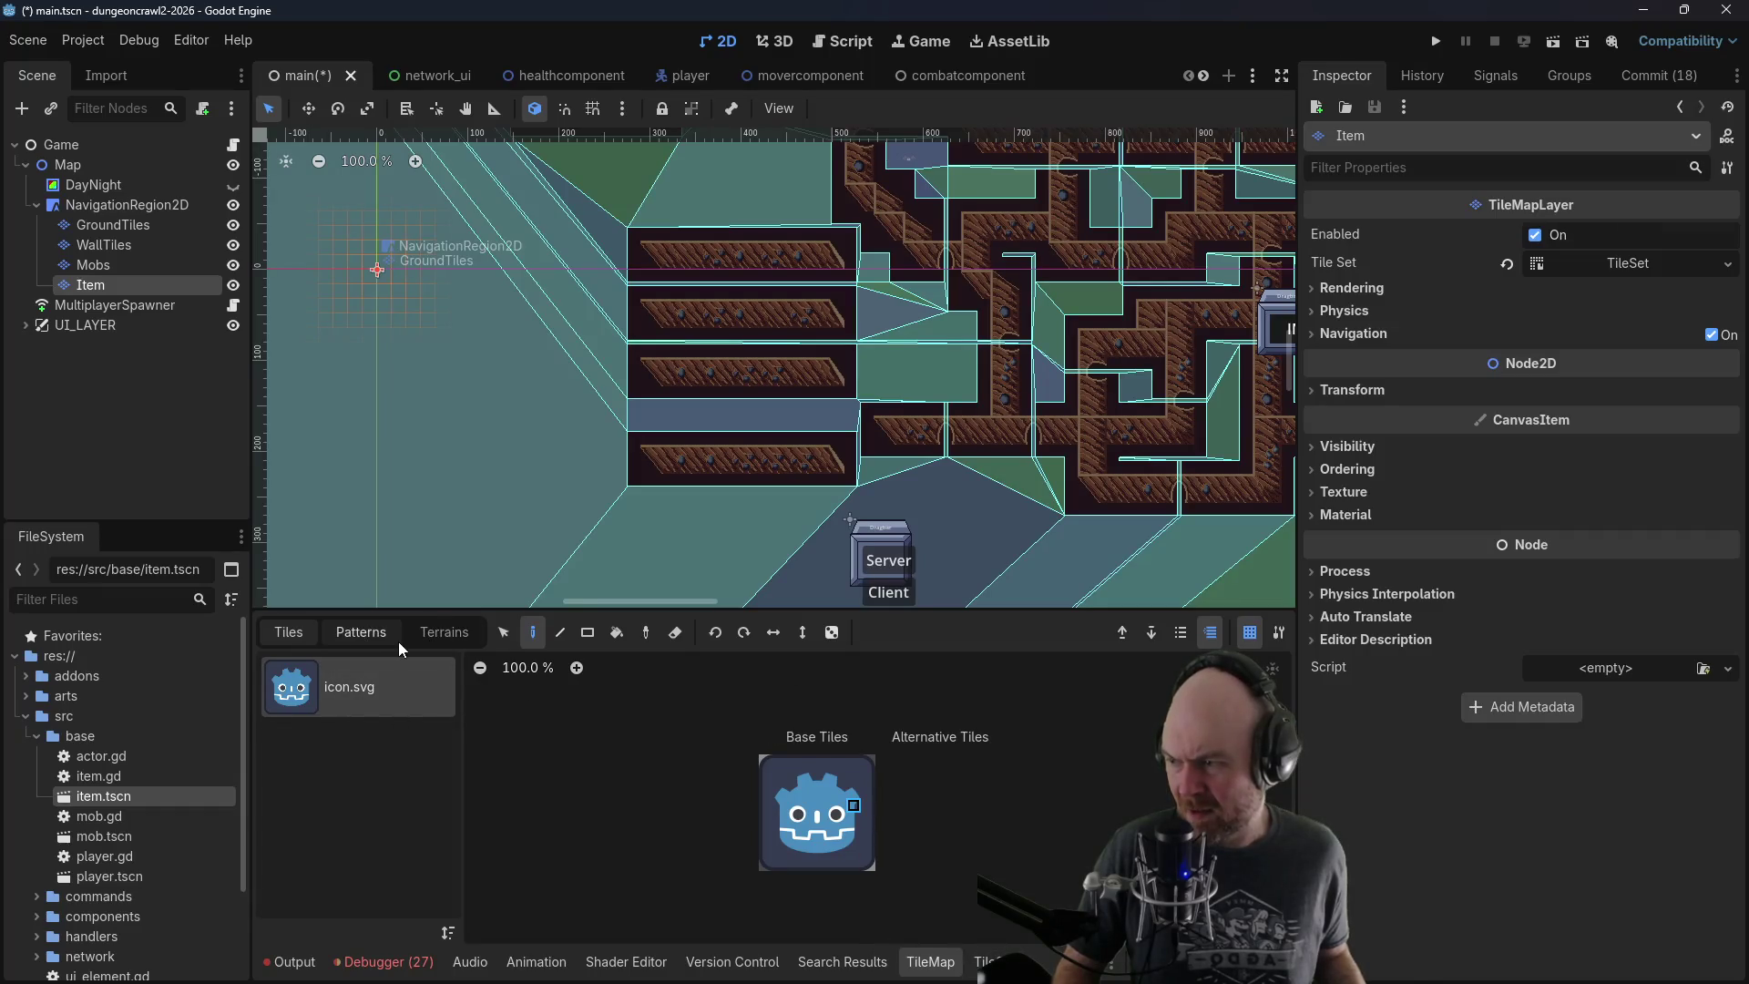
click(974, 960)
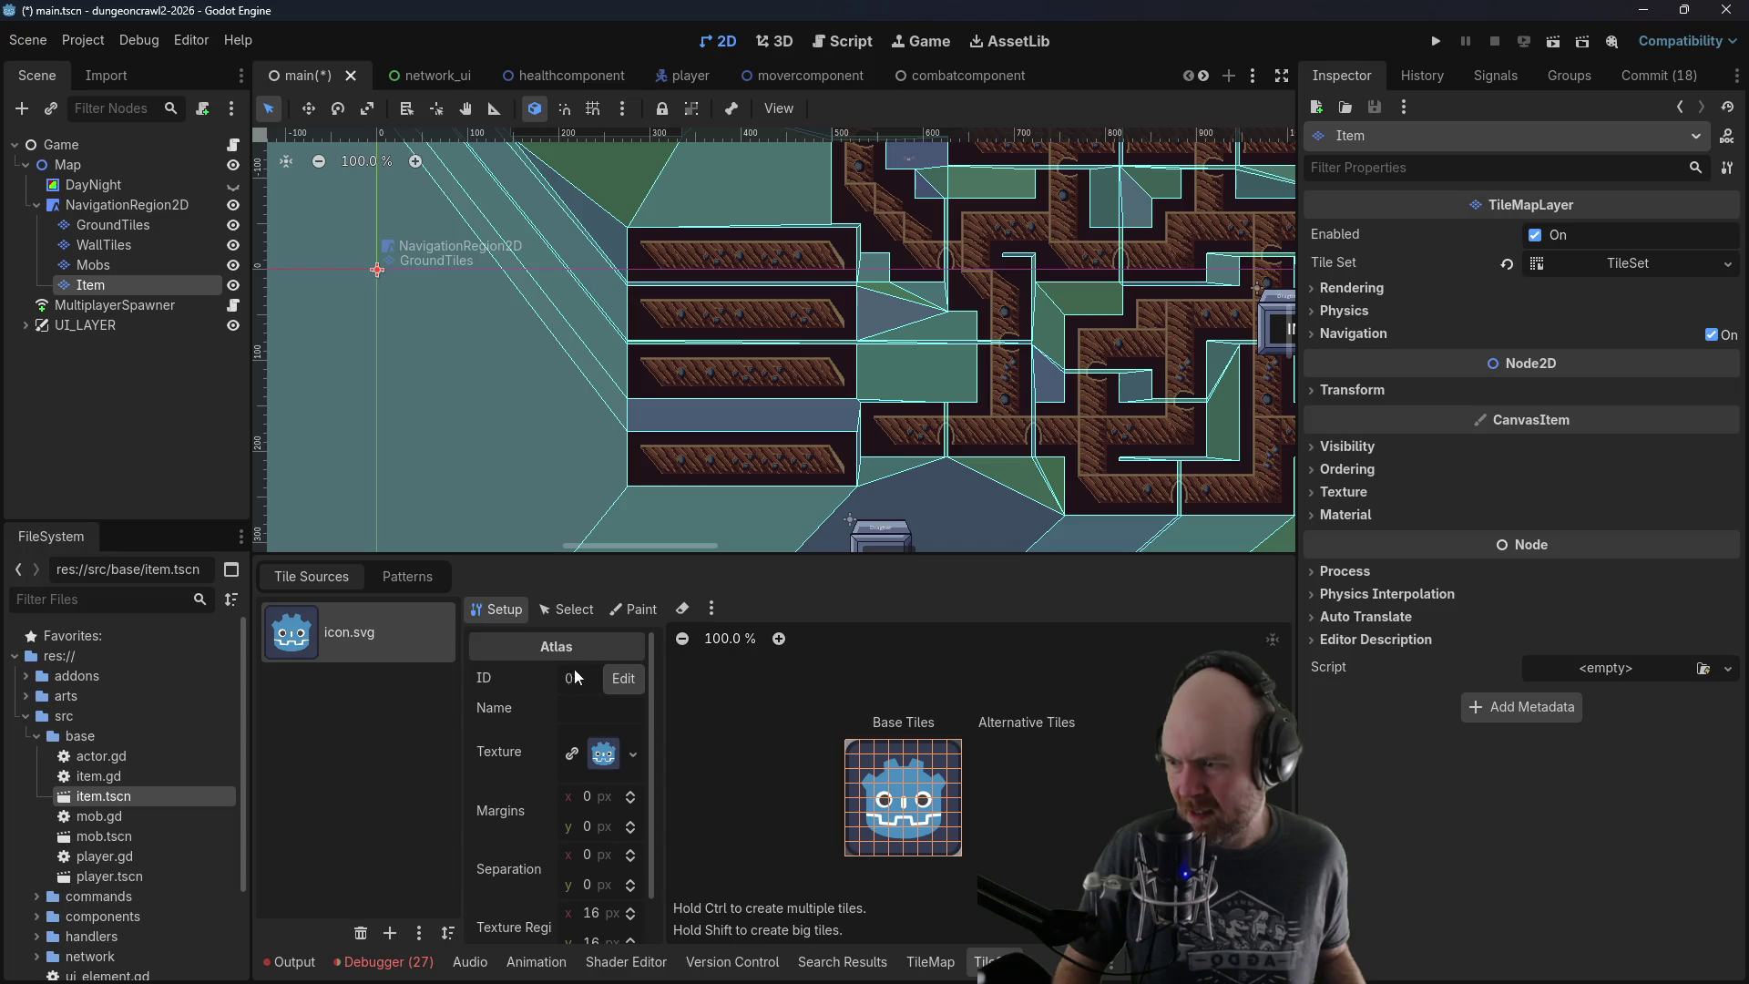
click(566, 608)
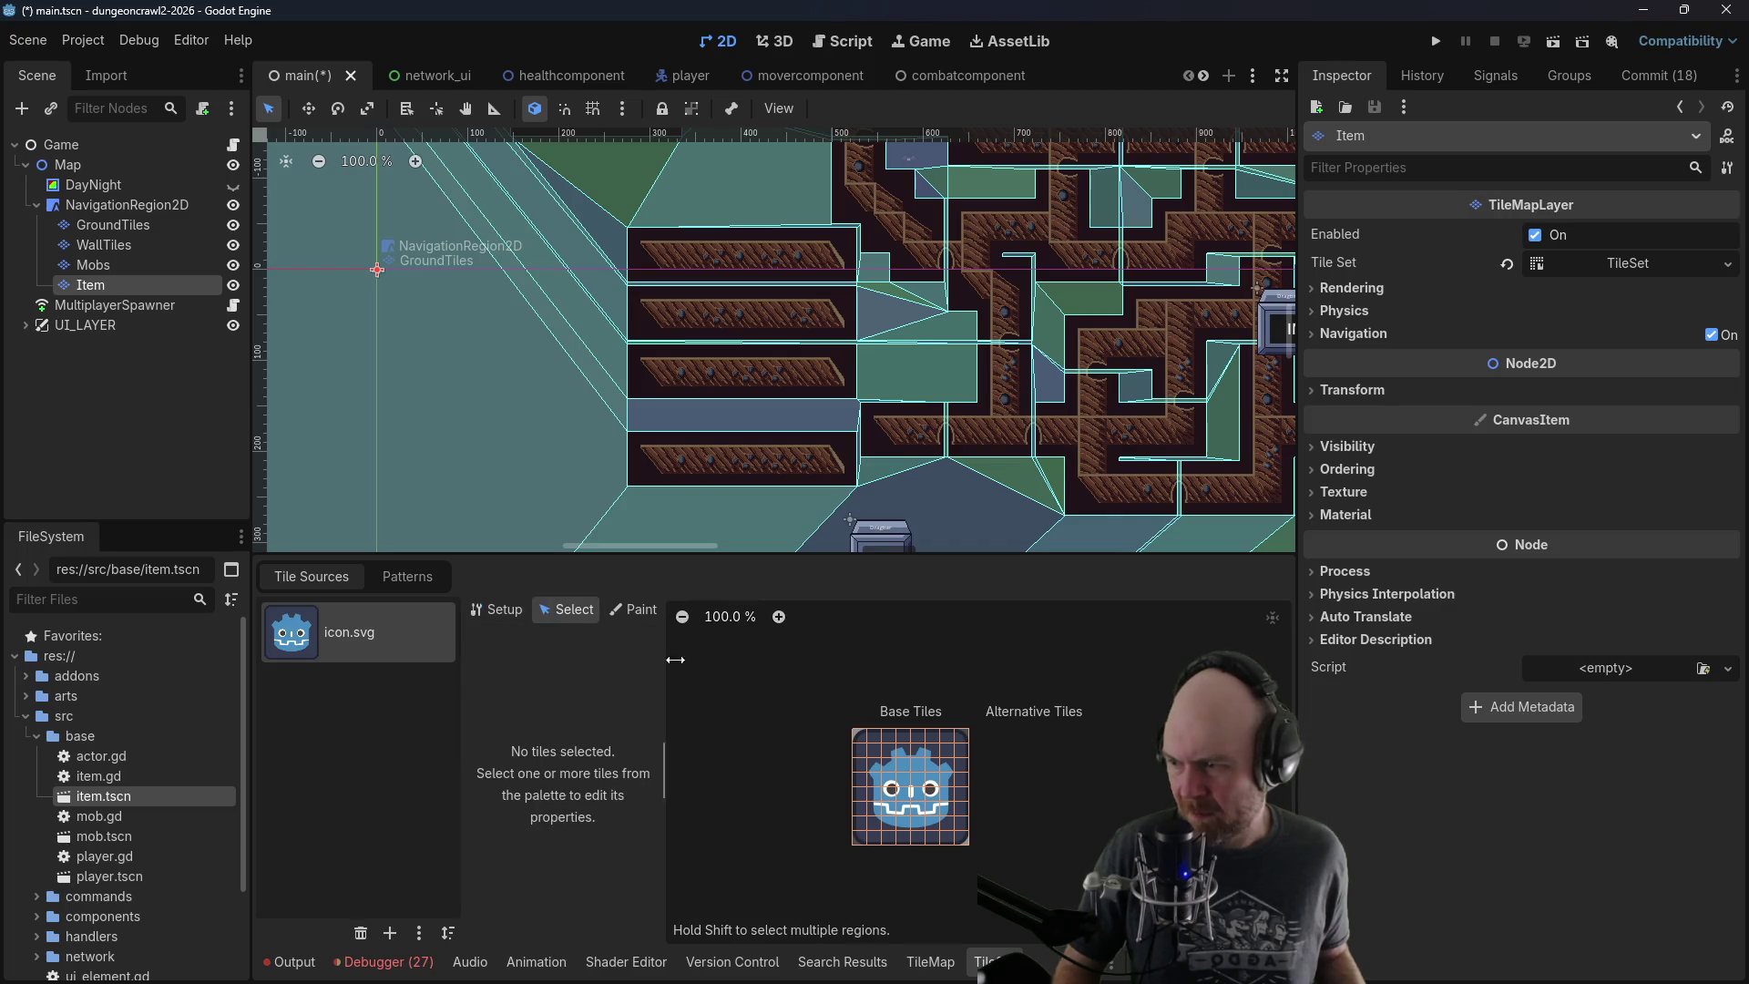
click(879, 760)
drag(860, 745, 965, 867)
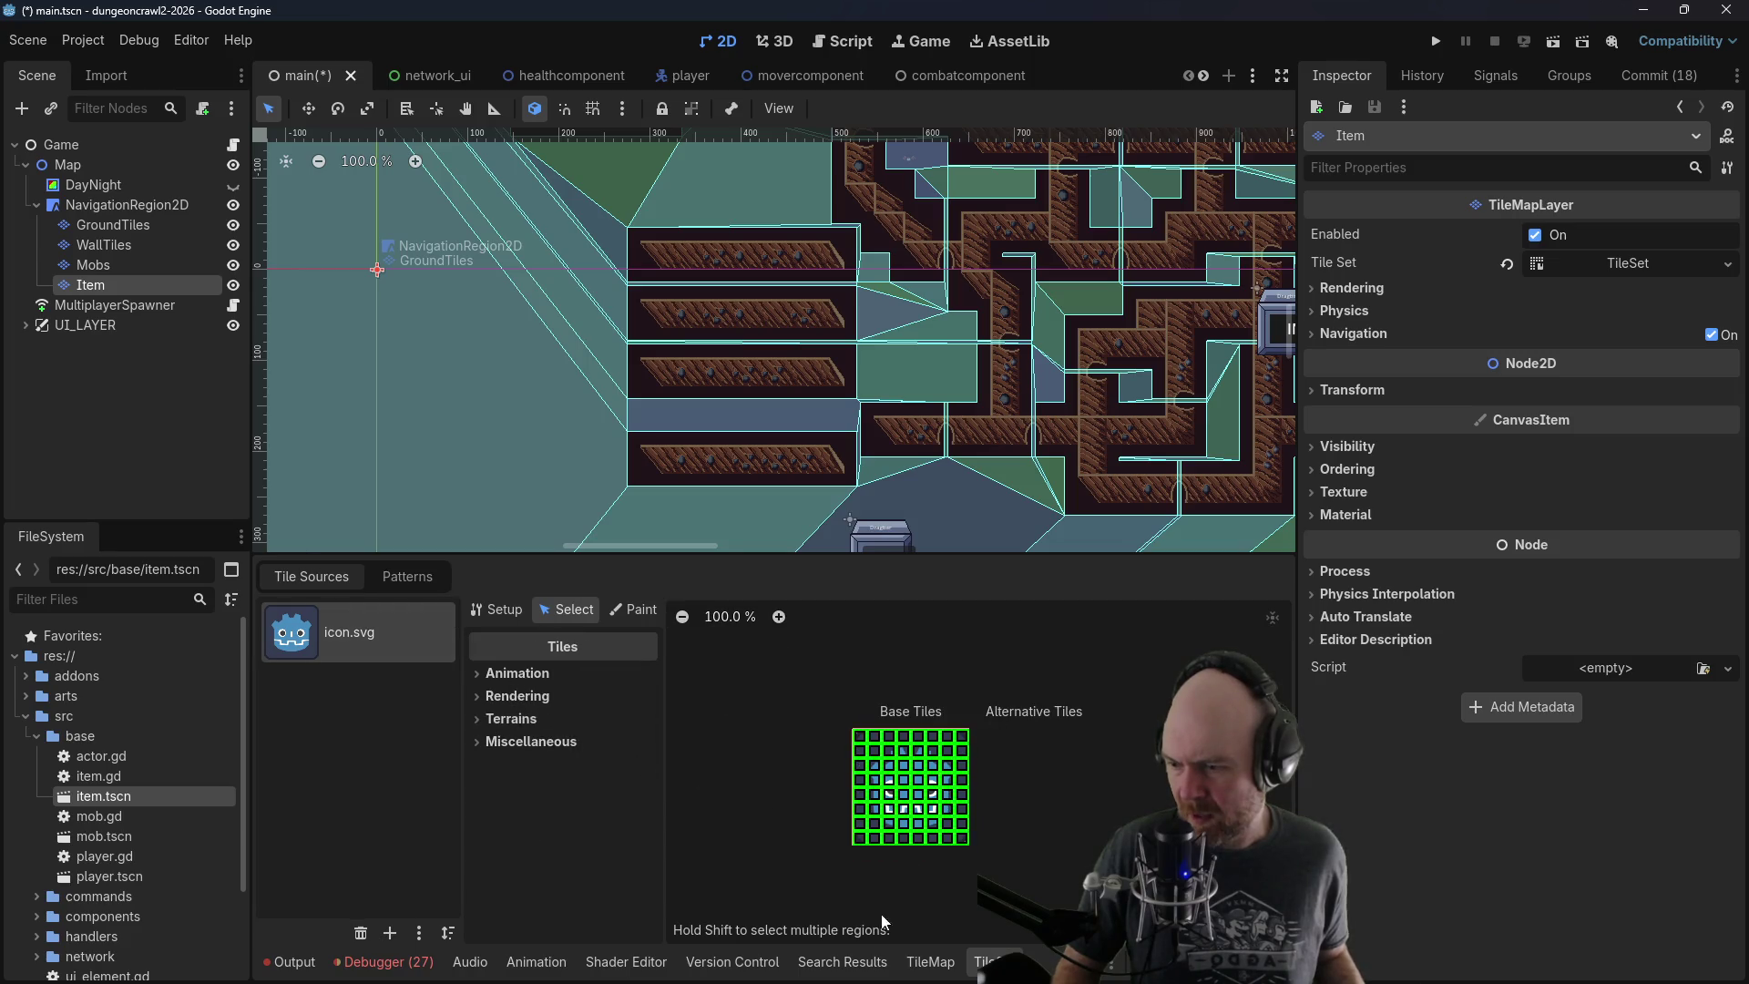
click(930, 960)
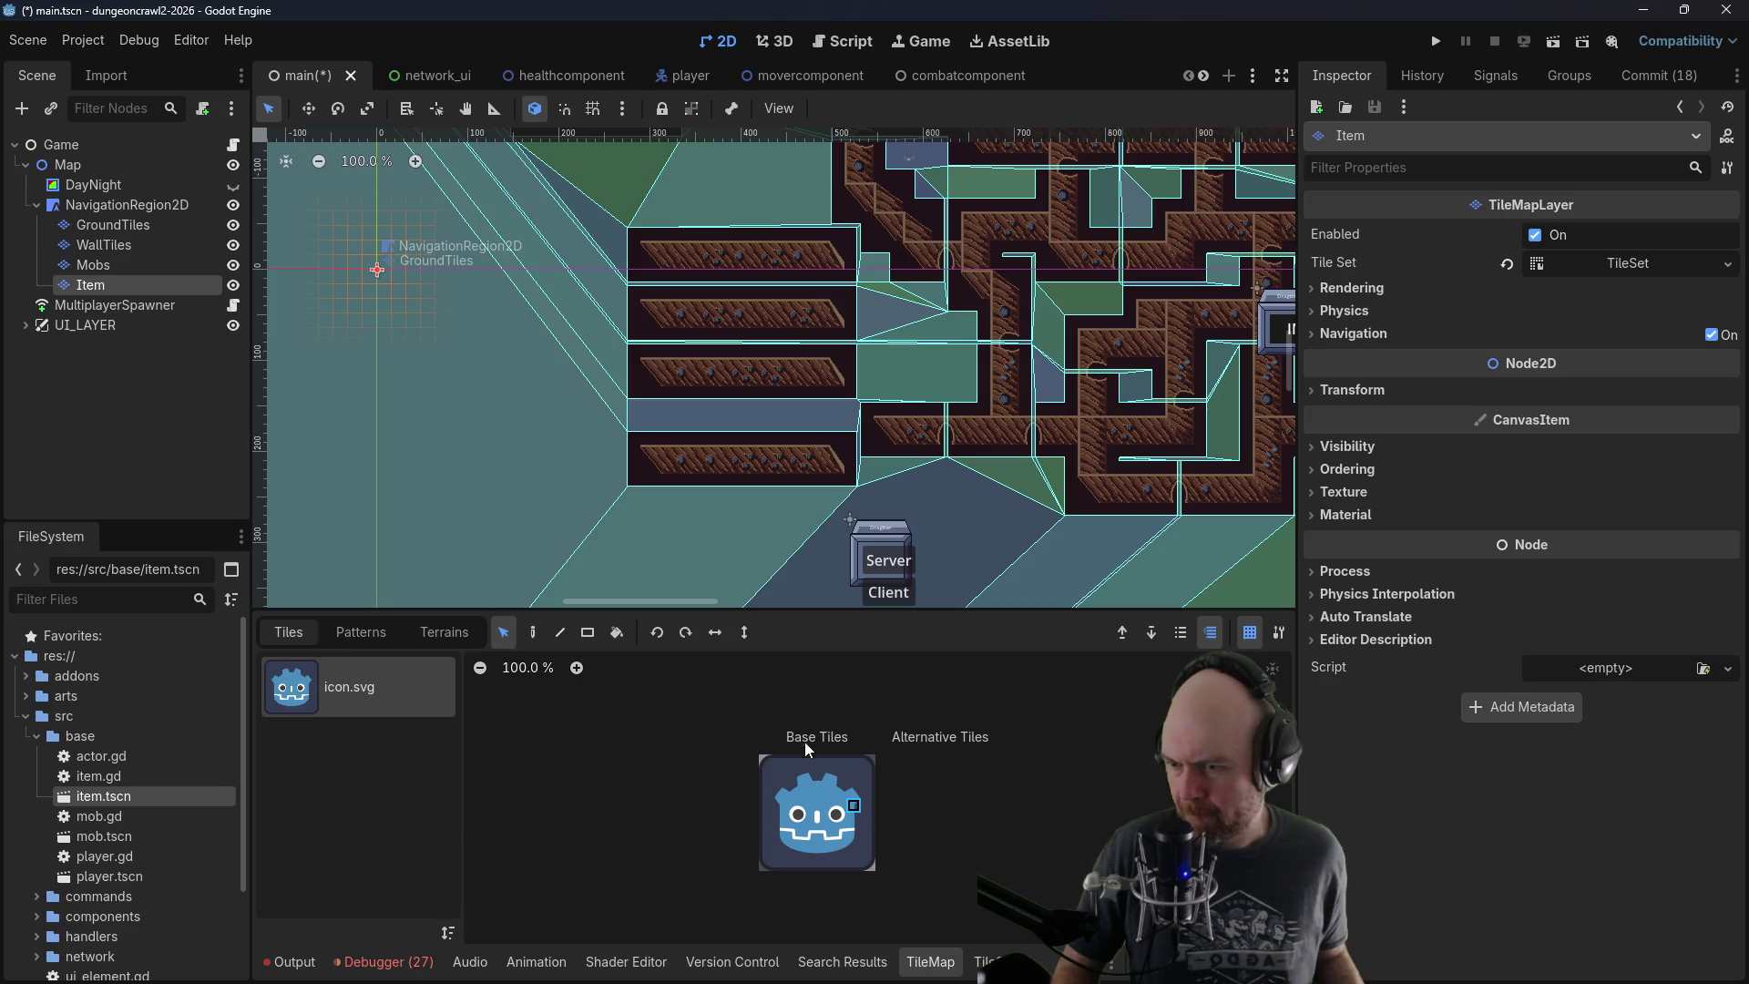
click(988, 961)
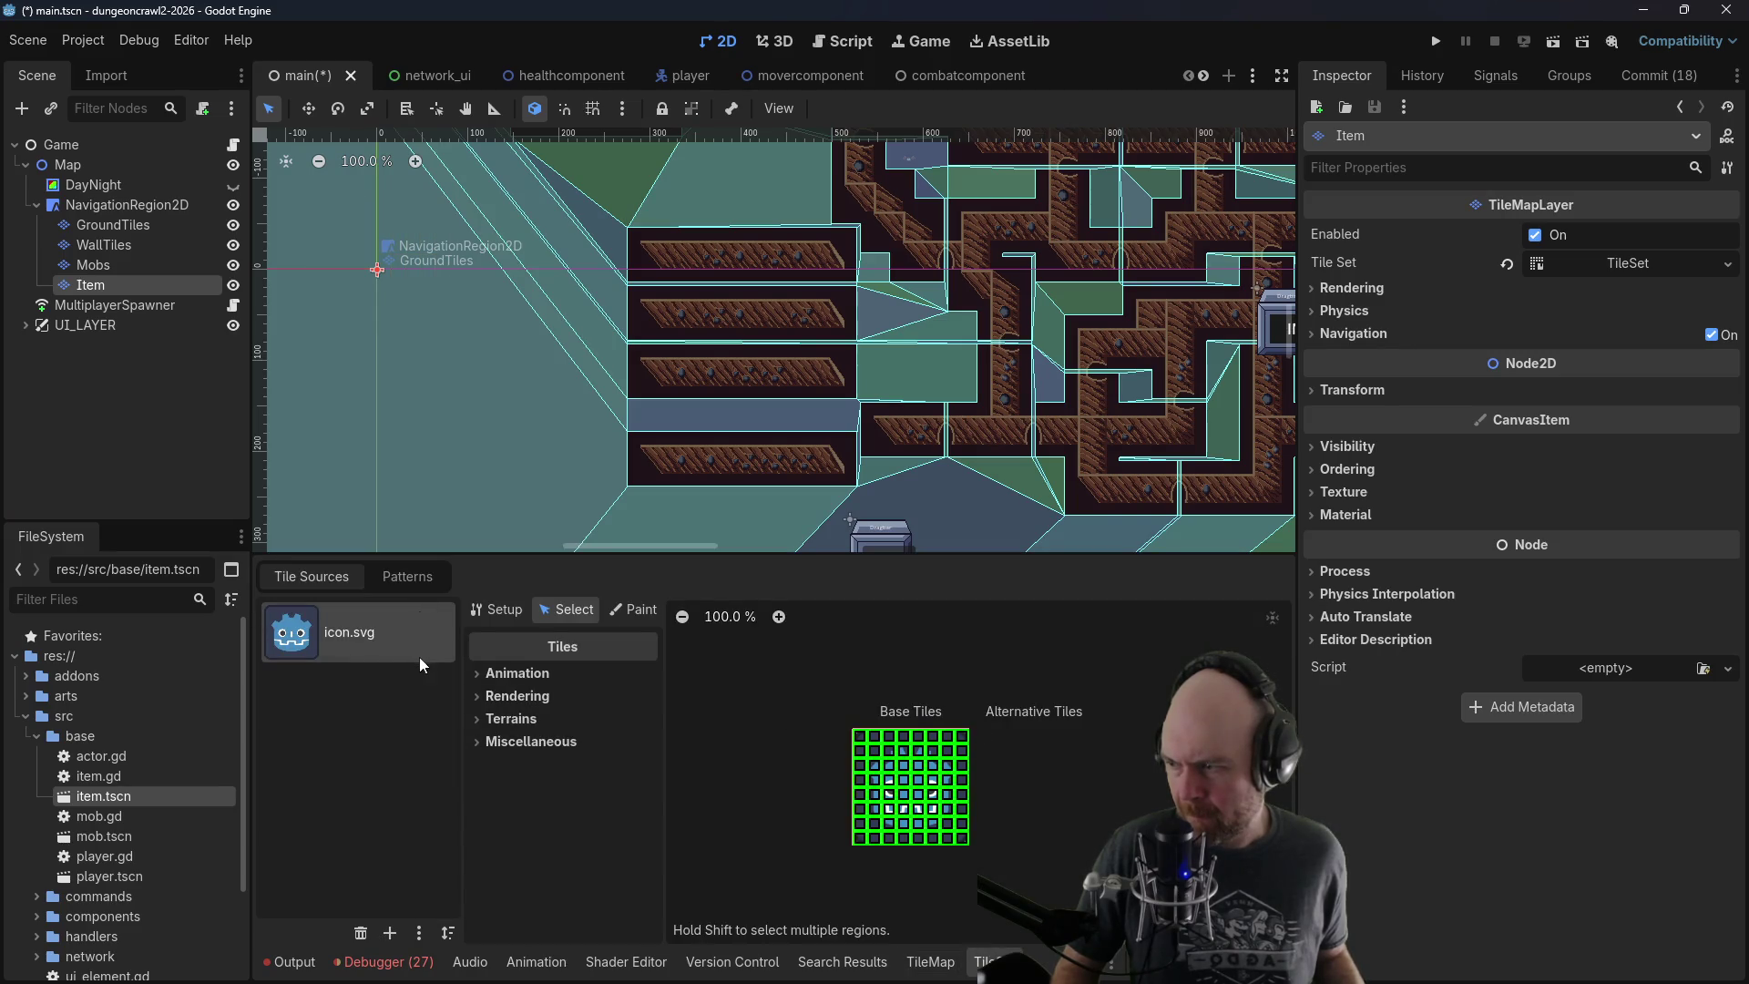
click(361, 931)
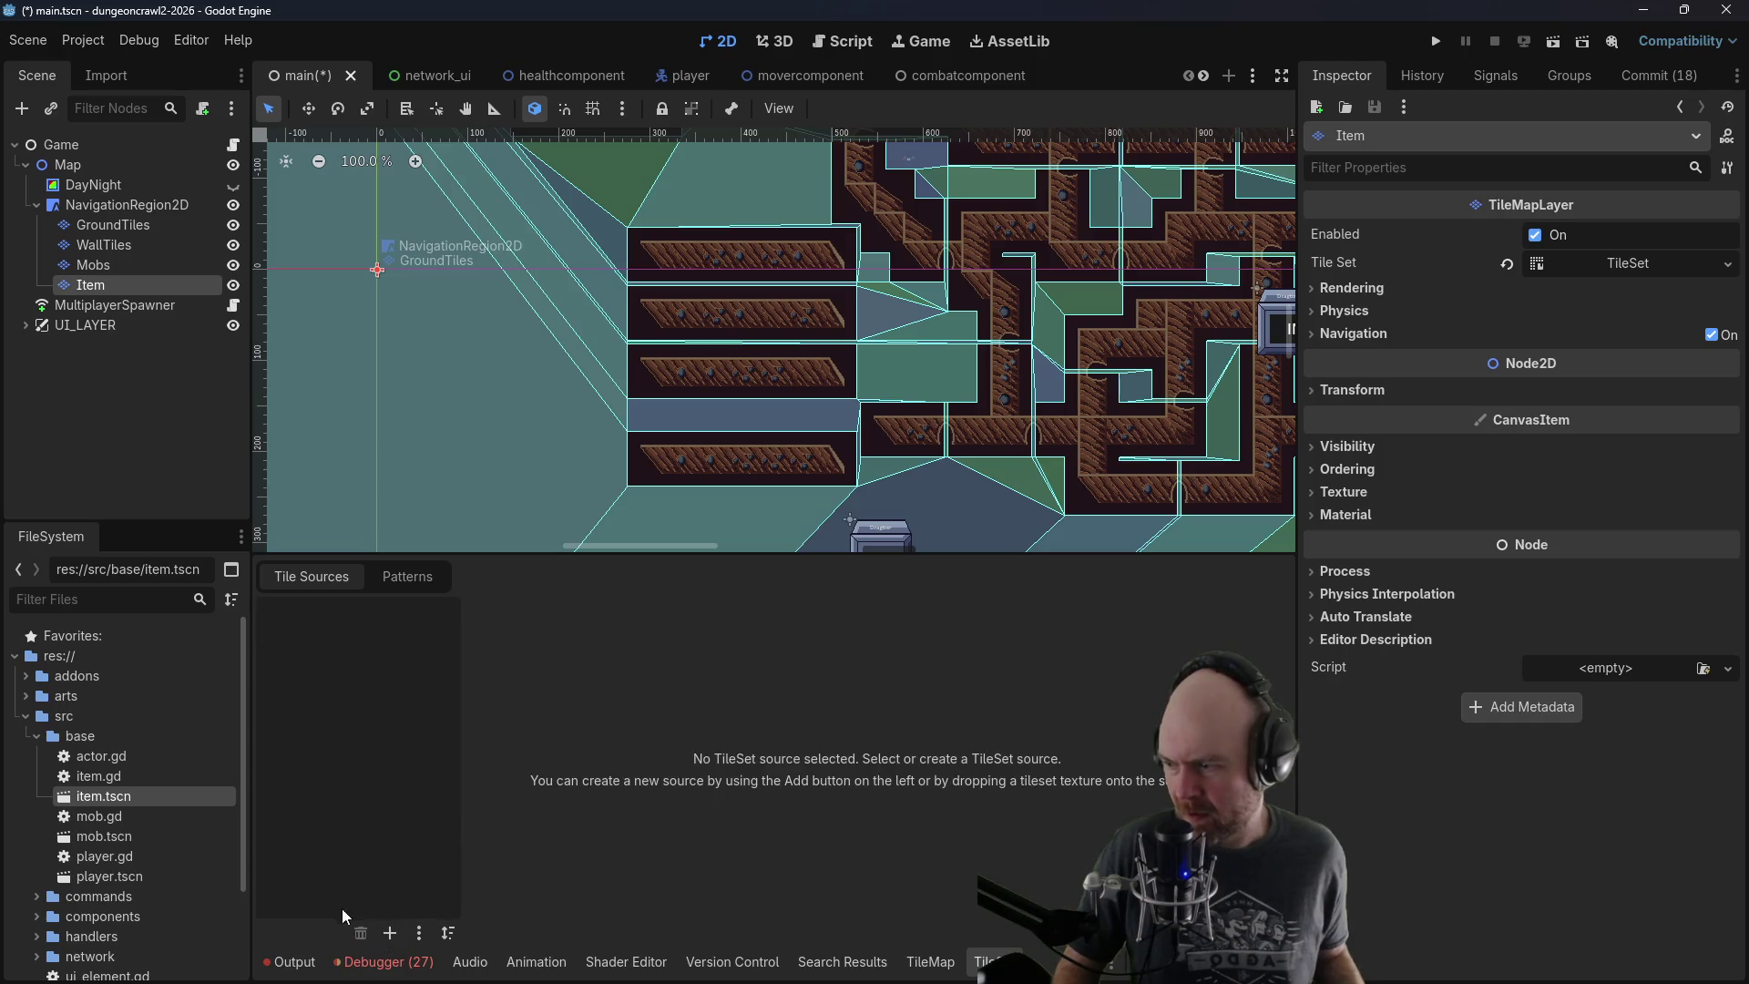
- Add icon.svg as a new atlas source in the Item TileSet, auto-creating its tiles
click(386, 933)
click(428, 944)
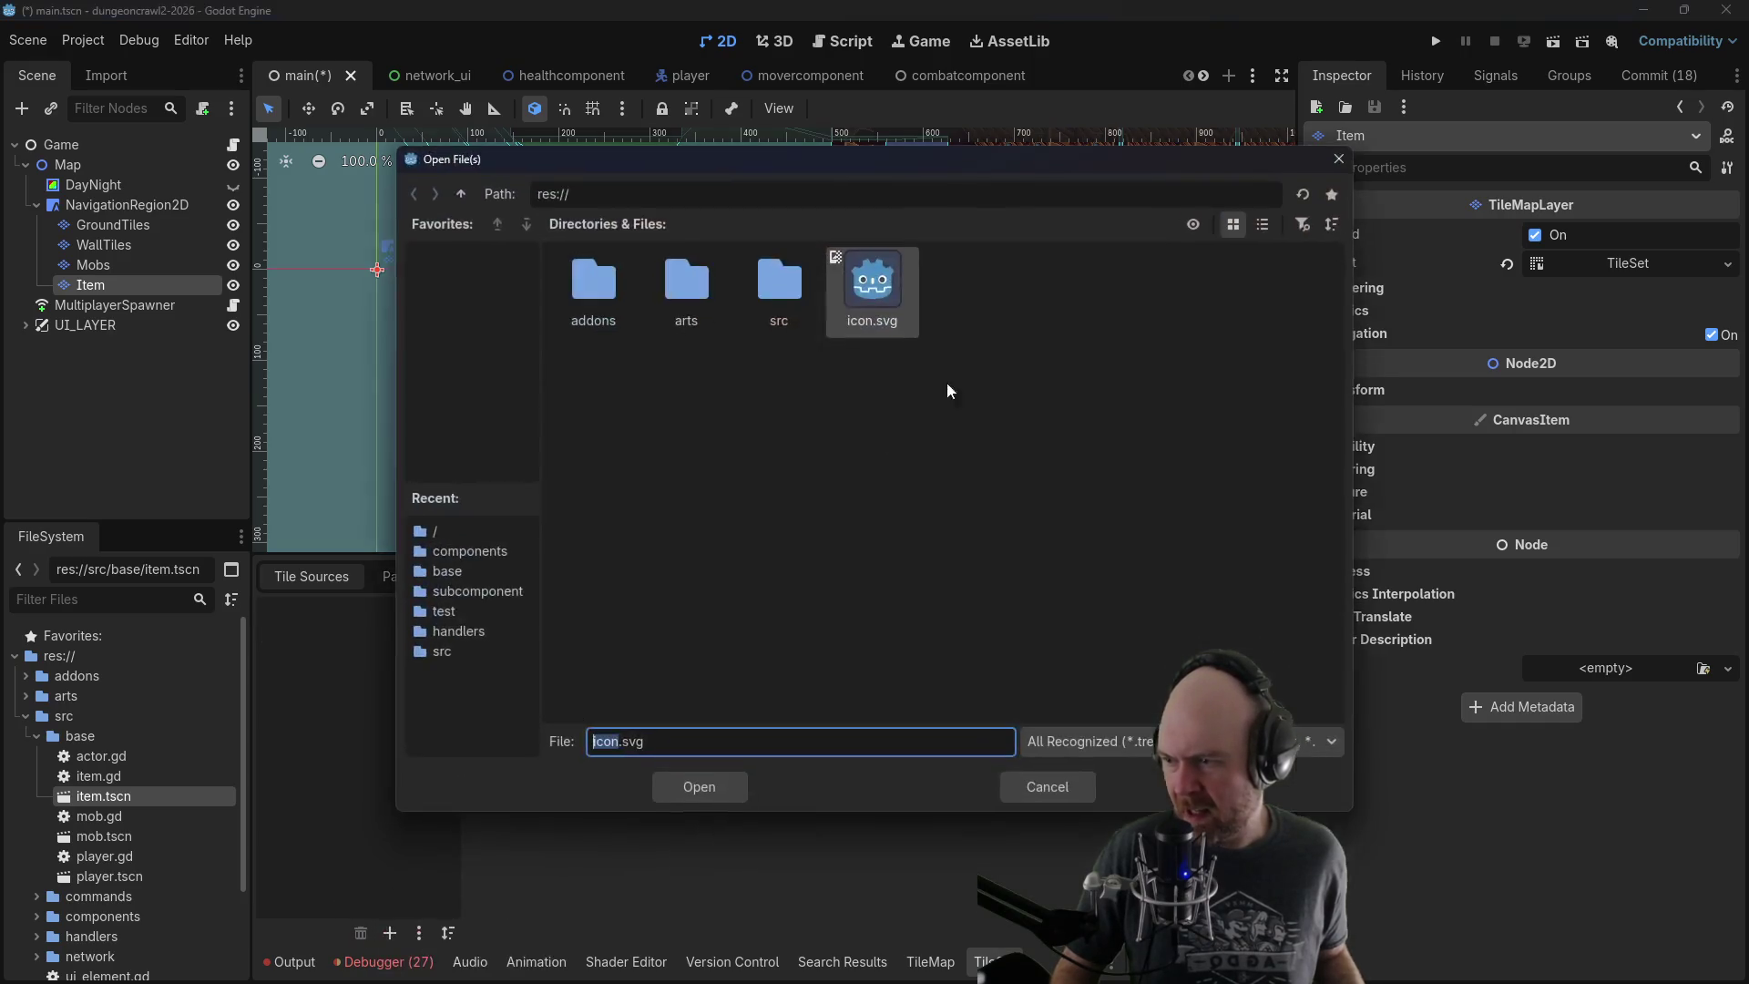
click(858, 303)
double_click(858, 305)
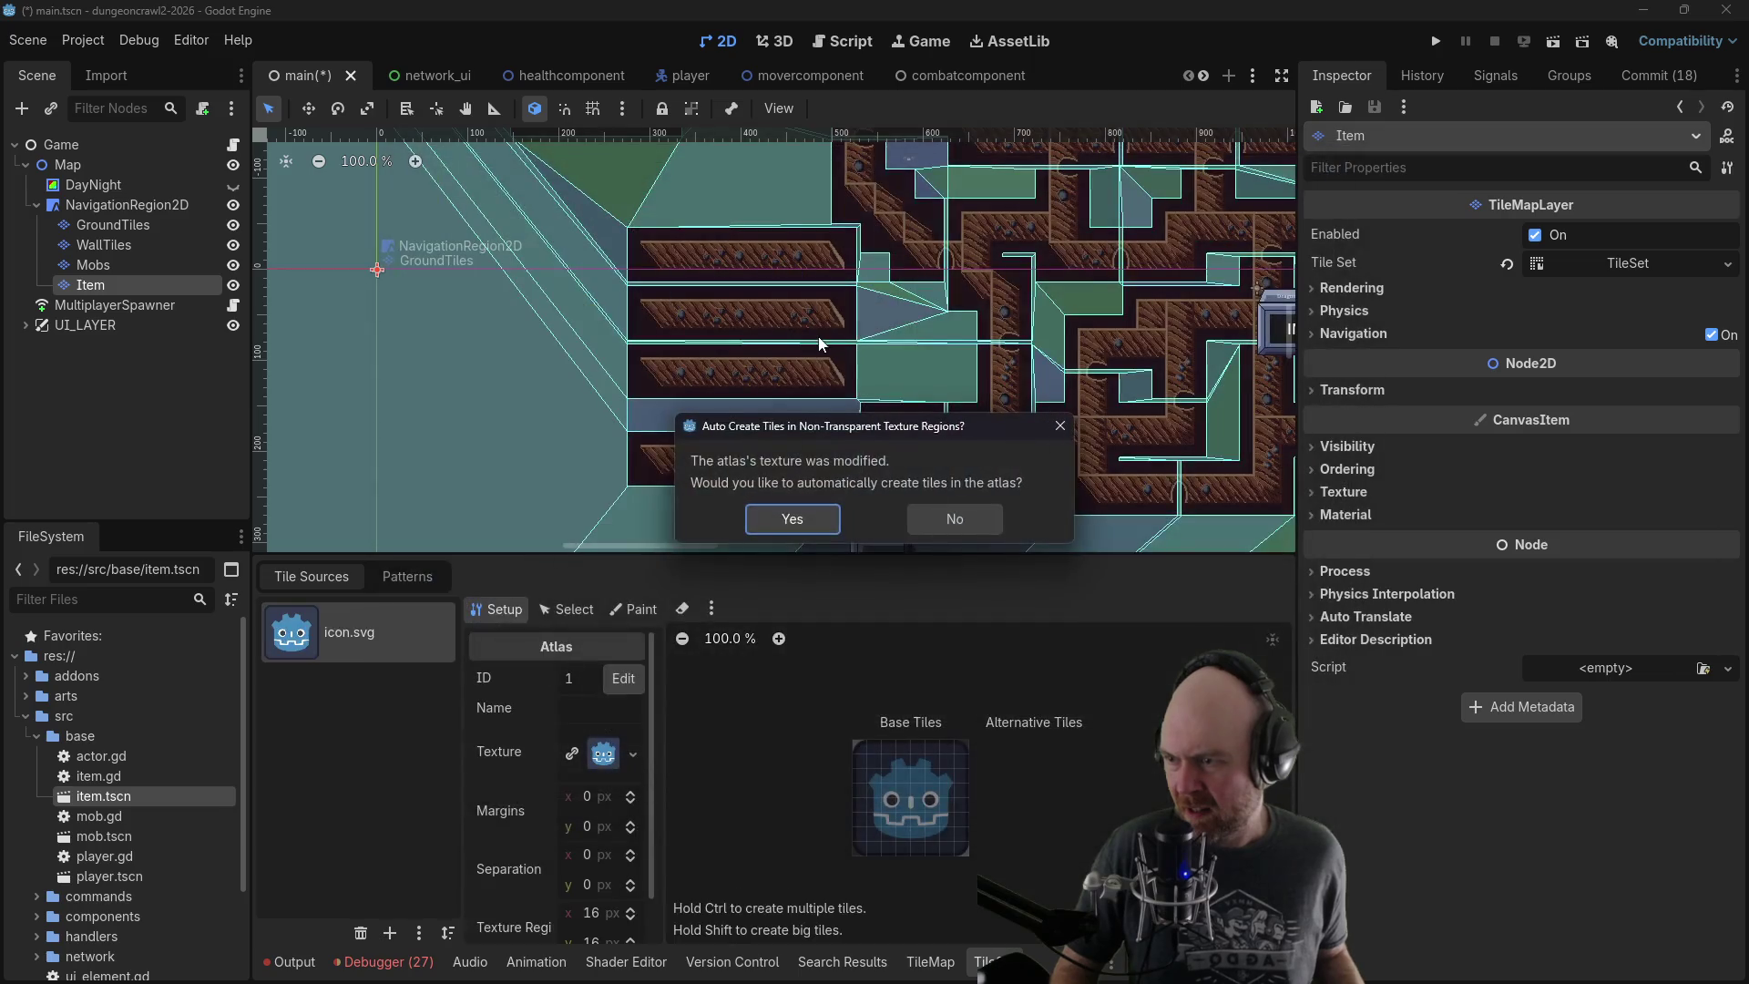
click(793, 519)
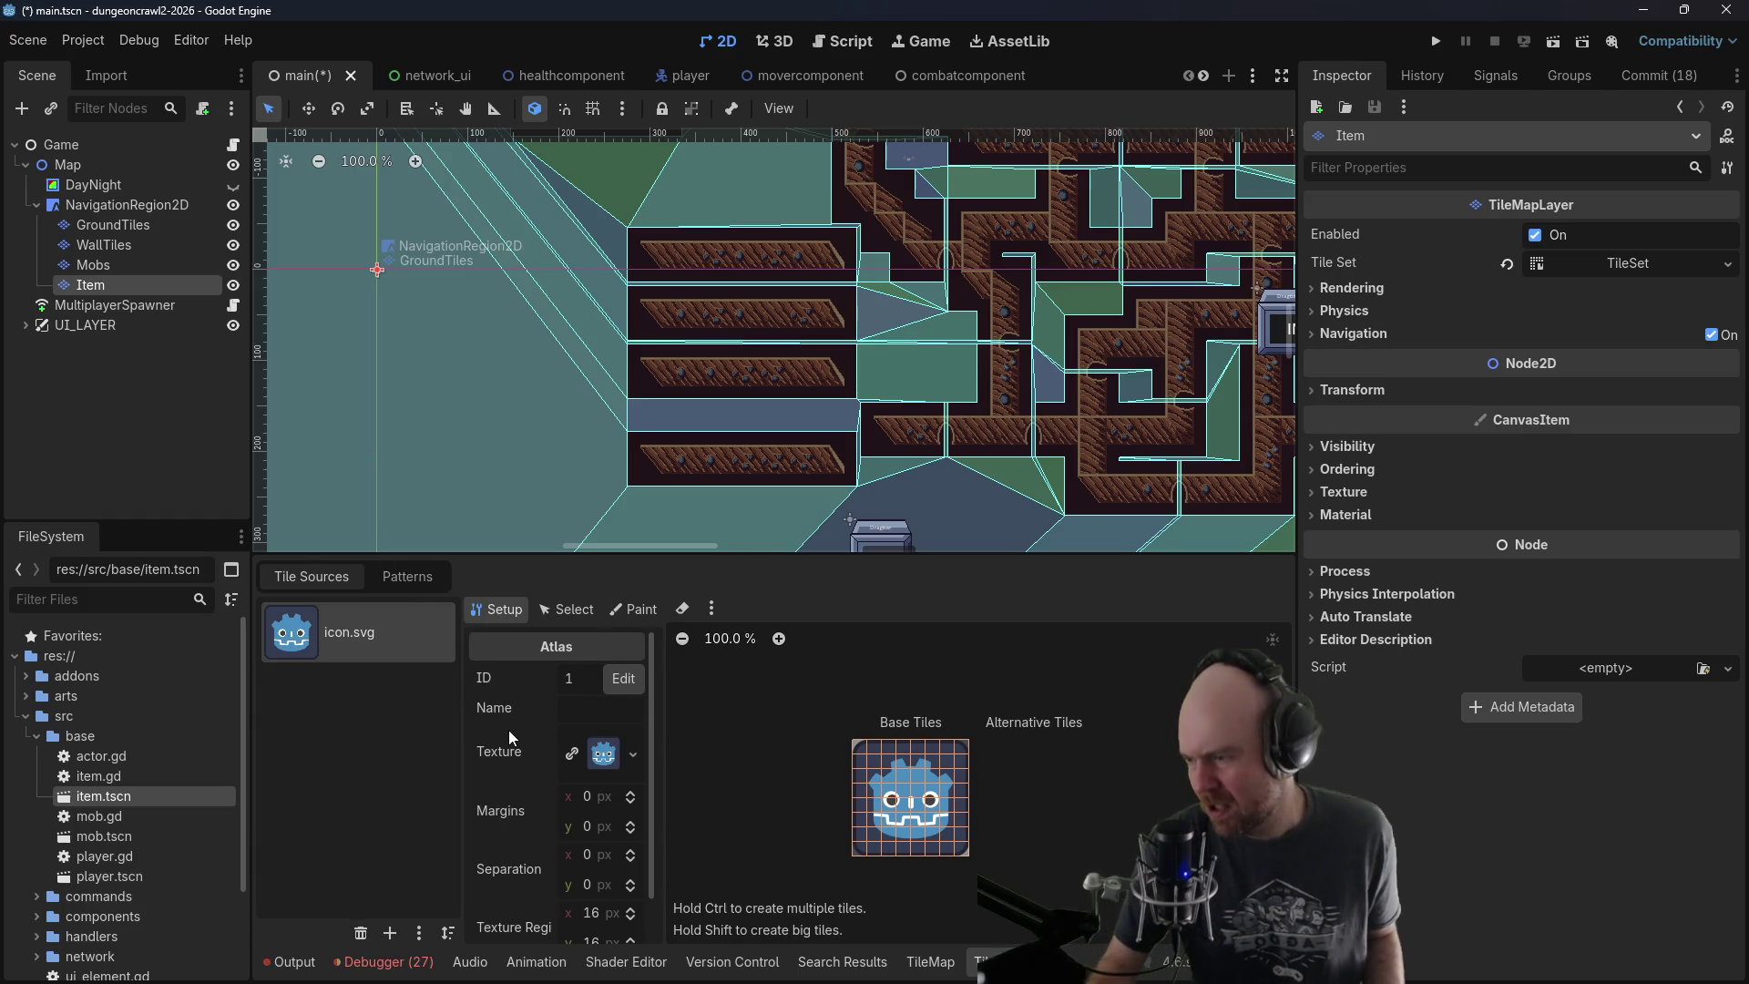
- Set the atlas Texture Region size to 32 × 32 px
scroll(509, 729, down, 2)
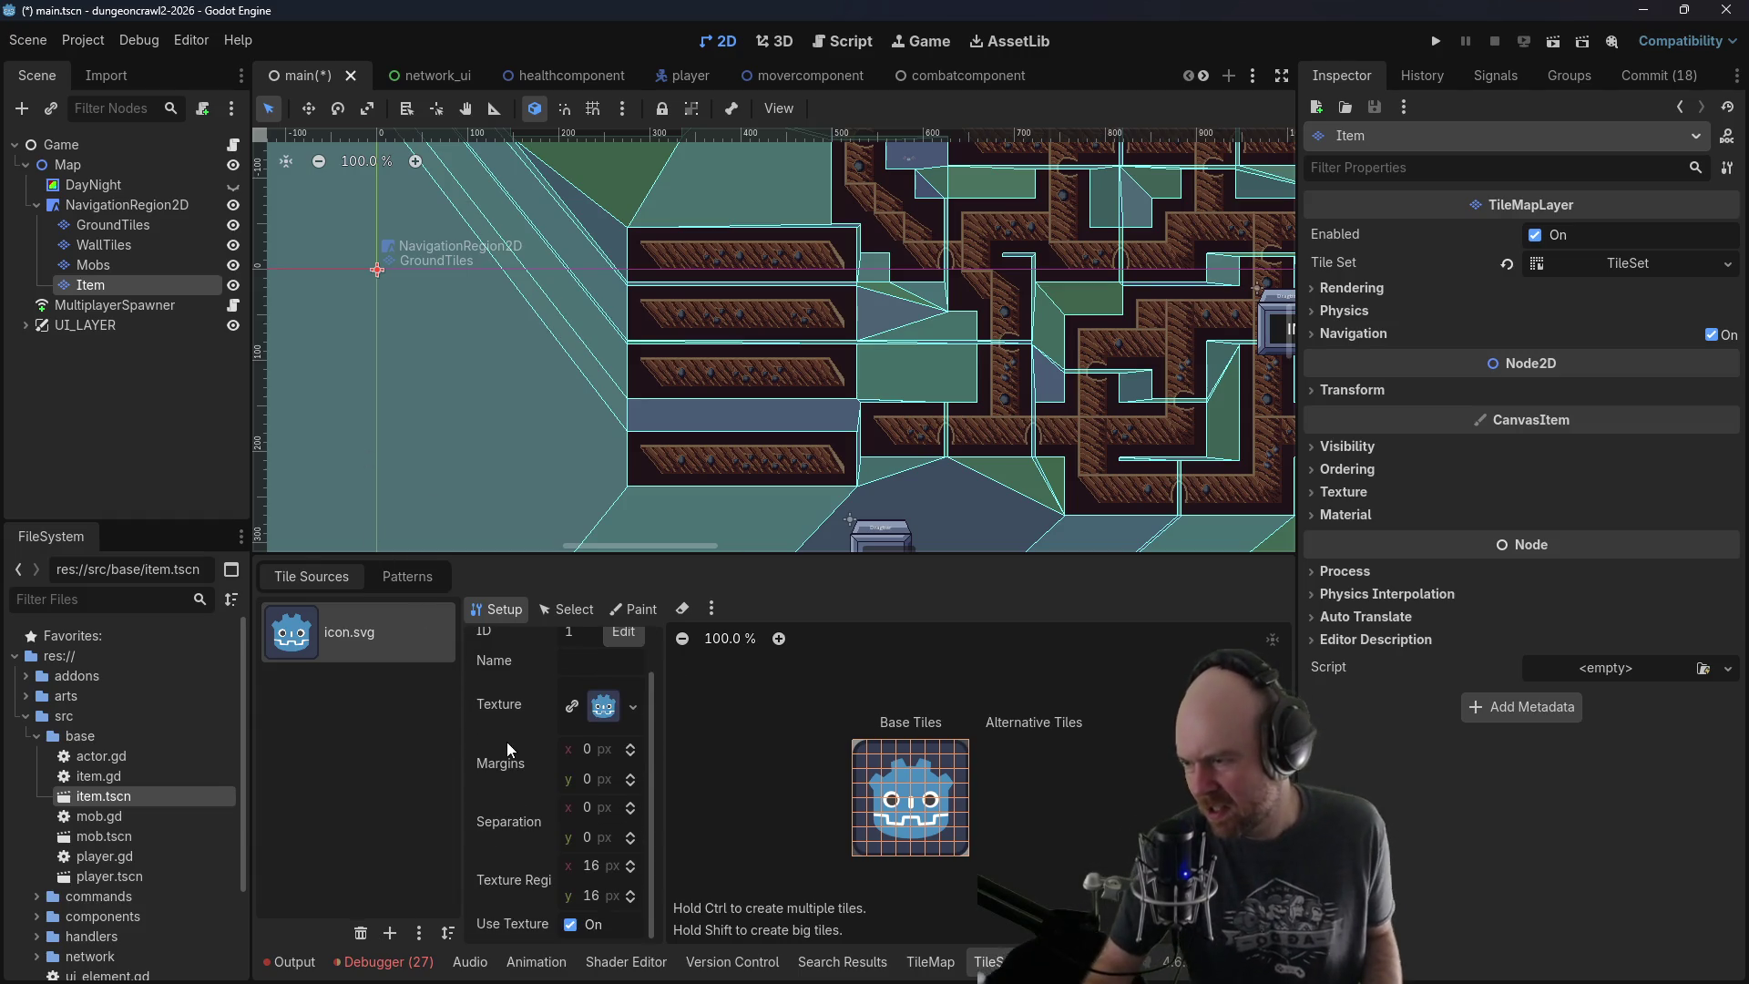
click(612, 861)
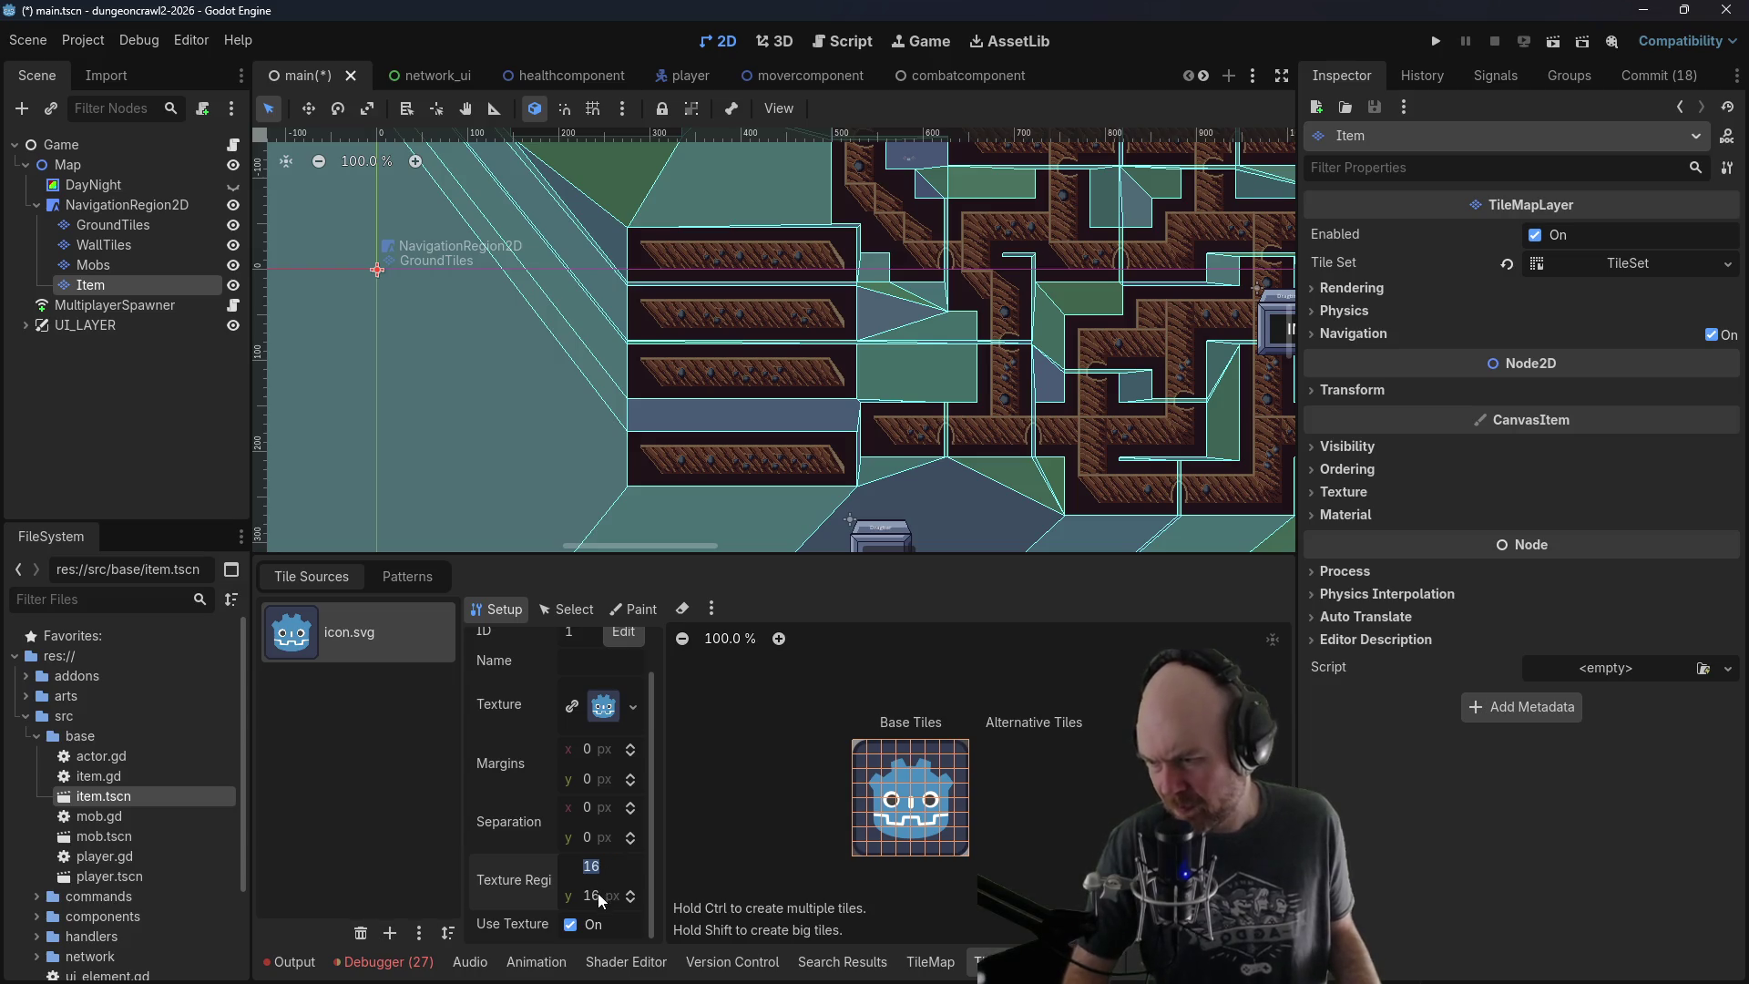
click(600, 896)
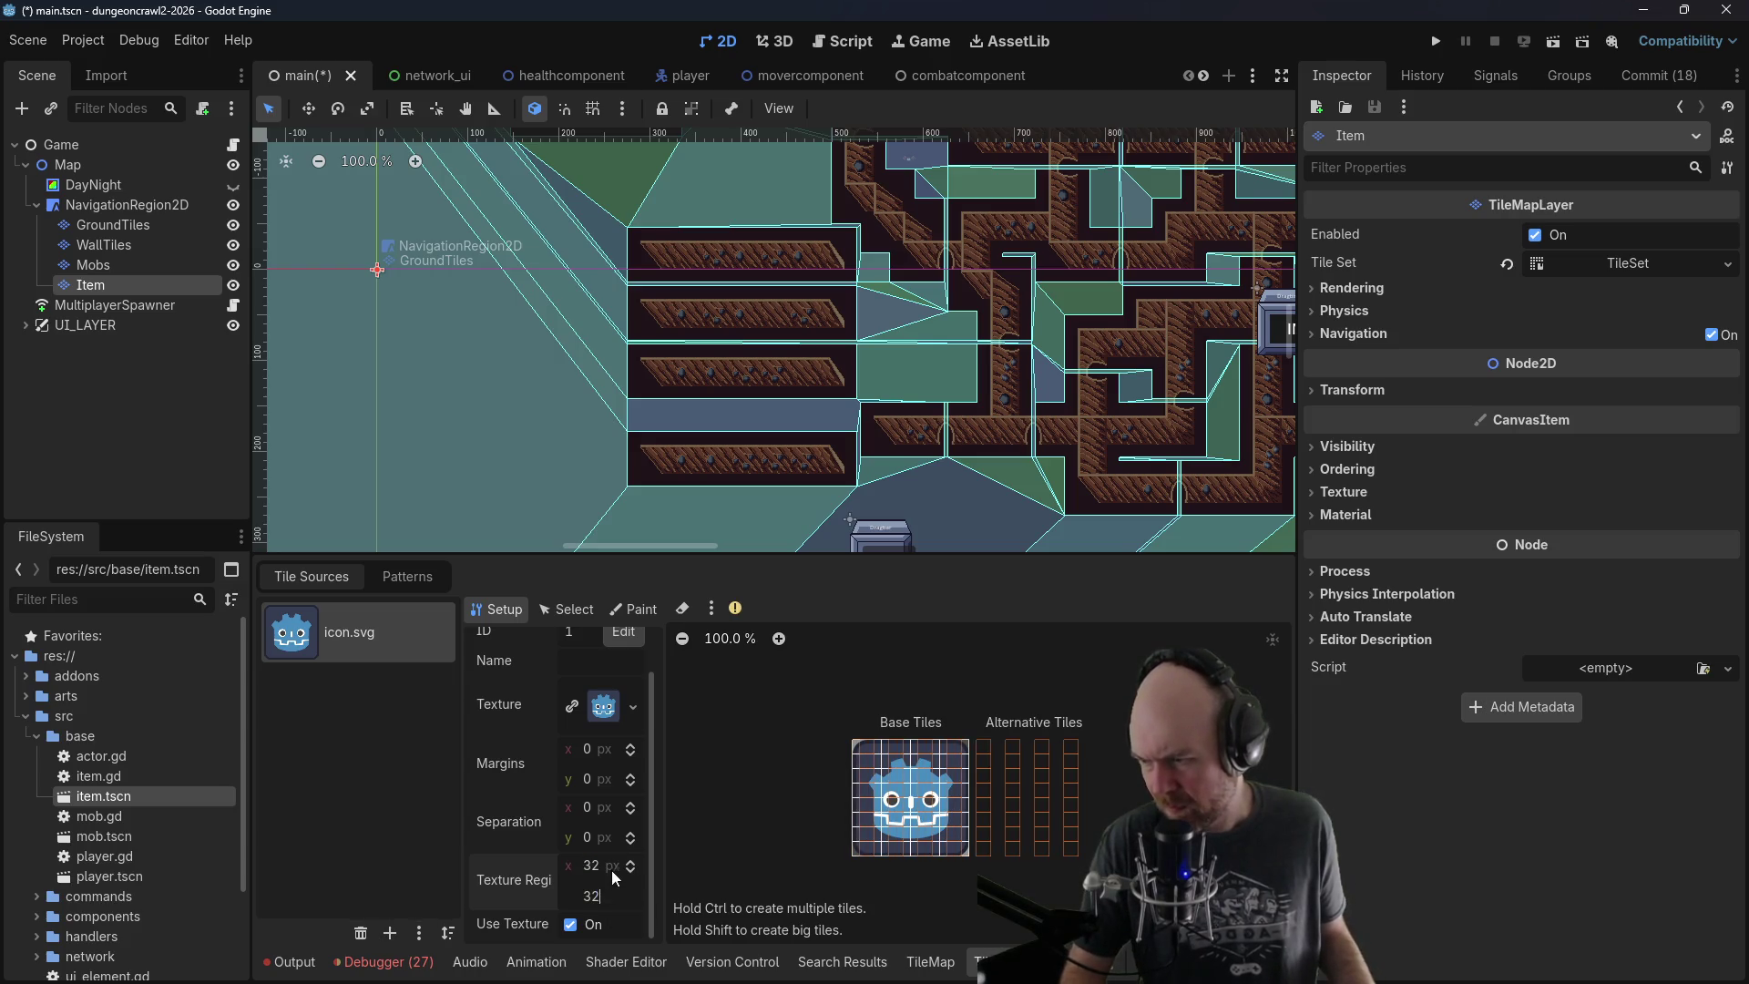
key(Return)
click(614, 866)
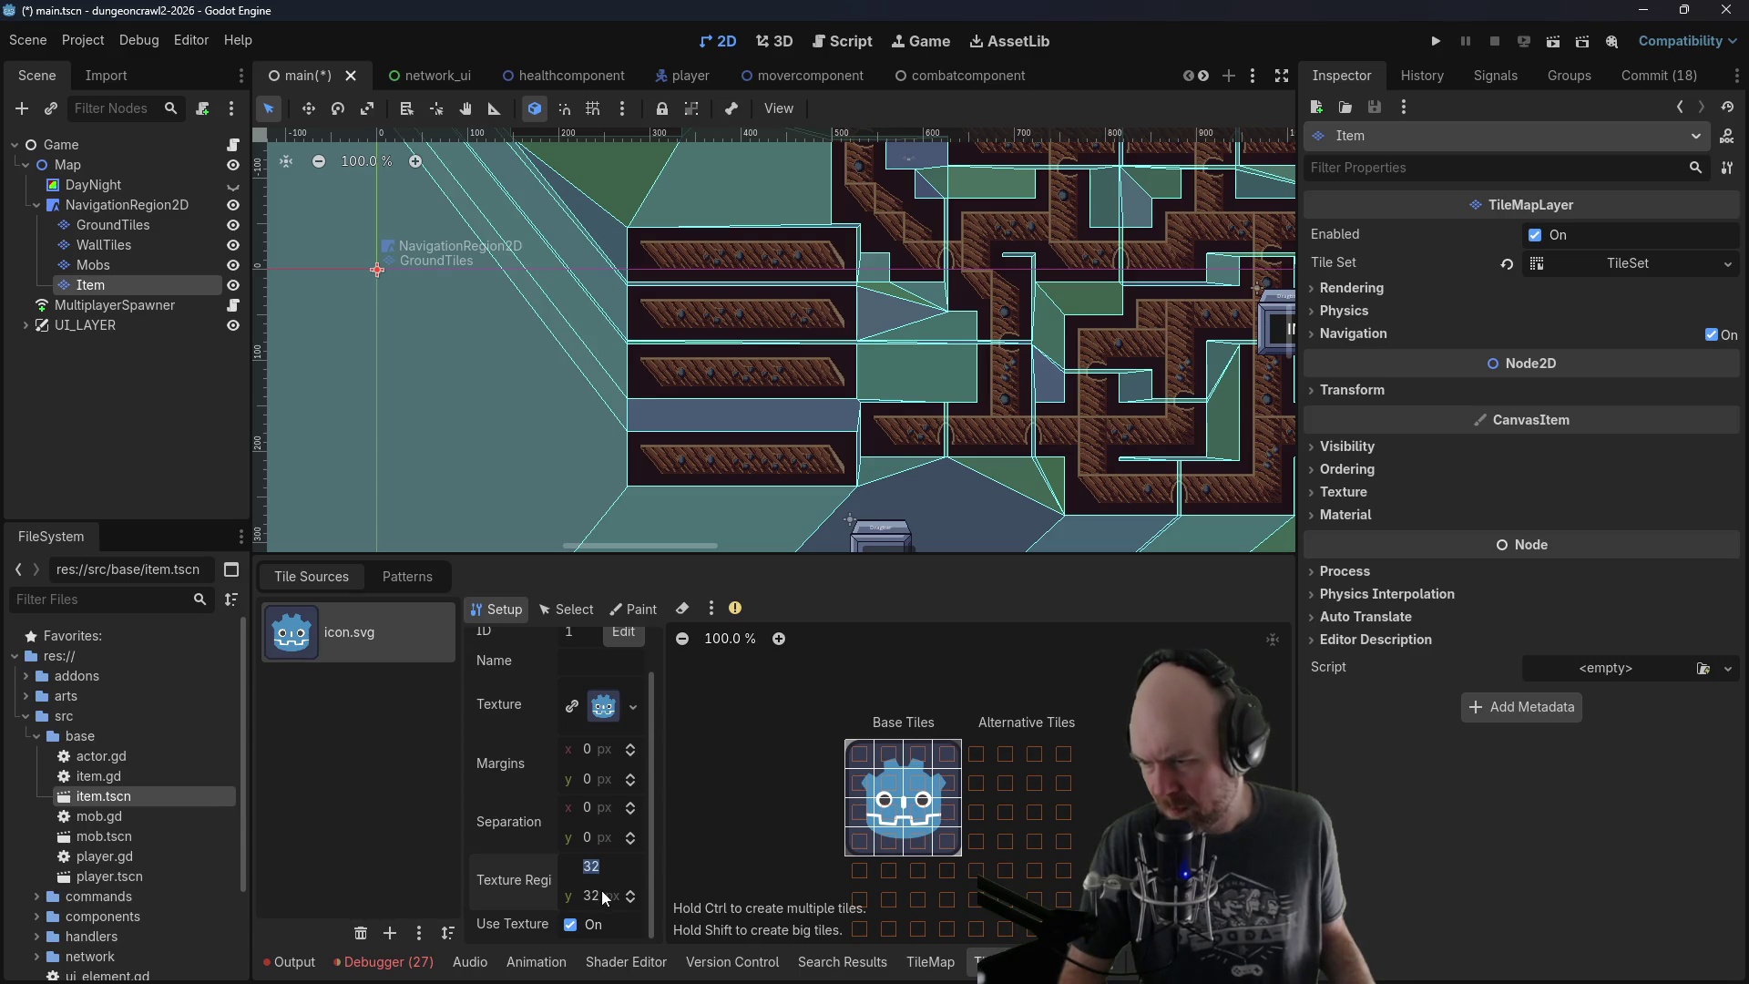
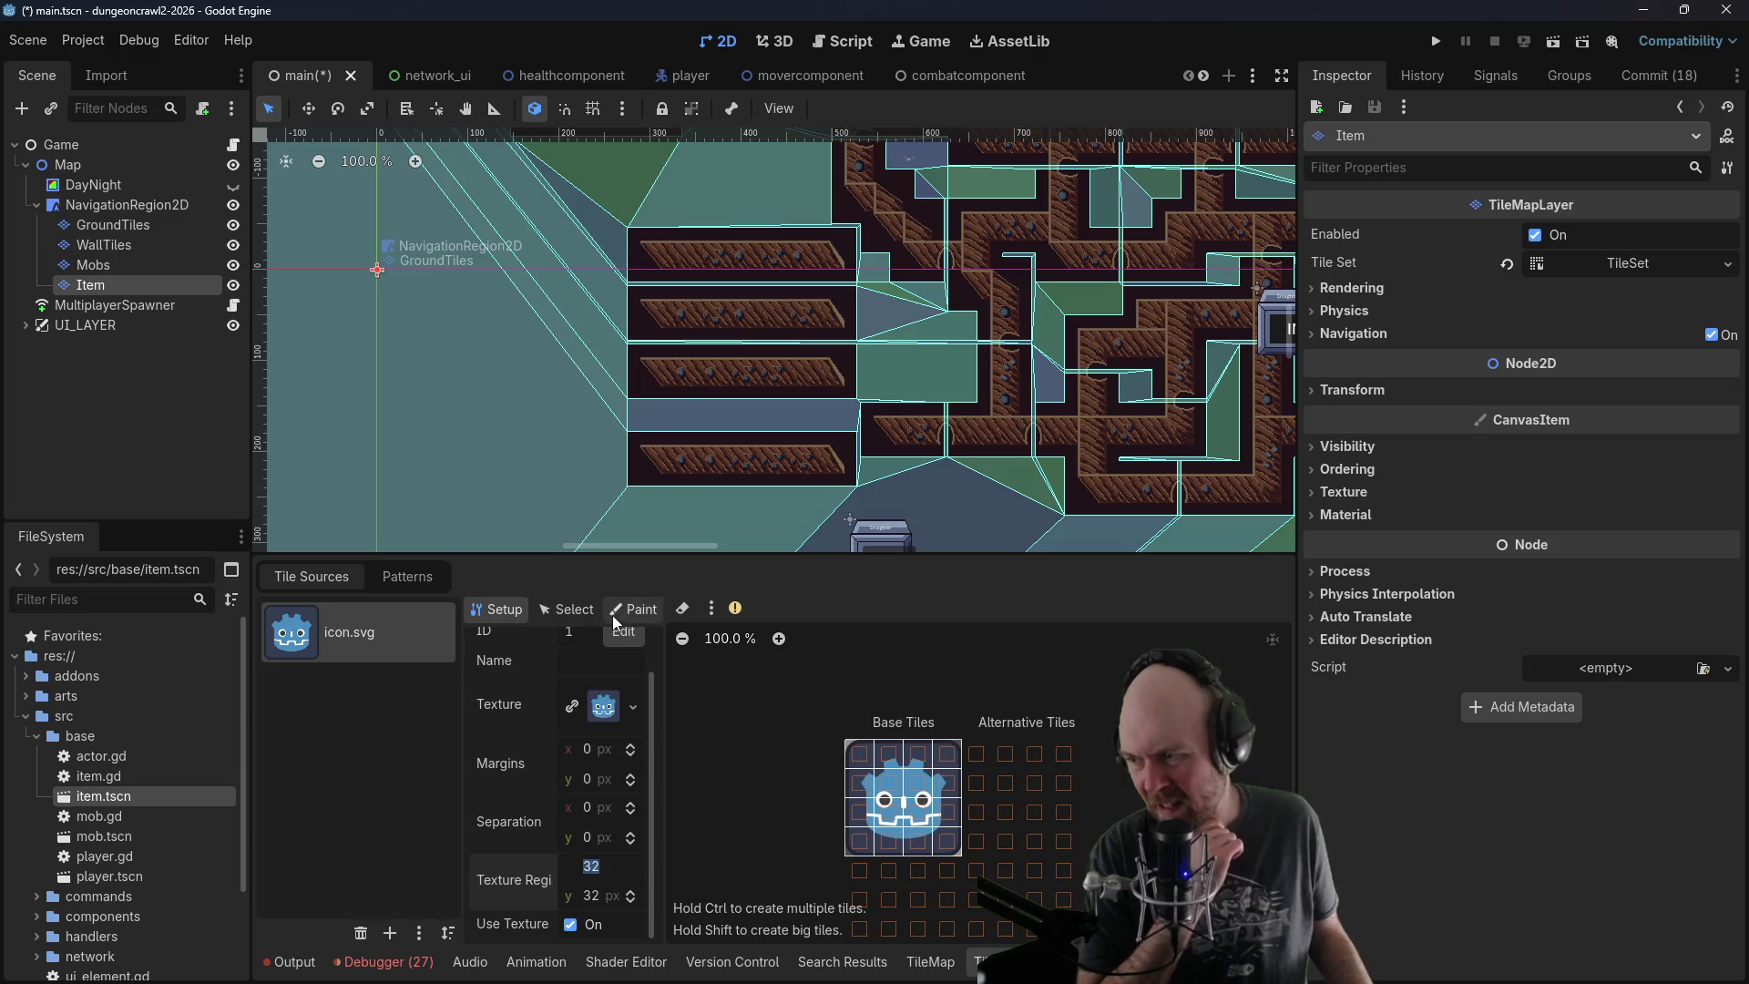
- Inspect atlas tile (1,1), then pick the icon.svg tile with the single-tile painting tool
click(566, 608)
click(888, 785)
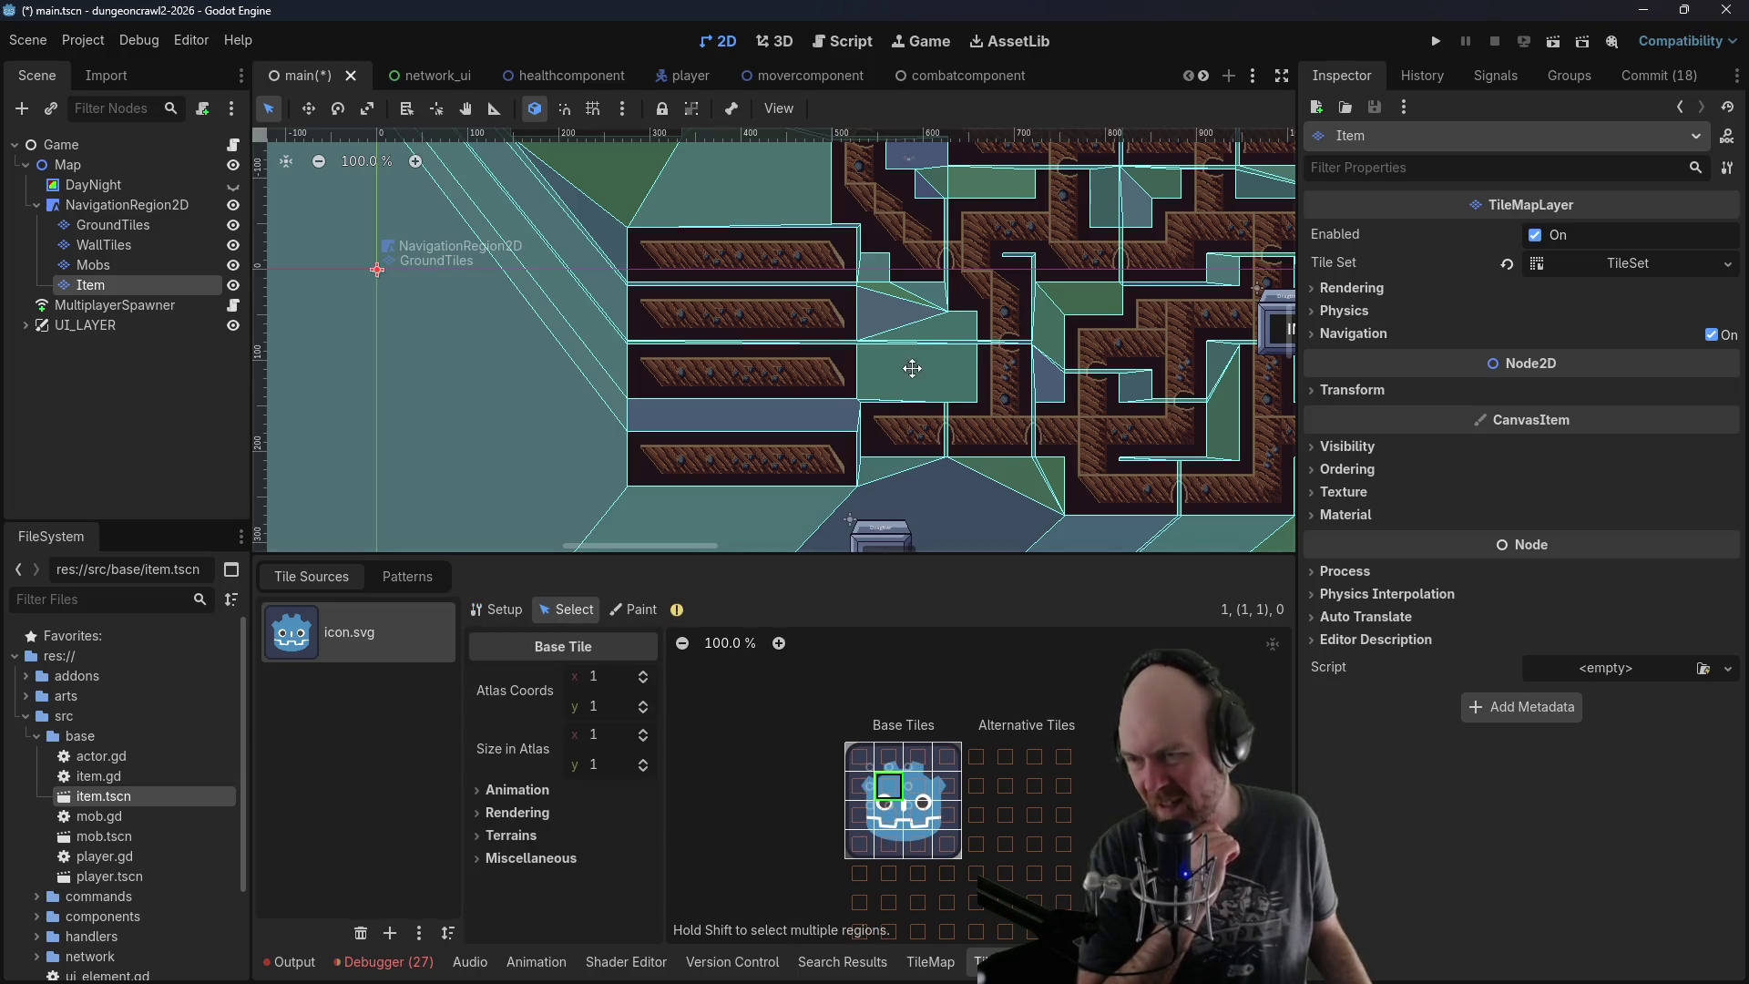
drag(912, 368, 862, 530)
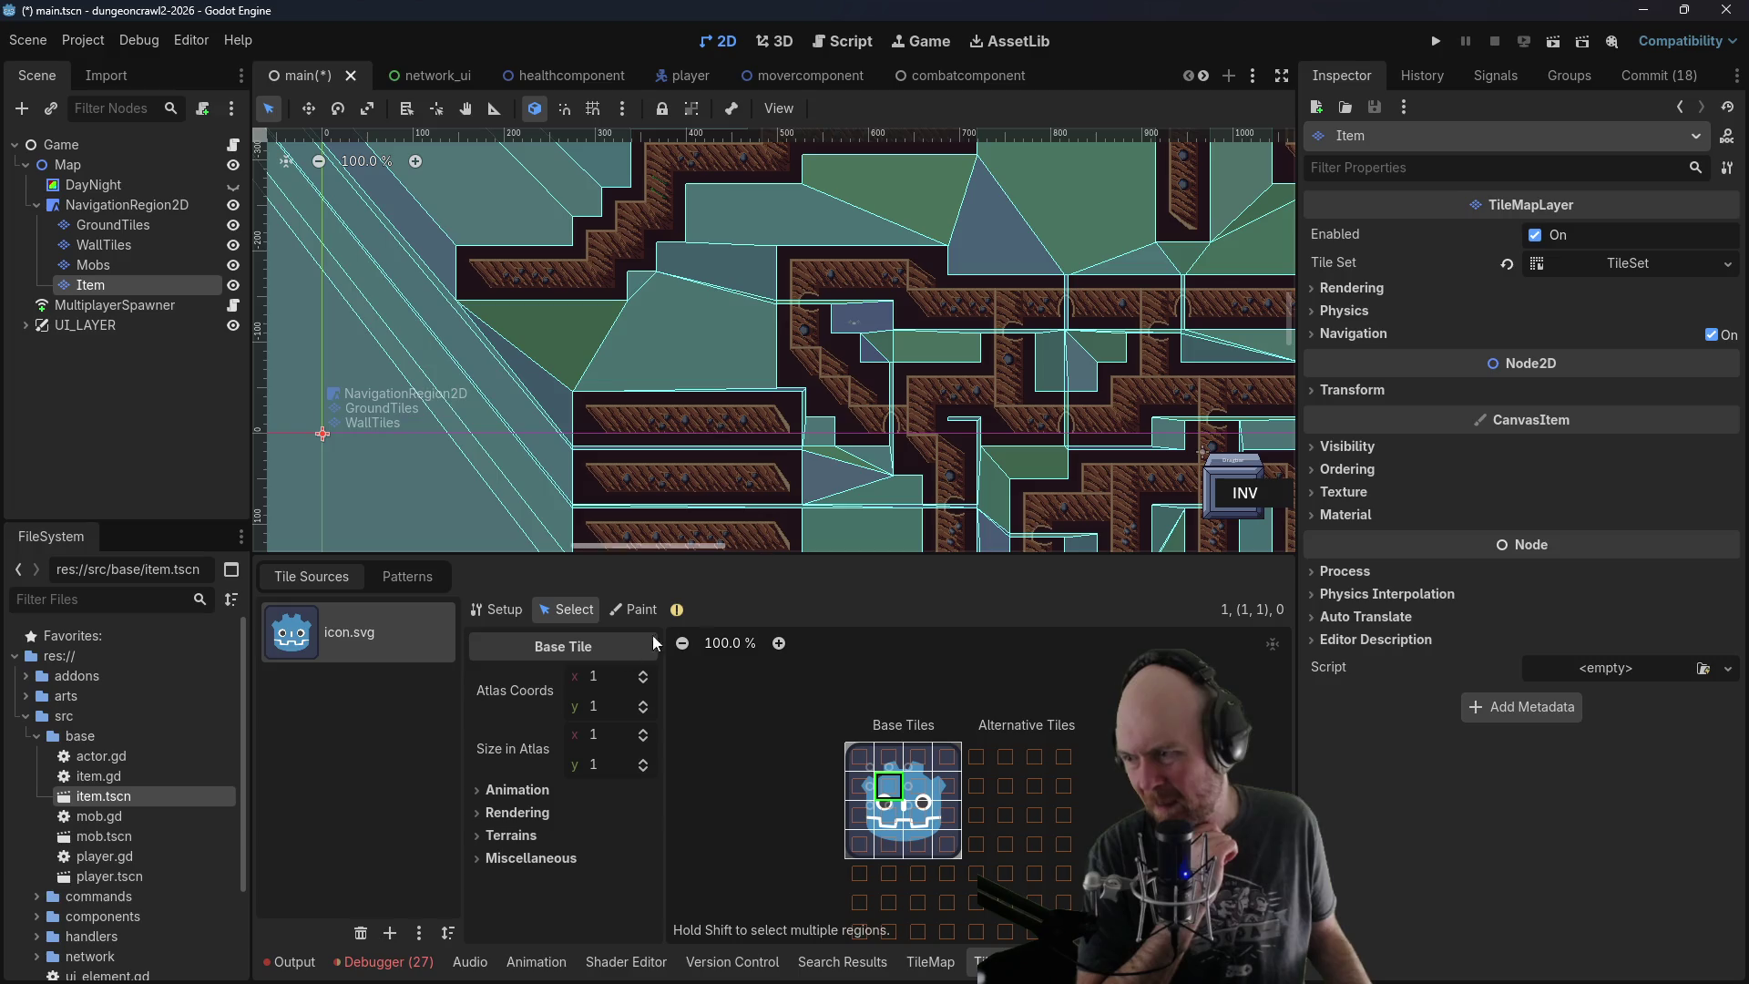
click(920, 959)
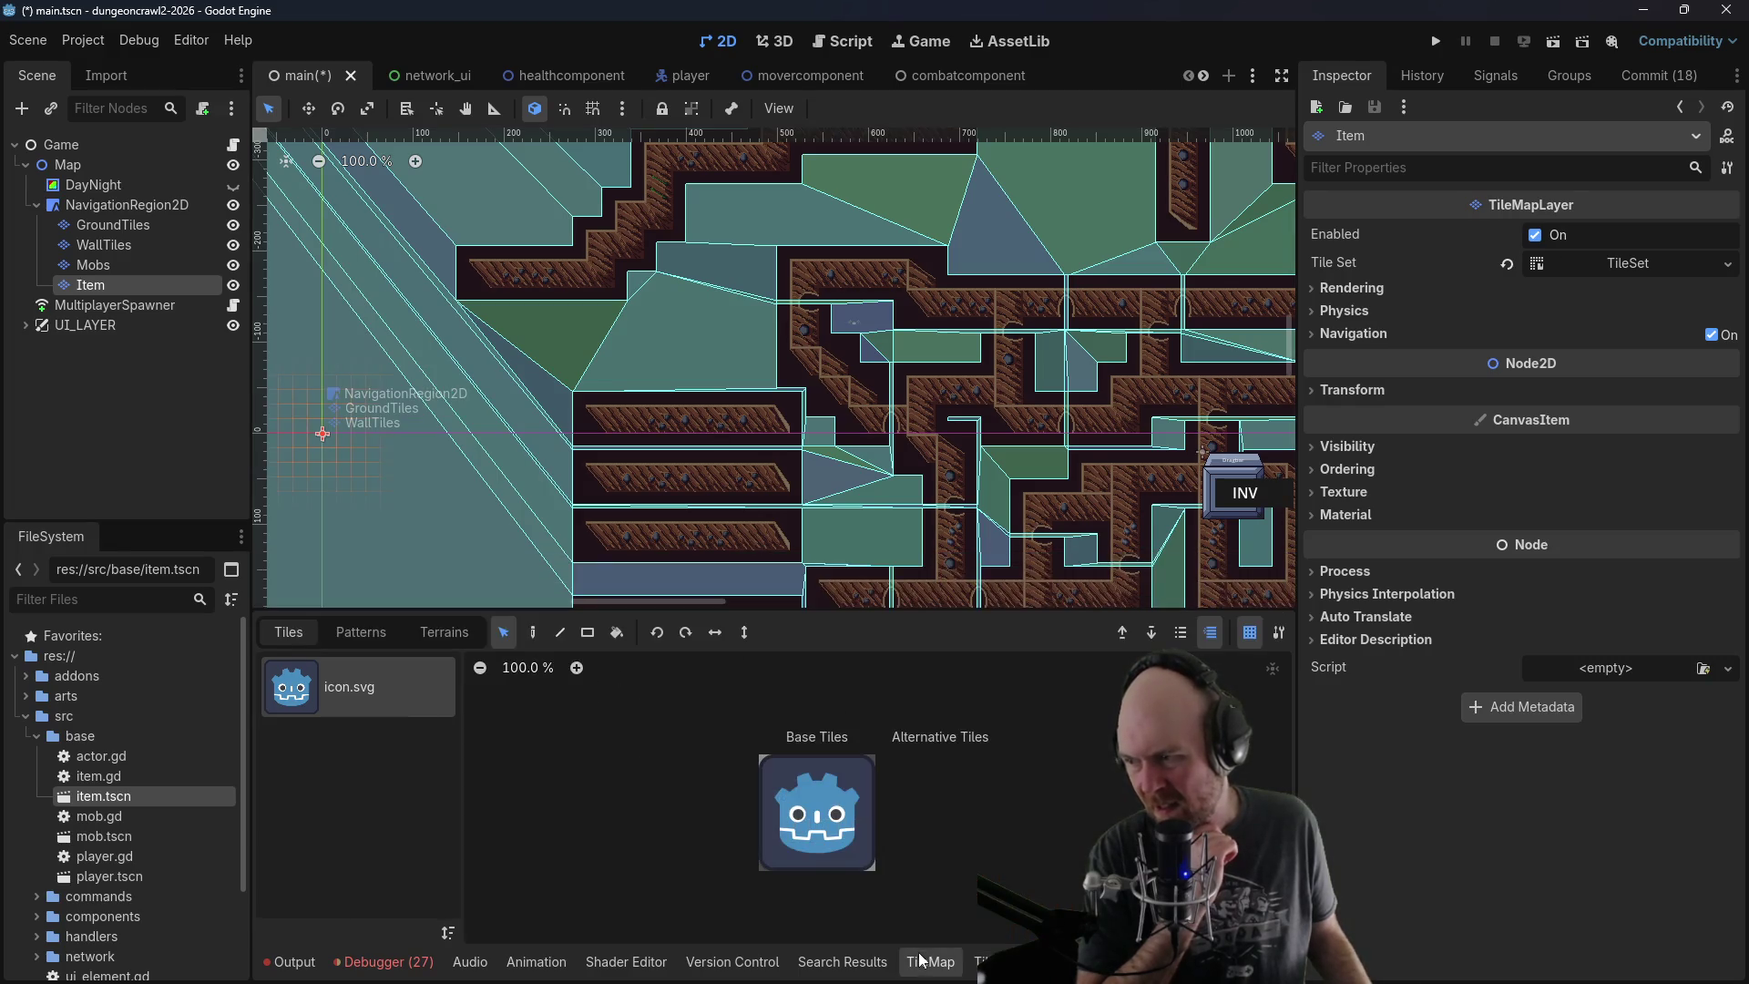
click(801, 797)
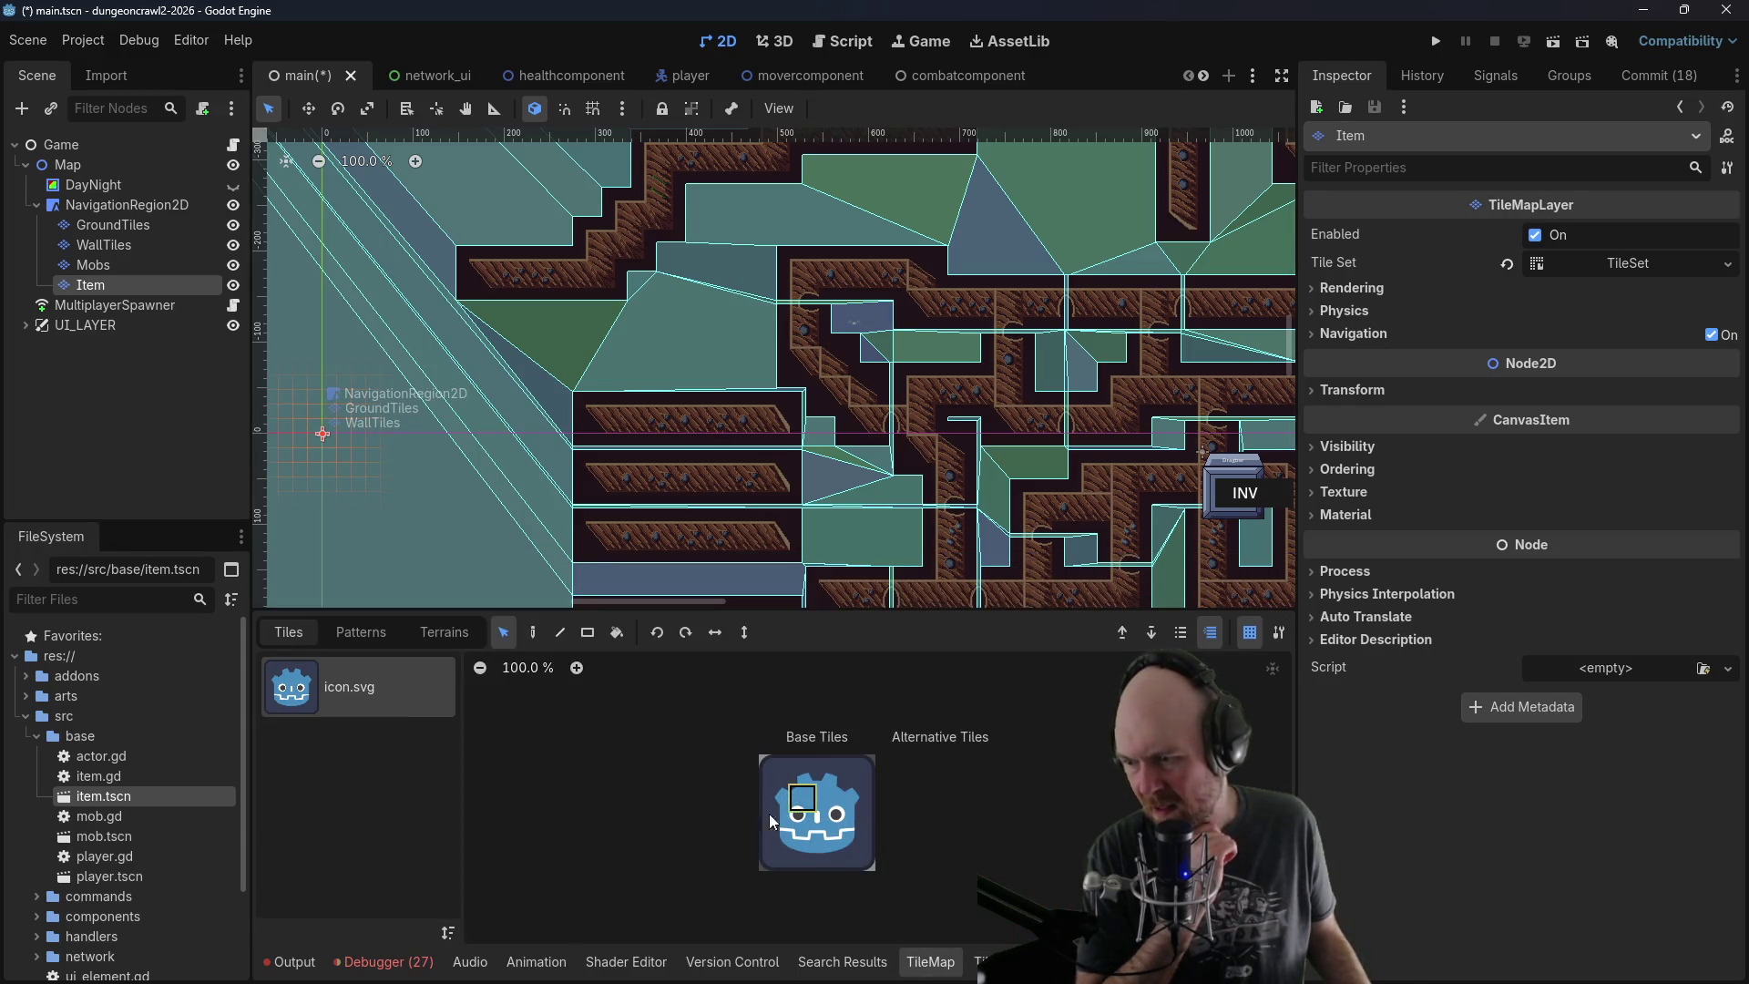
scroll(787, 441, up, 2)
scroll(788, 441, right, 2)
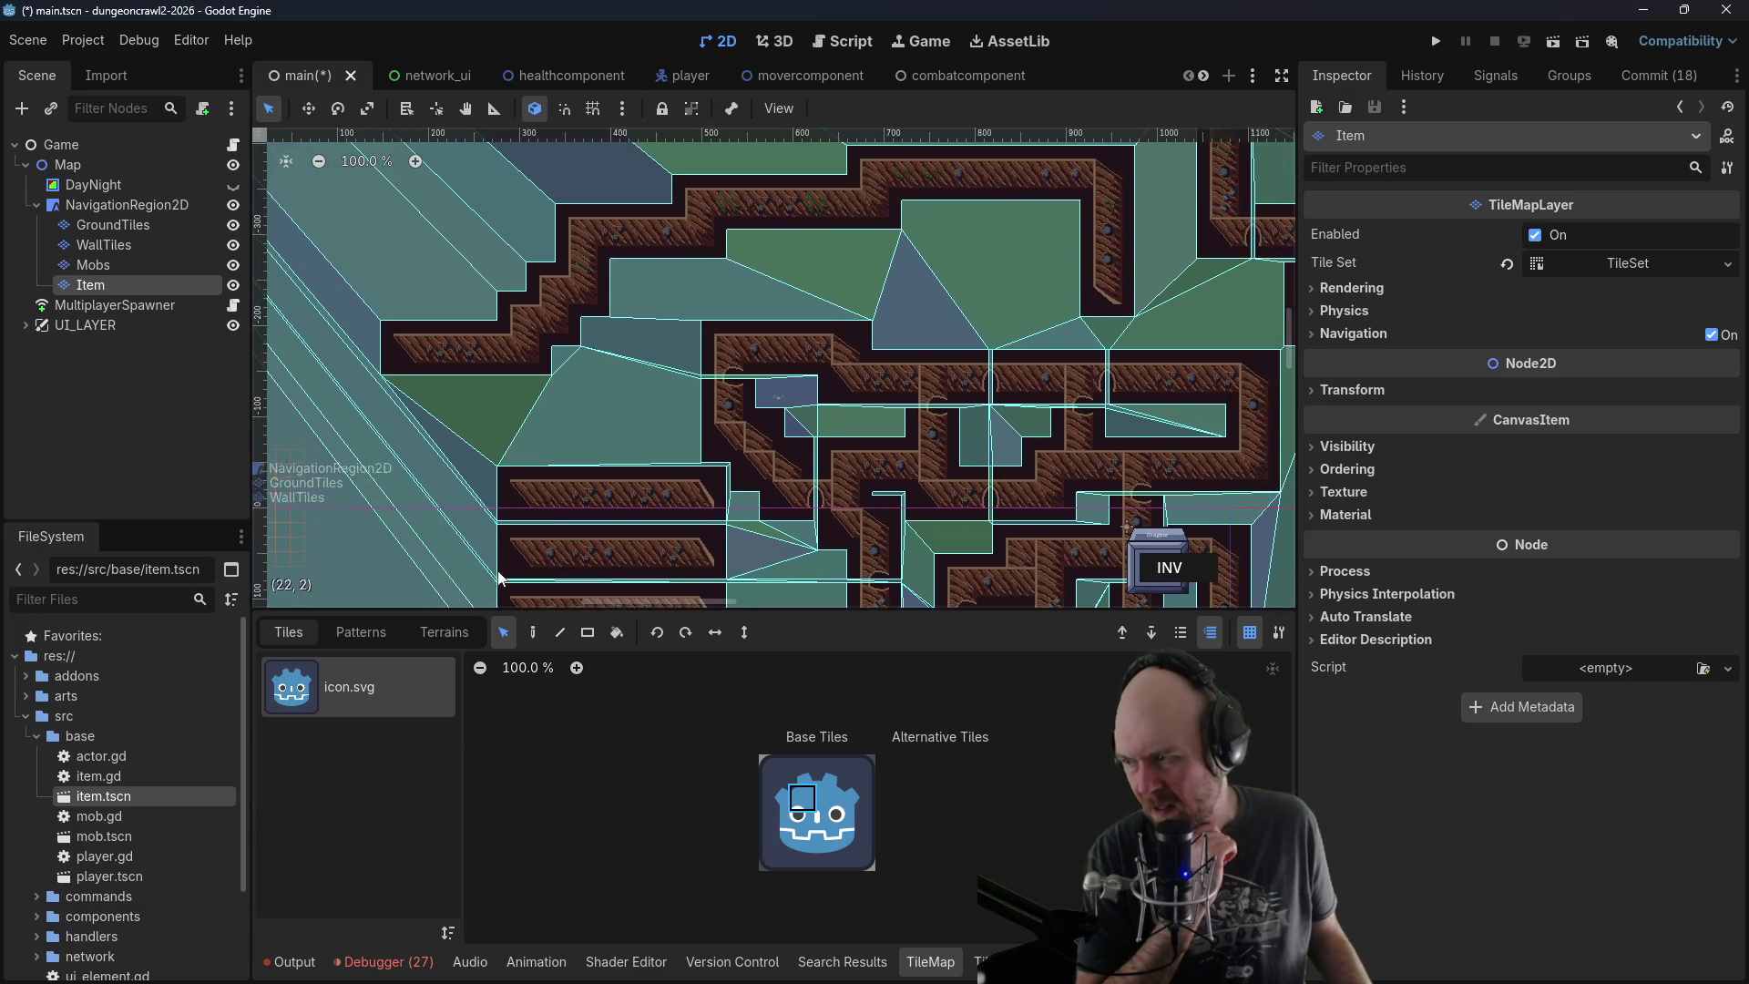
click(533, 632)
scroll(859, 402, up, 1)
scroll(859, 401, right, 2)
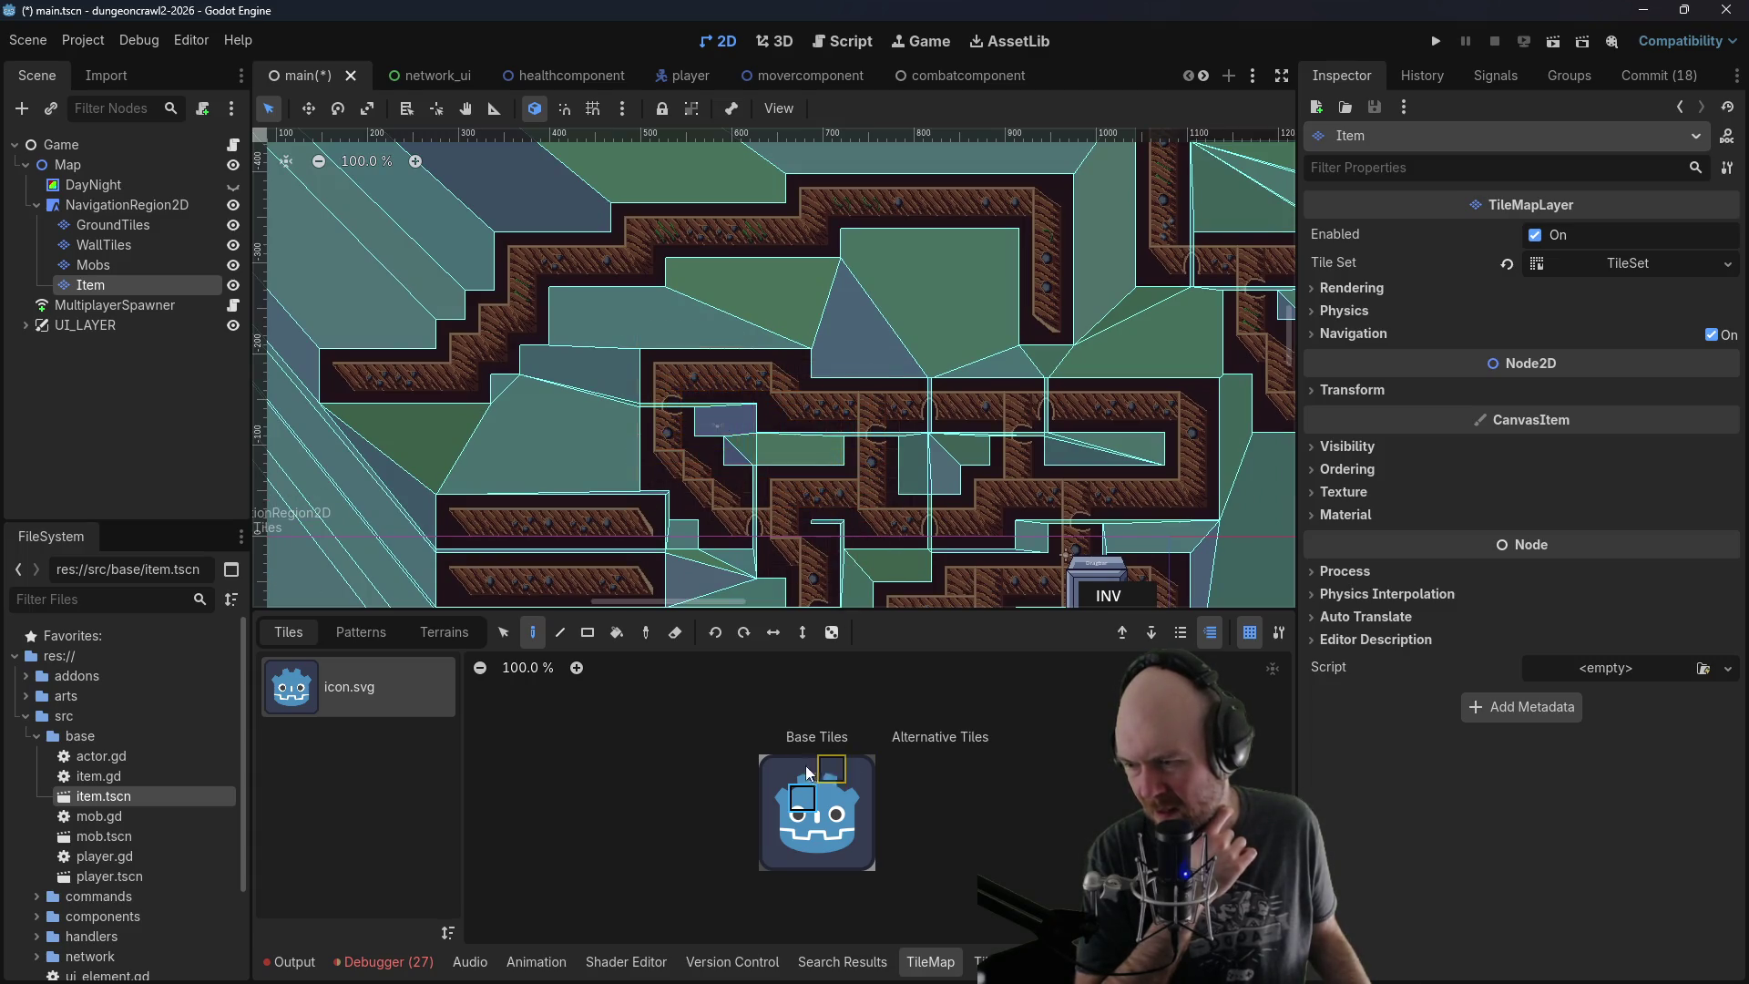
- Look through the Patterns and Terrains options, then return to the atlas Setup properties
click(387, 632)
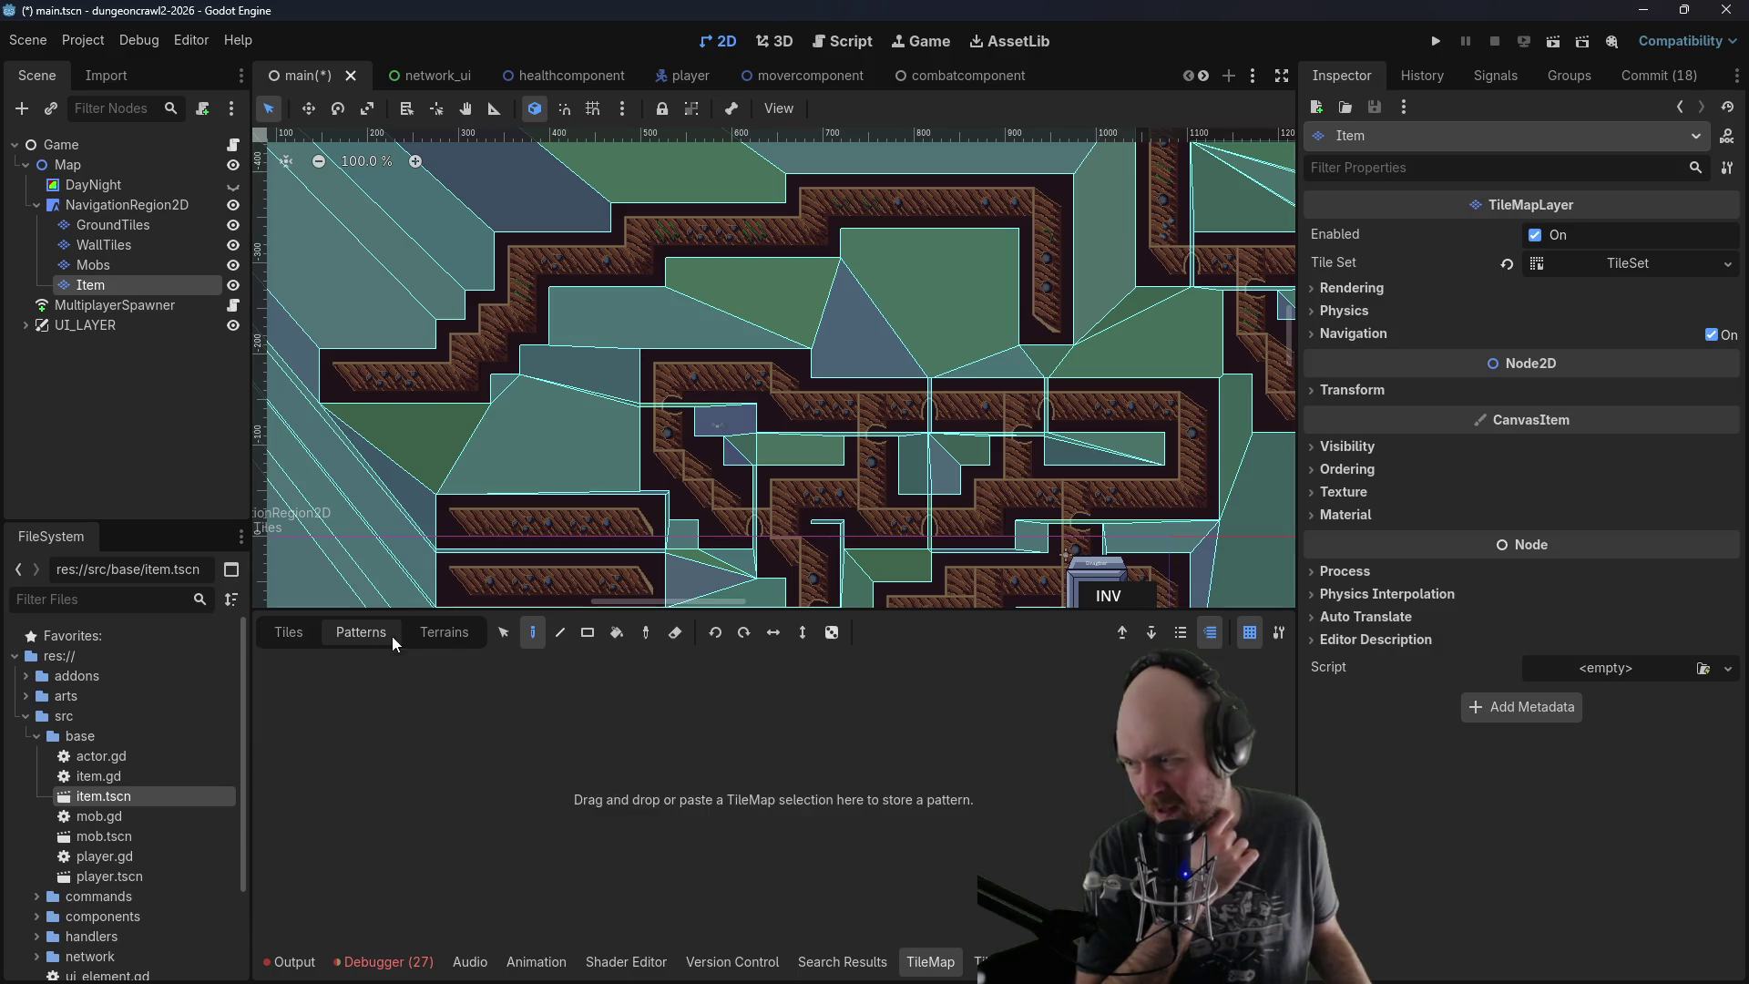
click(444, 632)
click(982, 962)
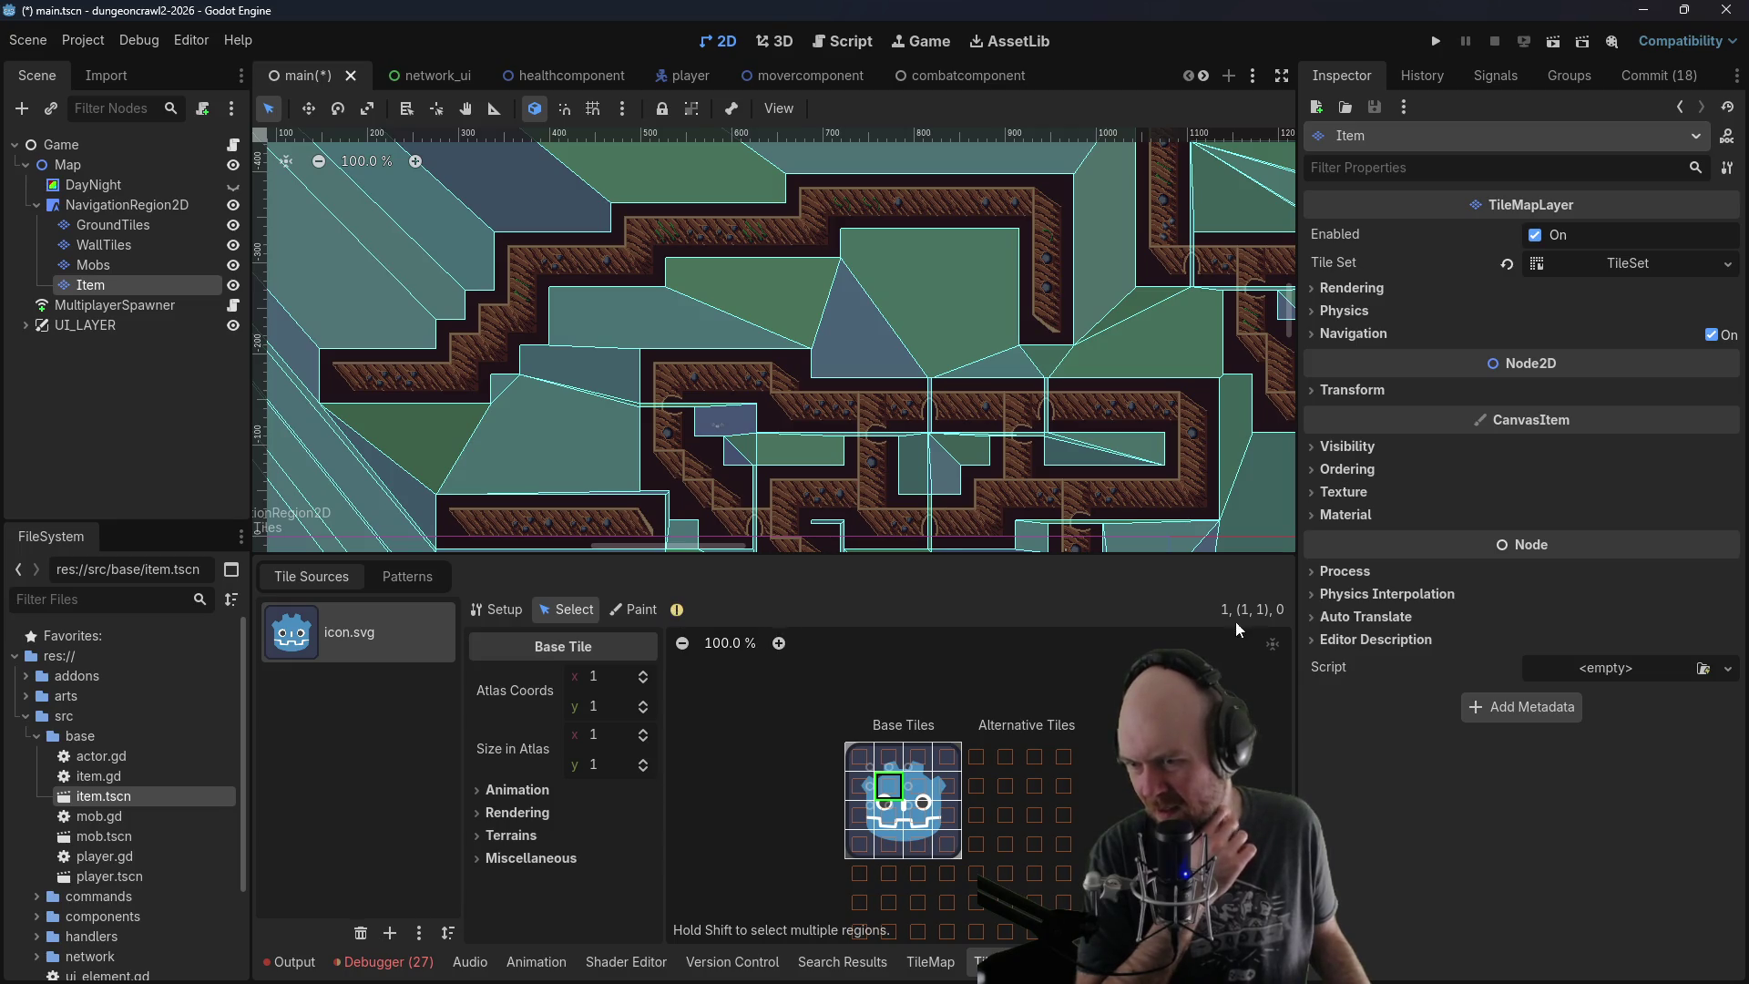
click(507, 611)
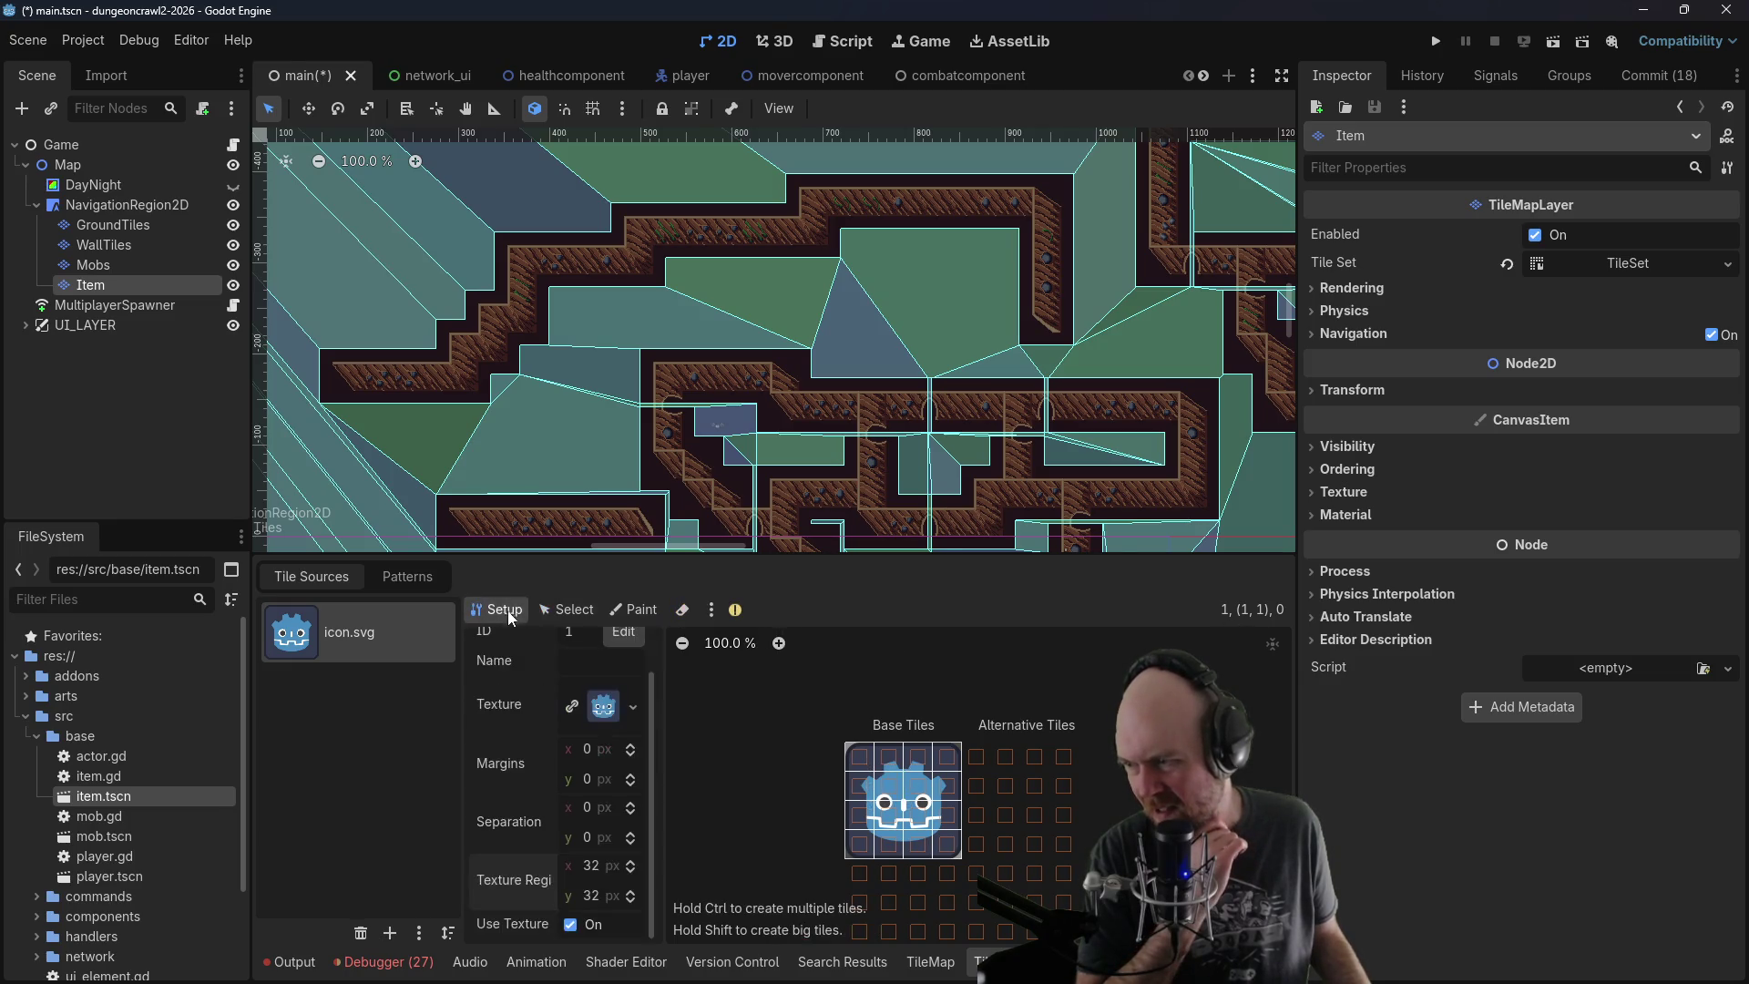
scroll(527, 738, up, 1)
scroll(534, 744, down, 1)
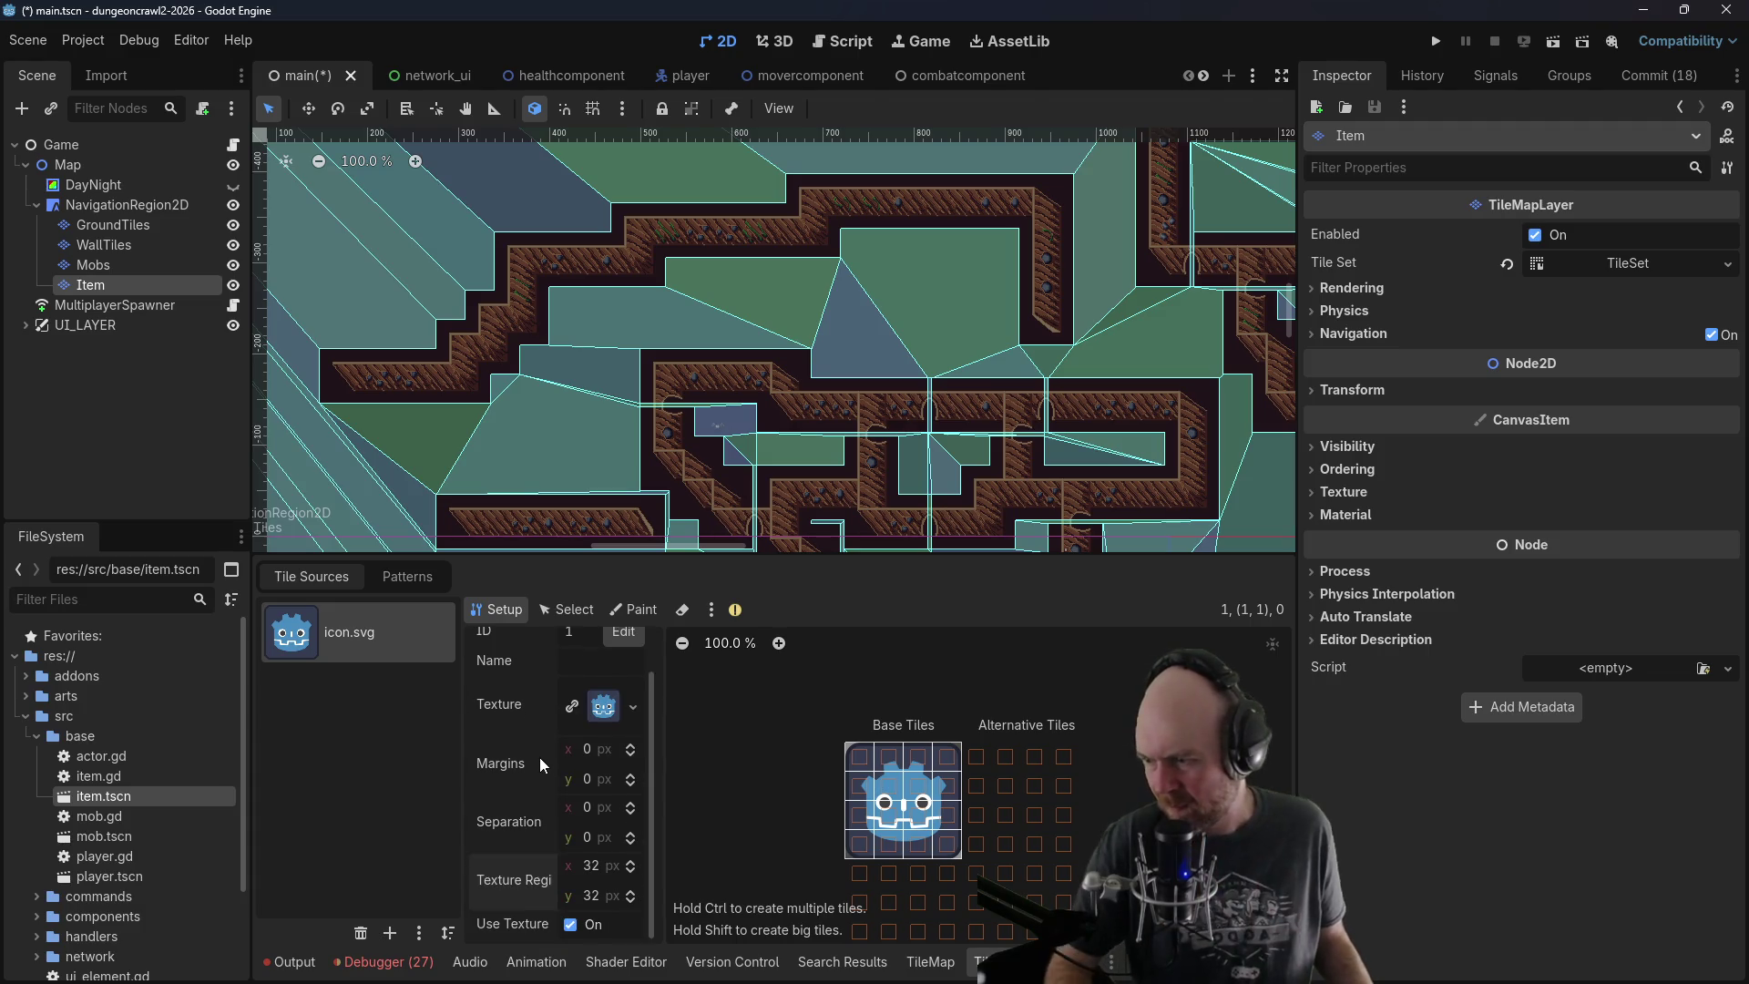
scroll(542, 819, up, 1)
scroll(547, 874, down, 1)
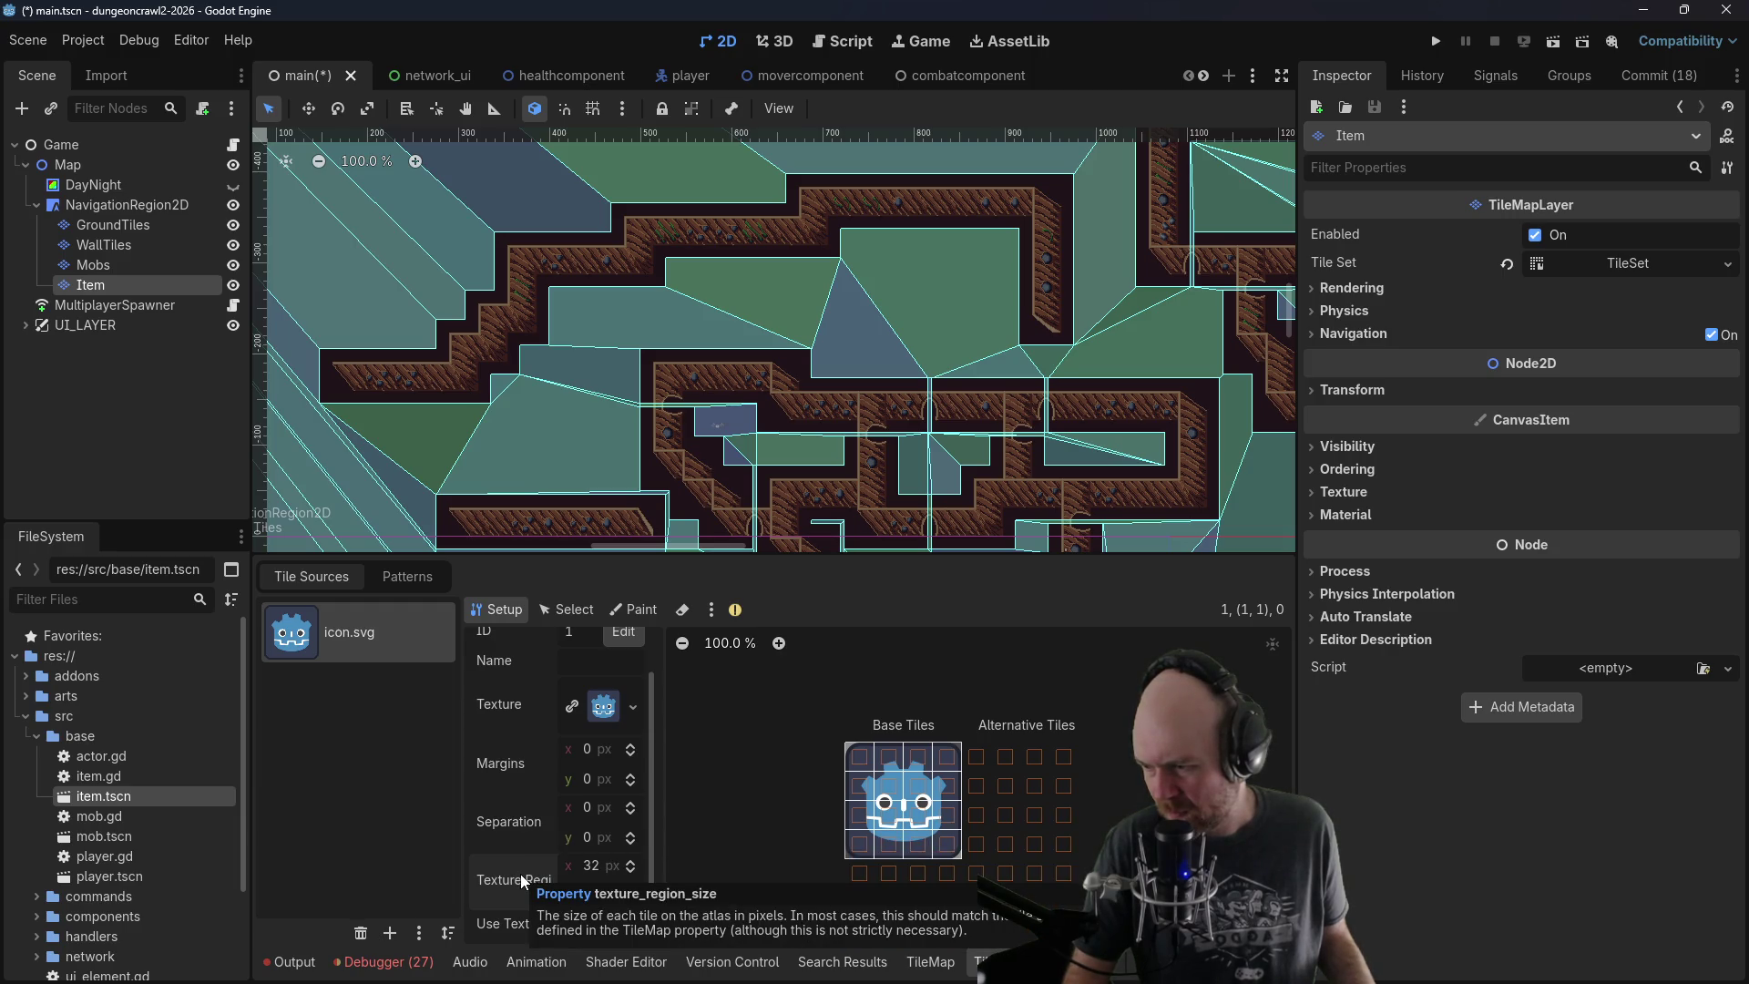
- Change the Item layer's Tile Set tile size from 16×16 to 32×32
click(1357, 289)
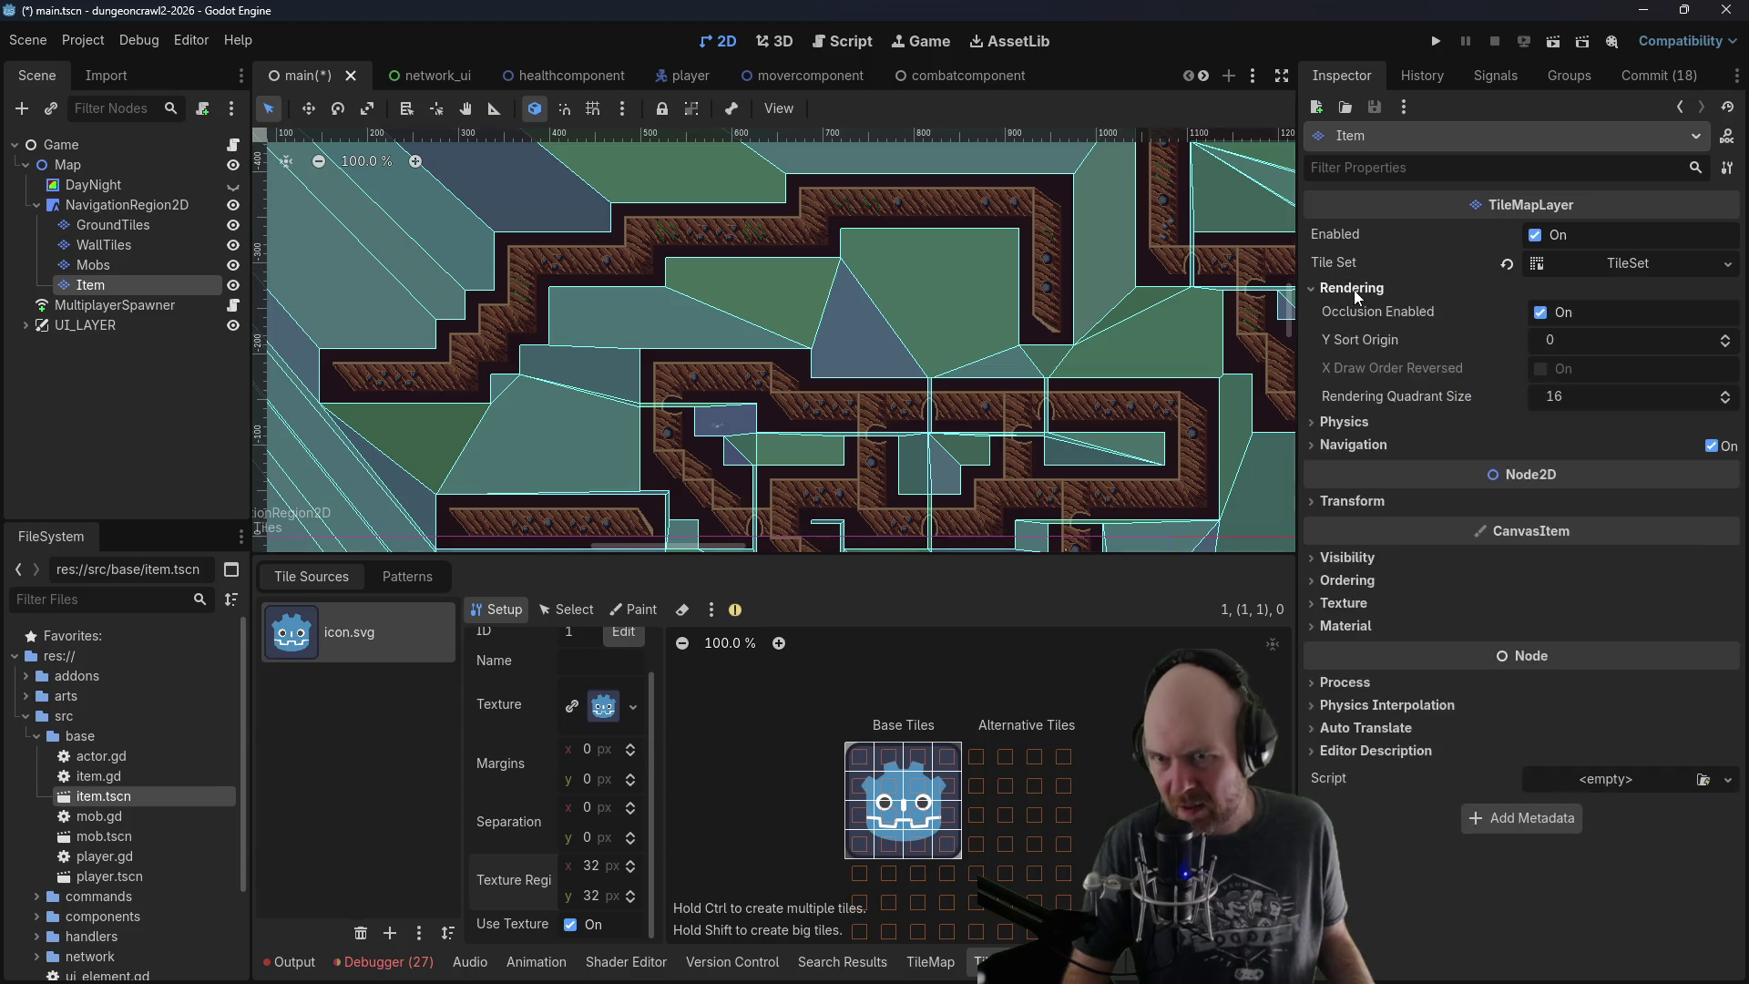
click(1357, 290)
click(1605, 264)
click(1560, 377)
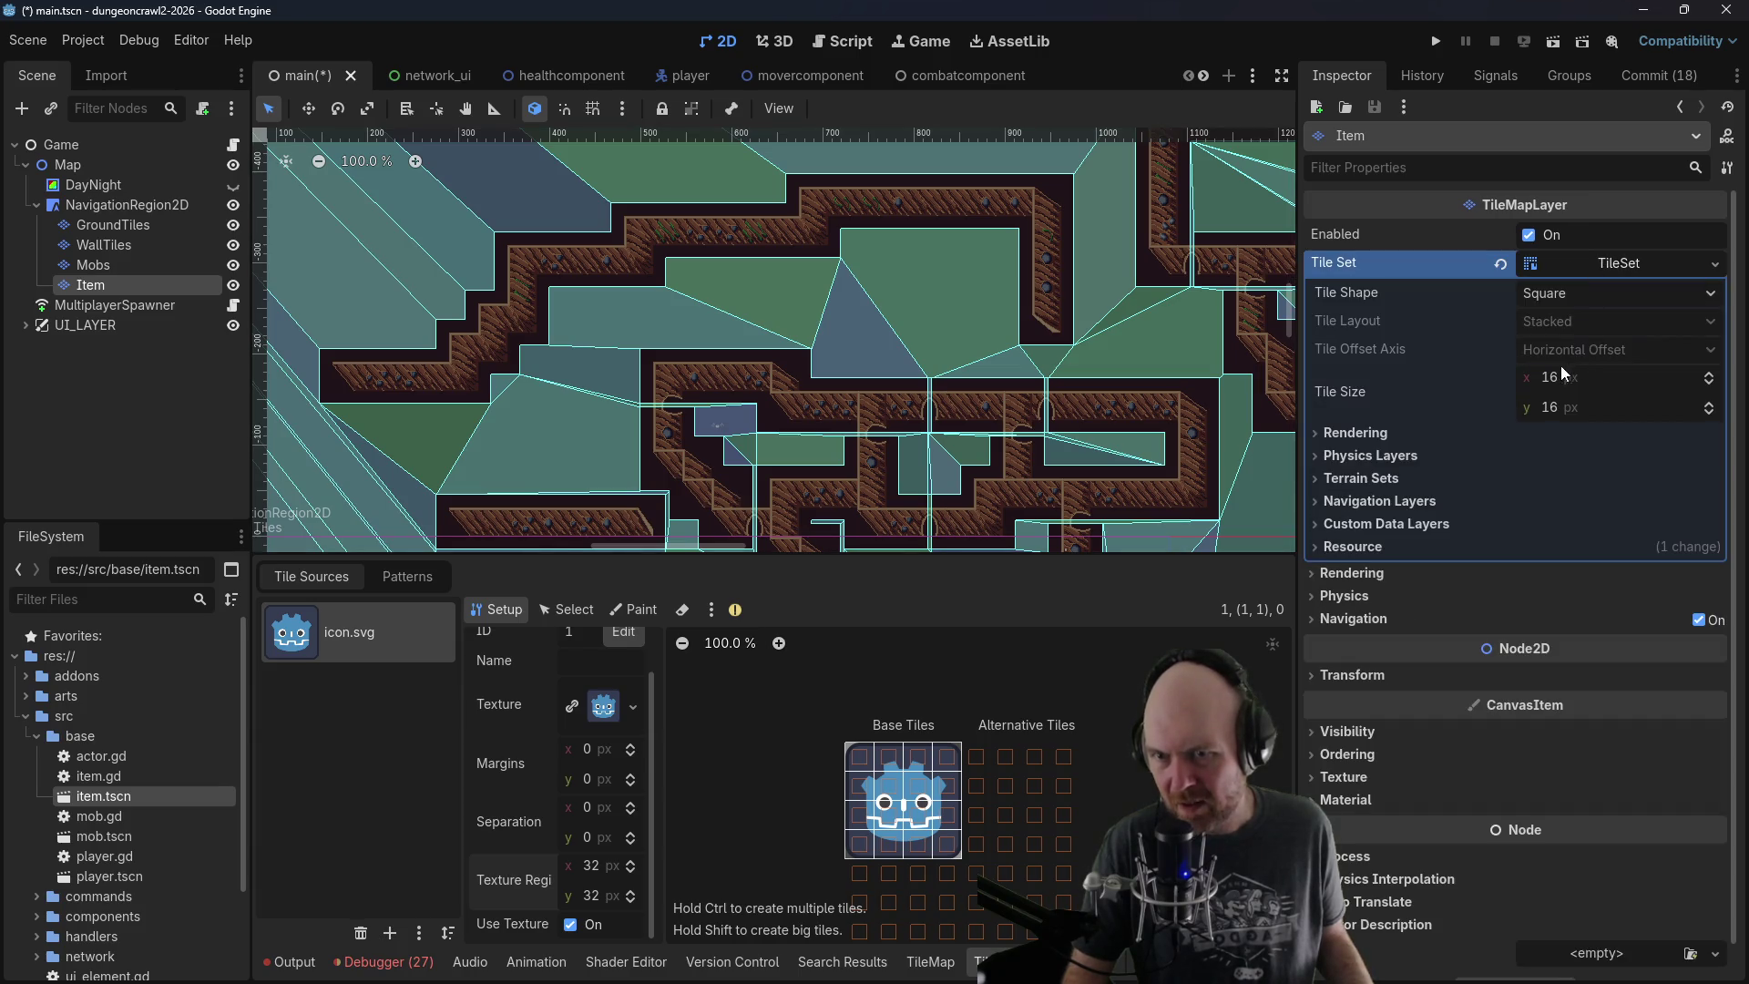
text(32)
key(Tab)
text(32)
key(Return)
click(1554, 455)
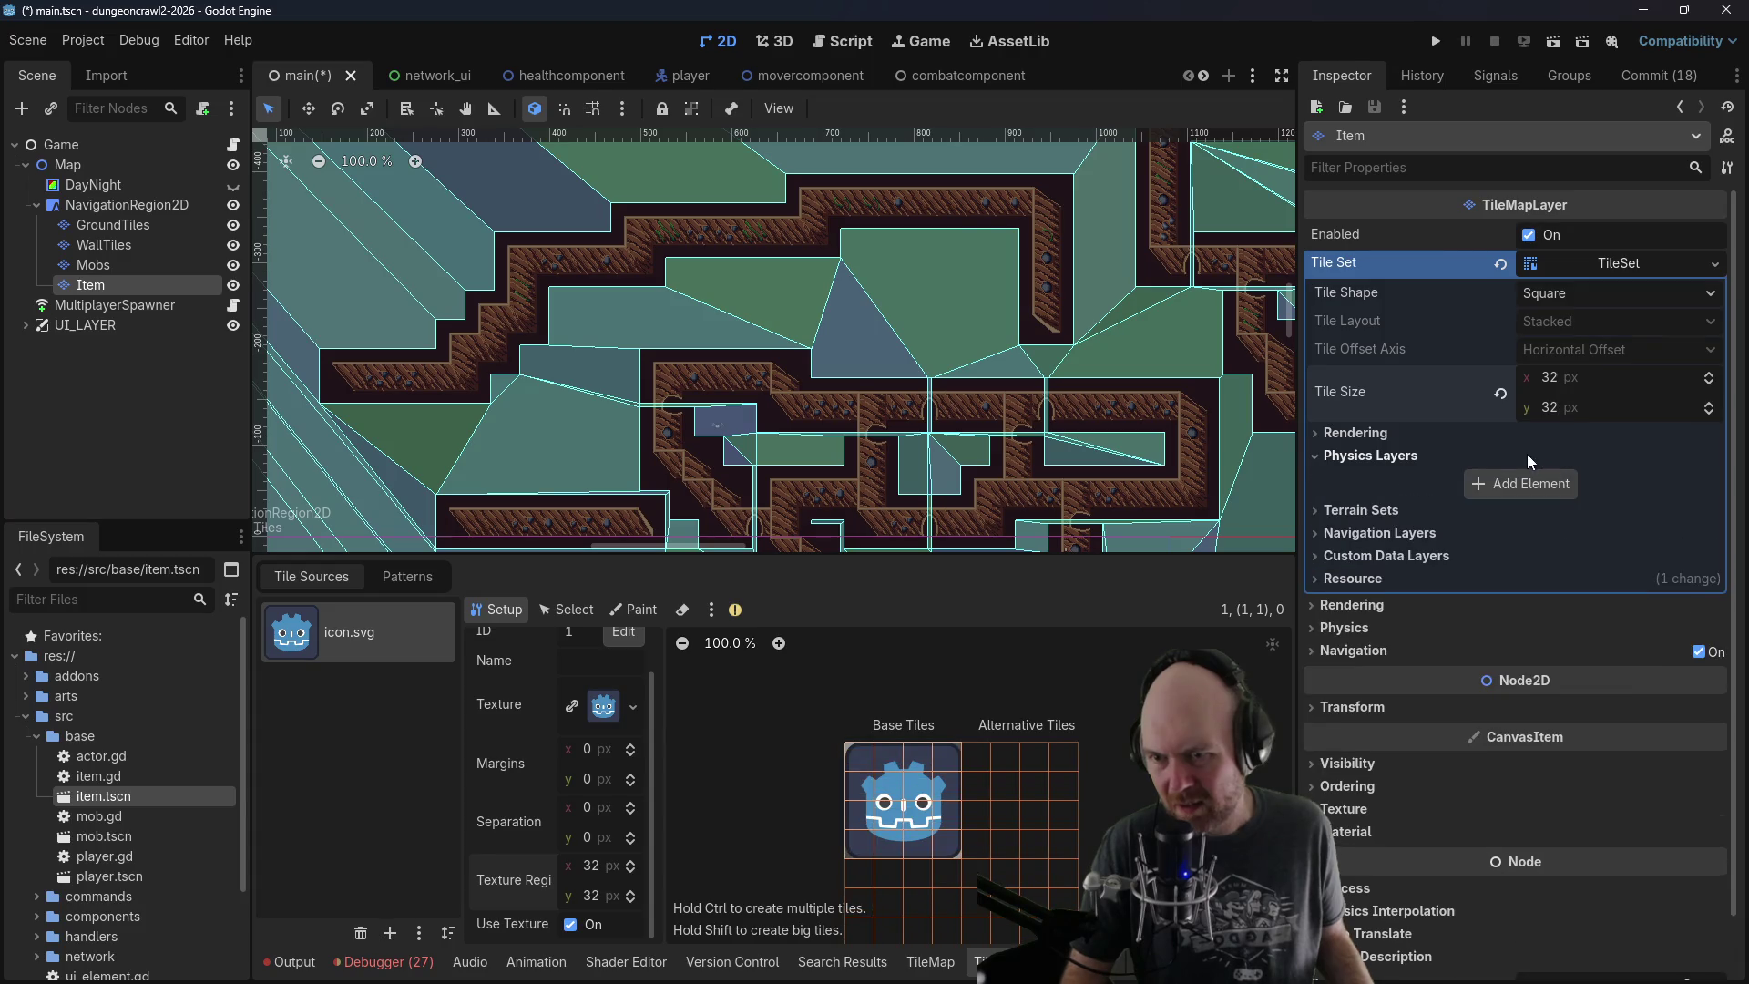
click(1527, 454)
click(1594, 262)
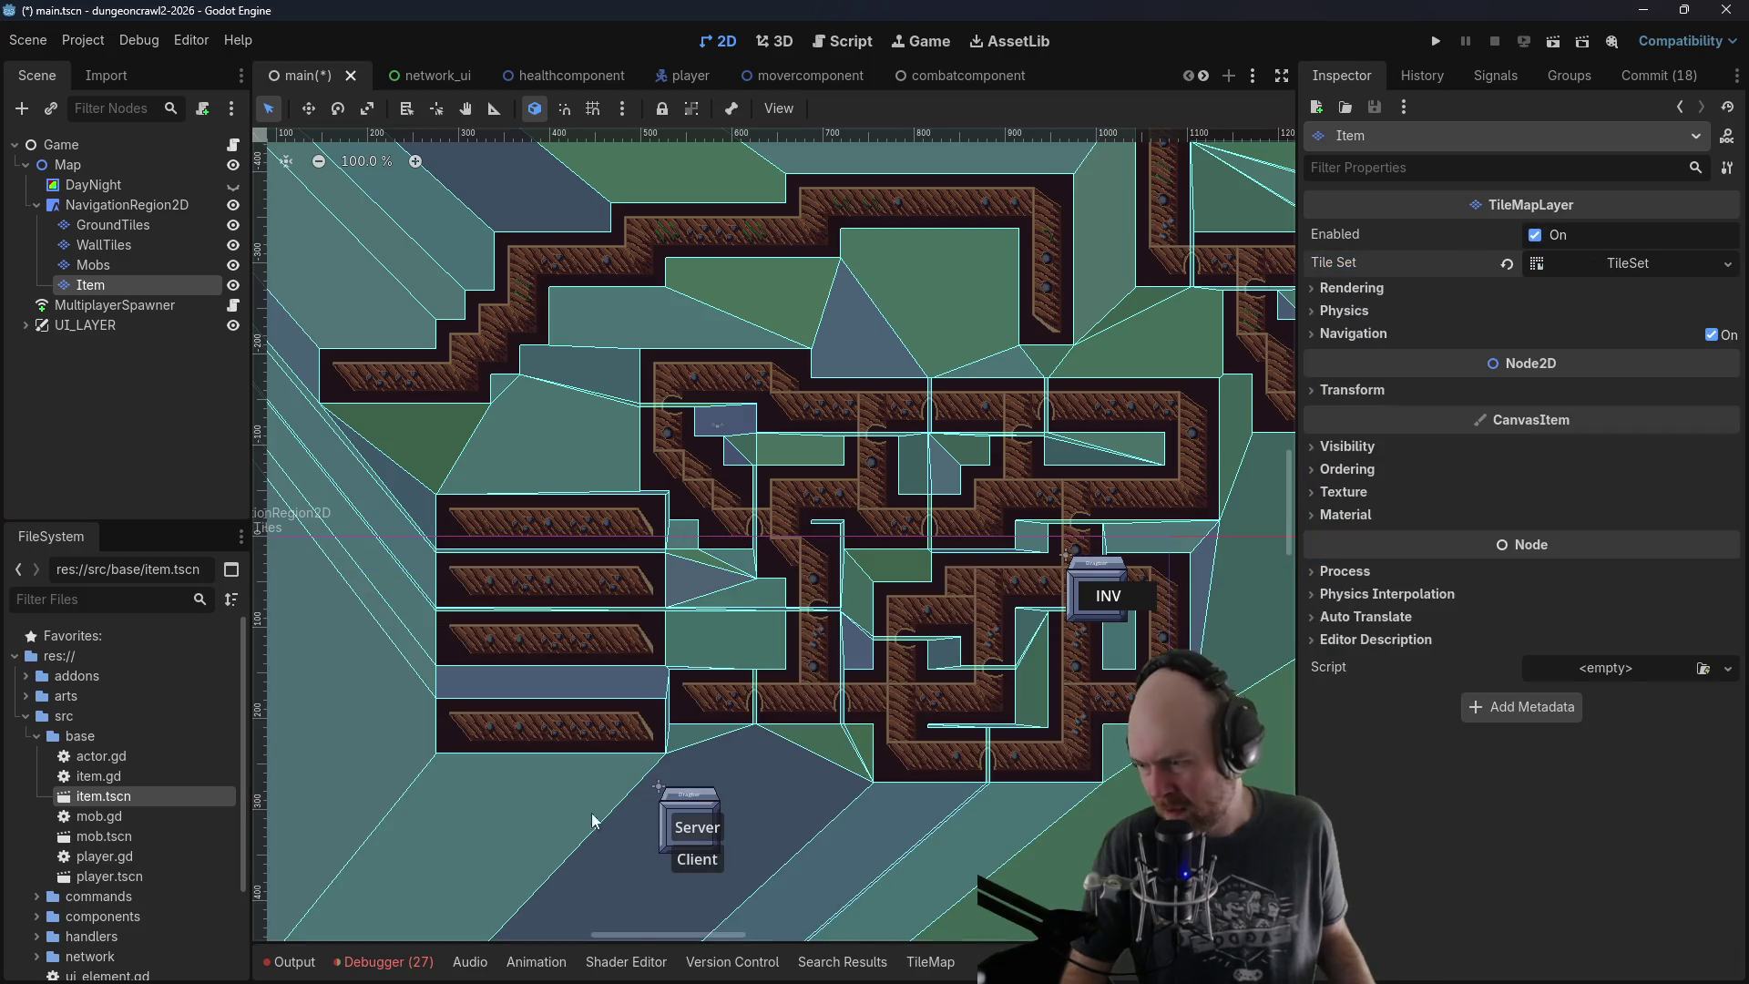
- Show the paintable tiles again, pan the map, and collapse NavigationRegion2D in the scene tree
click(927, 964)
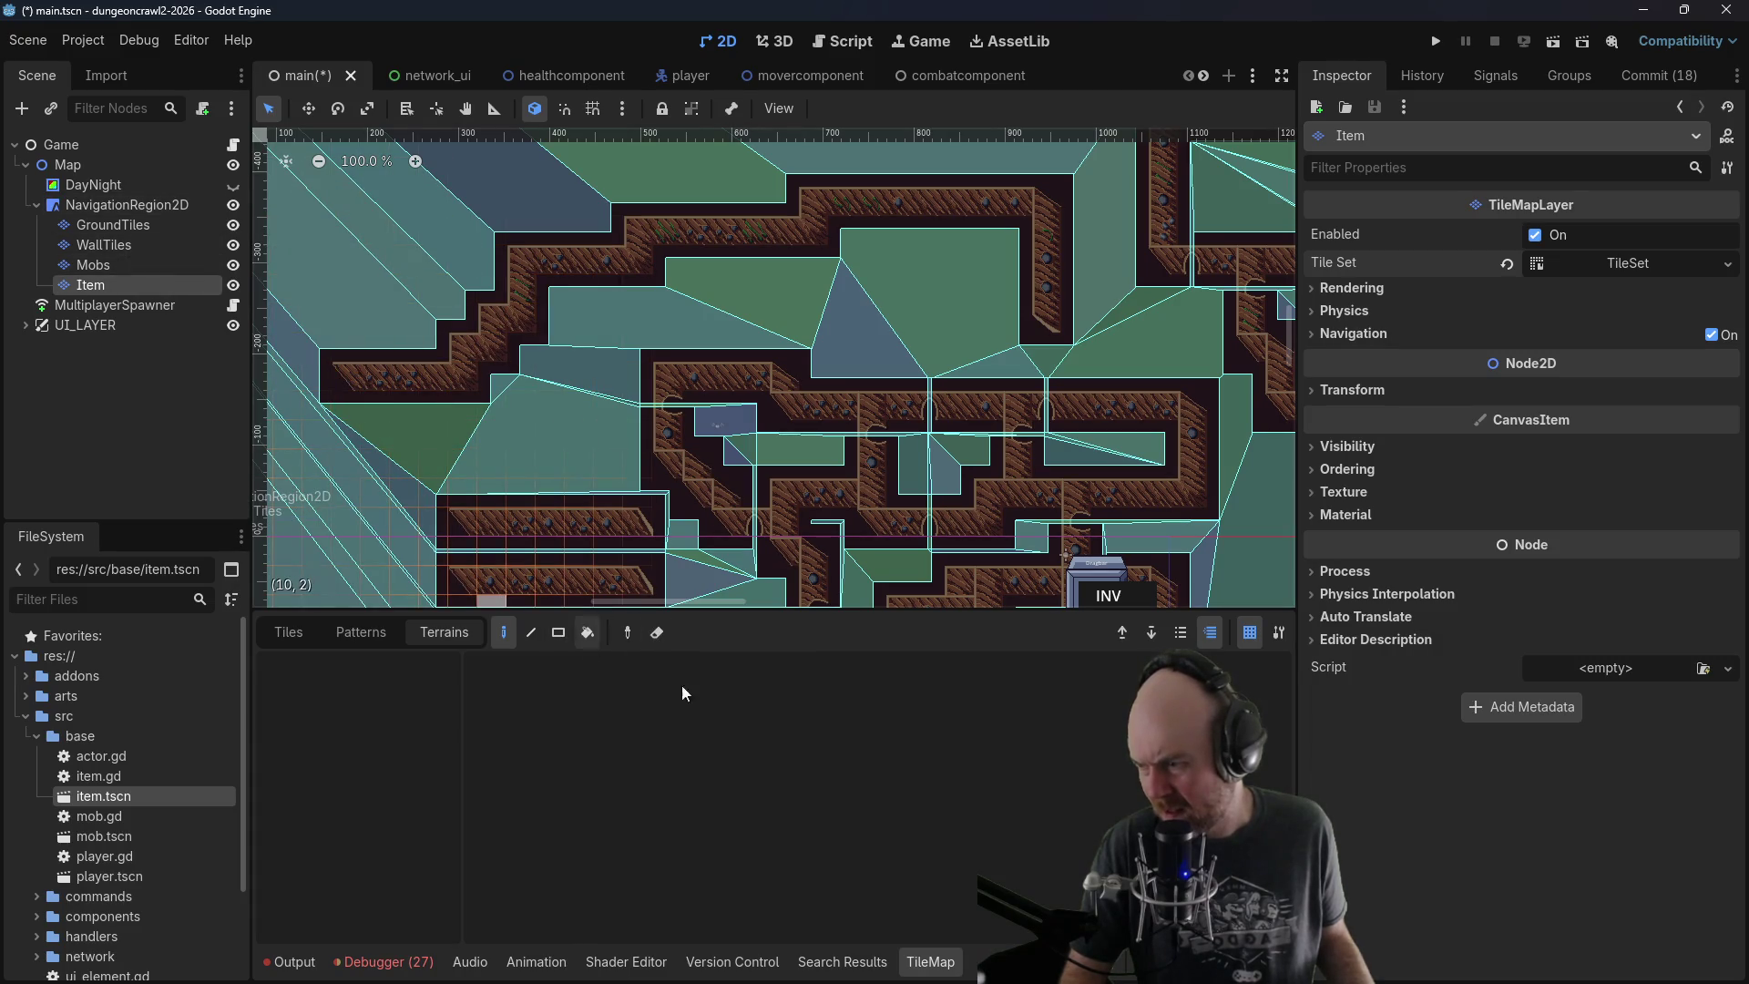
click(276, 632)
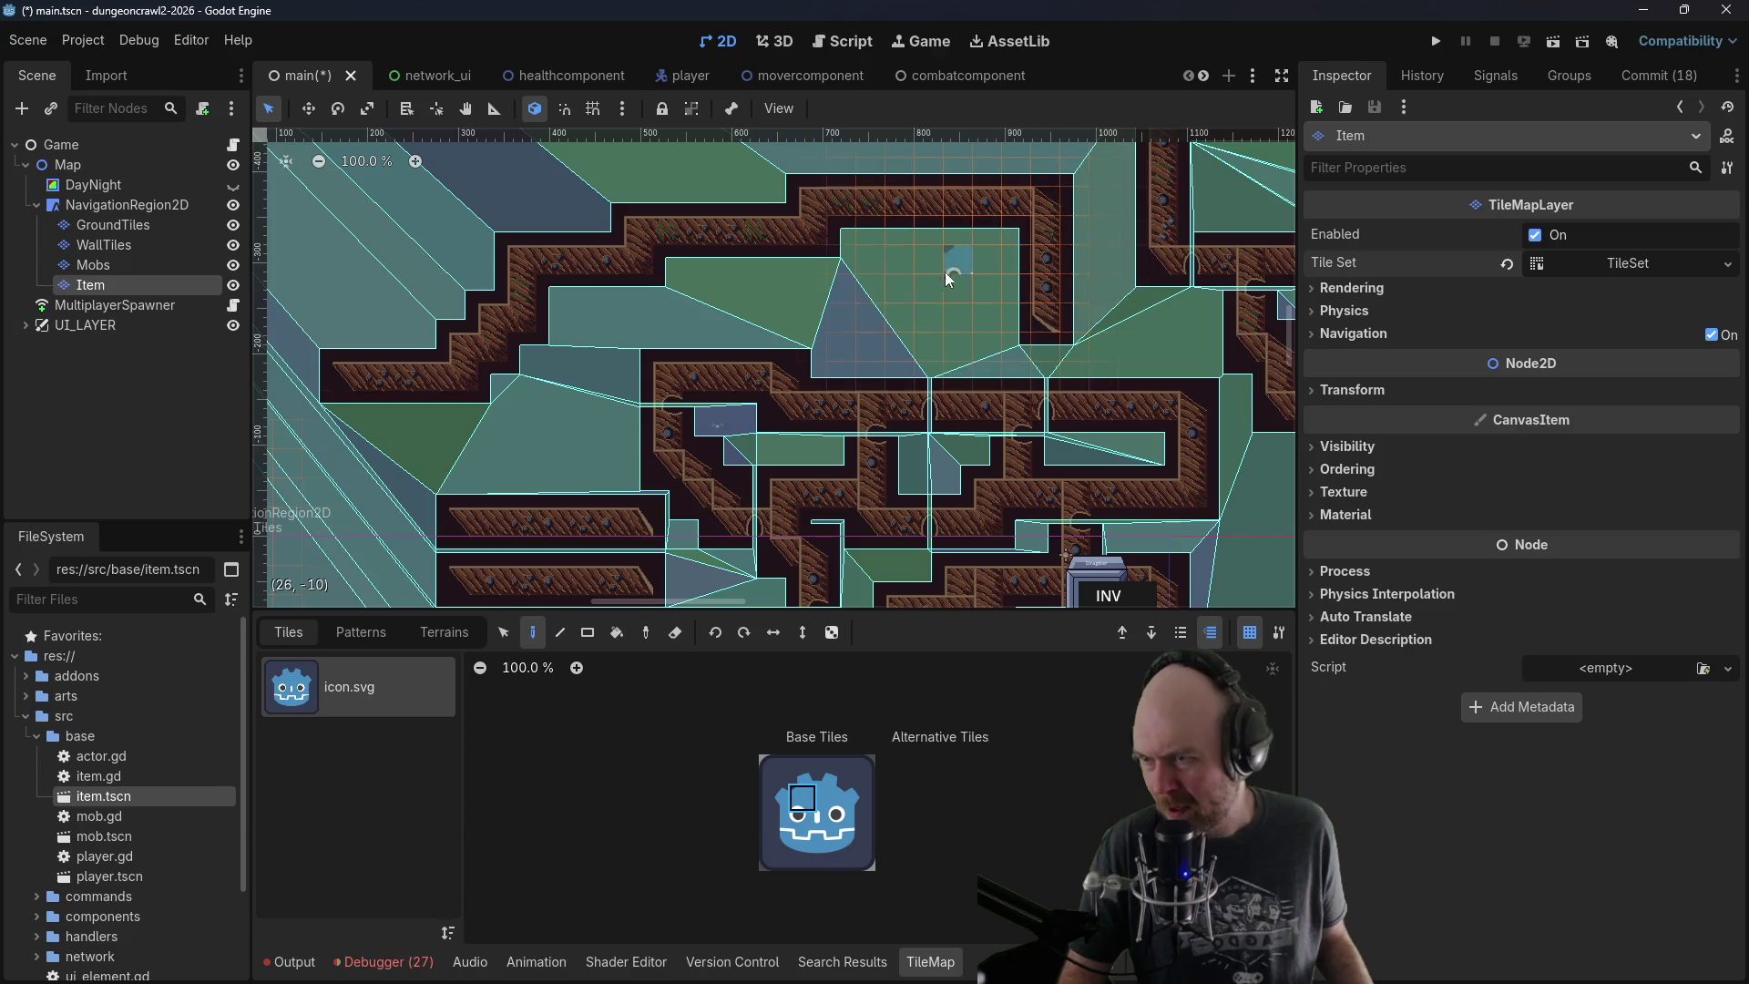
scroll(792, 270, left, 5)
scroll(793, 269, down, 2)
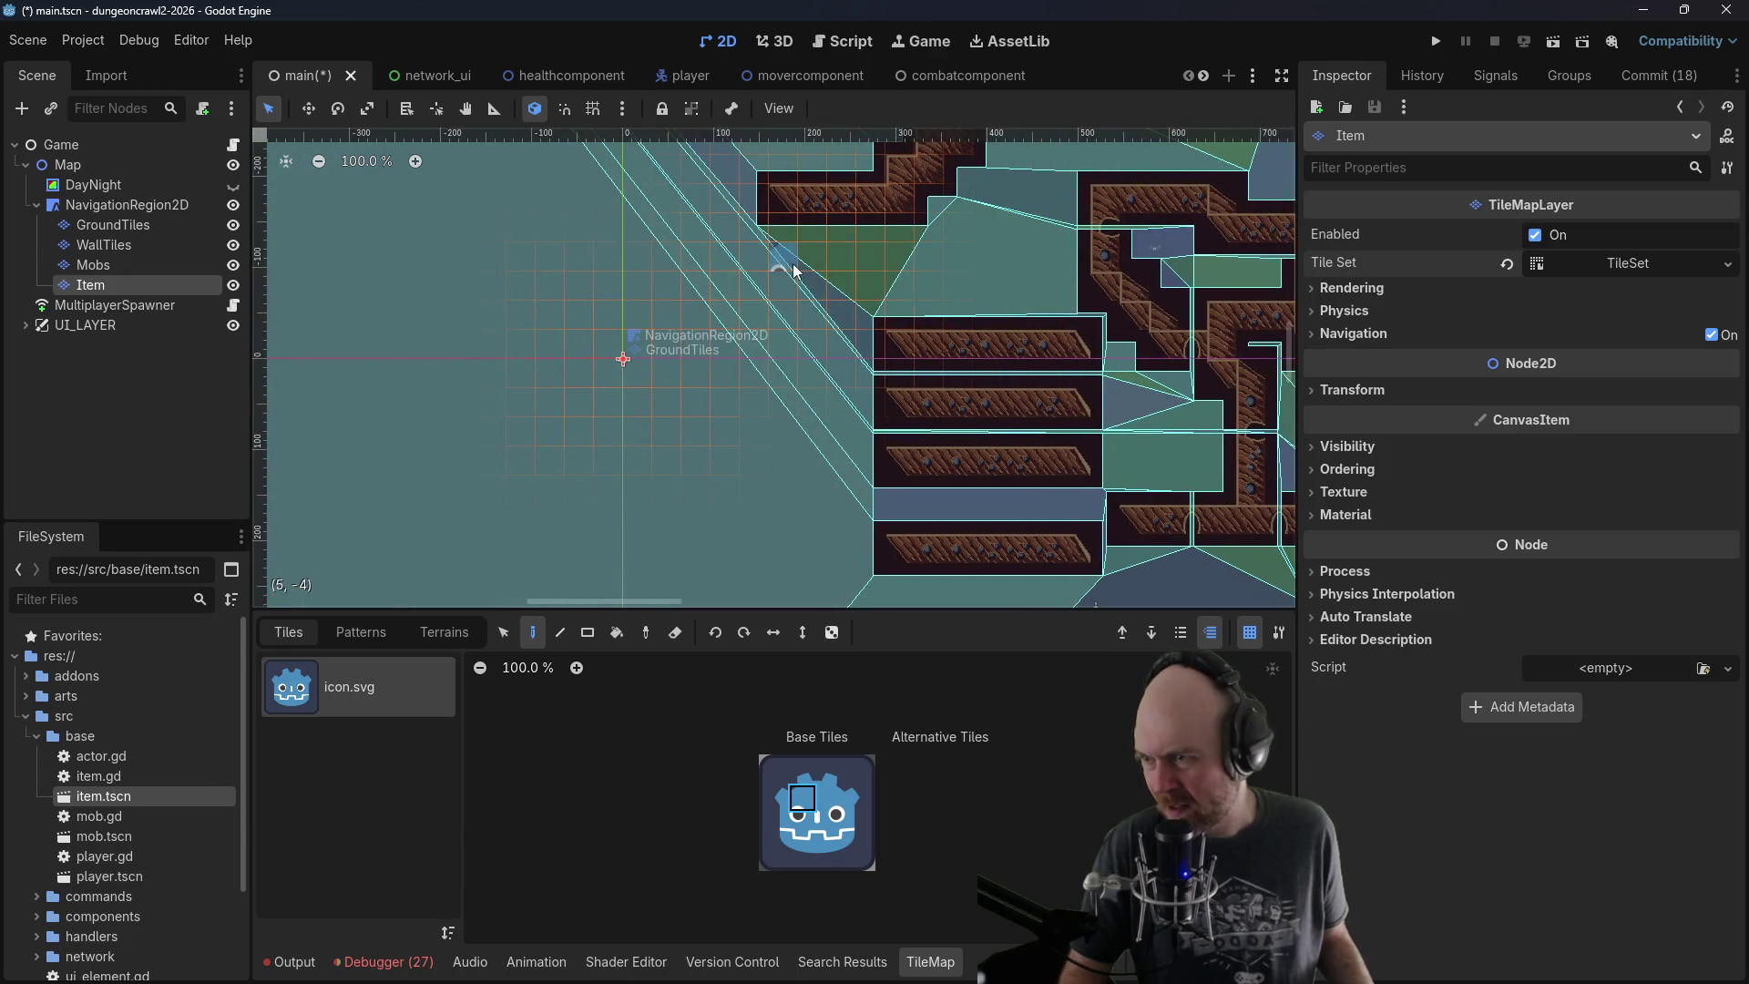
drag(982, 254, 937, 324)
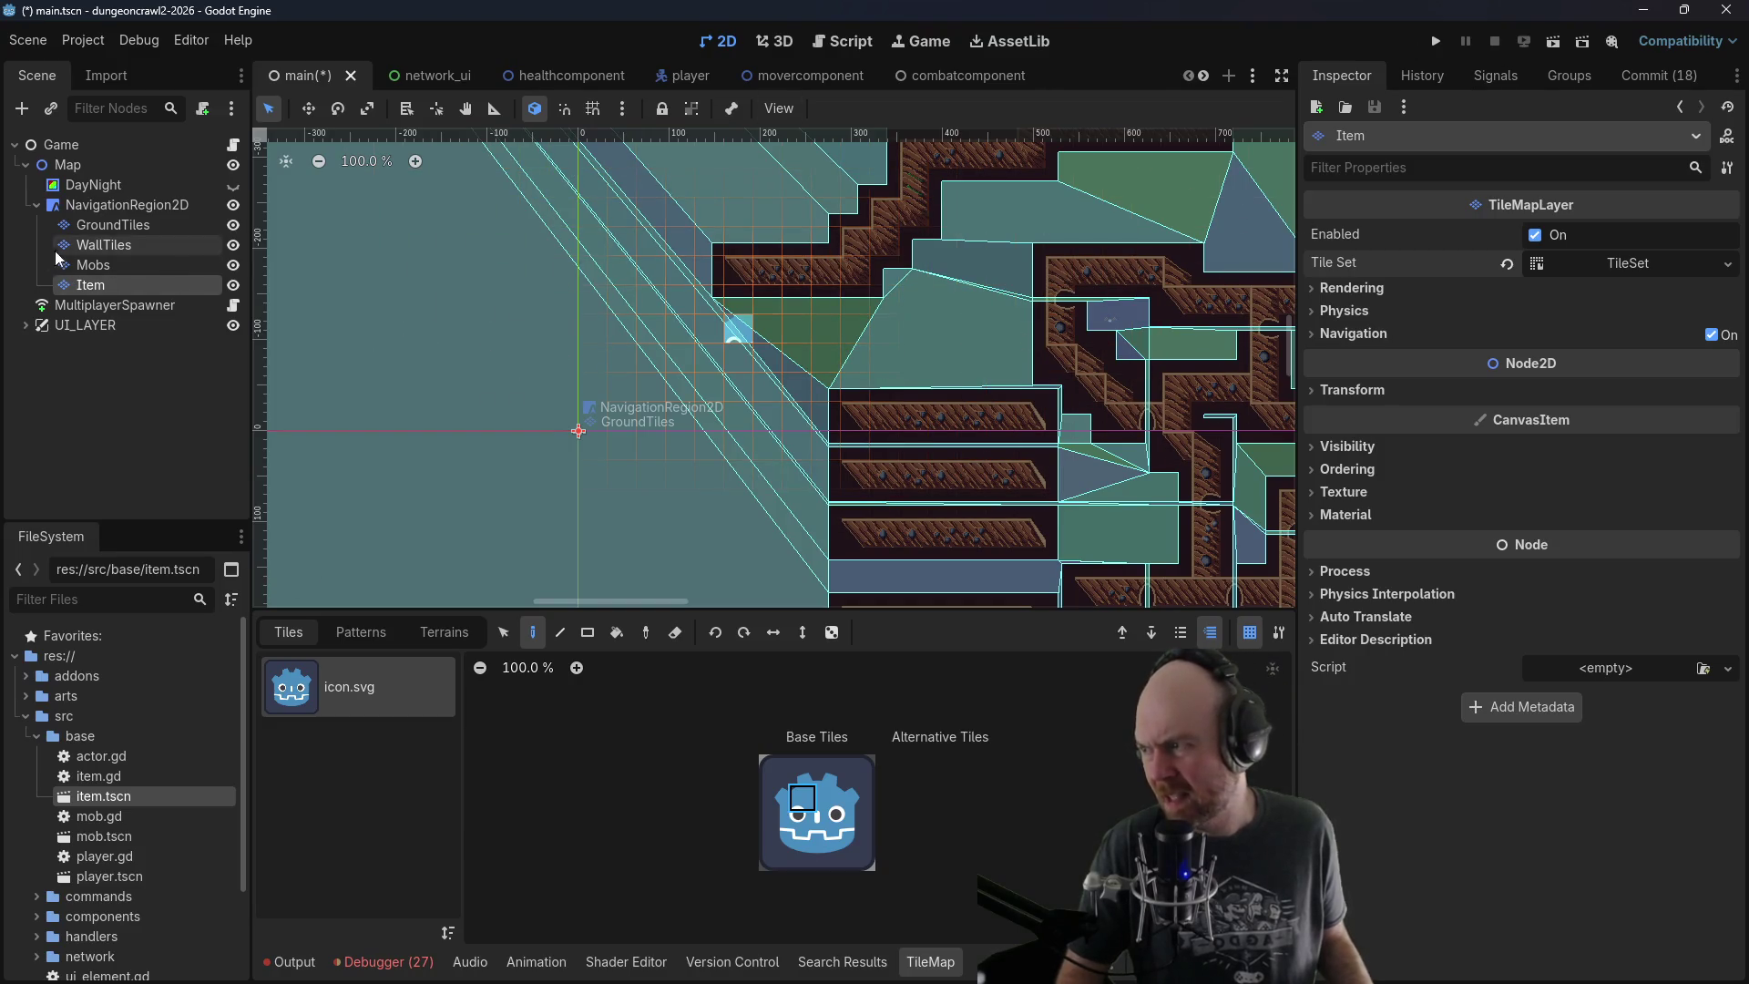
click(33, 205)
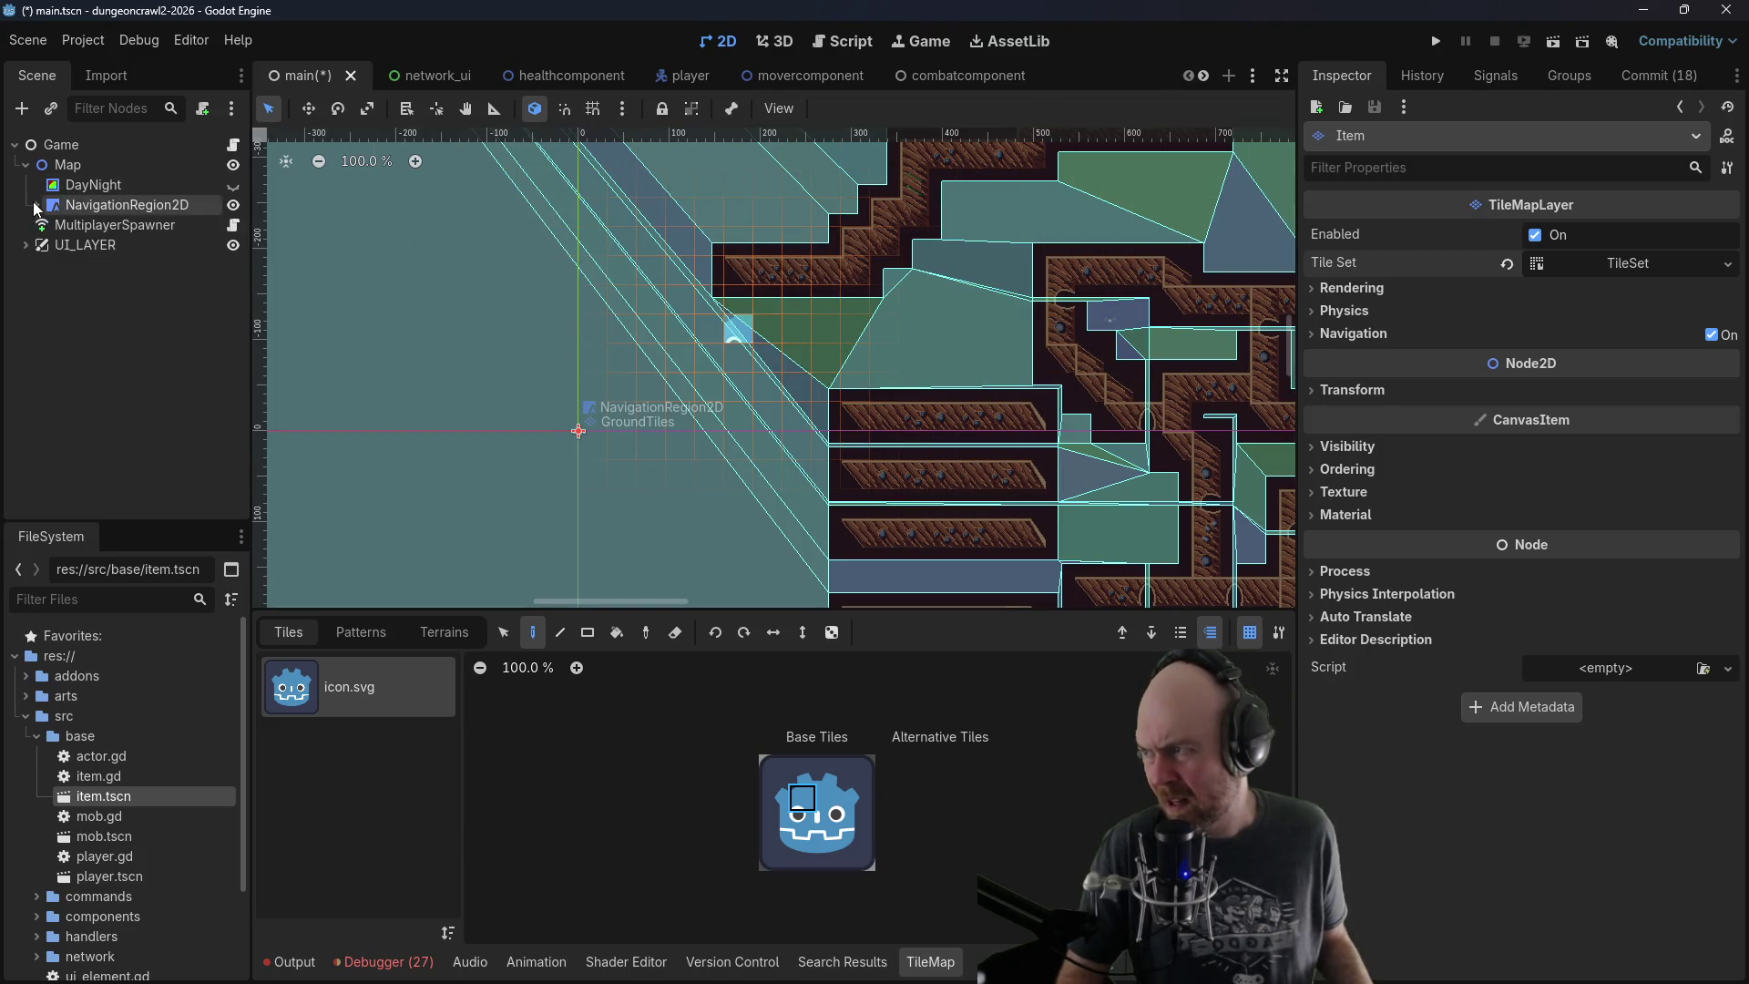
- Add a new _spawn_starting_items function below the mob spawning loop in main.gd
click(233, 144)
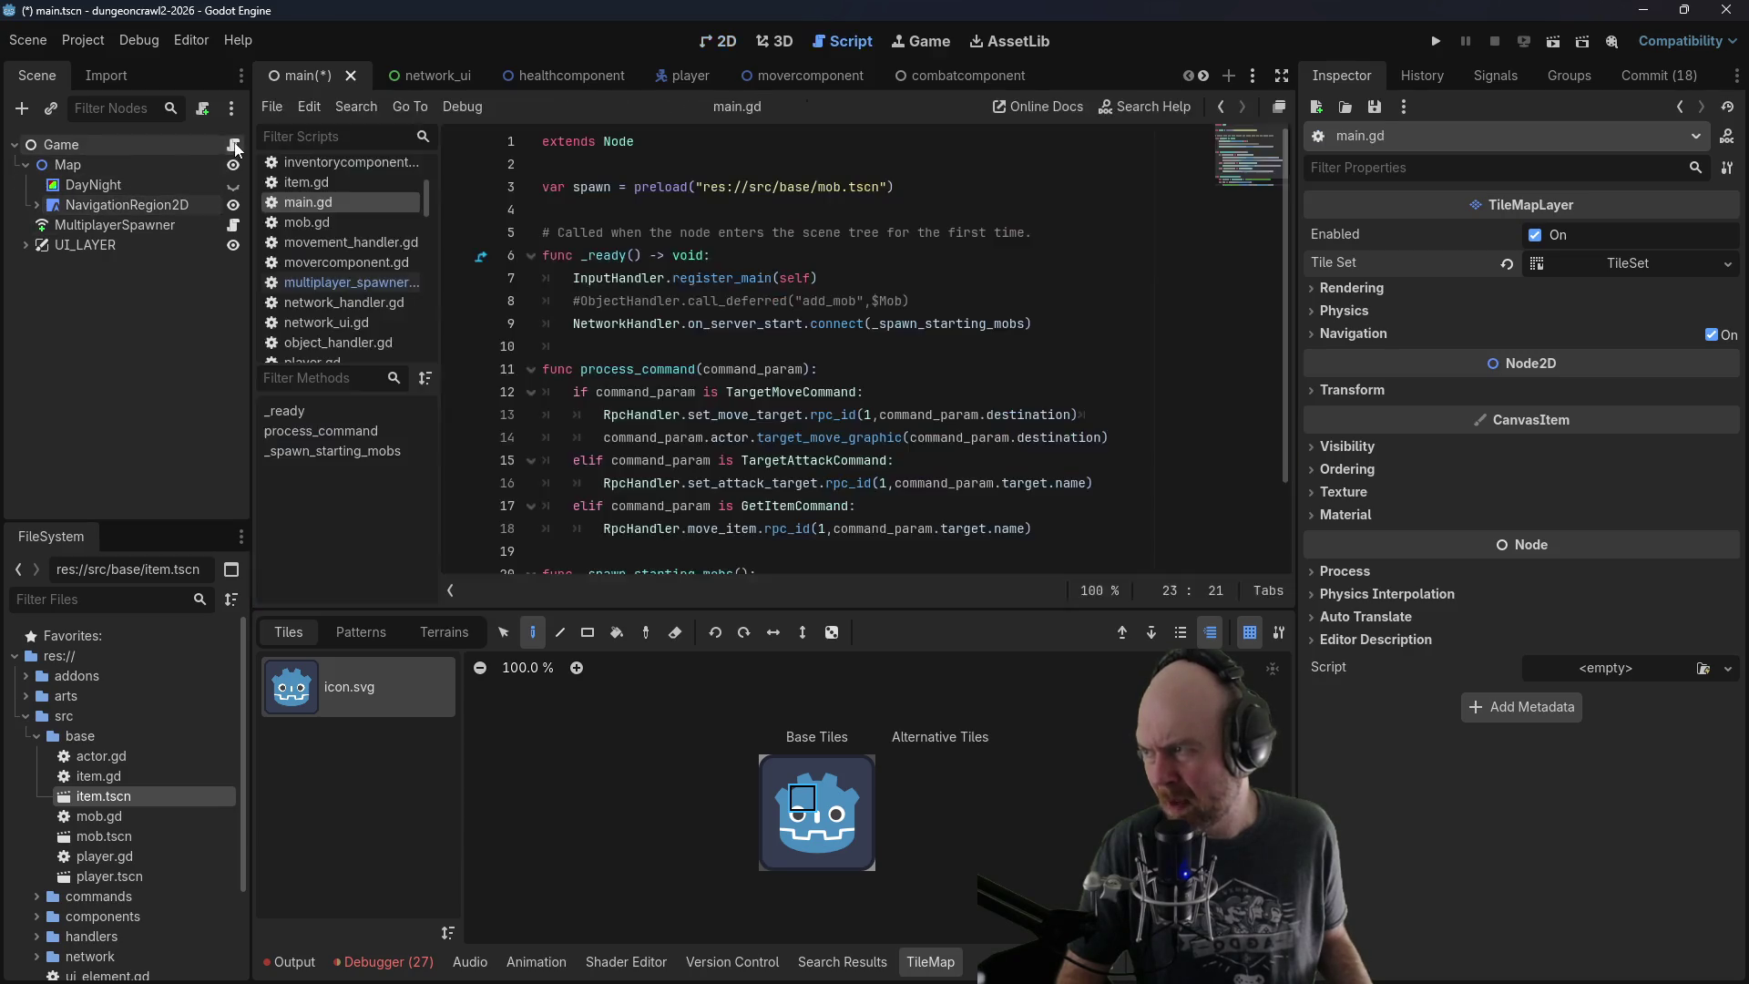
click(700, 368)
click(626, 301)
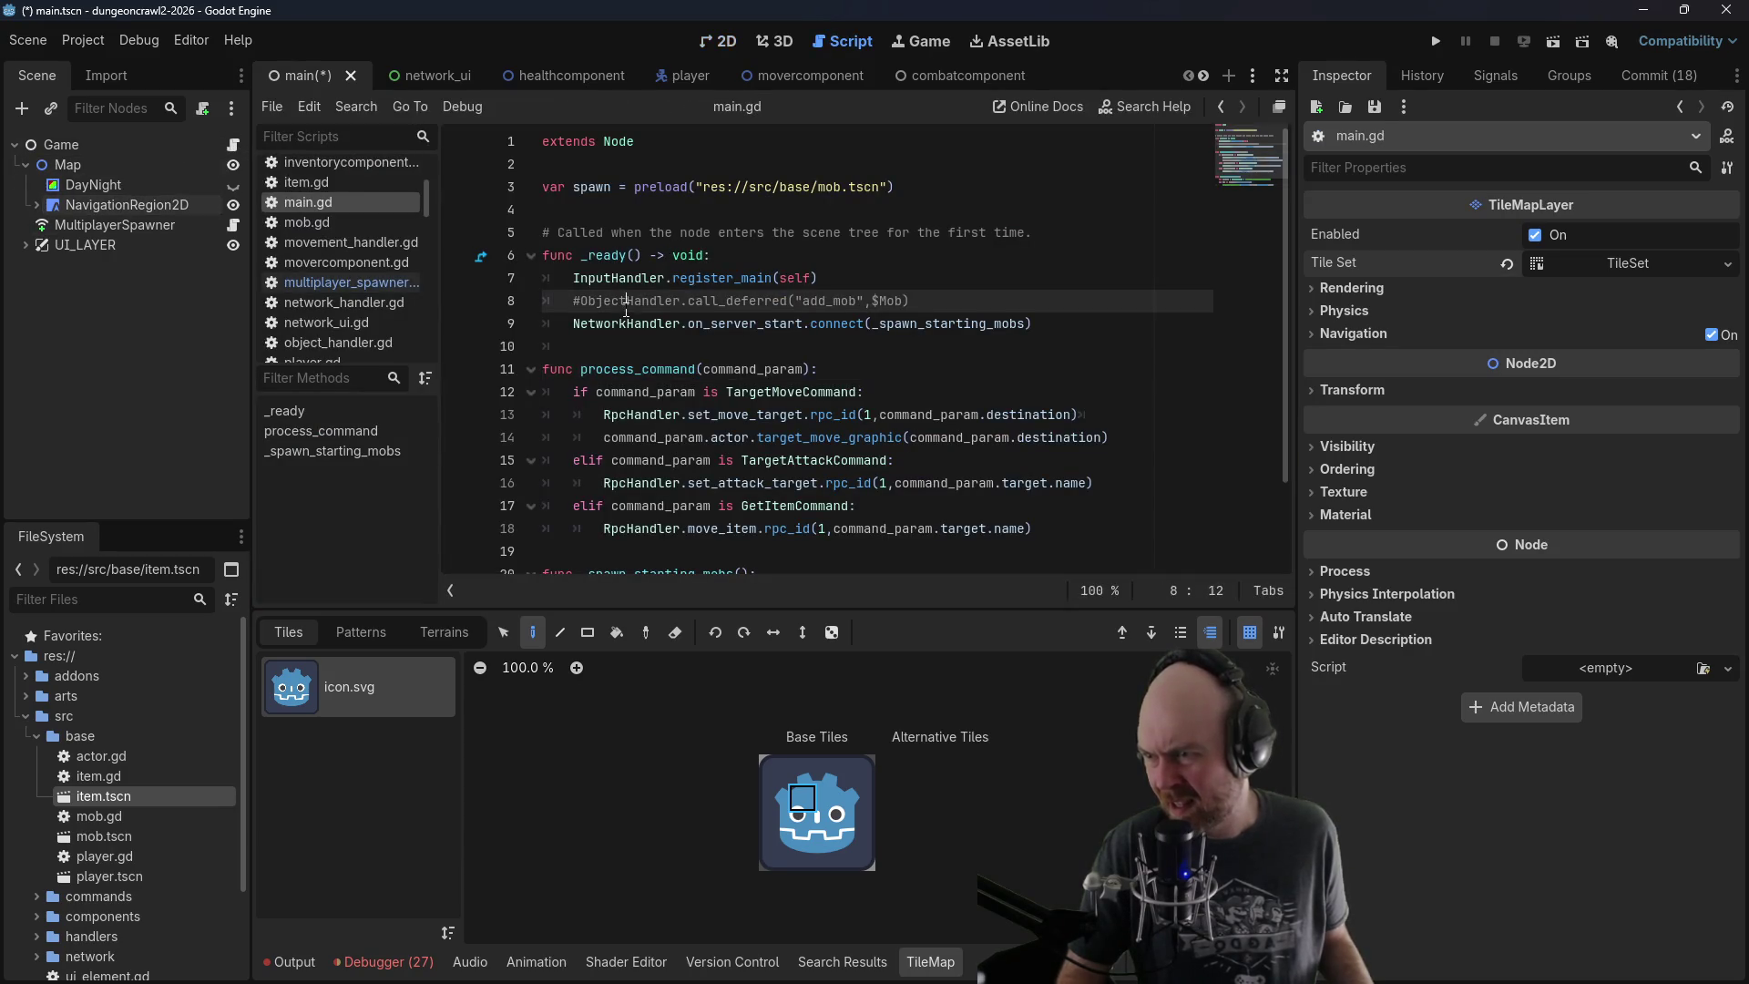
scroll(671, 279, down, 2)
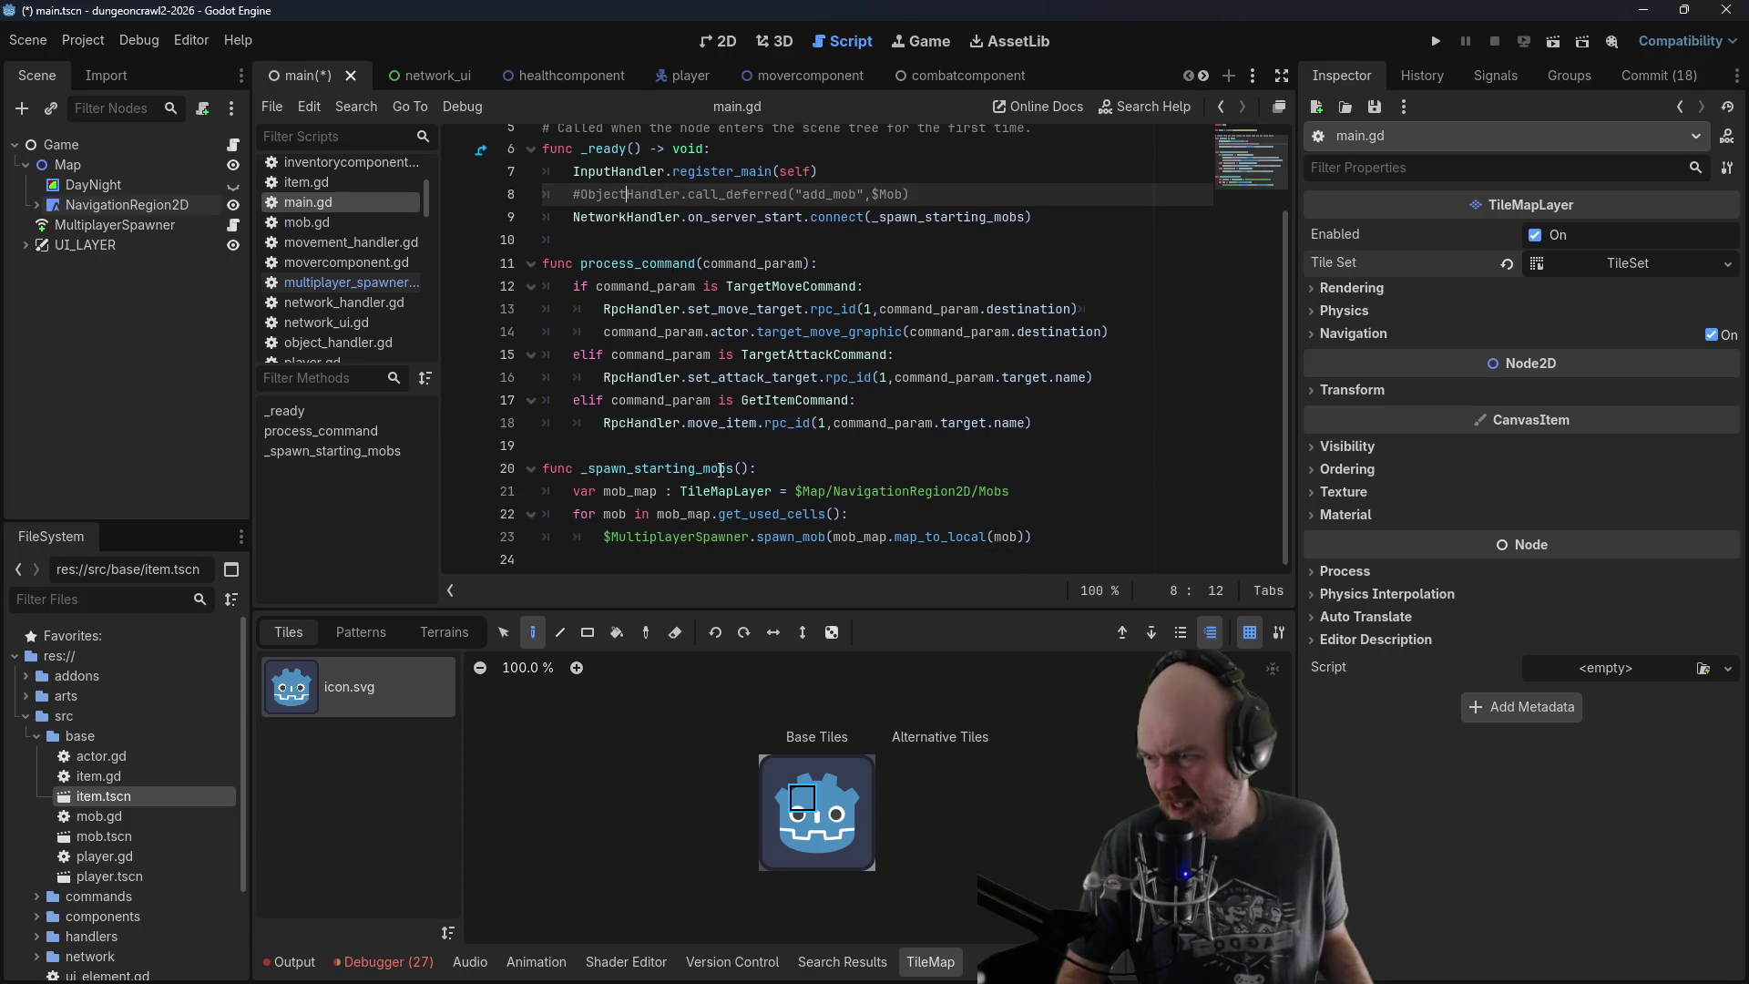
scroll(721, 469, up, 2)
scroll(723, 470, down, 2)
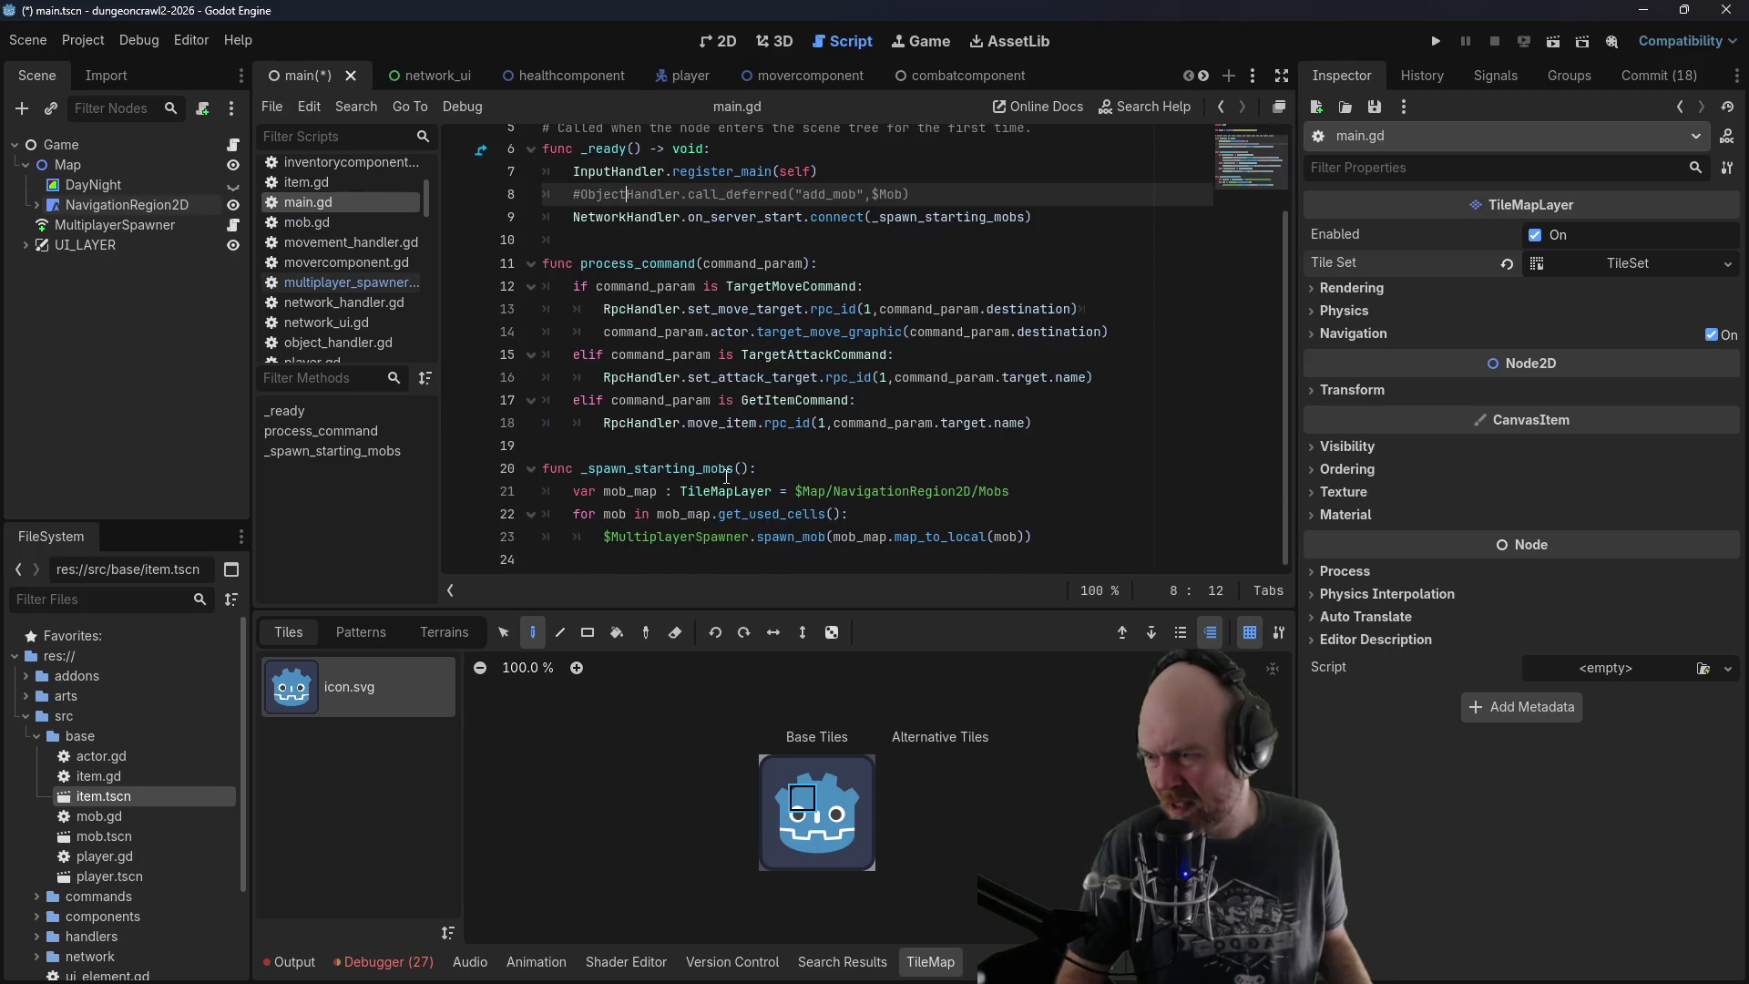
click(1079, 536)
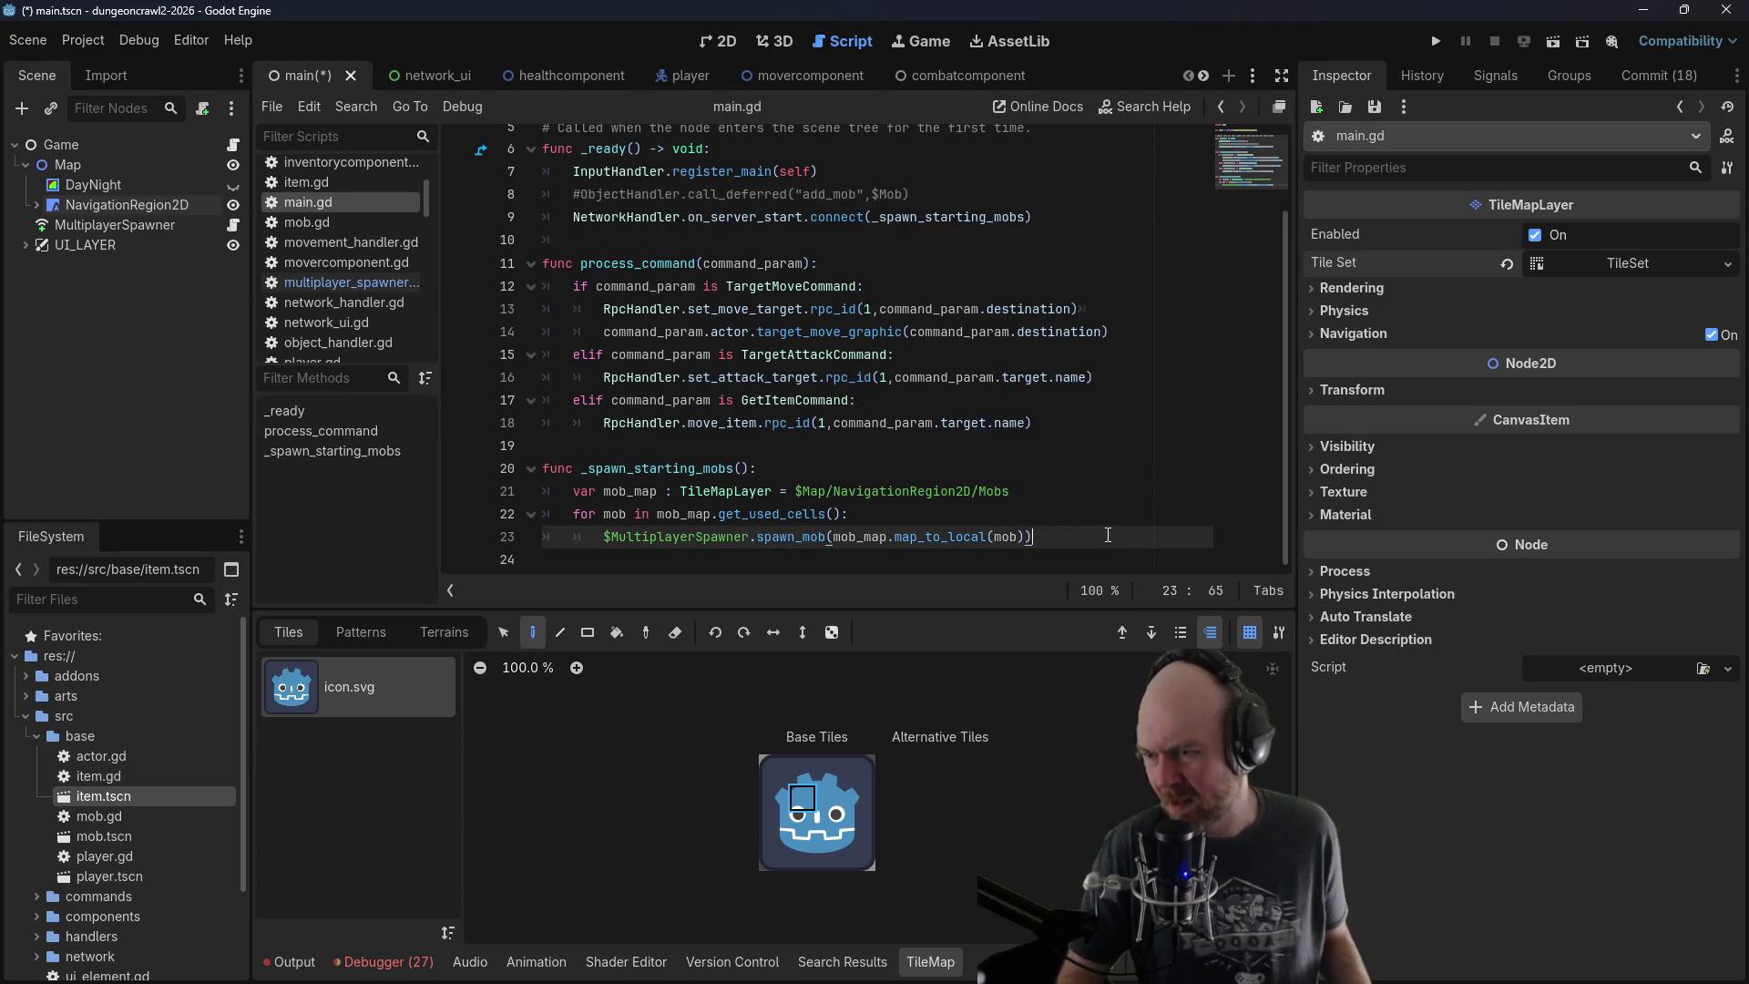
key(Return)
key(Down)
text(f)
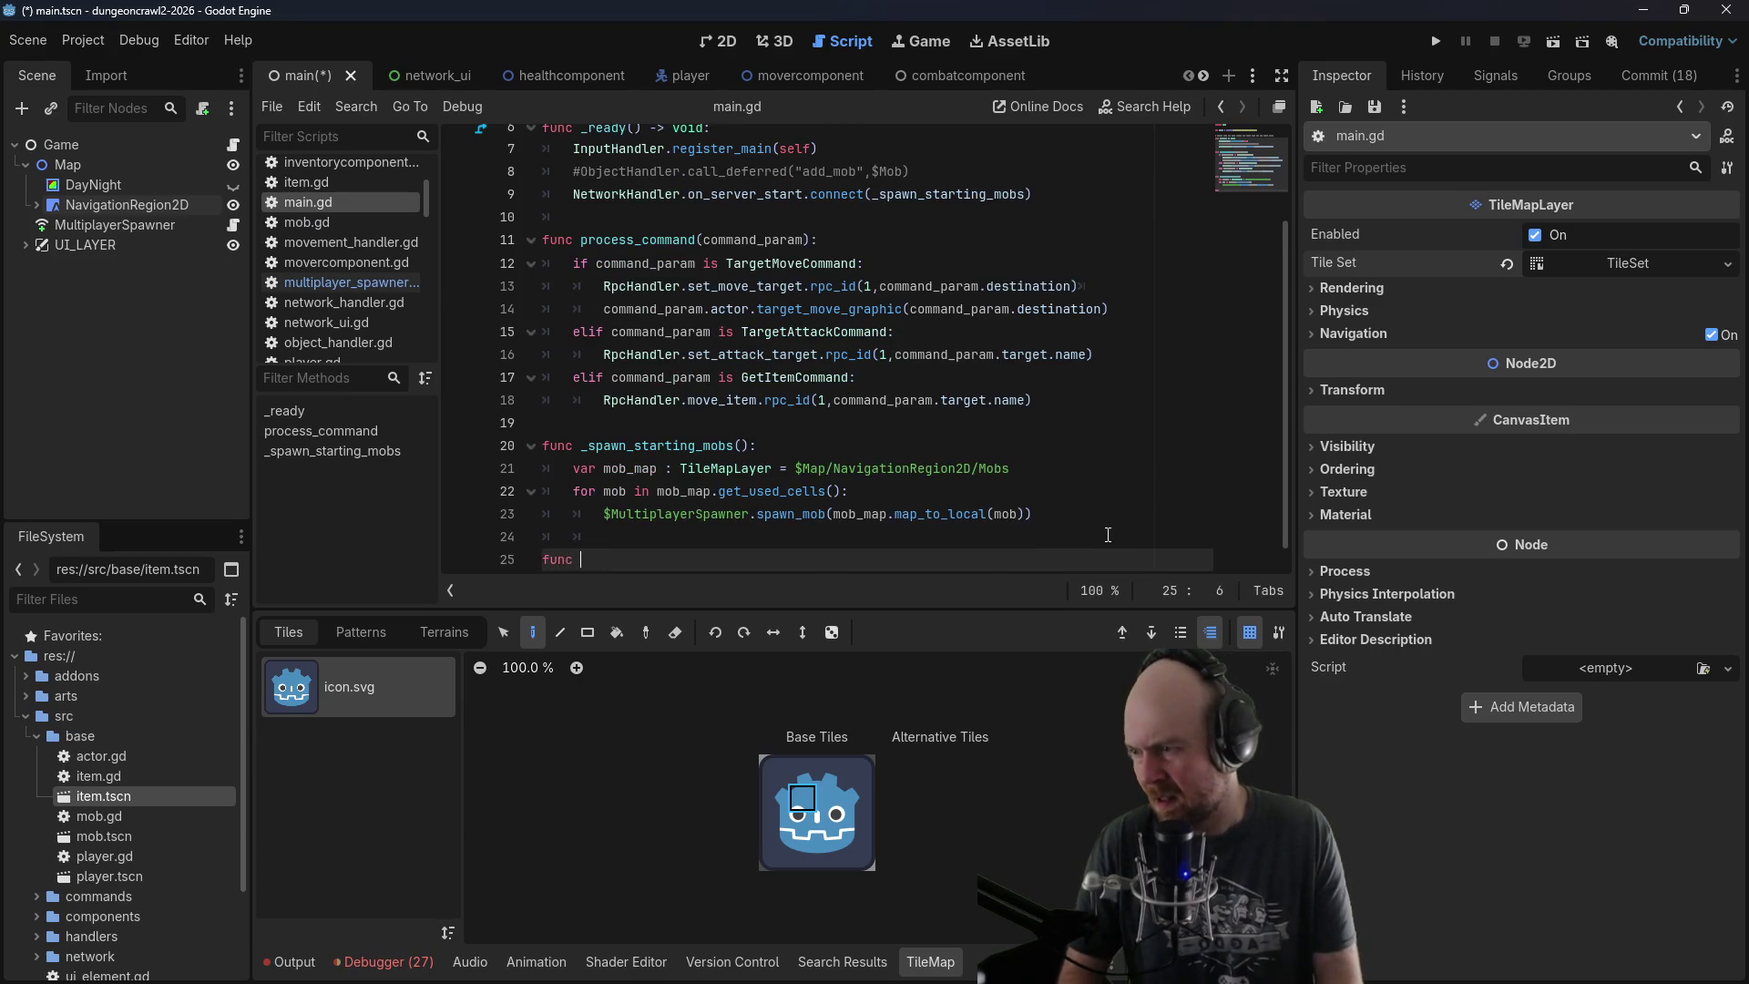
text(pawn_starting)
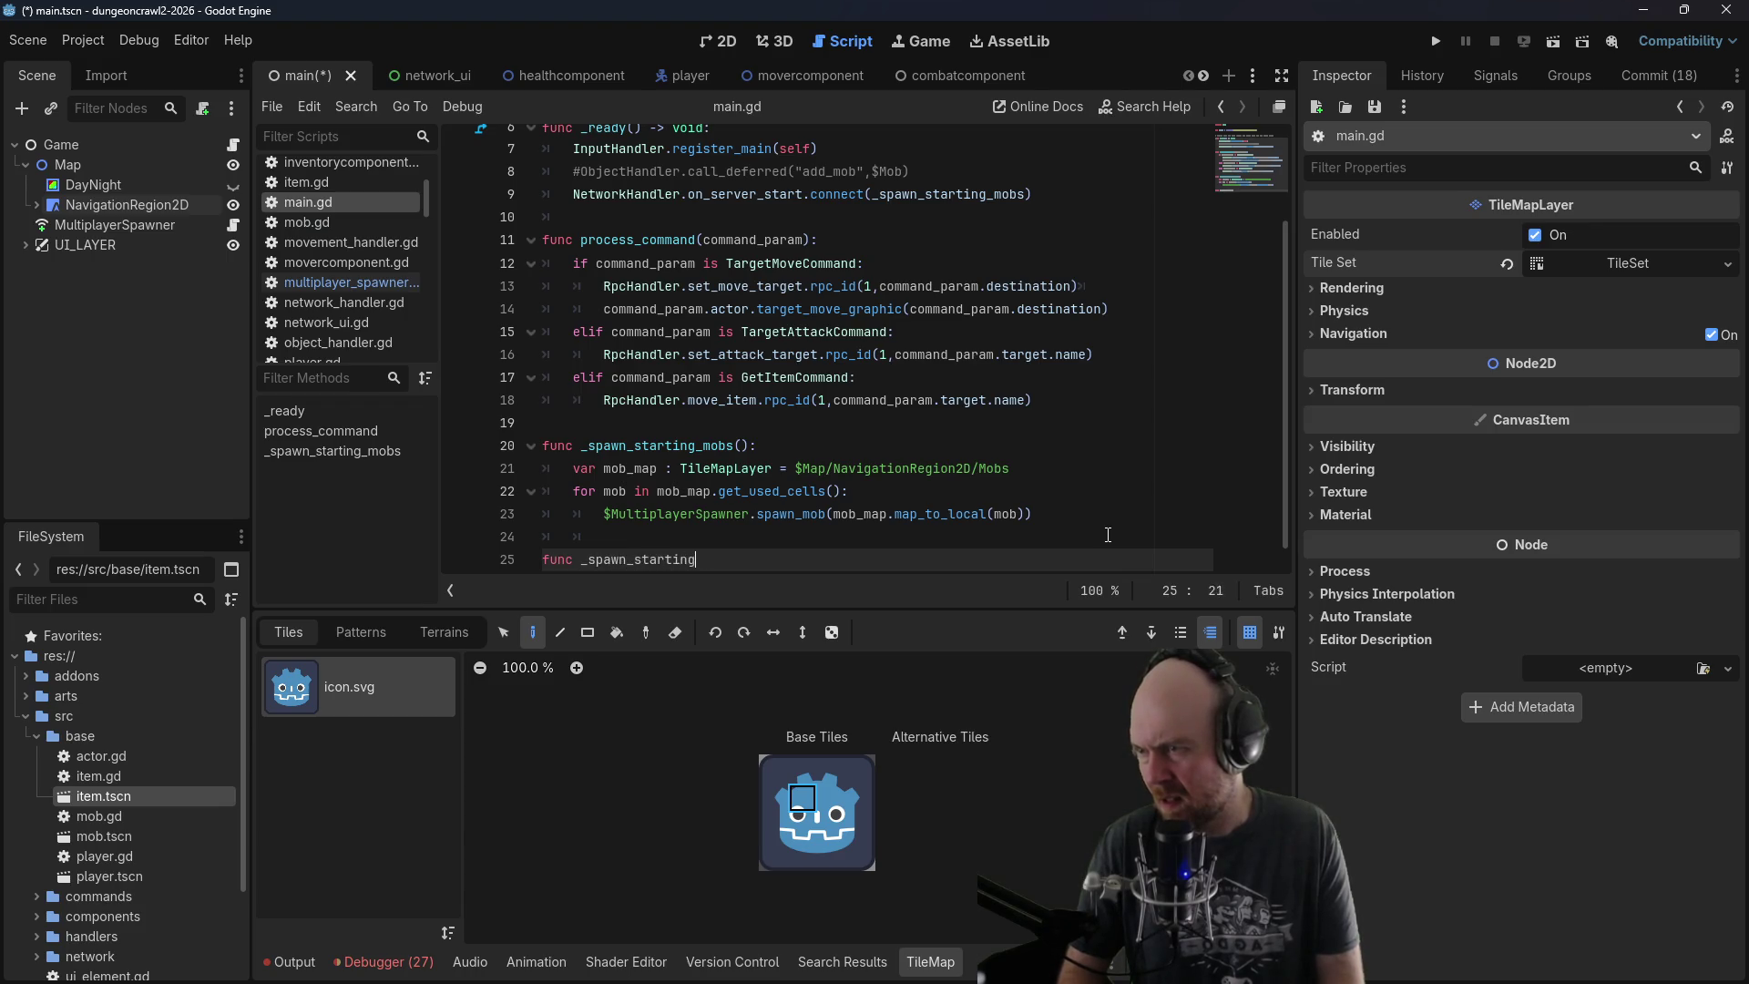
text(():)
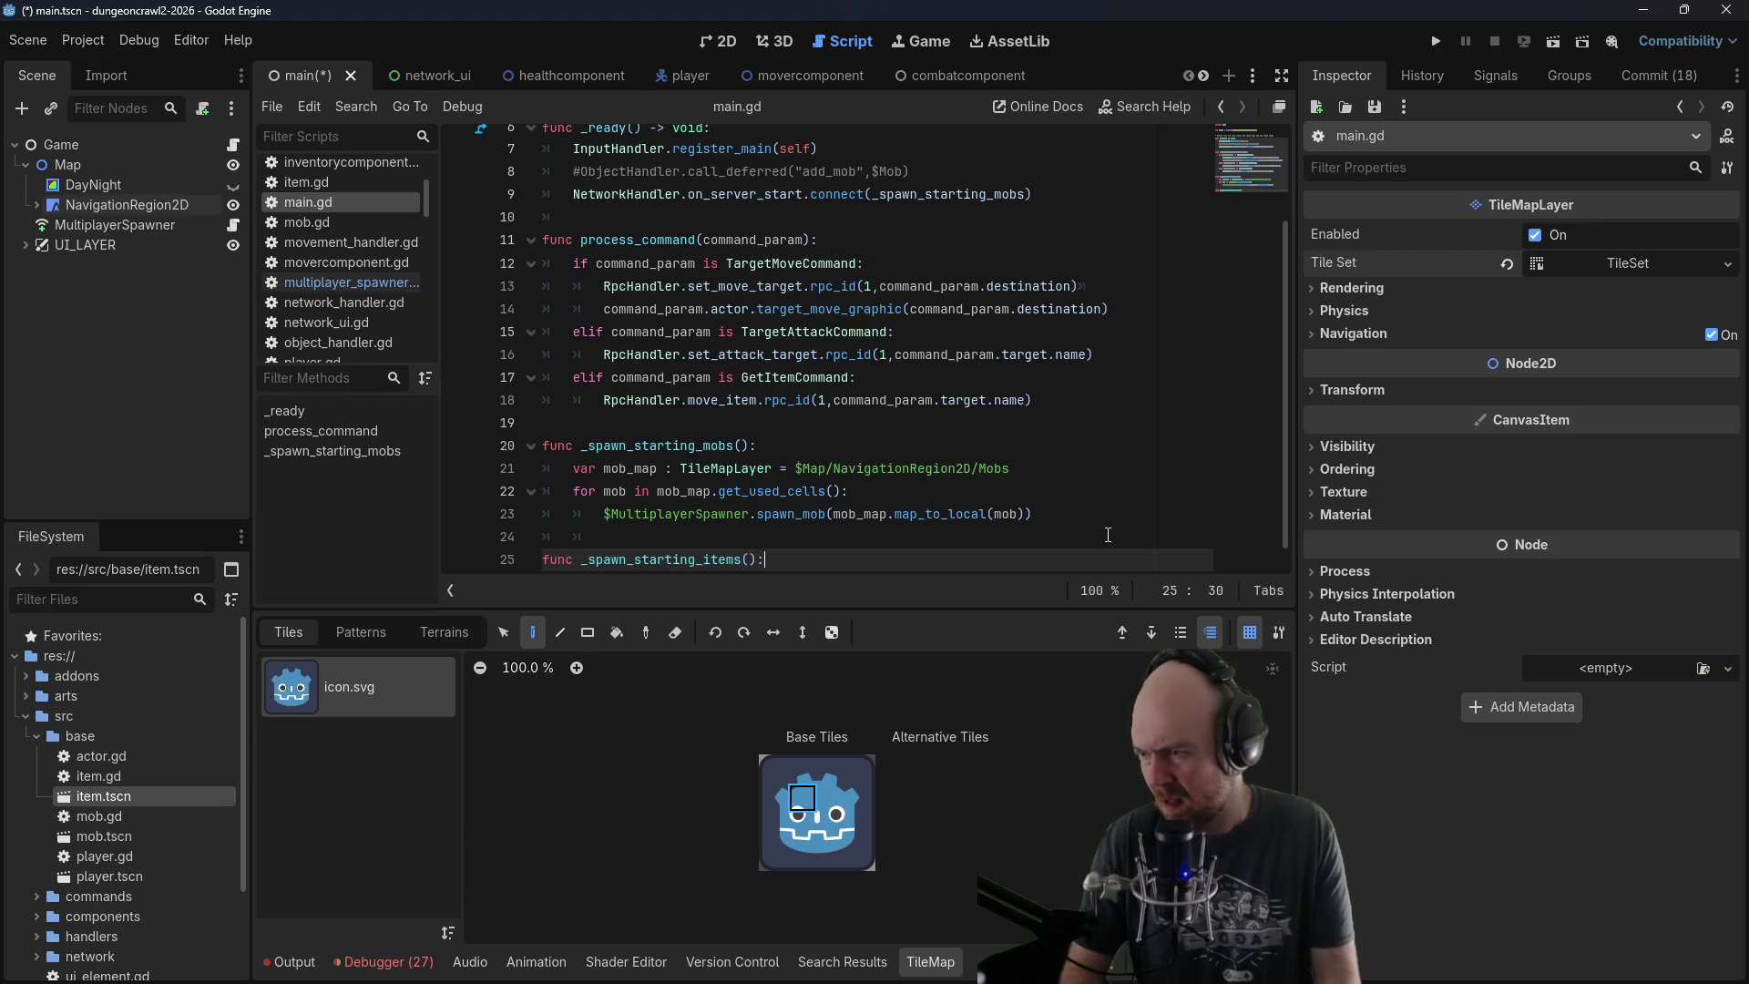
key(Return)
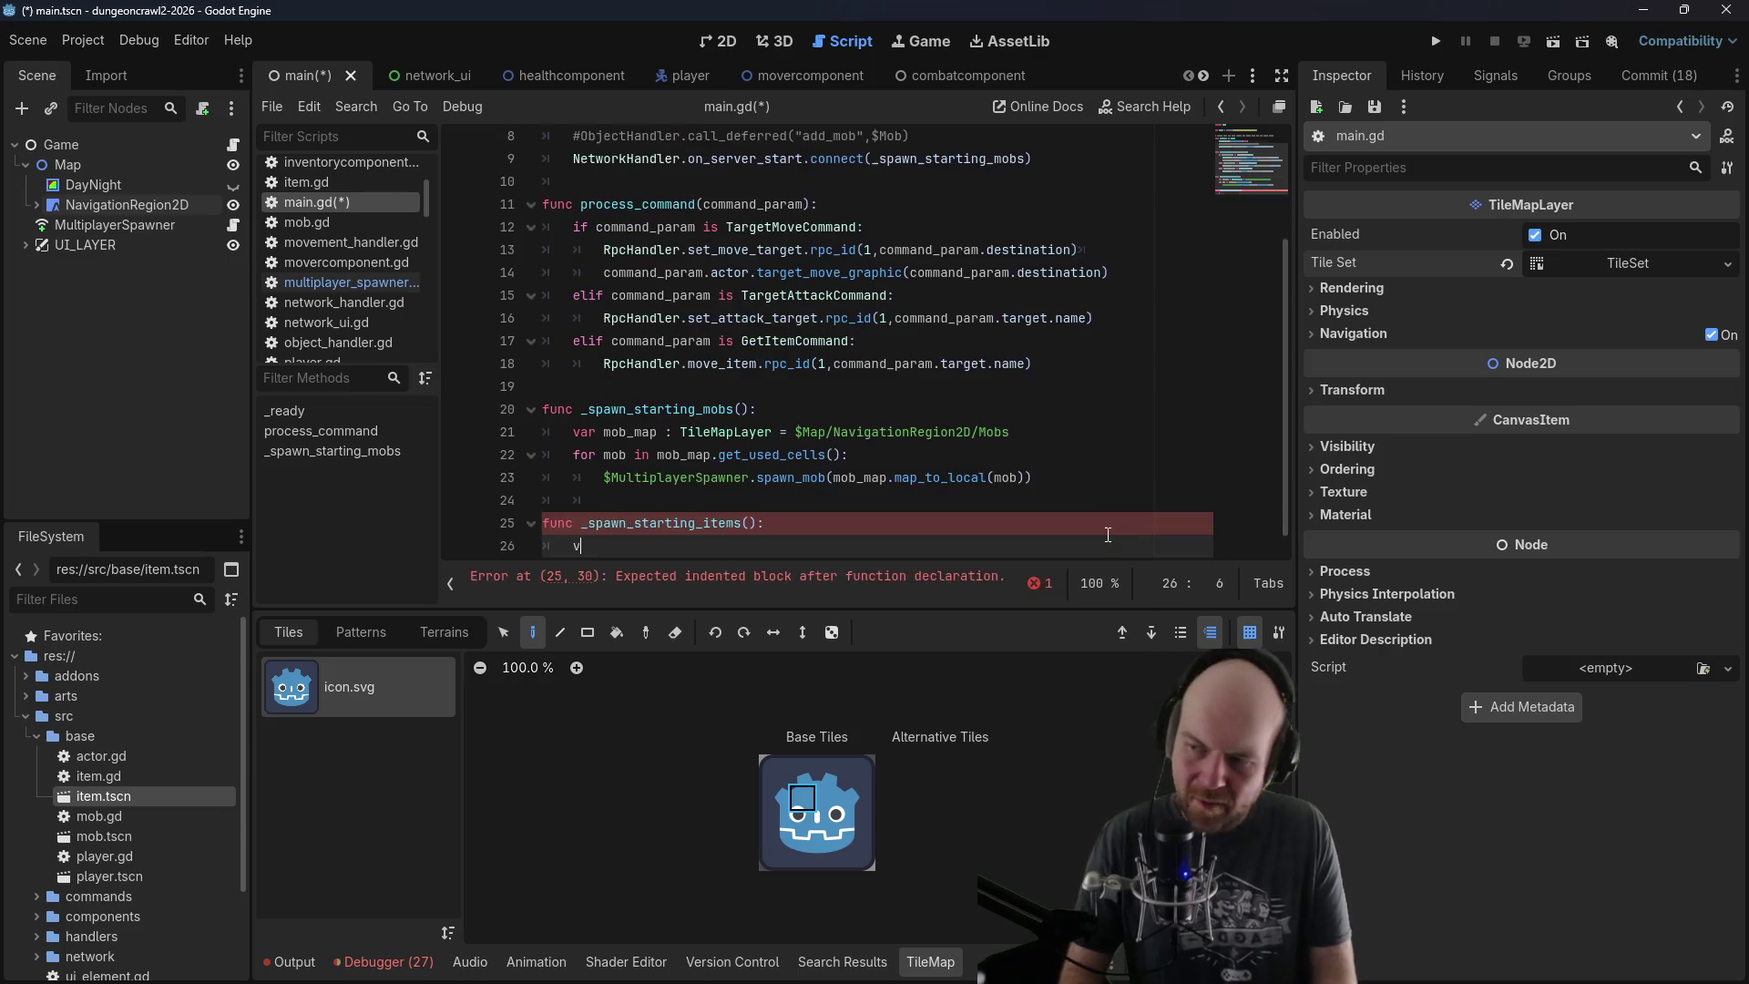
- Declare item_map as the dragged-in Item TileMapLayer and loop over its get_used_cells()
text(var item_map : Tile)
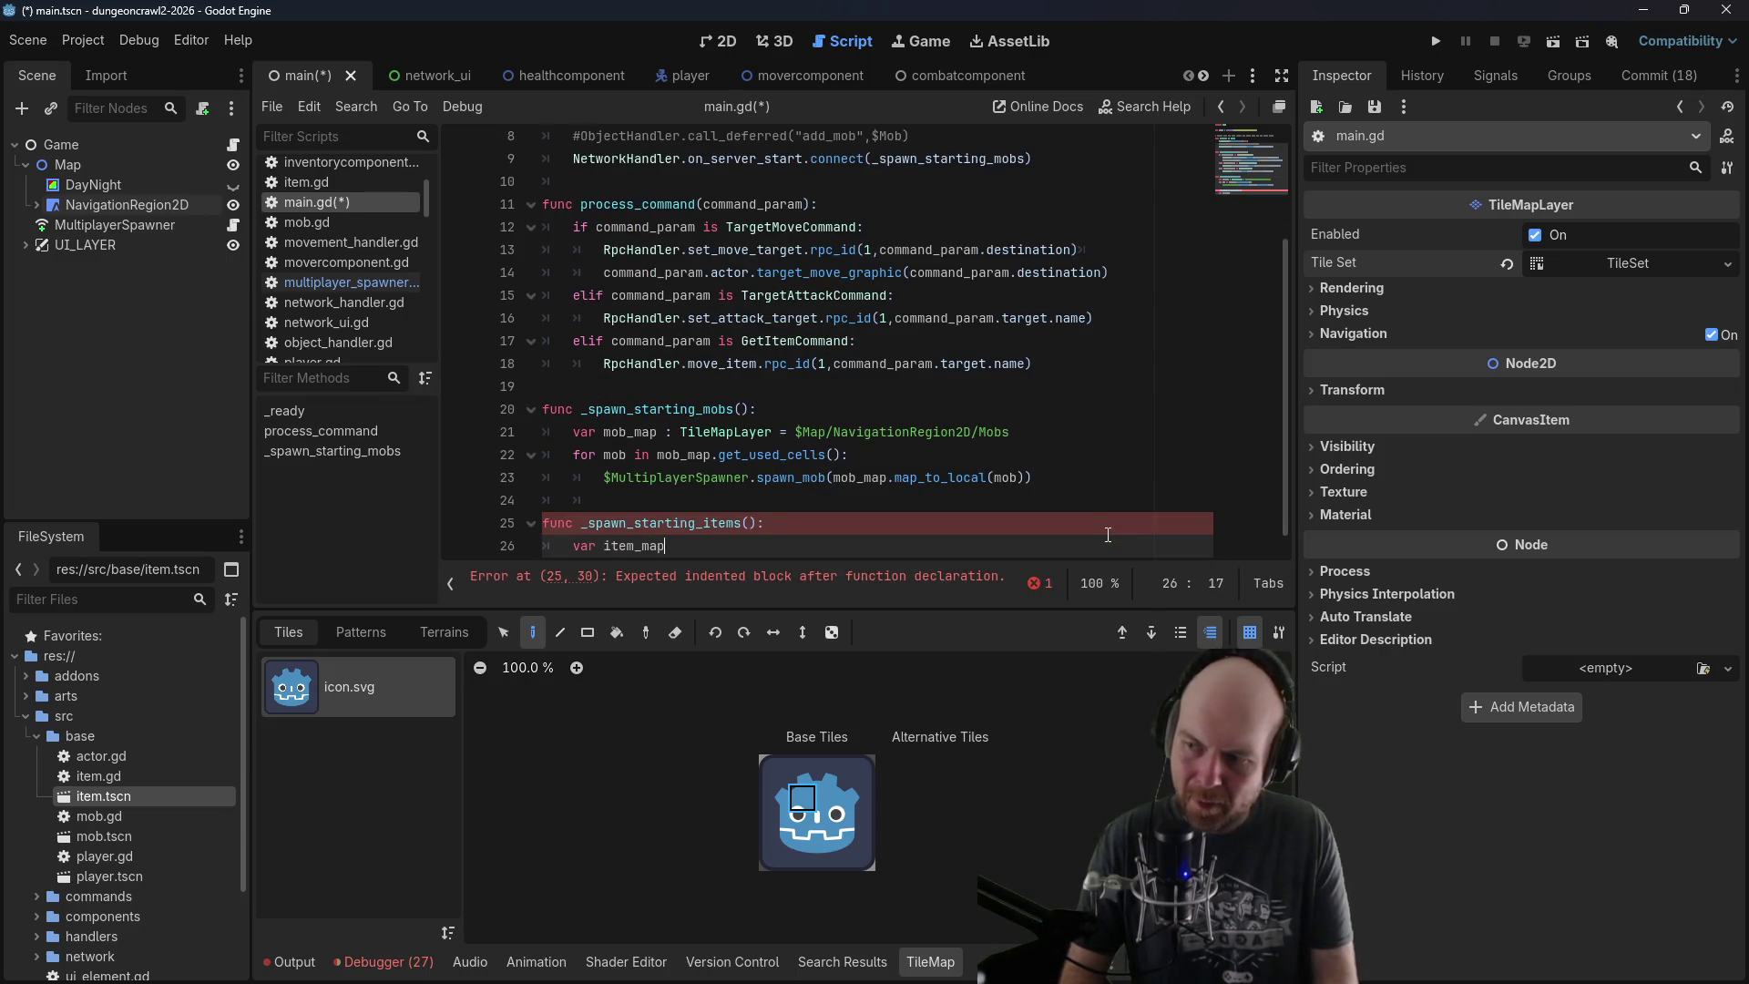
text(MapLayer =)
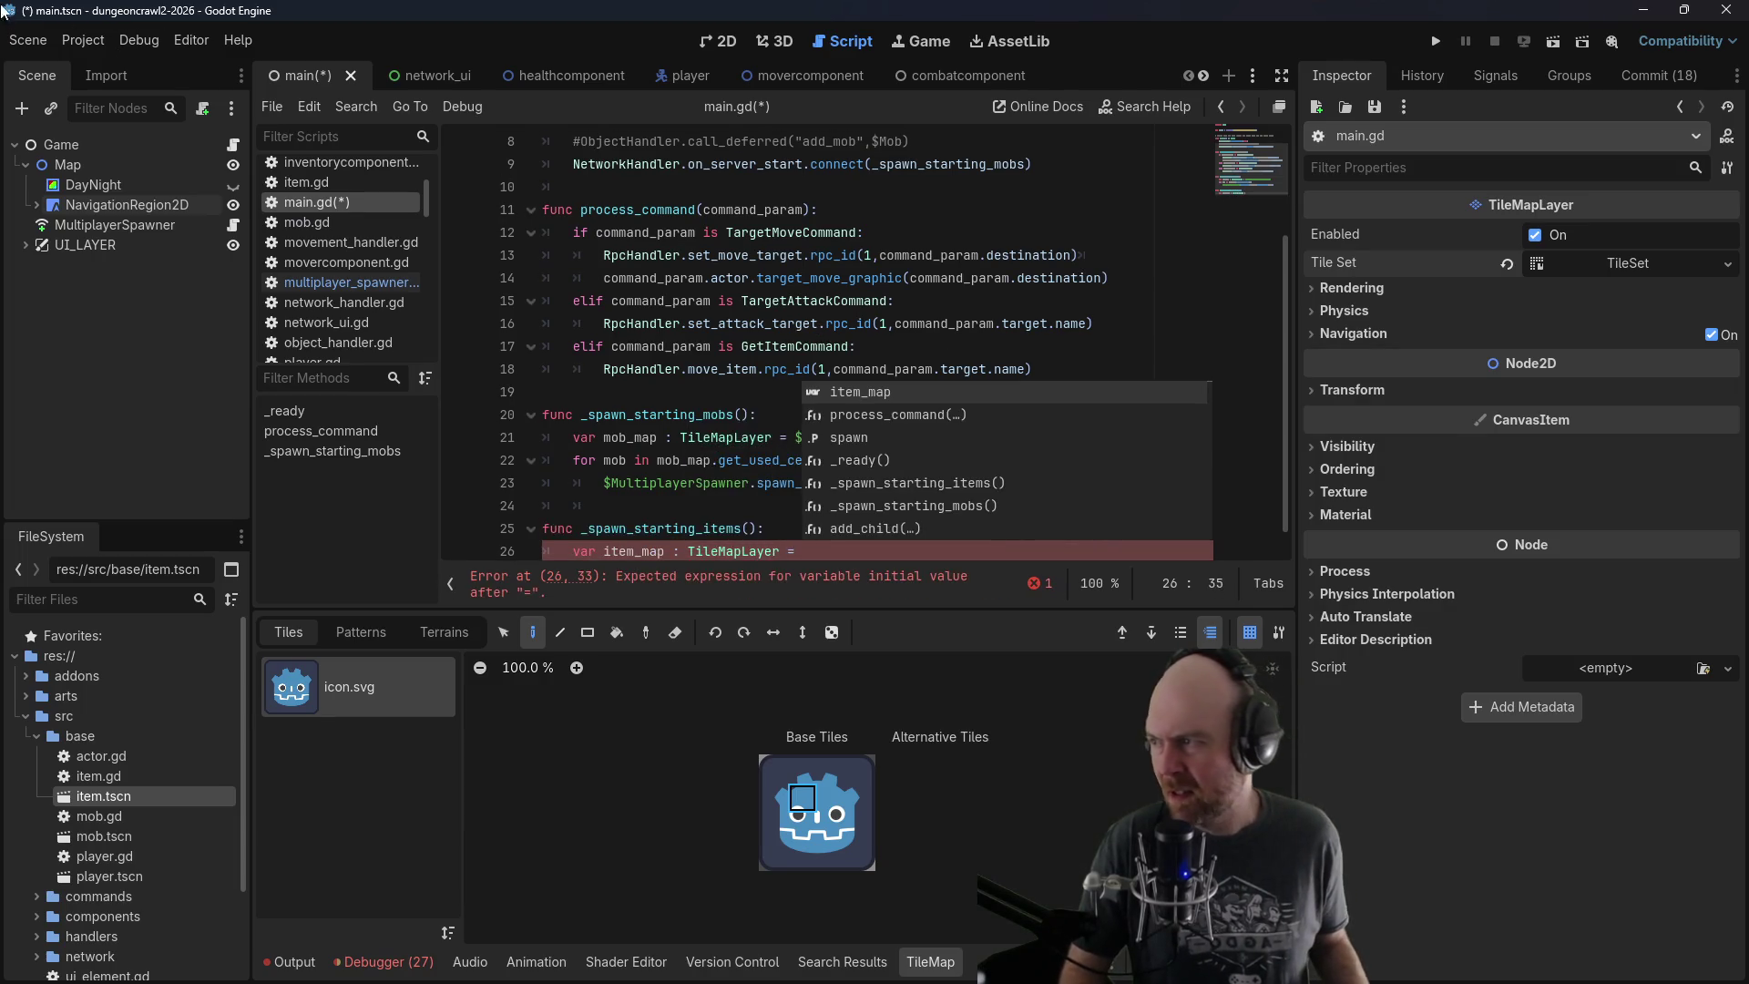
click(37, 202)
mouse_move(91, 287)
mouse_down()
mouse_move(818, 273)
mouse_move(830, 546)
mouse_up()
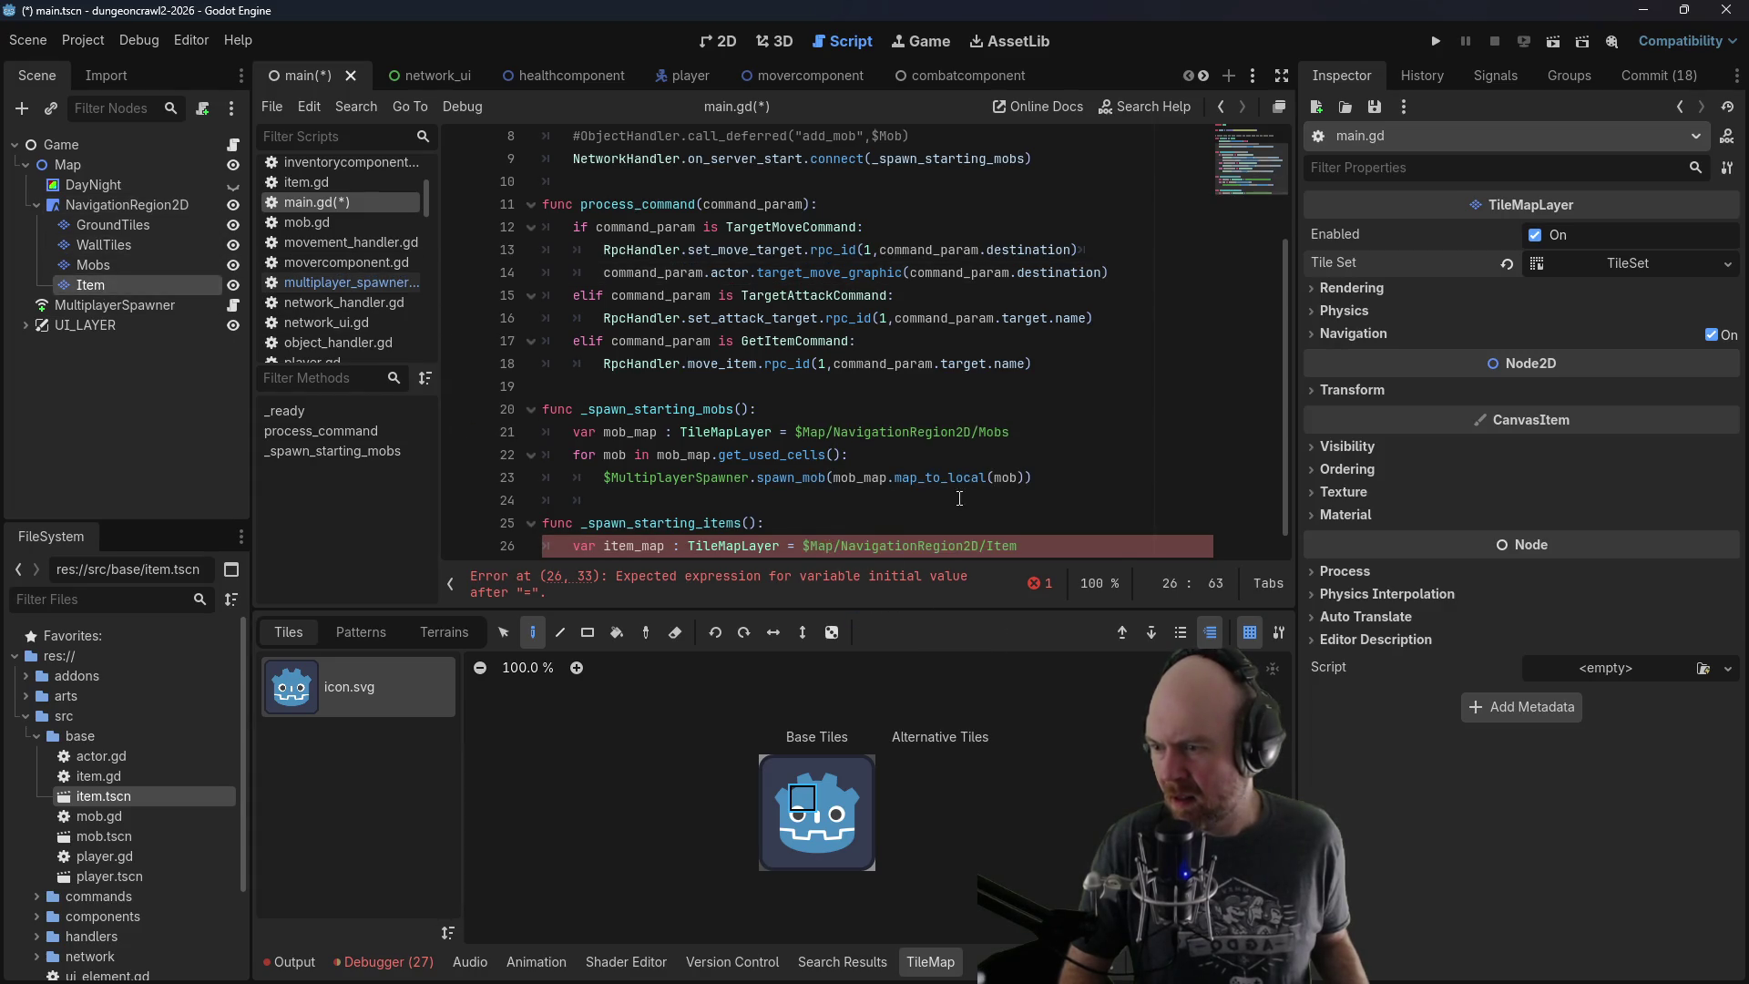
key(Return)
text(for item in item_m)
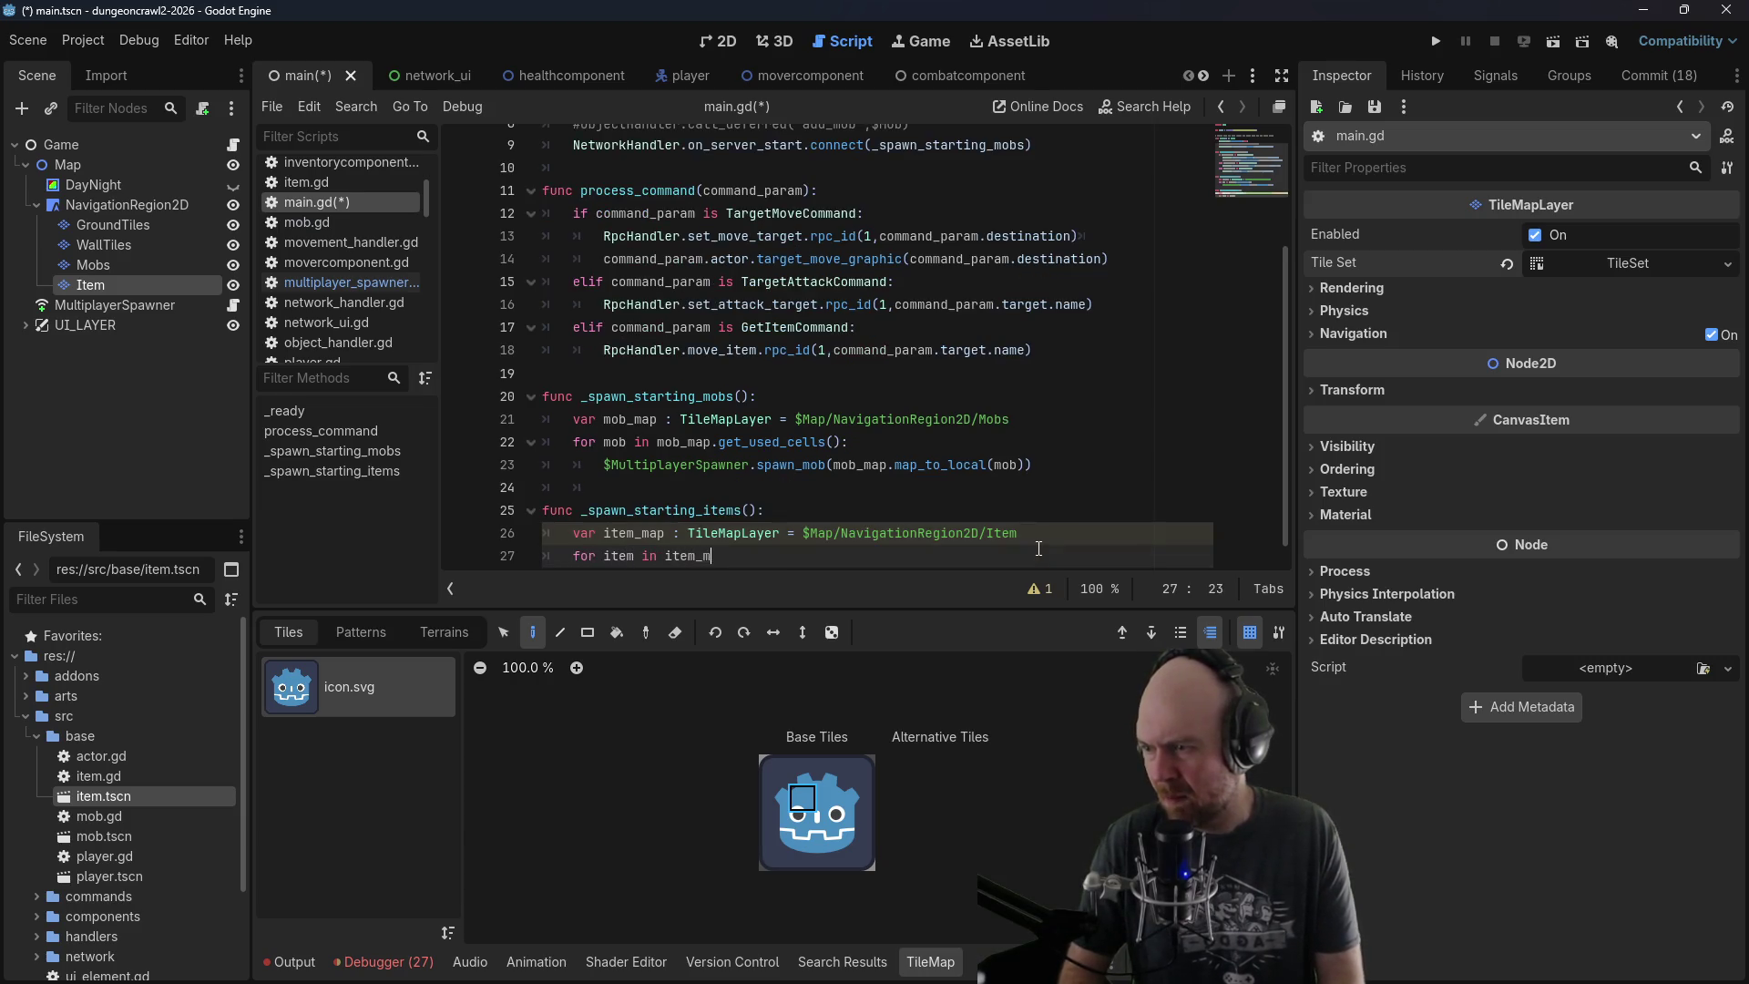
text(d_cells():)
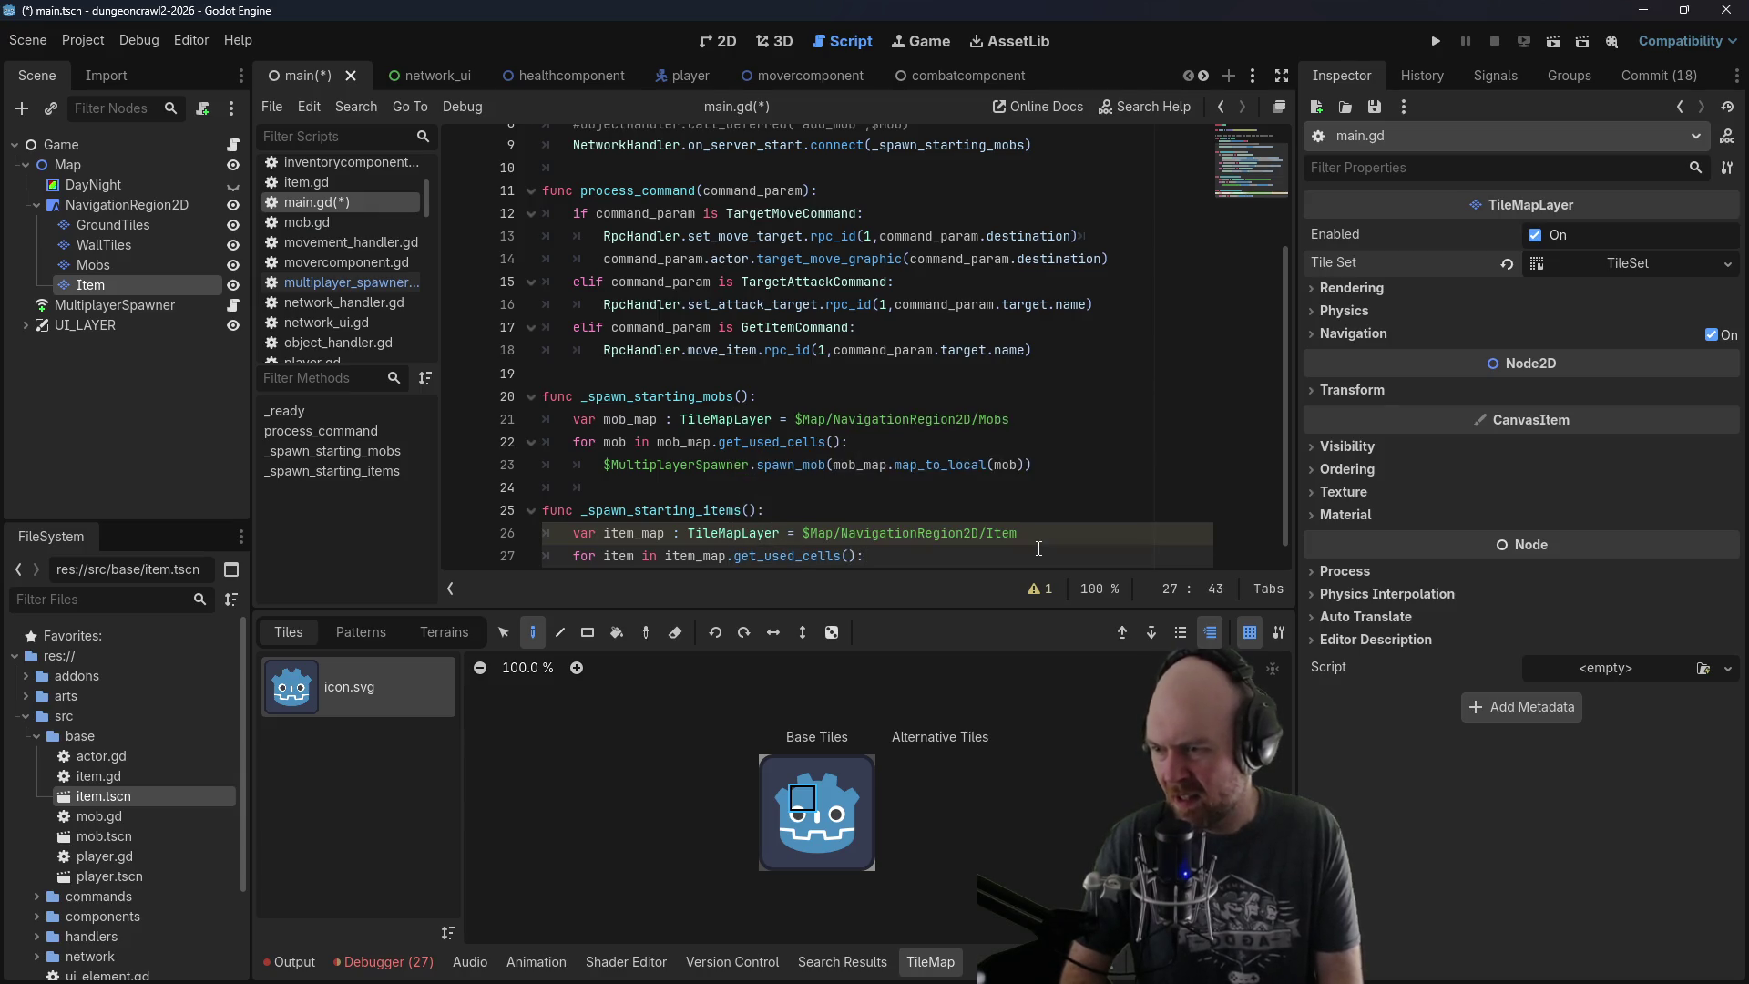
key(Return)
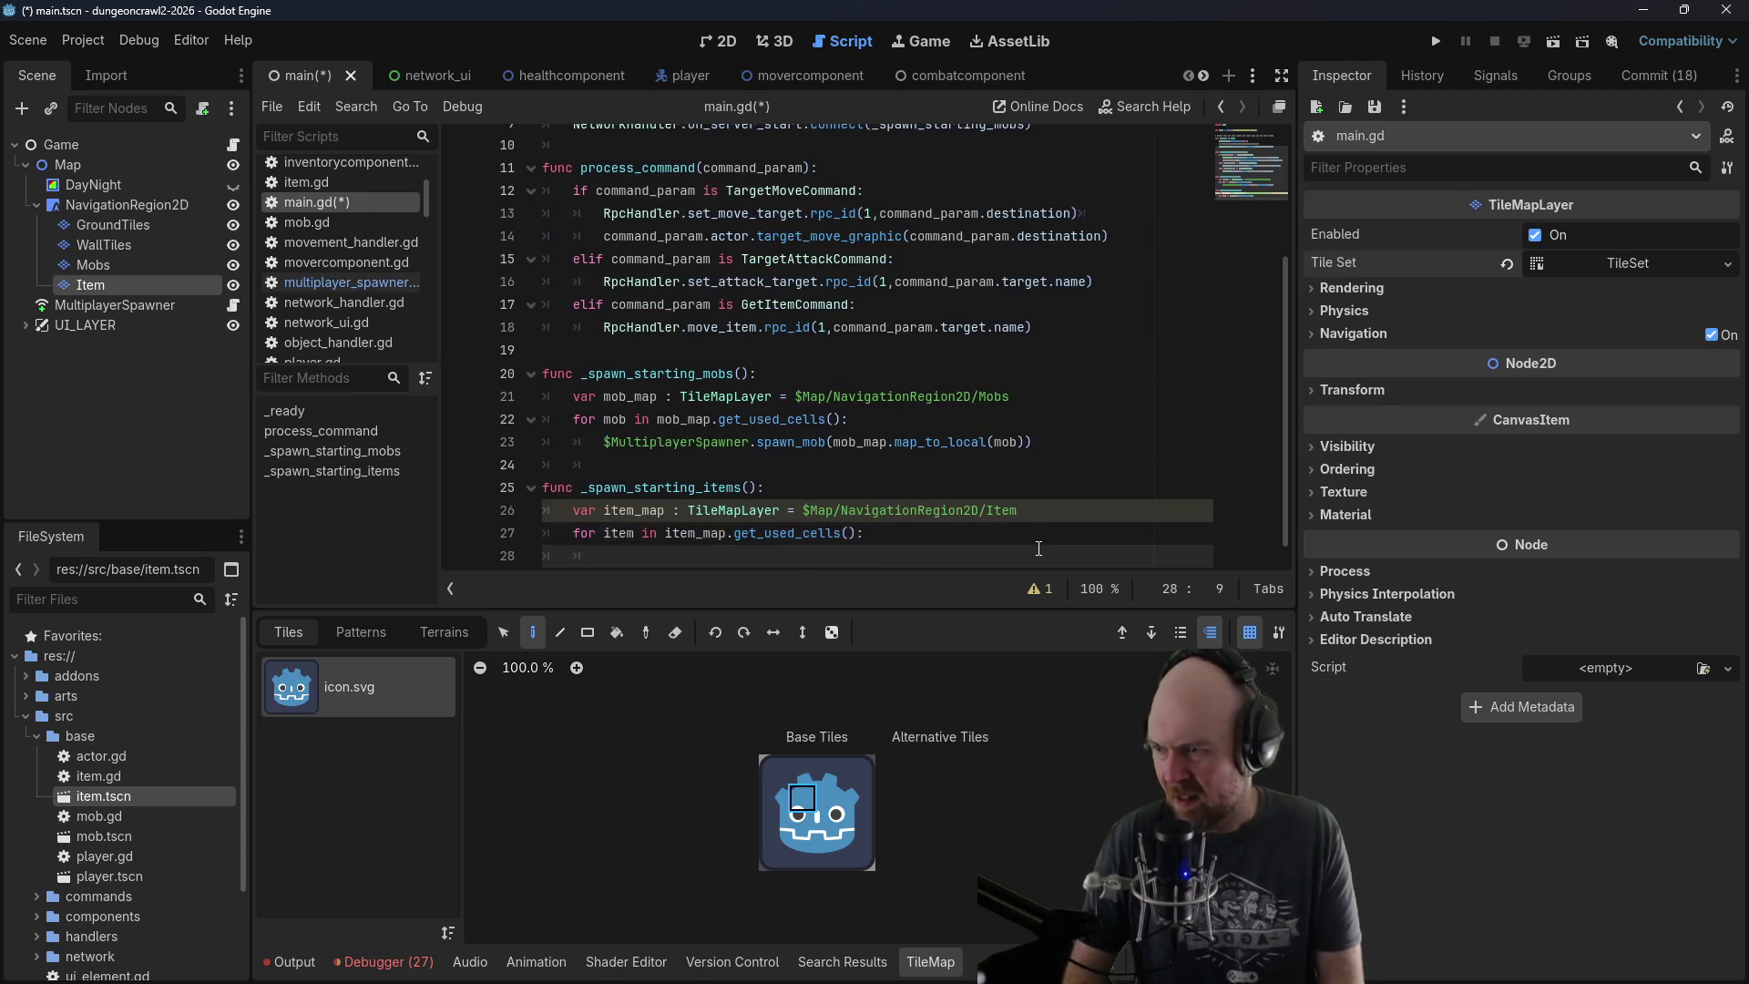
- Make the loop body call spawn_item(item_map.map_to_local(item)), adapted from the spawn_mob call
drag(1032, 442, 610, 452)
click(641, 568)
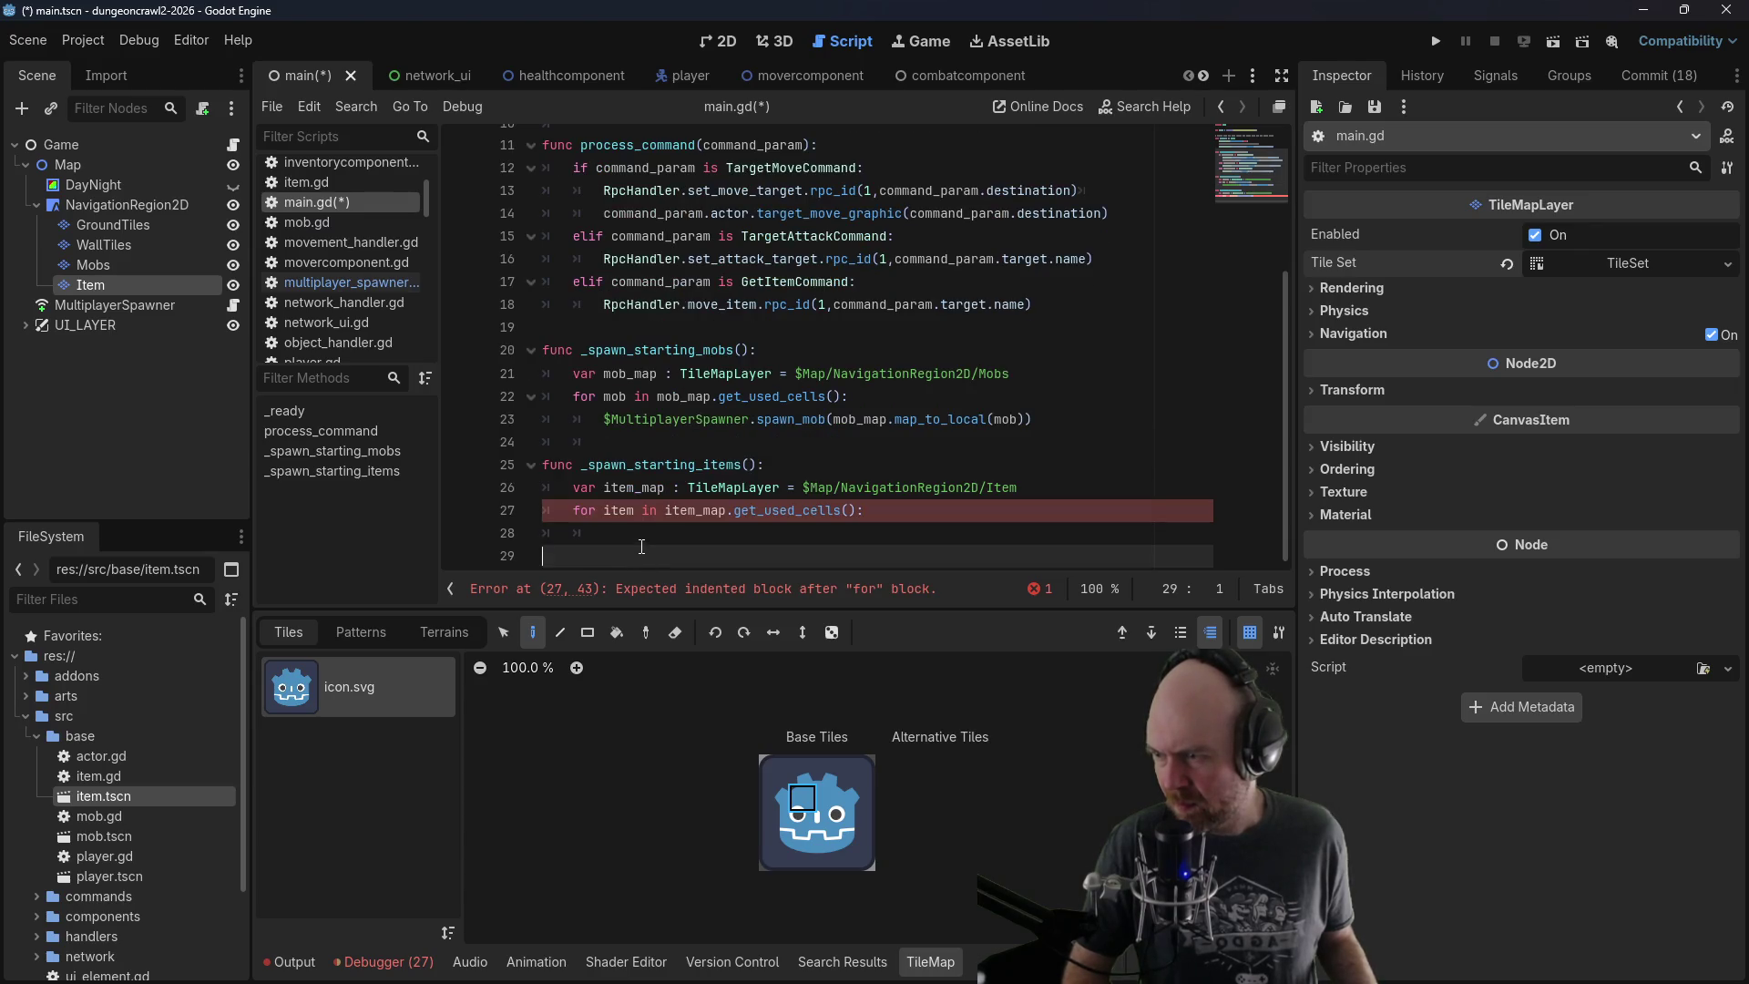
click(642, 537)
text($MultiplayerSpawner.spawn_mob(mob_map.map_to_local(mob)))
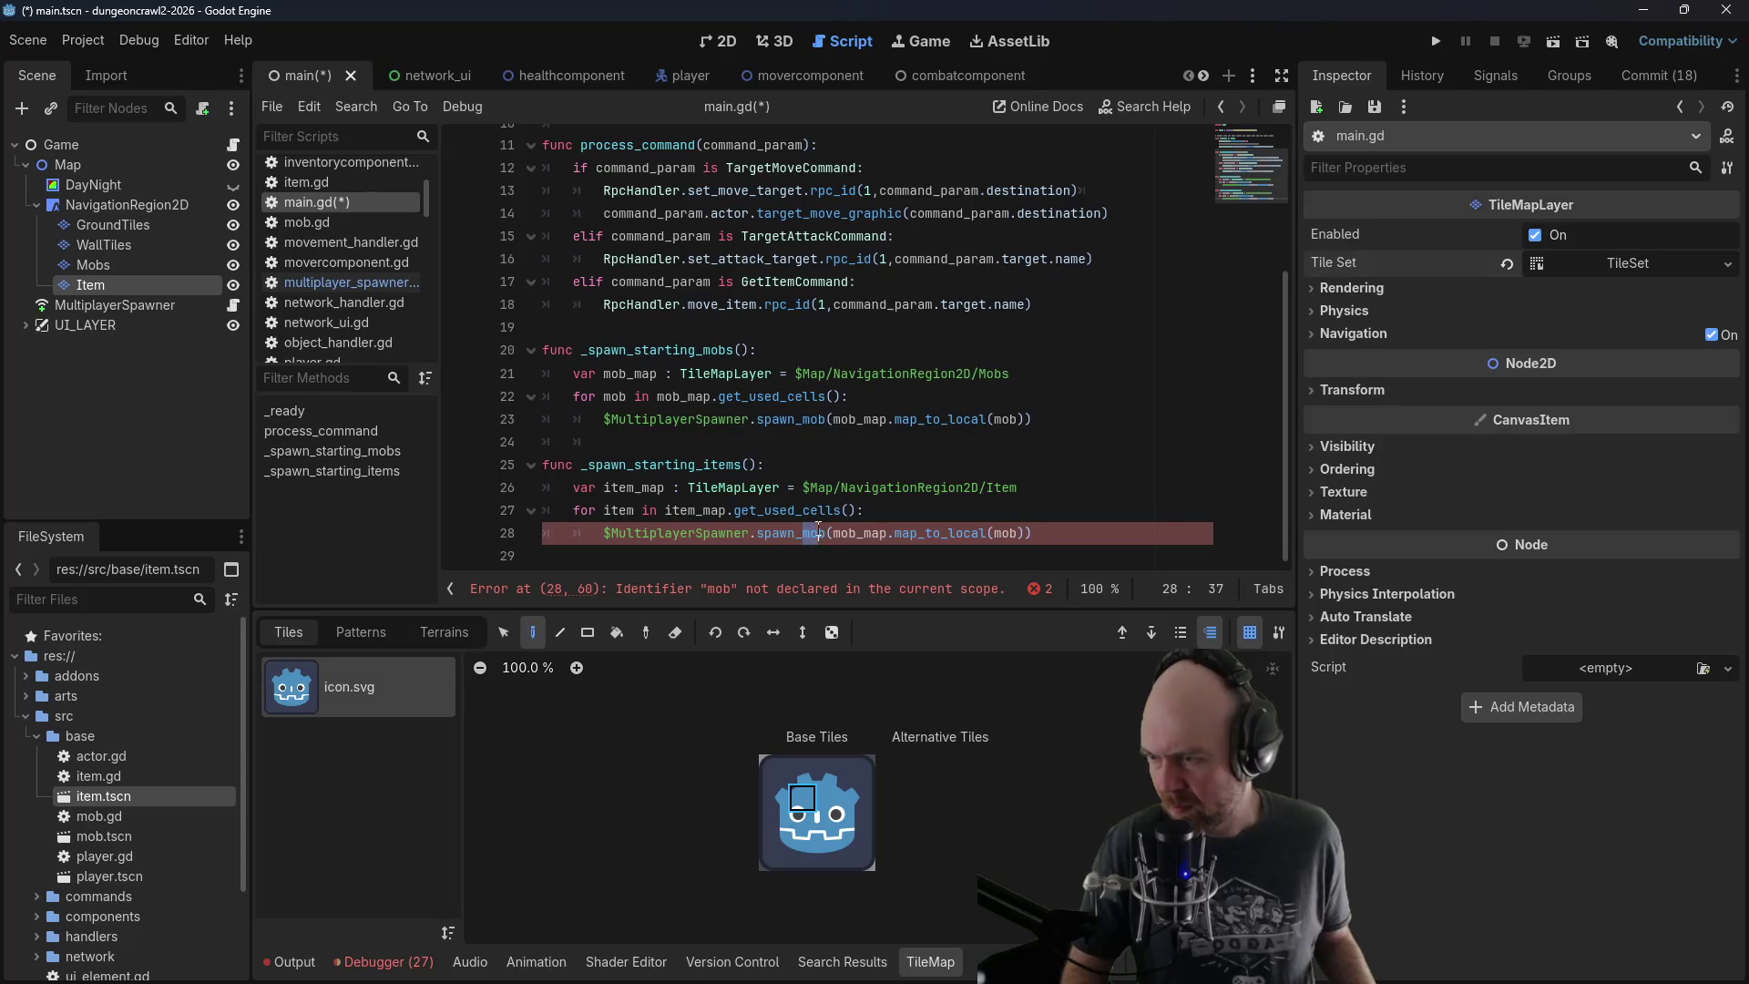
drag(818, 530, 839, 529)
text(item)
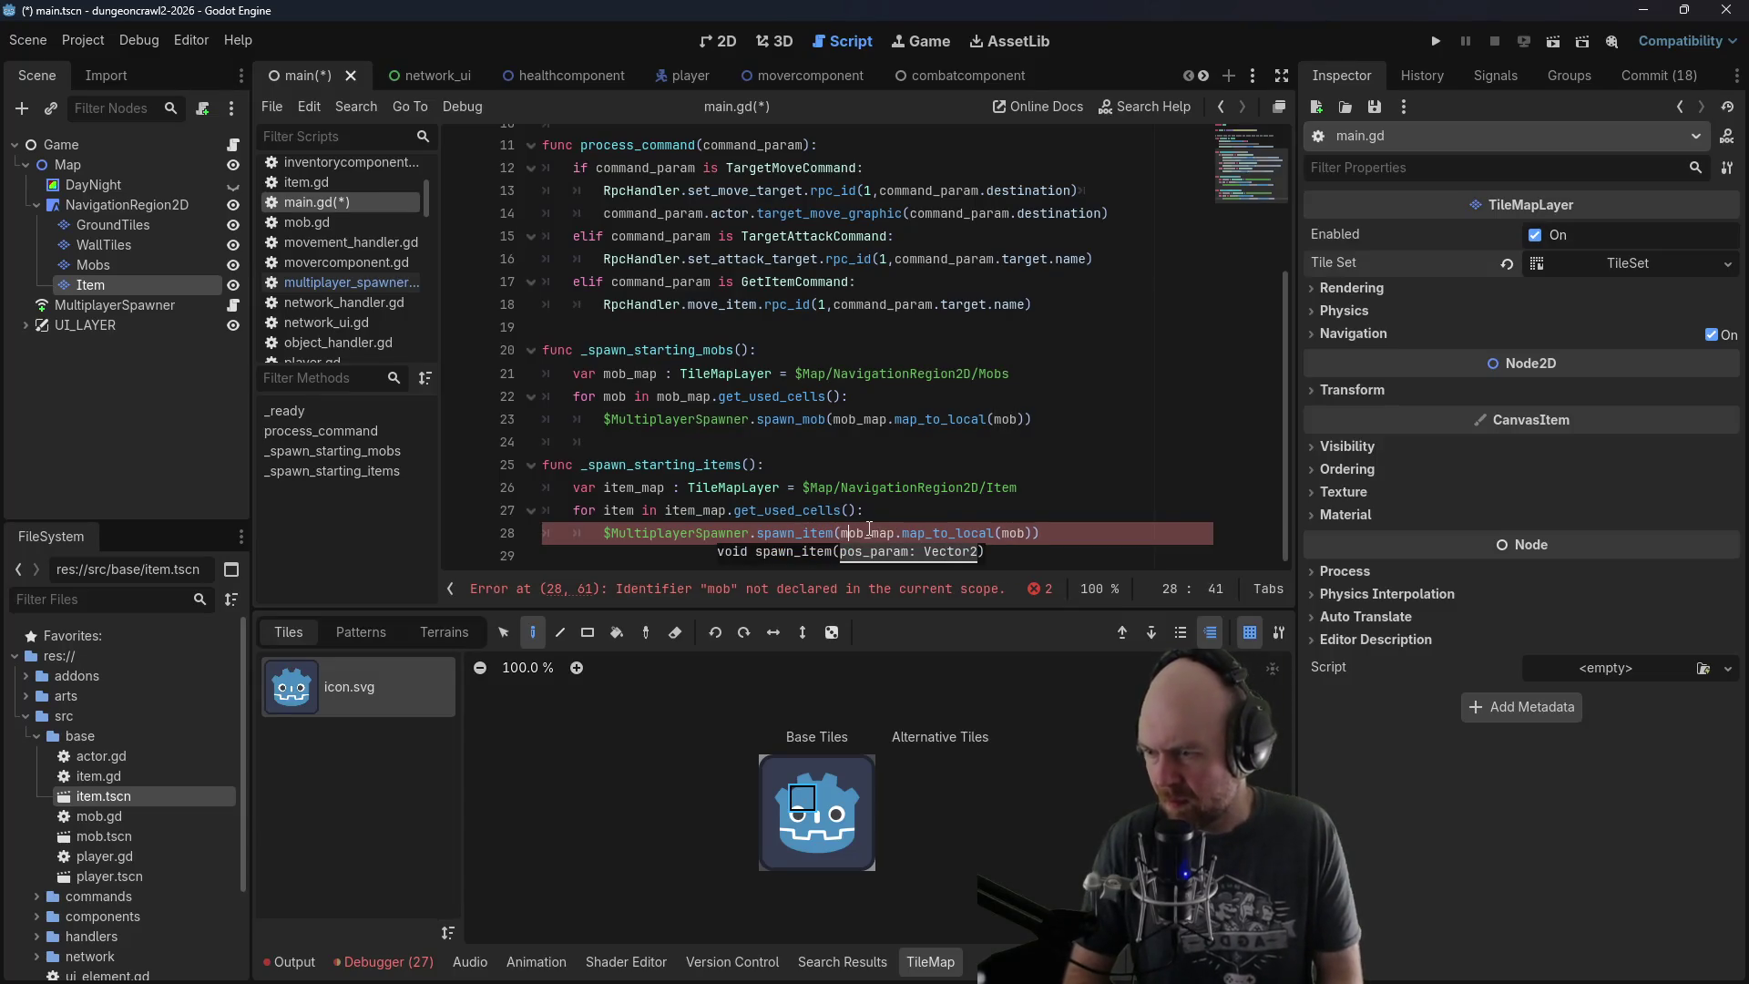
key(Delete)
key(Delete)
key(Delete)
text((item)
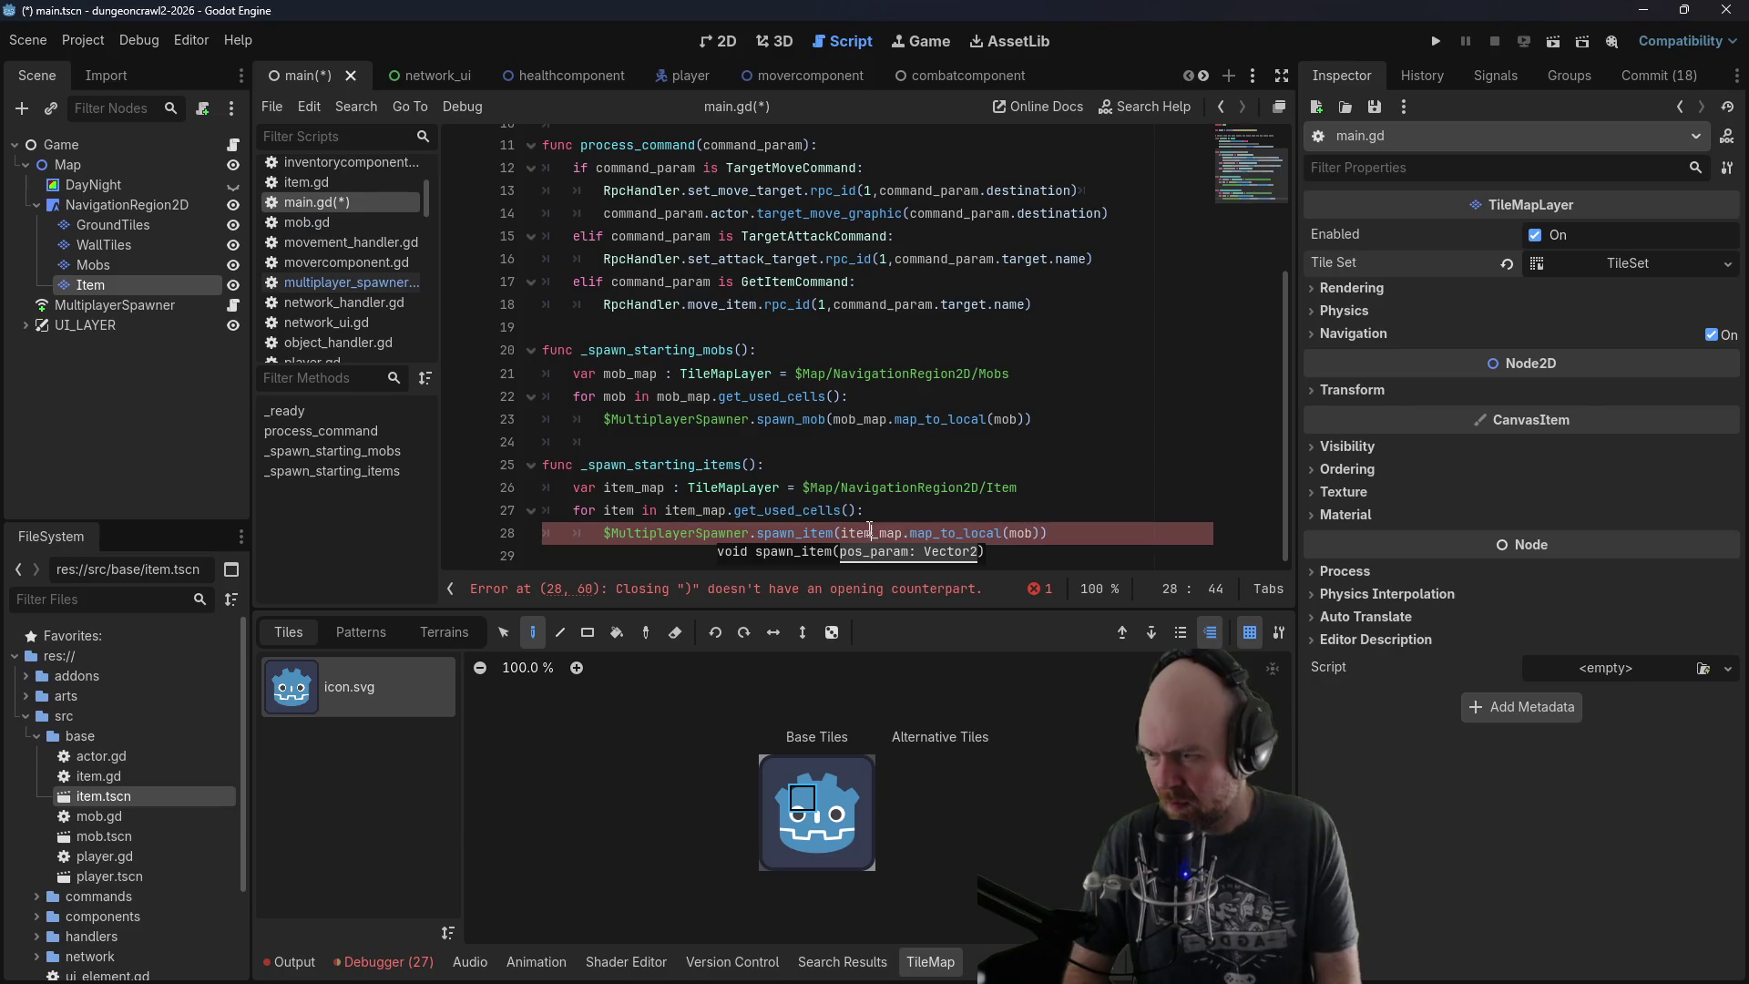
key(Right)
key(Right)
key(Right)
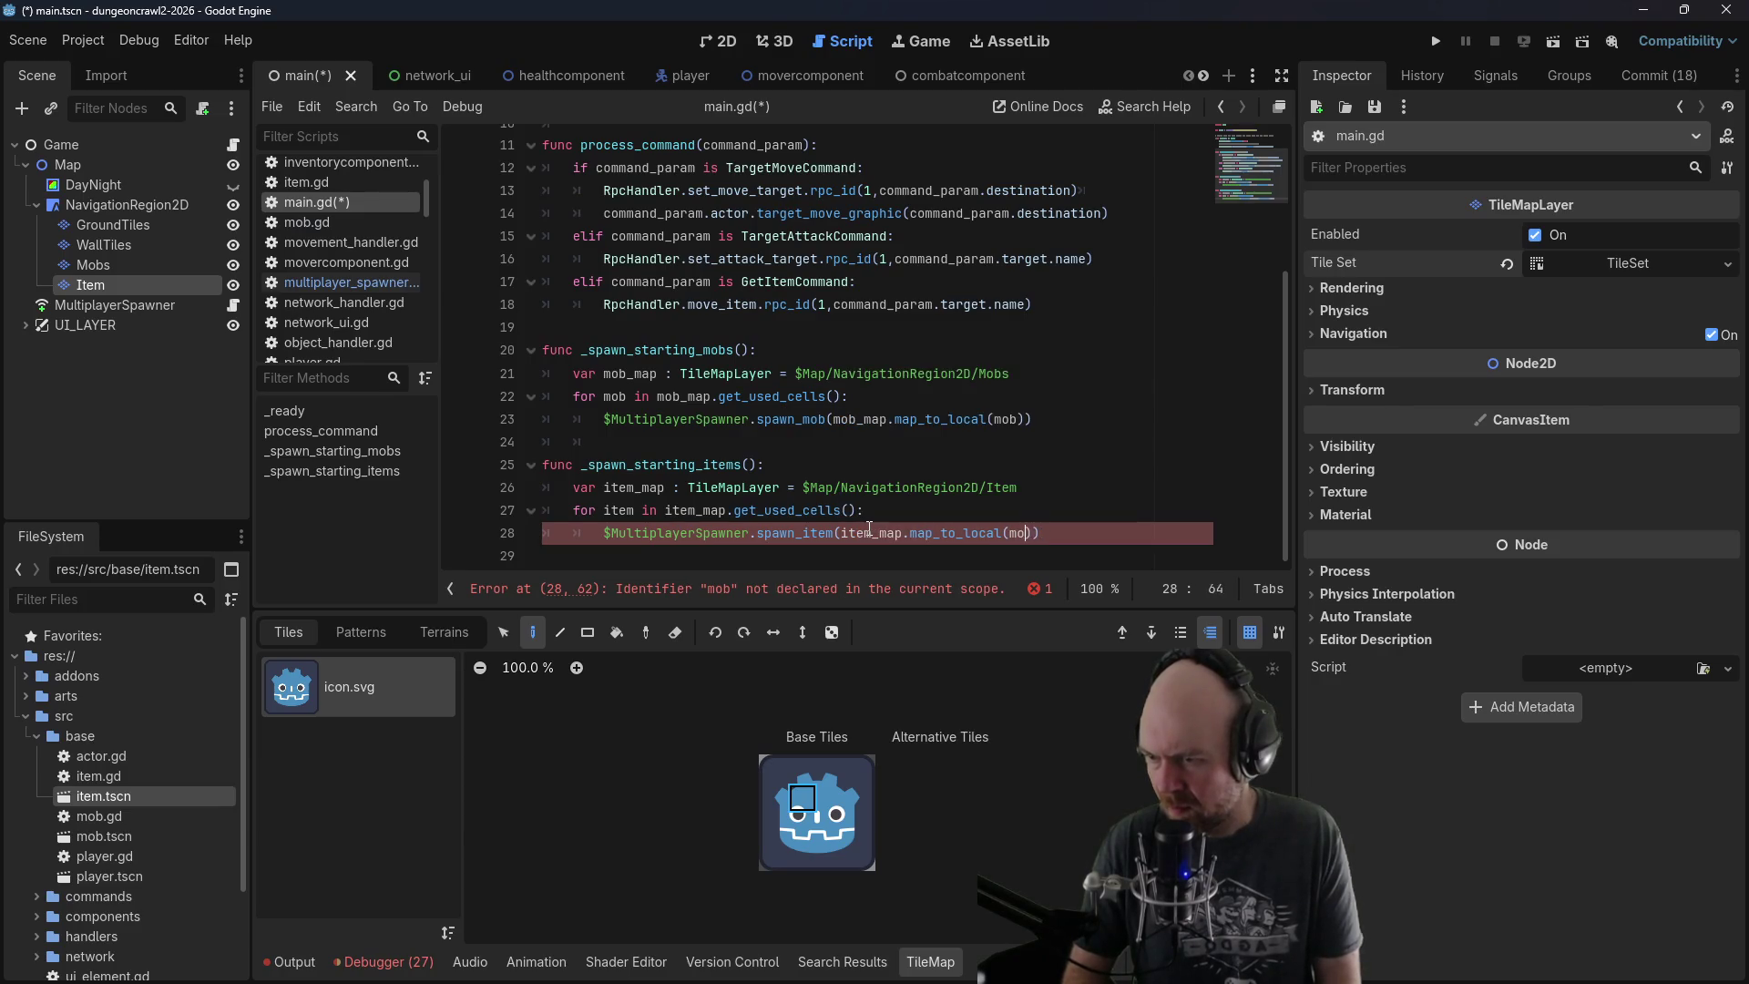
text(em)
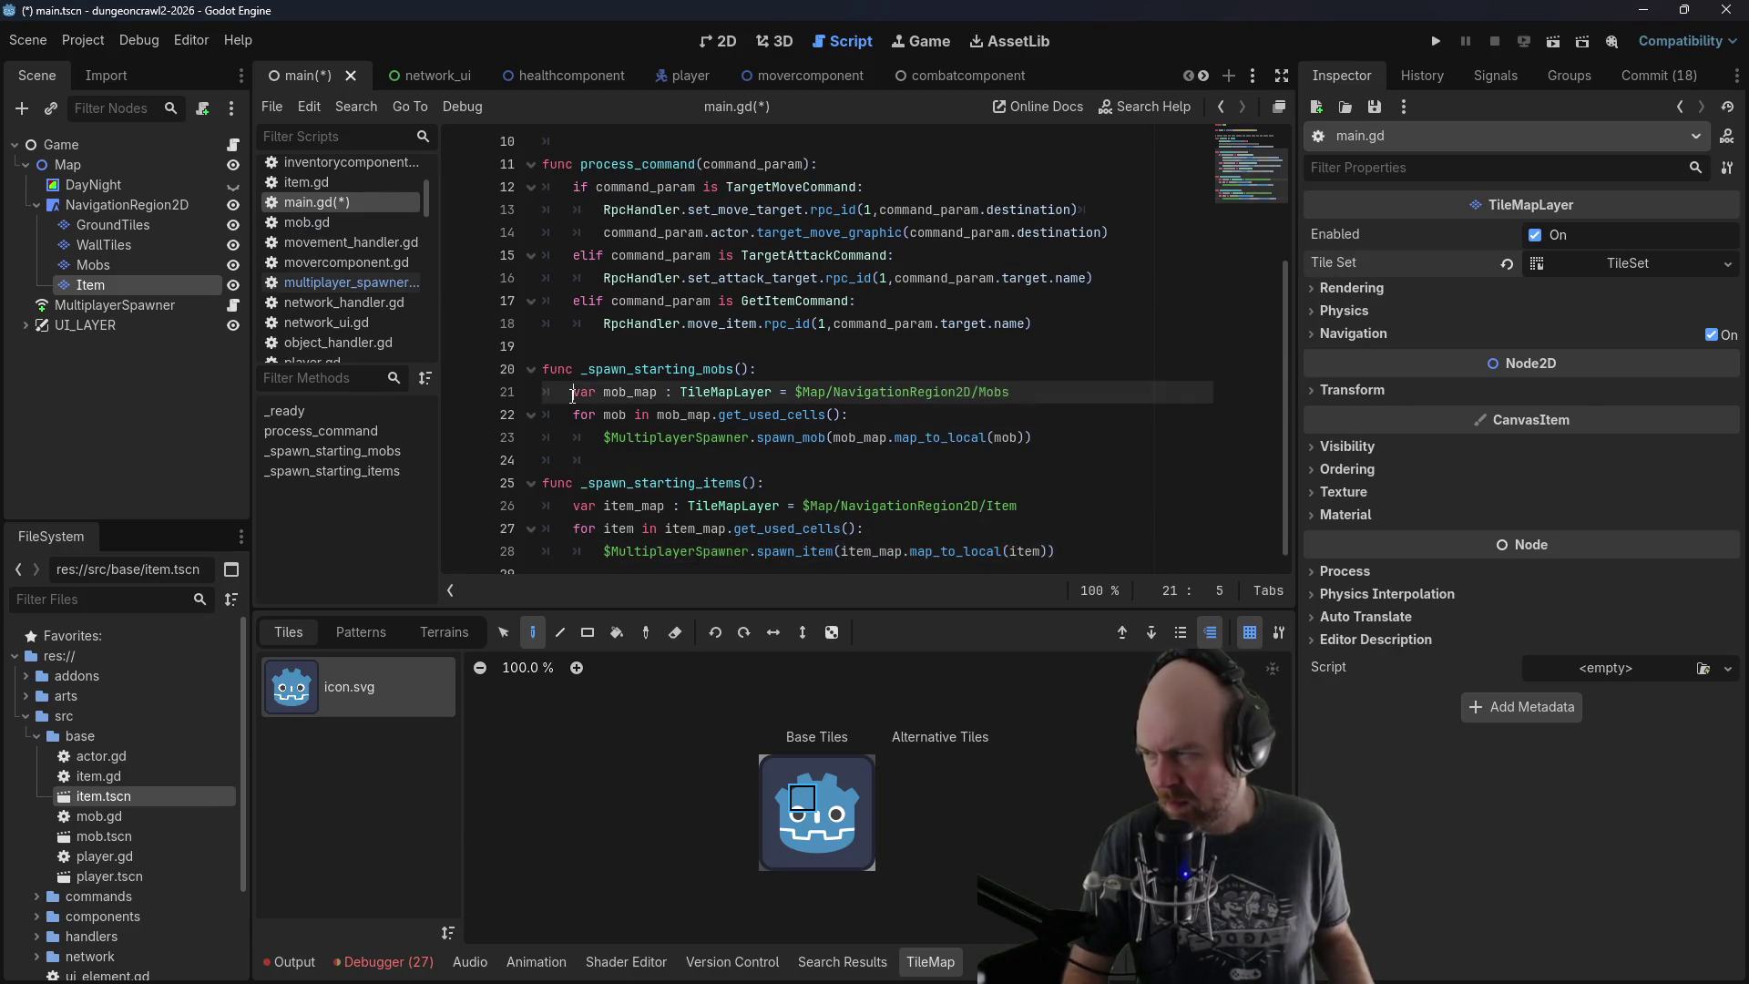
- Save main.gd and run the game
key(ctrl+s)
click(880, 232)
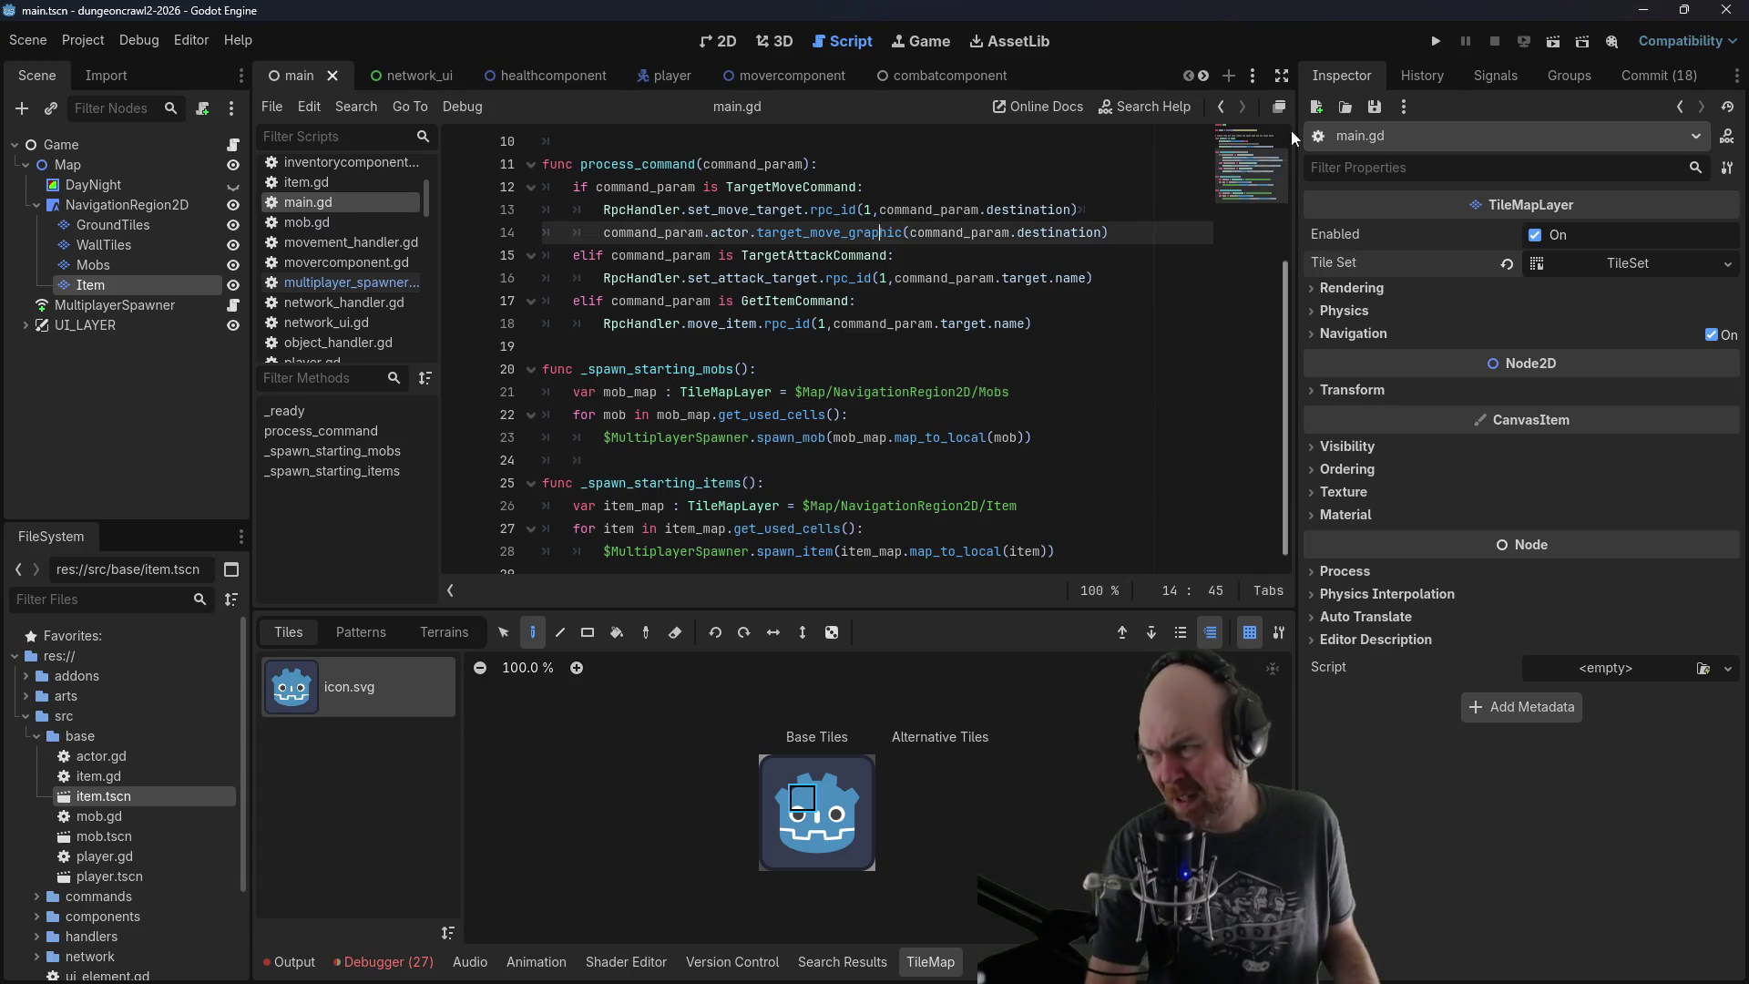
click(1436, 41)
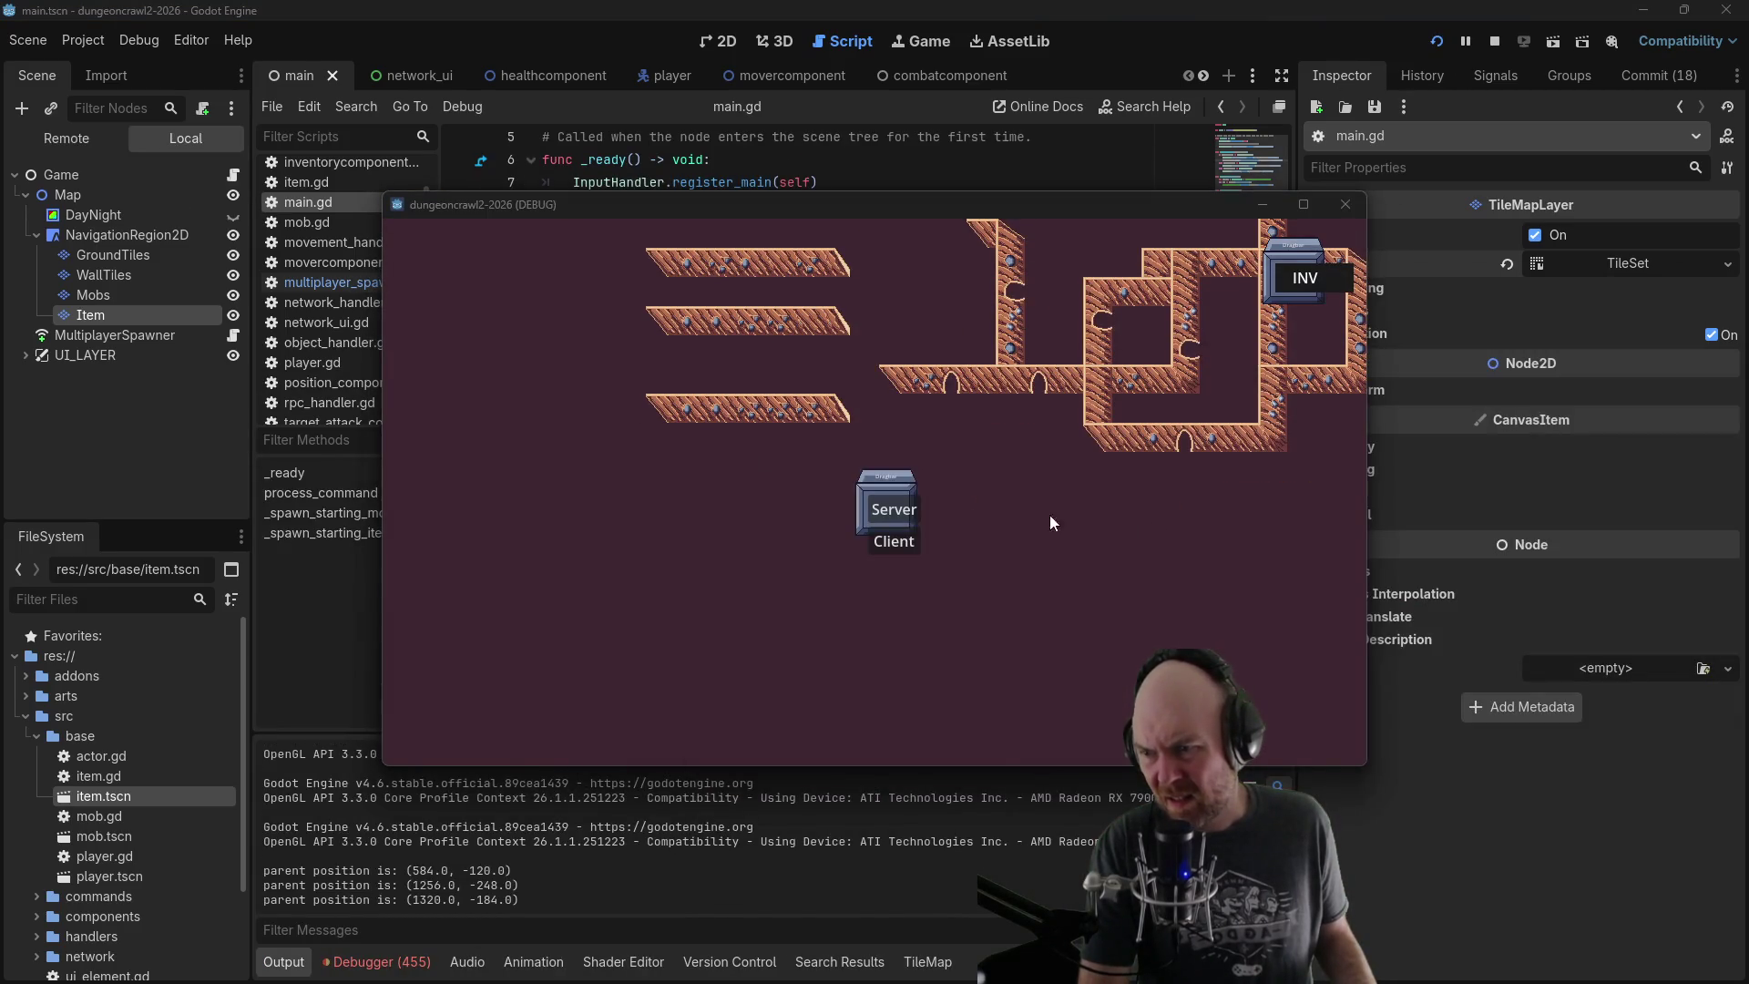
- Join as a client and walk the player three tiles up and to the right
click(896, 543)
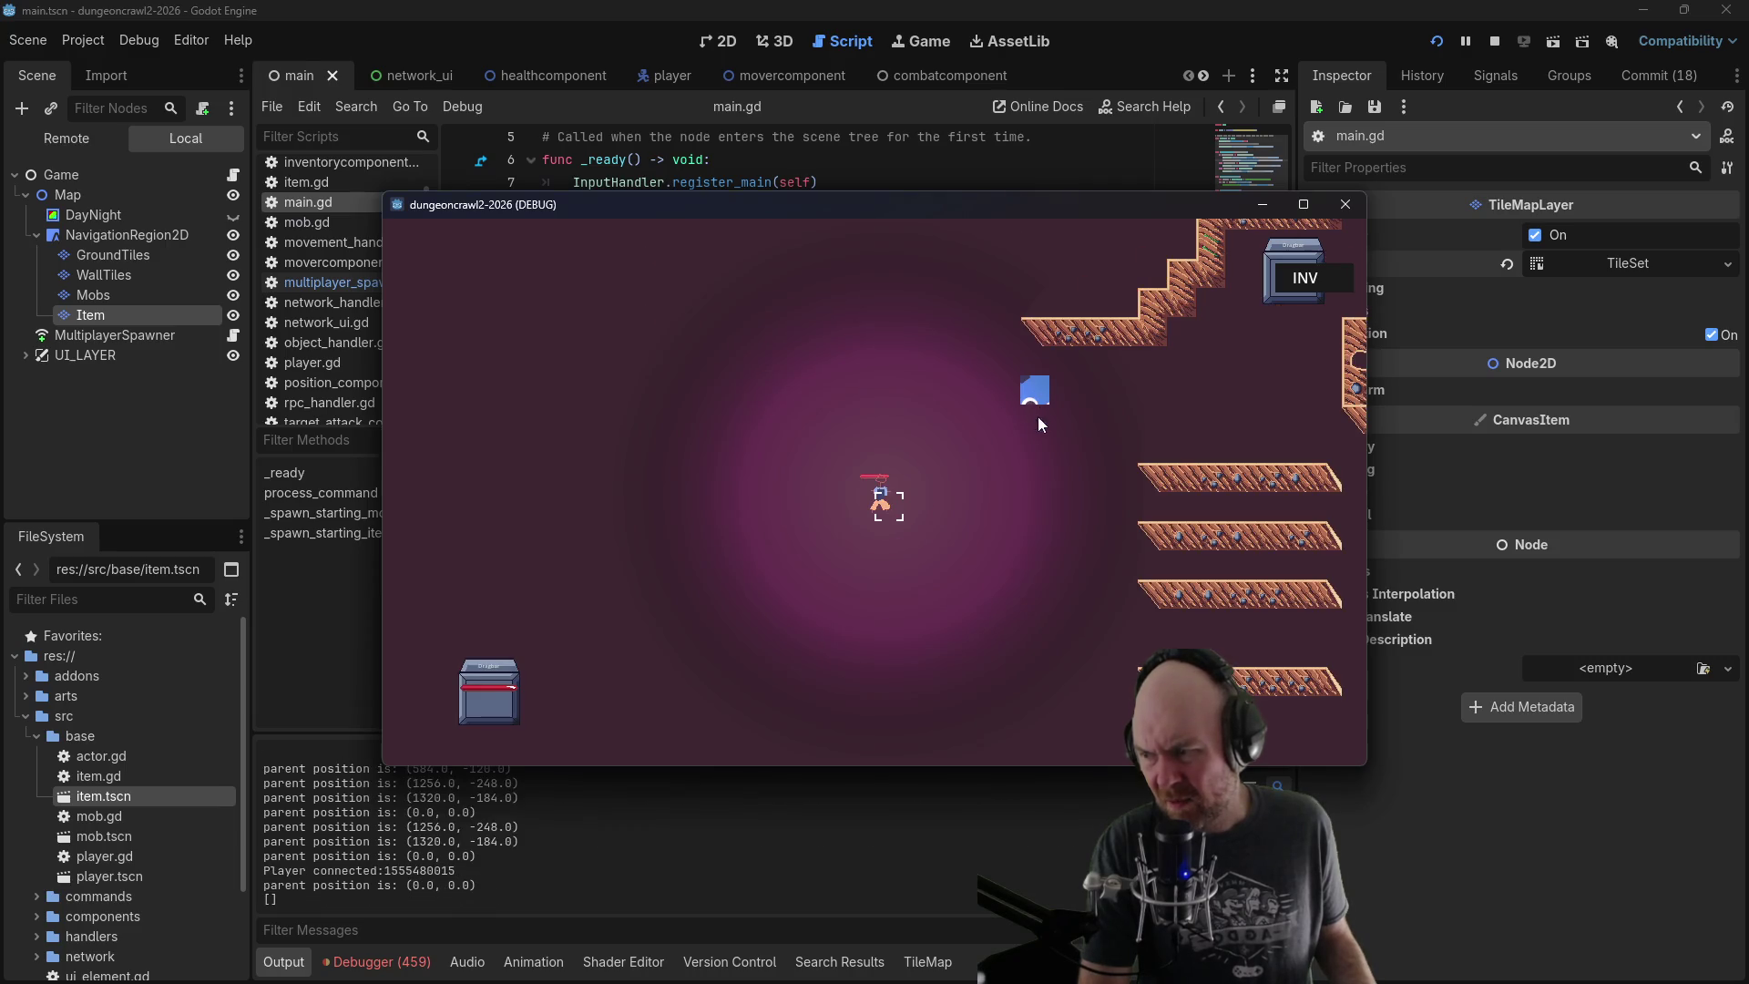
click(938, 473)
click(976, 418)
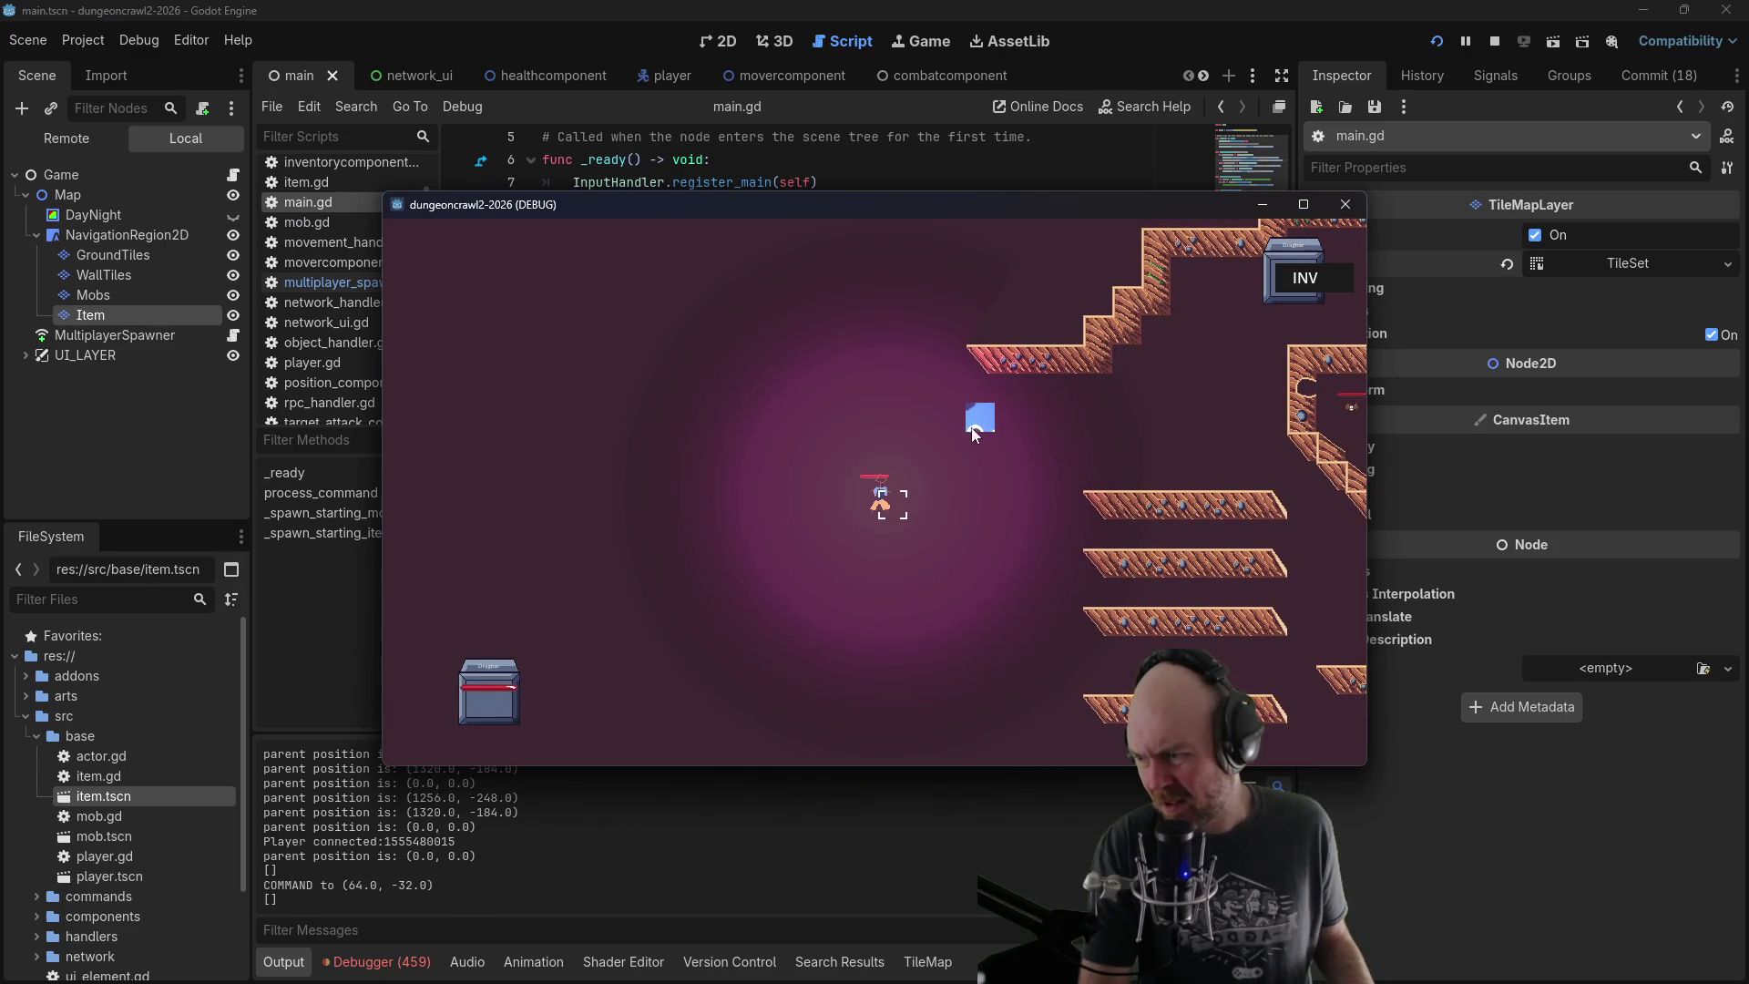
click(887, 468)
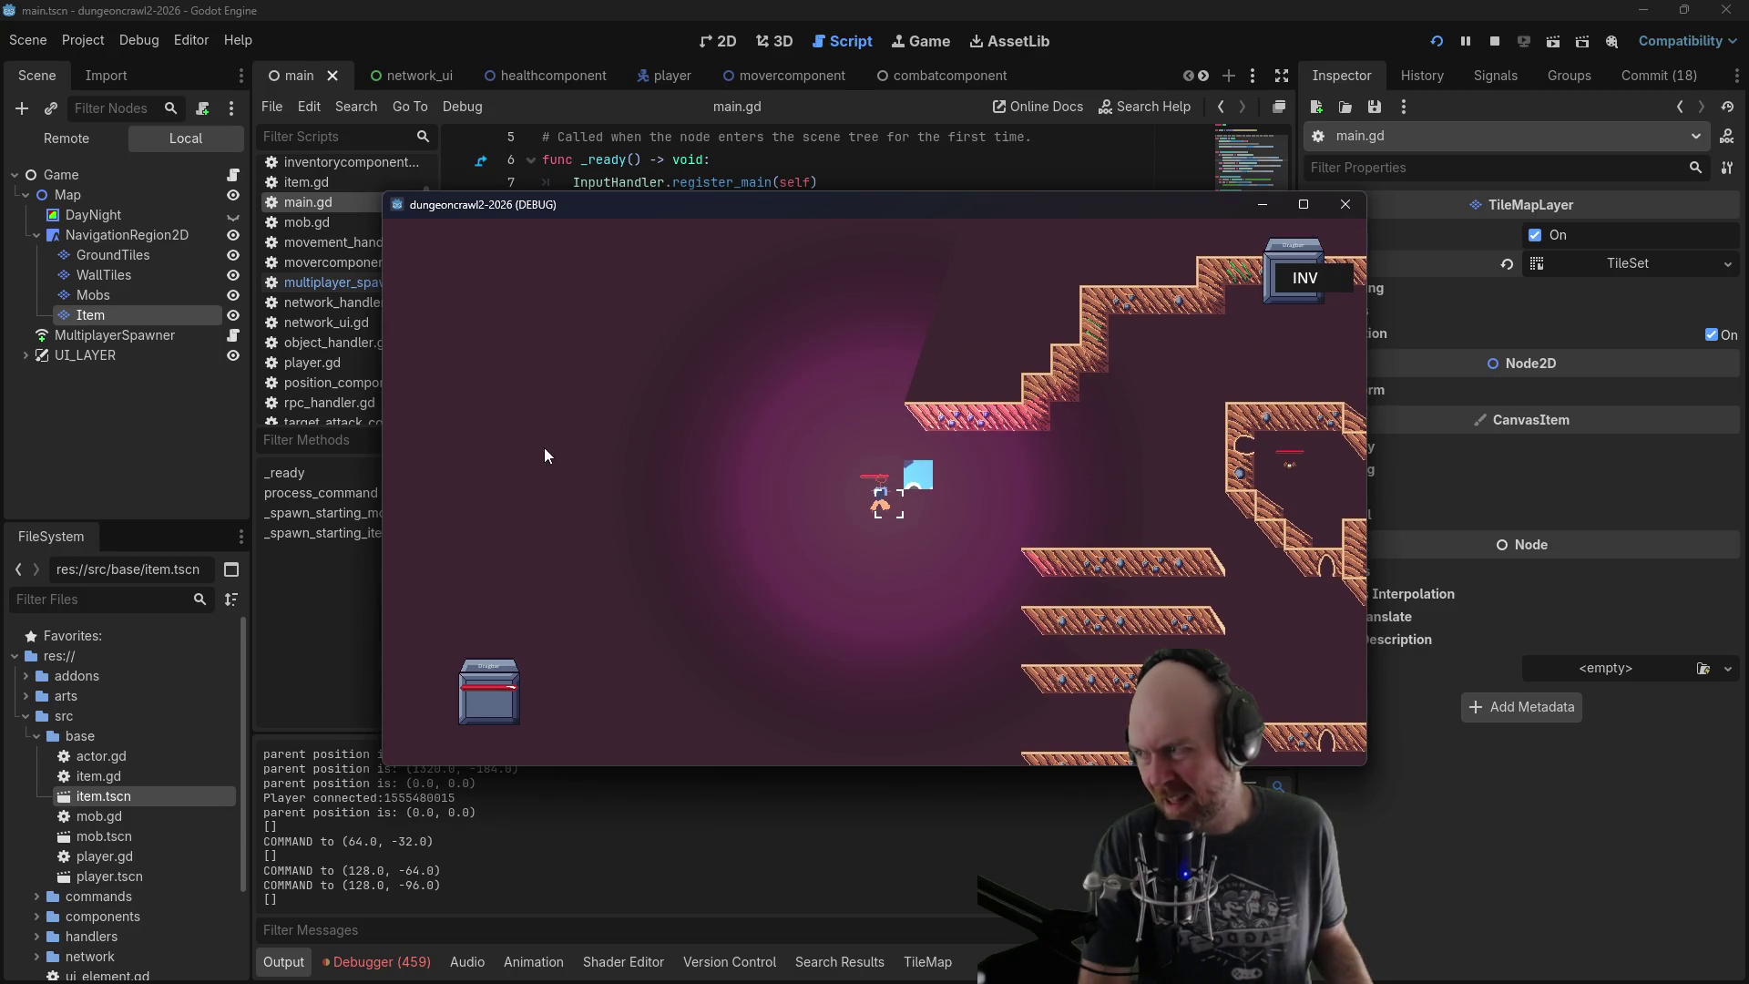
- Hide the Item tile layer, move the player once more, then stop the game
click(233, 314)
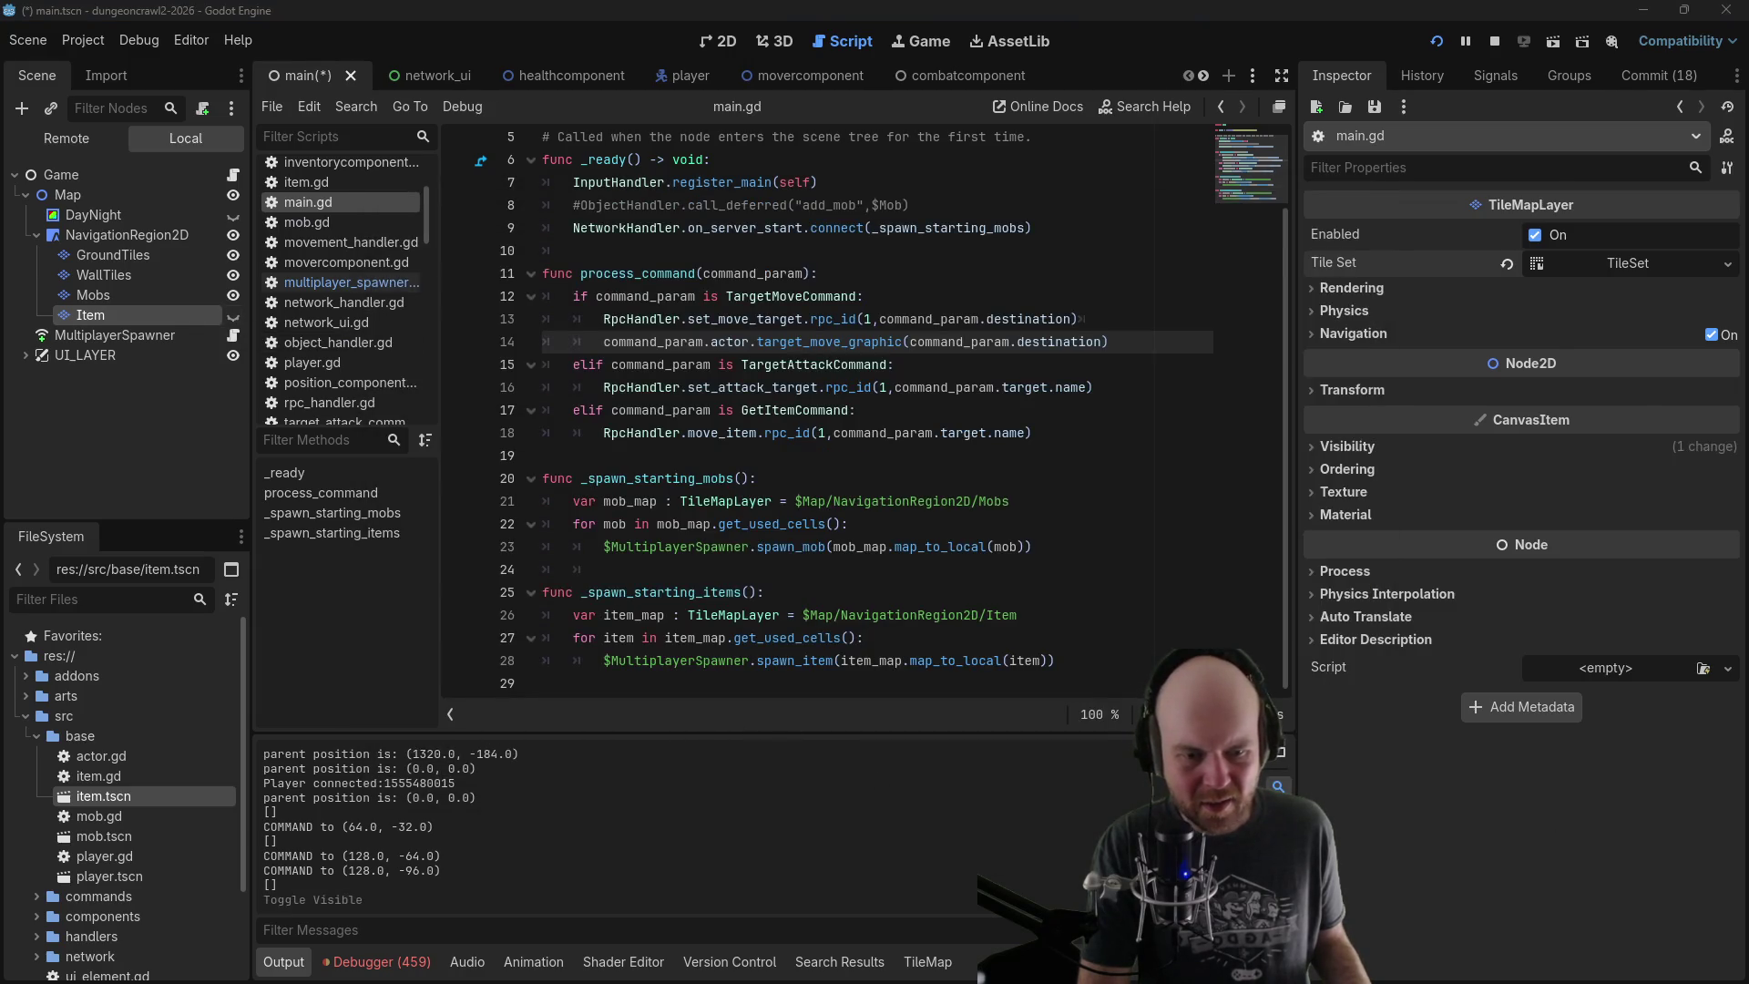
key(alt+Tab)
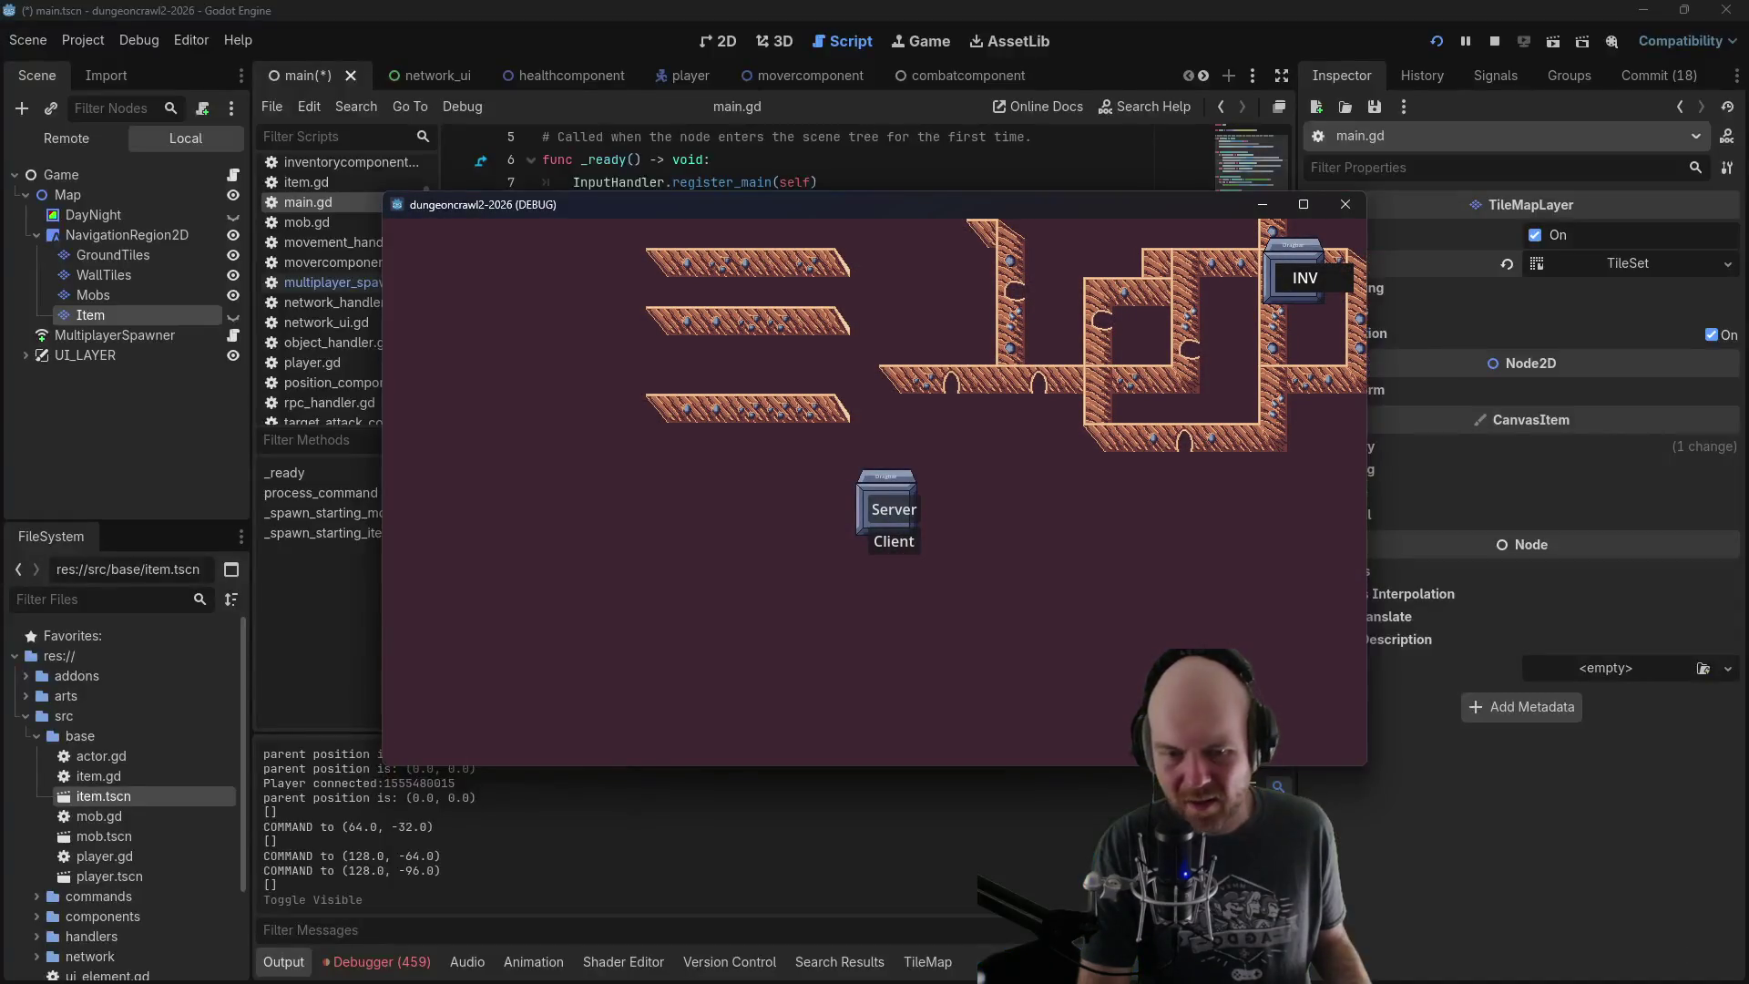
click(1345, 204)
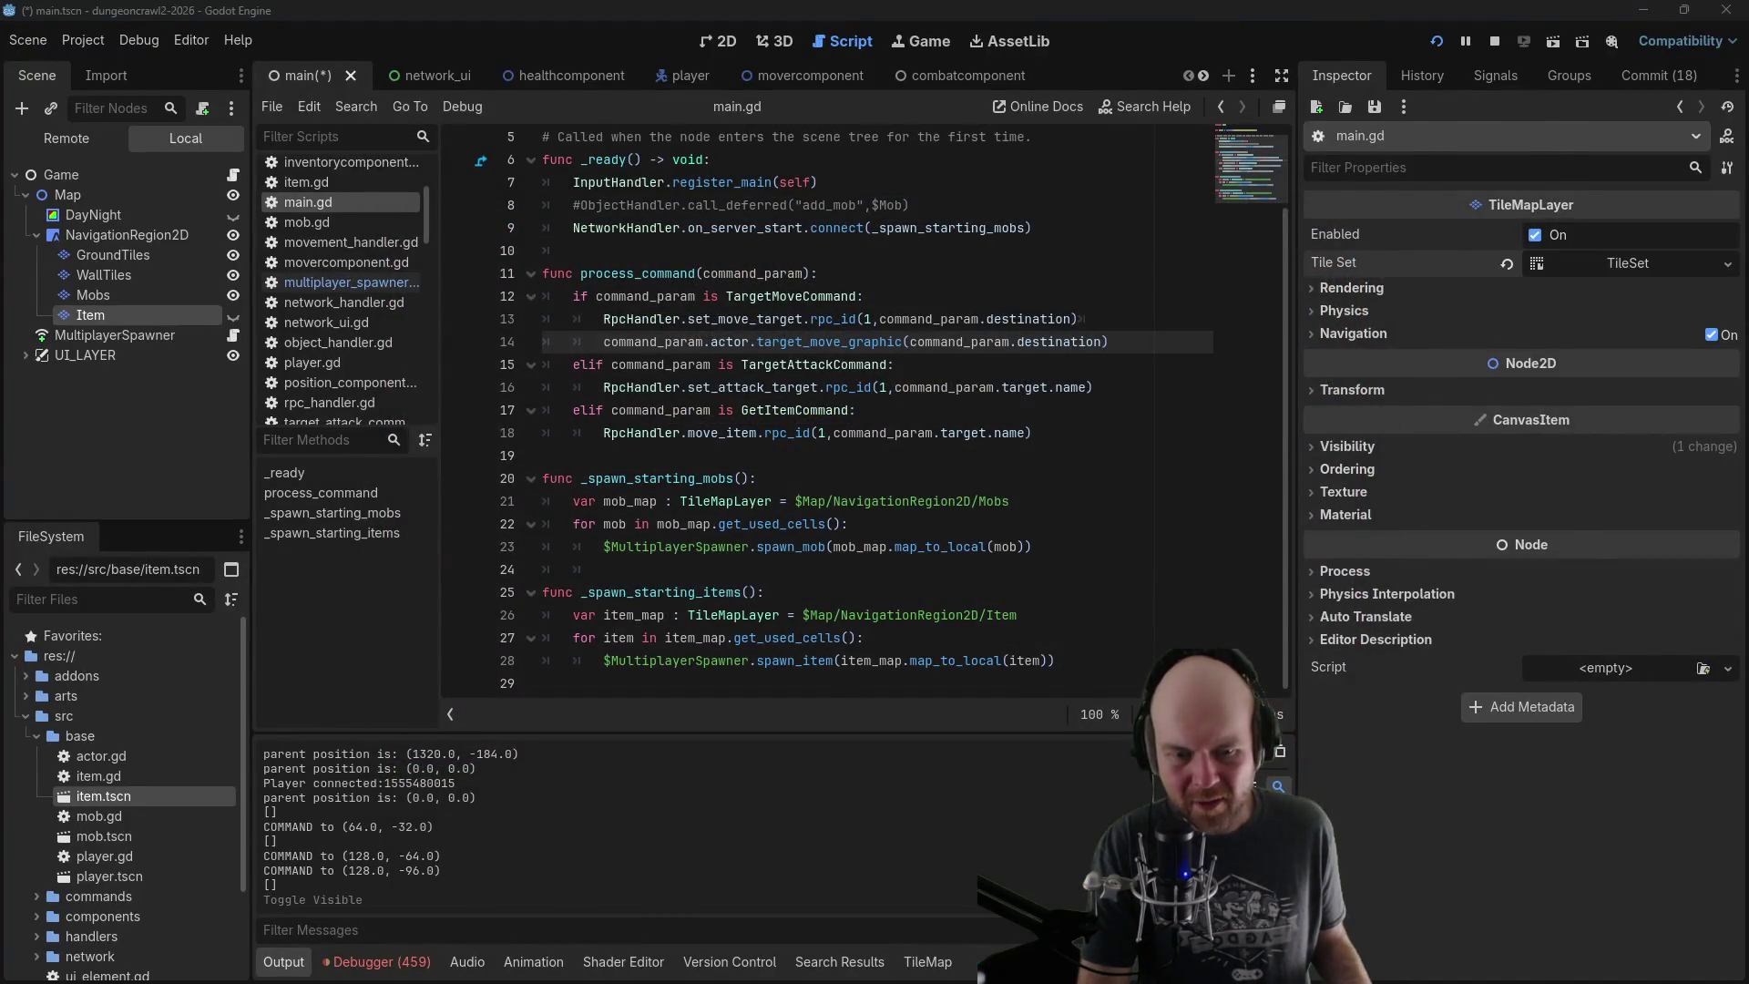
key(alt+Tab)
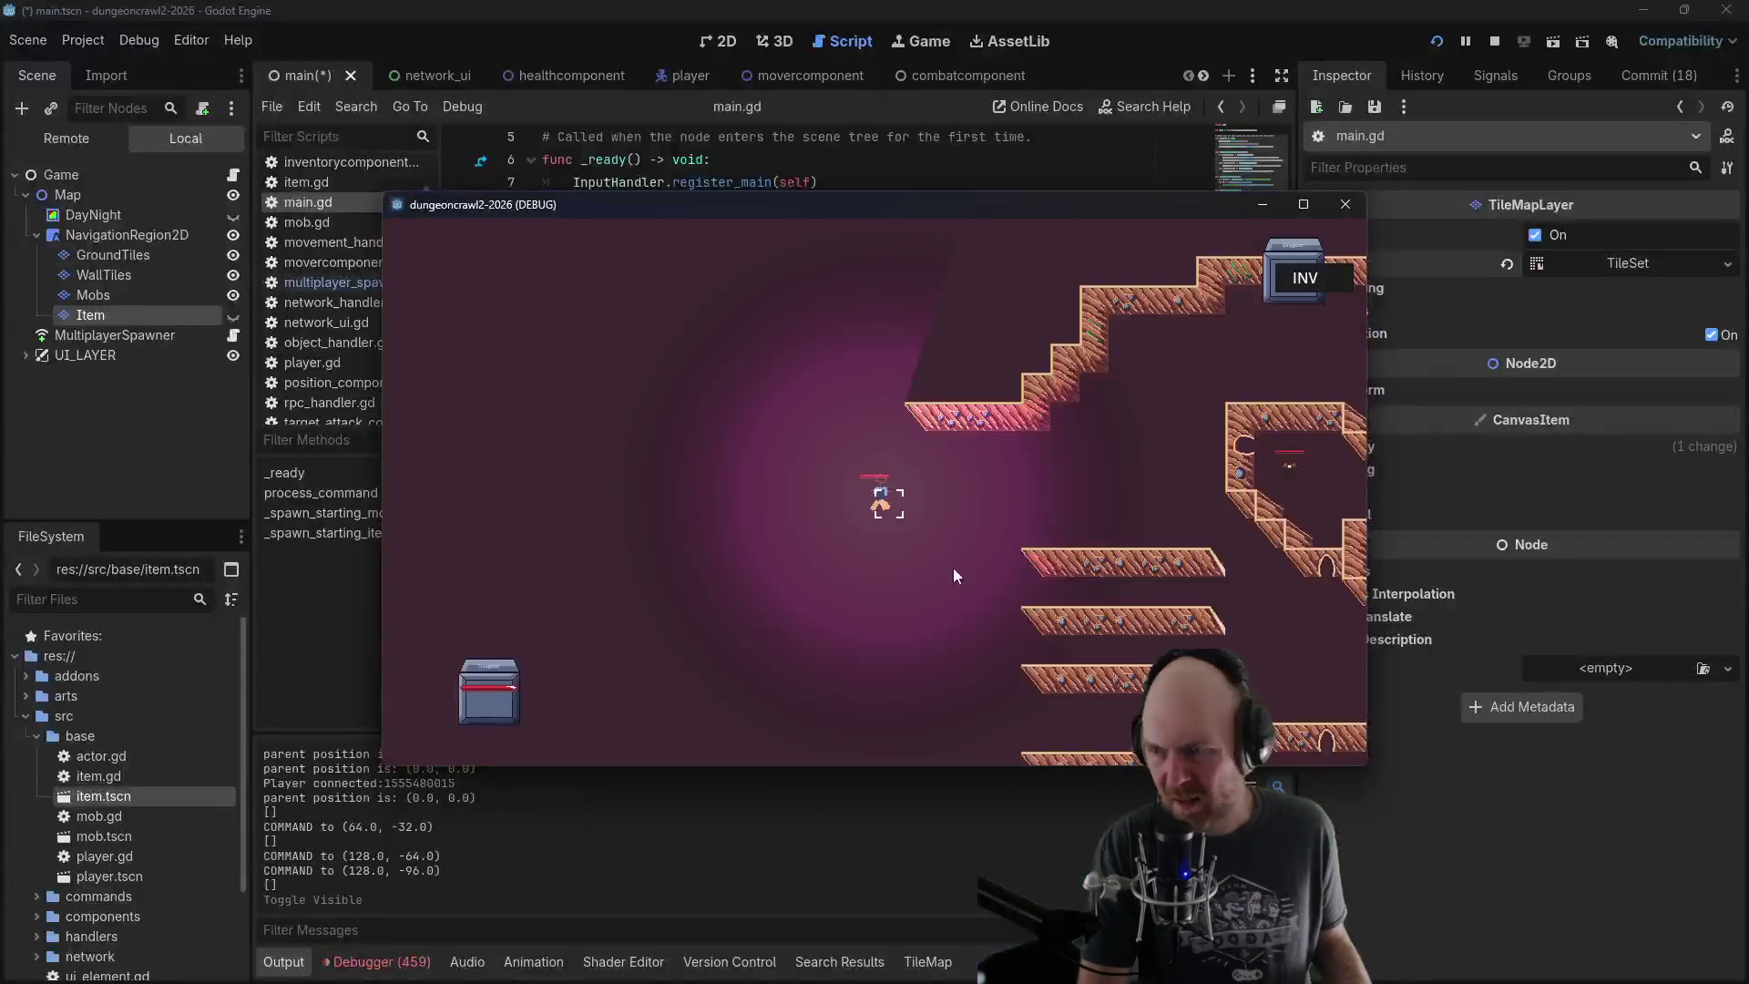
click(917, 453)
click(211, 314)
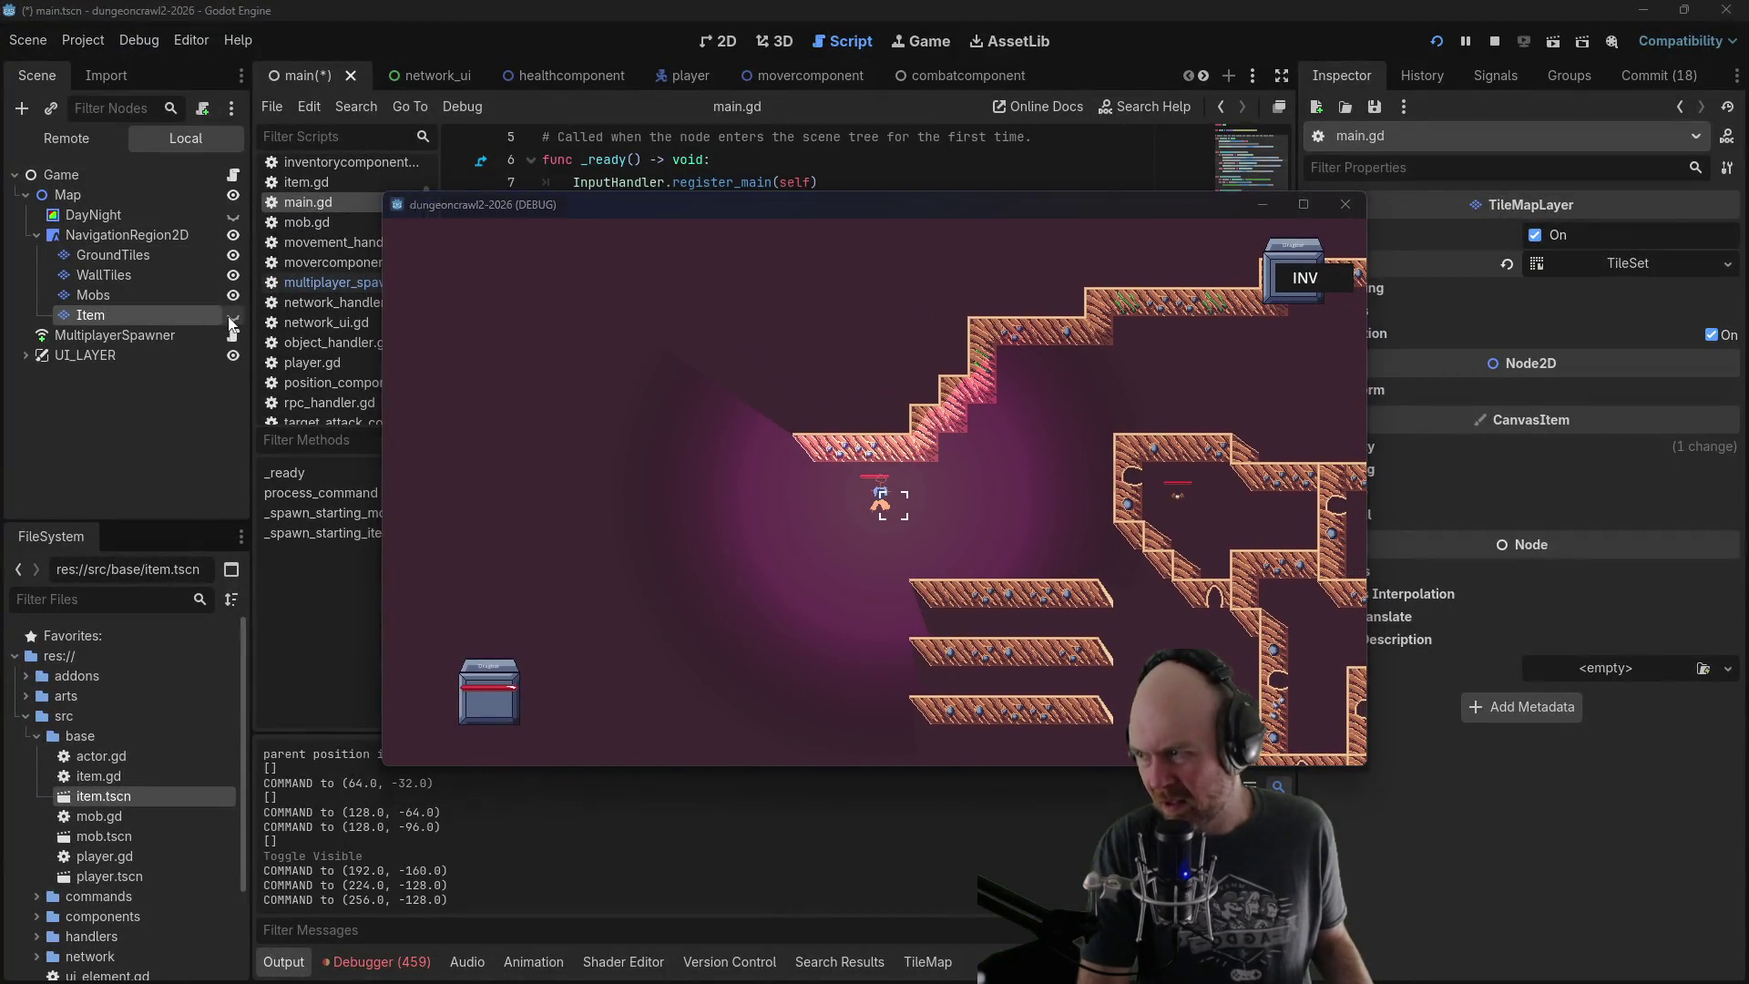
key(alt+Tab)
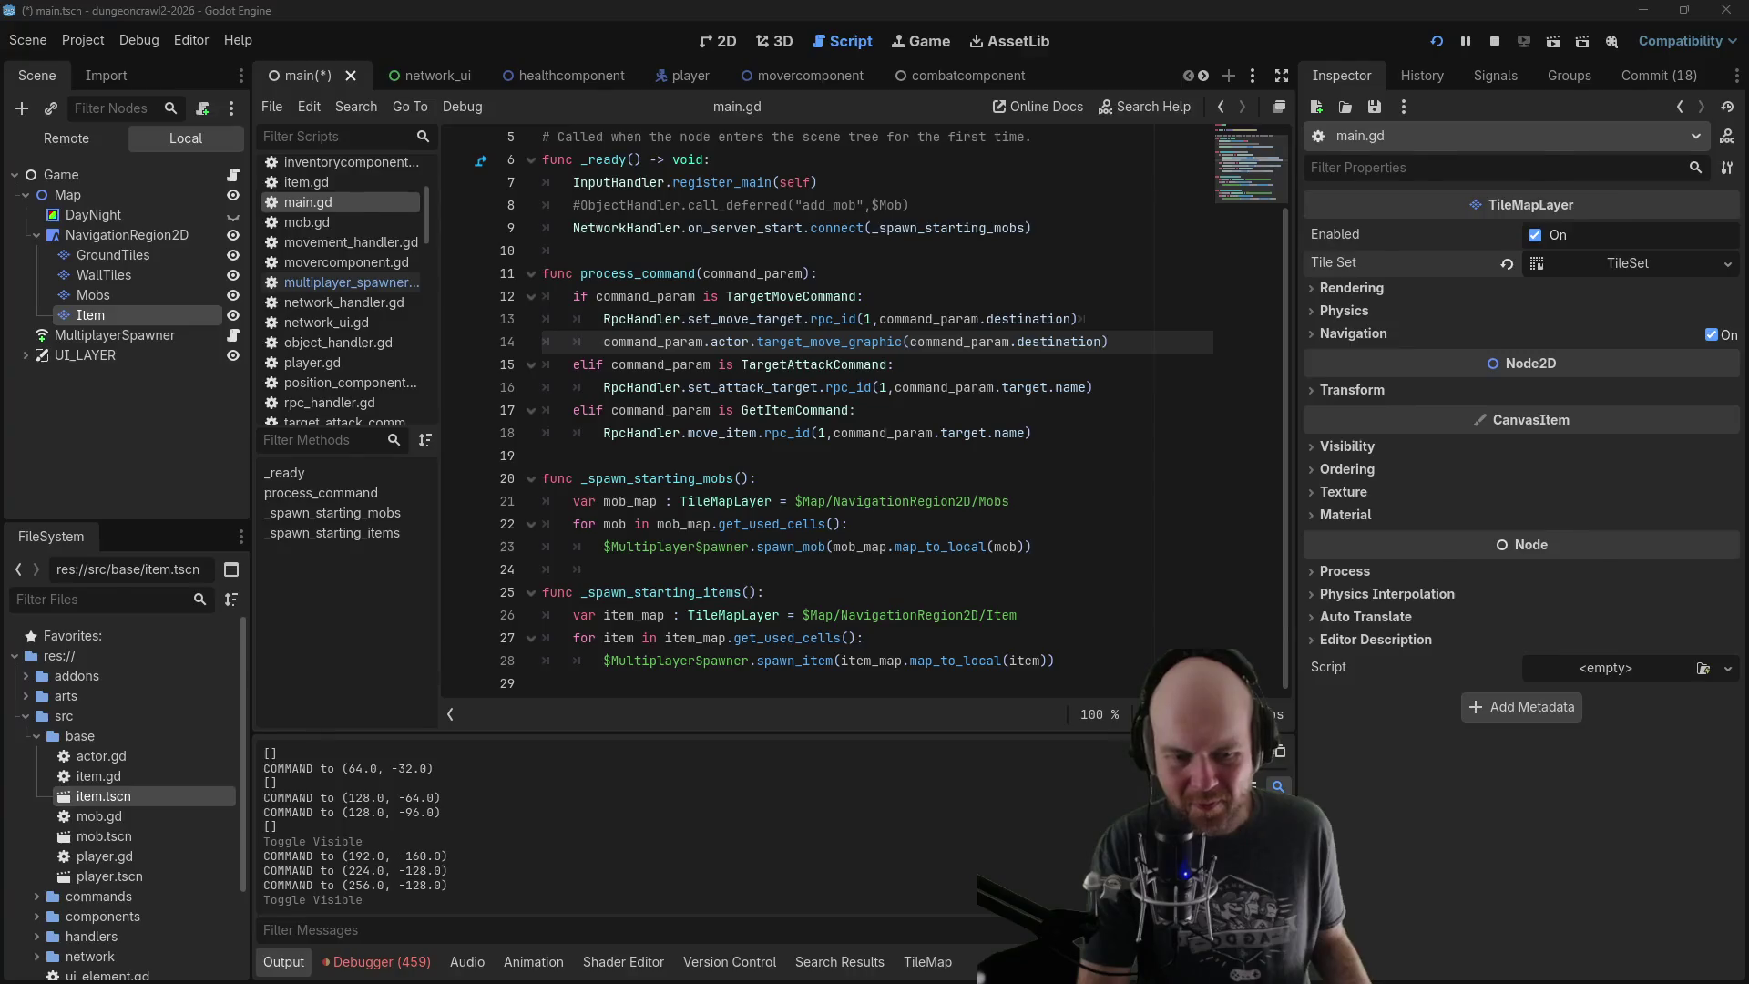
click(365, 964)
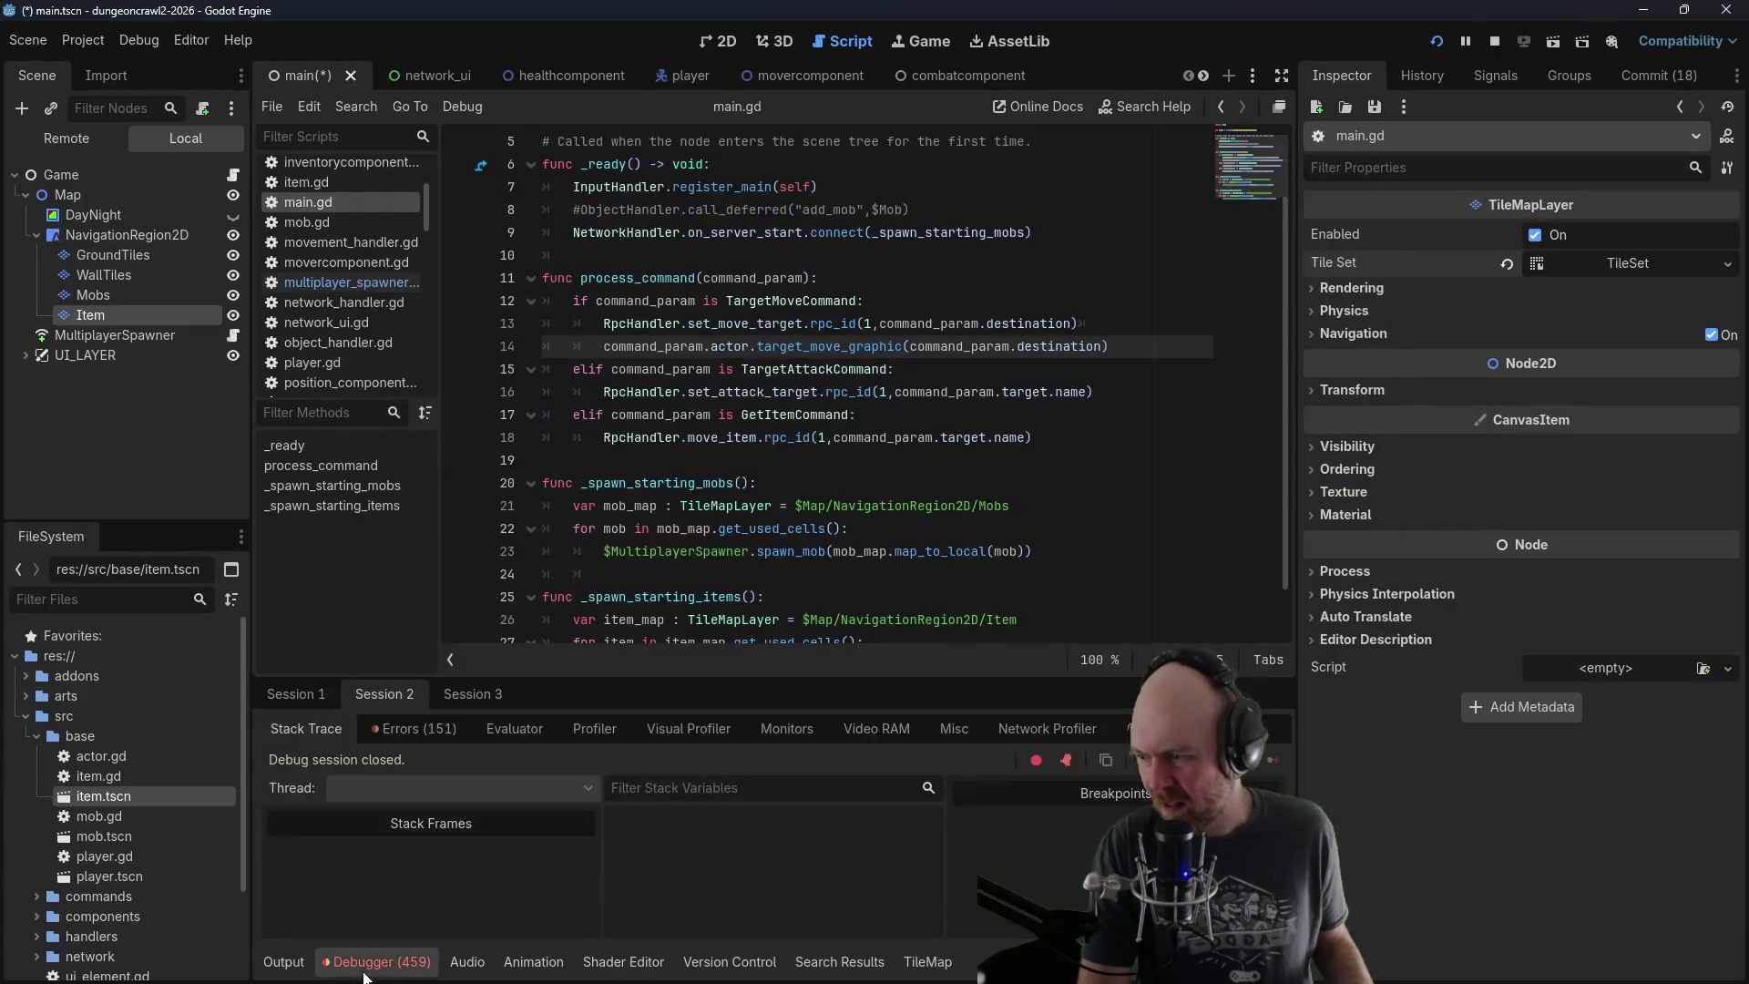
- Review the debugger errors across sessions, stop the game, and return to the 2D map view
click(408, 731)
scroll(574, 866, down, 3)
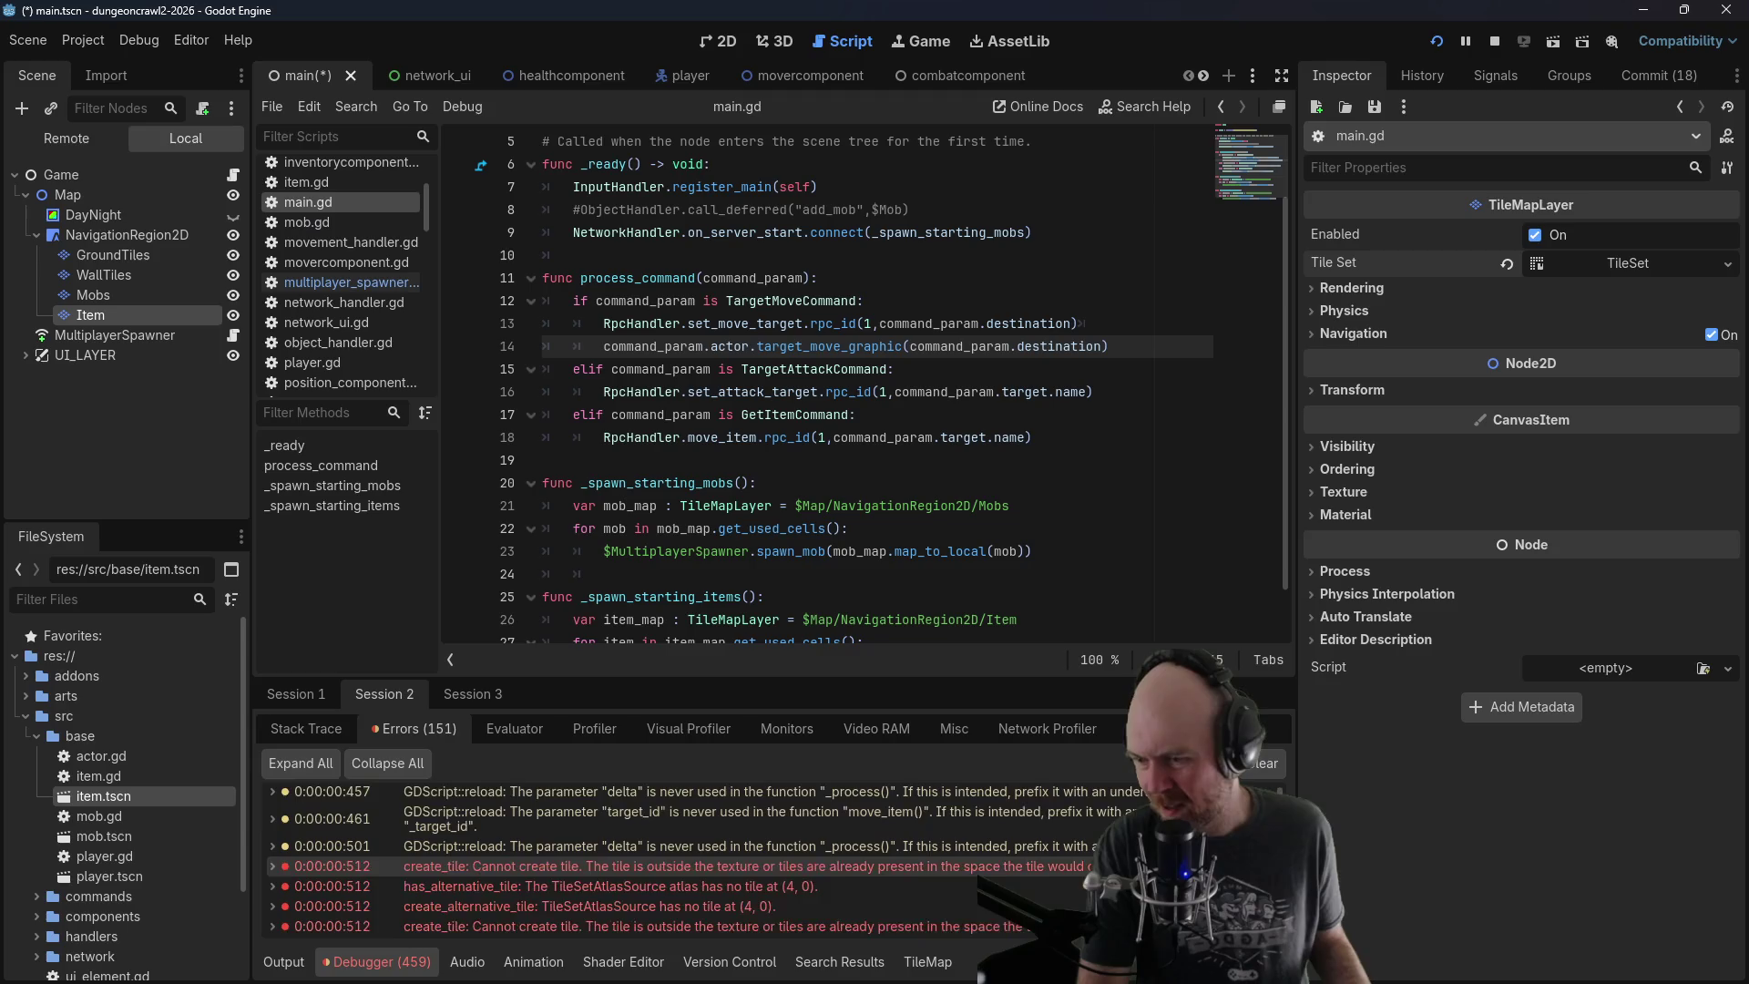
scroll(1084, 871, down, 10)
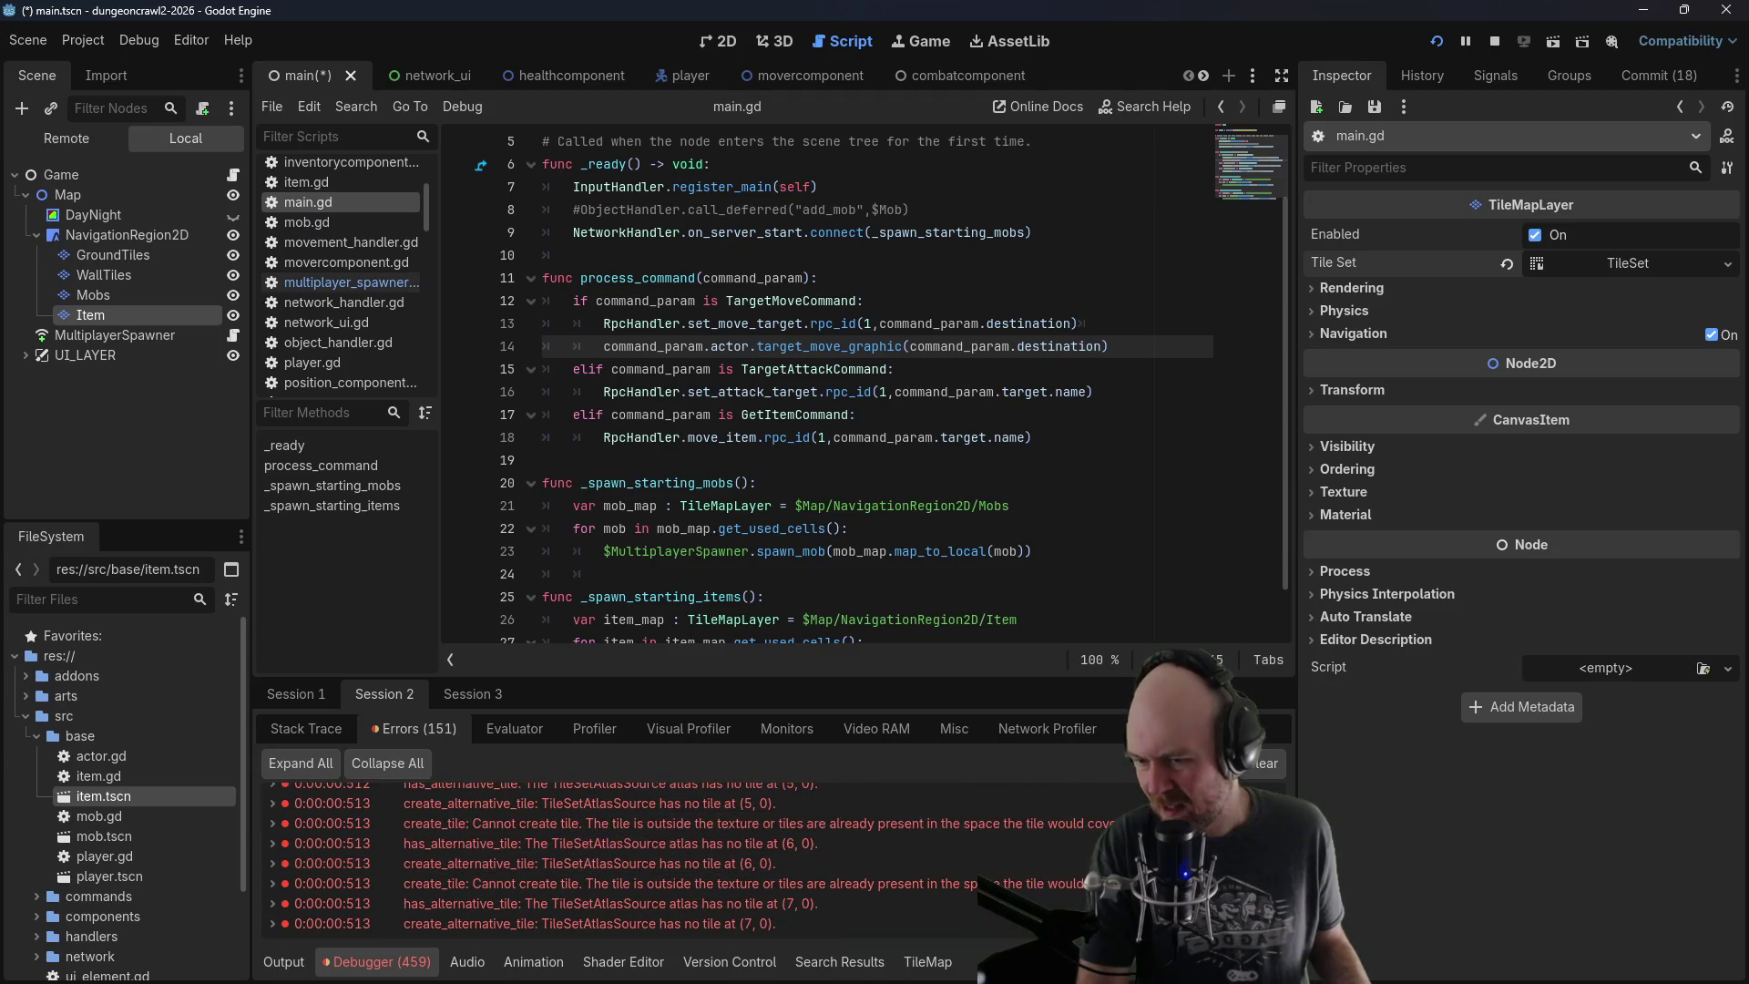
scroll(692, 860, down, 10)
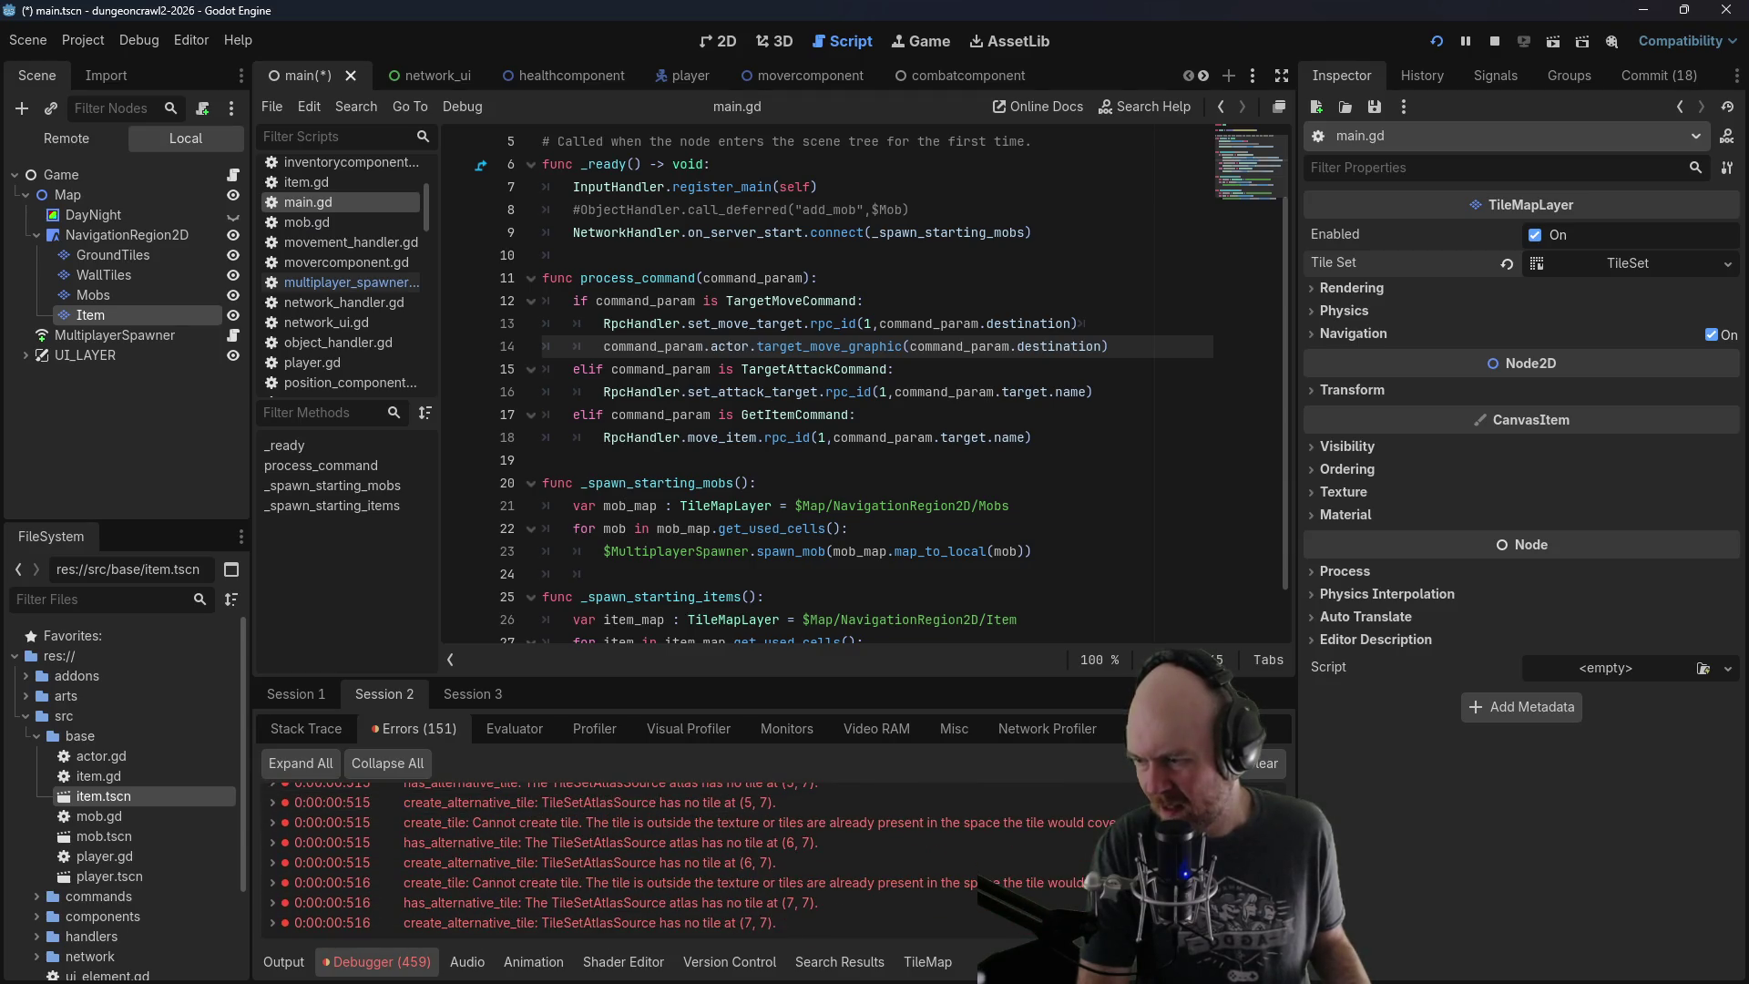
scroll(502, 884, up, 15)
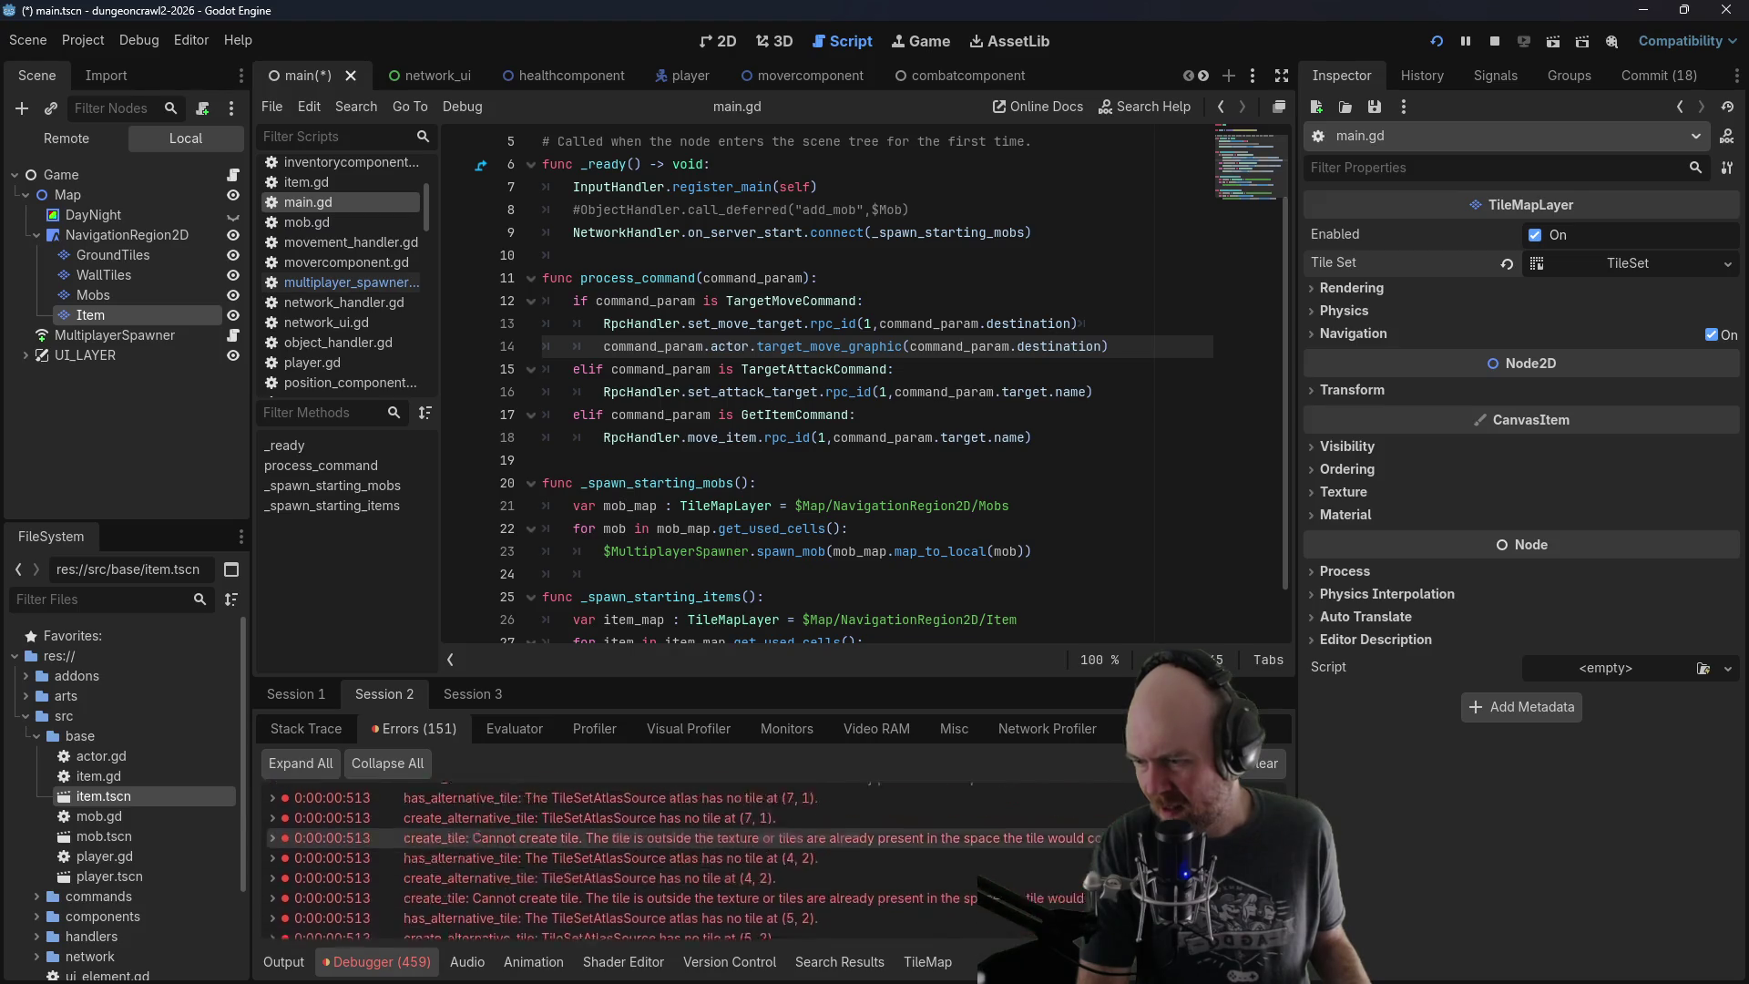
click(284, 962)
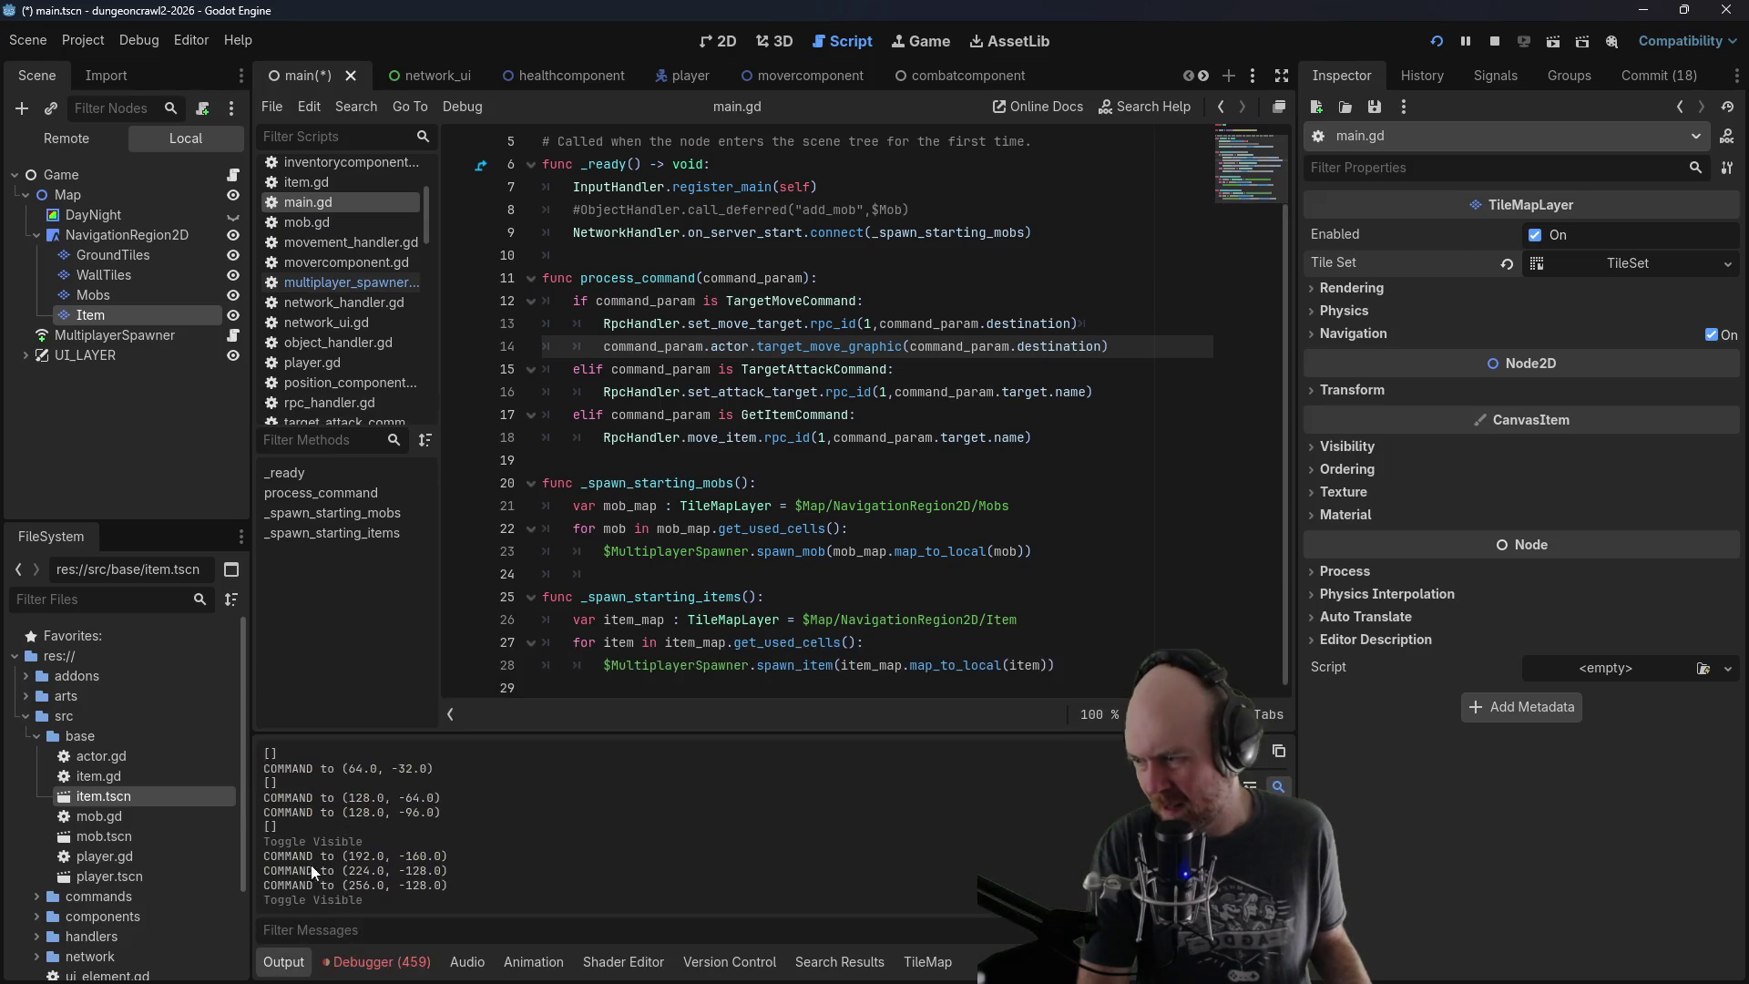
click(374, 962)
click(451, 697)
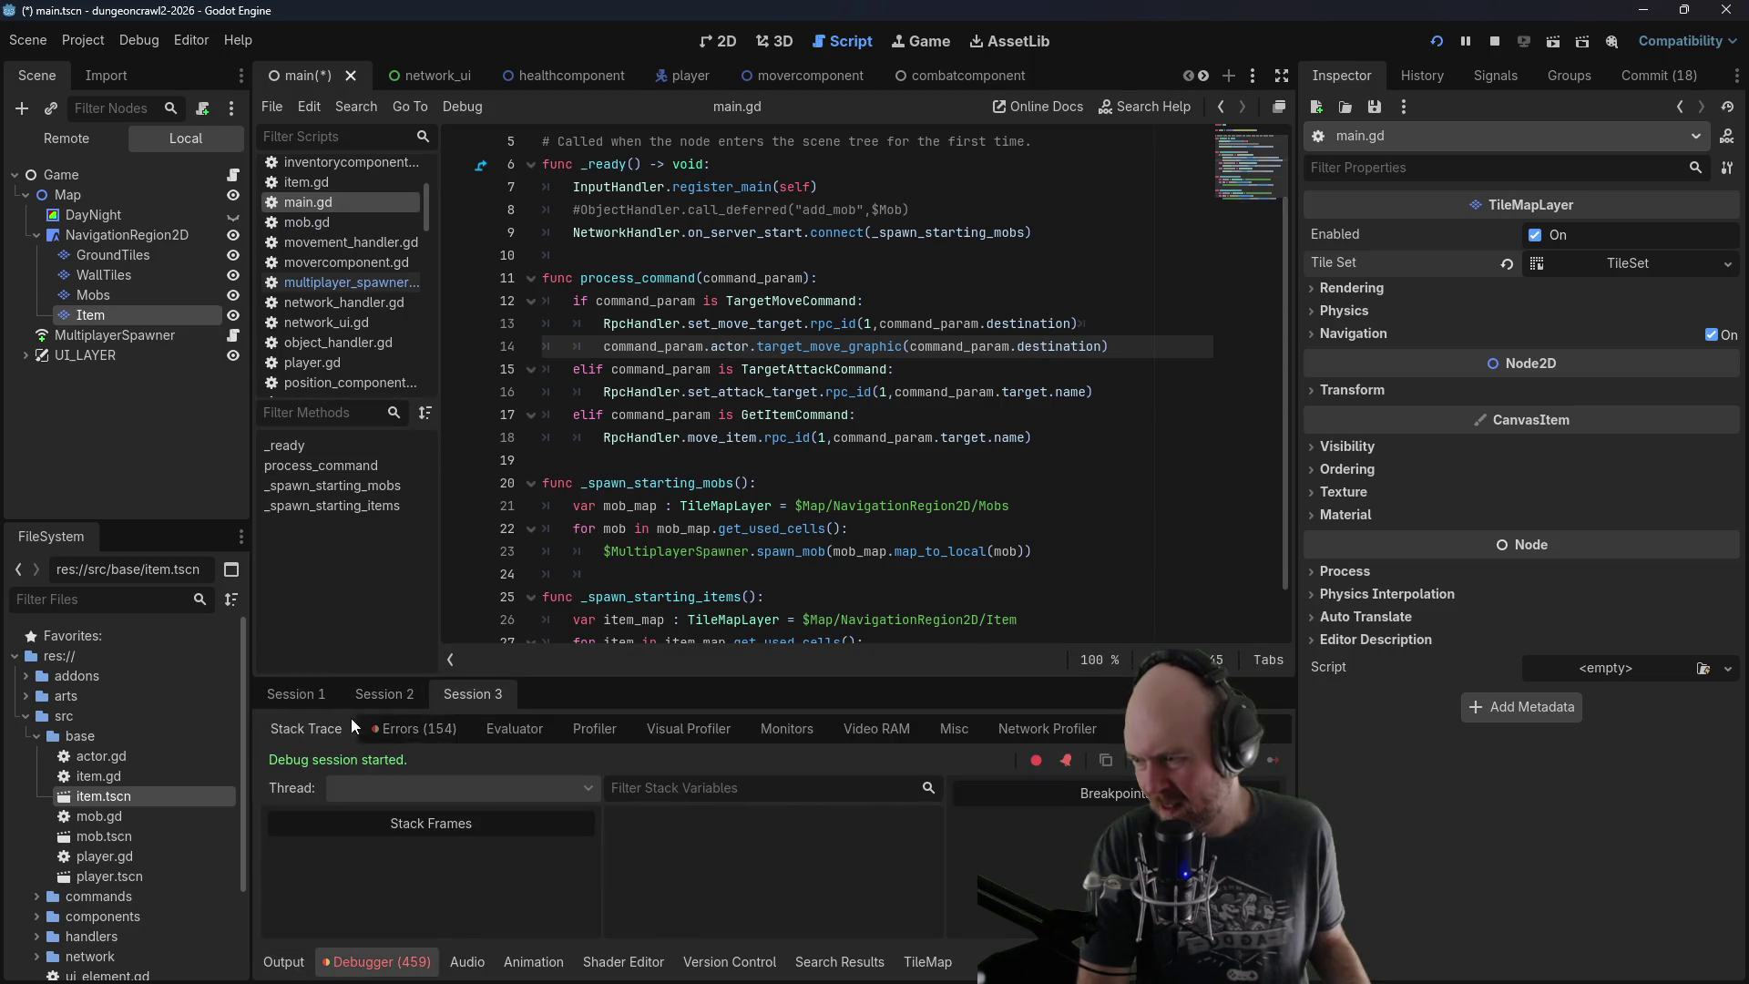
click(314, 695)
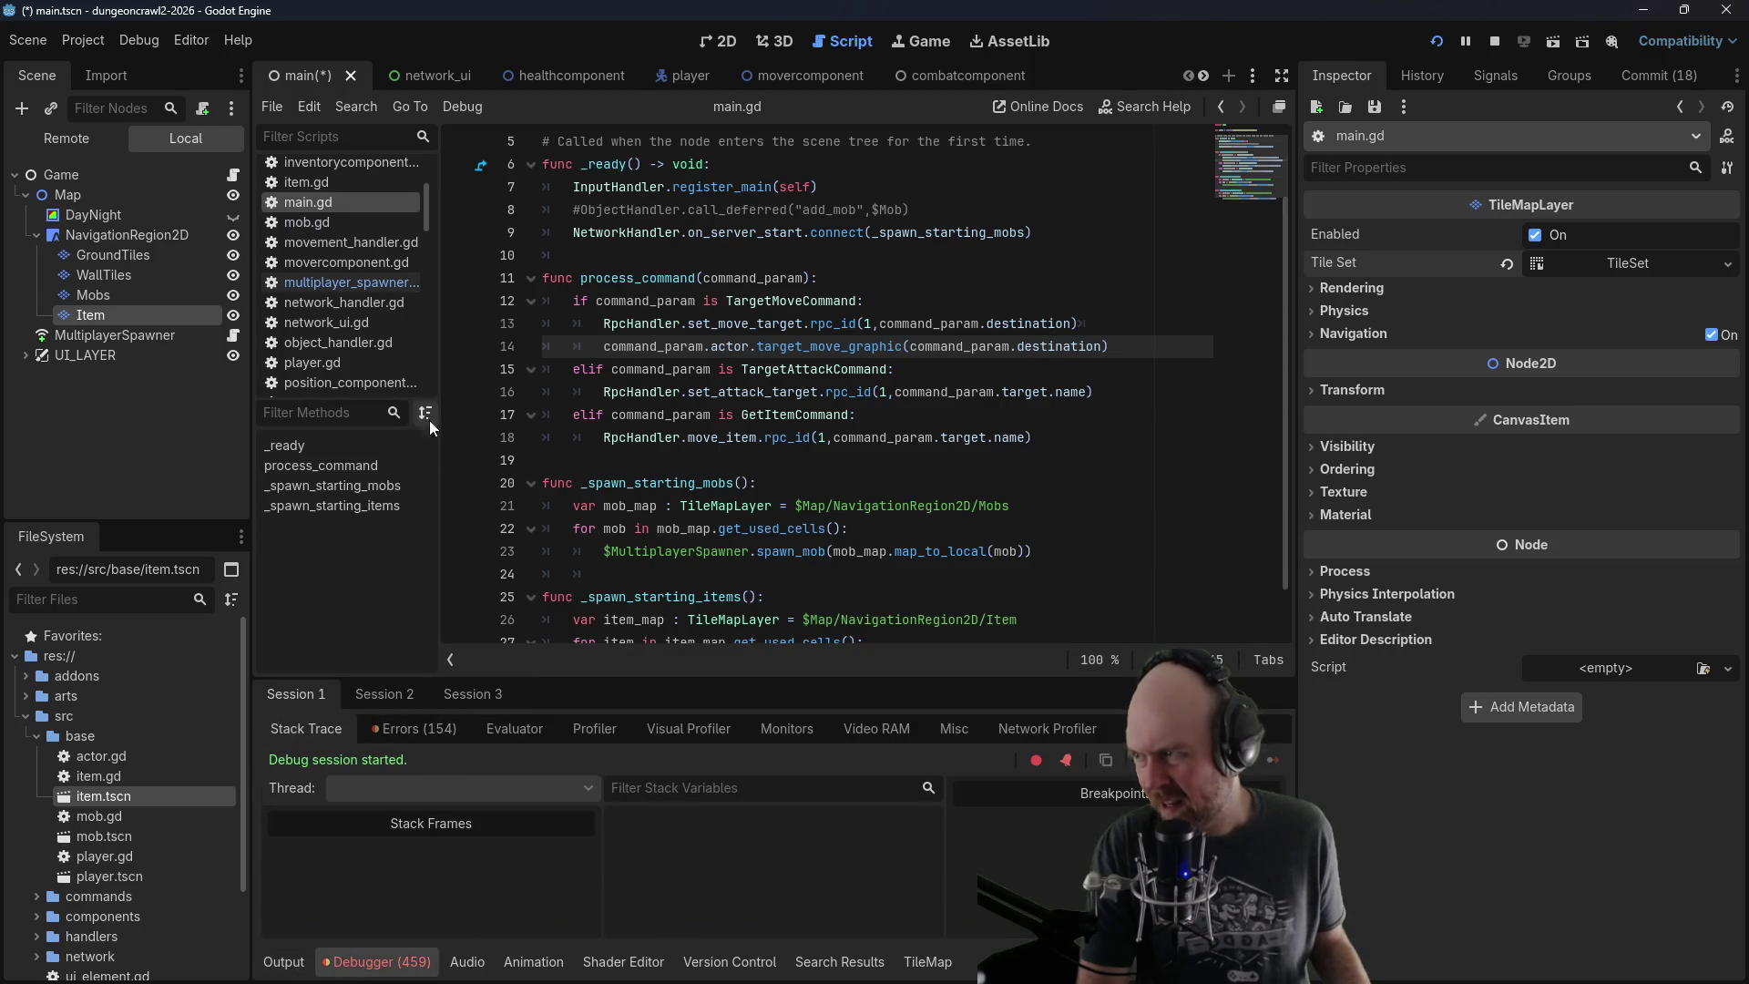
click(1496, 38)
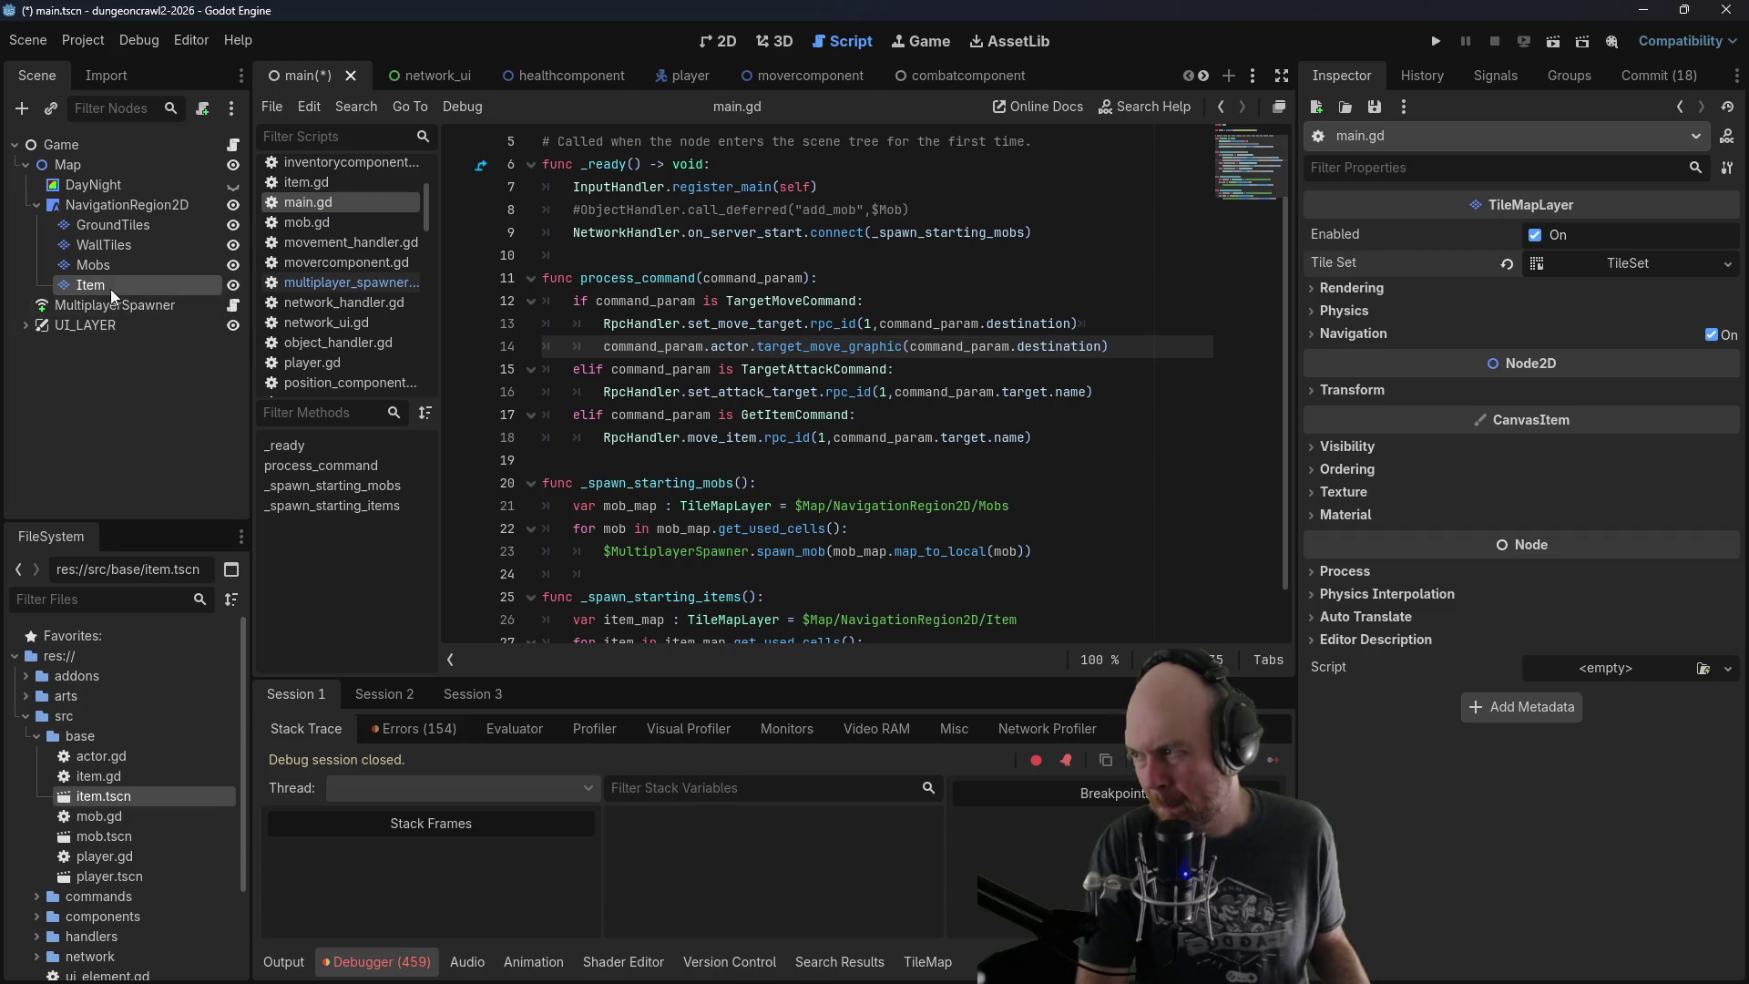
click(713, 38)
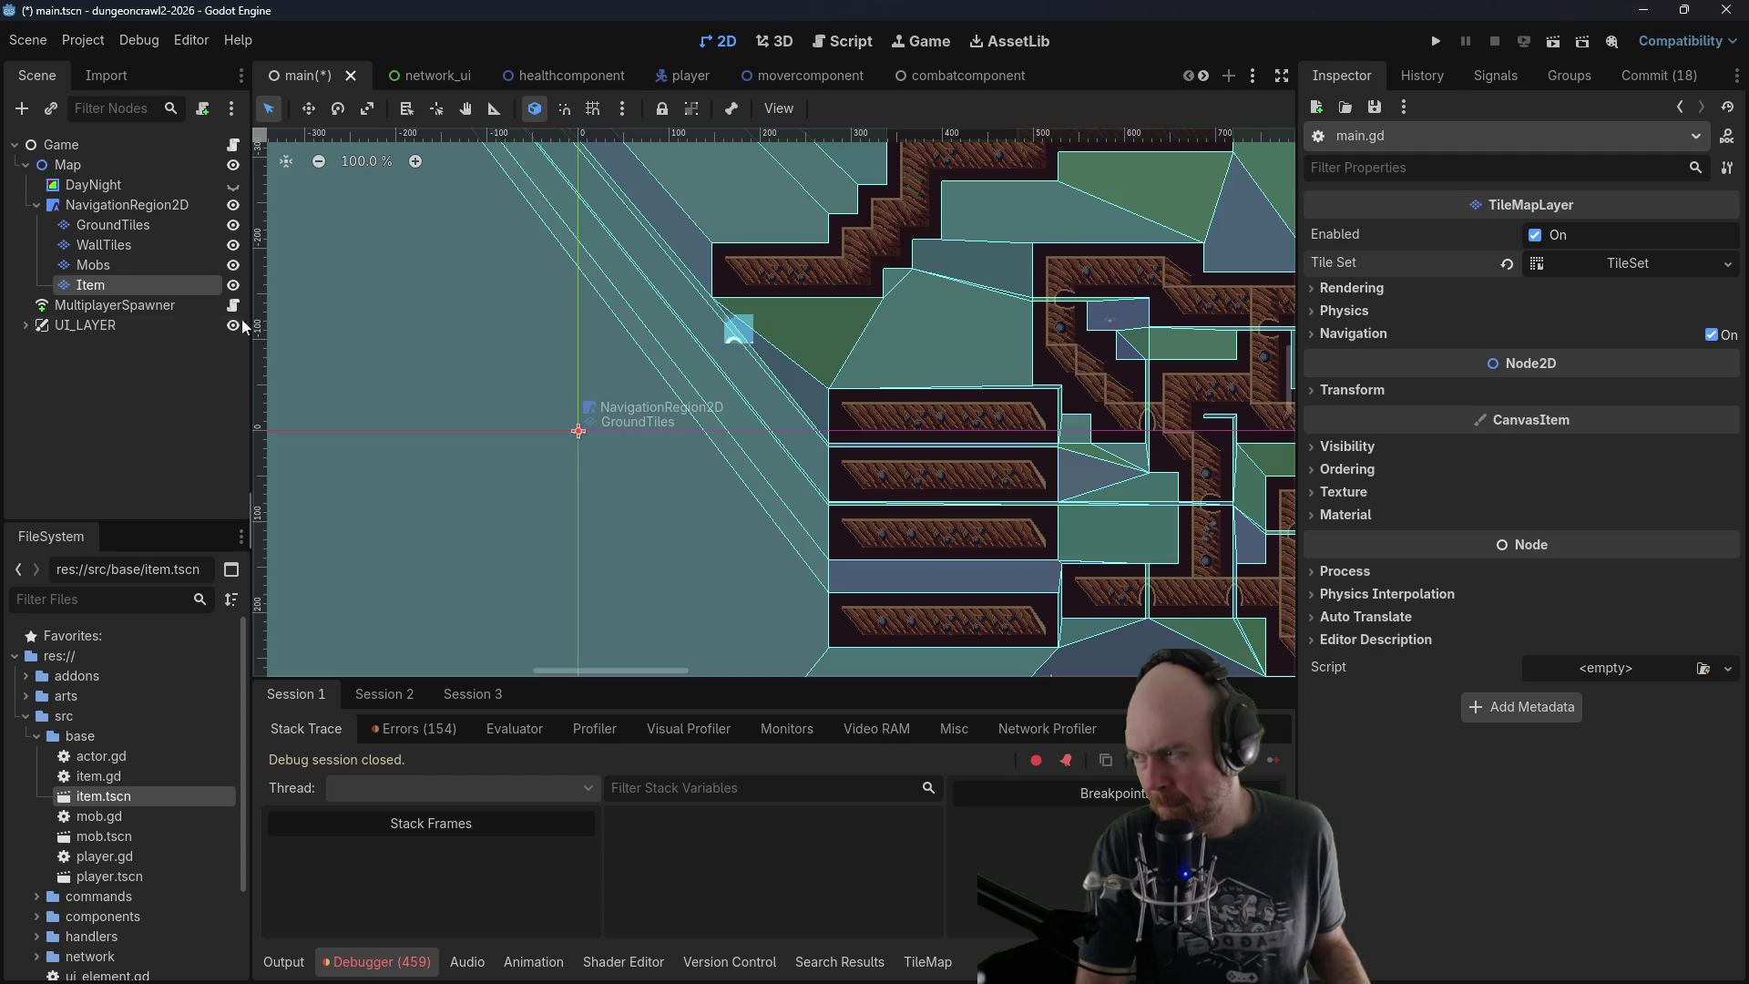
- Duplicate line 9 of main.gd to connect on_server_start to _spawn_starting_items, save, and press F5
click(233, 144)
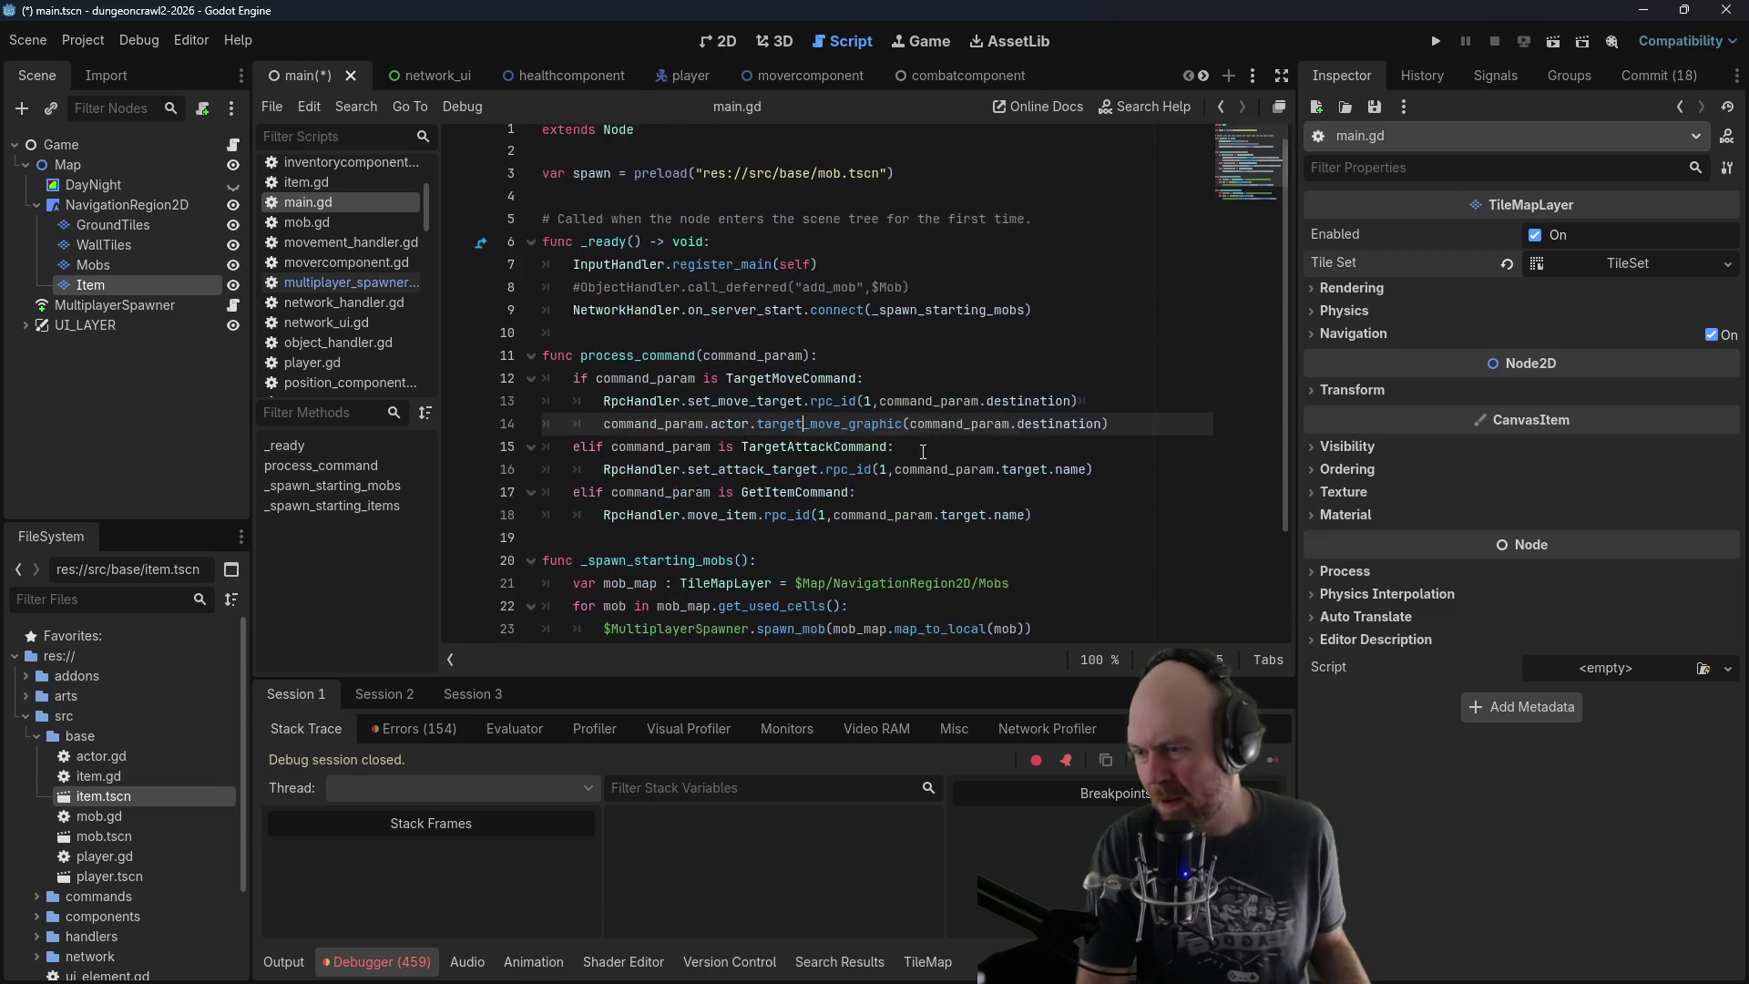
drag(1038, 324, 675, 342)
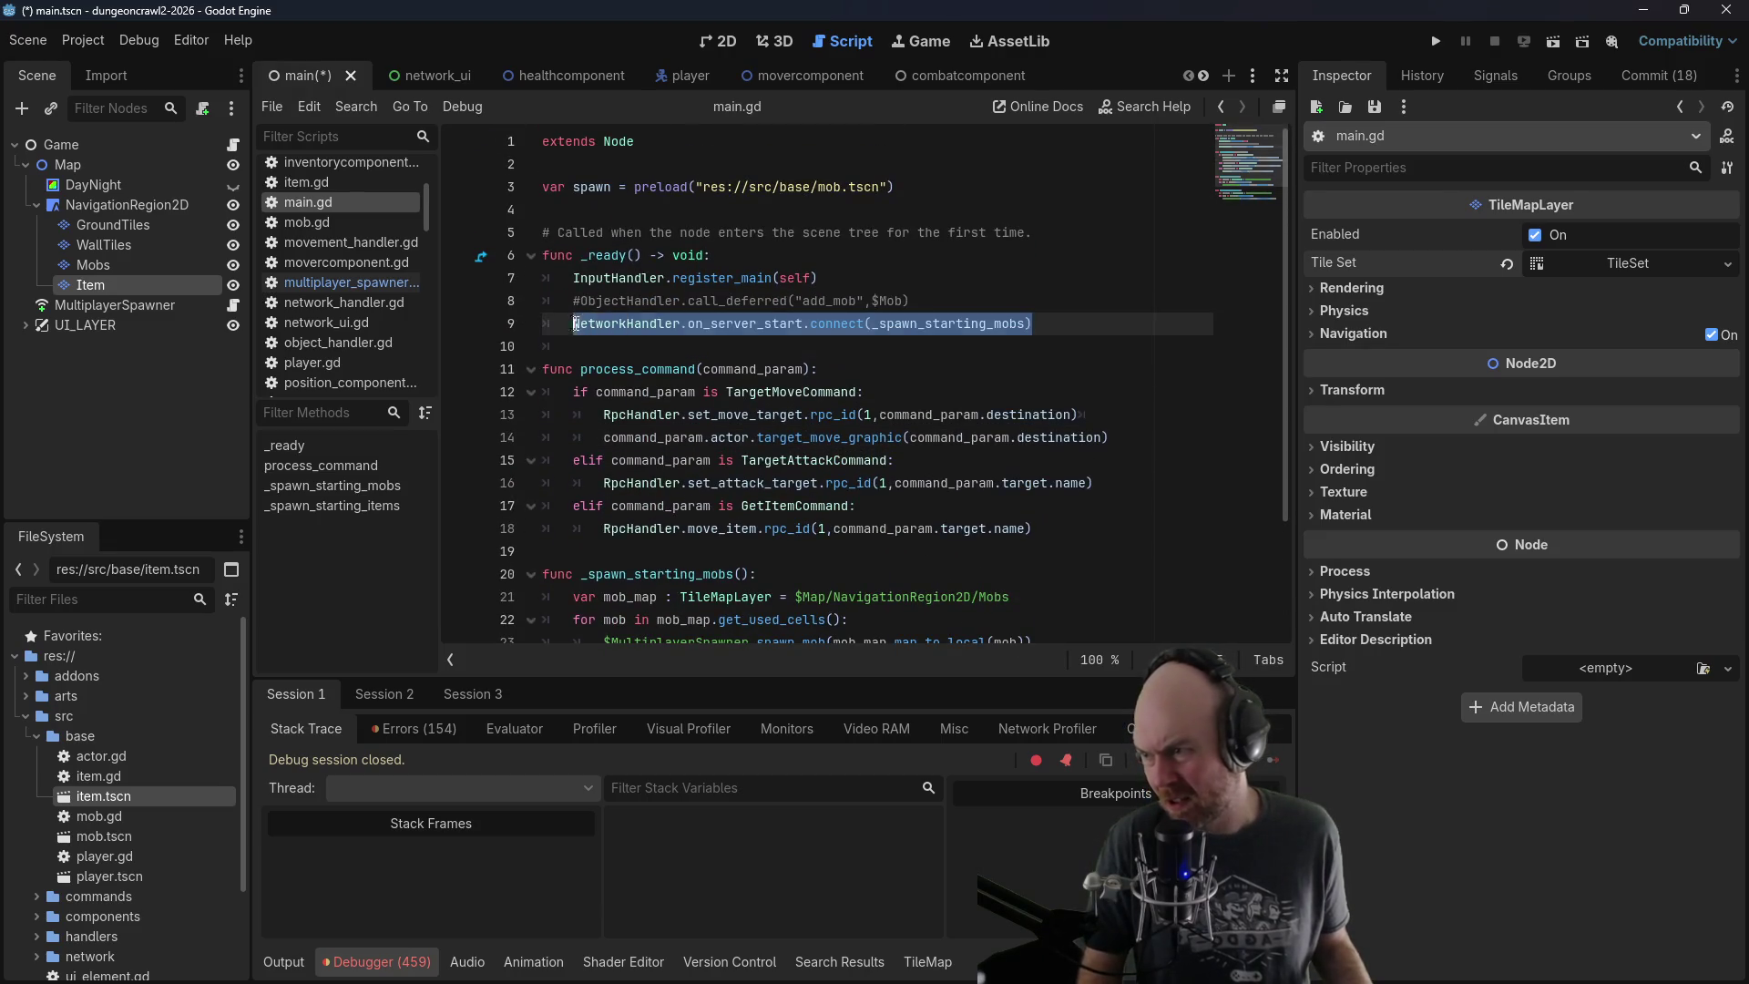
click(1086, 326)
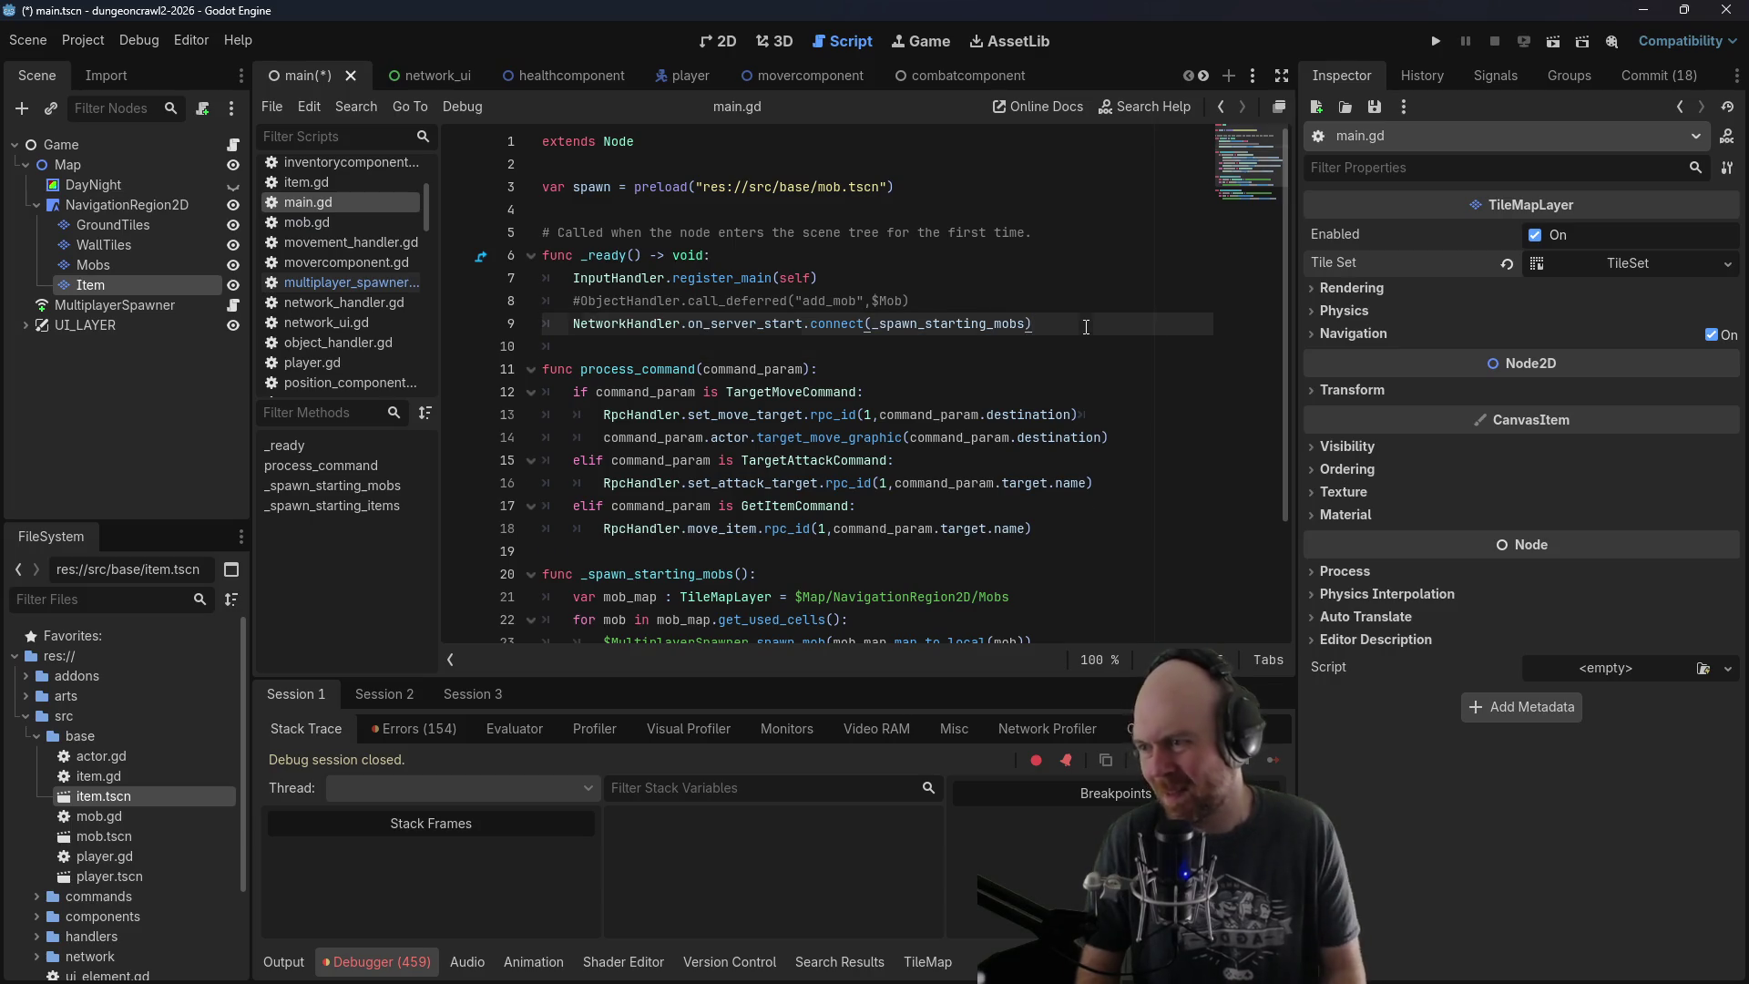
key(ctrl+shift+d)
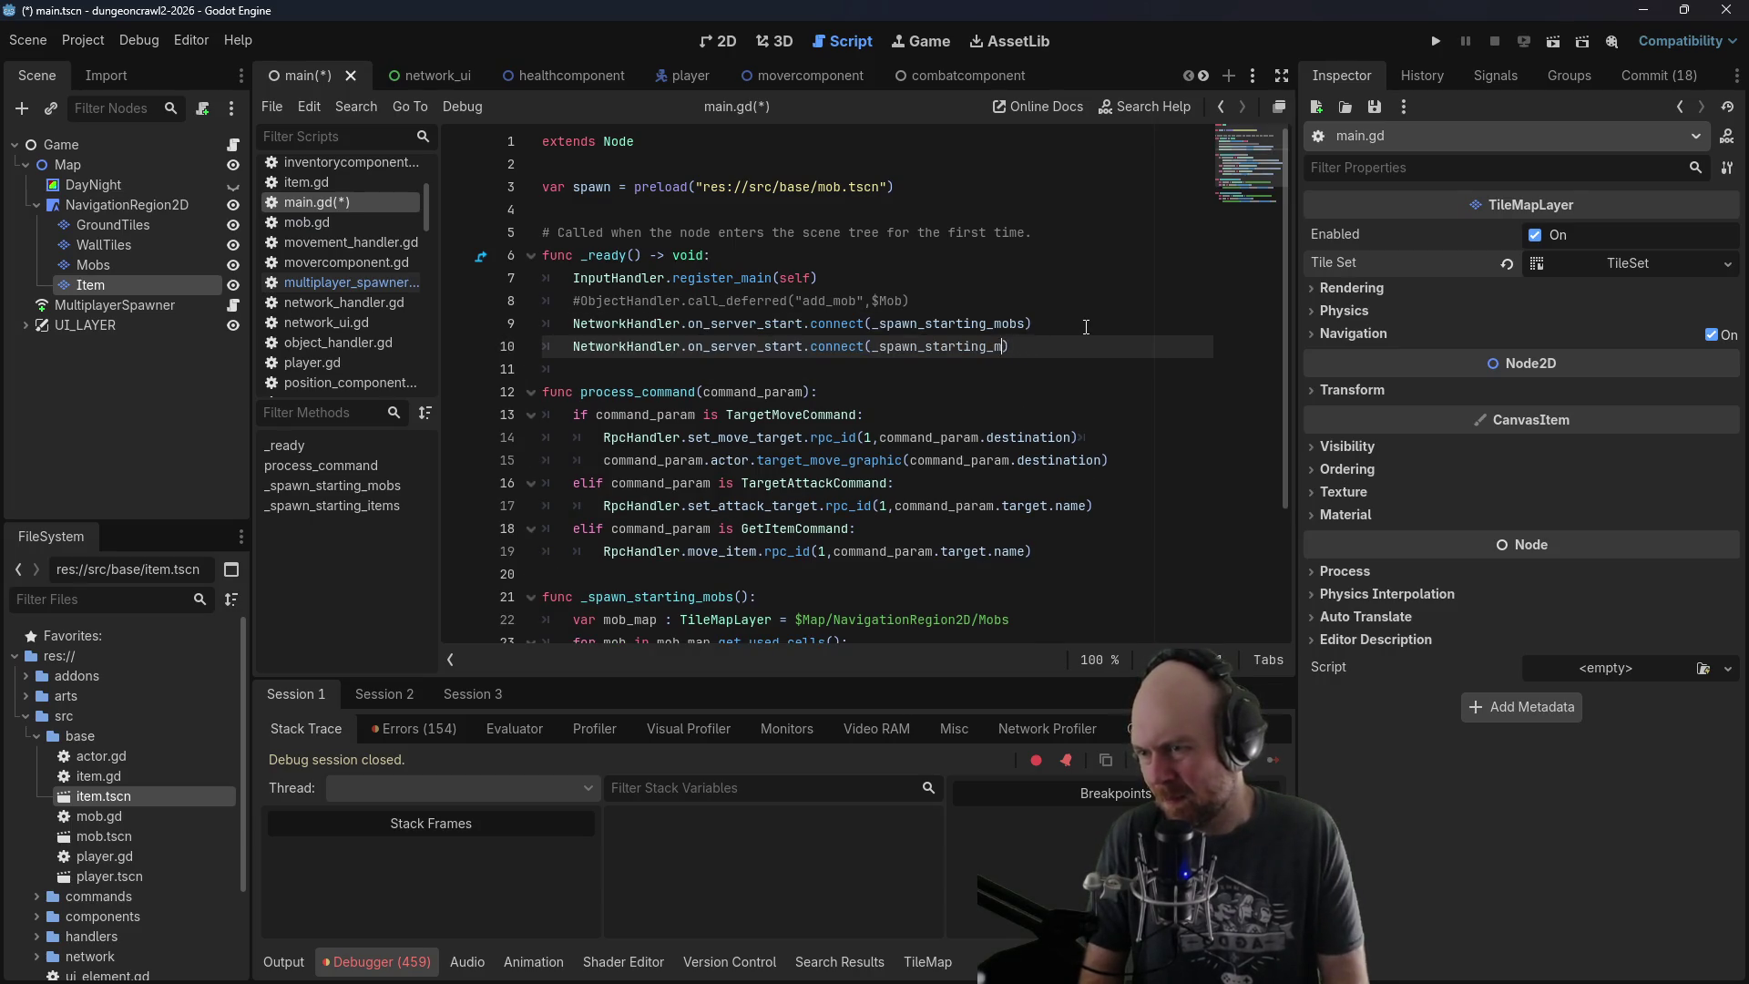
key(BackSpace)
key(BackSpace)
key(BackSpace)
text(items)
key(ctrl+s)
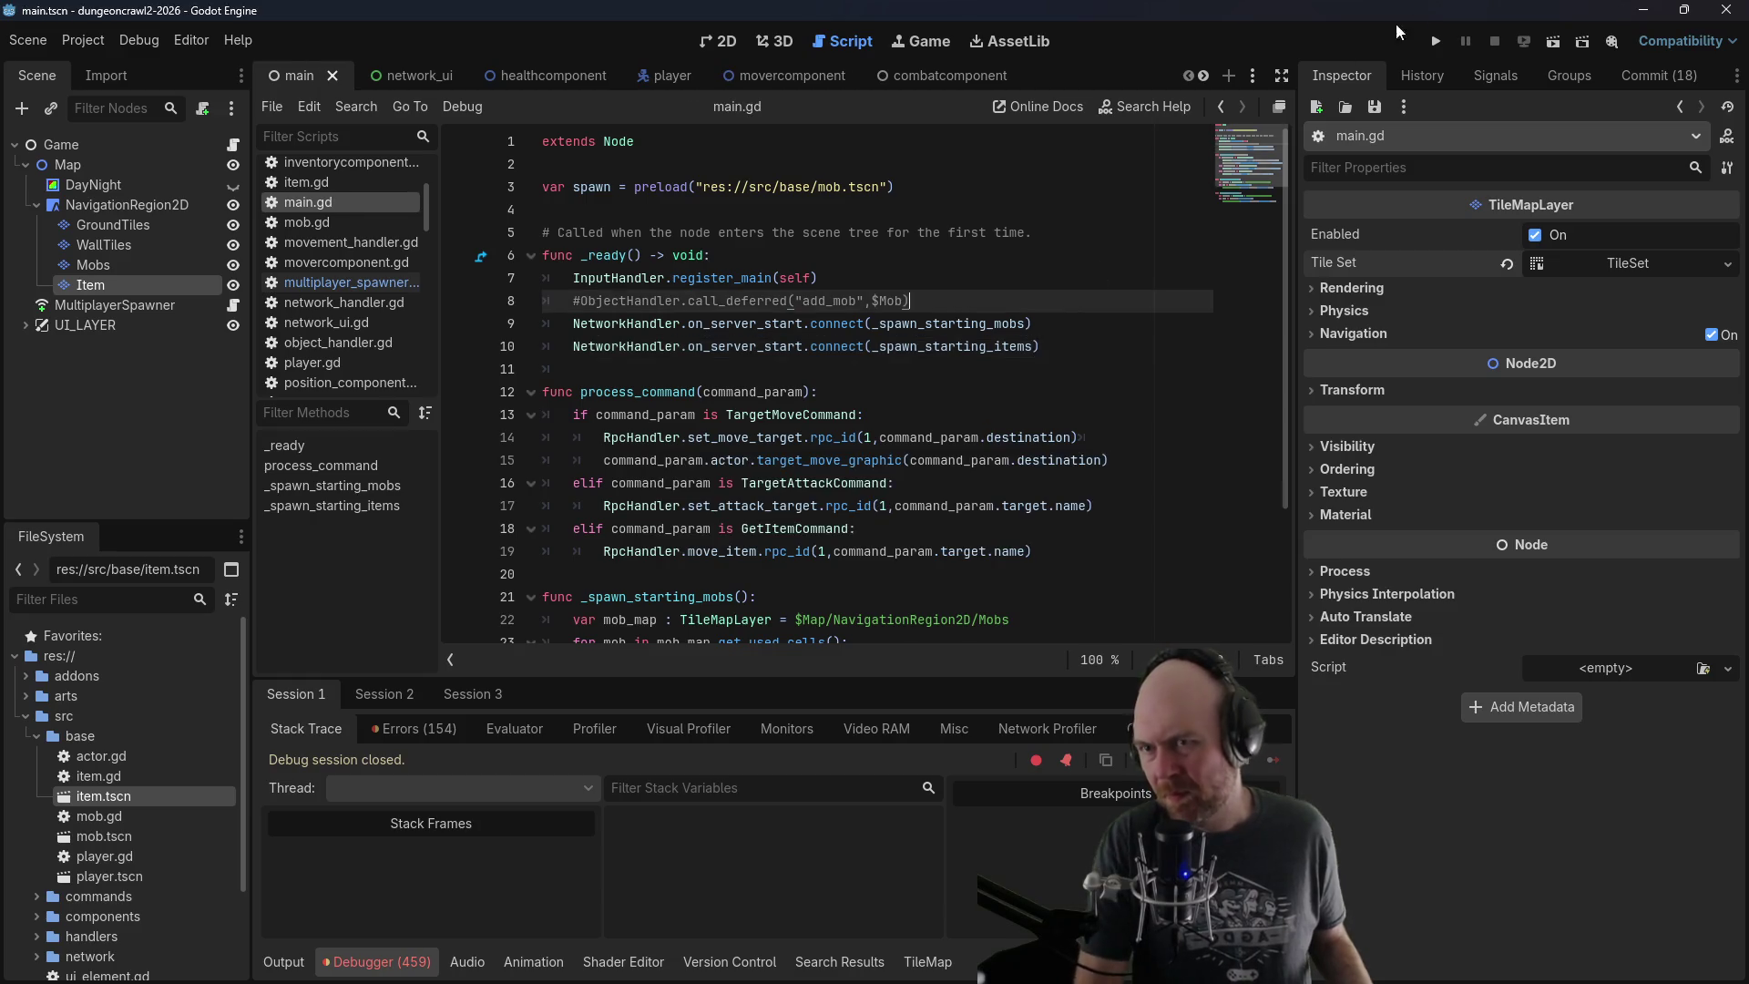
key(F5)
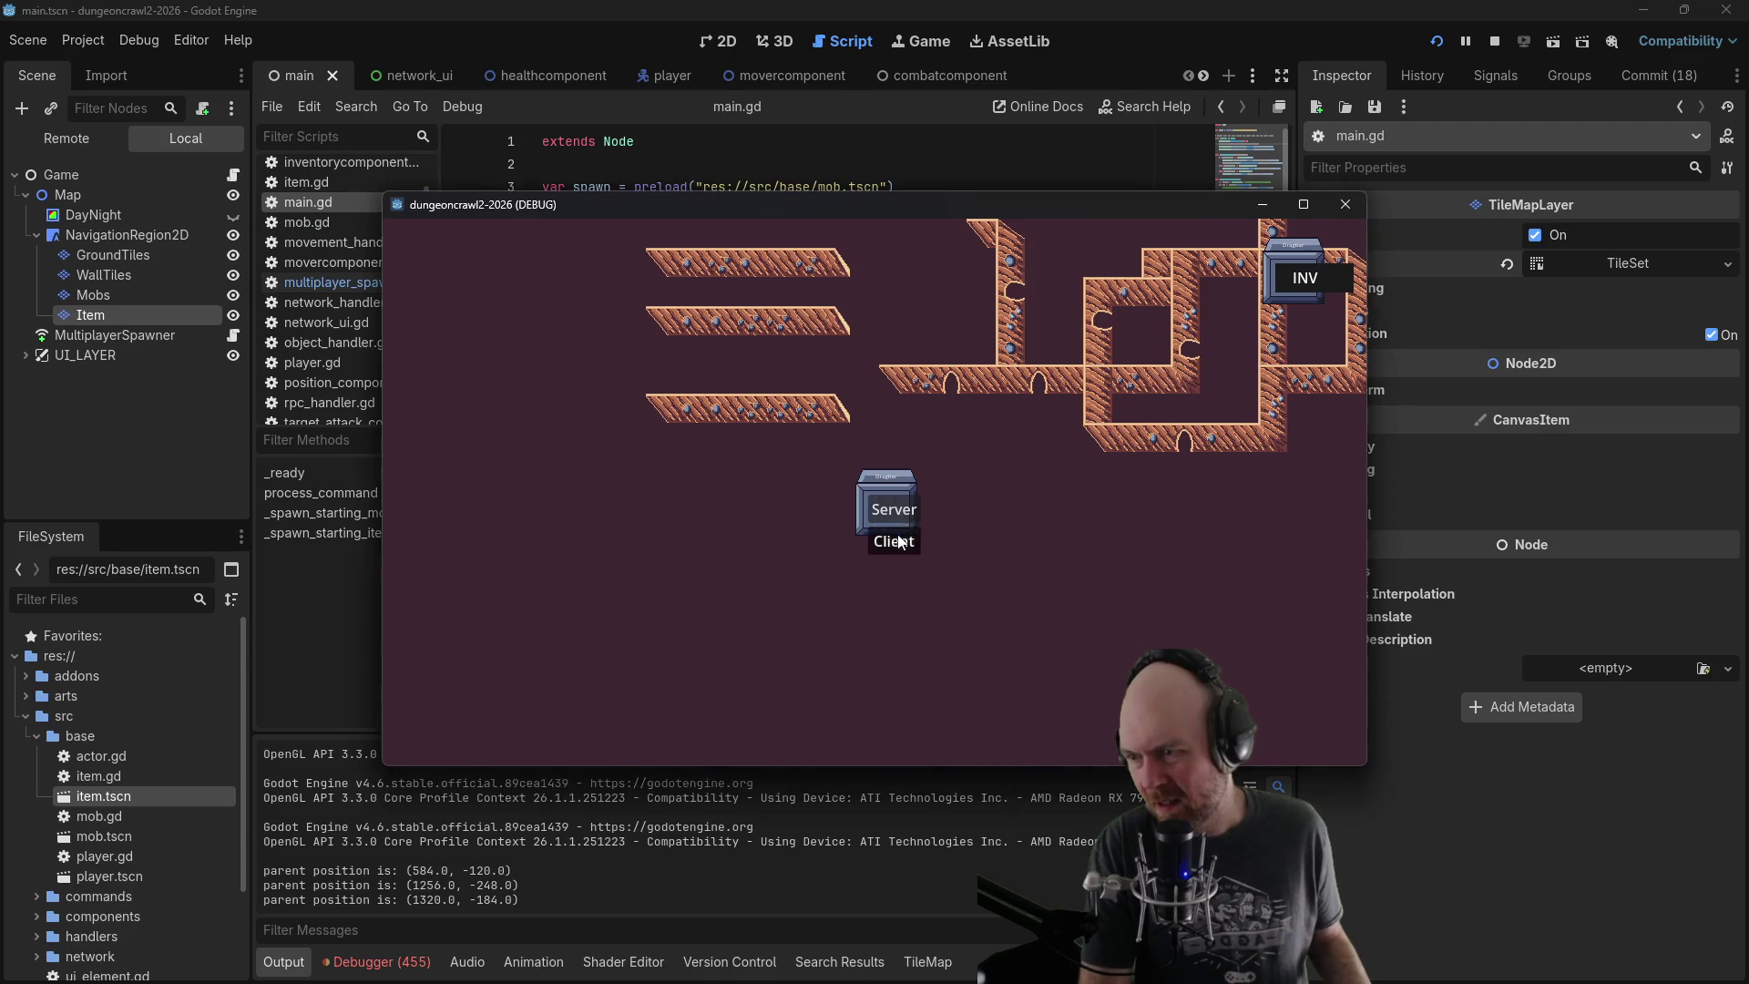
- Join as client, walk to the item, and inspect the failing /root/Game/Item lookup in rpc_handler.gd
click(893, 509)
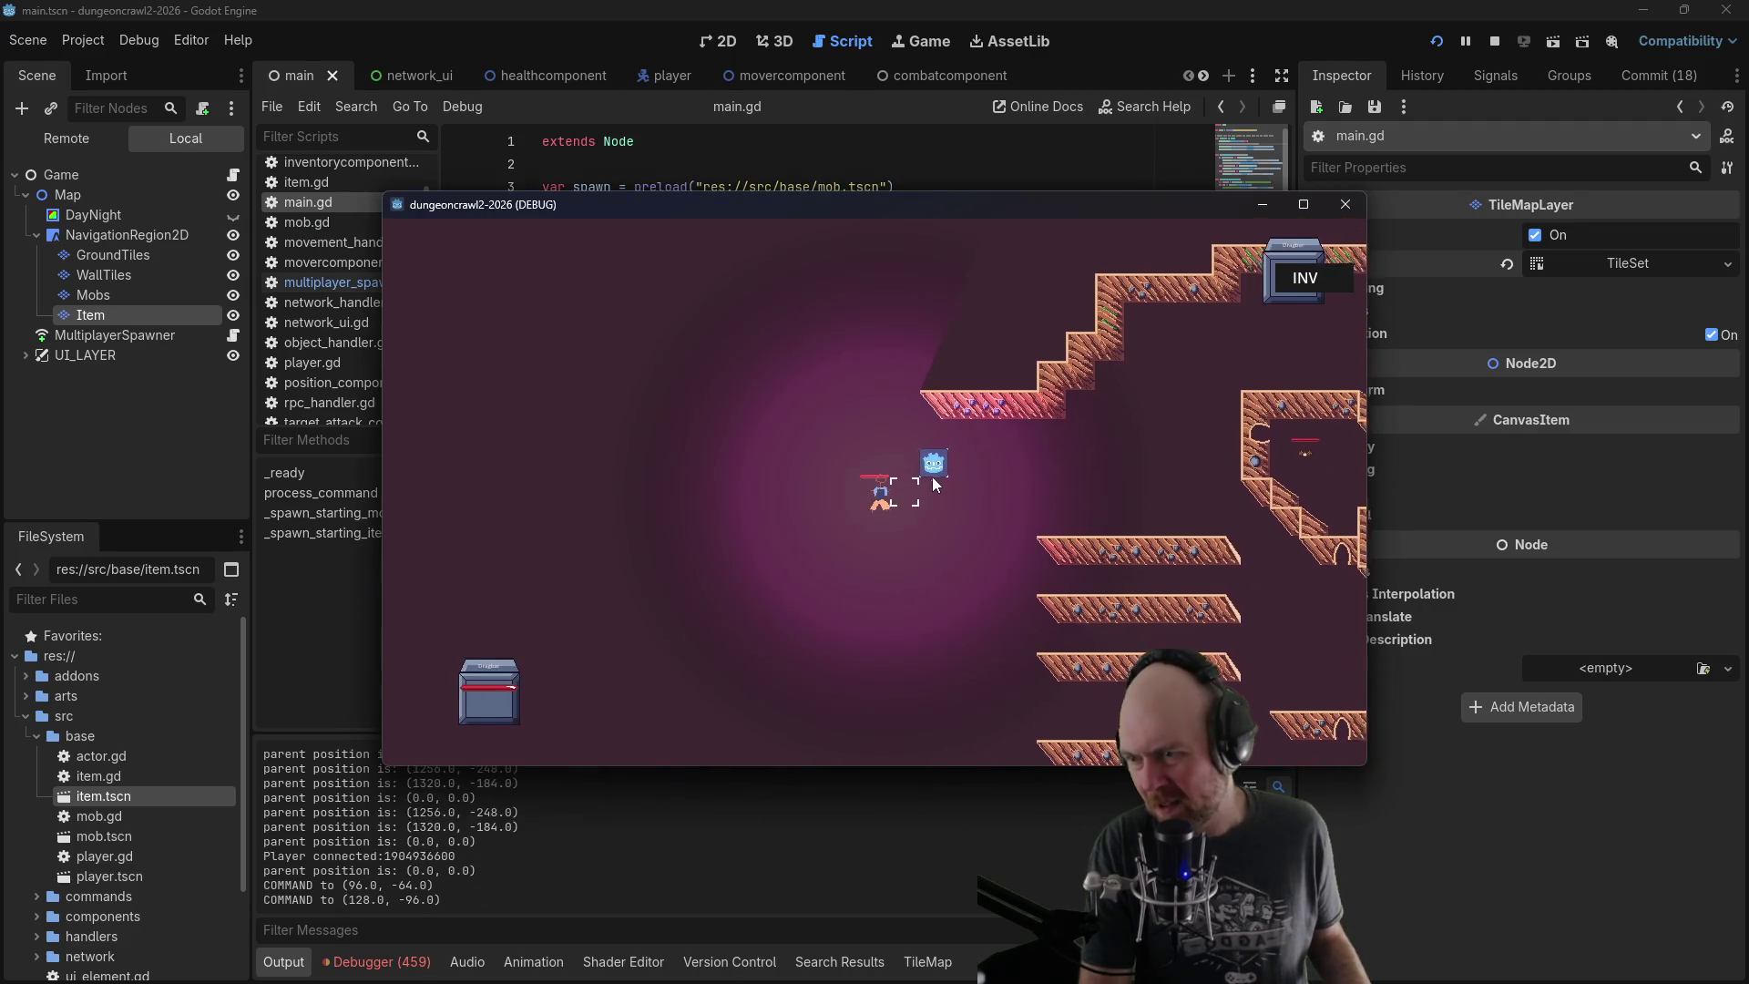
click(929, 487)
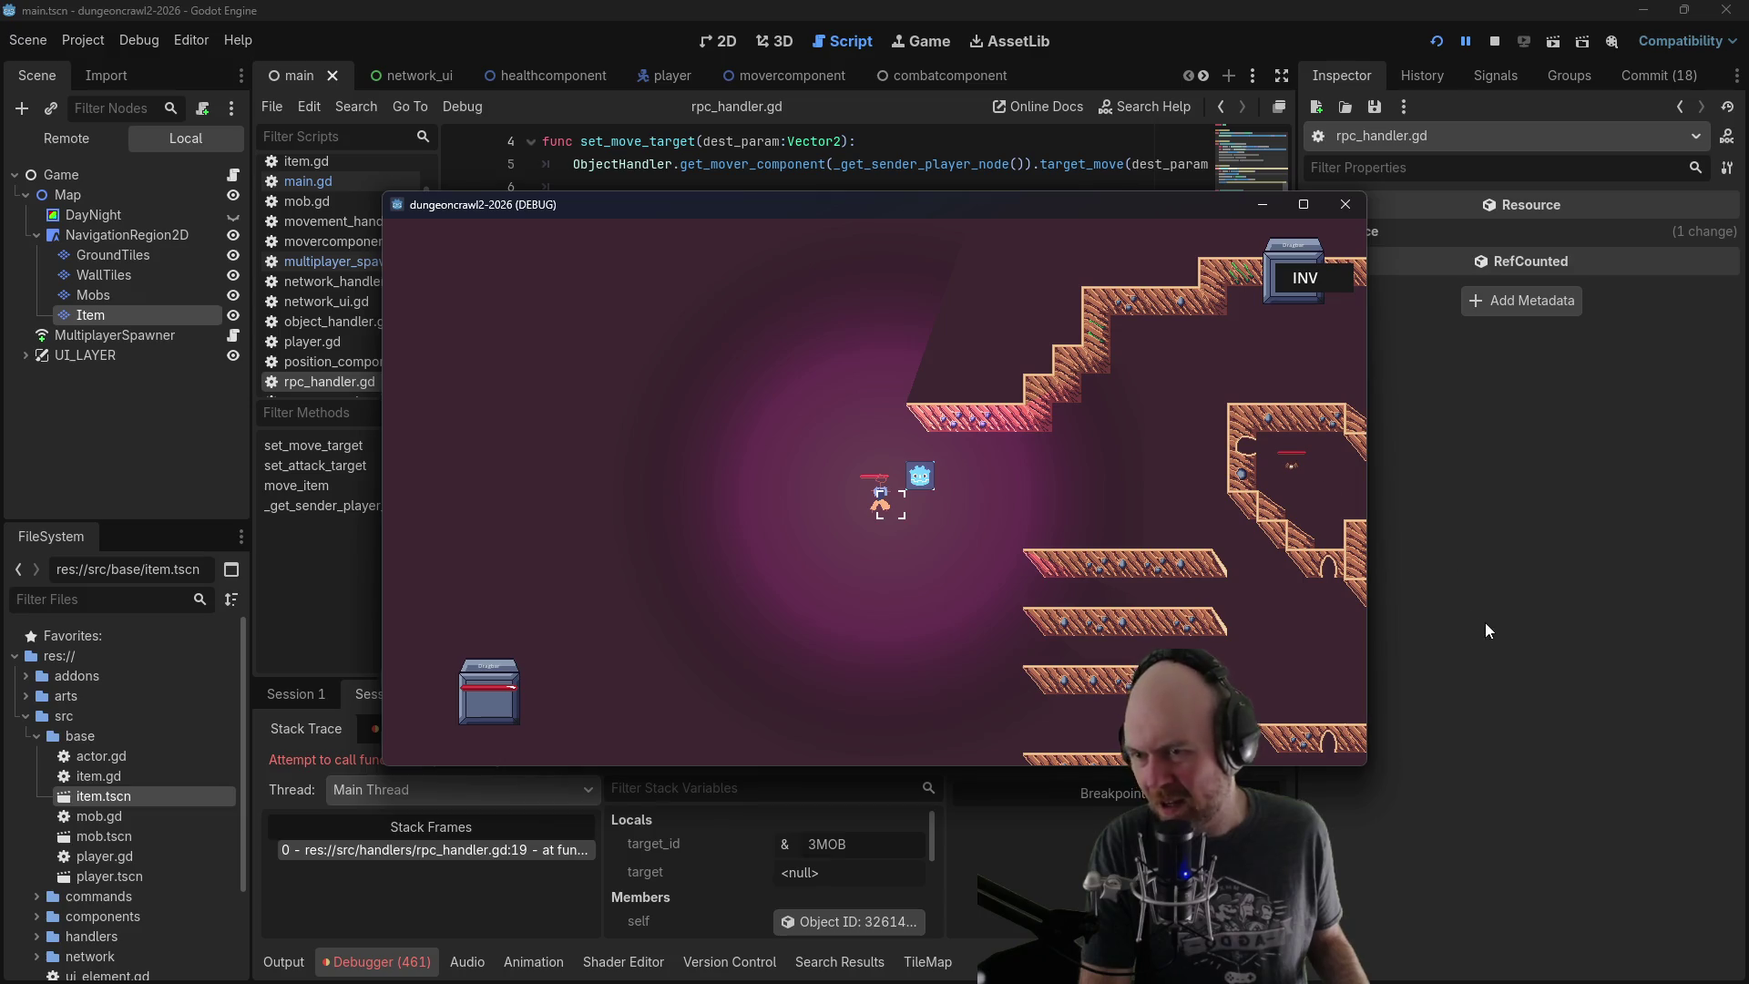
click(1487, 630)
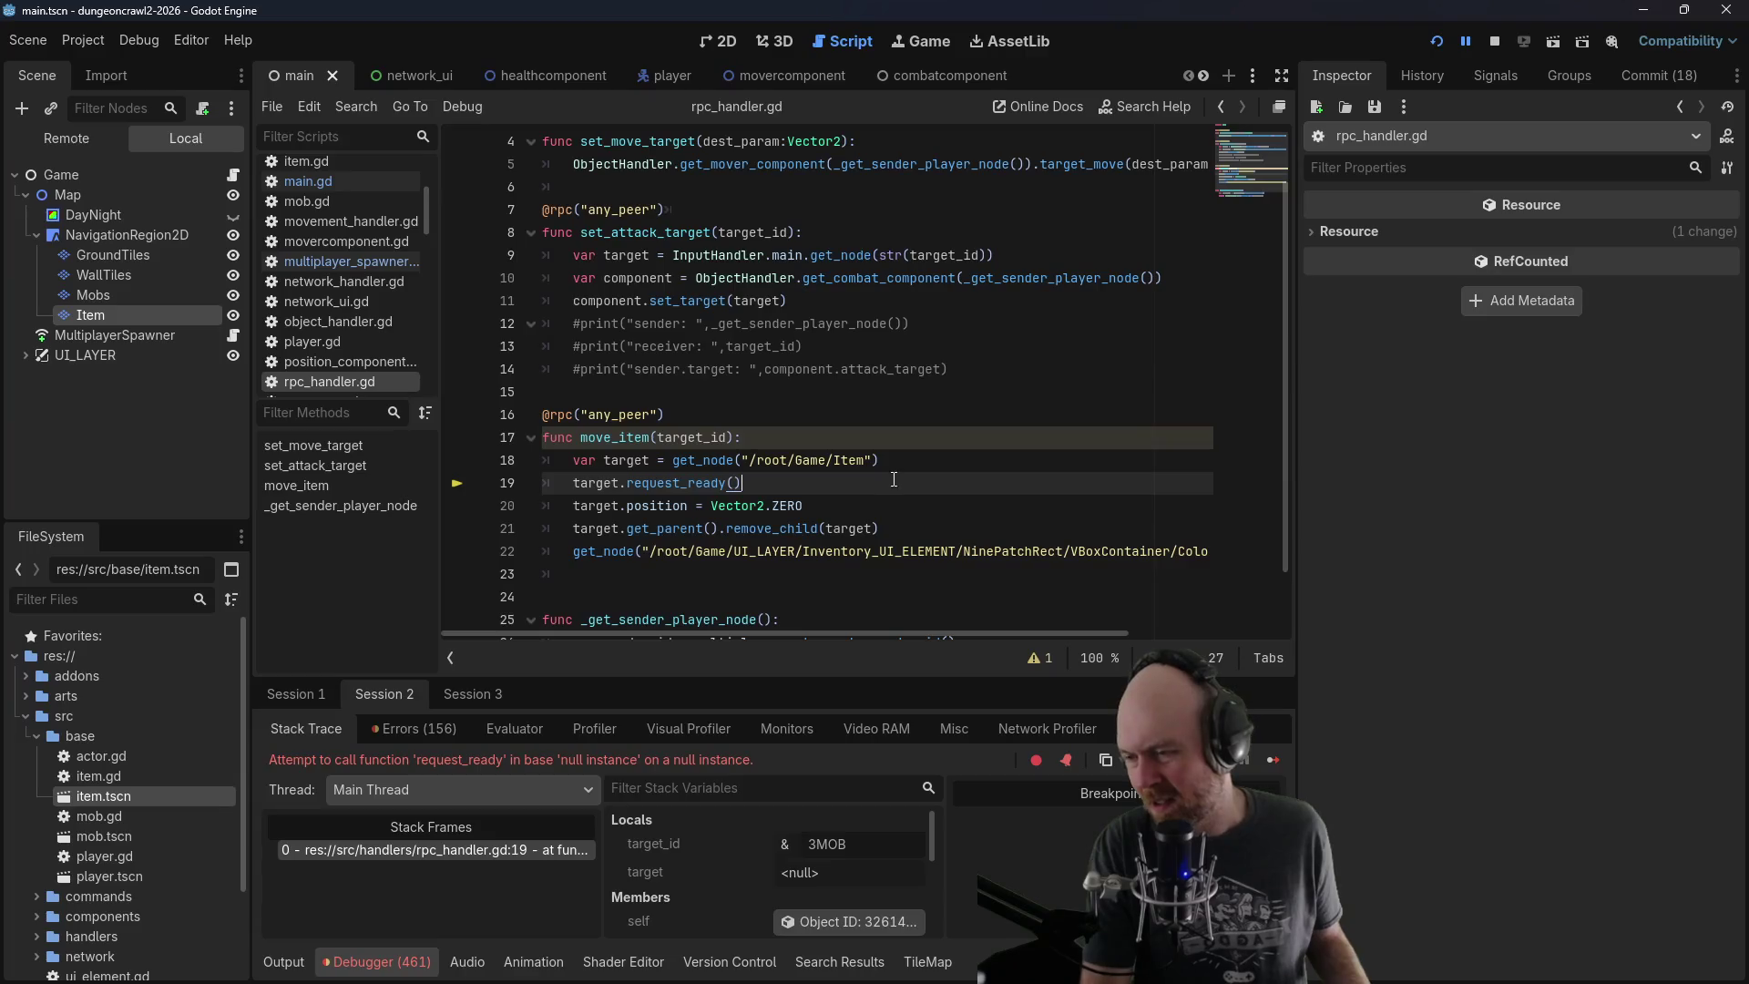
drag(893, 479, 911, 460)
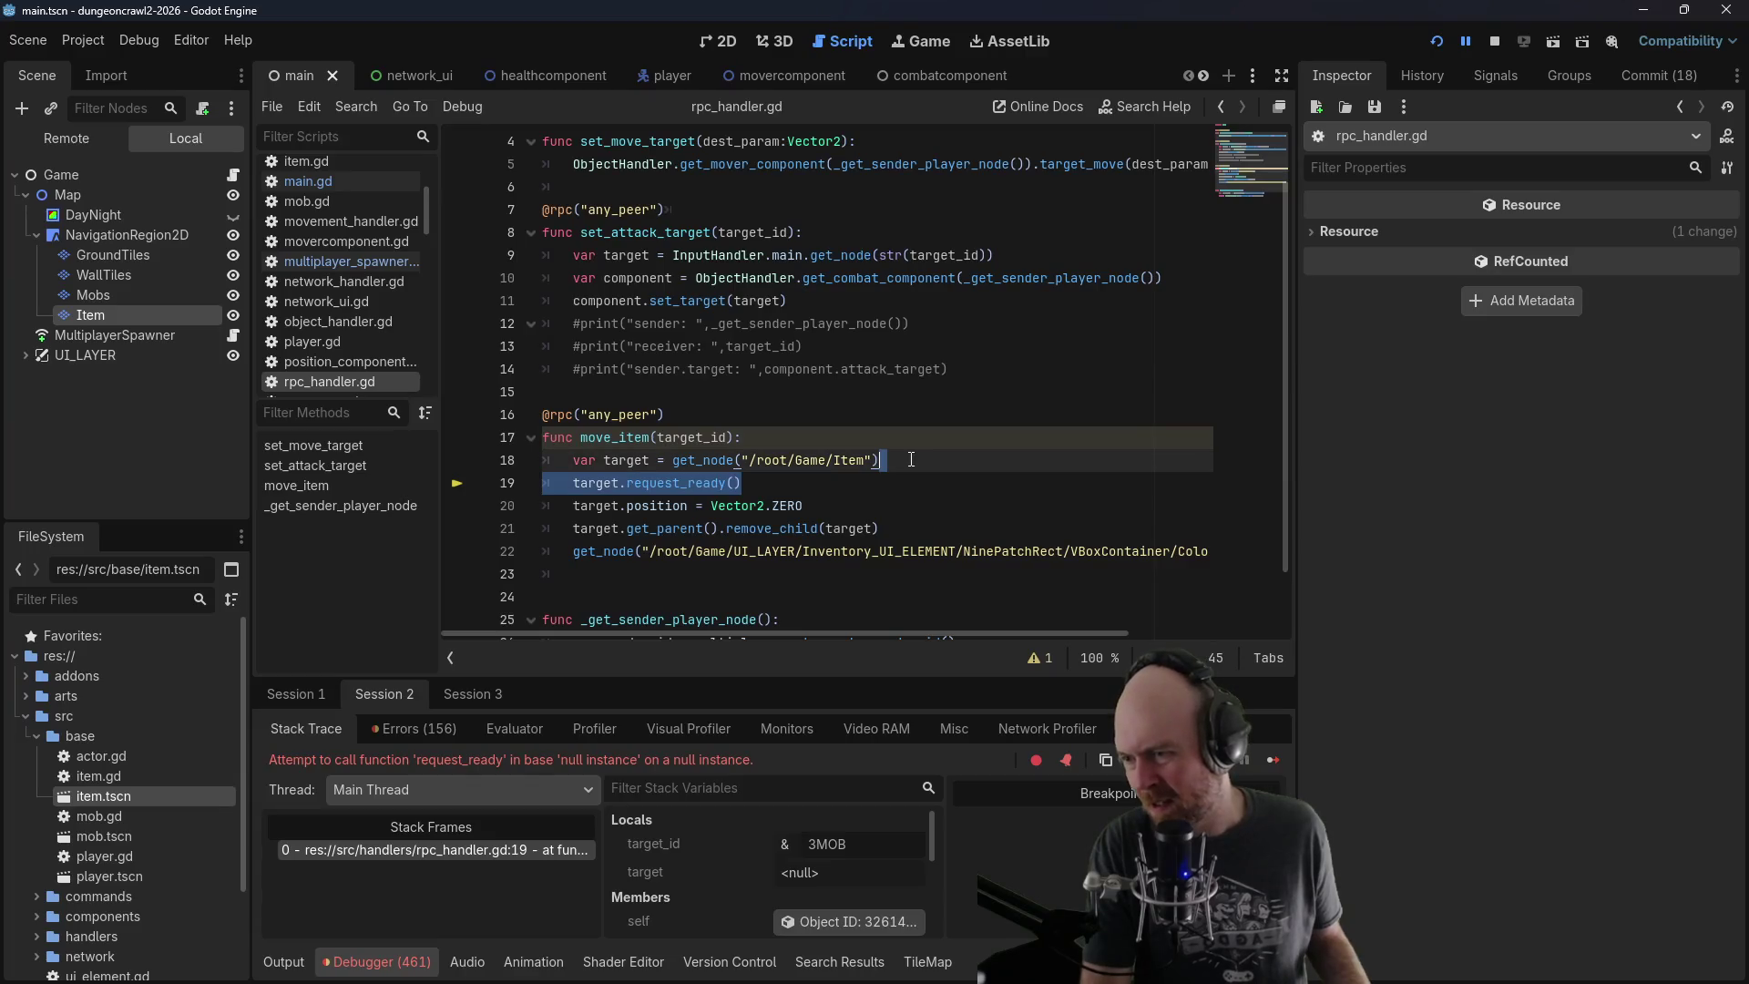
click(635, 484)
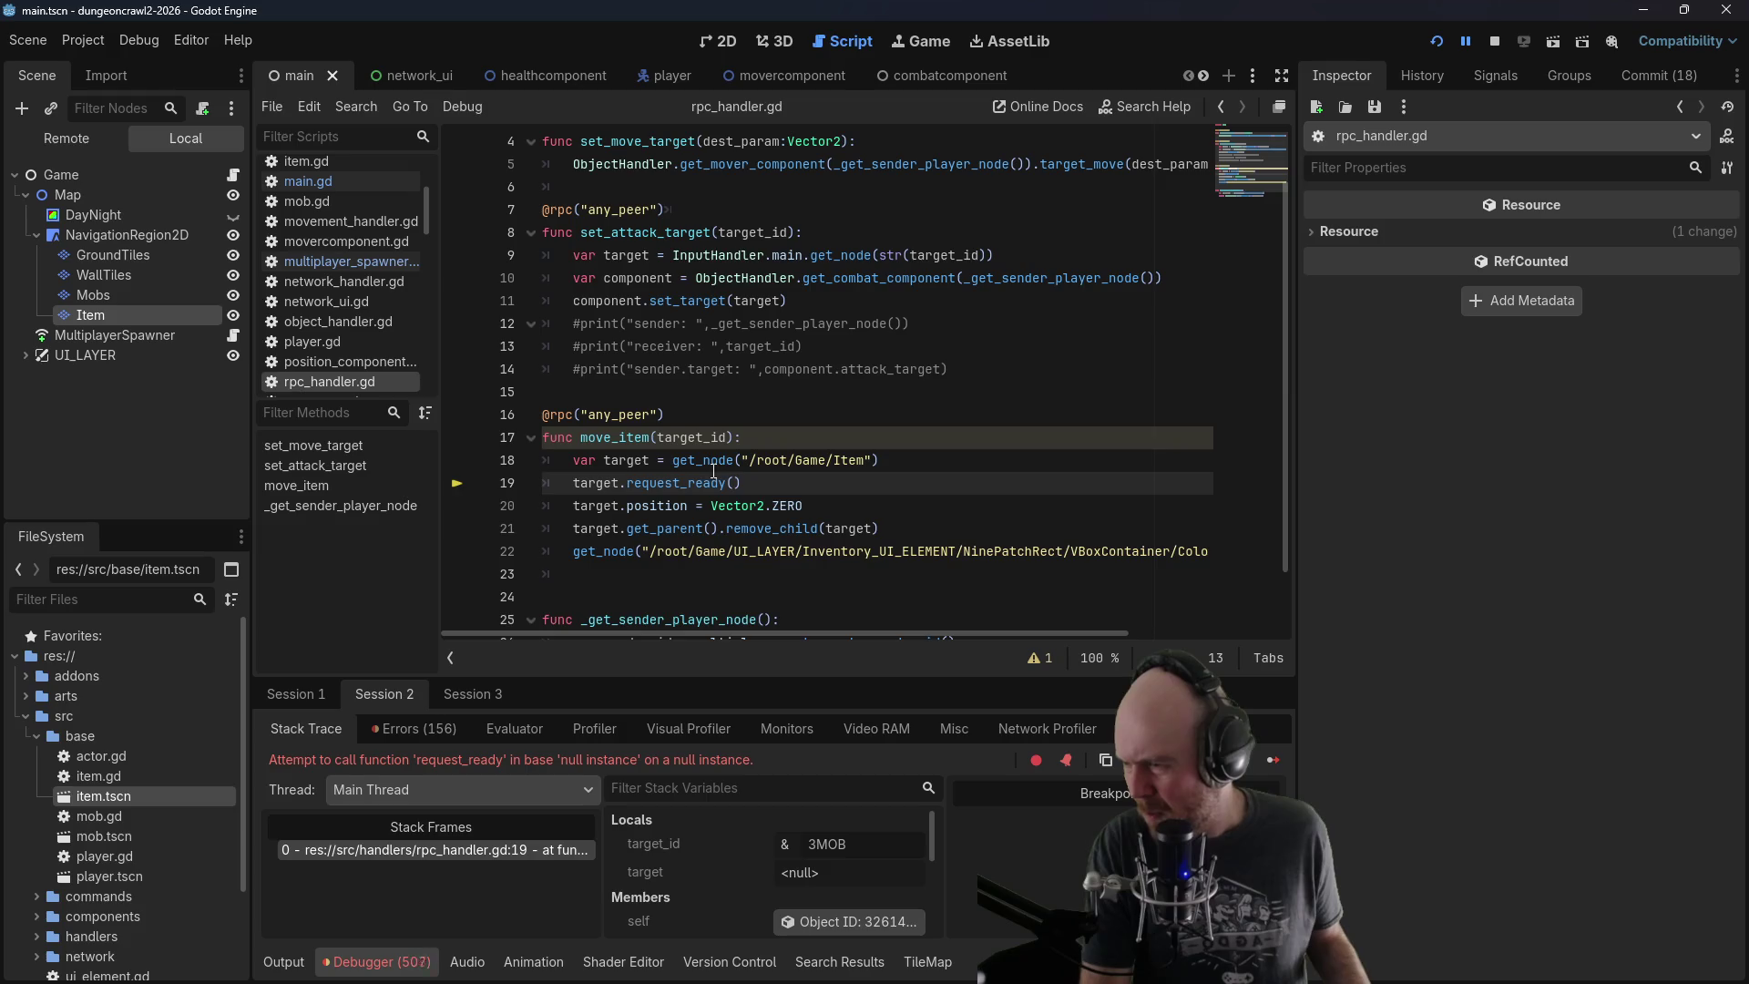
click(893, 452)
drag(866, 460, 750, 460)
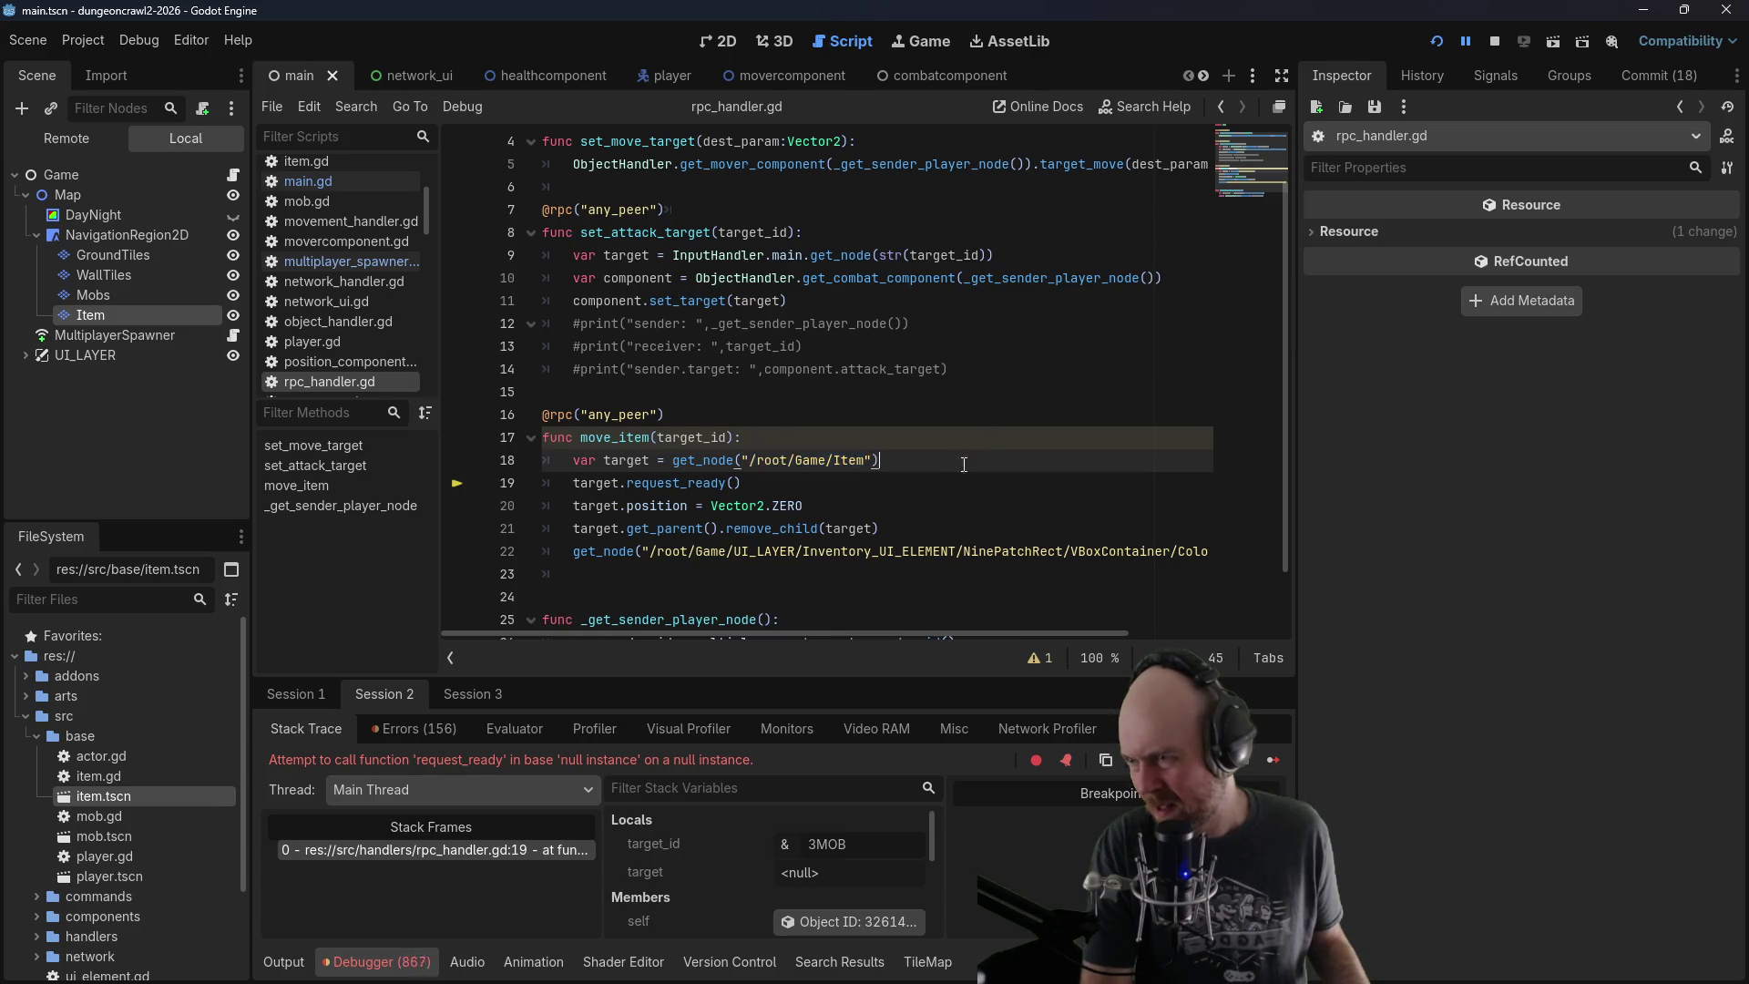
click(928, 481)
click(903, 460)
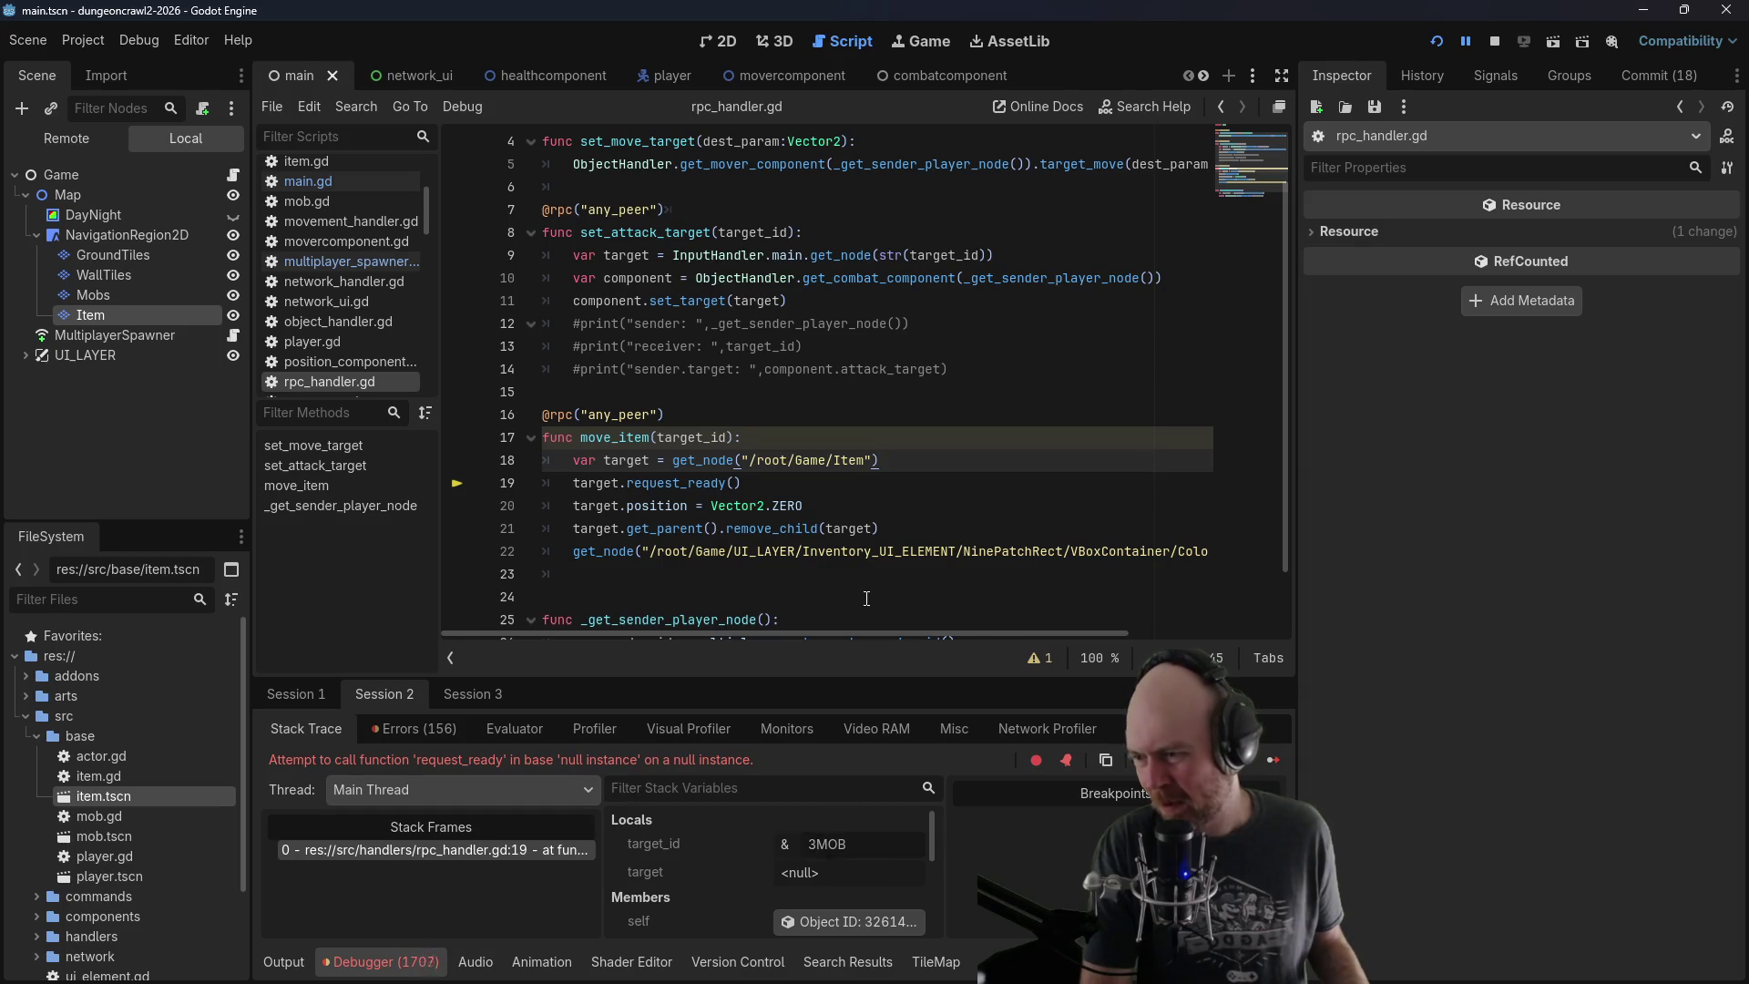
scroll(663, 872, down, 5)
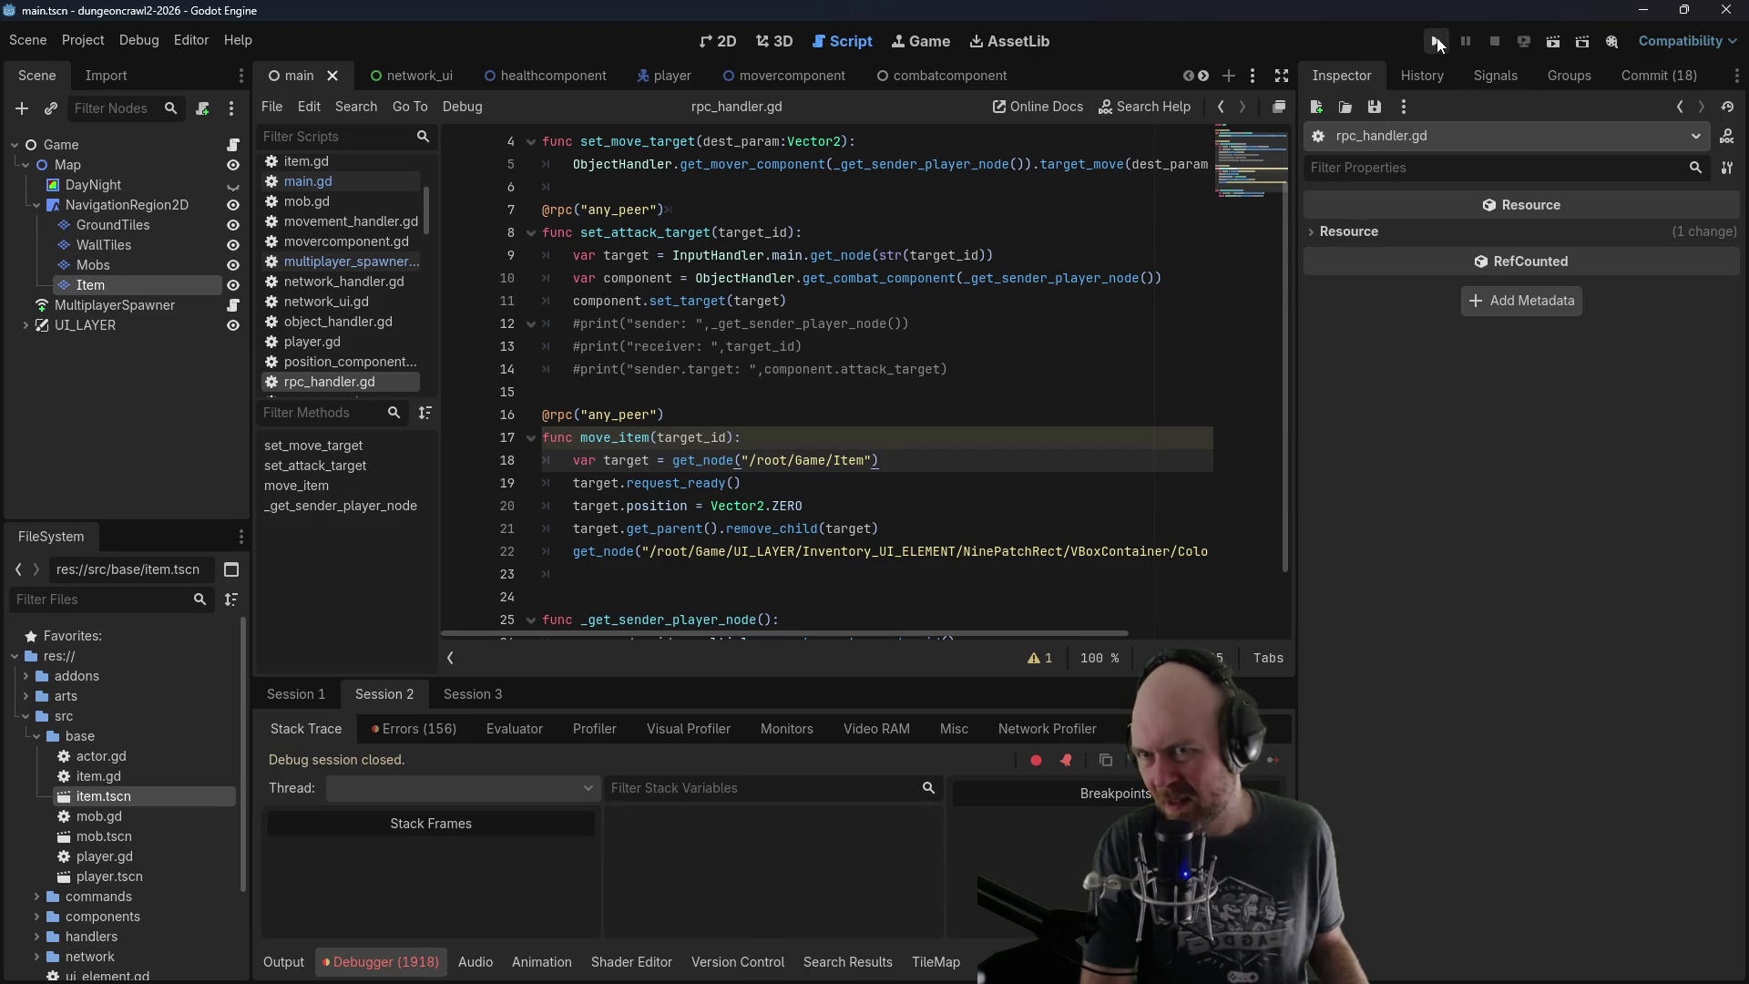
- Rerun the game as the server, then close the game window
click(1437, 41)
click(900, 508)
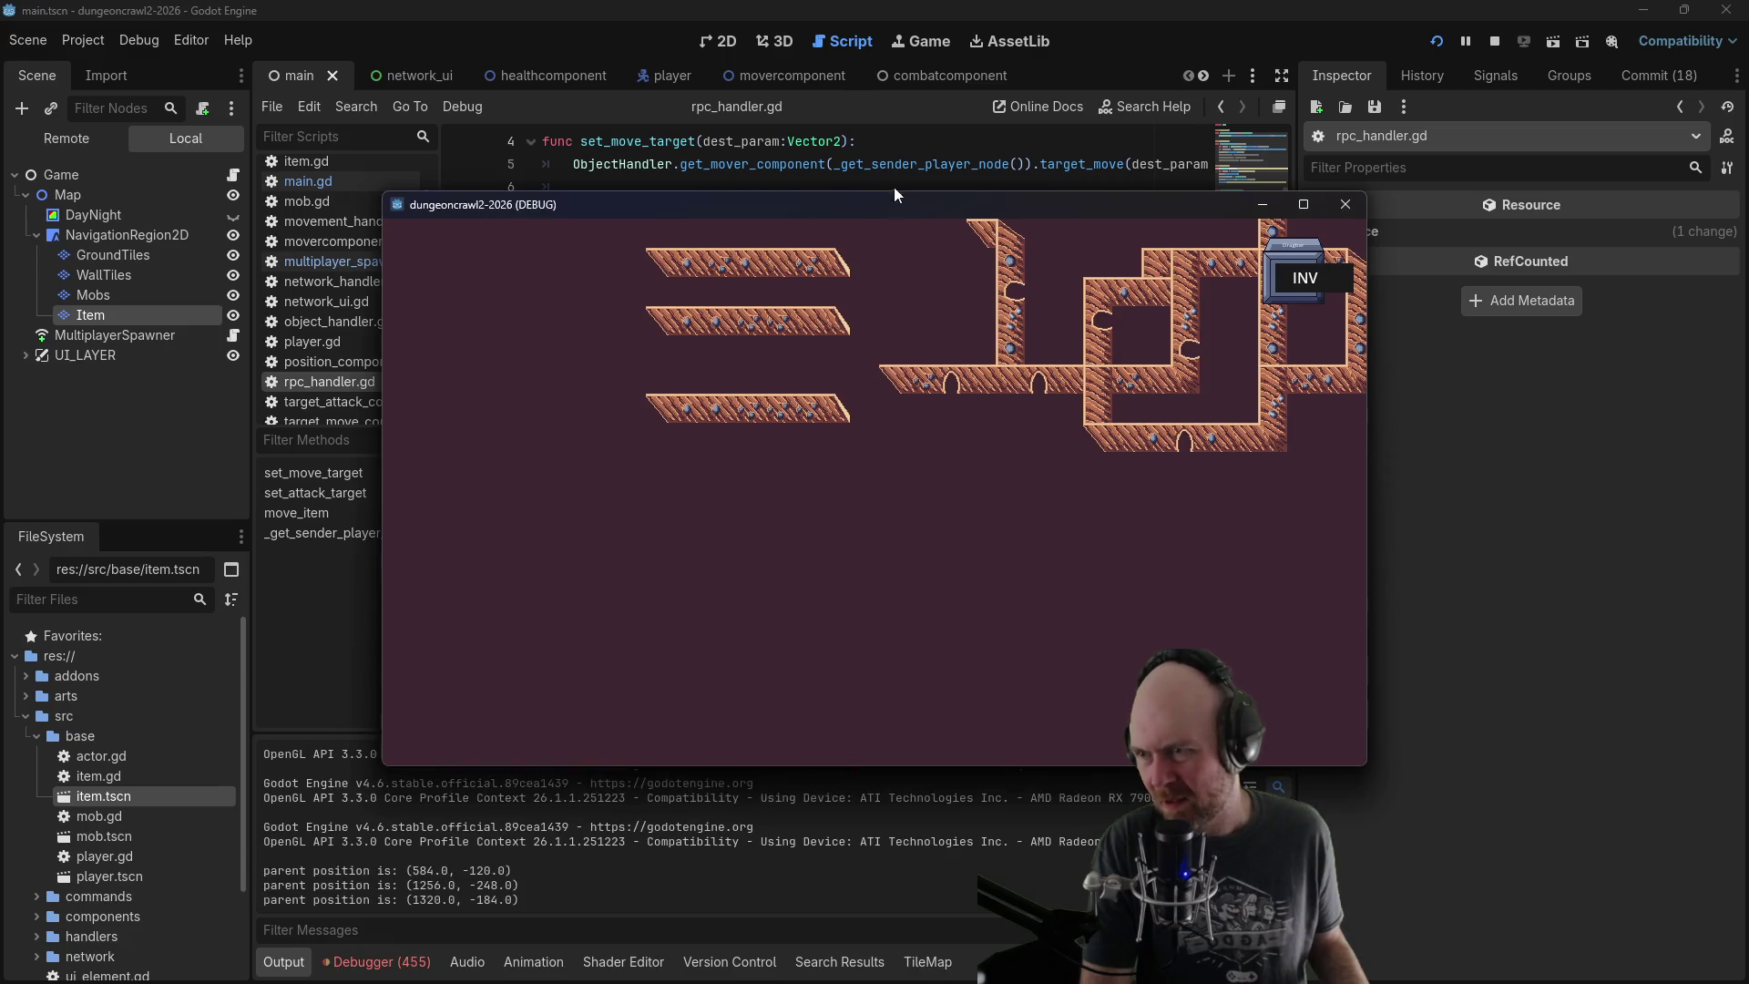
mouse_move(824, 202)
mouse_down()
mouse_move(1062, 373)
mouse_move(1748, 382)
mouse_up()
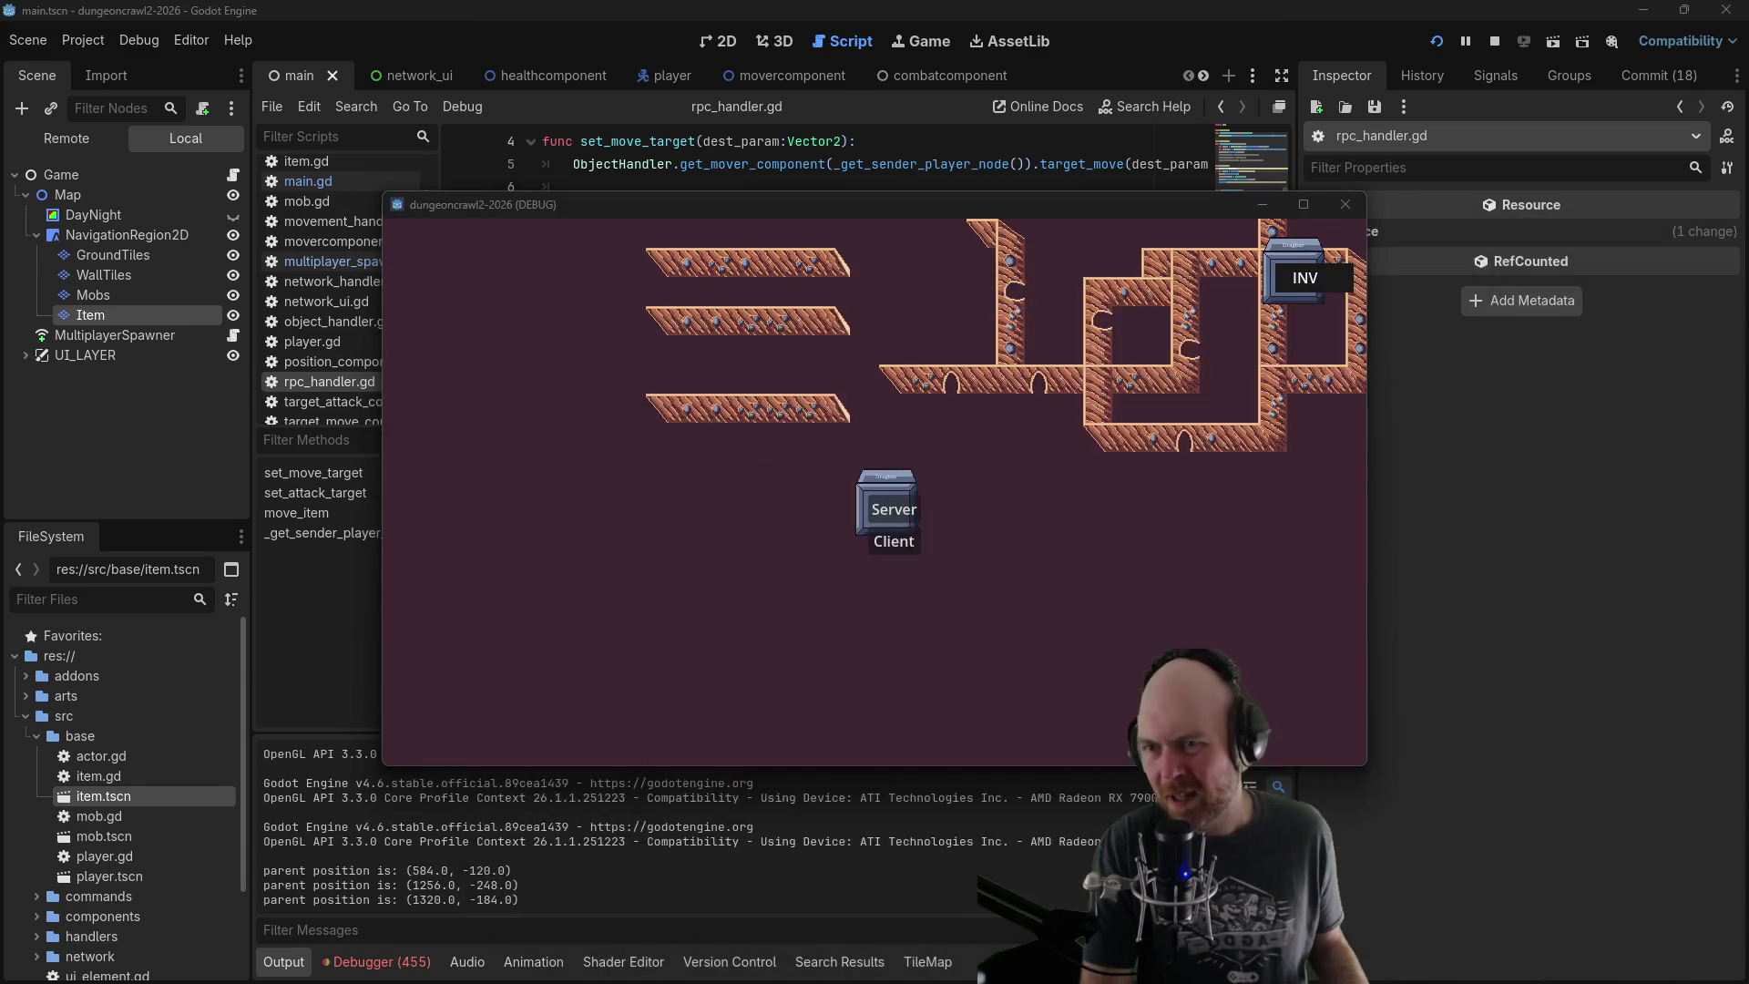
click(1342, 211)
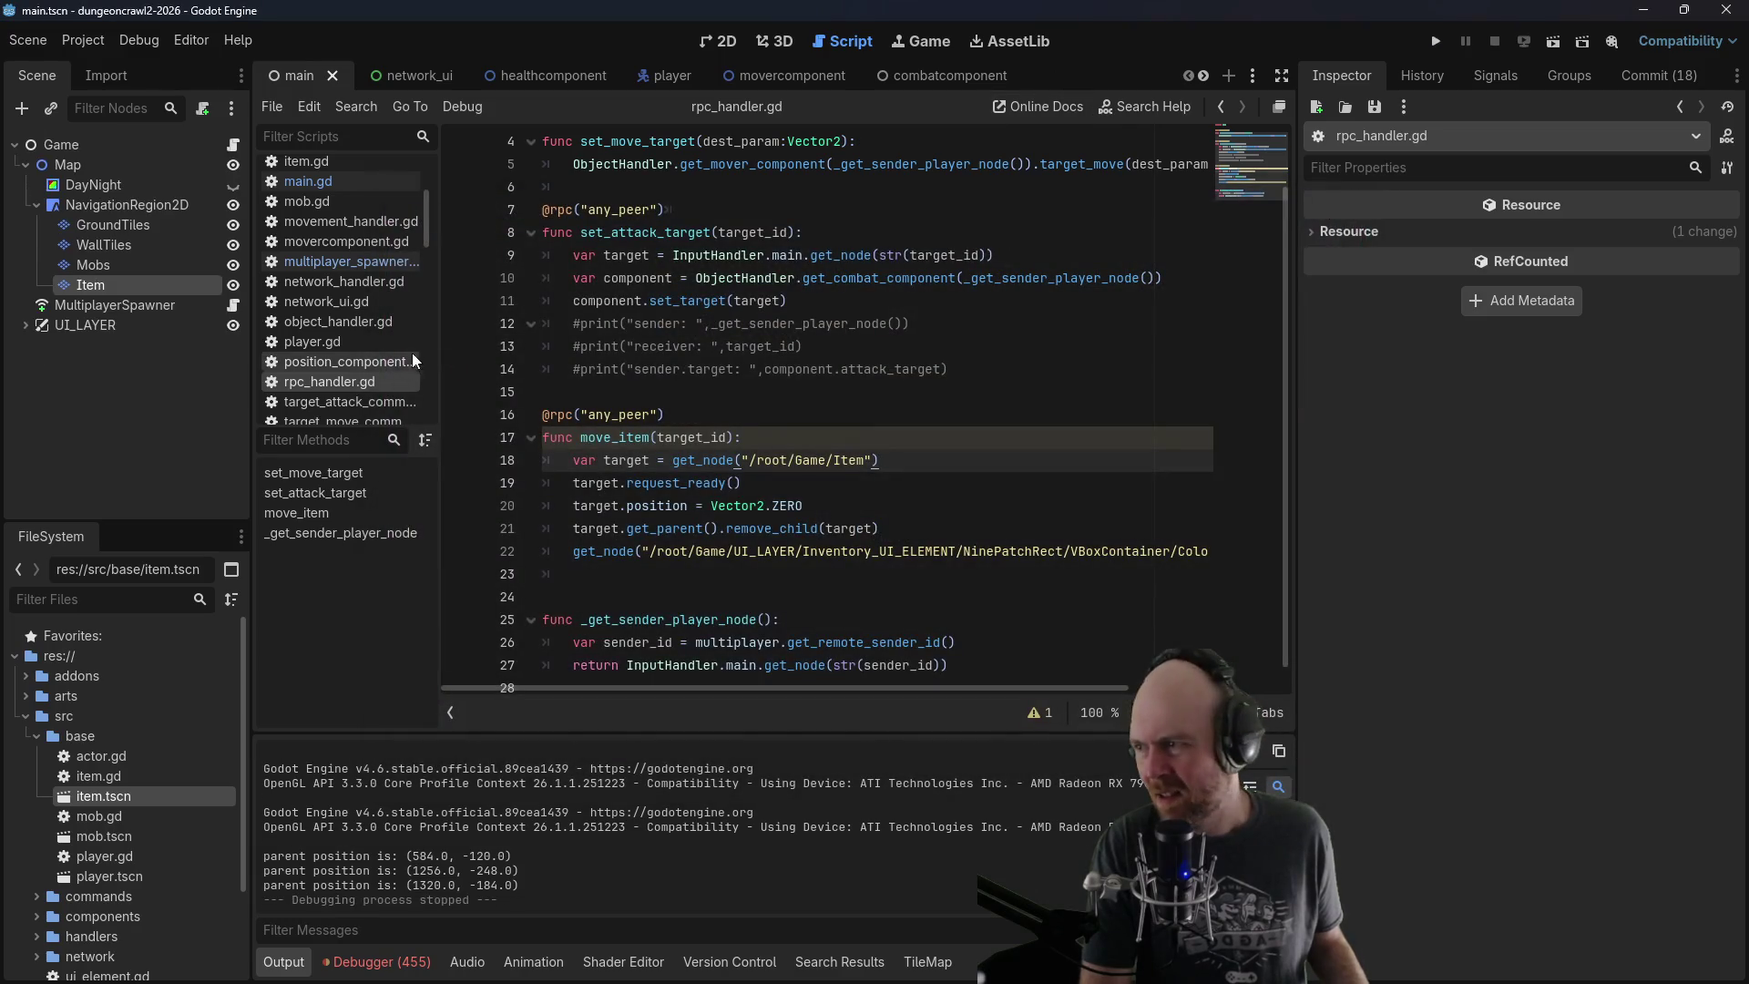
scroll(325, 381, down, 3)
scroll(365, 310, up, 5)
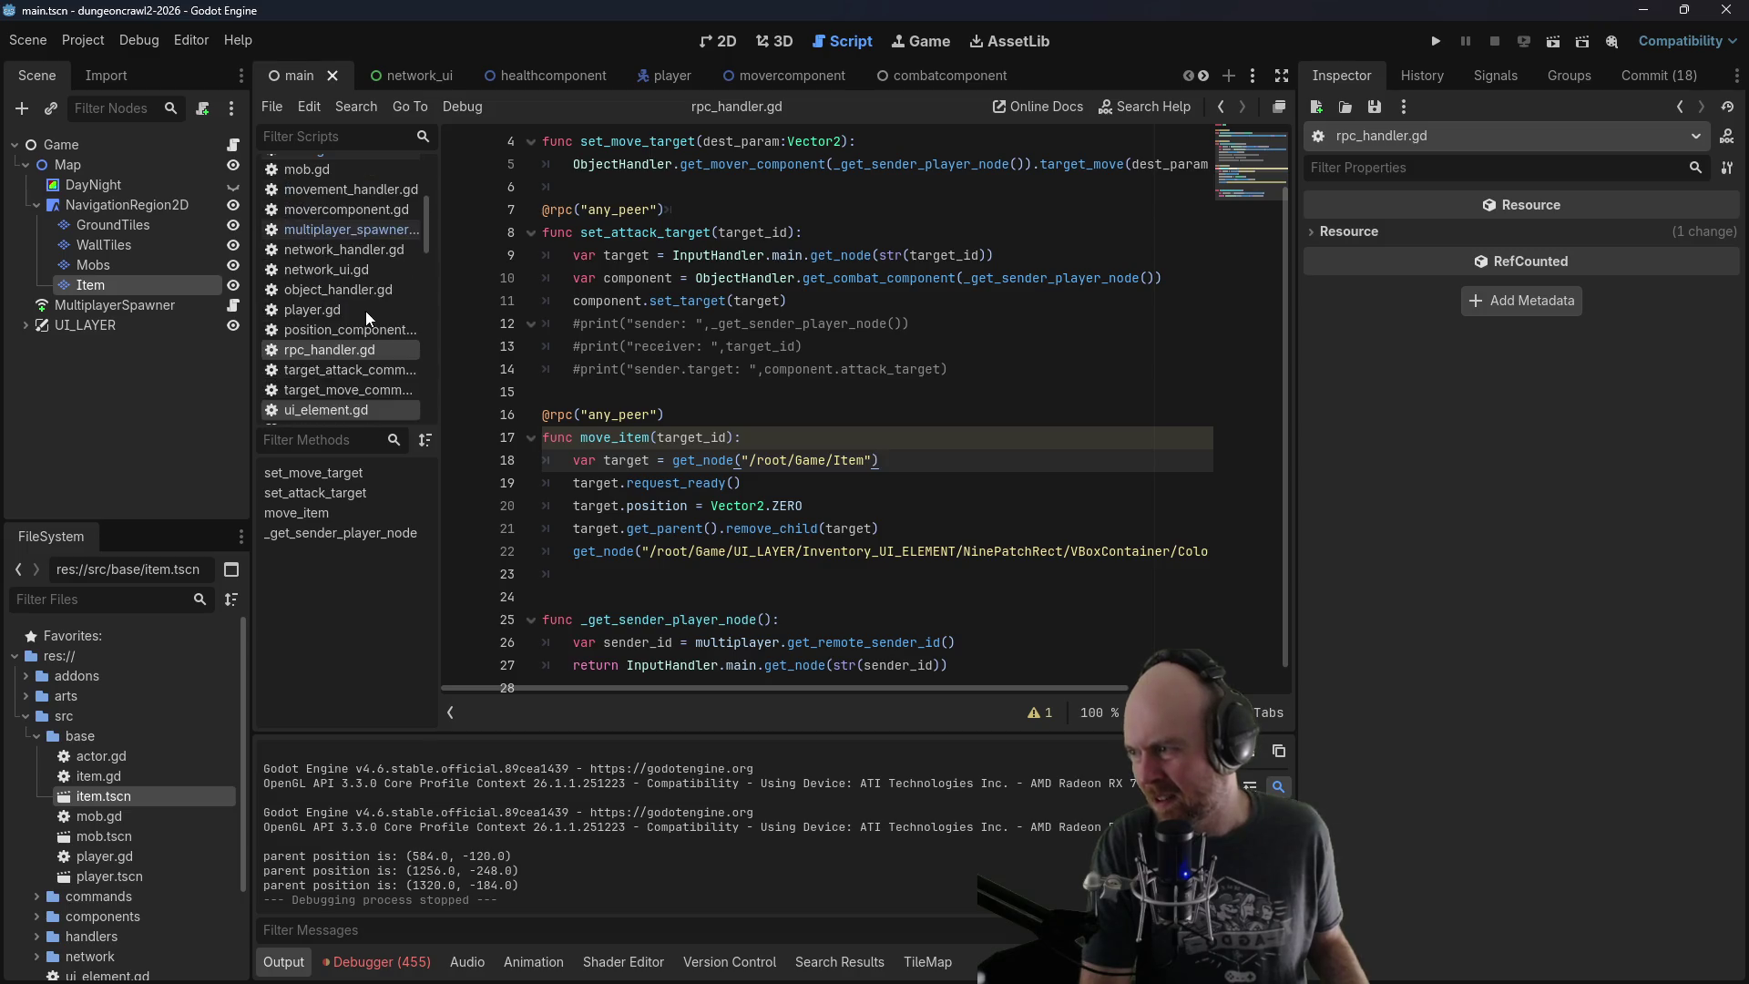
- Change the item tag on line 7 of id_handler.gd from MOB to ITEM
click(337, 198)
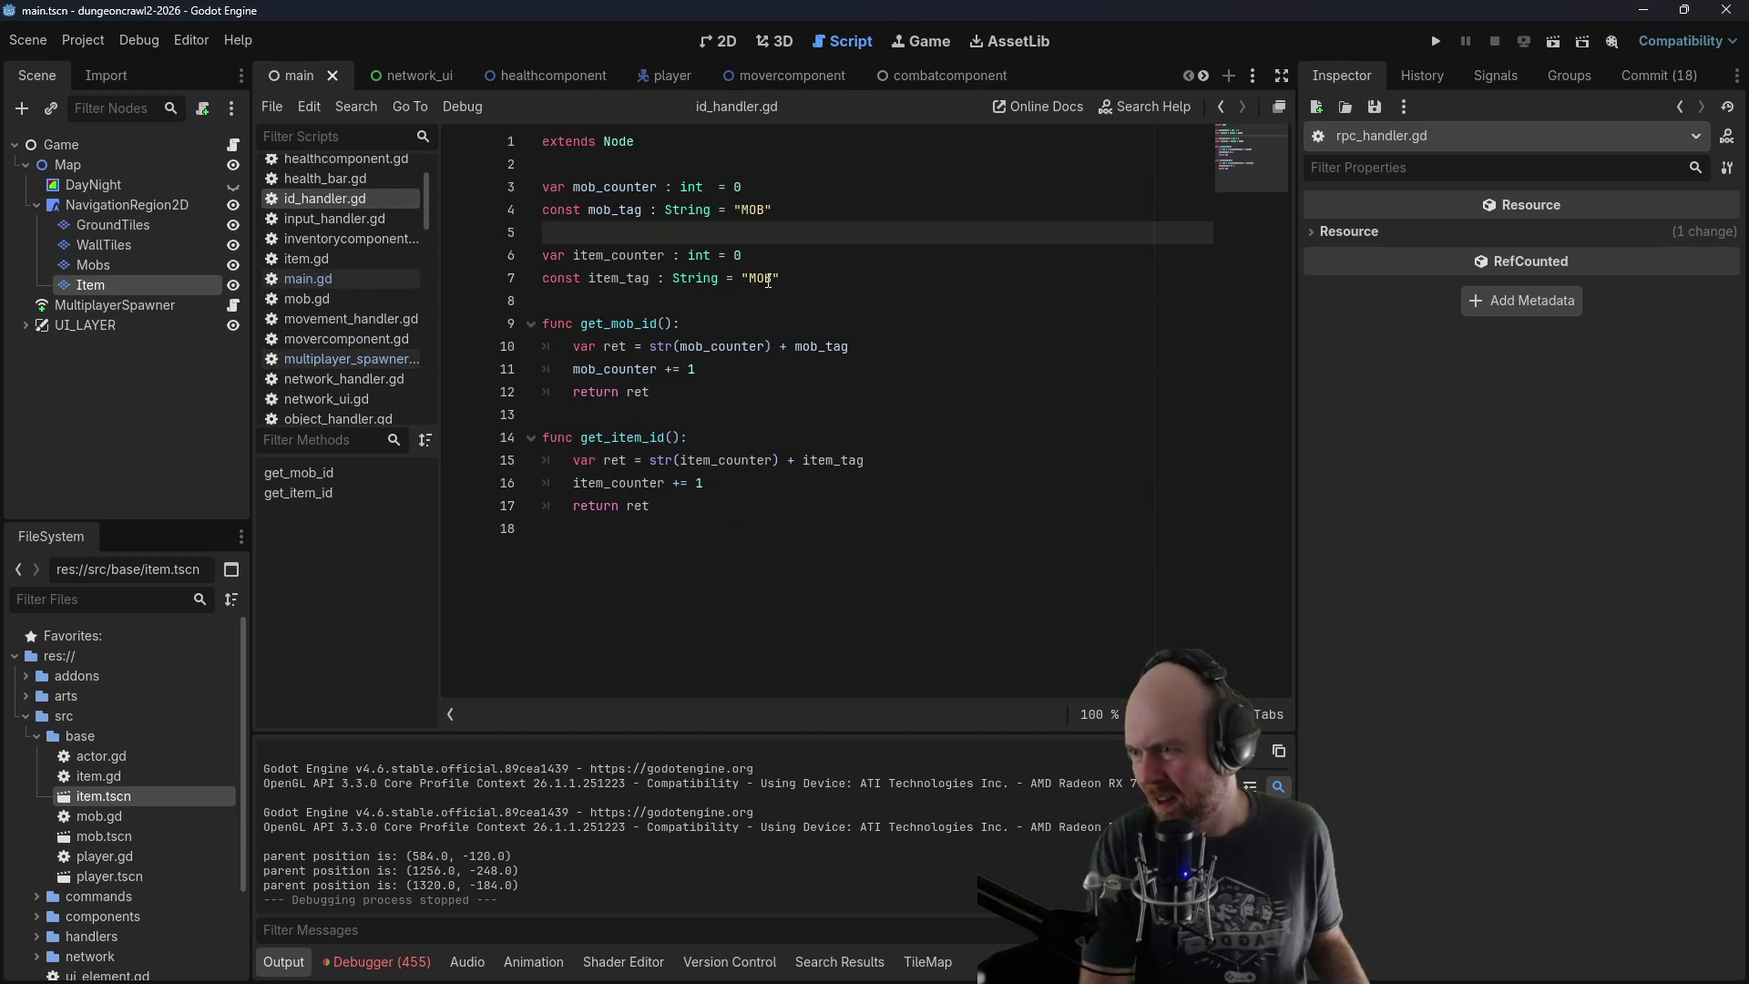
click(763, 278)
double_click(752, 277)
text(ITEM)
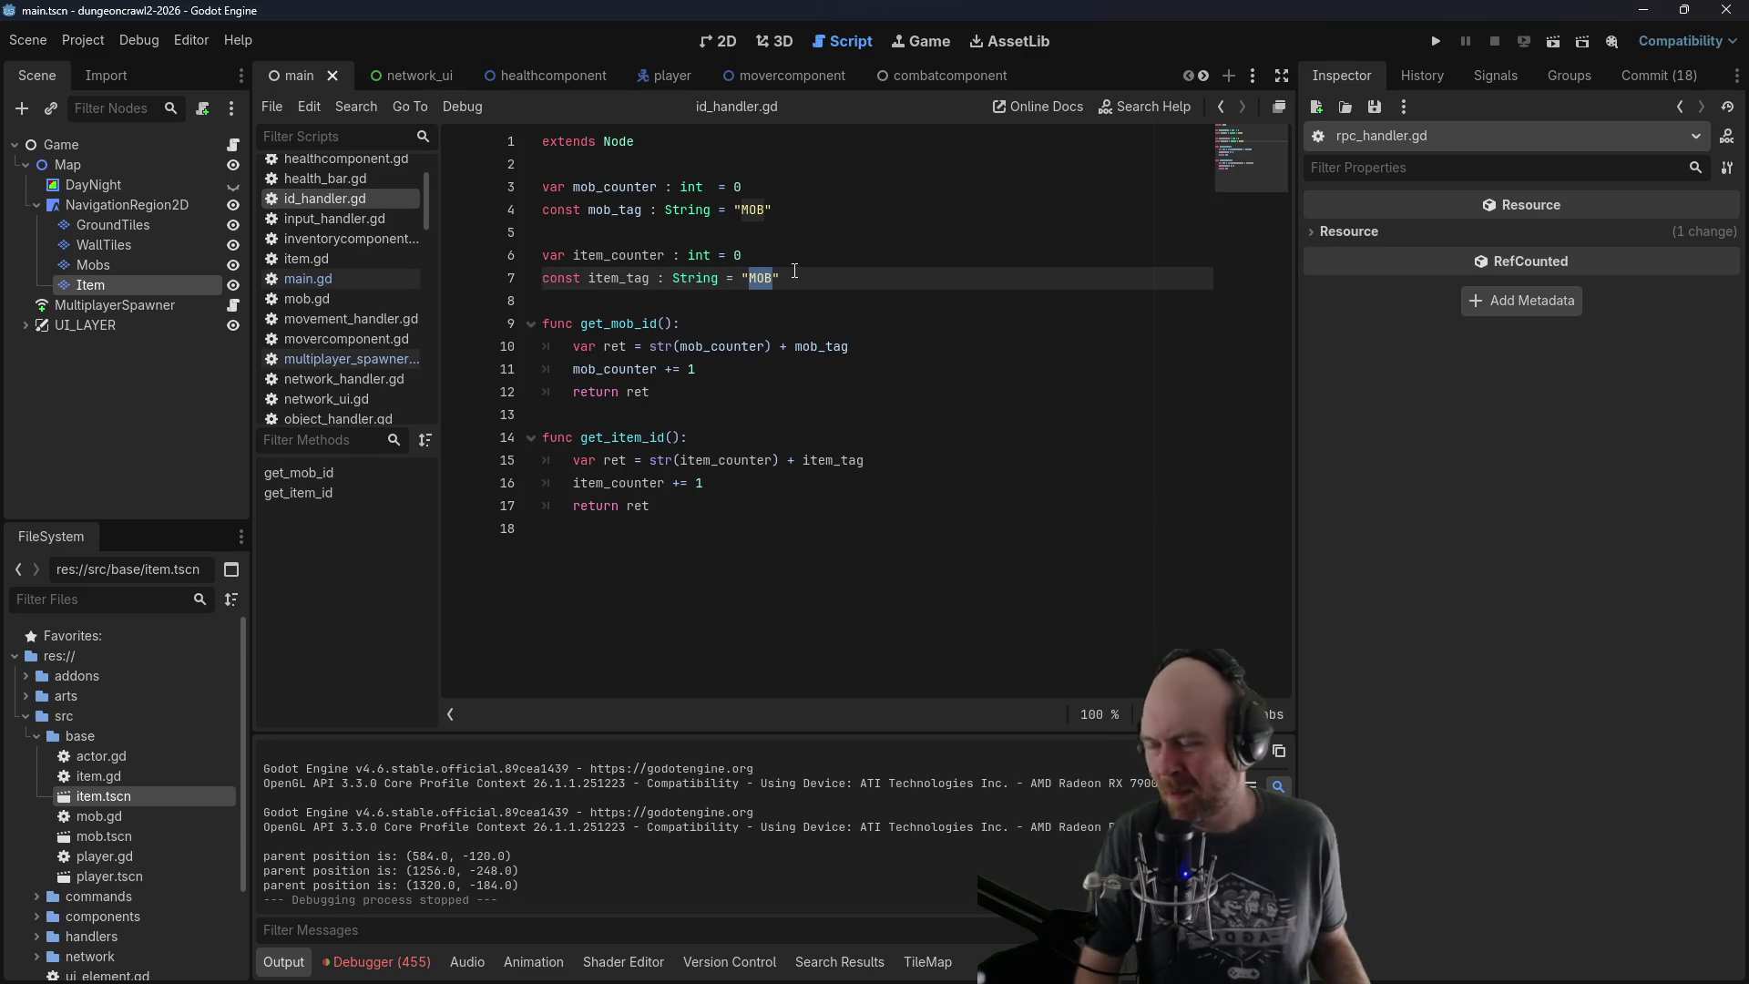
- Rerun with F5, start a session, and send the player to pick up the item
key(F5)
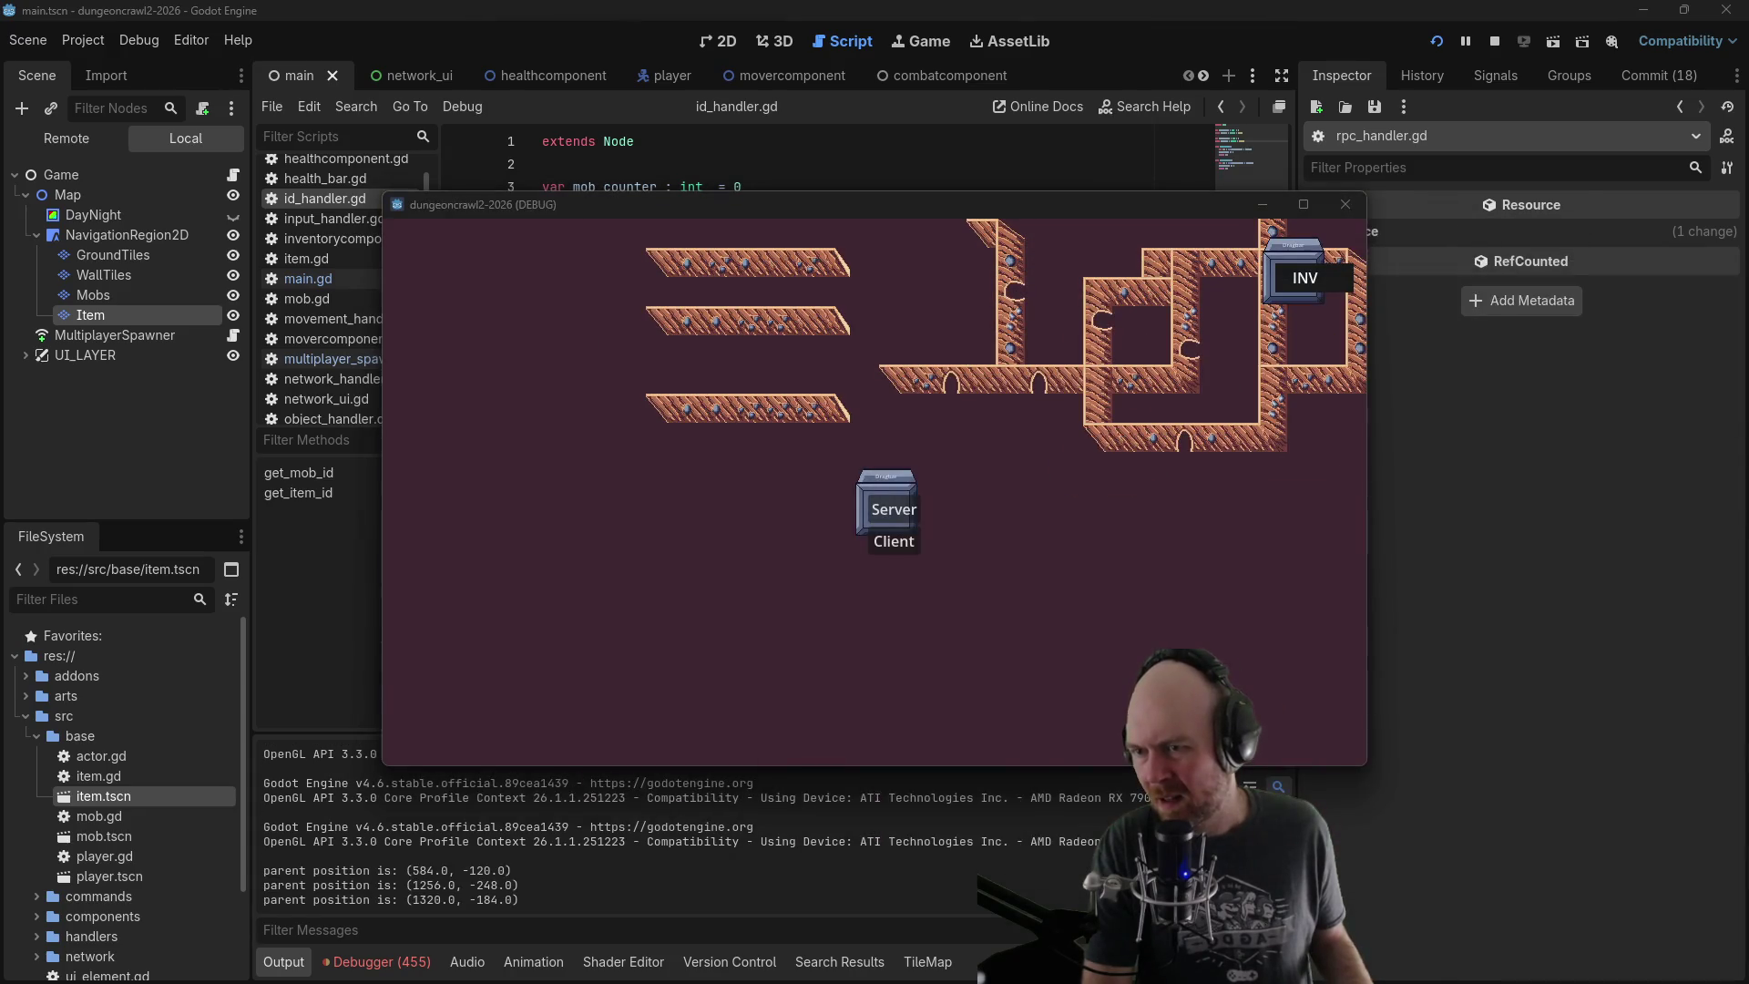
click(894, 509)
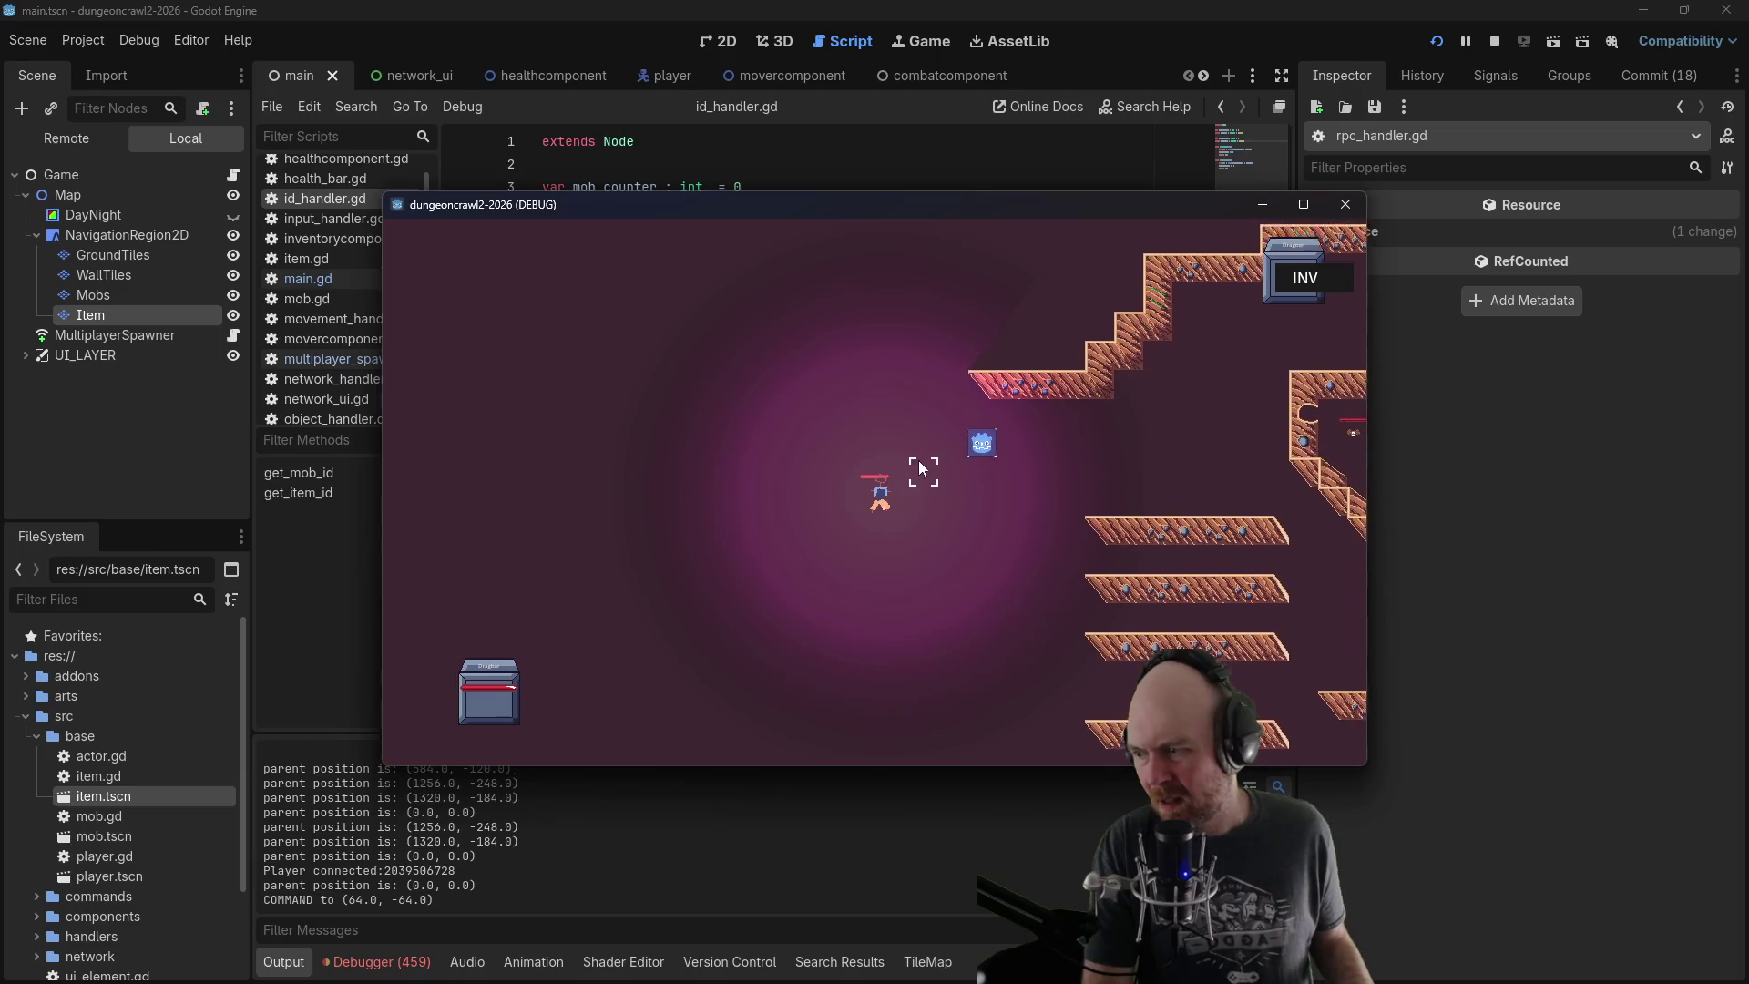
click(953, 478)
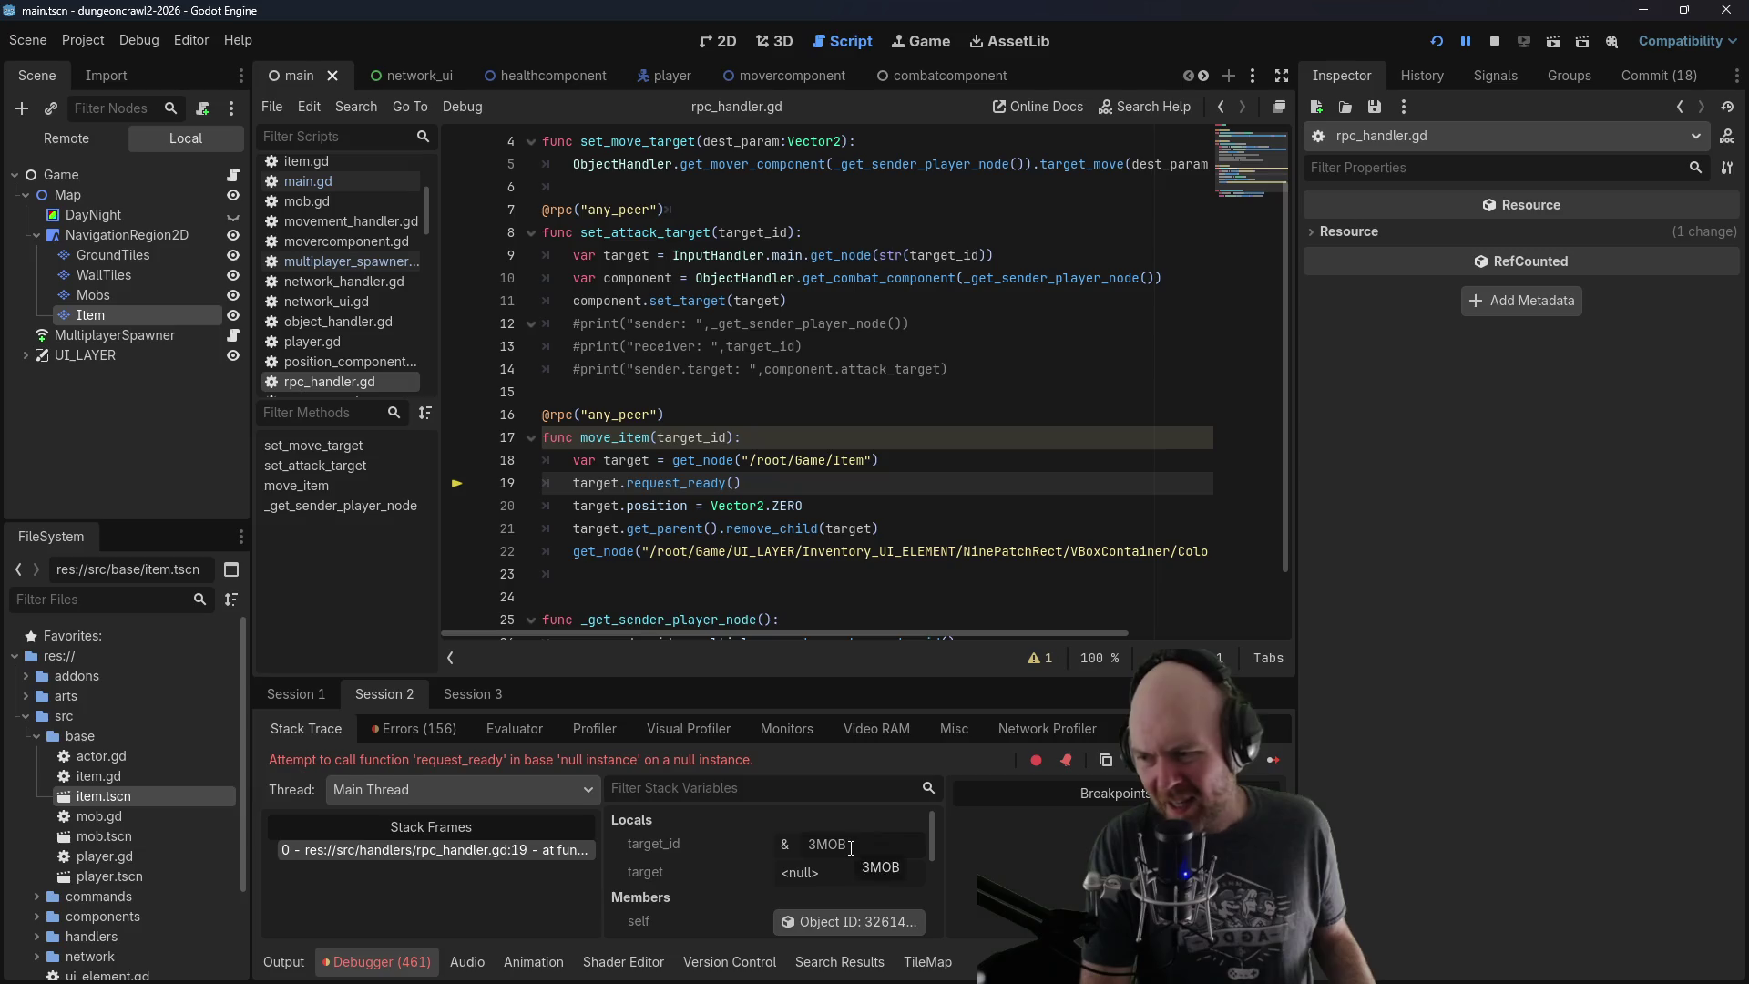
scroll(839, 847, down, 2)
scroll(747, 847, up, 2)
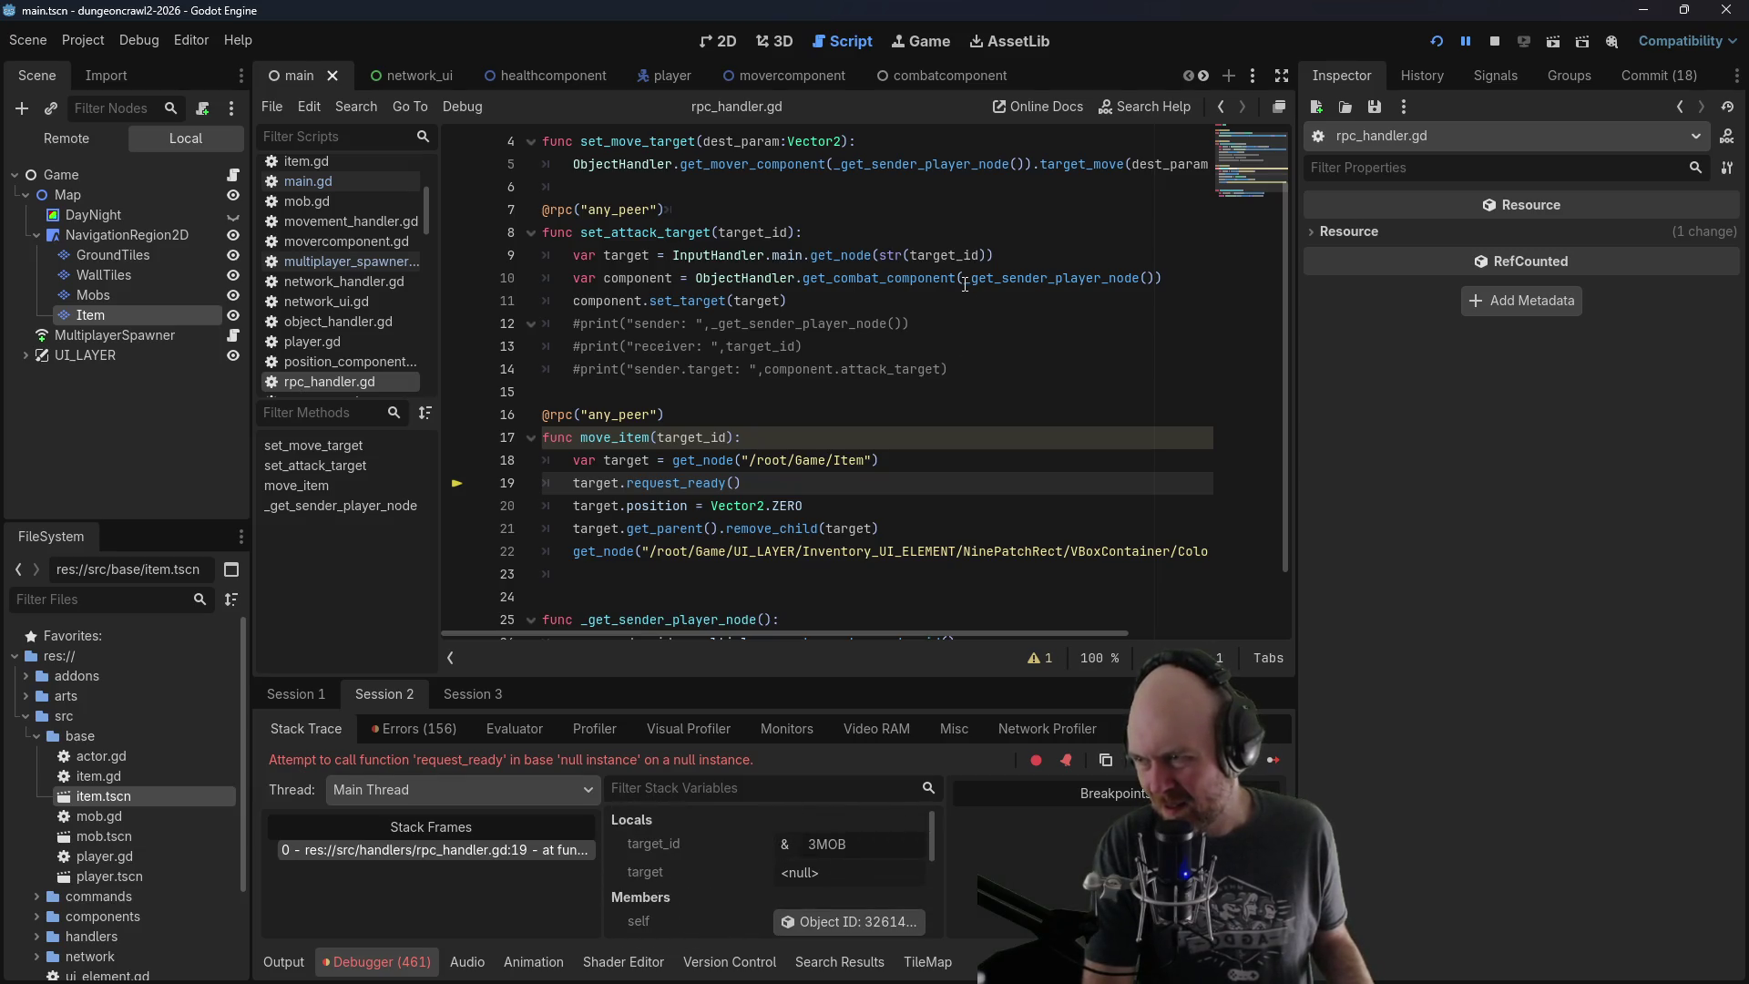
- Examine the hard-coded /root/Game/Item node path on line 18 of move_item
scroll(953, 313, up, 1)
scroll(954, 313, down, 1)
mouse_move(954, 313)
scroll(954, 313, down, 2)
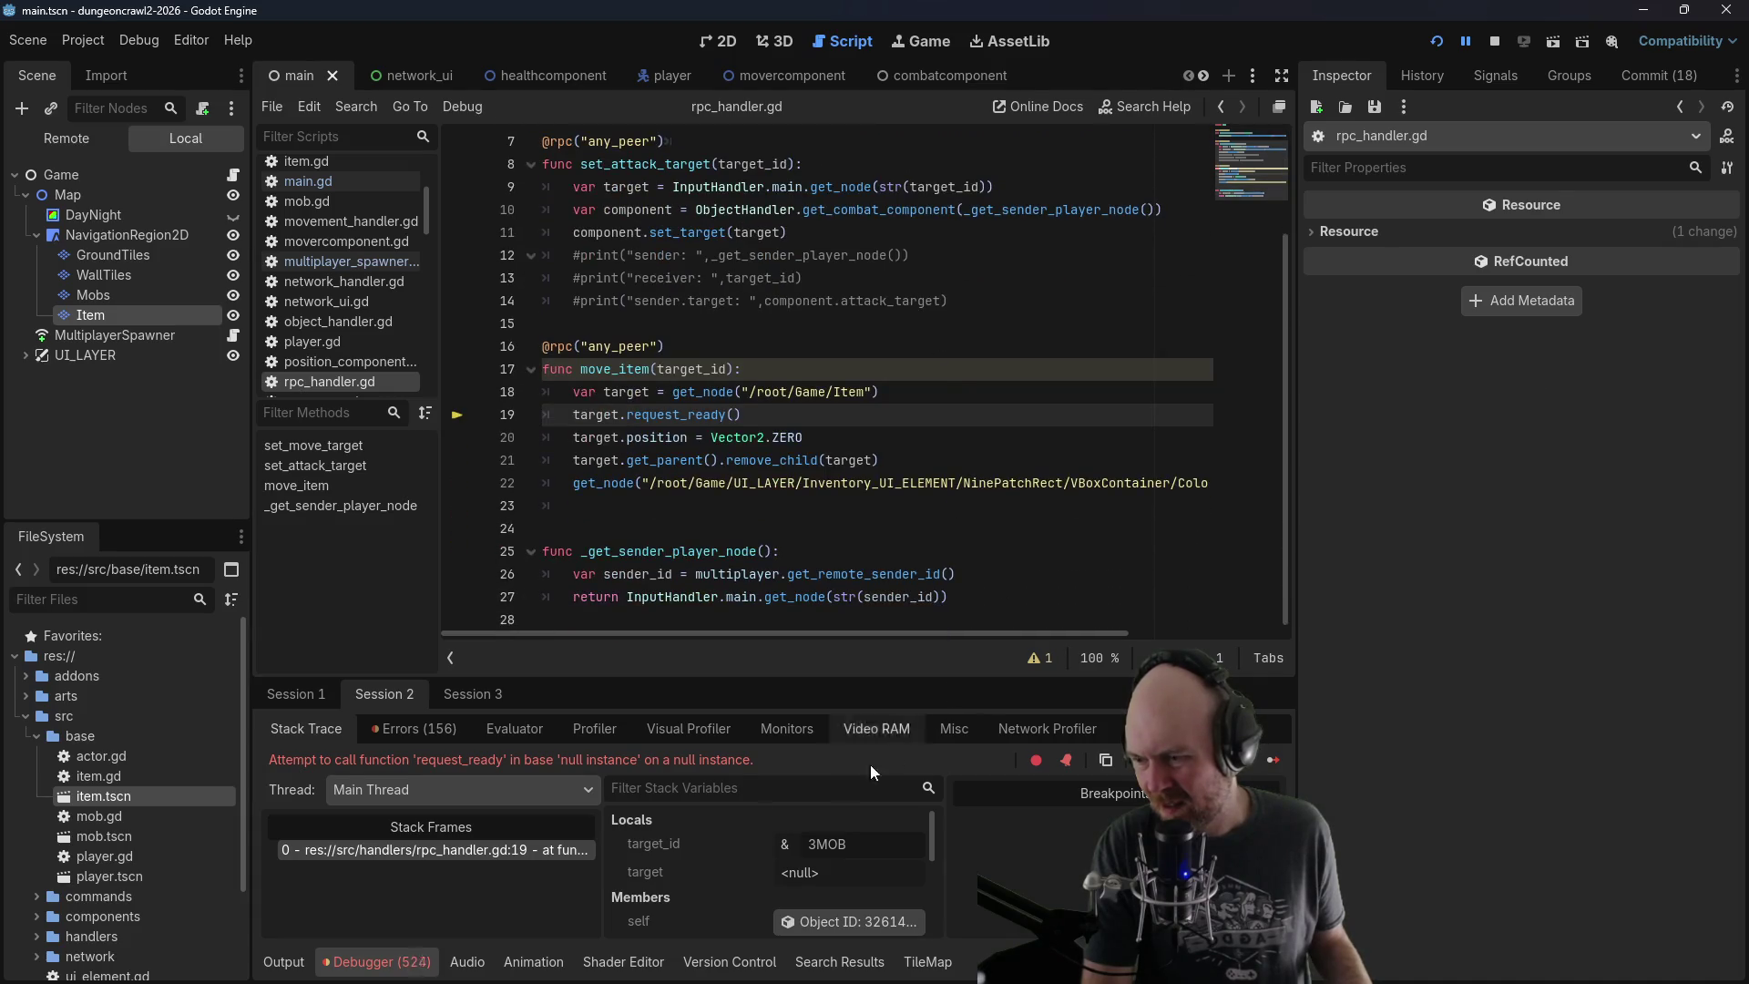
click(788, 392)
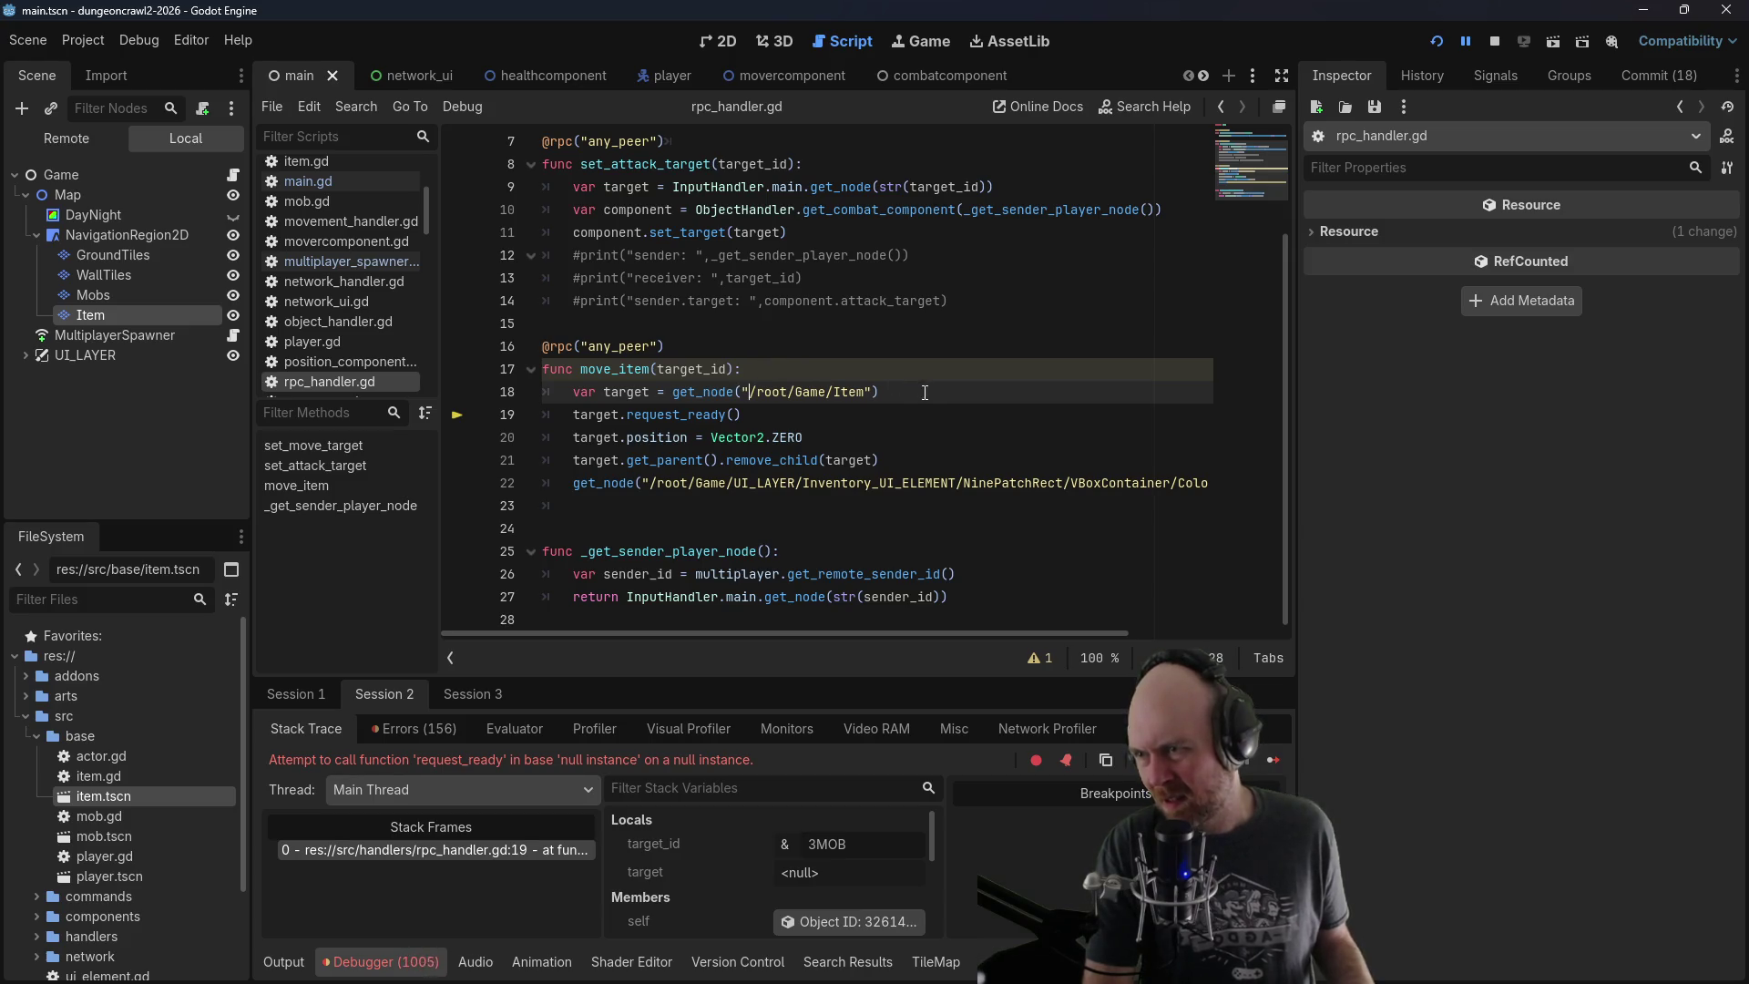
drag(880, 391, 751, 391)
click(832, 384)
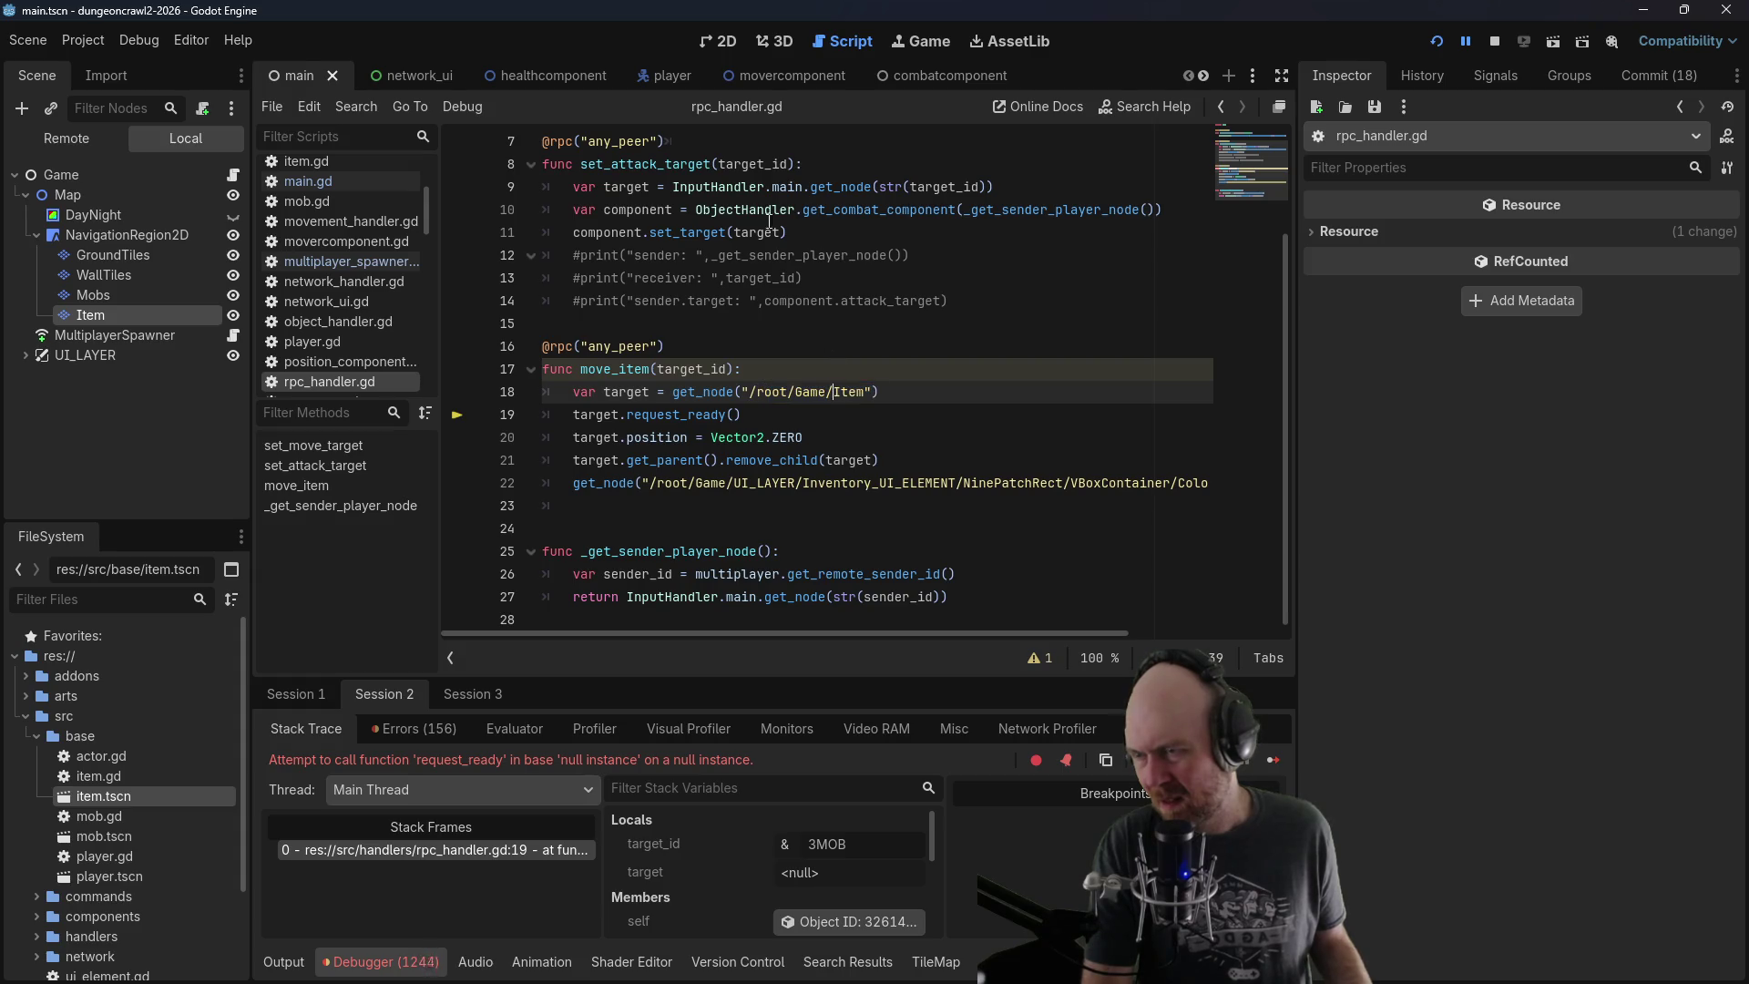
- Replace that path with the InputHandler.main.get_node(str(target_id)) lookup, stop the game, and save
drag(673, 186, 994, 187)
key(ctrl+c)
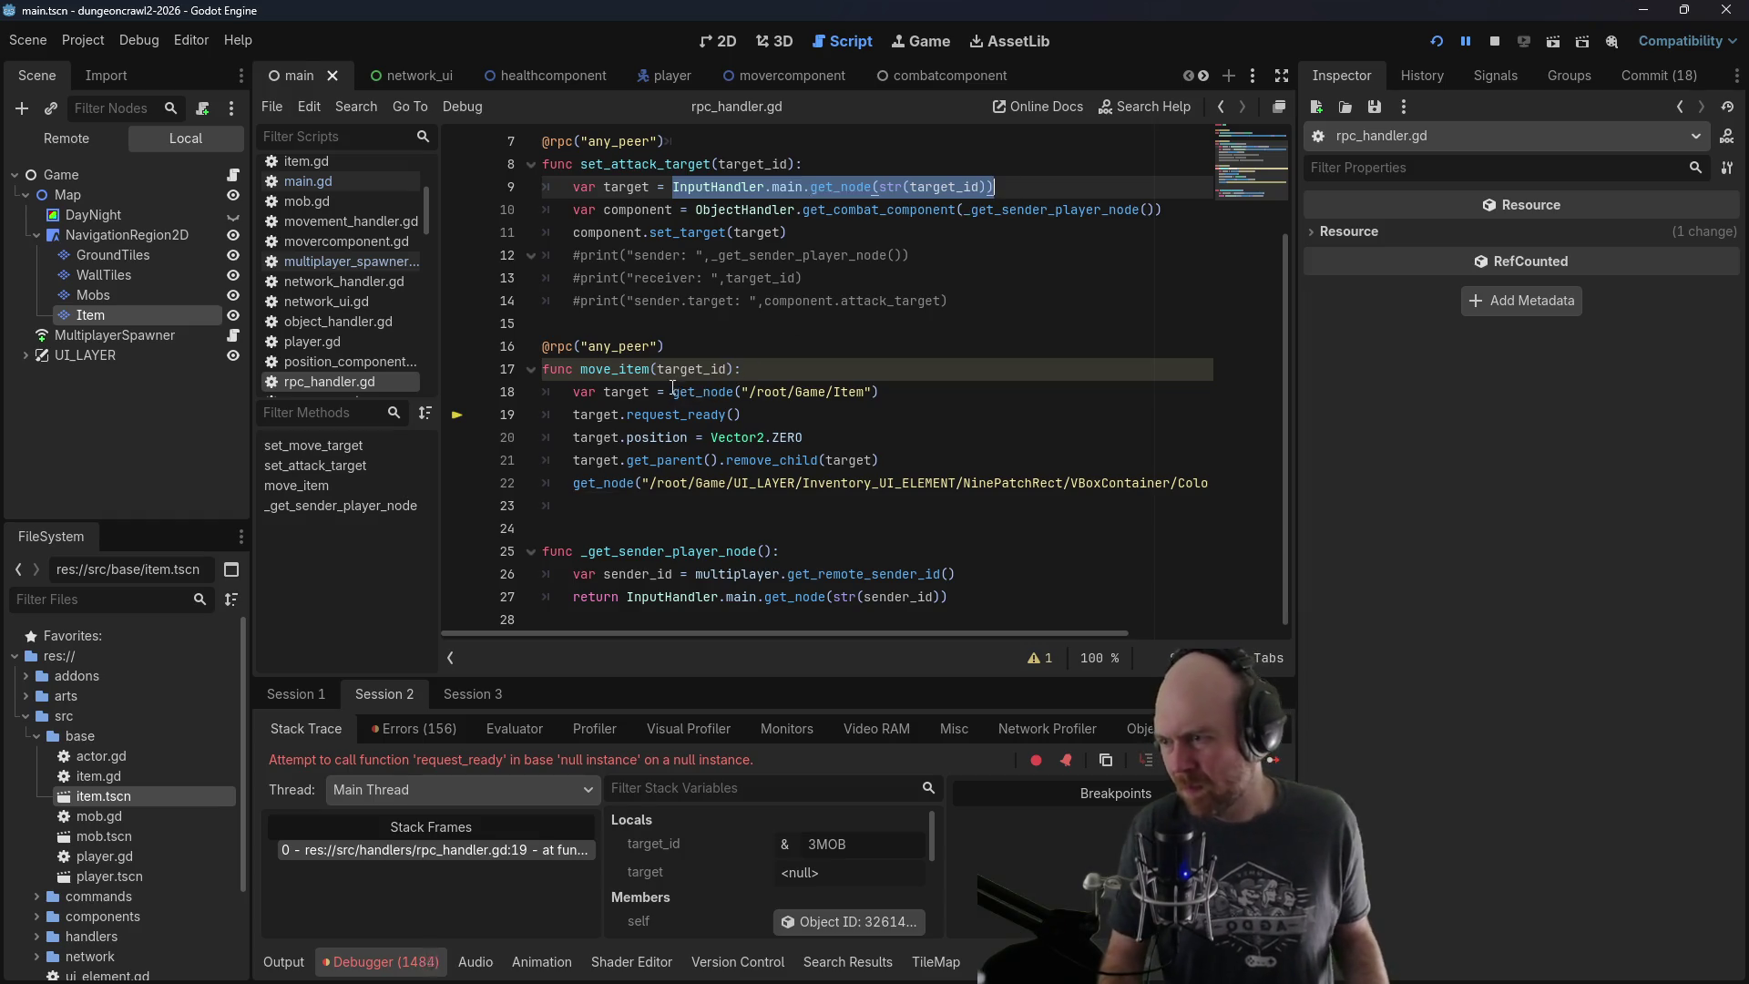
drag(673, 392, 879, 392)
key(ctrl+v)
click(1494, 41)
key(ctrl+s)
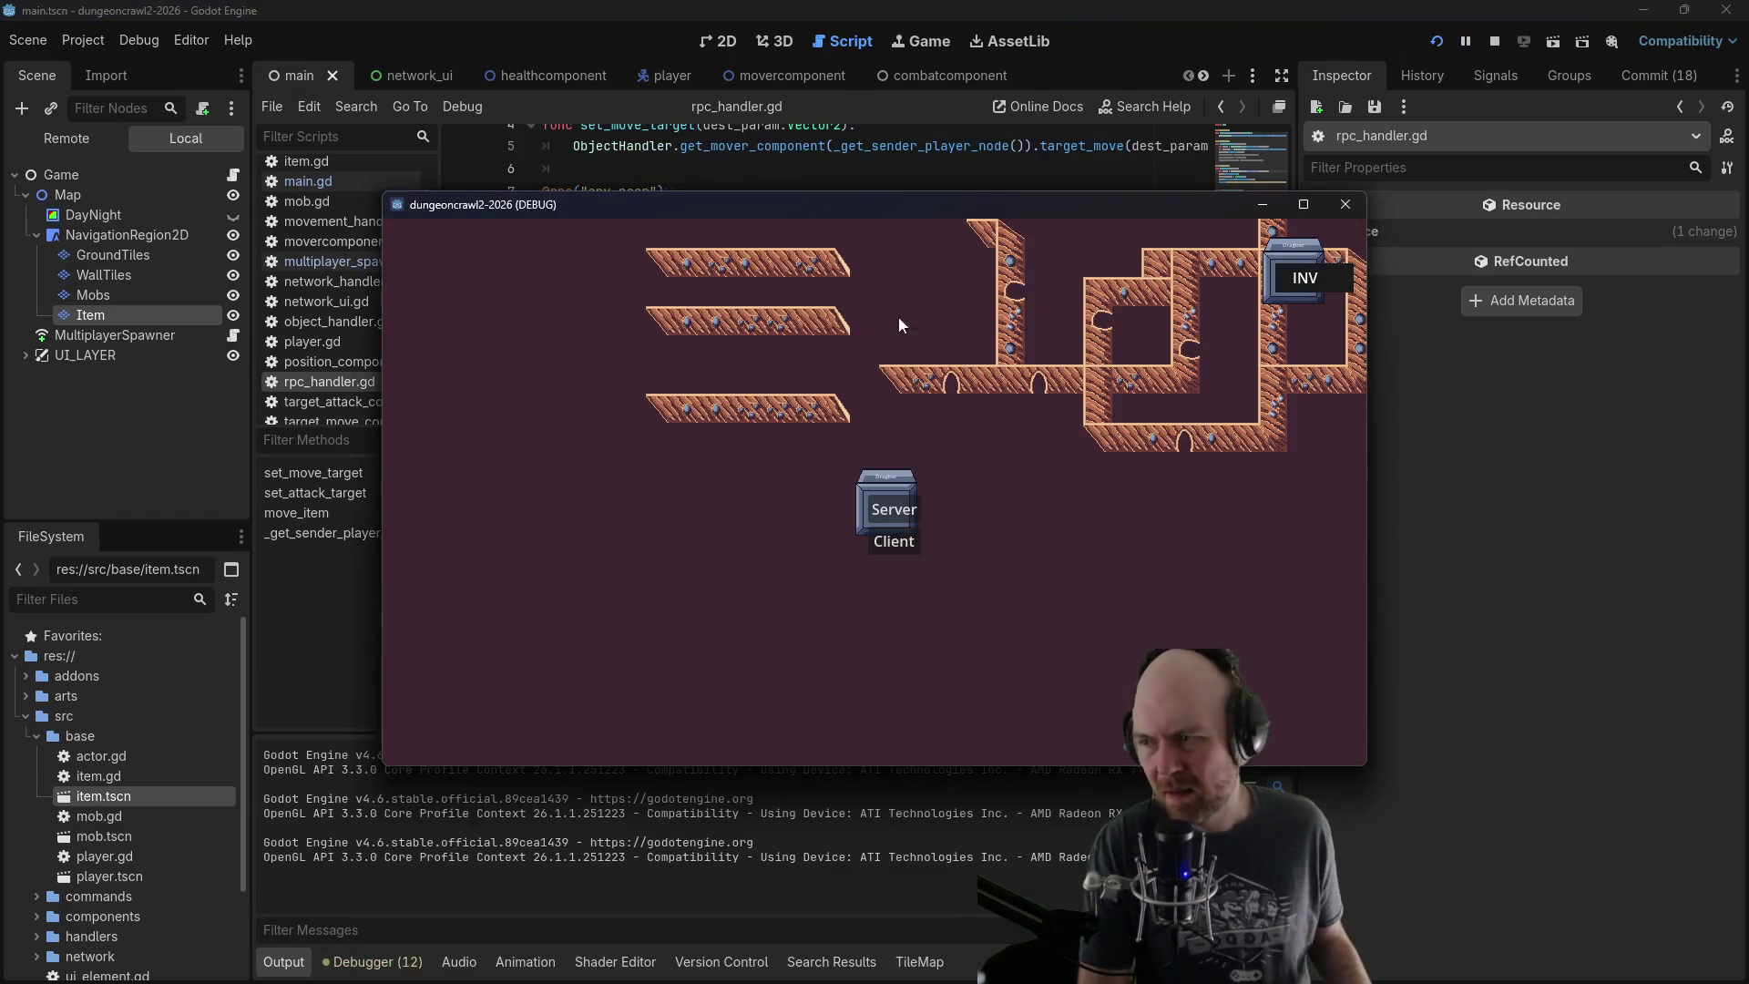
- Start the game as server and walk the player around near the mob to test item pickup
click(899, 515)
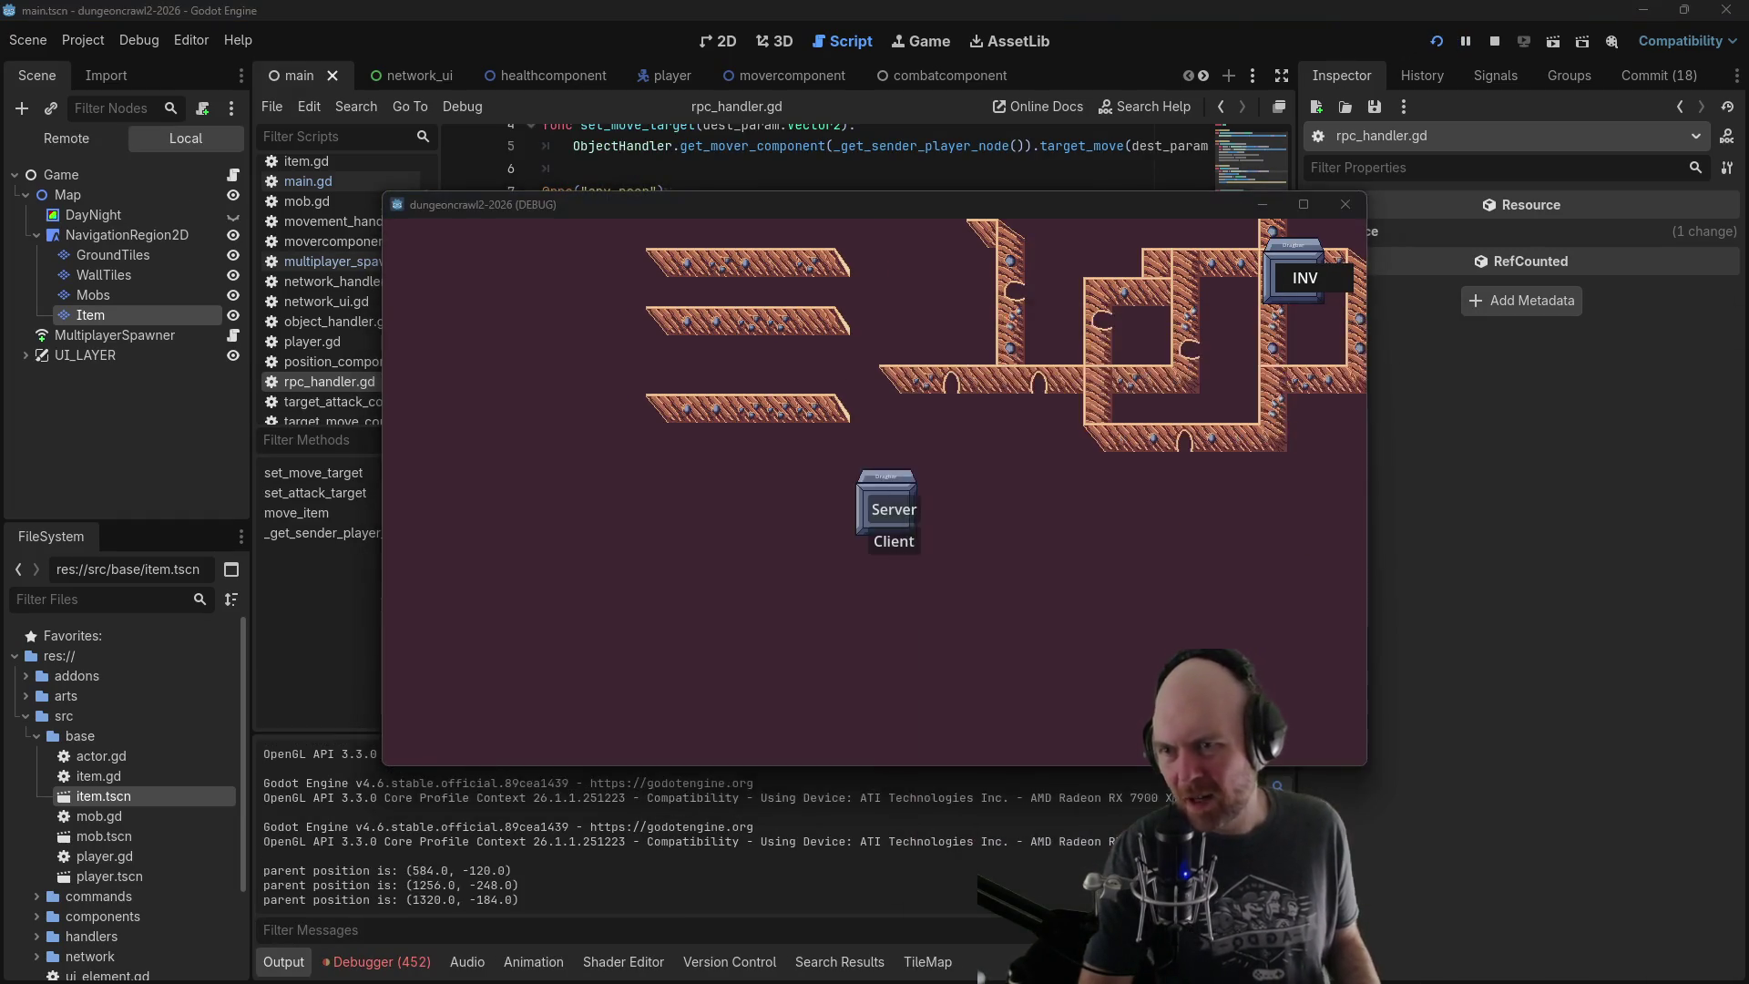
click(973, 436)
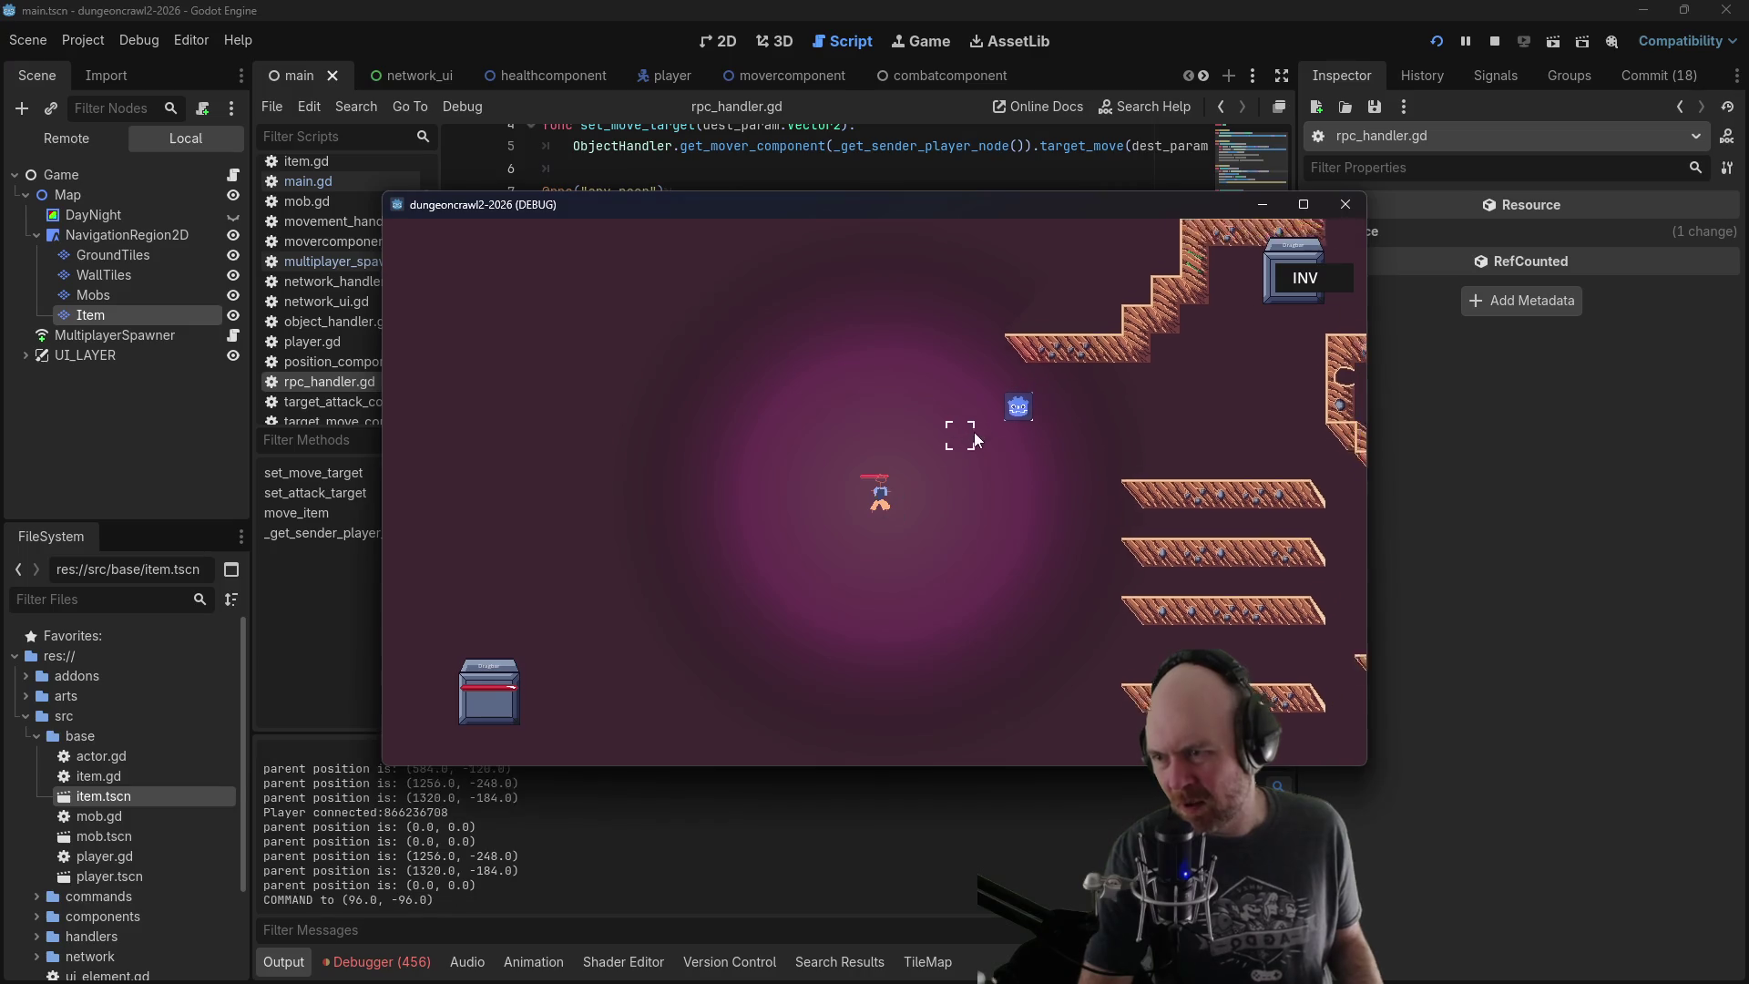
click(926, 483)
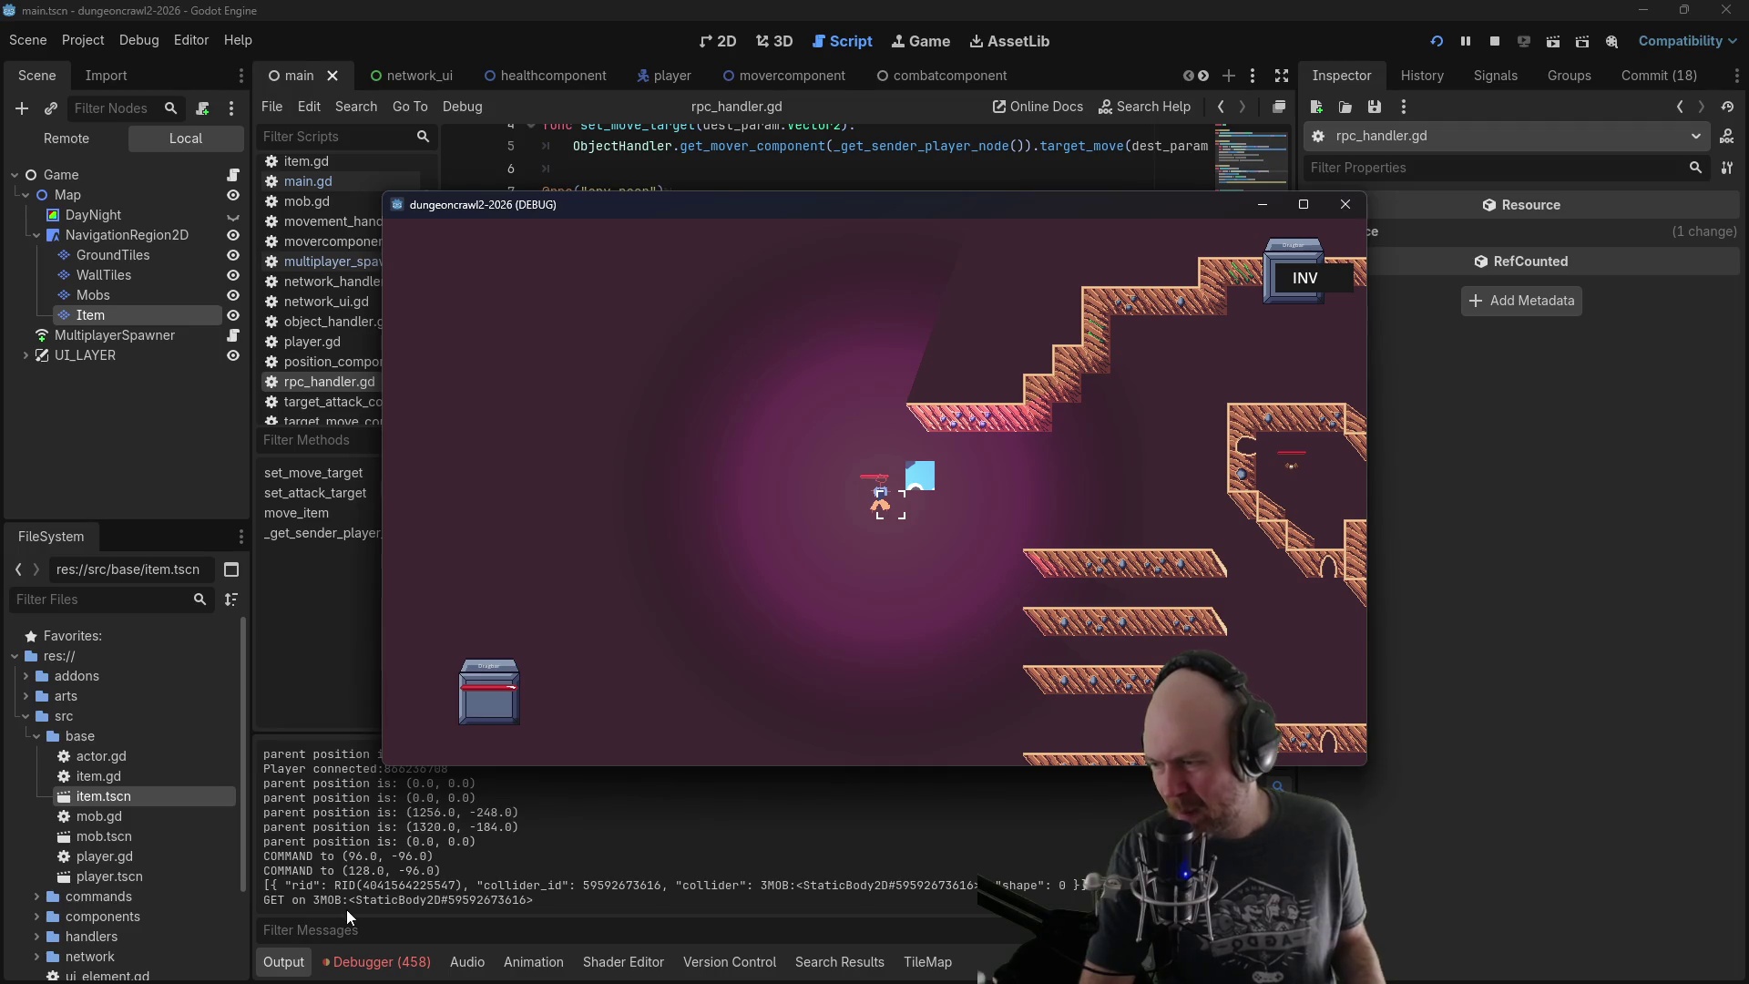
click(915, 549)
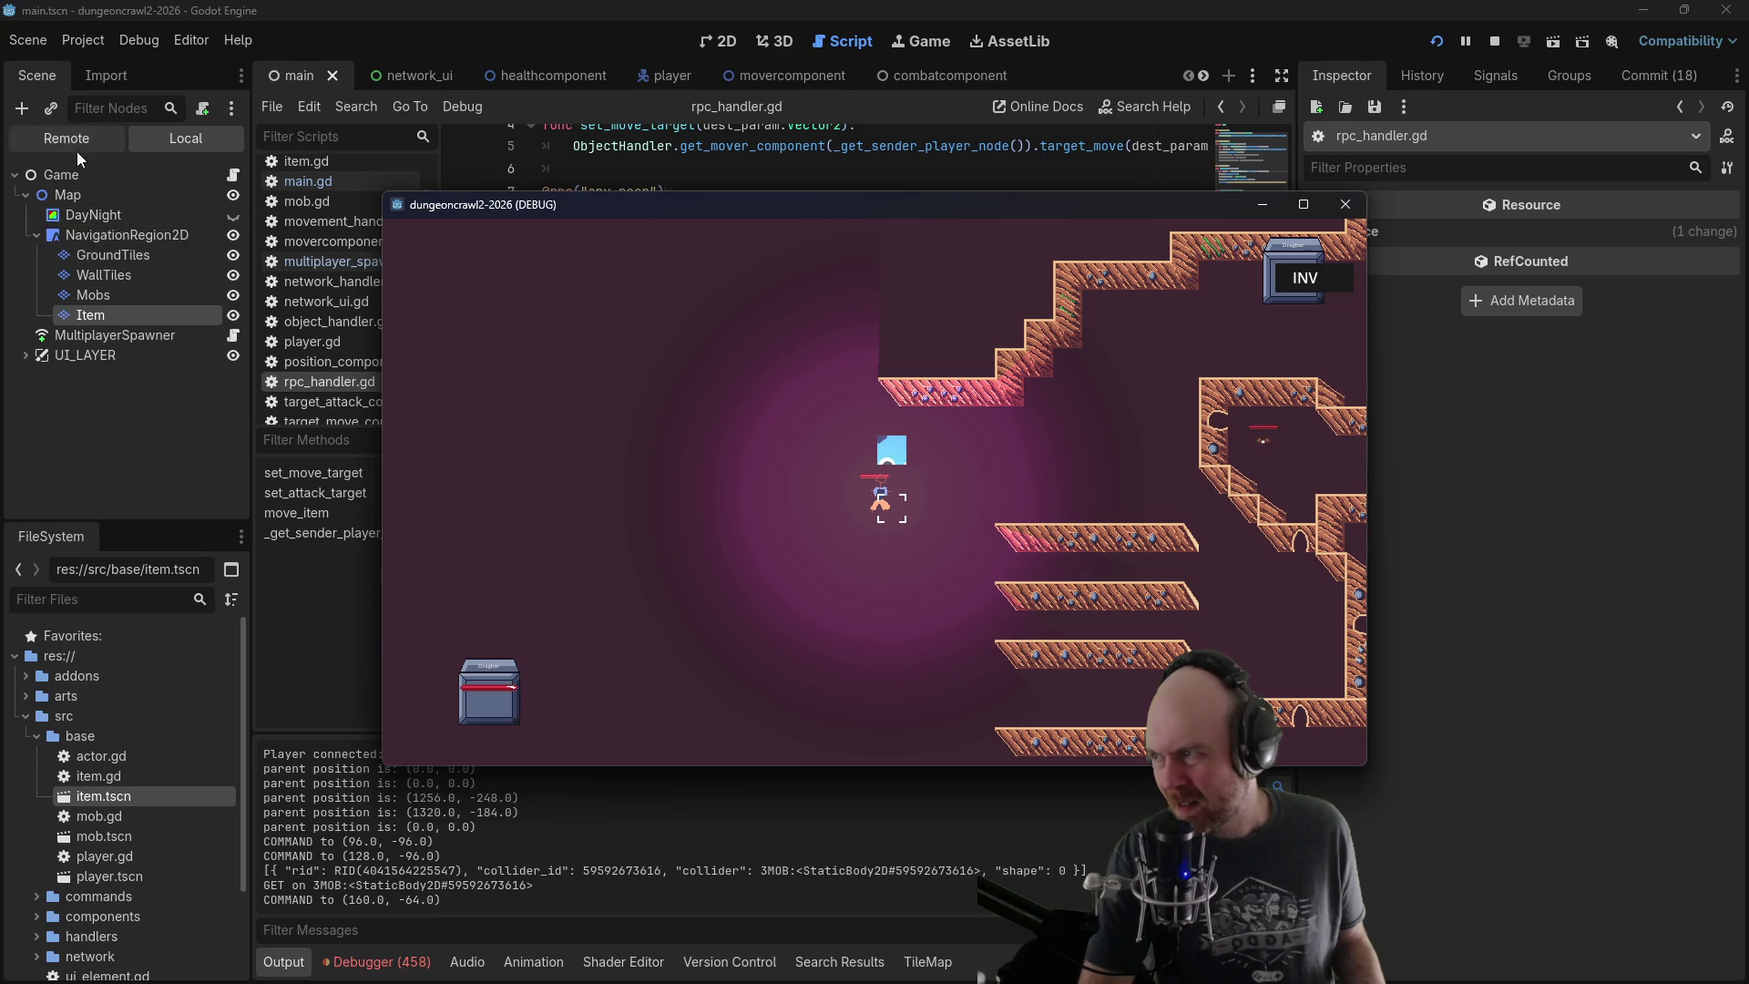
- Inspect the running game's remote scene tree, expanding the Game node and player node 866236708
click(92, 139)
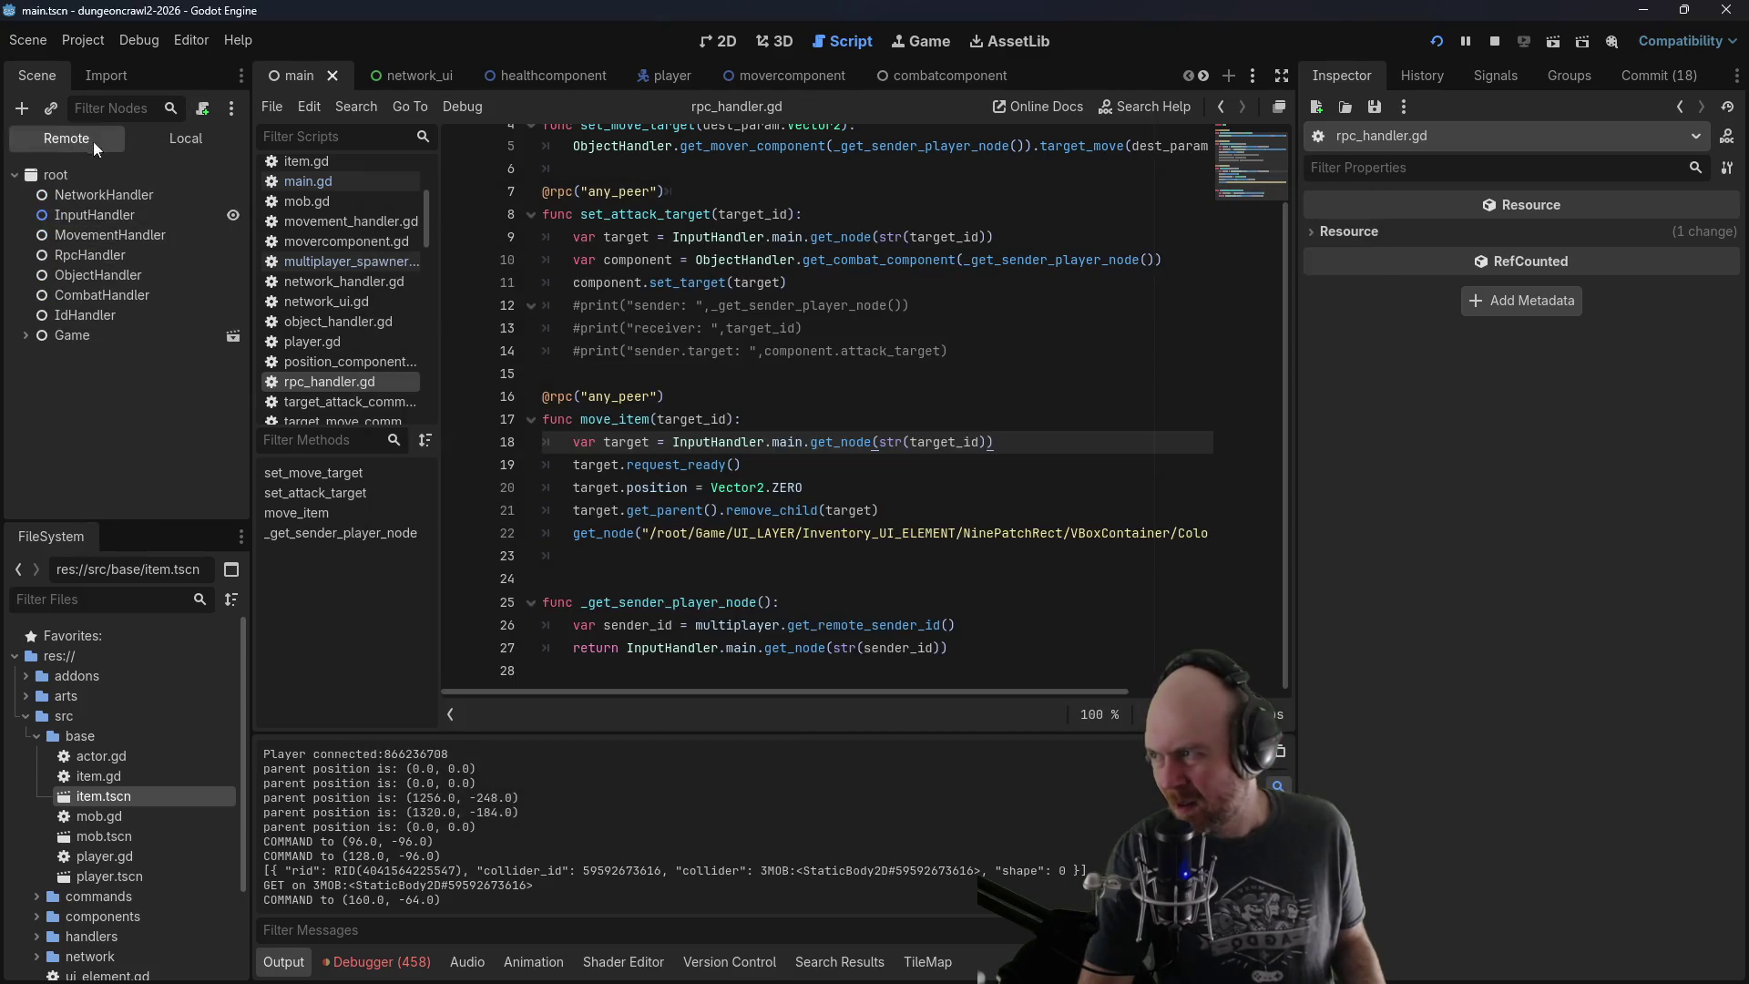
click(20, 334)
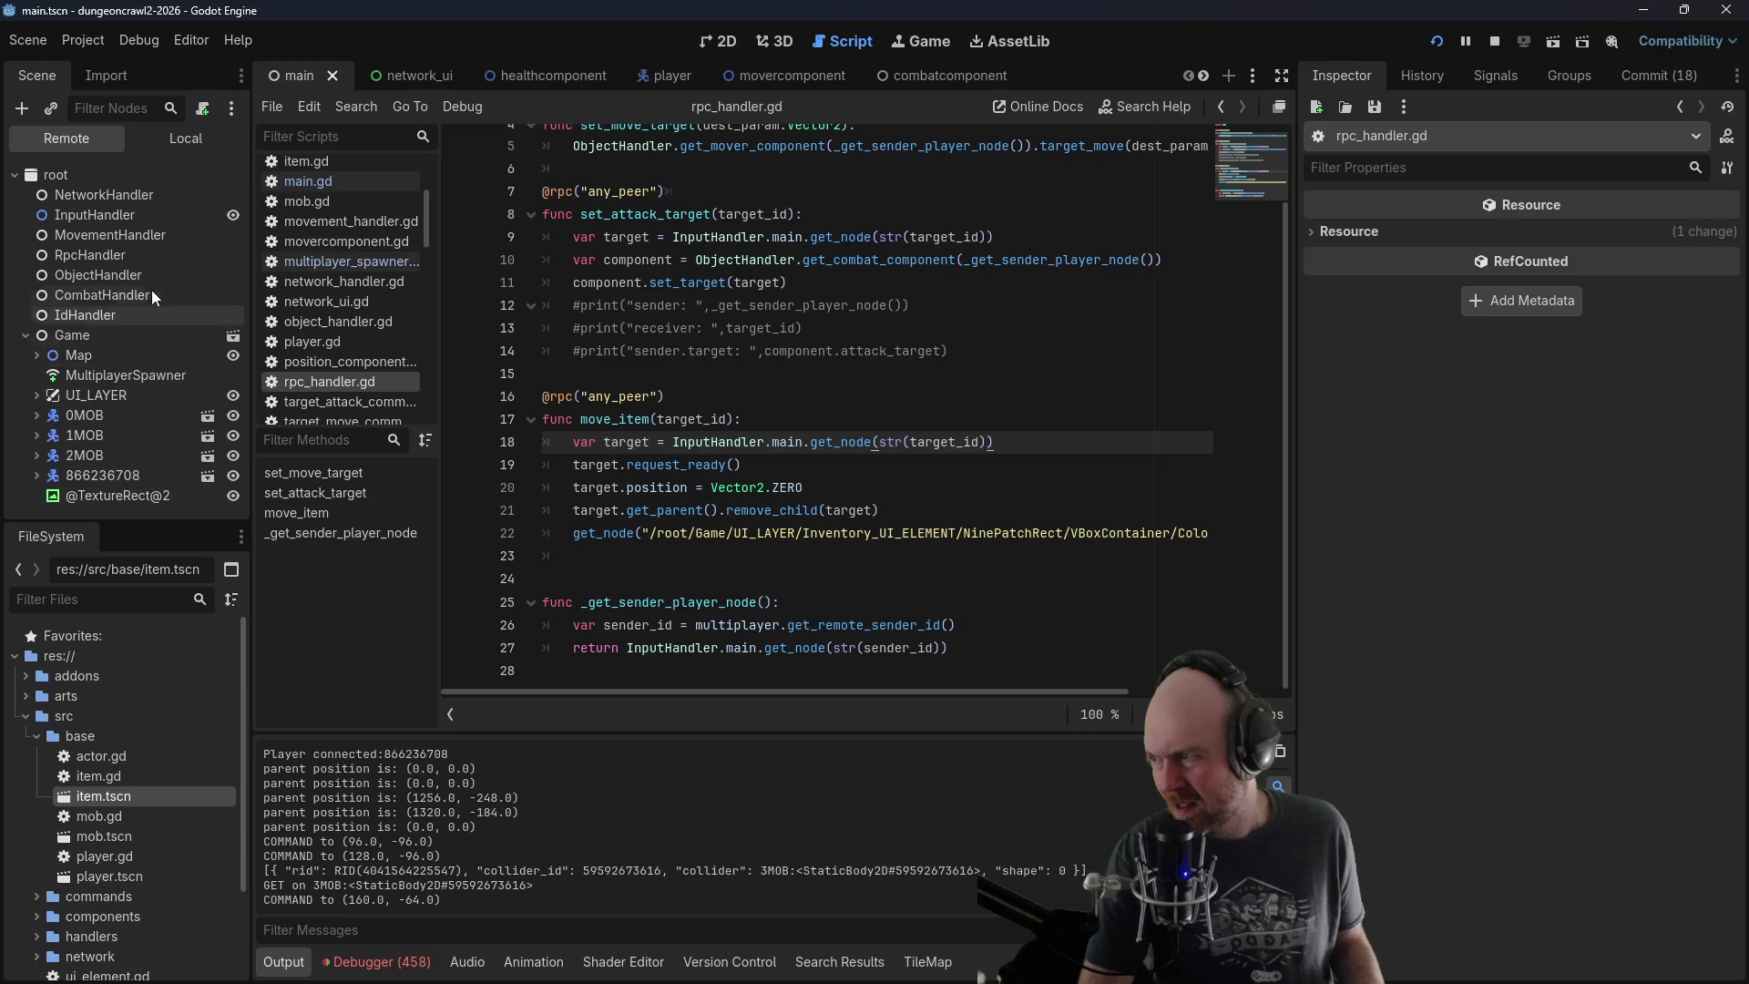
click(37, 473)
scroll(96, 443, down, 3)
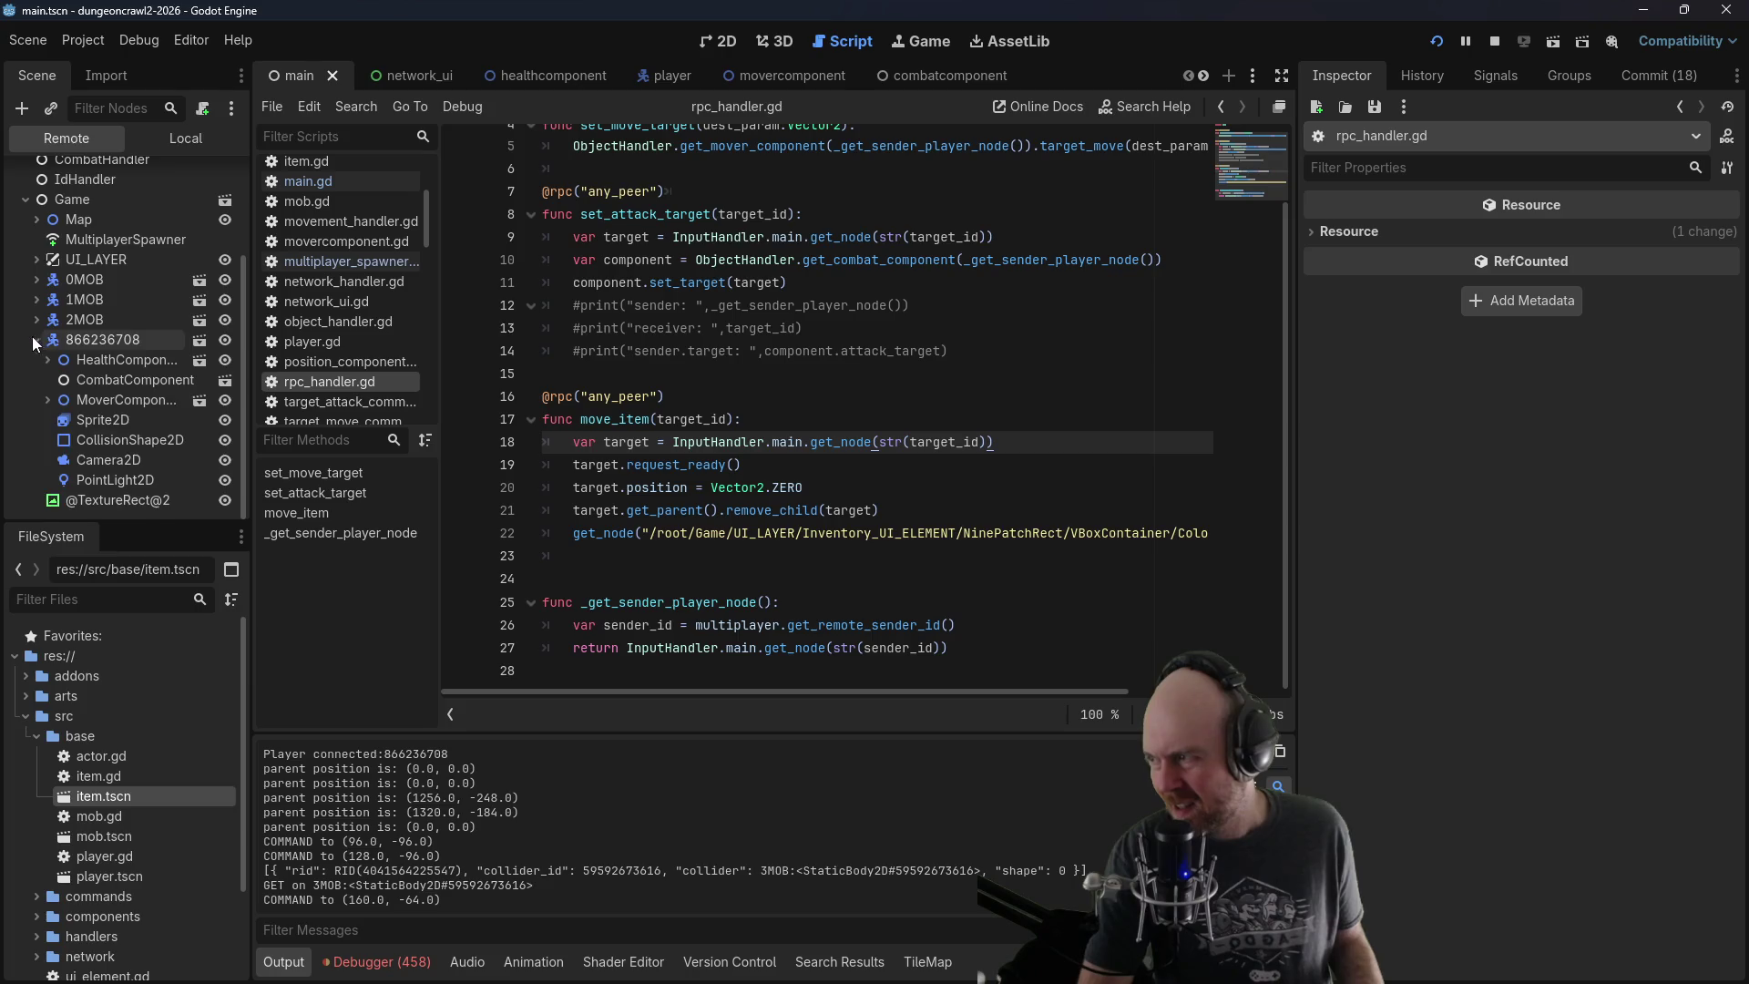
click(34, 339)
- Review the debugger errors, stack trace and sessions, check IdHandler's live counters, then stop the game
click(399, 962)
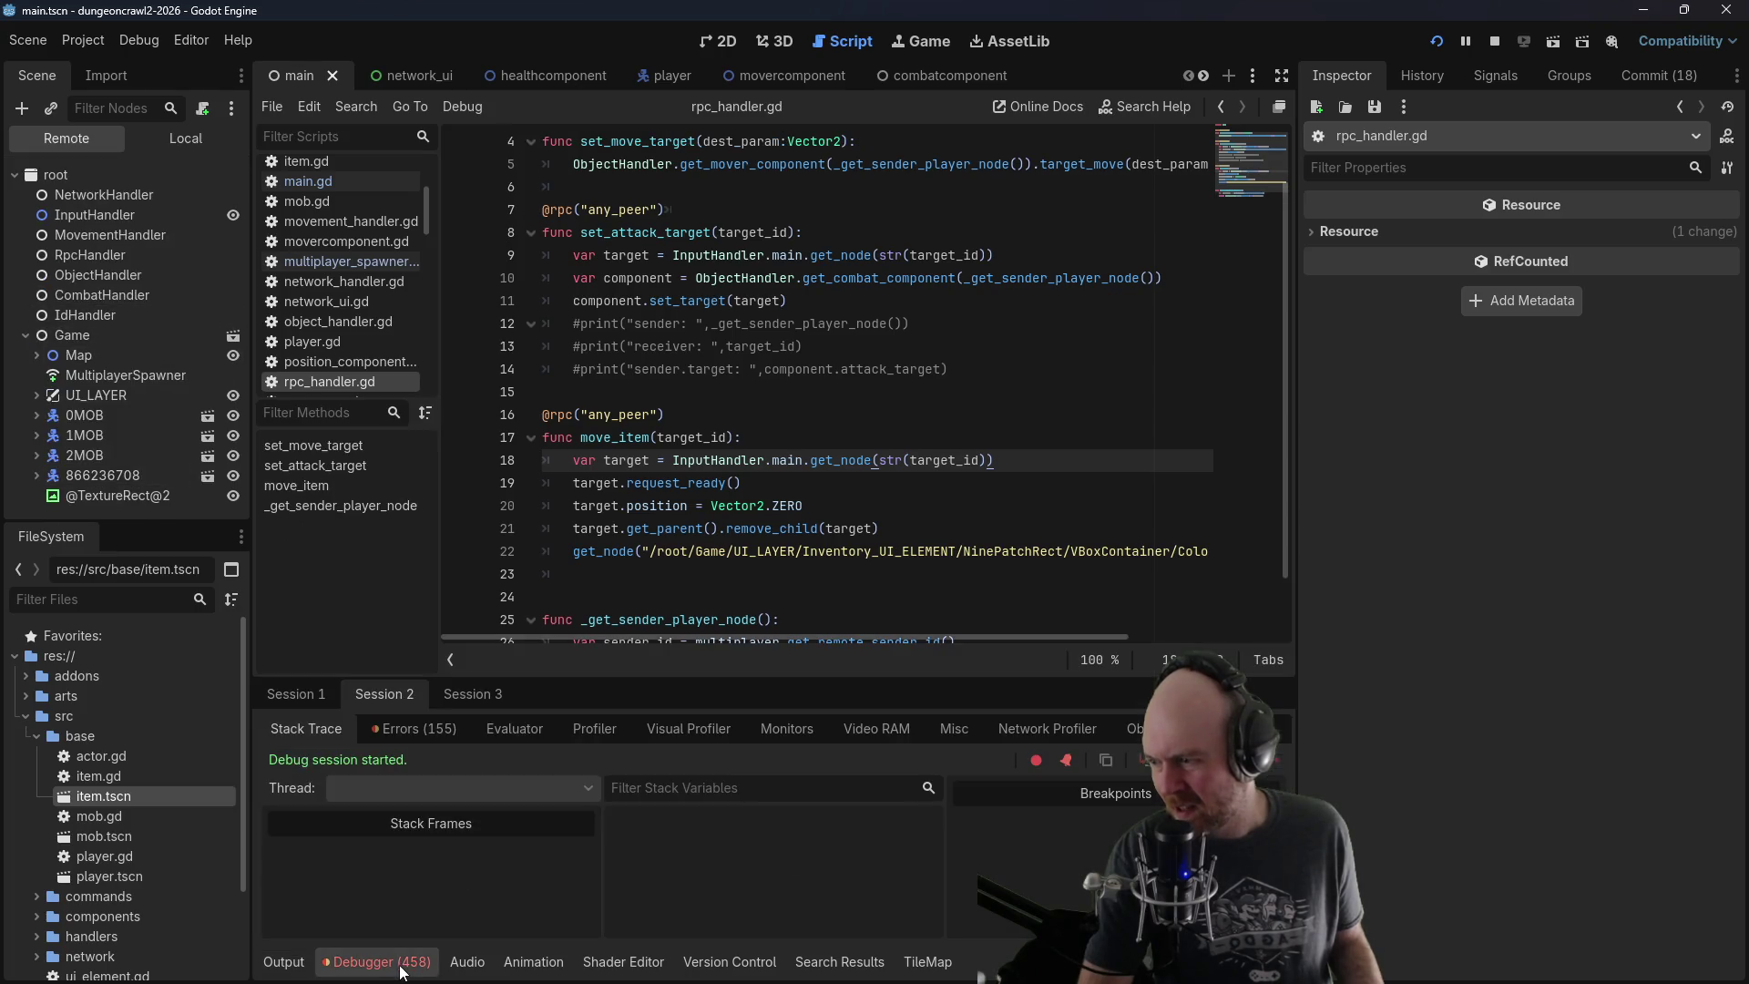
click(420, 726)
click(306, 726)
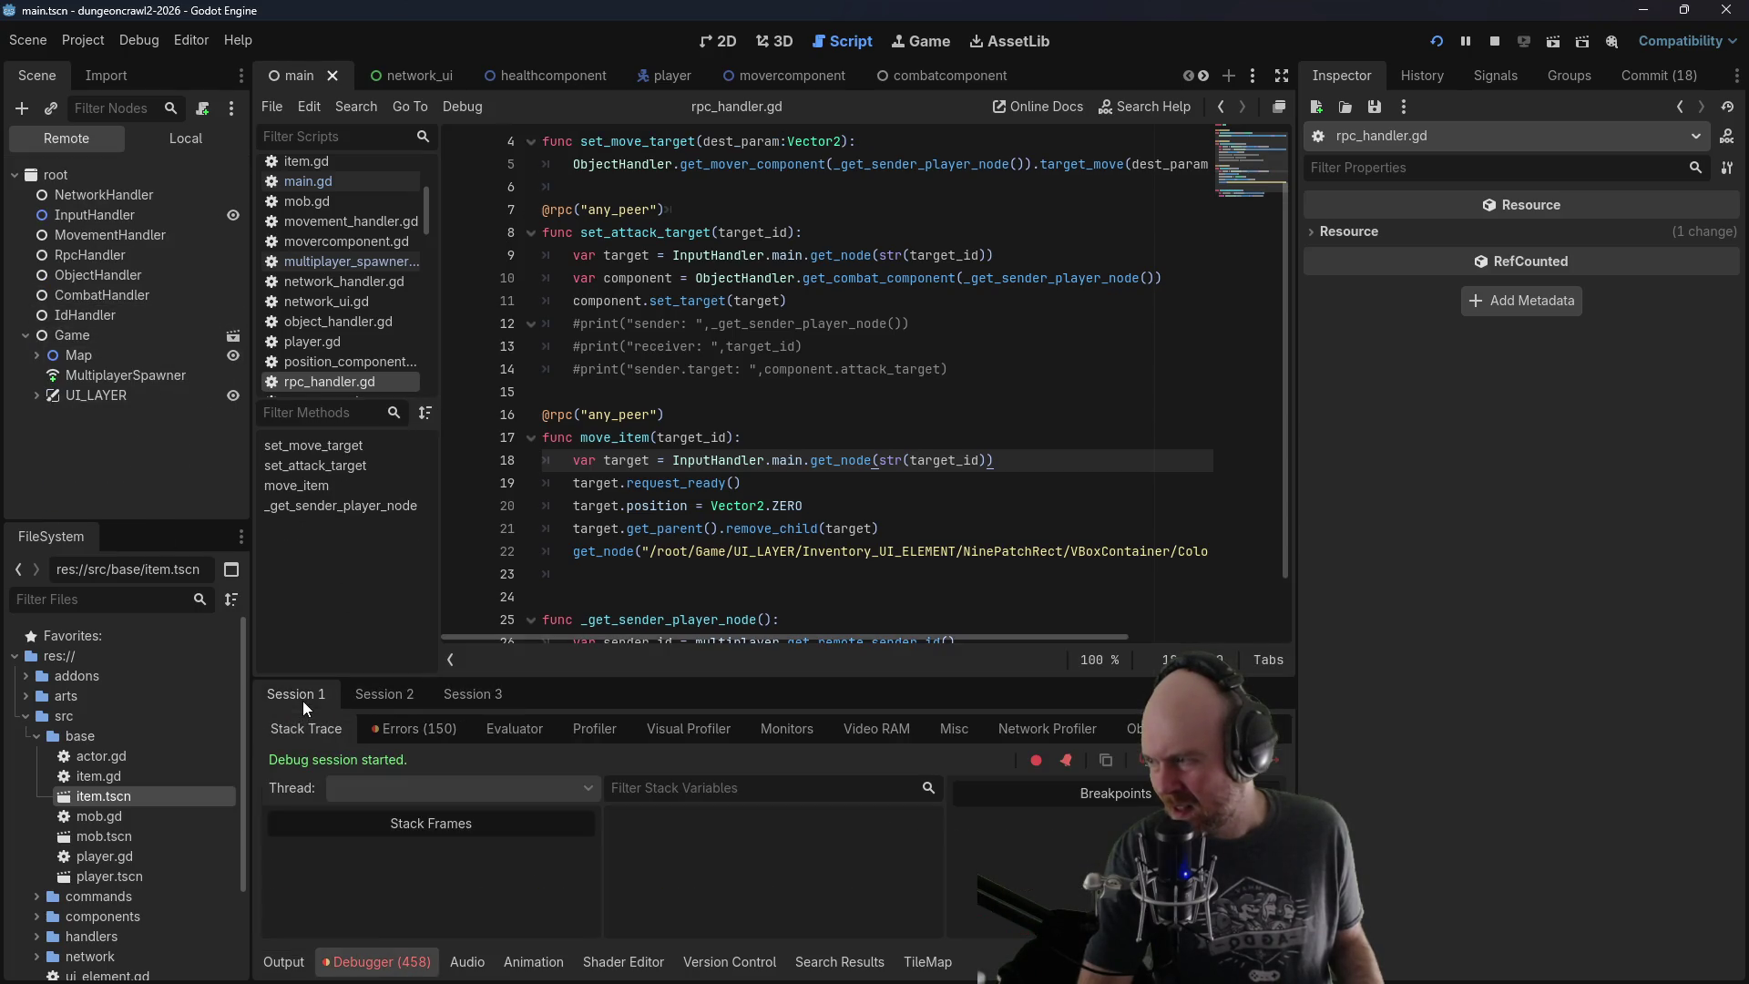
click(446, 694)
click(374, 699)
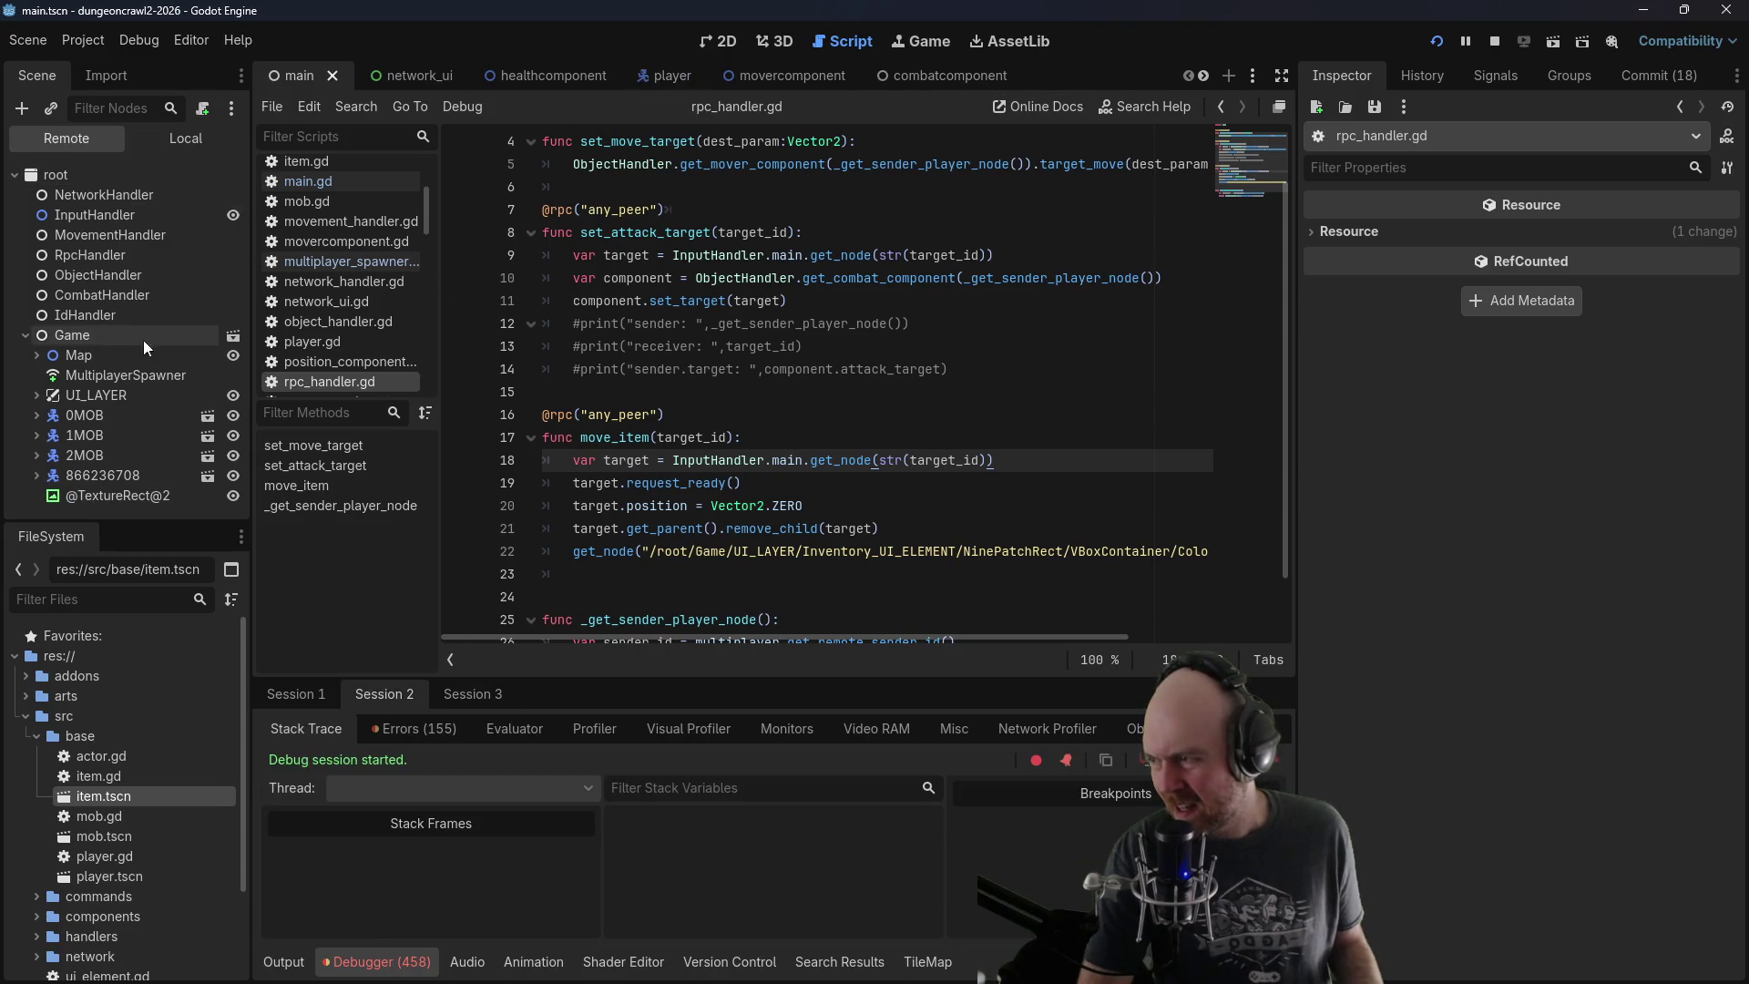
click(57, 315)
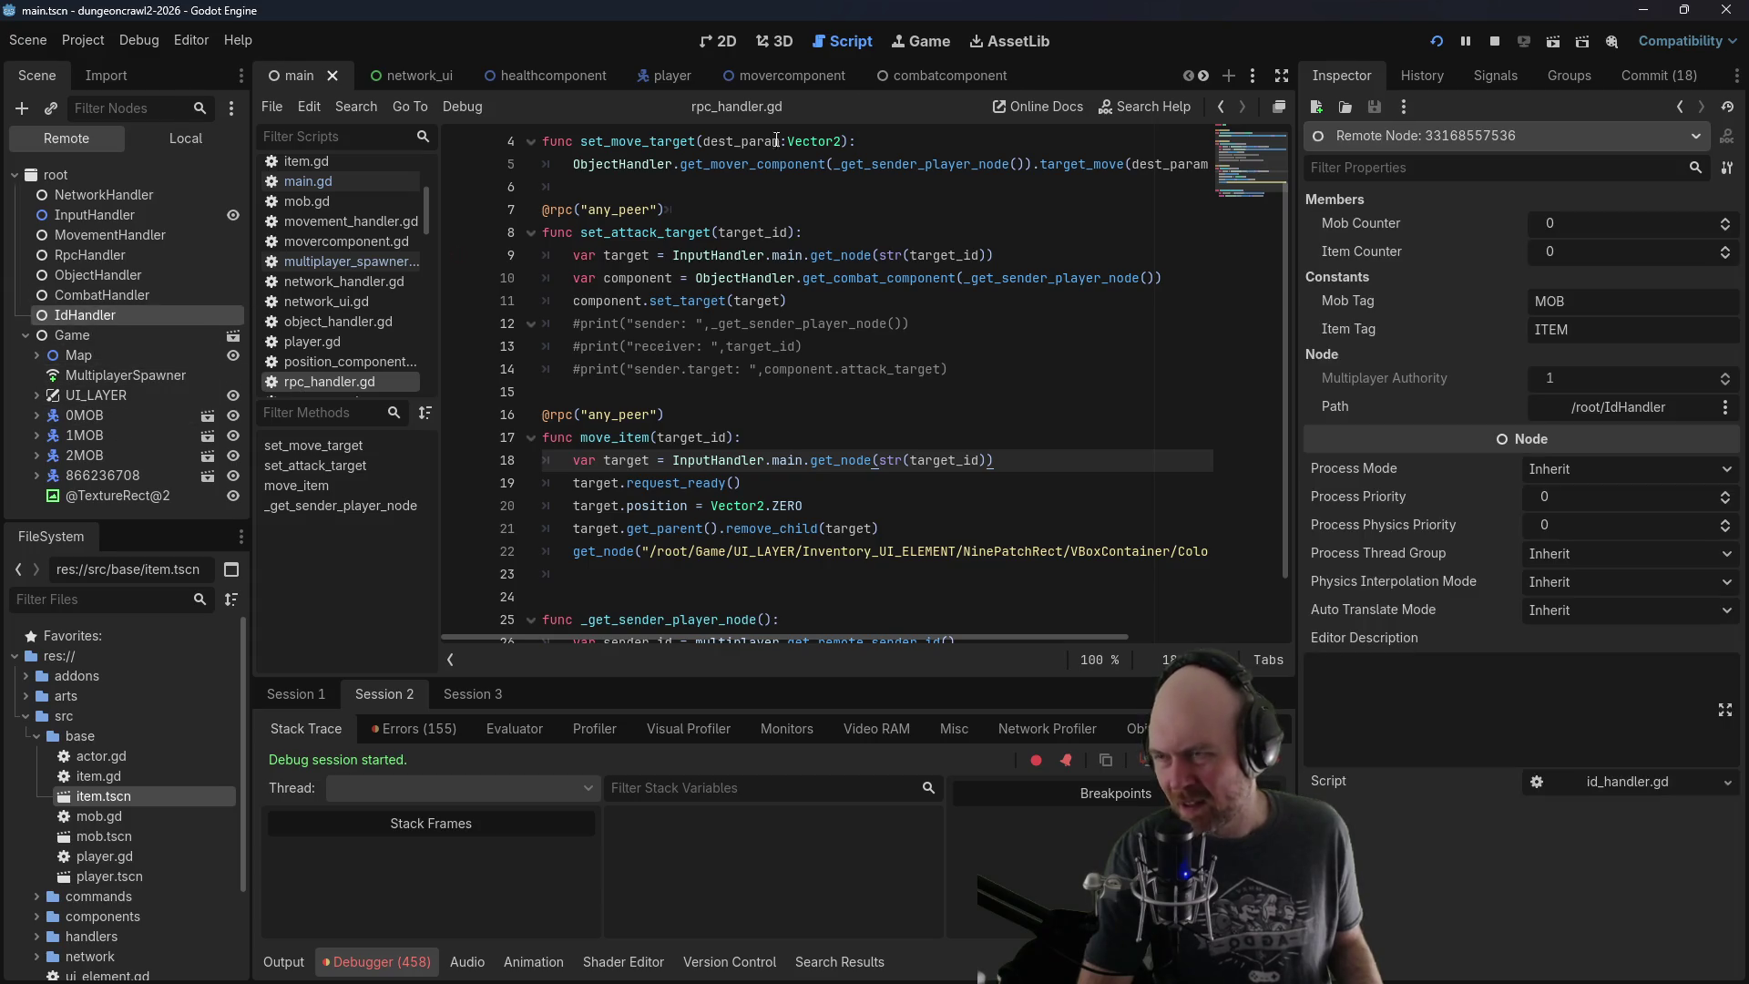
click(1495, 41)
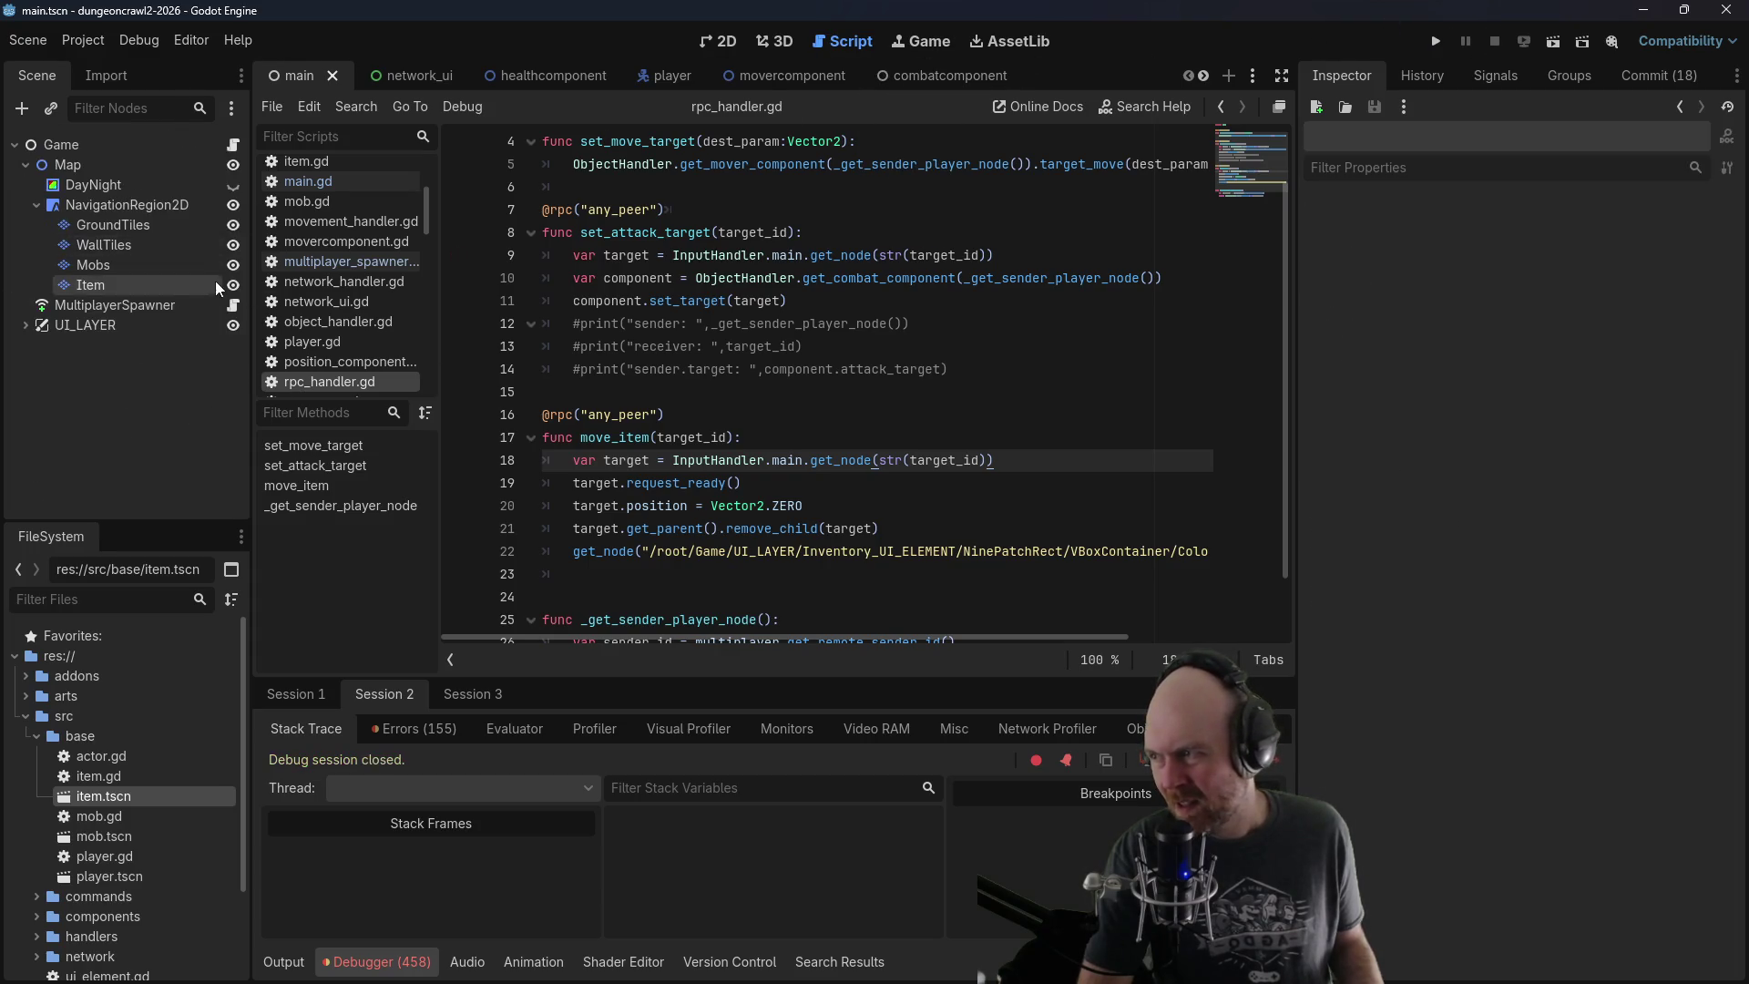
- Review the rpc_handler code and id_handler.gd's get_item_id, mob id and item_counter lines
click(665, 321)
scroll(665, 321, up, 3)
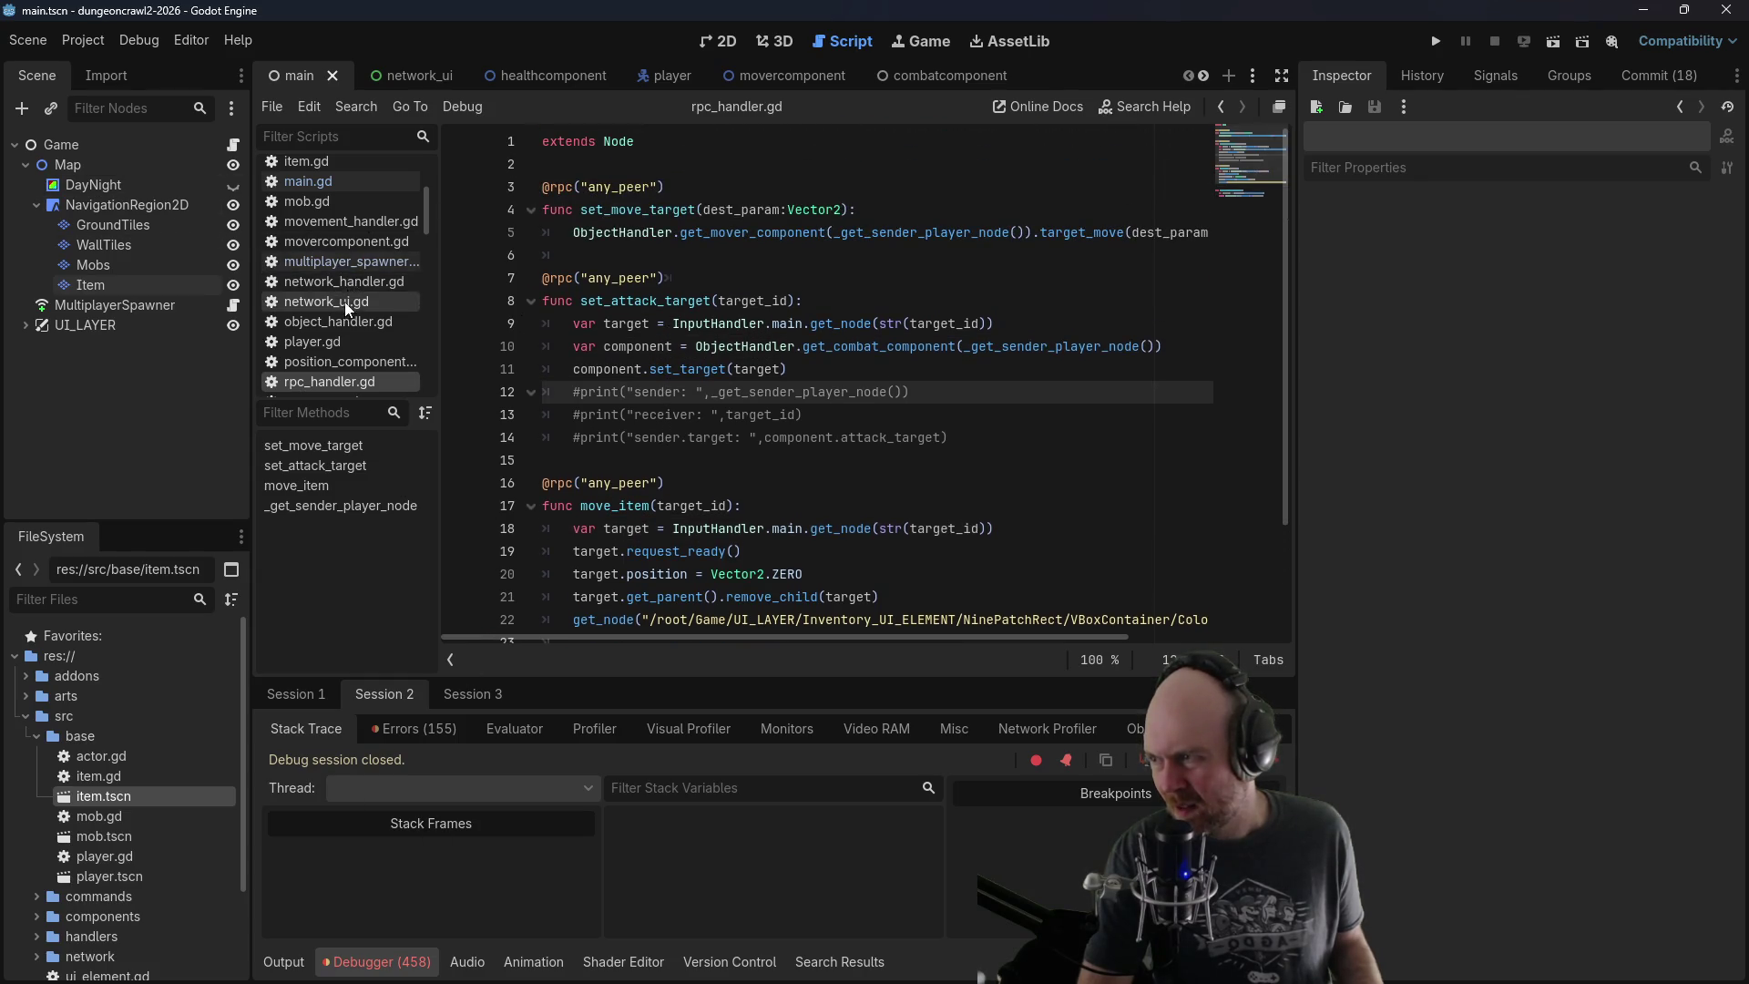
scroll(328, 237, up, 3)
click(331, 162)
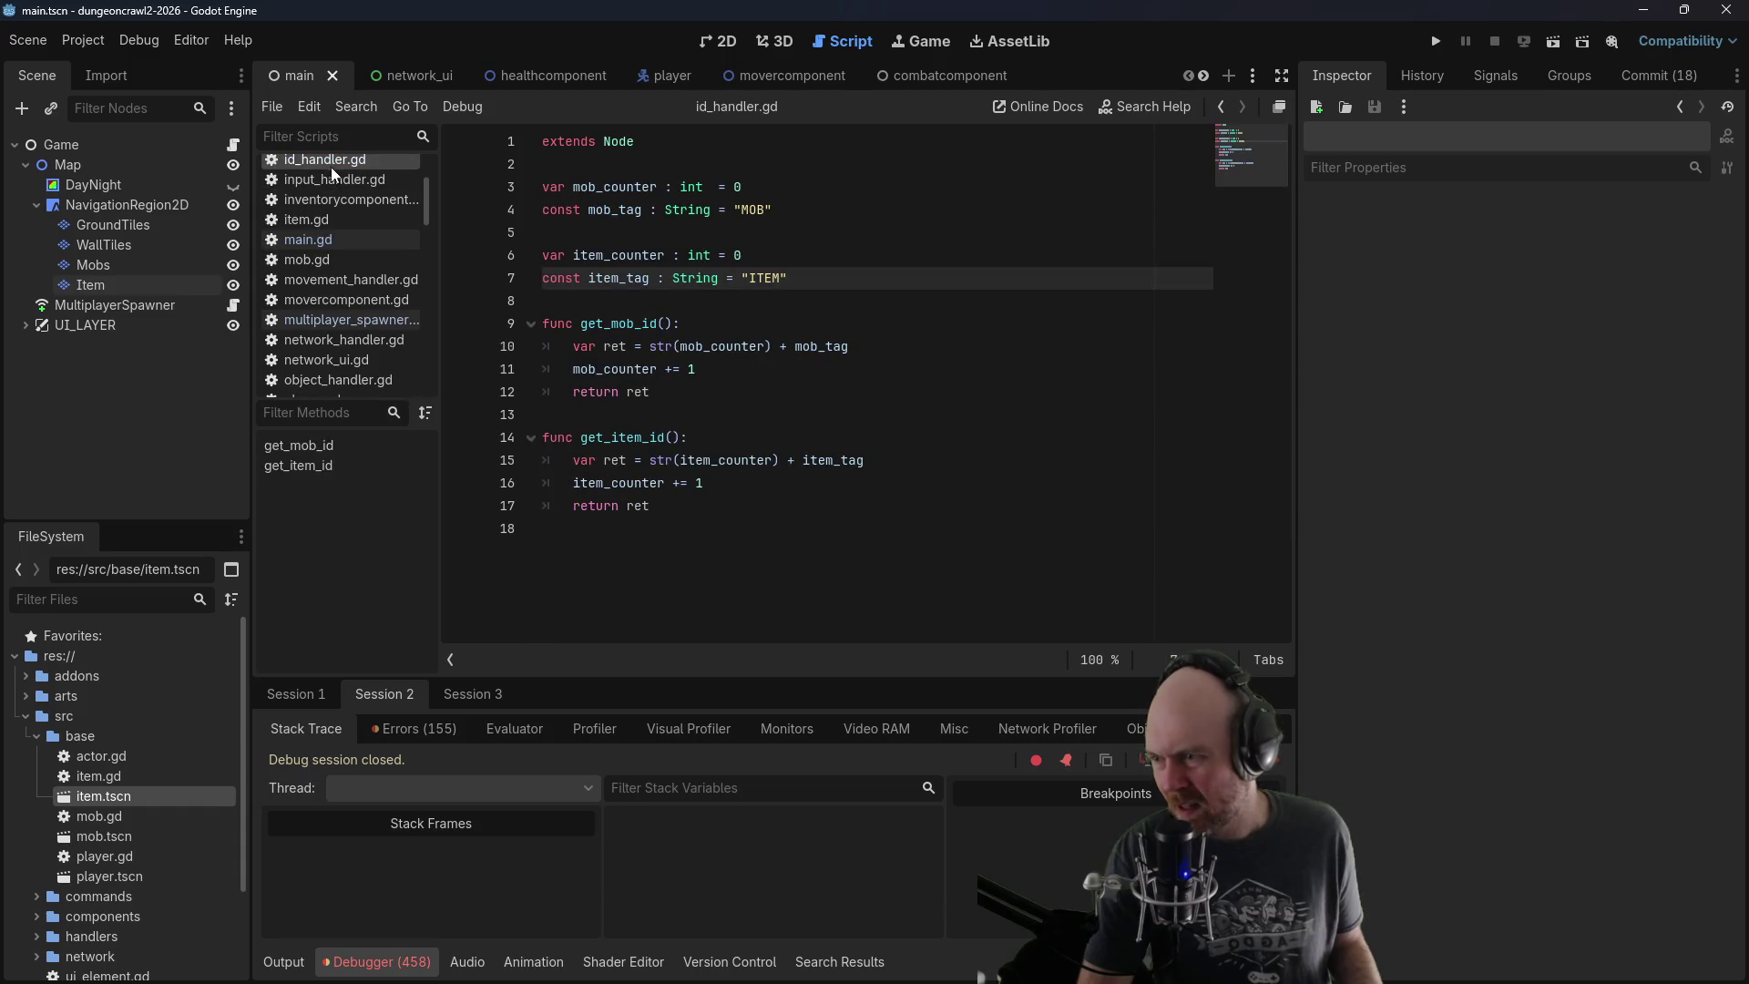
click(665, 438)
click(641, 346)
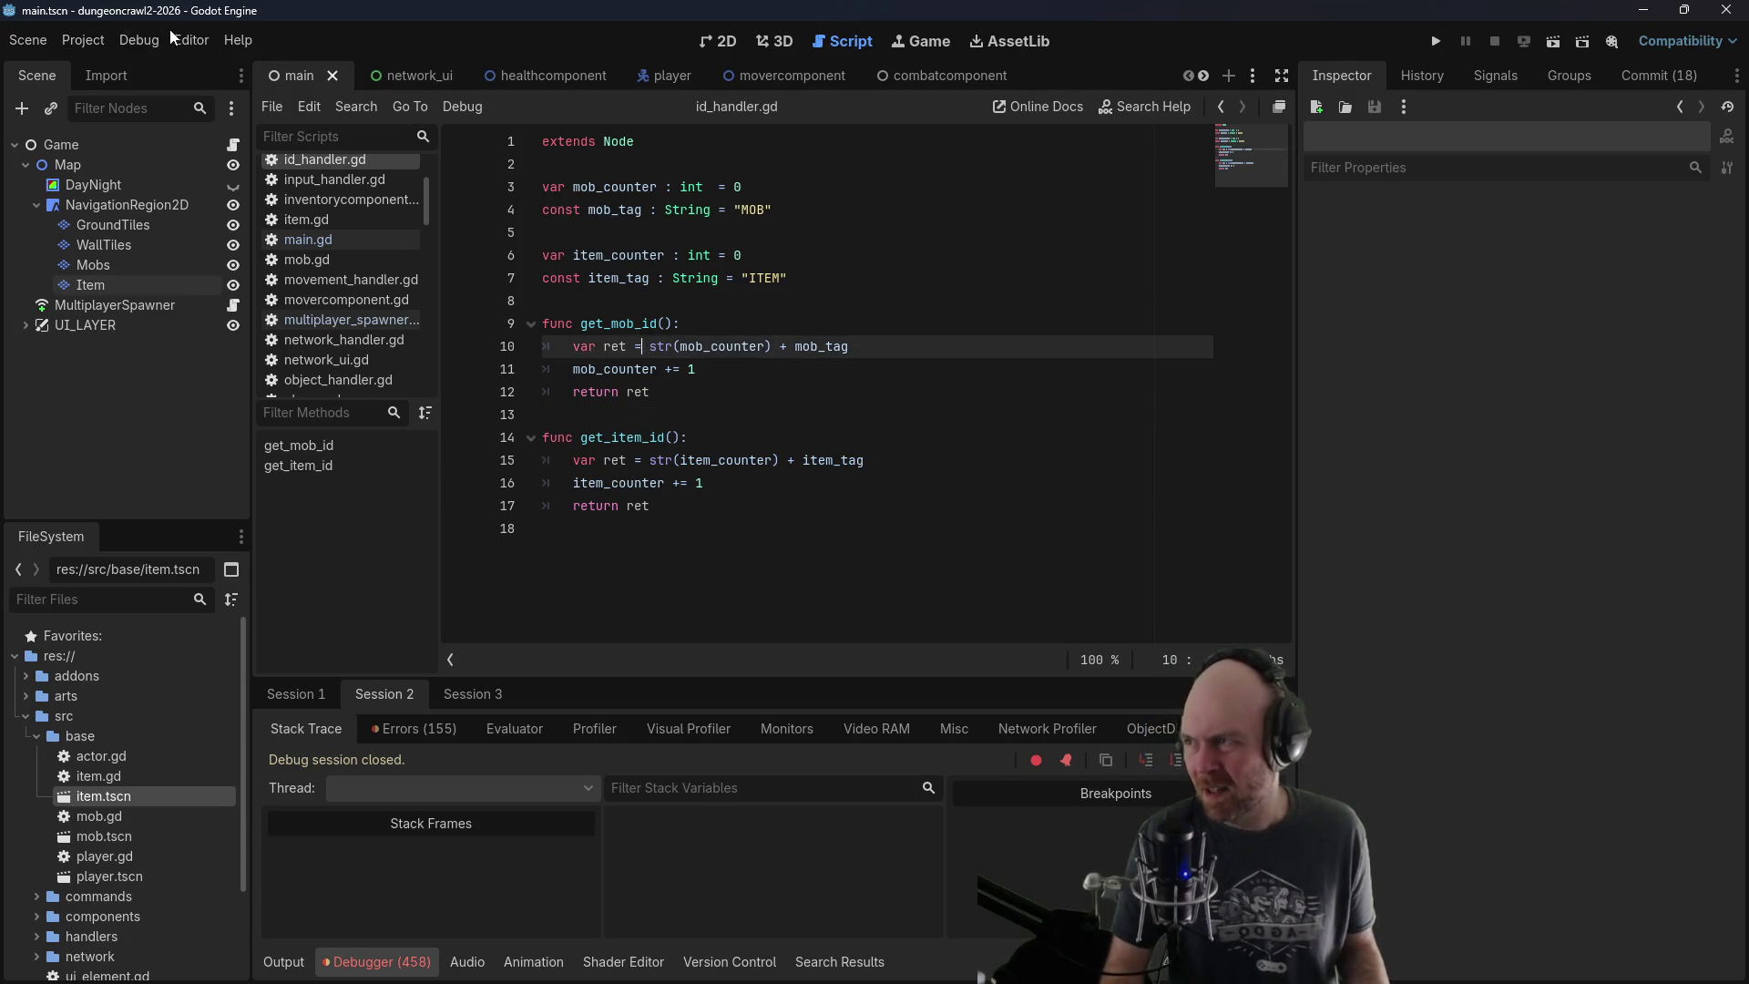
click(83, 40)
click(592, 255)
click(191, 40)
key(Escape)
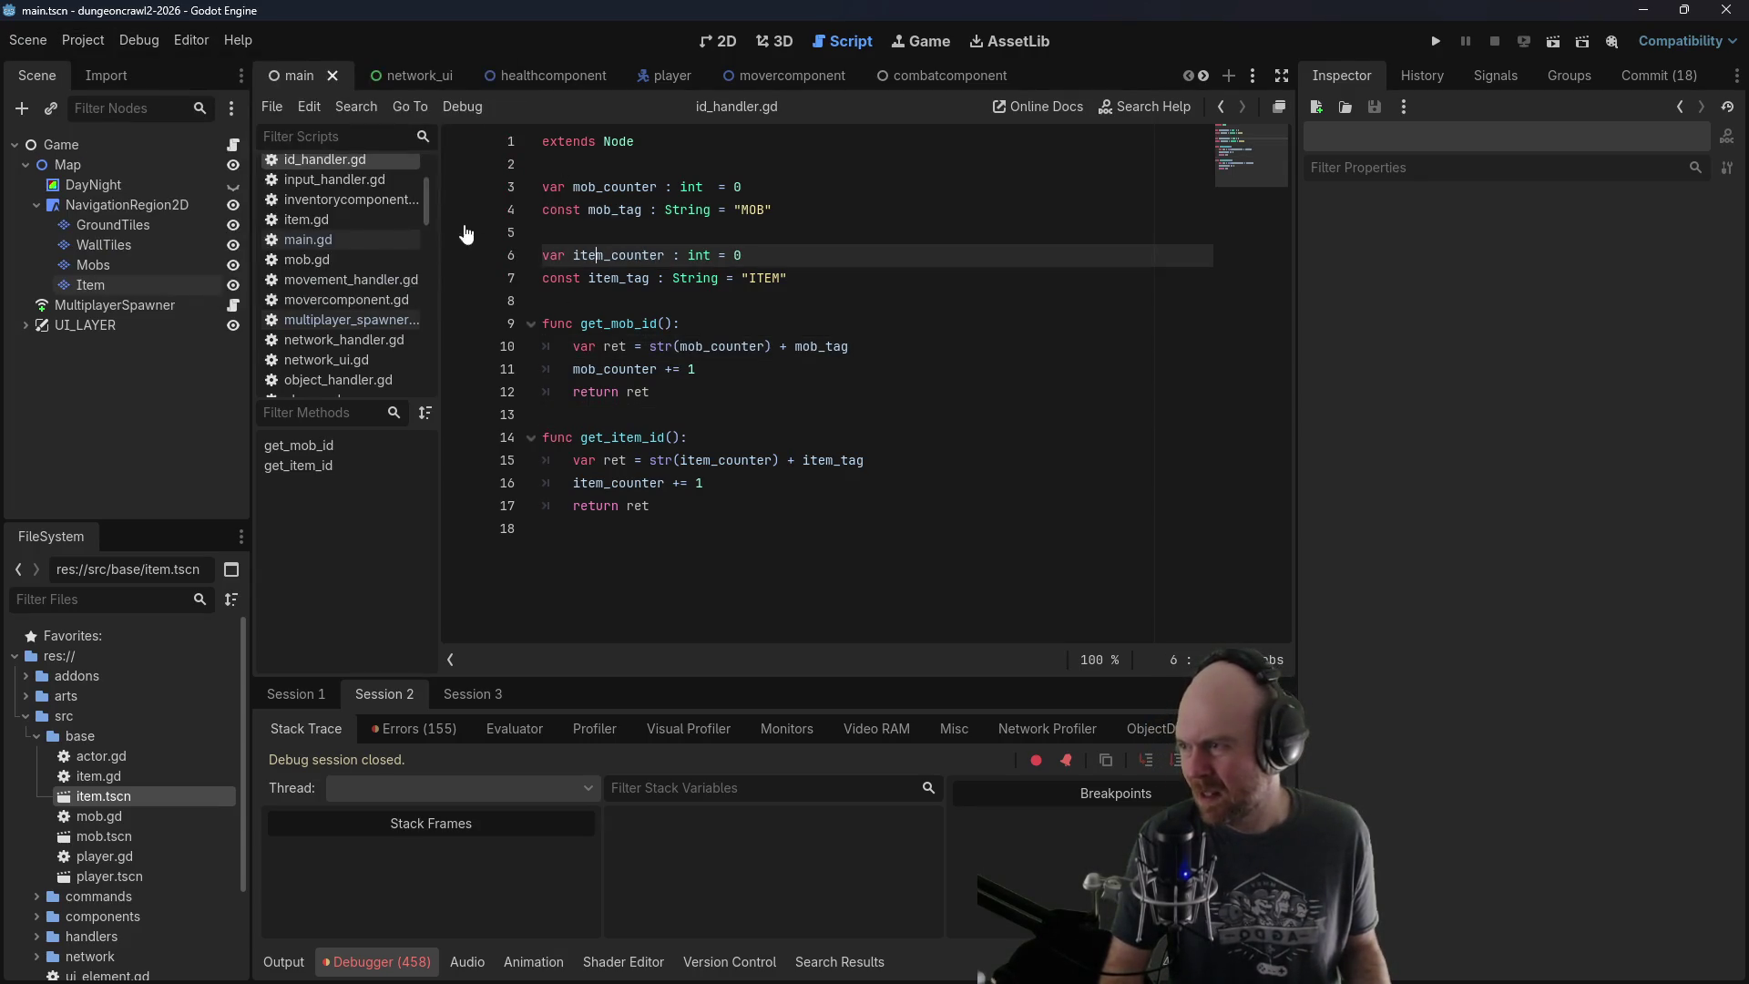
- Review item.gd, then open the item.tscn and mob.tscn scenes and the mob.gd script
click(341, 222)
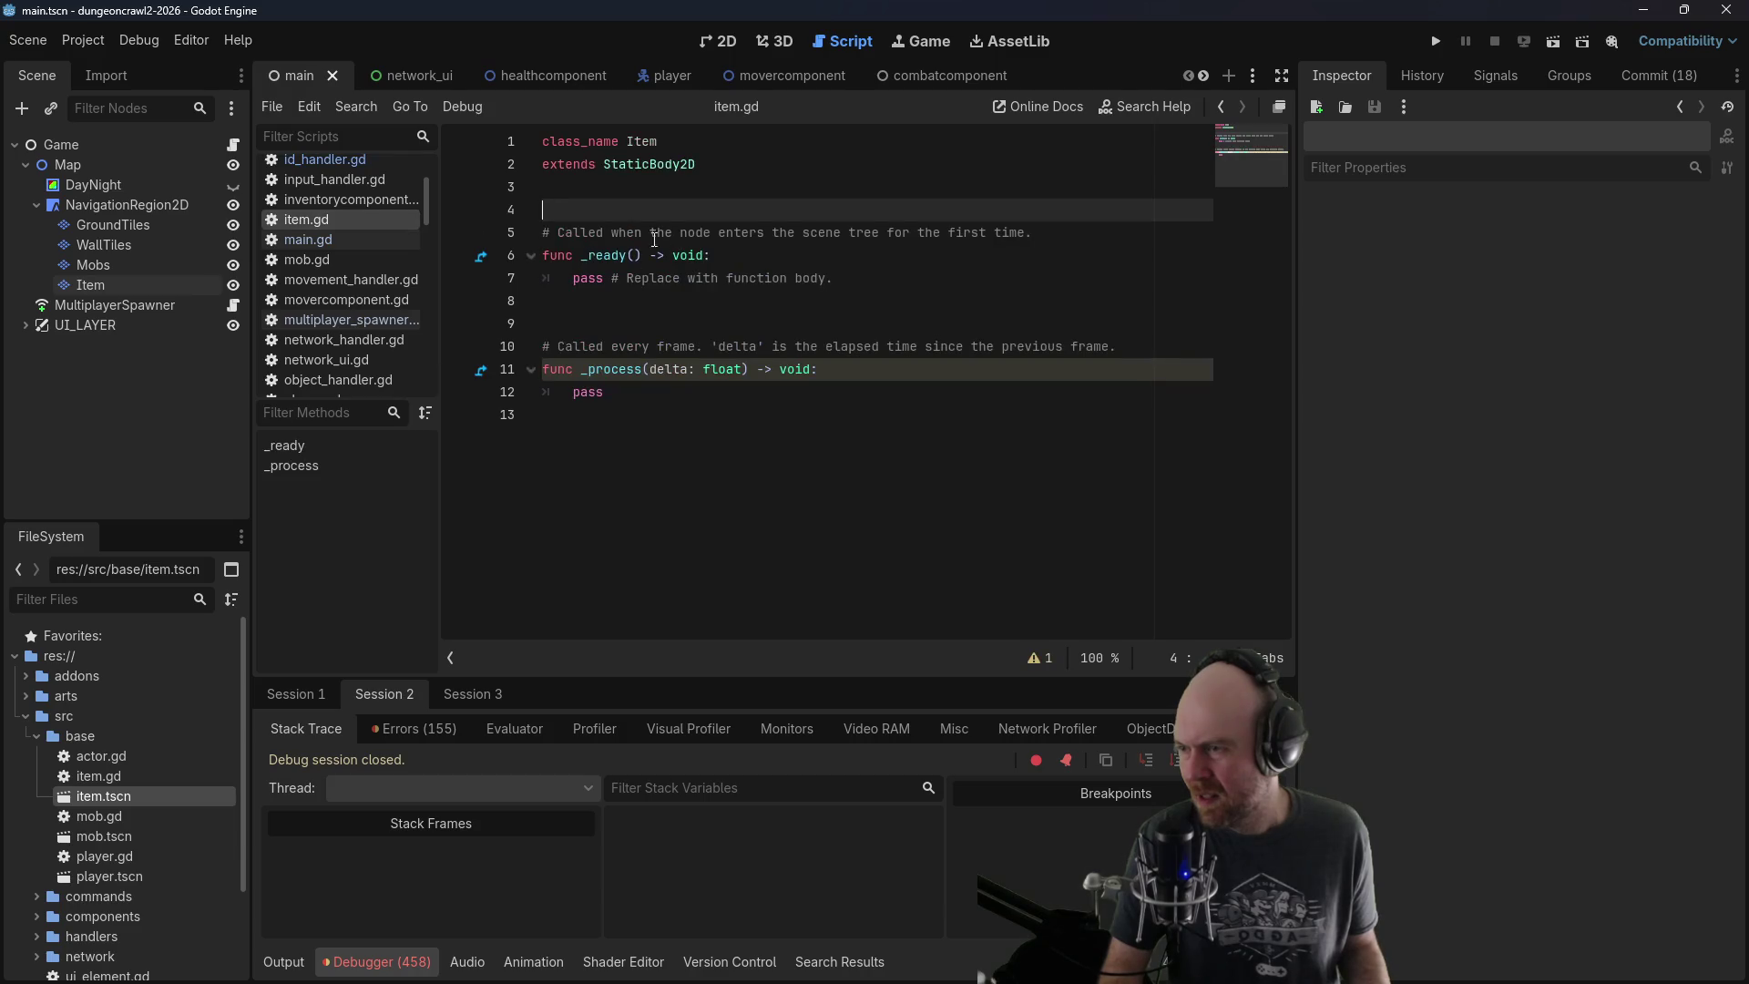
scroll(346, 239, up, 1)
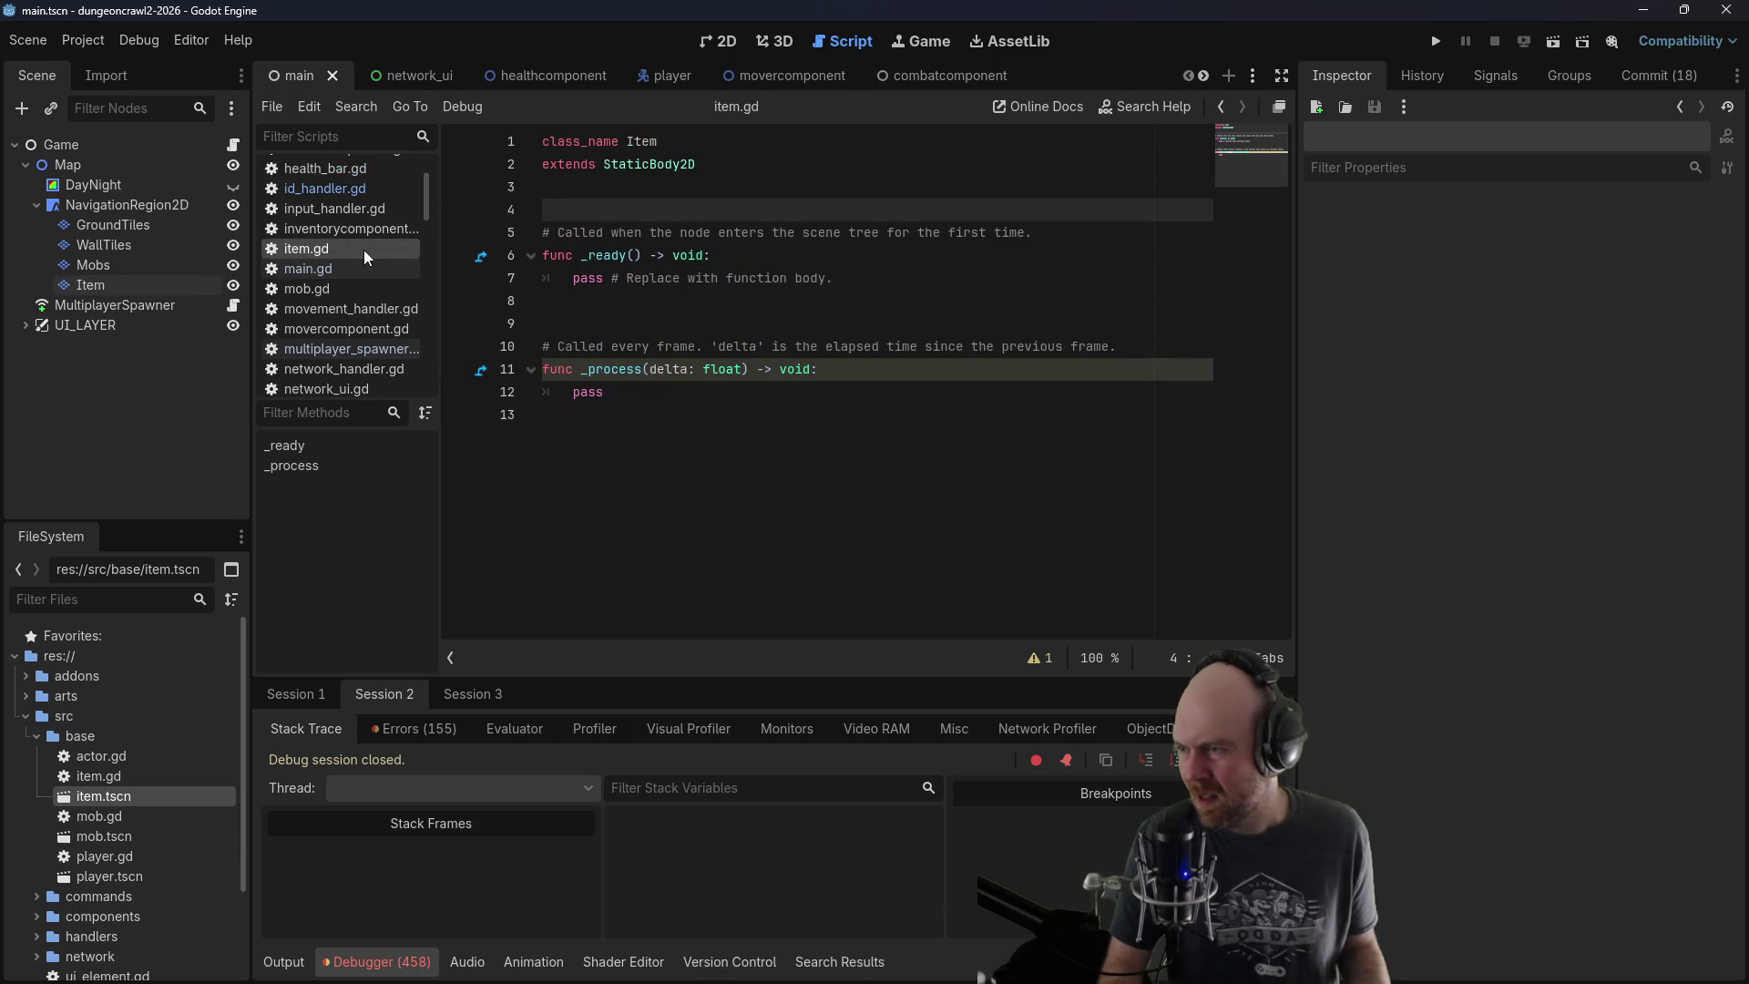
scroll(363, 249, up, 4)
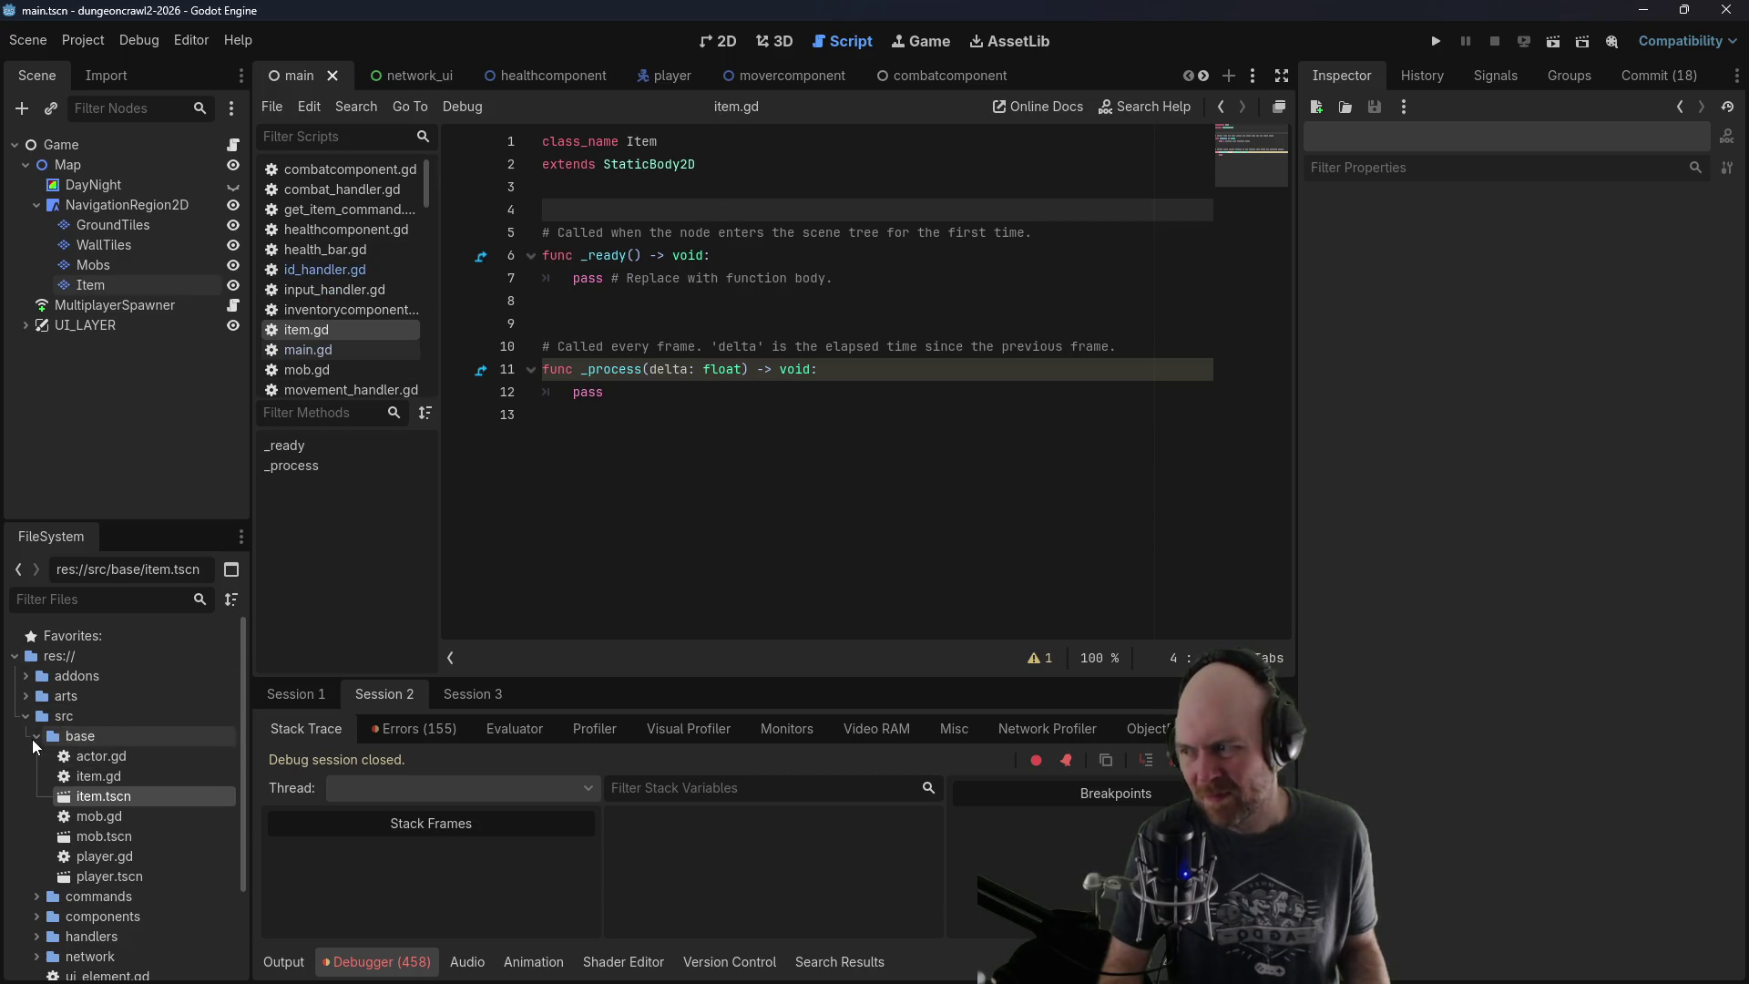
click(82, 777)
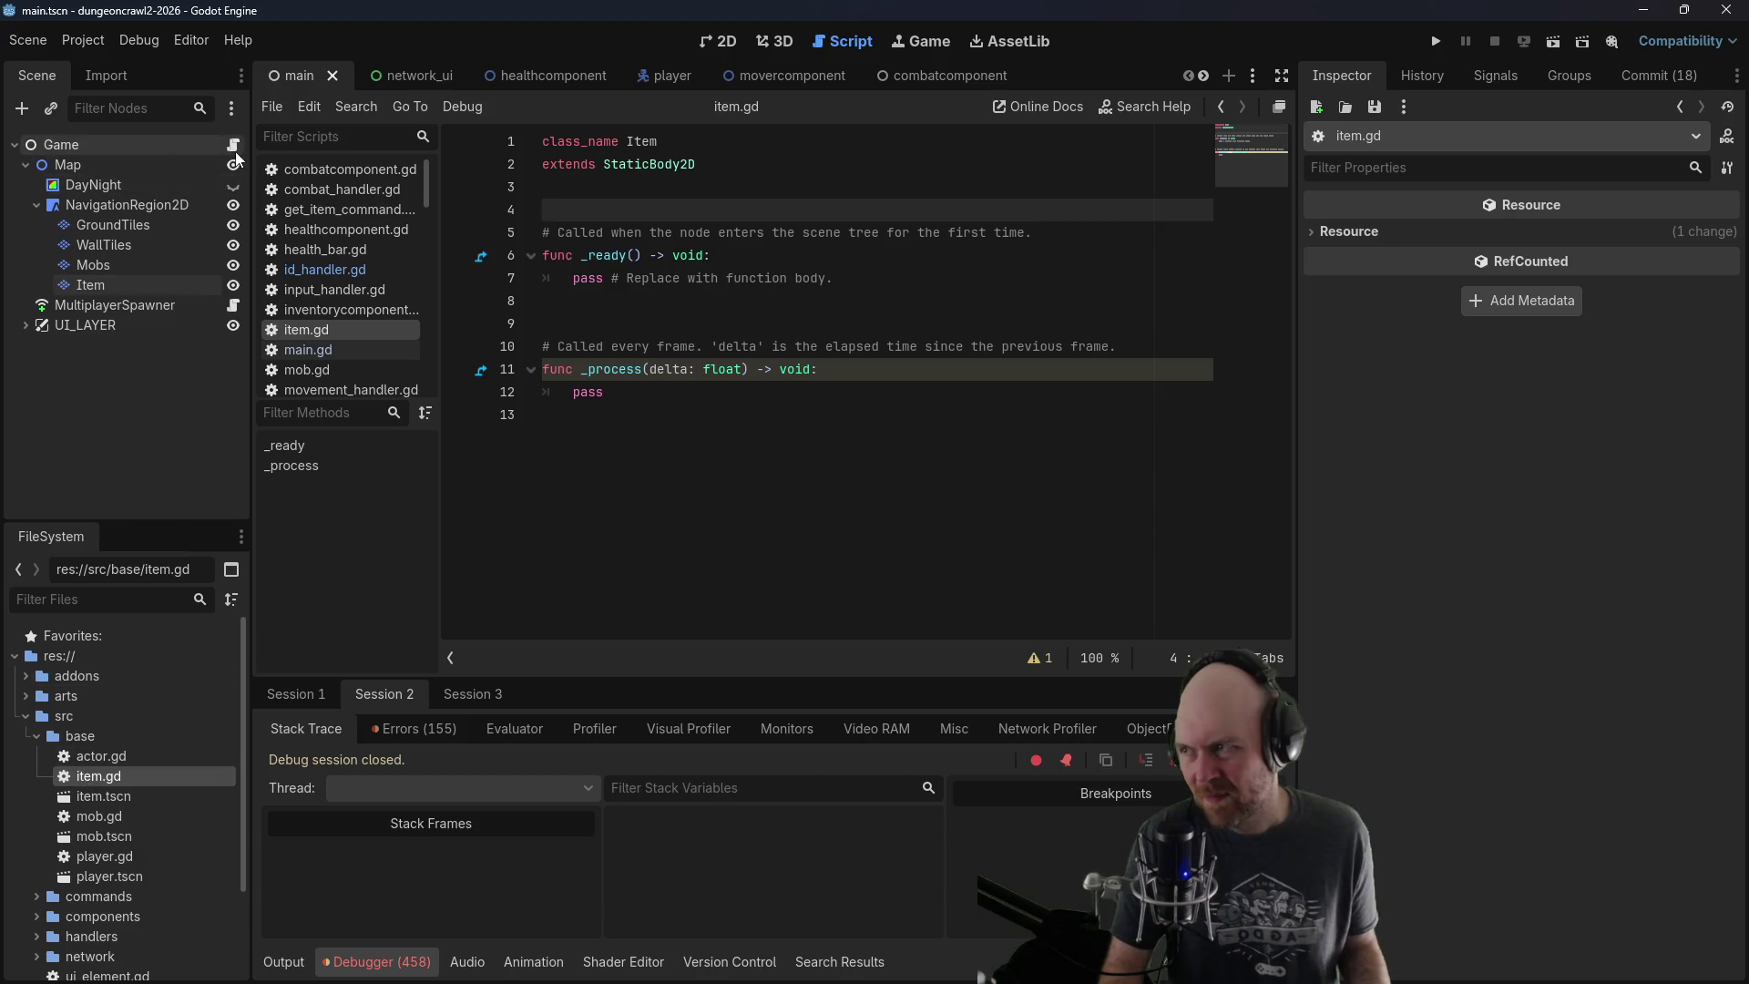
double_click(106, 792)
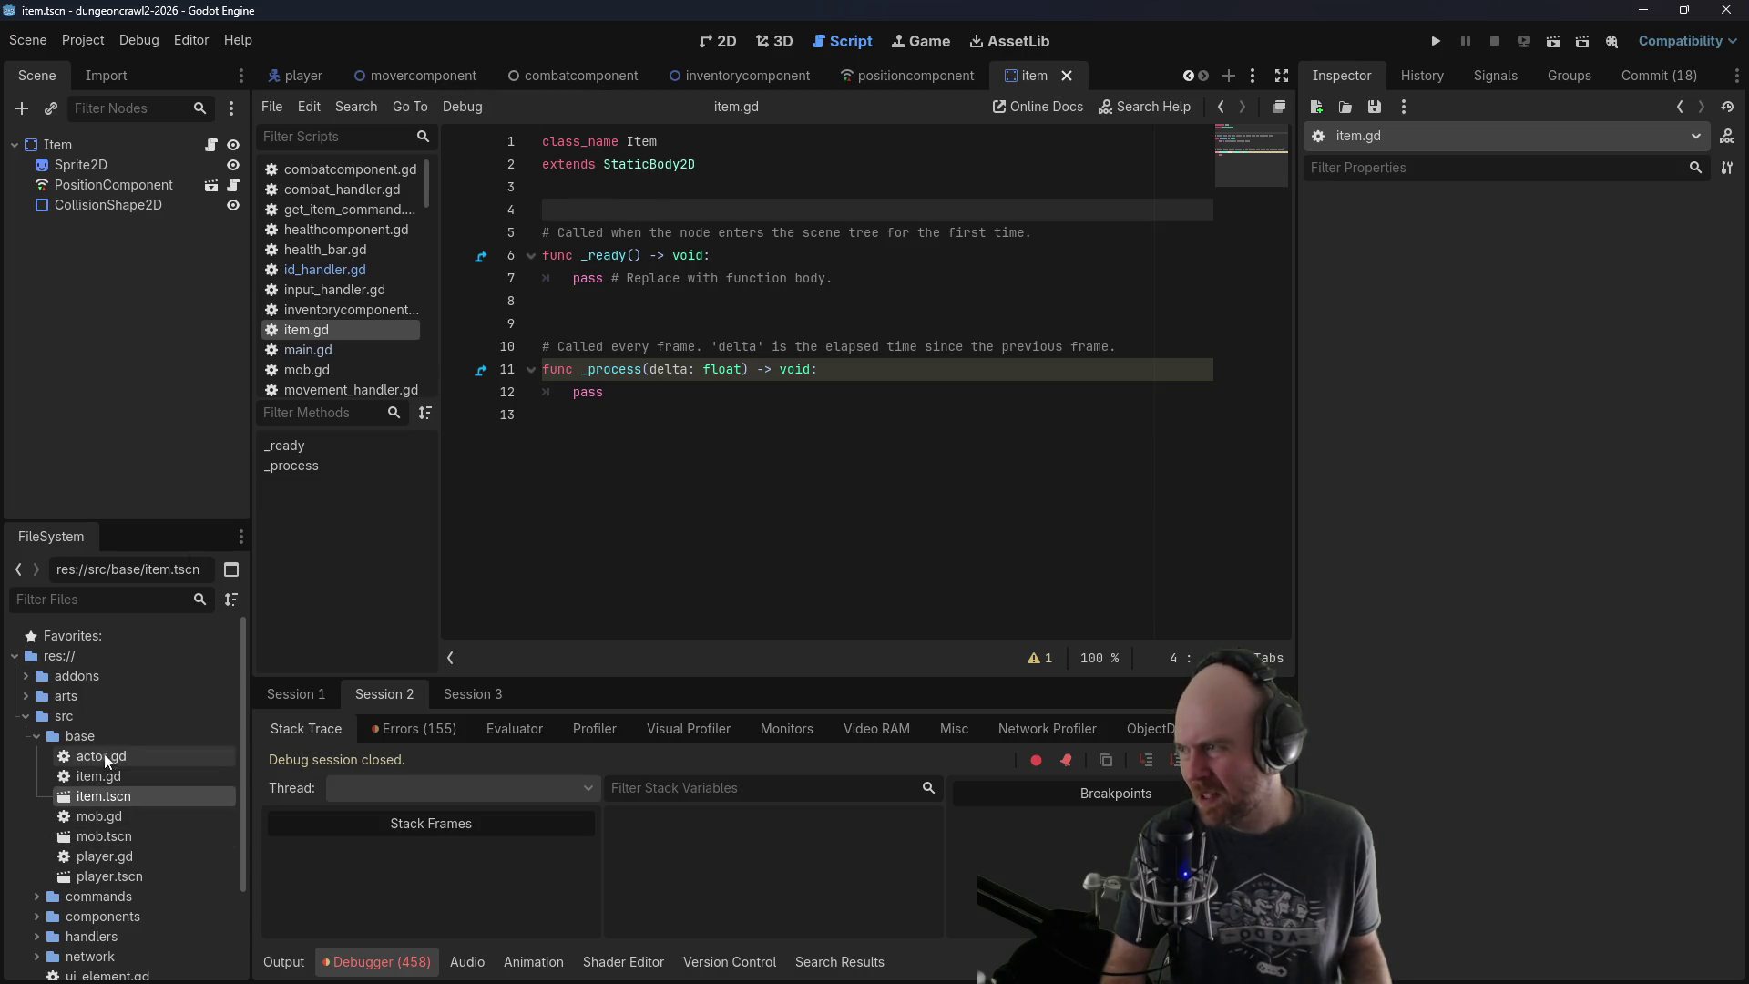
double_click(133, 838)
double_click(128, 818)
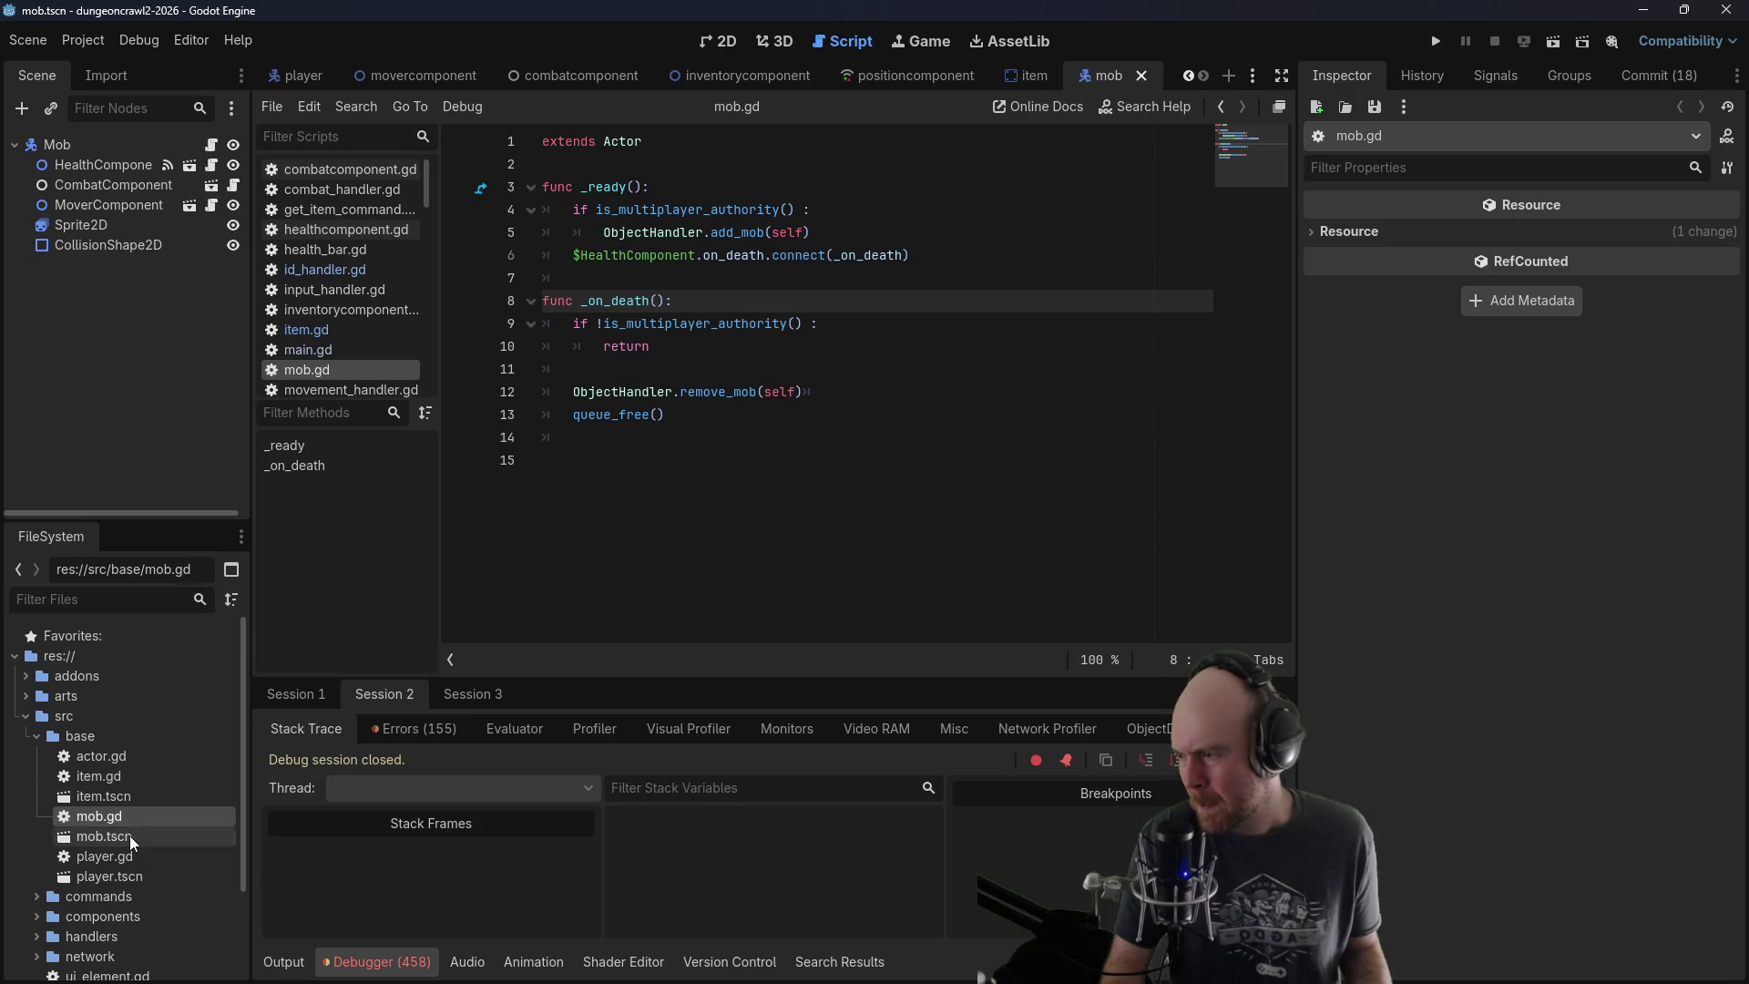
- Browse the base, network and handlers folders and open network_handler.gd
click(129, 835)
click(72, 40)
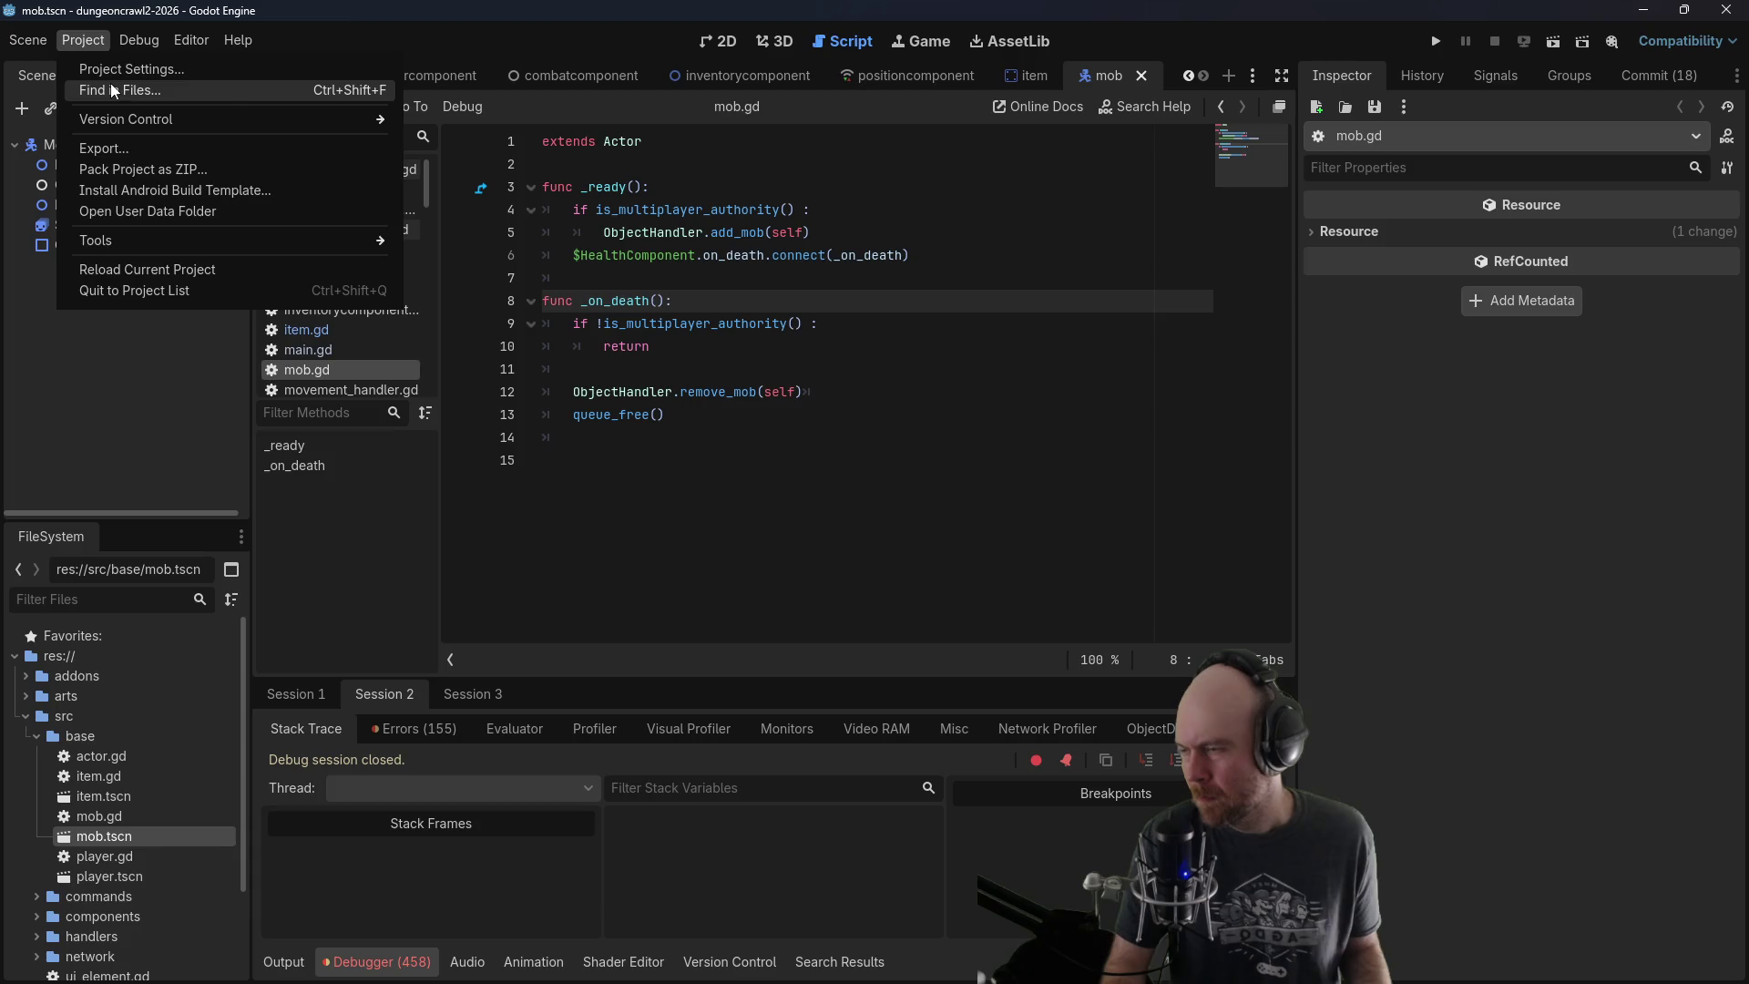
click(687, 327)
click(41, 736)
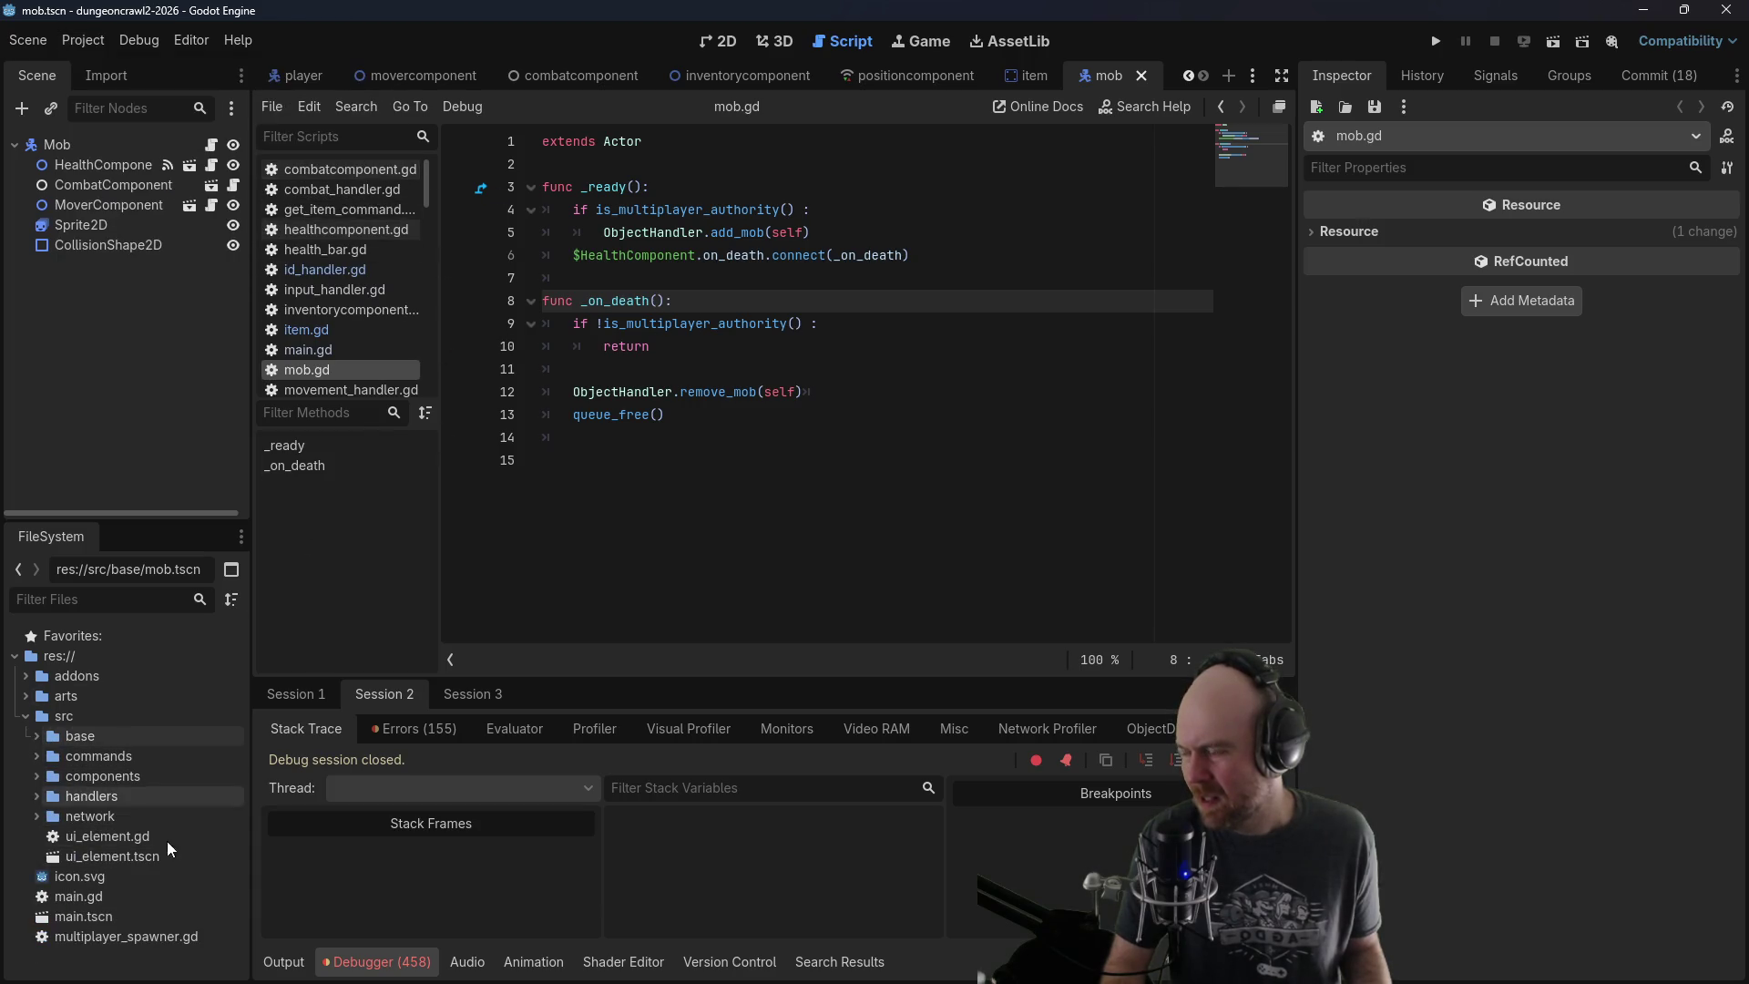
click(35, 814)
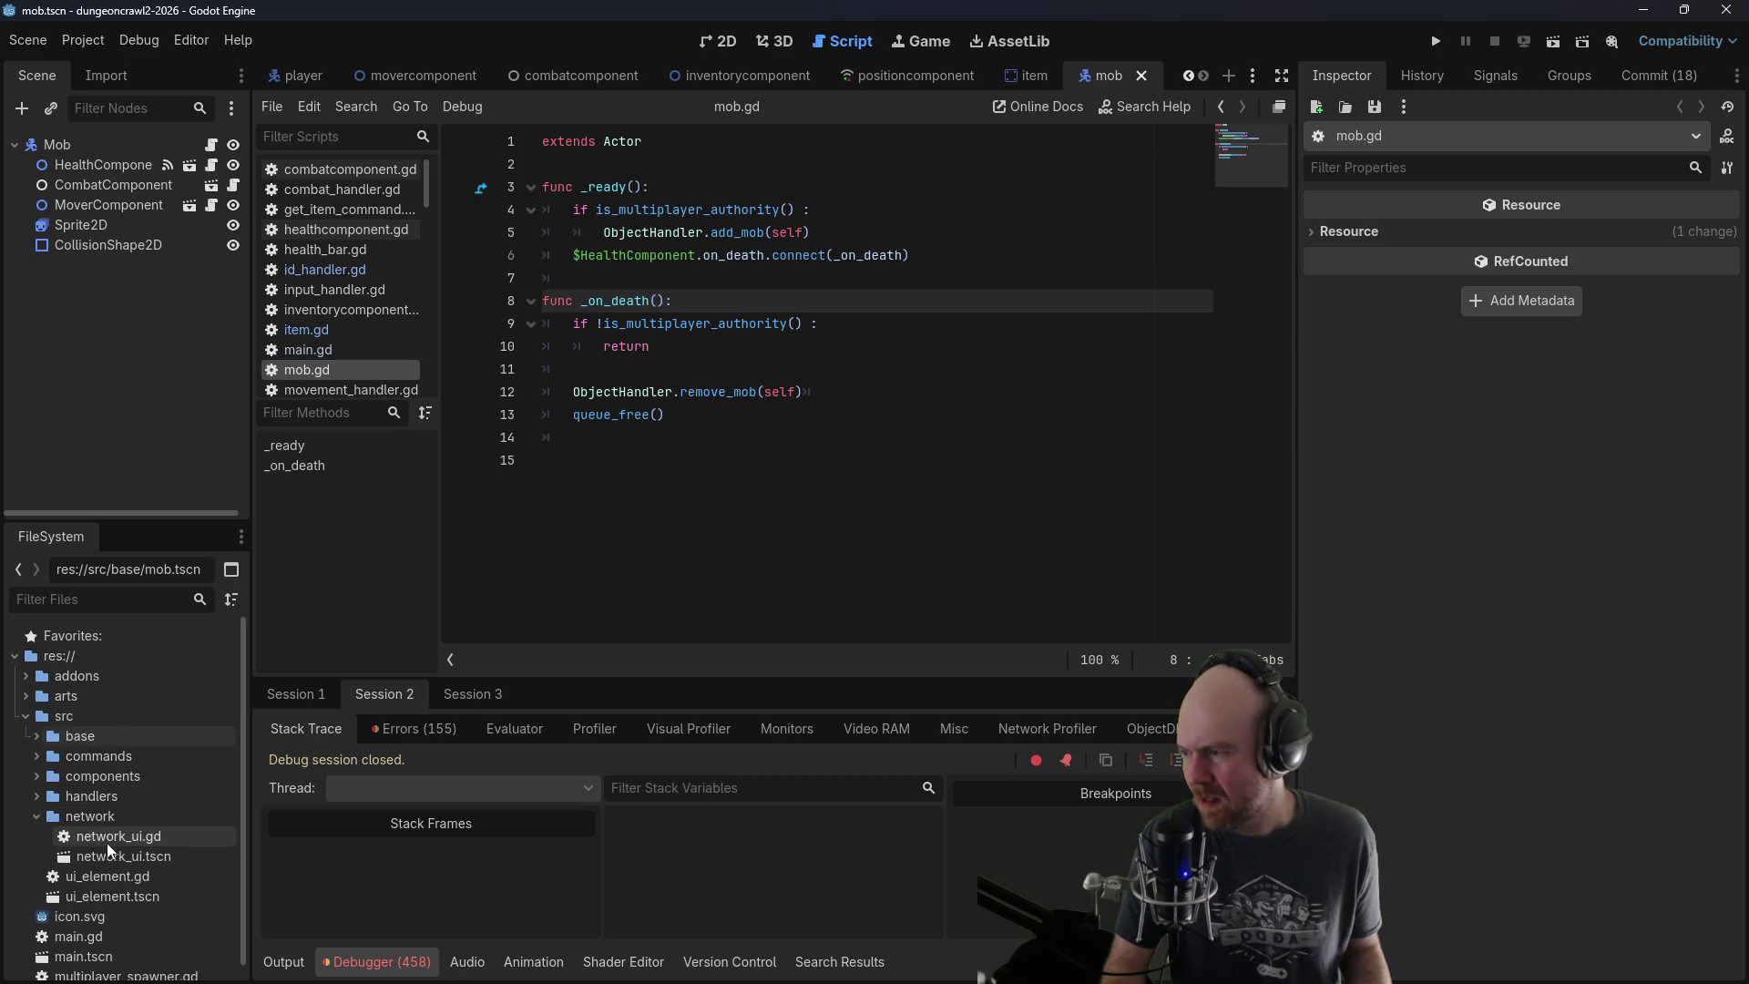
click(27, 812)
click(37, 796)
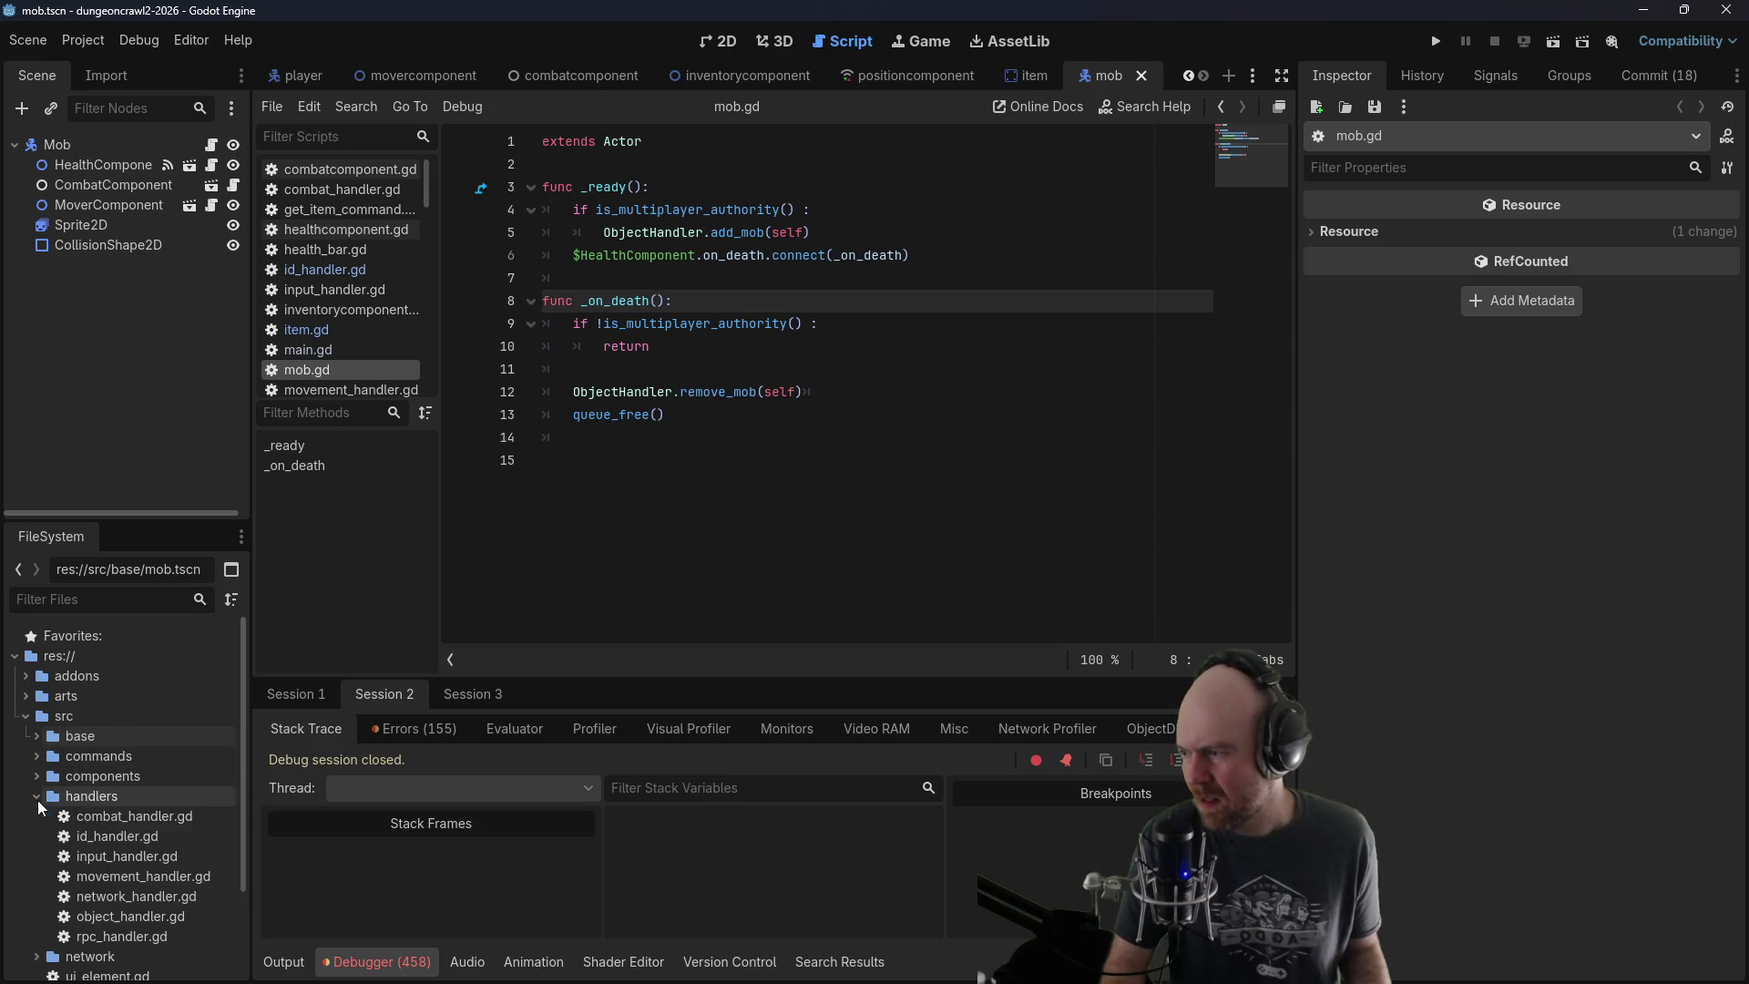
double_click(106, 897)
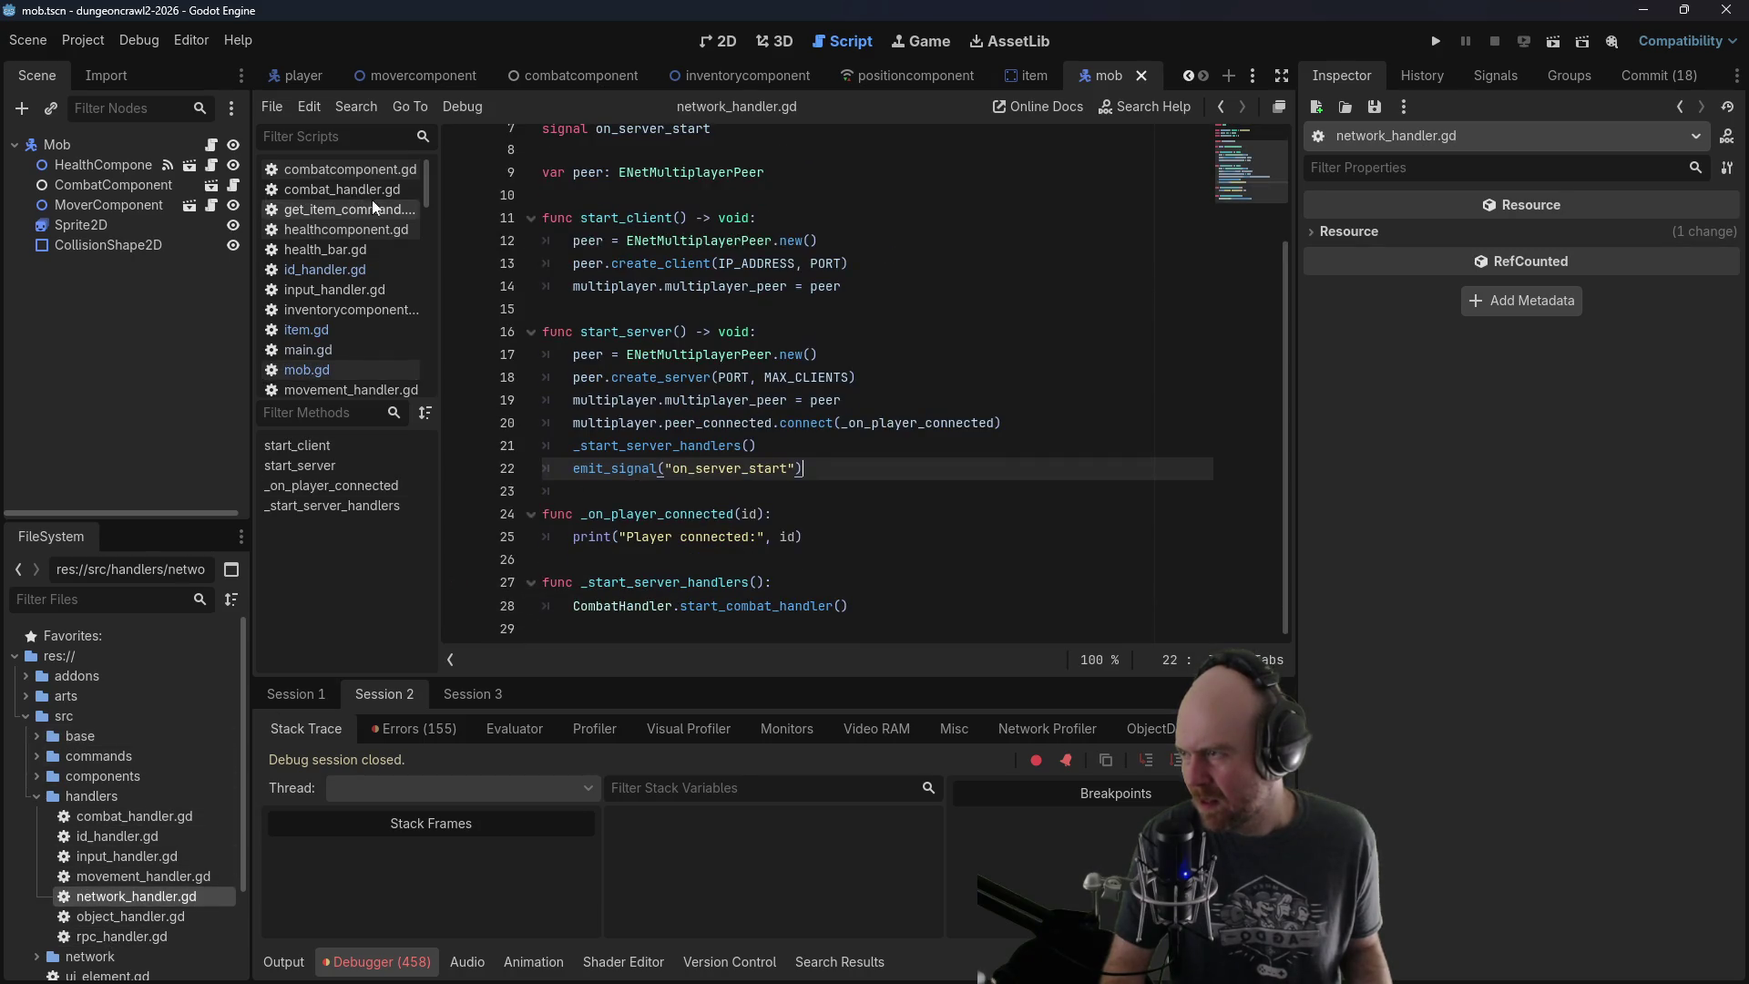
- Search all project files for mob_id and open the line 32 result in multiplayer_spawner.gd
click(110, 38)
click(129, 91)
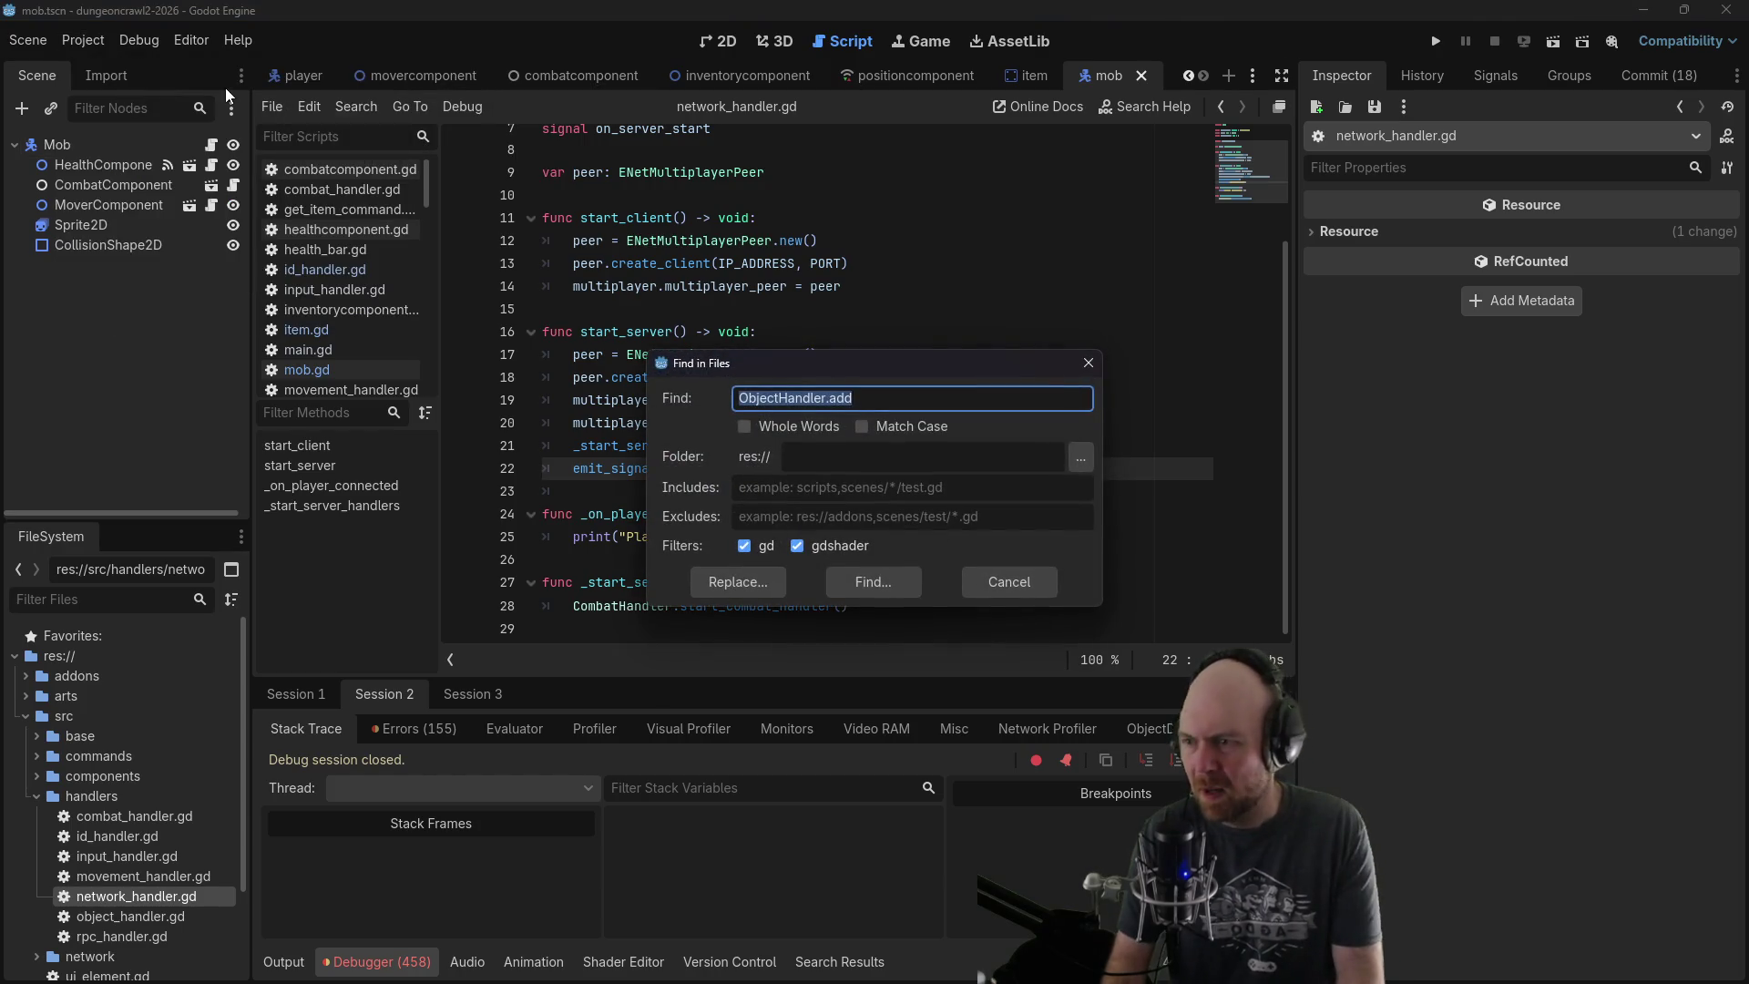
text(modid)
key(Return)
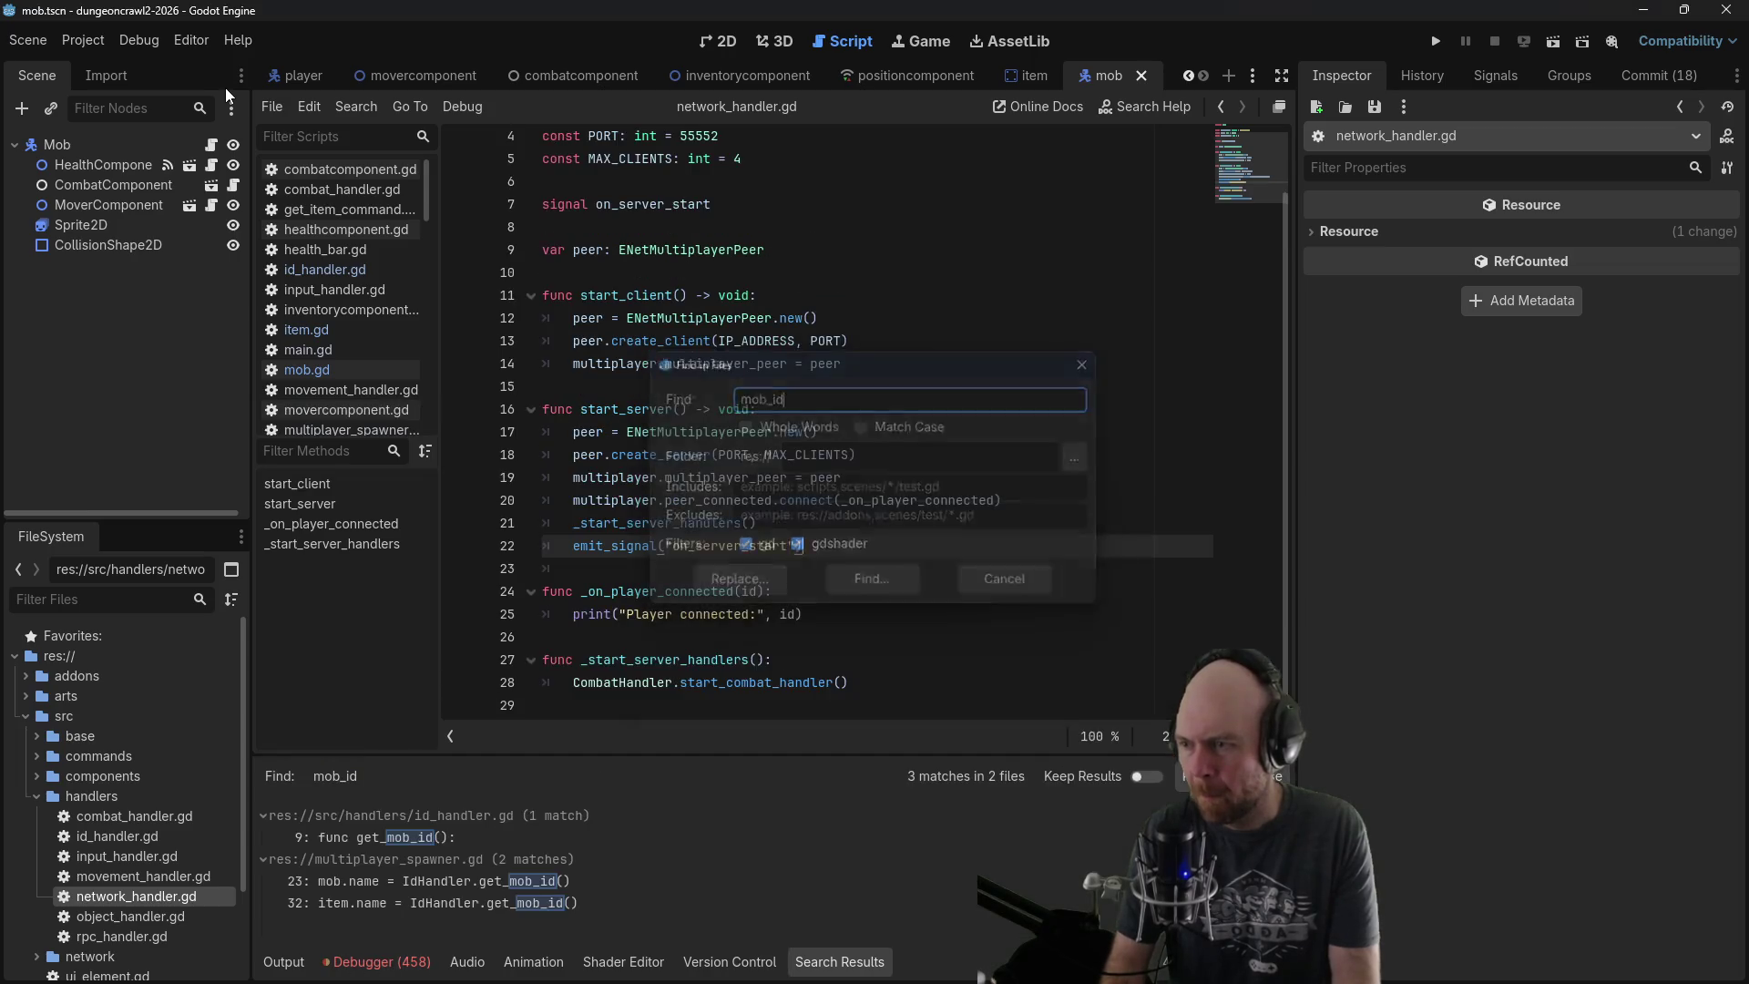
click(516, 882)
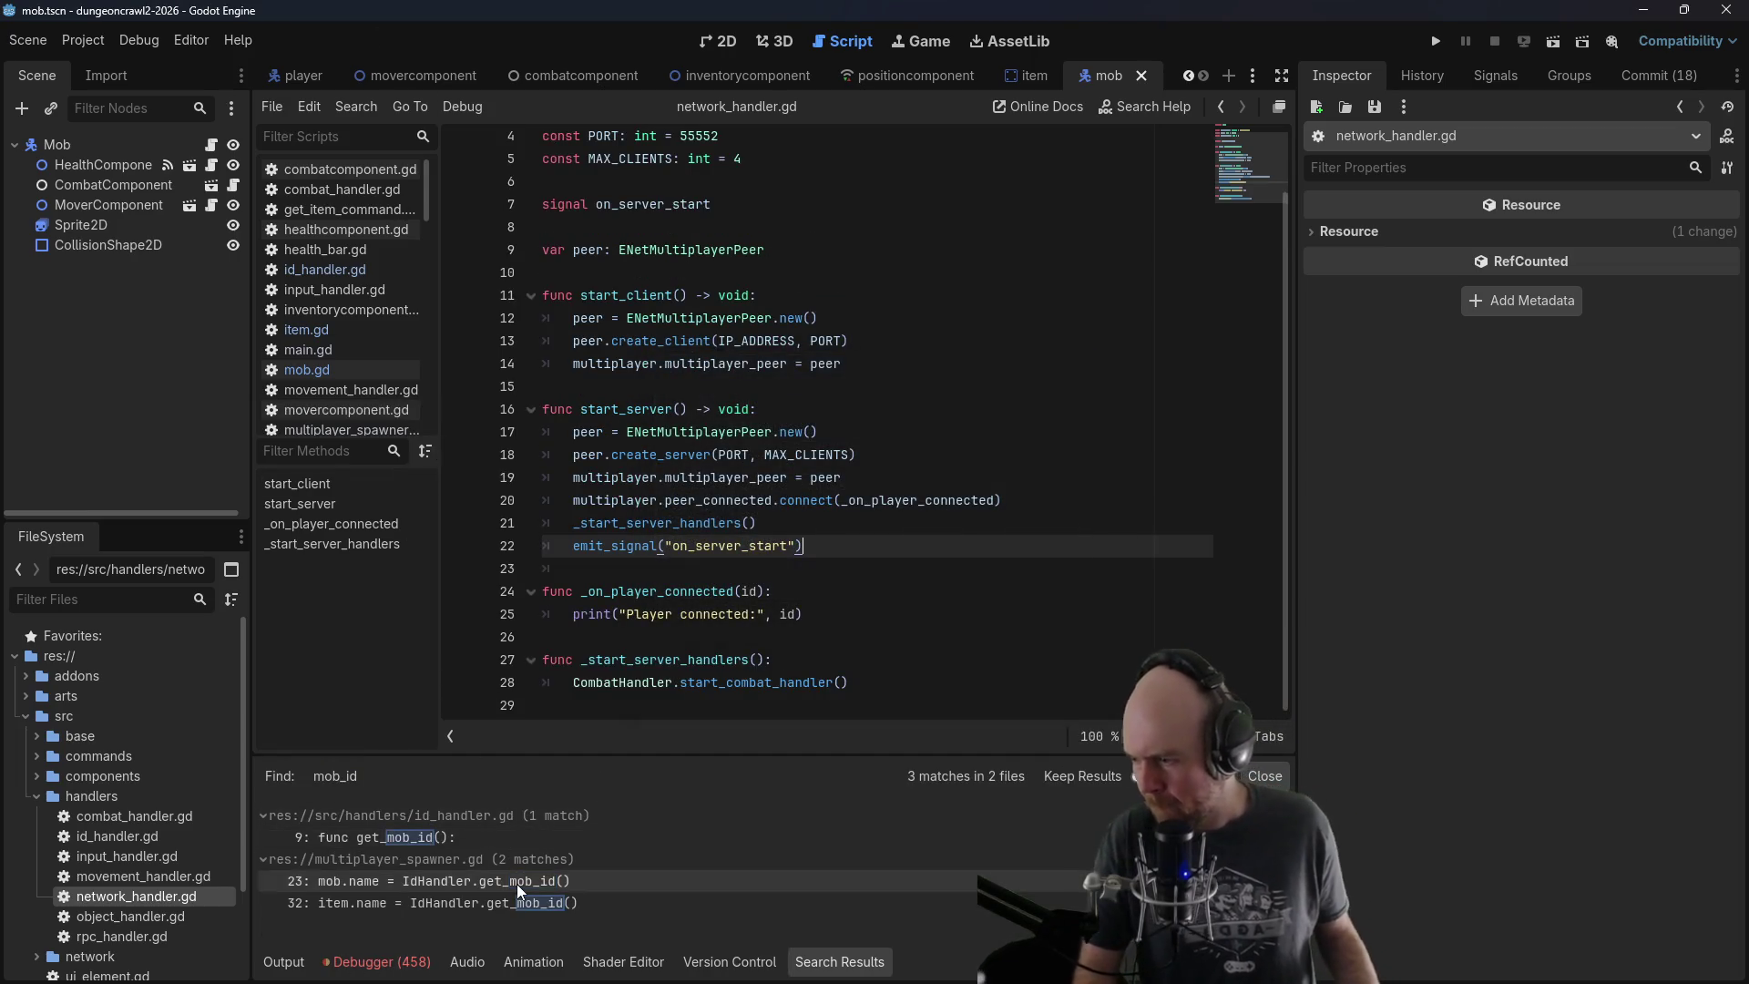
click(512, 901)
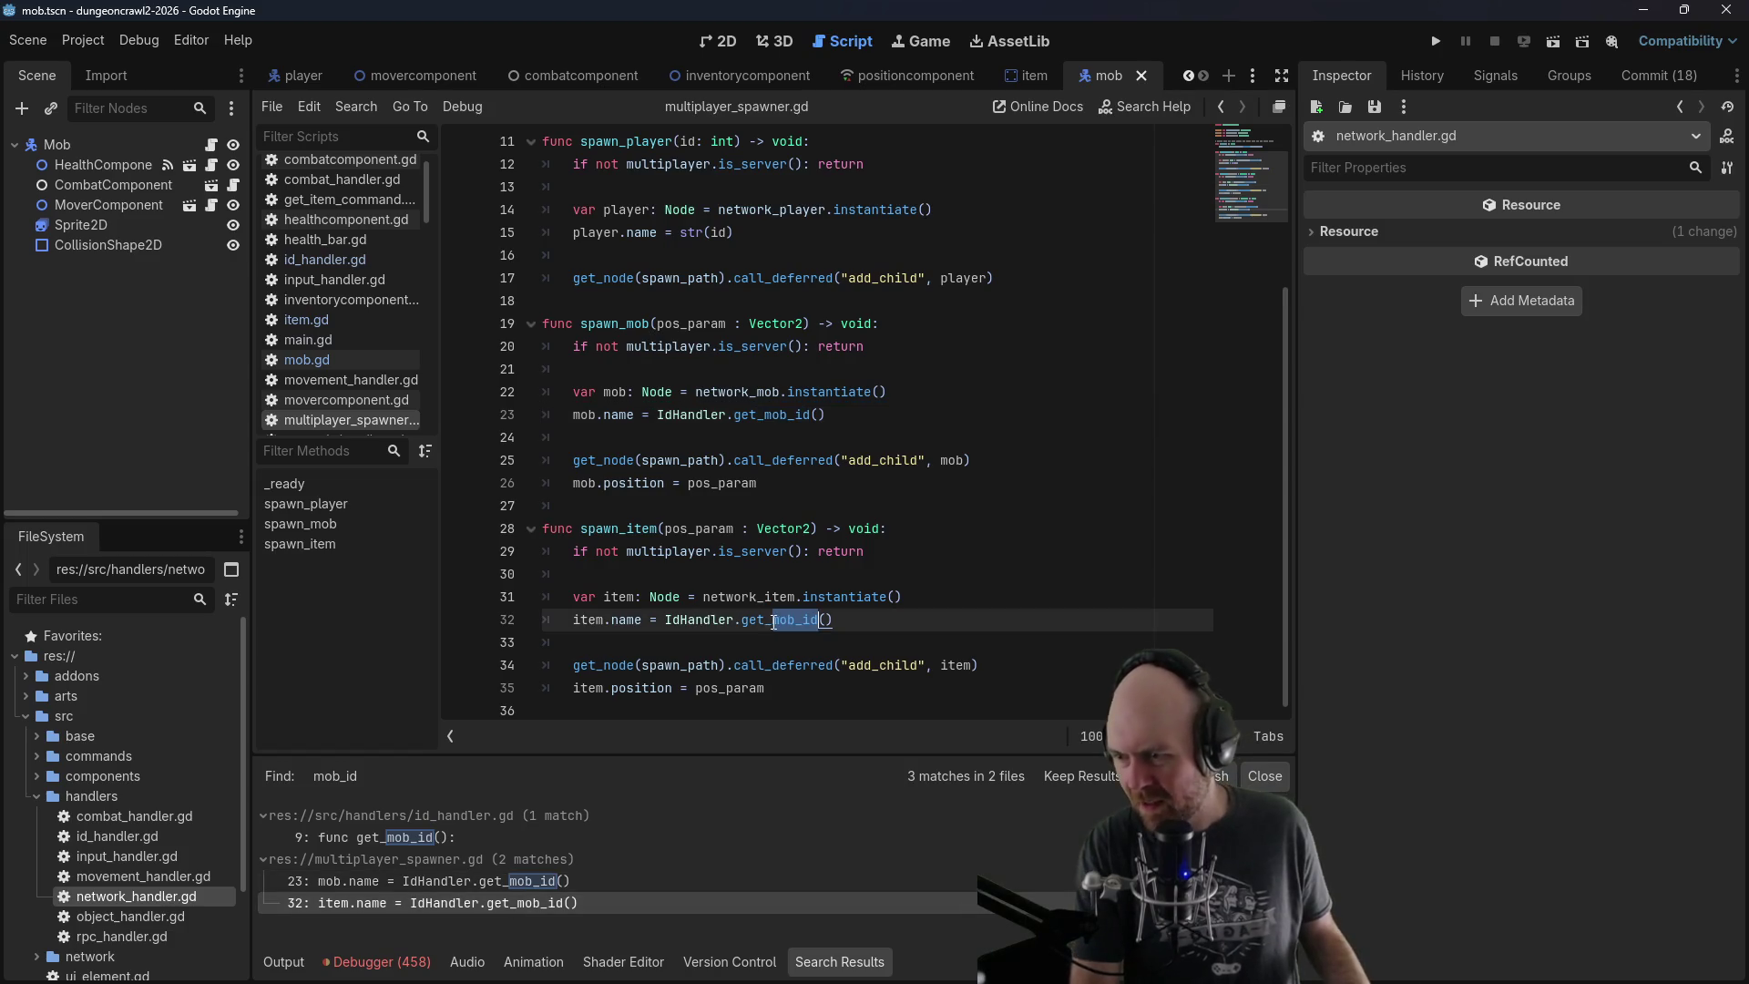
- Change get_mob_id() to get_item_id() in spawn_item and launch the game
click(772, 619)
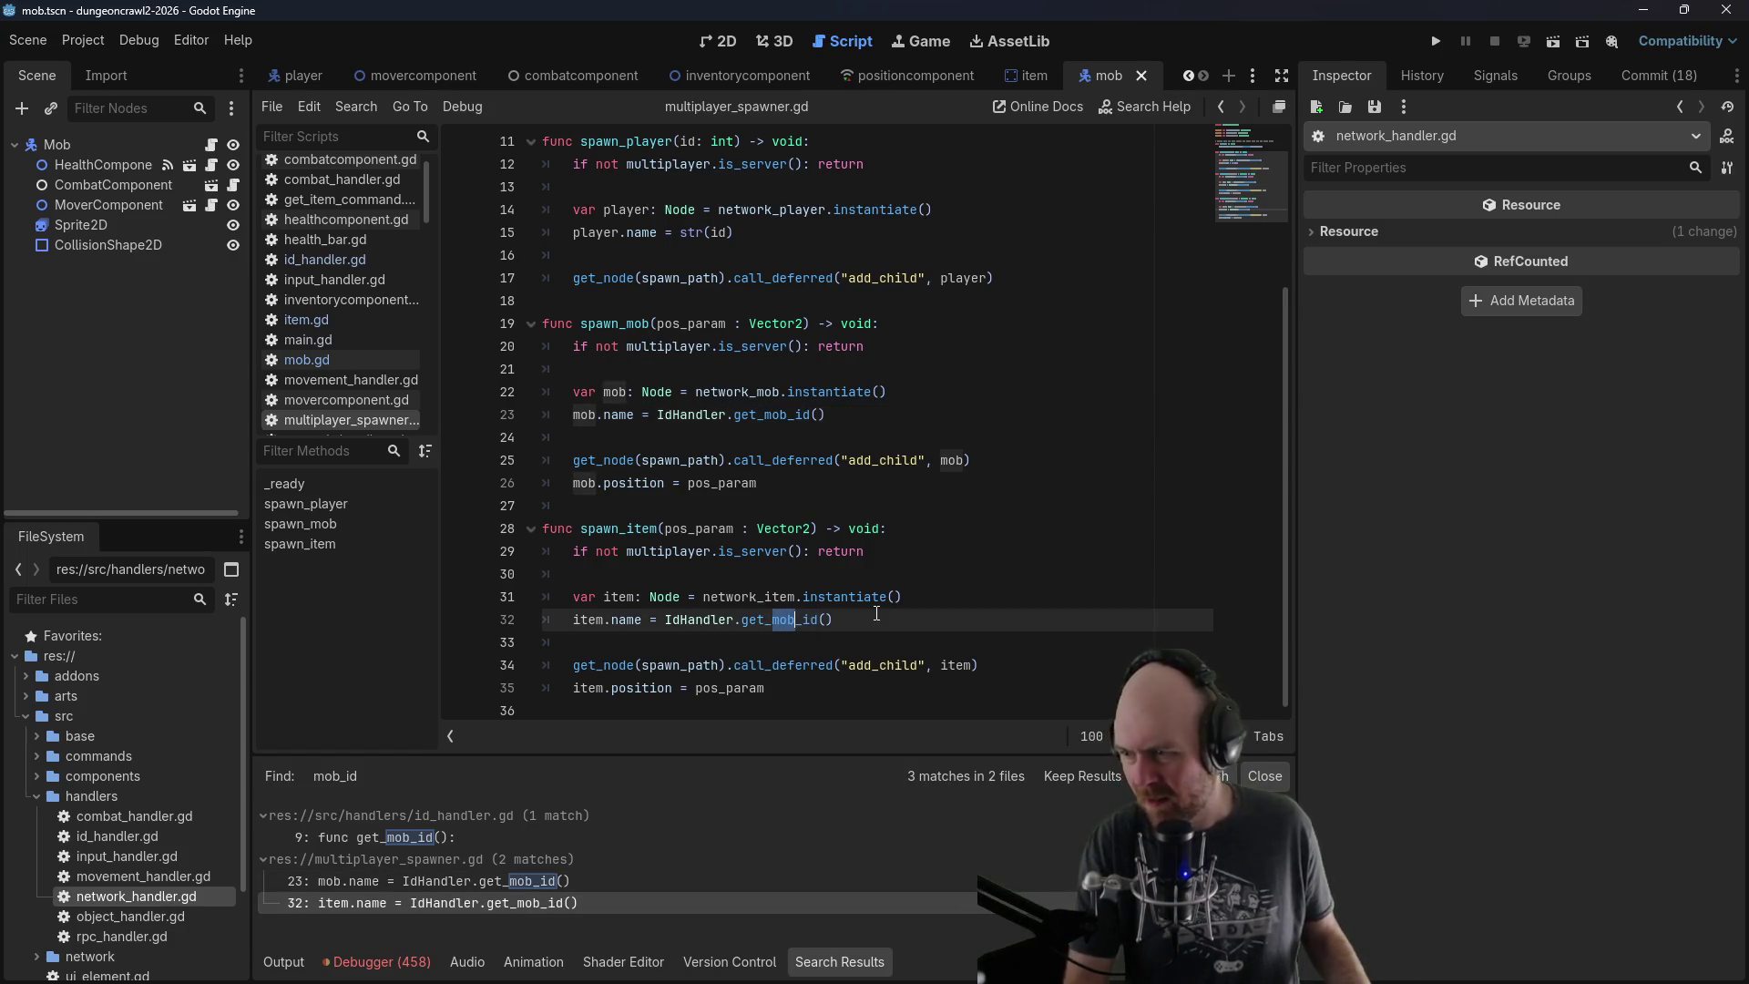
text(item)
key(Escape)
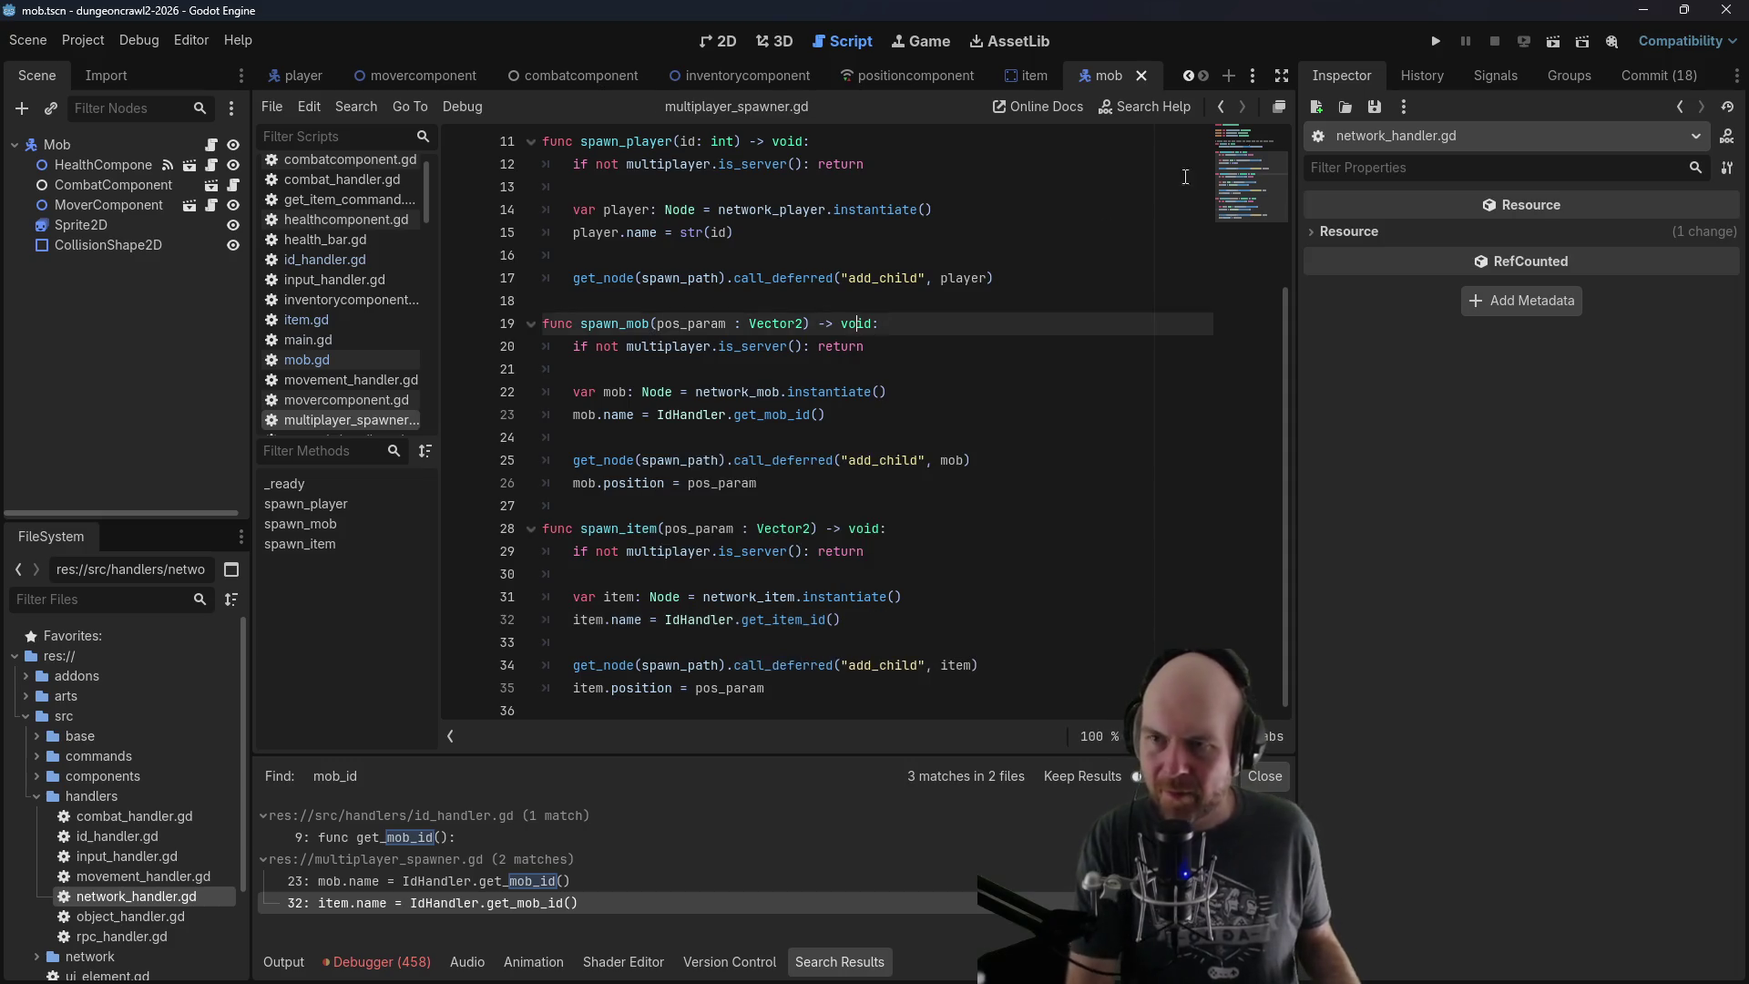
click(1436, 41)
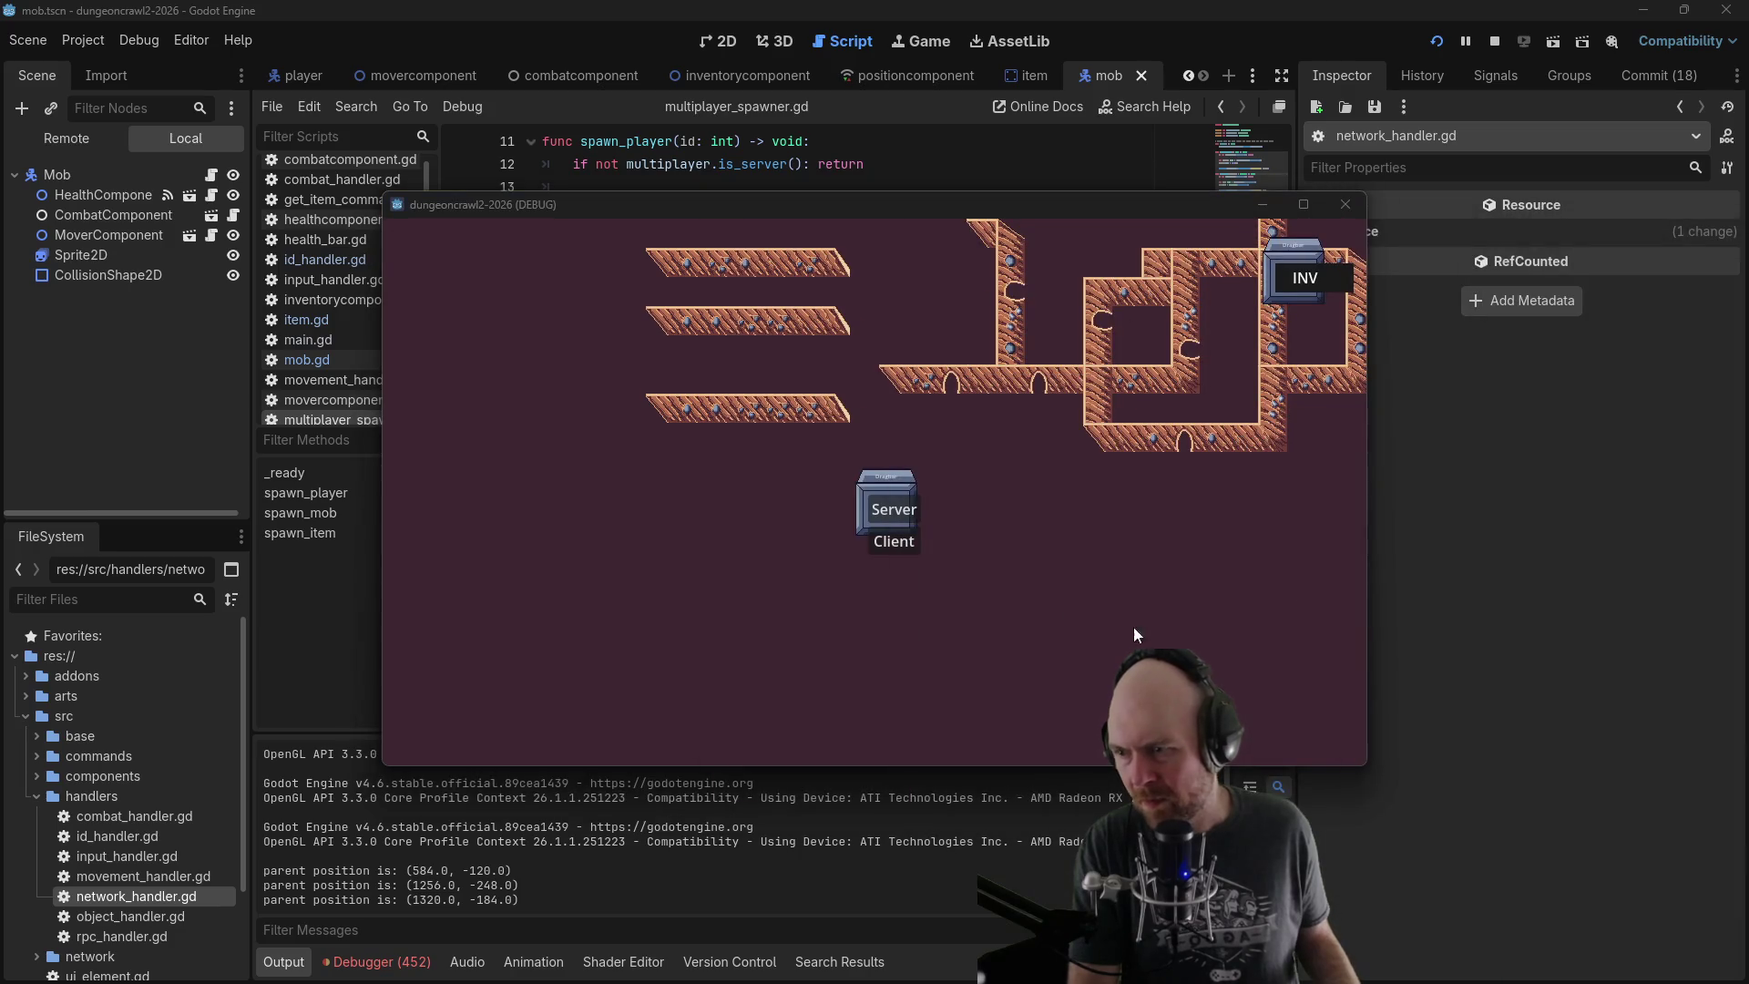
- Start the game as server and client, target the item, and move the player right and up
click(891, 540)
click(940, 439)
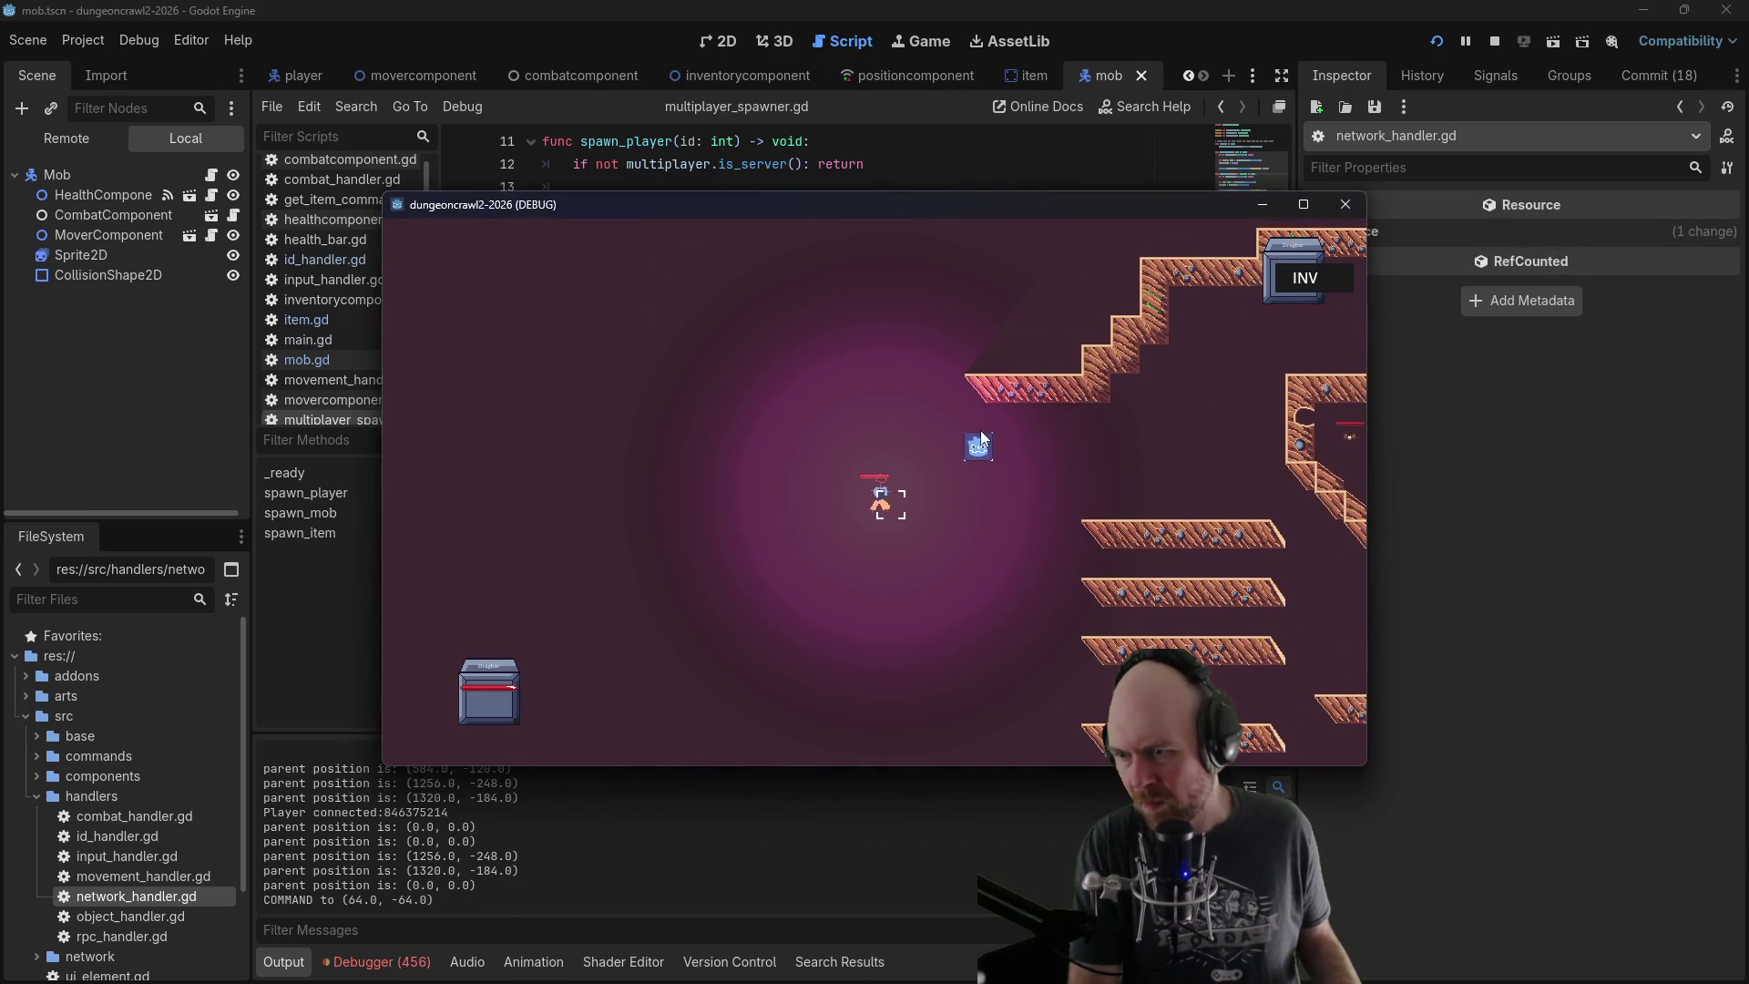
click(980, 442)
click(908, 509)
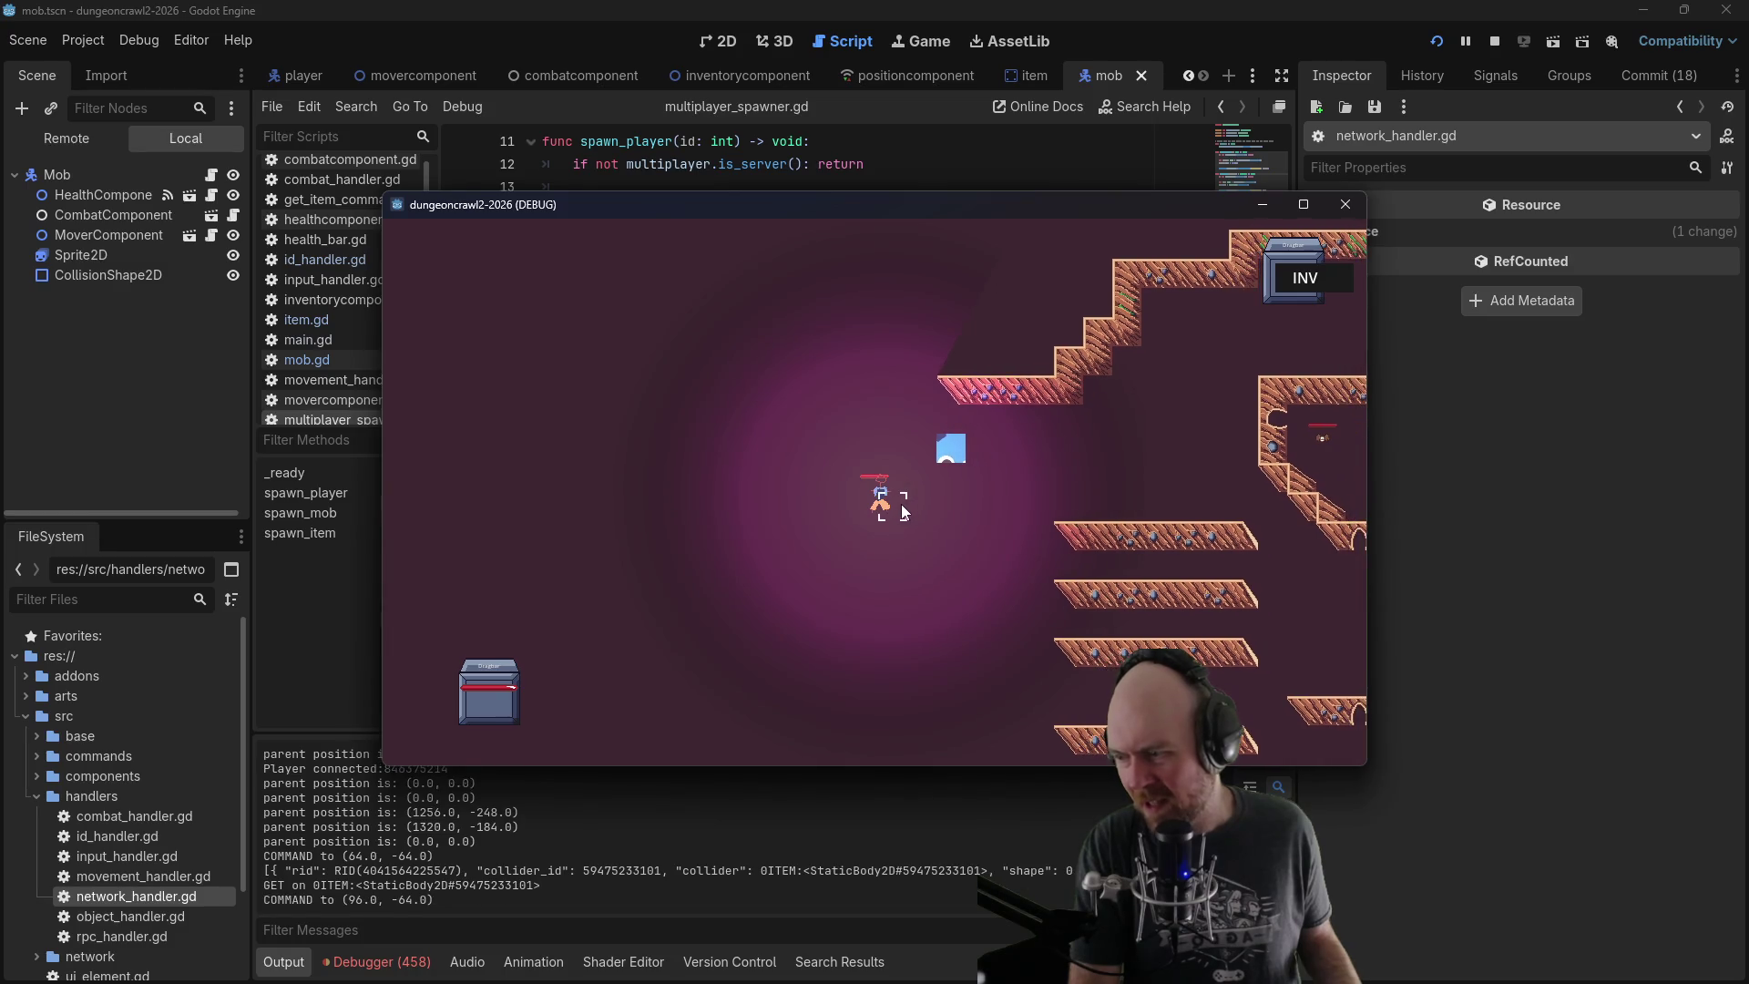
click(927, 483)
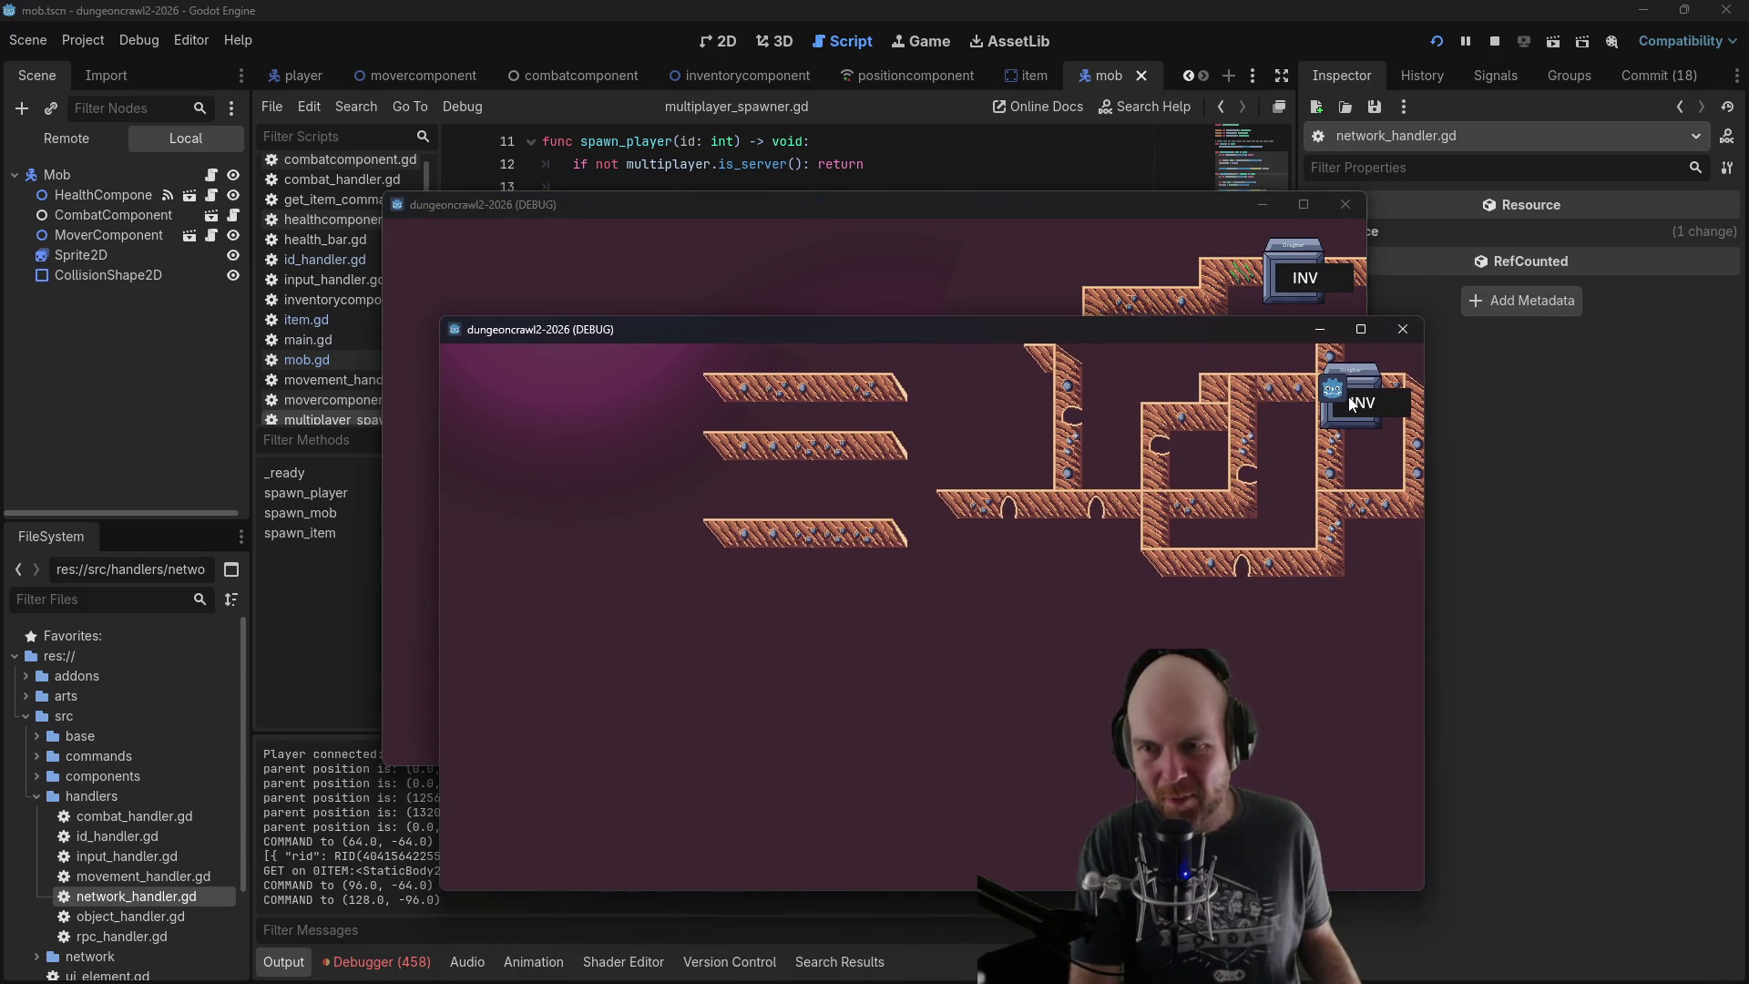
mouse_move(1184, 340)
mouse_down()
mouse_move(1748, 500)
mouse_move(1748, 455)
mouse_up()
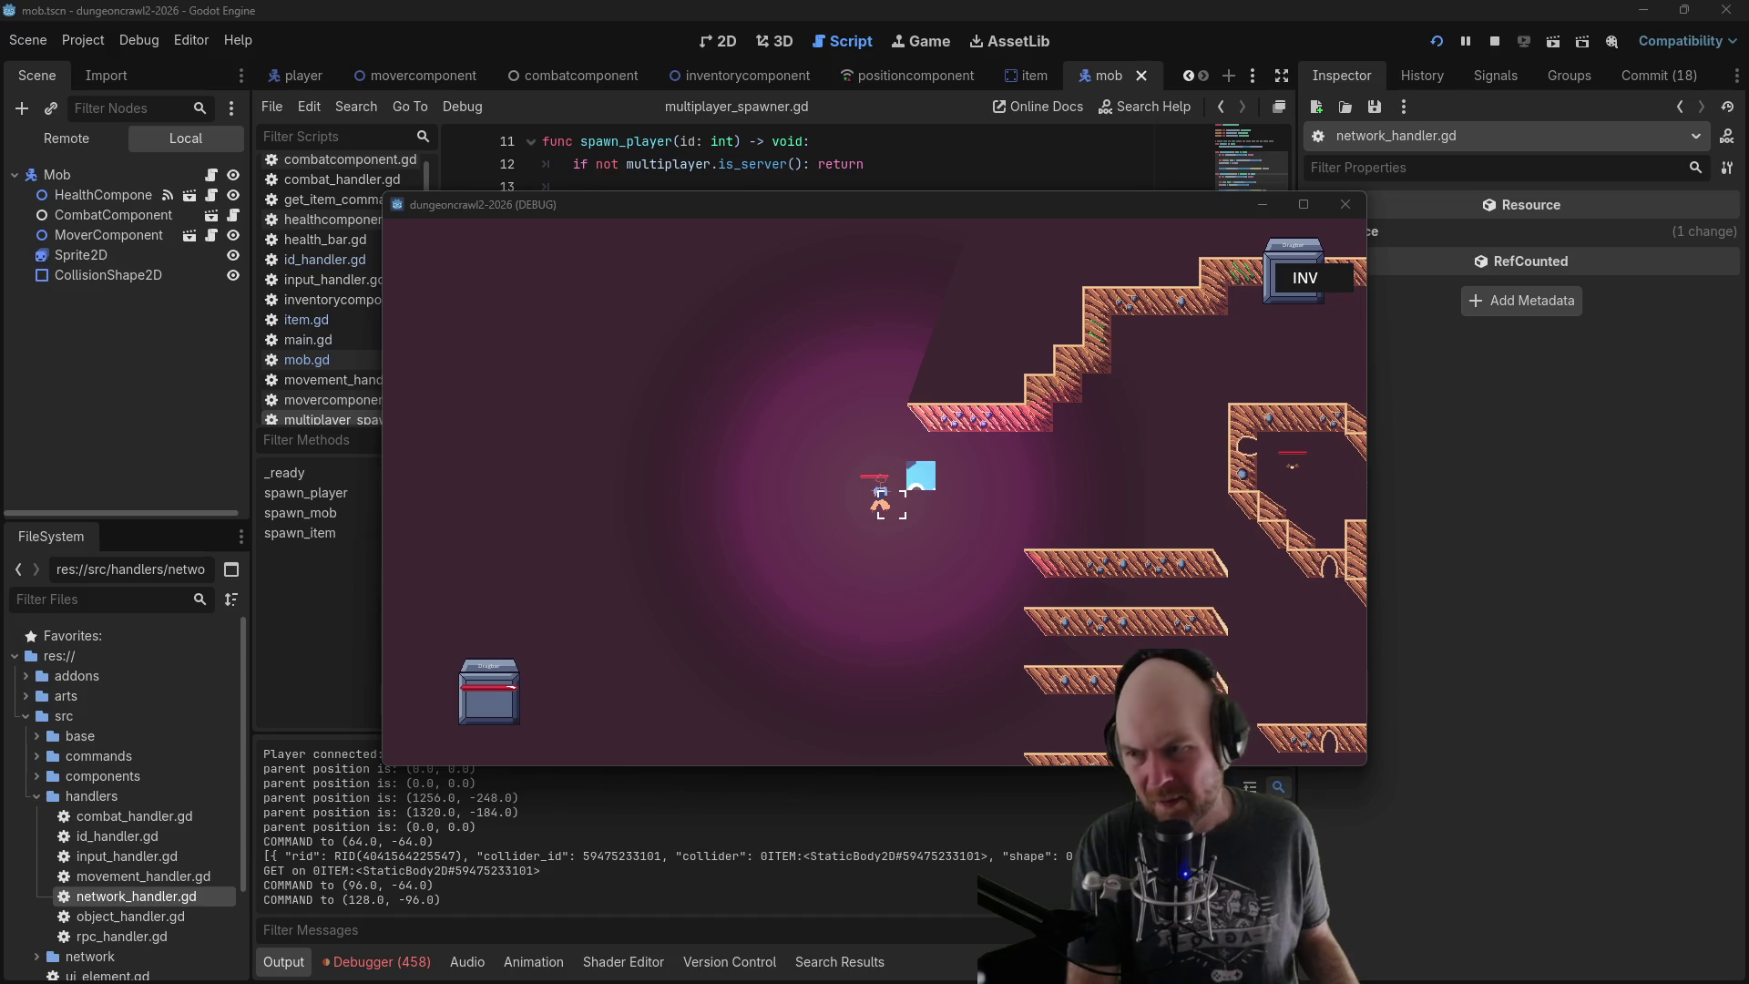
- Stop the running game and switch over to the Basic Plan notes
click(1497, 44)
click(917, 393)
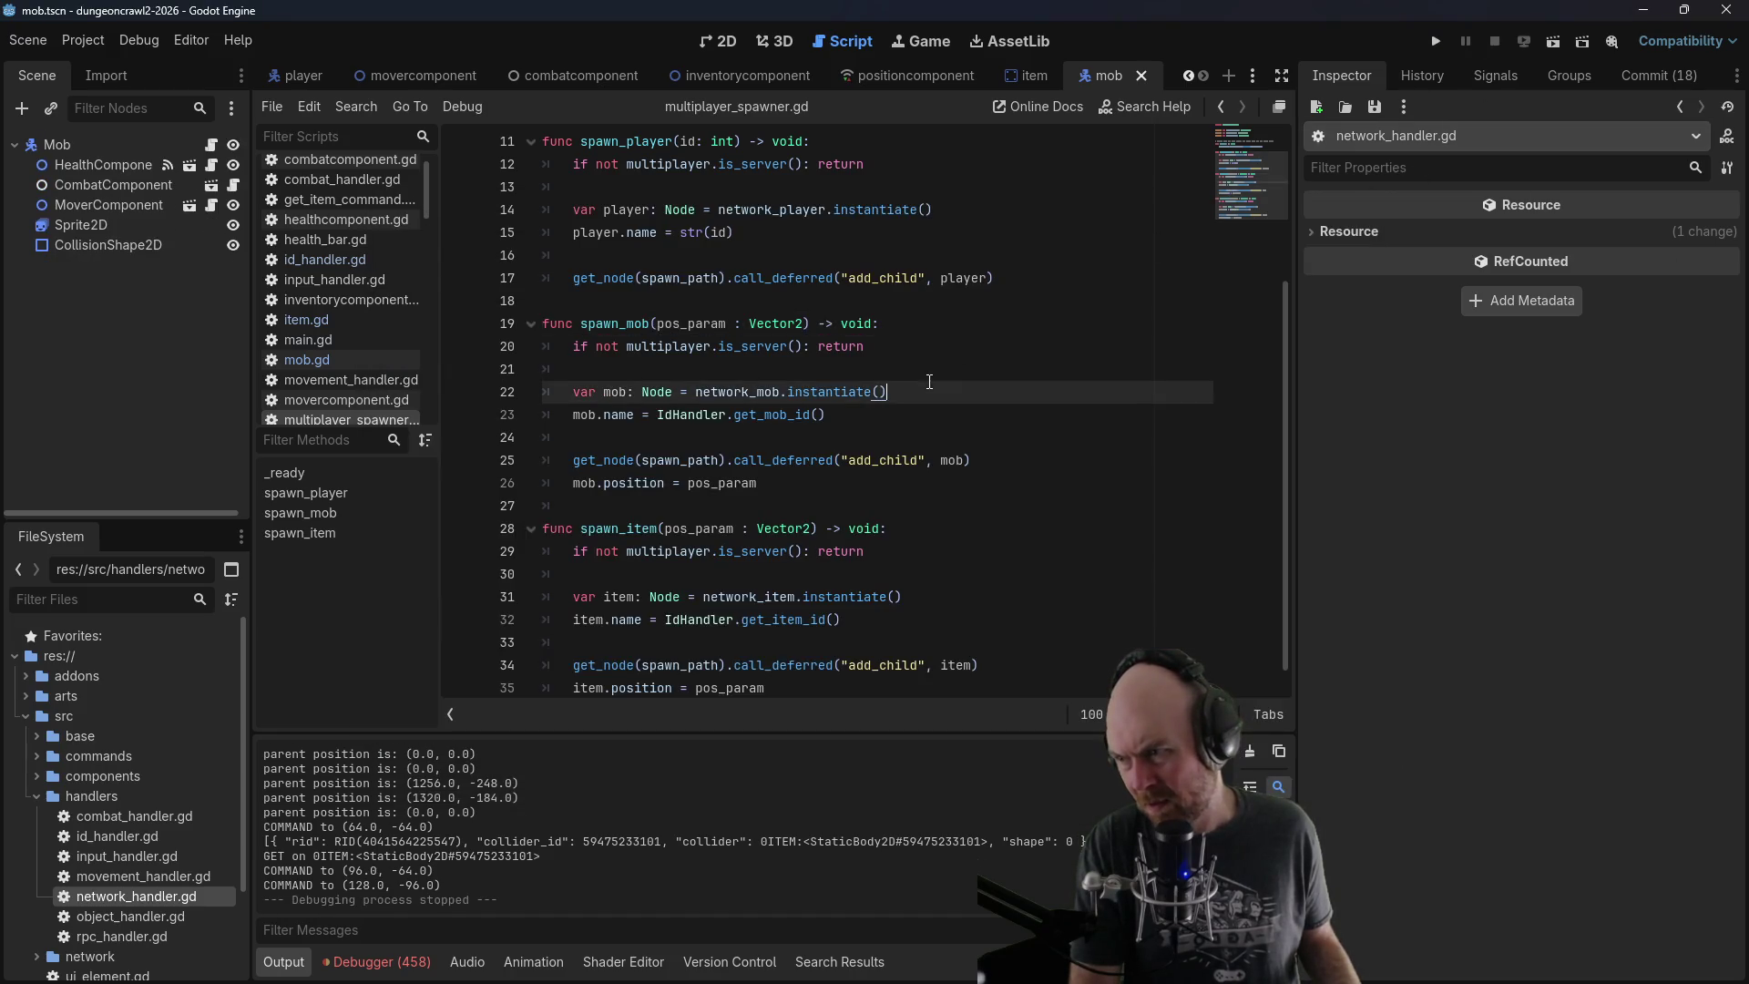
scroll(916, 429, up, 1)
scroll(916, 429, up, 2)
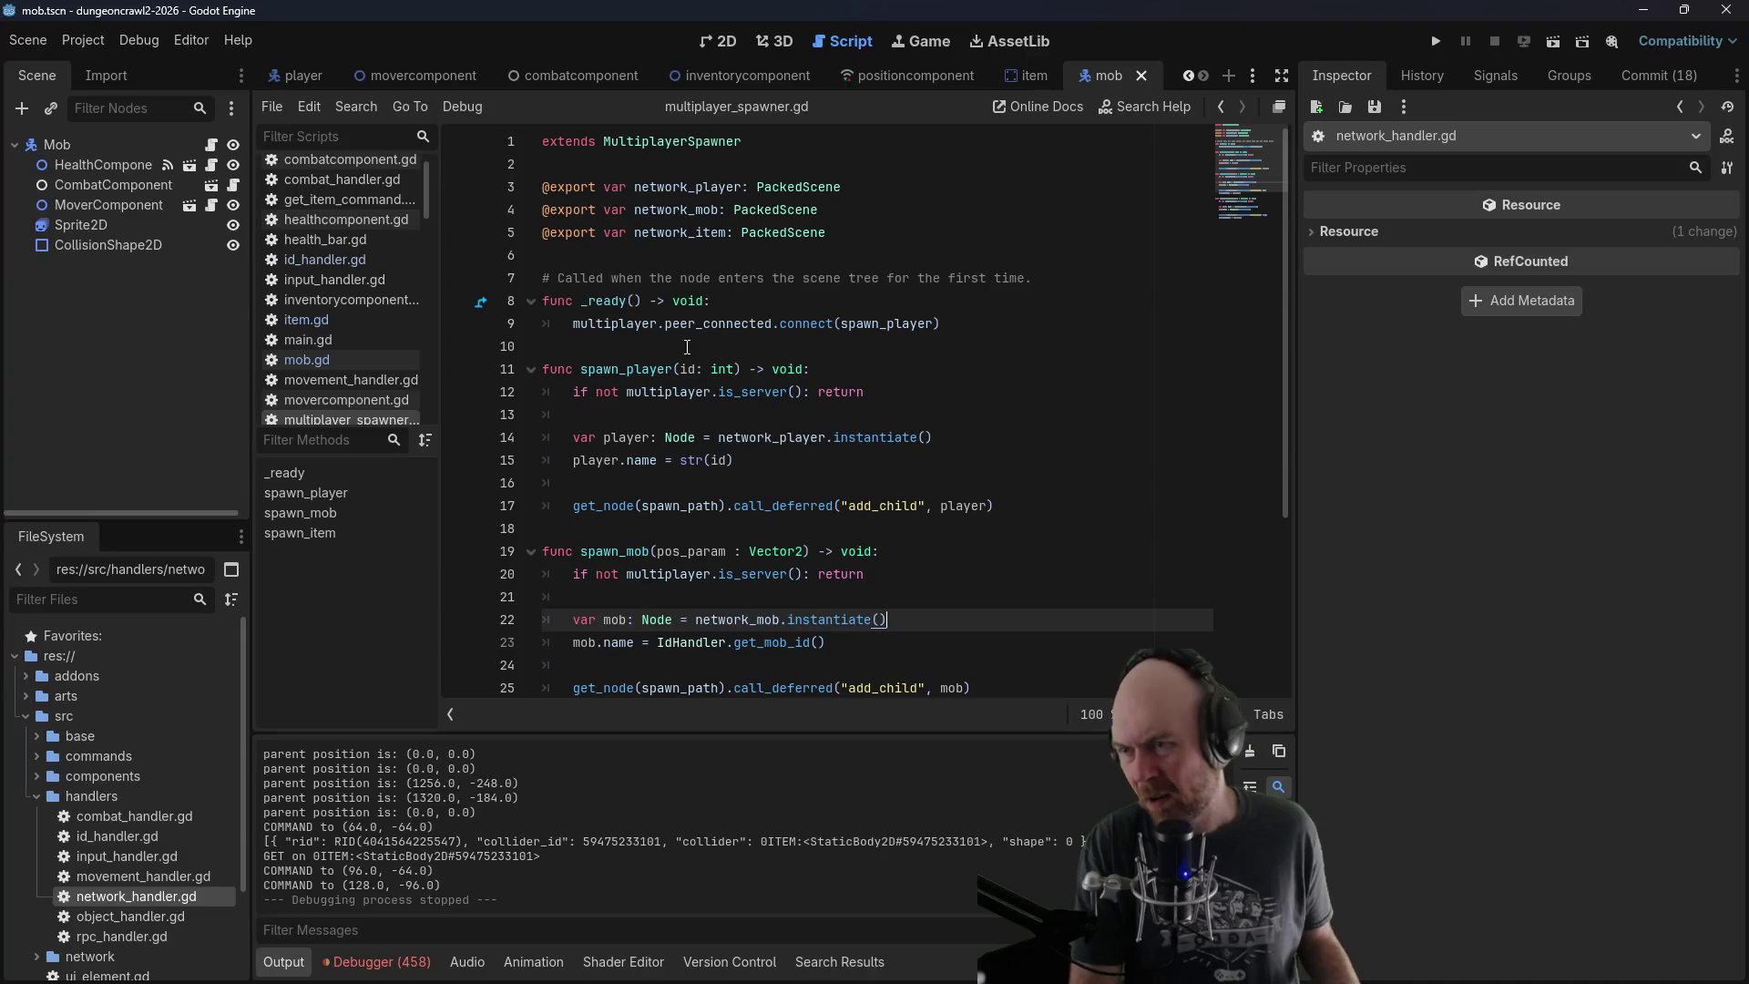
key(alt+Tab)
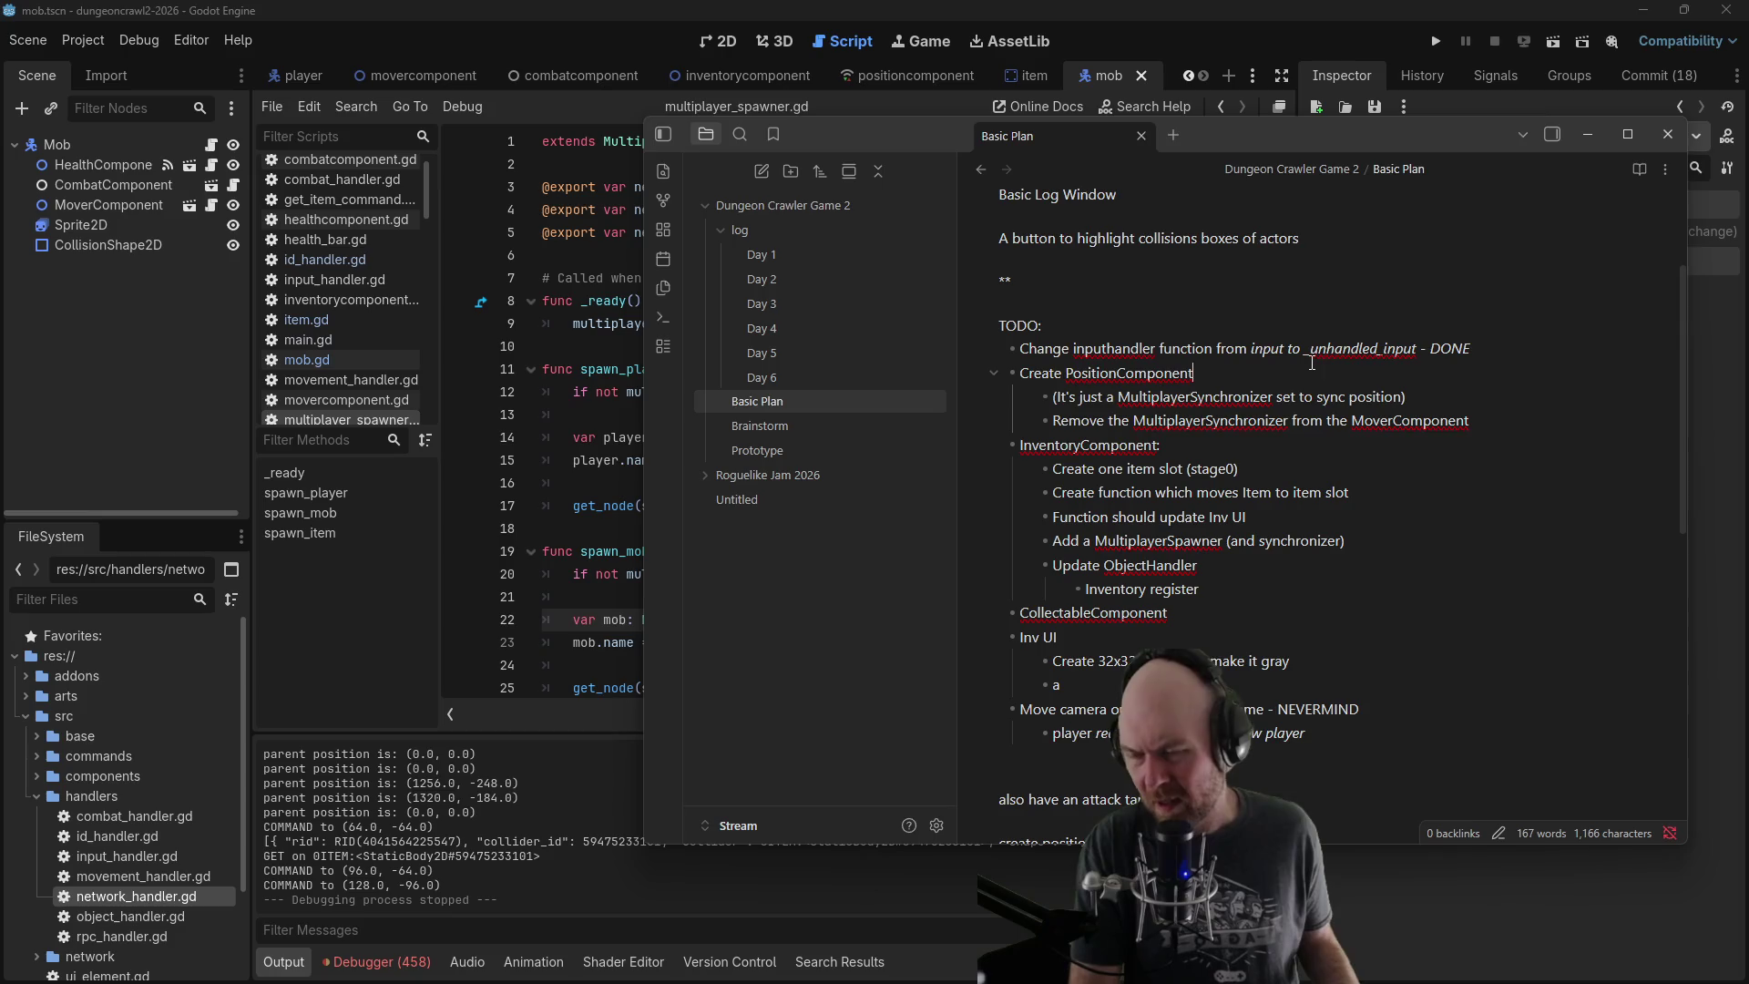
- Append ' - DONE' to the Create PositionComponent task in the Basic Plan TODO list
text(- DONE)
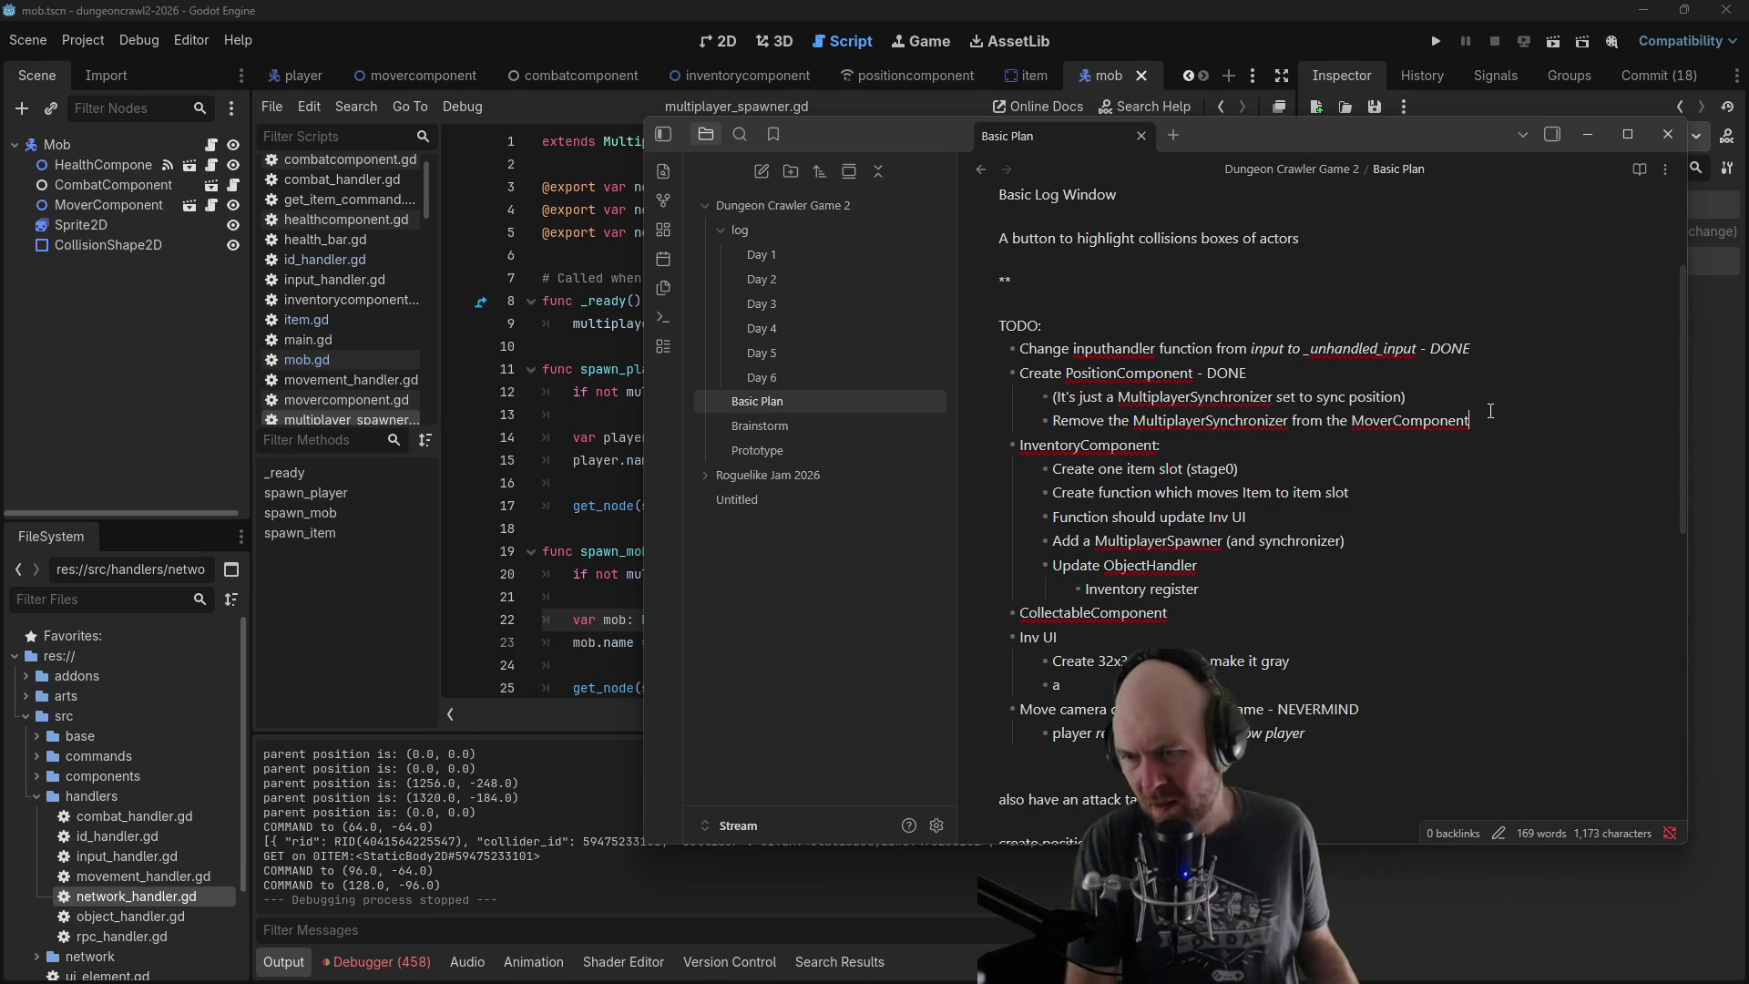
drag(1490, 411, 1052, 425)
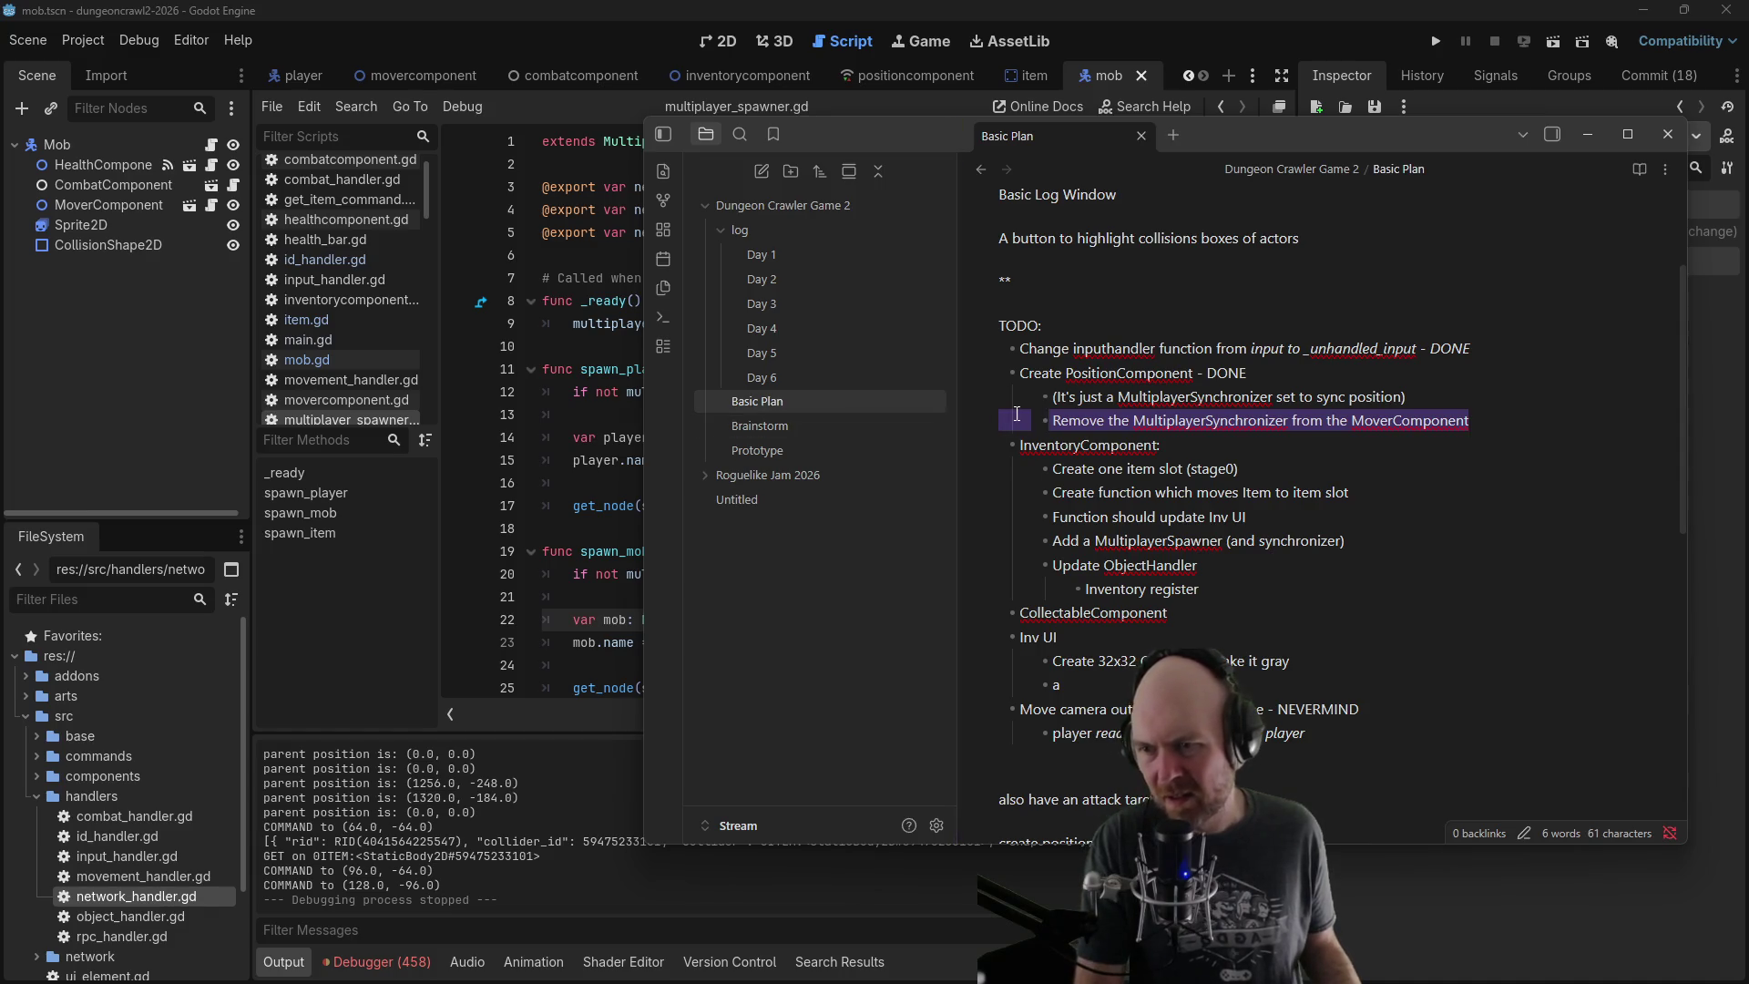
click(1047, 422)
click(1135, 445)
- Return to the multiplayer_spawner.gd script in Godot
click(561, 553)
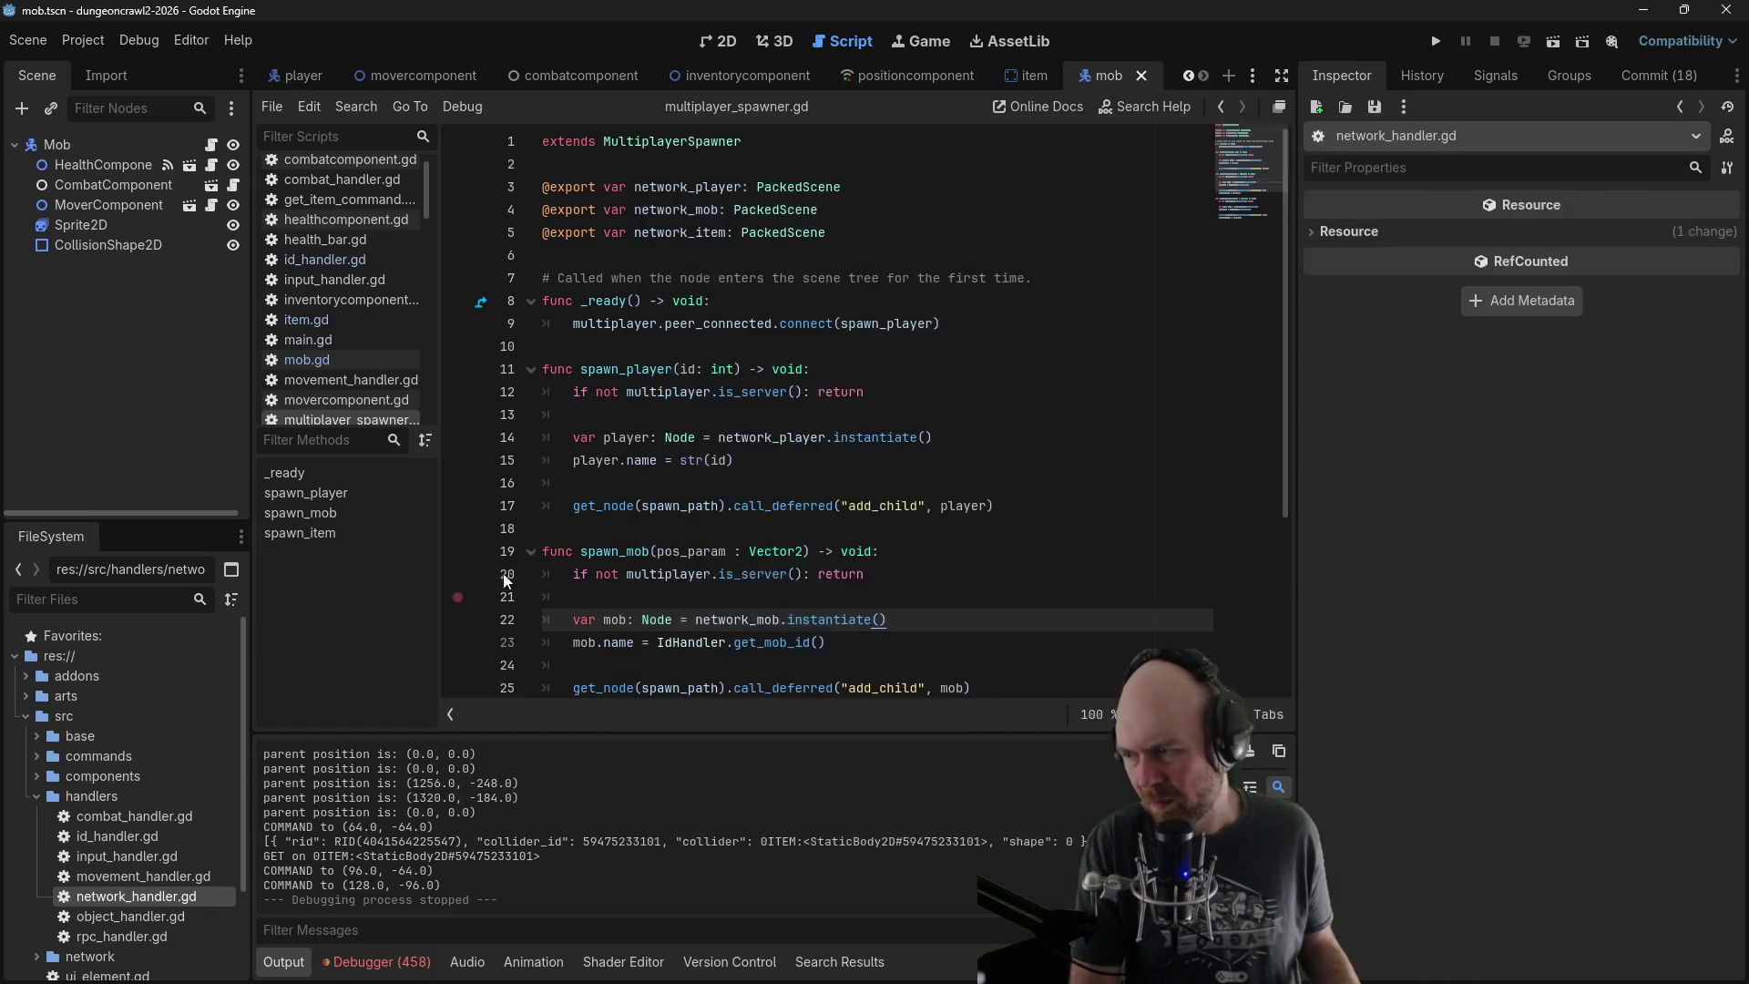
click(582, 460)
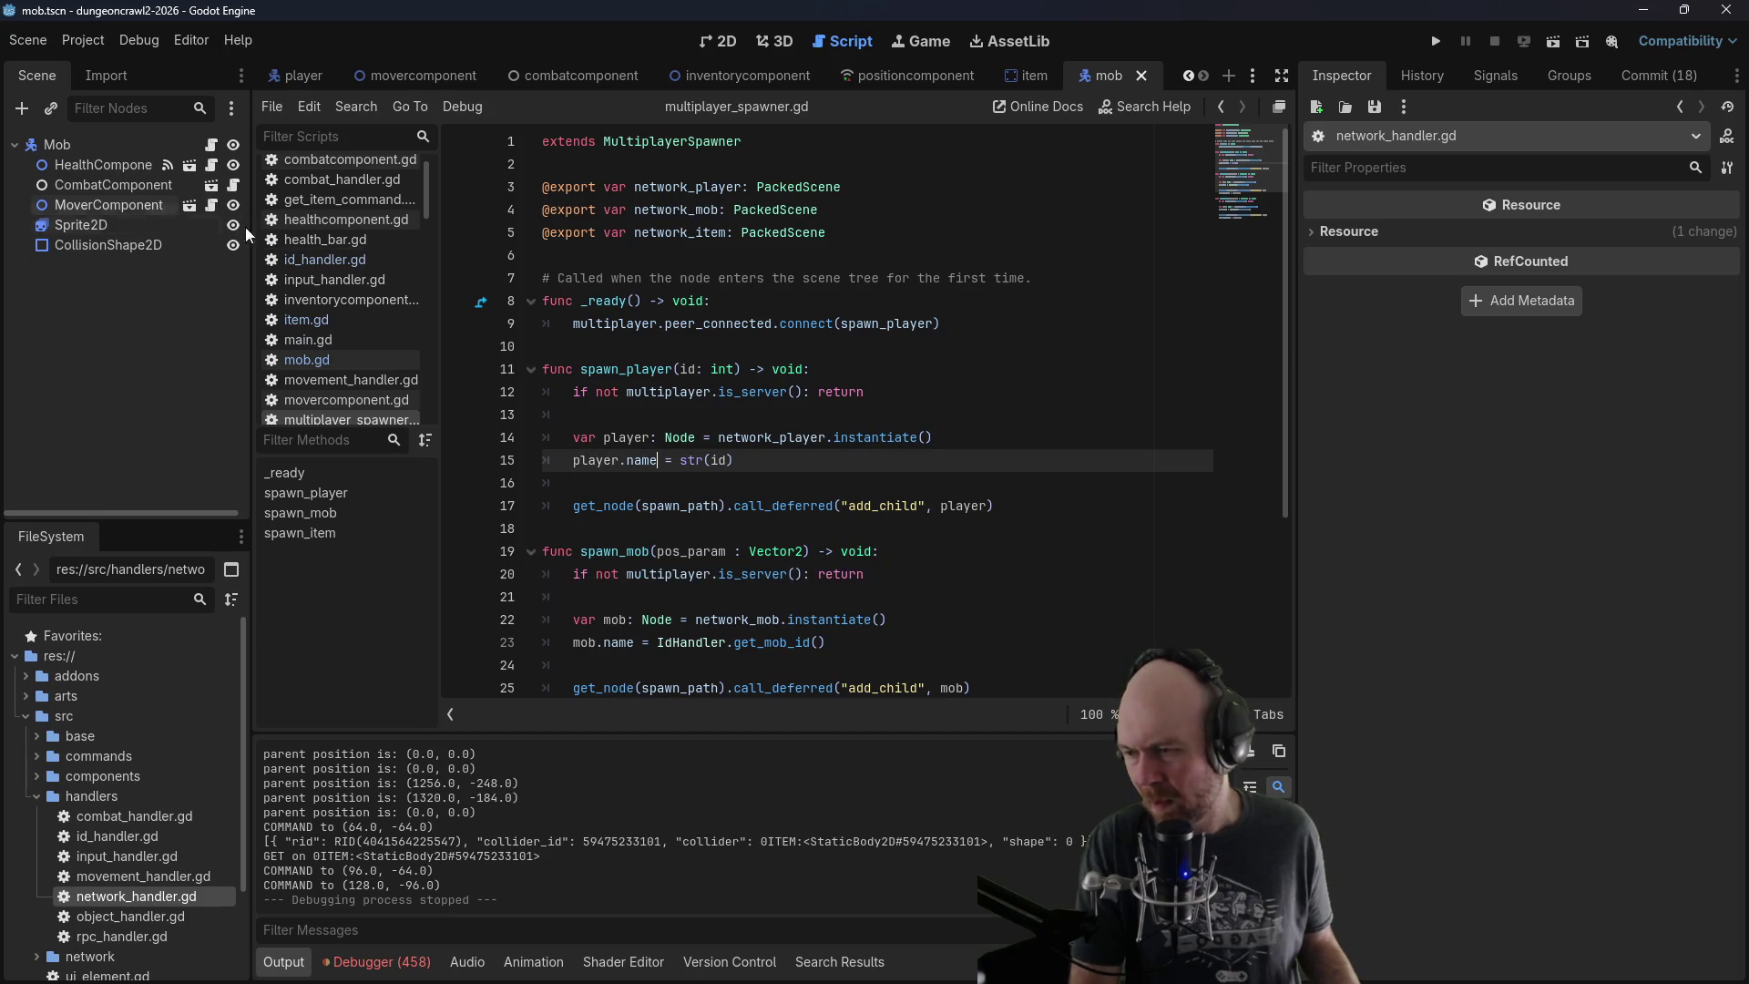
key(alt+Tab)
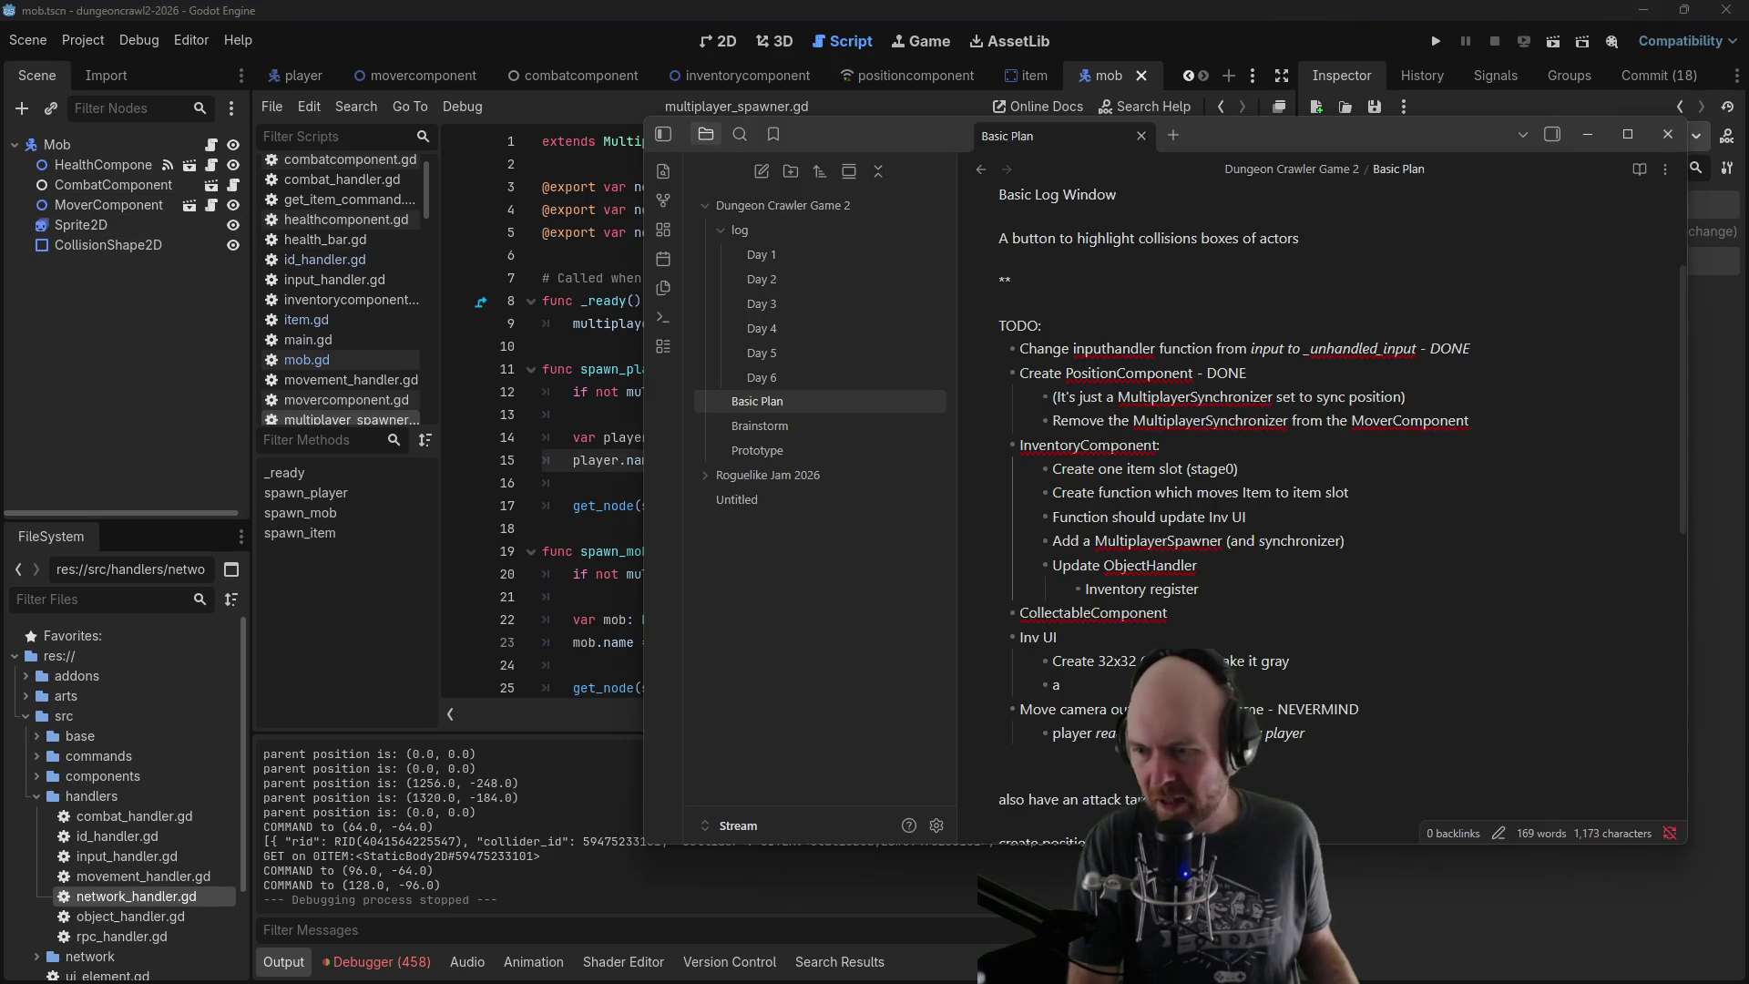
click(598, 321)
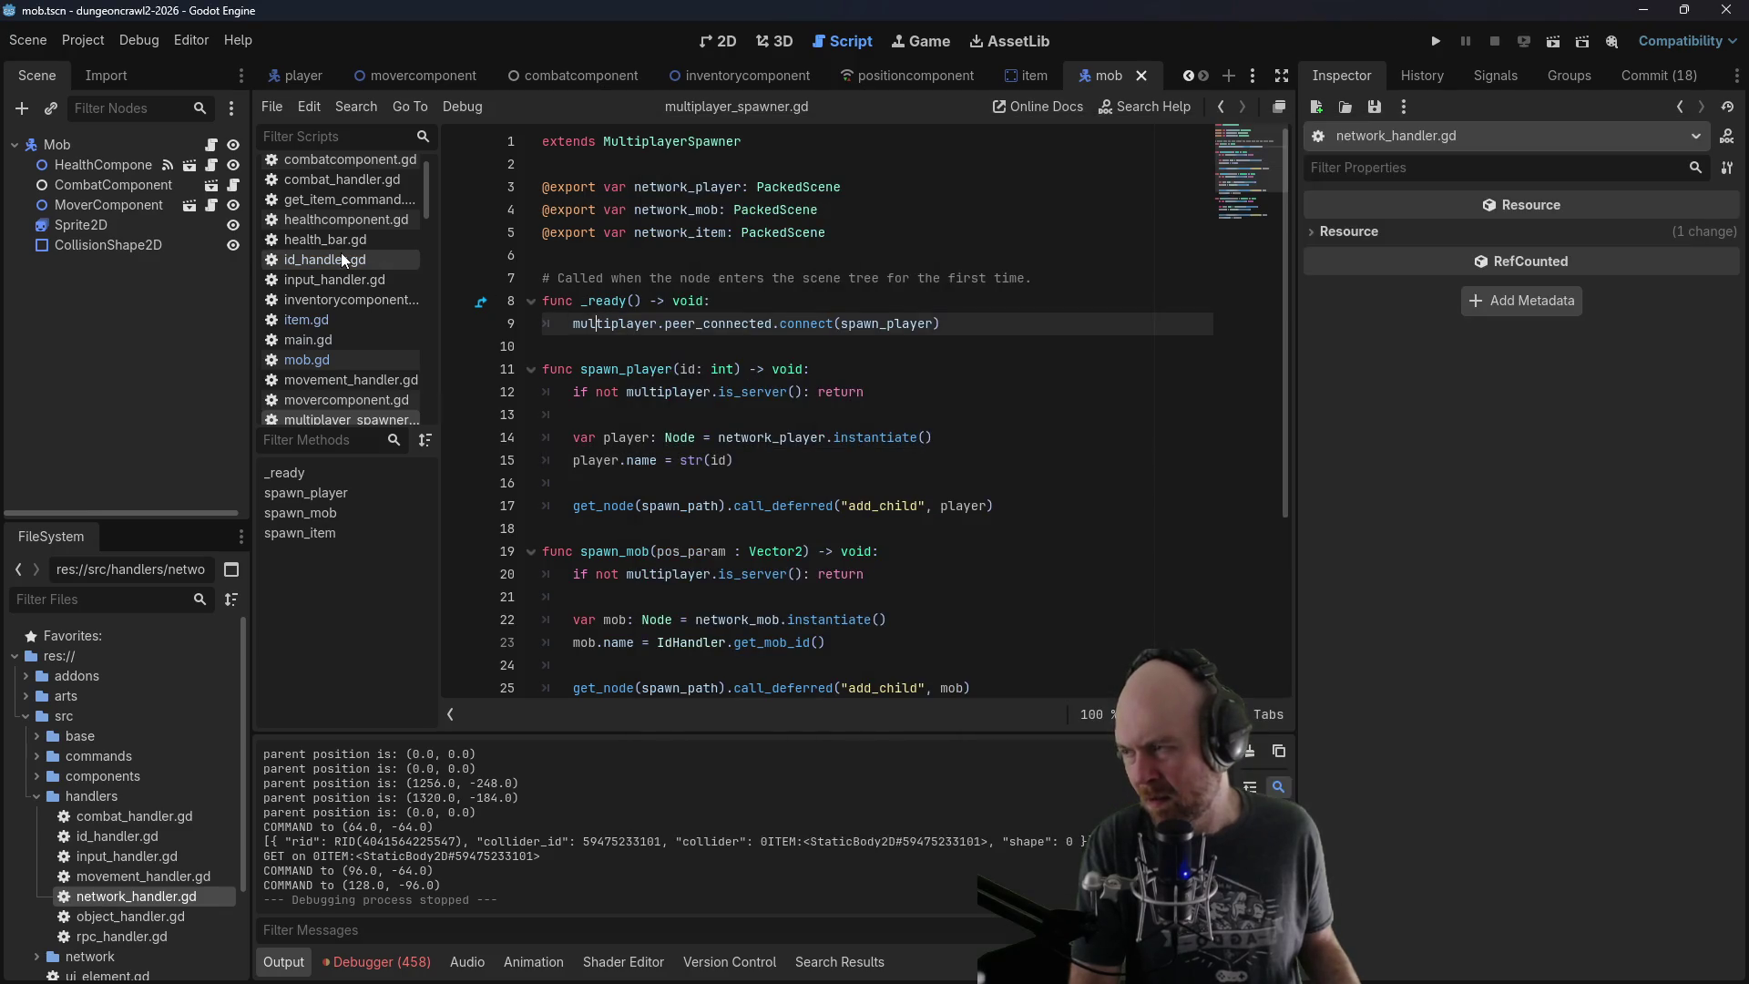
scroll(369, 244, up, 1)
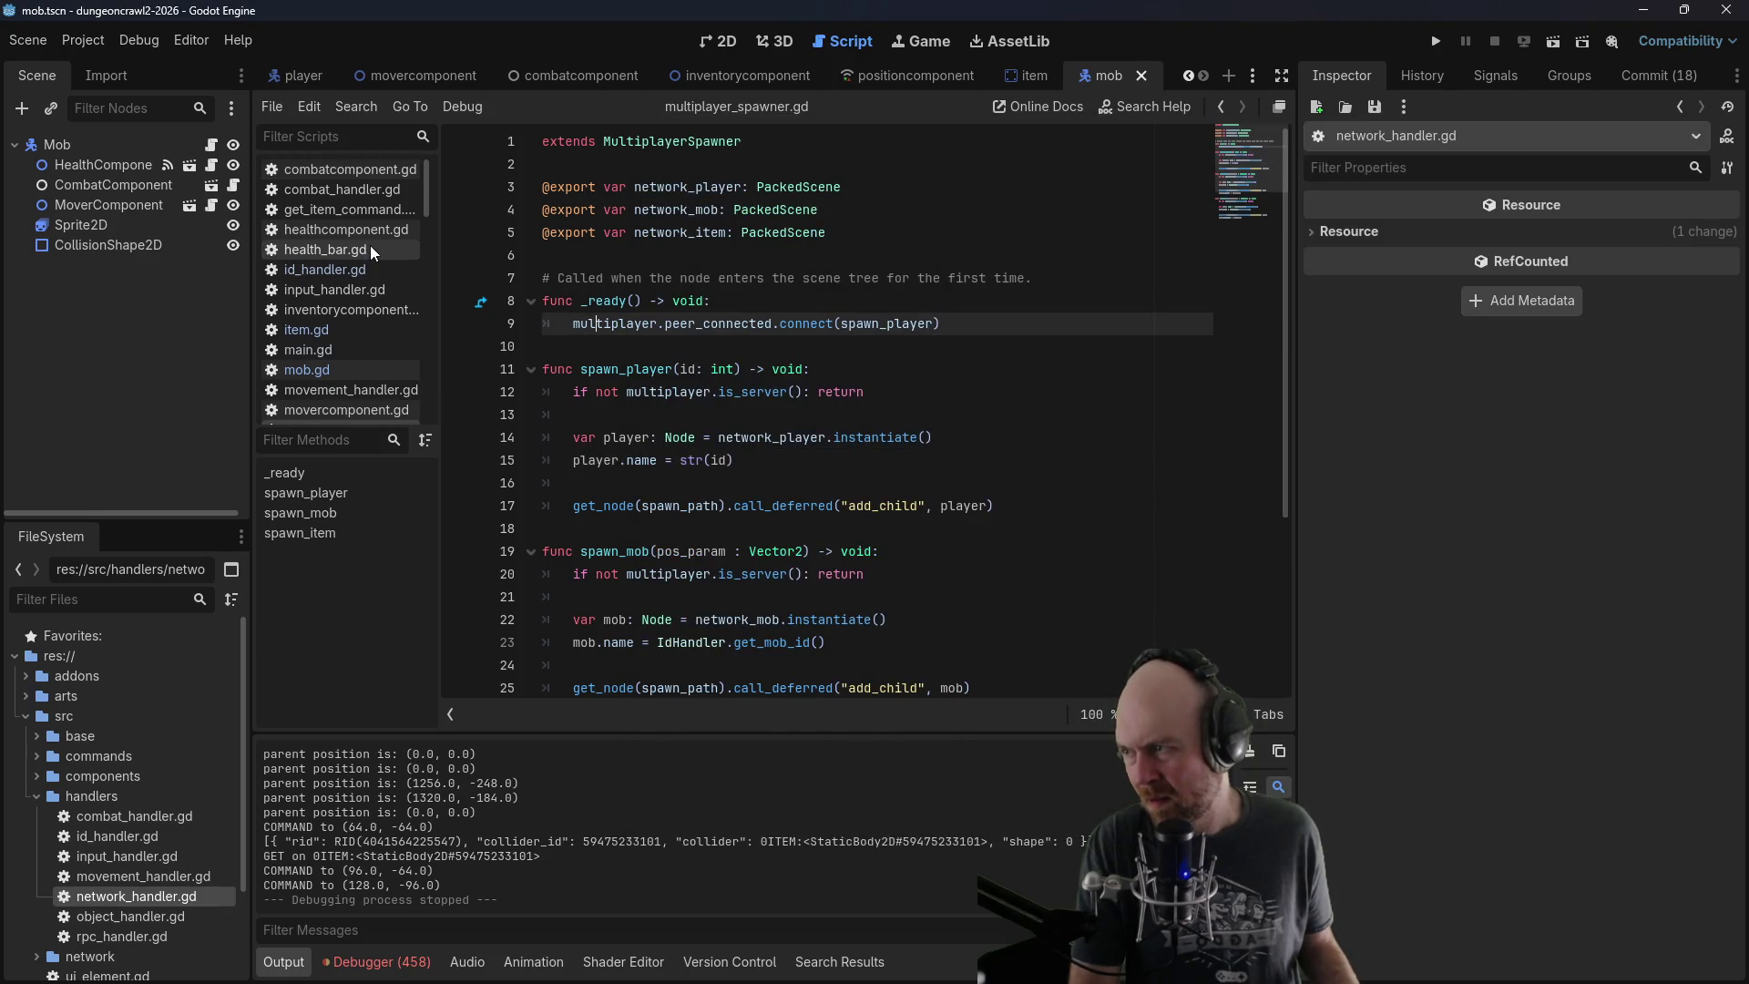
- Open combatcomponent.gd, collapse the handlers folder and expand the components folder
click(340, 168)
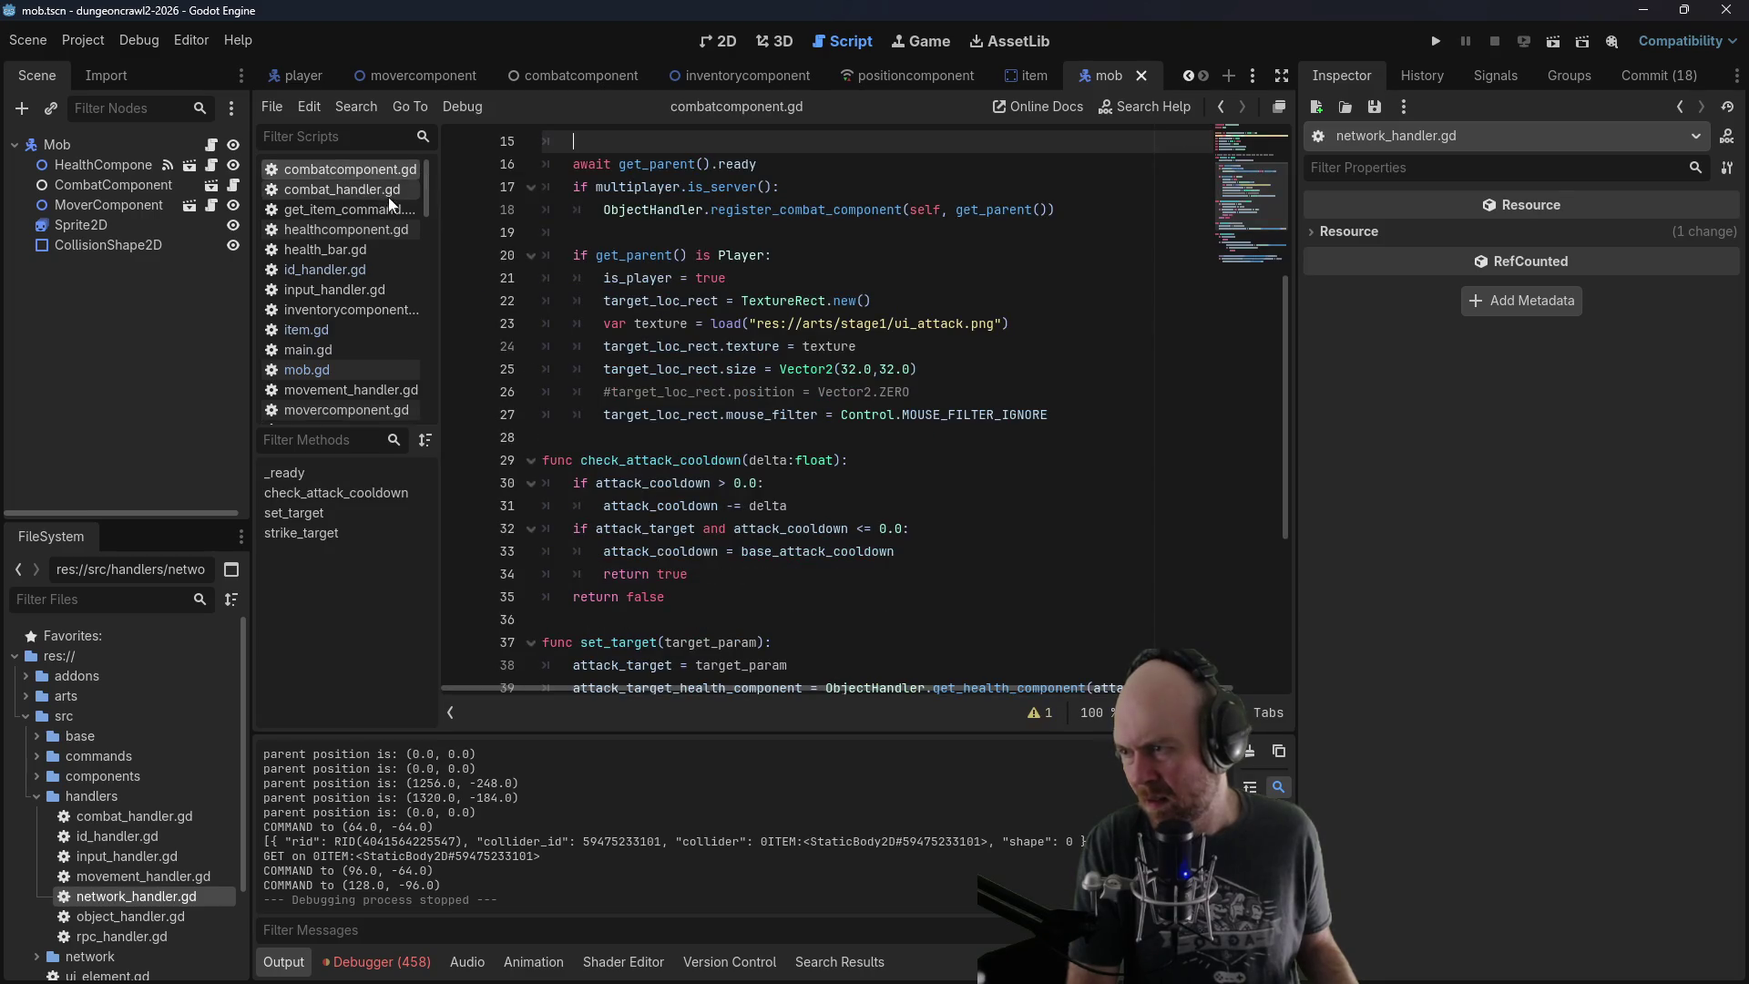
click(828, 326)
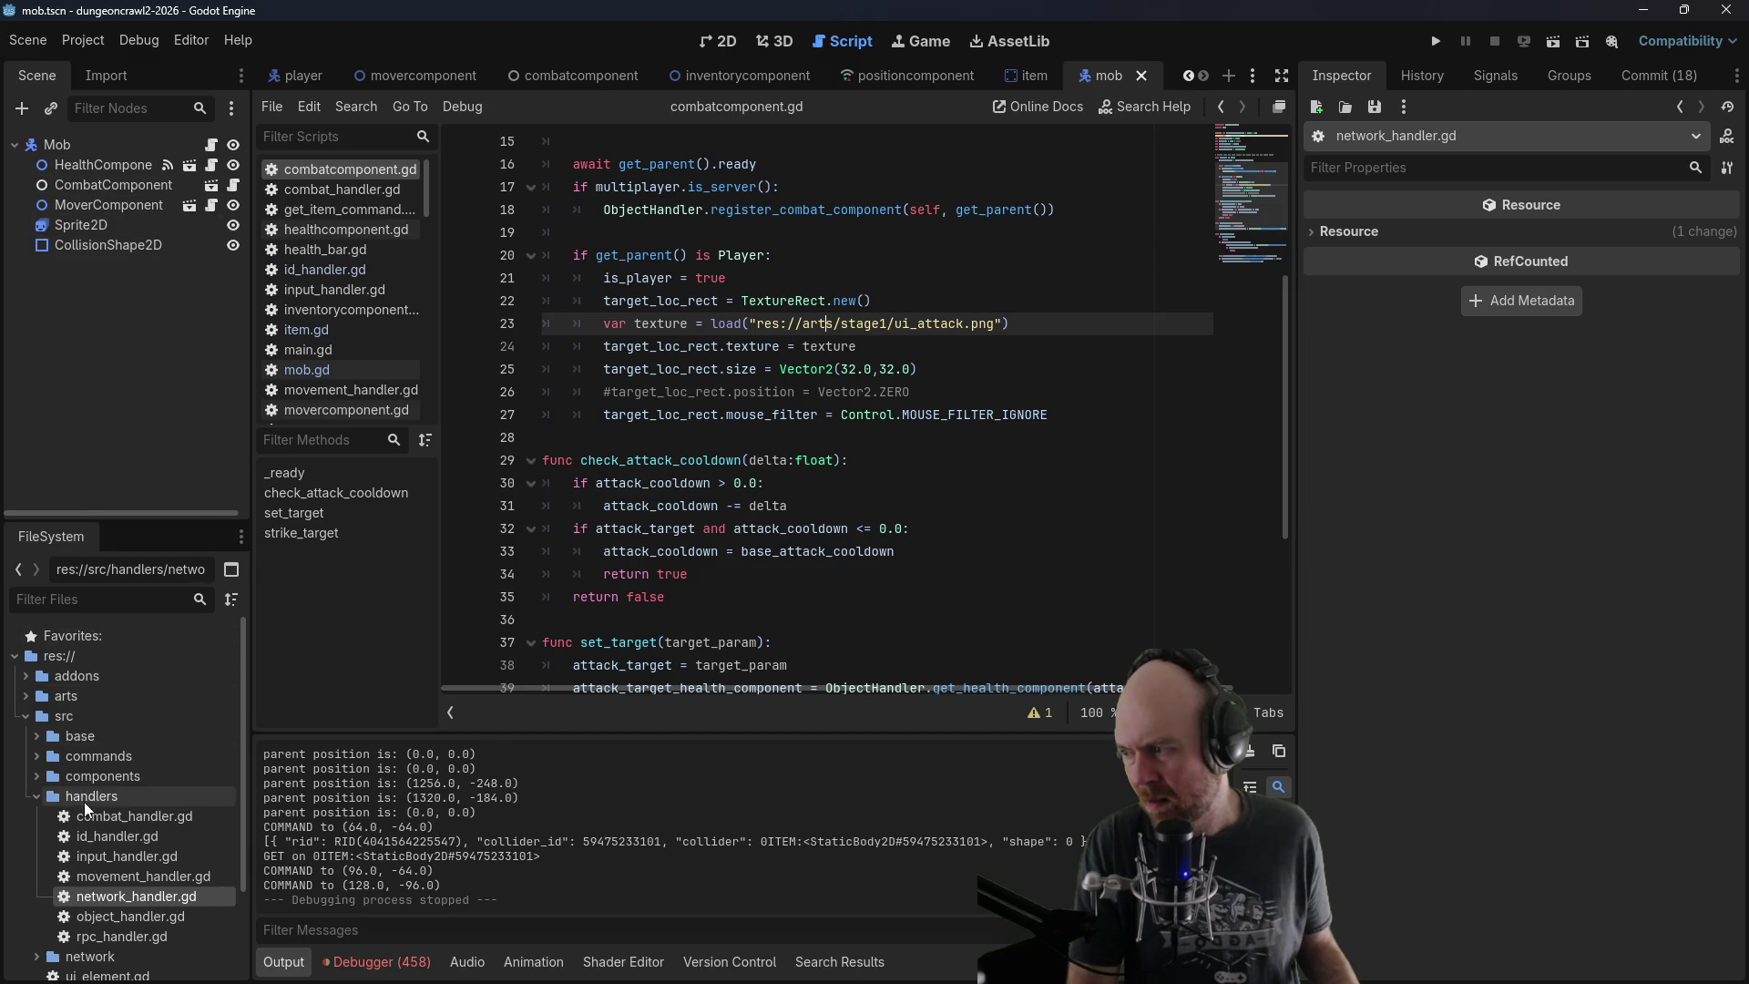
click(36, 797)
click(95, 776)
click(37, 776)
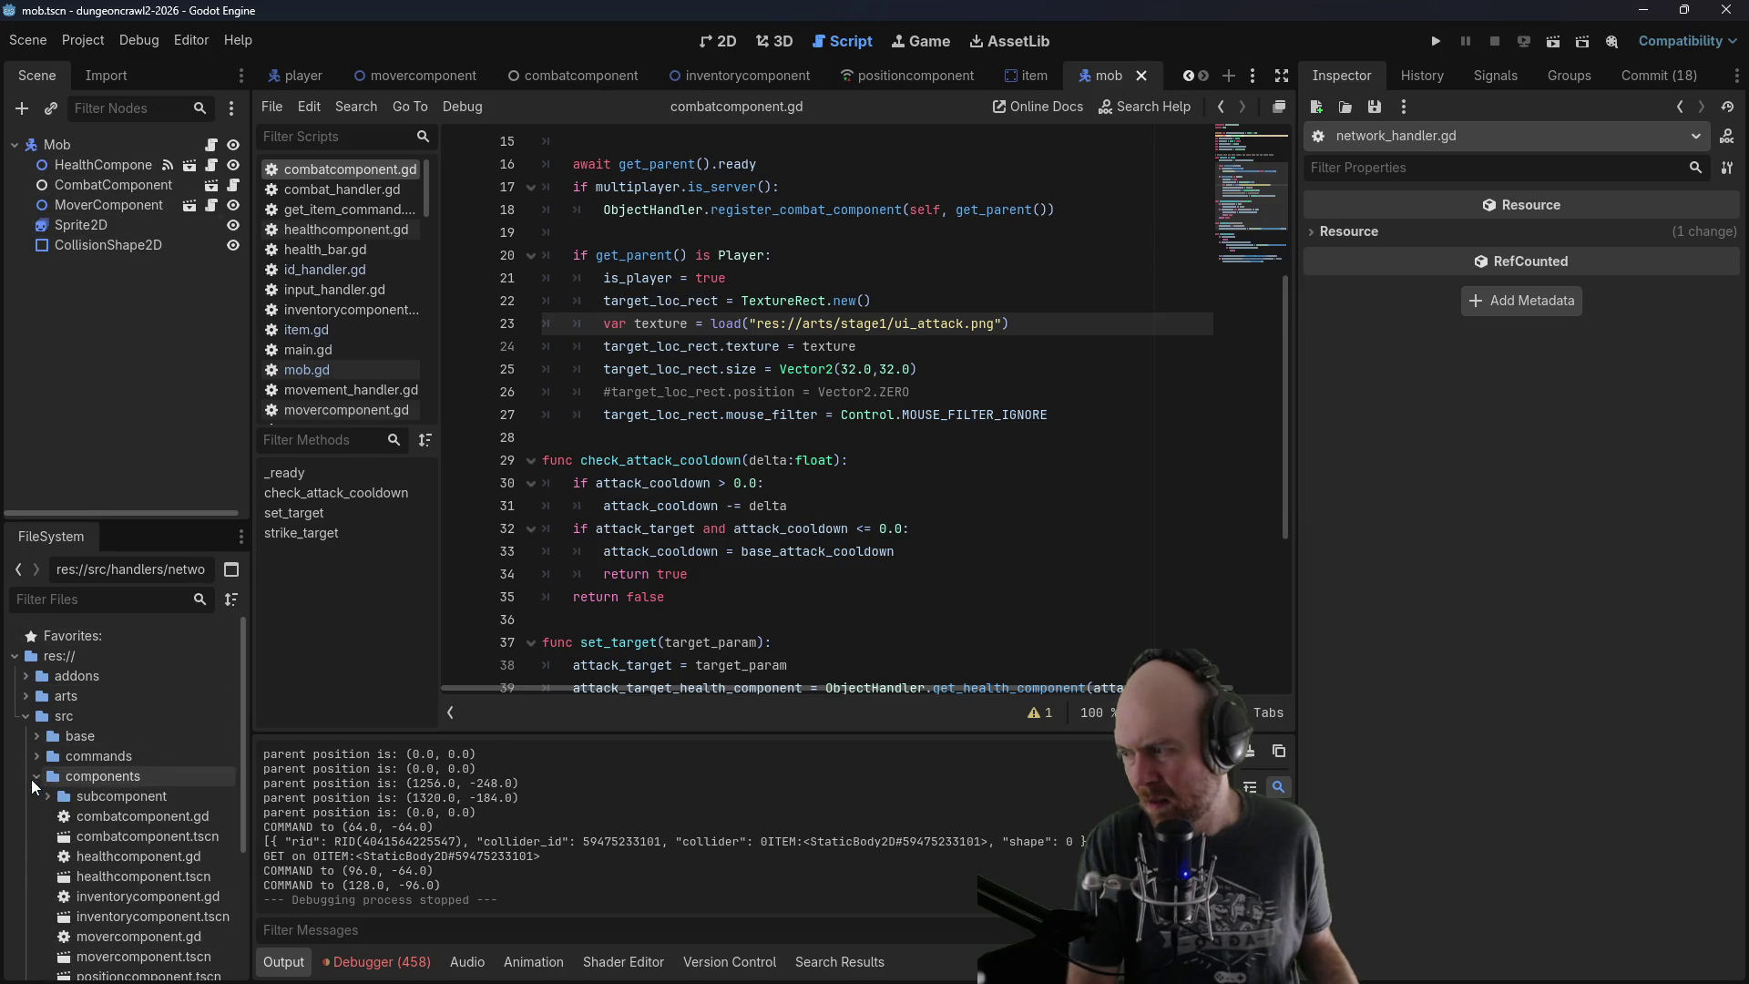
- Create a new scene in the components folder with a plain Node as its root
right_click(80, 785)
mouse_move(206, 653)
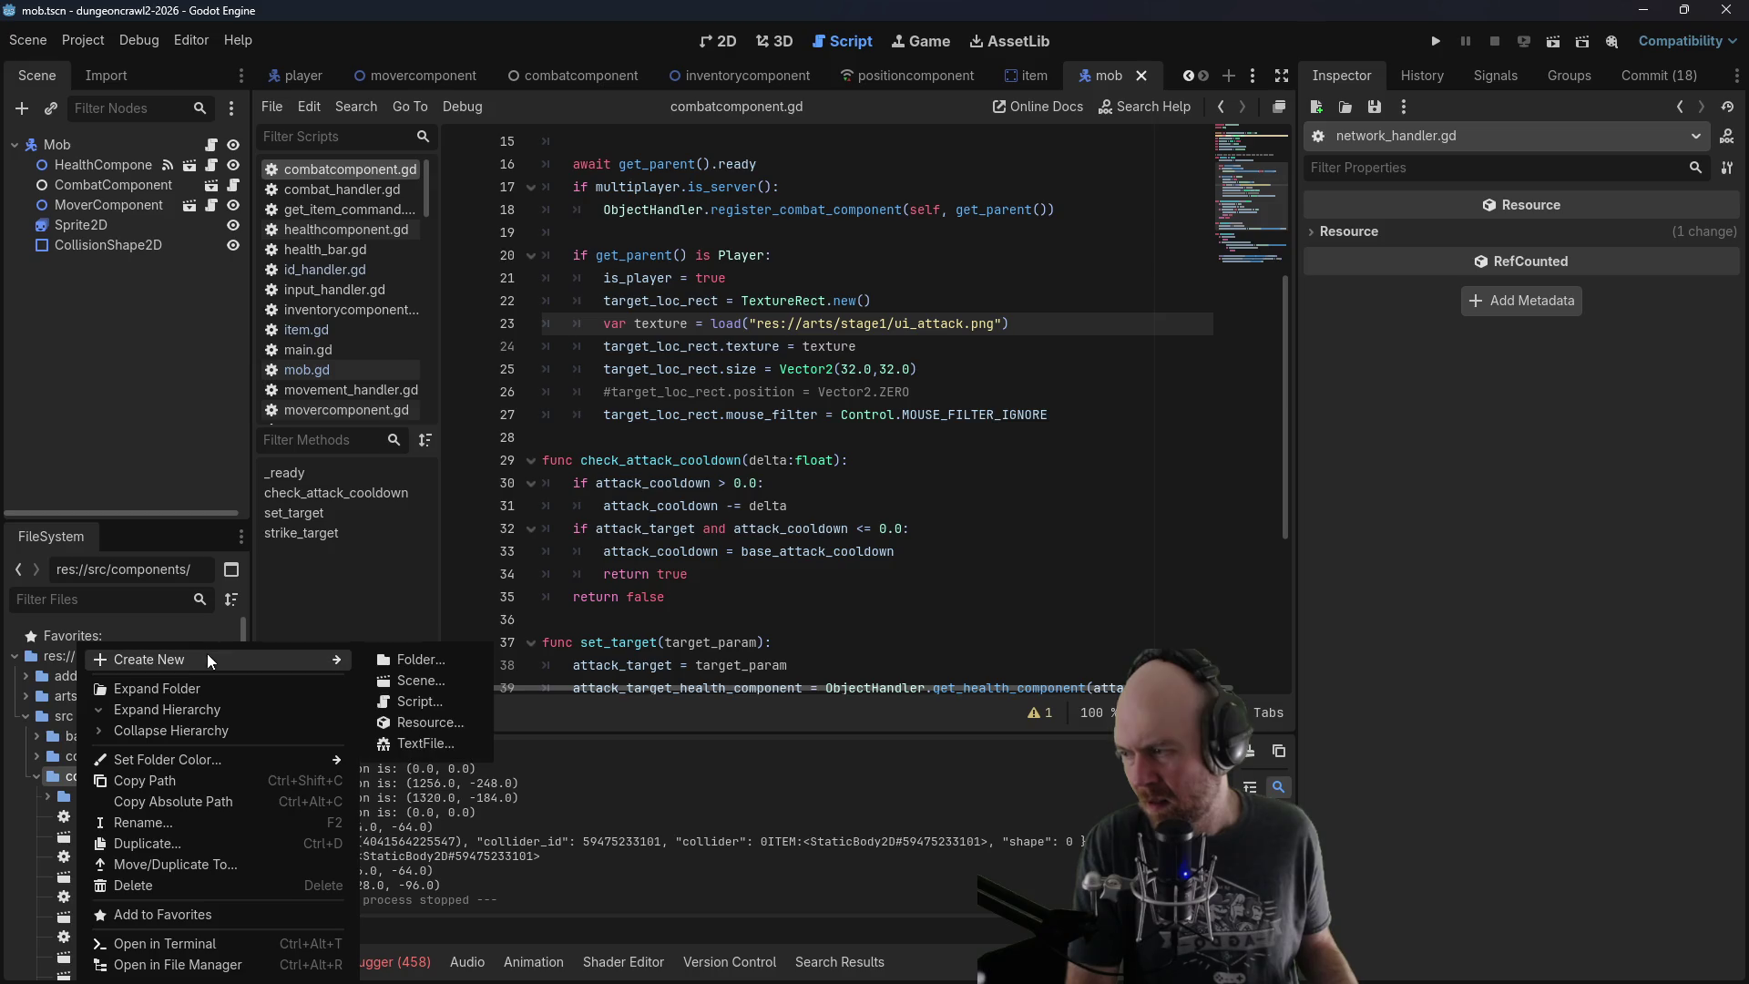
click(415, 682)
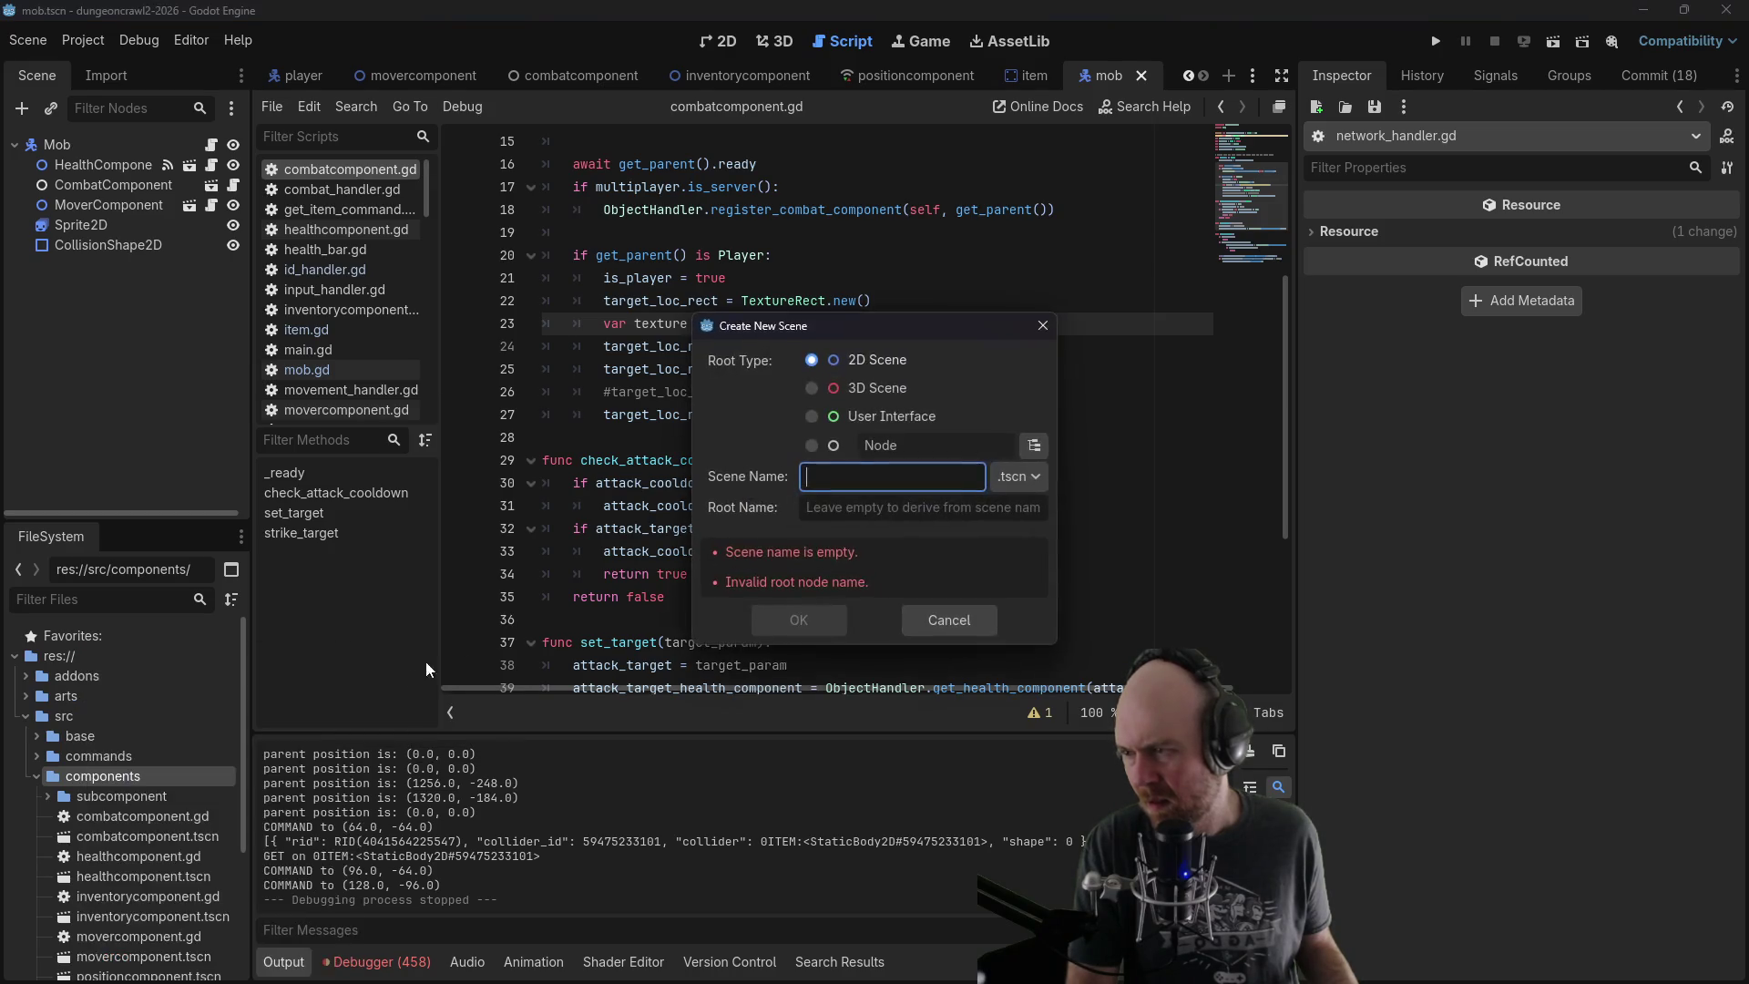
click(949, 620)
click(27, 40)
click(35, 69)
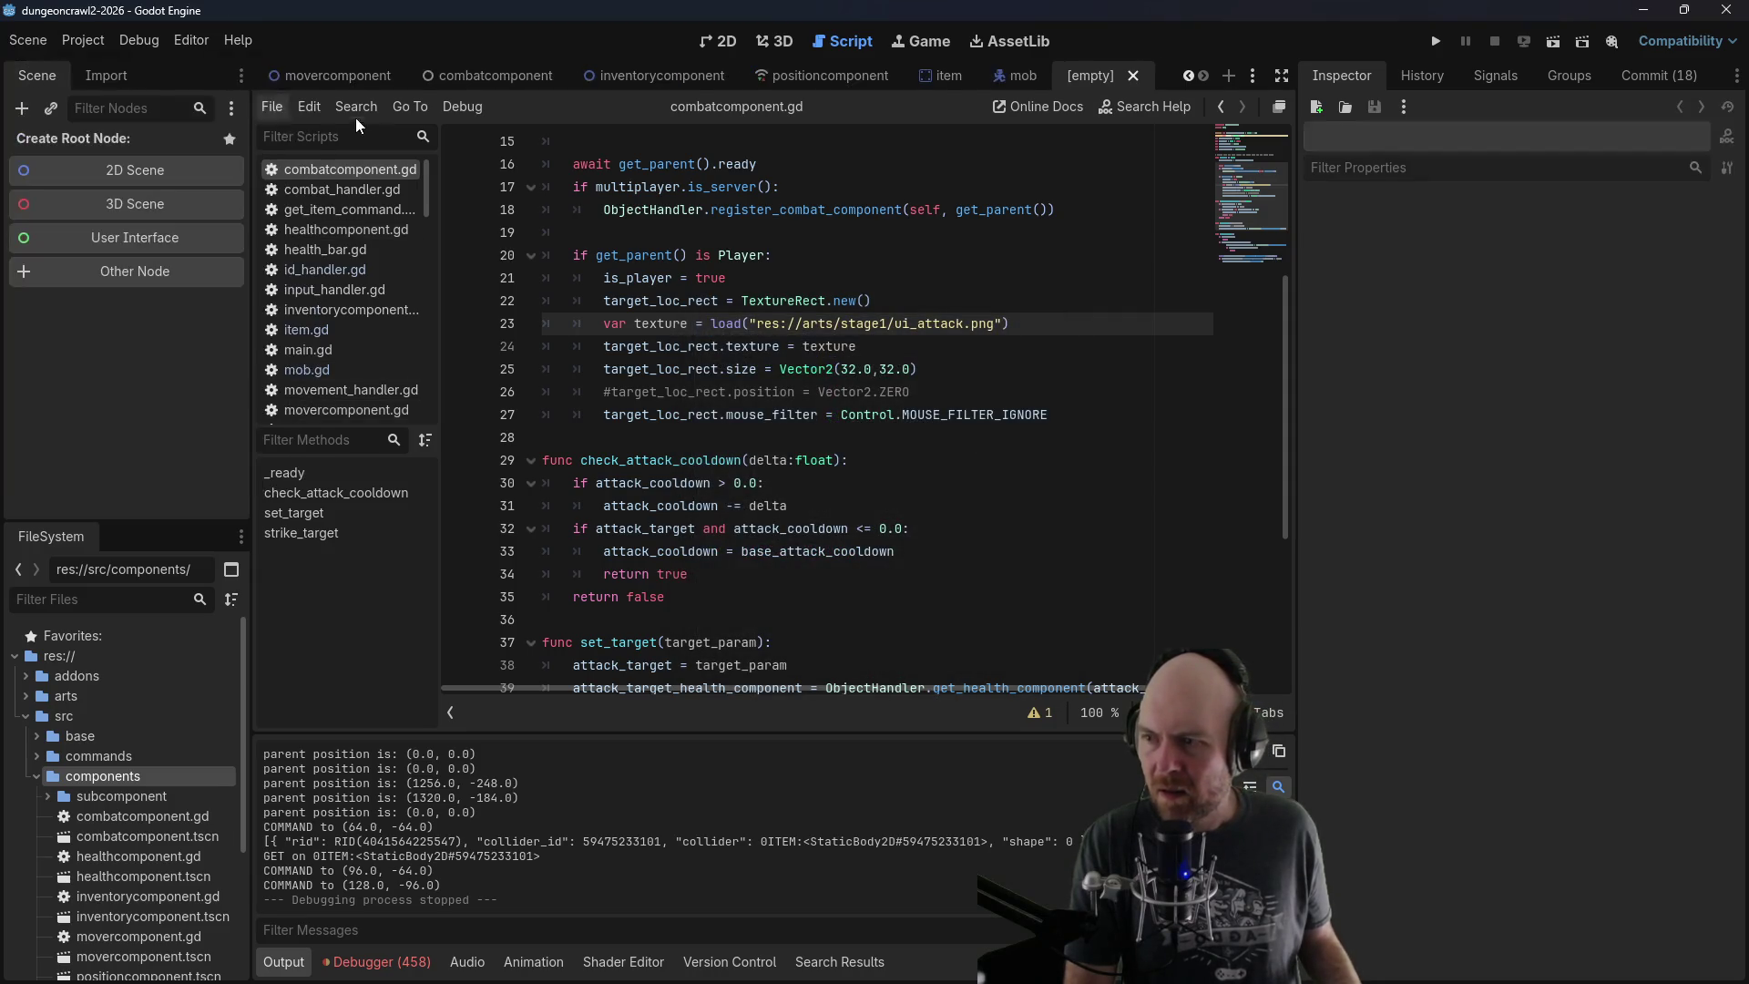
click(161, 273)
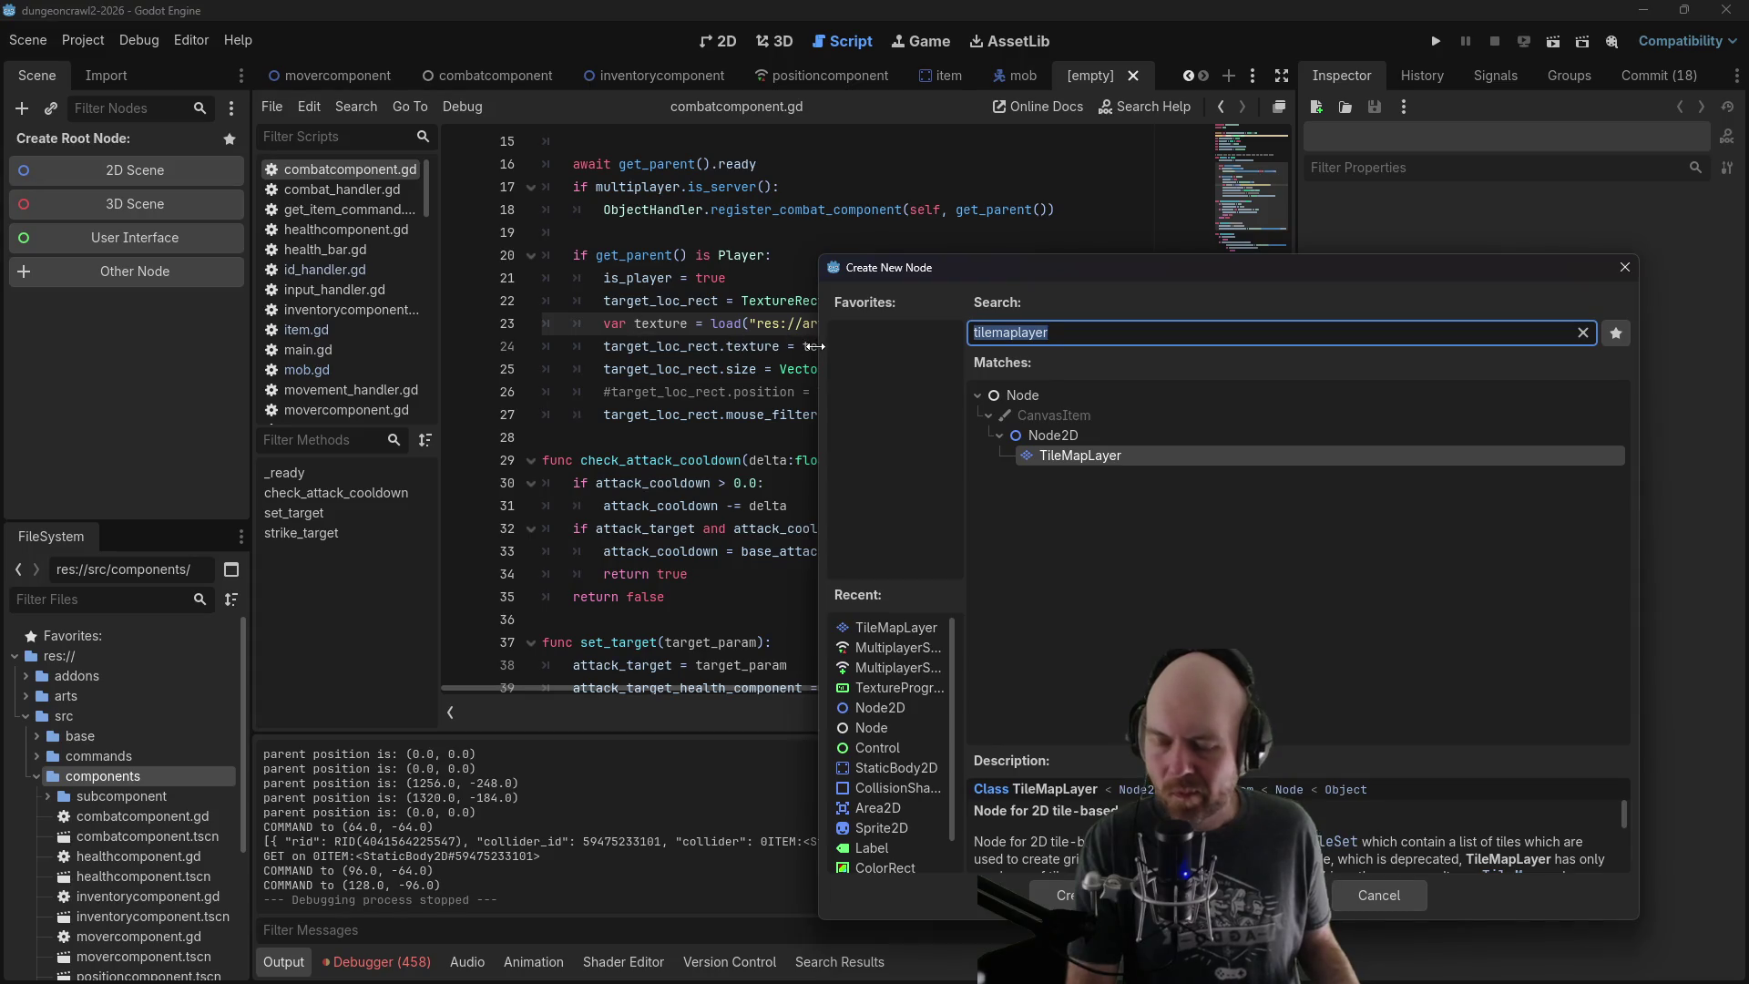
click(1061, 399)
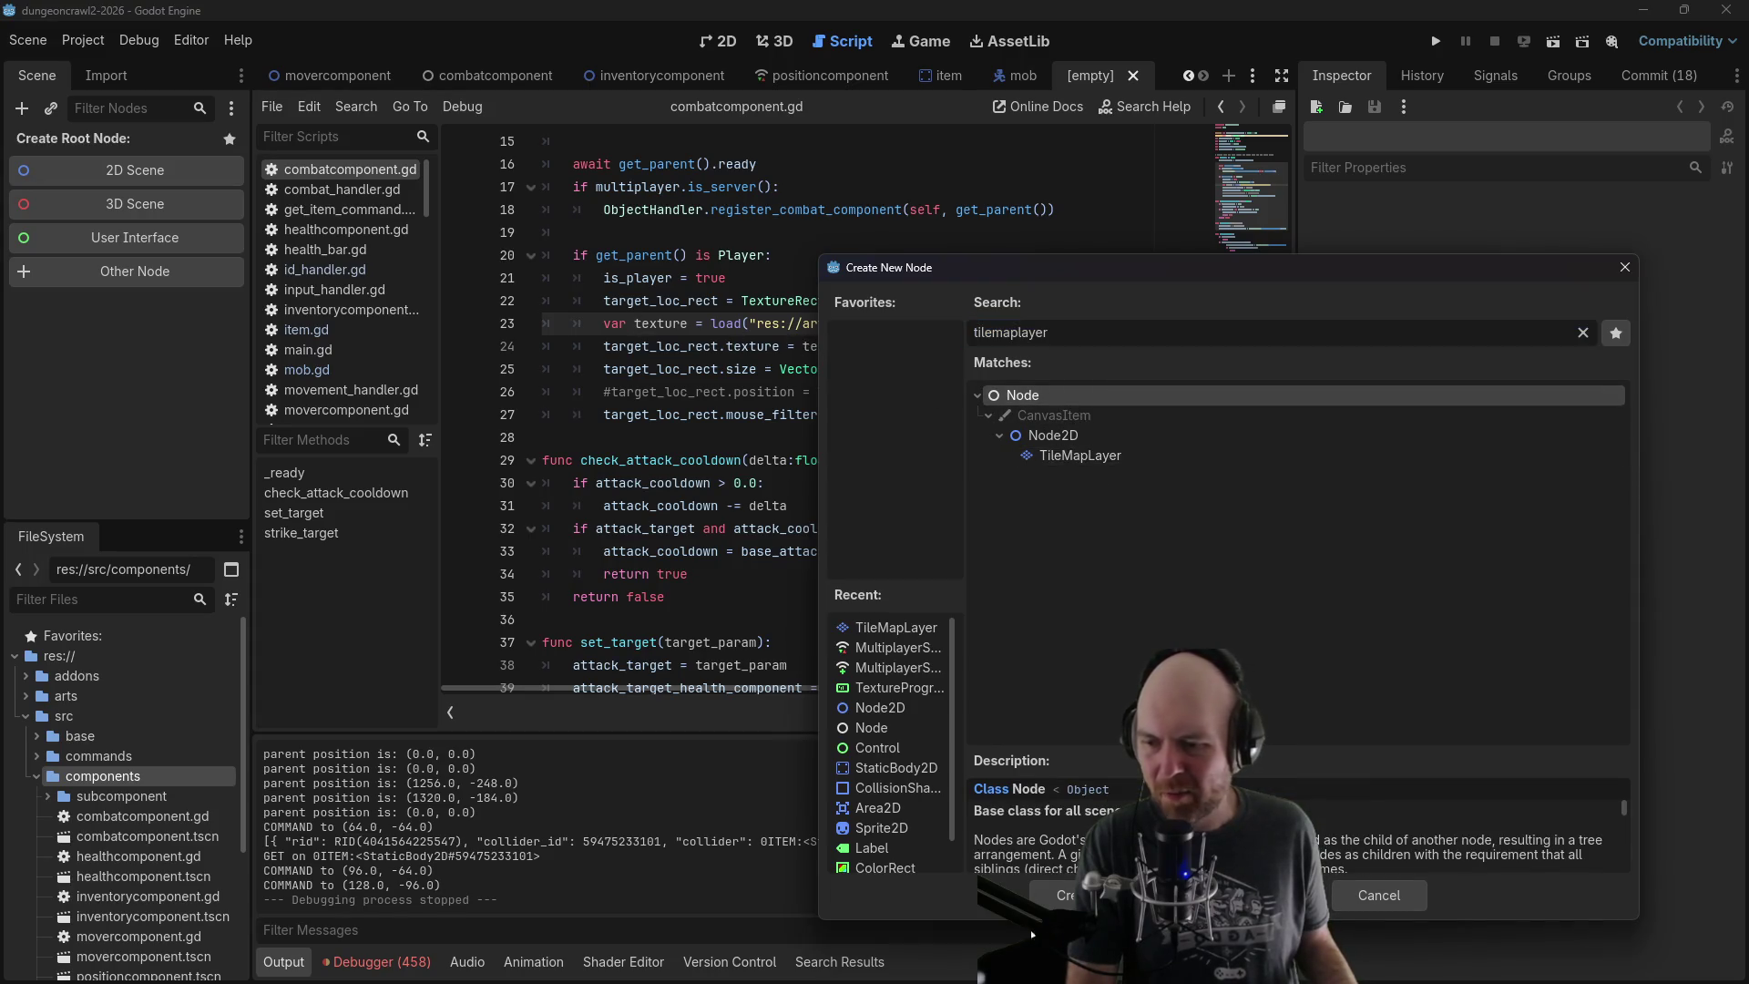
click(1060, 895)
- Rename the root node to CollectibleComponent and attach a new collectiblecomponent.gd script
double_click(67, 144)
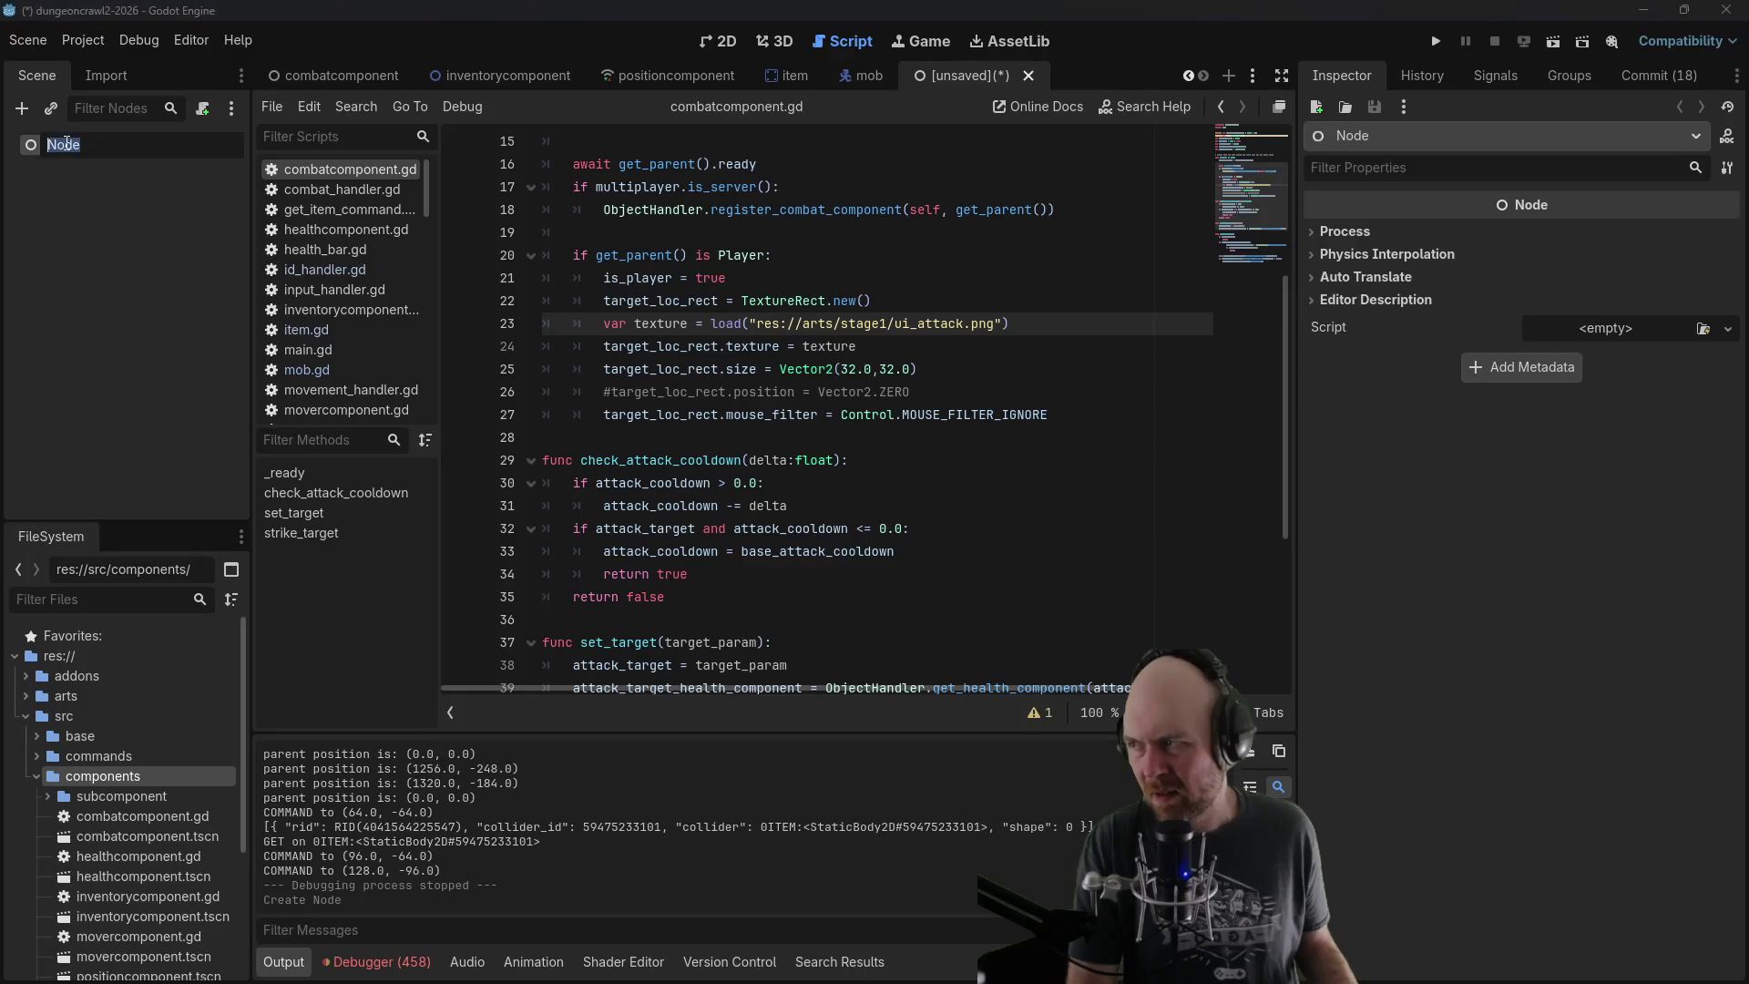
text(Collectib)
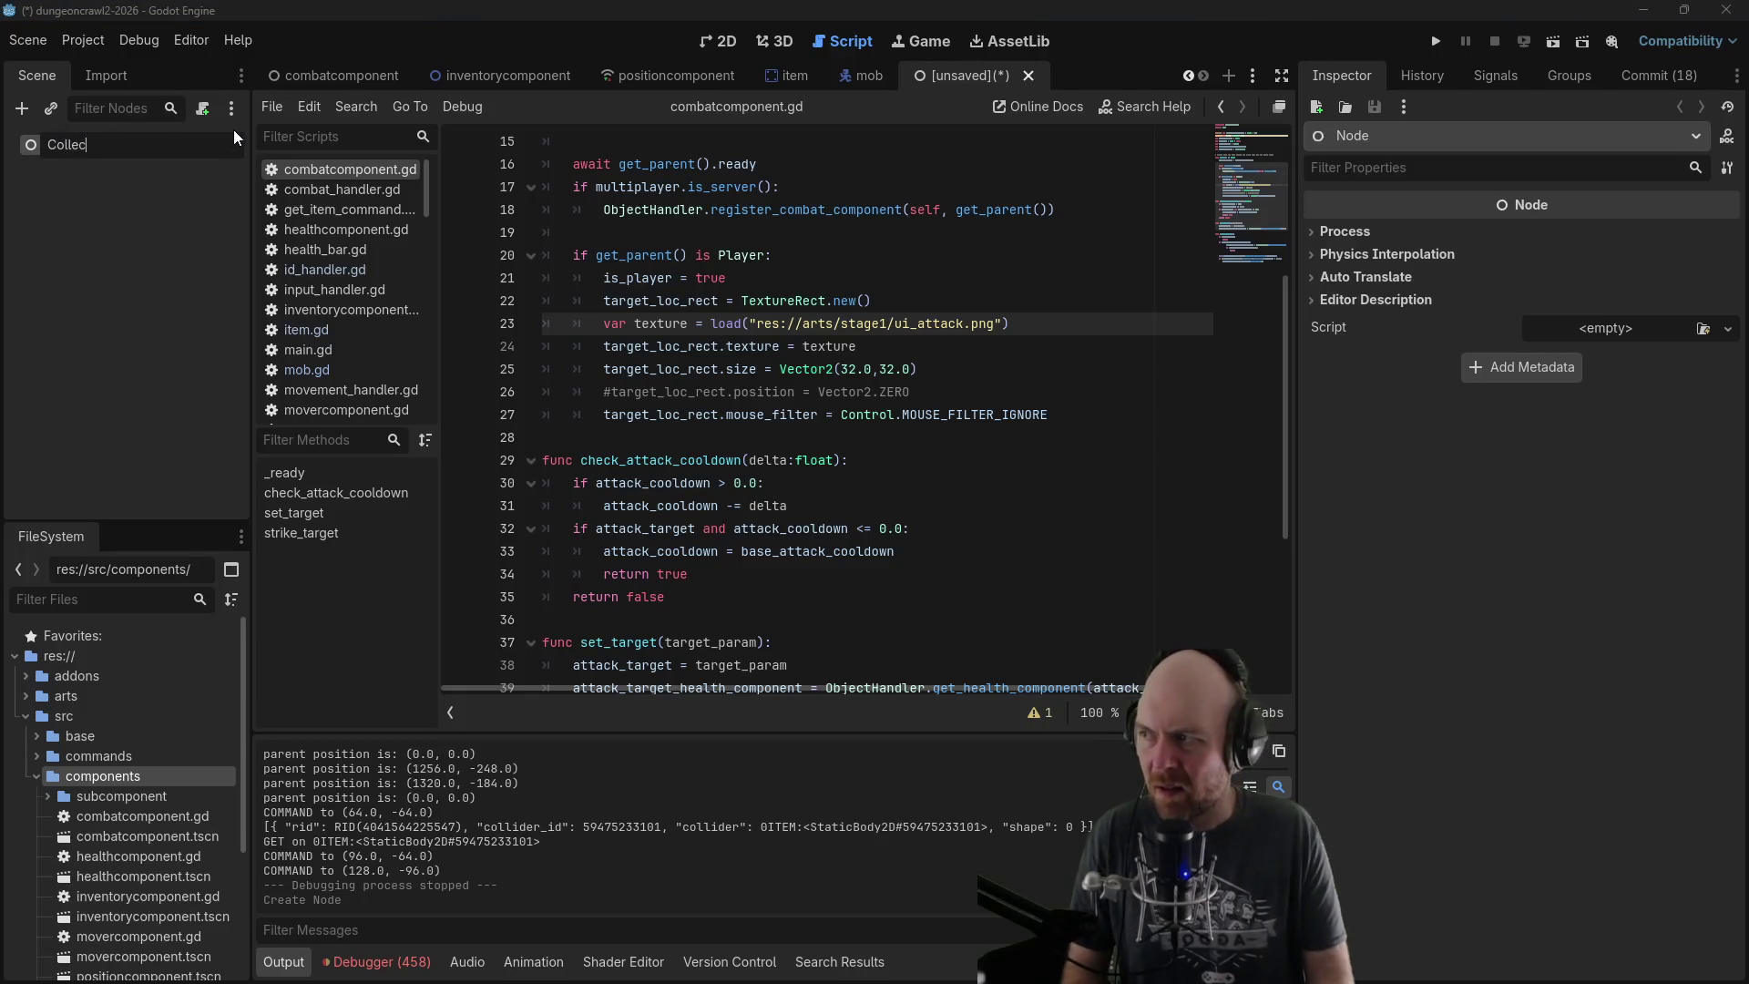
text(leComponent)
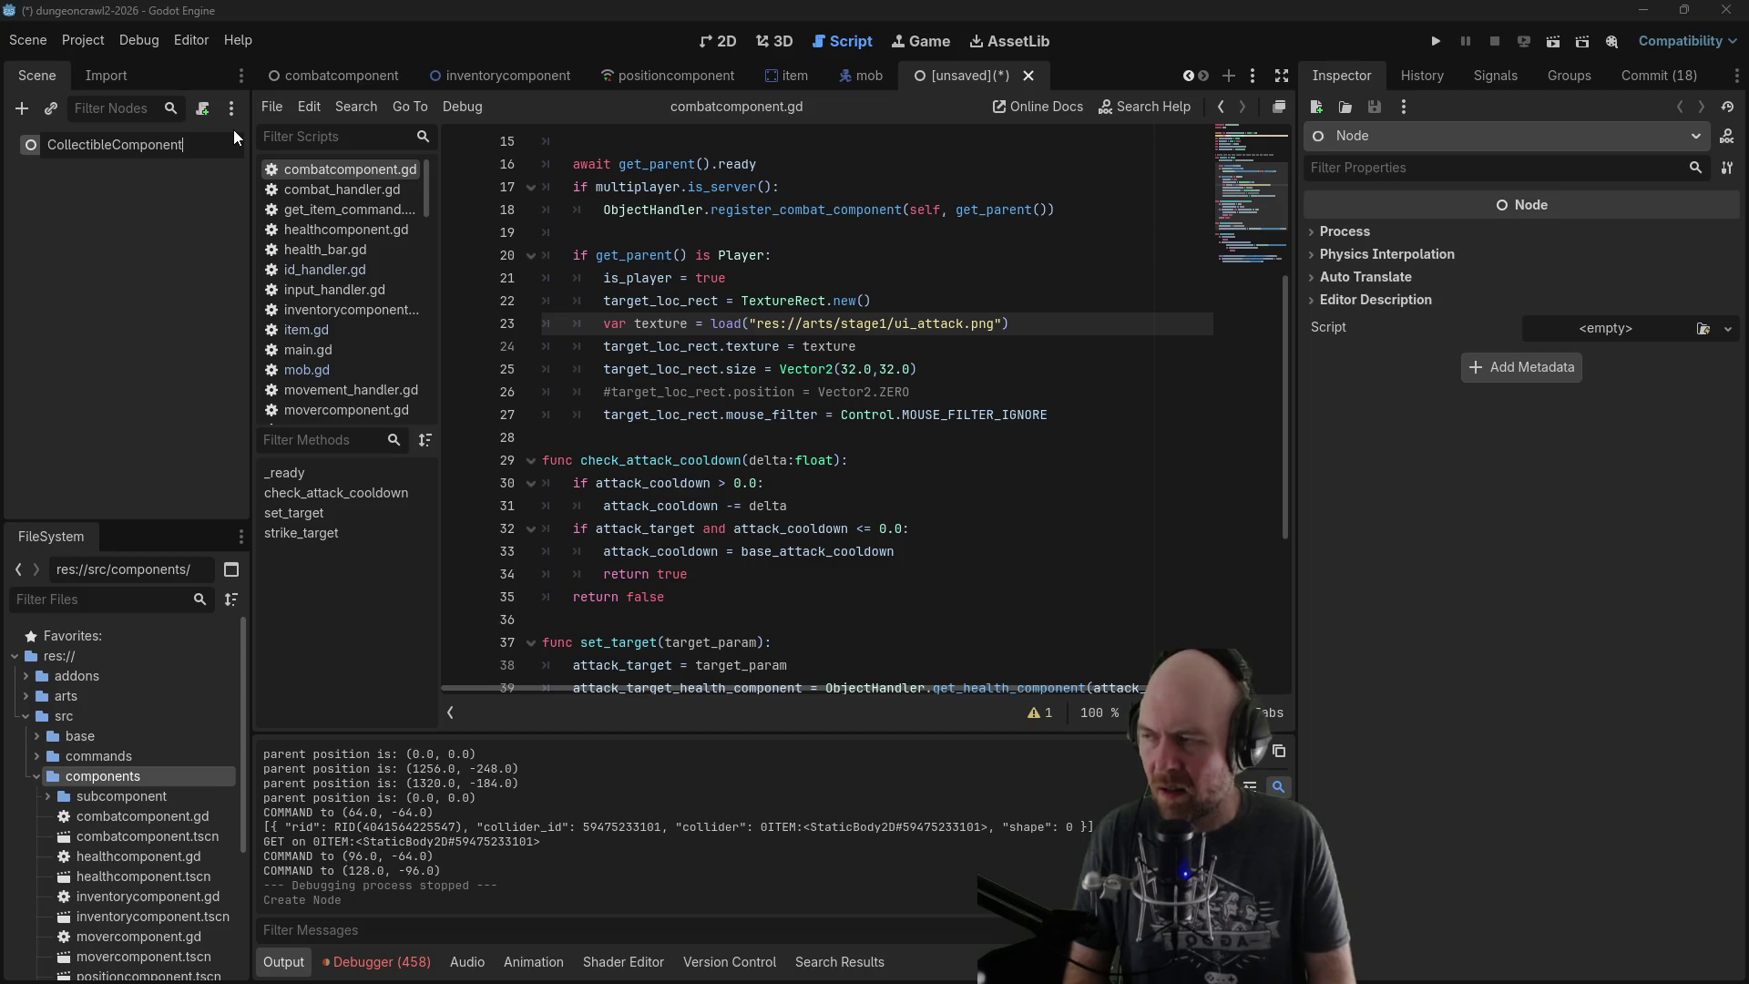
key(Return)
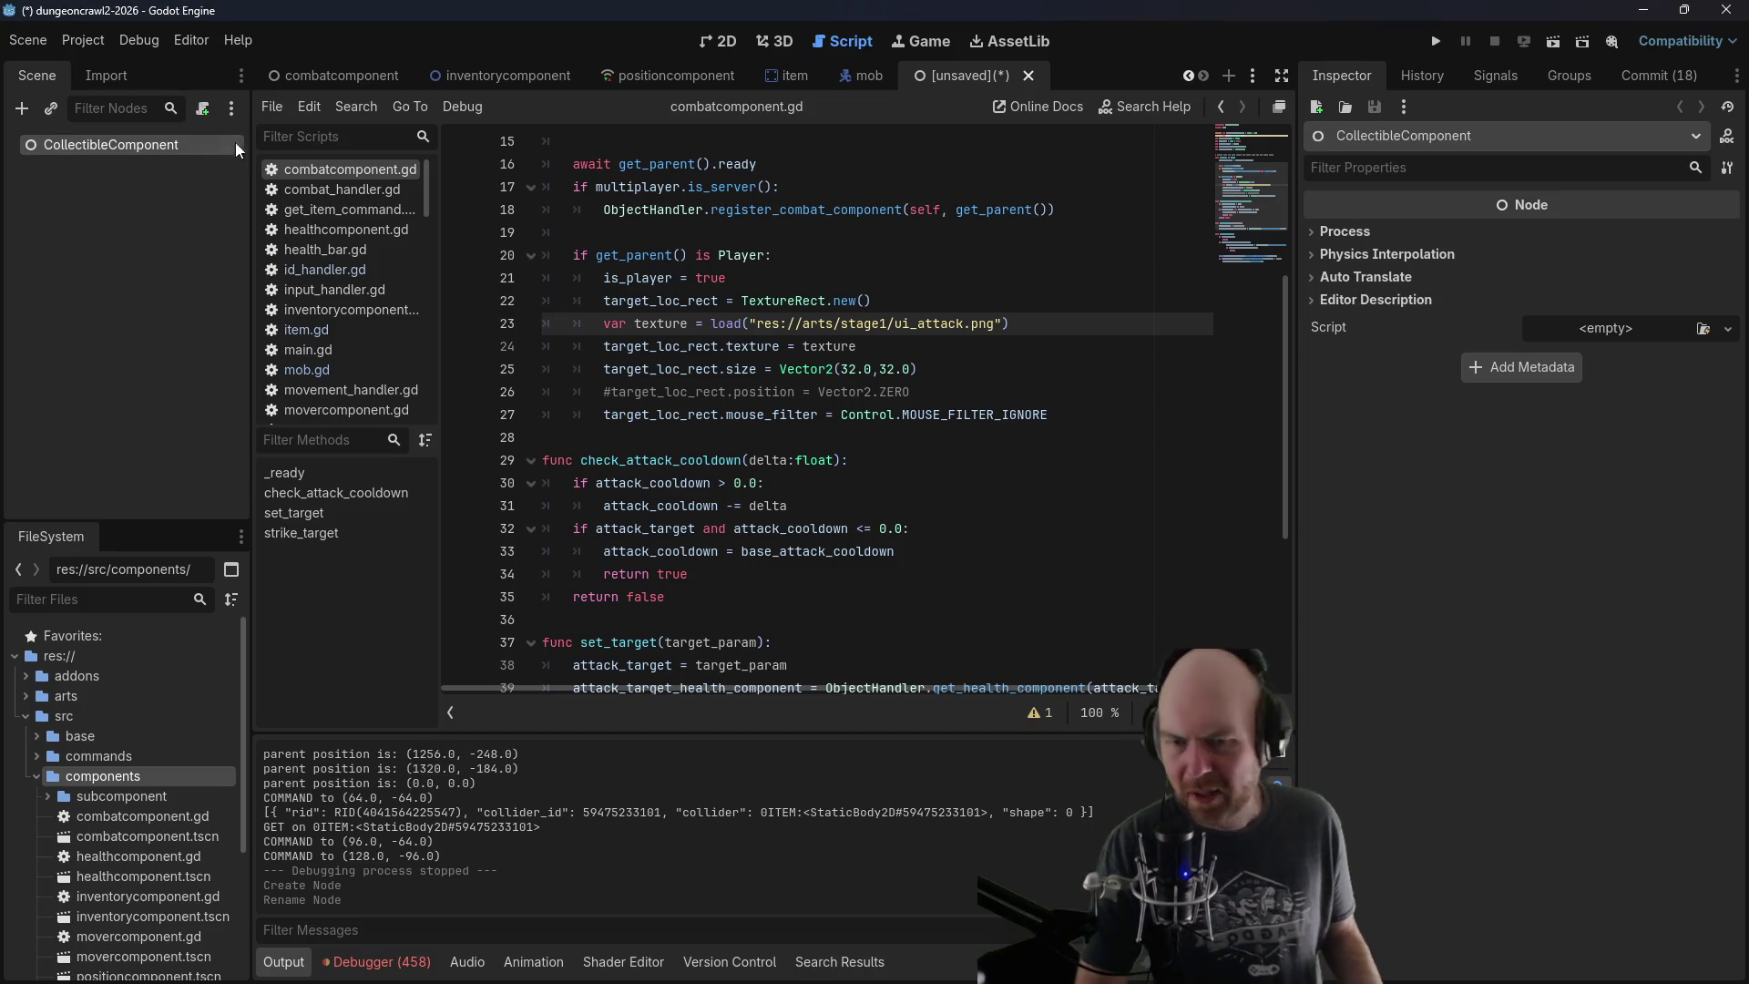
right_click(169, 153)
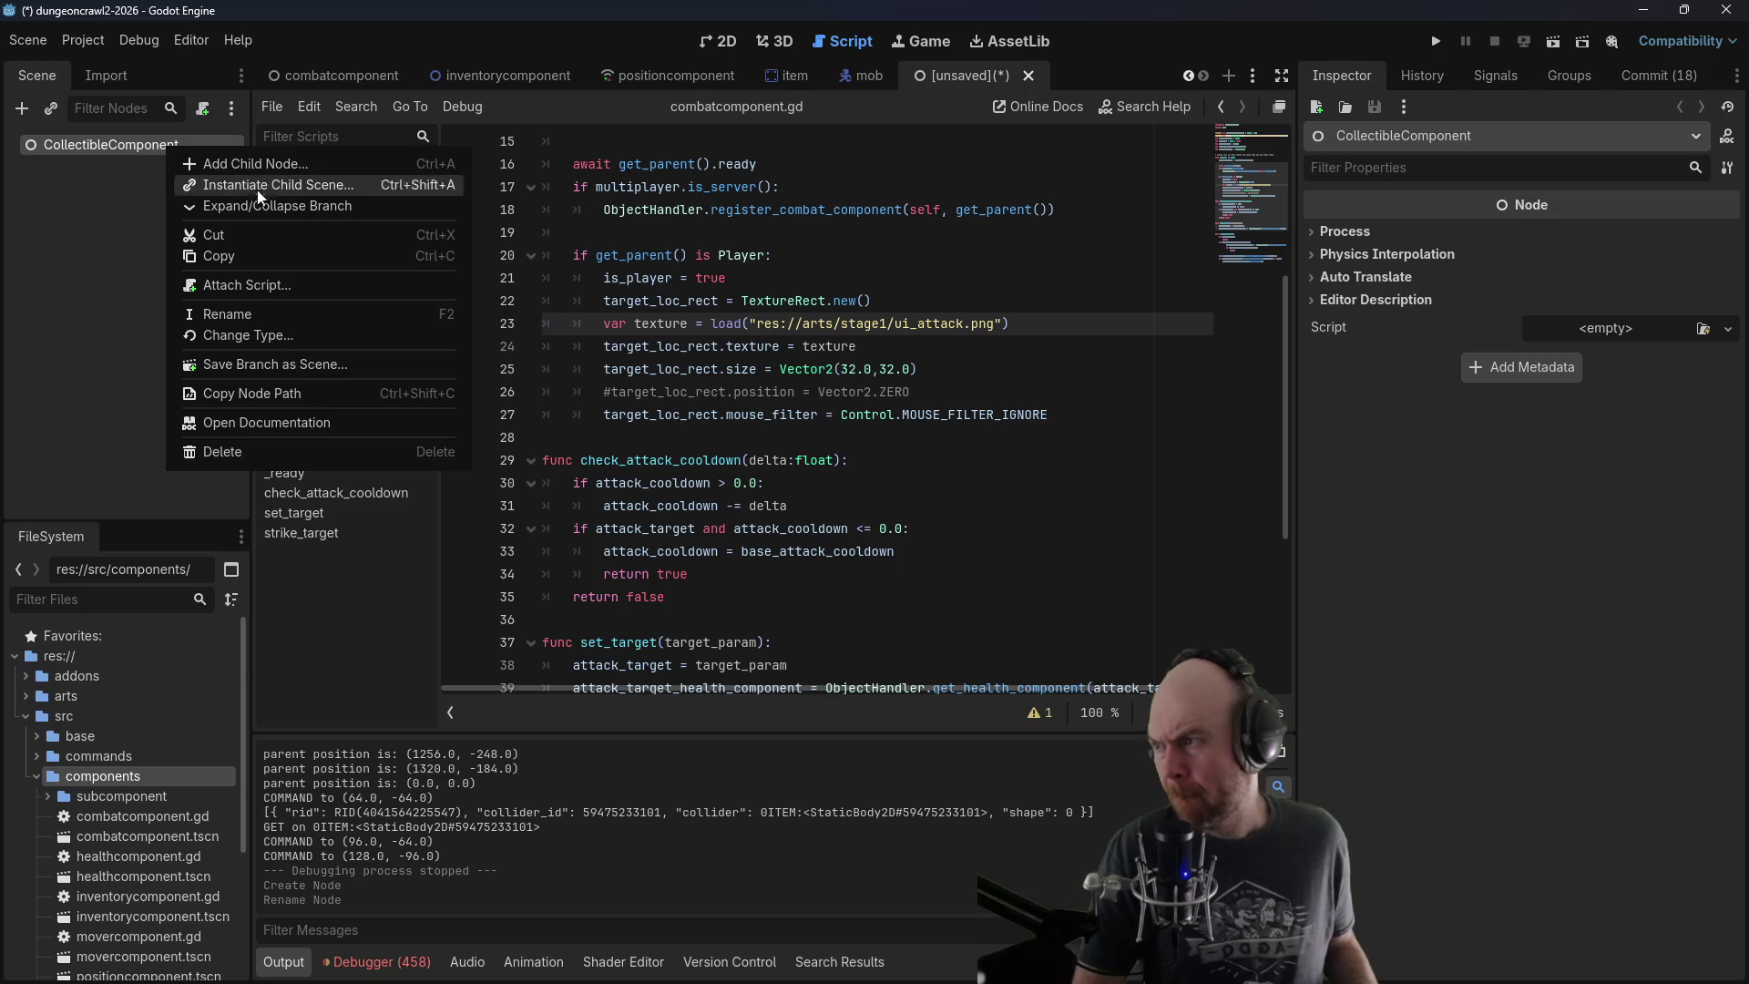
click(255, 290)
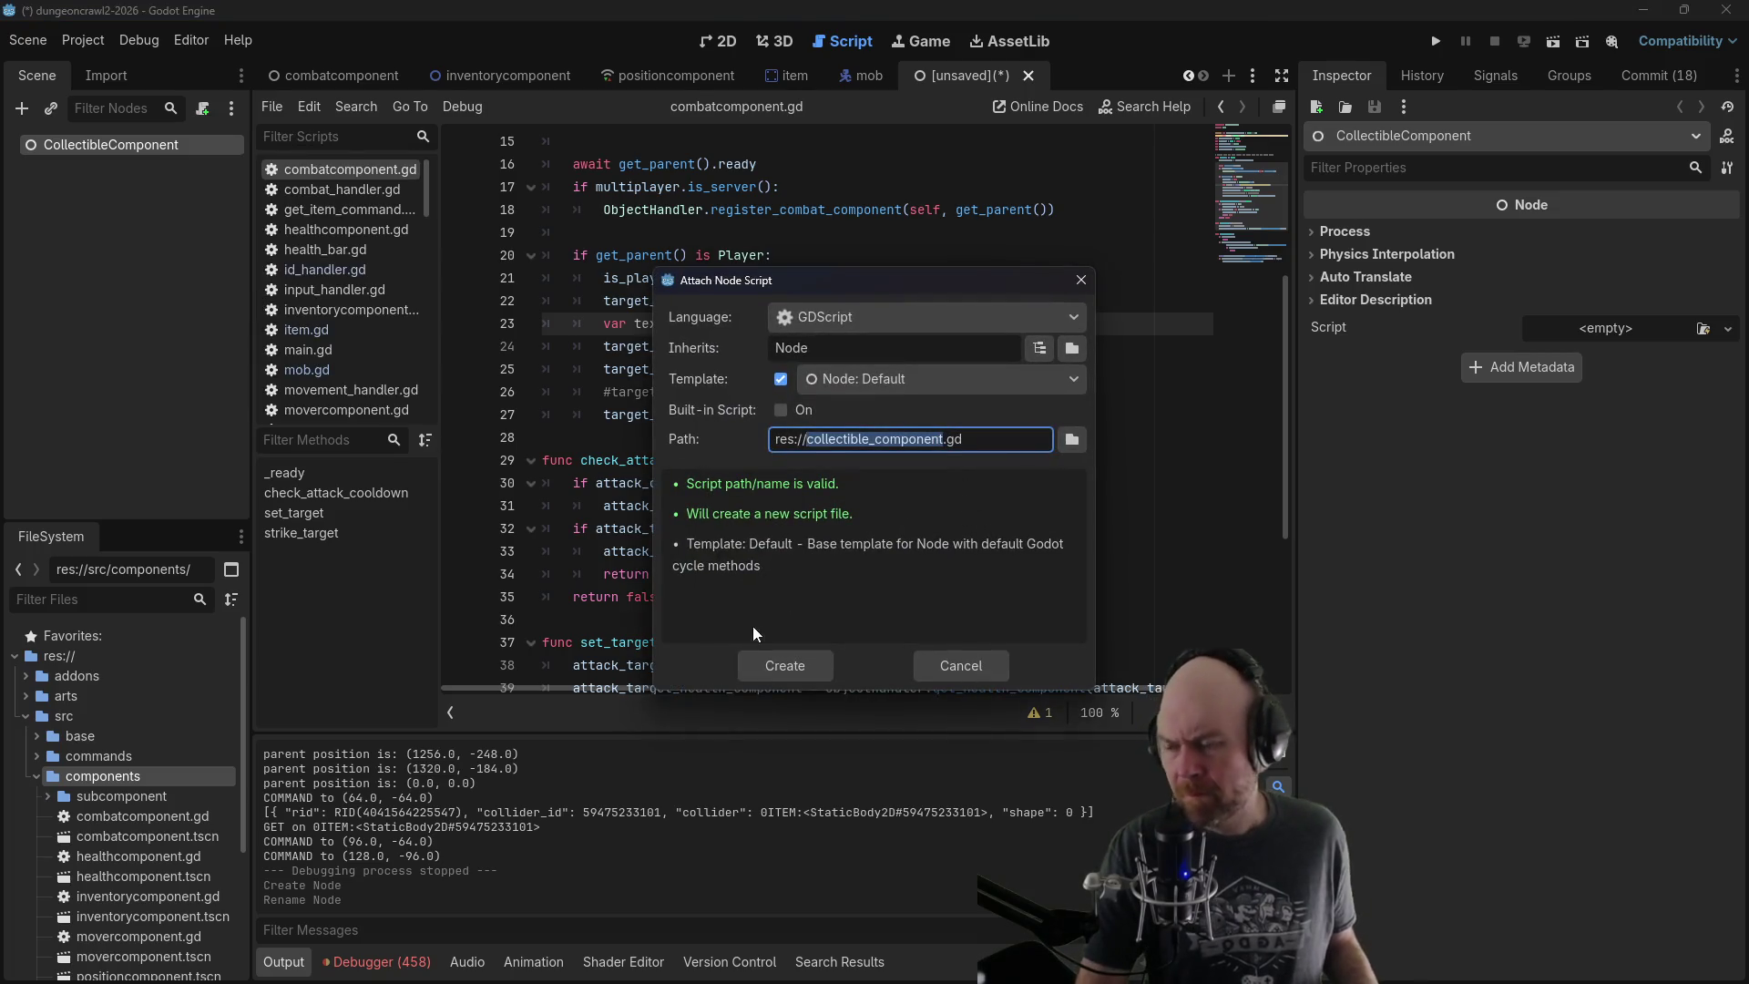
text(collectiblecomponent)
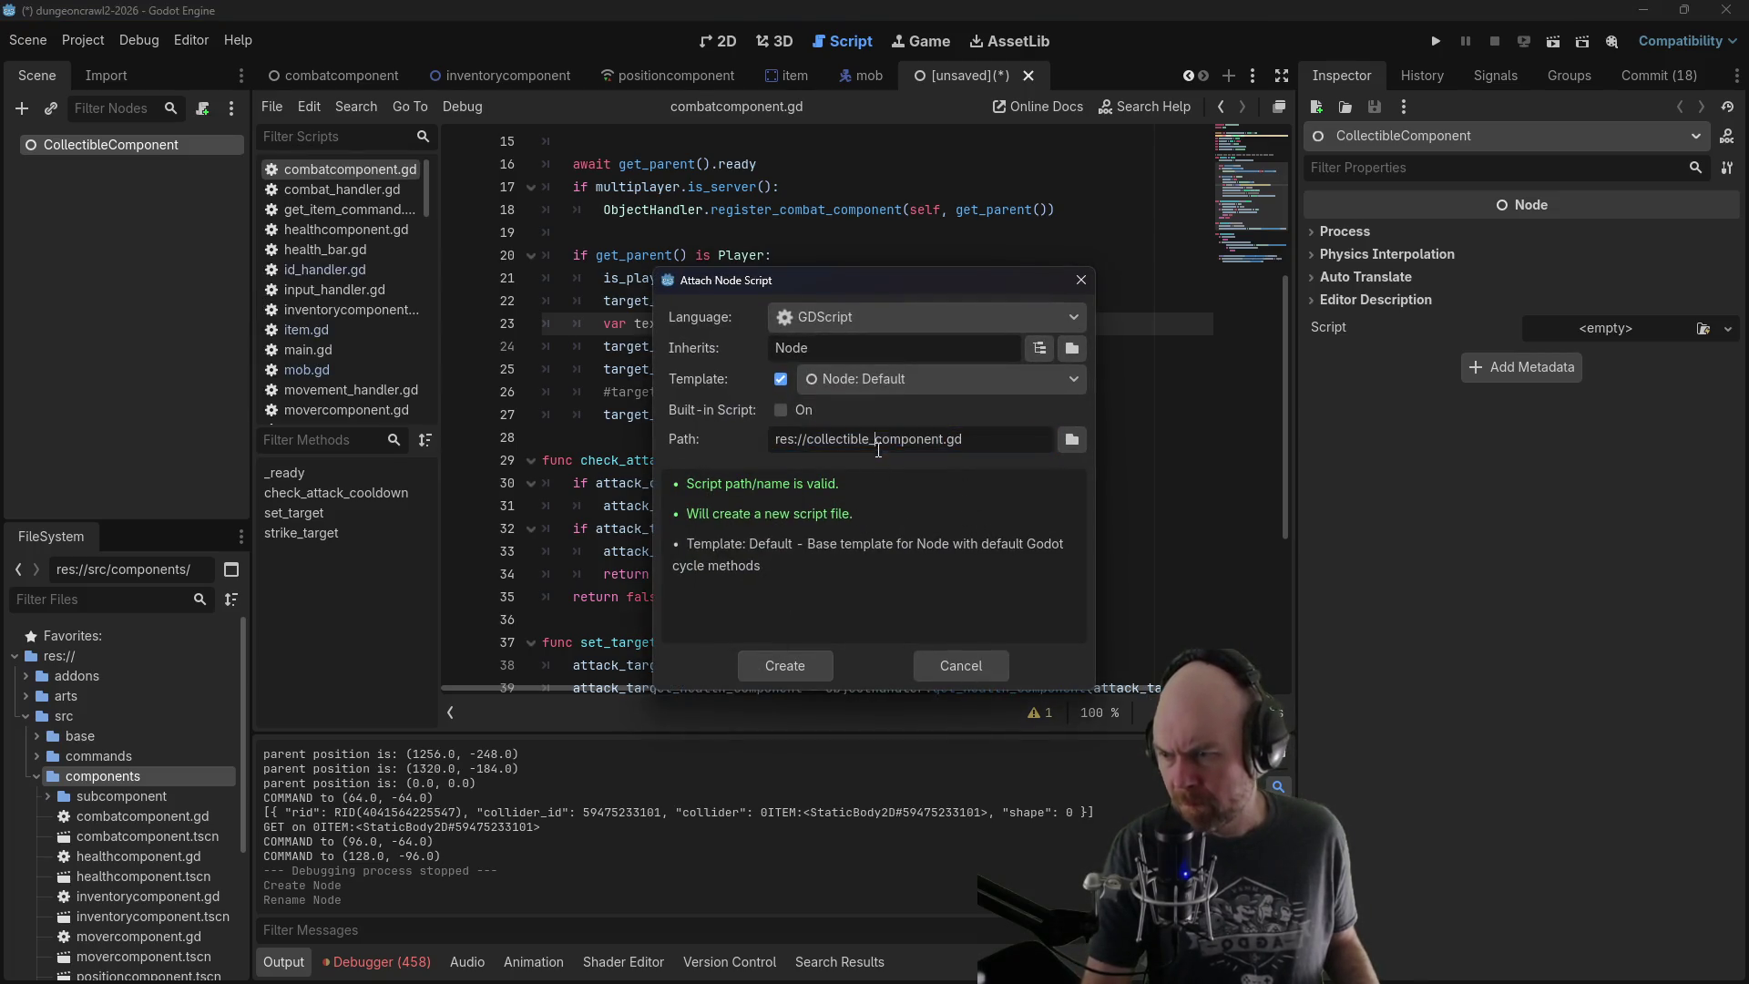
click(780, 658)
scroll(167, 706, down, 3)
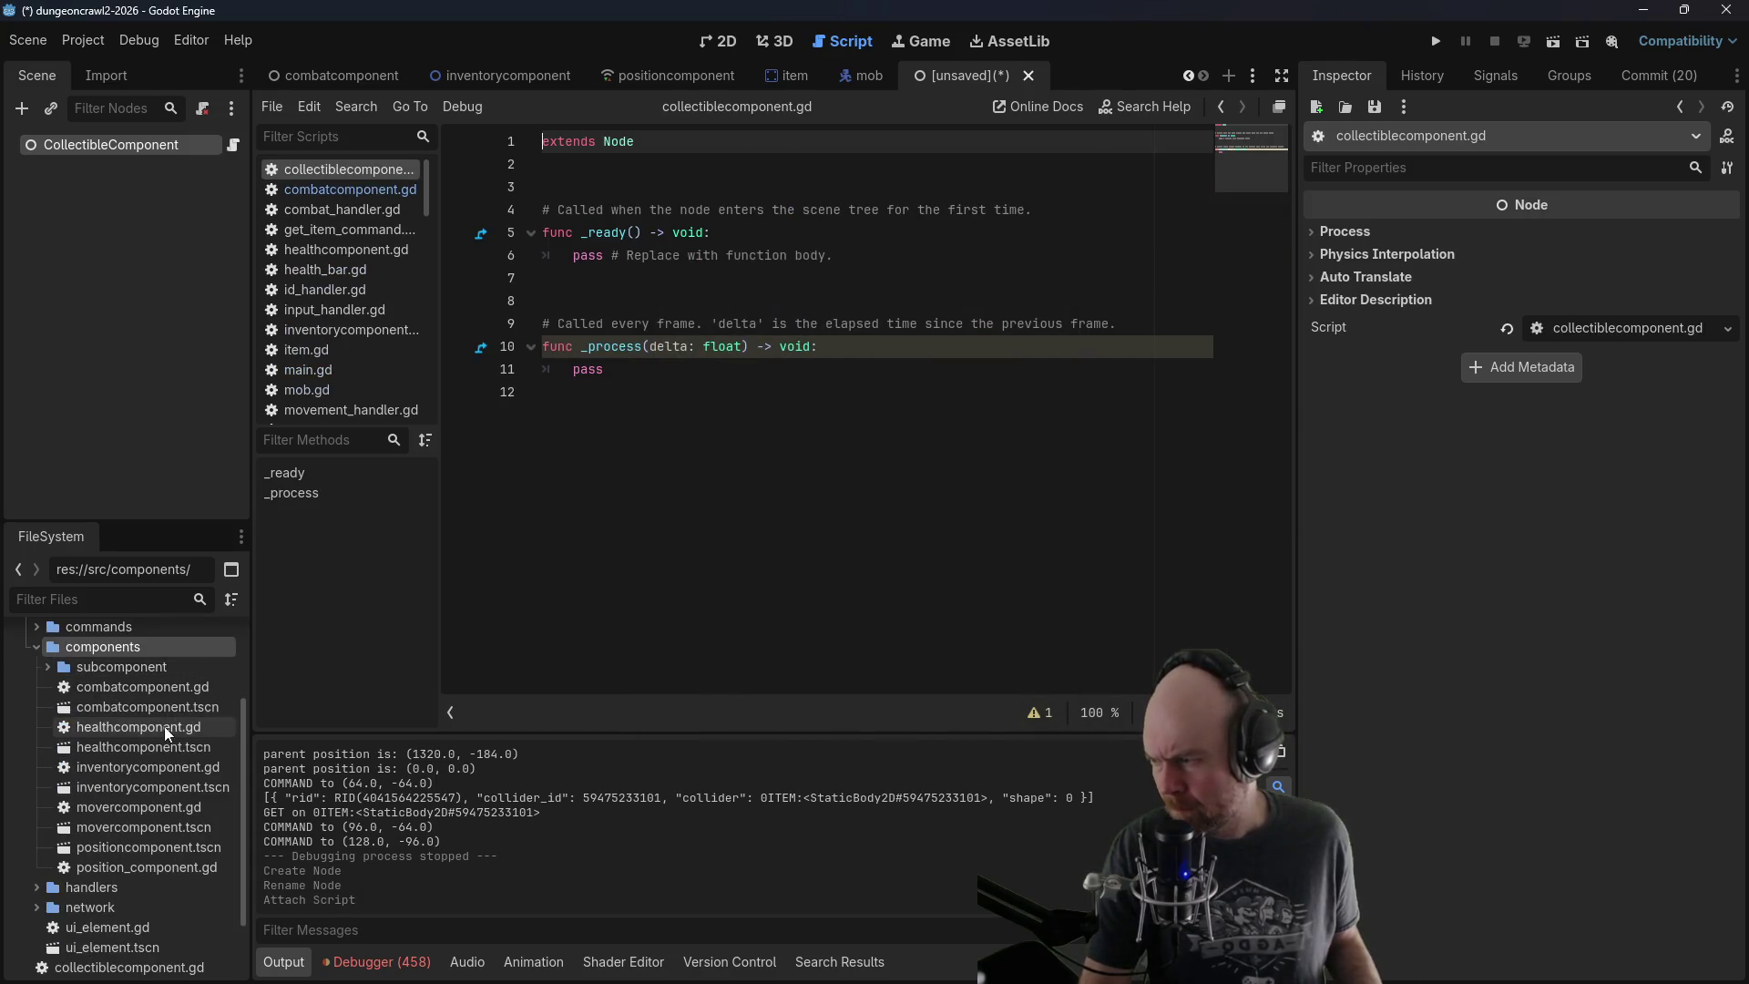
- Move collectiblecomponent.gd into the components folder
scroll(179, 722, down, 2)
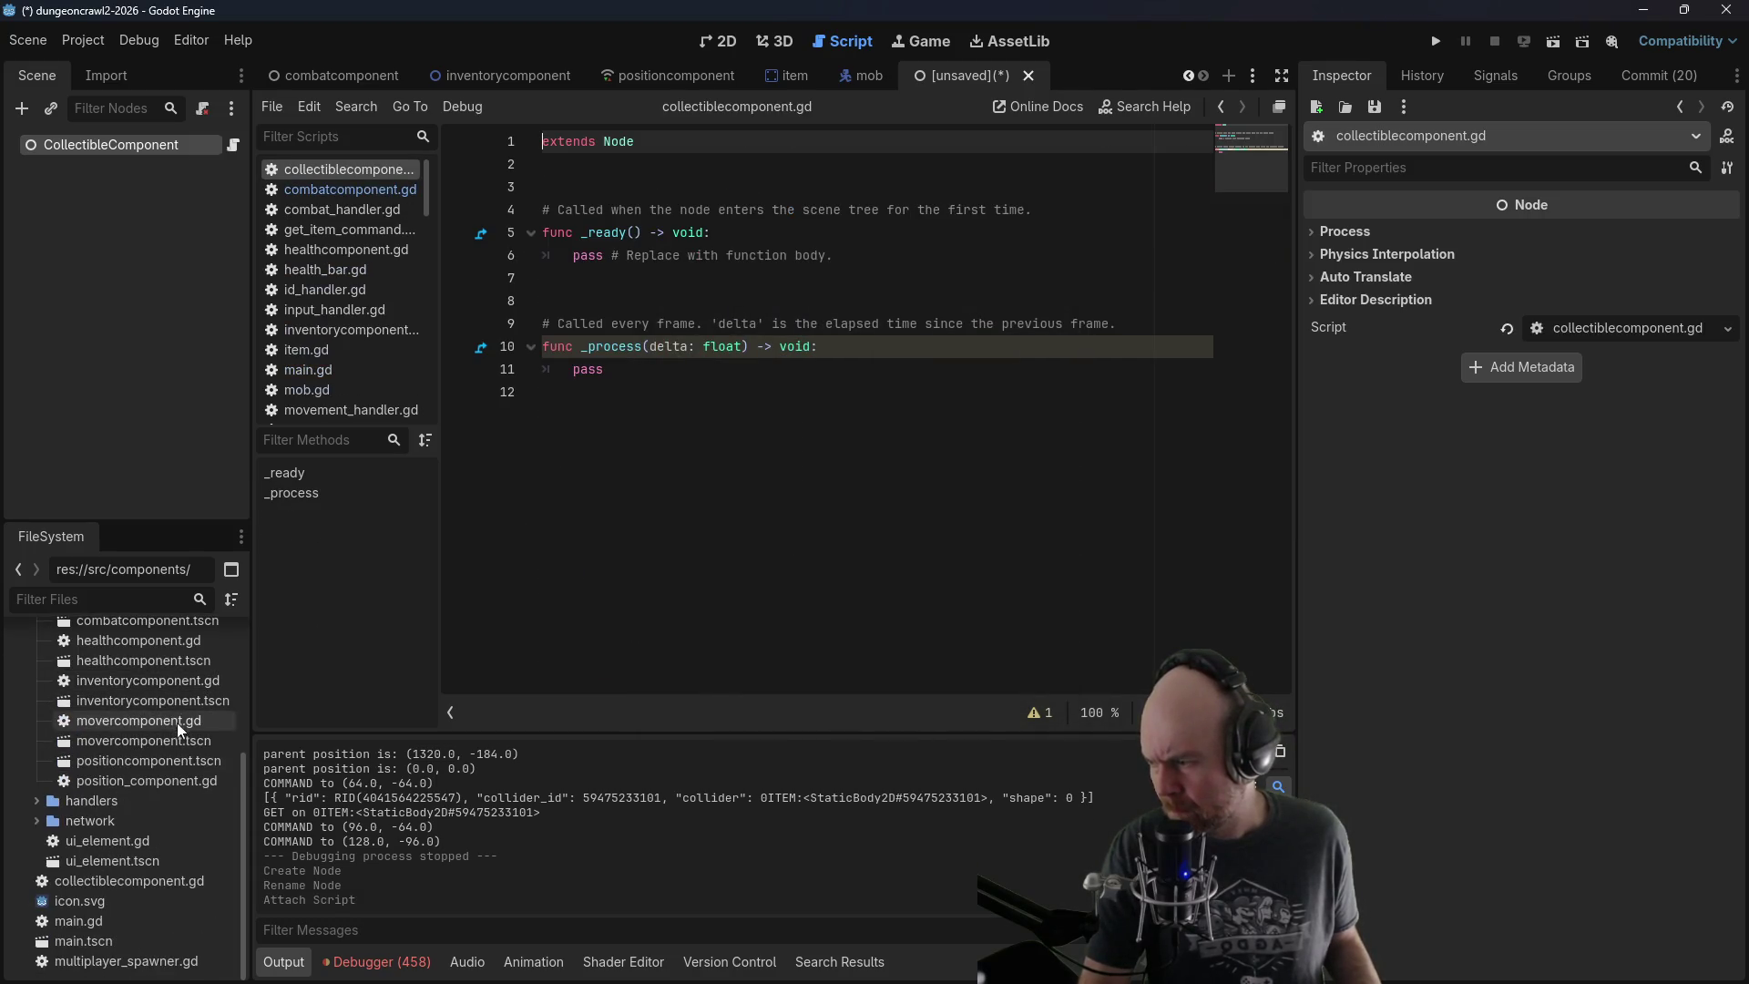
drag(149, 876, 146, 692)
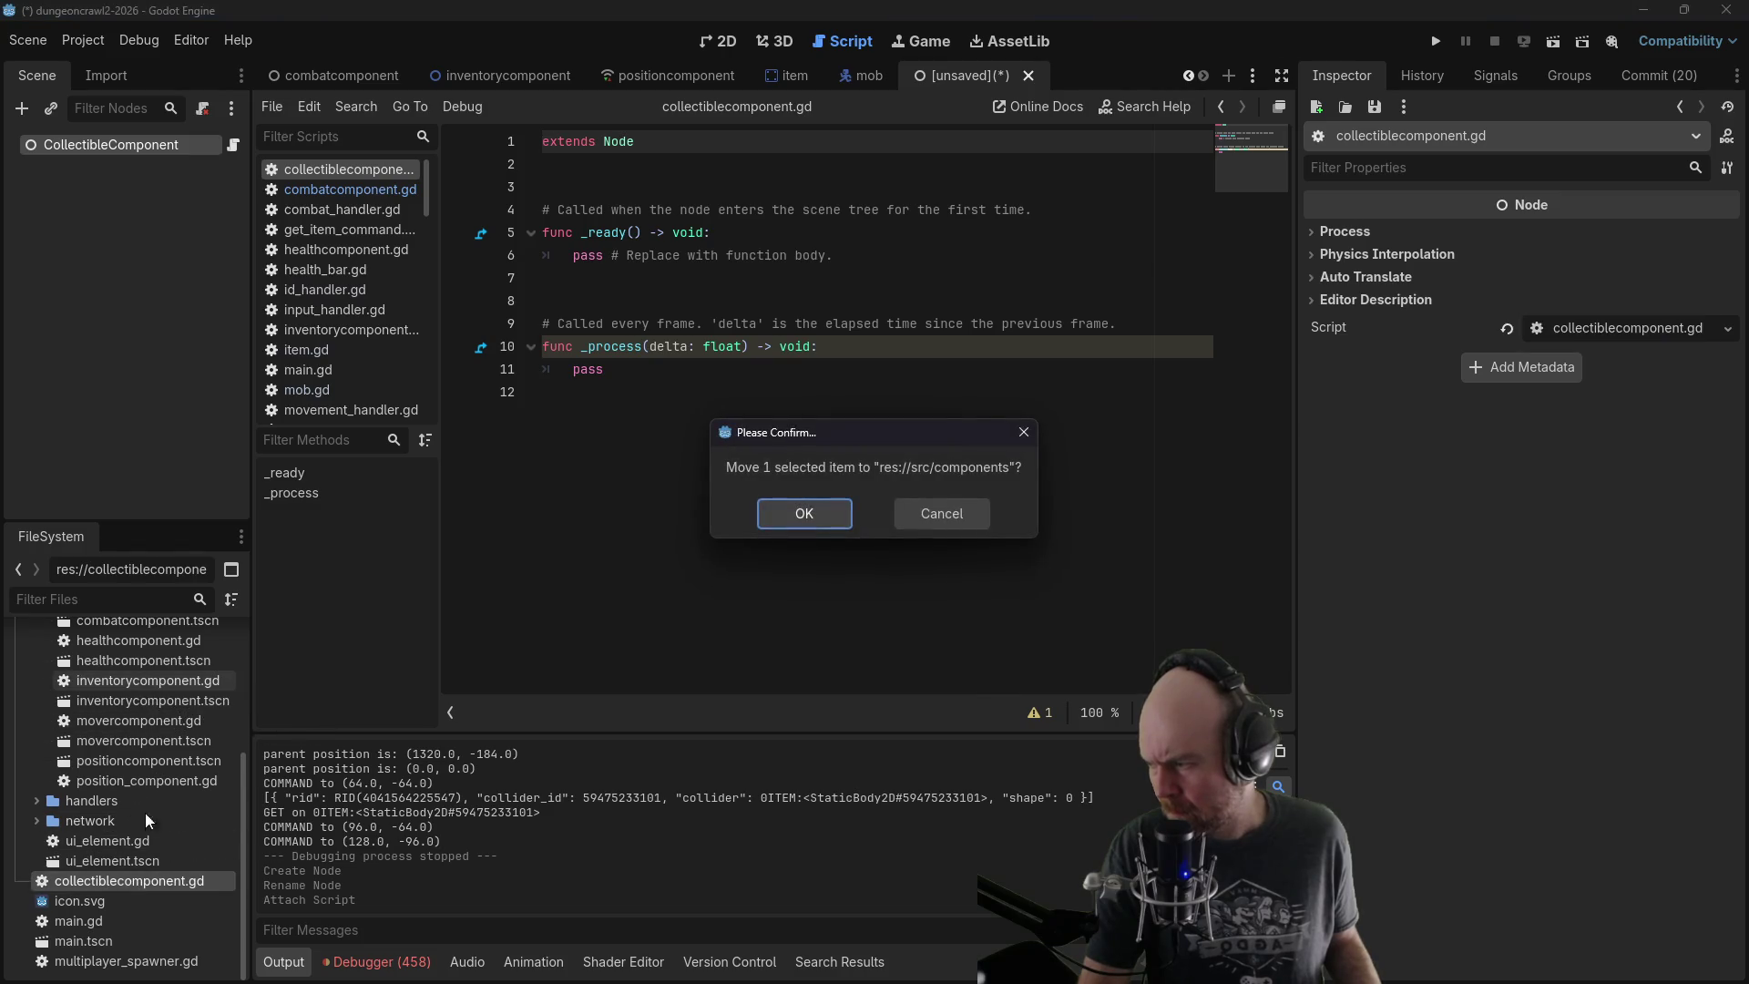
click(772, 516)
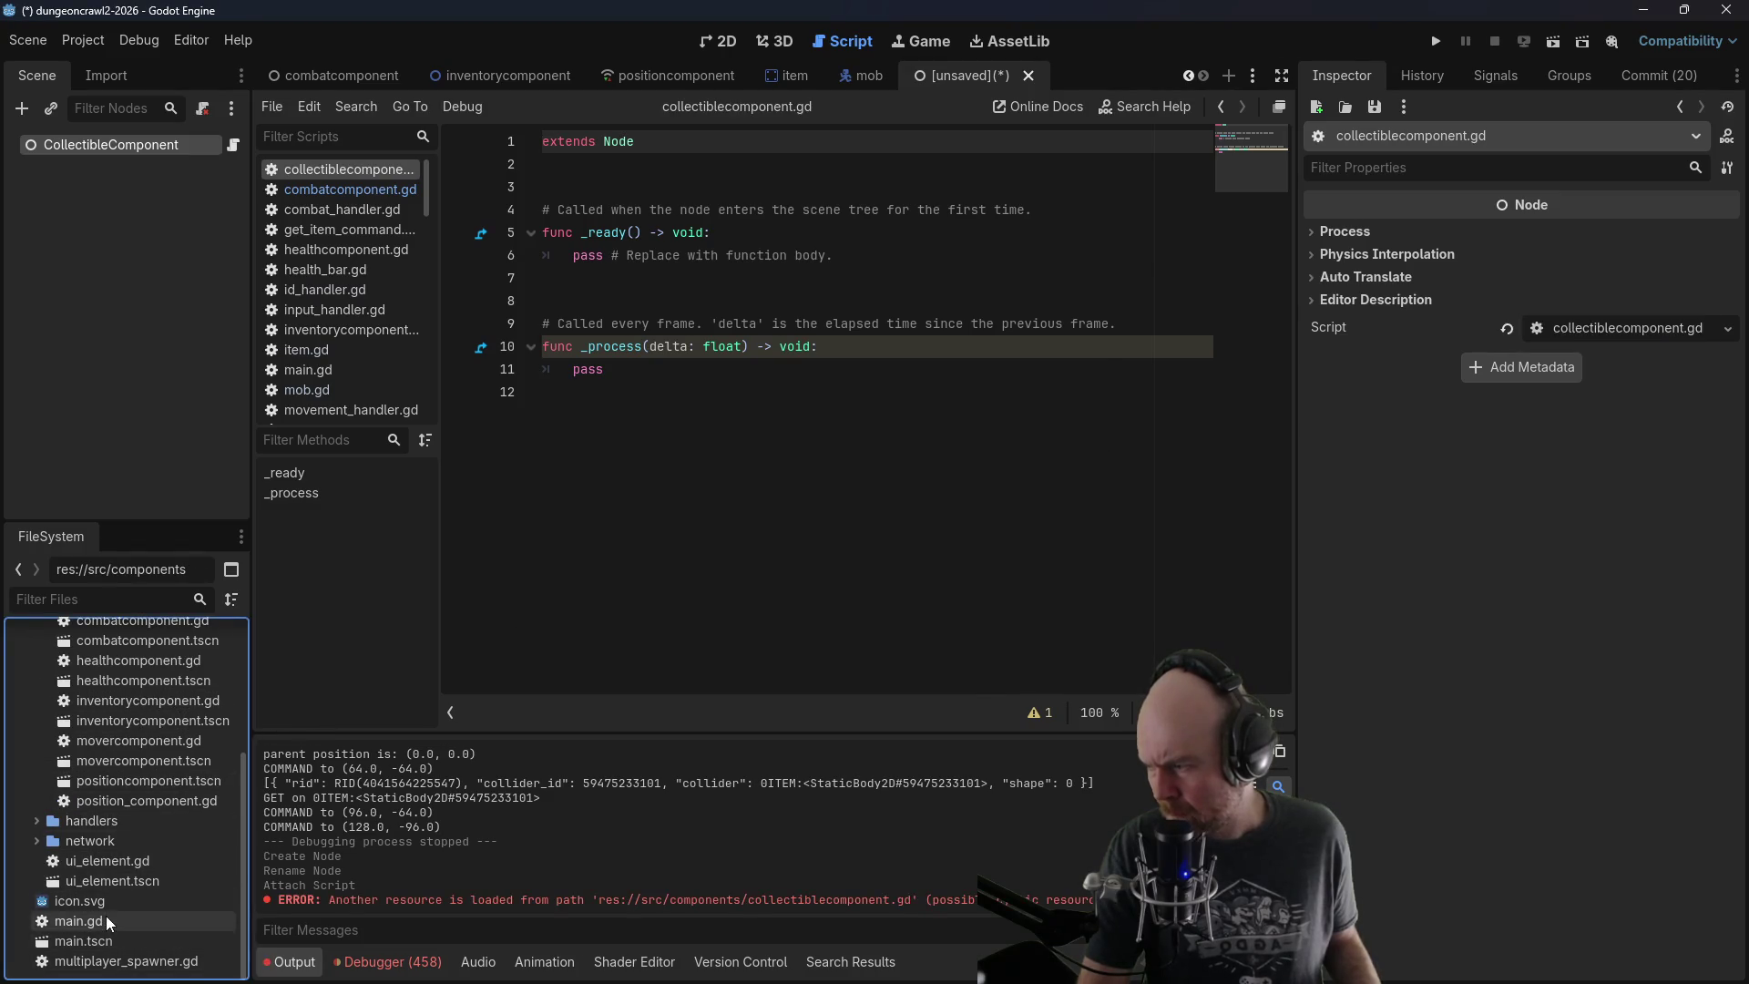
scroll(107, 902, up, 5)
- Save the scene as collectiblecomponent.tscn, without the underscore in the file name
key(ctrl+s)
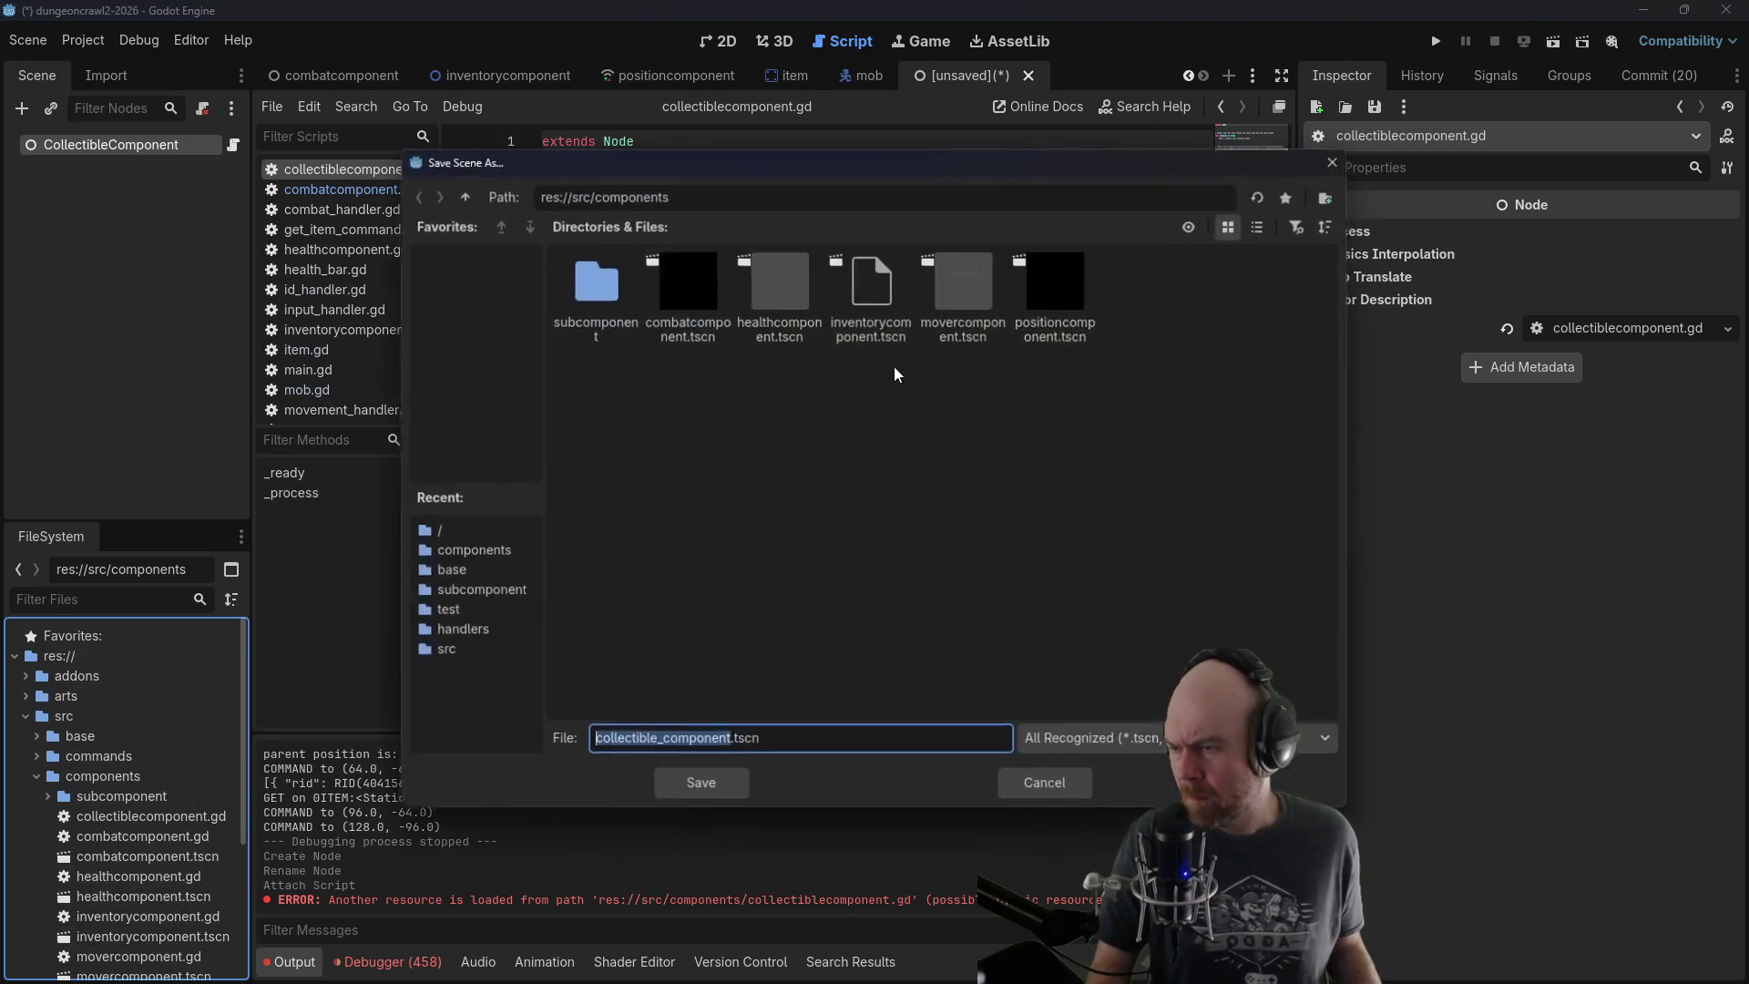
click(696, 742)
key(BackSpace)
click(693, 788)
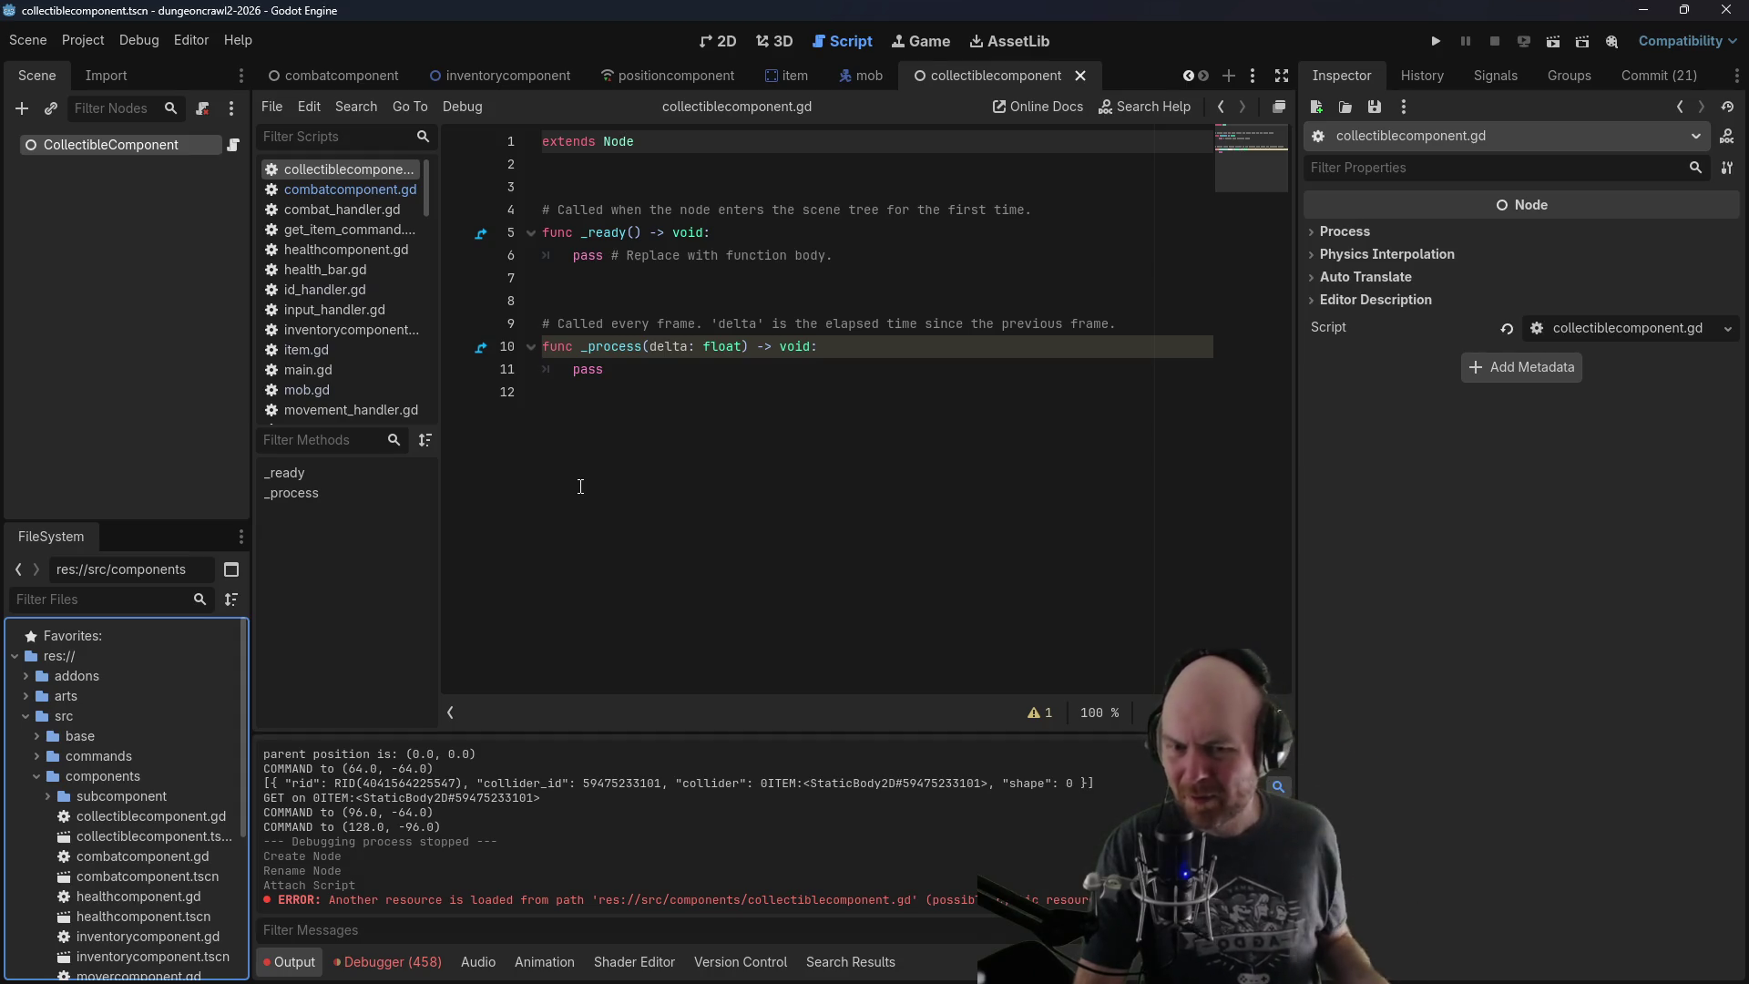
click(662, 376)
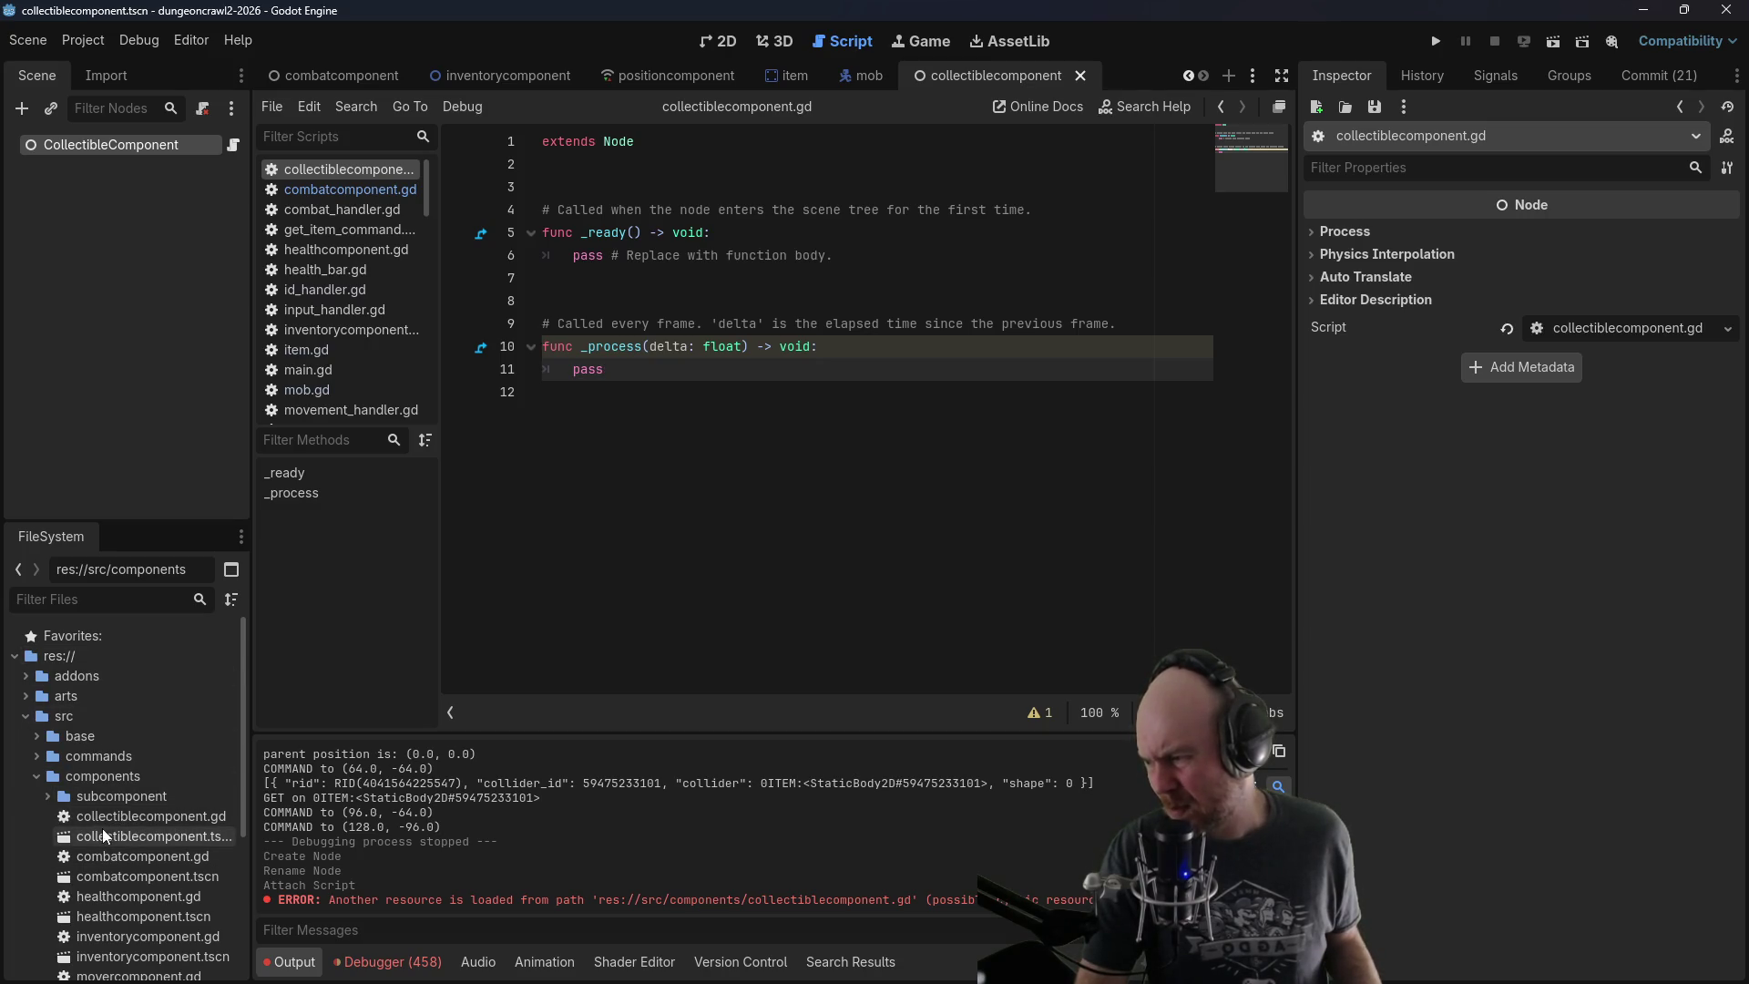
- Create a new folder named scripts inside the components folder
scroll(98, 753, down, 2)
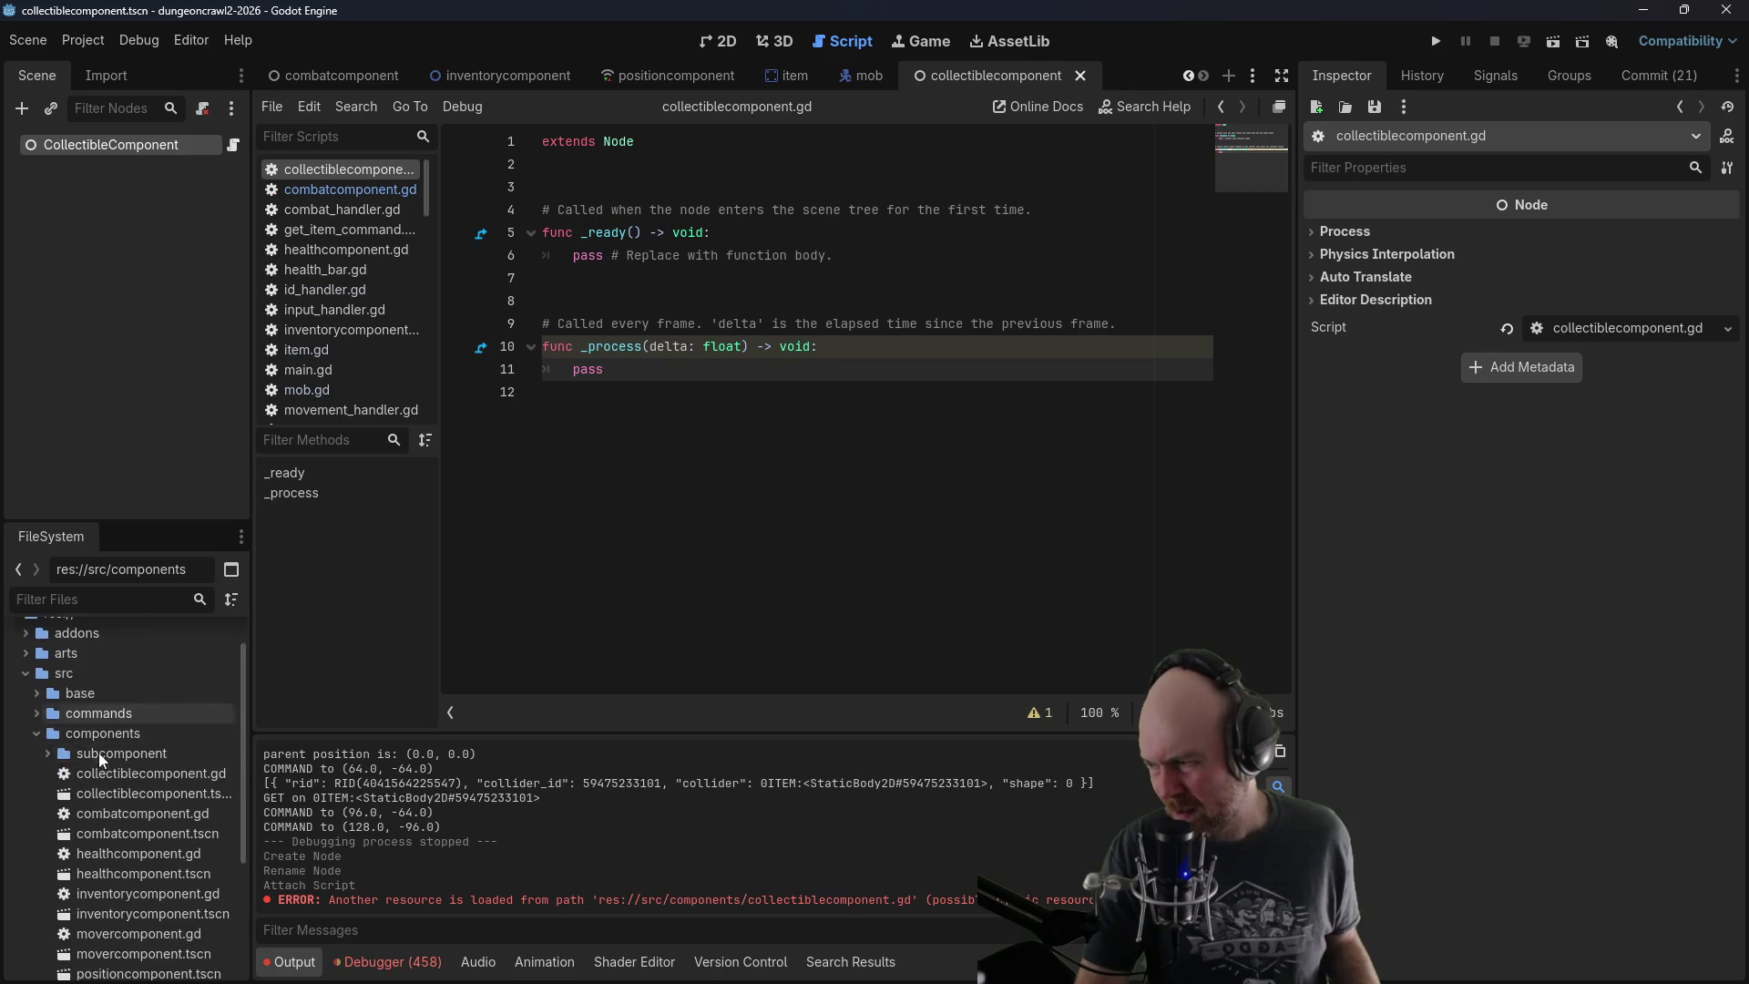
scroll(99, 752, down, 2)
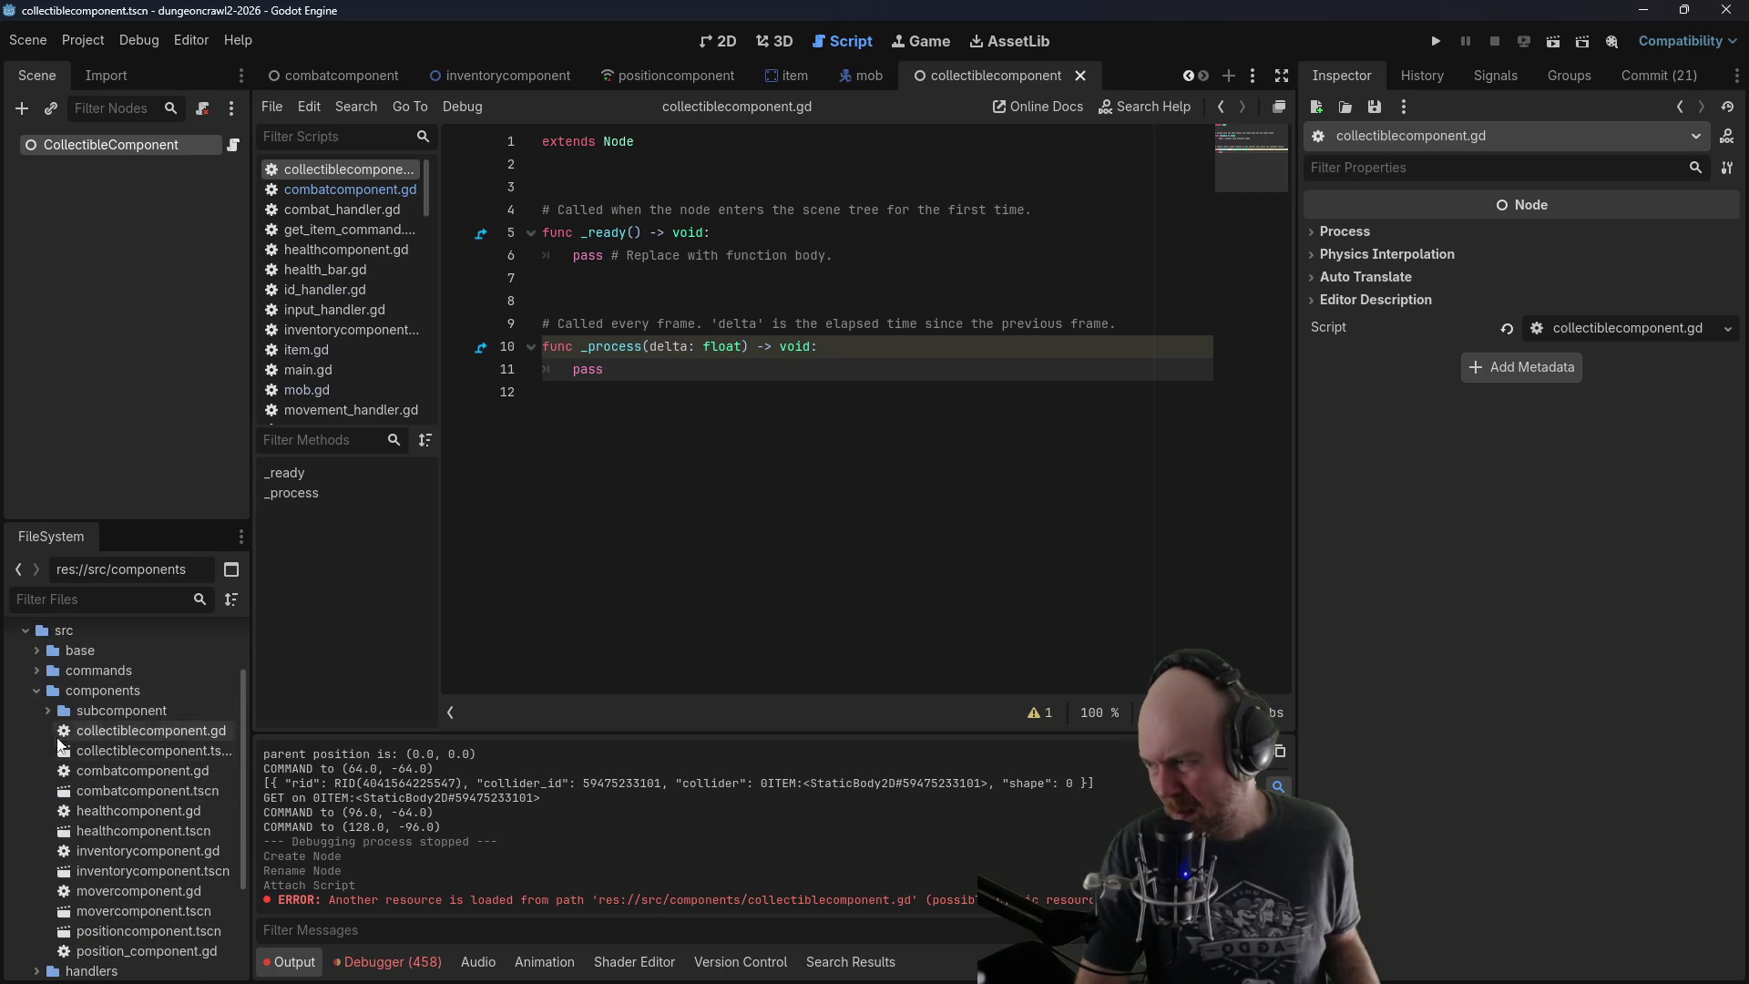
click(45, 712)
click(45, 712)
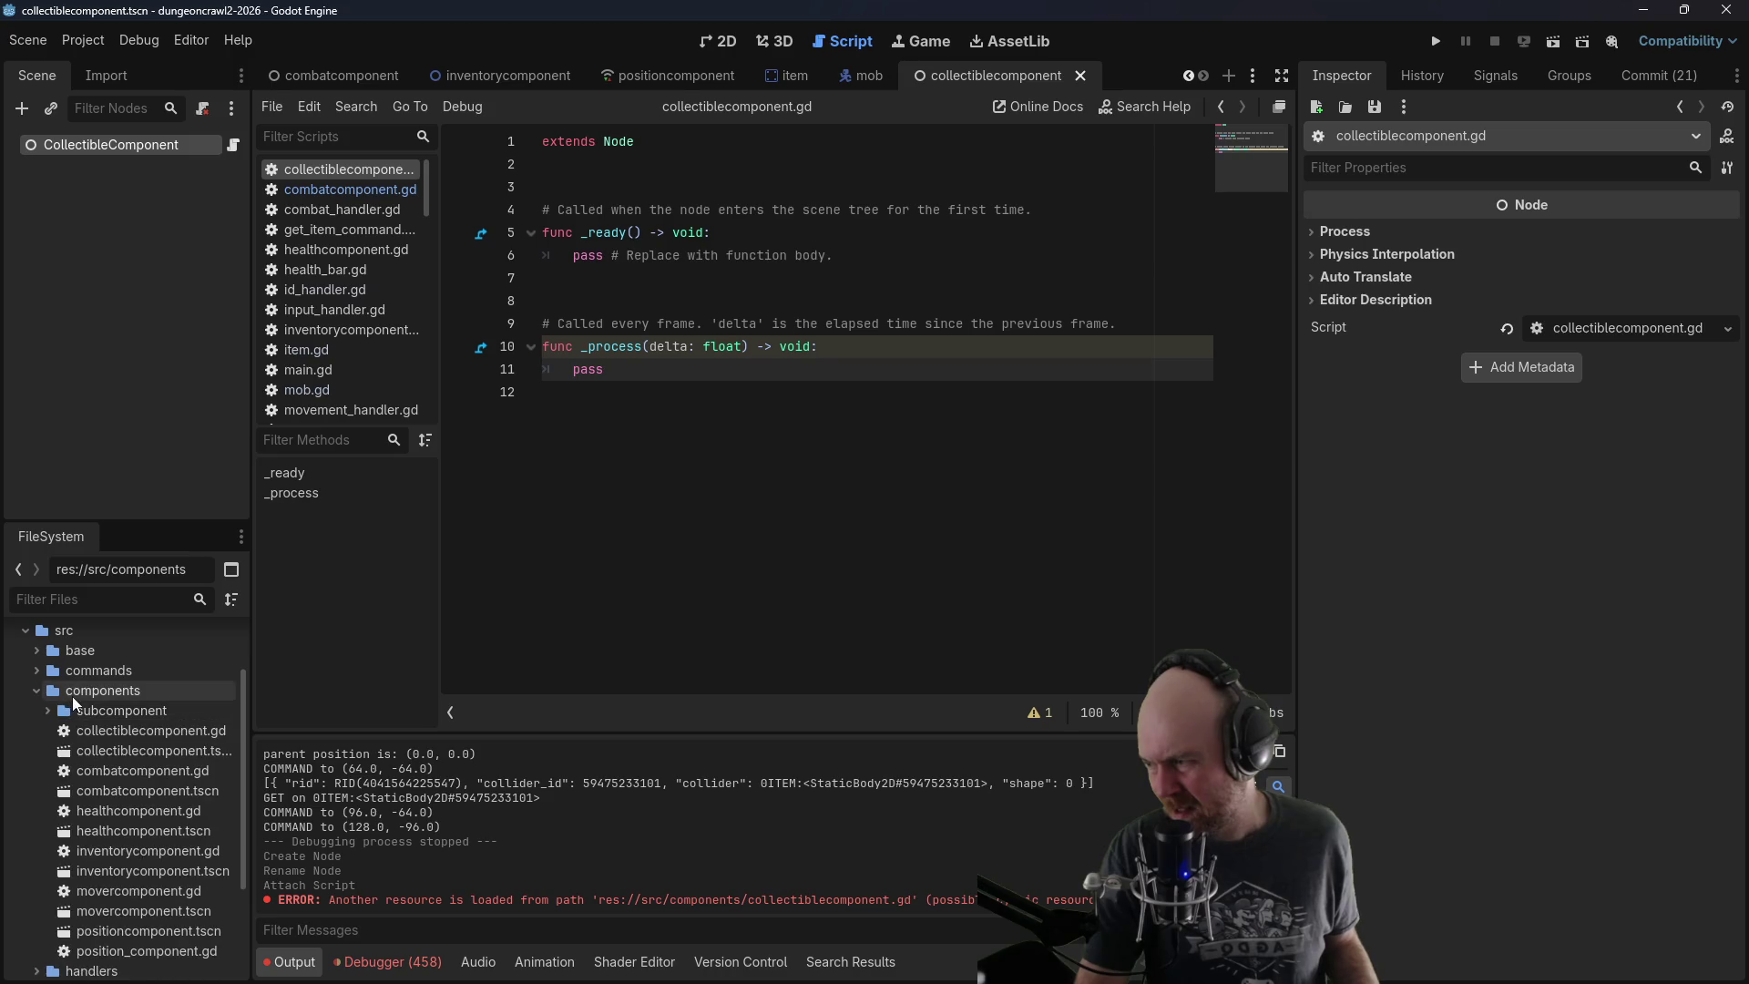
right_click(85, 692)
click(78, 705)
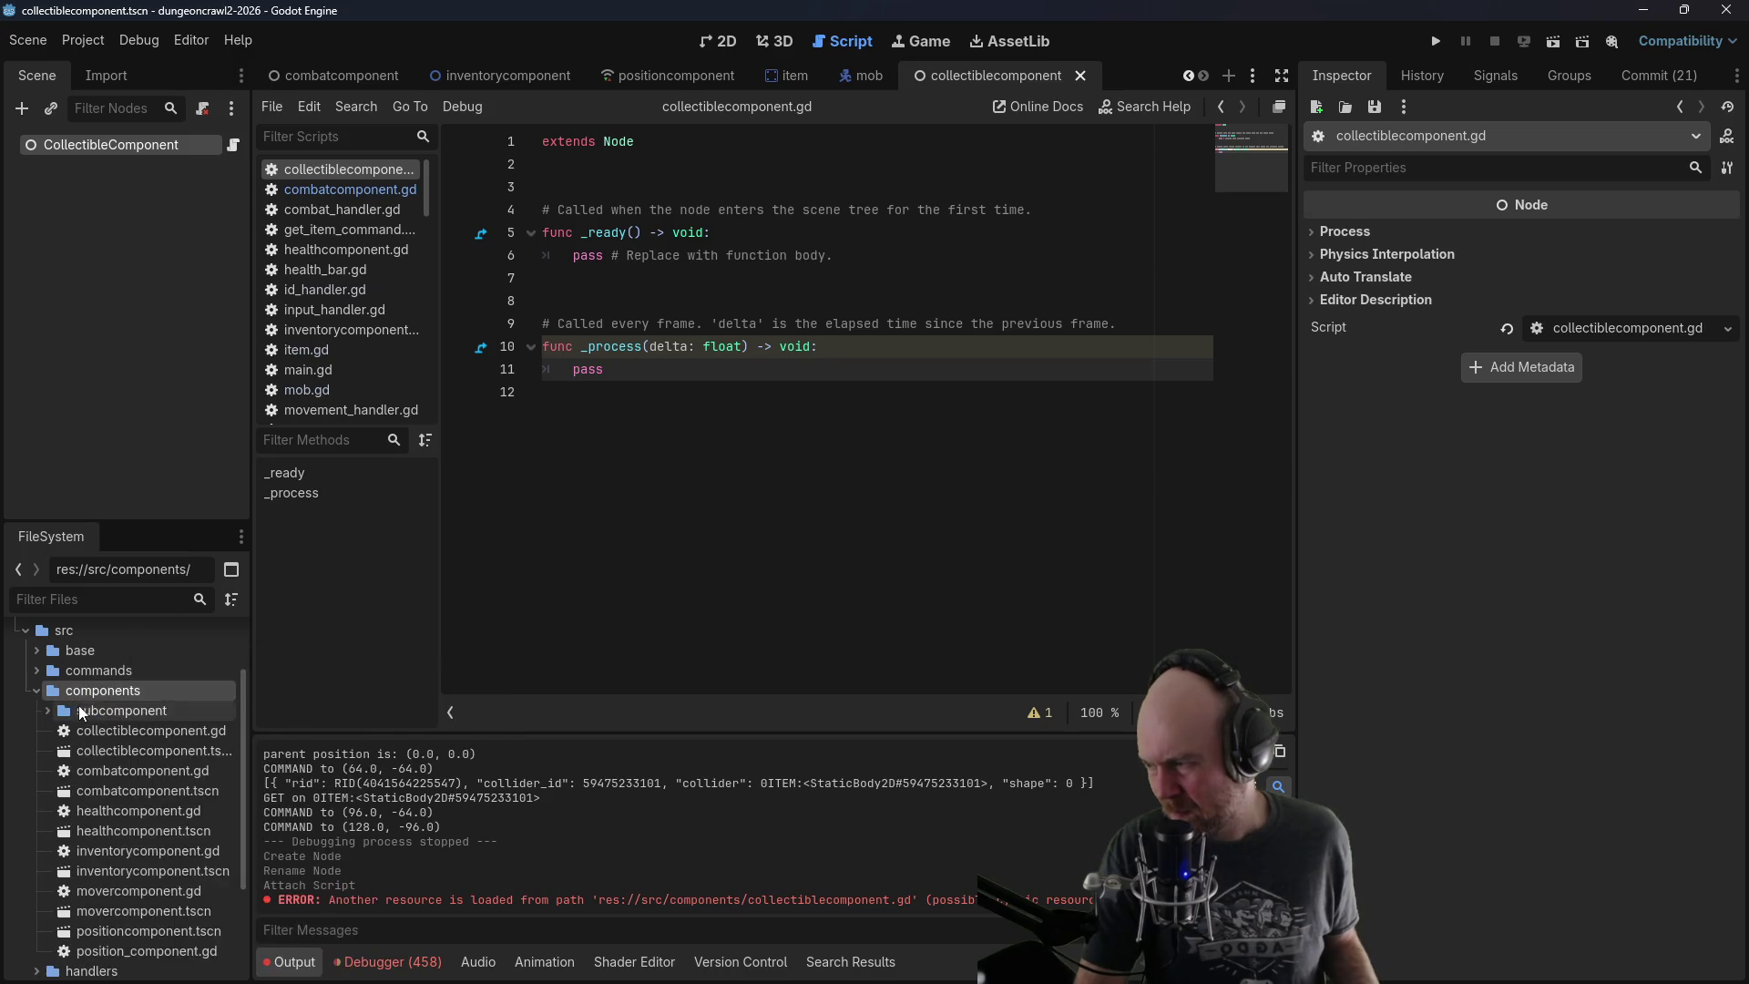
right_click(91, 692)
mouse_move(216, 660)
click(410, 661)
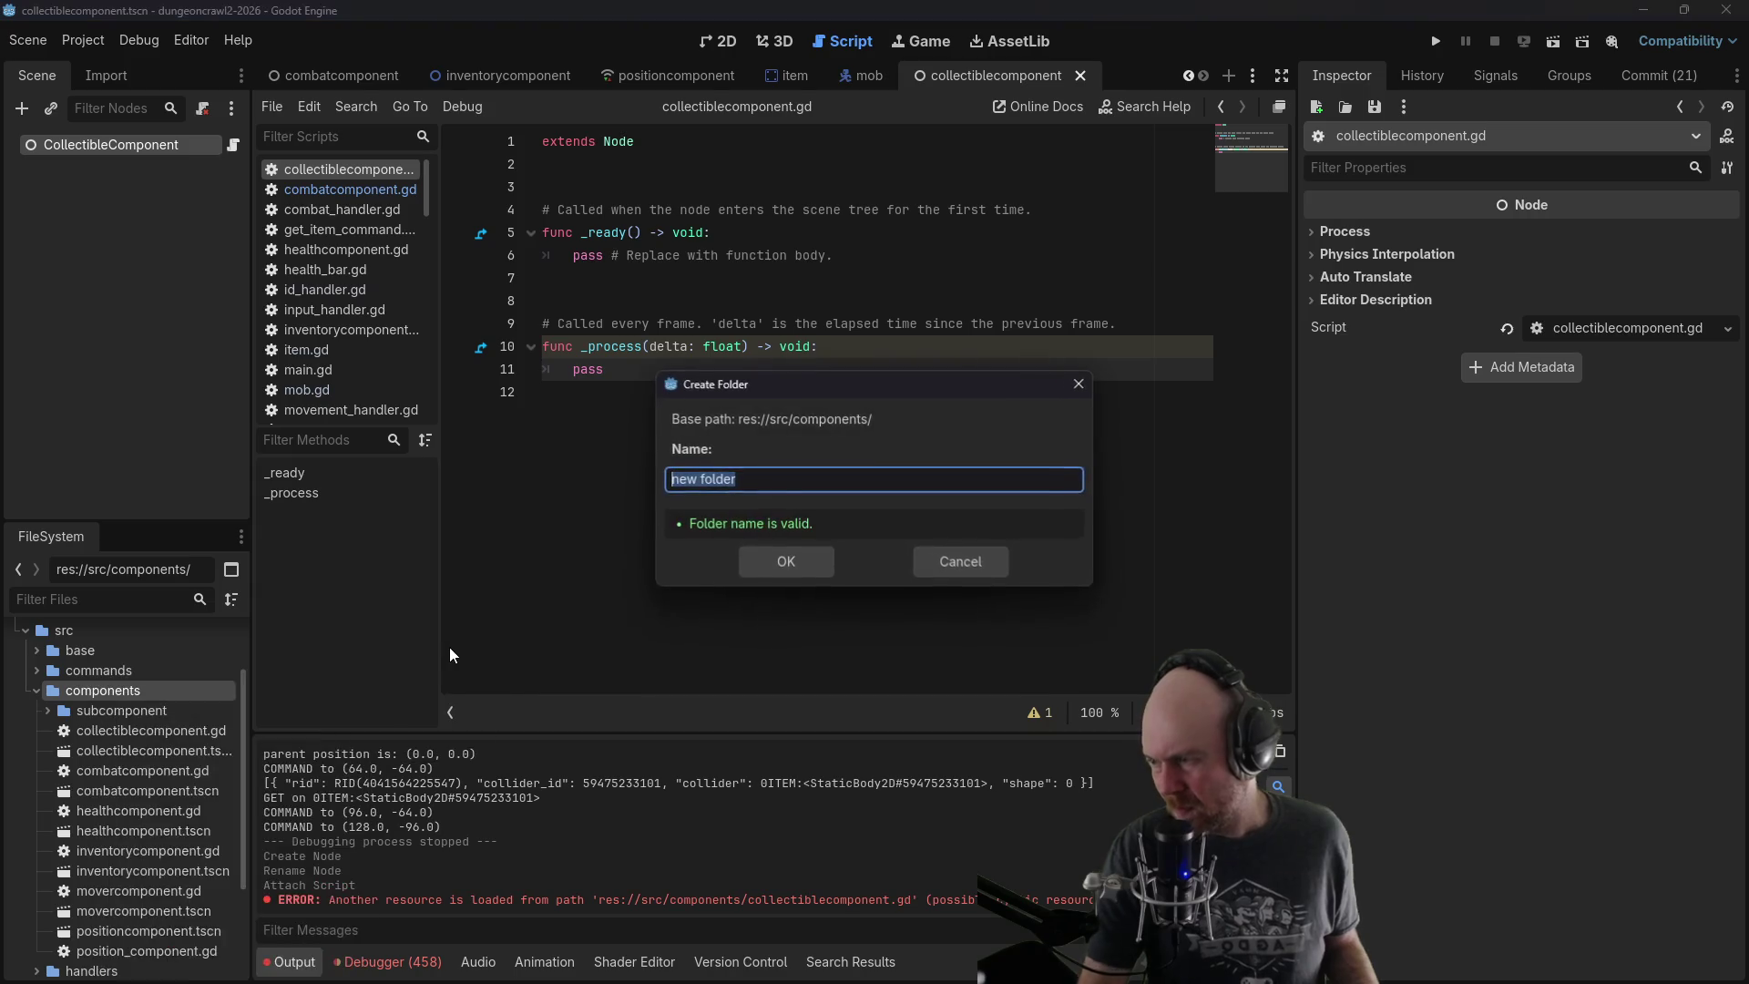
text(scripts)
key(Return)
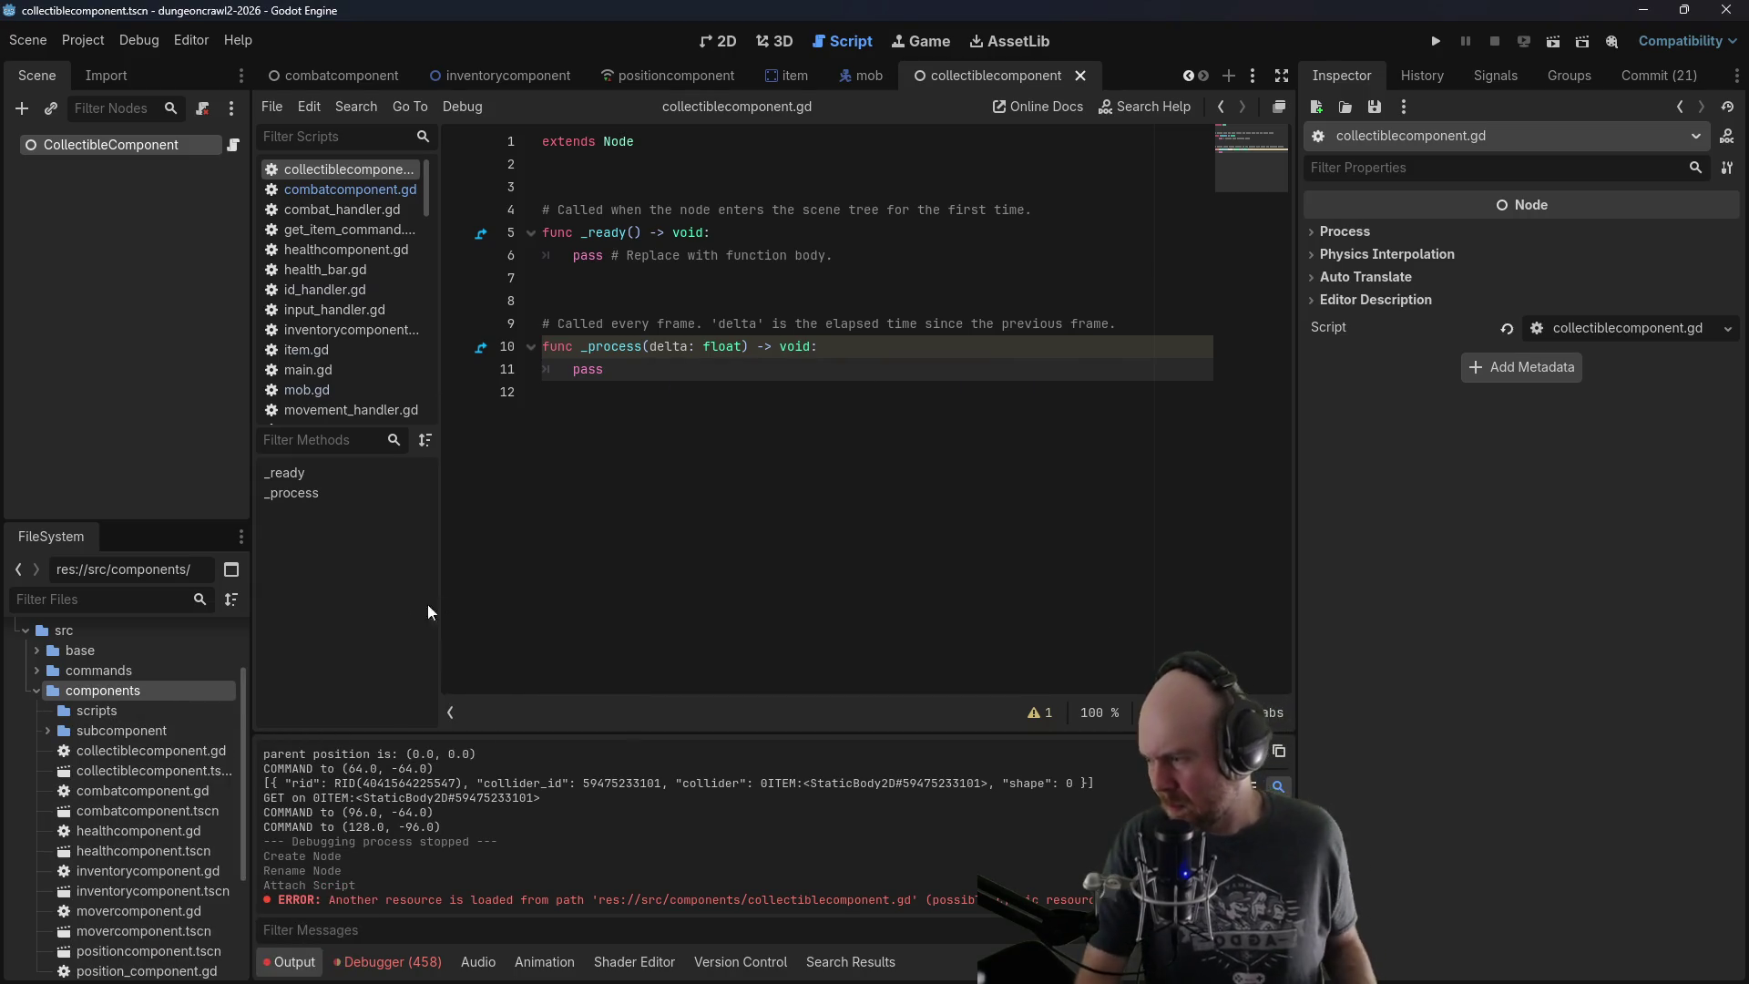
- Move collectiblecomponent.gd, inventorycomponent.gd and movercomponent.gd into the scripts folder
drag(162, 749, 124, 713)
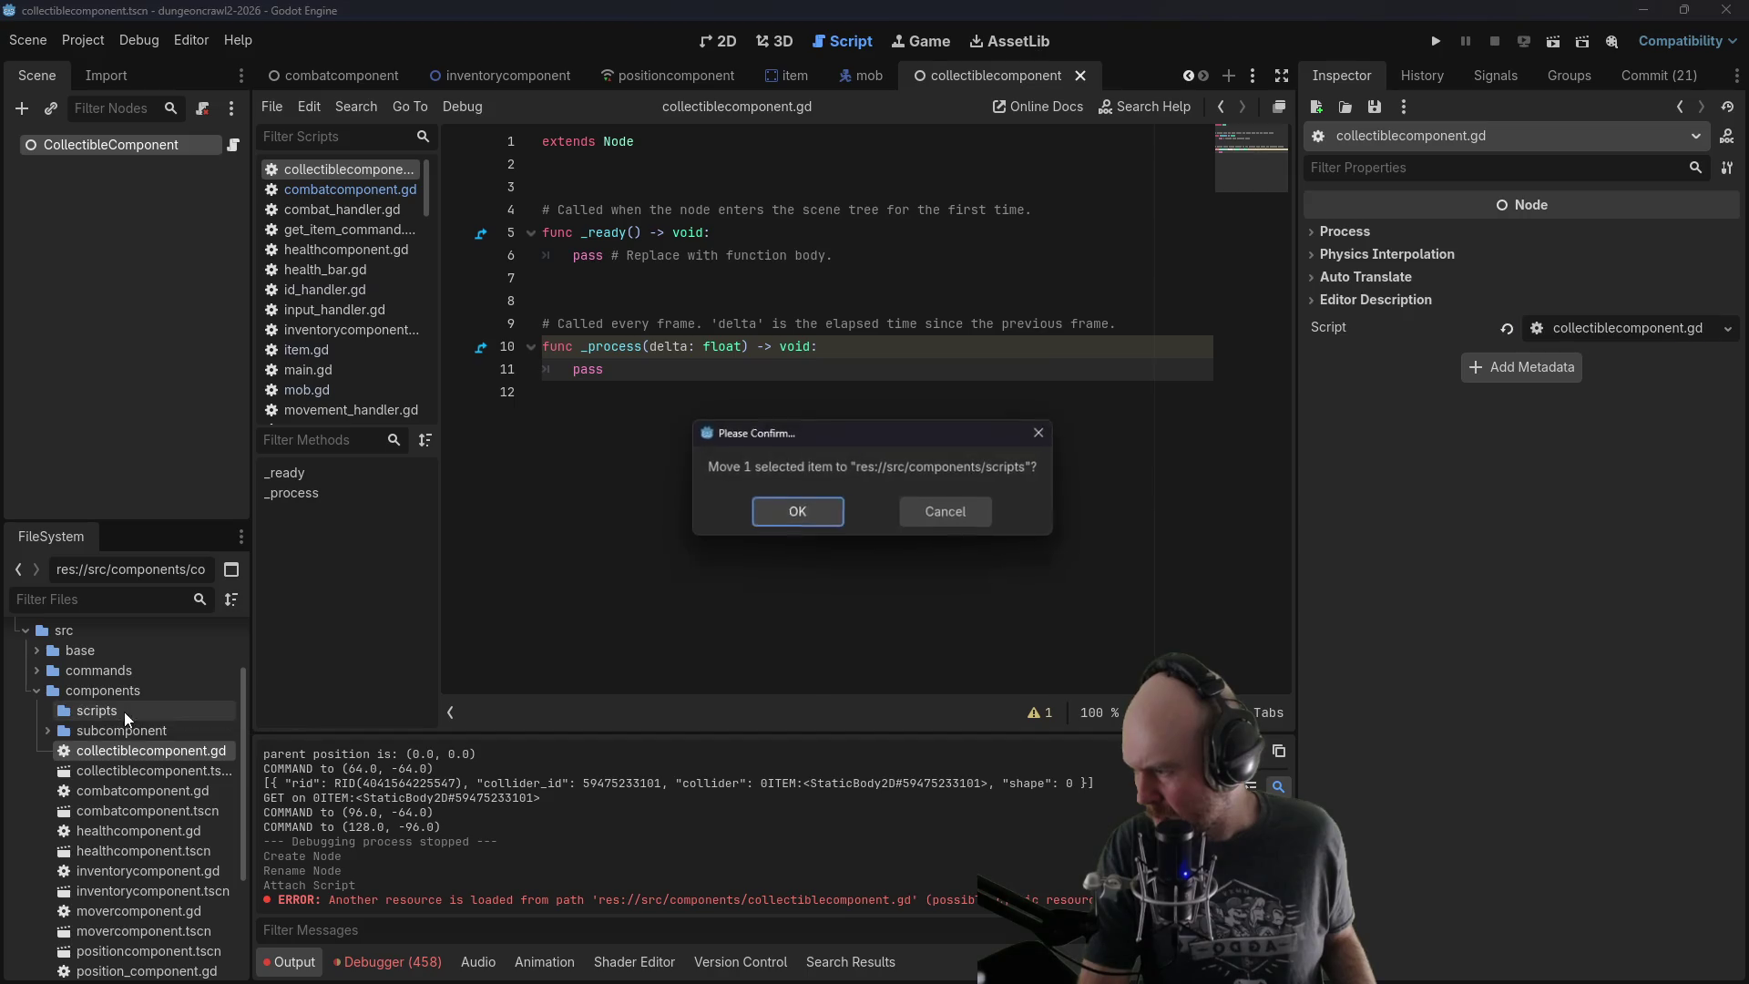
click(801, 512)
drag(146, 810, 96, 710)
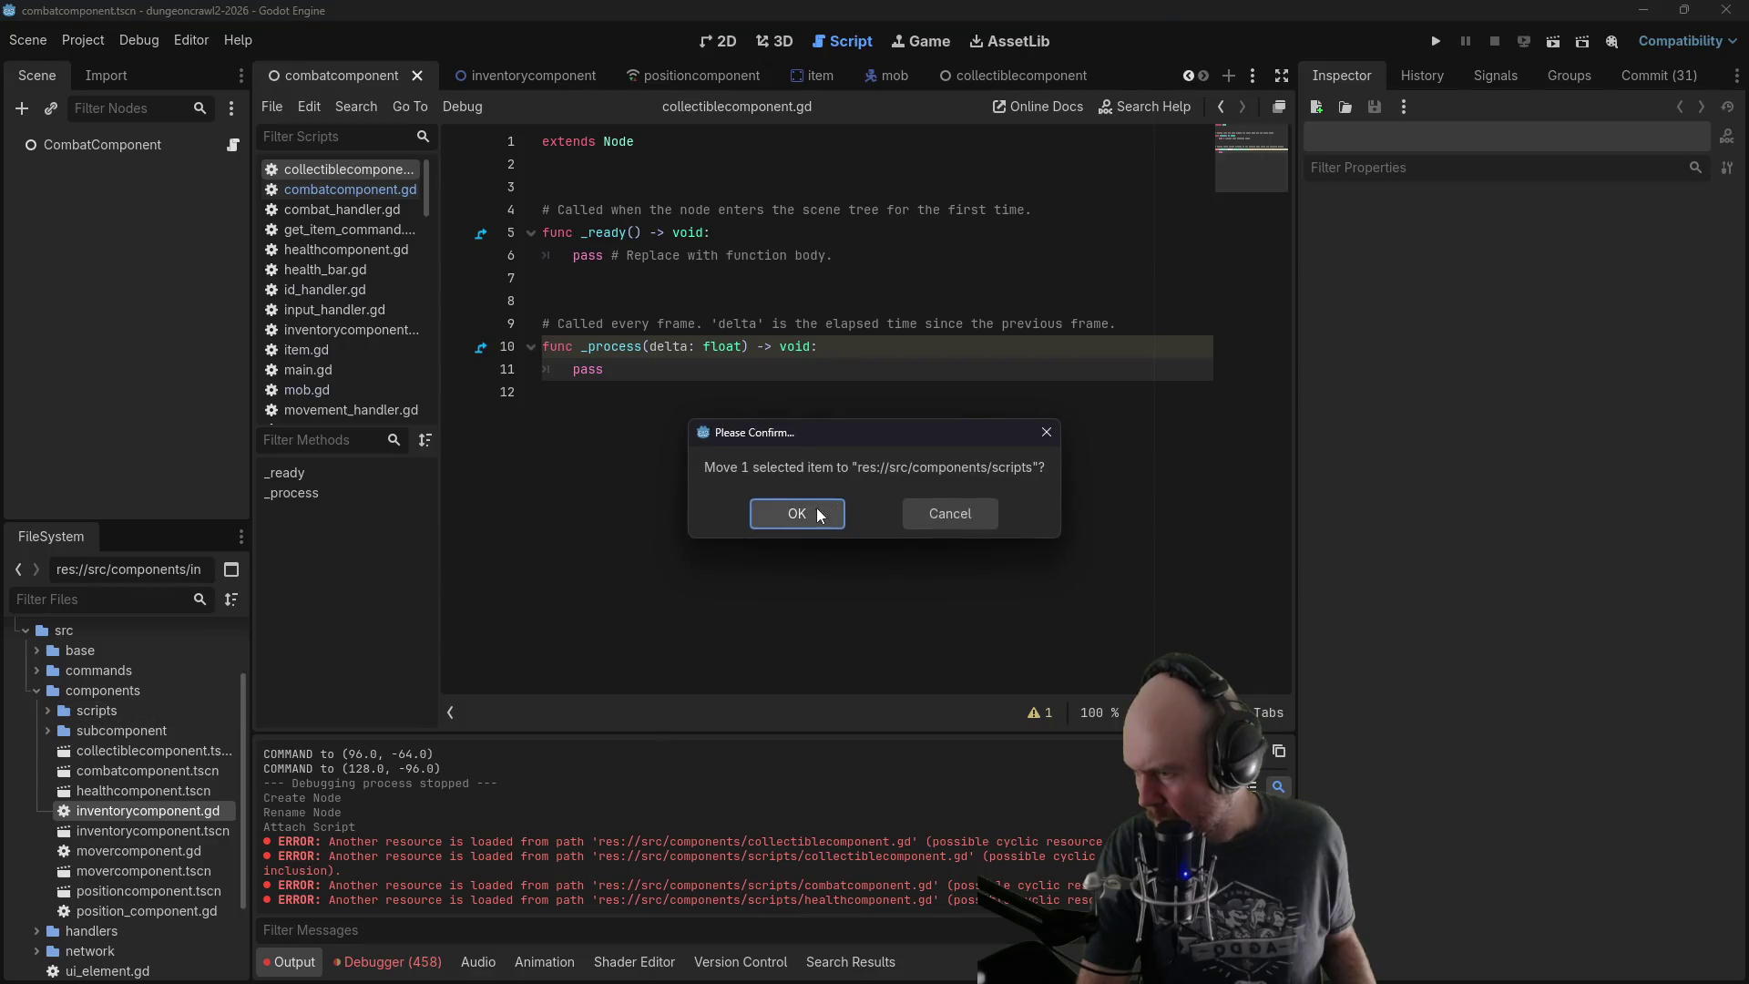
click(816, 507)
mouse_move(167, 826)
mouse_down()
mouse_move(124, 714)
mouse_move(96, 710)
mouse_up()
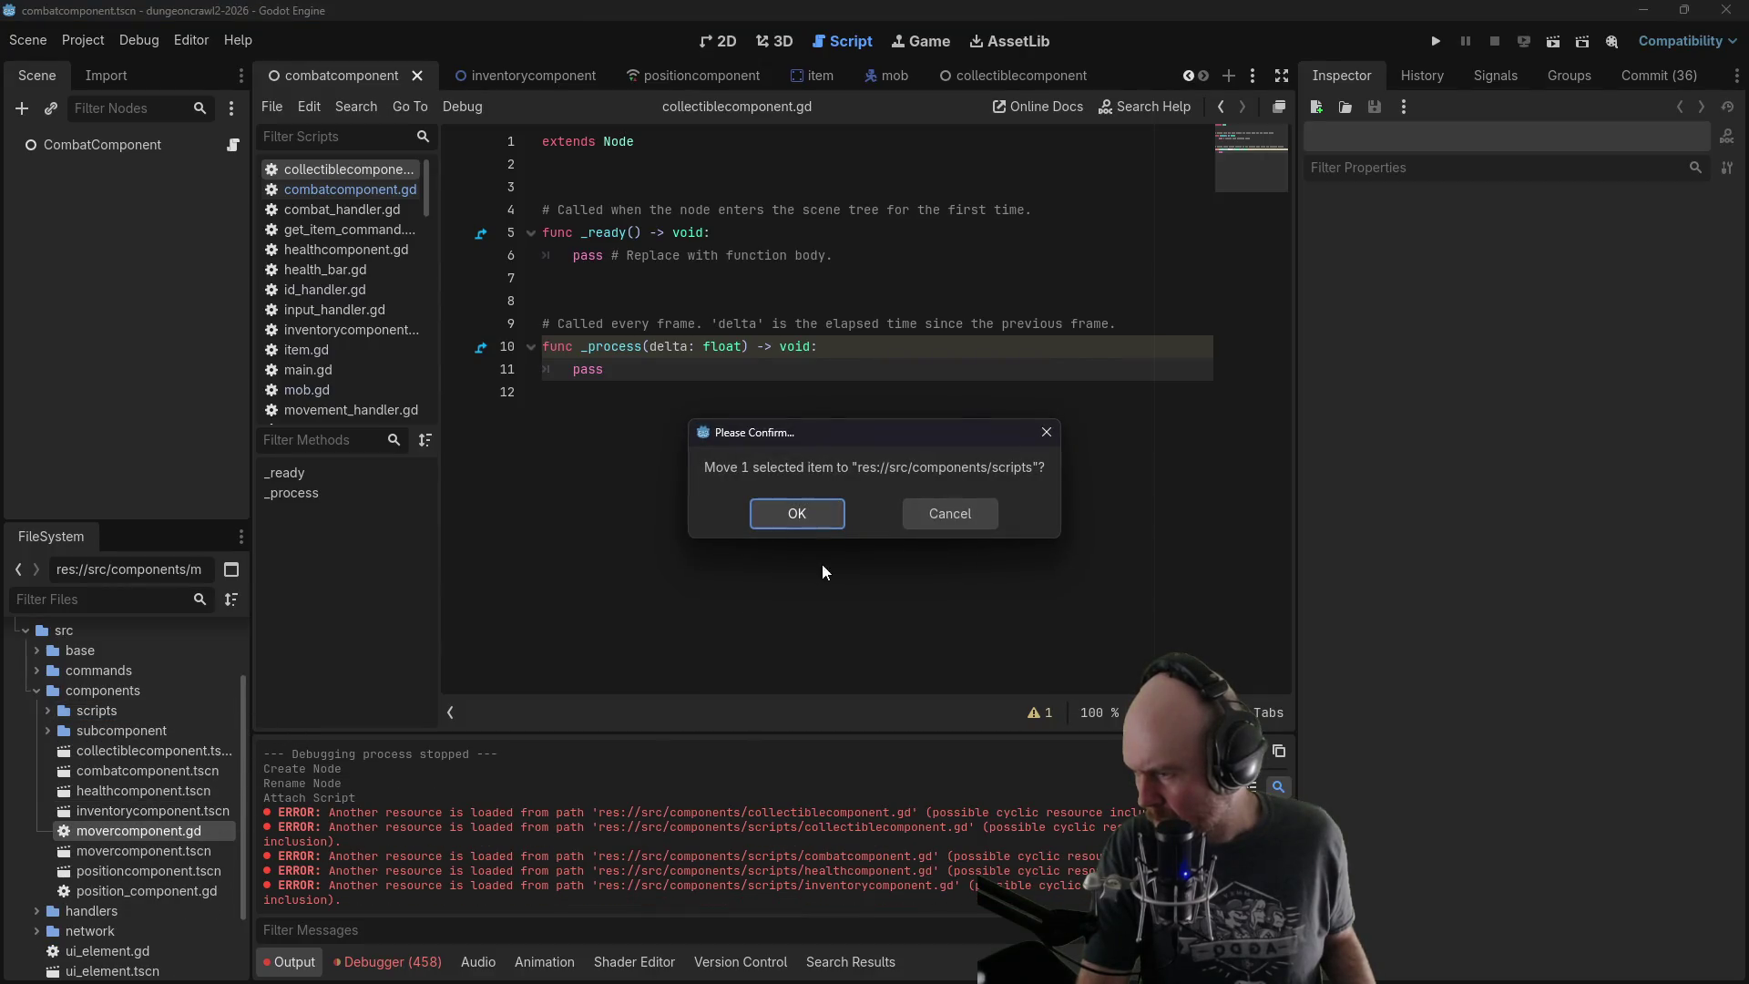
click(795, 527)
- Rename position_component.gd to positioncomponent.gd and move it into the scripts folder
mouse_move(177, 875)
mouse_down()
mouse_move(154, 774)
mouse_move(151, 873)
mouse_move(131, 871)
mouse_up()
right_click(141, 870)
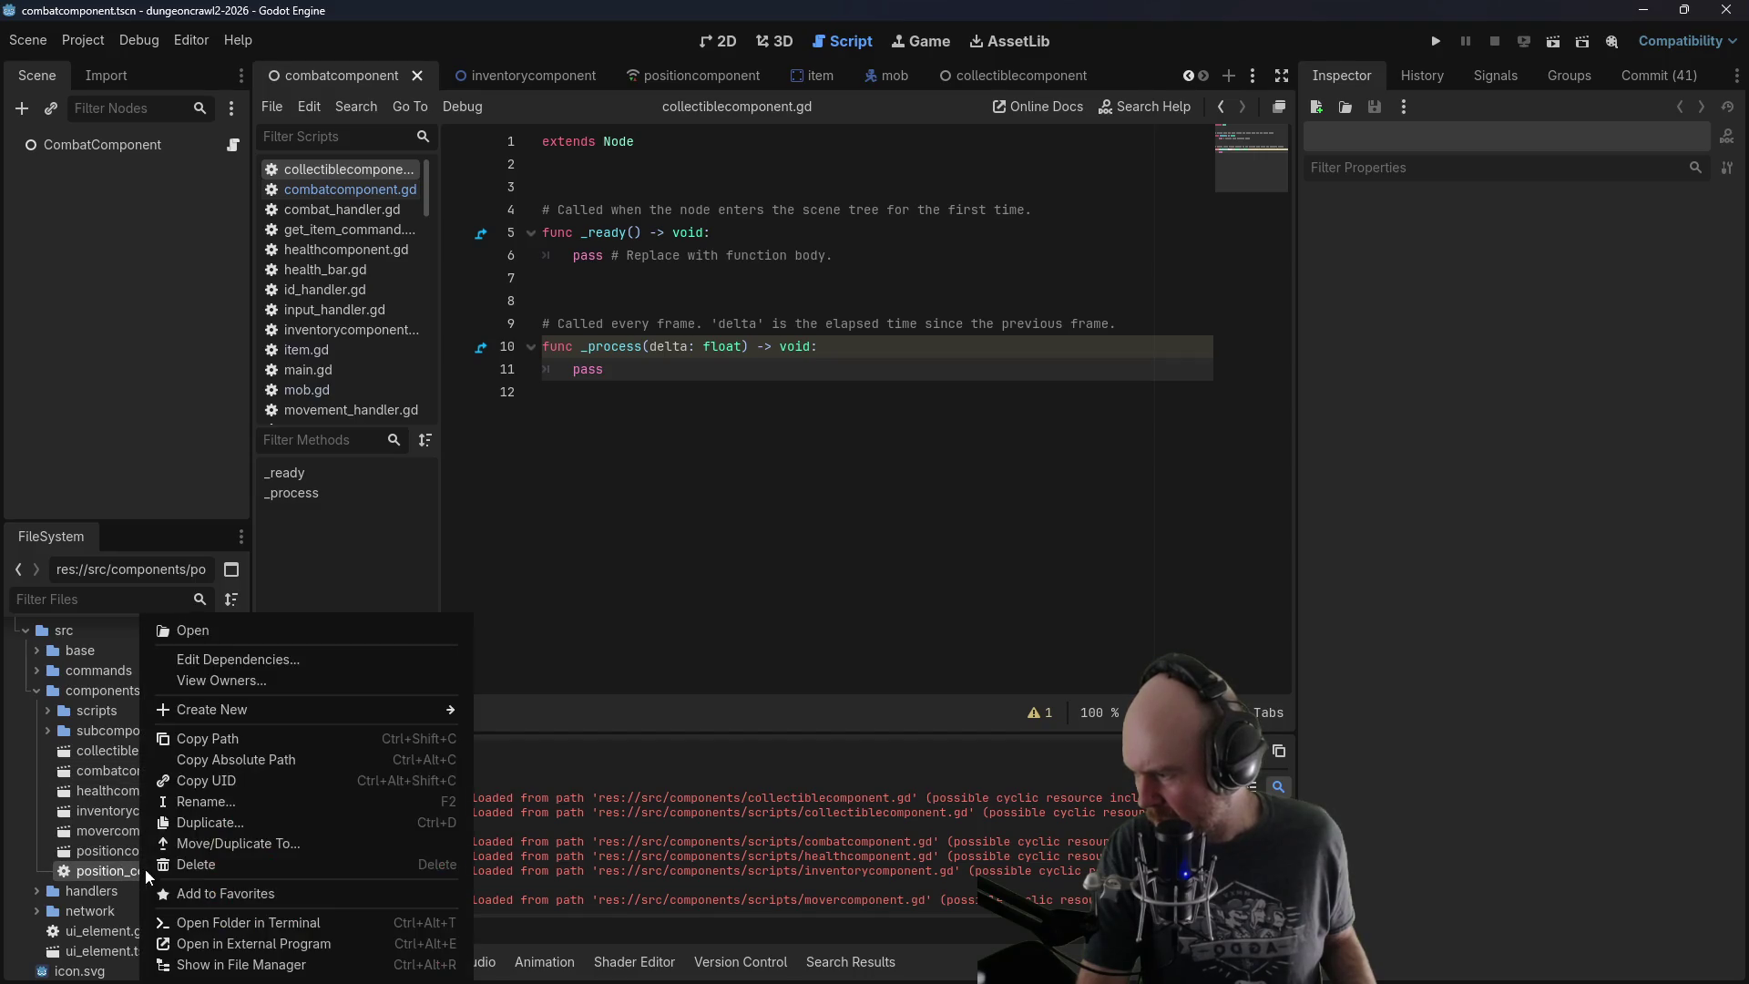
click(222, 801)
click(135, 873)
key(BackSpace)
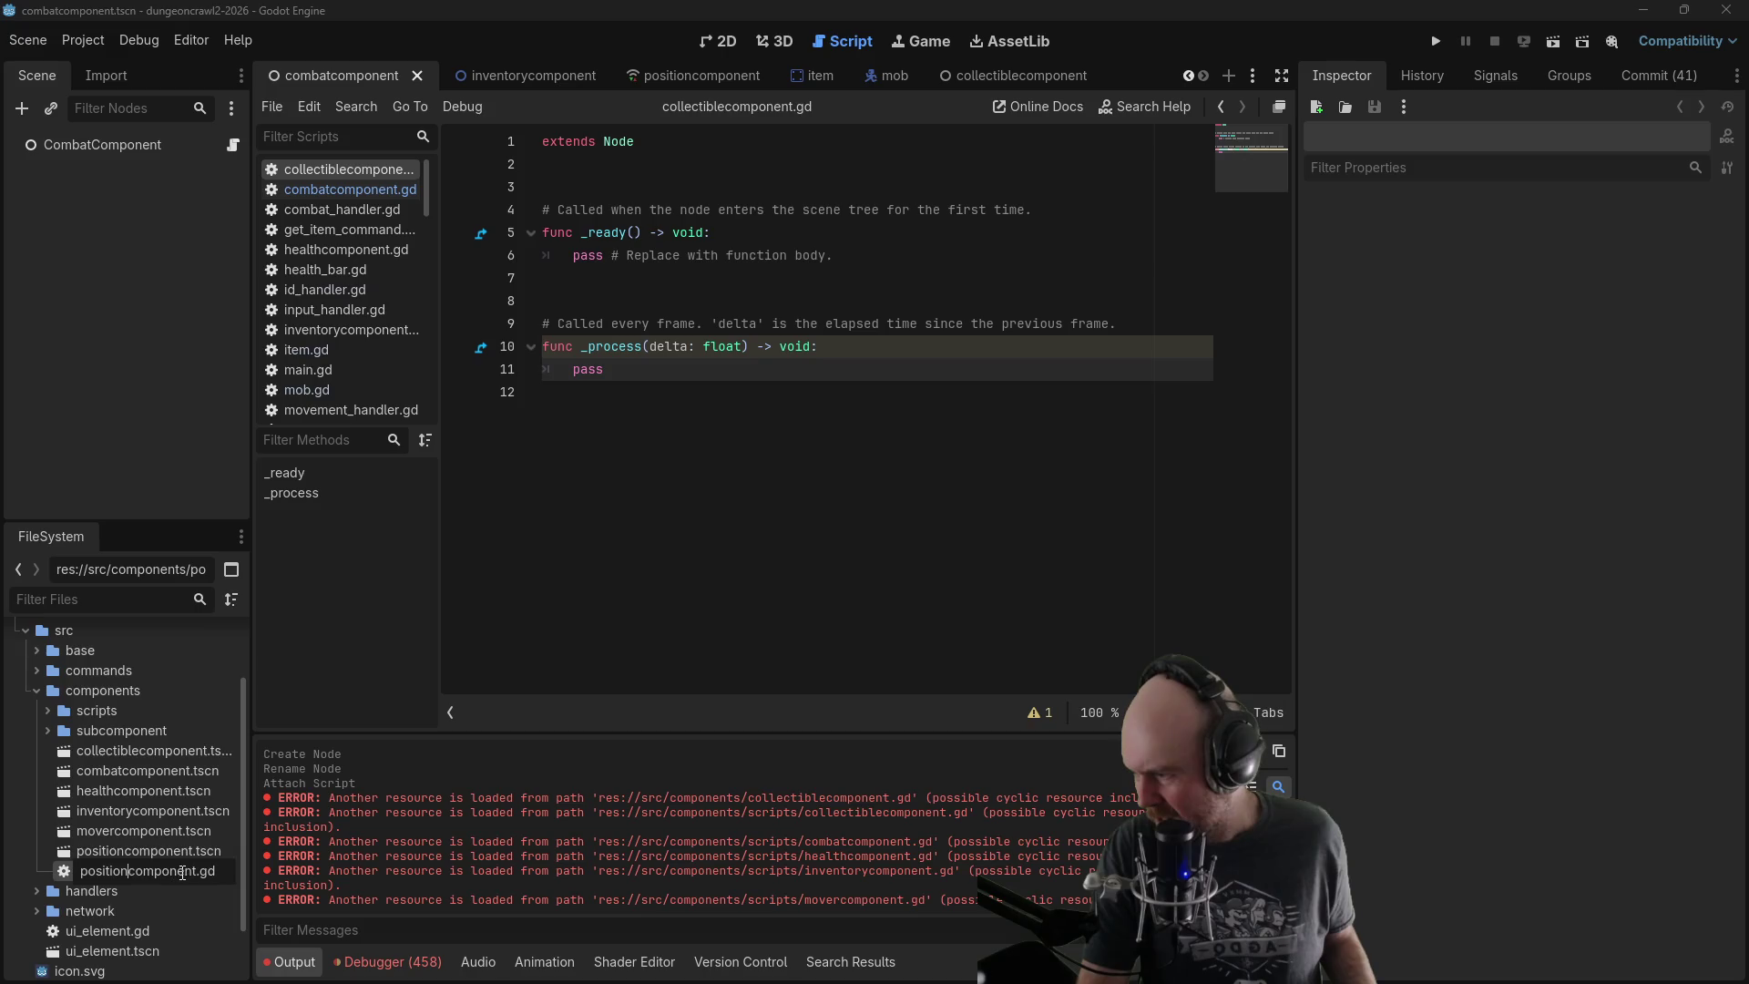
key(Return)
drag(142, 850, 91, 711)
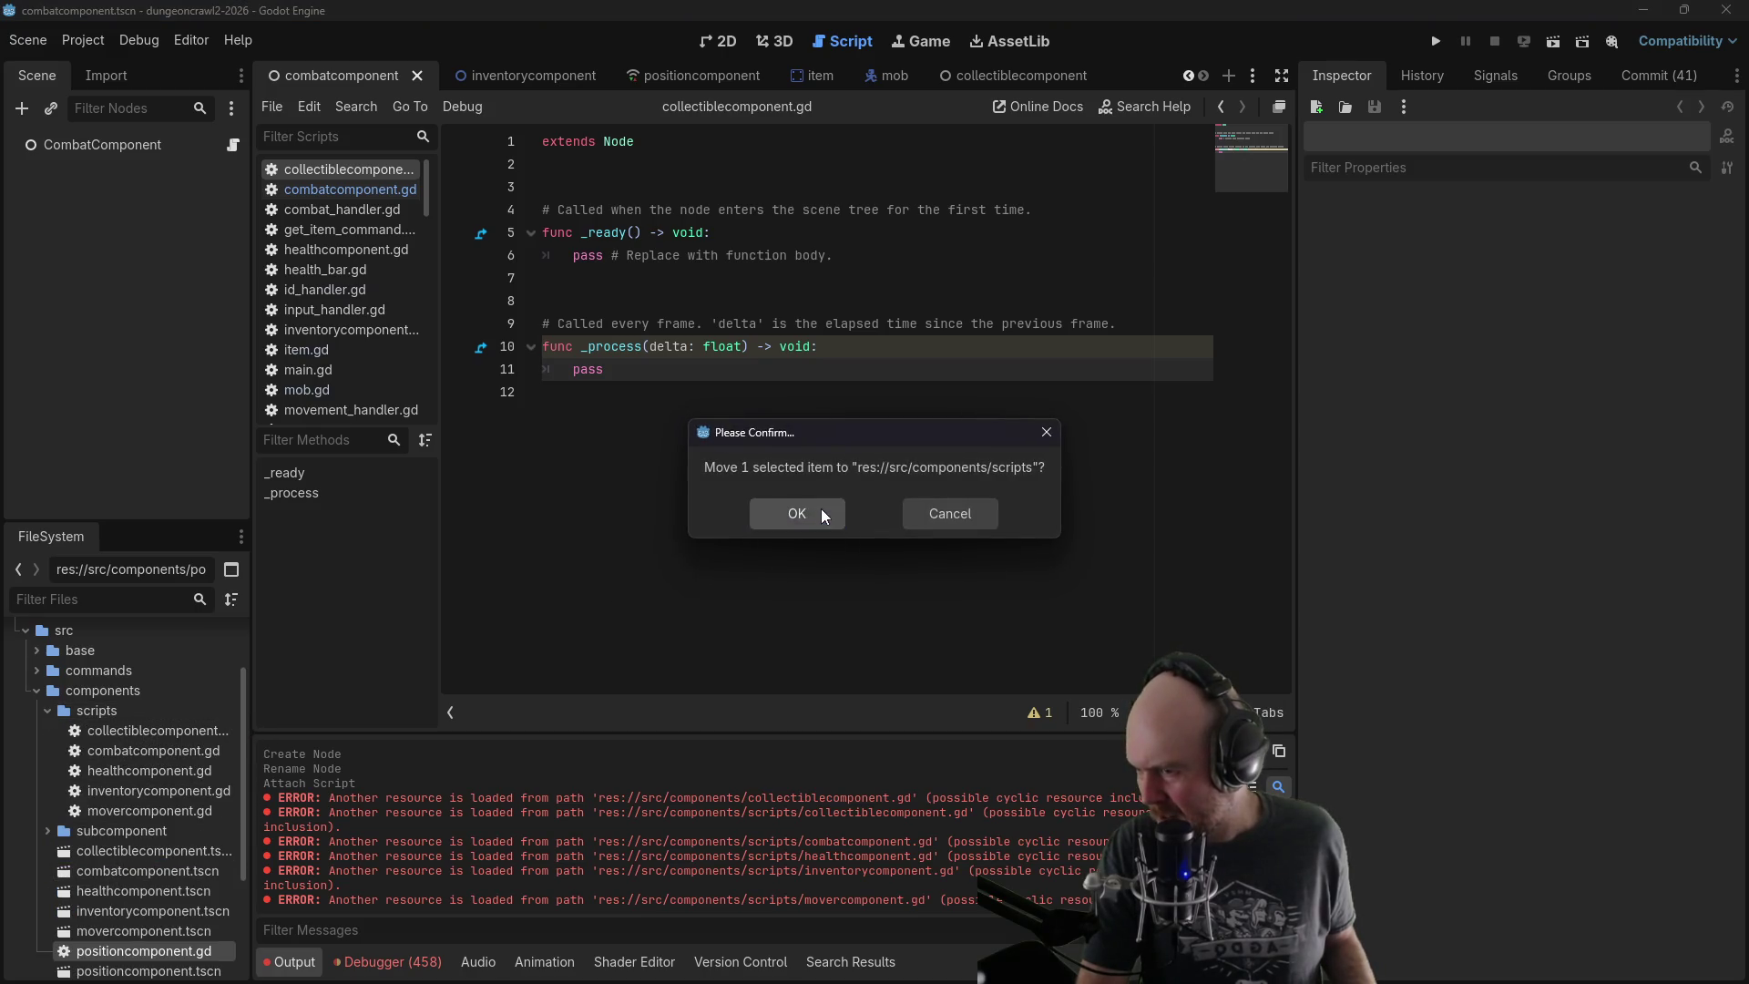
click(796, 513)
click(48, 710)
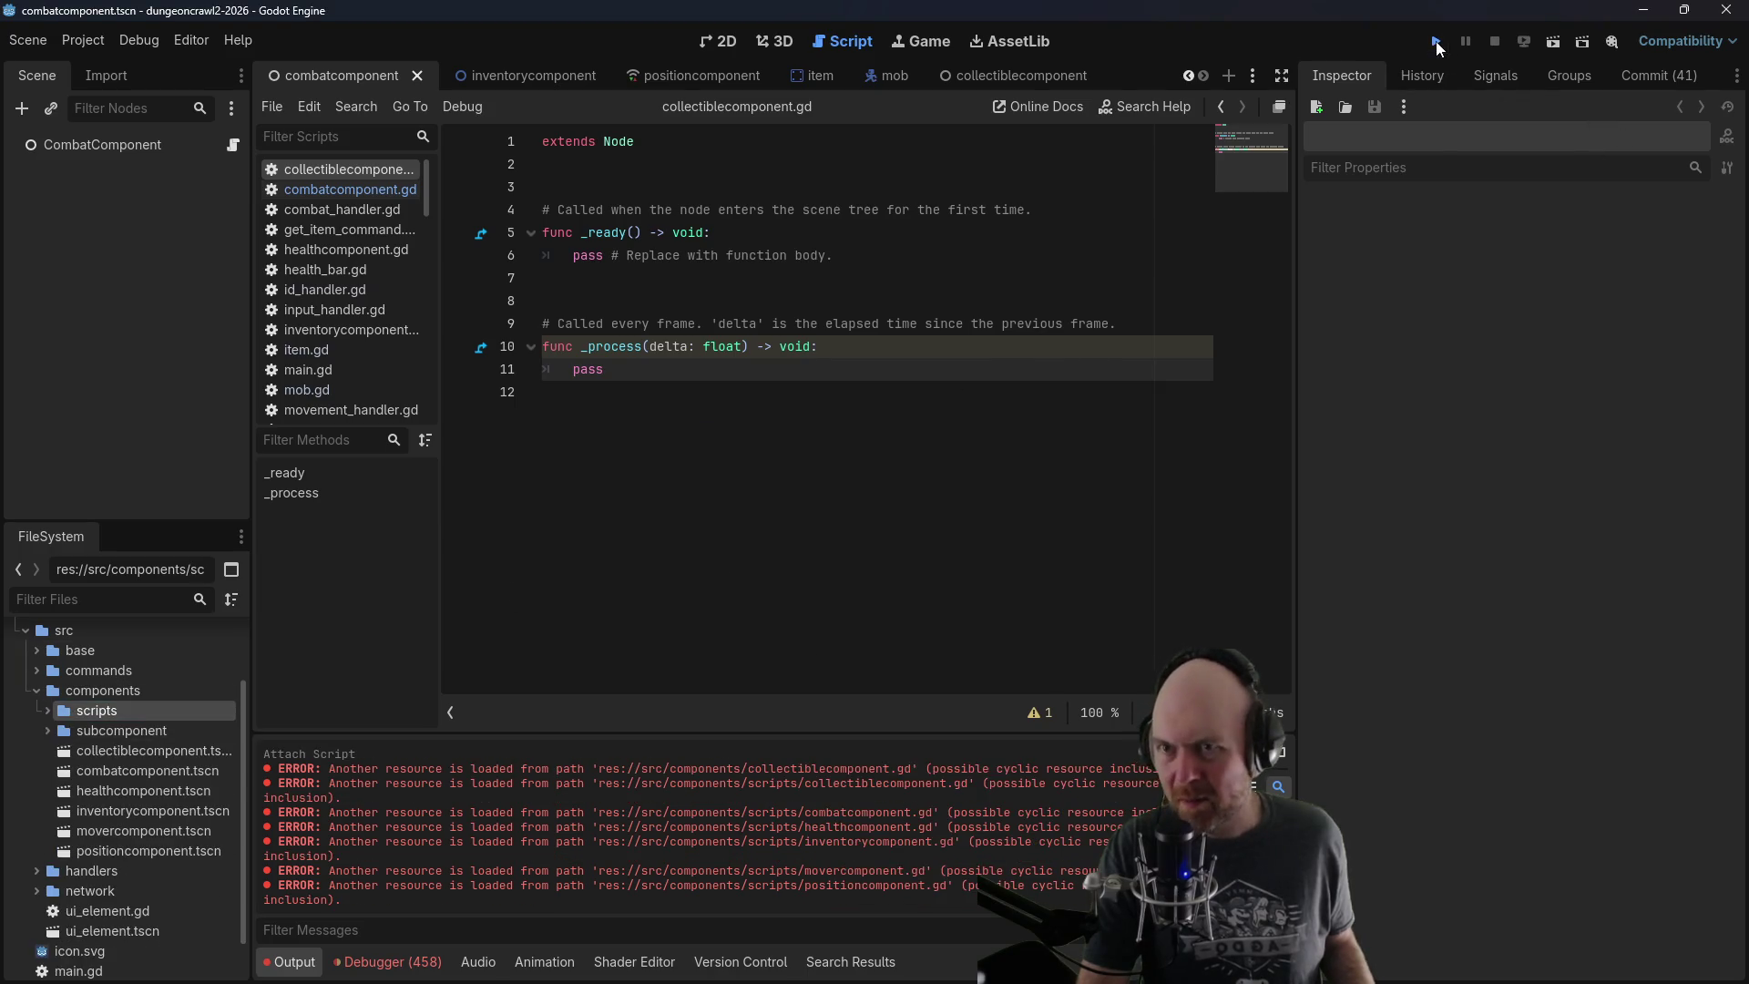
- Run the game as server and client, send the player toward the item, stop it, and collapse src
click(1435, 41)
click(884, 513)
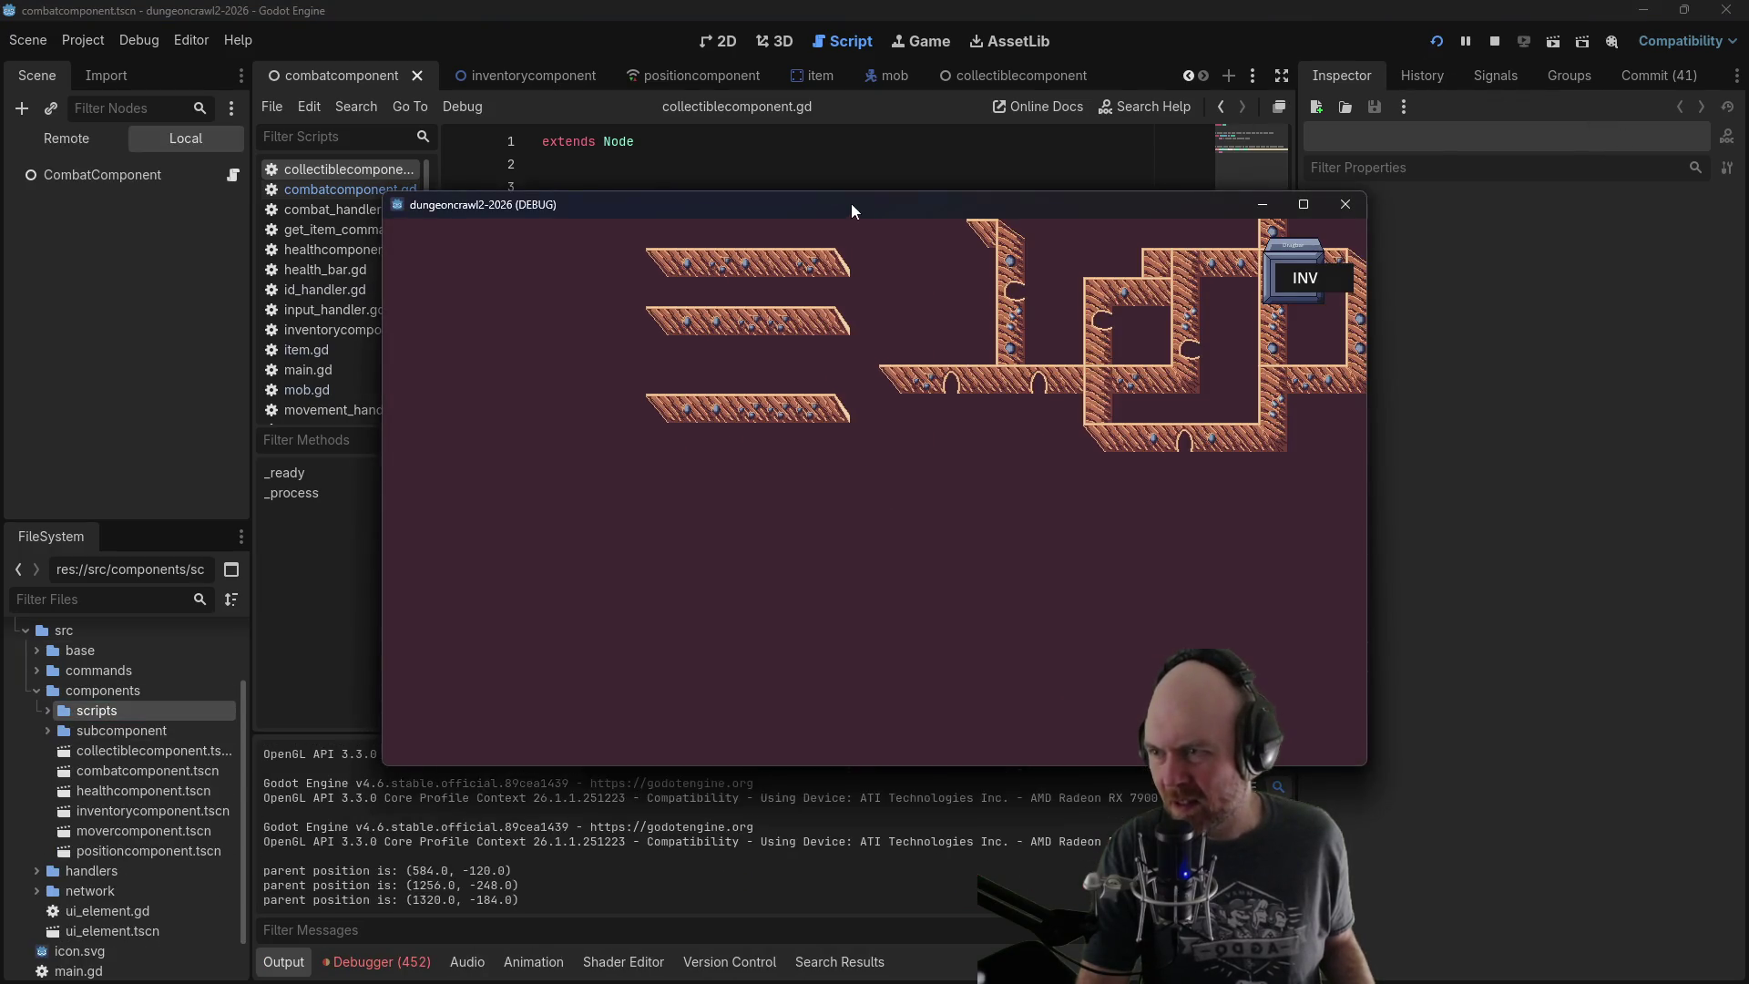
click(891, 541)
click(967, 424)
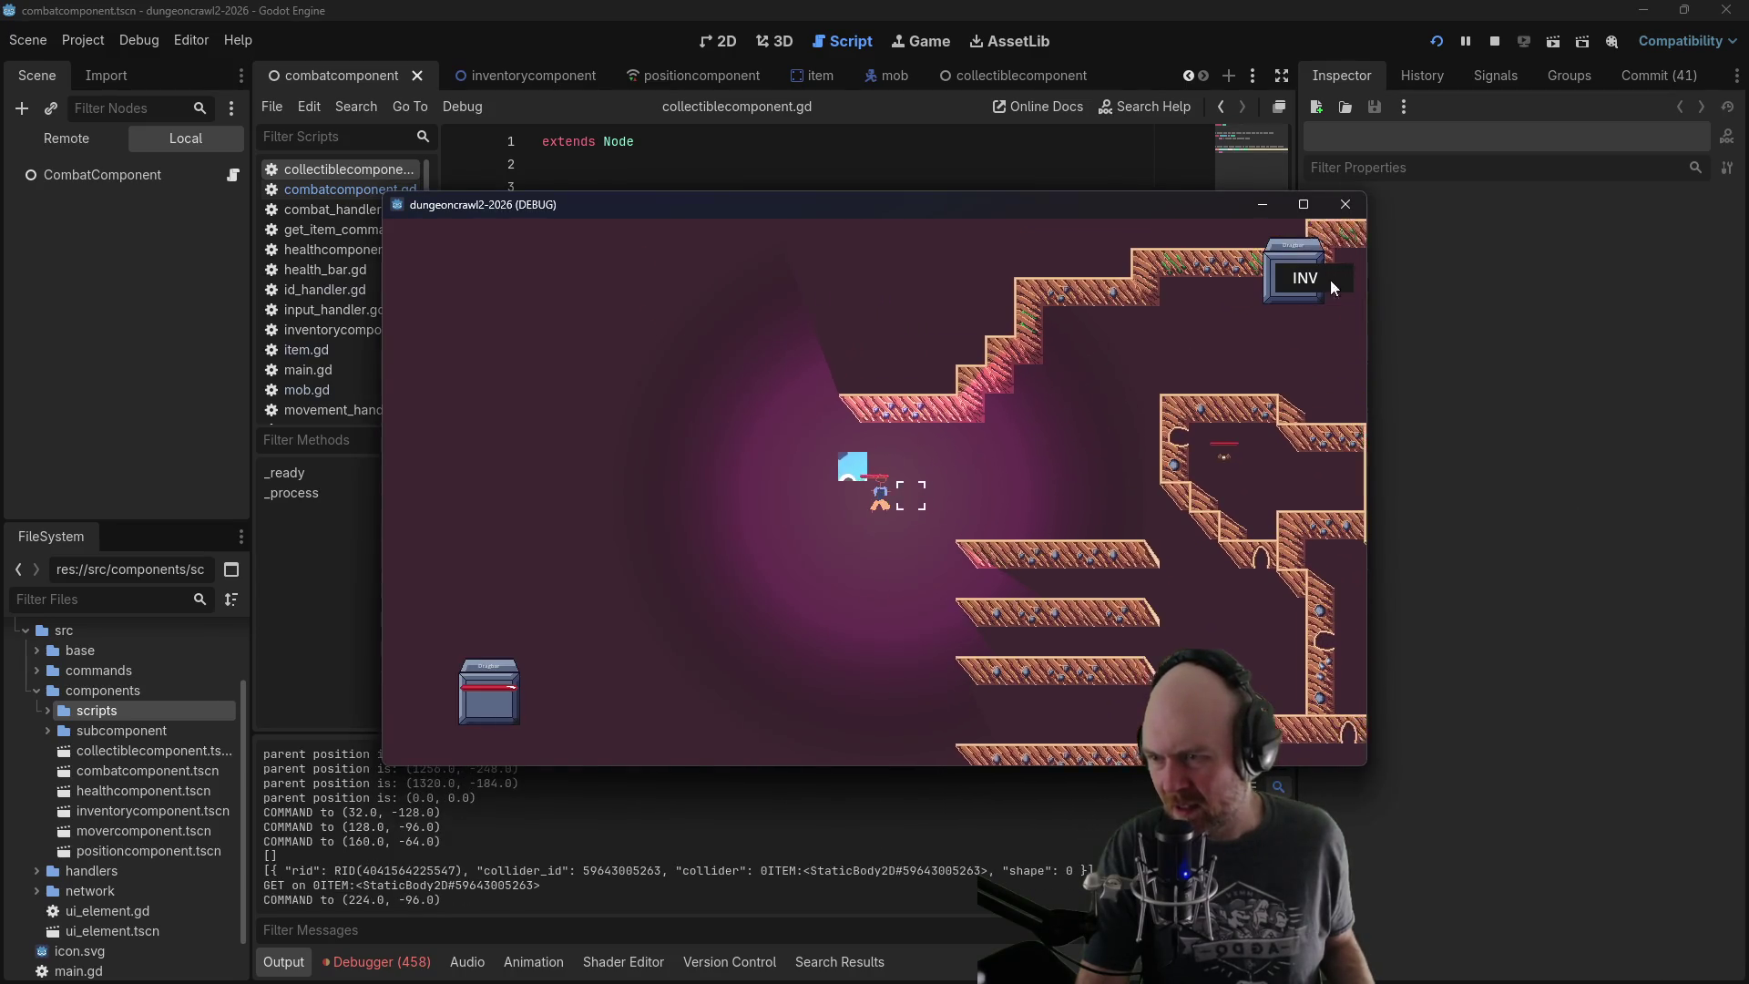
click(1494, 41)
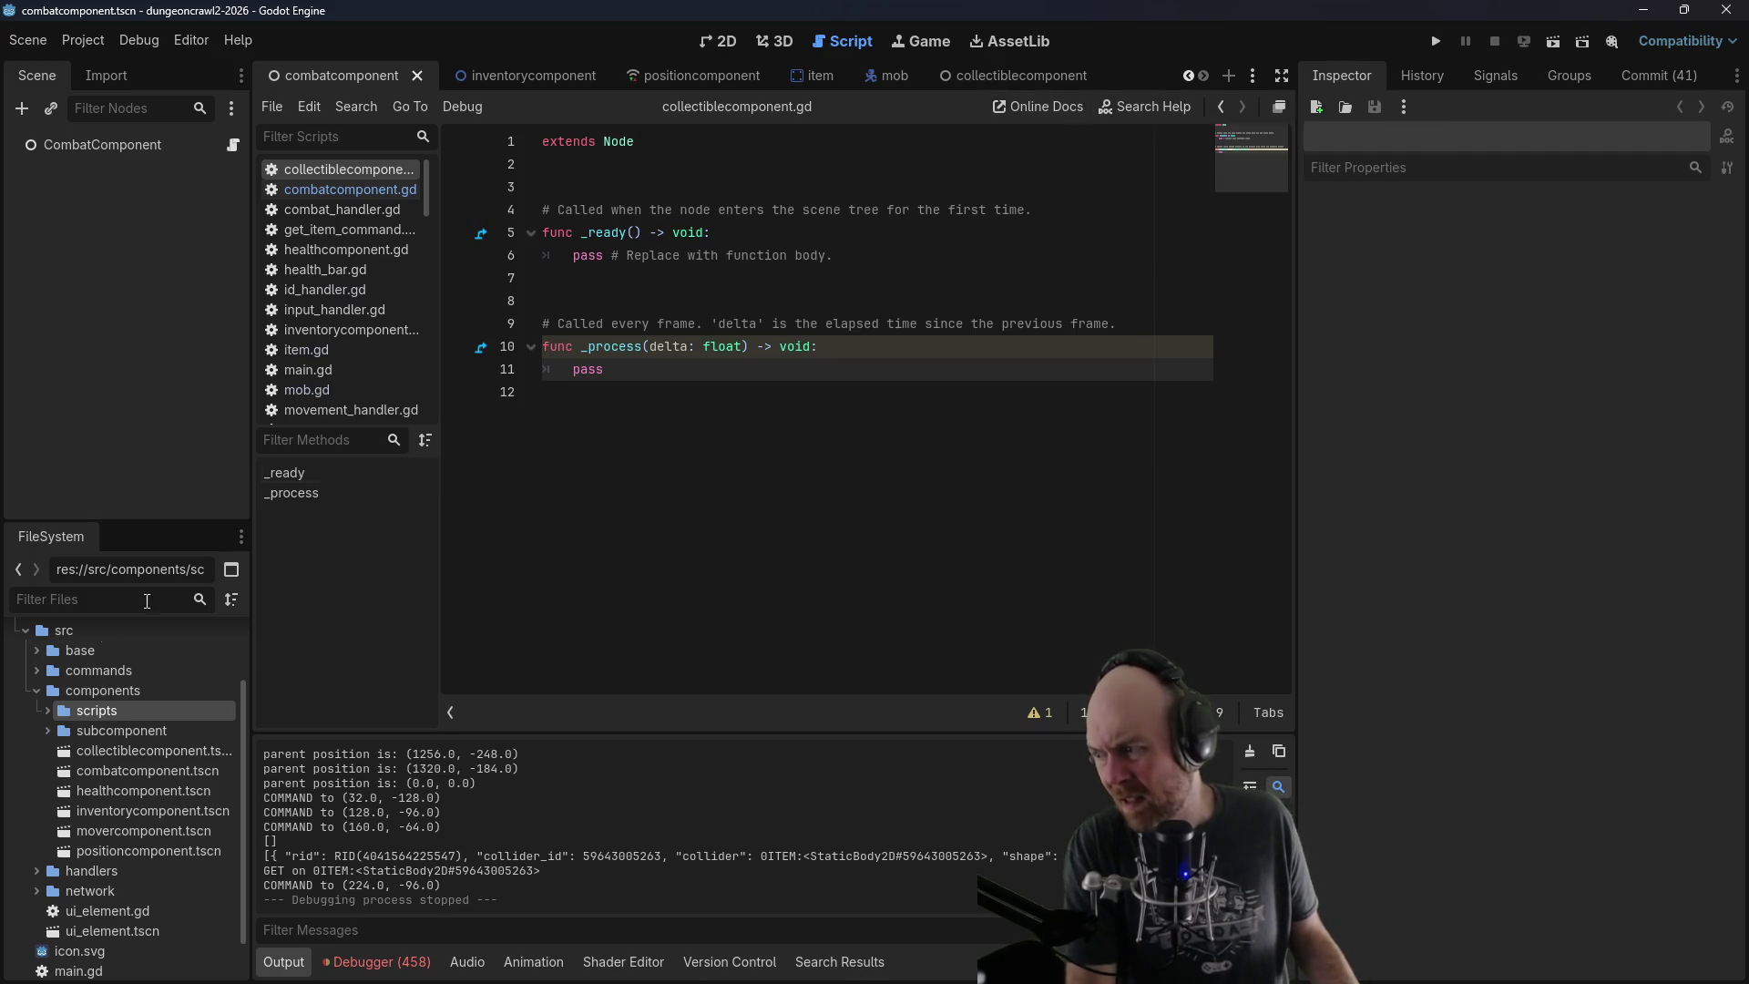
click(27, 632)
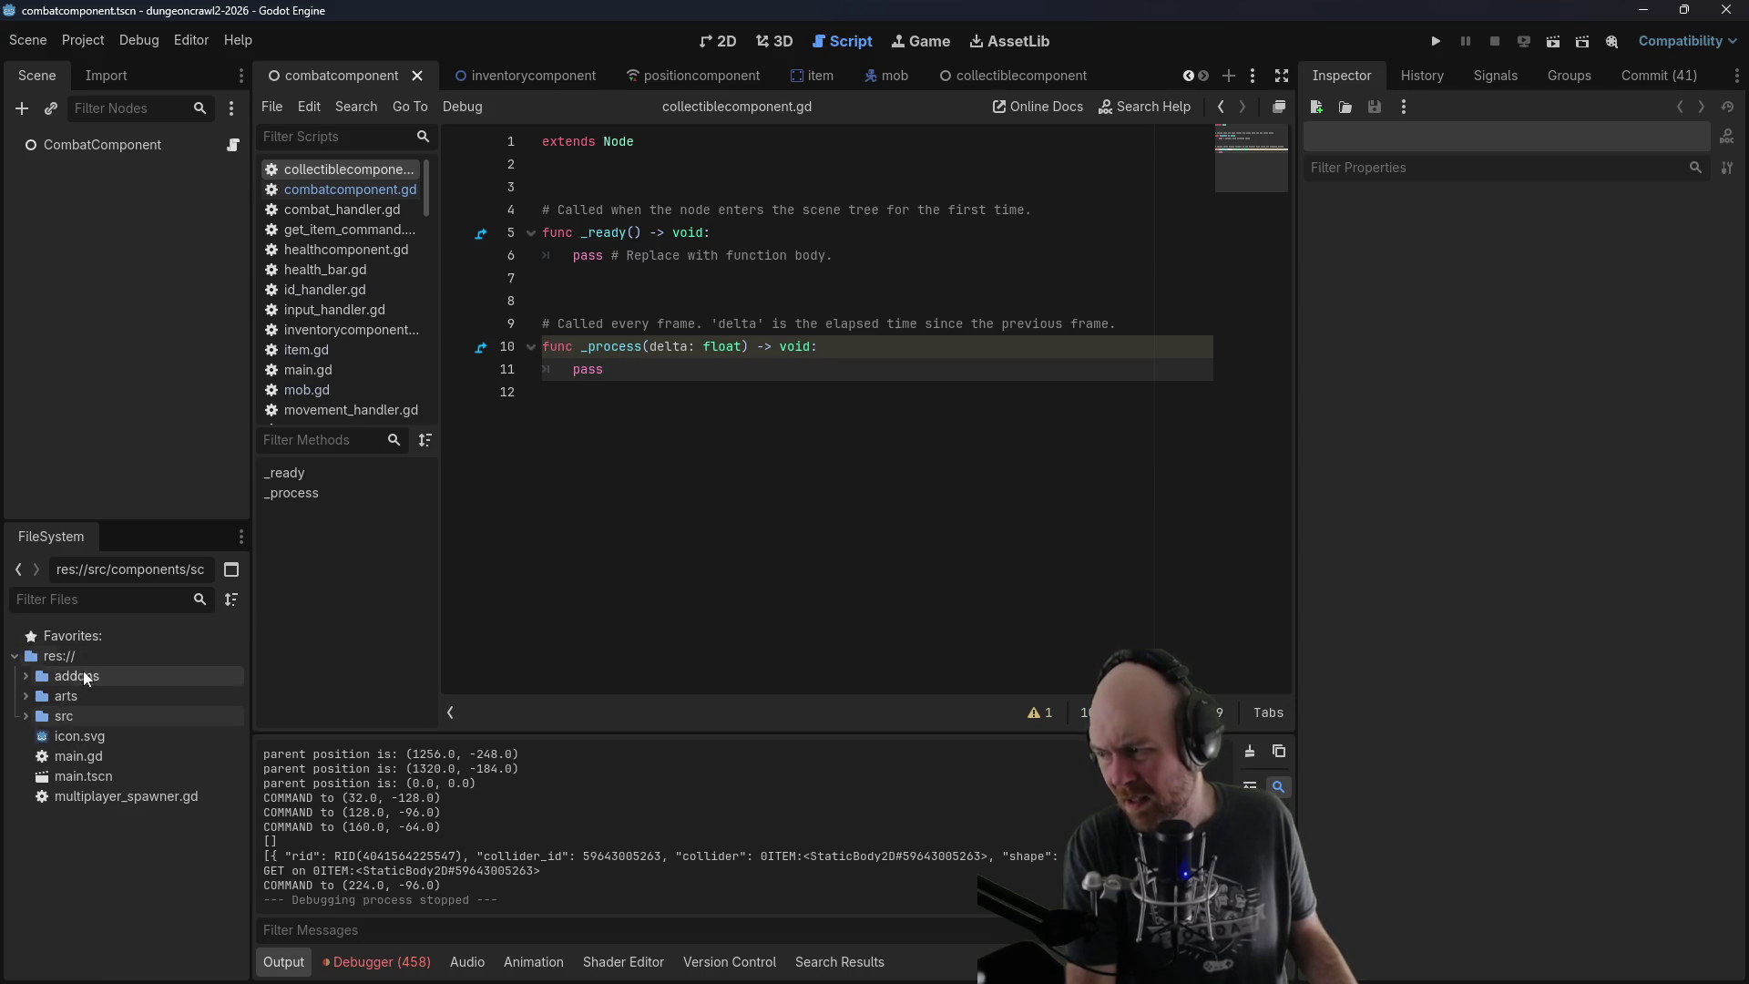
double_click(94, 761)
double_click(93, 775)
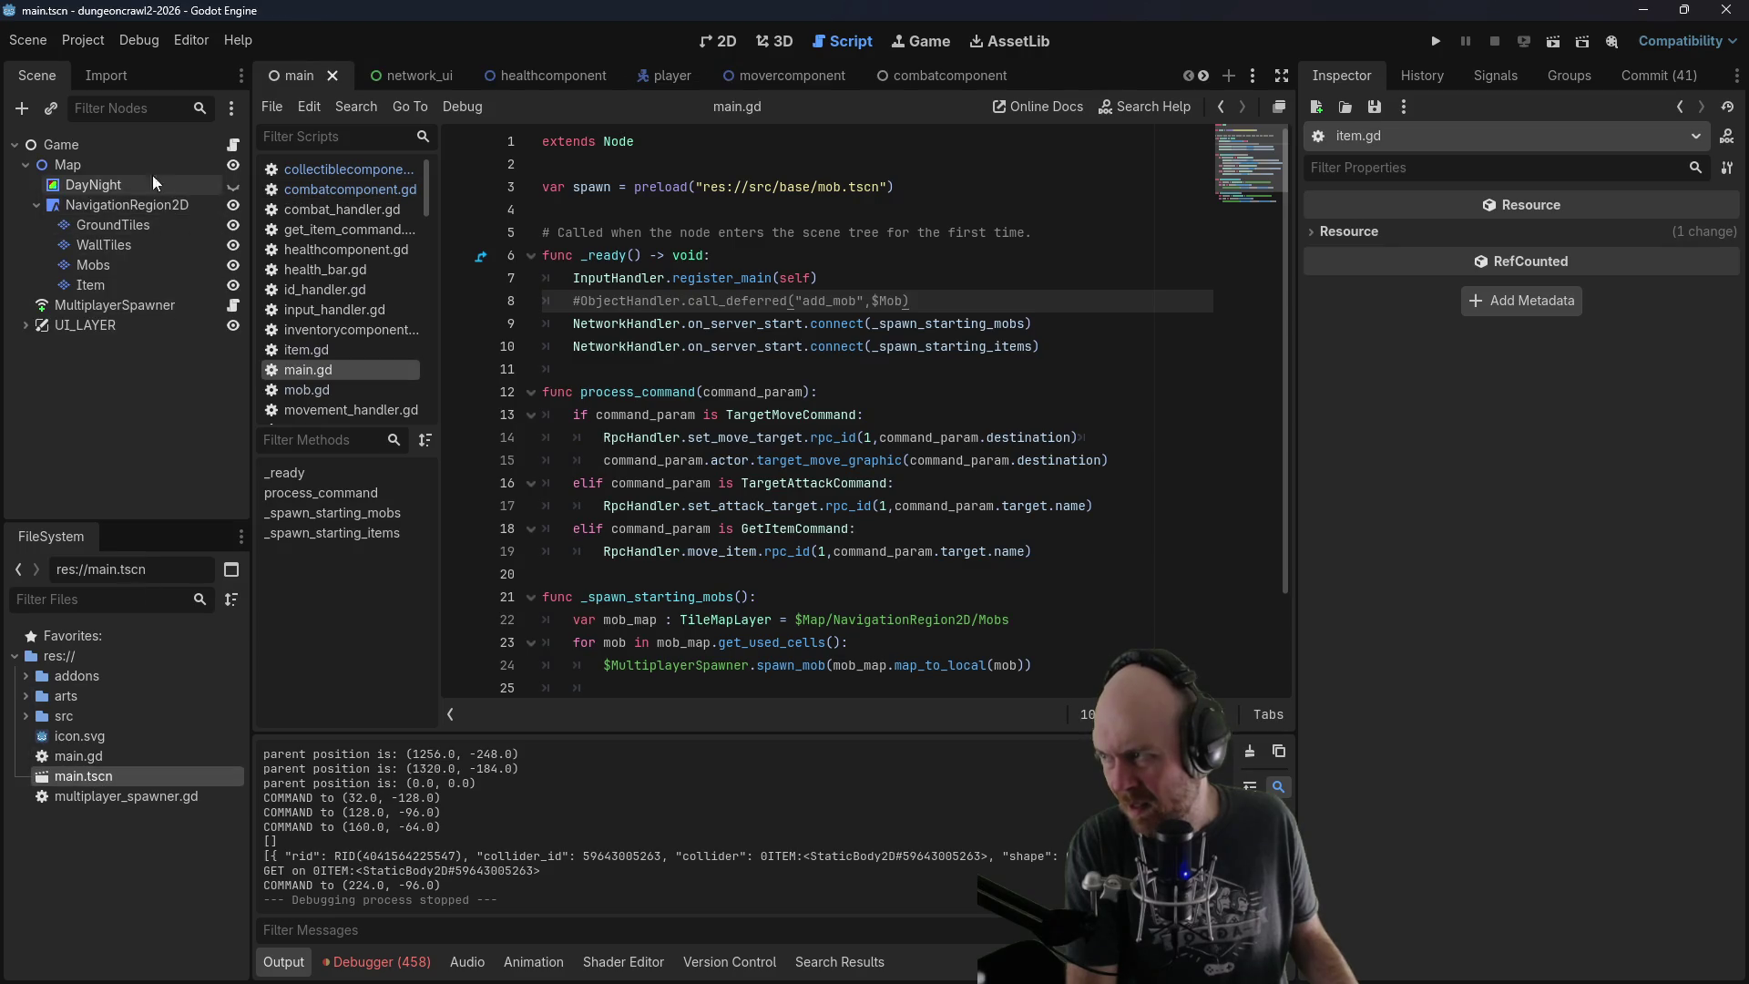
click(233, 265)
click(233, 285)
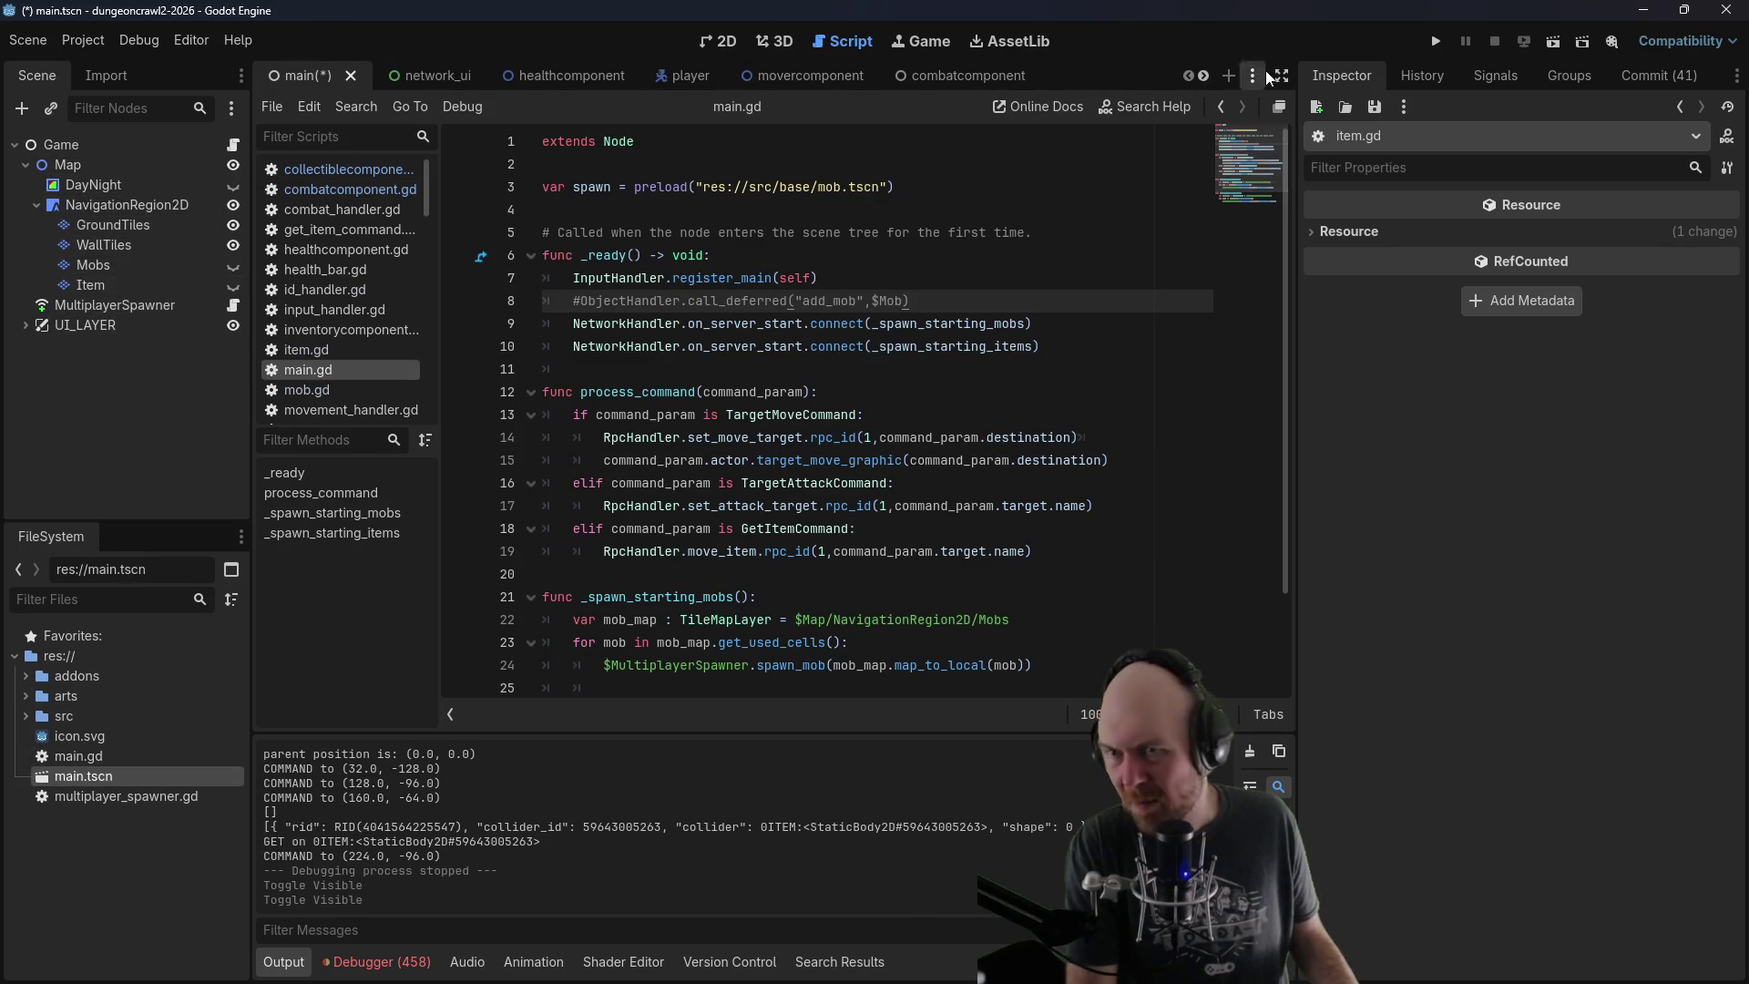
click(1435, 42)
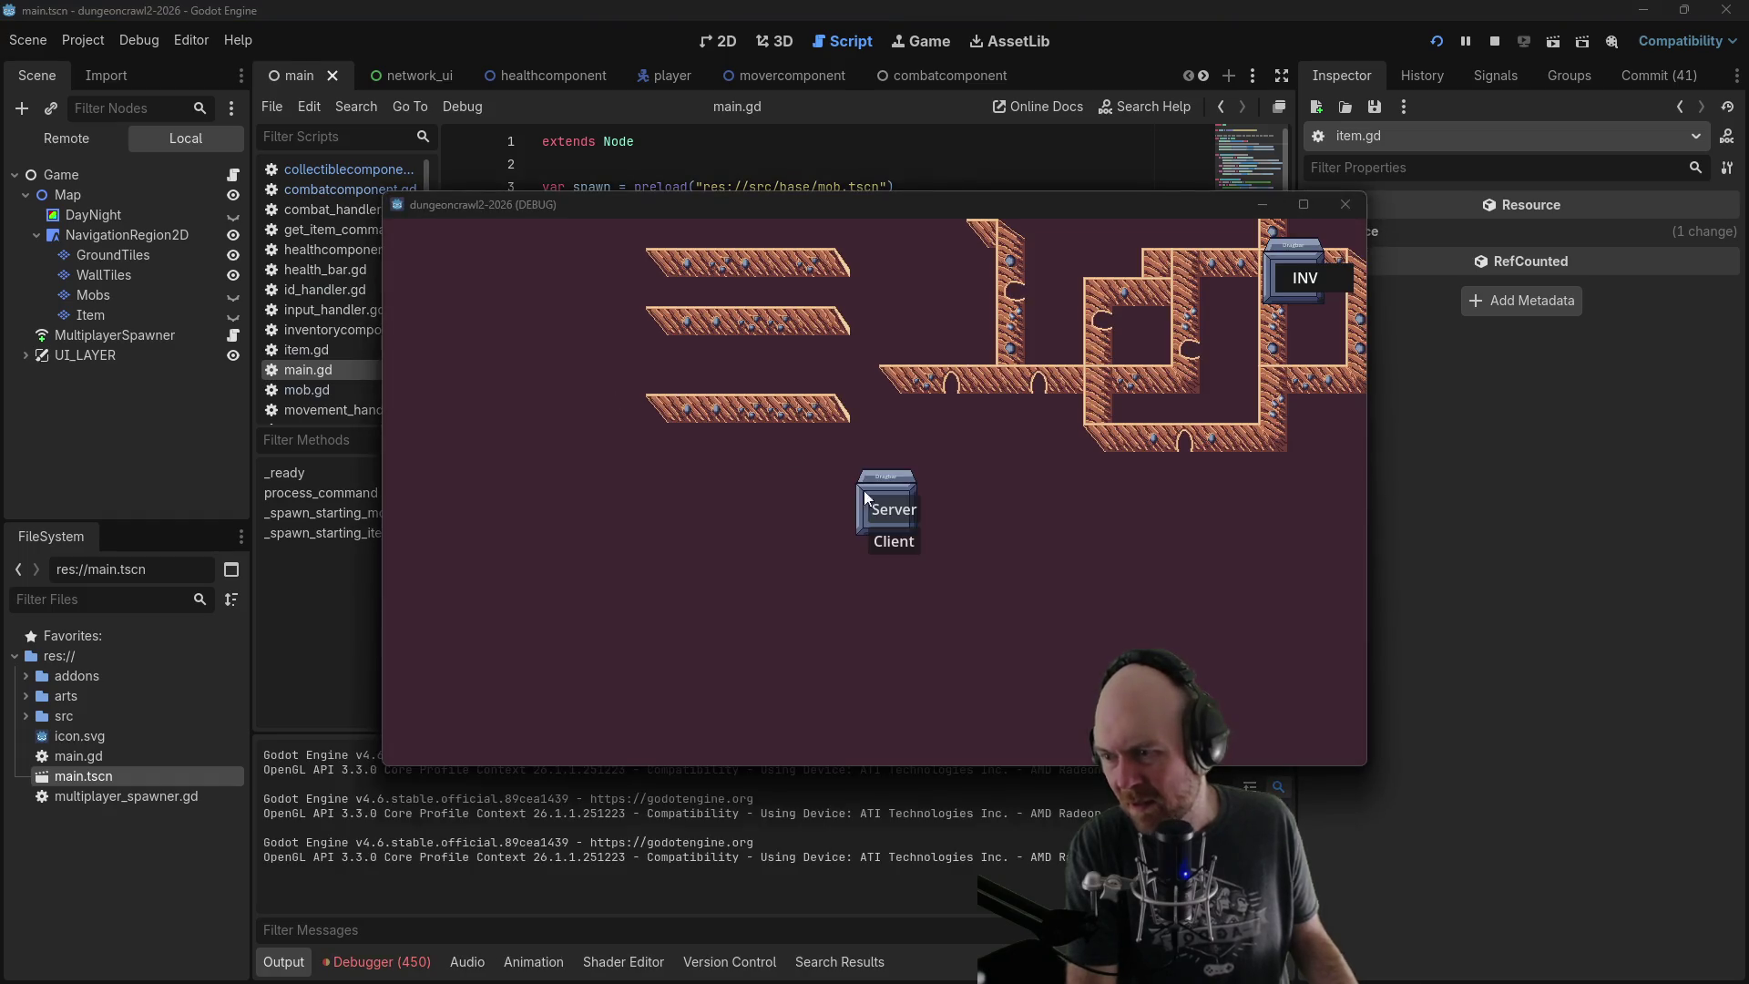
click(865, 496)
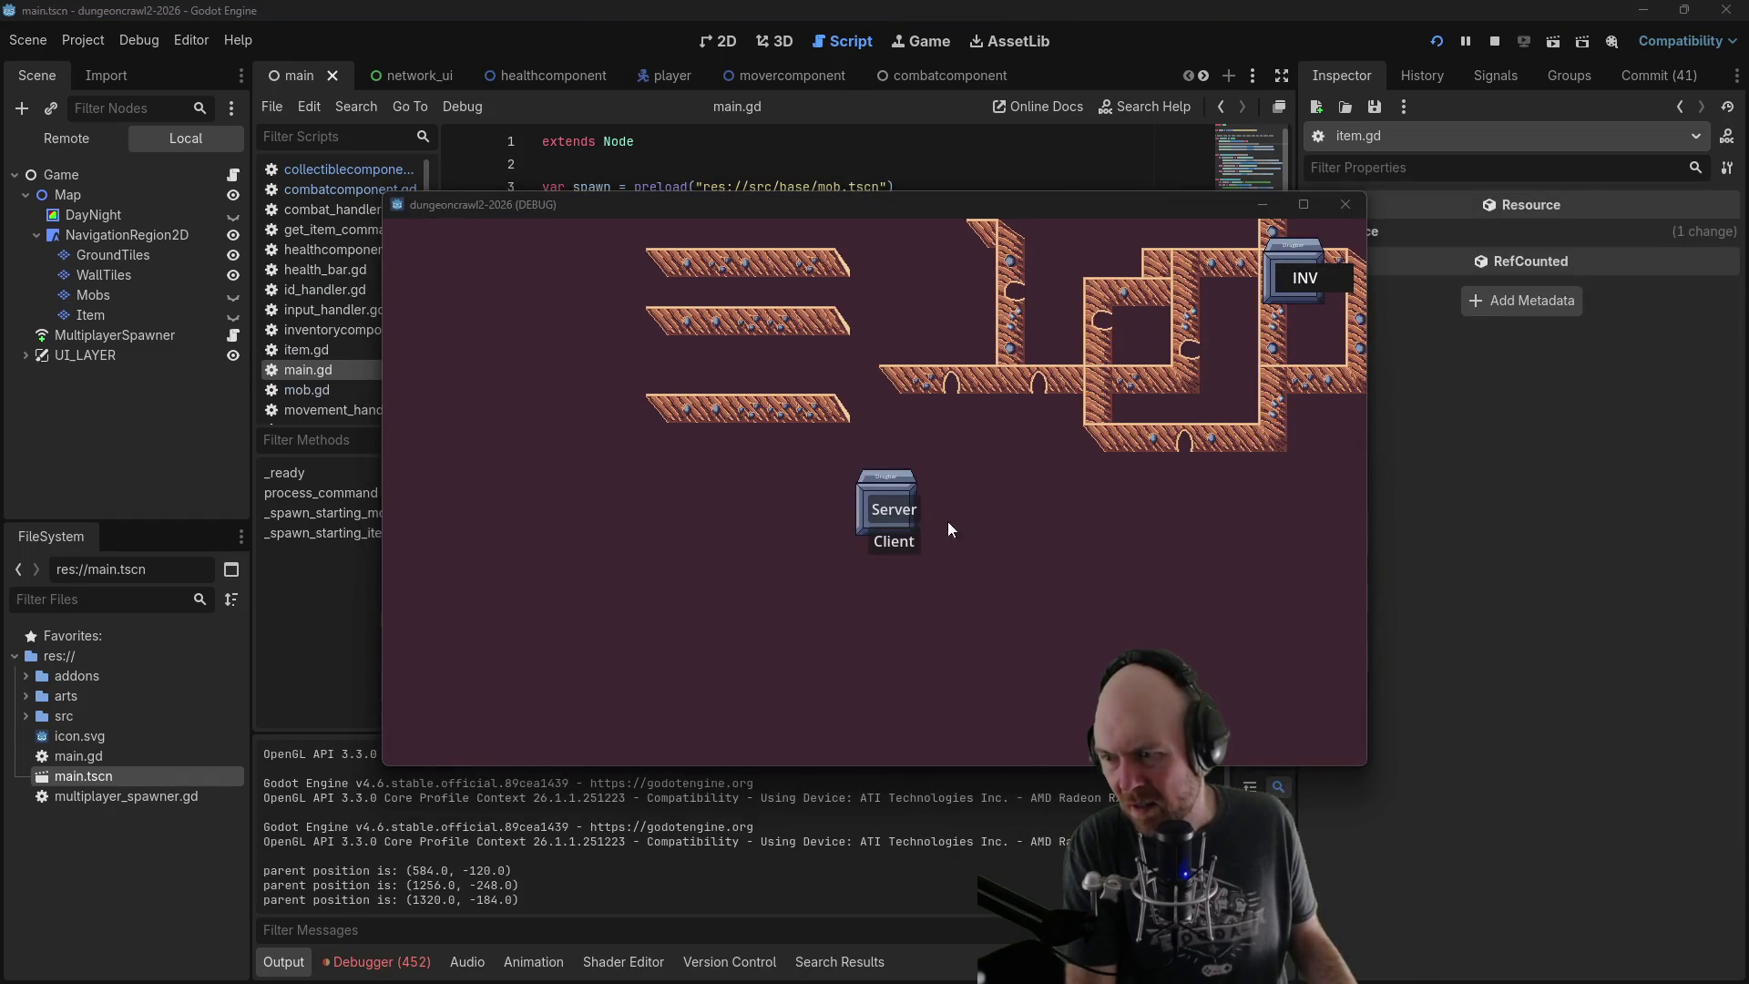
click(915, 543)
click(1033, 459)
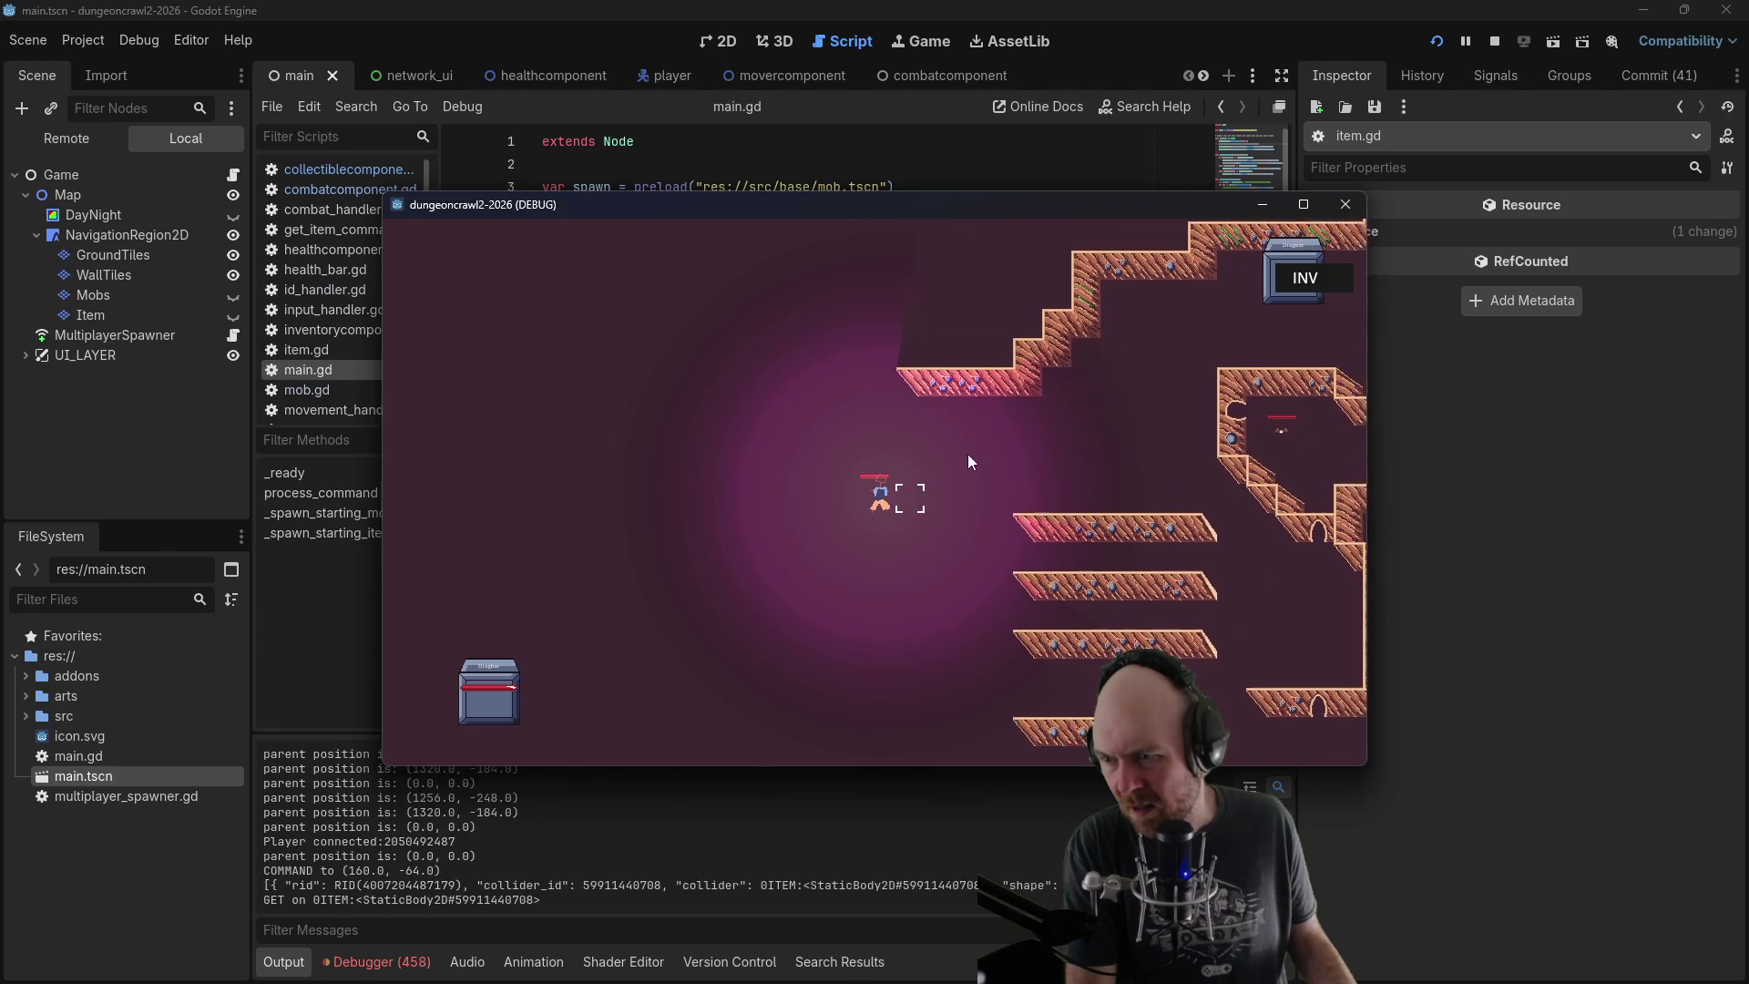
click(1055, 479)
click(1054, 479)
click(1048, 483)
click(1037, 492)
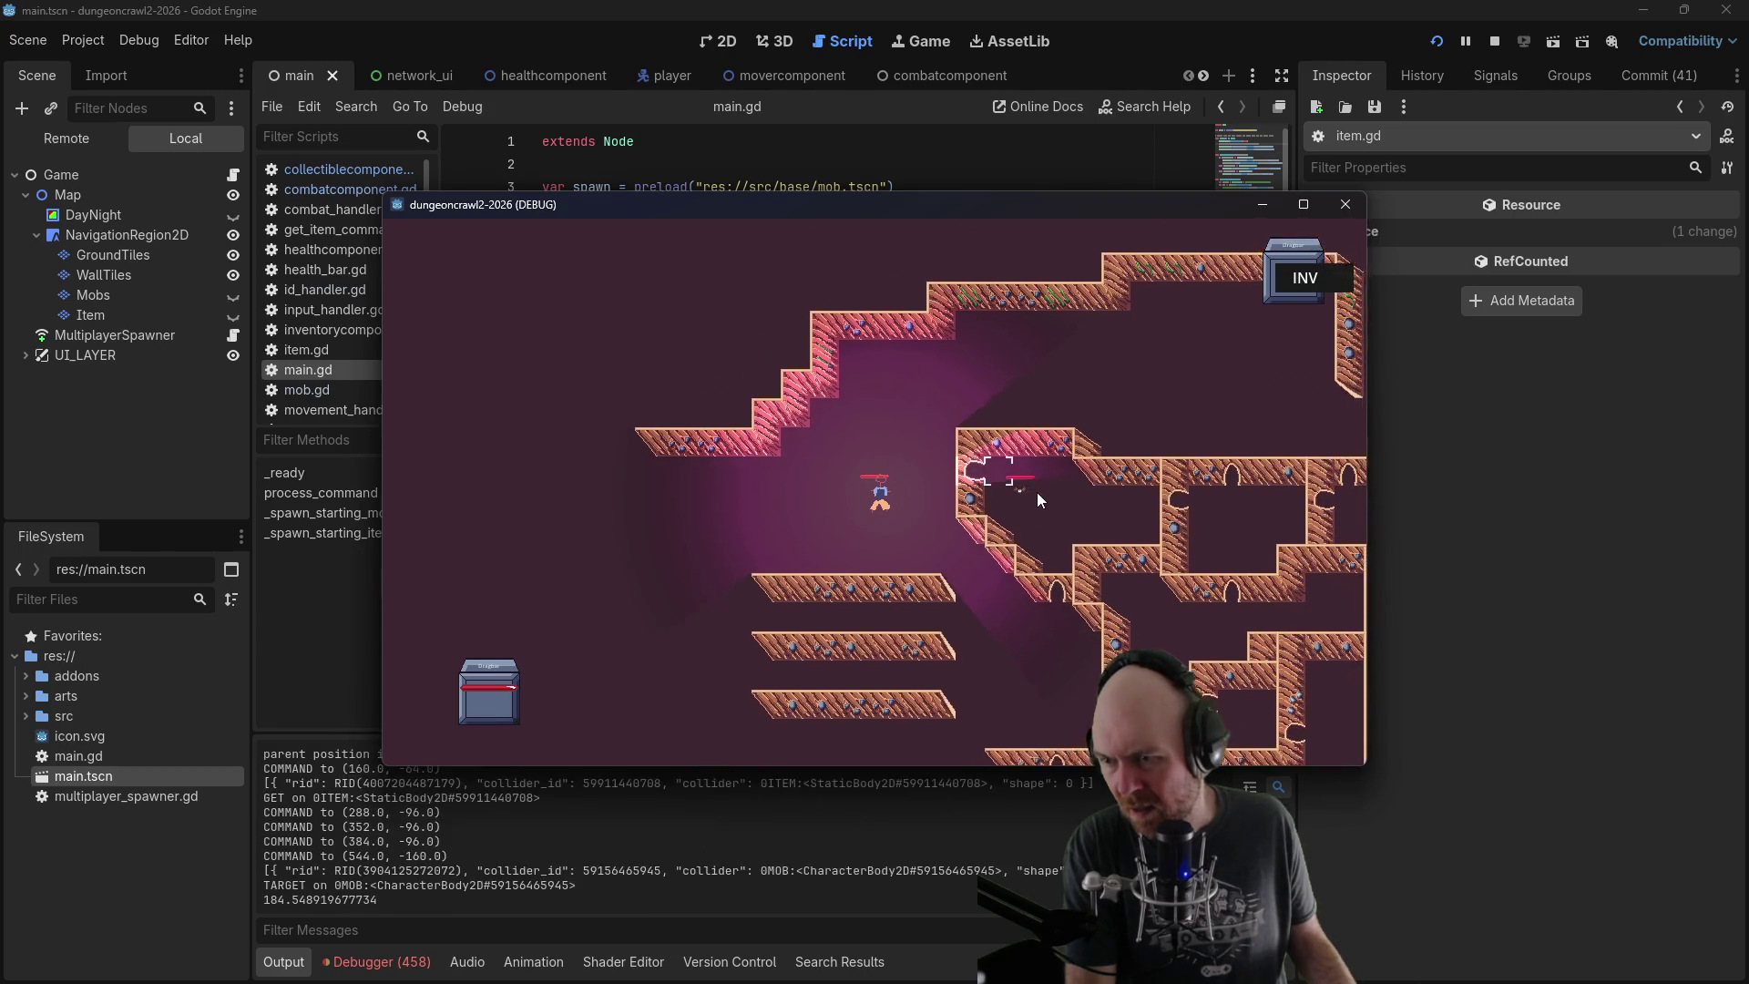
click(914, 508)
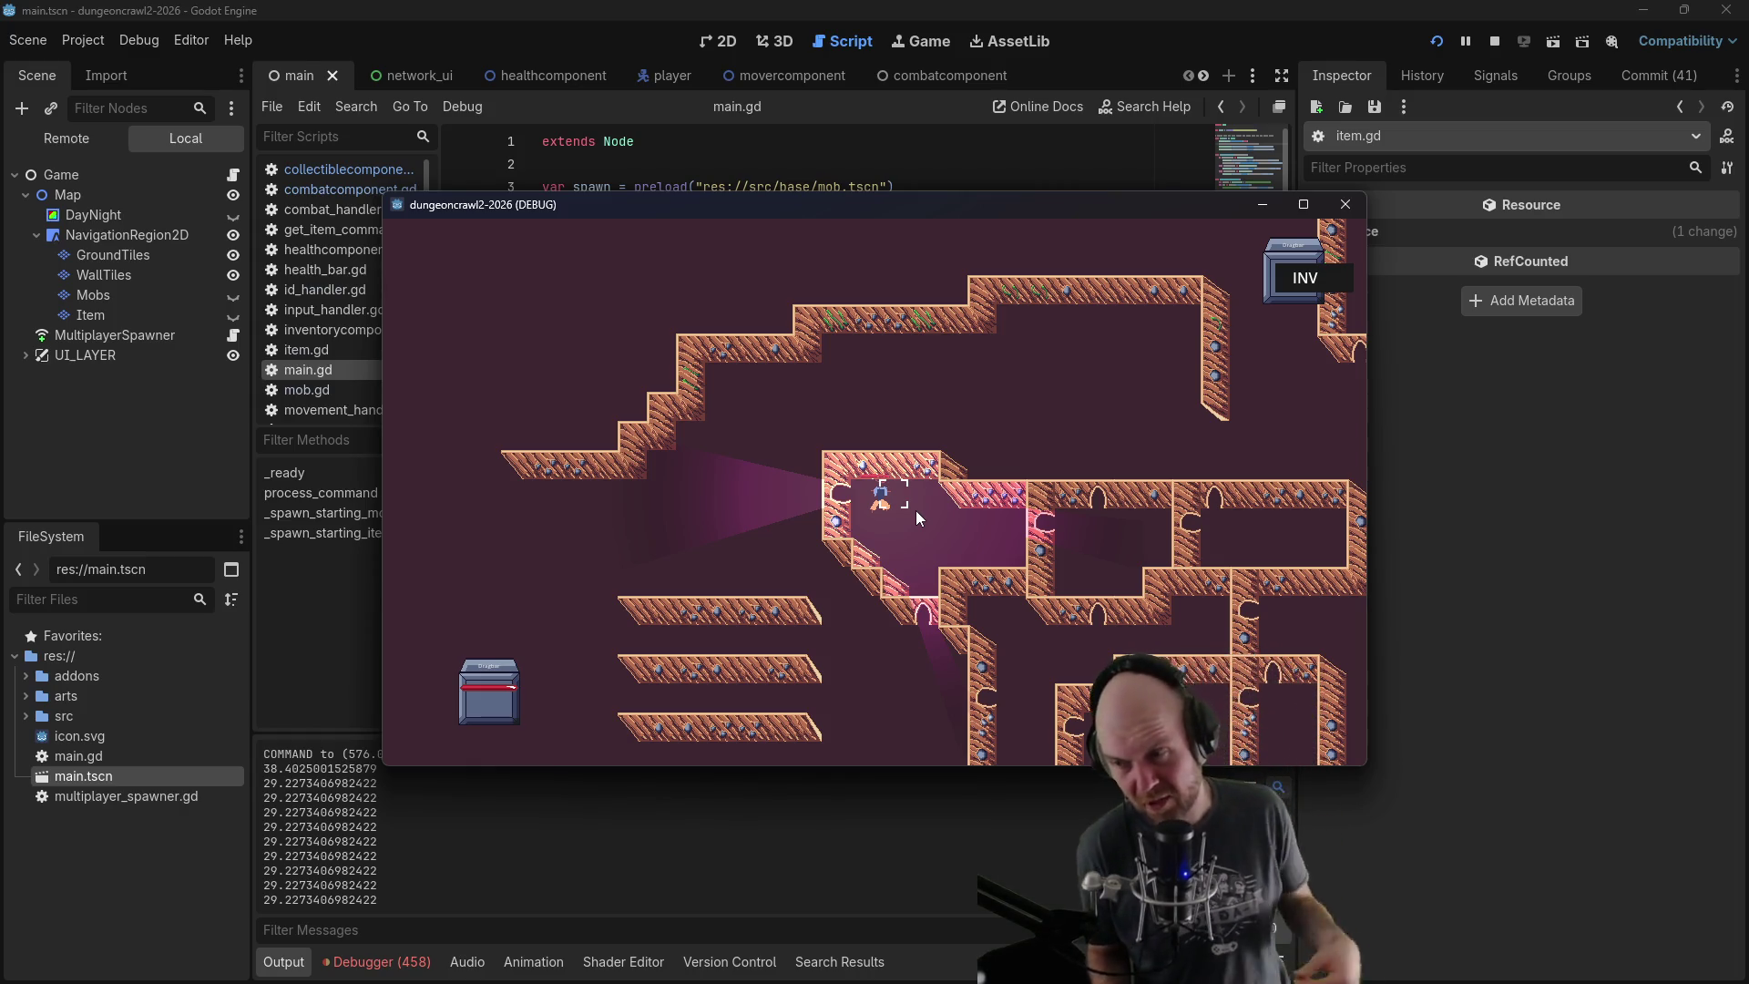
click(1494, 41)
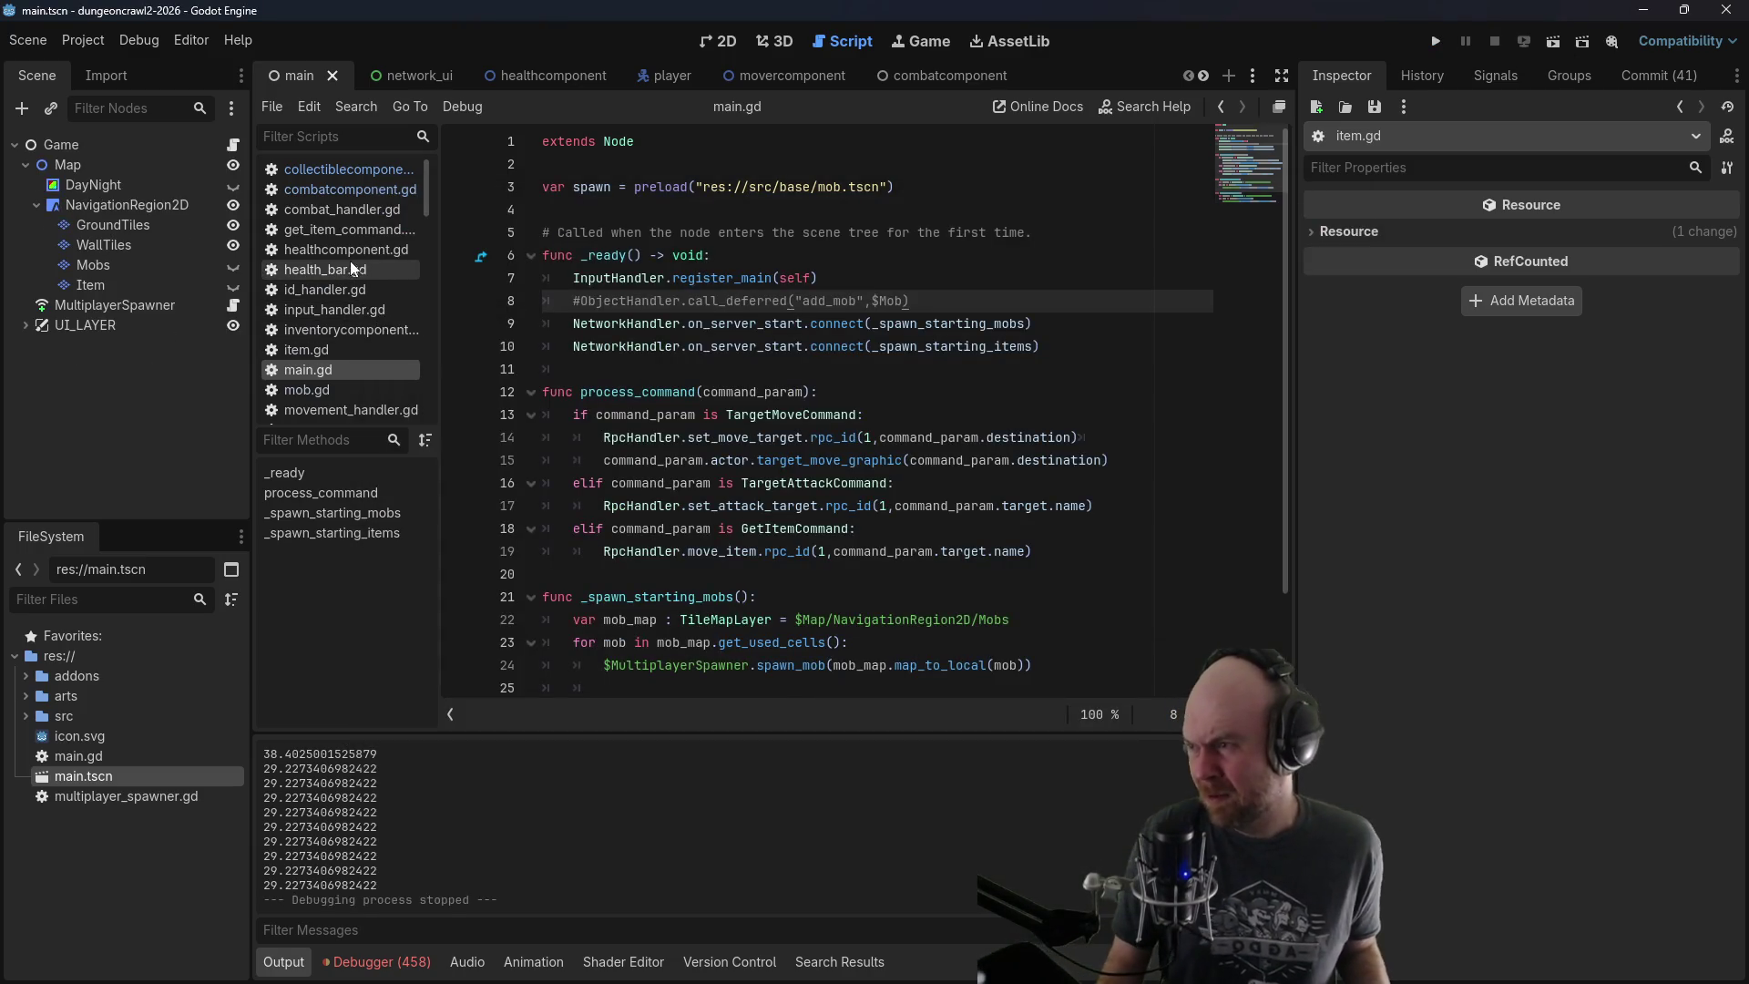
- Open collectiblecomponent.gd and delete the unused _process function
click(348, 177)
click(610, 391)
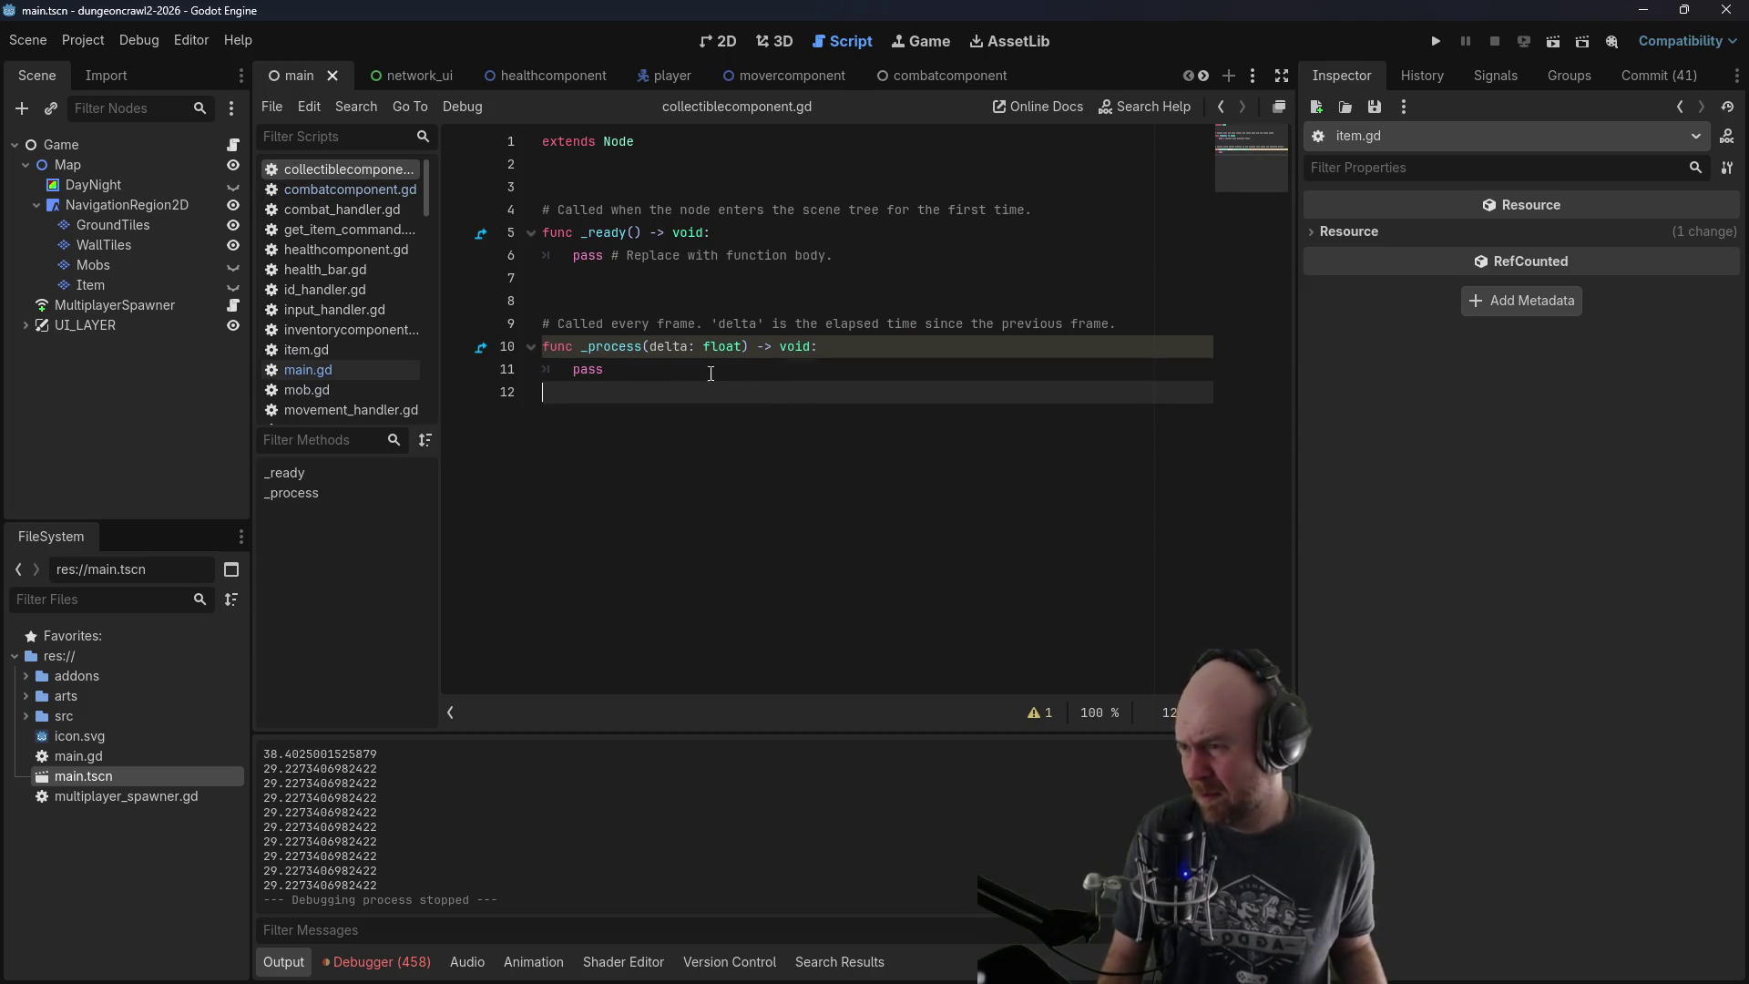
key(shift+Up)
key(shift+Up)
key(shift+Up)
text(\)
key(BackSpace)
- Declare 'var owner : InventoryComponent' below extends Node
click(606, 173)
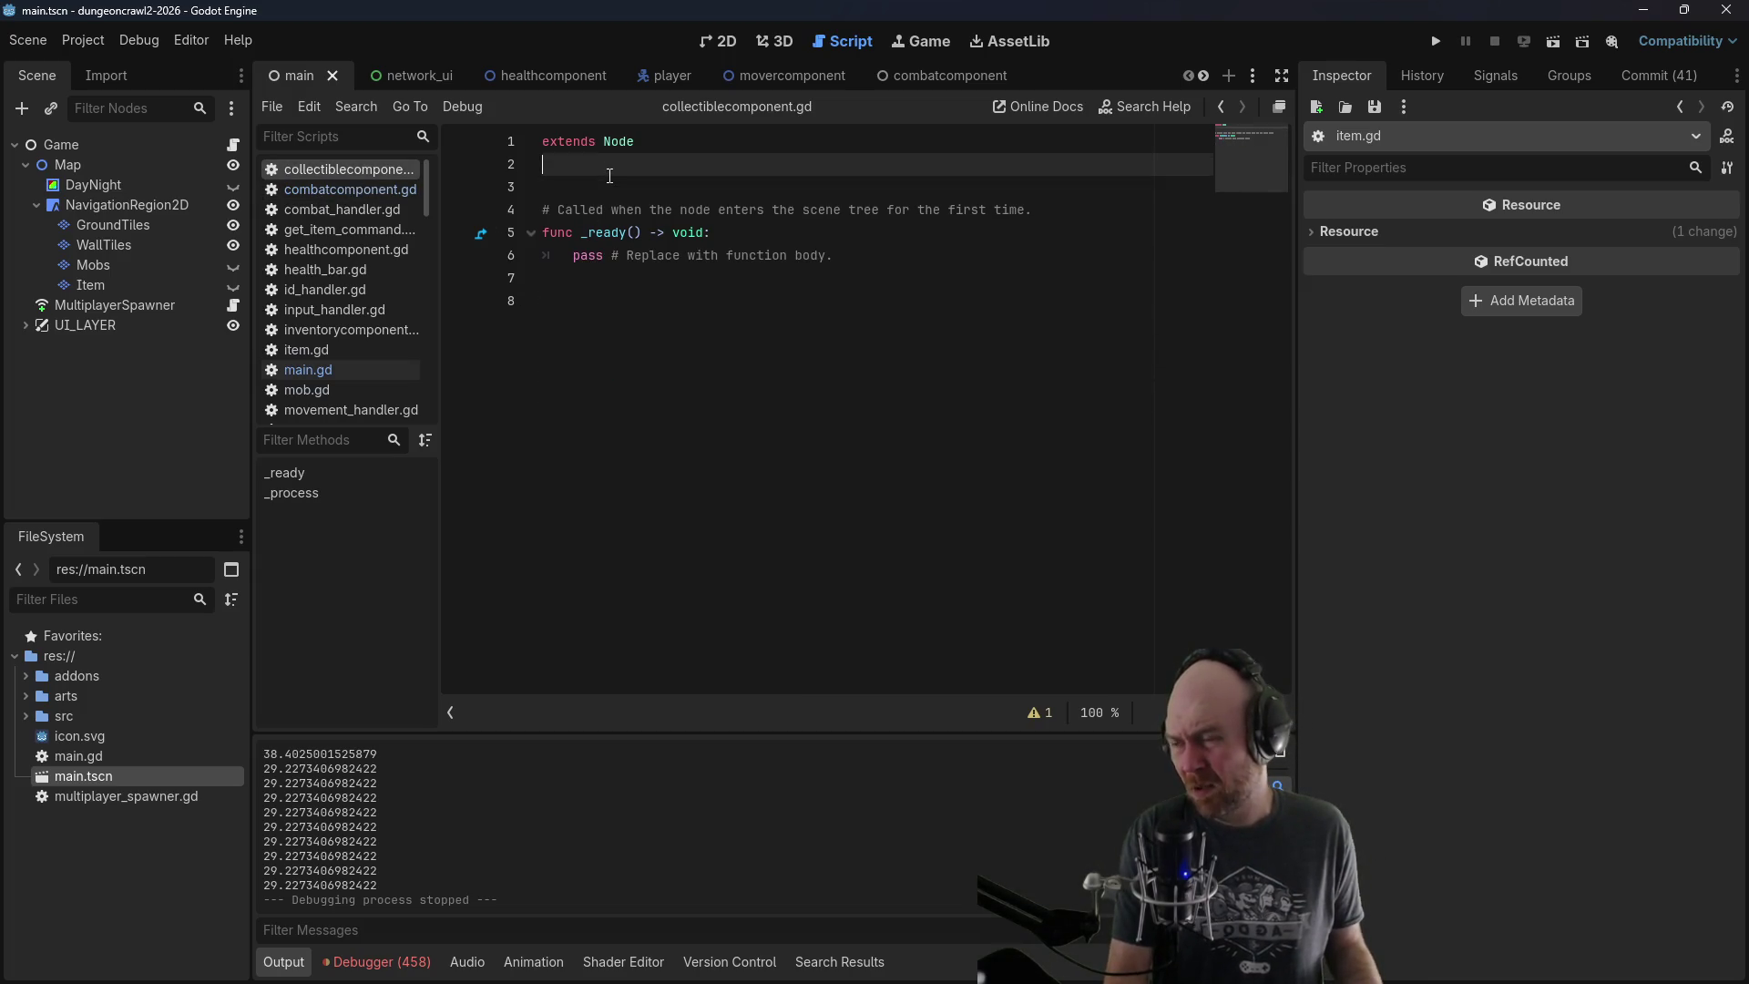
key(Return)
key(Return)
click(625, 179)
text(var )
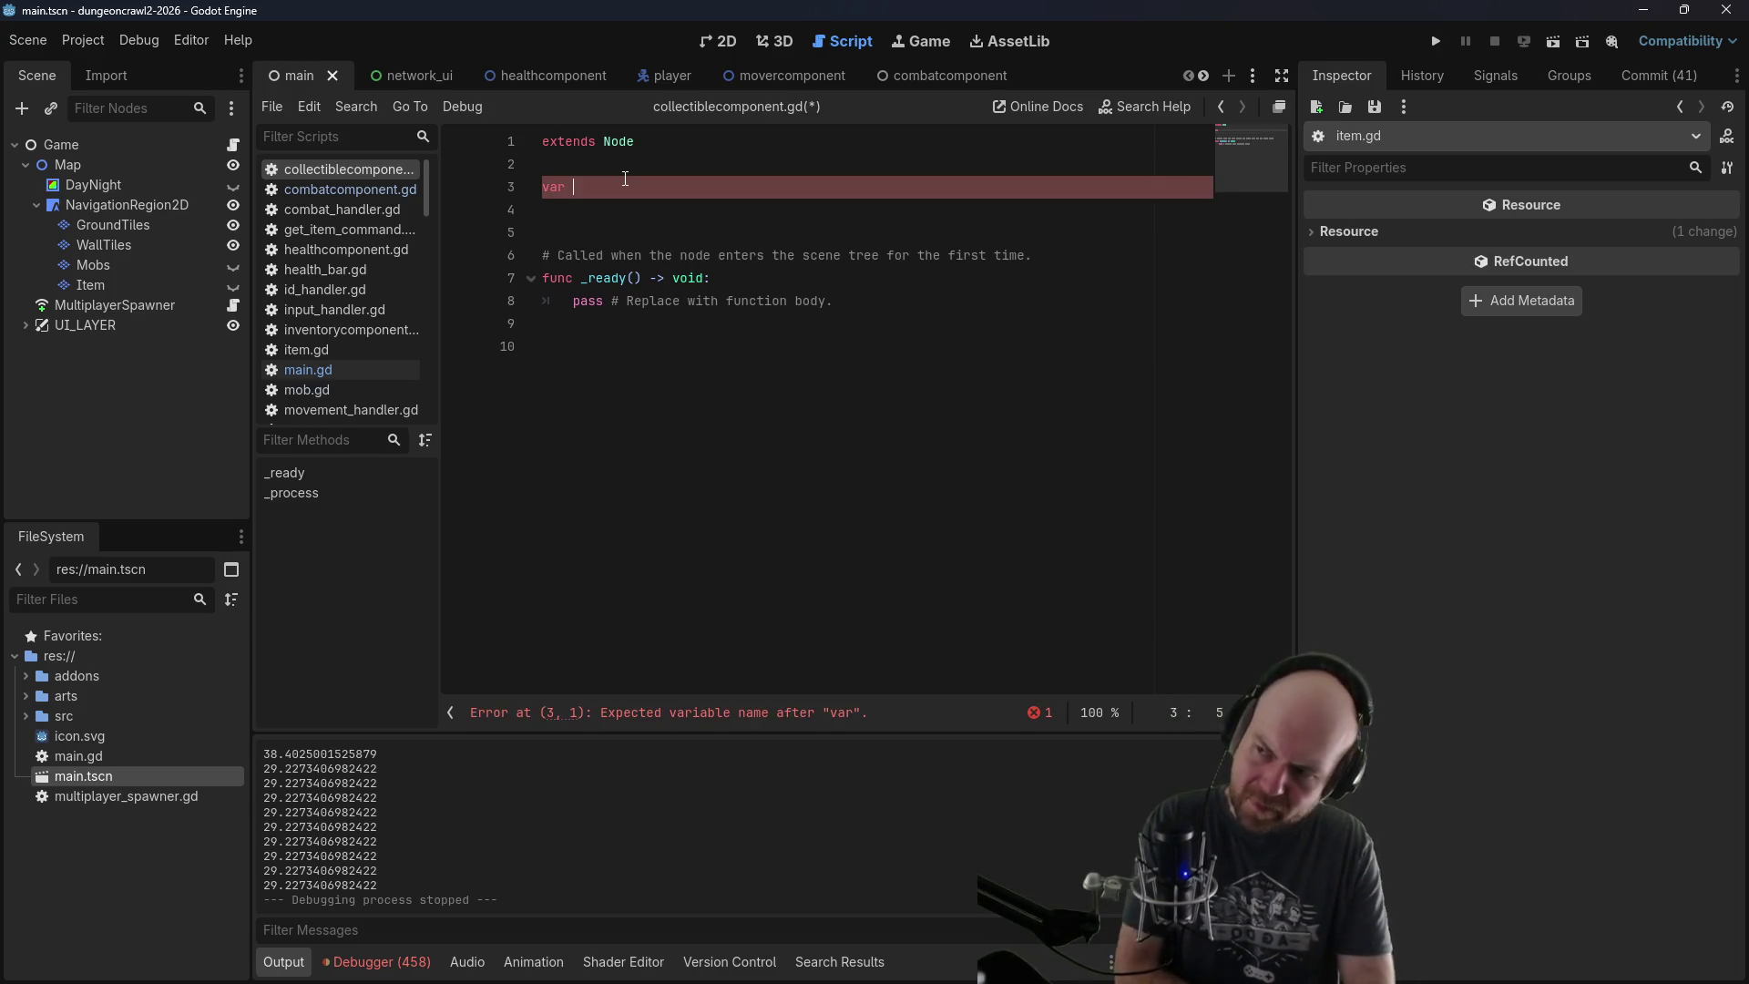
text(owns)
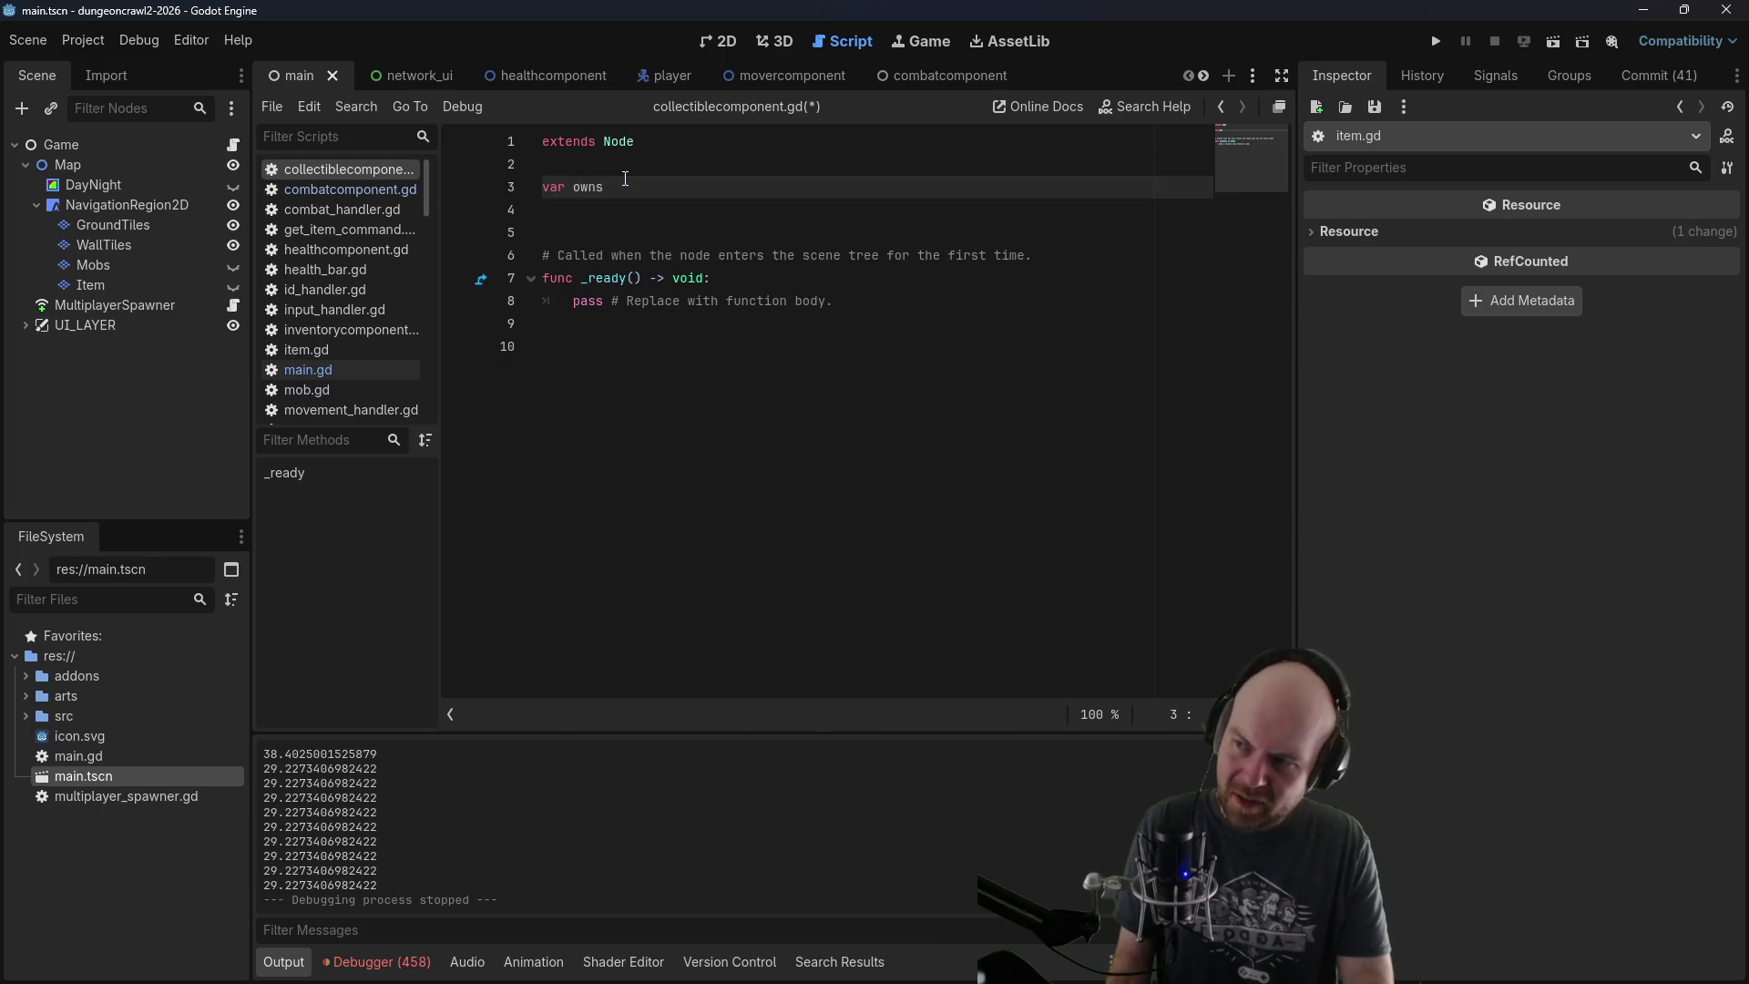
key(BackSpace)
key(BackSpace)
key(BackSpace)
text(owner )
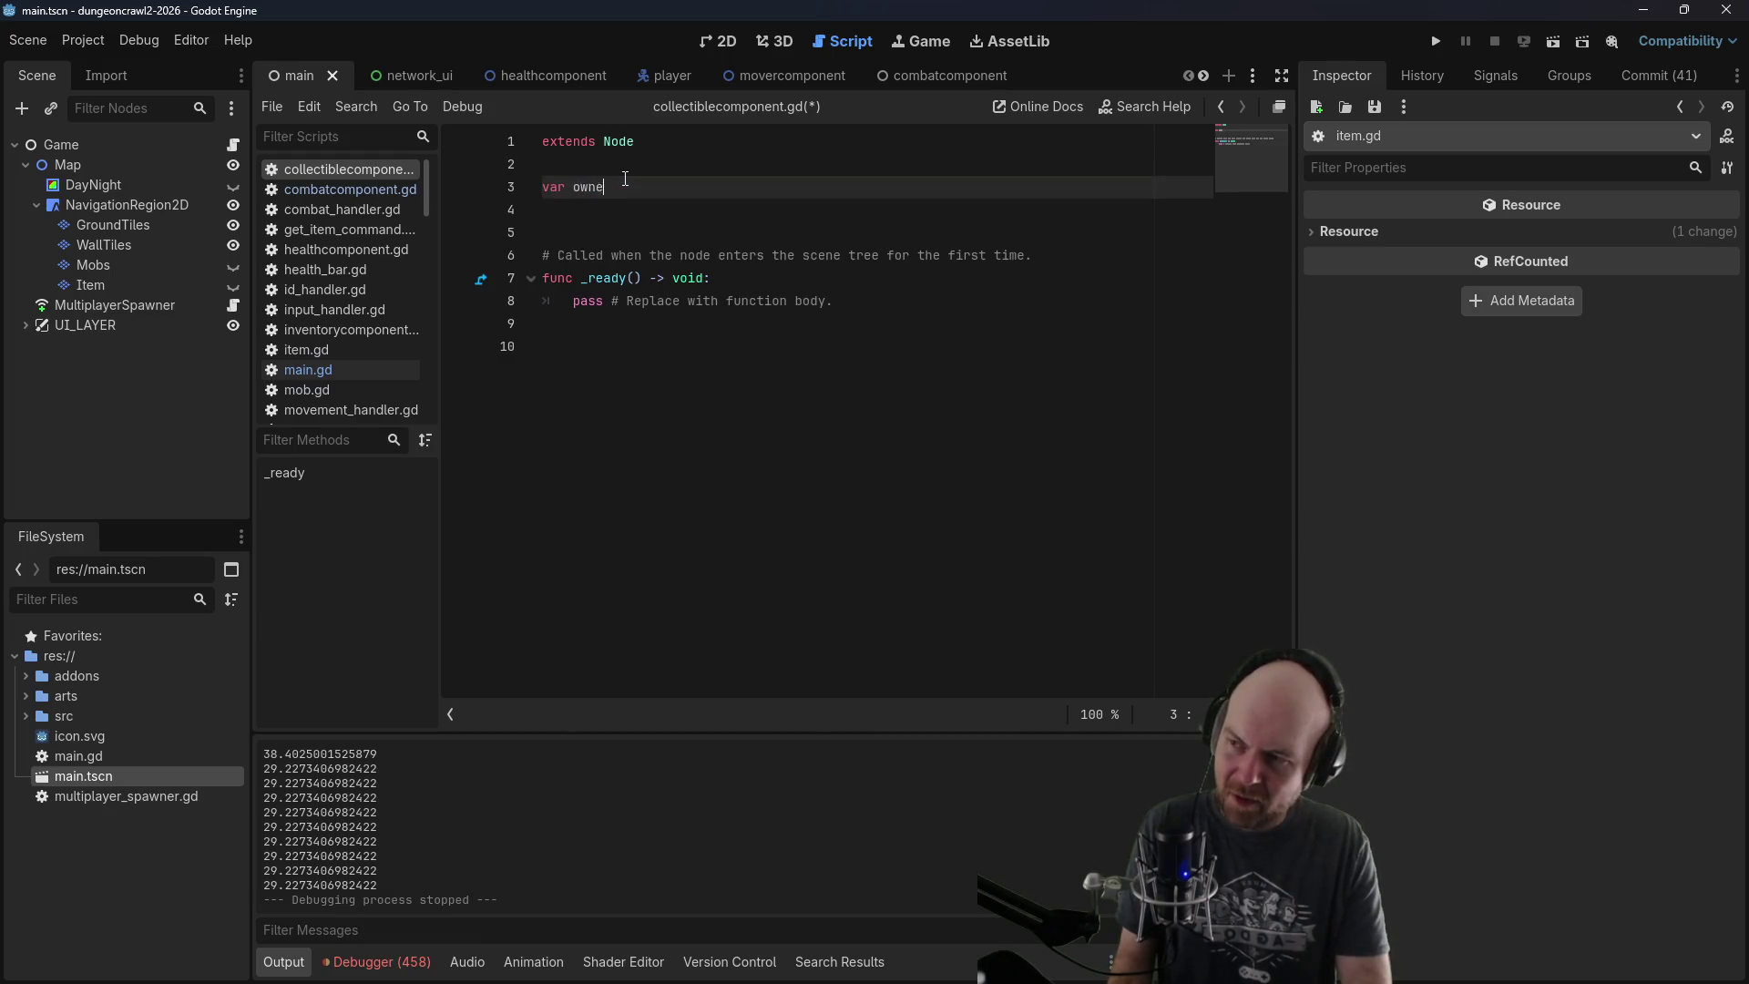
text(:)
key(Escape)
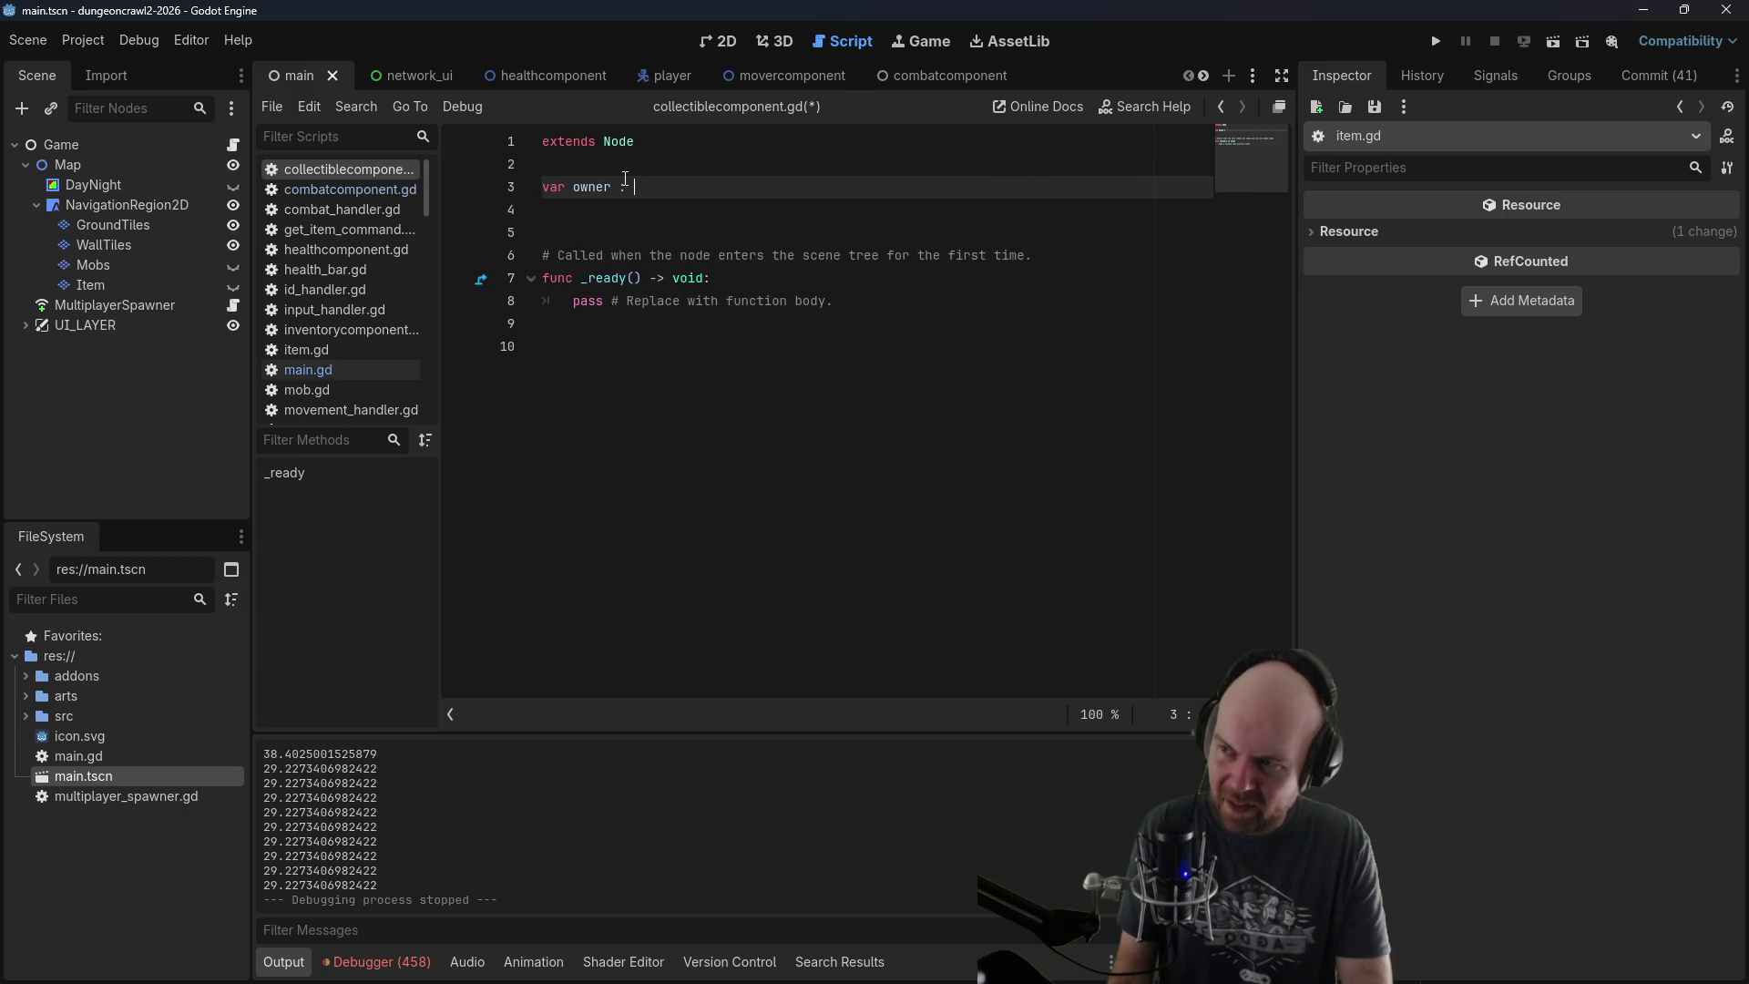
text(InventoryC)
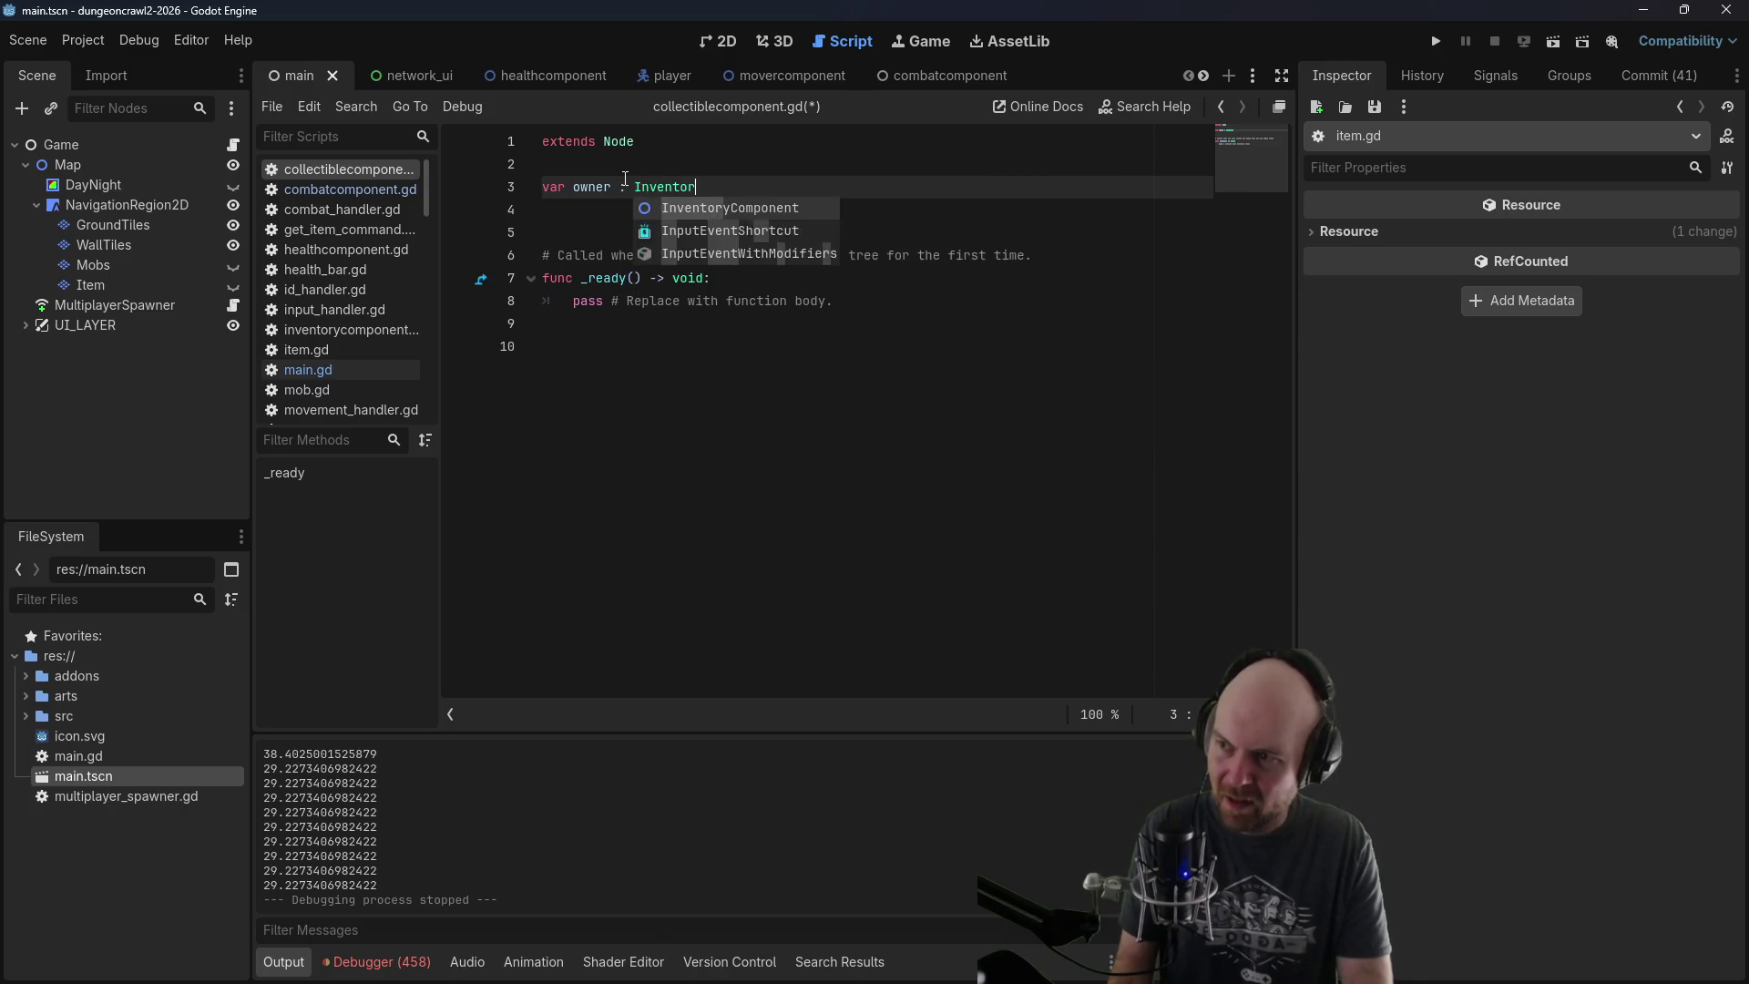
text(omponent)
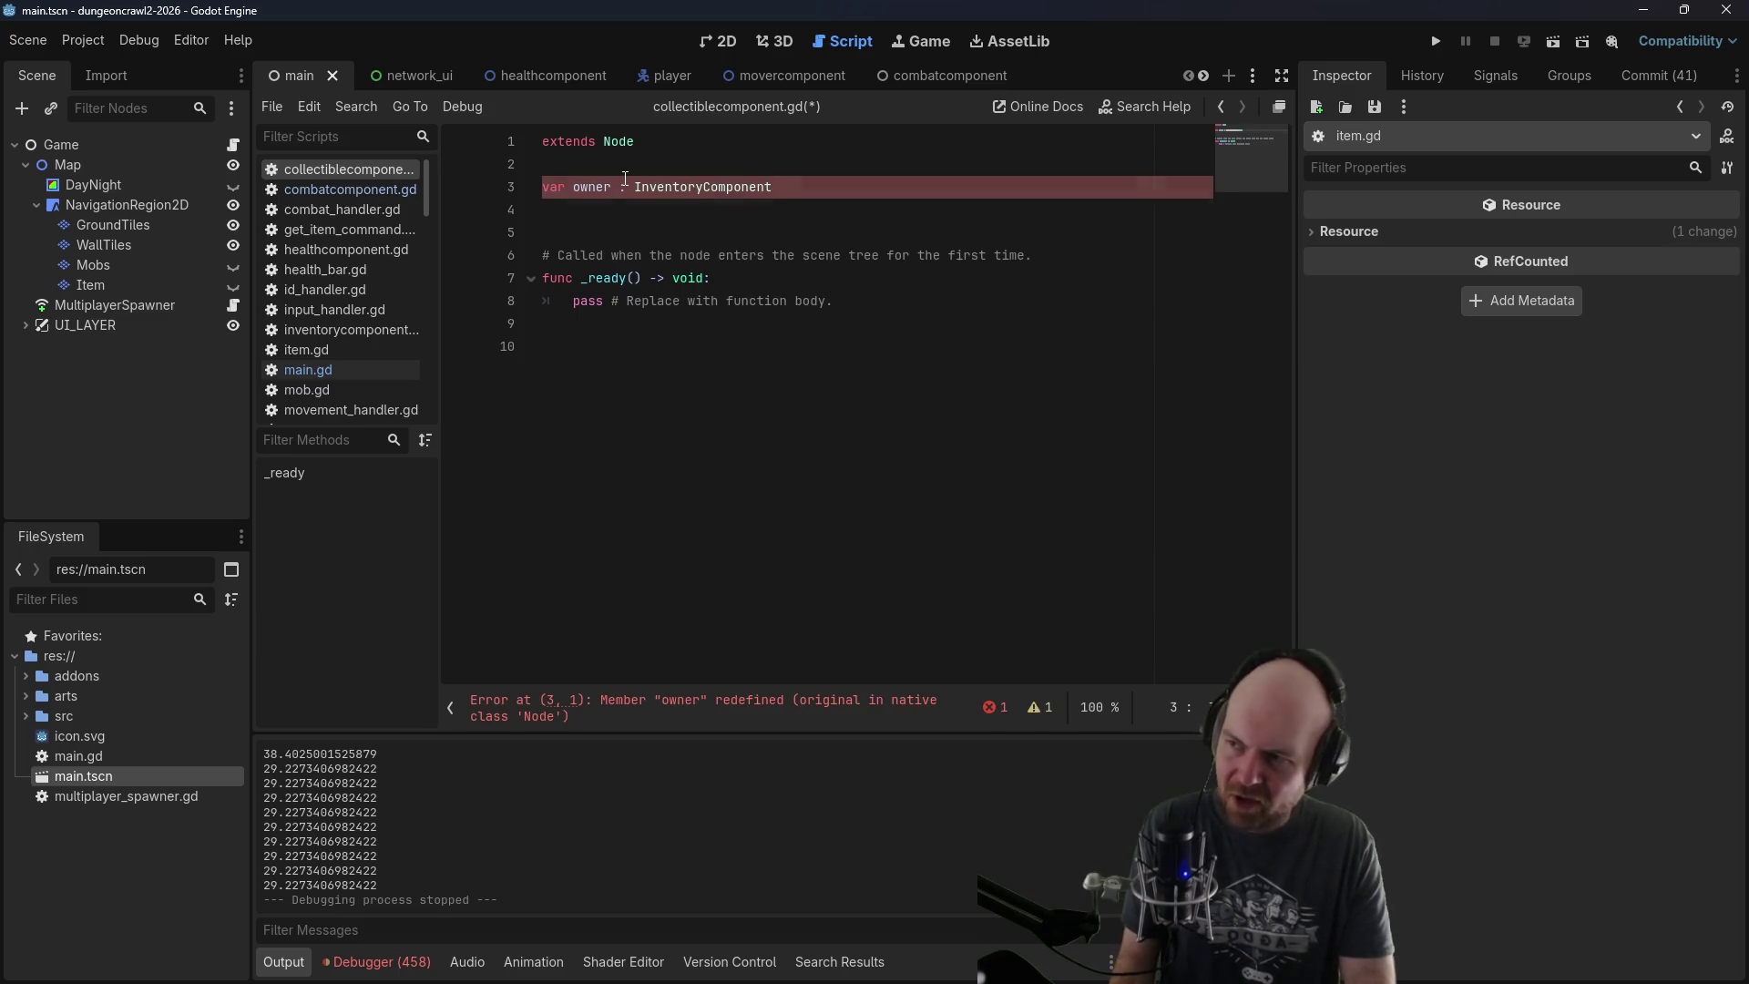
key(Return)
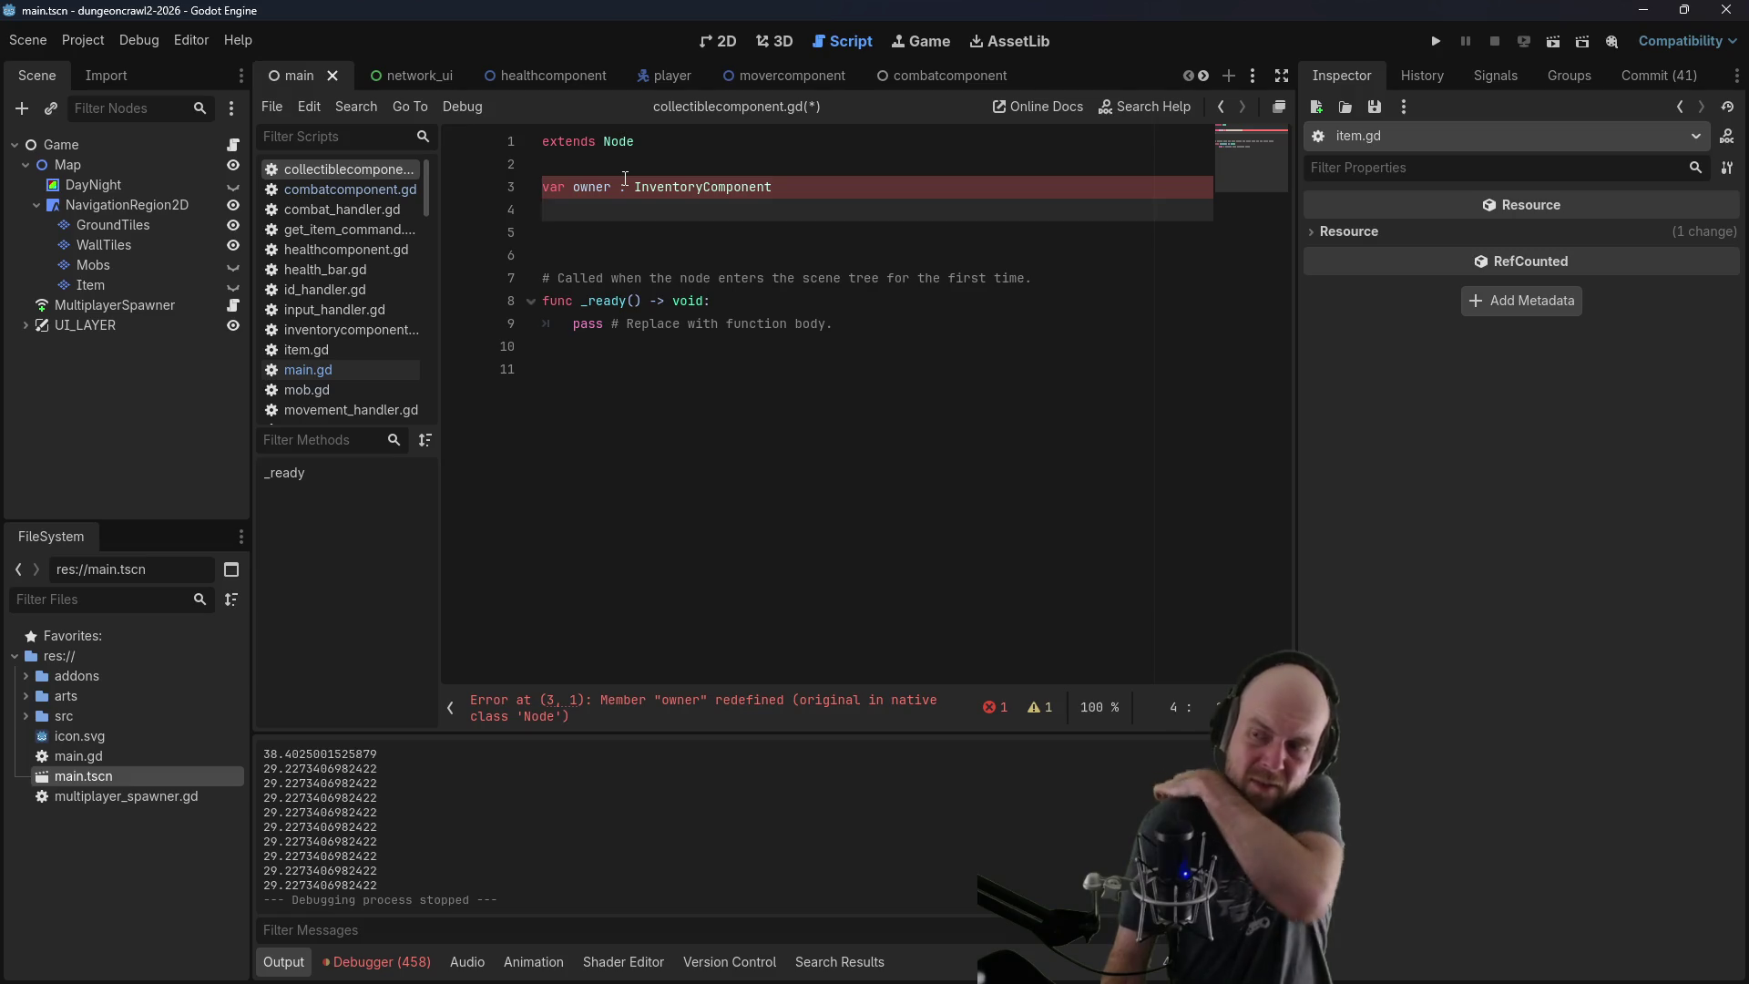
- Add a 'var parent' declaration and remove the extra blank line
text(var p)
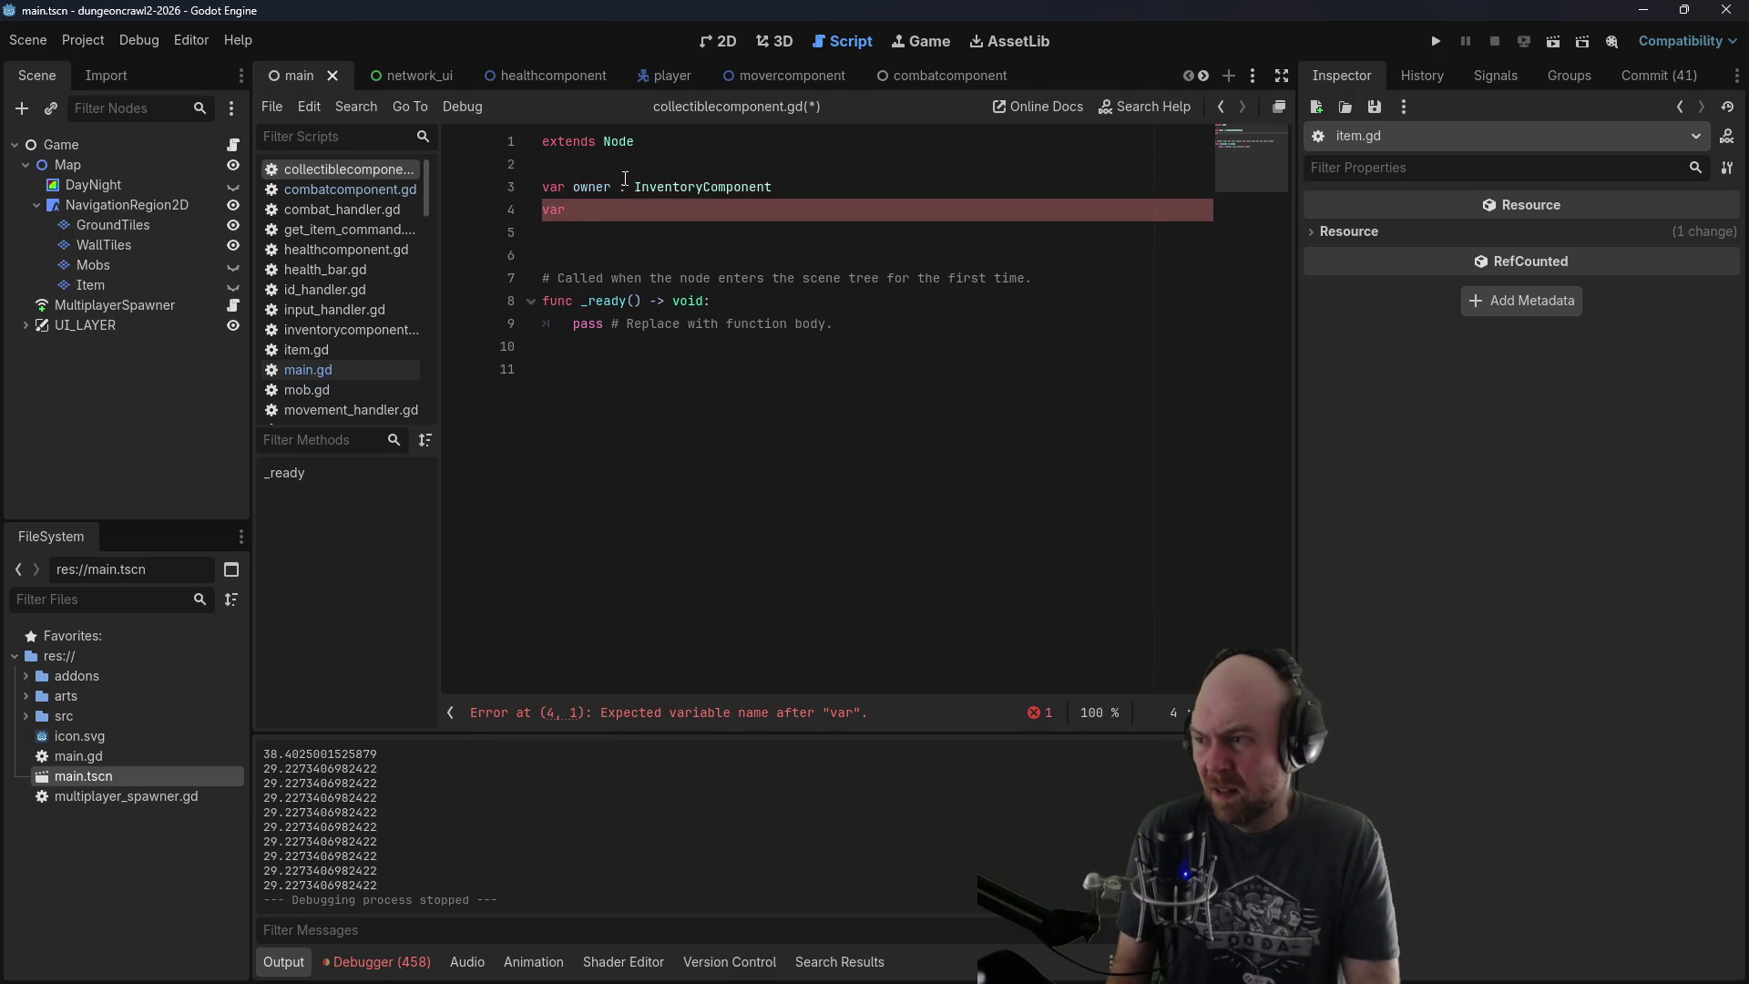
text(arent)
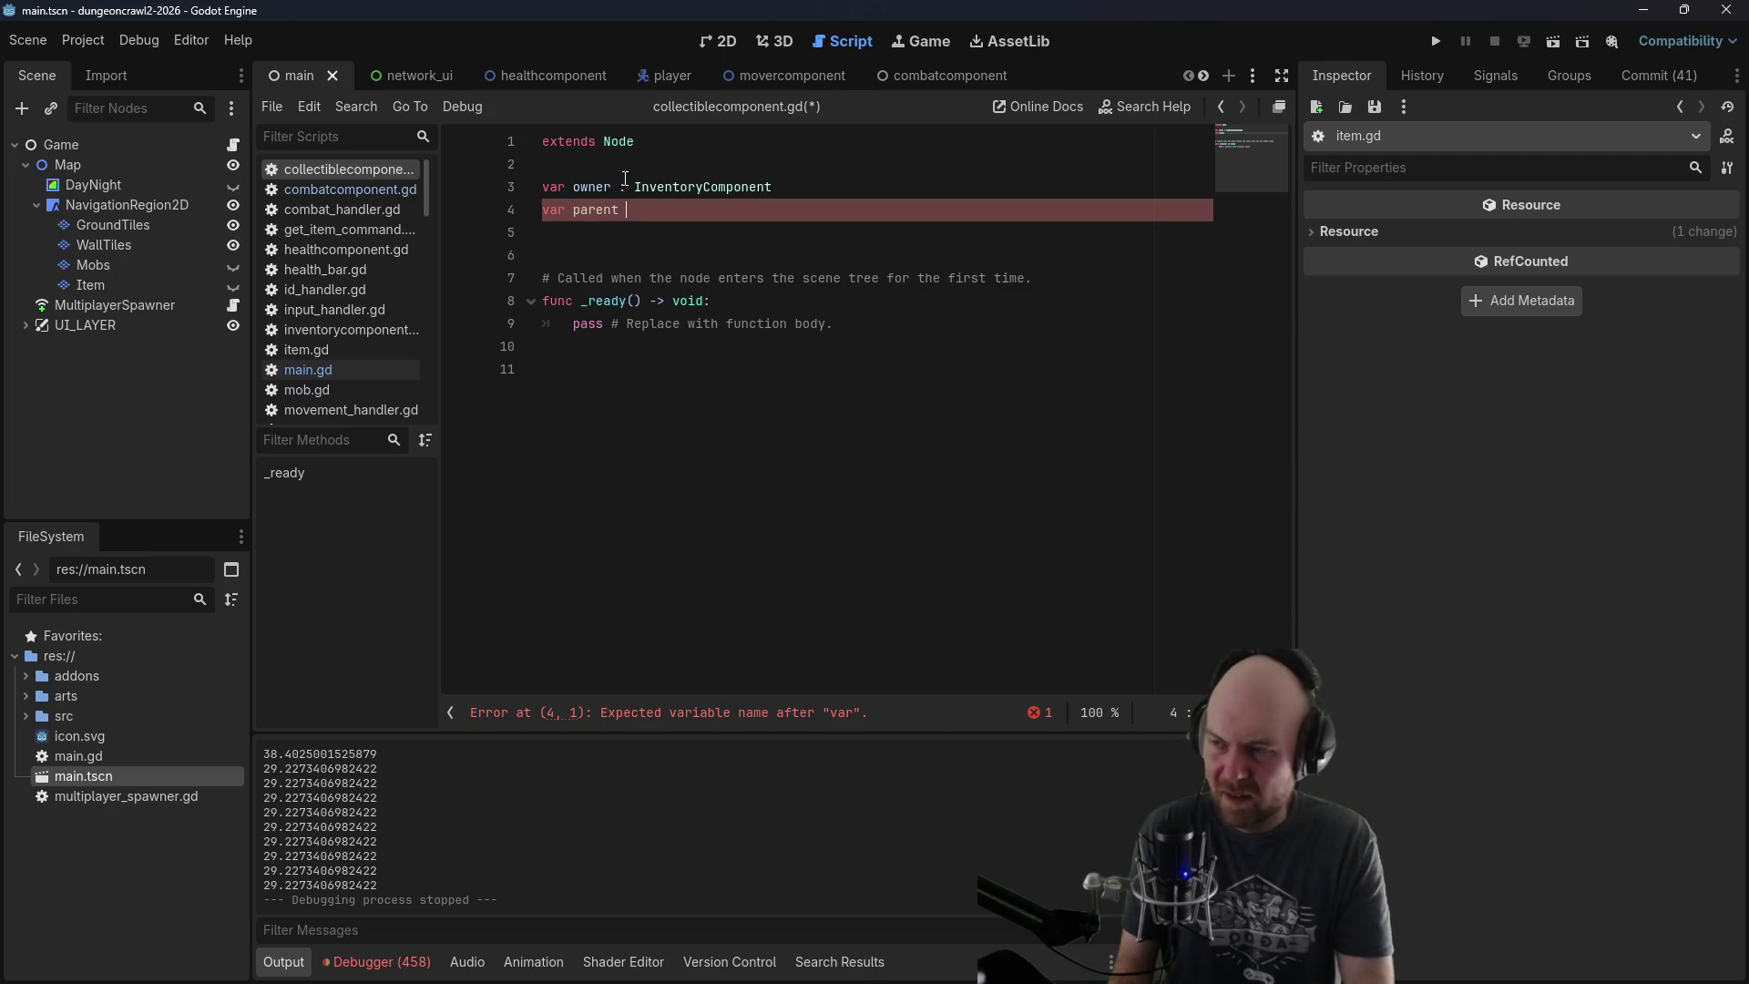
key(Down)
key(Down)
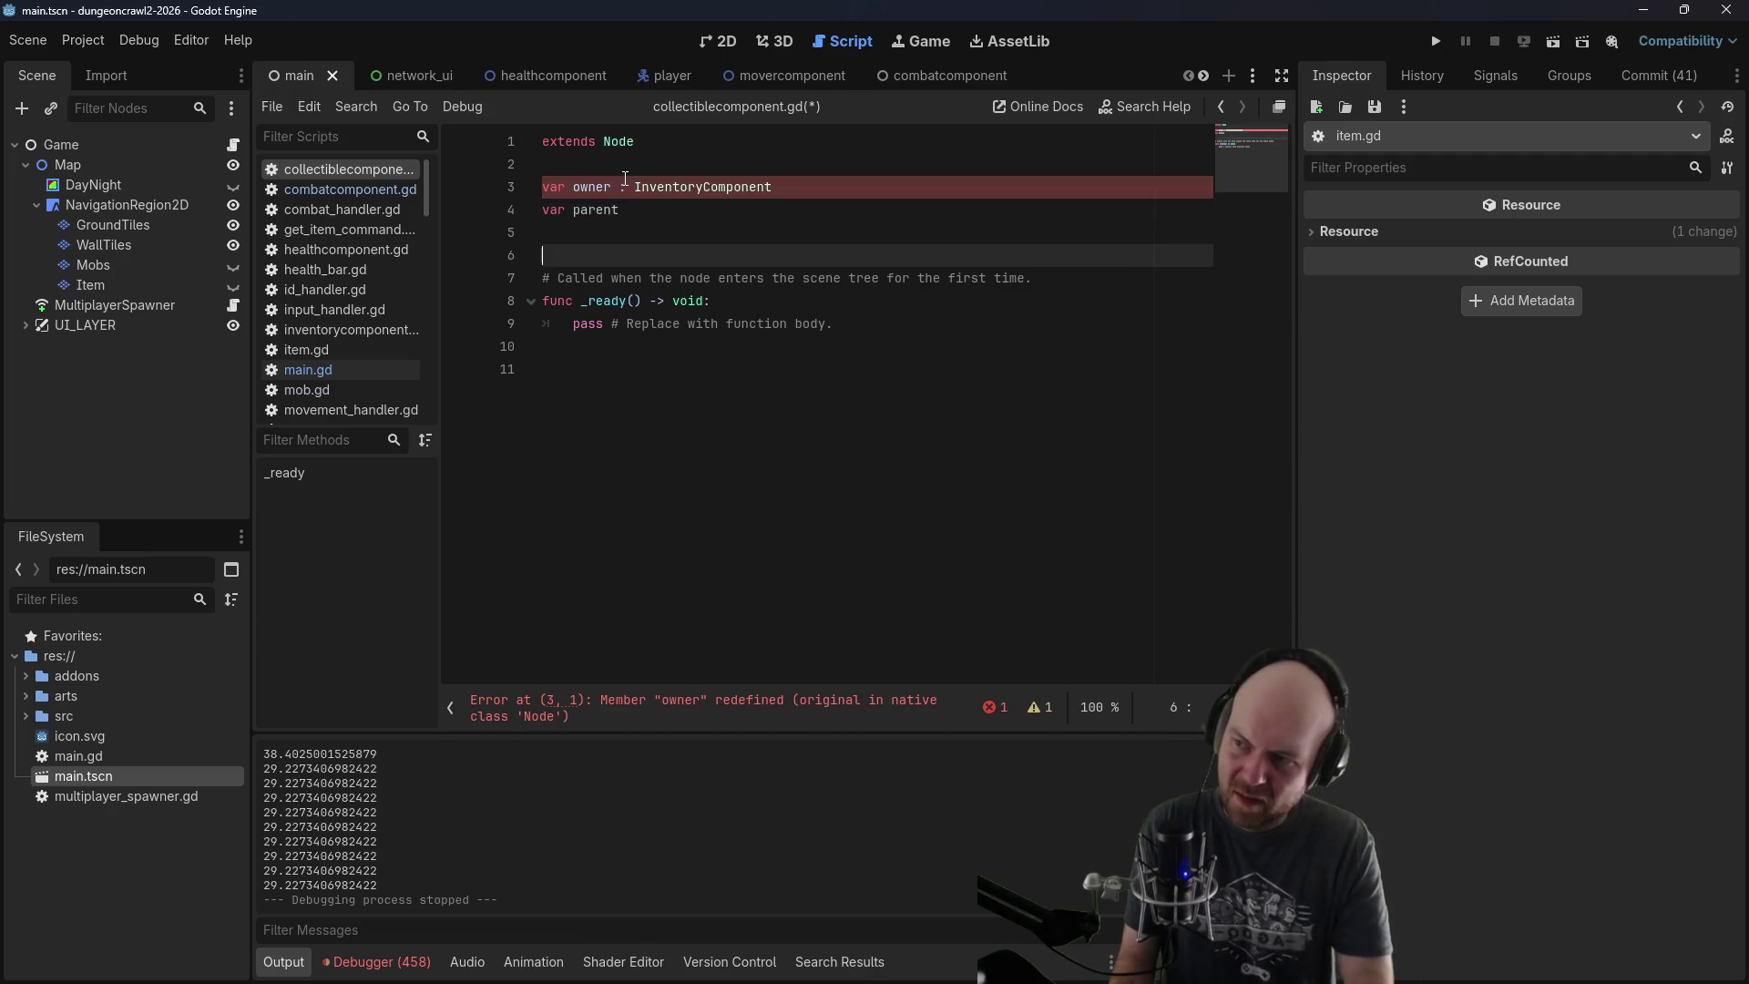
key(Up)
key(Down)
key(BackSpace)
key(Down)
key(Down)
key(Down)
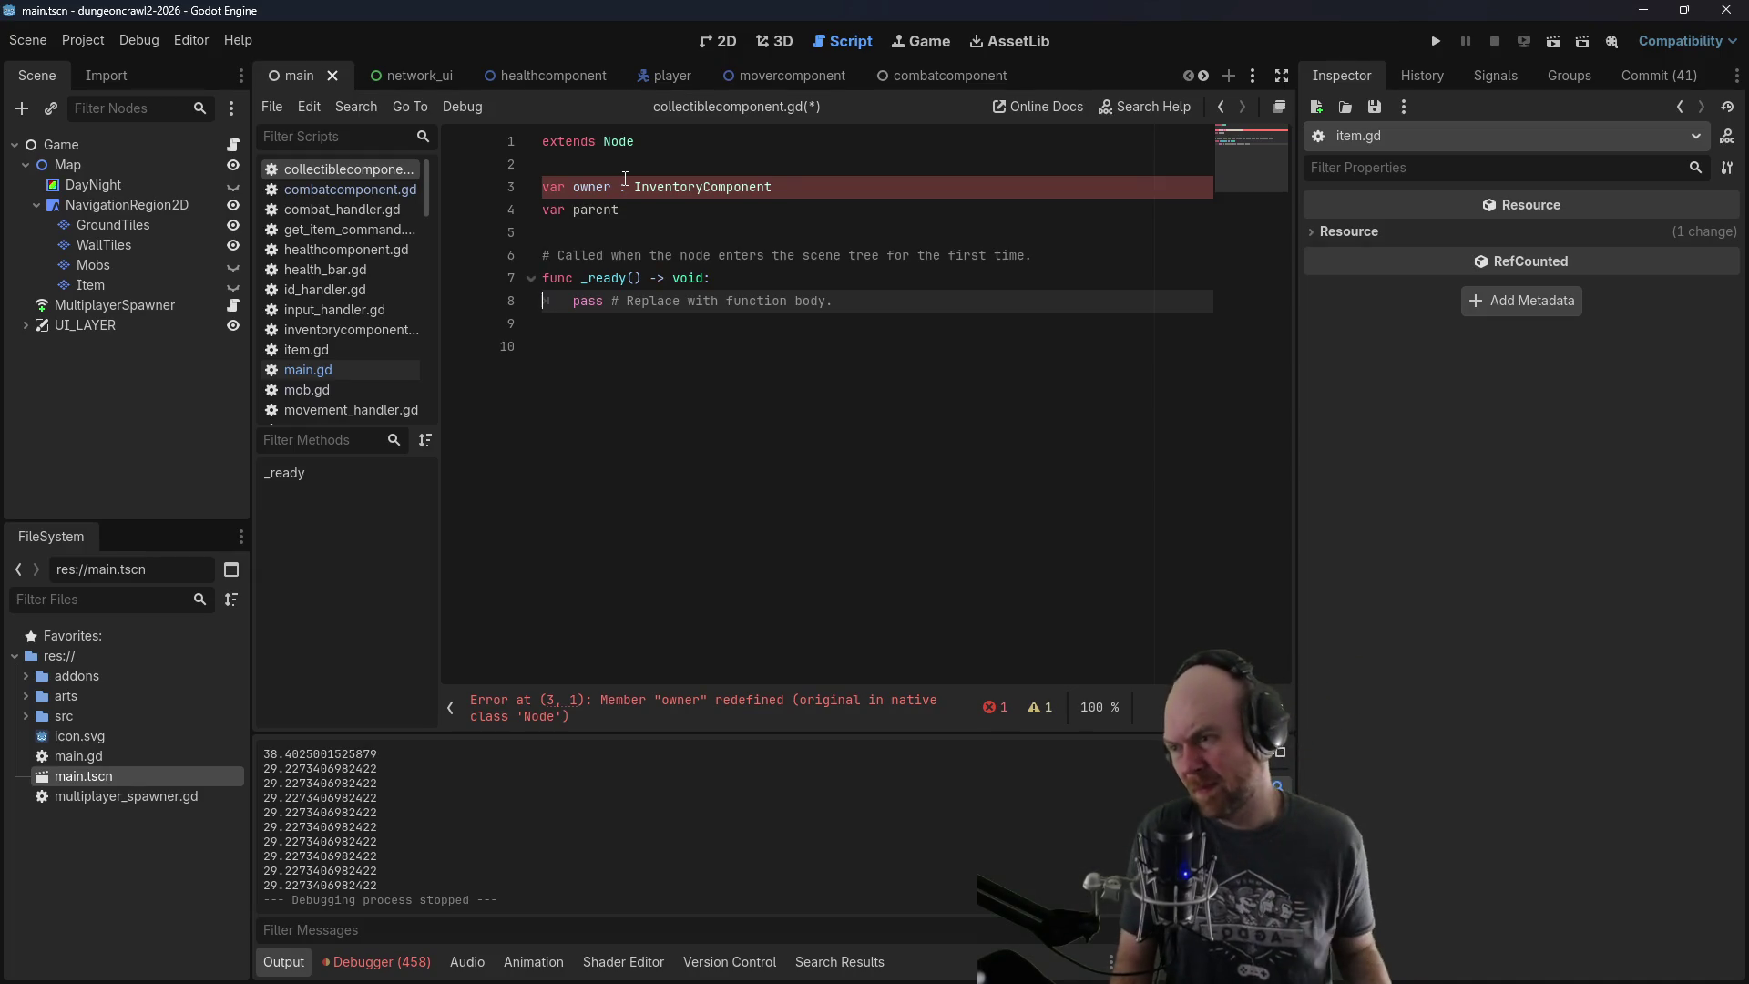
- Delete the pass line from _ready and save the script
drag(887, 305, 573, 302)
key(BackSpace)
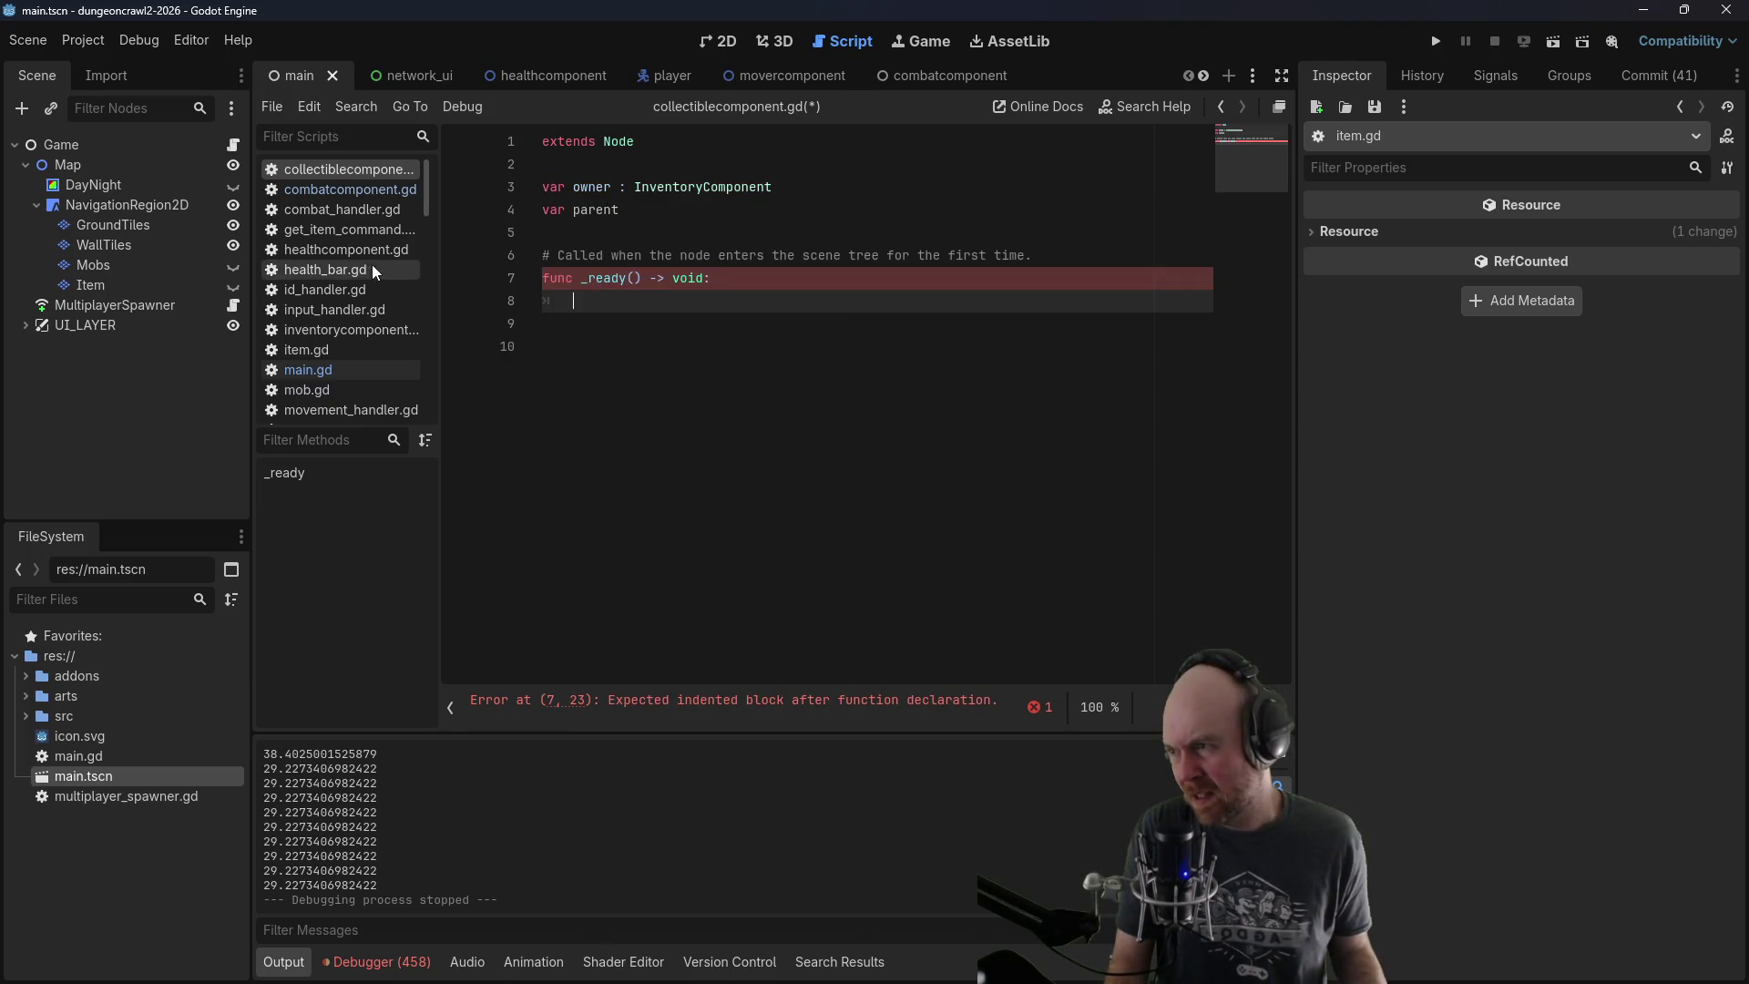
key(ctrl+s)
click(674, 314)
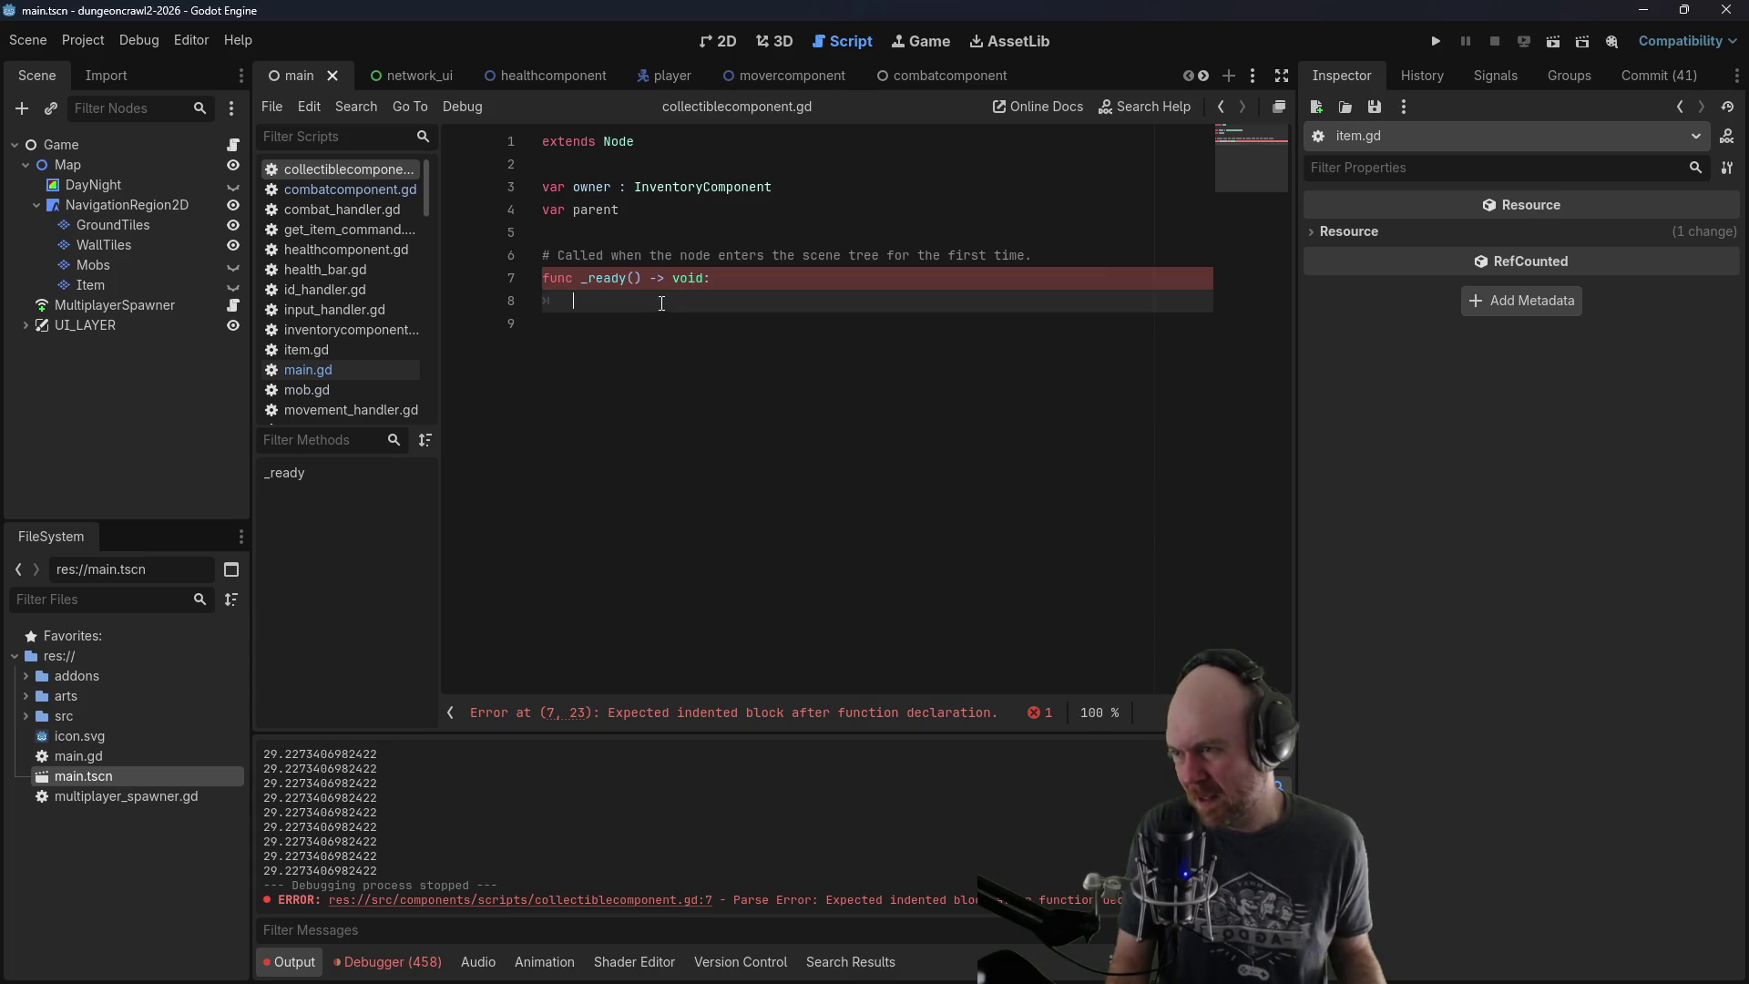
scroll(346, 356, down, 3)
scroll(344, 355, down, 1)
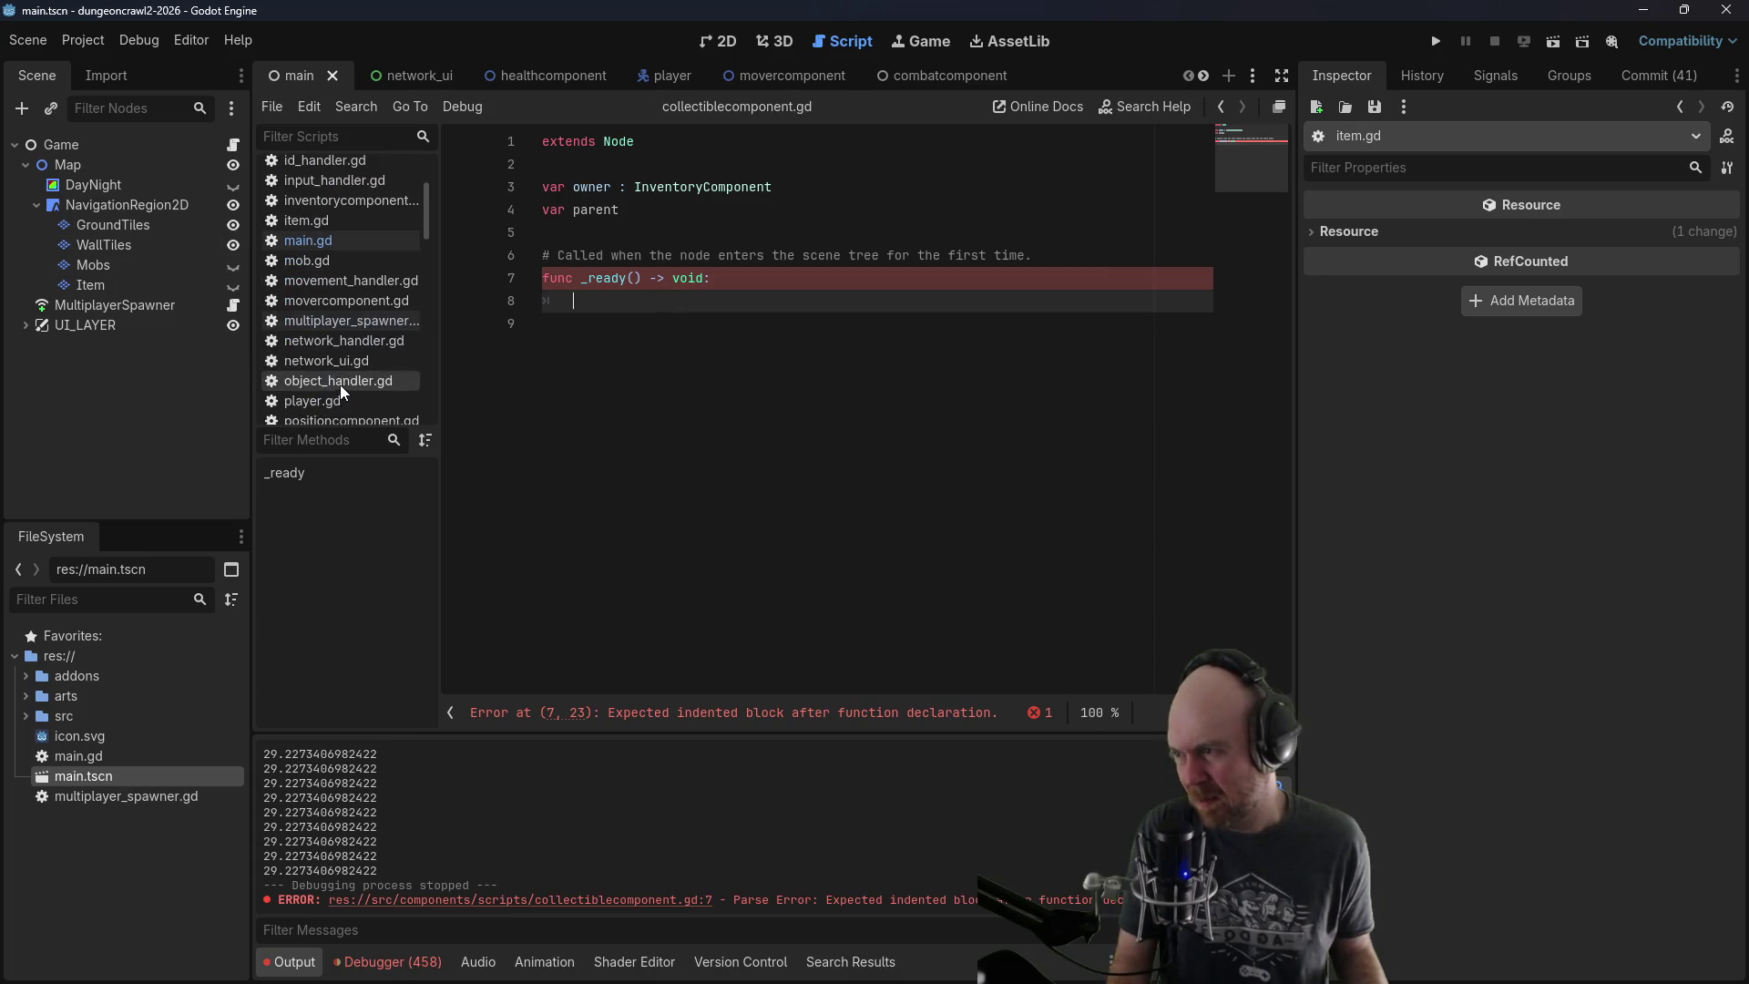
click(344, 380)
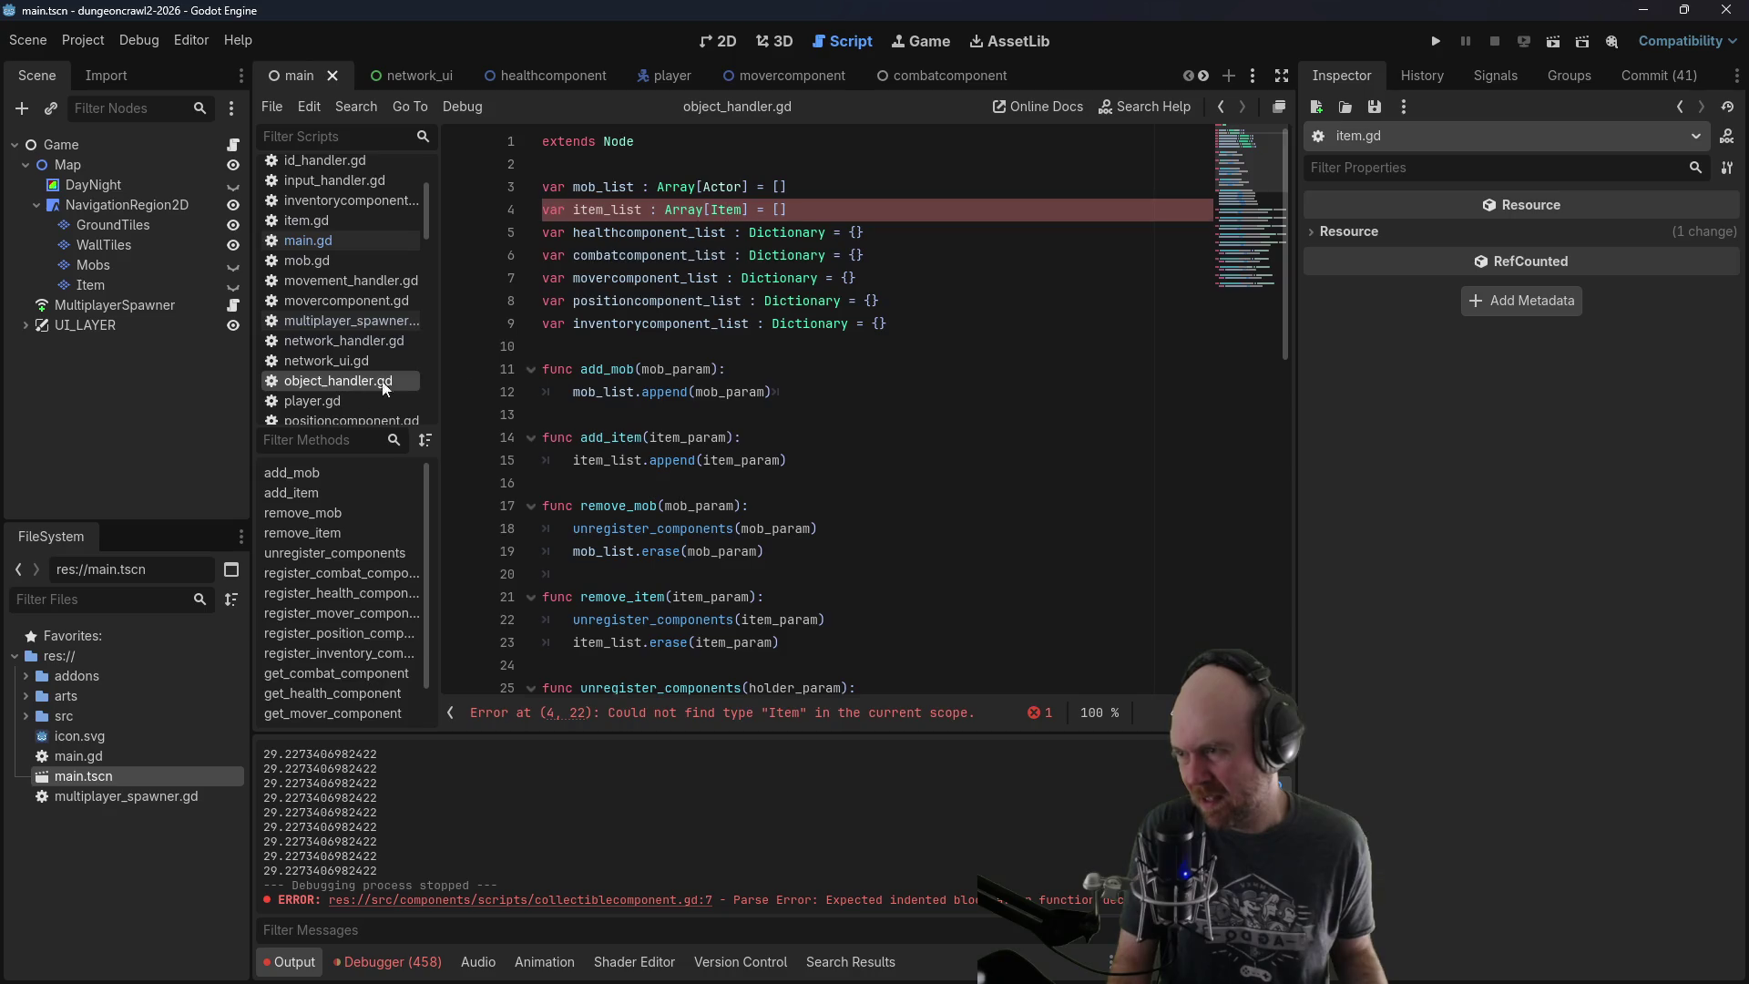
- Declare 'var collectiblecomponent_list : Dictionary = {}' with the other component lists
click(937, 326)
key(Return)
text(var )
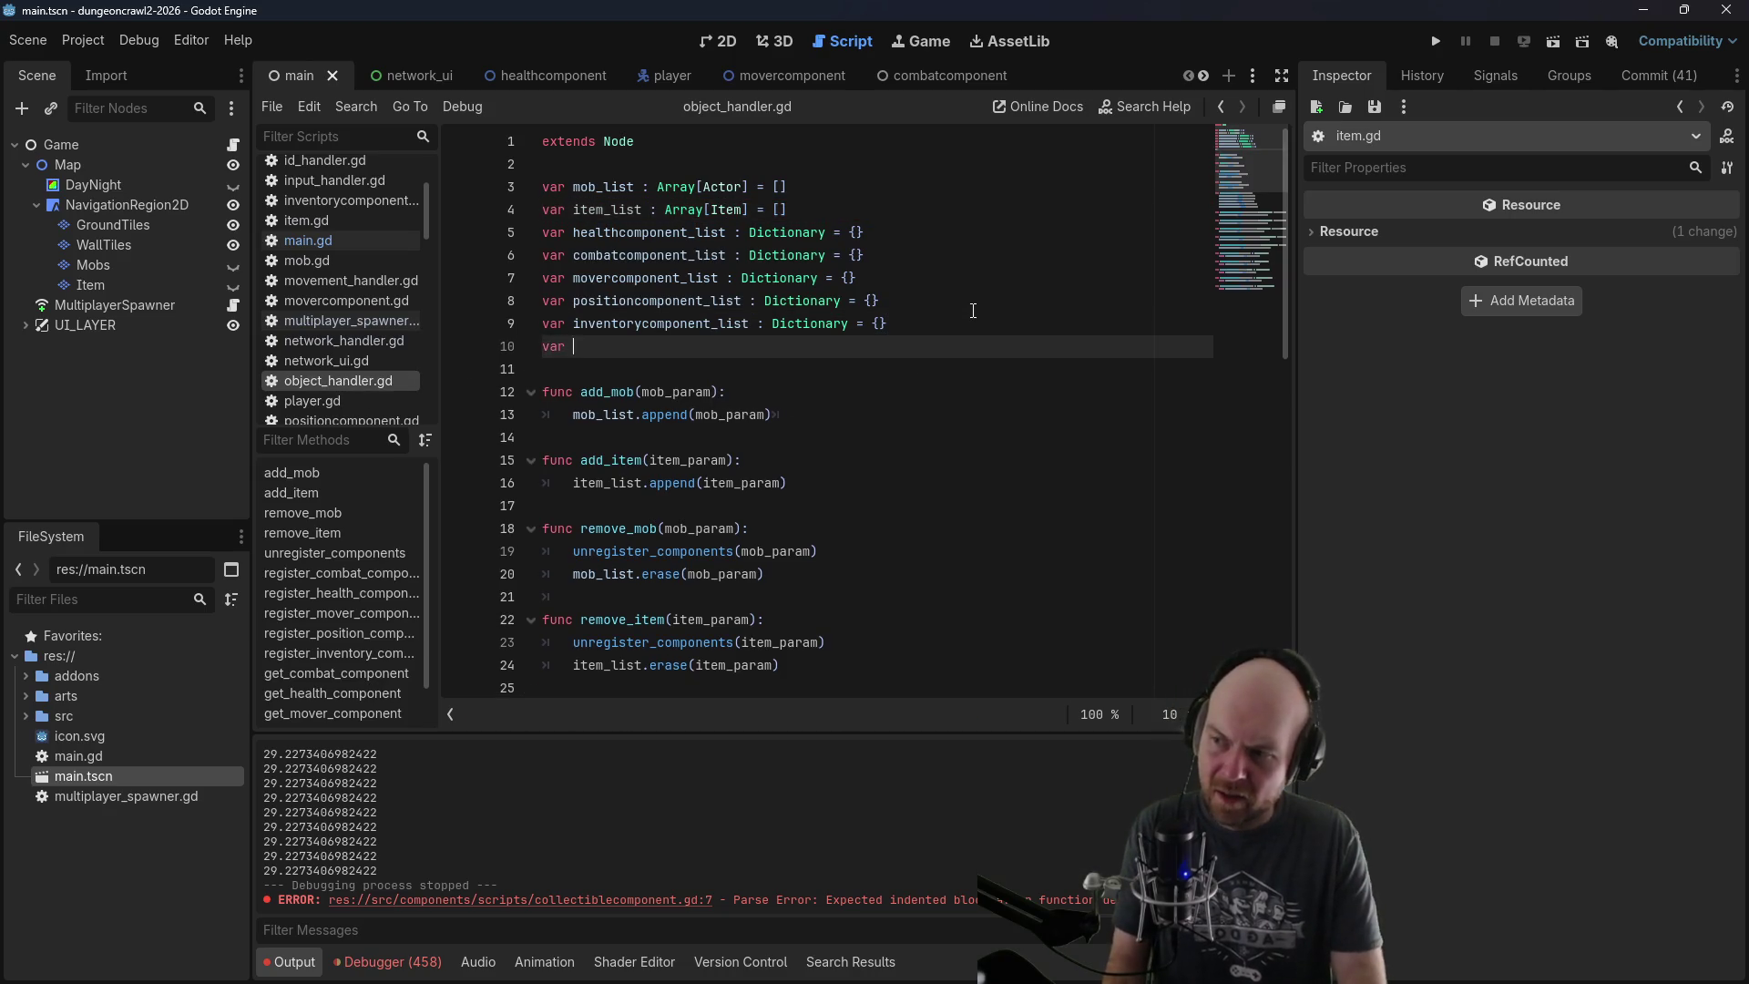
text(collectiblecompoen)
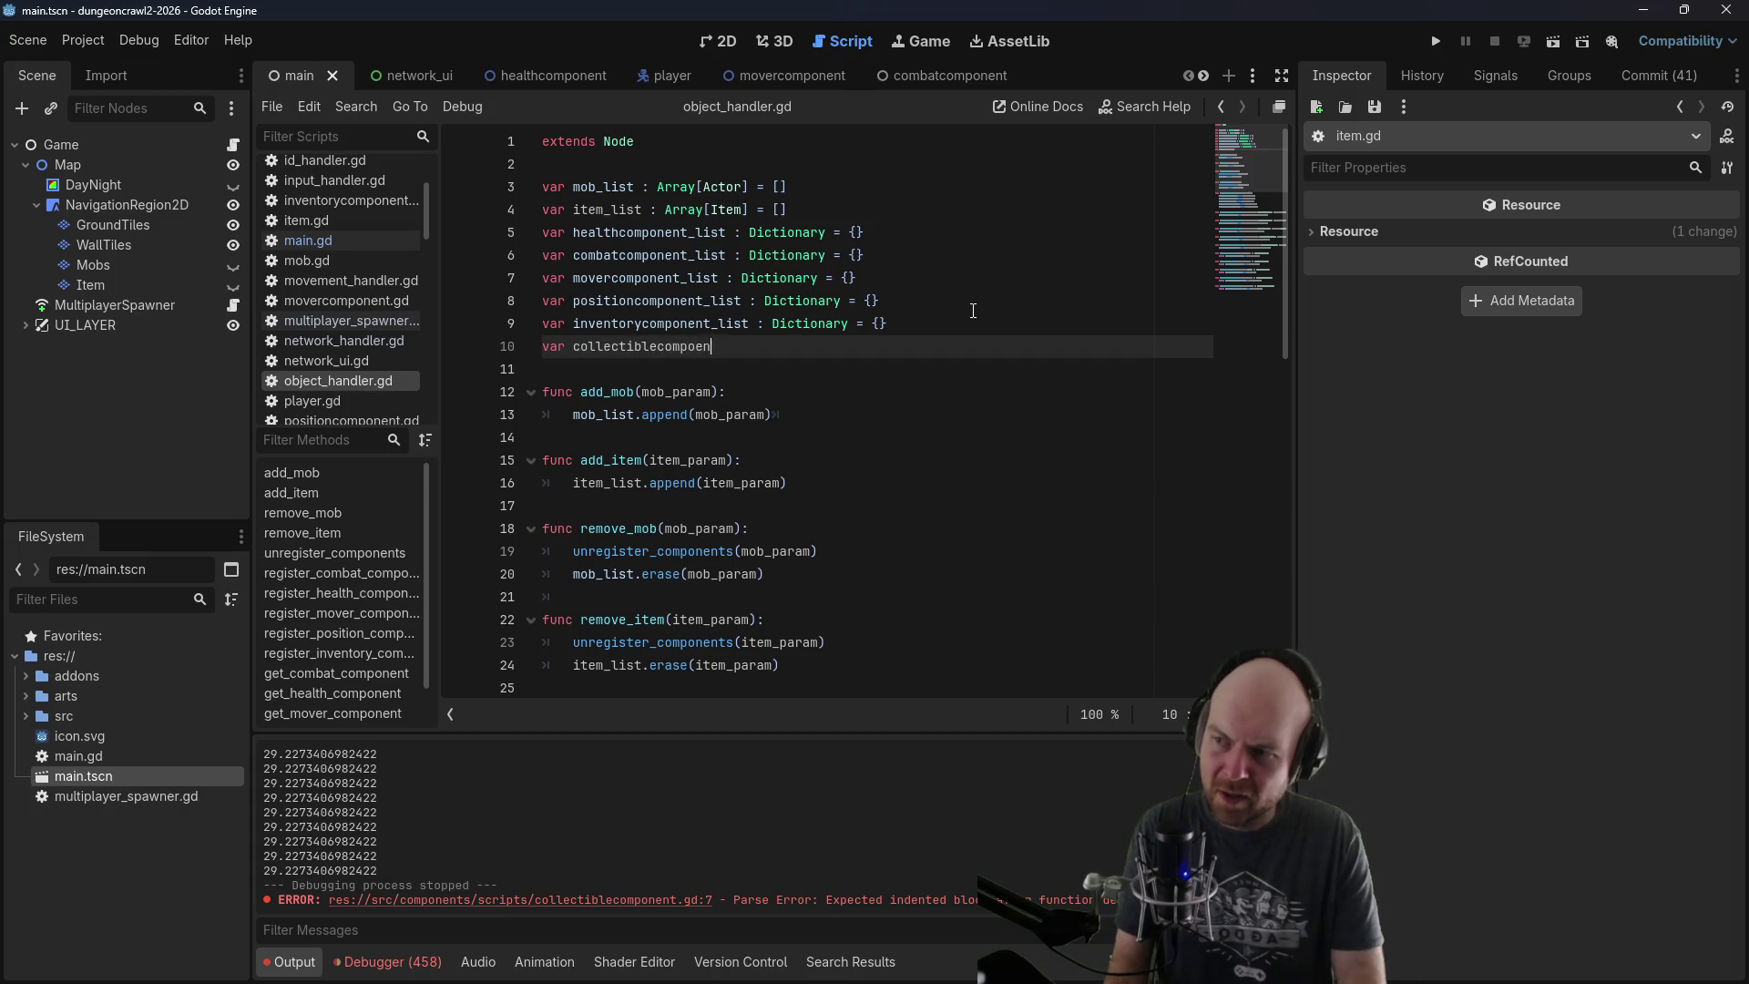
key(BackSpace)
key(BackSpace)
text(nent)
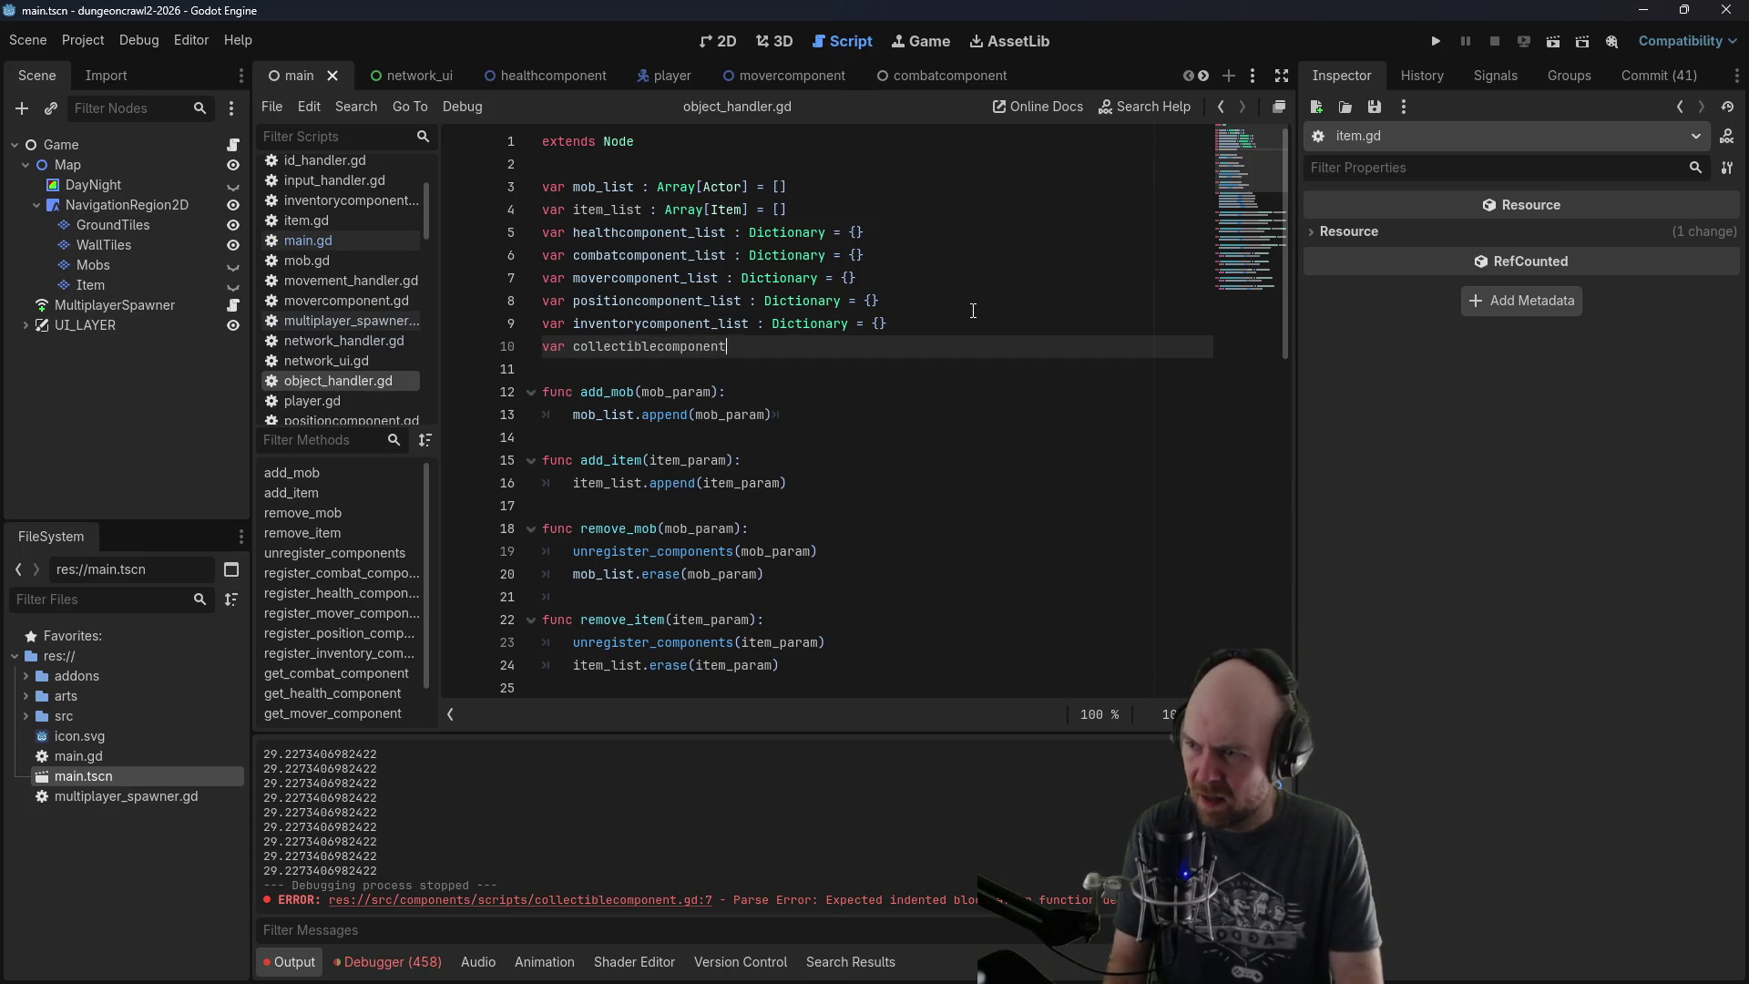
text(_list : Dictionary = {})
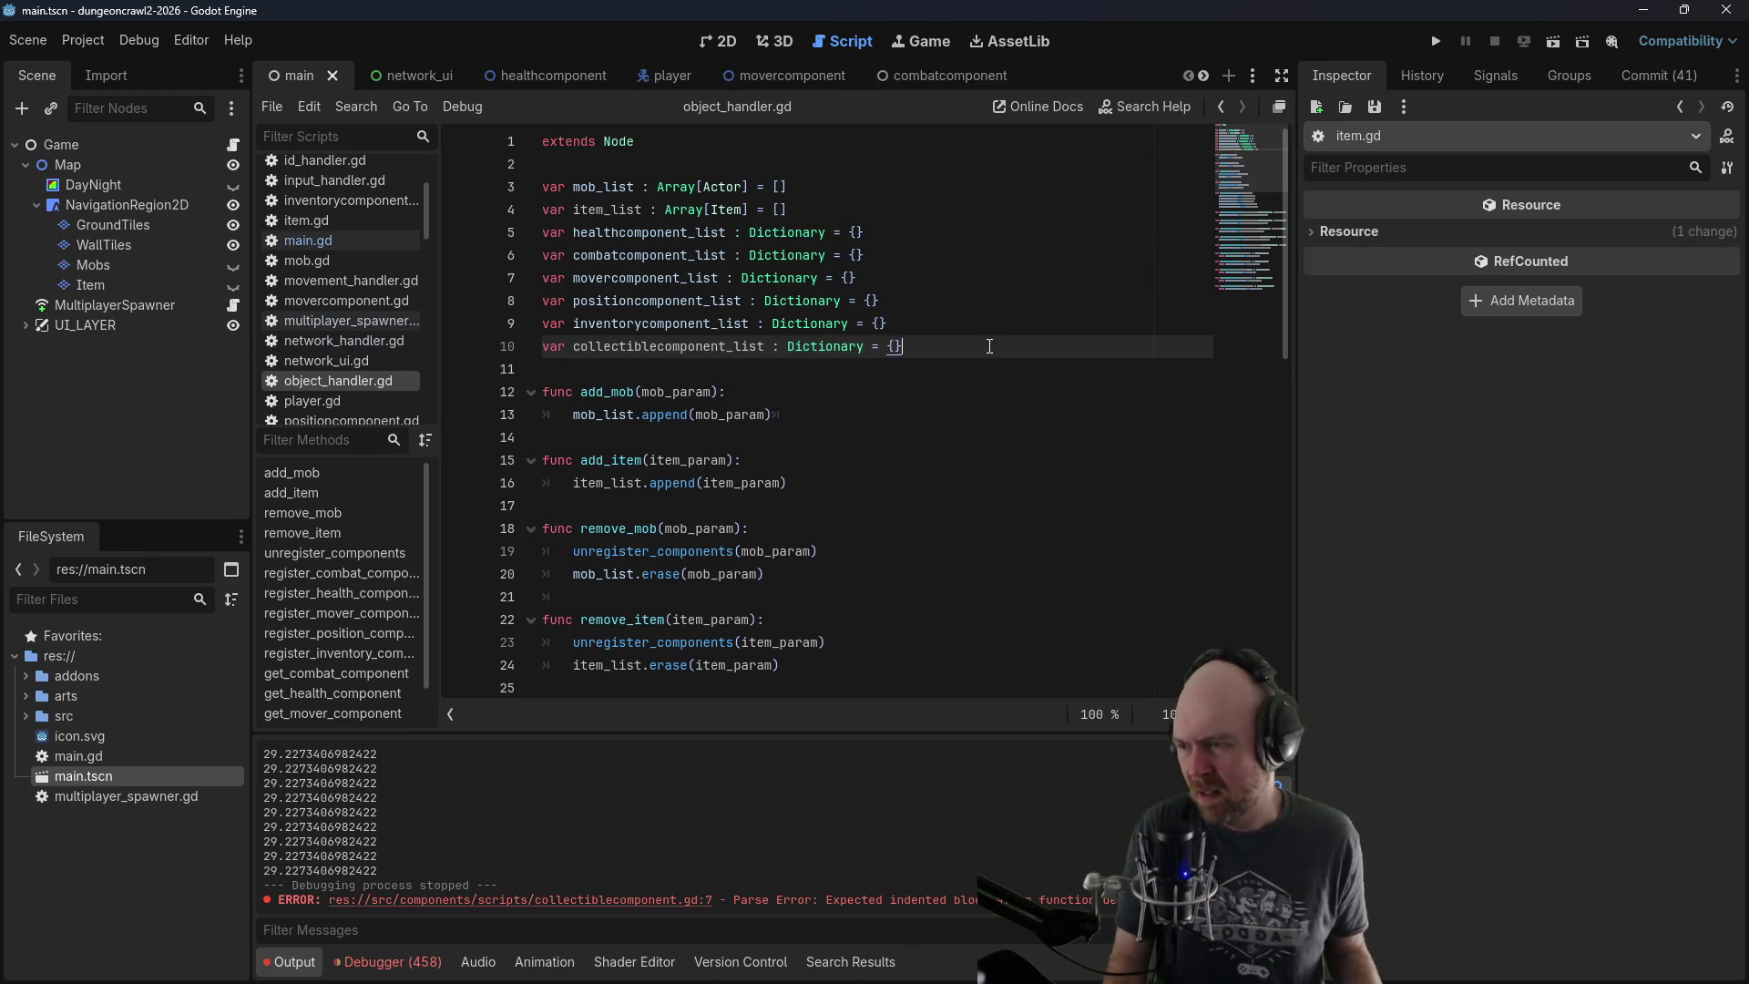
scroll(892, 407, down, 2)
scroll(954, 534, up, 3)
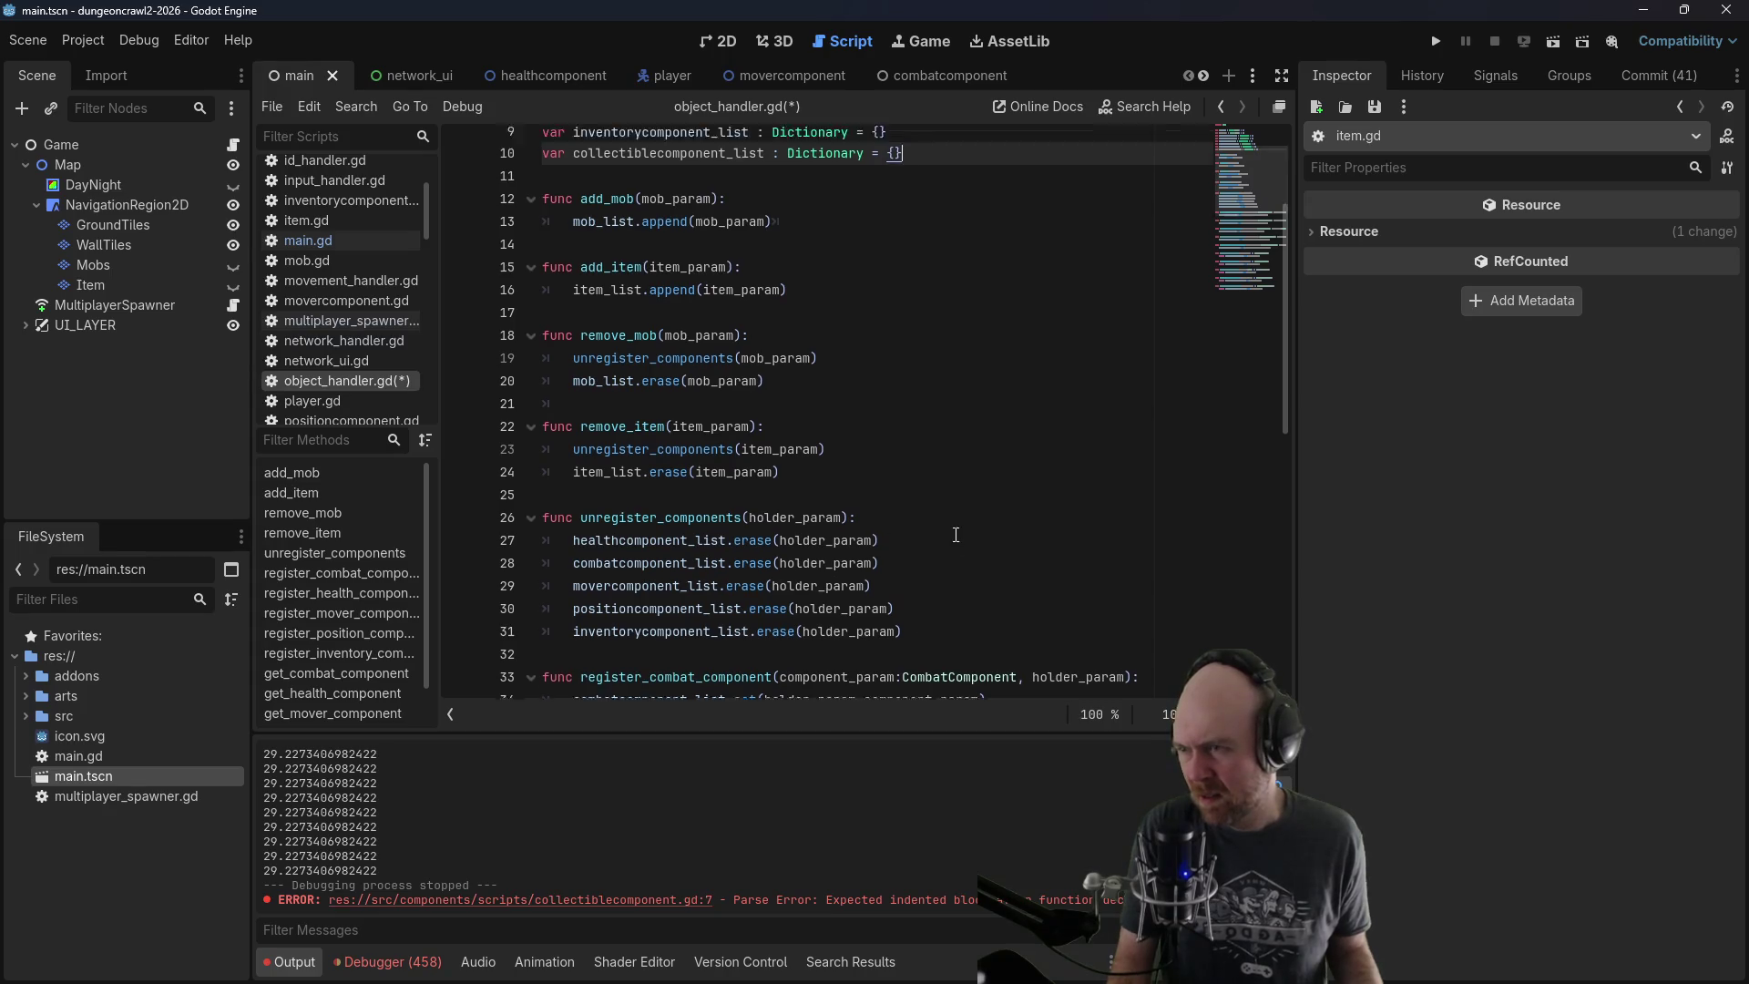
scroll(953, 535, down, 3)
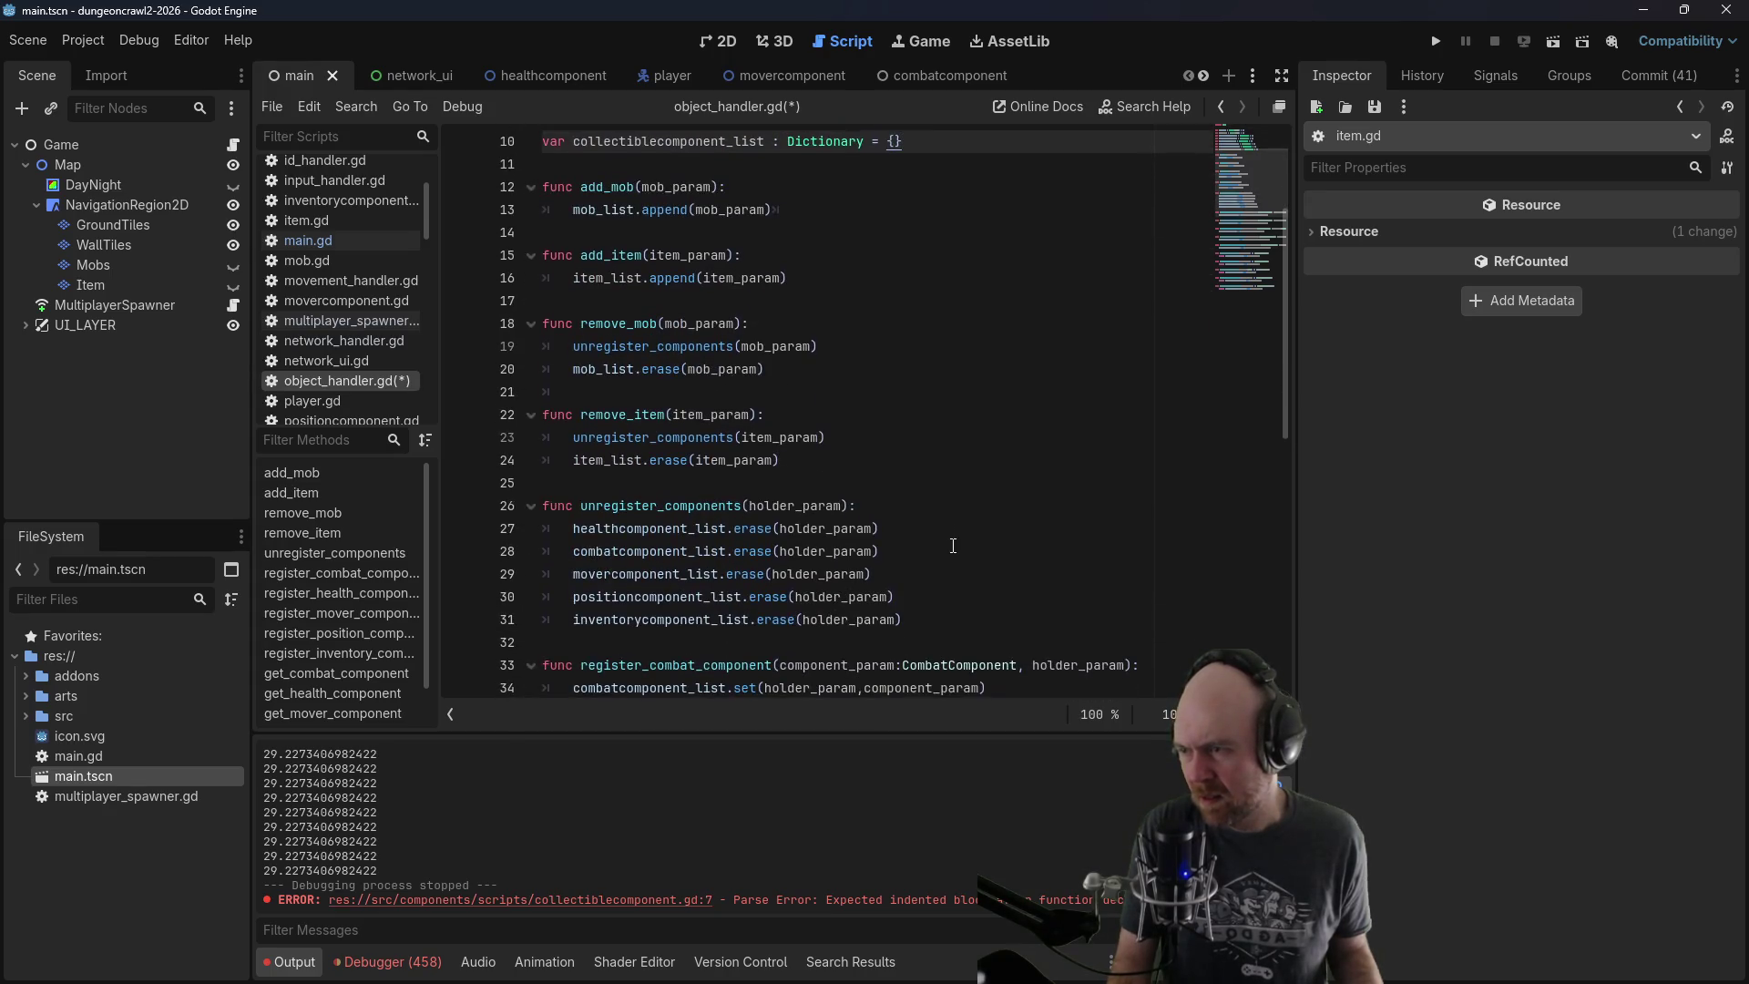
- Add collectiblecomponent_list.erase(holder_param) to unregister_components
click(934, 610)
key(Return)
text(collecti)
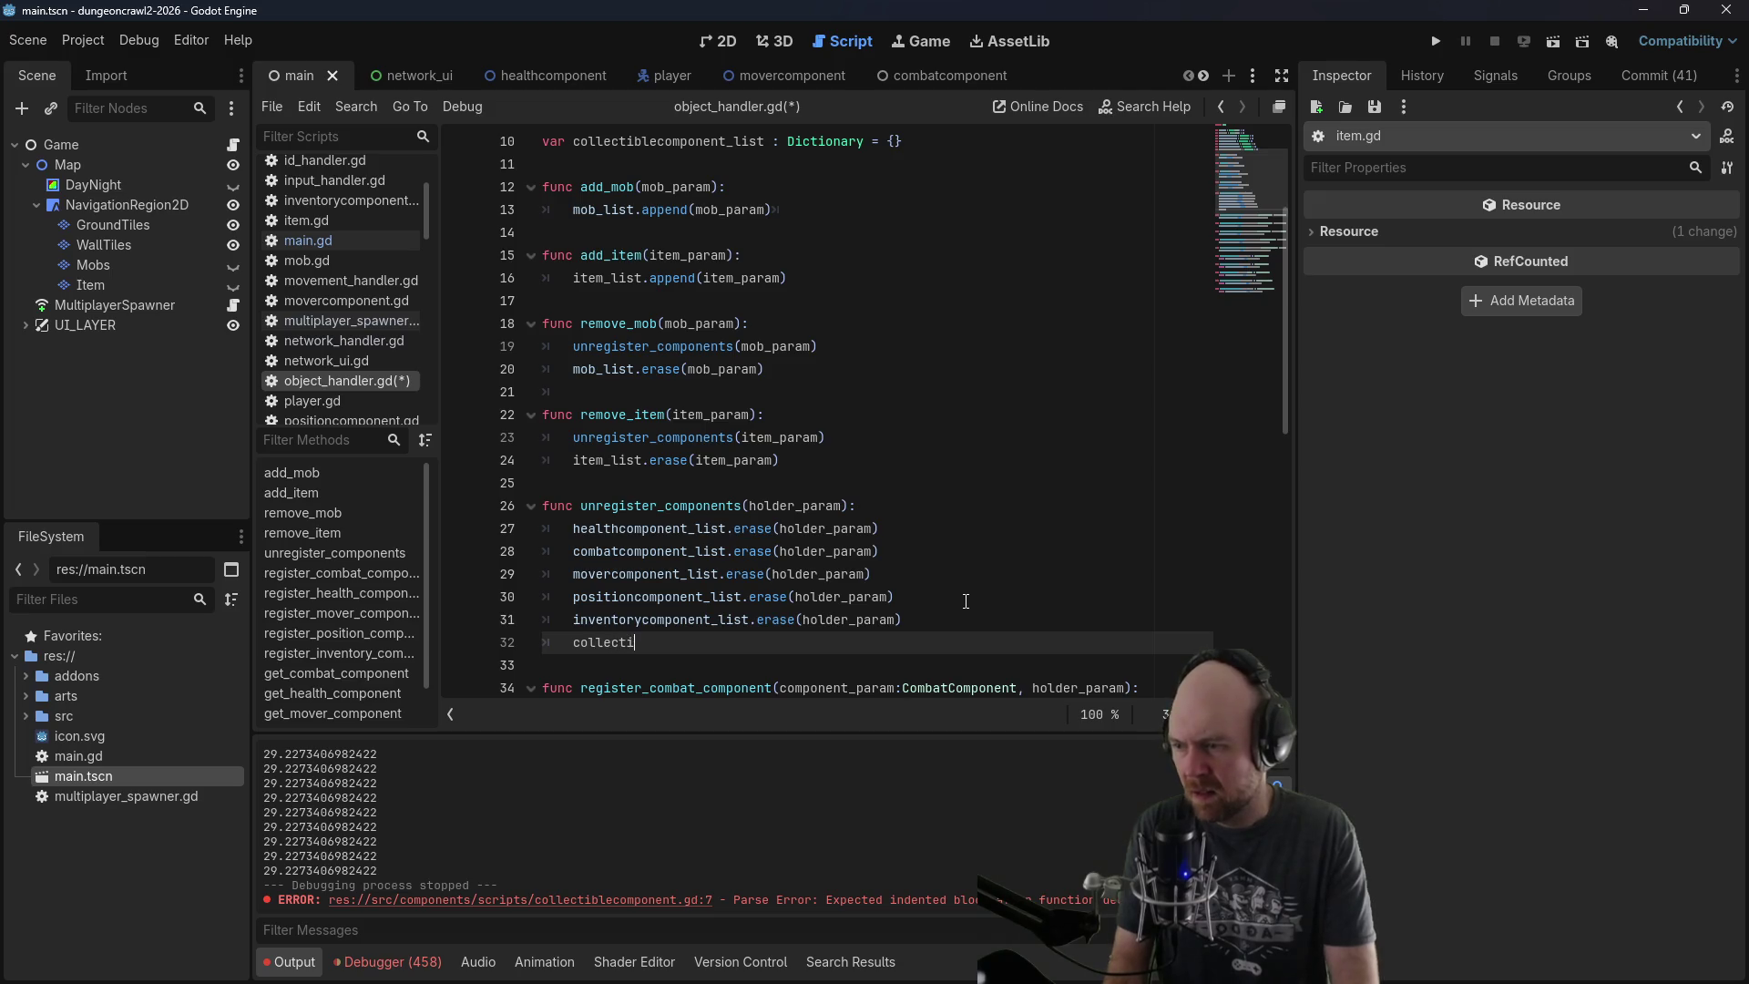
text(blecomponent)
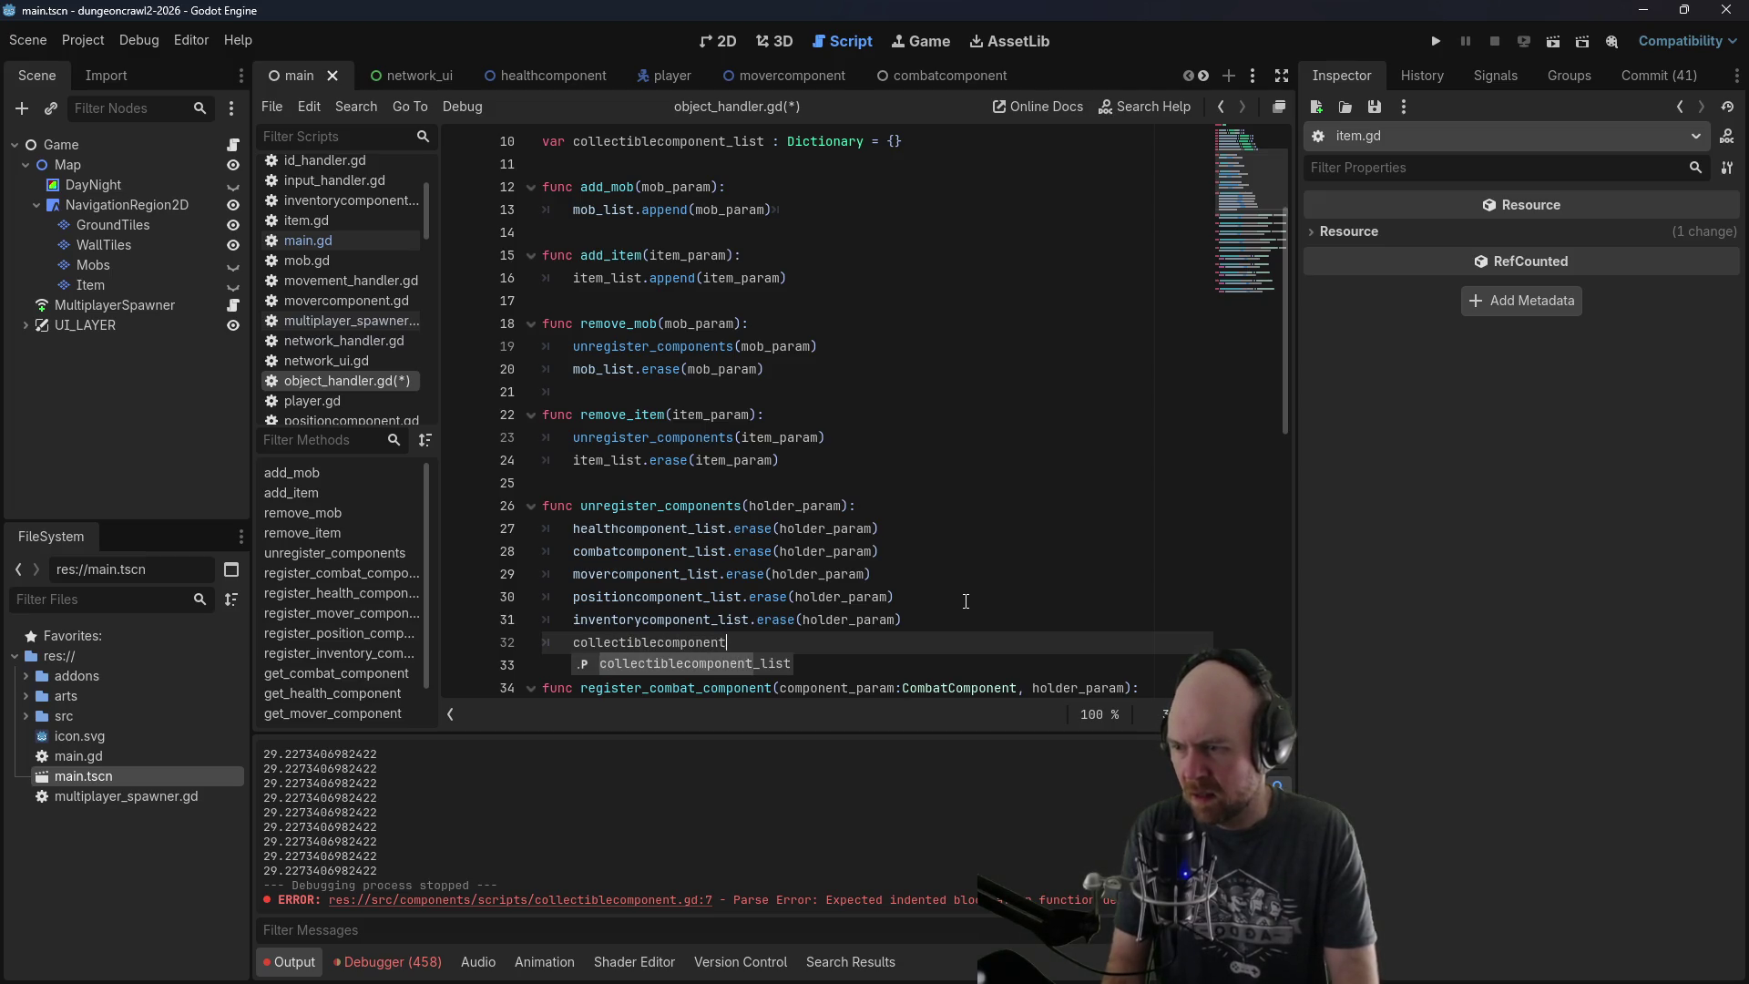
key(Return)
text(.erase(ho)
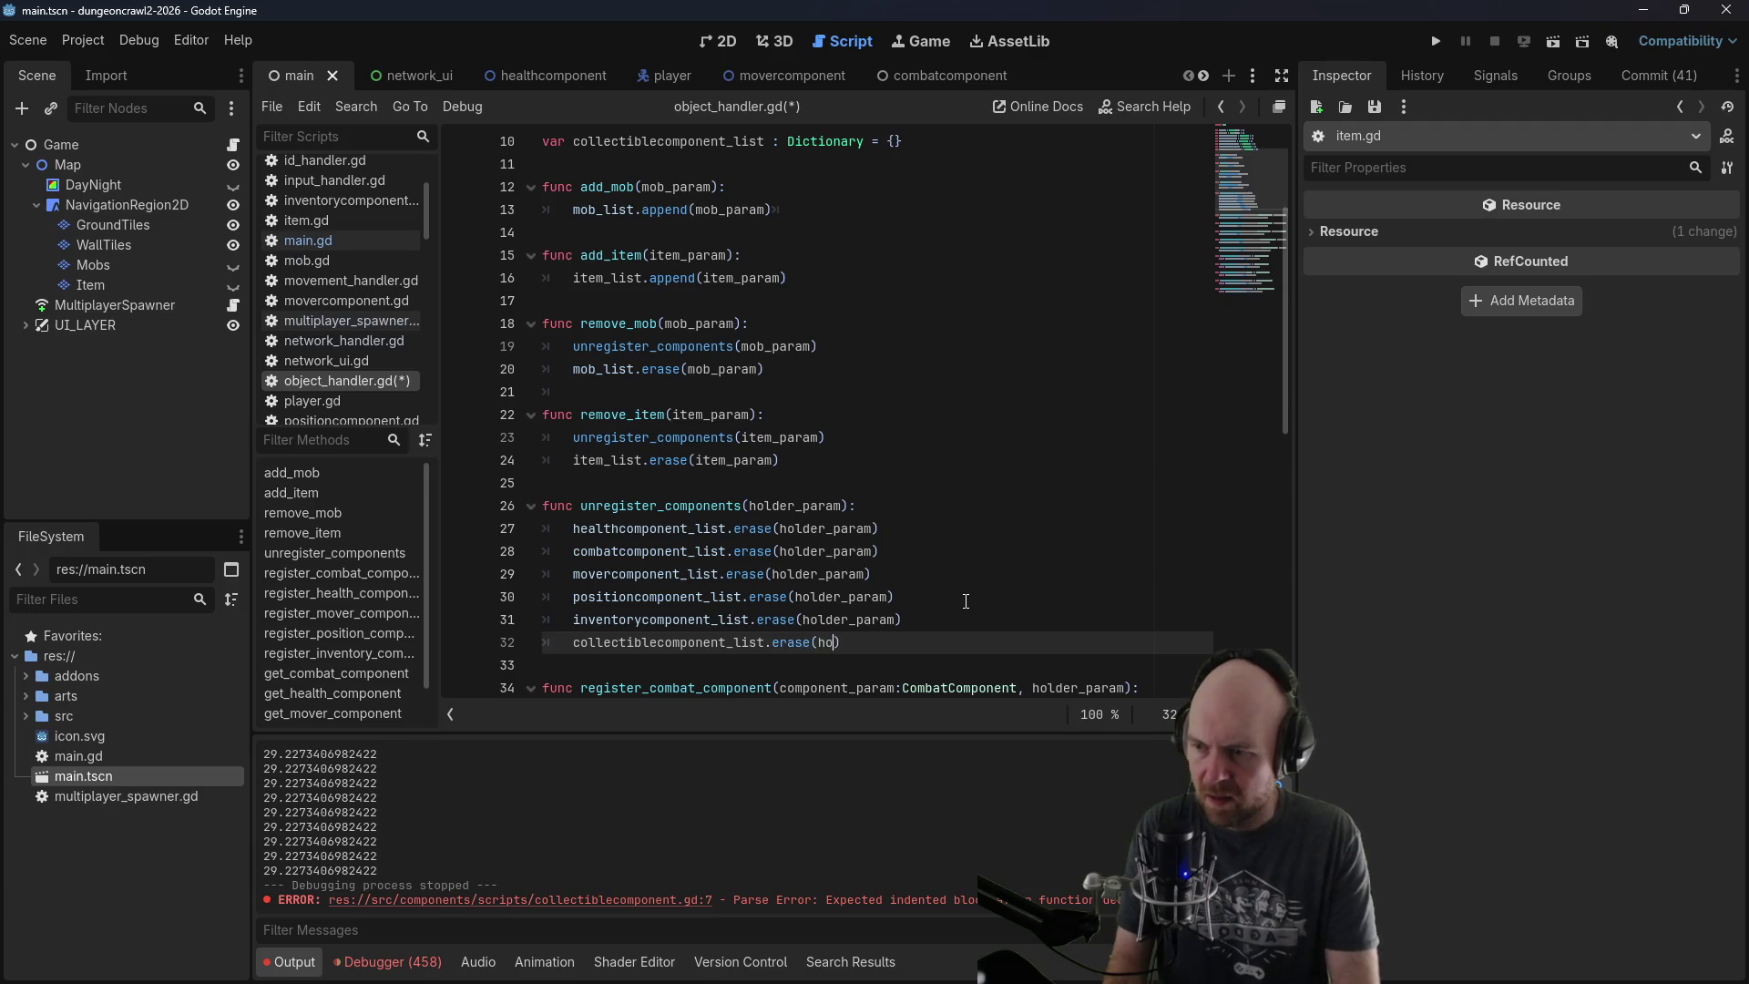
text(lder_param)
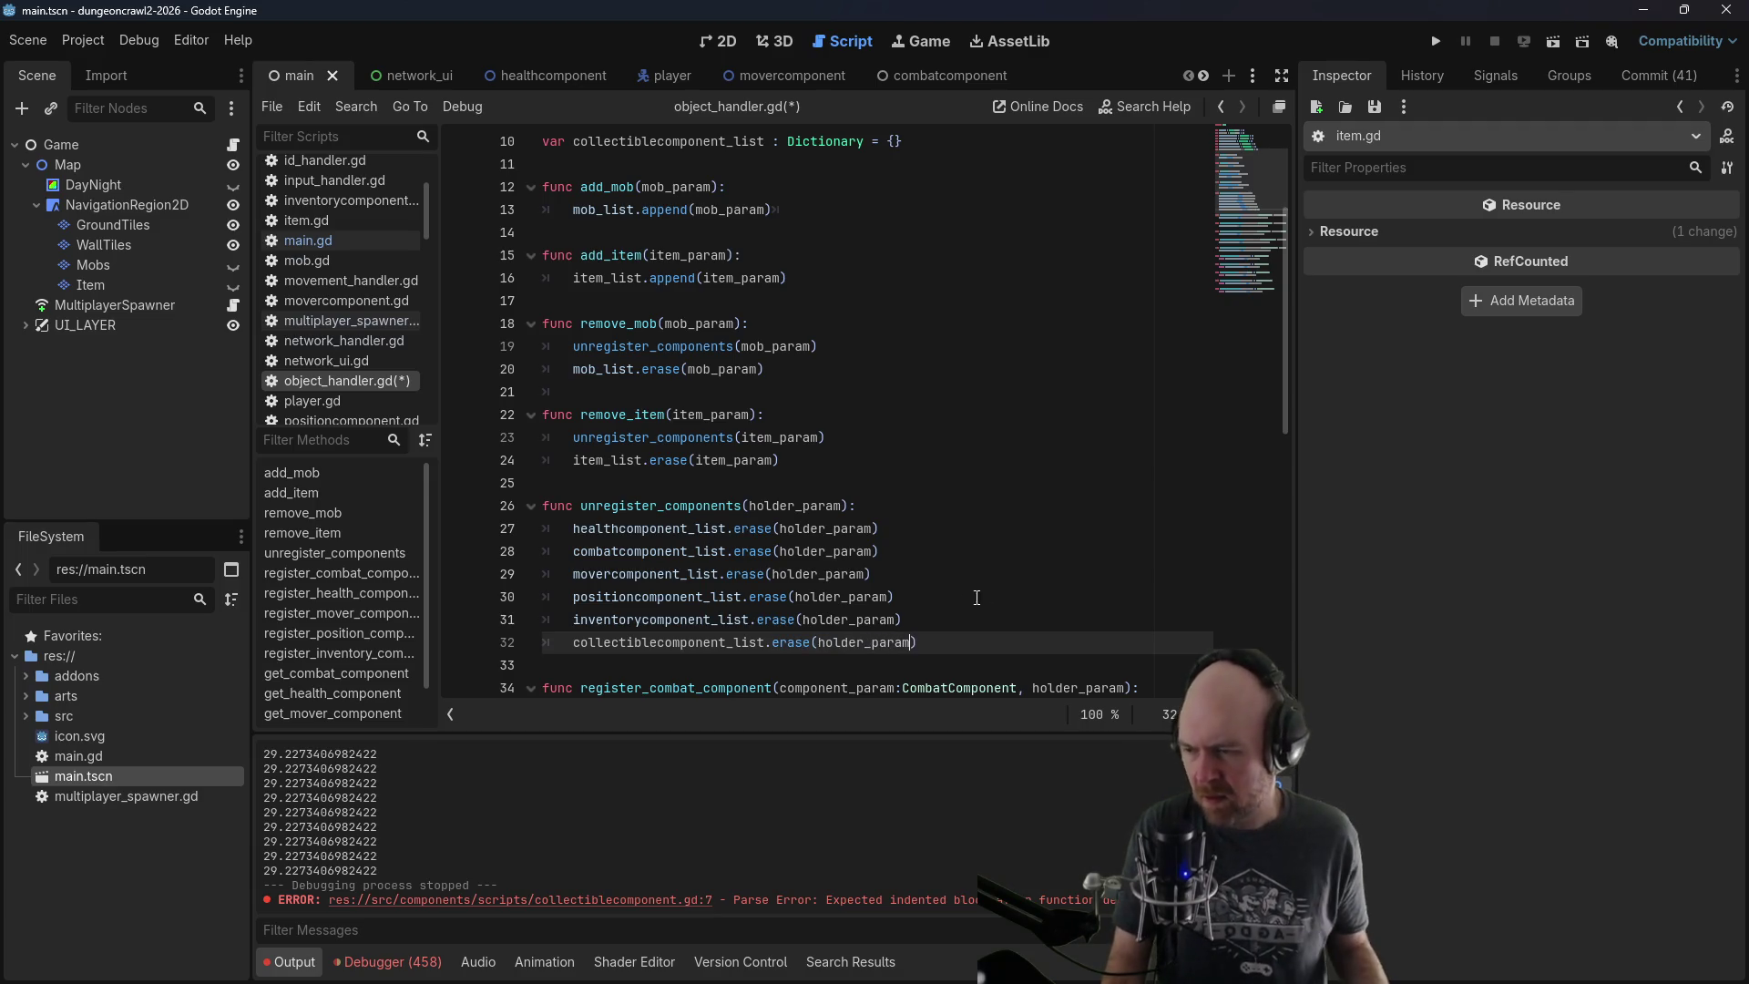
scroll(976, 596, down, 5)
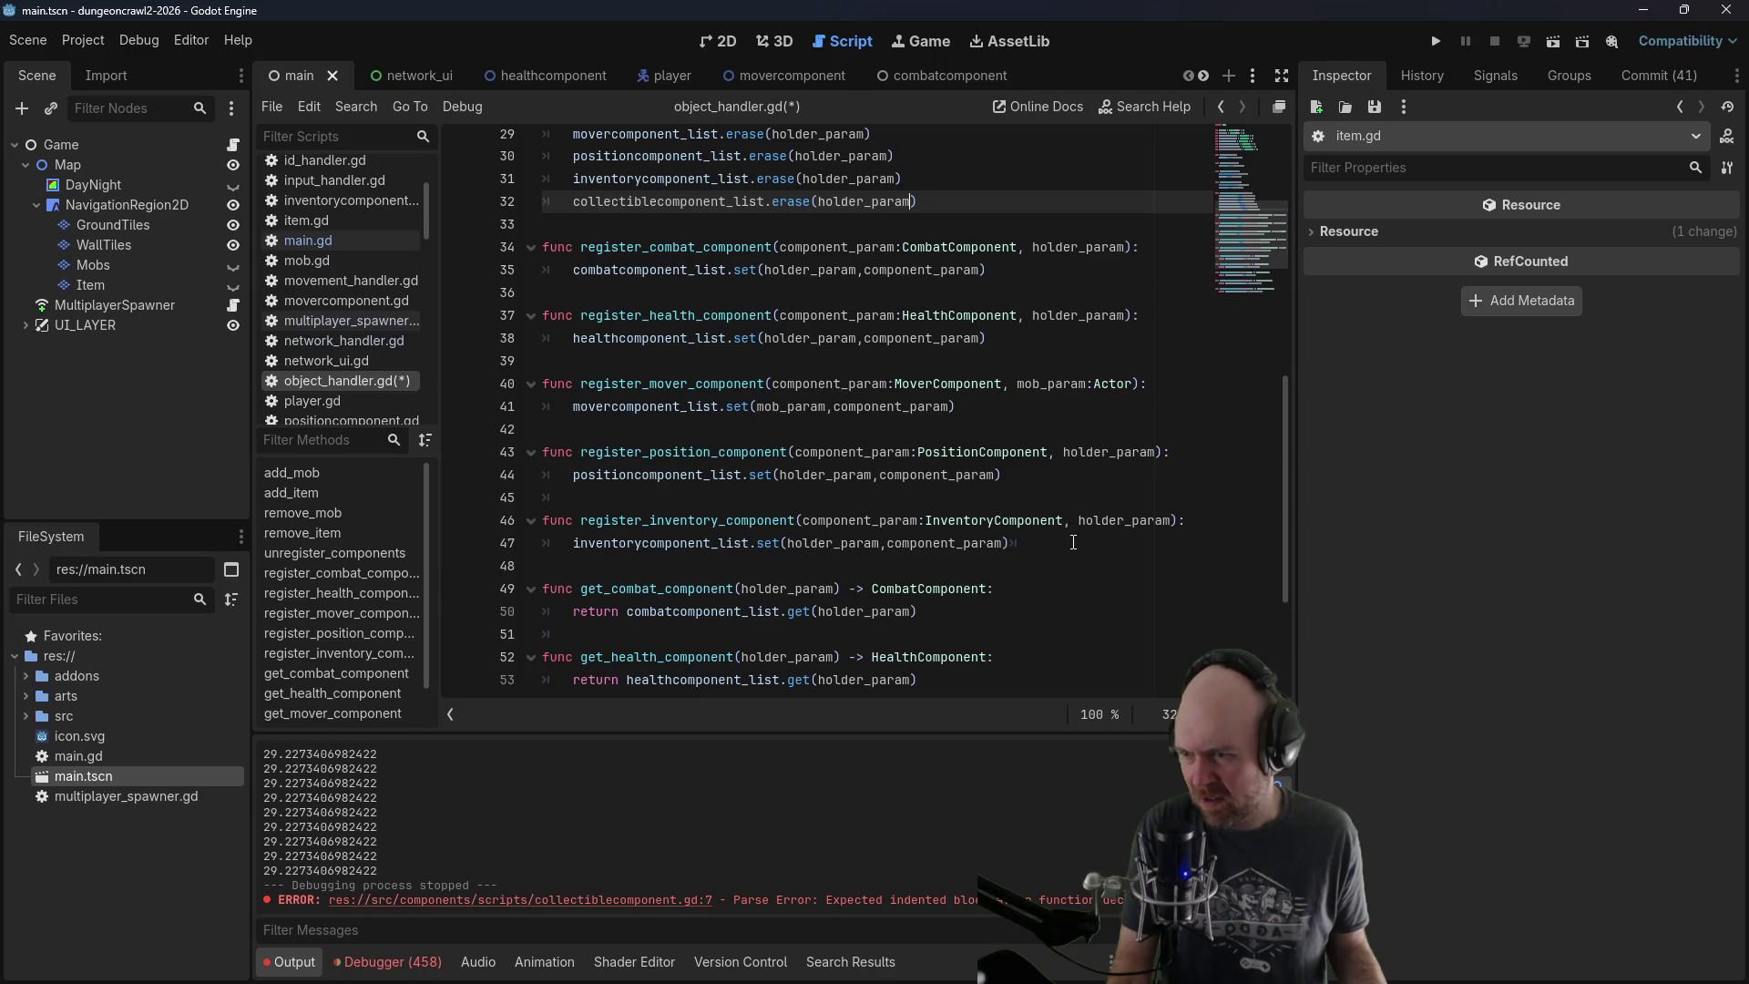
- Duplicate register_inventory_component as register_collectible_component with a Collectible parameter type
mouse_move(1073, 542)
mouse_down()
mouse_move(546, 539)
mouse_move(557, 519)
mouse_up()
key(ctrl+c)
click(1010, 567)
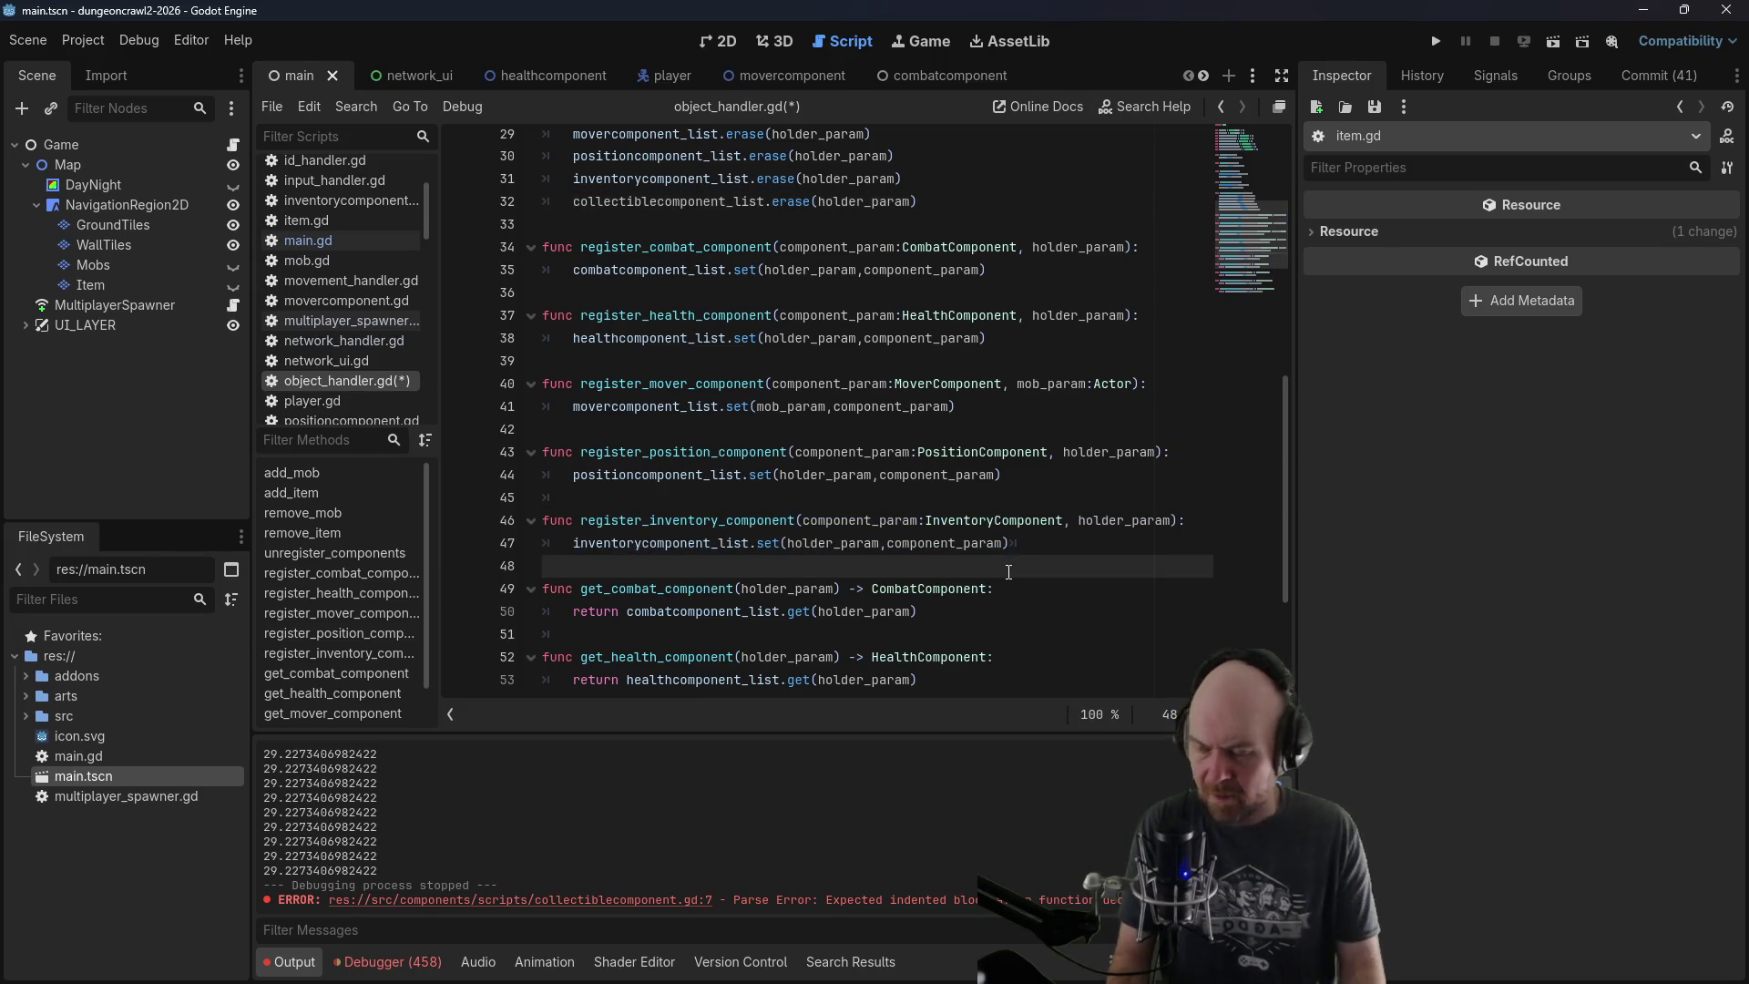
key(Return)
key(ctrl+v)
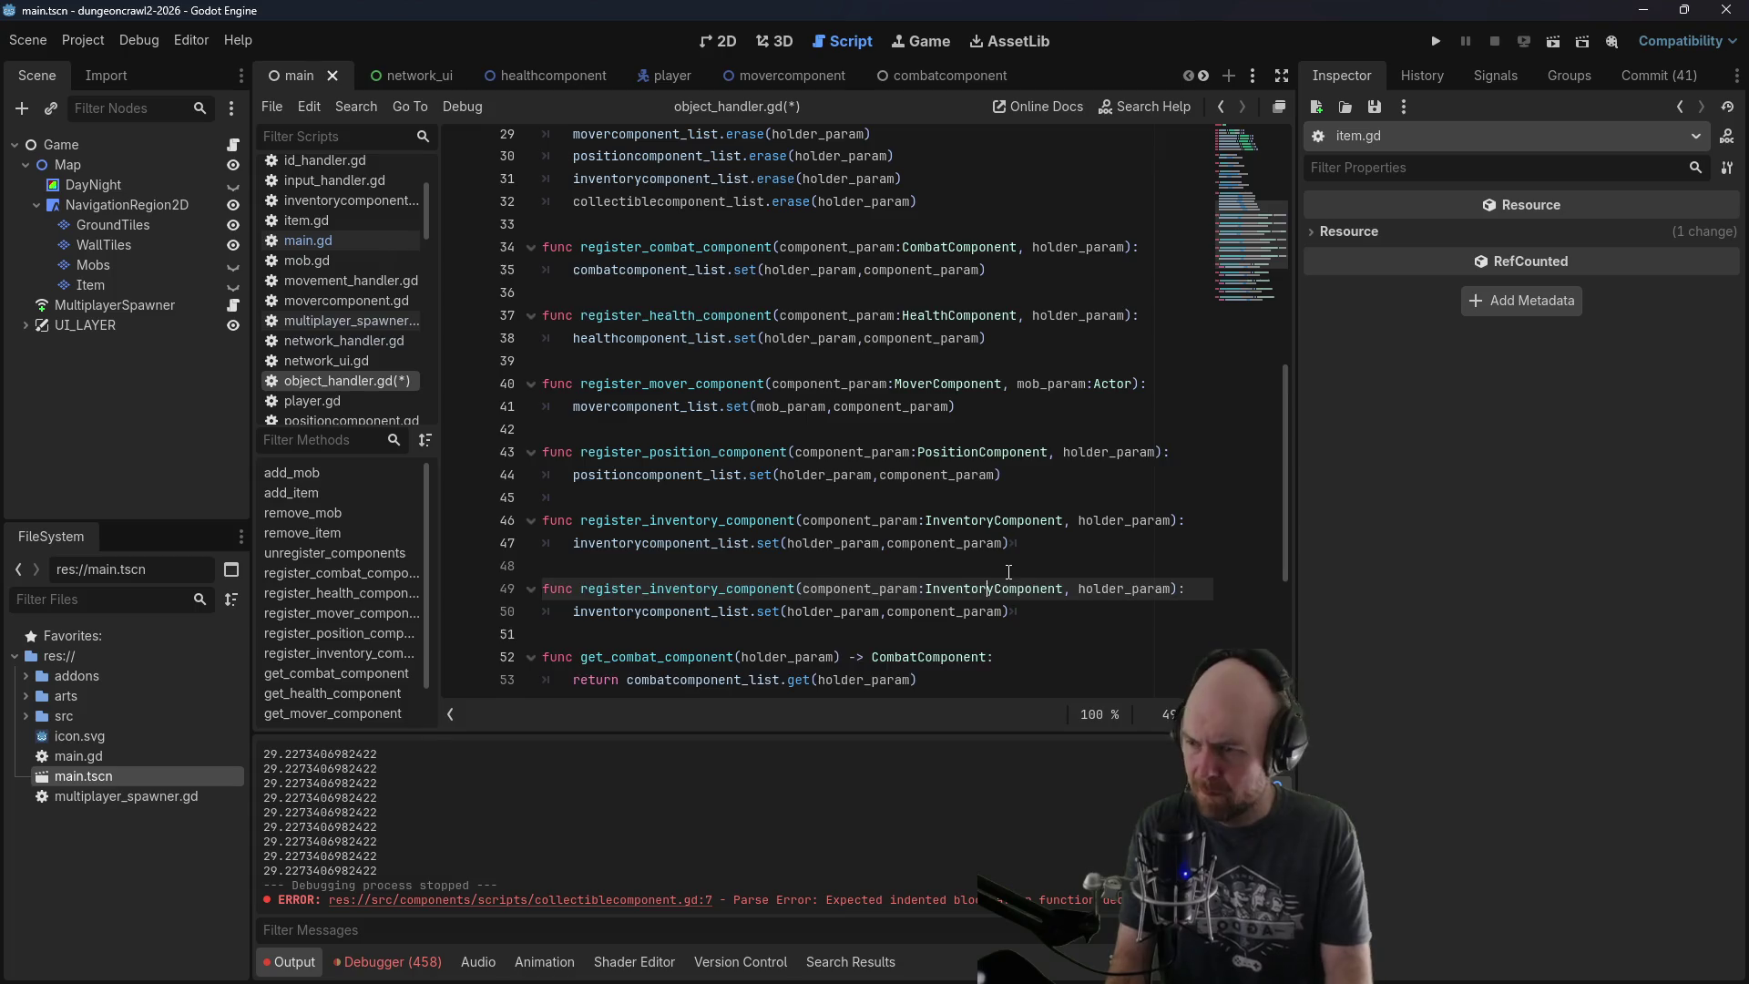
key(BackSpace)
key(BackSpace)
key(BackSpace)
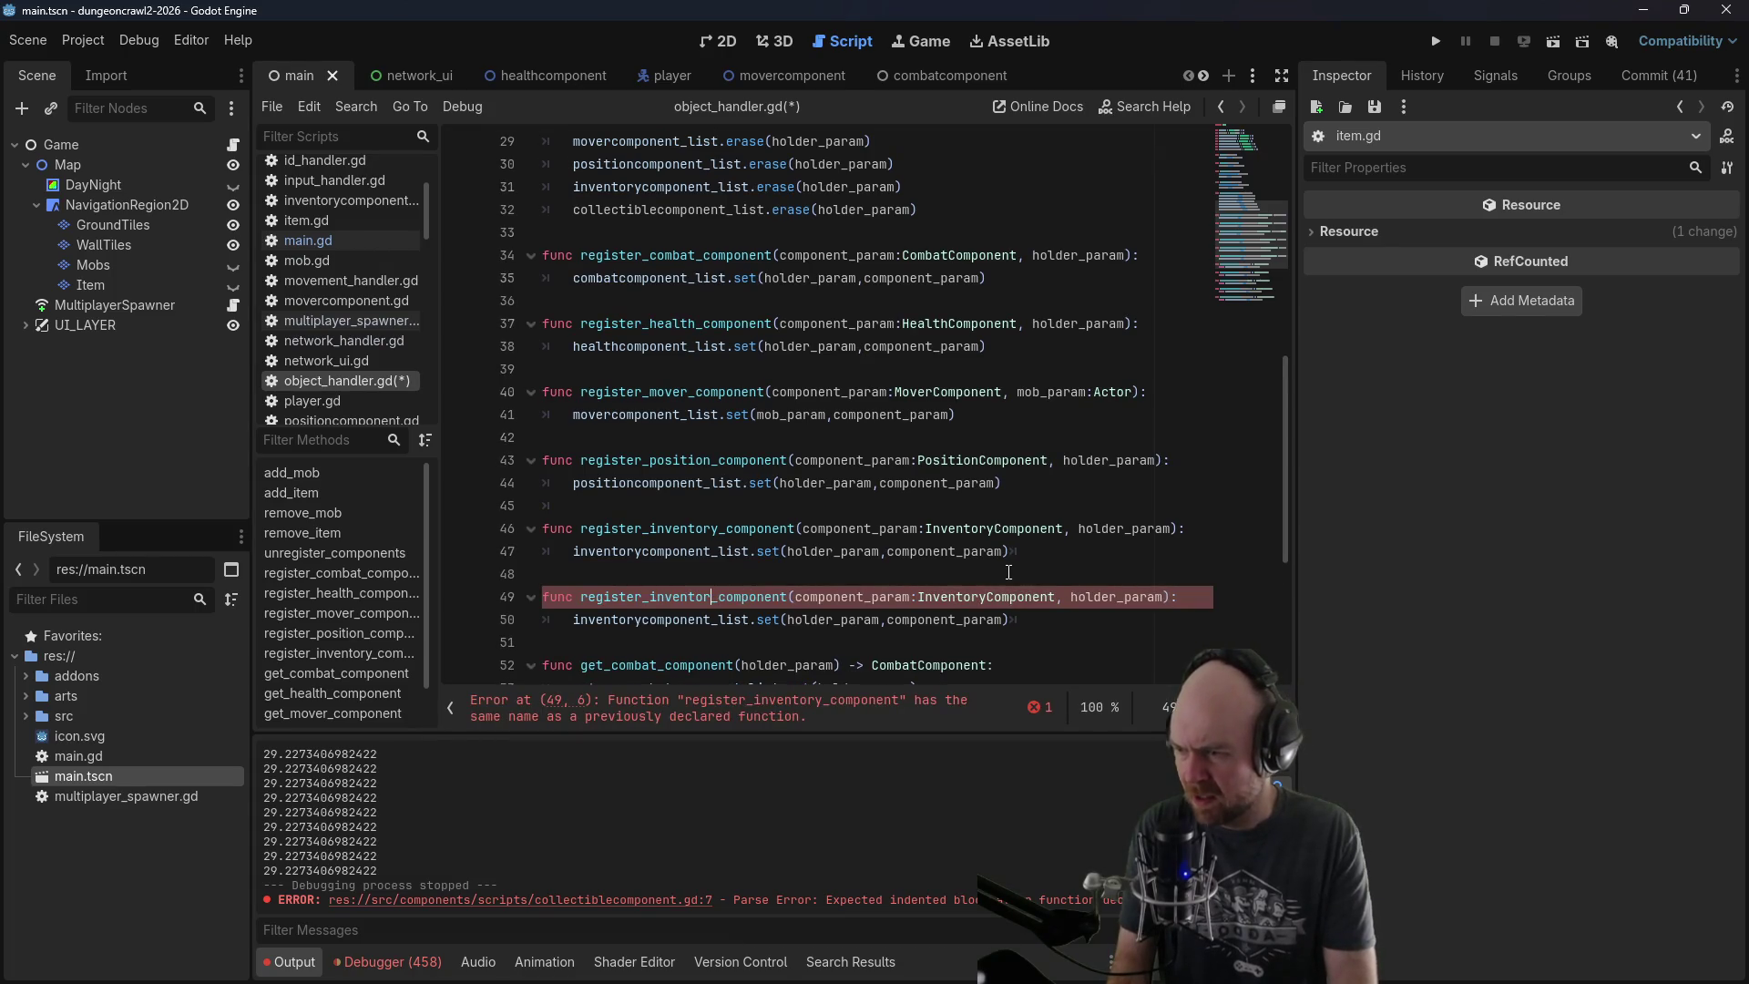
text(collectible_)
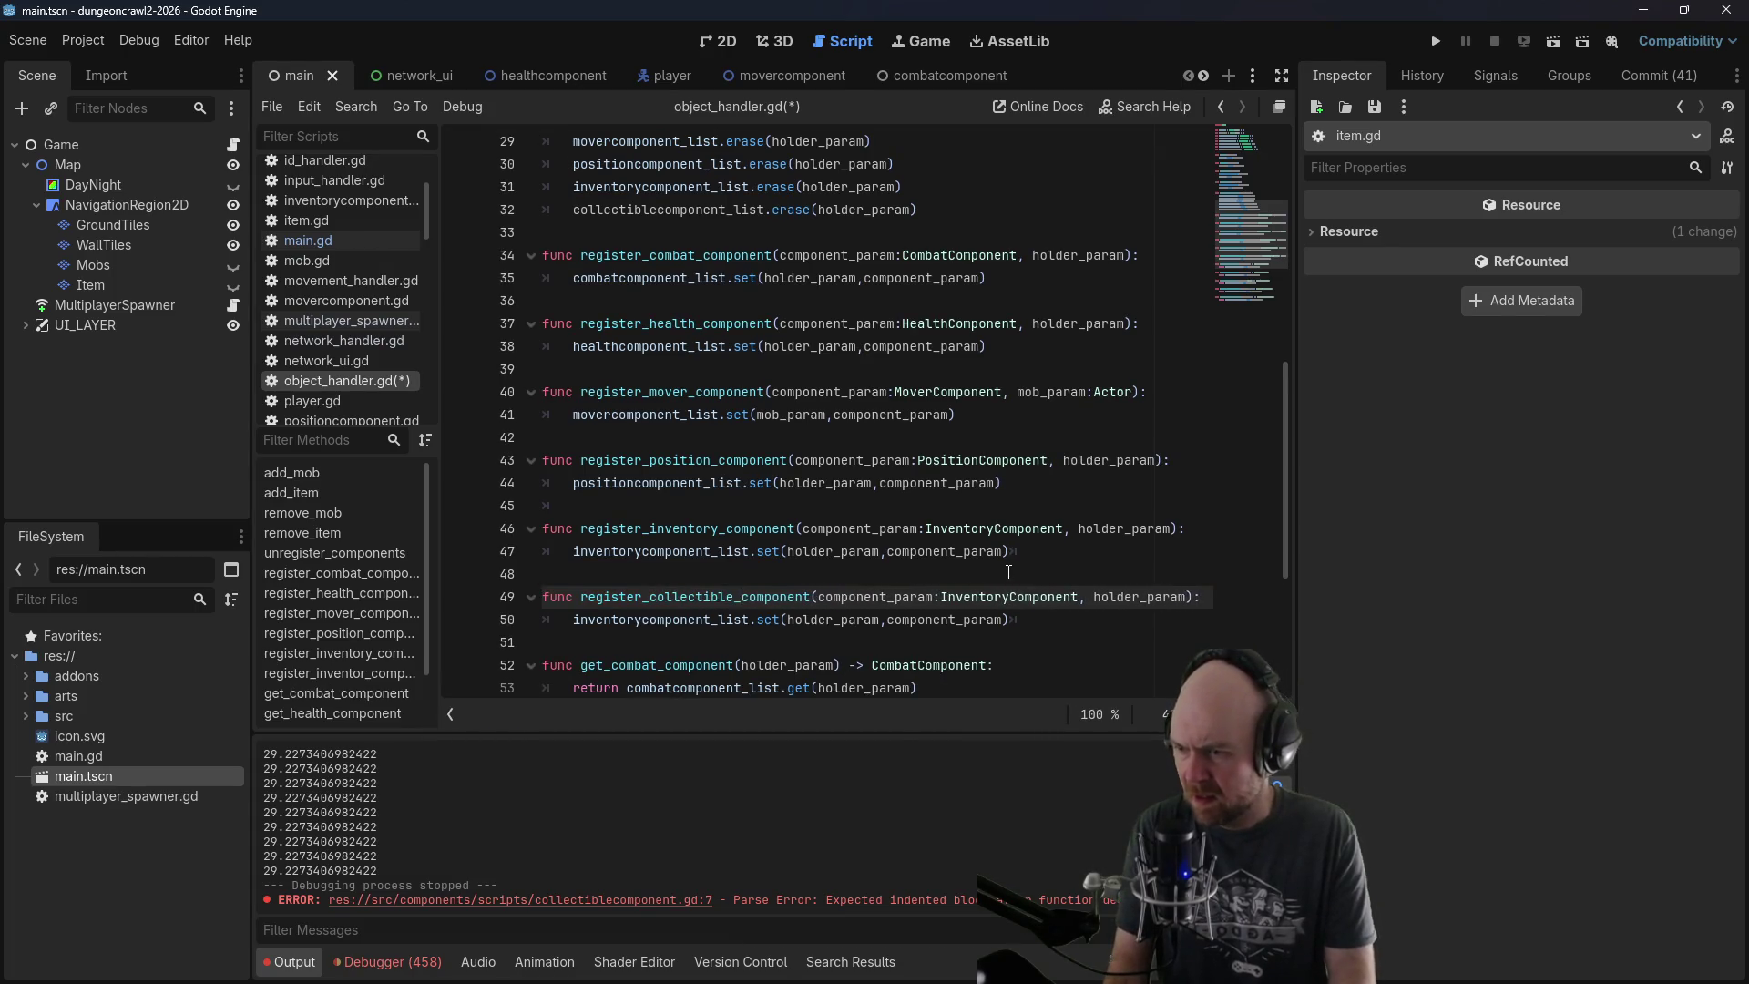
key(Right)
key(Right)
key(Right)
key(Delete)
key(Delete)
key(Delete)
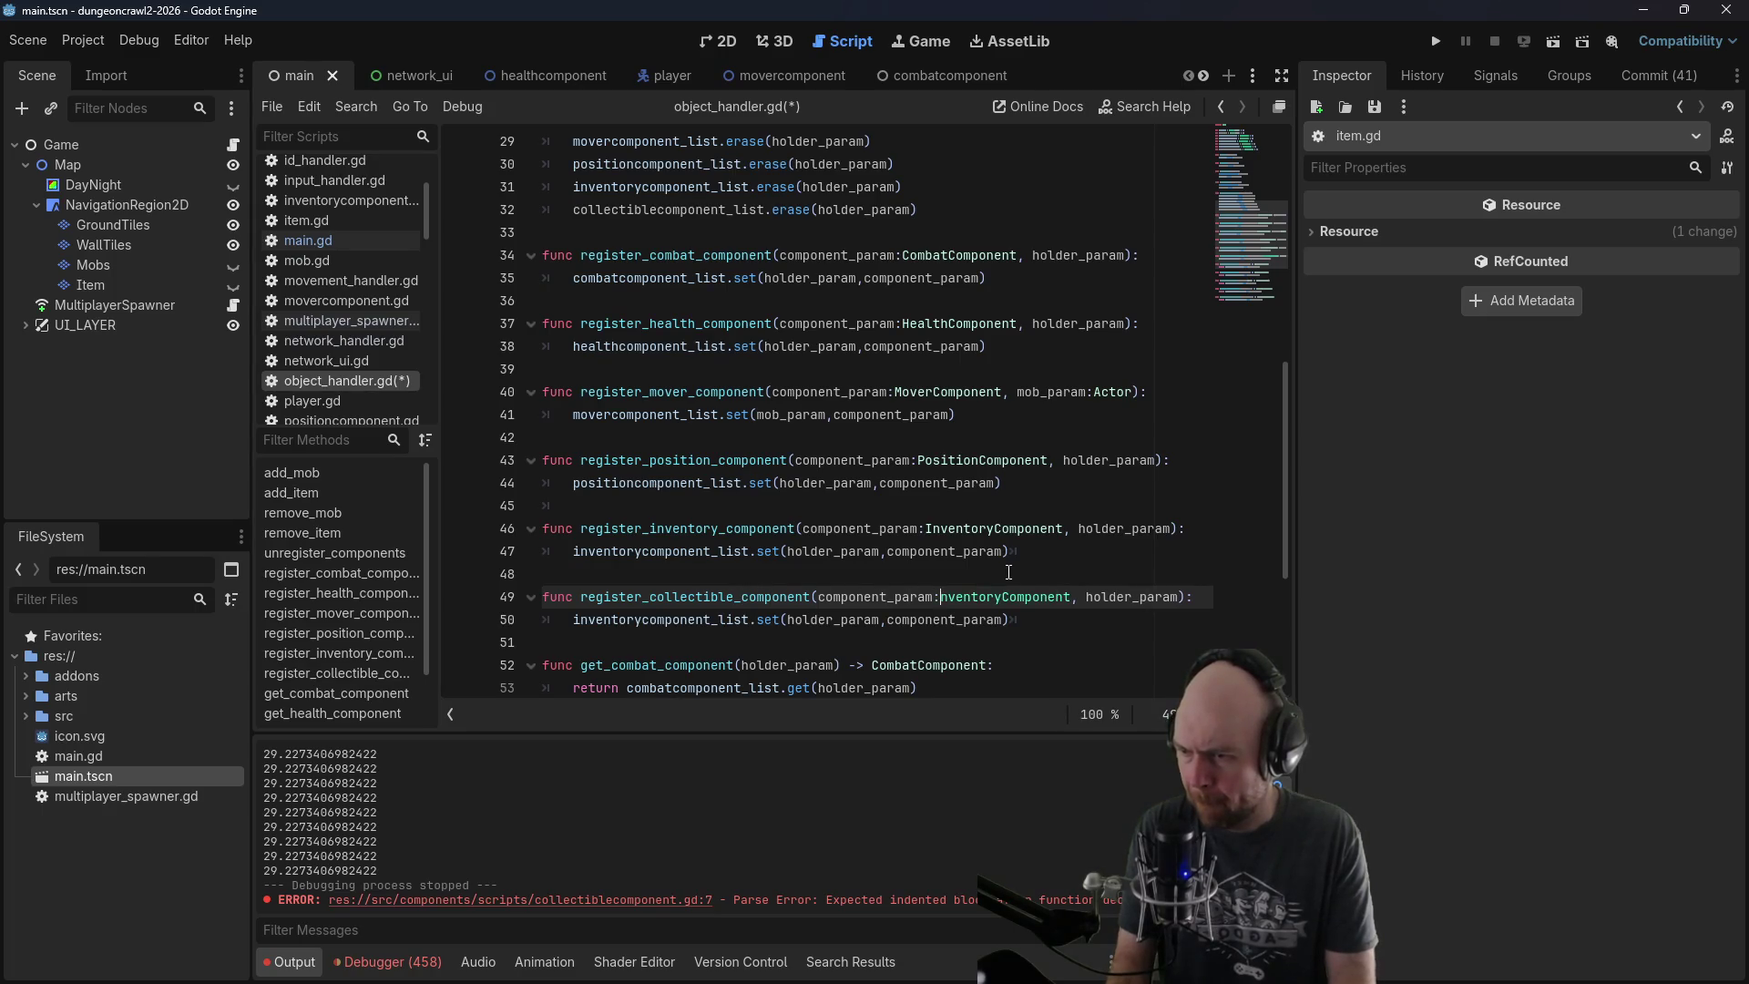
text(ollectible)
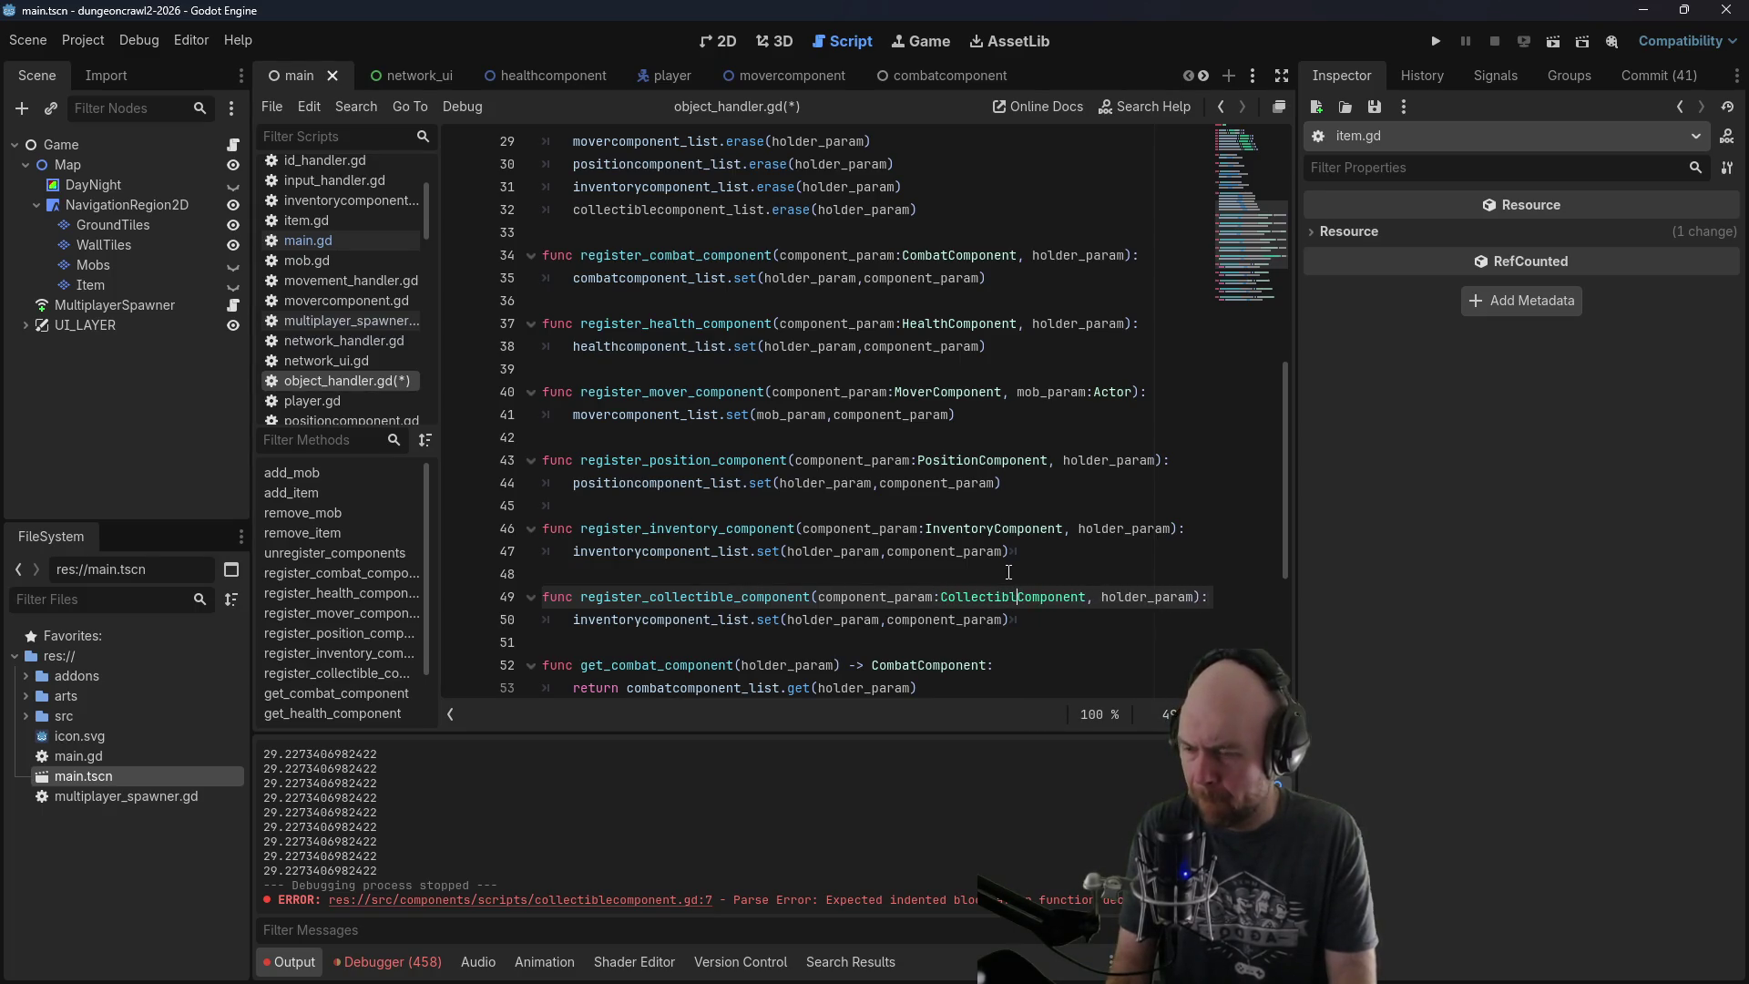
- Make the new function store into collectiblecomponent_list and save object_handler.gd
key(Down)
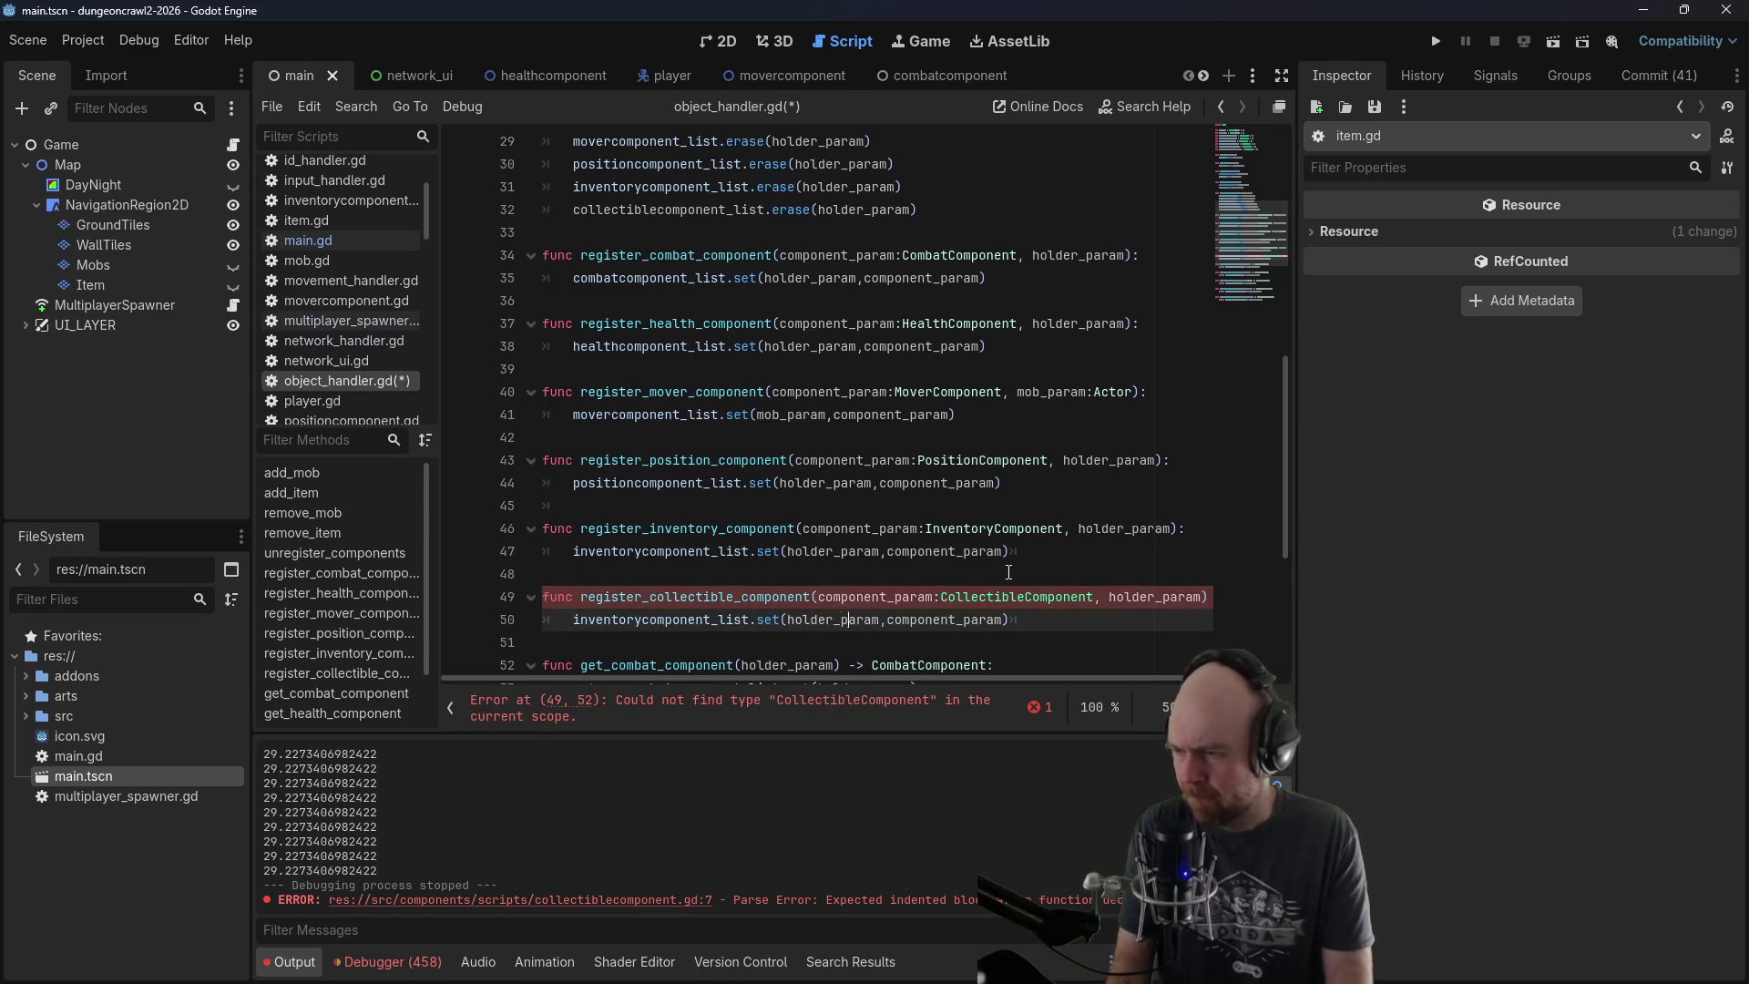
key(ctrl+BackSpace)
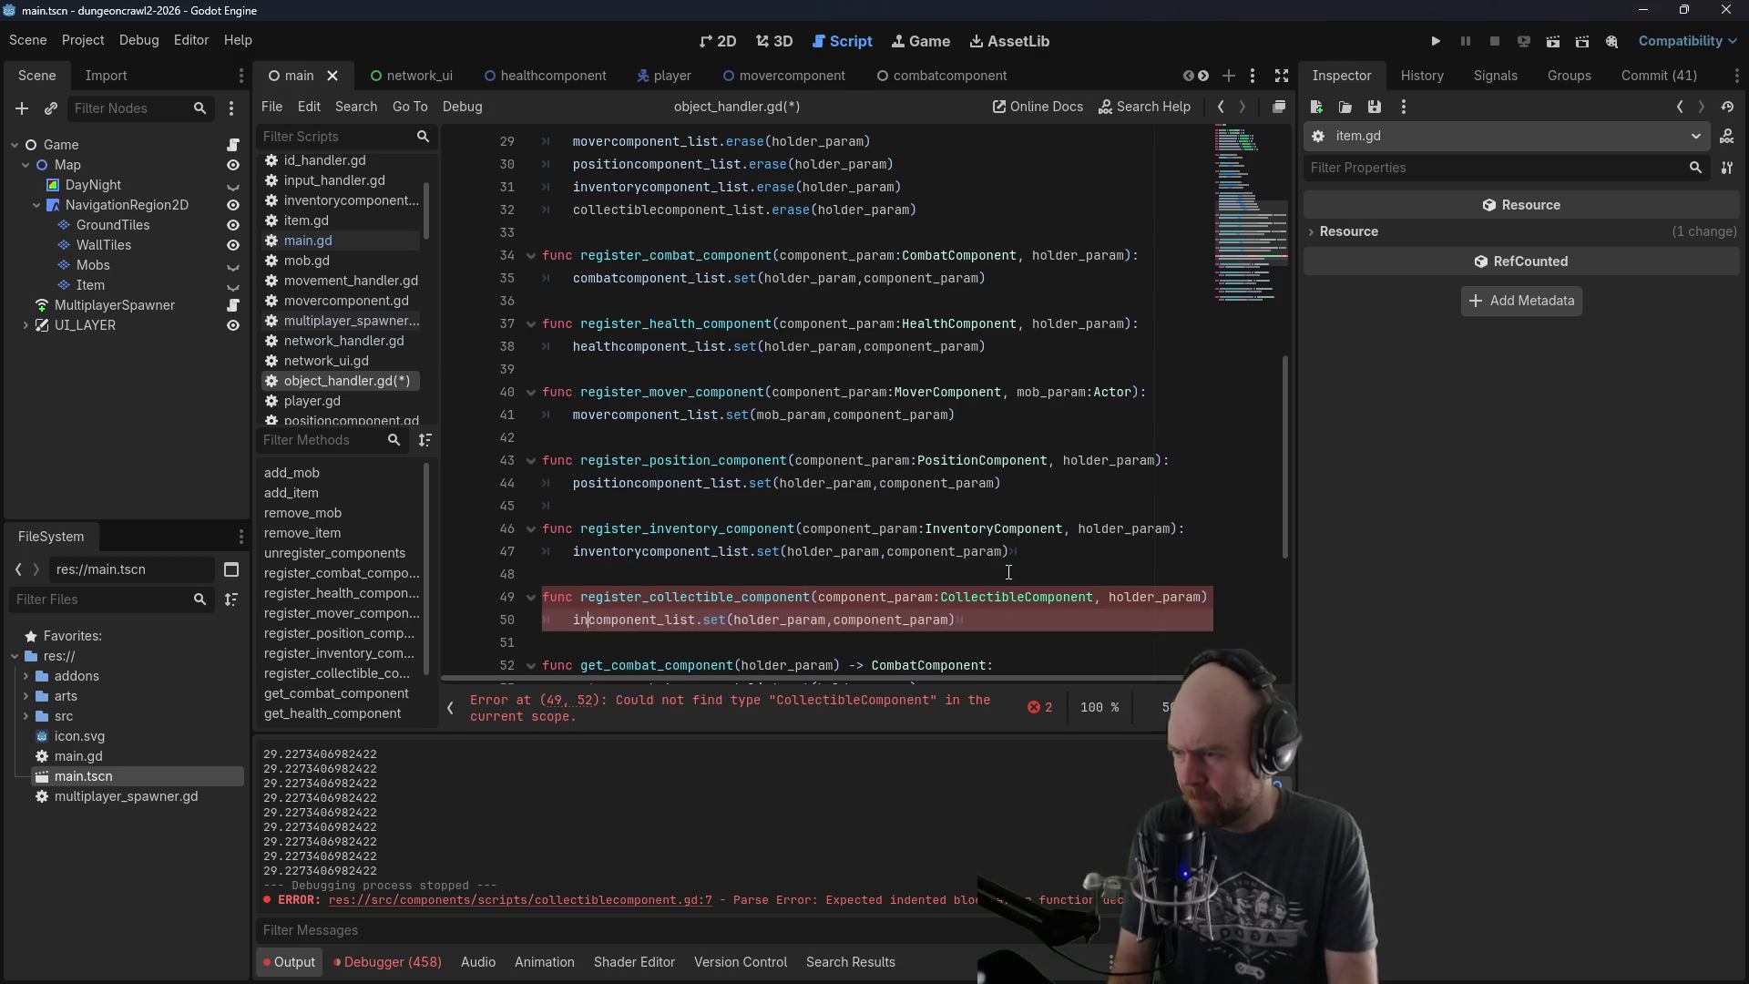
text(collectible)
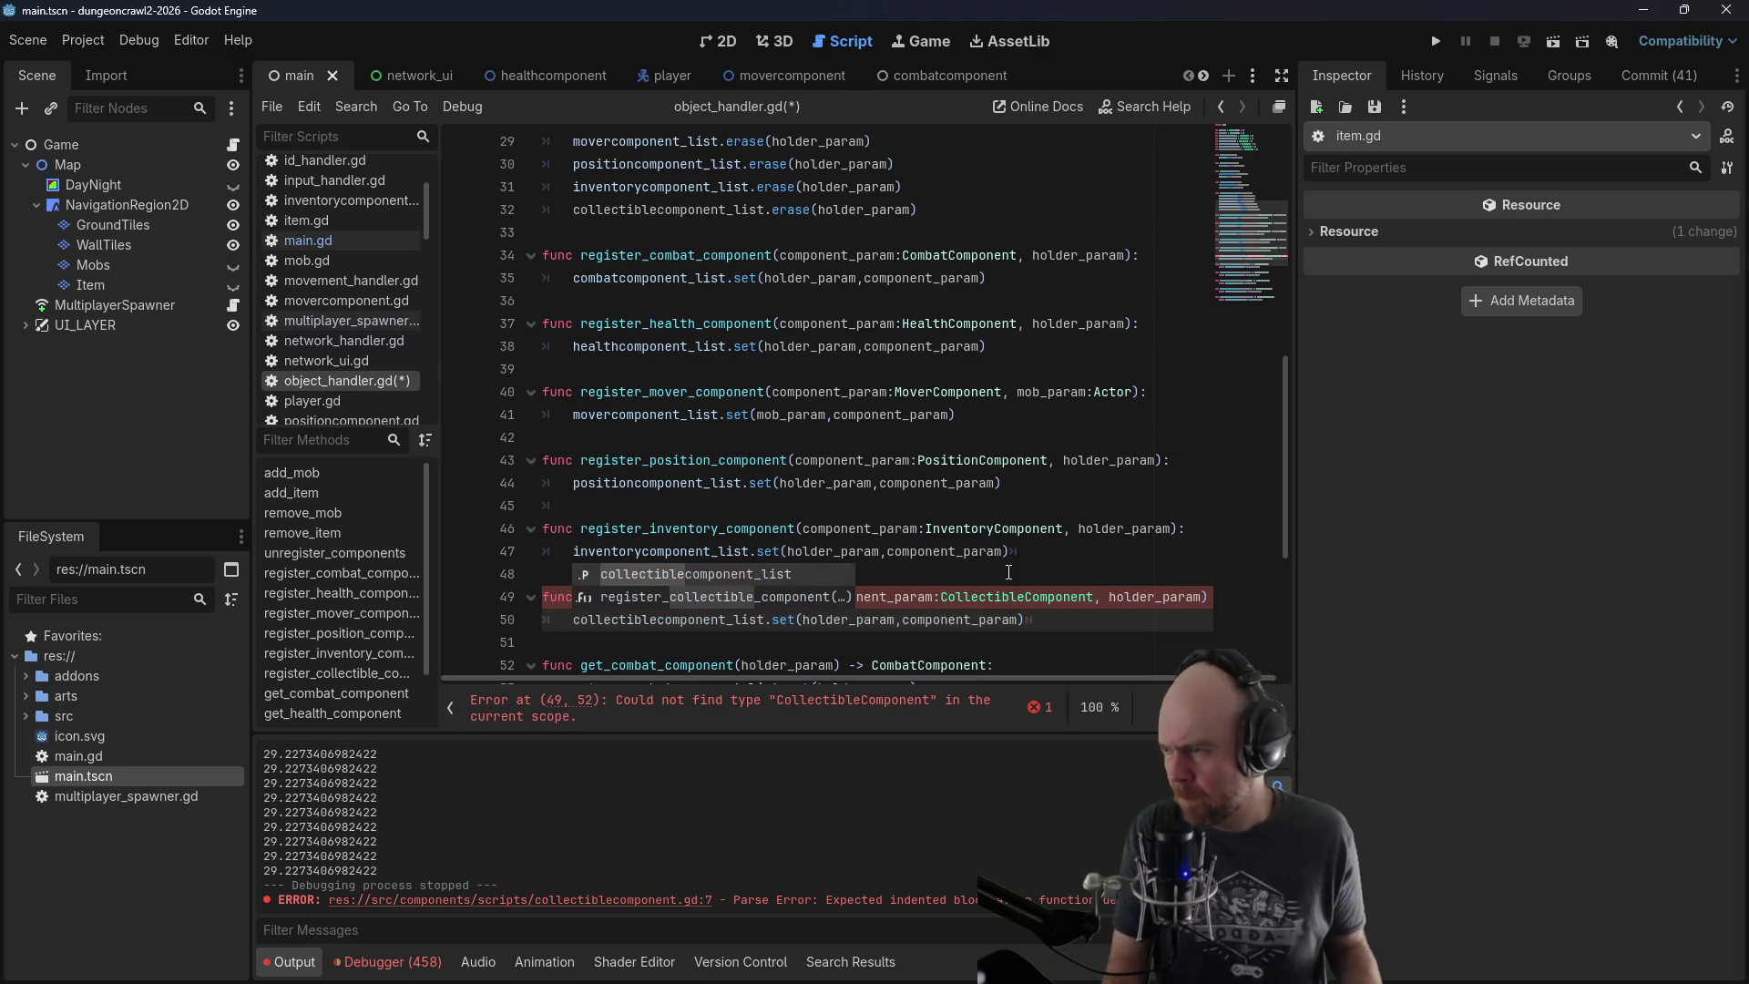
key(ctrl+s)
click(722, 348)
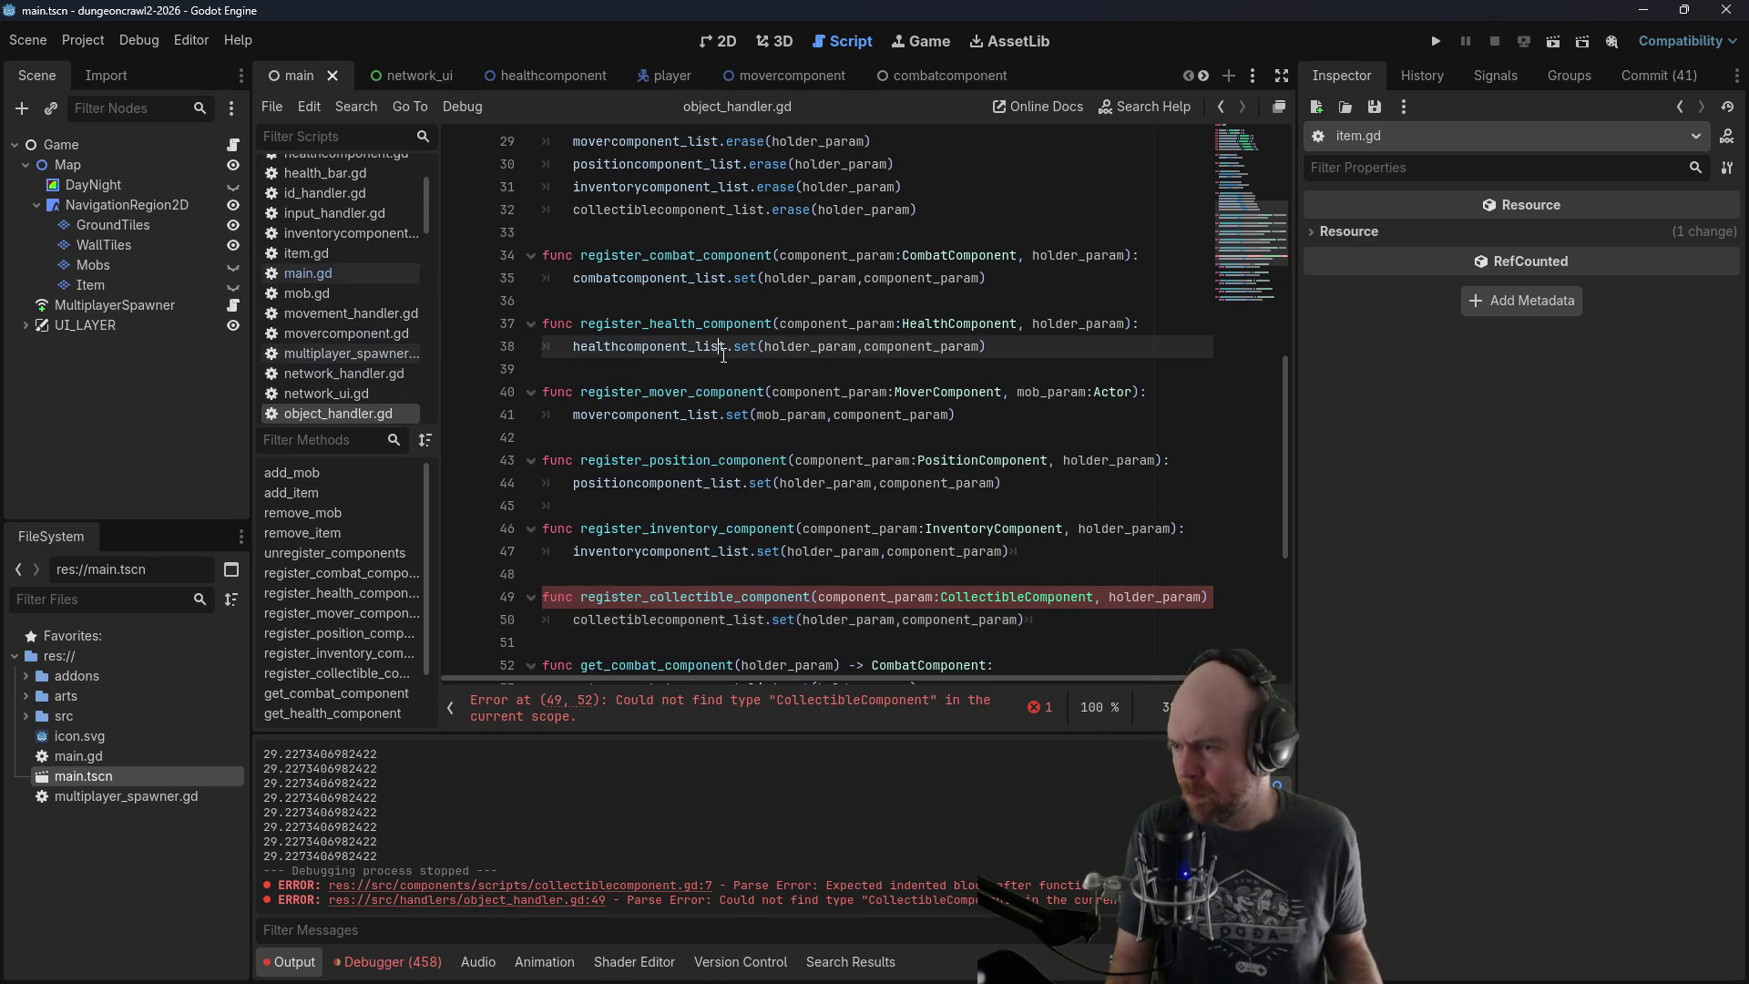
key(ctrl+s)
scroll(397, 310, up, 3)
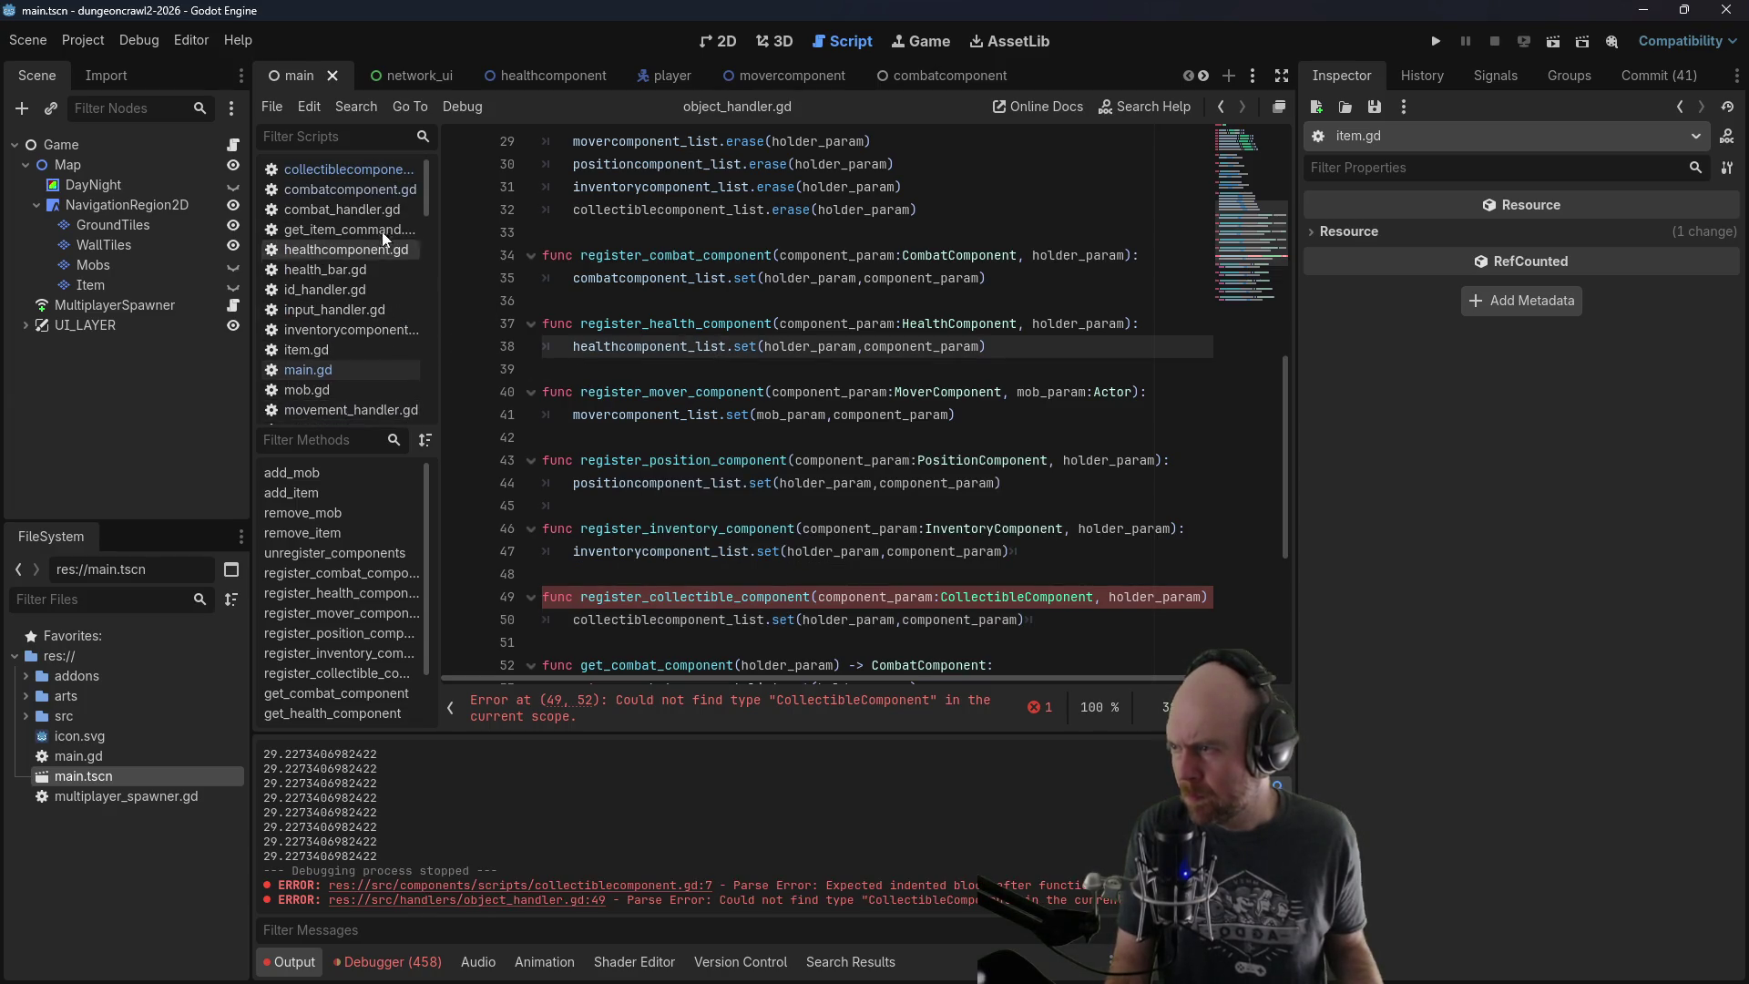
- Close combatcomponent.gd from the script list's context menu
click(364, 195)
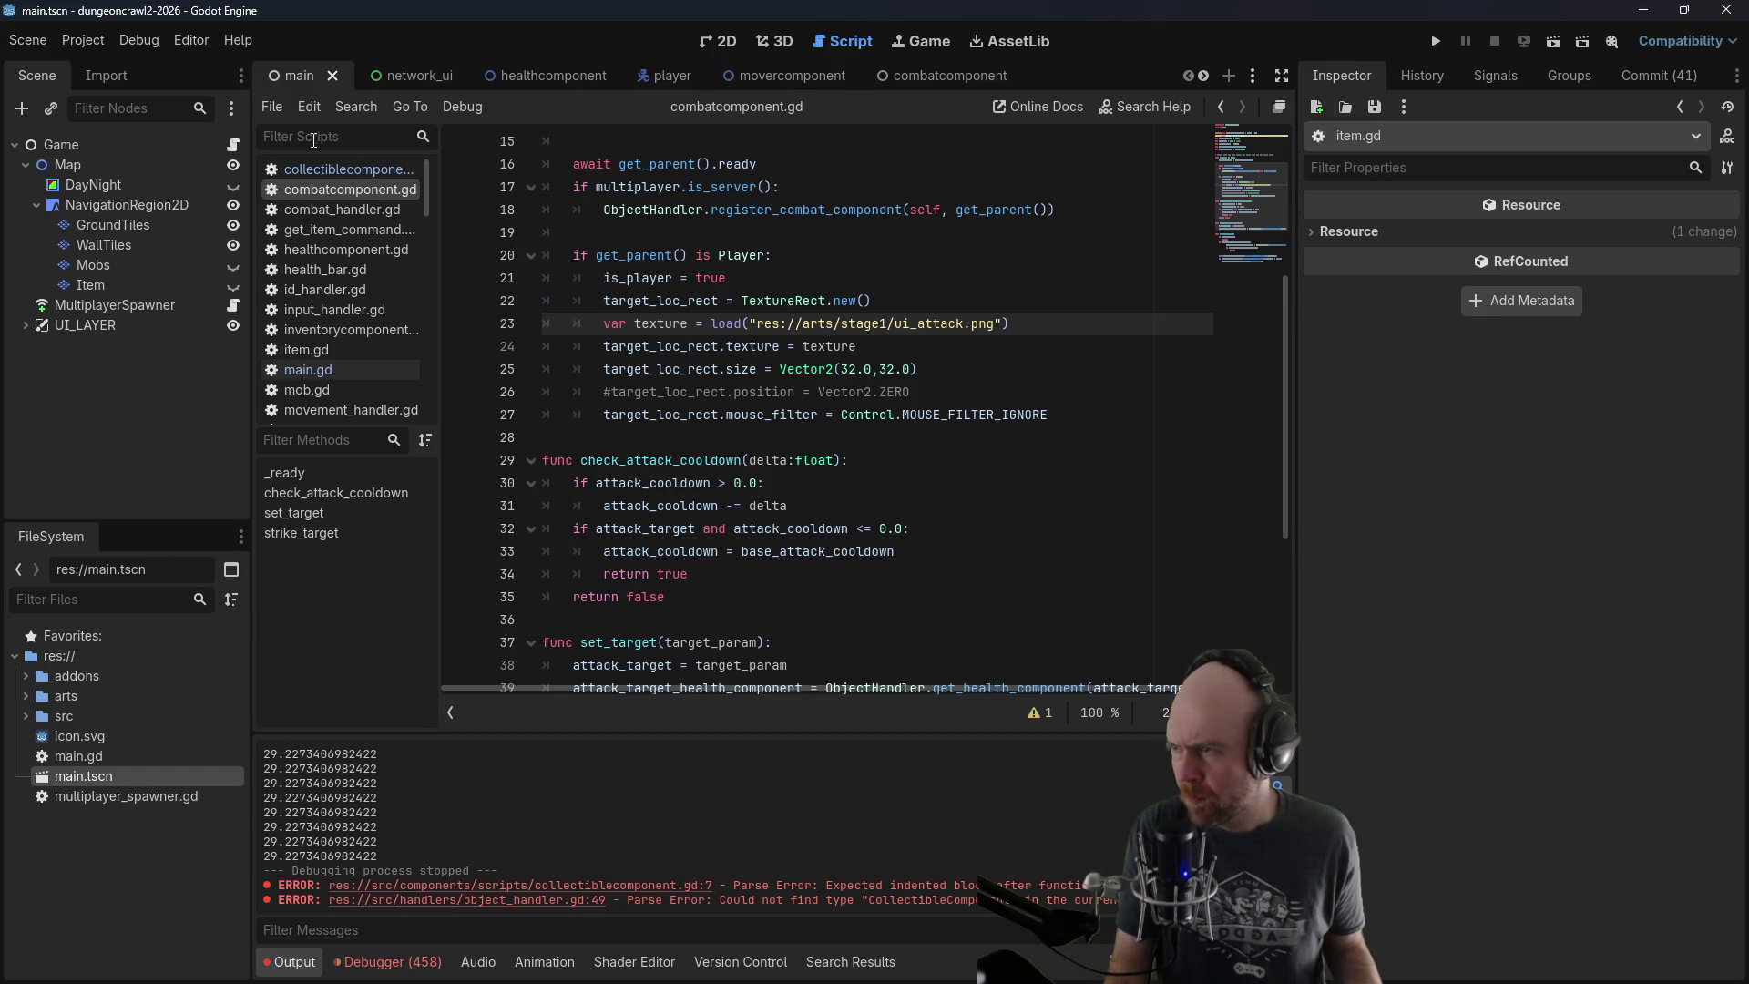
click(337, 168)
right_click(385, 191)
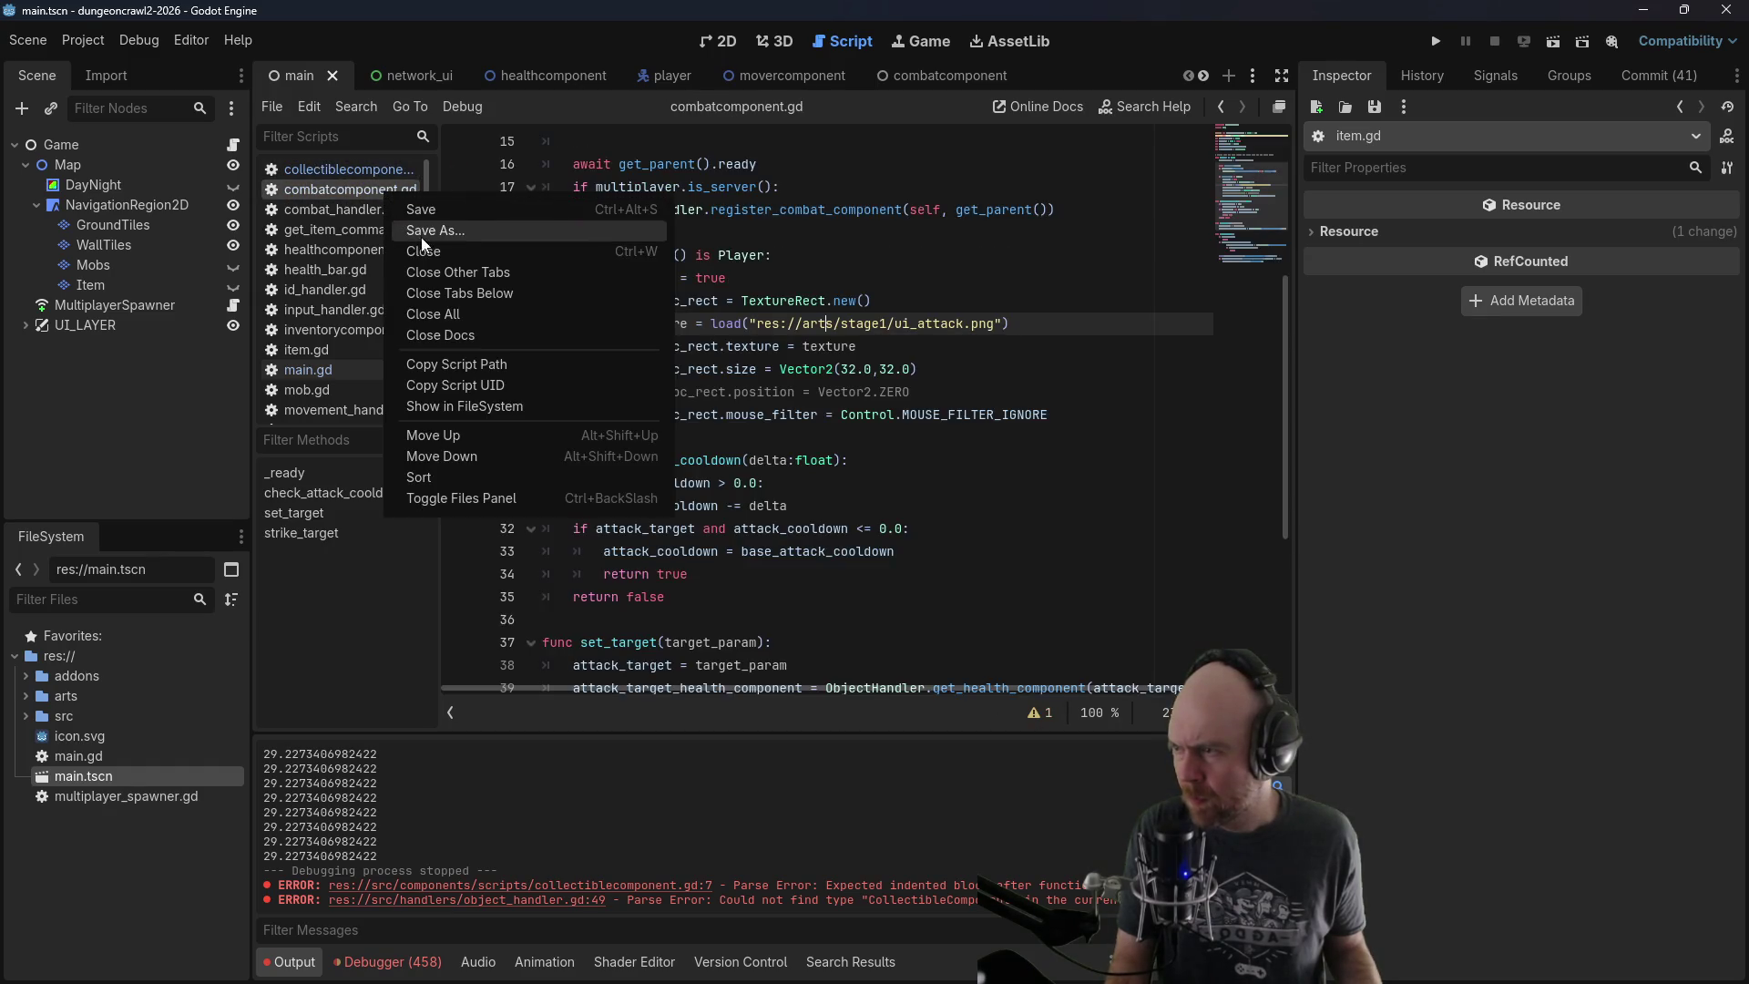
click(425, 248)
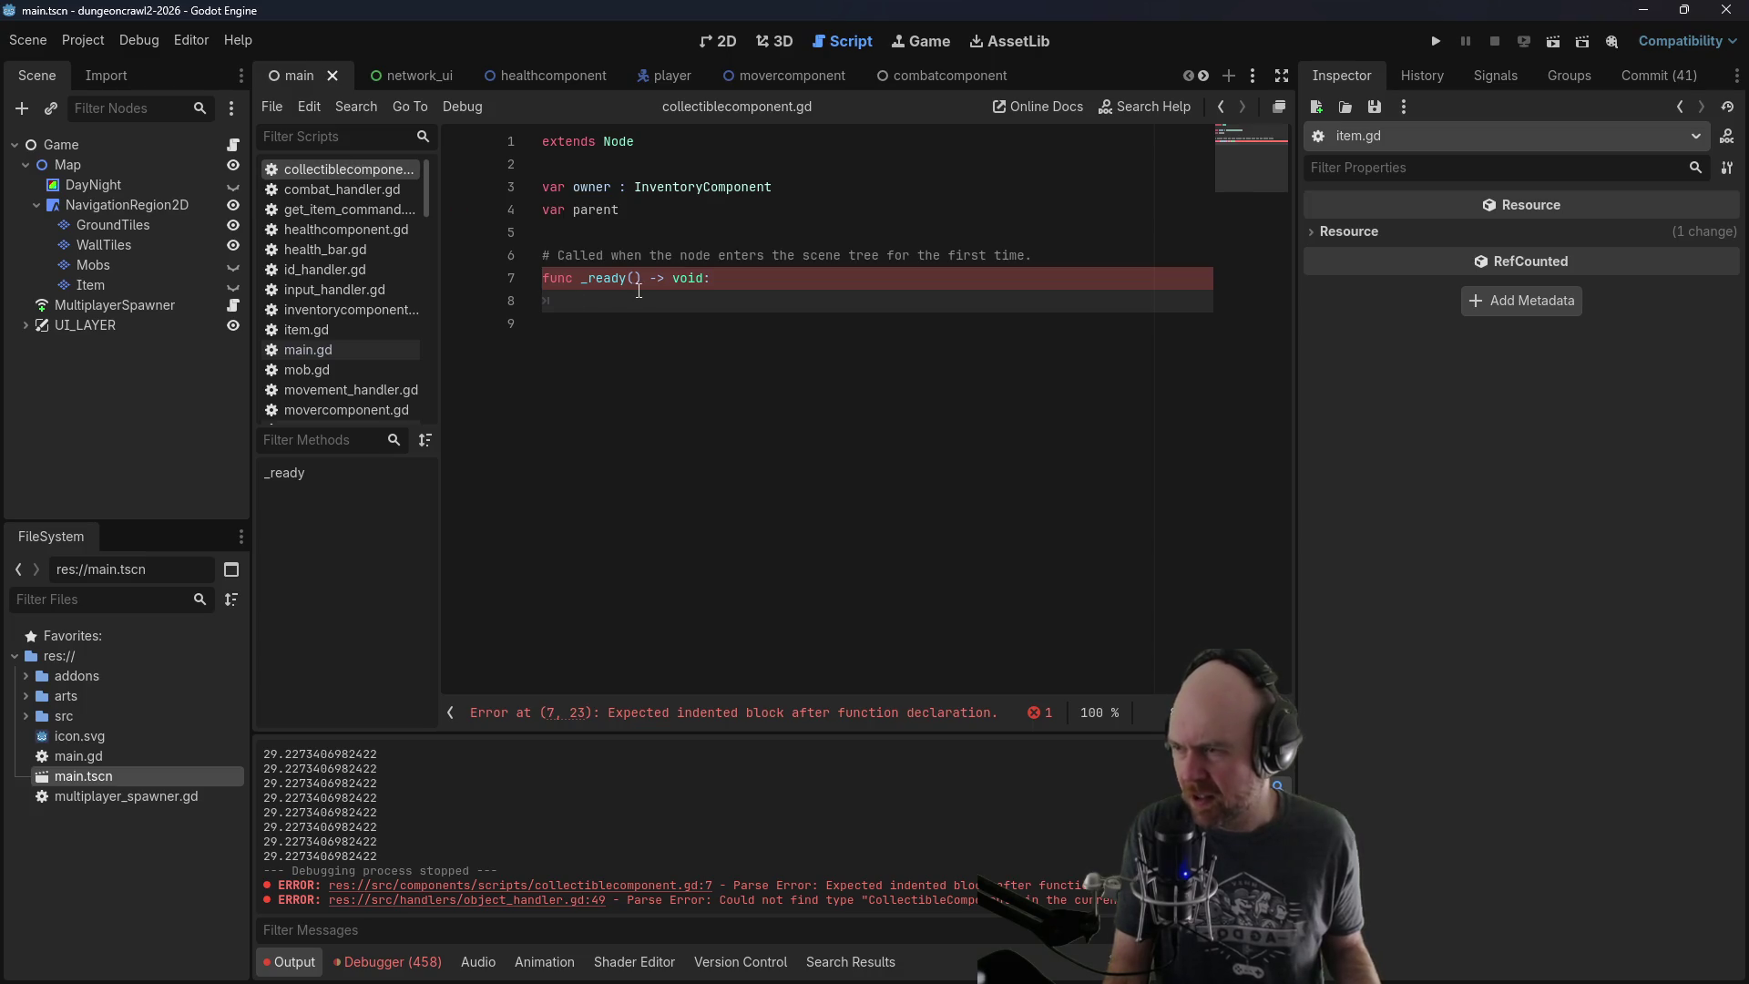
- Add 'class_name CollectibleComponent' as the first line of collectiblecomponent.gd
click(544, 143)
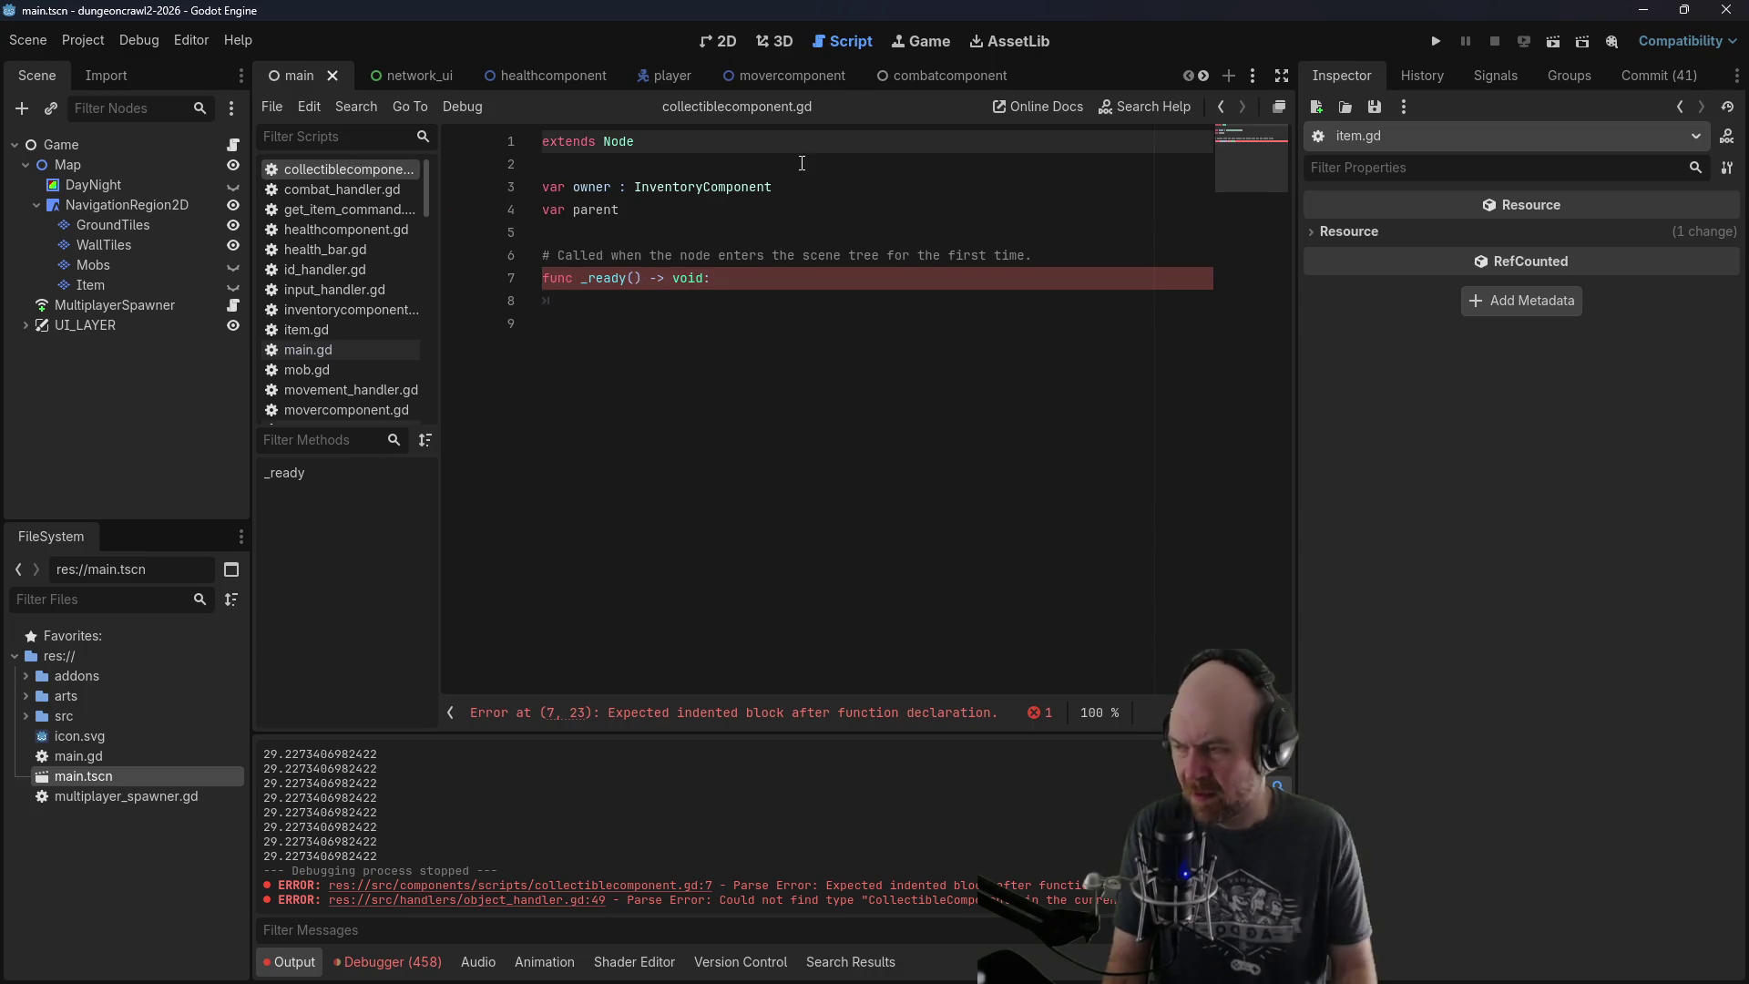
key(Return)
key(Up)
text(class_name )
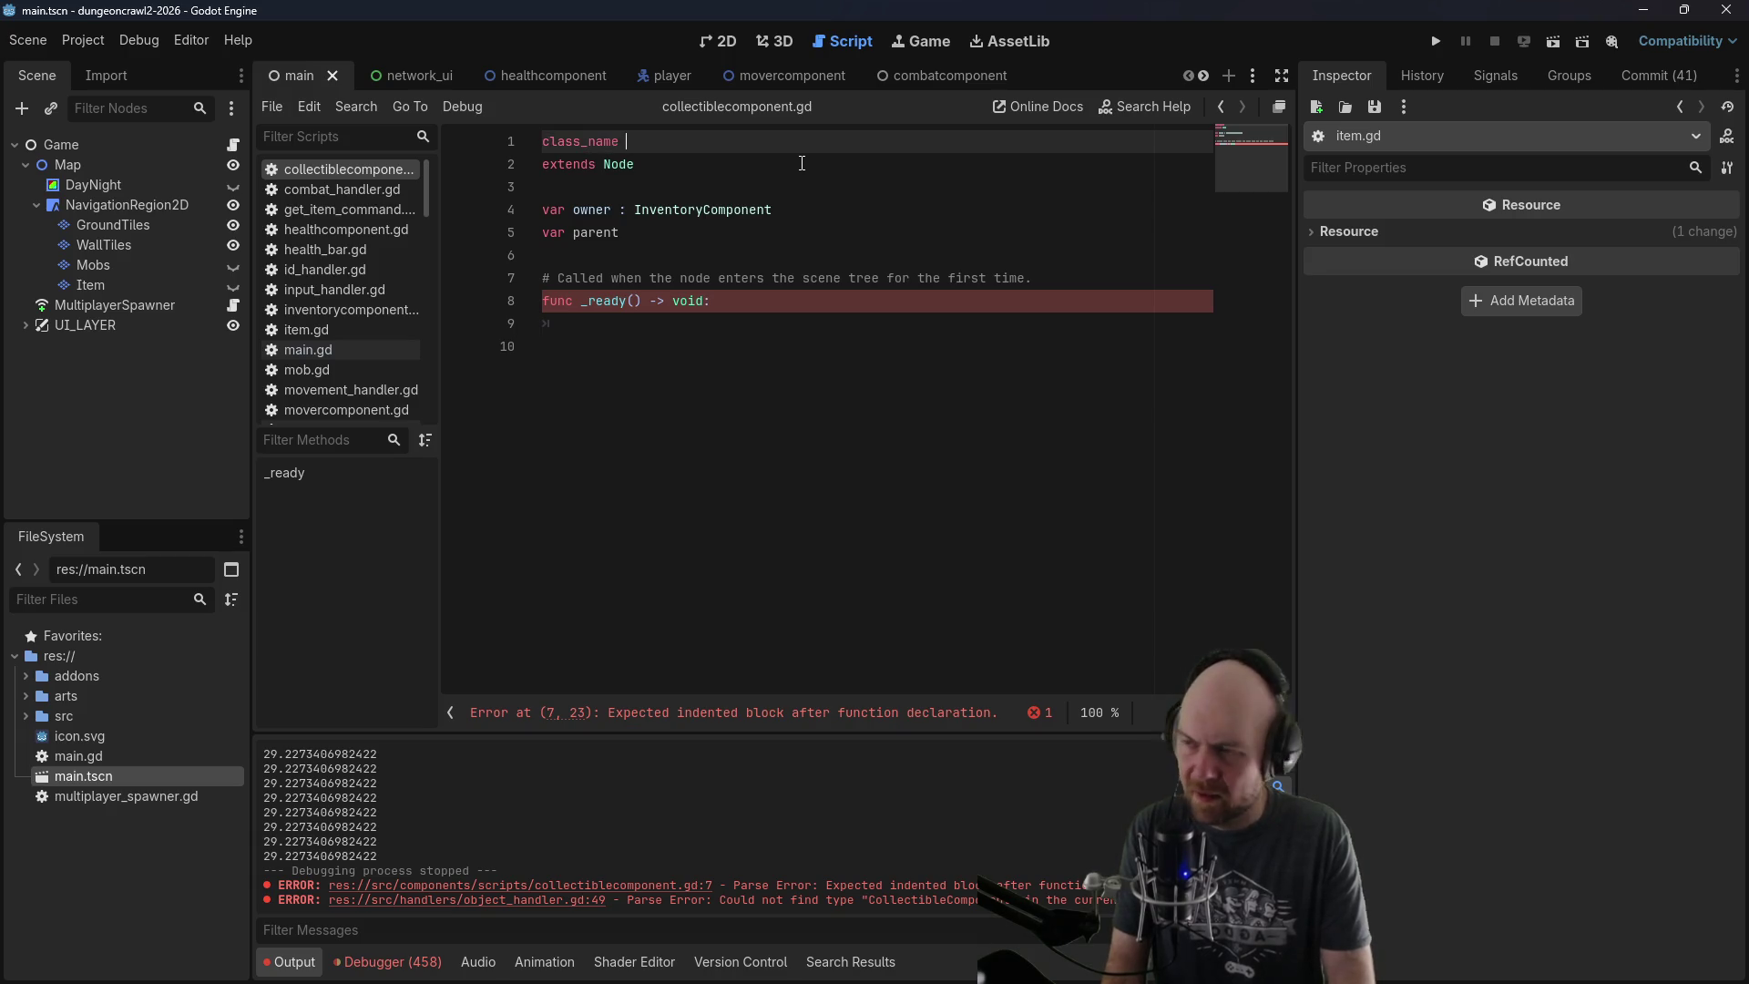
text(CollectibleCo)
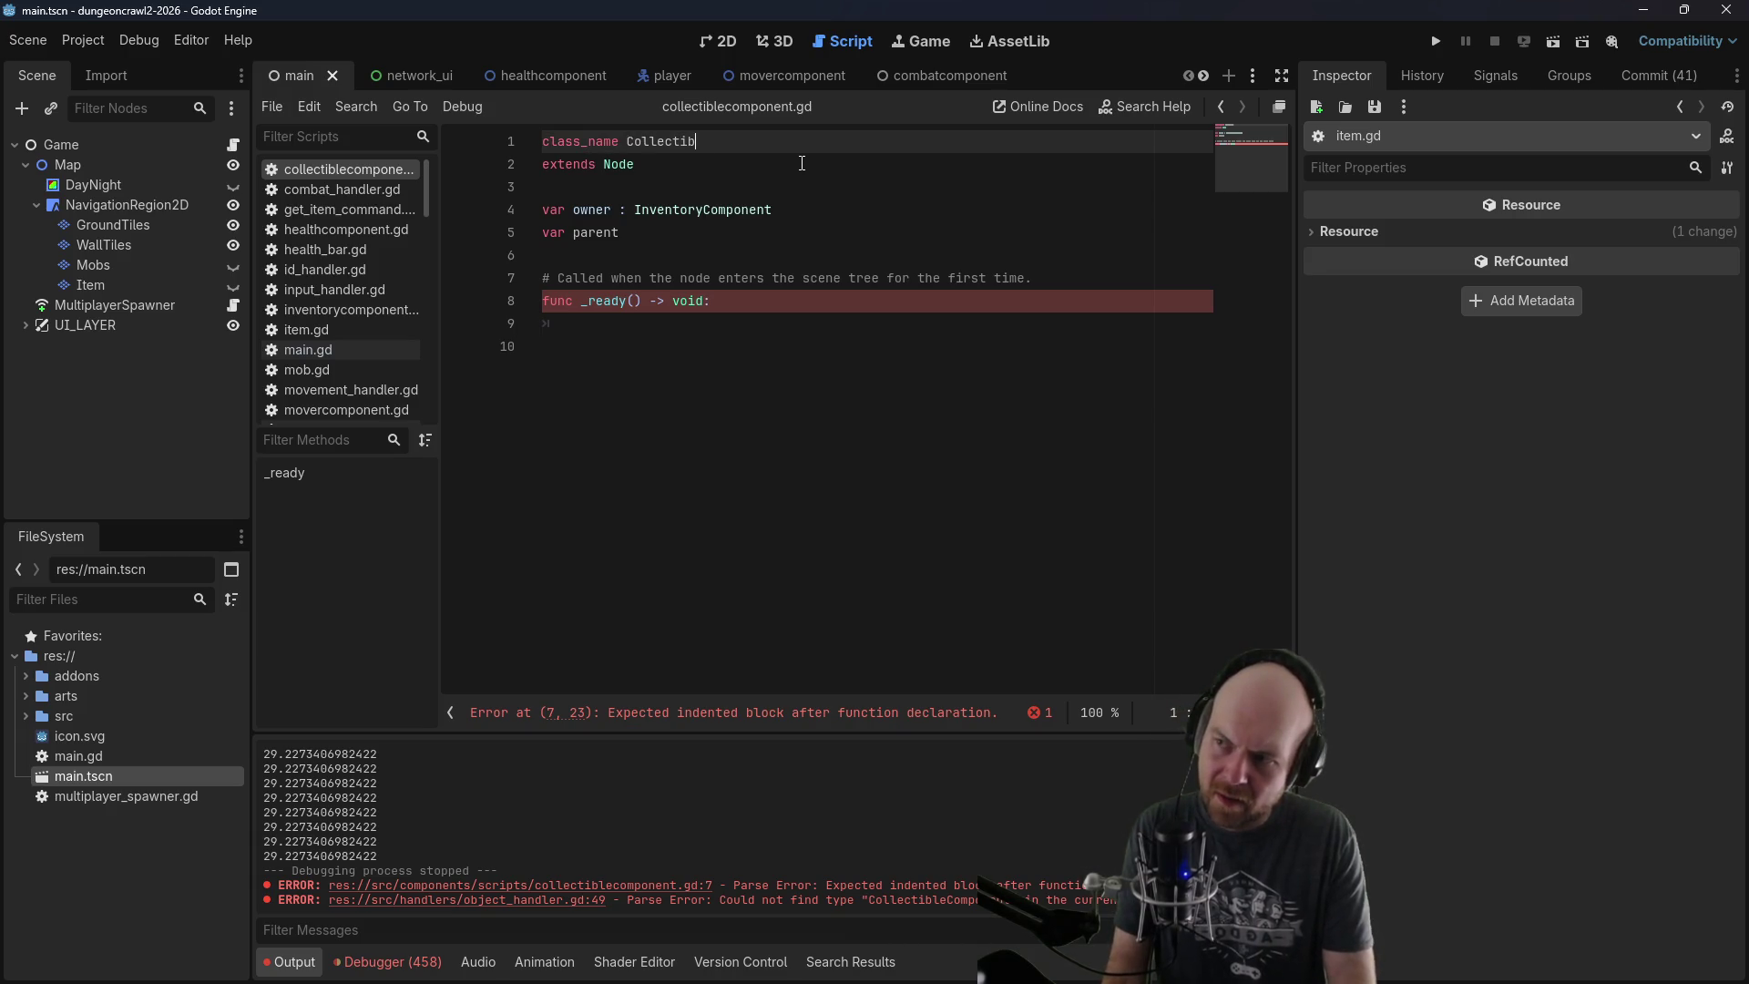
text(mponent)
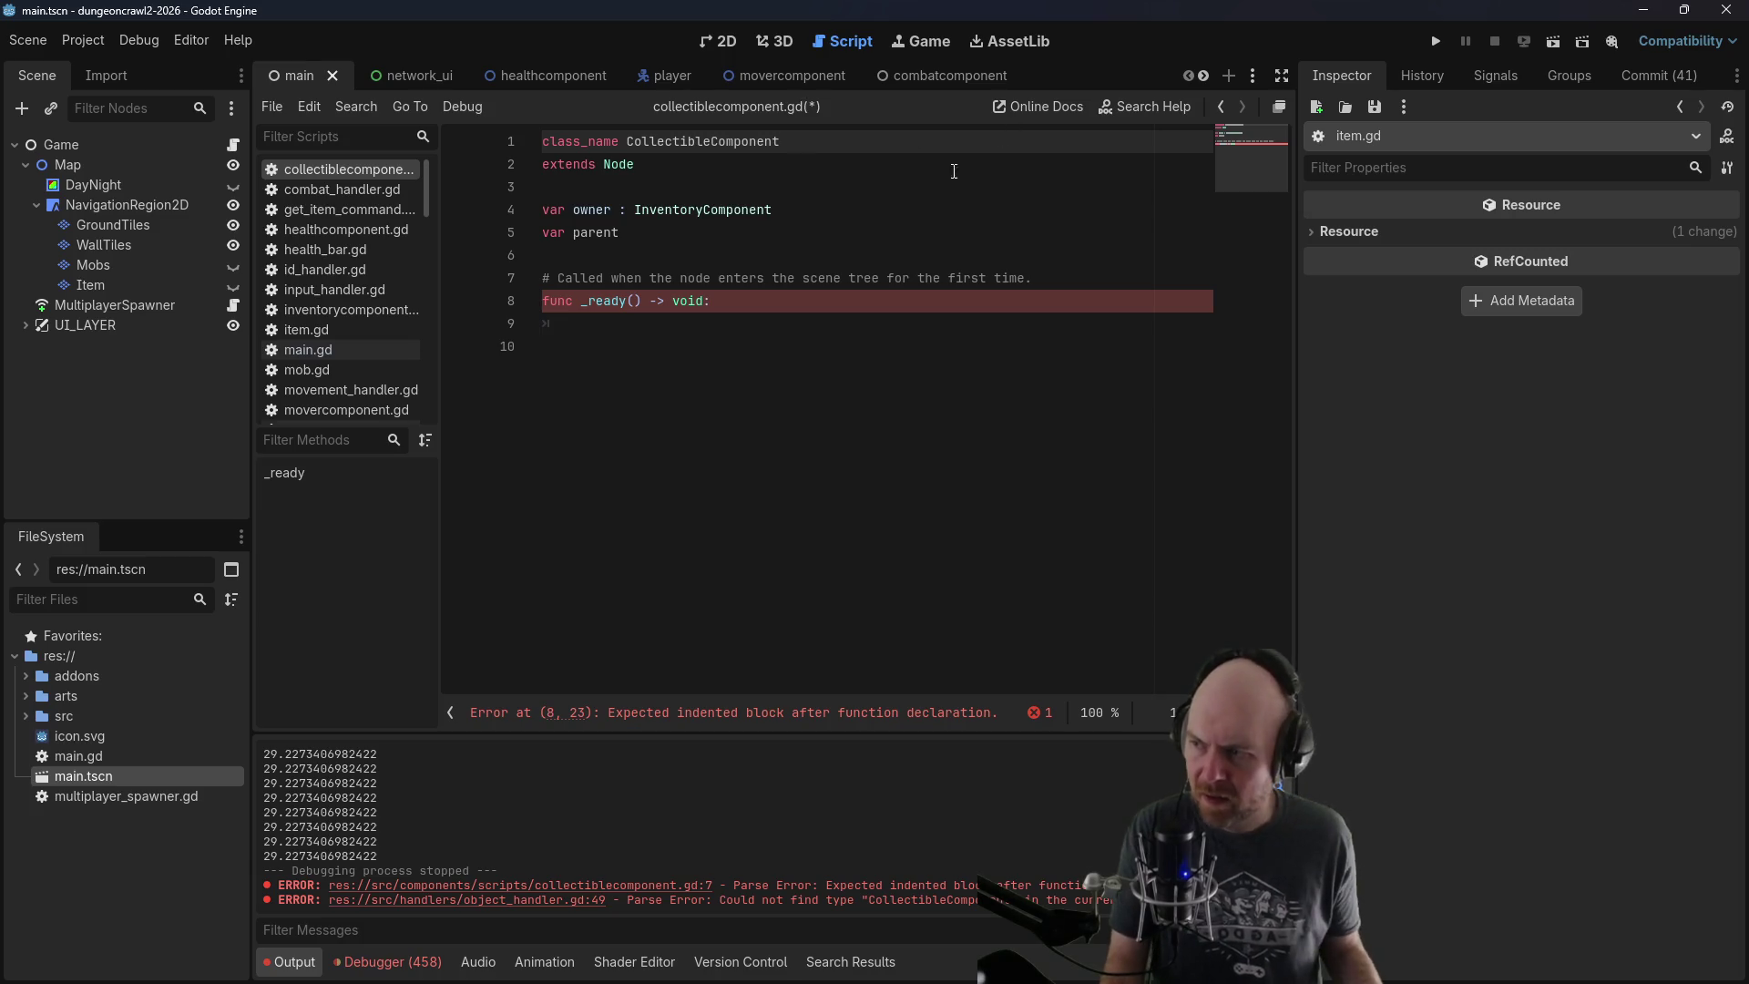
- Close movement_handler.gd and return to object_handler.gd
right_click(303, 397)
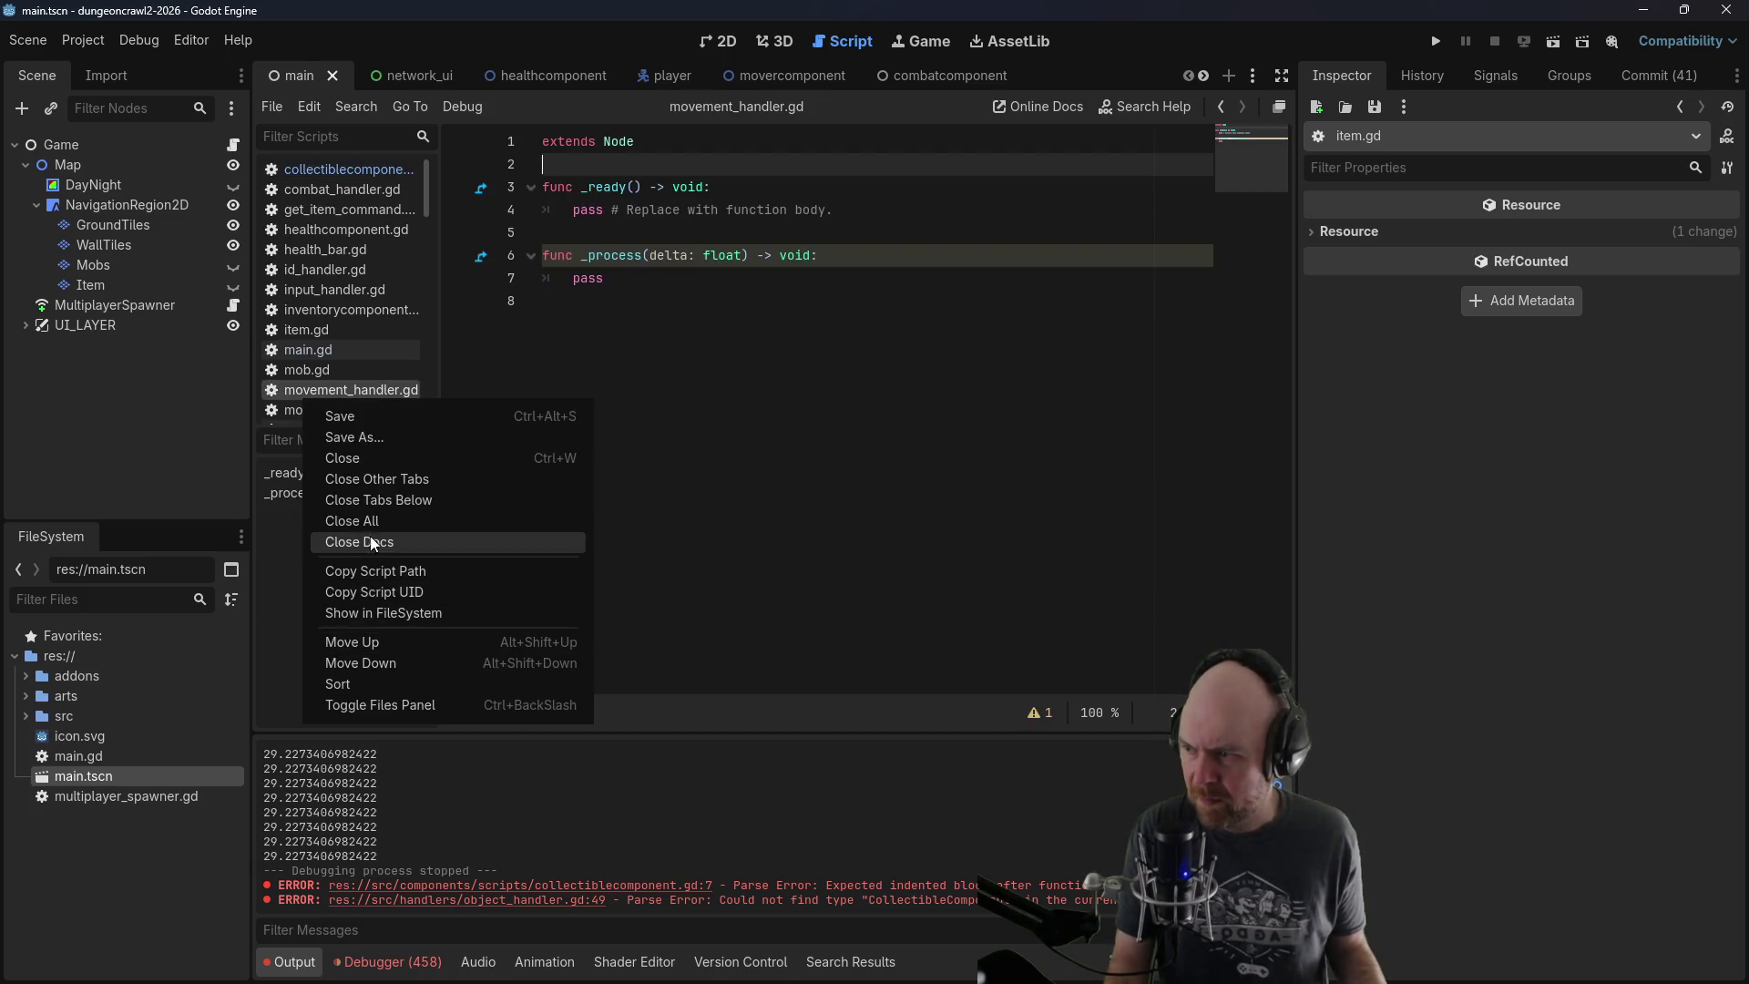
click(357, 463)
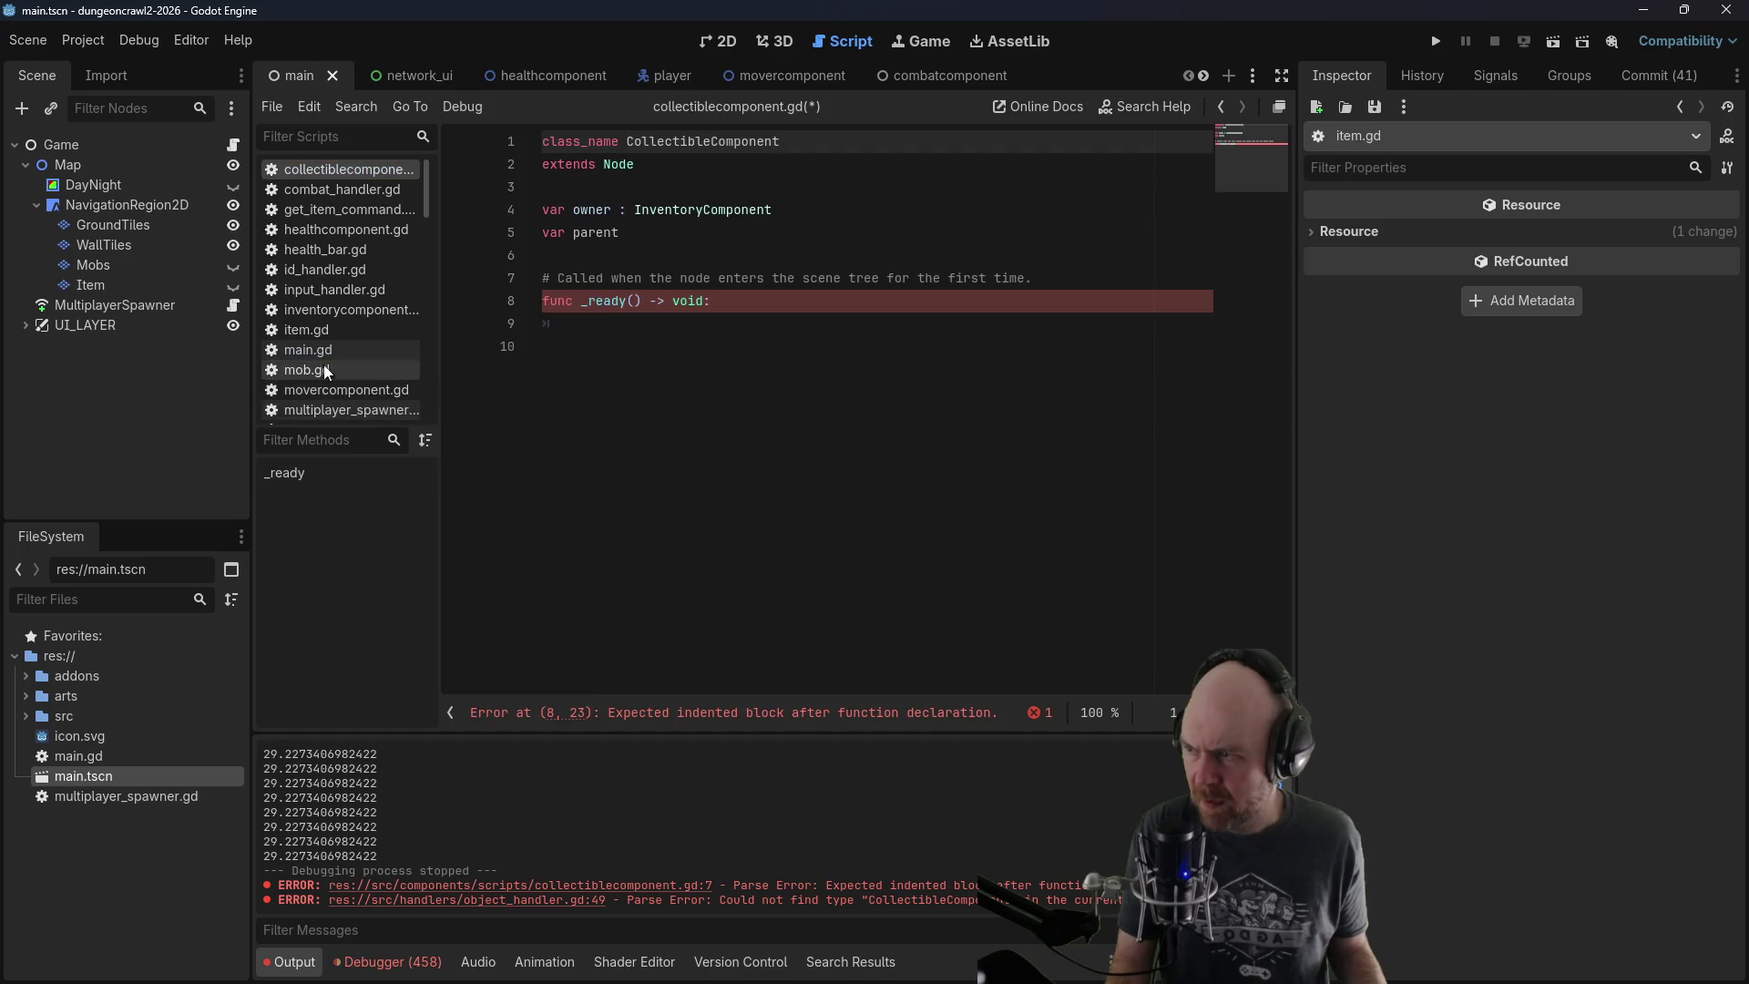
key(Down)
key(Down)
key(Down)
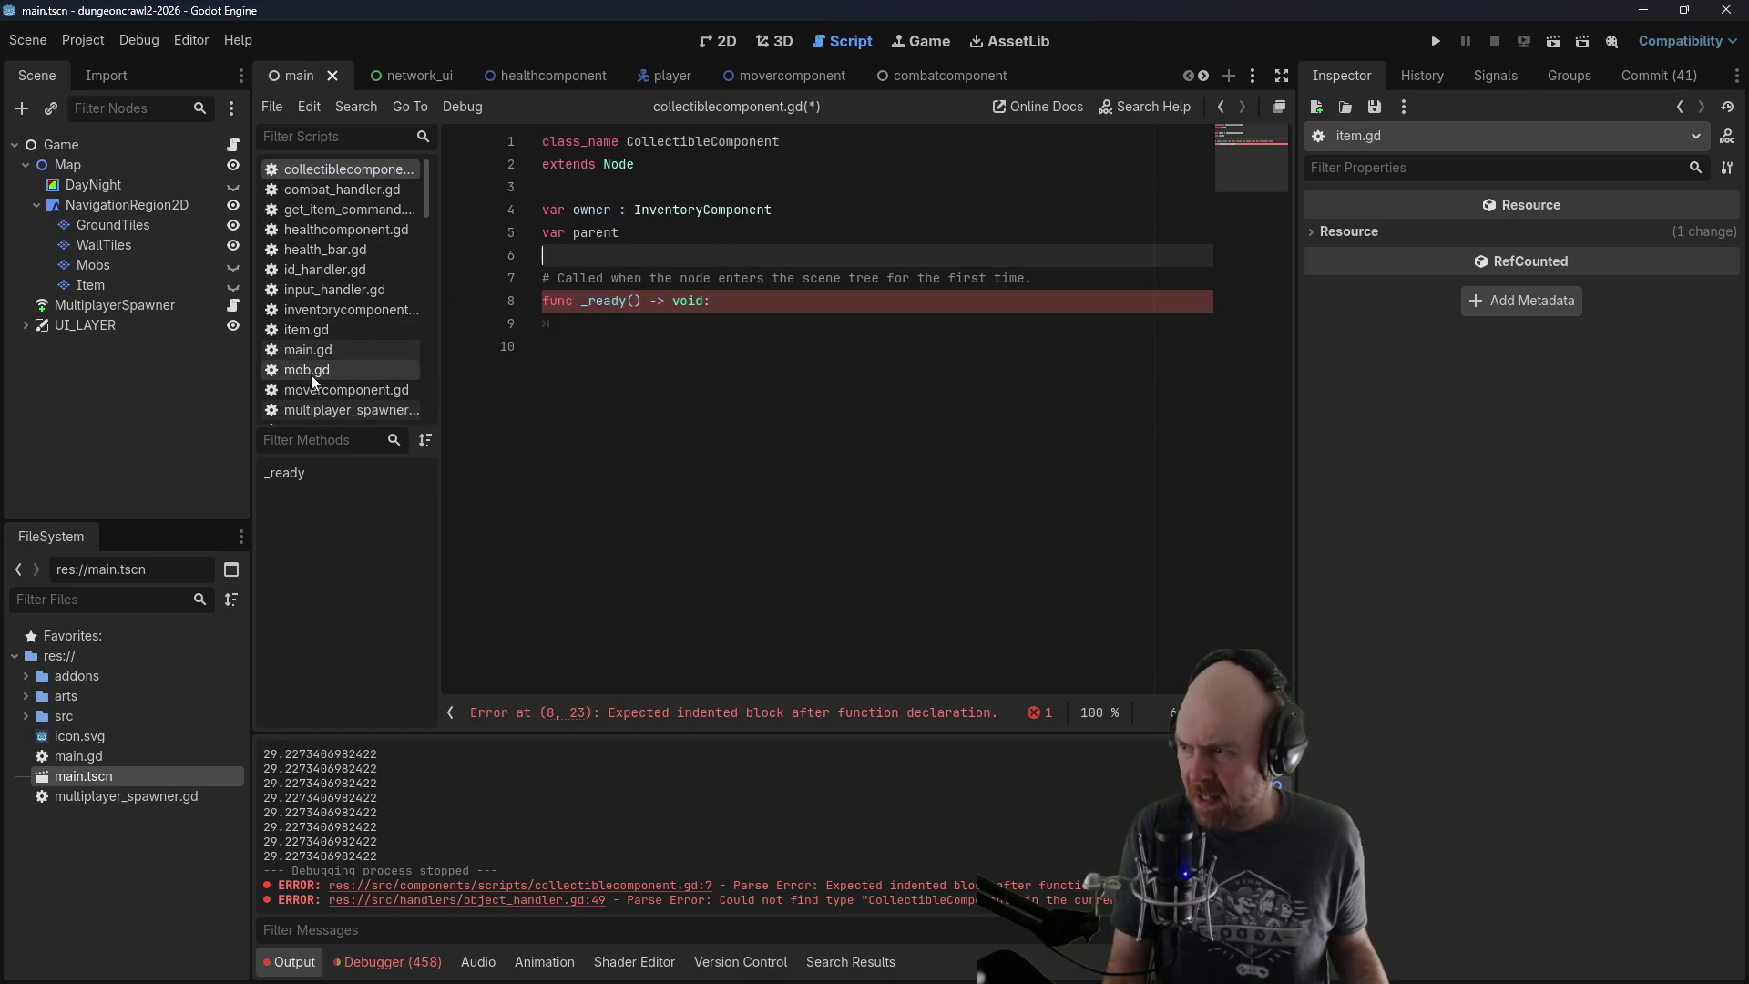
scroll(309, 374, down, 3)
click(322, 376)
scroll(784, 507, down, 1)
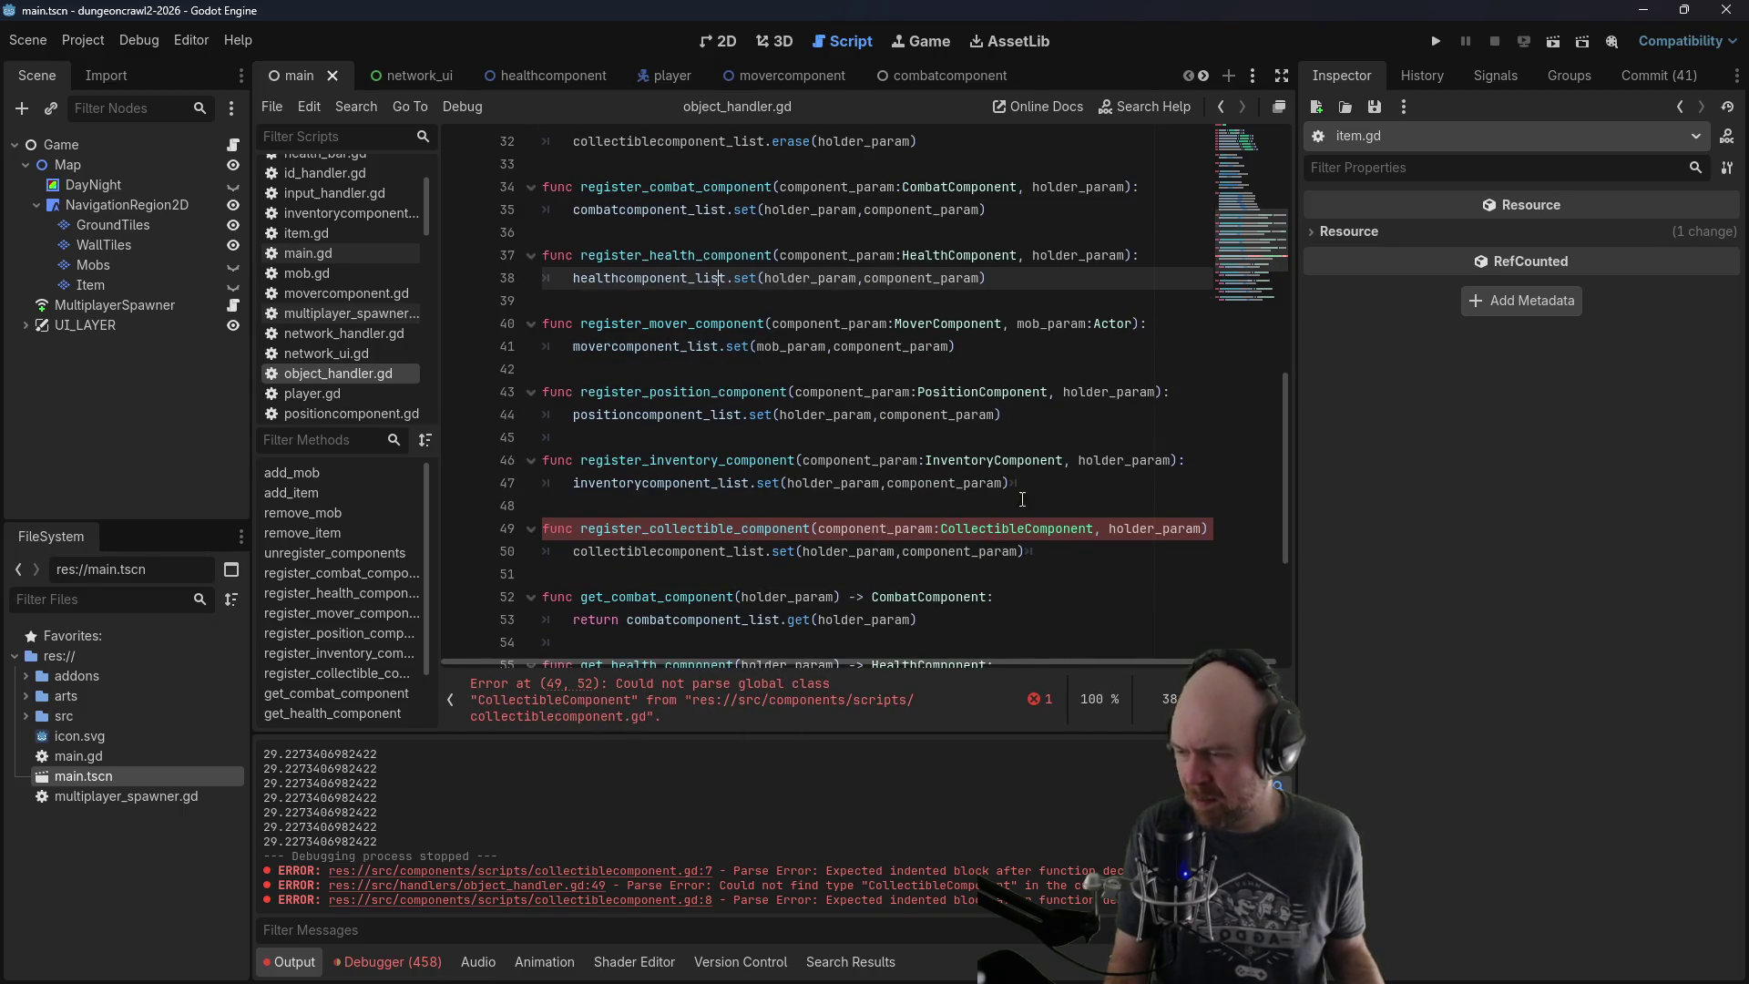
- Paste a copy of get_inventory_component at the end of object_handler.gd
scroll(1002, 471, down, 4)
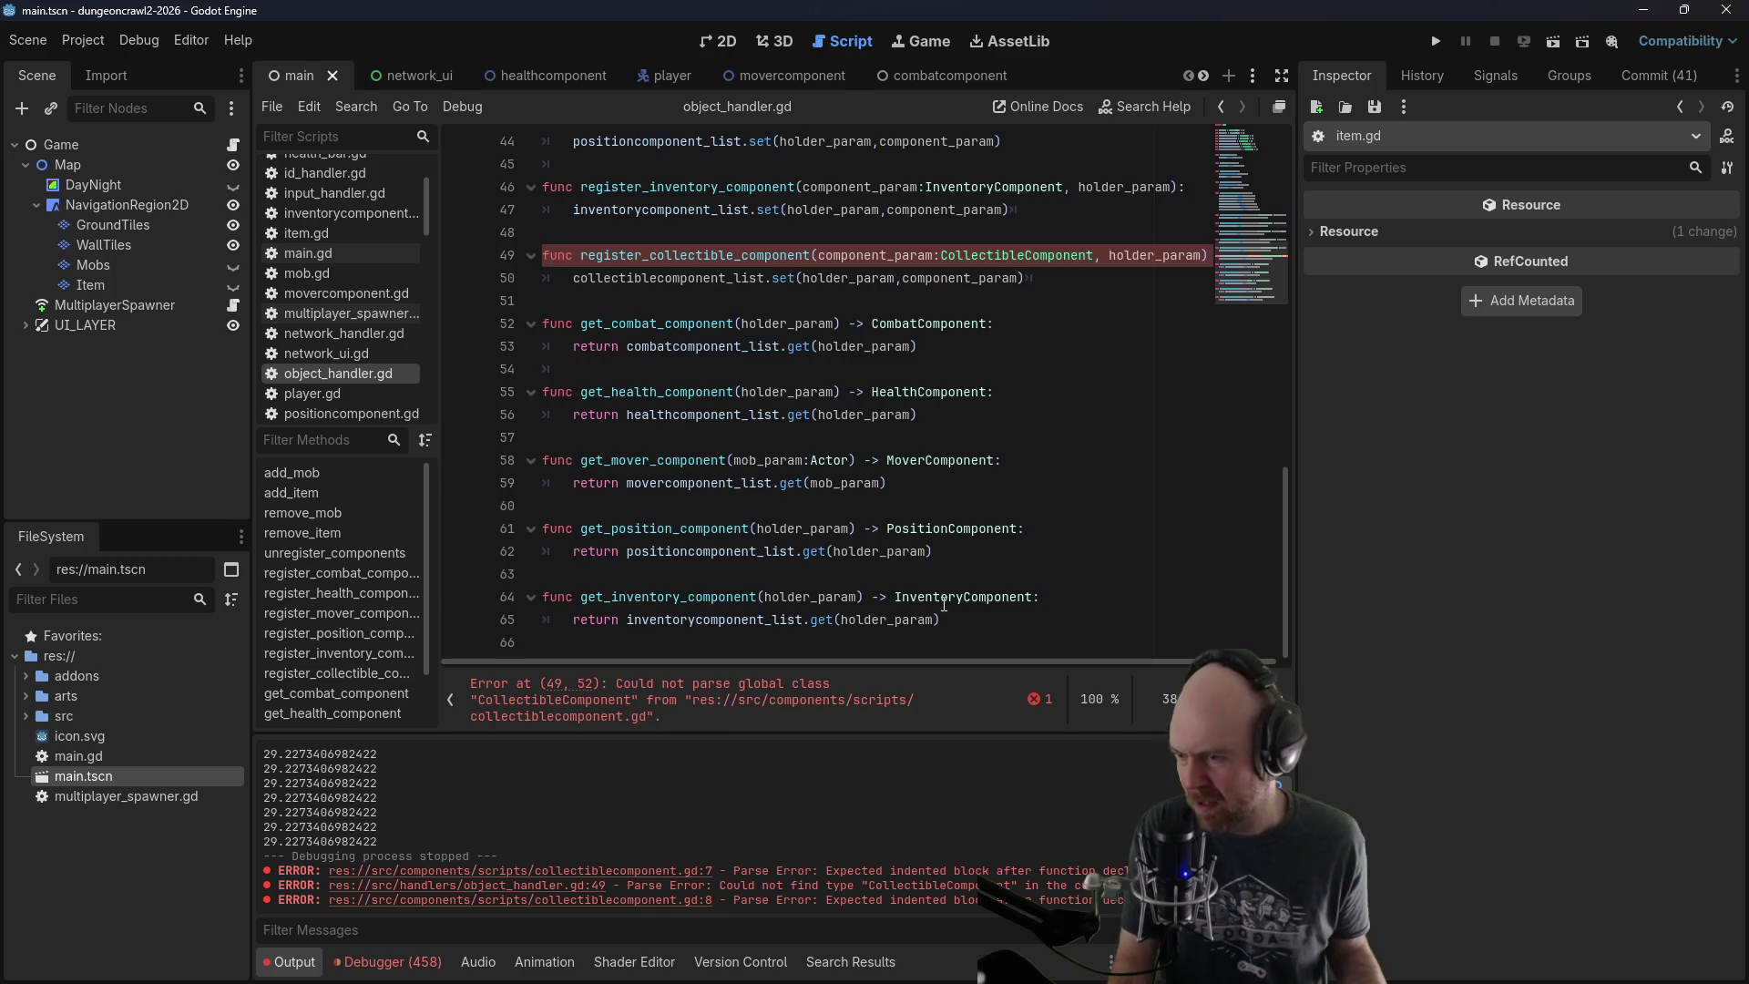
mouse_move(943, 619)
mouse_down()
mouse_move(546, 620)
mouse_move(544, 596)
mouse_up()
key(ctrl+c)
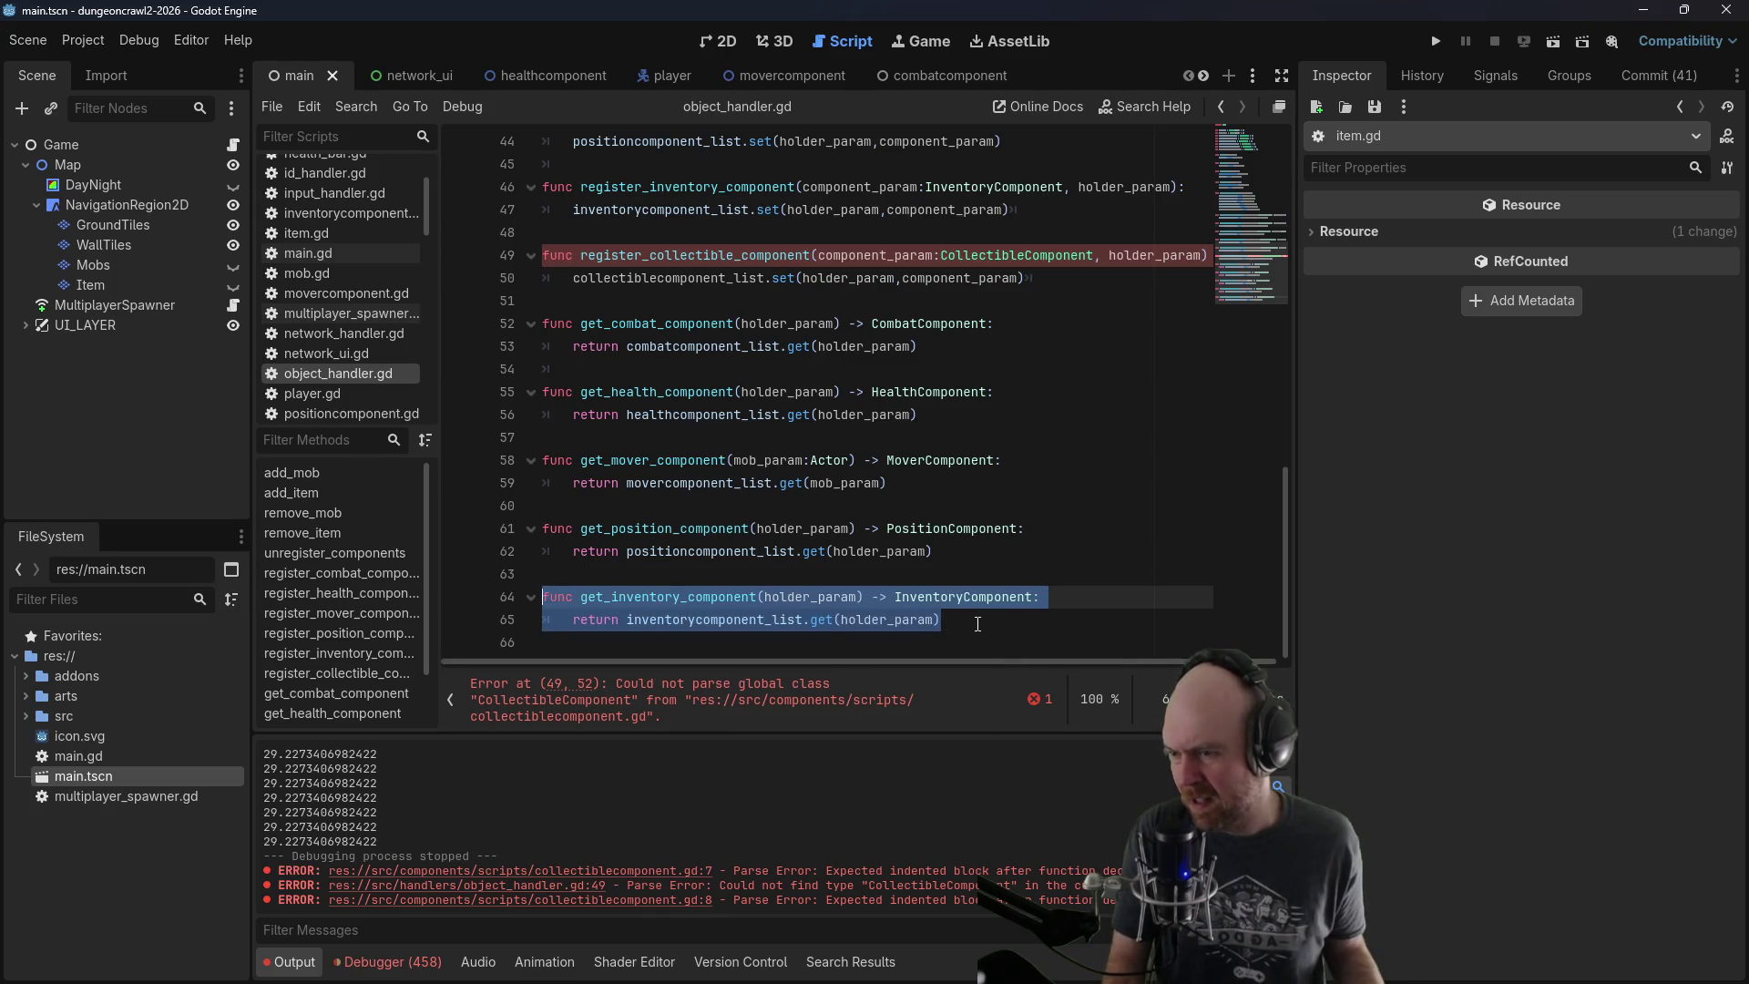
click(977, 624)
key(Return)
key(Return)
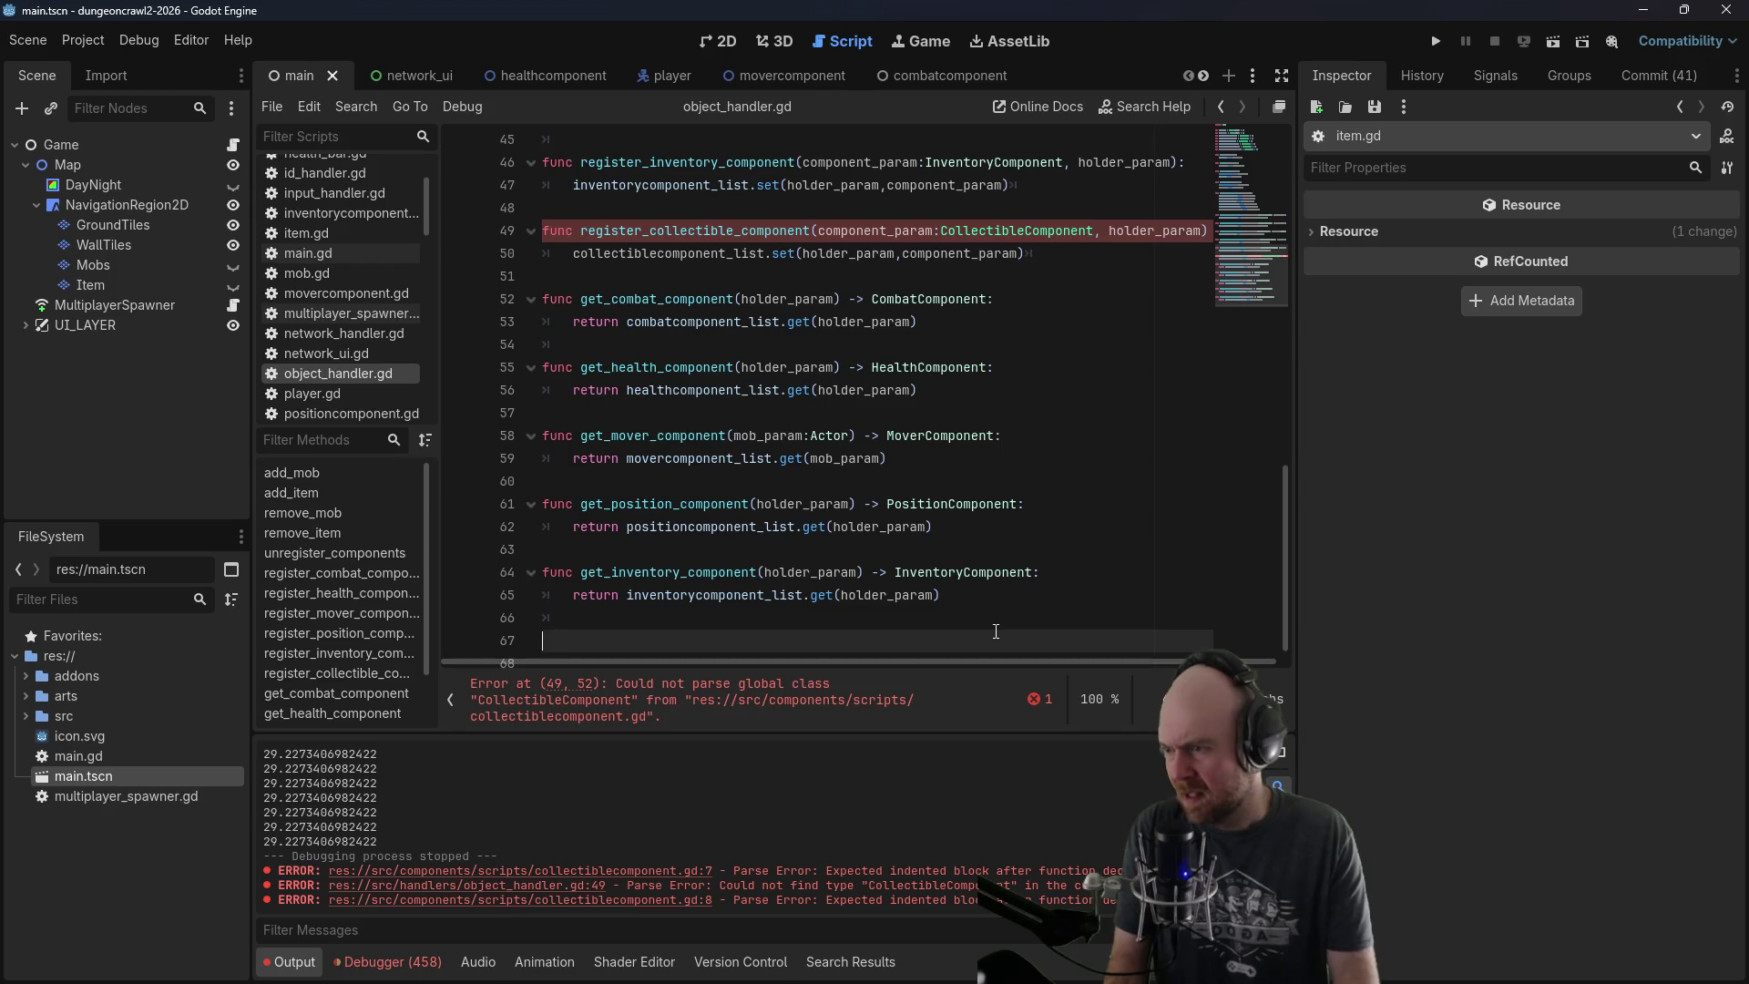
key(ctrl+v)
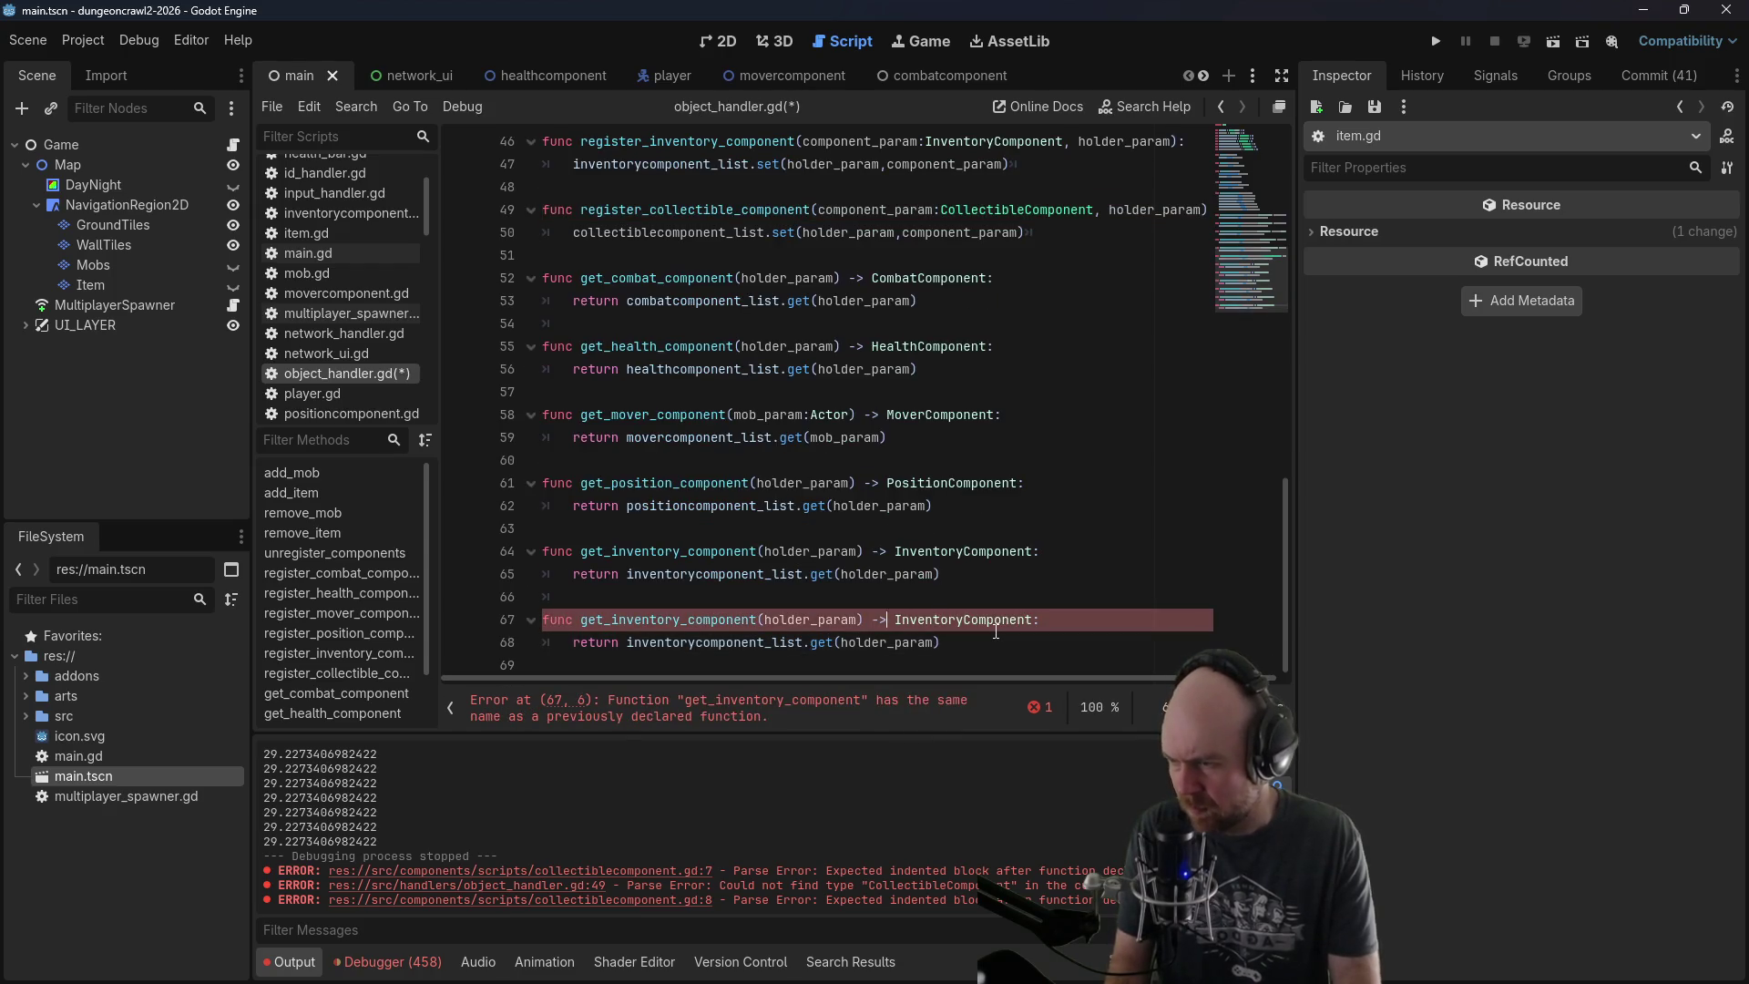
- Rename the copy get_collectible_component() -> CollectibleComponent returning collectiblecomponent_list.get(holder_param), then save
key(BackSpace)
key(BackSpace)
key(BackSpace)
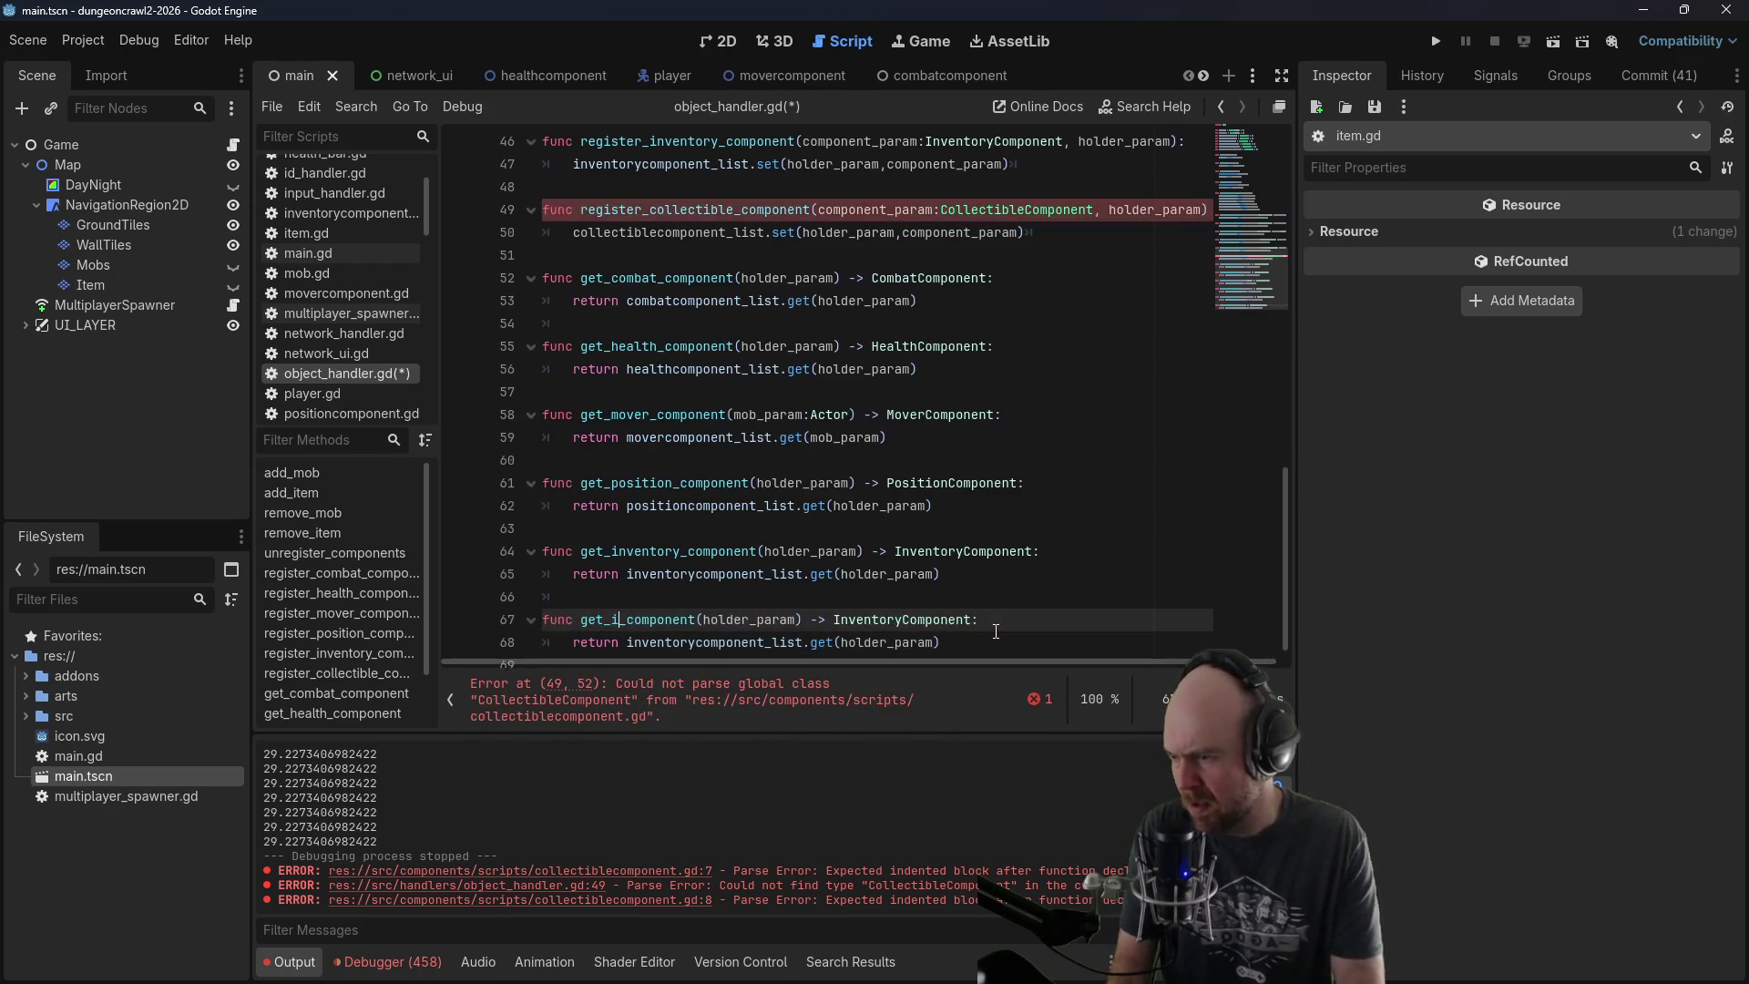
text(collectible)
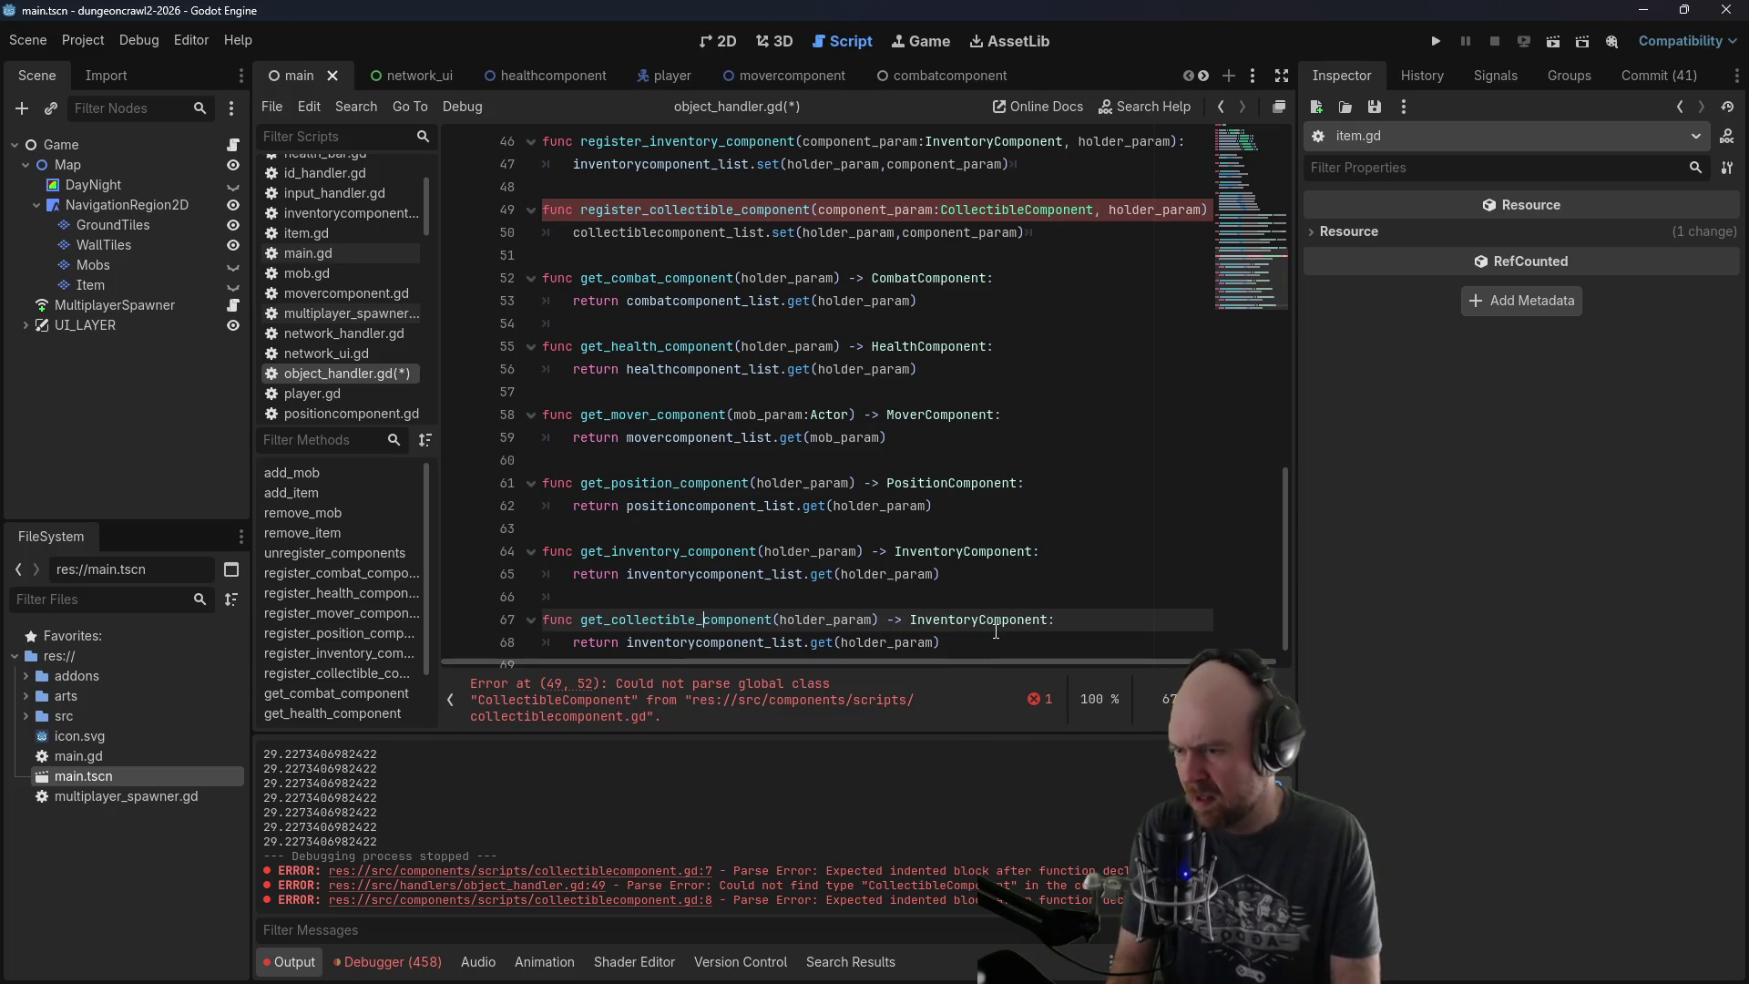
key(Delete)
key(Delete)
key(Delete)
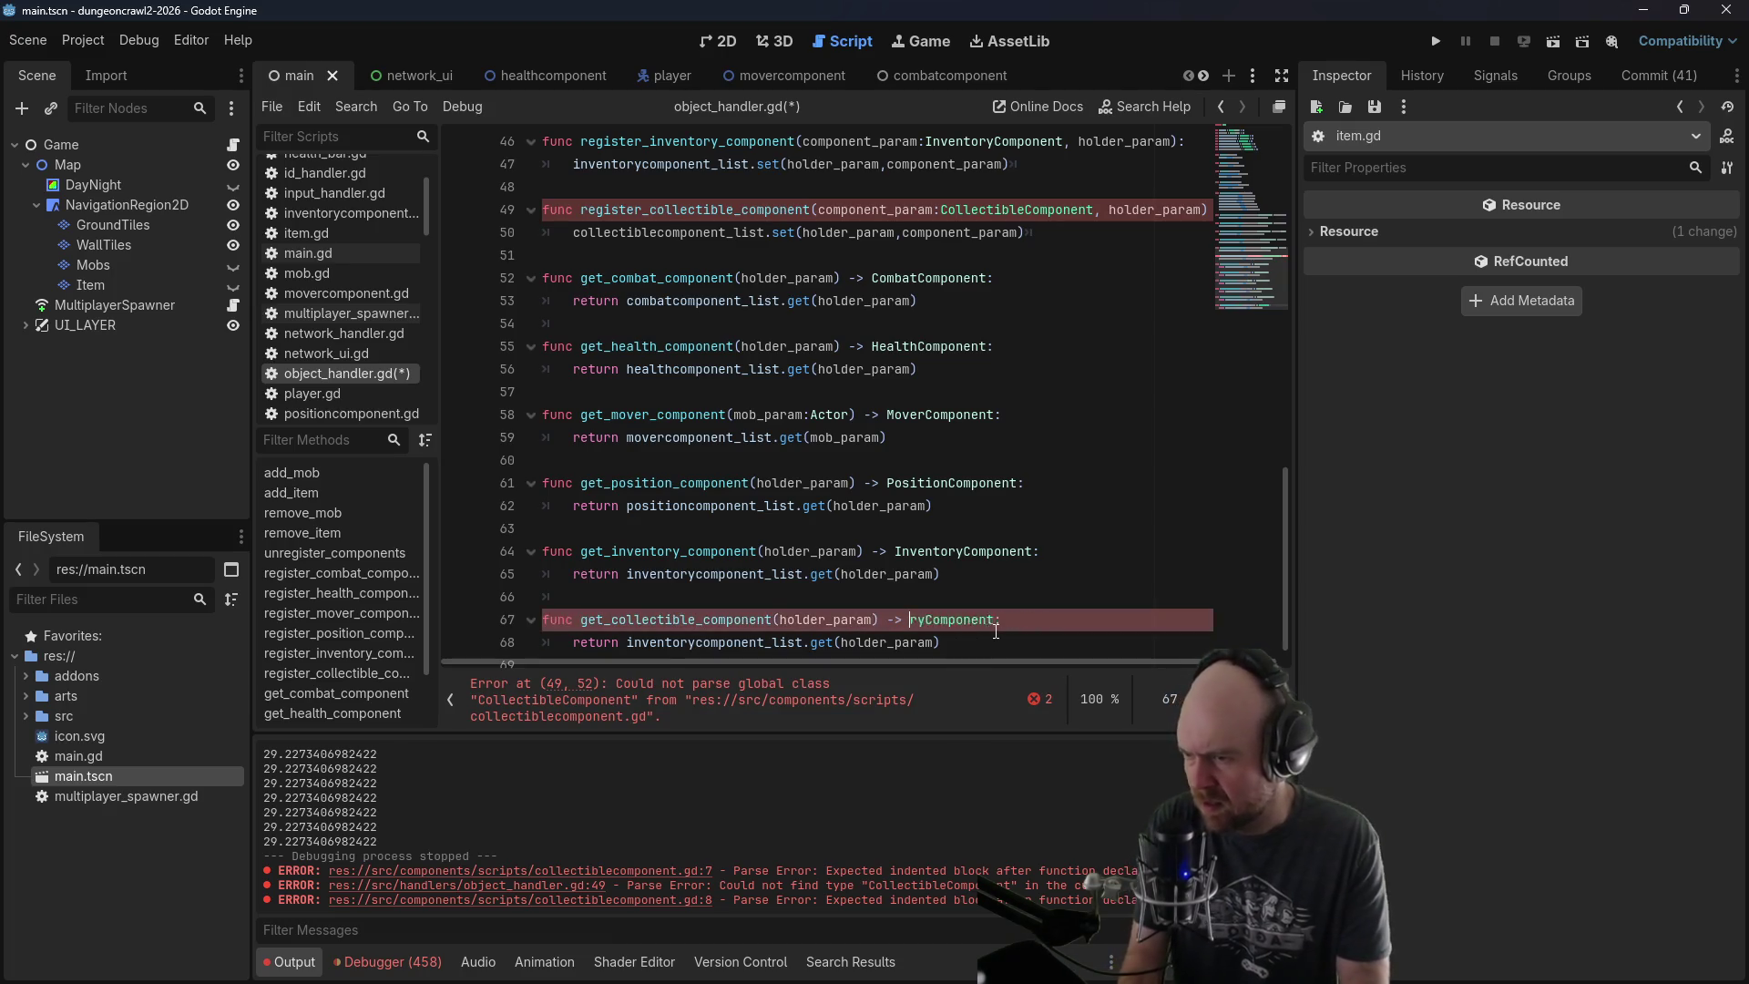
text(Collectible)
key(Down)
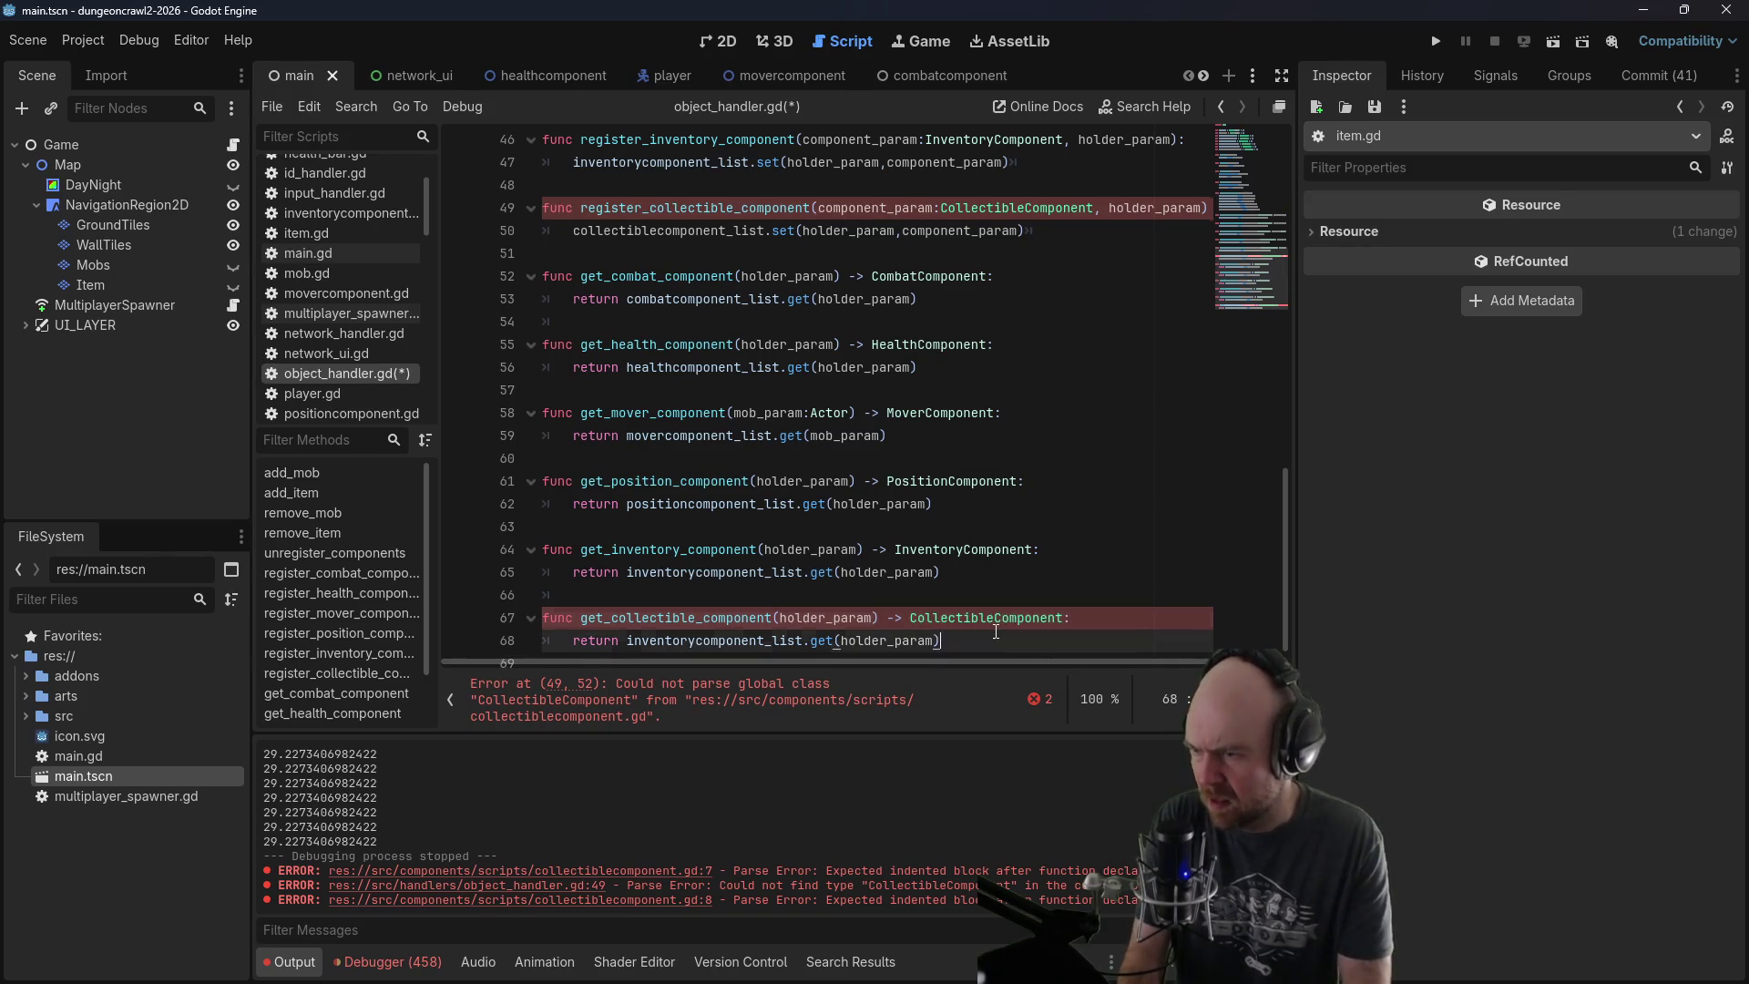
key(Left)
key(Left)
key(Left)
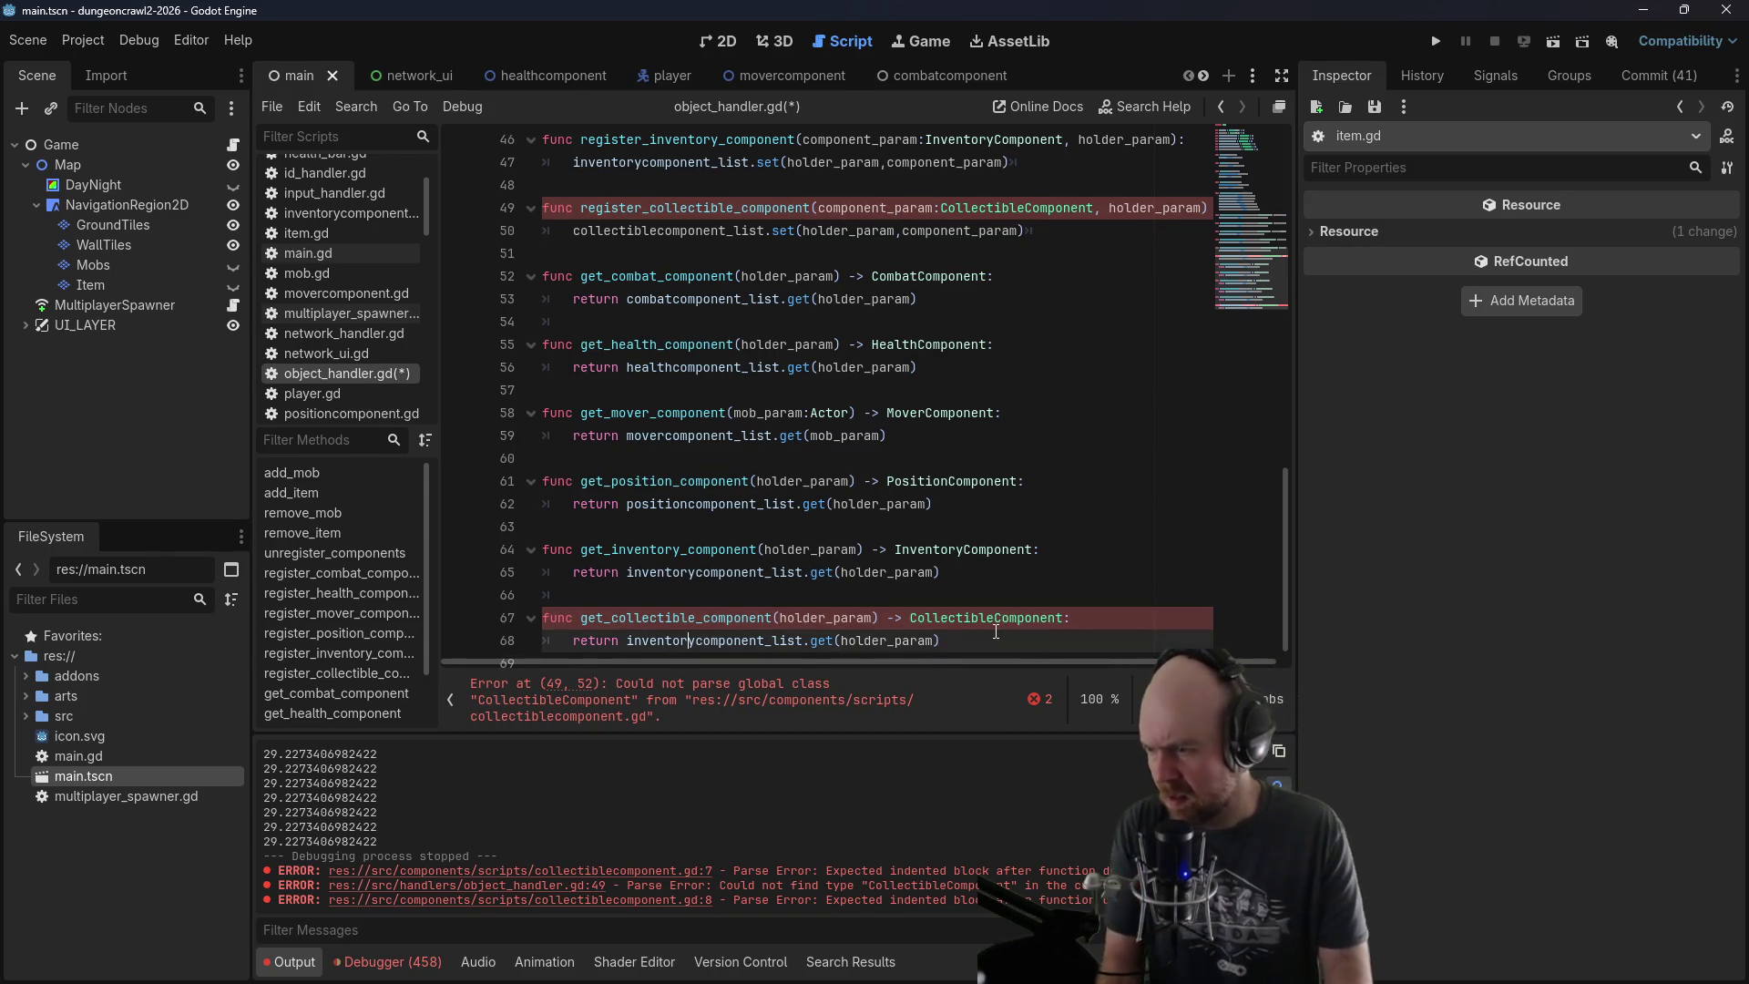
key(BackSpace)
key(BackSpace)
key(BackSpace)
text(collectible)
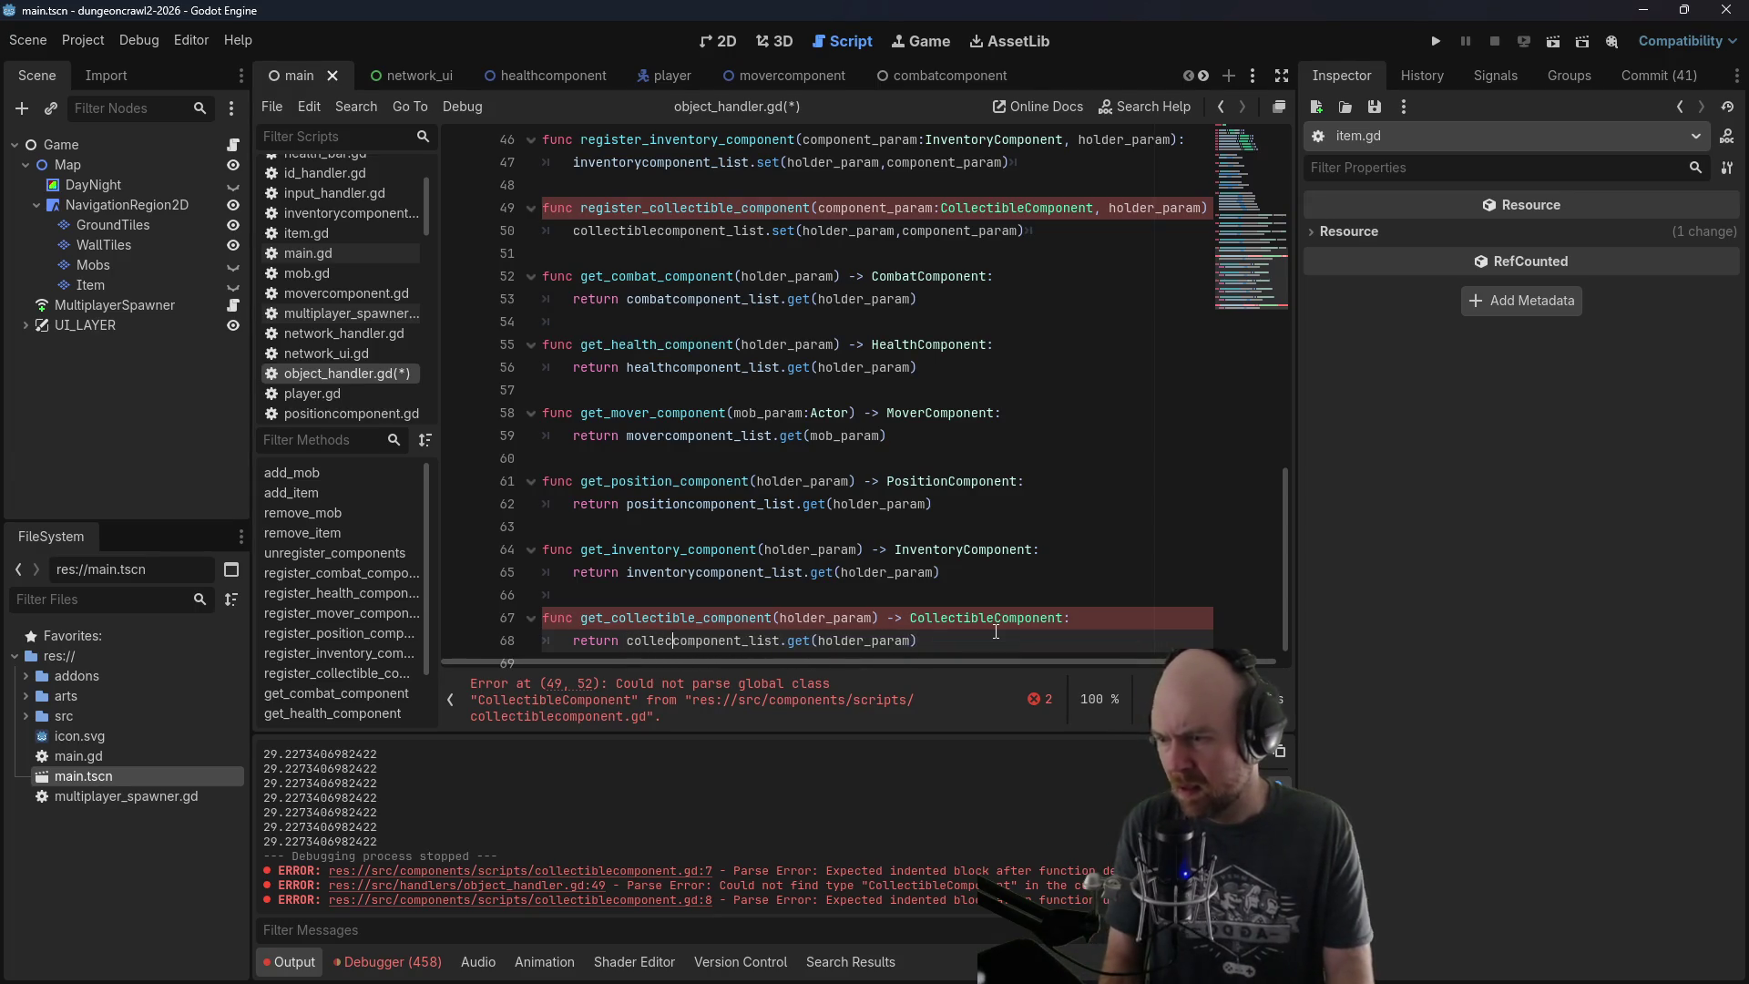
key(ctrl+s)
- Reopen collectiblecomponent.gd with the caret in the empty _ready body
scroll(375, 232, up, 3)
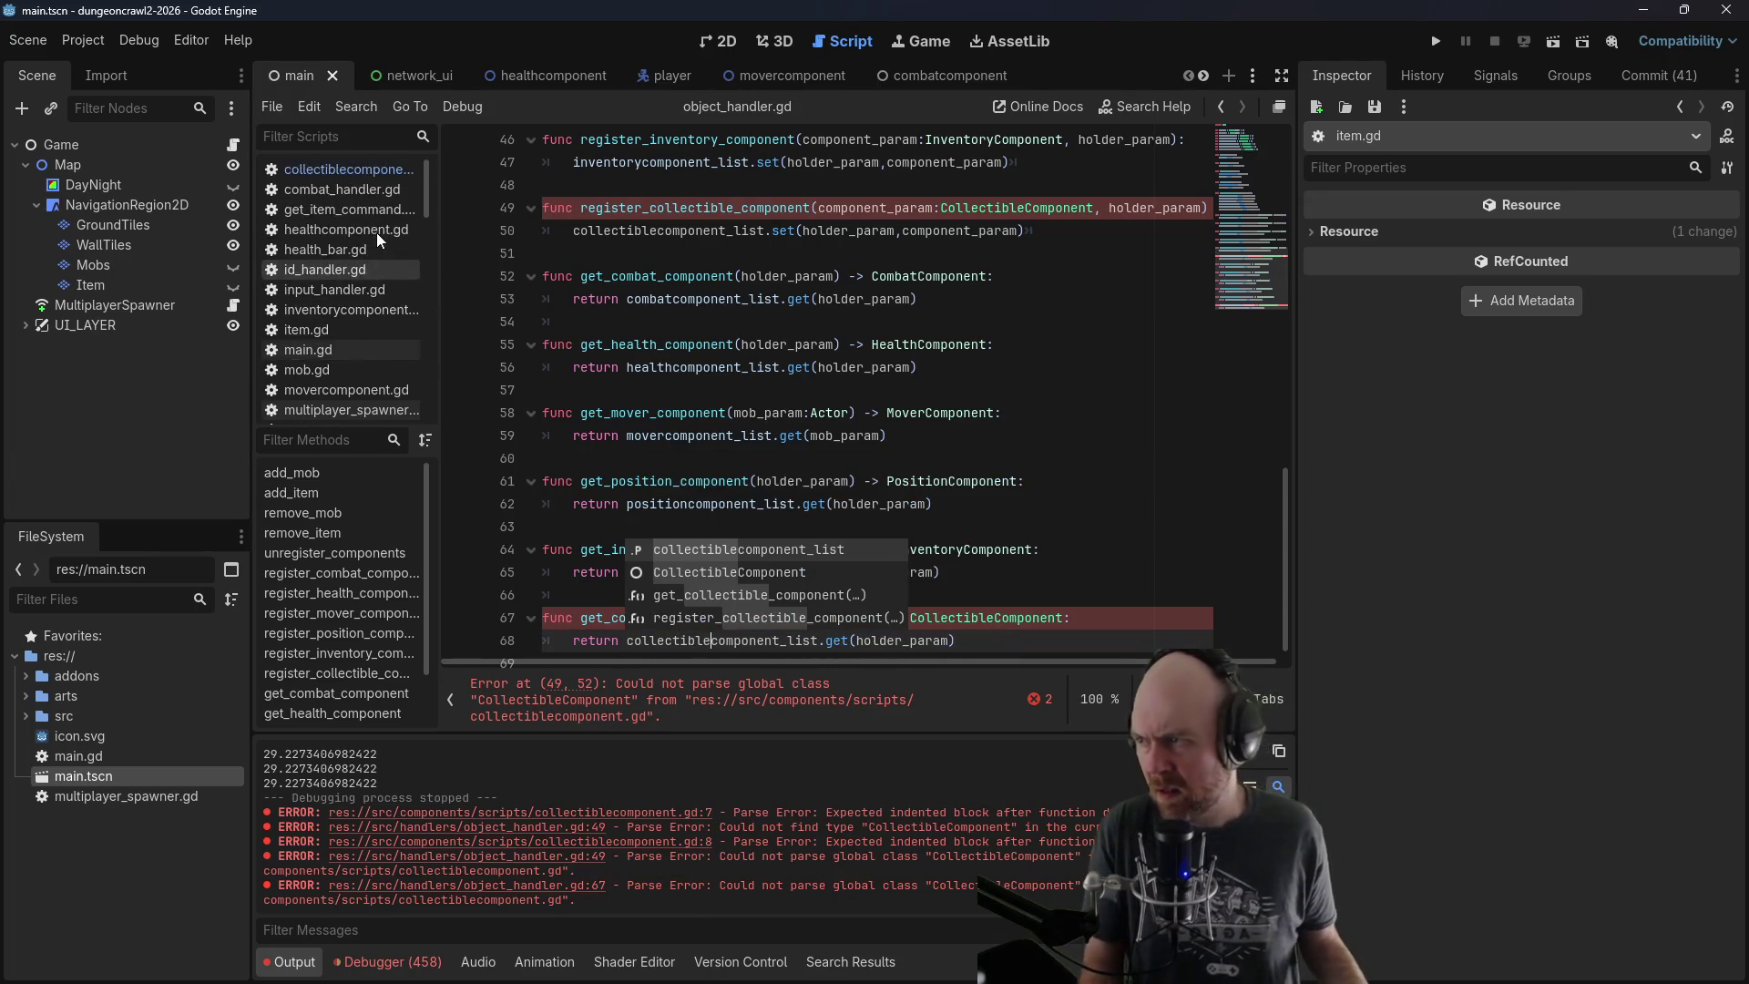
click(371, 173)
click(608, 324)
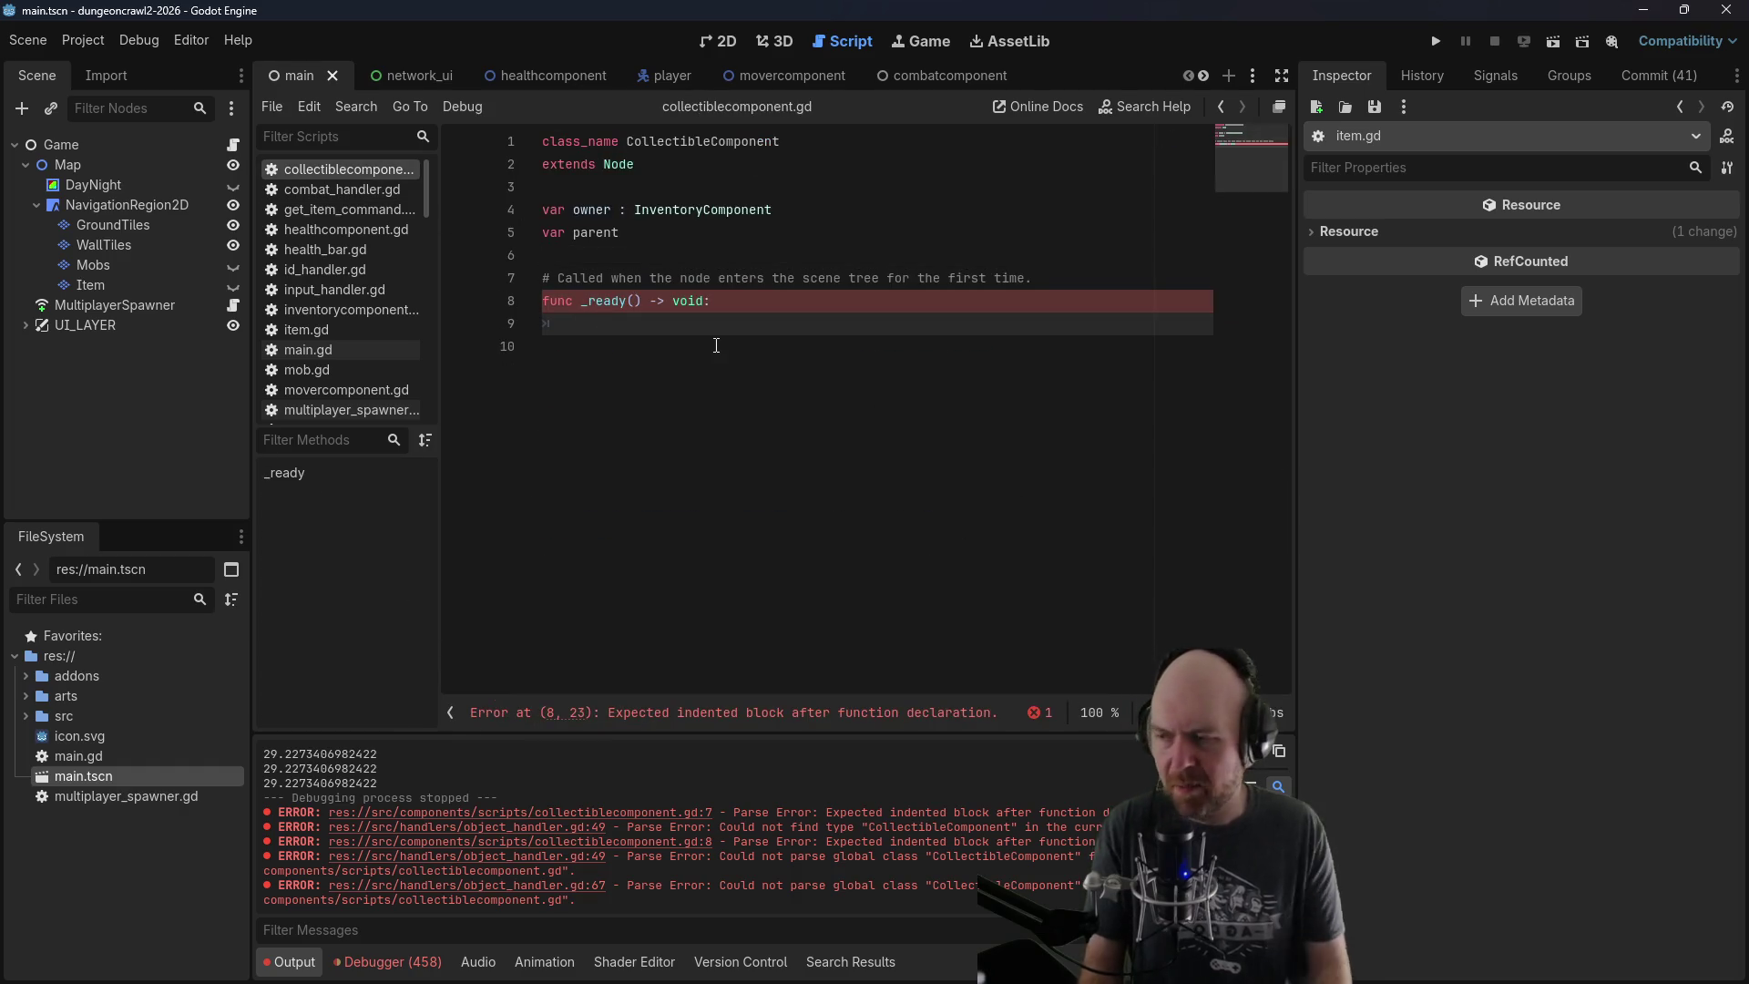
- Add pass to the empty _ready body and save both collectiblecomponent.gd and object_handler.gd
text(pass)
key(ctrl+s)
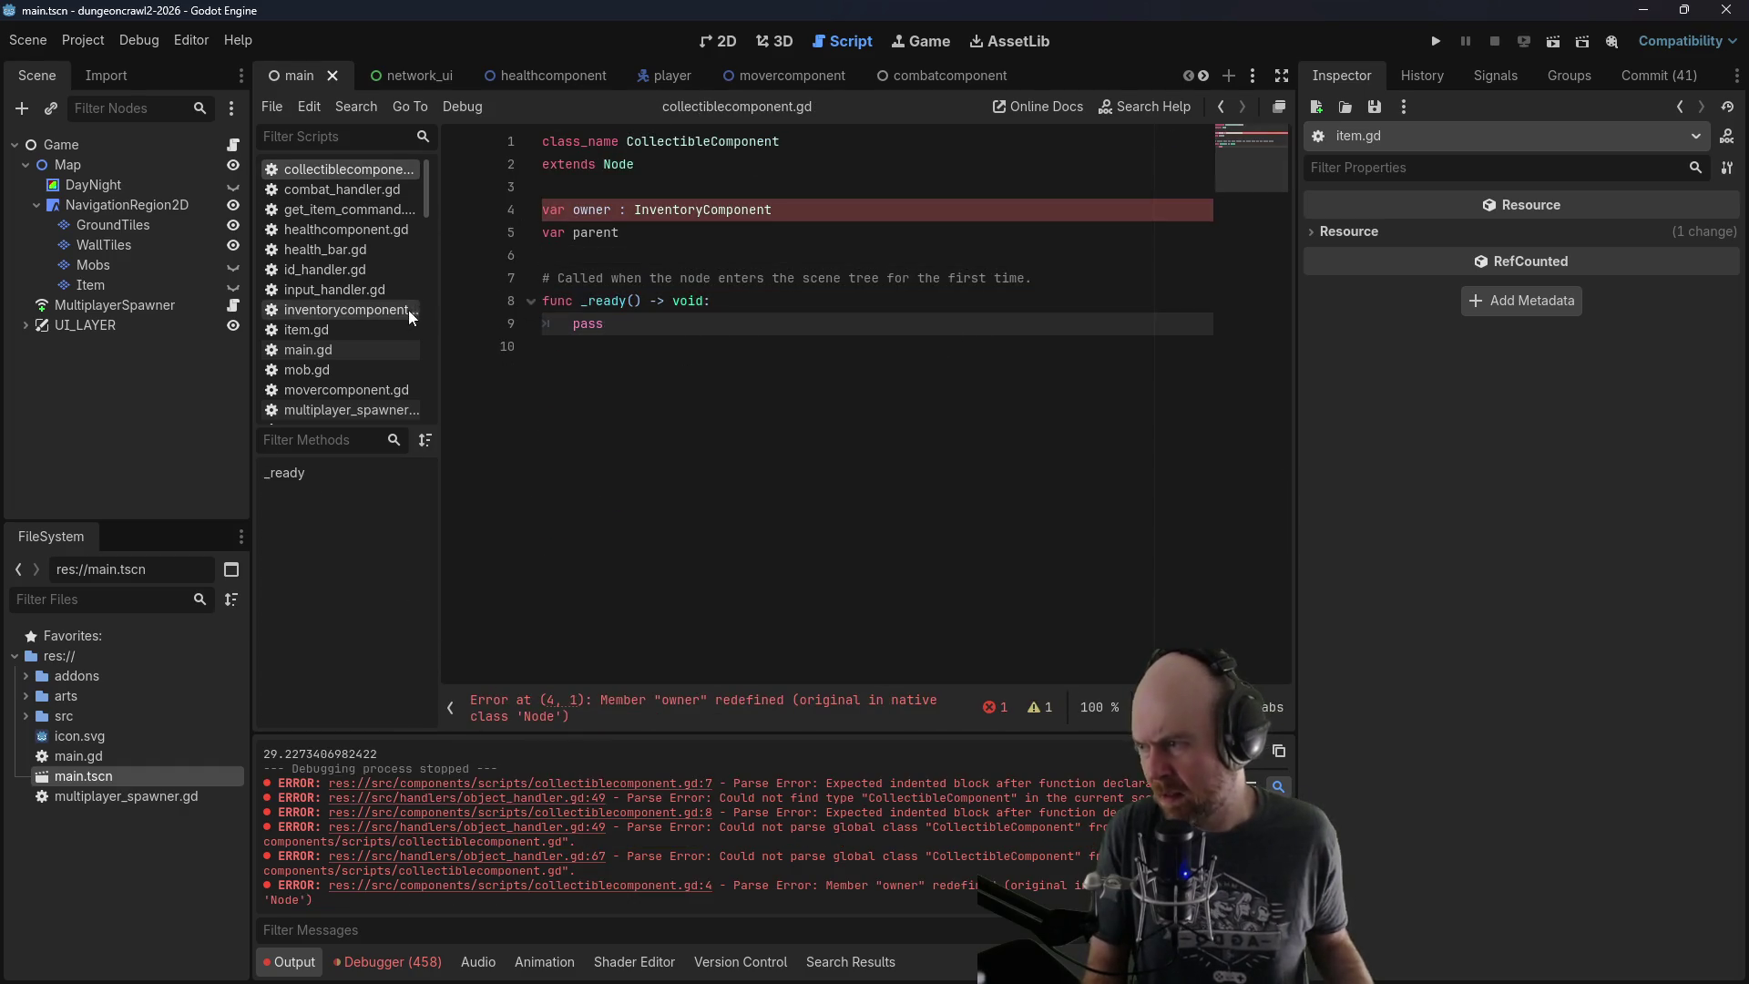
scroll(375, 367, down, 3)
click(351, 405)
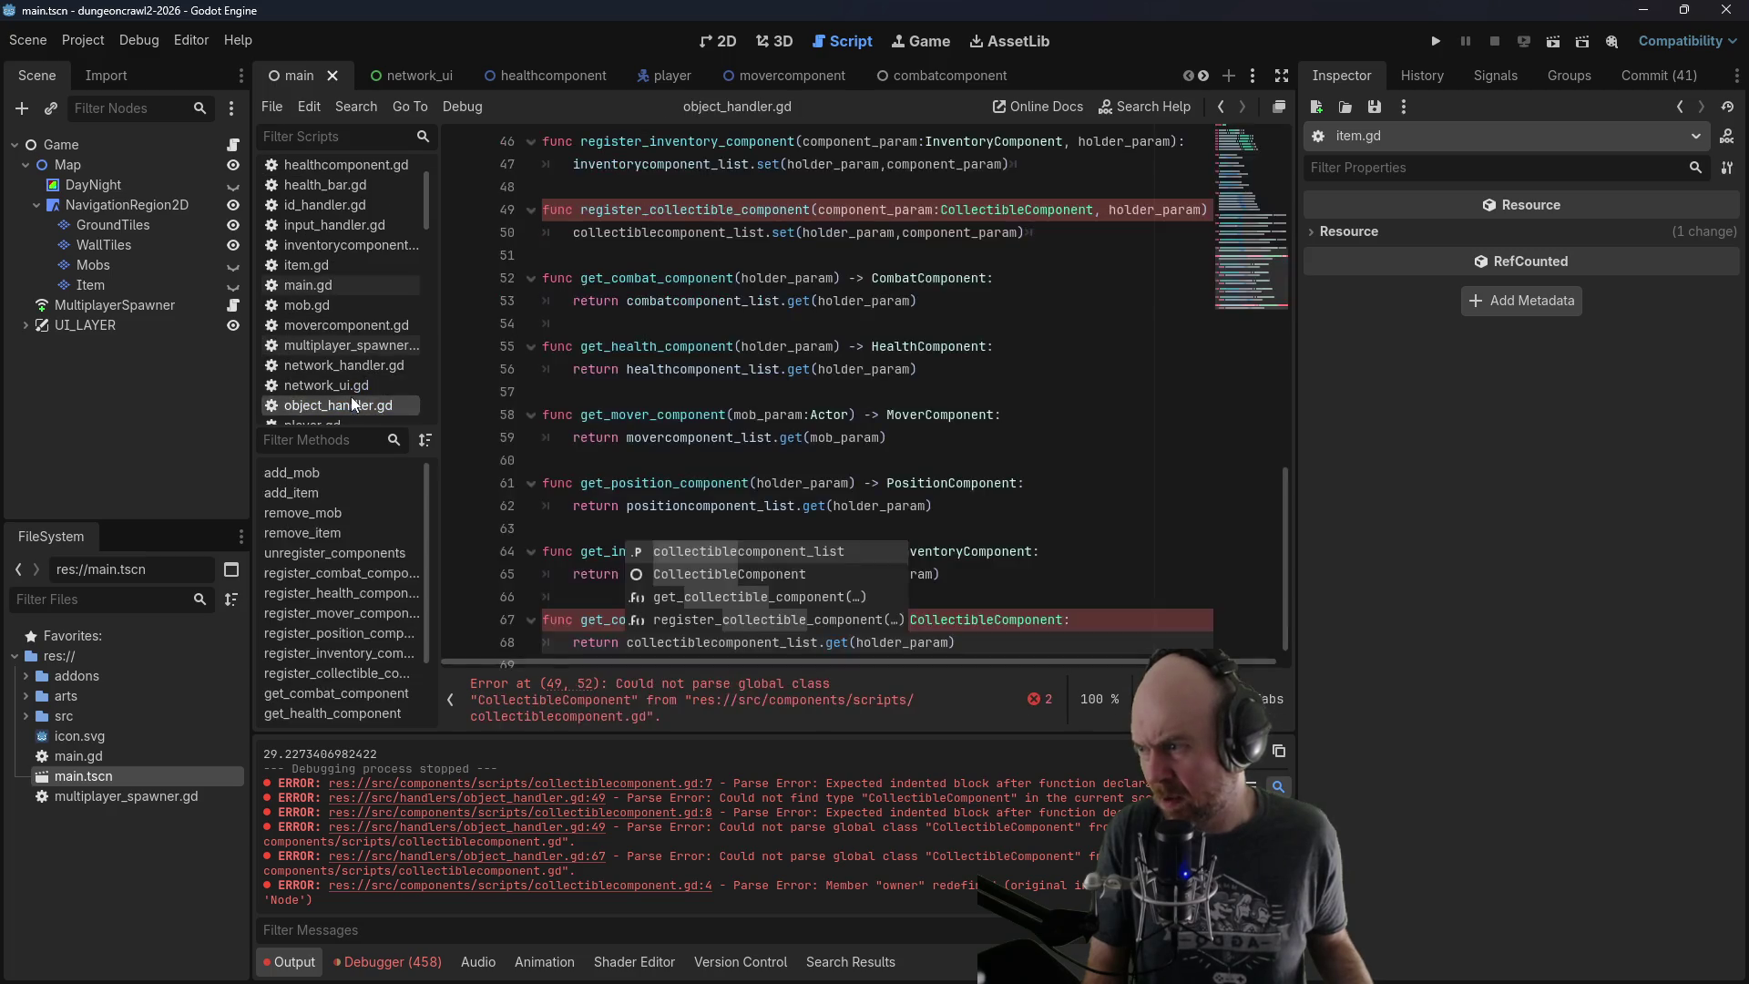
click(890, 414)
key(ctrl+s)
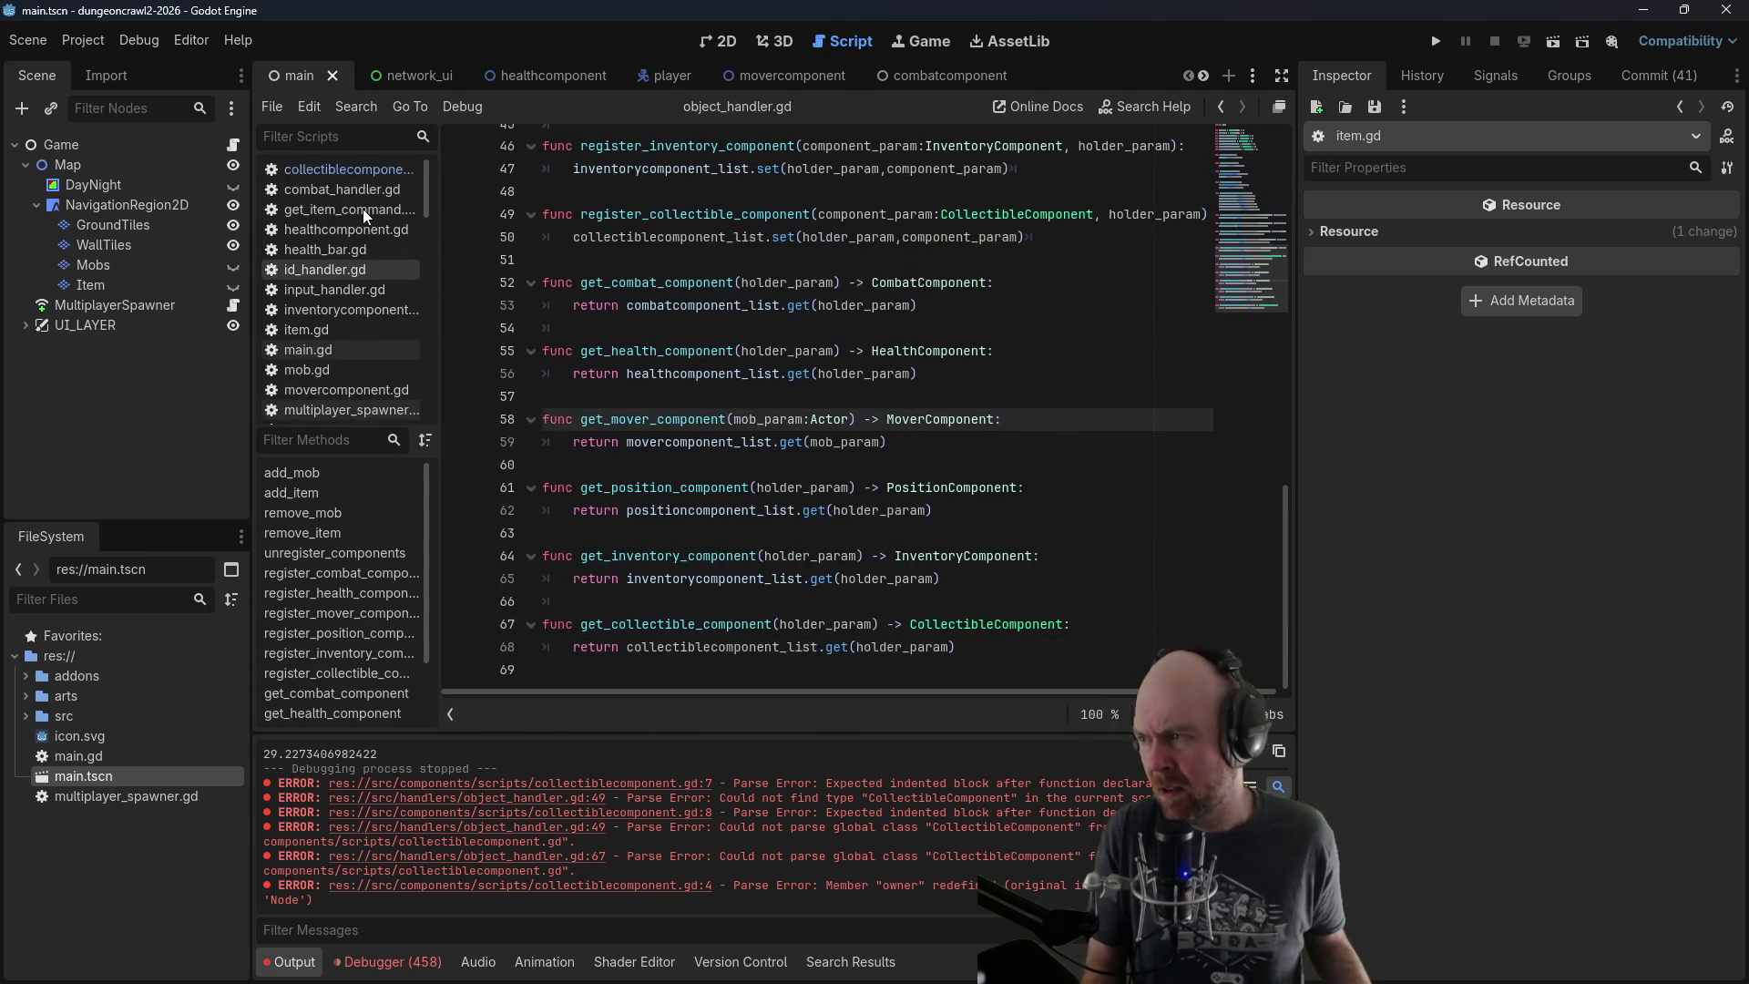
click(359, 169)
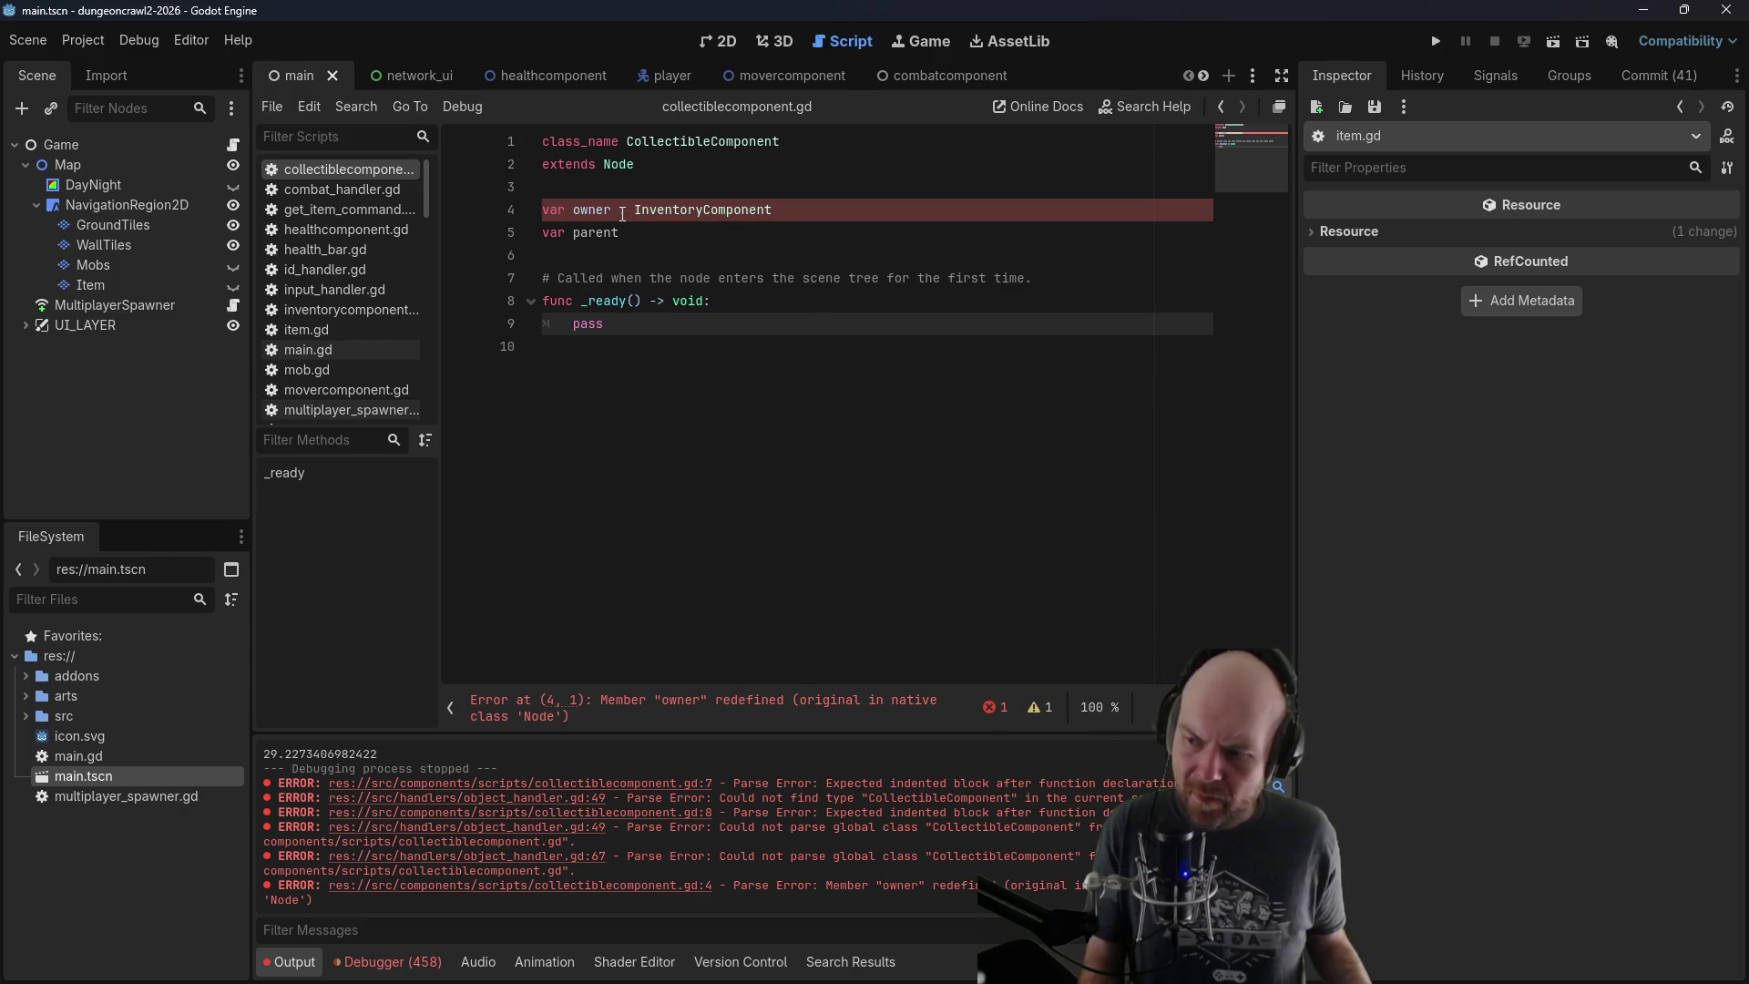
- Look up the owner property in the Node class documentation
click(603, 211)
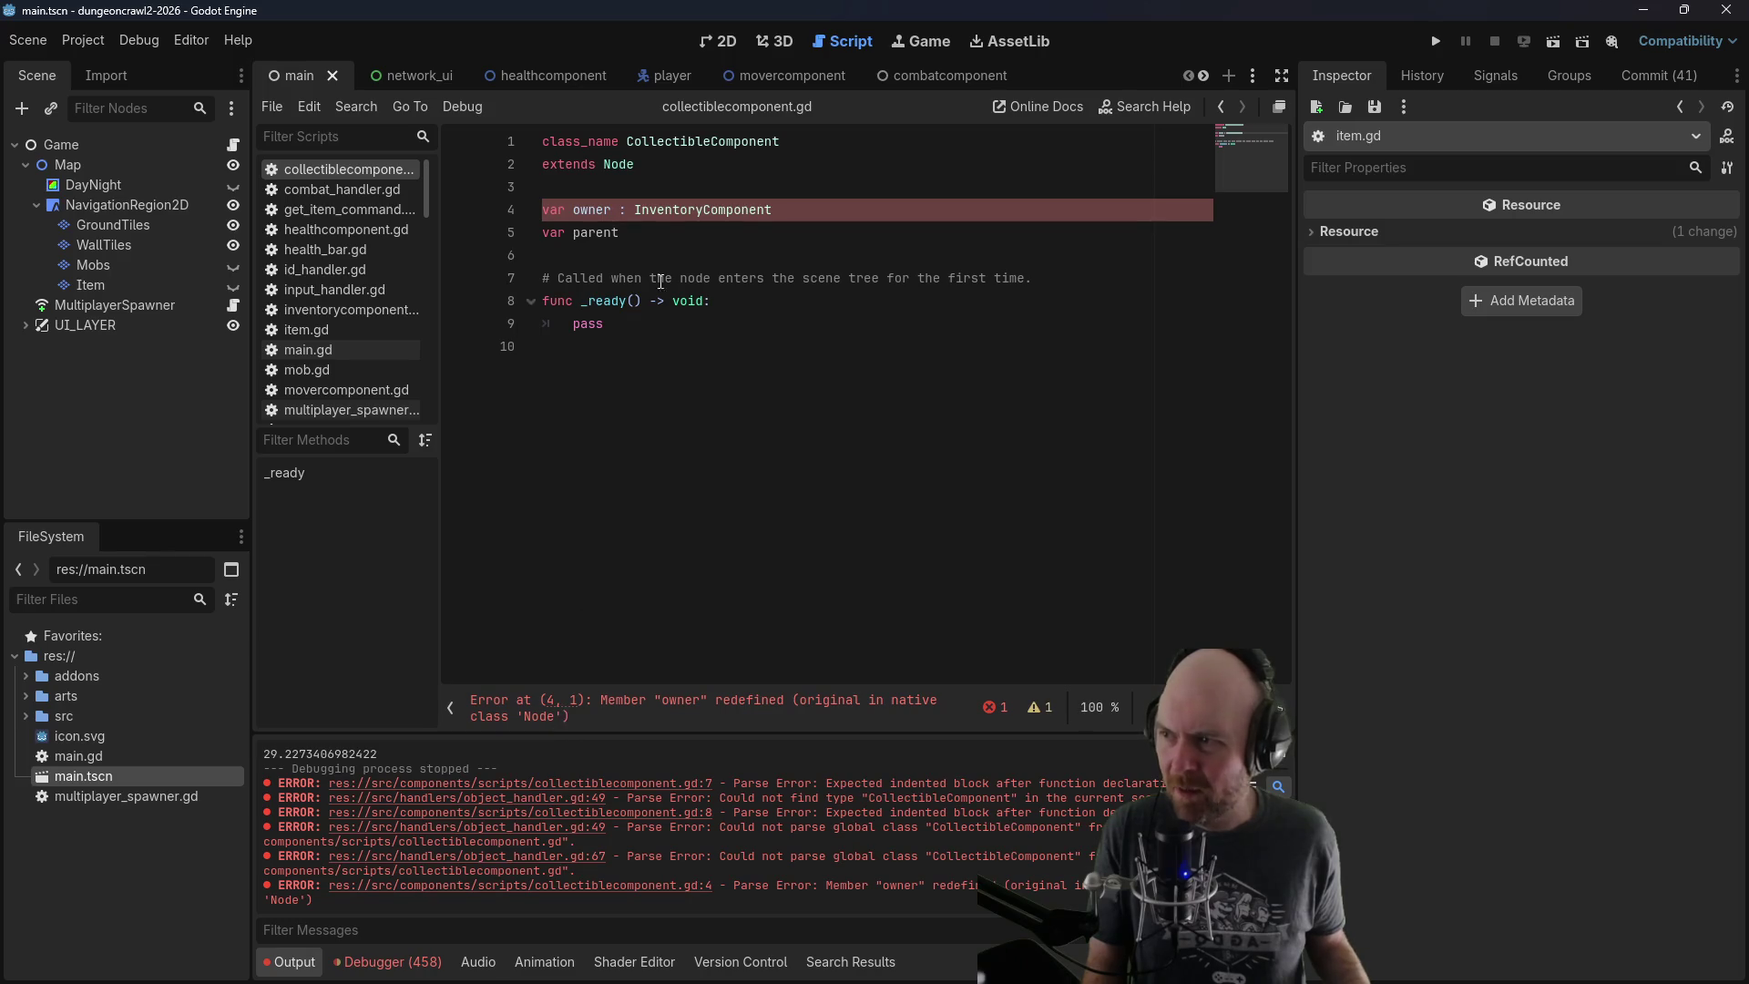
ctrl+click(620, 165)
scroll(811, 410, down, 10)
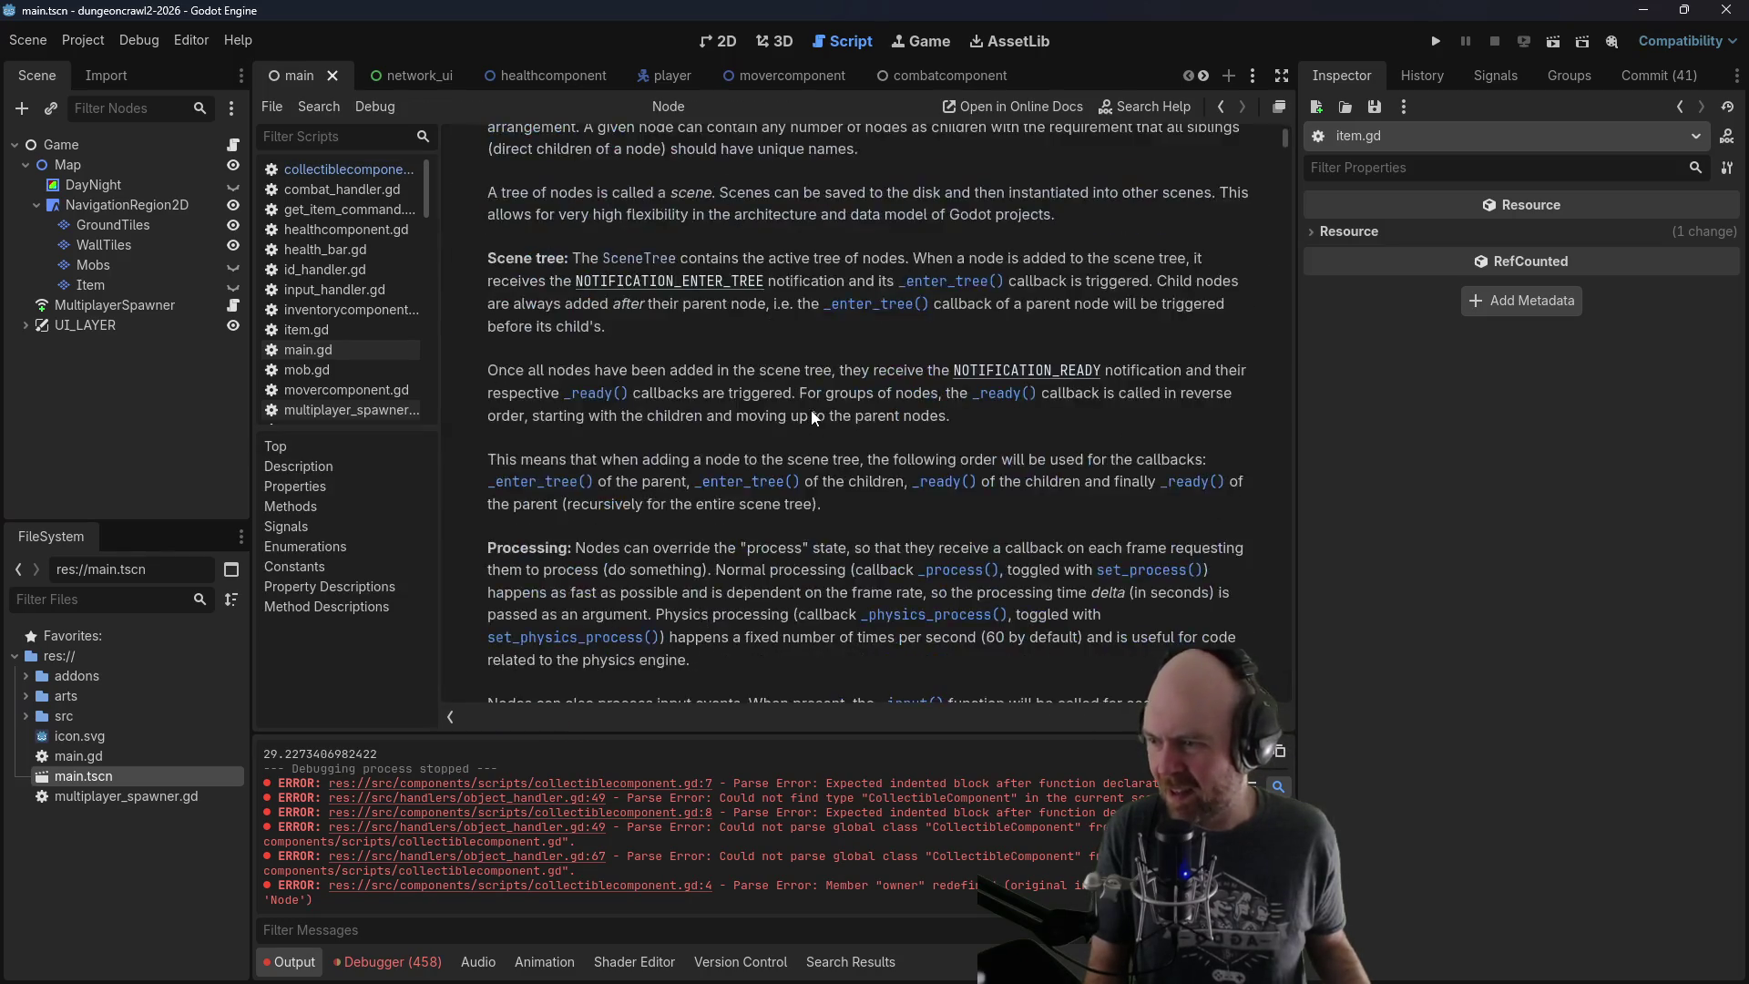
scroll(816, 407, down, 8)
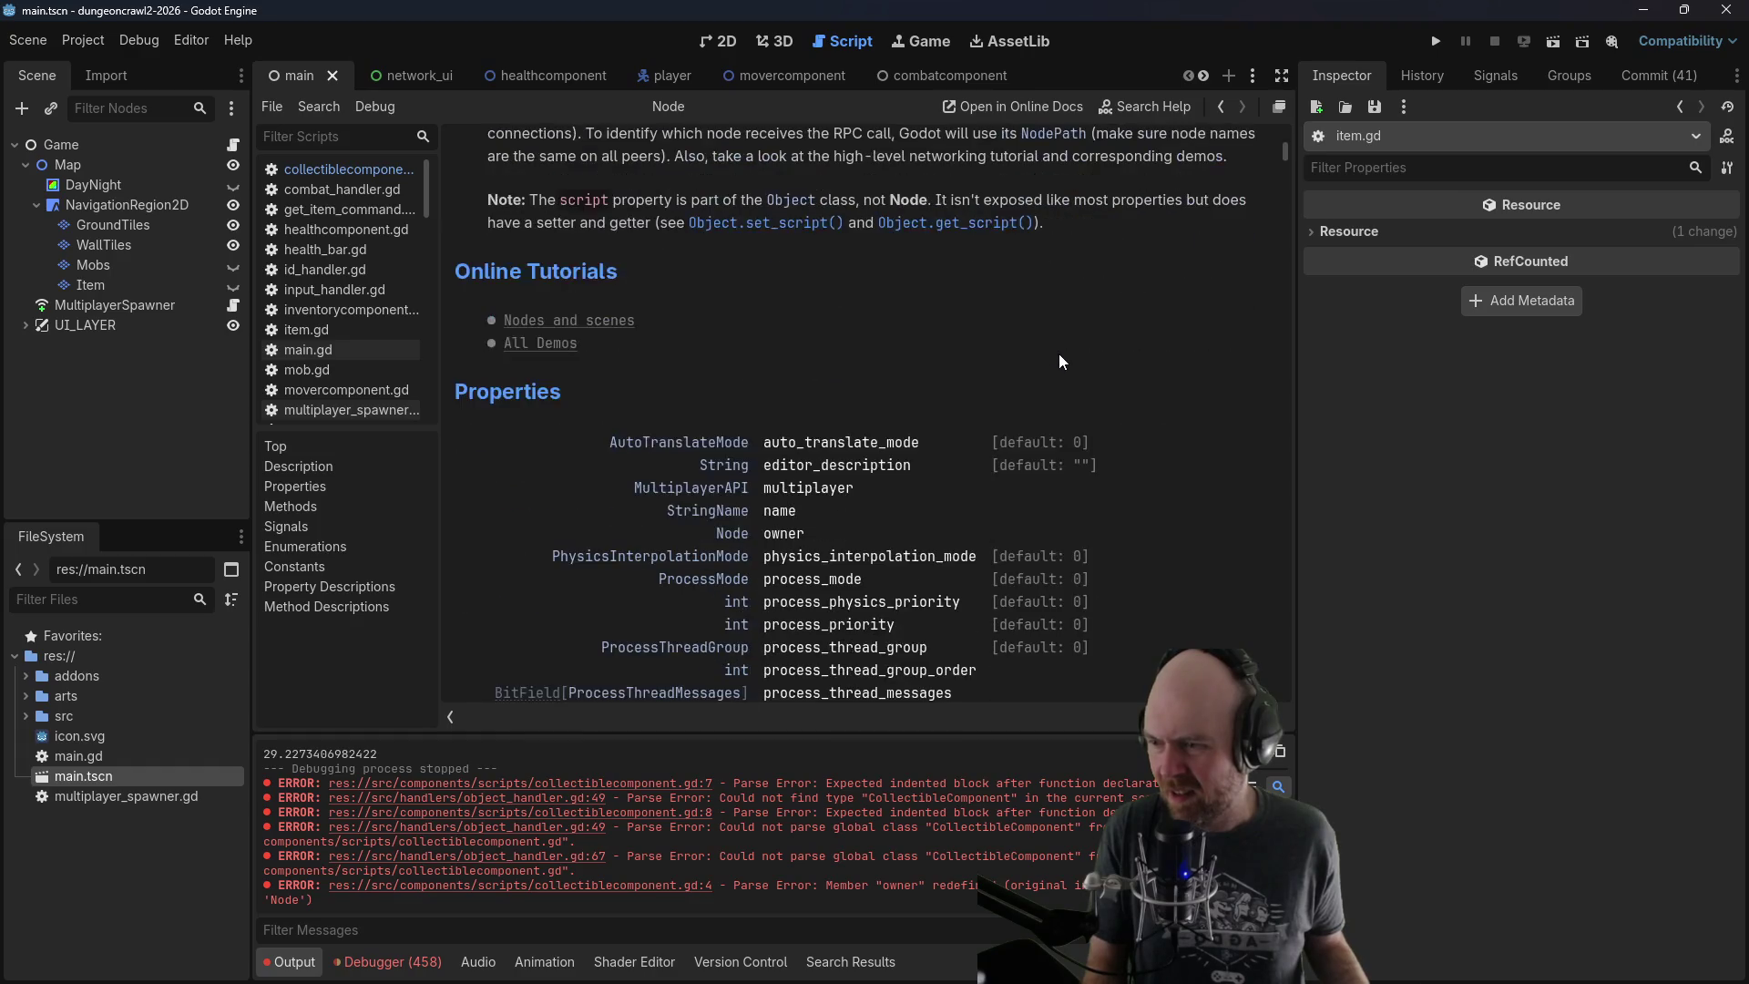
click(761, 532)
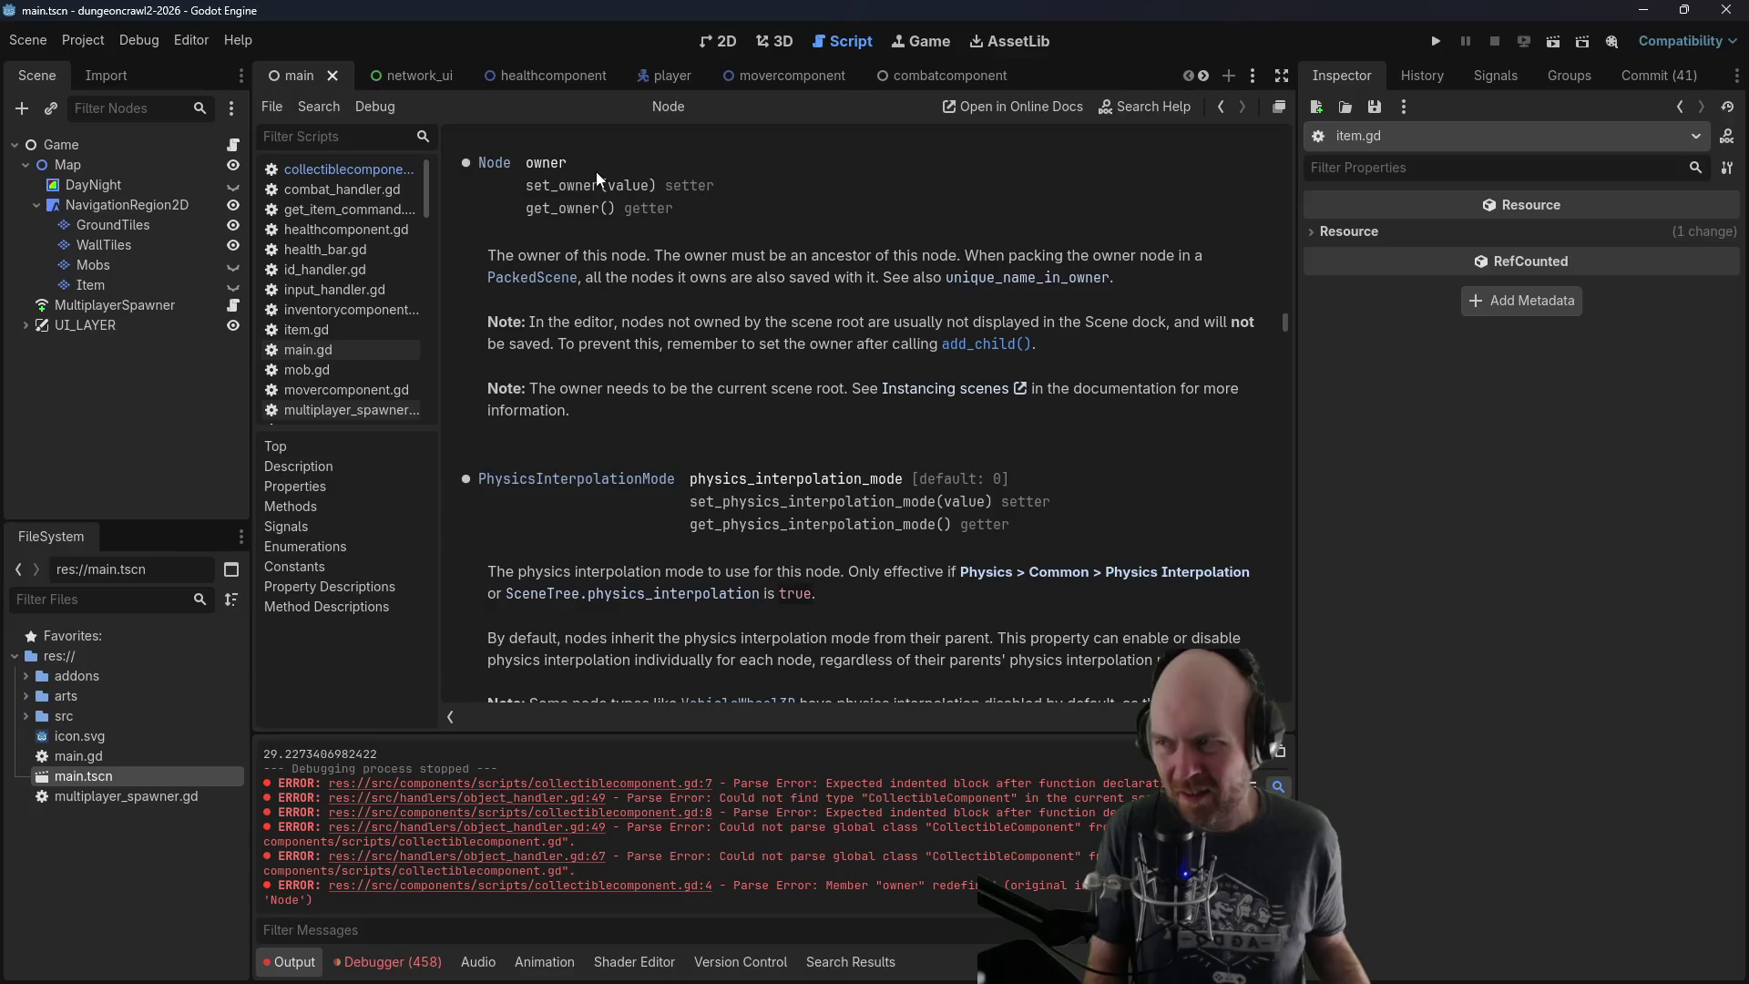
scroll(672, 301, up, 3)
scroll(683, 340, down, 2)
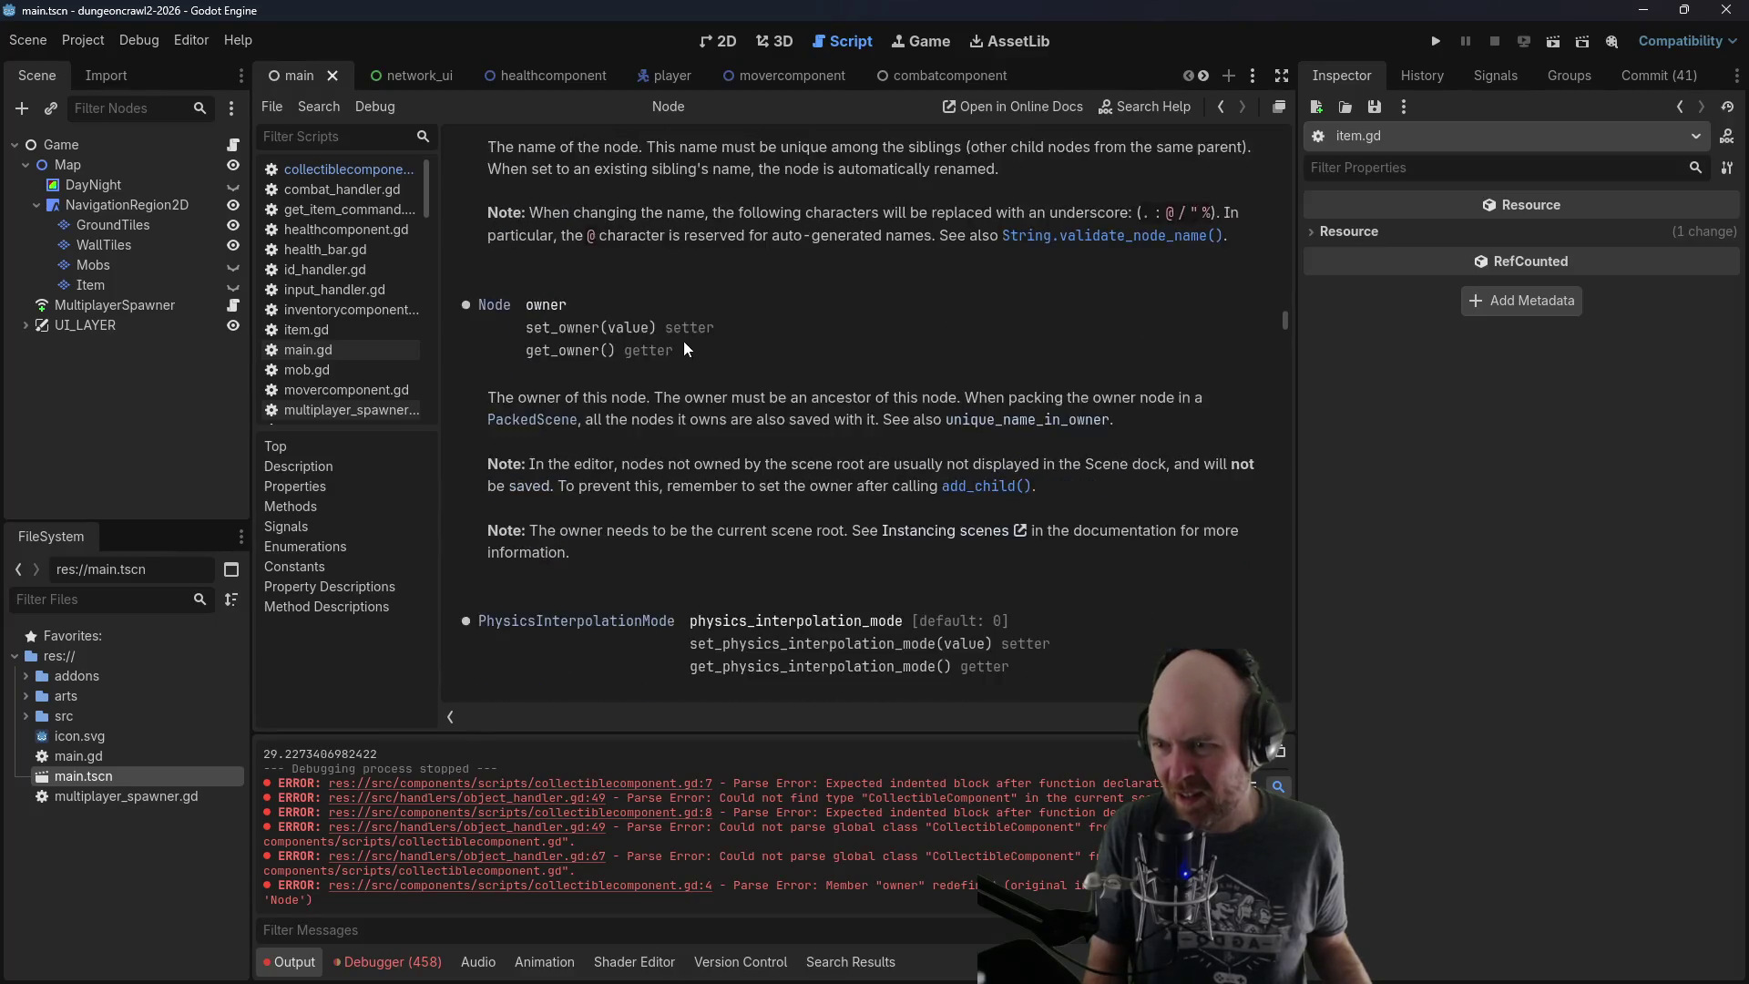
click(1221, 102)
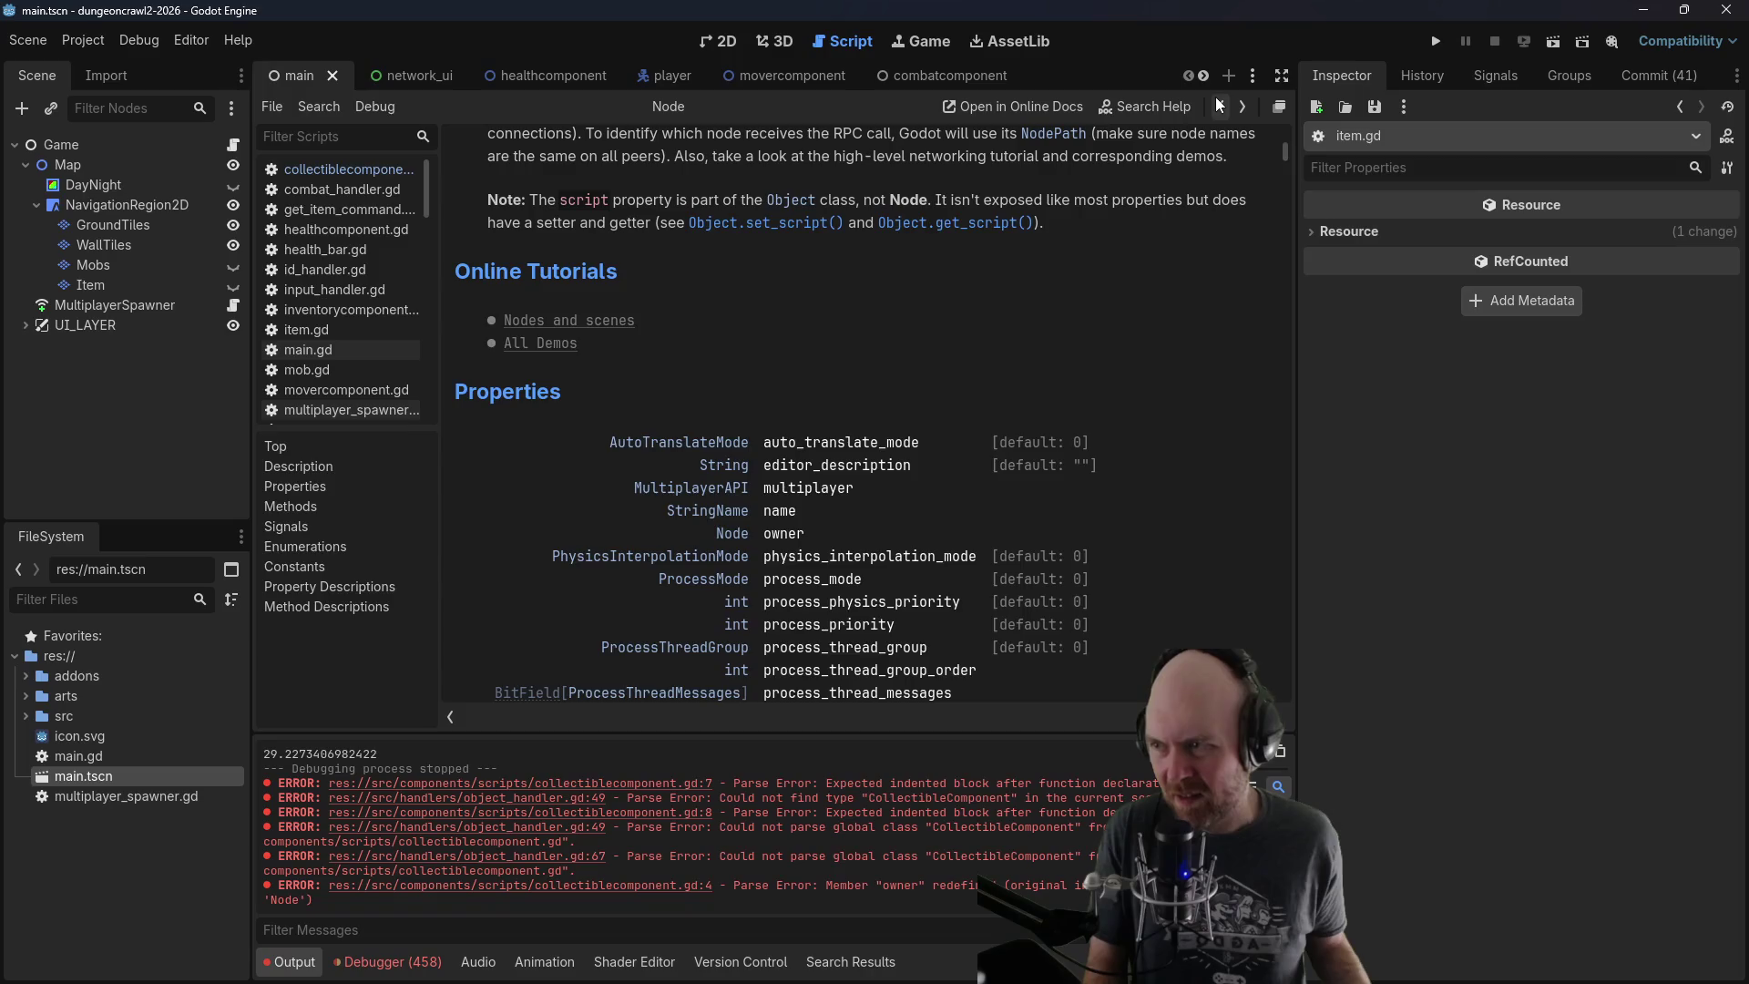
- Rename the owner variable to collector in collectiblecomponent.gd
click(1220, 102)
click(611, 207)
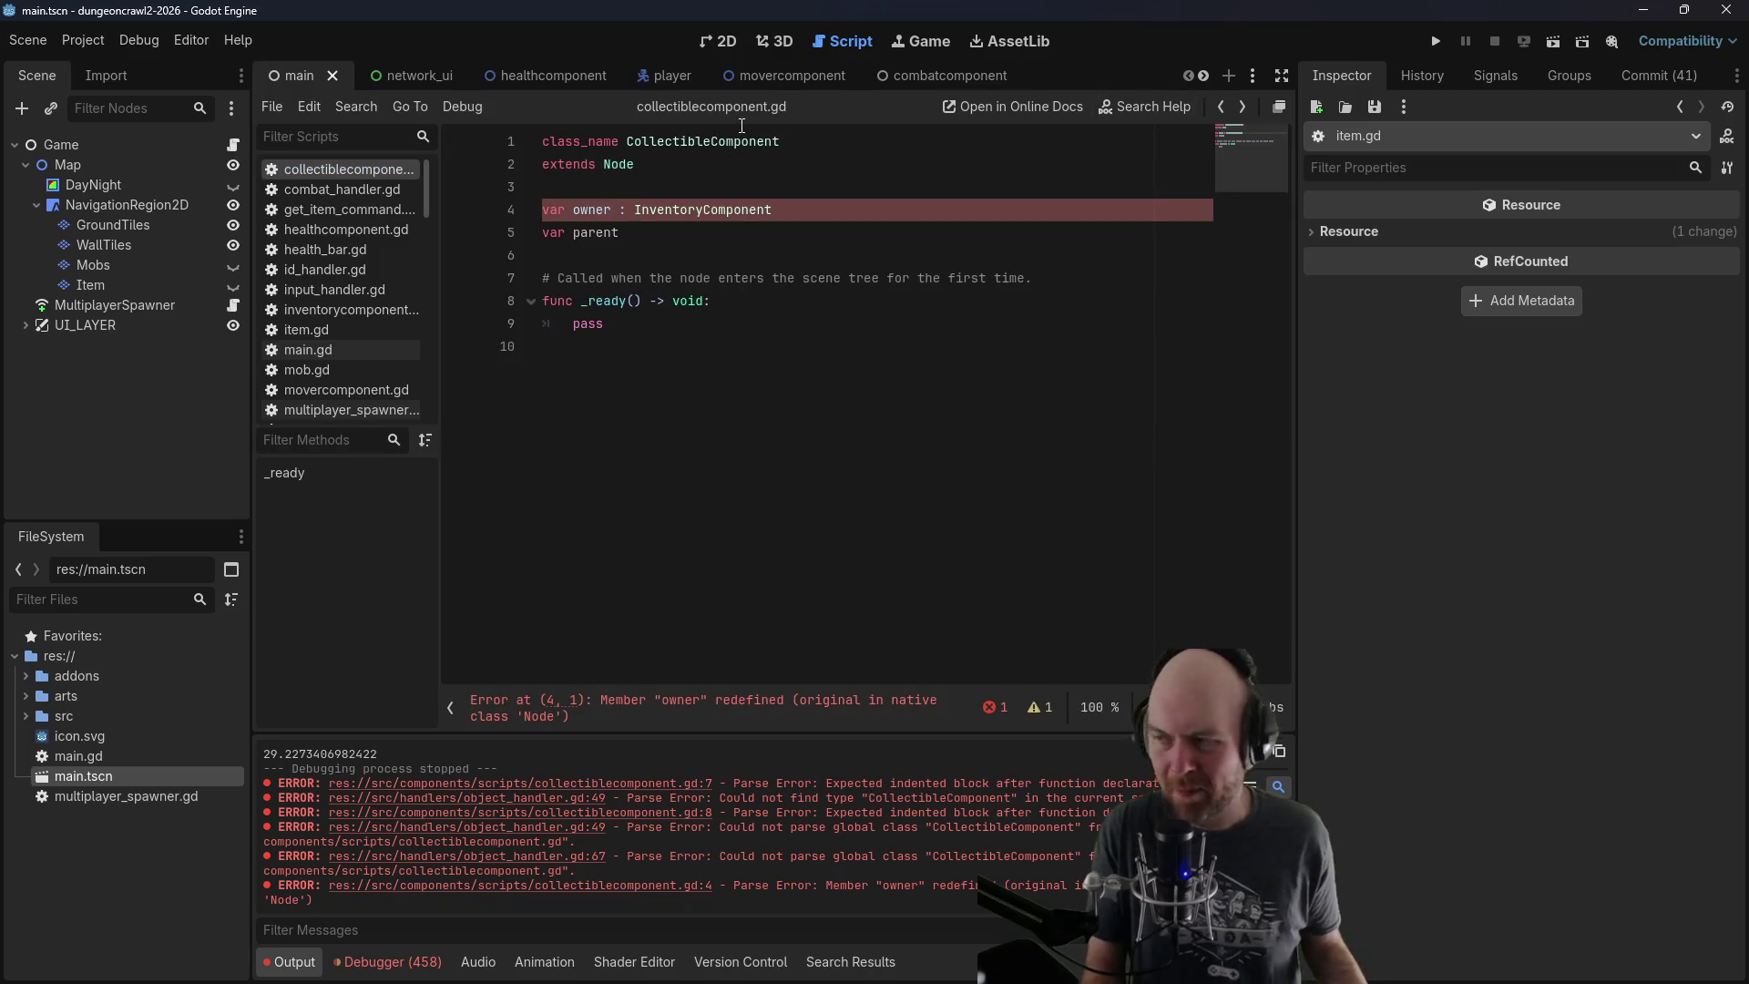
key(BackSpace)
key(BackSpace)
key(BackSpace)
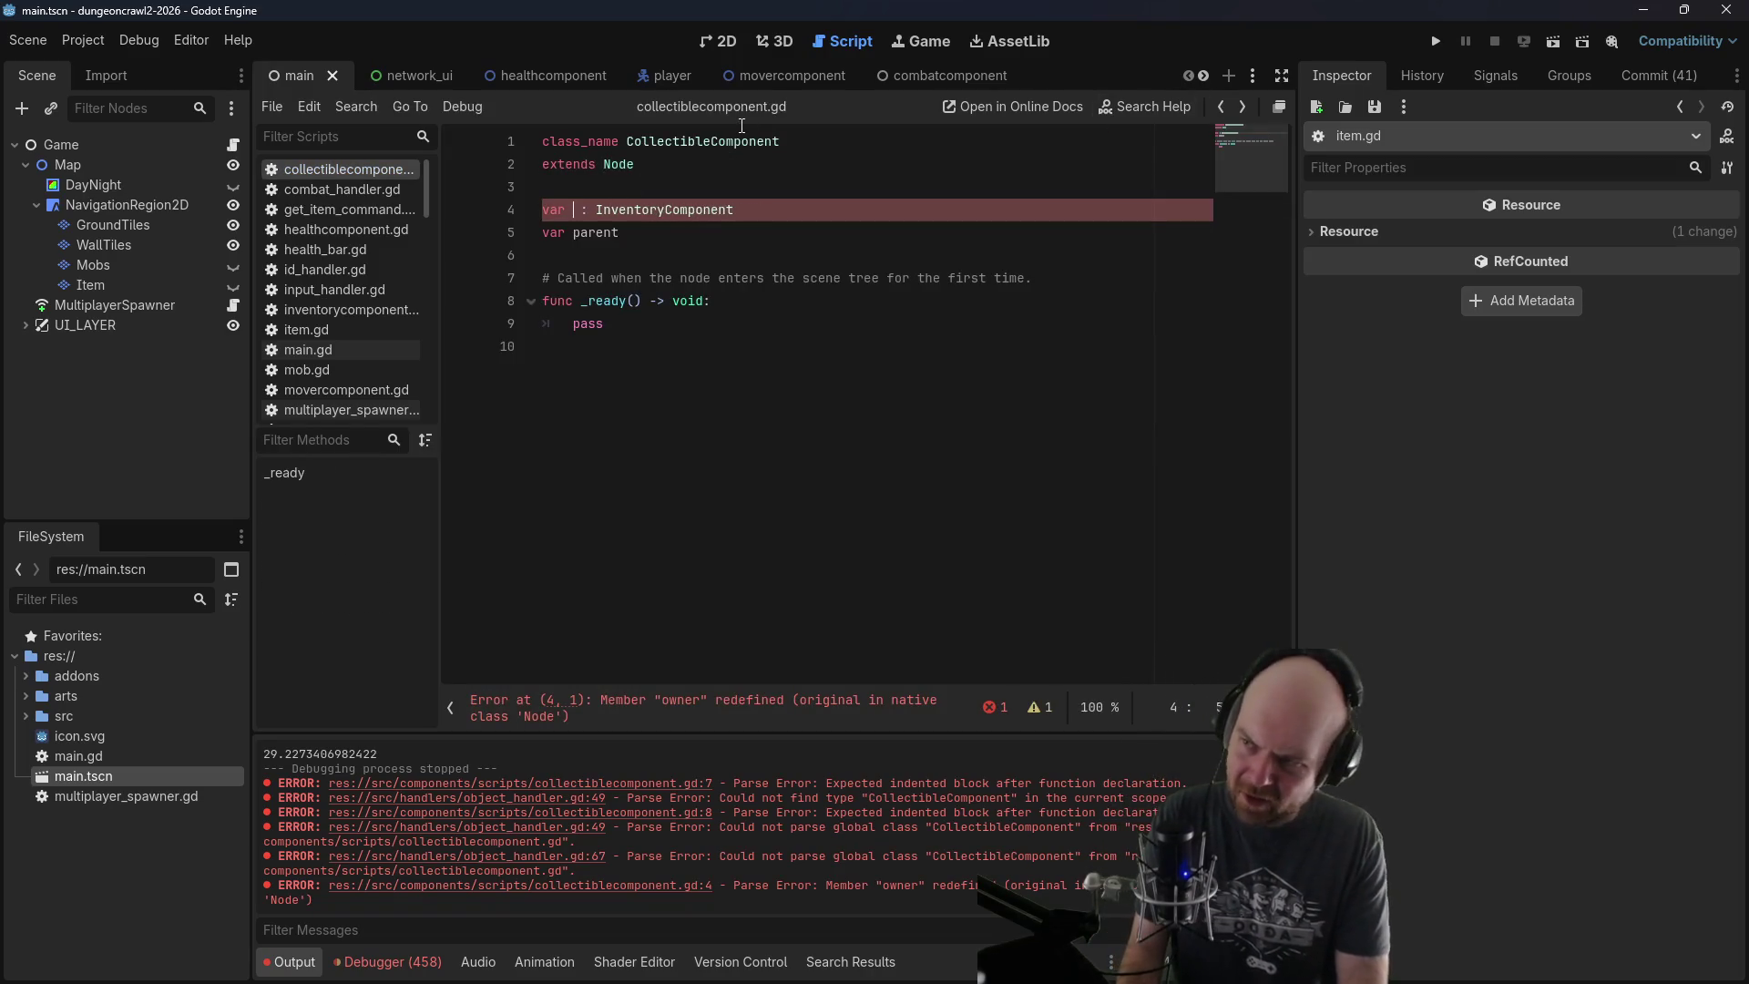
text(collector)
- Replace pass with ObjectHandler.register_collectible_component(self, get_parent()) and save
key(Down)
key(Down)
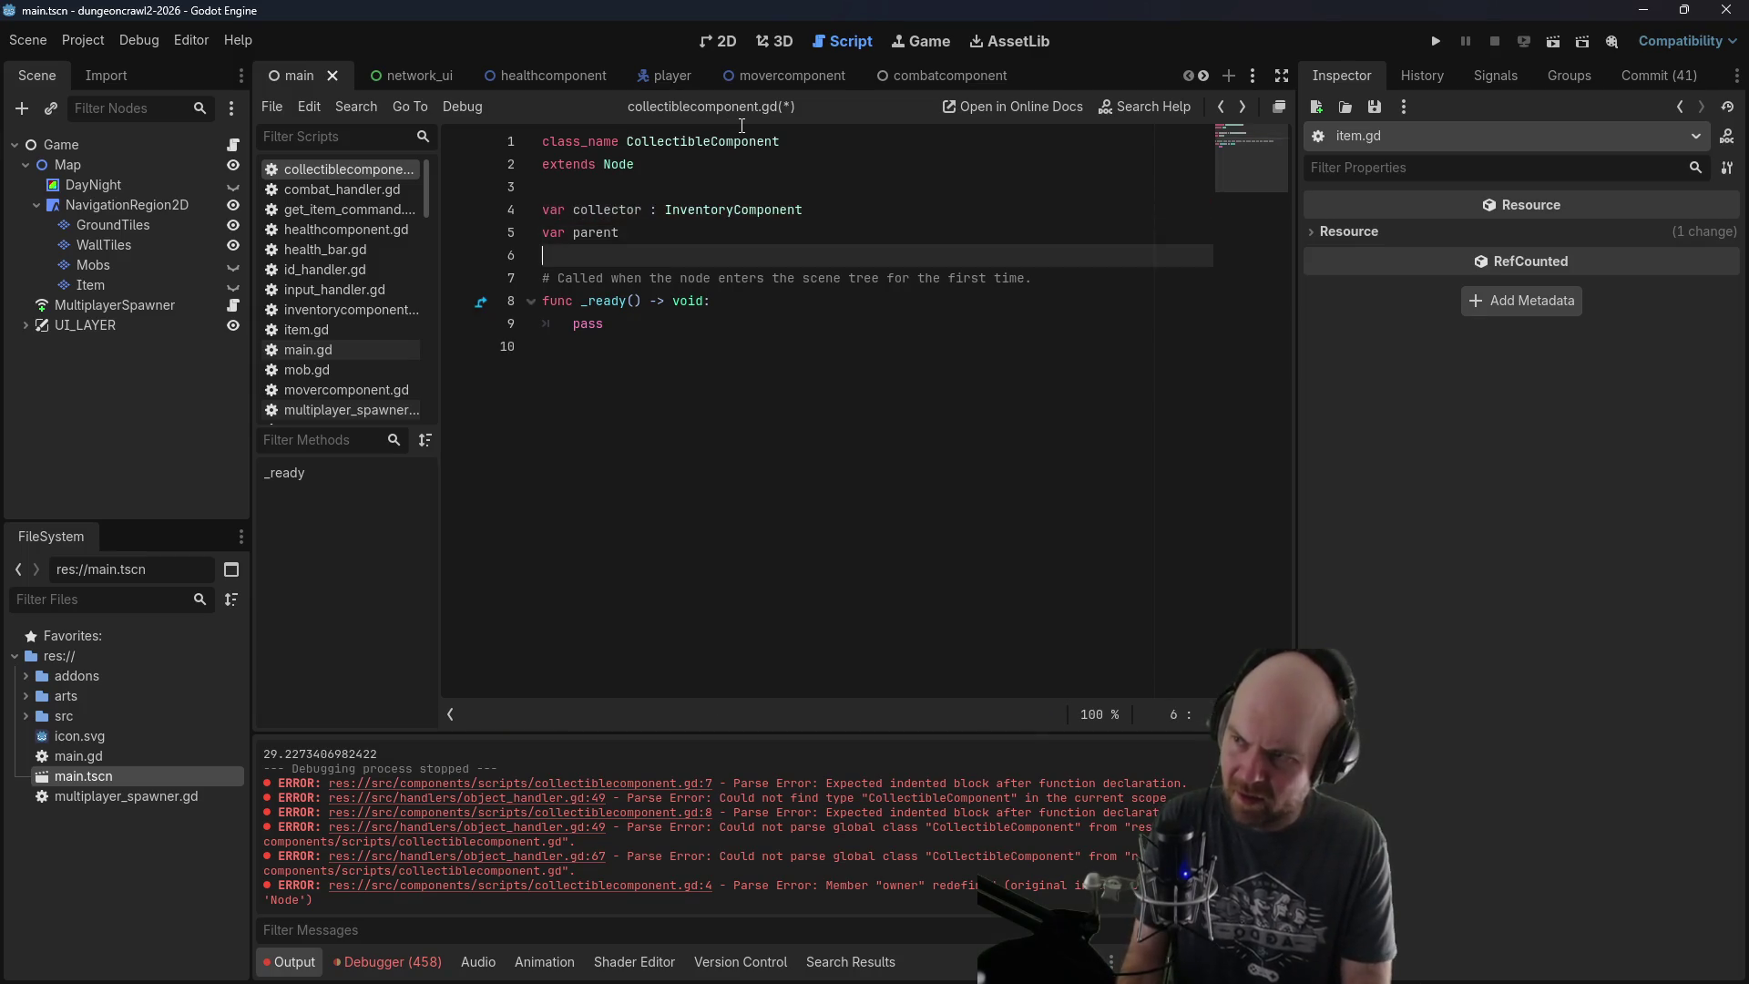
key(Down)
key(Down)
key(Down)
key(End)
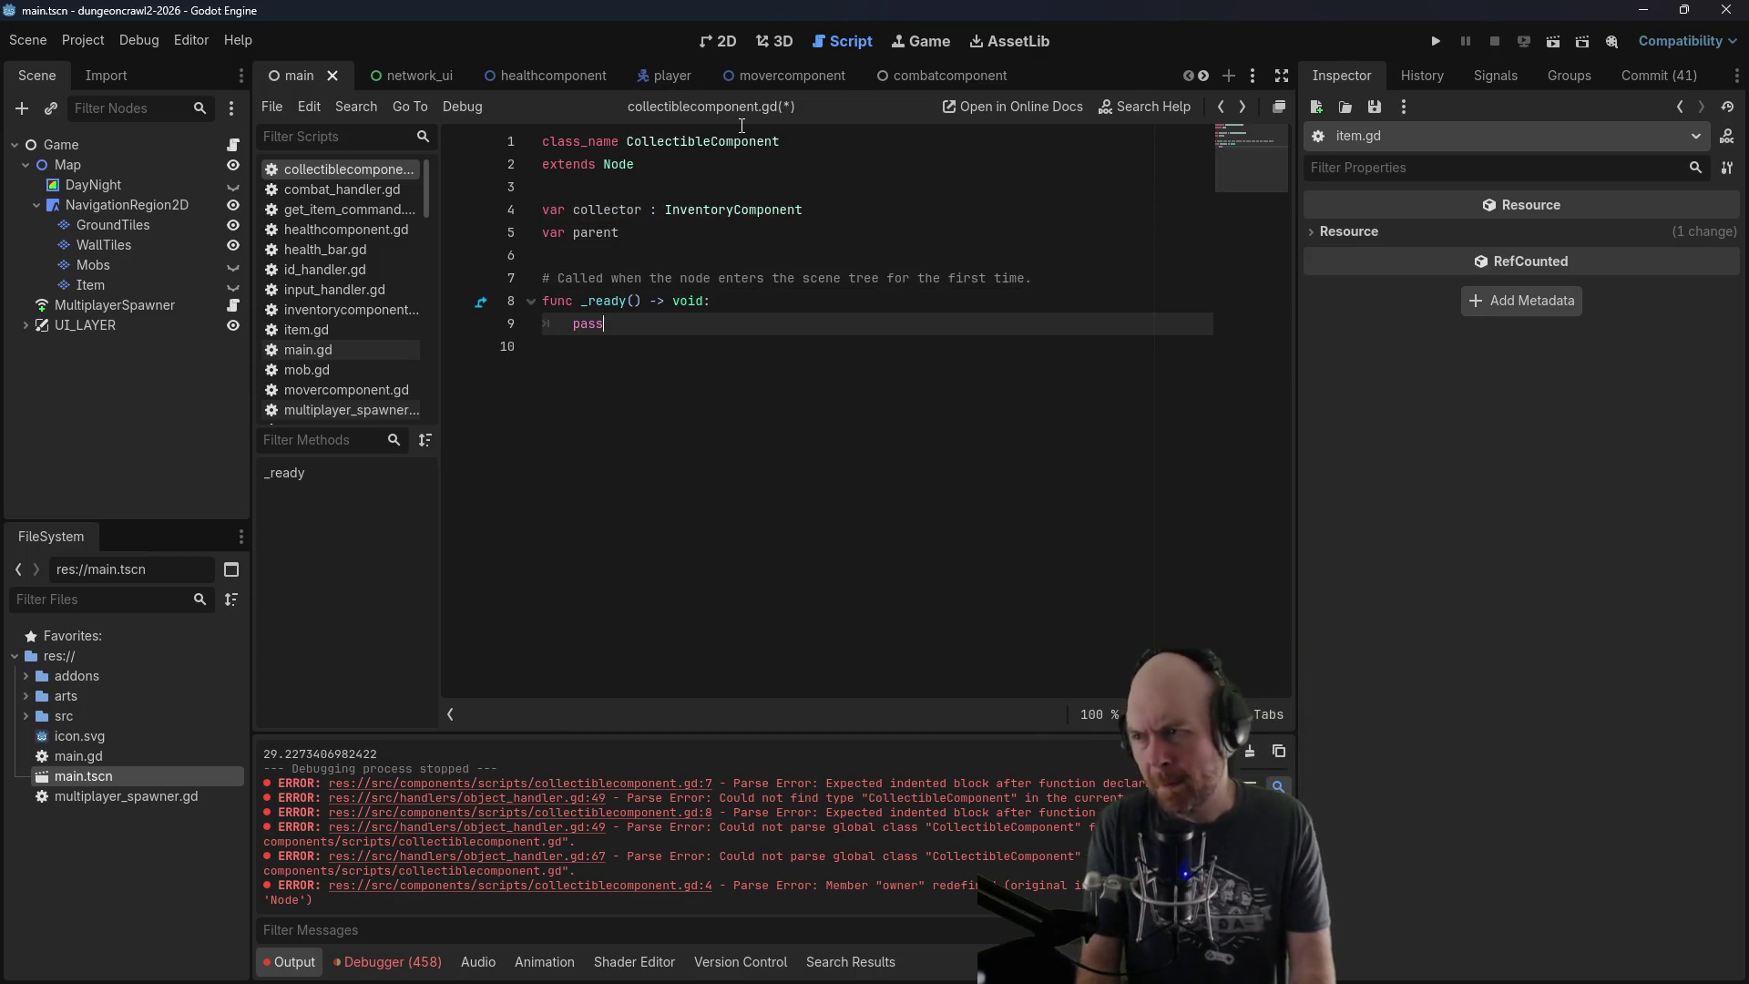
key(Up)
key(Up)
key(Up)
key(Down)
key(Down)
key(Down)
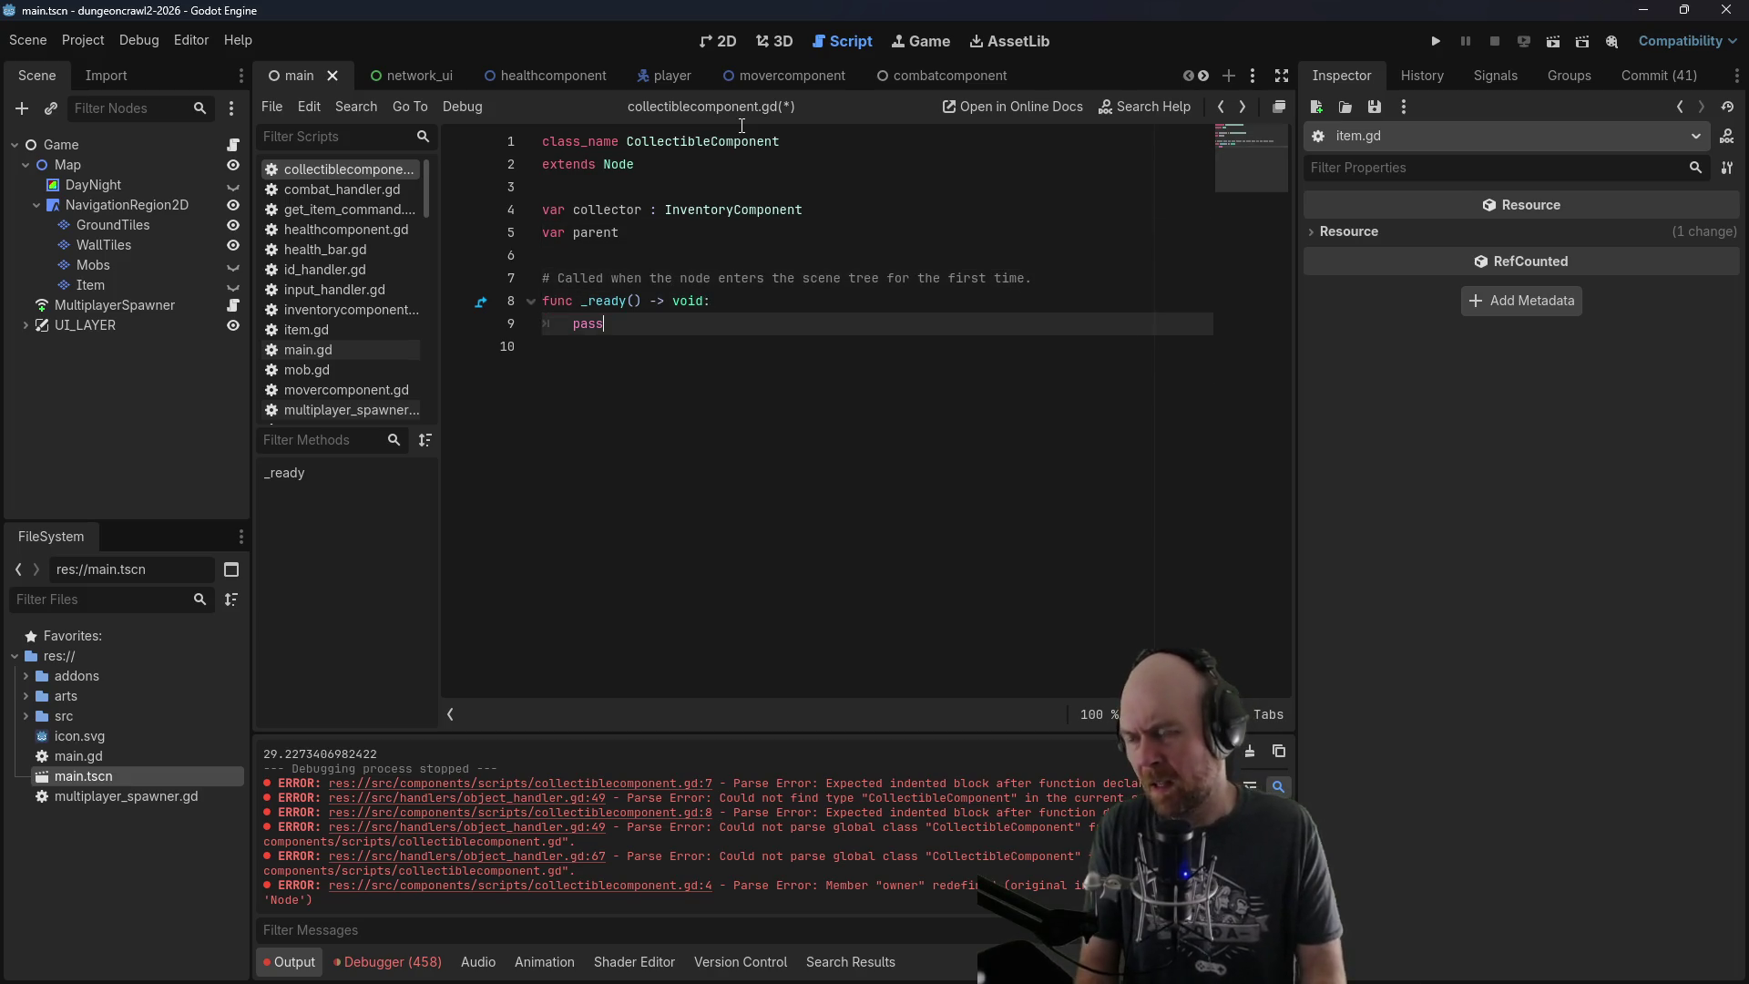
key(BackSpace)
key(BackSpace)
key(BackSpace)
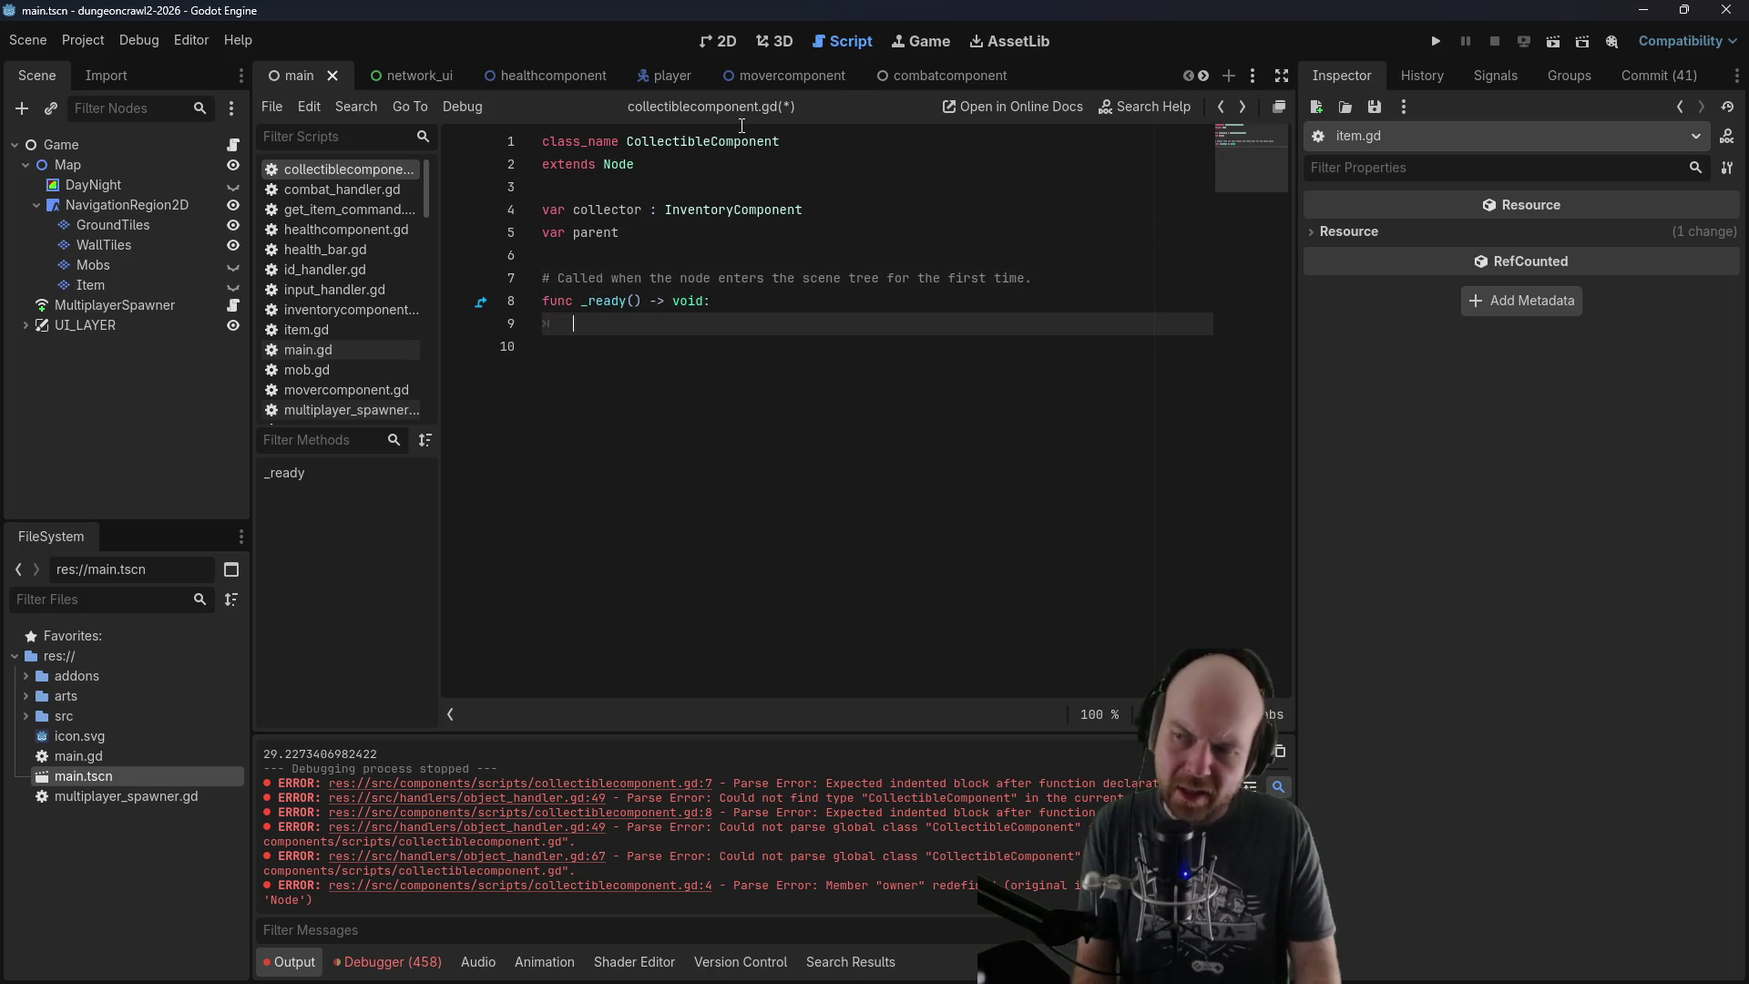
text(0tHand)
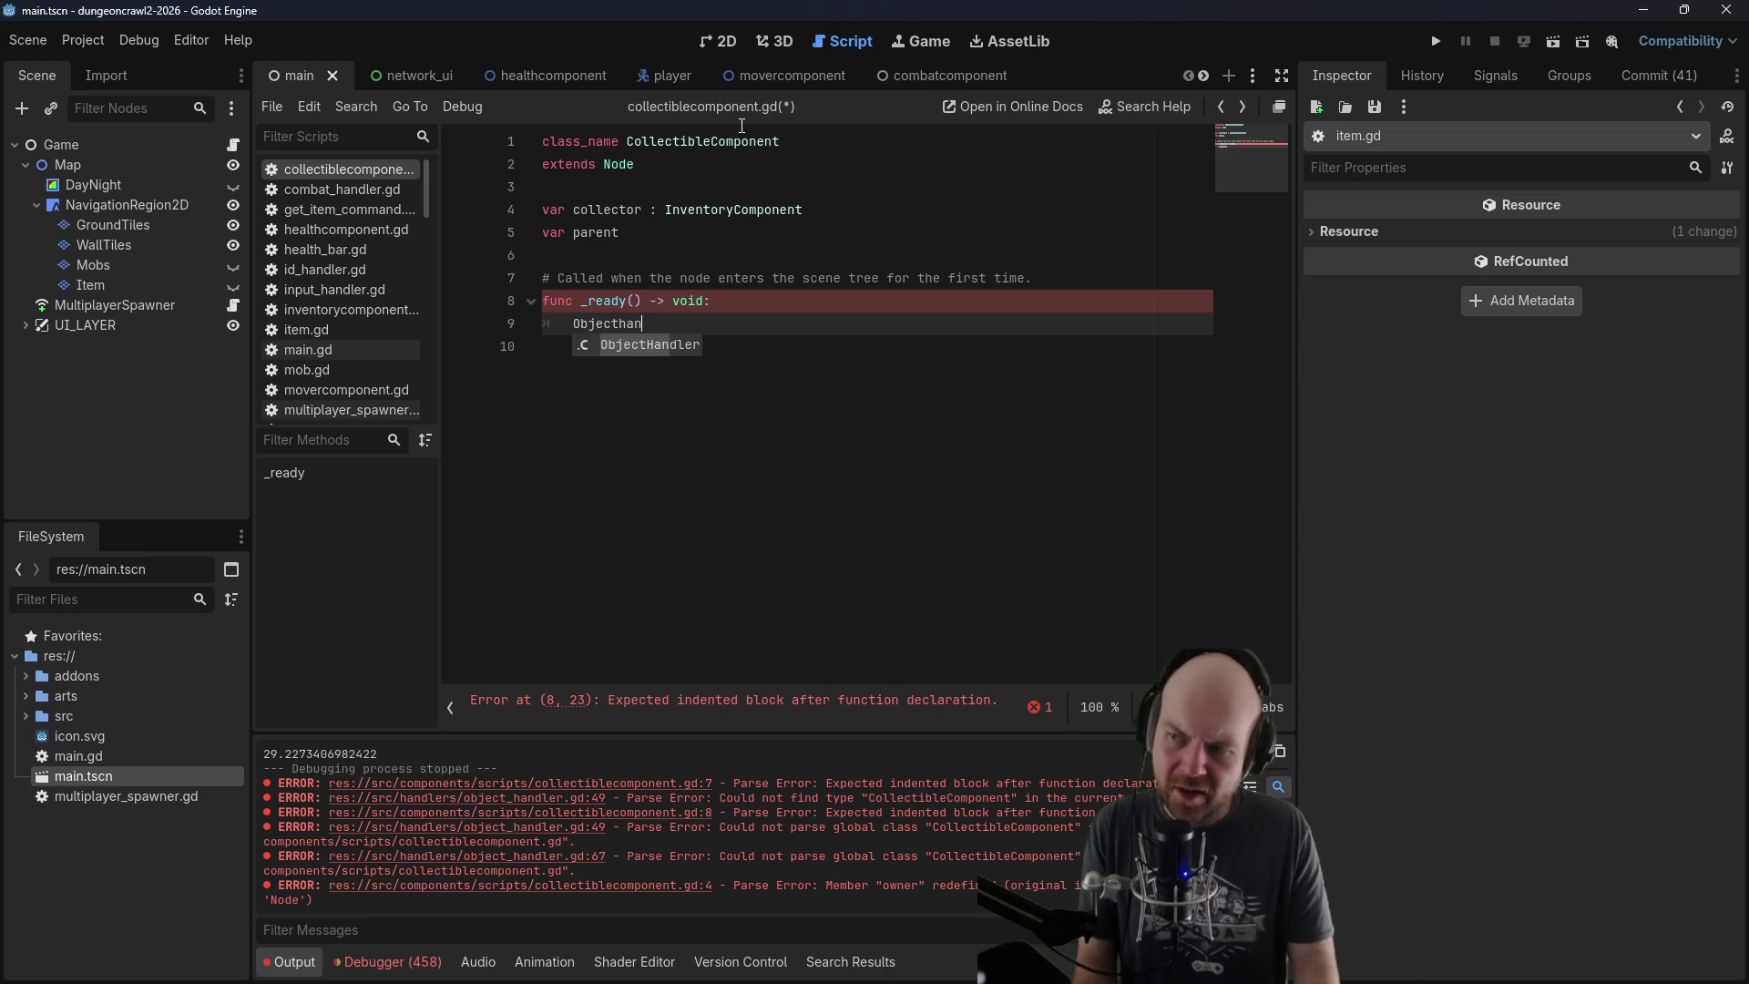
text(ler.)
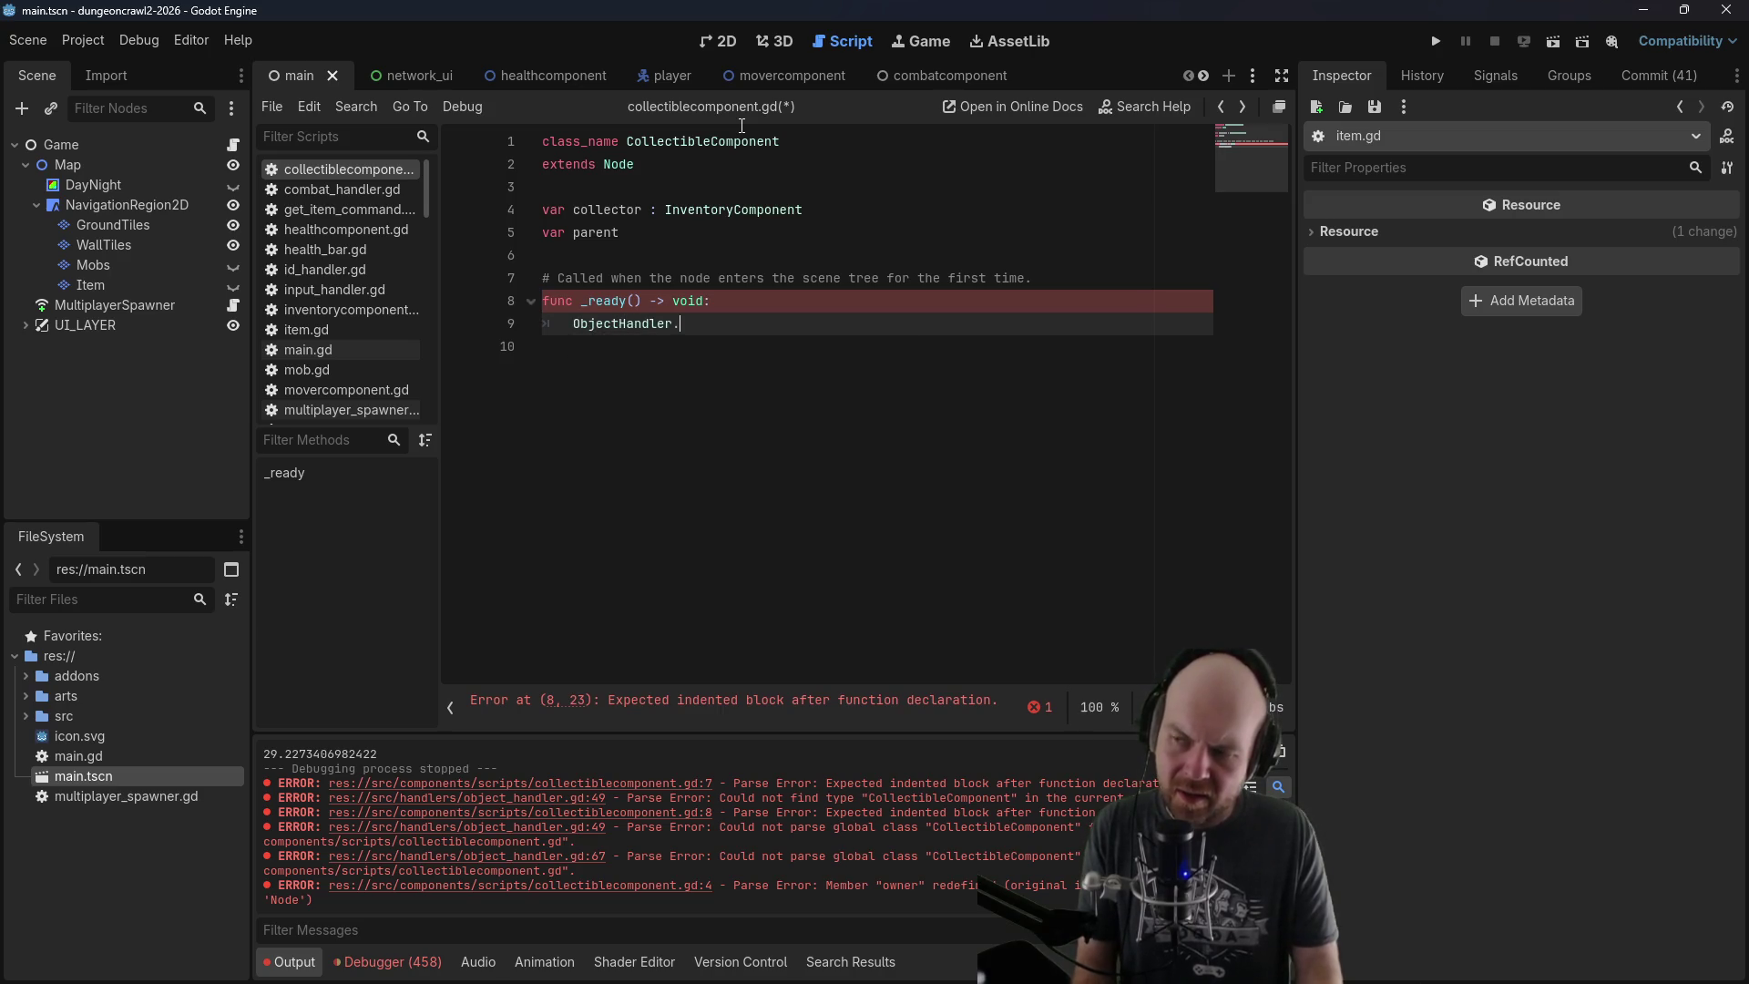
text(register)
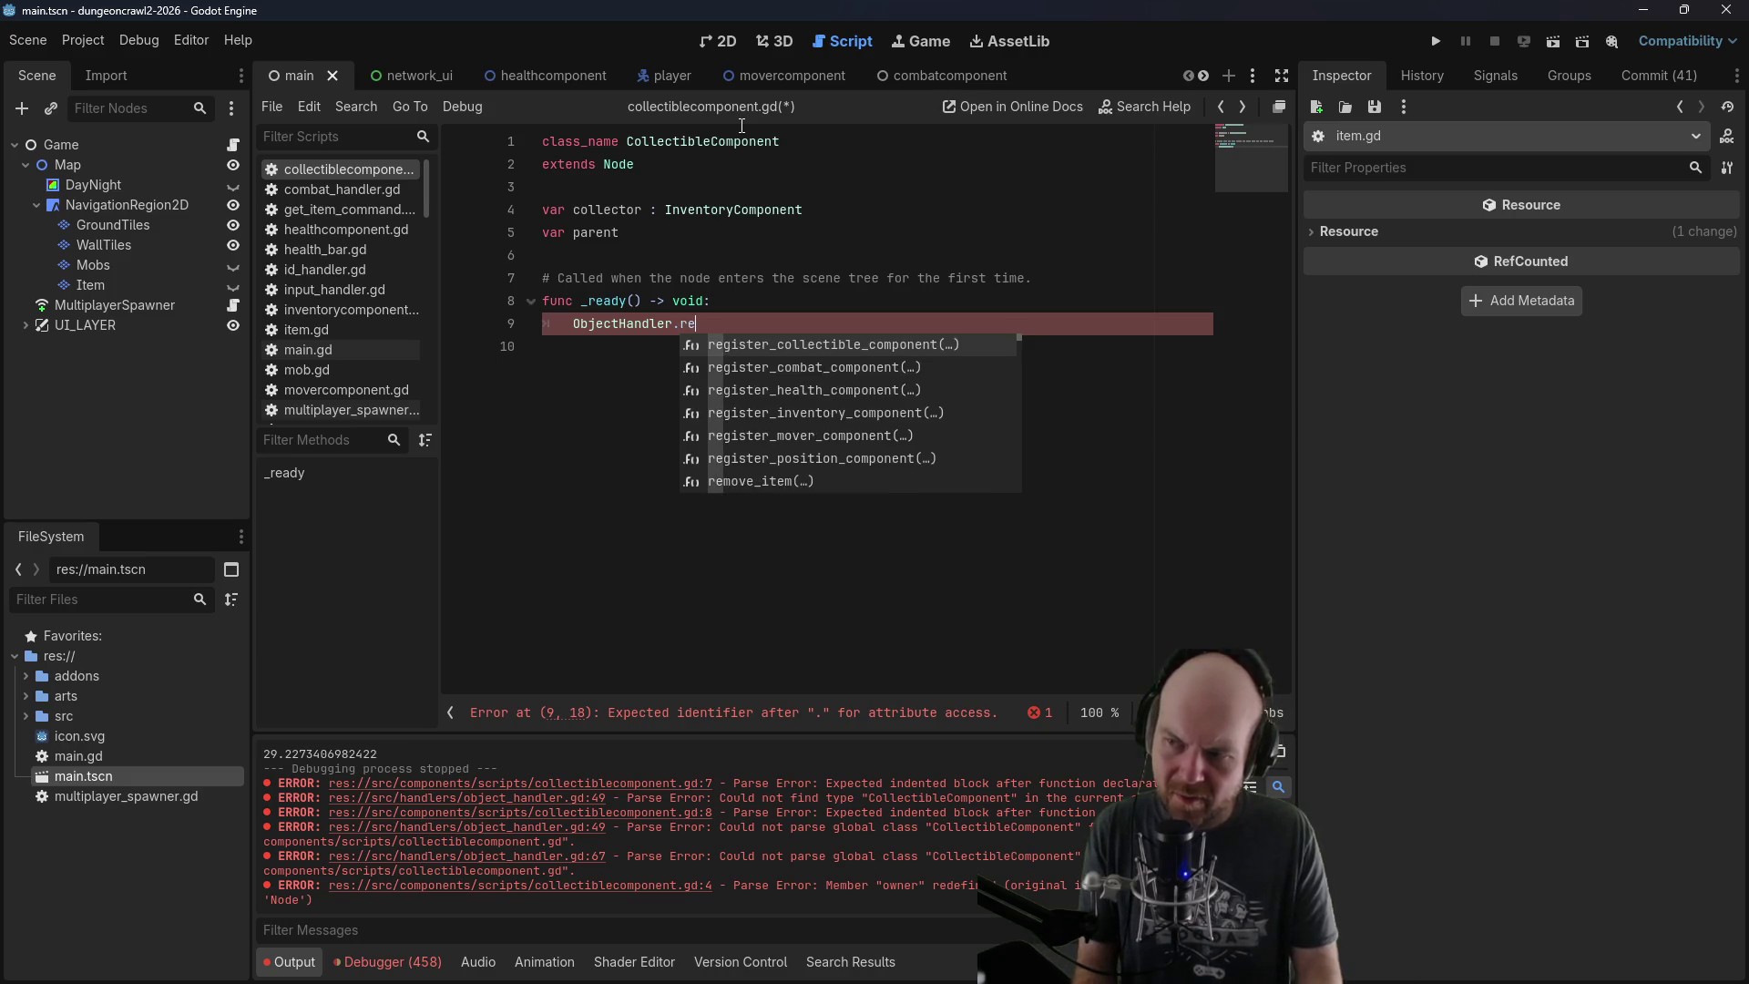
key(Return)
text(self,)
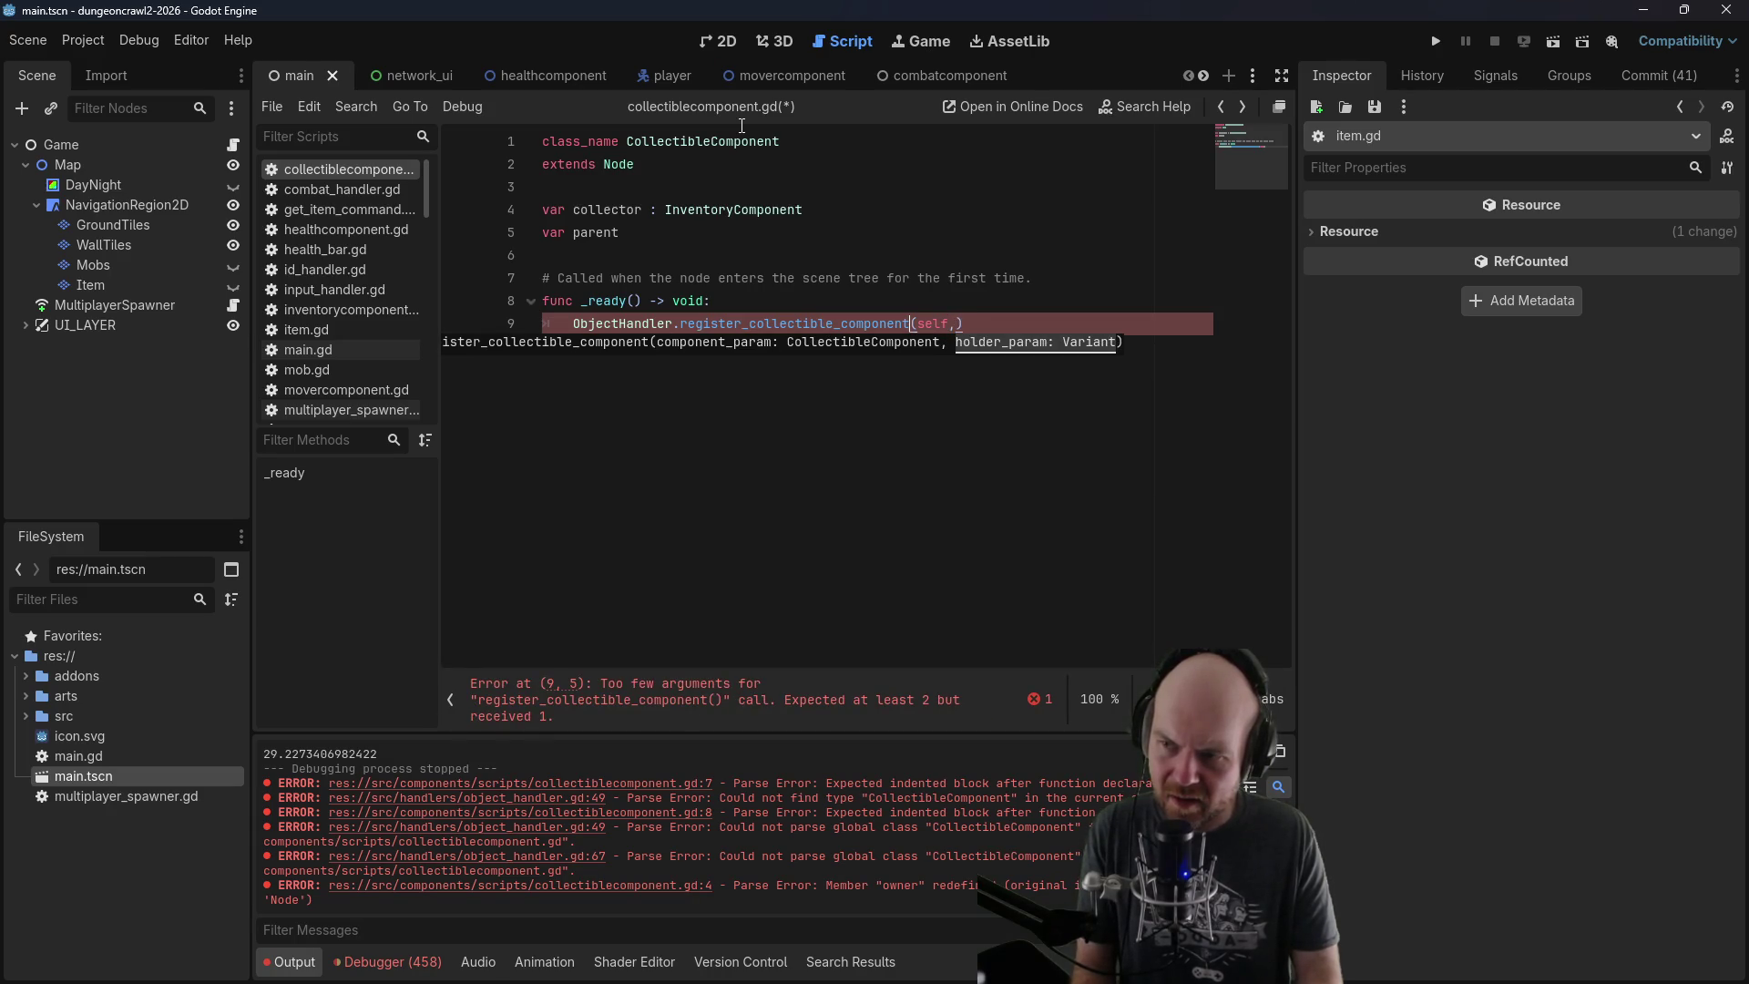
text(et_parent)
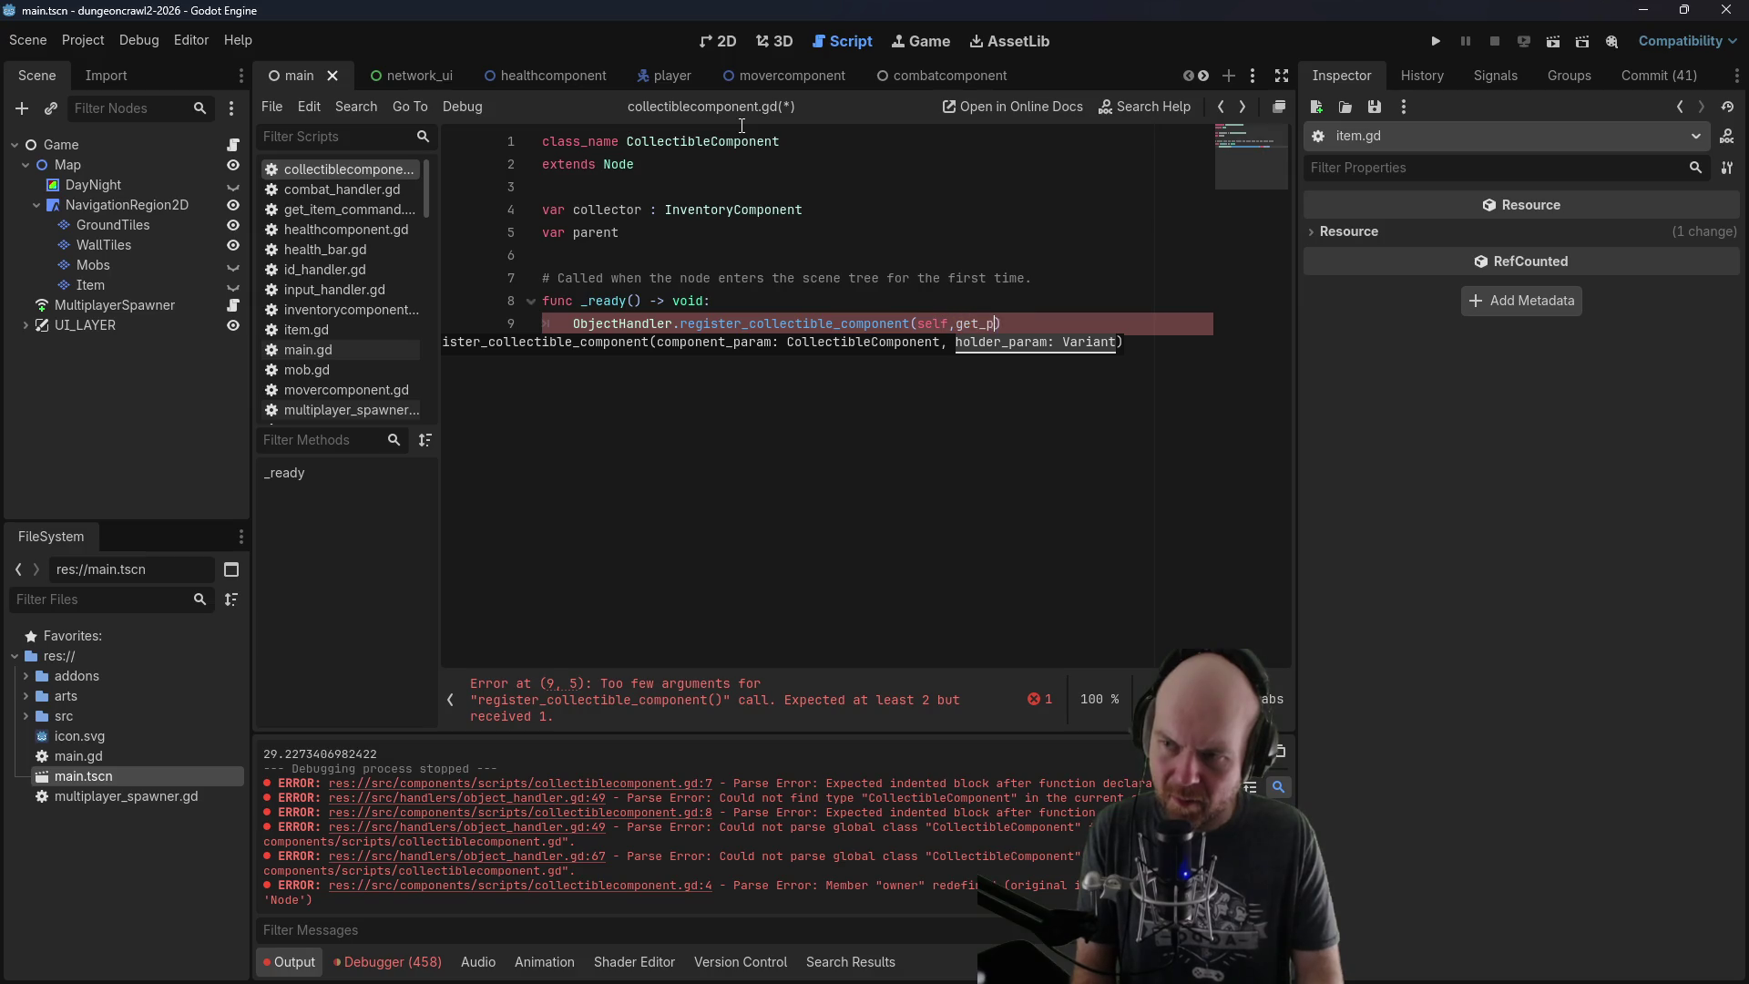
text(())
key(ctrl+s)
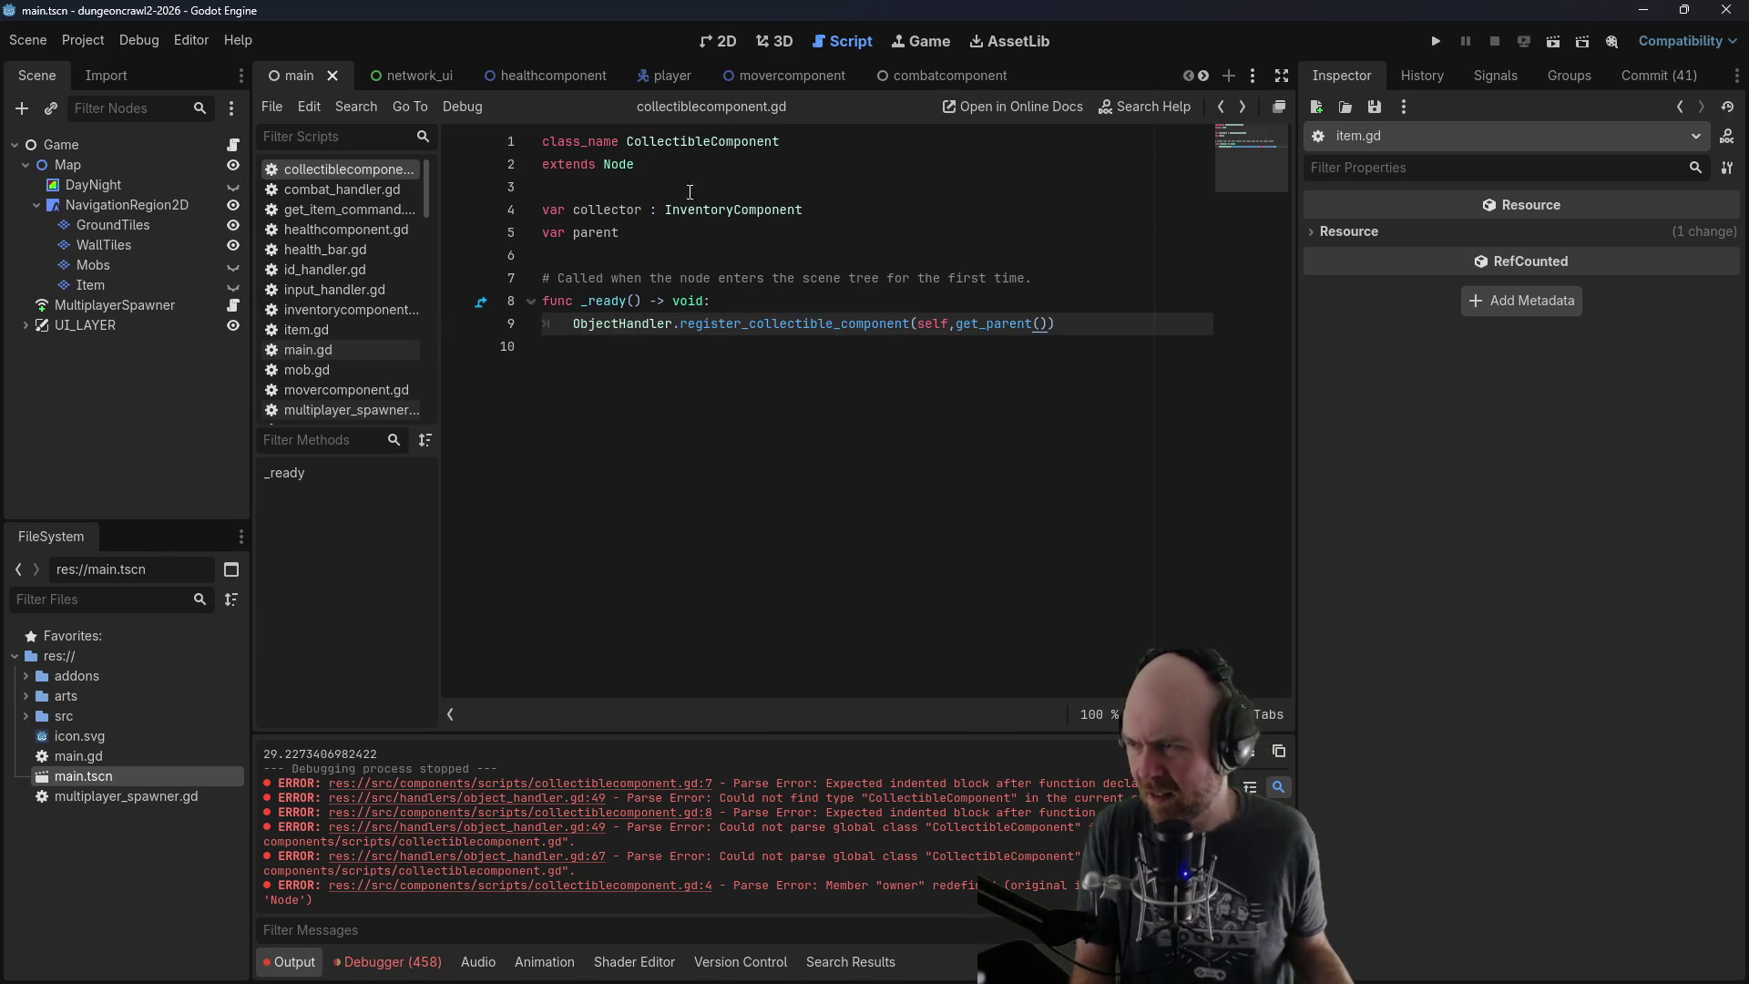
- Add 'parent = get_parent()' above the call and pass parent as its argument
key(BackSpace)
key(BackSpace)
key(BackSpace)
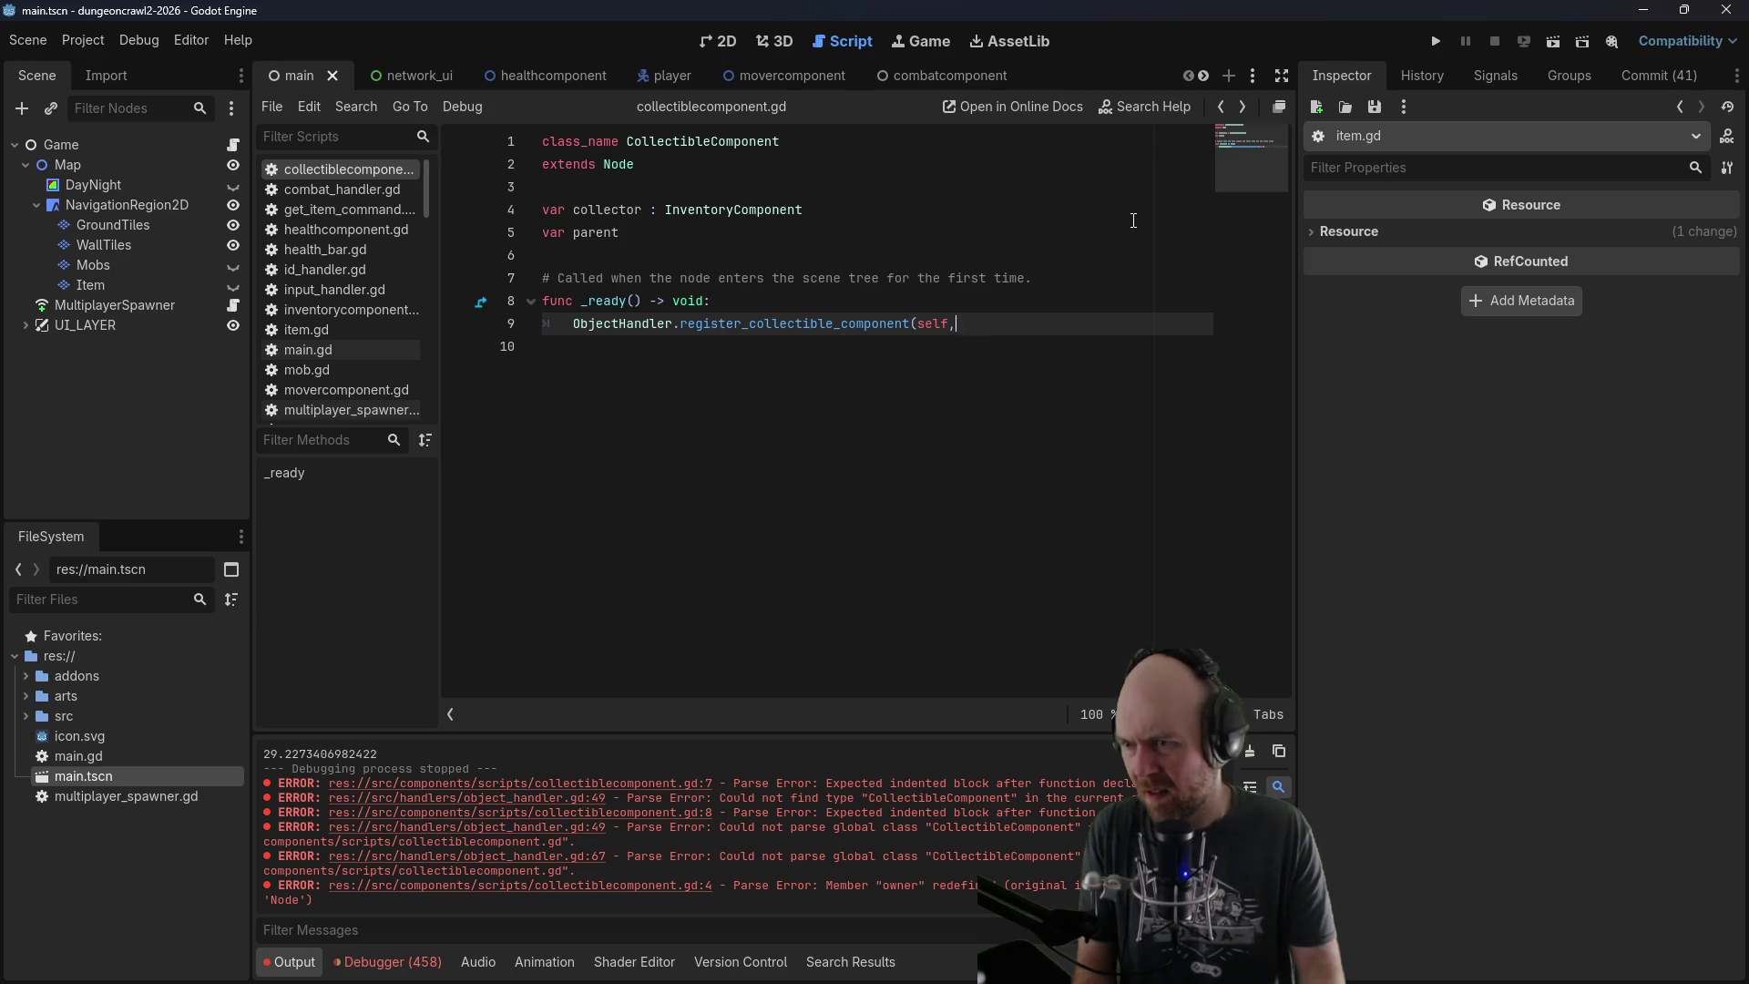
text(t))
key(Up)
key(Return)
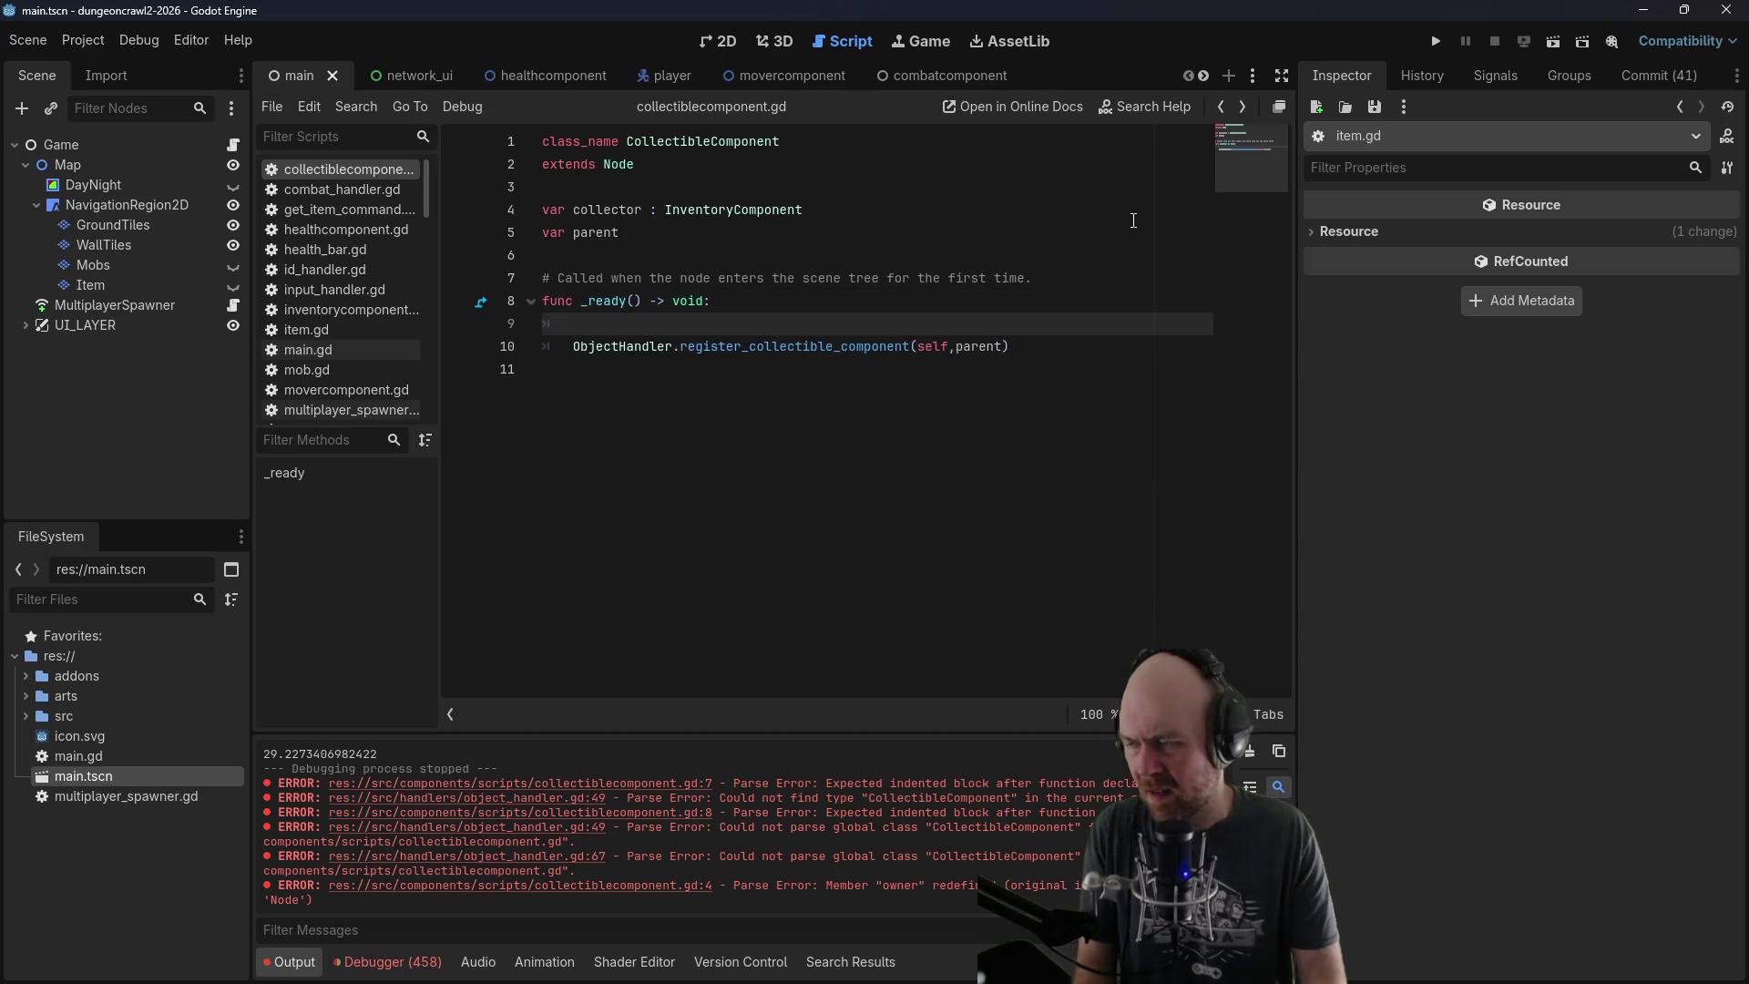
key(Tab)
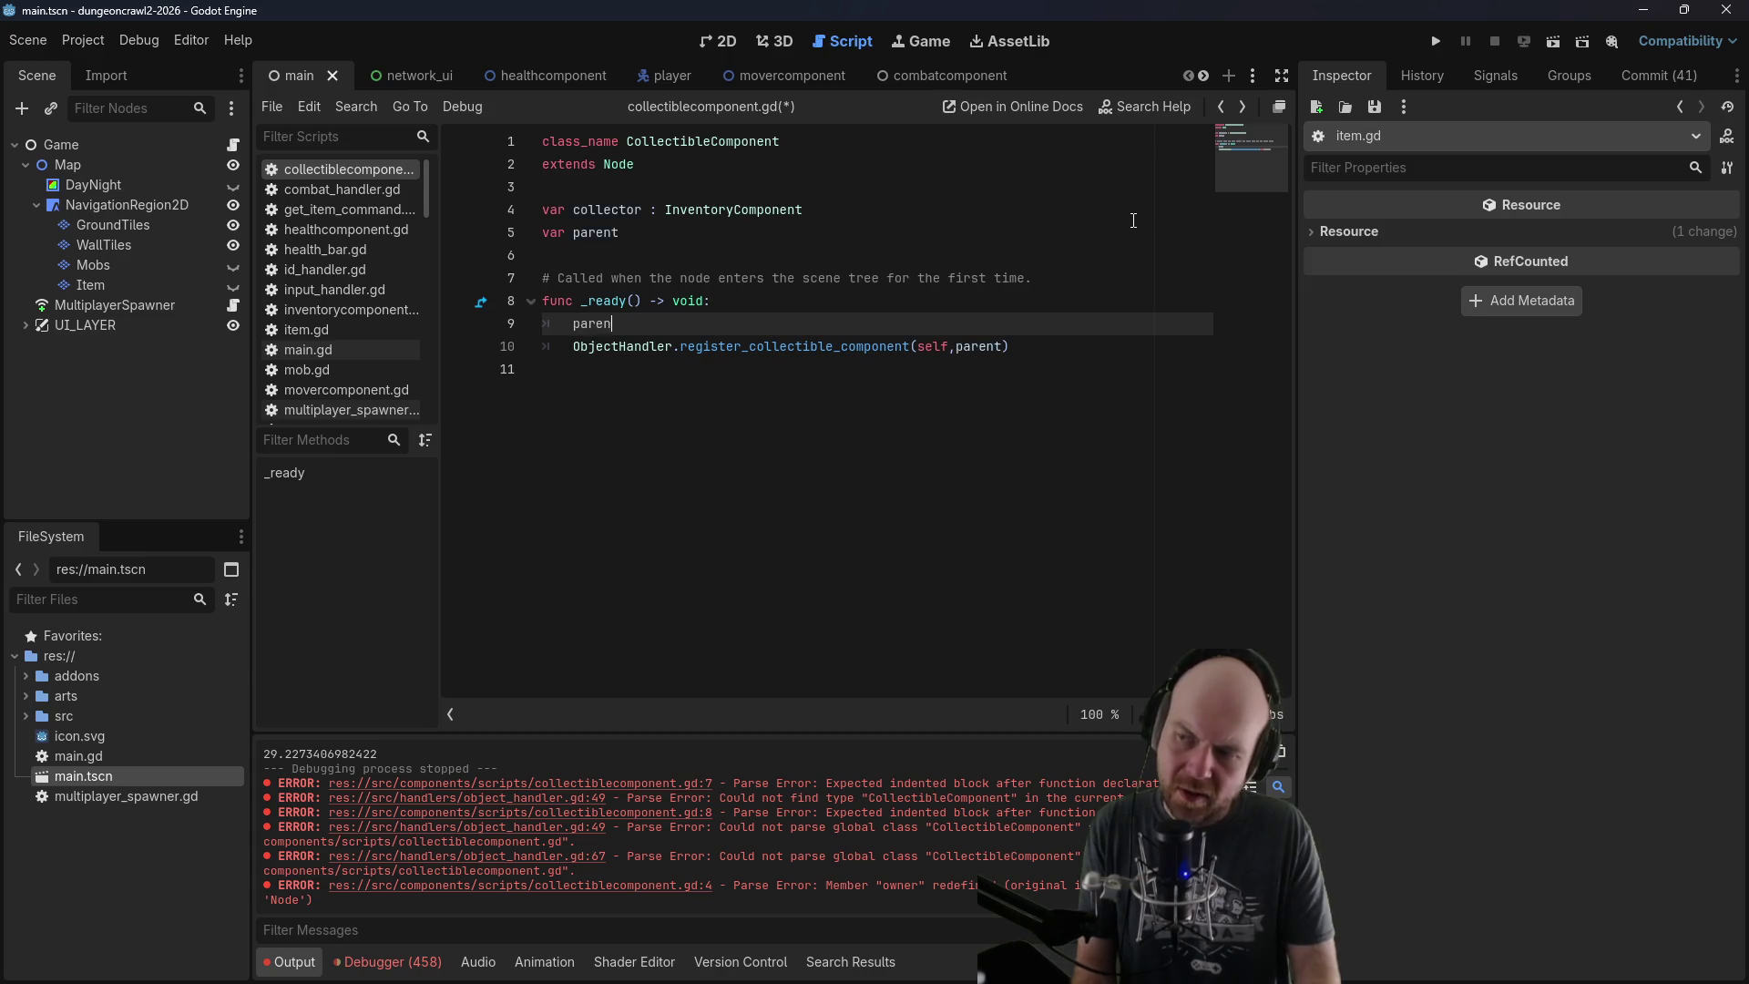
text(t())
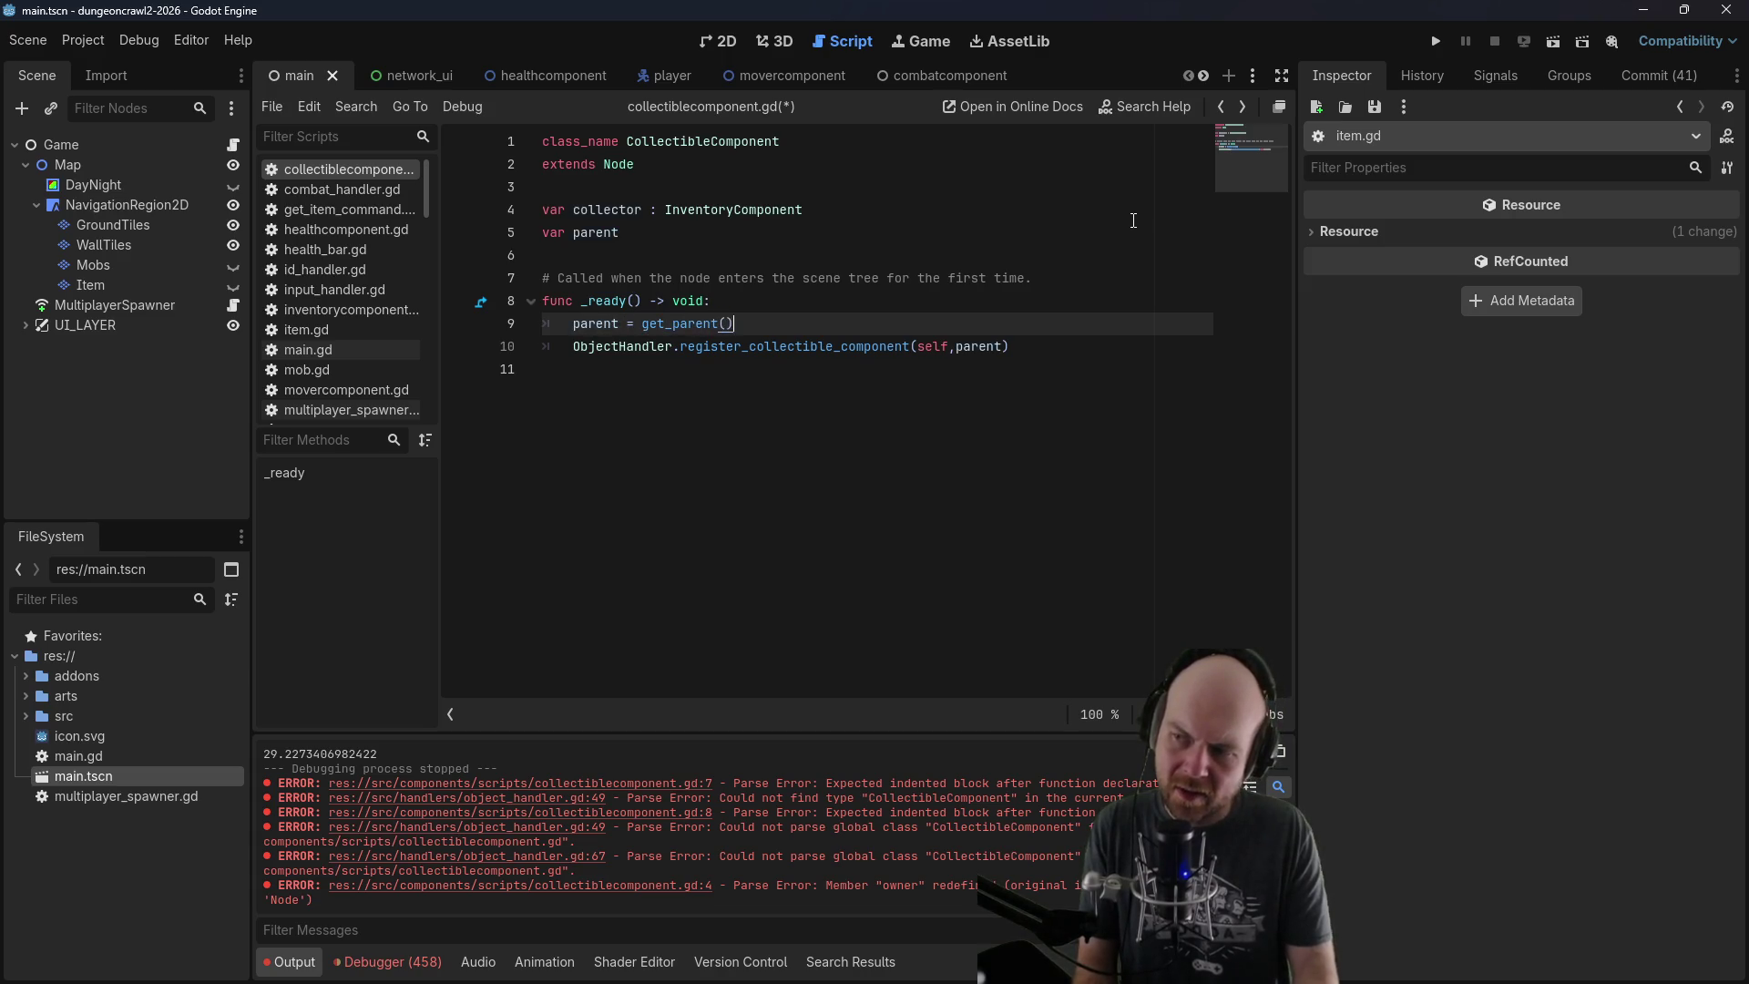
key(ctrl+s)
key(Up)
key(Up)
key(Up)
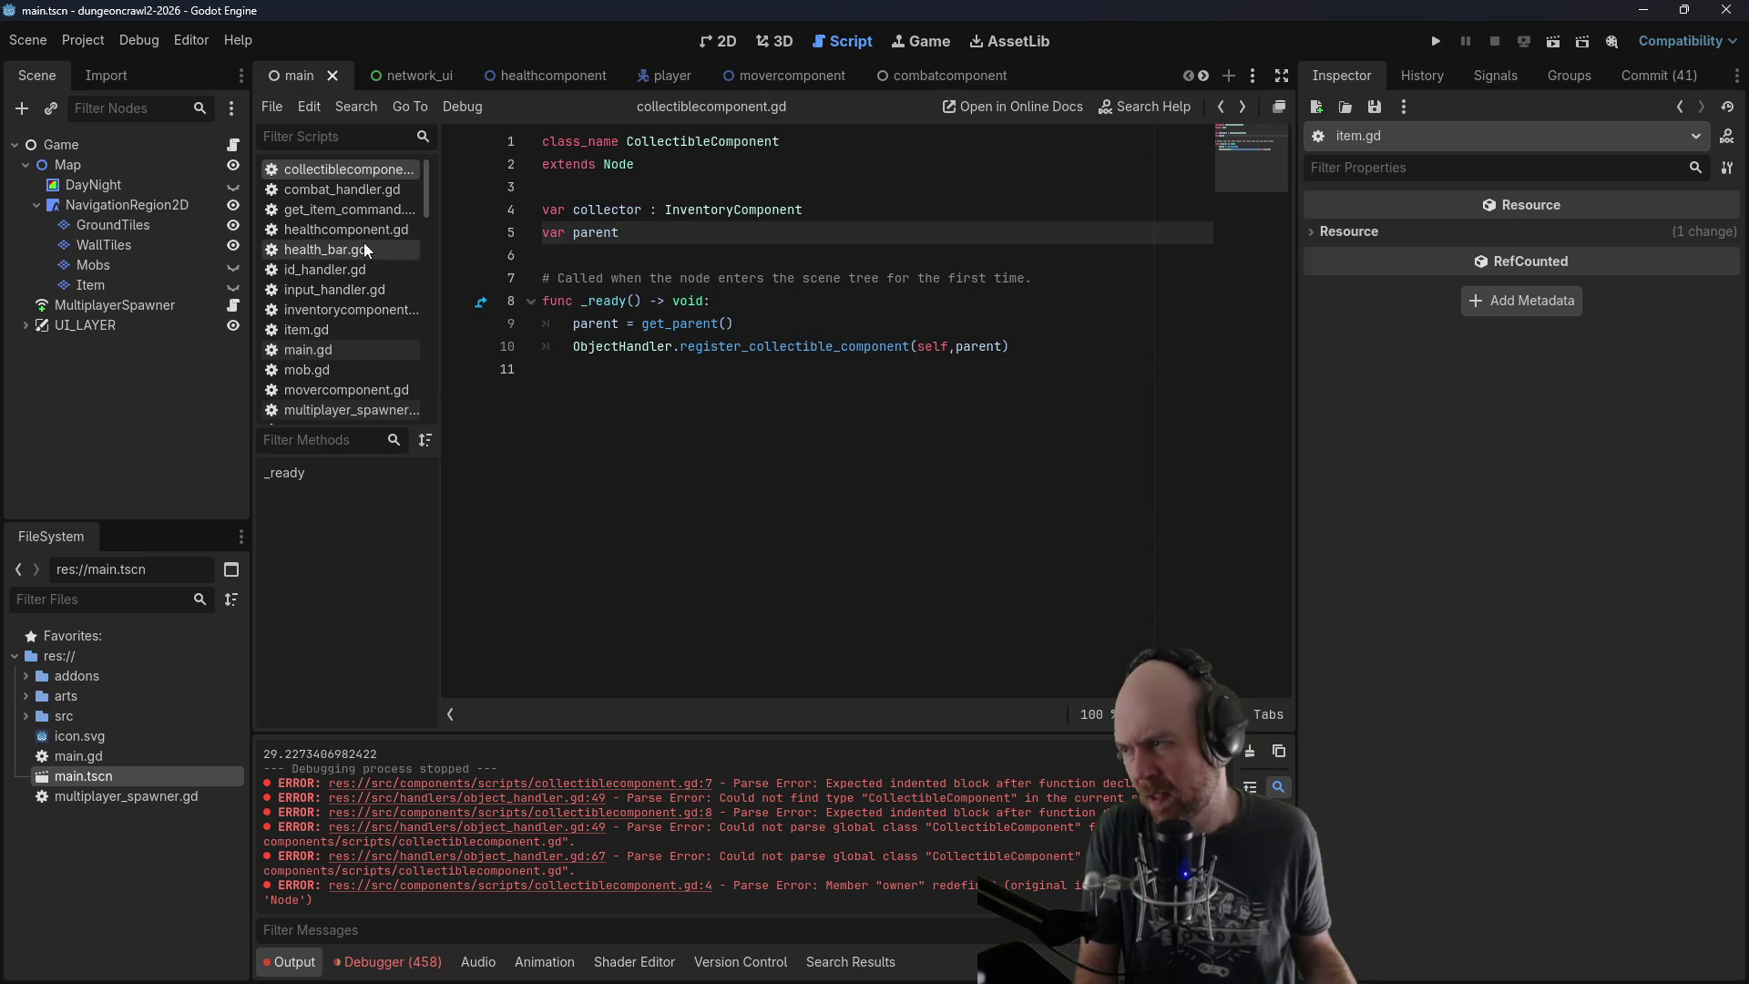
- Review the health component script's server check line as a reference
click(346, 229)
scroll(850, 358, up, 2)
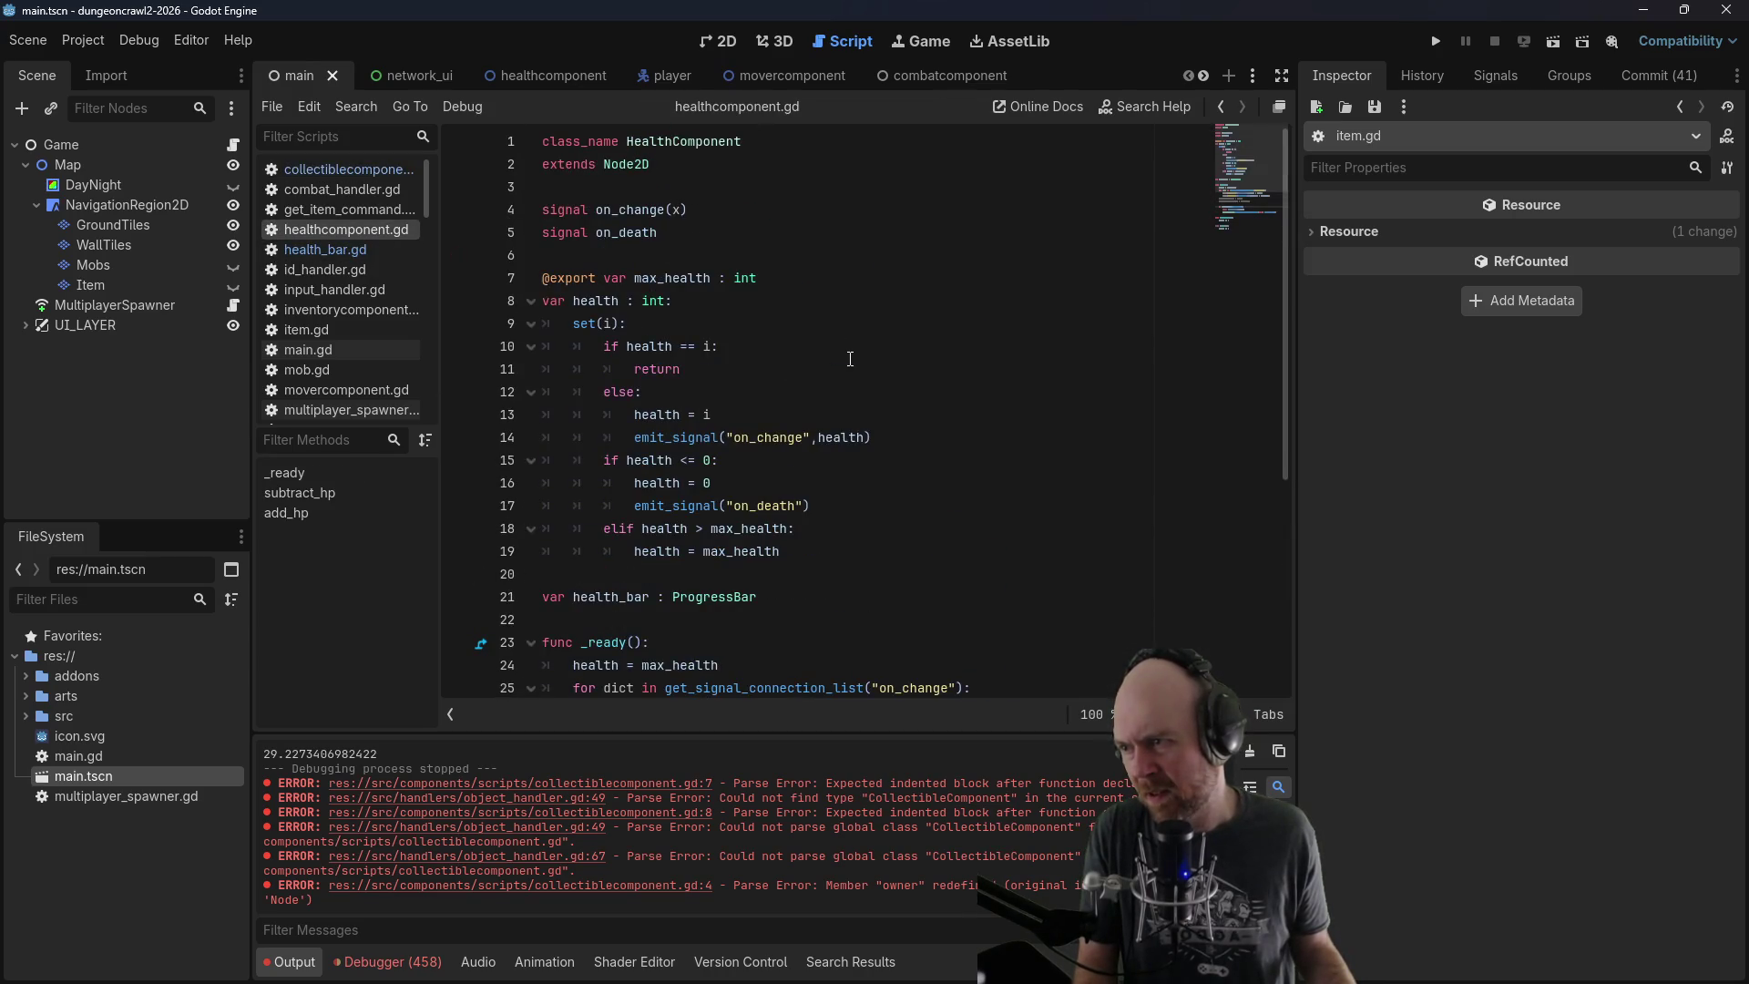
scroll(850, 358, down, 5)
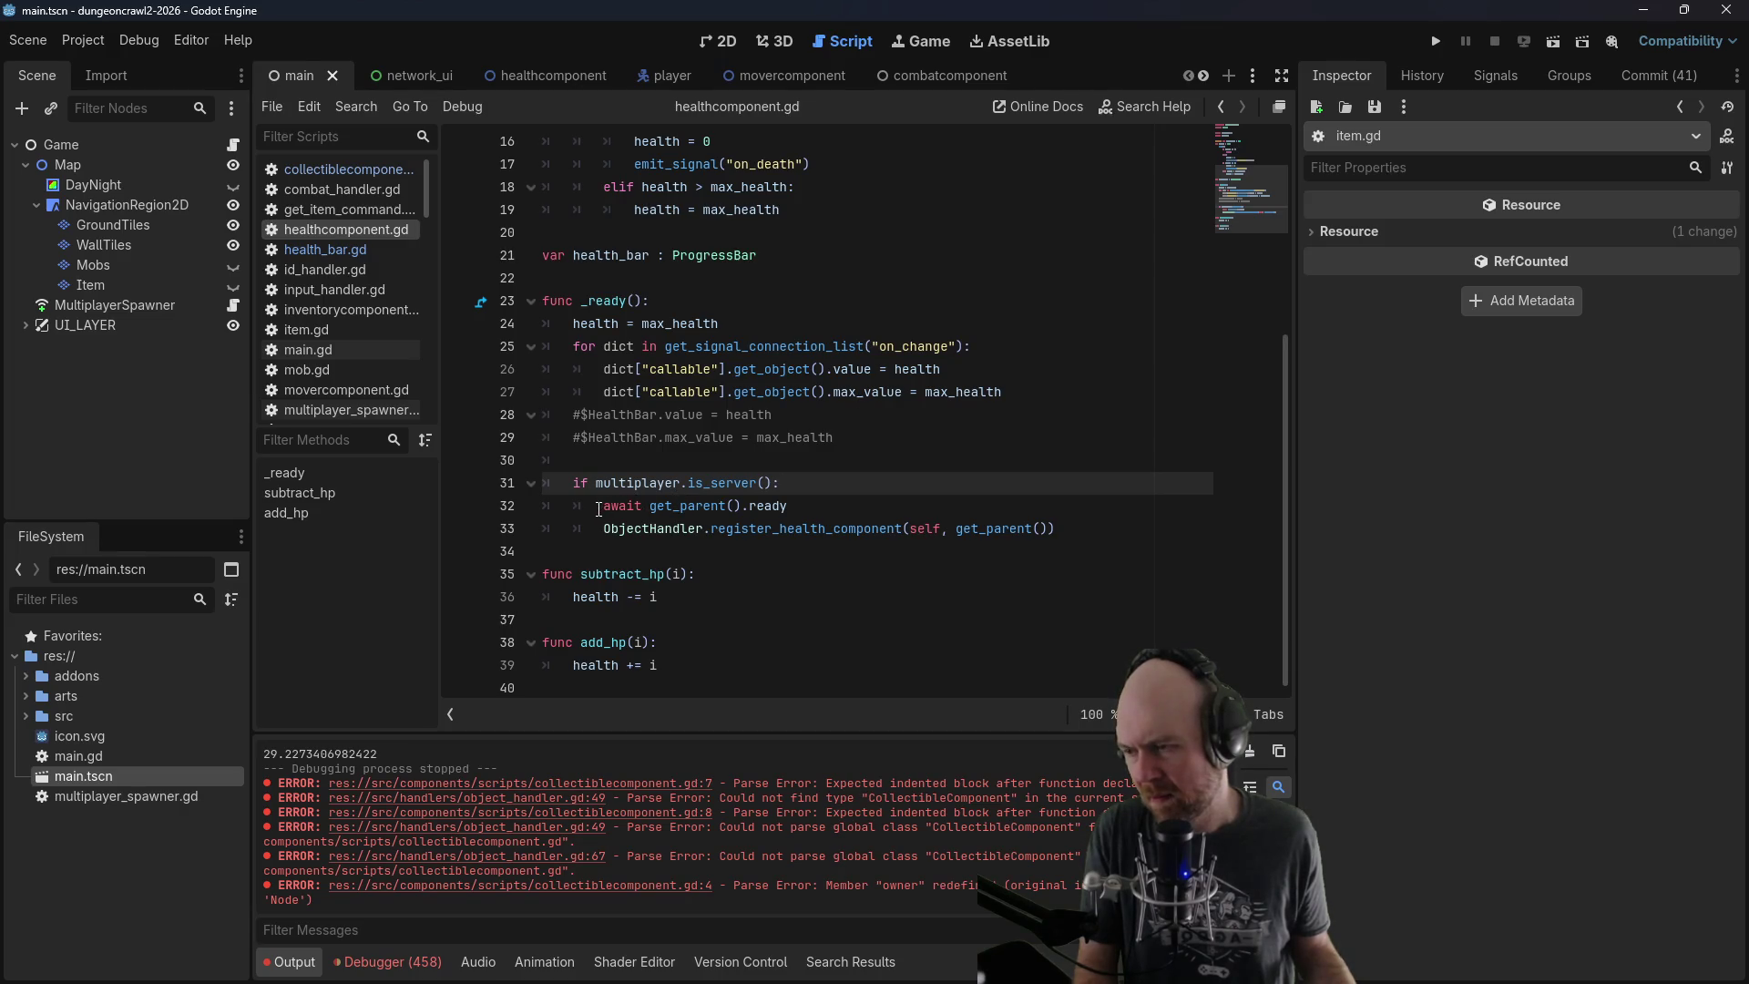
drag(808, 480, 572, 483)
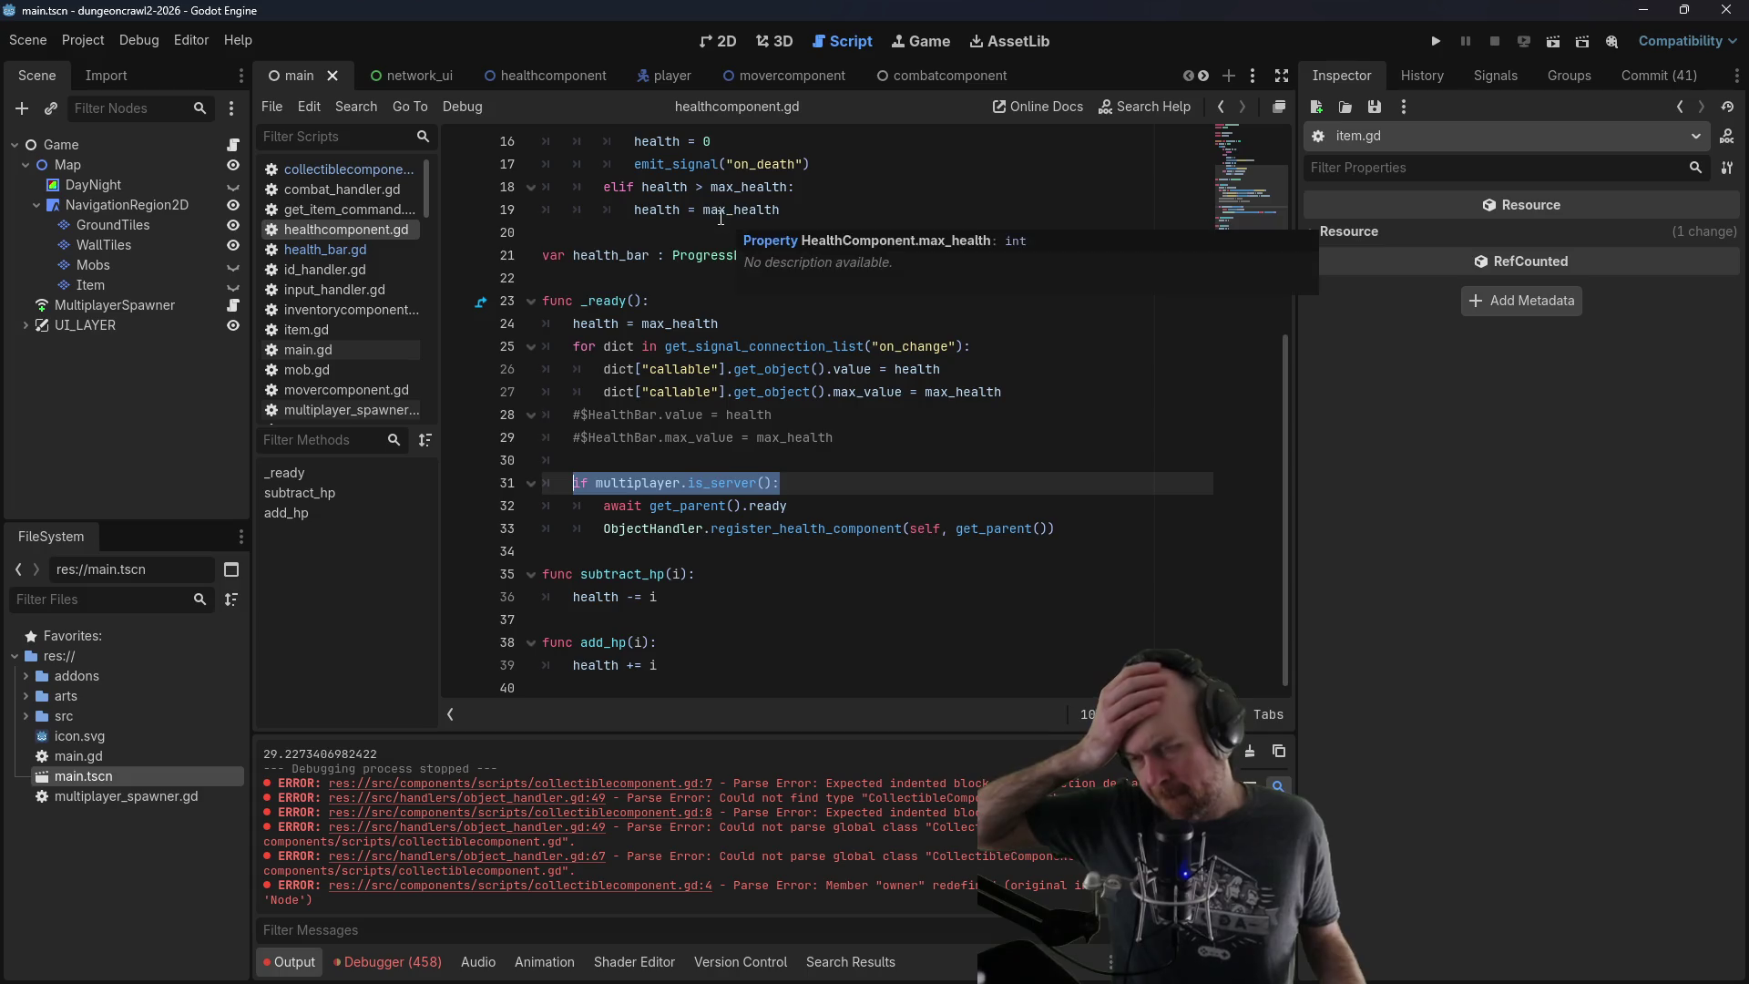
- In collectiblecomponent.gd, nest register_collectible_component under a new 'if multiplayer.is_server():' line and save
click(356, 169)
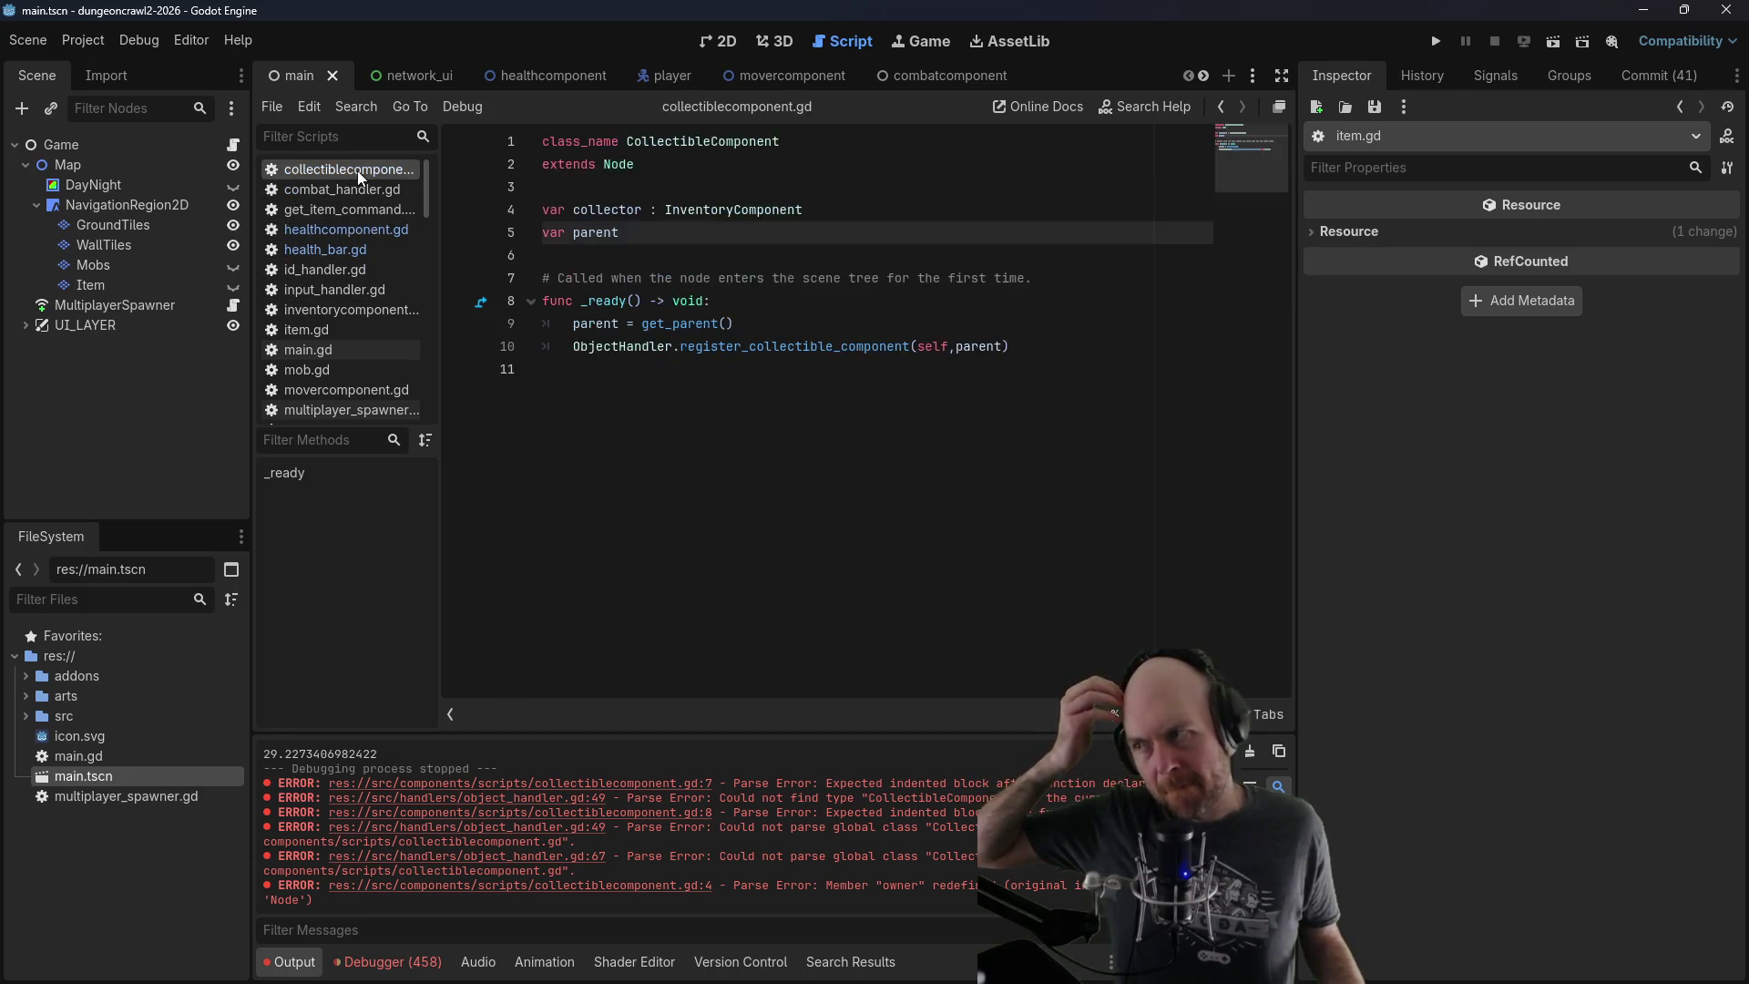
click(840, 319)
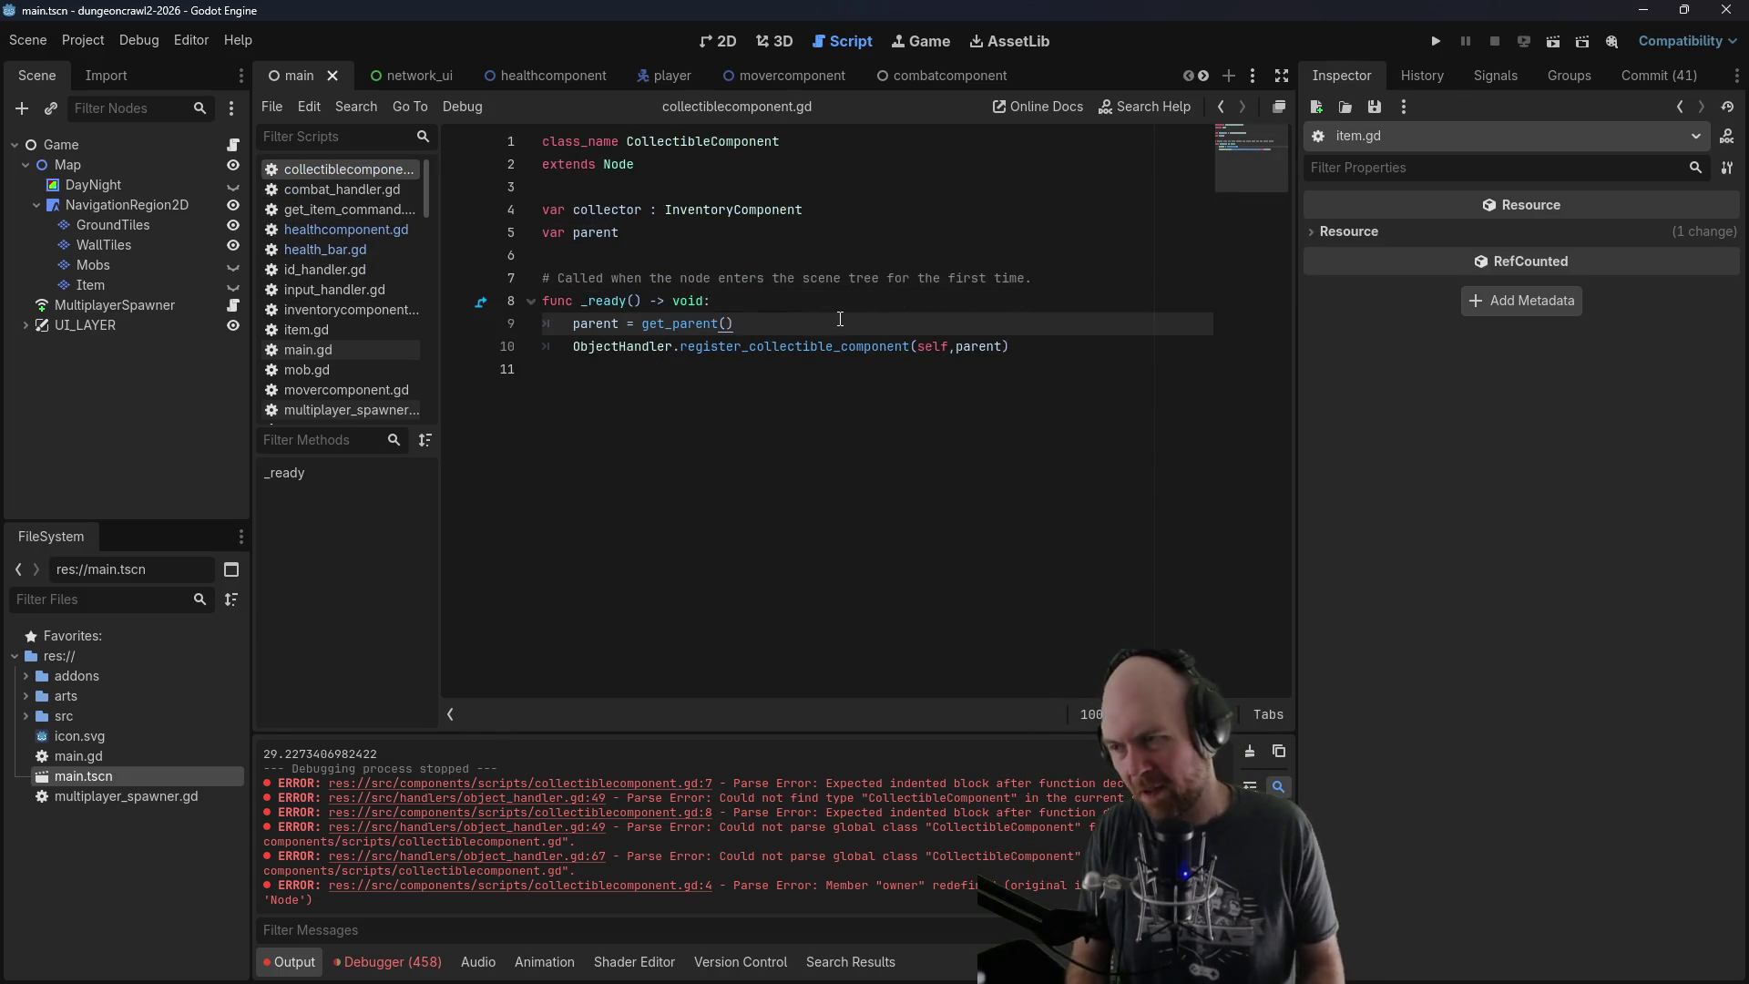
key(Return)
text(if multiplayer.is_server():)
key(Down)
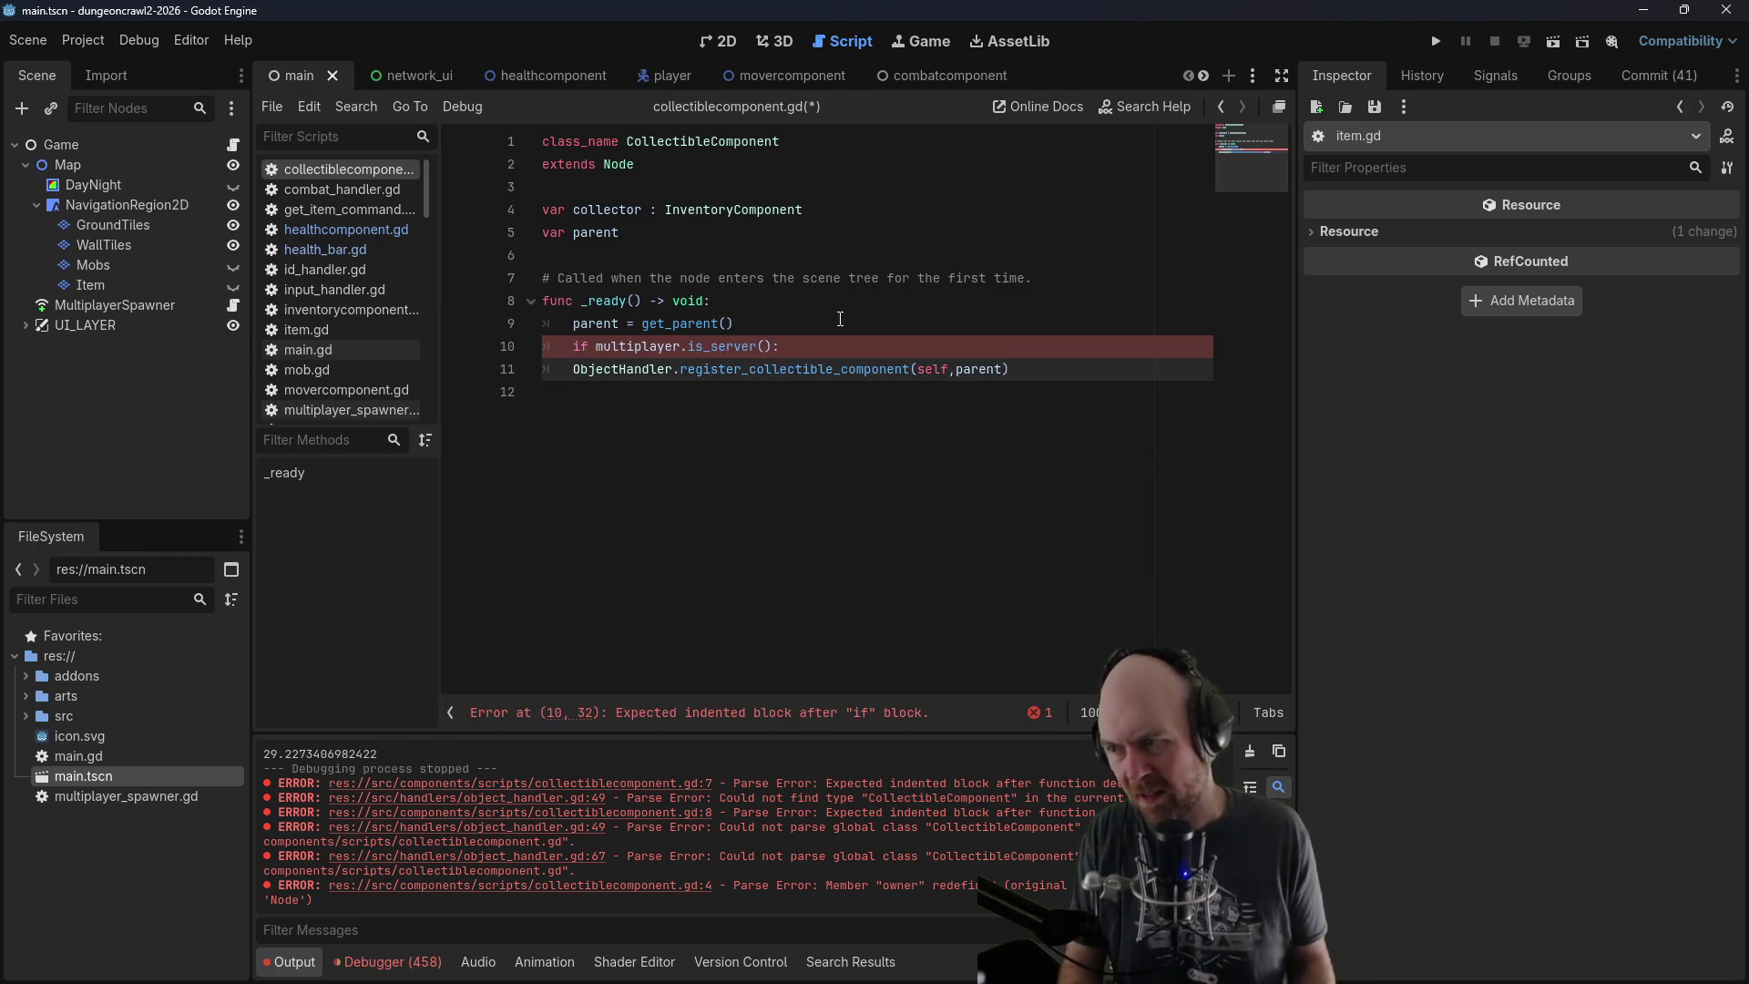
click(572, 369)
key(Tab)
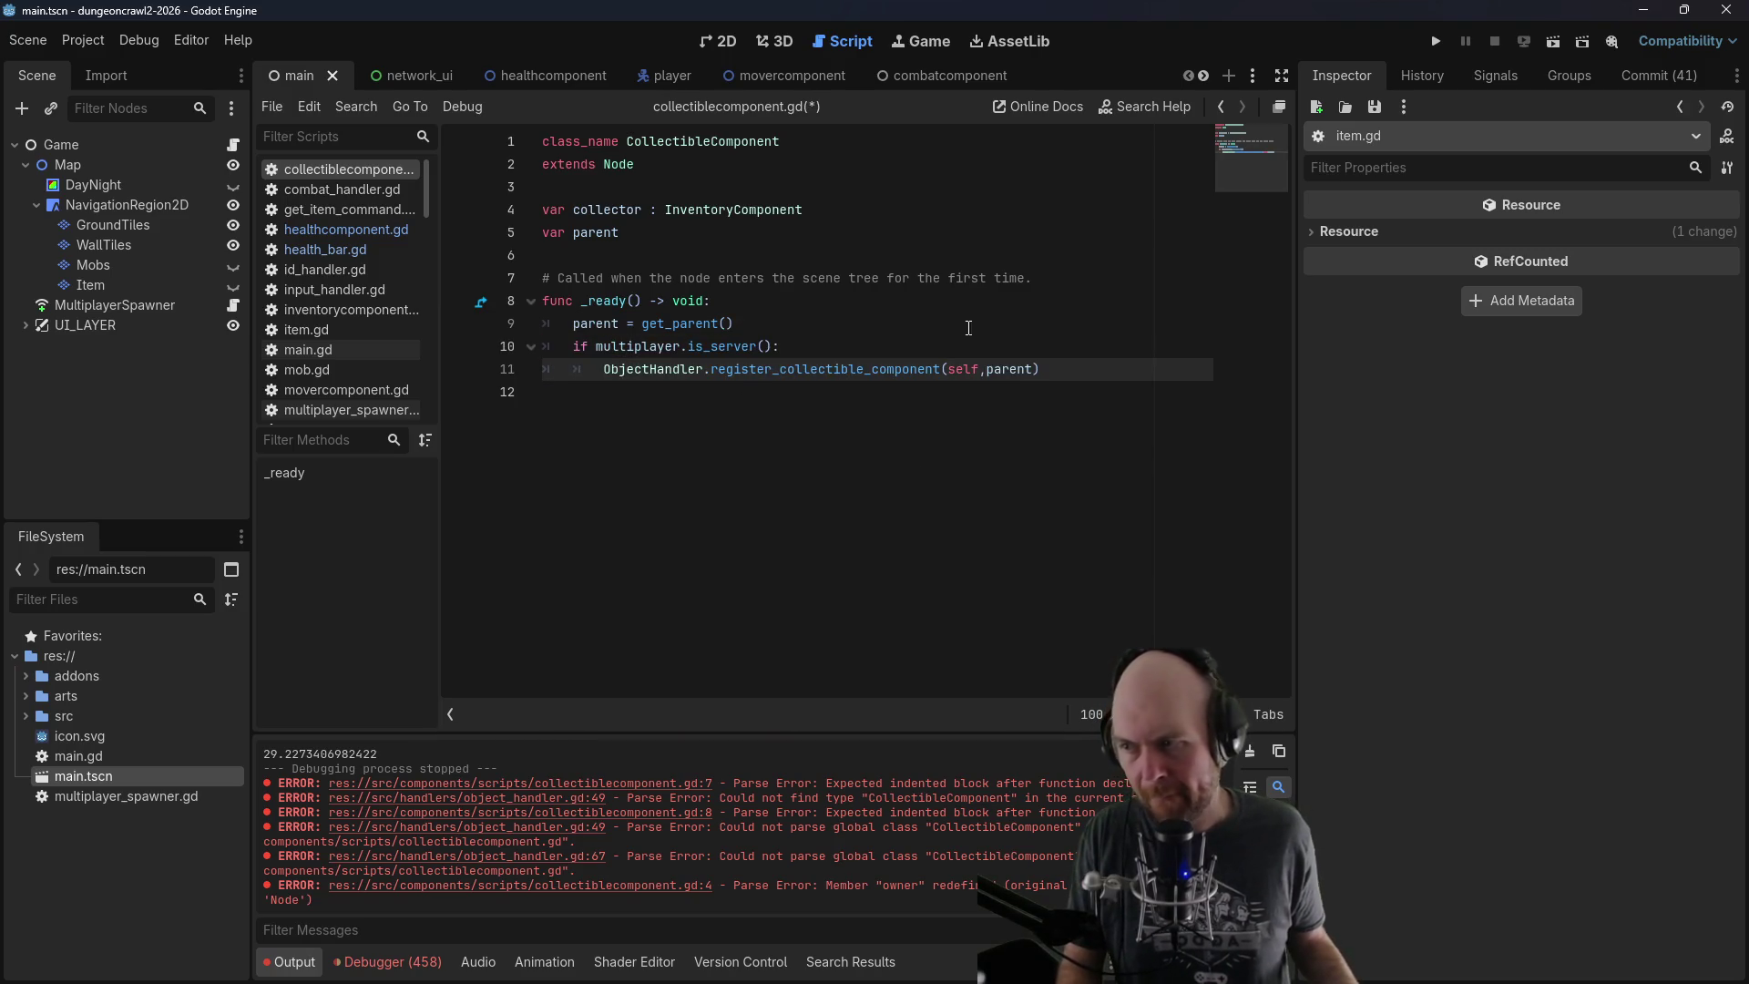
key(ctrl+s)
click(903, 323)
click(903, 353)
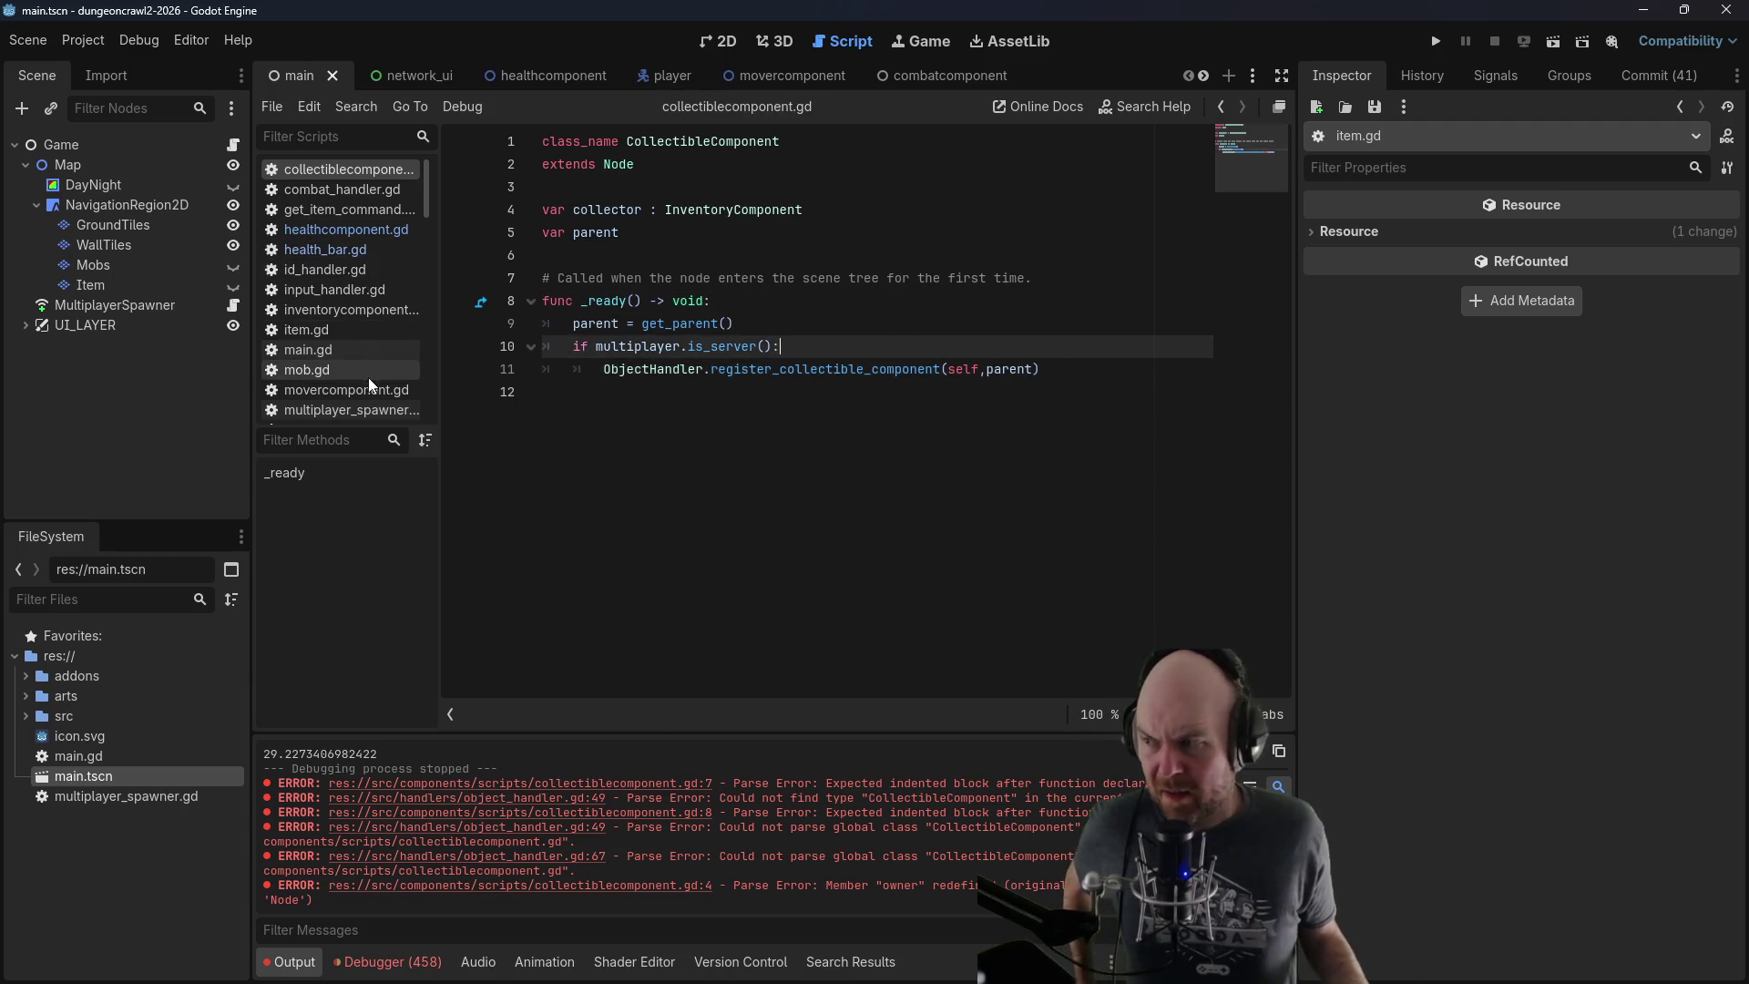
scroll(341, 280, down, 4)
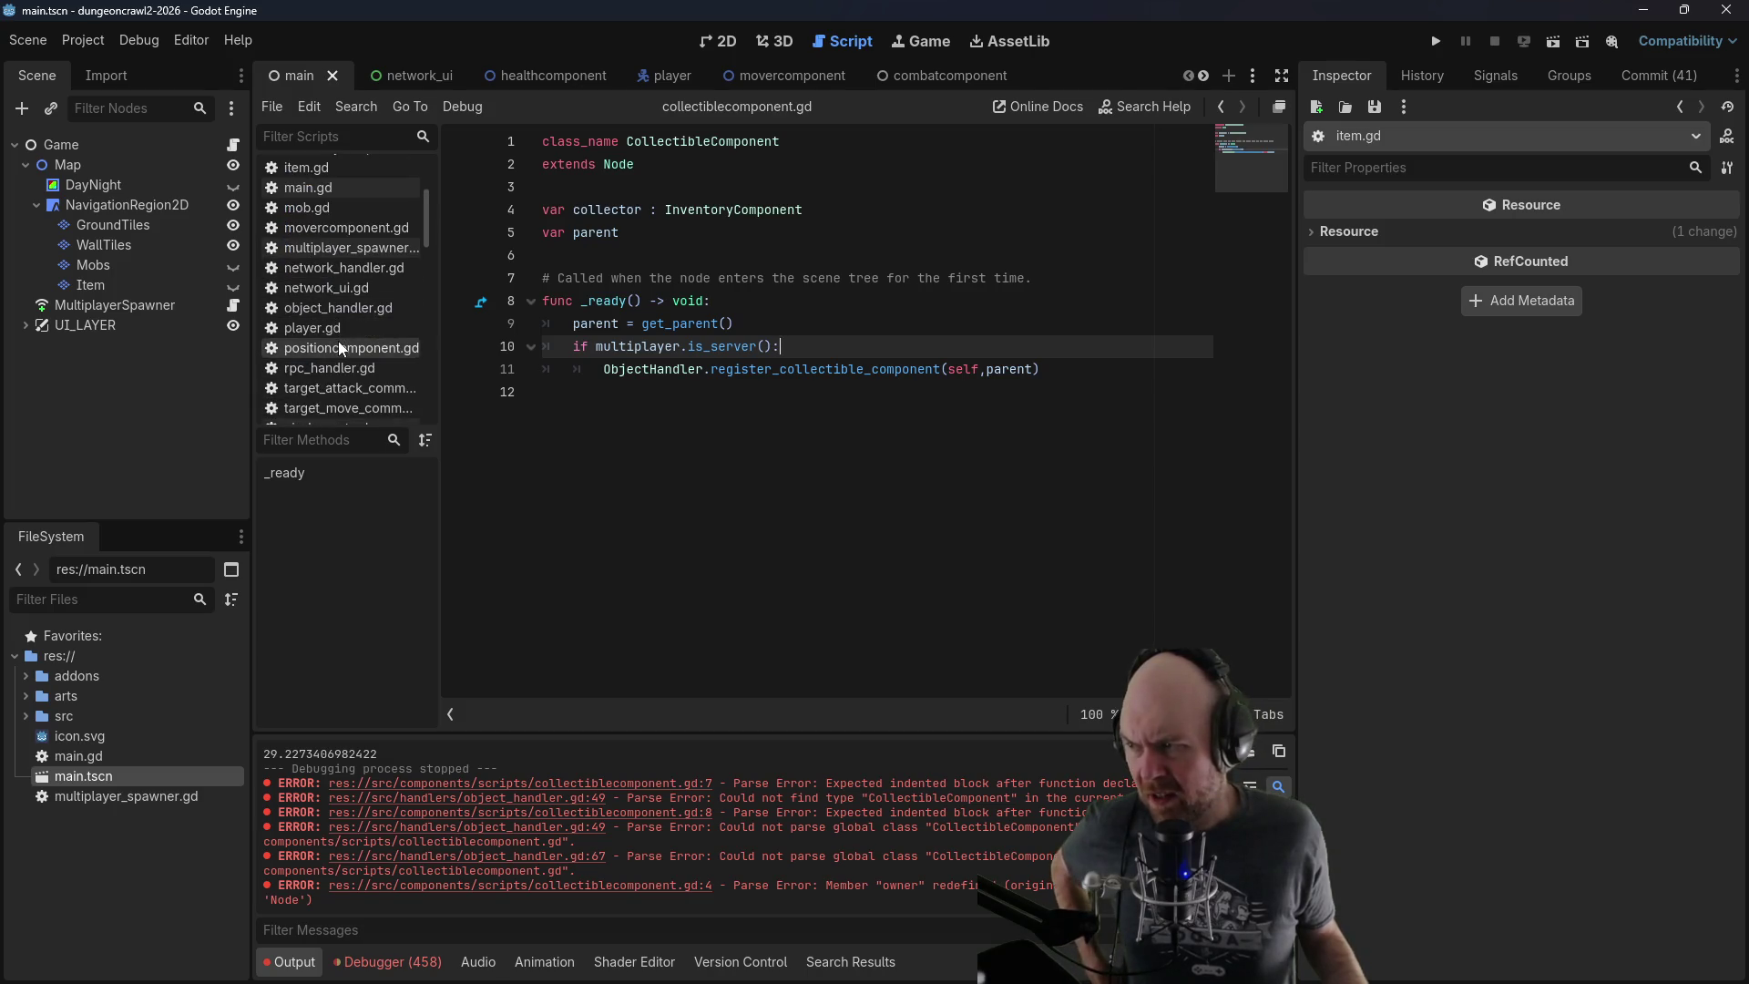
- In positioncomponent.gd, indent the ObjectHandler registration under a new 'if multiplayer.is_server():' line
click(339, 341)
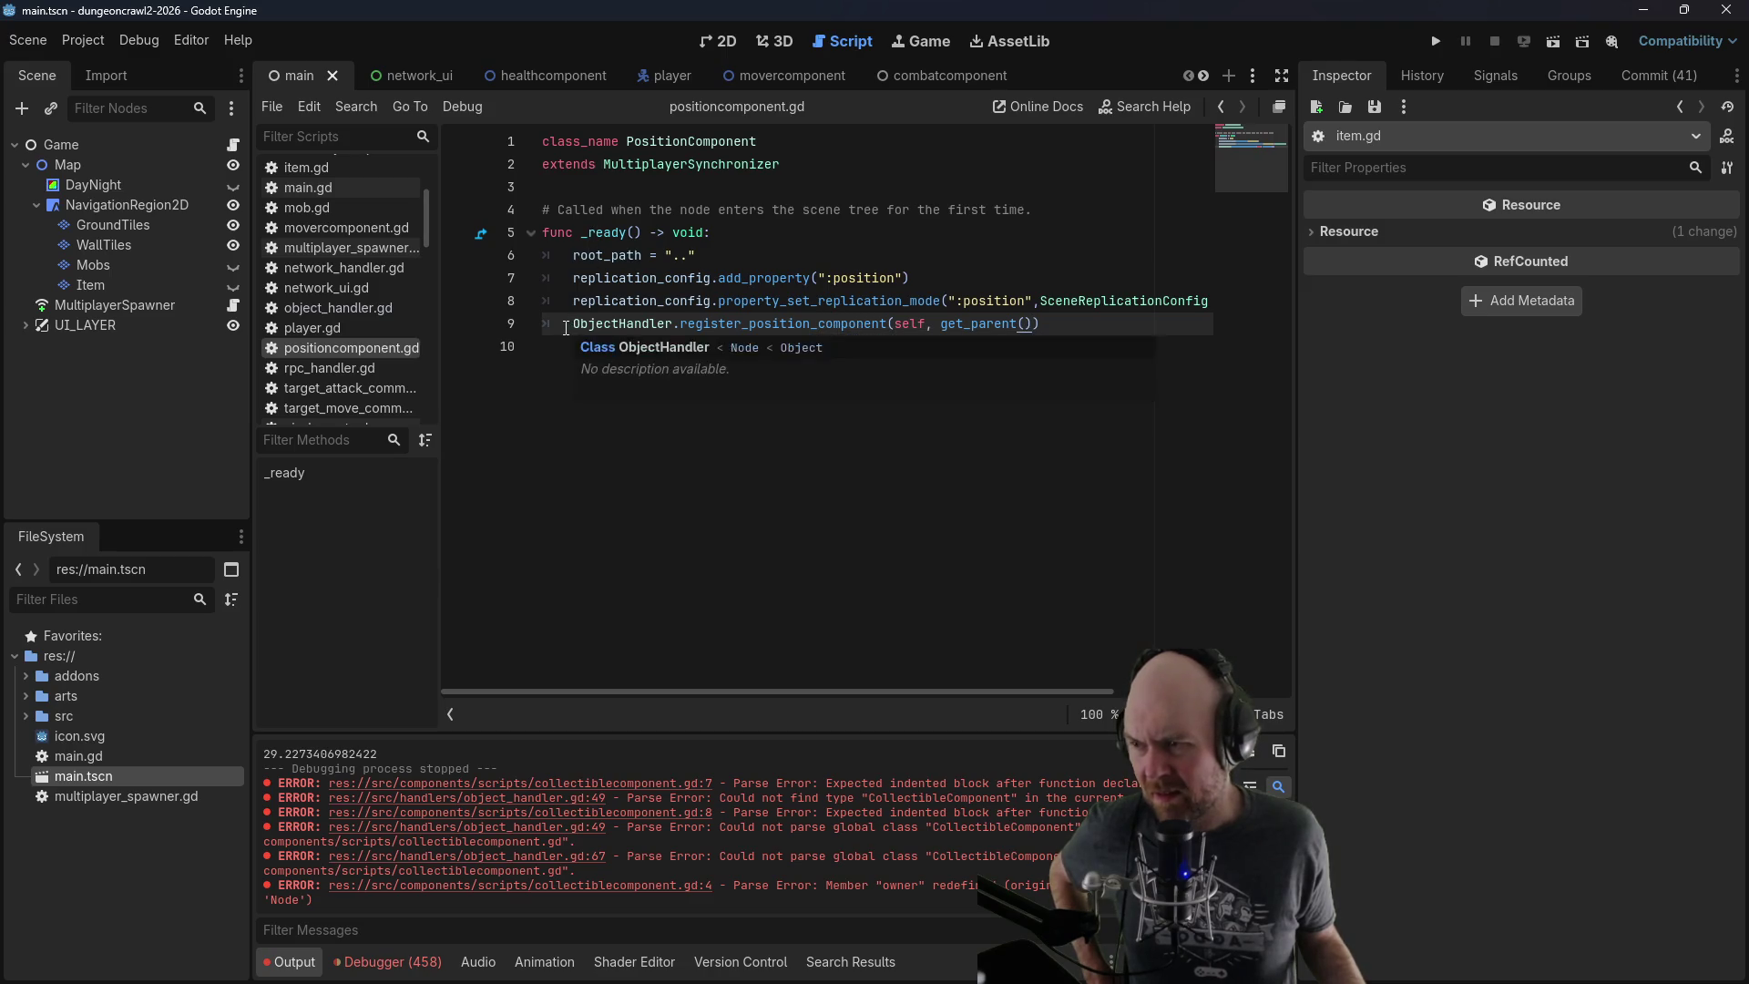
click(566, 327)
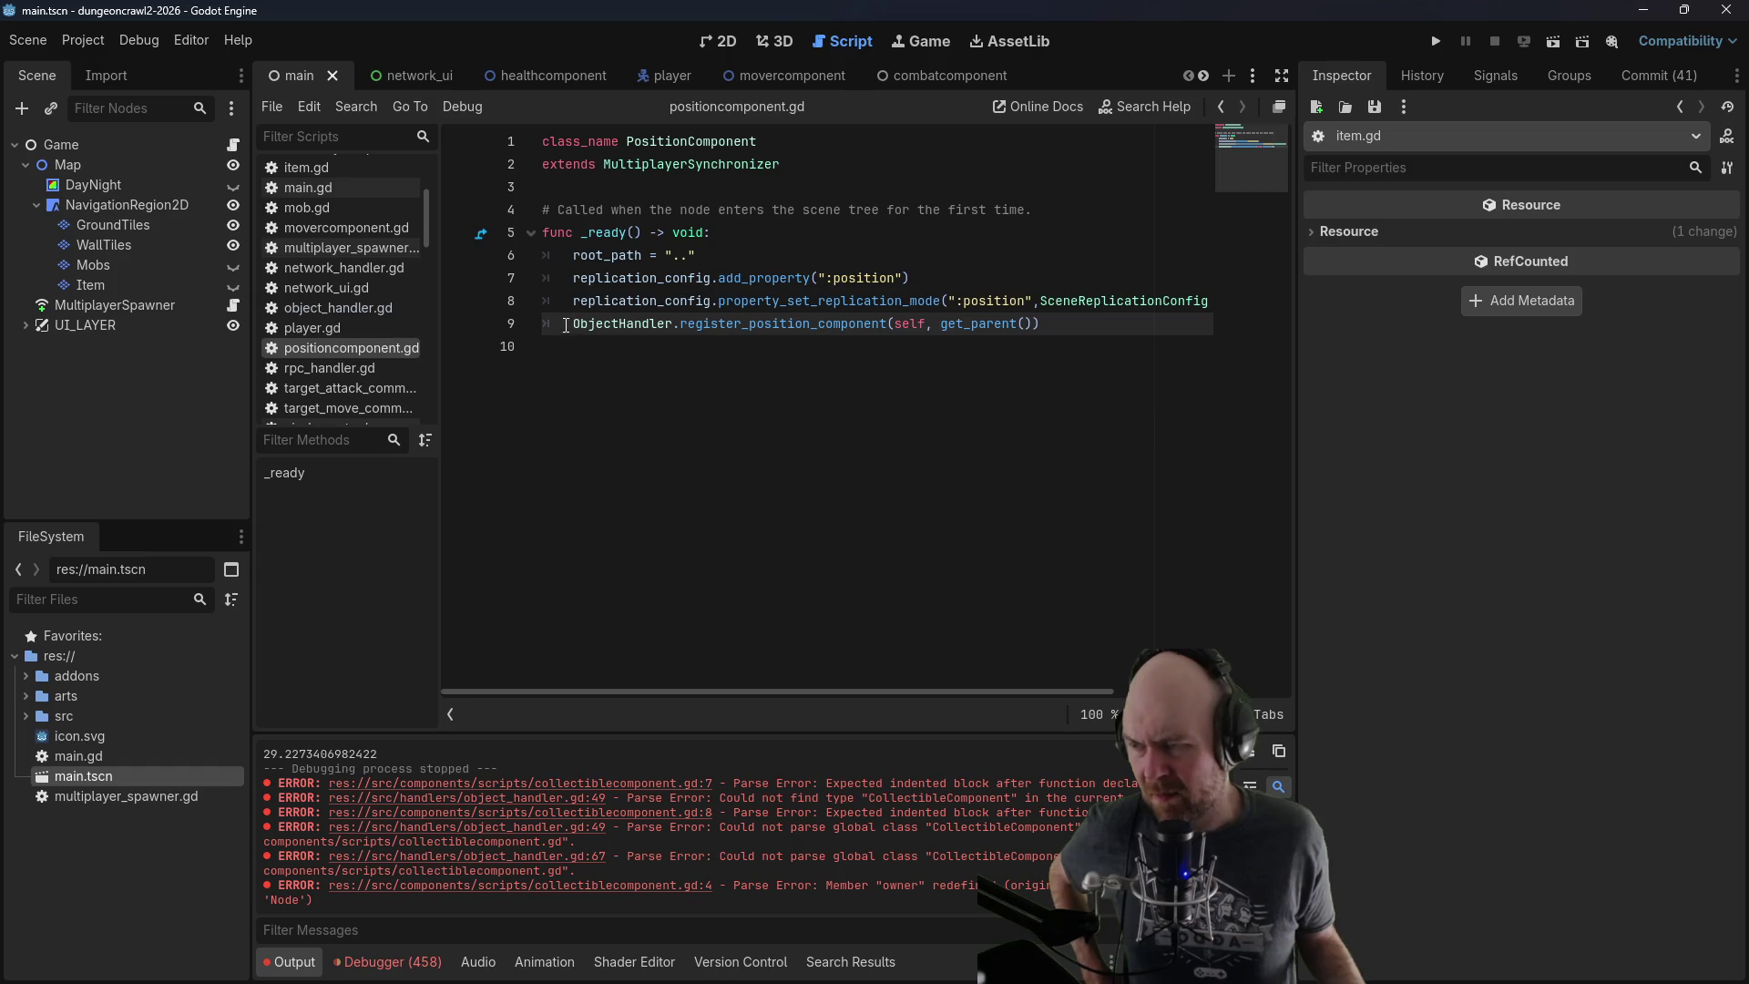
key(Return)
key(Up)
text(if multiplayer.is_server():)
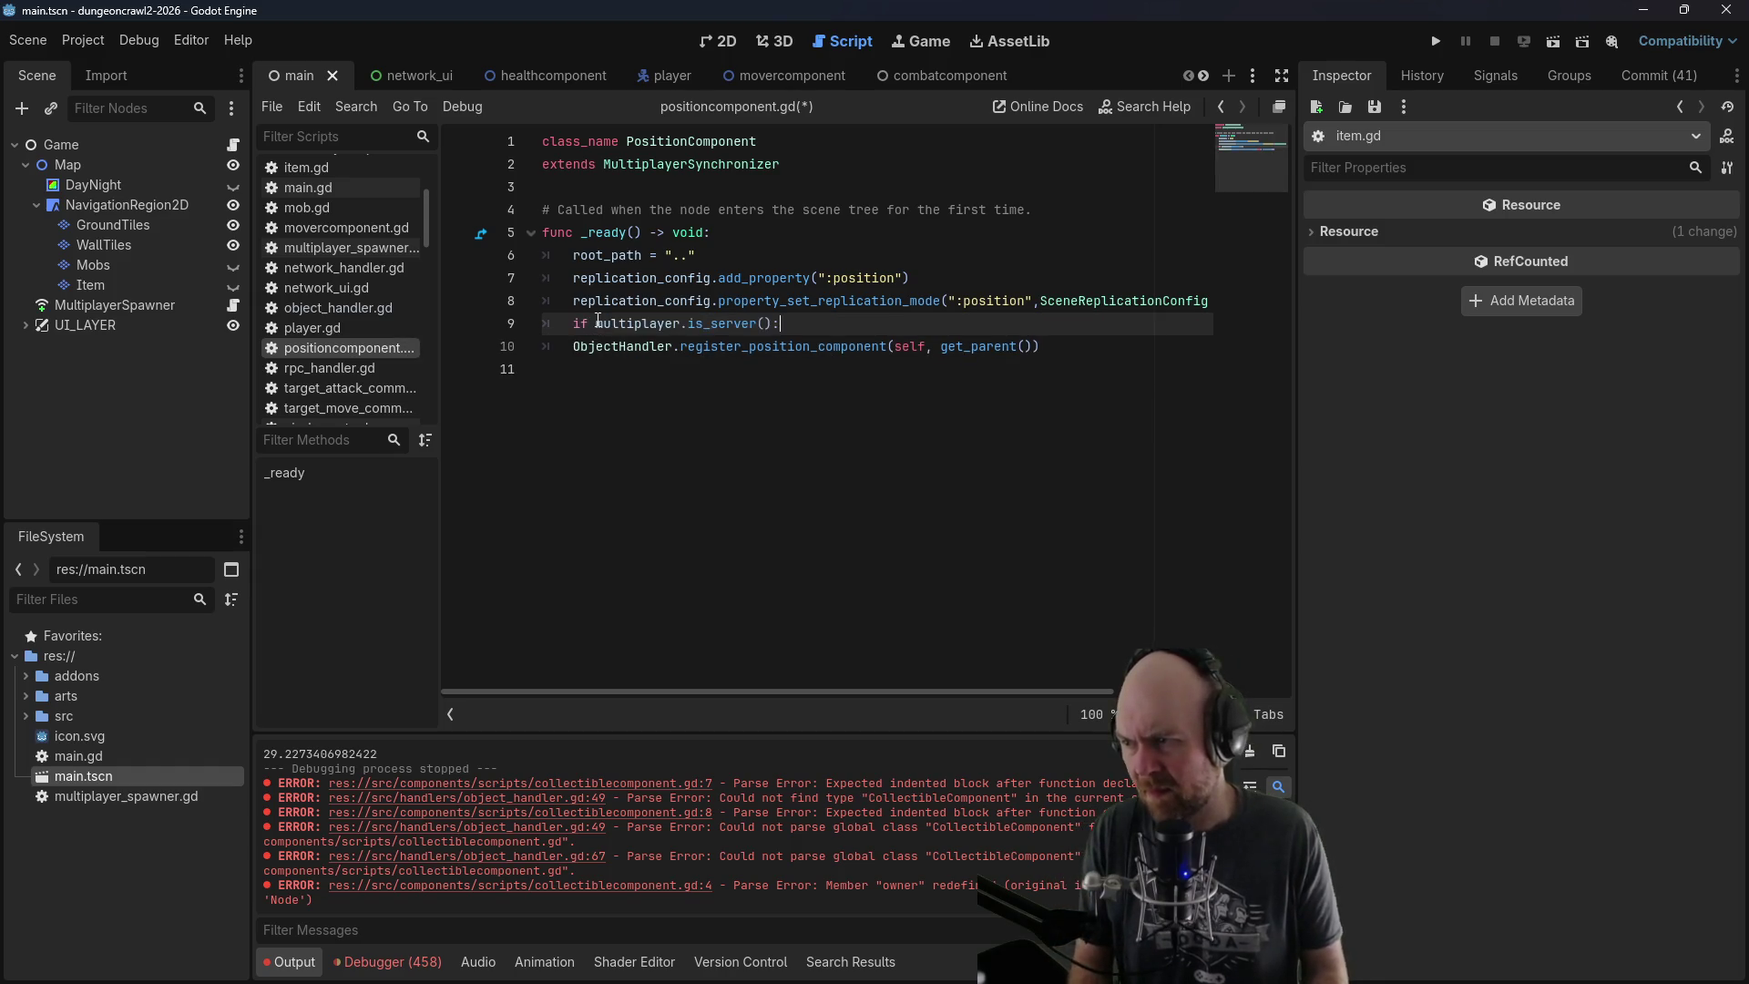
key(Down)
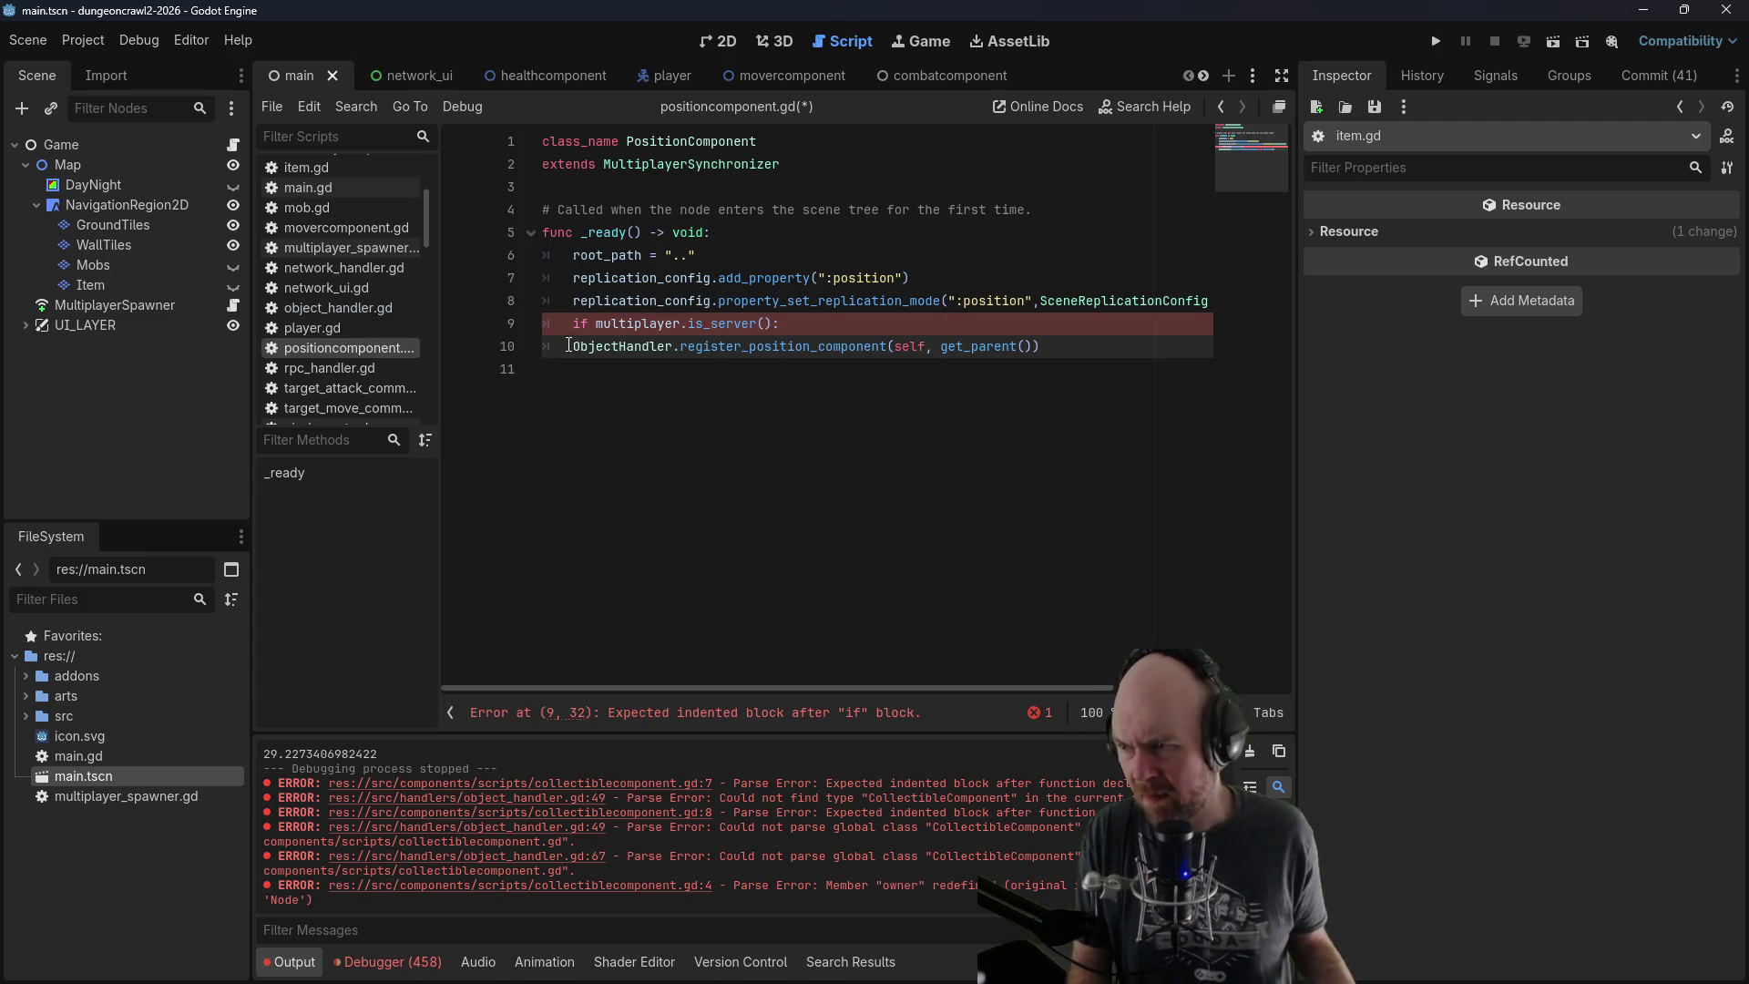
key(Tab)
- Save positioncomponent.gd and switch to movercomponent.gd
click(733, 391)
key(ctrl+s)
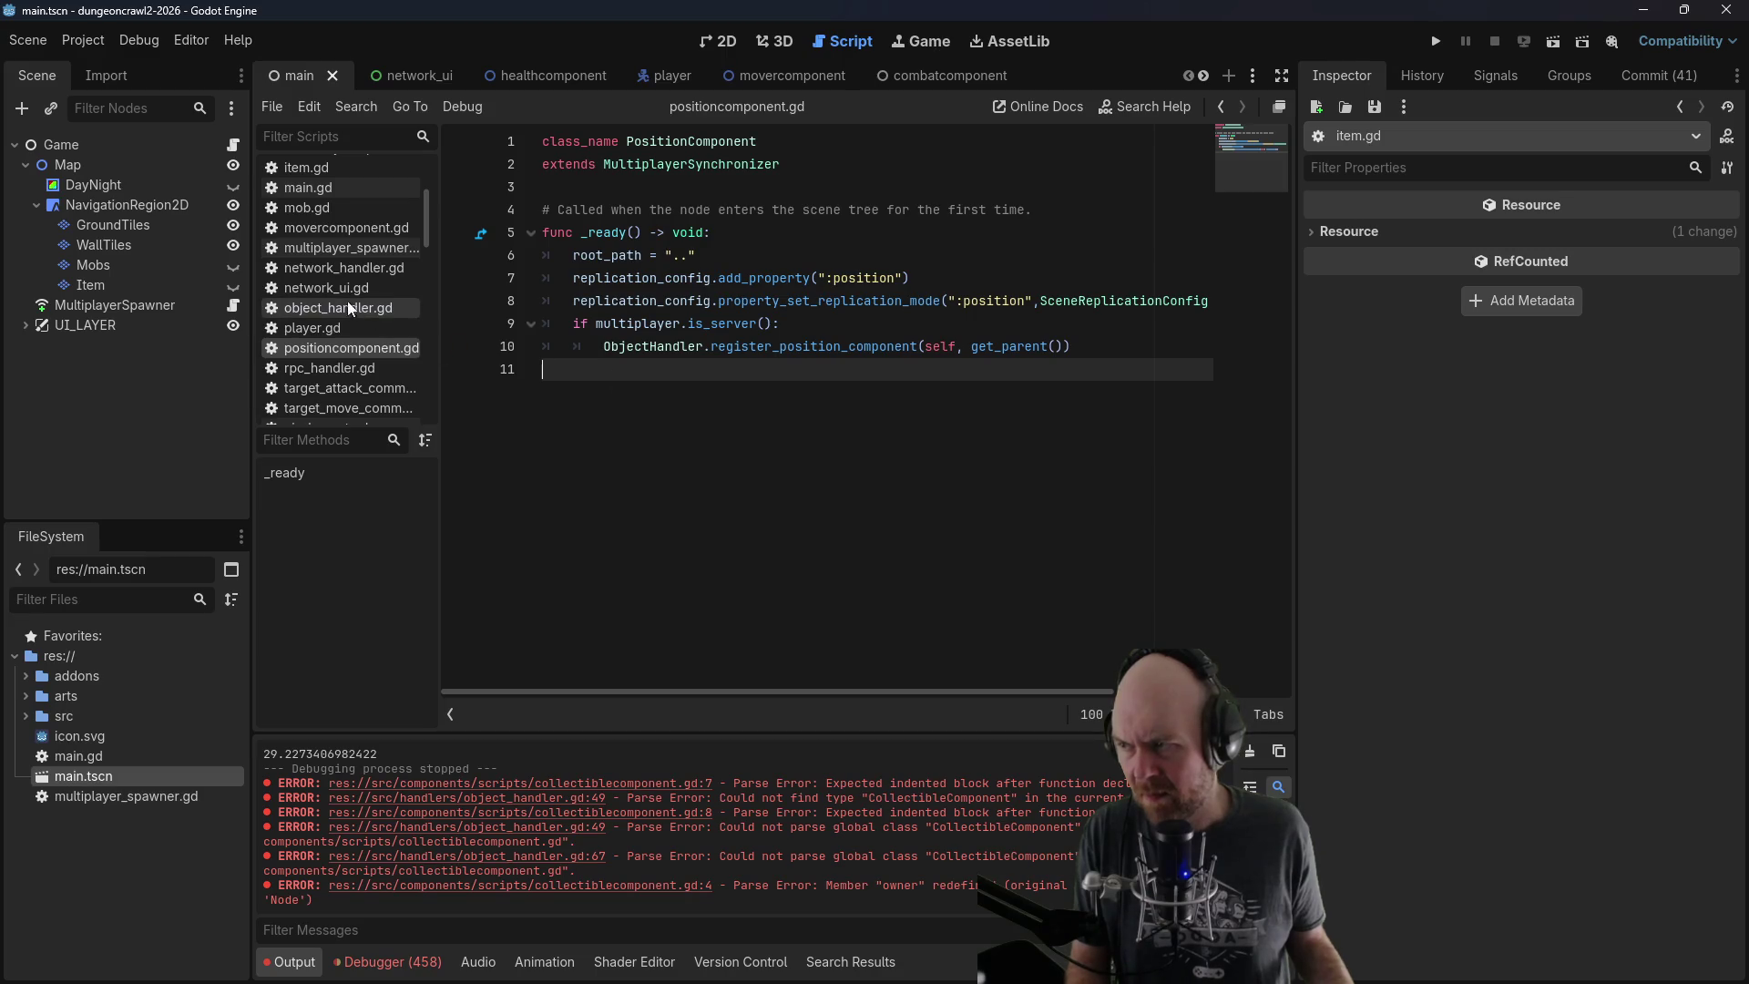
click(360, 234)
click(621, 692)
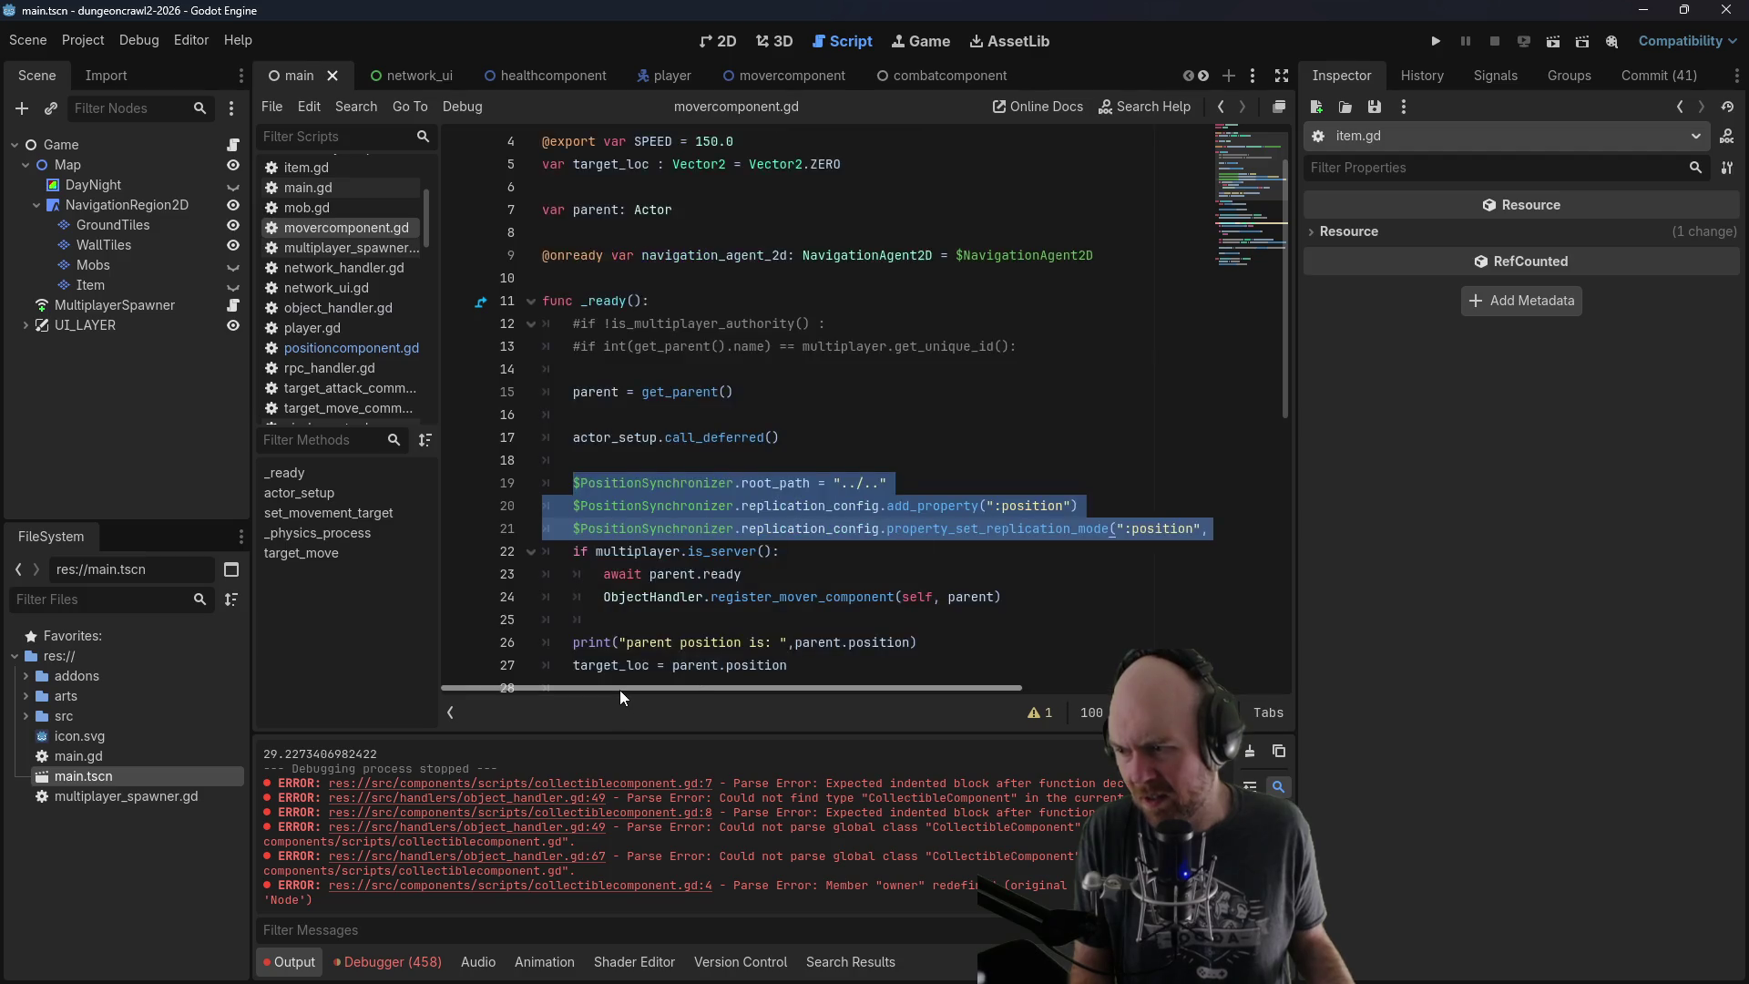
- Browse the mover, health bar, get item command and health component scripts
scroll(751, 563, up, 1)
scroll(749, 562, down, 4)
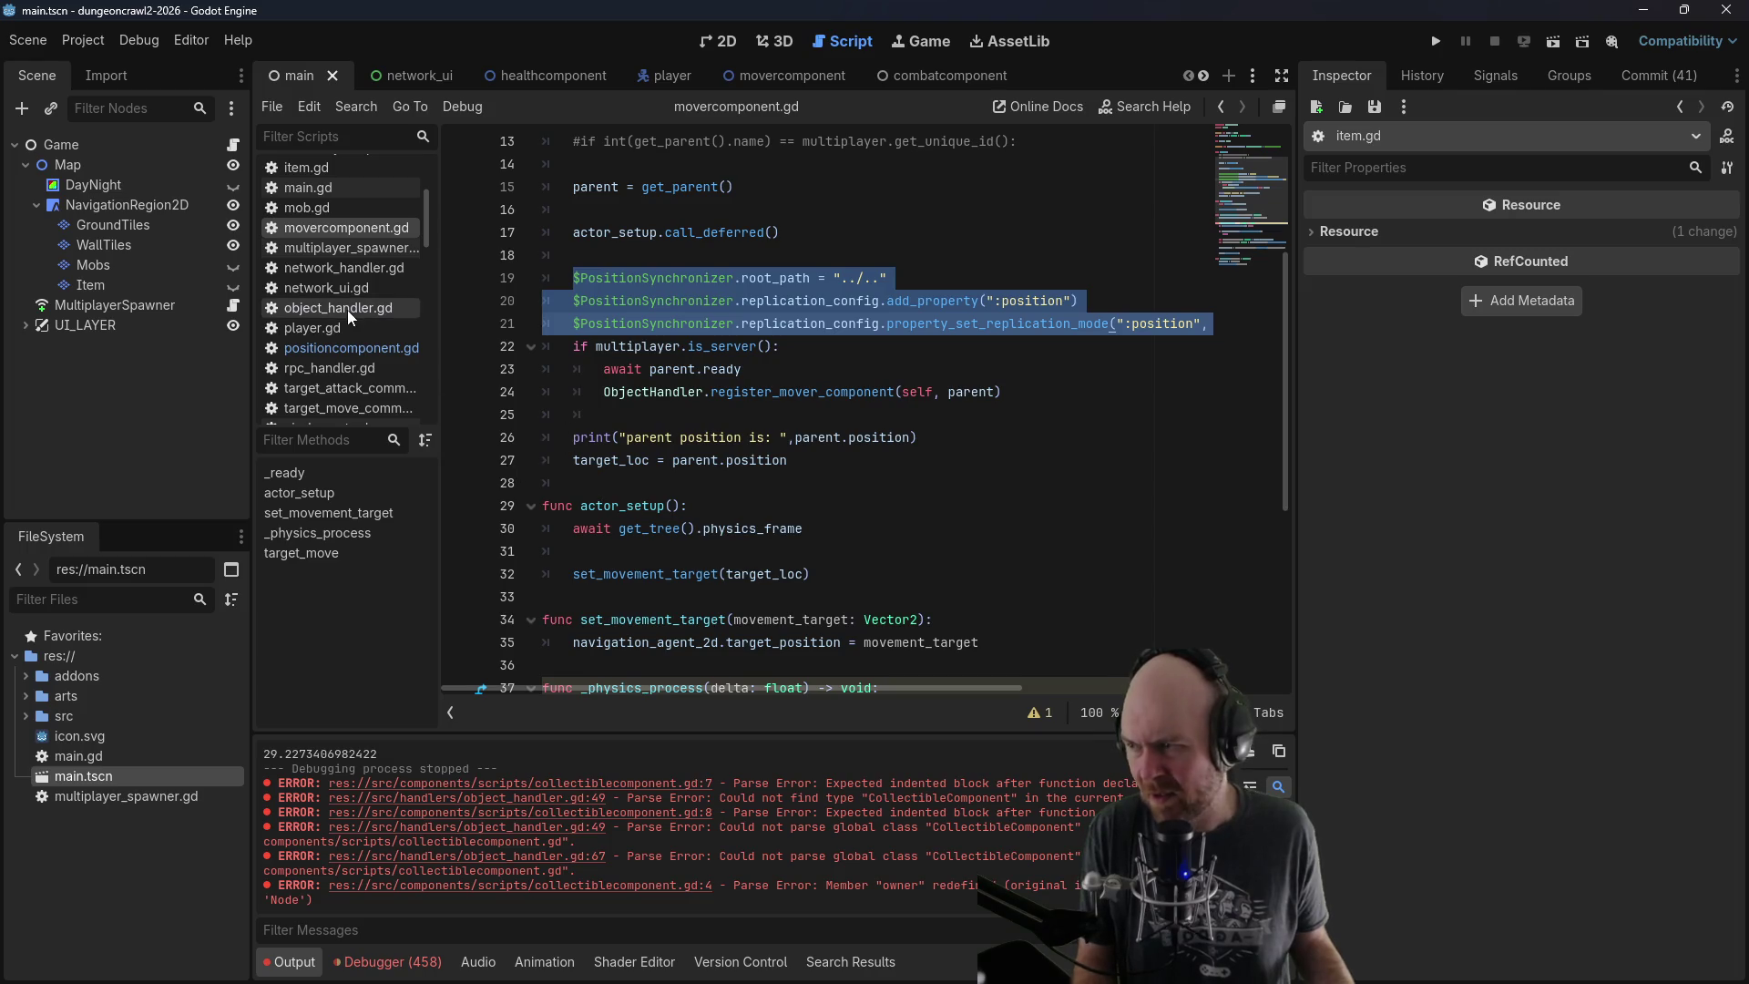
scroll(345, 196, up, 2)
scroll(344, 202, up, 5)
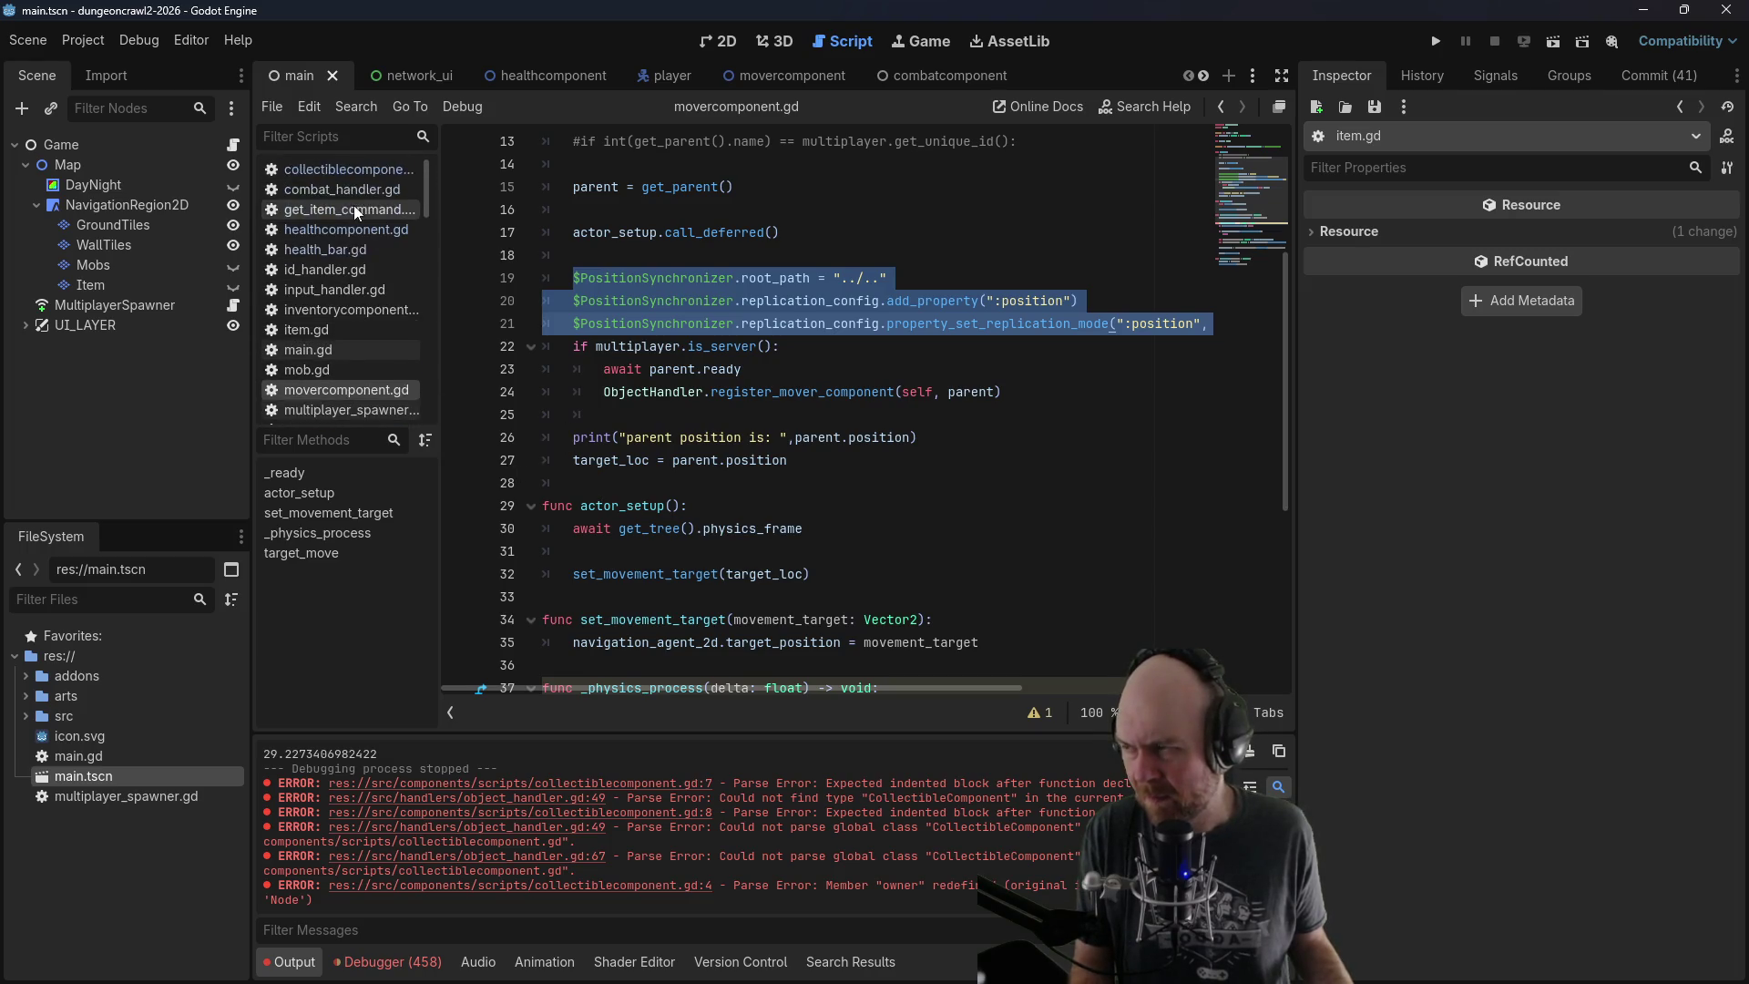
click(350, 248)
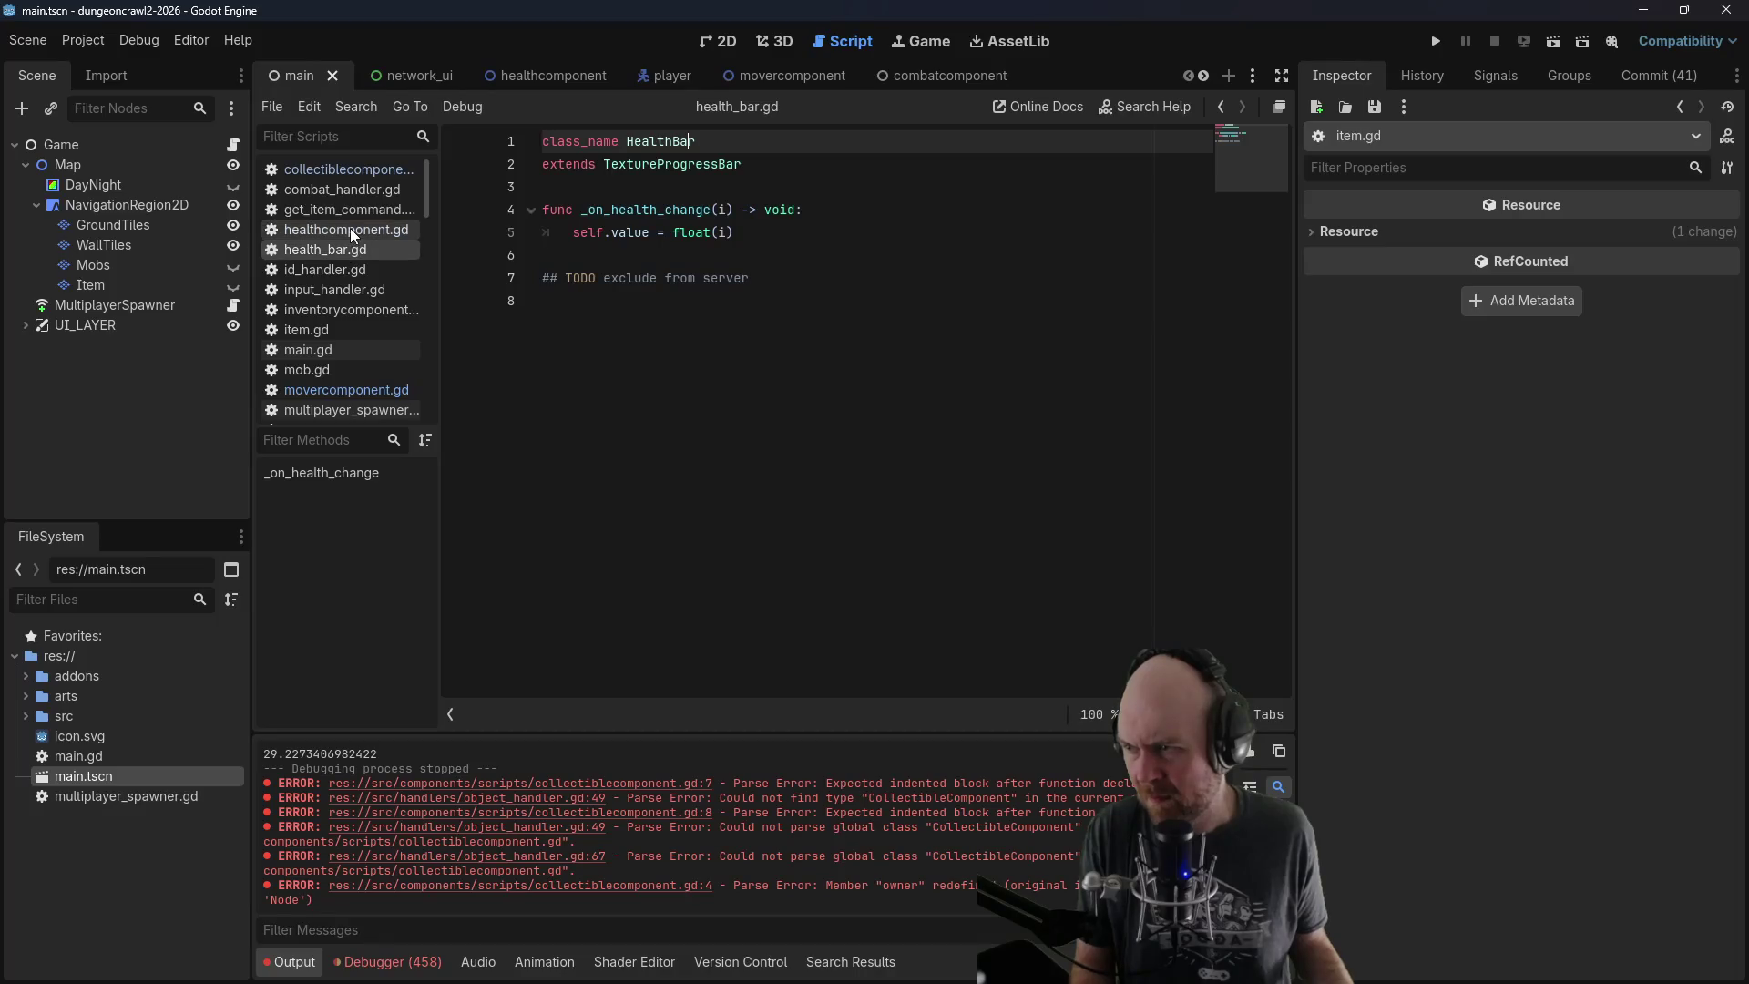
click(352, 213)
click(354, 229)
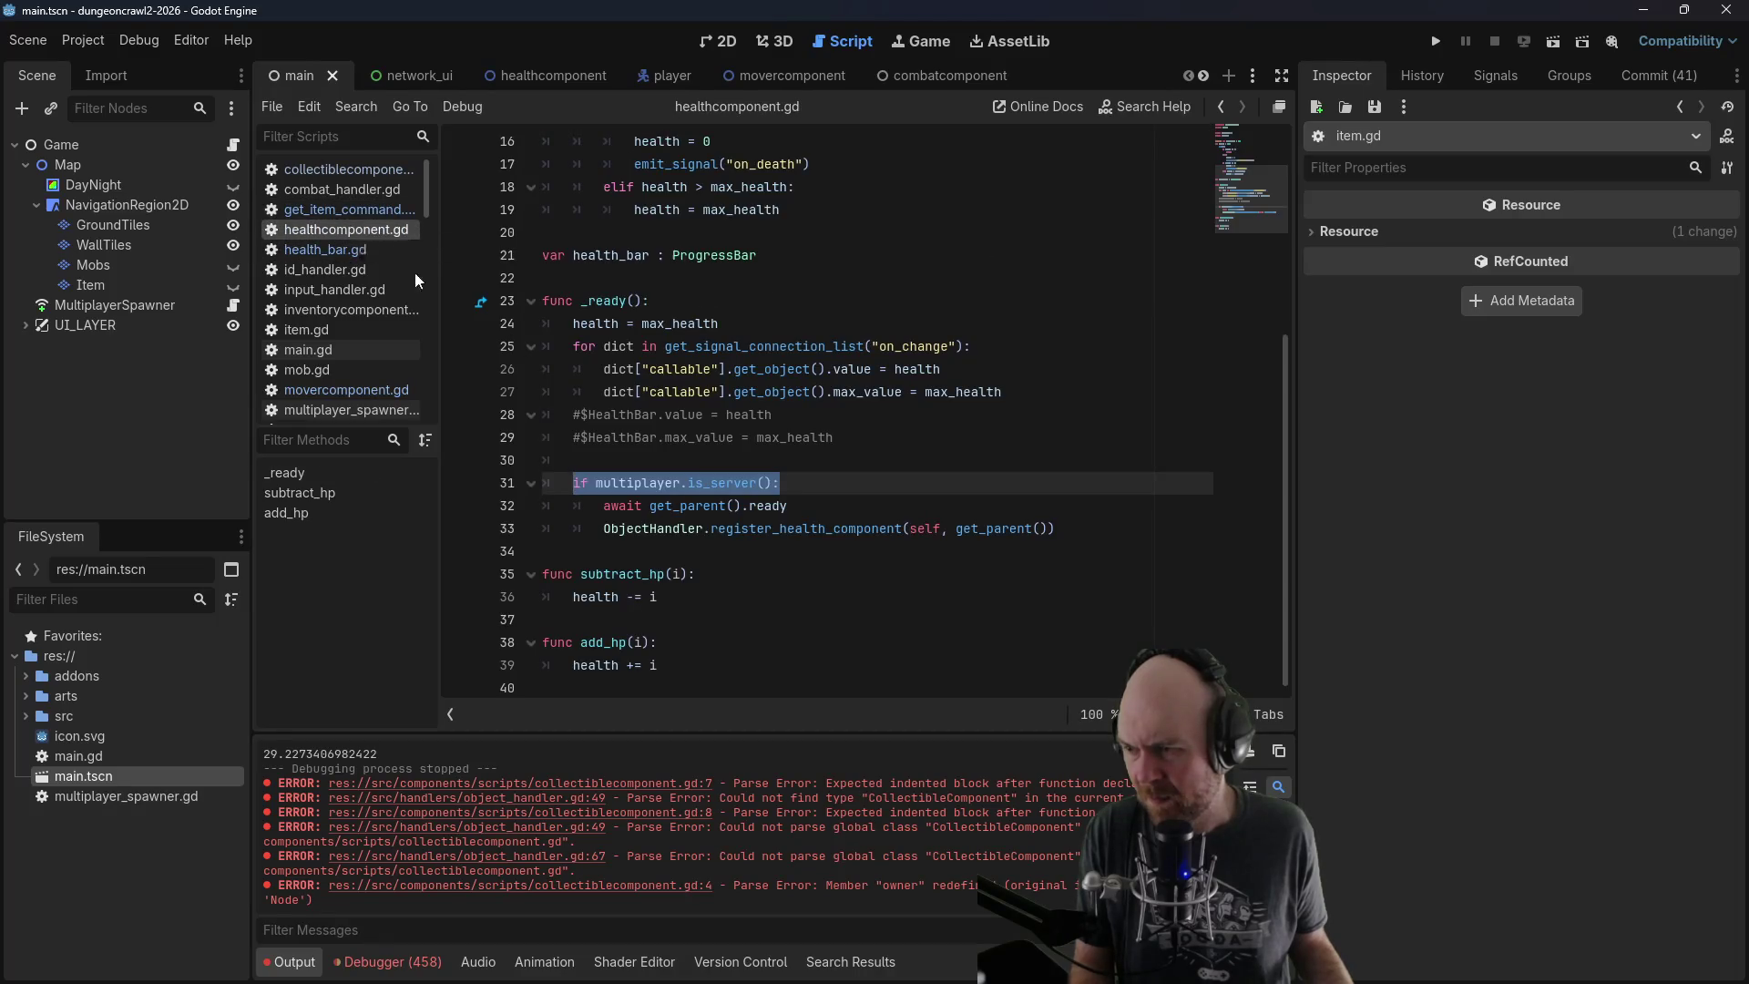
- Back in collectiblecomponent.gd, check the collector : InventoryComponent declaration
click(363, 174)
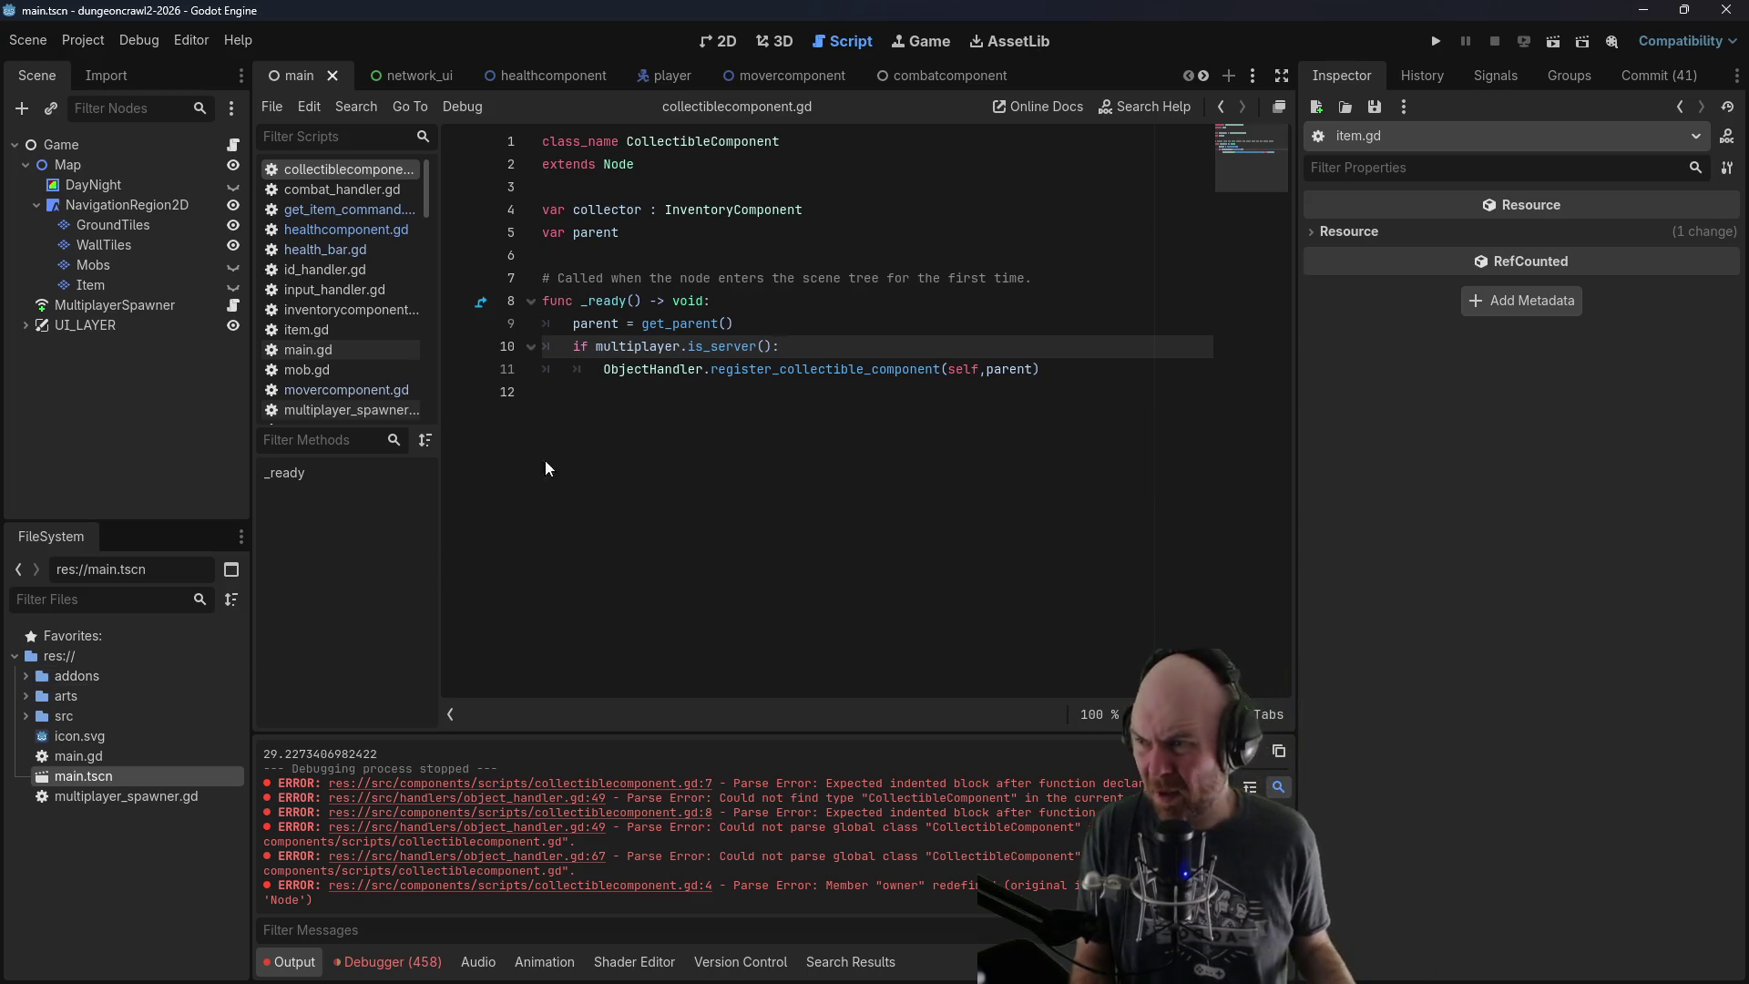
triple_click(785, 210)
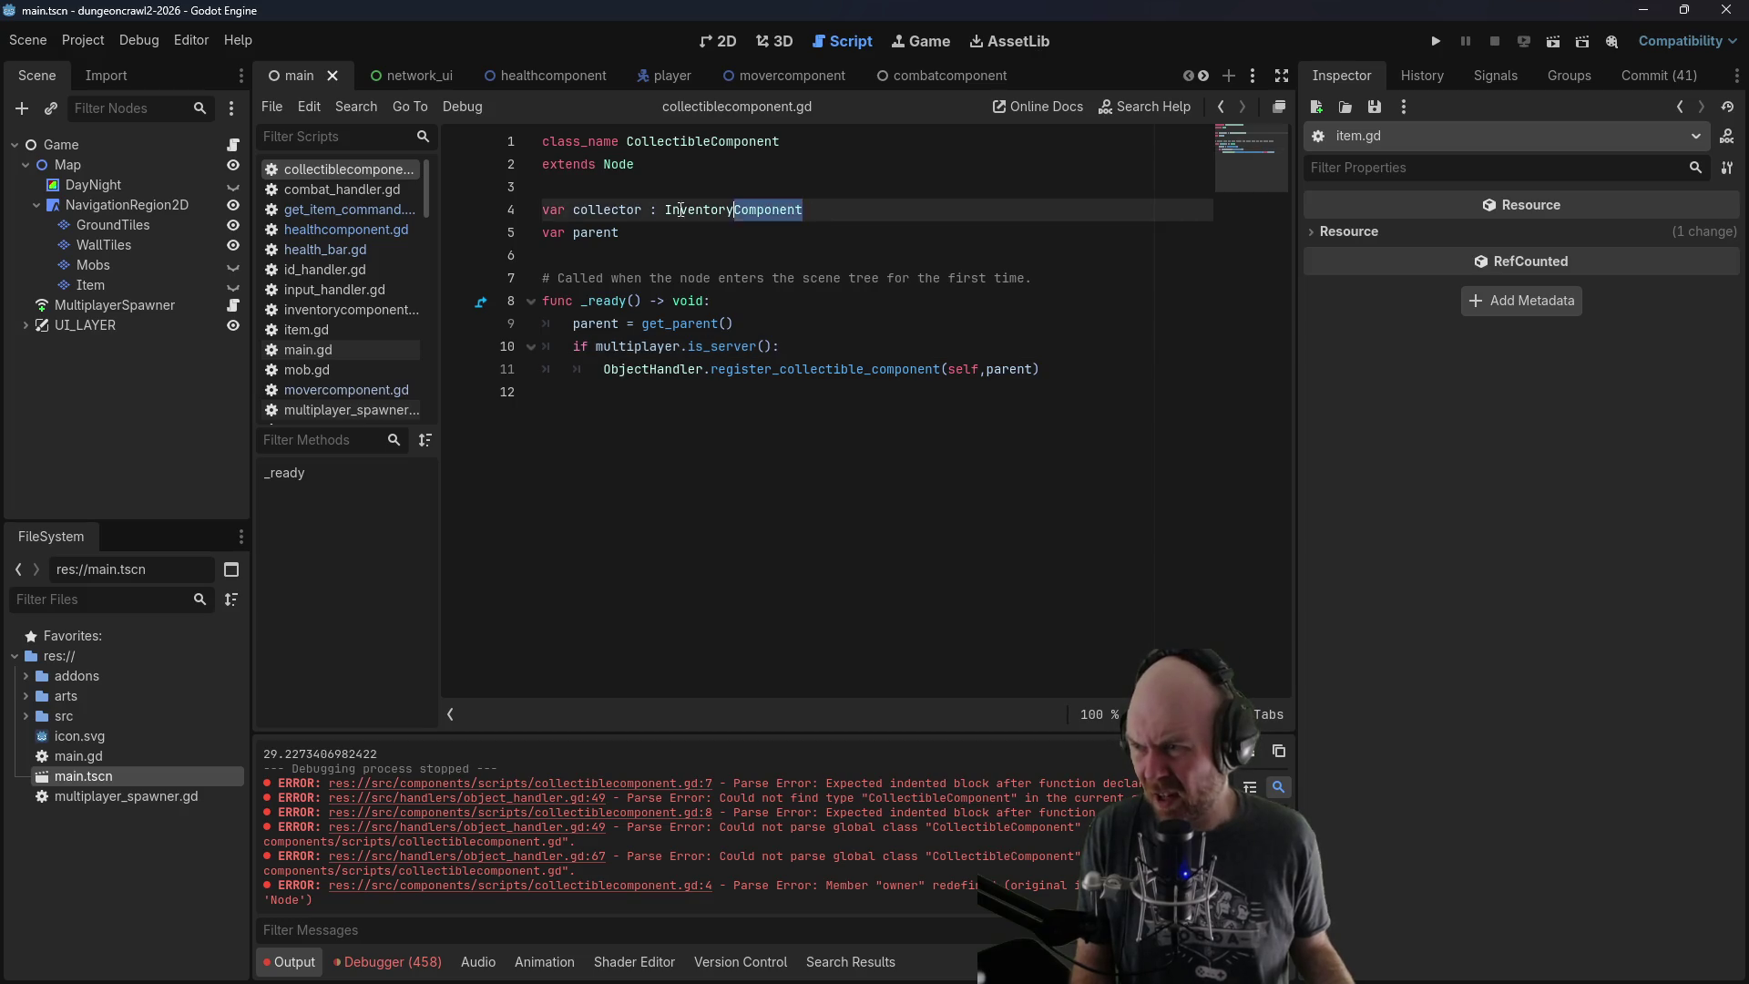
click(903, 206)
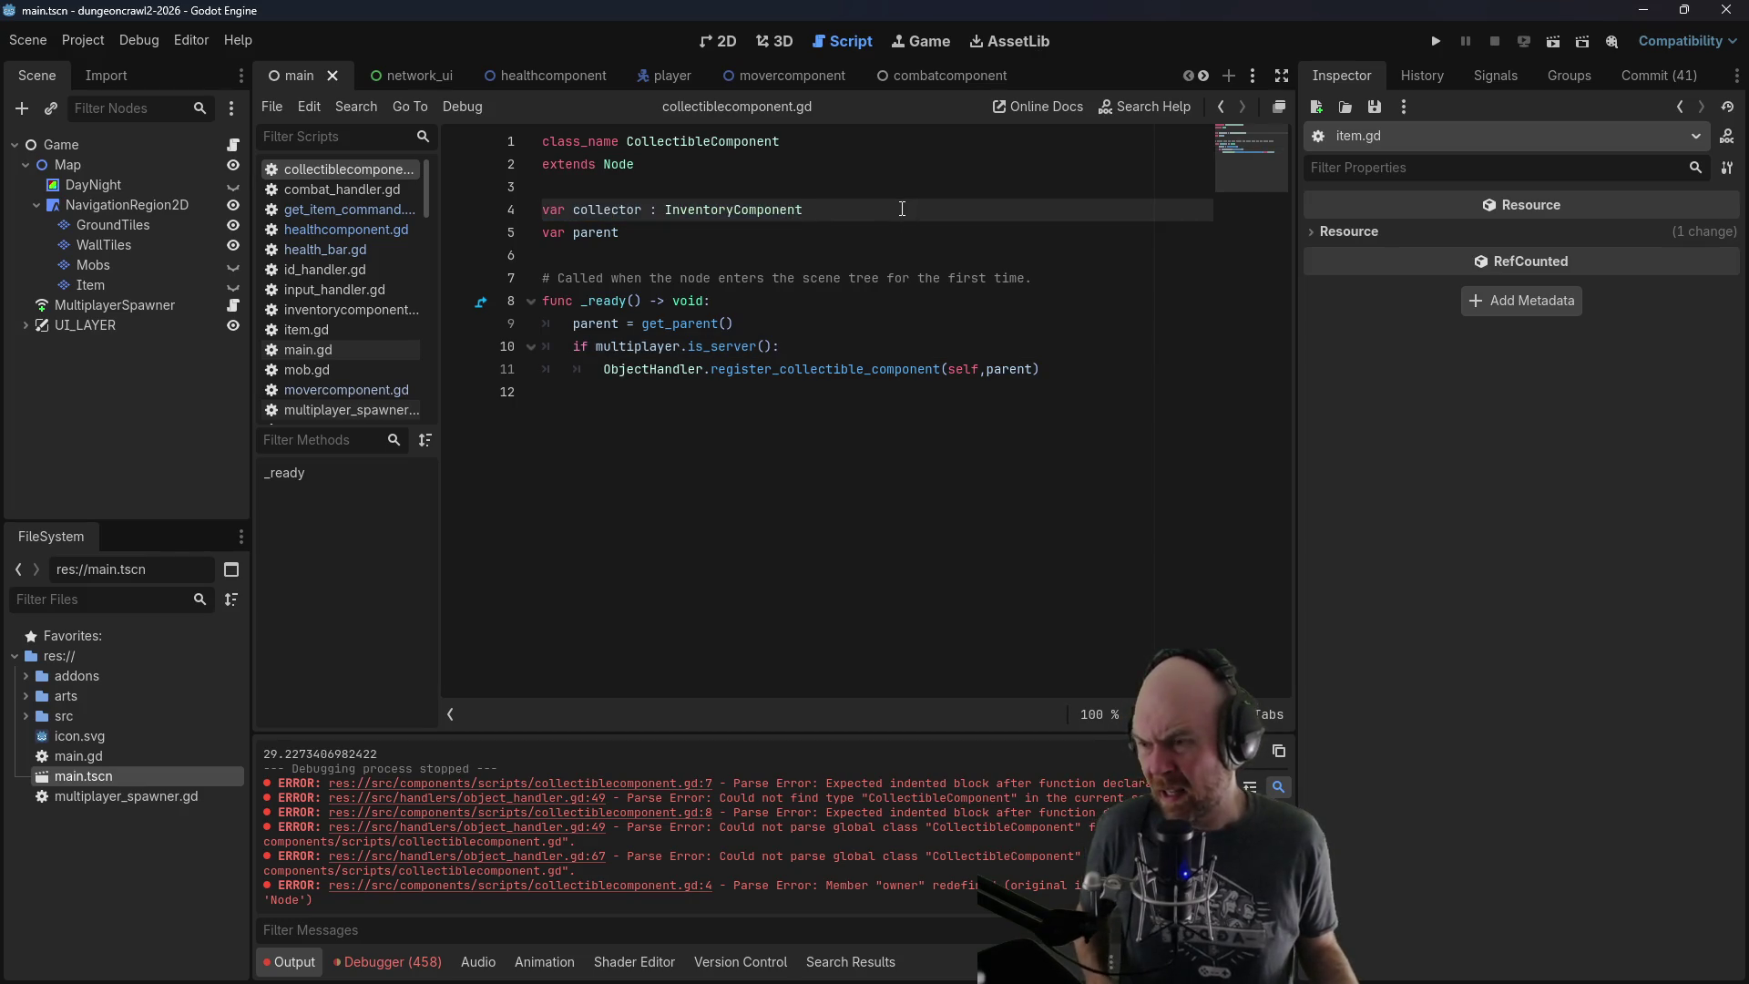
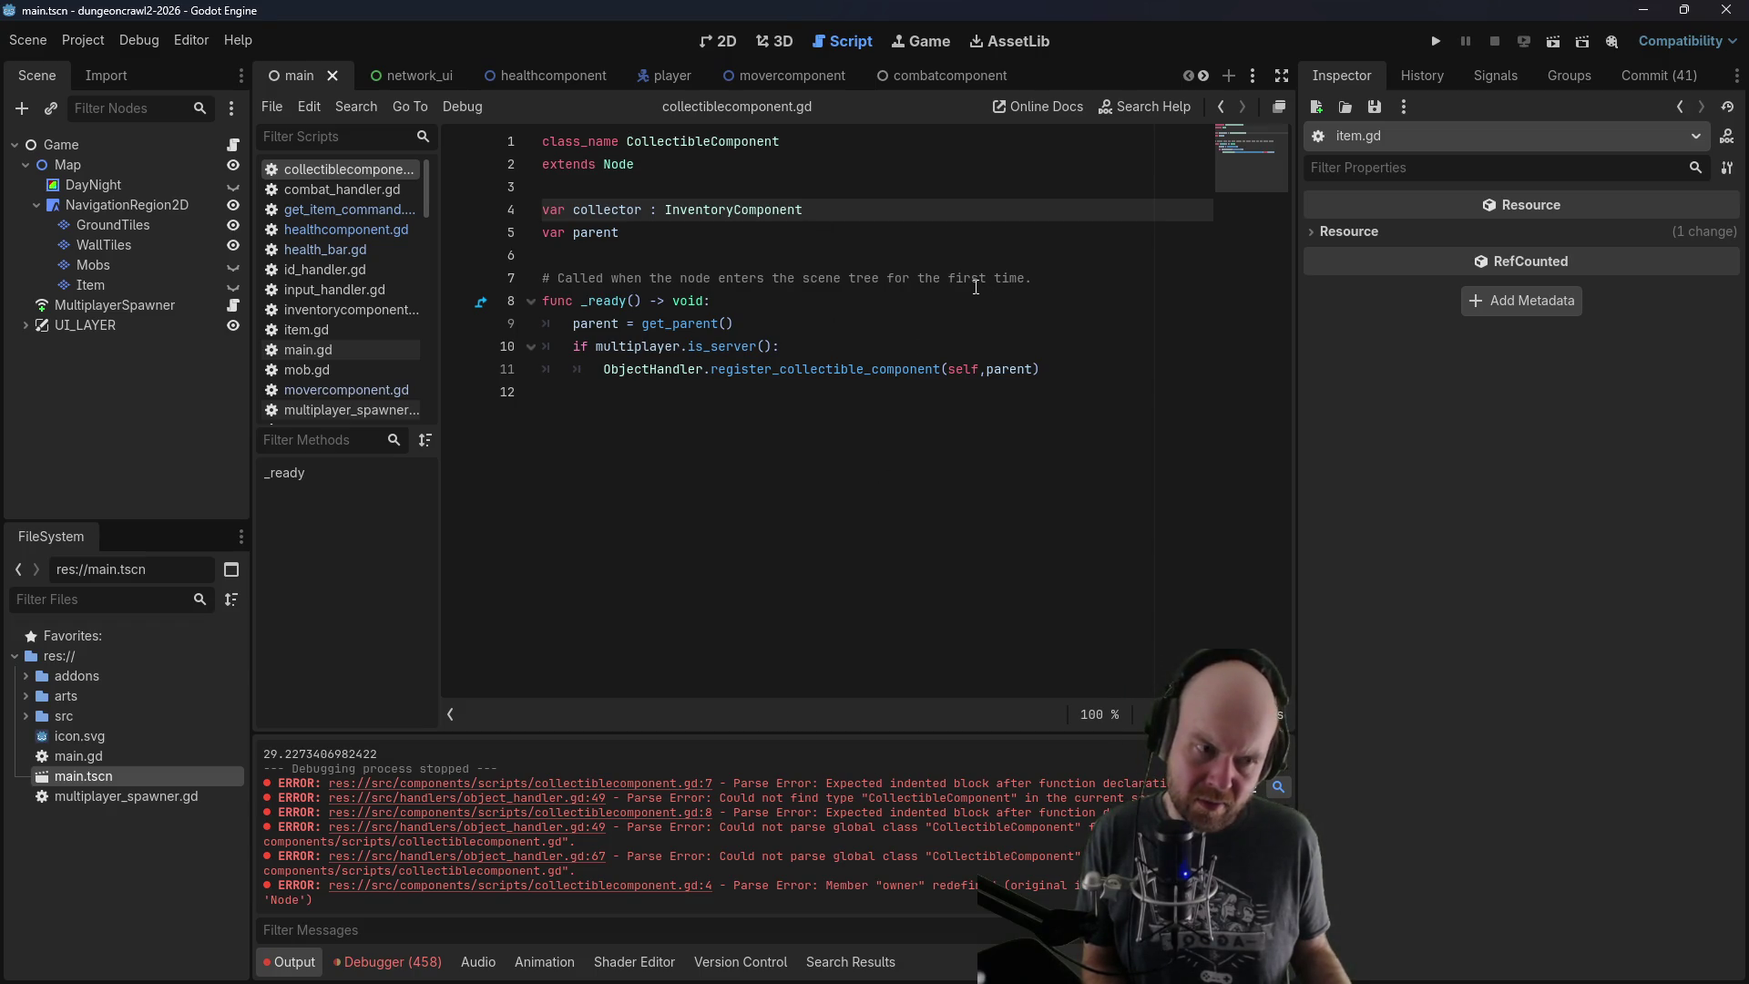
- Add a set(x) block under collector that assigns x and calls emit_signal(collector_changed)
key(Return)
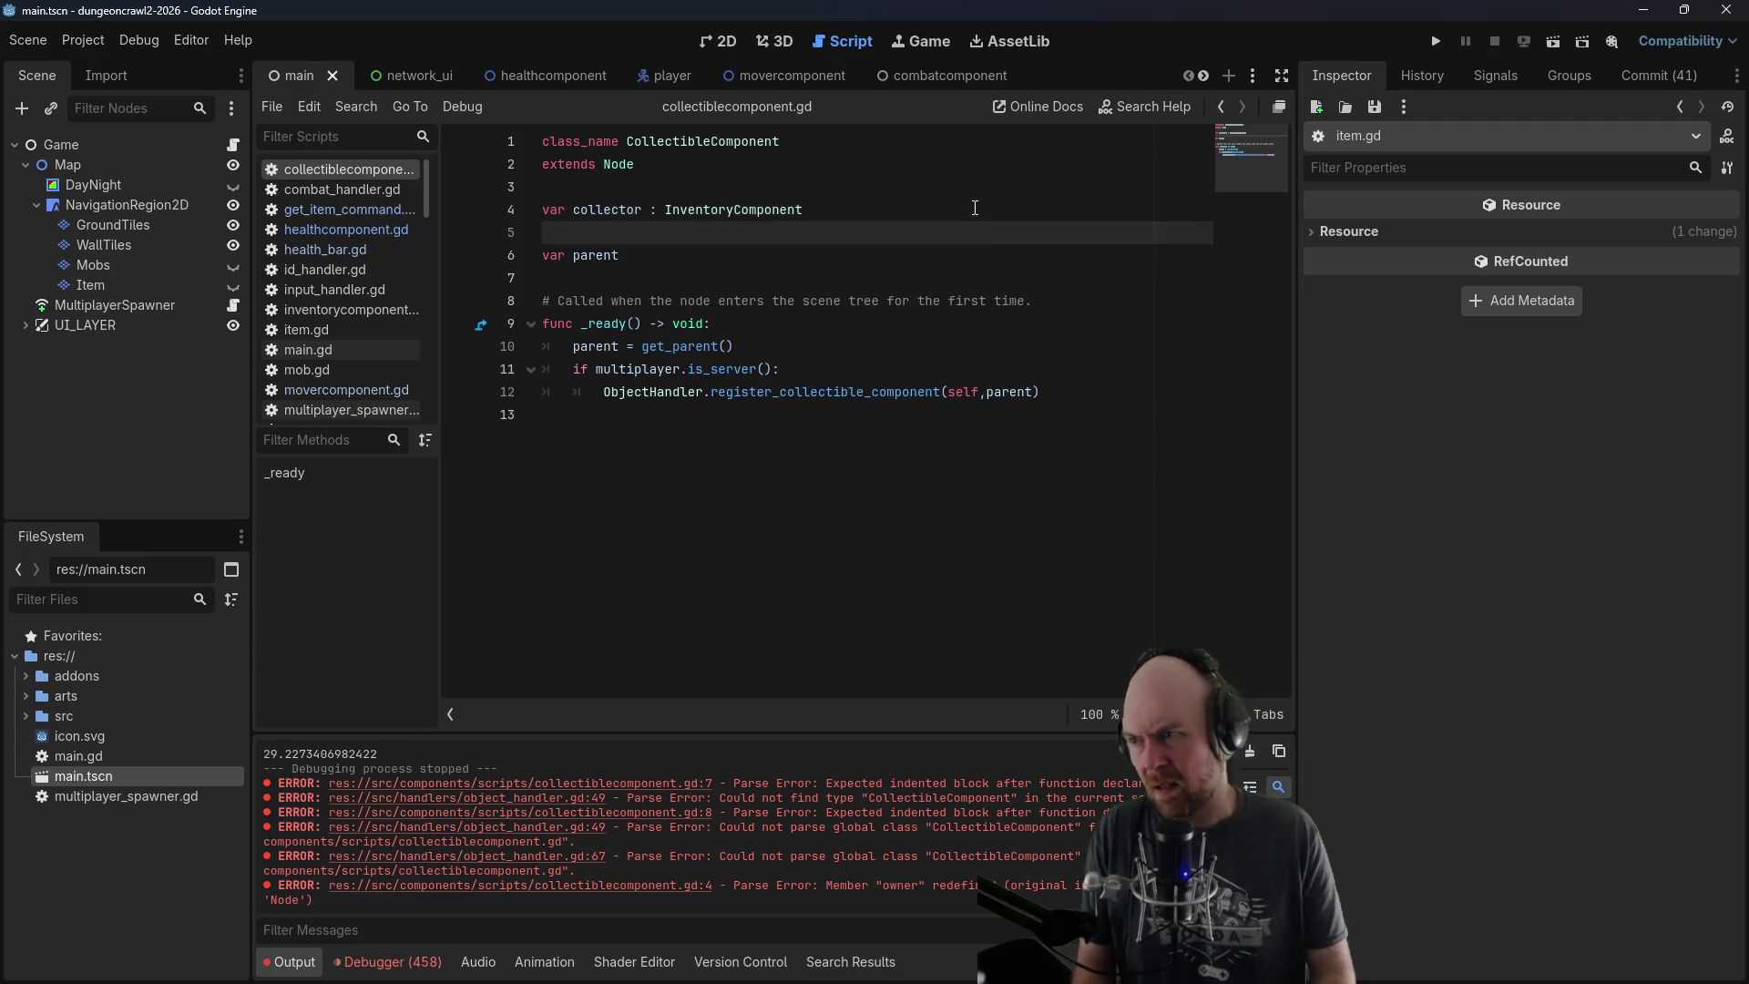
key(Tab)
text(set(x):)
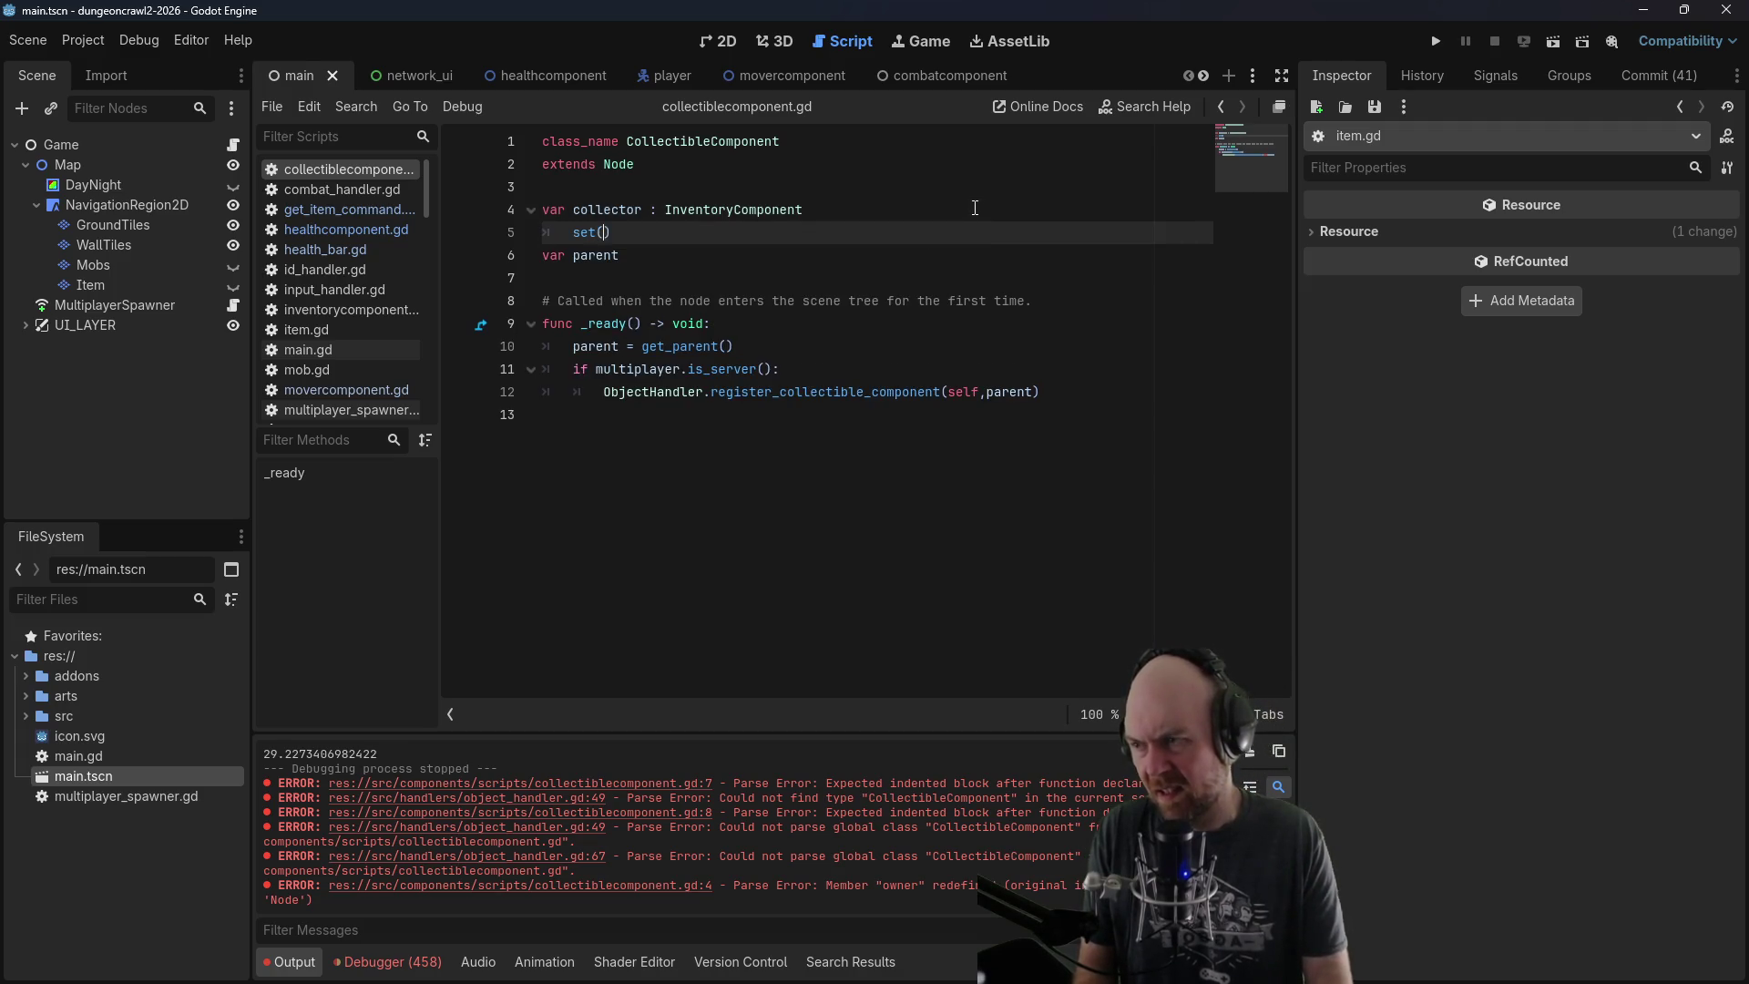
key(Return)
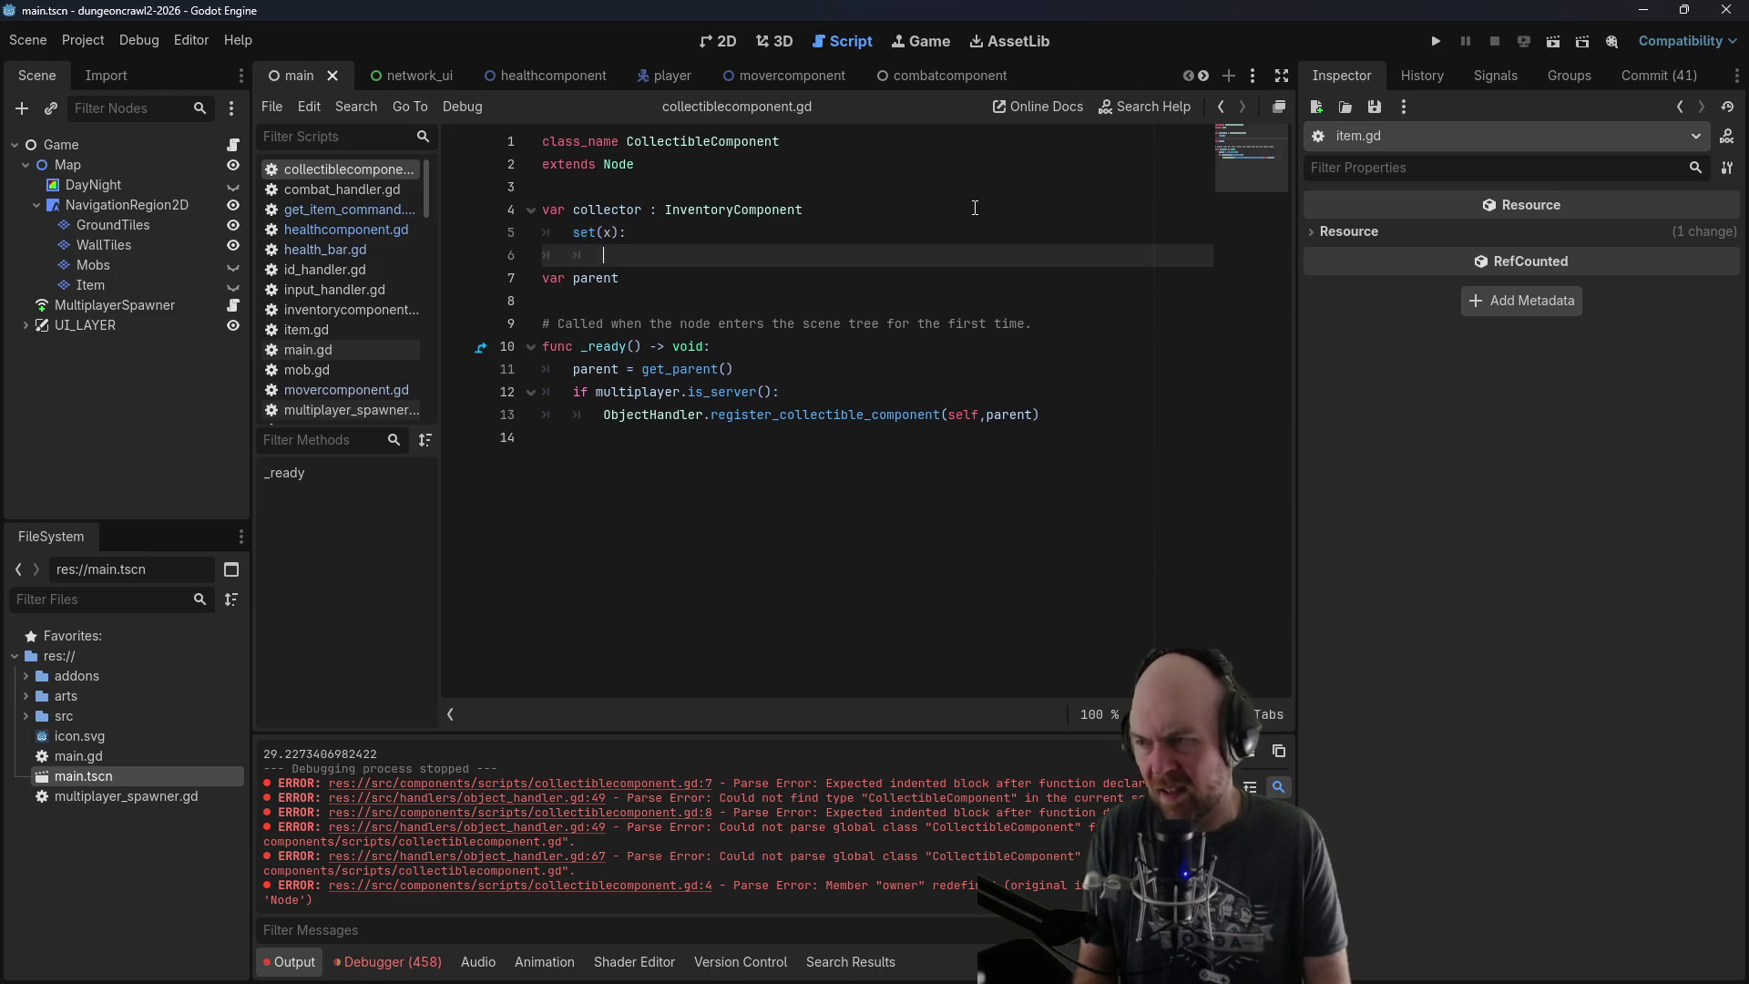
text(collec)
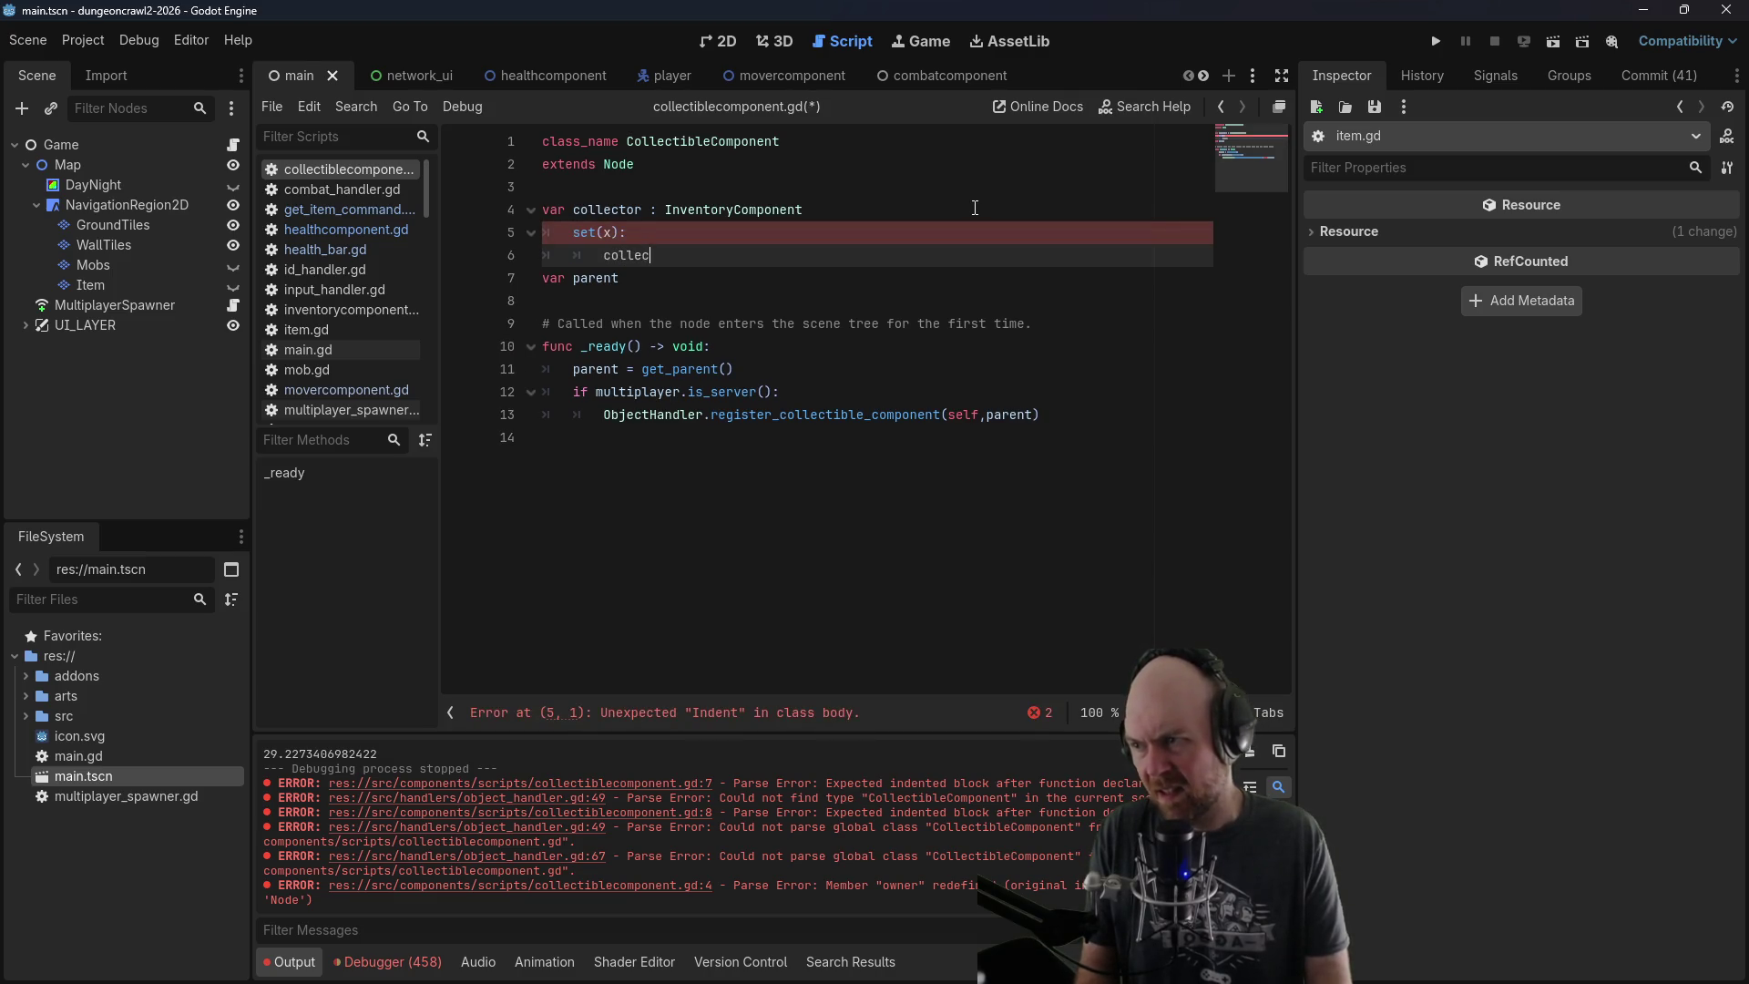
text(t )
text(r = x)
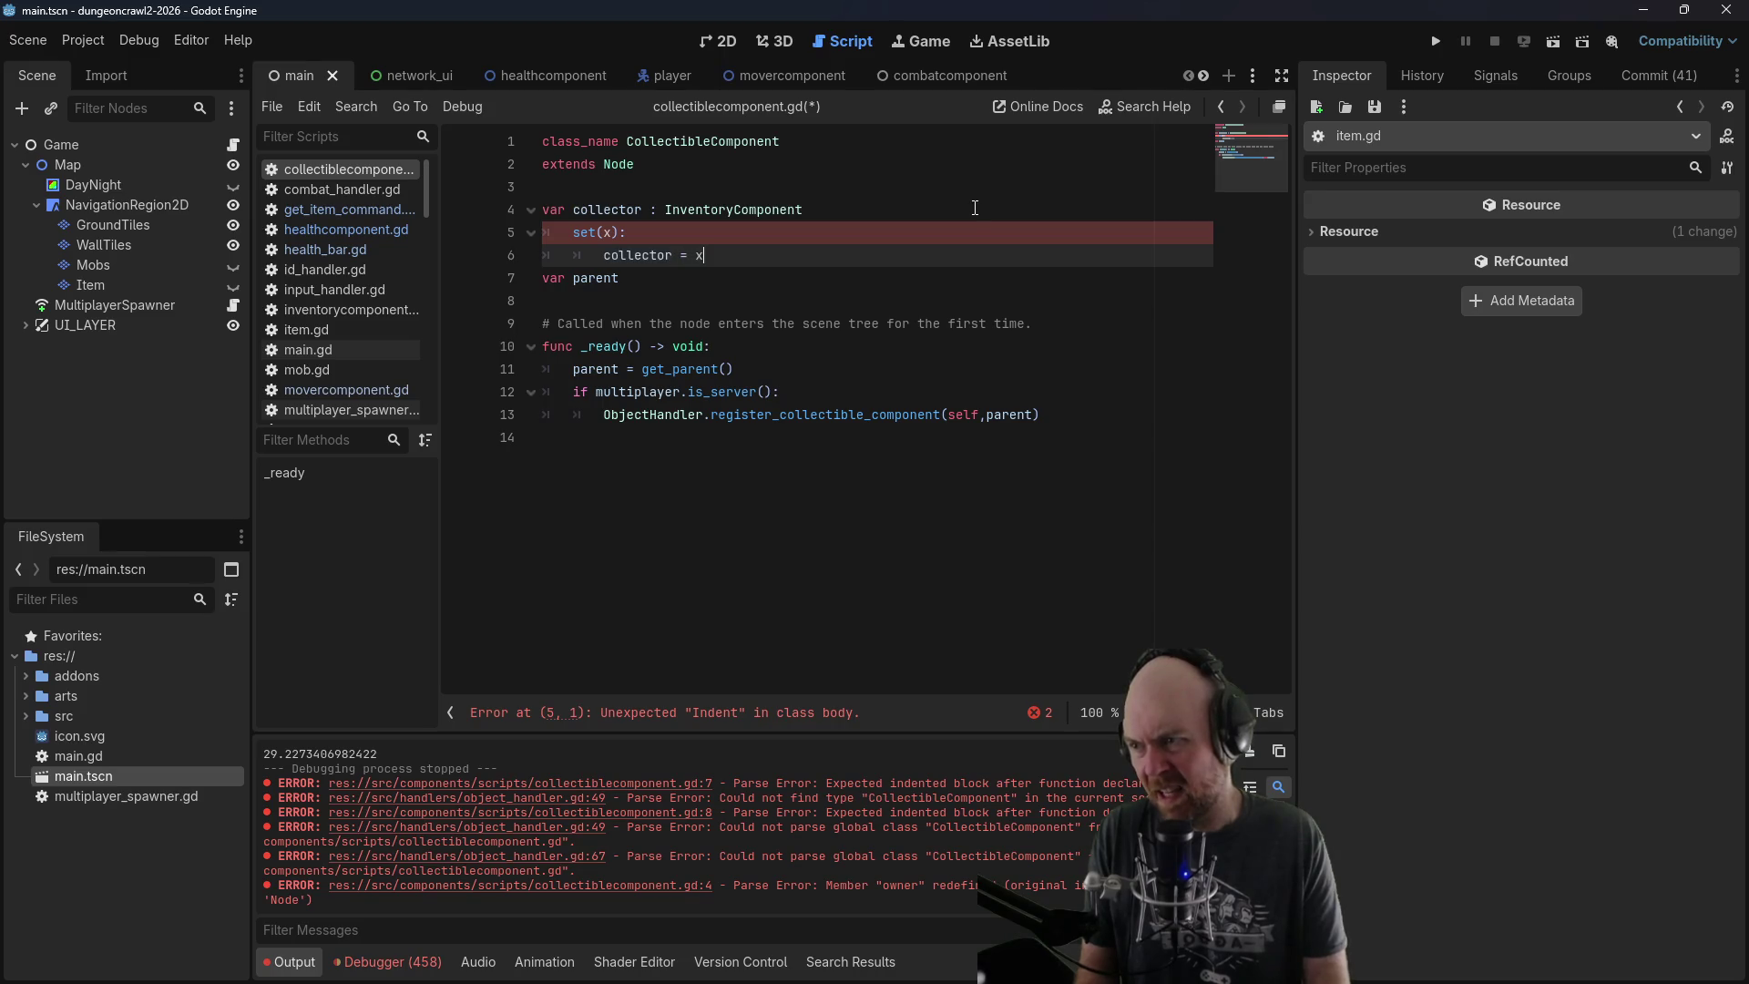
key(Return)
text(emit collec)
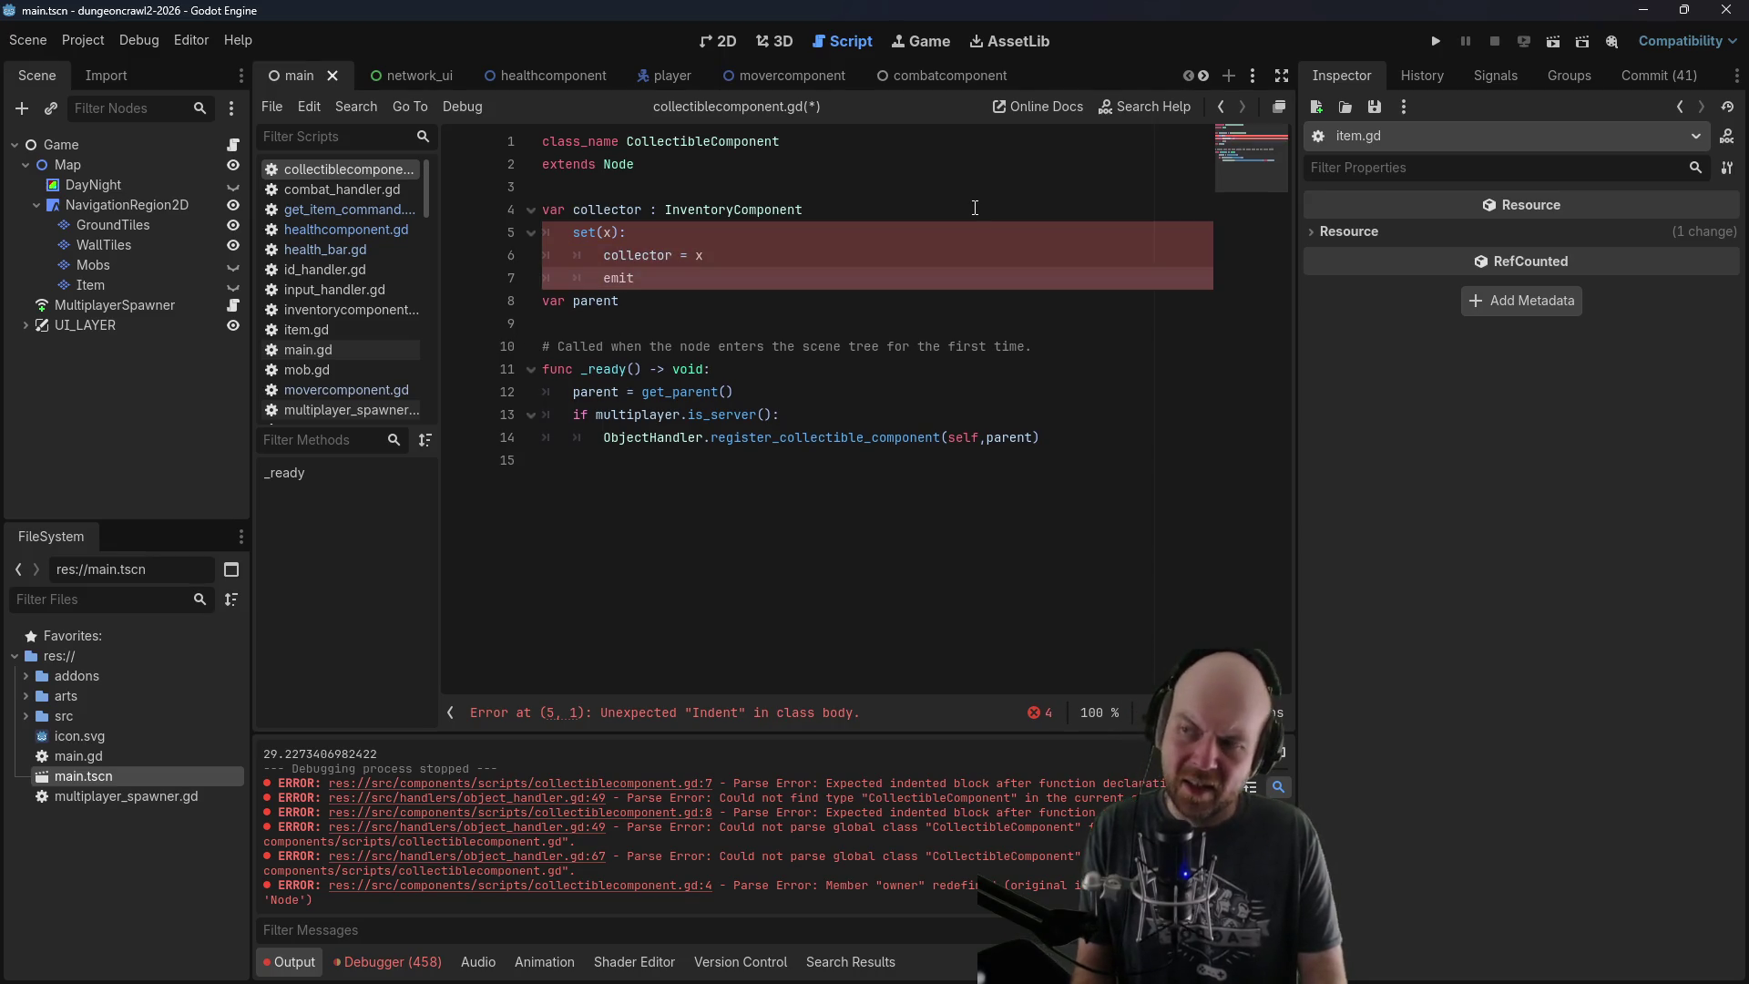
key(BackSpace)
key(BackSpace)
key(BackSpace)
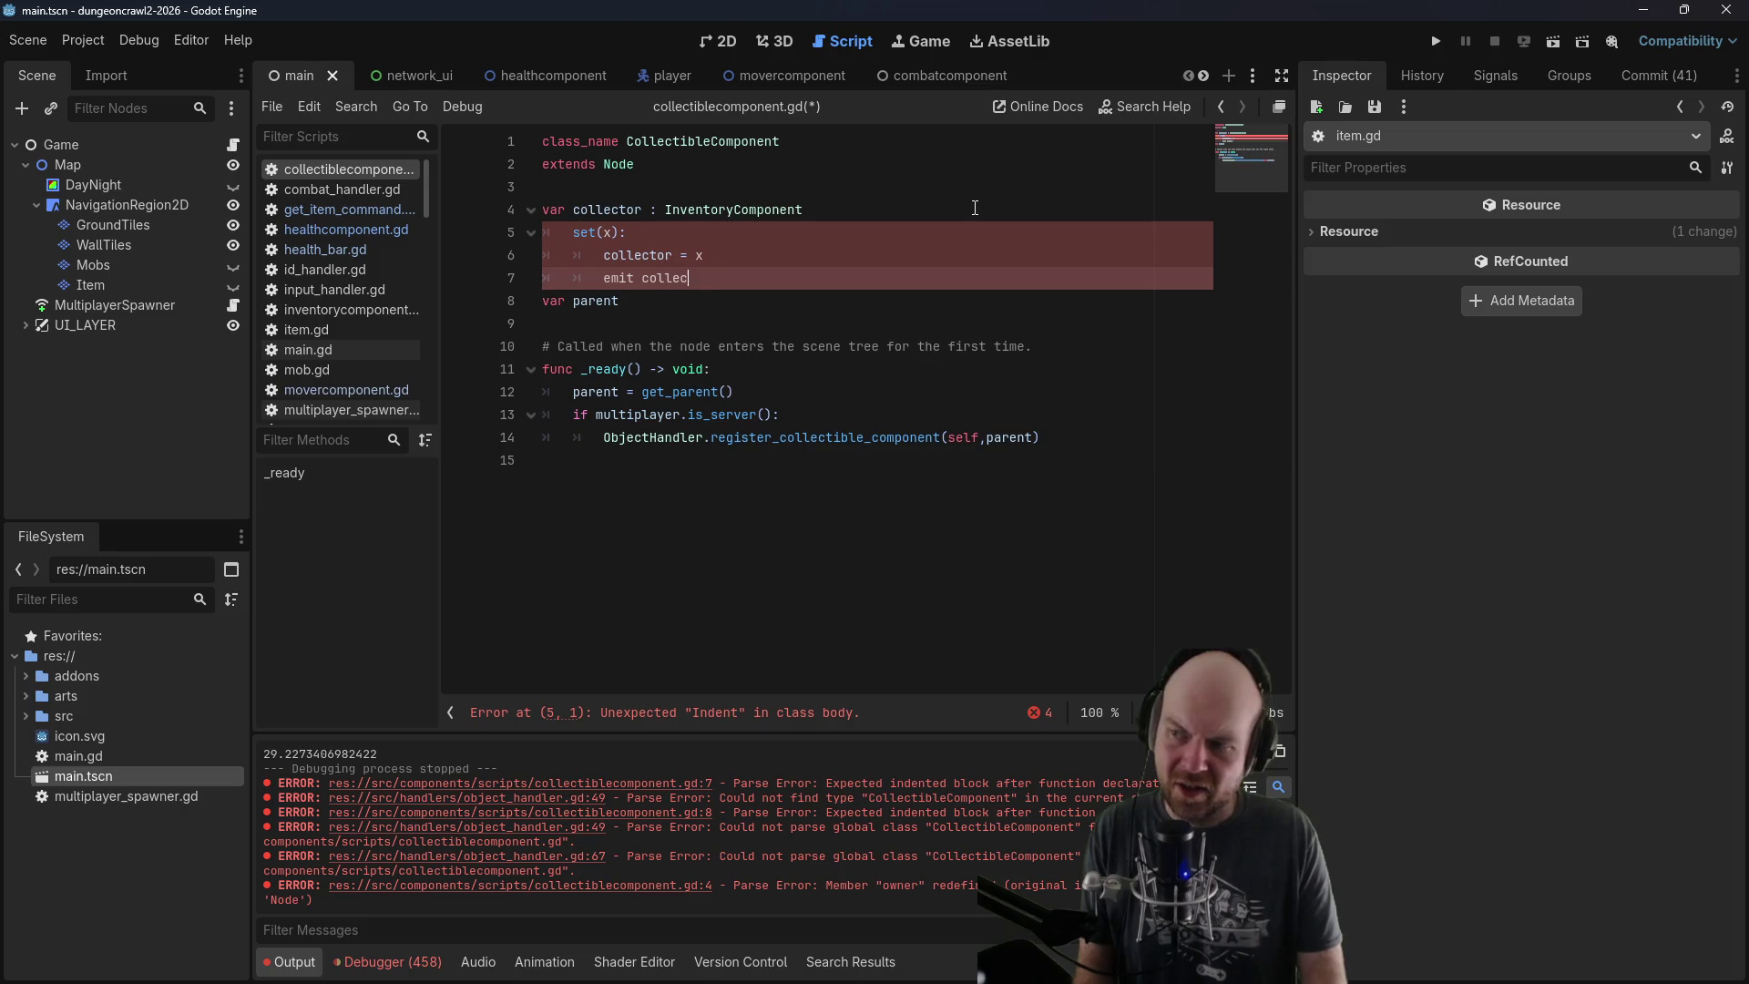
text(_signal(")
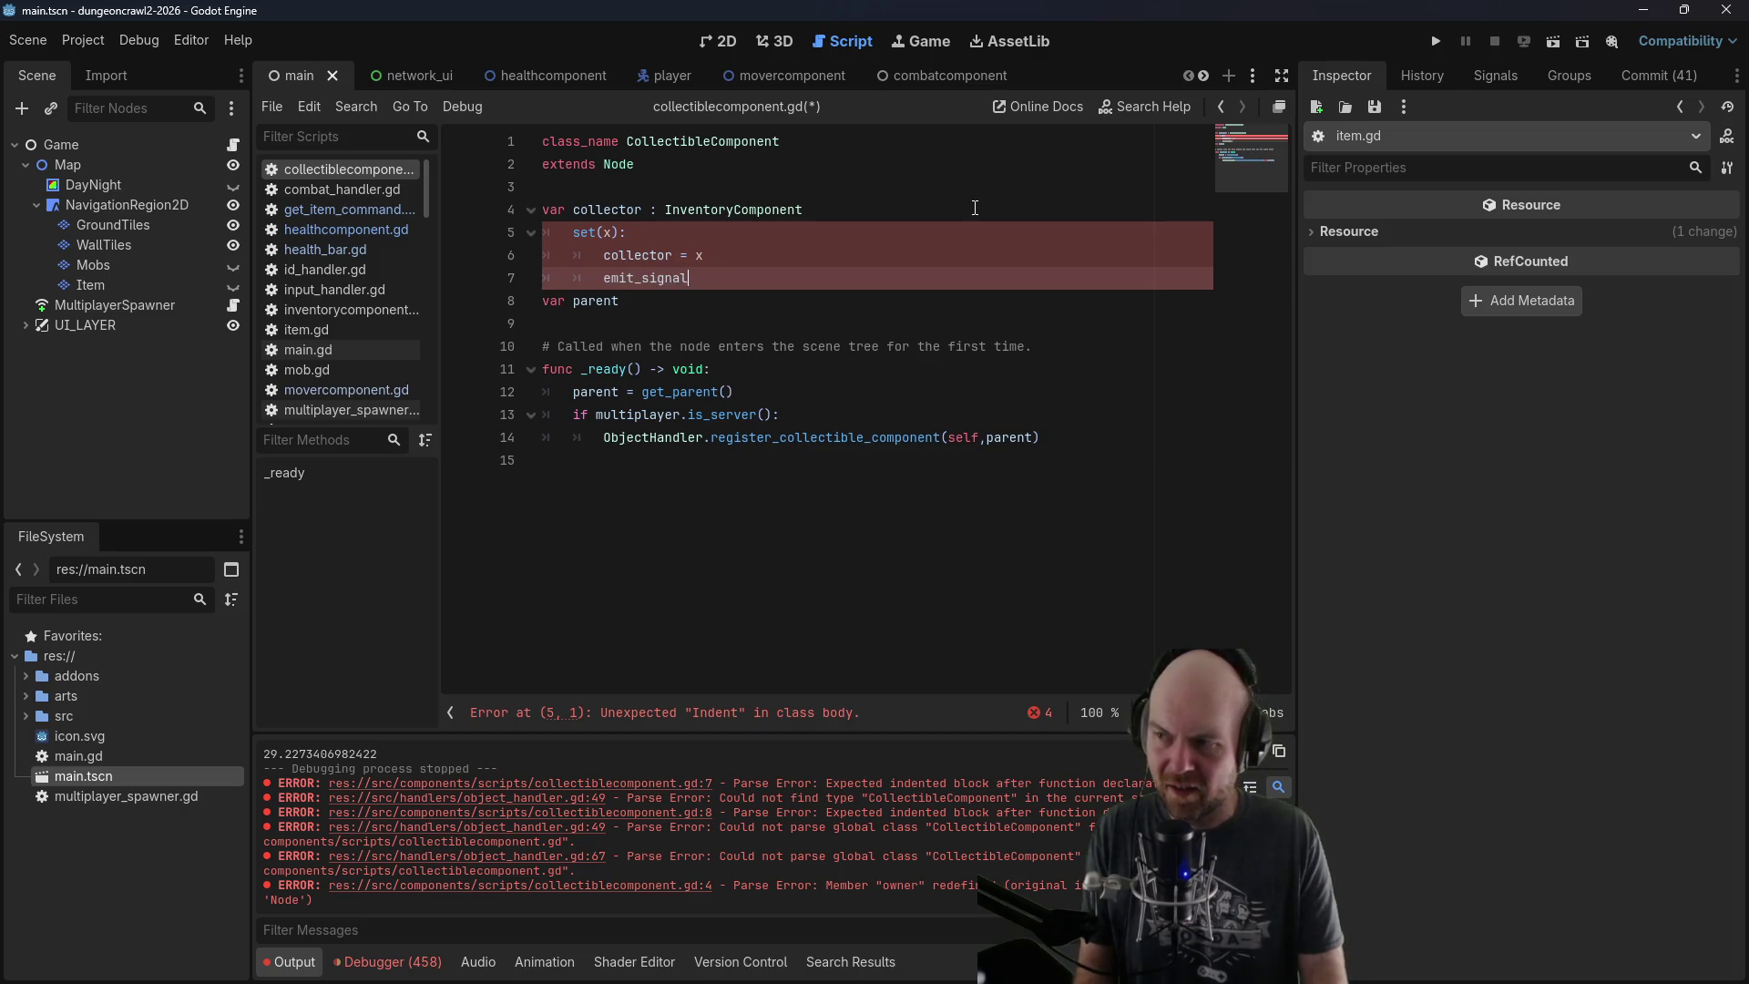
key(BackSpace)
text(collector)
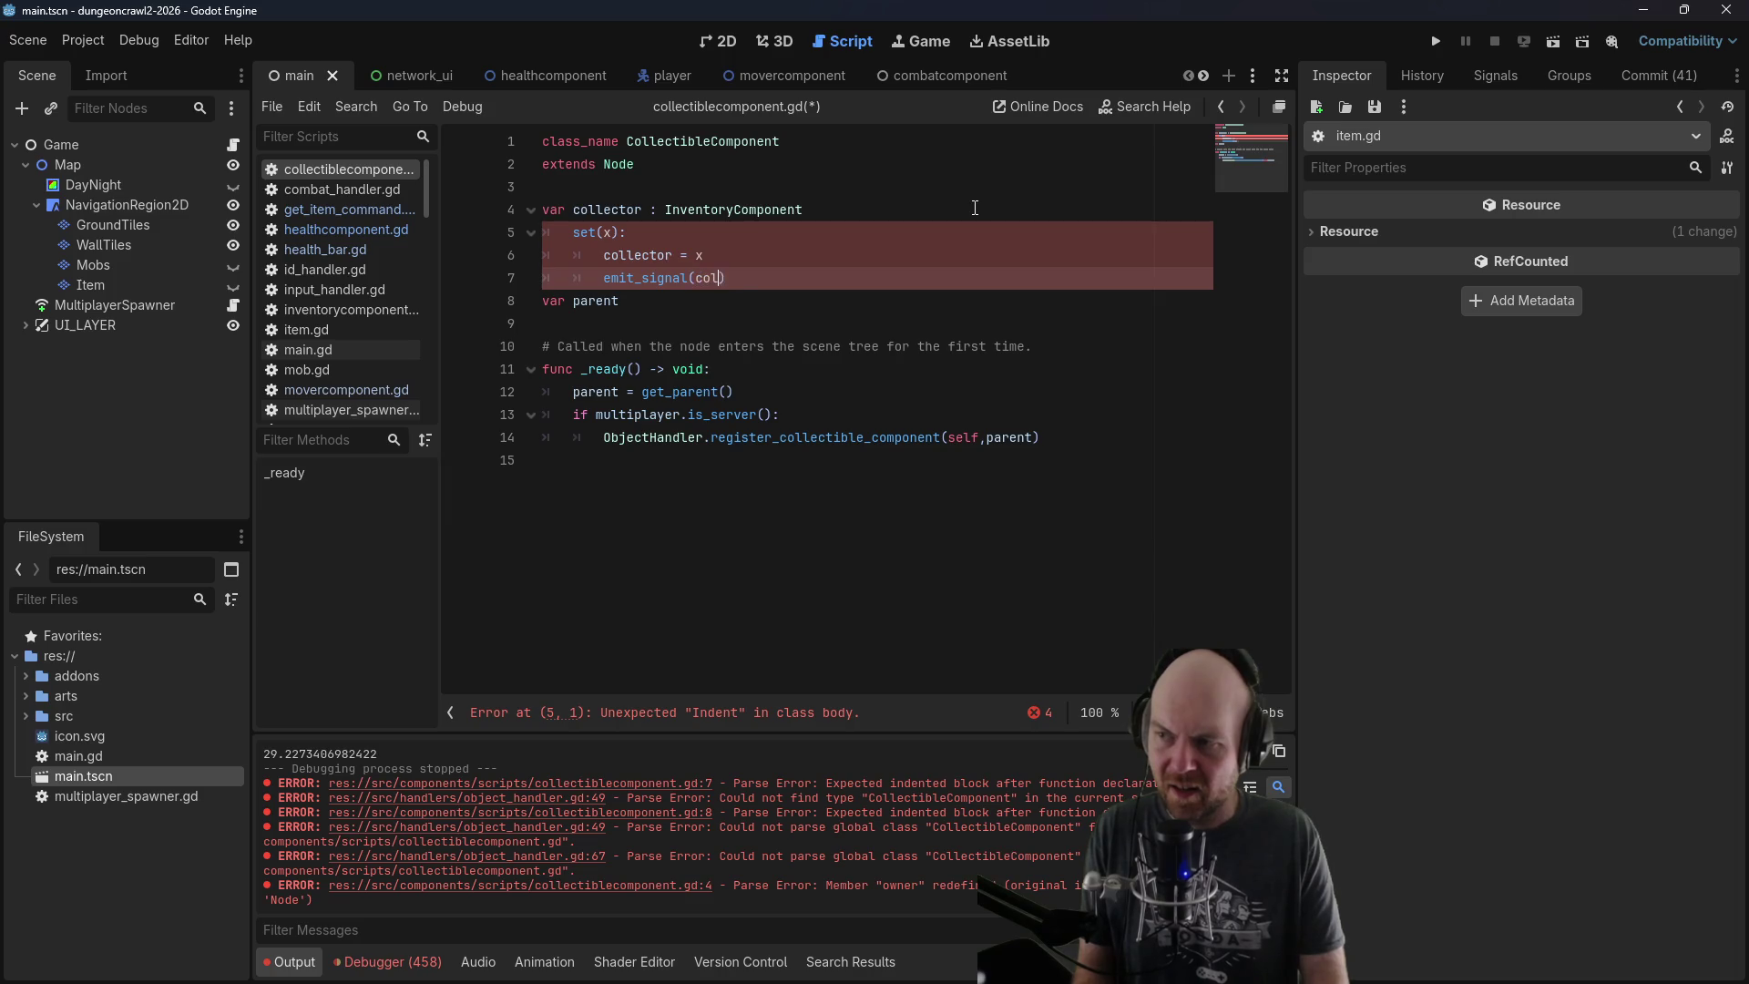
text(_changed)
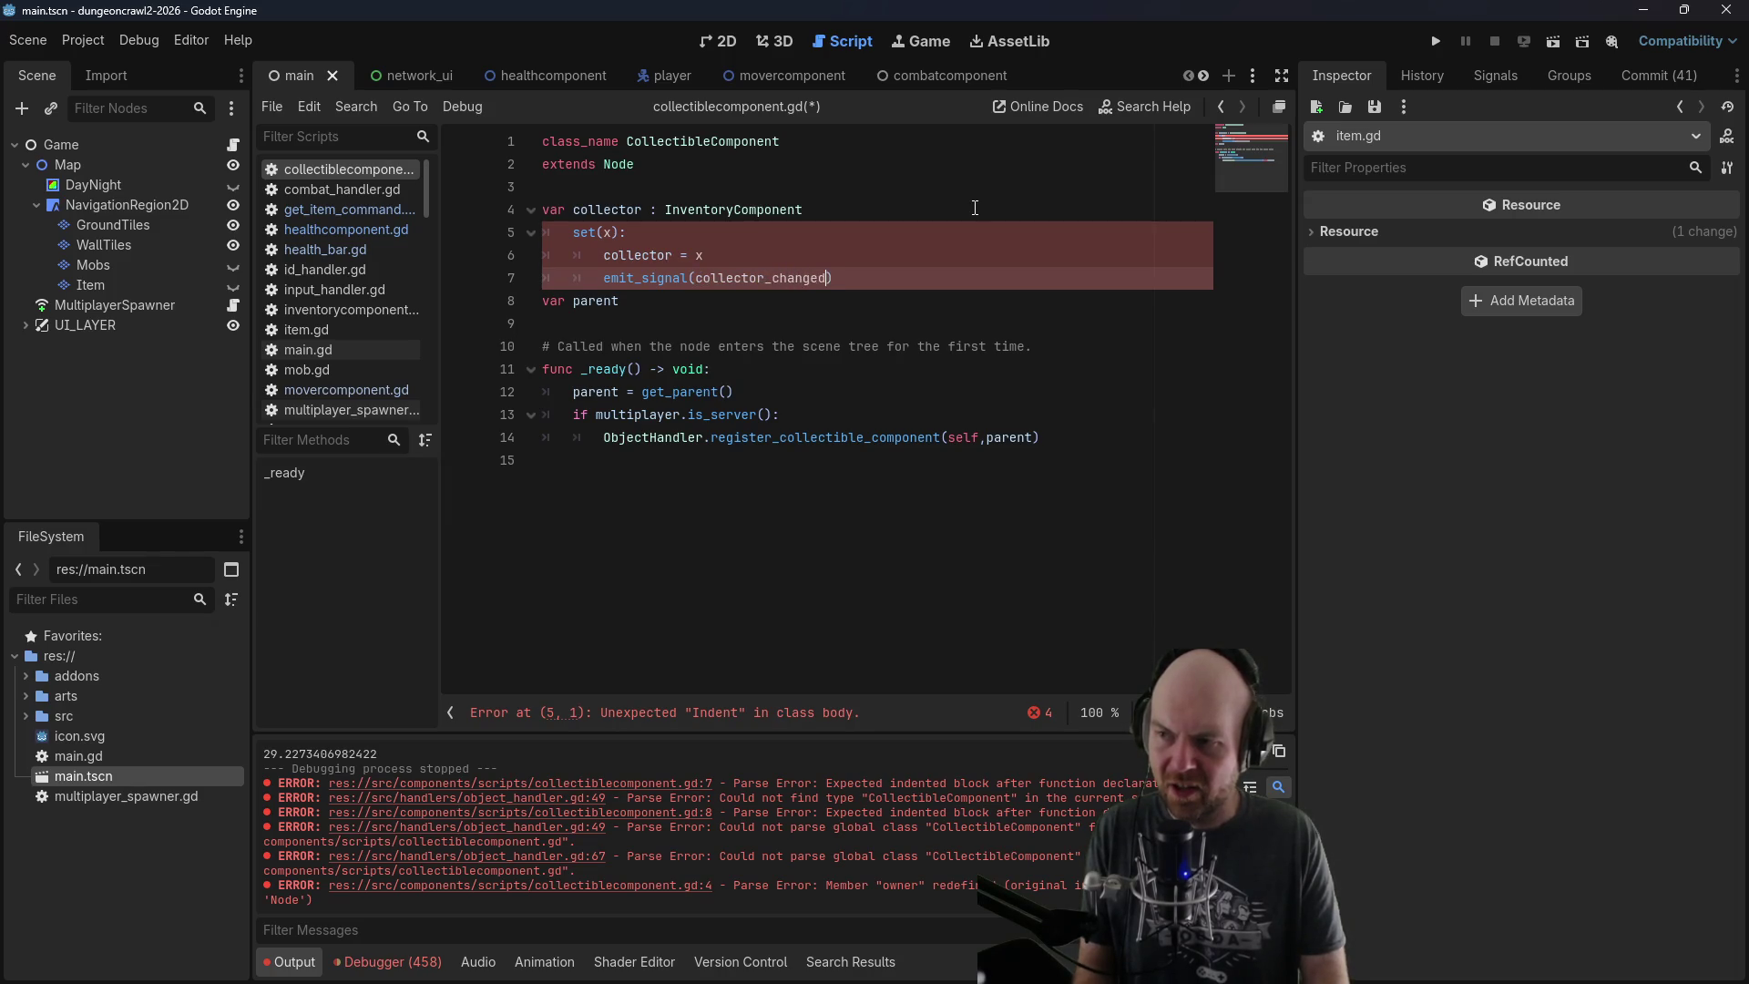
- Wrap the assignment and emit in an 'if x != collector:' check, then view healthcomponent.gd
key(Up)
key(Up)
key(Return)
text(if x )
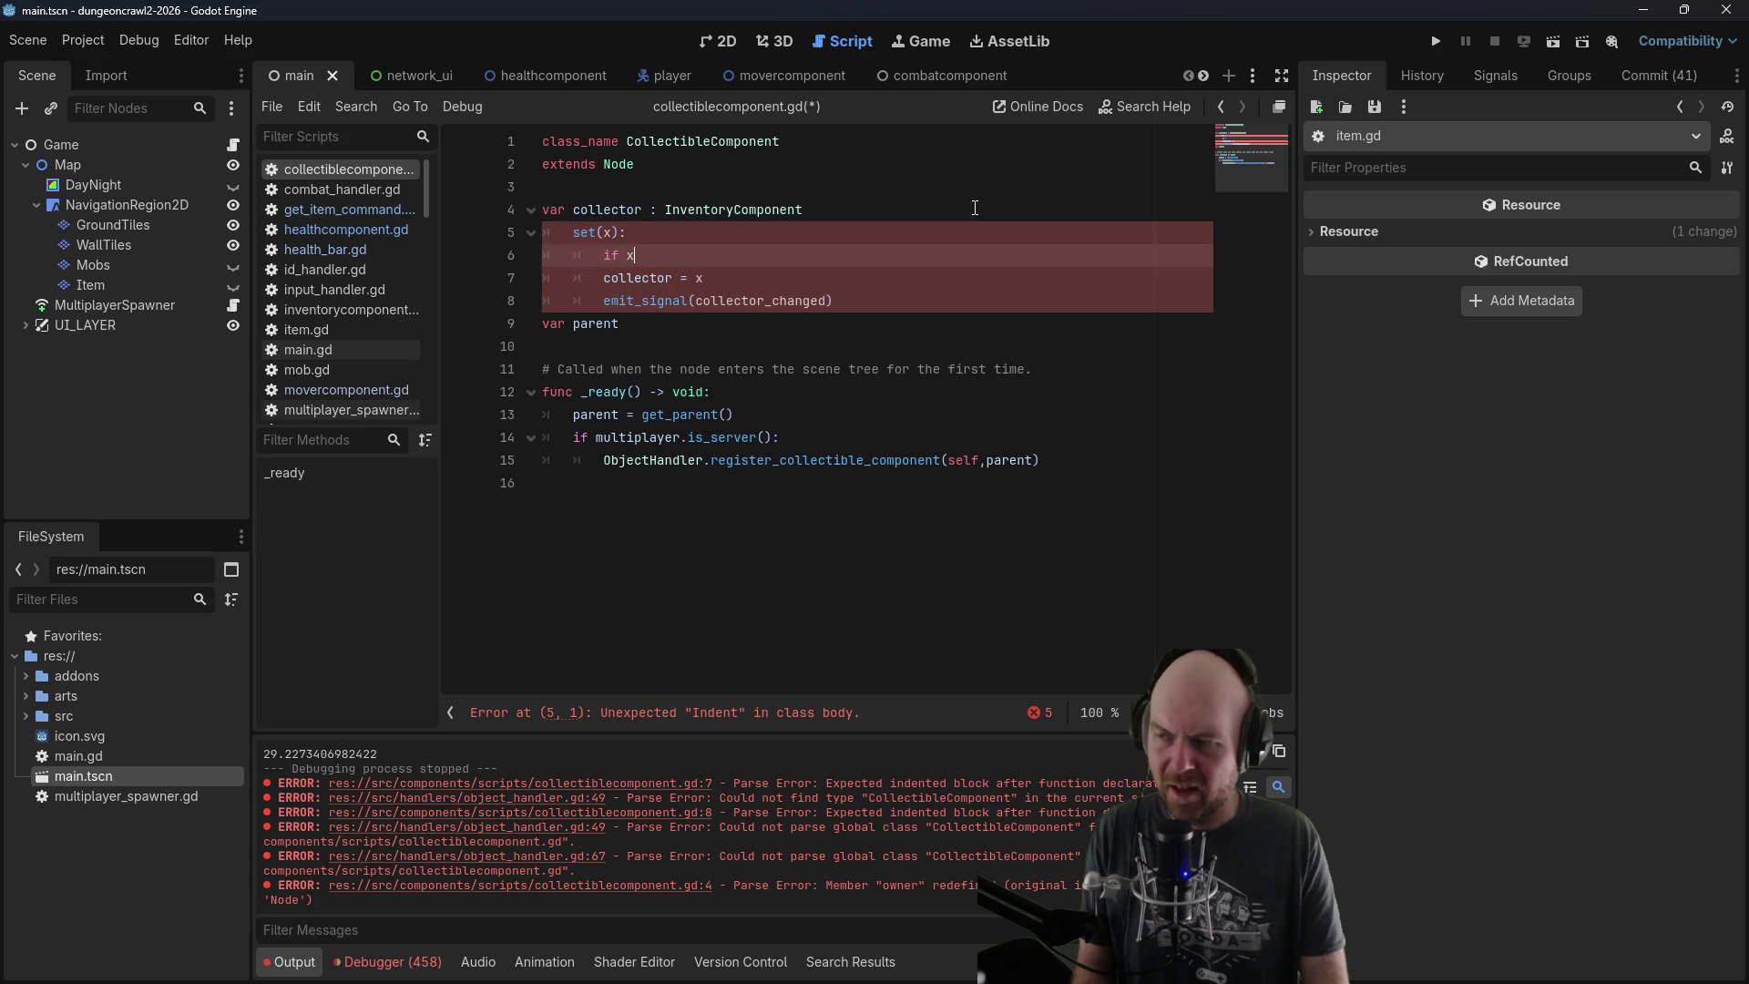
text(!= )
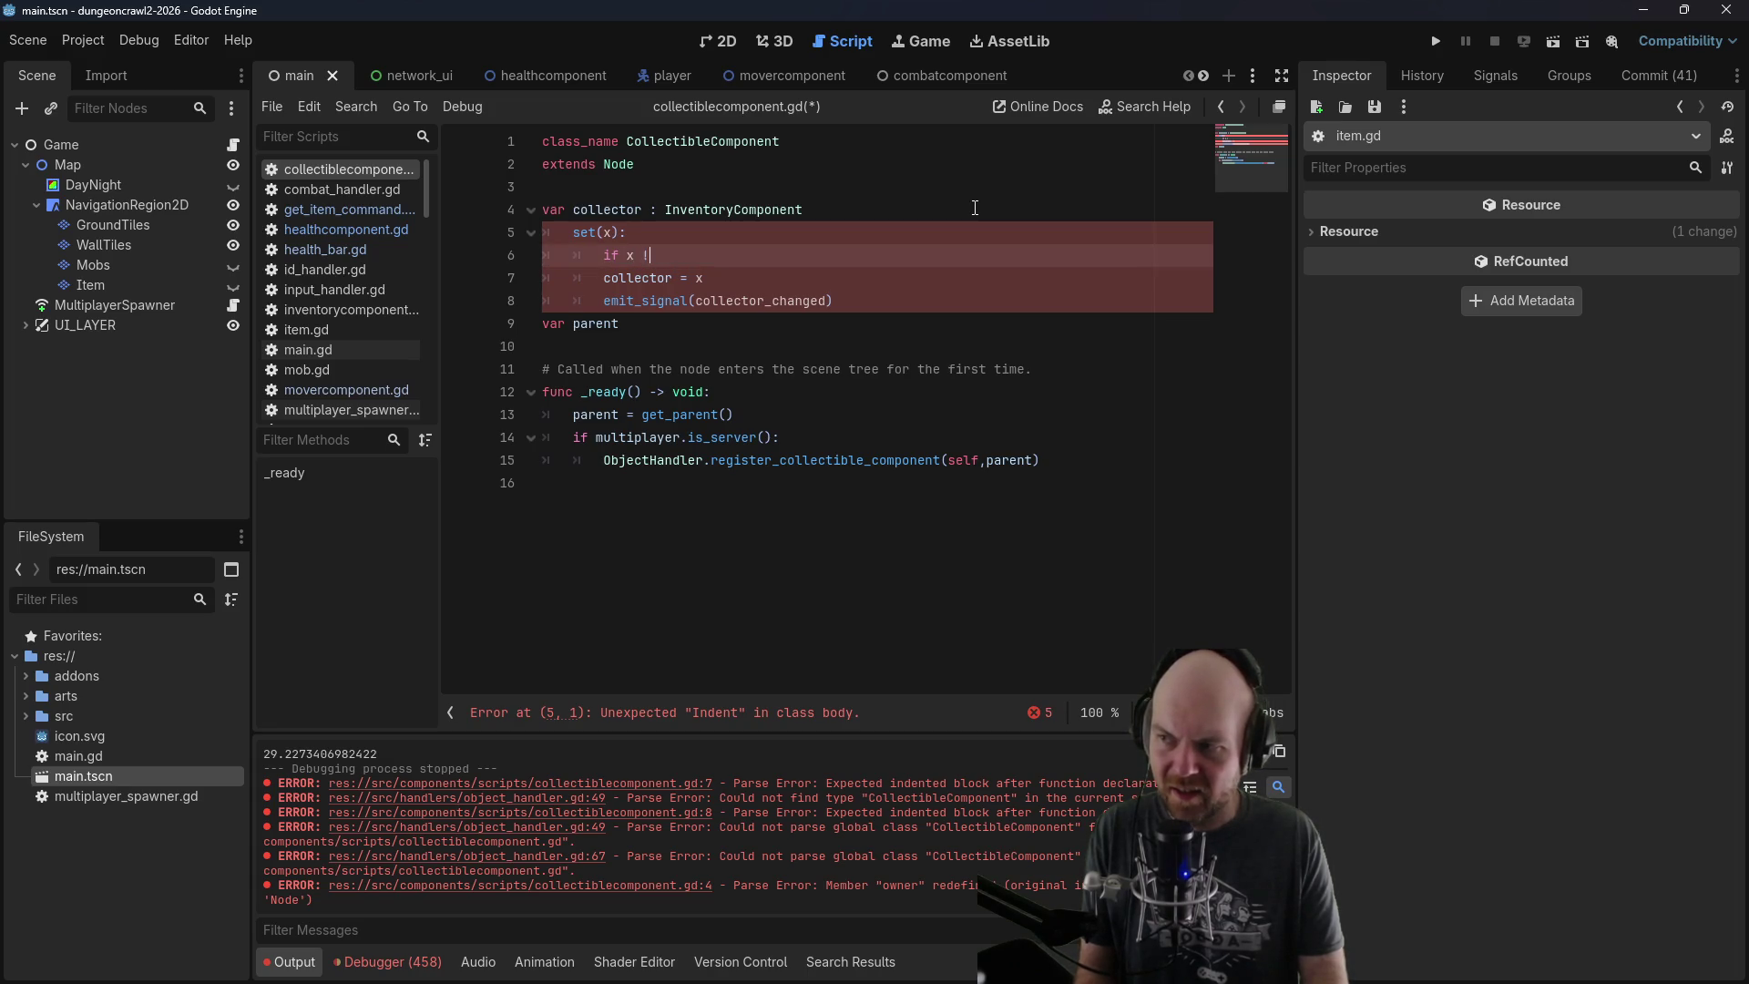
text(collector:)
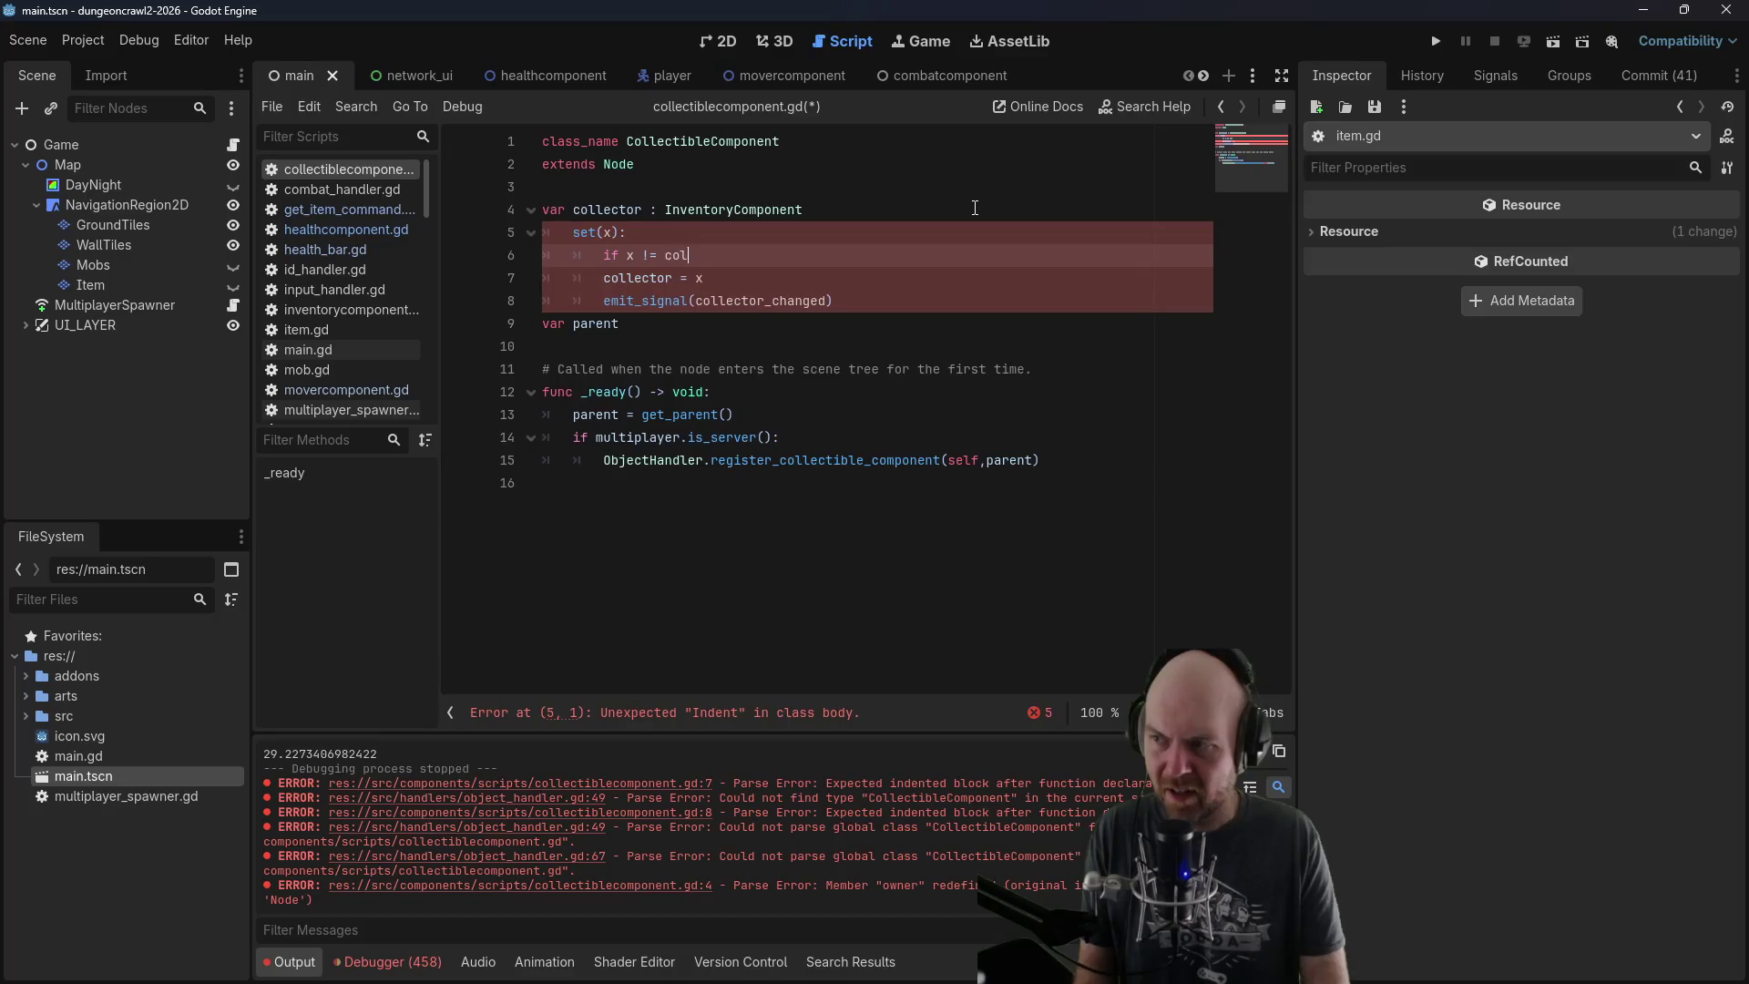
key(Down)
key(Left)
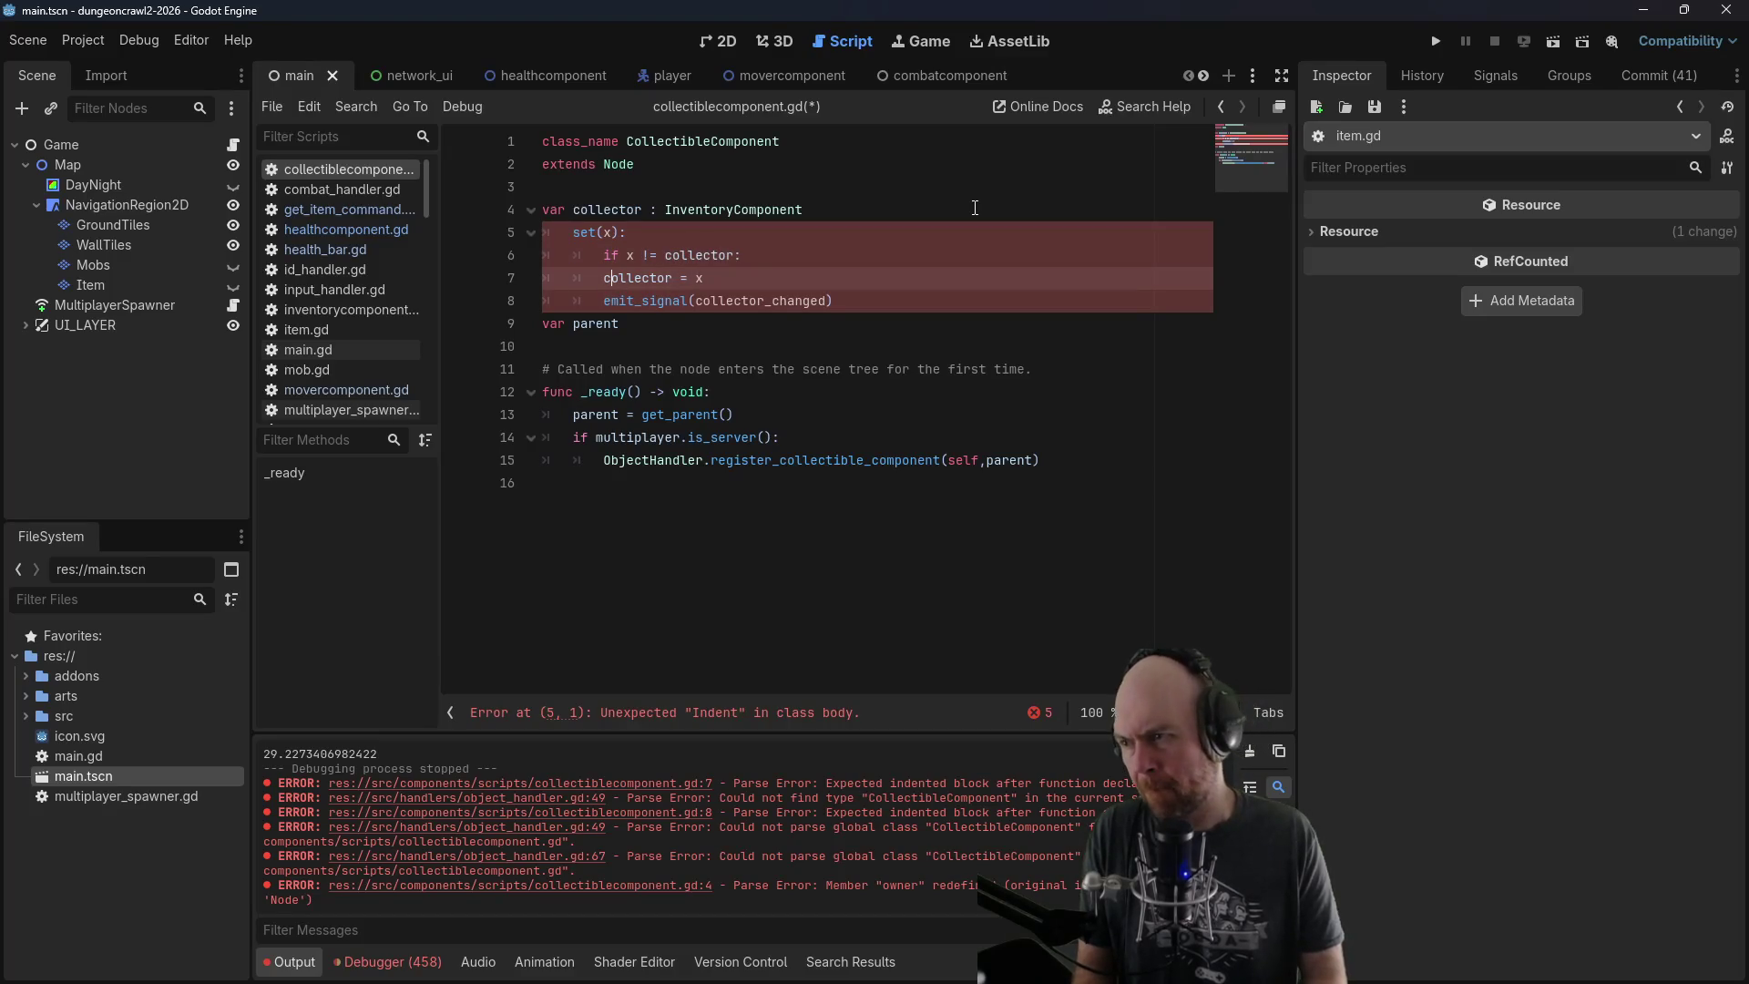
key(Home)
key(Tab)
key(Down)
key(Home)
key(Tab)
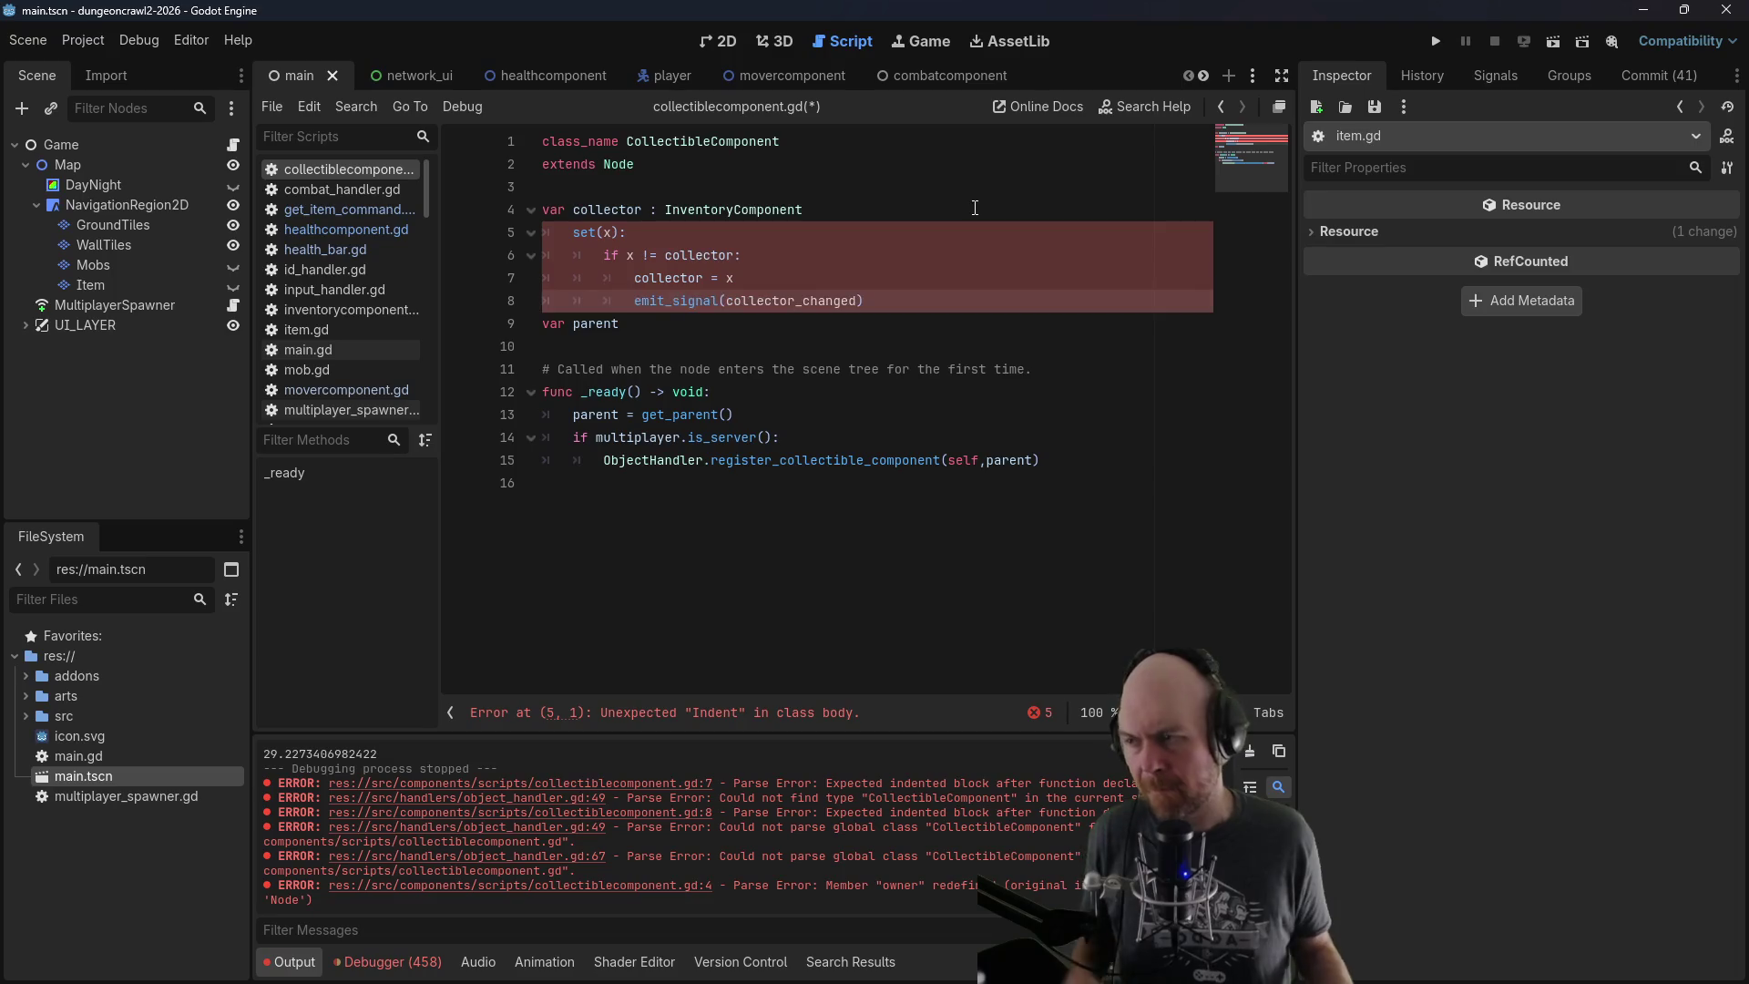
click(839, 235)
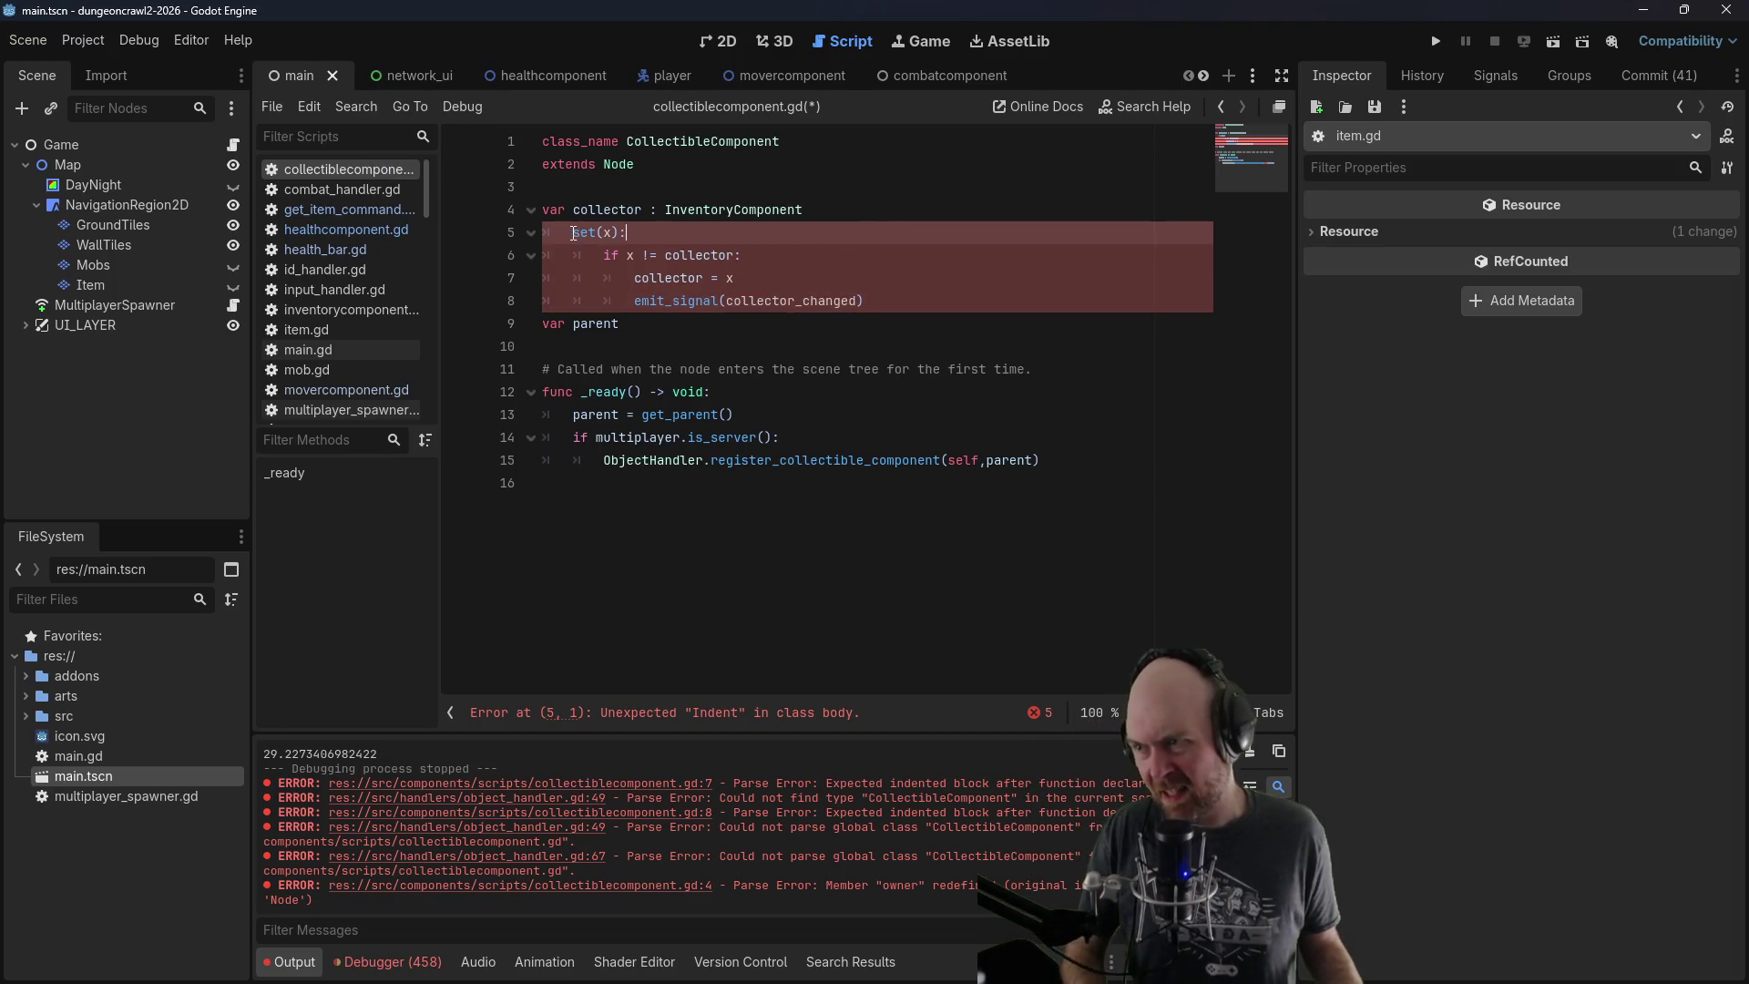
click(837, 207)
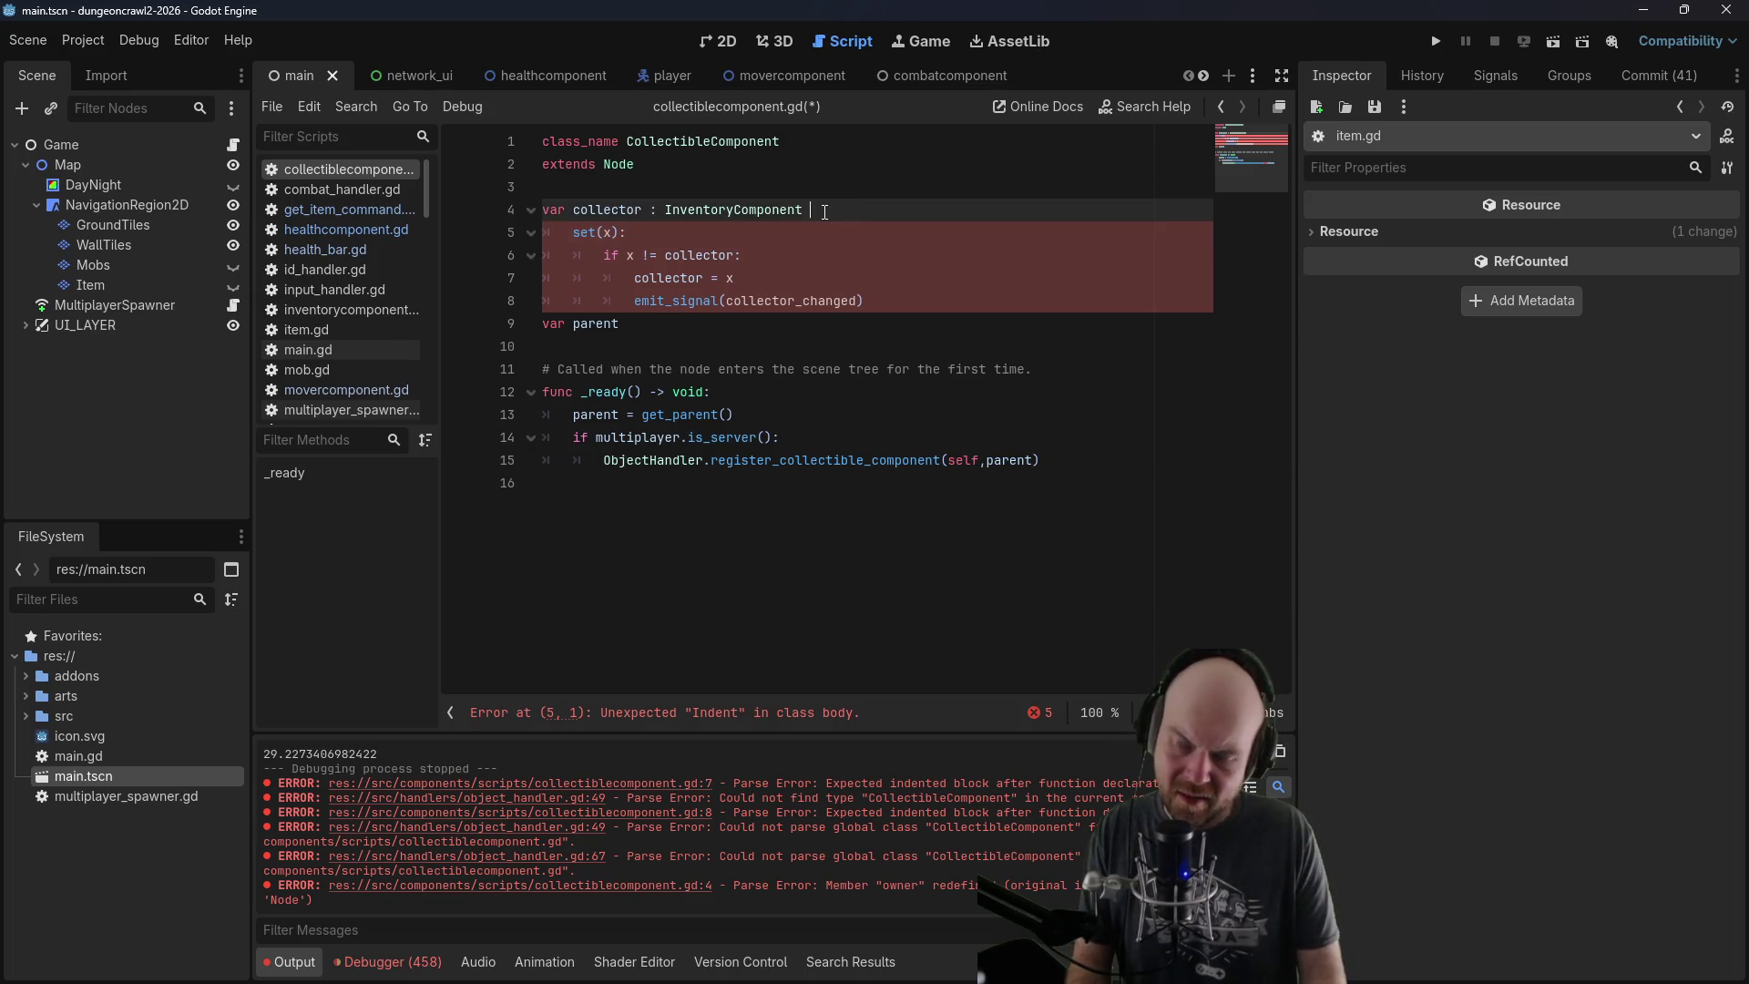
click(337, 230)
scroll(694, 208, up, 2)
- Add the missing colon after InventoryComponent in the collector declaration
scroll(694, 209, up, 3)
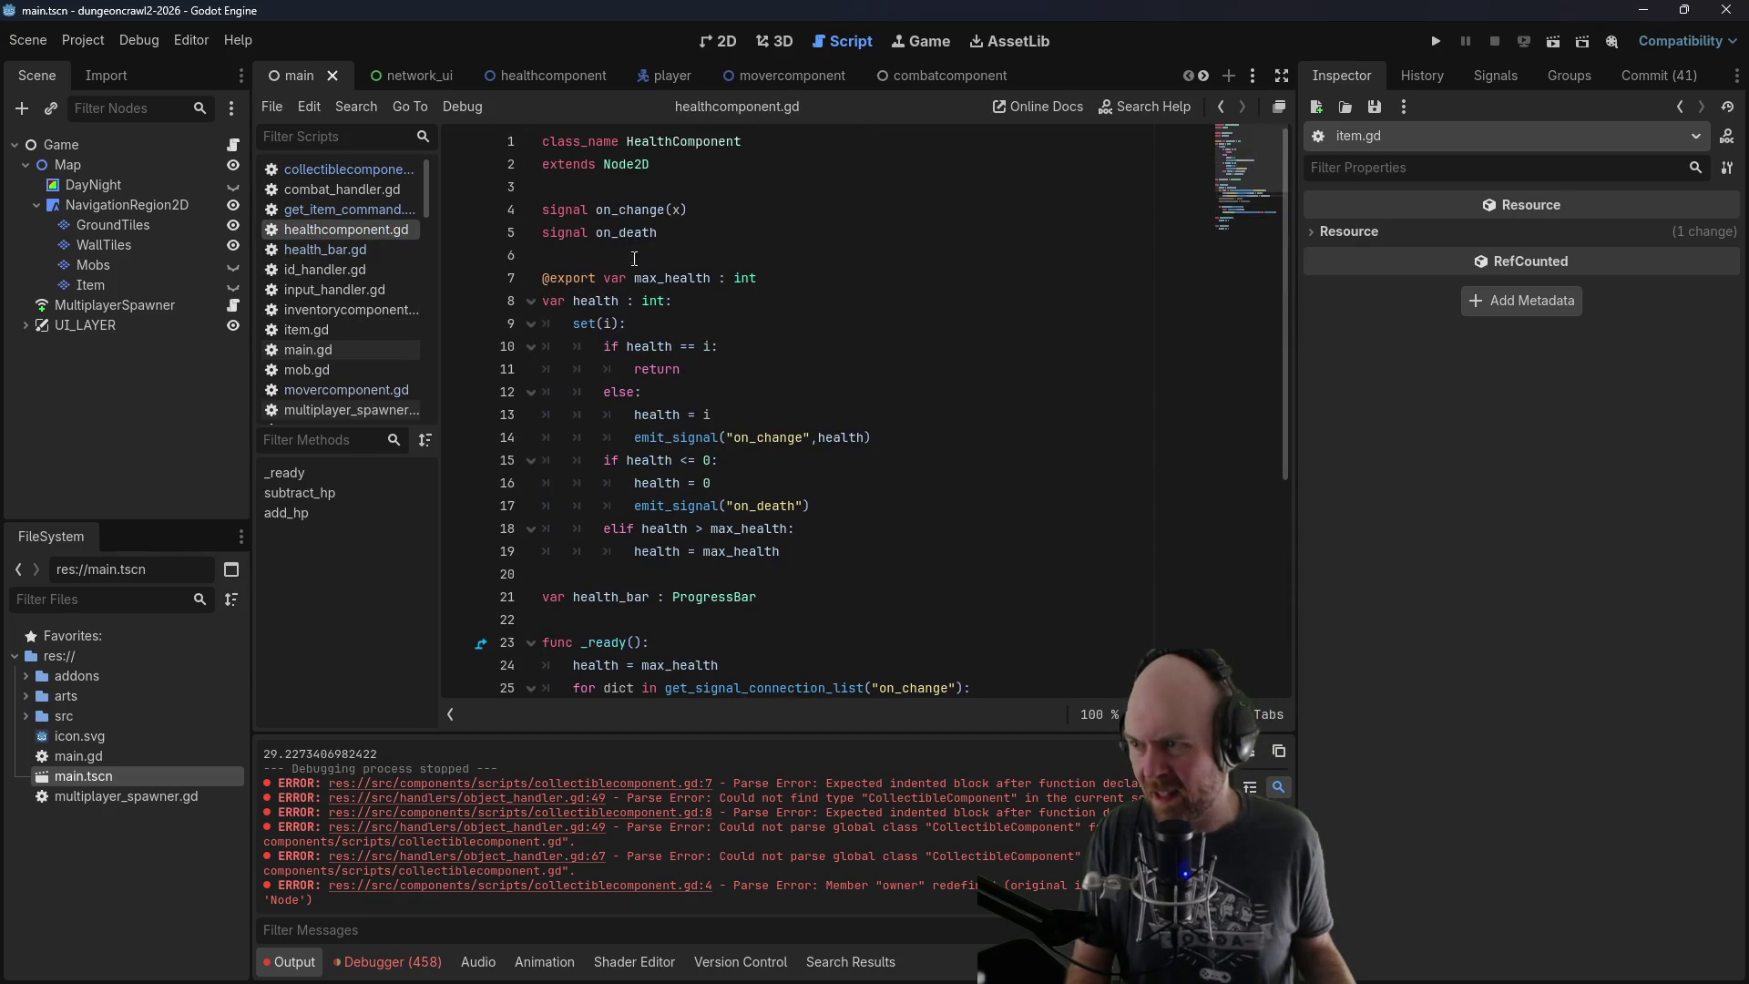
click(364, 172)
text(: InventoryComponent:)
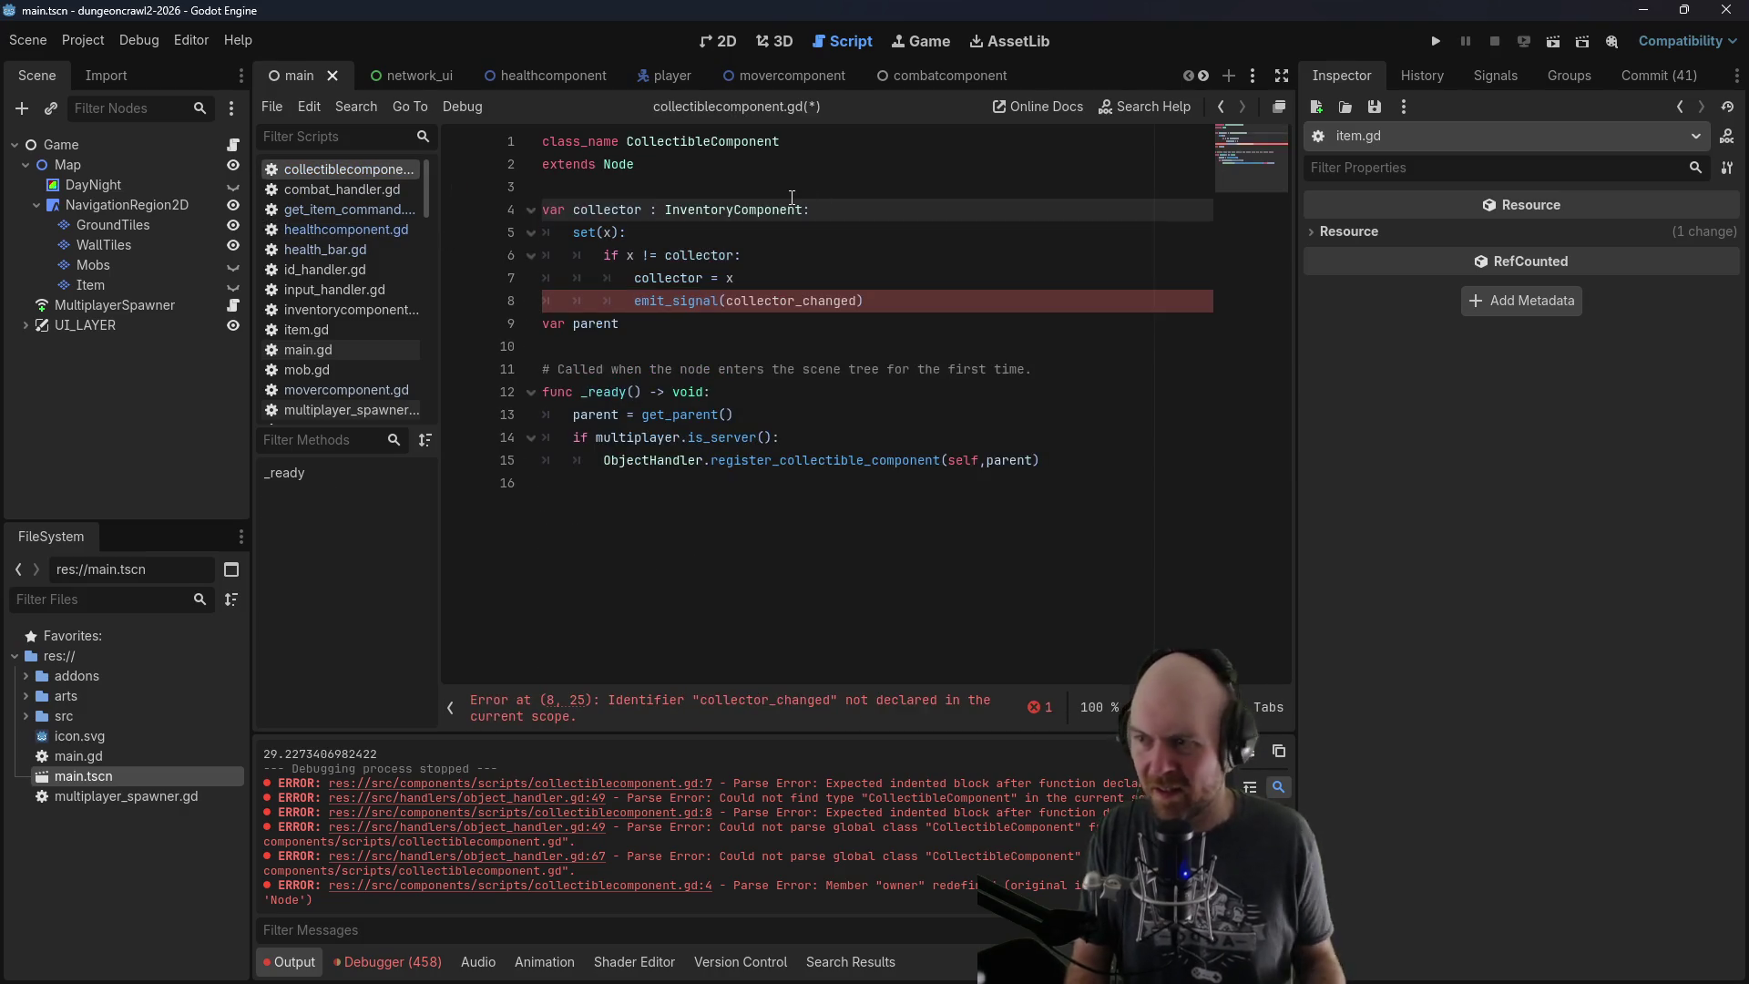
key(Down)
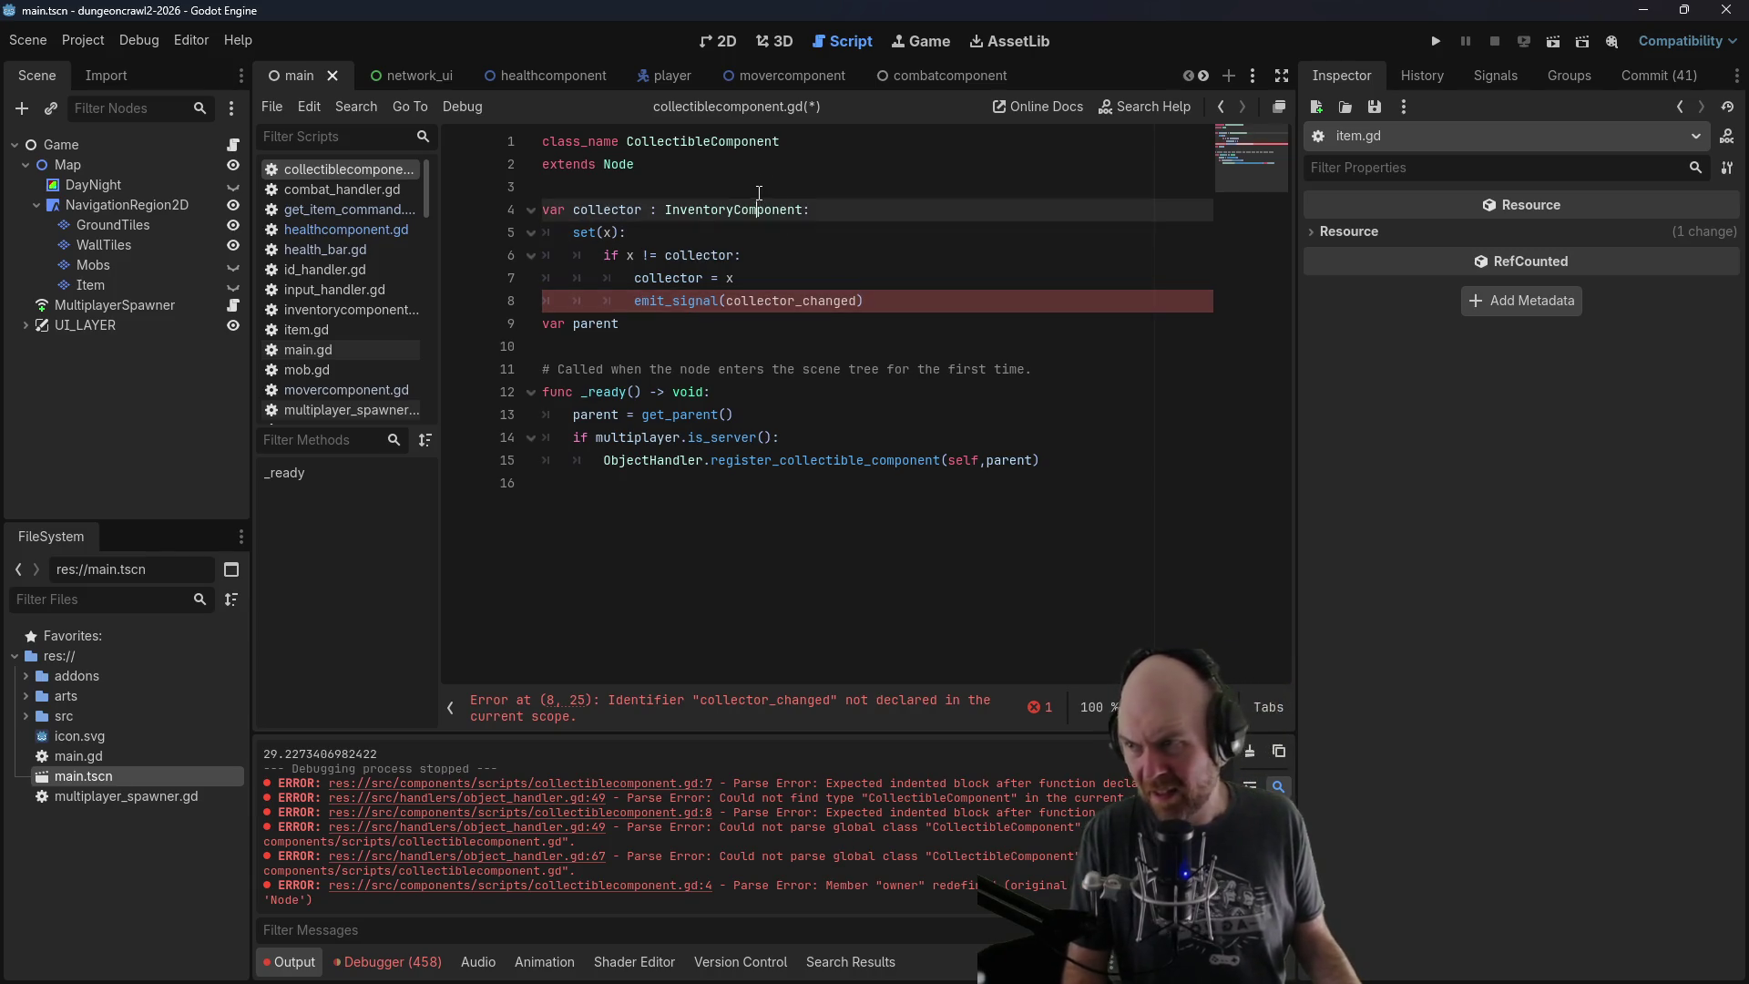
- After checking healthcomponent.gd's signals, type 'signal collector_changed_' near the top of the script
click(812, 196)
key(Return)
key(Return)
key(Up)
text(signa)
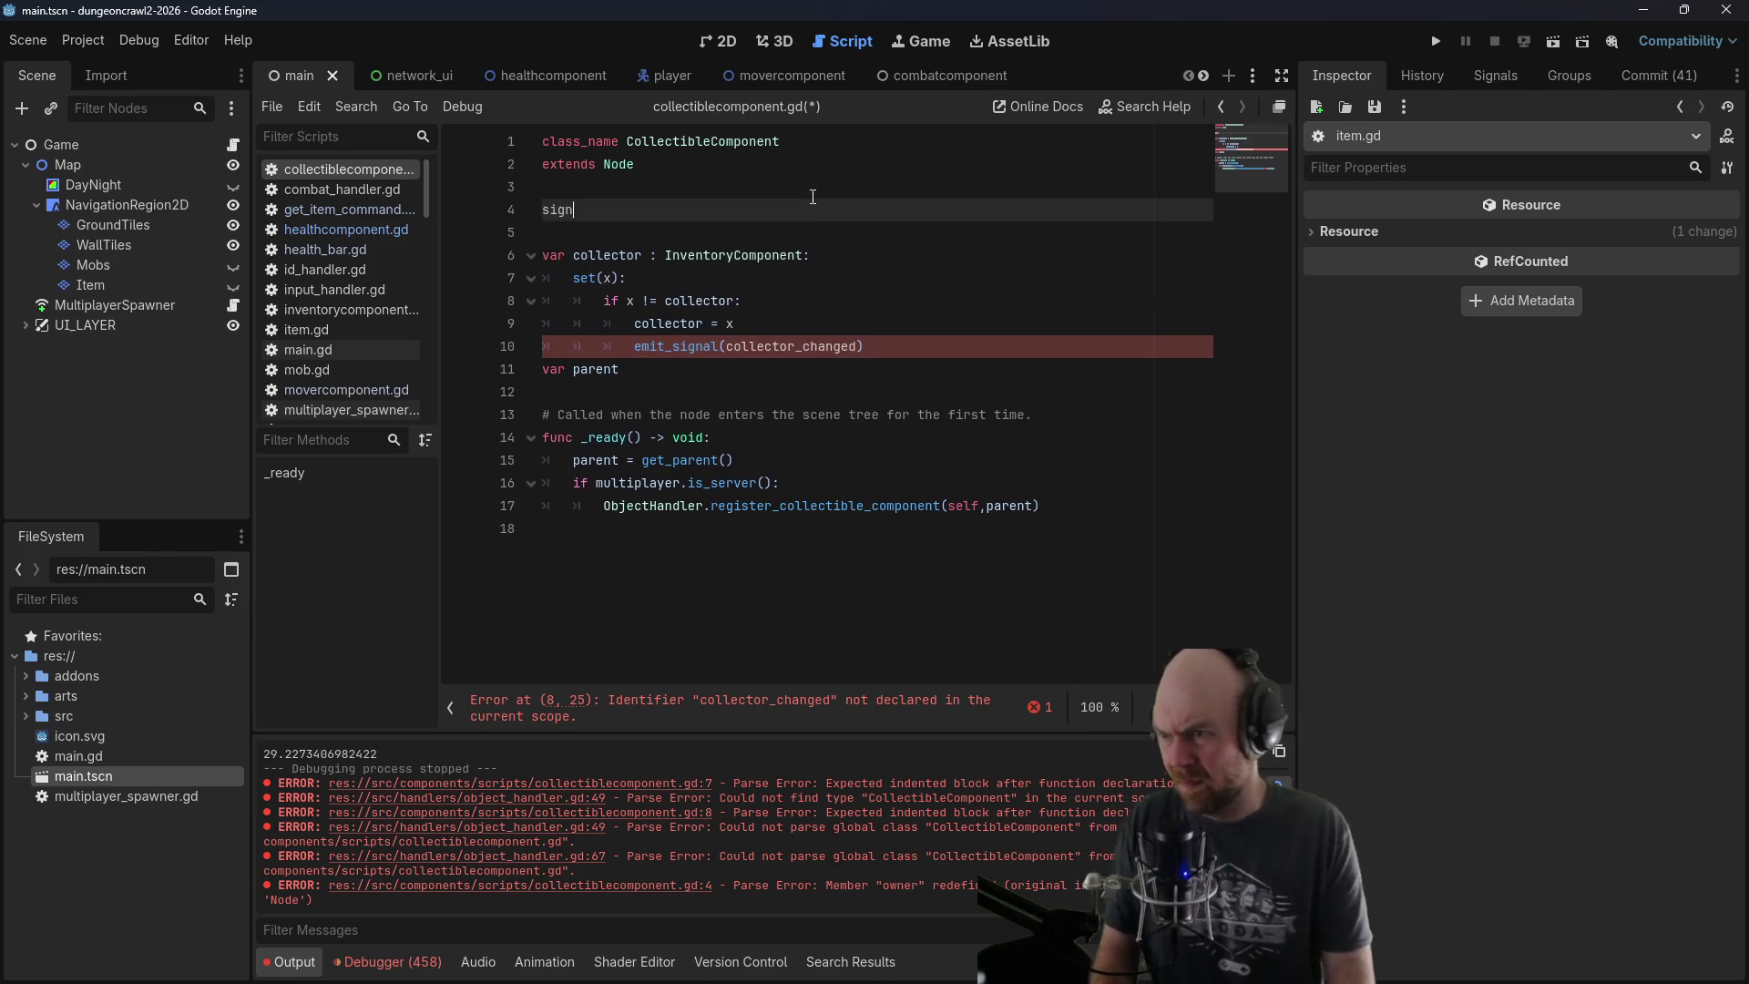
key(ctrl+z)
key(ctrl+z)
key(ctrl+z)
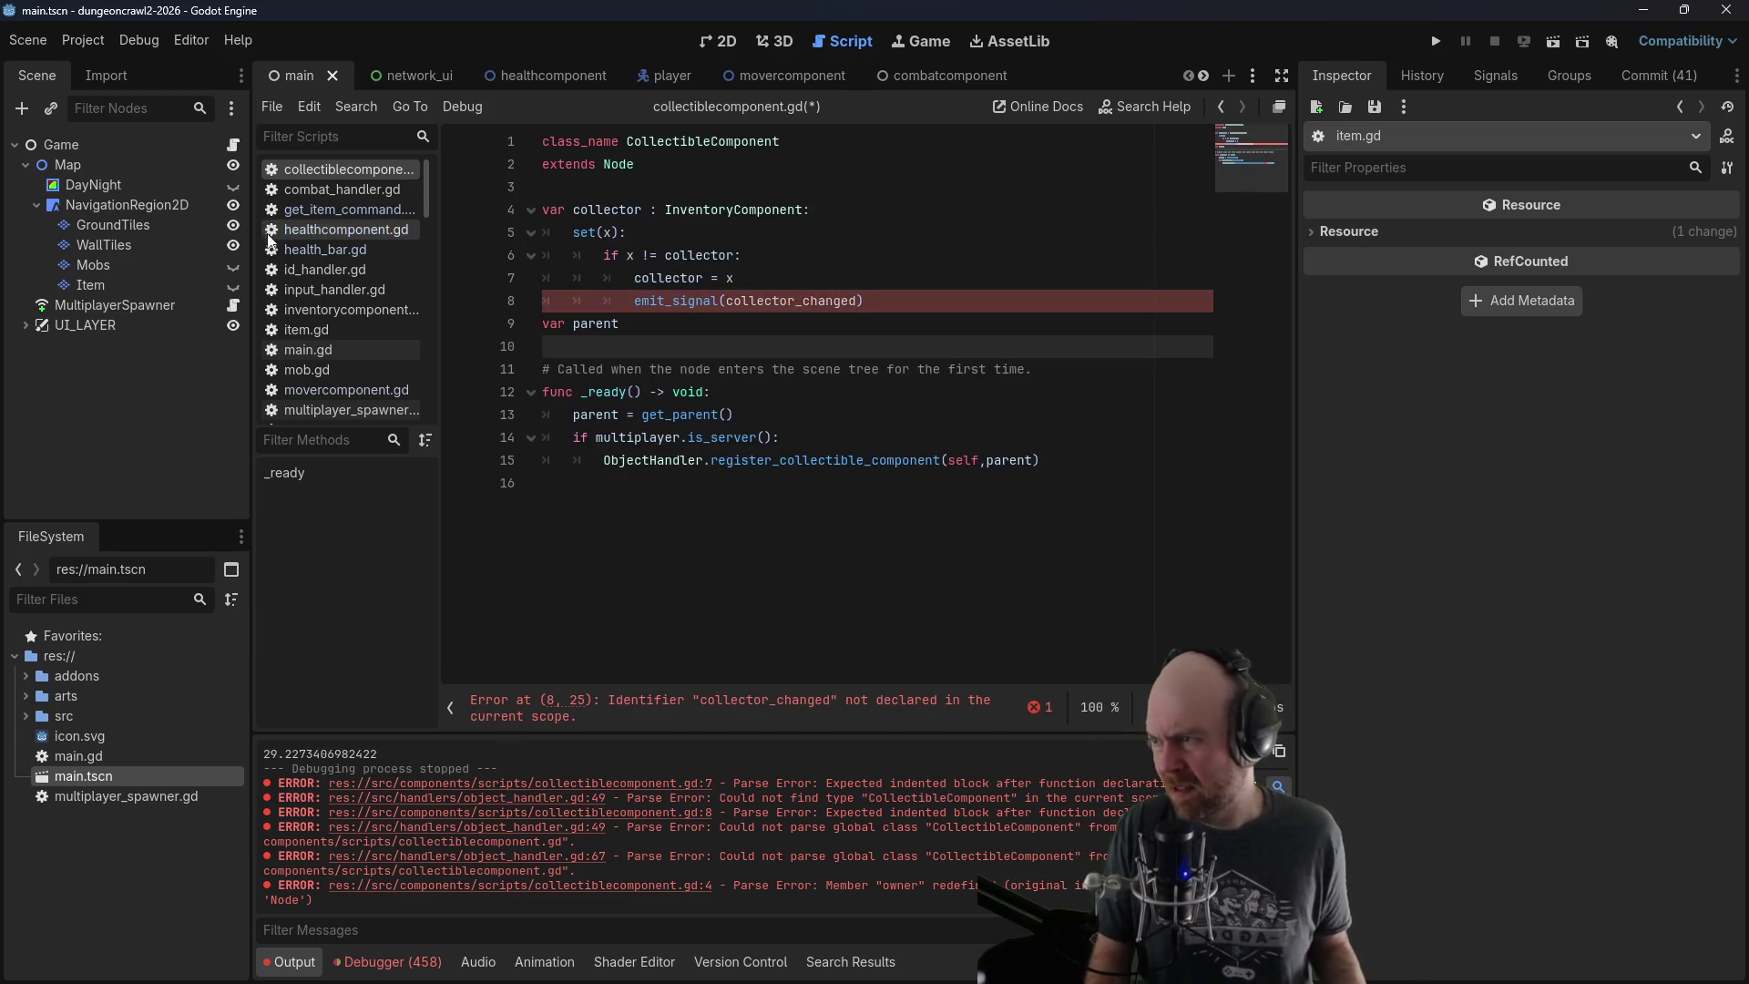
click(320, 230)
click(326, 172)
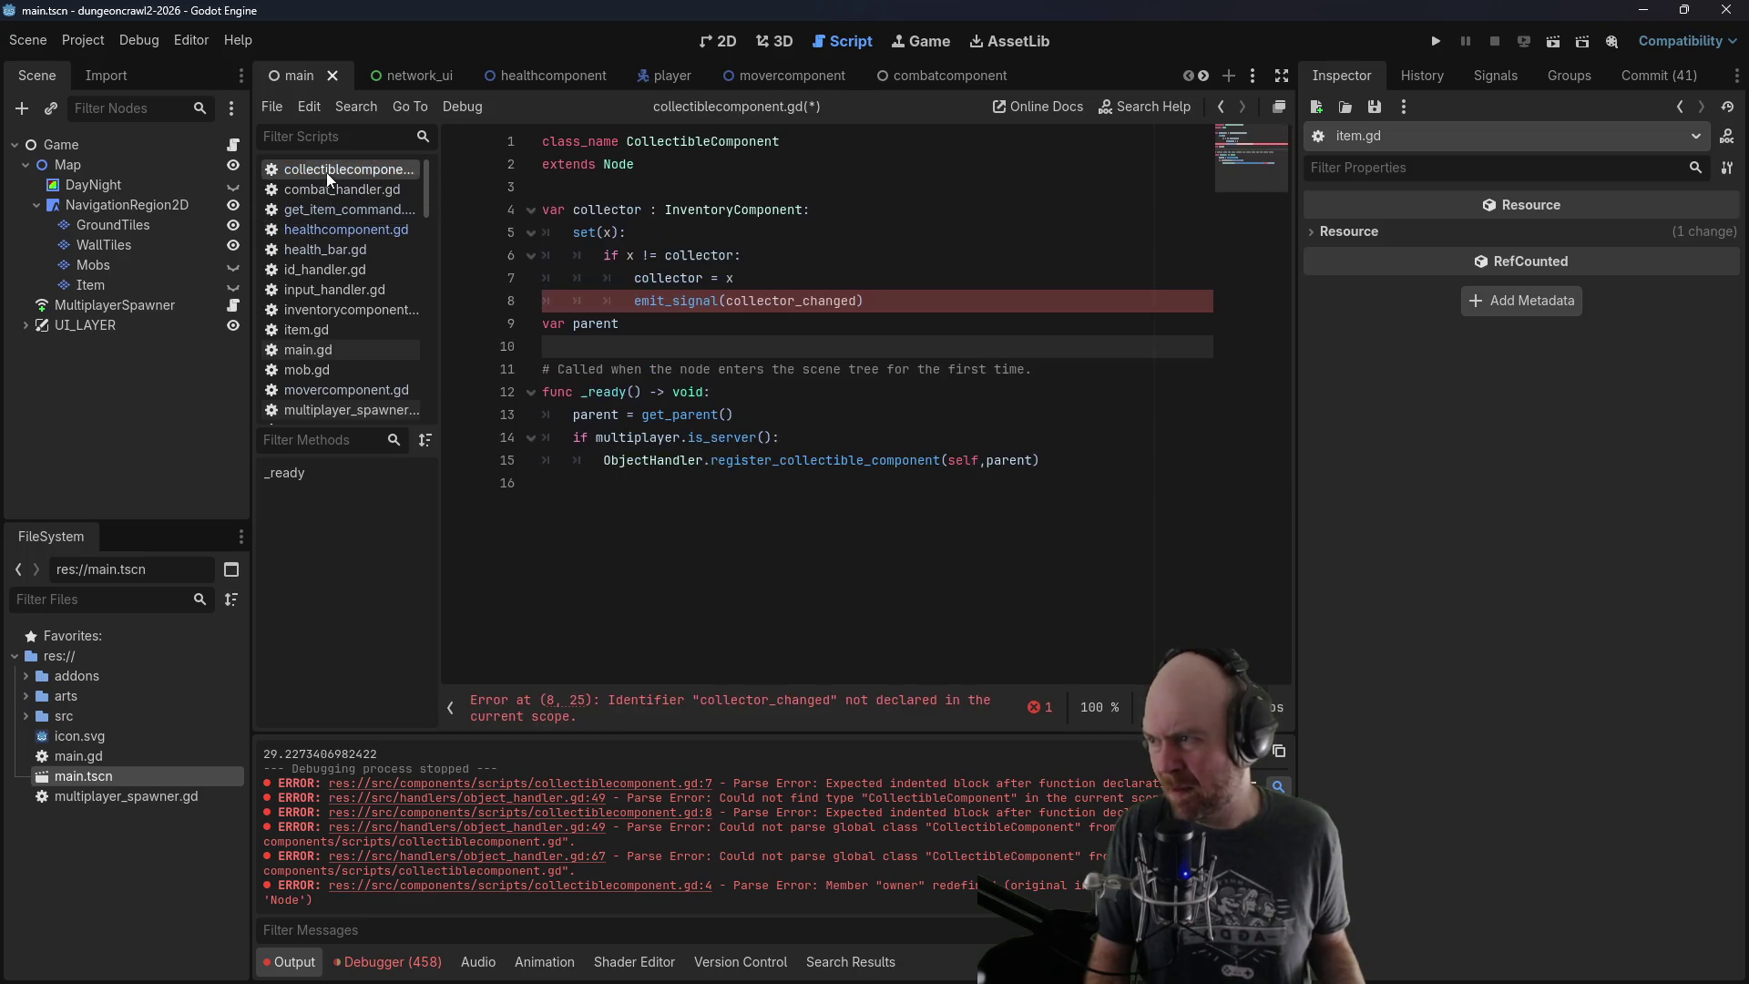
click(607, 191)
key(Return)
key(Return)
key(Up)
text(signal )
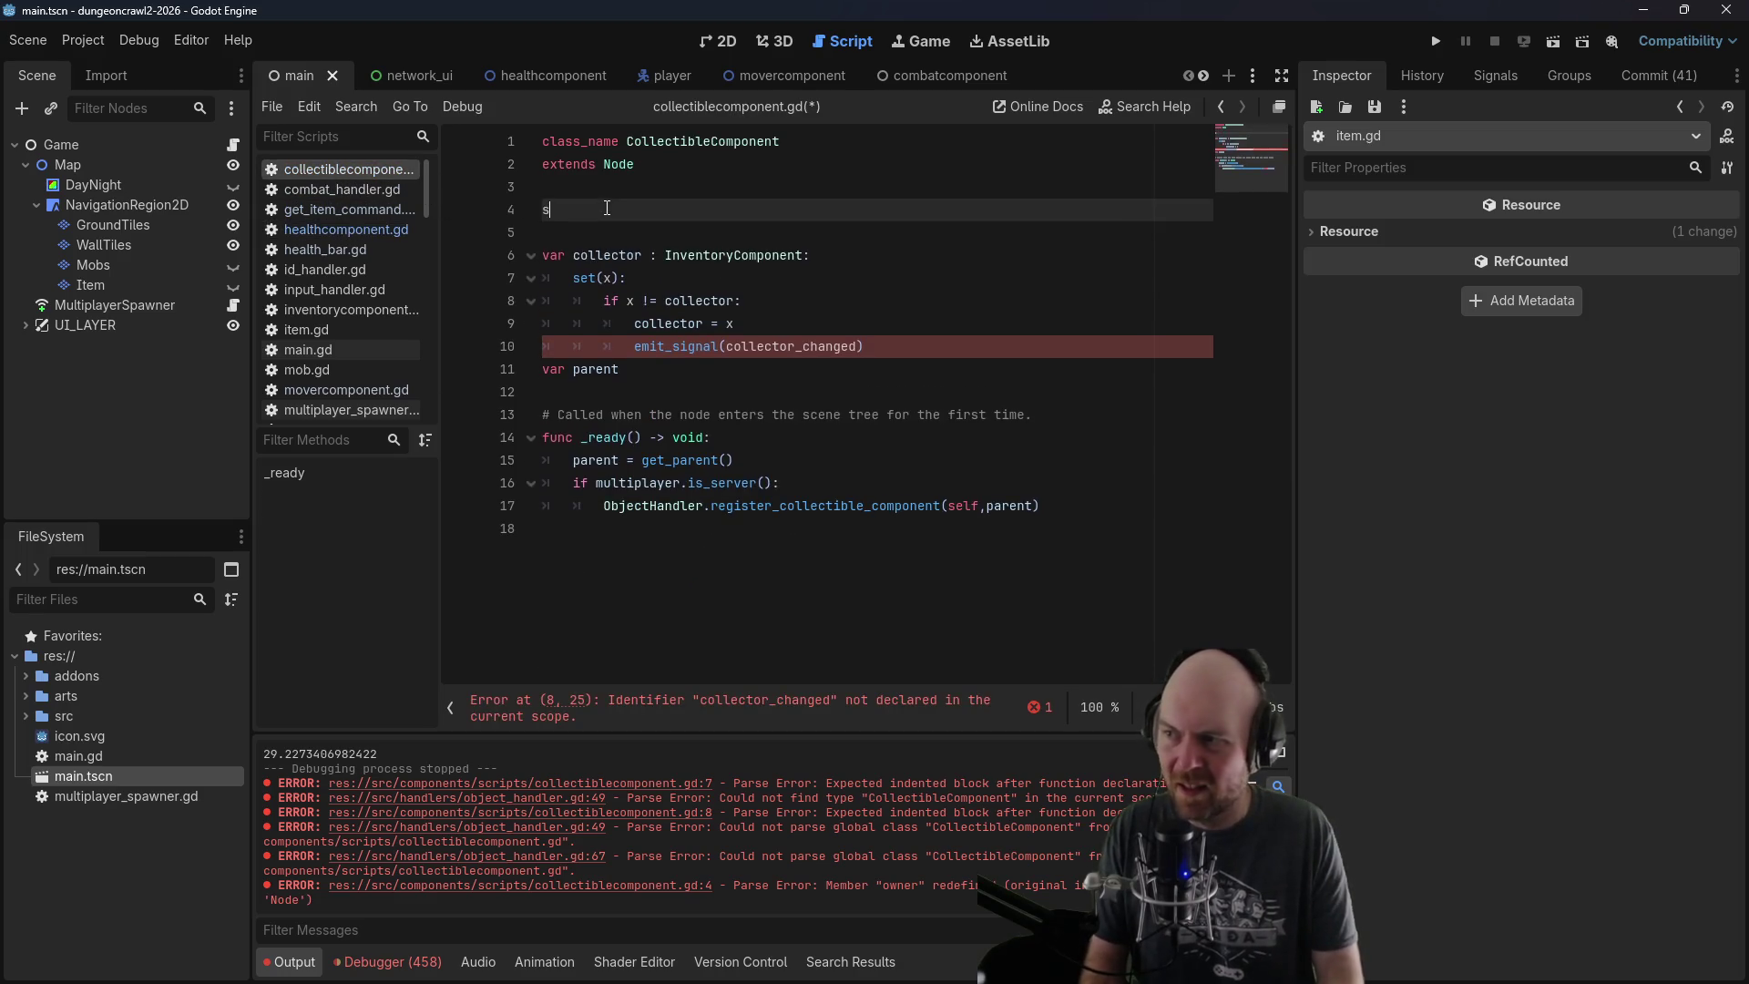
text(collector)
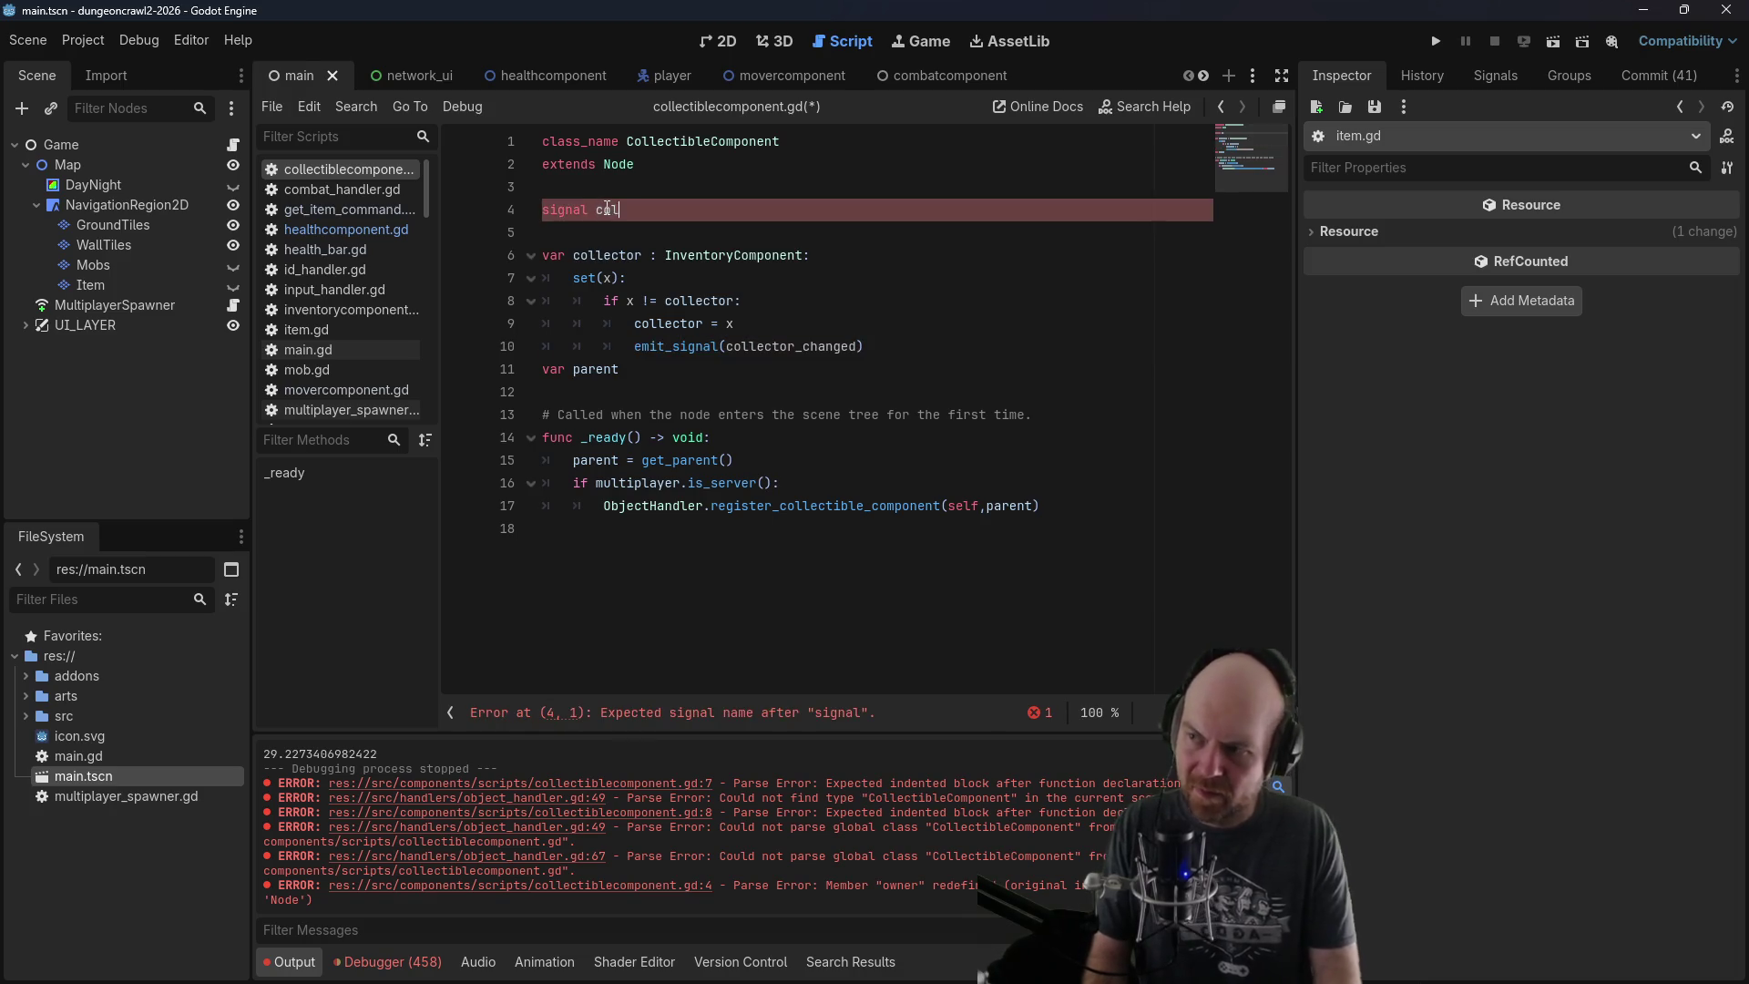
text(_changed)
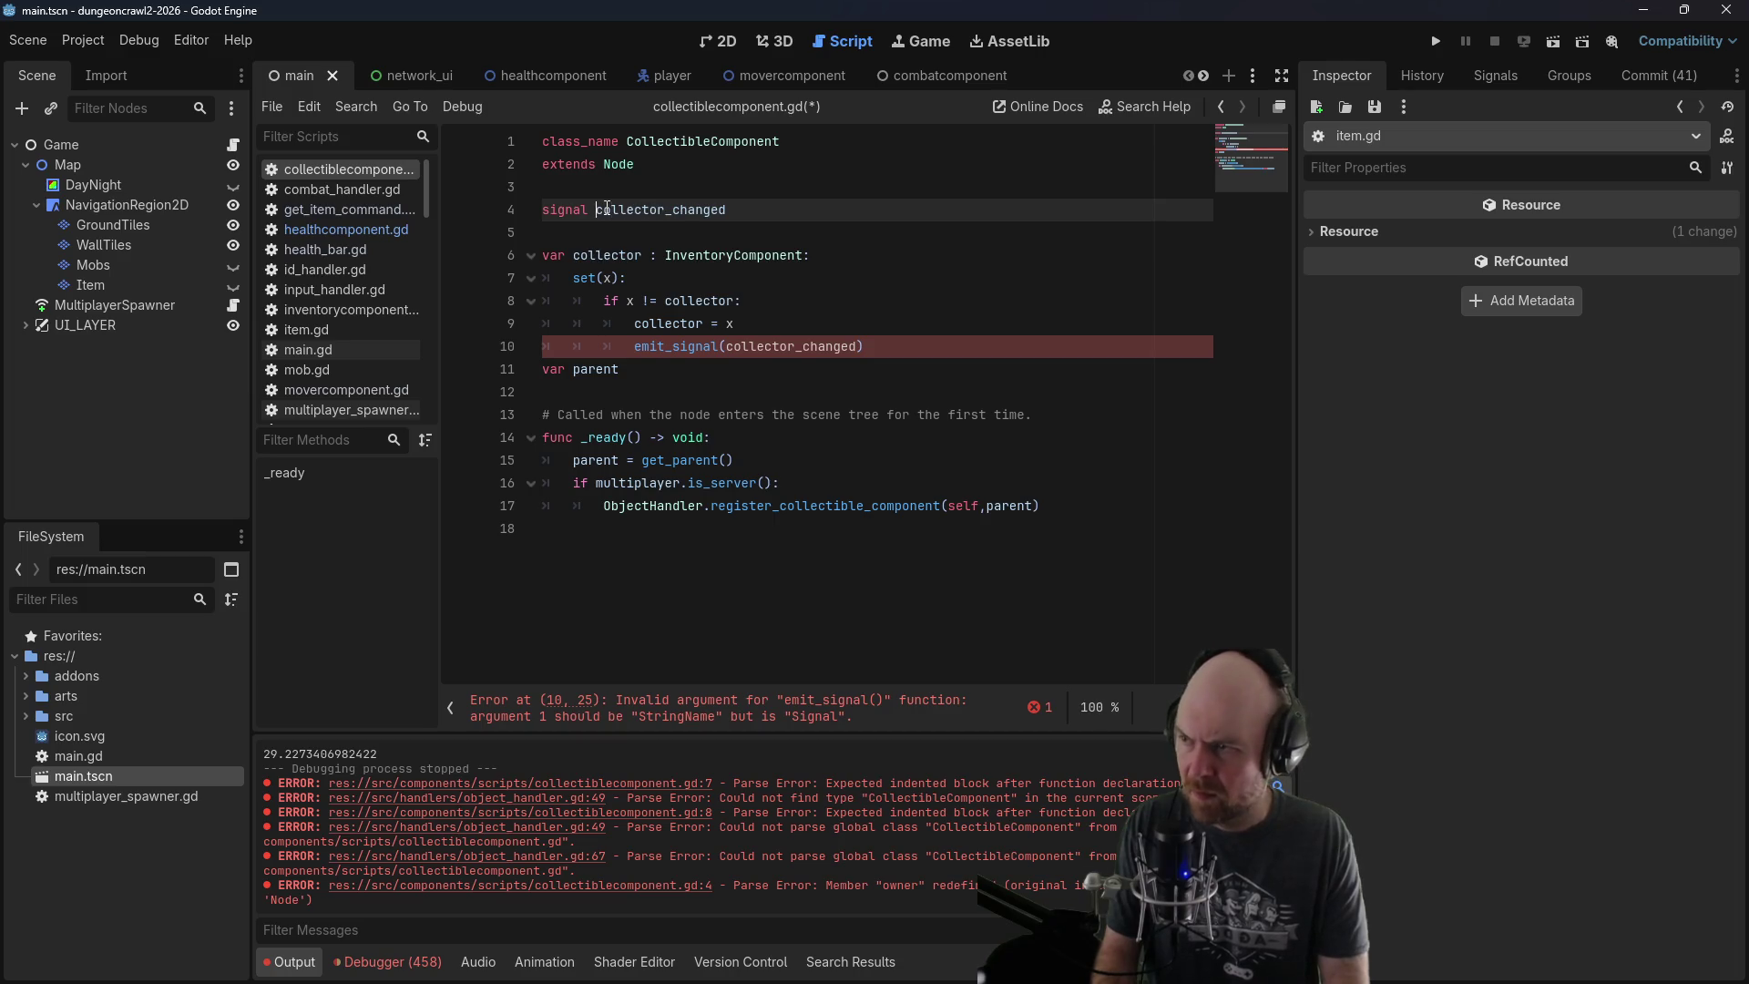
text(_)
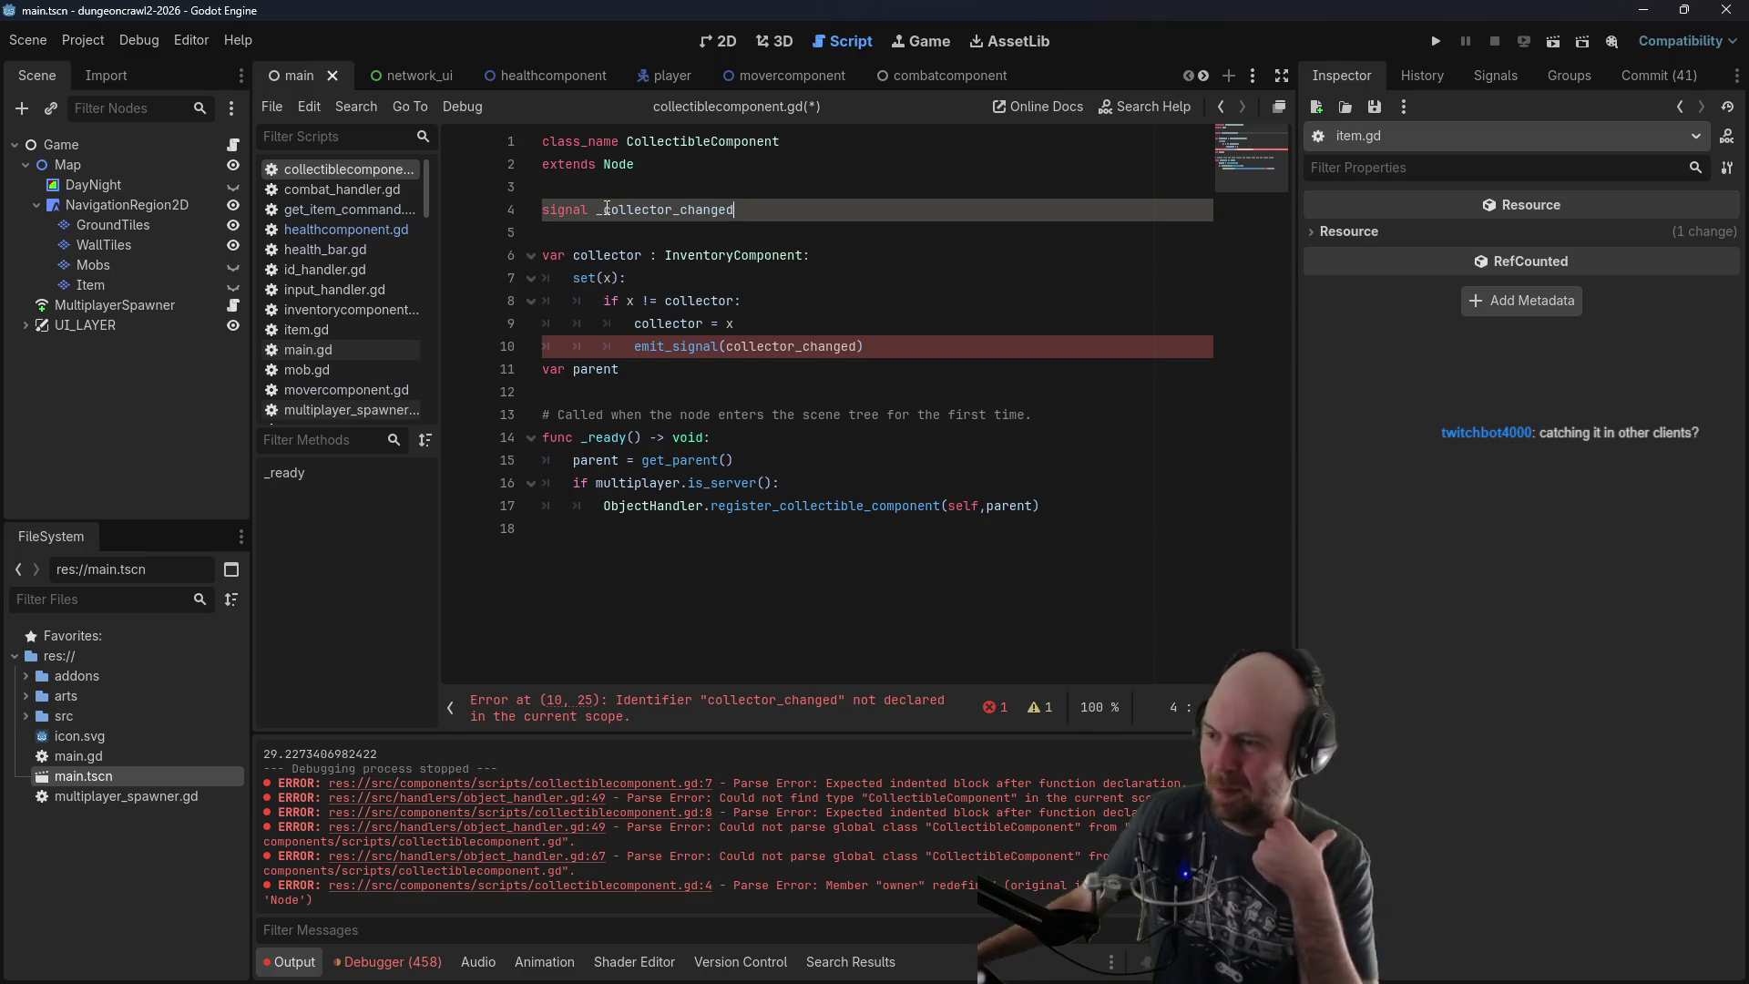
- Rename the emitted signal on line 10 to _collector_changed and open a new line in _ready
click(635, 346)
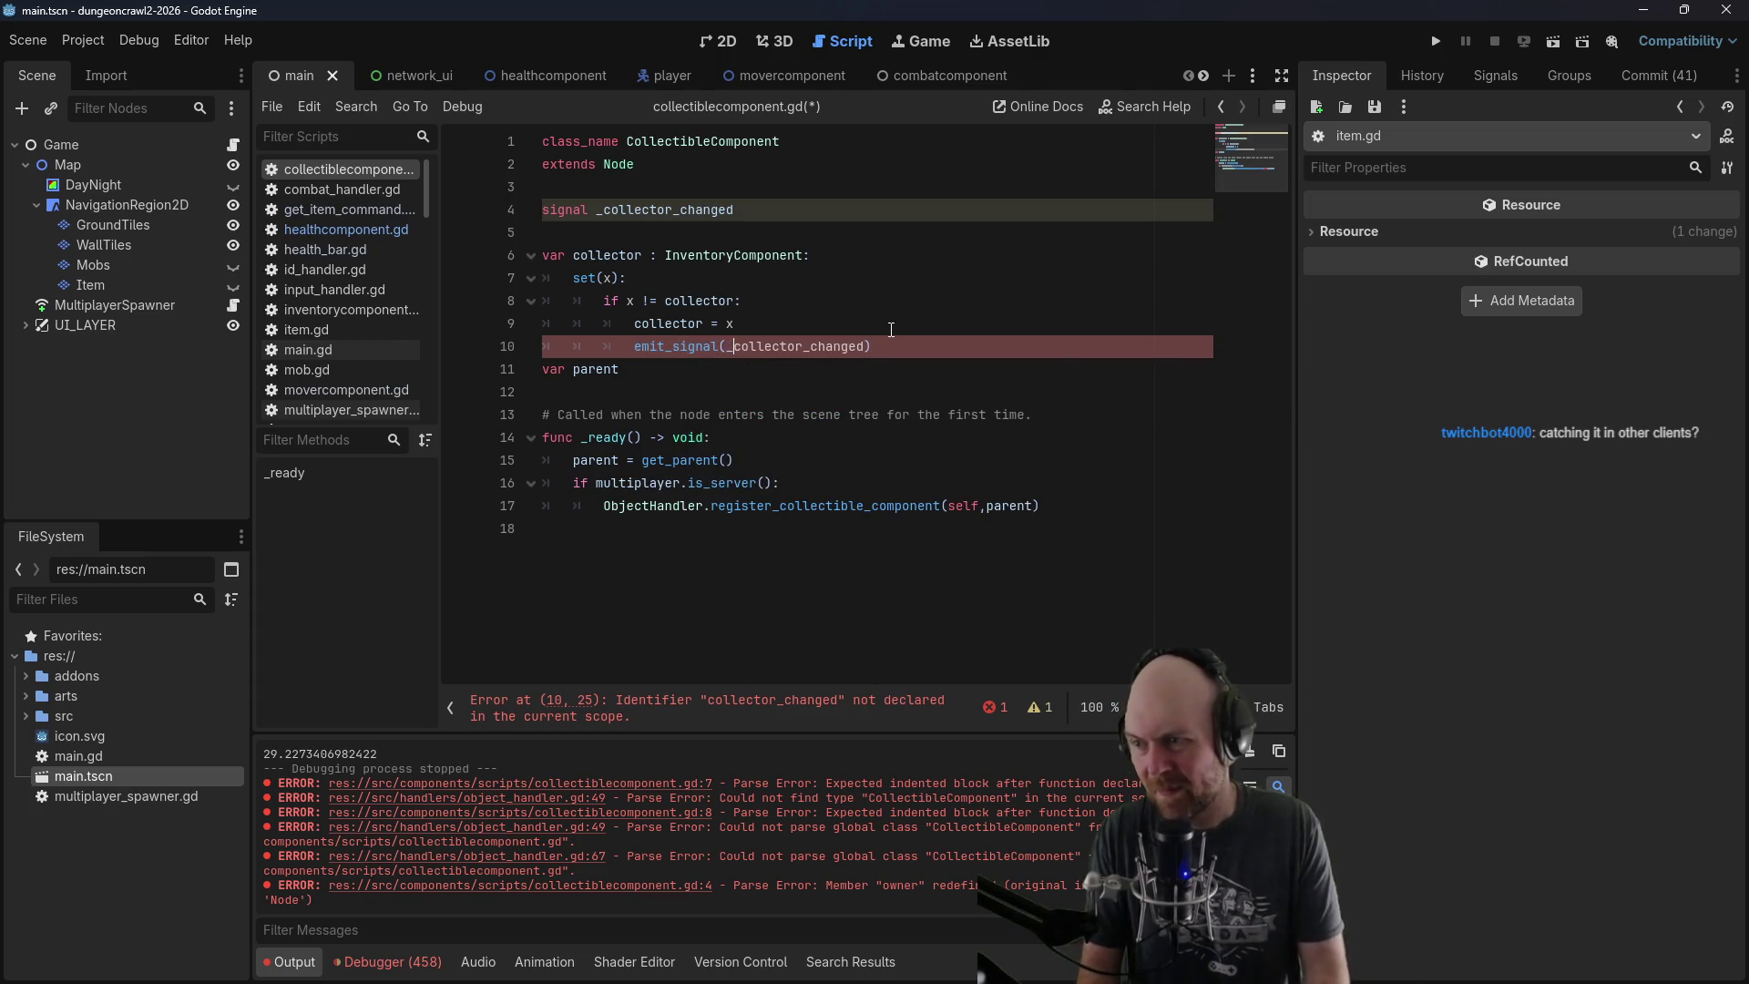
text(_)
key(Down)
key(Down)
key(Down)
key(Down)
key(Down)
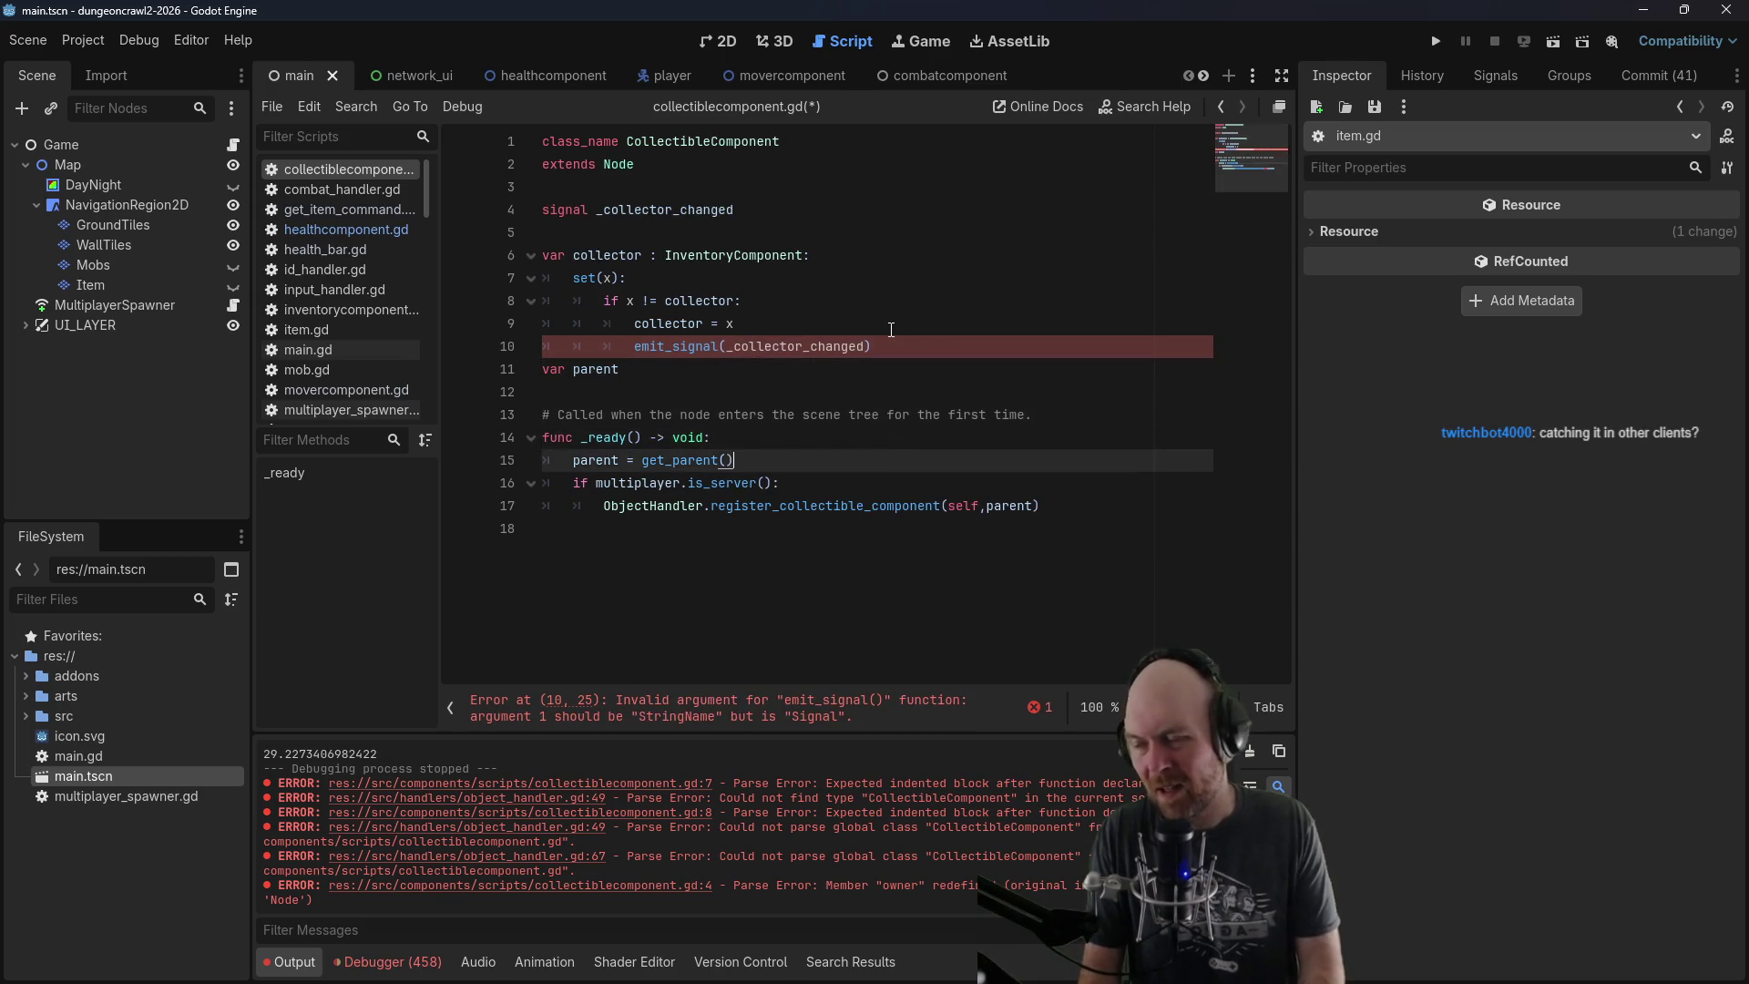
key(Up)
key(Return)
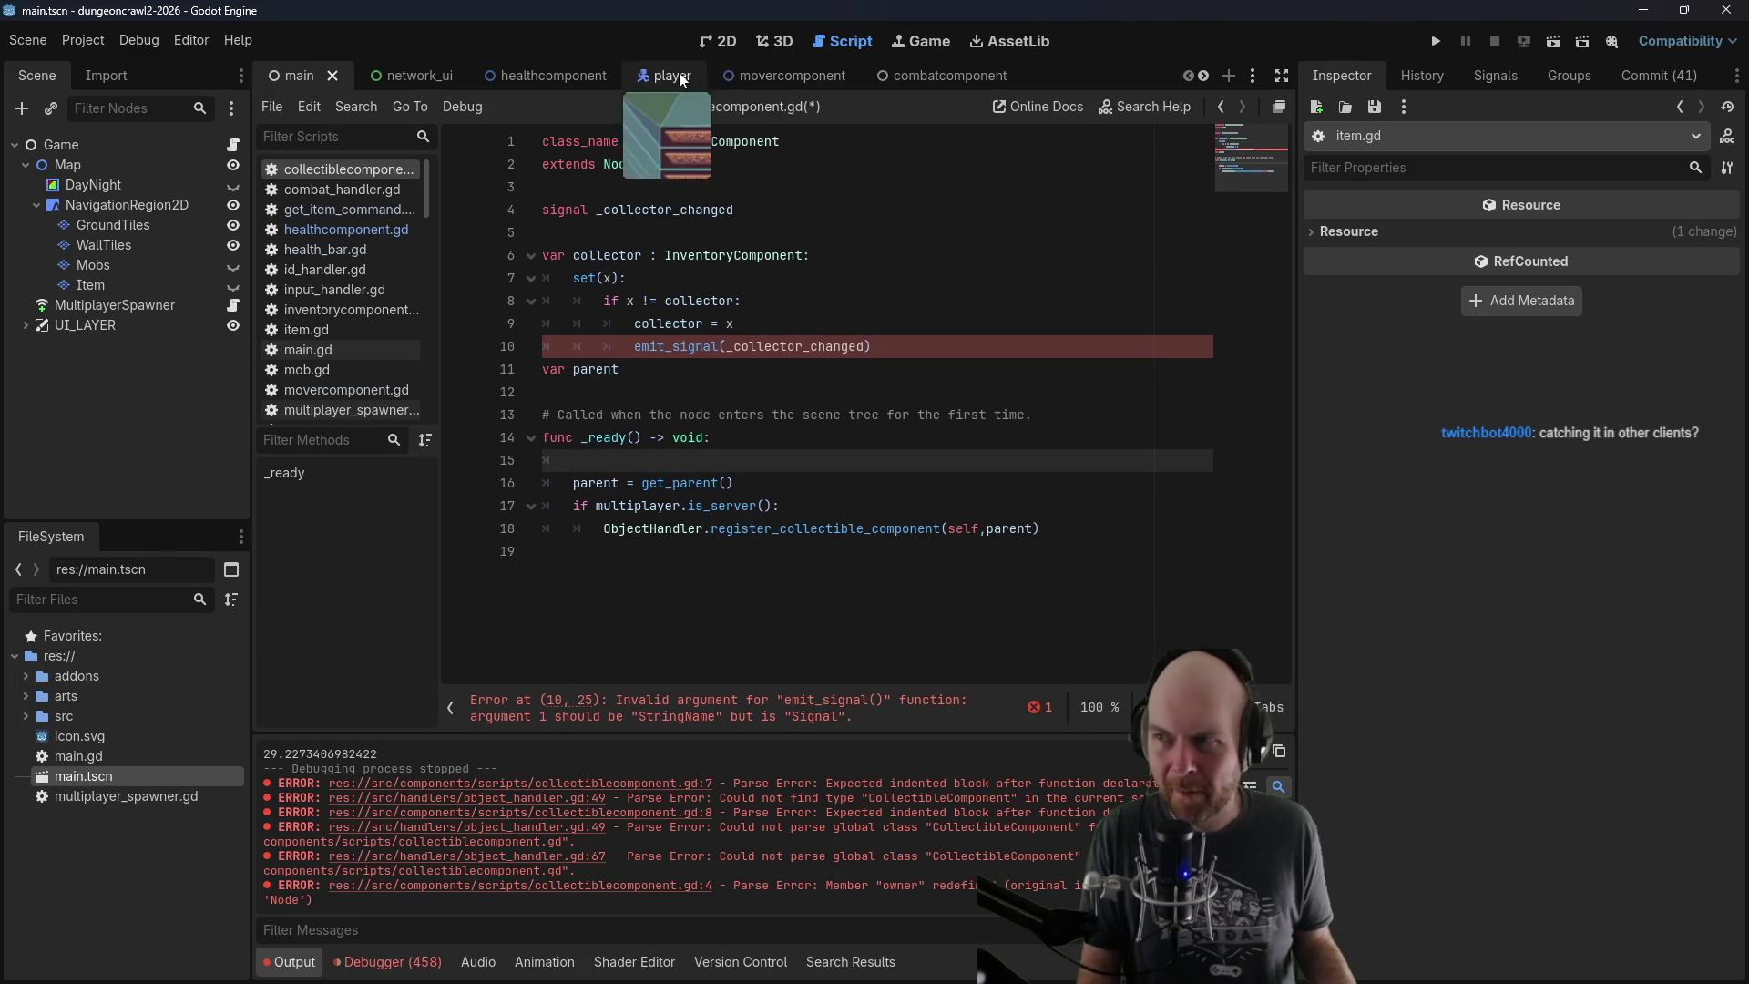
click(559, 69)
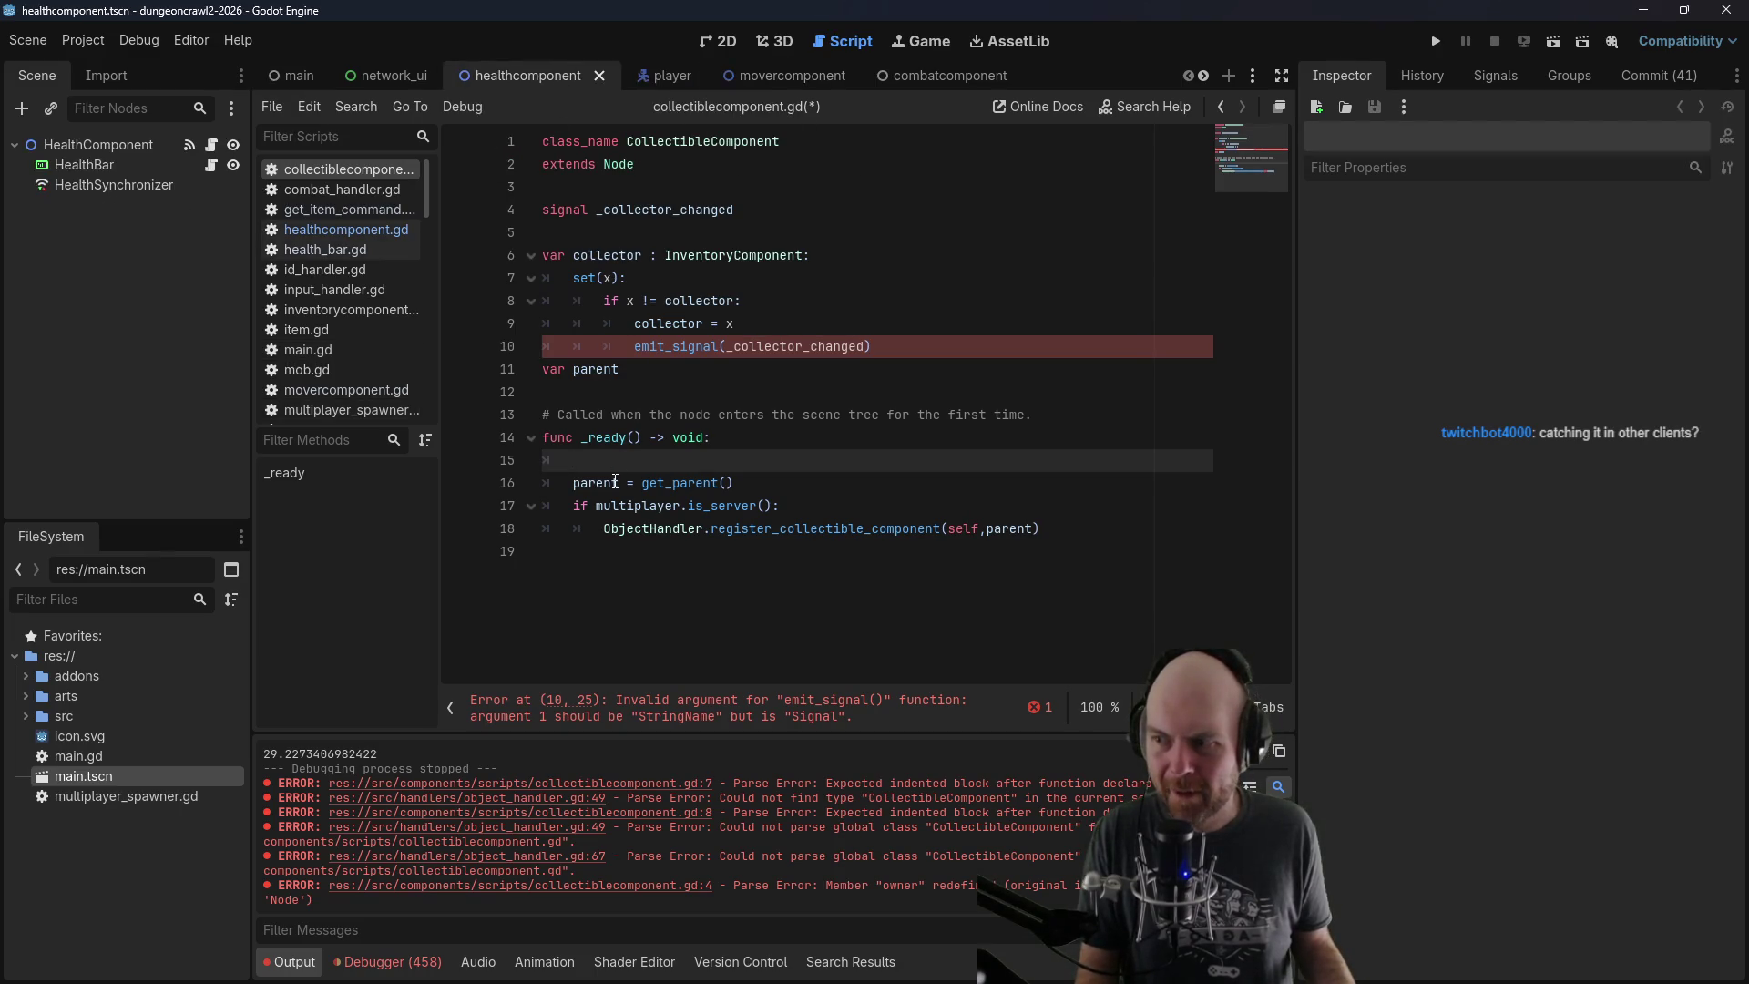
- After reviewing healthcomponent.gd, quote the signal name as emit_signal("_collector_changed") on line 10
click(297, 75)
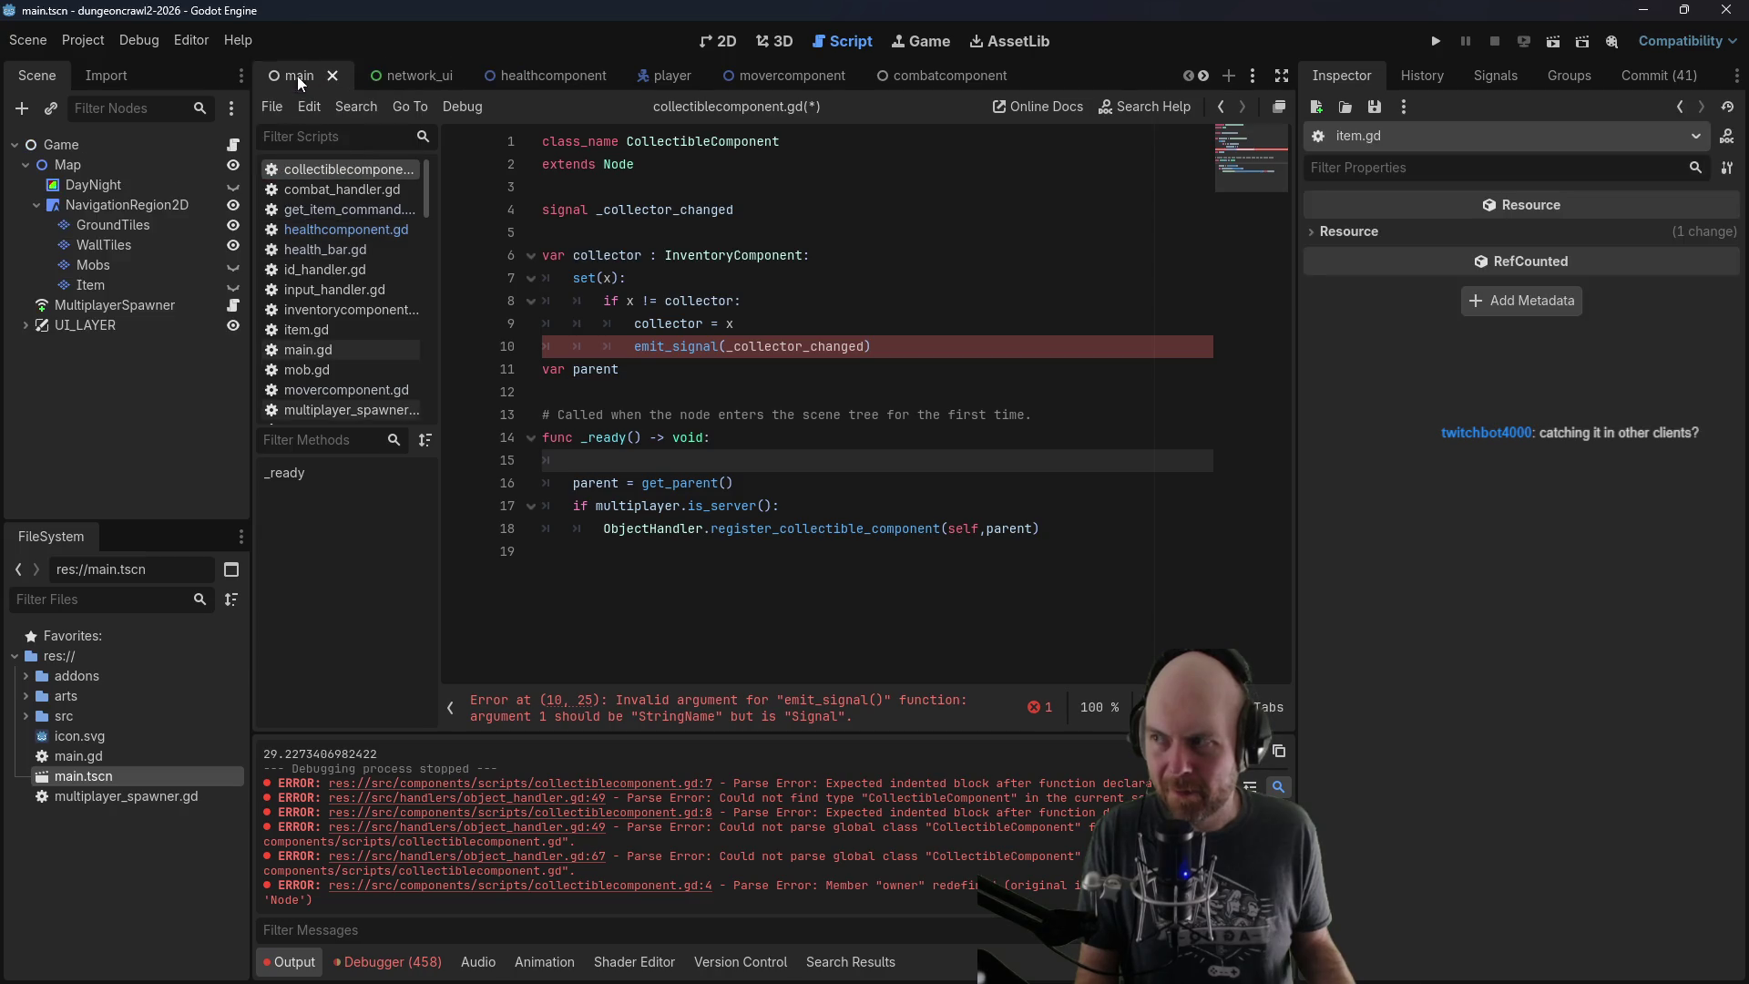
click(353, 223)
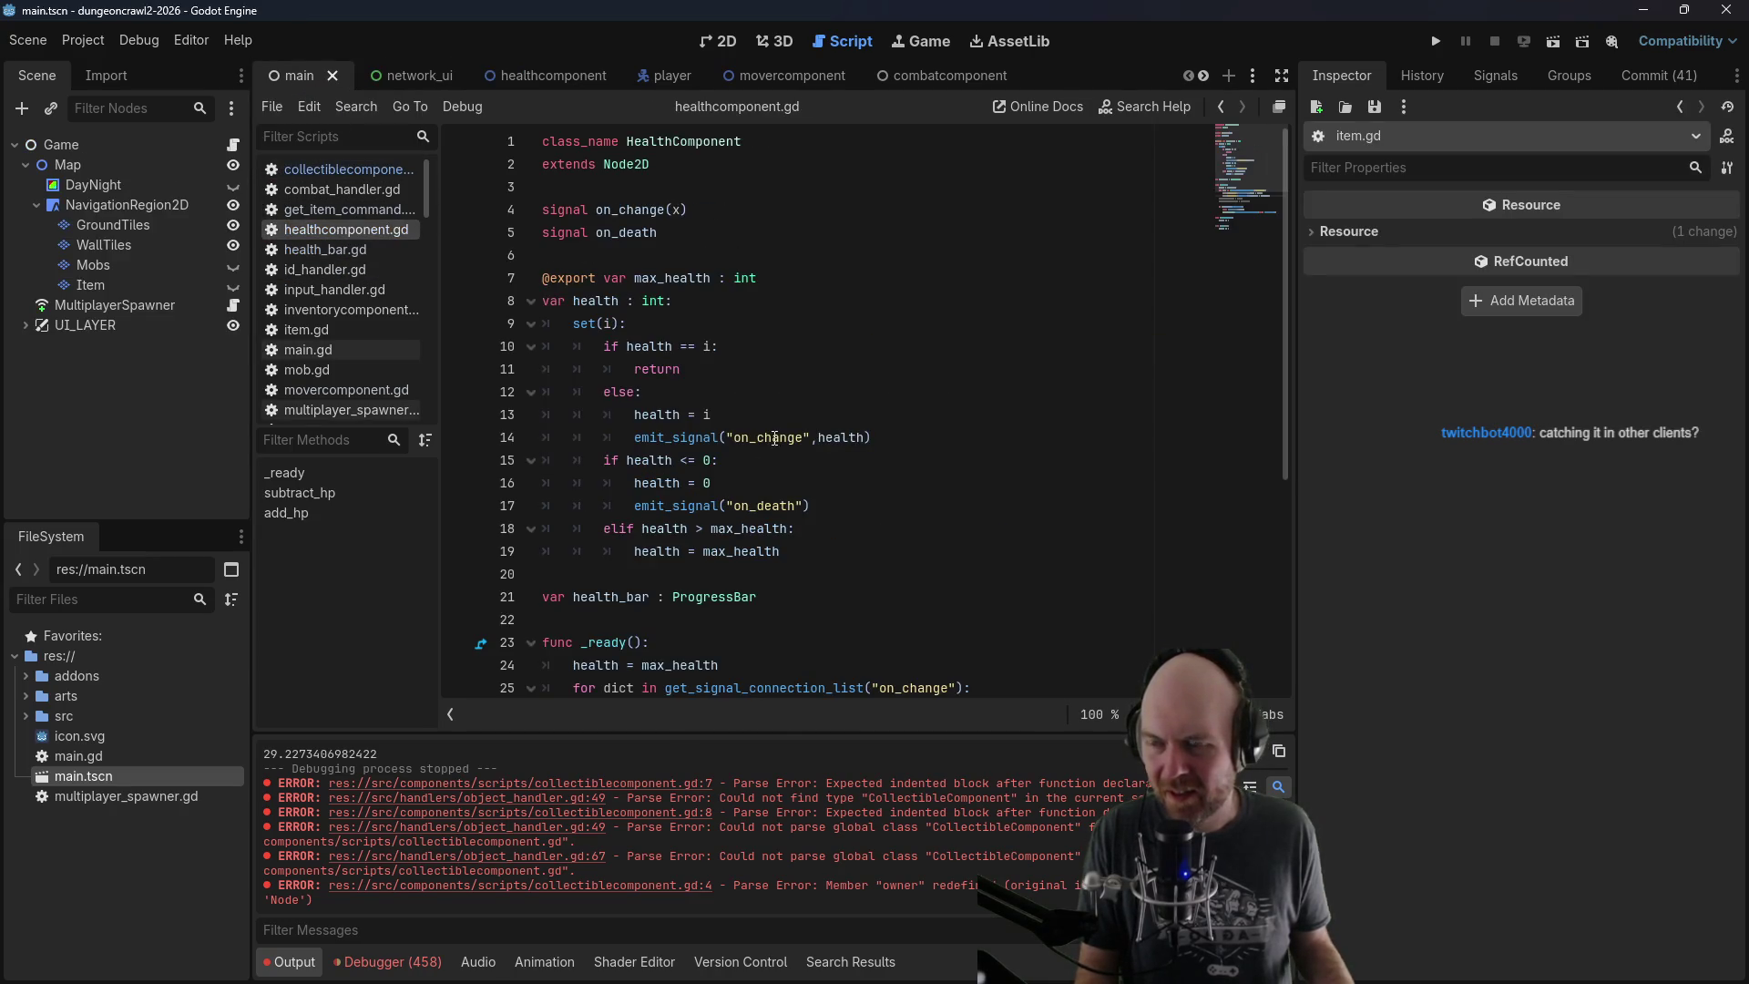
scroll(774, 438, down, 1)
scroll(774, 440, down, 1)
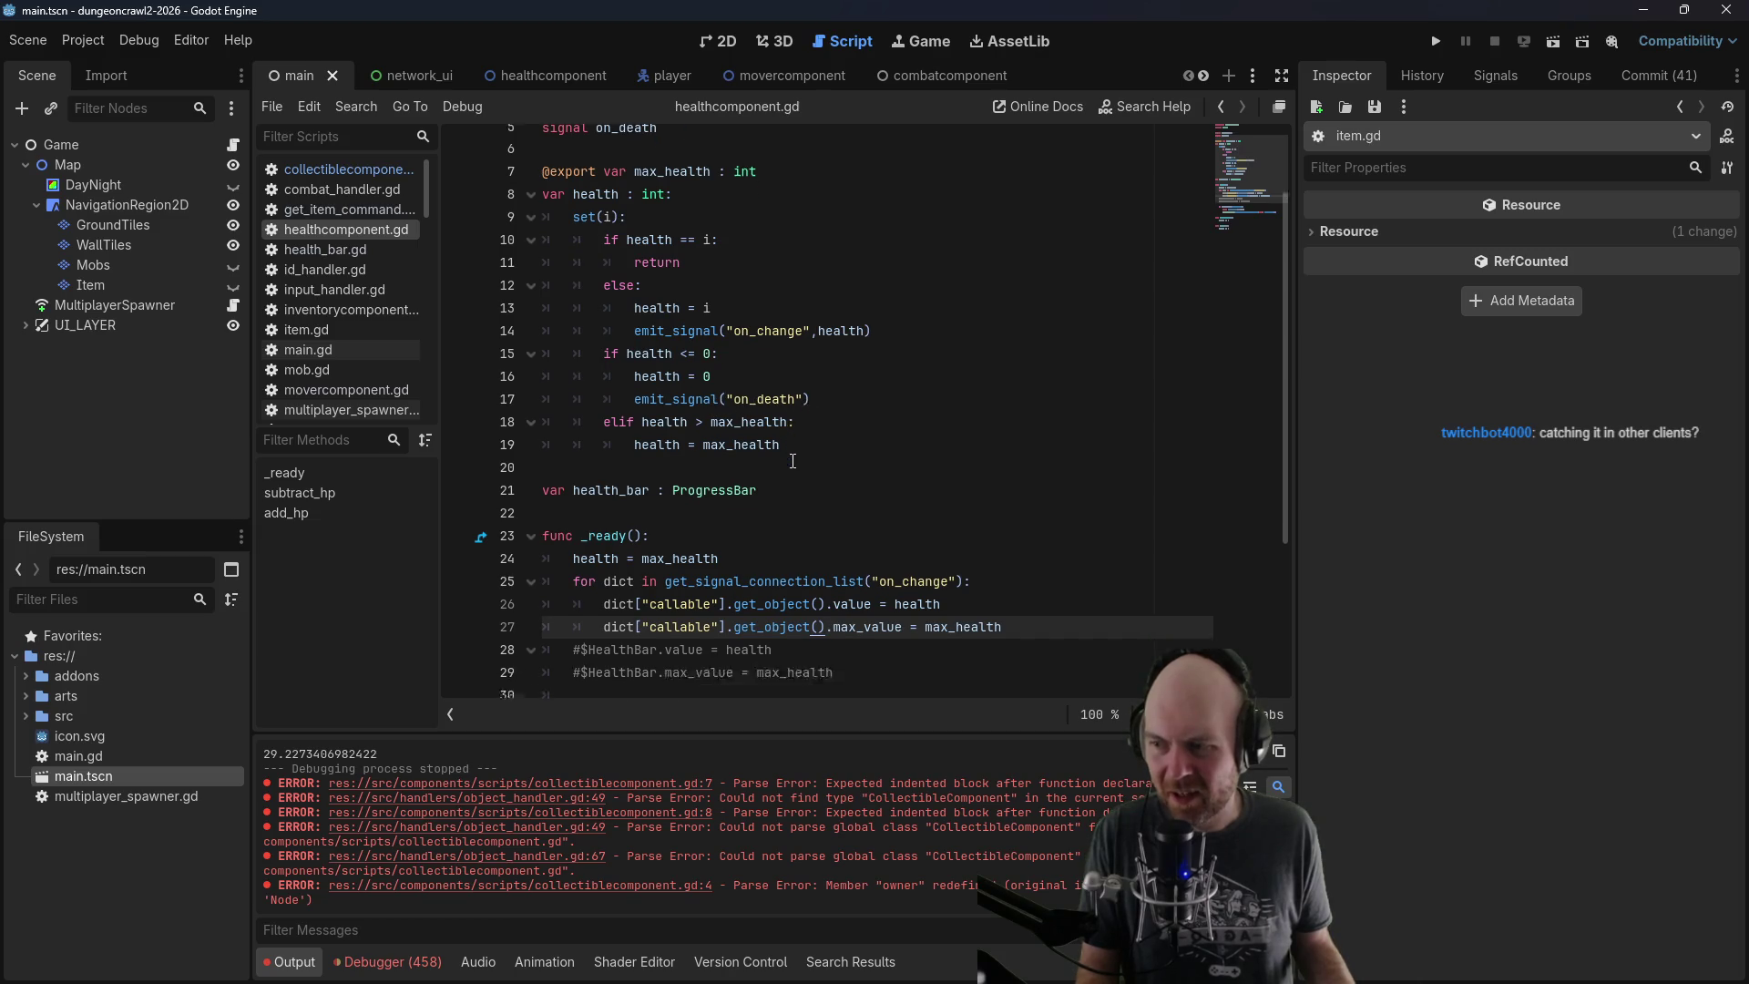
scroll(717, 435, down, 3)
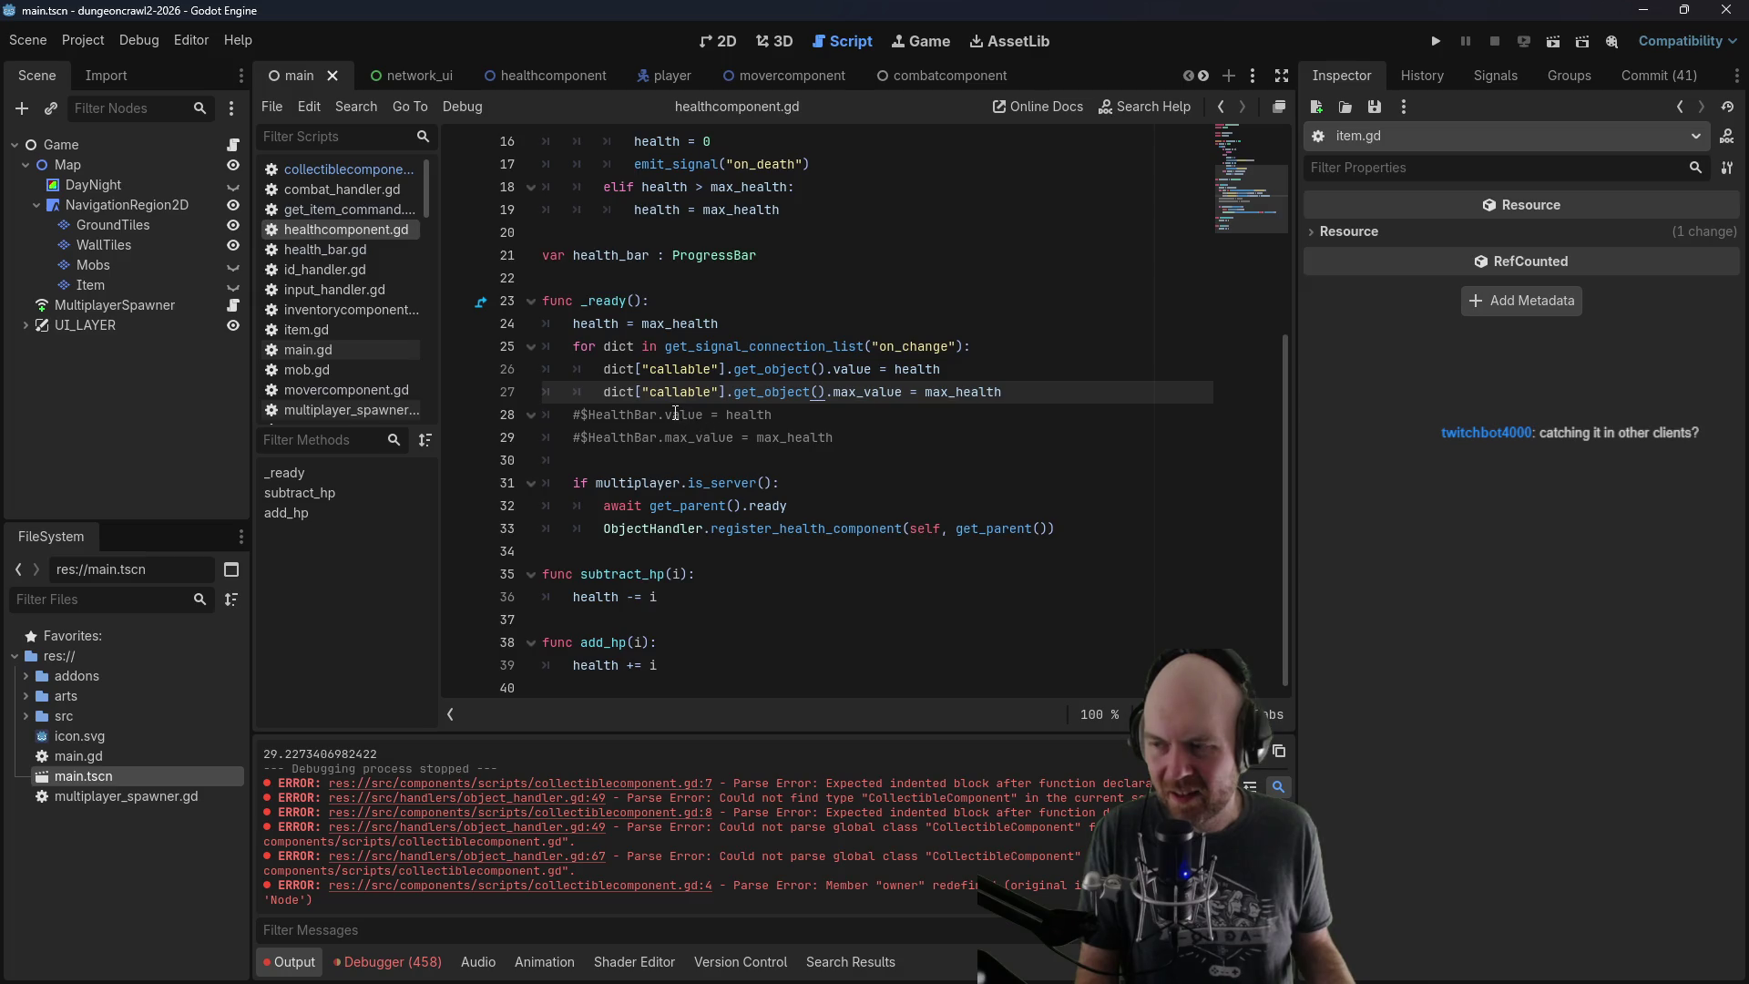
scroll(671, 410, up, 2)
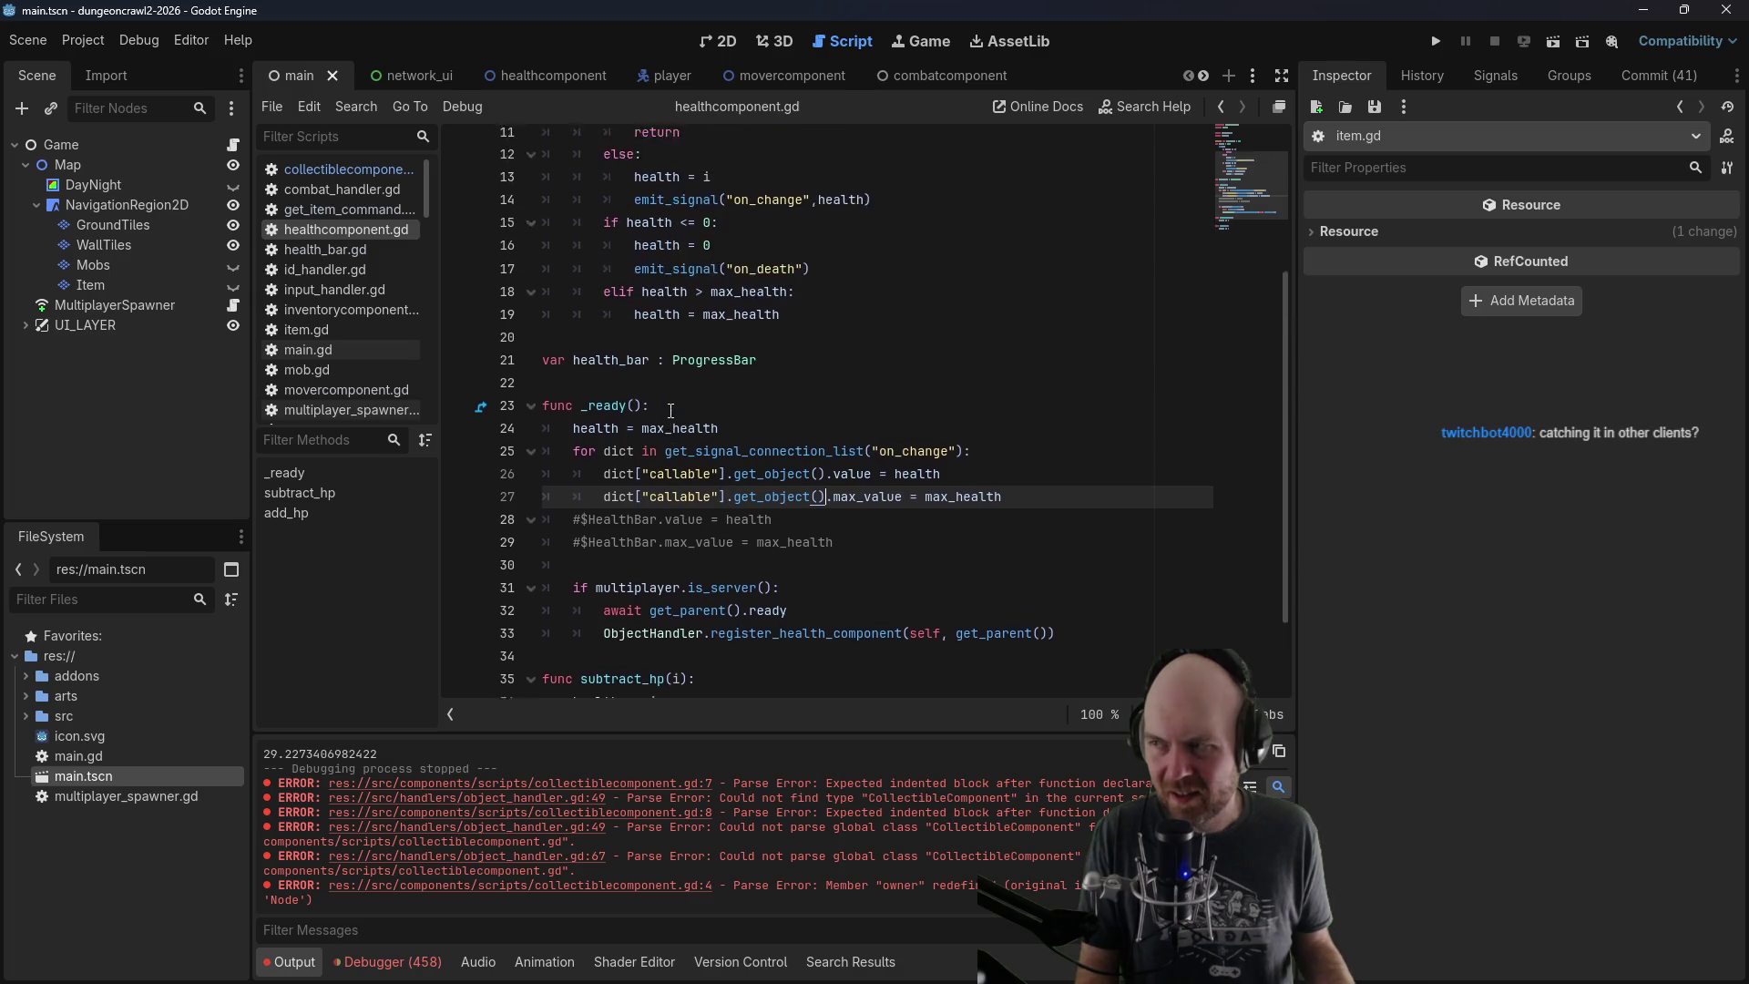
click(351, 173)
click(726, 346)
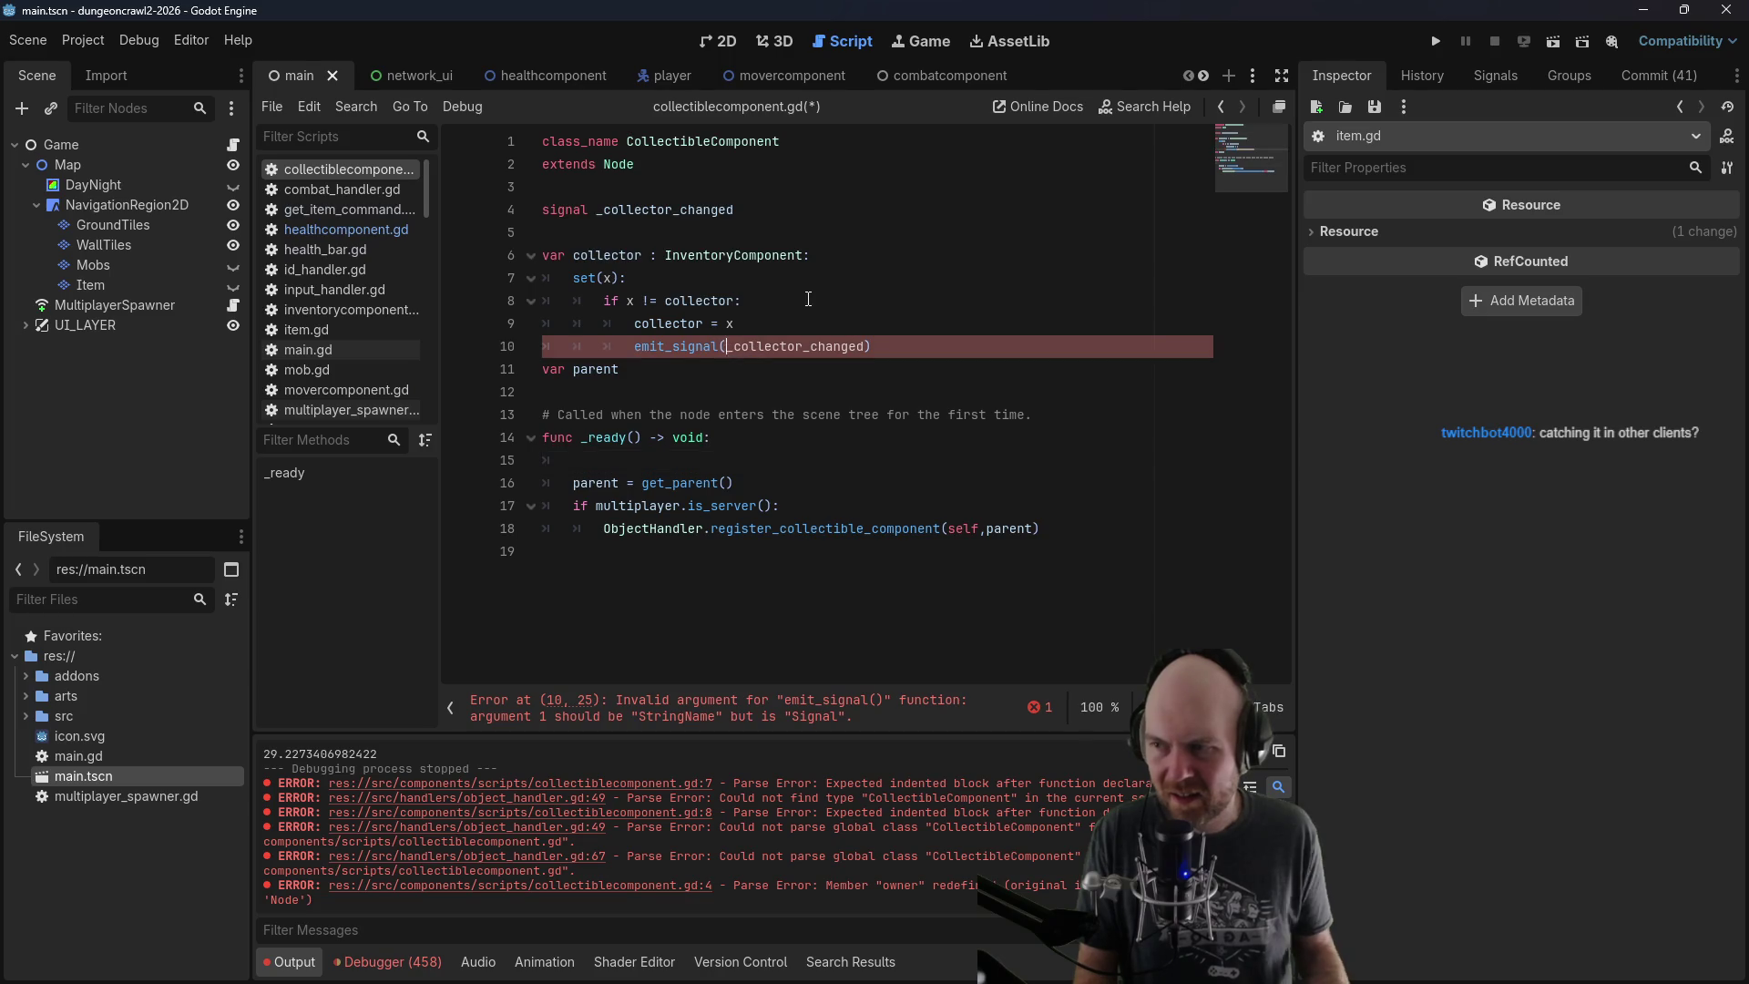
text(")
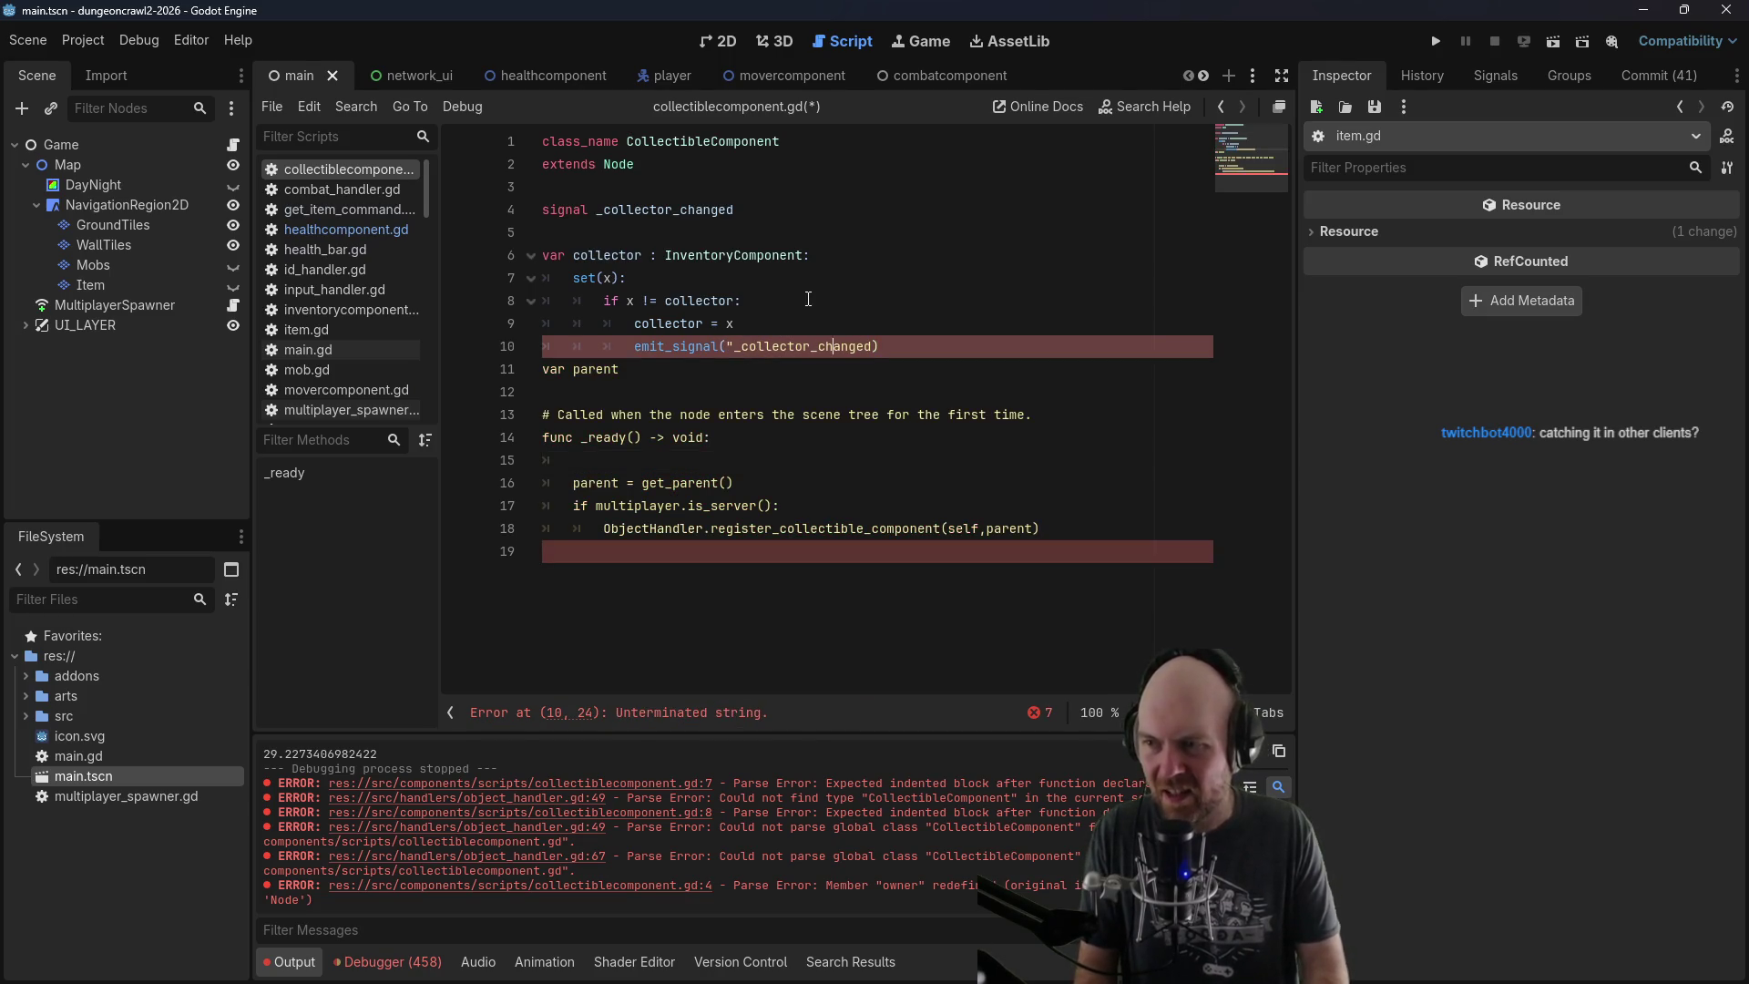
key(ctrl+Right)
text(")
key(Down)
key(Down)
key(Down)
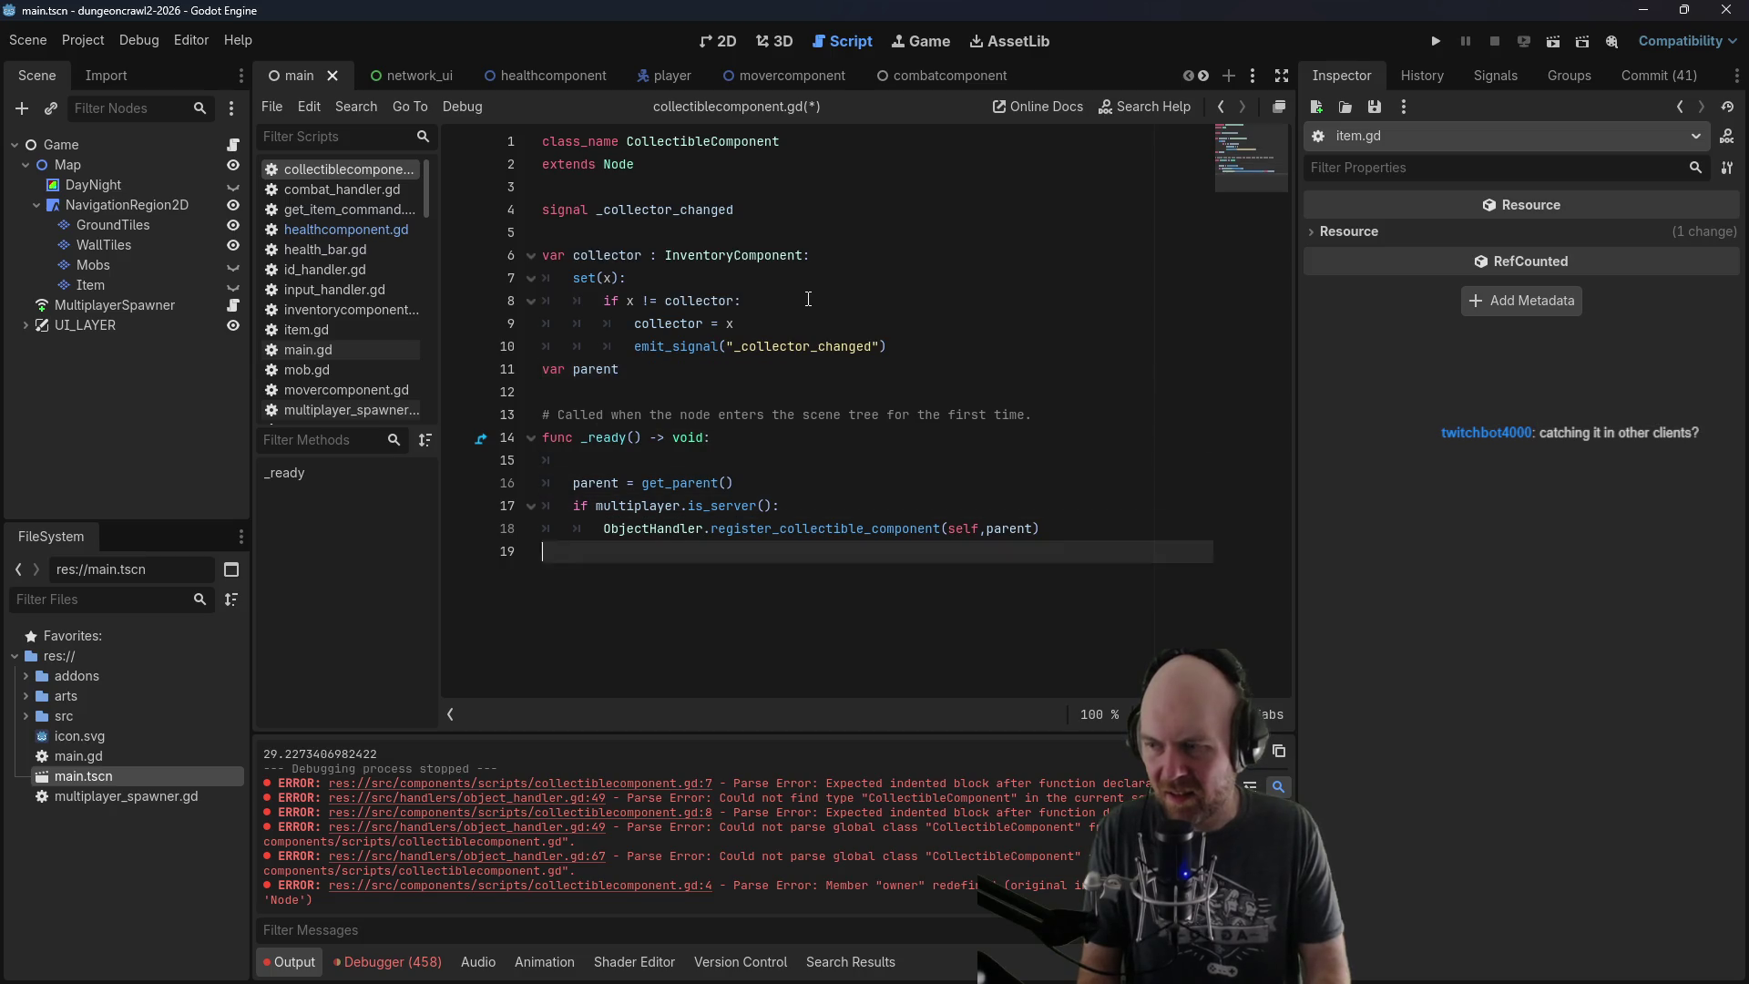
- Add _collector_changed.connect(_update_parent) at the top of _ready
key(Up)
key(Up)
key(Up)
text(c)
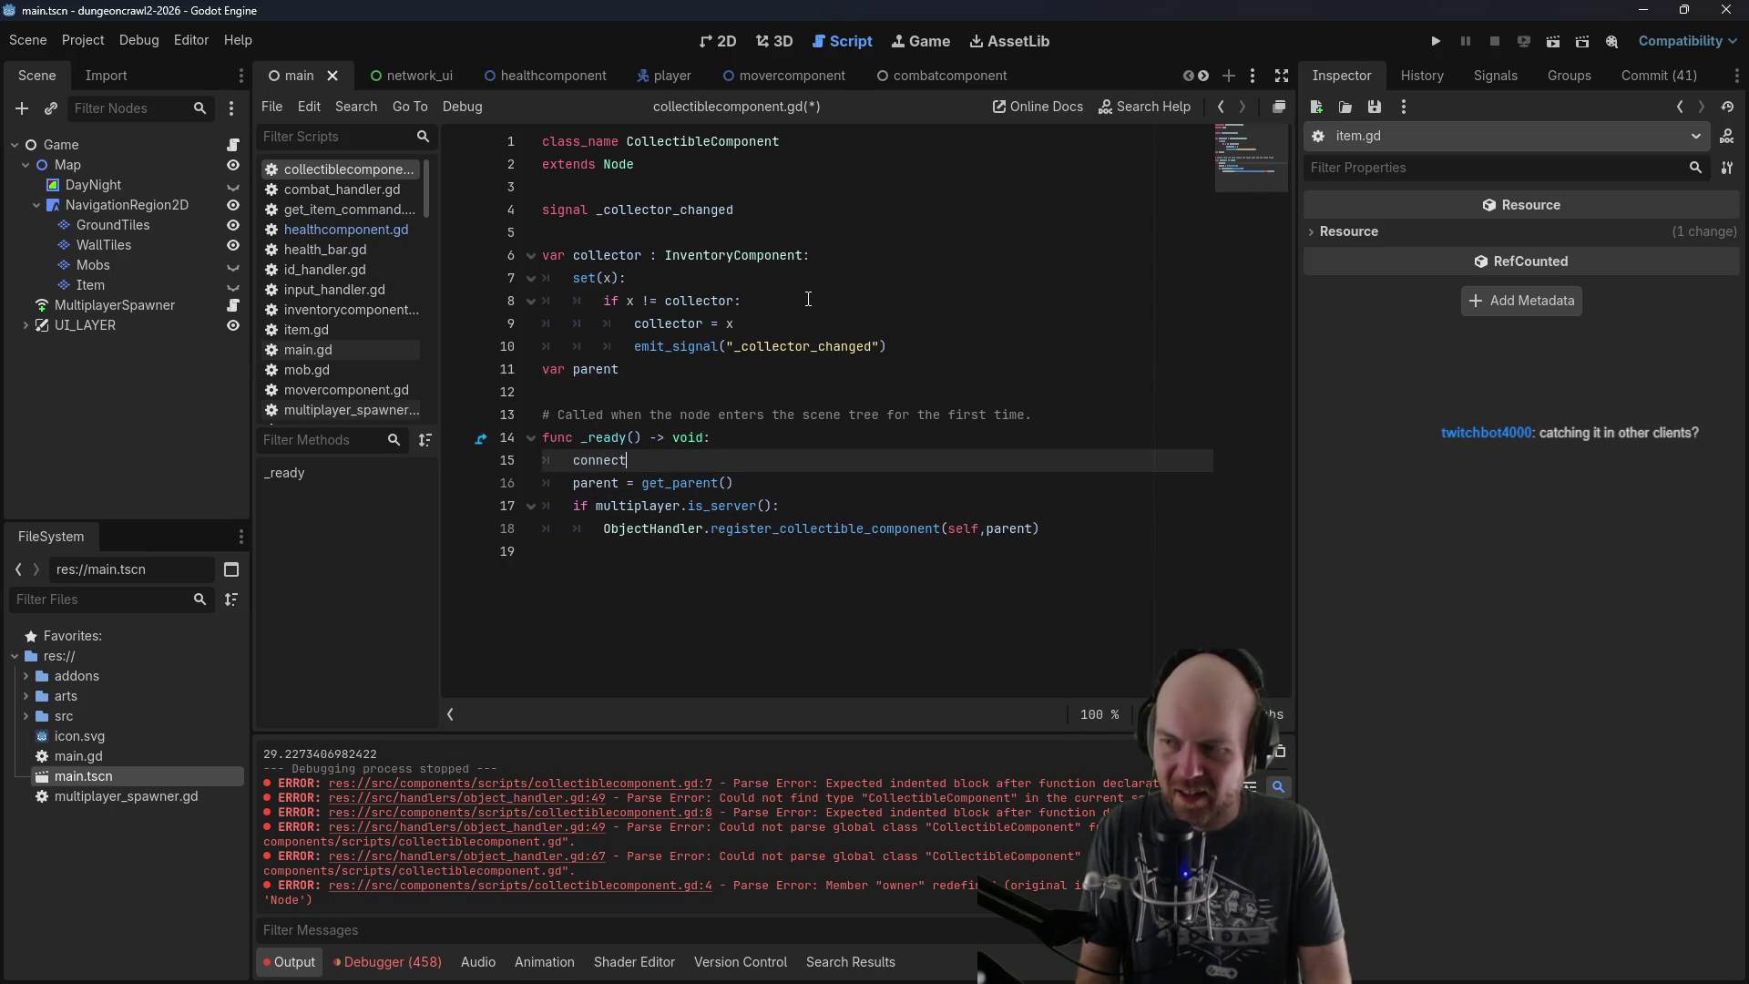
key(BackSpace)
text(_colelcto)
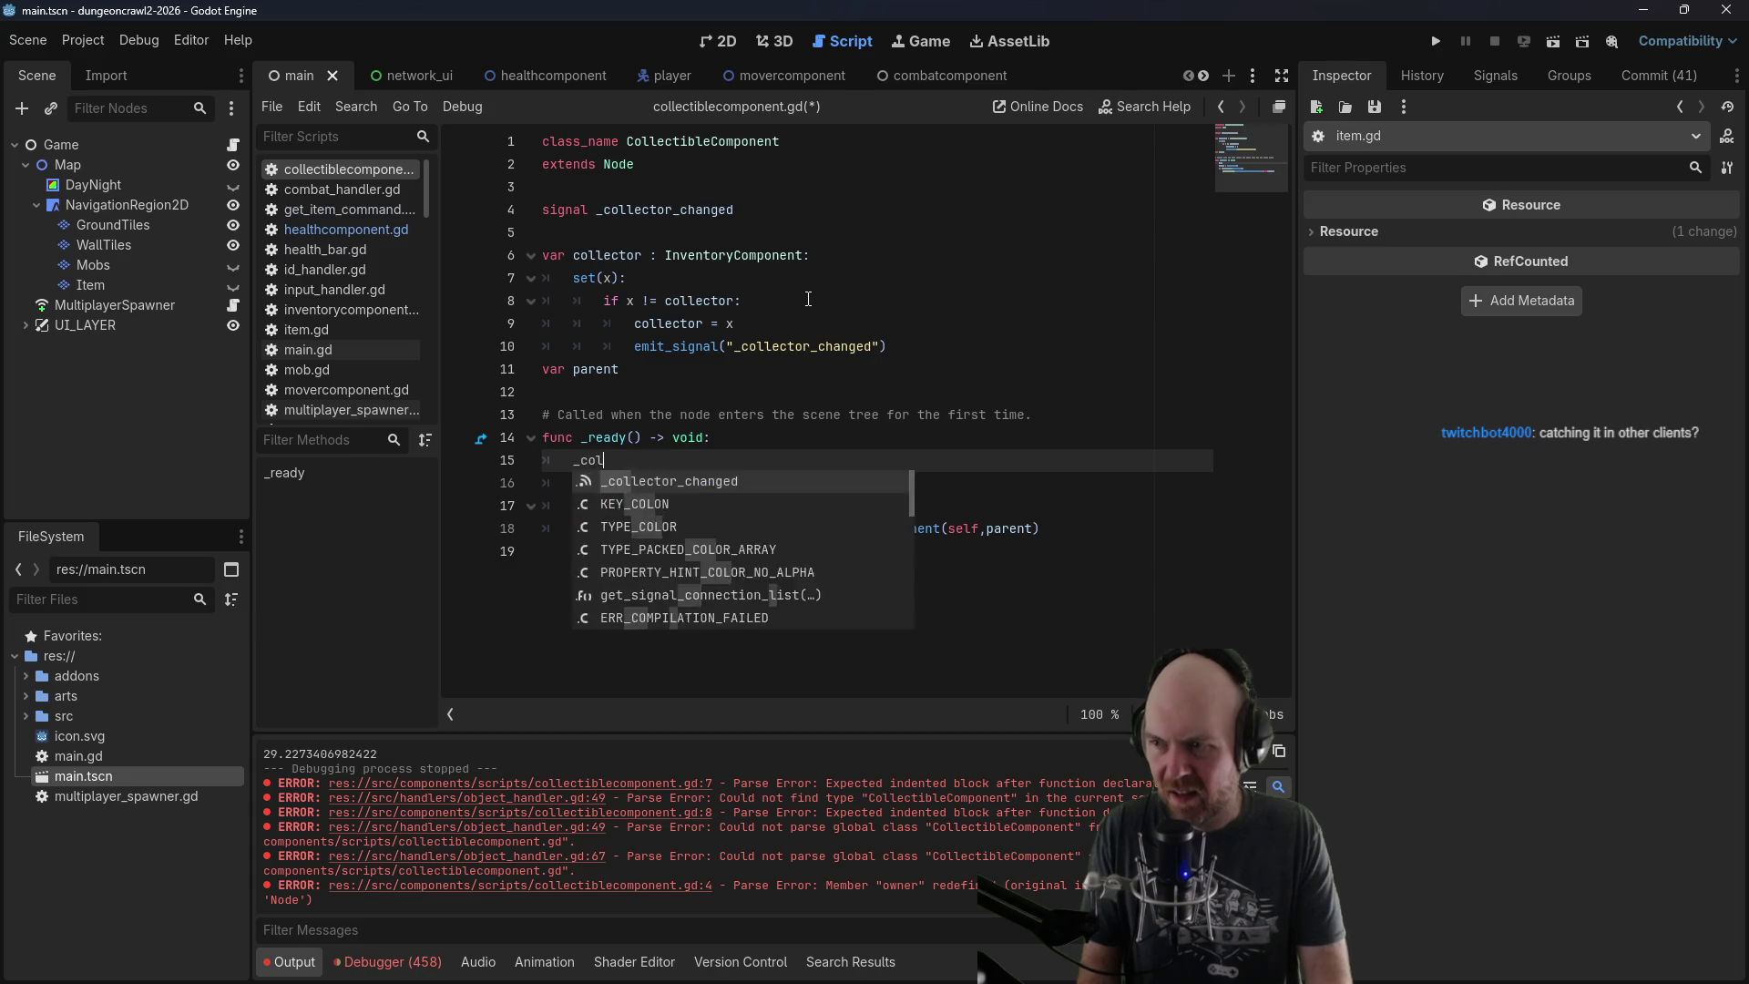
key(BackSpace)
key(BackSpace)
key(BackSpace)
text(lector_changed)
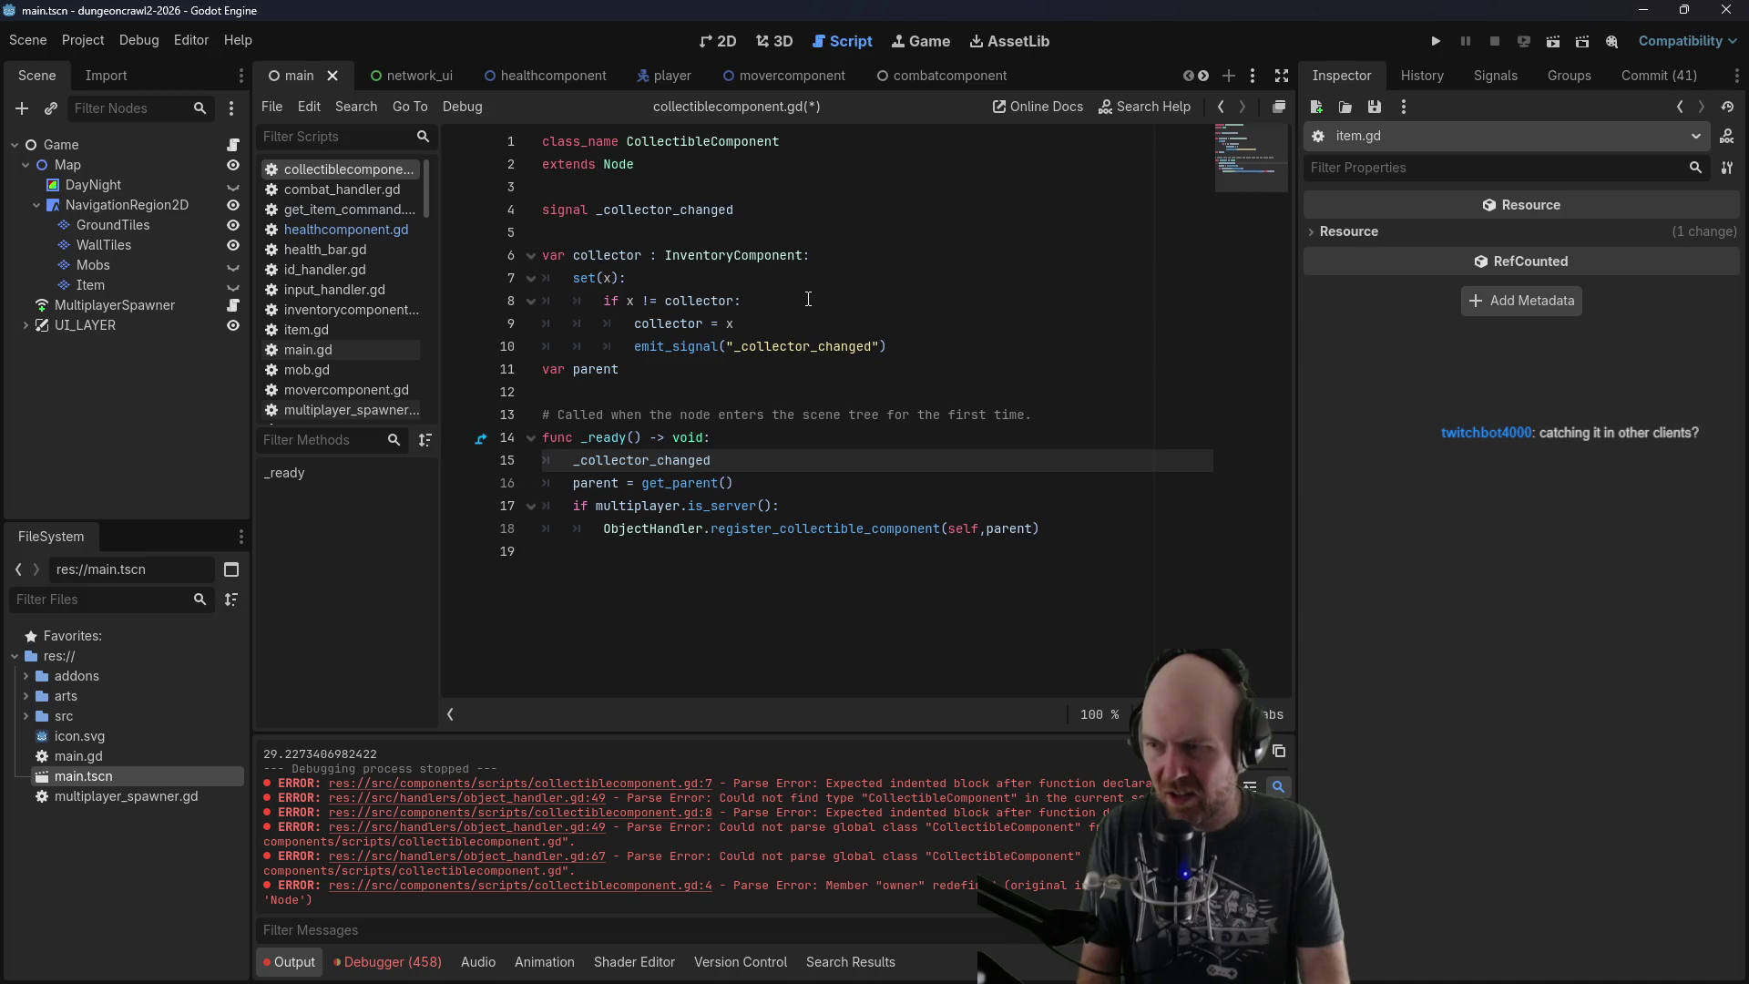
text(connect()
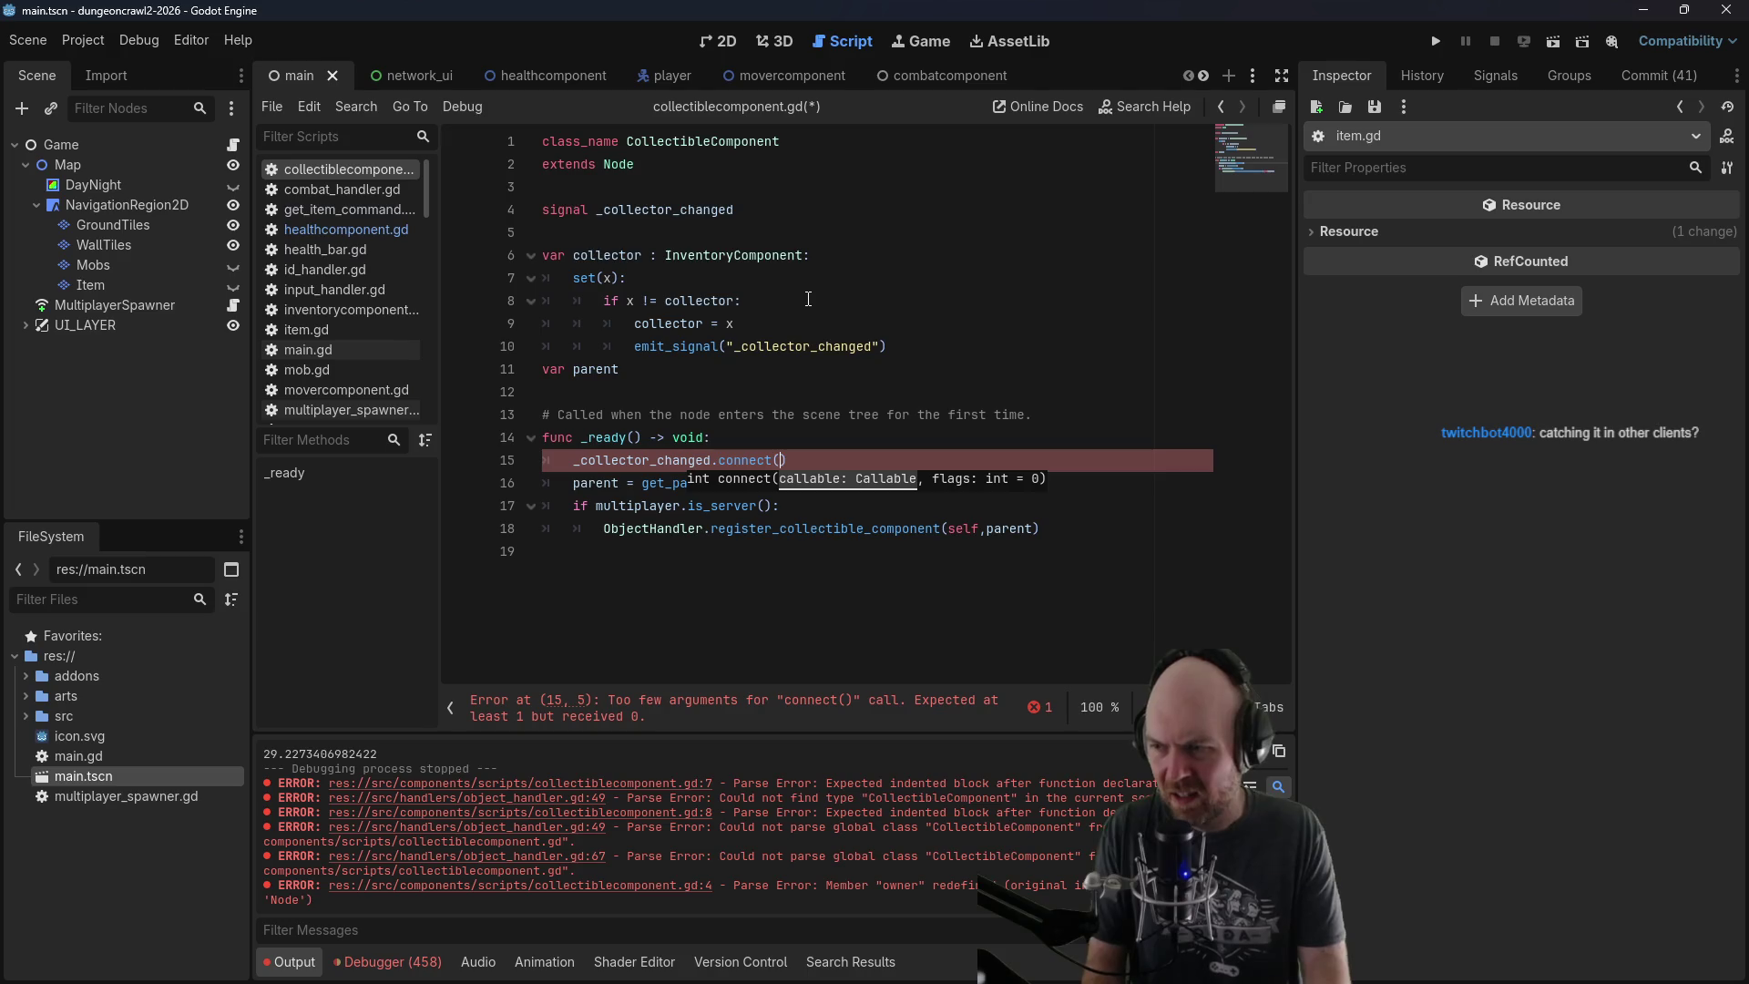
text(_)
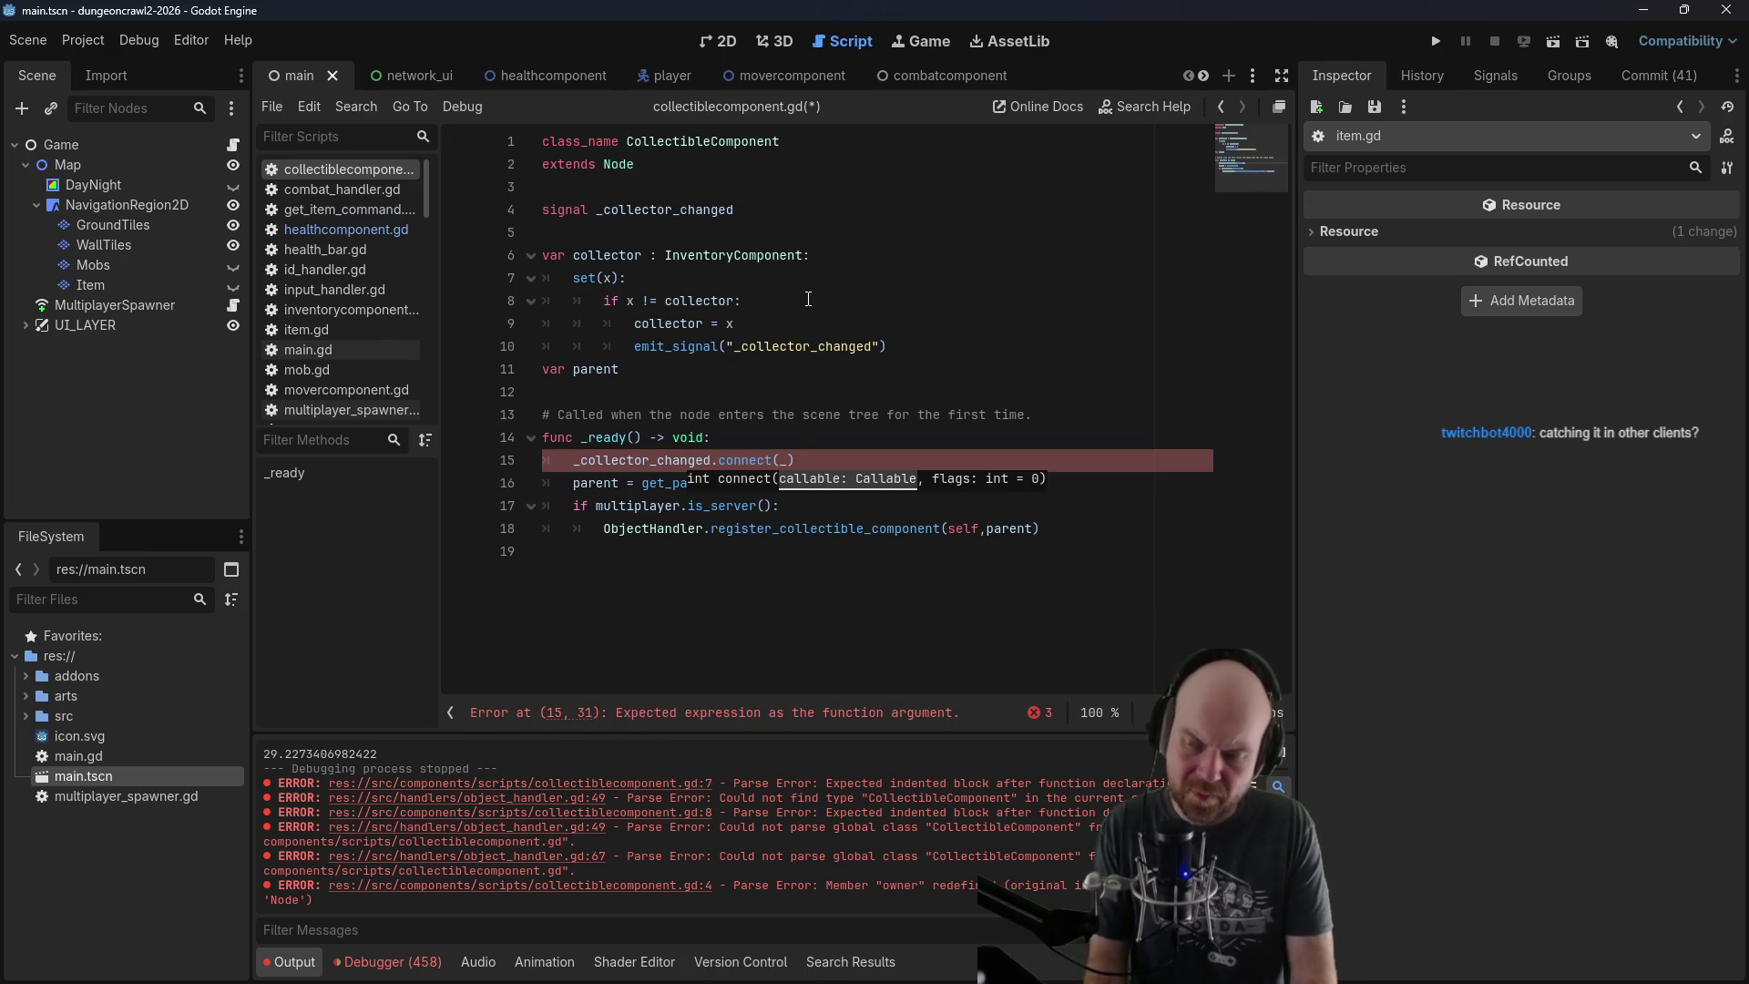
text(update_)
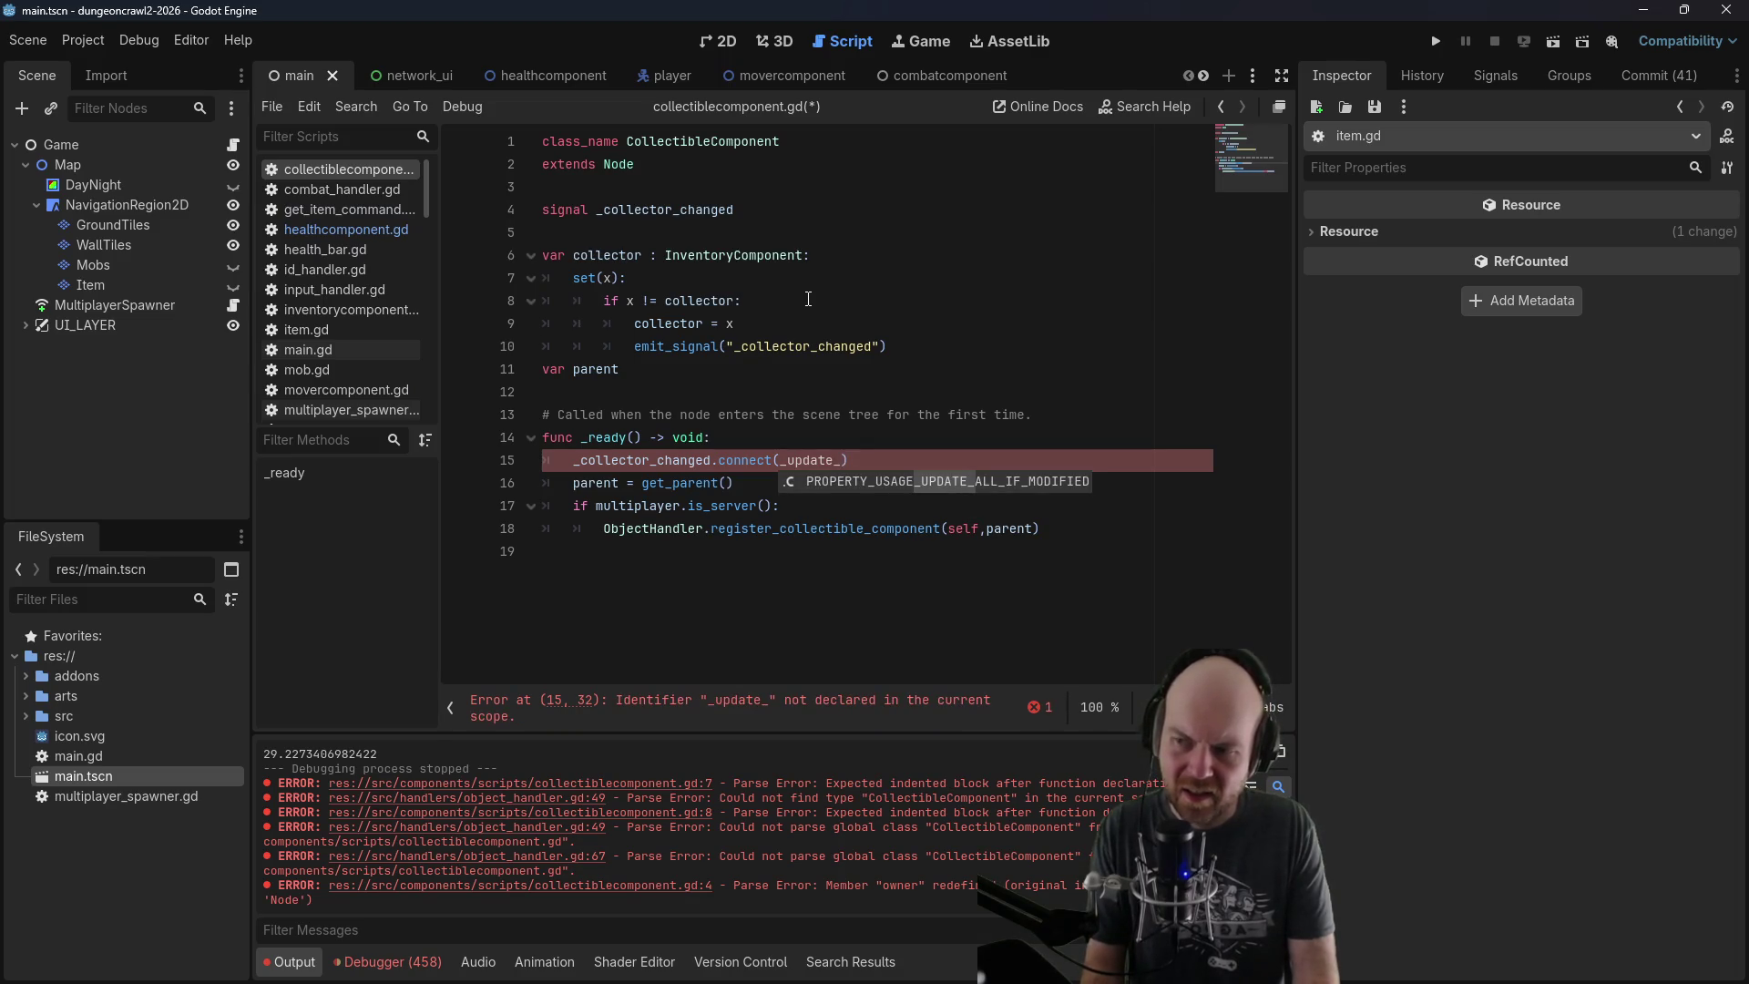
text(parent)
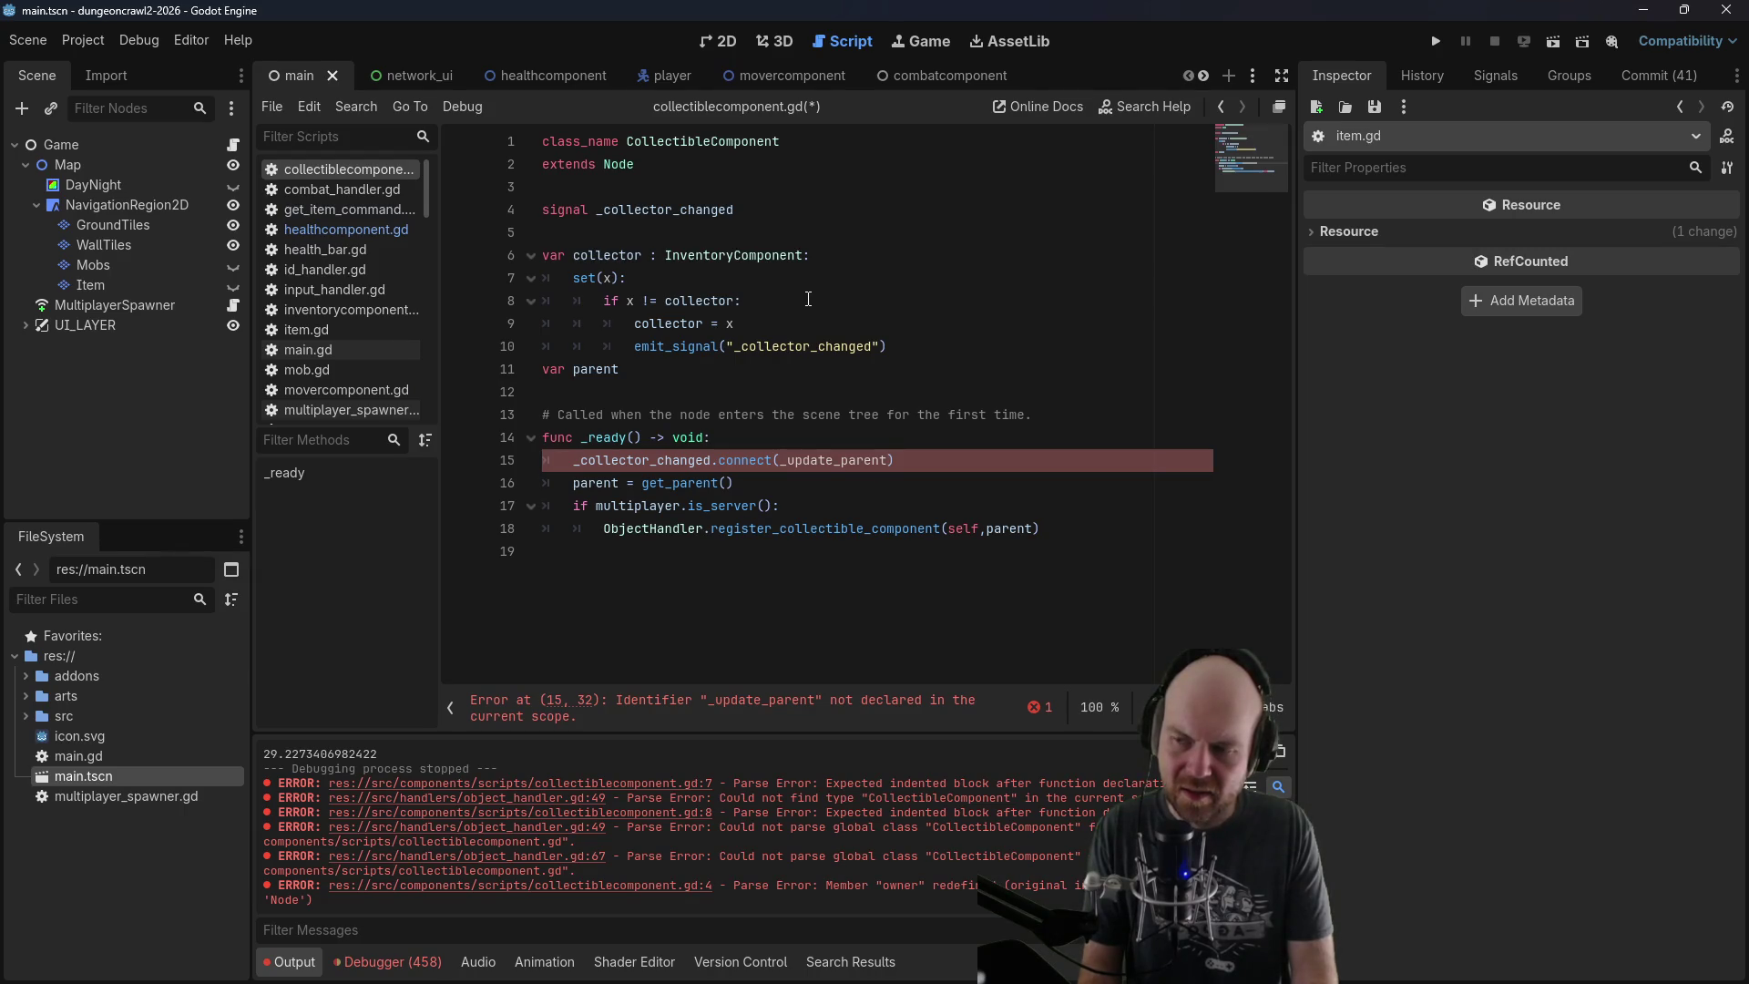
key(Down)
key(Down)
key(Down)
key(Return)
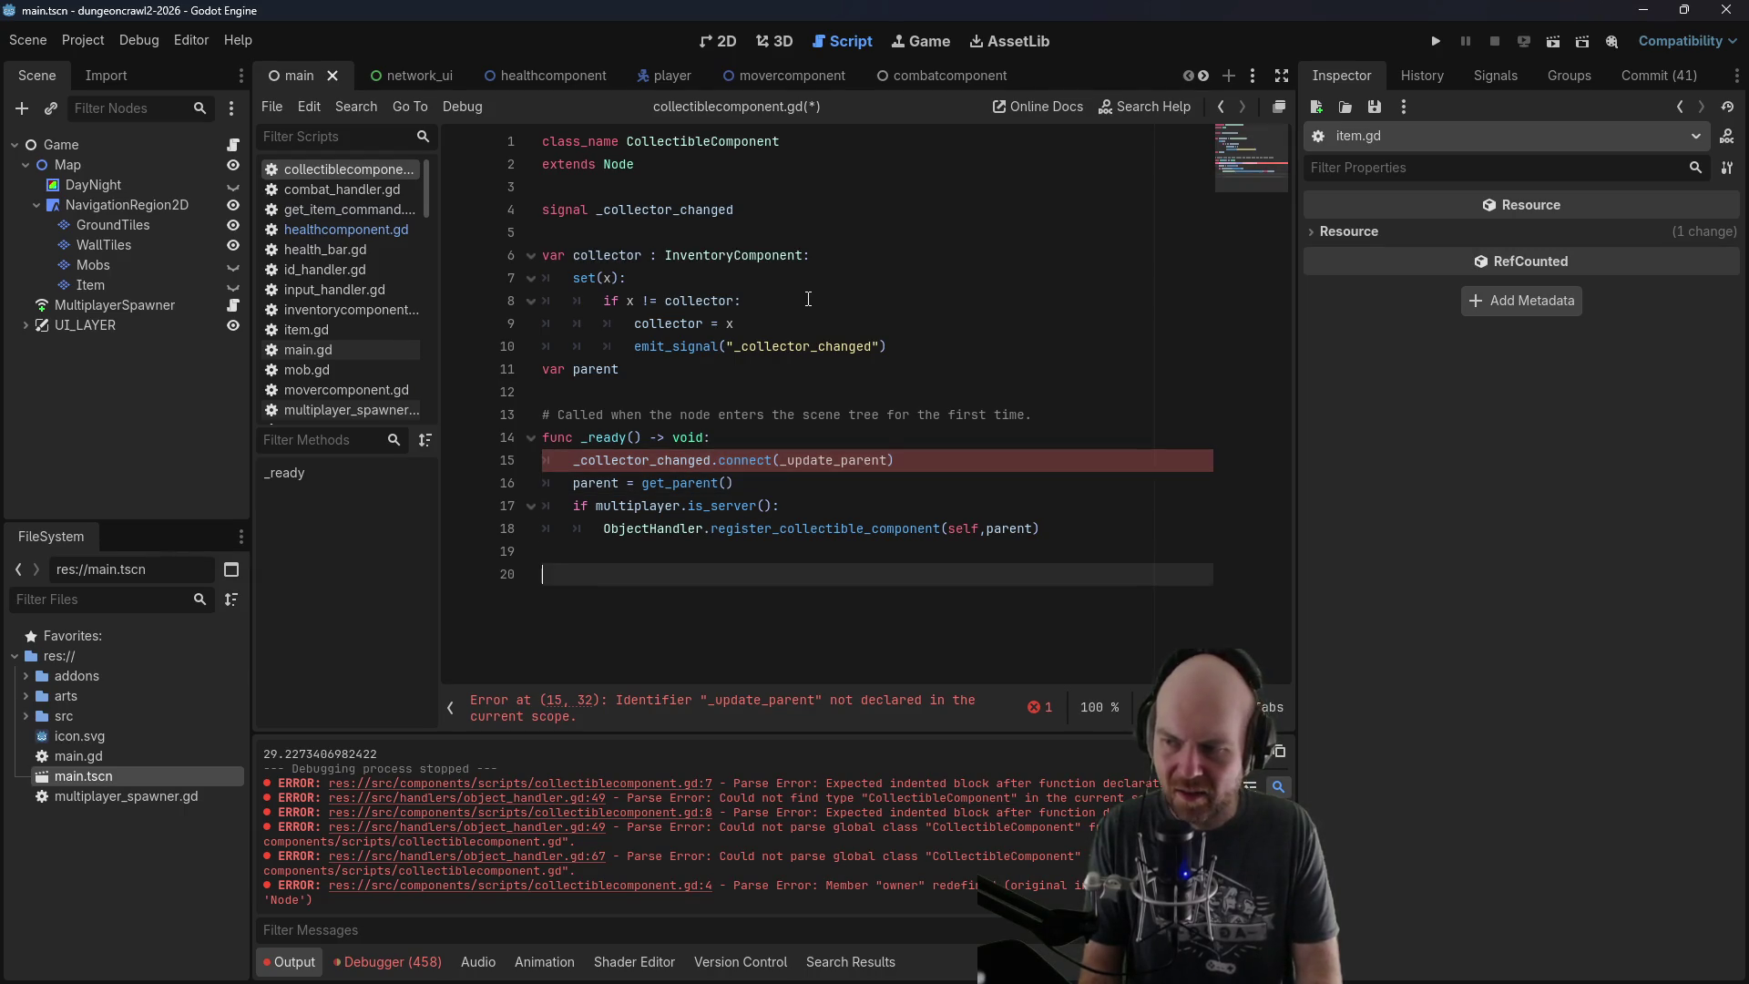
- Write func _update_parent() setting parent.visible = false when collector is set, and save
text(func _update_parent():)
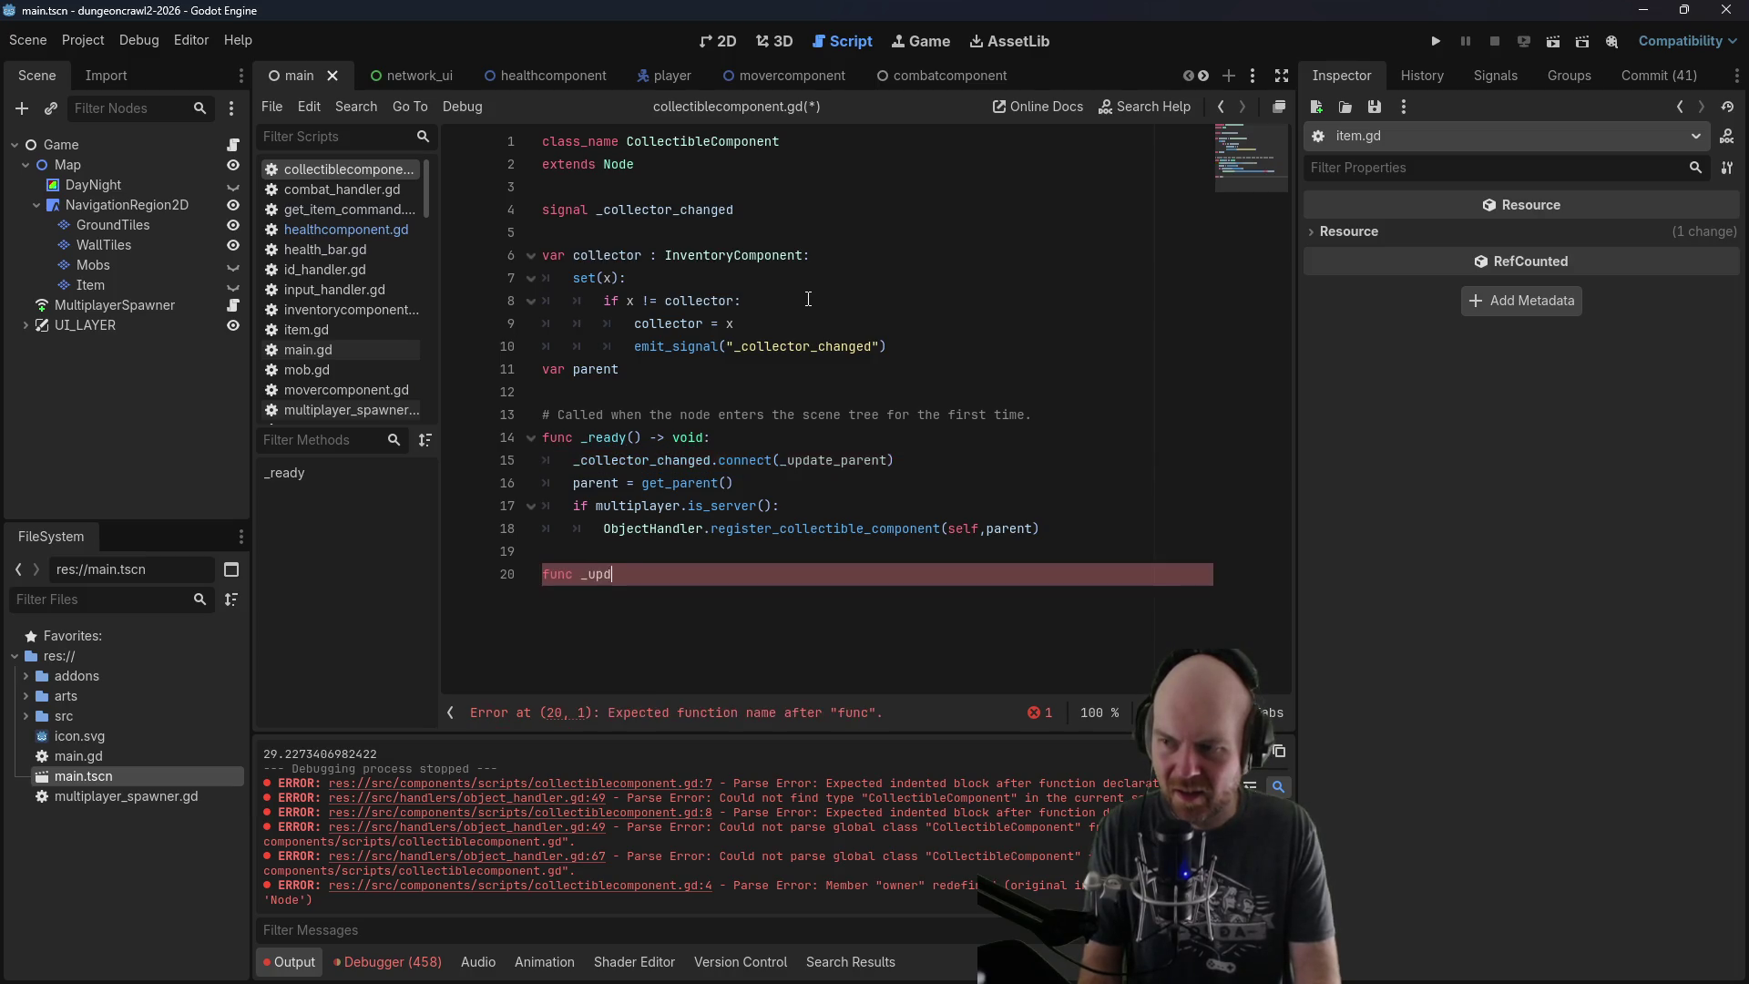
key(Return)
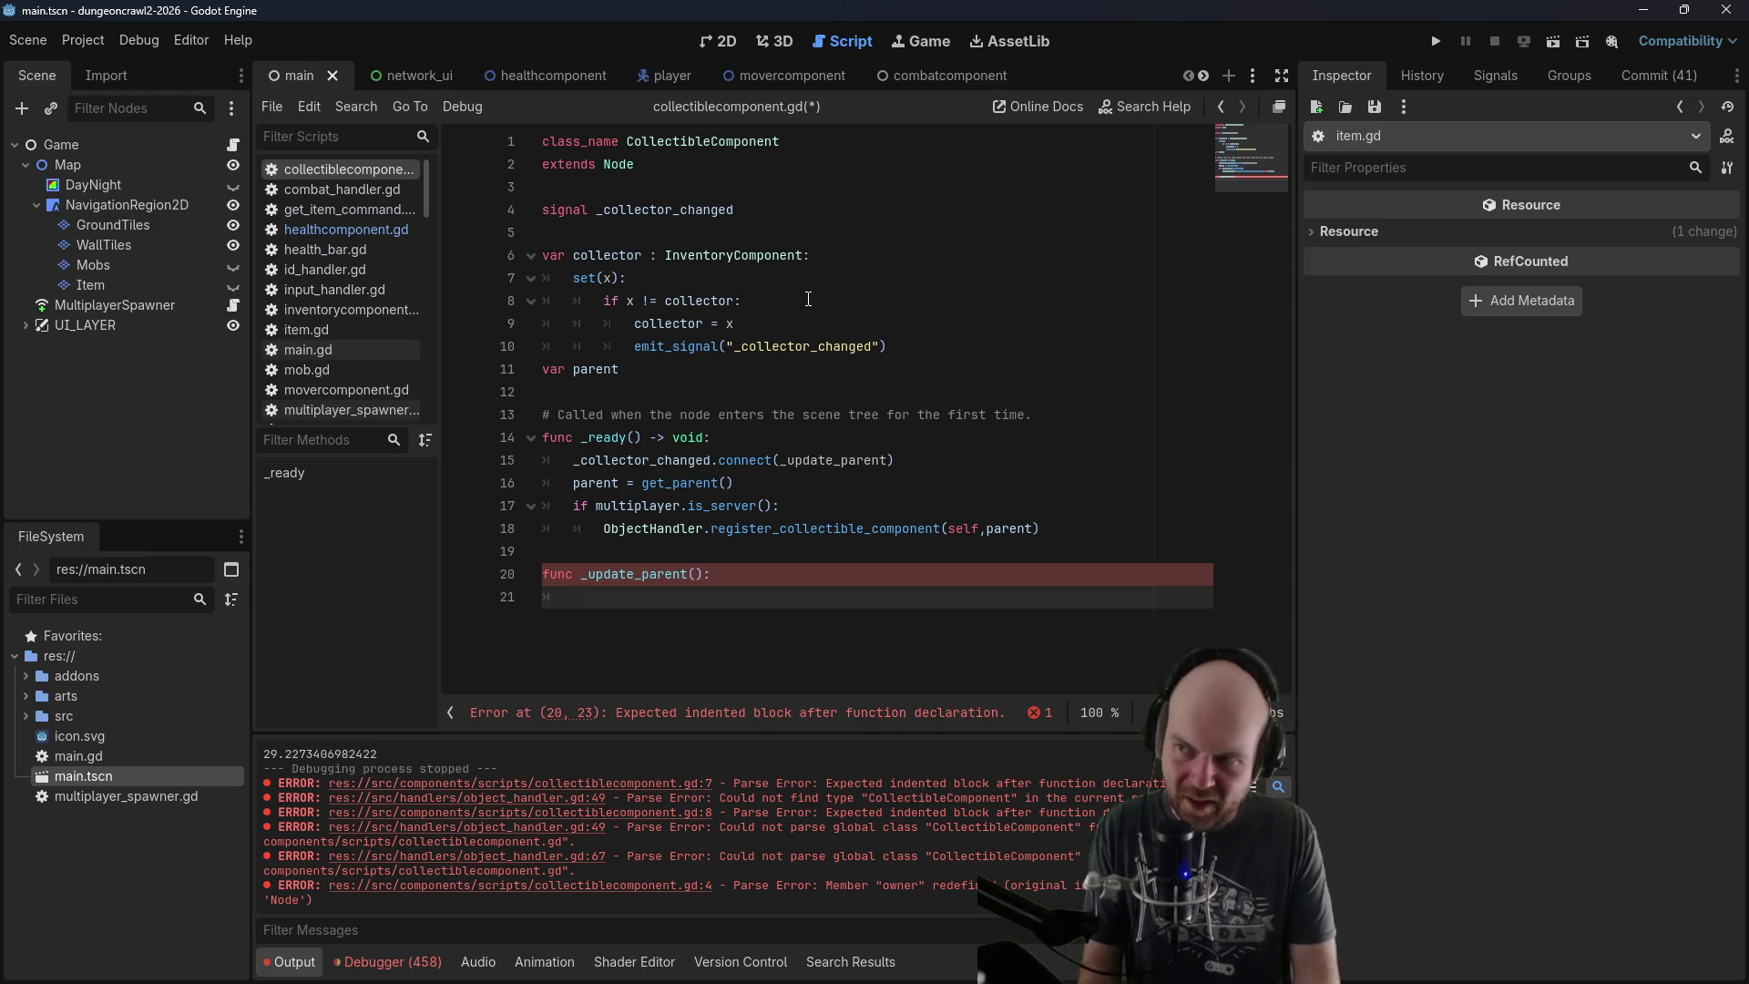
text(if)
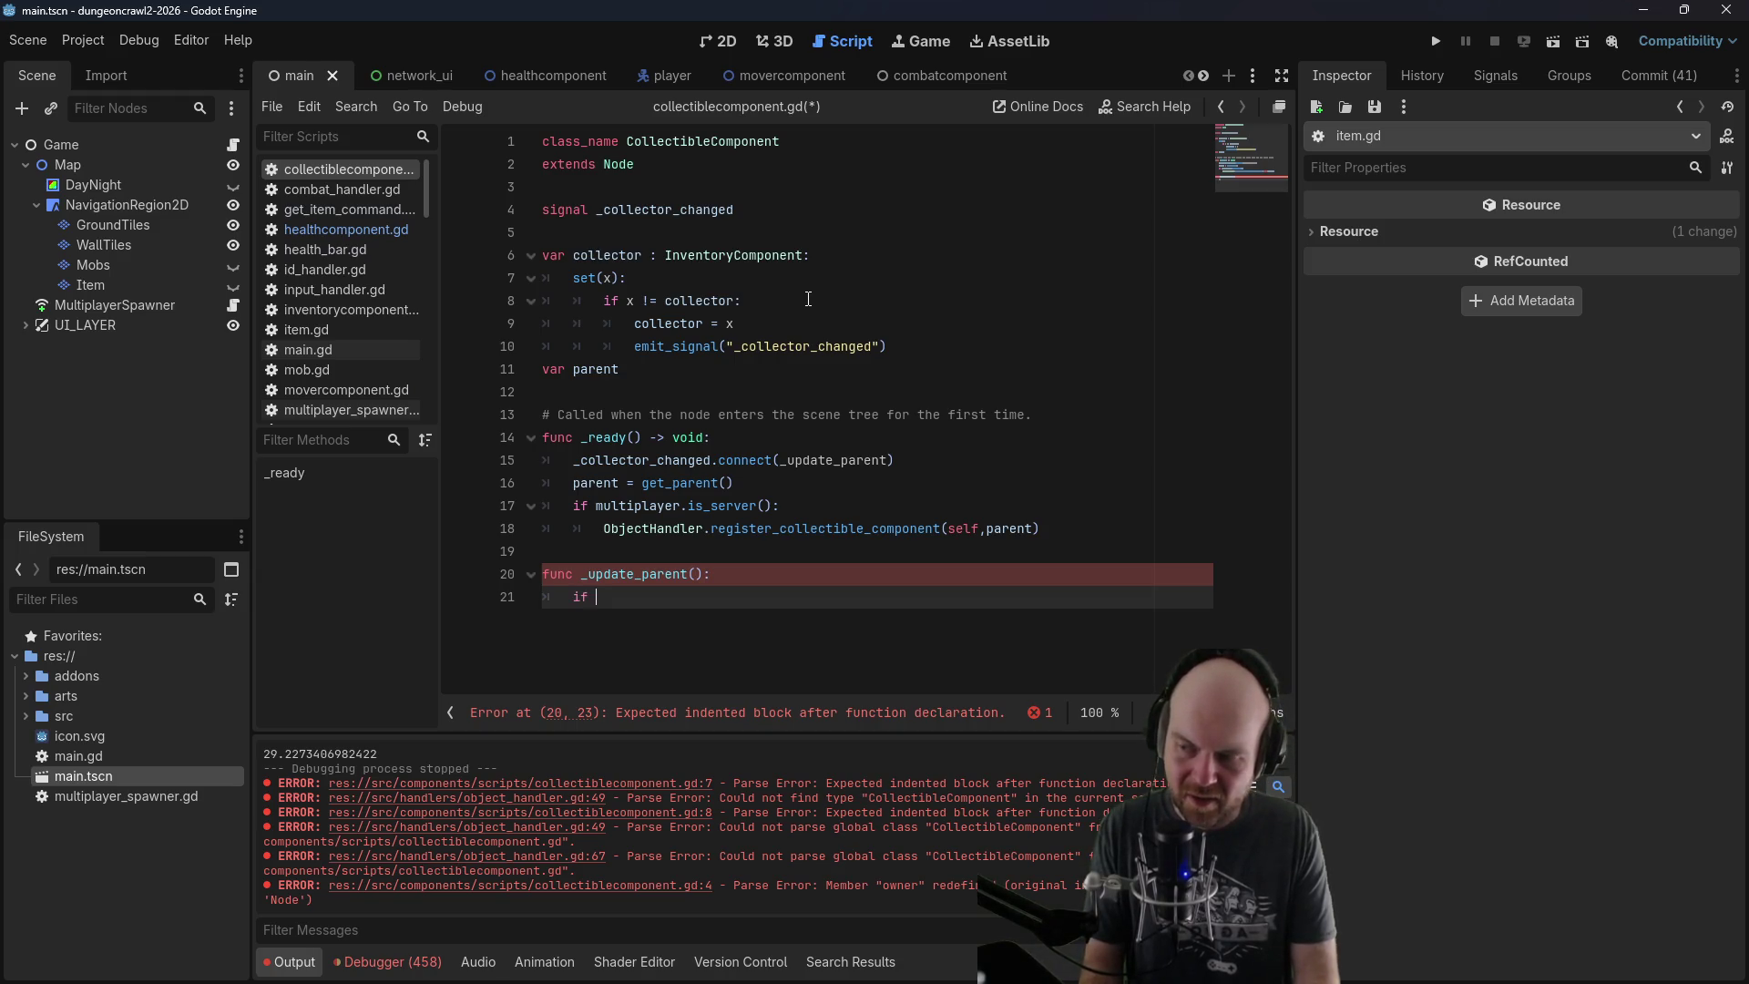
text( collect)
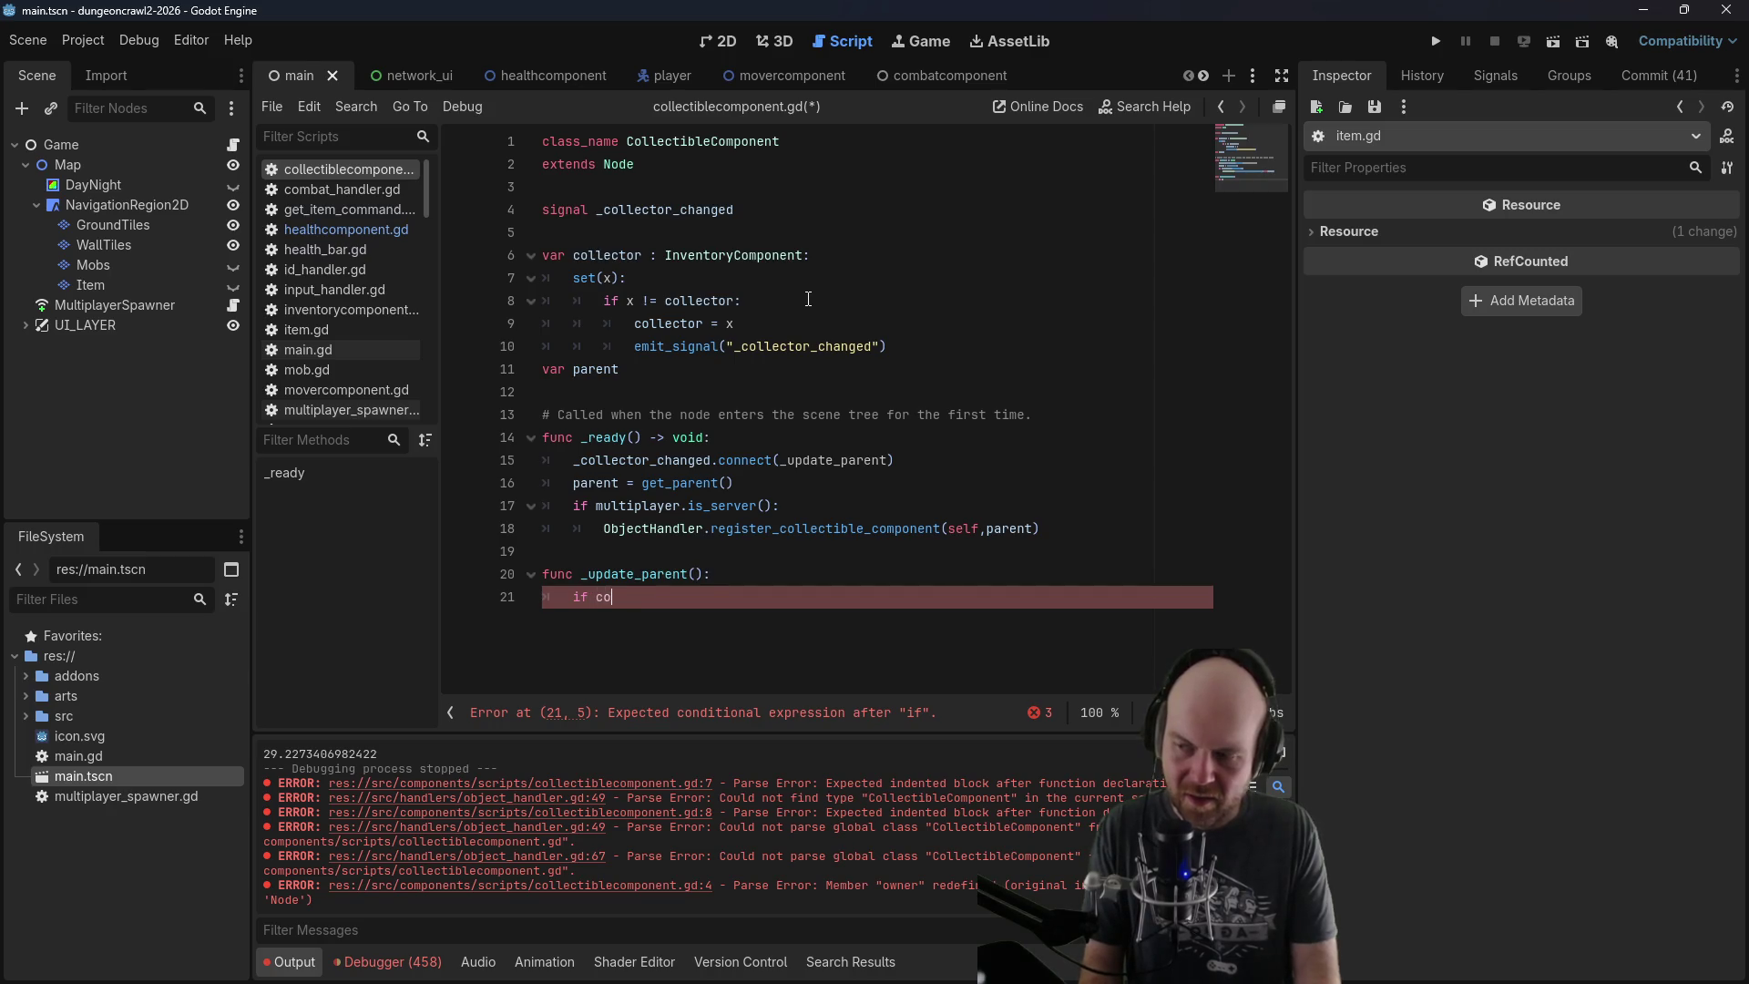
text(or)
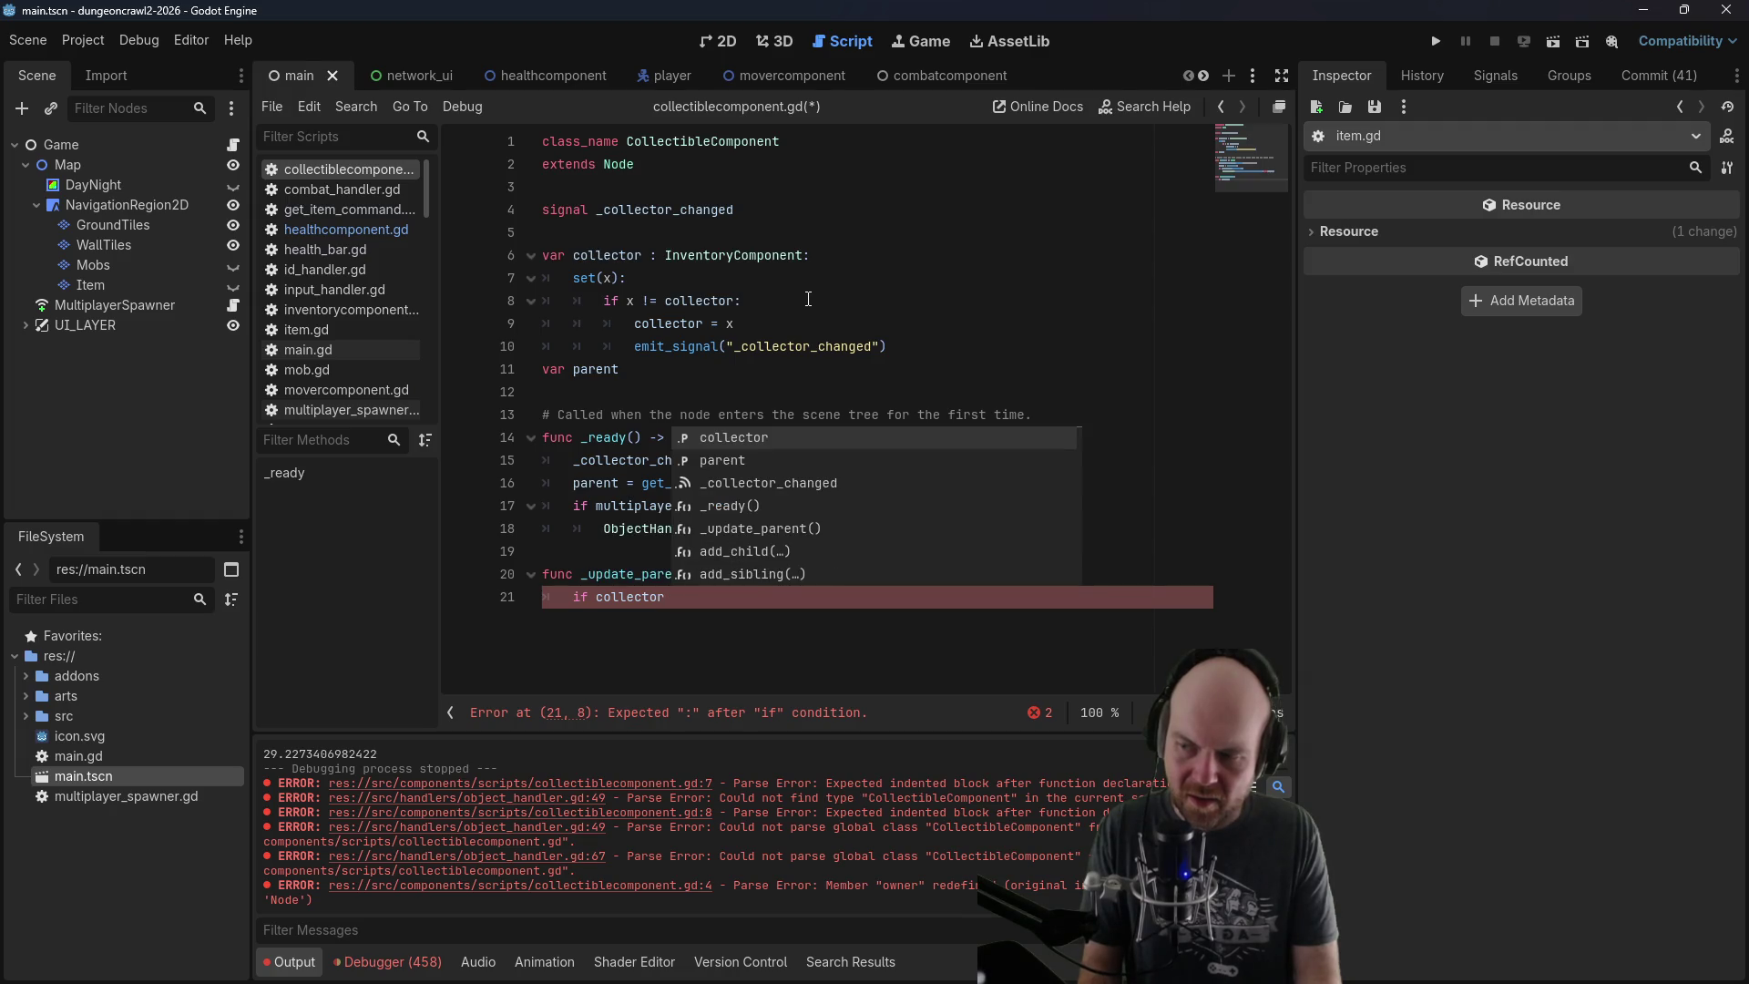
key(BackSpace)
text(:)
key(Return)
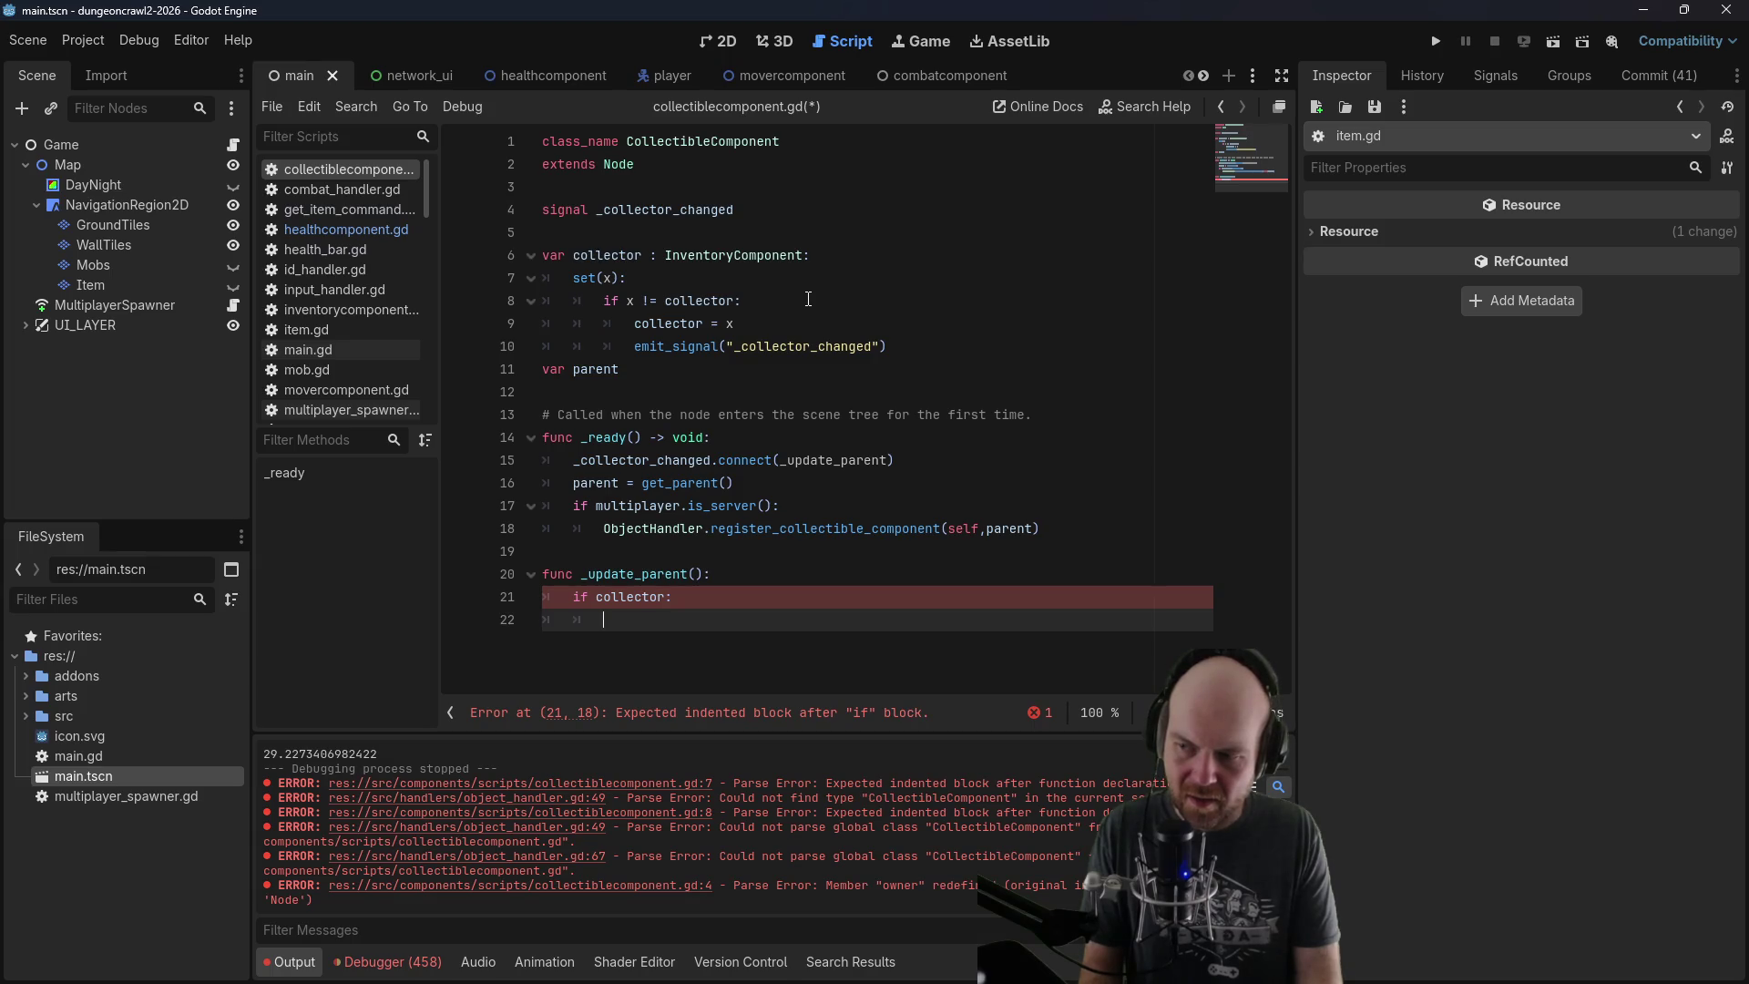
text(pass)
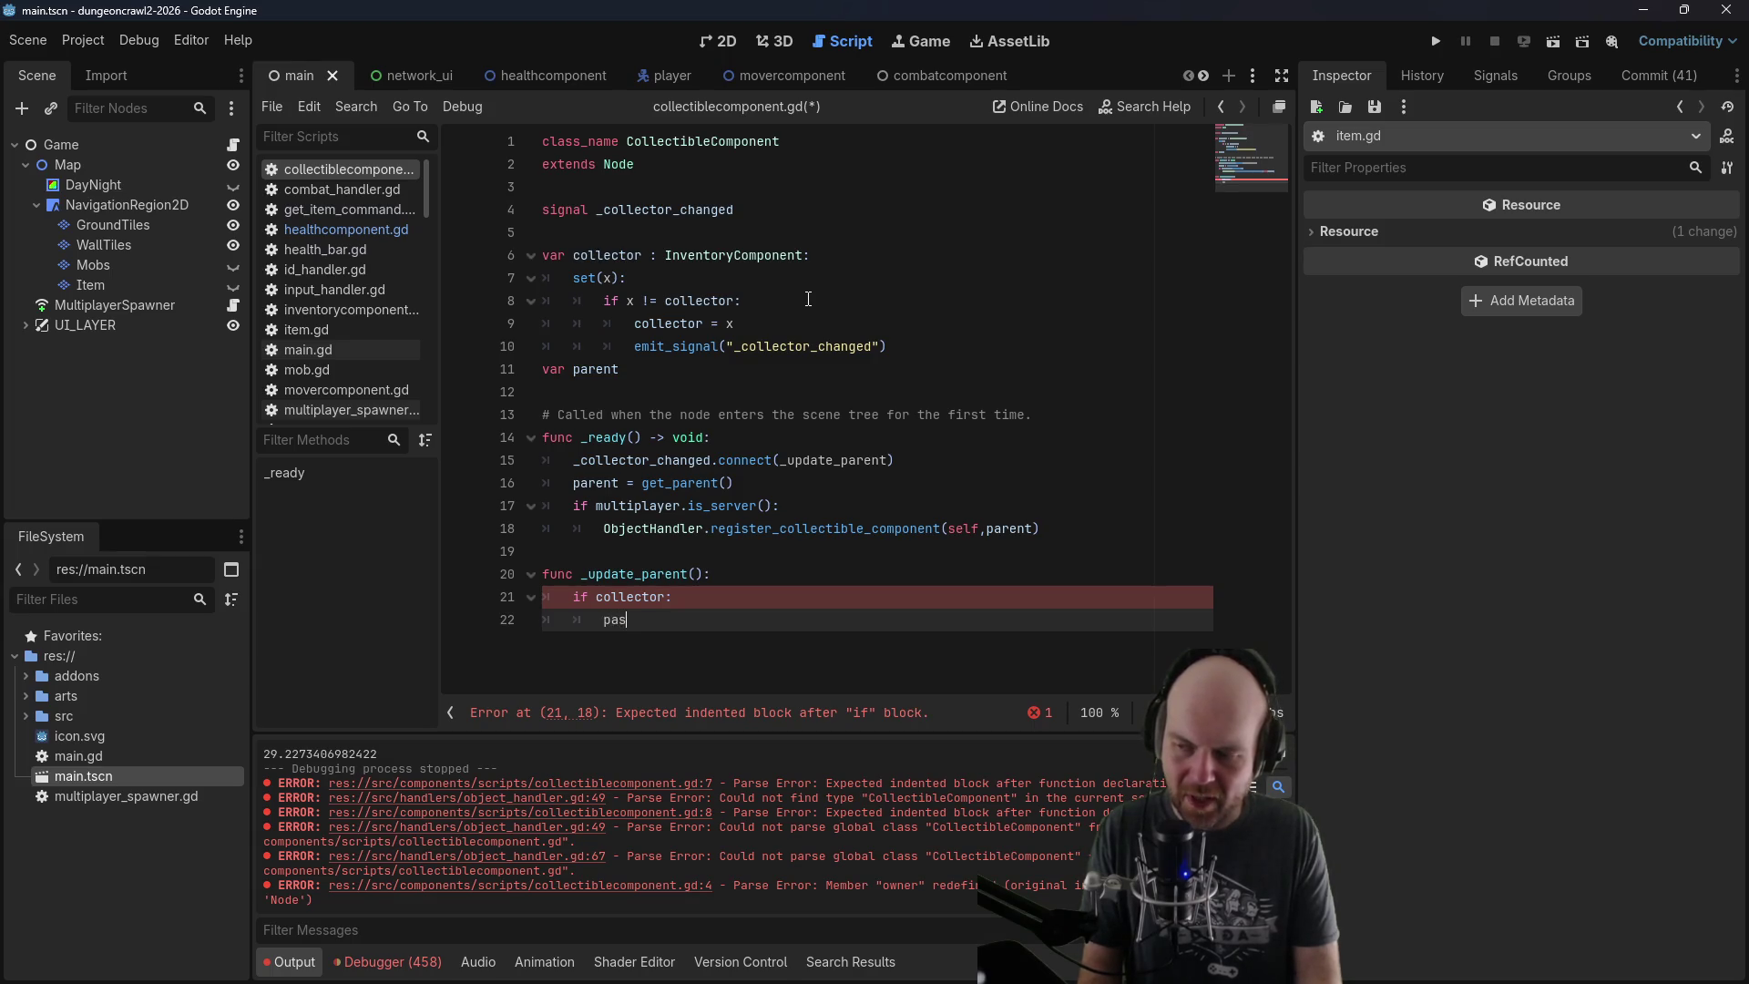
key(BackSpace)
key(BackSpace)
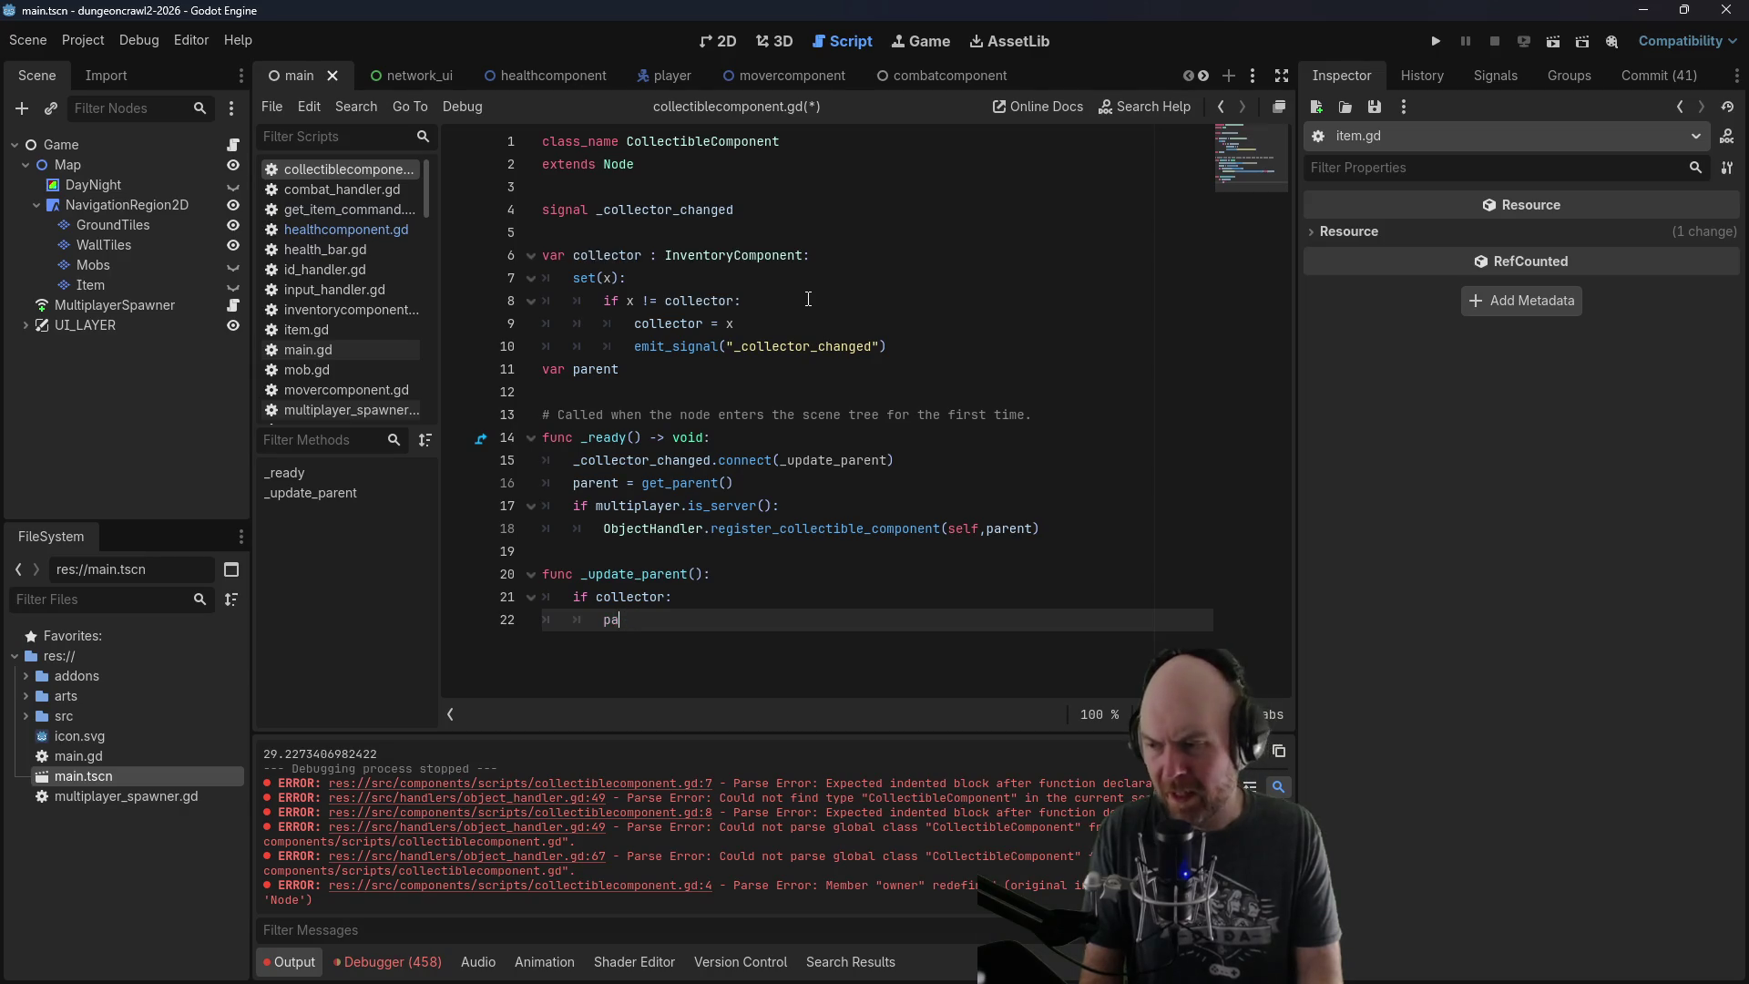
text(rent.)
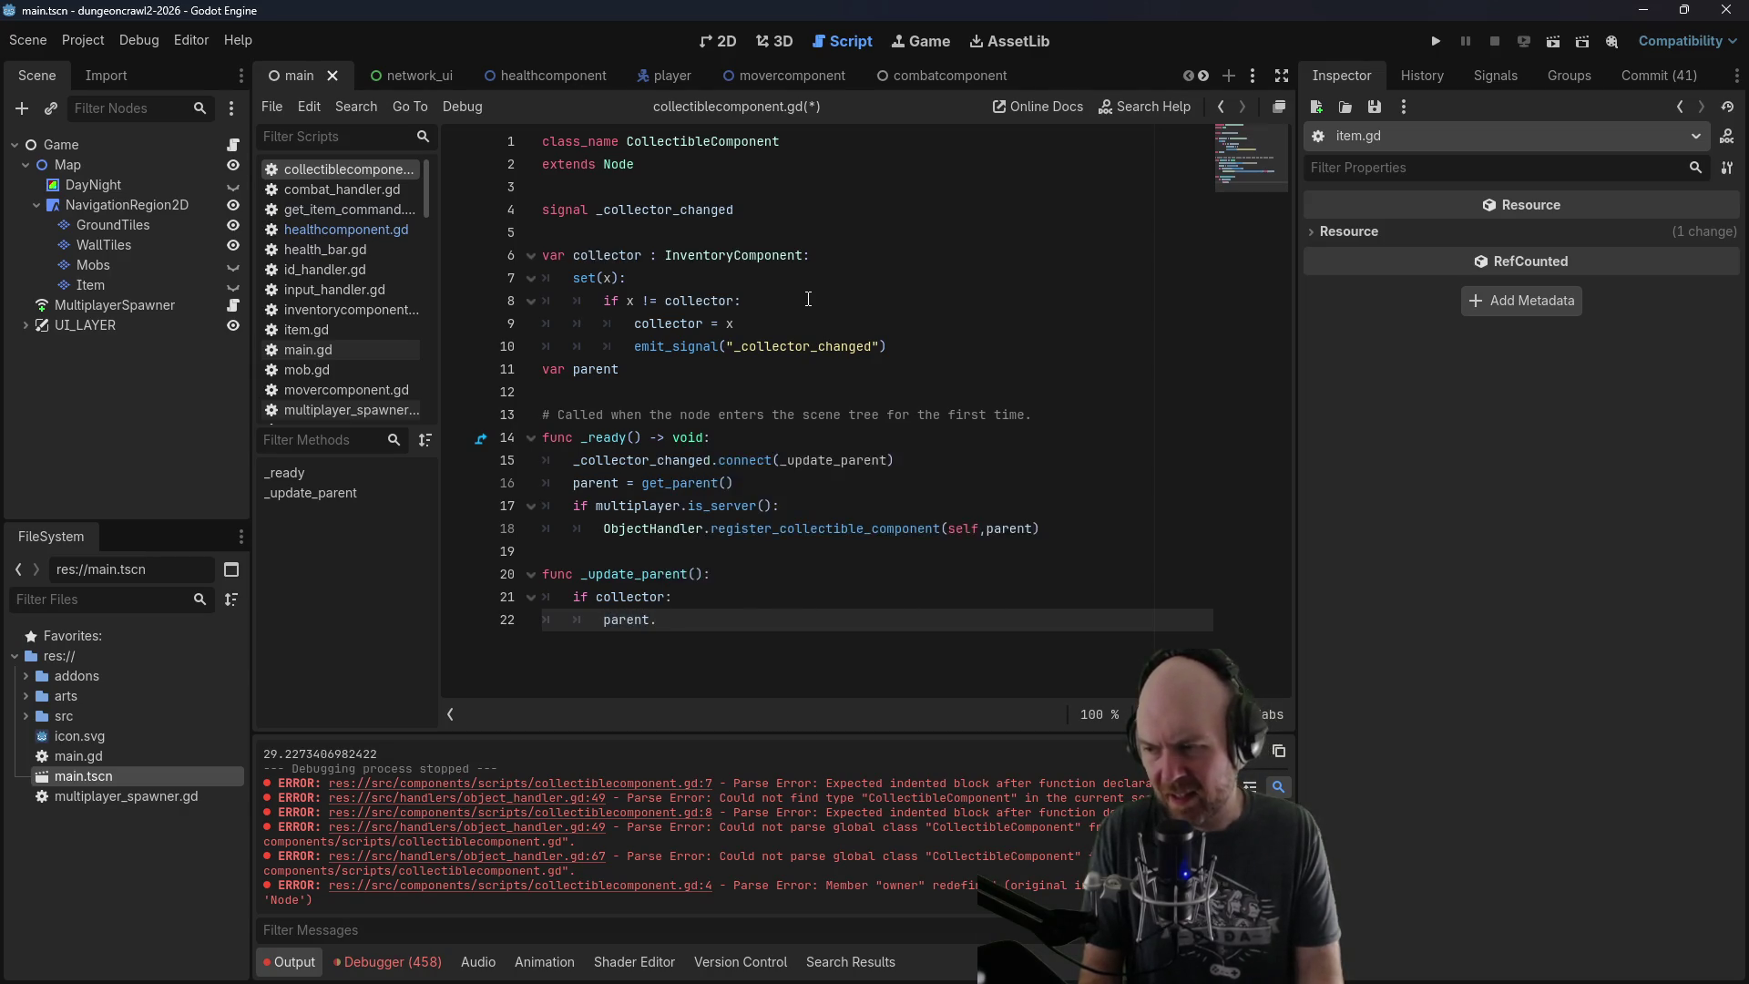
text(visible = false)
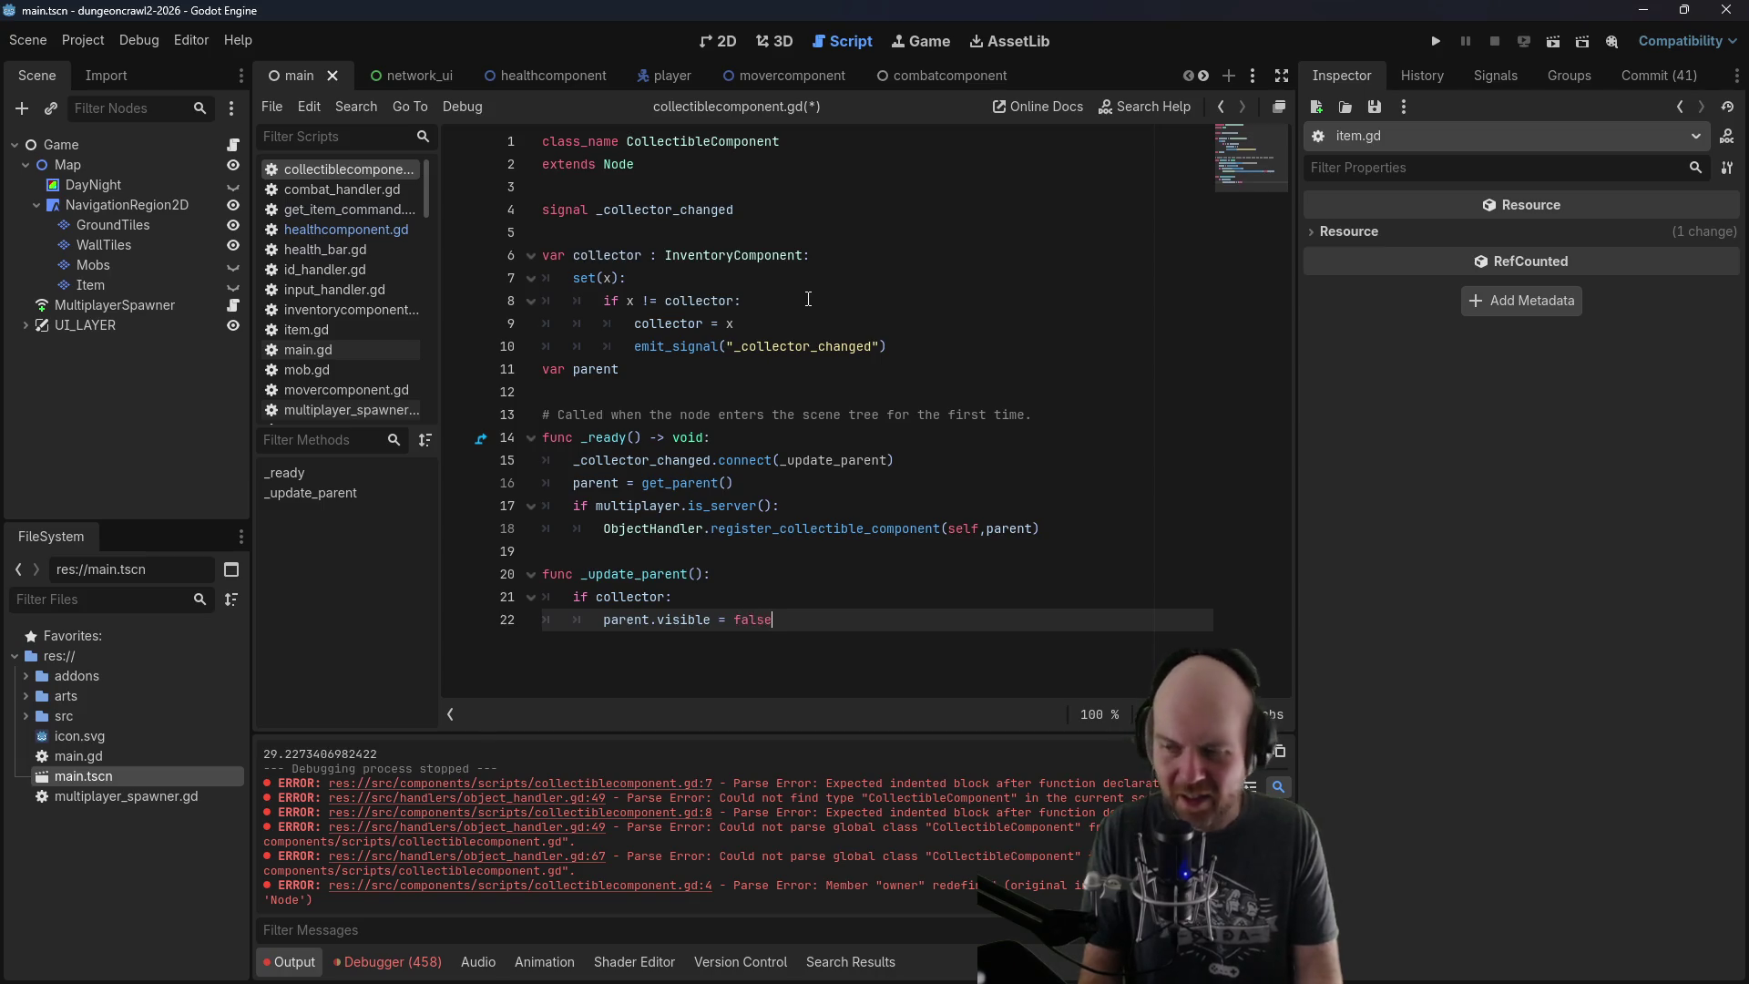
key(Return)
key(ctrl+s)
click(819, 277)
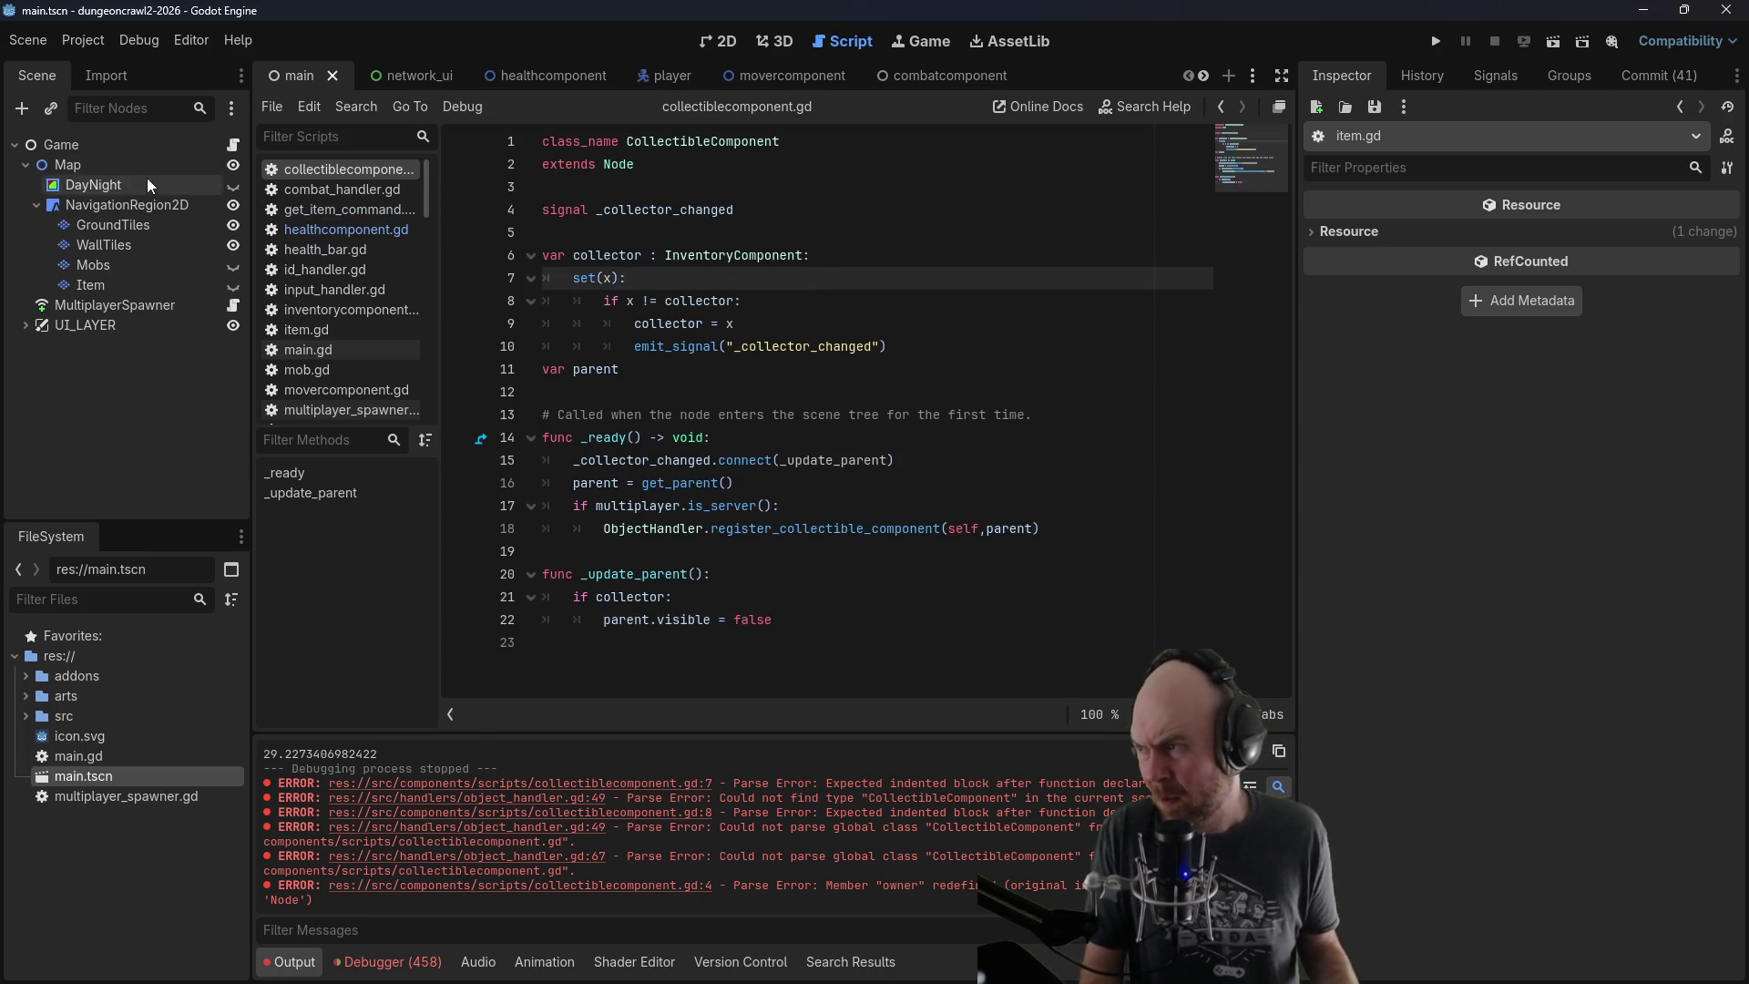
- Close the combatcomponent, movercomponent and positioncomponent scenes and switch to the item scene
click(323, 330)
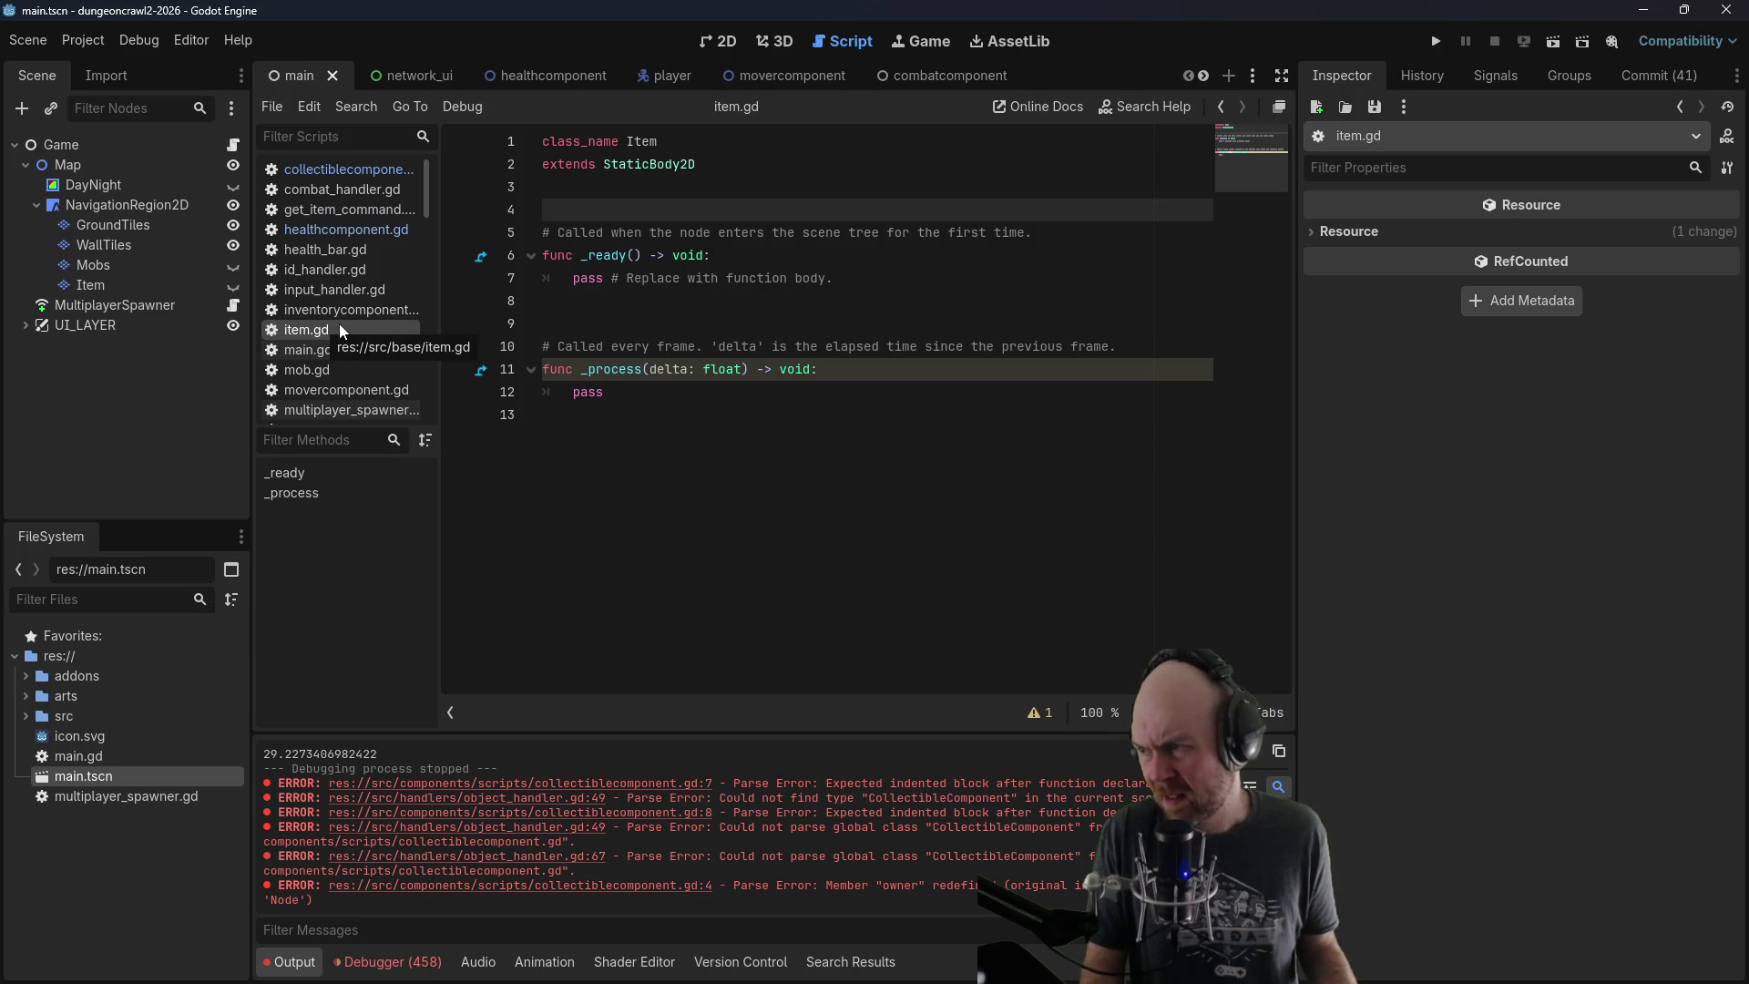
click(25, 715)
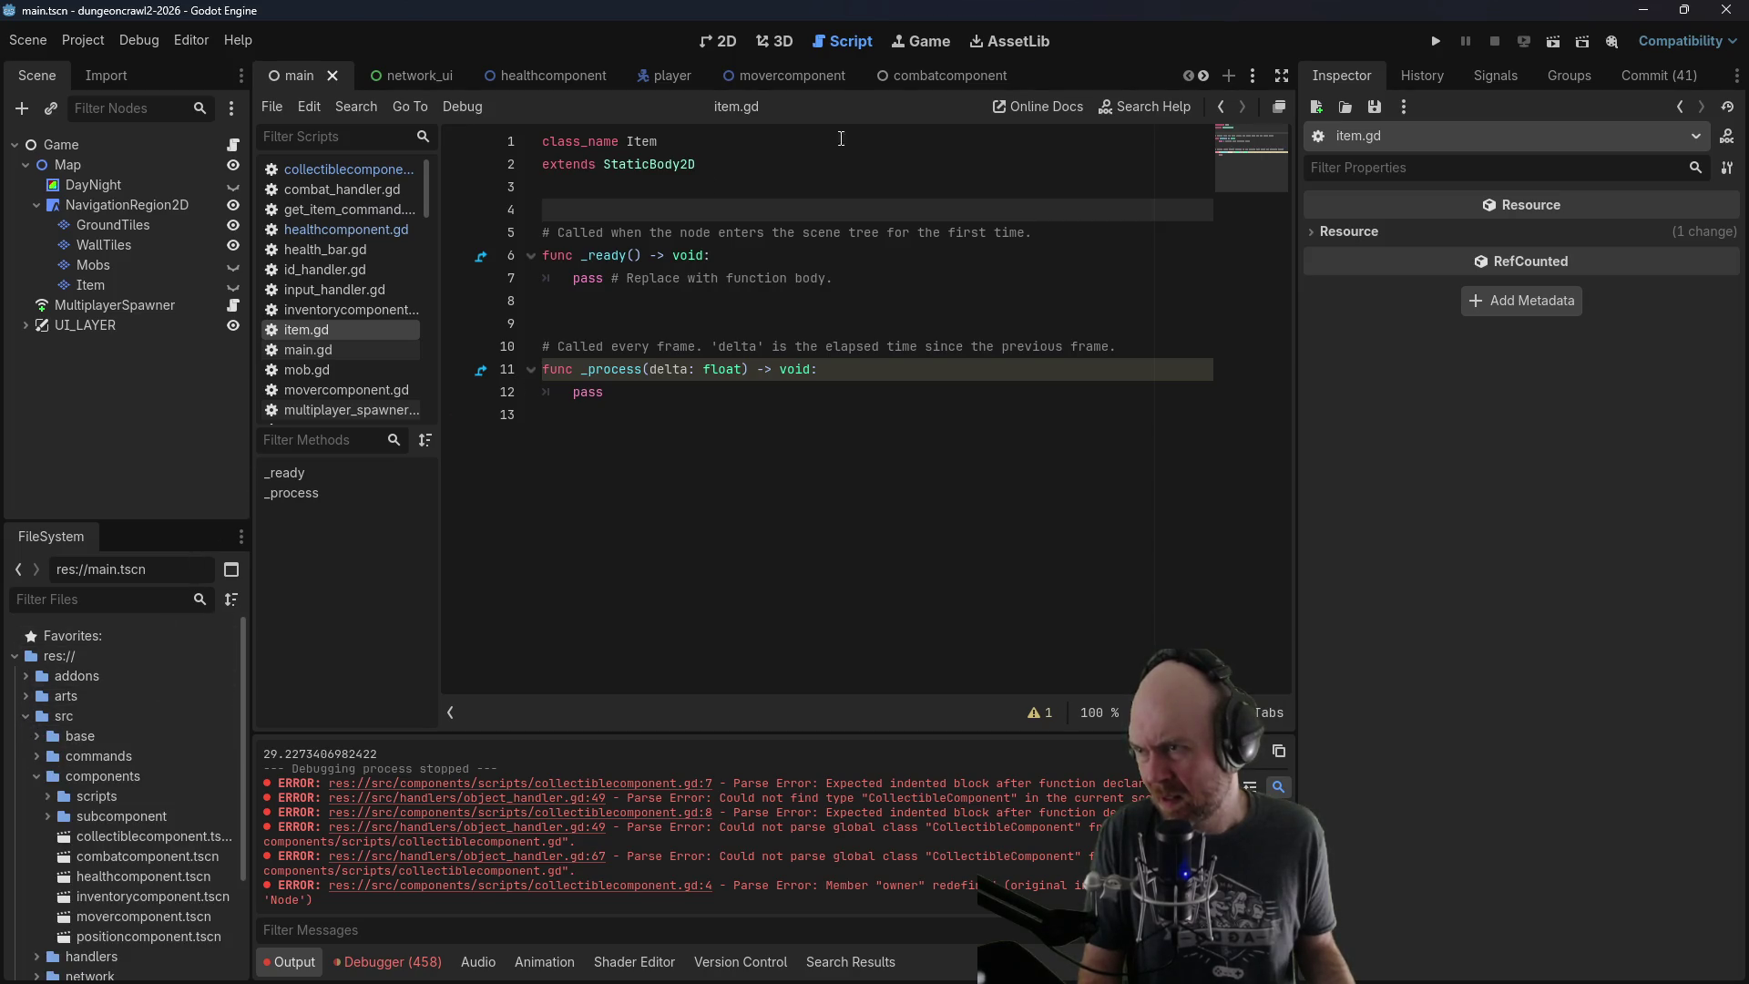
click(1004, 79)
click(1003, 79)
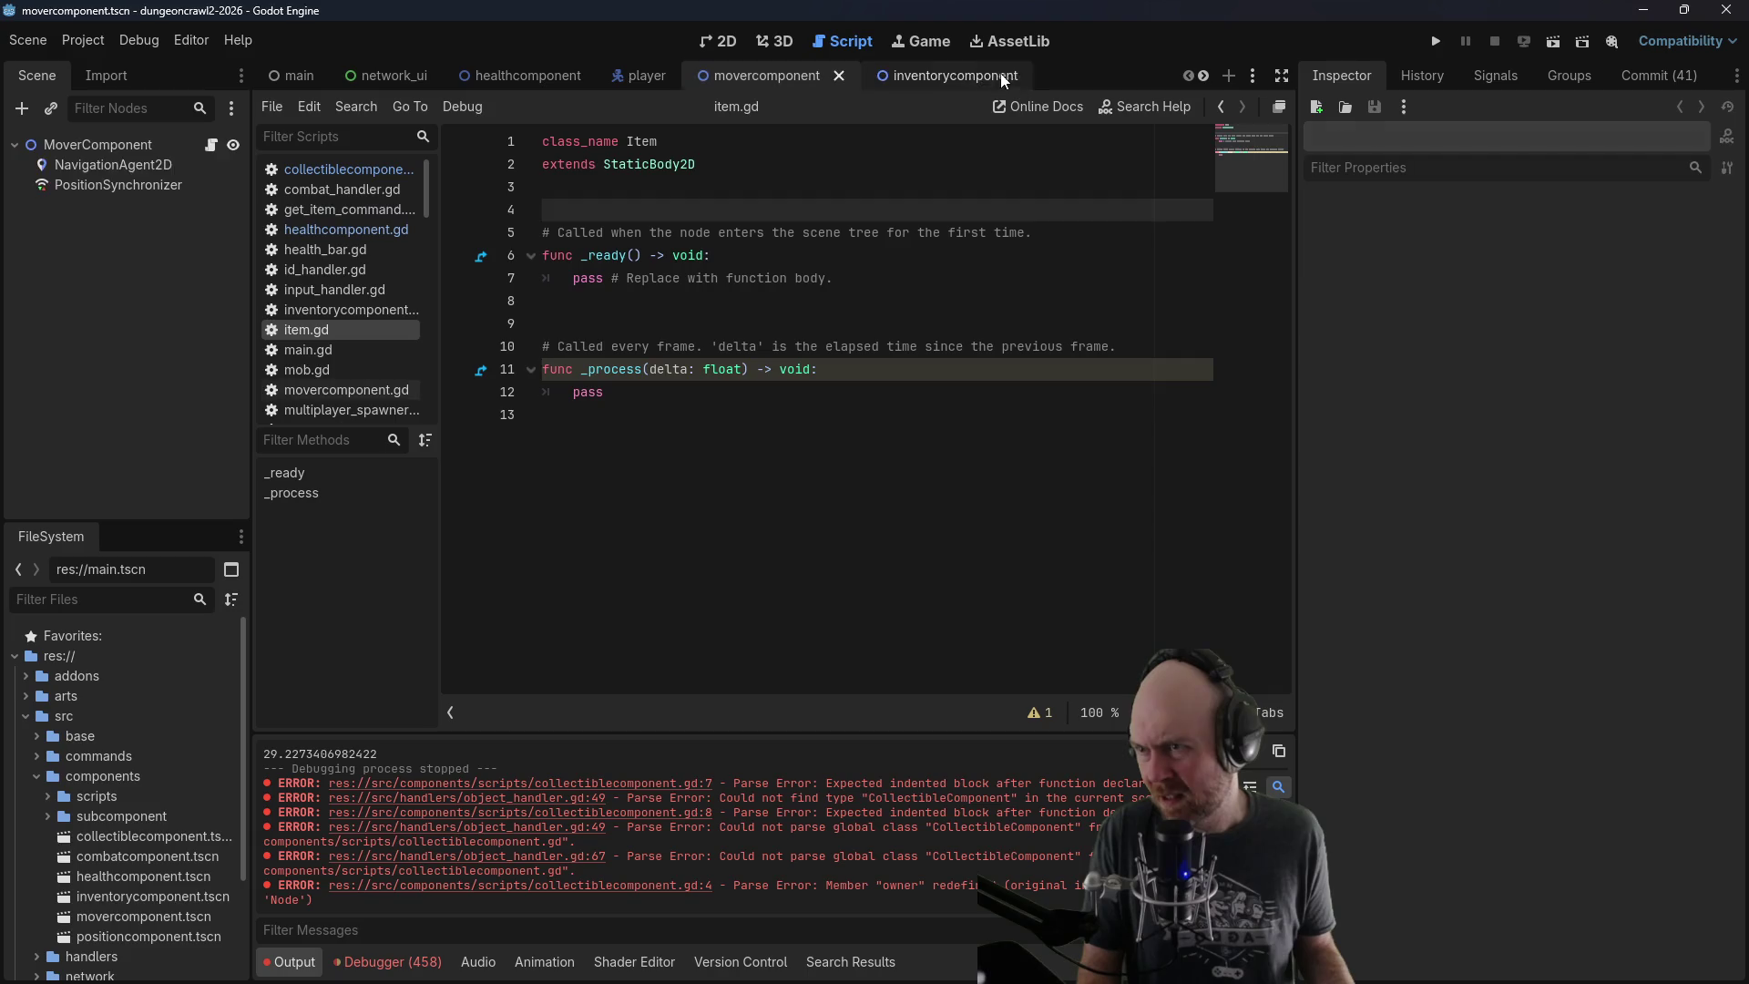
click(1000, 75)
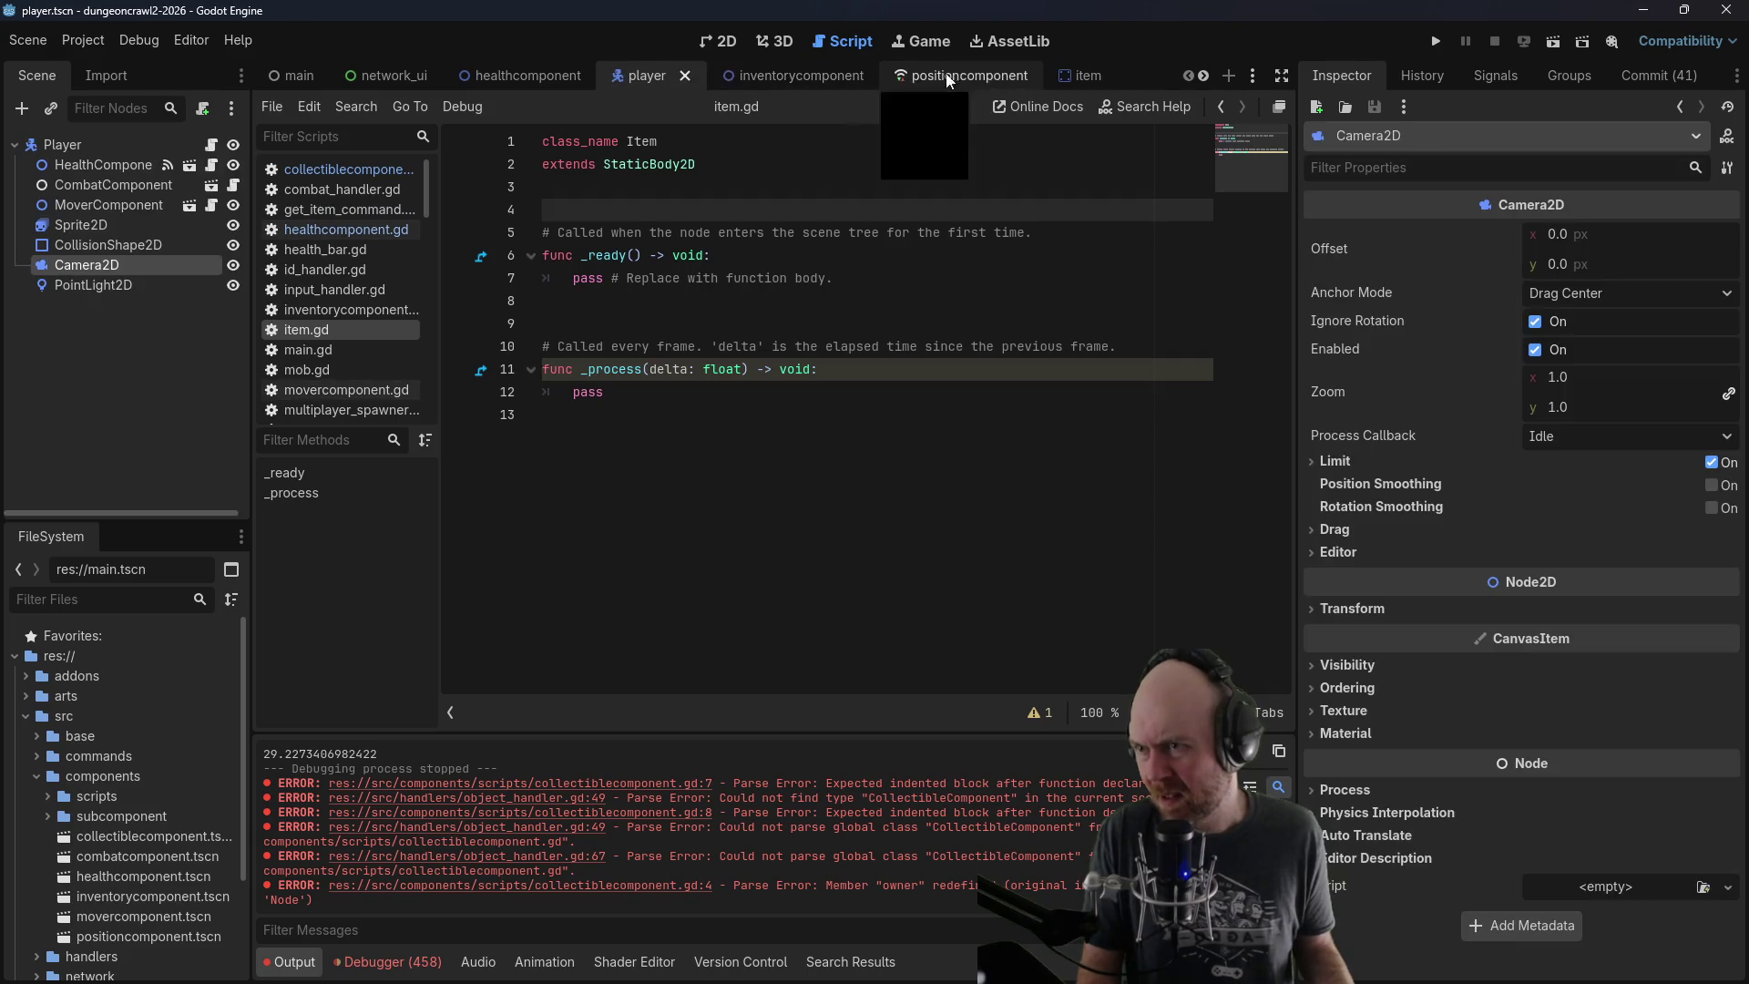
click(1022, 75)
click(1020, 74)
click(920, 76)
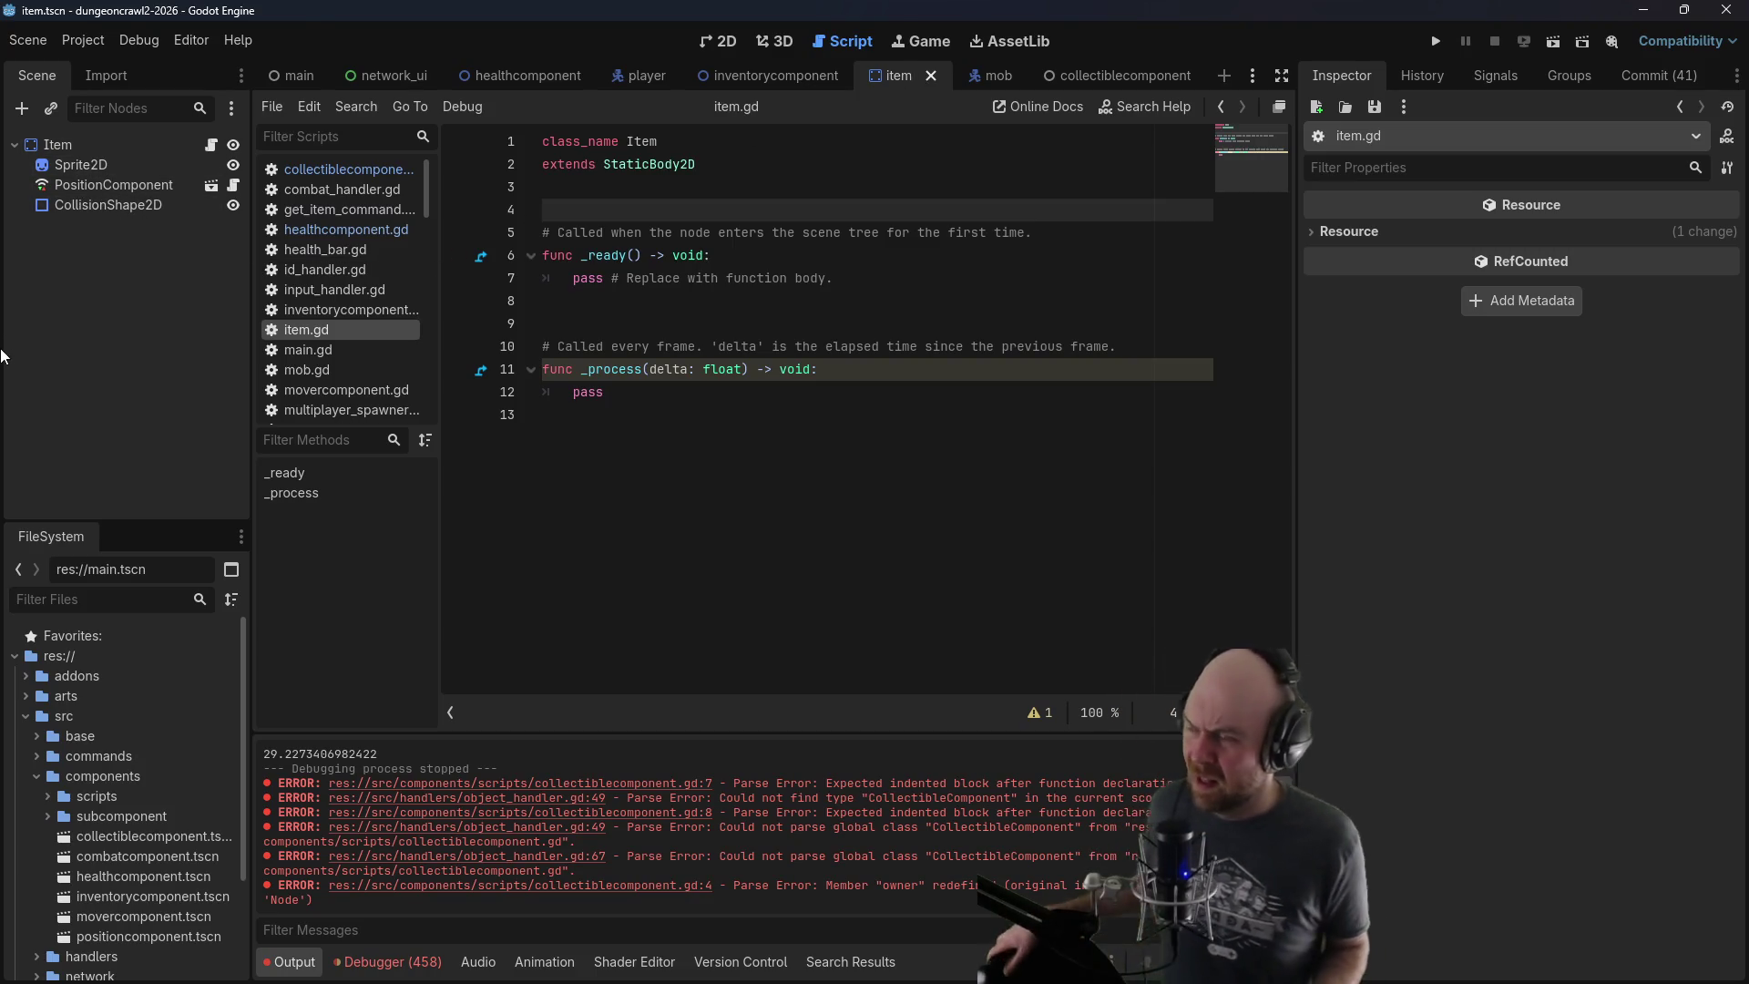
- Inspect the Item's Sprite2D, CollisionShape2D and root Visibility properties, then return to collectiblecomponent.gd line 22
click(88, 167)
click(85, 206)
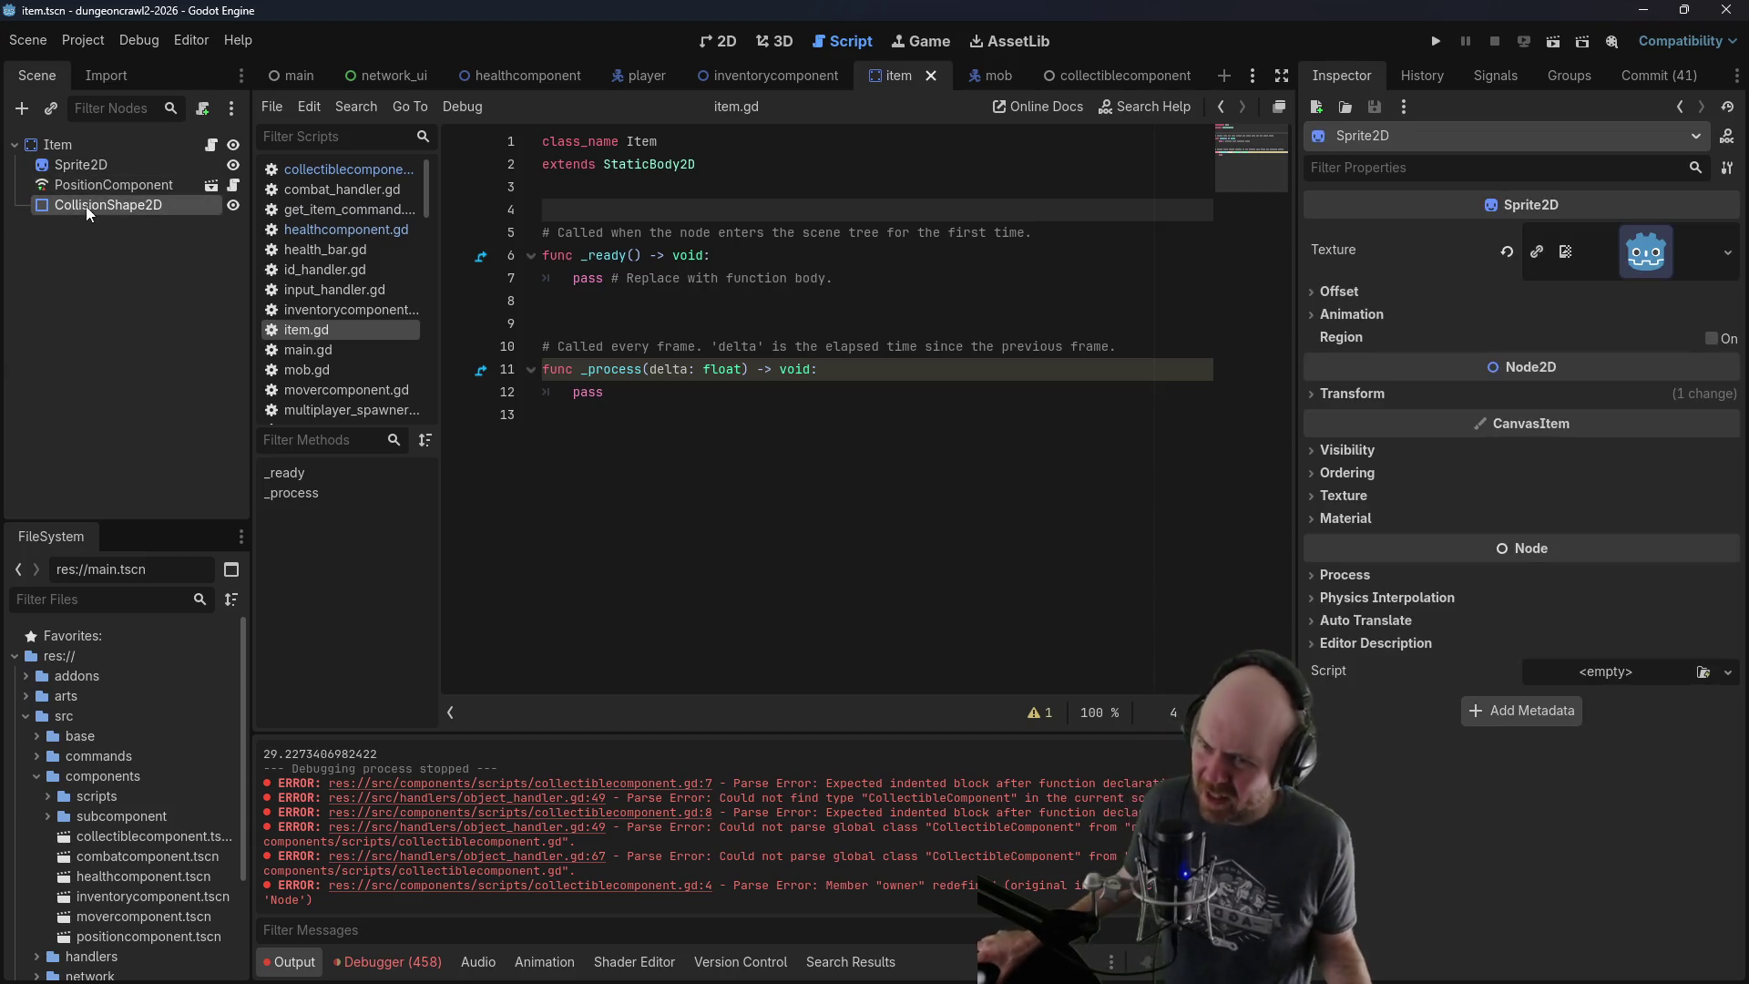
click(130, 149)
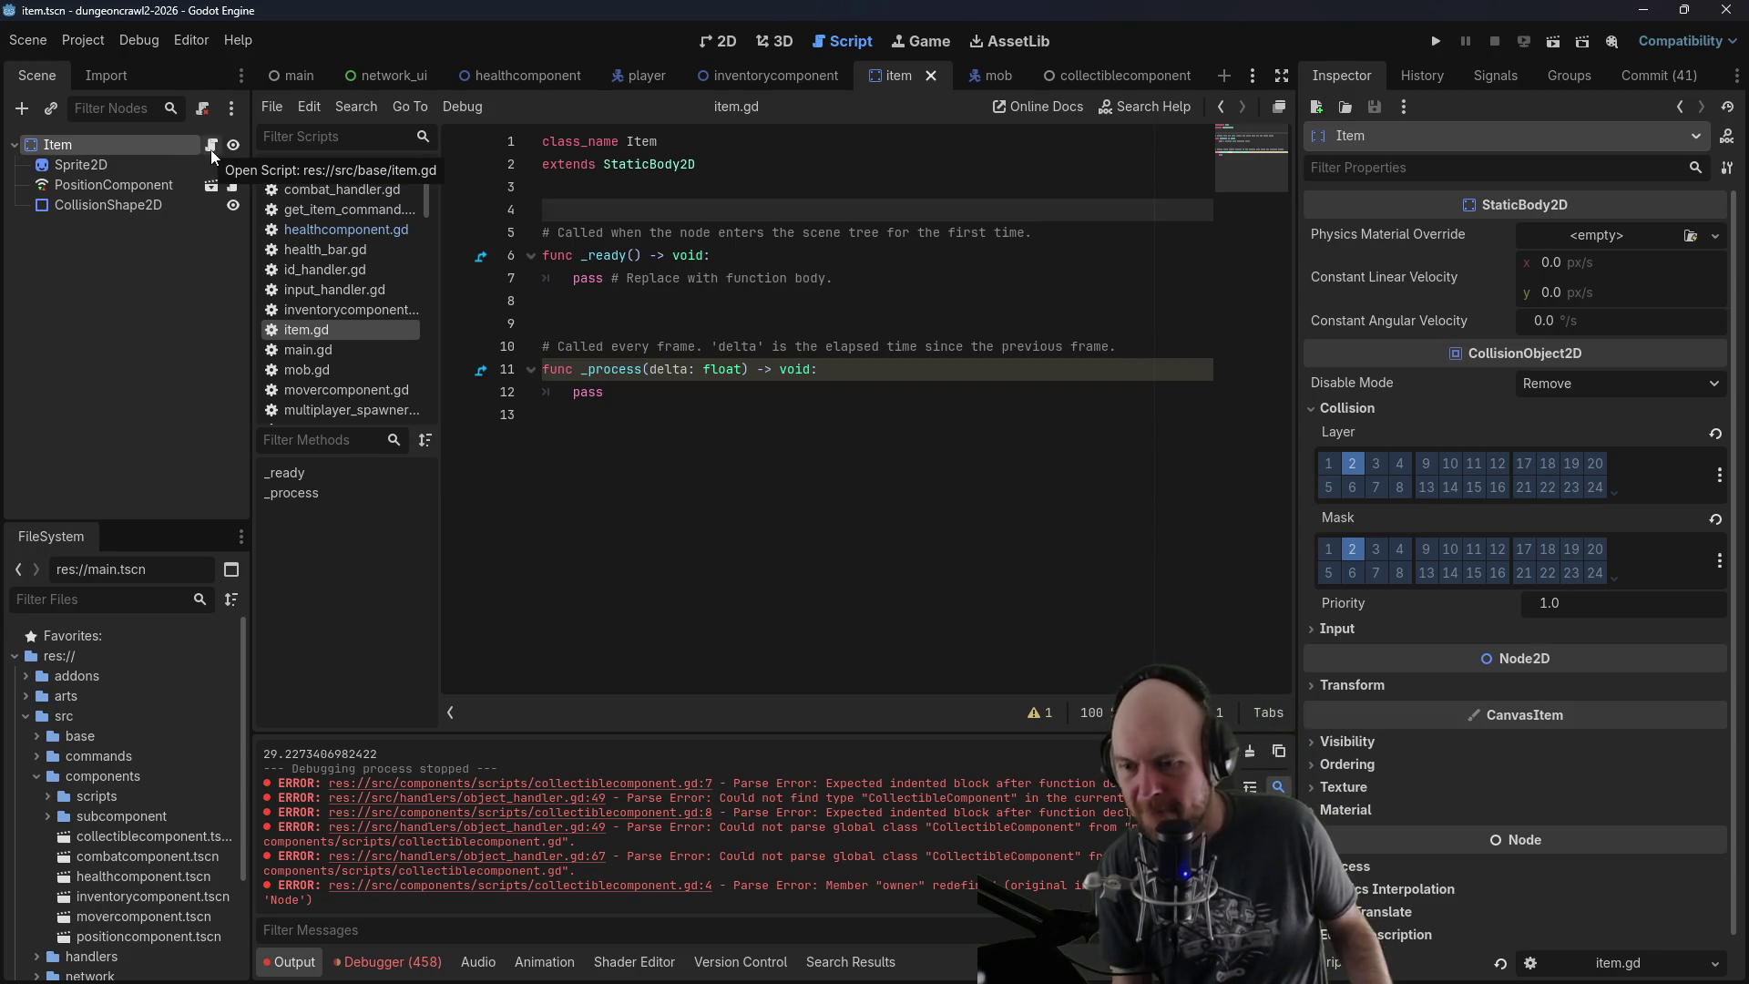
click(168, 171)
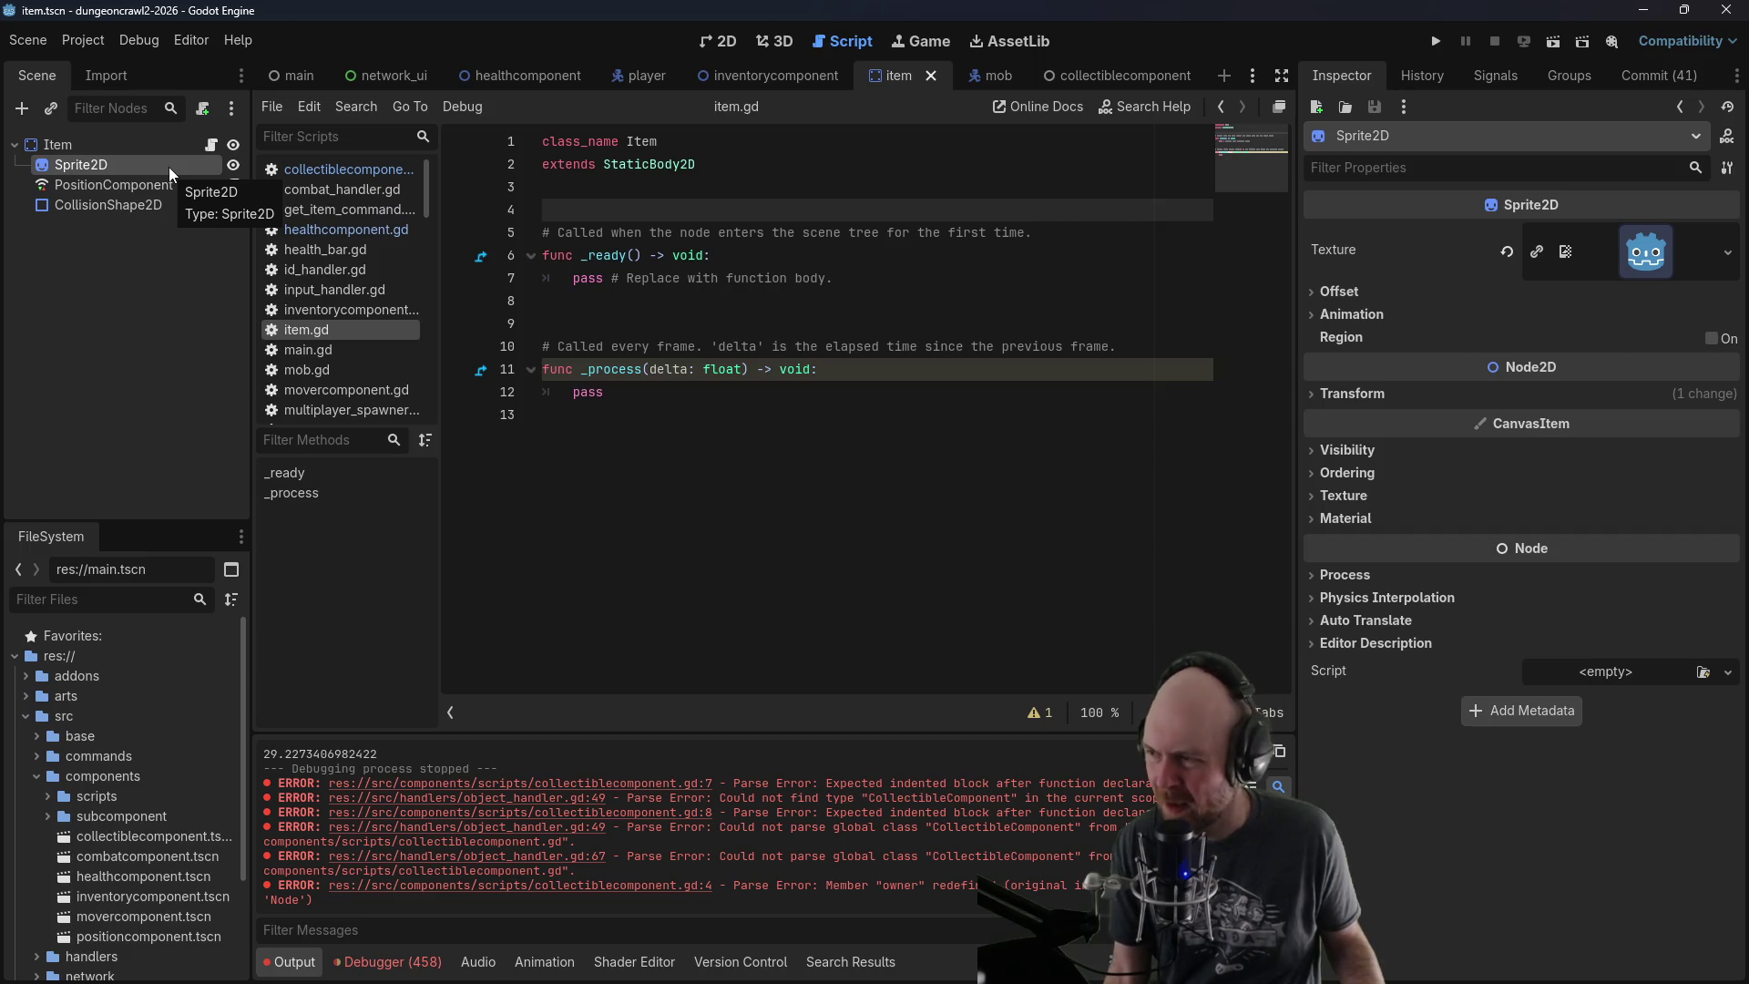
click(145, 212)
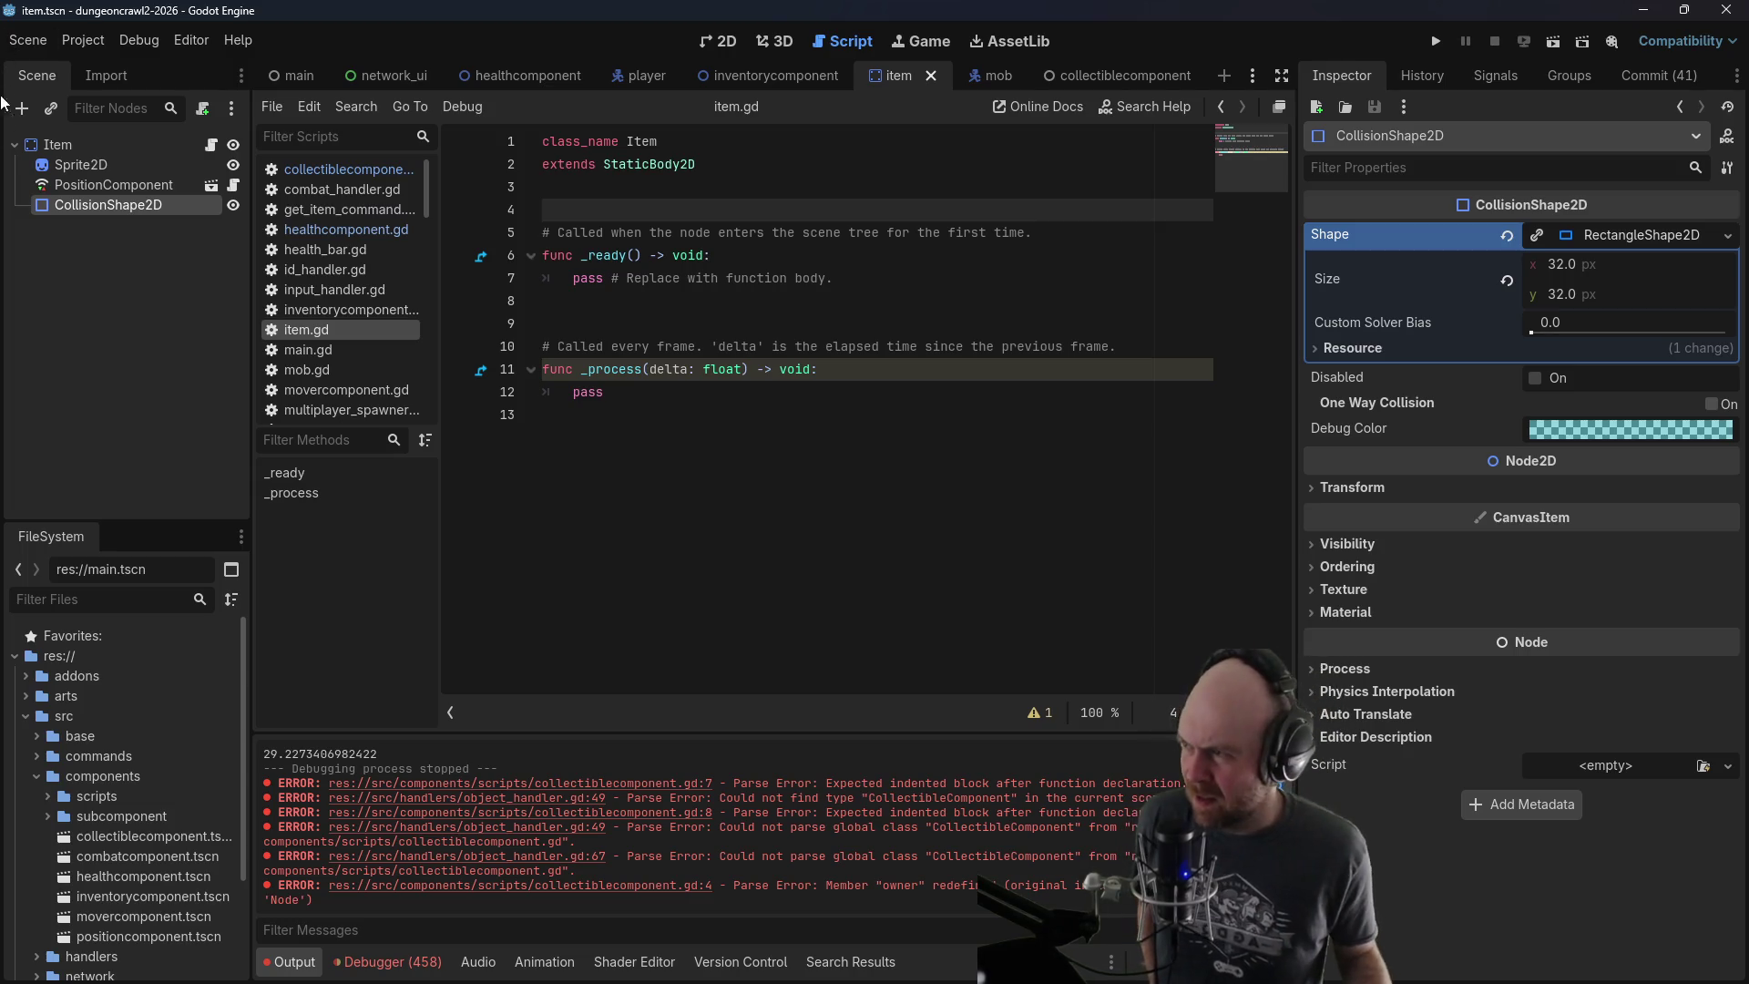
click(57, 145)
click(1332, 742)
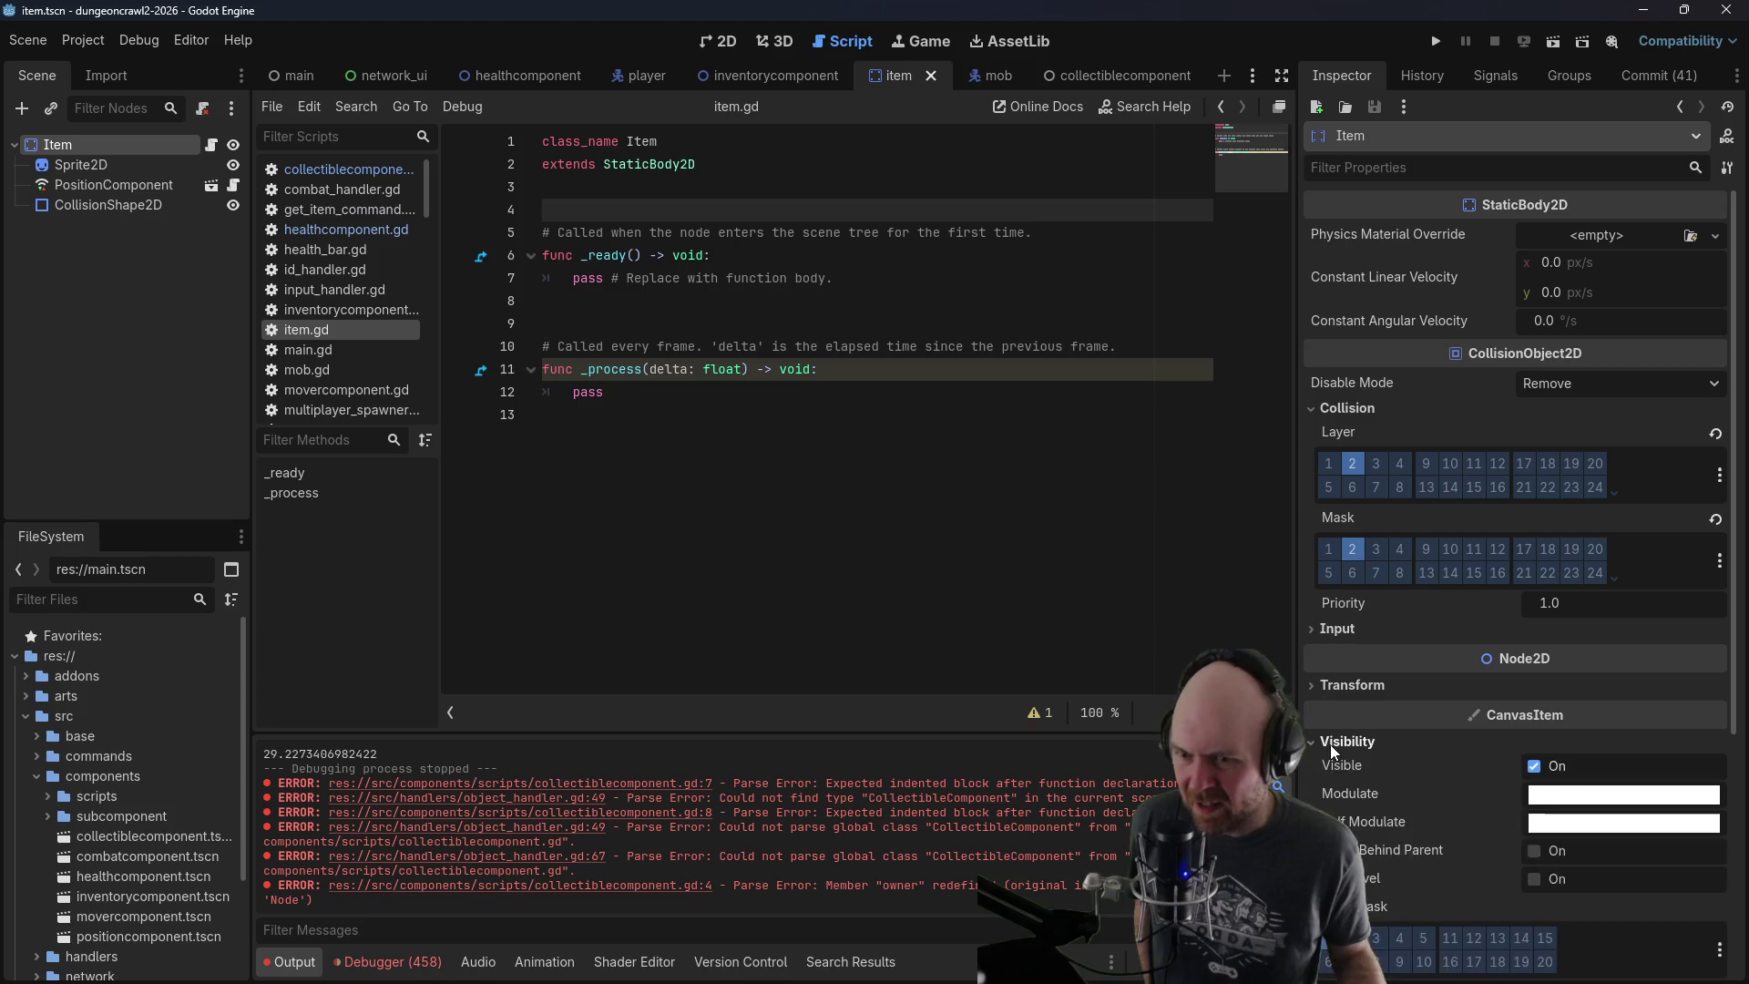
scroll(1331, 749, down, 1)
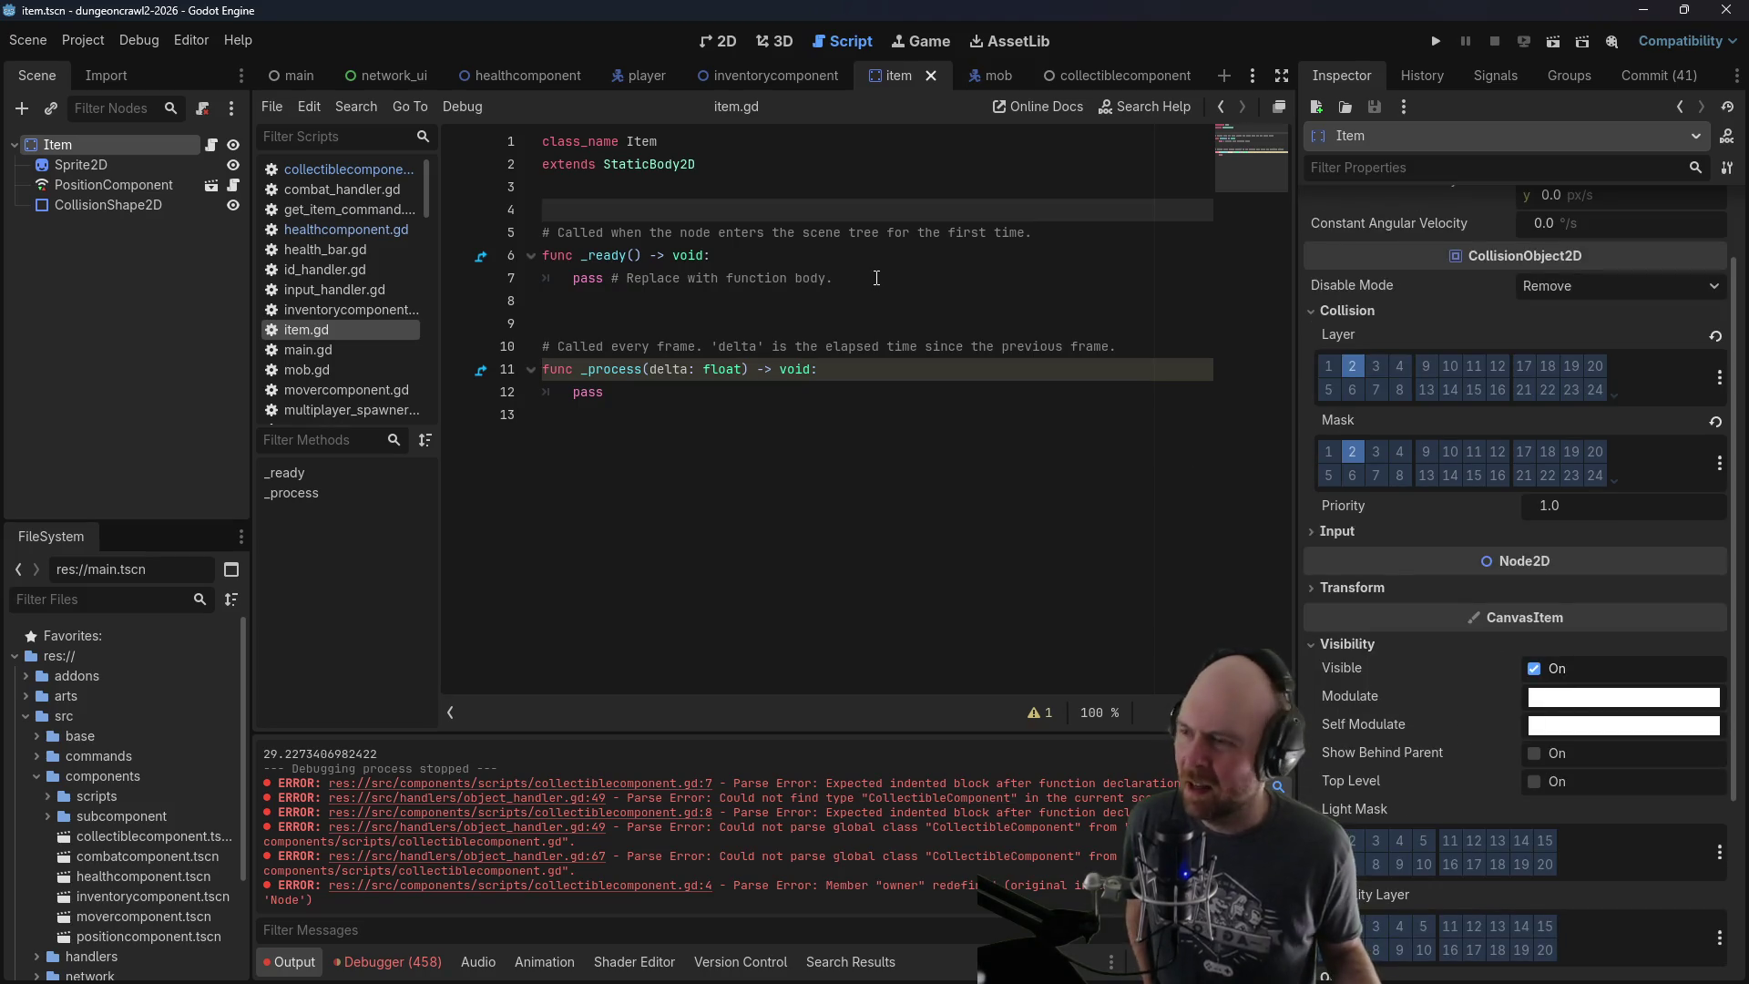
click(342, 170)
click(801, 615)
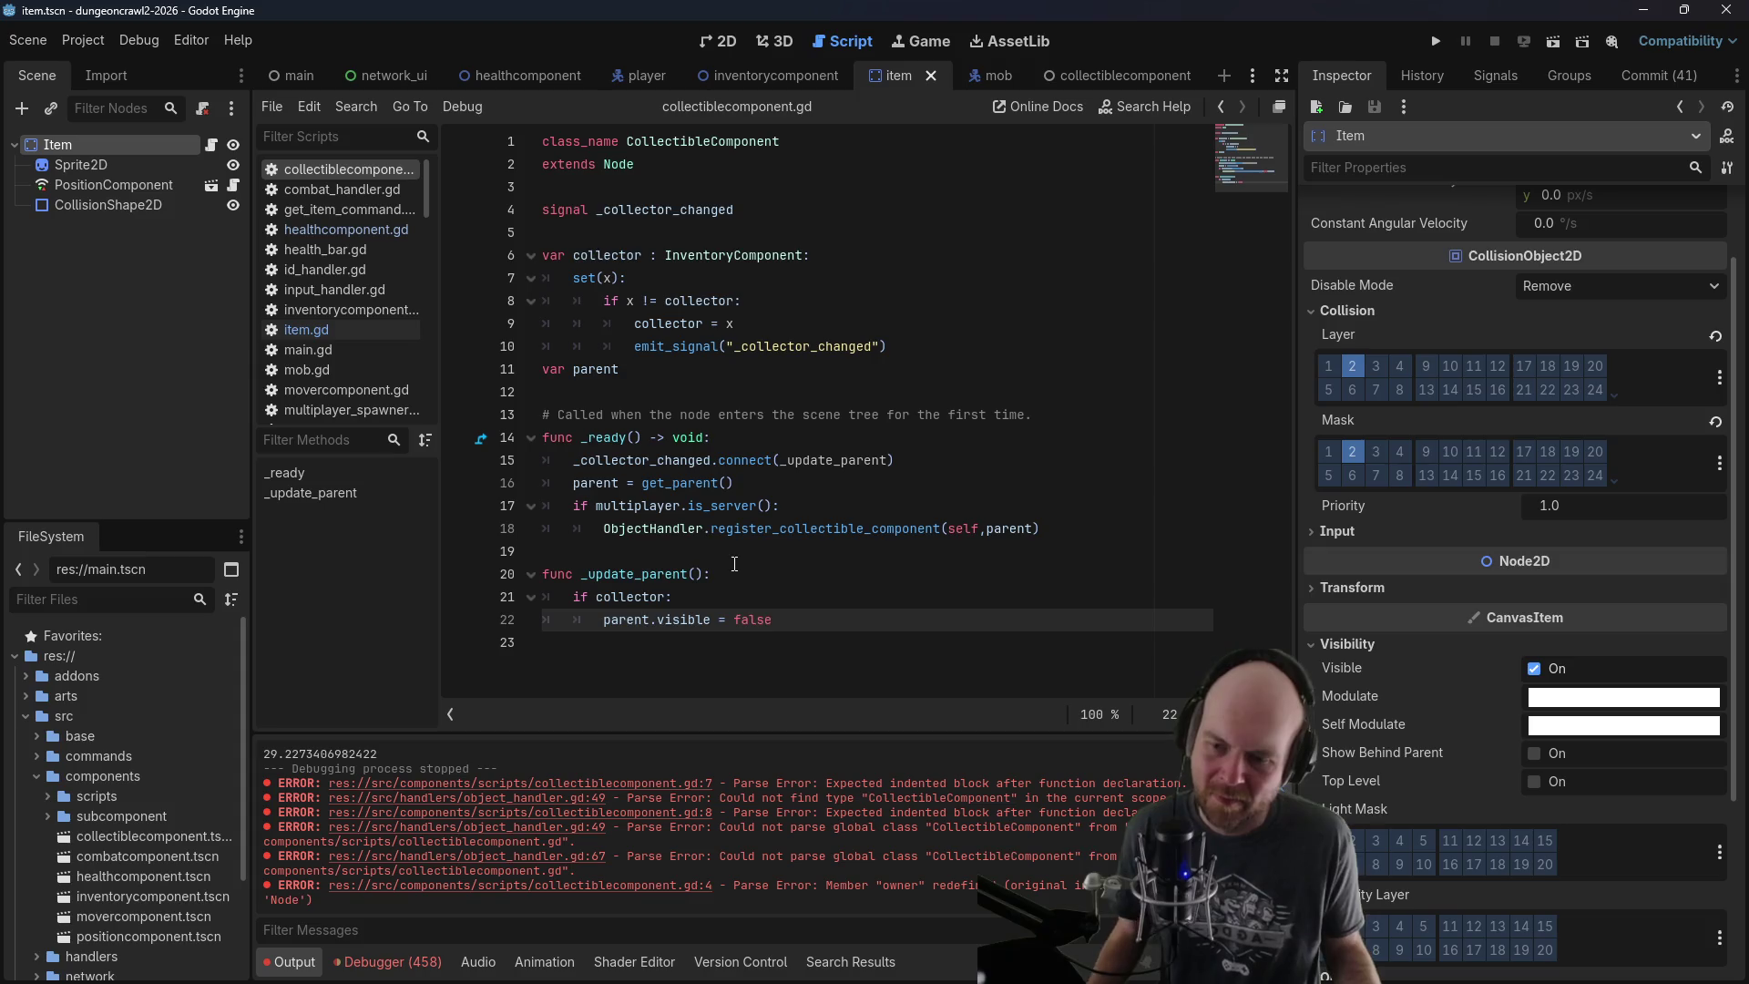
- Switch to collectiblecomponent.tscn and bring up actions for its CollectibleComponent node
click(122, 166)
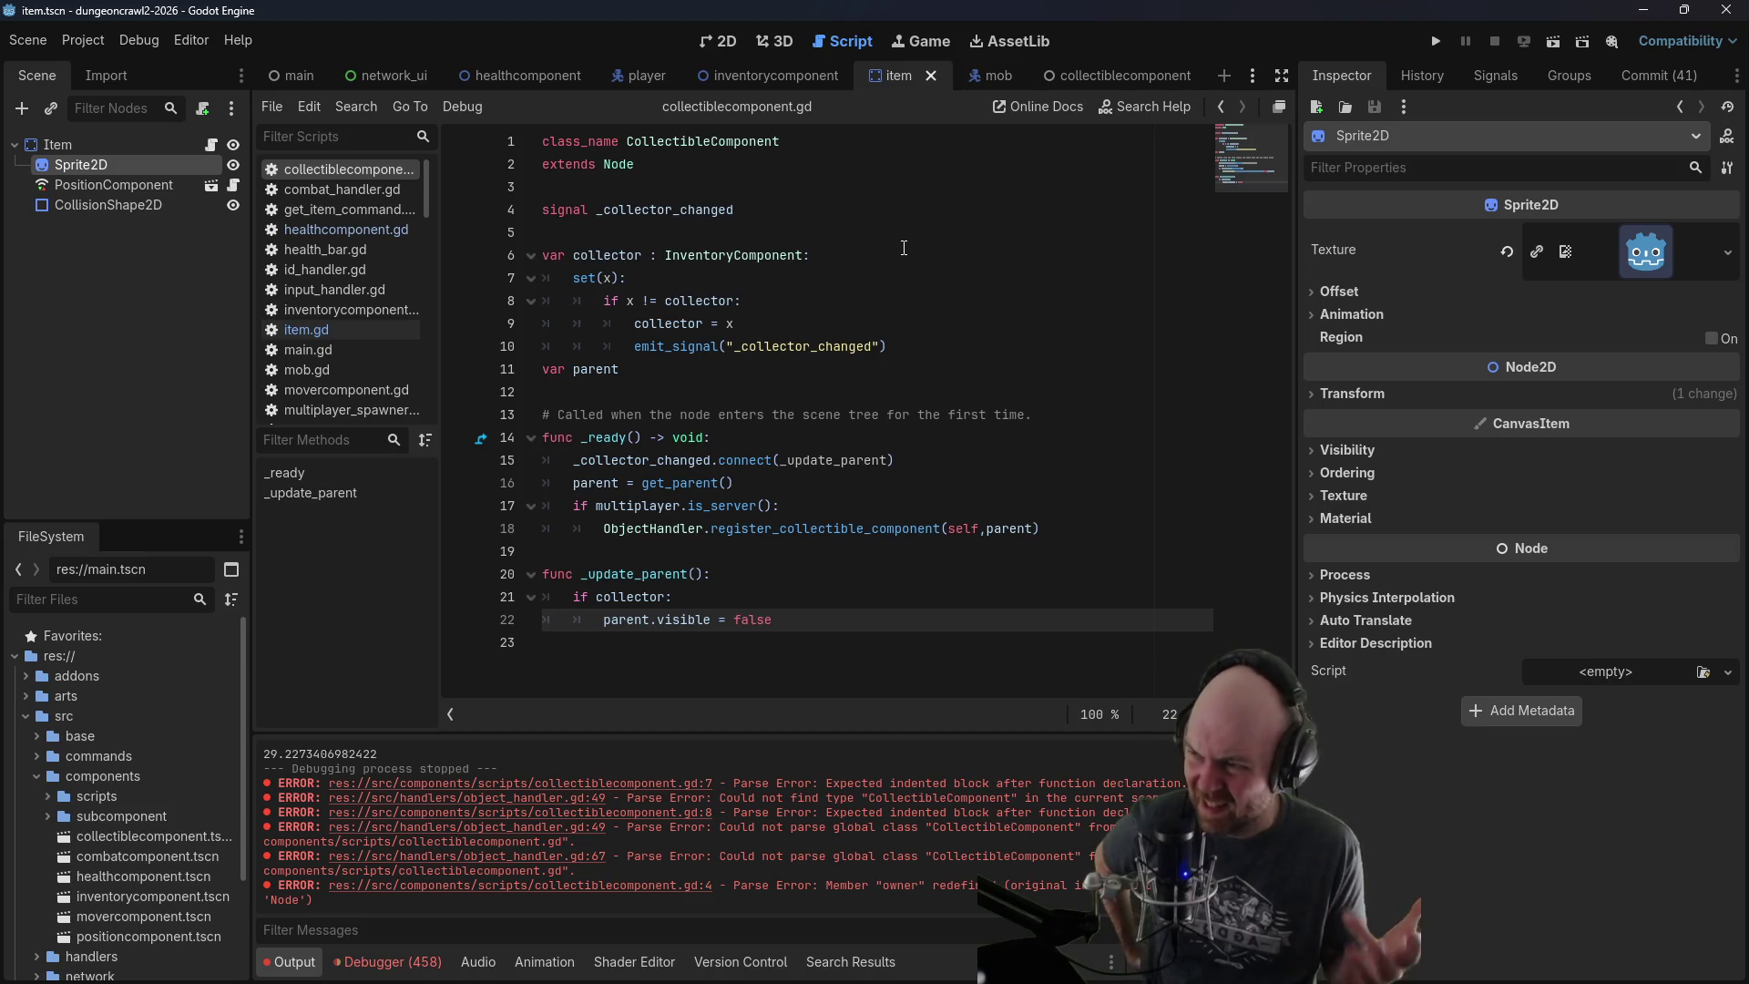
click(1117, 76)
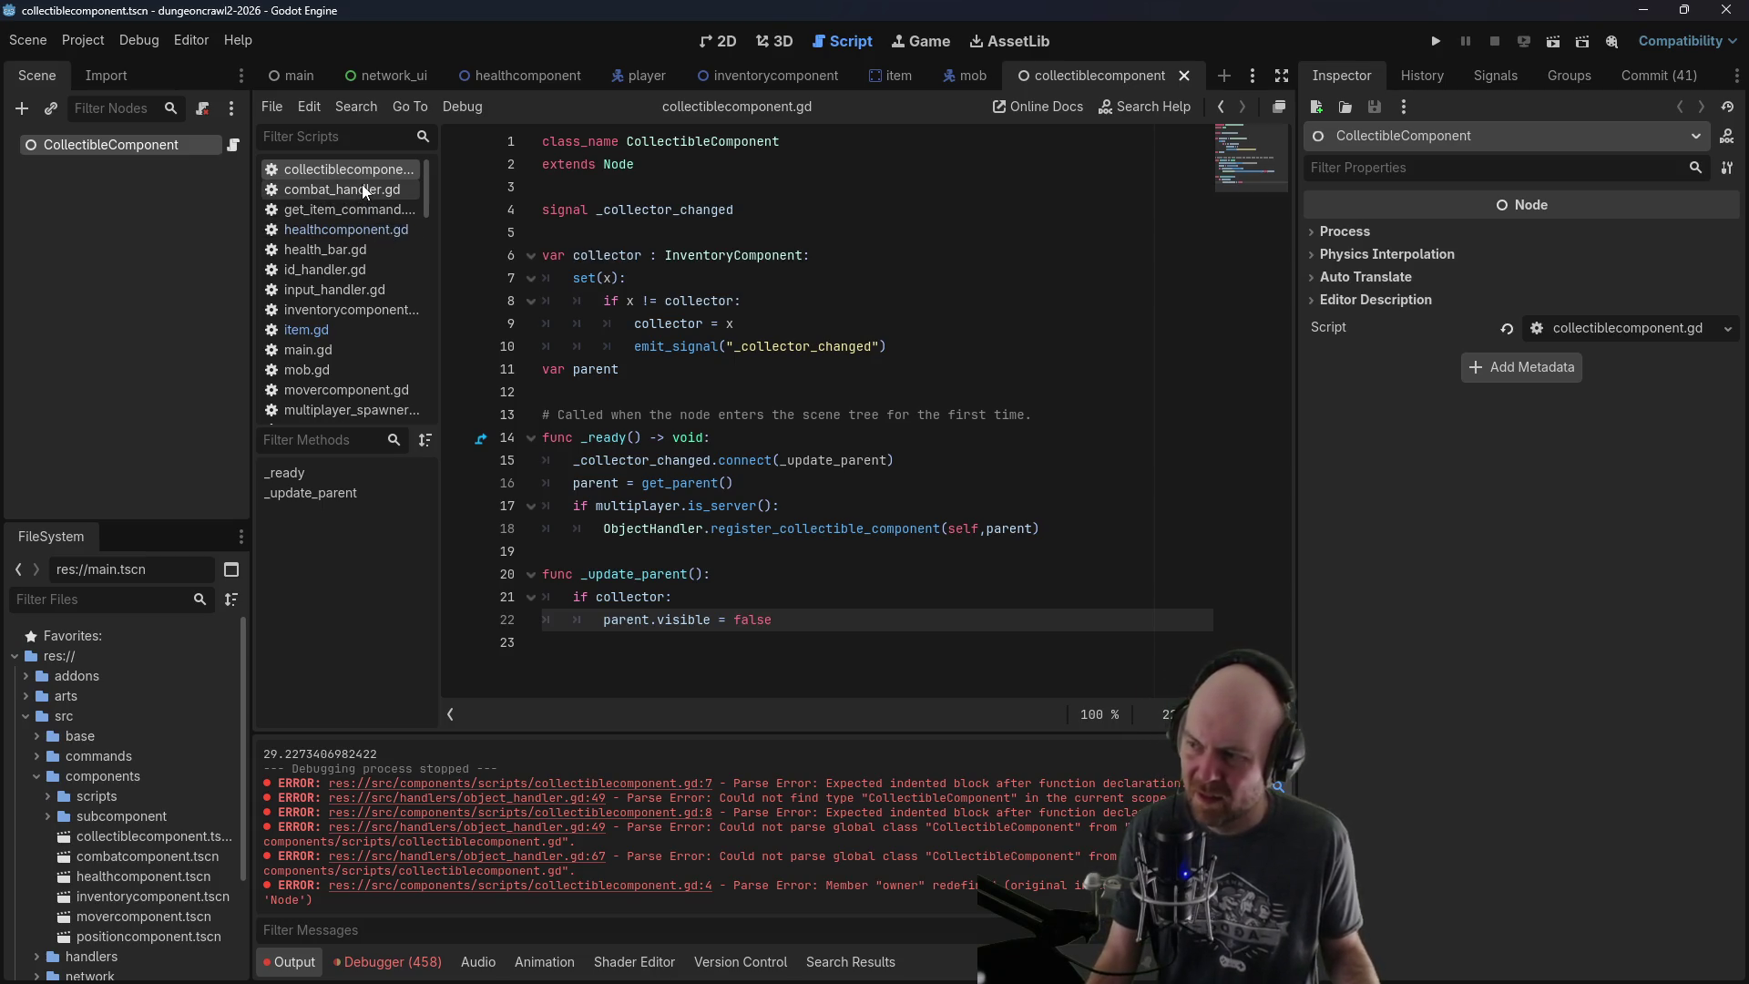
scroll(368, 235, down, 3)
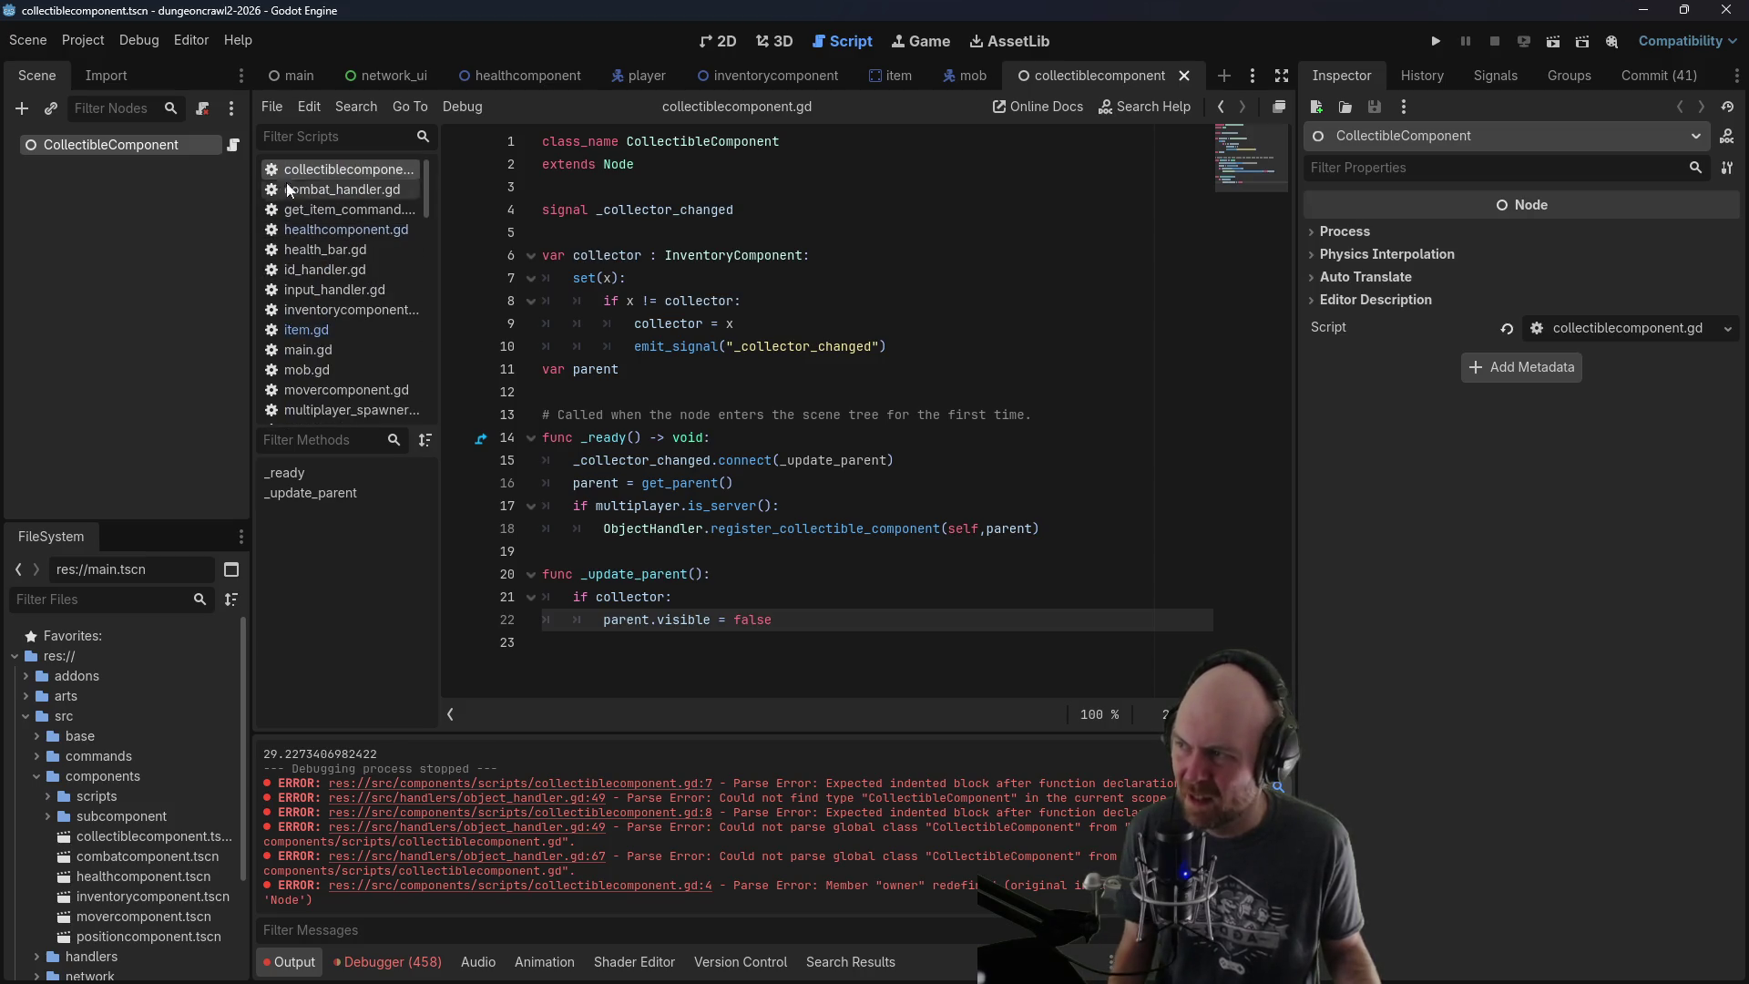
right_click(171, 145)
- Add a MultiplayerSynchronizer child node under CollectibleComponent
click(232, 188)
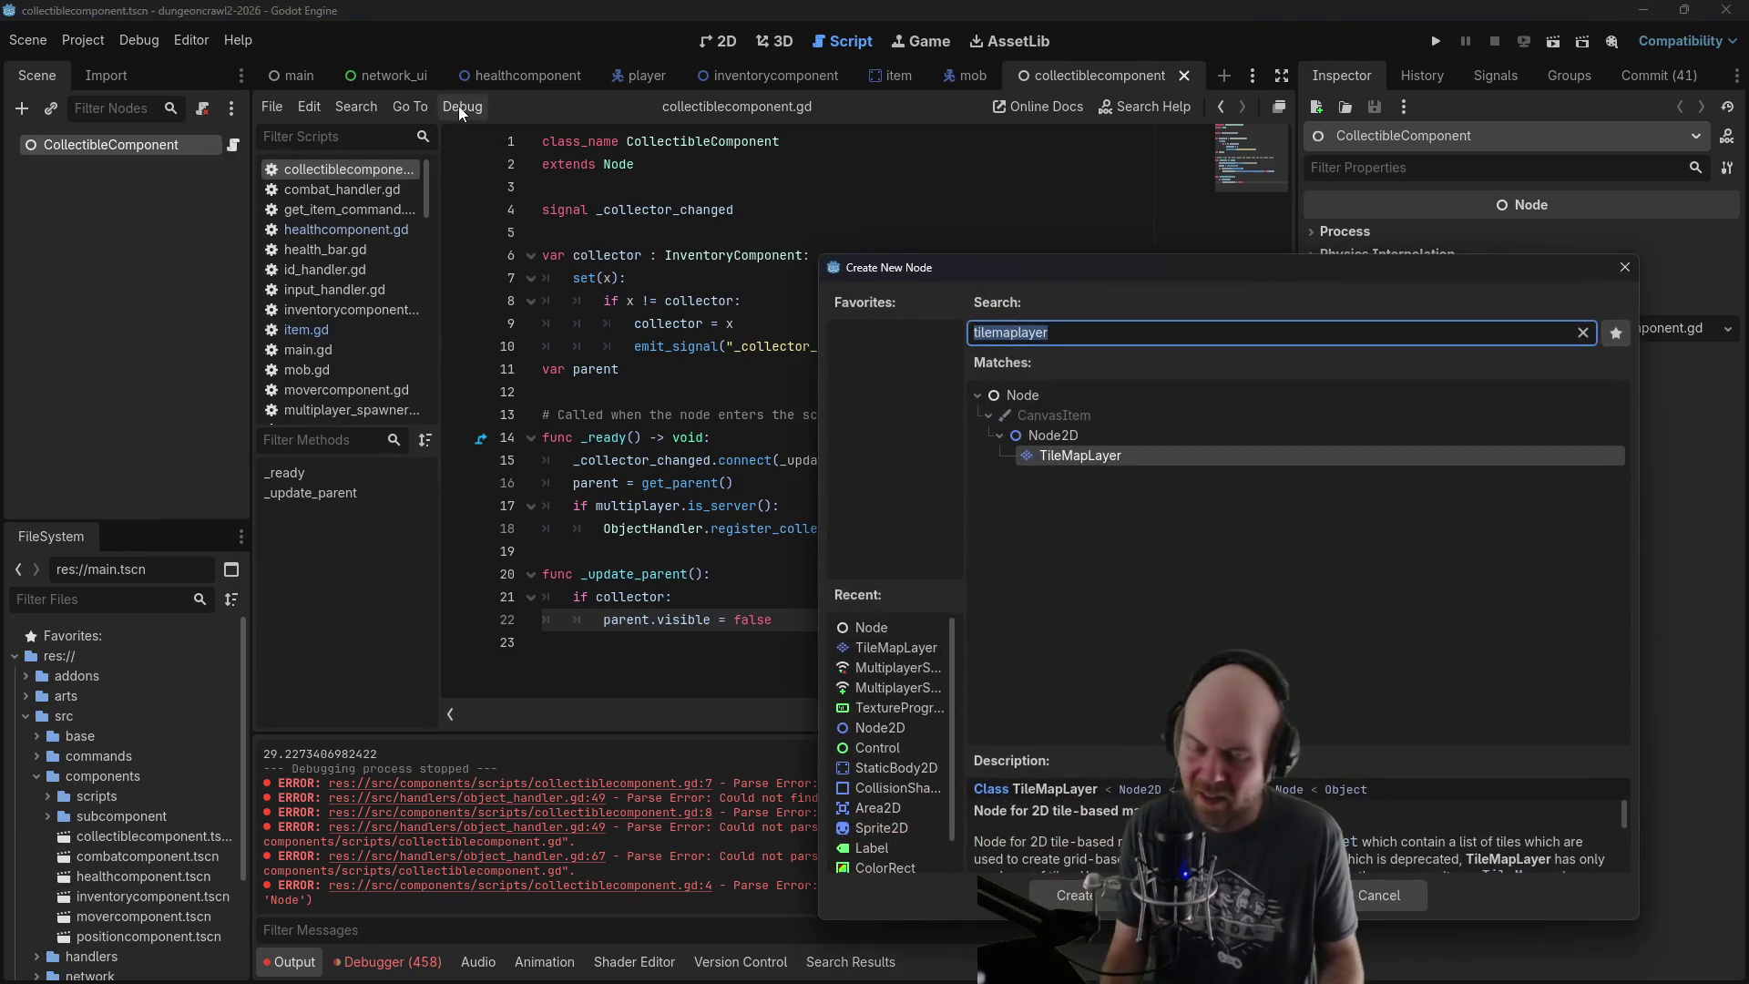
text(multipl)
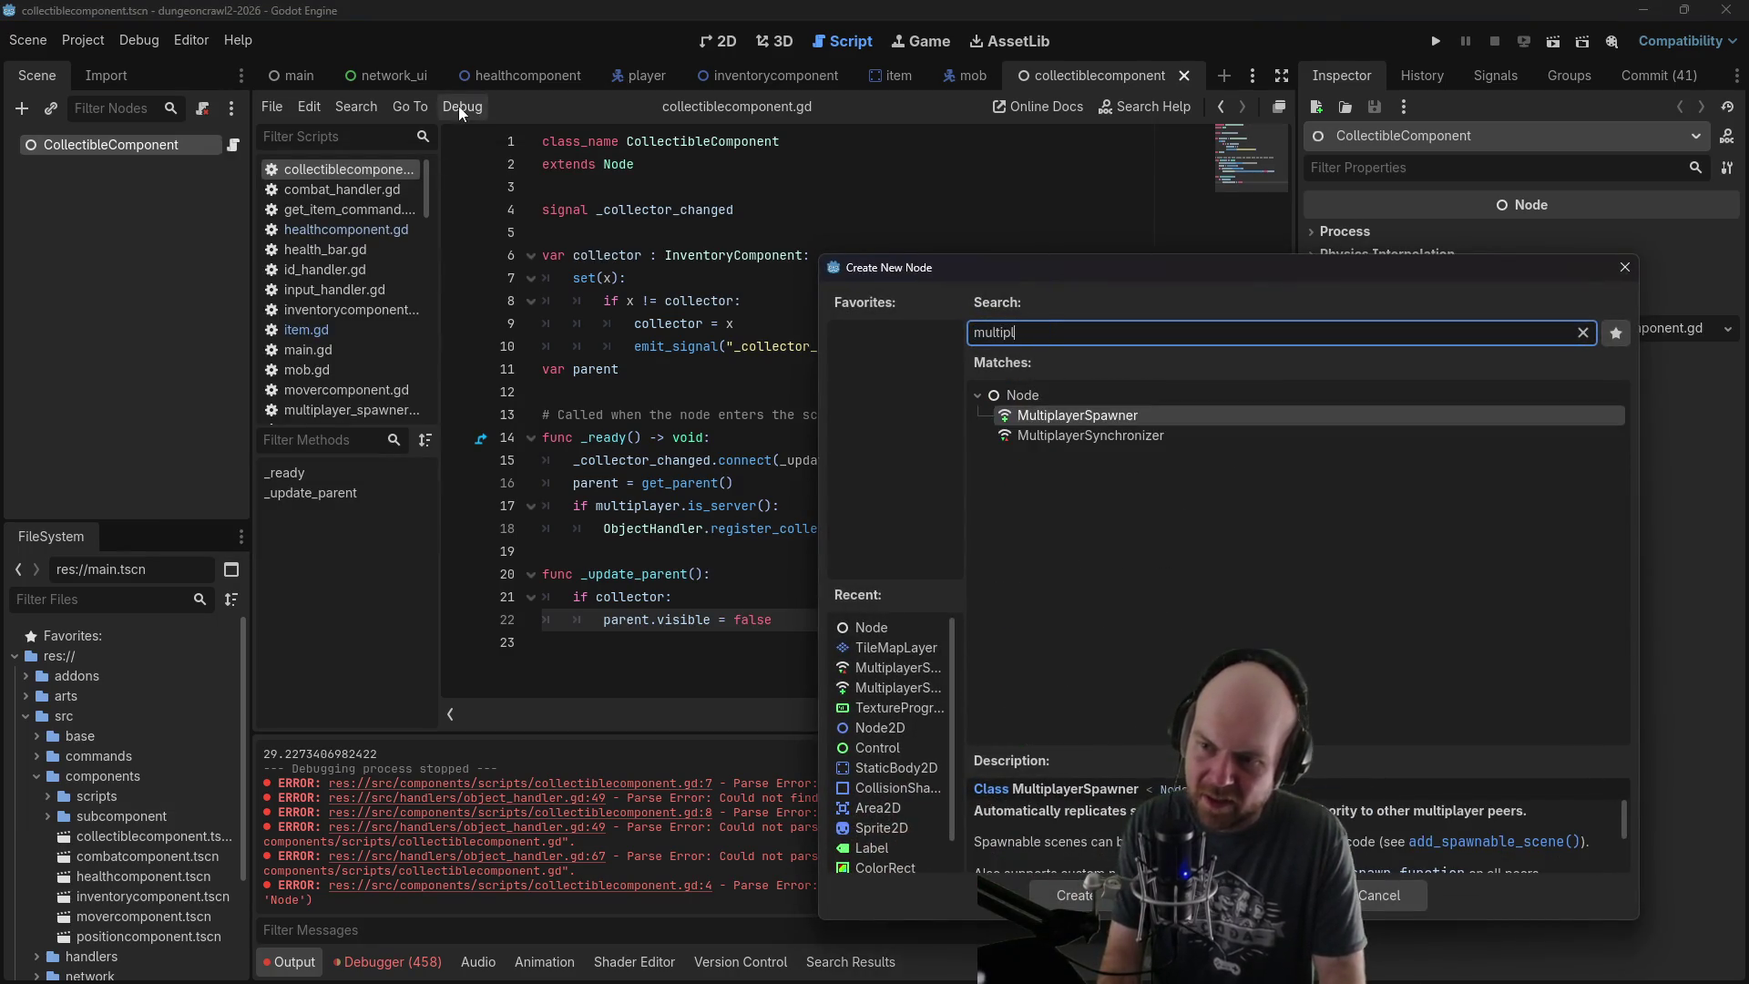
click(1027, 437)
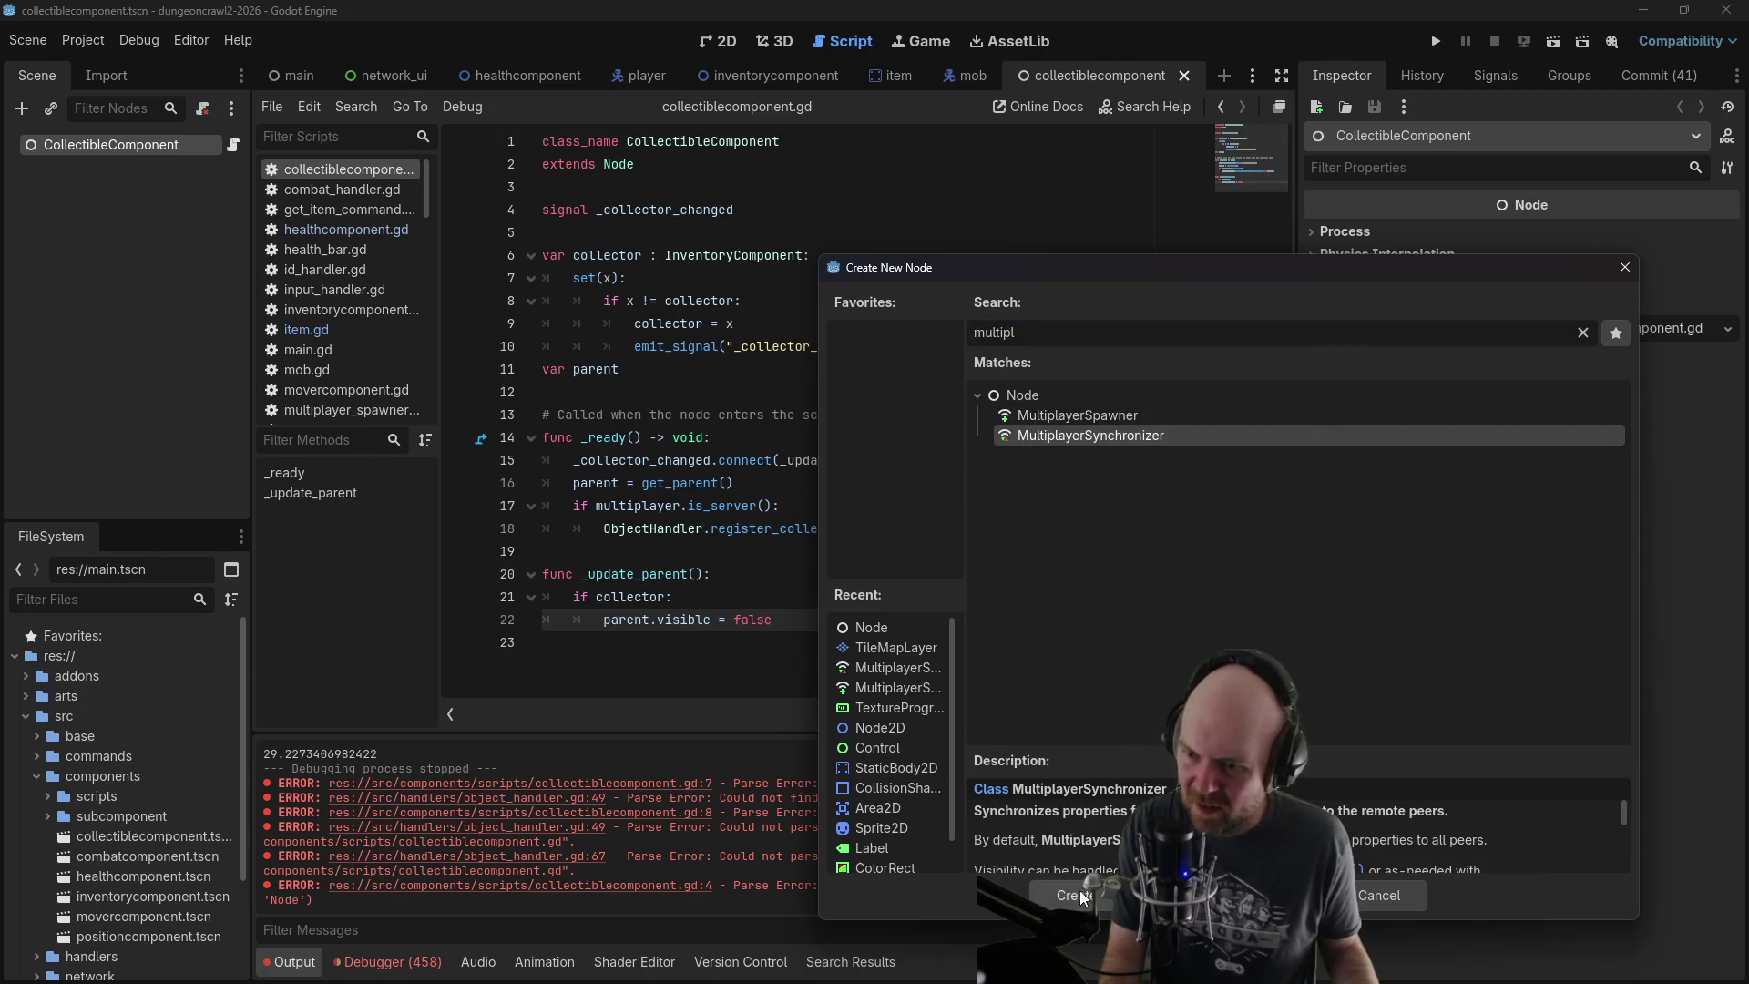
key(Return)
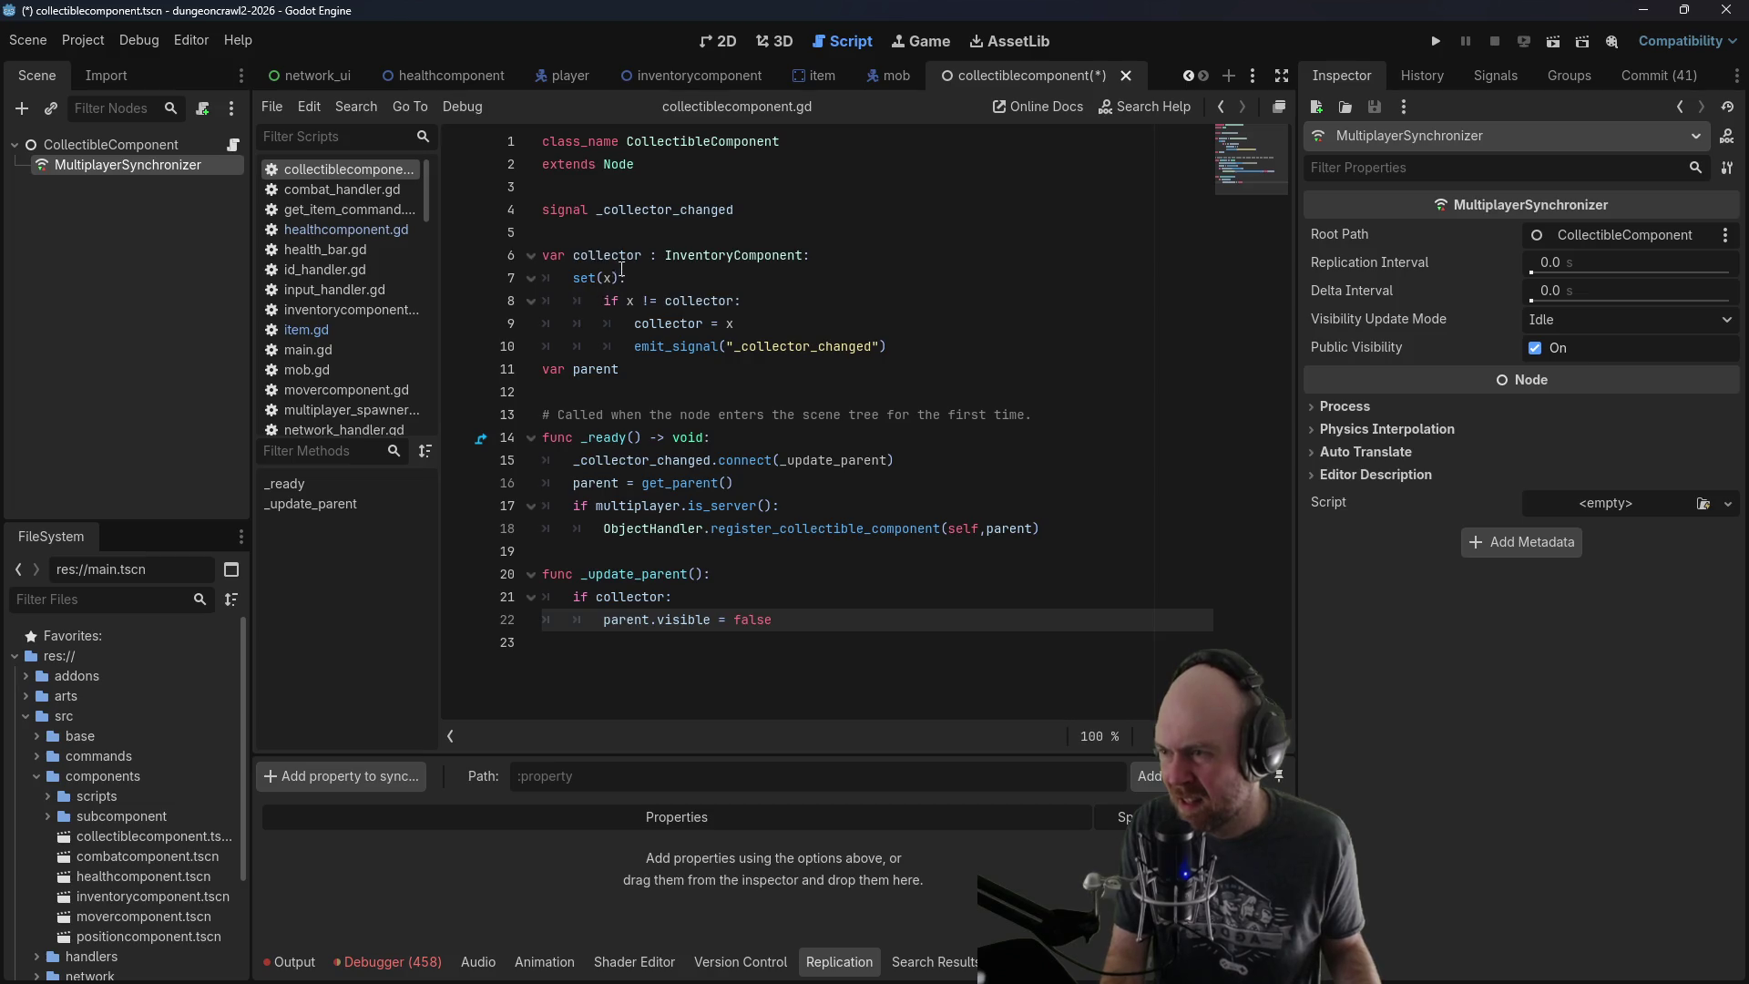
- Add the collector property of CollectibleComponent to the replication list with Spawn unchecked
click(602, 775)
text(collector)
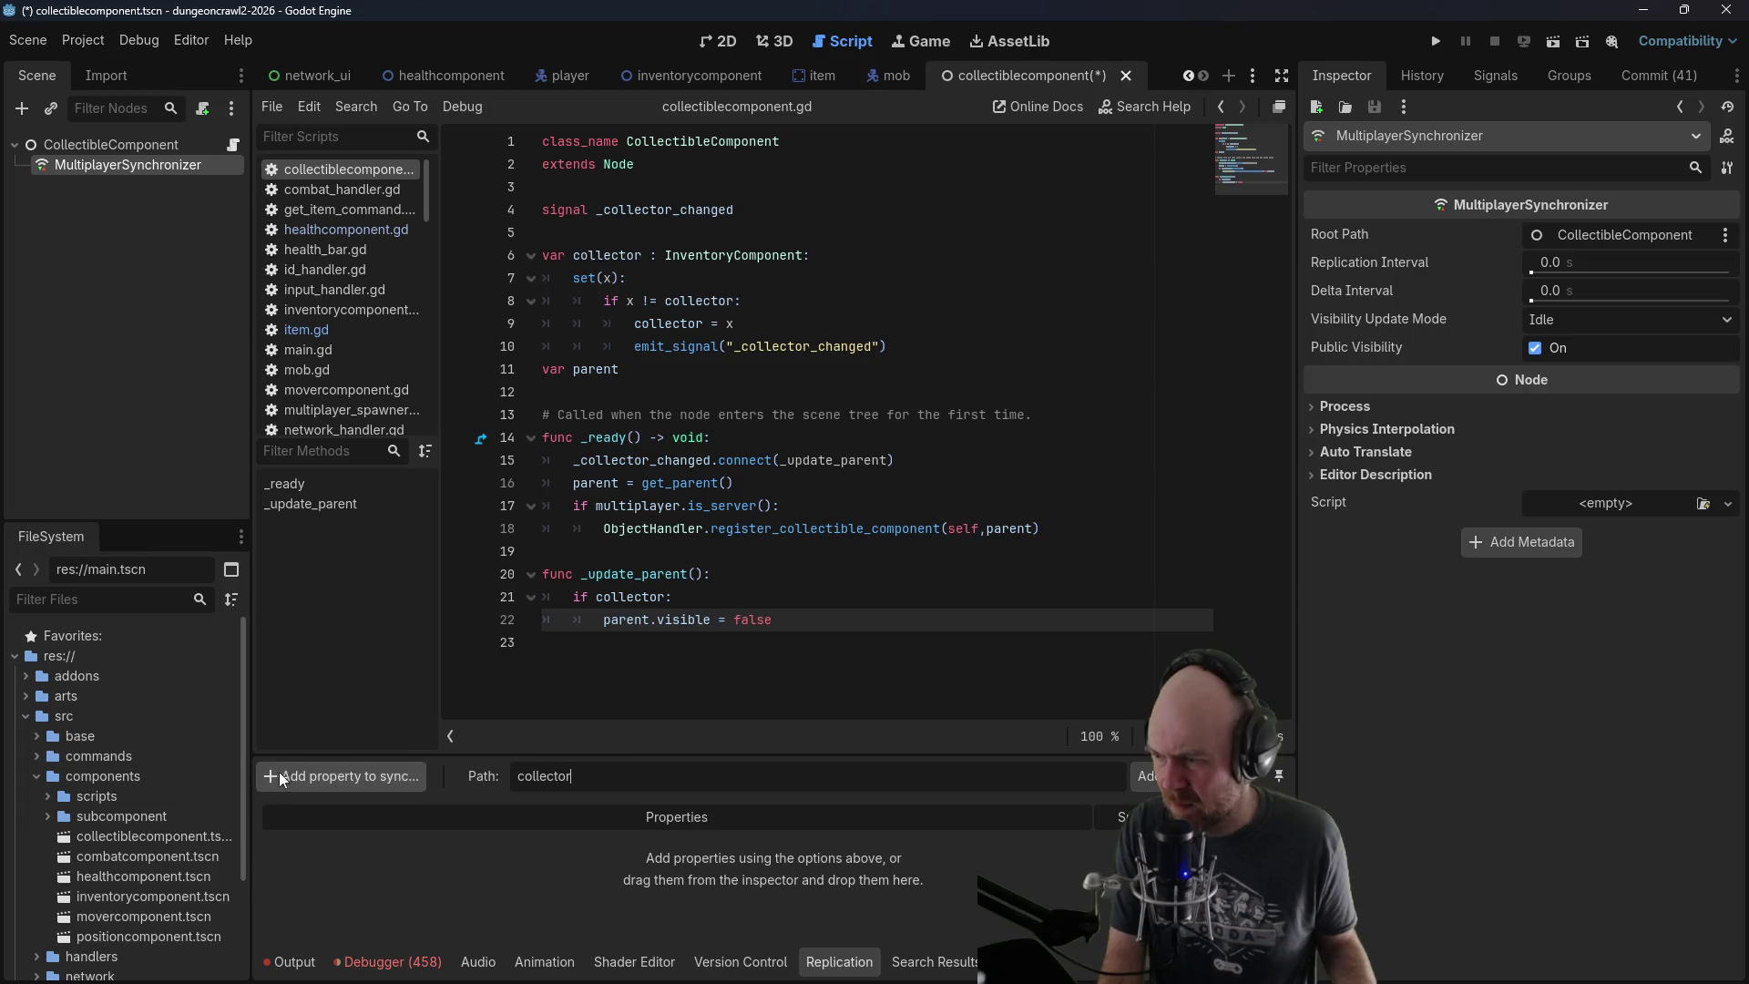
click(310, 775)
click(827, 231)
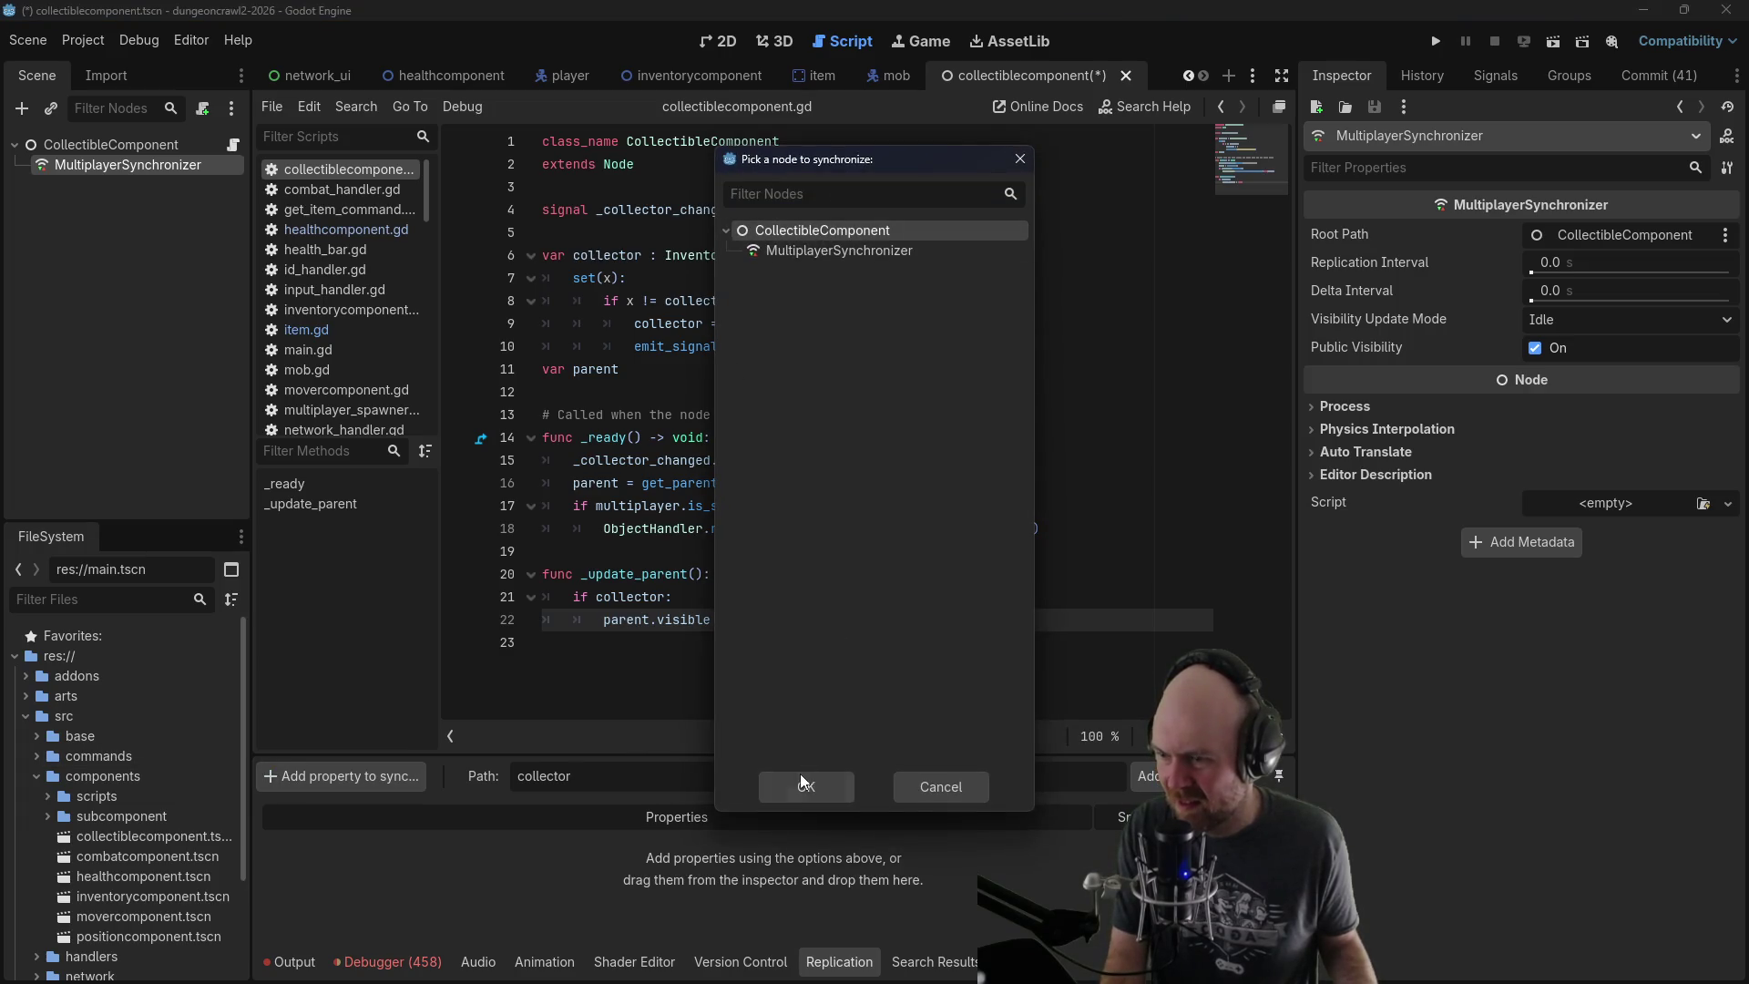
click(802, 779)
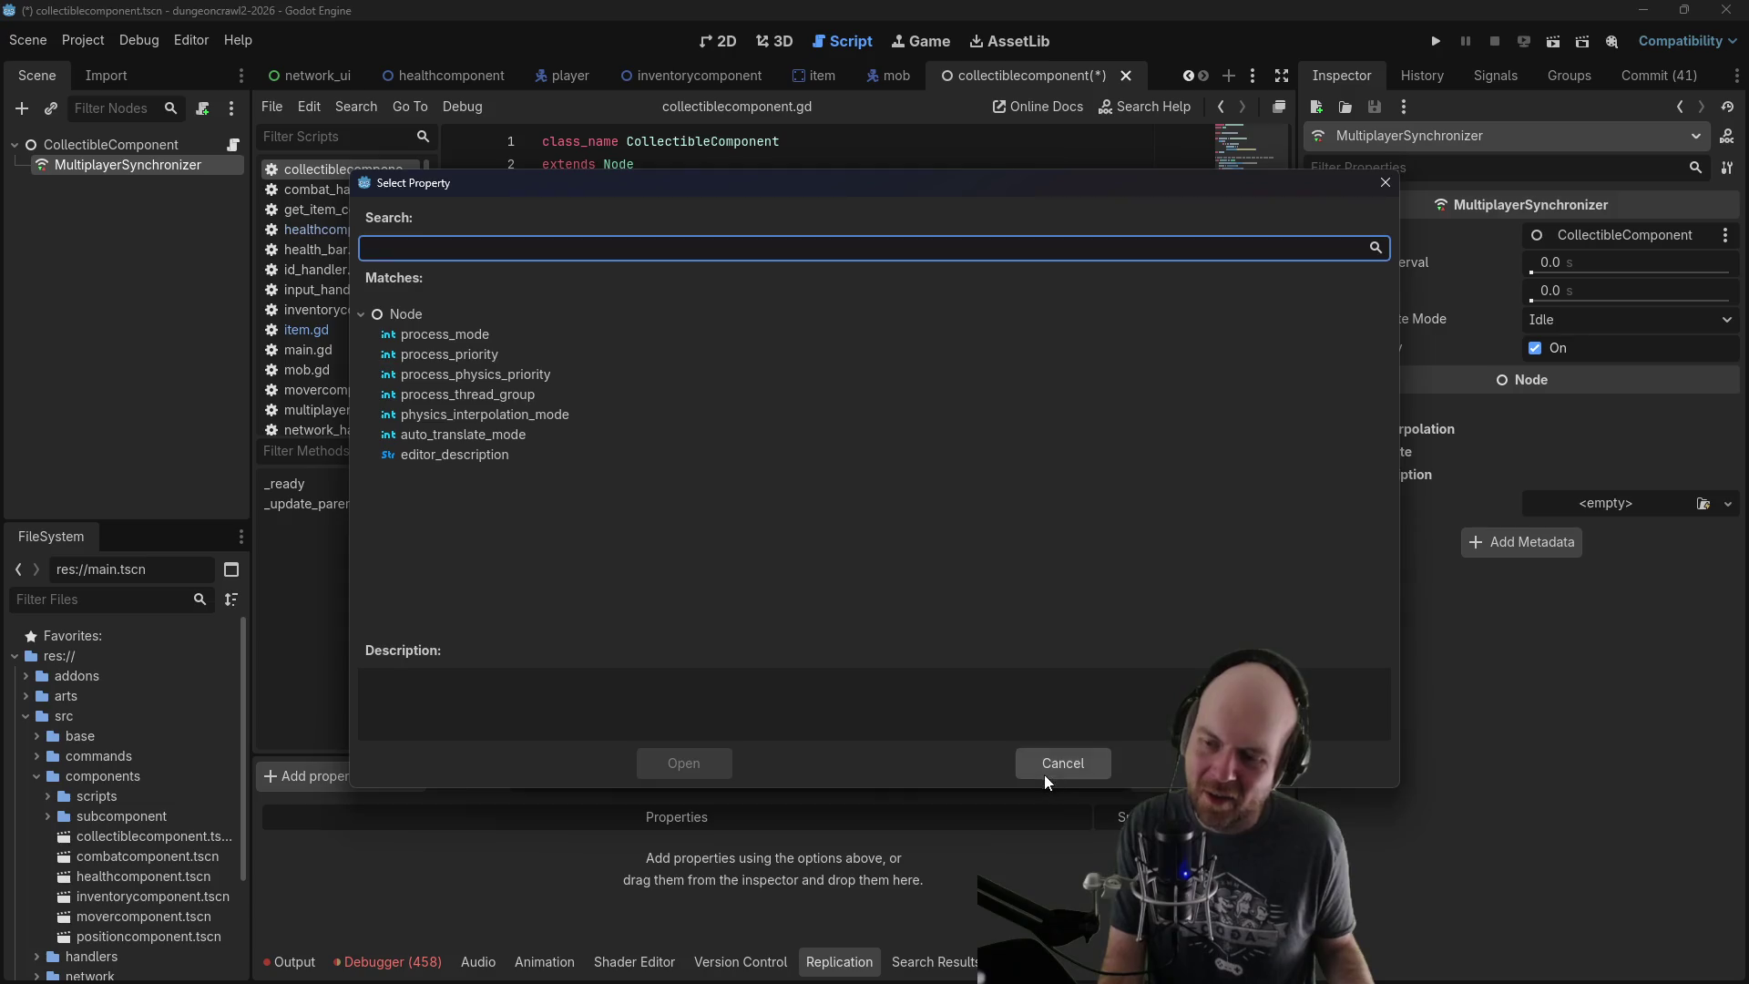
click(1056, 763)
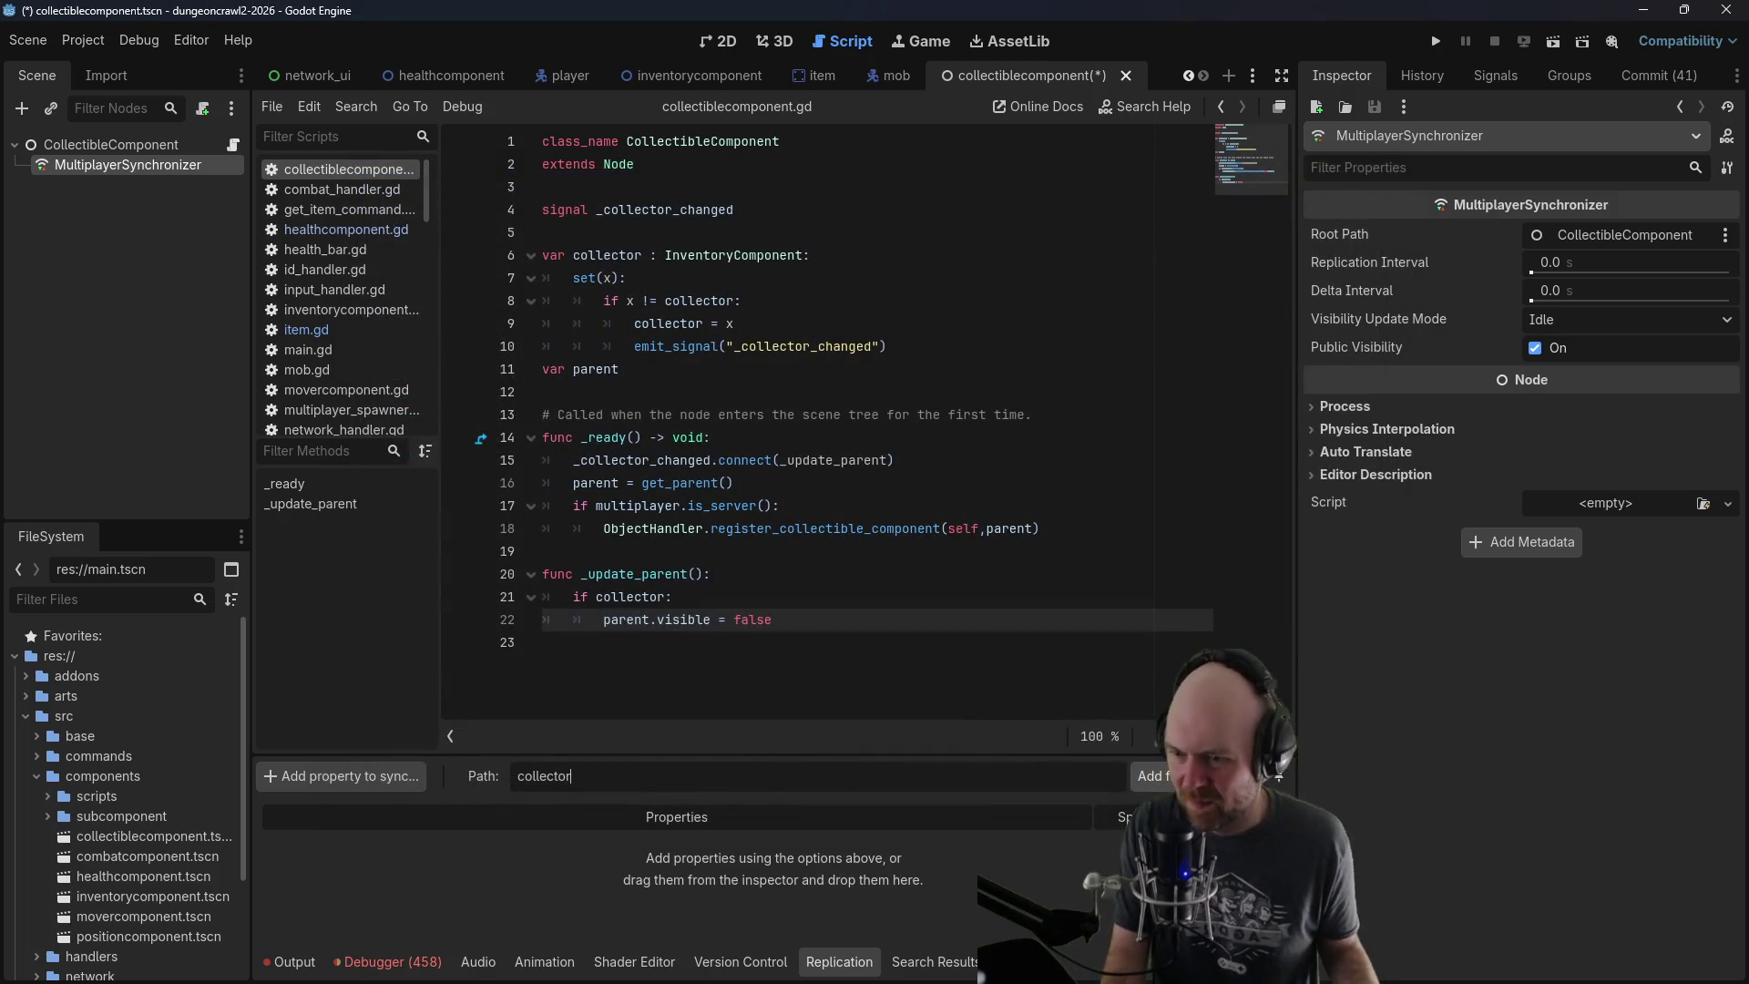
key(Return)
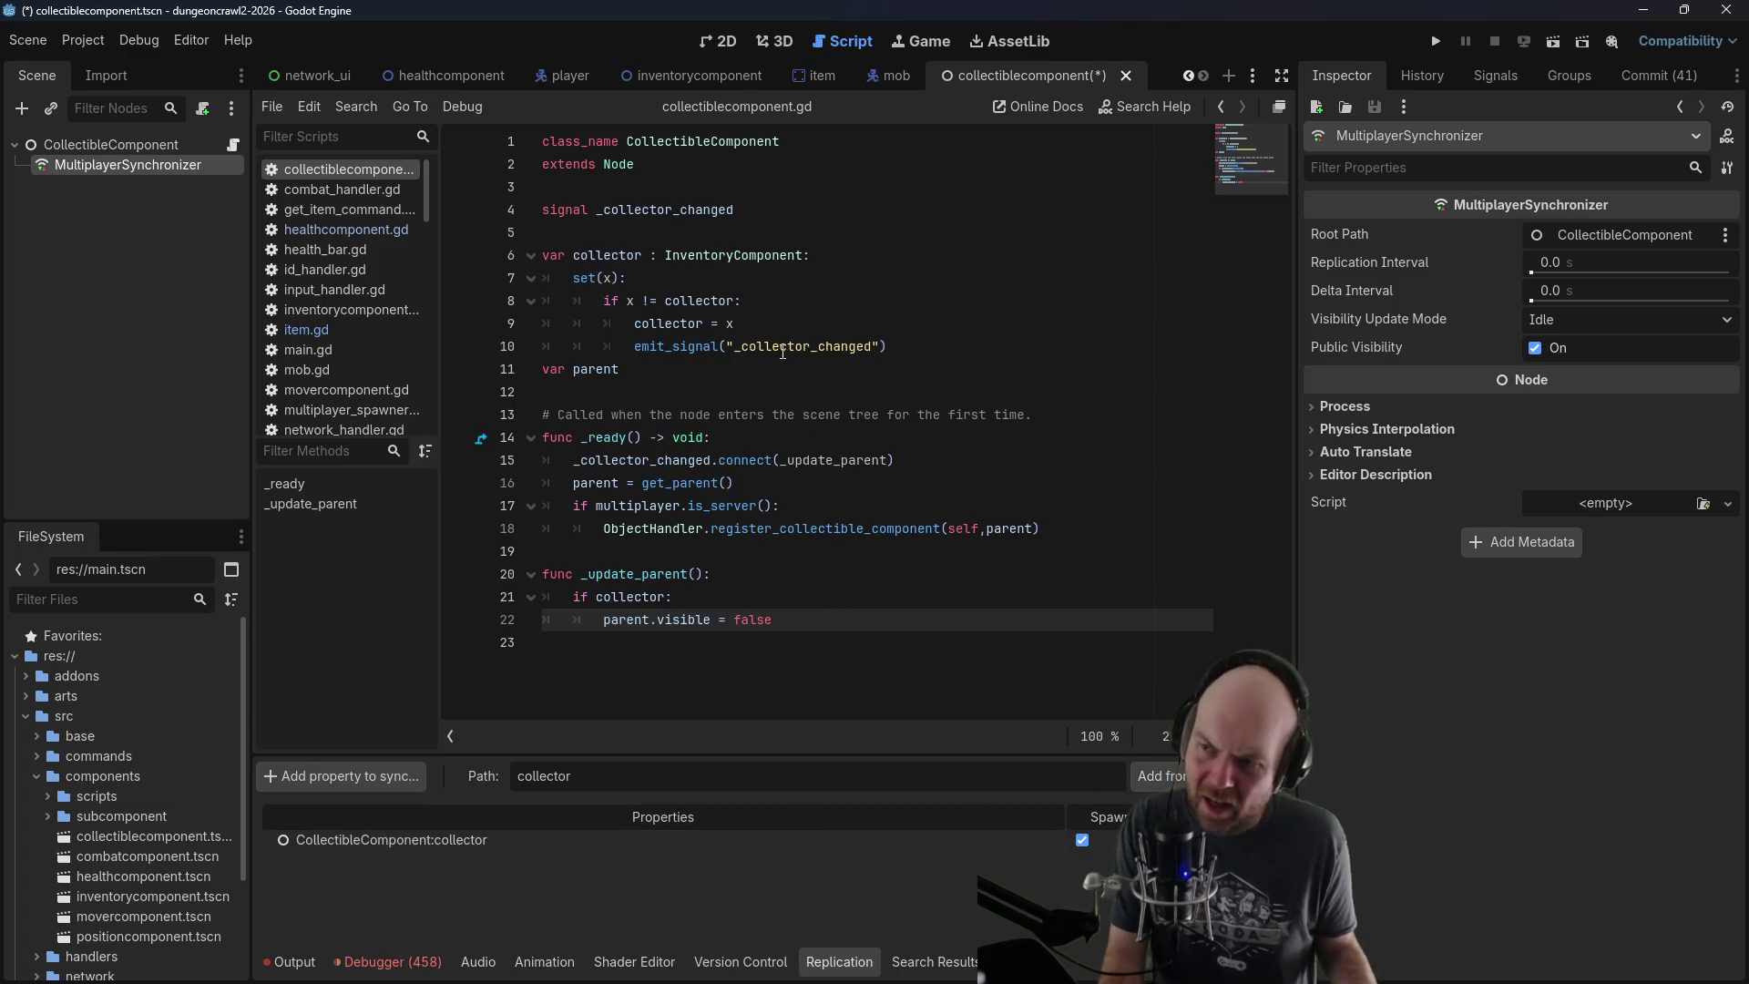
click(1091, 845)
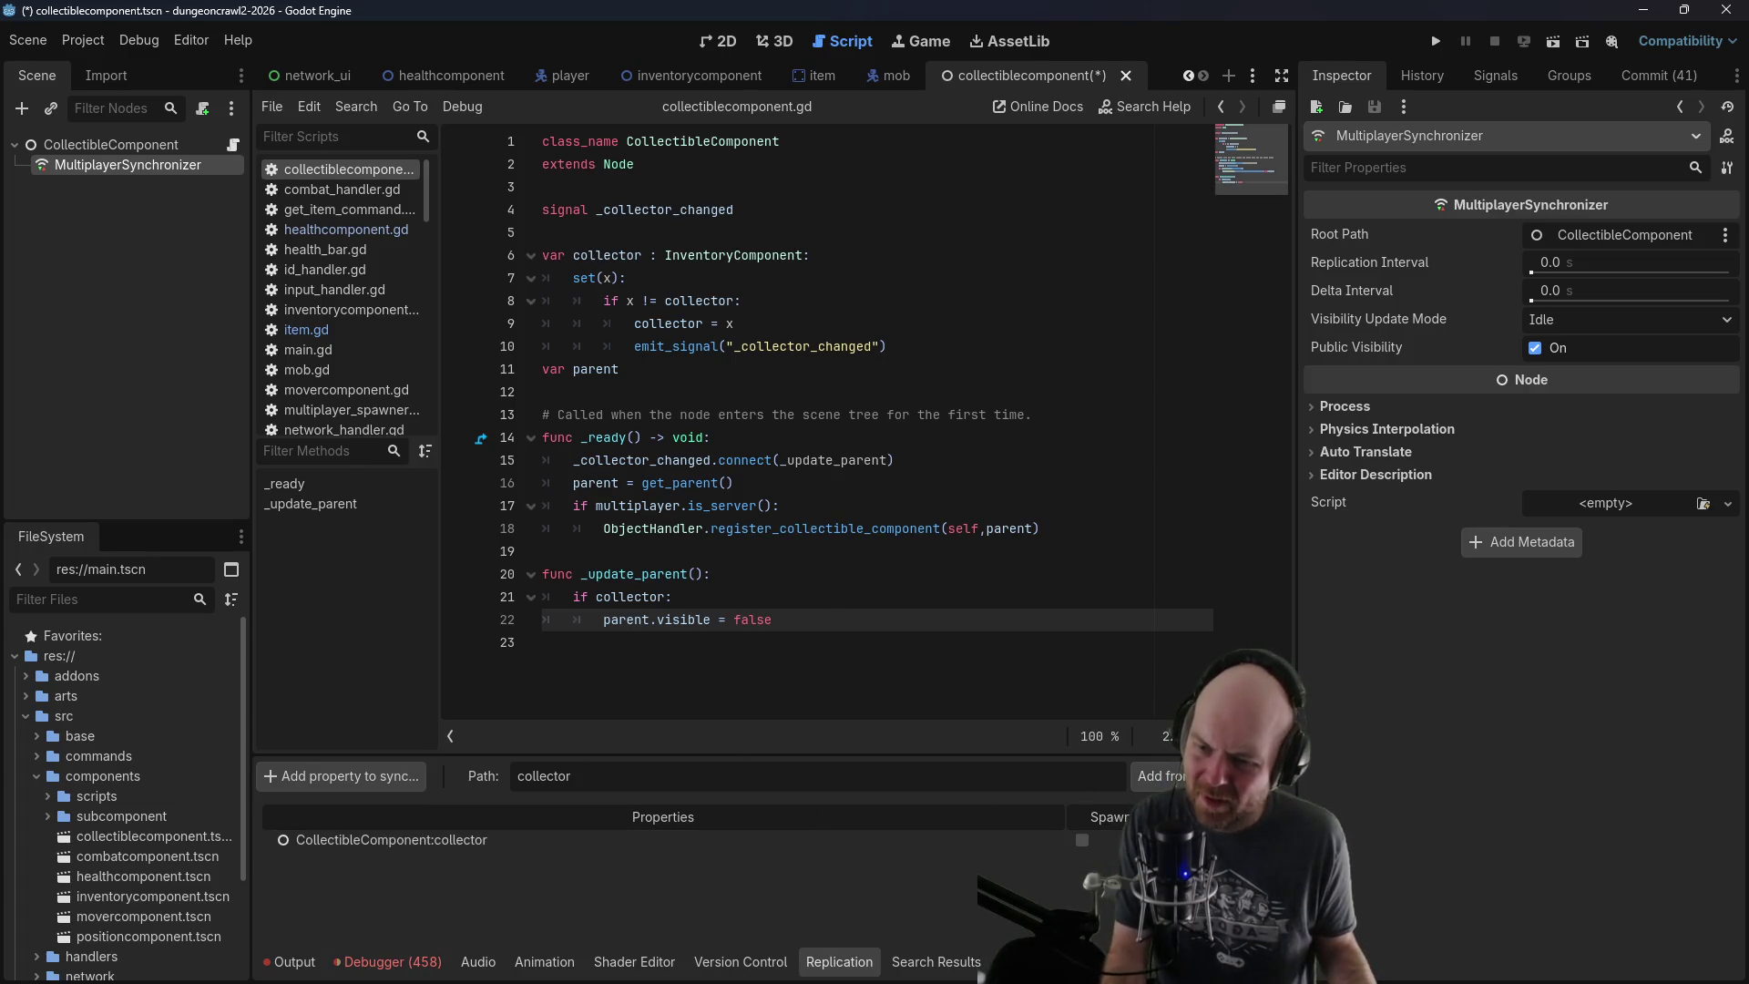
click(801, 256)
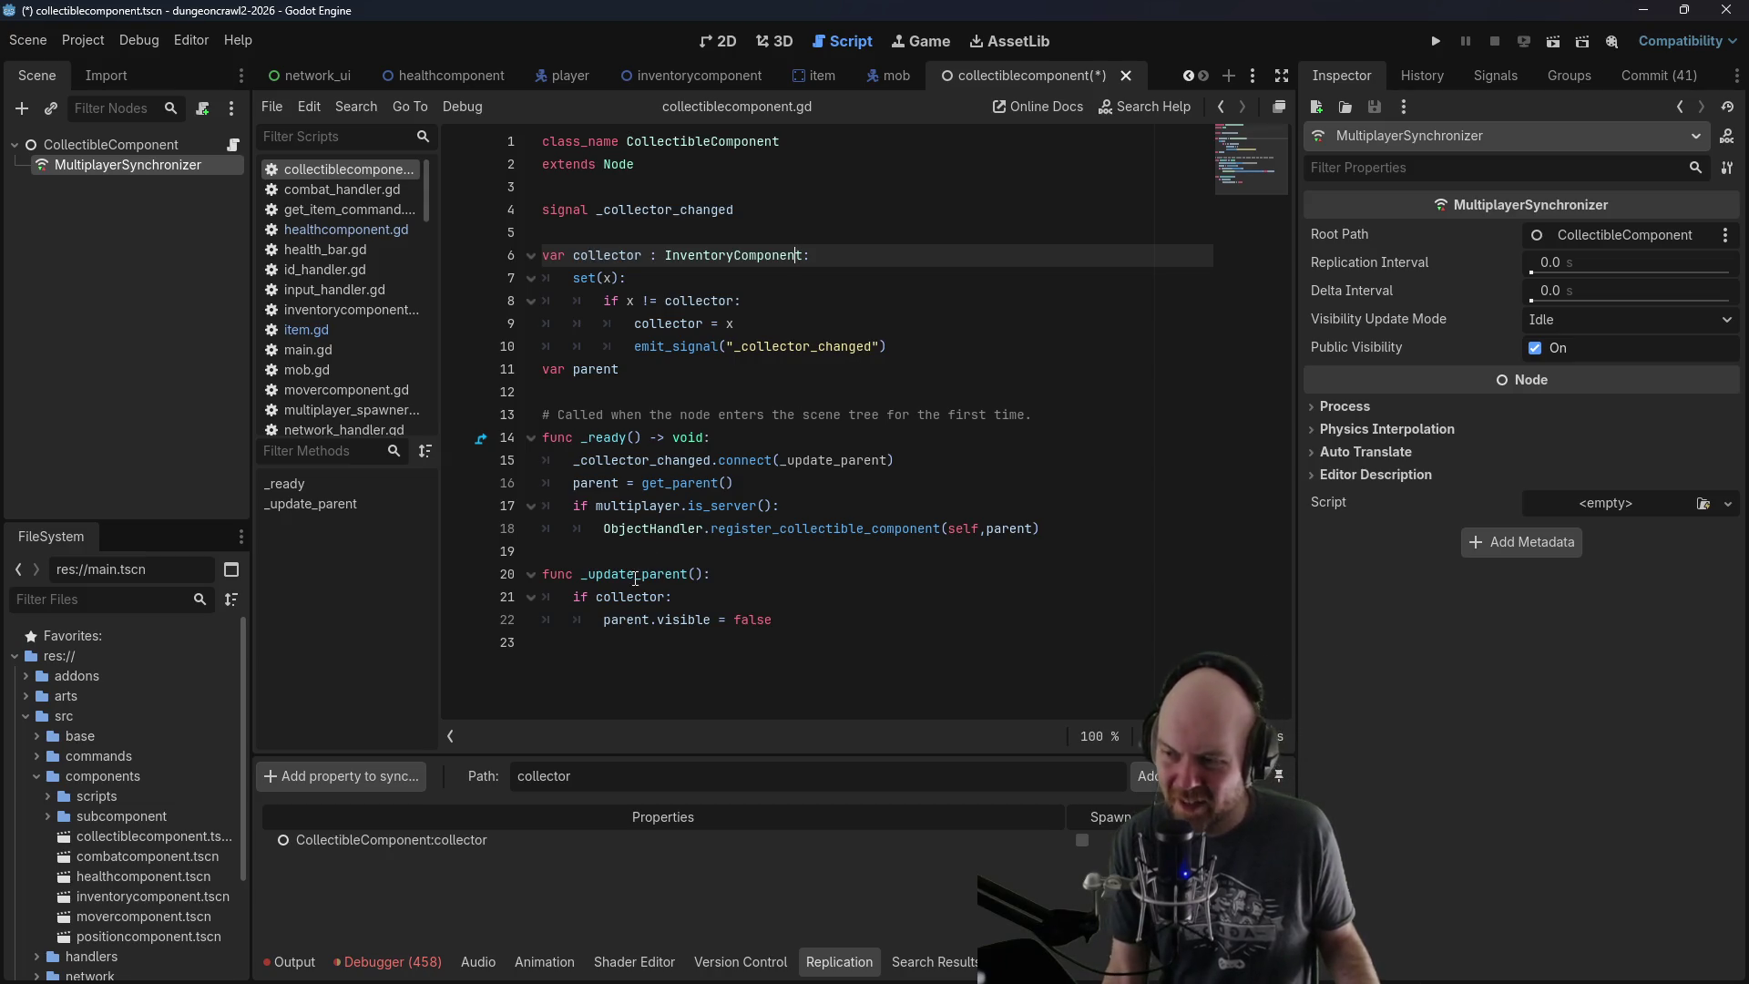
- Add an else branch with parent.visible = true after line 22 and save
click(808, 615)
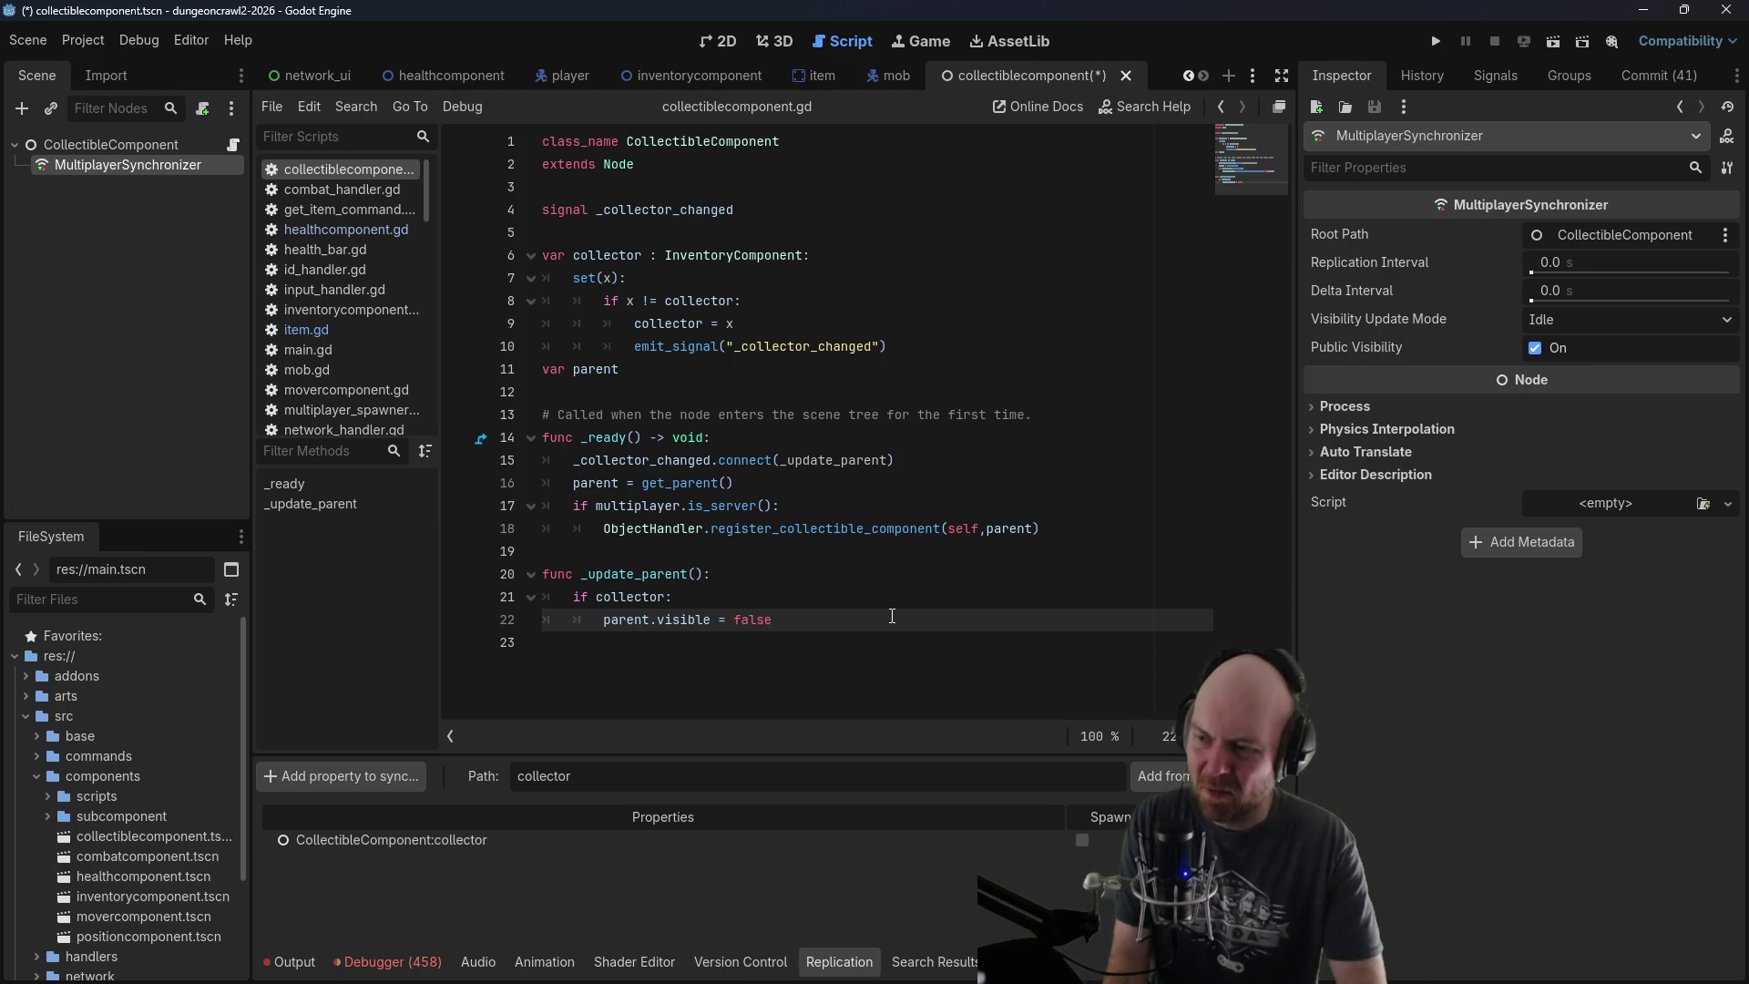
key(Return)
key(BackSpace)
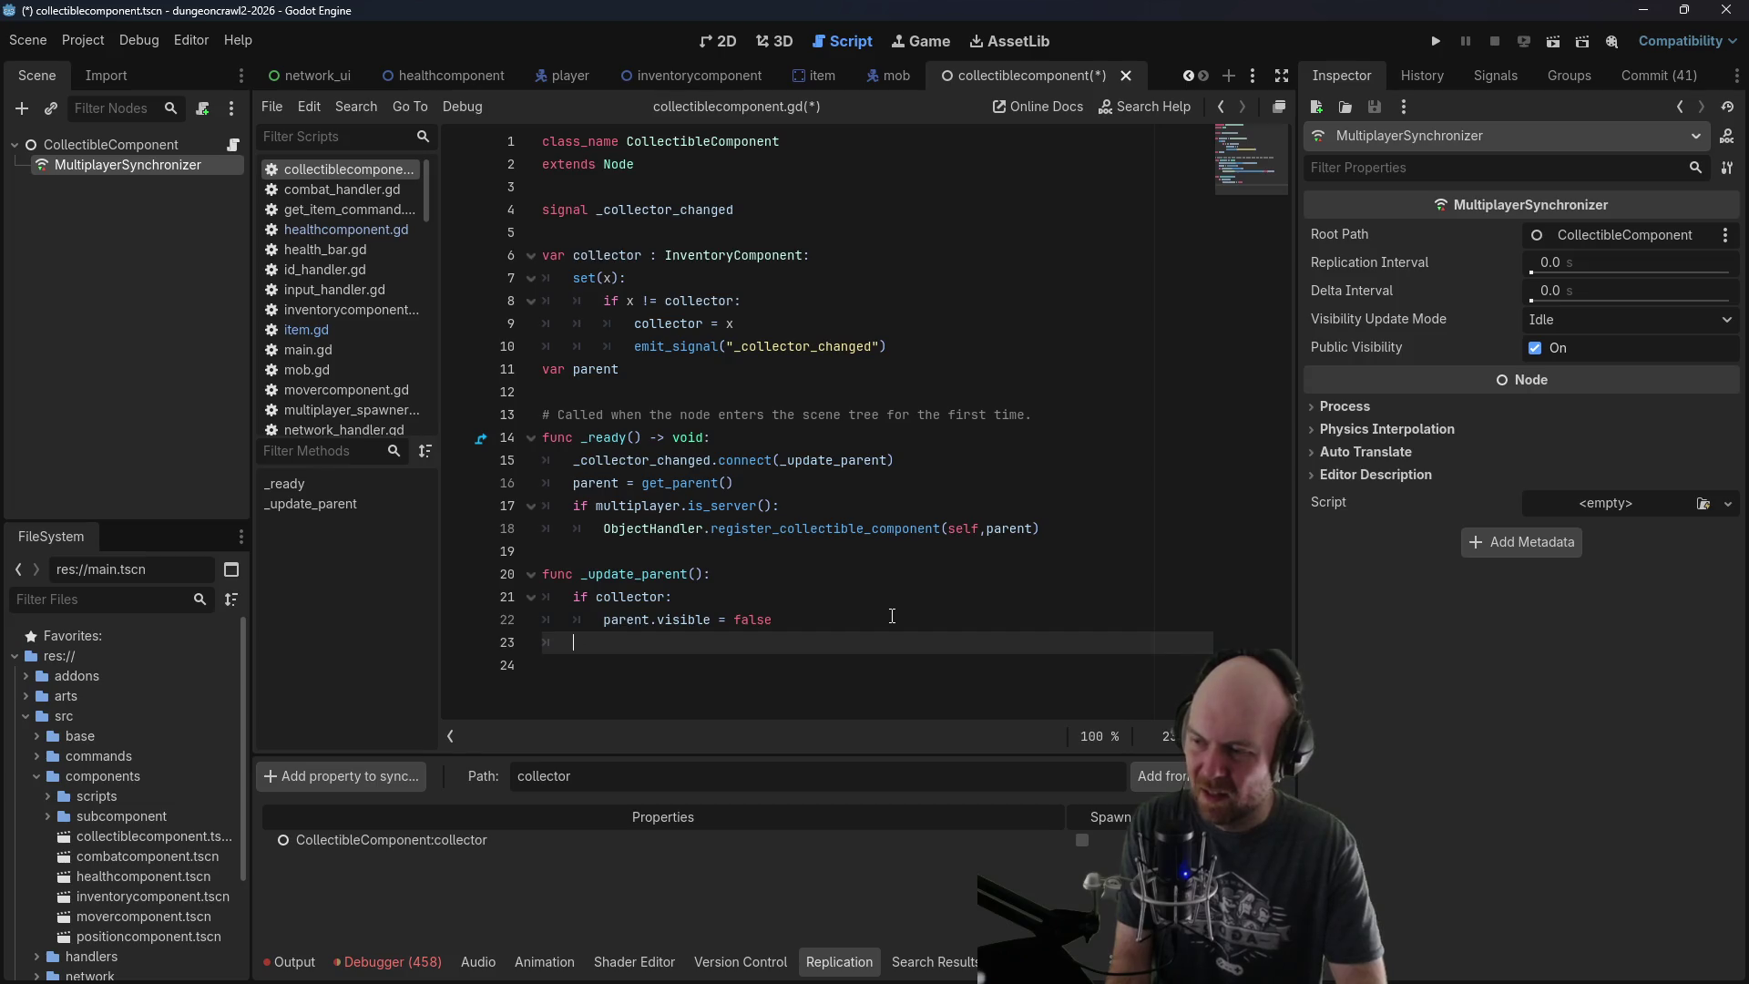
key(Return)
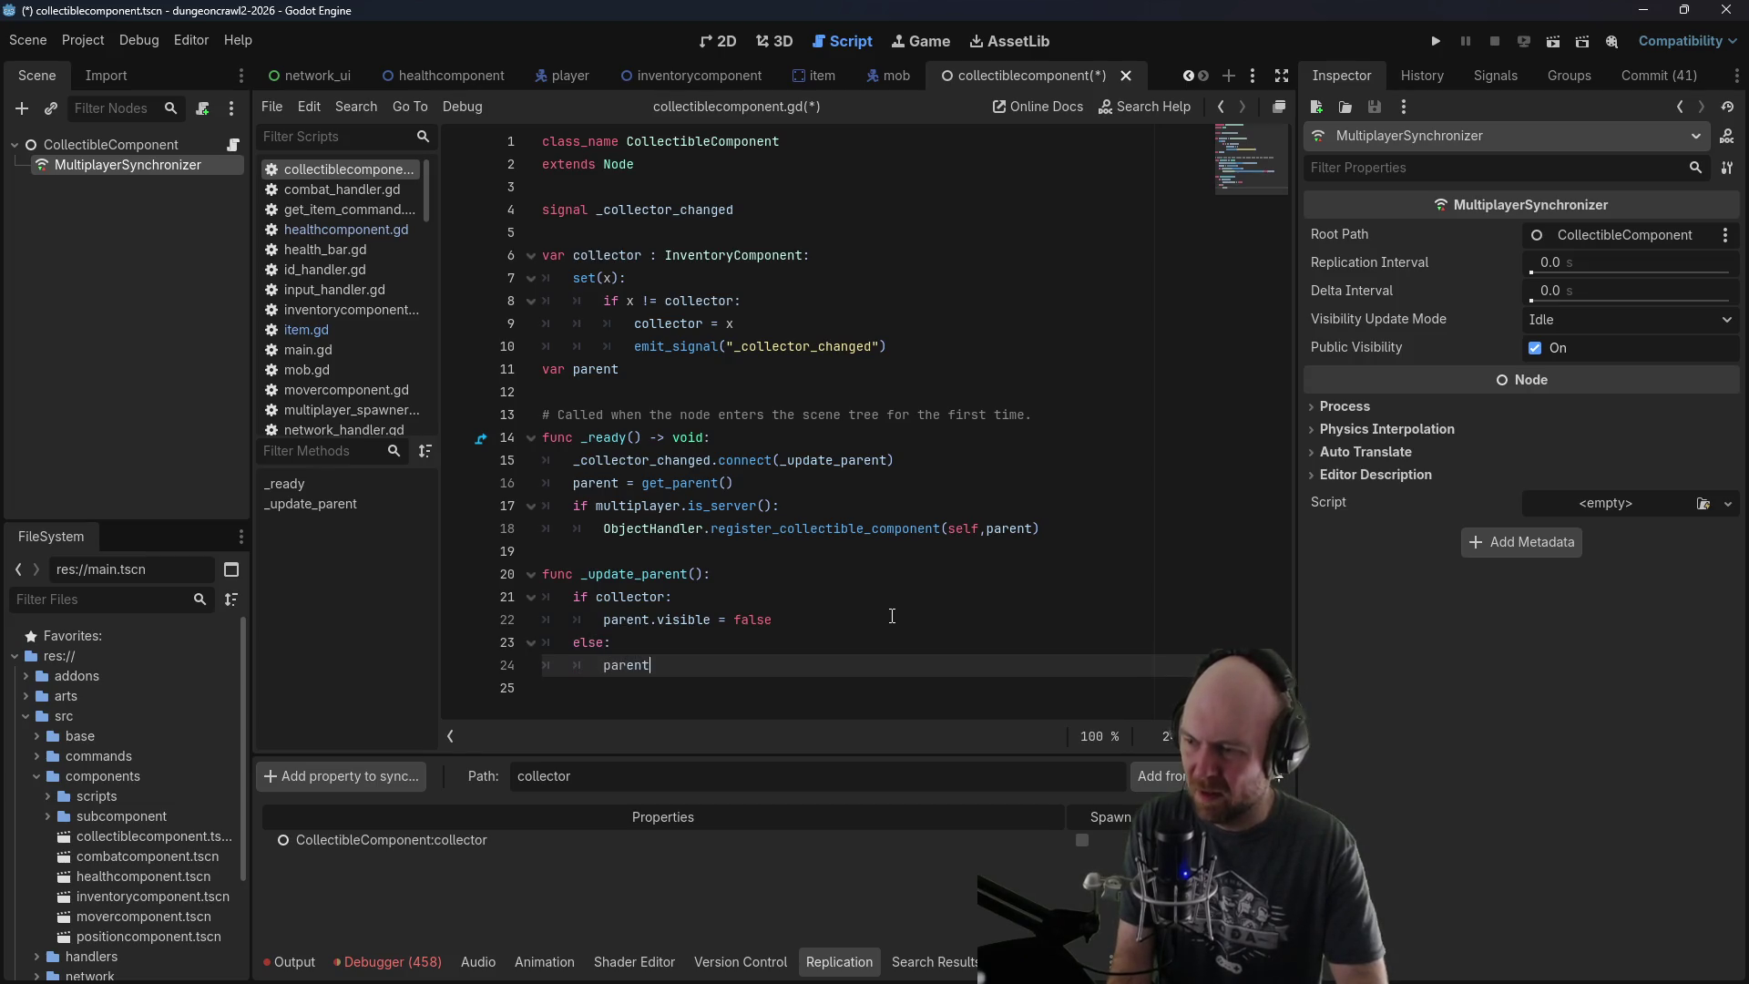
text(e = true)
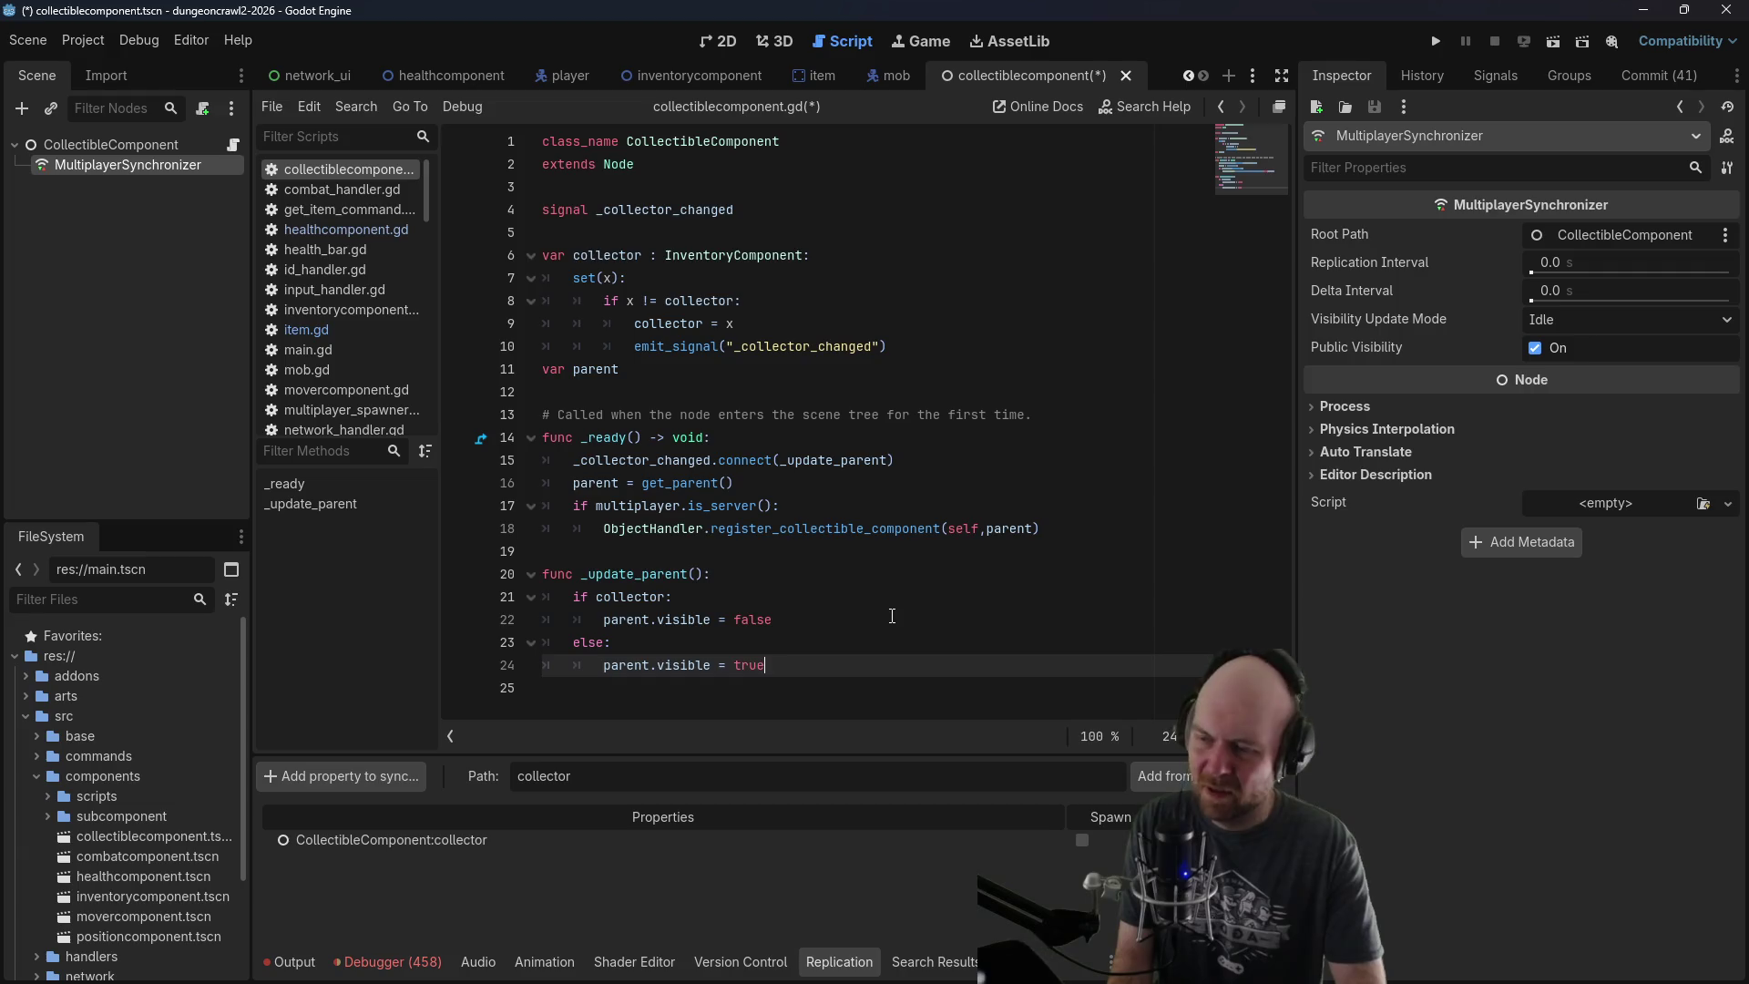
key(ctrl+s)
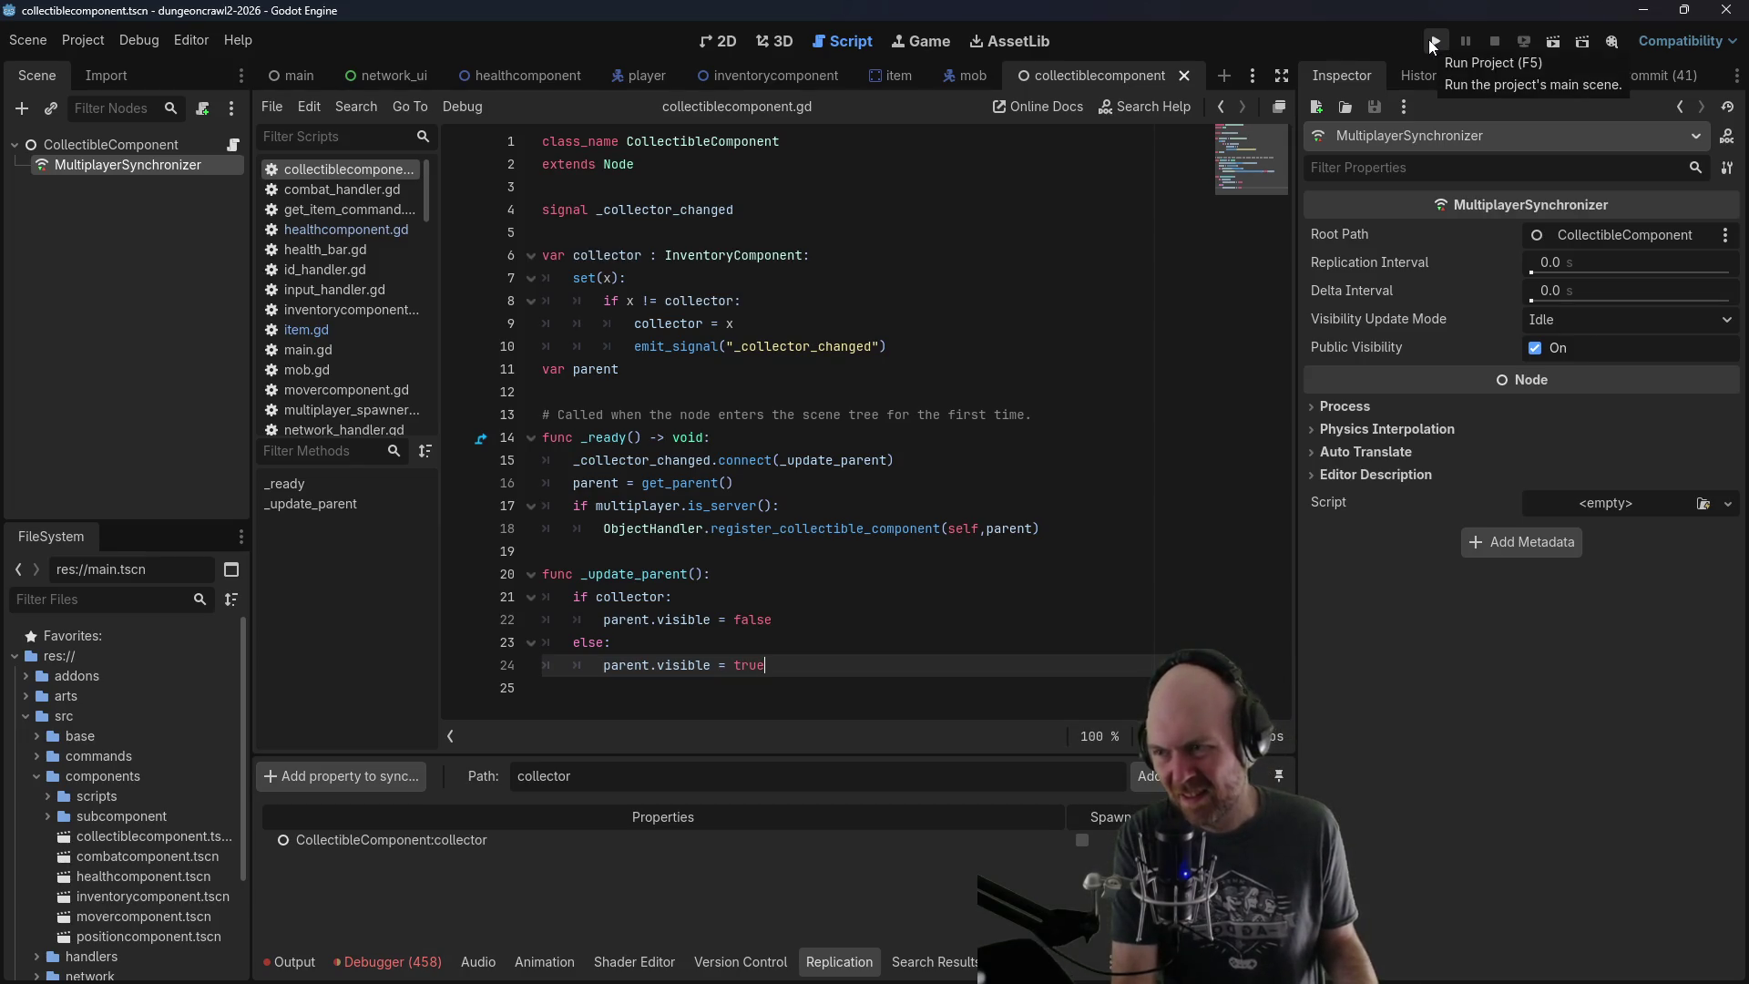
- Run the game as server host, collect the blue item, then stop and open item.tscn
click(1434, 42)
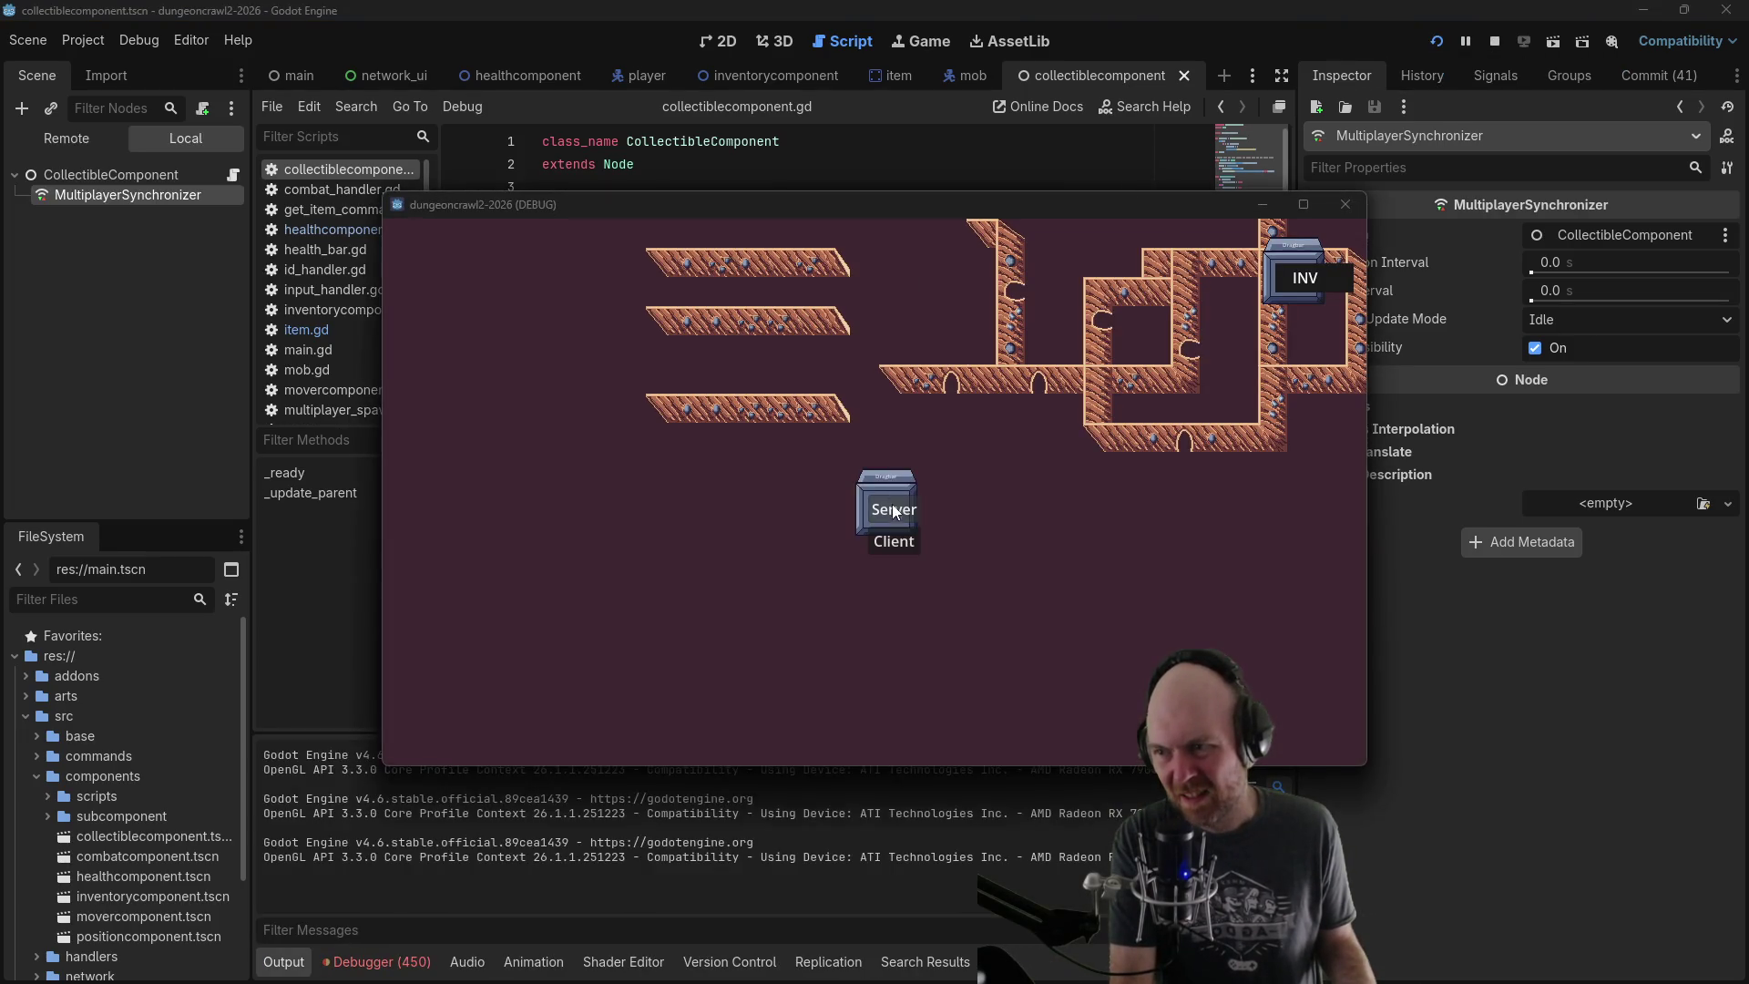
click(894, 512)
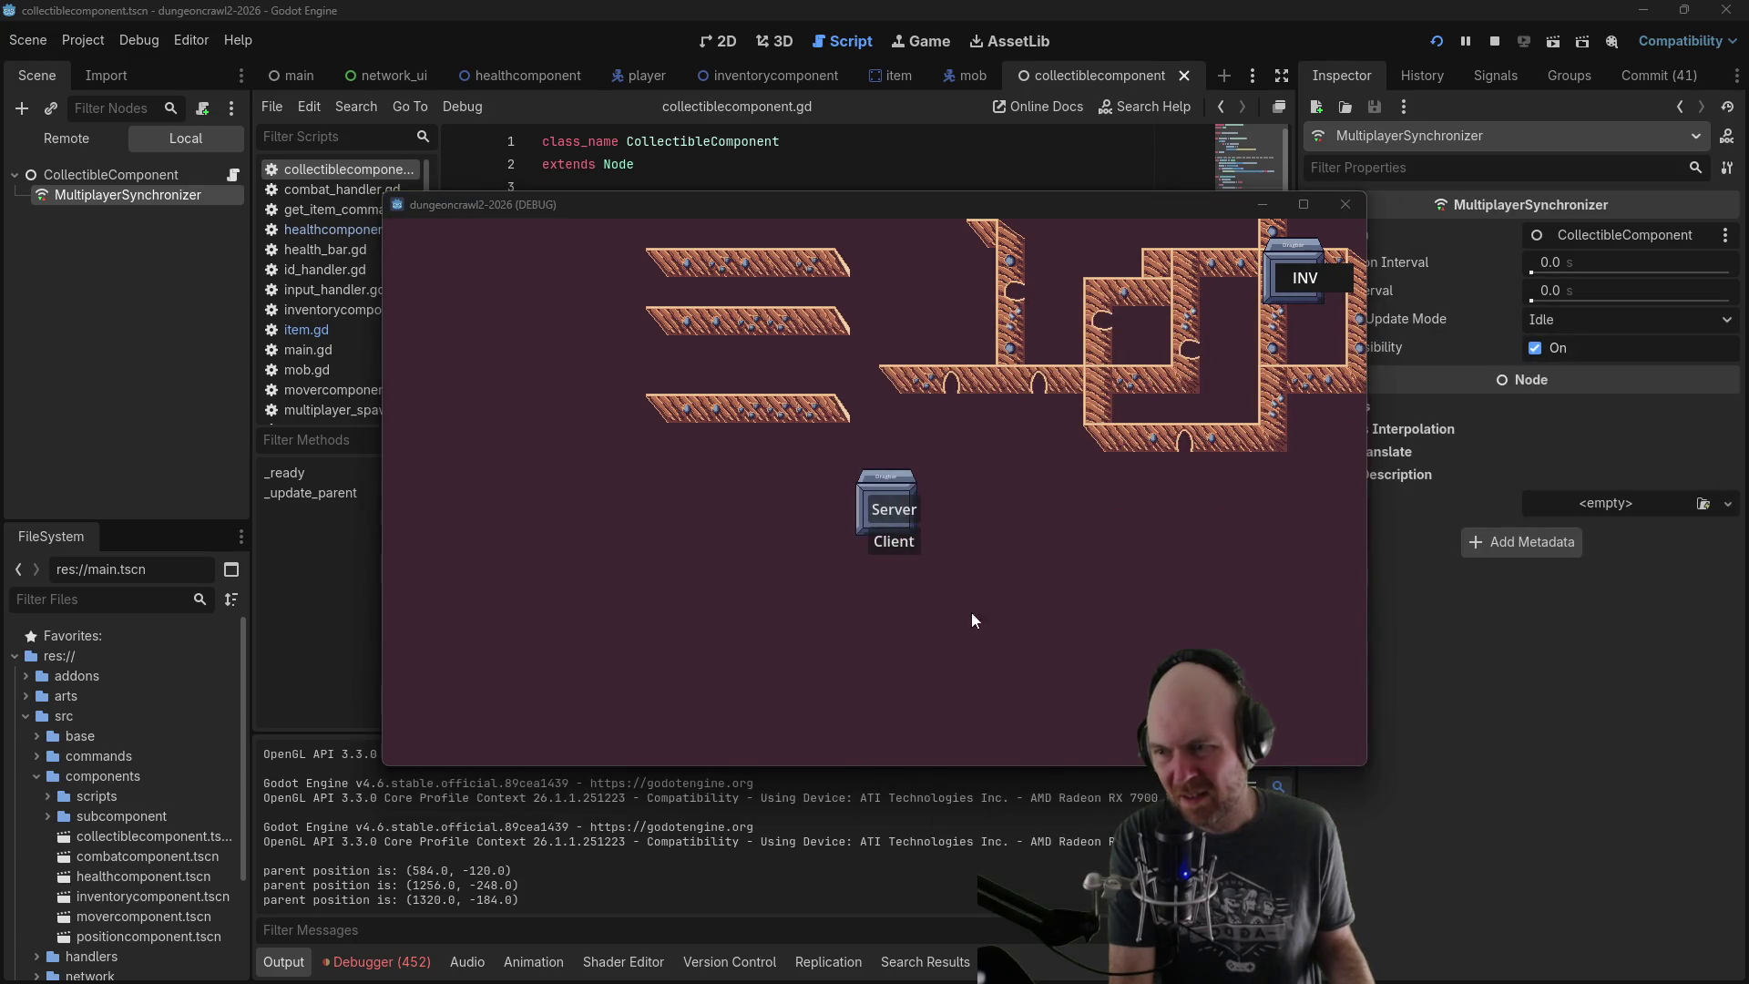
click(893, 541)
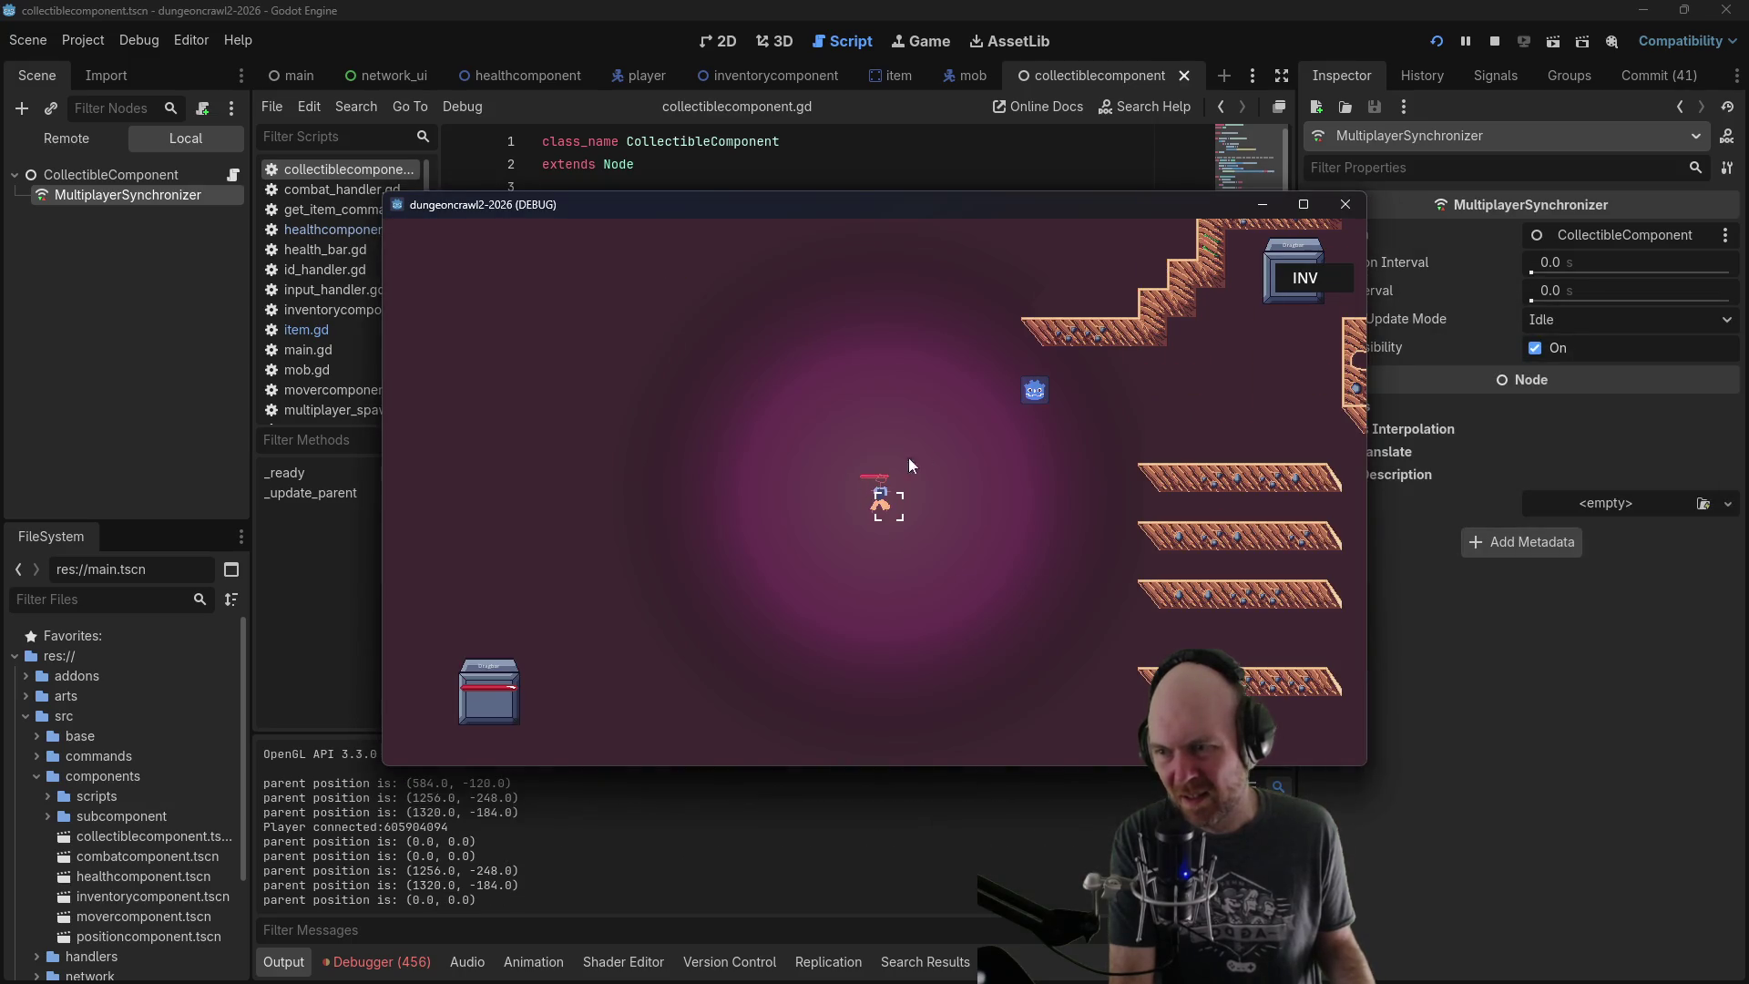
click(1032, 401)
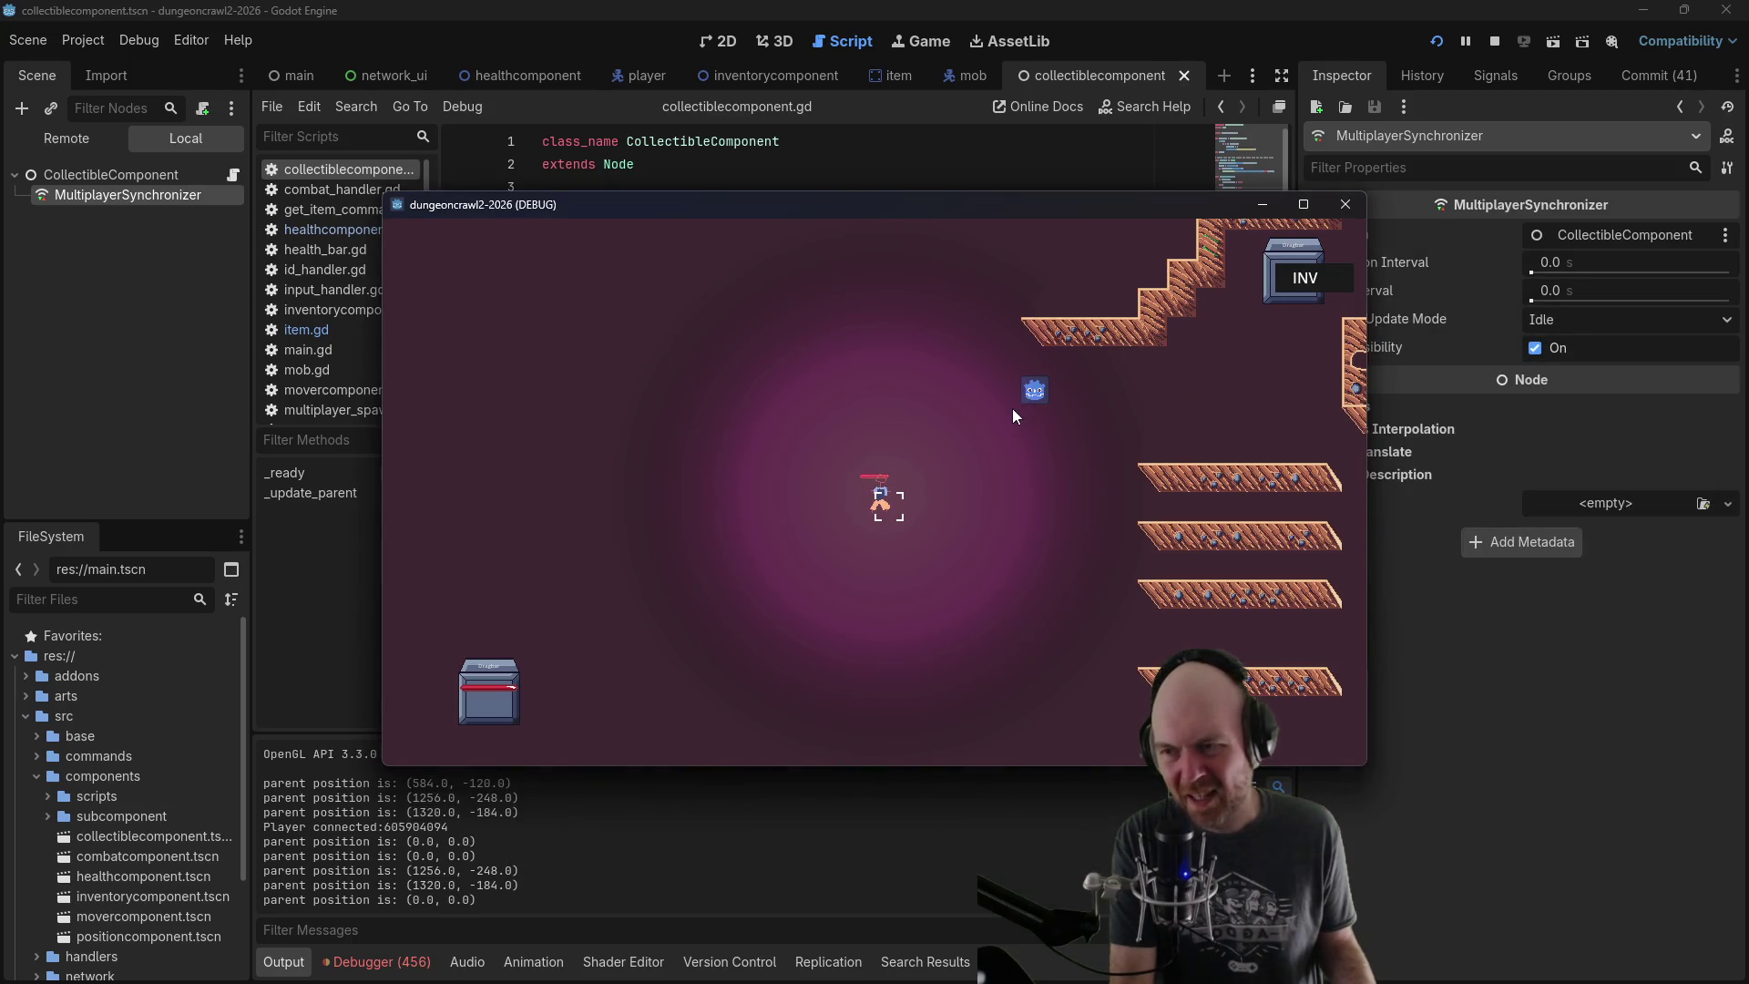
click(917, 490)
click(1494, 40)
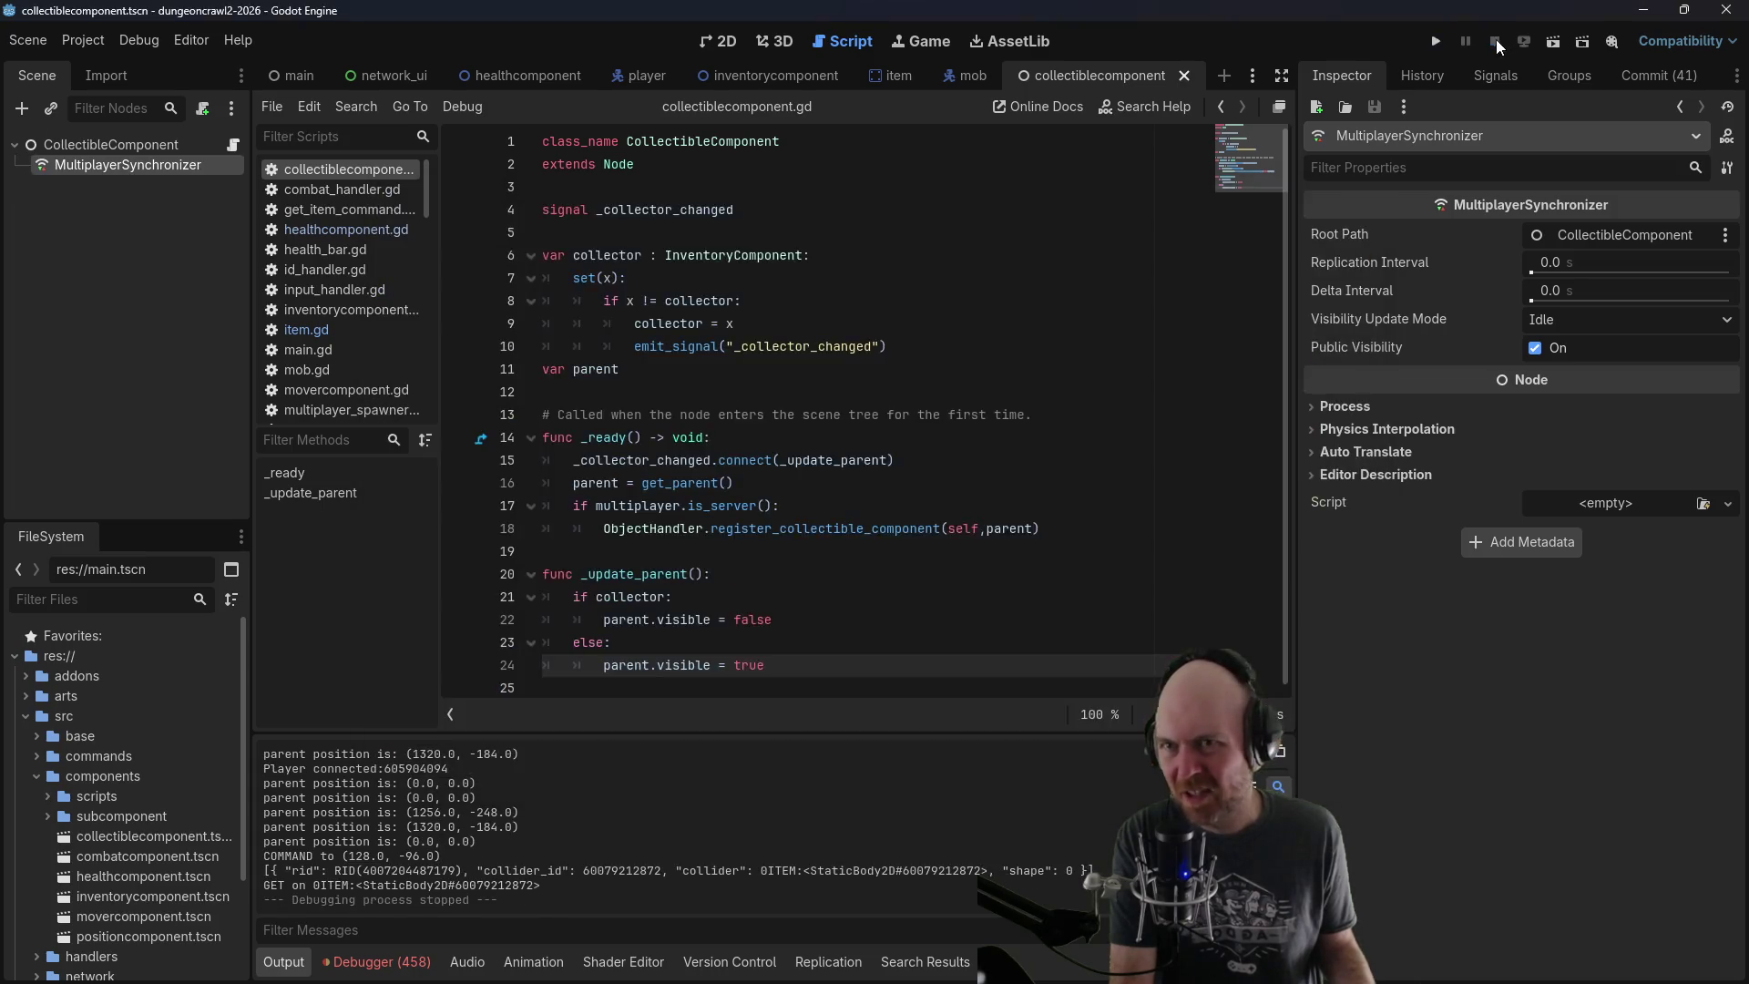
click(870, 76)
click(30, 775)
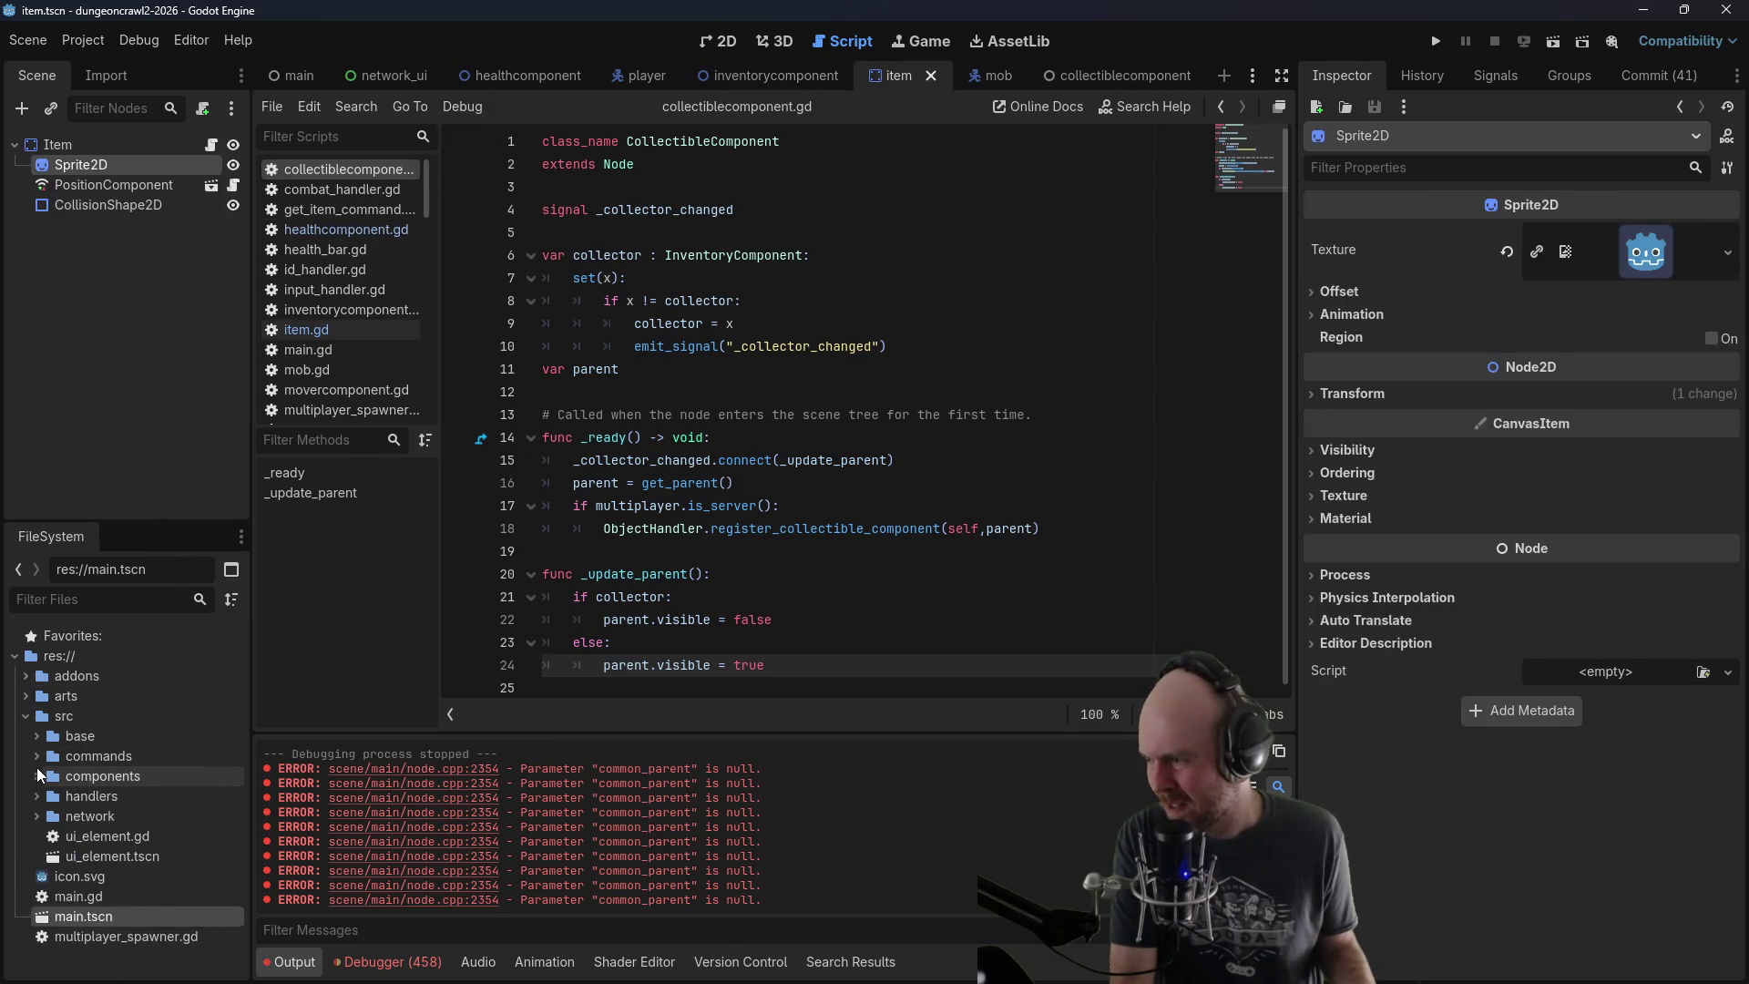
- Drag collectiblecomponent.tscn from the components folder onto the Item node
click(31, 778)
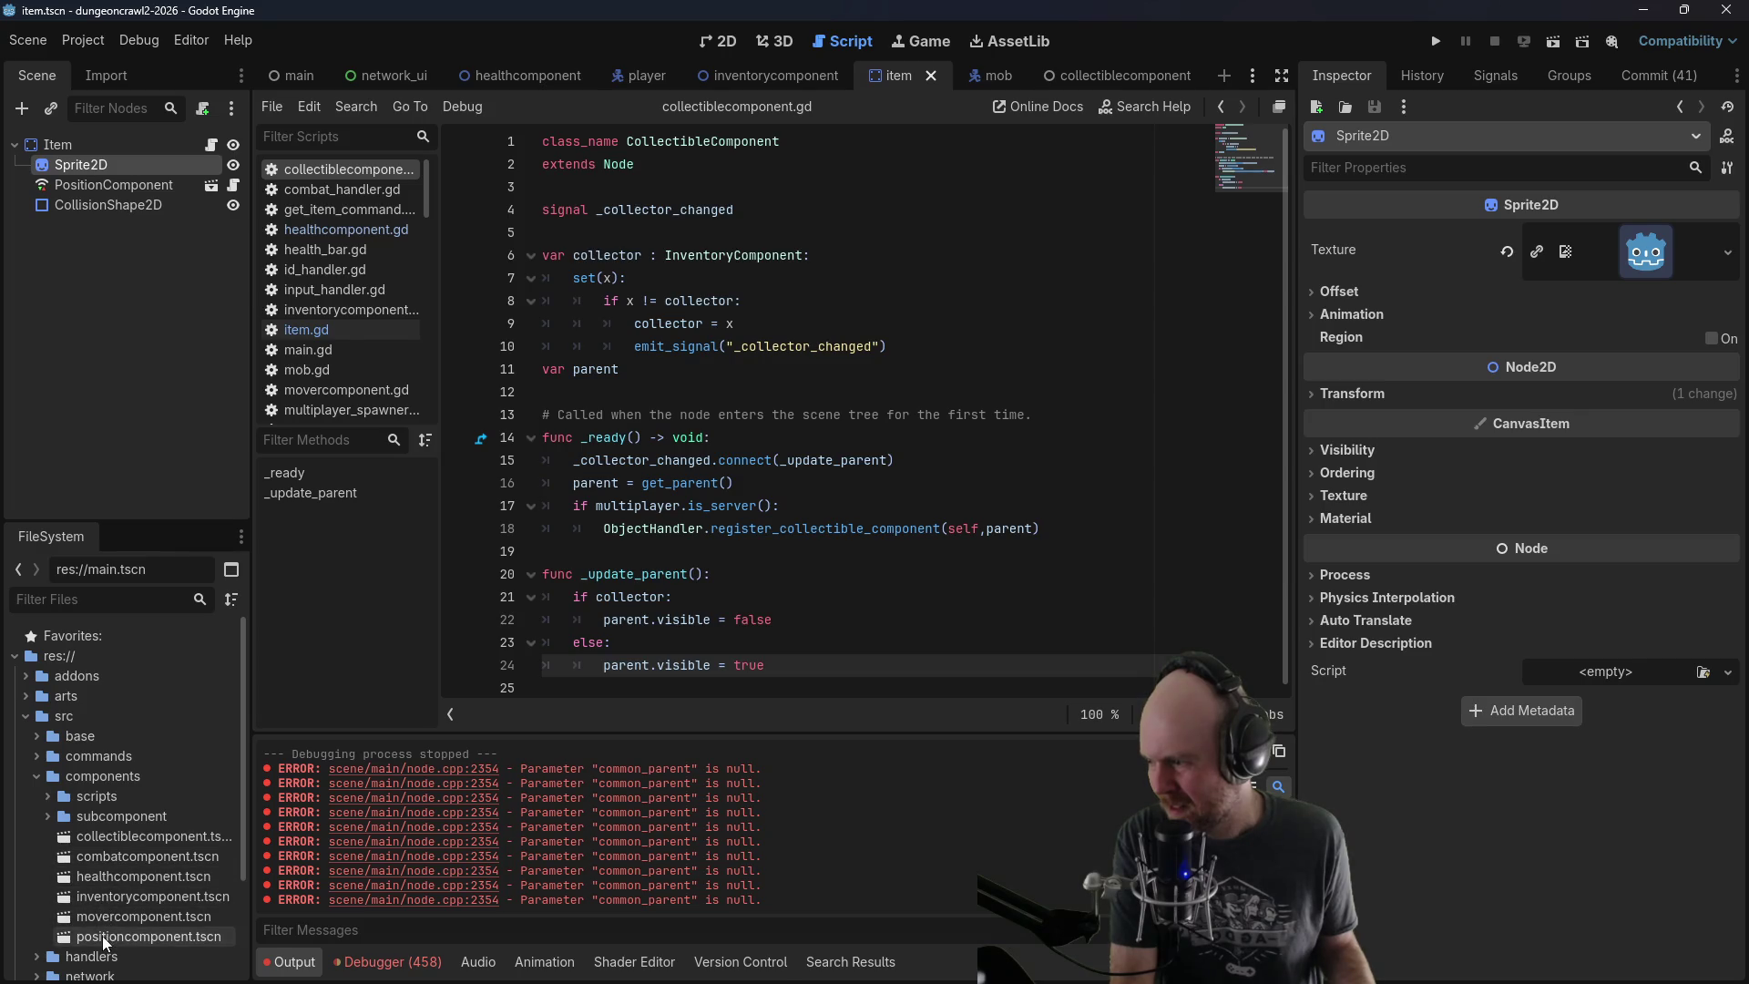
drag(125, 838, 57, 150)
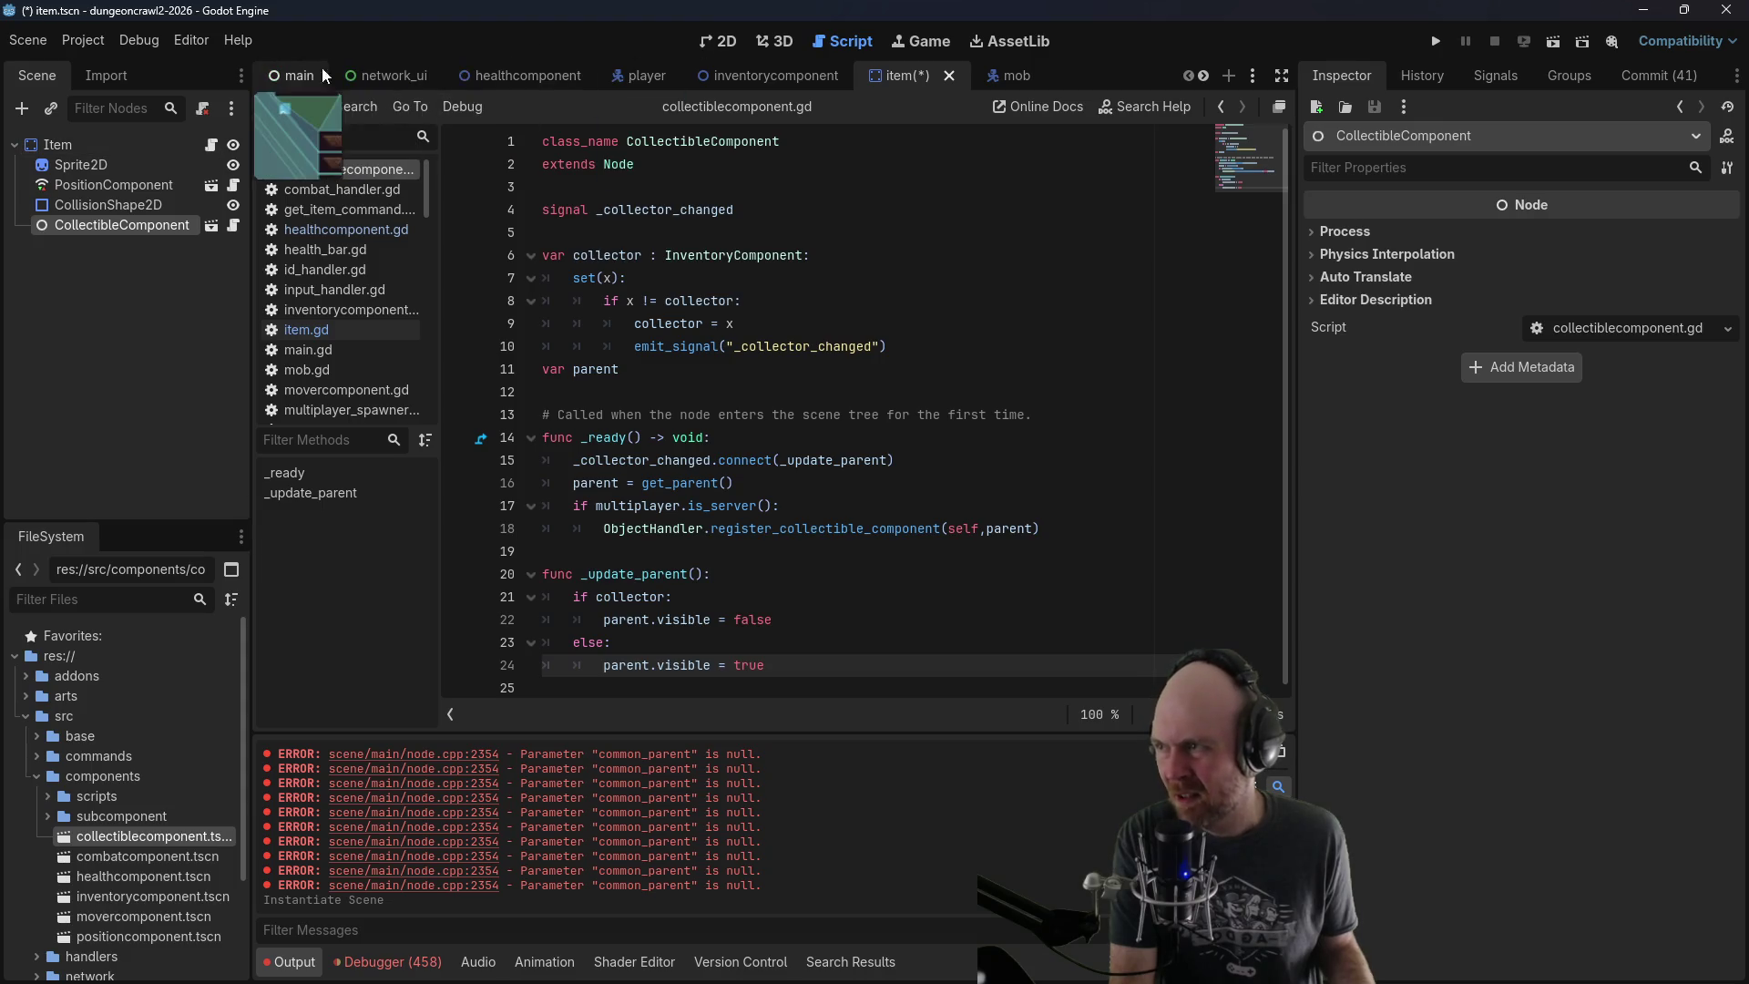
click(37, 776)
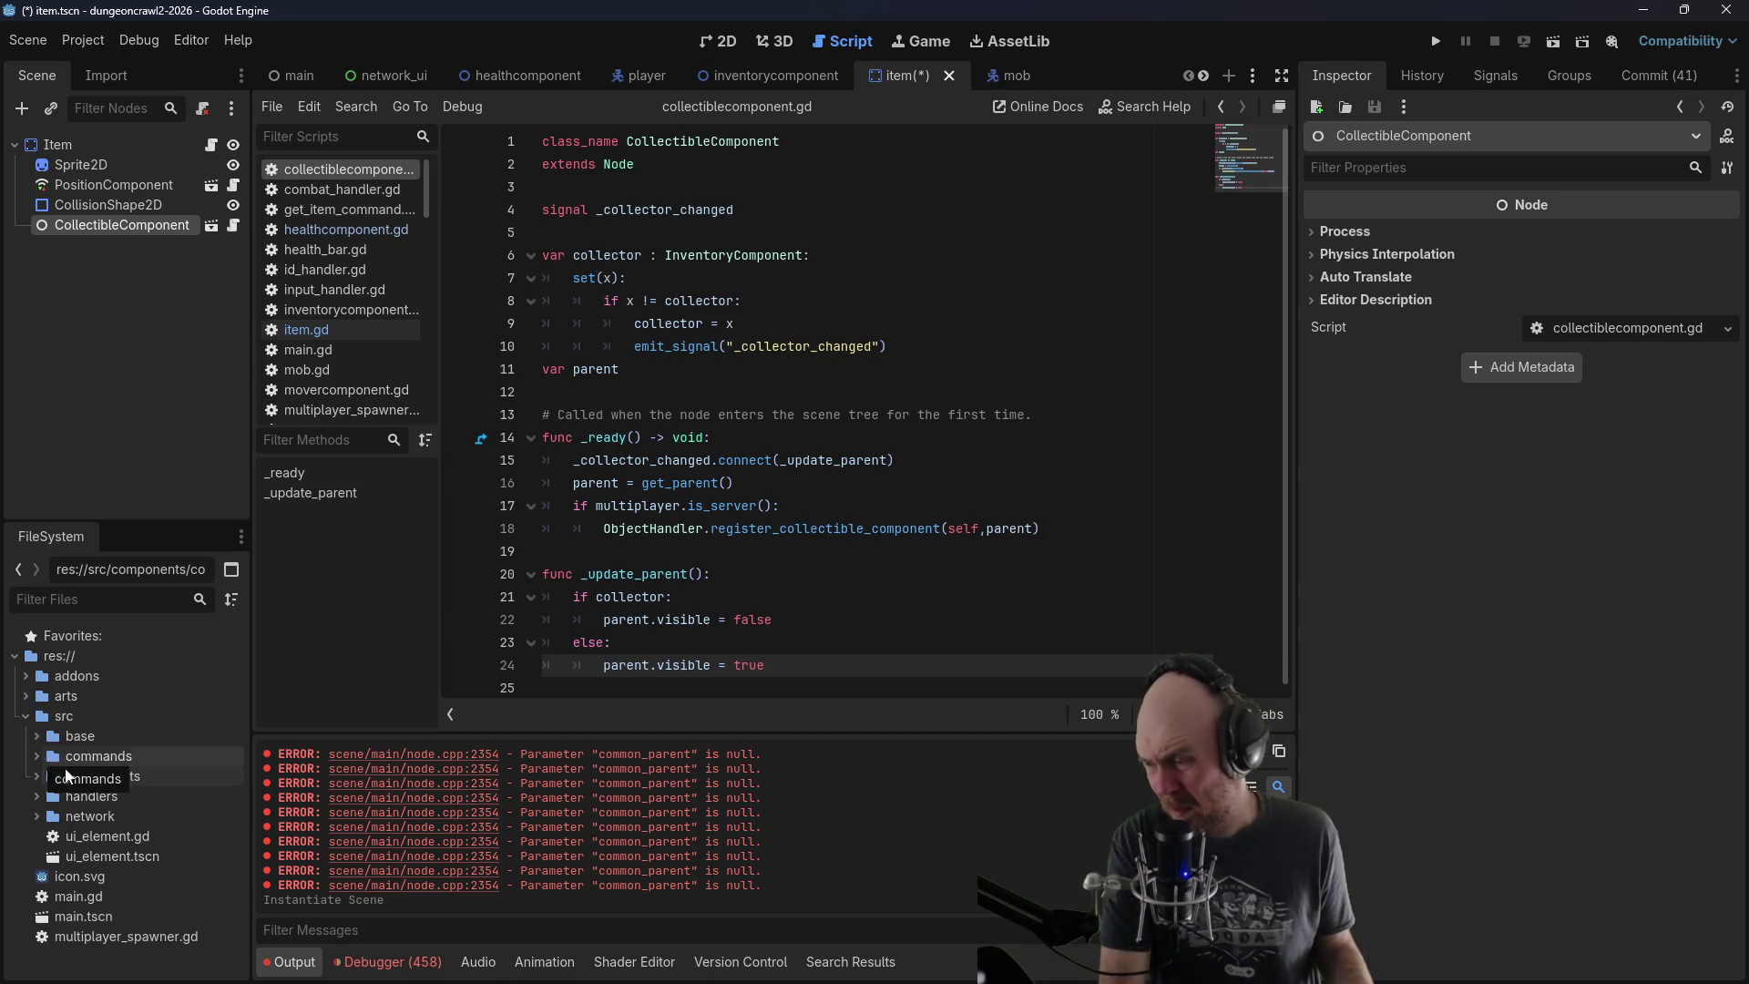
- Open rpc_handler.gd from src/handlers and go to the move_item function
click(33, 820)
click(44, 820)
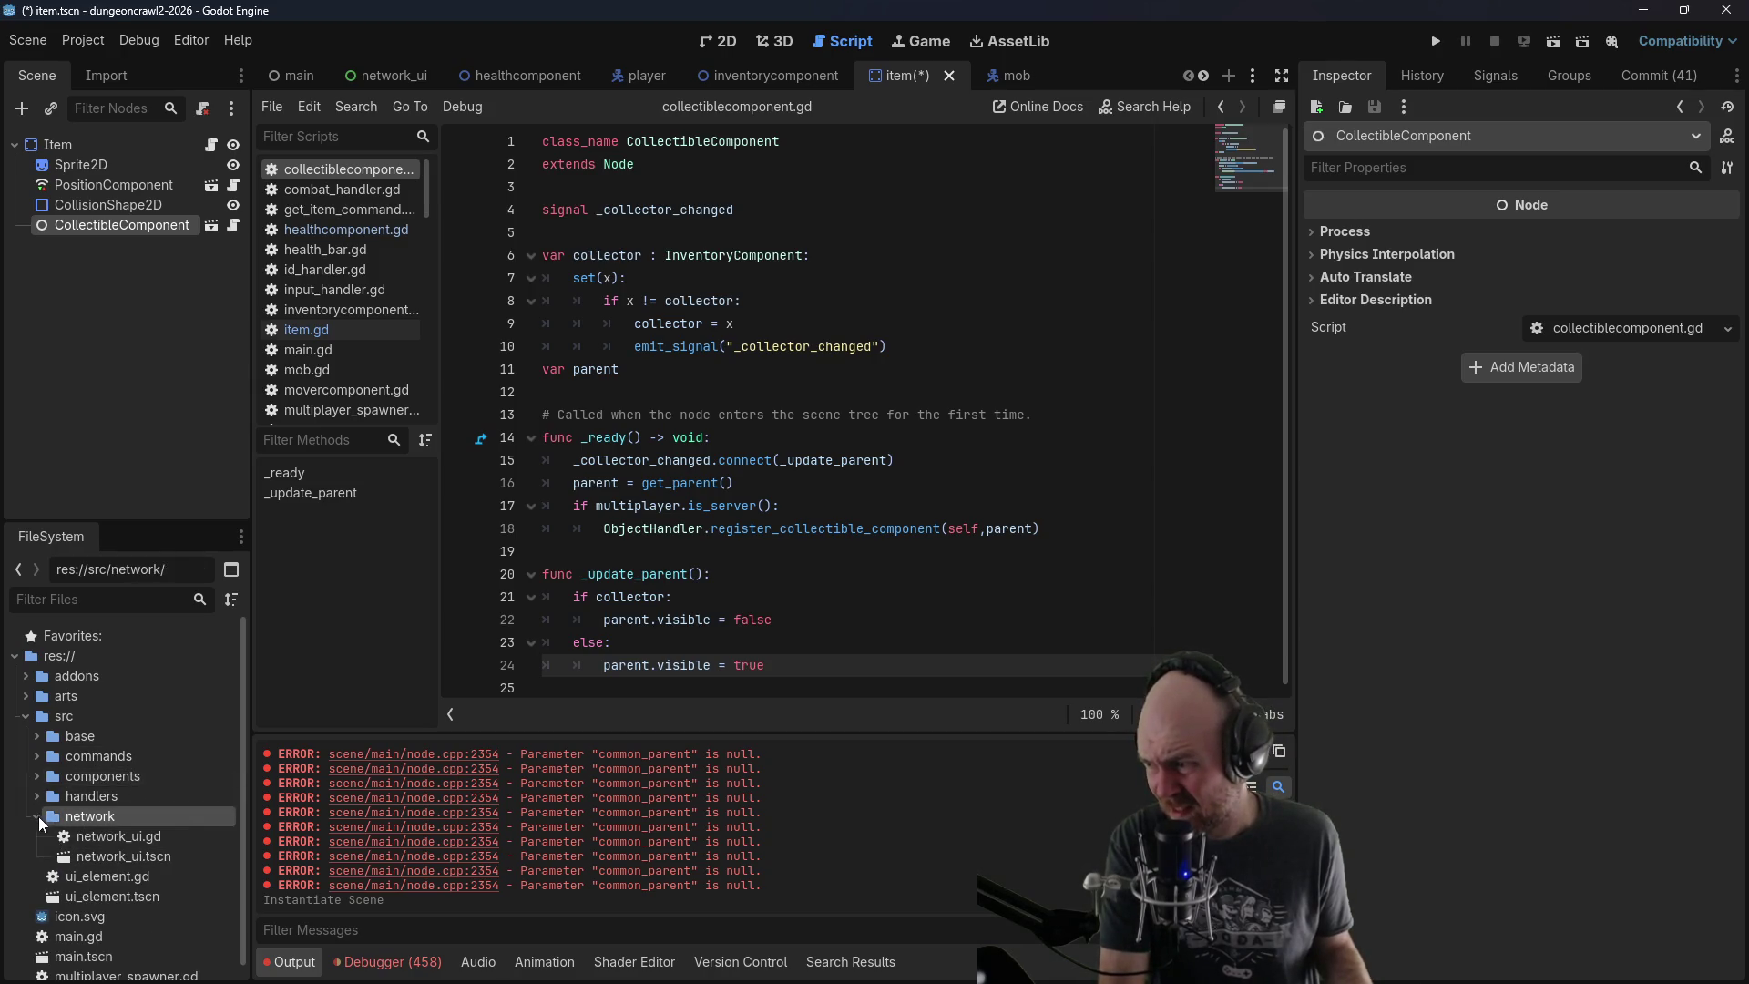
click(38, 817)
click(34, 799)
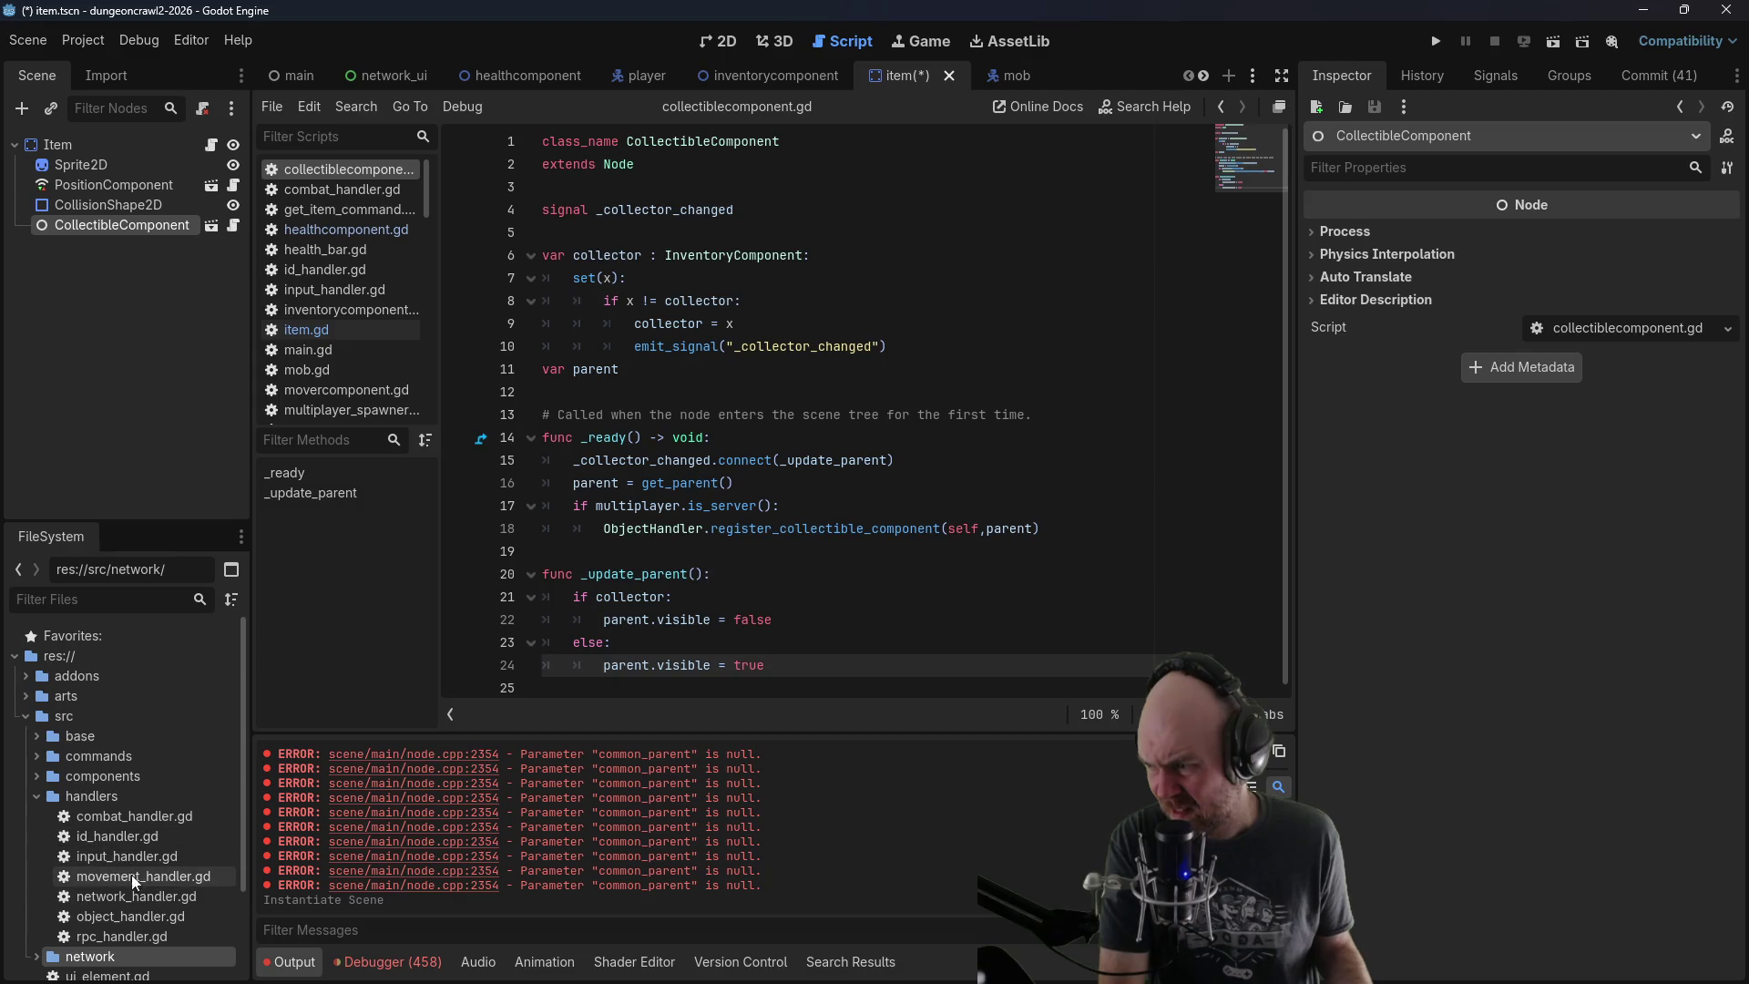
click(133, 897)
double_click(121, 936)
click(587, 507)
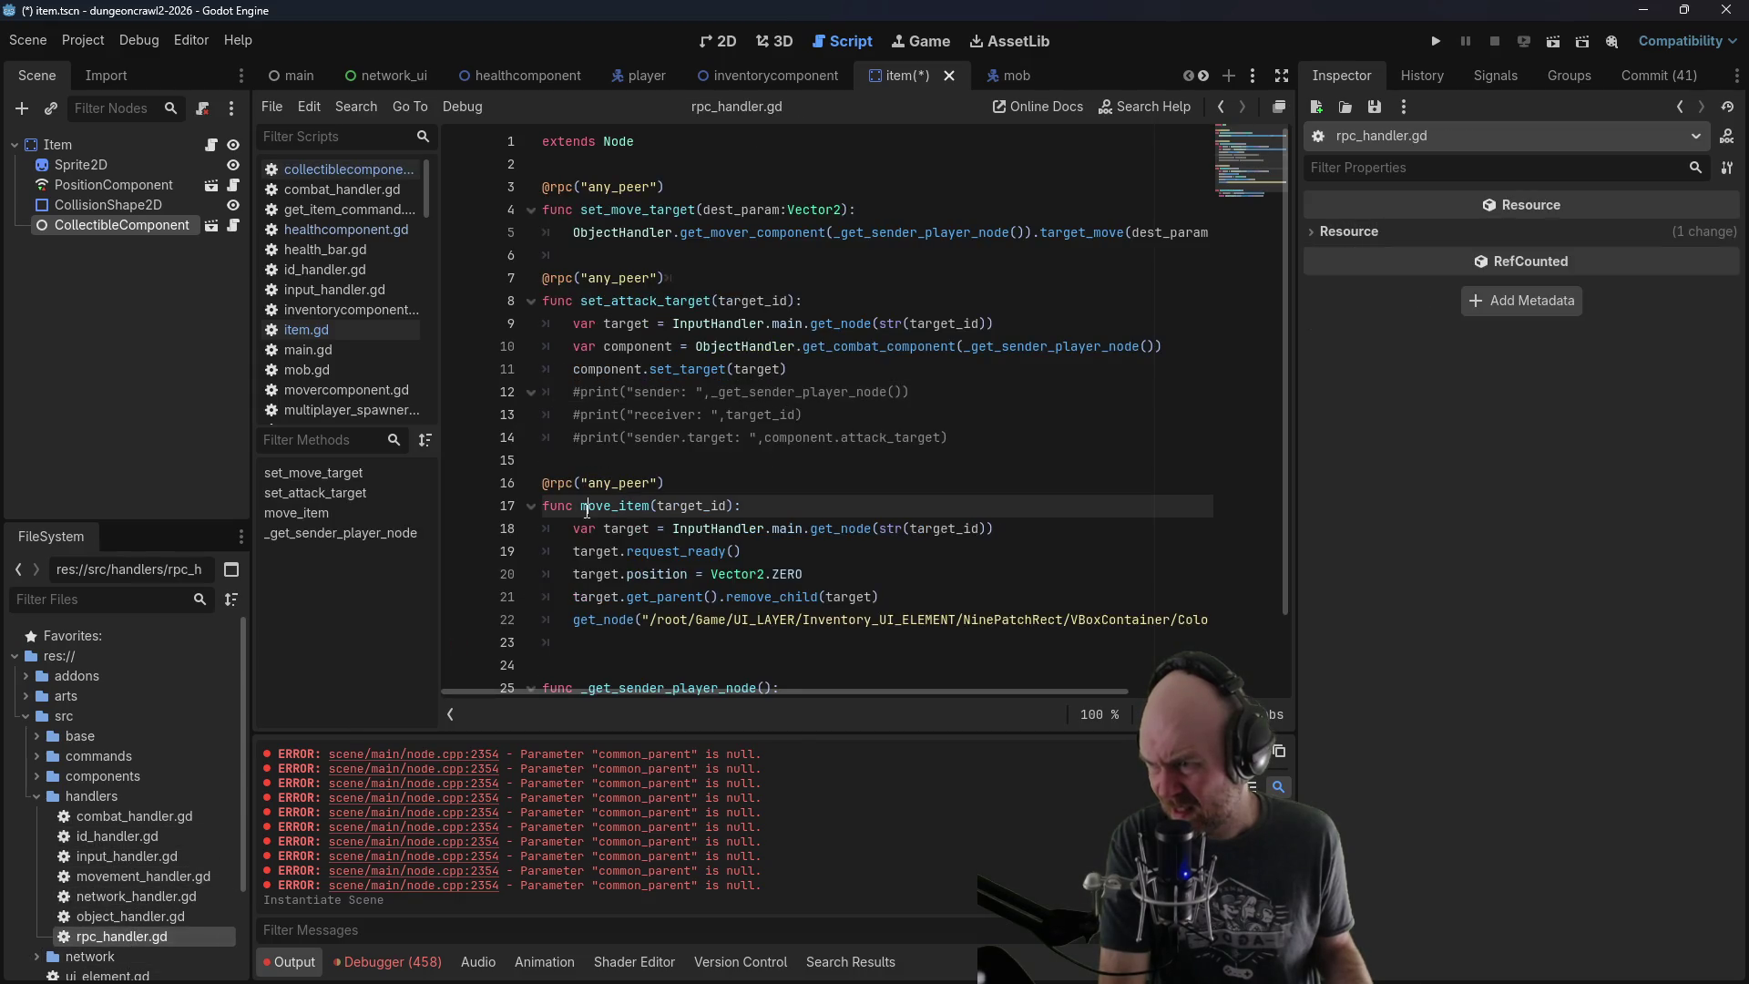
- Comment out the remove_child and inventory UI lines in move_item
scroll(622, 502, down, 2)
click(622, 490)
click(618, 442)
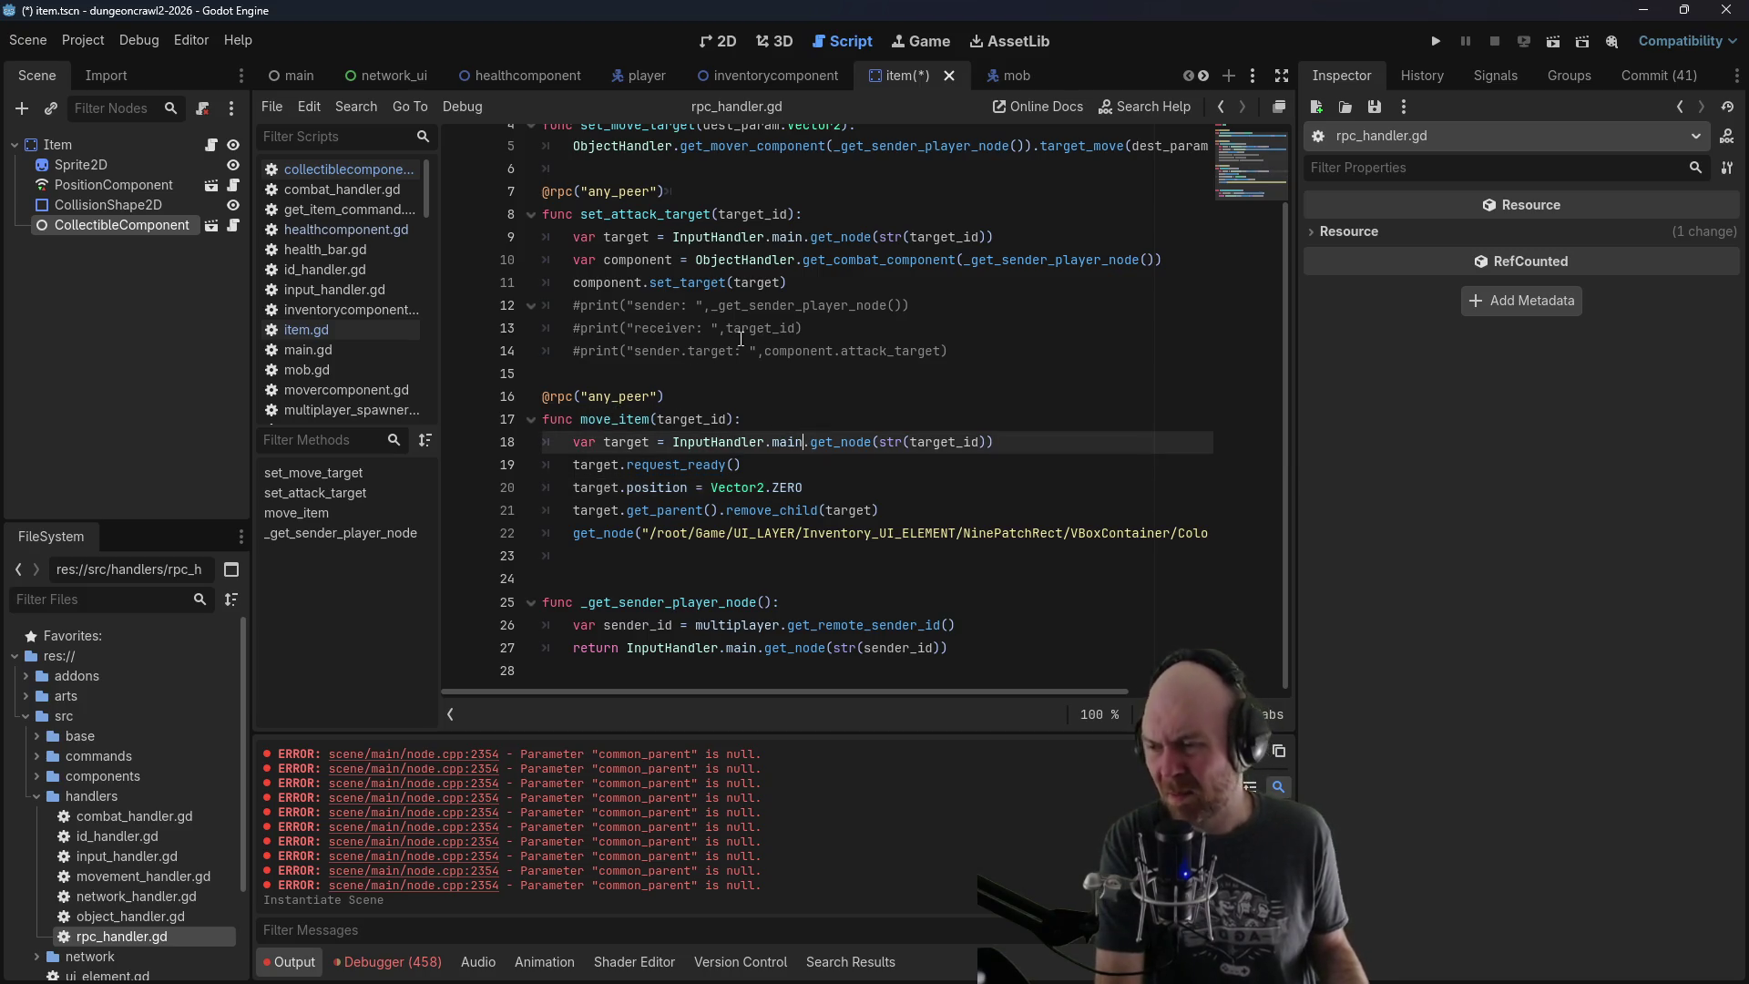
click(574, 511)
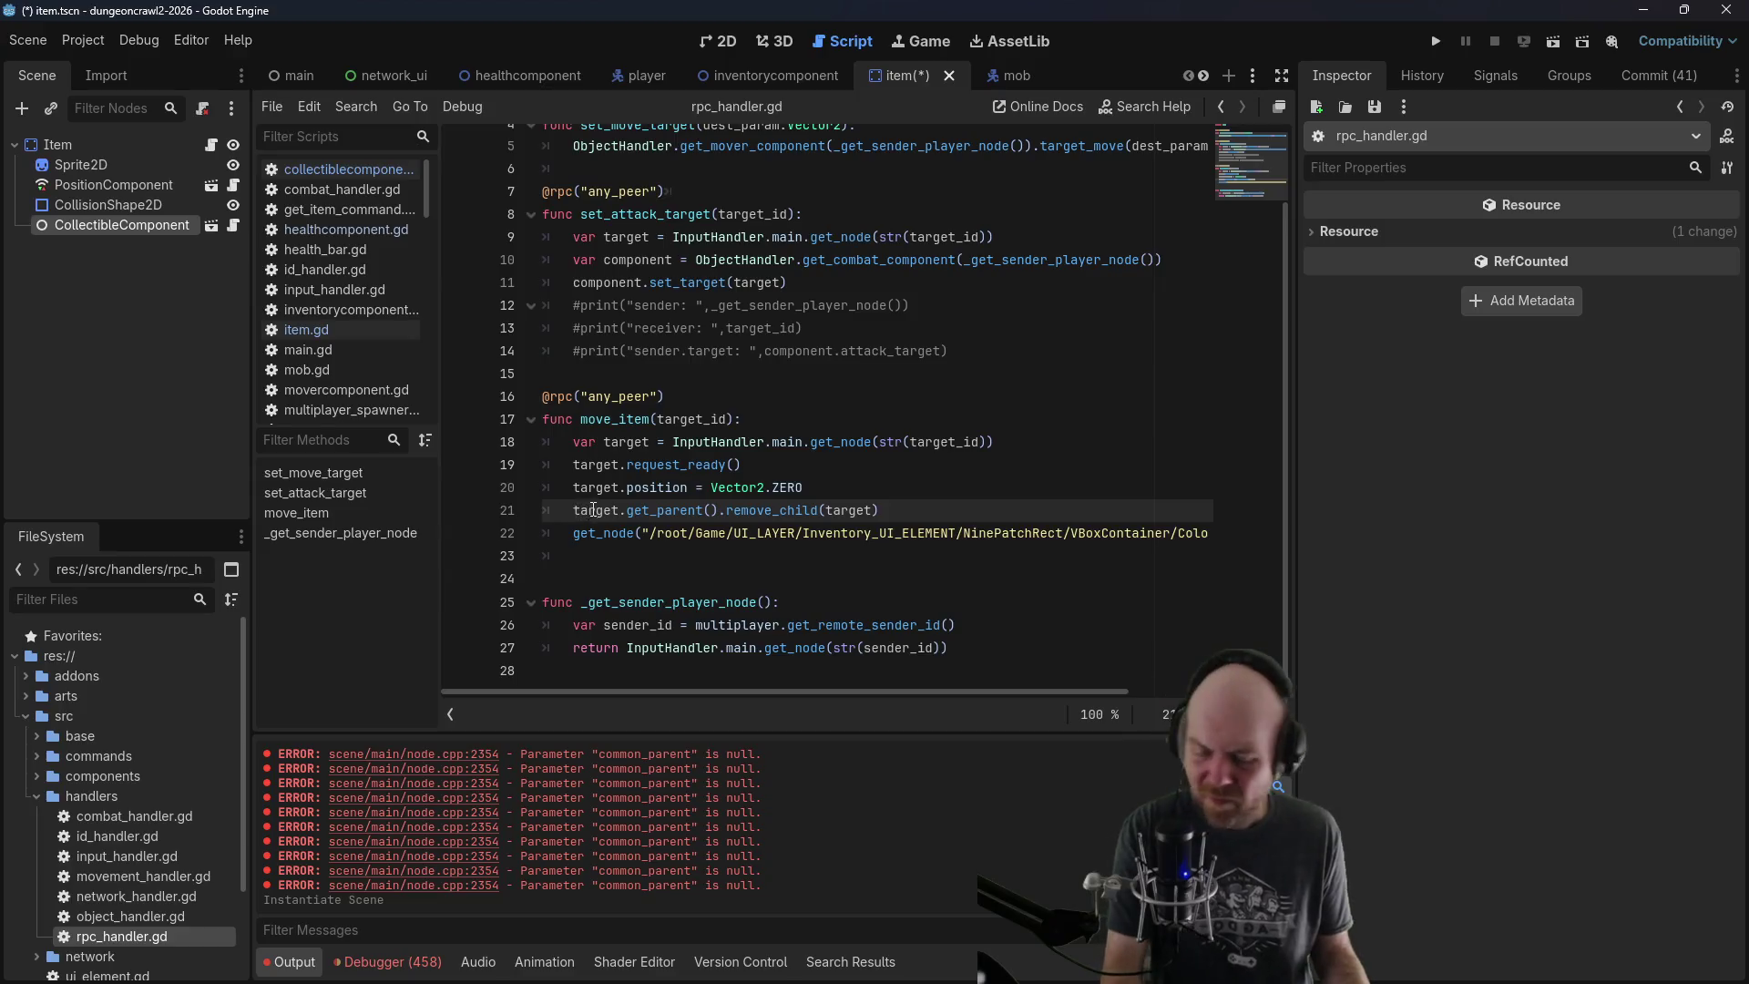
text(#)
click(575, 533)
text(#)
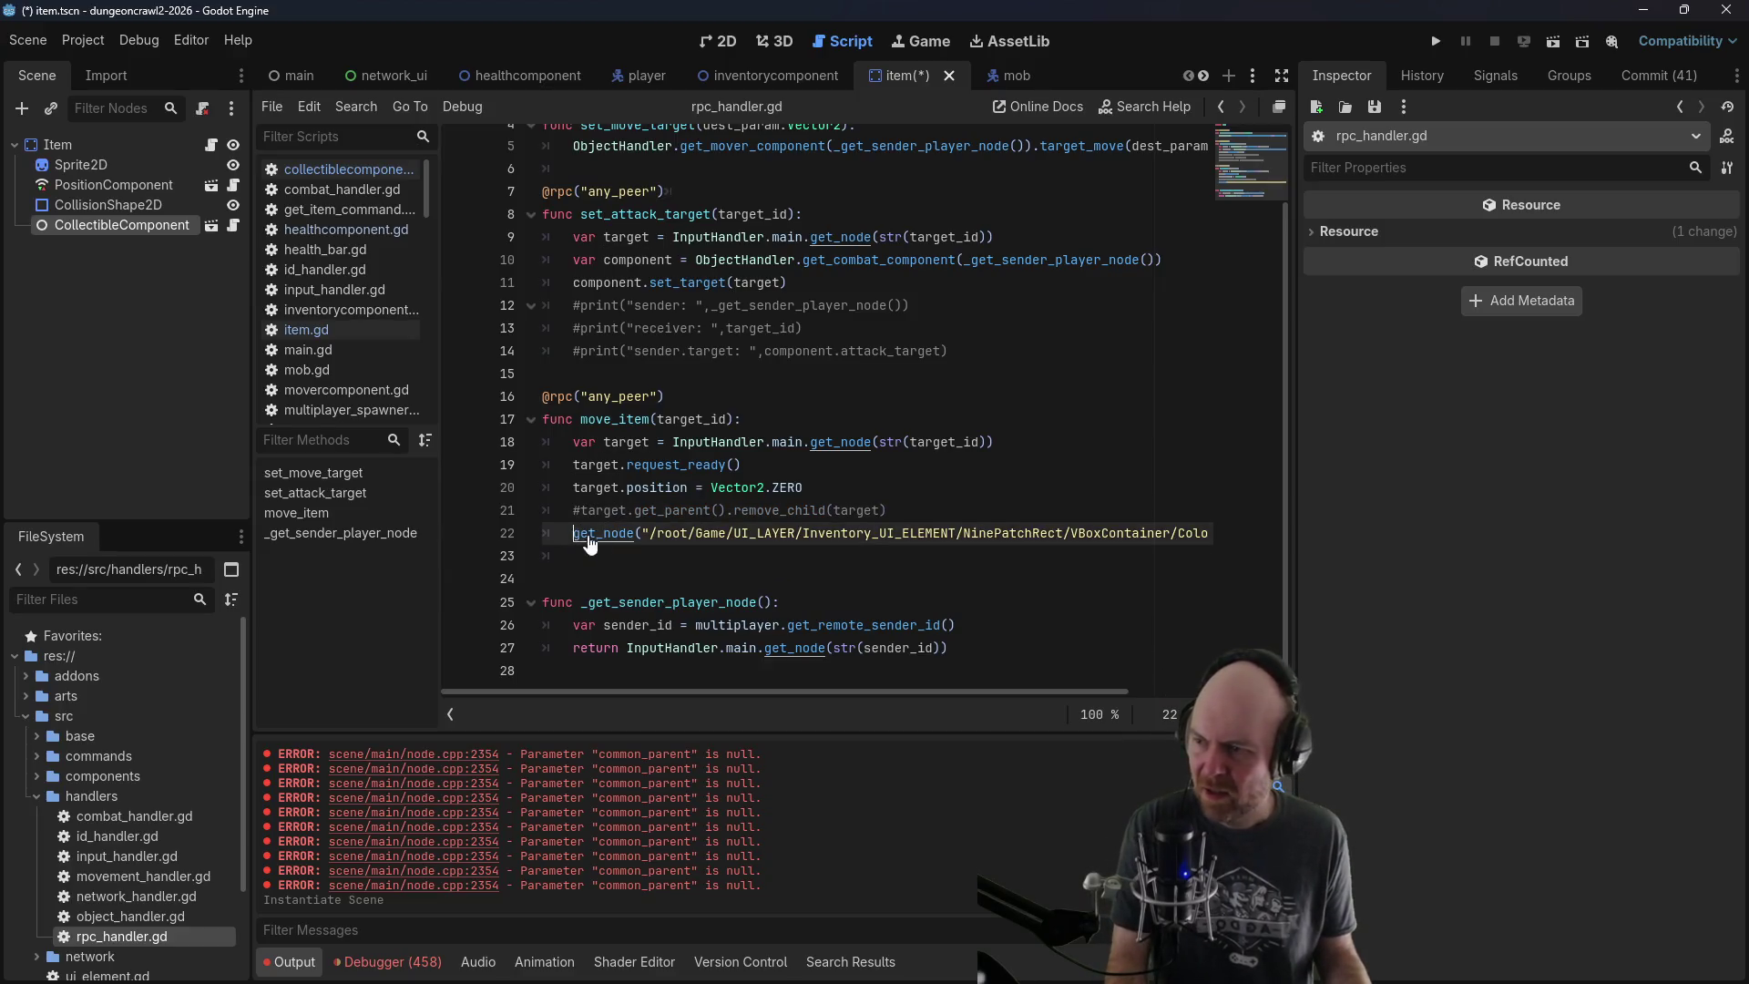
- Add target.get_node("./CollectibleComponent").collector = _get_sender_player_node() after the position reset, then save
click(911, 488)
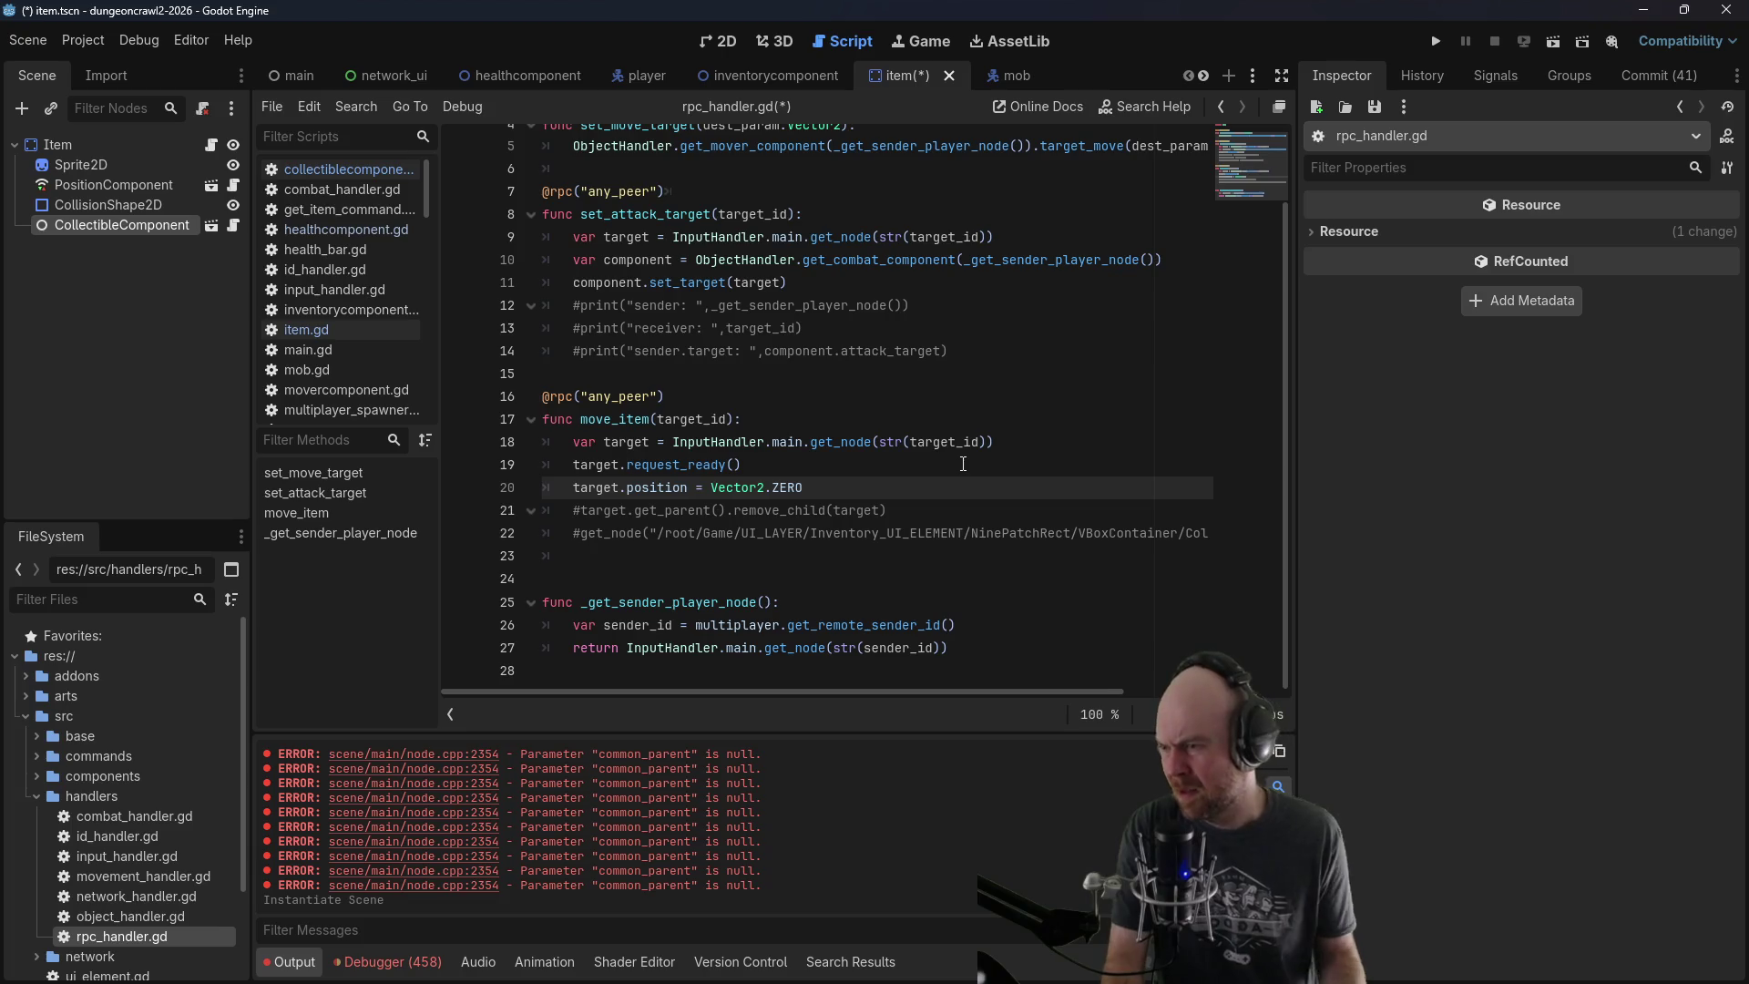
key(Return)
text(target.)
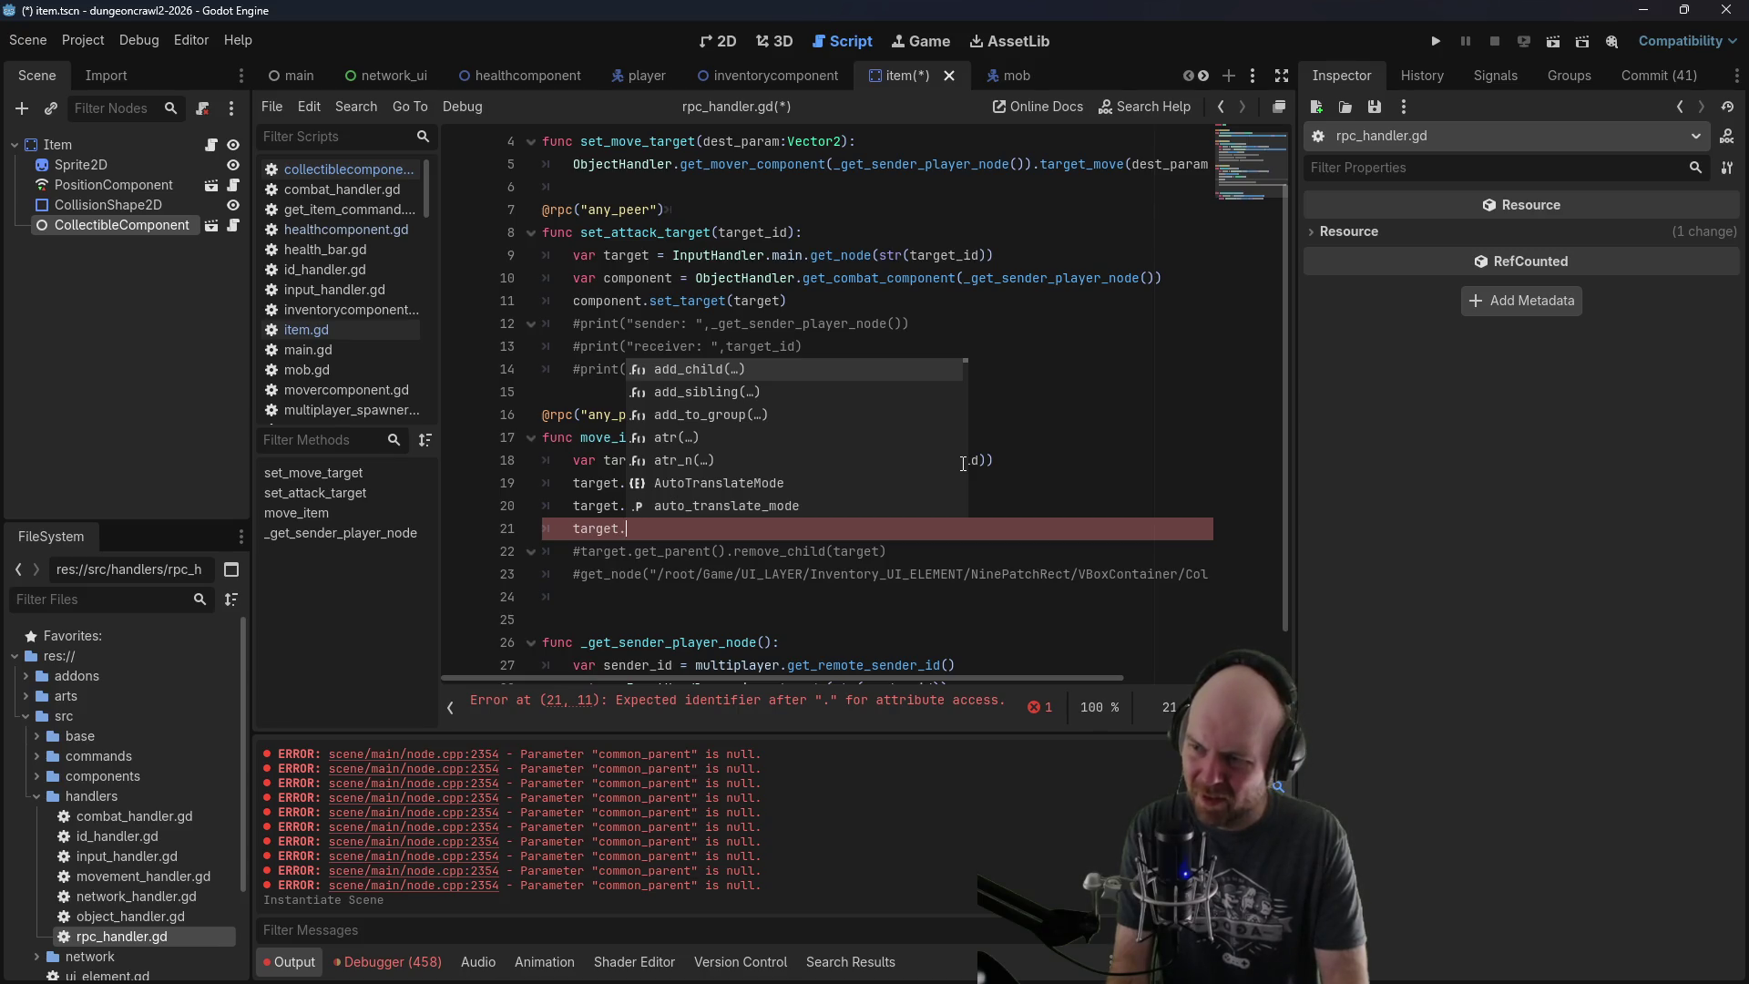
text(get_node(")
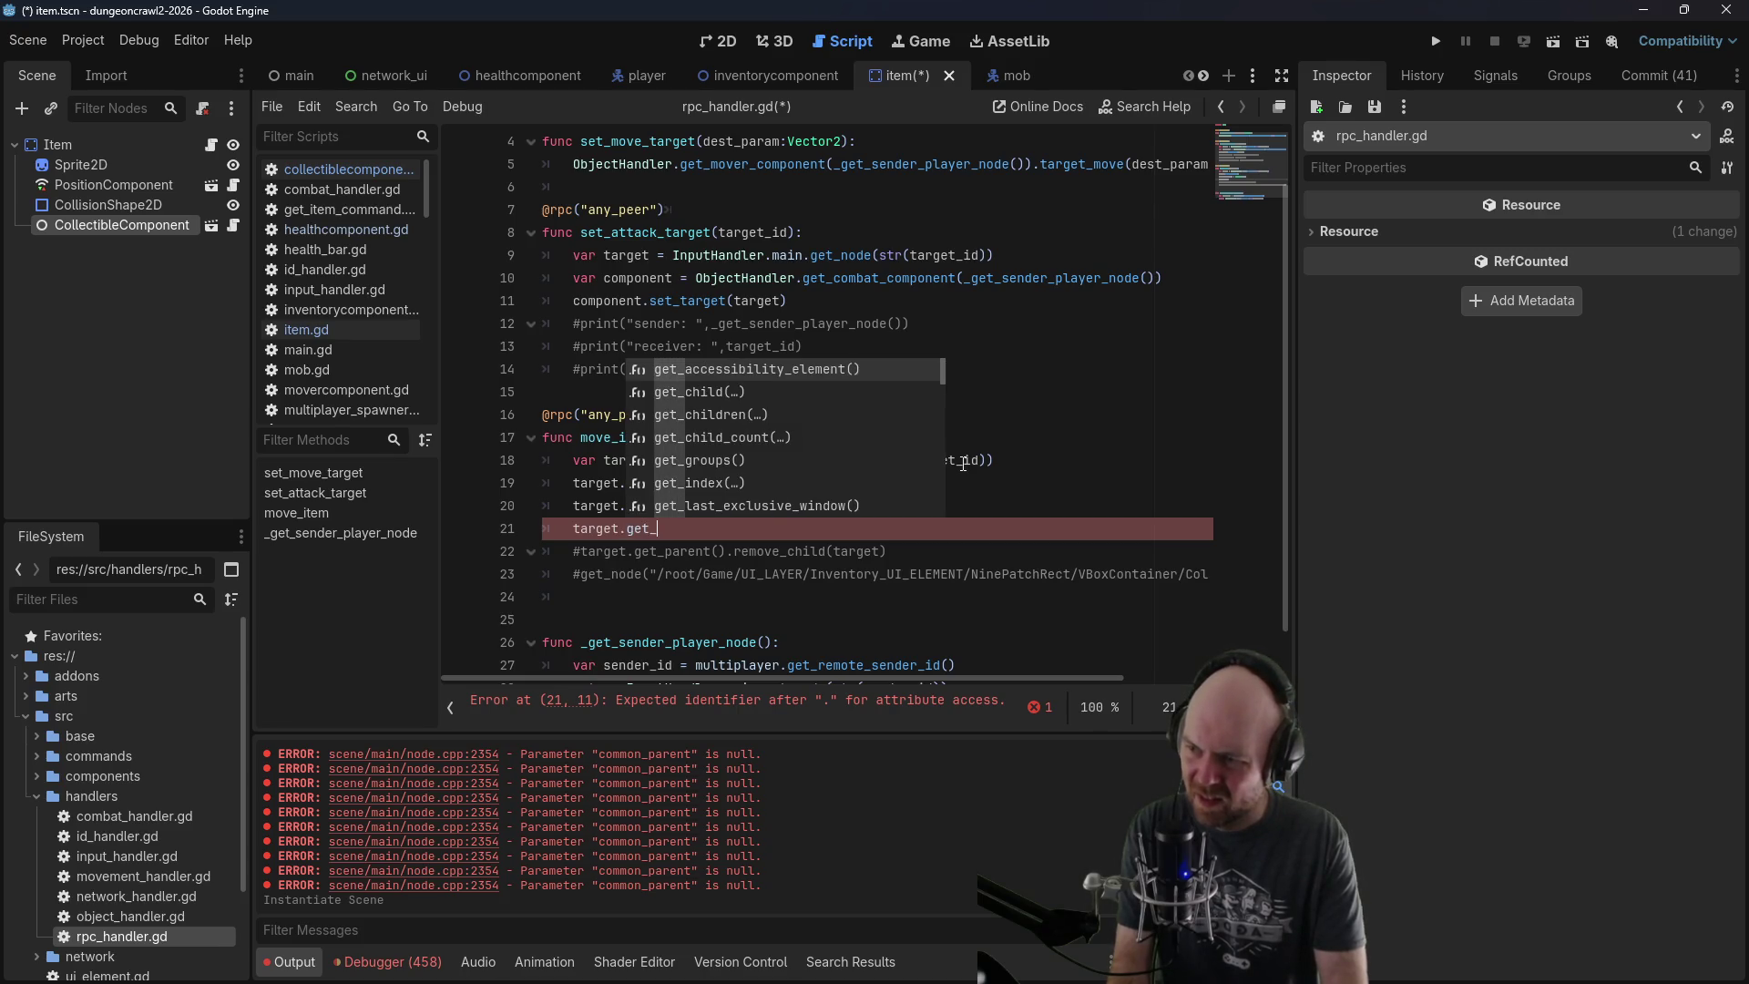
text(C)
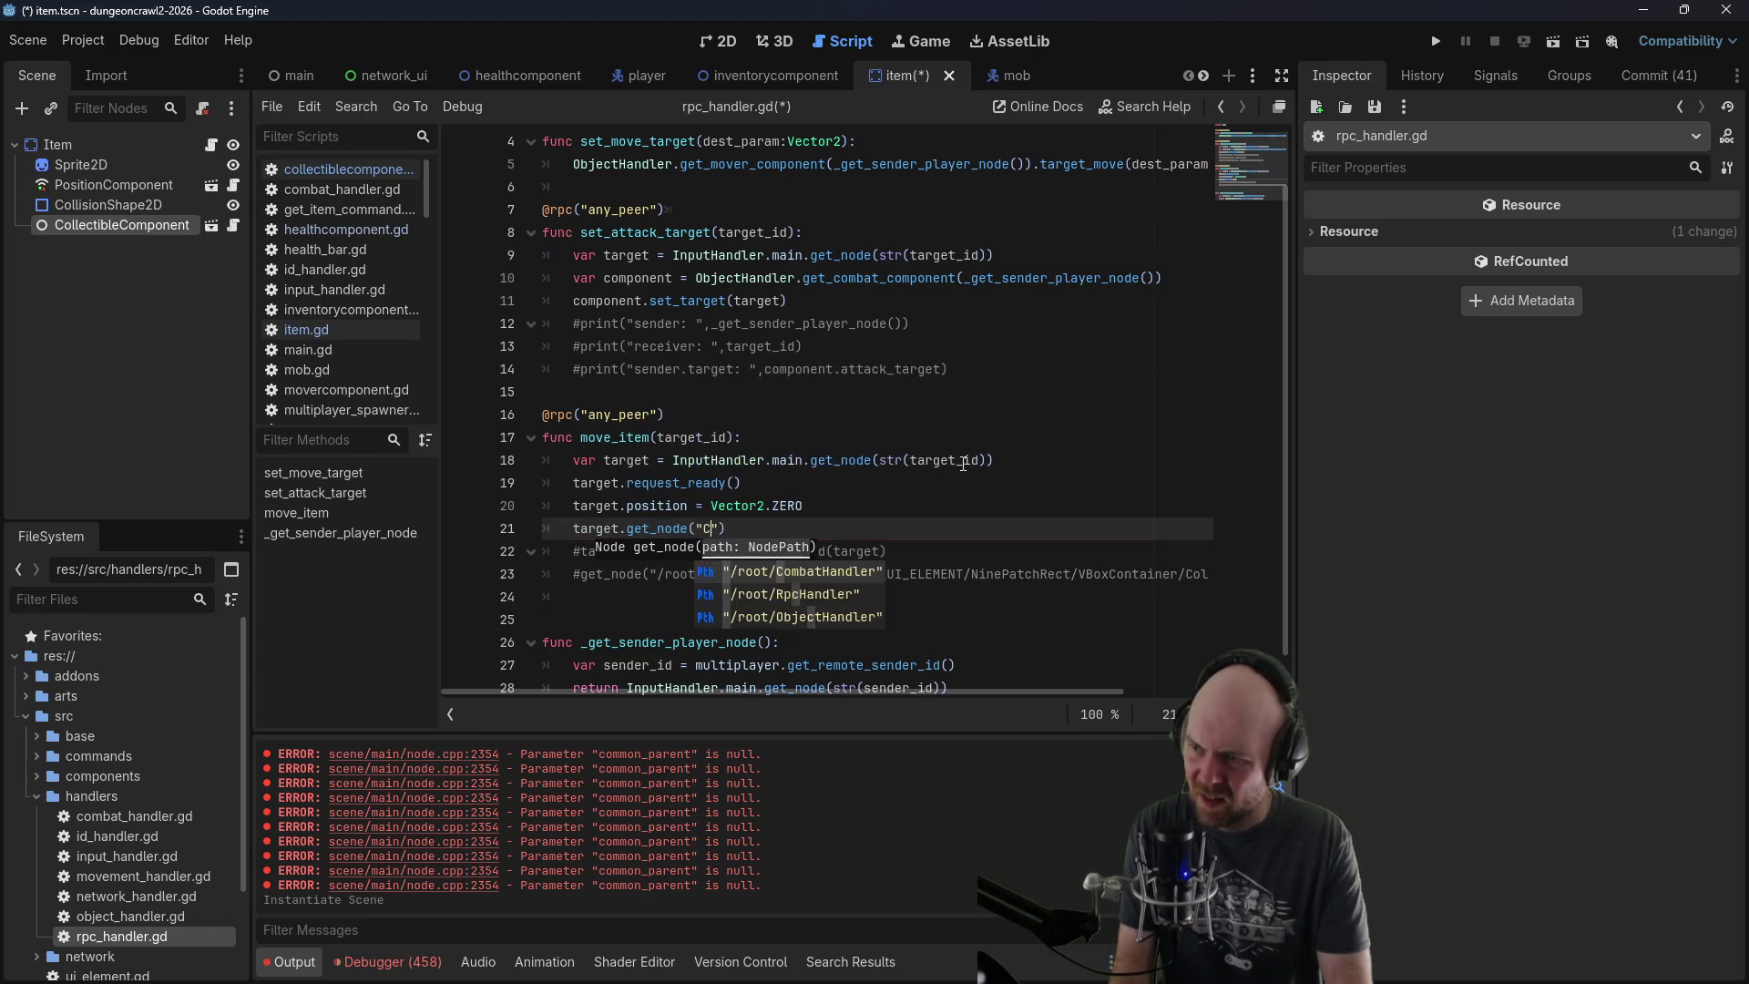
text(ollecti)
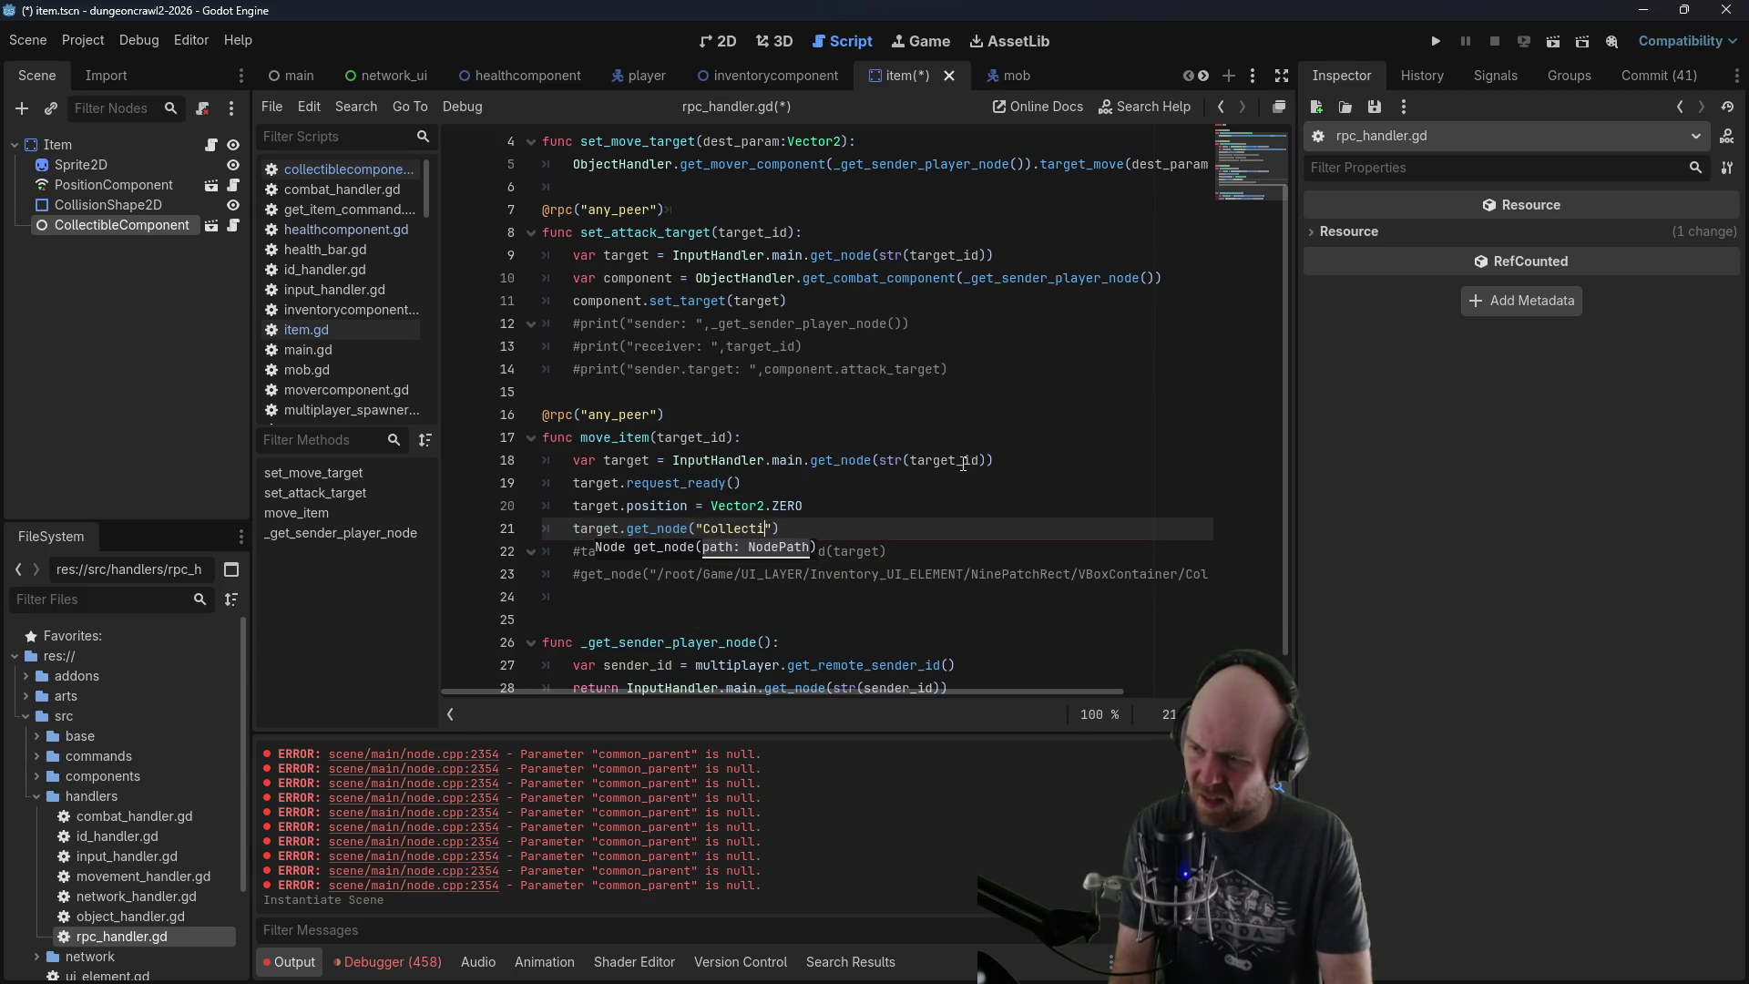
key(BackSpace)
key(BackSpace)
key(BackSpace)
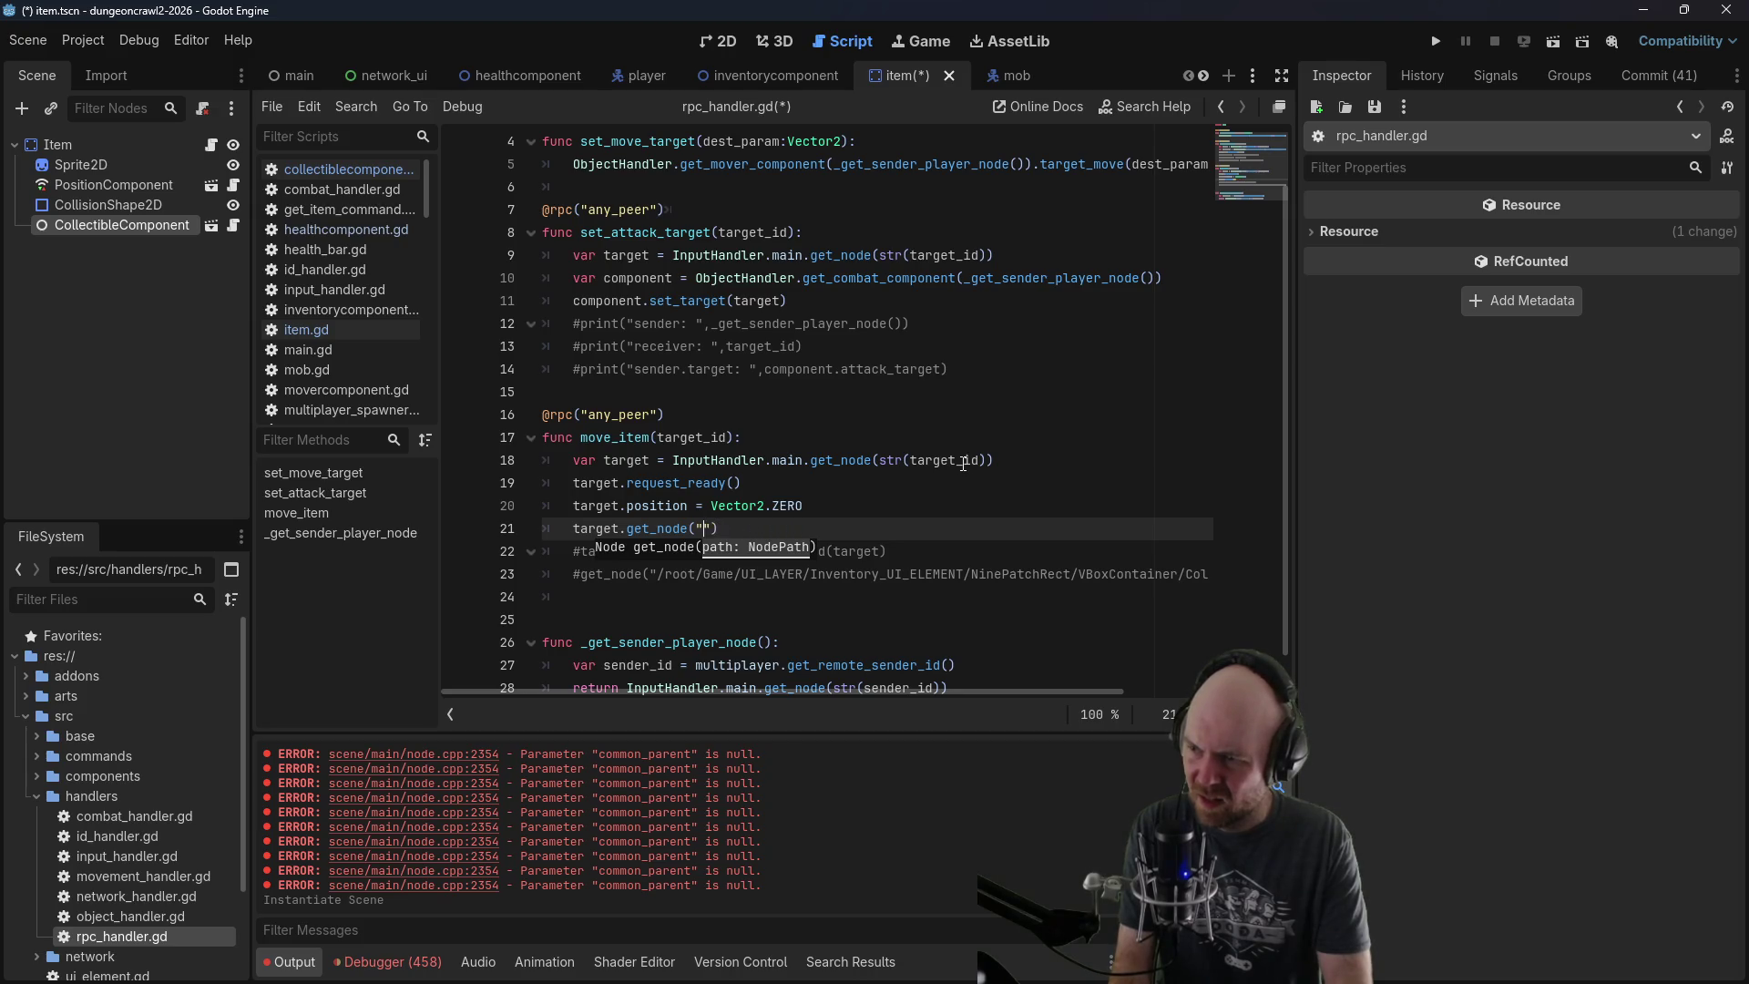
text(tible)
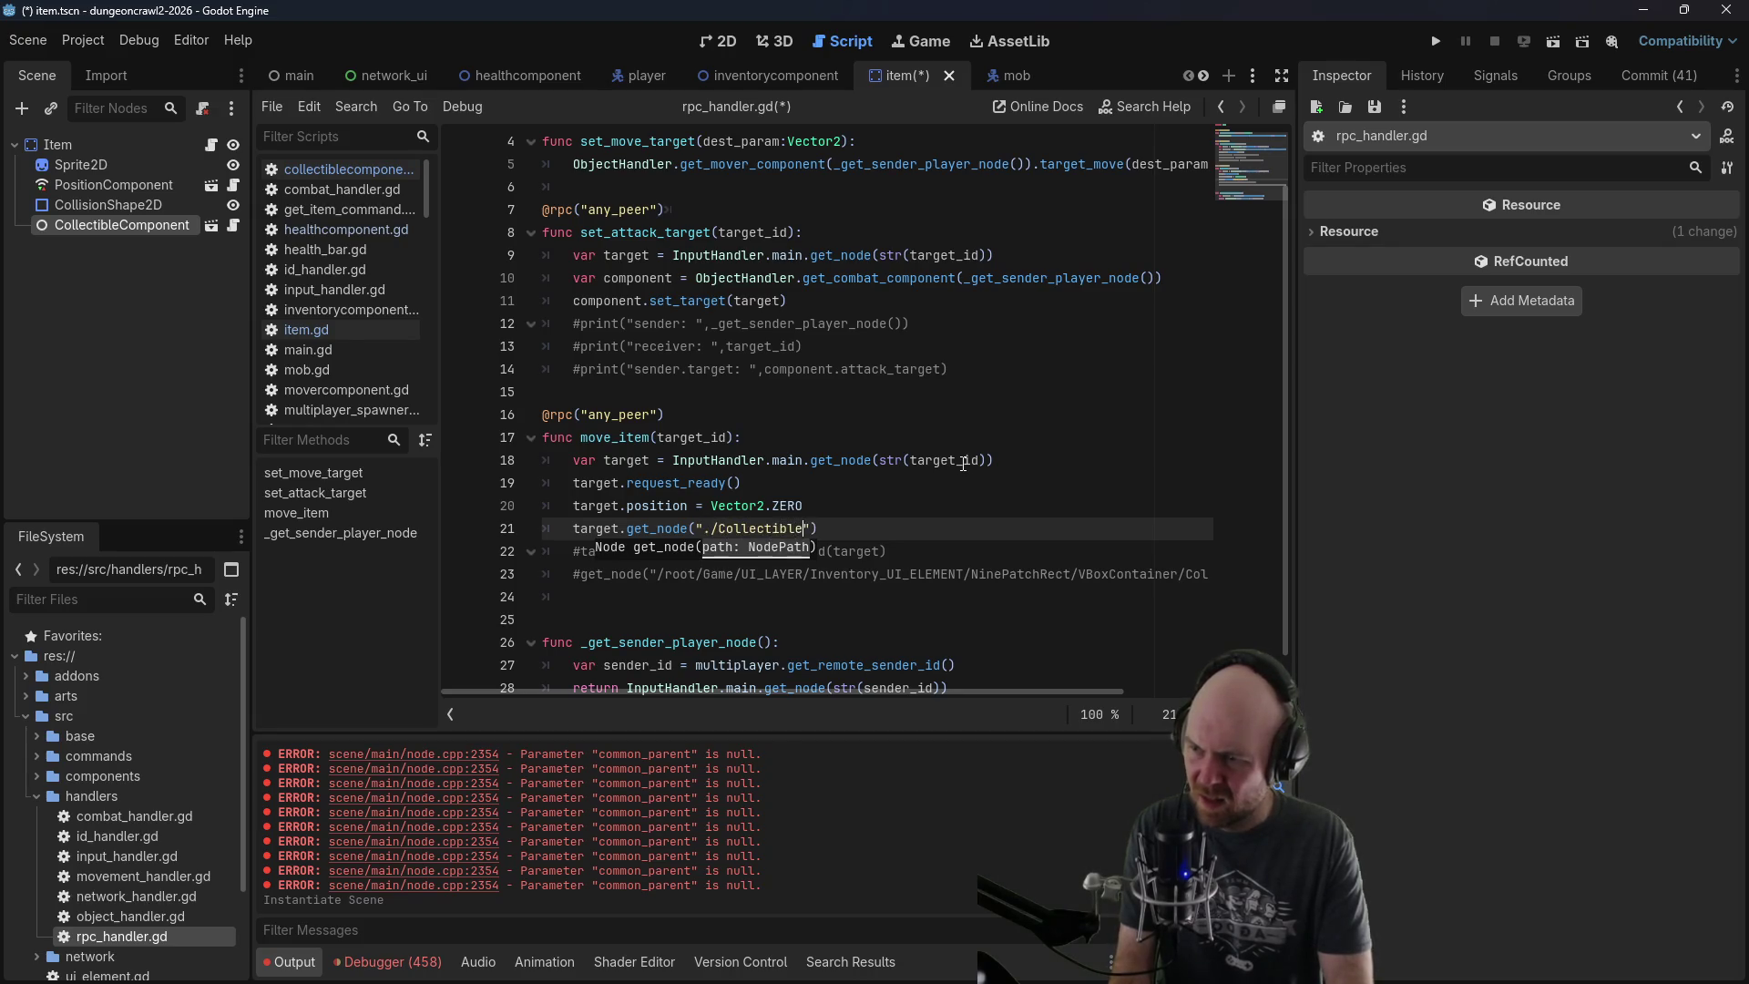
text(nt)
key(End)
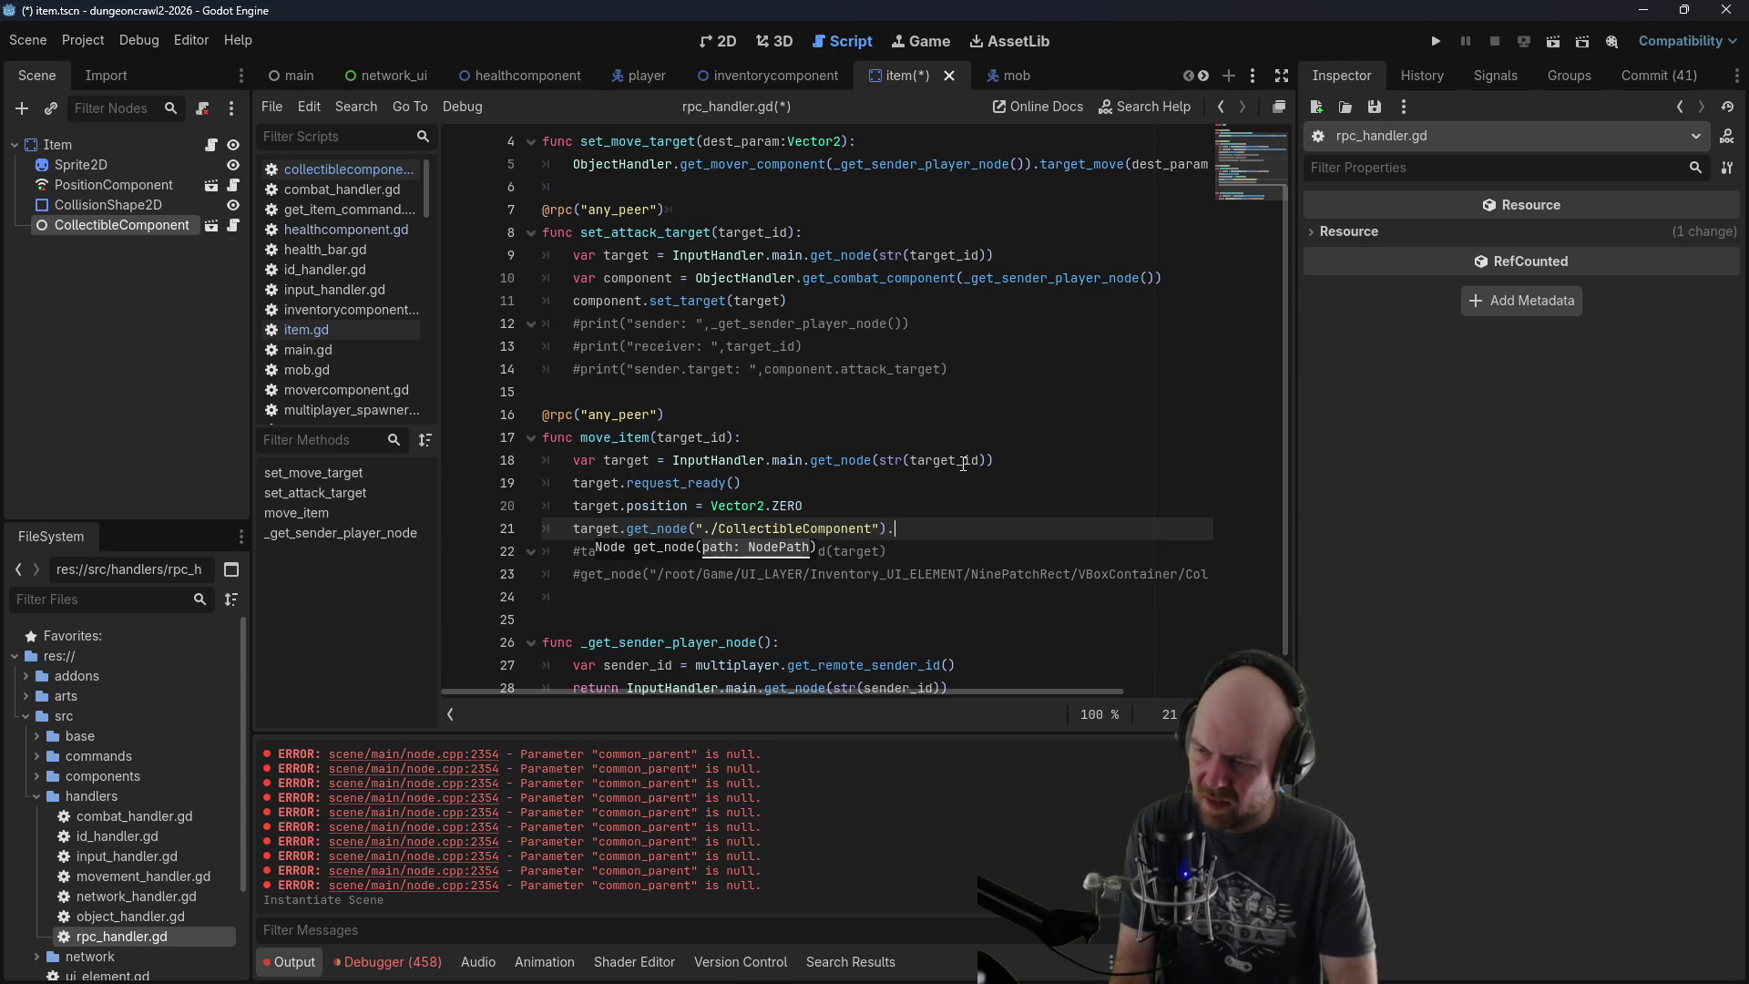
text(.)
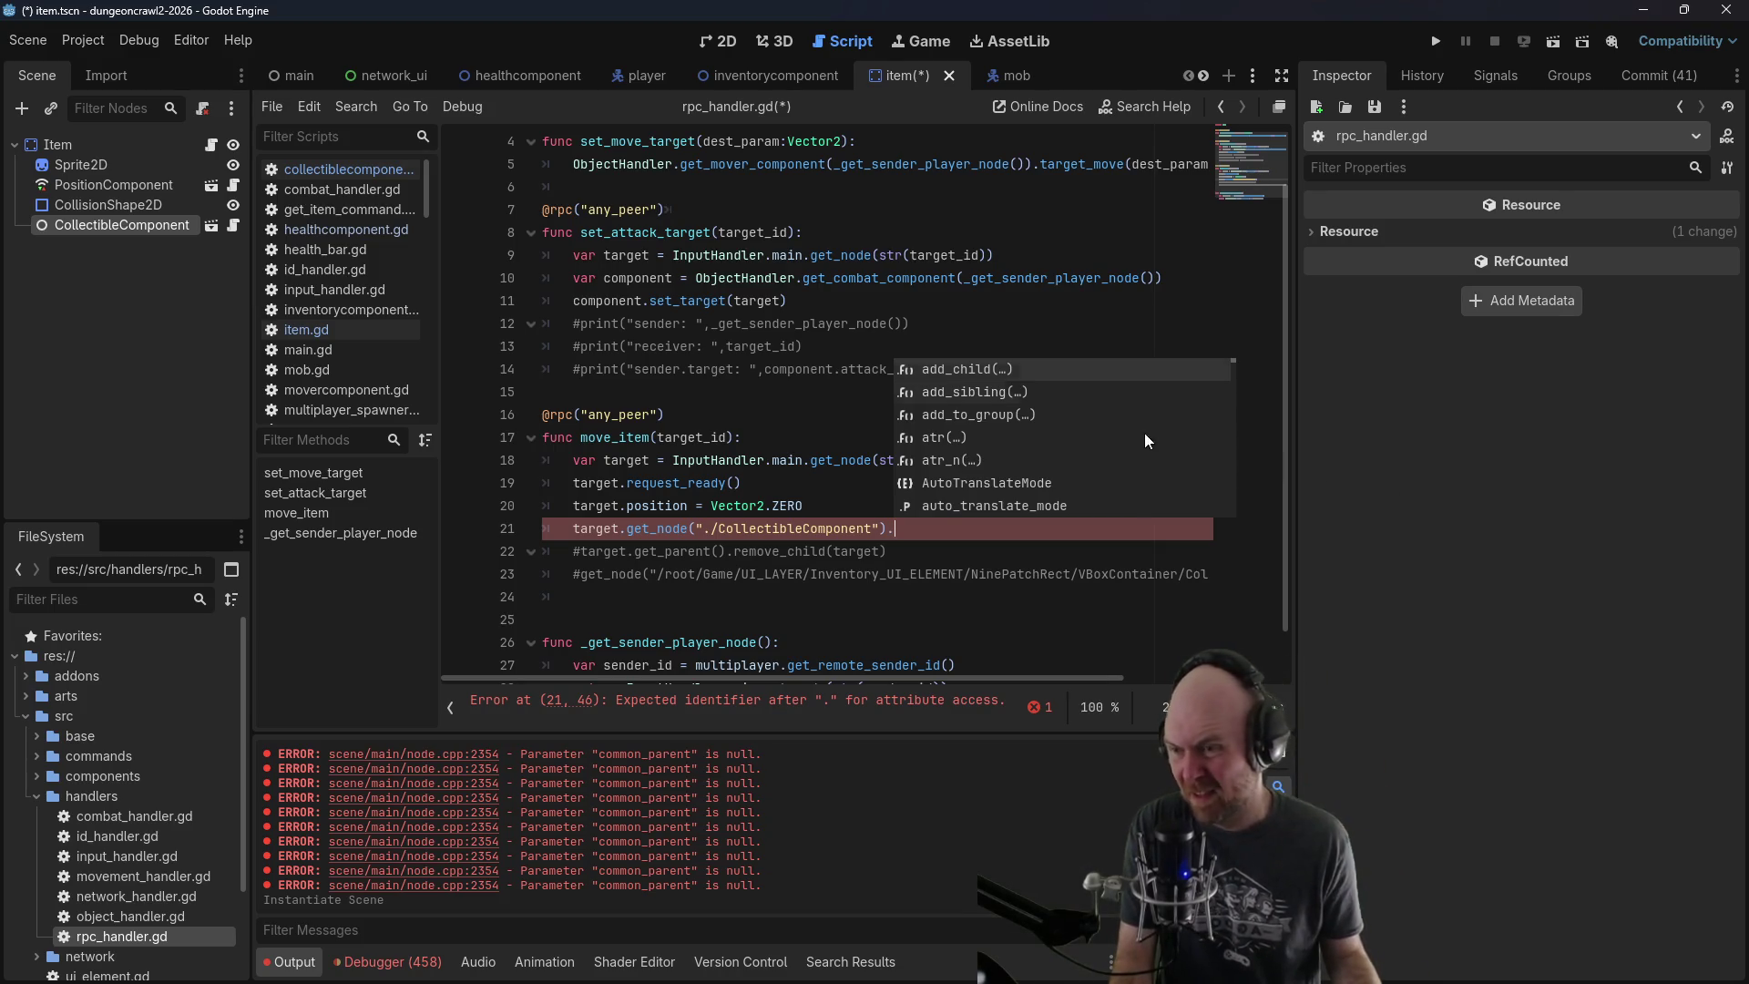
click(1025, 540)
text(ollector = )
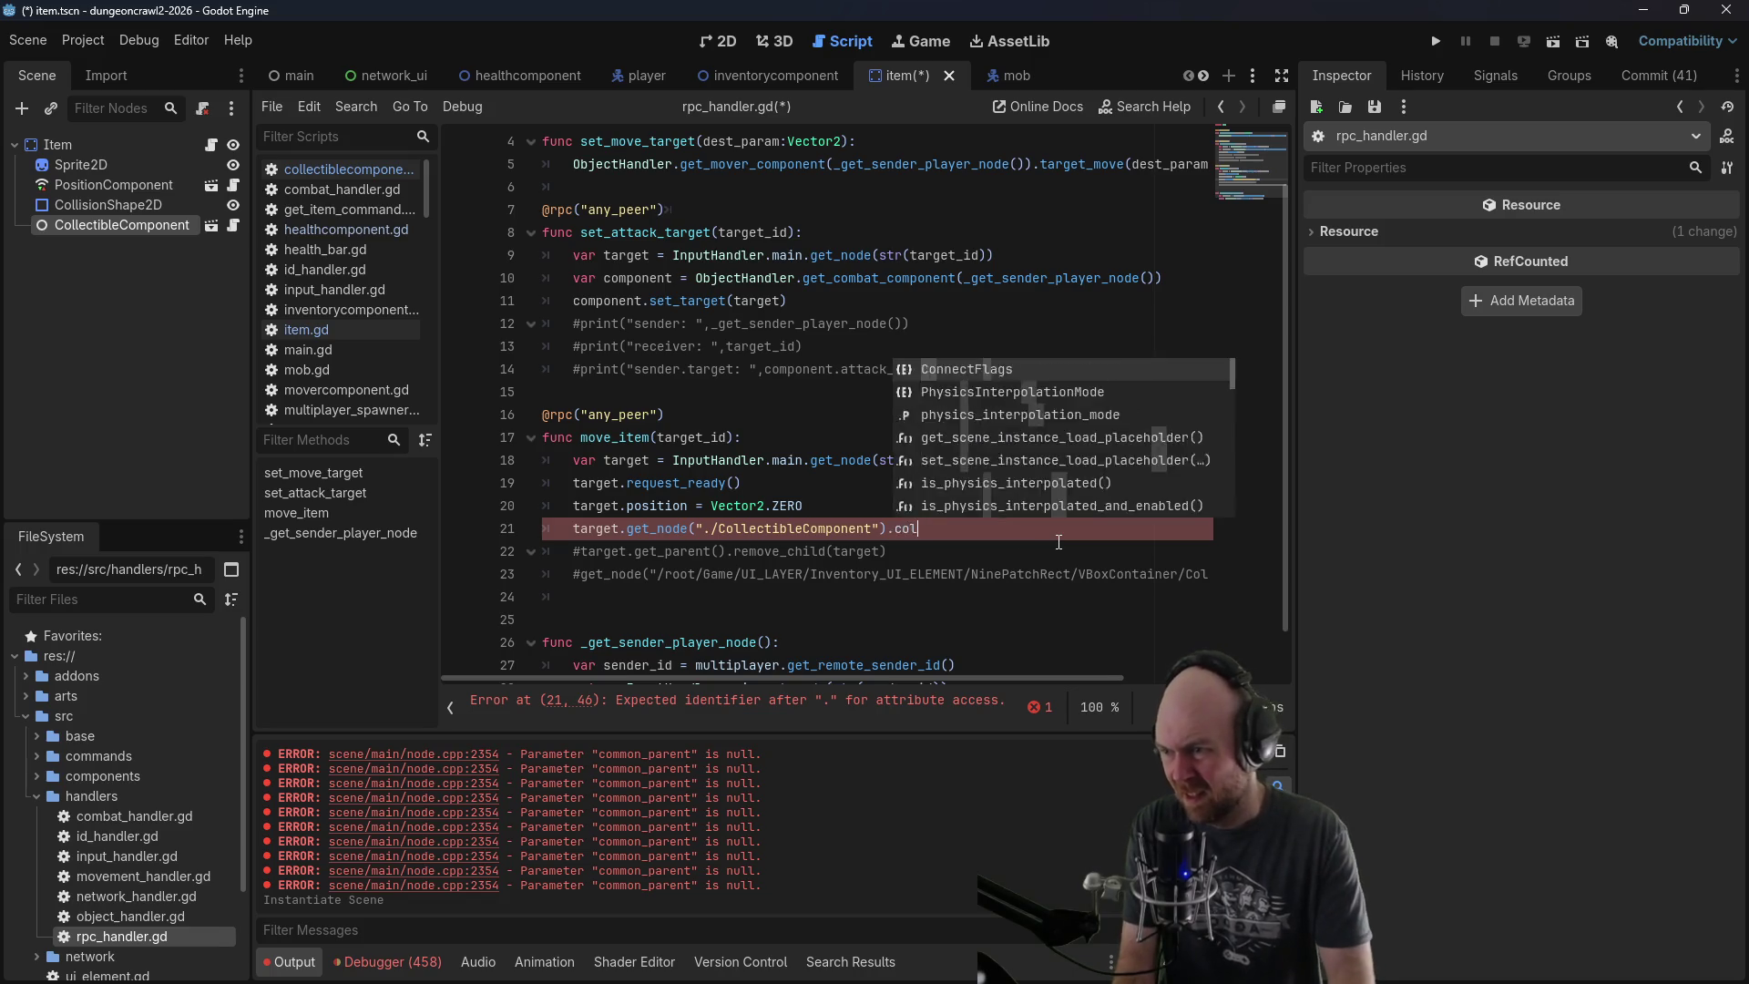
text(target)
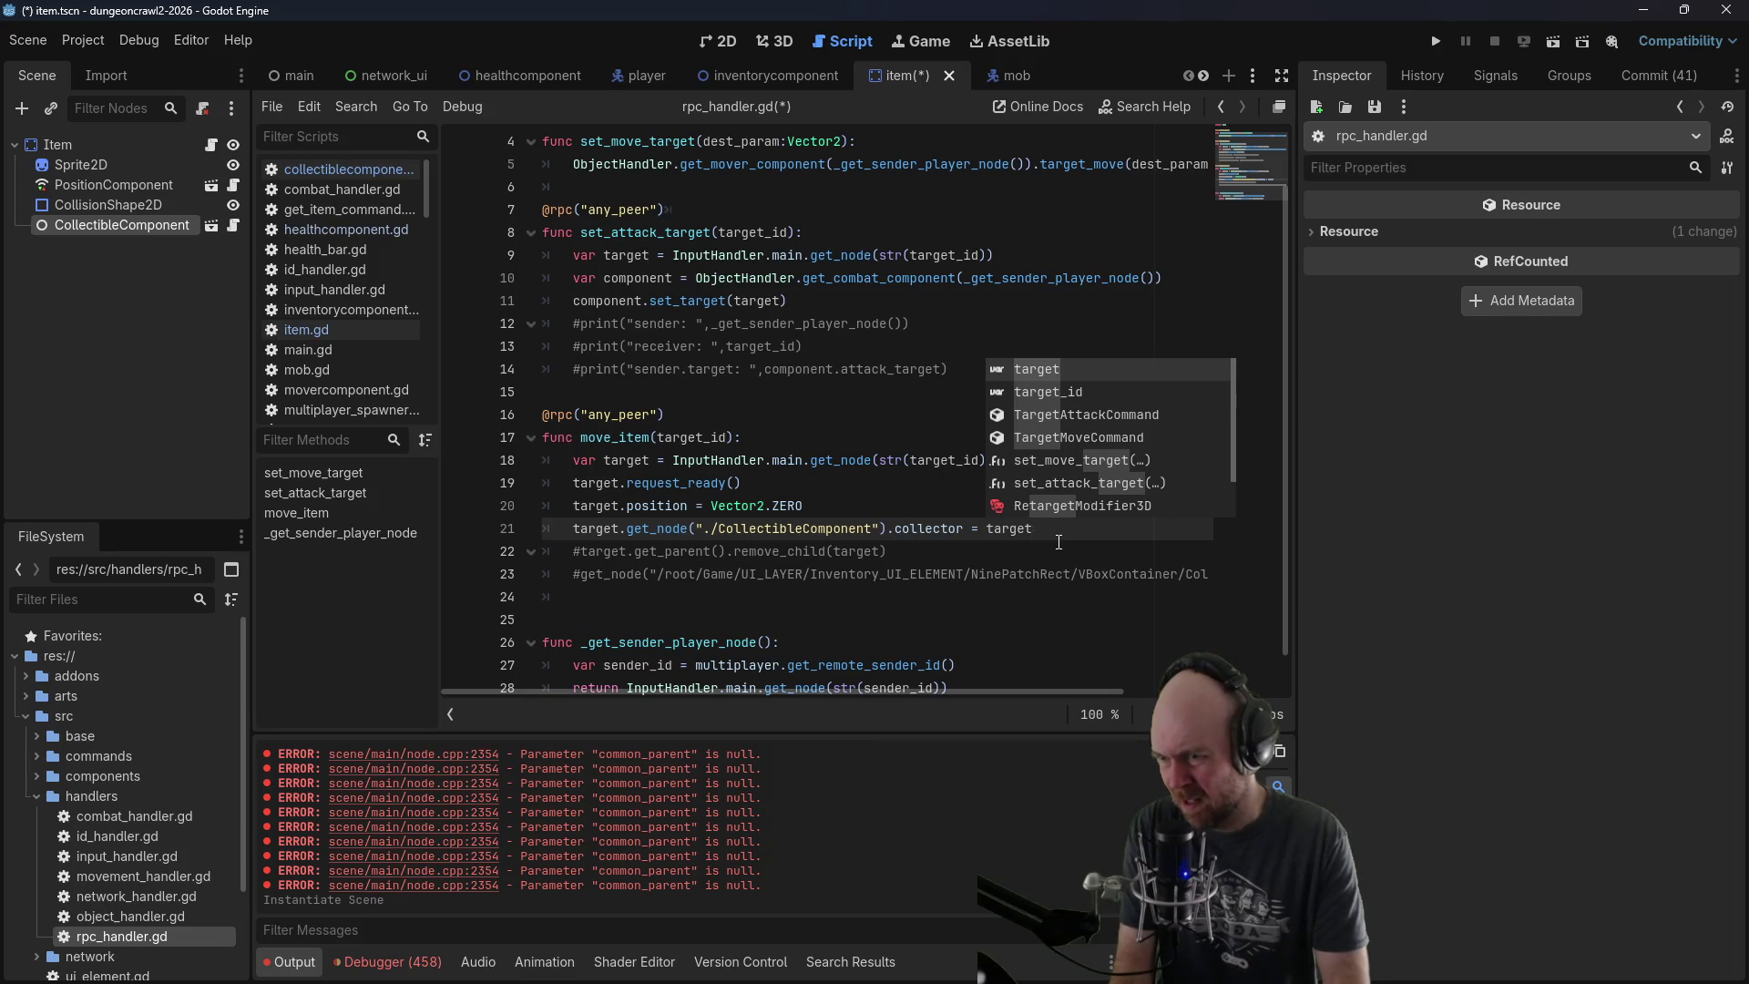
key(BackSpace)
key(BackSpace)
key(BackSpace)
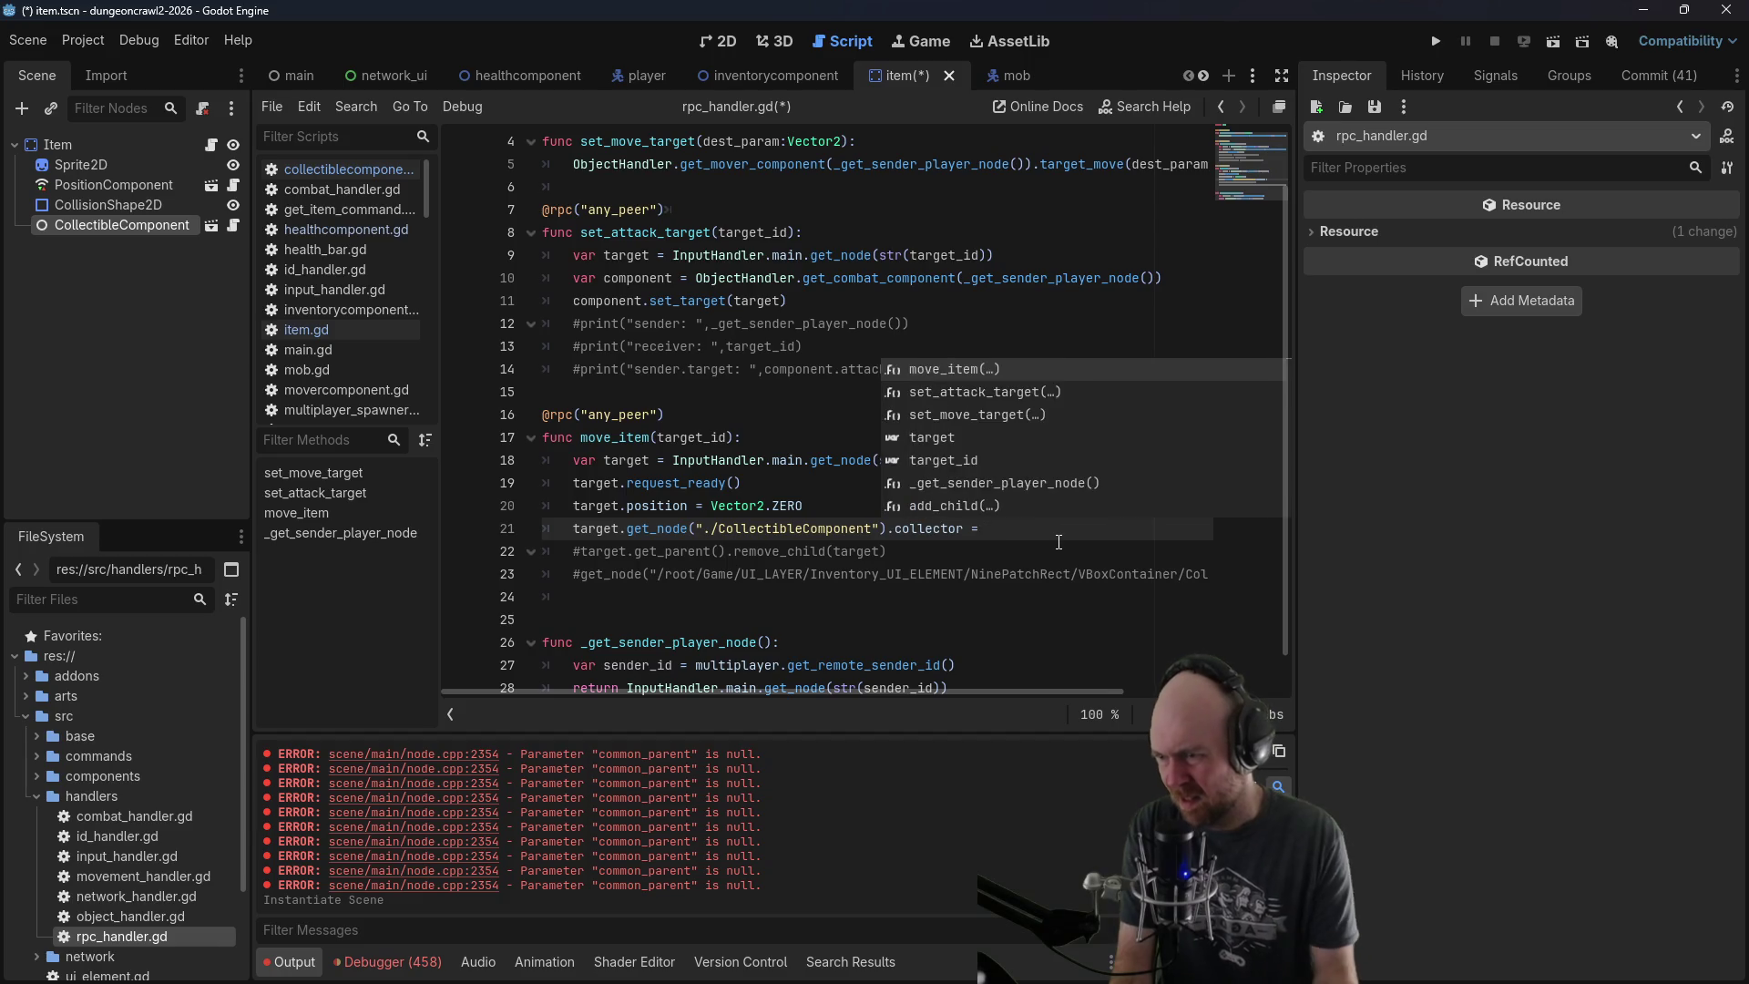
text(_get_sender)
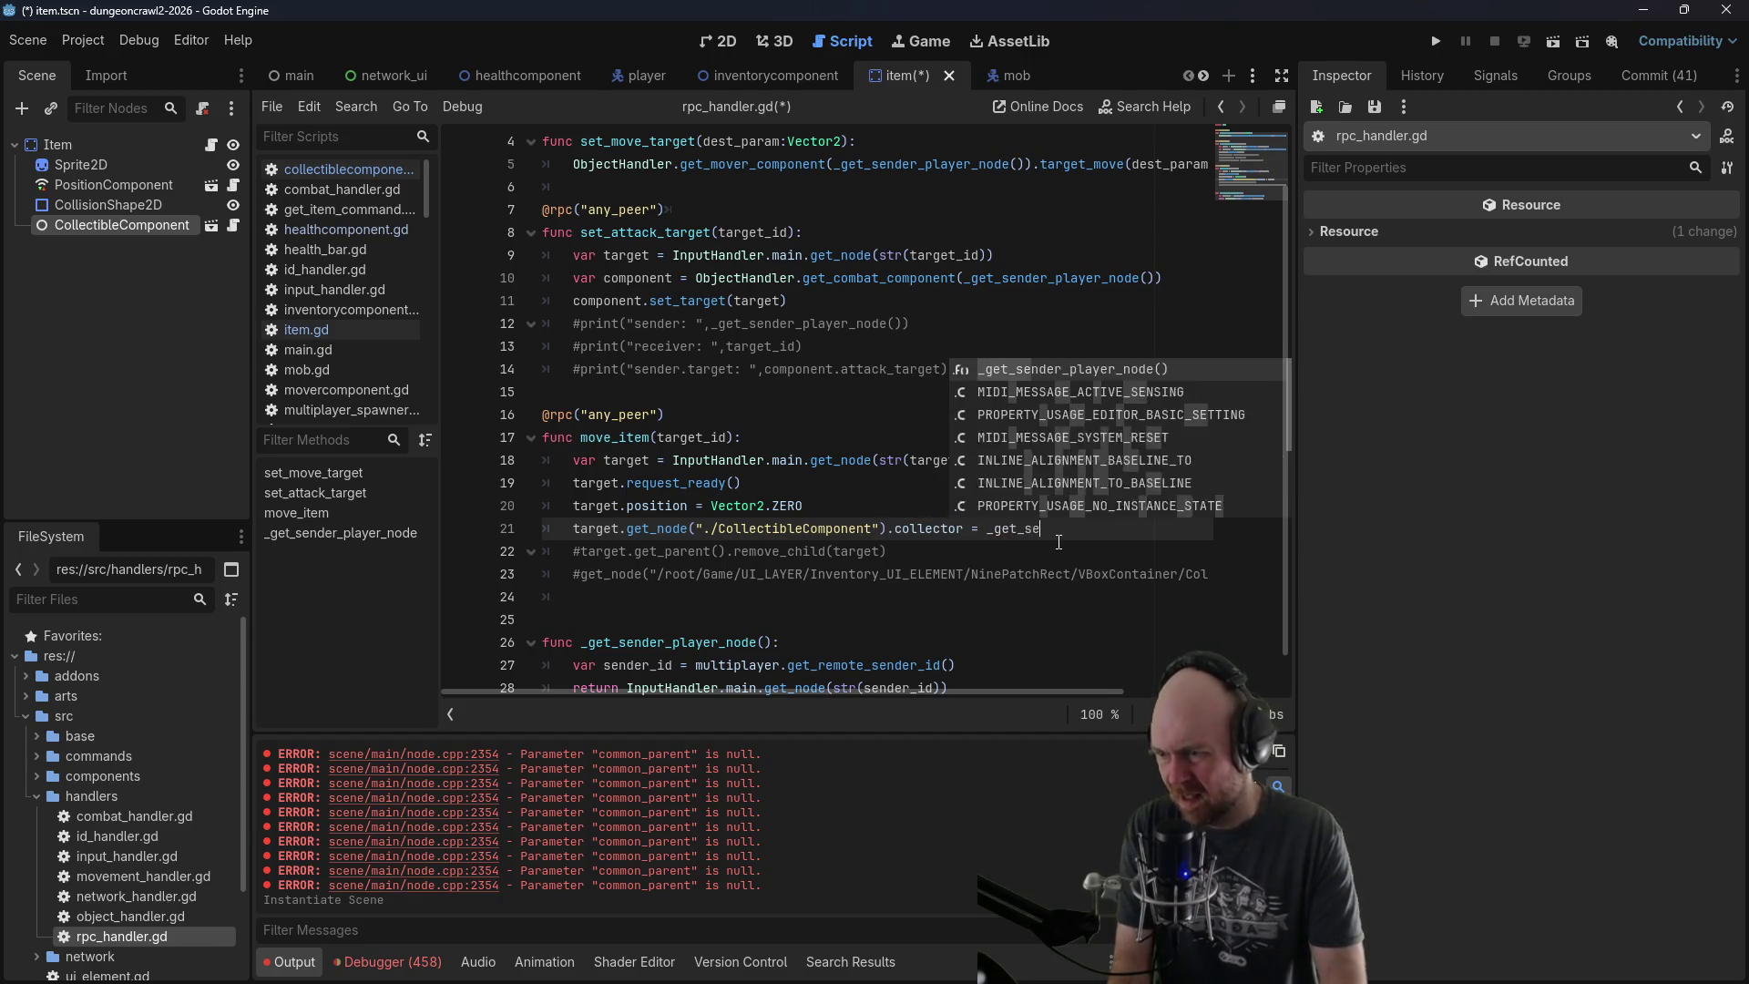
text(_playe)
key(Return)
key(ctrl+s)
- Run the game, move the player to the item, click it, and view the line-21 break
click(1436, 40)
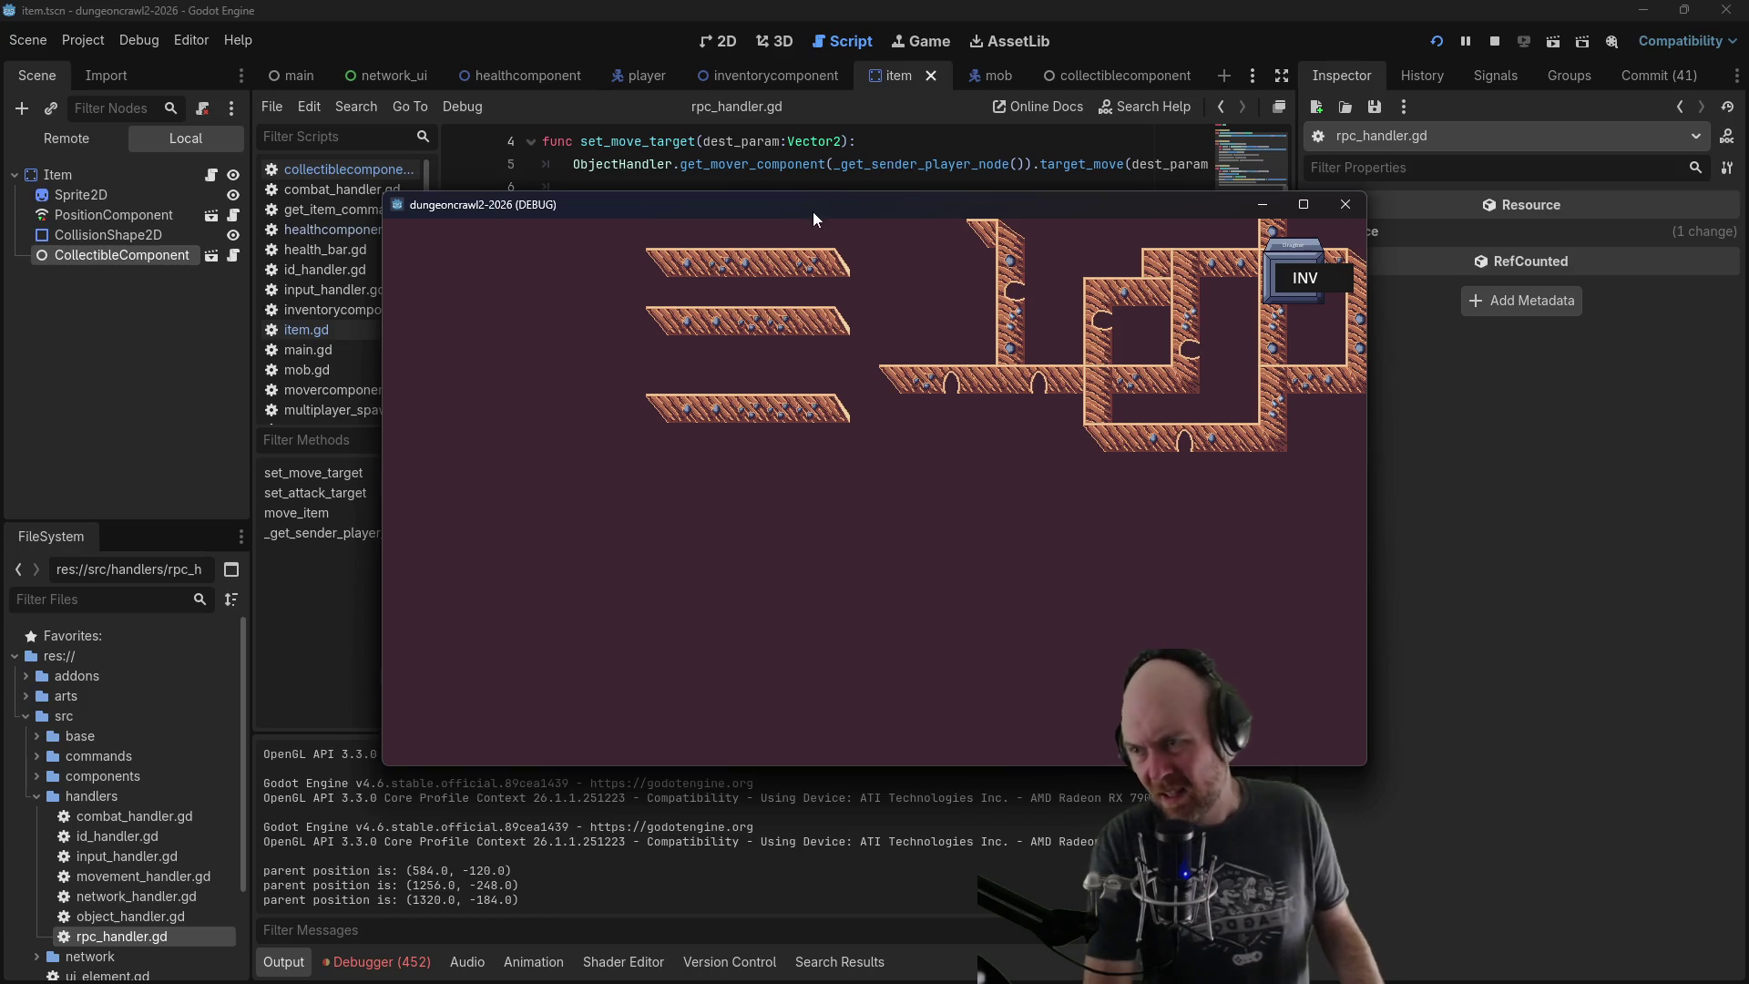
click(918, 421)
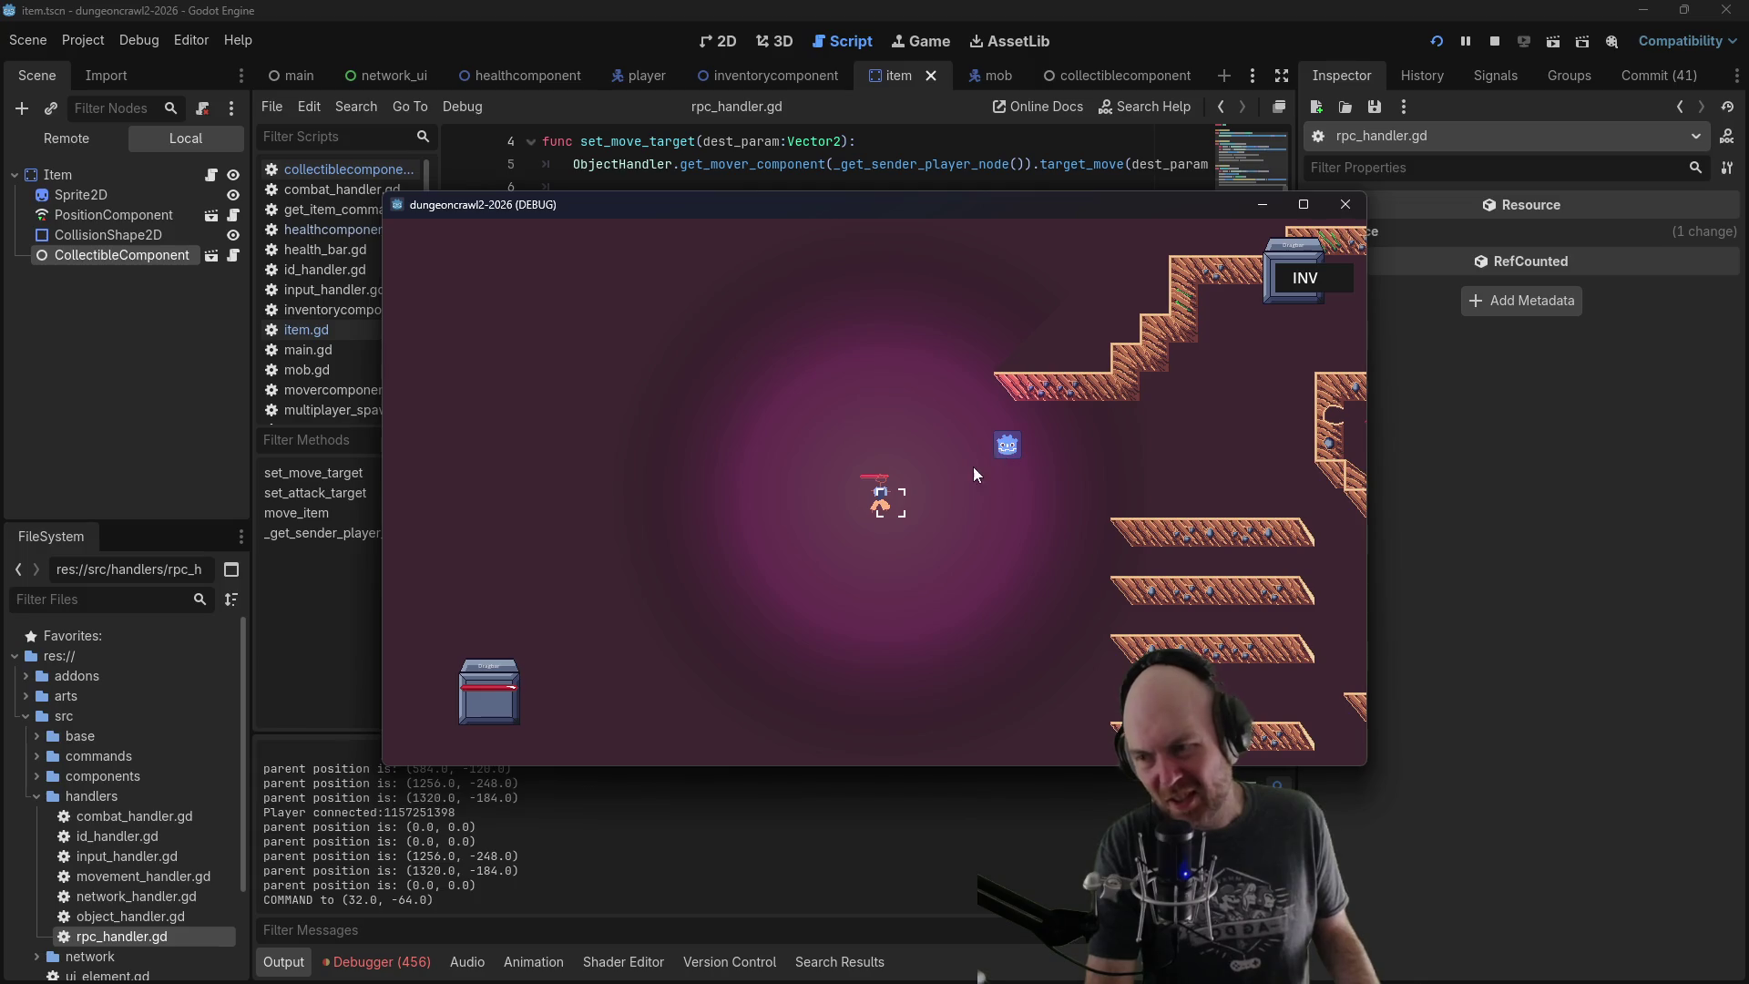
click(922, 476)
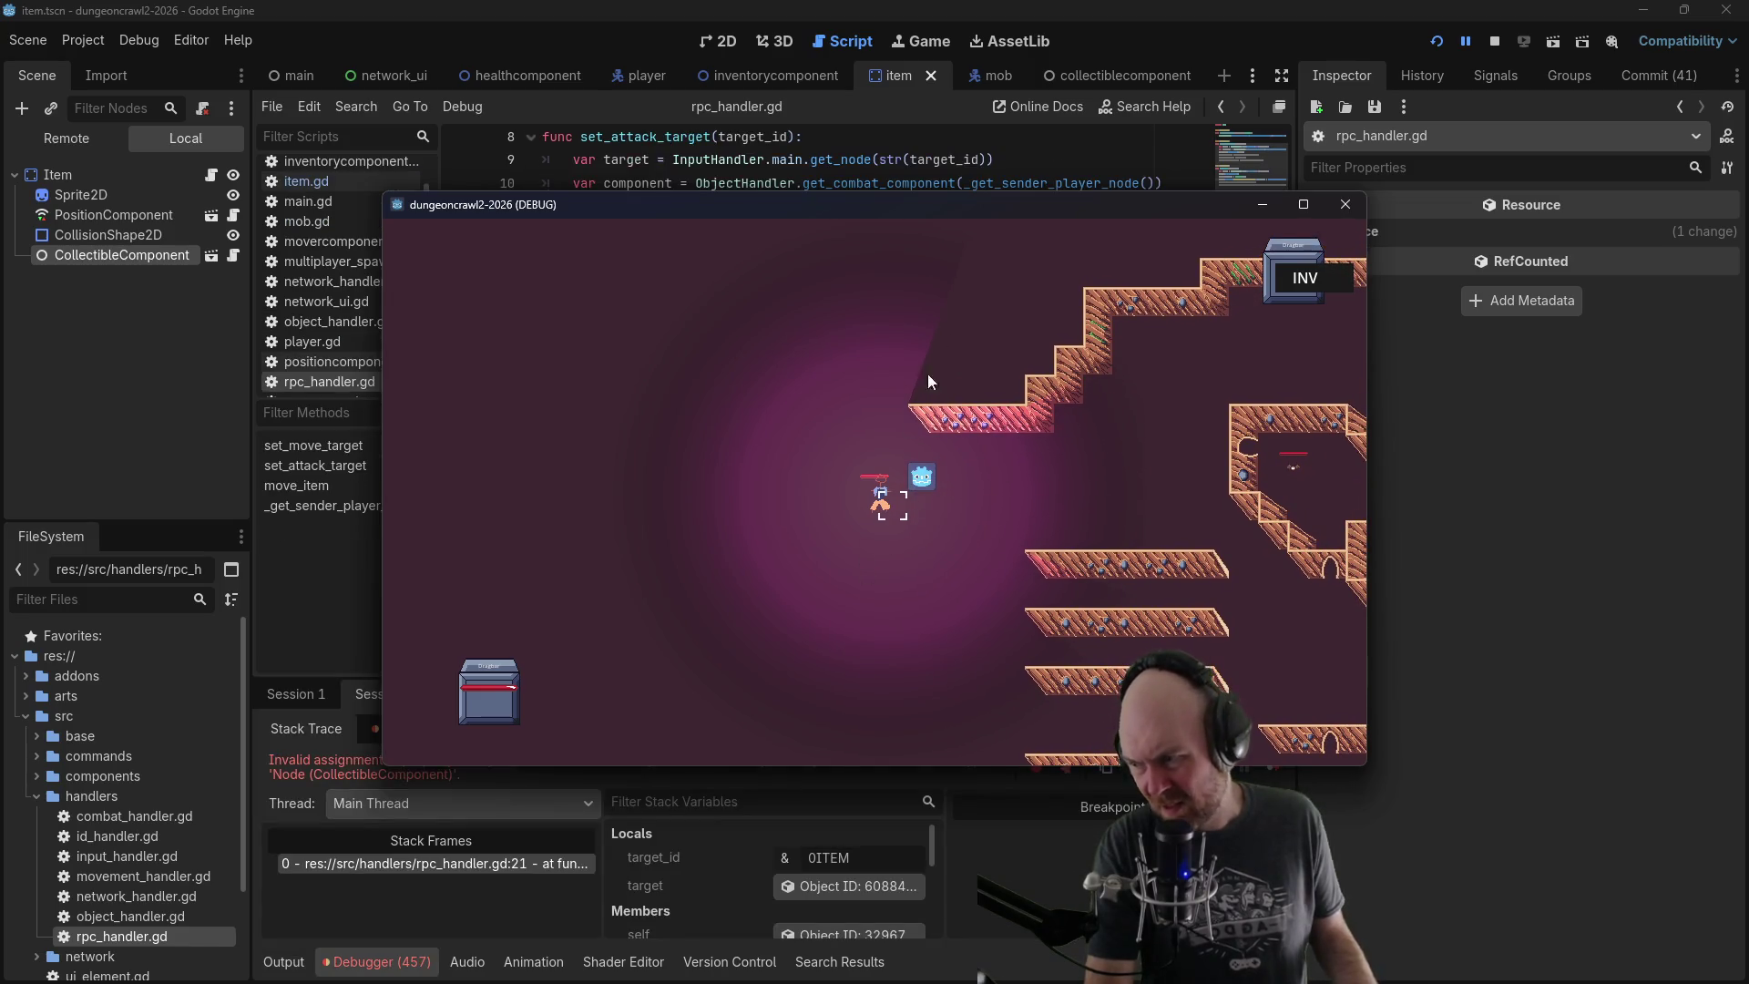
click(1528, 791)
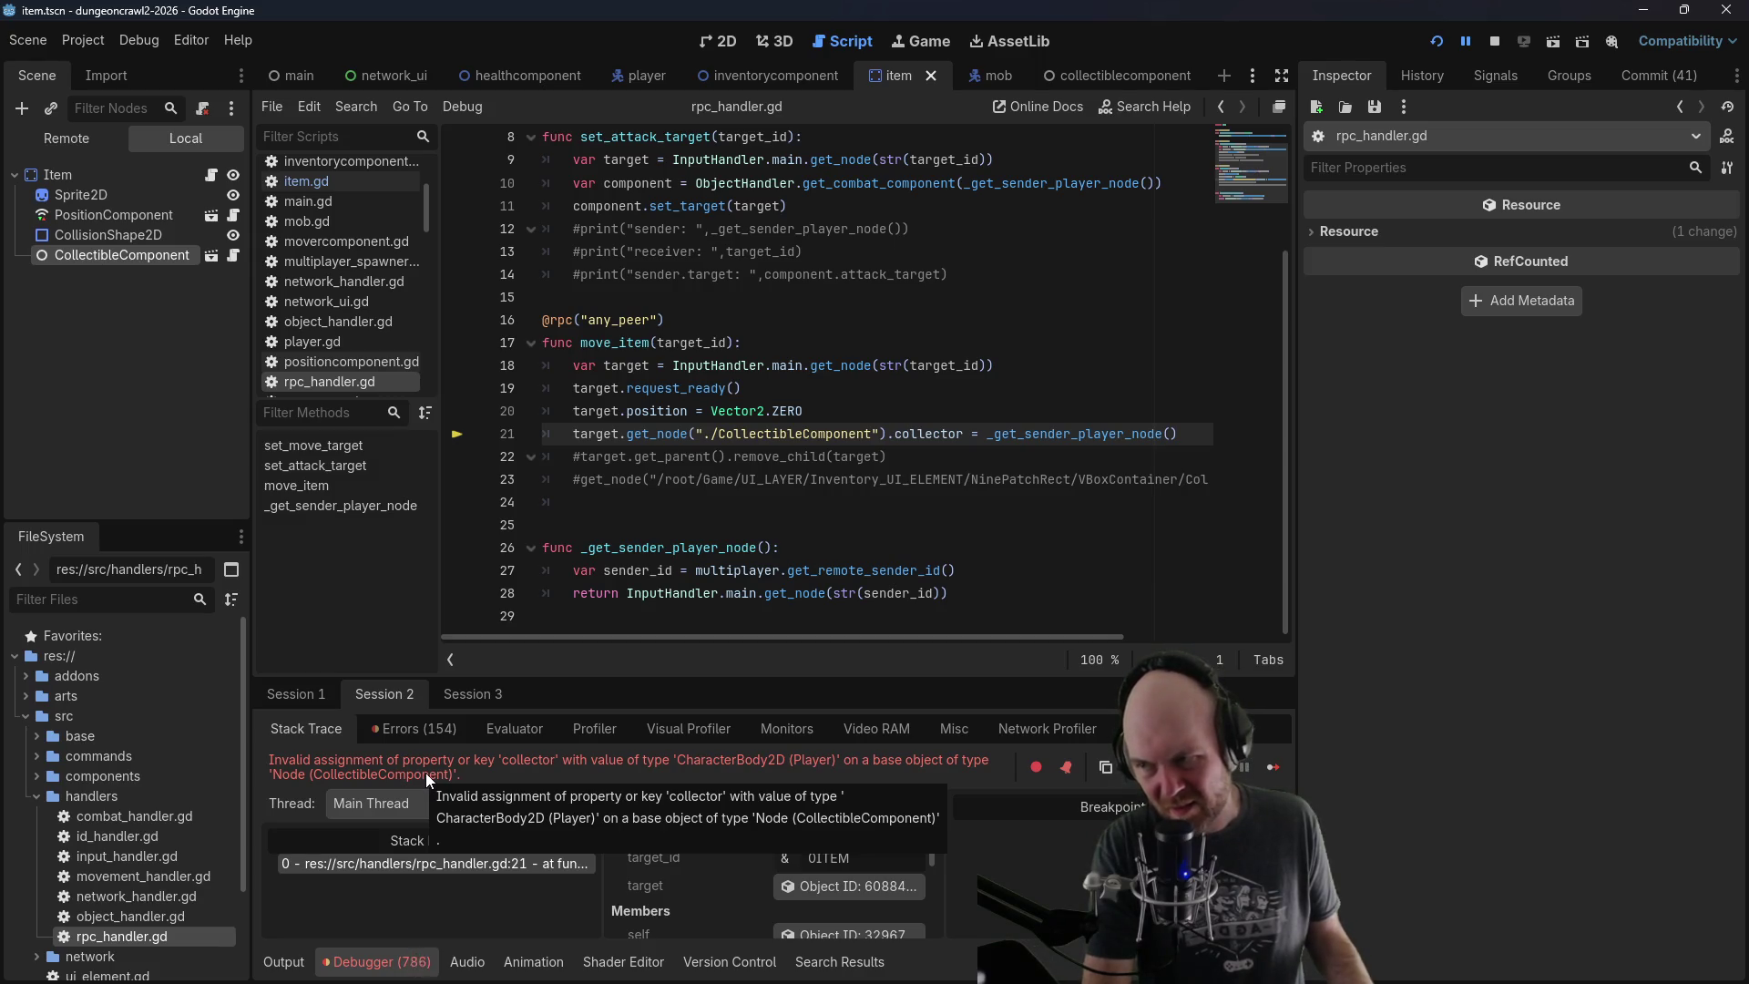
- Compare how target is fetched on line 18 with failing line 21, then open the collectiblecomponent scene
double_click(594, 434)
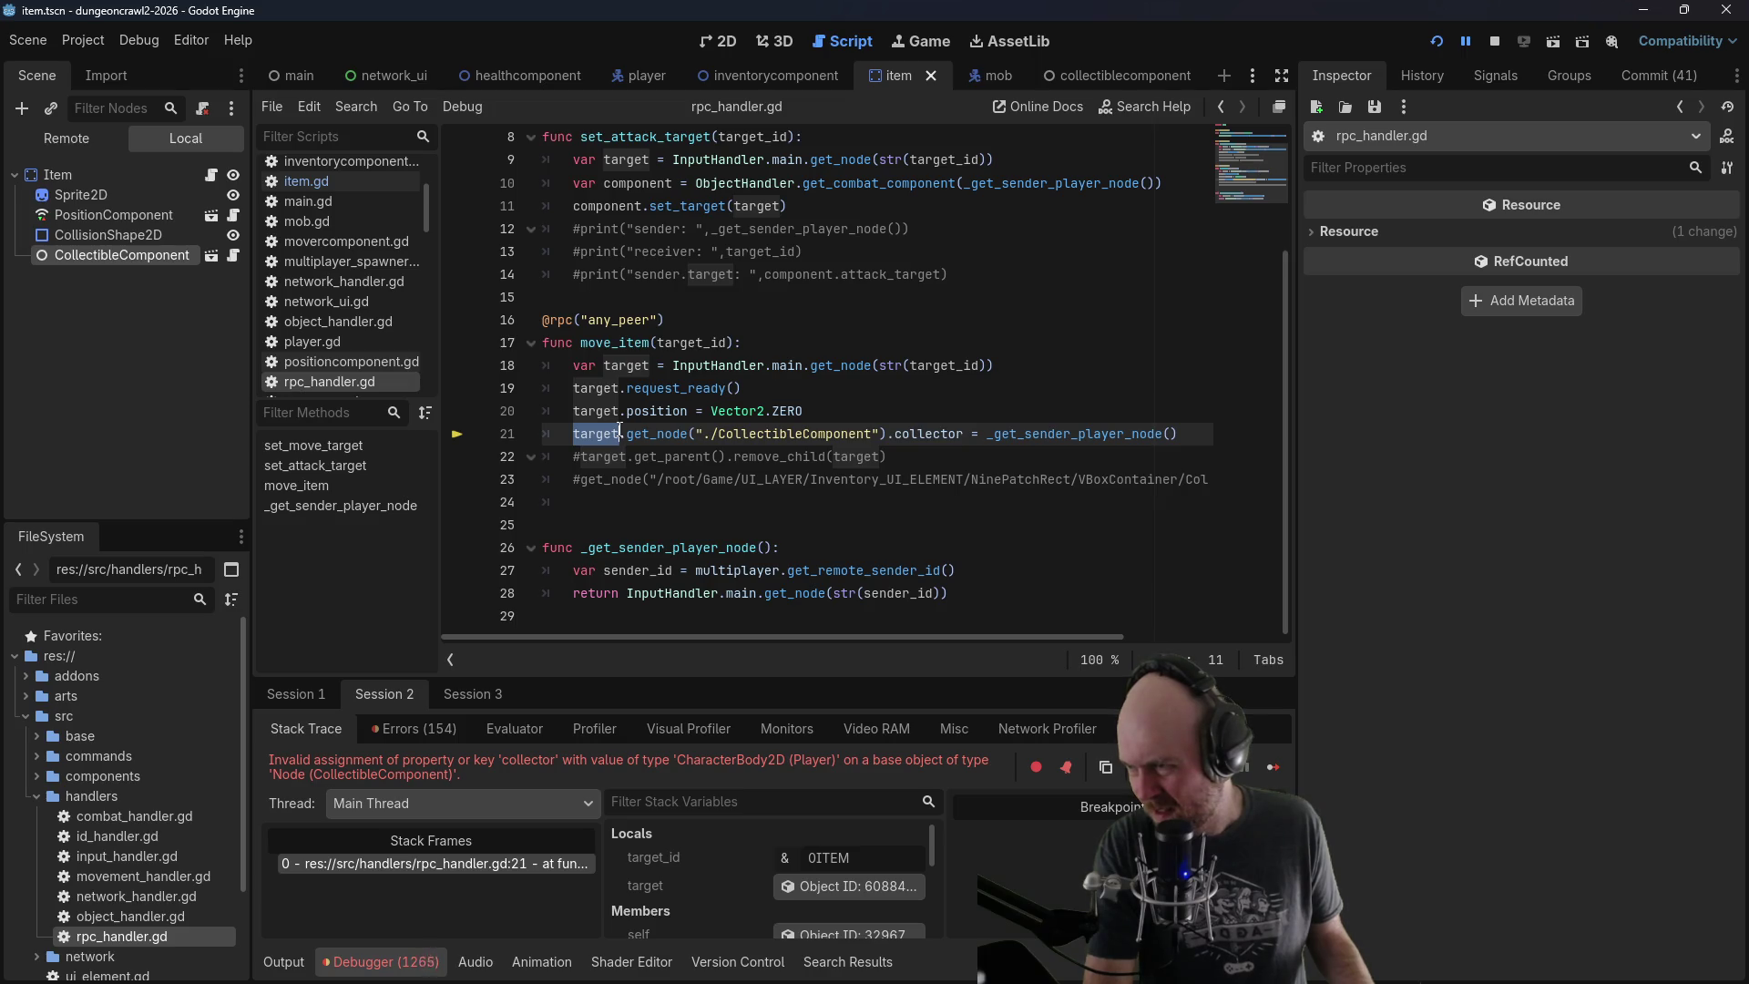
mouse_move(619, 430)
click(695, 364)
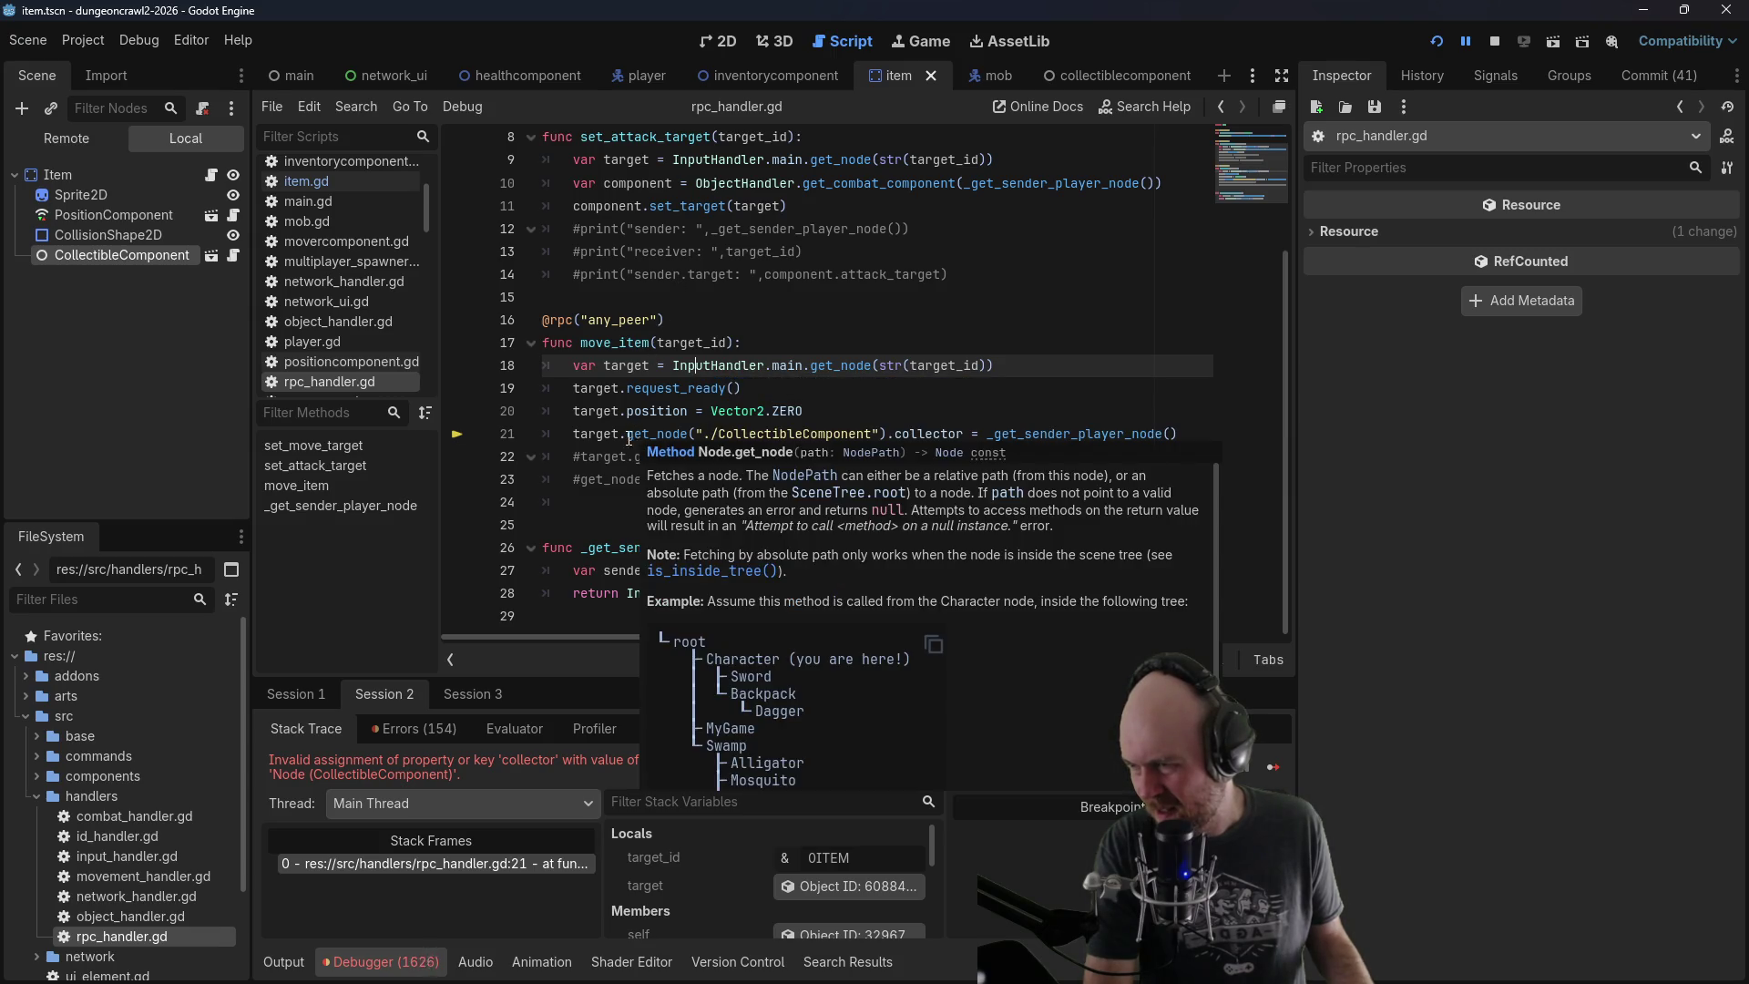
click(599, 434)
drag(684, 367, 993, 368)
click(1004, 368)
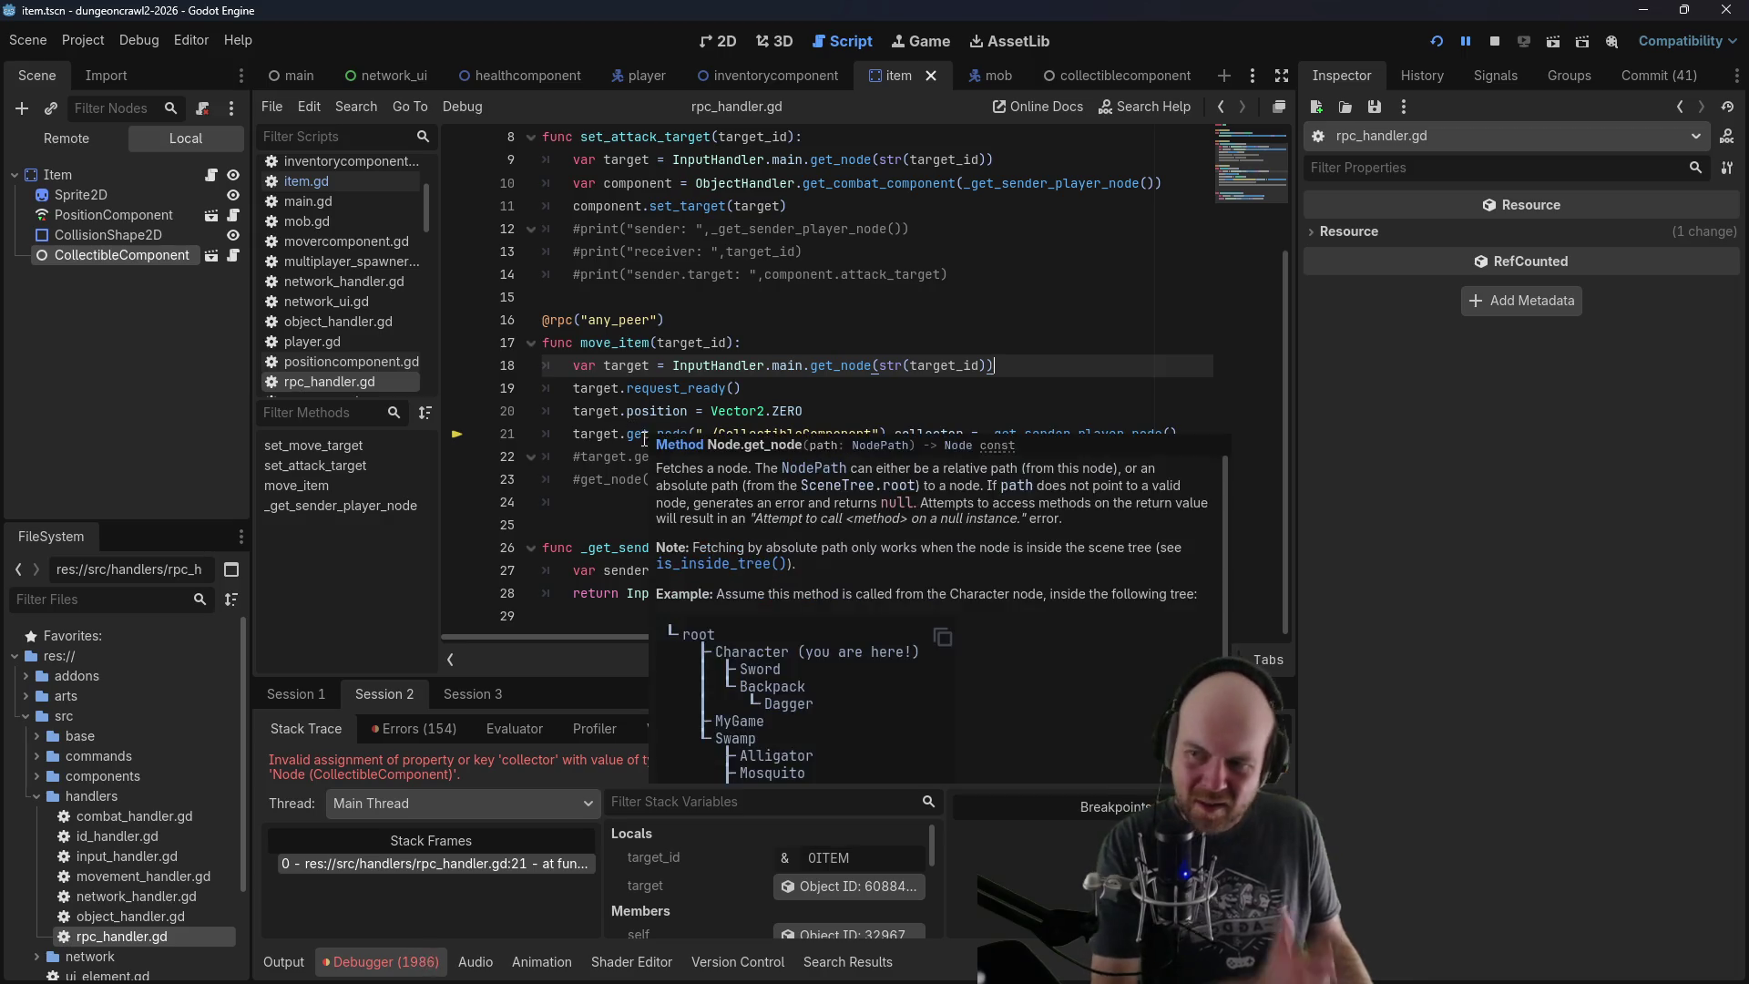
click(879, 366)
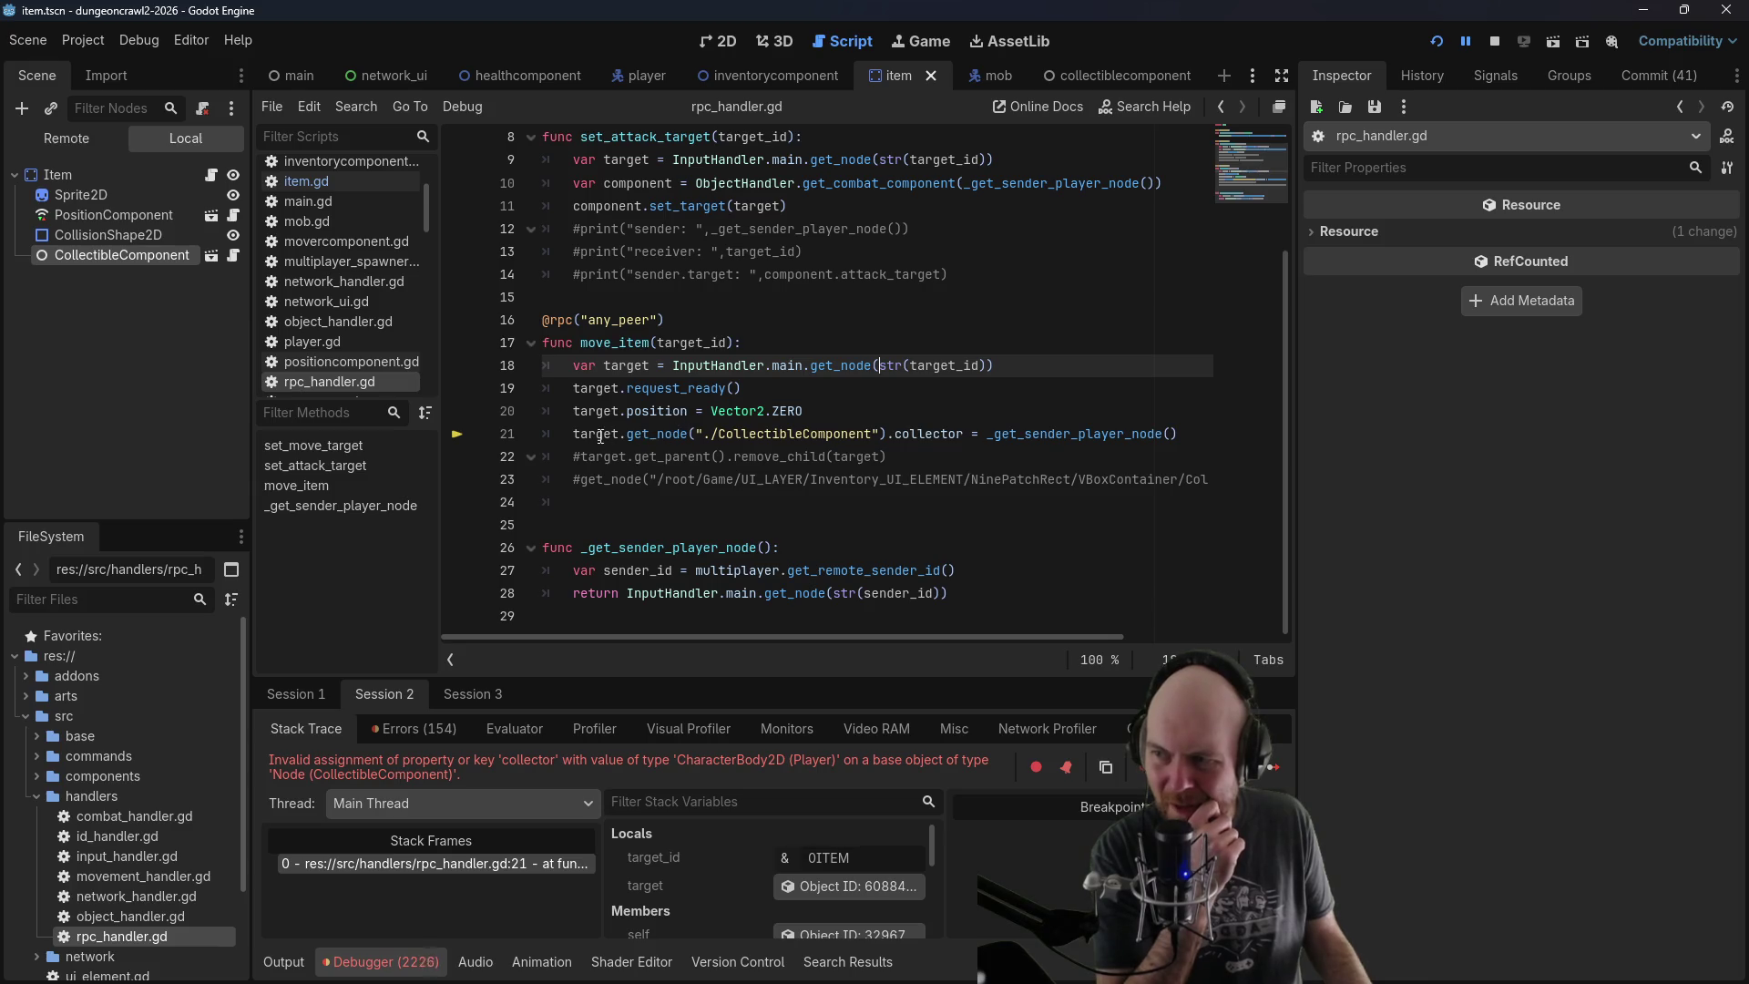
double_click(570, 436)
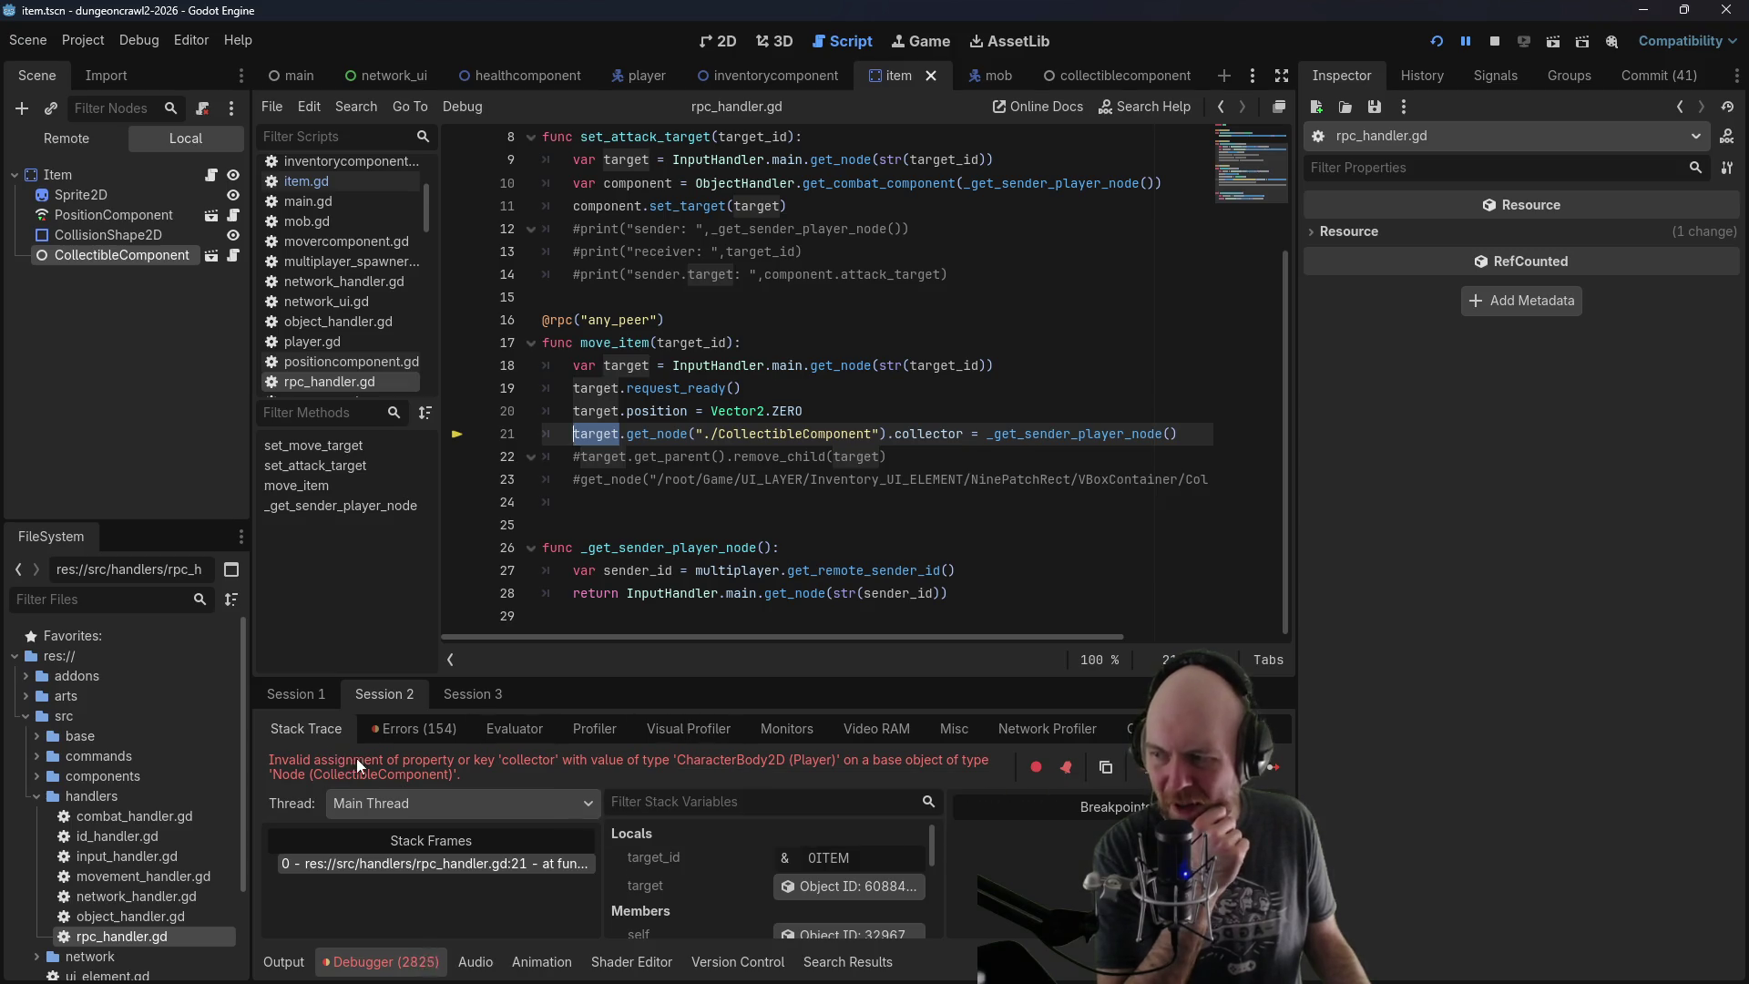
click(638, 434)
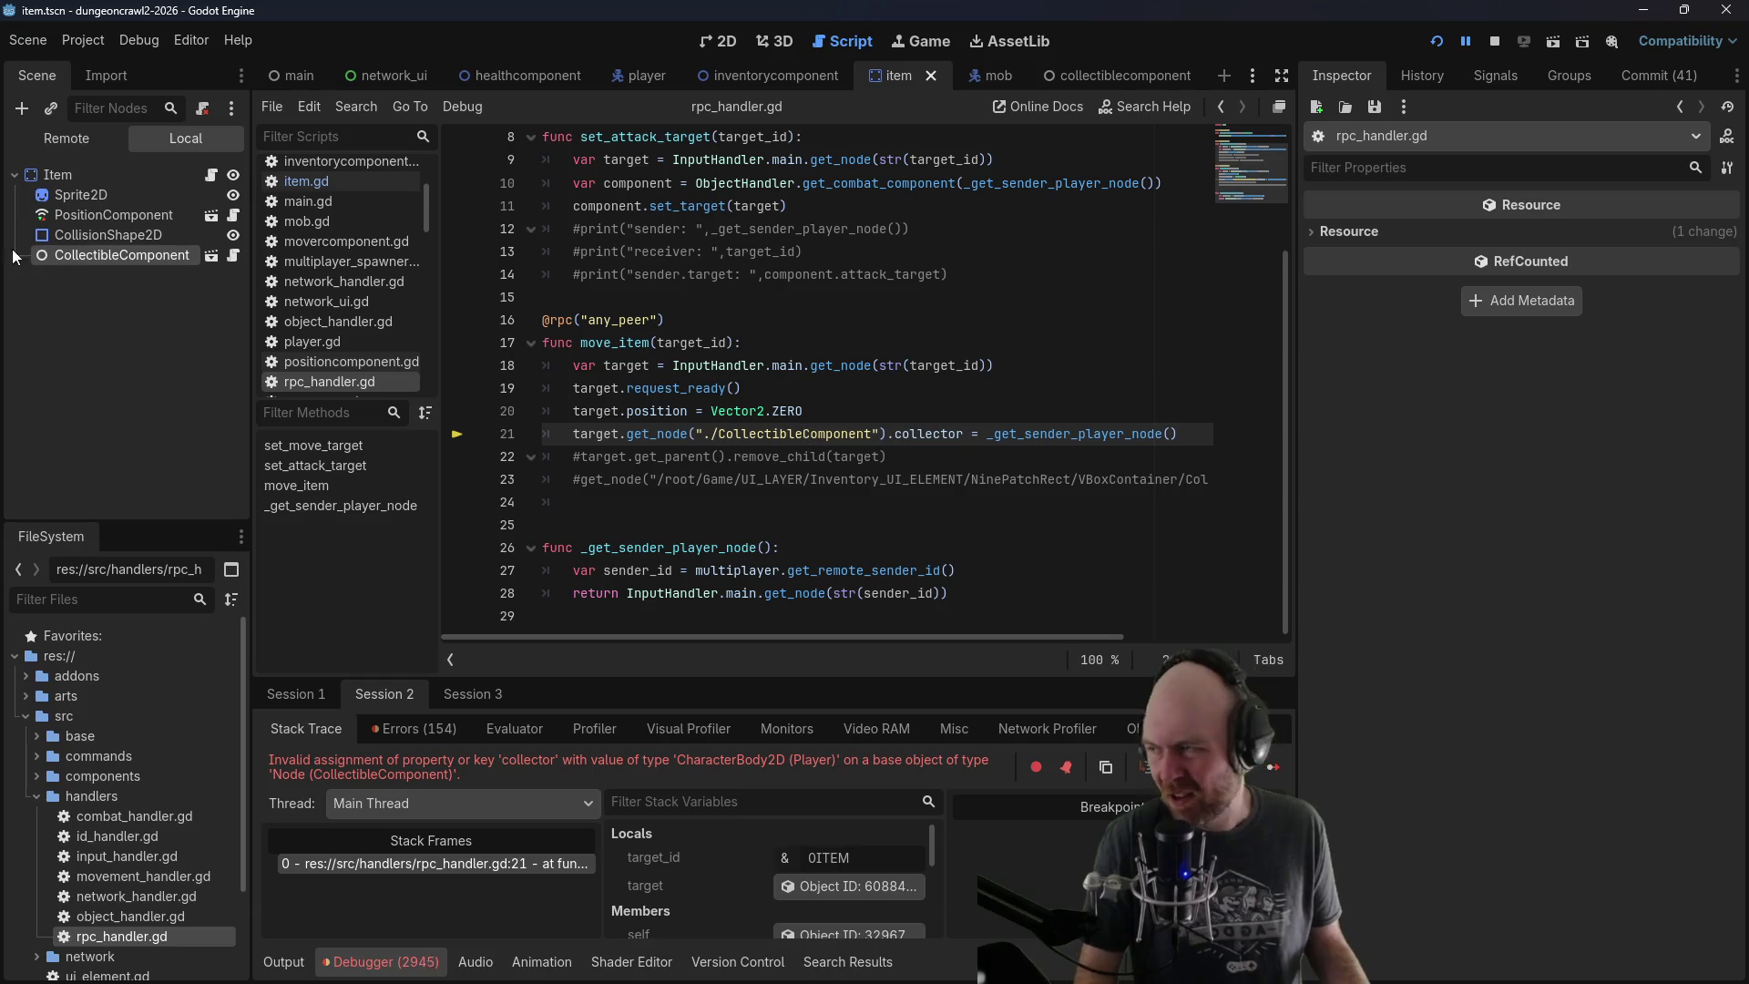
click(1085, 69)
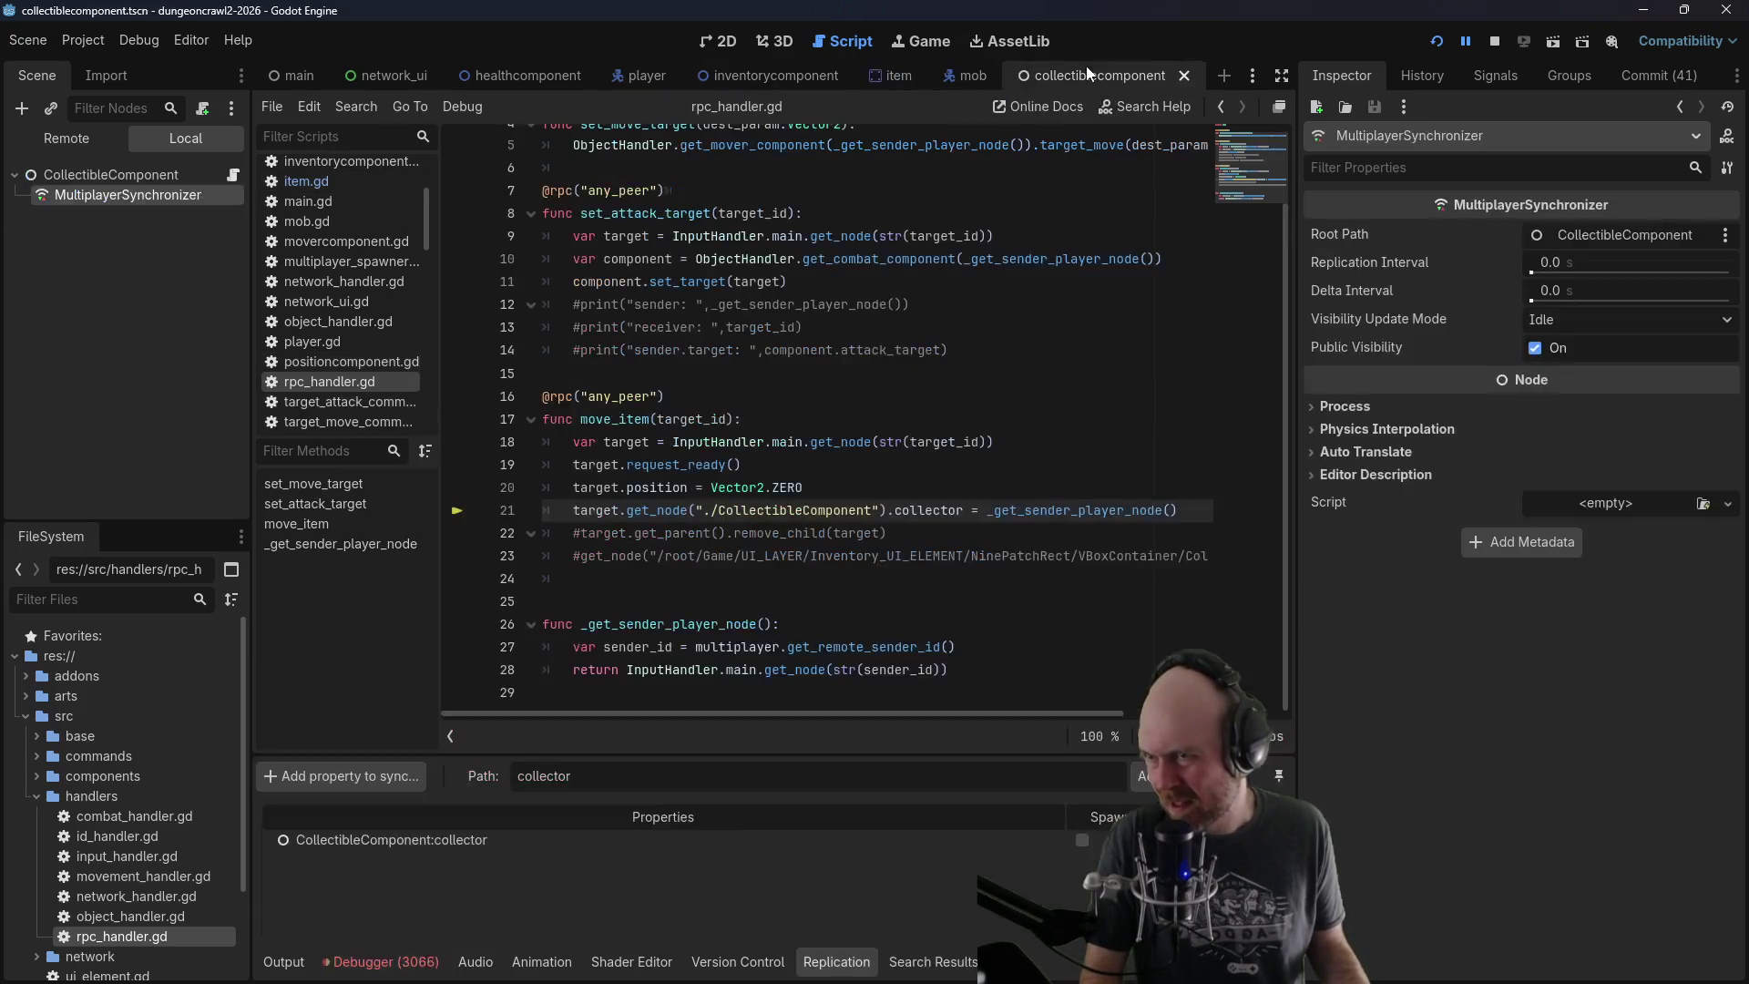
- Open collectiblecomponent.gd from the CollectibleComponent node's script icon
click(228, 173)
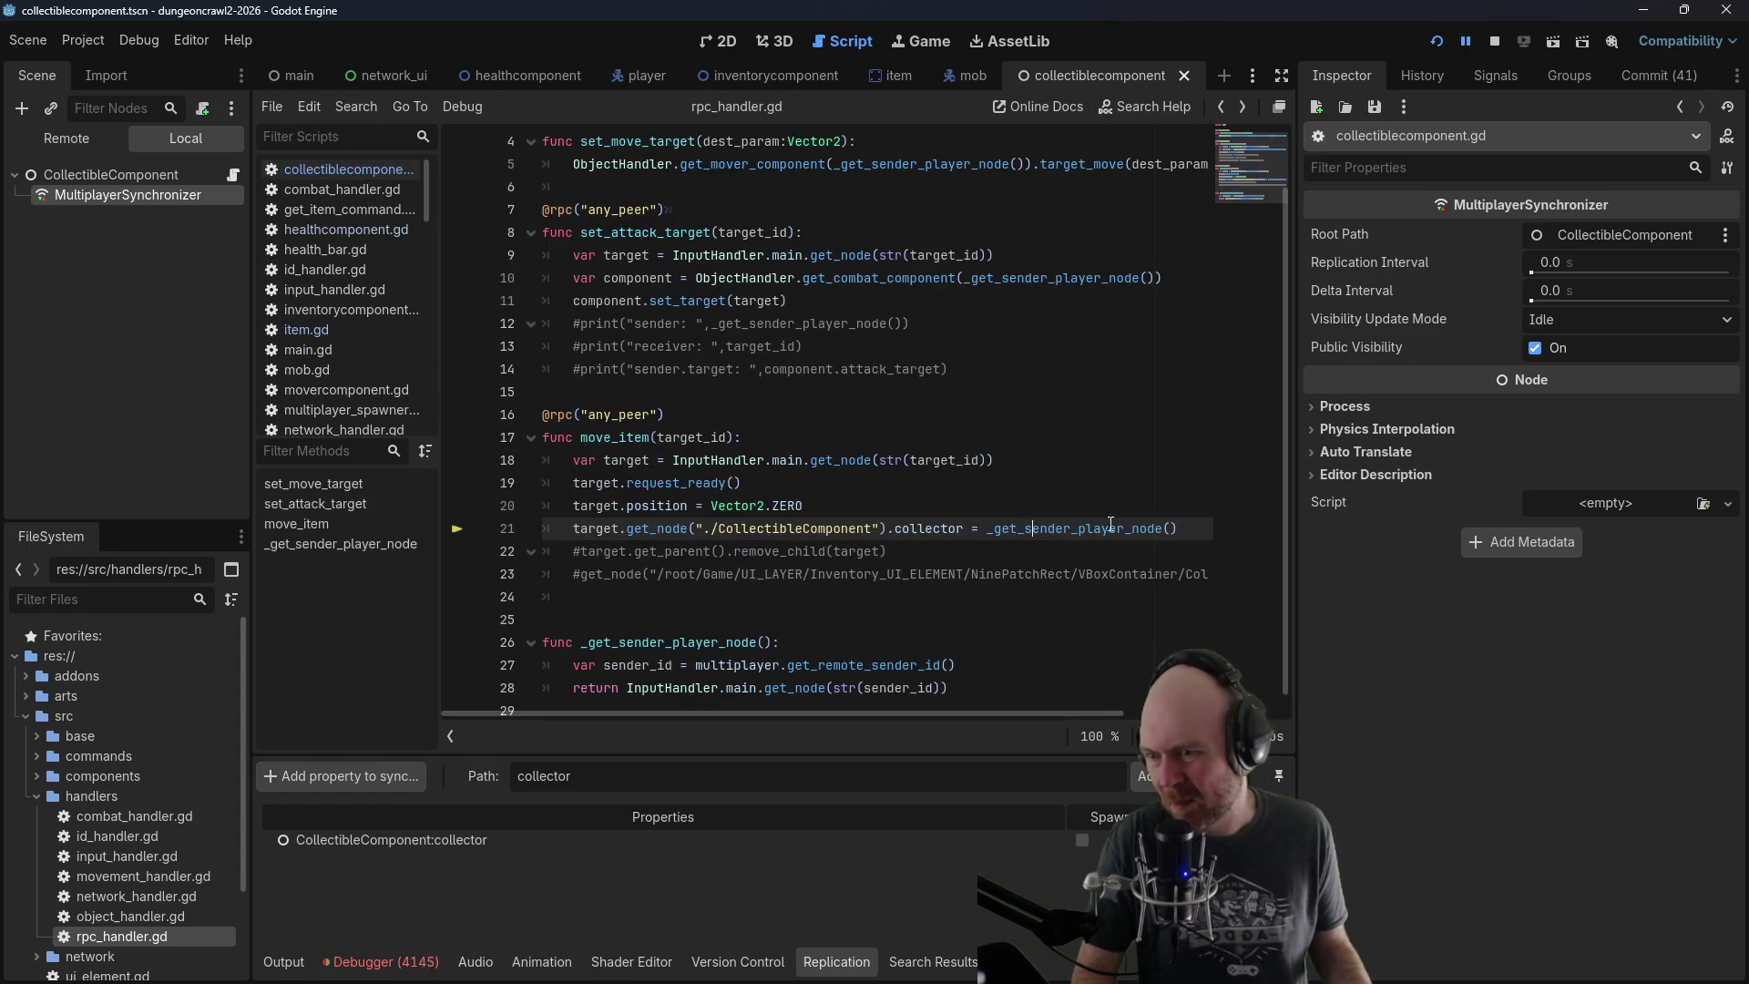
- Append .get_node("./InventoryComponent") to _get_sender_player_node() on line 21 and save
text(.get_)
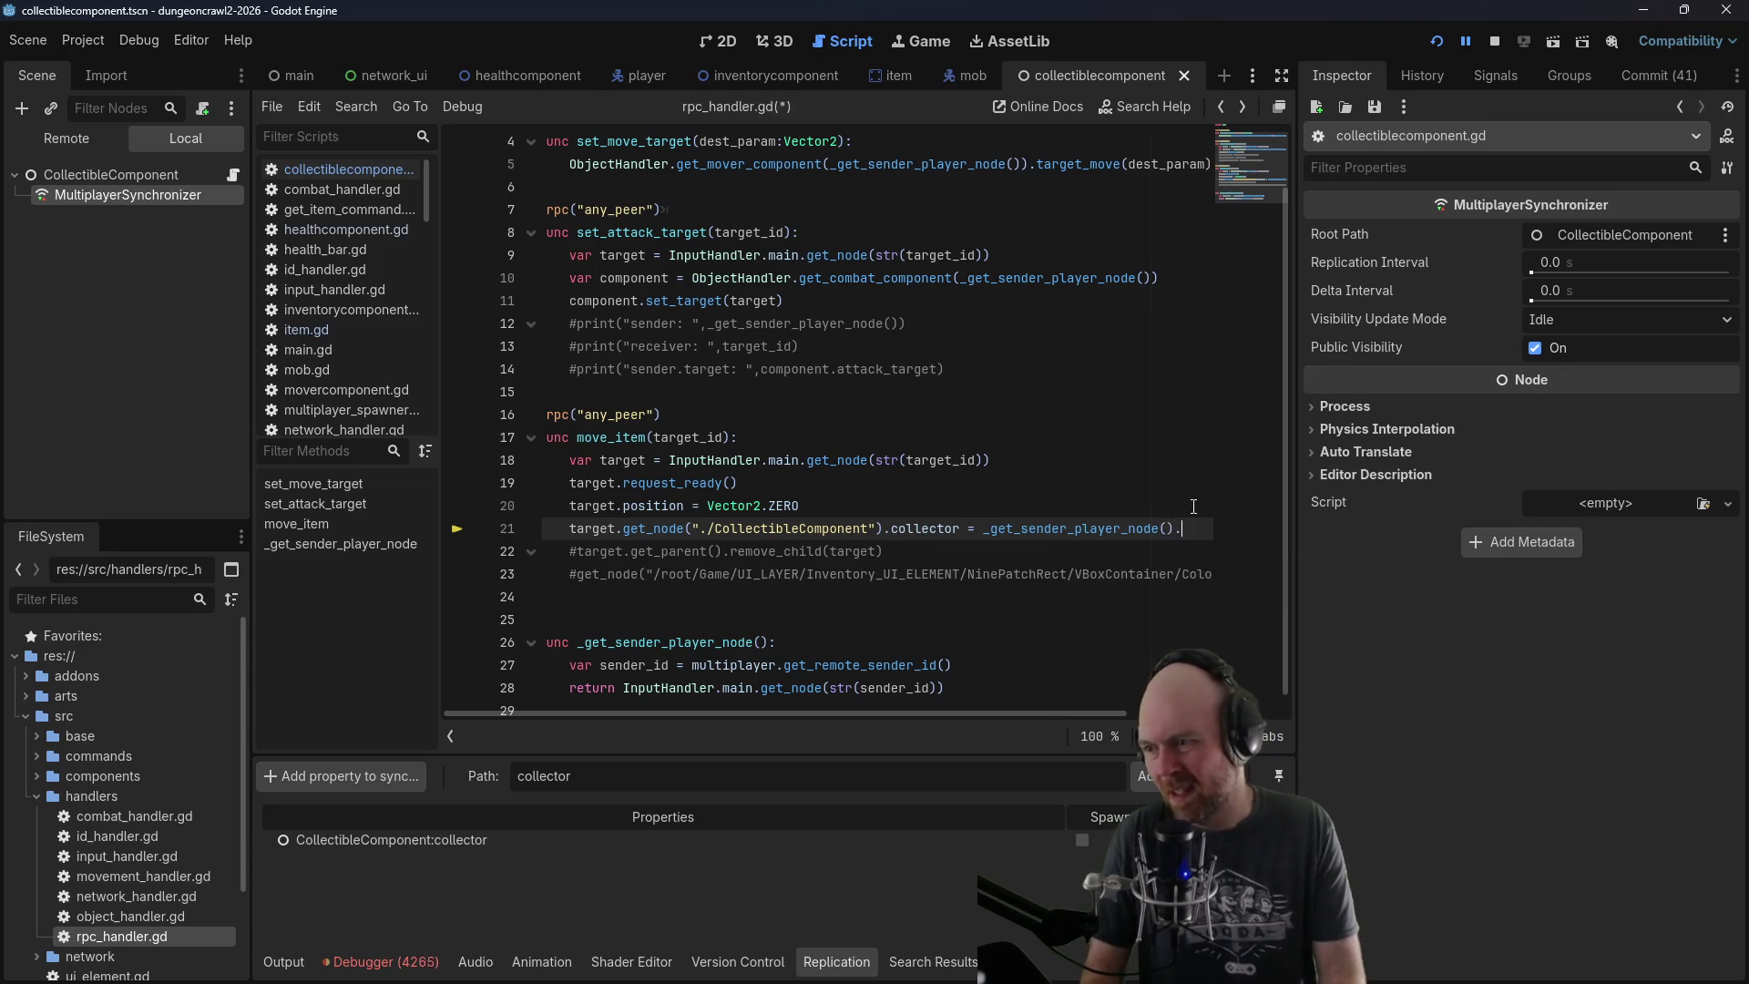
text(node(".)
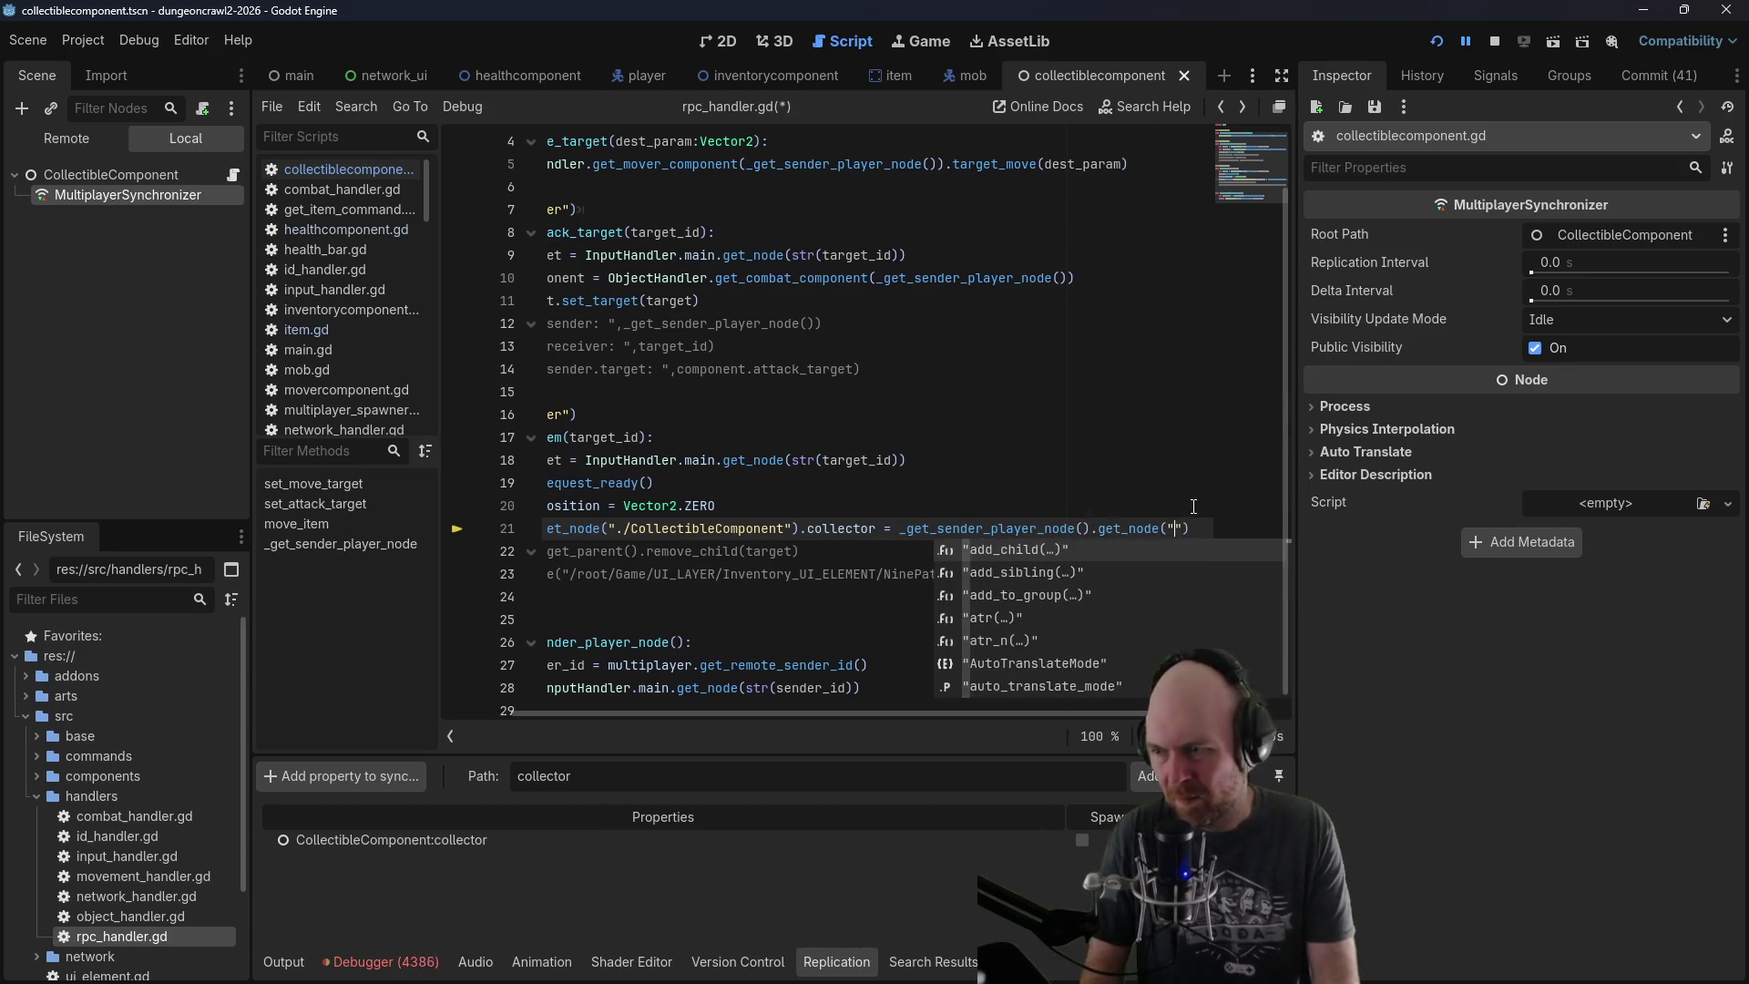
text(/InventoryHandler)
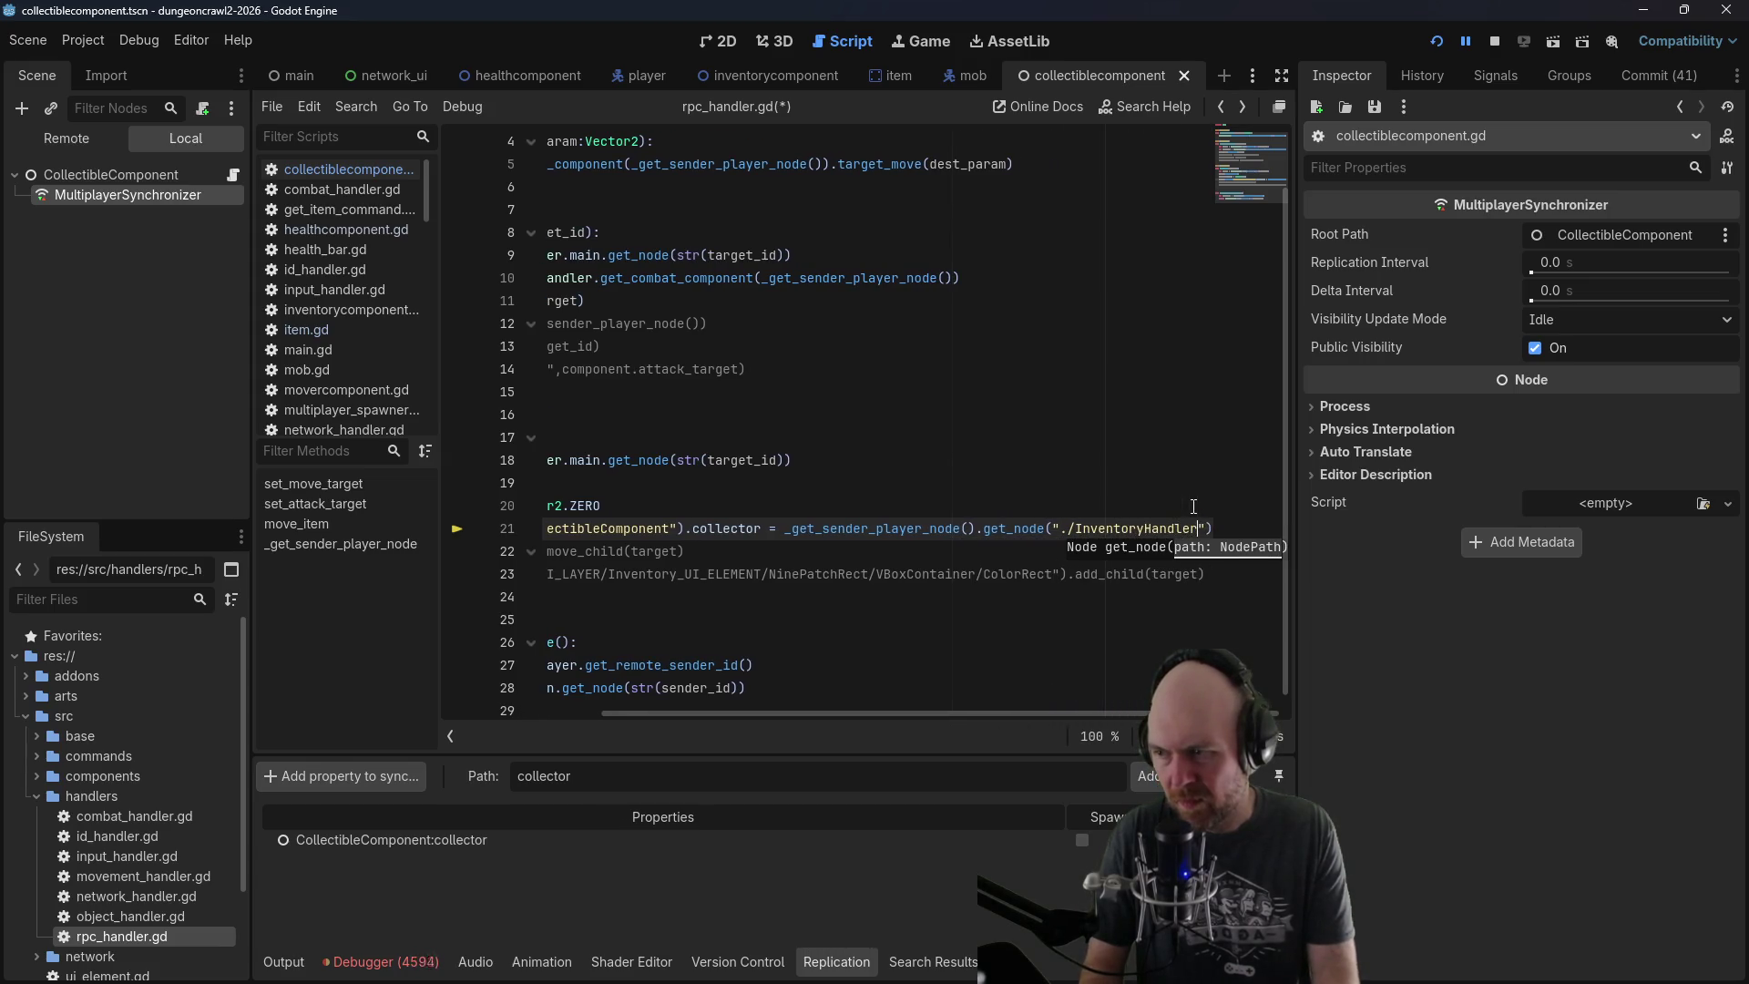
key(BackSpace)
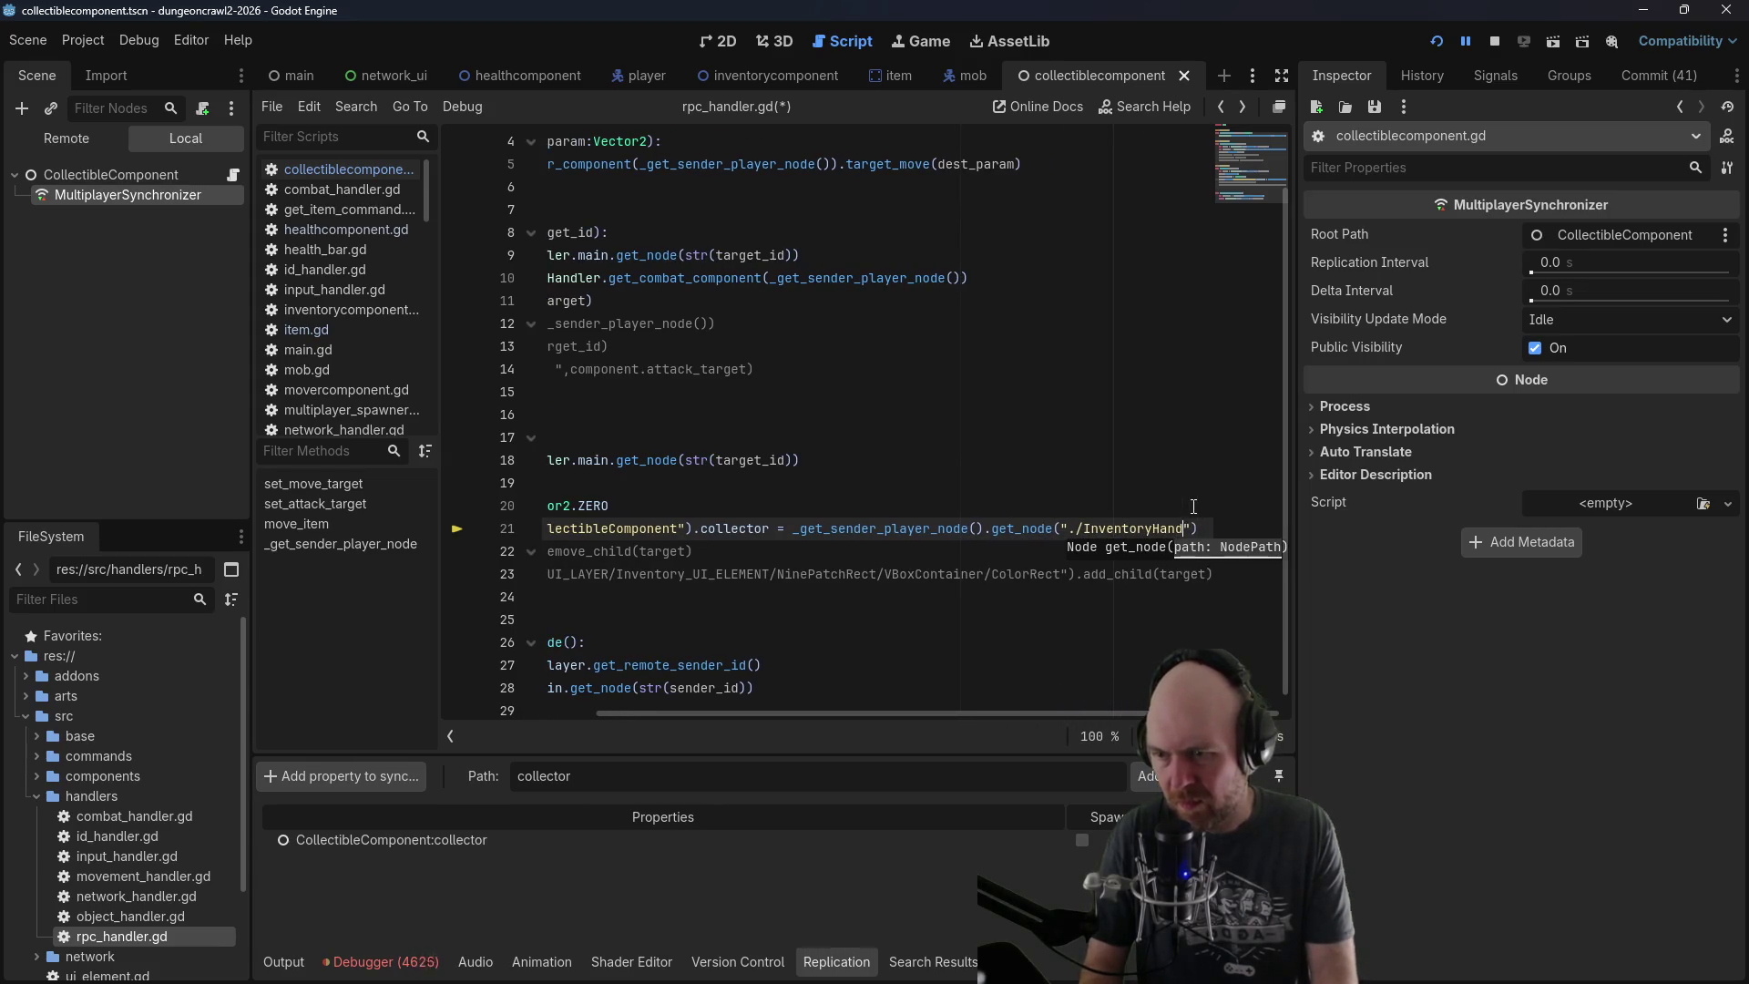
key(BackSpace)
text(Component)
key(ctrl+s)
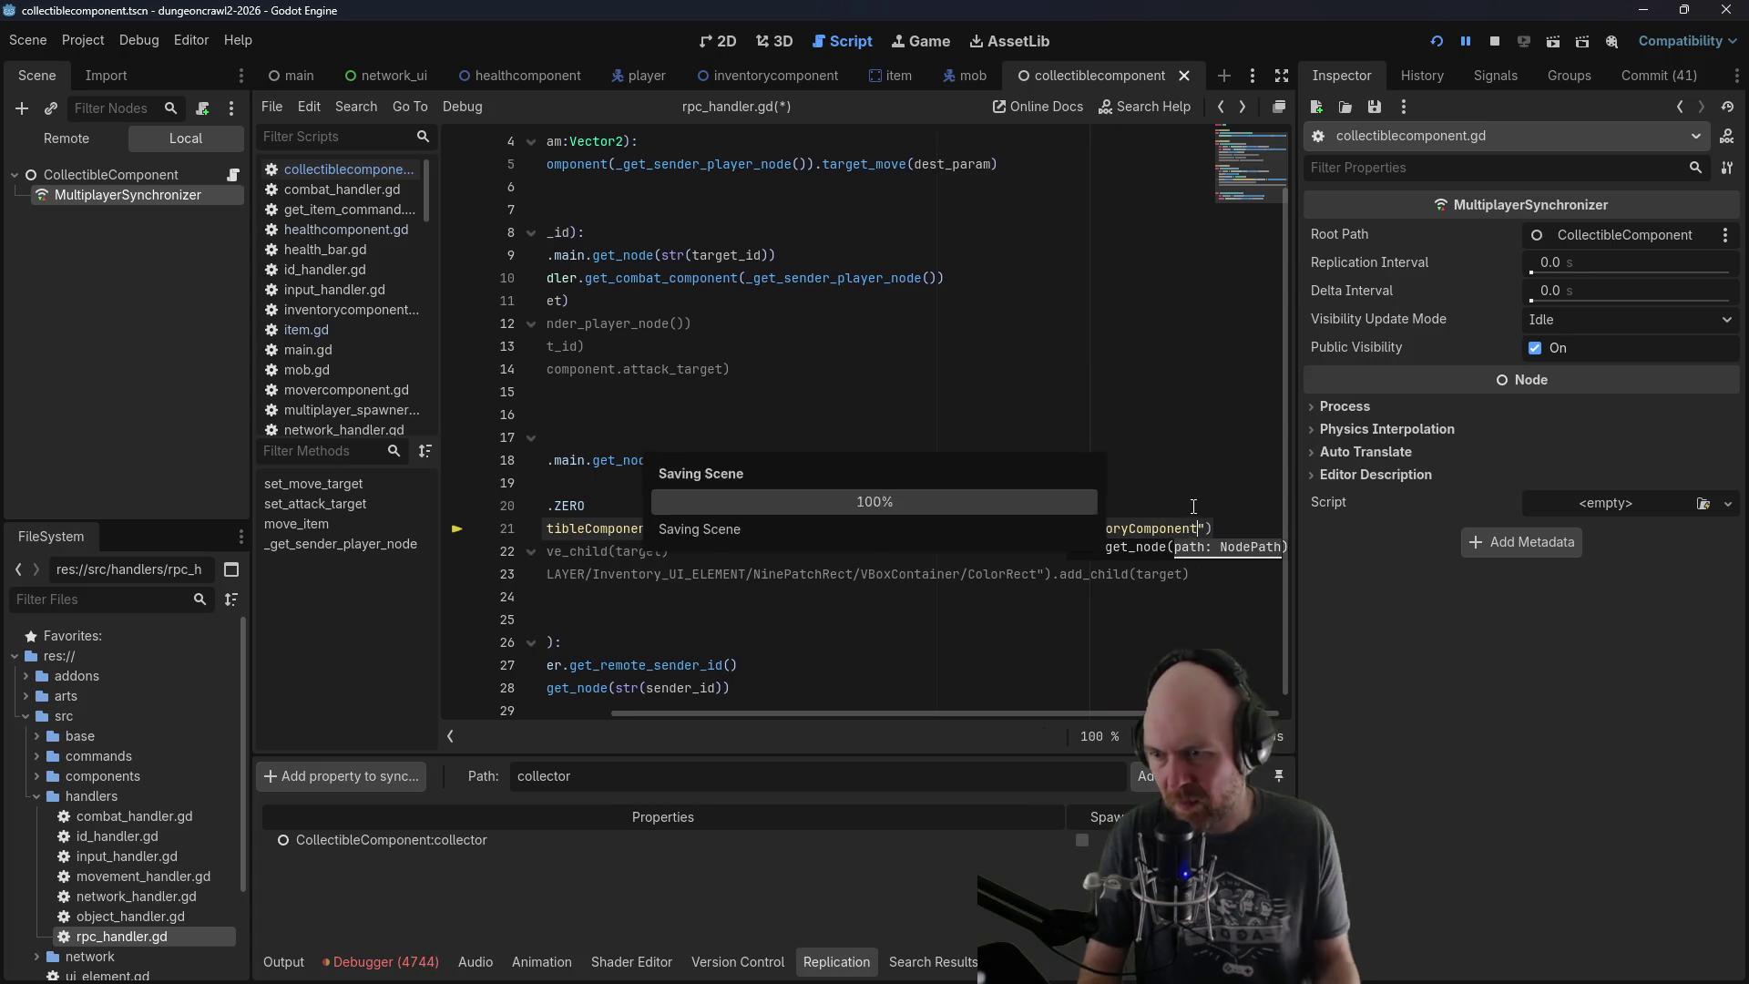
- Relaunch as server and client, walk the player around and repeatedly try collecting the item
click(1439, 42)
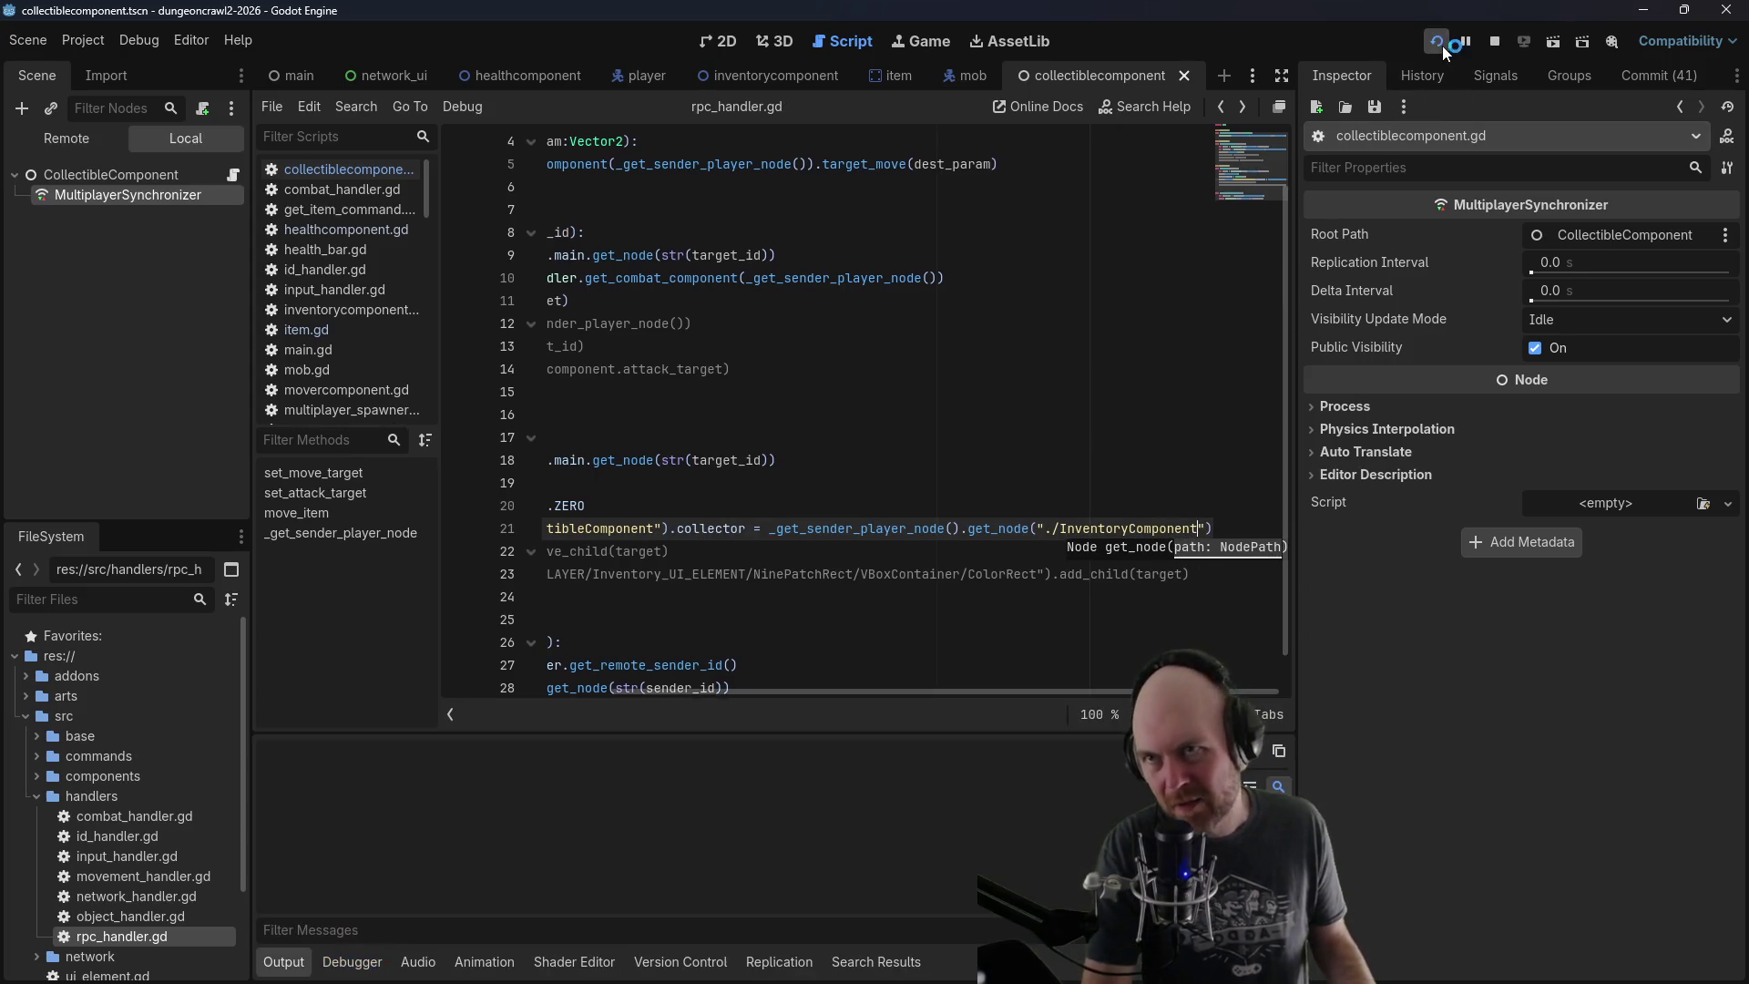
click(871, 504)
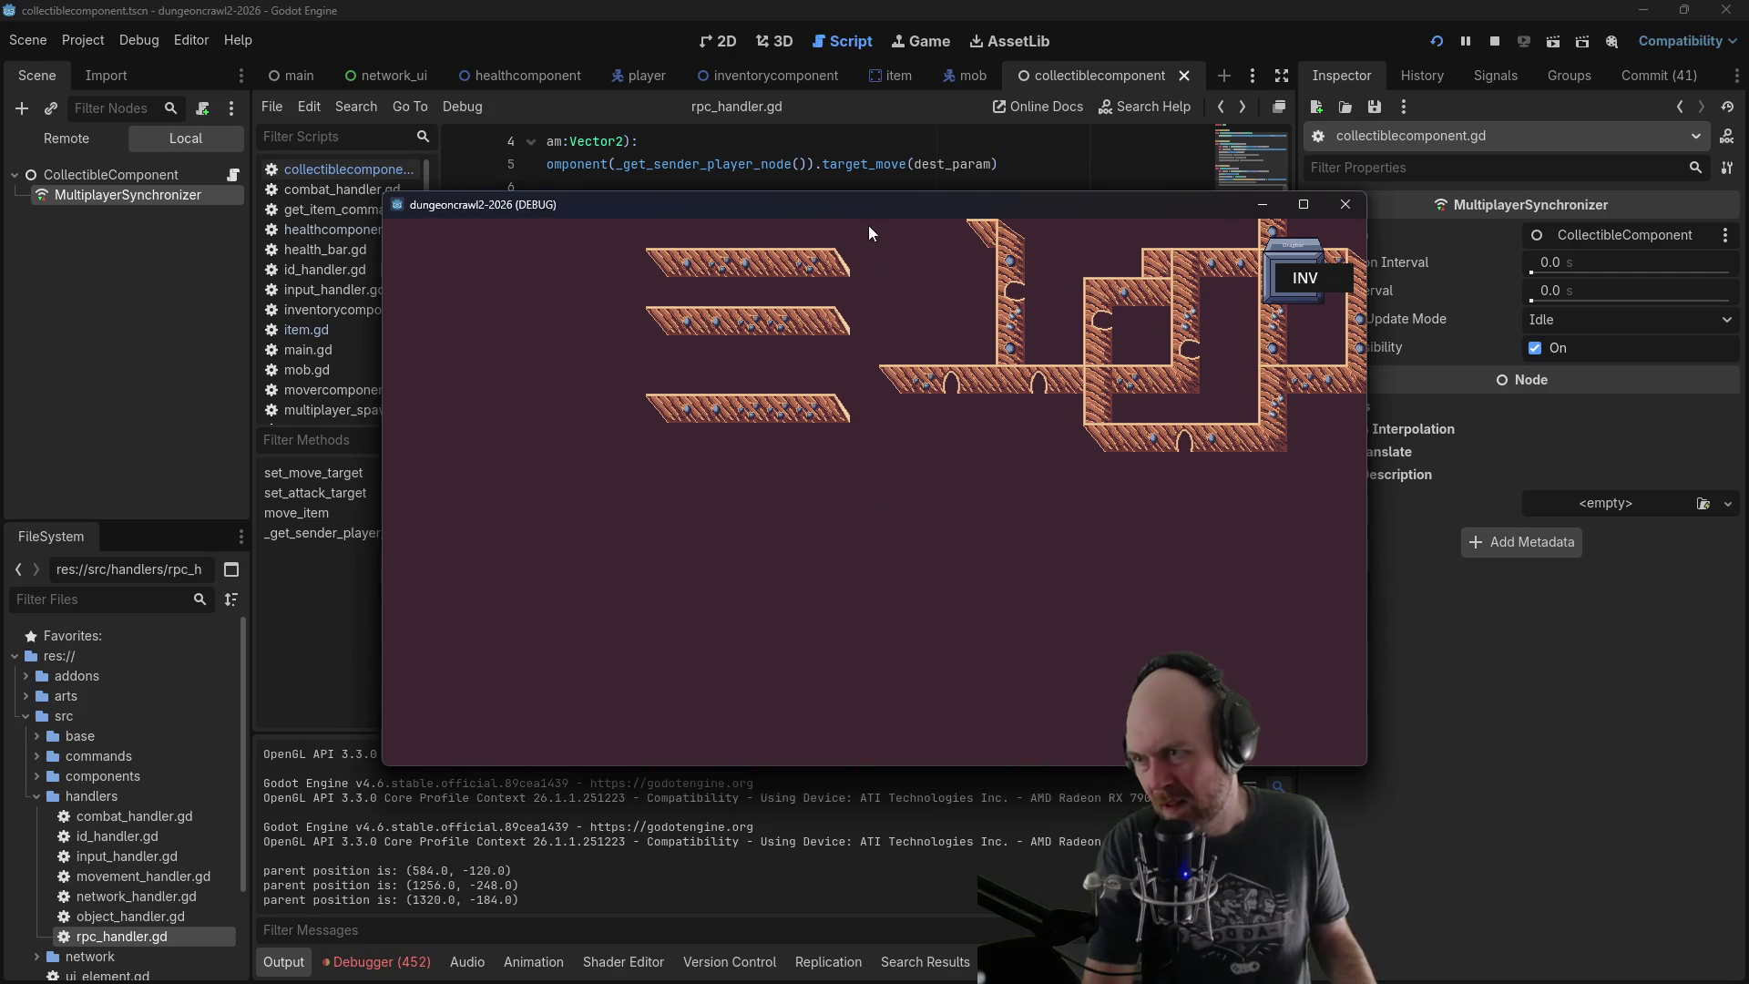
click(893, 541)
click(980, 430)
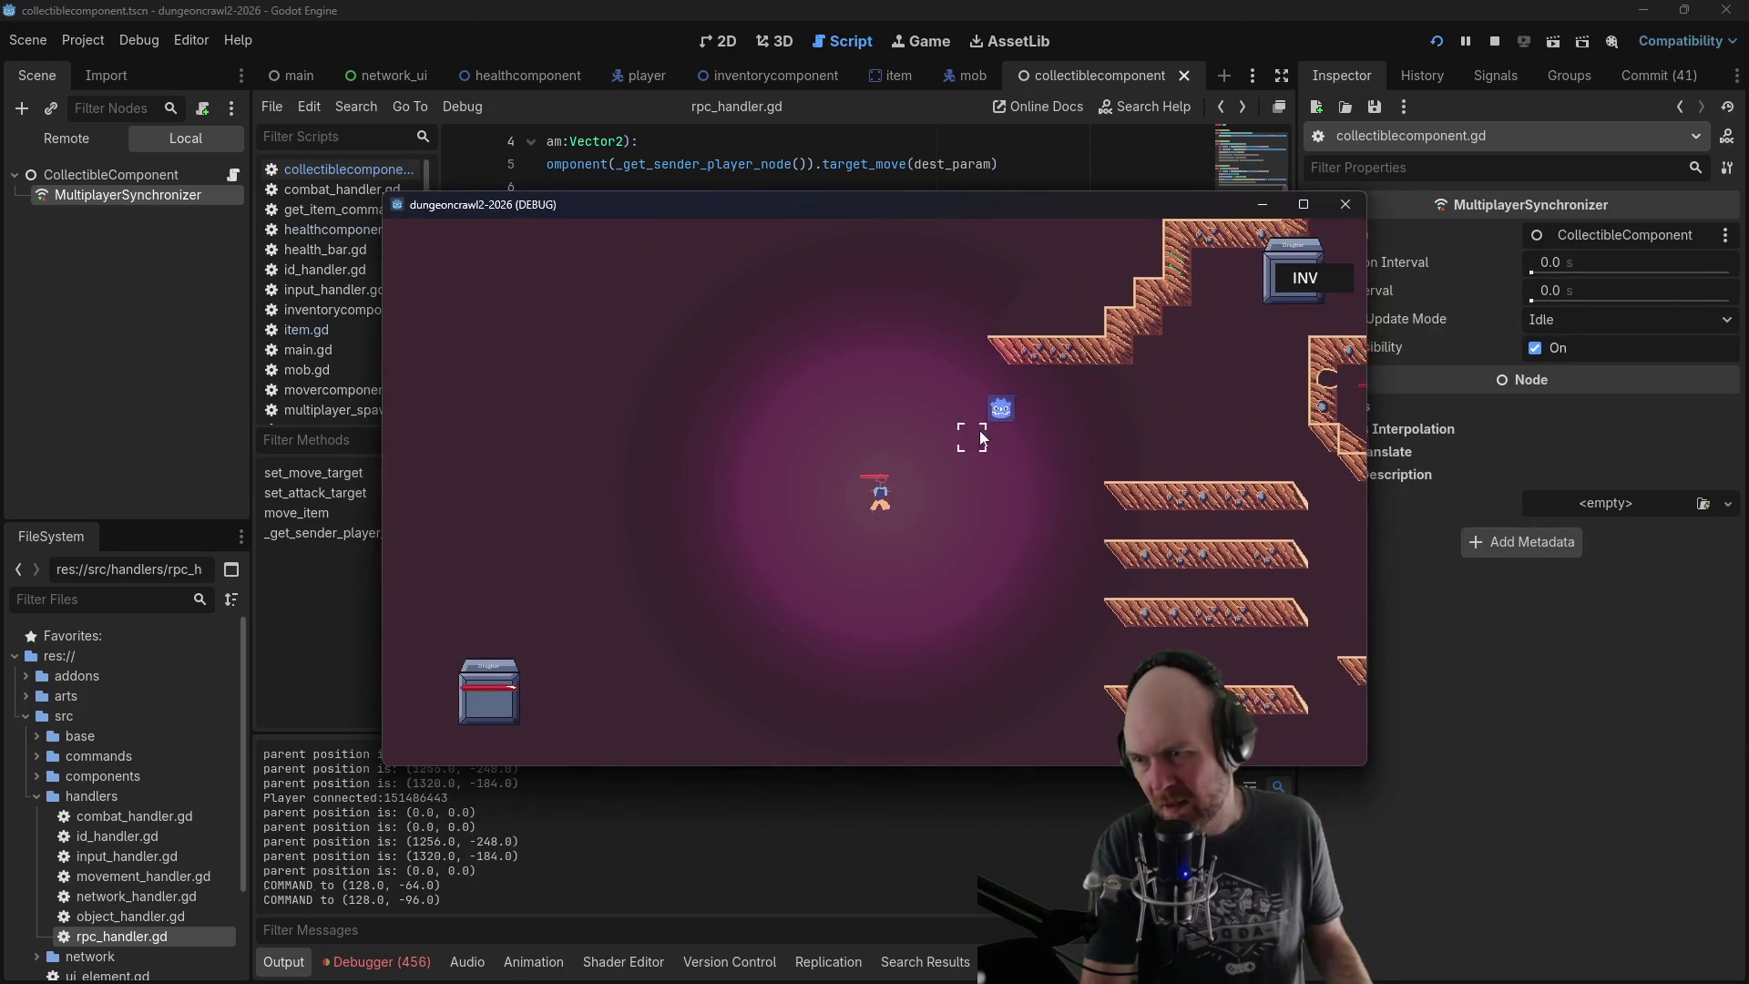
click(921, 481)
click(962, 492)
click(962, 483)
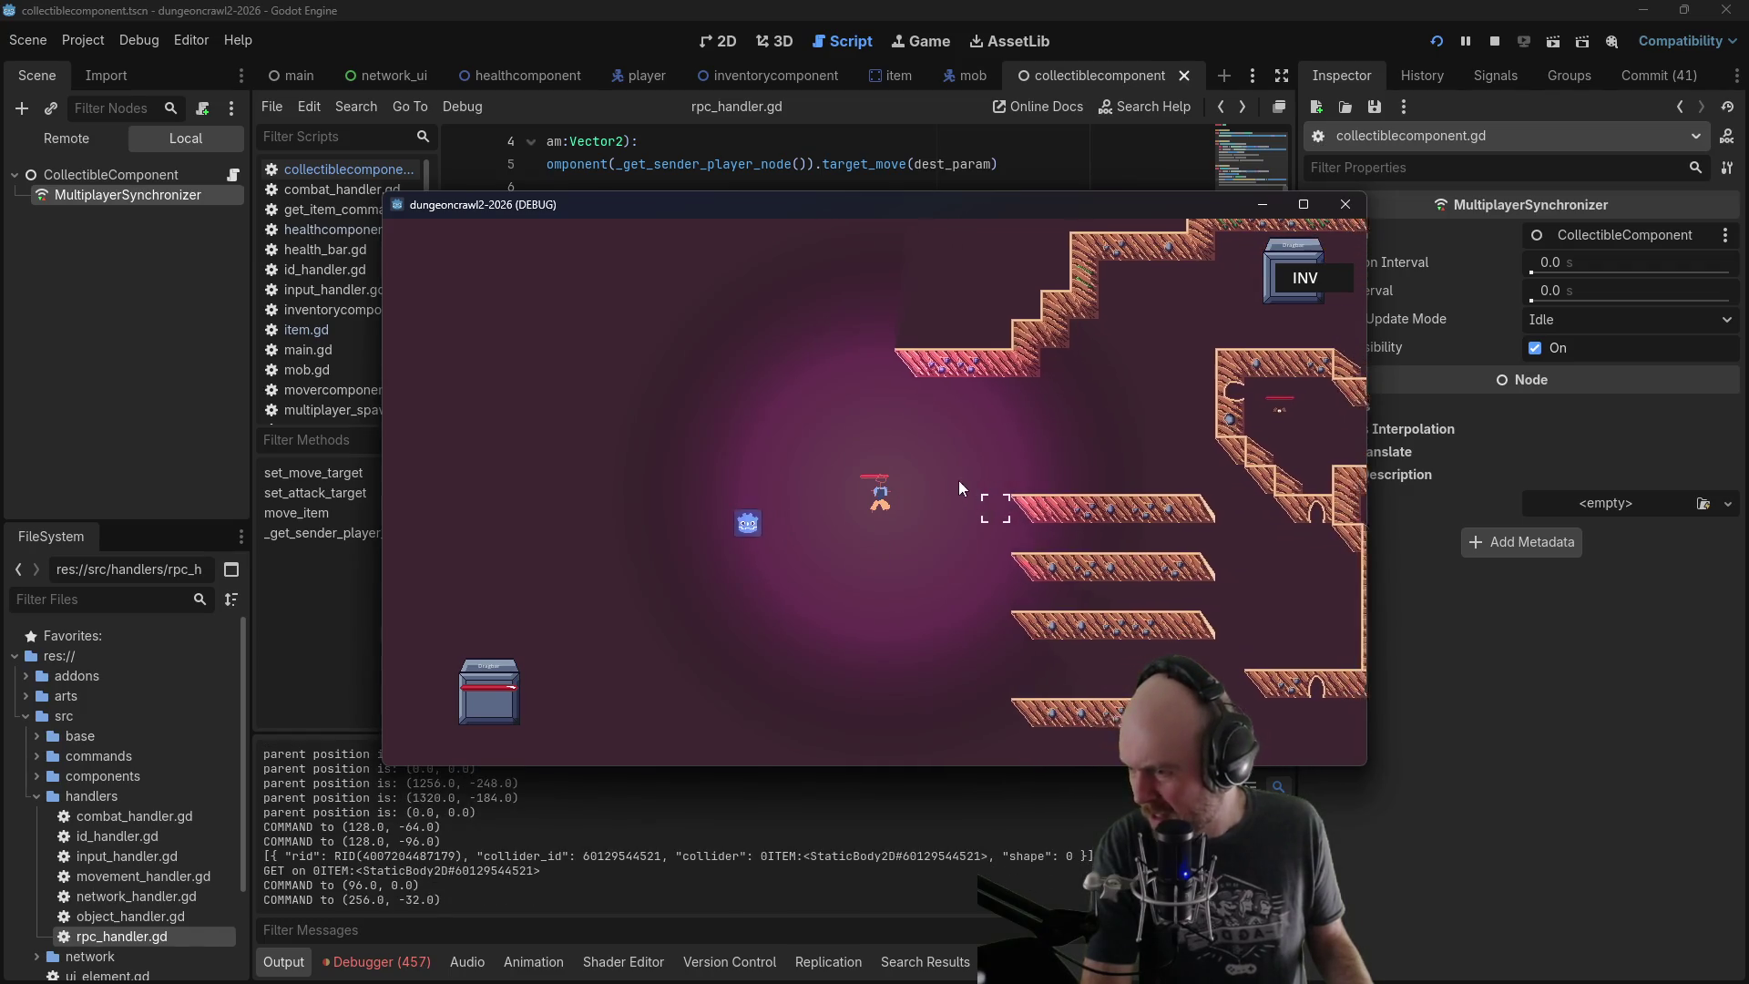
click(810, 439)
click(828, 558)
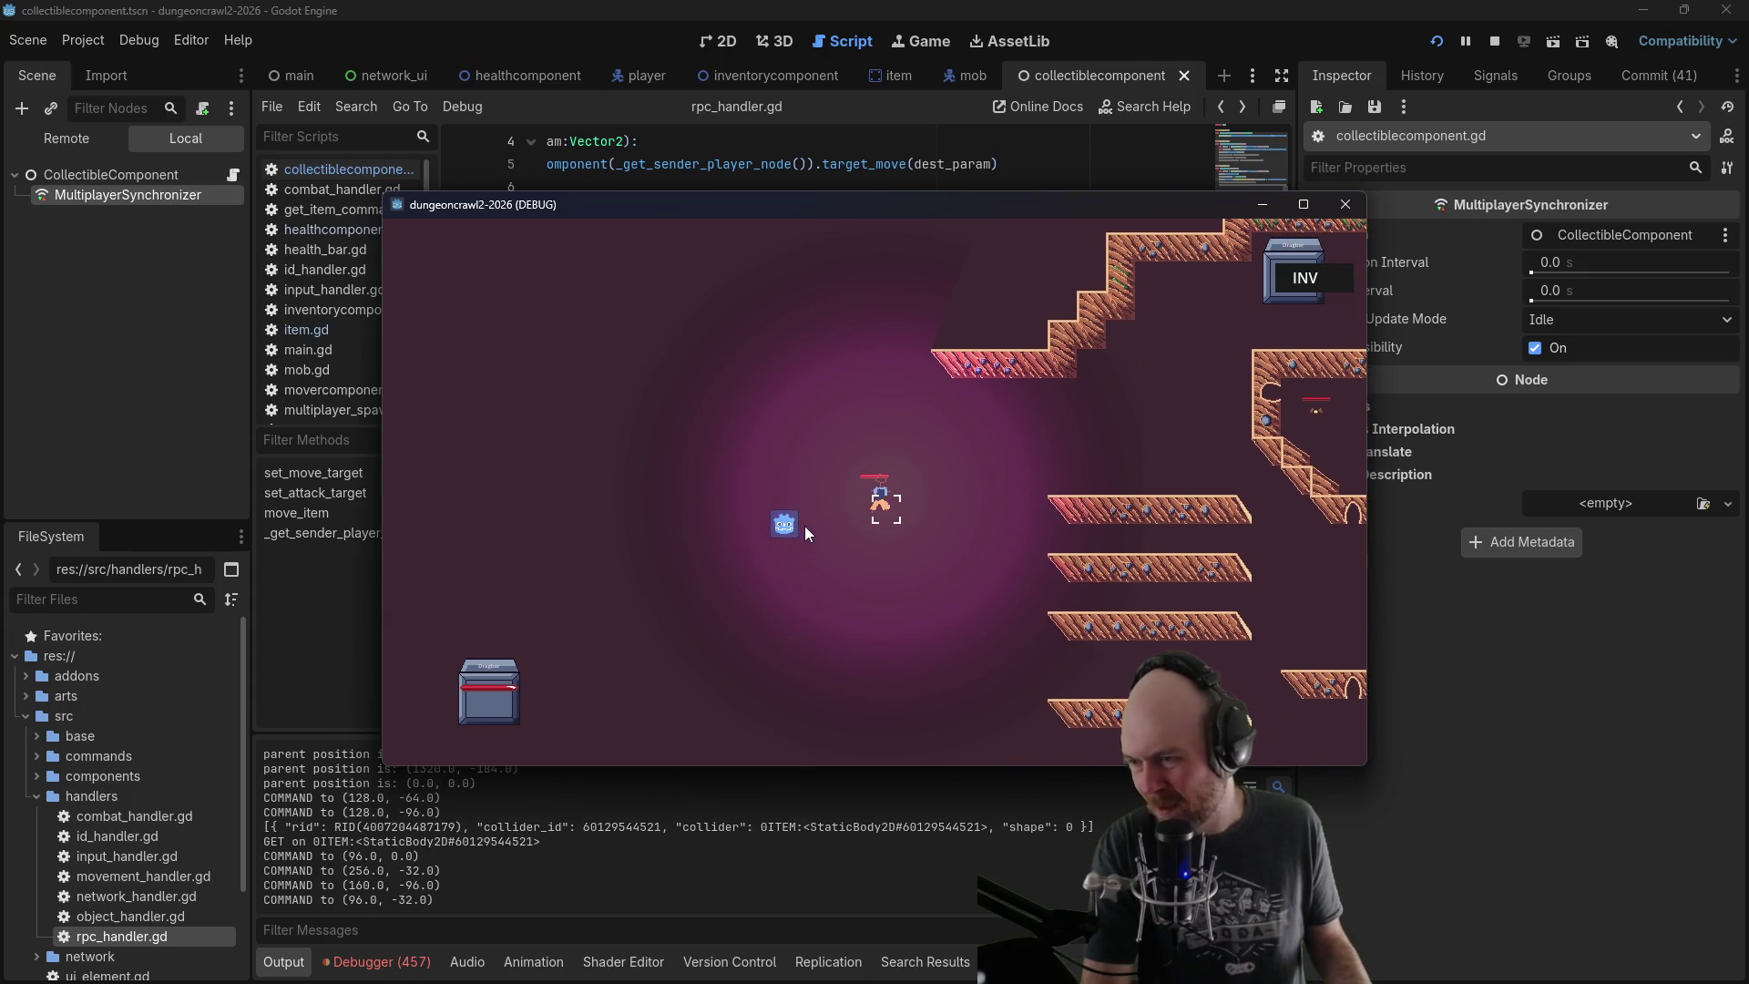
click(804, 527)
click(846, 523)
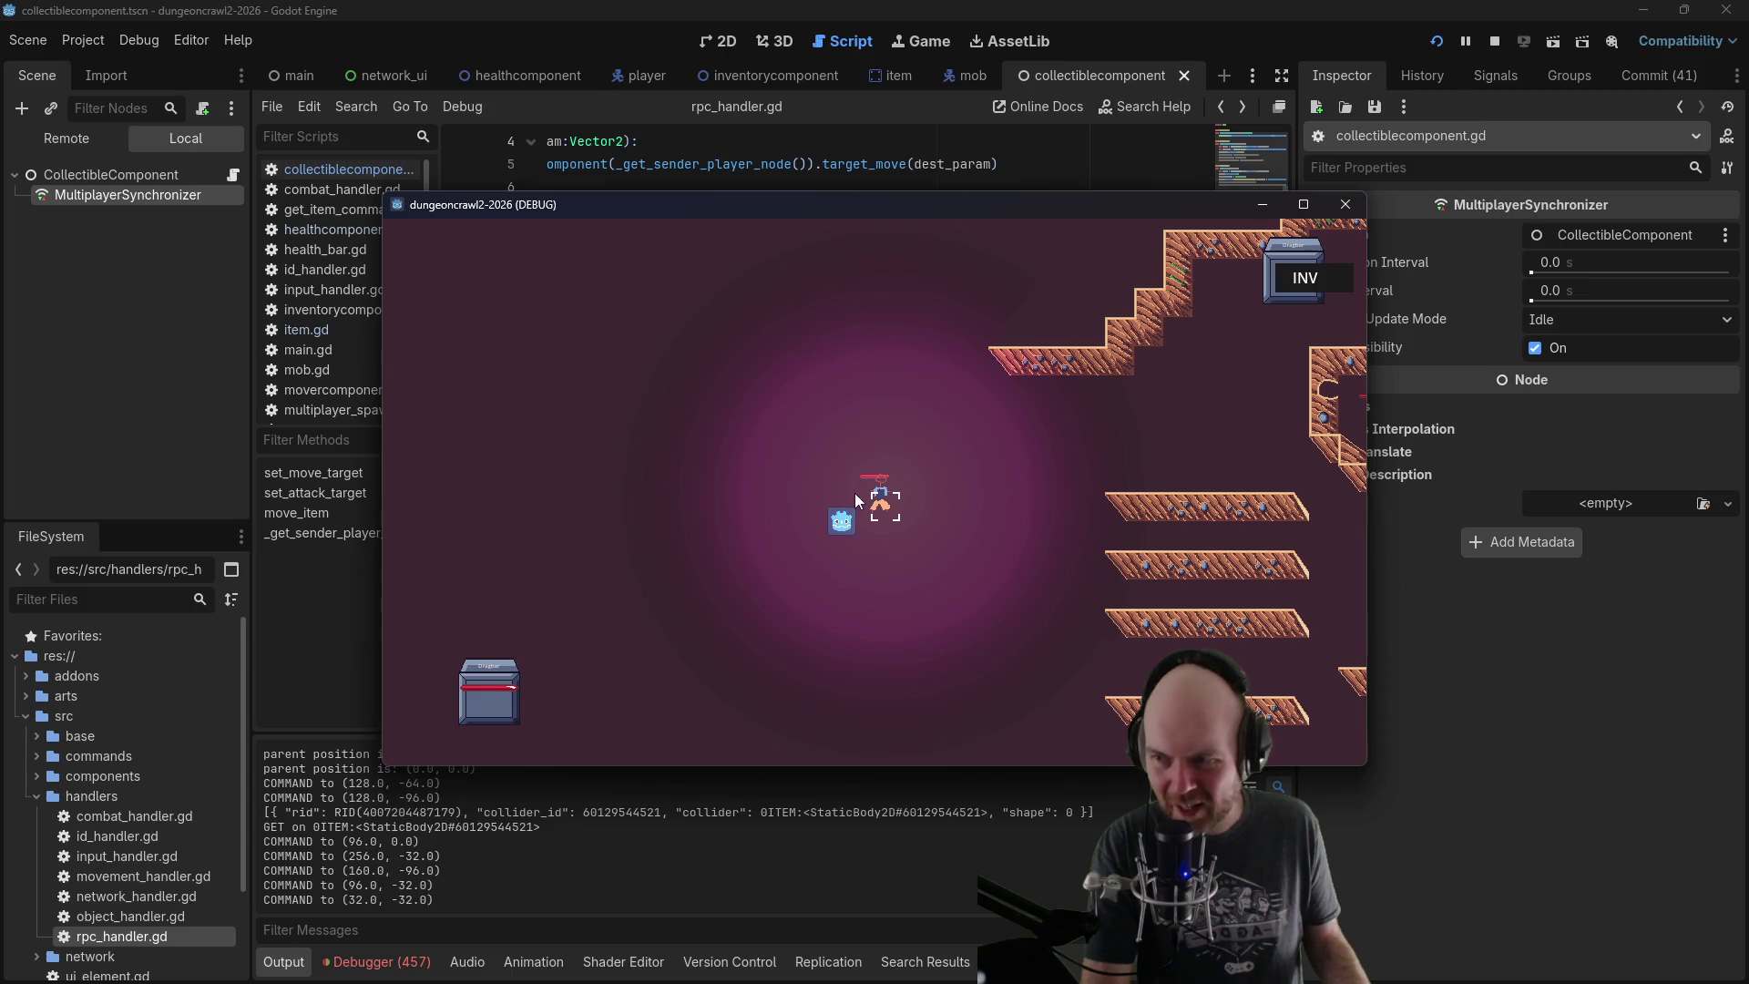
click(844, 511)
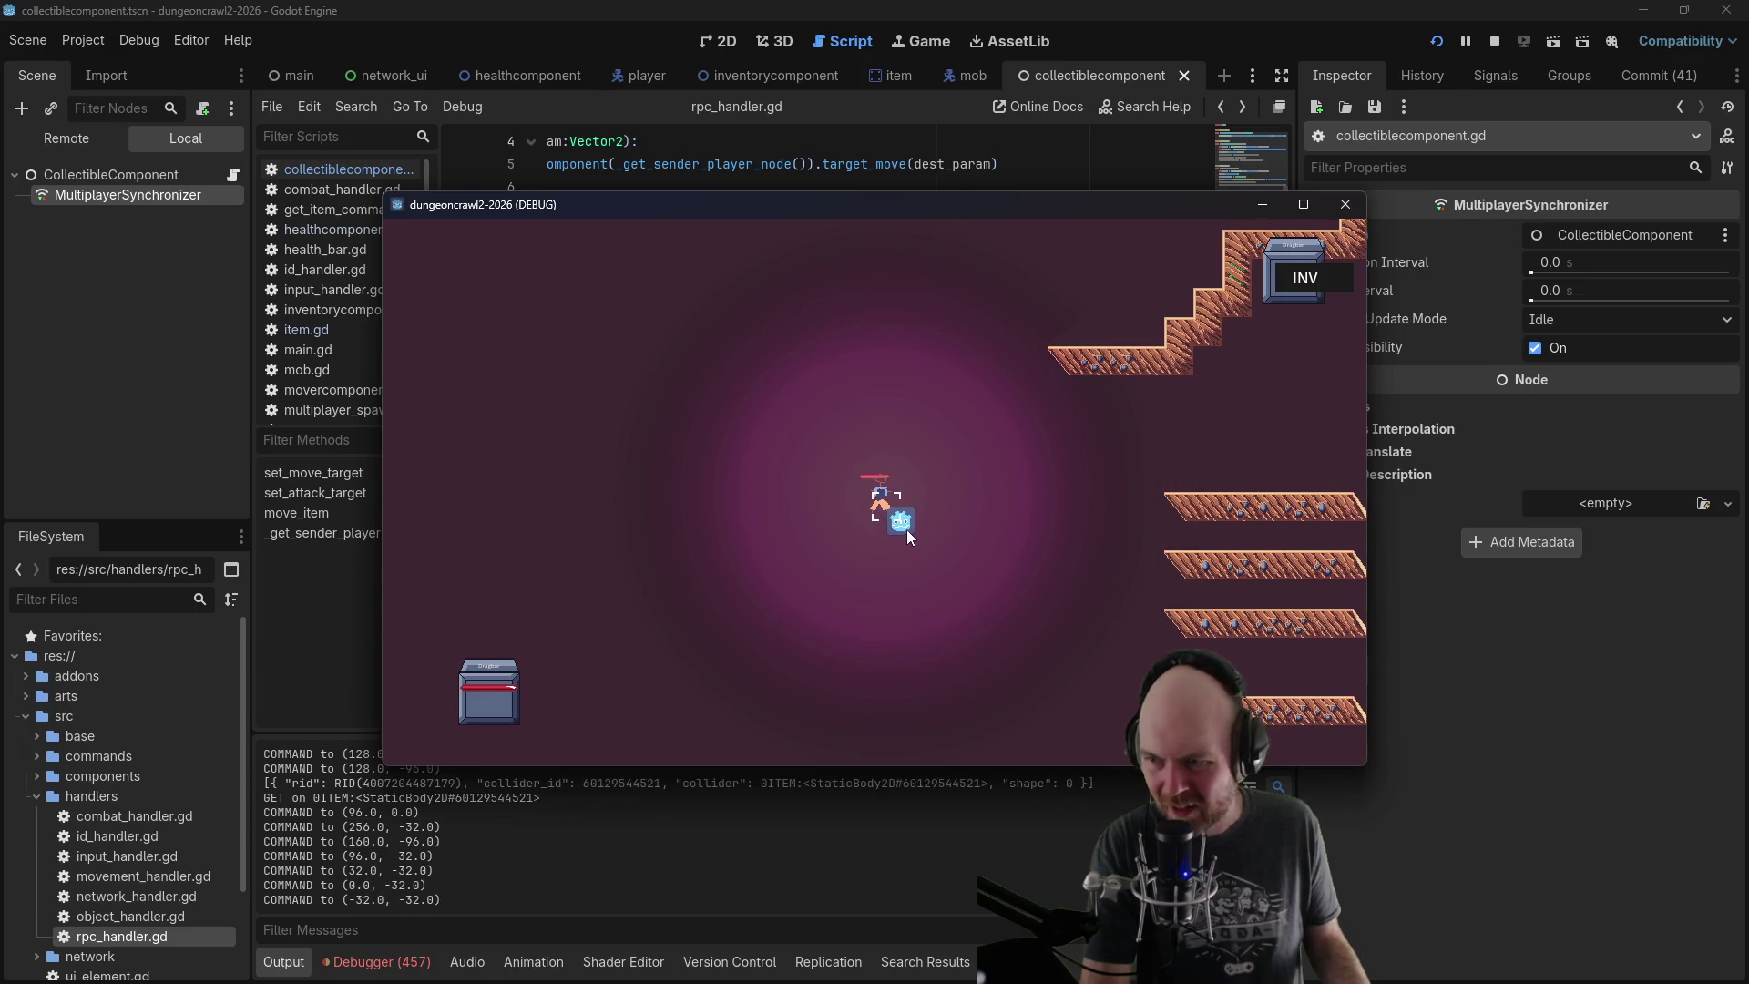
click(906, 531)
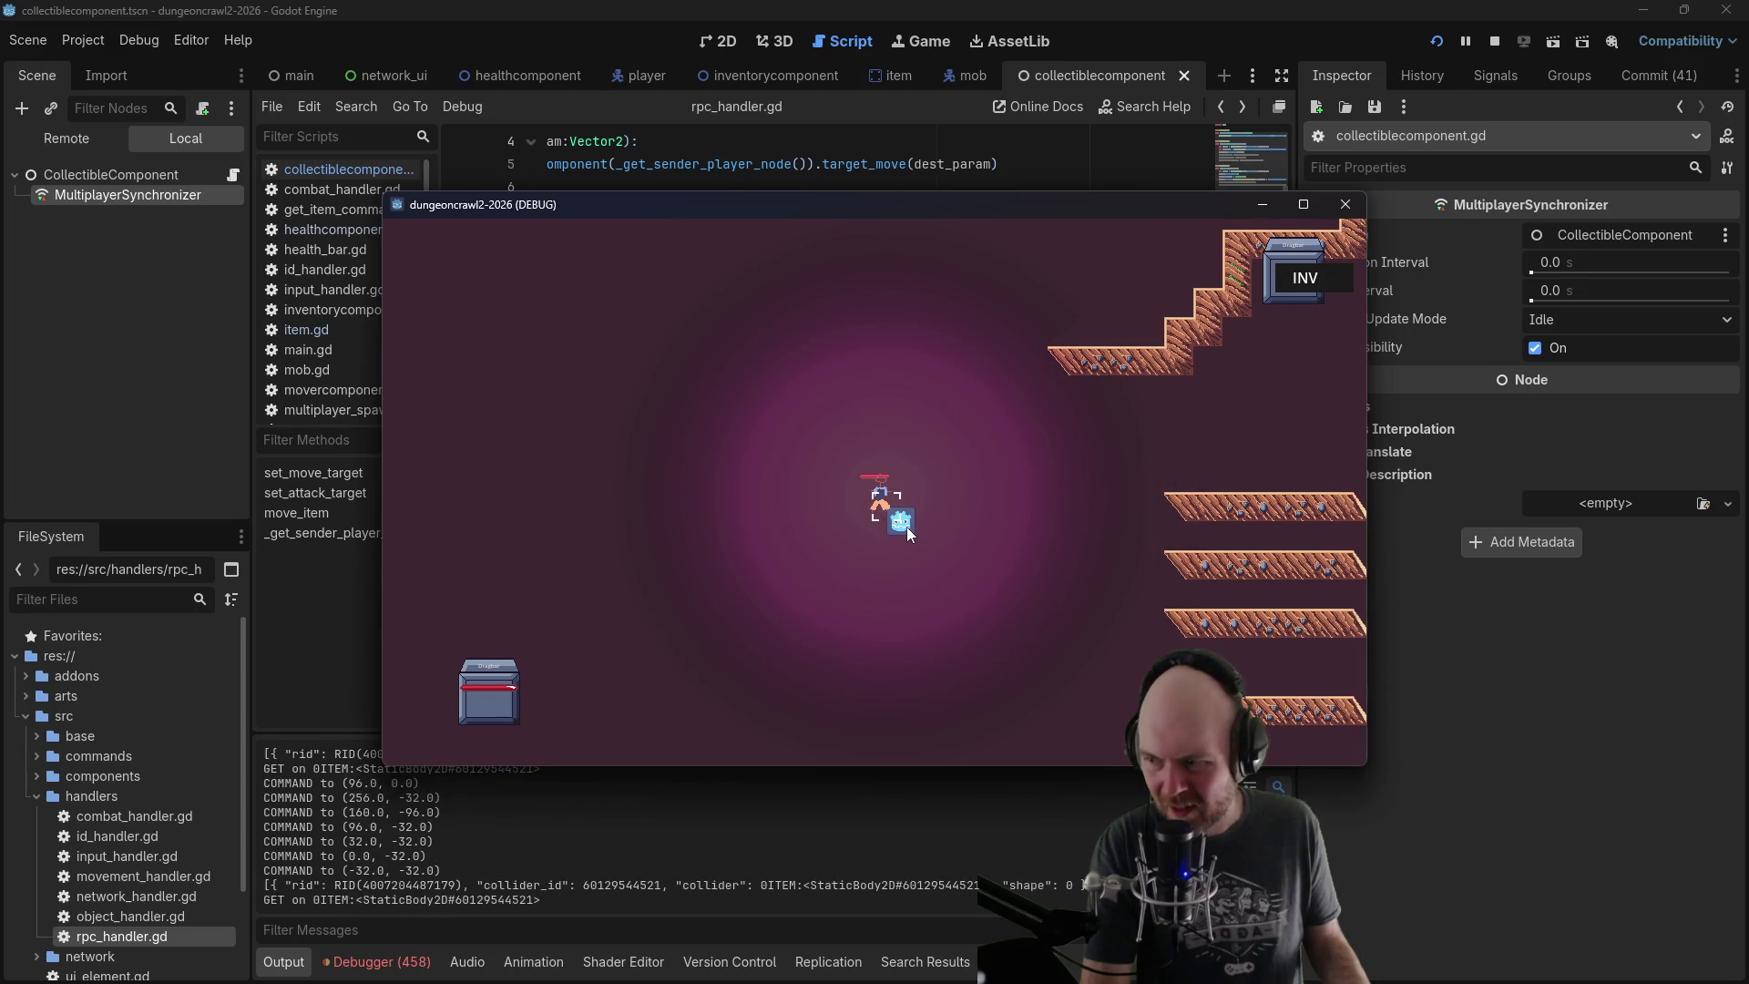
click(851, 525)
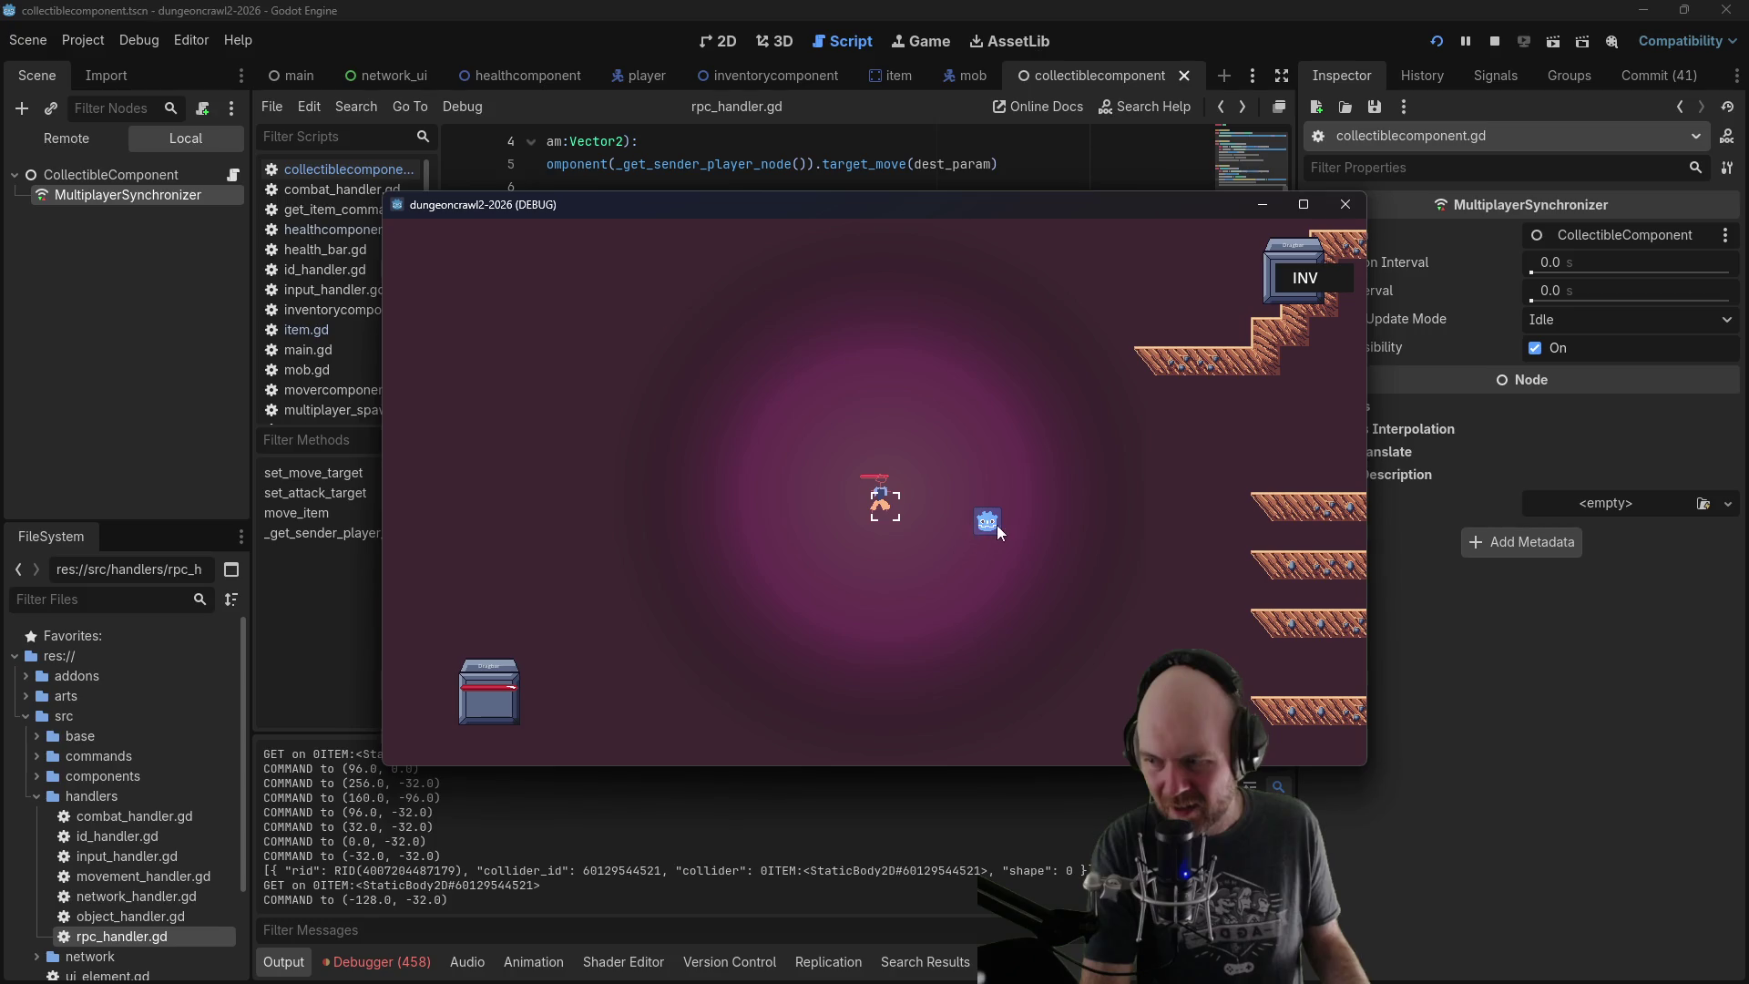
click(991, 524)
click(990, 523)
click(989, 521)
click(990, 525)
click(990, 524)
click(988, 524)
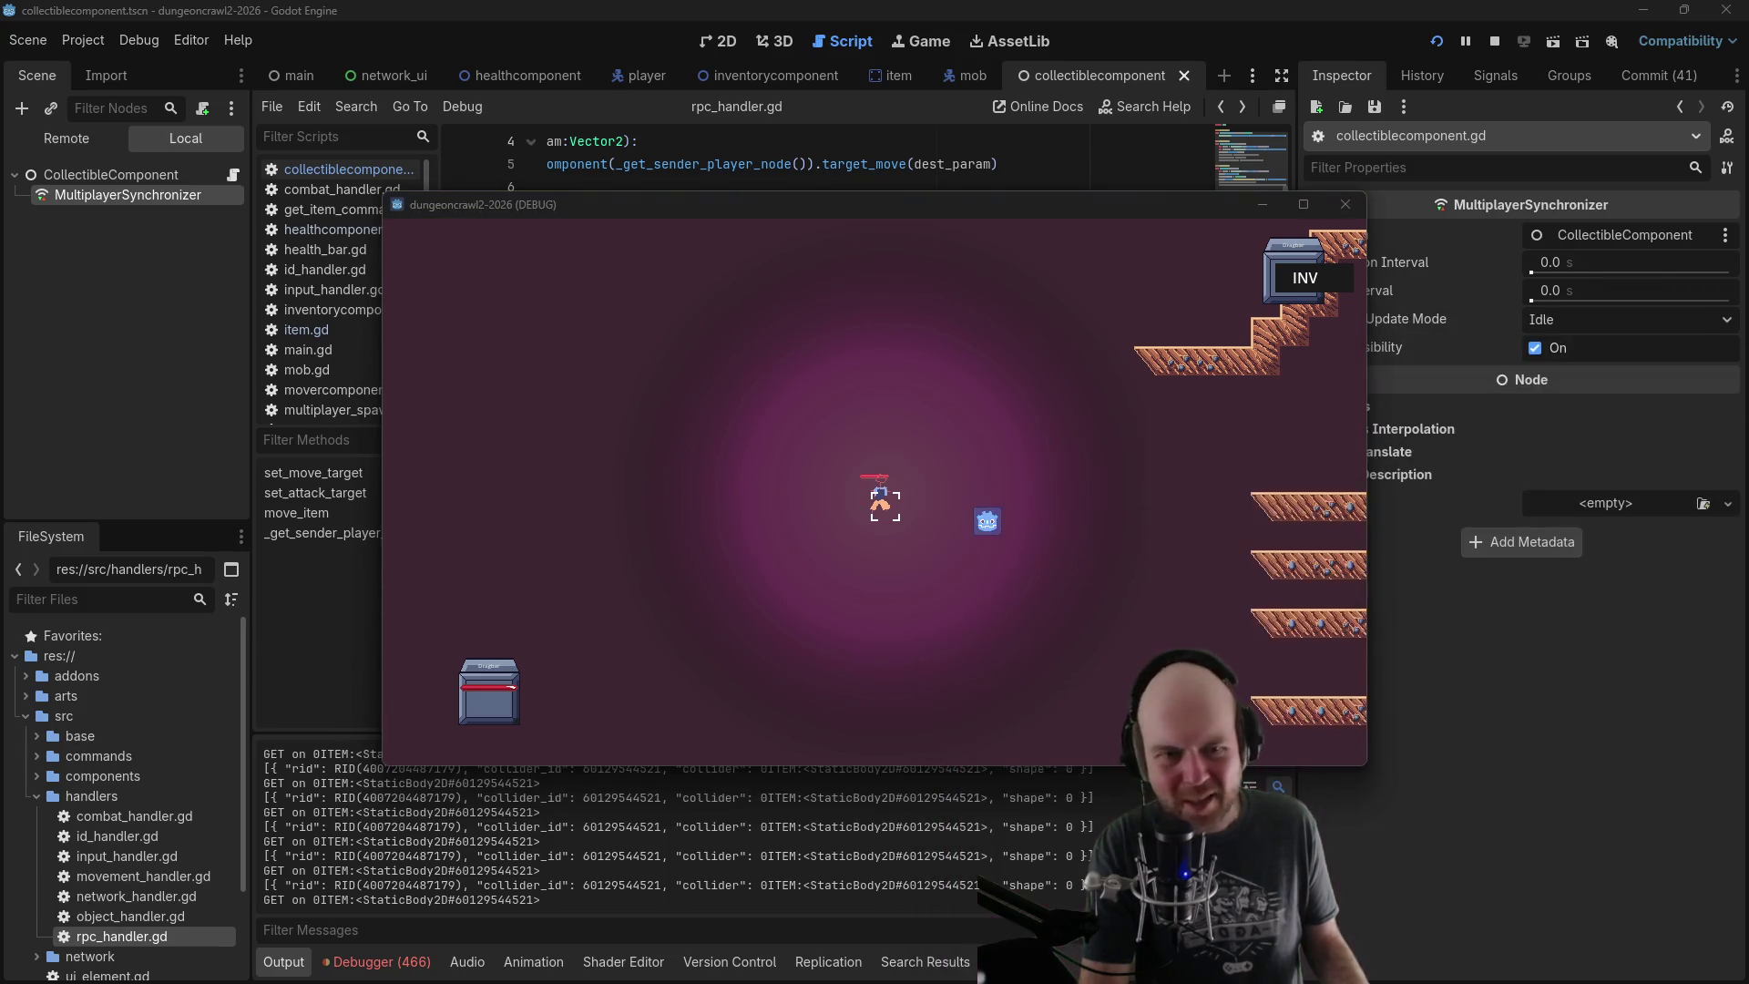
- Stop the game and inspect the position reset on line 20
click(1493, 41)
click(700, 506)
drag(632, 690, 470, 643)
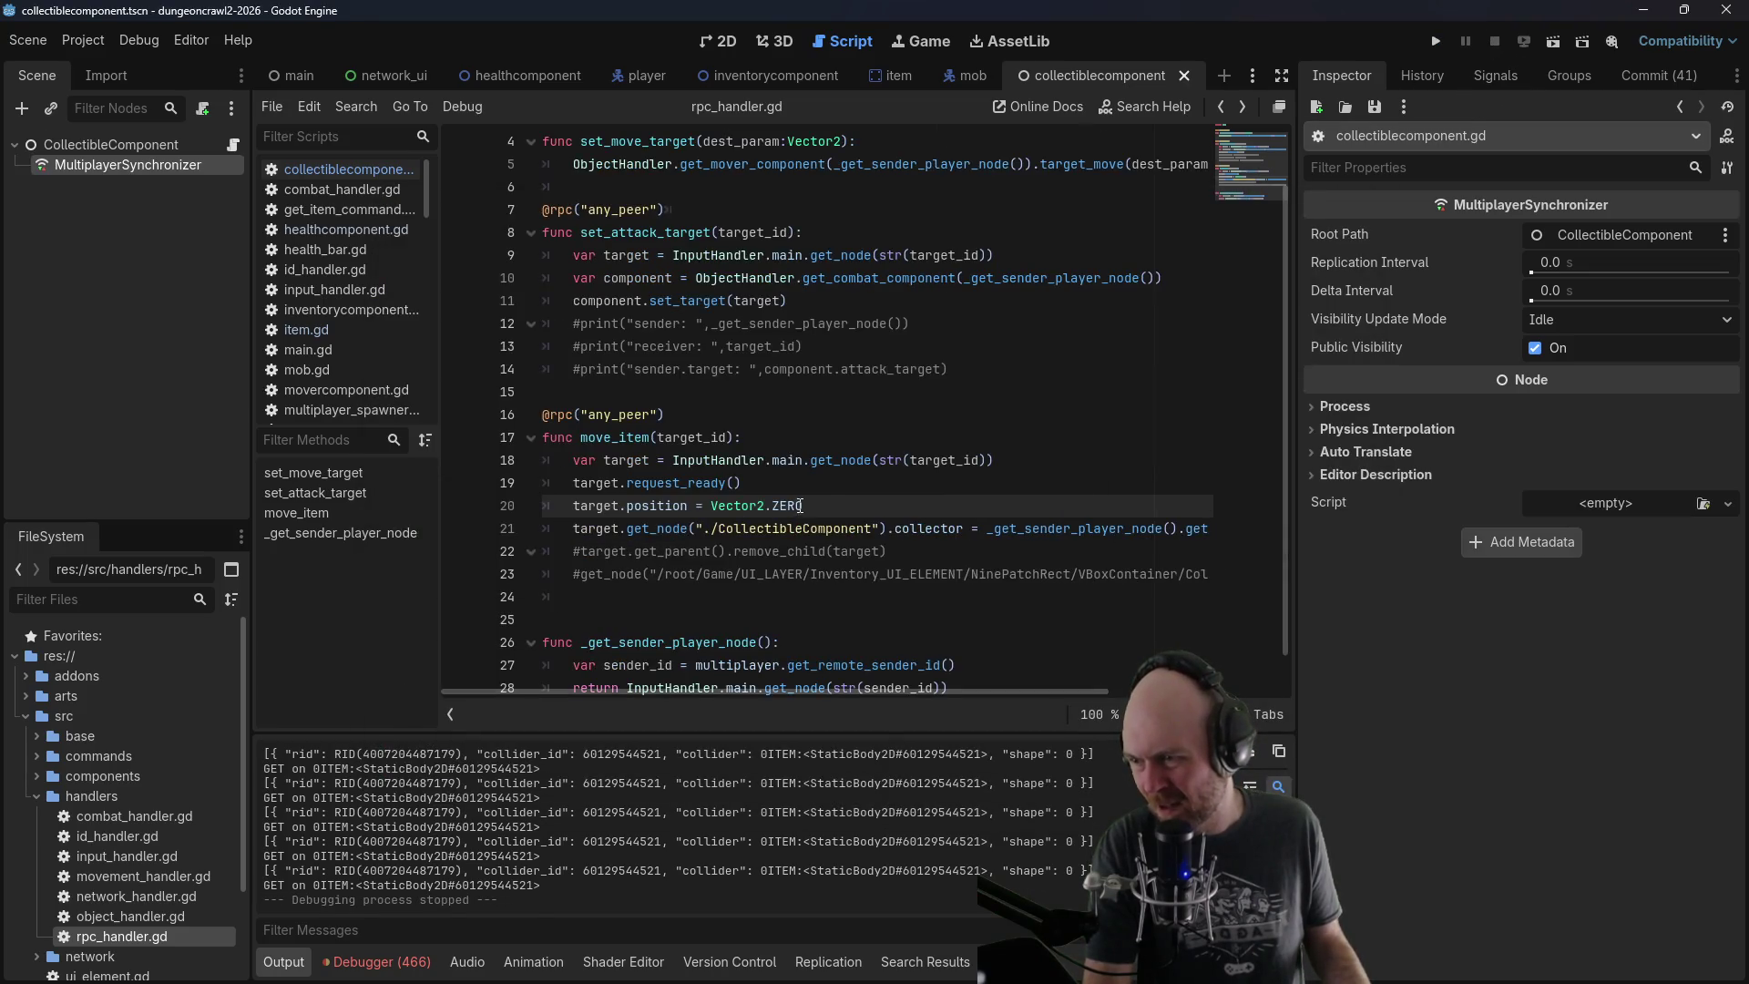
drag(824, 505, 573, 505)
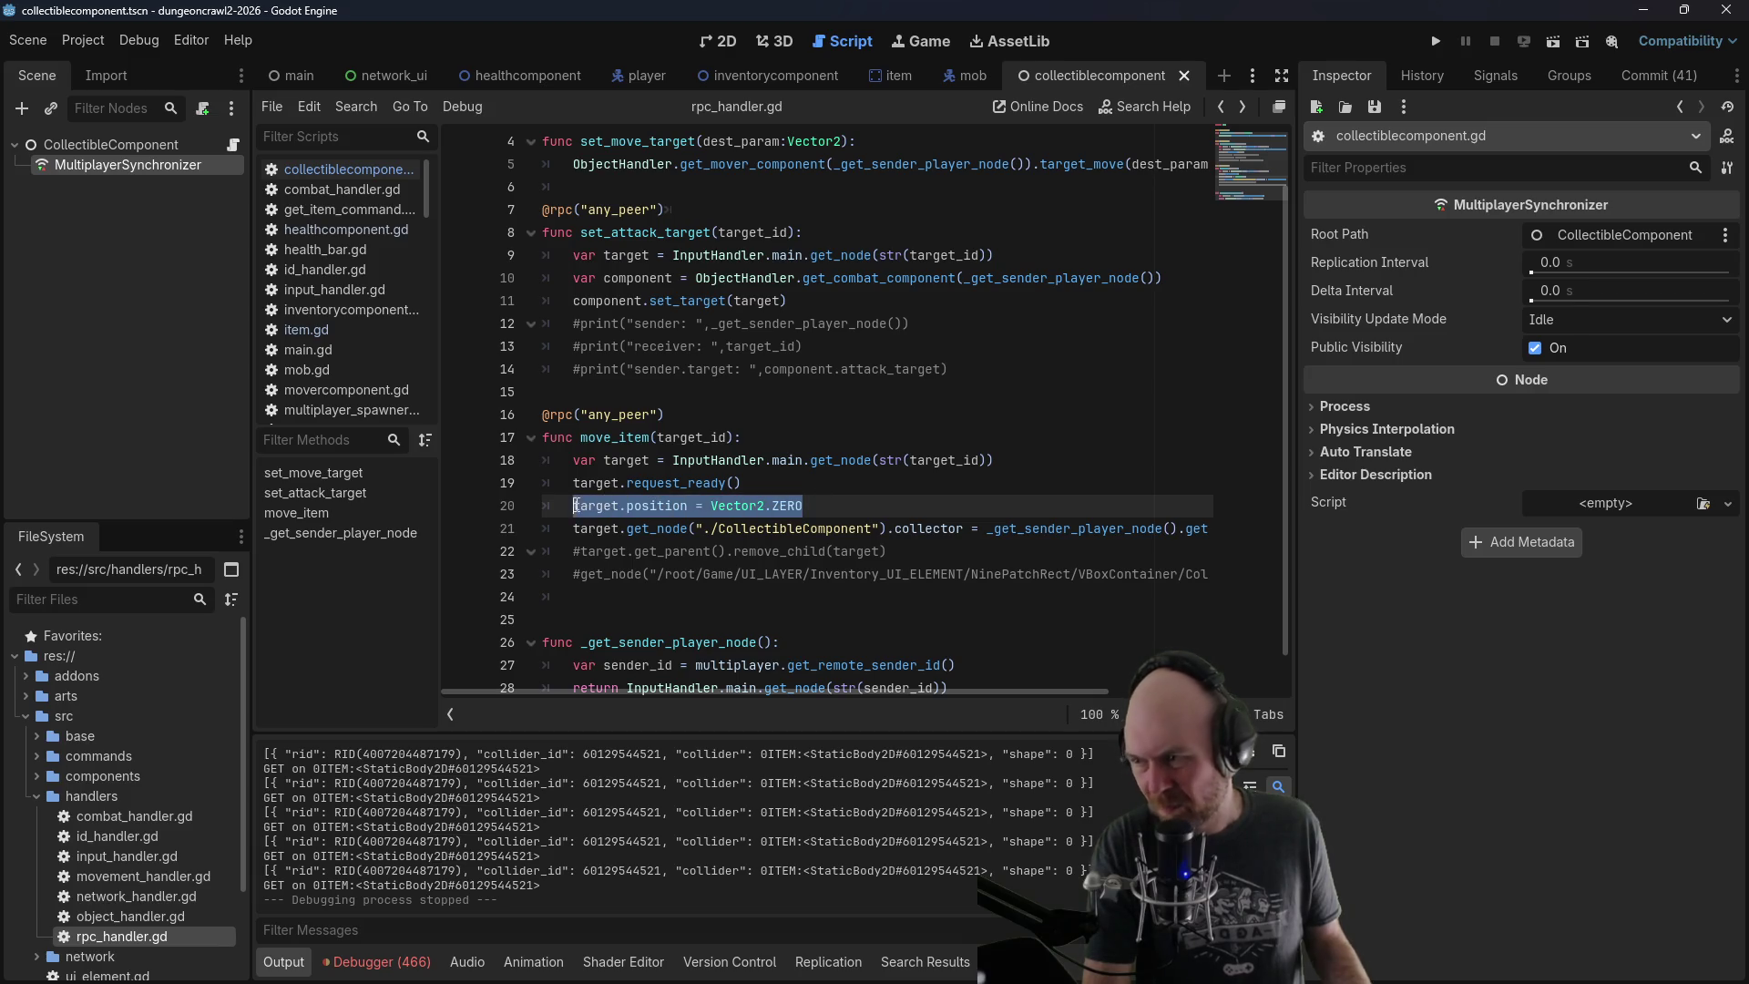
click(573, 506)
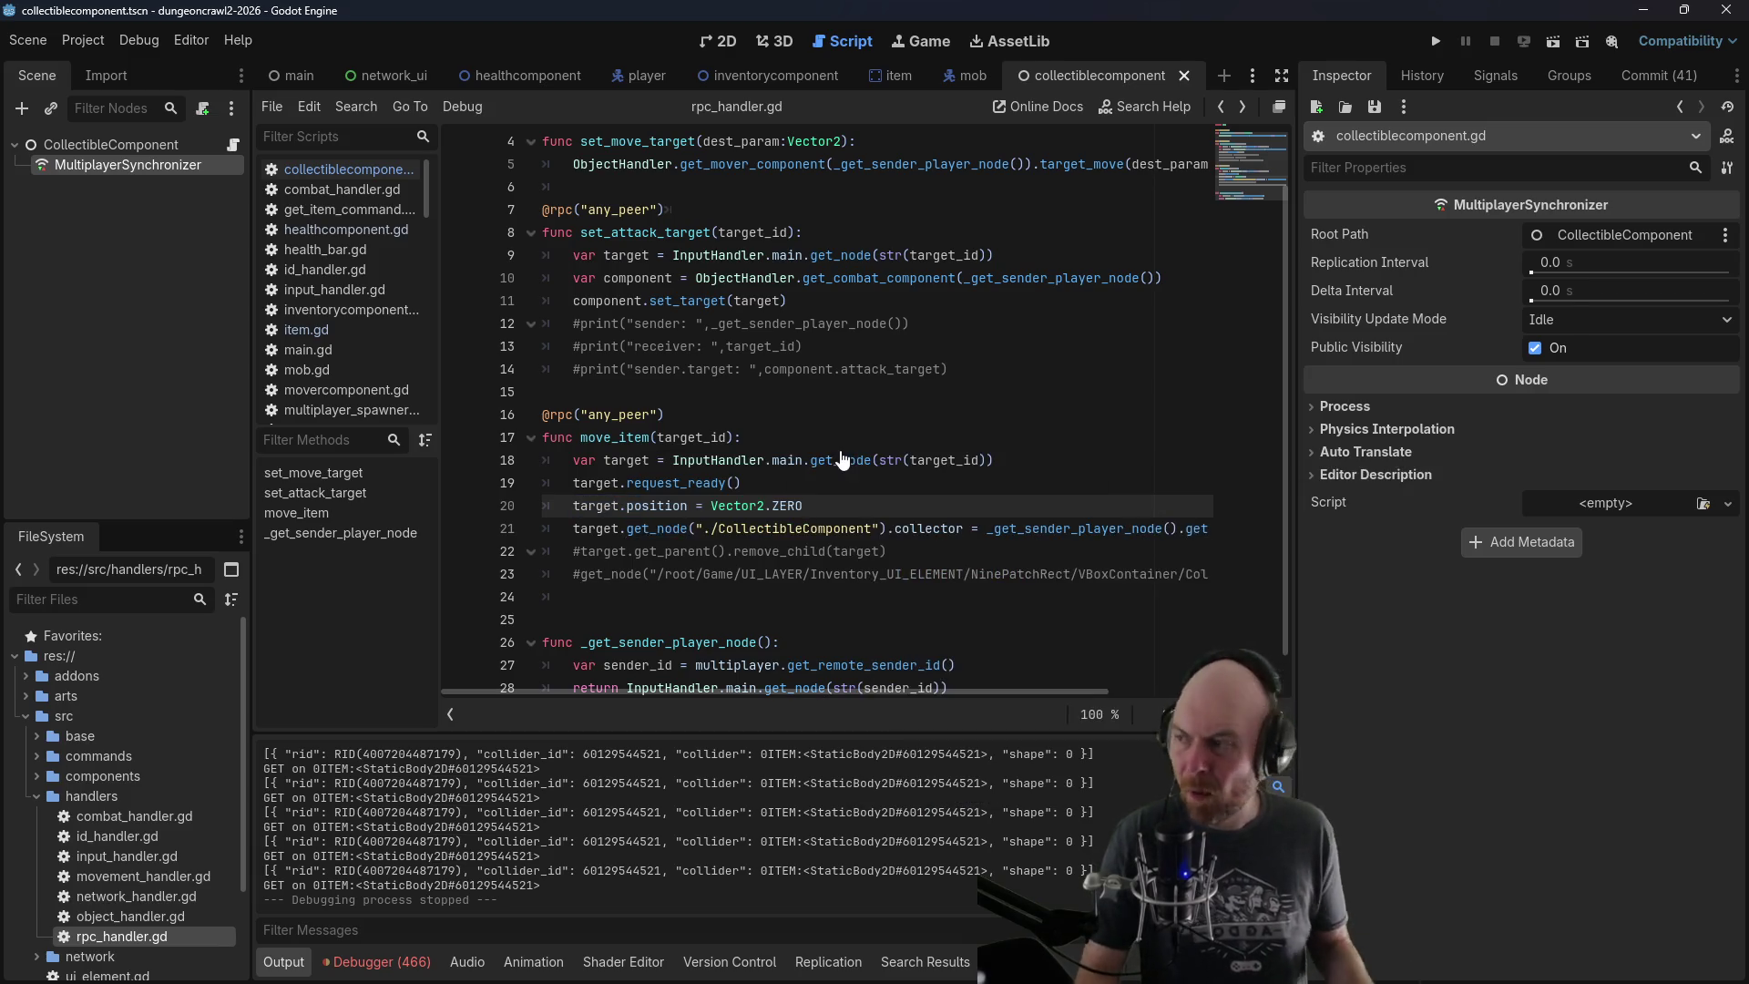
- Rerun the game, start a networked session, pick up the item and move the player
click(1437, 41)
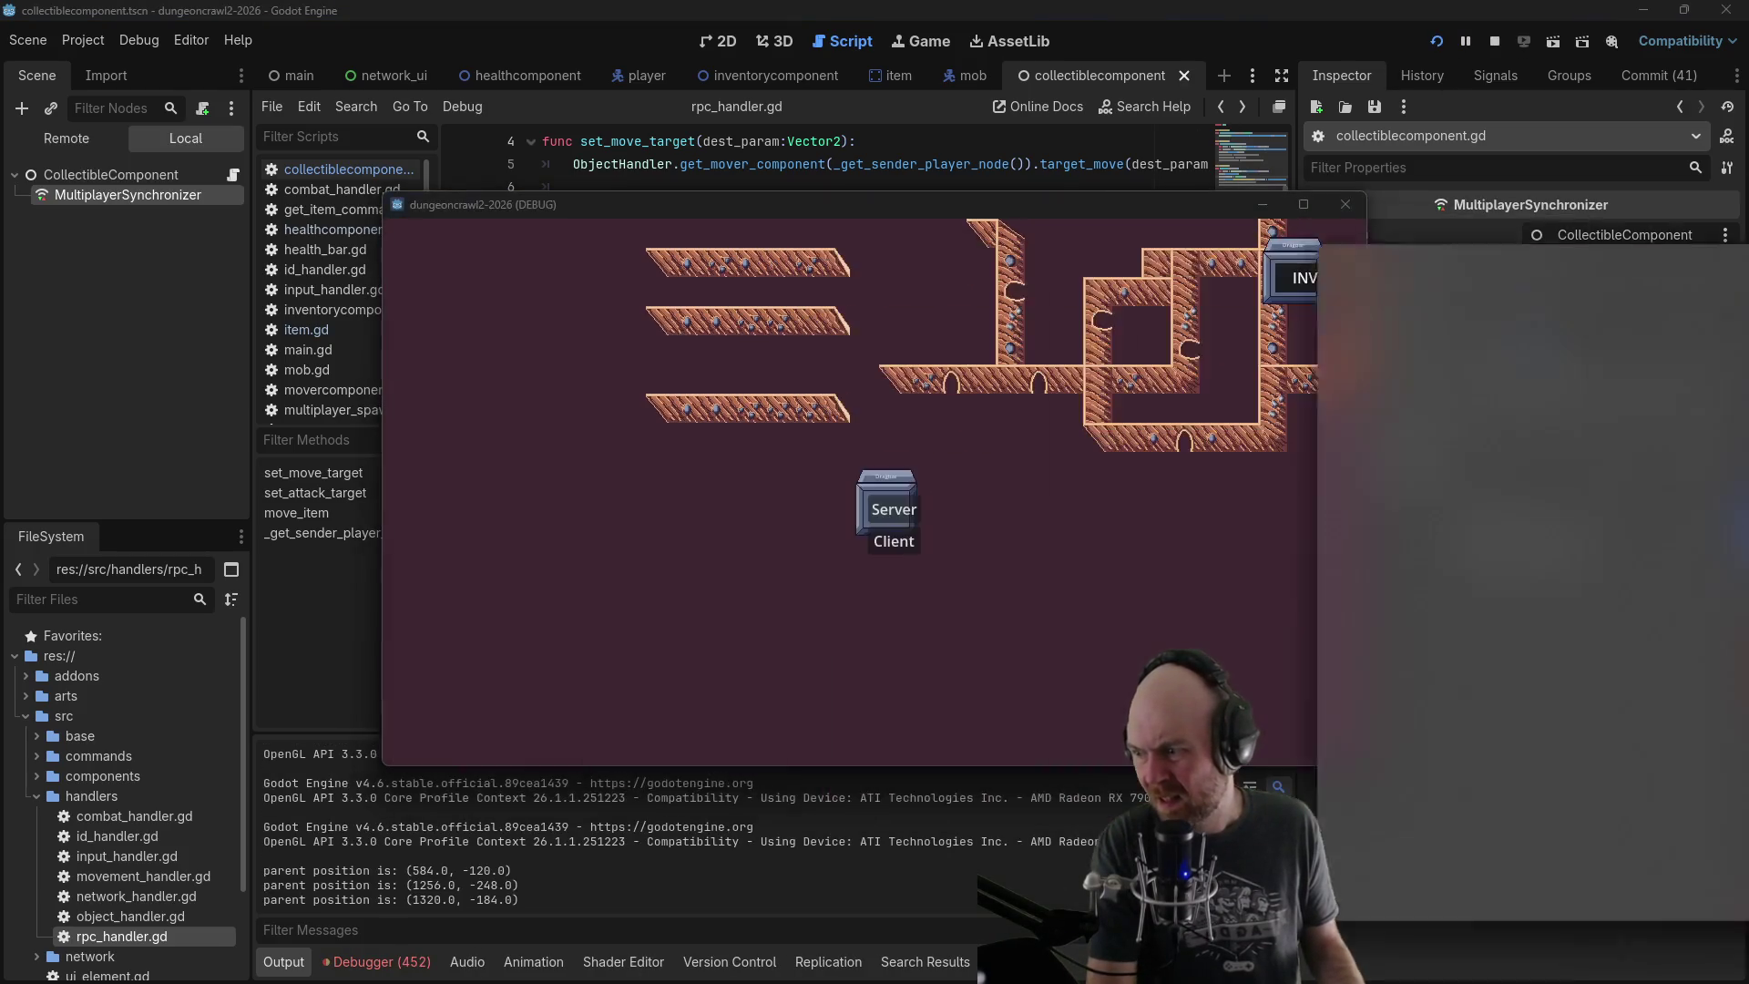
click(900, 527)
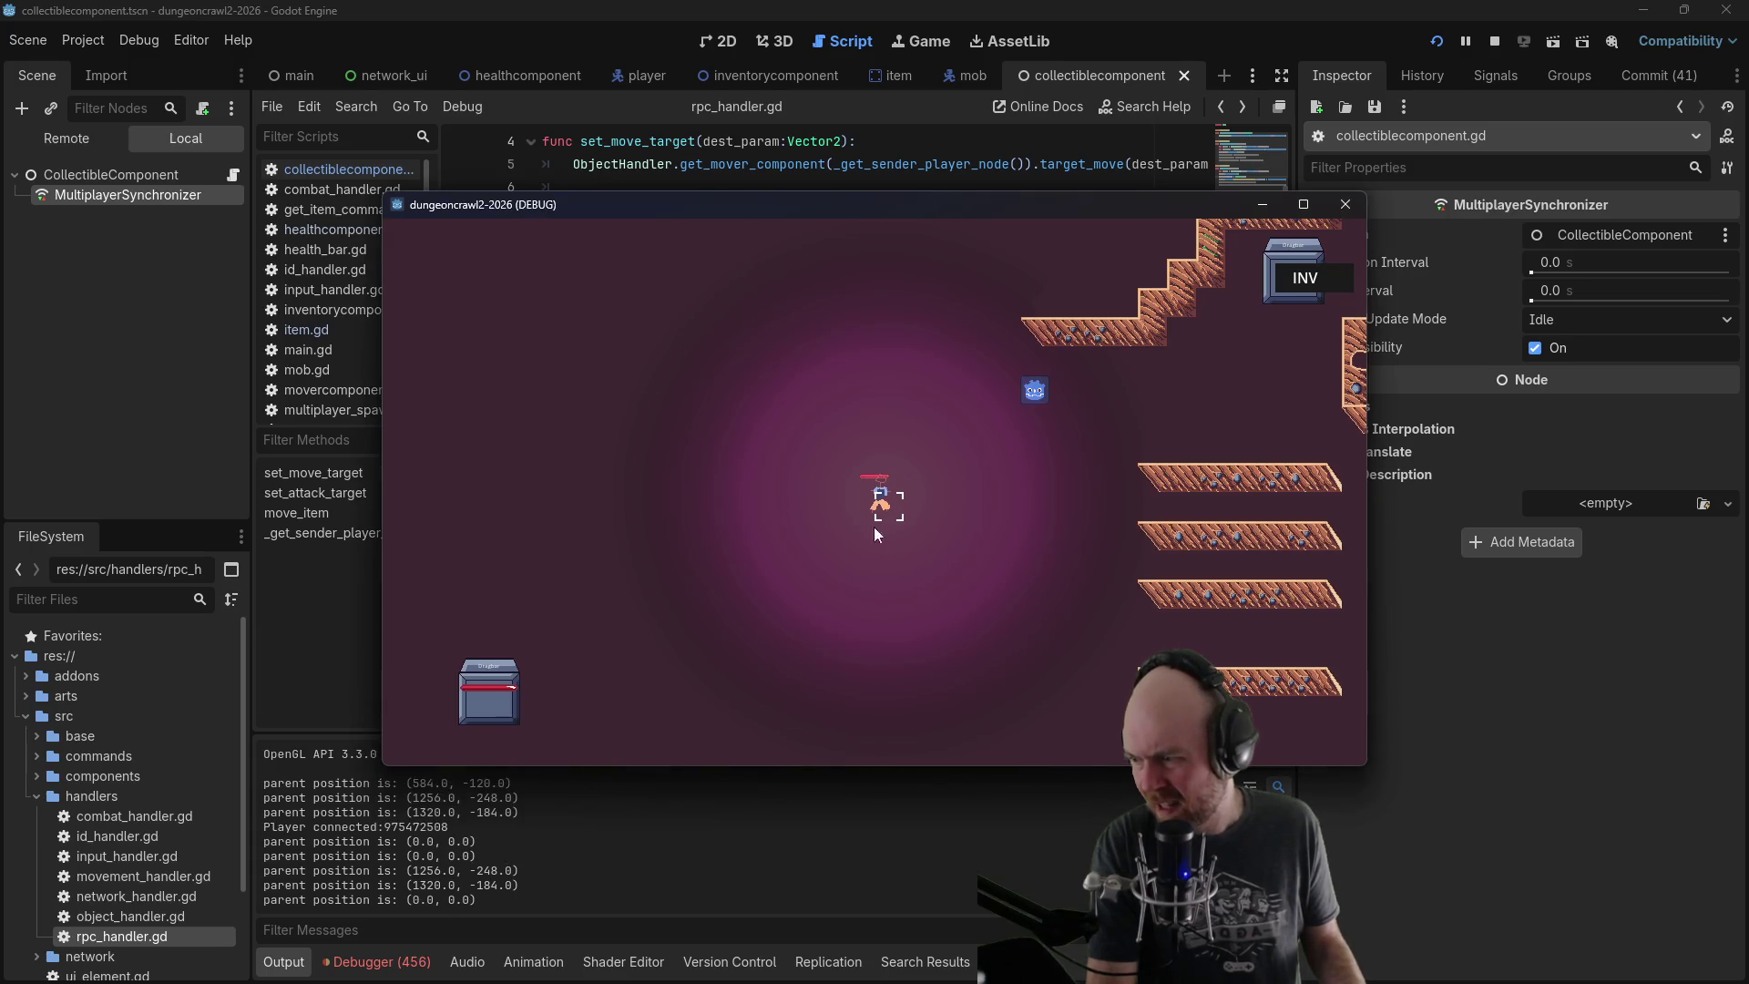
click(1036, 403)
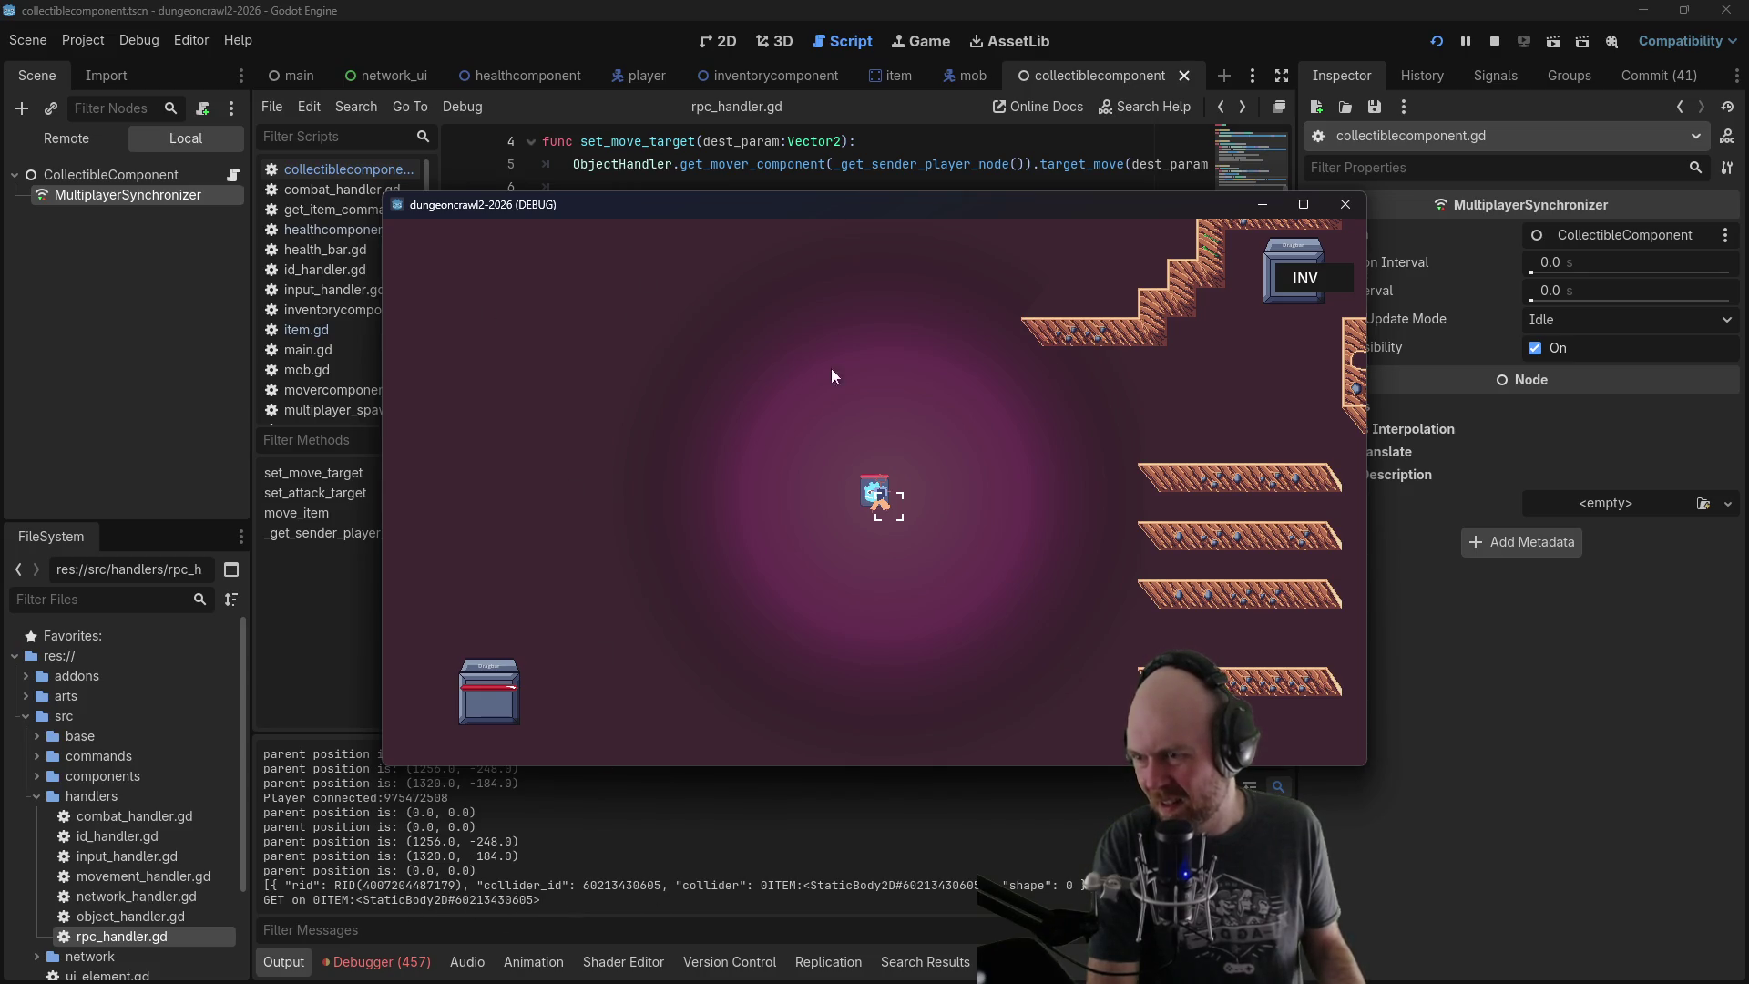
click(982, 448)
click(1042, 74)
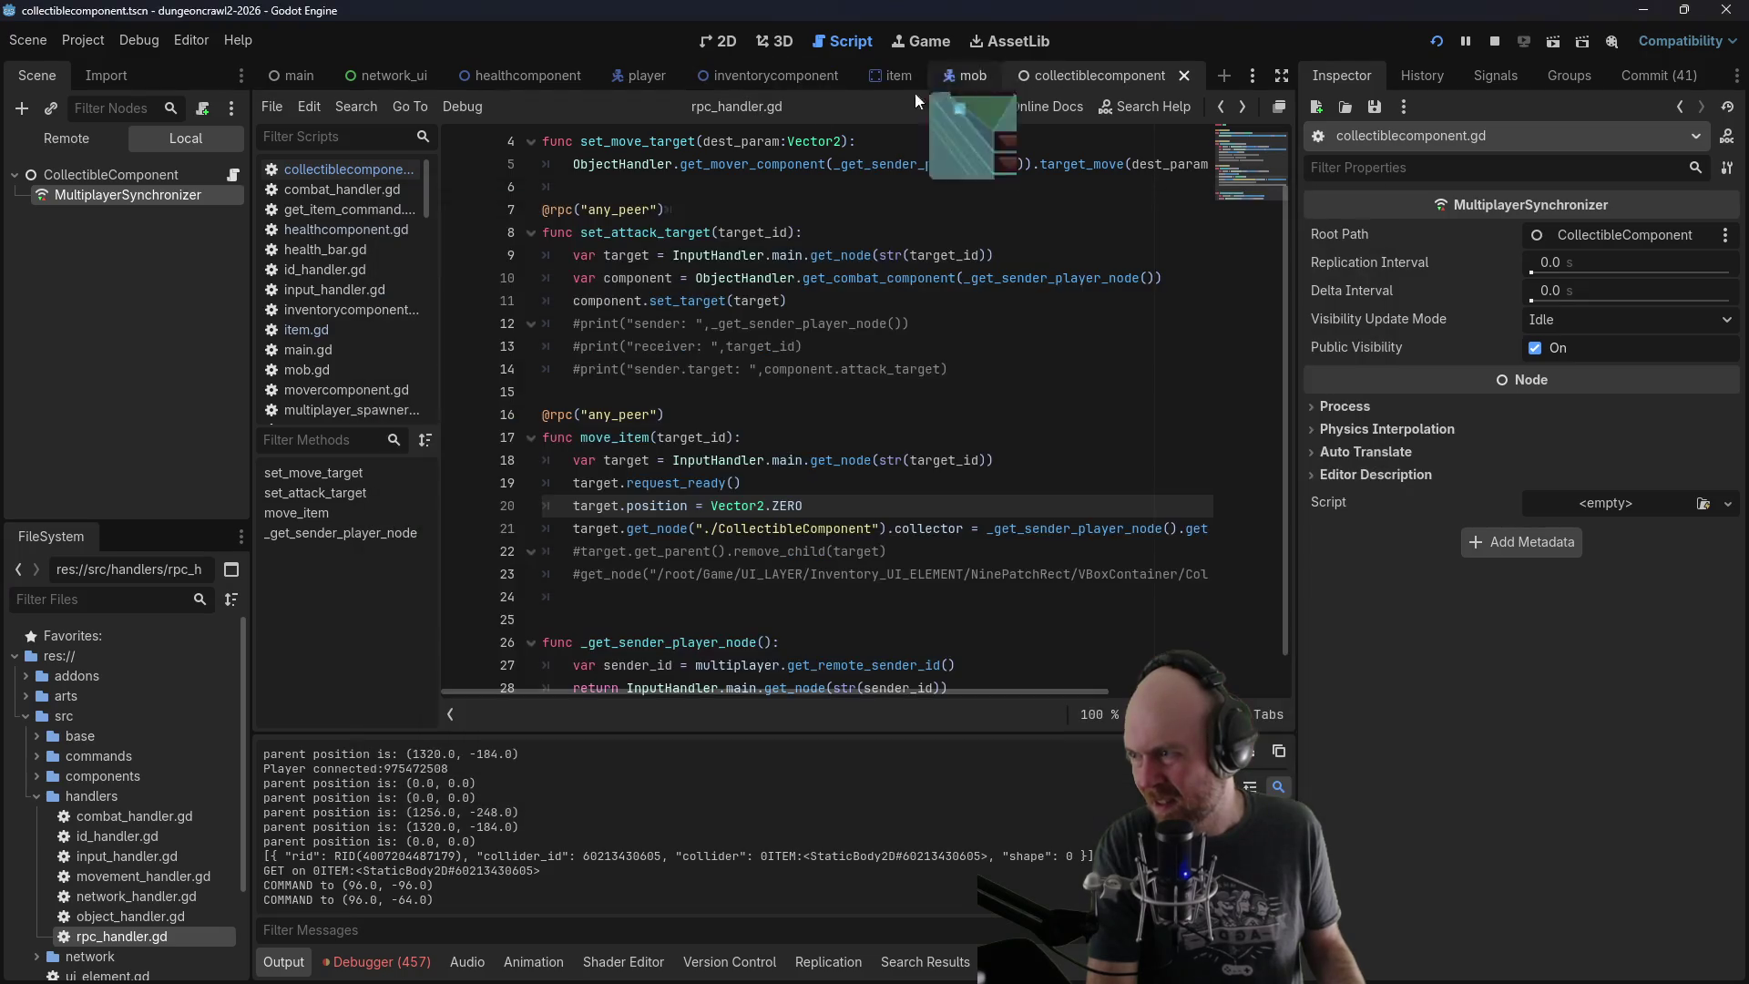
- Add print("UPDATING PARENT") at the top of _update_parent in collectiblecomponent.gd and save
click(346, 172)
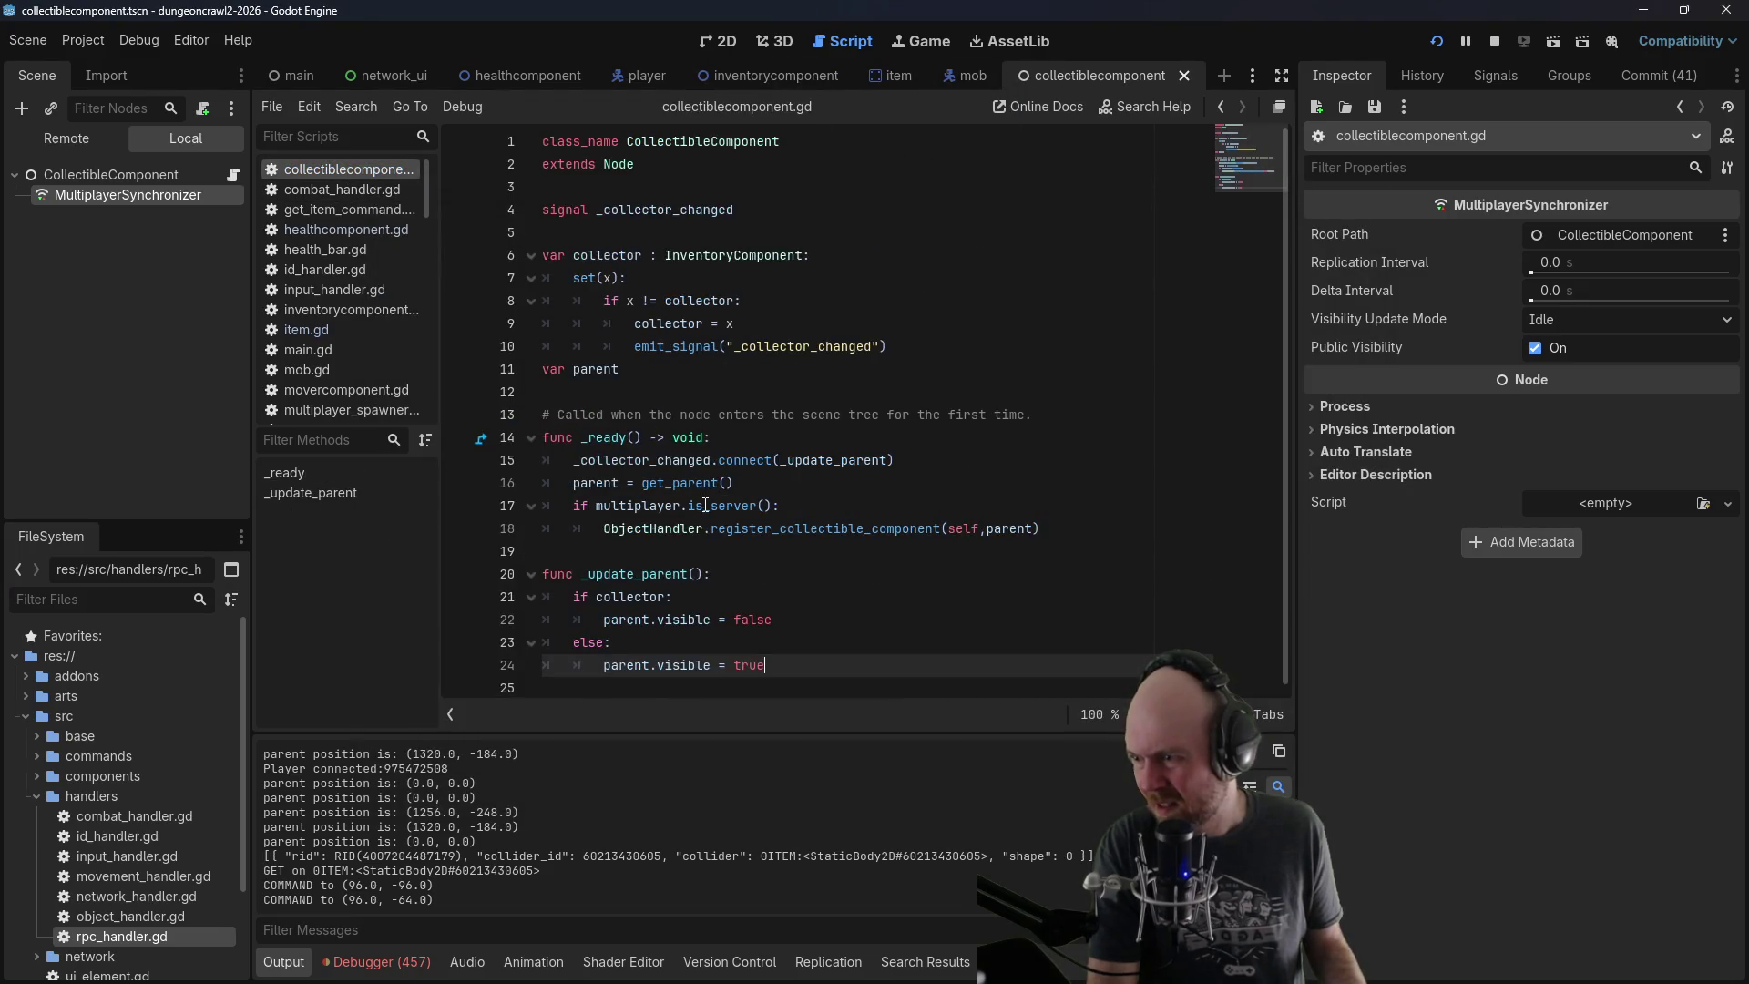
click(826, 615)
click(780, 570)
key(Return)
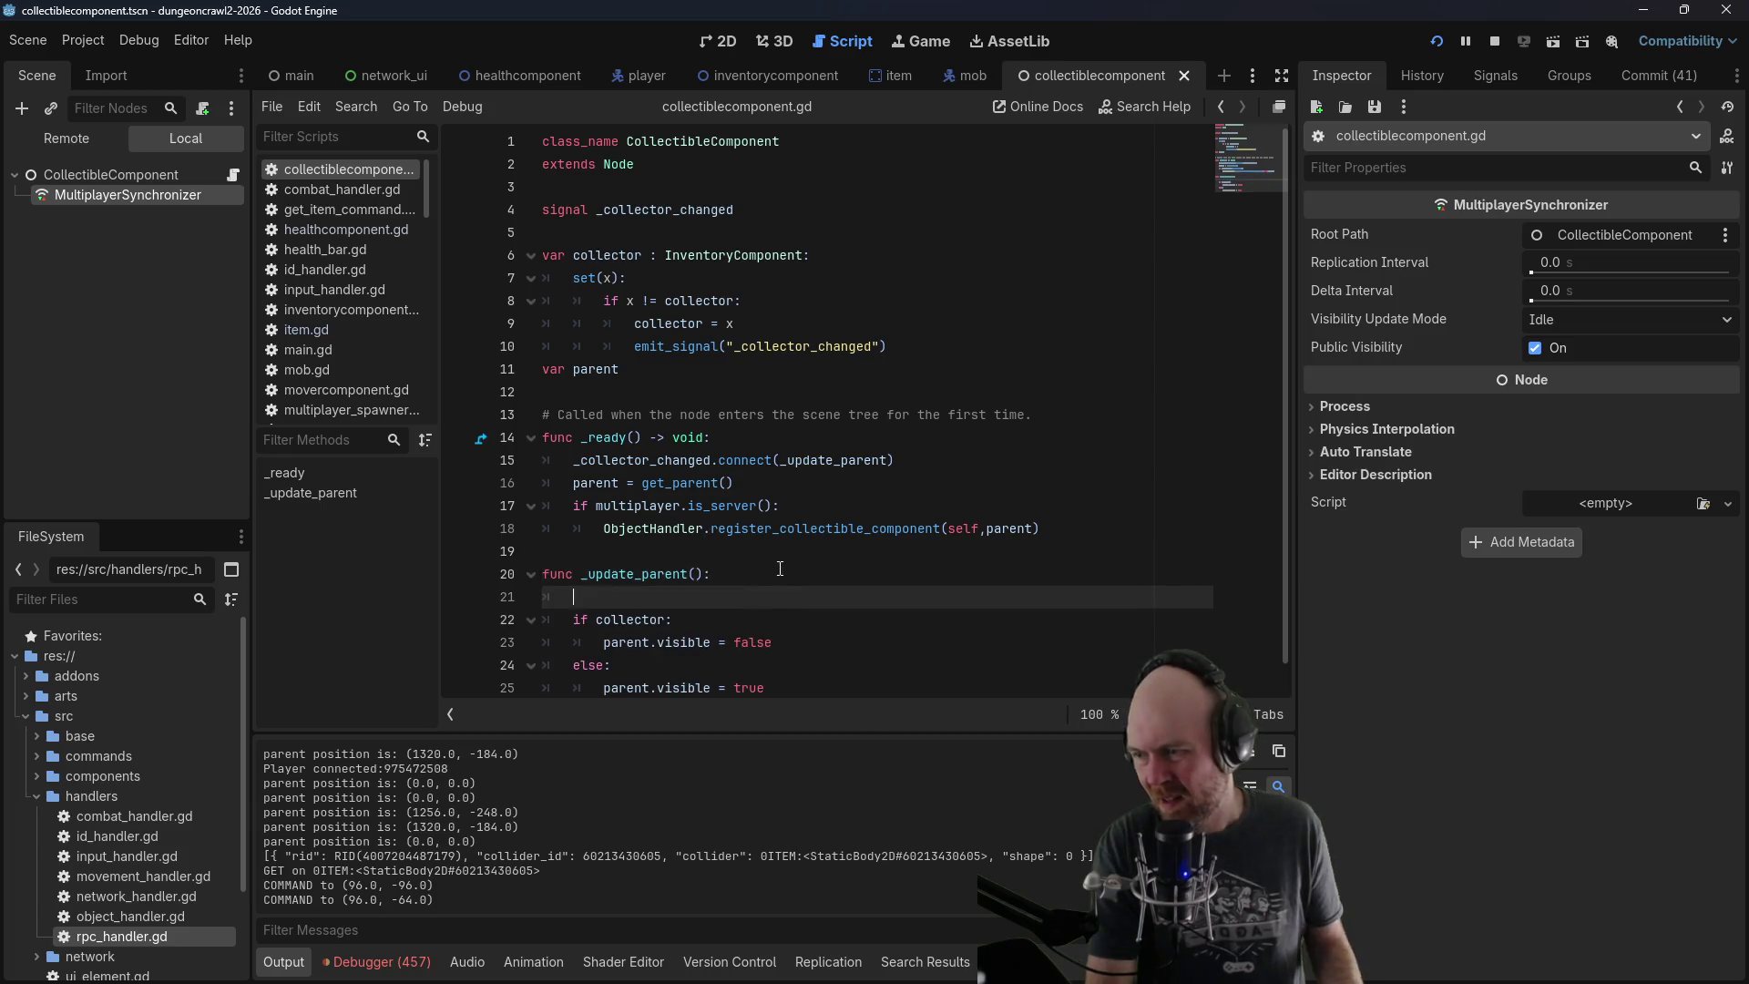
text(print("UPDATING PARENT)
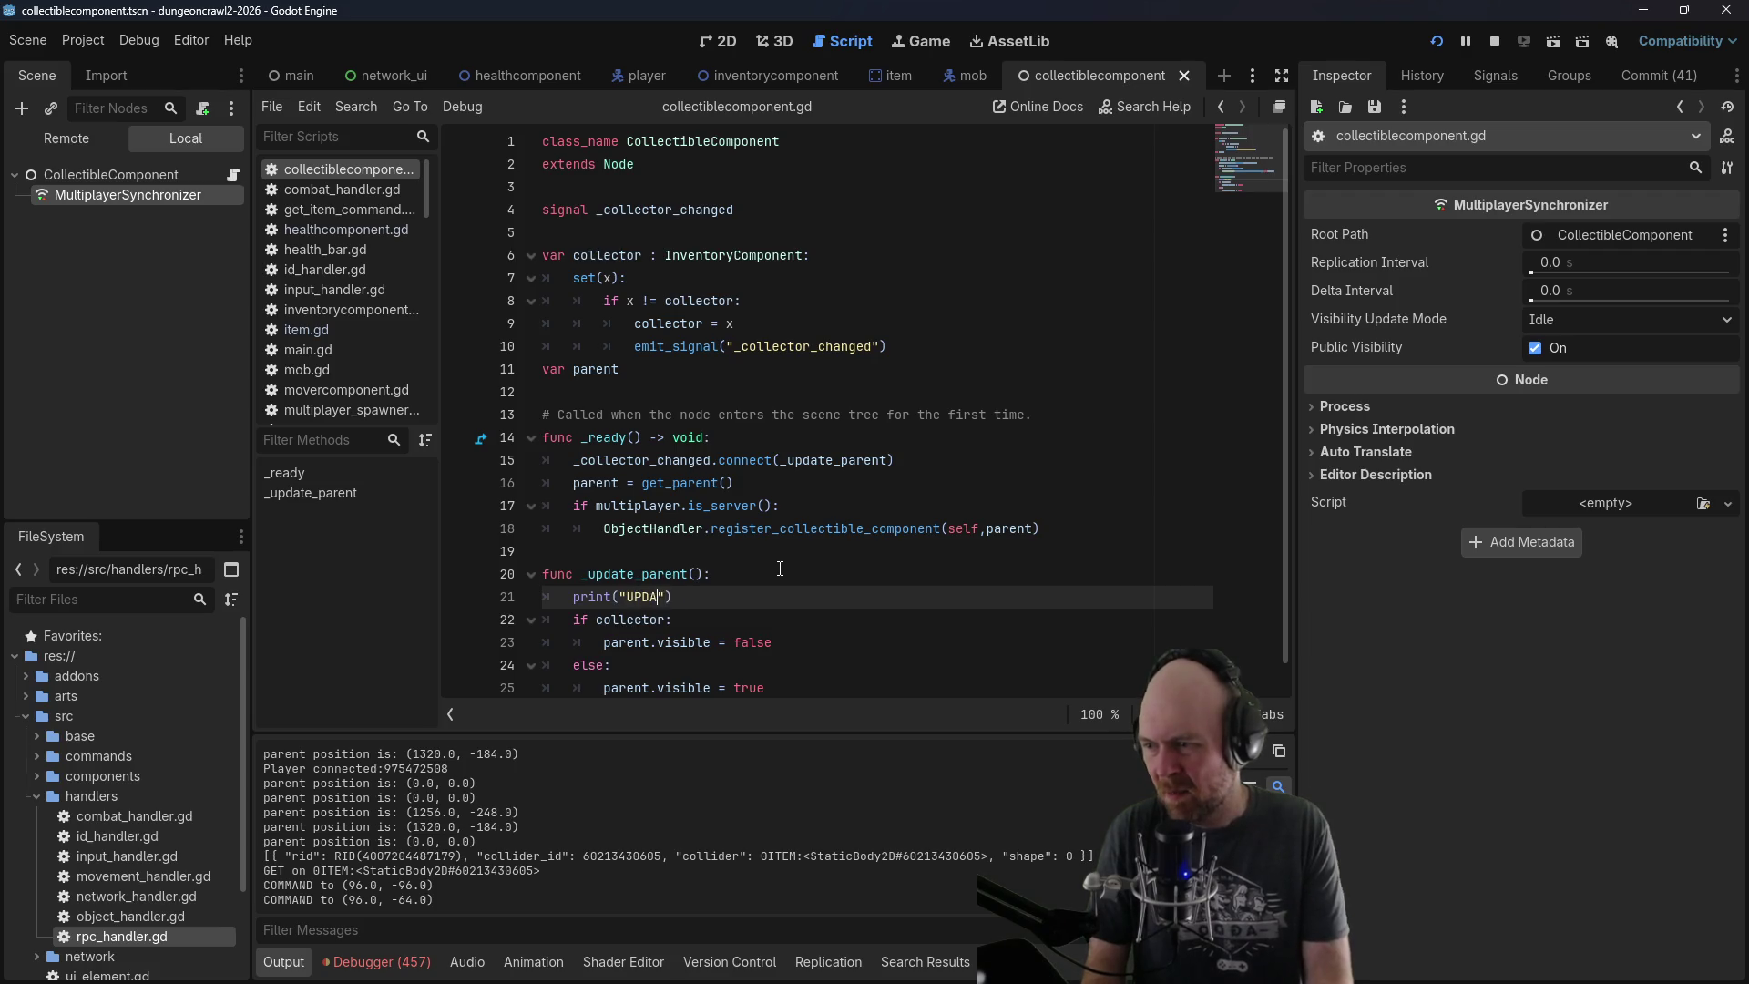
key(ctrl+s)
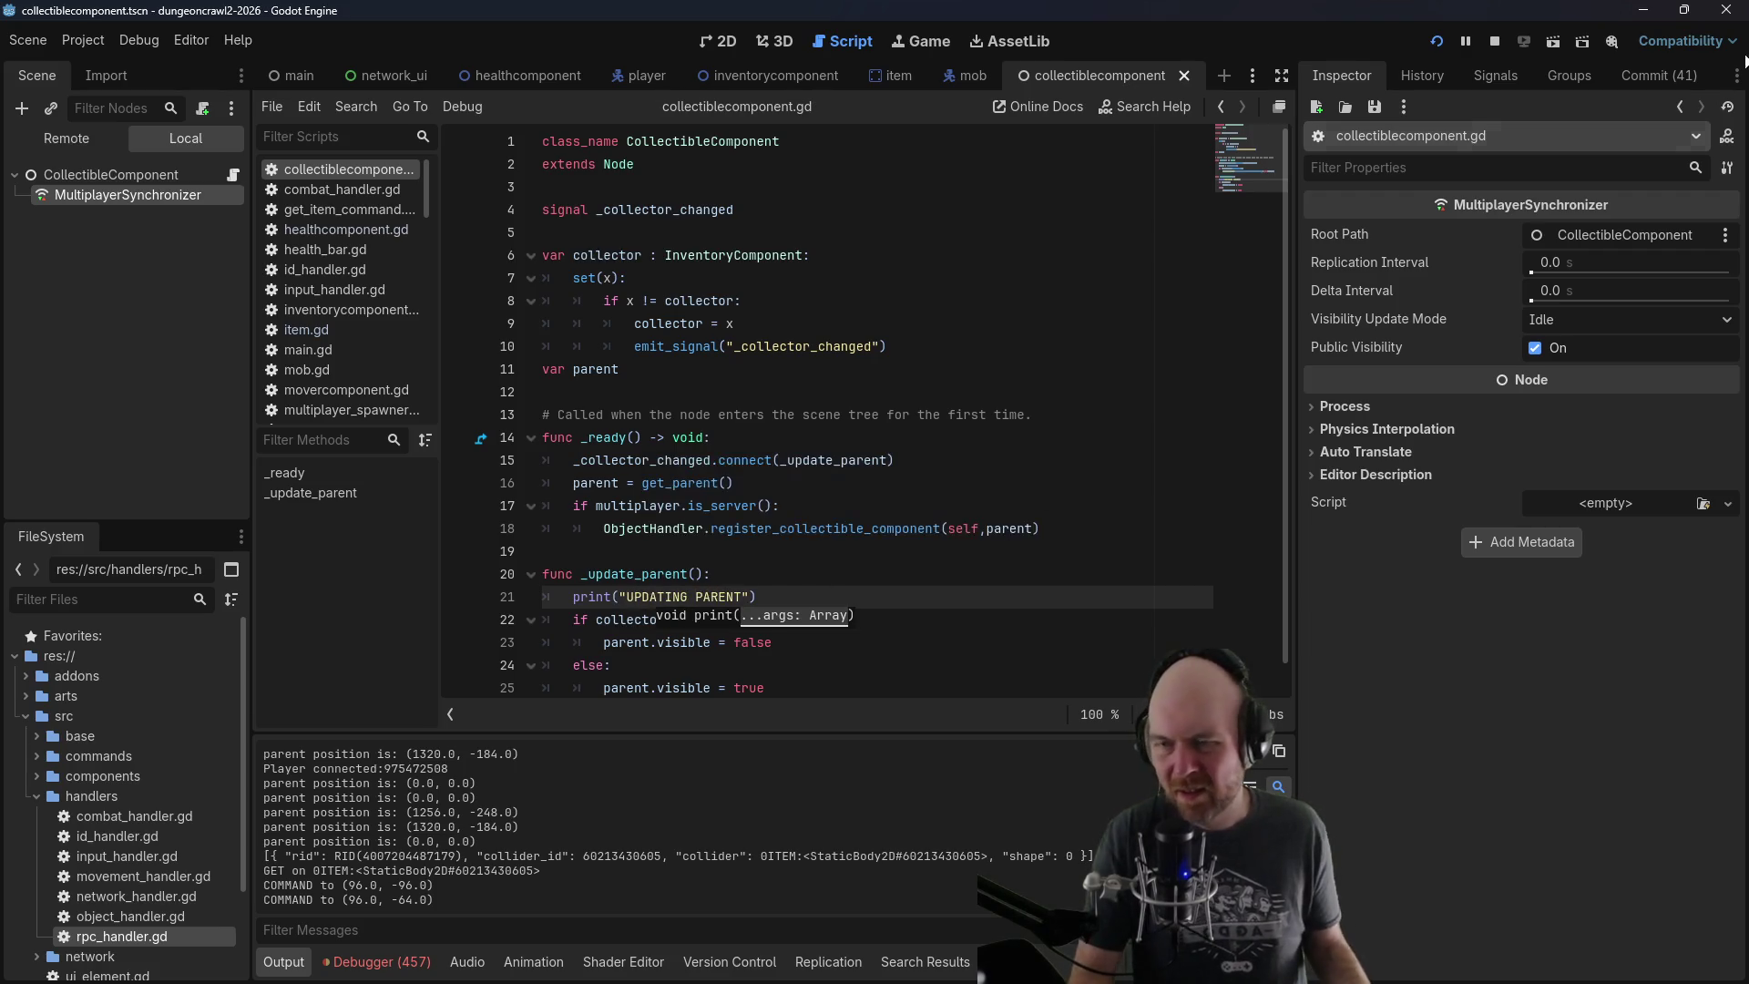
- Restart the game as server and client, walk onto the item to collect it, then stop
click(1492, 42)
click(1437, 45)
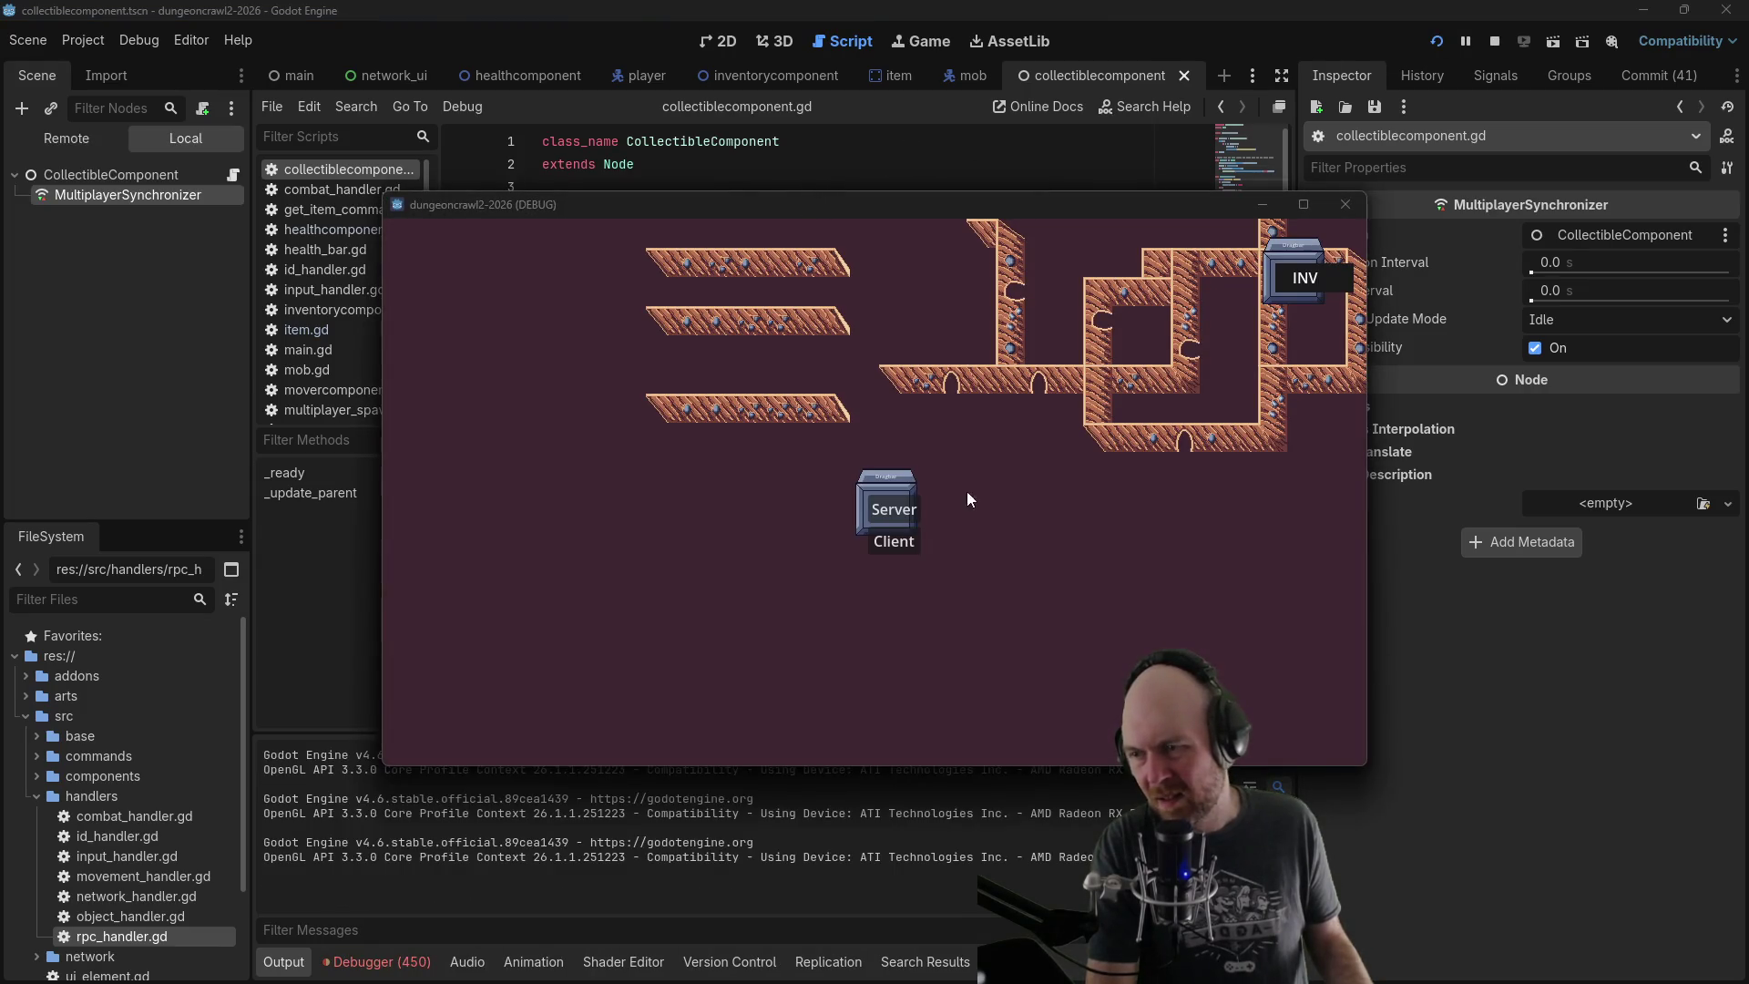
click(915, 501)
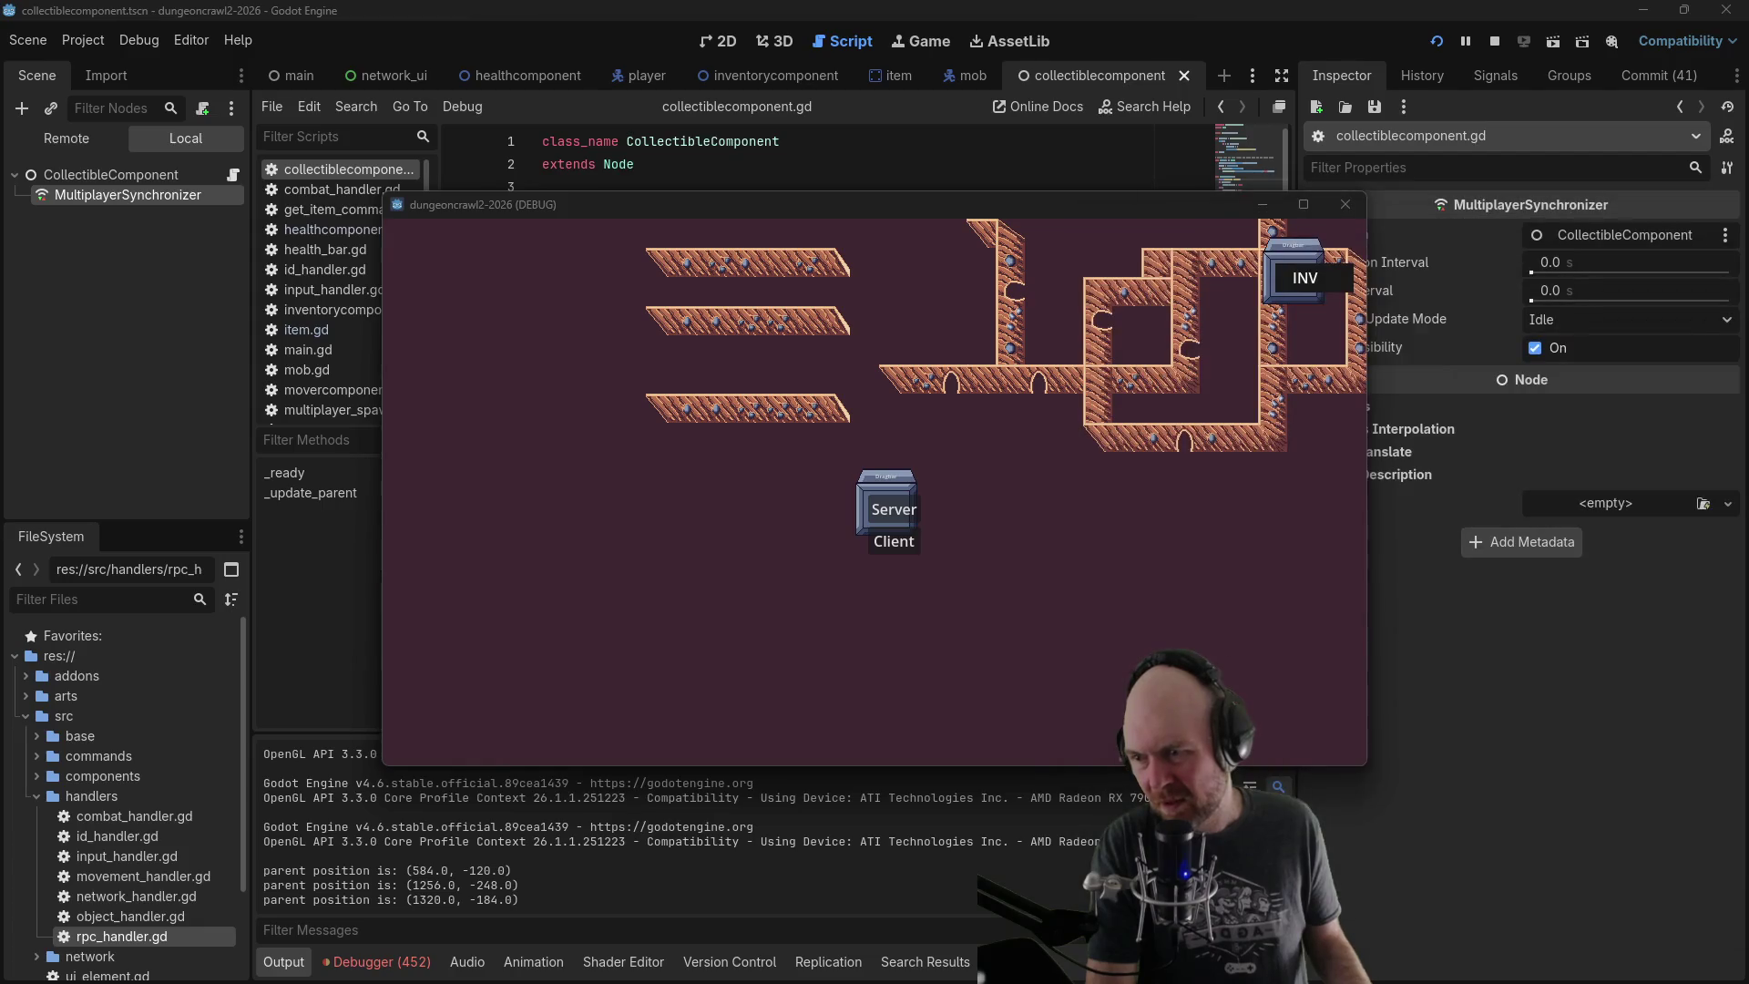
click(910, 549)
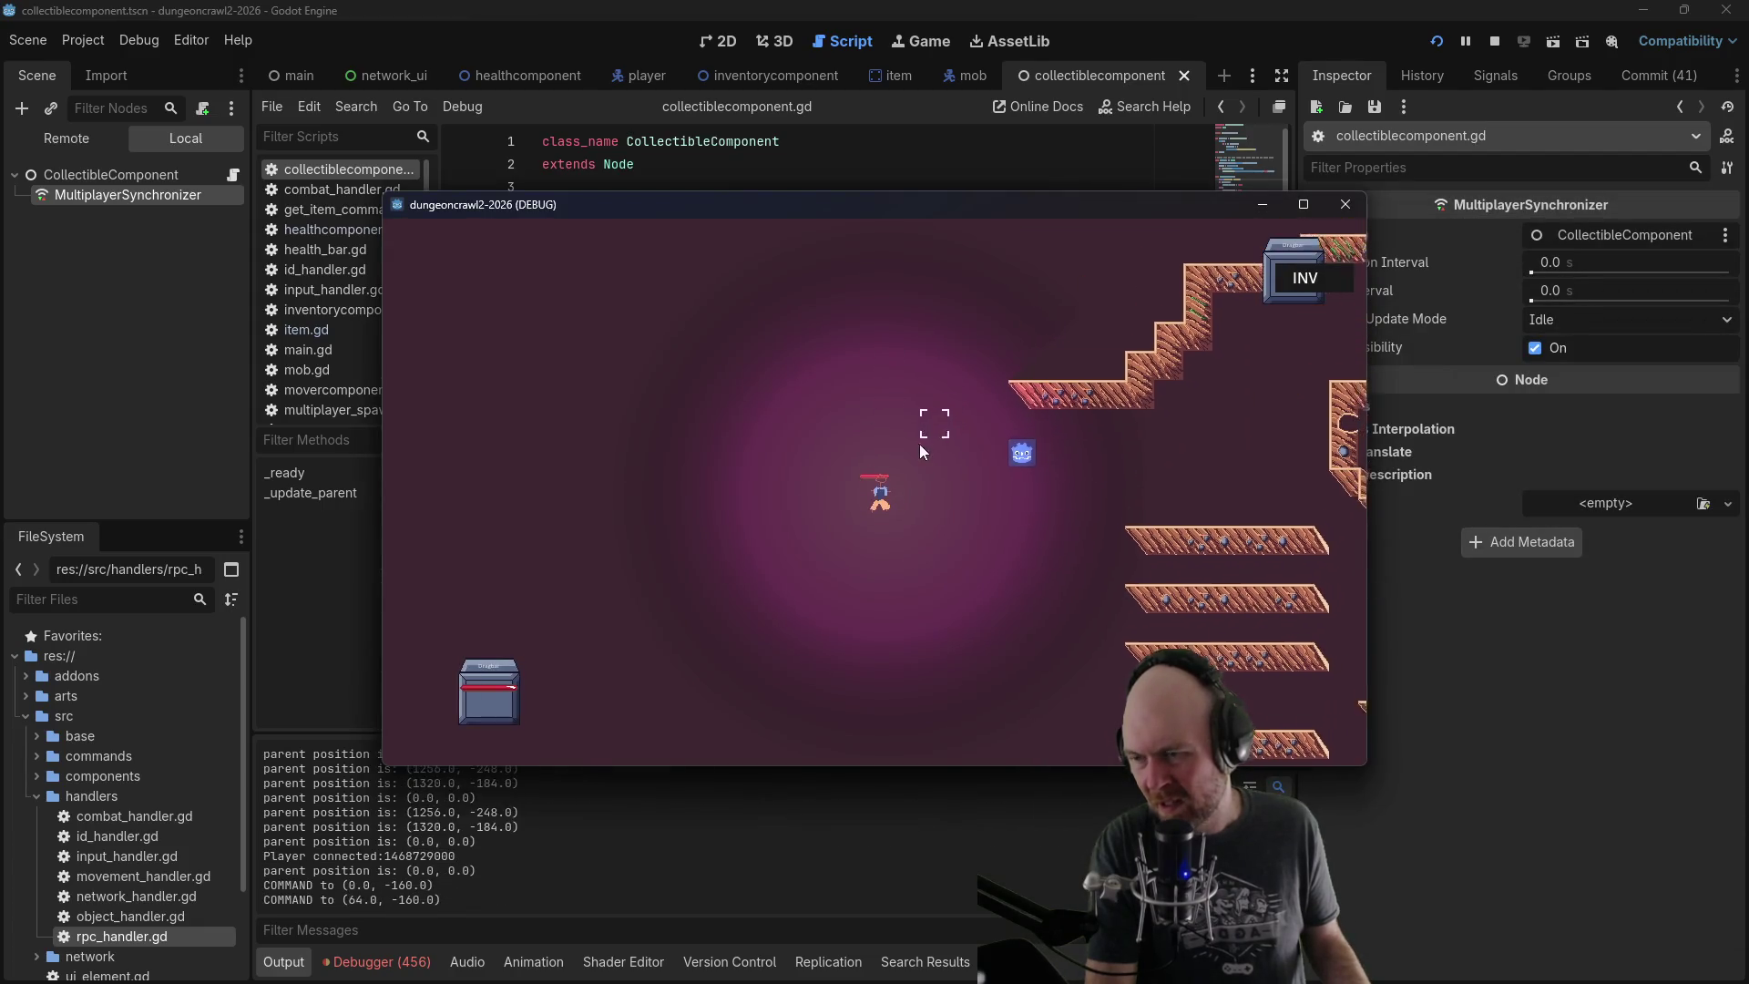
click(931, 499)
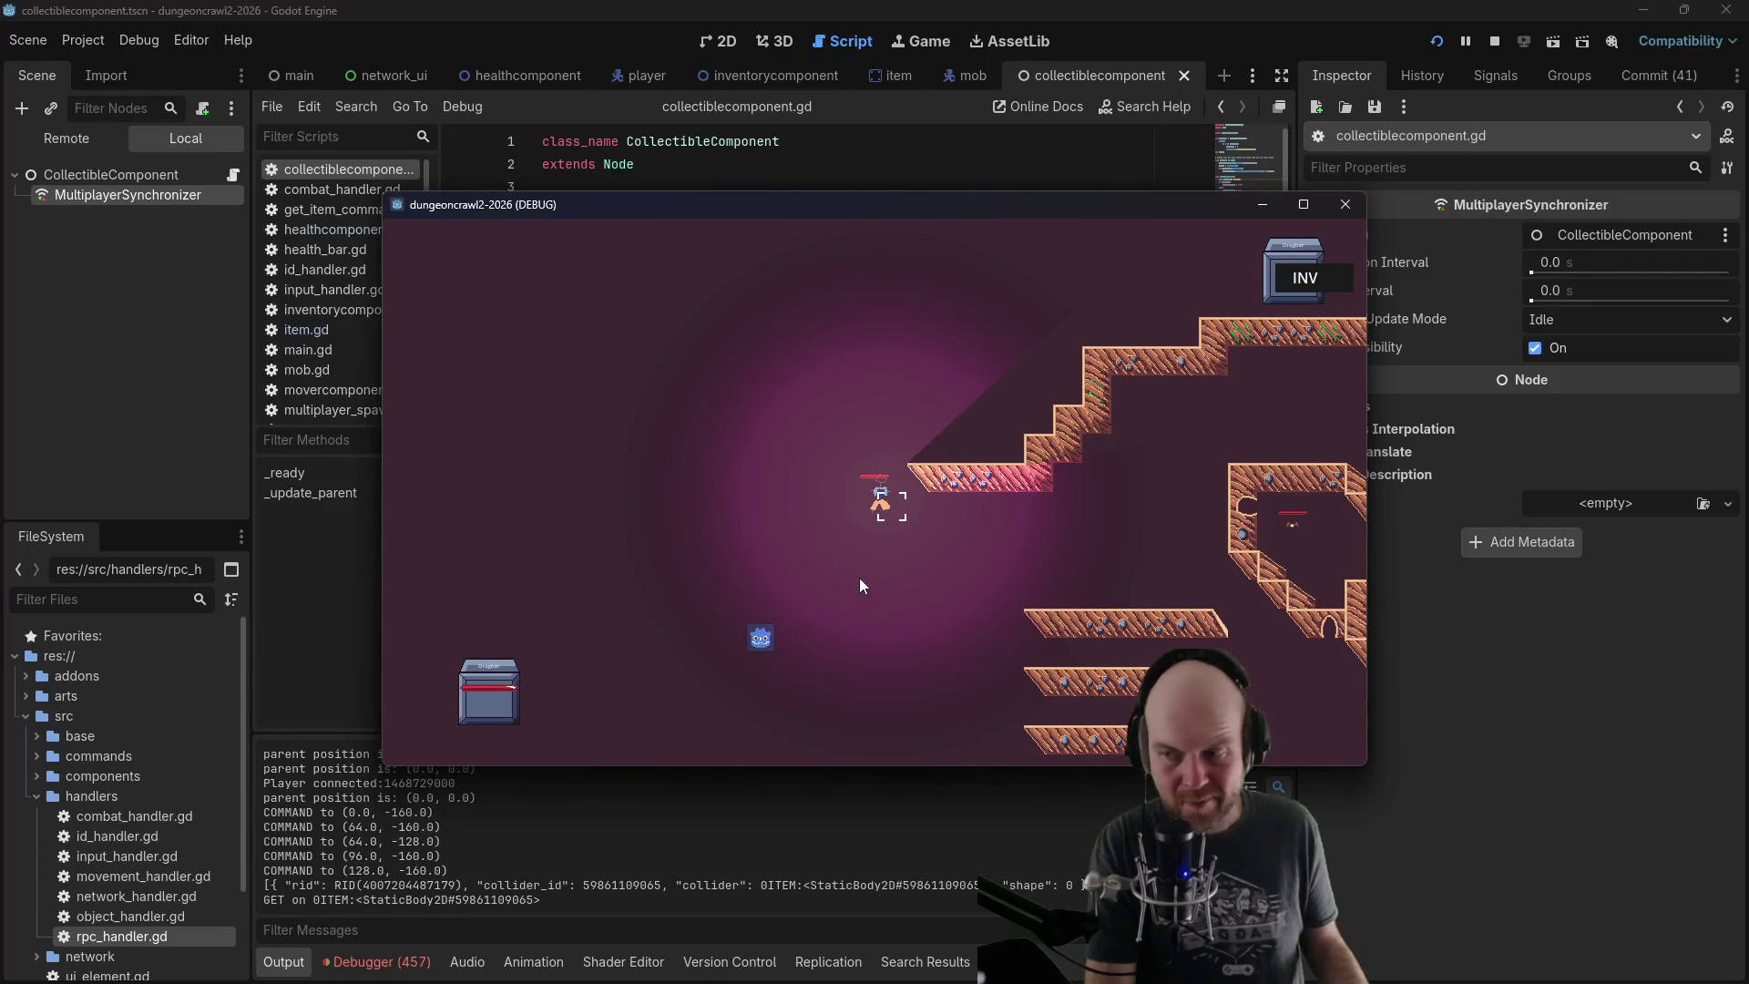
click(786, 616)
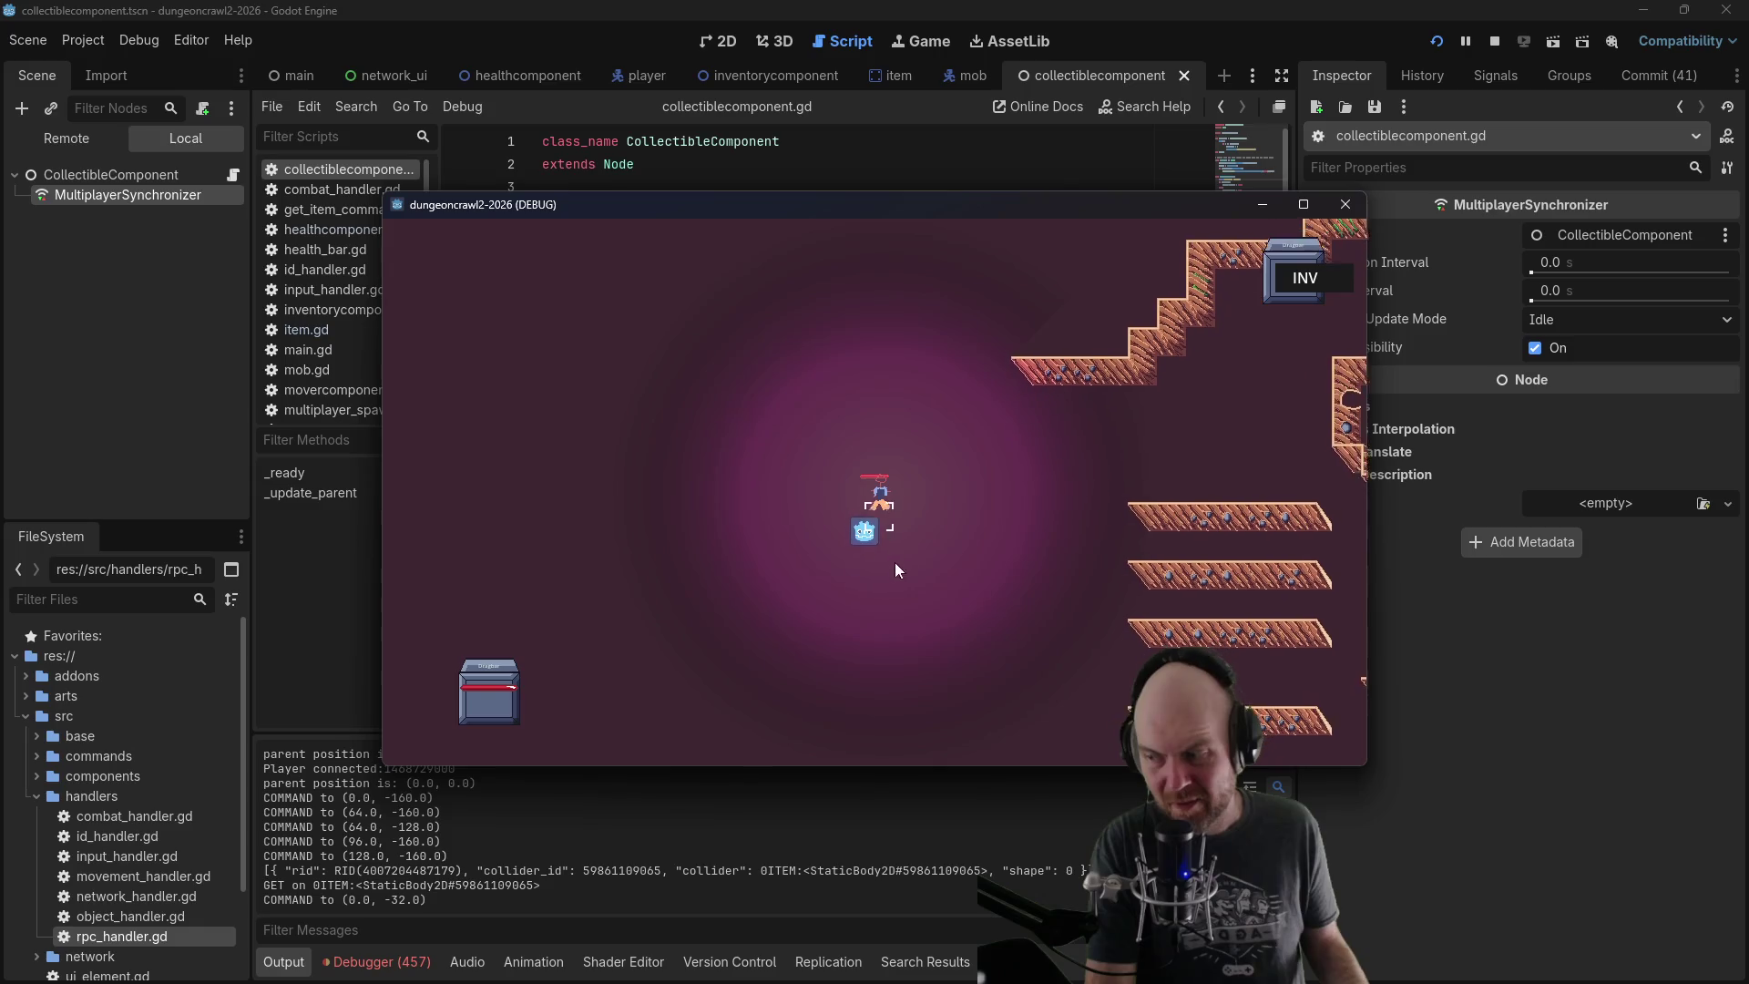
click(920, 518)
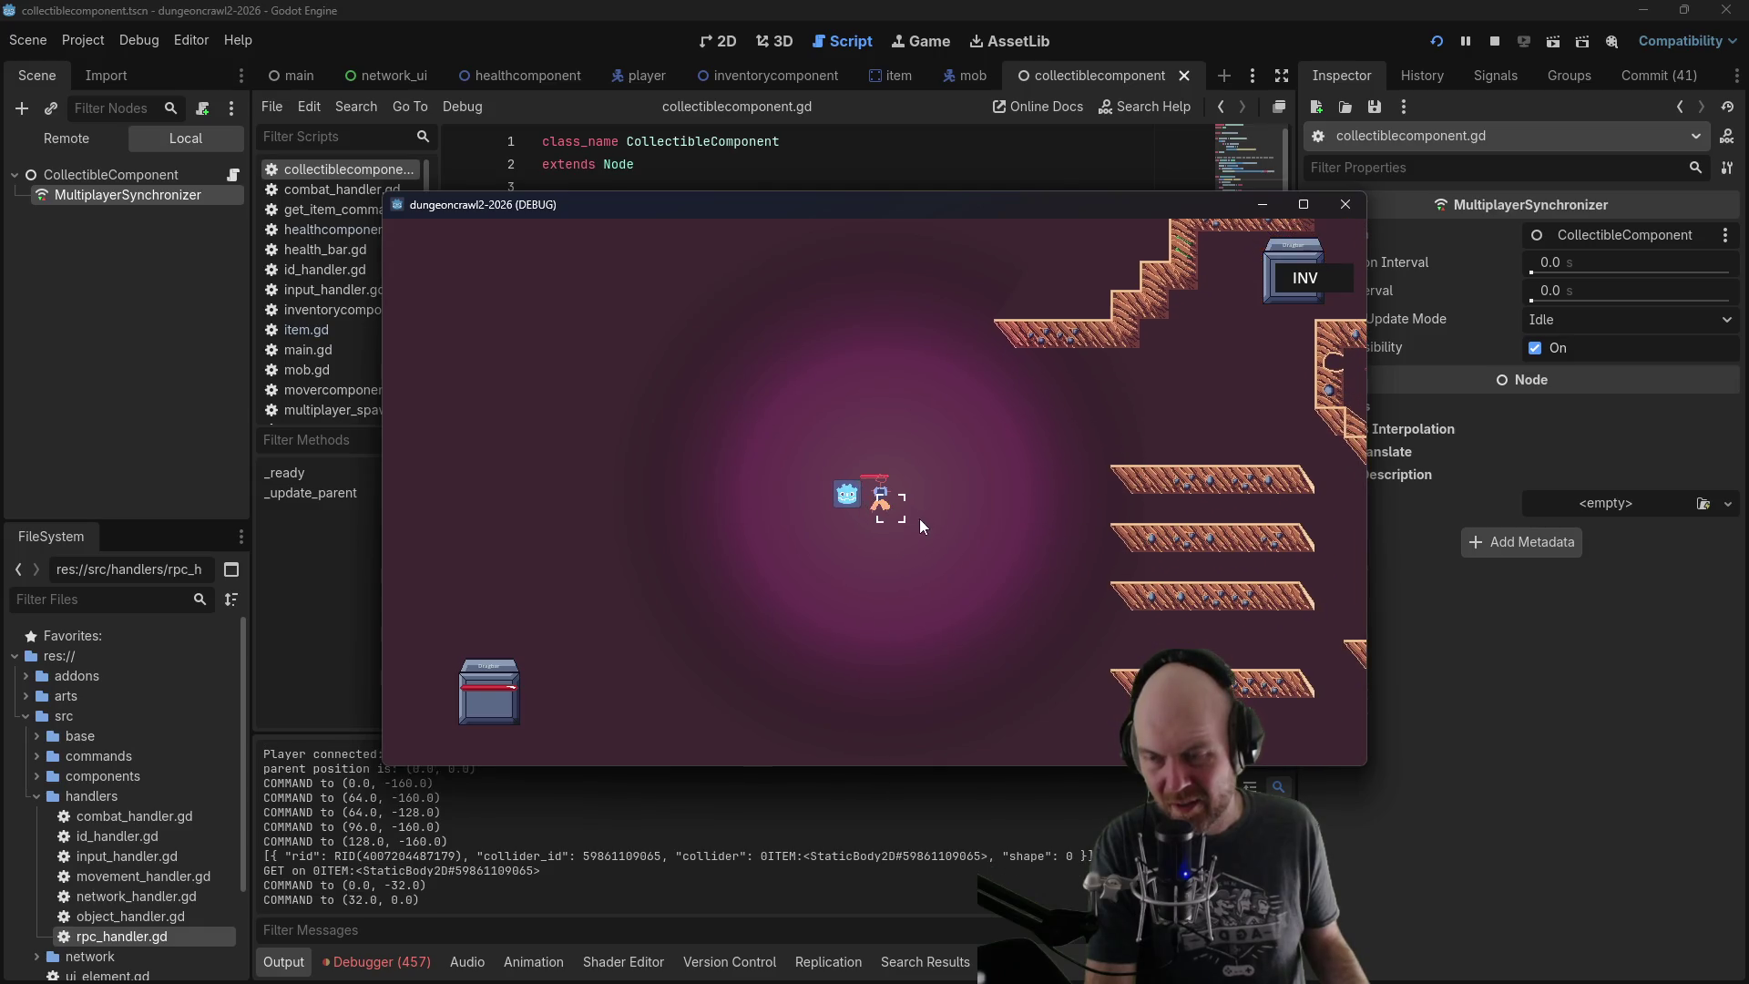
click(844, 500)
click(1493, 40)
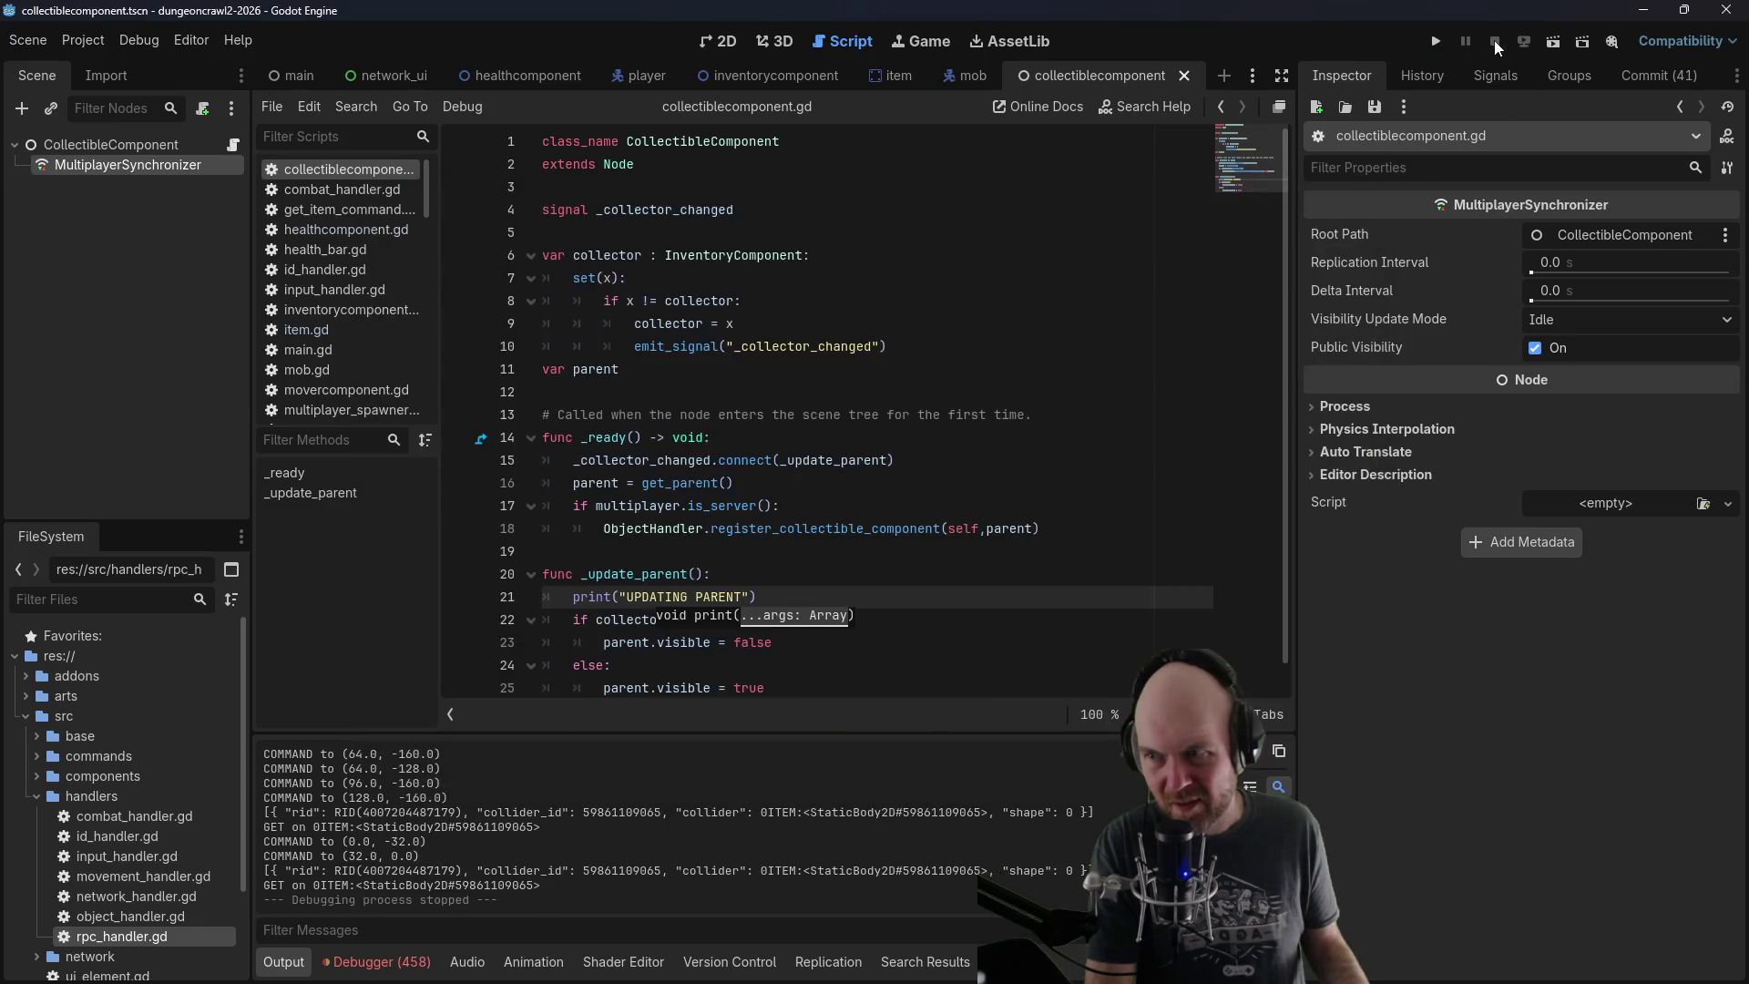
- Add print("SETTING COLLECTOR") as the first line of the collector setter
click(920, 483)
scroll(920, 533, down, 1)
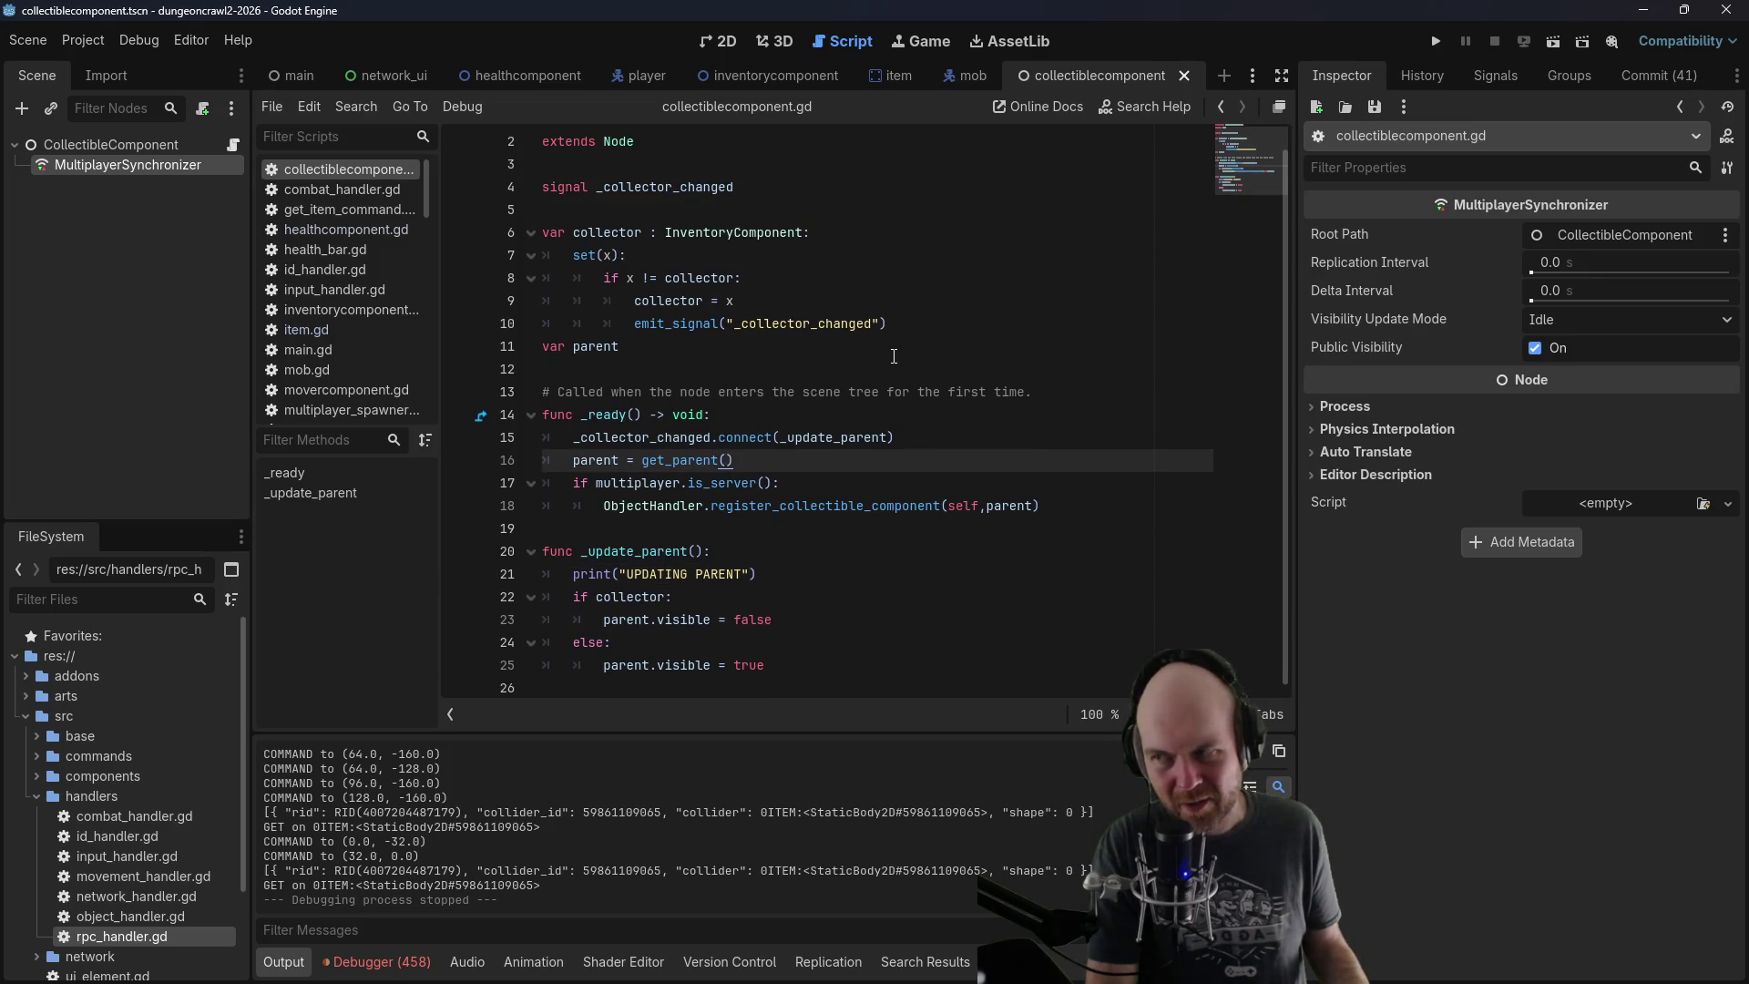
click(693, 264)
key(Return)
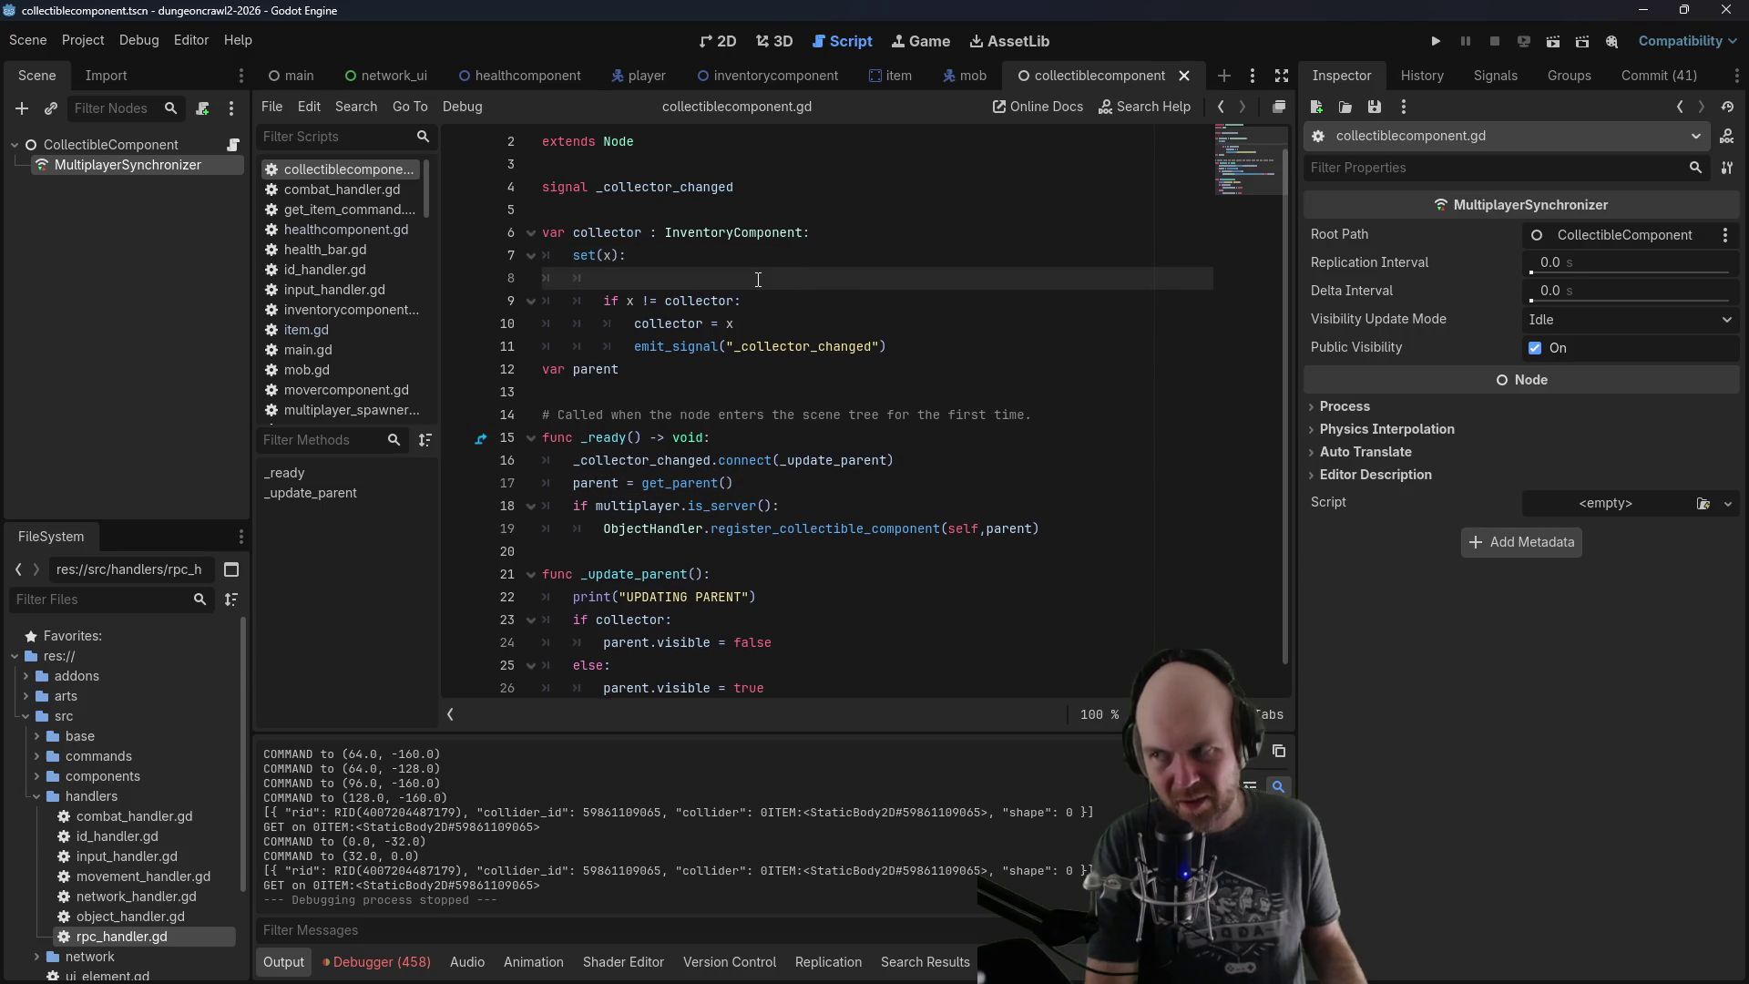
text(print("SETTING CO)
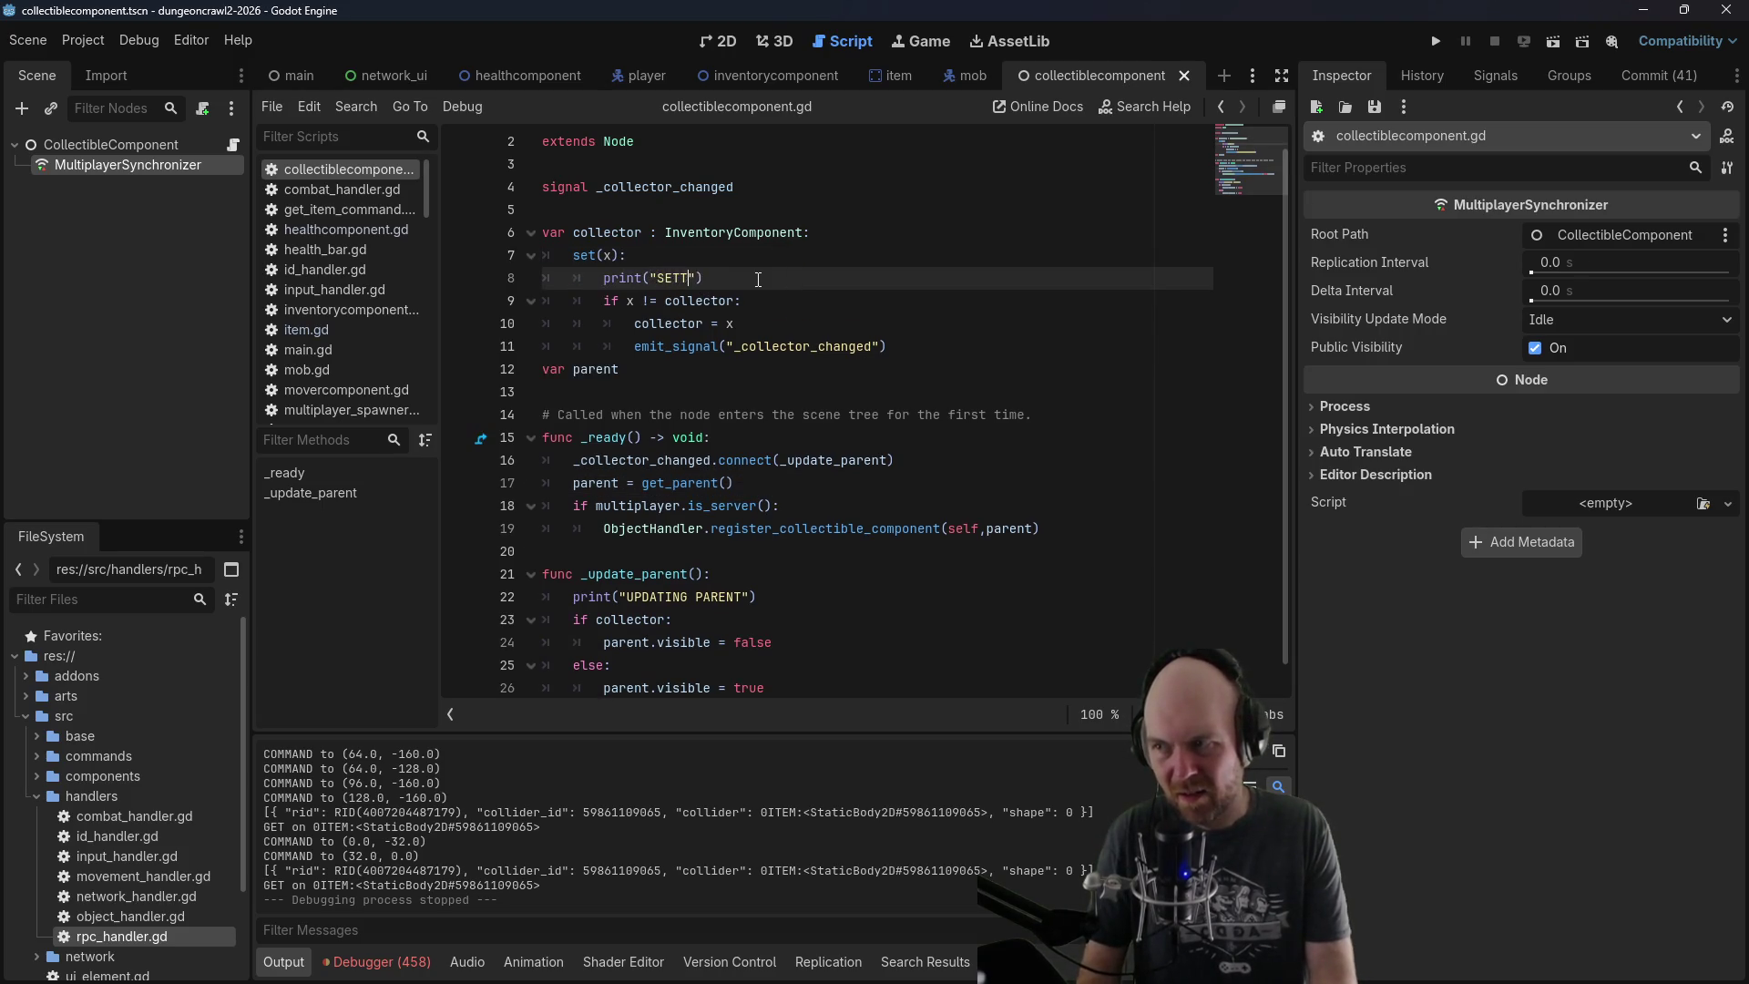
text(LLECTOR)
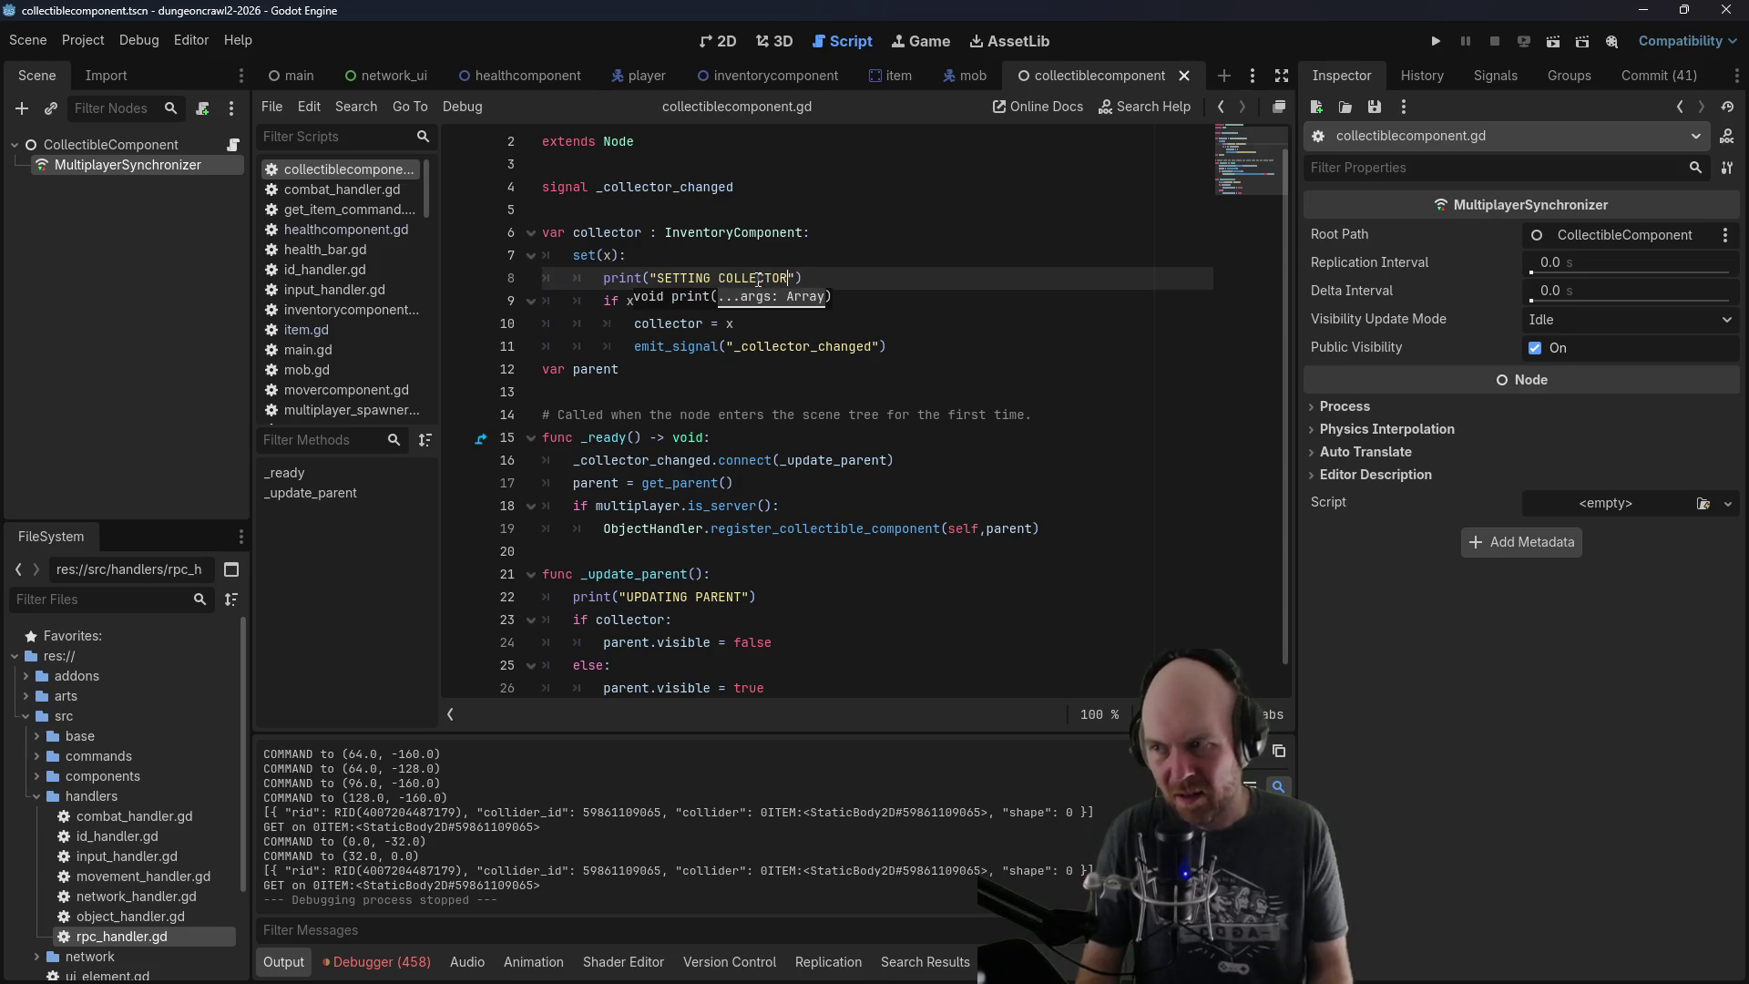
- Run as server and client, pick up the nearby item, then stop the game
click(1436, 41)
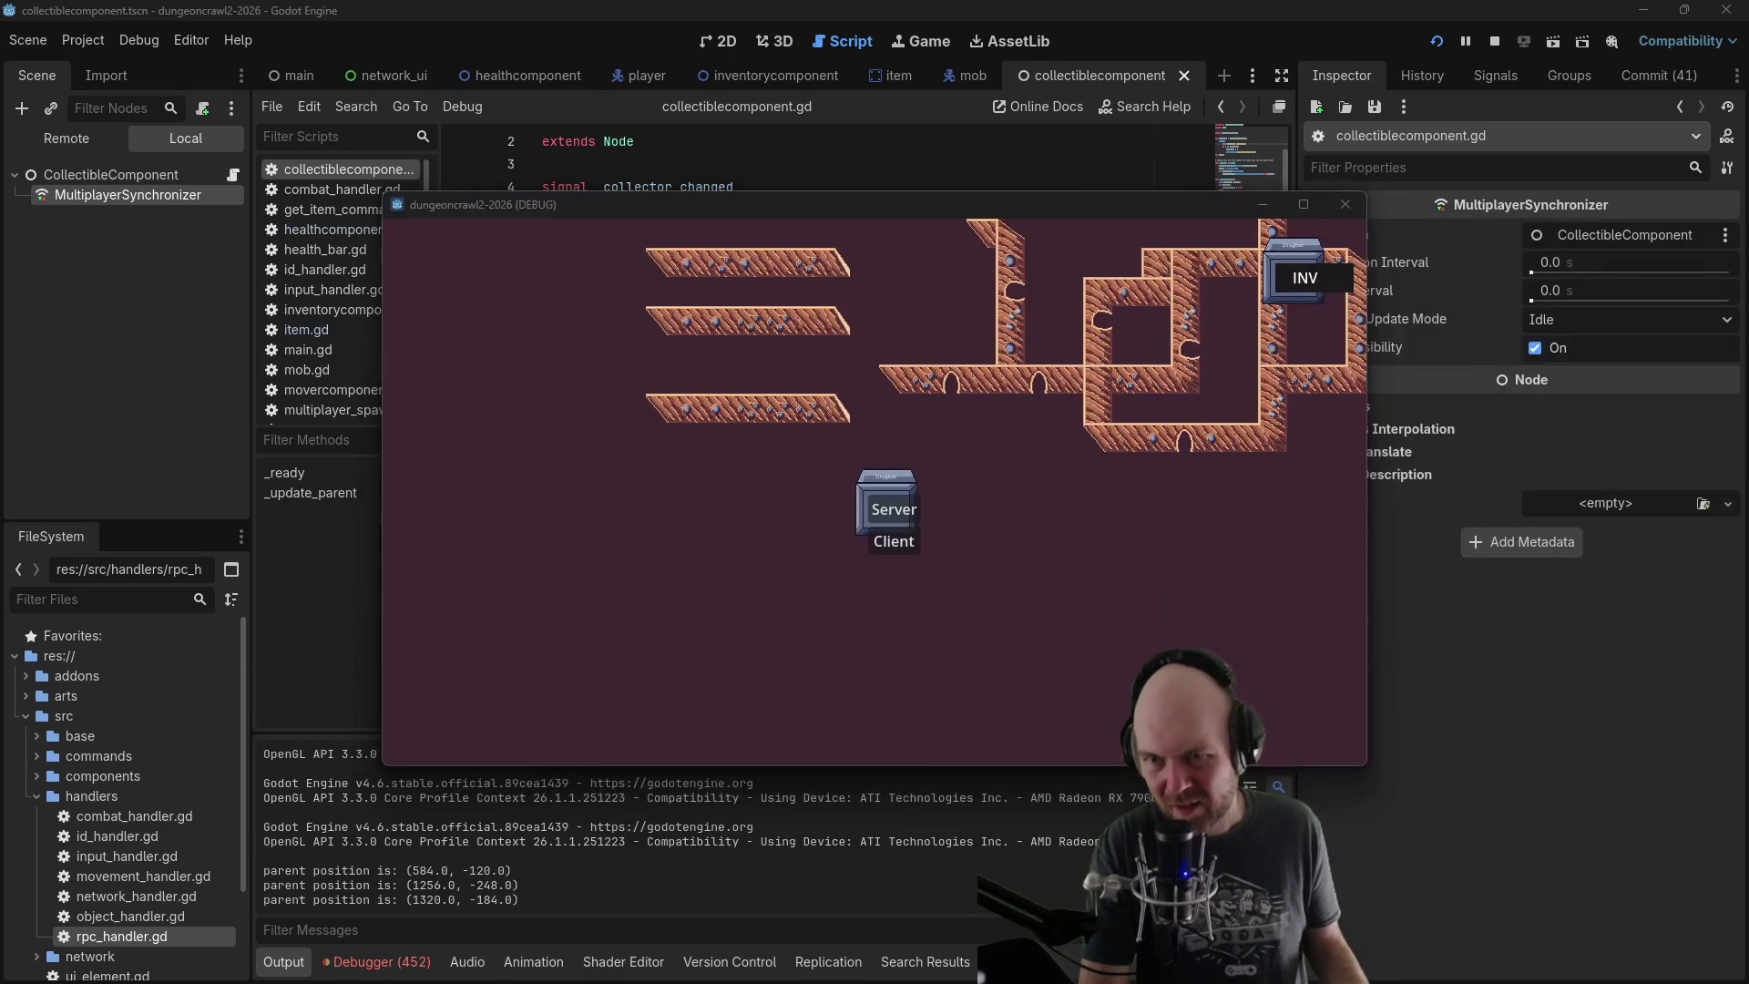
click(966, 435)
click(951, 462)
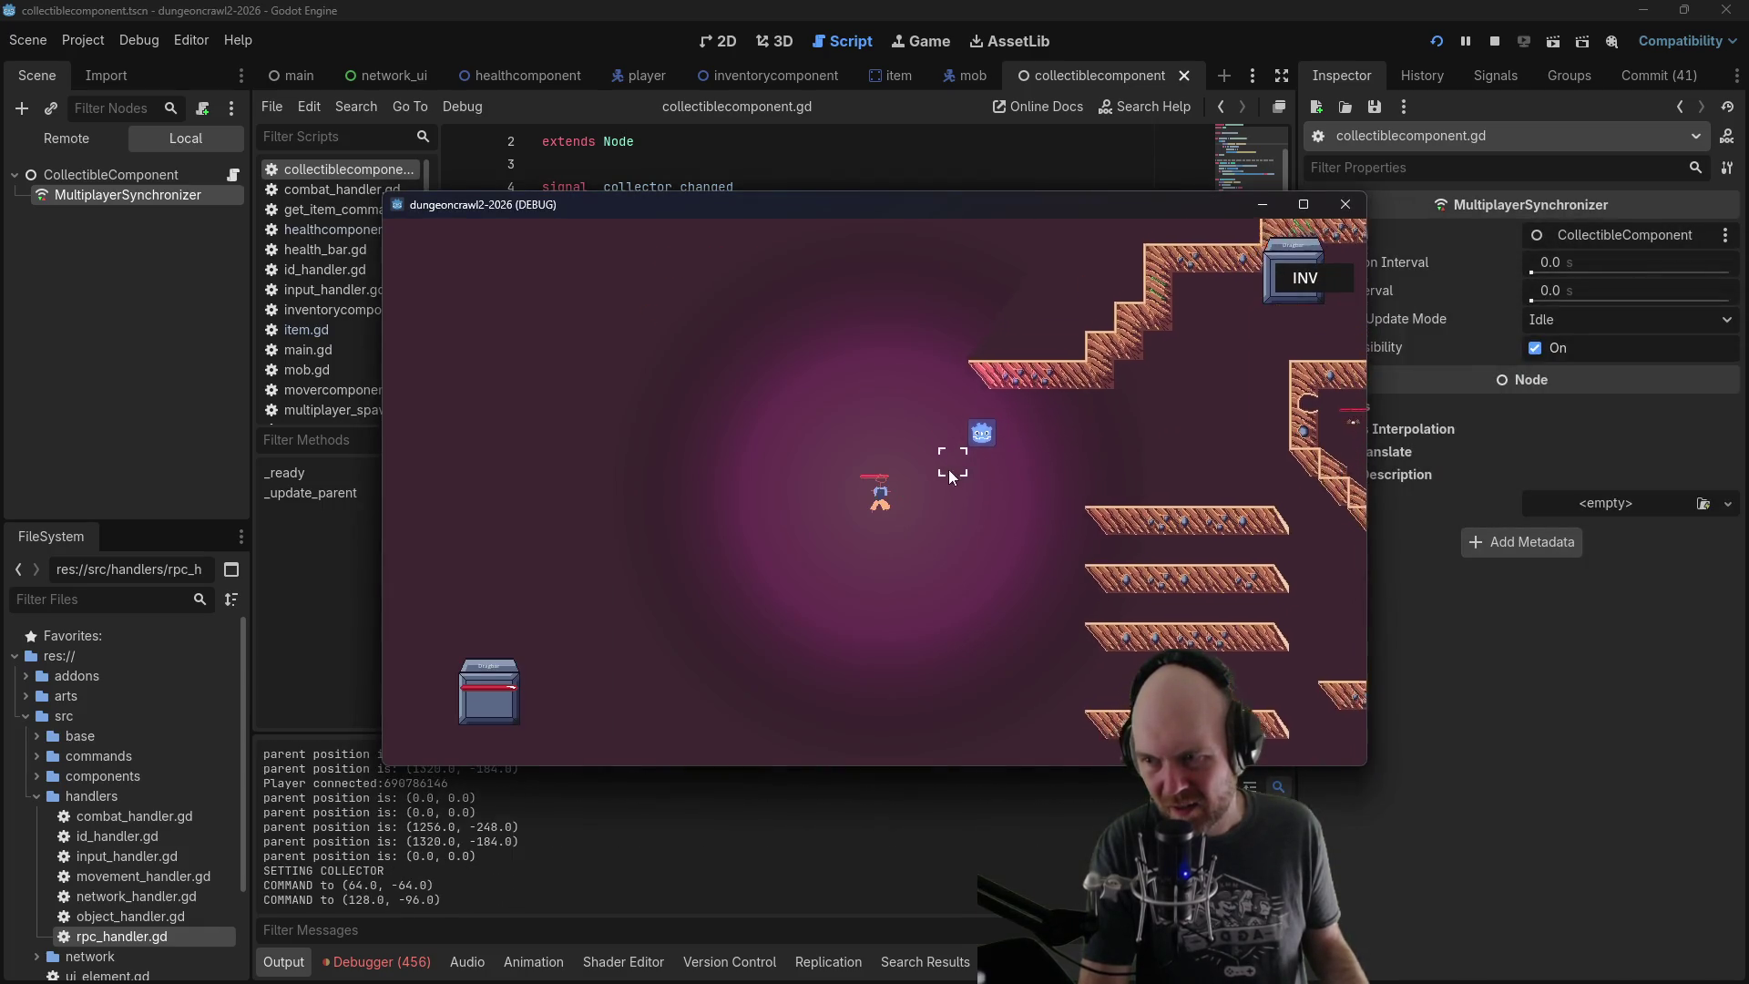
click(918, 484)
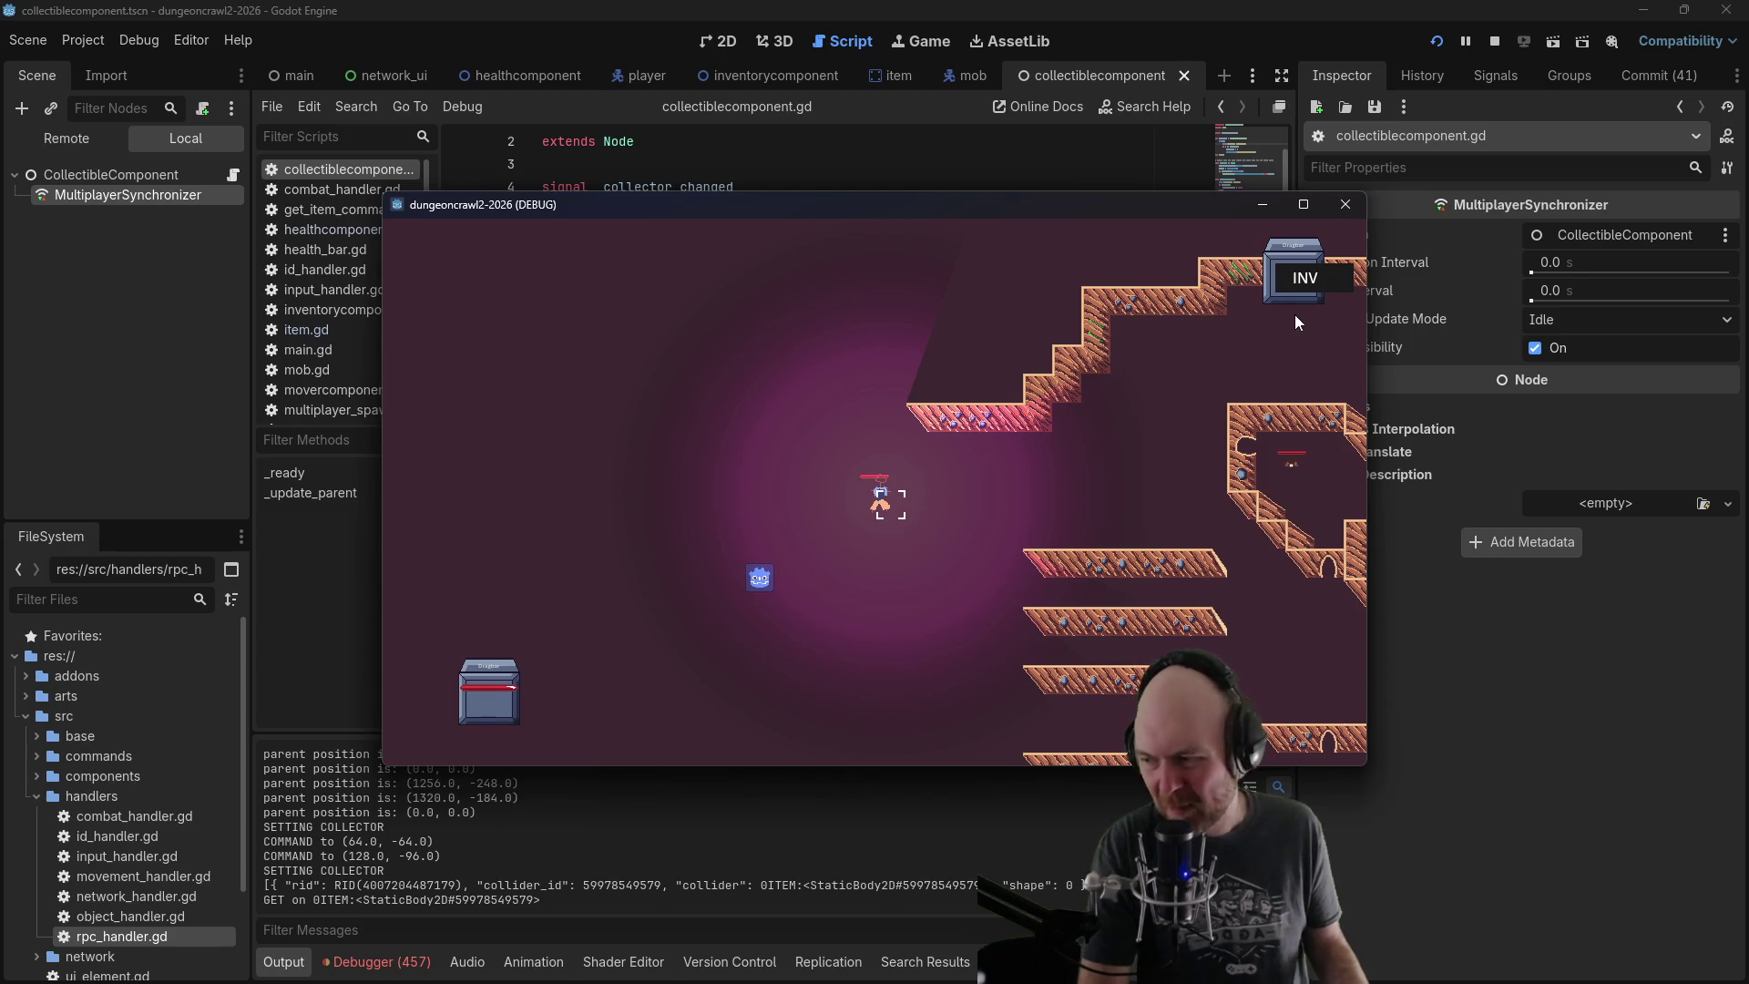
click(1494, 44)
click(859, 460)
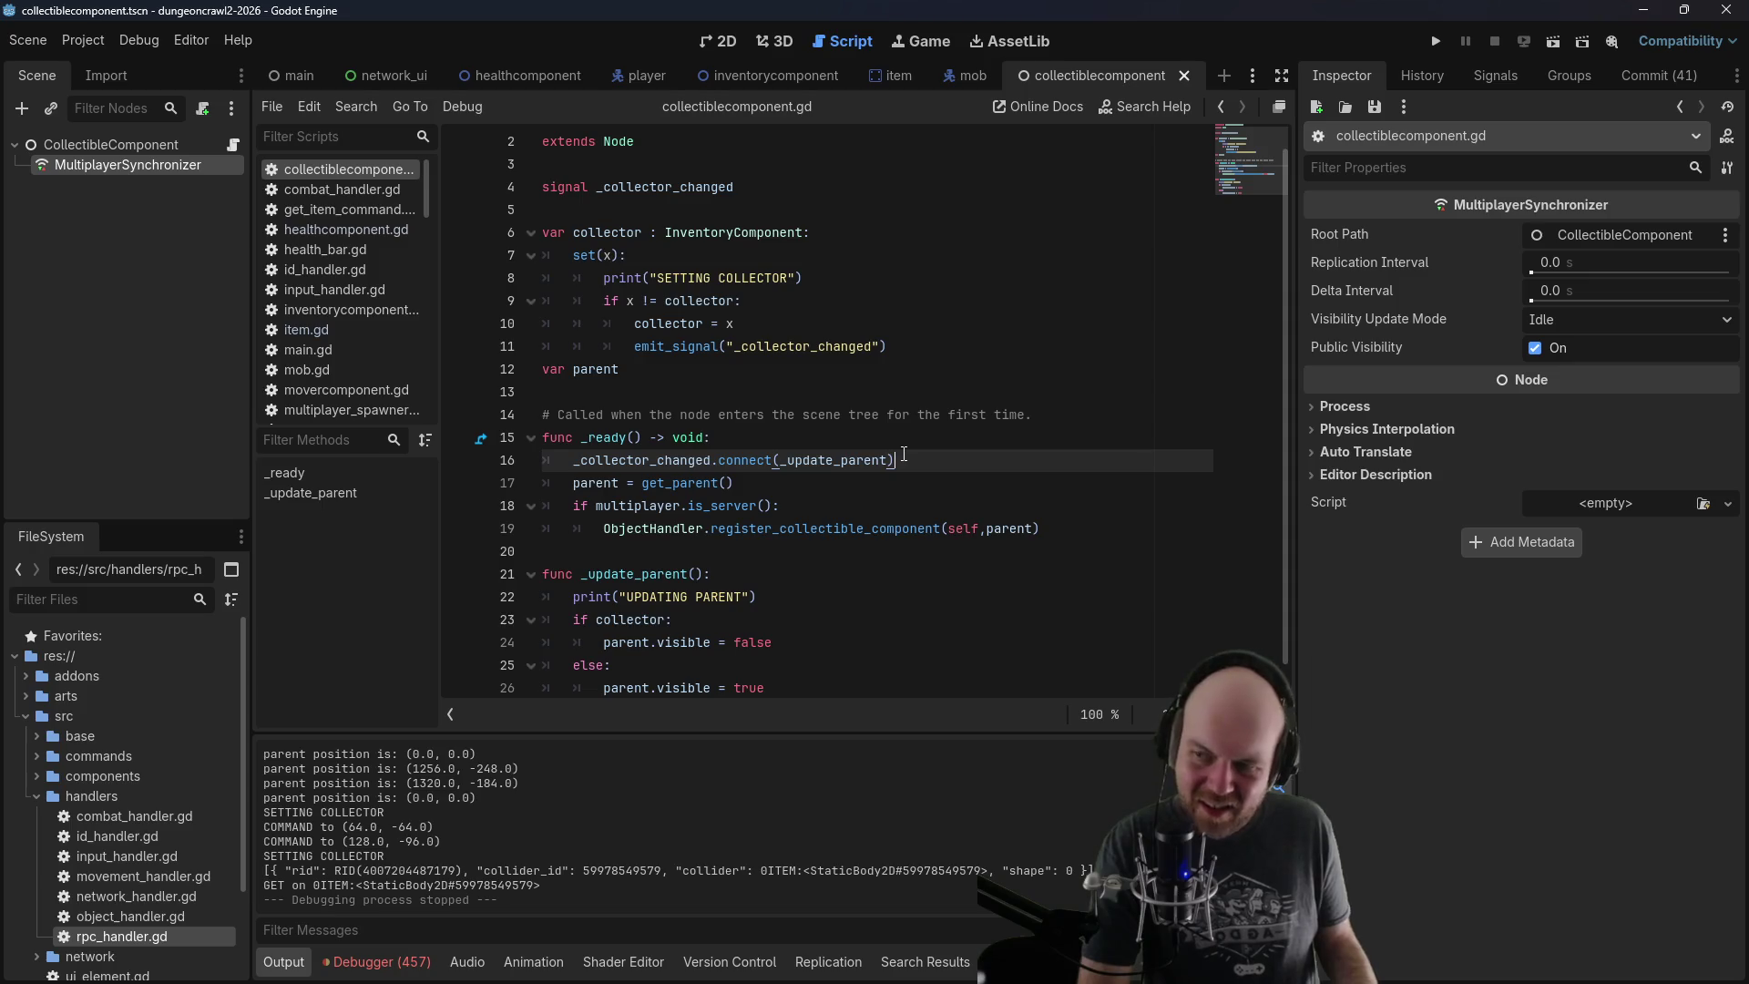
click(1495, 76)
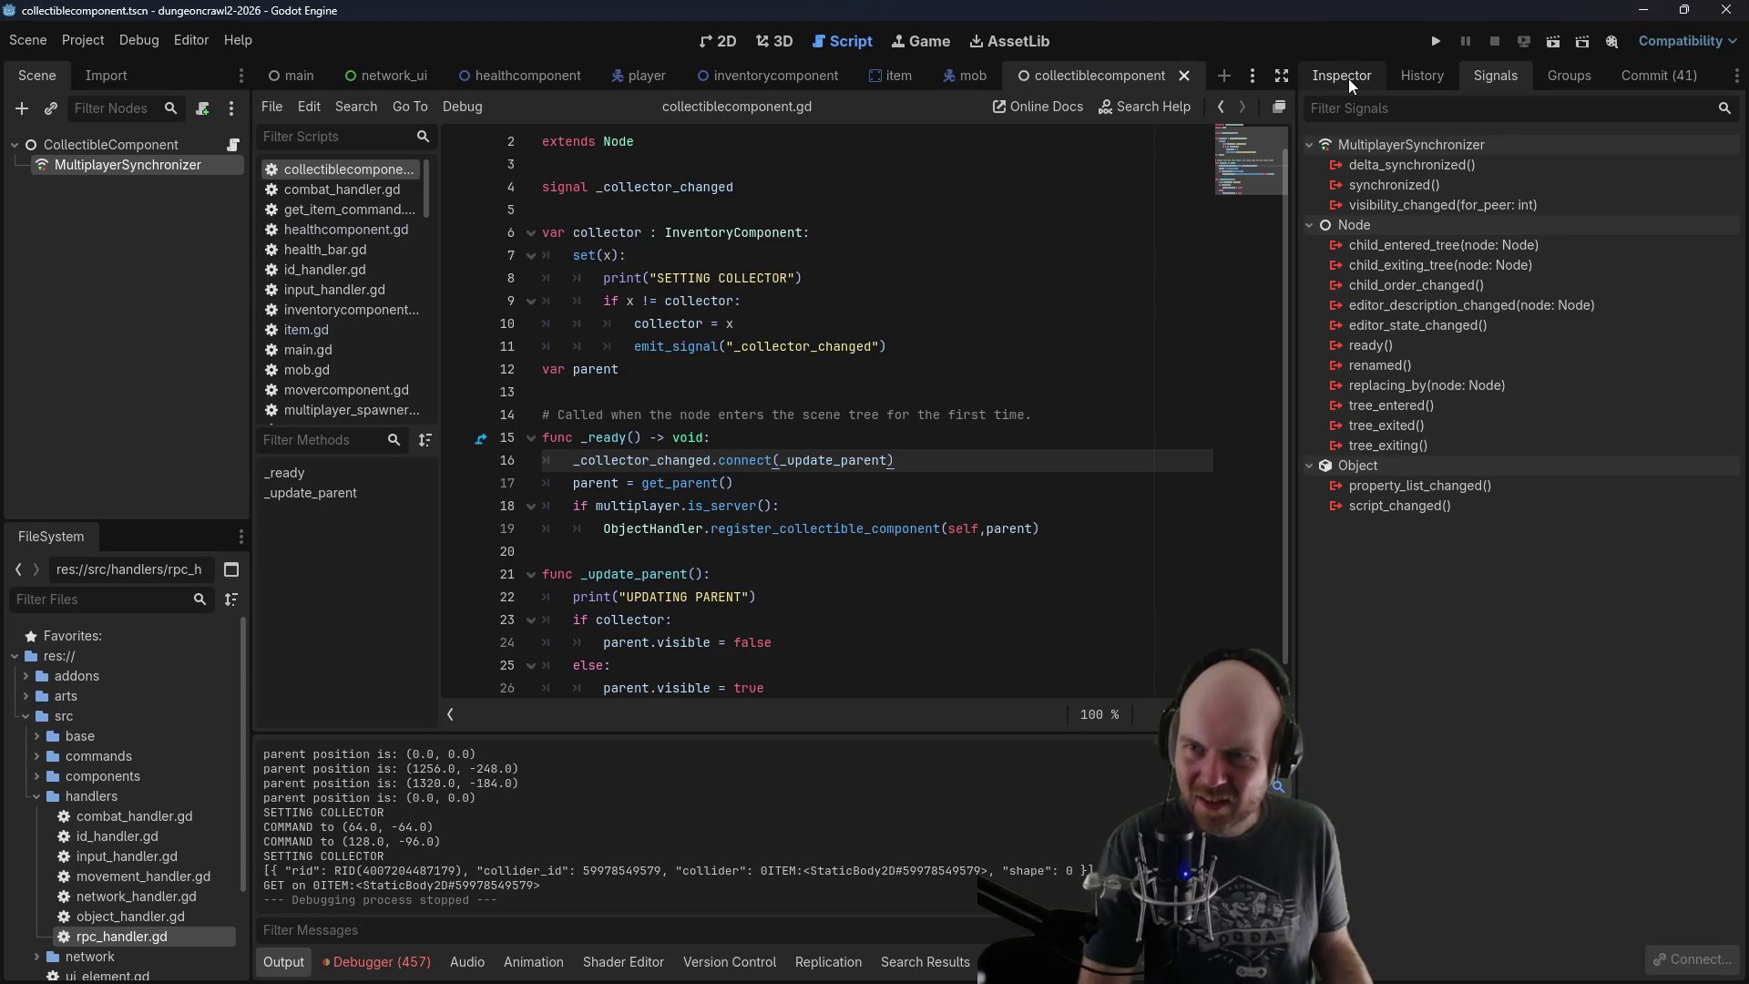
- Connect CollectibleComponent's _collector_changed signal to _update_parent in the Signals dock
click(114, 147)
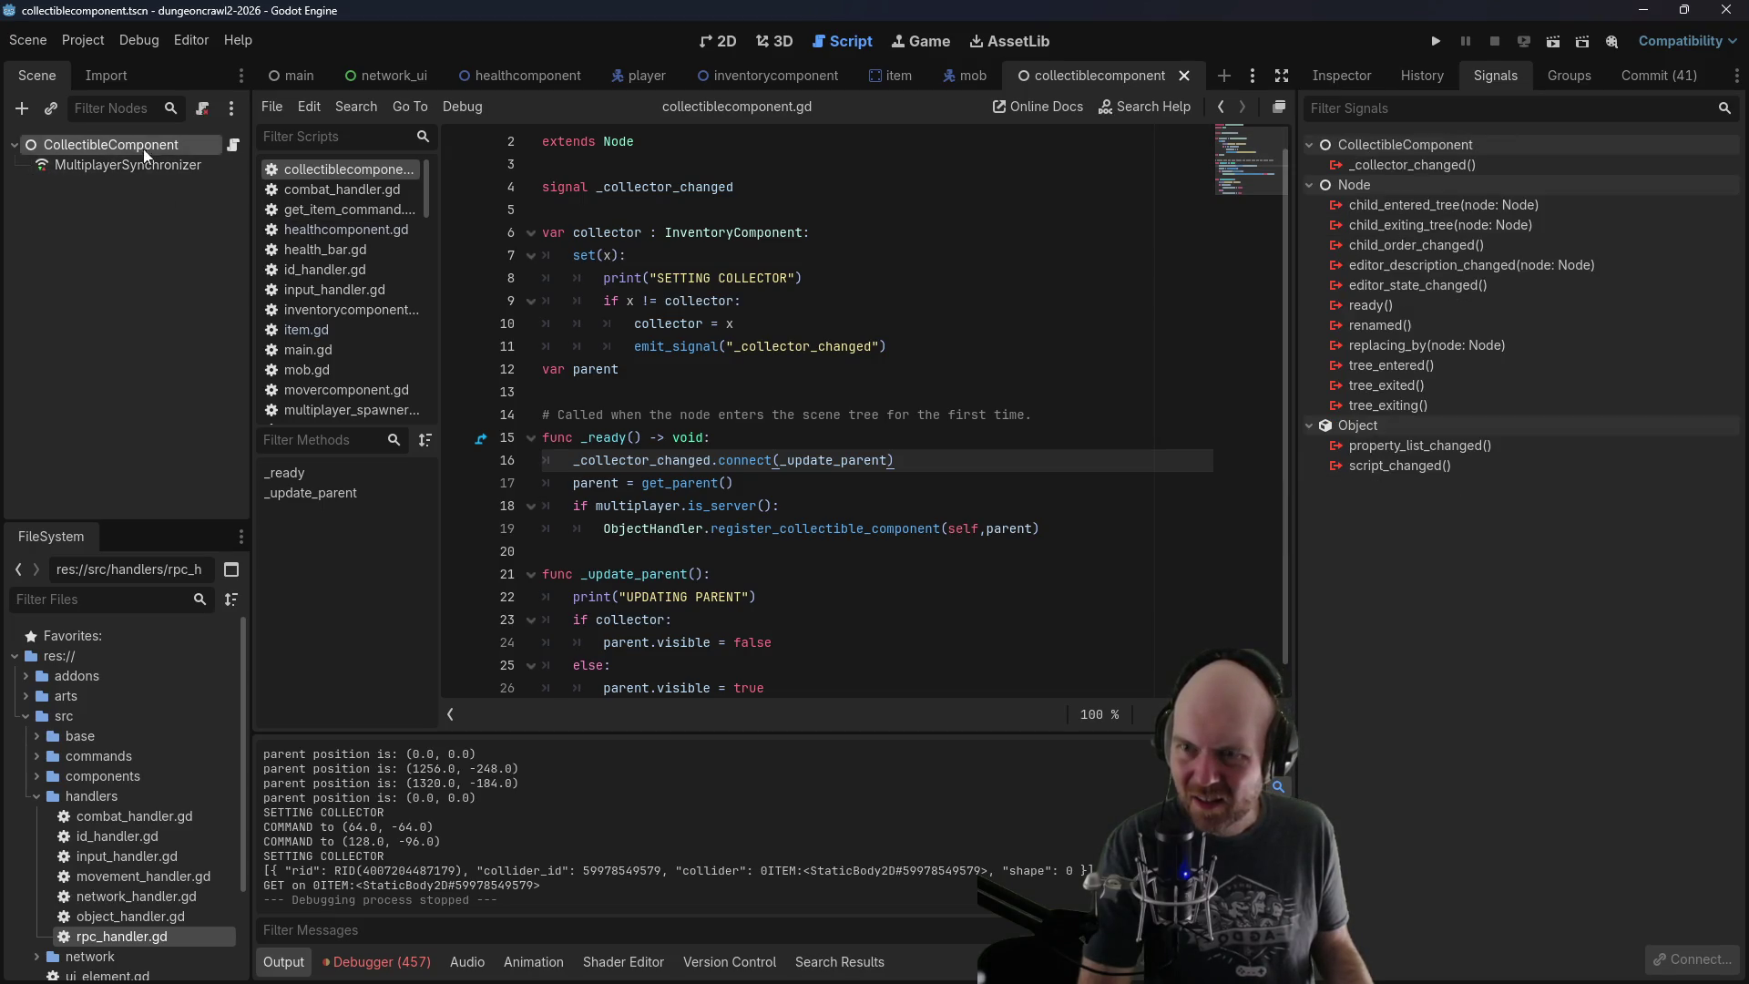
right_click(1370, 162)
click(1419, 180)
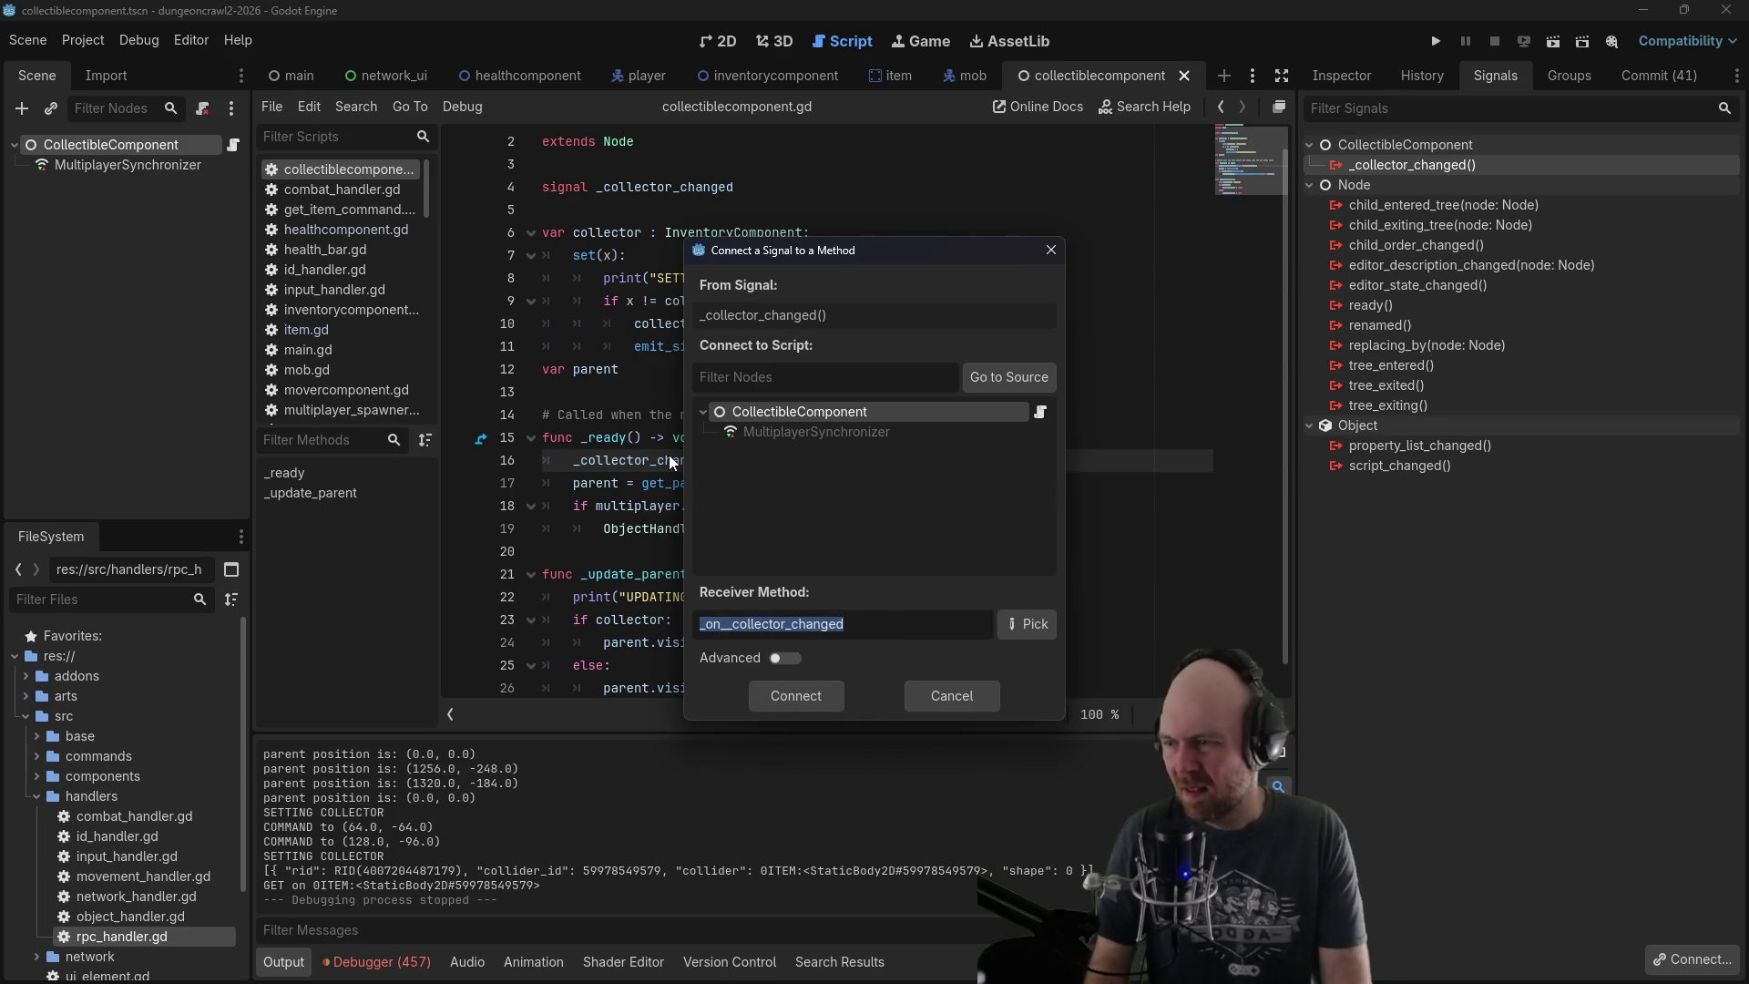
text(_update_parent)
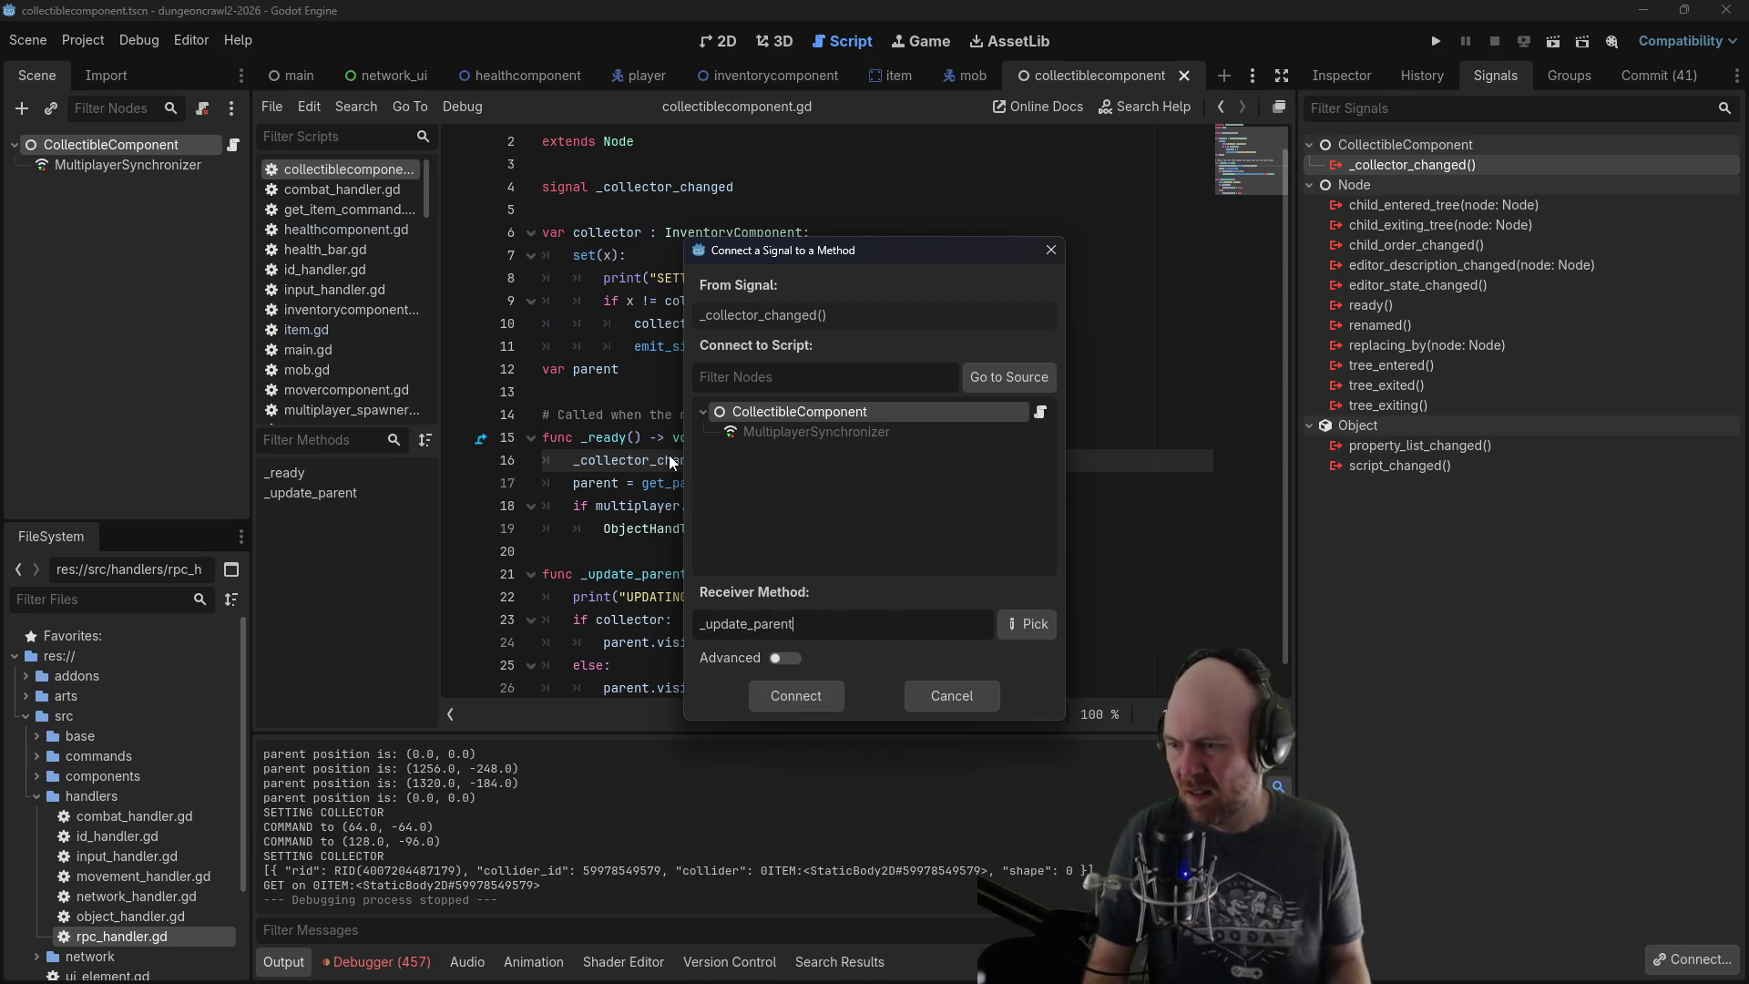
click(789, 699)
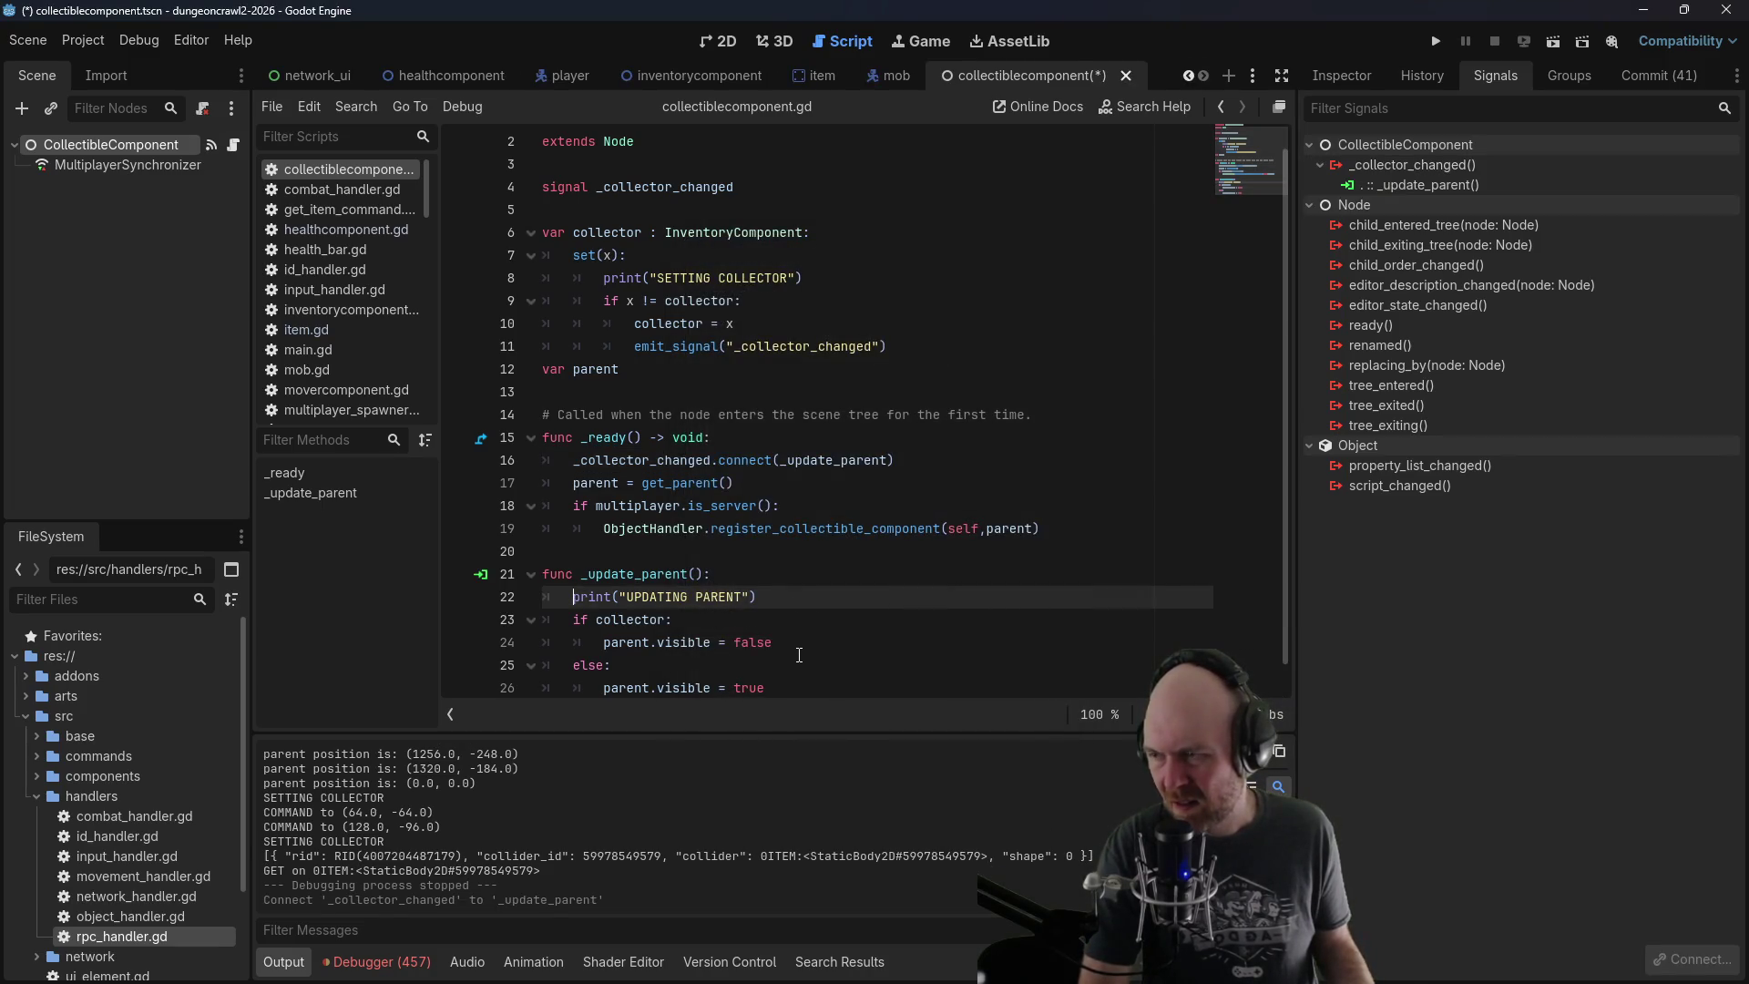
- Delete the connect line in _ready, then run as client, collect the item and close the game
scroll(797, 654, down, 1)
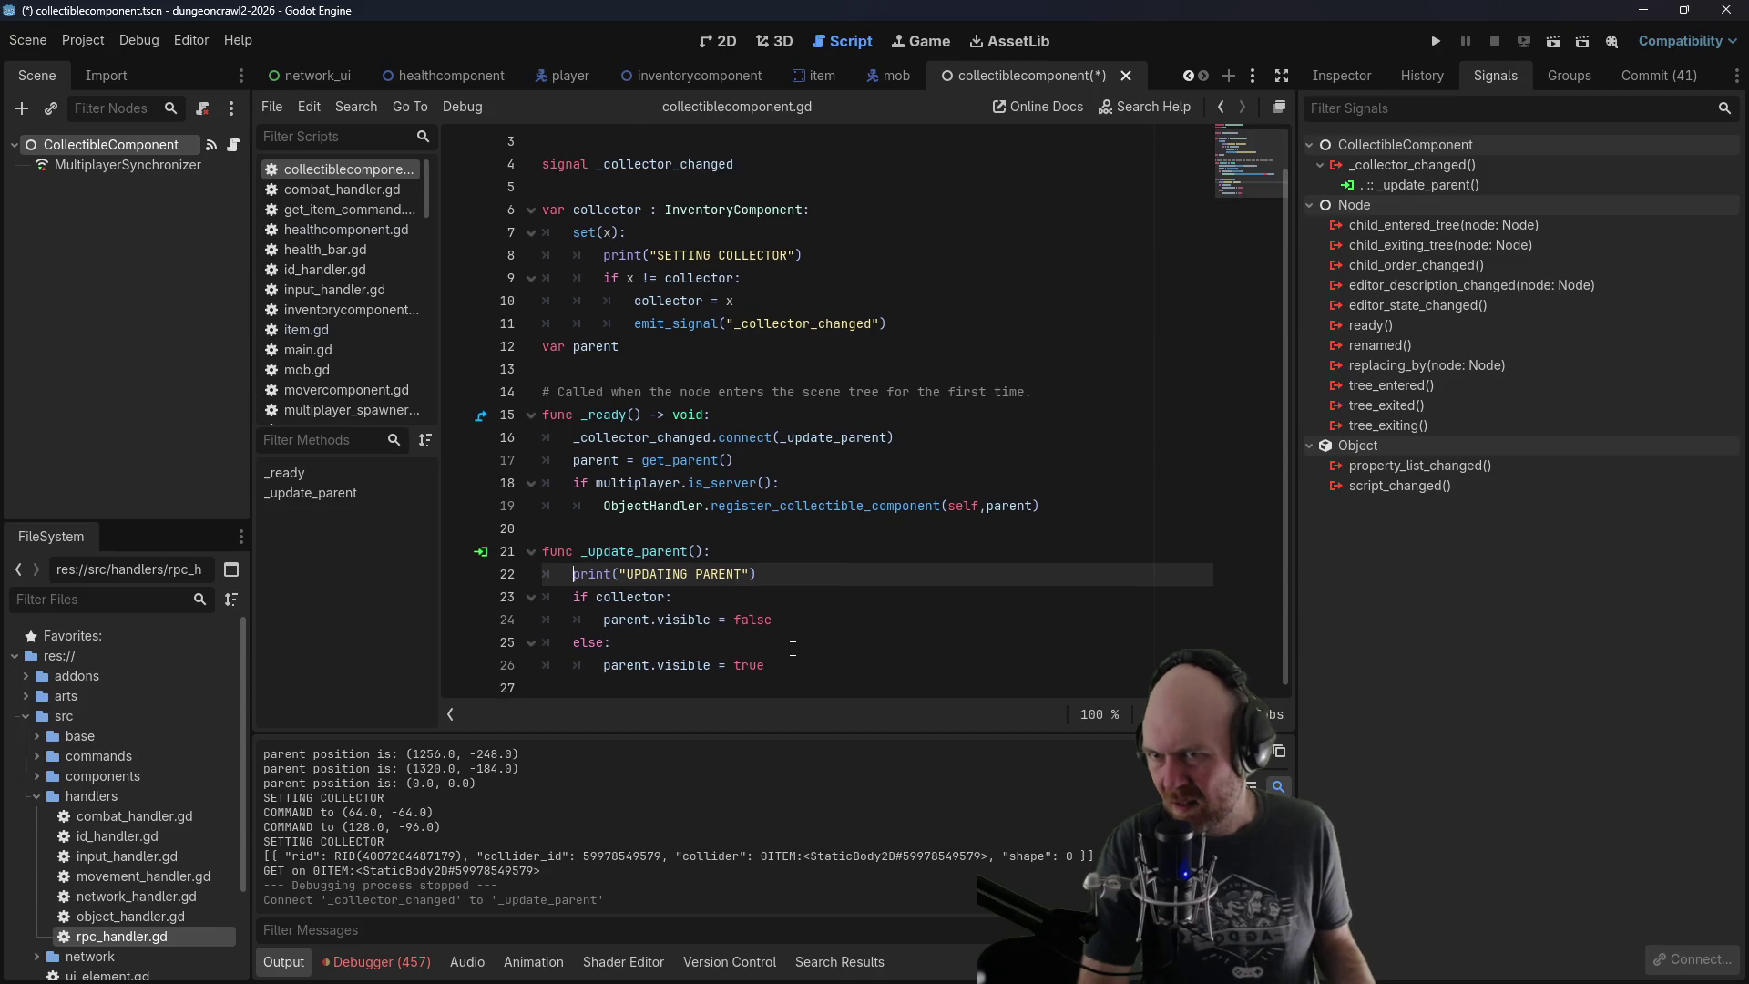
drag(893, 438, 903, 410)
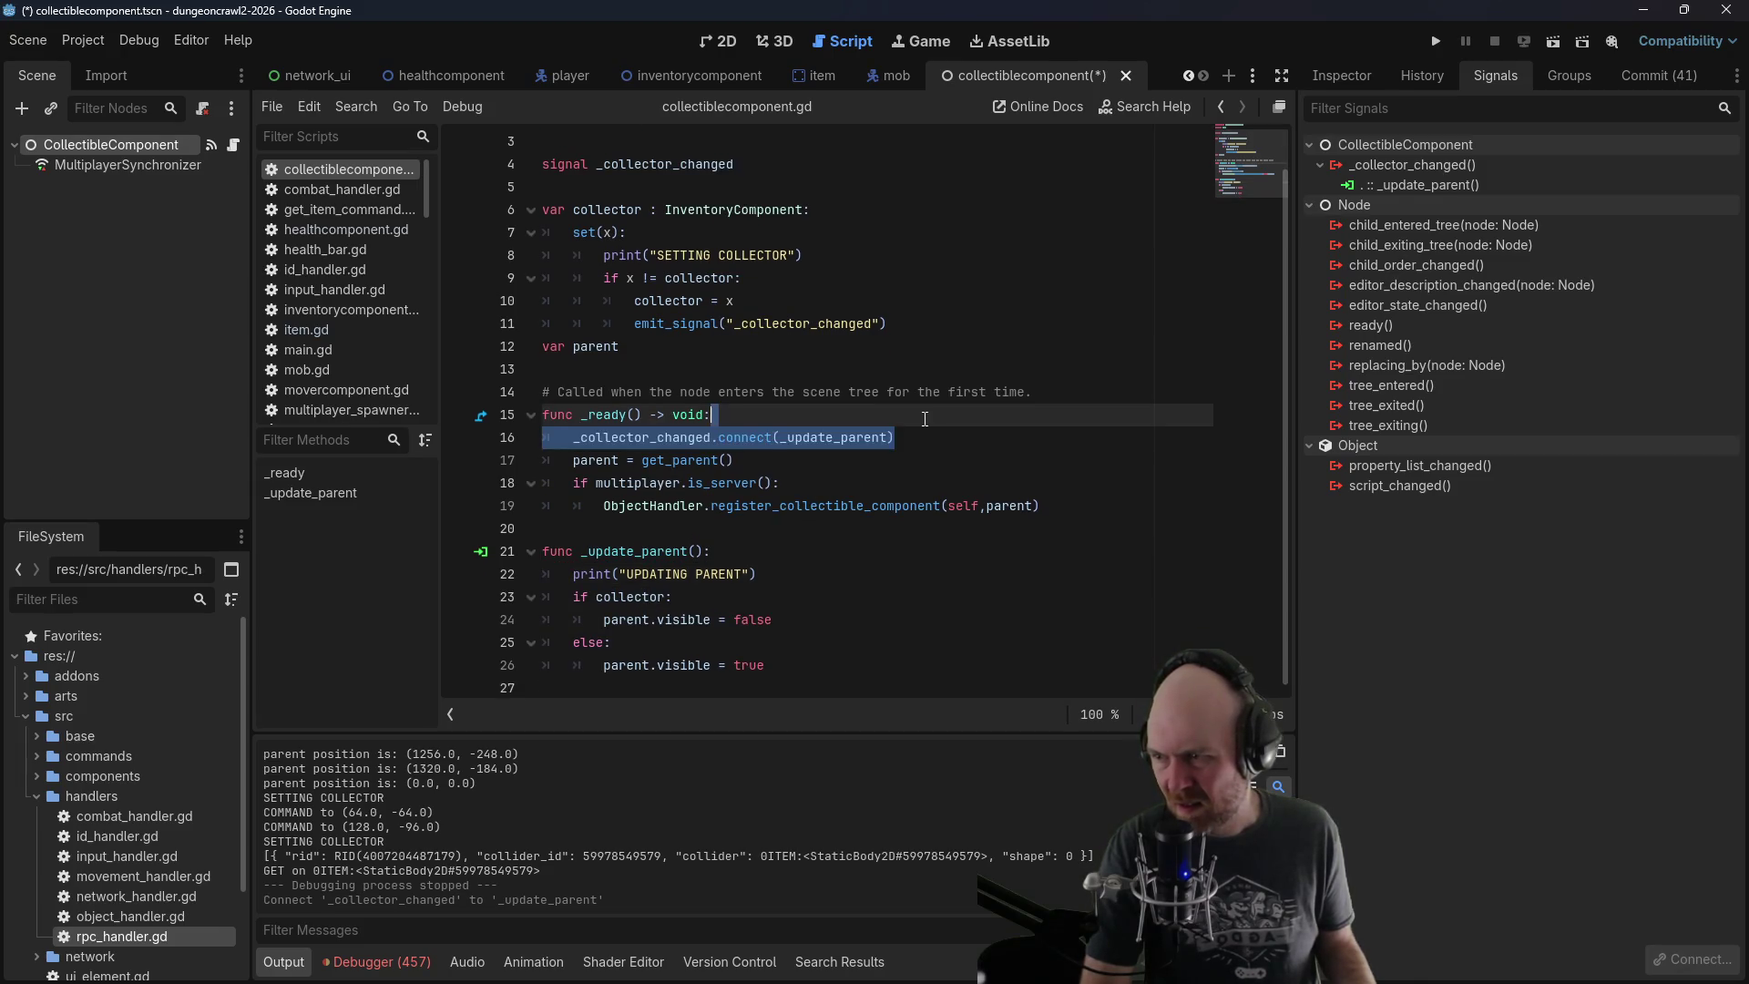
key(BackSpace)
click(1436, 41)
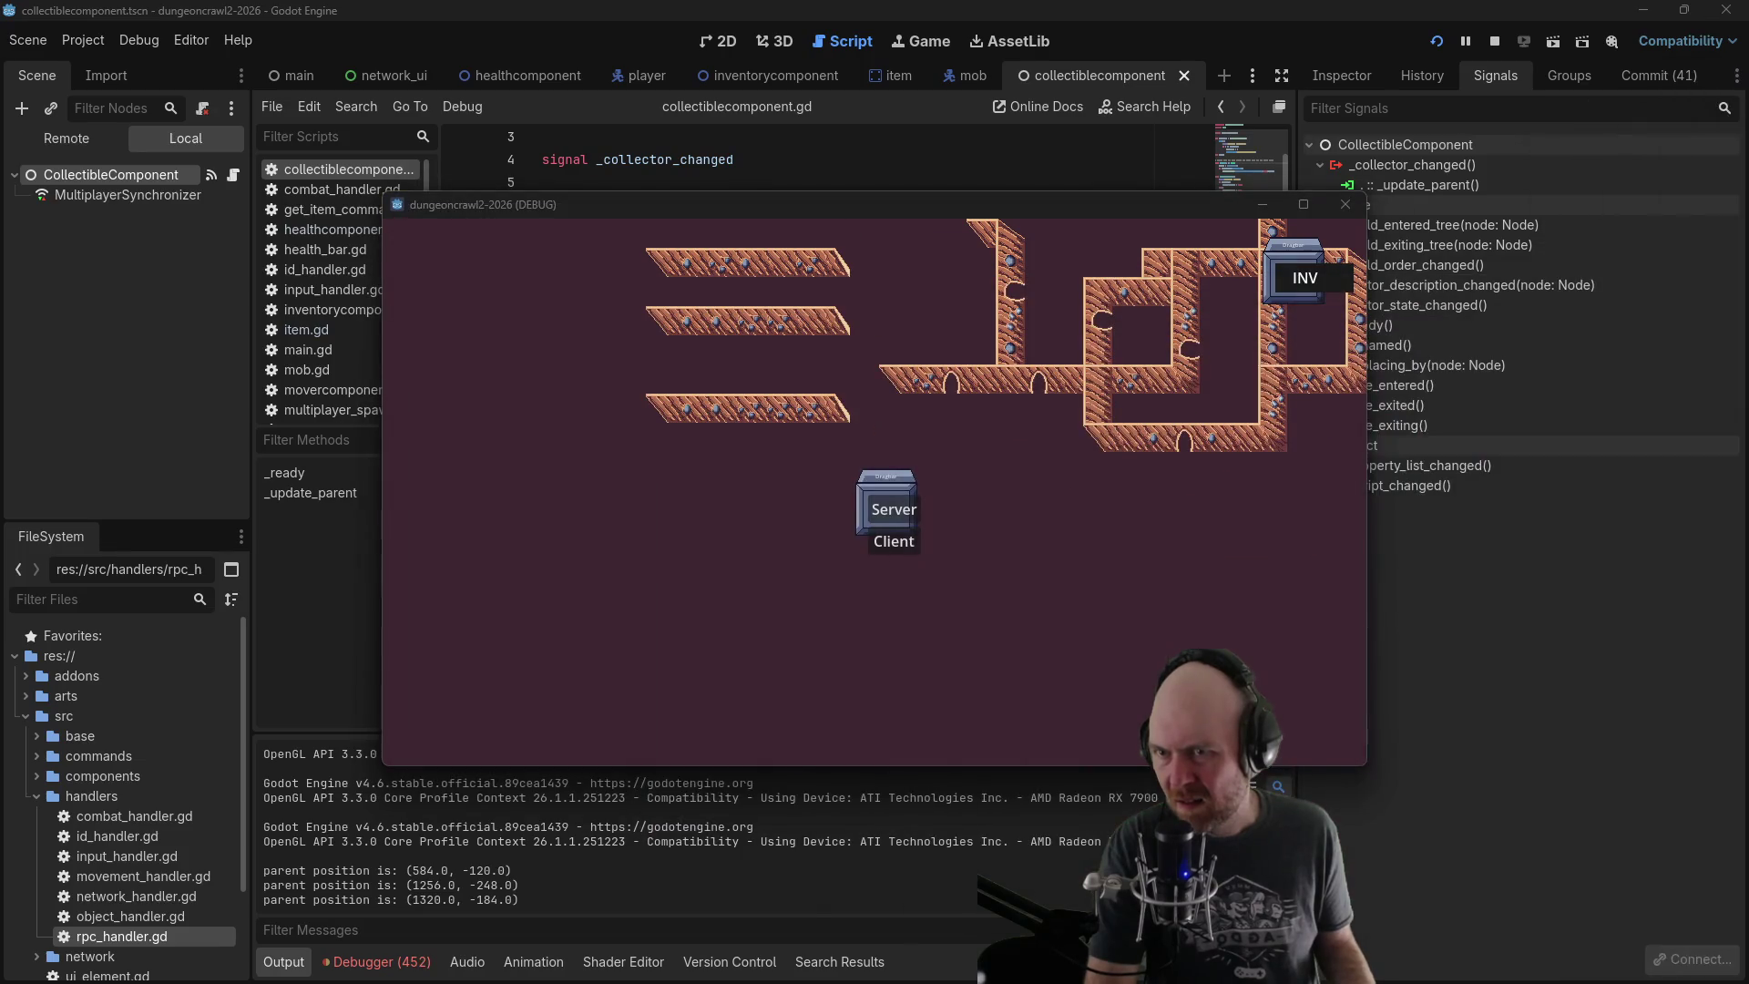
click(897, 539)
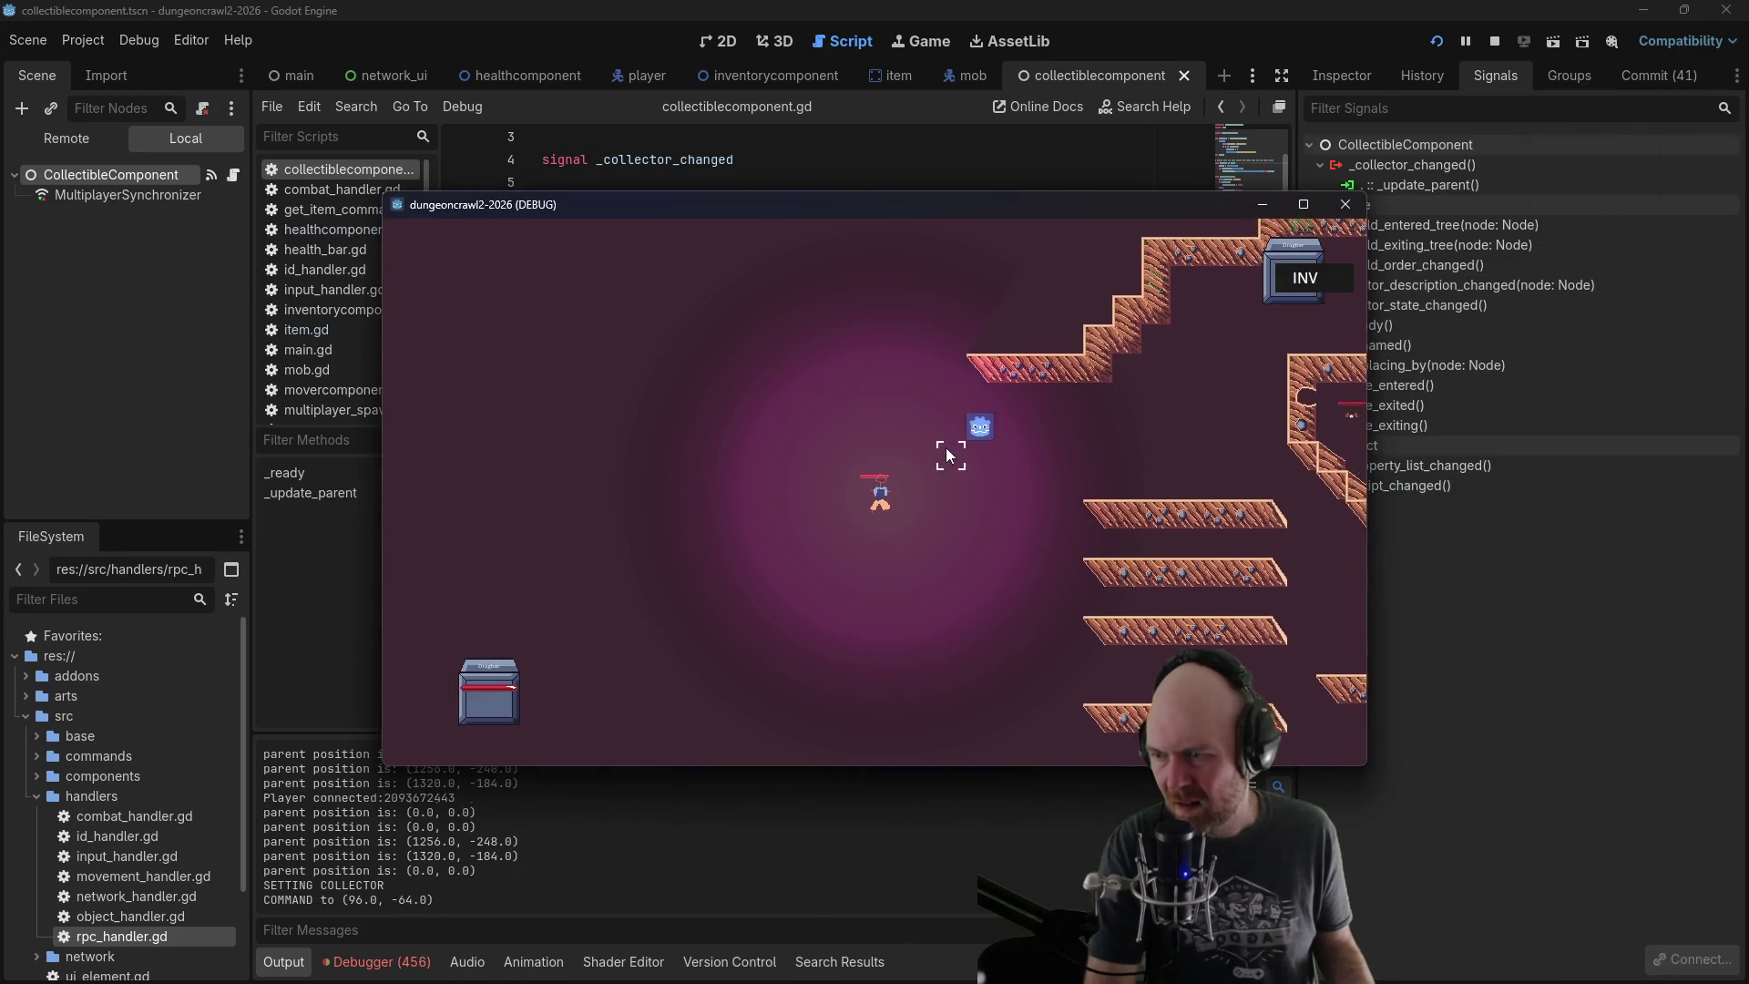
click(910, 487)
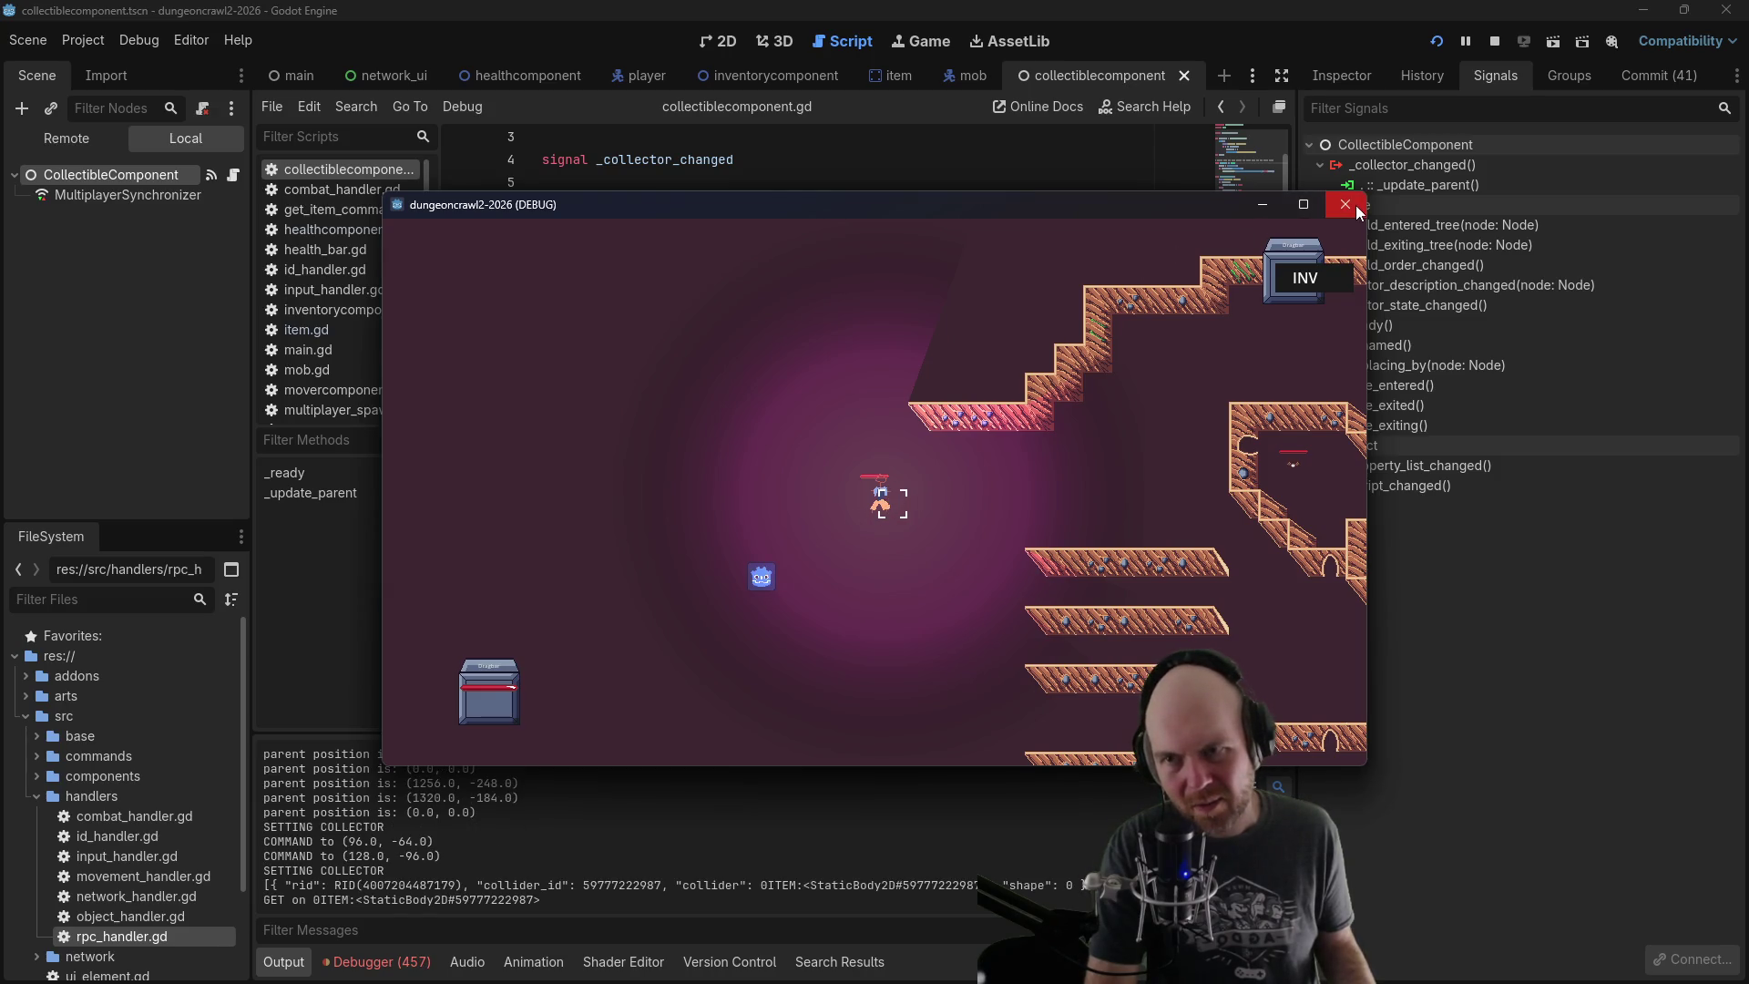
click(1494, 41)
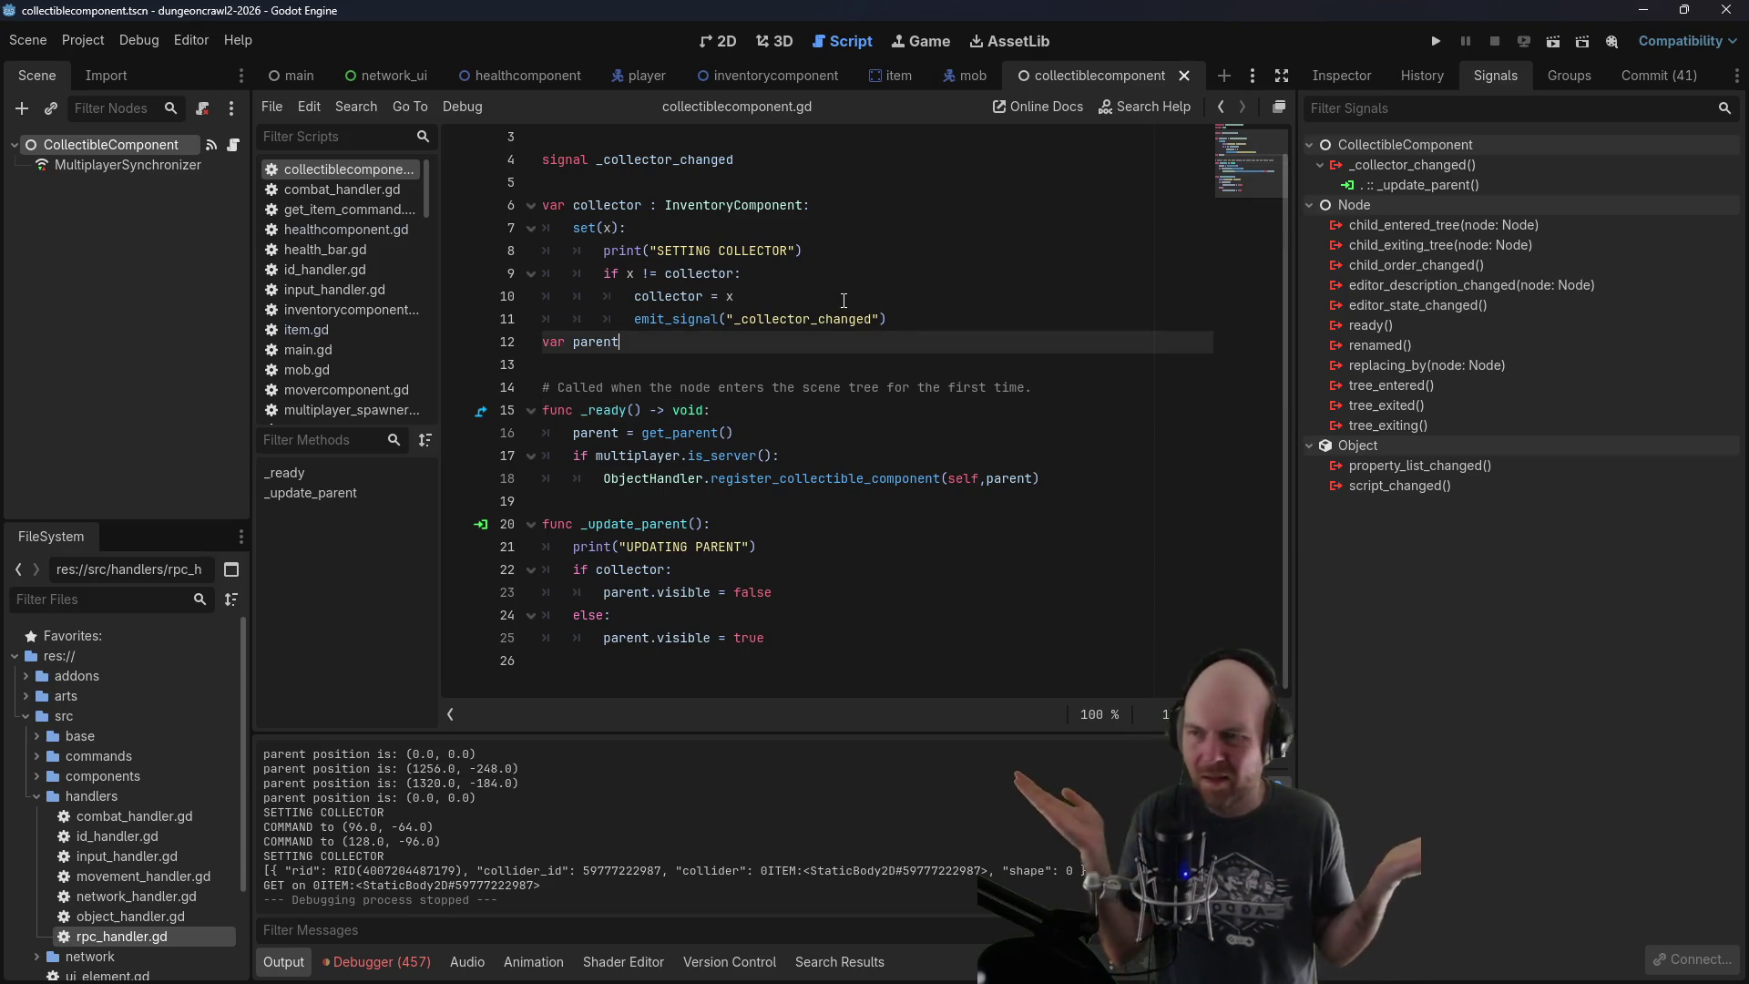
- Add a print("EMITTING SIGNAL") line after the collector = x assignment
click(814, 296)
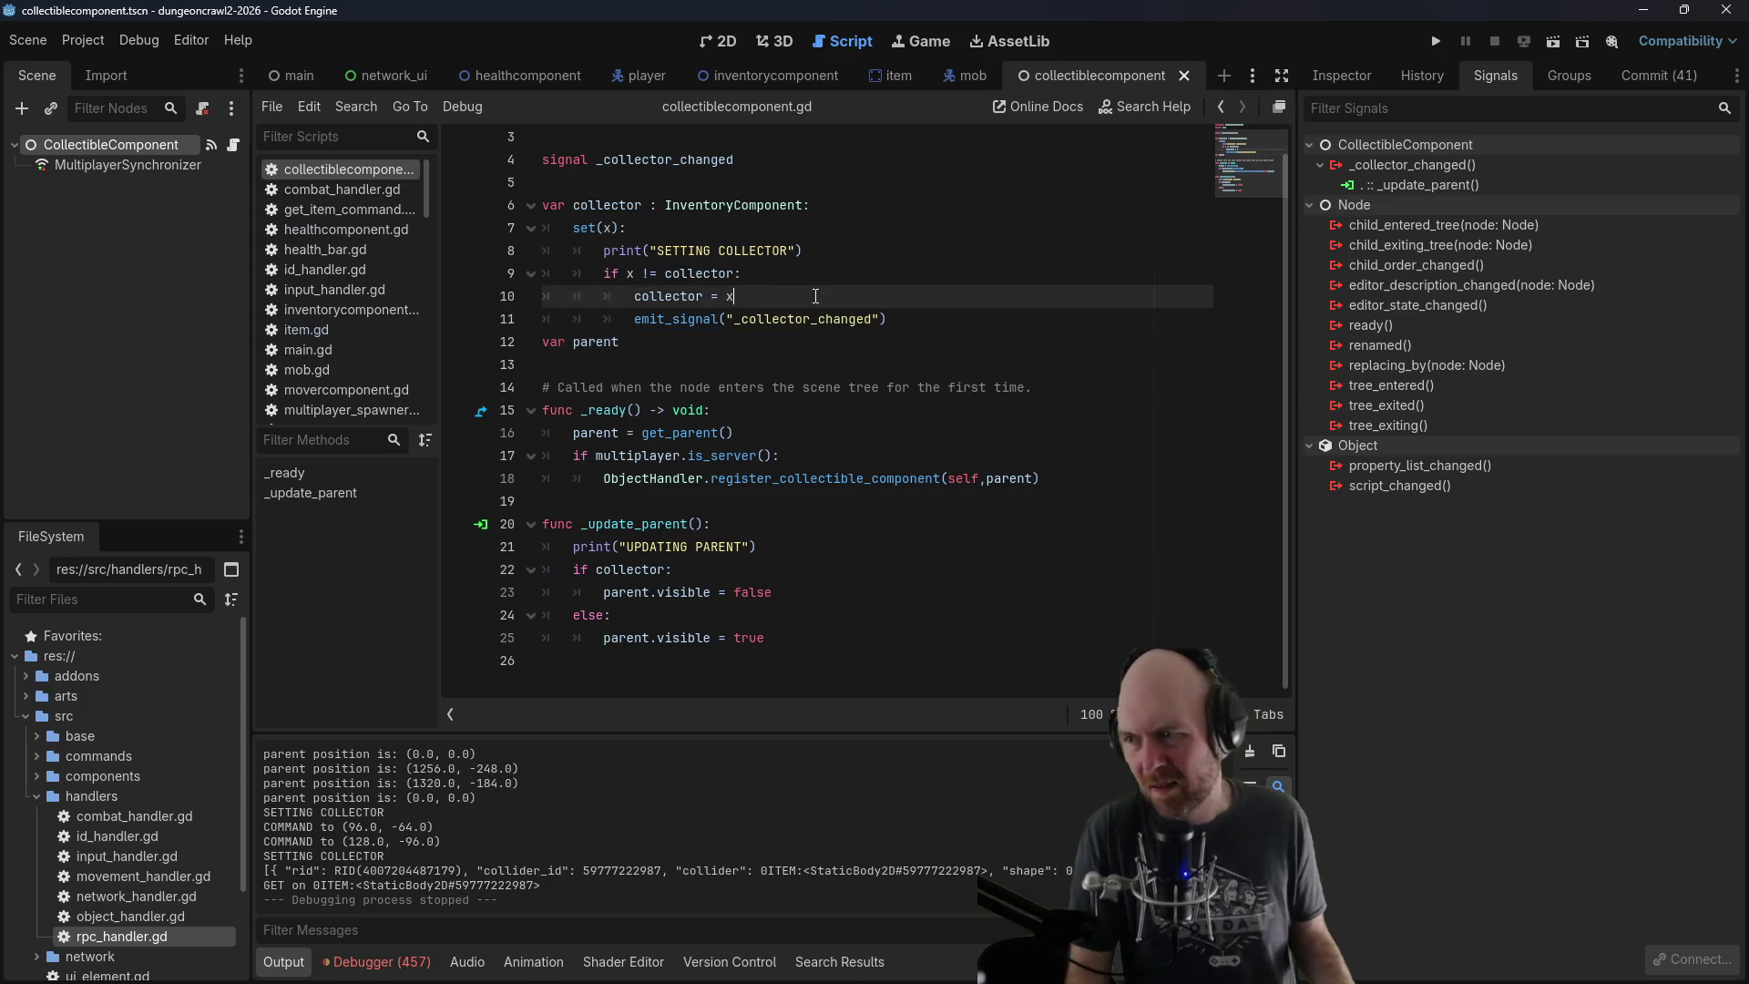
key(Return)
text(print("EMITTING SIGNAL)
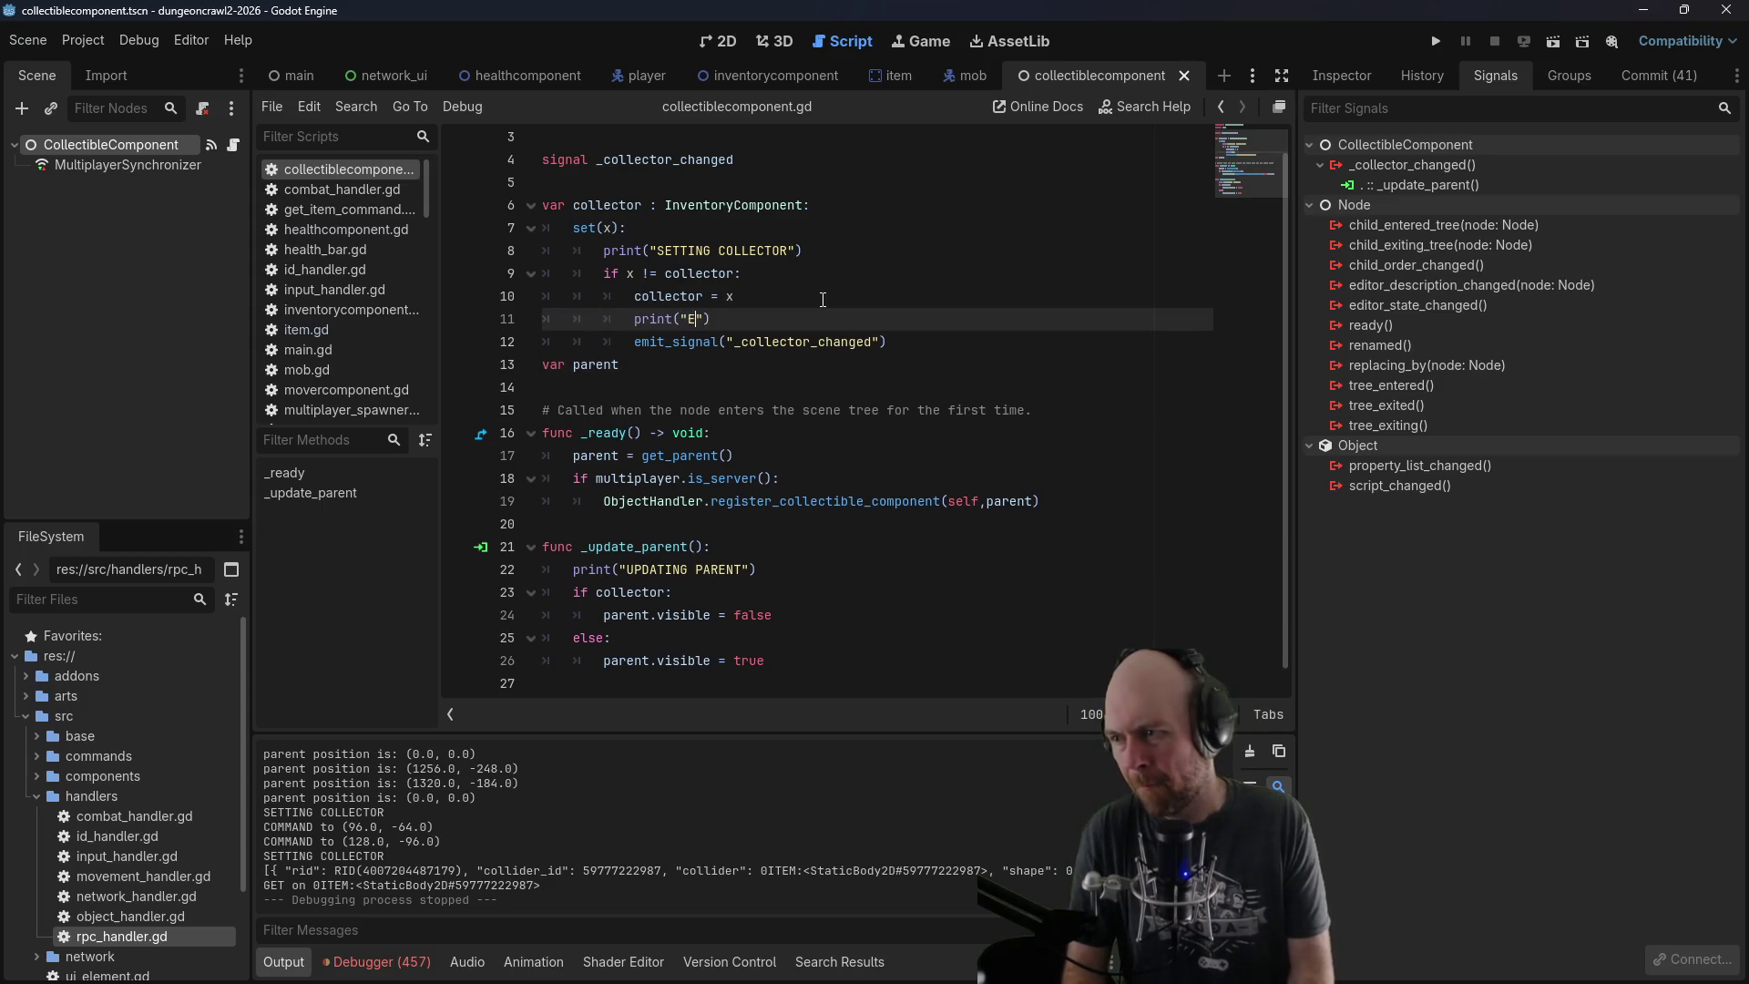
- Run the game, join as a client, pick up the item, then stop the run
key(F5)
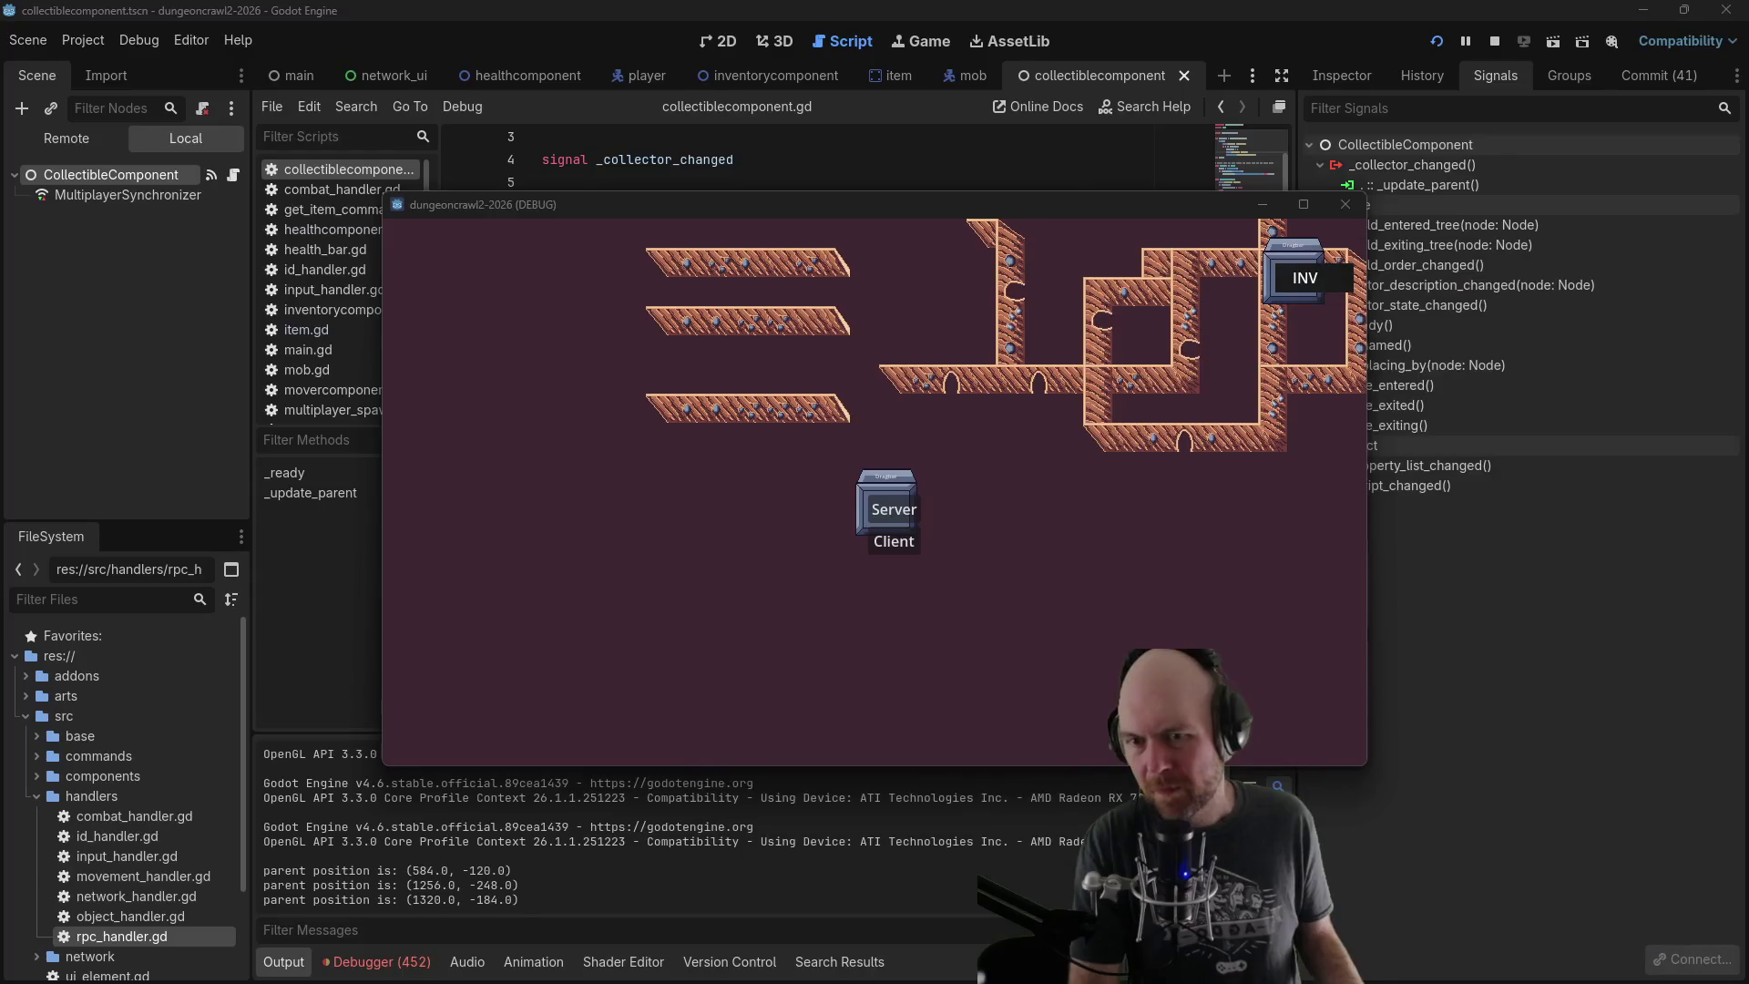
click(891, 544)
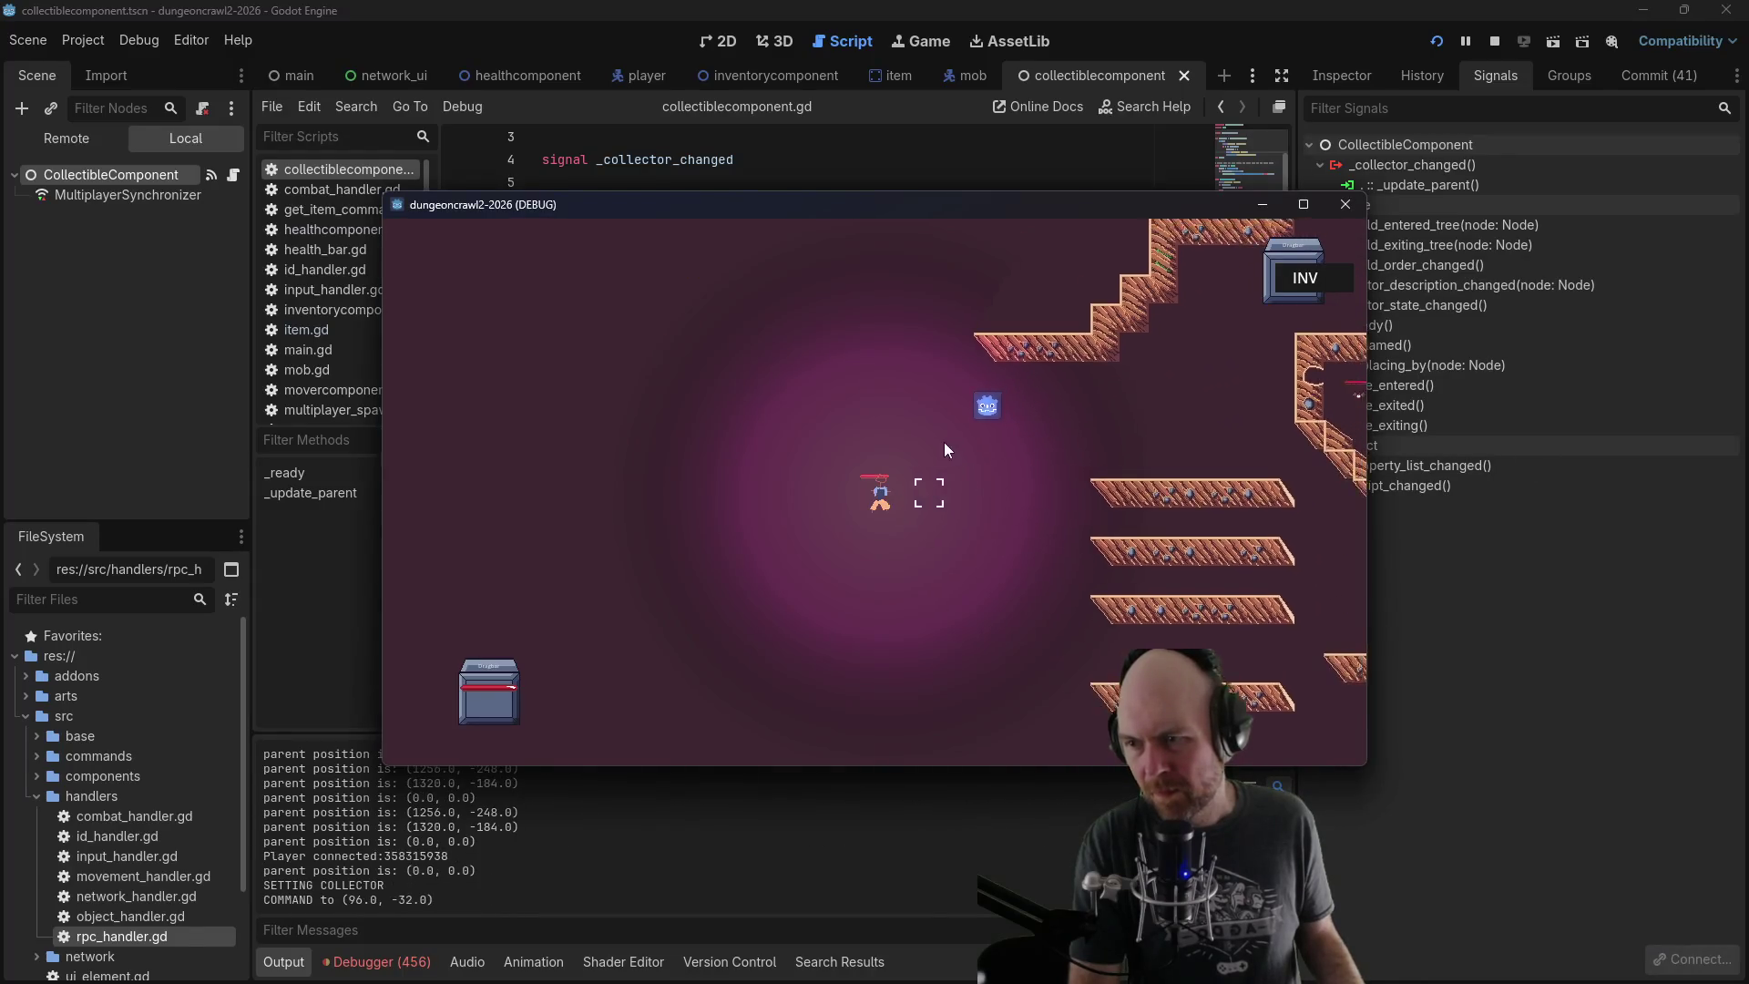
click(931, 463)
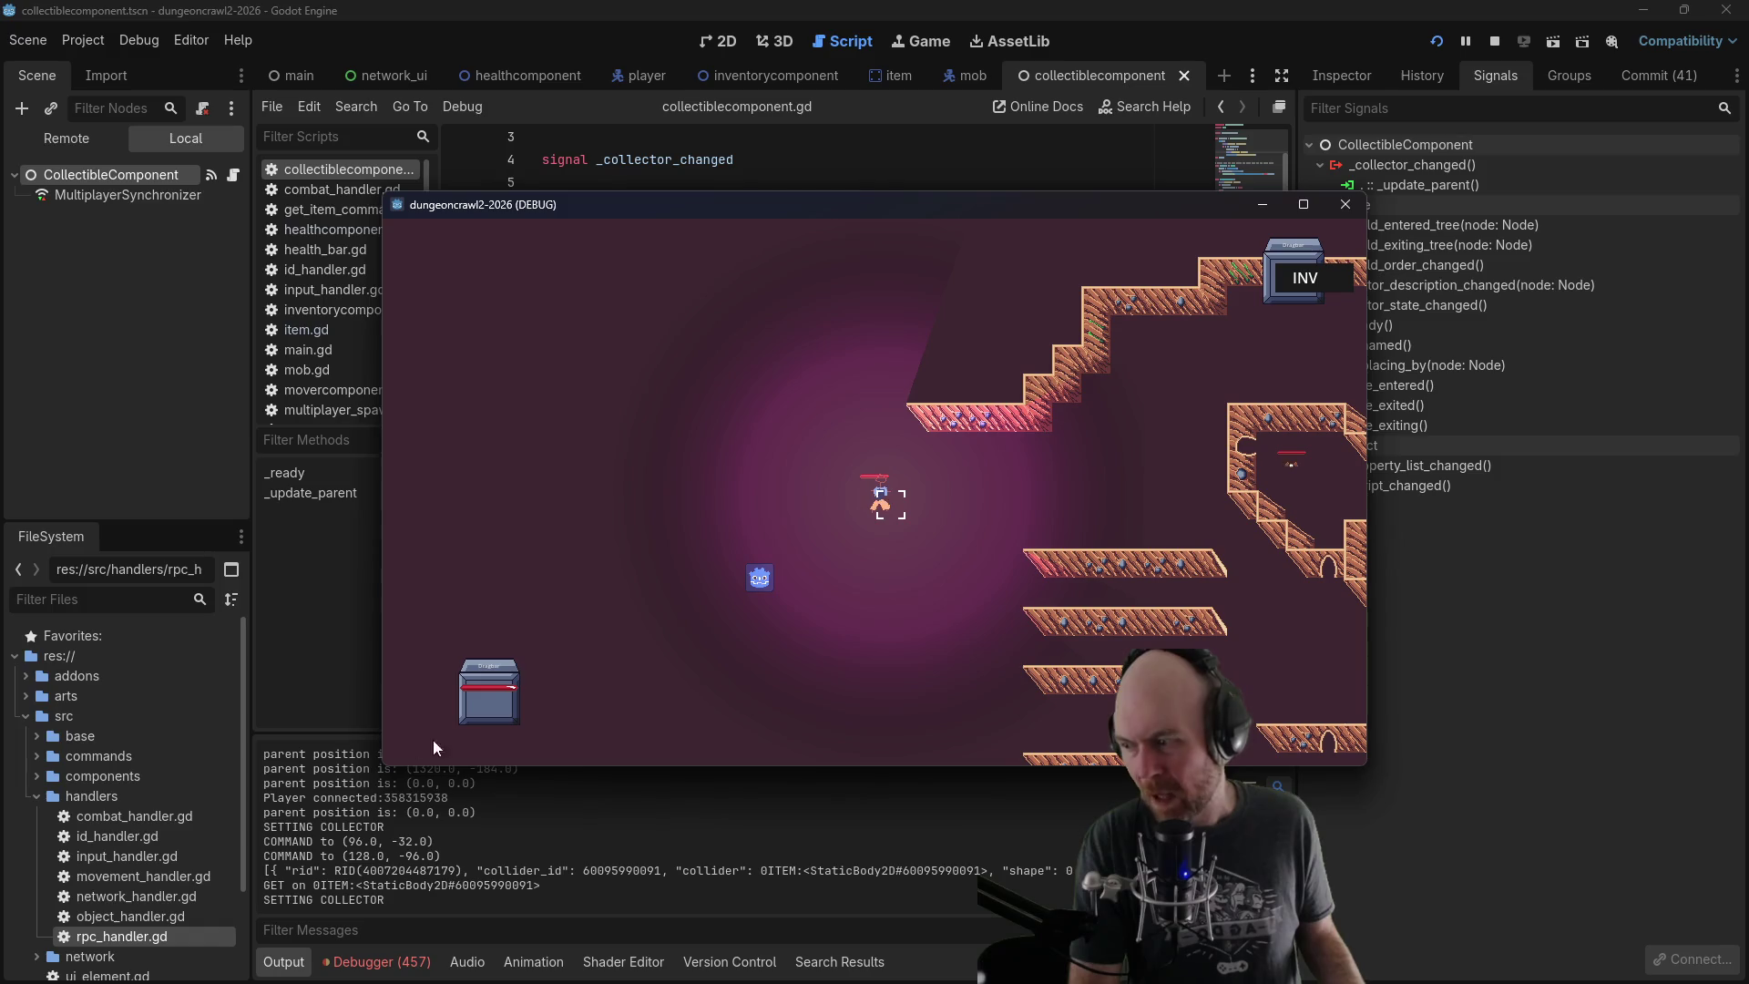
click(1343, 208)
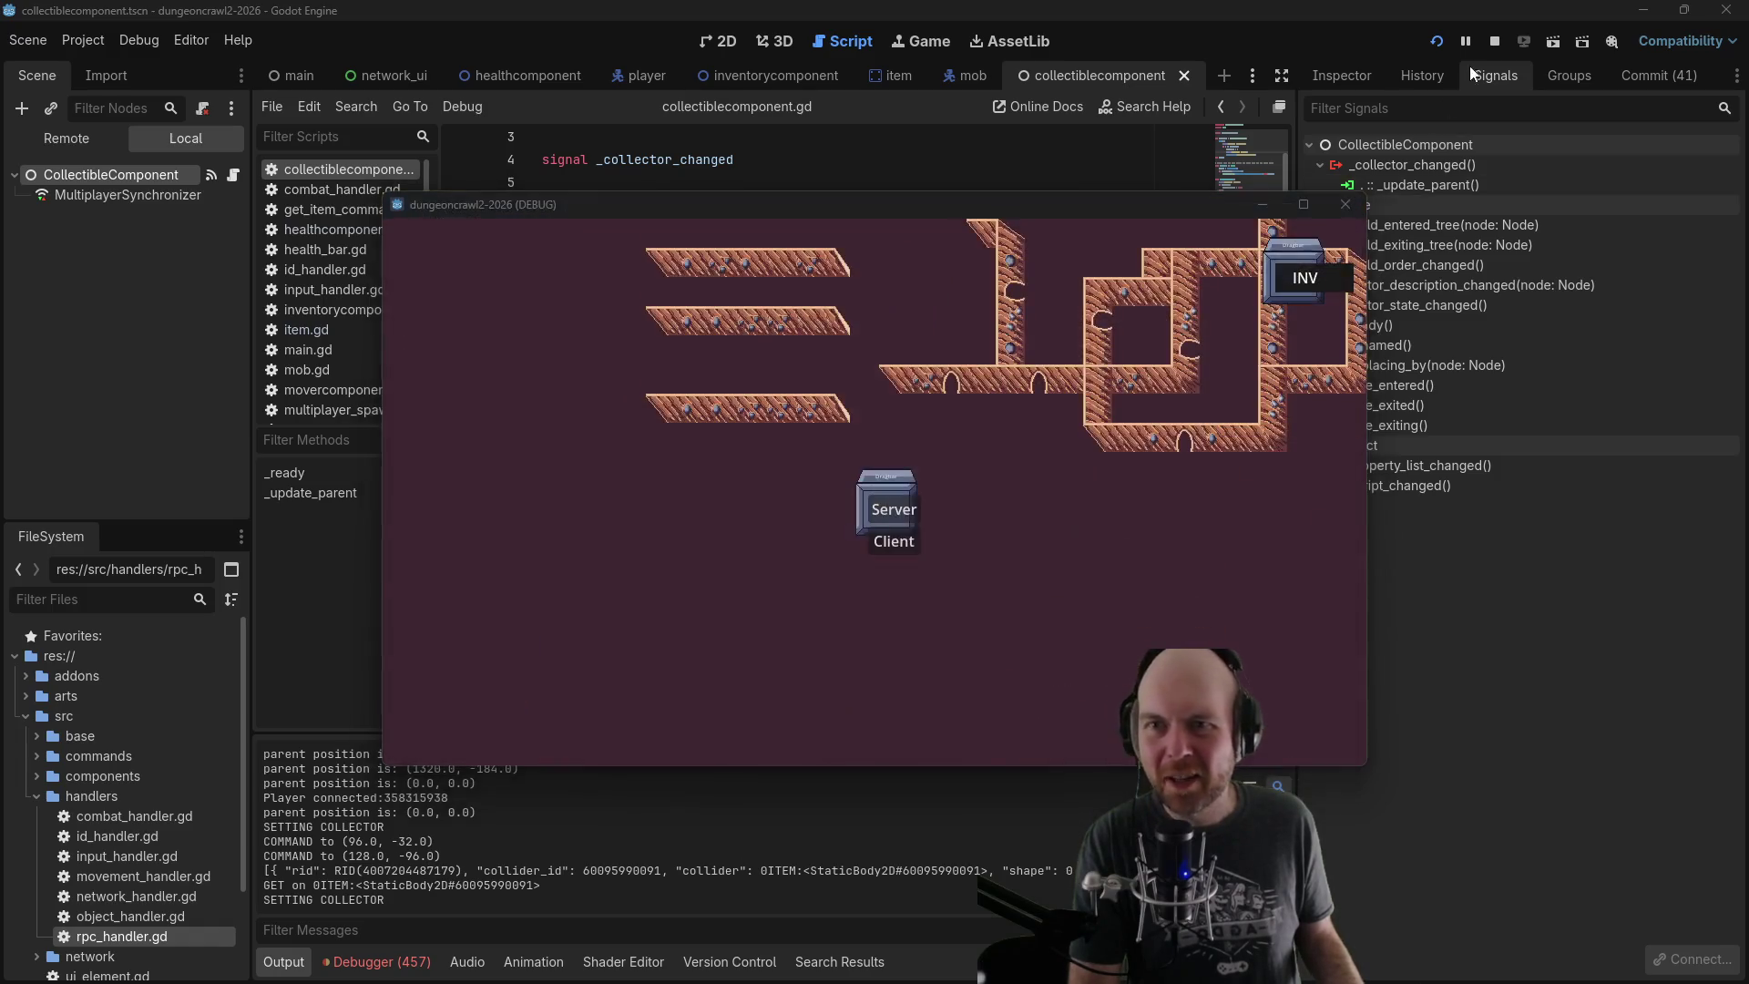
click(1494, 41)
click(643, 273)
- Extend the SETTING COLLECTOR print with ". X is: ", x, " and collector is: ", collector, and rerun
click(630, 276)
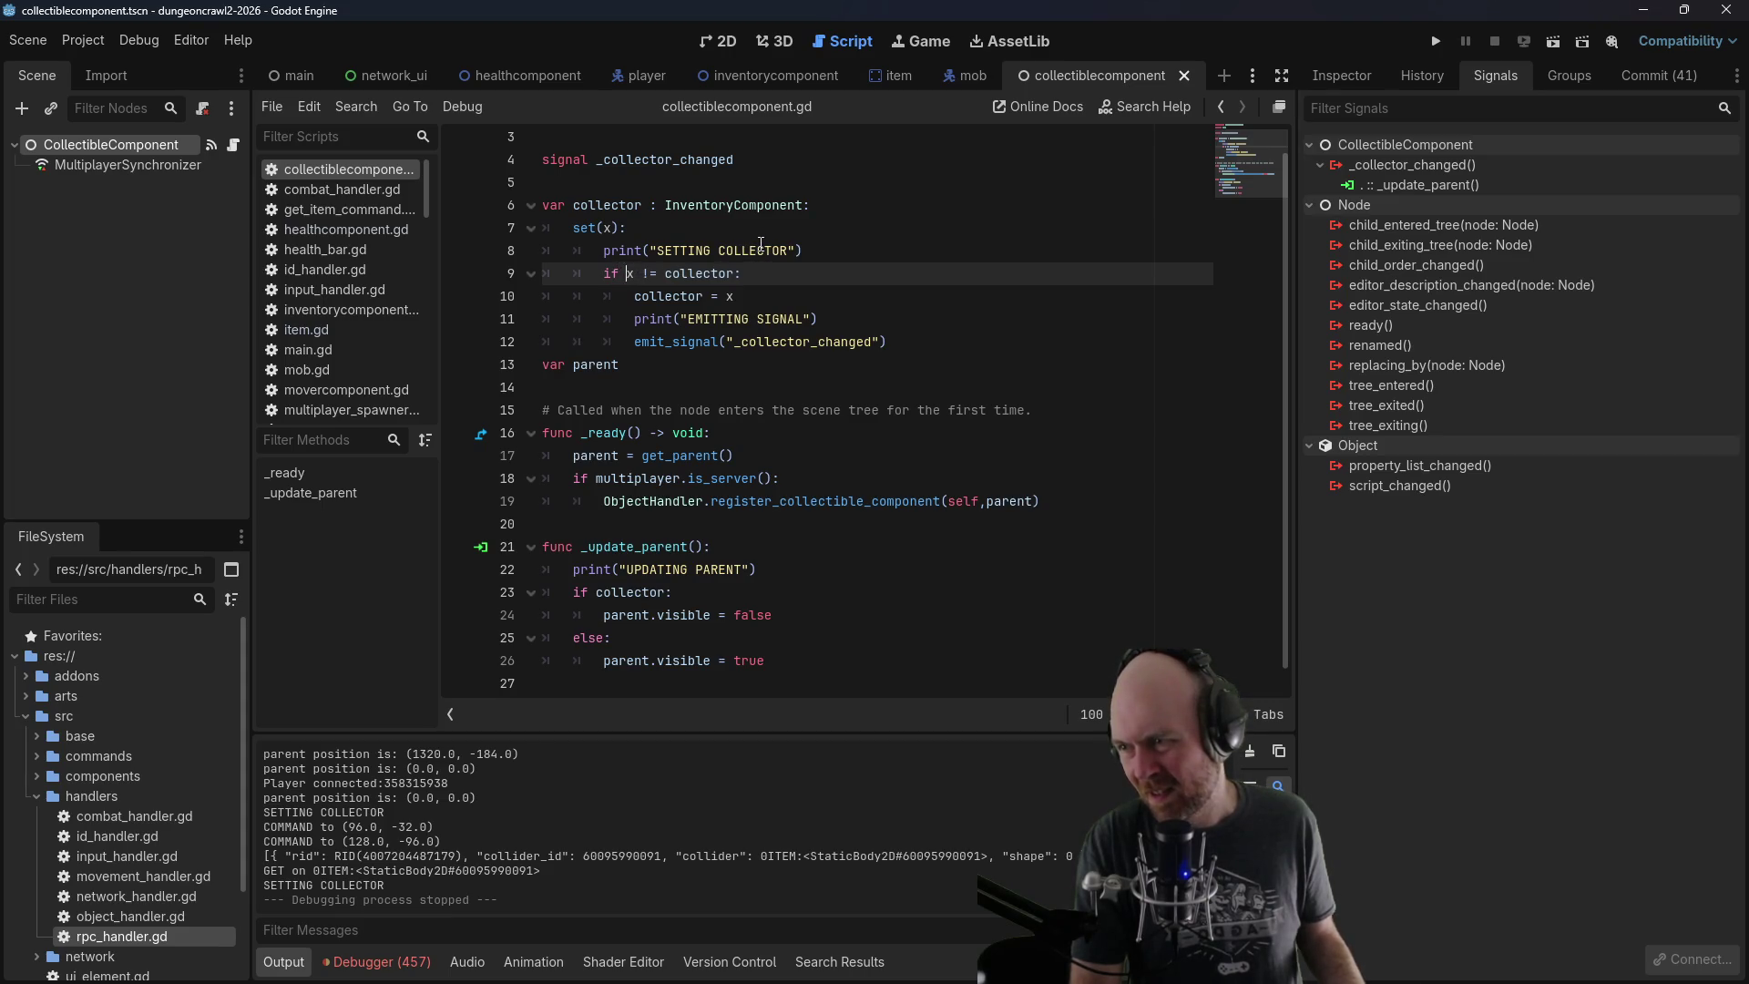
click(788, 251)
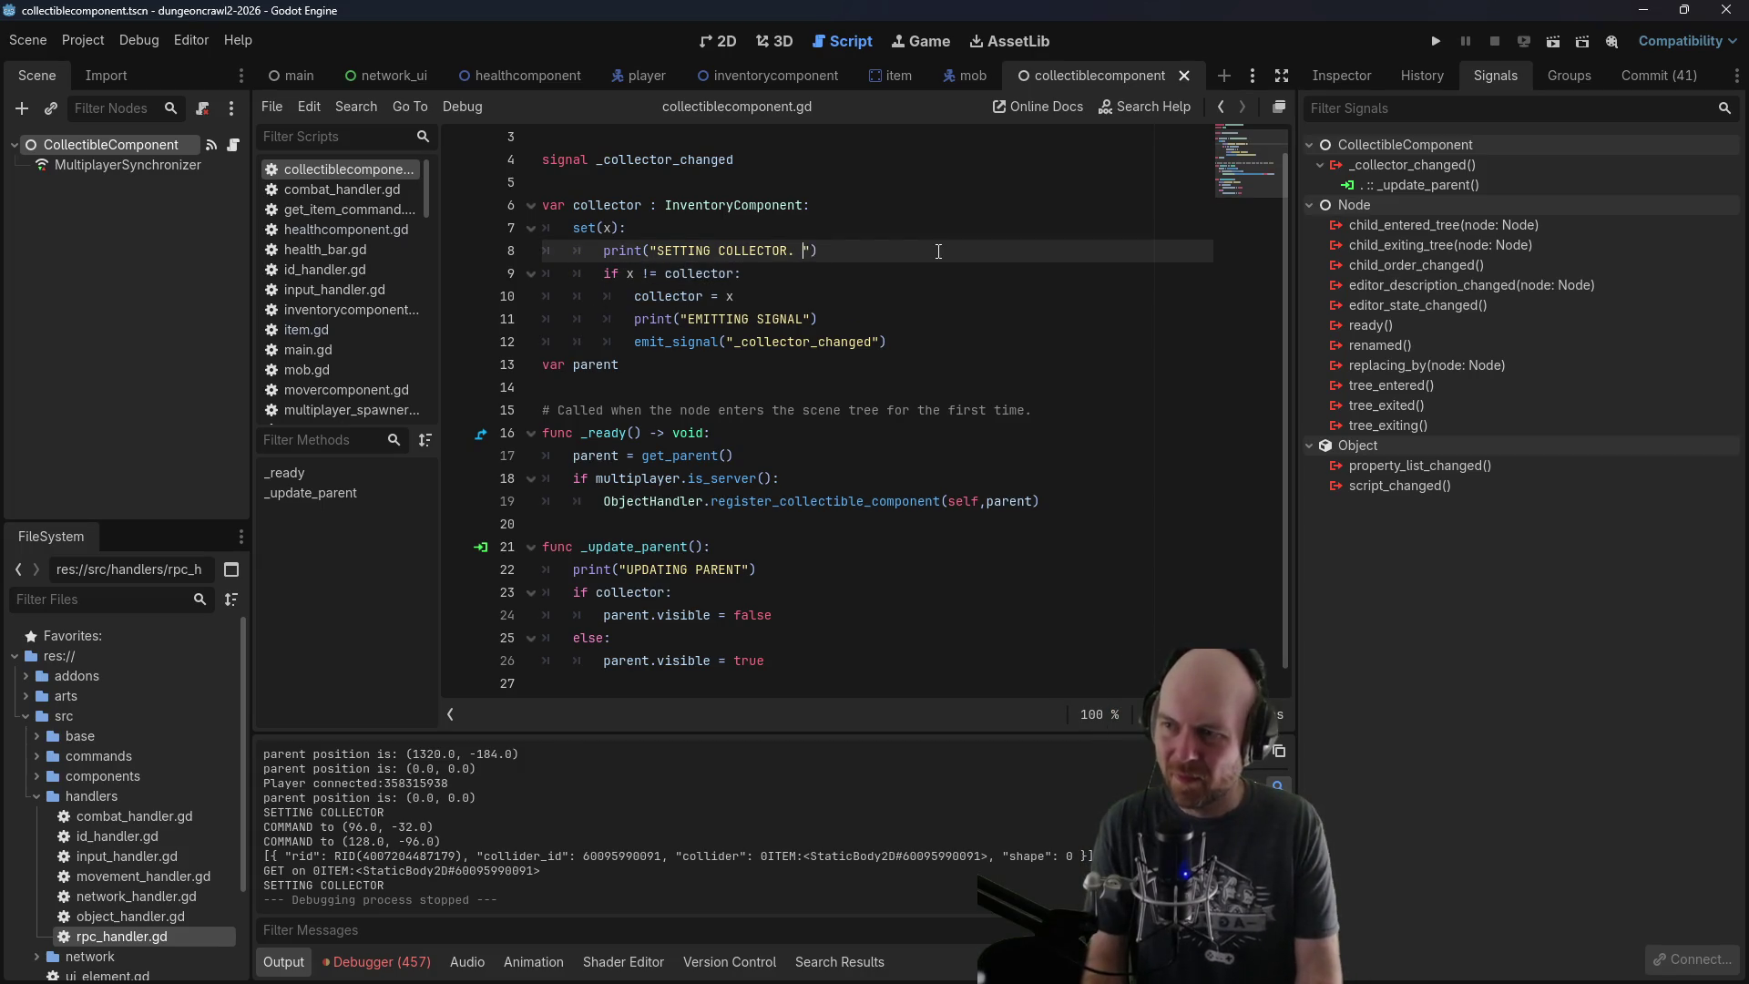
text(. X is: ", x, " and collector is)
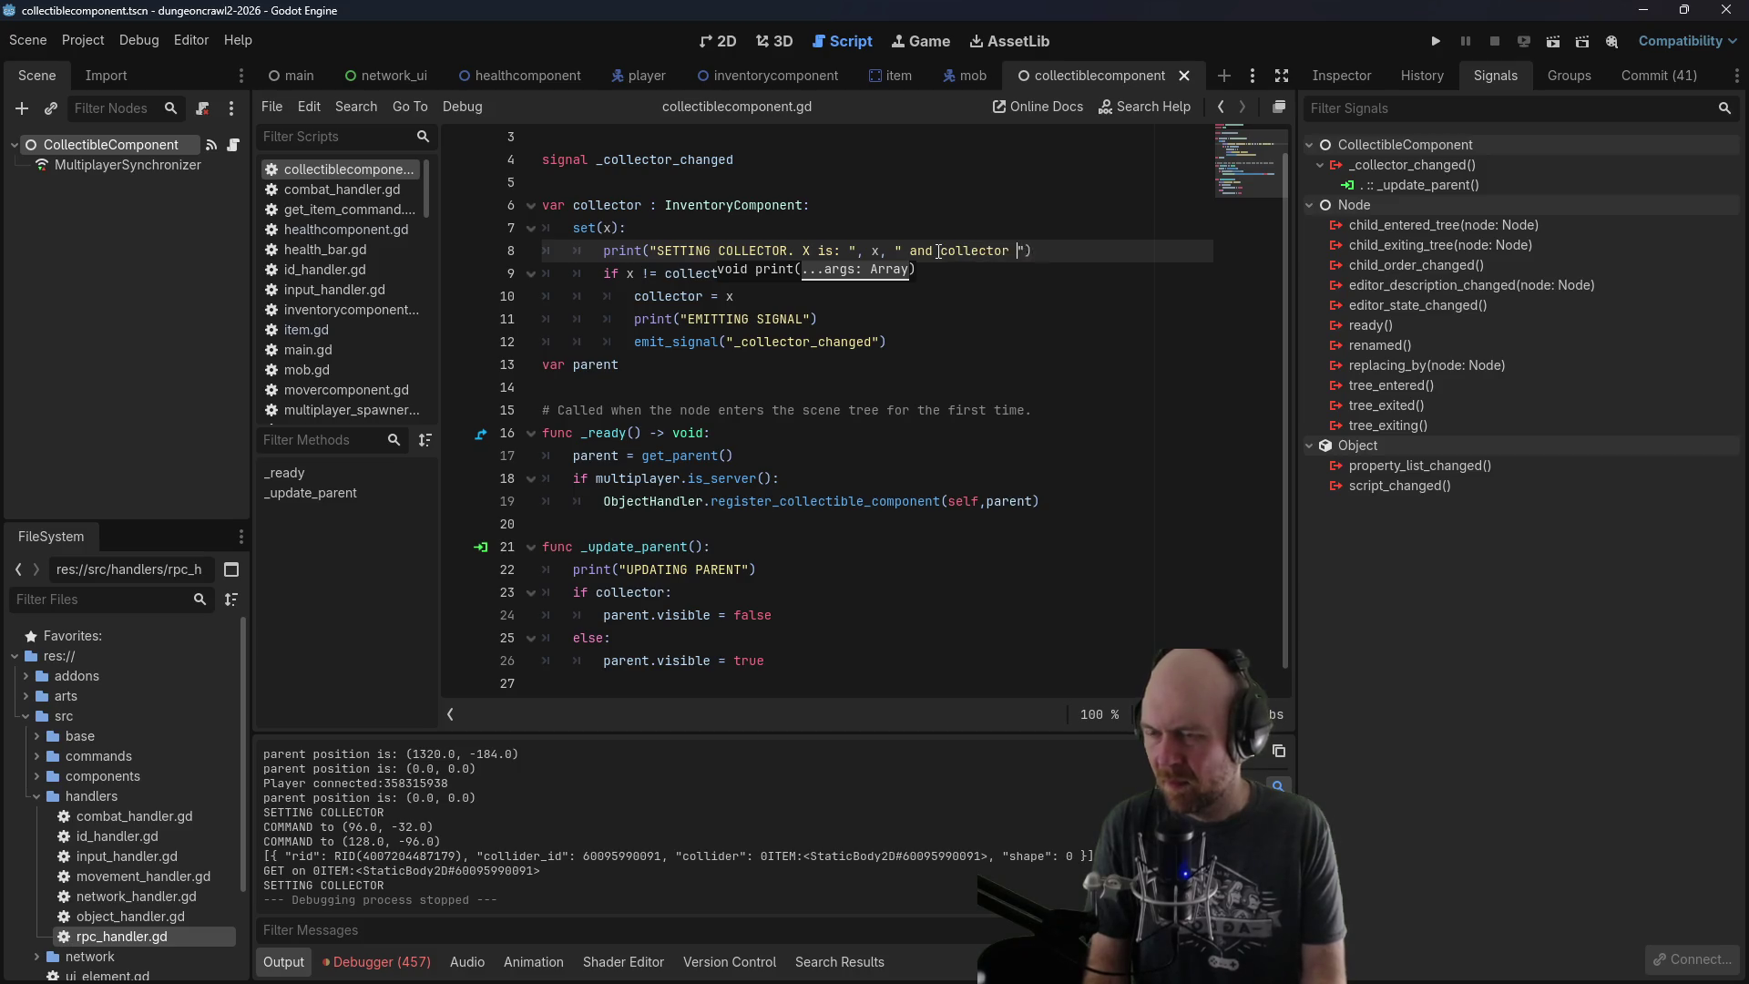
key(BackSpace)
text(:)
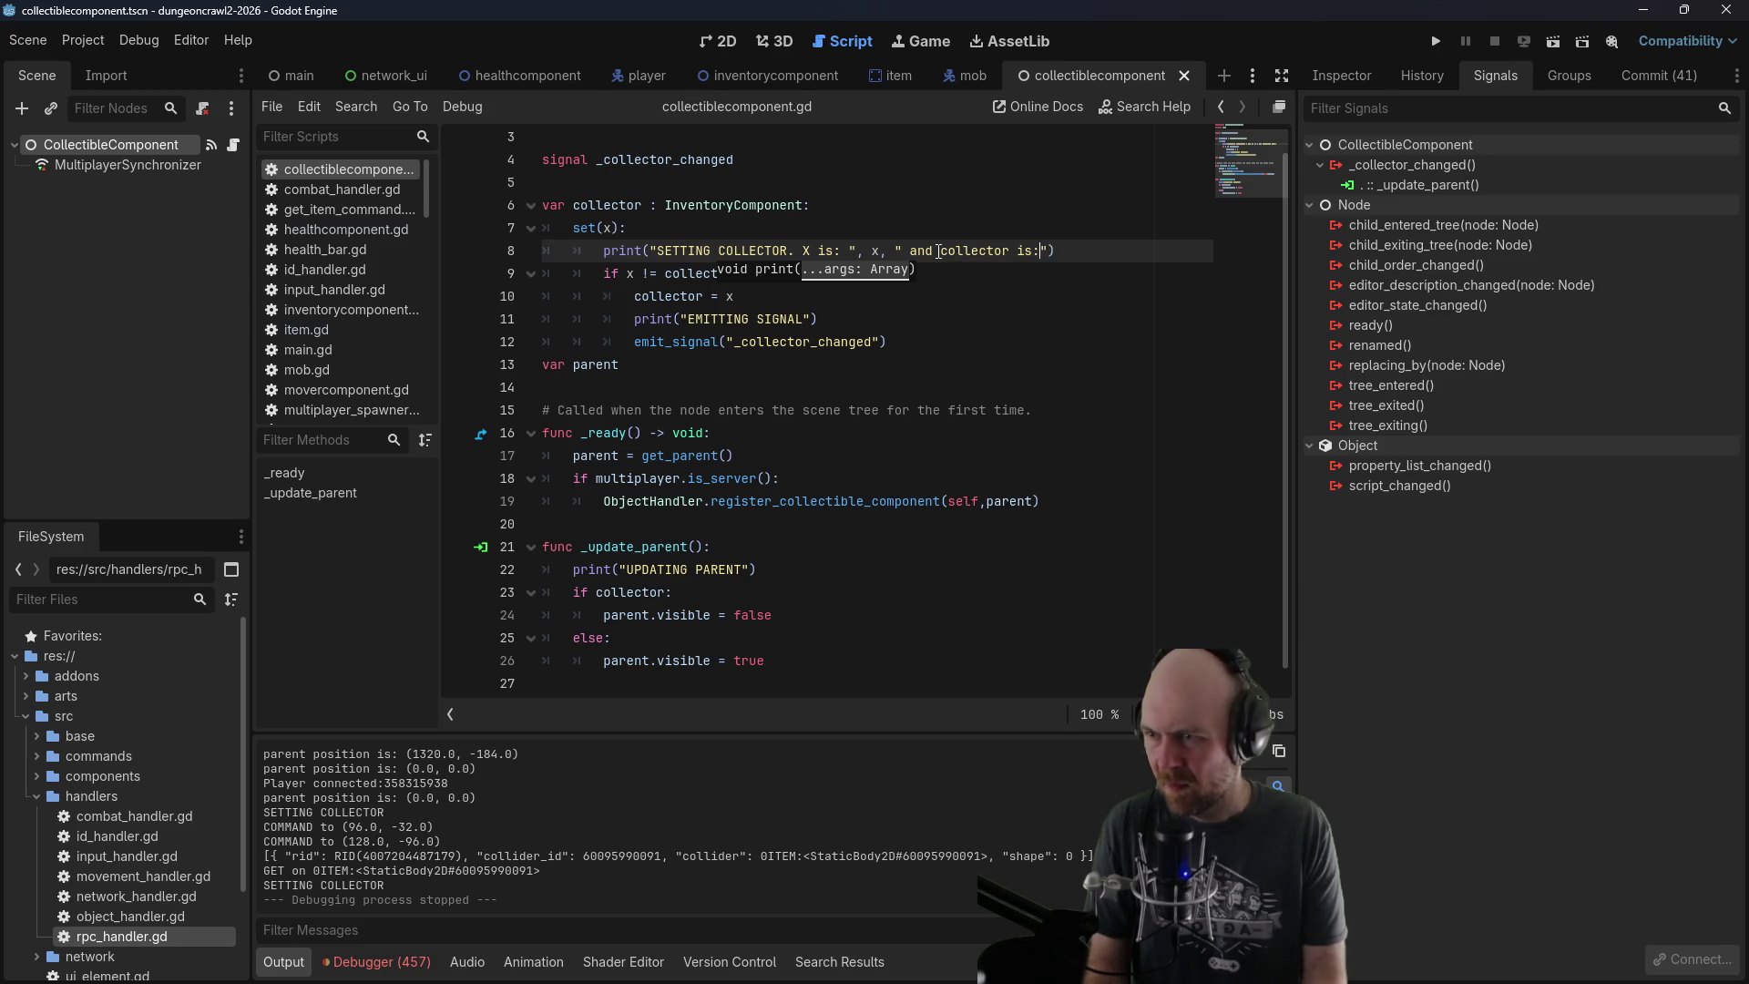
text( ", collector)
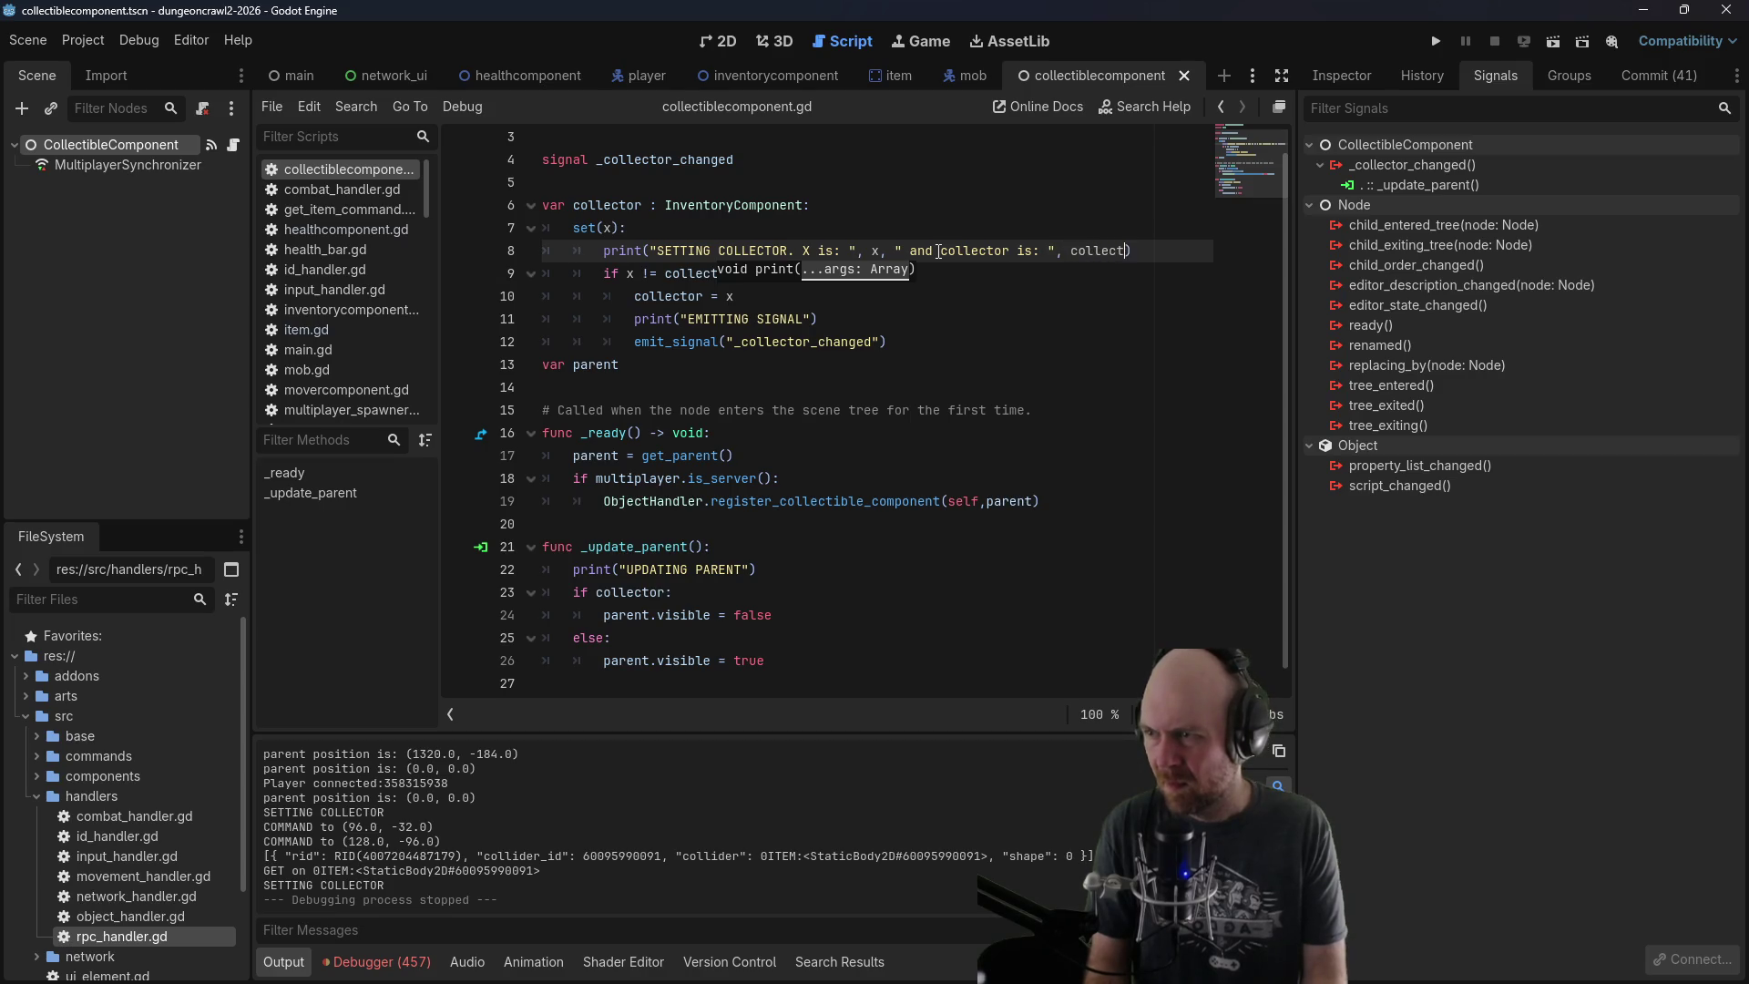
click(1435, 41)
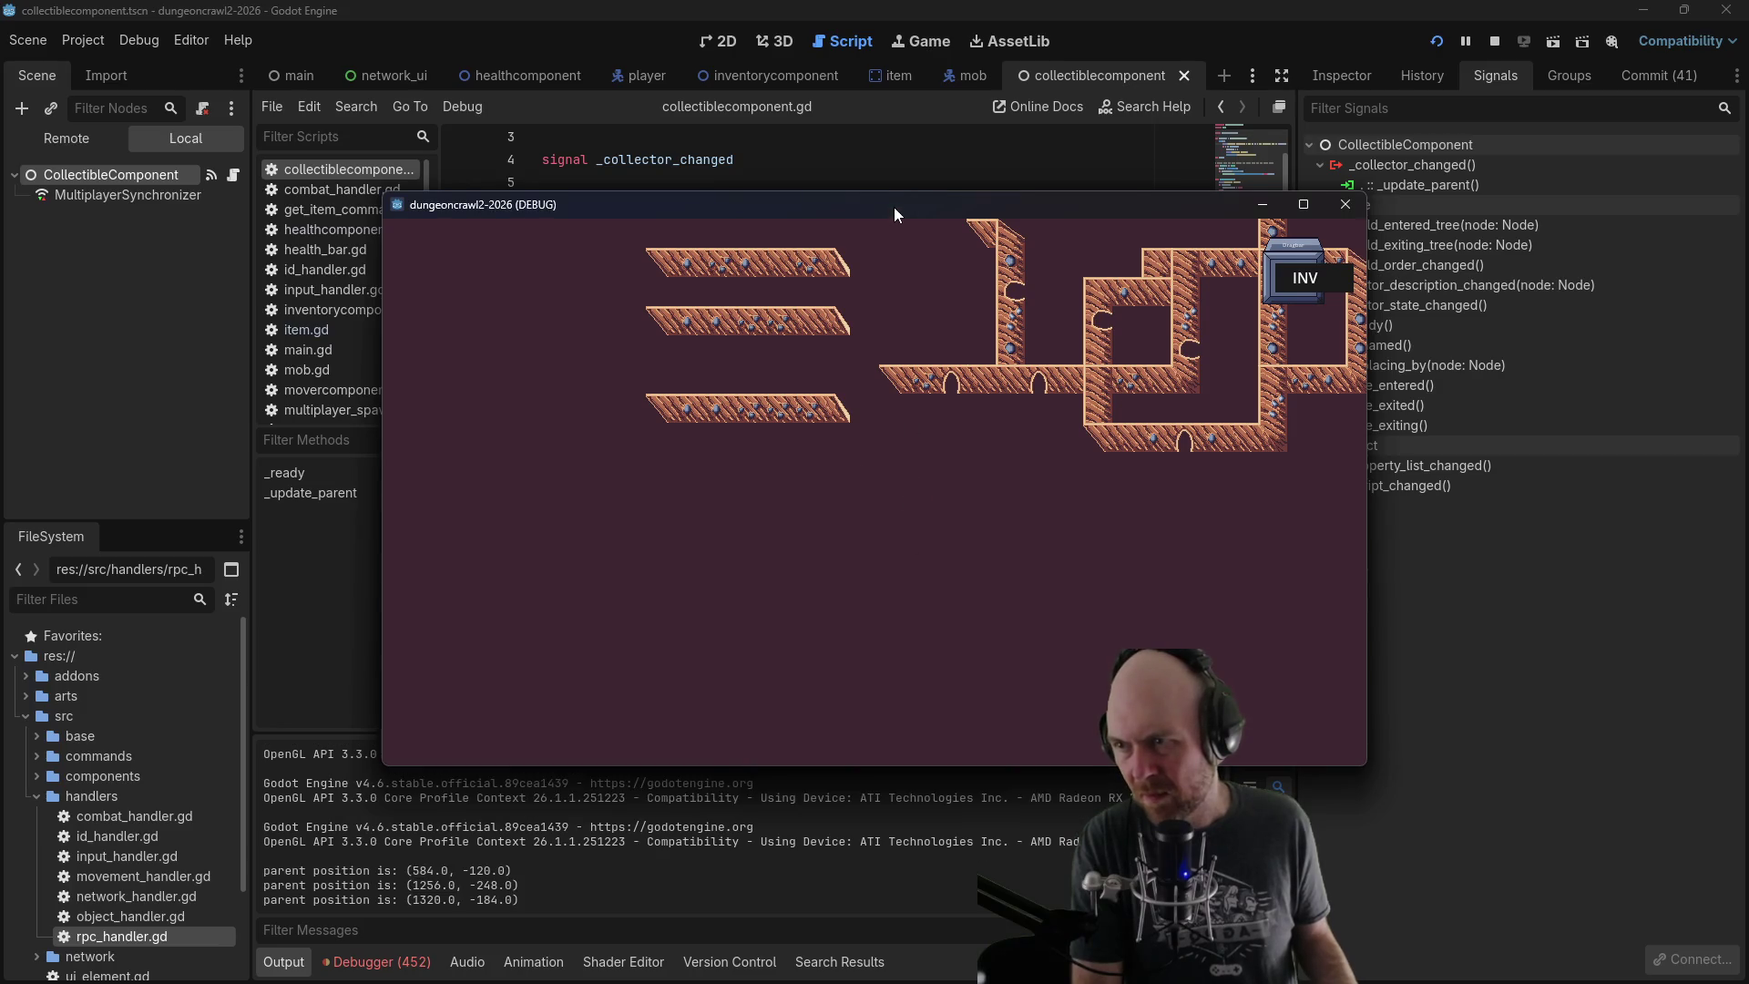
- Join as a client, walk to the item, pick it up, then stop once x and collector log as null
click(892, 543)
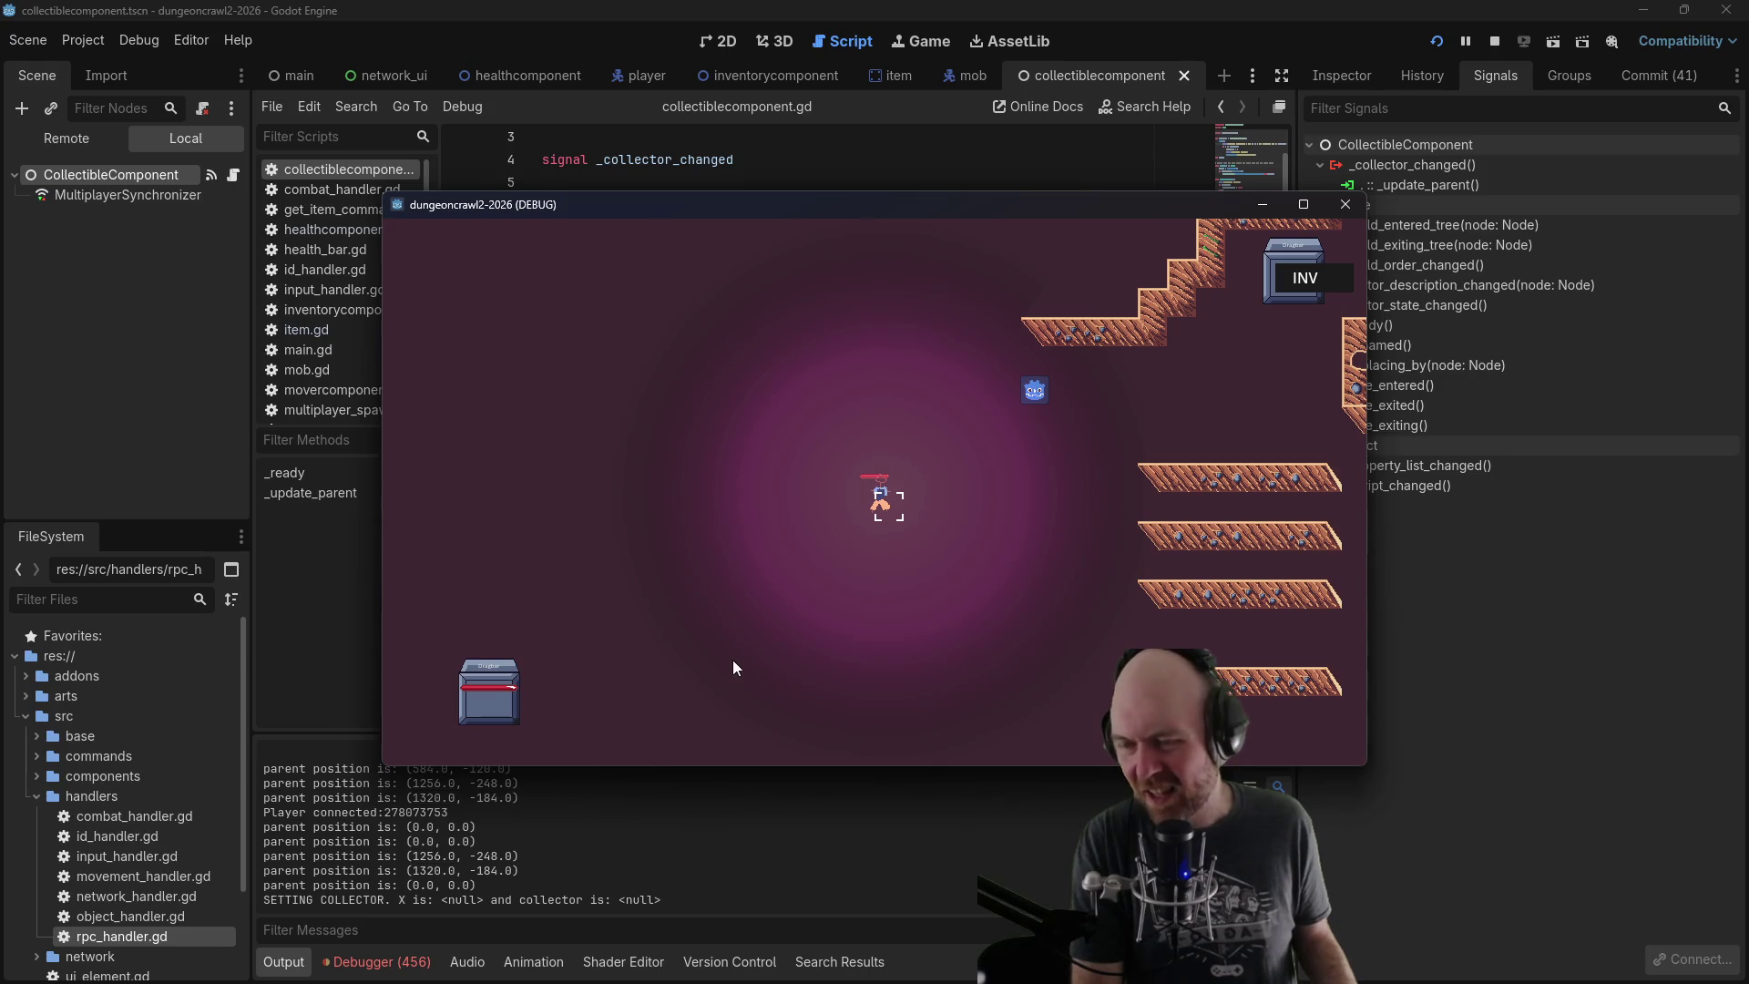
click(1003, 426)
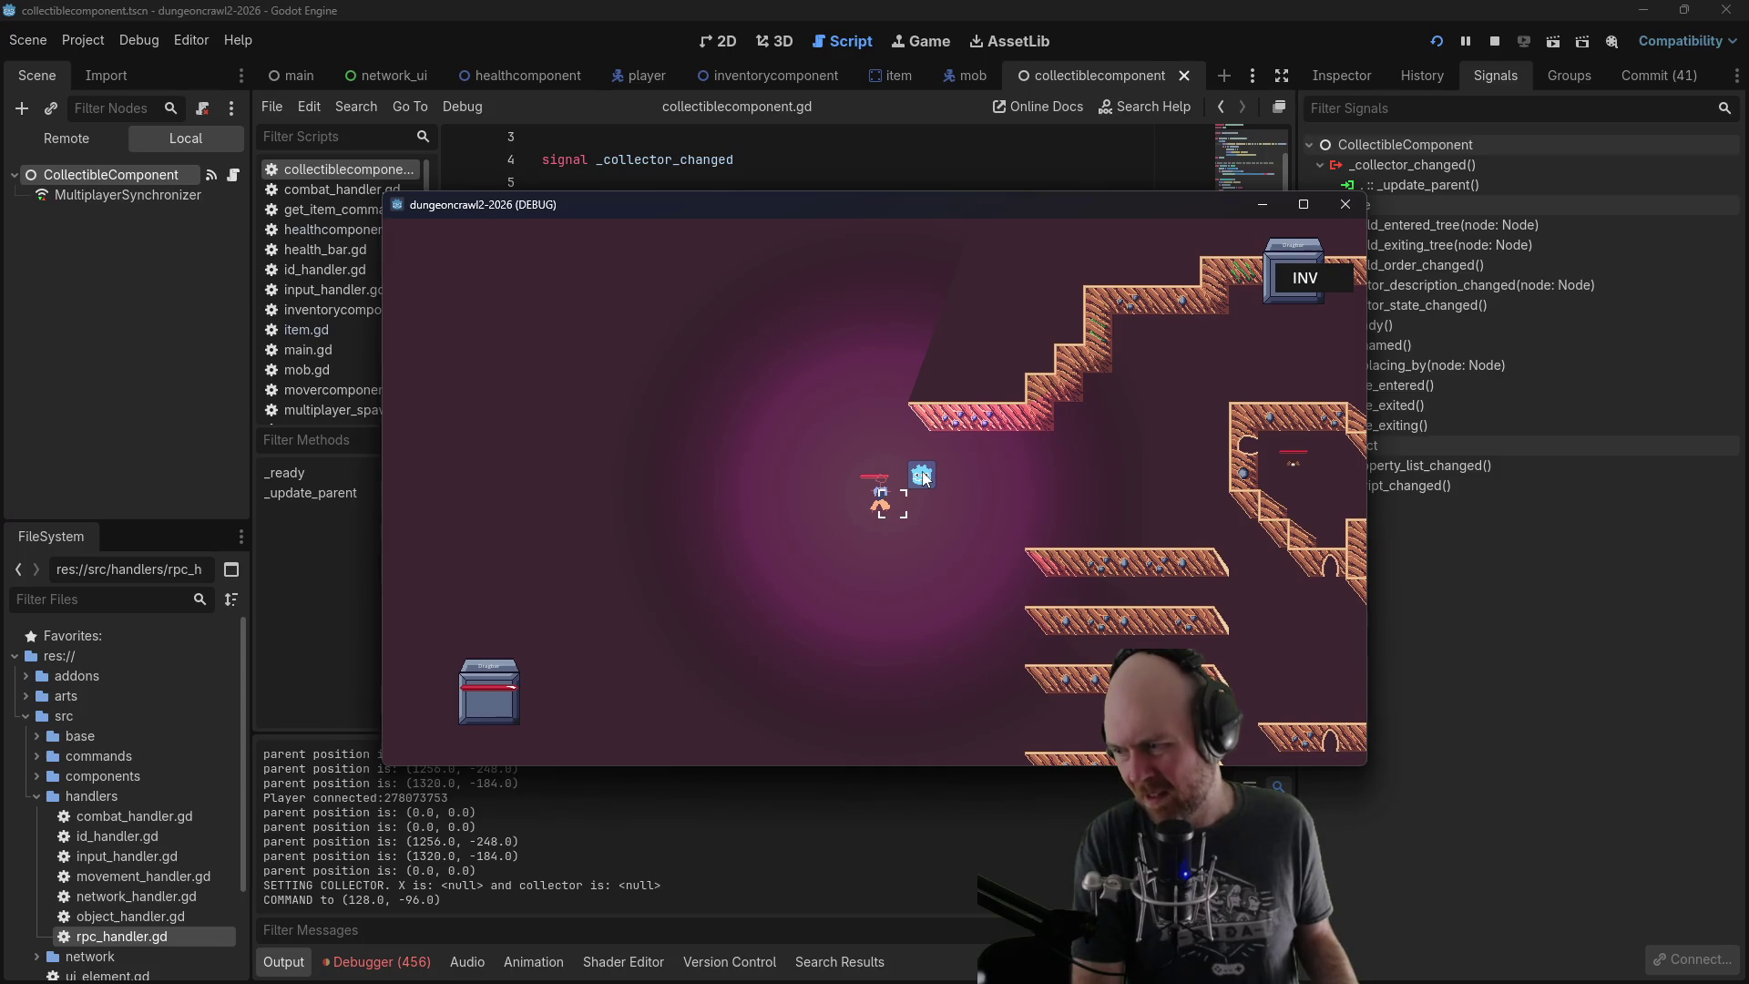
click(922, 478)
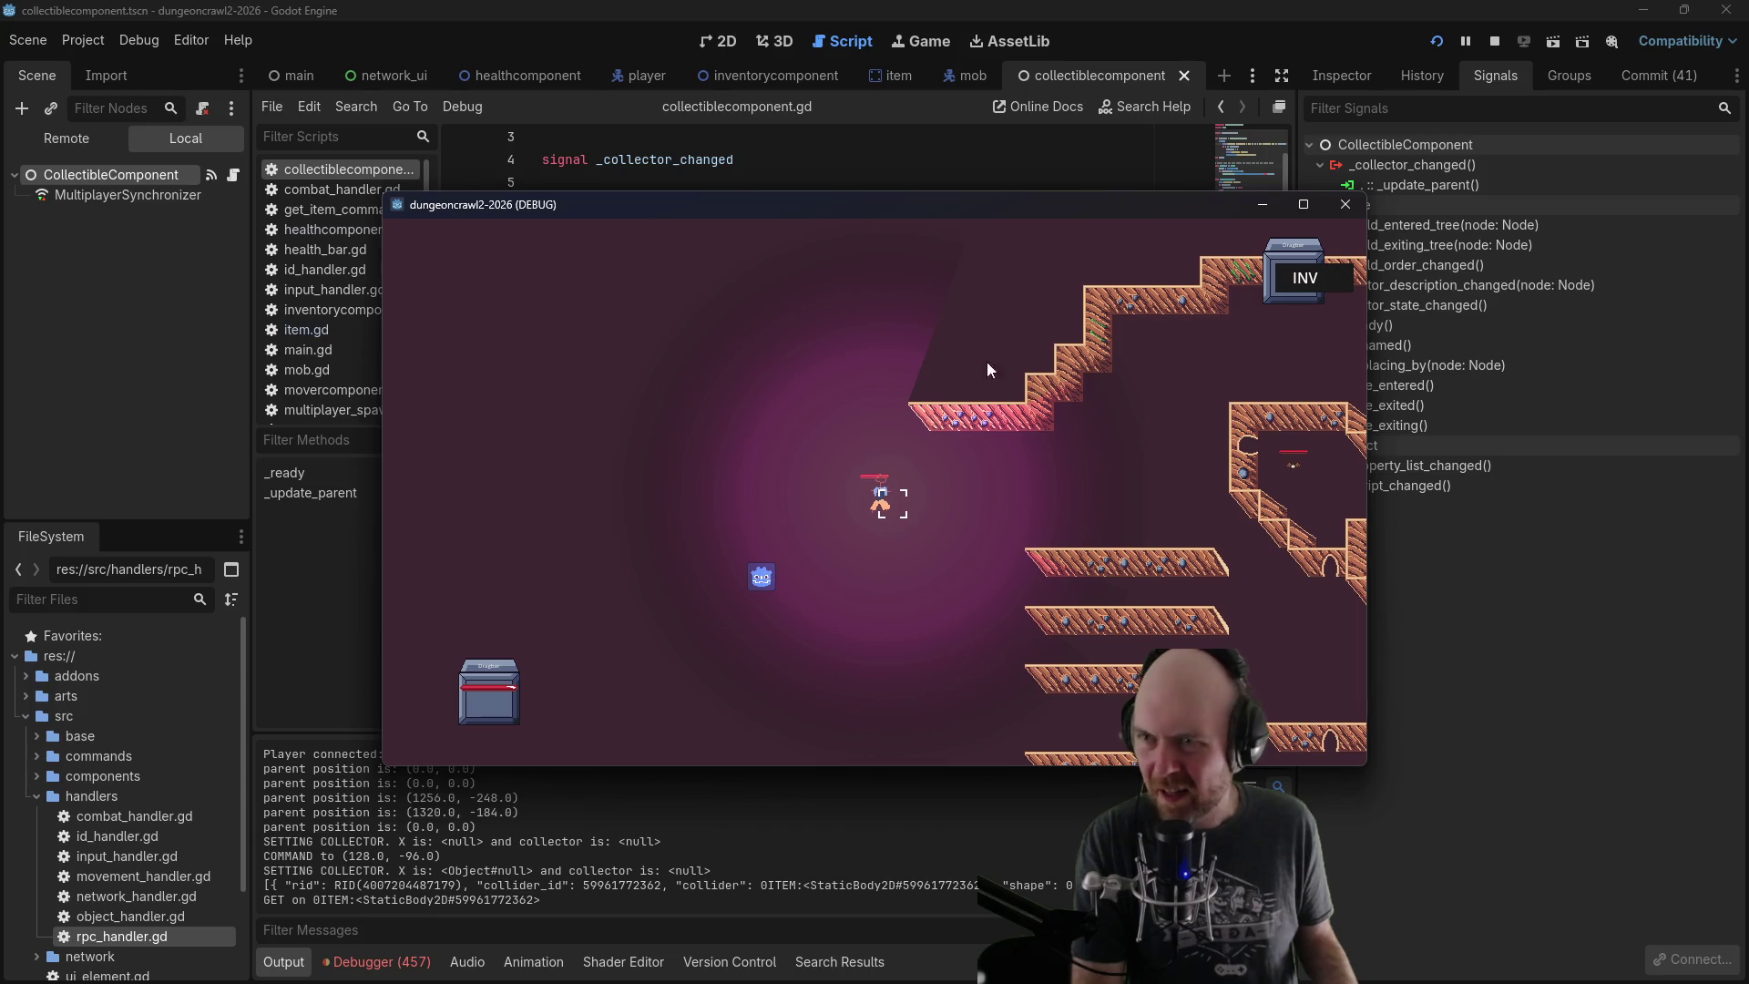
click(1498, 42)
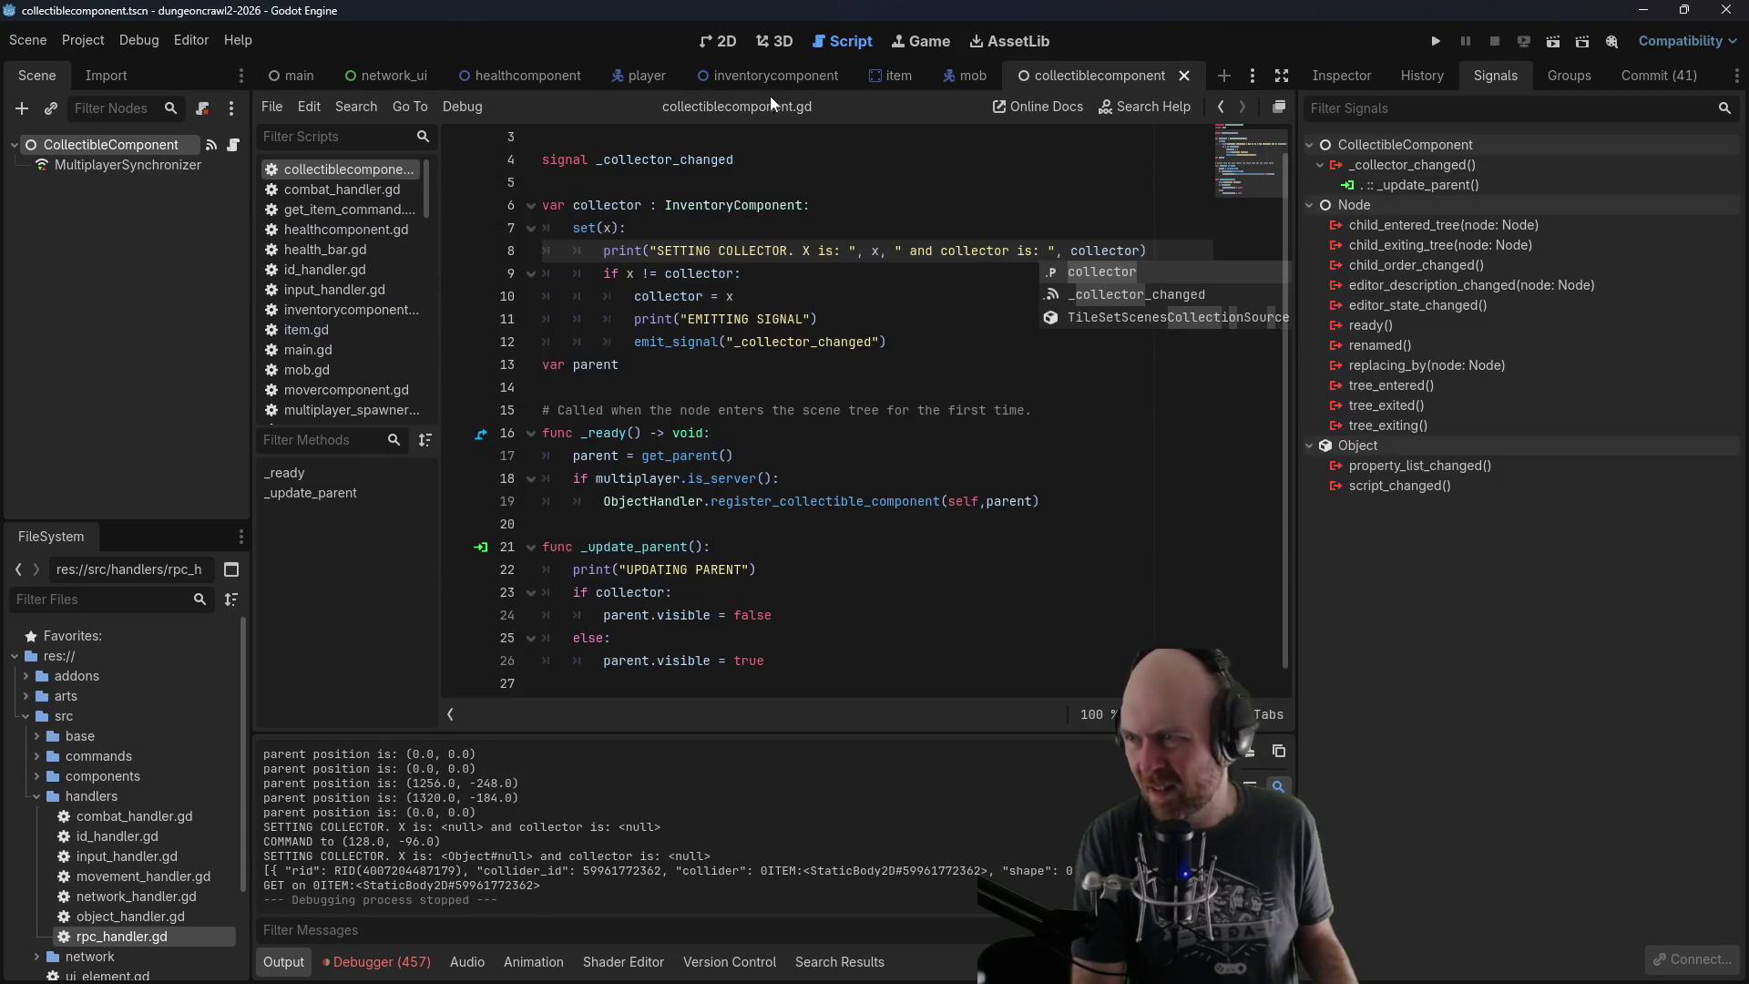
- Add an inventorycomponent.tscn instance to the Player, placed after MoverComponent, and save
click(635, 77)
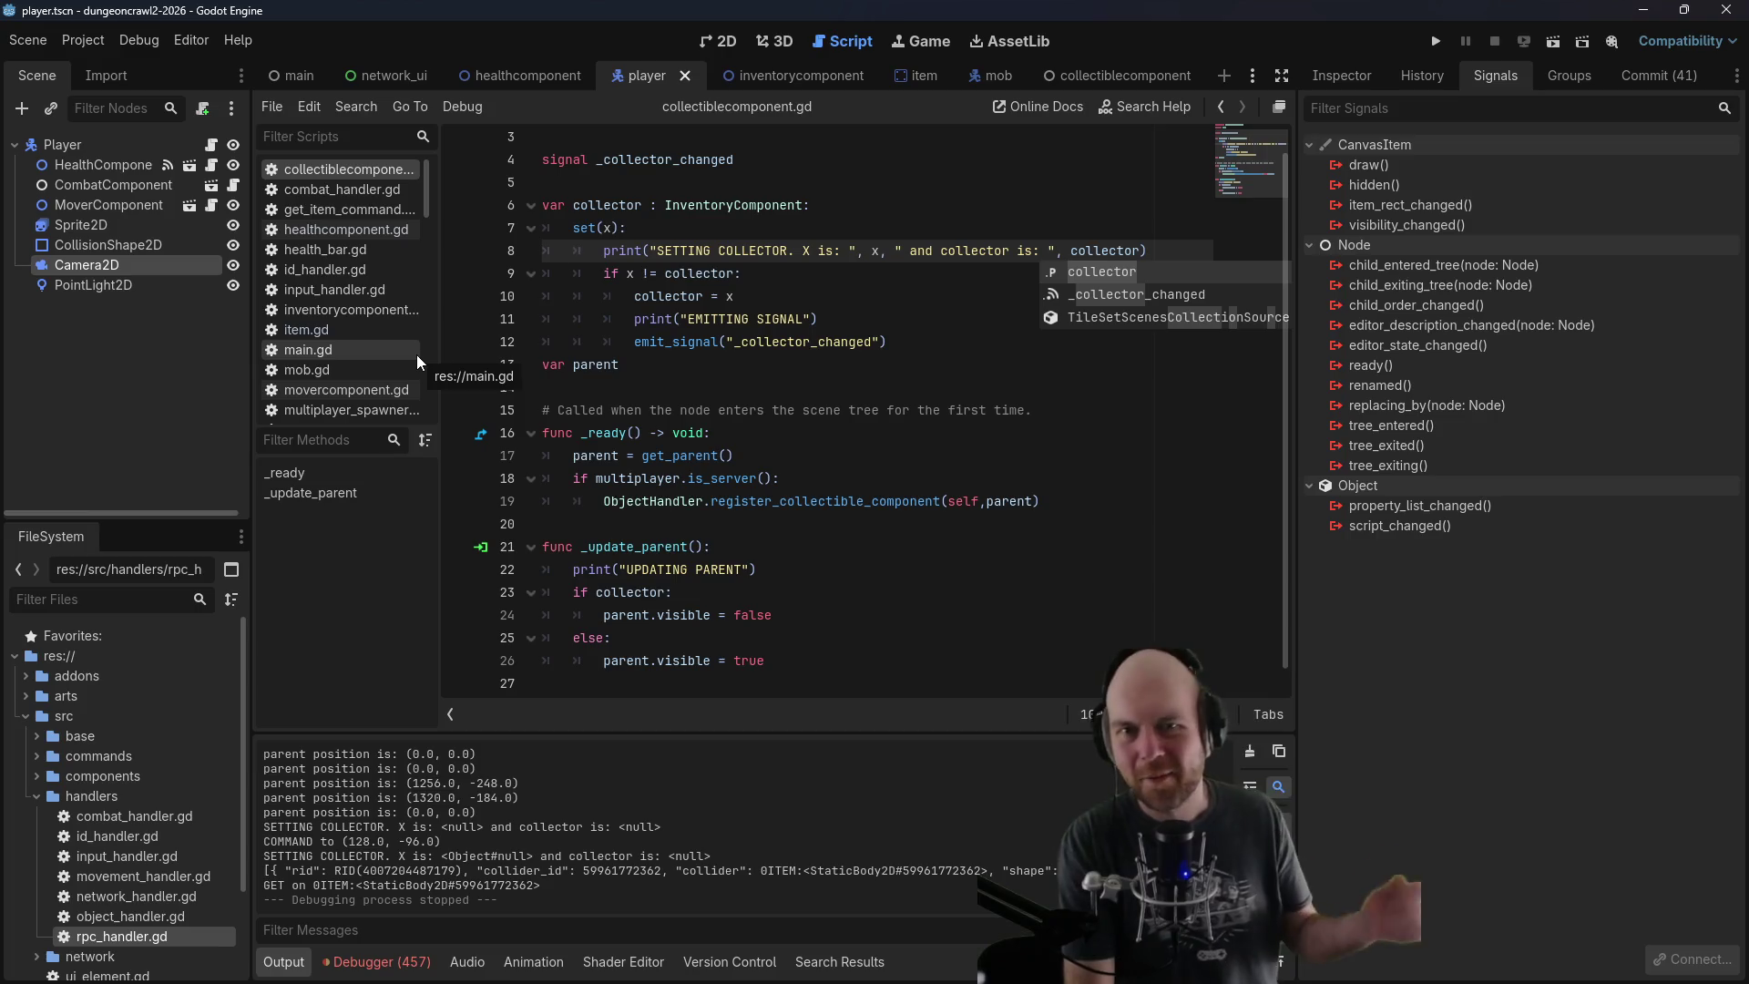
click(30, 794)
click(37, 776)
click(140, 887)
drag(138, 885, 91, 173)
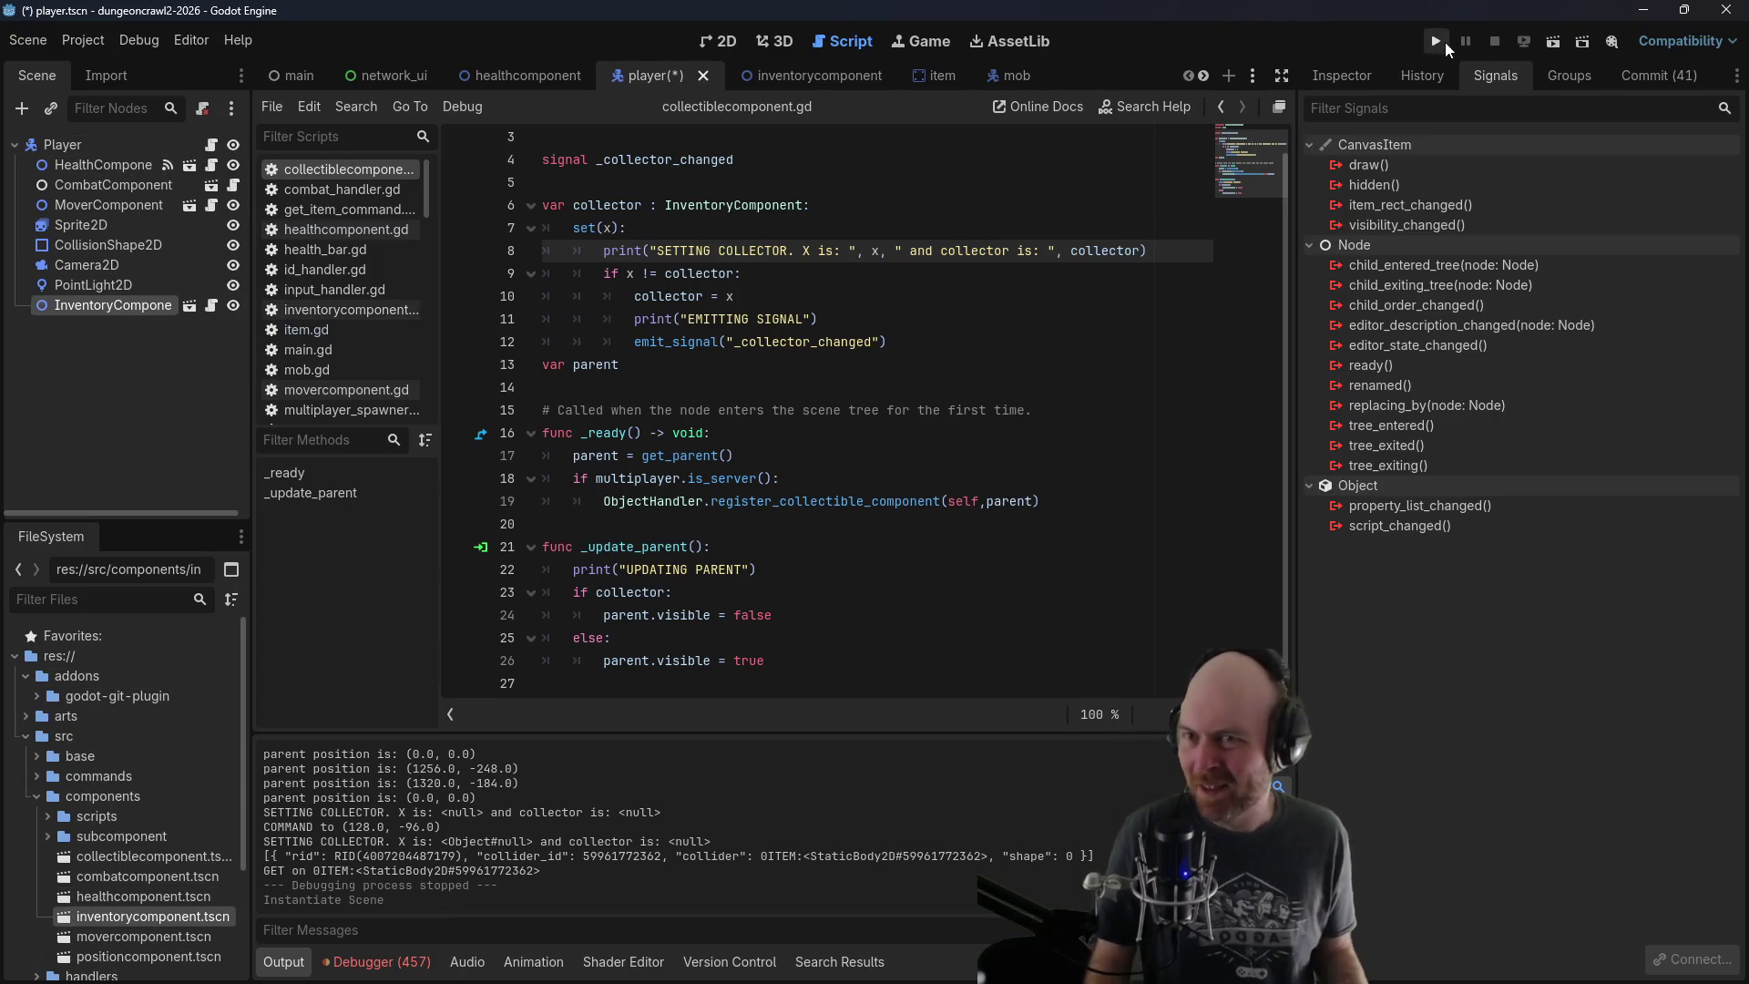
key(ctrl+s)
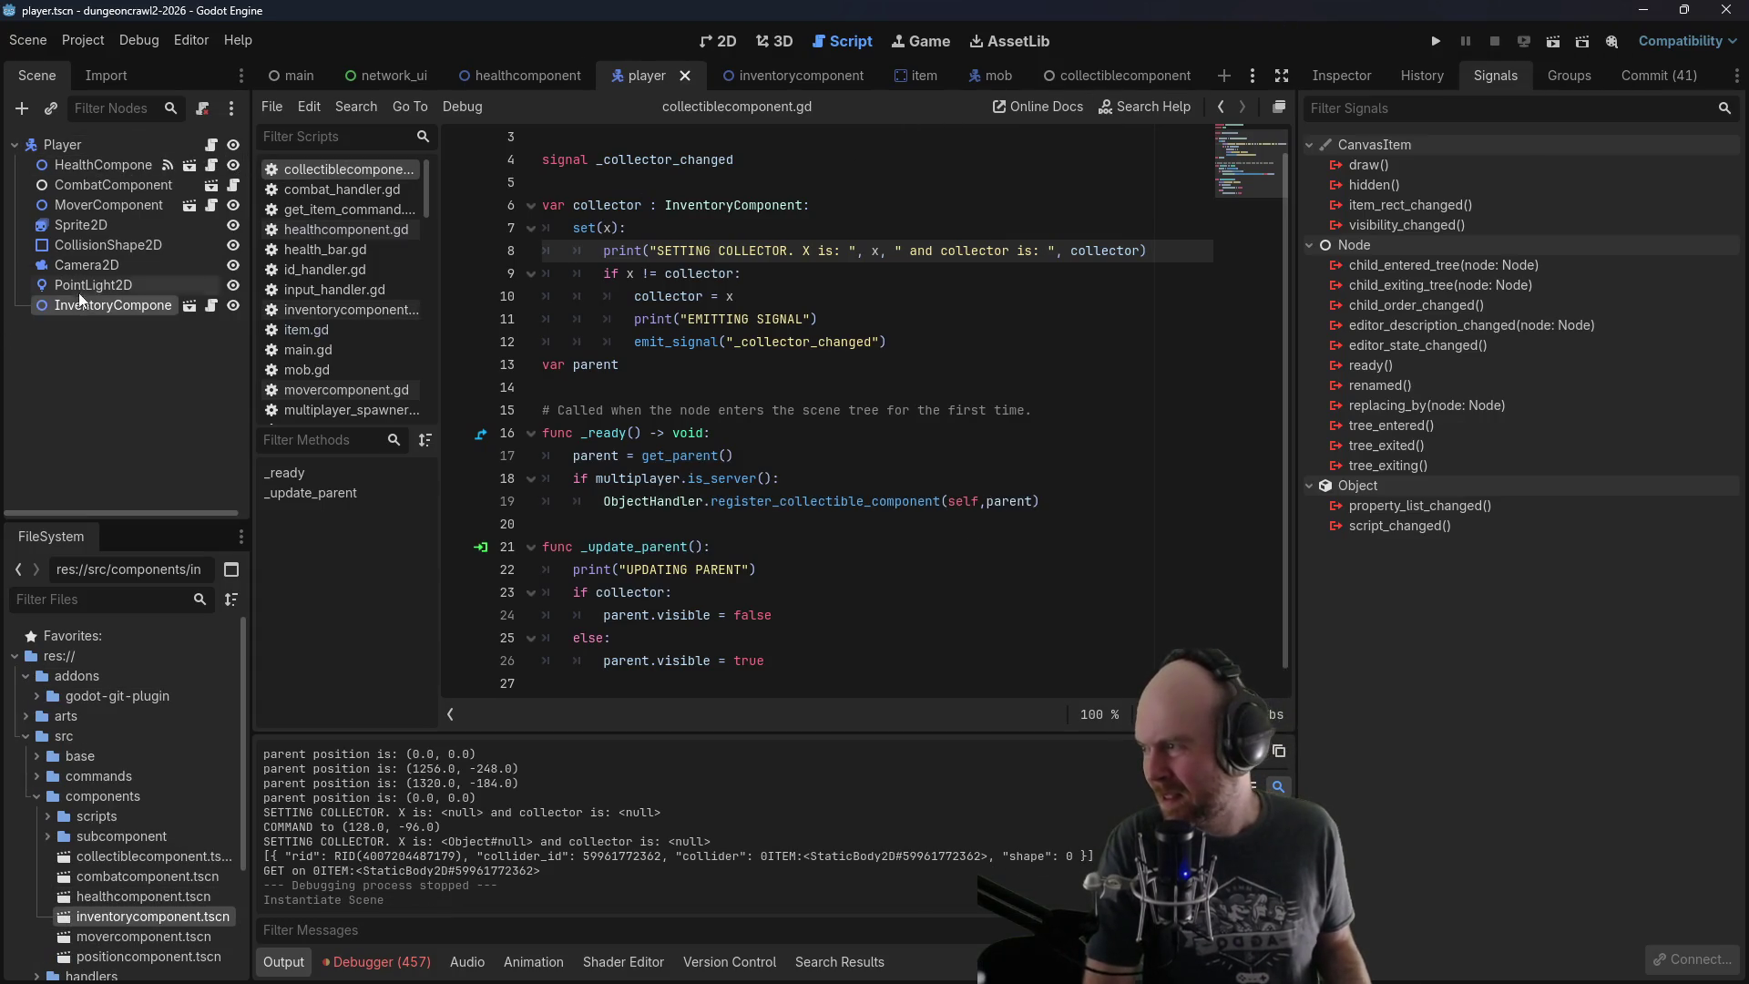
drag(73, 300, 90, 215)
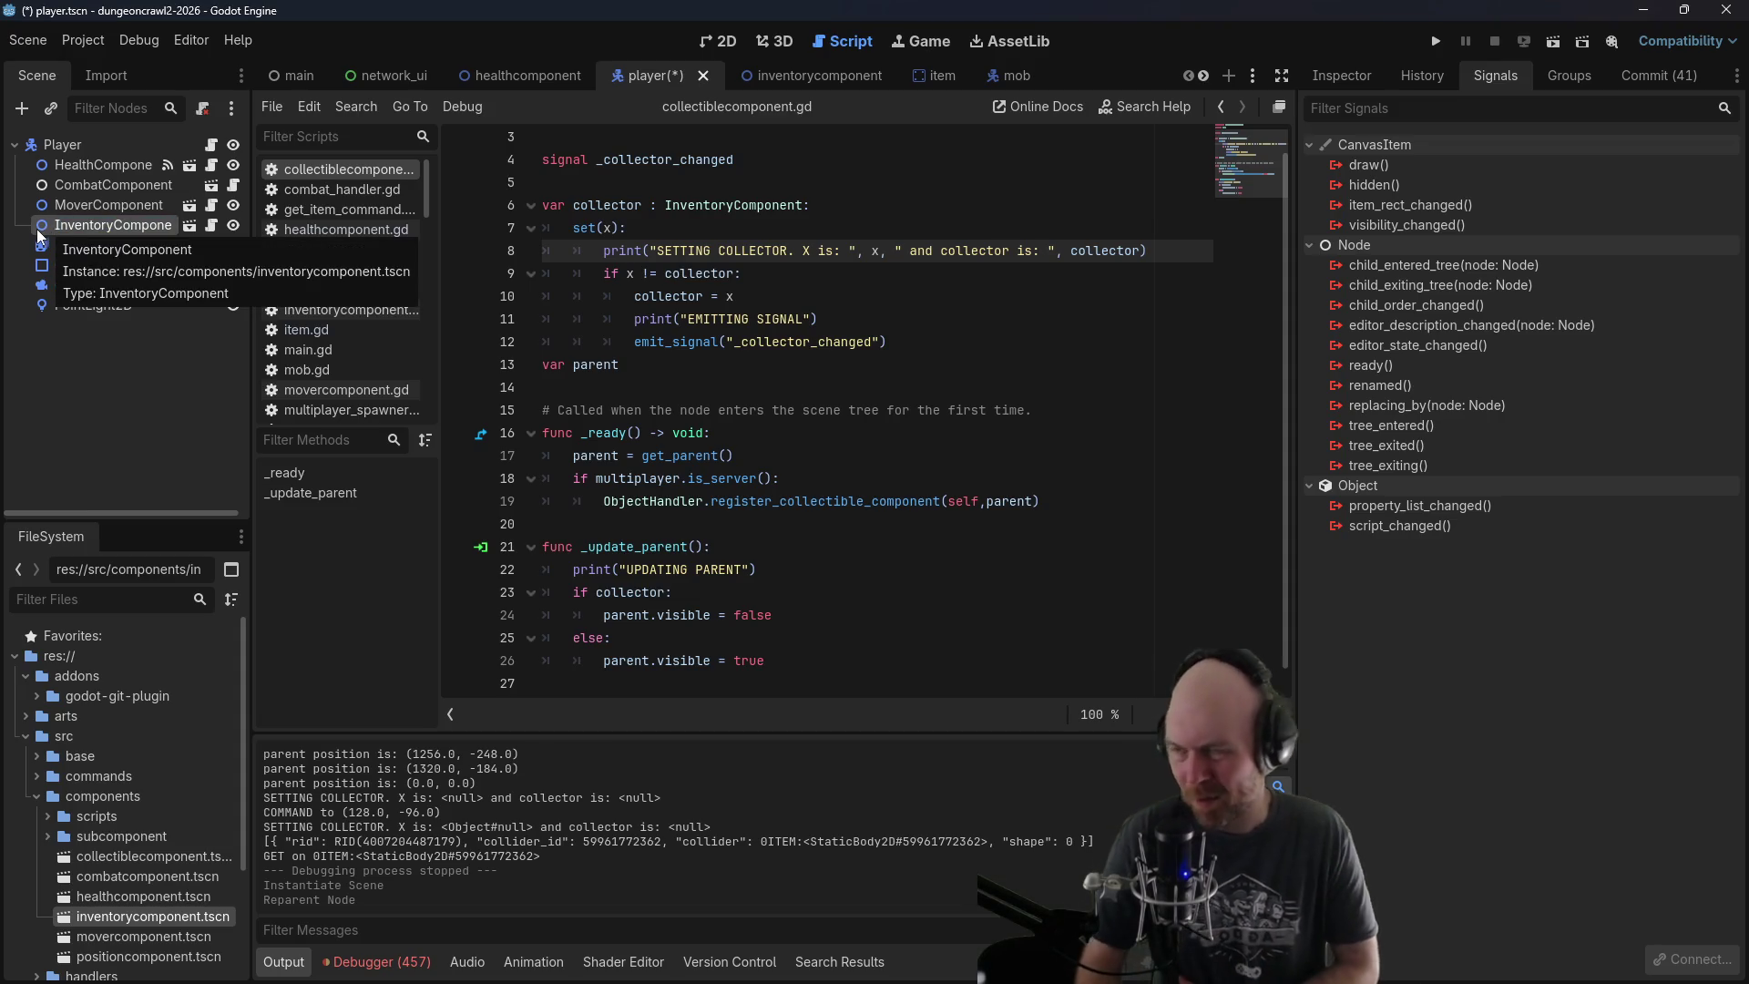
key(ctrl+s)
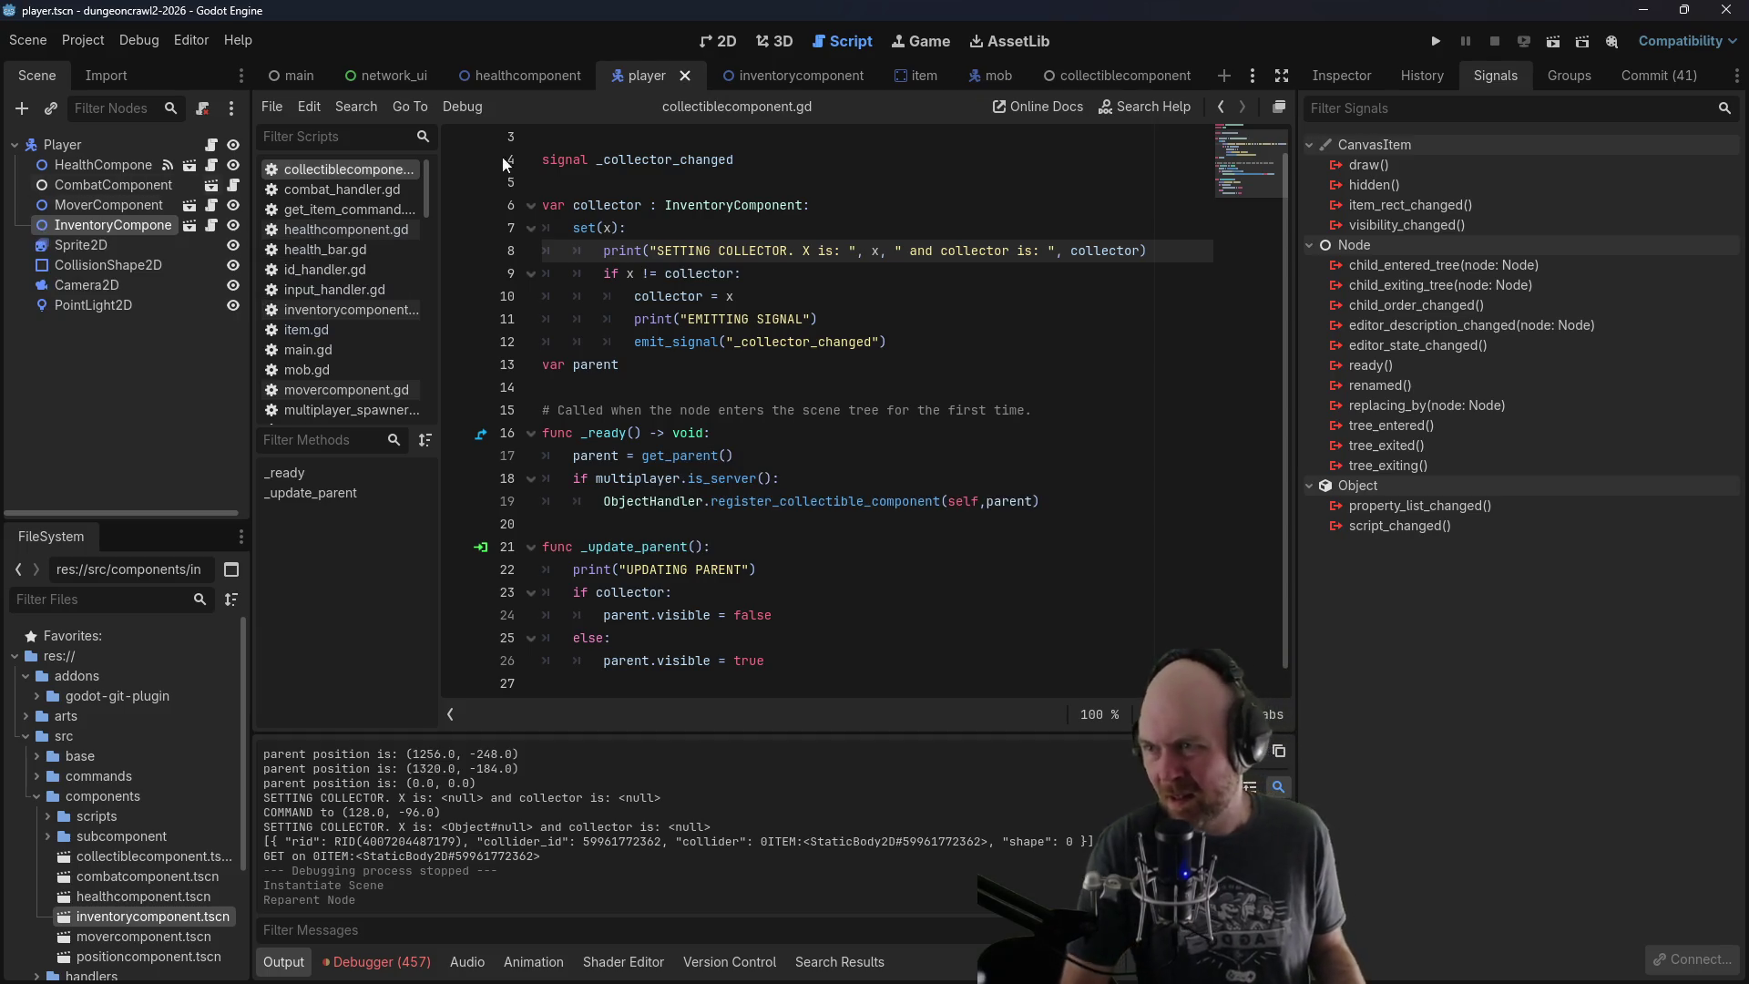
- Make InventoryComponent extend Node in its script and change its root node type to Node, then save
click(798, 75)
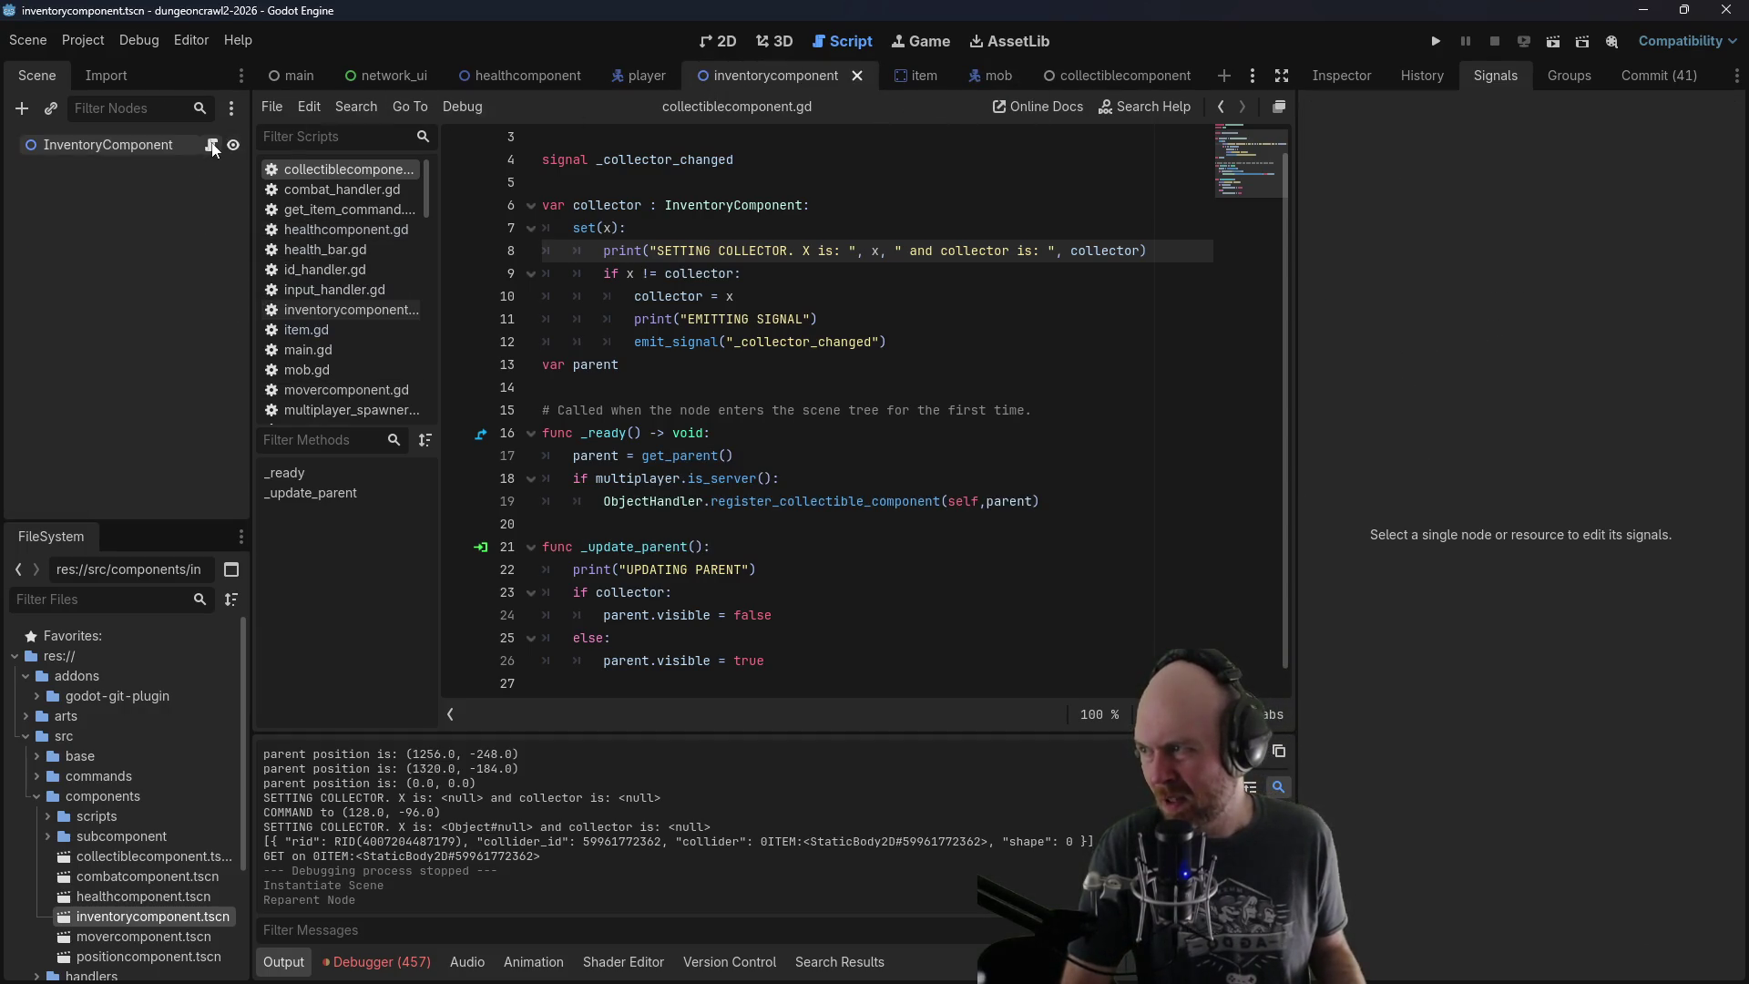
double_click(630, 165)
text(Node)
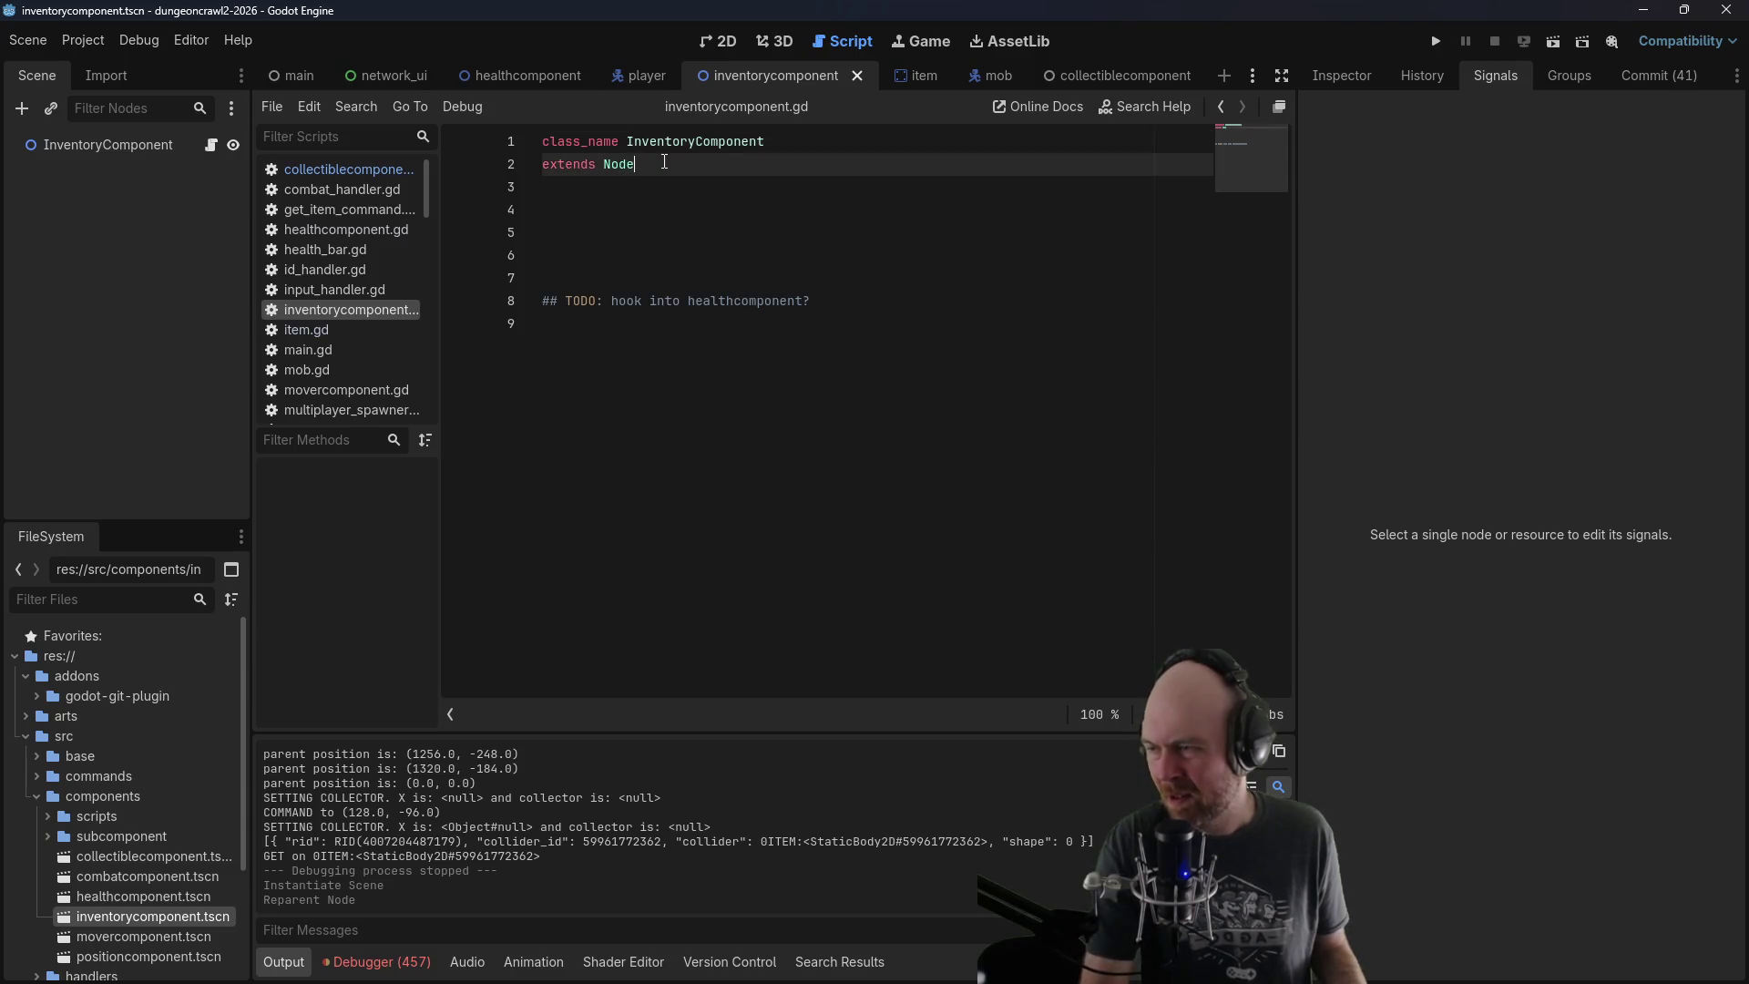
key(ctrl+s)
right_click(57, 146)
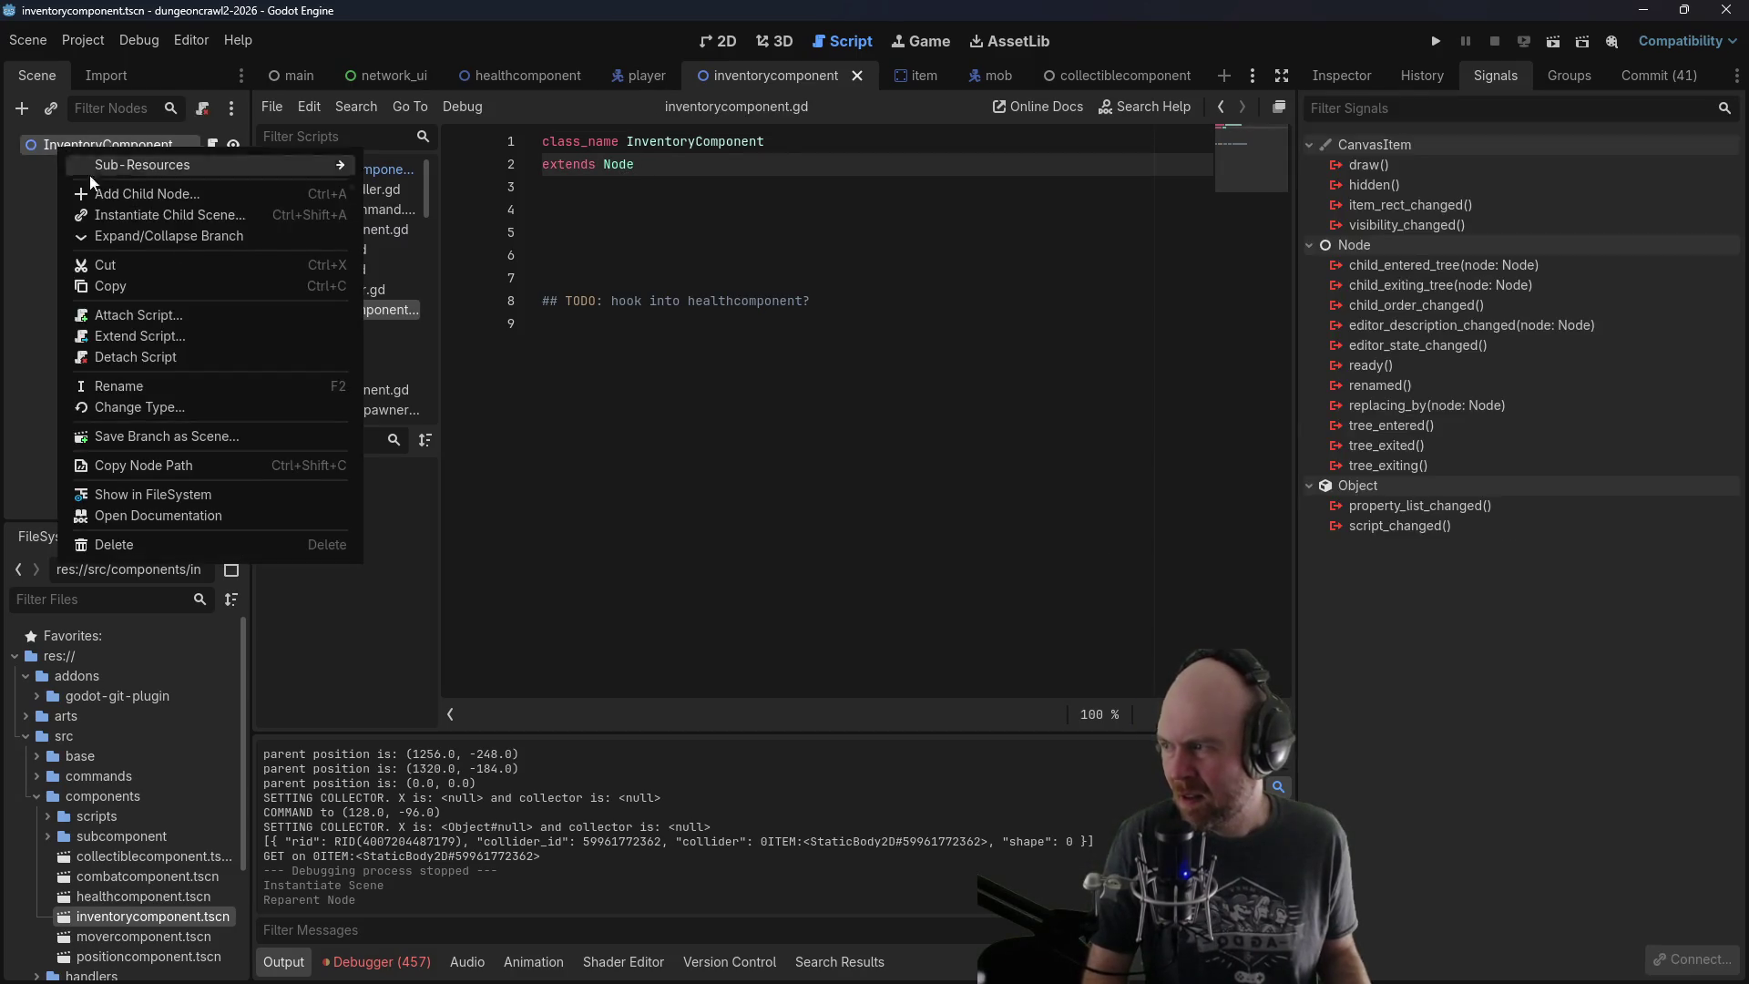
click(154, 407)
key(End)
key(BackSpace)
click(1064, 889)
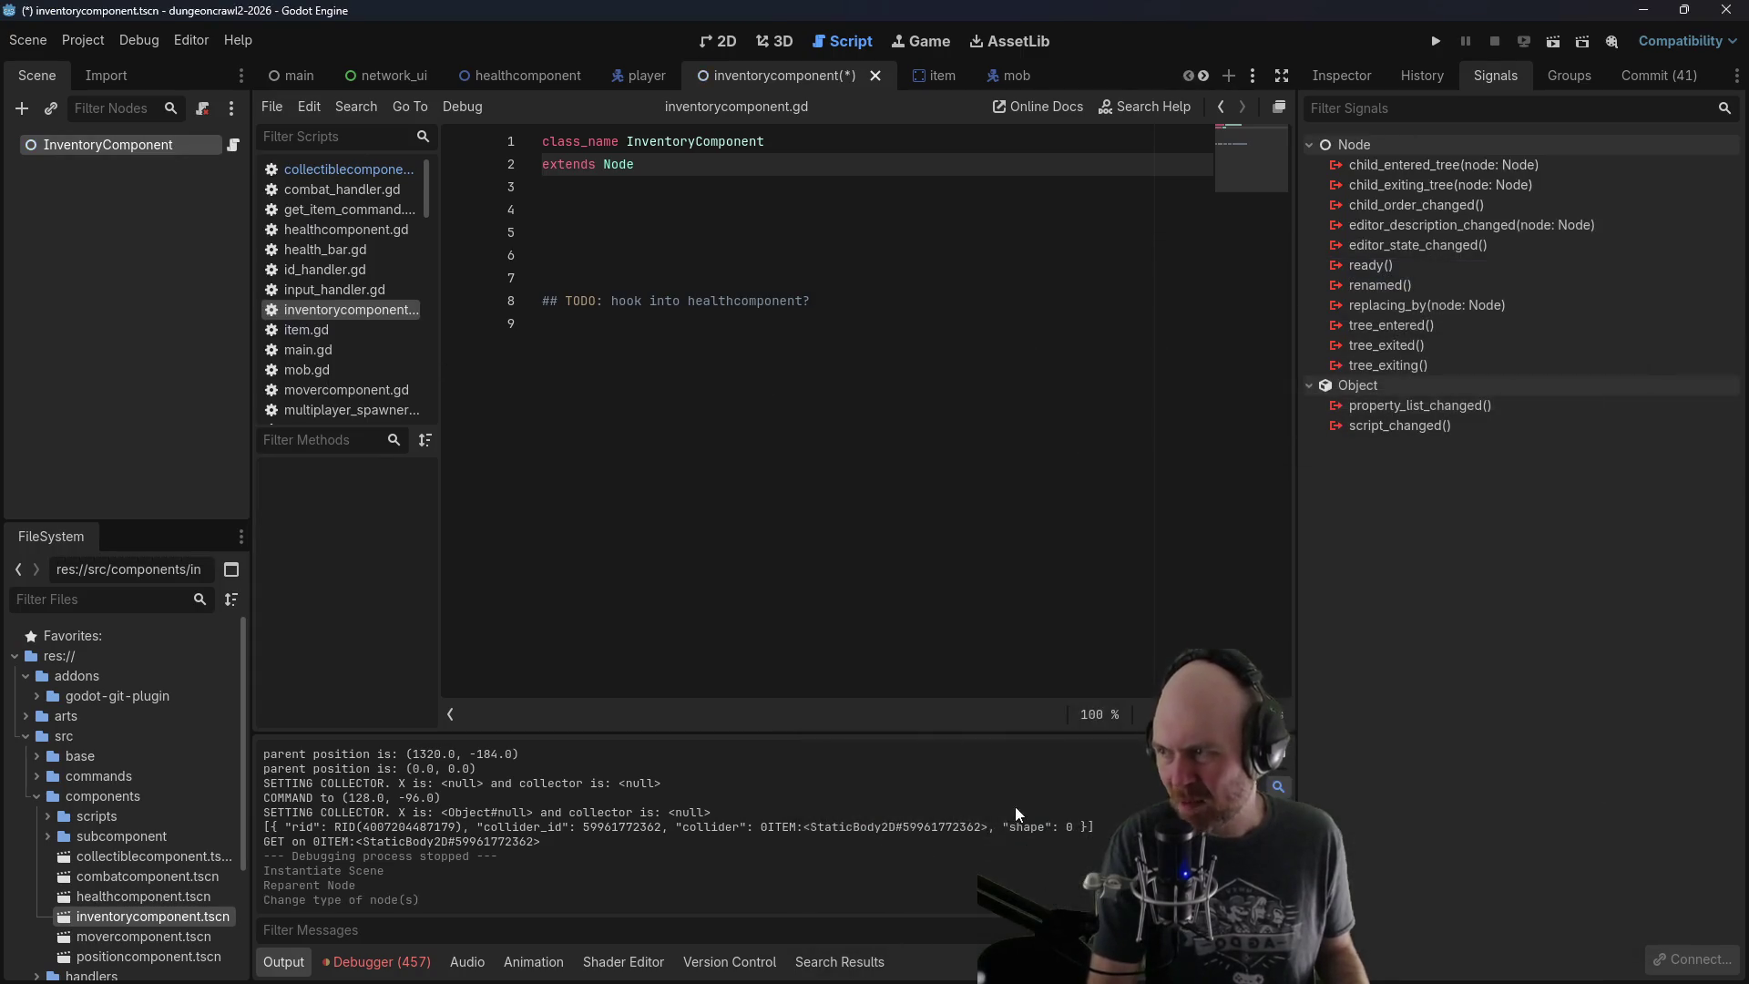
key(ctrl+s)
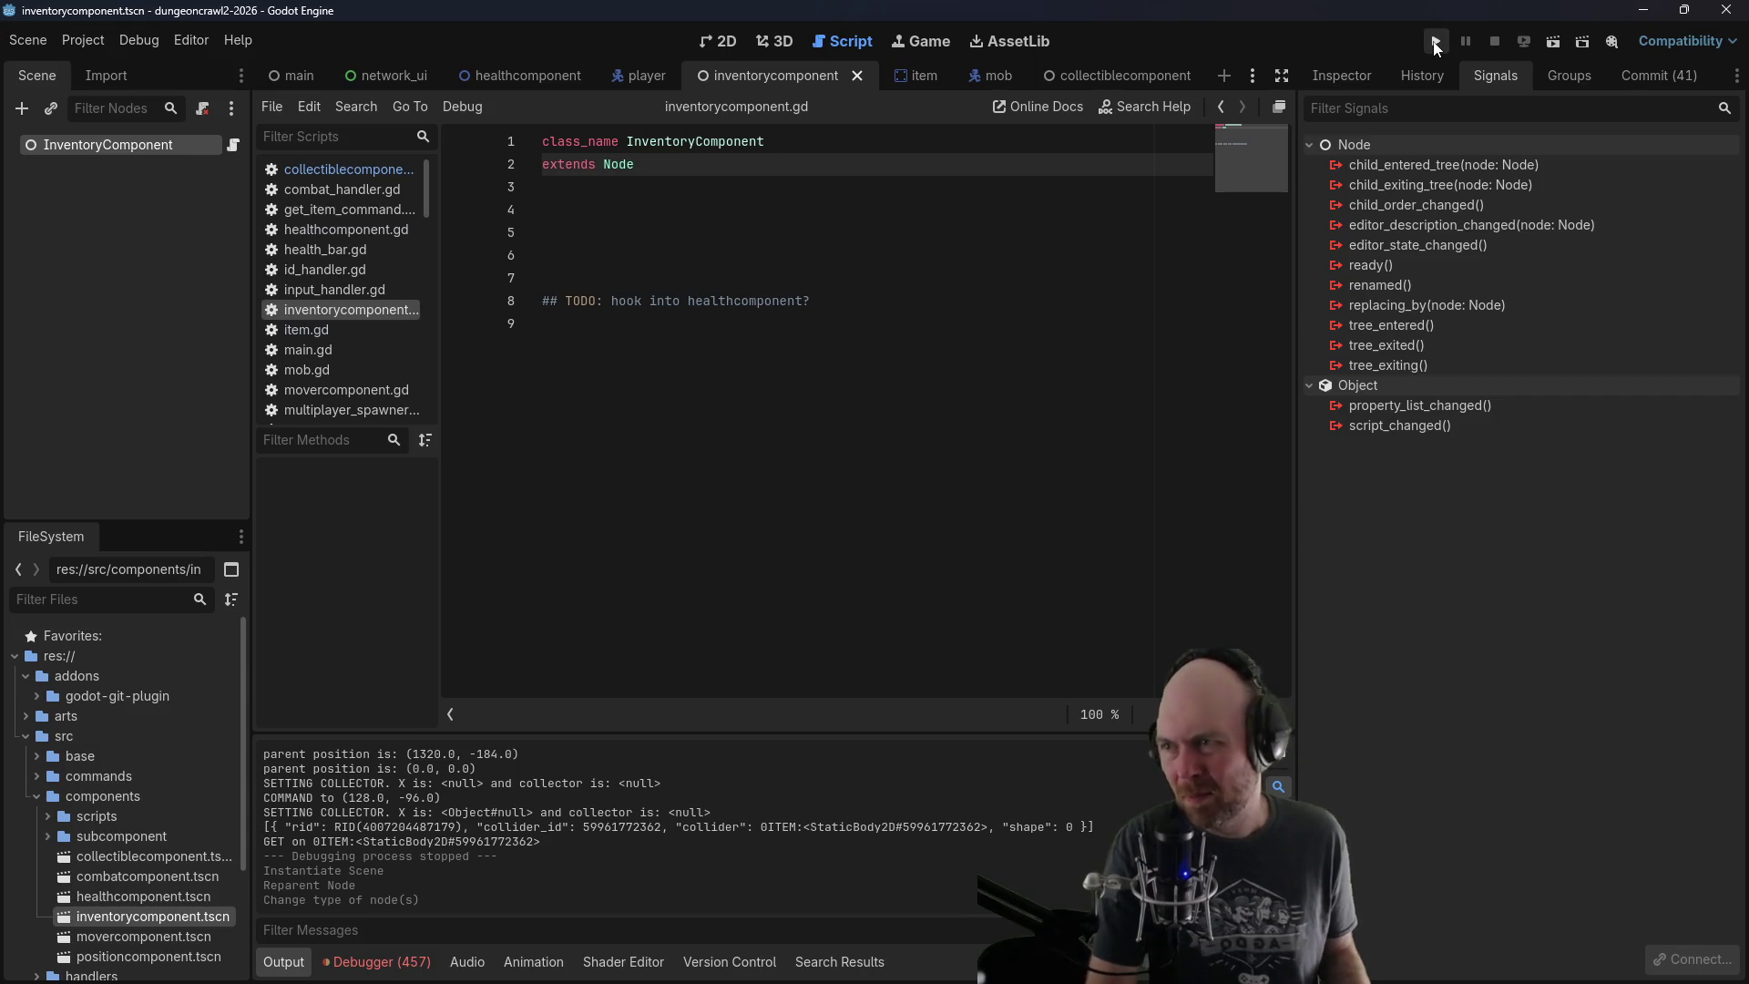
- Run the game again, join as a client, and pick up the collectible item
click(1435, 41)
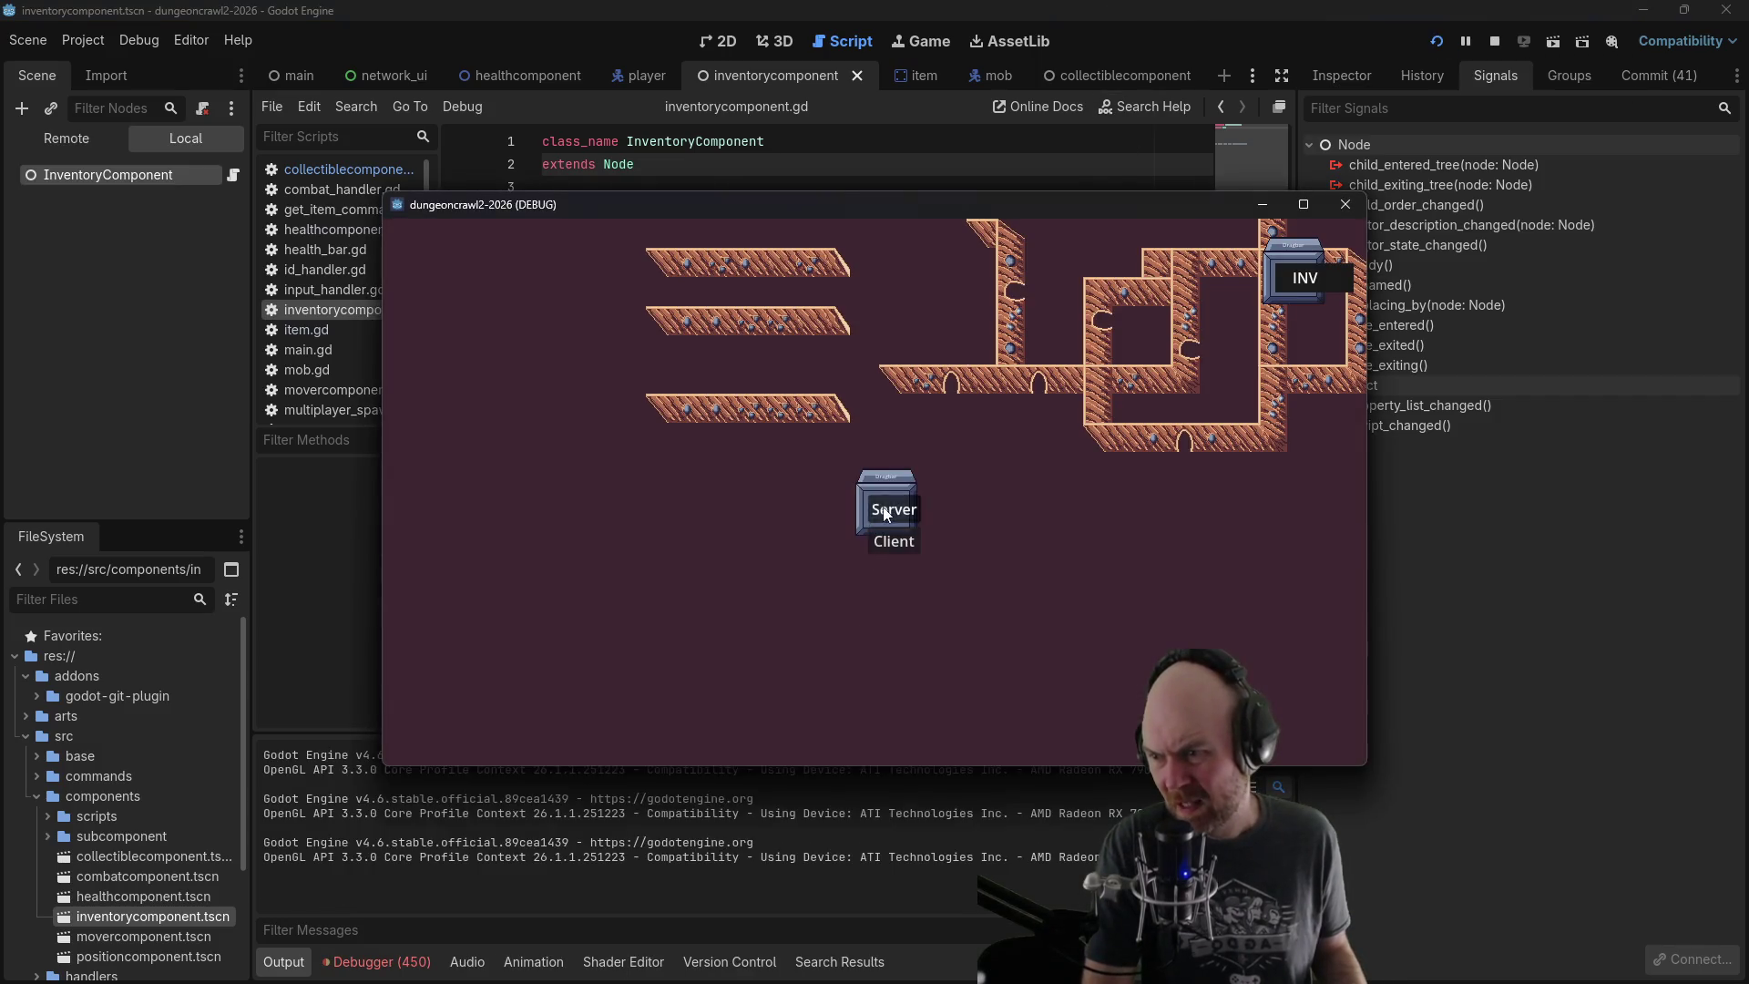
click(916, 542)
click(993, 410)
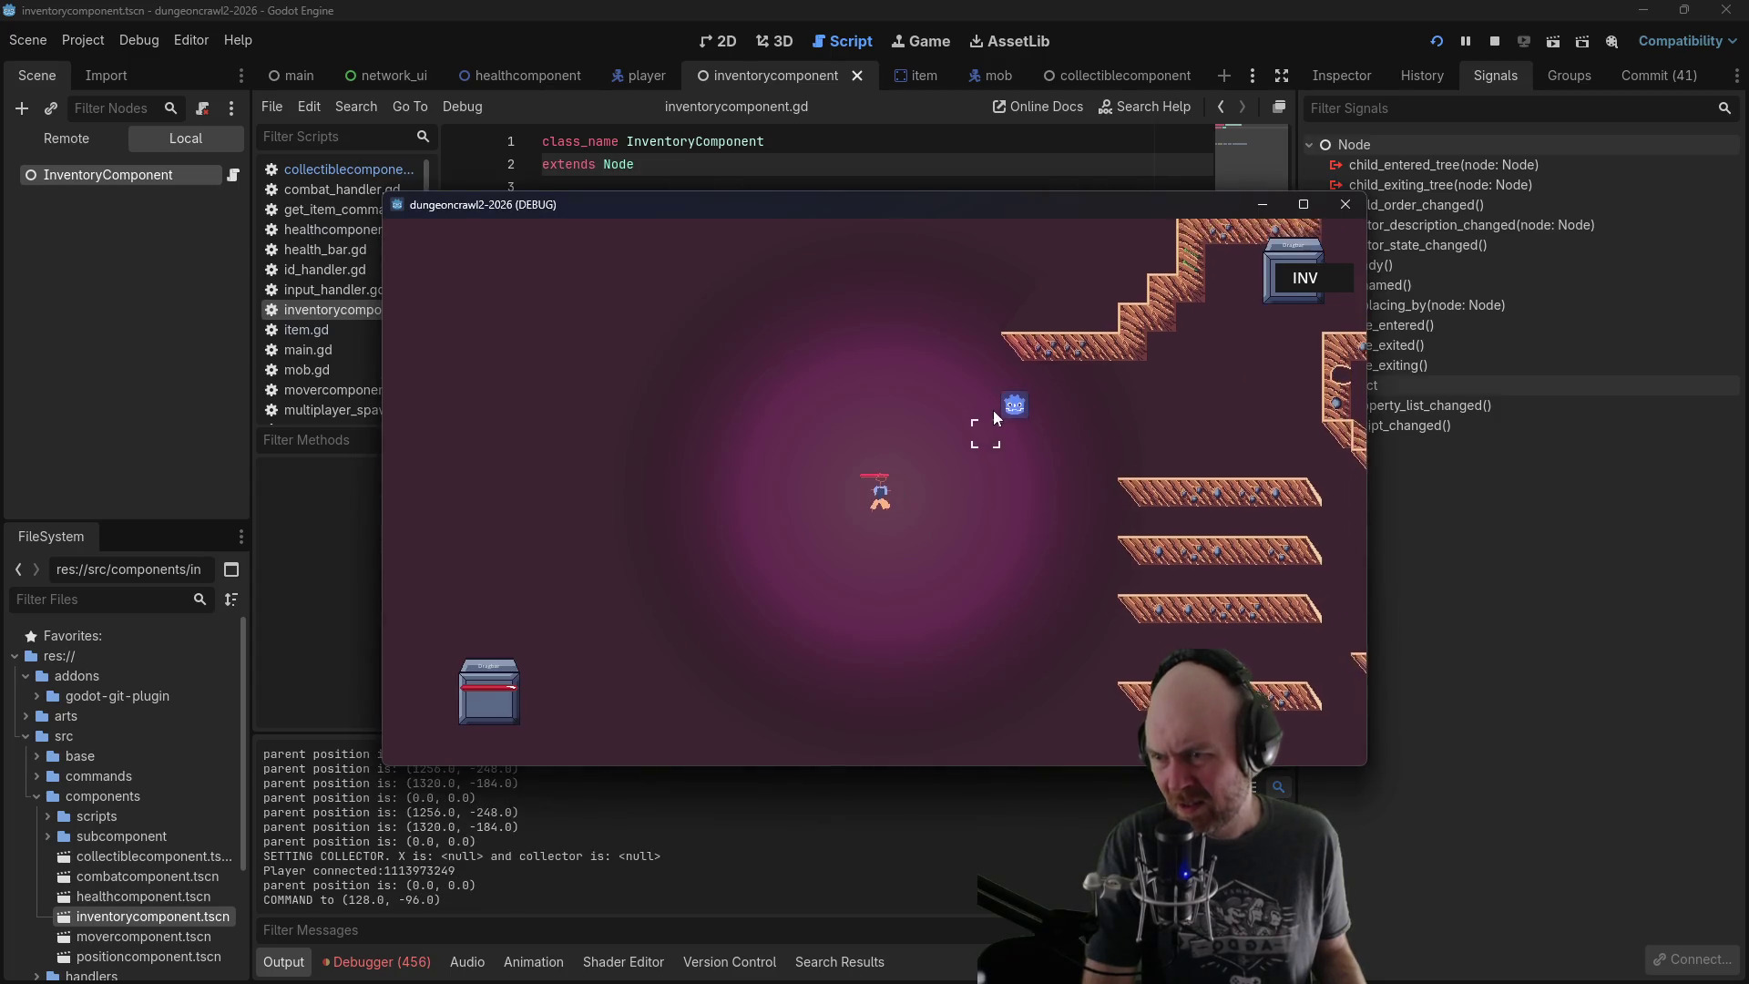
click(913, 496)
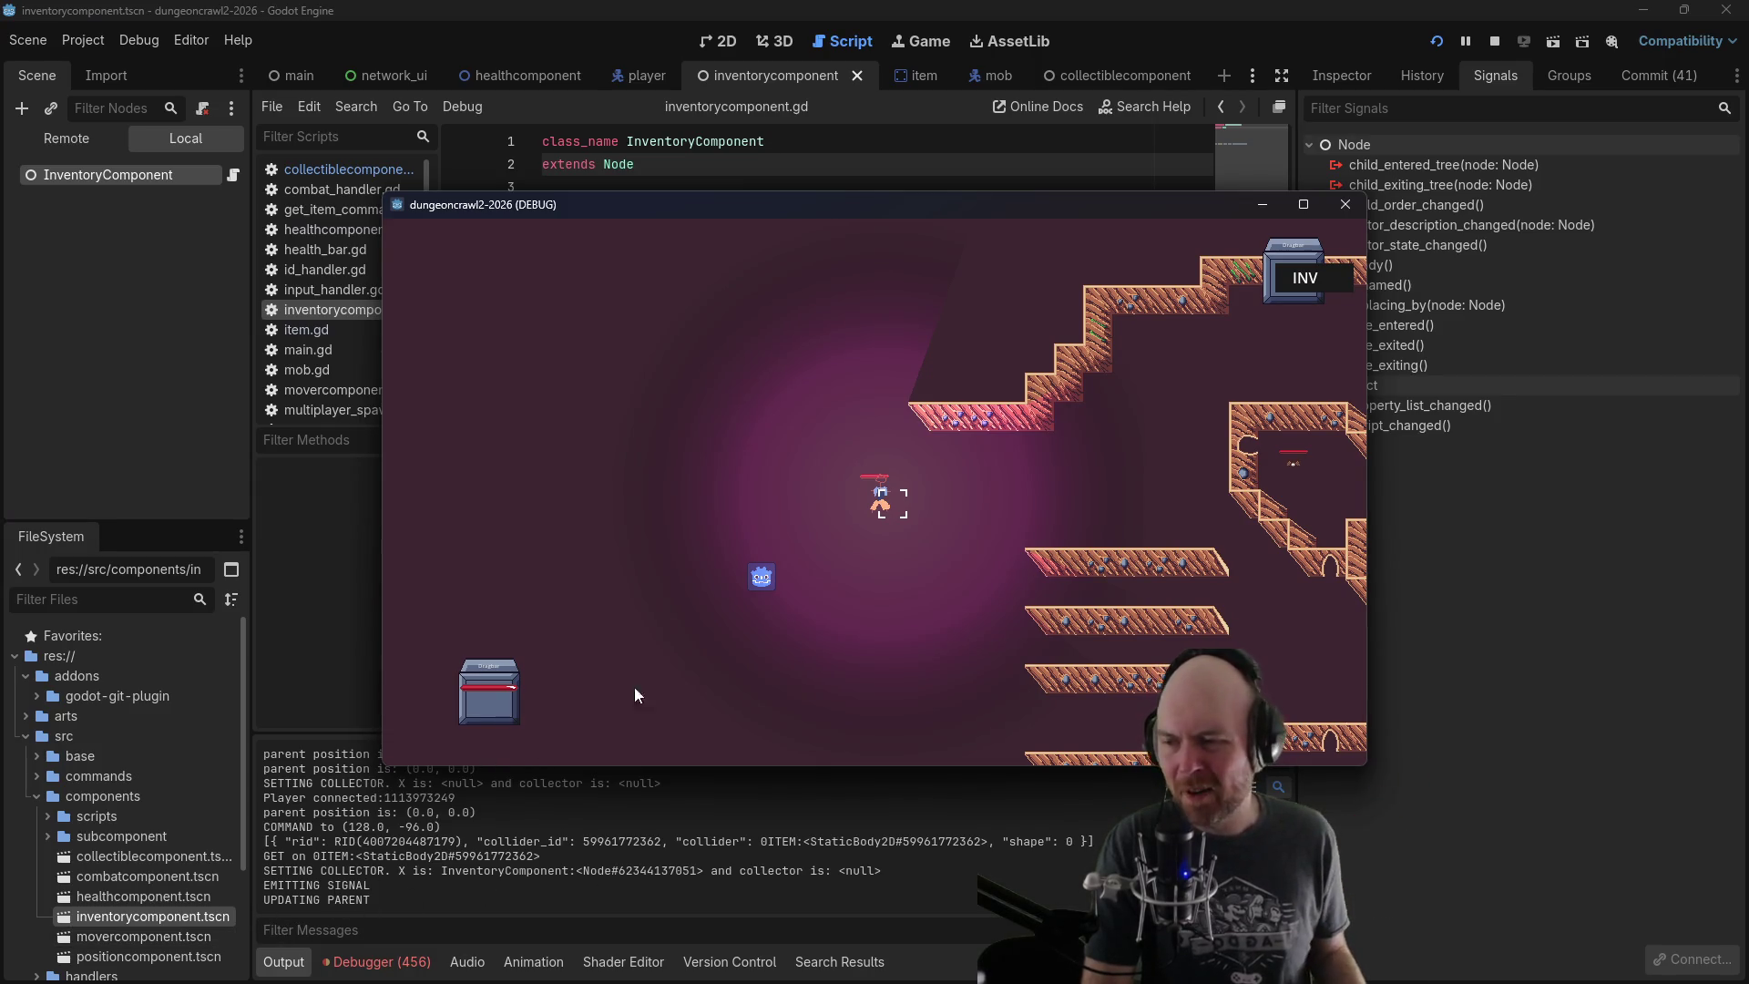
- Move the player up-left in the game and switch the Scene dock to the Remote tree
click(802, 555)
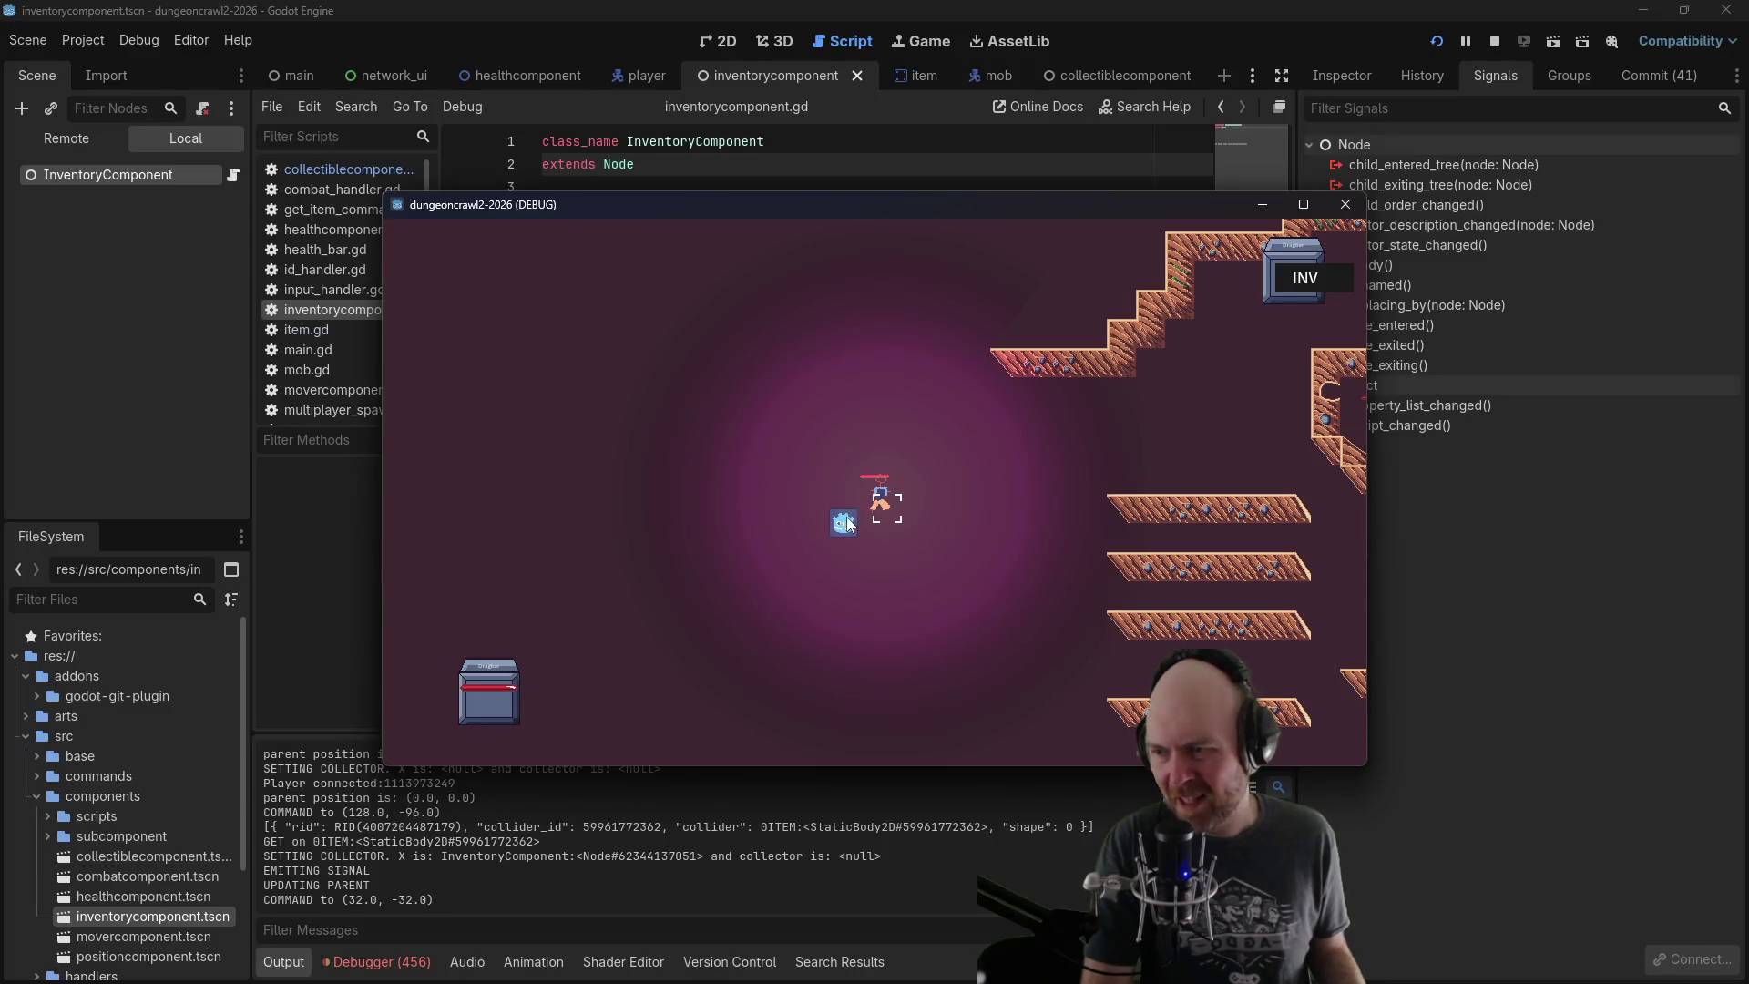
click(847, 521)
click(866, 494)
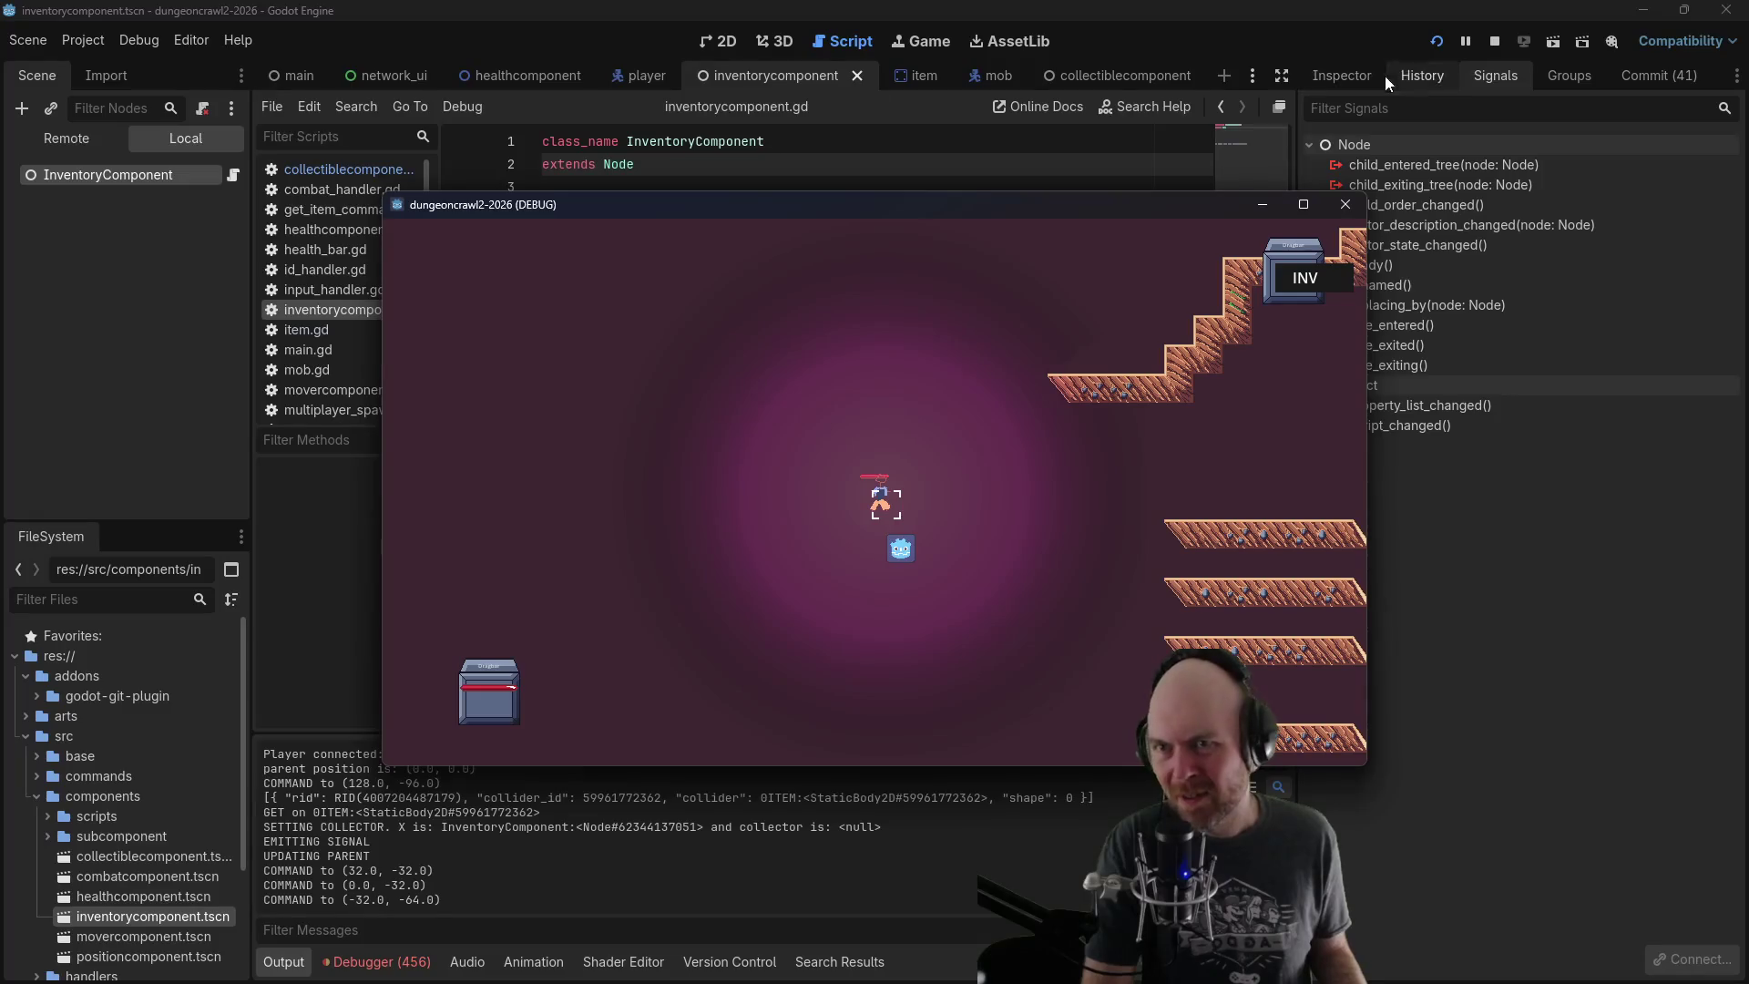
click(85, 137)
- Expand the live Game and 0ITEM nodes in the Remote tree to see 0ITEM's children
click(25, 335)
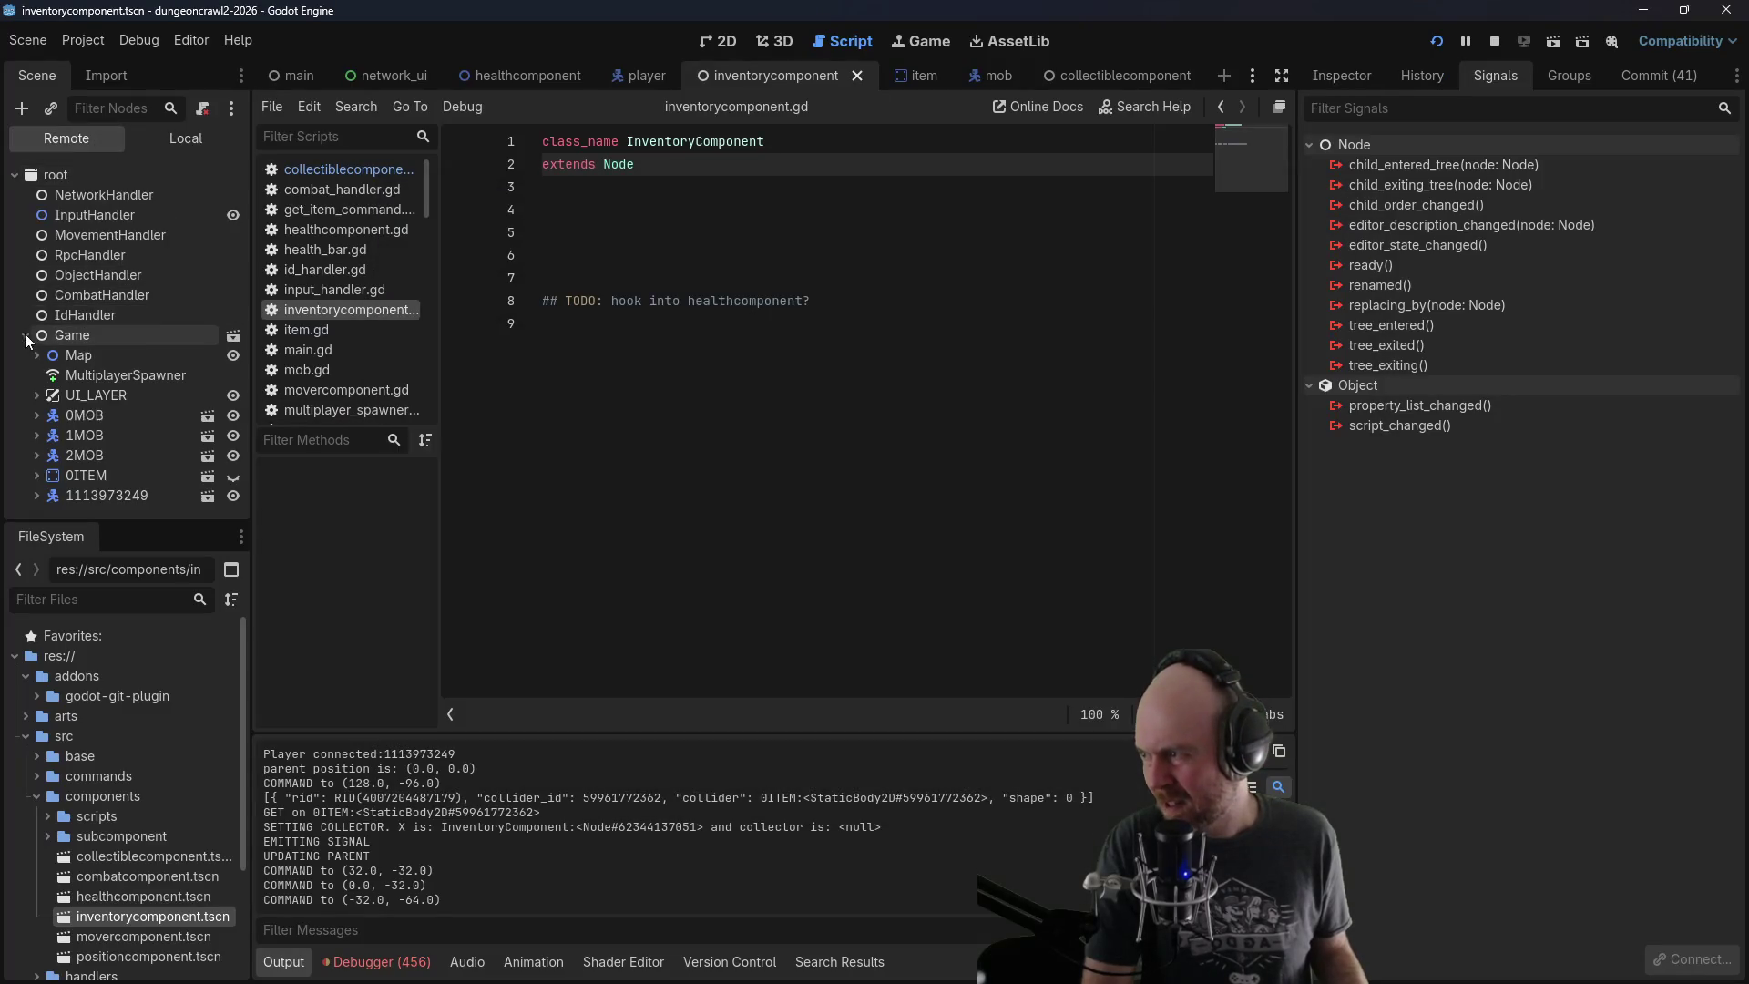
click(41, 475)
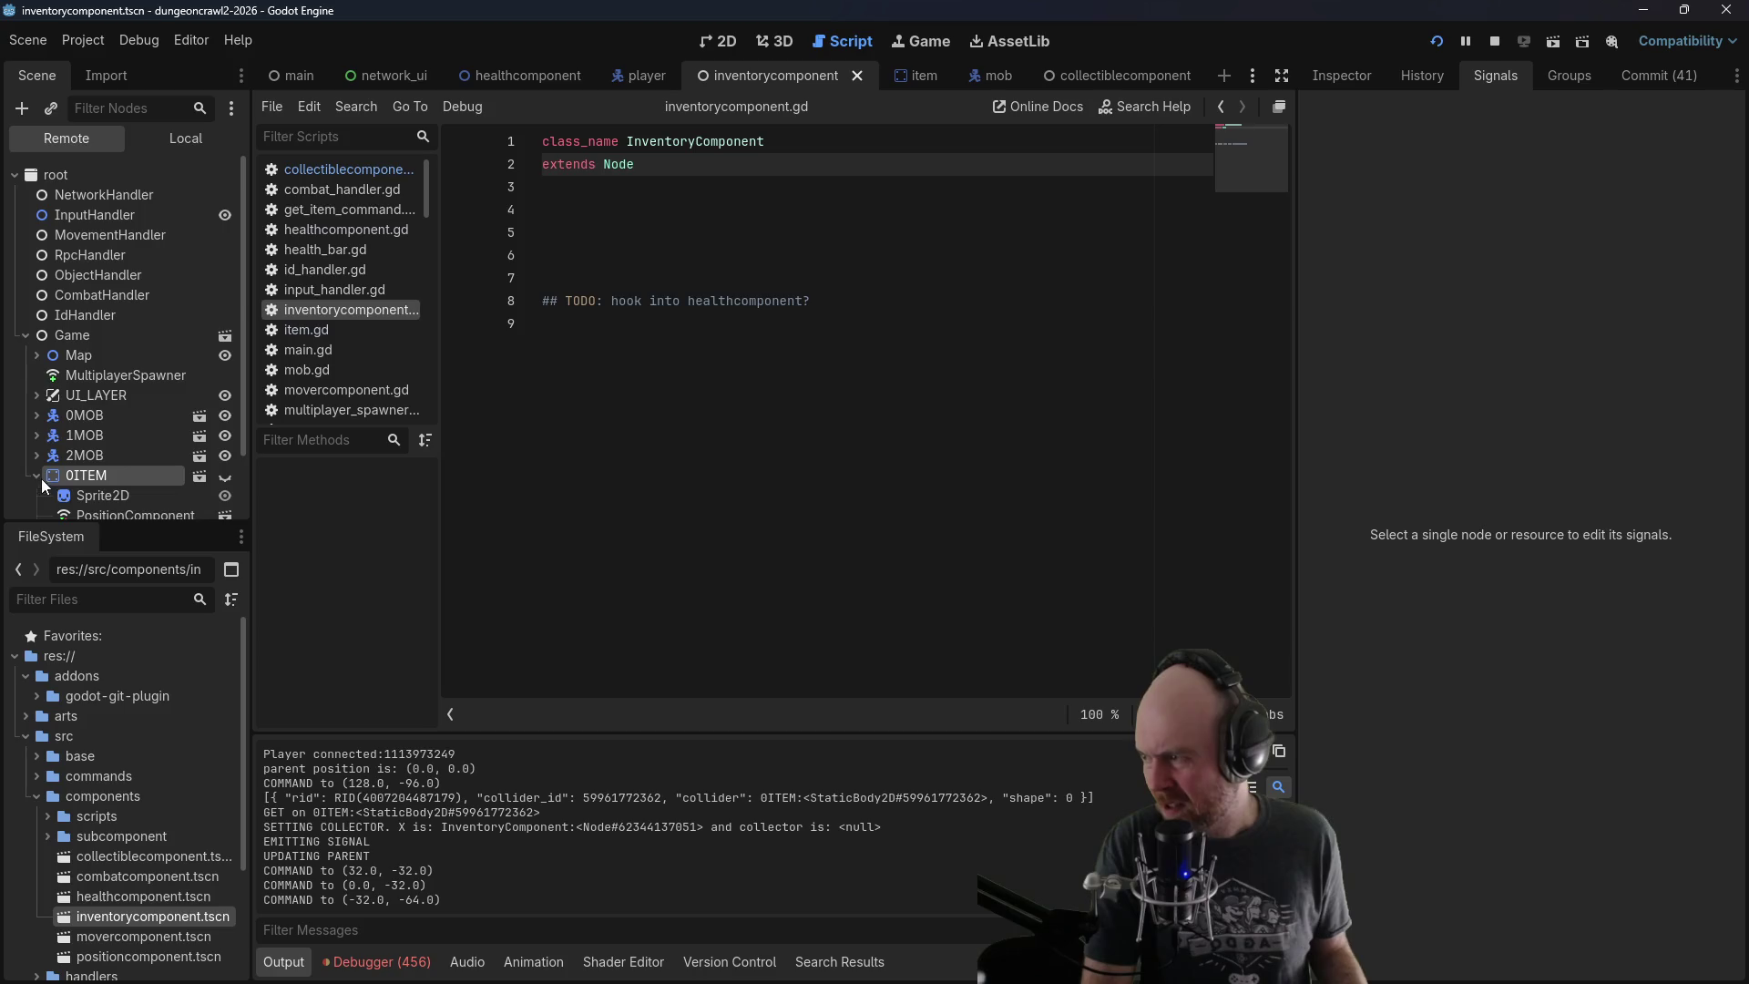
scroll(41, 479, down, 1)
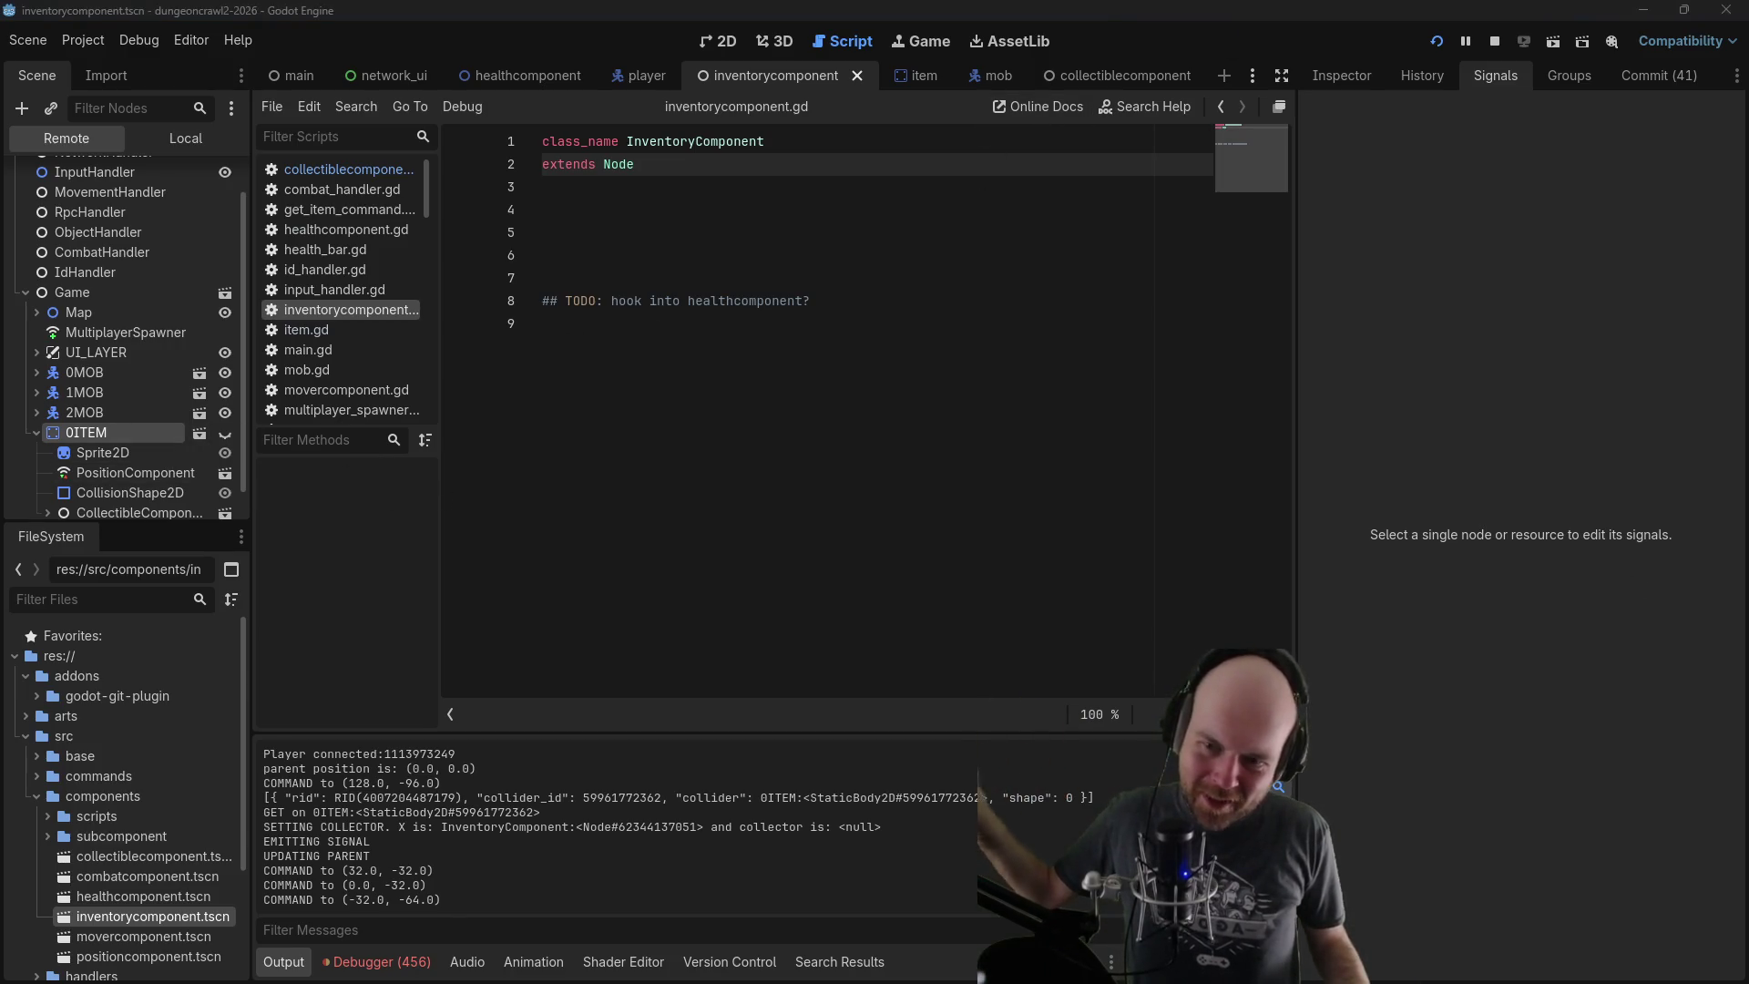
- Collect the item repeatedly in the running game, then close the game window to stop debugging
key(alt+Tab)
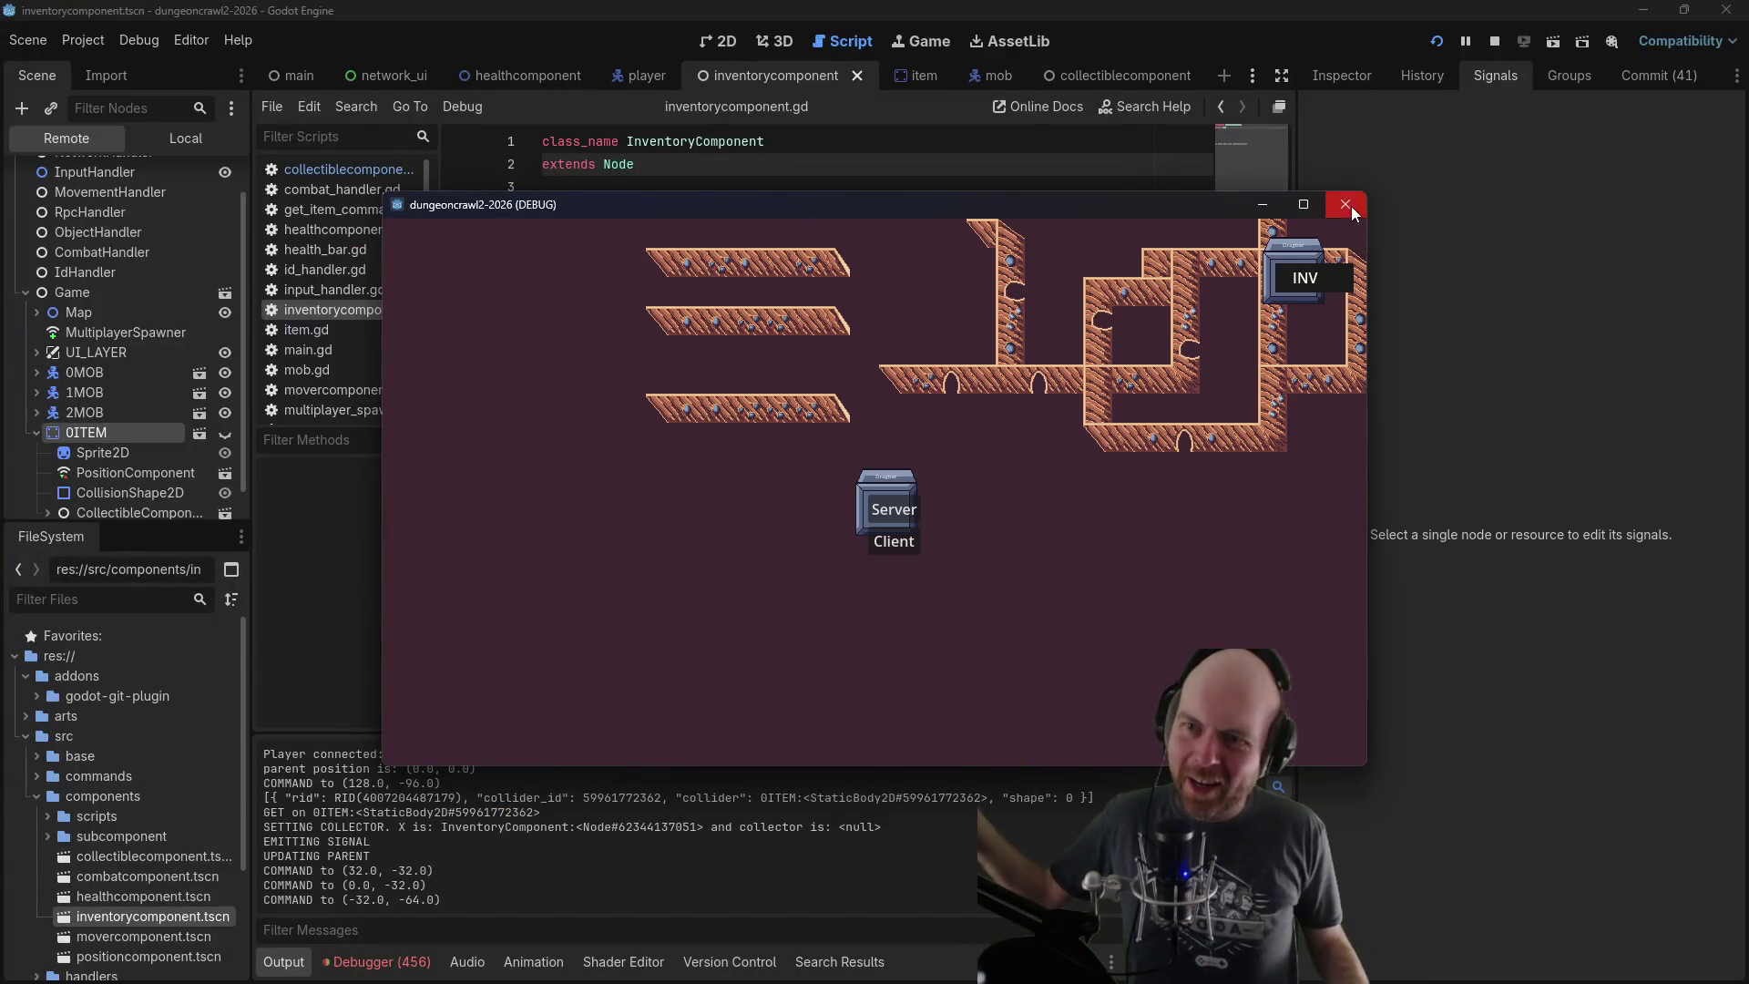
click(1345, 204)
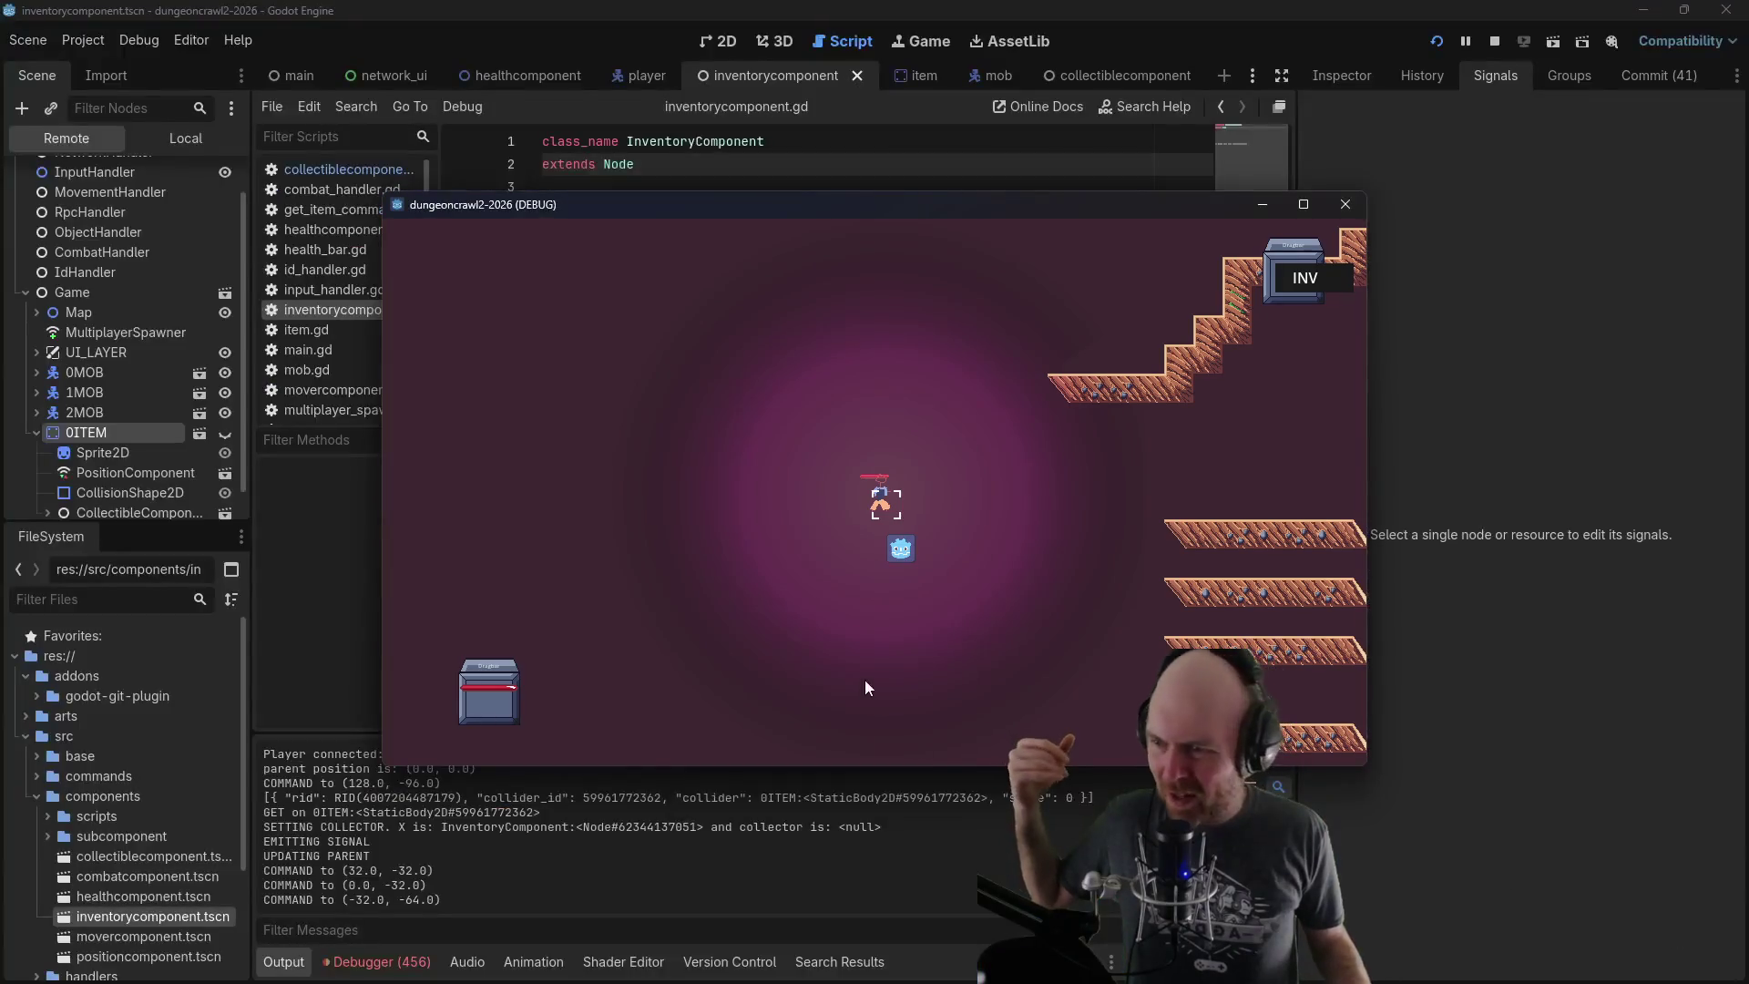
click(893, 547)
click(901, 549)
click(905, 550)
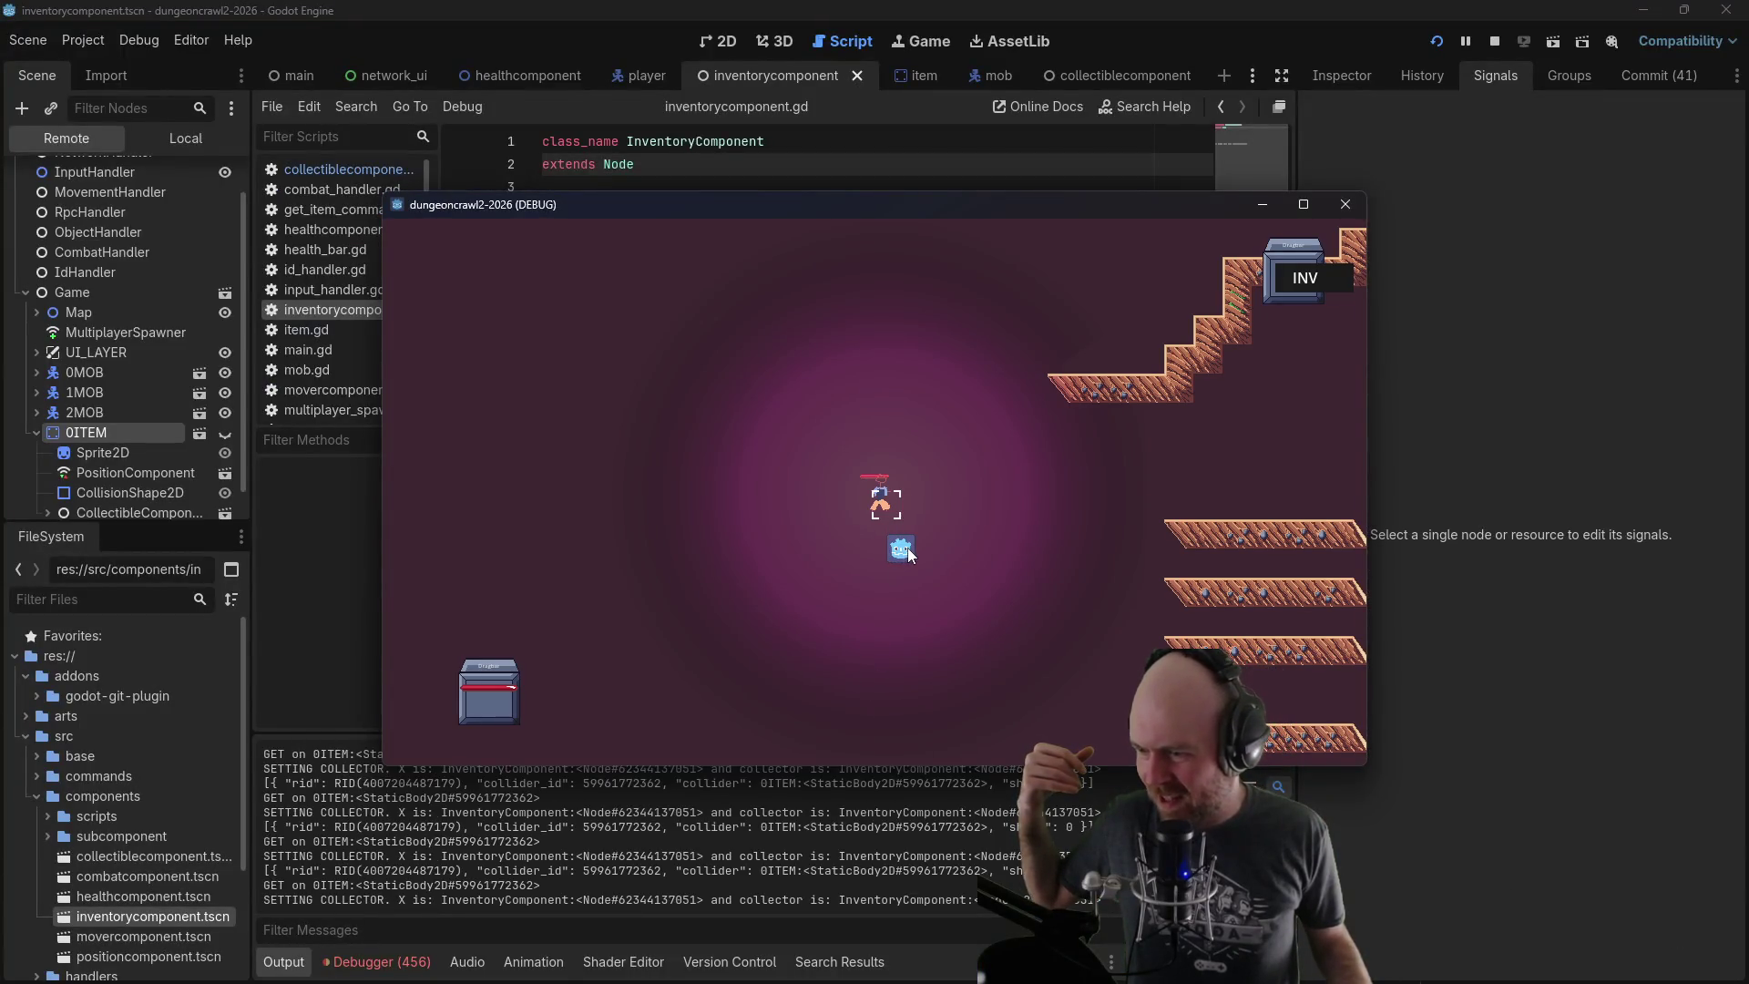
click(1348, 202)
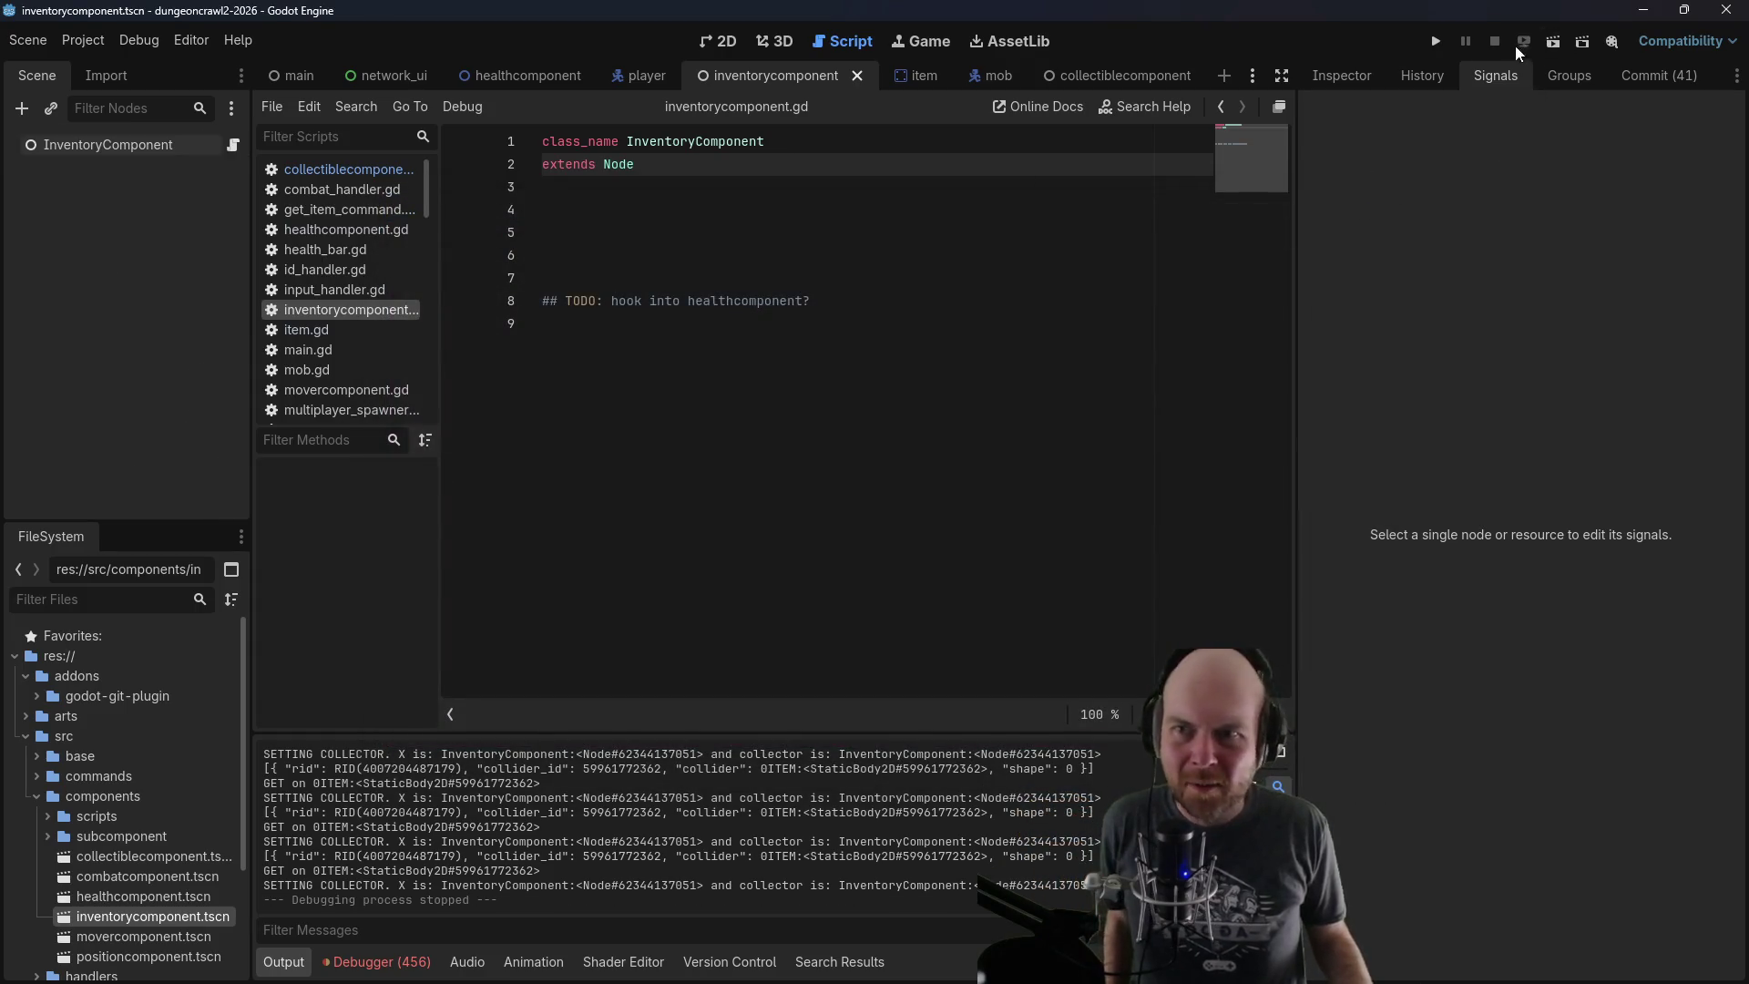
click(650, 350)
- Delete the EMITTING SIGNAL and SETTING COLLECTOR print lines from collectiblecomponent.gd's collector setter
click(708, 271)
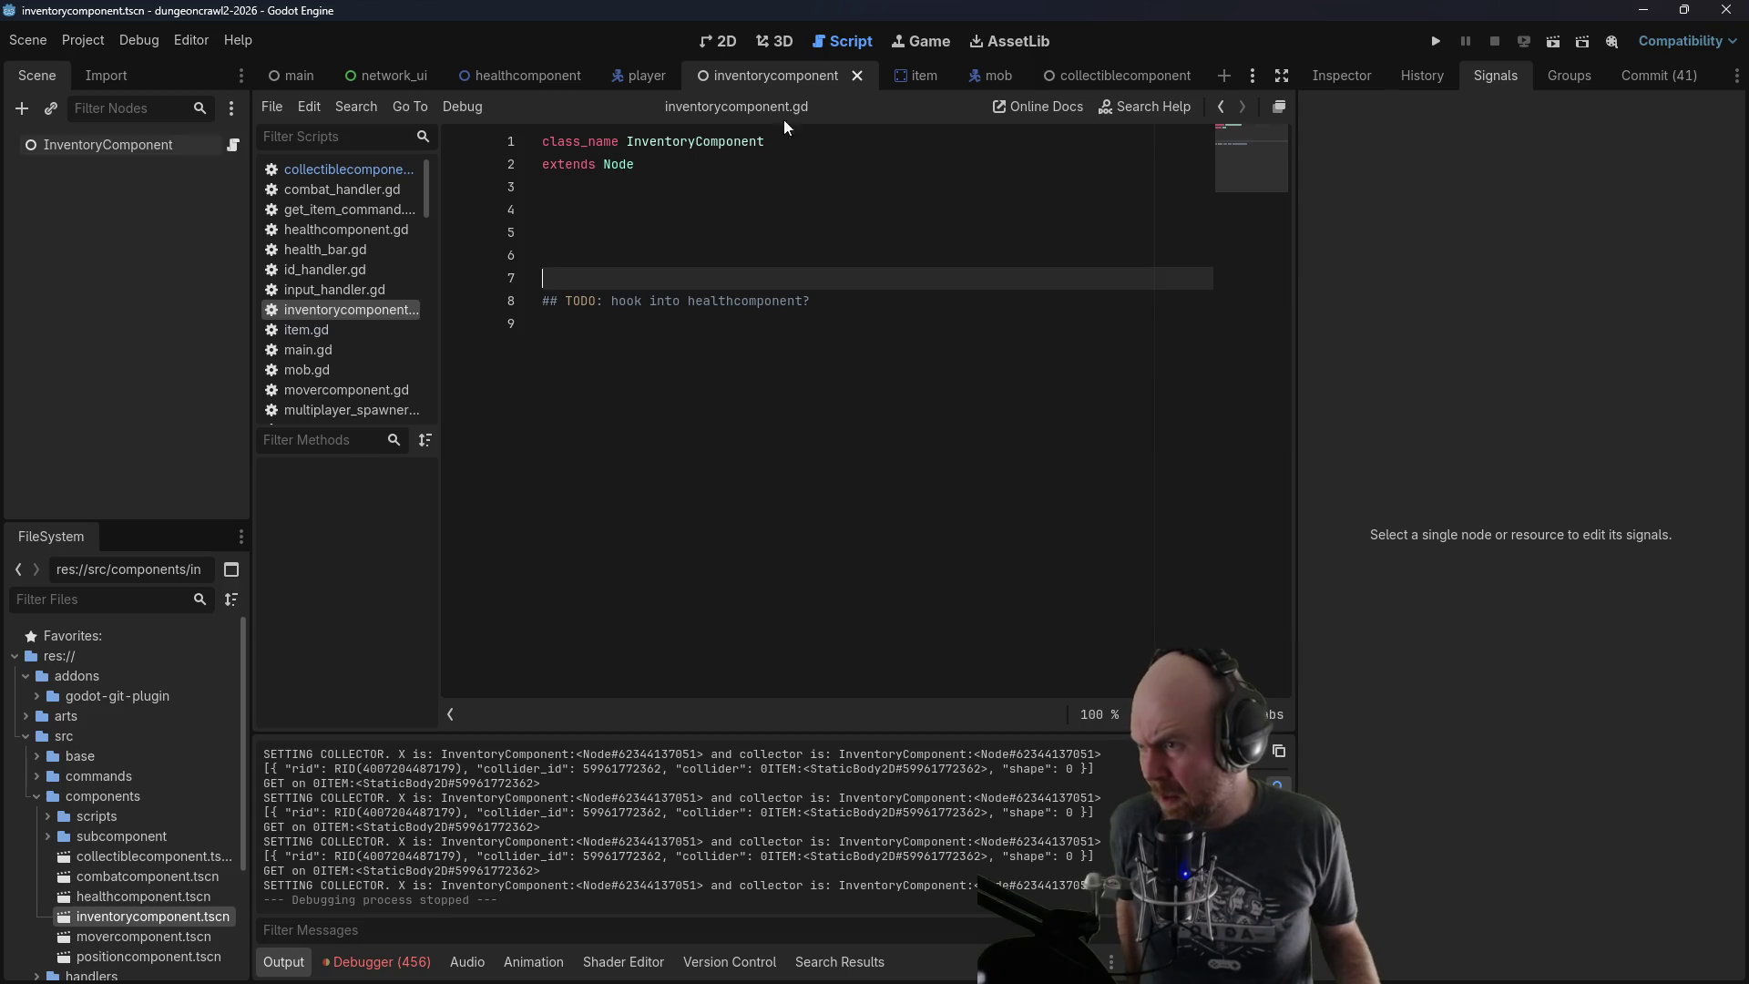
click(331, 171)
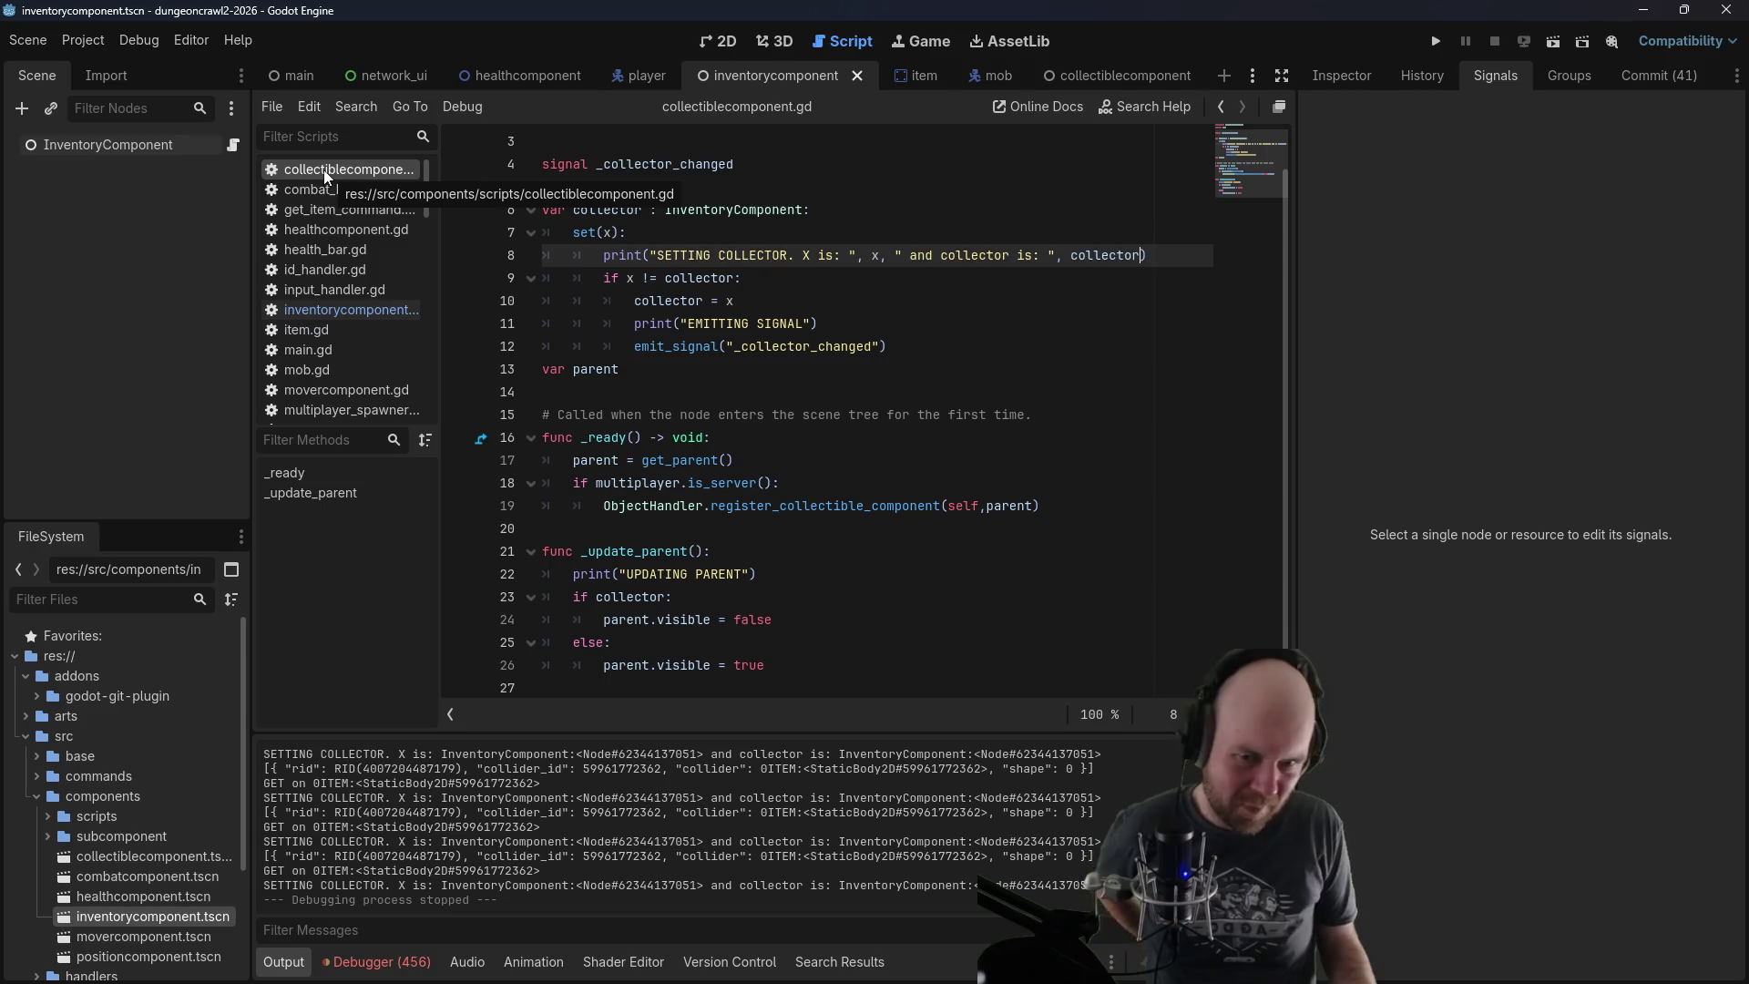
click(939, 375)
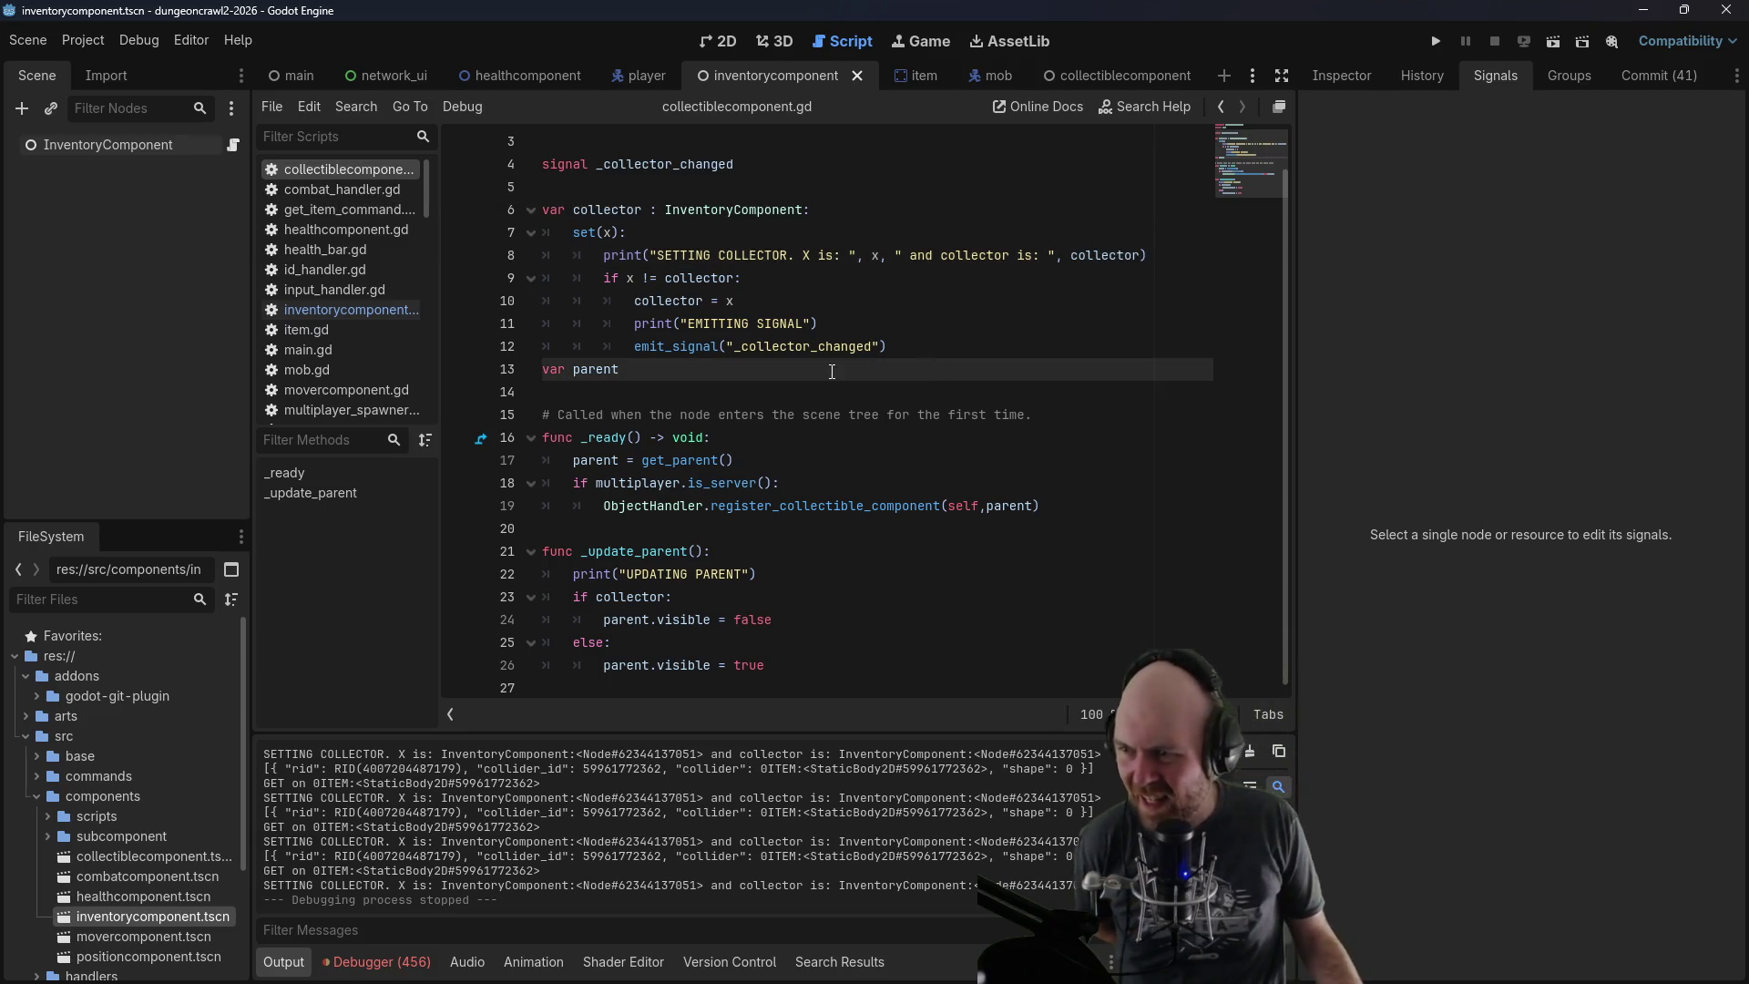
drag(899, 326, 525, 324)
key(BackSpace)
key(BackSpace)
triple_click(685, 253)
key(BackSpace)
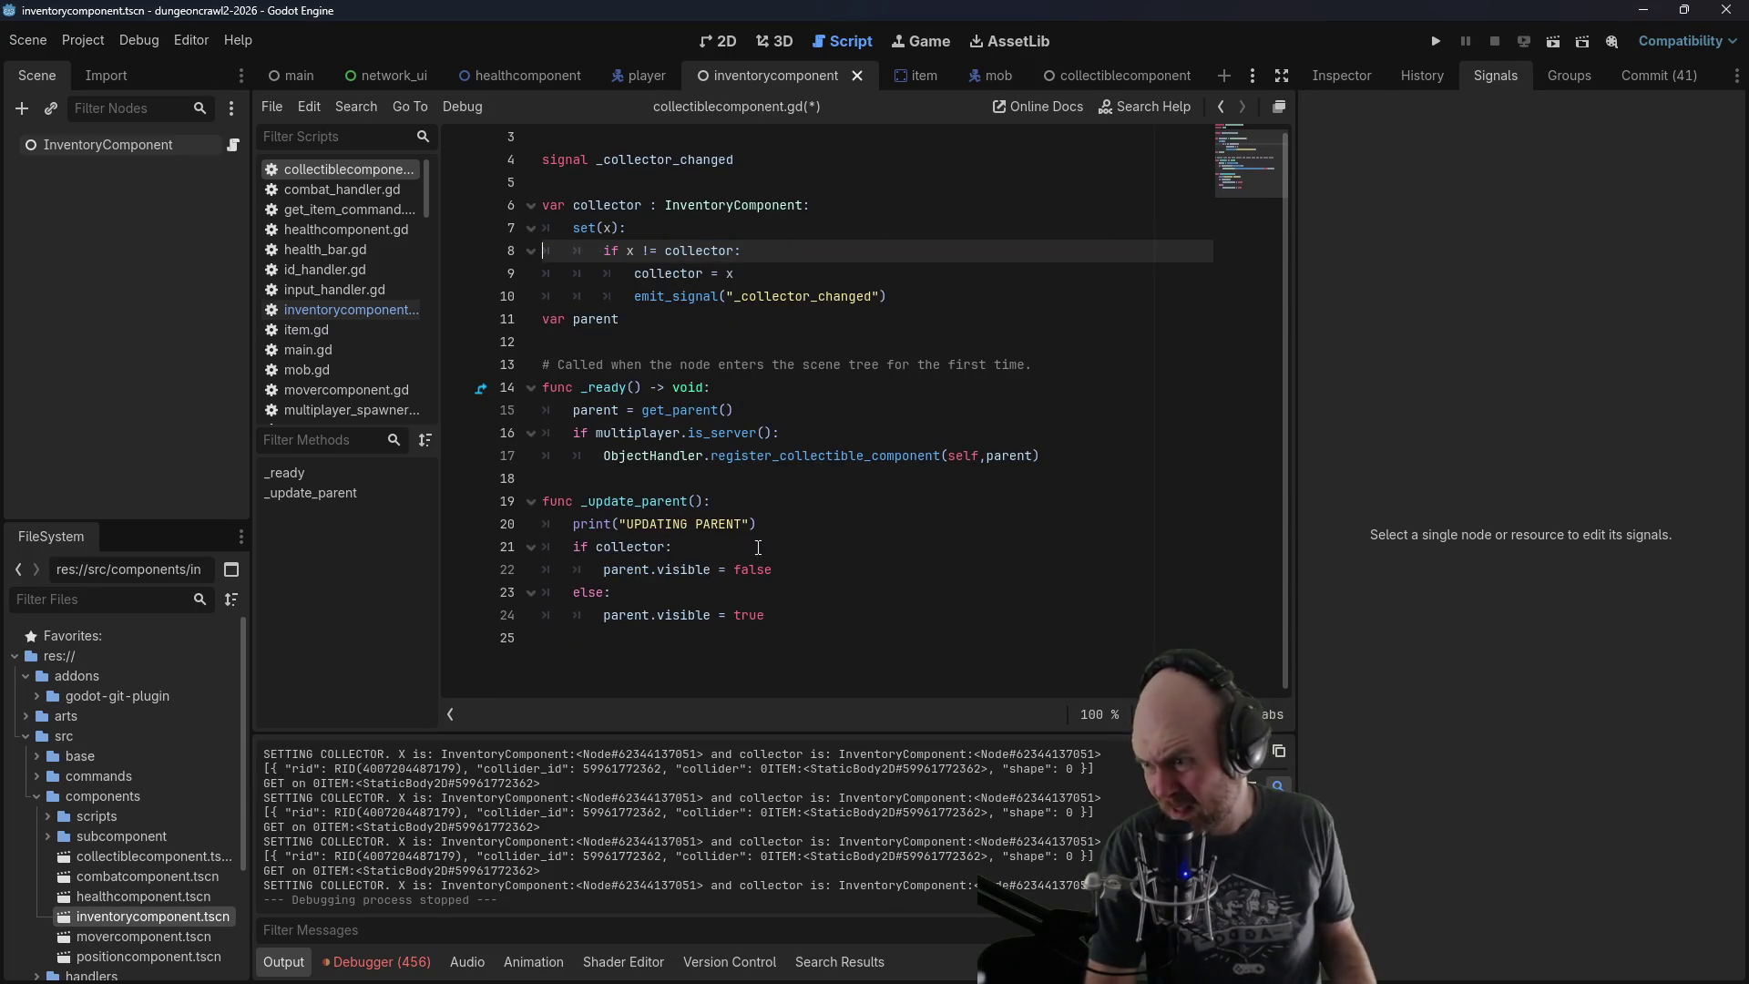
- Save the script and switch to the item scene, selecting its CollisionShape2D node
click(674, 568)
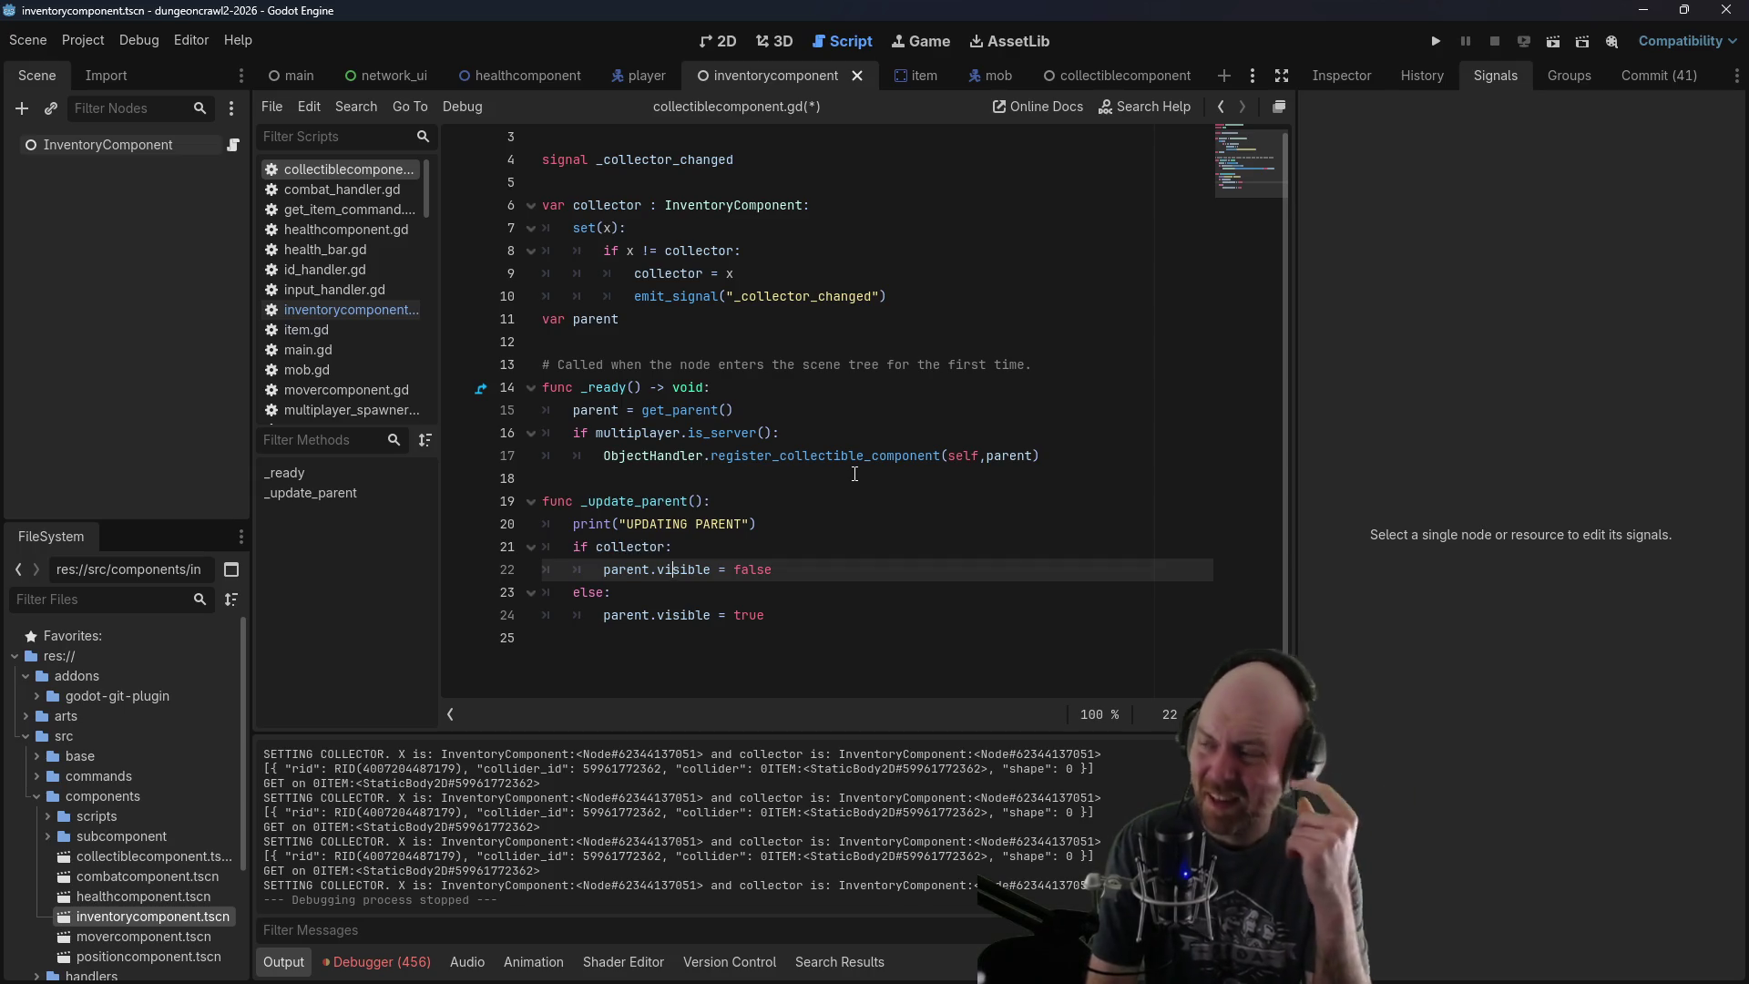
click(853, 458)
key(ctrl+s)
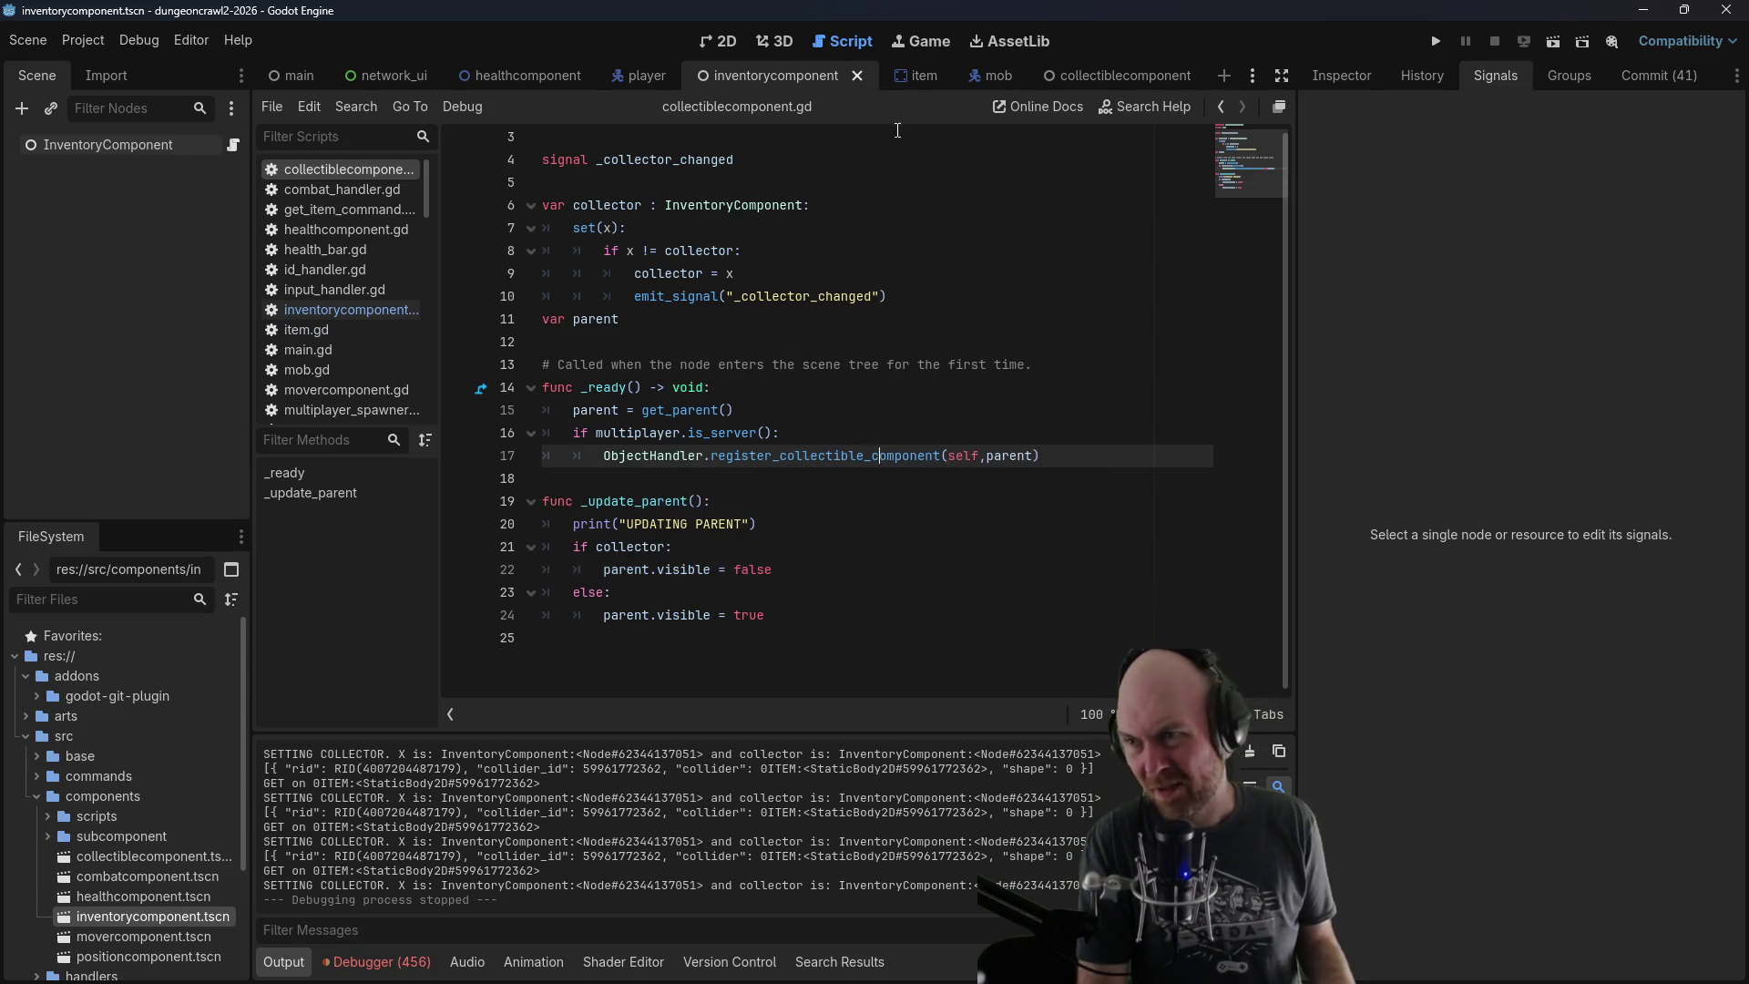
click(918, 77)
click(106, 213)
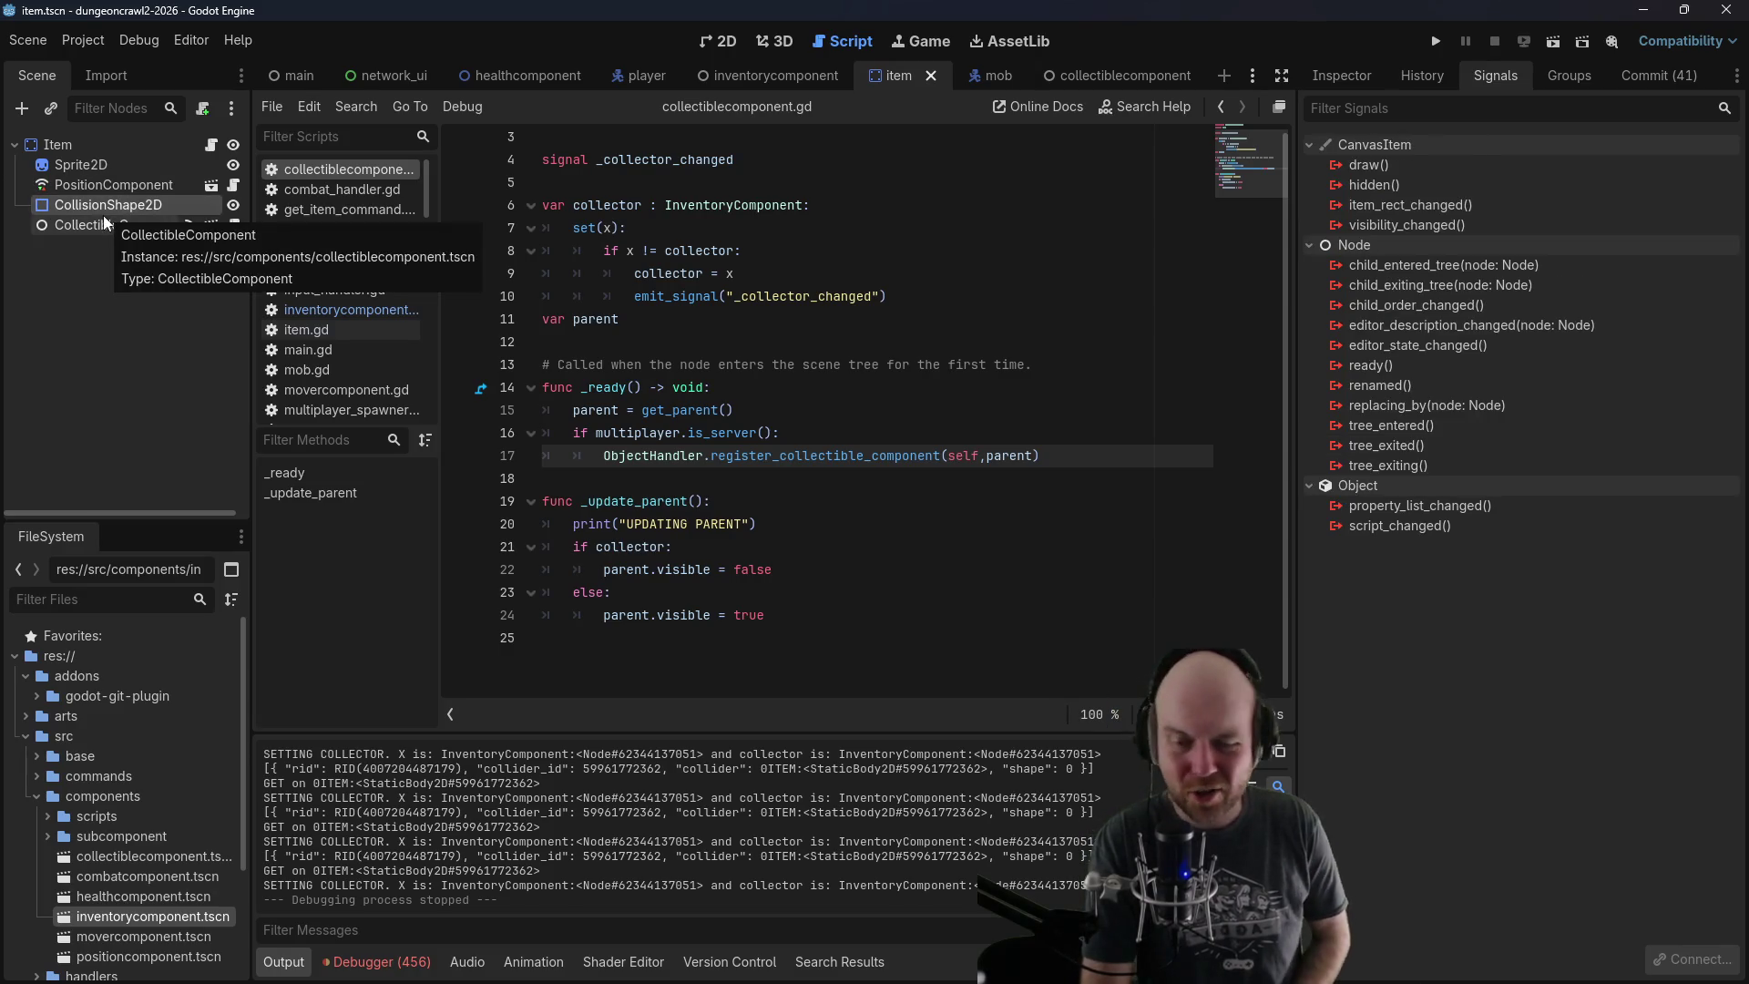
- Search 'coll' in Add Child Node and cancel, then open the Item class documentation
right_click(124, 144)
click(191, 182)
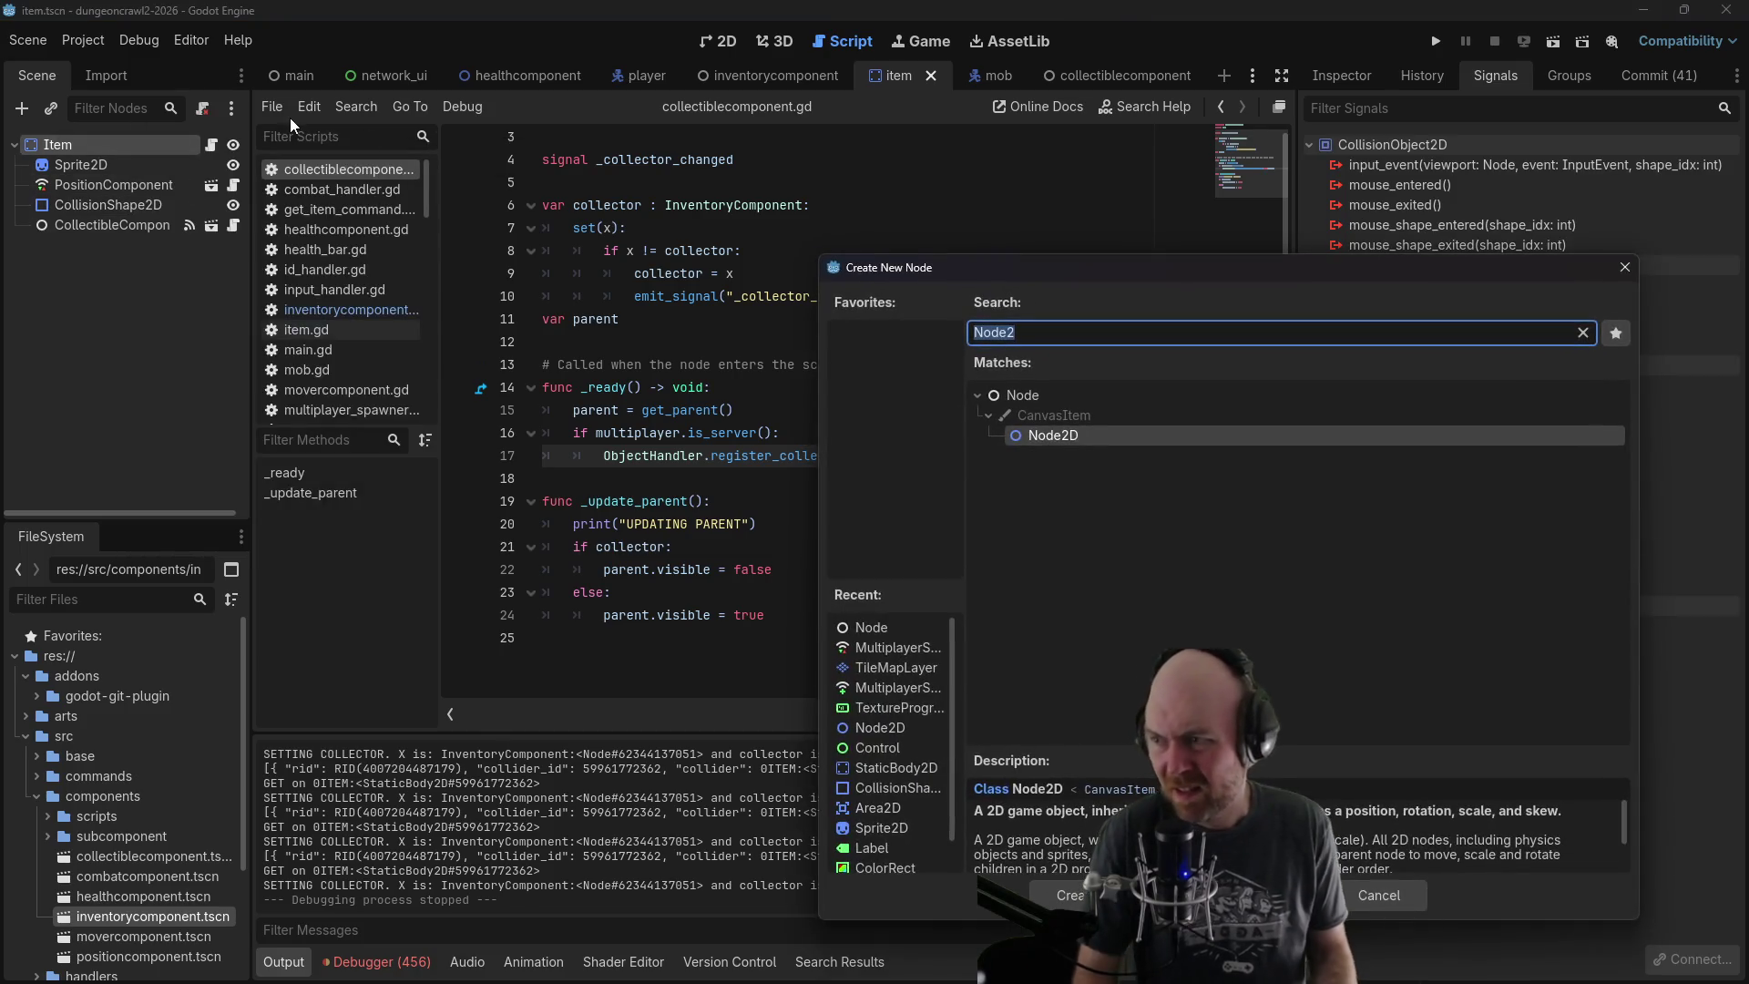
text(coll)
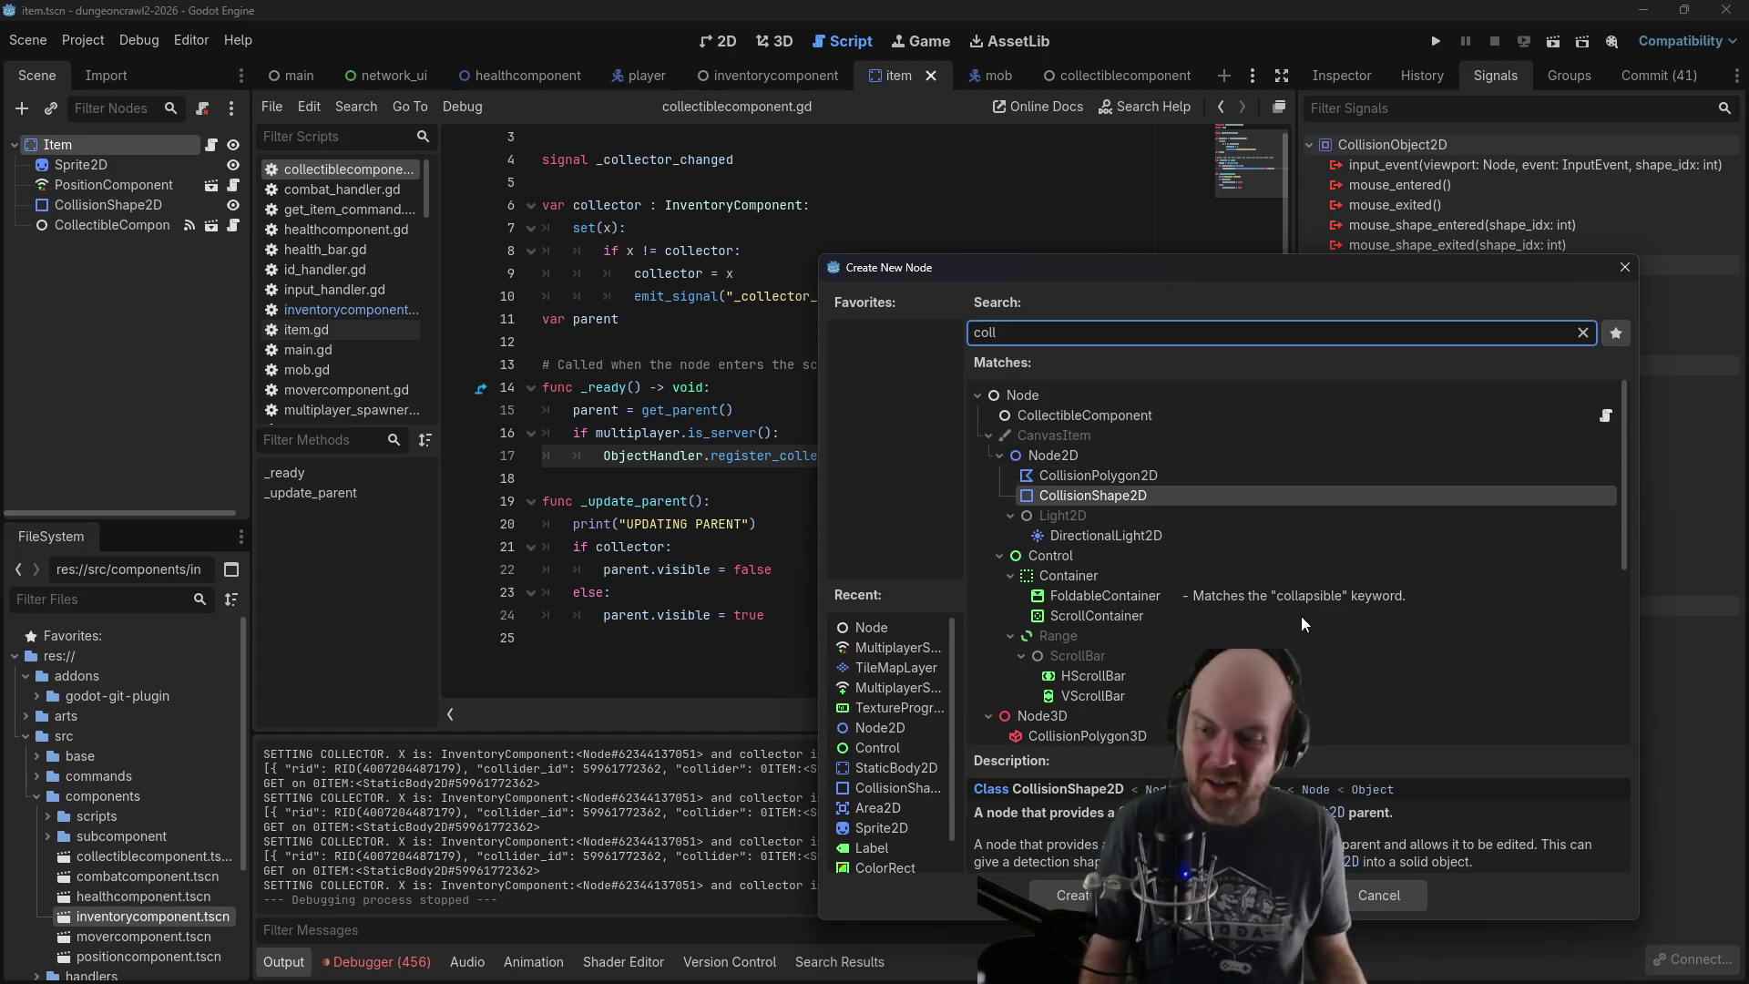
click(1375, 904)
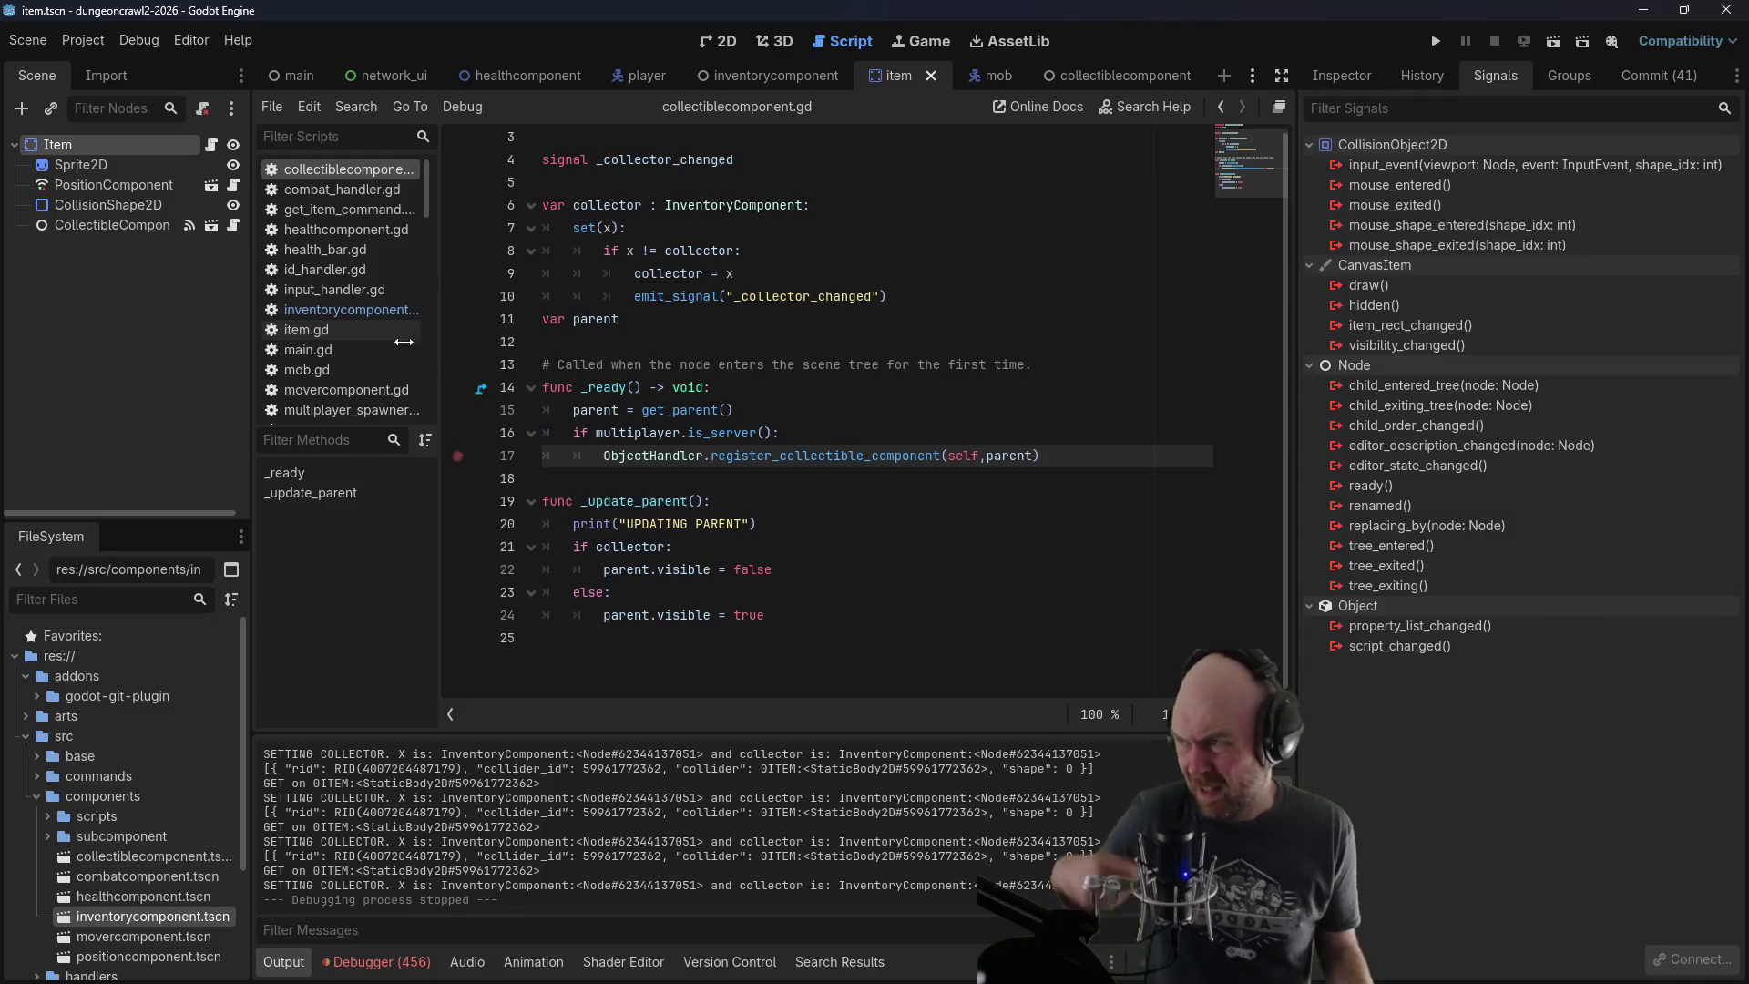
right_click(35, 144)
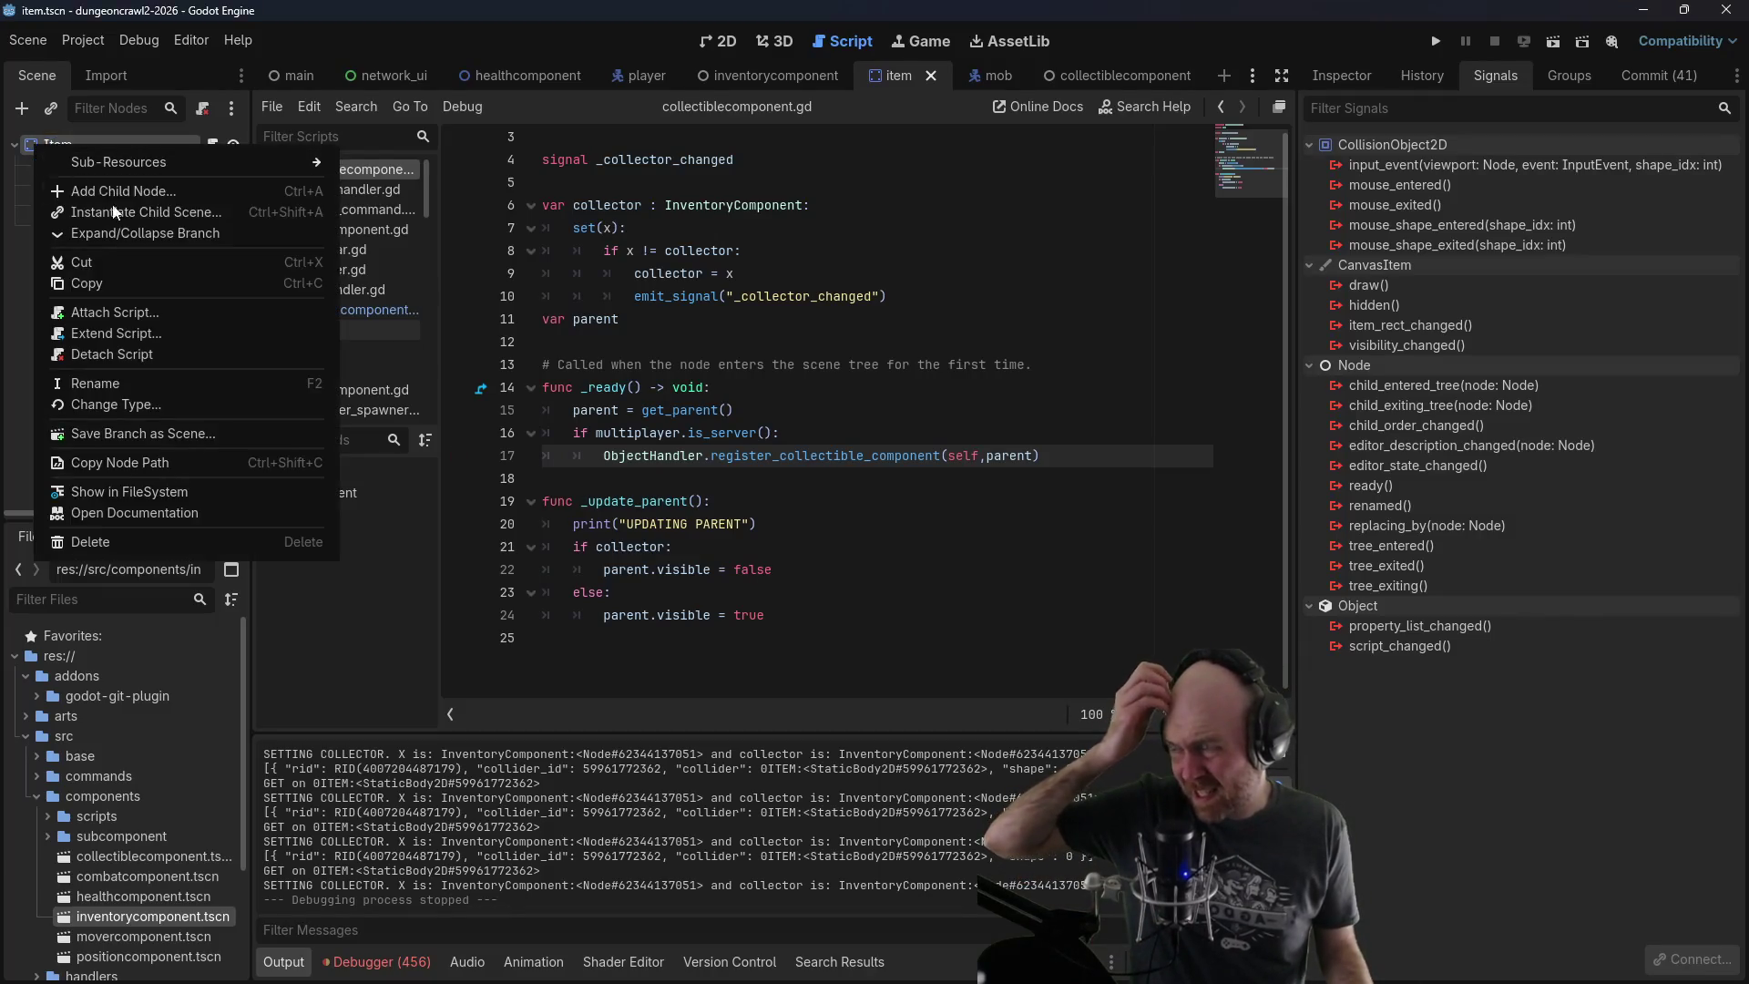
click(131, 509)
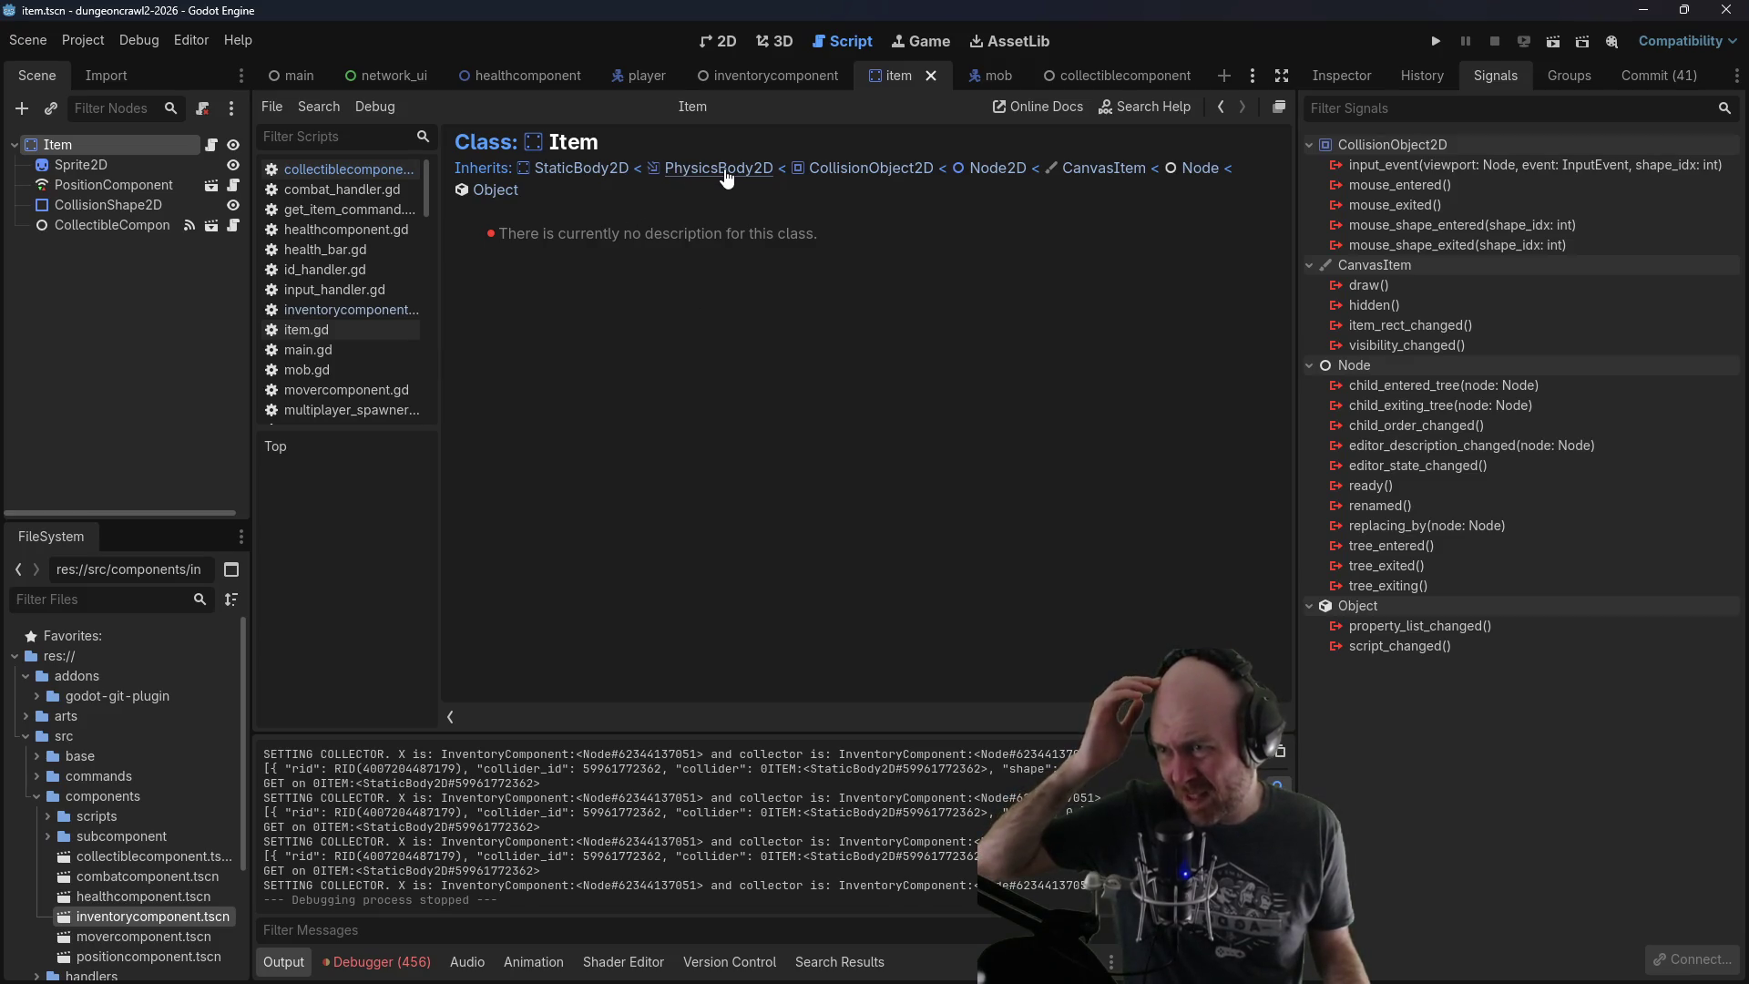
- Browse through the PhysicsBody2D documentation page
click(765, 168)
scroll(781, 359, down, 5)
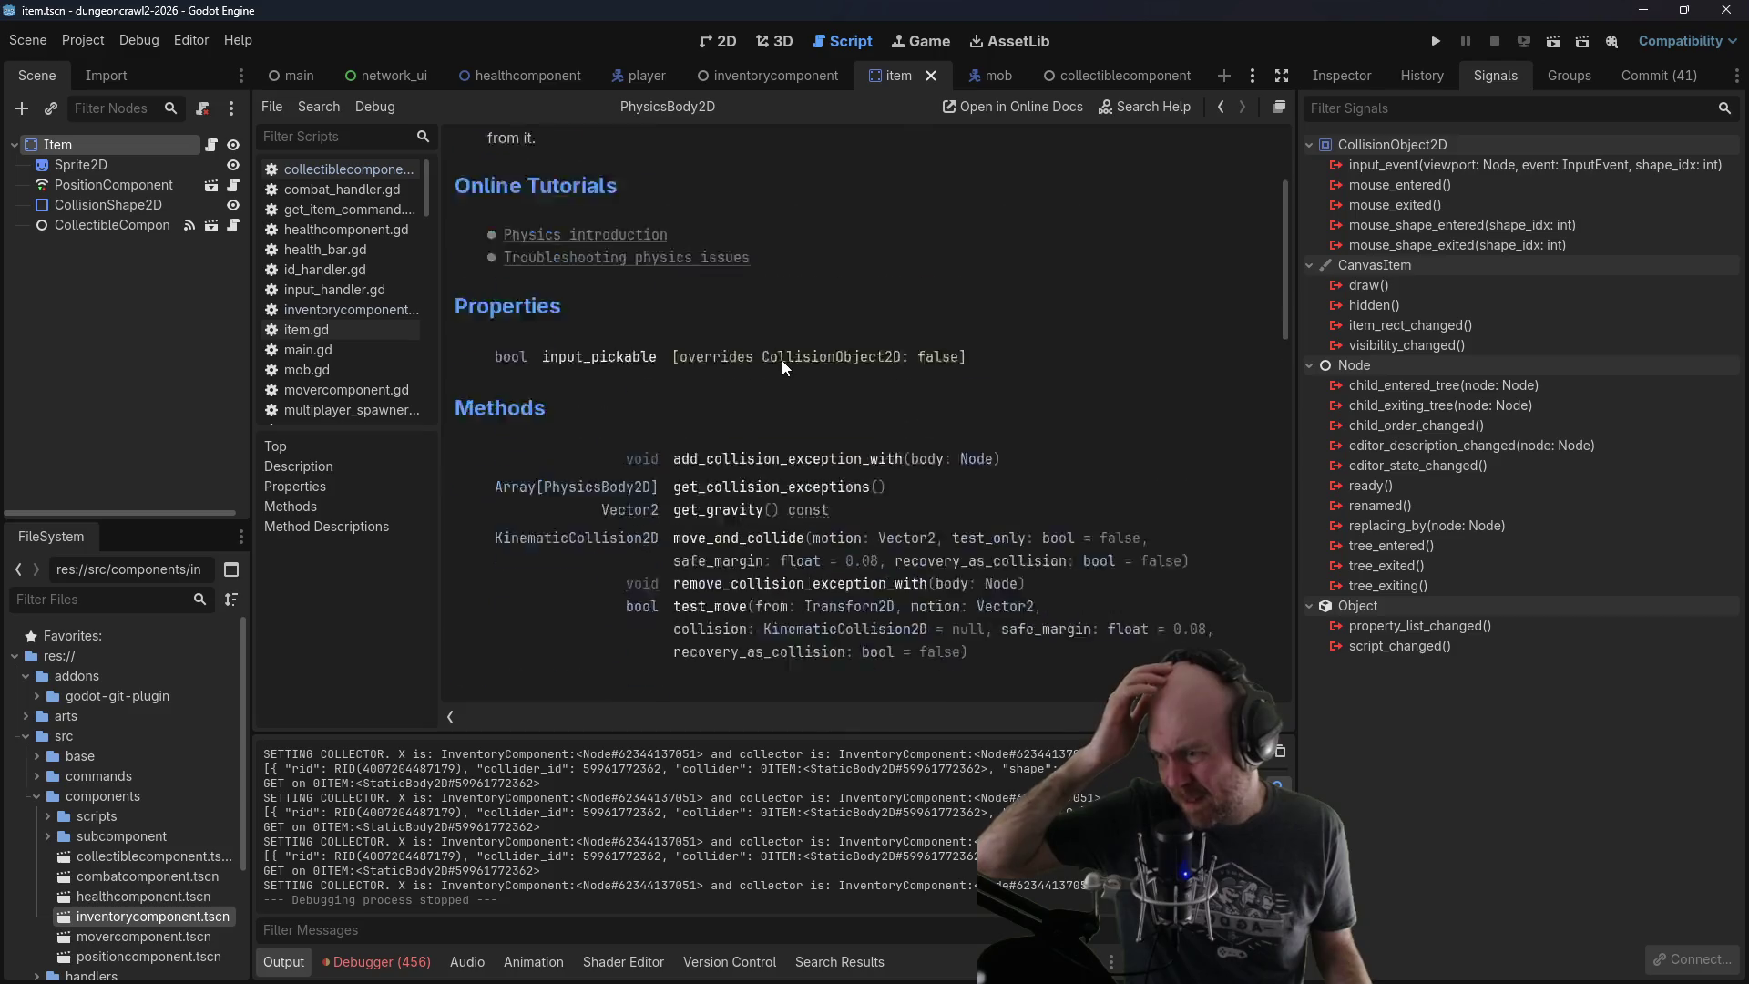
scroll(792, 378, down, 1)
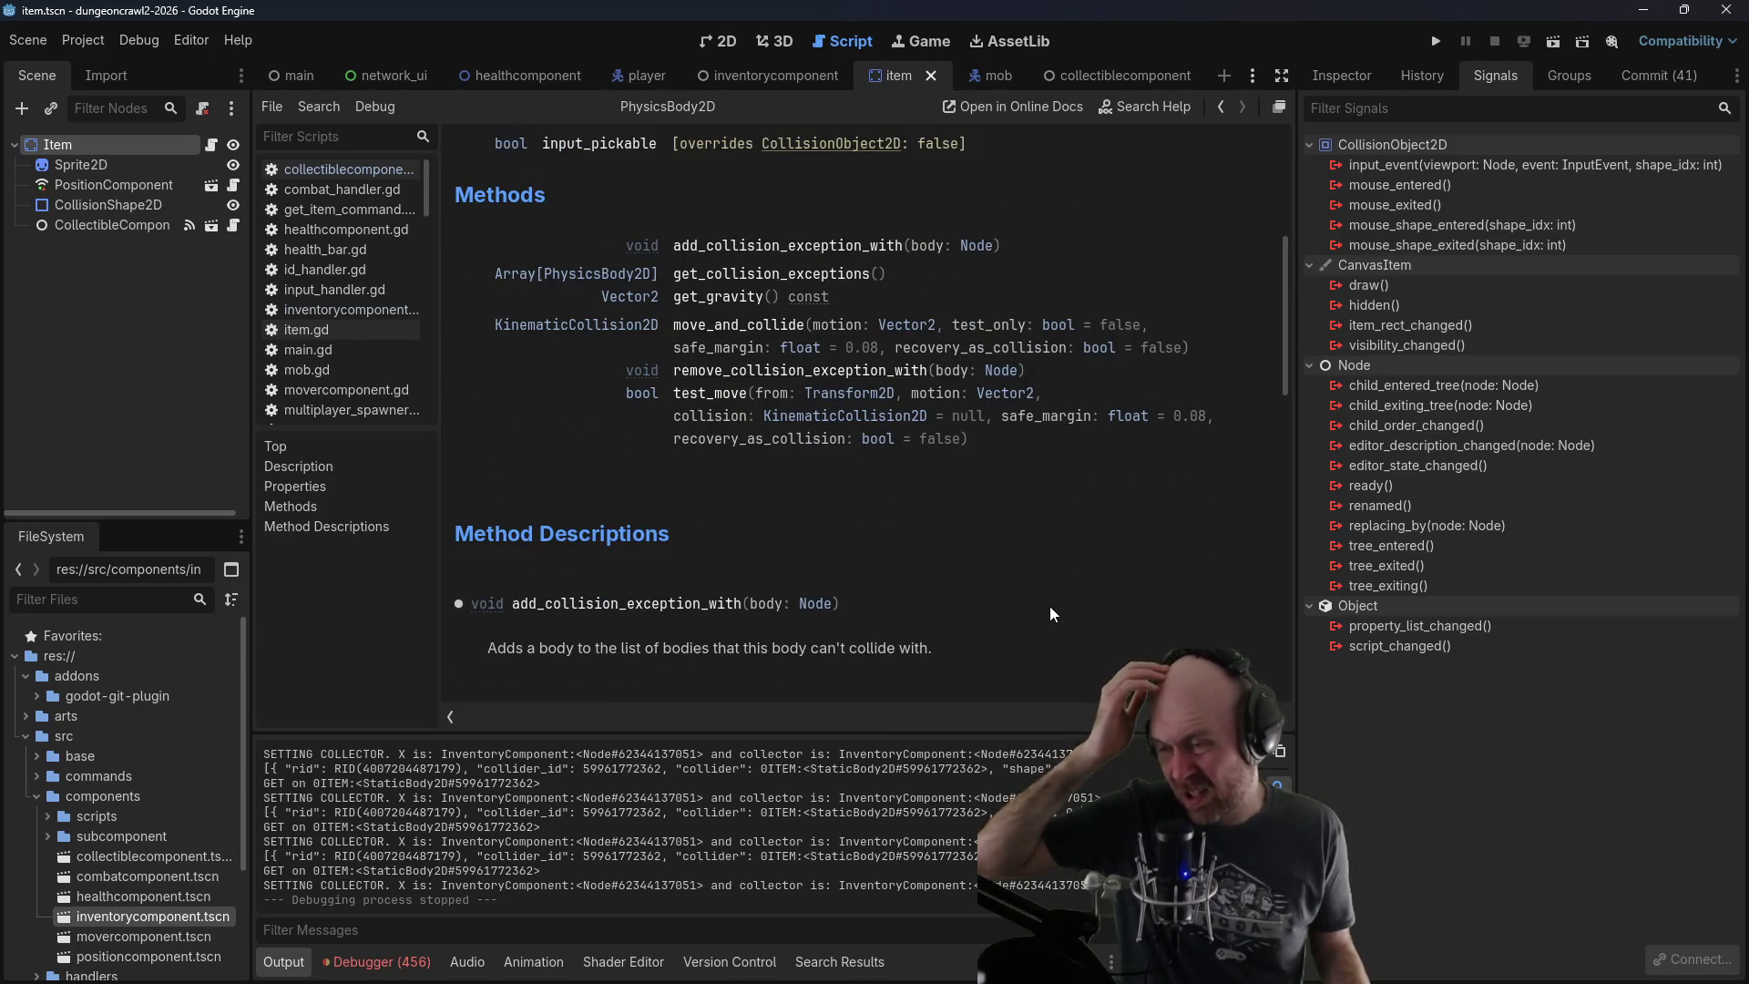
scroll(1135, 593, up, 2)
scroll(1024, 596, down, 3)
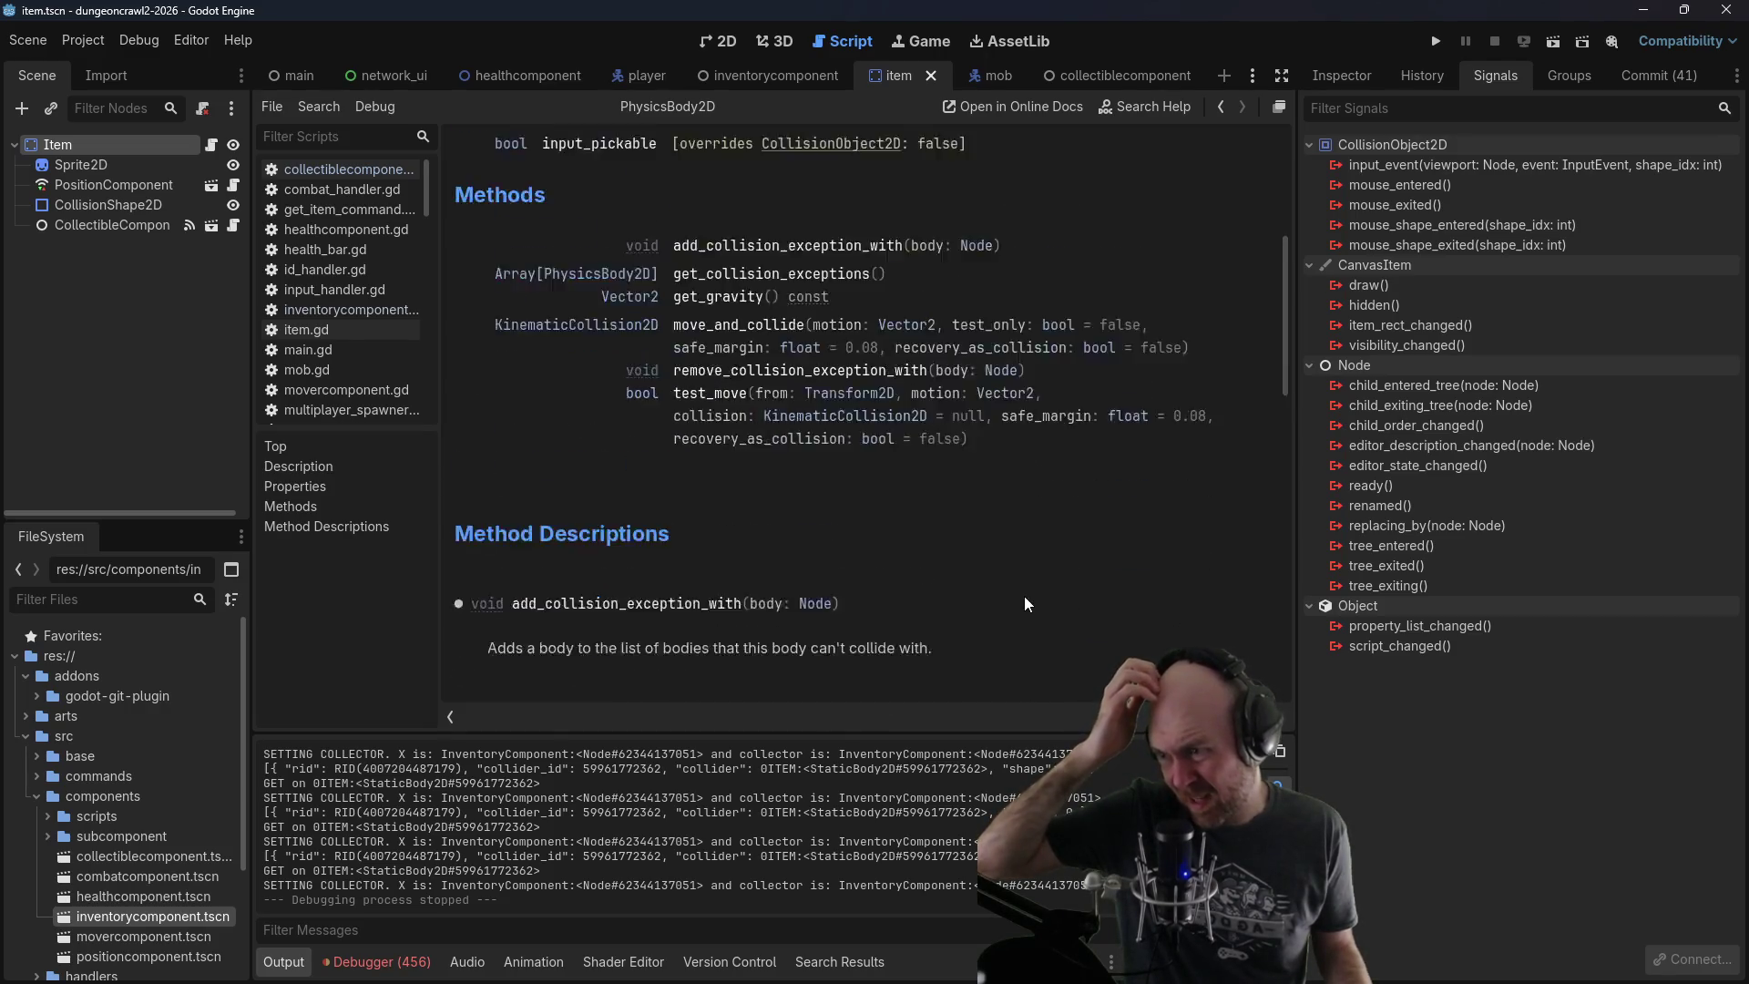
scroll(1024, 596, down, 2)
scroll(1167, 625, down, 2)
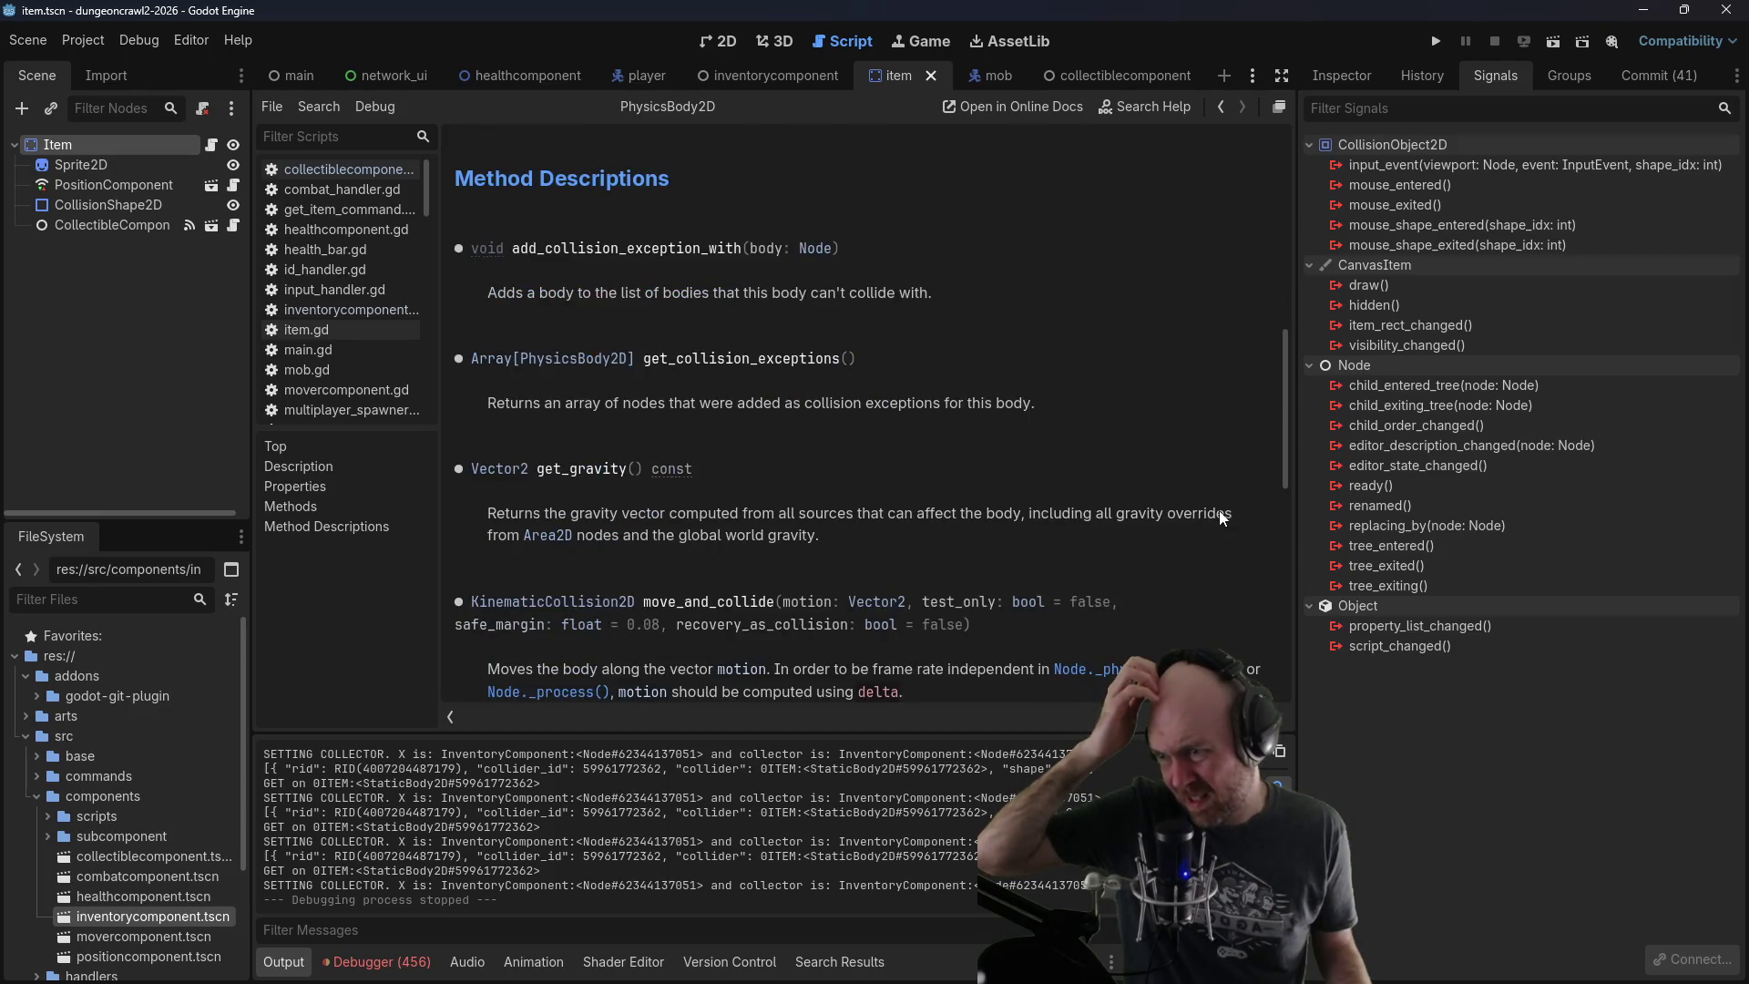
mouse_move(1284, 446)
mouse_down()
mouse_move(1250, 608)
mouse_move(1227, 258)
mouse_move(825, 208)
mouse_up()
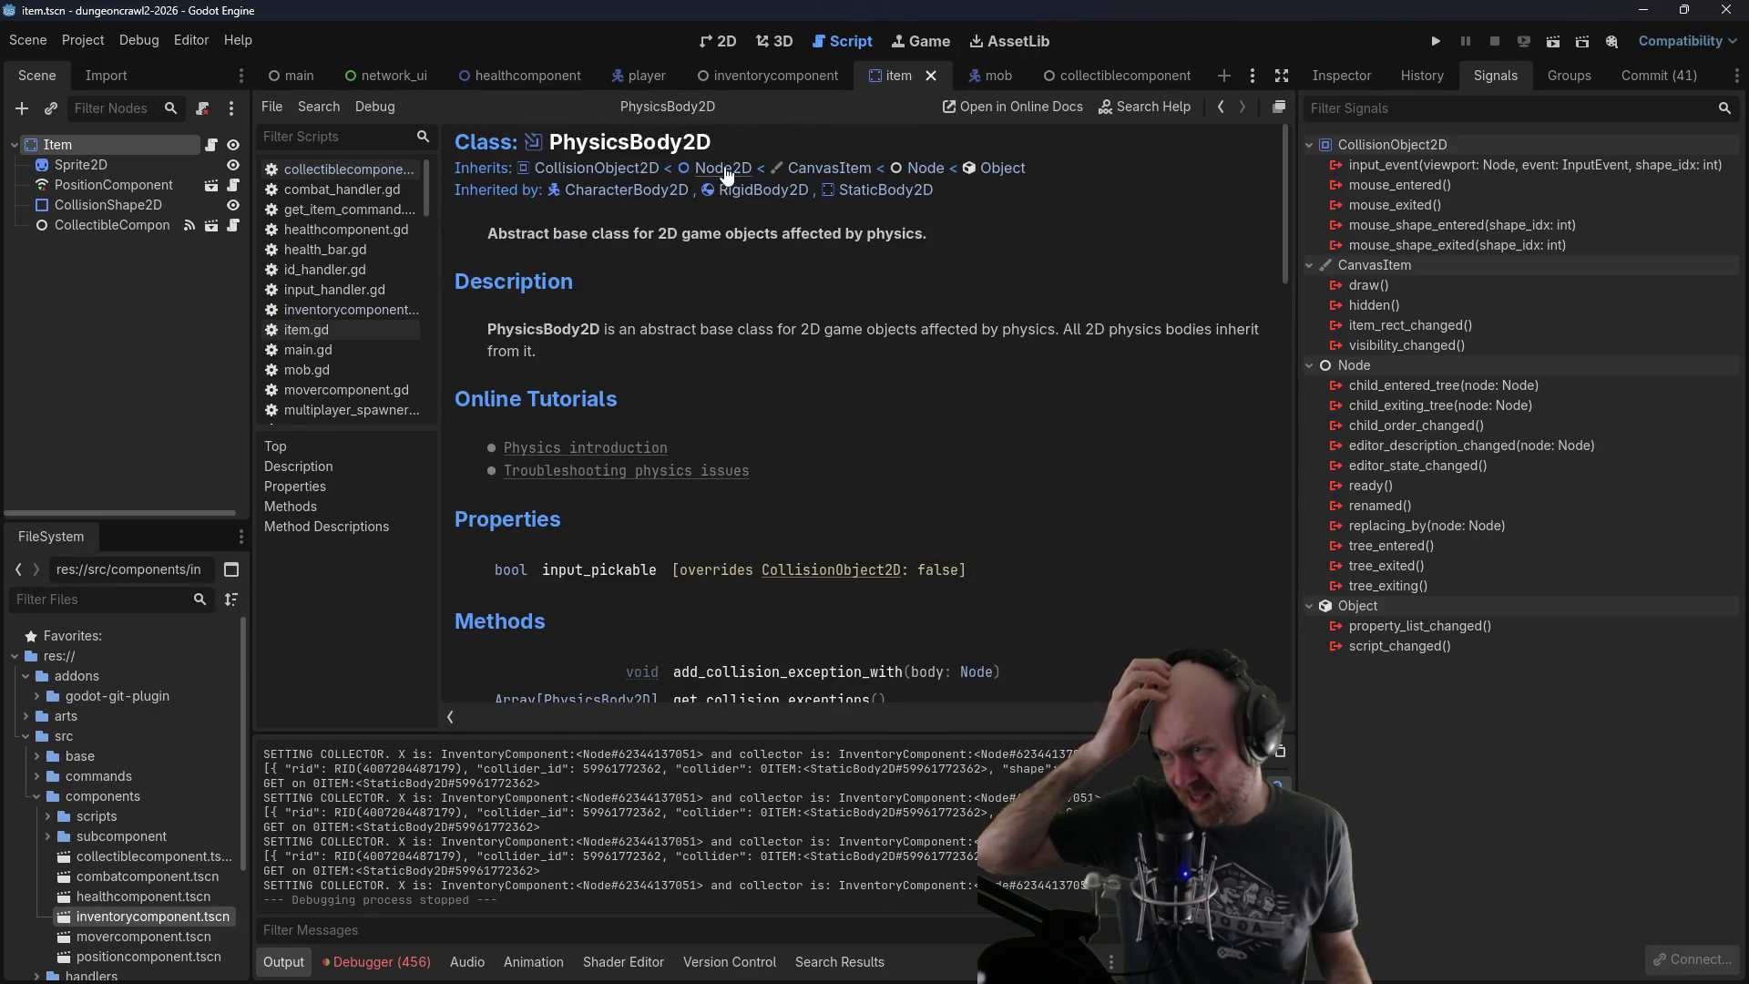
- Browse through the CollisionObject2D documentation page
click(620, 175)
scroll(920, 485, down, 5)
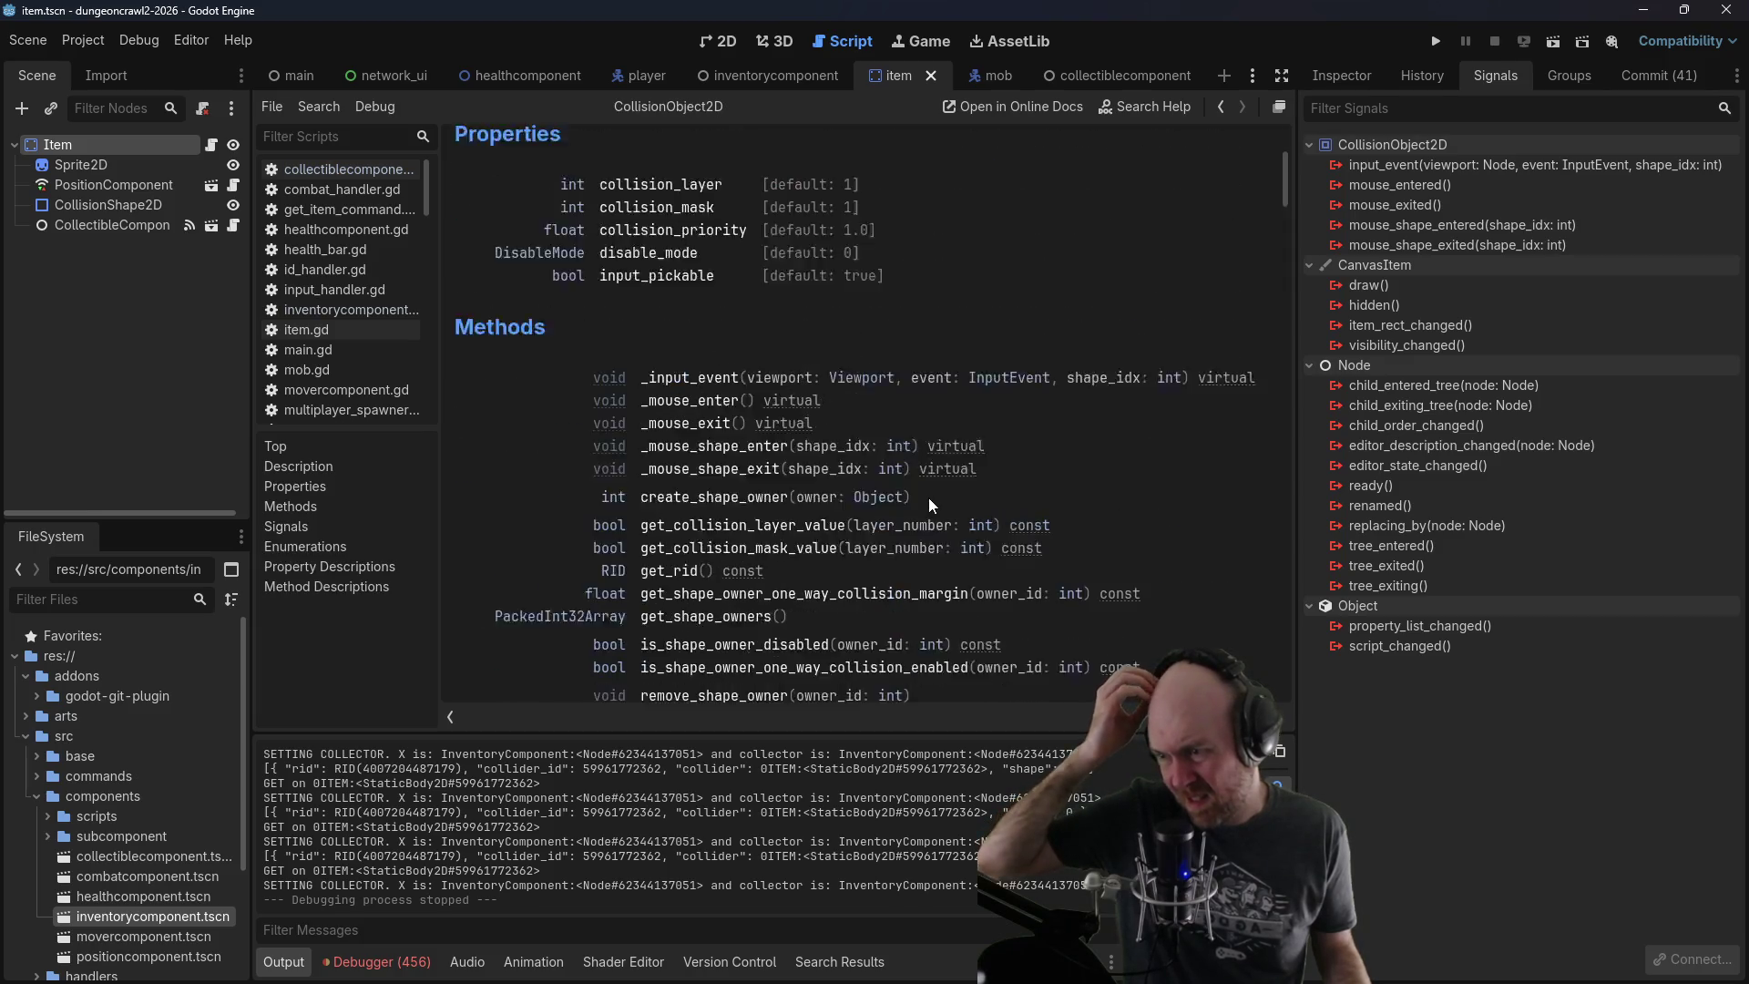
scroll(929, 501, down, 1)
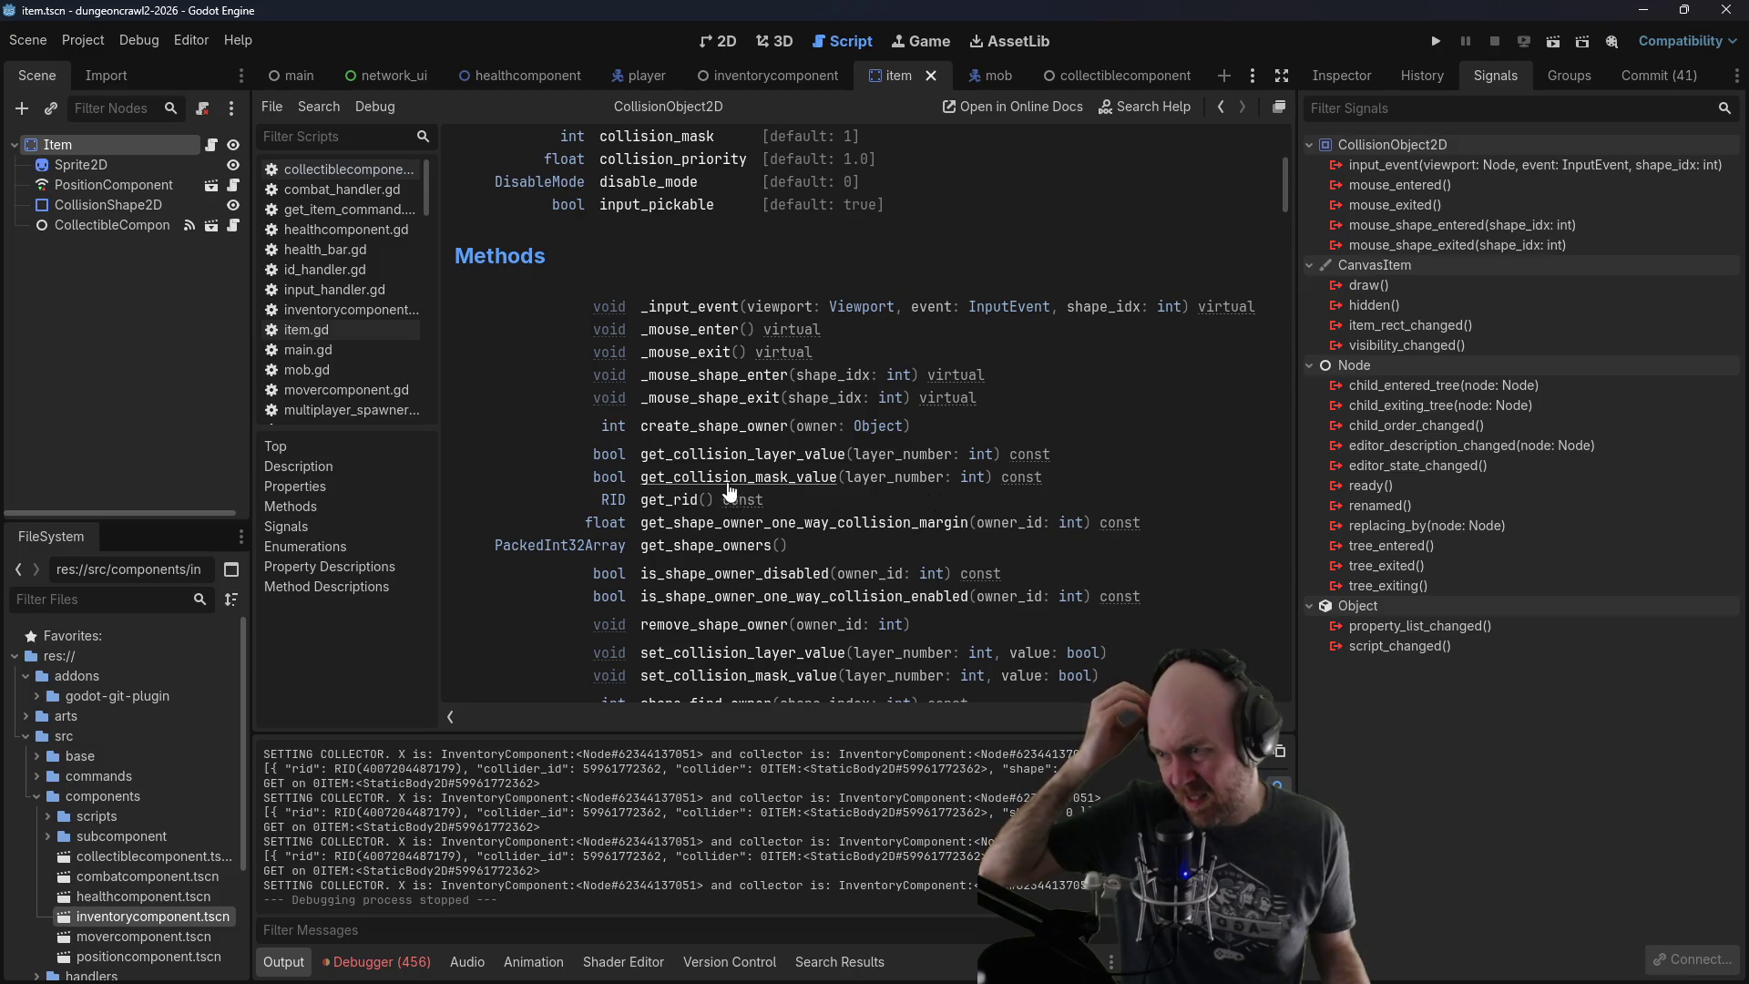
scroll(734, 496, down, 3)
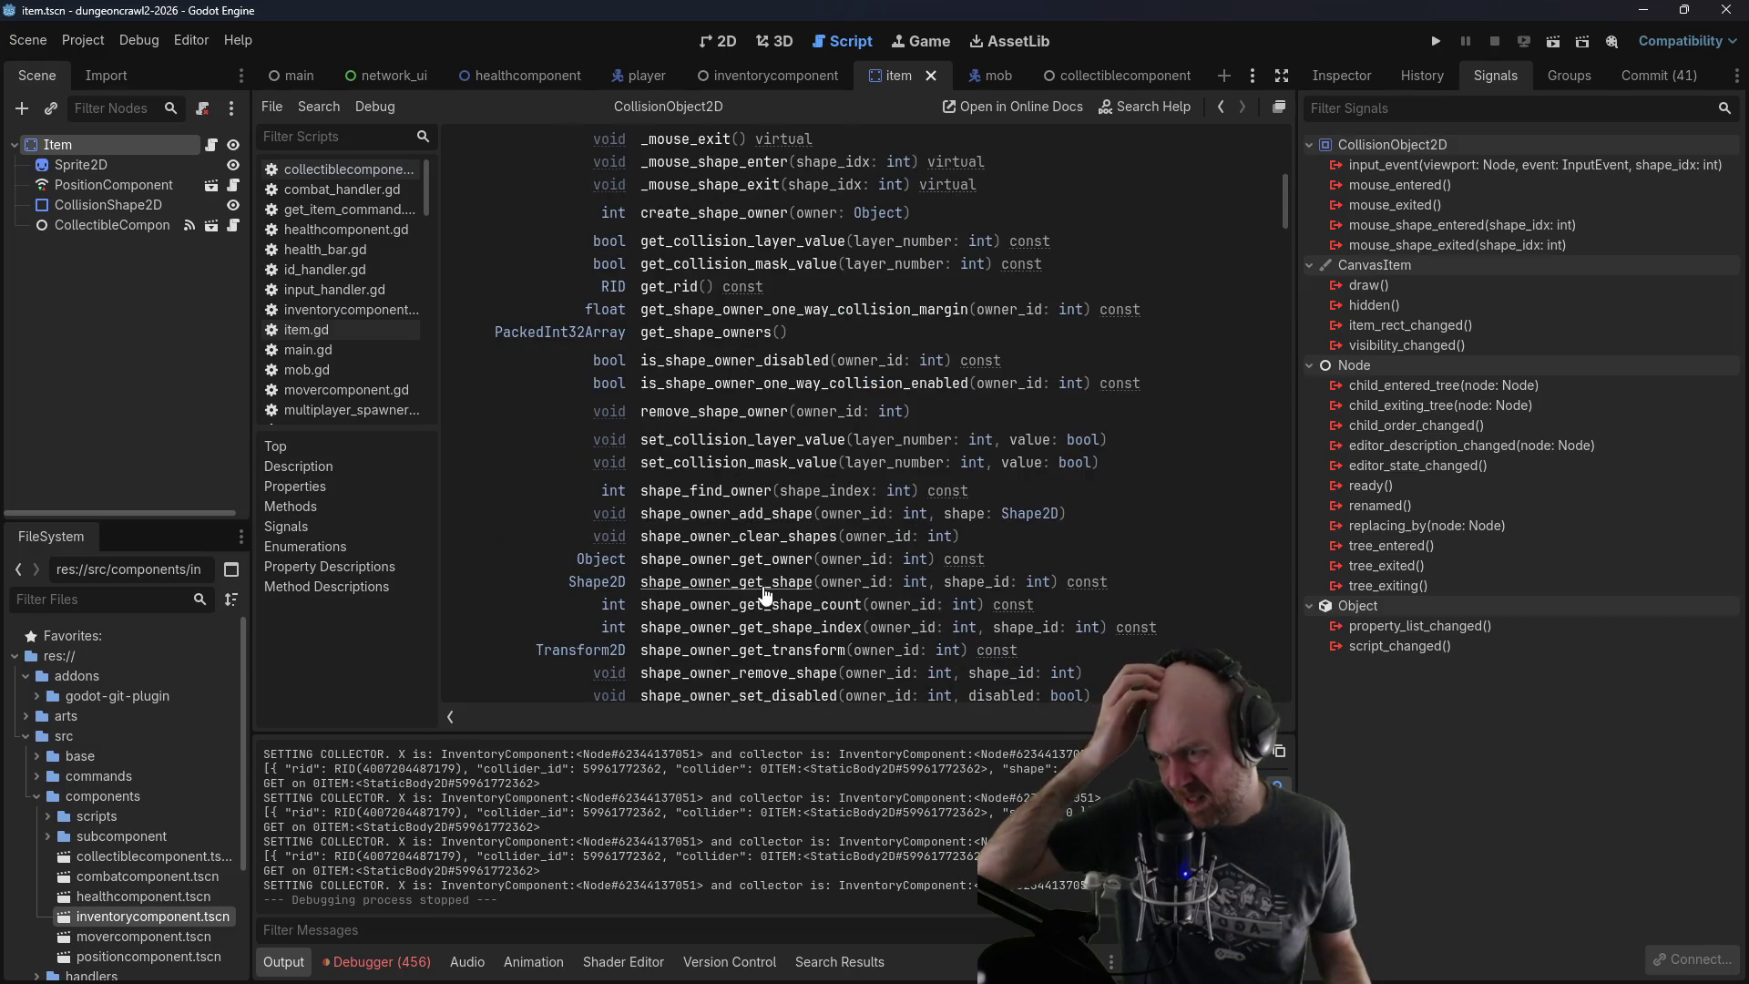
scroll(761, 610, down, 5)
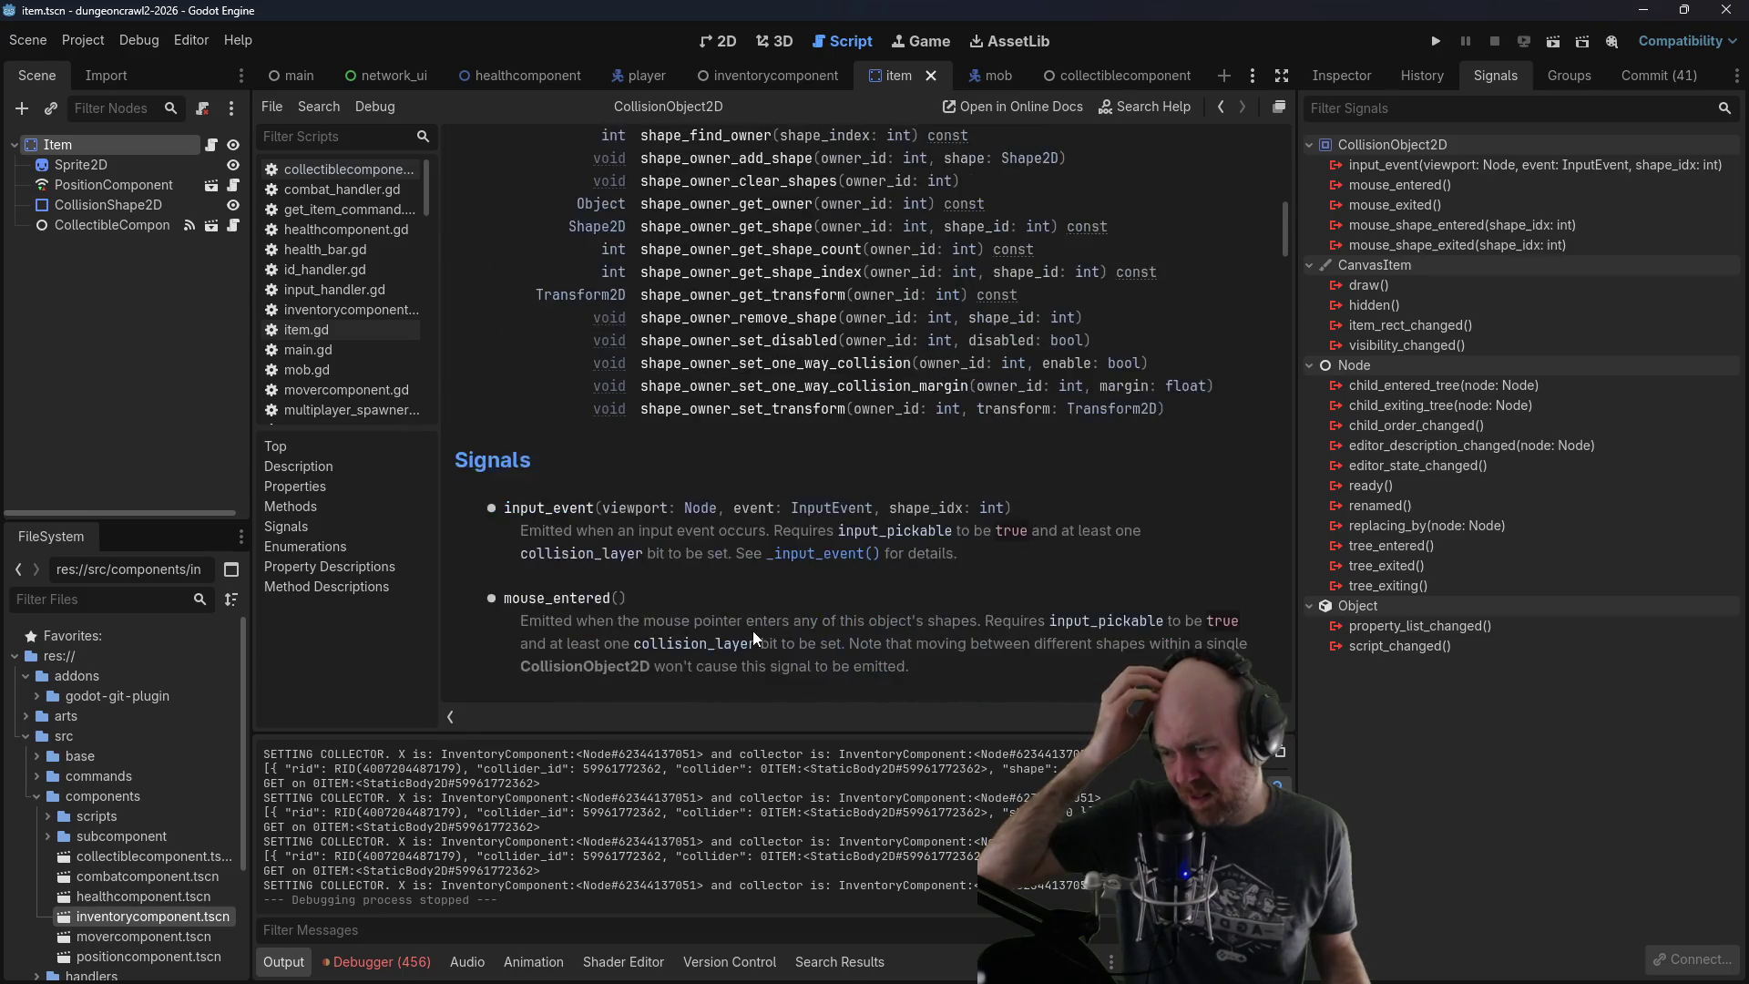
scroll(756, 630, down, 3)
scroll(756, 631, down, 2)
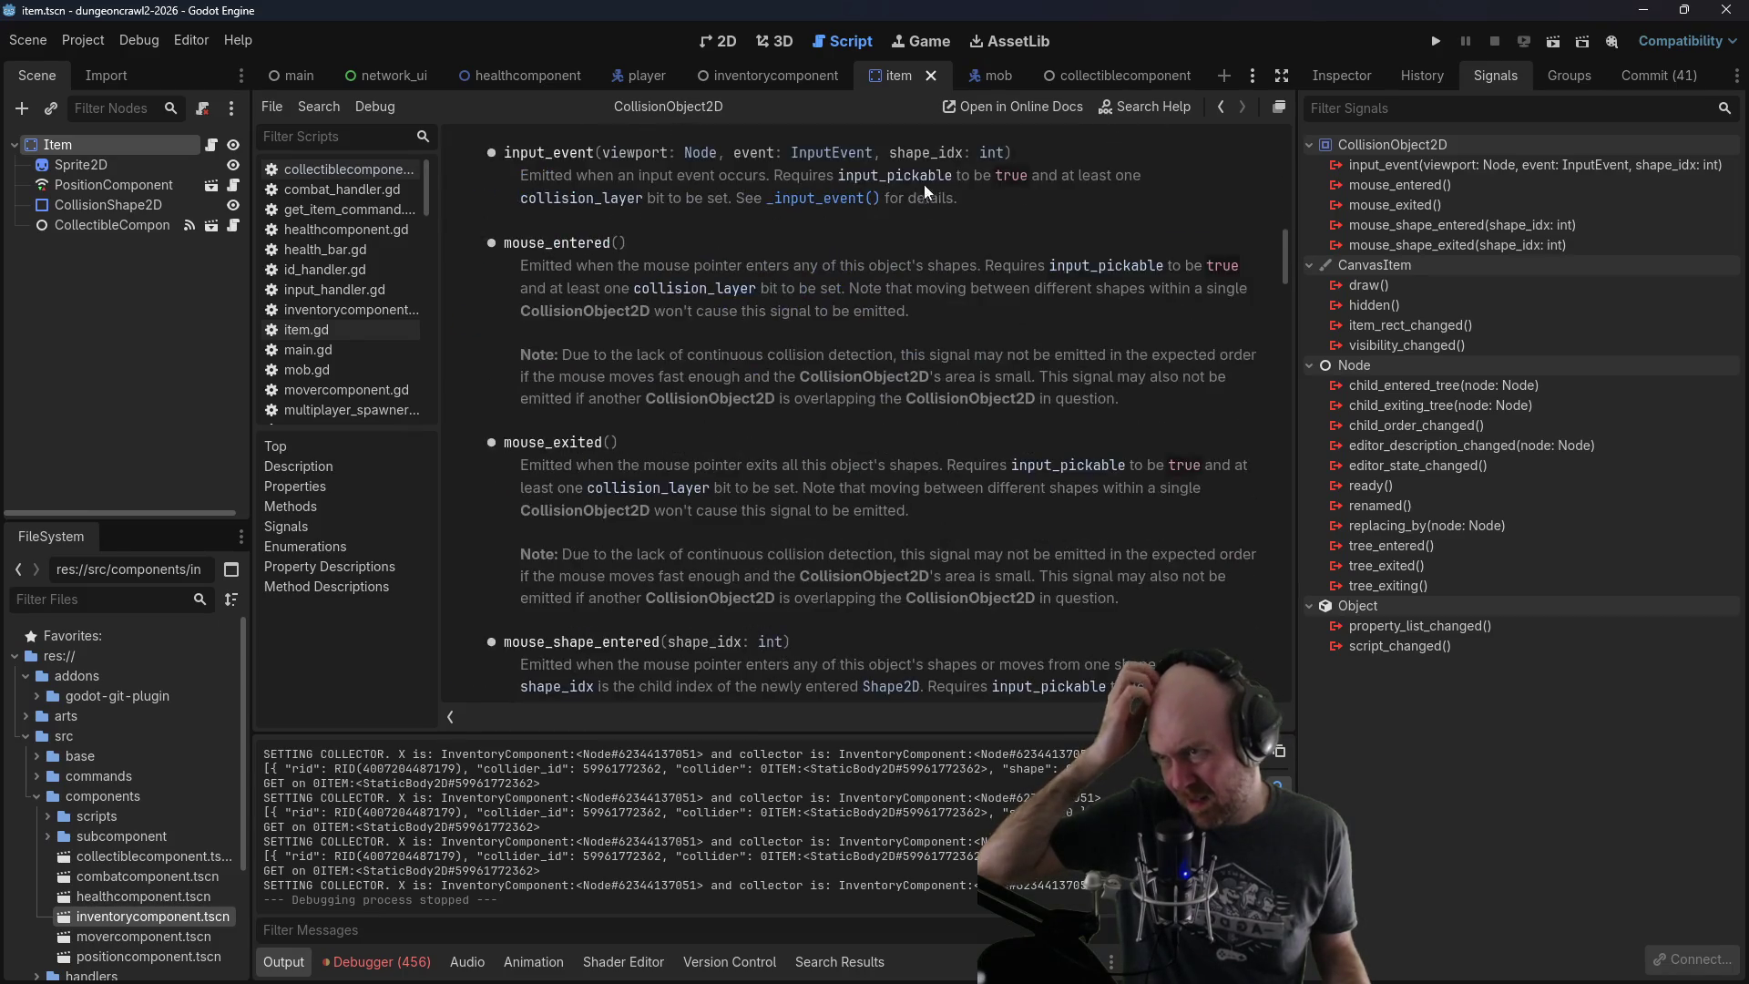
drag(1284, 270, 1277, 112)
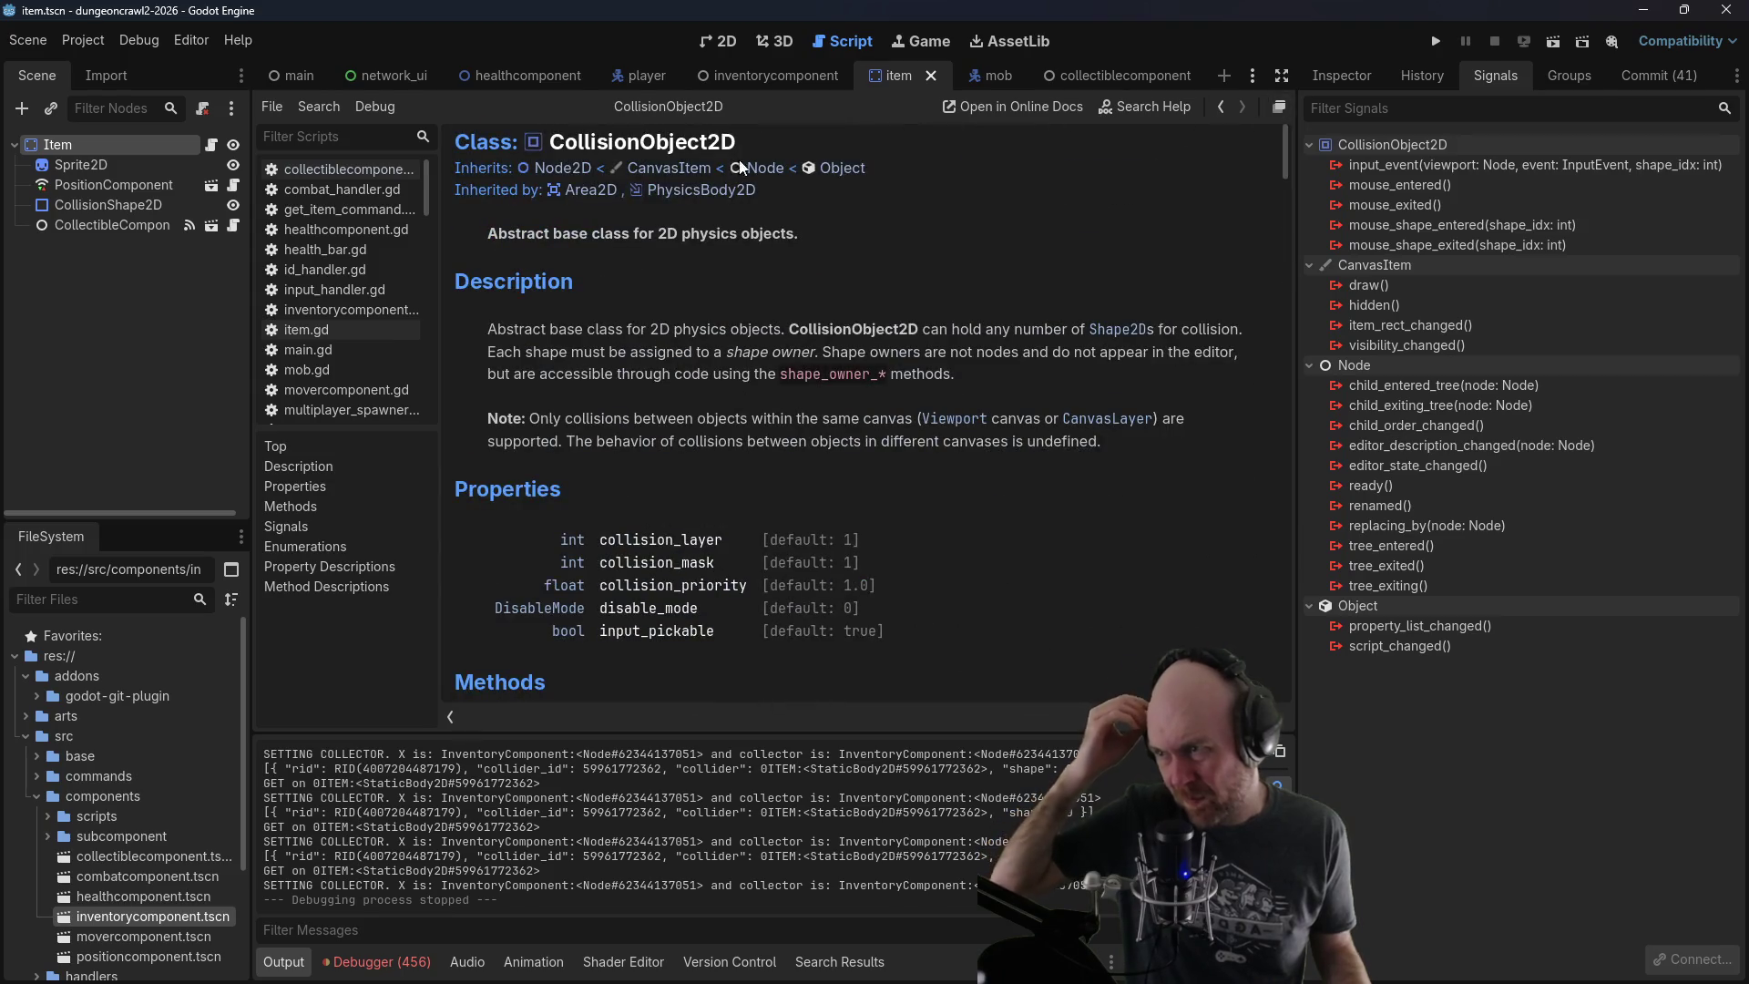
- Look at the Node2D docs, then reopen the Item class documentation
click(590, 174)
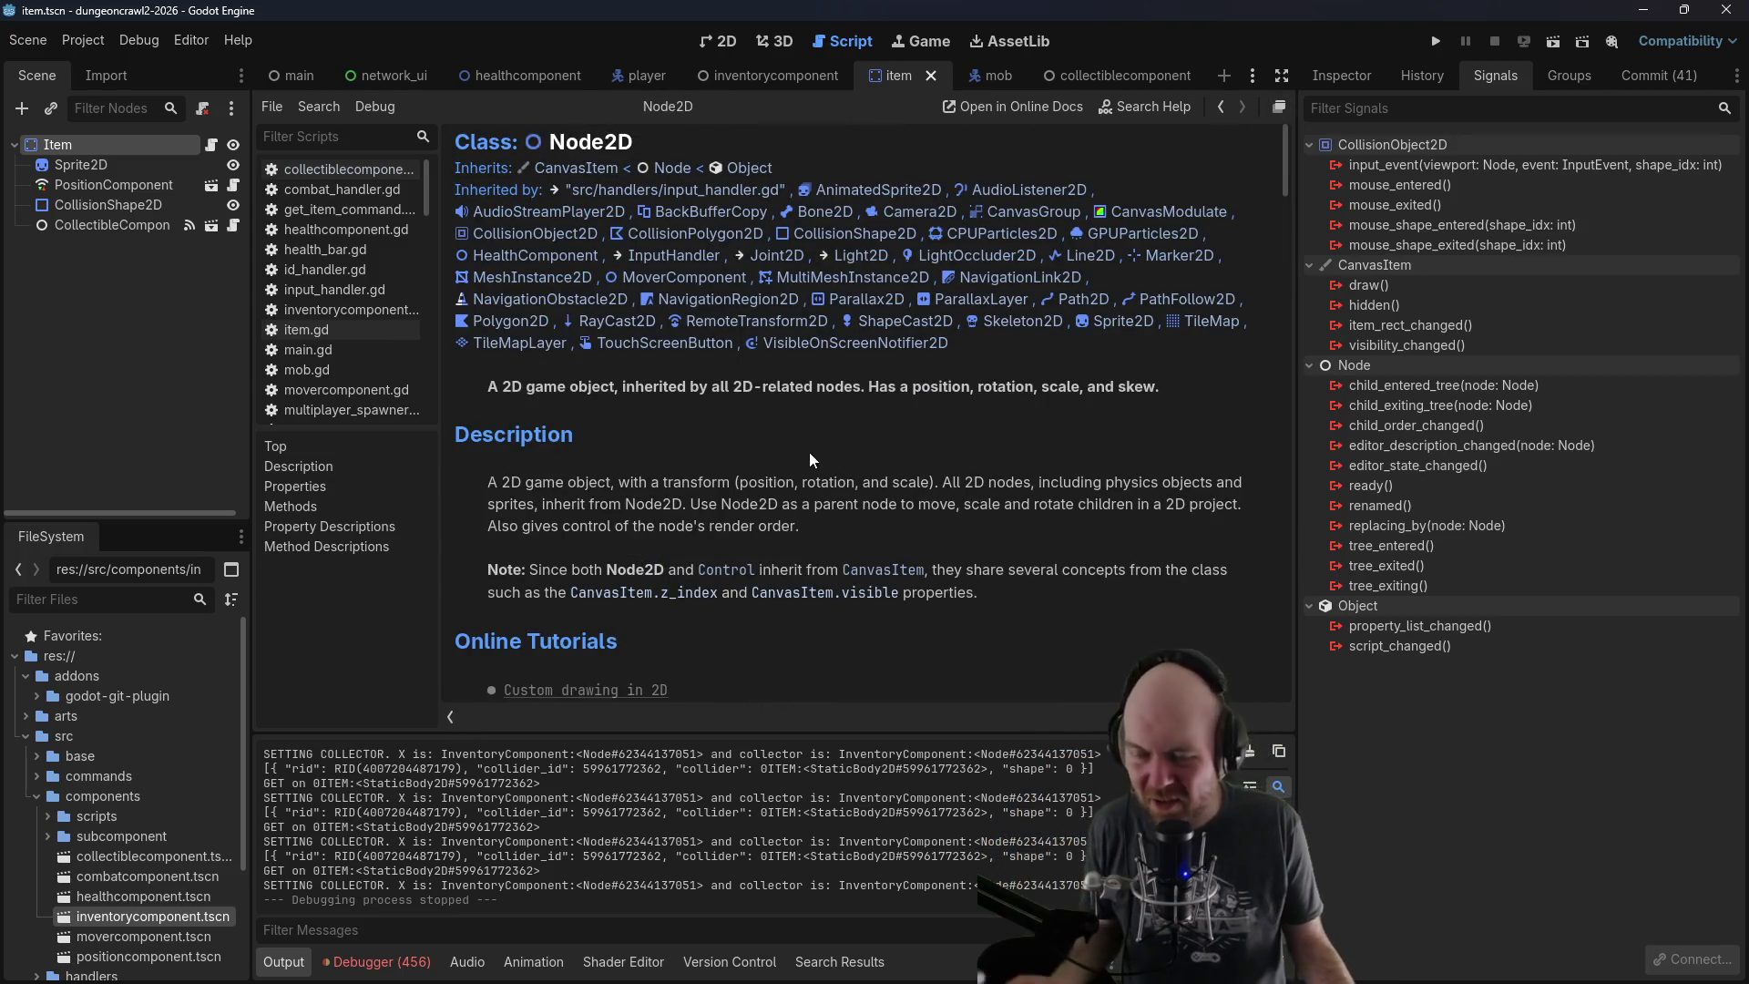
scroll(806, 450, down, 2)
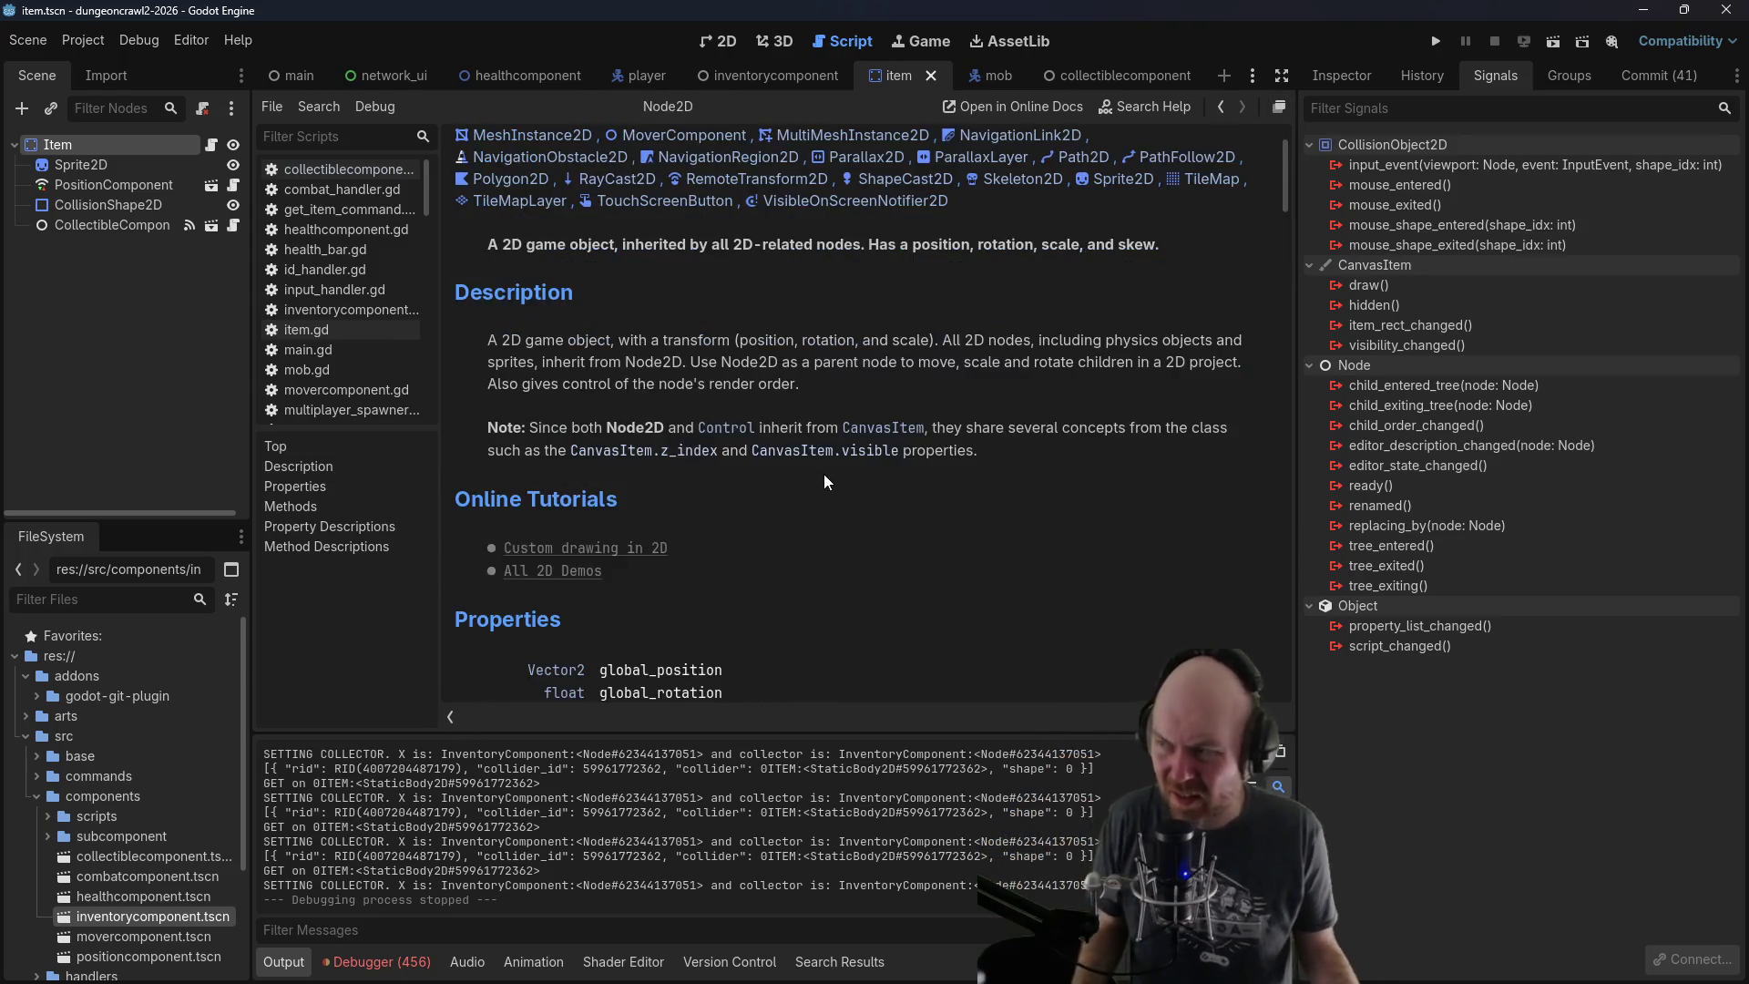
right_click(77, 139)
click(166, 506)
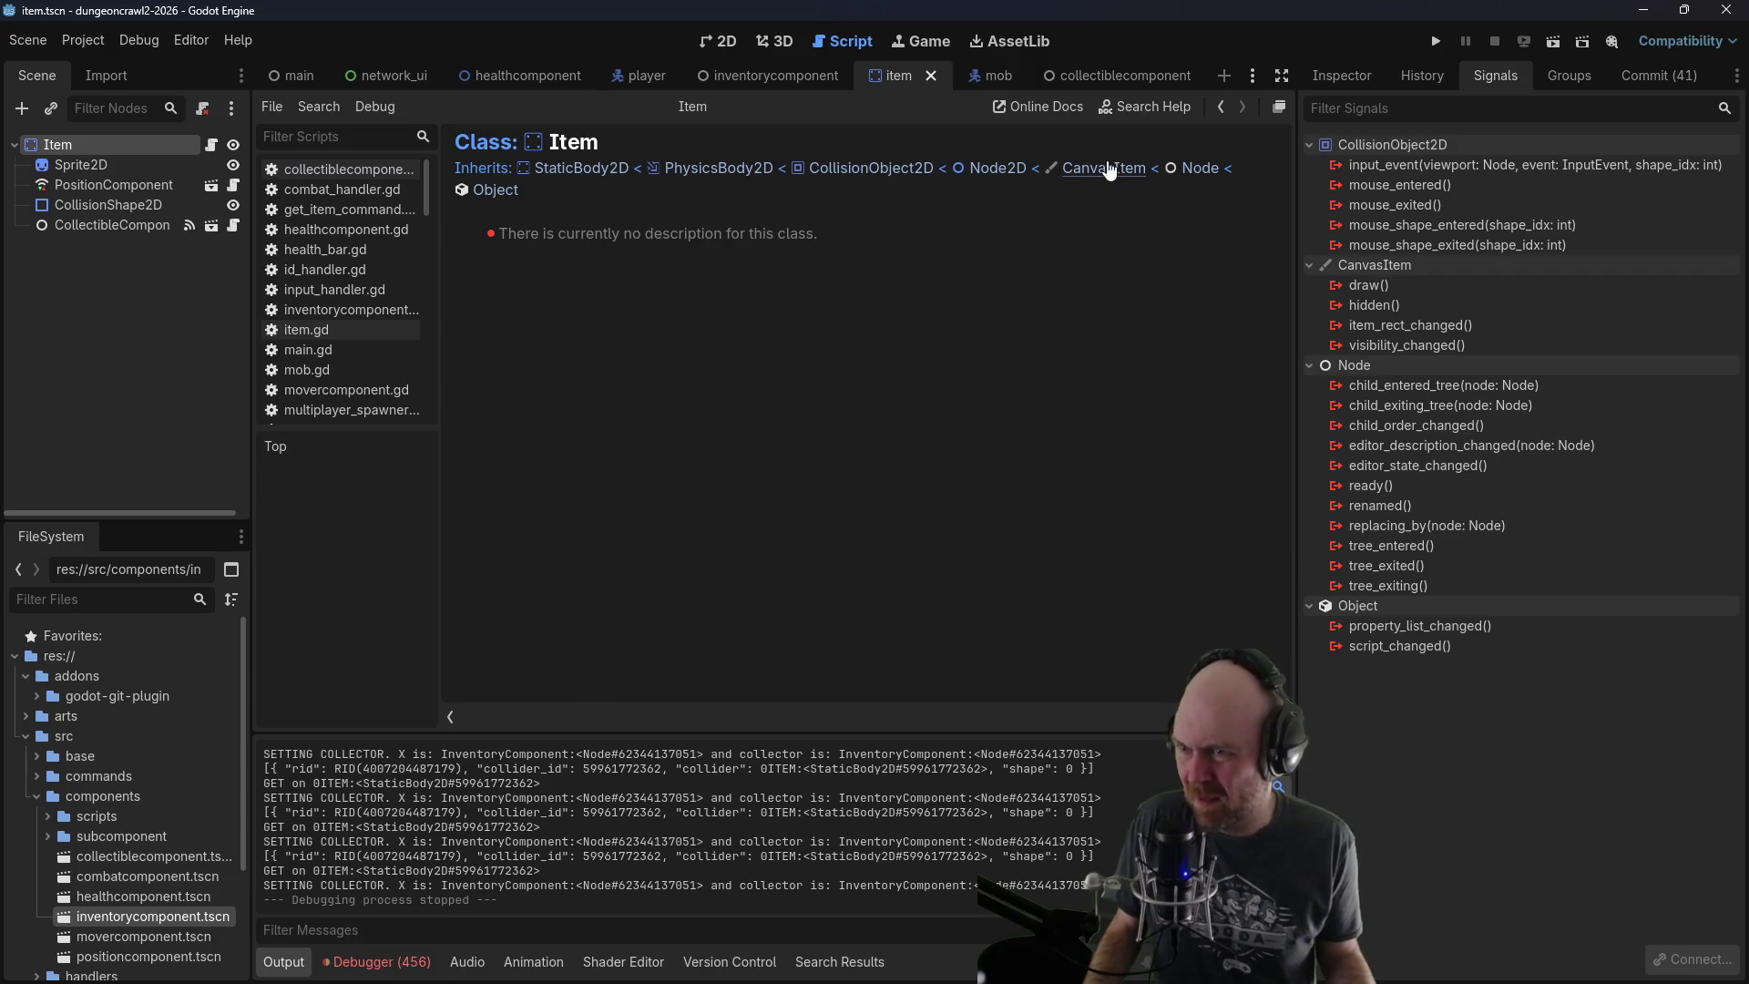
key(alt+Tab)
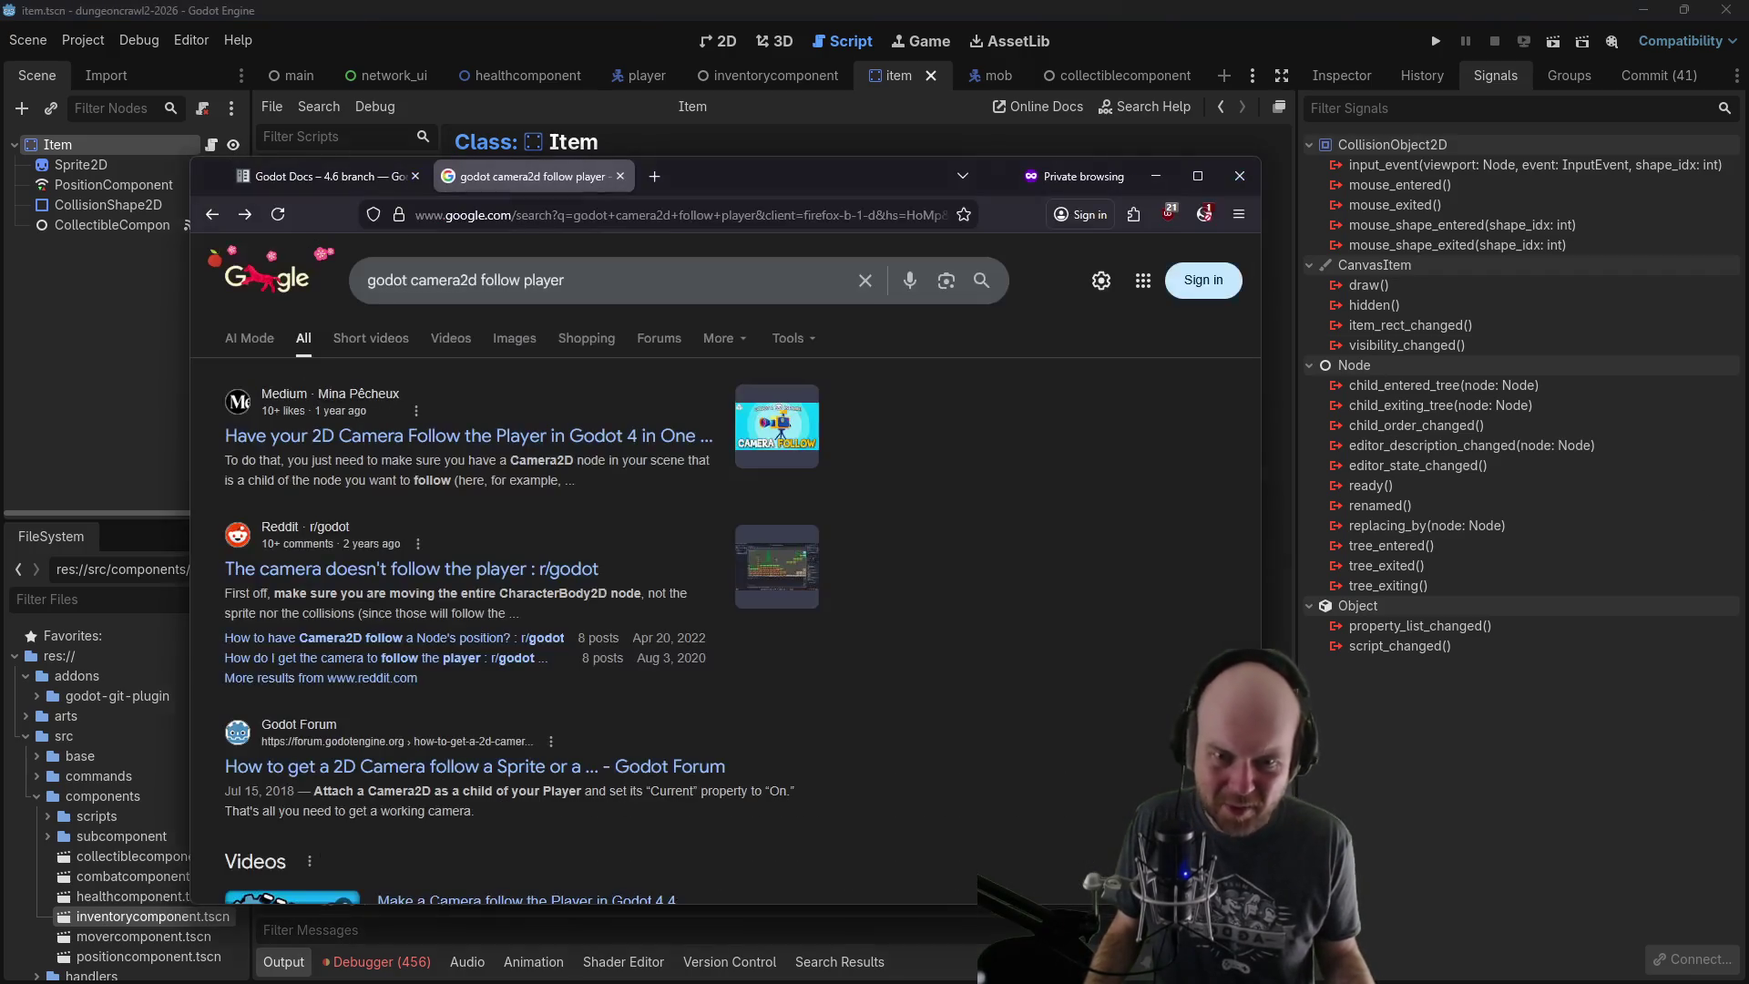
- Search Google for 'godot make children not visible', then go back to Godot
click(654, 288)
key(ctrl+BackSpace)
key(ctrl+BackSpace)
key(ctrl+BackSpace)
text(make )
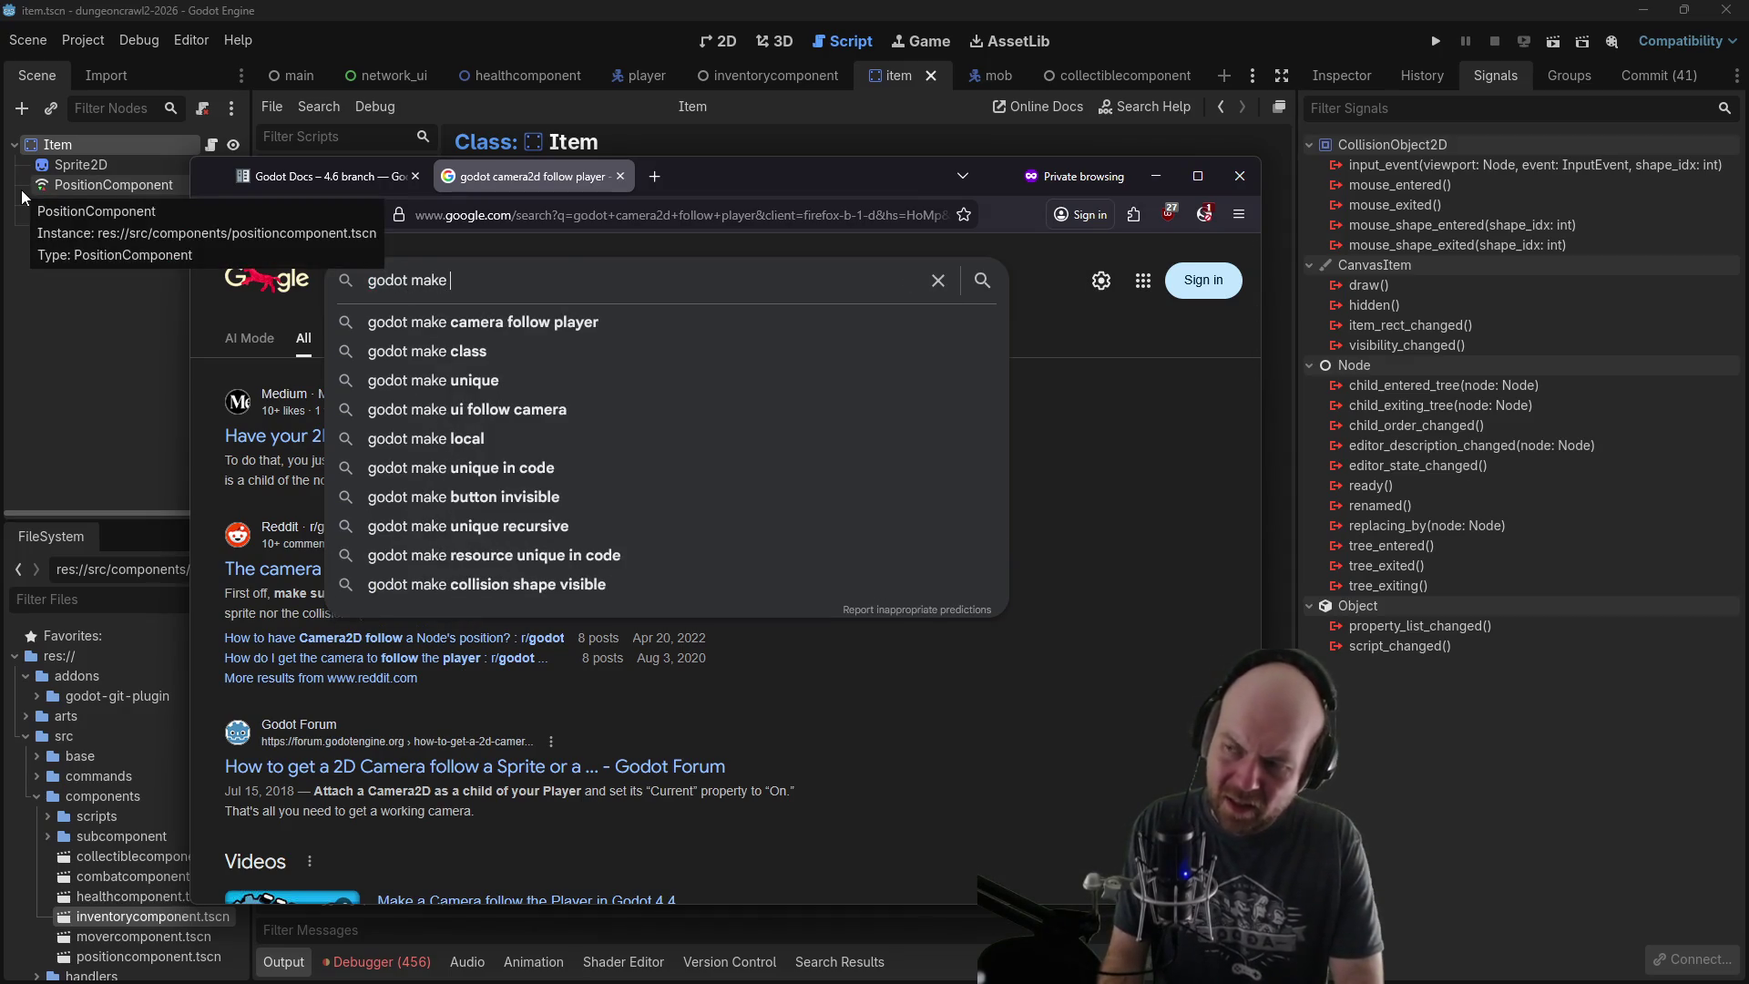
text(children )
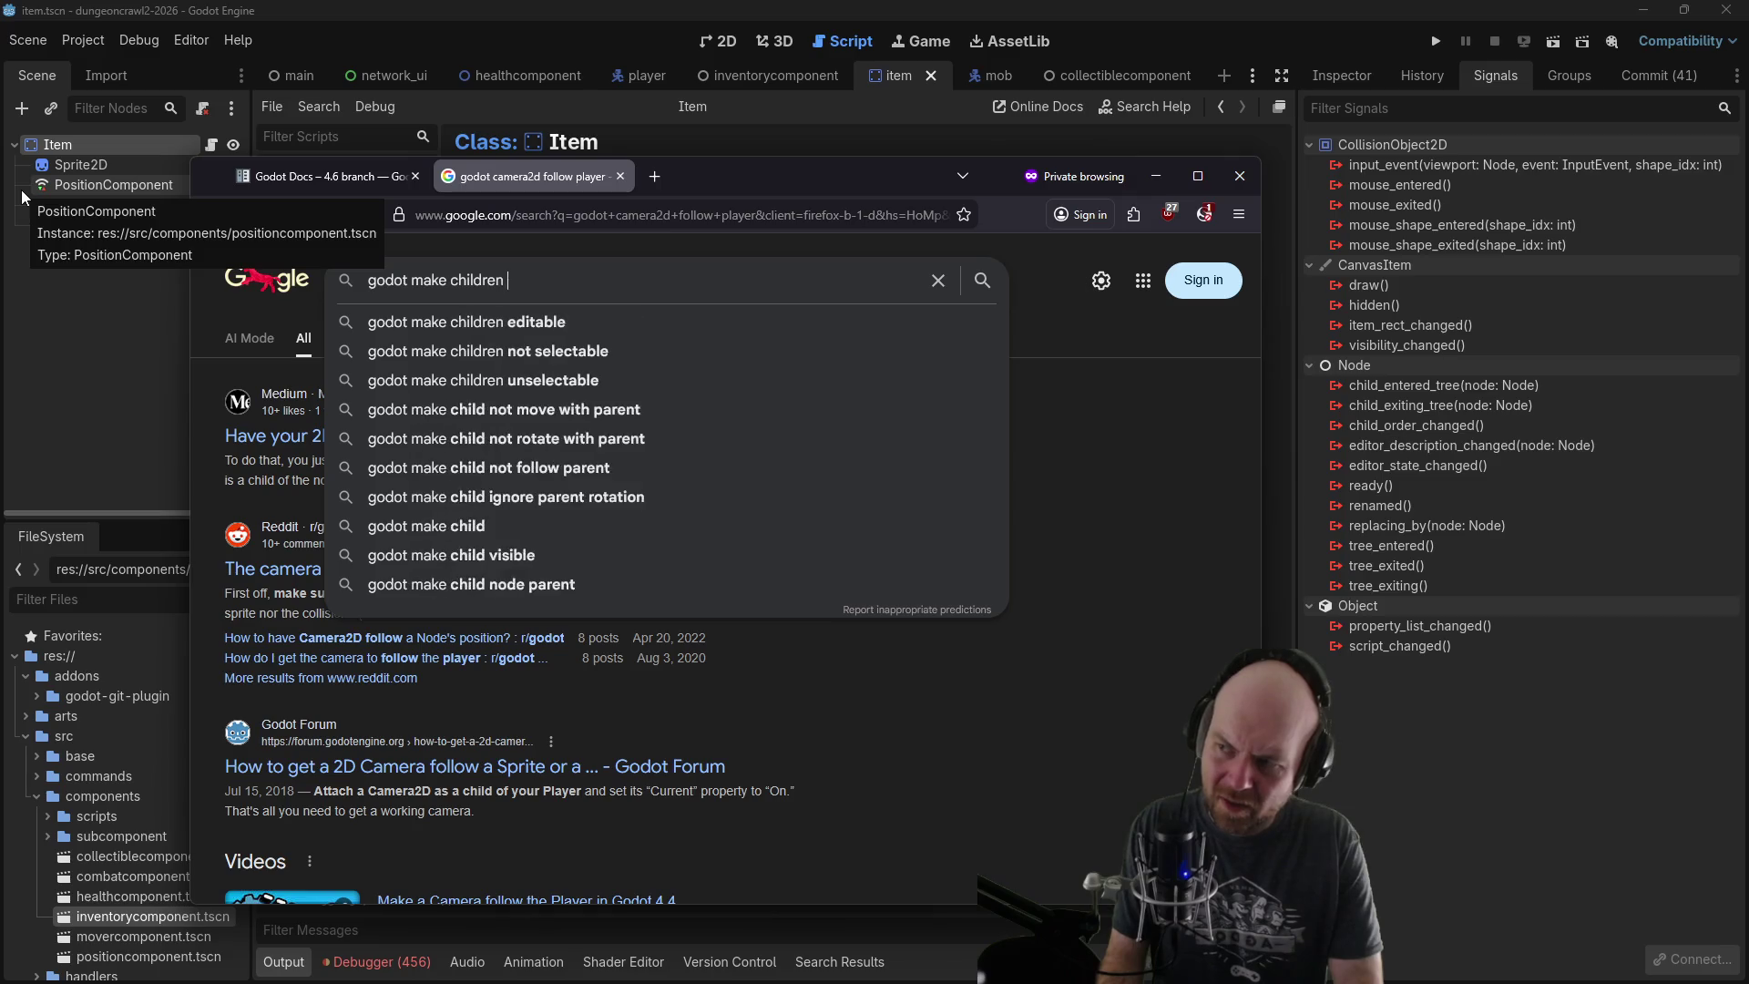
text(visible)
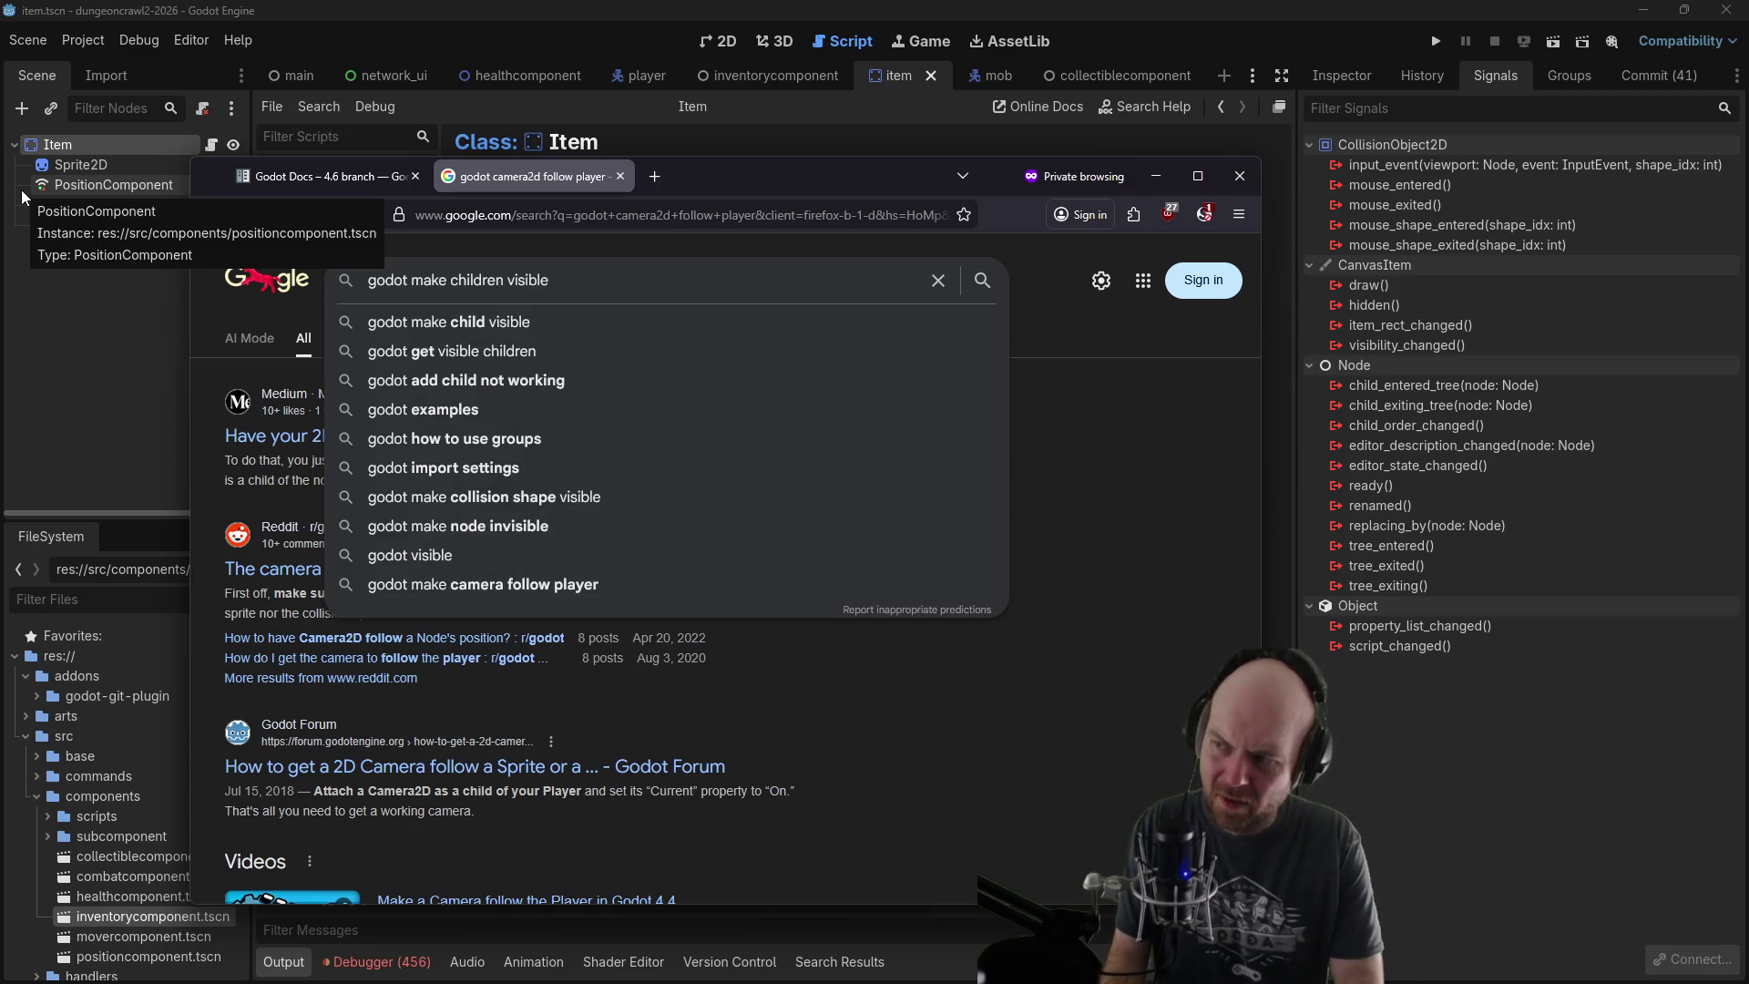
key(BackSpace)
key(BackSpace)
key(BackSpace)
text(not visible)
key(Return)
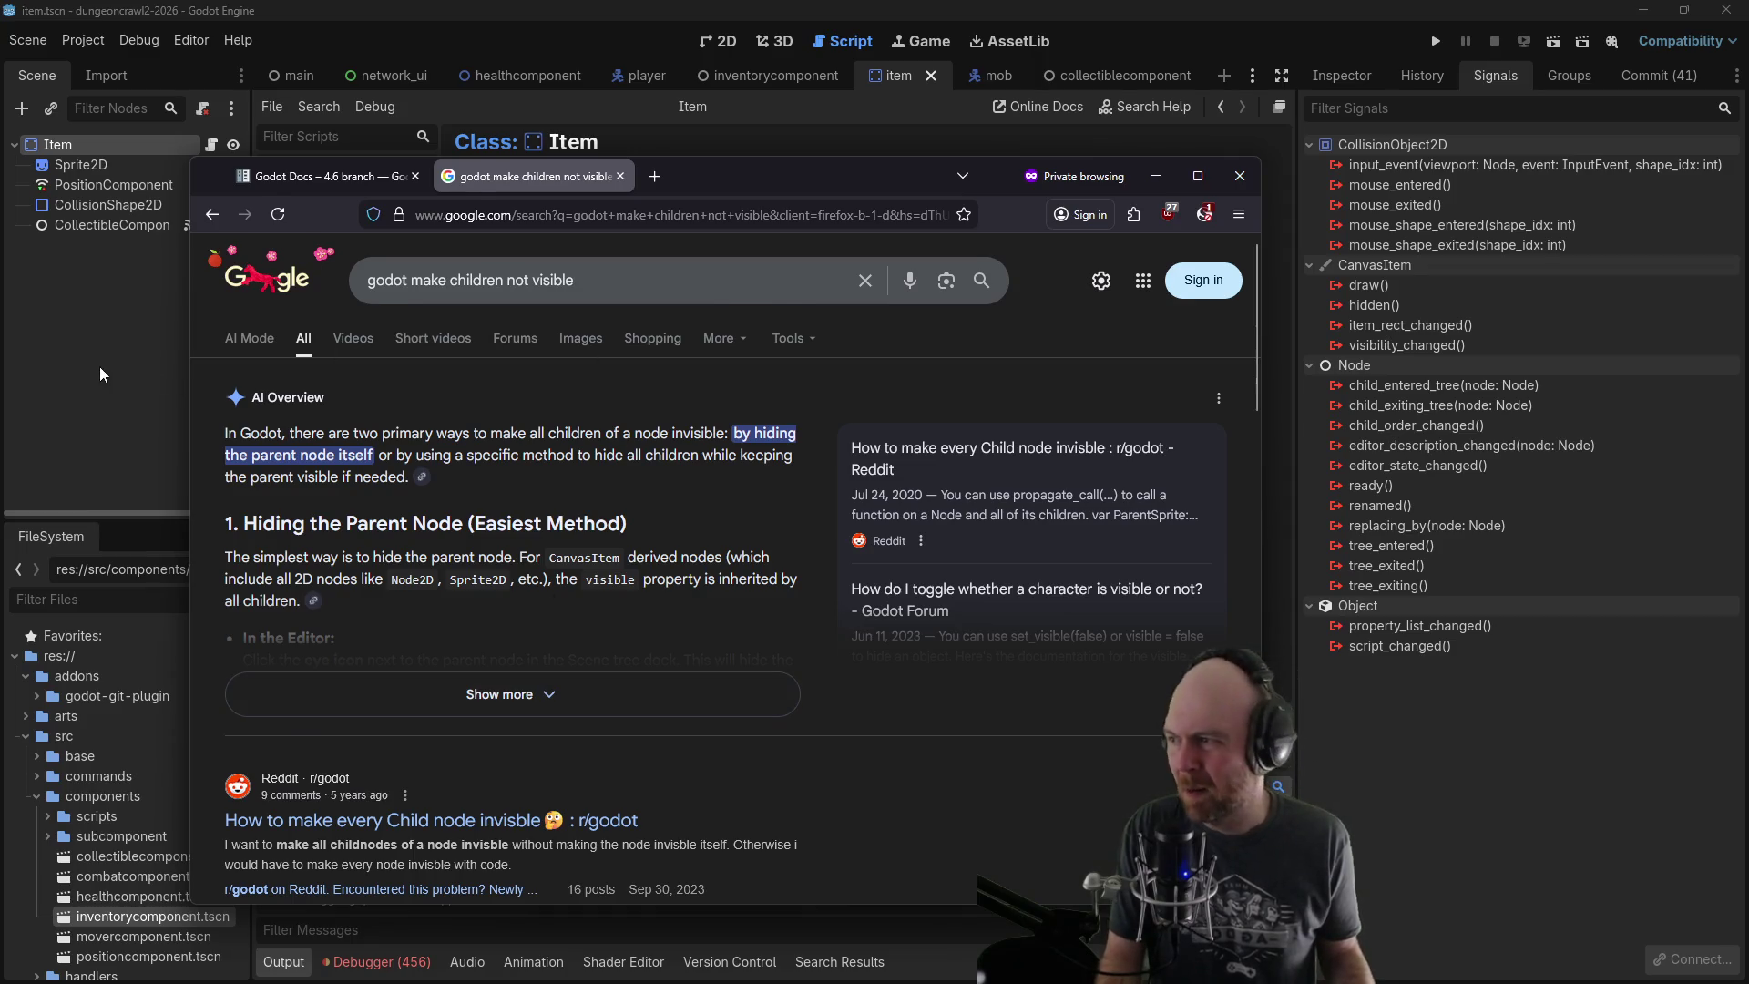
click(1348, 95)
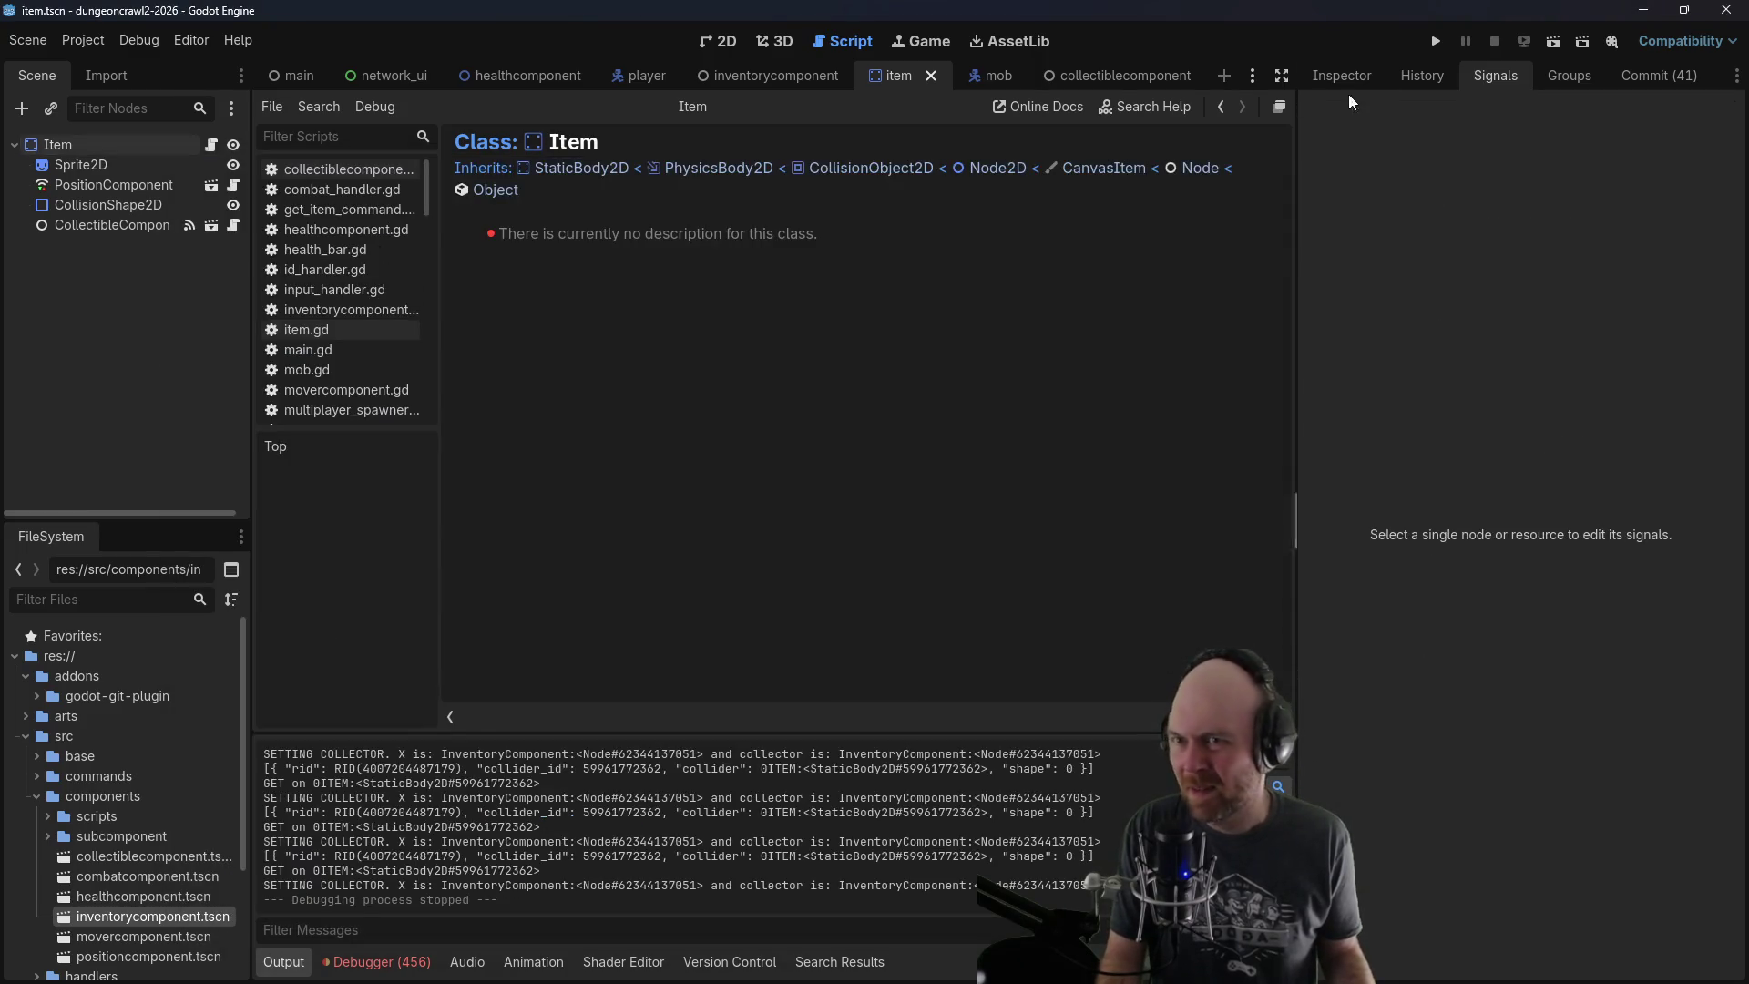
- Start and stop a quick run, then switch to the collectiblecomponent script at line 20
click(1437, 42)
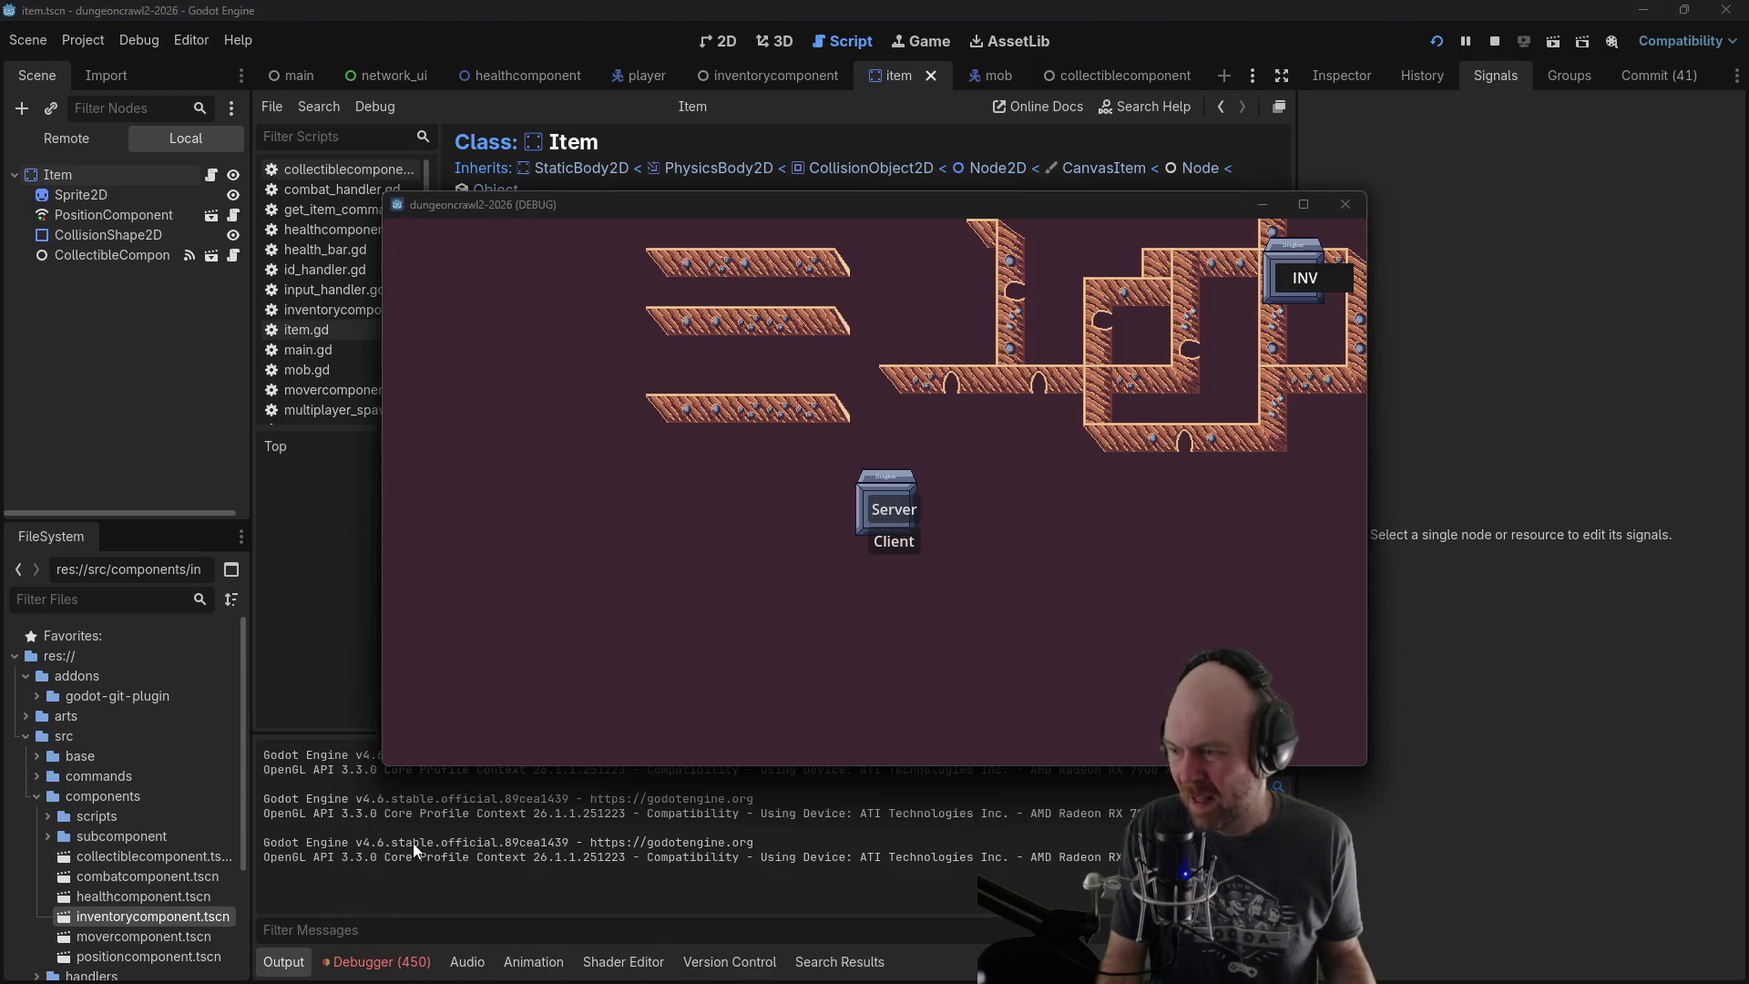
click(1494, 42)
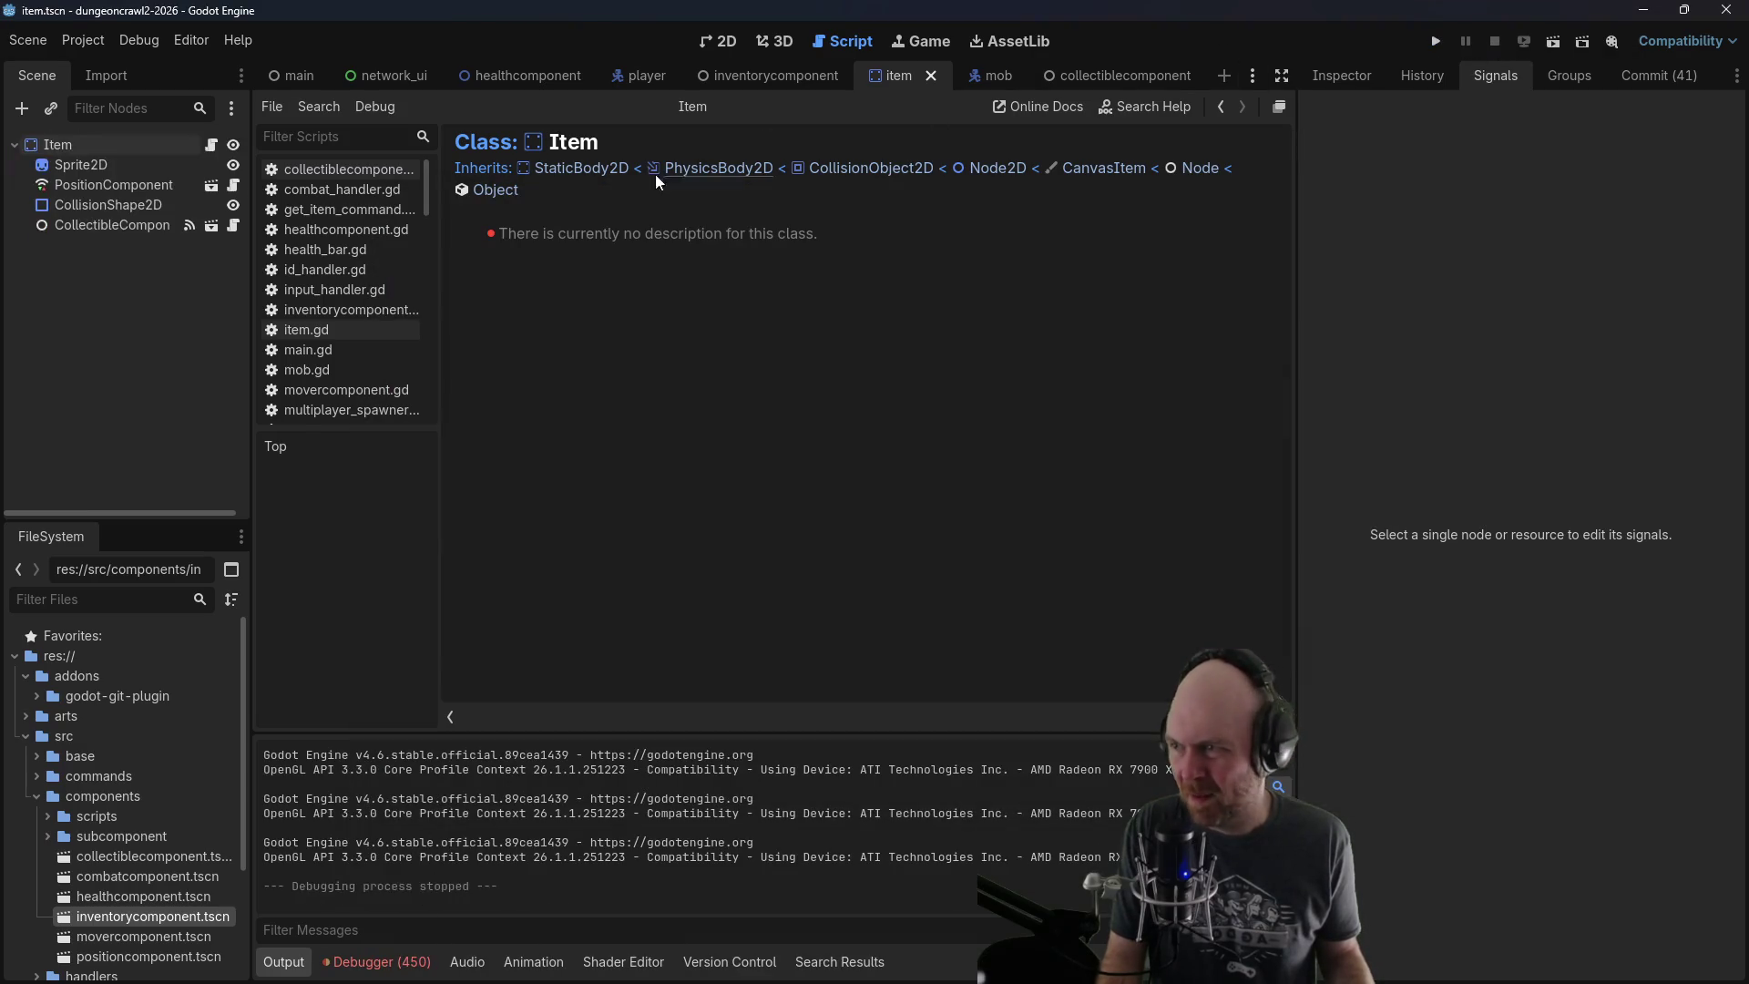
click(1084, 75)
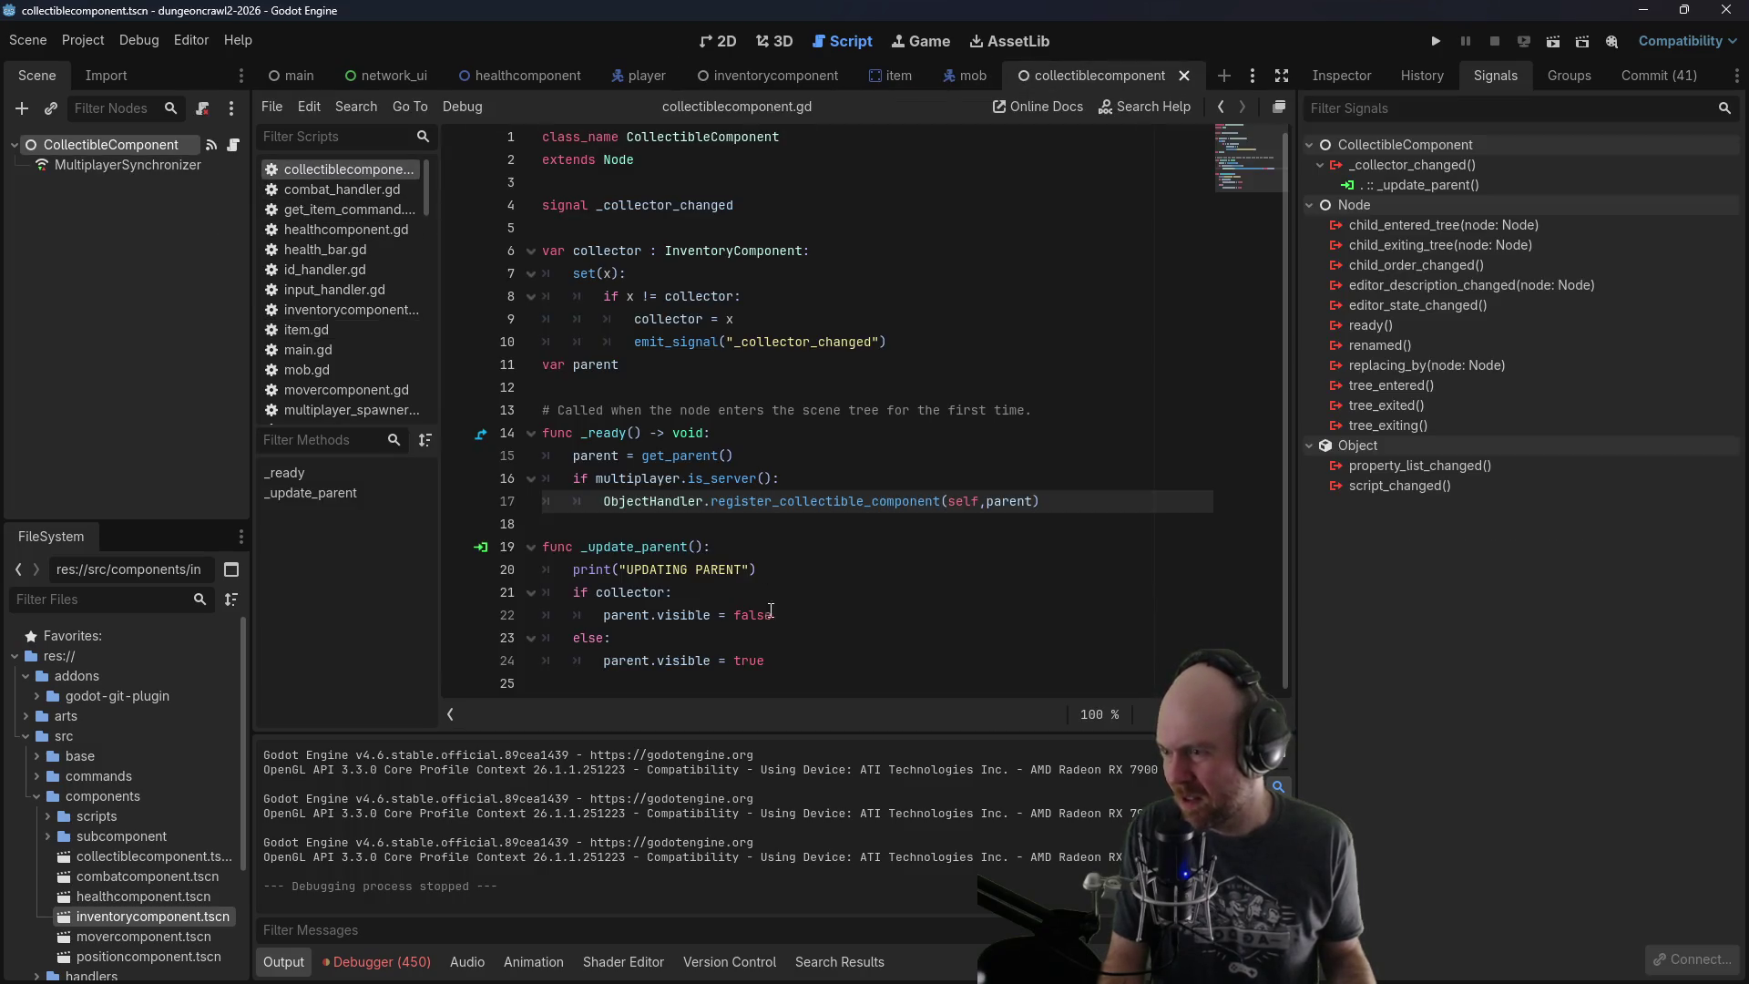
click(801, 569)
- Run the game as a client, walk onto the item, and view the Remote tree and Debugger output
click(1436, 42)
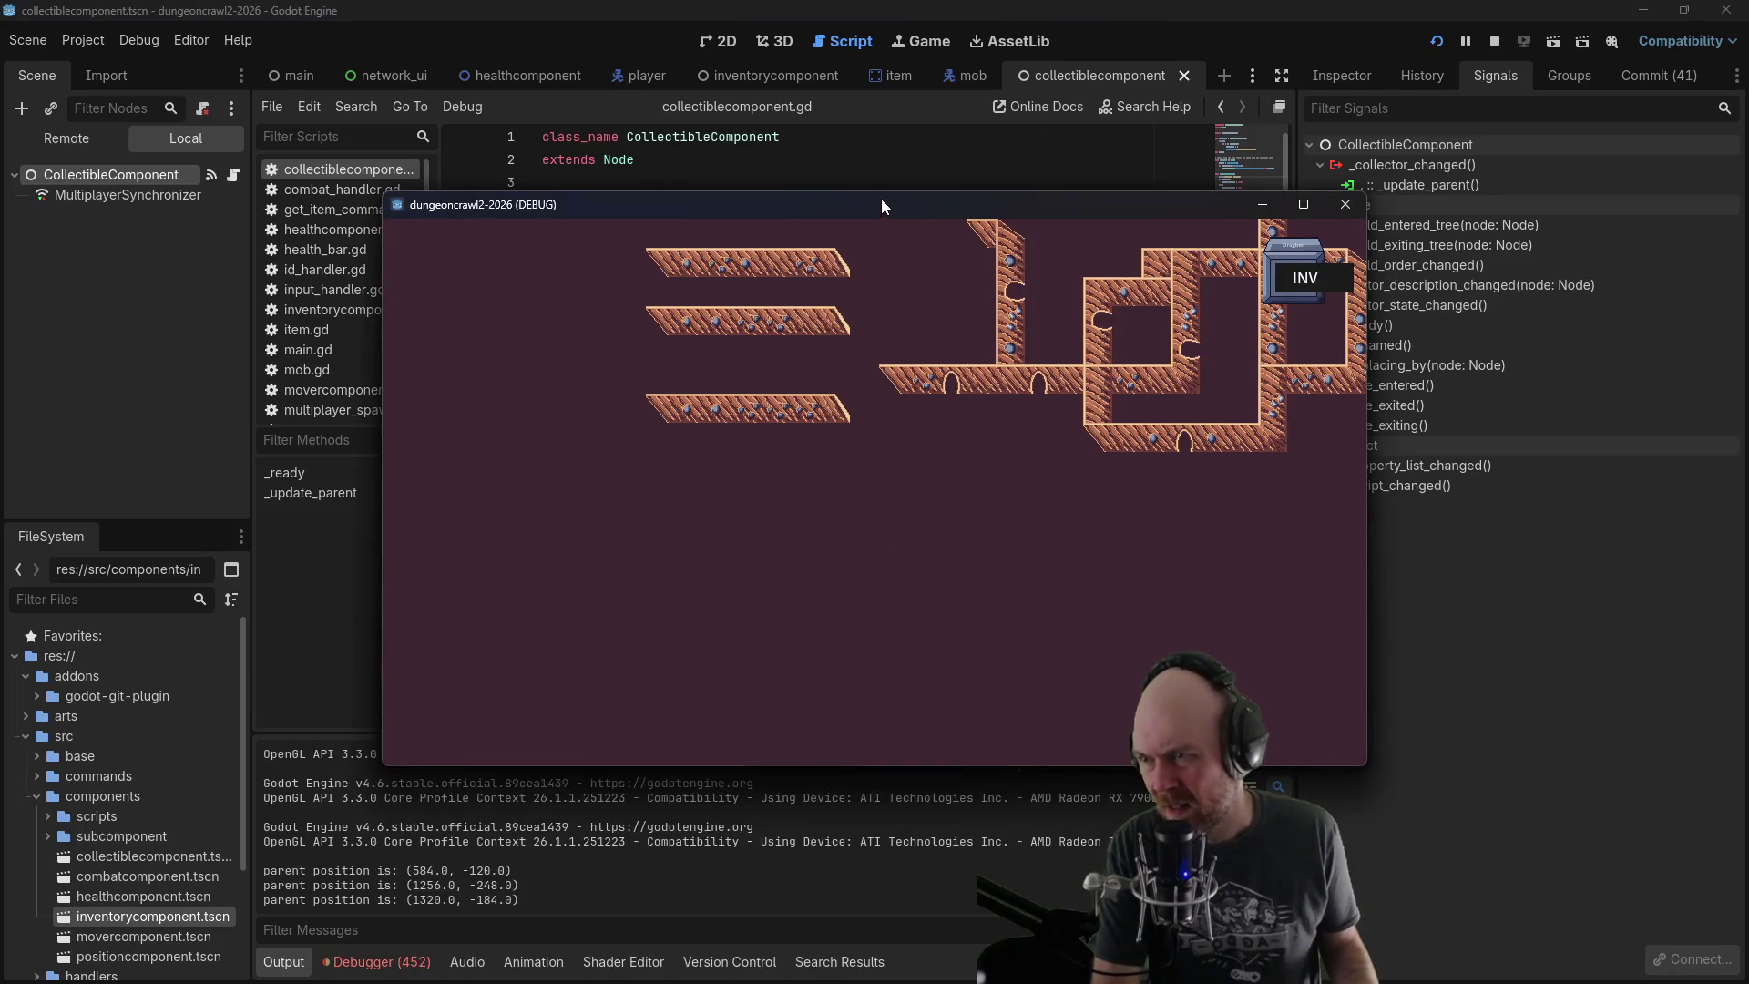
click(905, 551)
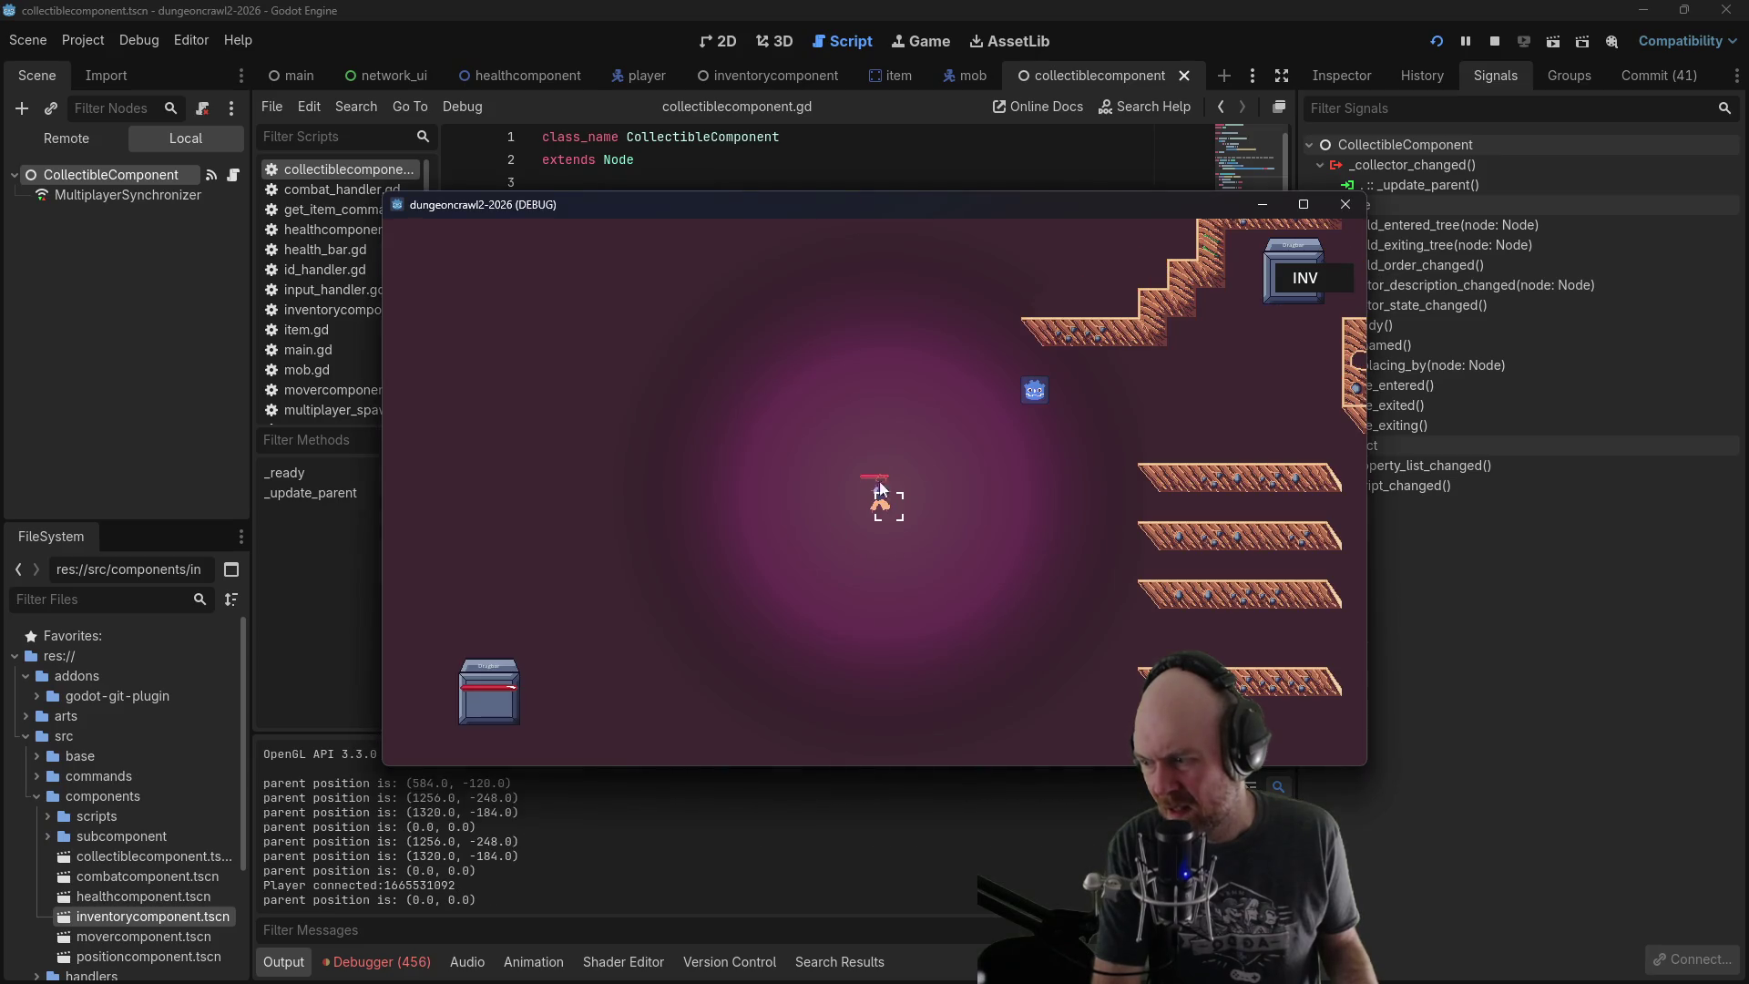
click(986, 415)
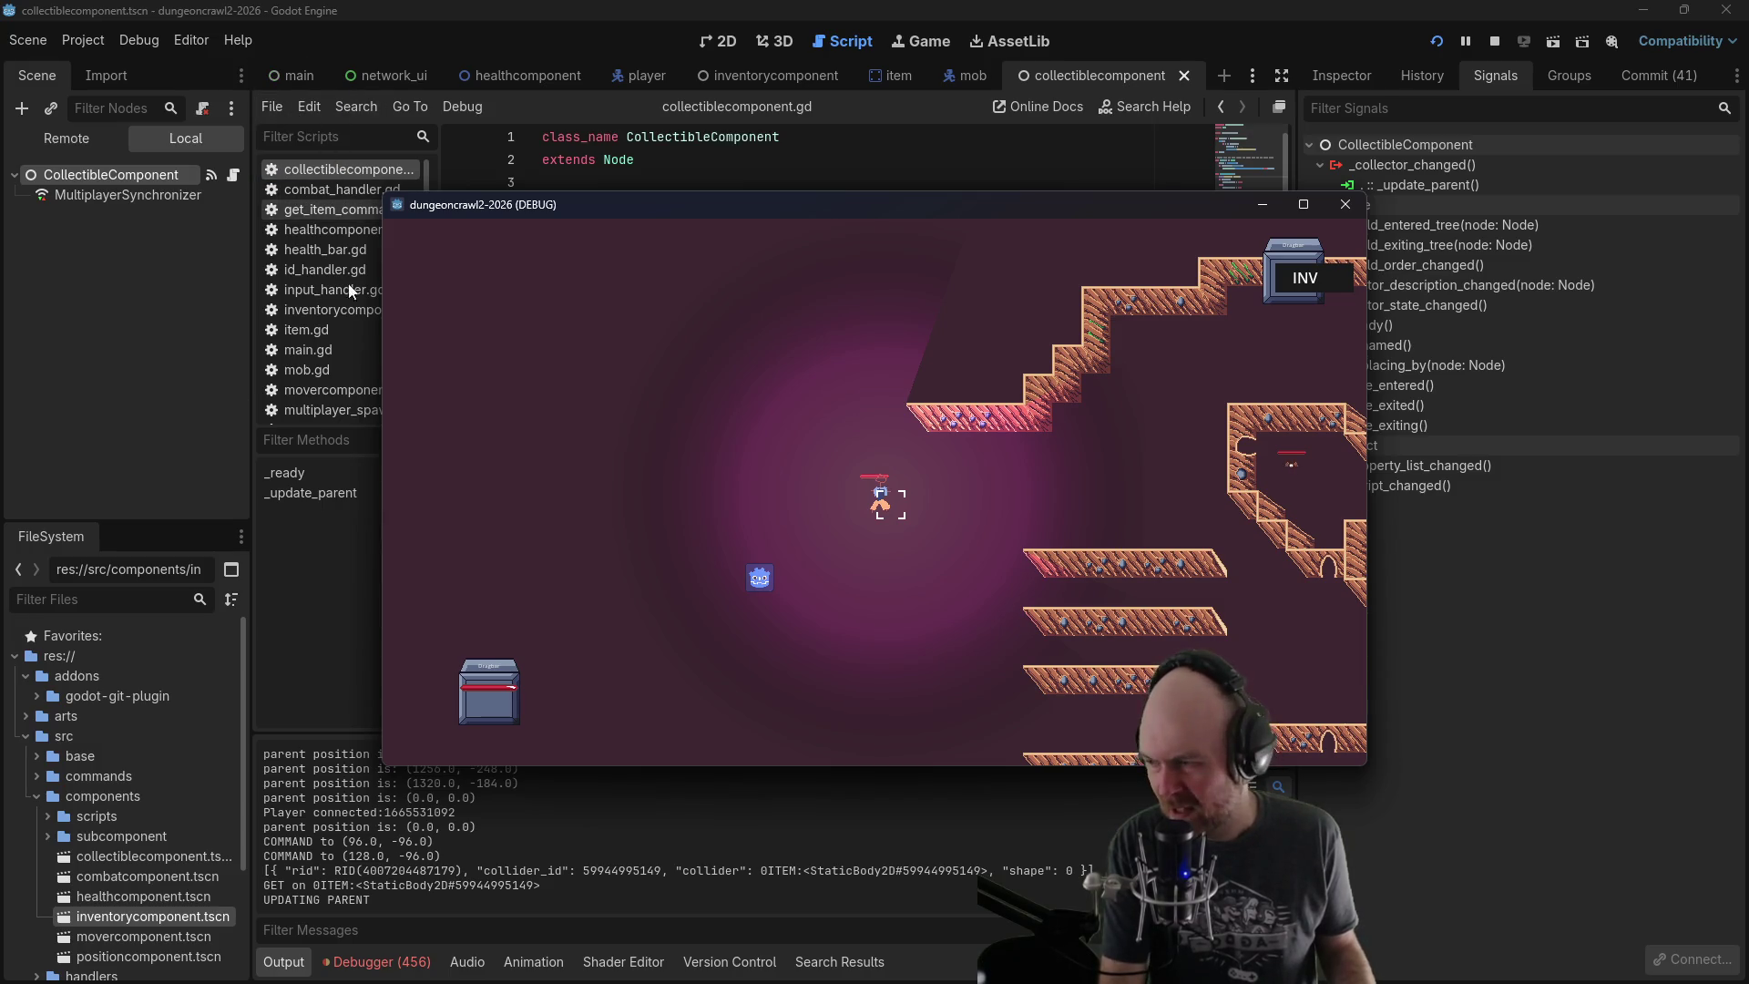
click(72, 138)
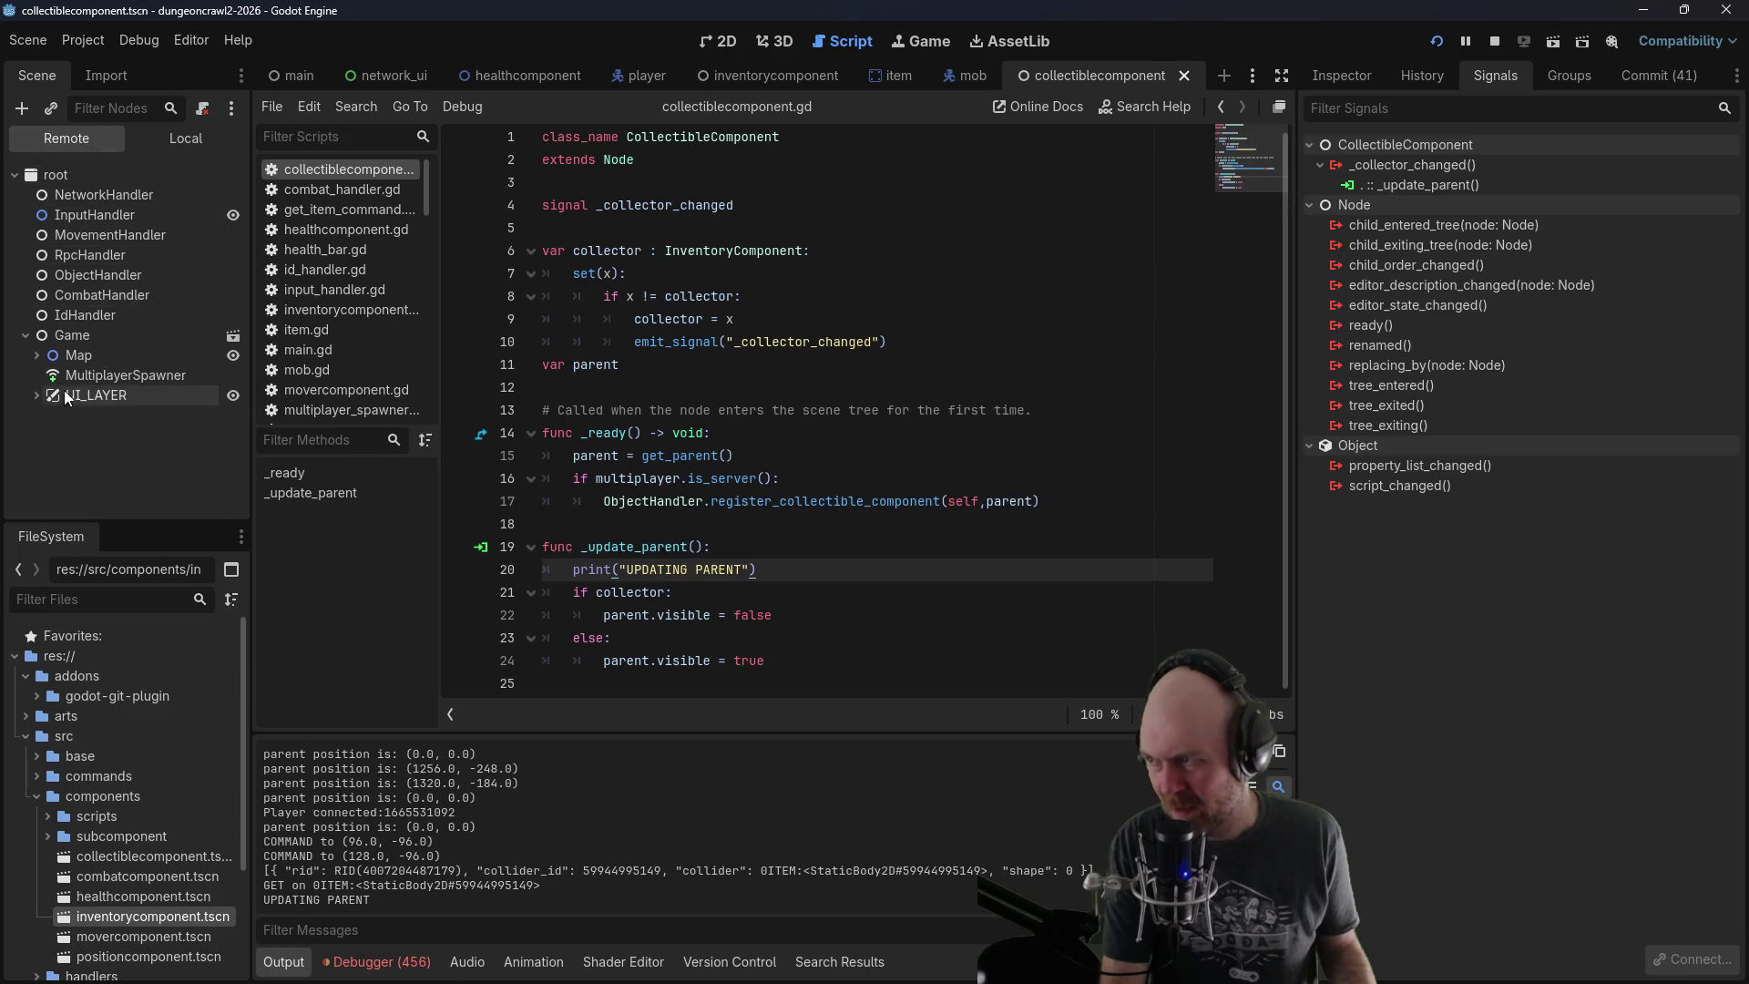
click(369, 963)
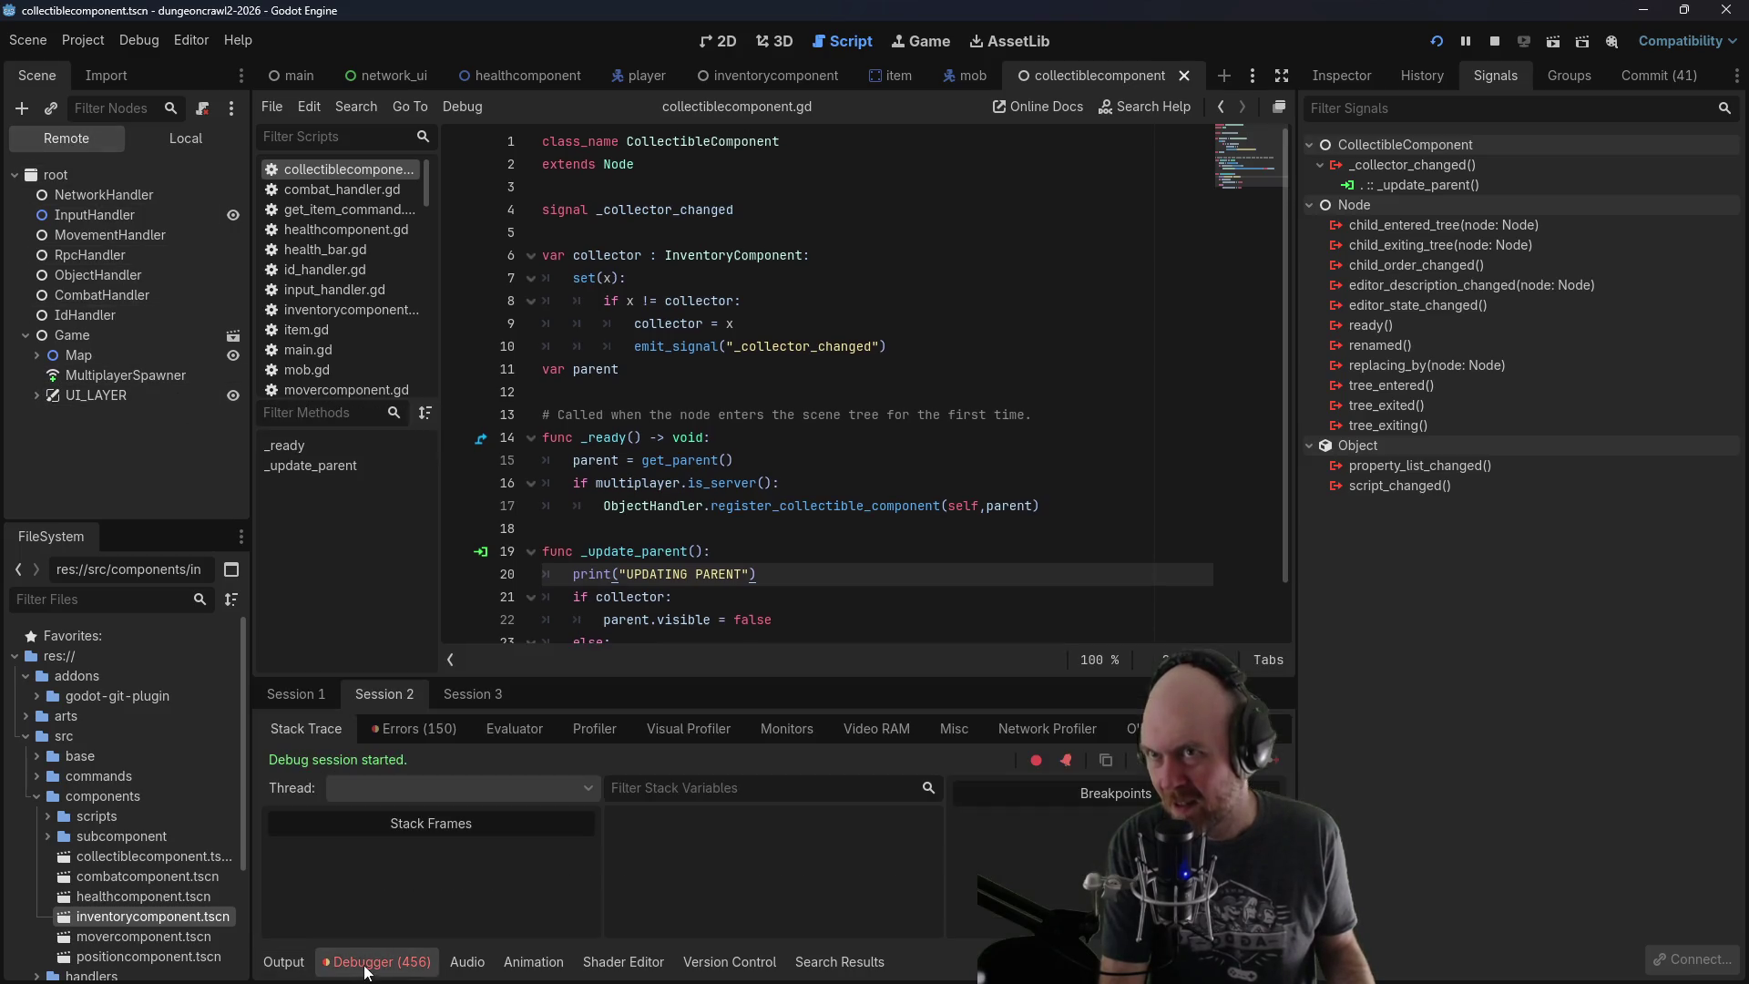
- In debug session 3, inspect the remote 0ITEM's CollectibleComponent collector value
click(469, 694)
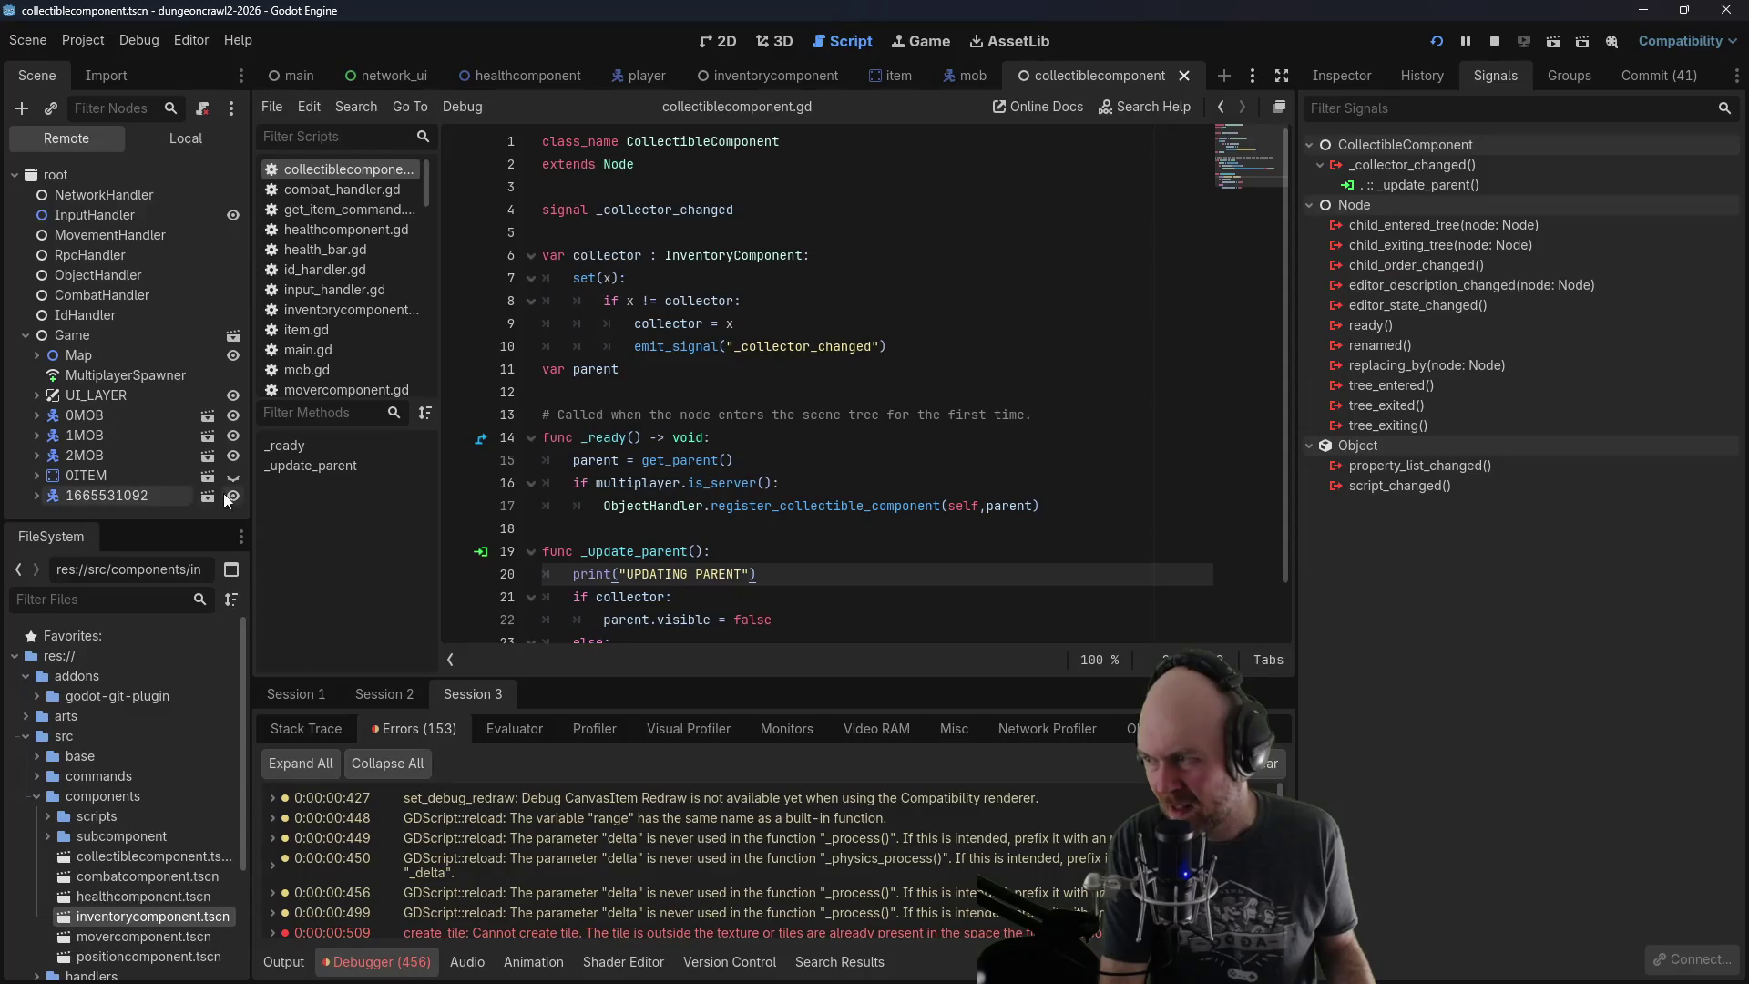
click(32, 476)
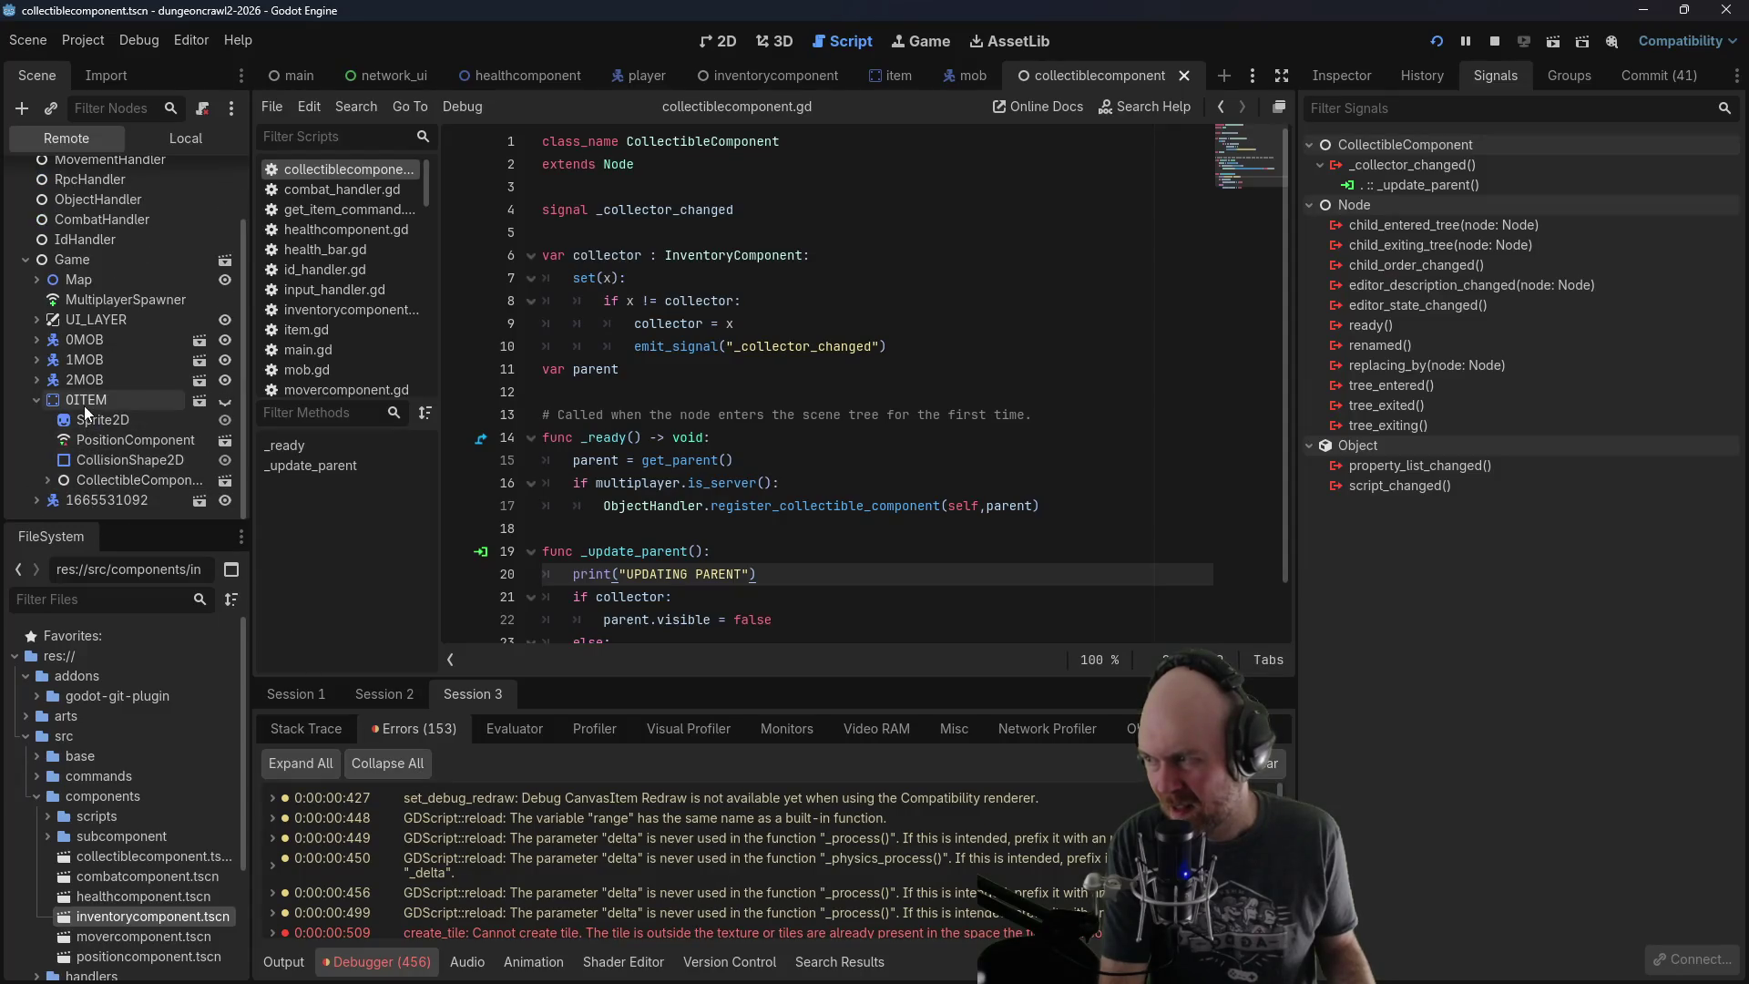
click(162, 403)
click(1343, 77)
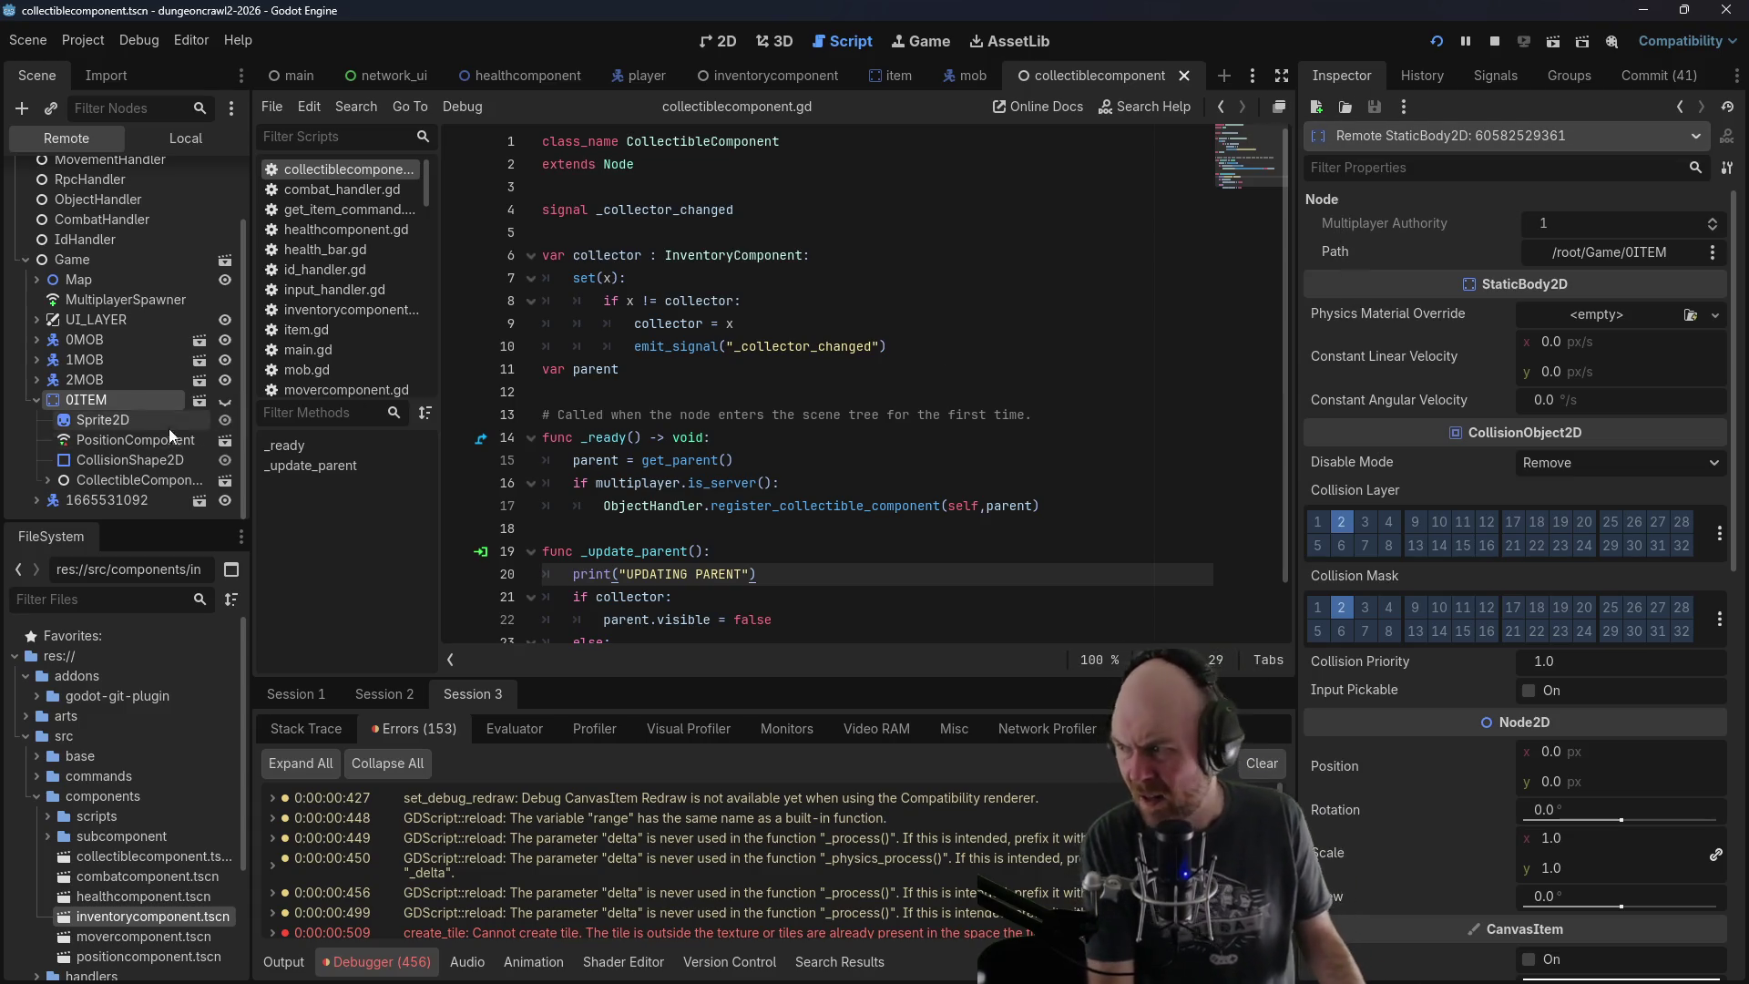
click(139, 484)
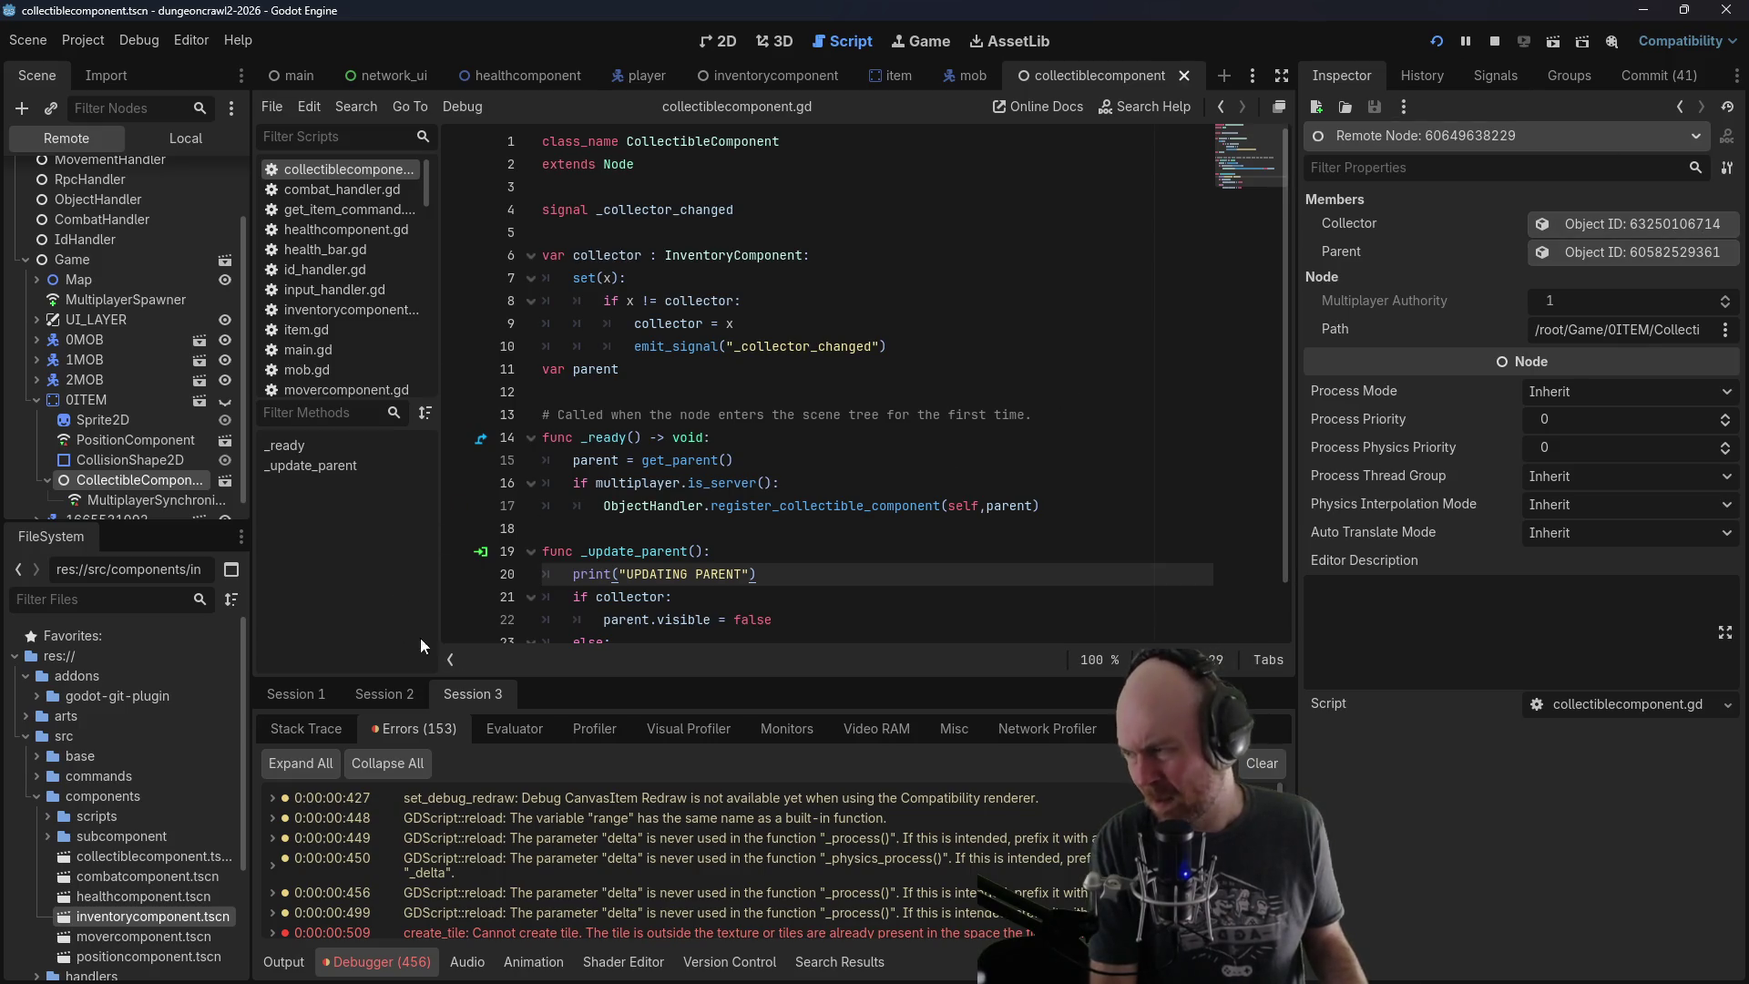
- Compare the collector value in debug session 1, then stop the game
click(390, 696)
click(321, 701)
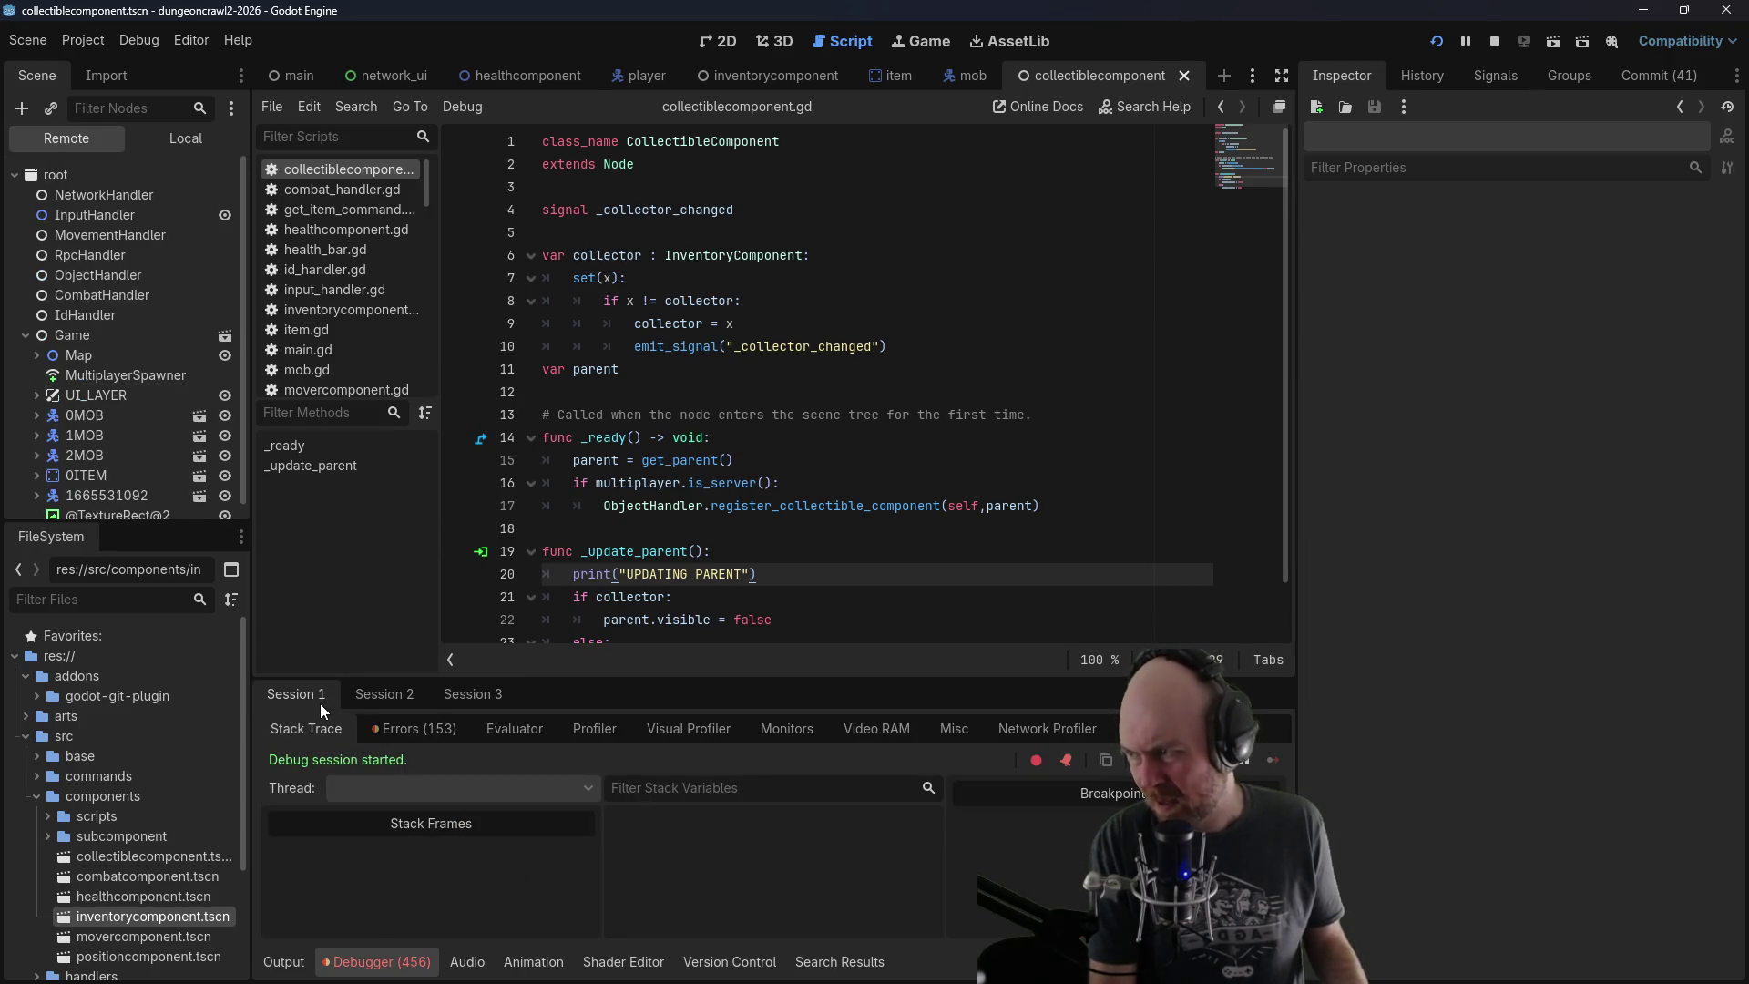
click(36, 483)
scroll(58, 486, down, 3)
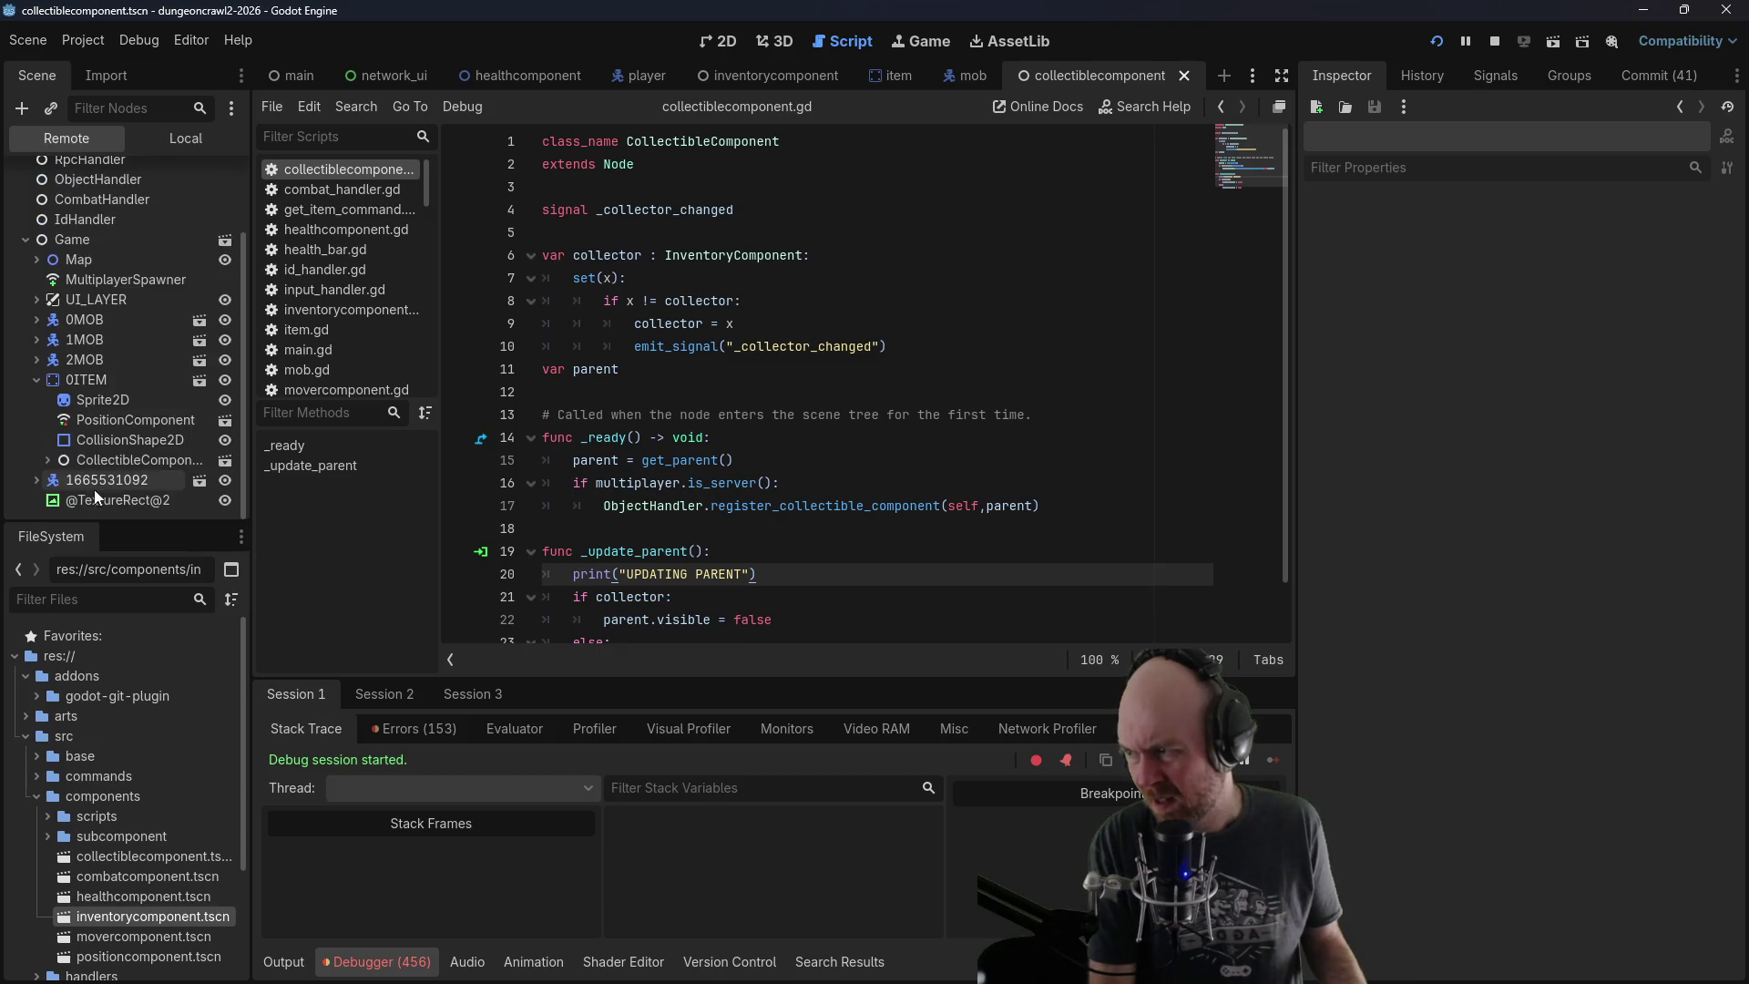
click(53, 459)
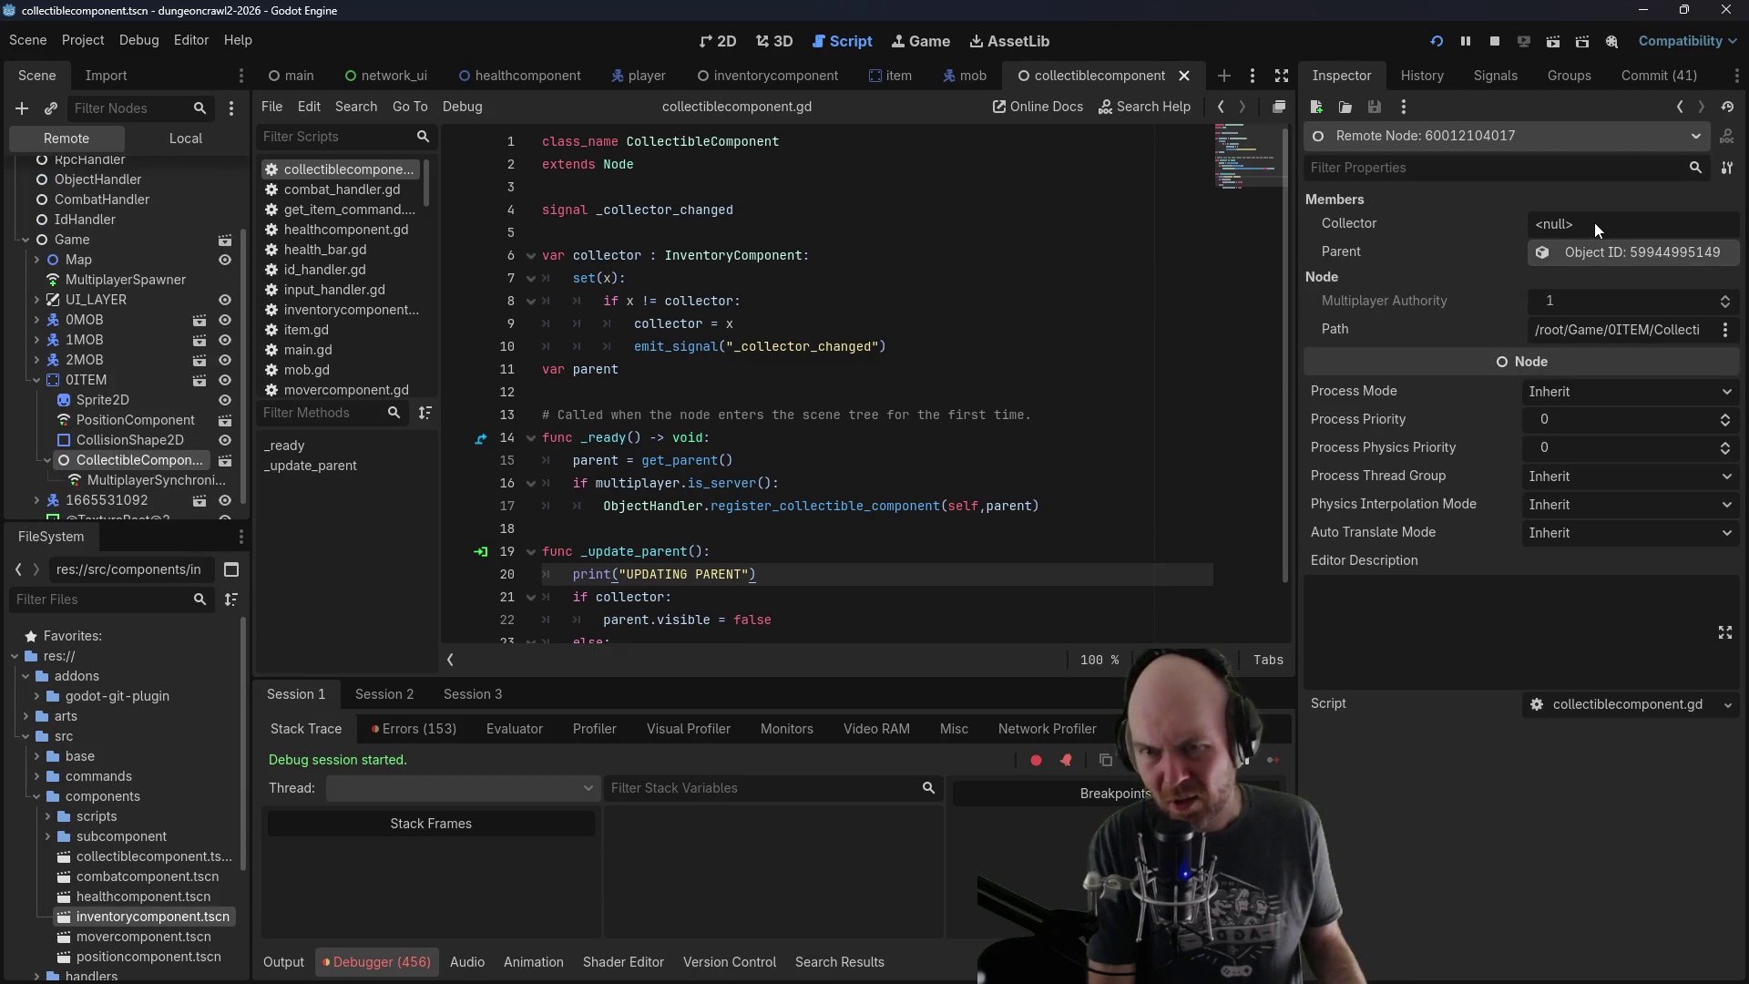
click(148, 487)
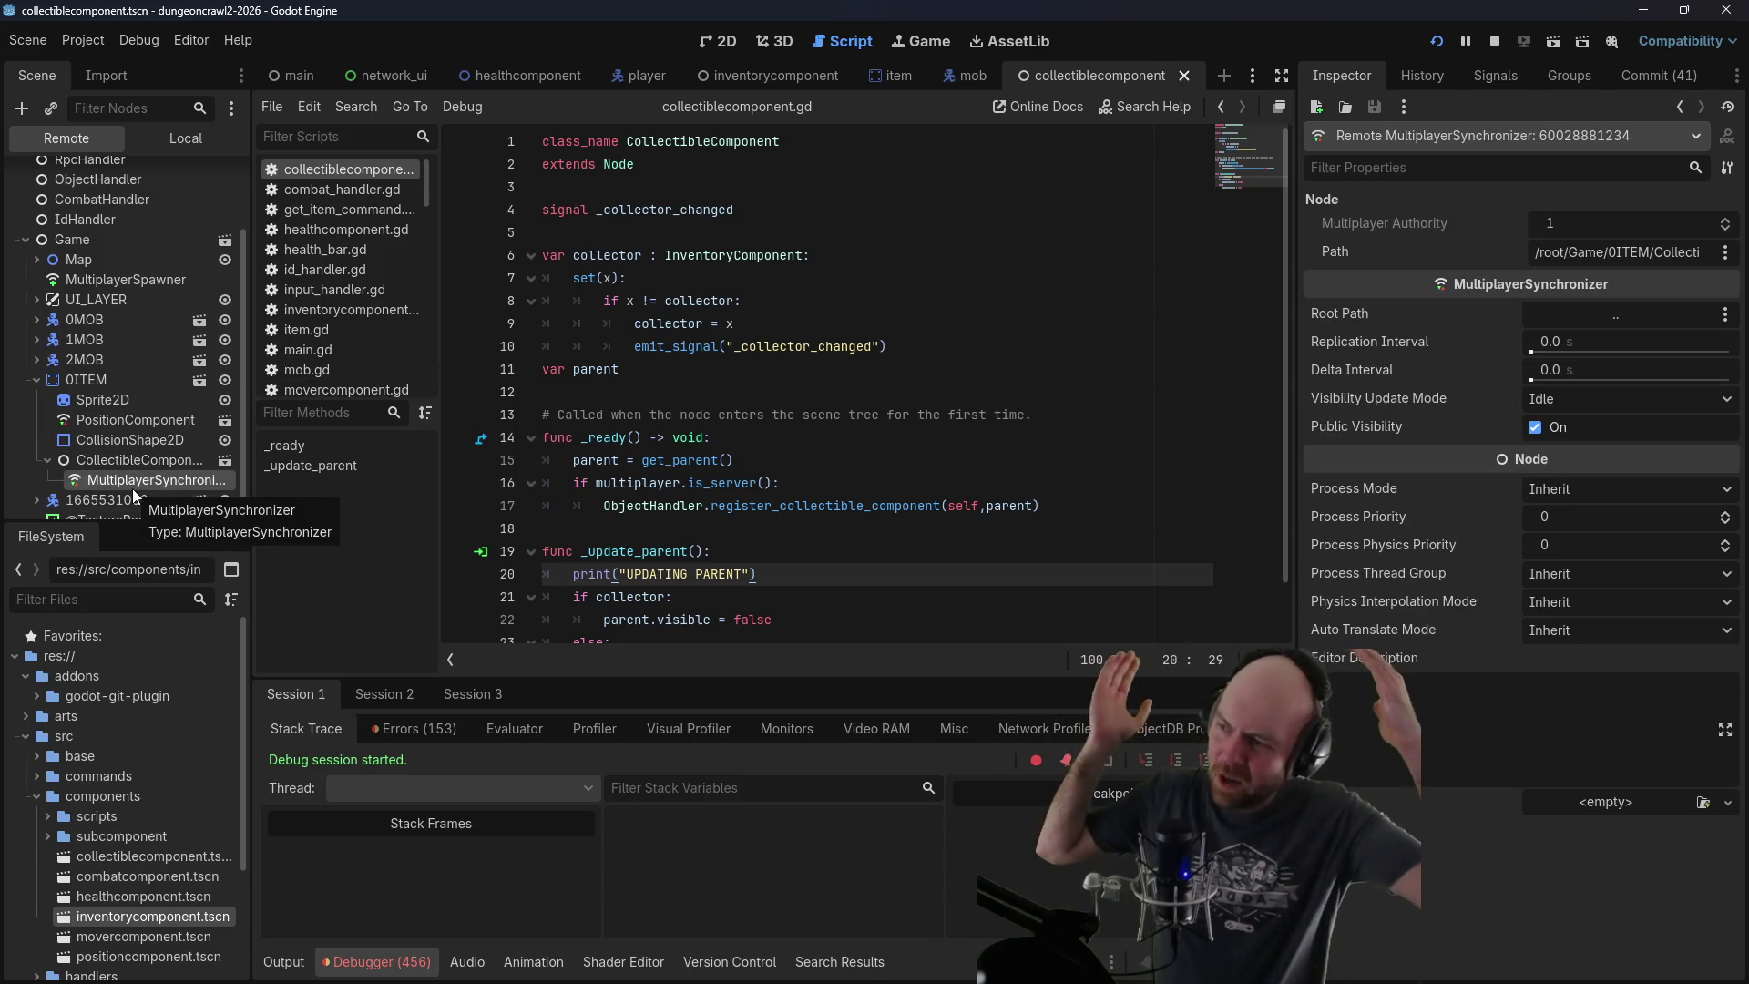
click(1493, 41)
click(157, 167)
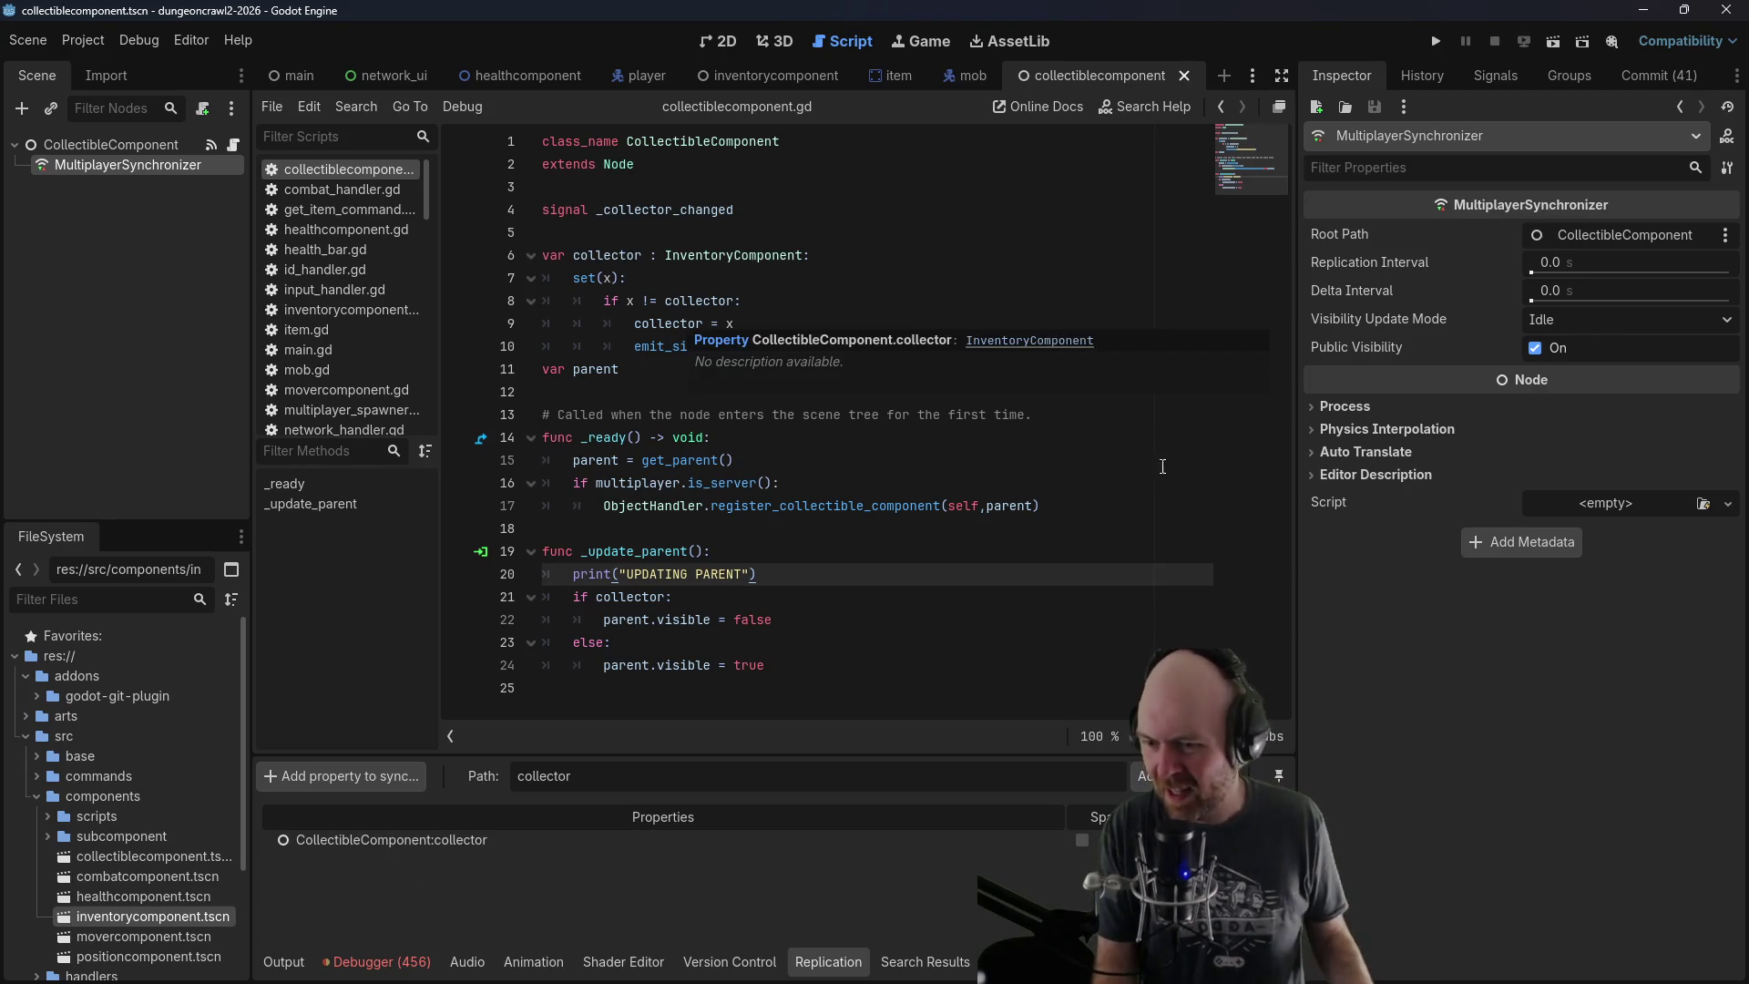
- Enable Spawn replication for CollectibleComponent:collector and run the game again
click(1082, 840)
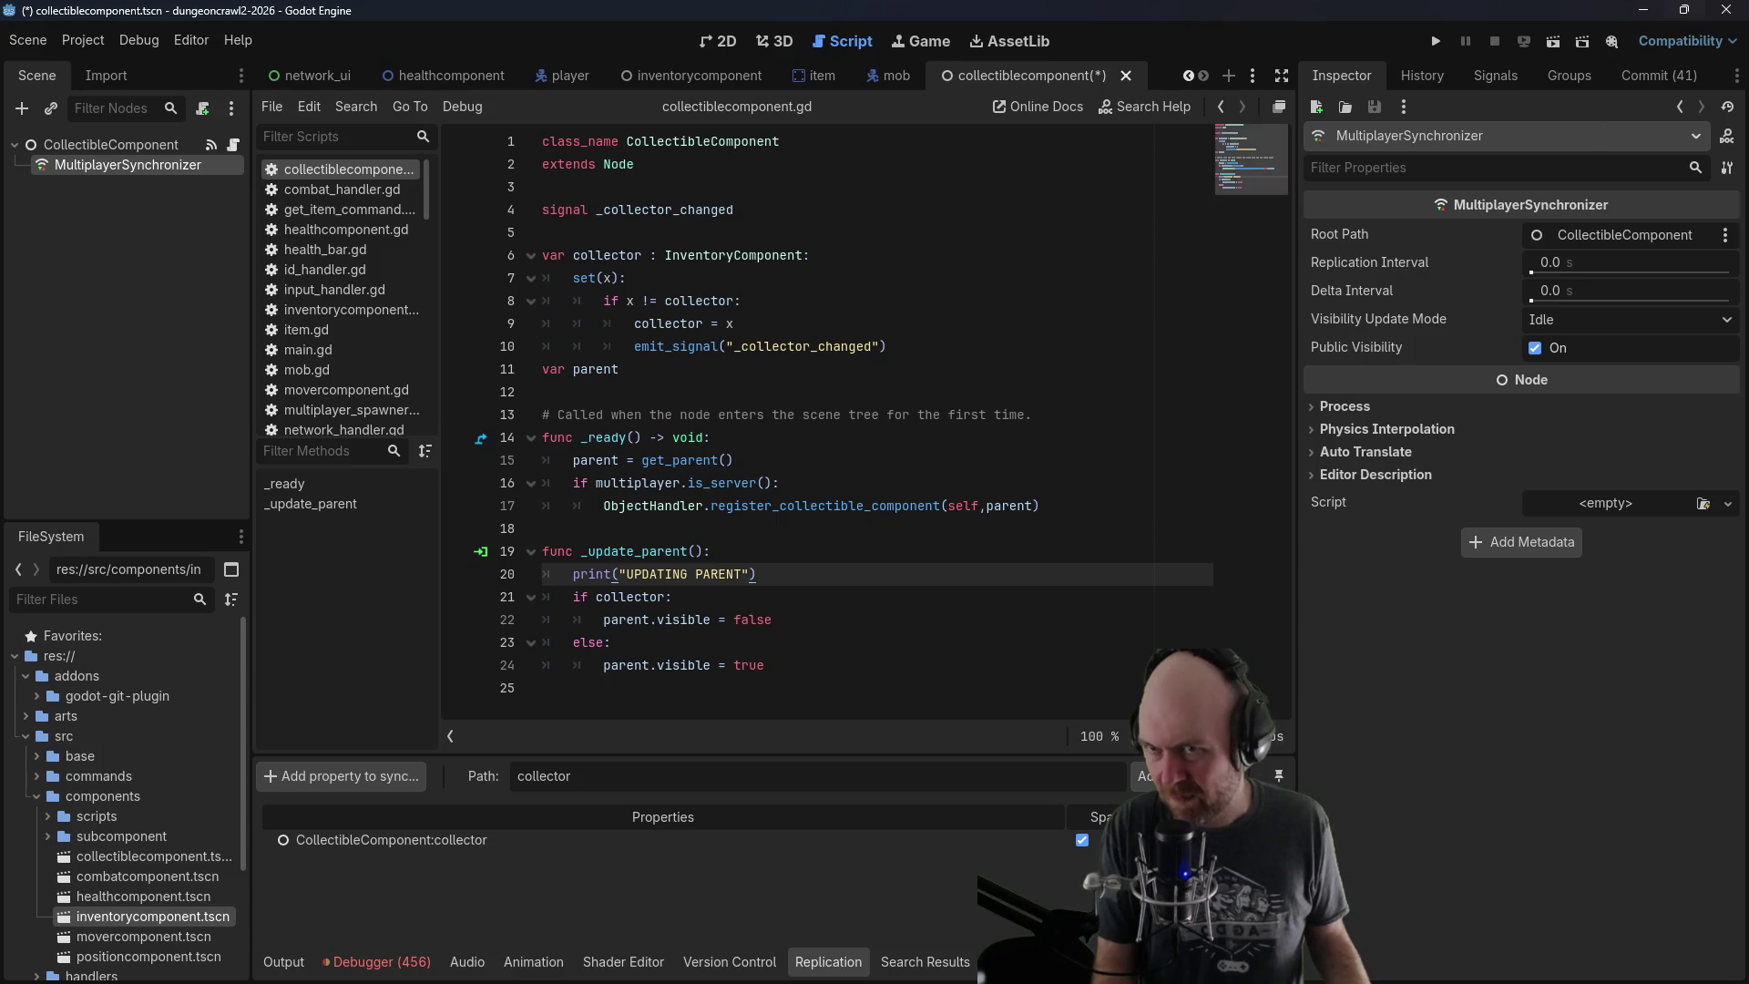
click(1436, 41)
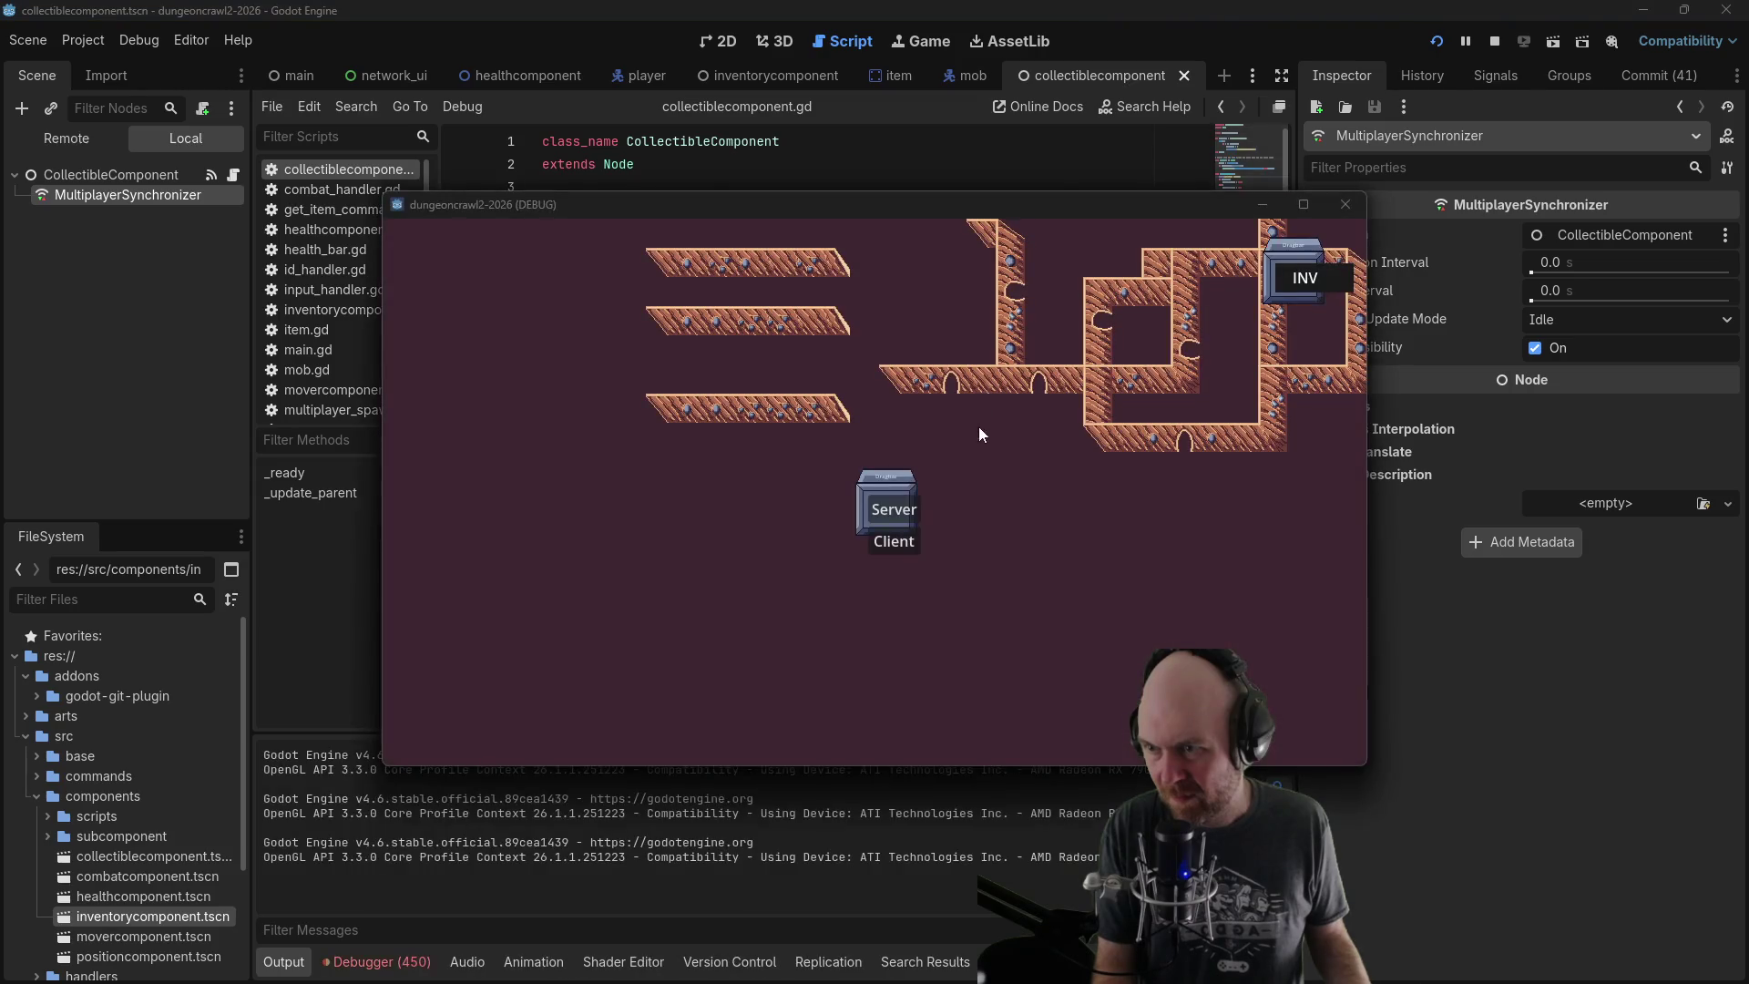
- Join as a client, collect the item, and stop the game
click(893, 550)
click(974, 439)
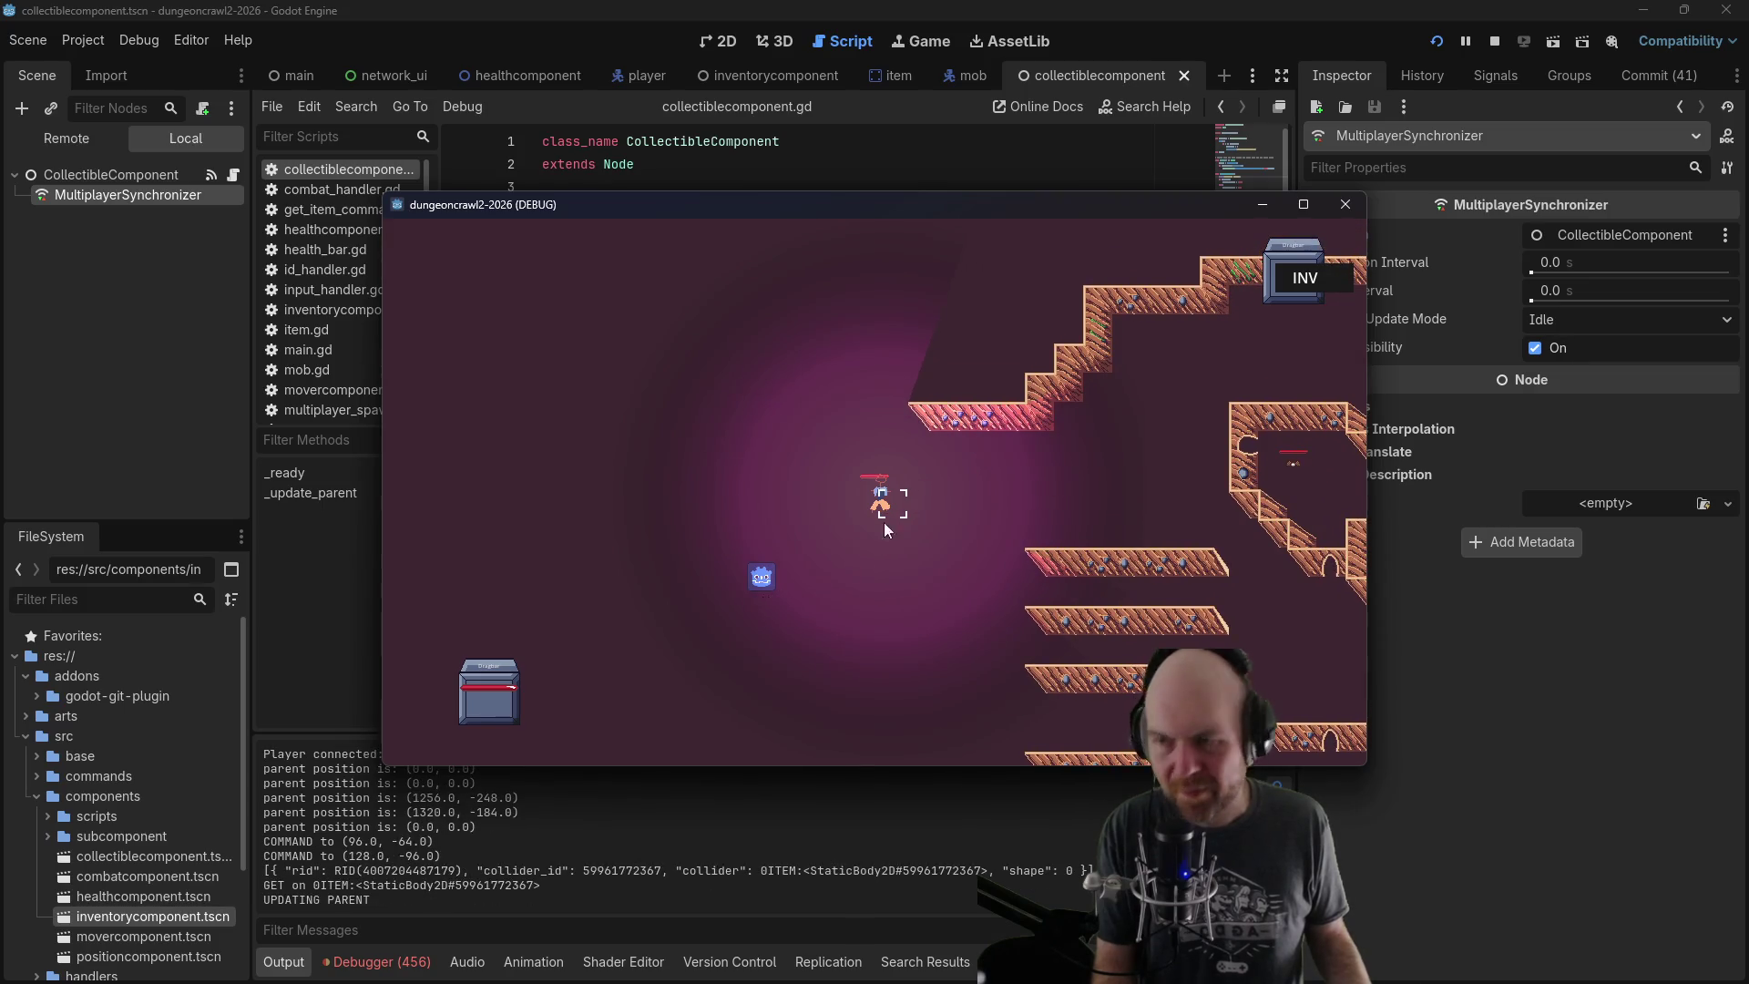
click(1494, 41)
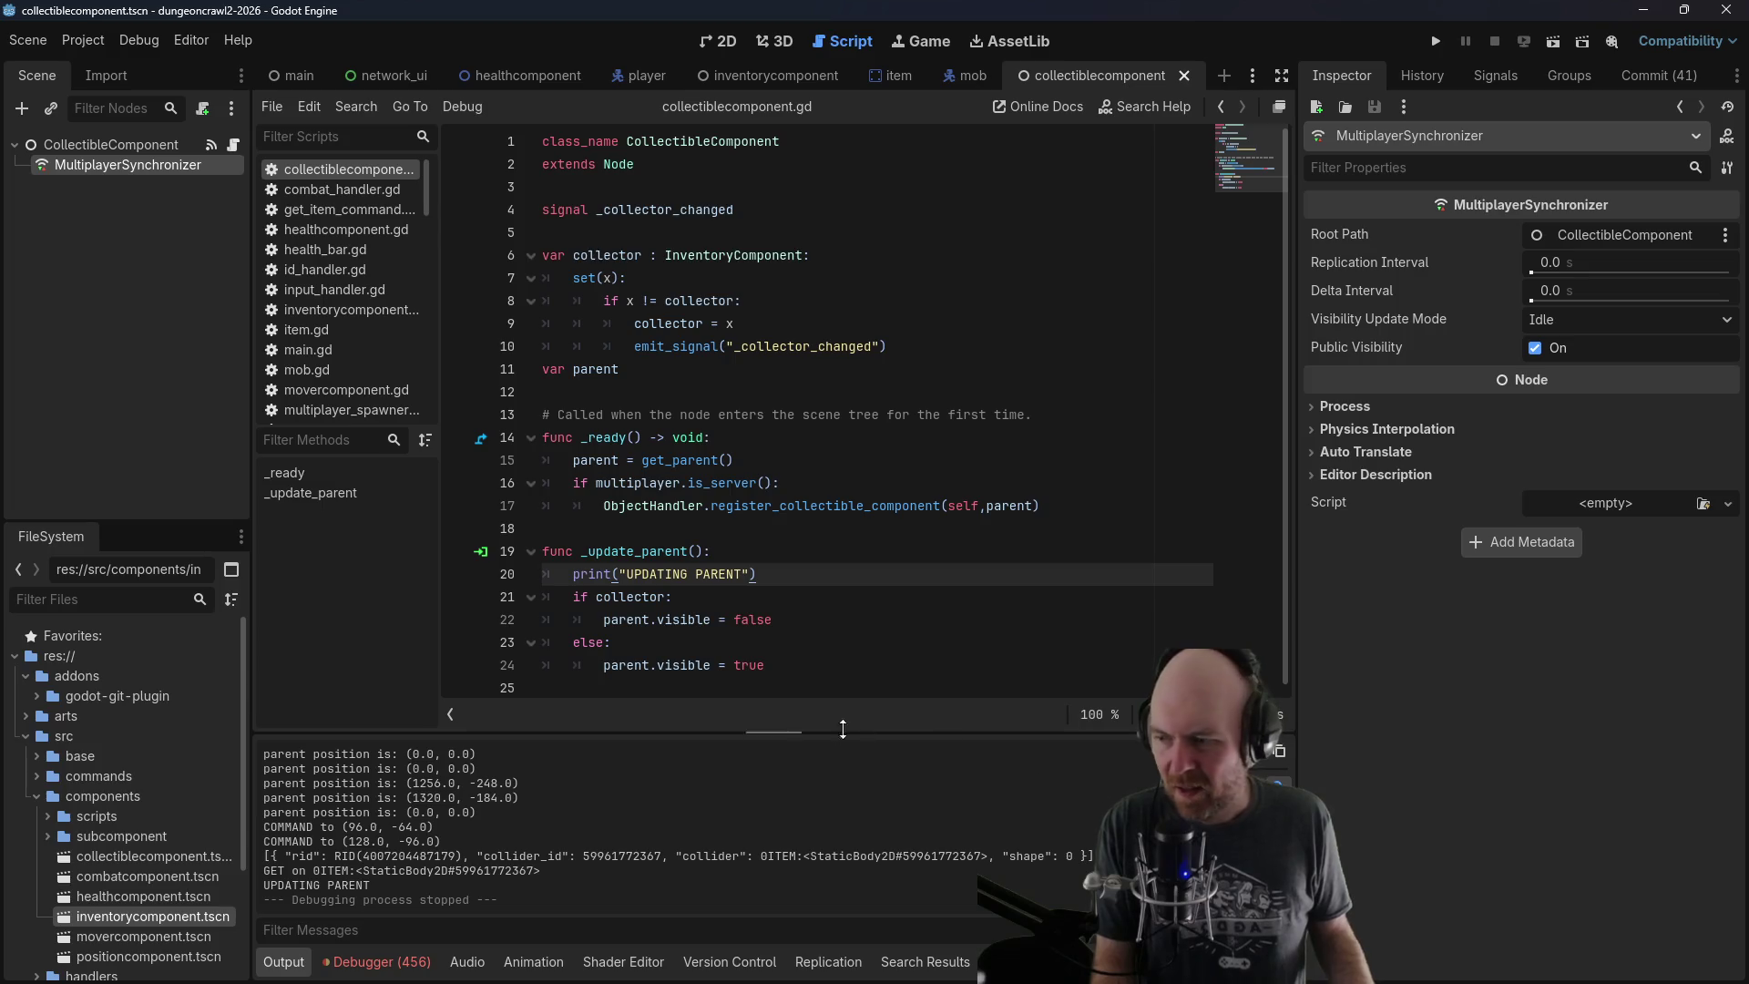
- Show the synchronizer's replicated collector property and save collectiblecomponent.gd
click(155, 145)
click(137, 165)
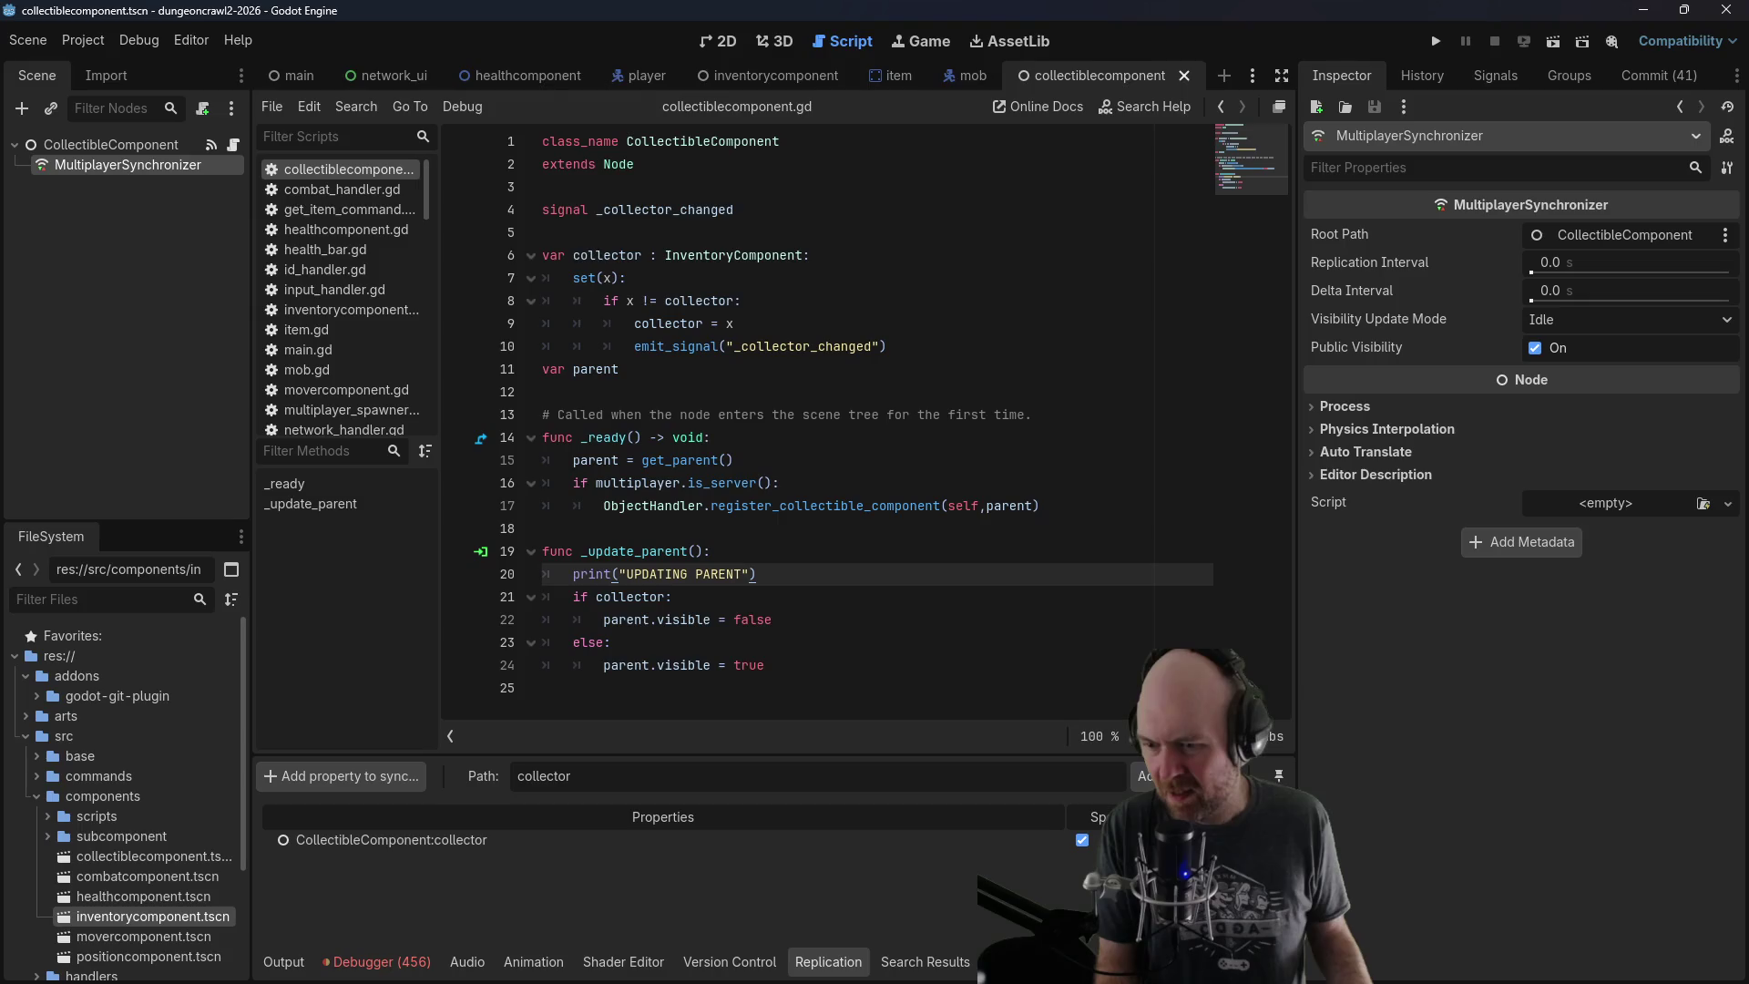
click(1035, 354)
key(ctrl+s)
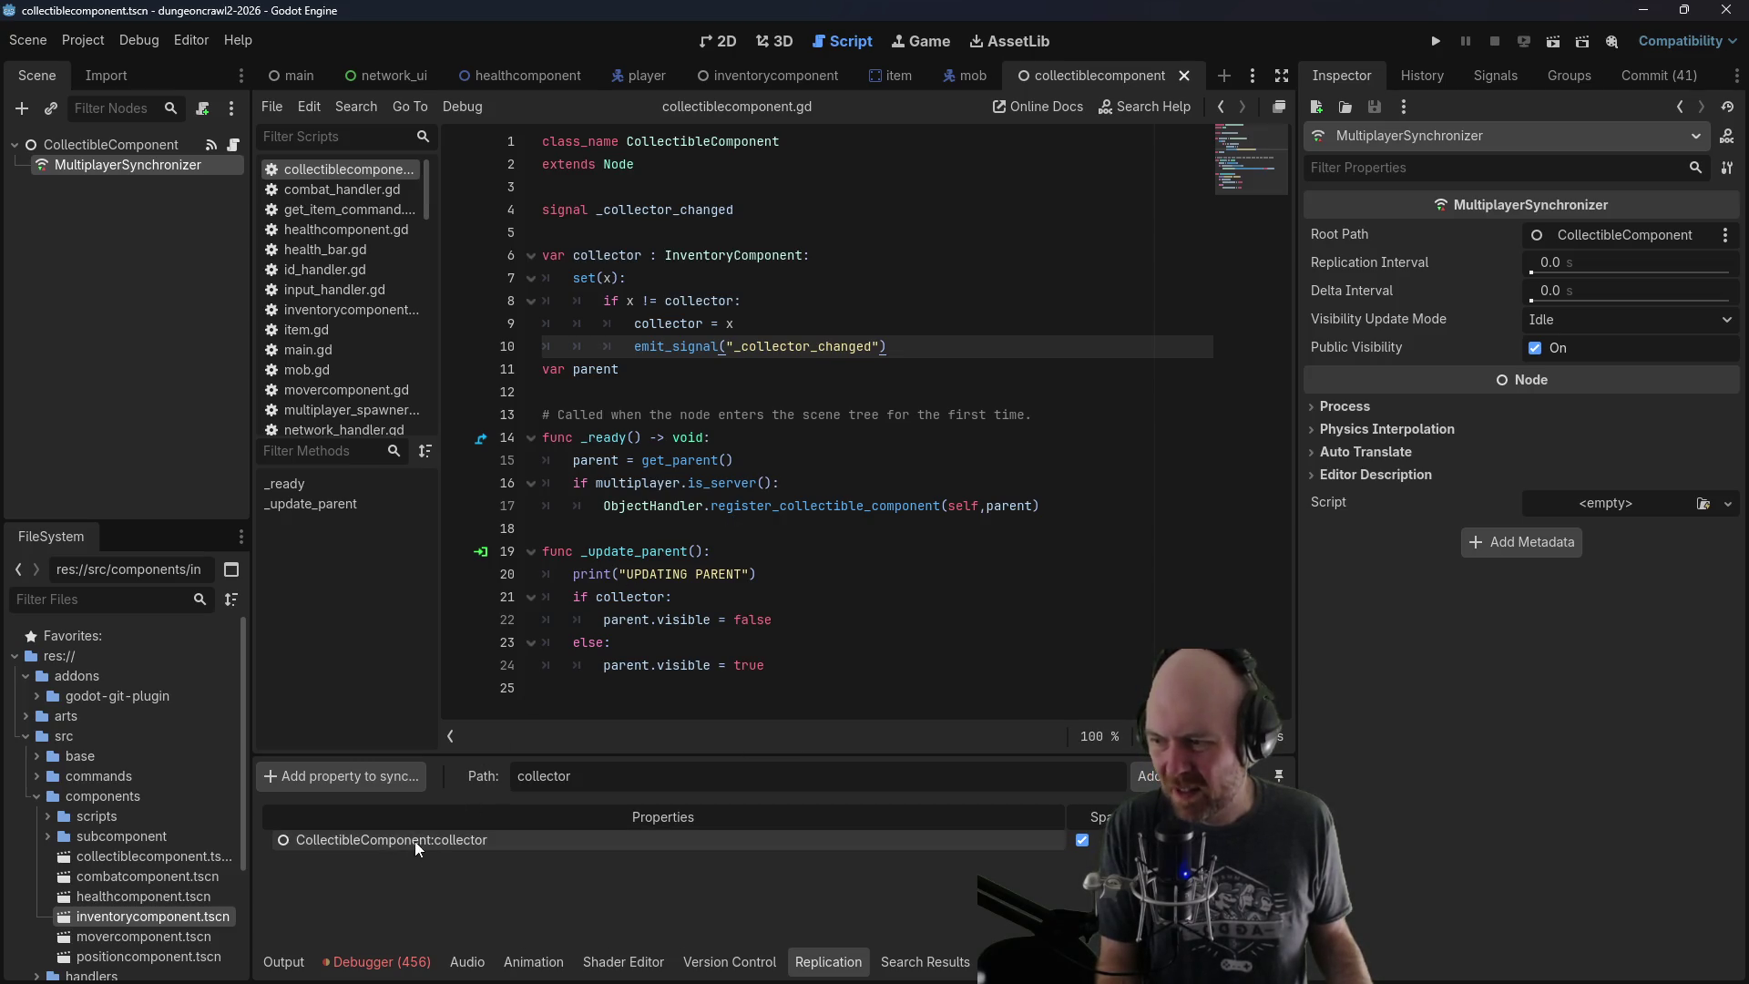
right_click(135, 165)
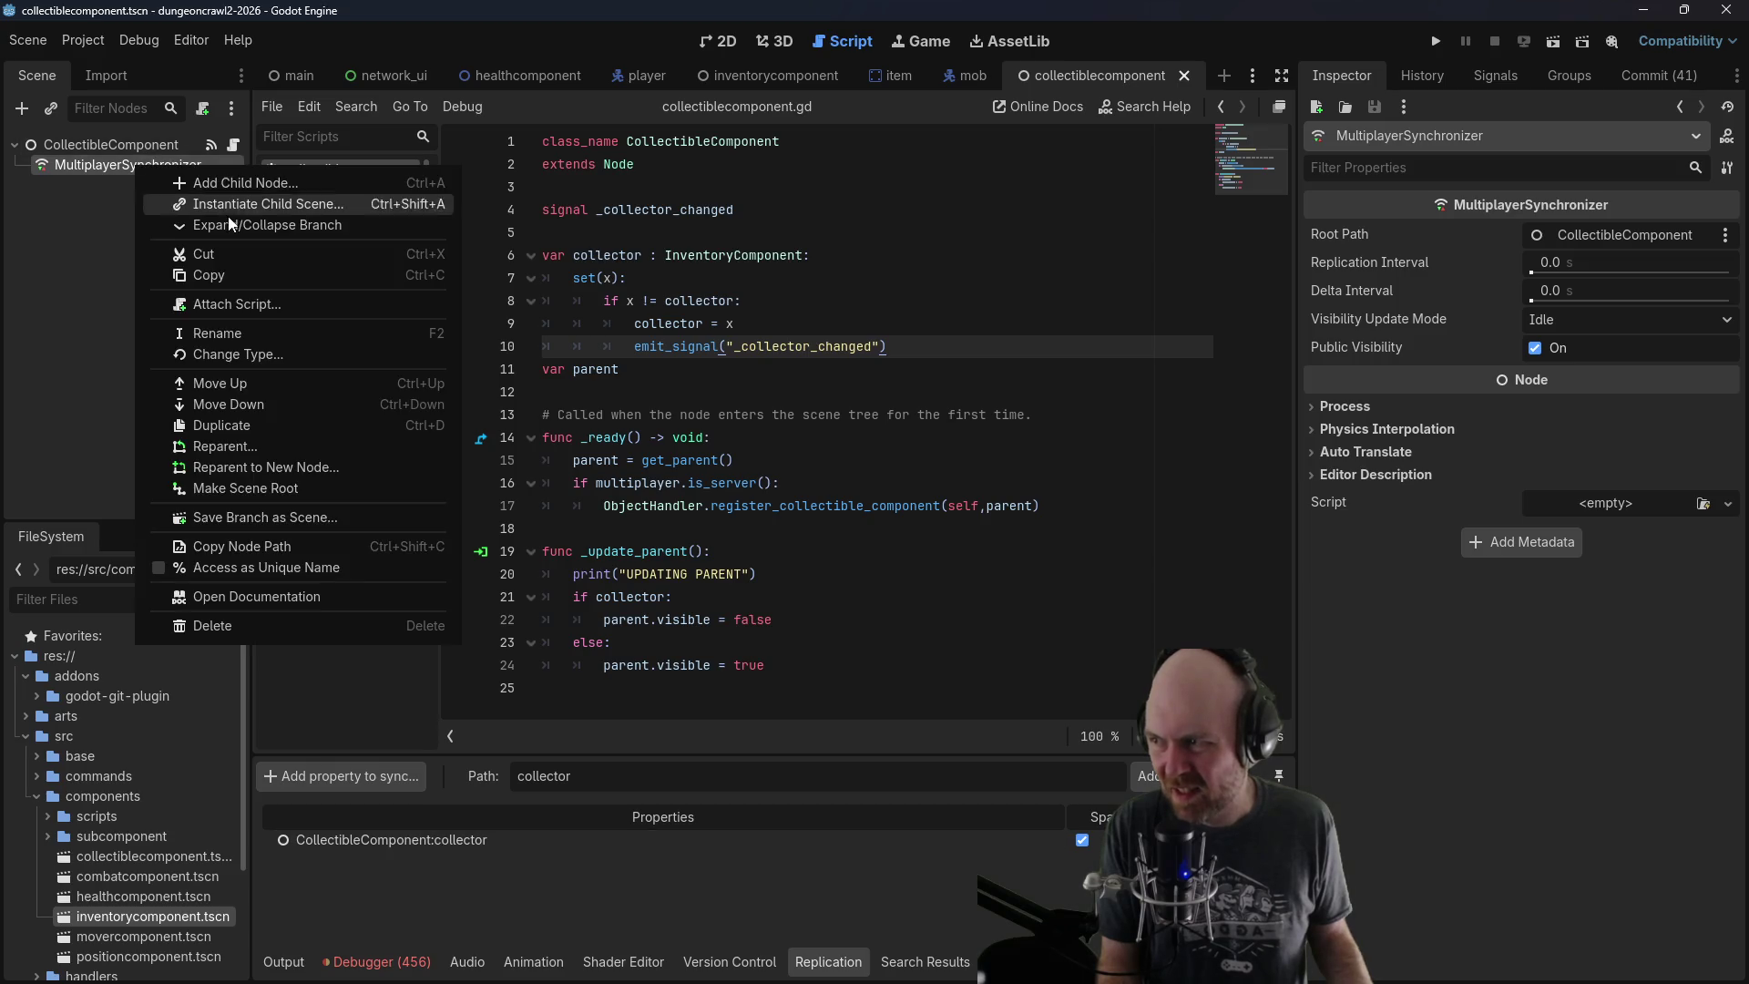
- Read through the MultiplayerSynchronizer documentation, then return to the 'godot make children not visible' results
click(202, 604)
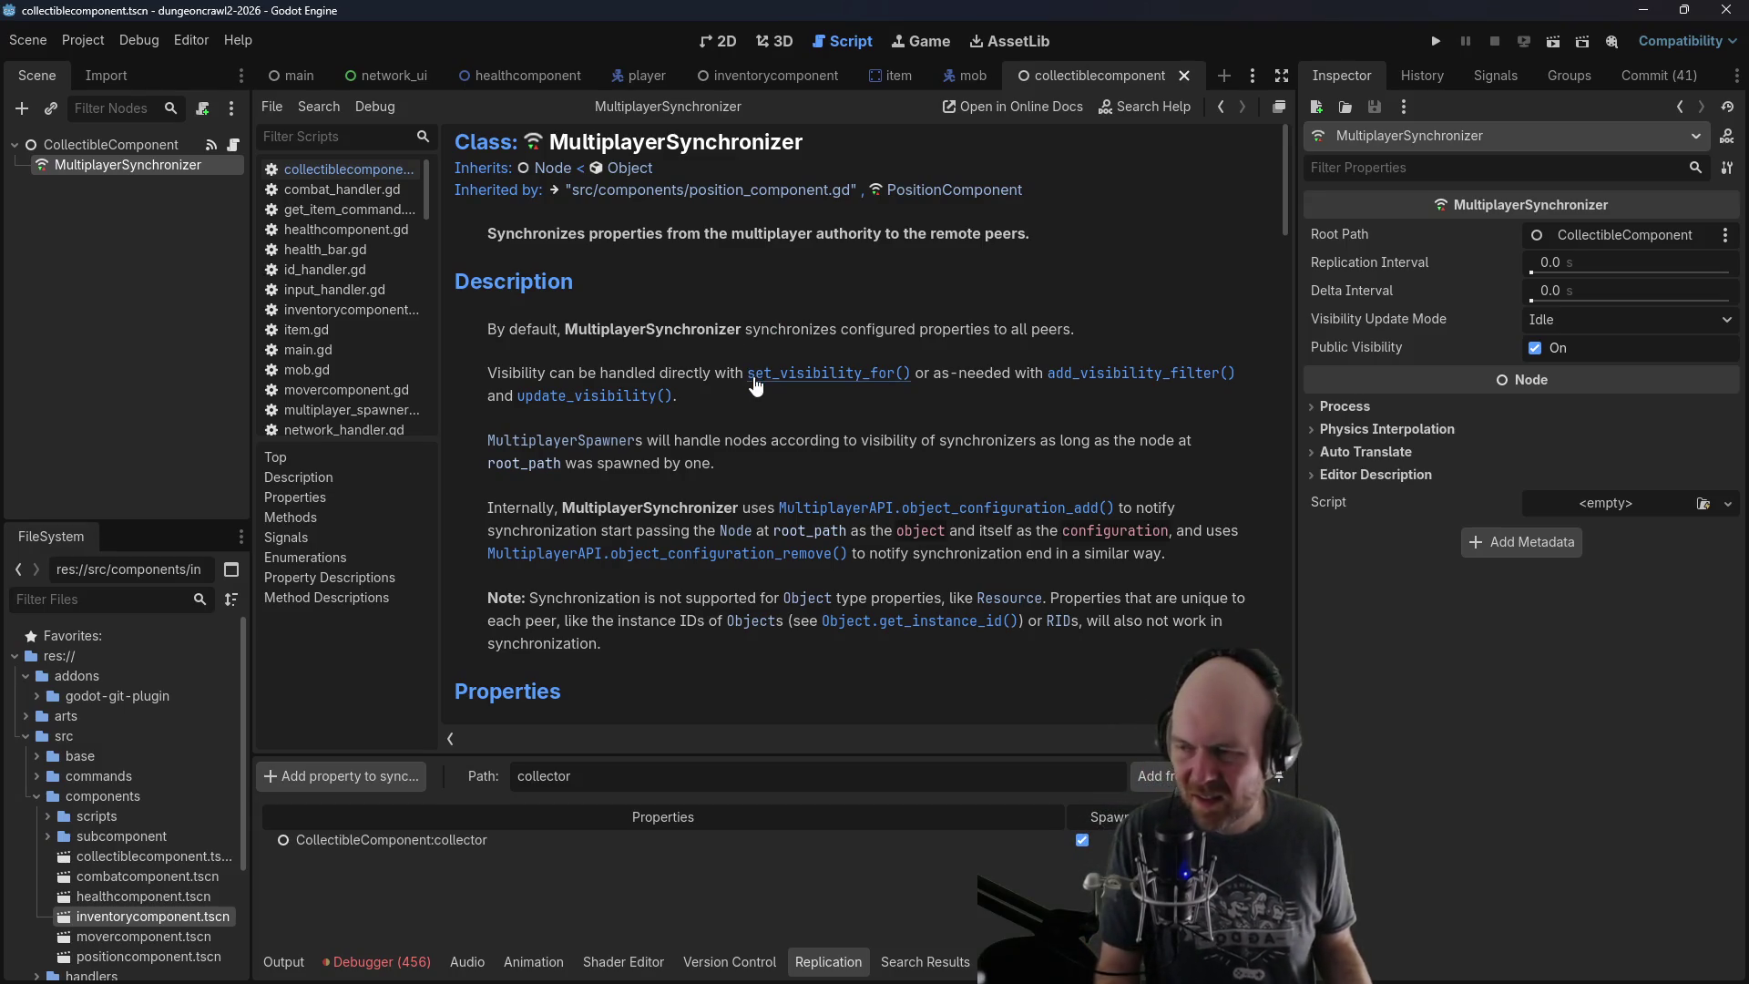
scroll(772, 401, down, 2)
scroll(772, 400, down, 3)
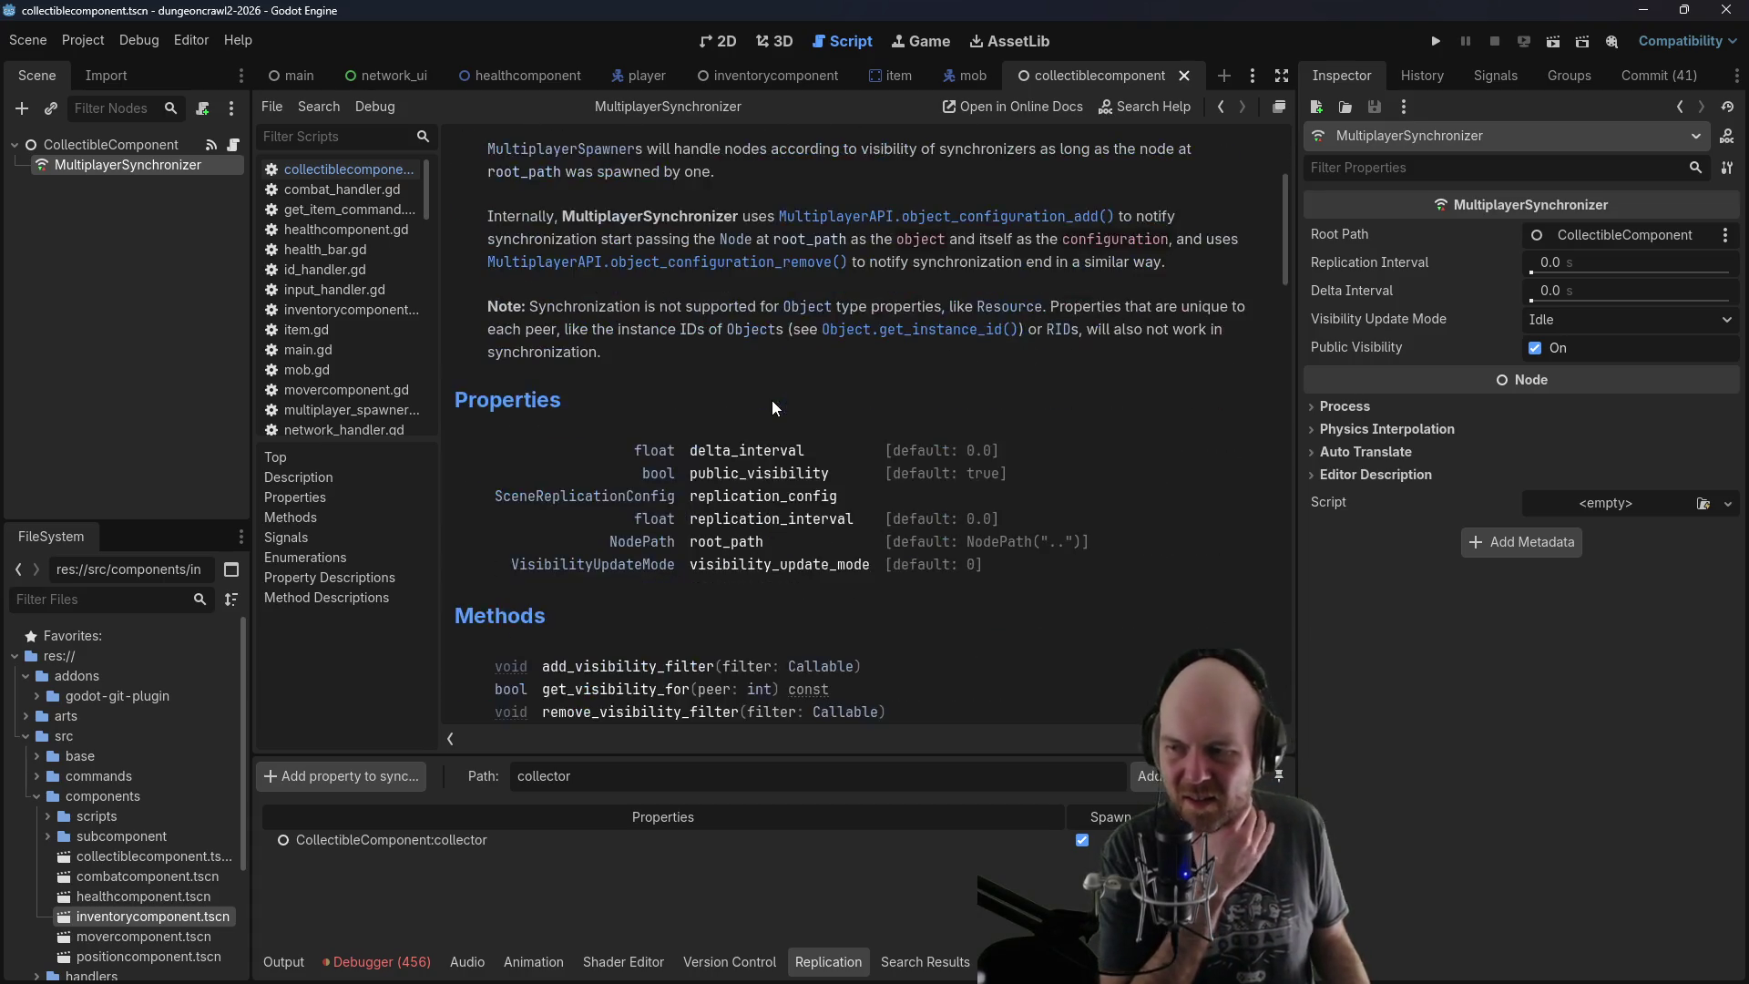
scroll(776, 384, down, 2)
scroll(778, 383, down, 7)
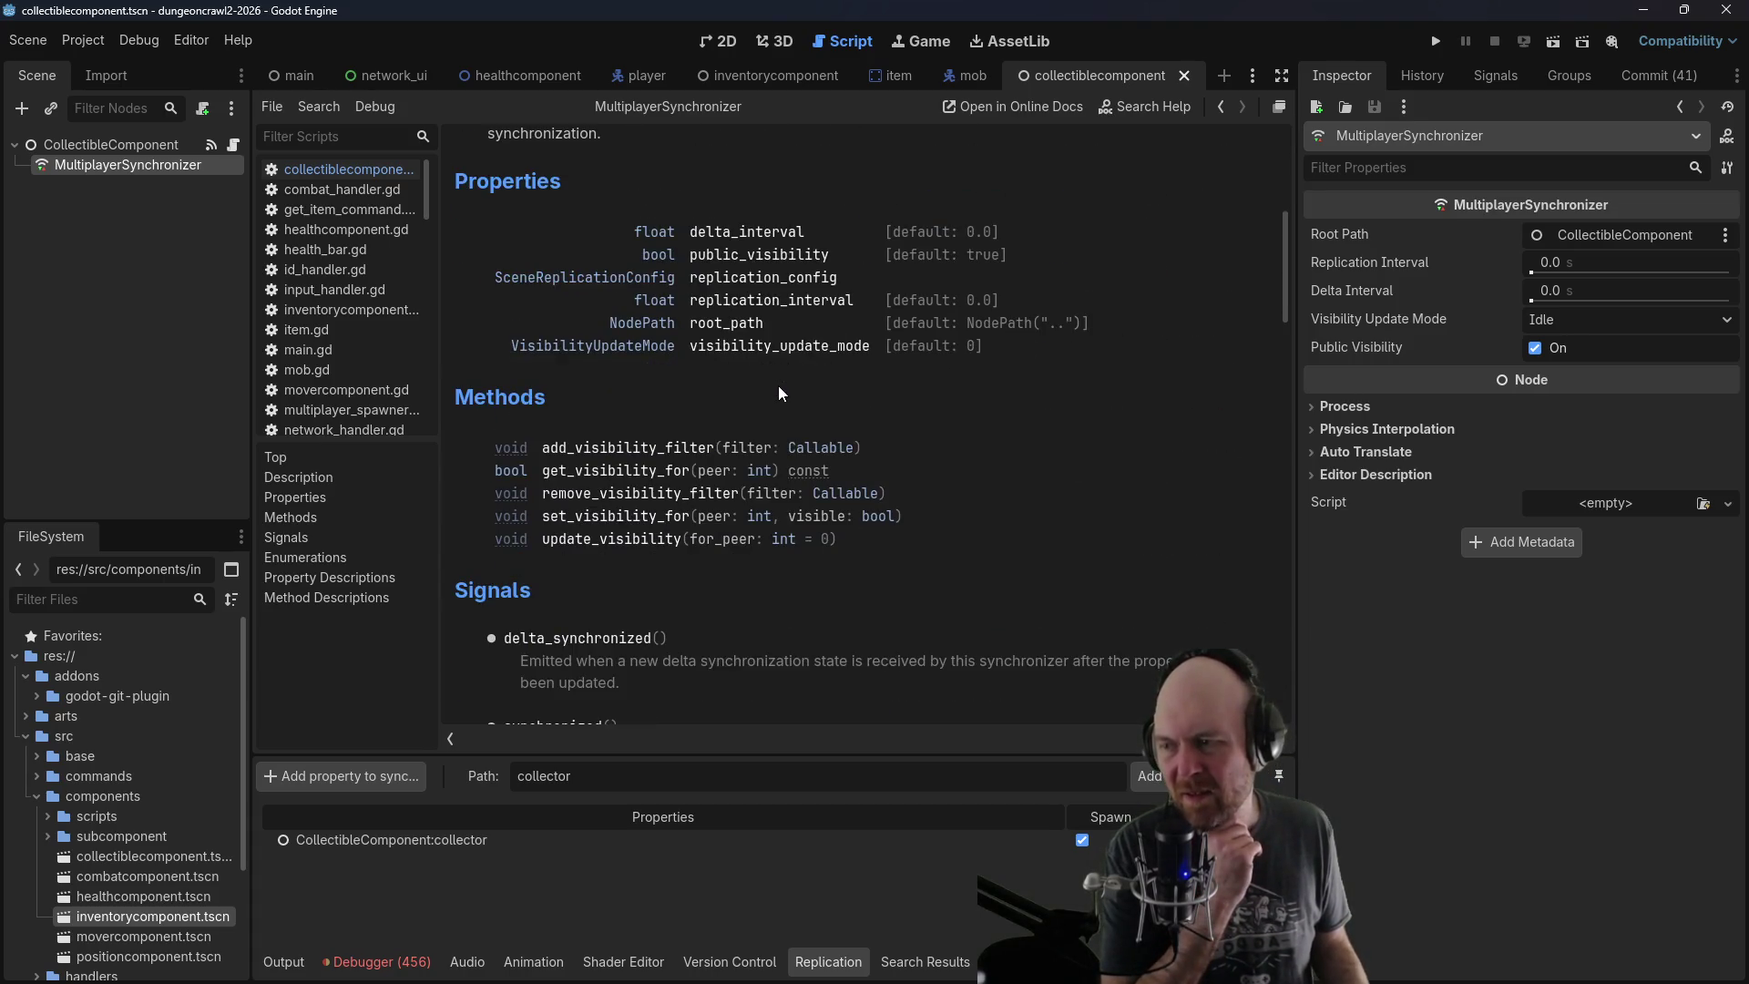
scroll(784, 375, down, 7)
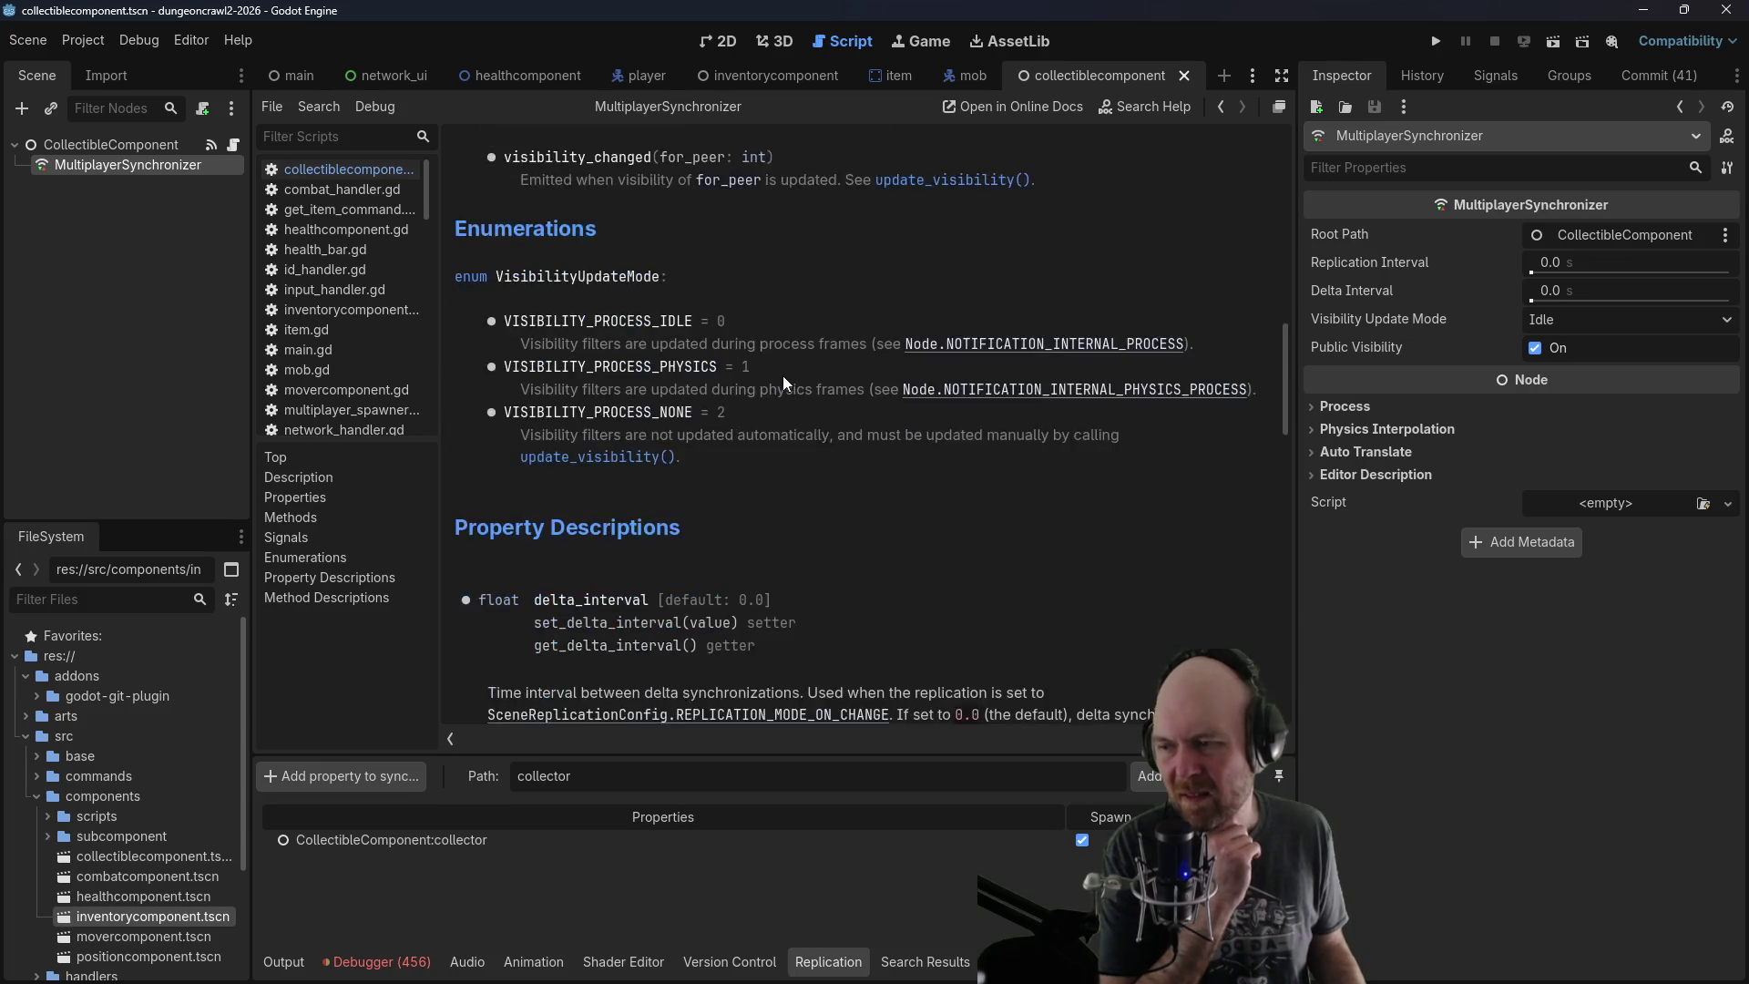
scroll(786, 381, down, 5)
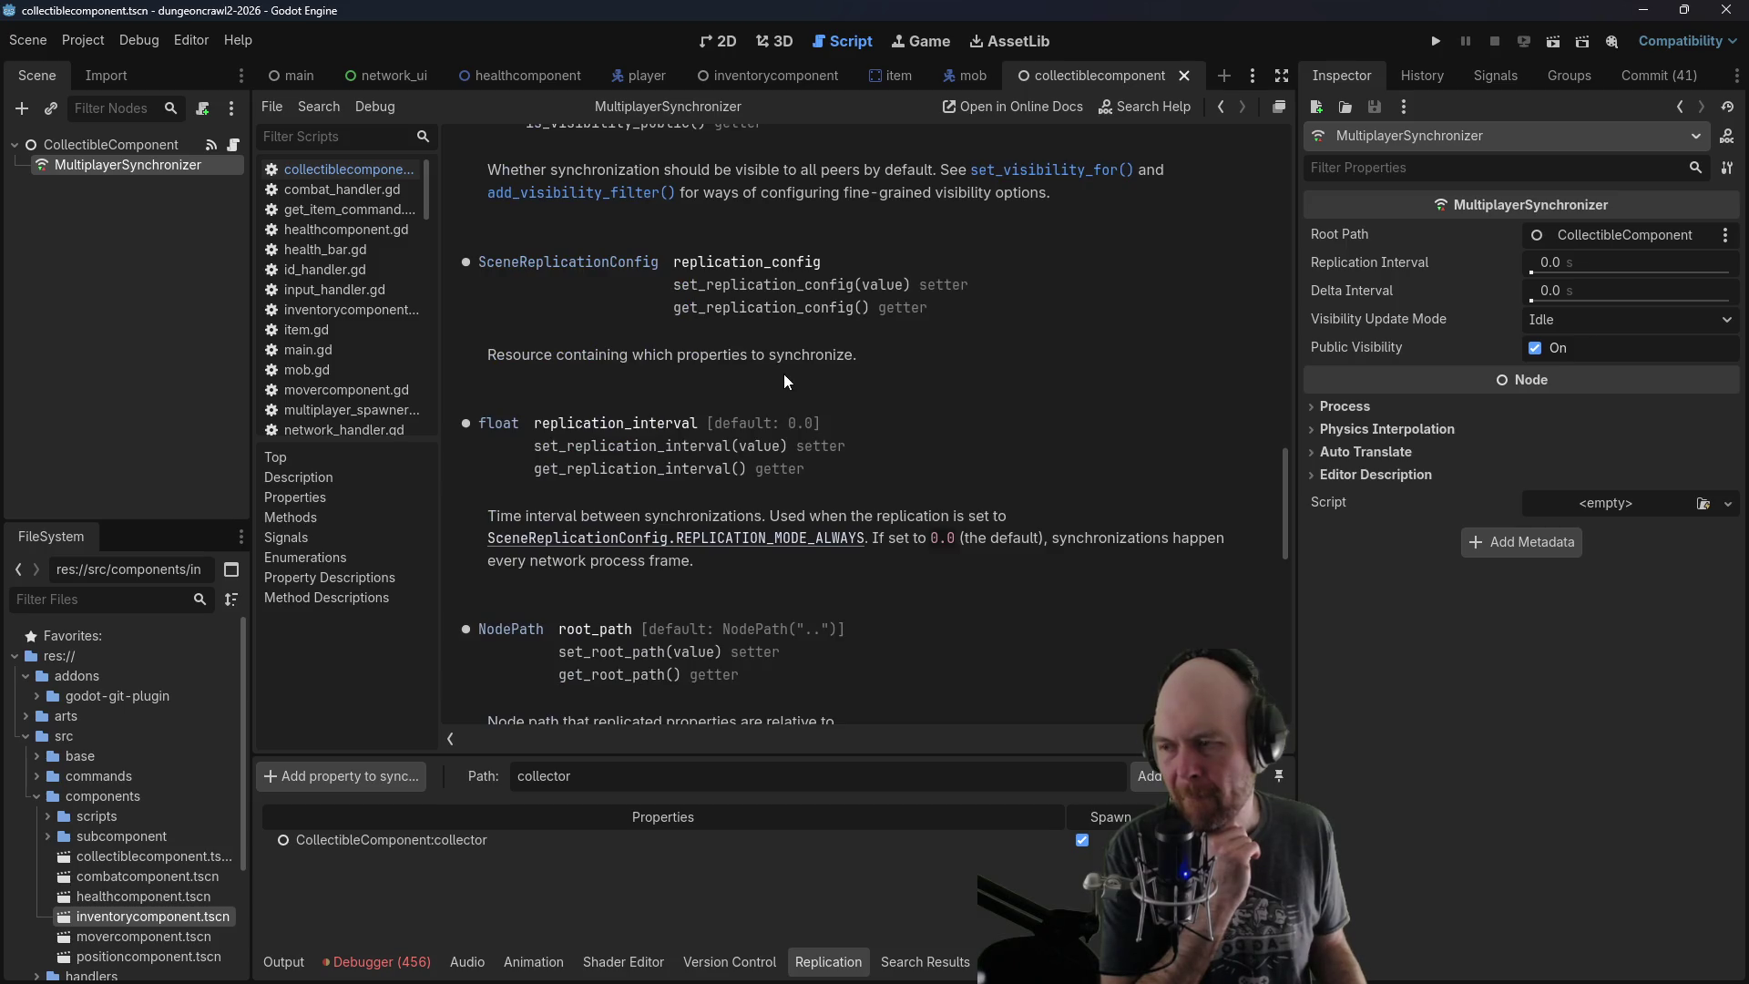
scroll(787, 380, down, 3)
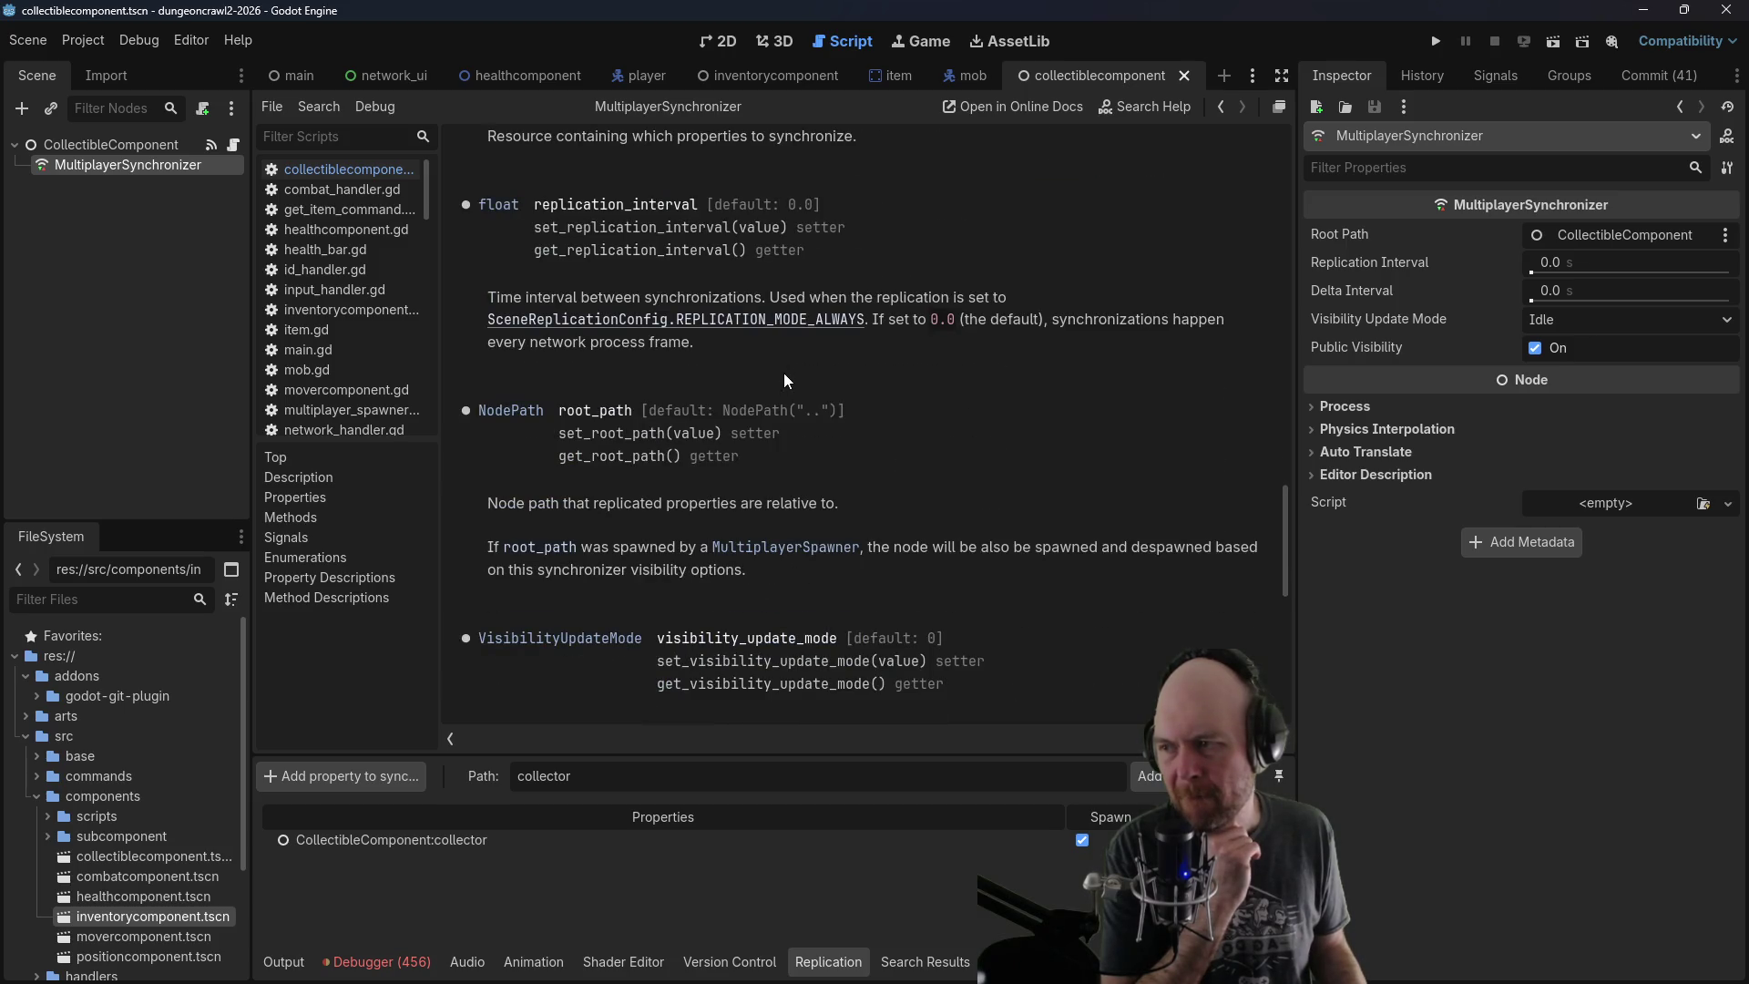
scroll(785, 381, down, 3)
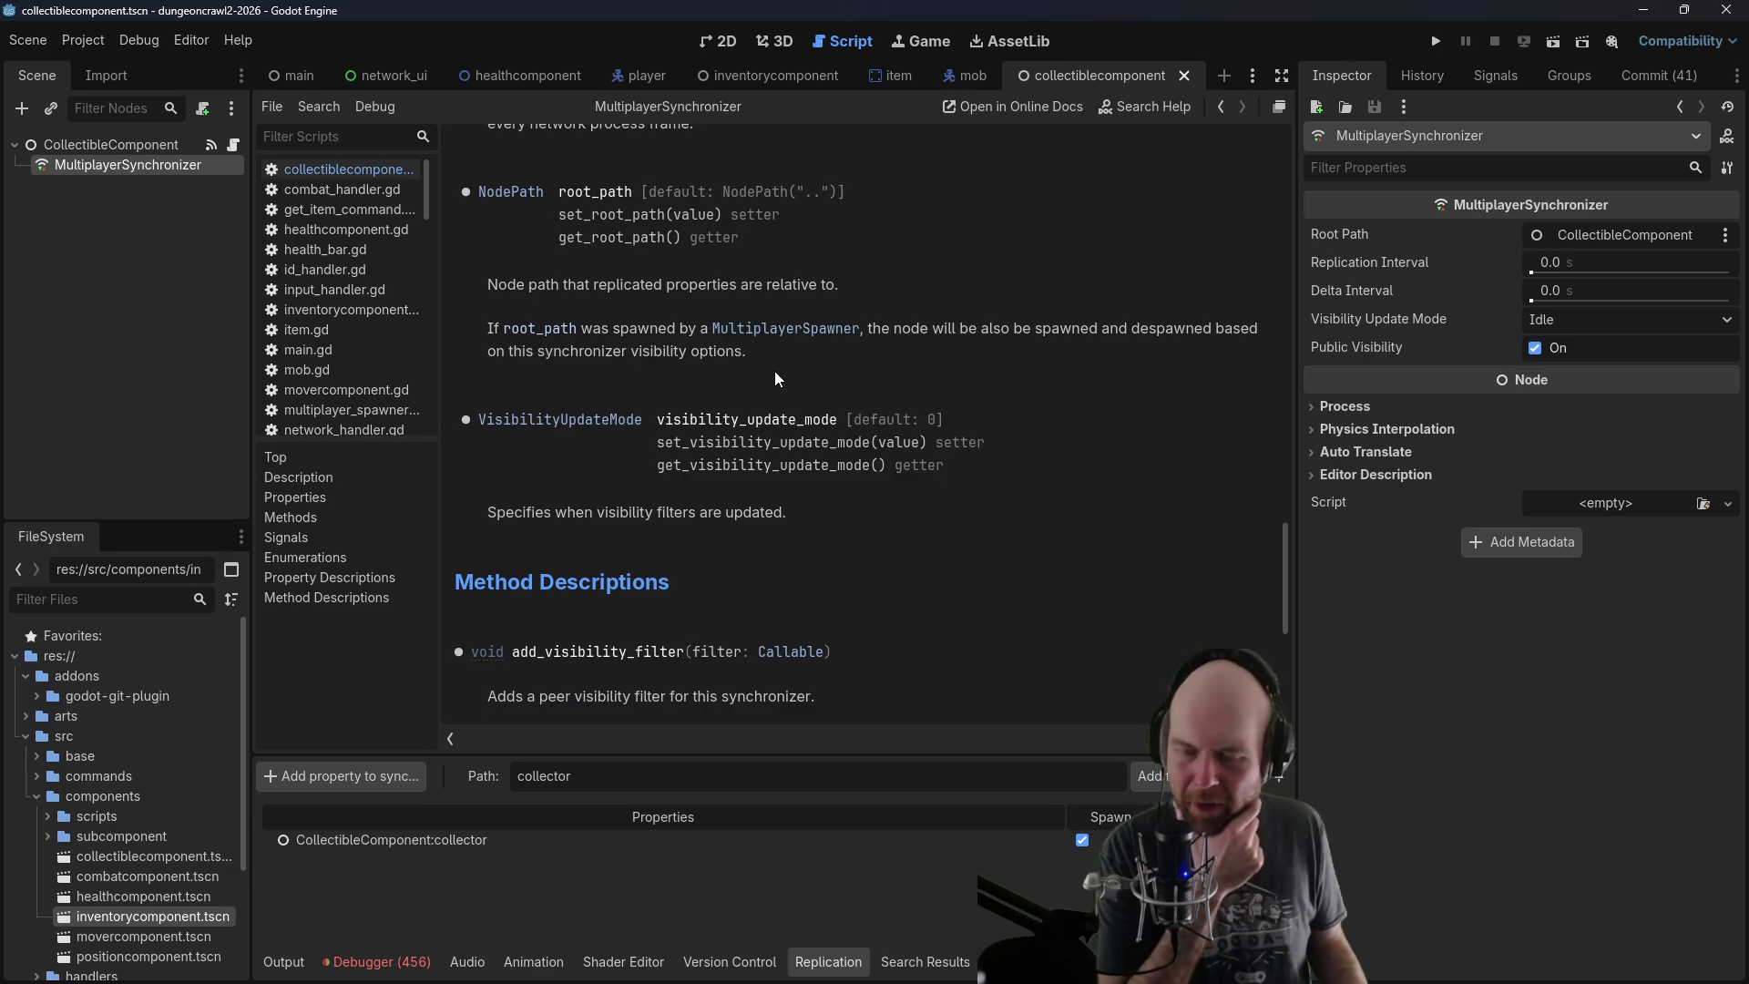
scroll(774, 369, down, 3)
scroll(805, 377, down, 3)
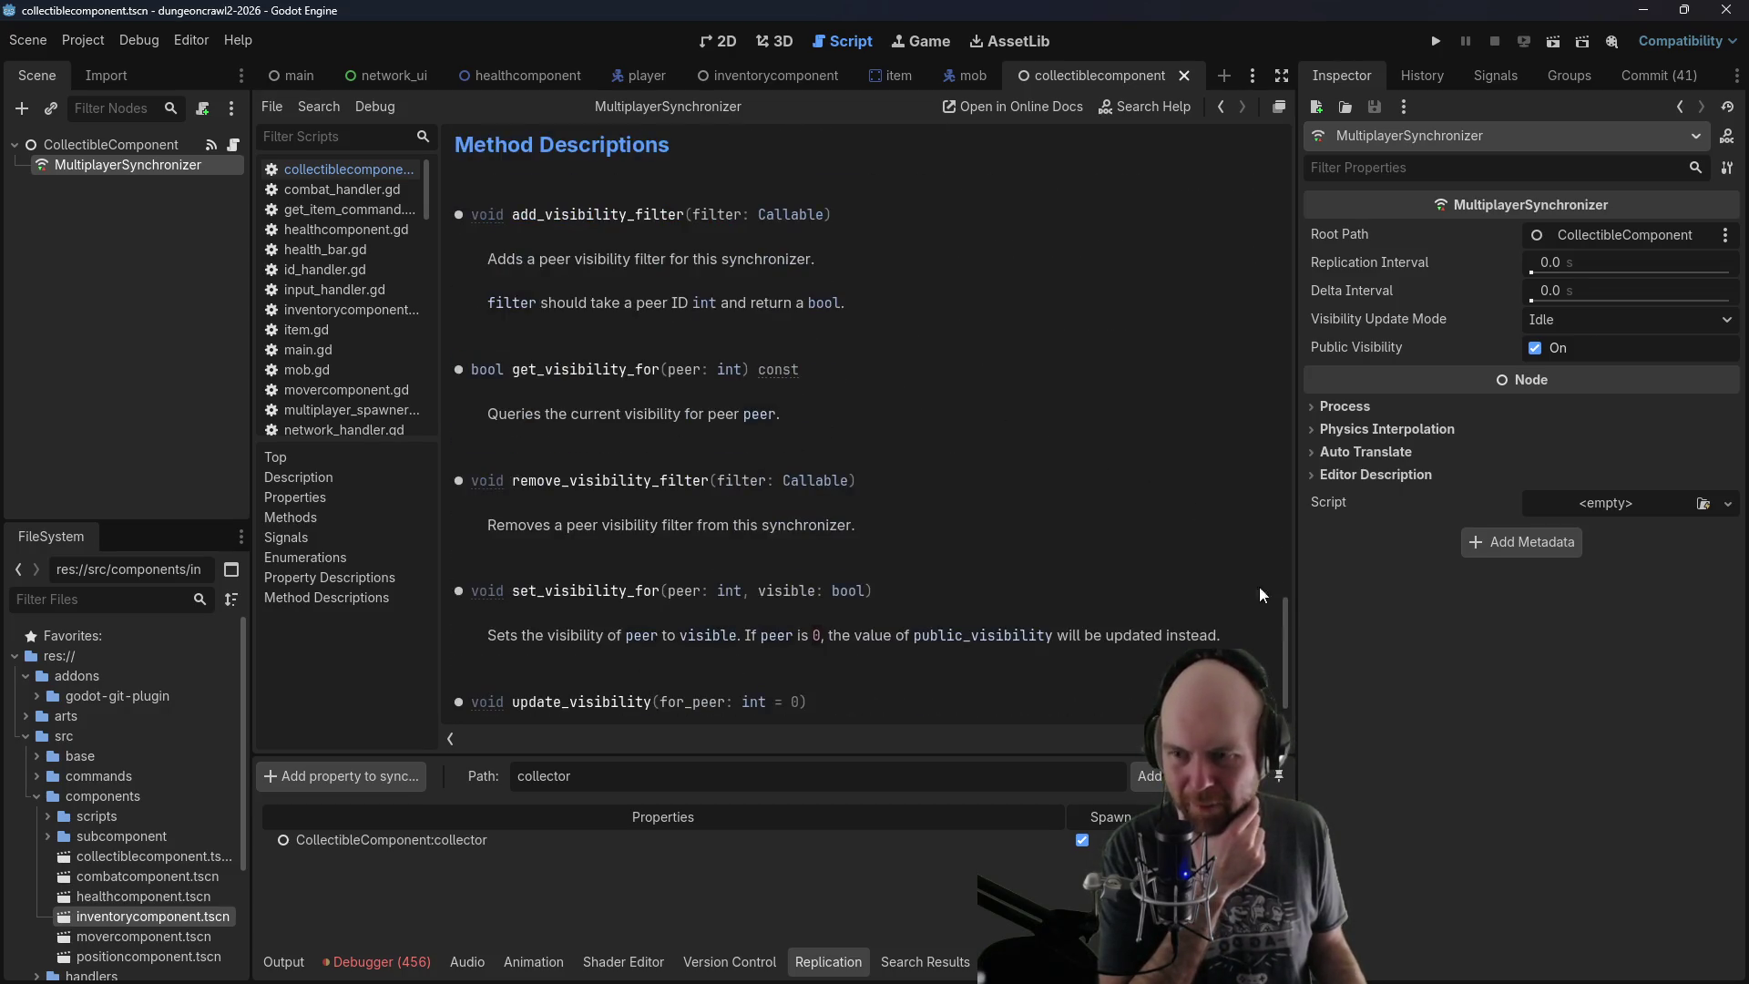
drag(1286, 628, 1283, 114)
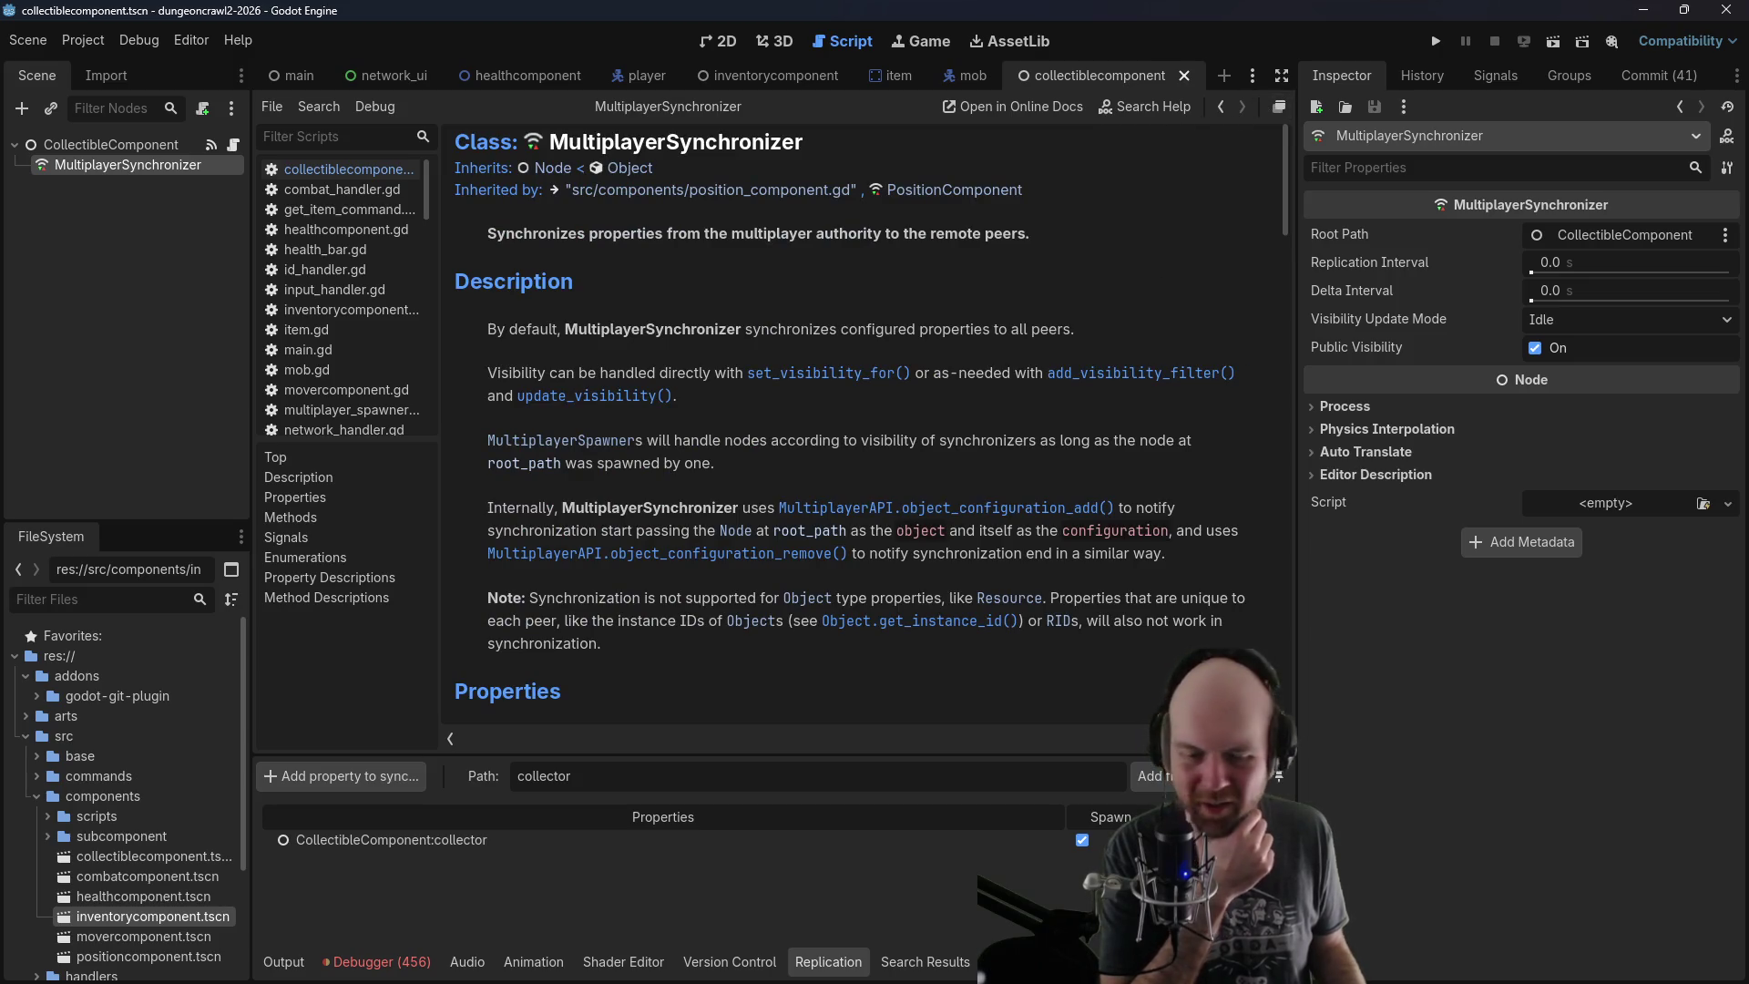
key(alt+Tab)
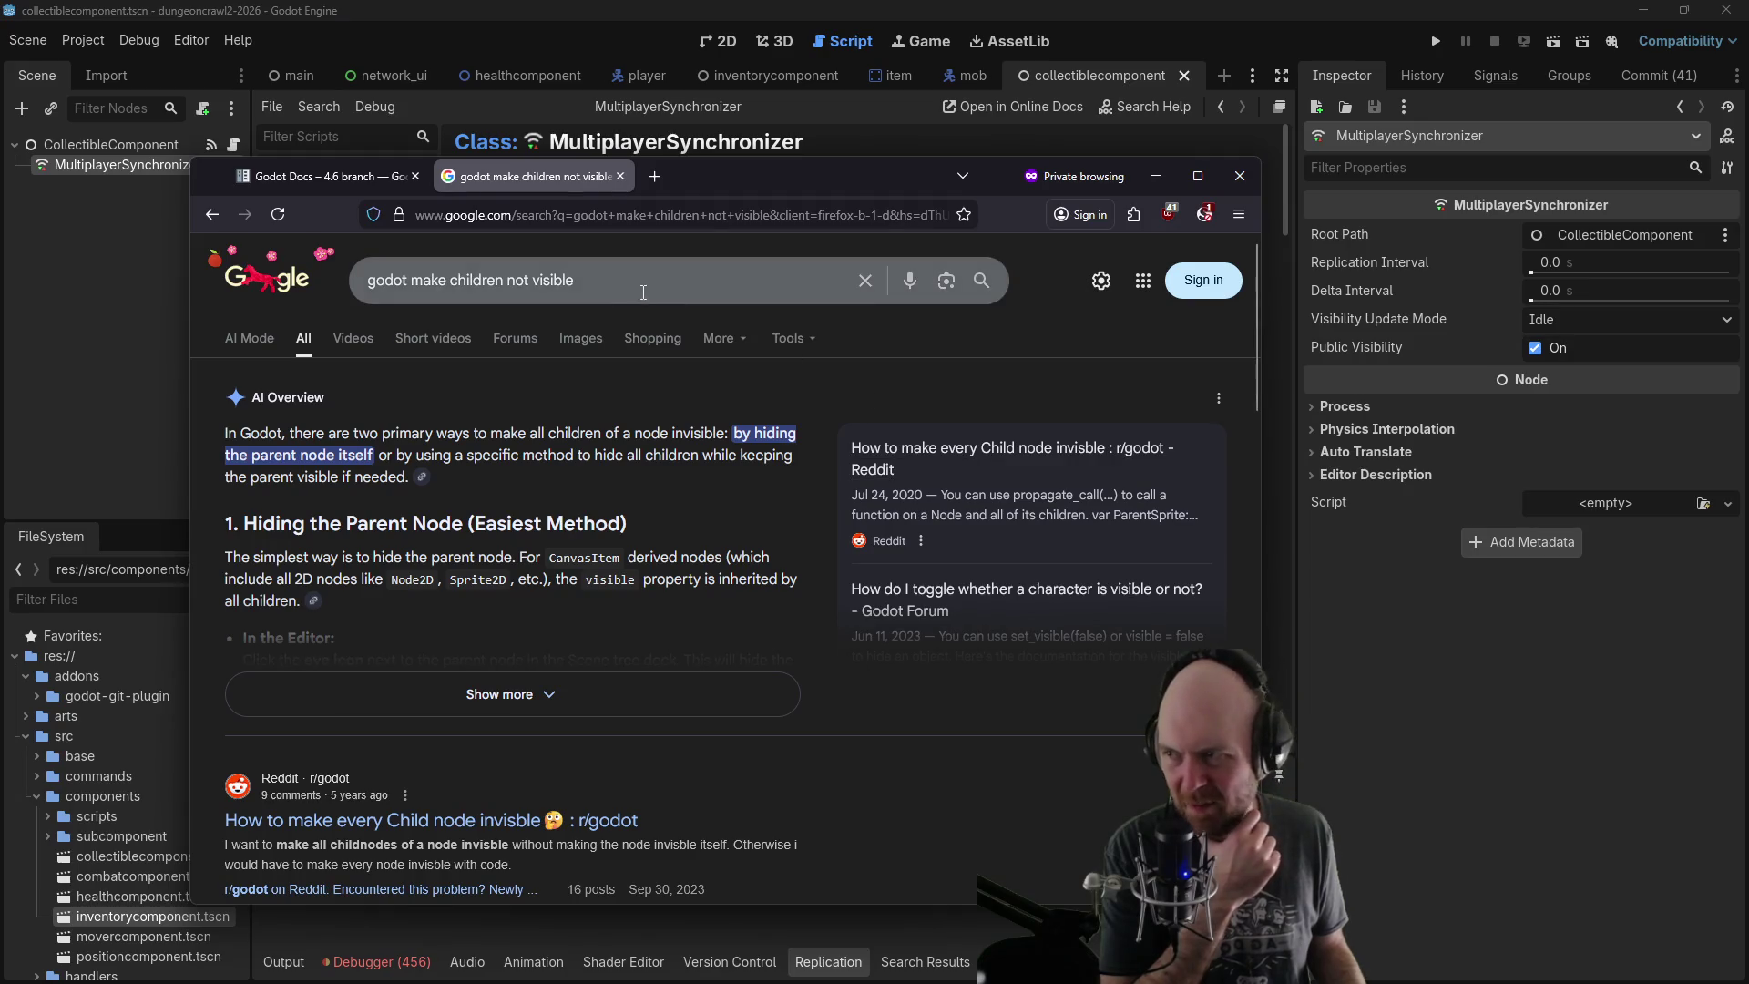
- Search Google for 'godot multiplayersynchronizer object', then go back to collectiblecomponent.gd in Godot
triple_click(392, 282)
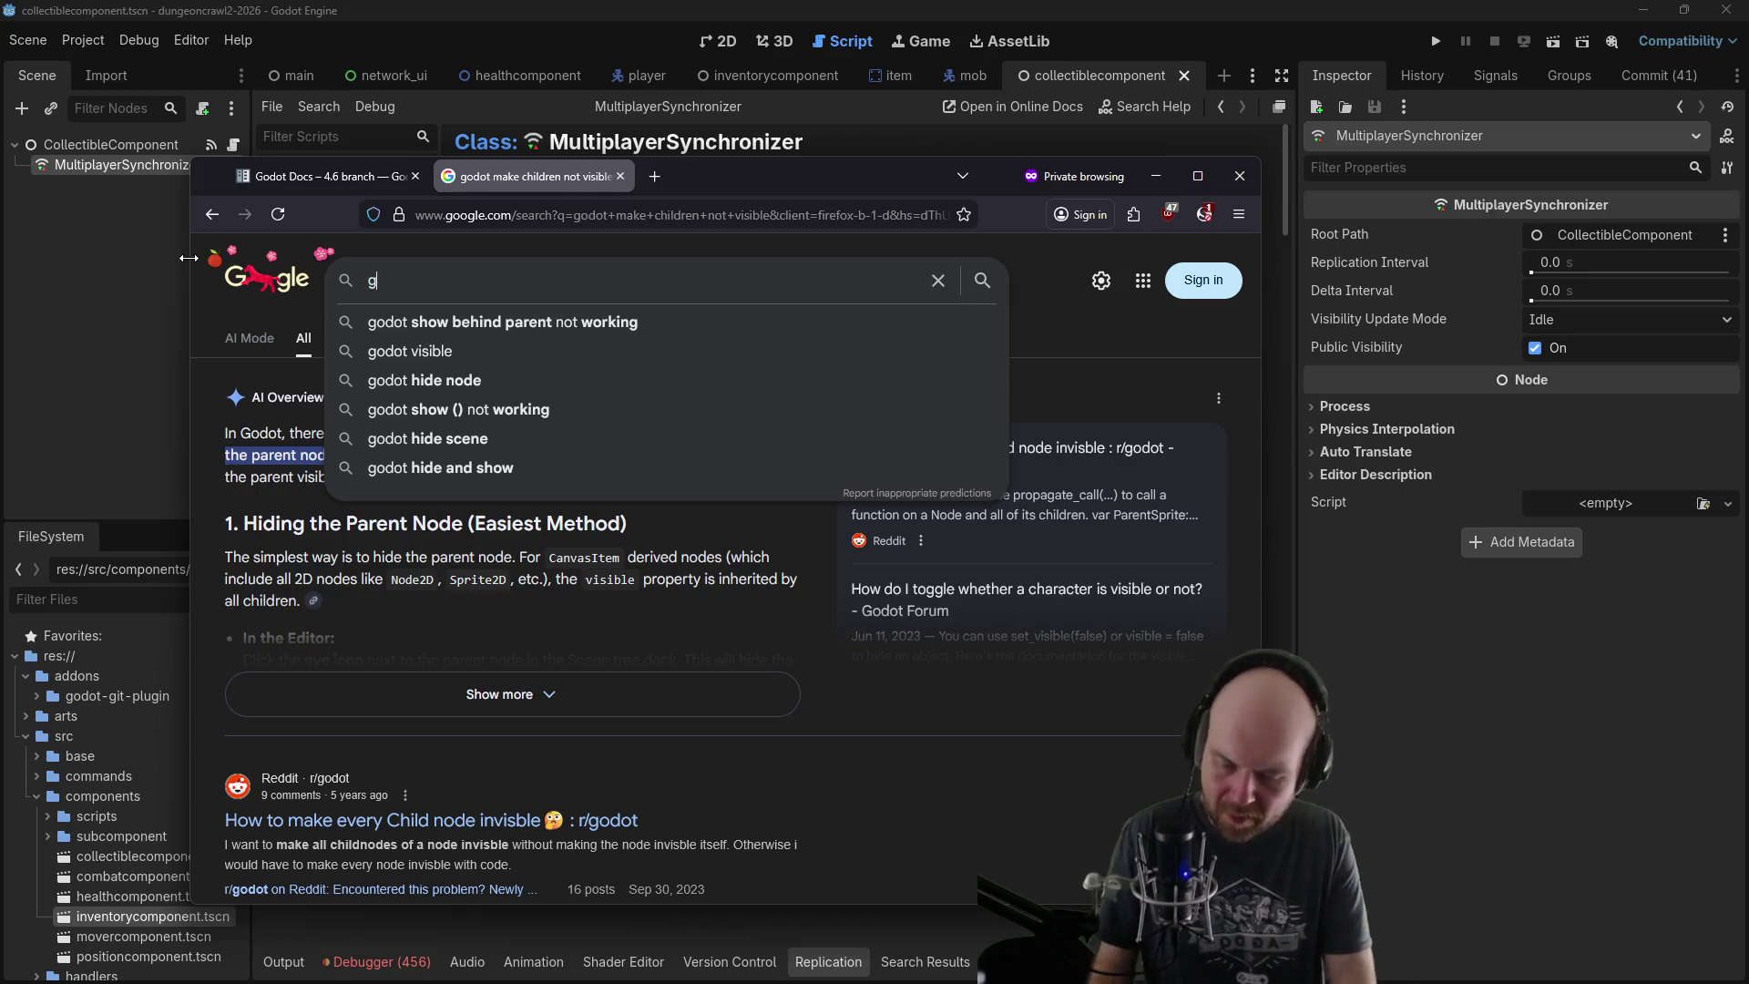
text(godot multiplayersynchro)
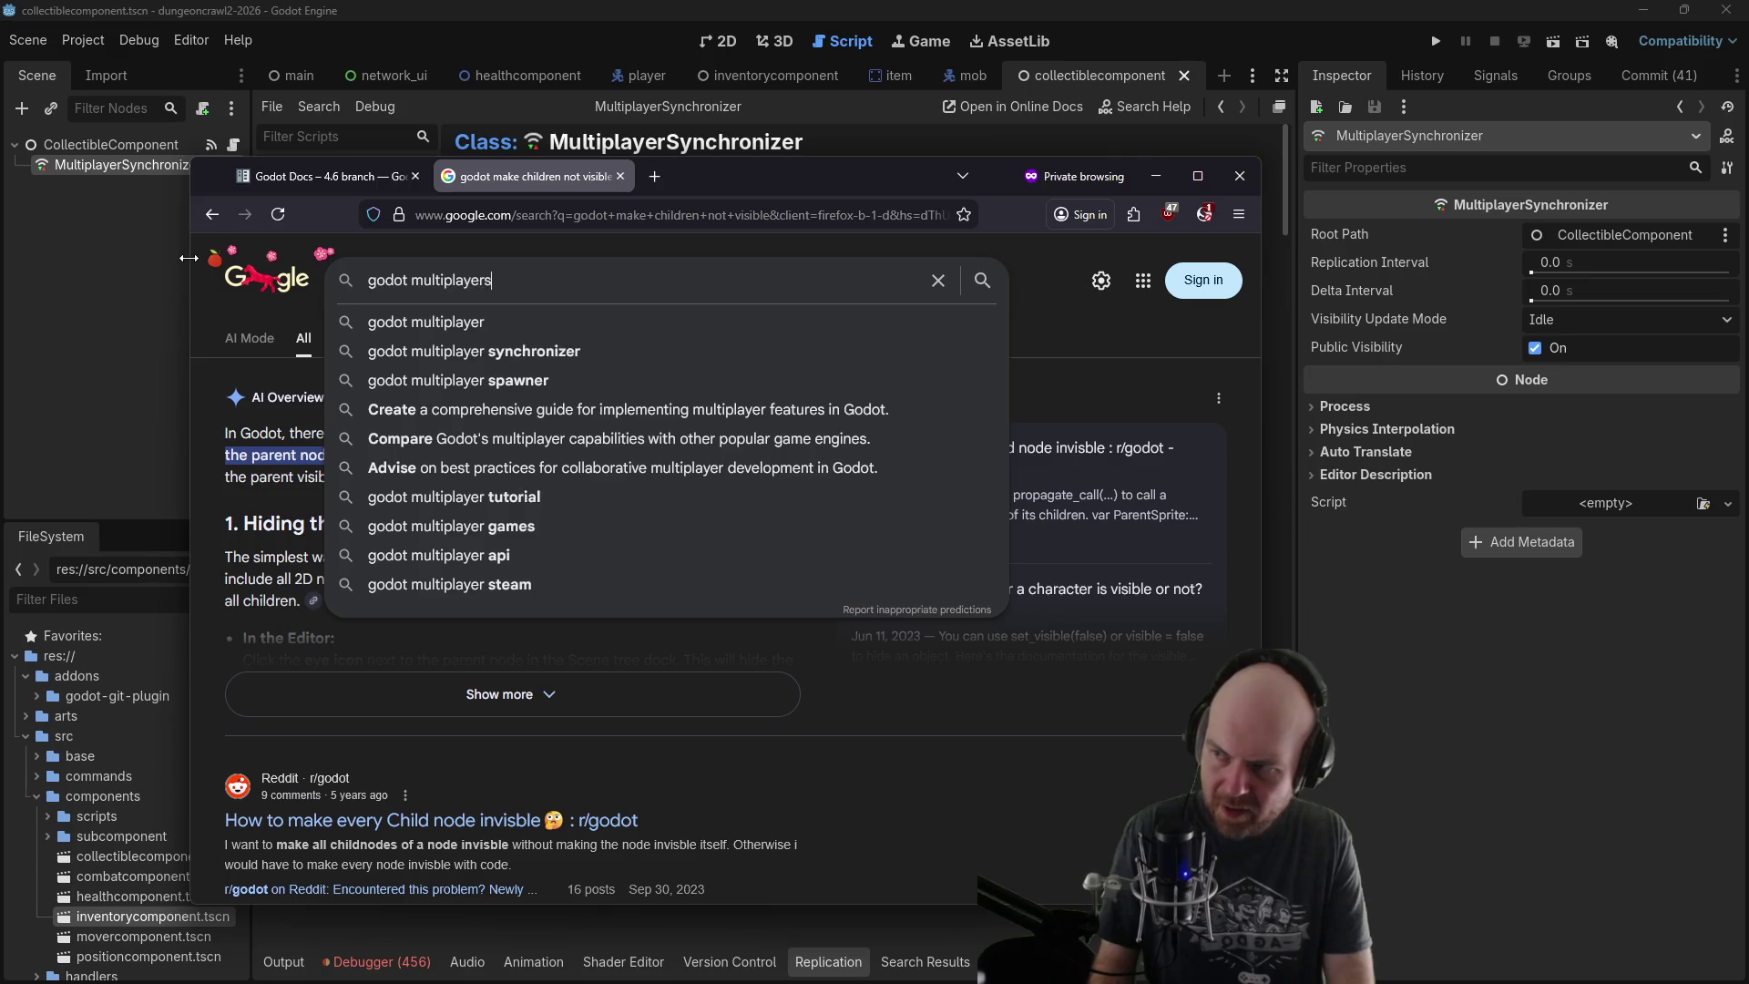
text(nizer object)
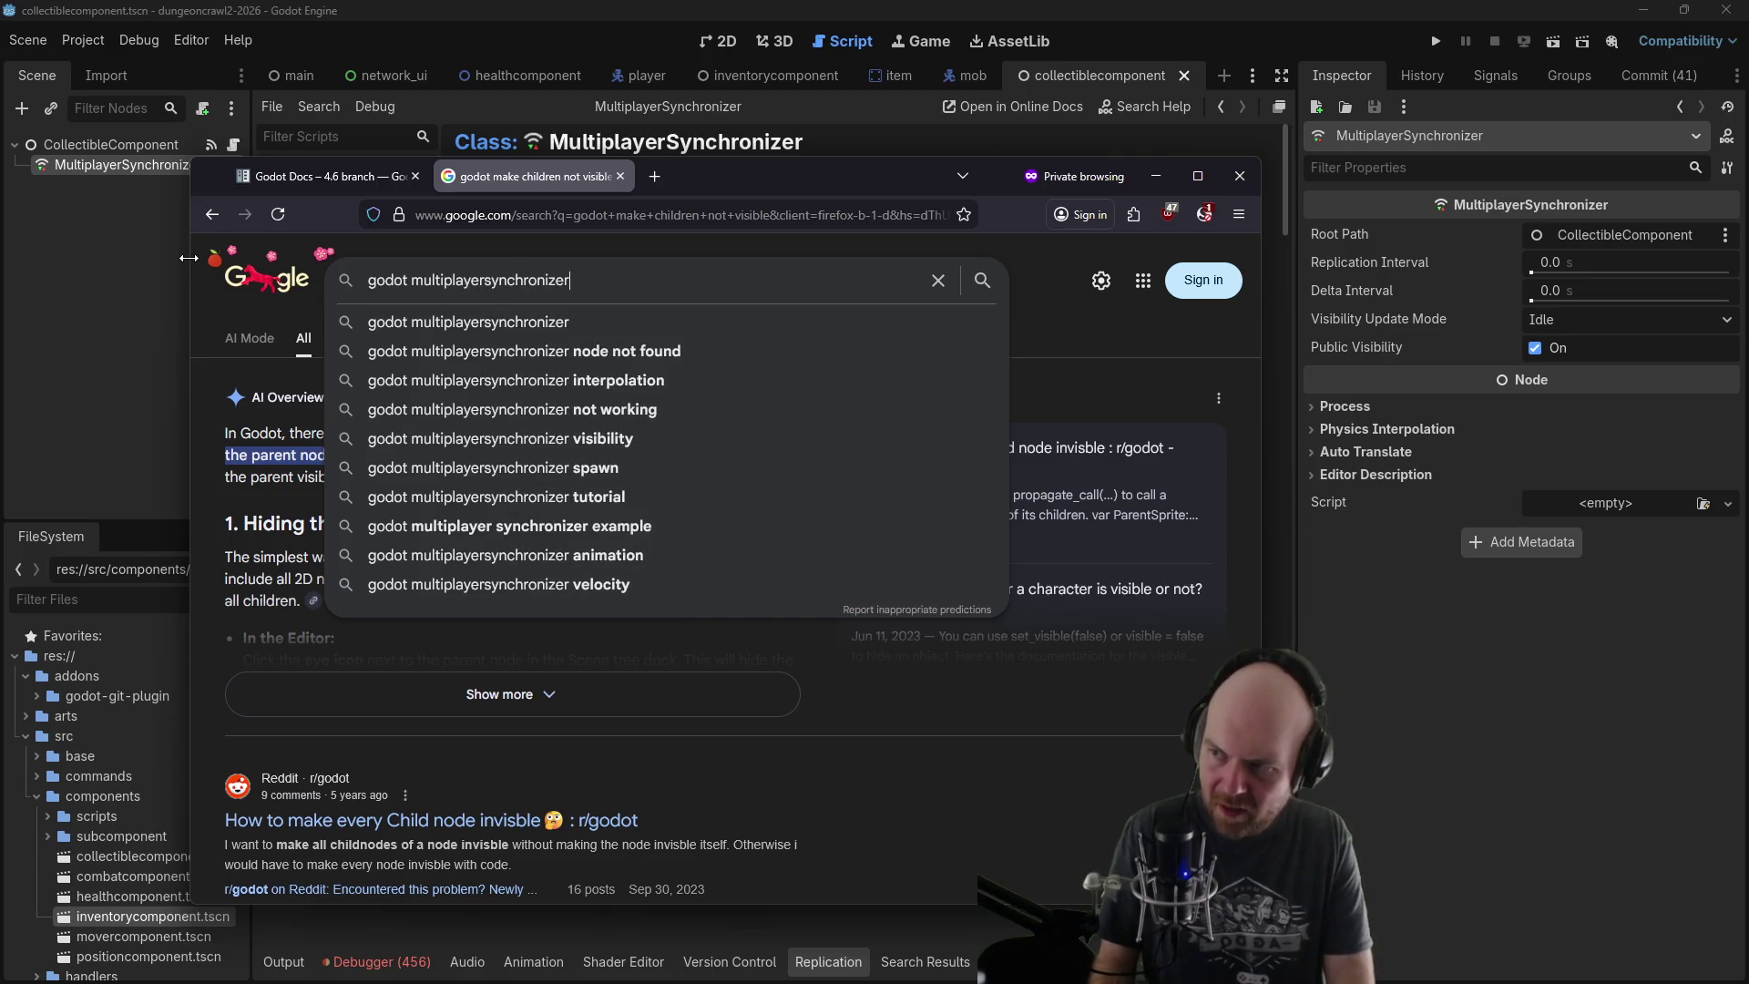
key(Return)
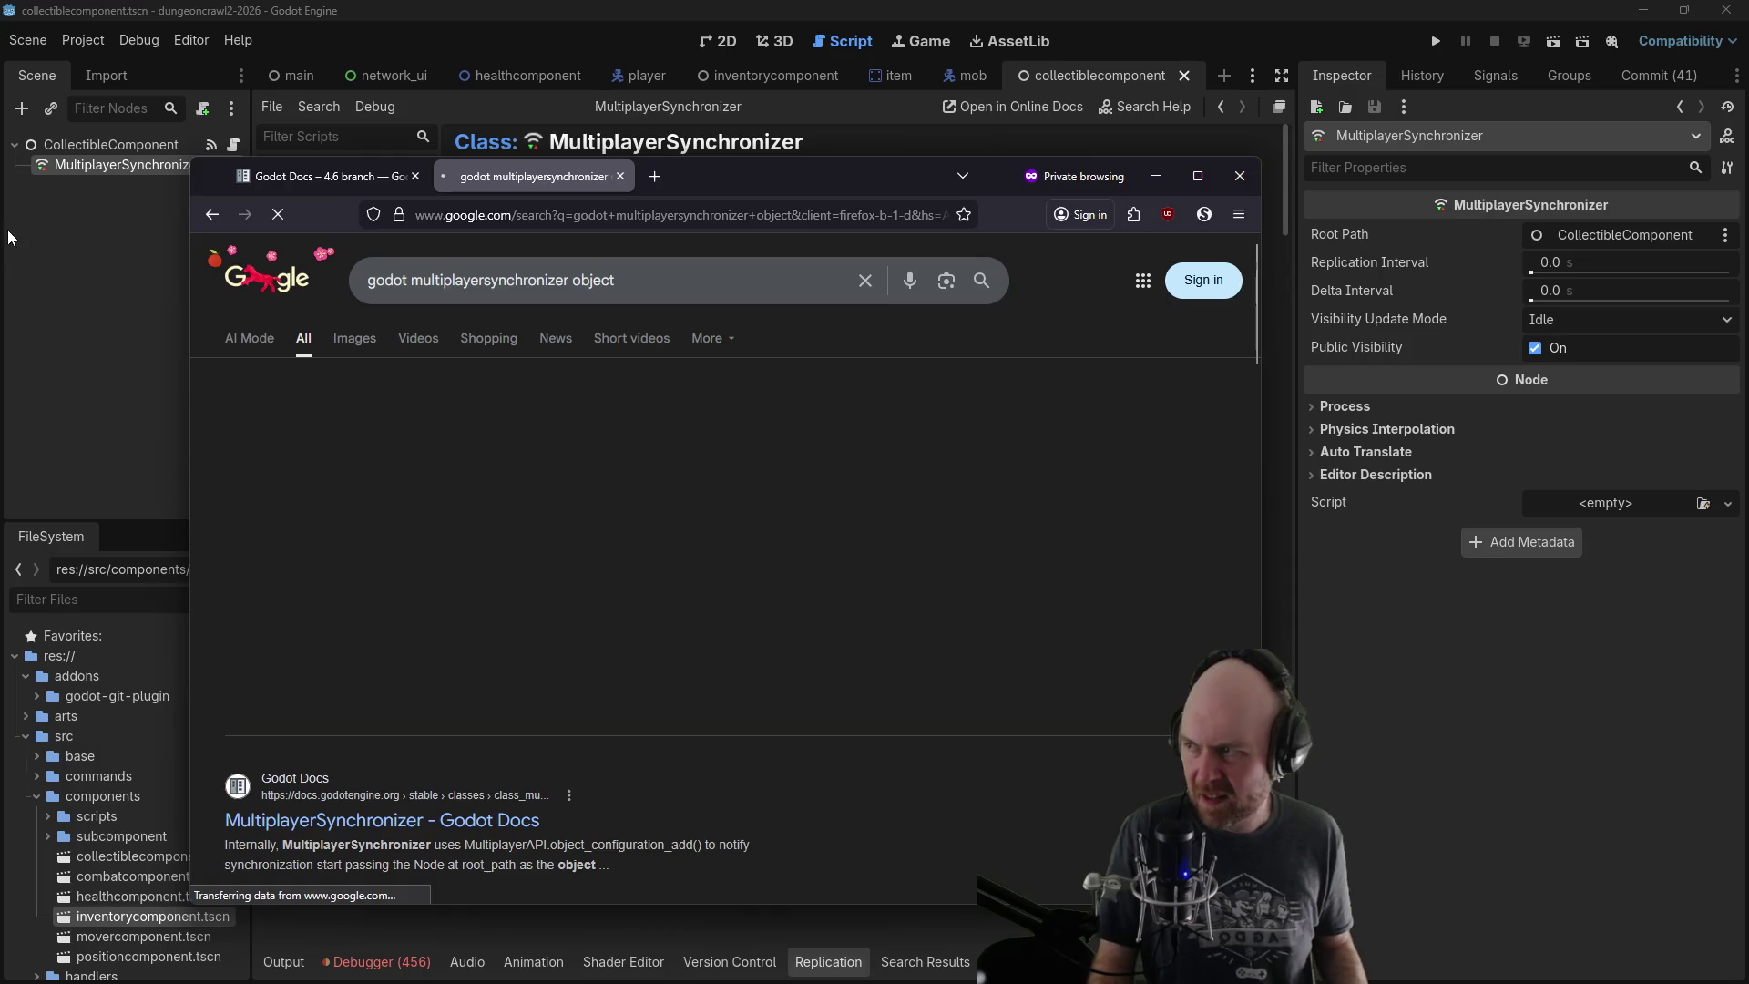
click(175, 234)
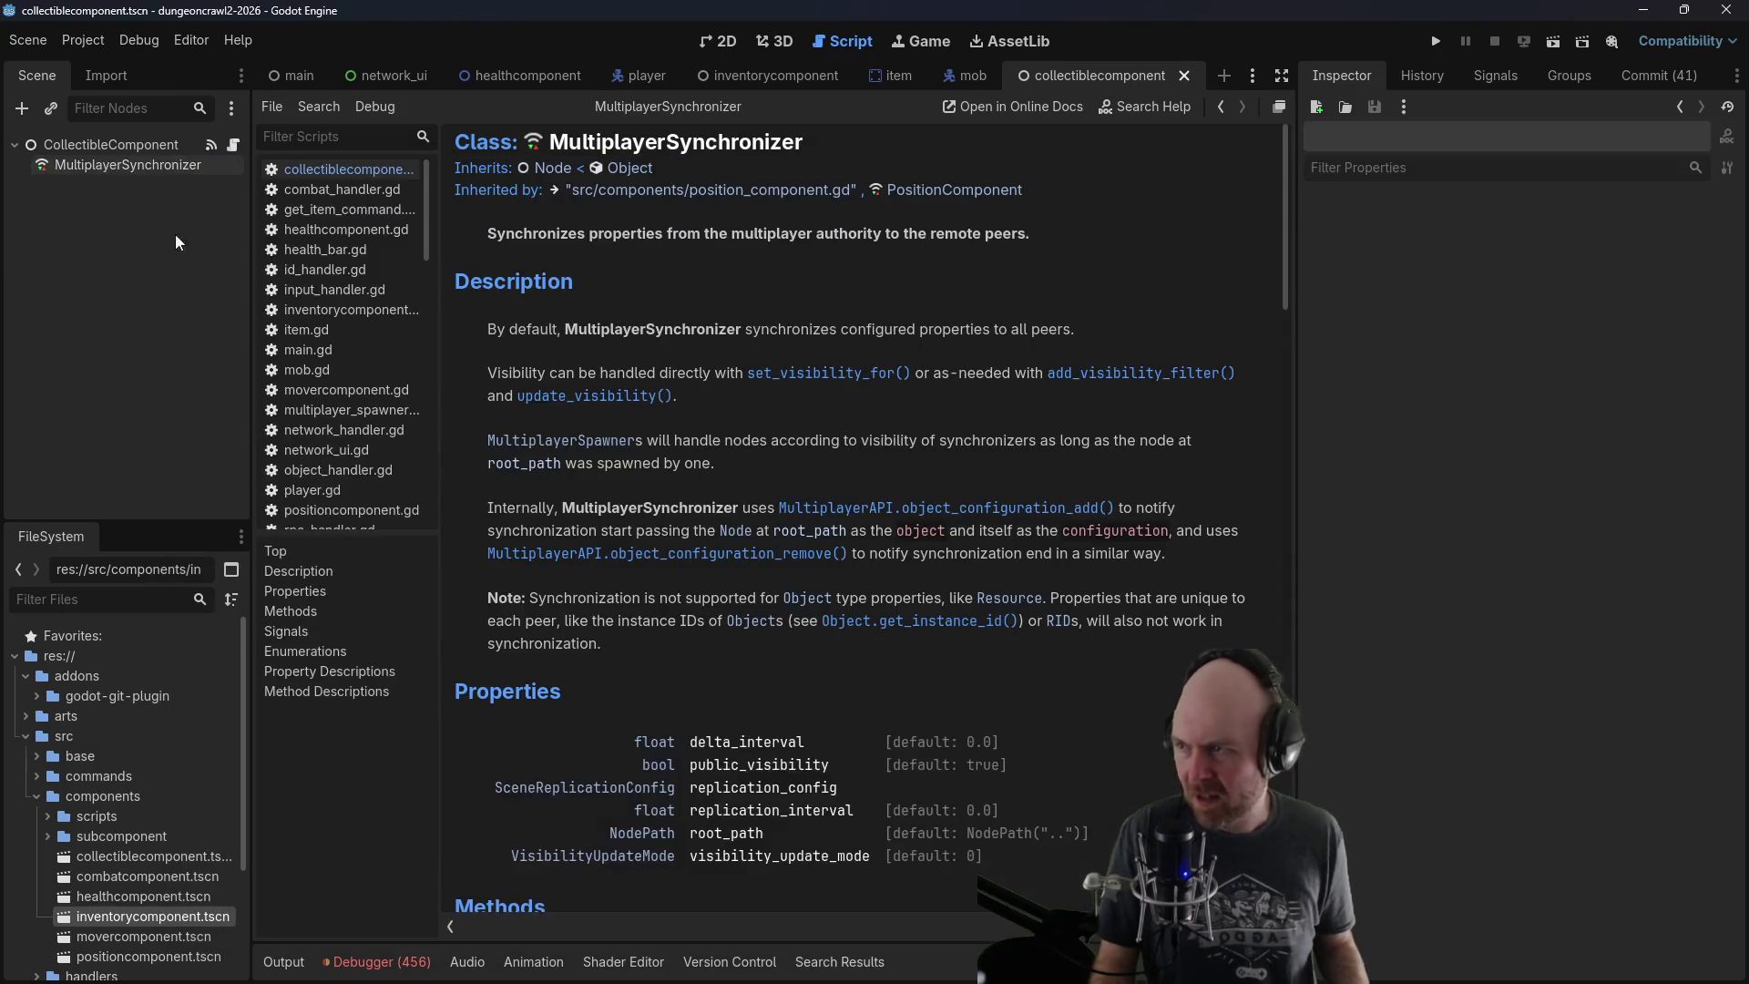
click(1221, 106)
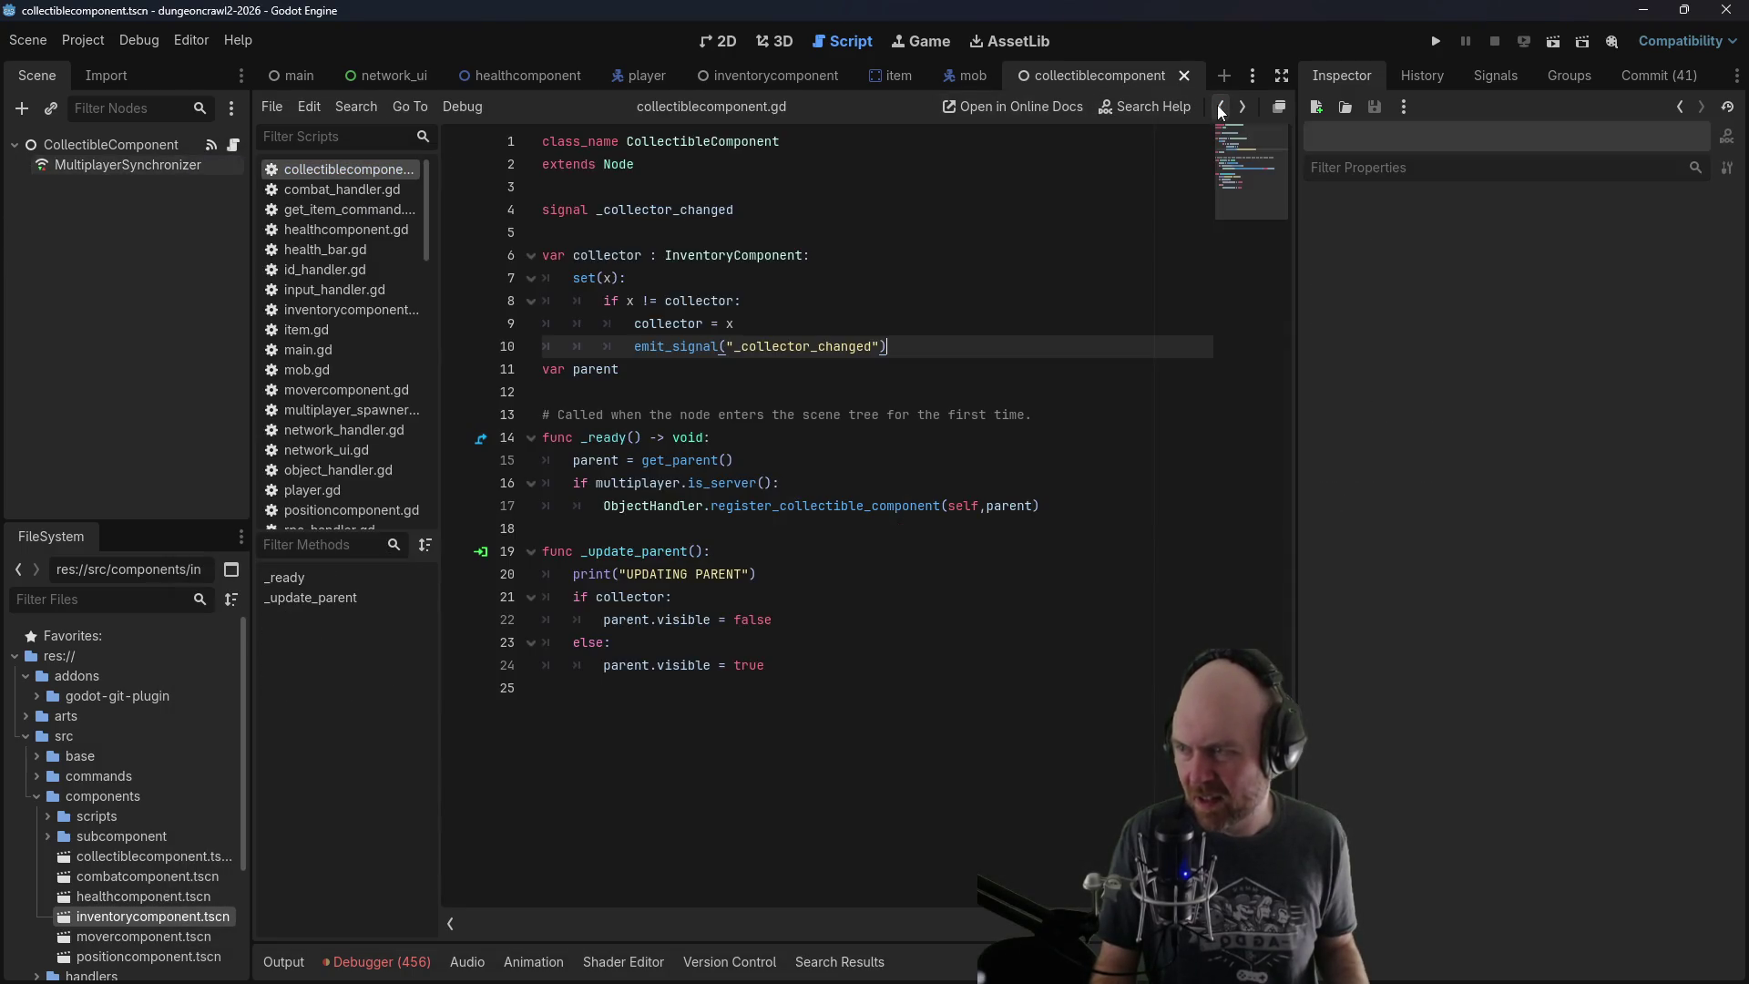
- Look over the _collector_changed signal and collector variable lines in the script
click(710, 211)
click(658, 264)
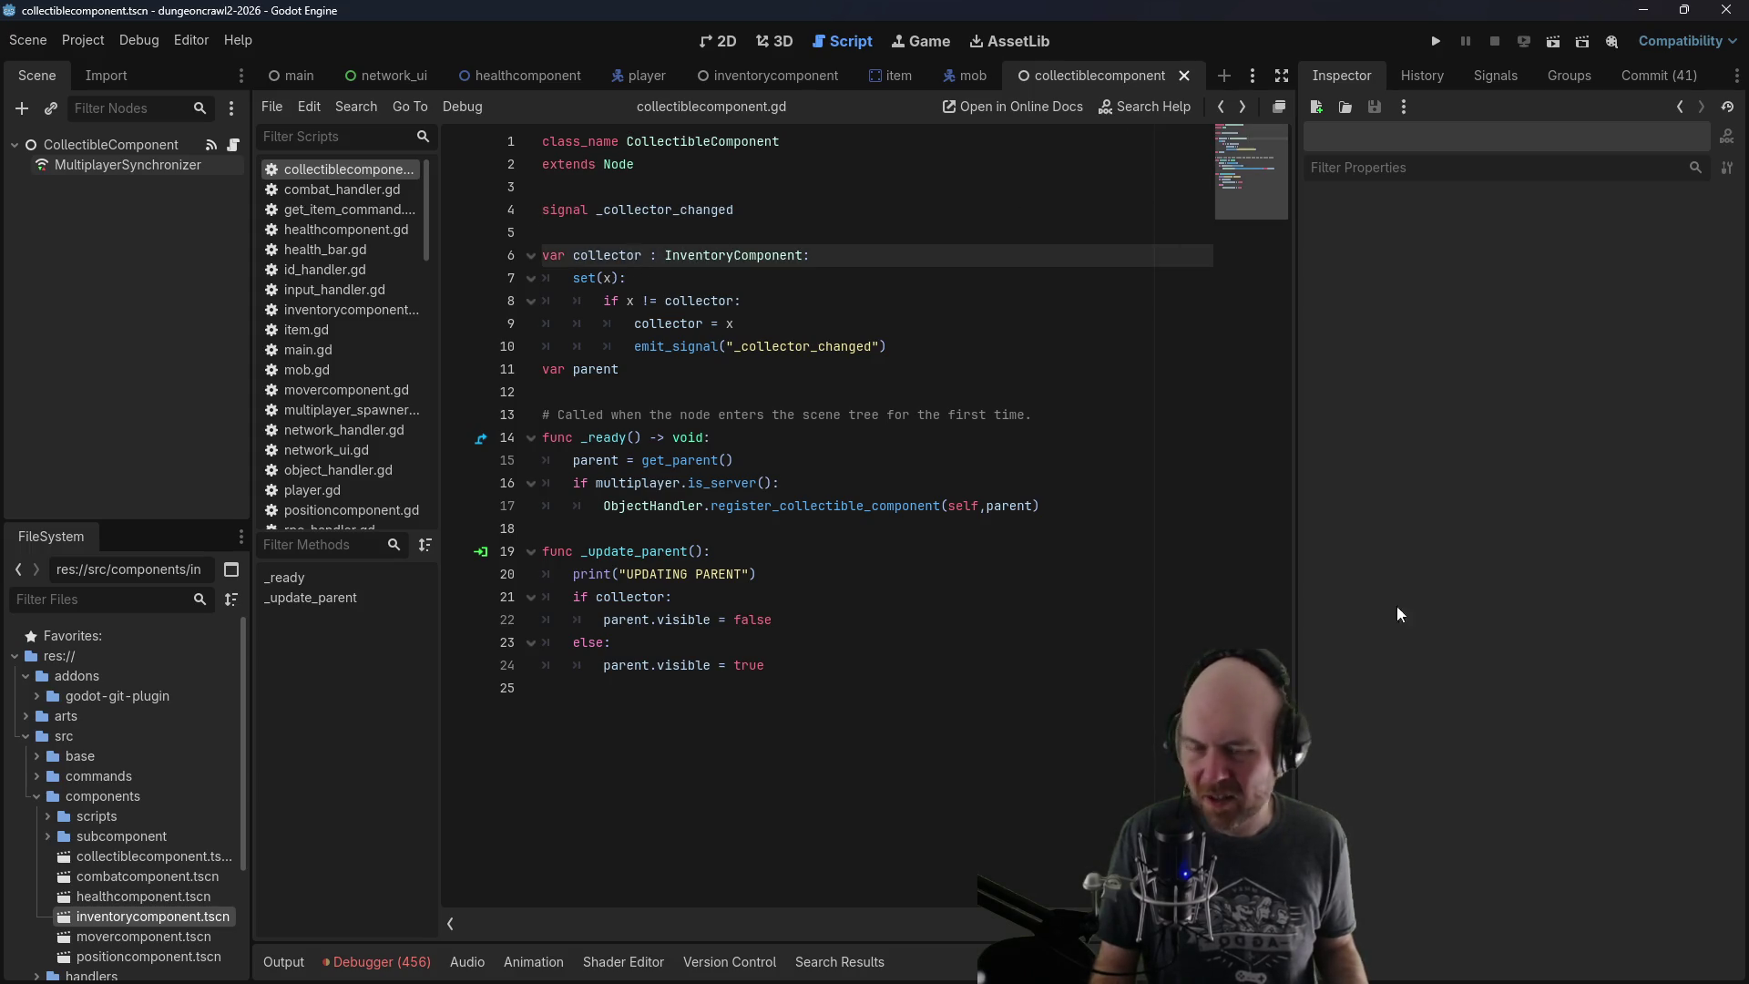
key(alt+Tab)
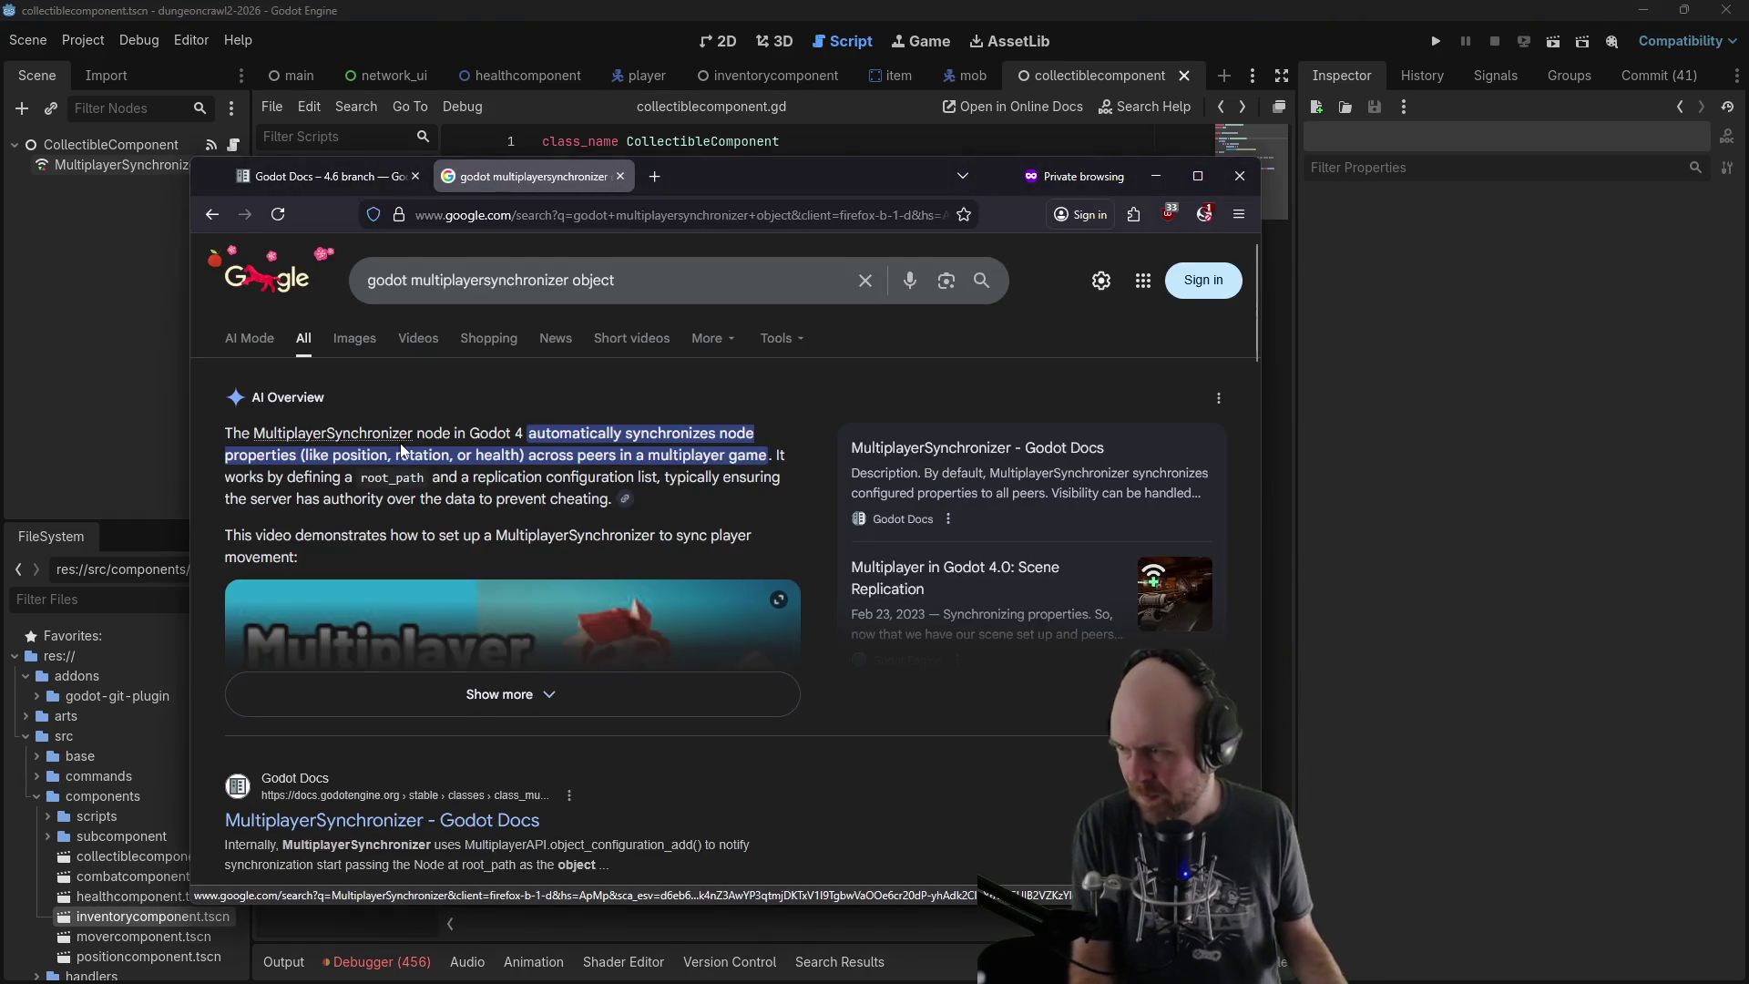
- Scroll the search results and trim the query to 'godot multiplayersynchronizer'
scroll(501, 499, down, 2)
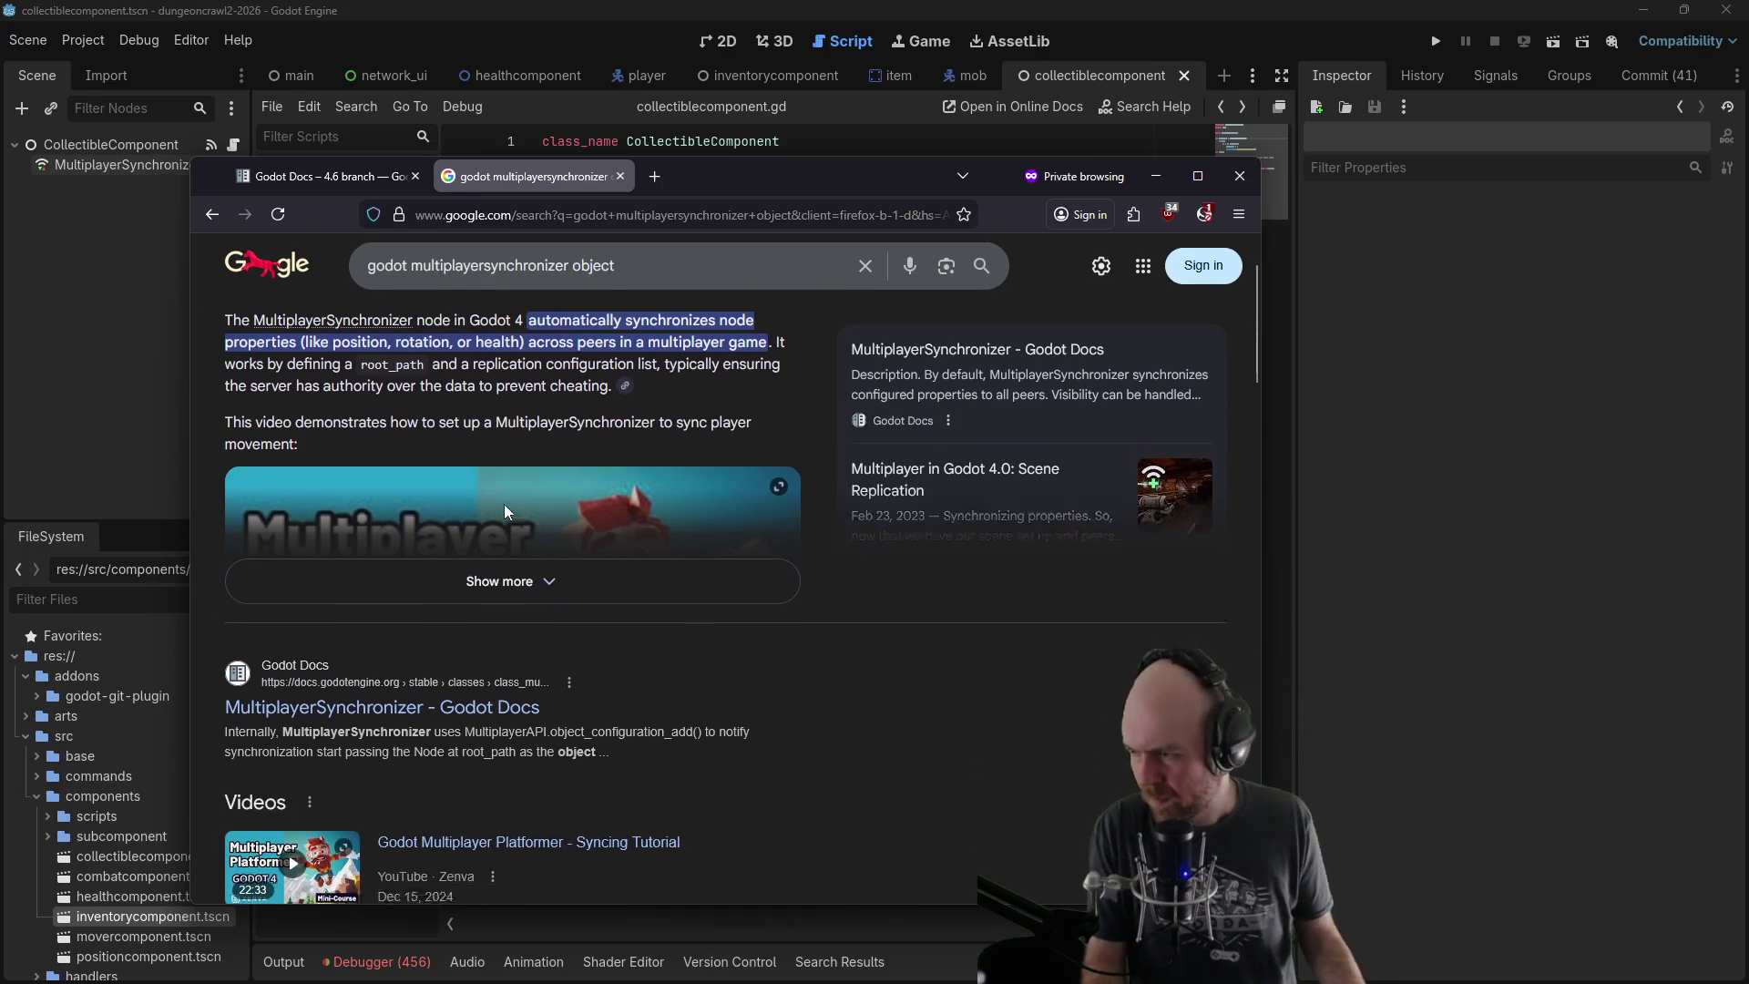
scroll(350, 550, down, 3)
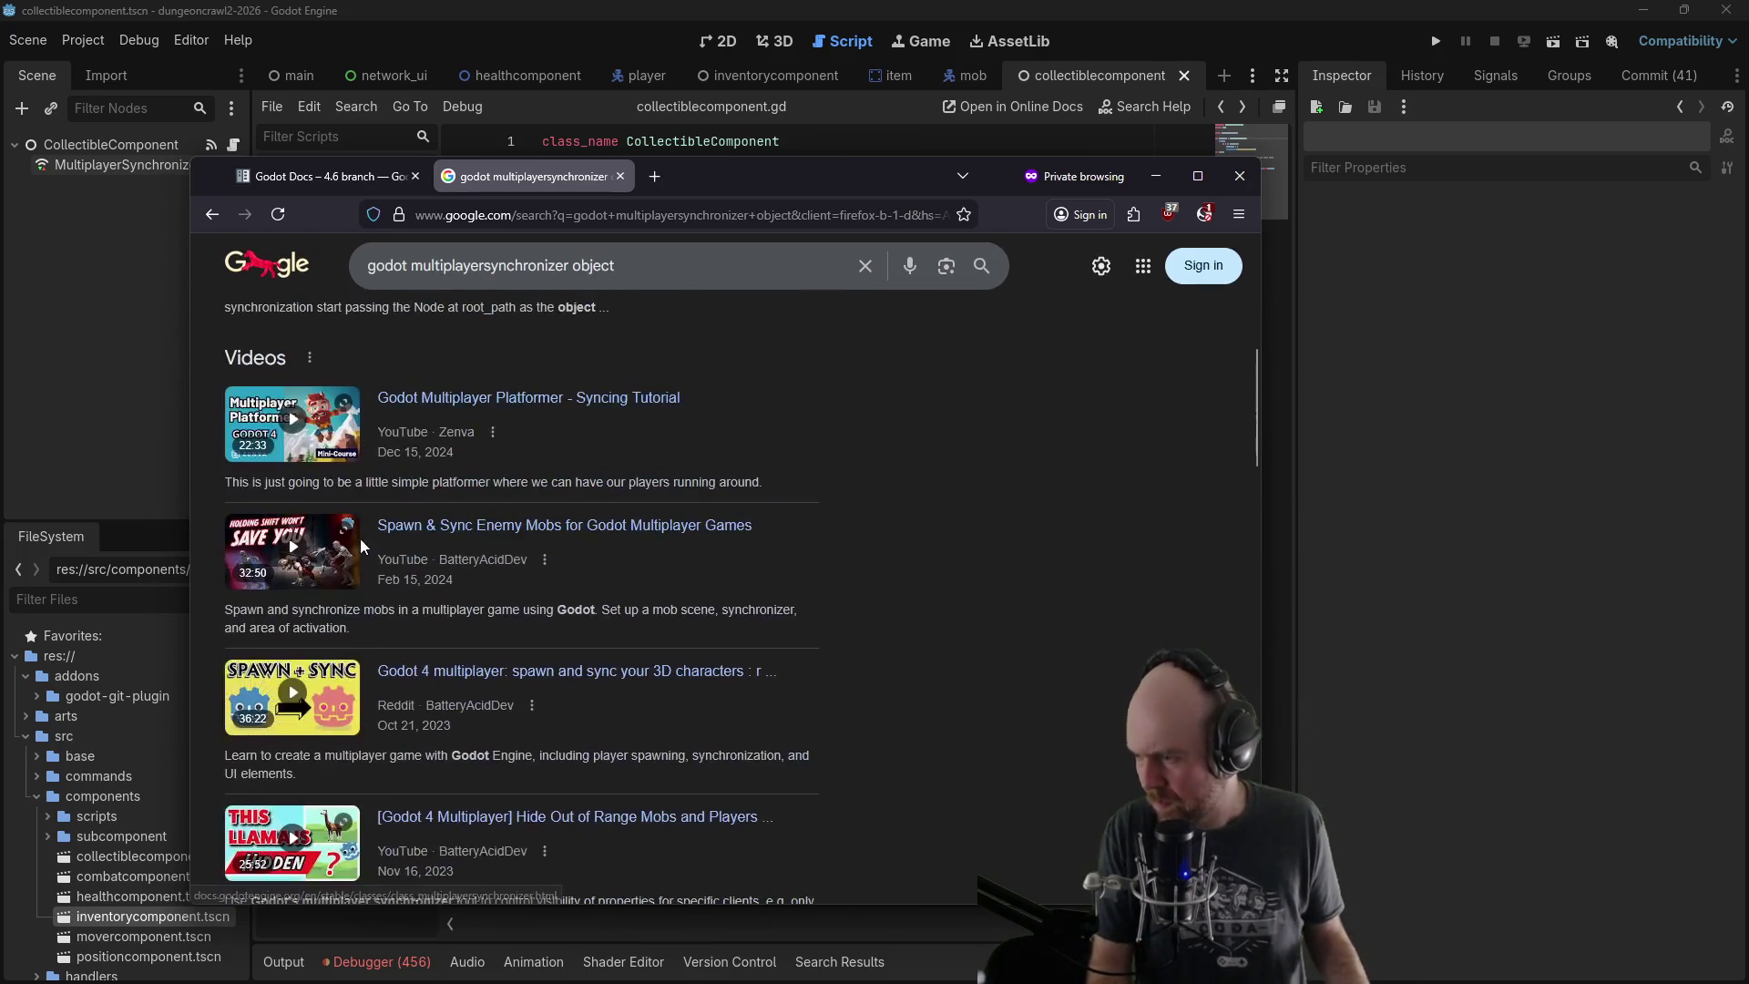
scroll(986, 560, down, 5)
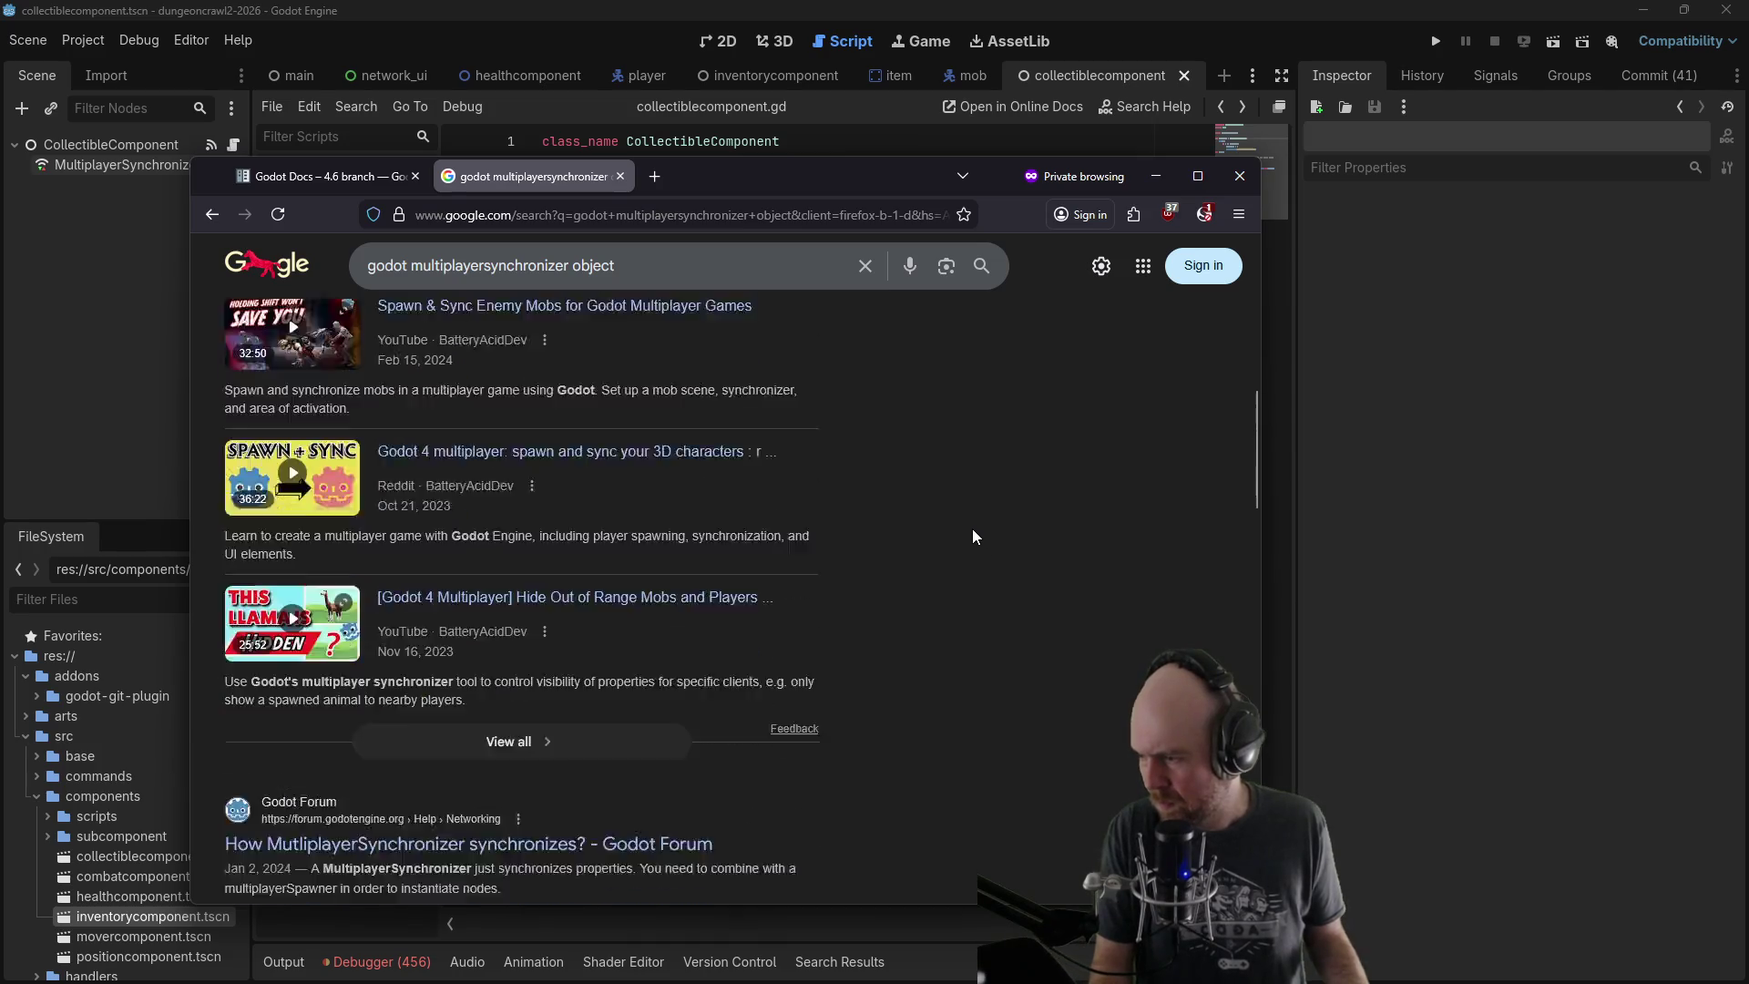
scroll(965, 530, down, 1)
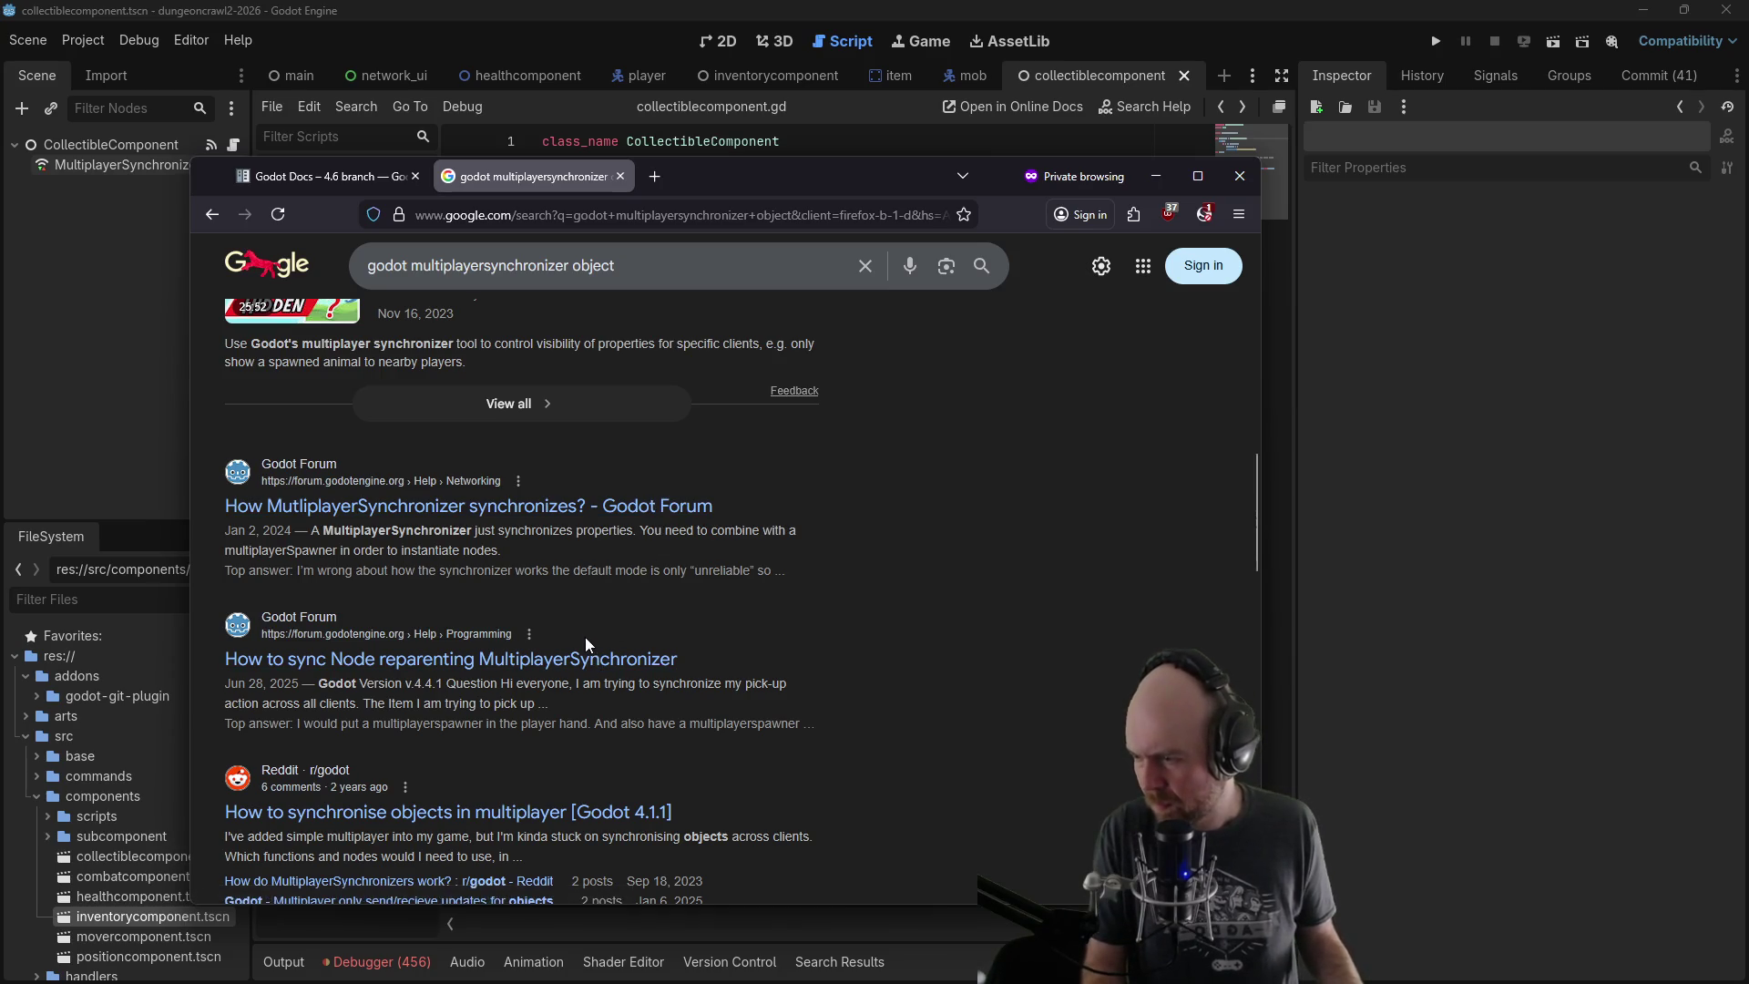
scroll(597, 665, down, 3)
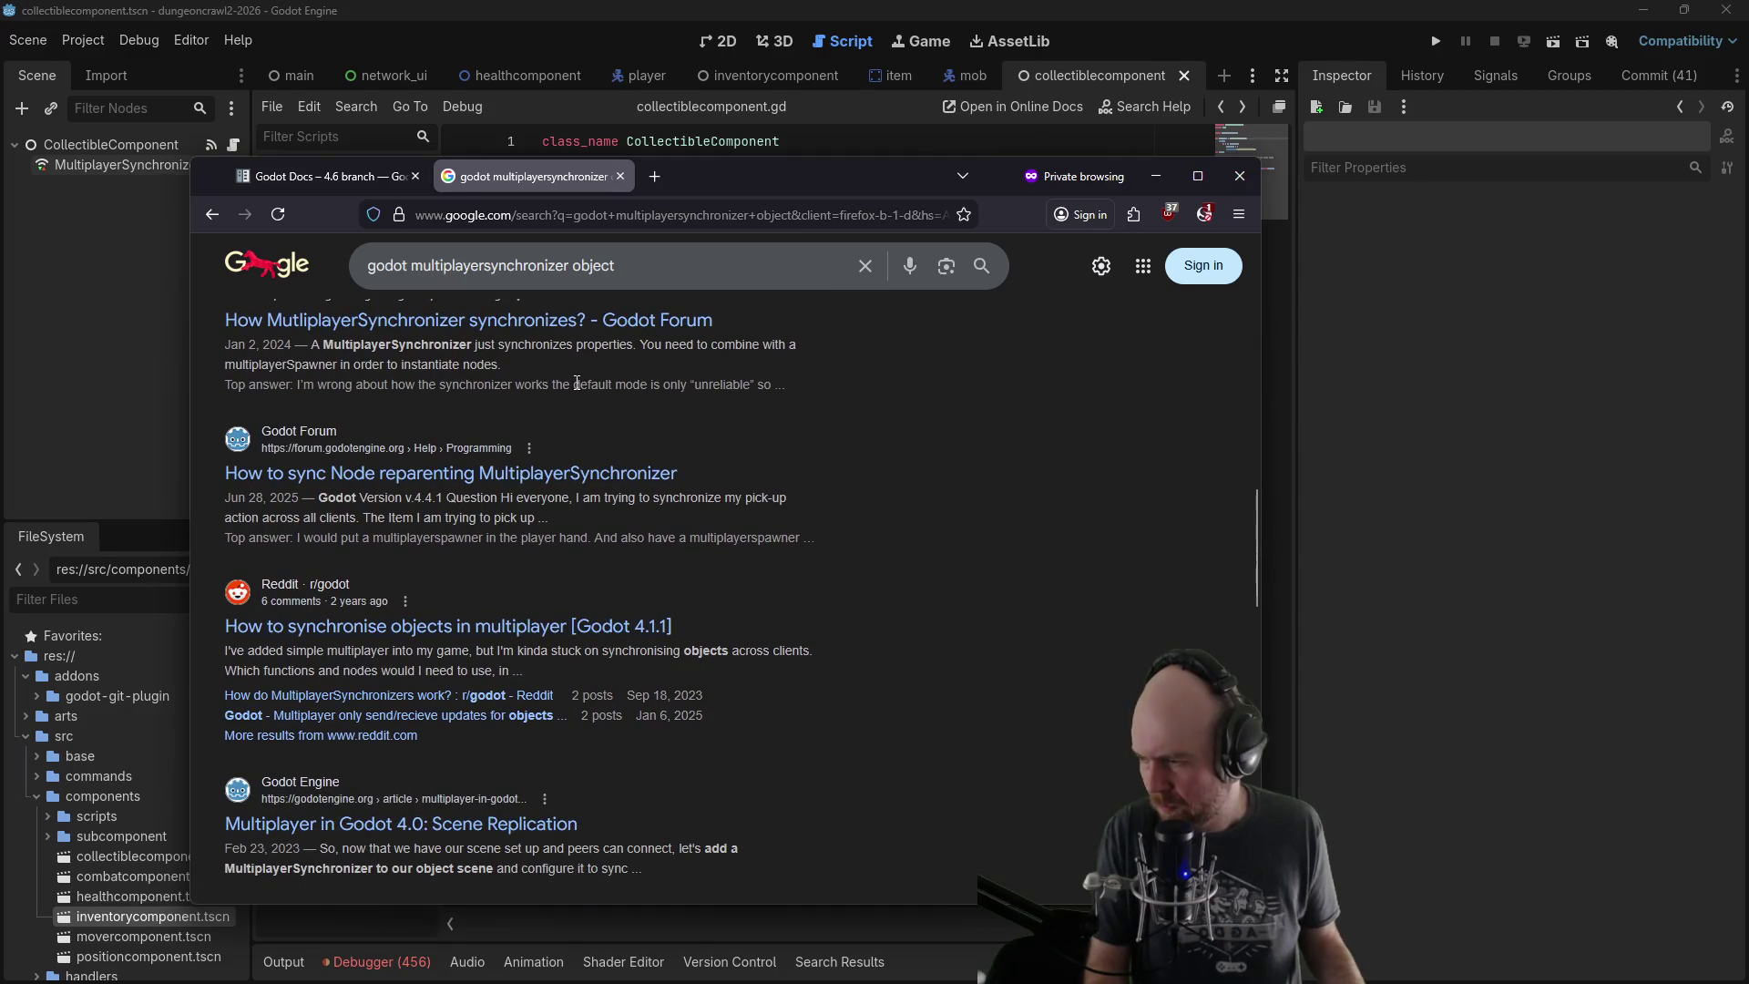
double_click(597, 269)
key(BackSpace)
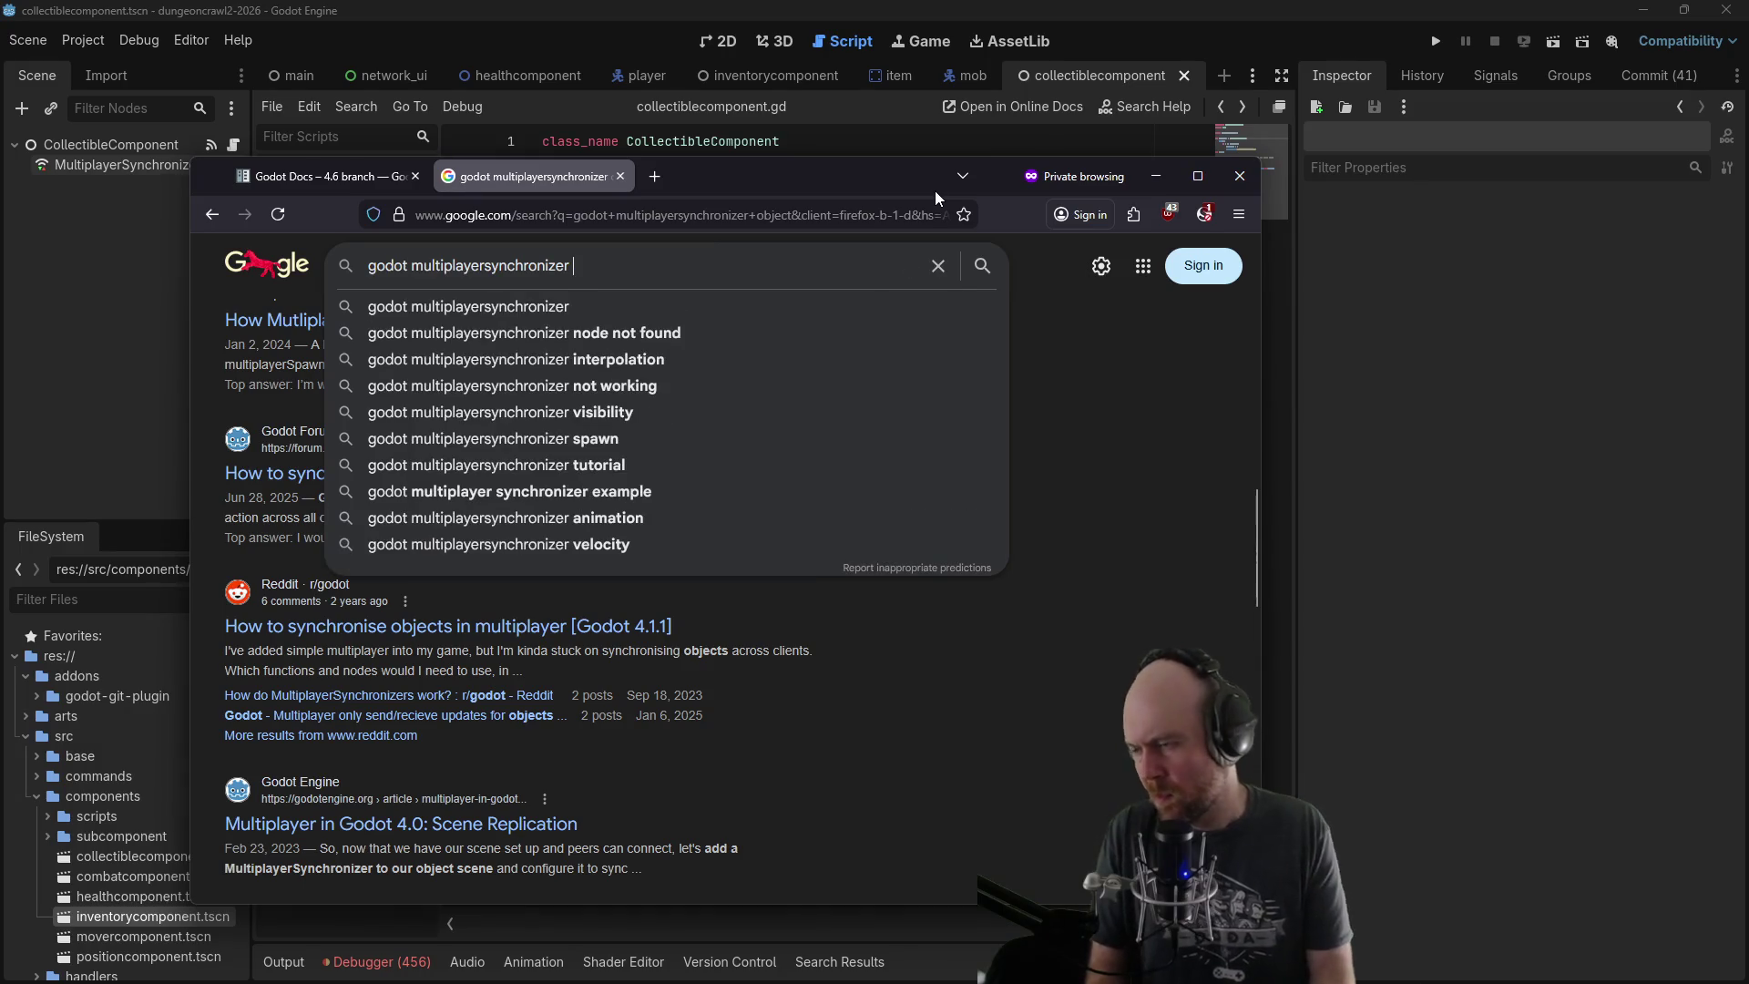
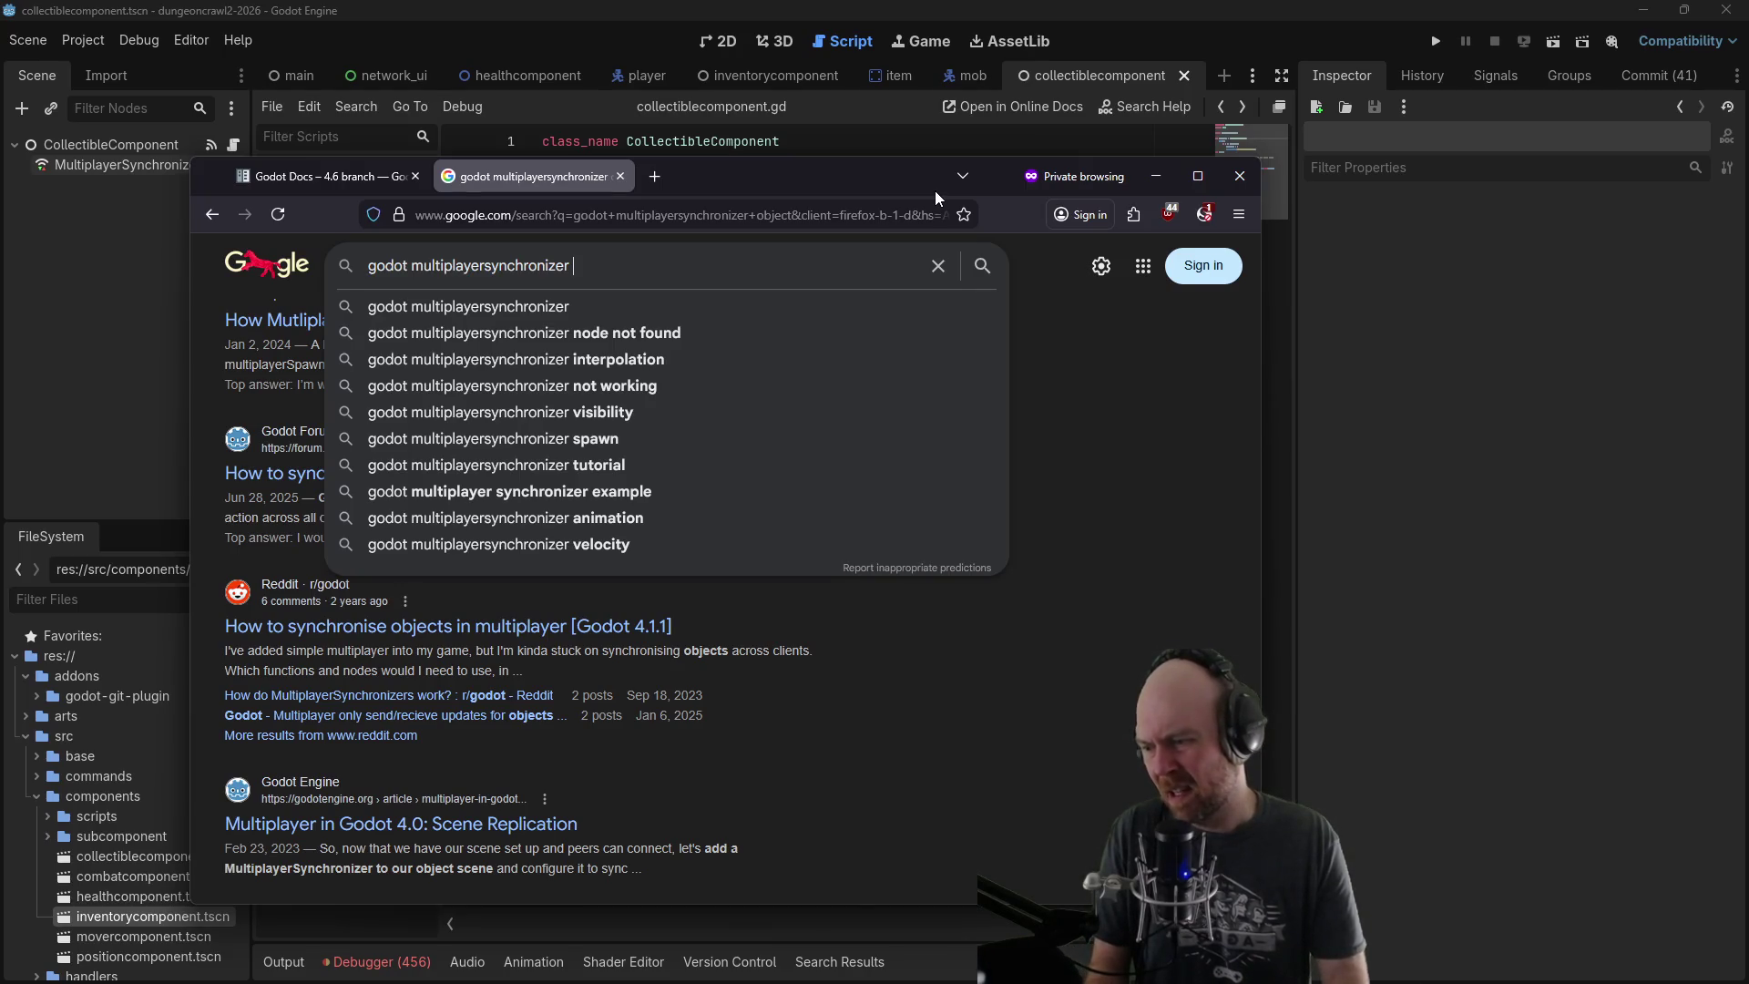
- Search Google for 'godot multiplayersynchronizer on an object property' and open the MultiplayerSynchronizer Godot Docs result
text(on )
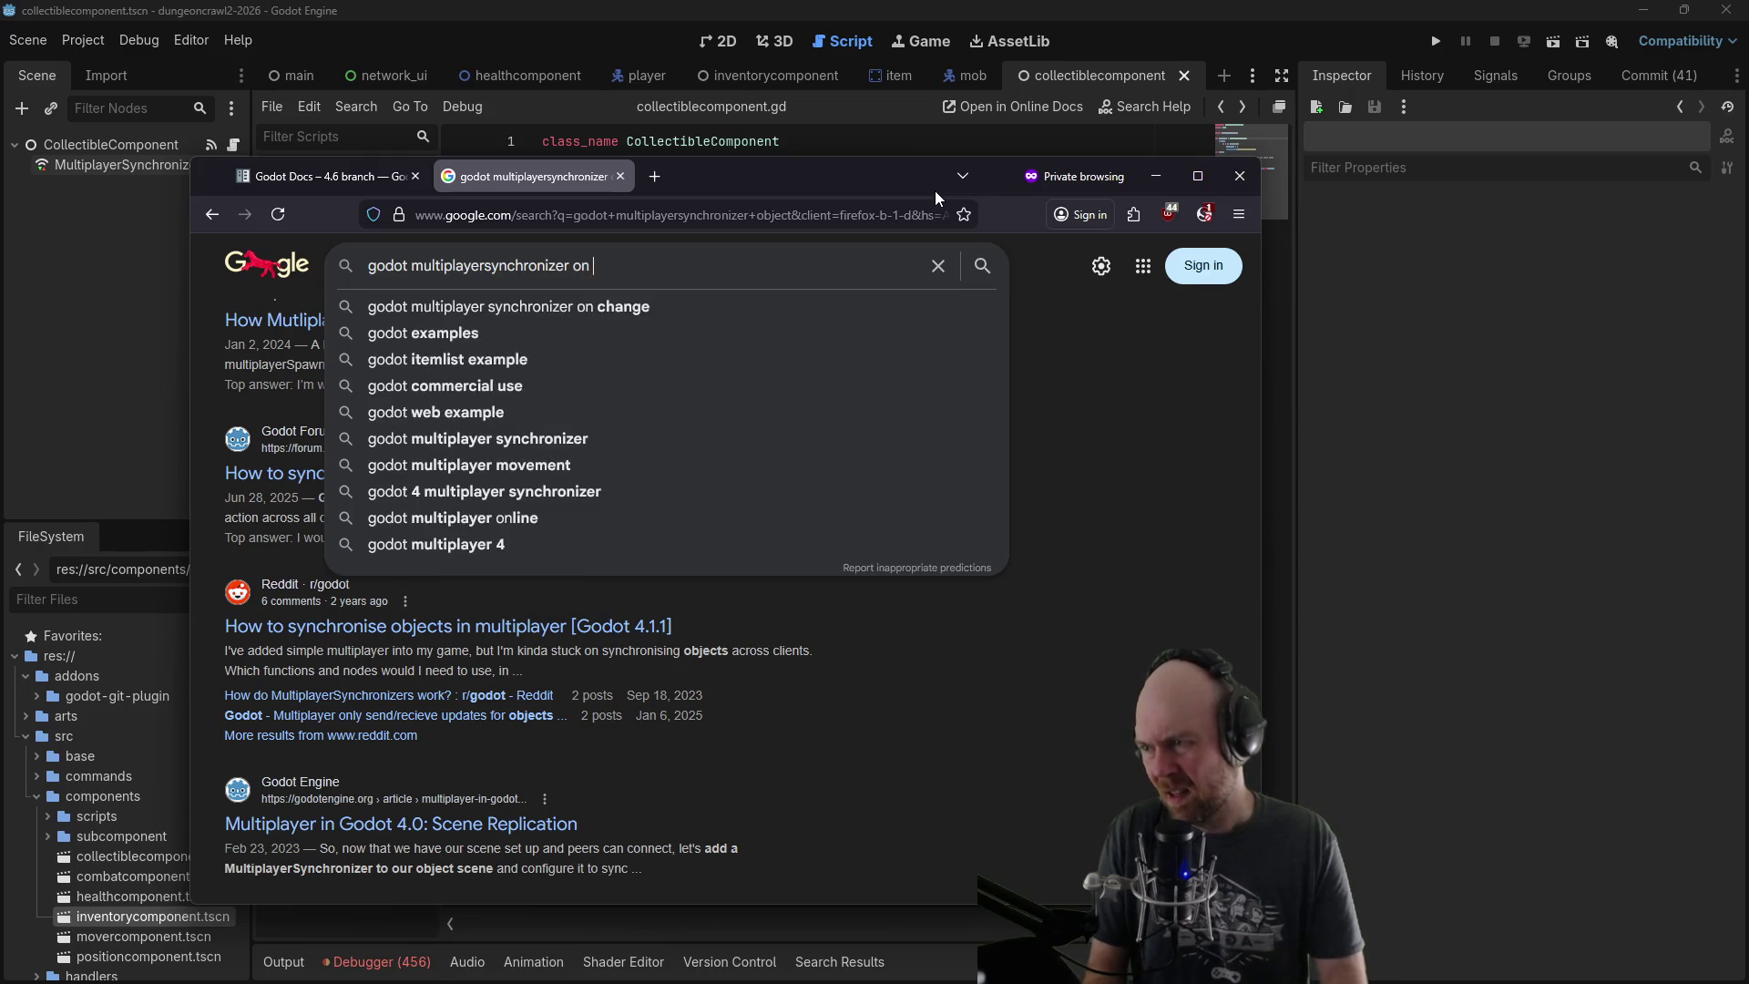
text(an object p)
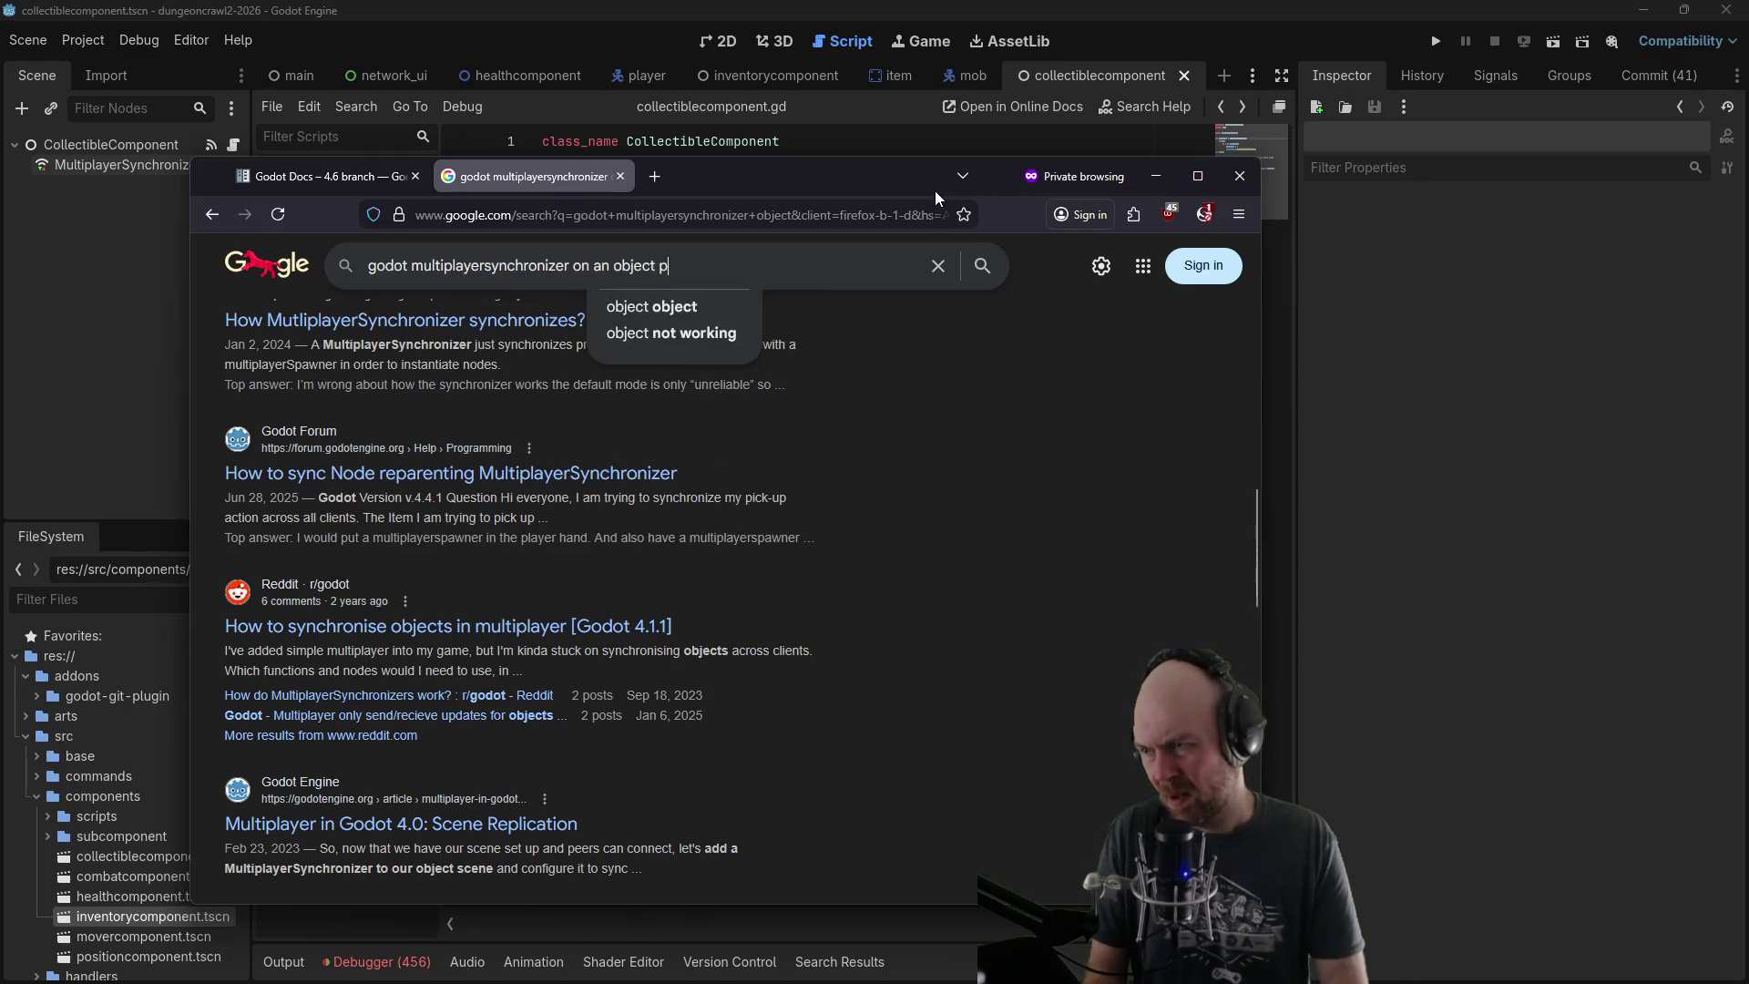
text(roperty)
key(Return)
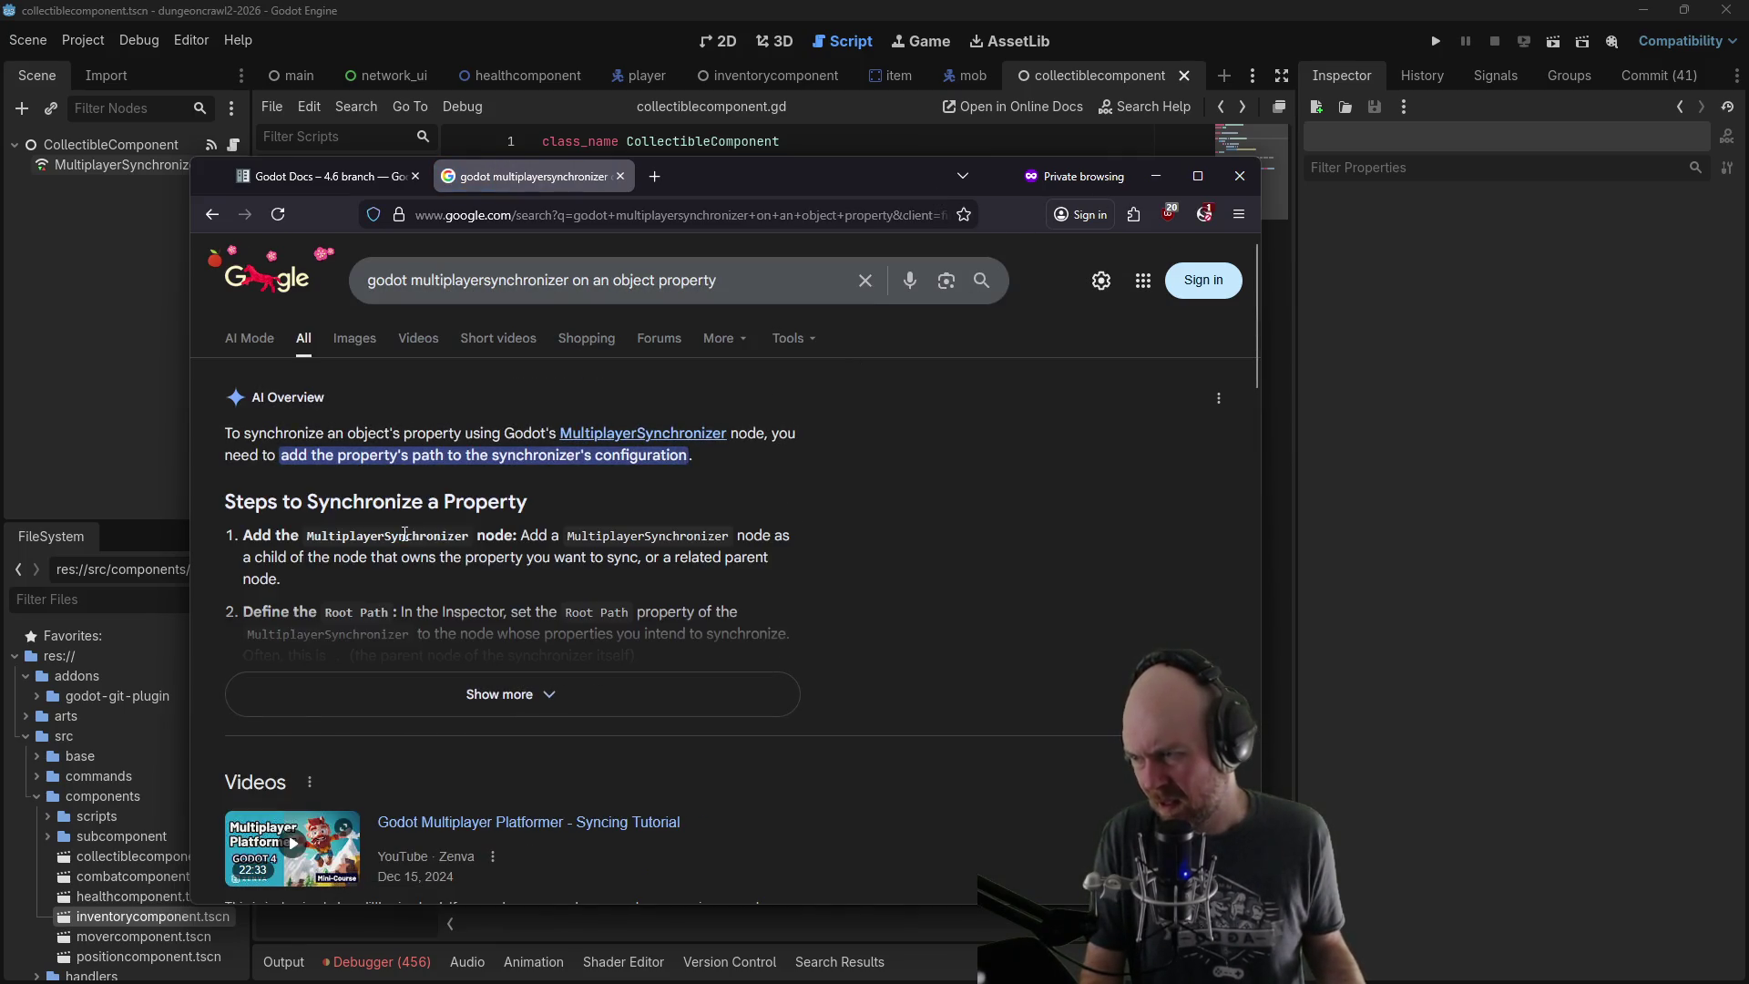
scroll(809, 683, down, 6)
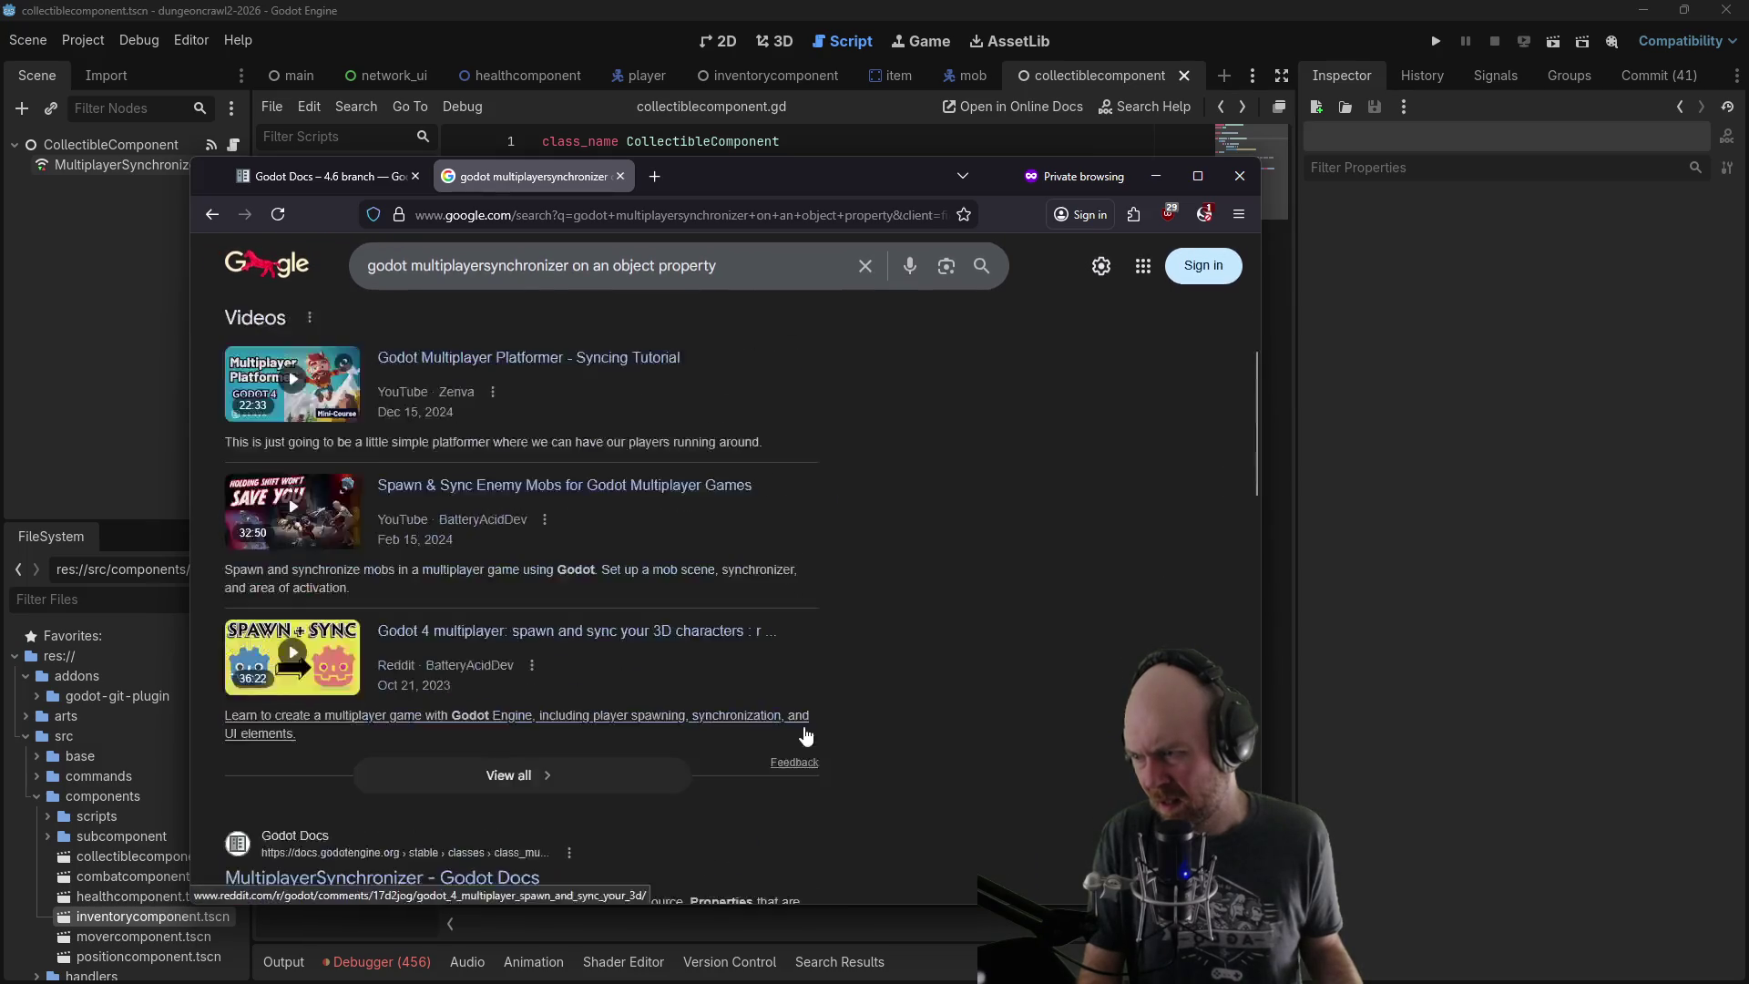
scroll(813, 718, down, 2)
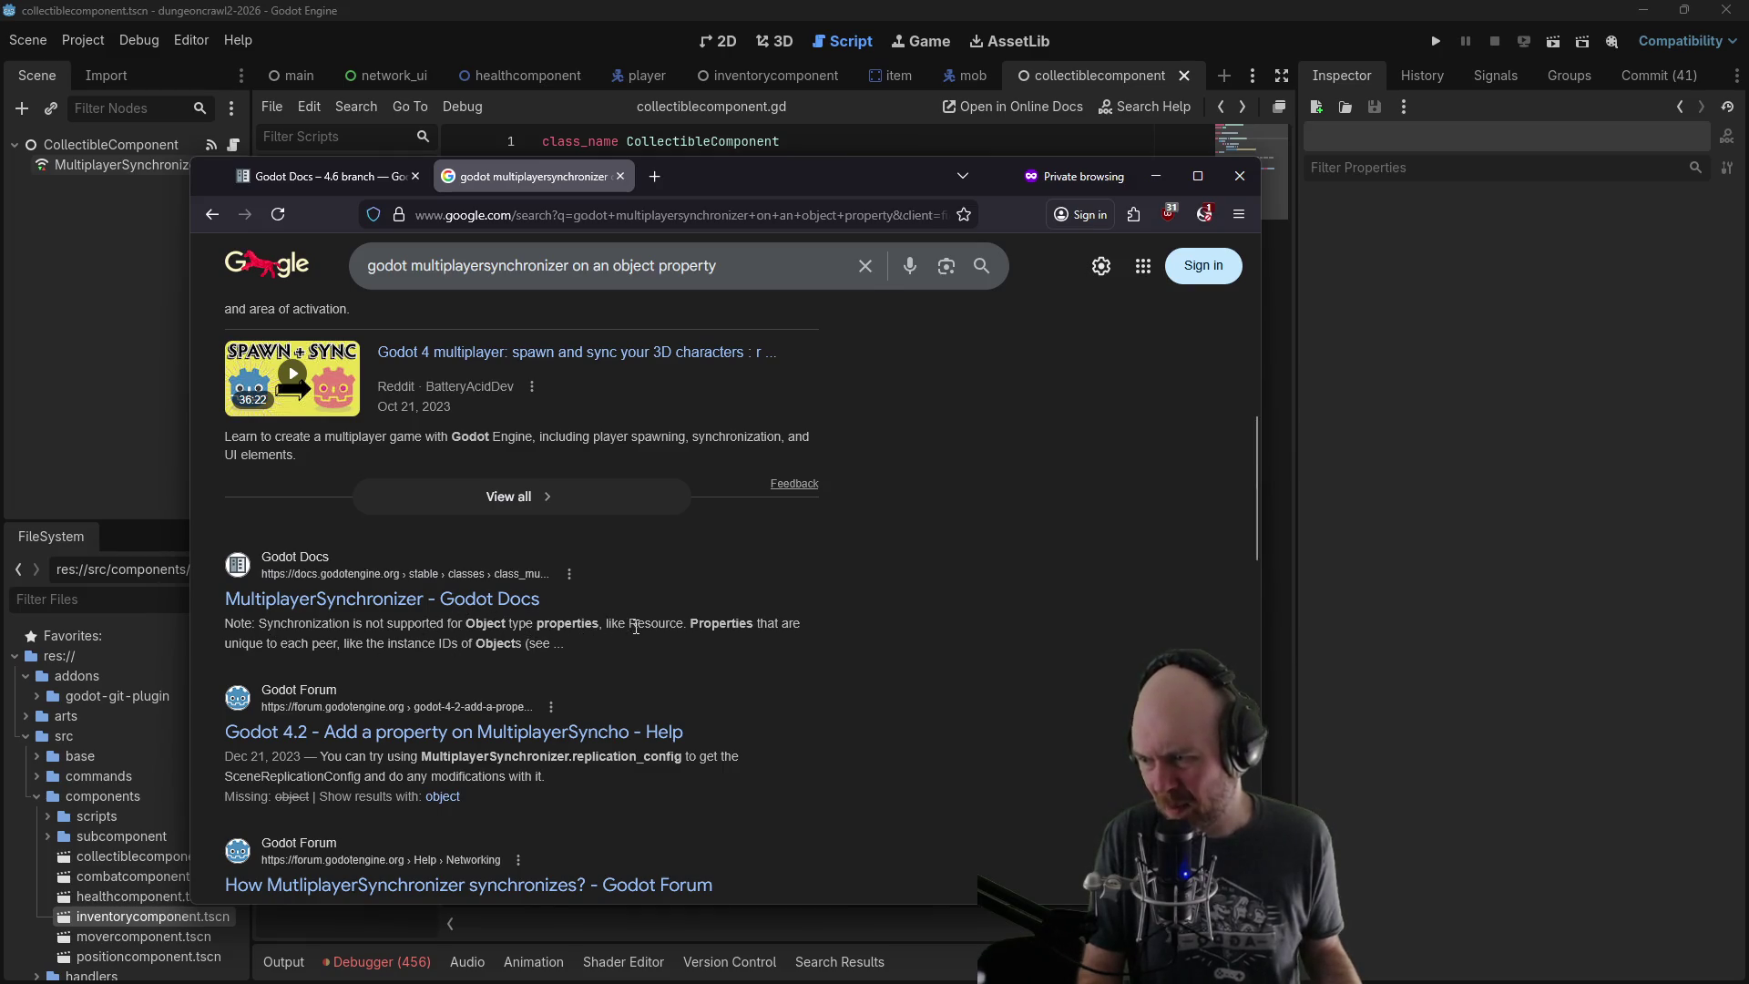
click(482, 600)
- In collectiblecomponent.gd, add 'var collector_name : String' on a new line after the collector setter's emit_signal line
click(1517, 284)
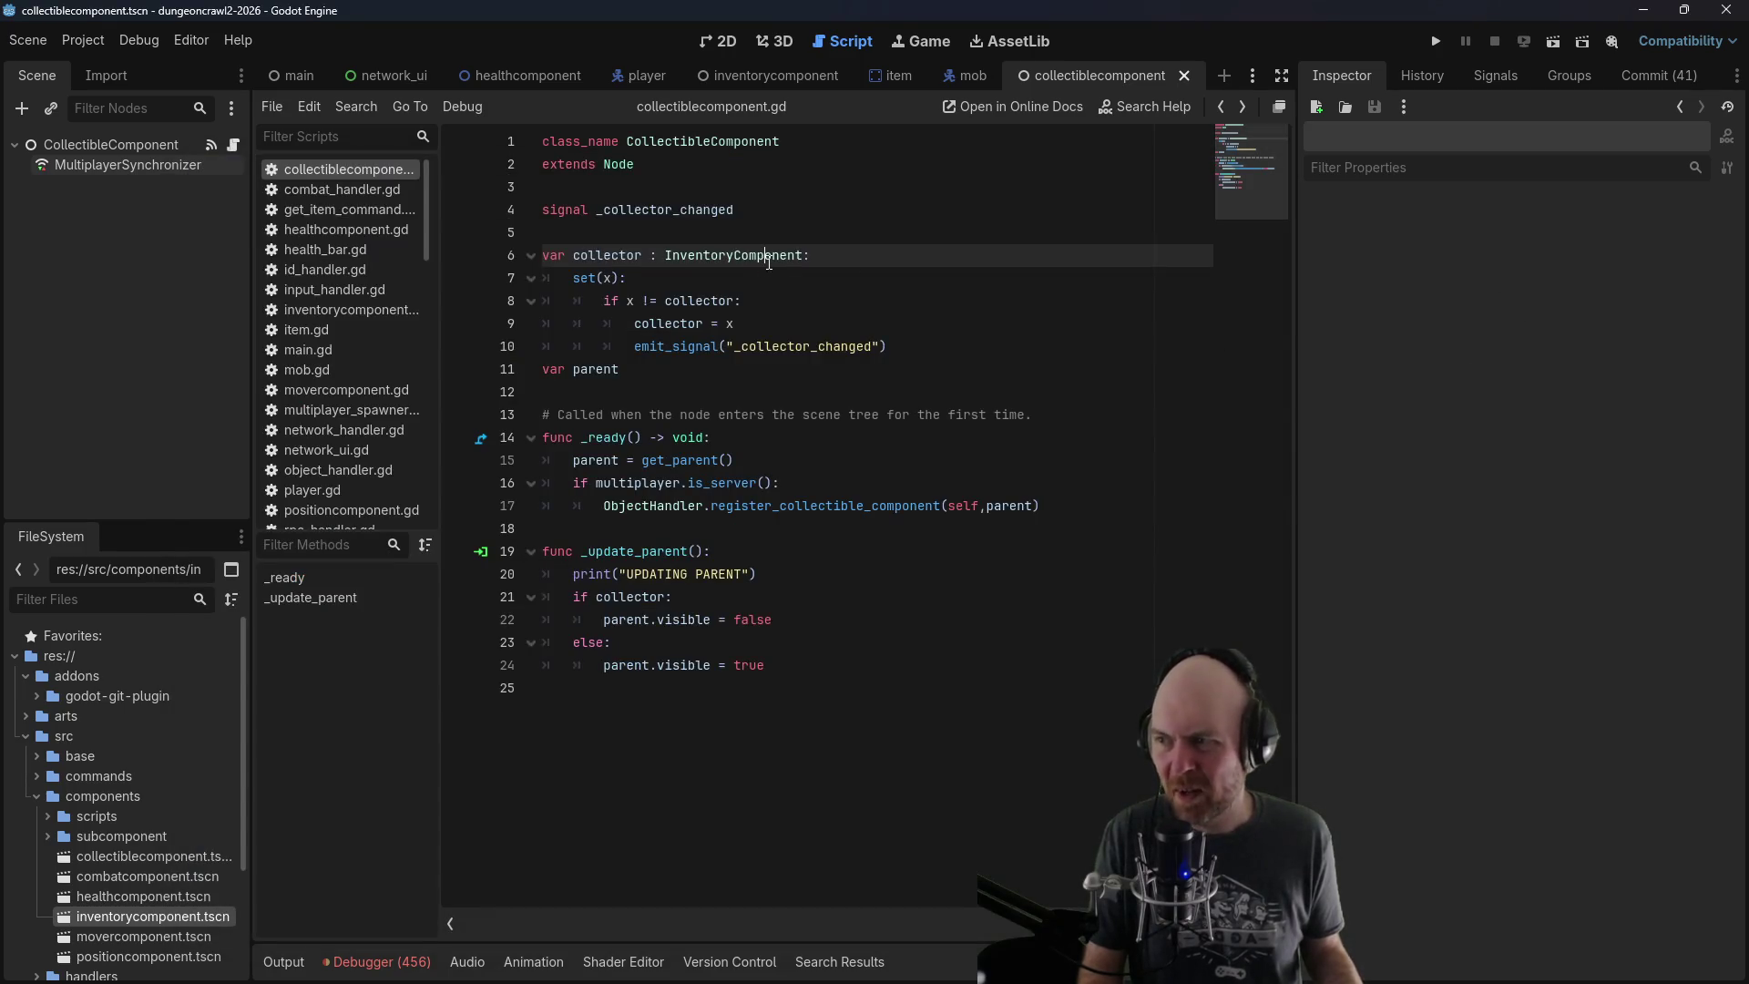
click(789, 211)
key(Down)
click(863, 253)
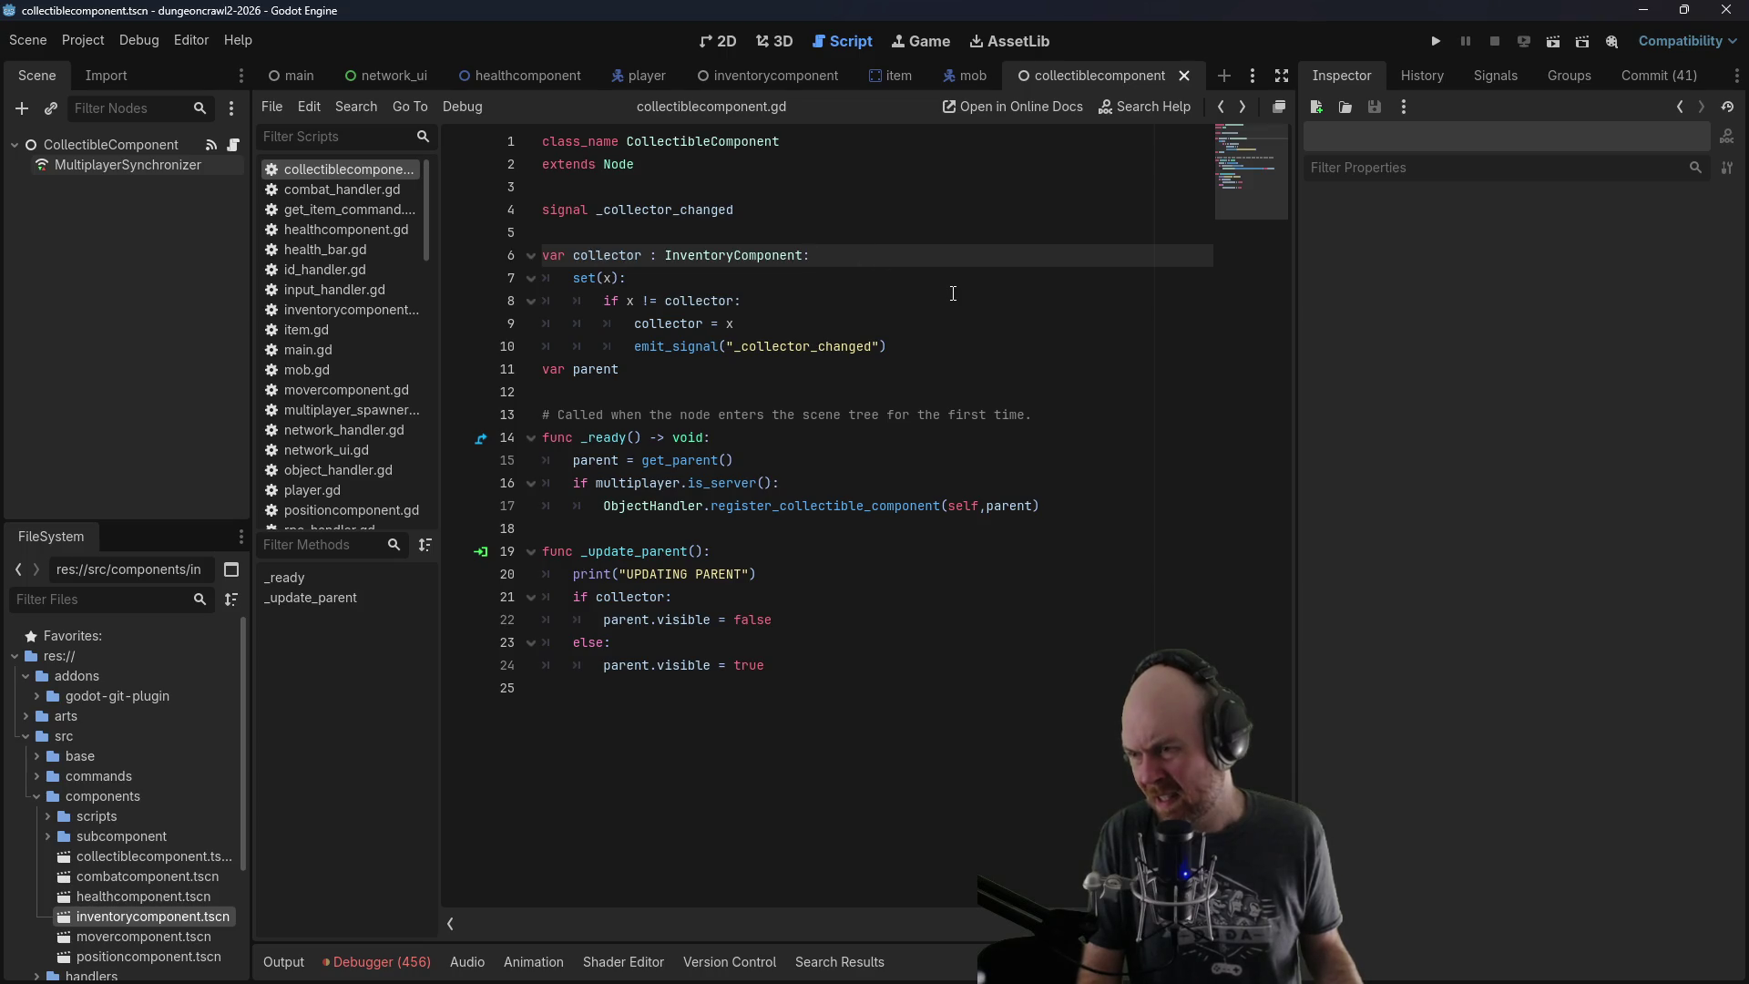
click(929, 344)
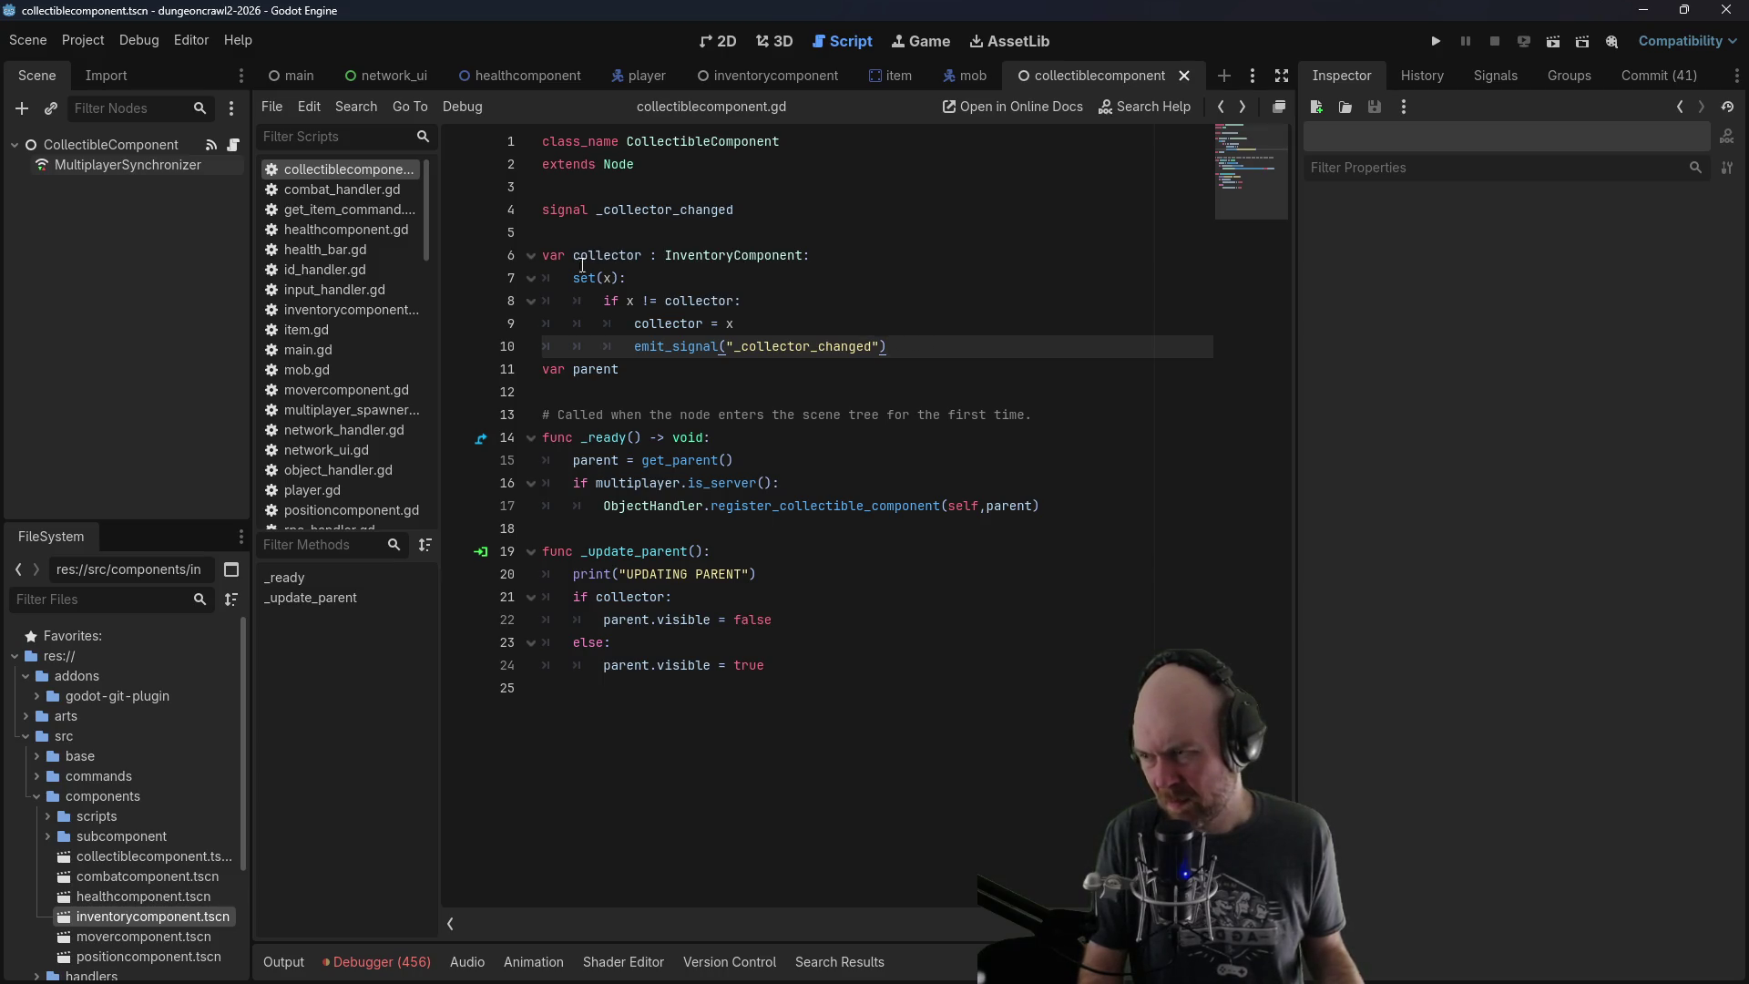
key(Return)
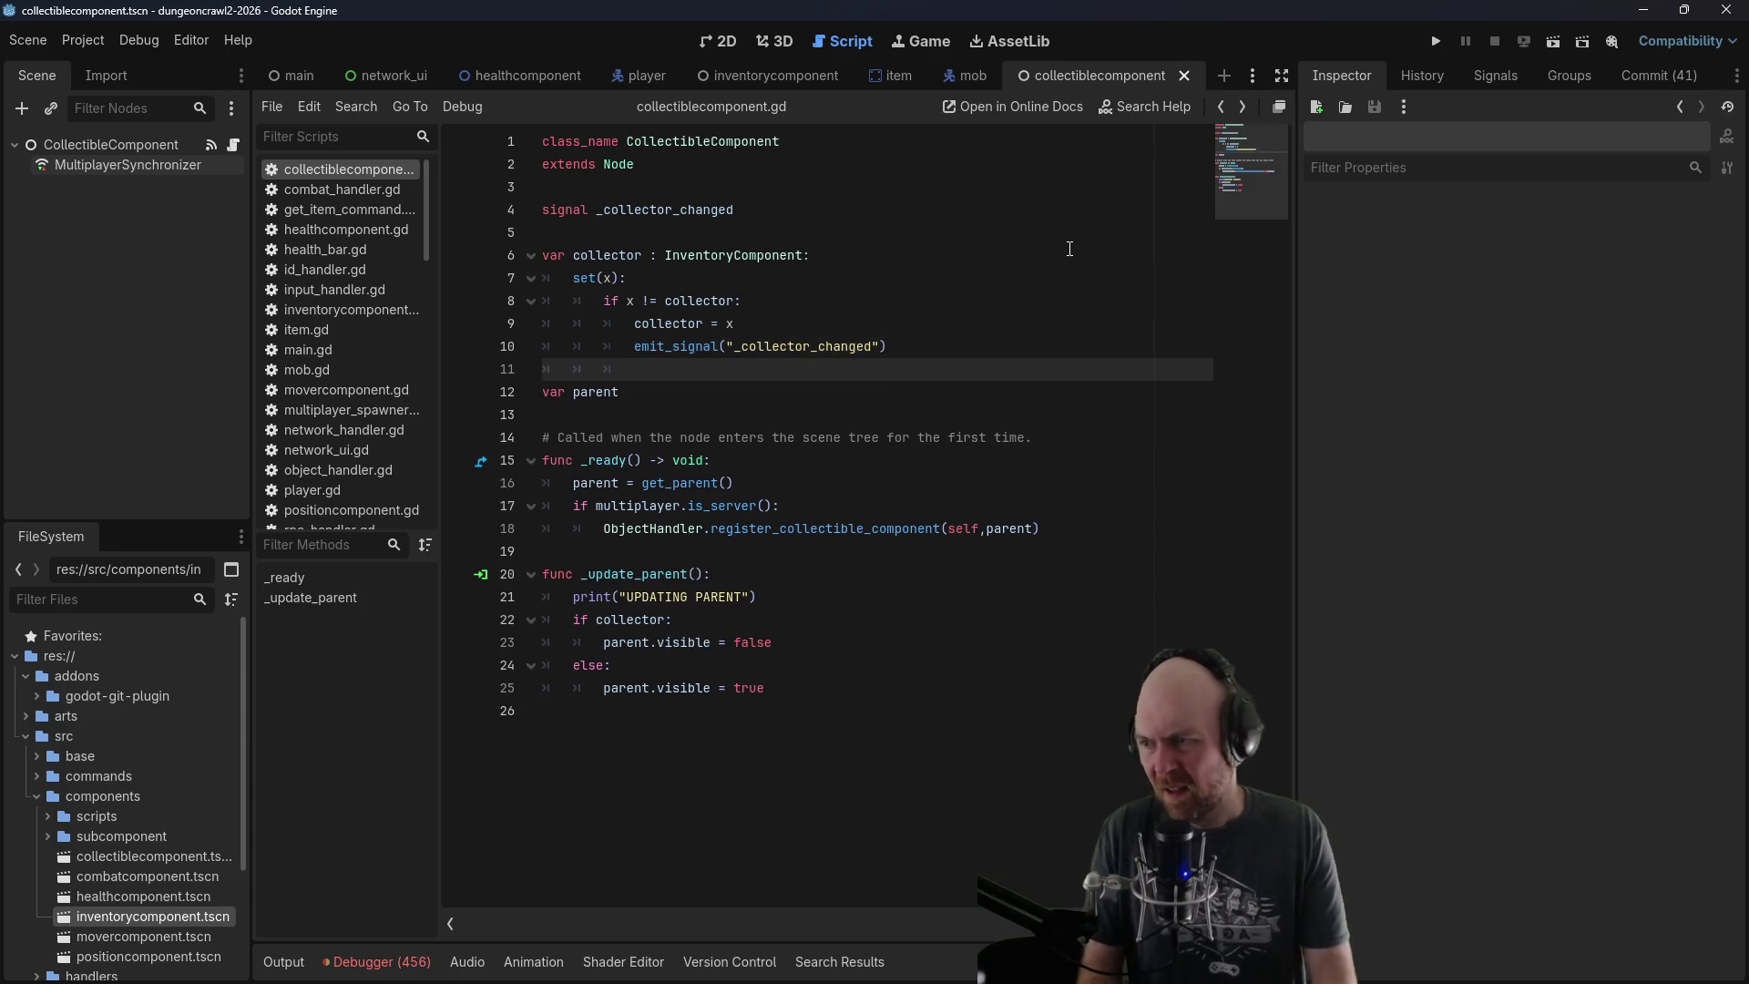
text(var collect)
key(BackSpace)
key(BackSpace)
key(BackSpace)
text(lector_name : )
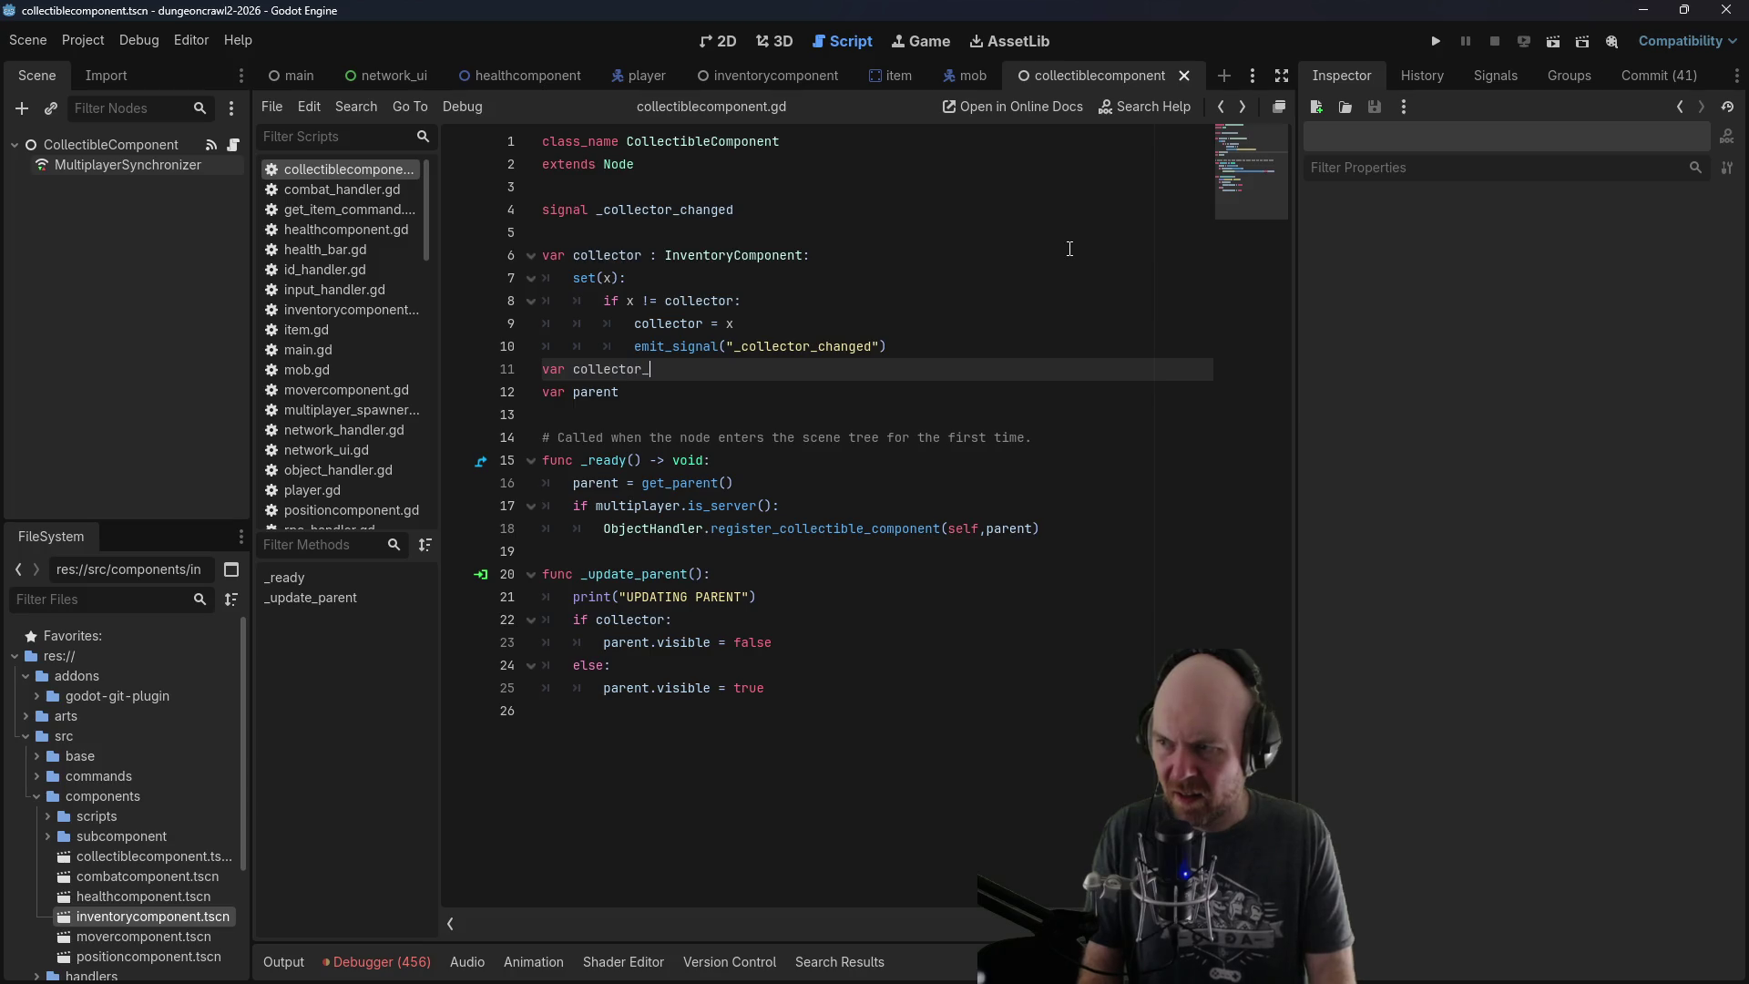
text(String)
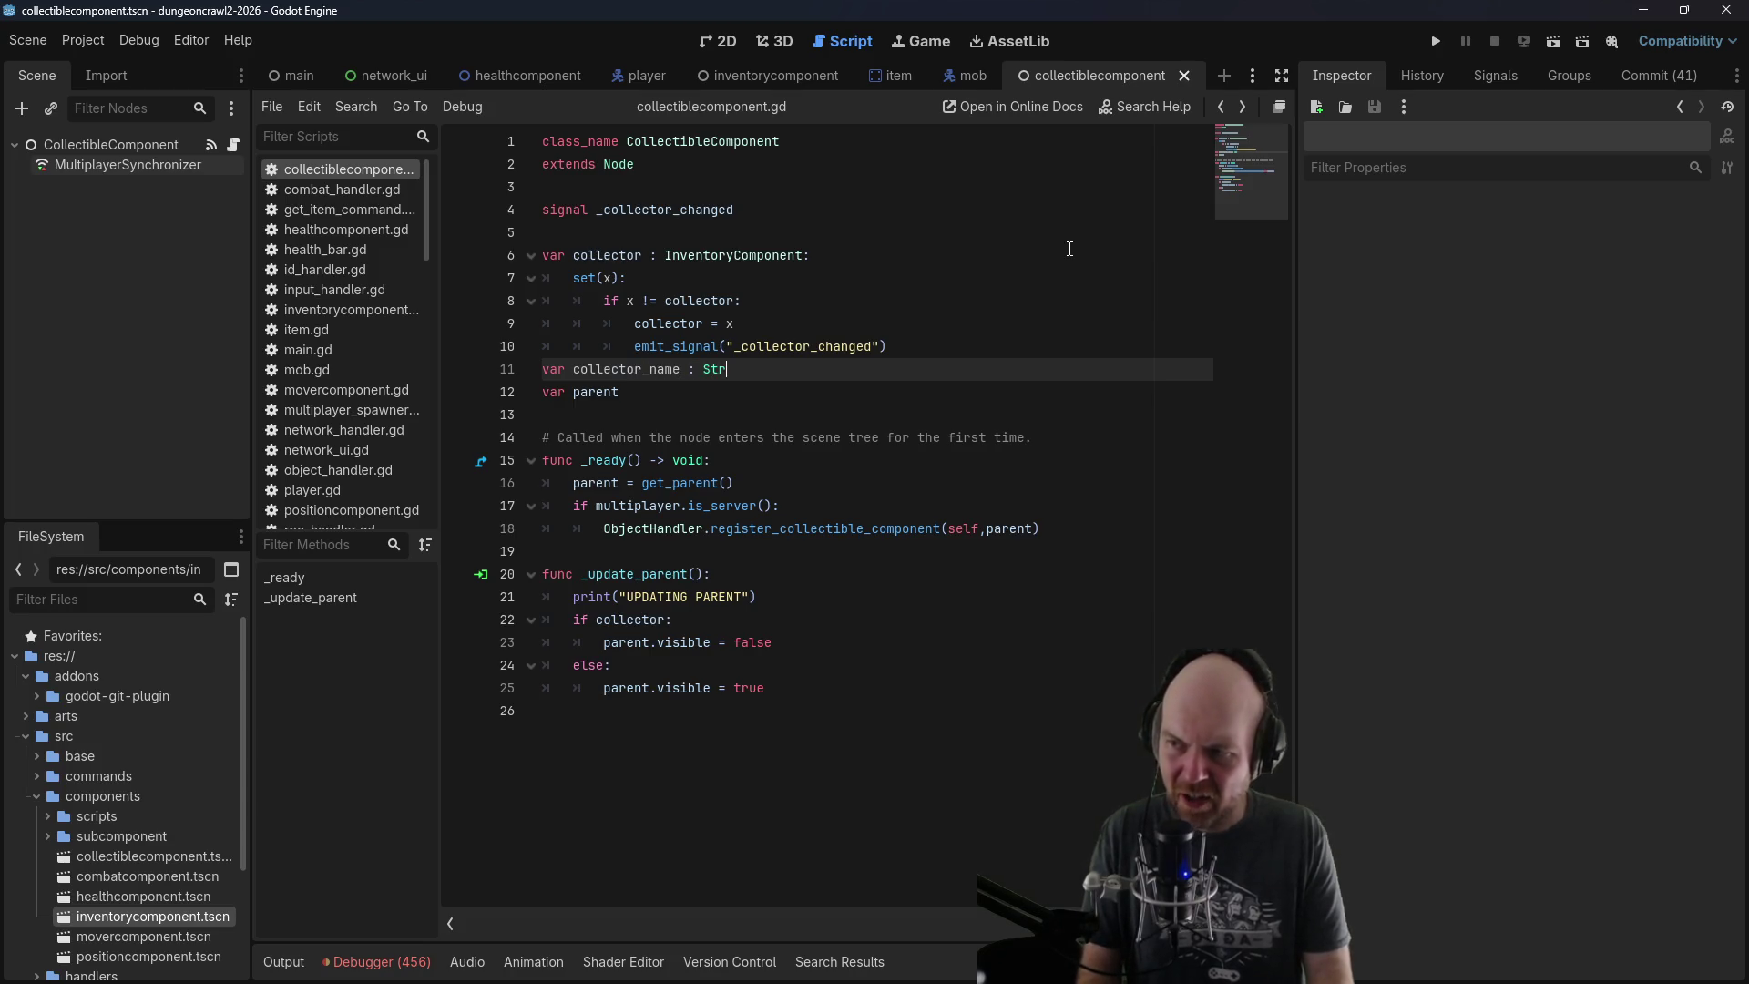
text(:)
key(Return)
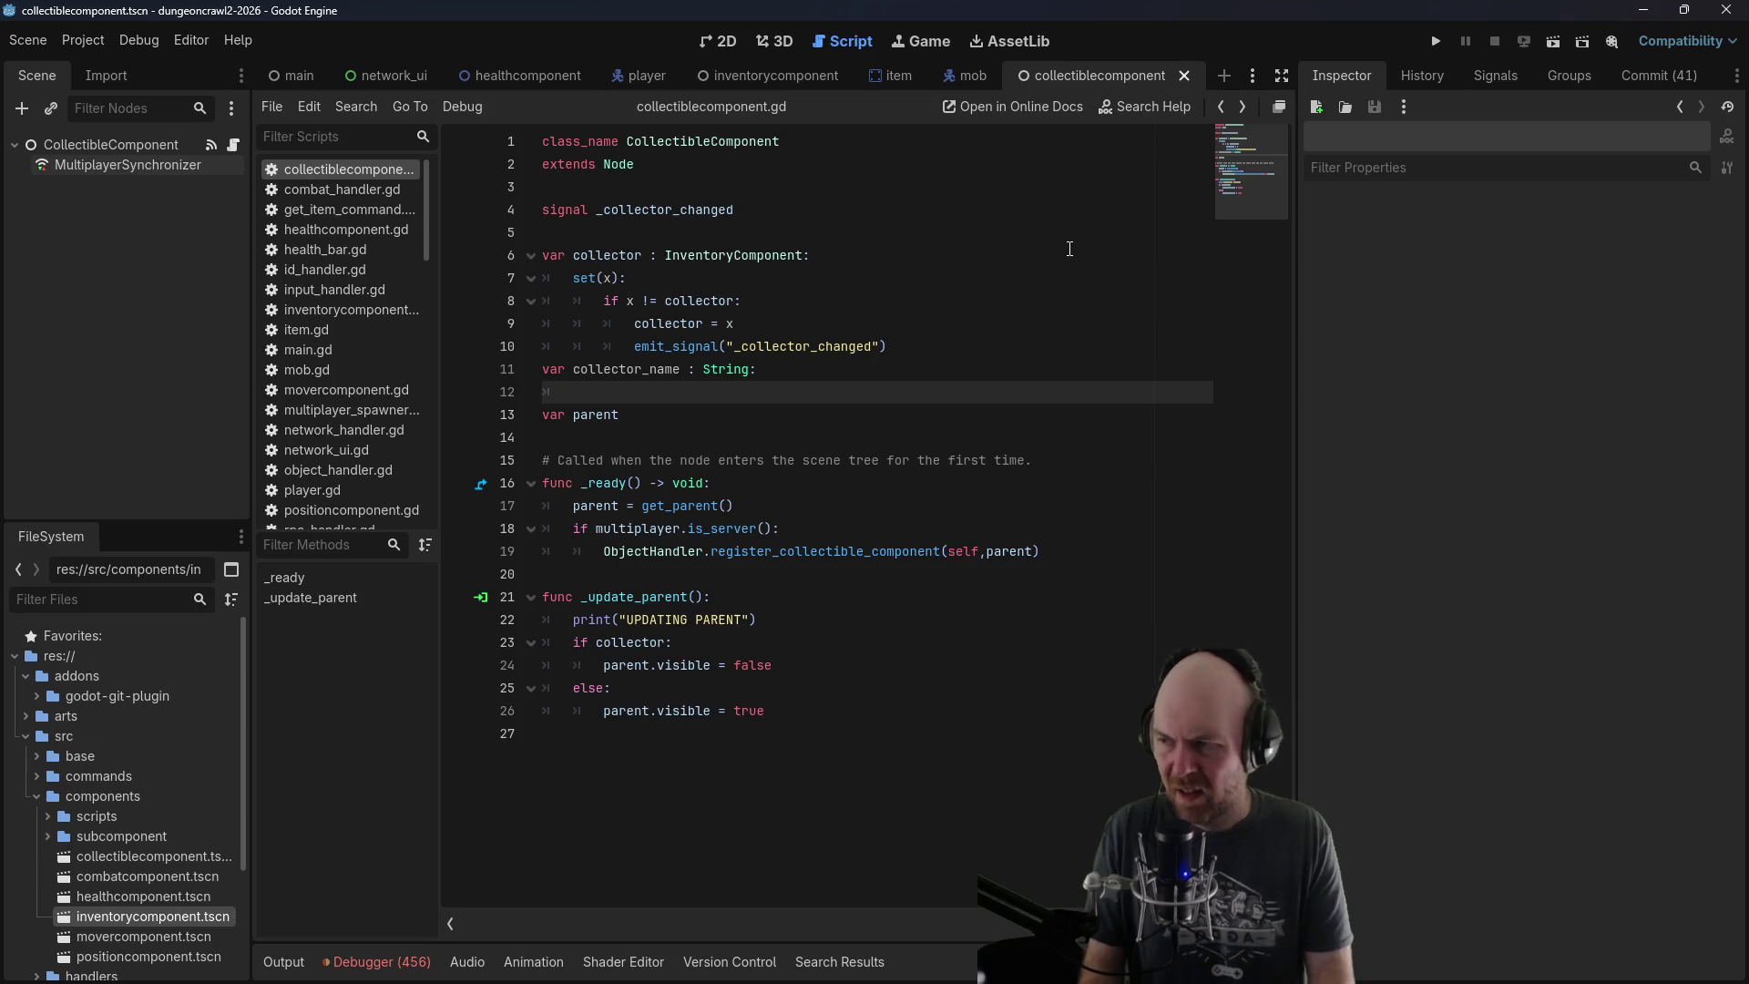
key(Up)
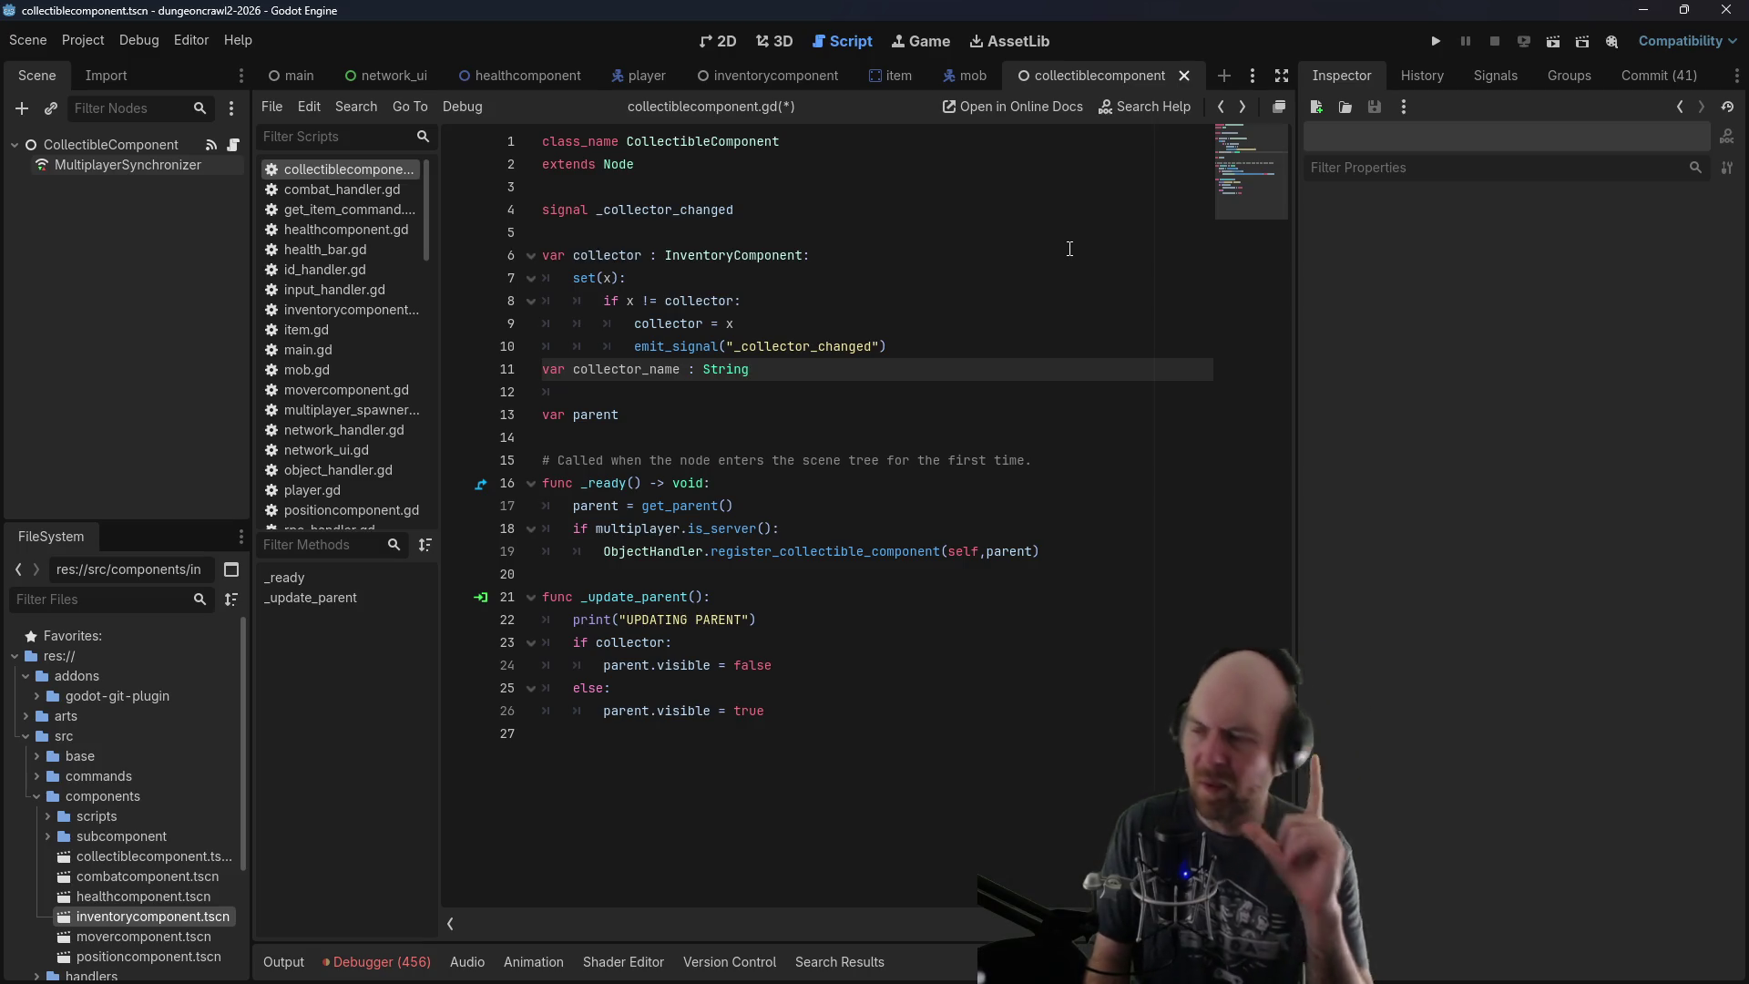
key(Up)
key(Up)
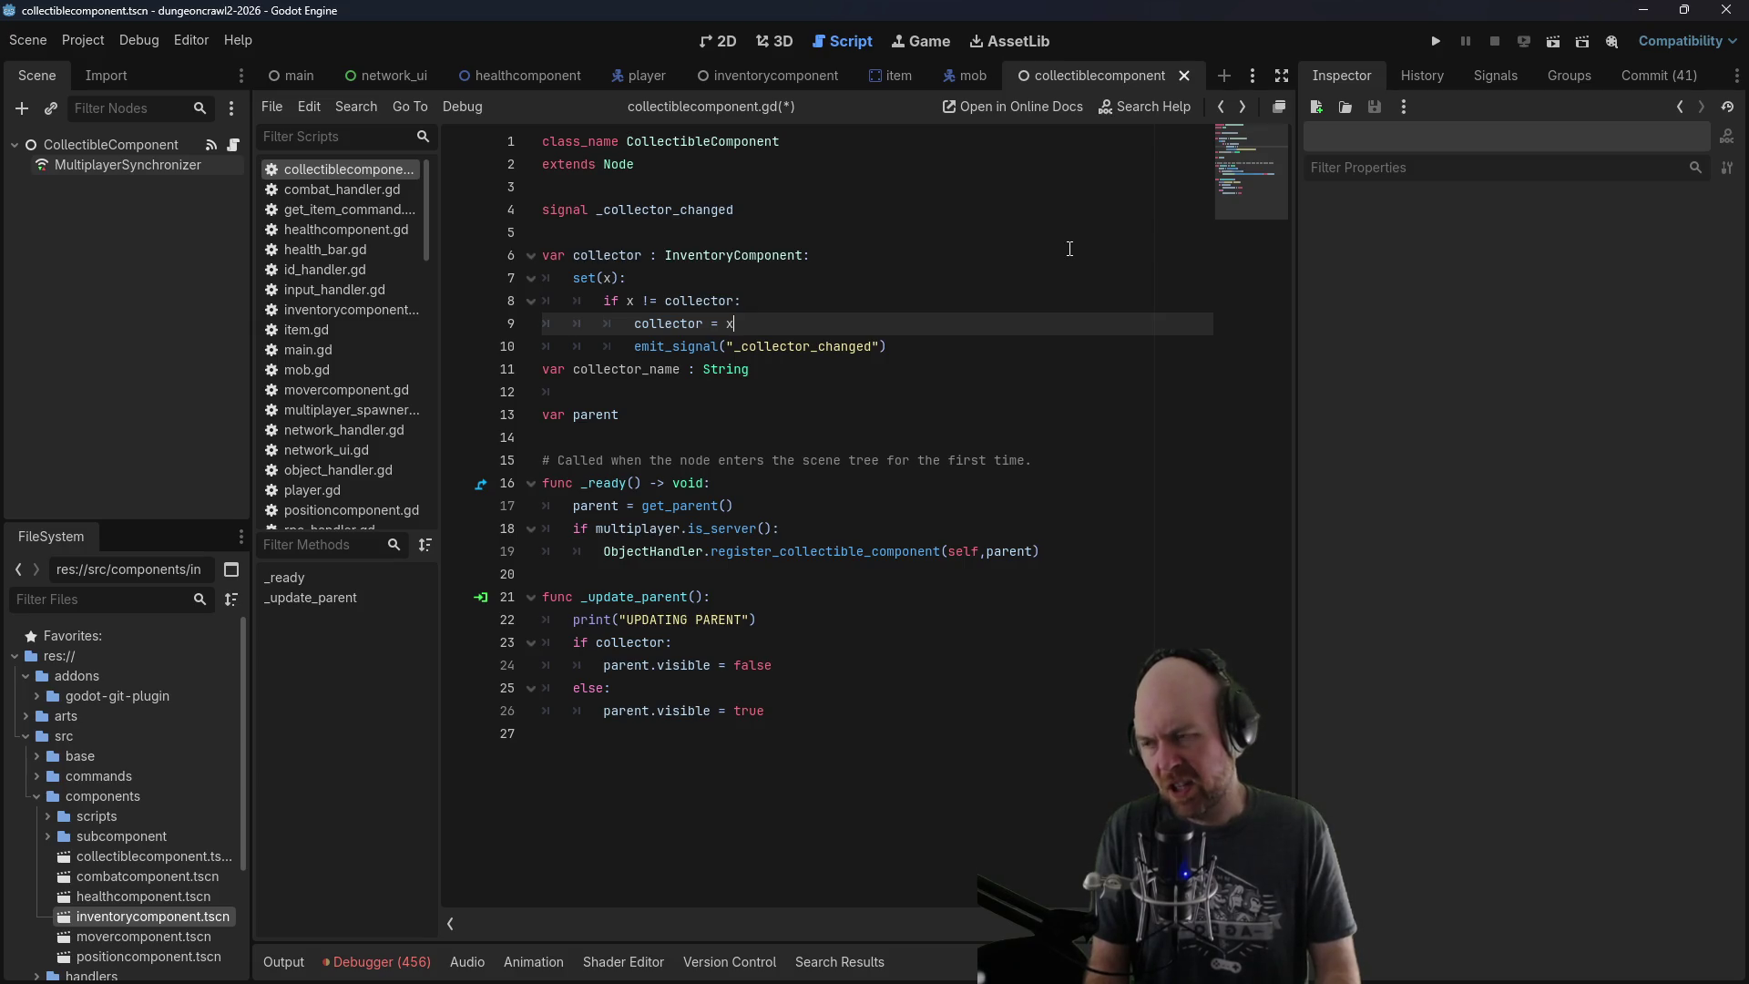
- Add 'collector_name = collector.name' after 'collector = x' in the collector setter and save the script
key(Return)
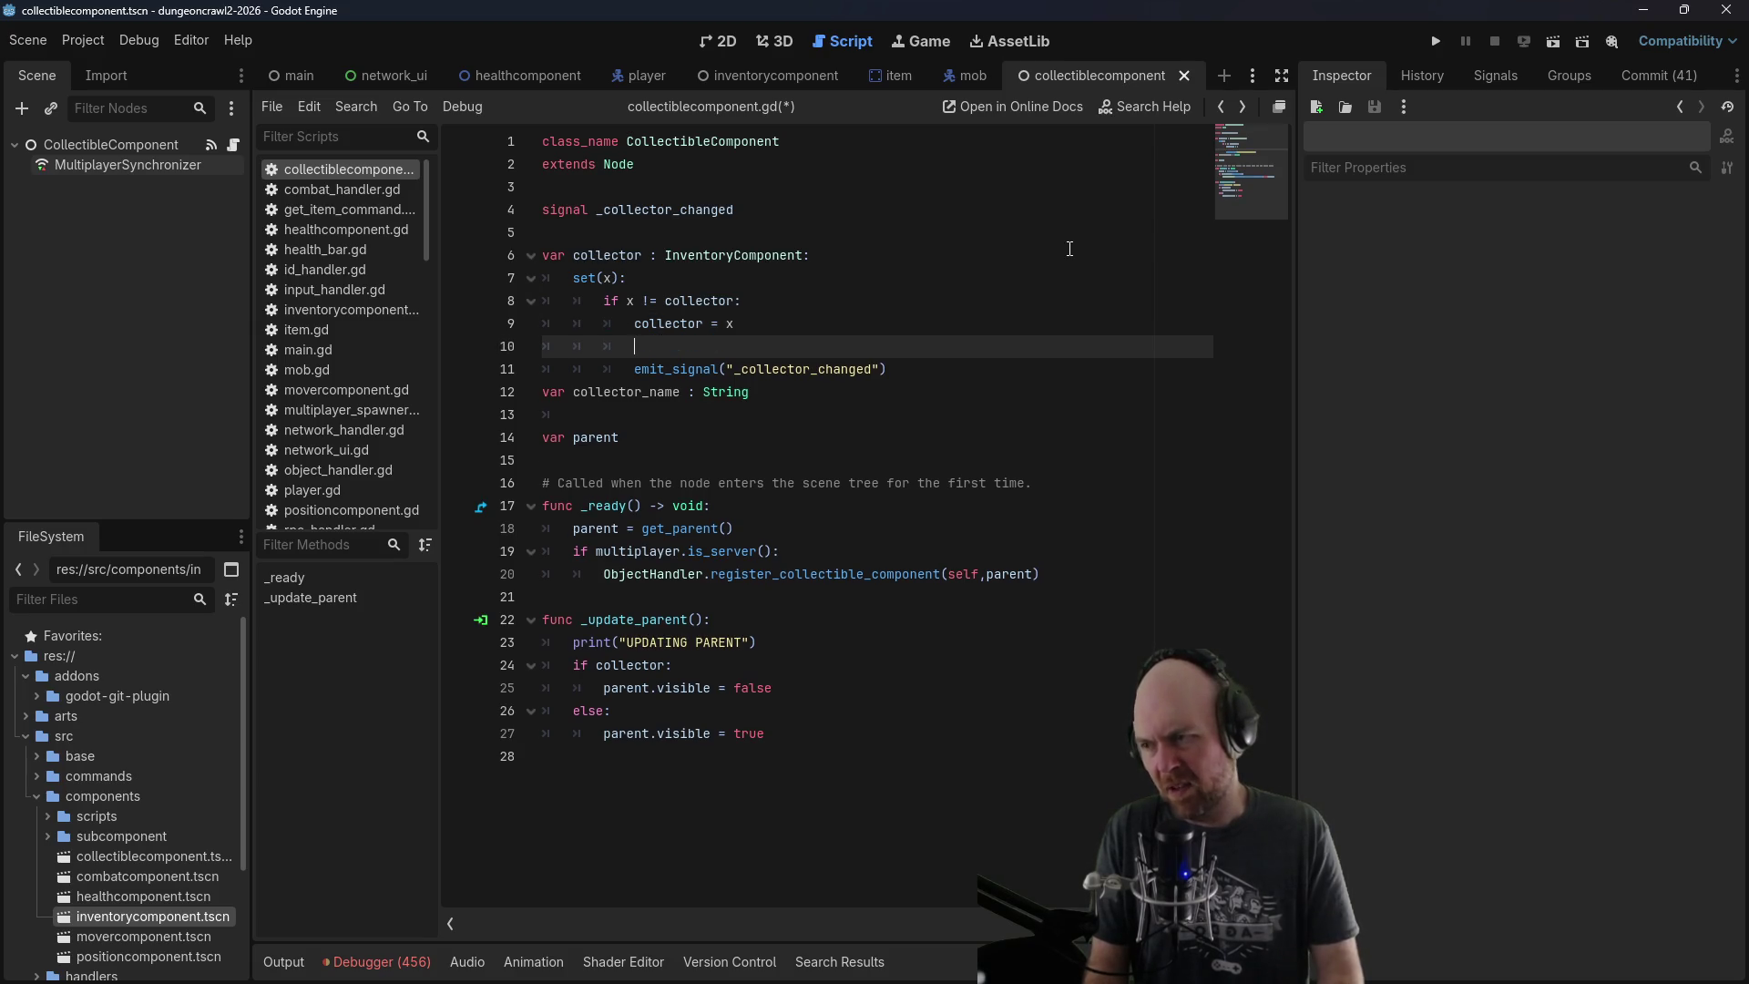
text(collector_na)
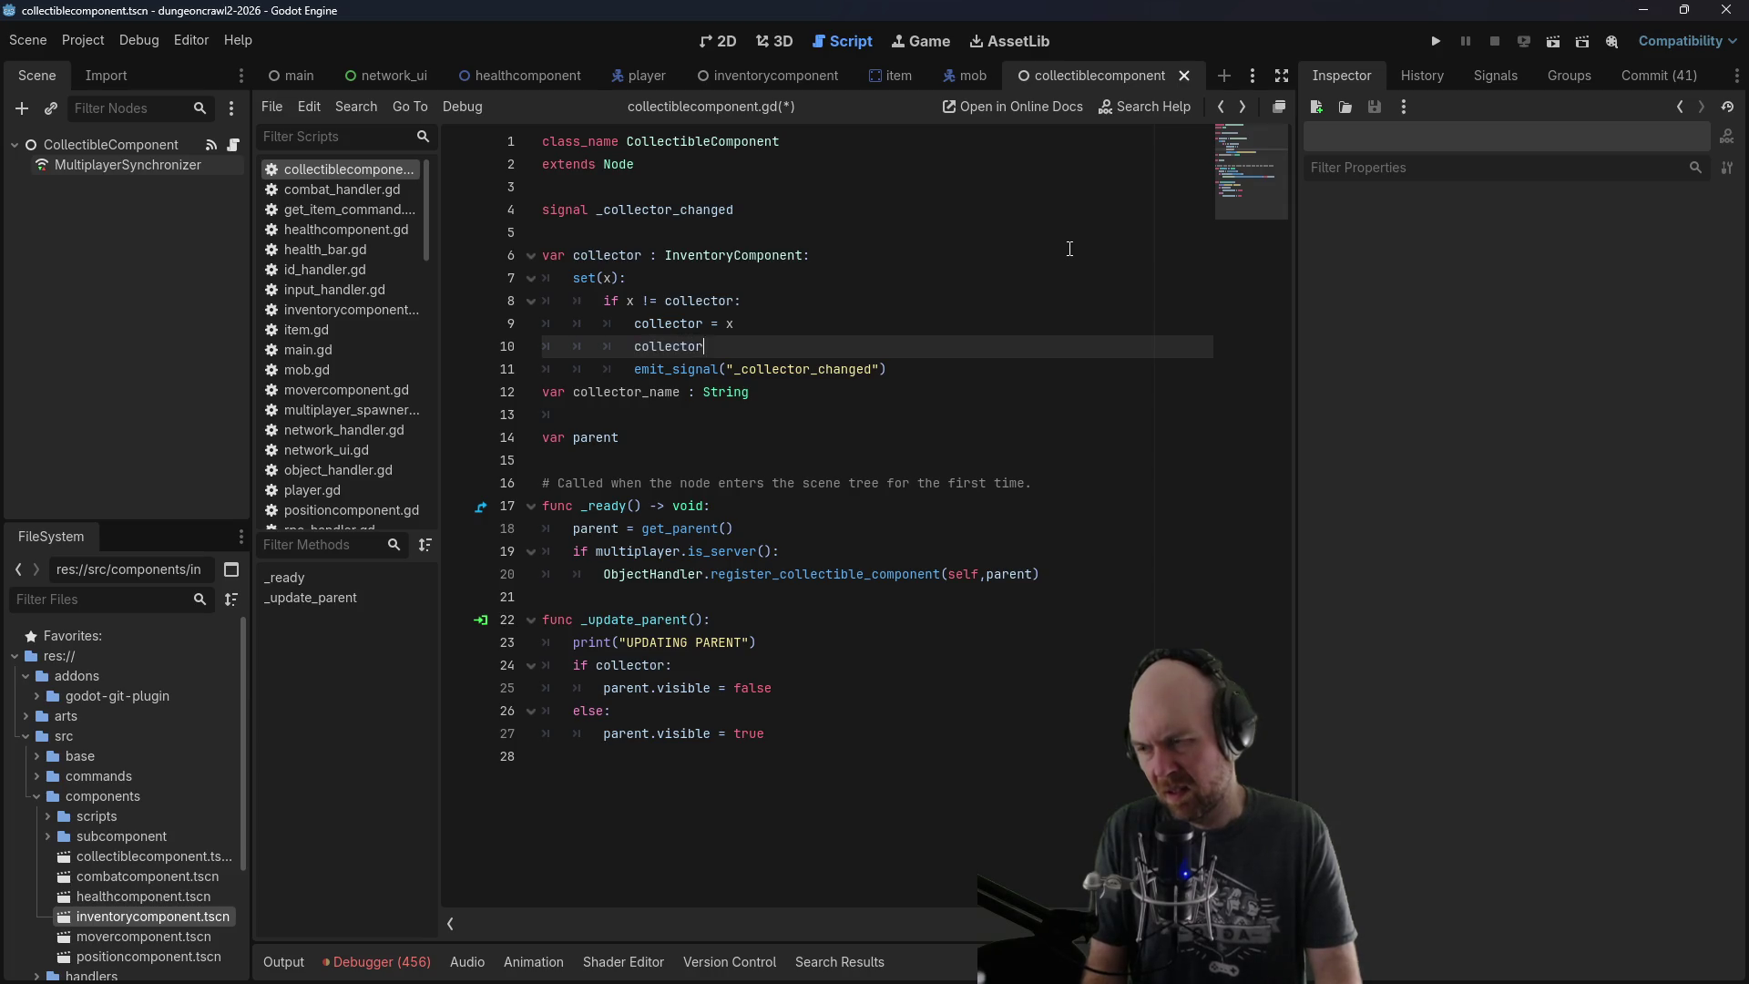
text(me = collector.)
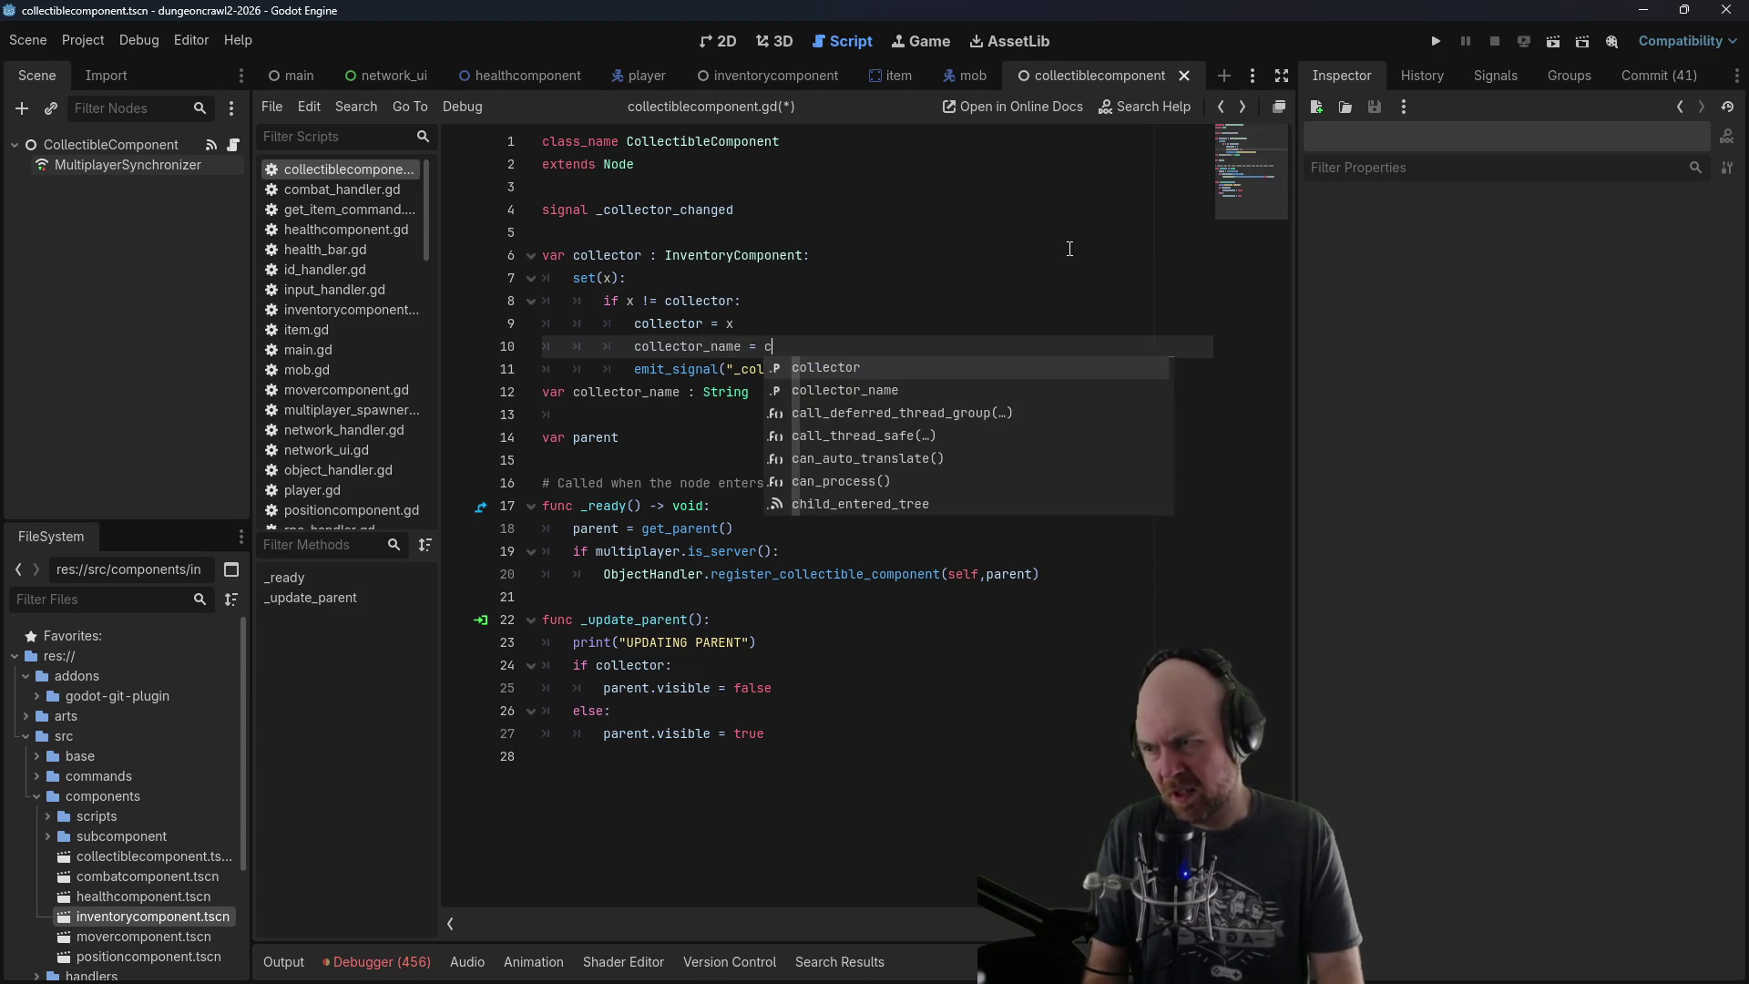
text(name)
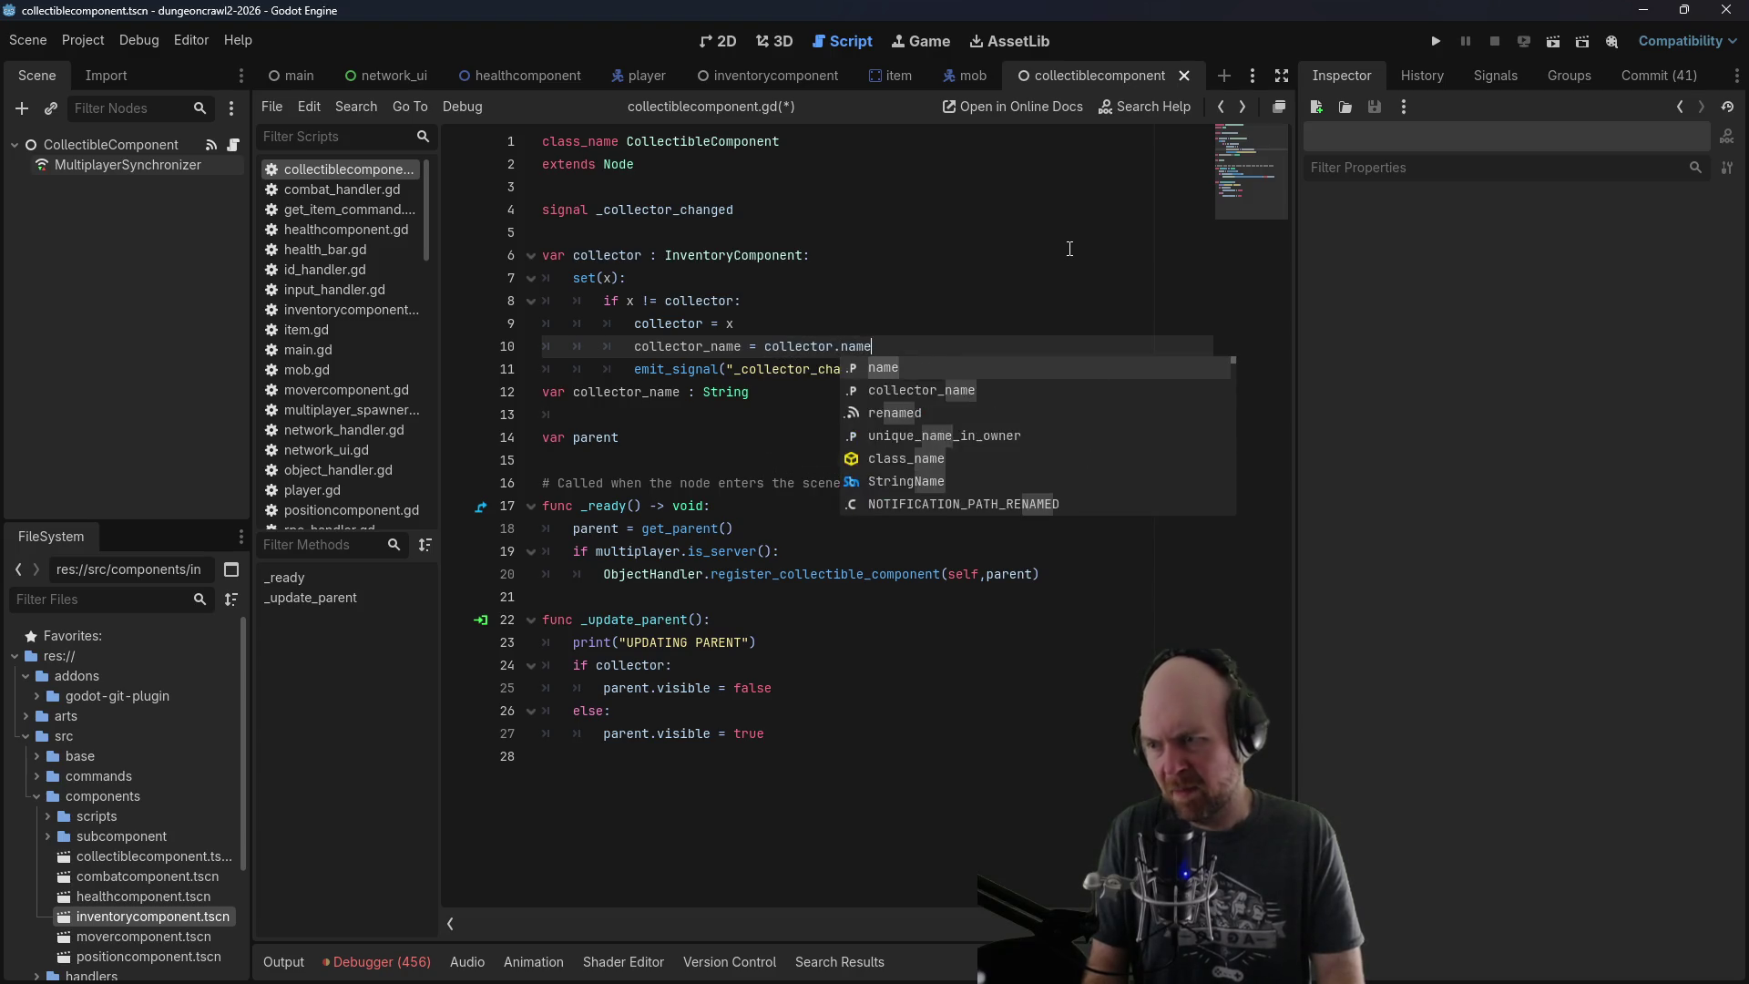
key(ctrl+s)
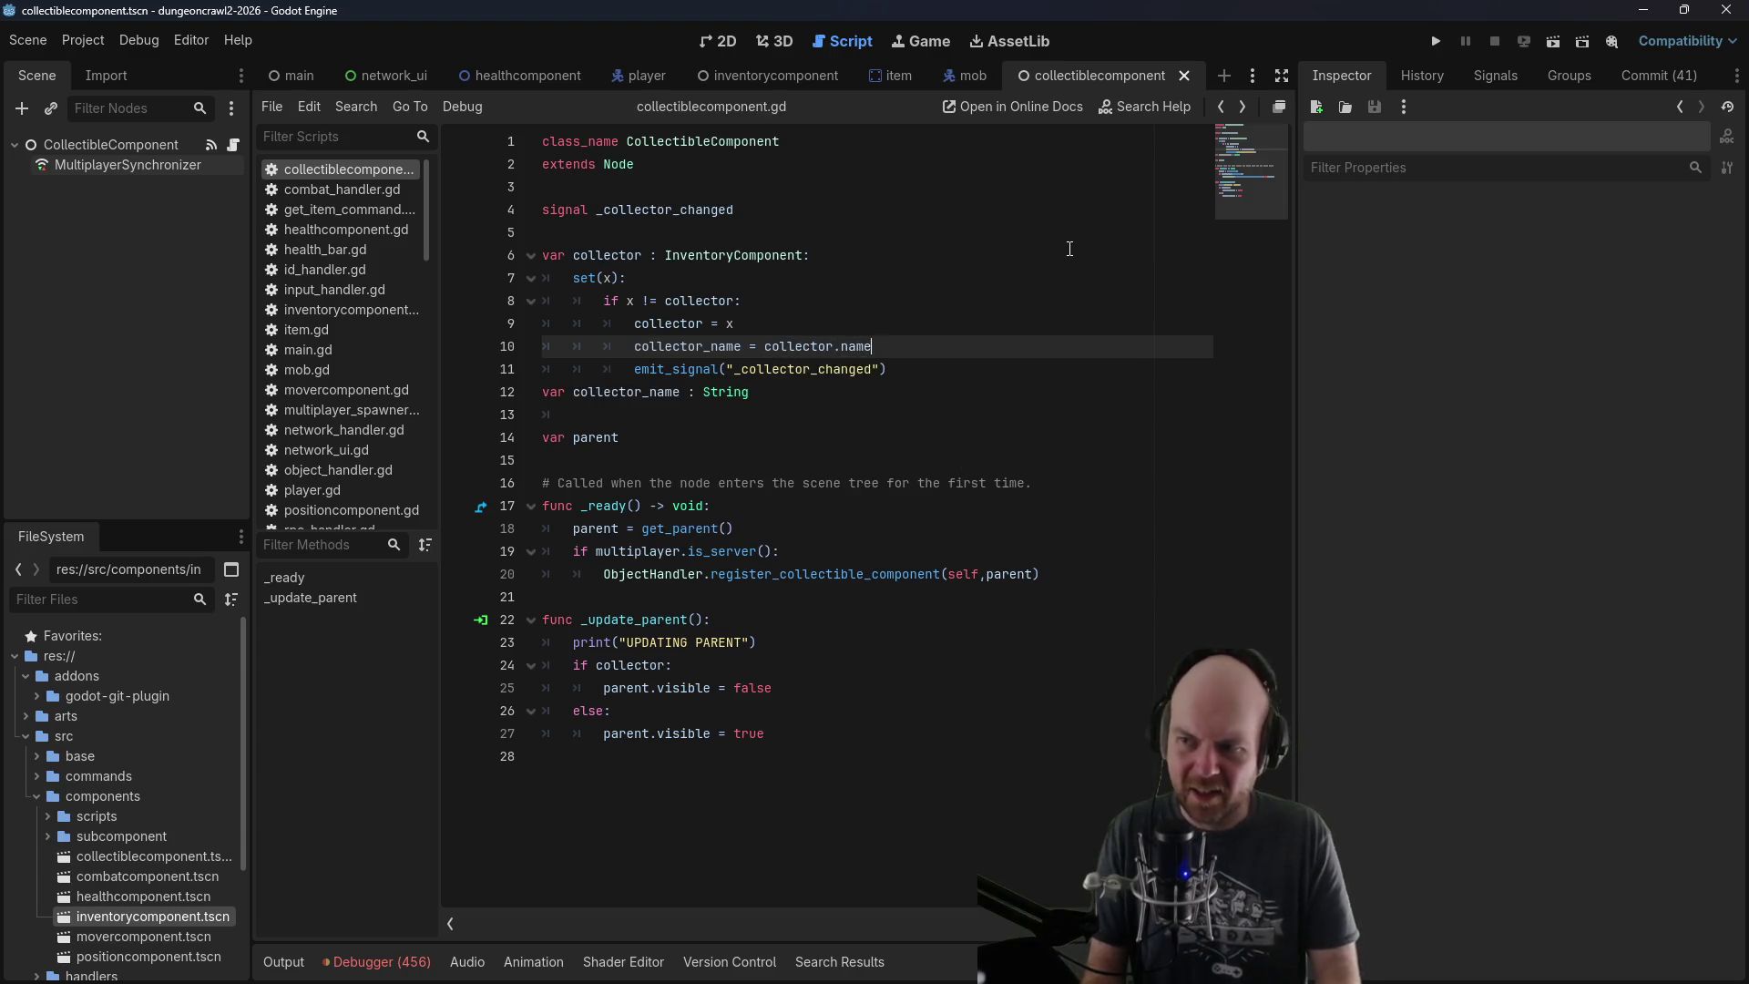
key(Escape)
key(Down)
key(Down)
key(Down)
- Start a 'set(x):' setter for collector_name with an 'if x != collector_name:' check
text(set(x):)
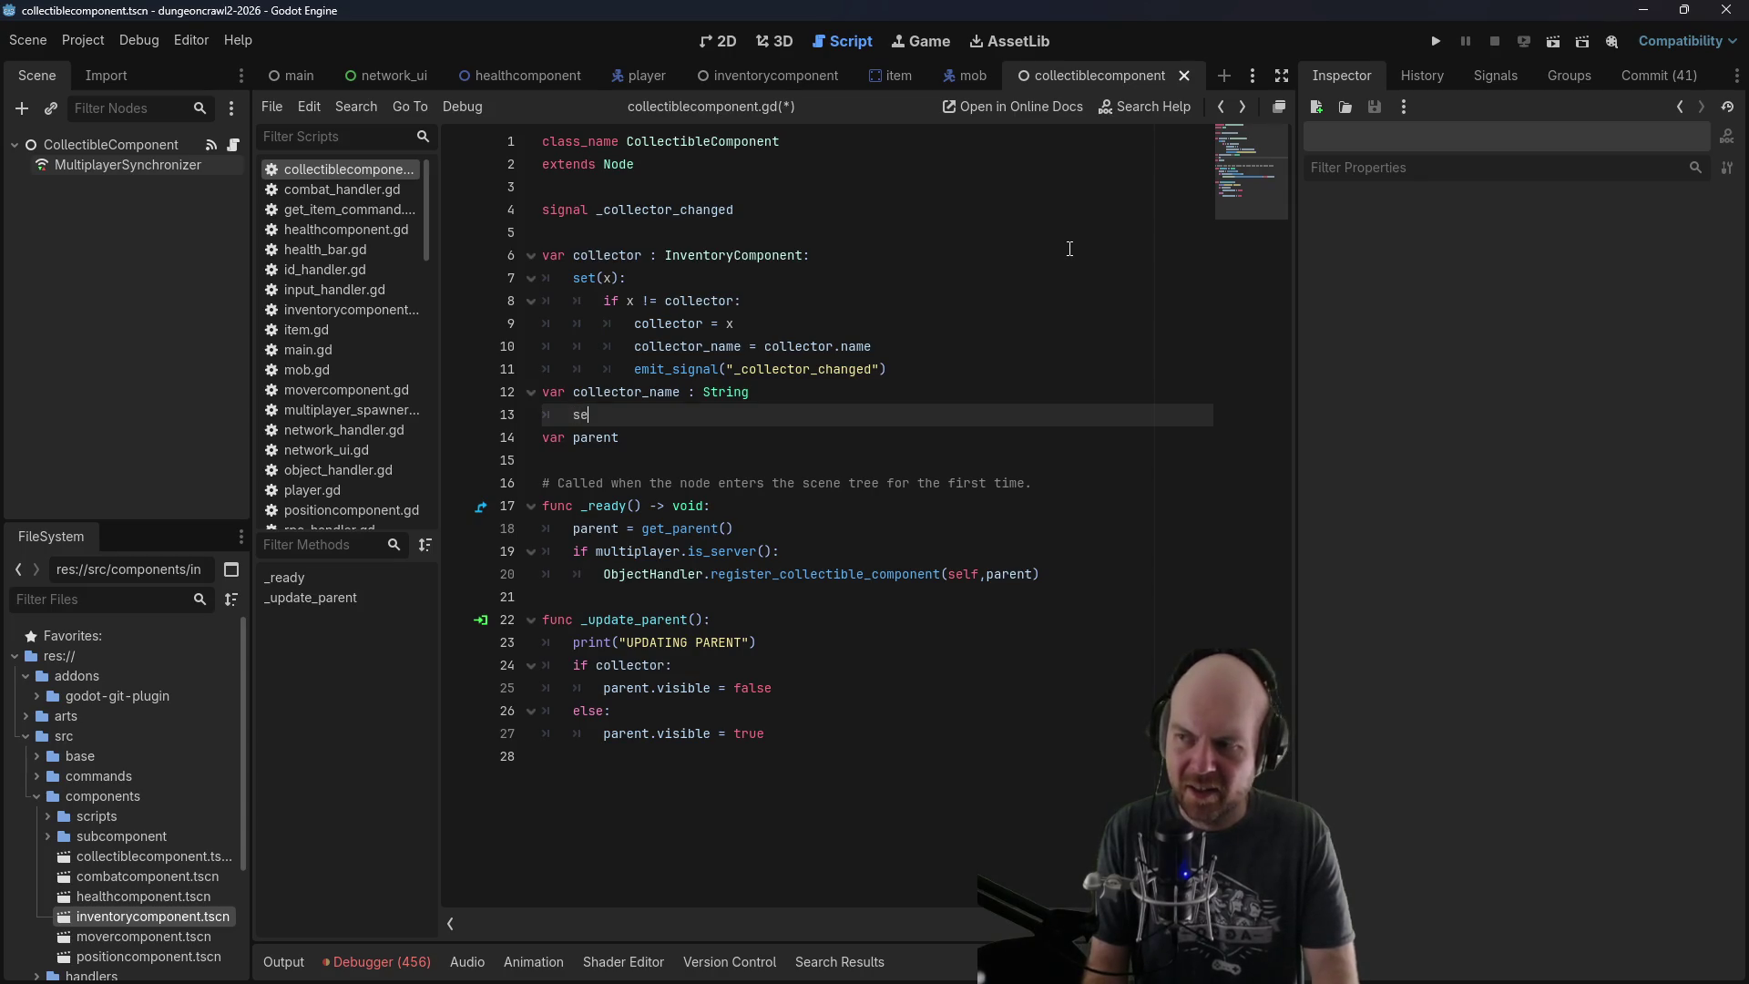
key(Return)
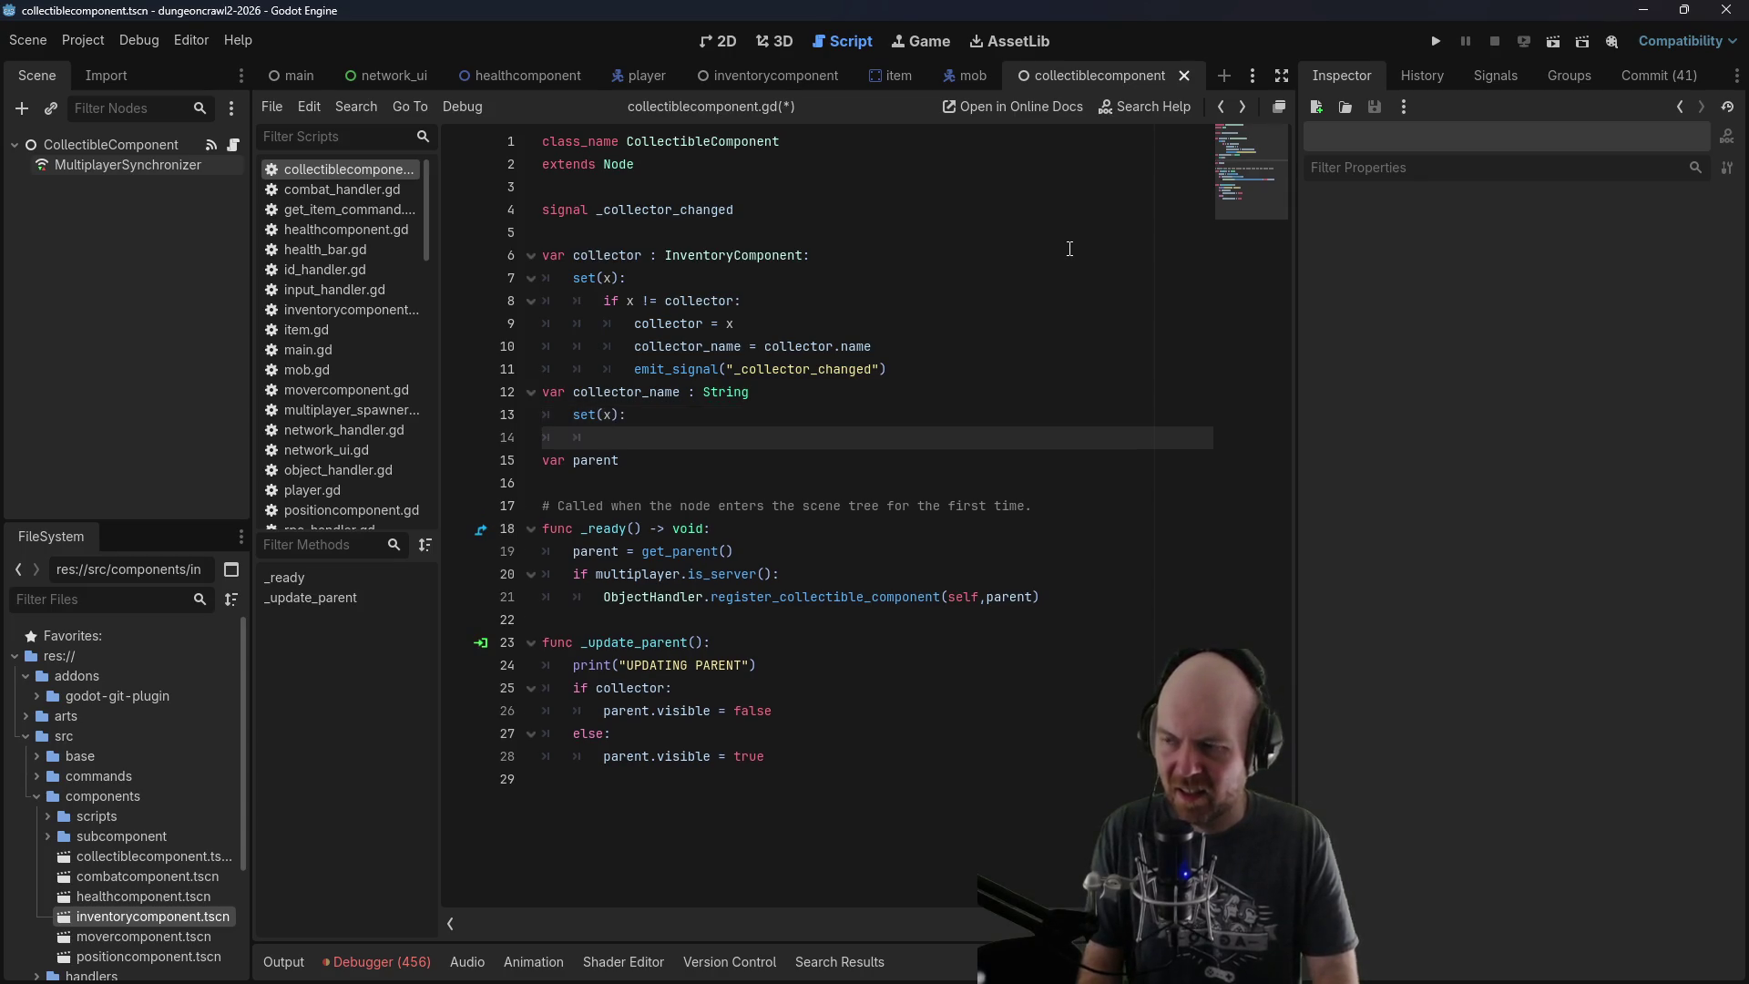
text(if )
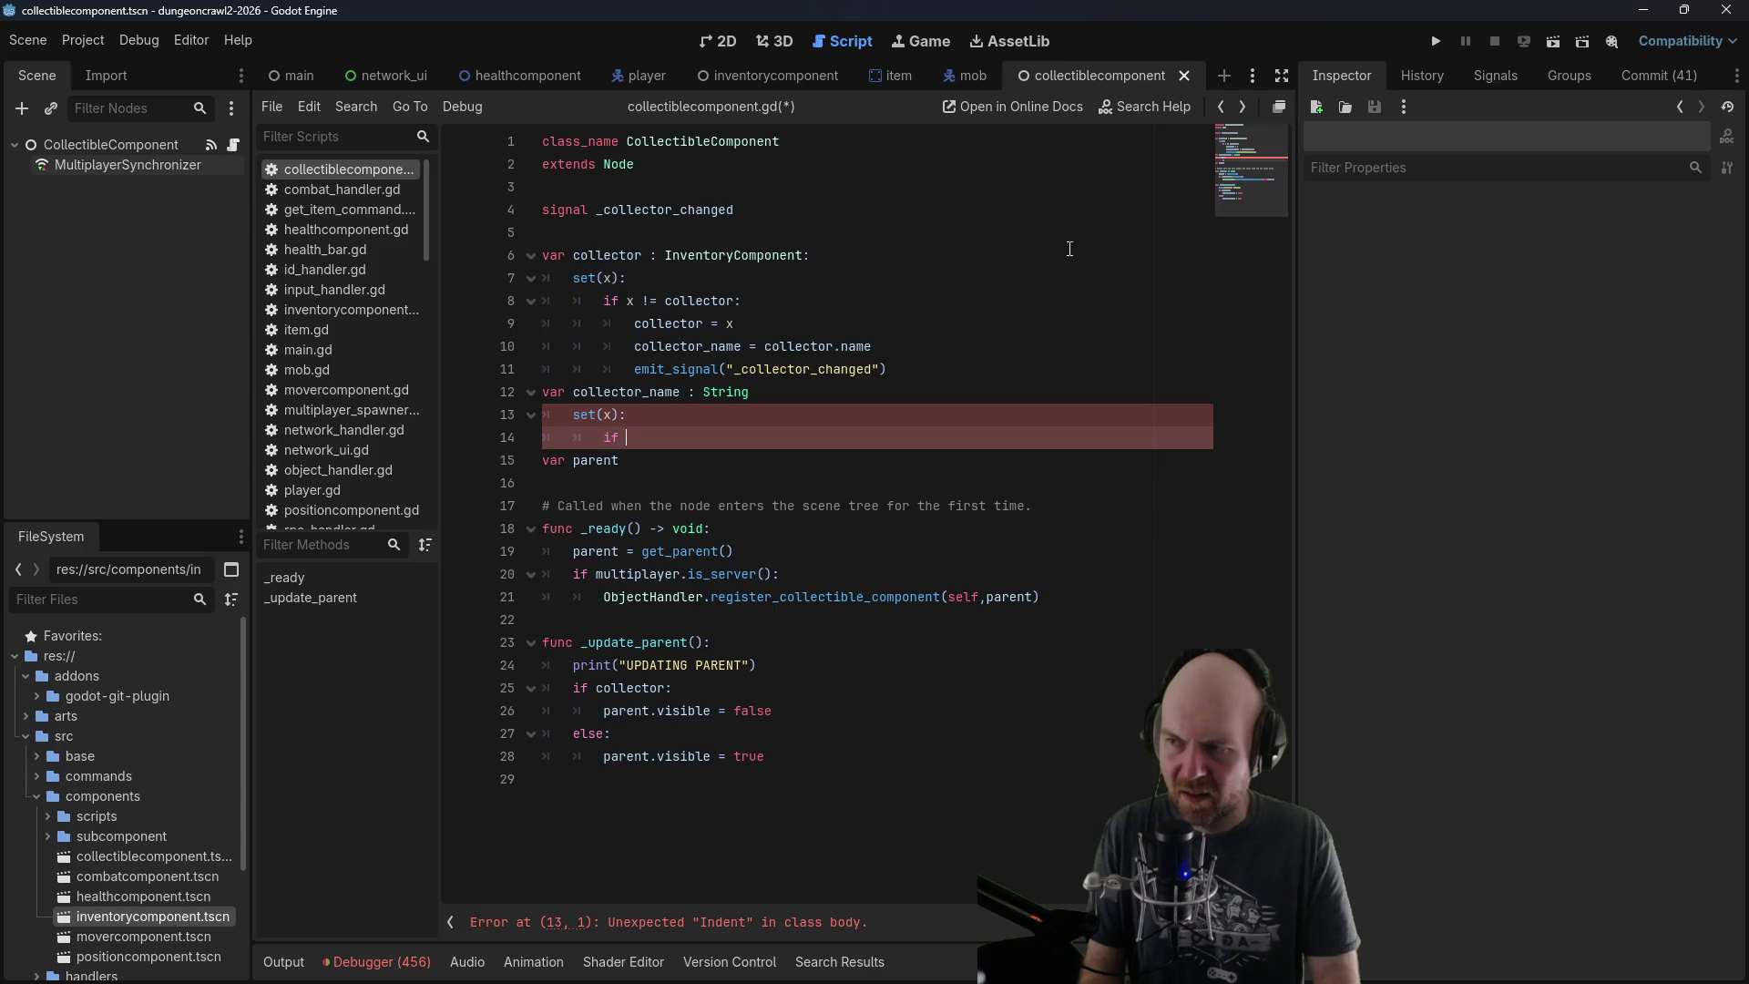
text(x != collect)
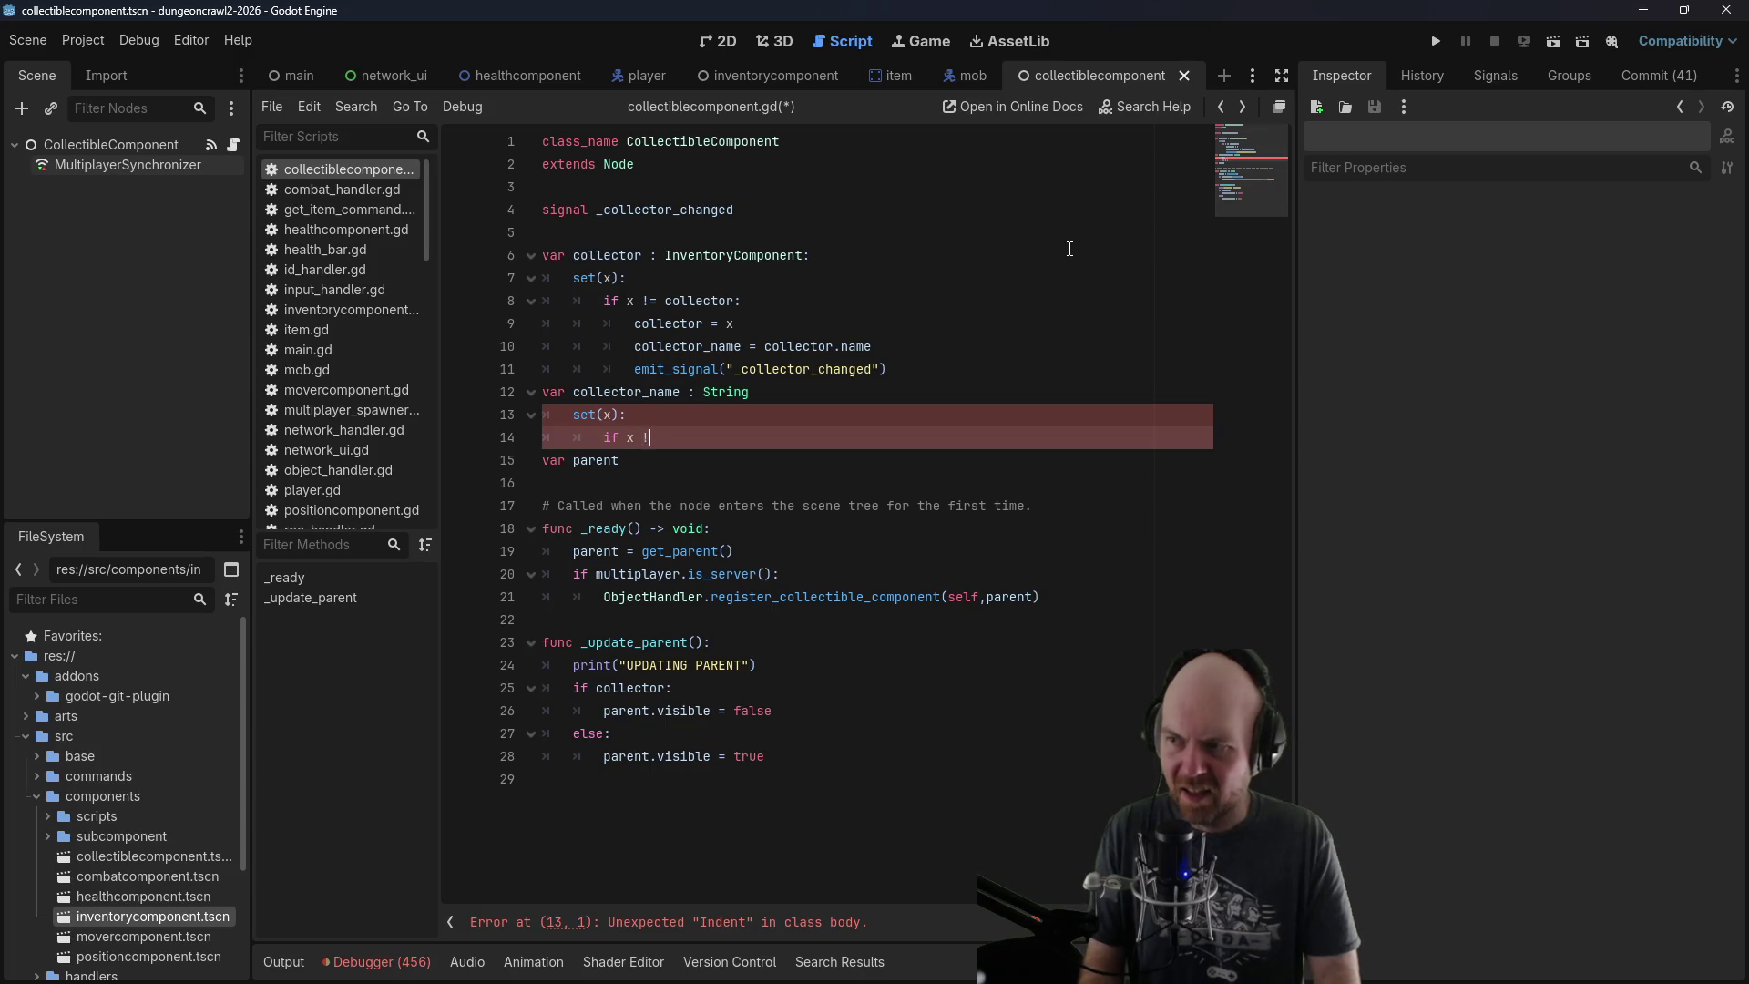
text(or_name:)
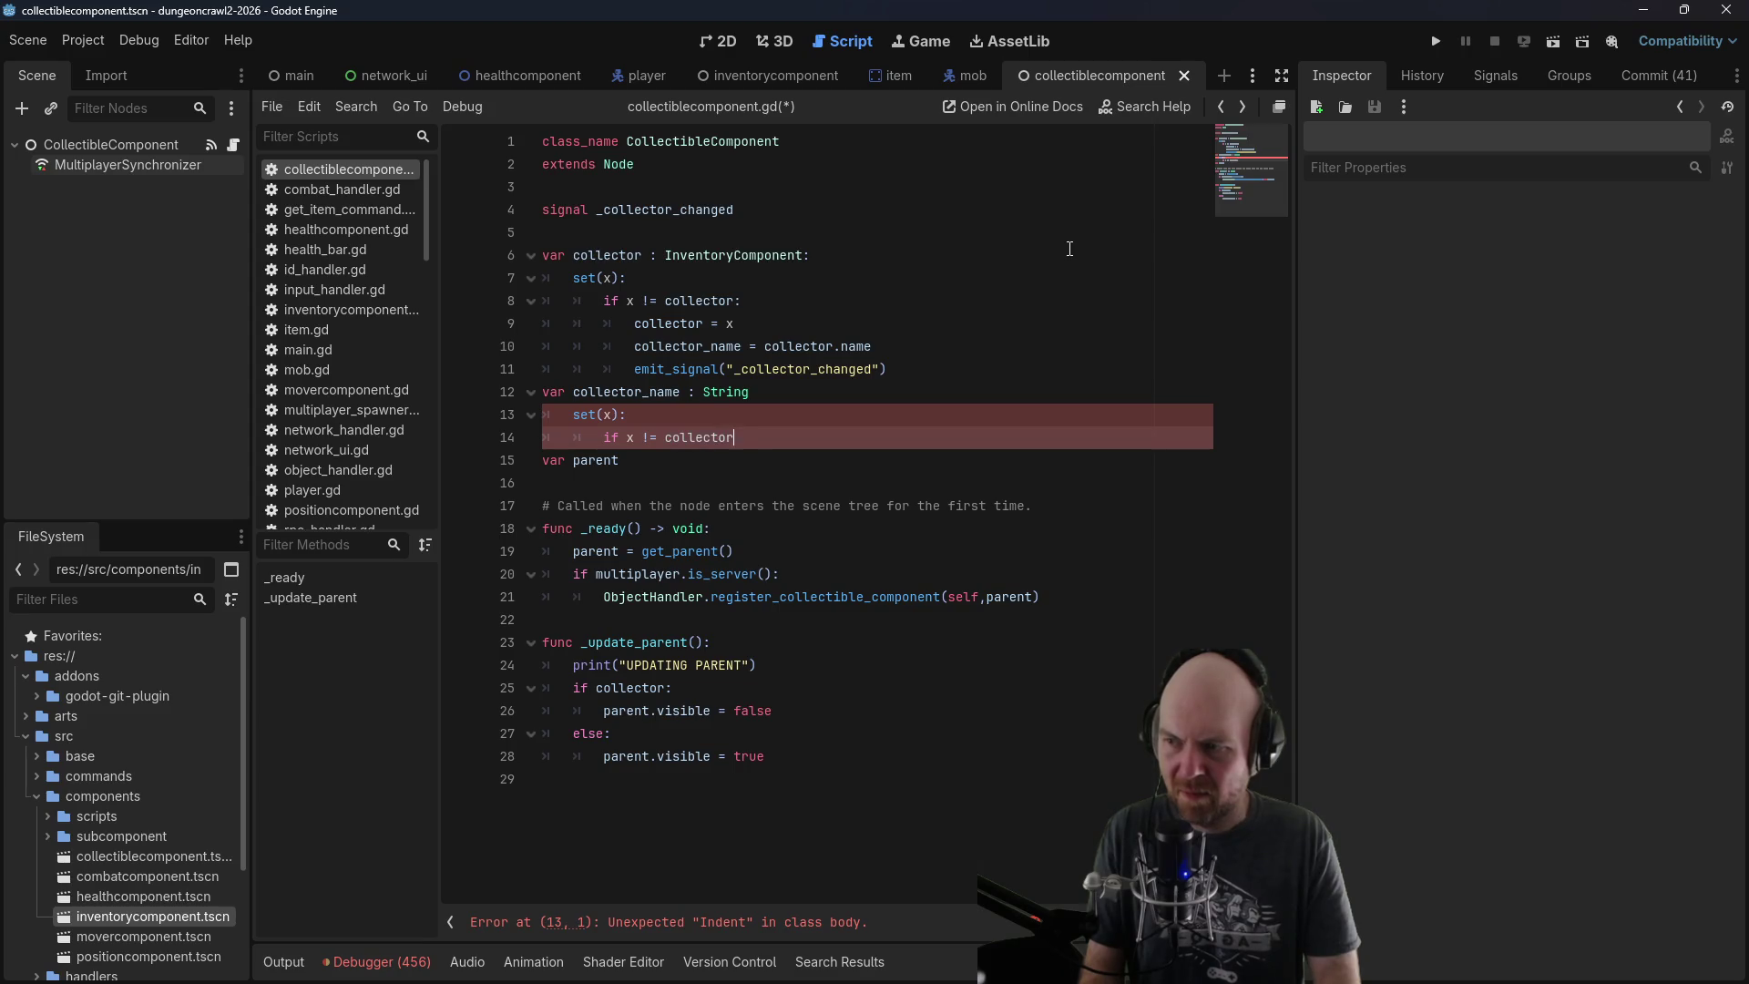
key(Return)
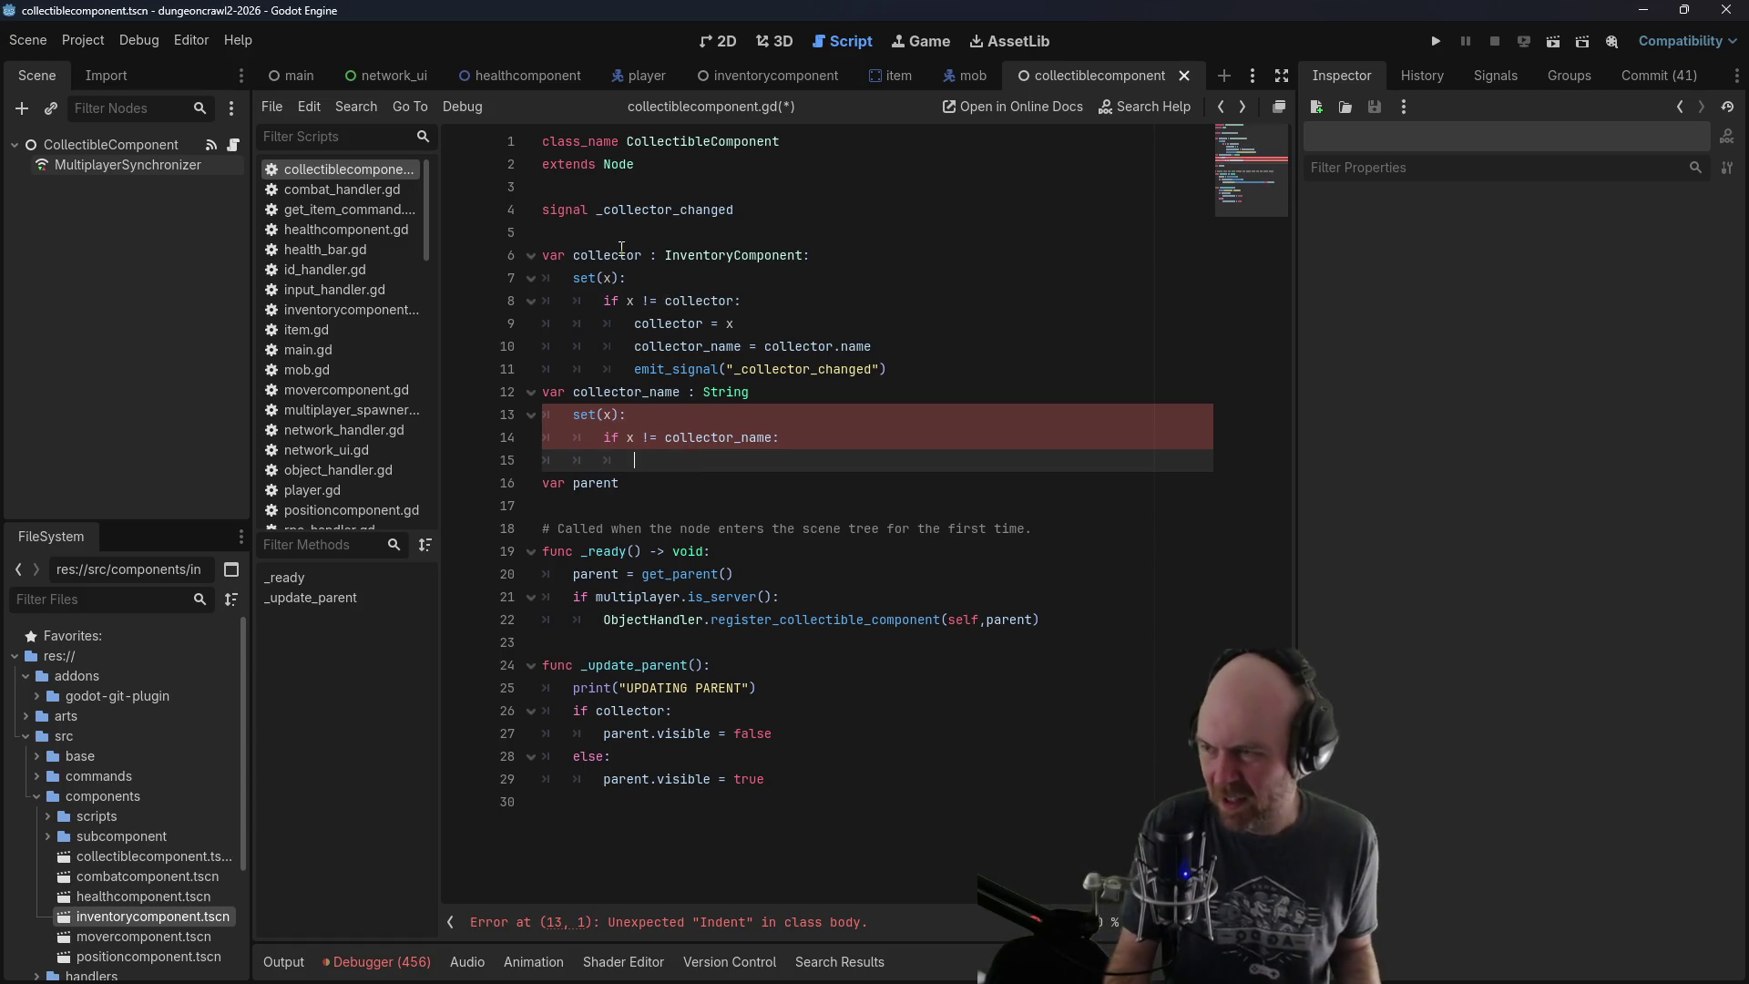
drag(628, 437, 793, 435)
click(792, 435)
click(750, 452)
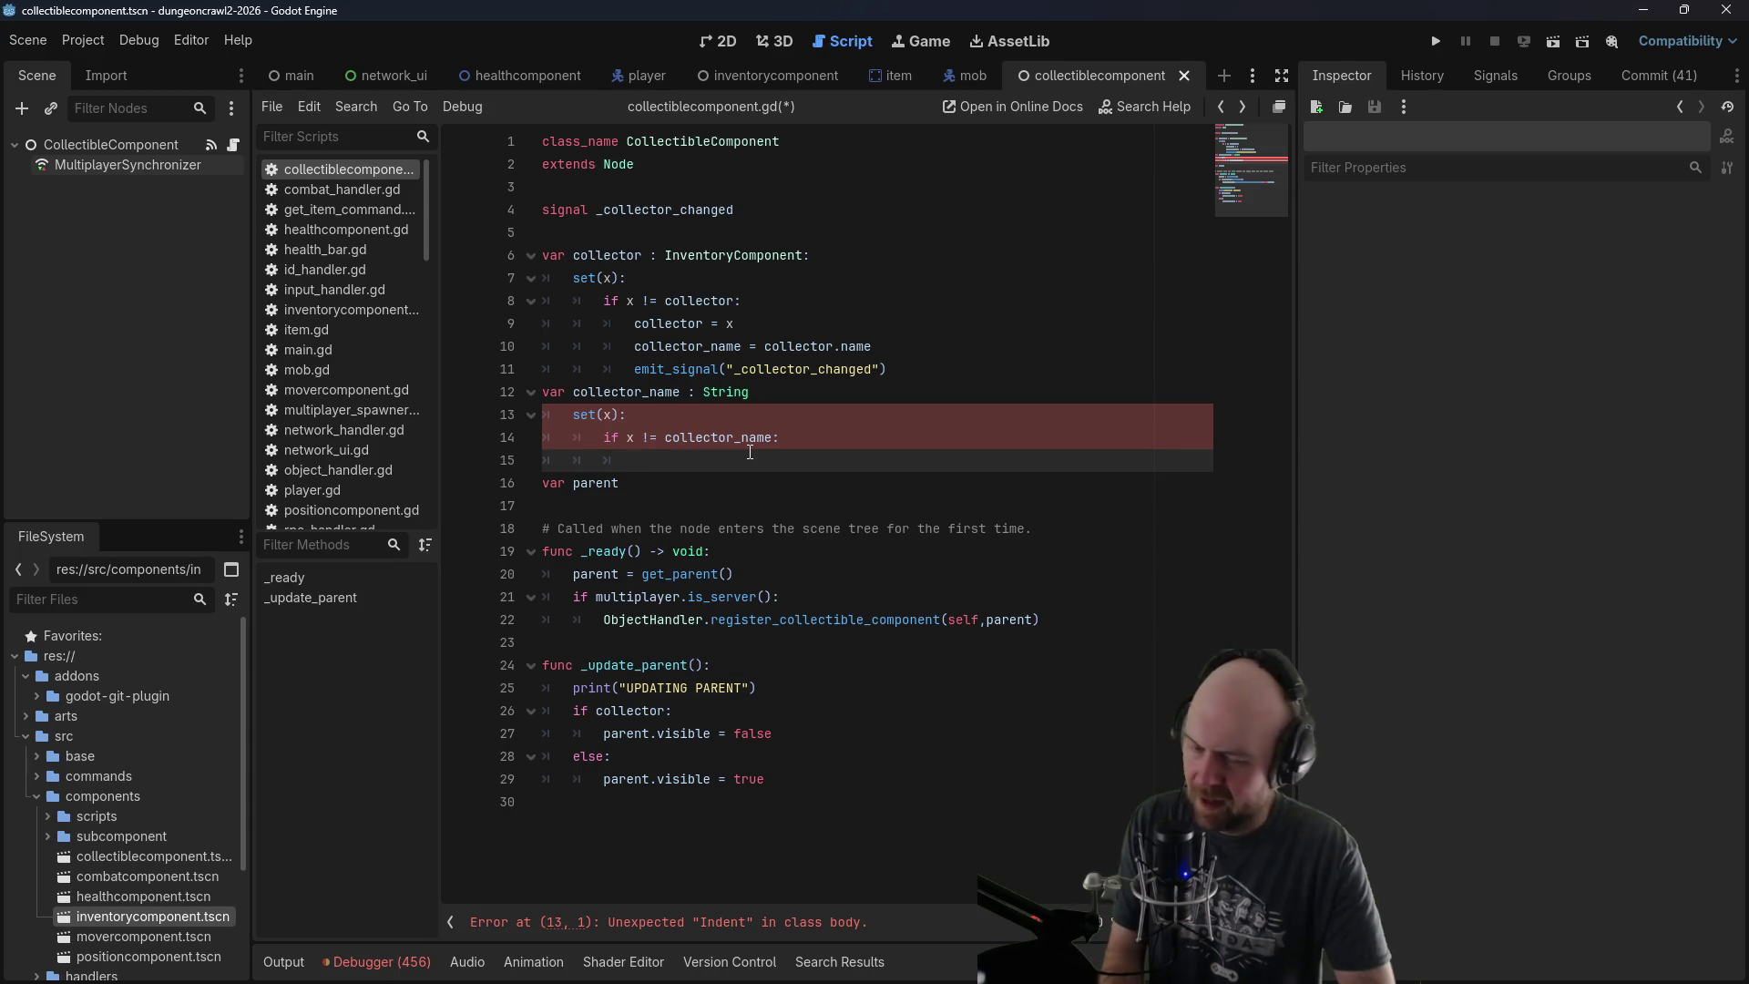
- Fill the check with 'collector_name = x' and 'collector = InputHandler.main.get_node(x)', fix the missing colon after String, and save
text(InputHandler.main.get_node()
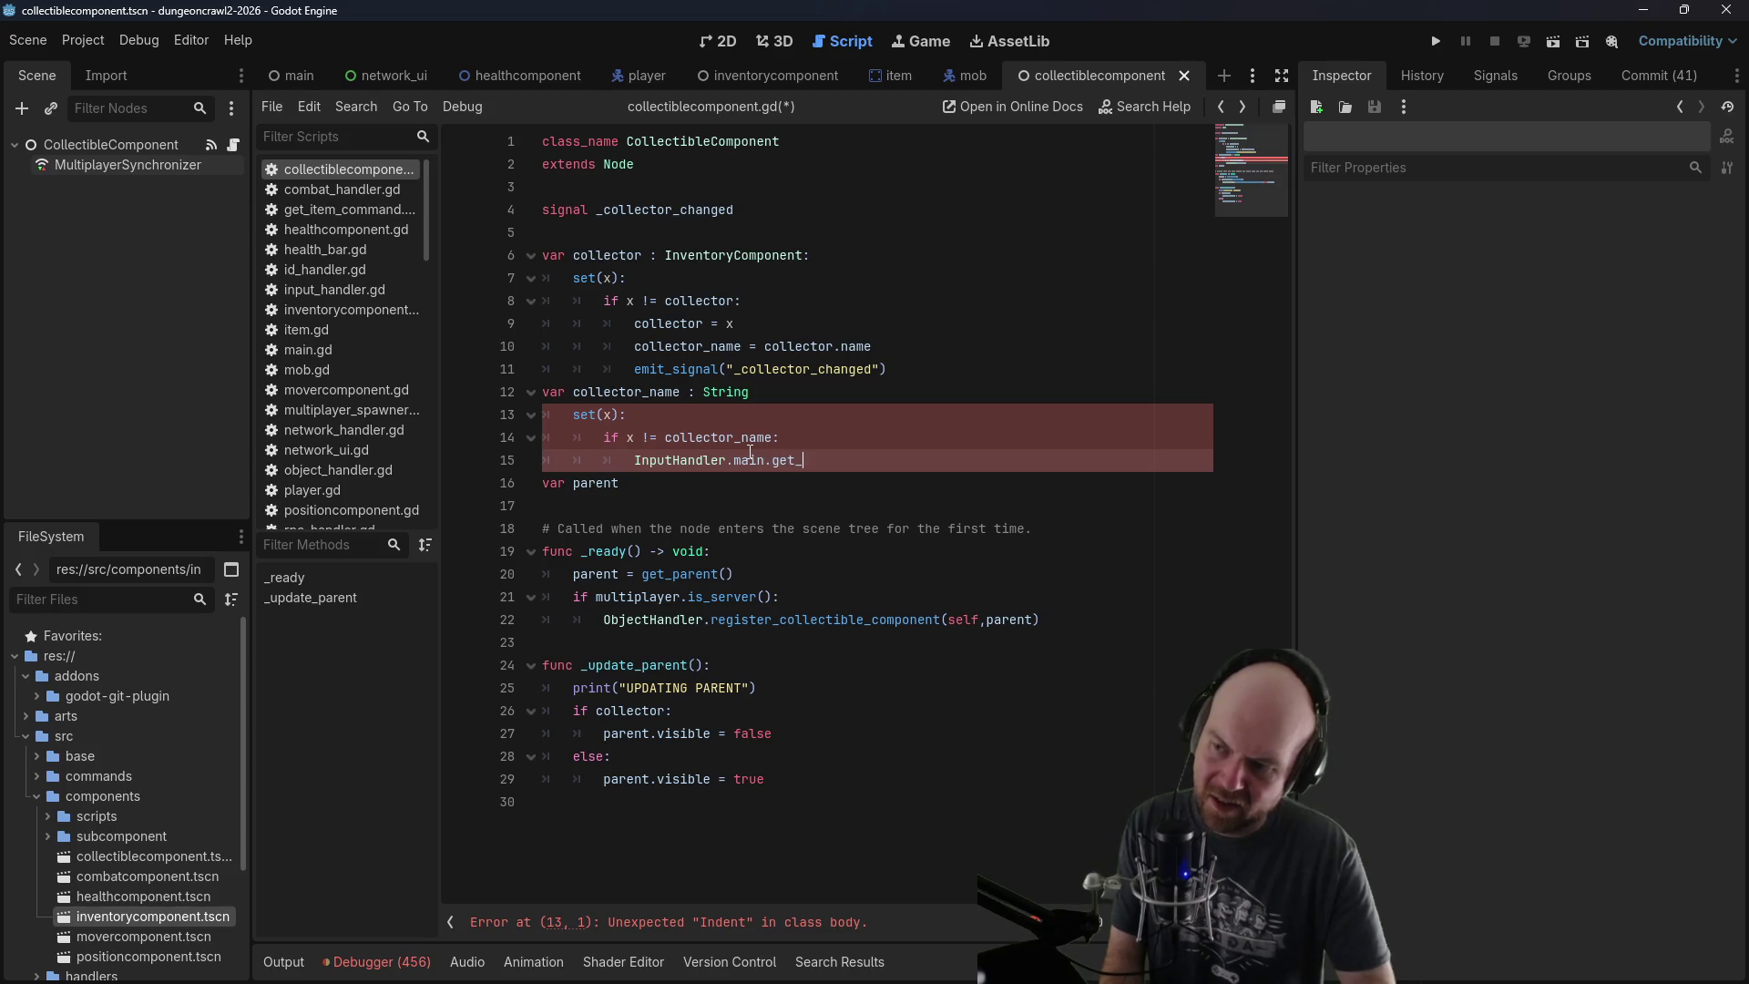
text(x)
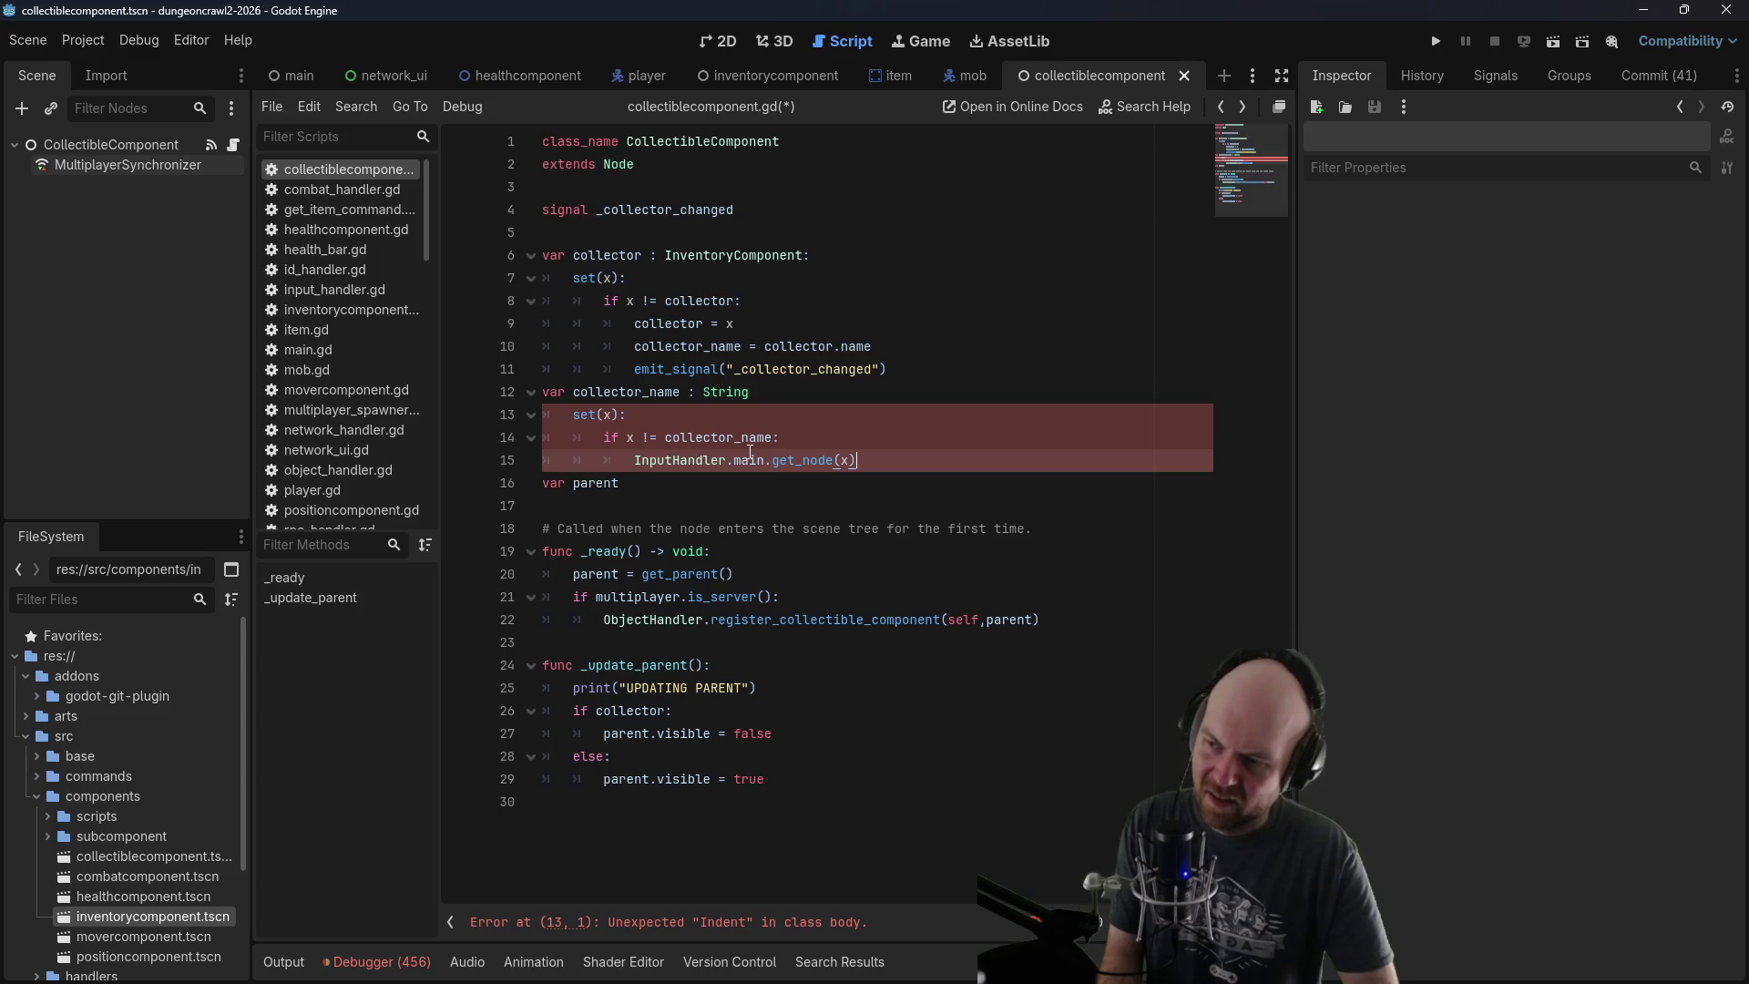
key(Up)
key(Return)
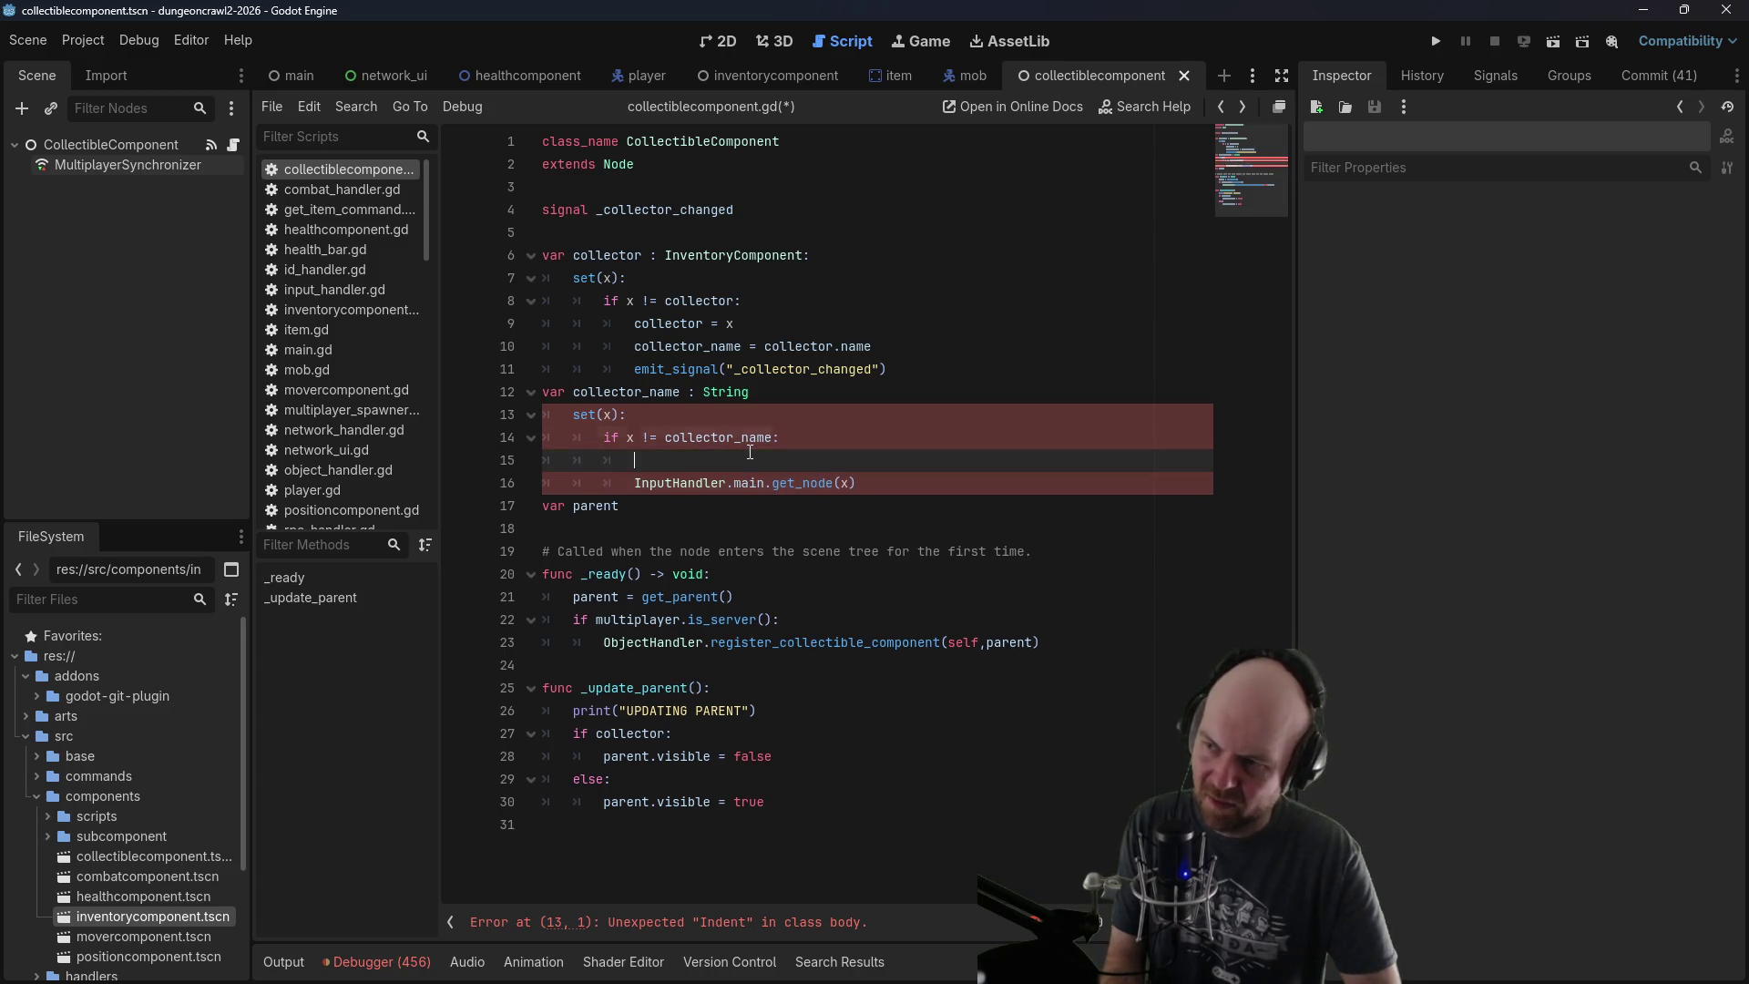
text(collector_name = x)
key(Down)
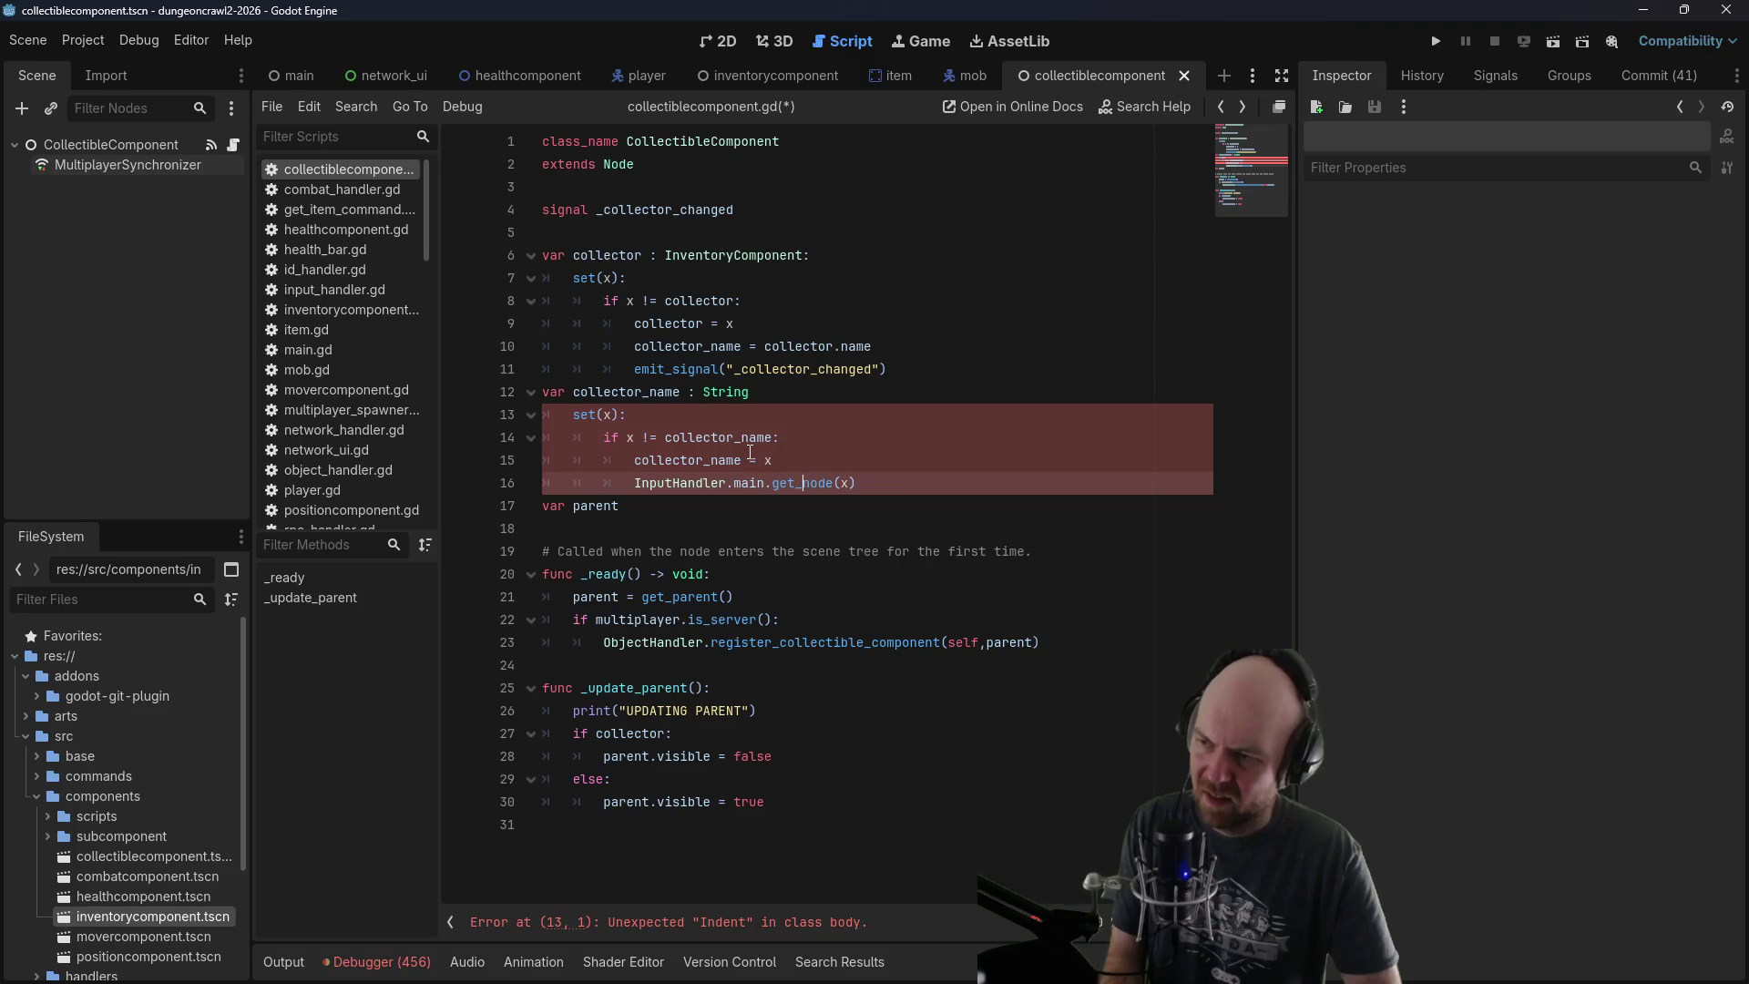
text(collector =)
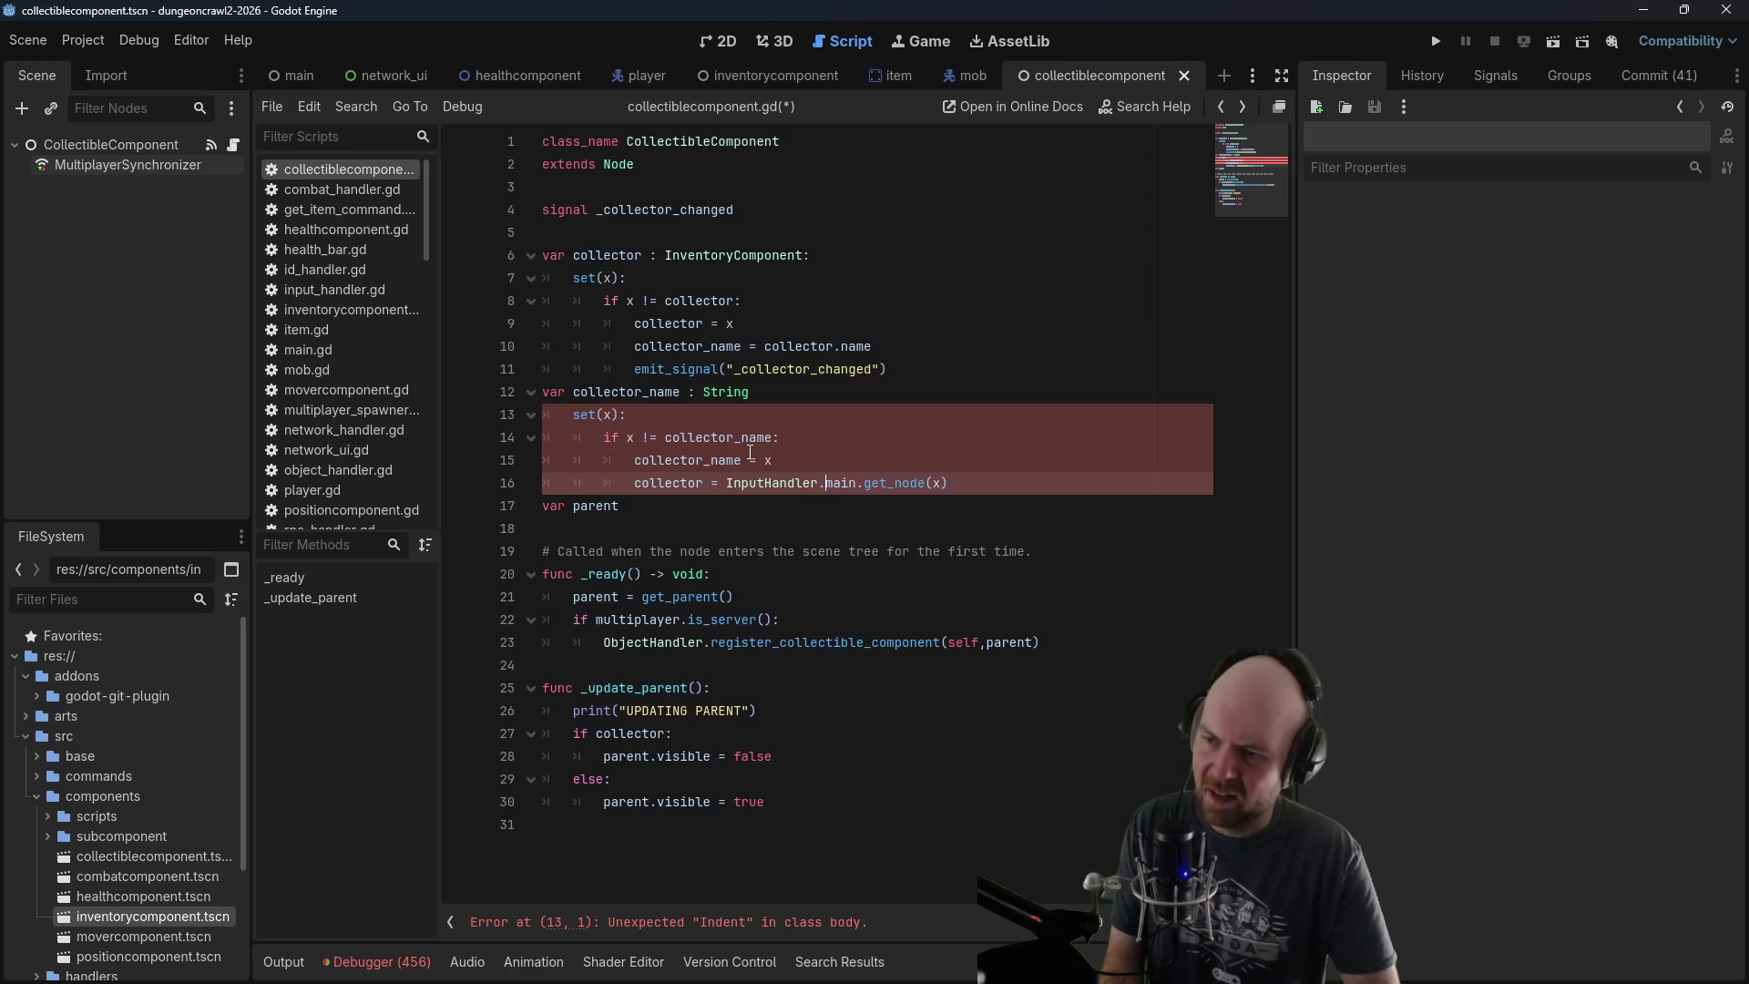
key(ctrl+s)
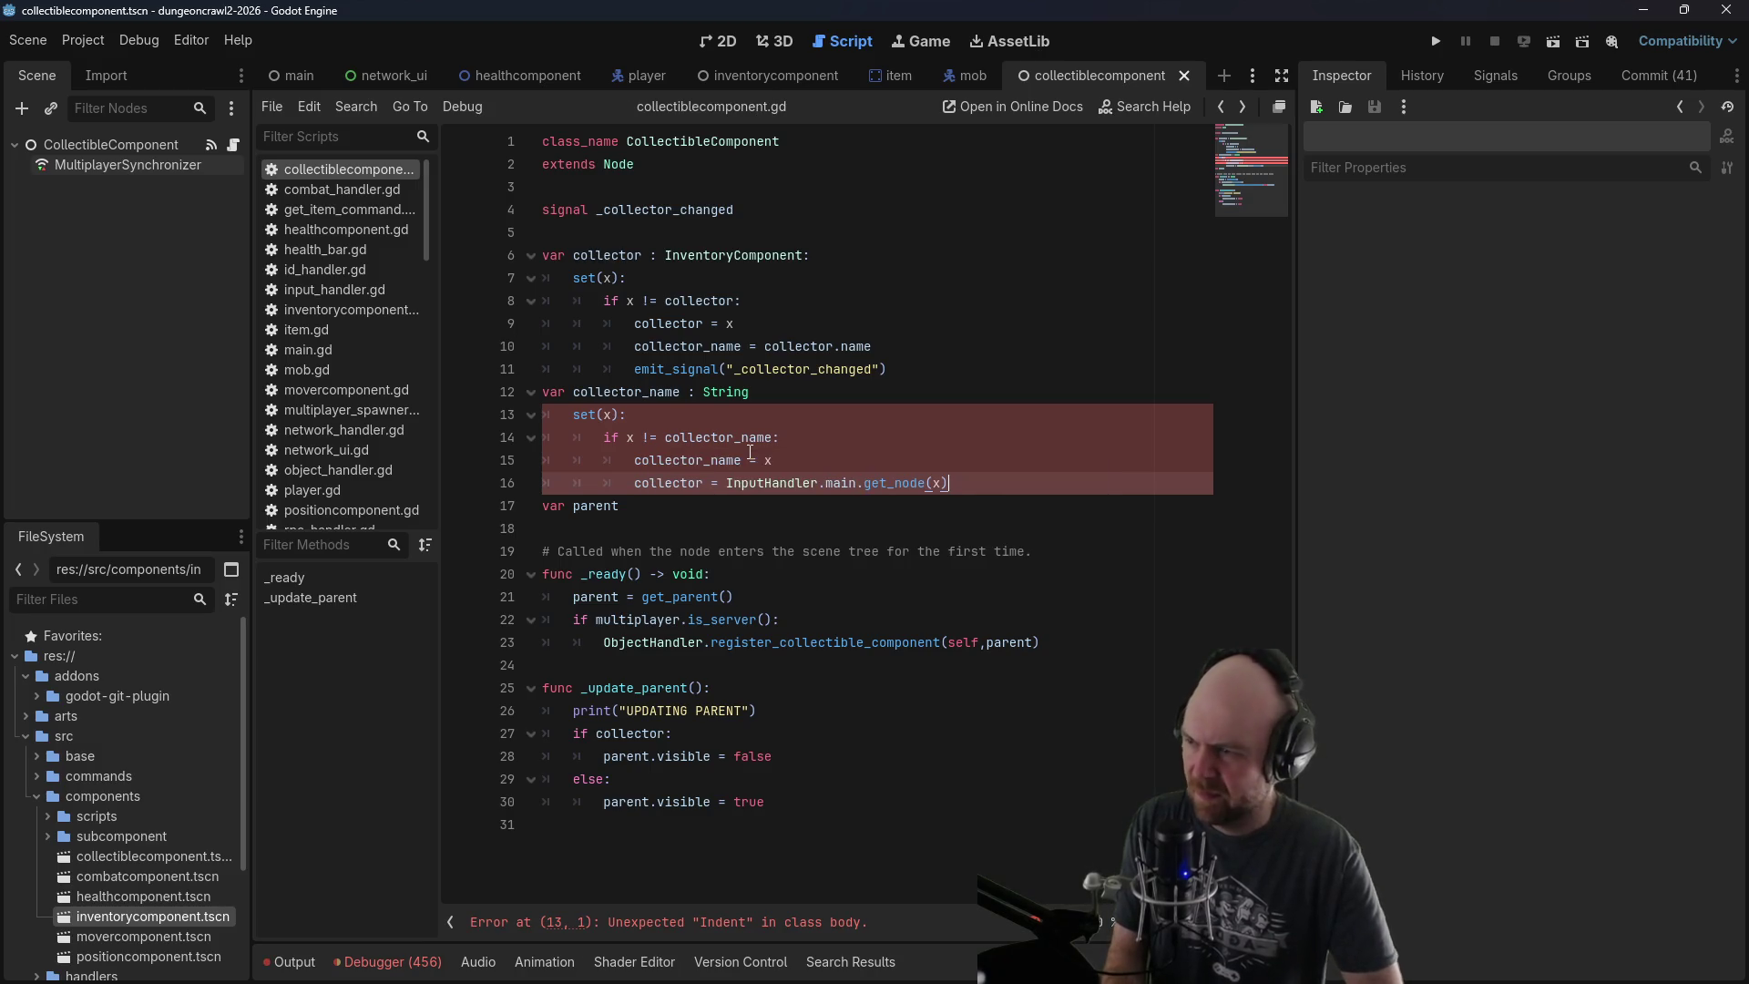
key(Up)
key(Up)
key(Up)
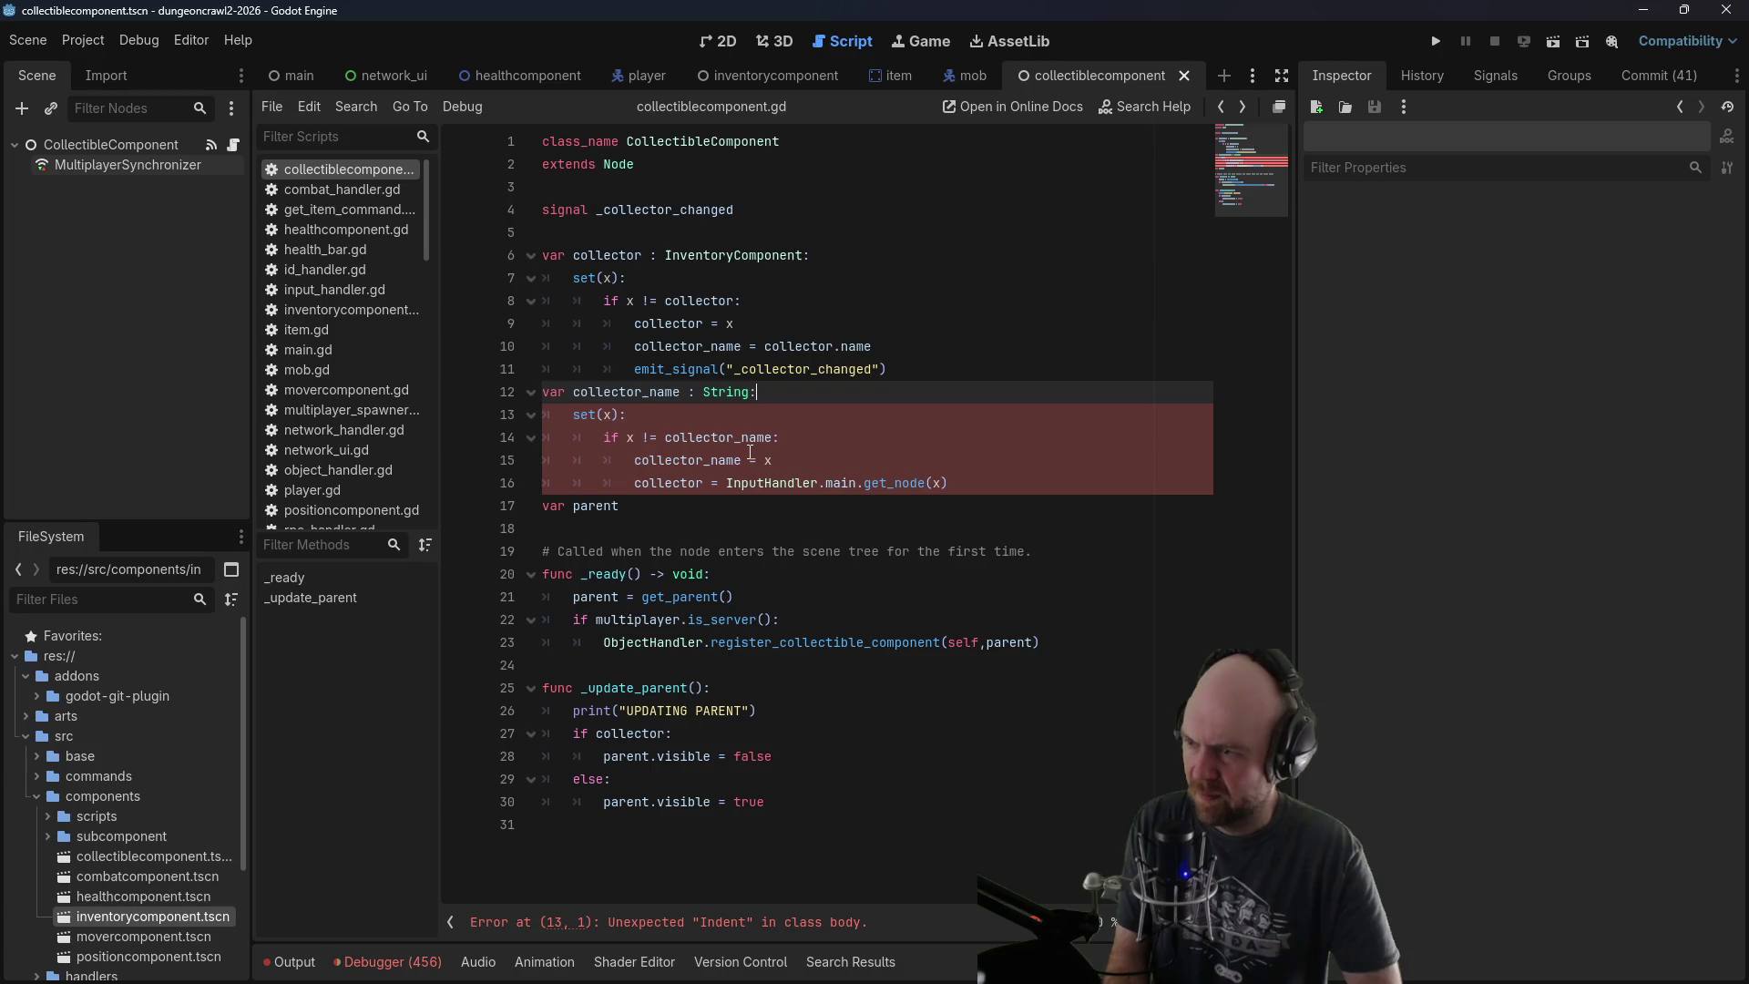
key(ctrl+s)
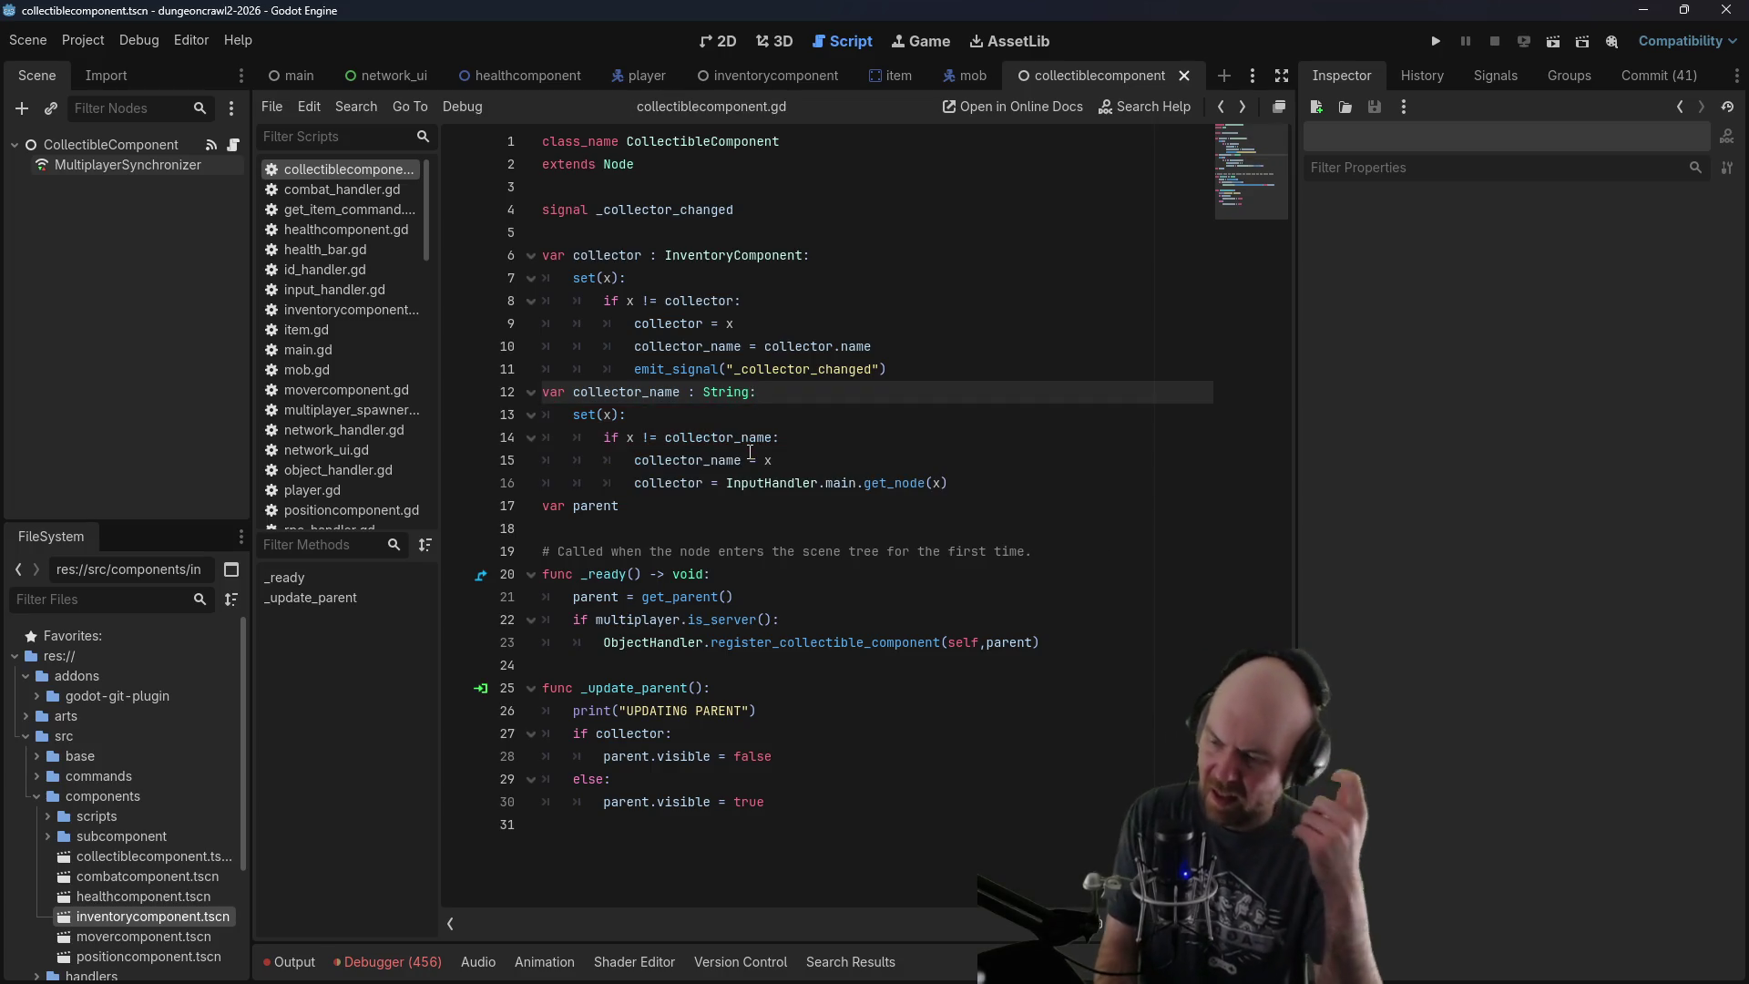
- In the MultiplayerSynchronizer's Replication panel, replace the collector property with collector_name, then run the game with F5
click(182, 168)
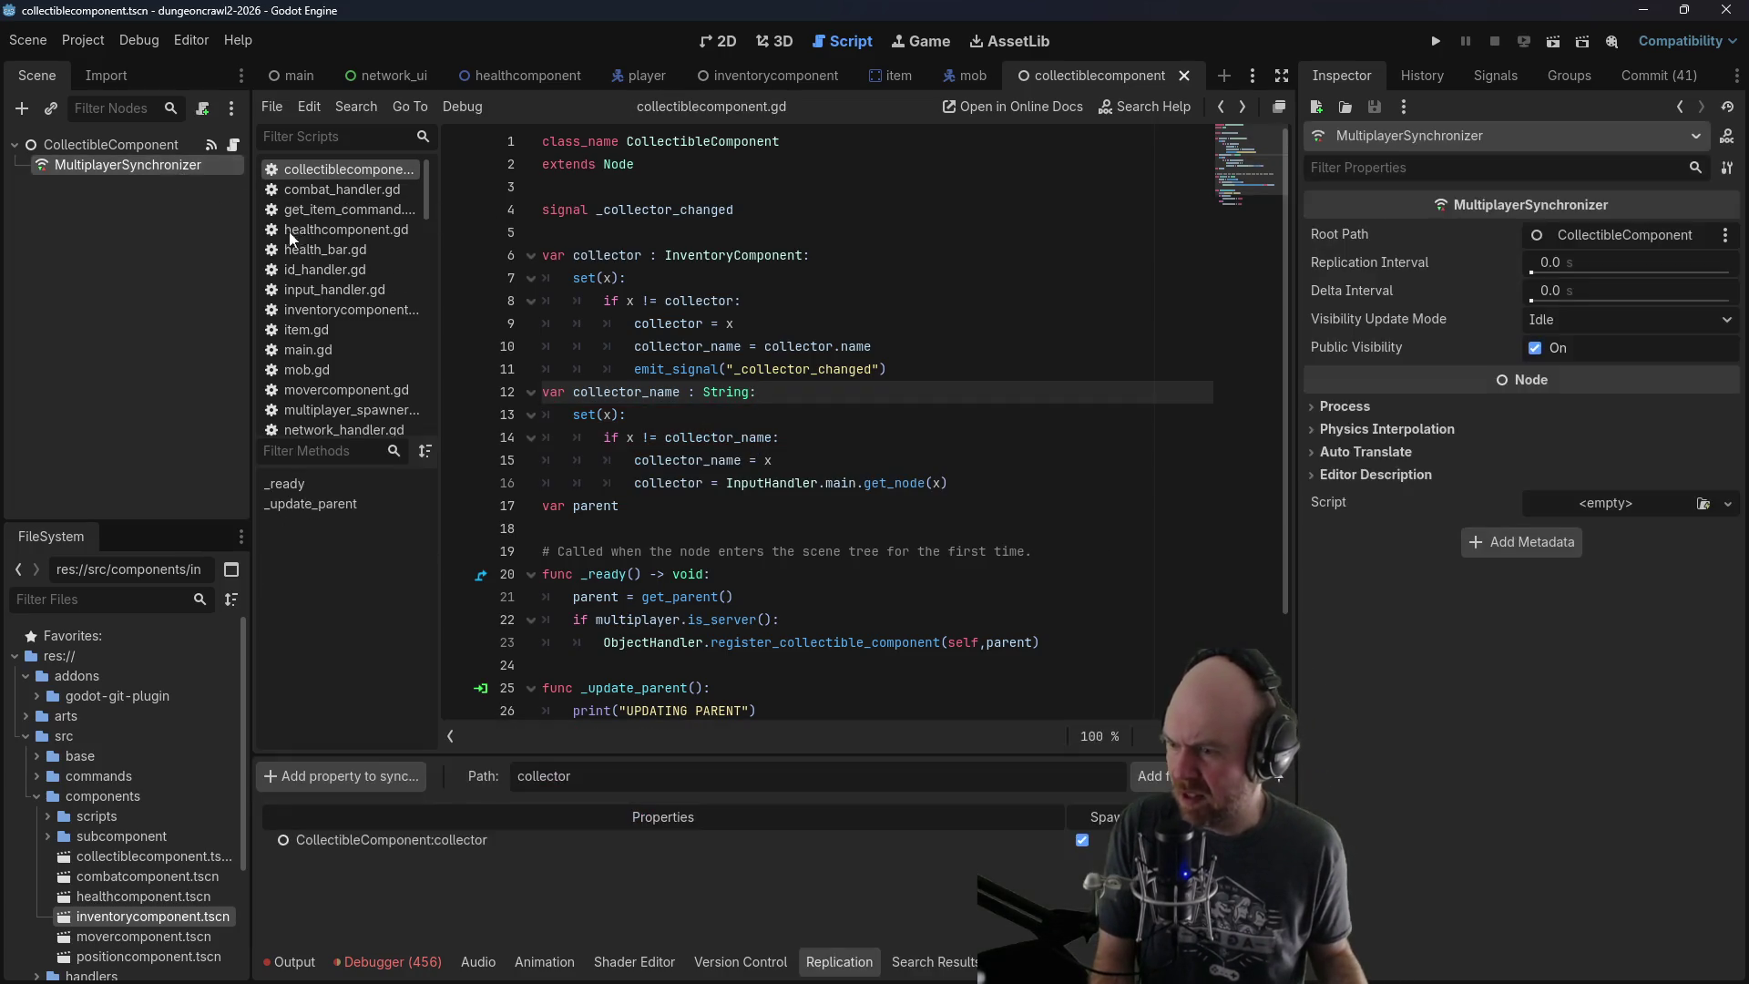
click(1280, 839)
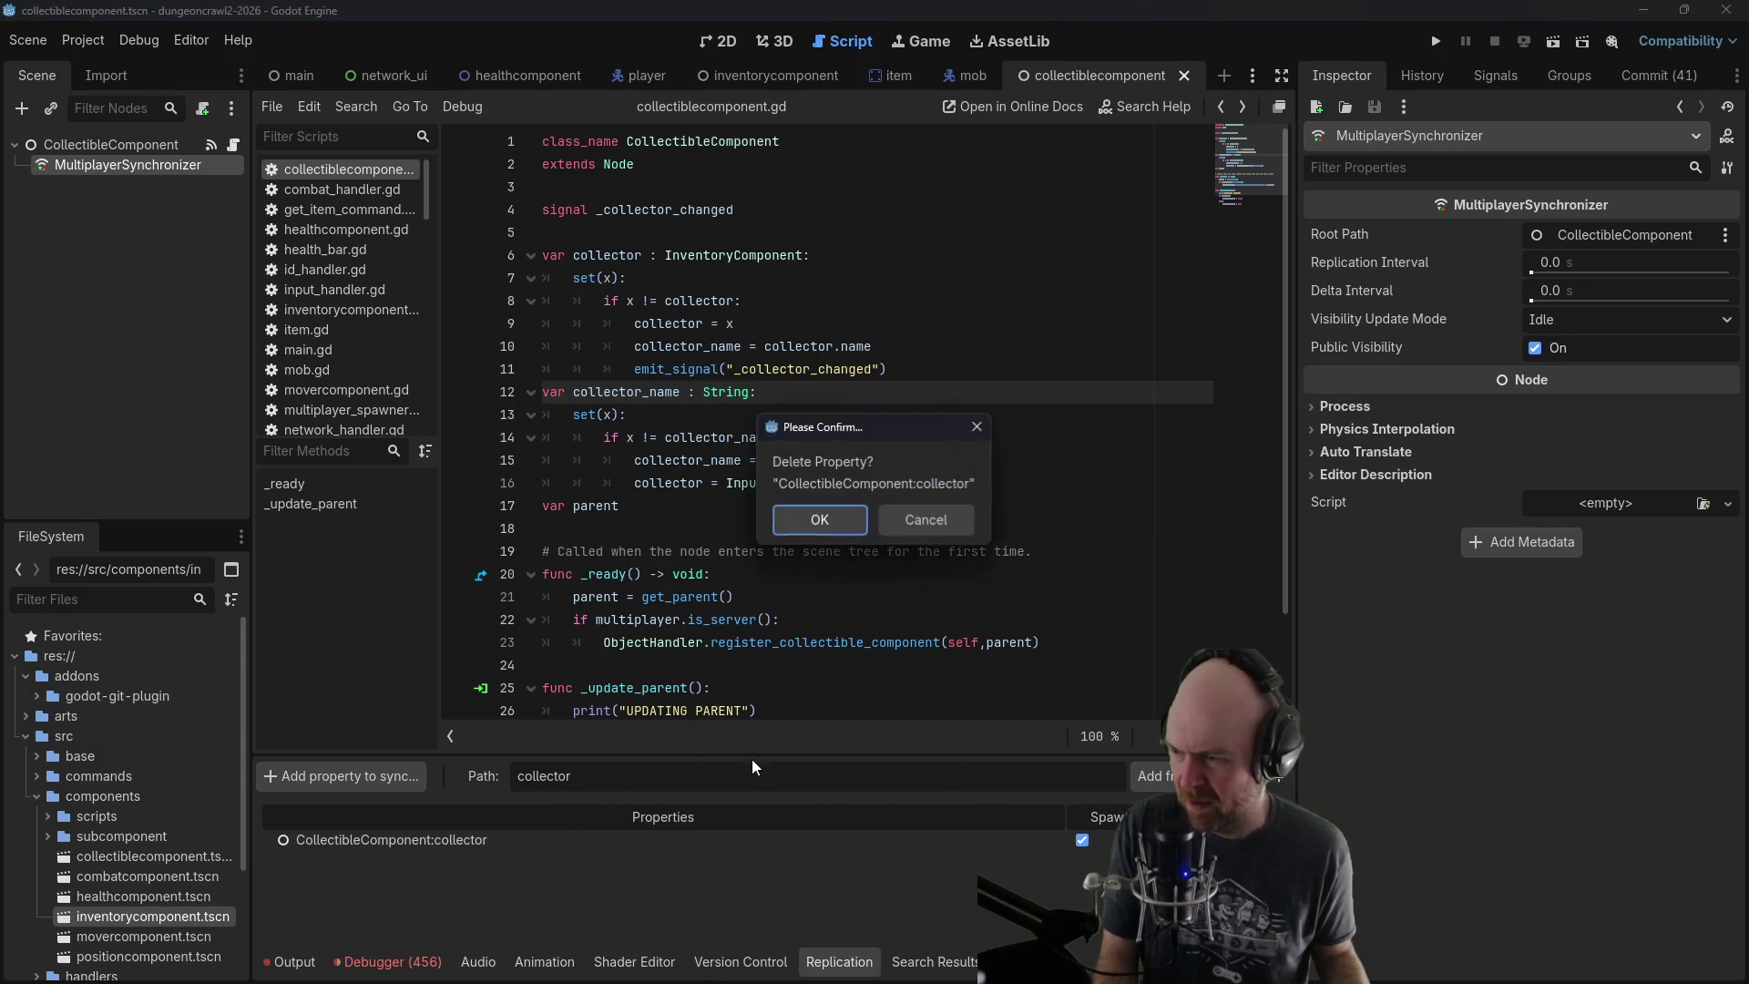
click(817, 516)
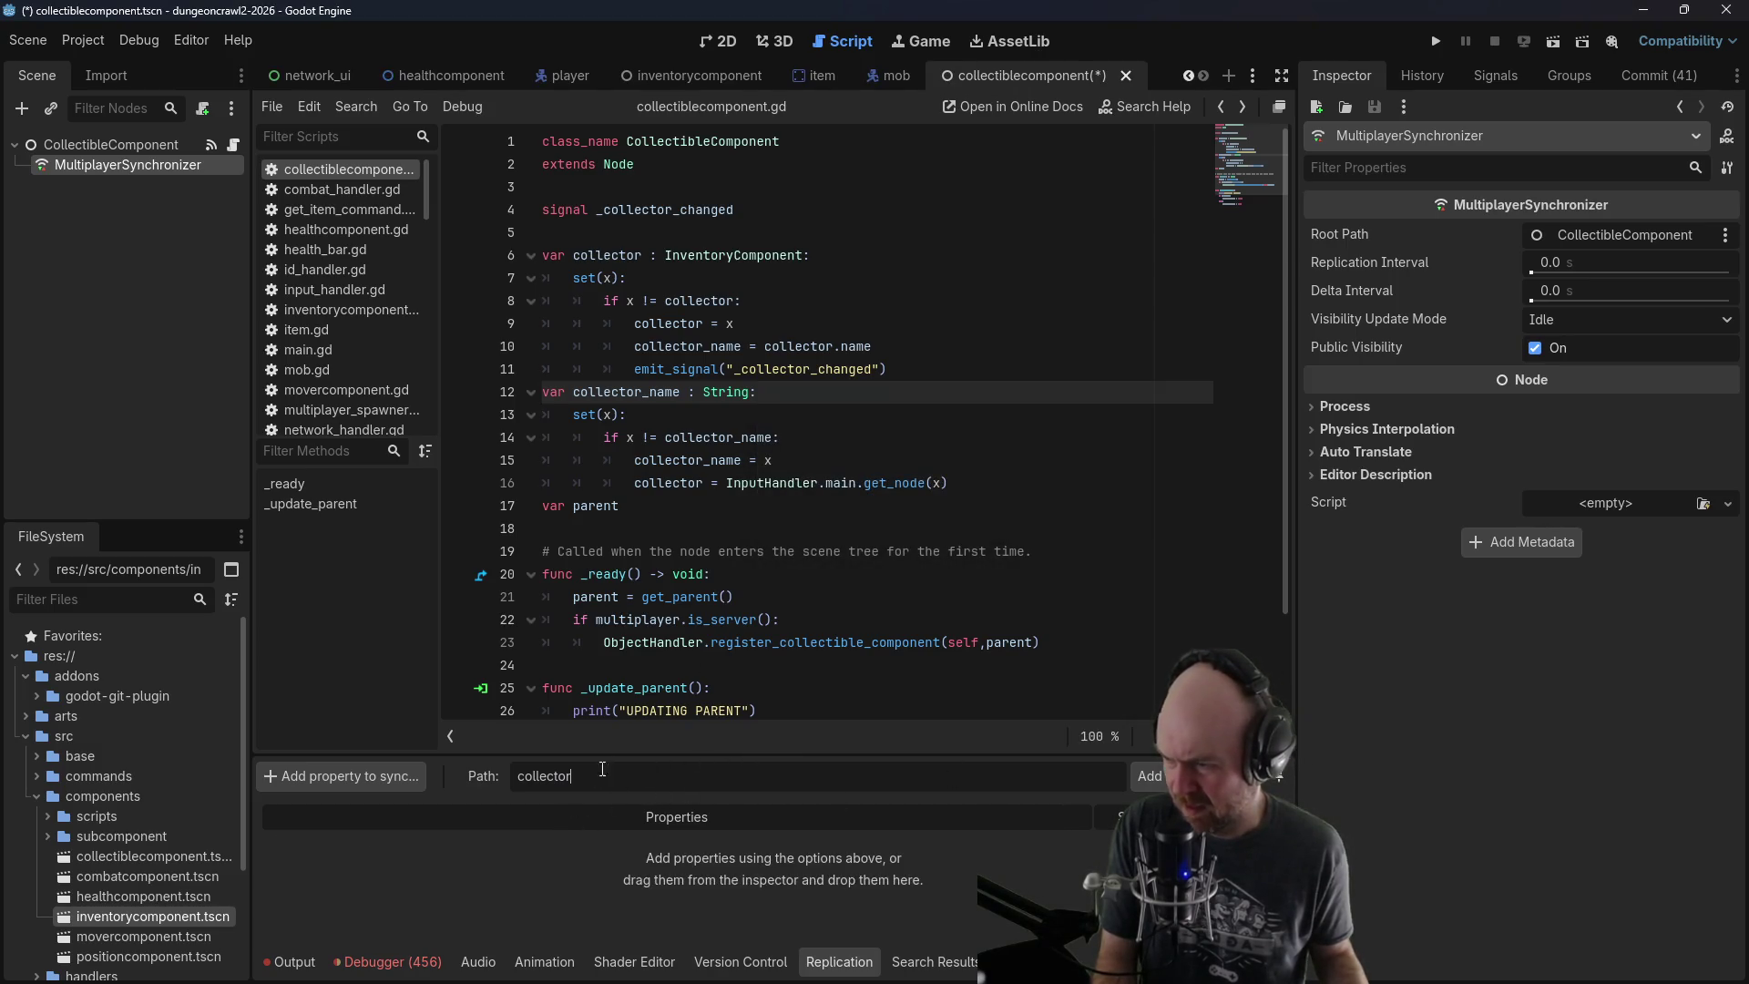
text(ame)
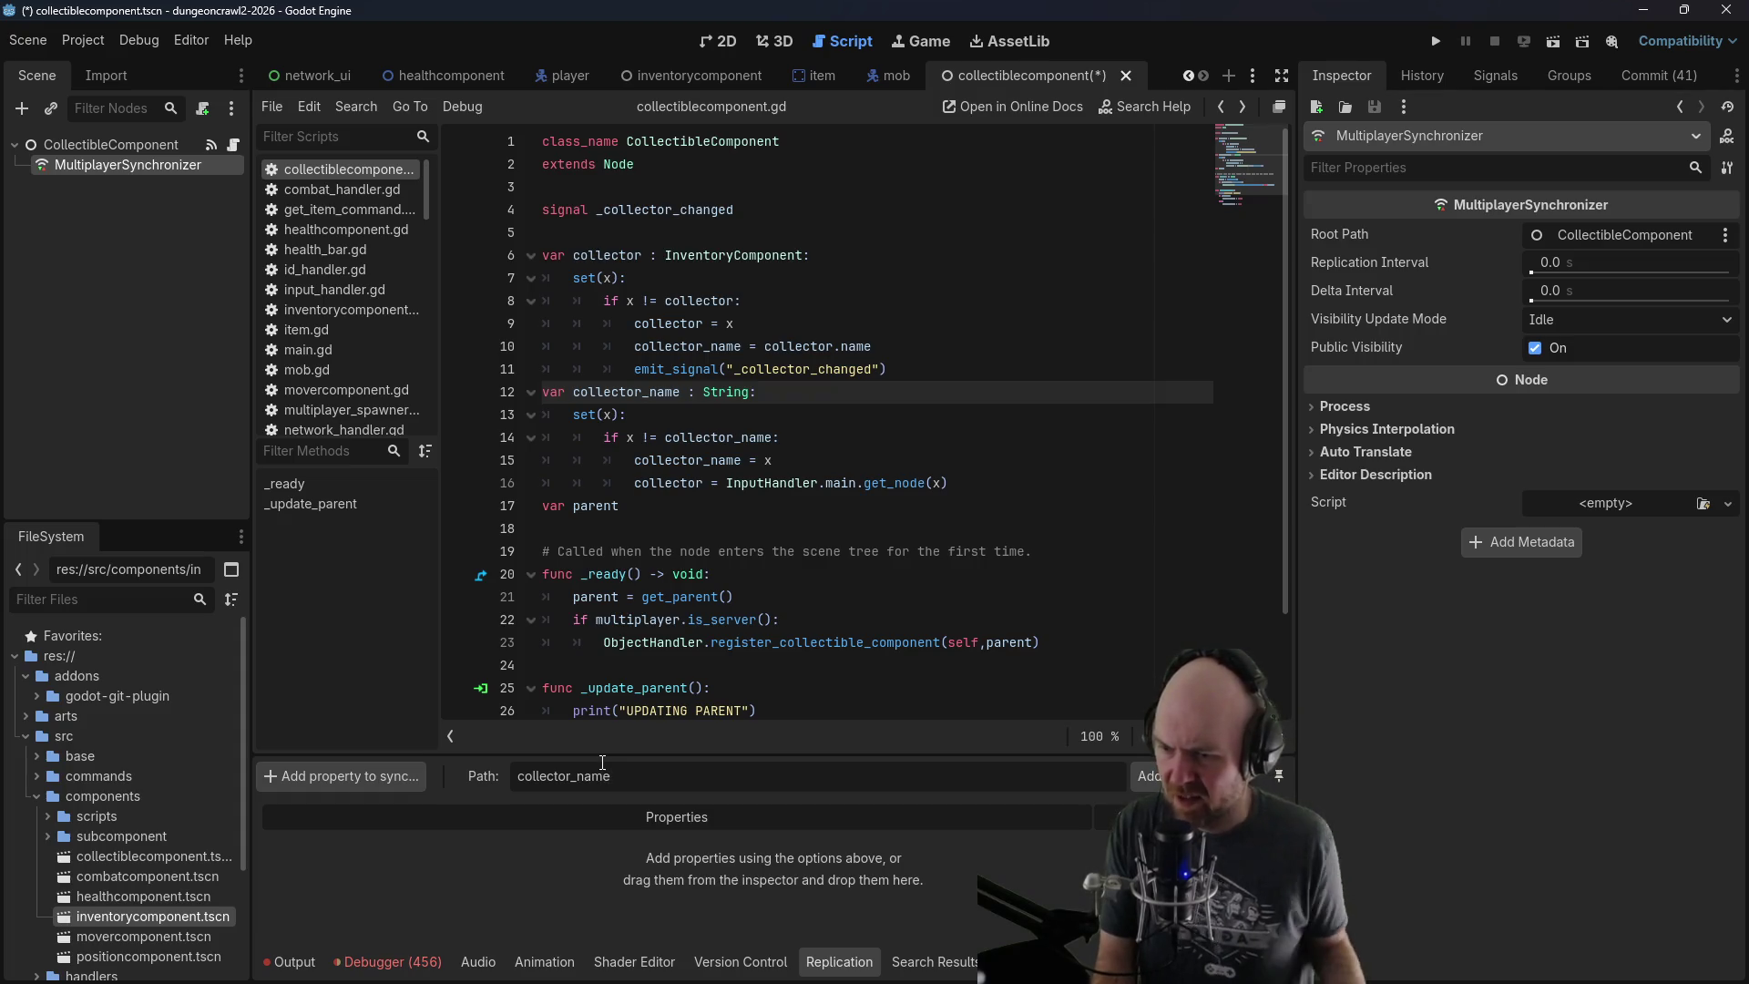
key(Return)
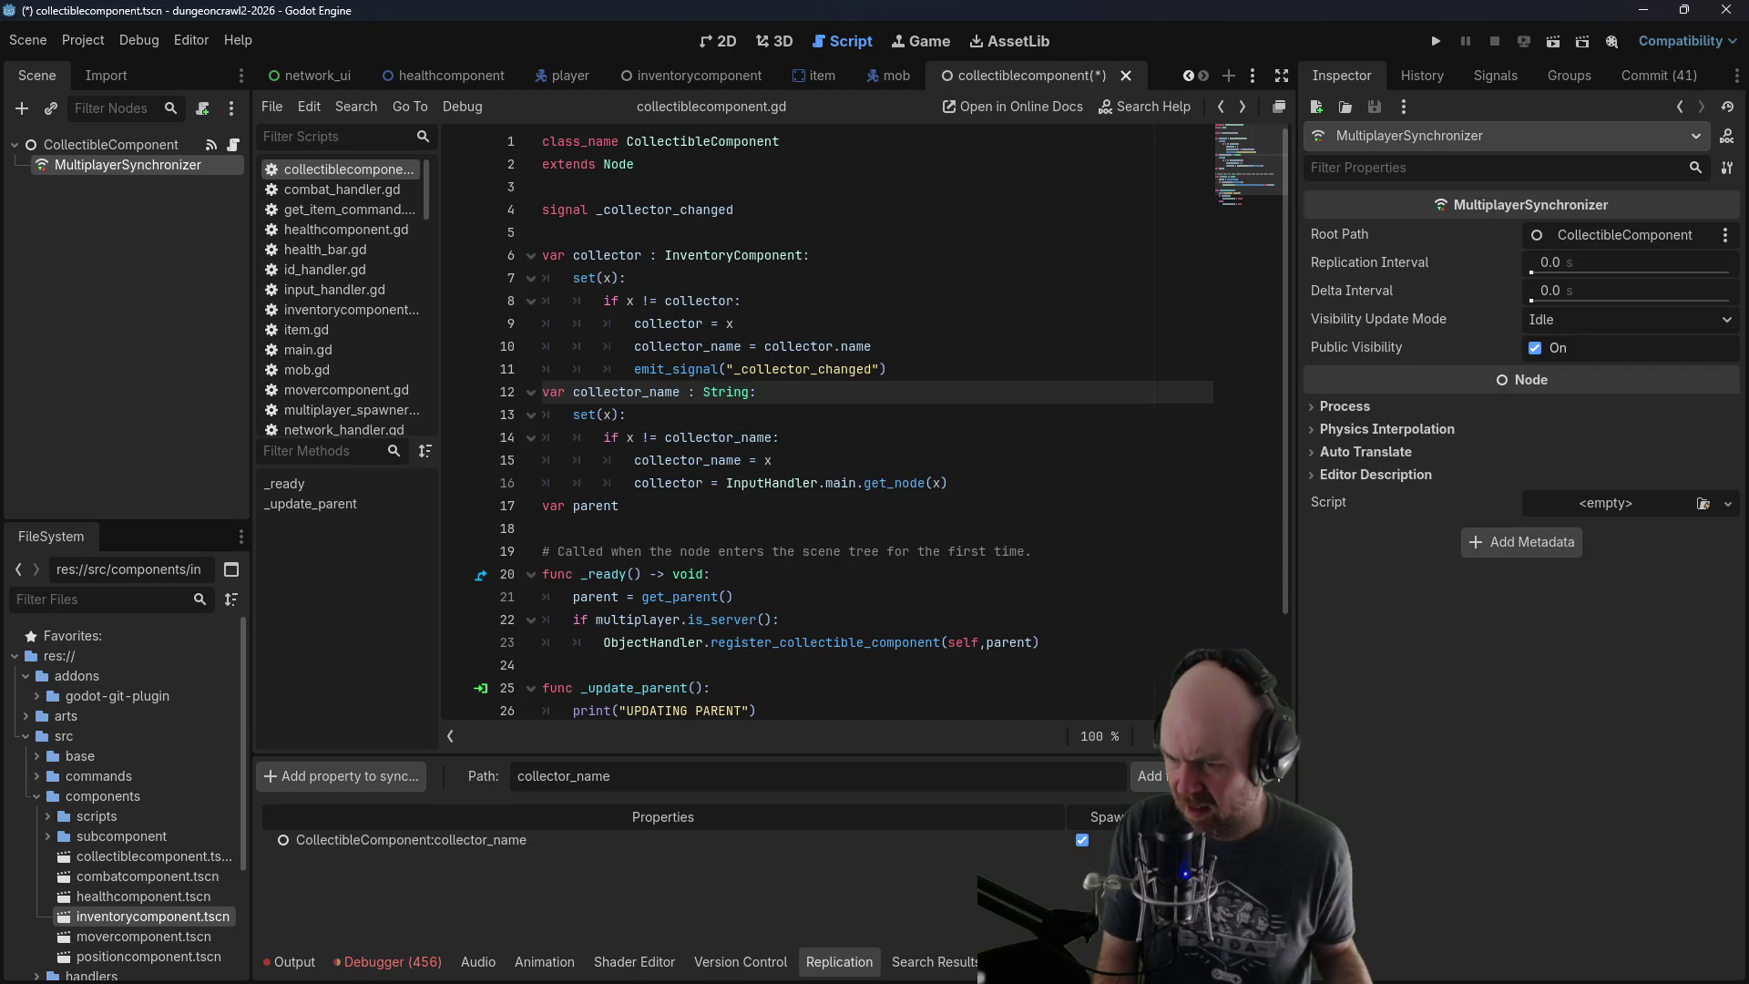
key(F5)
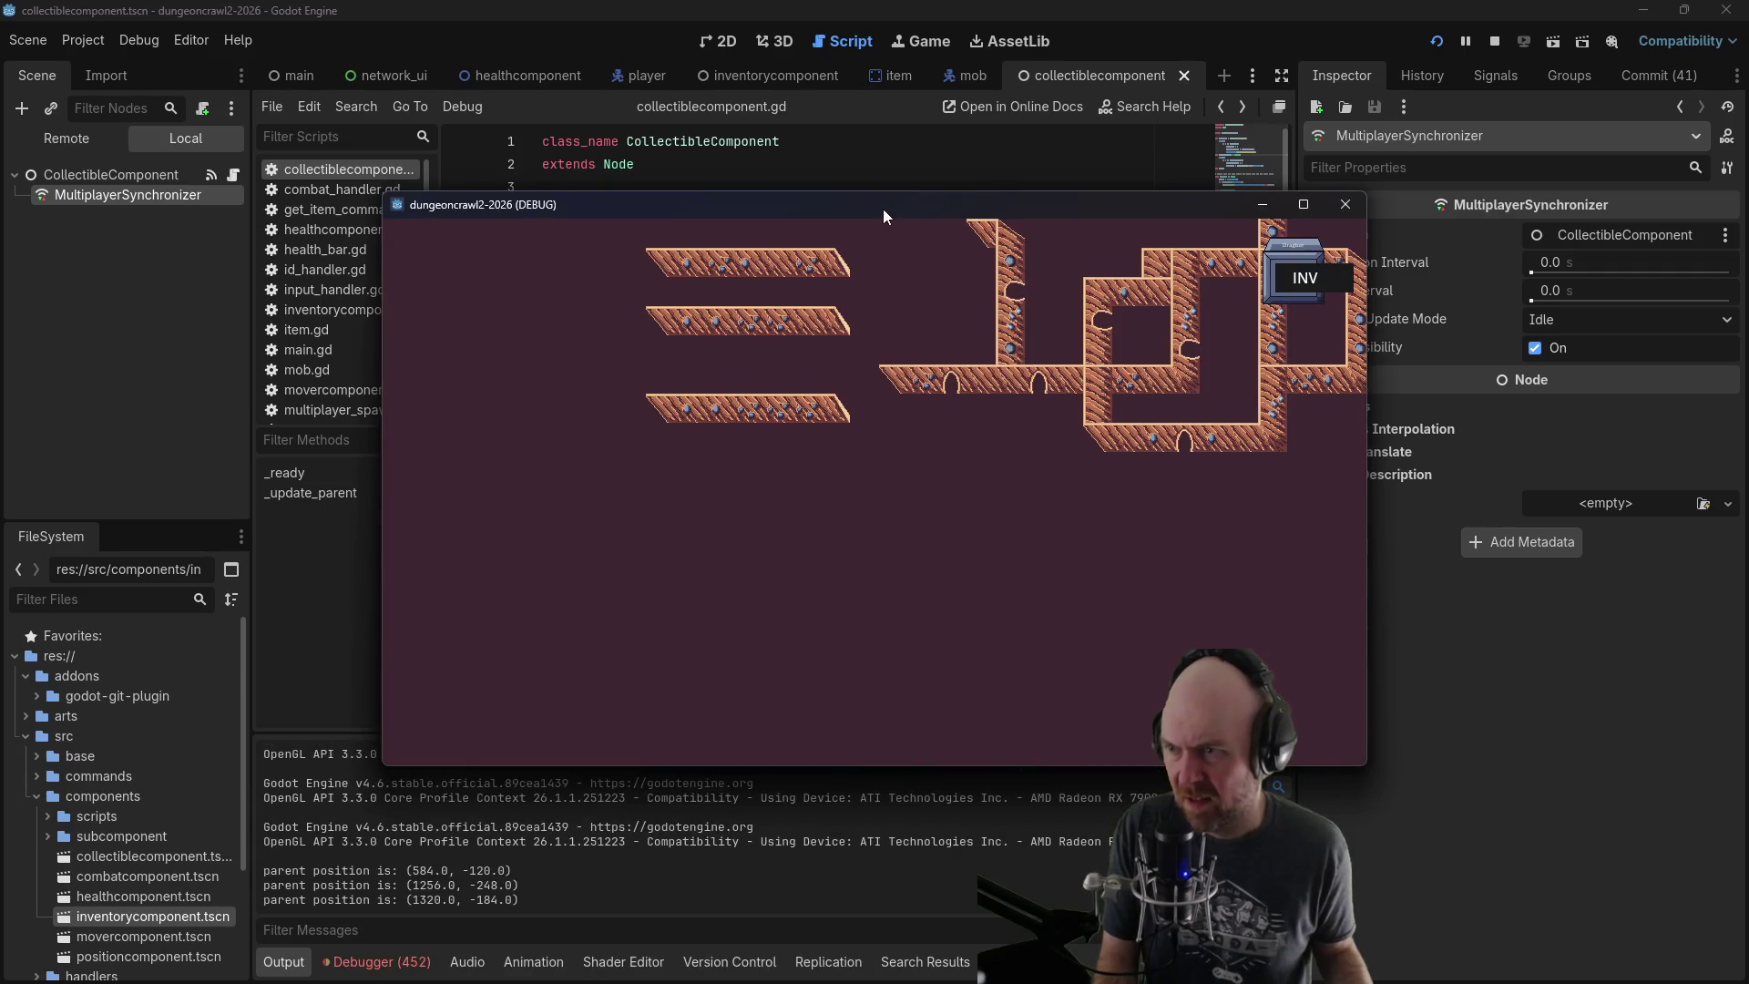
- Join the running game as Client and play until the debugger halts on the null 'name' error
click(873, 539)
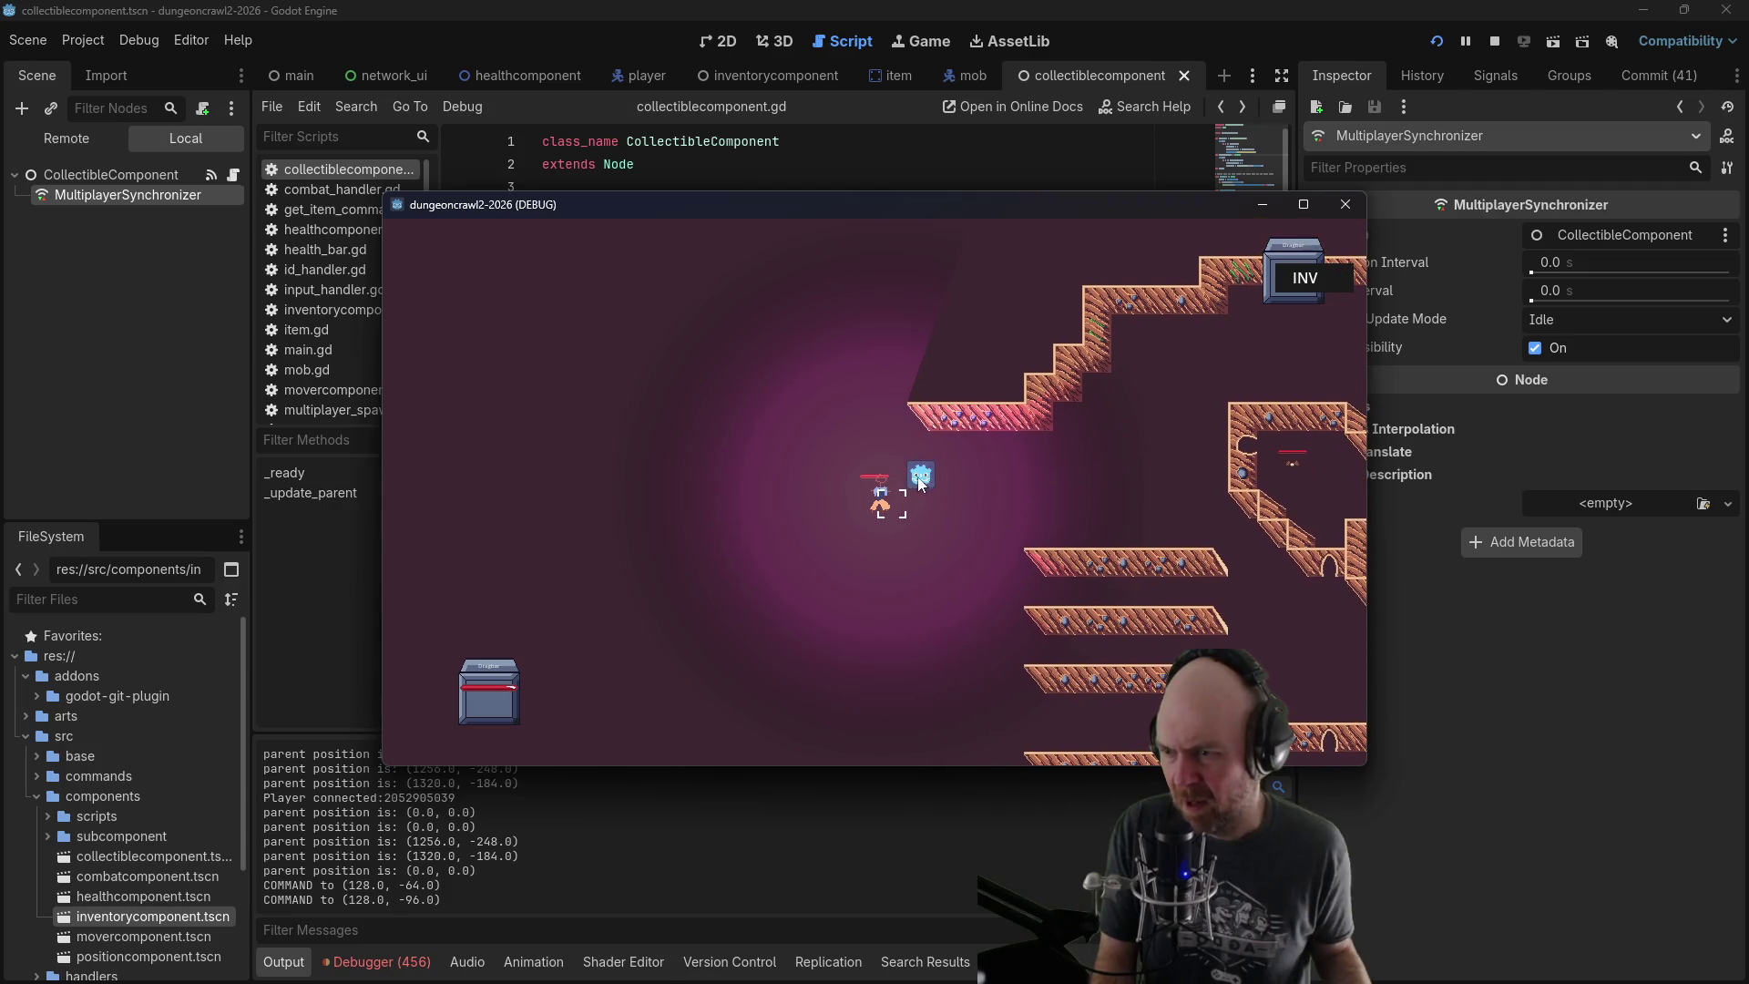
click(919, 484)
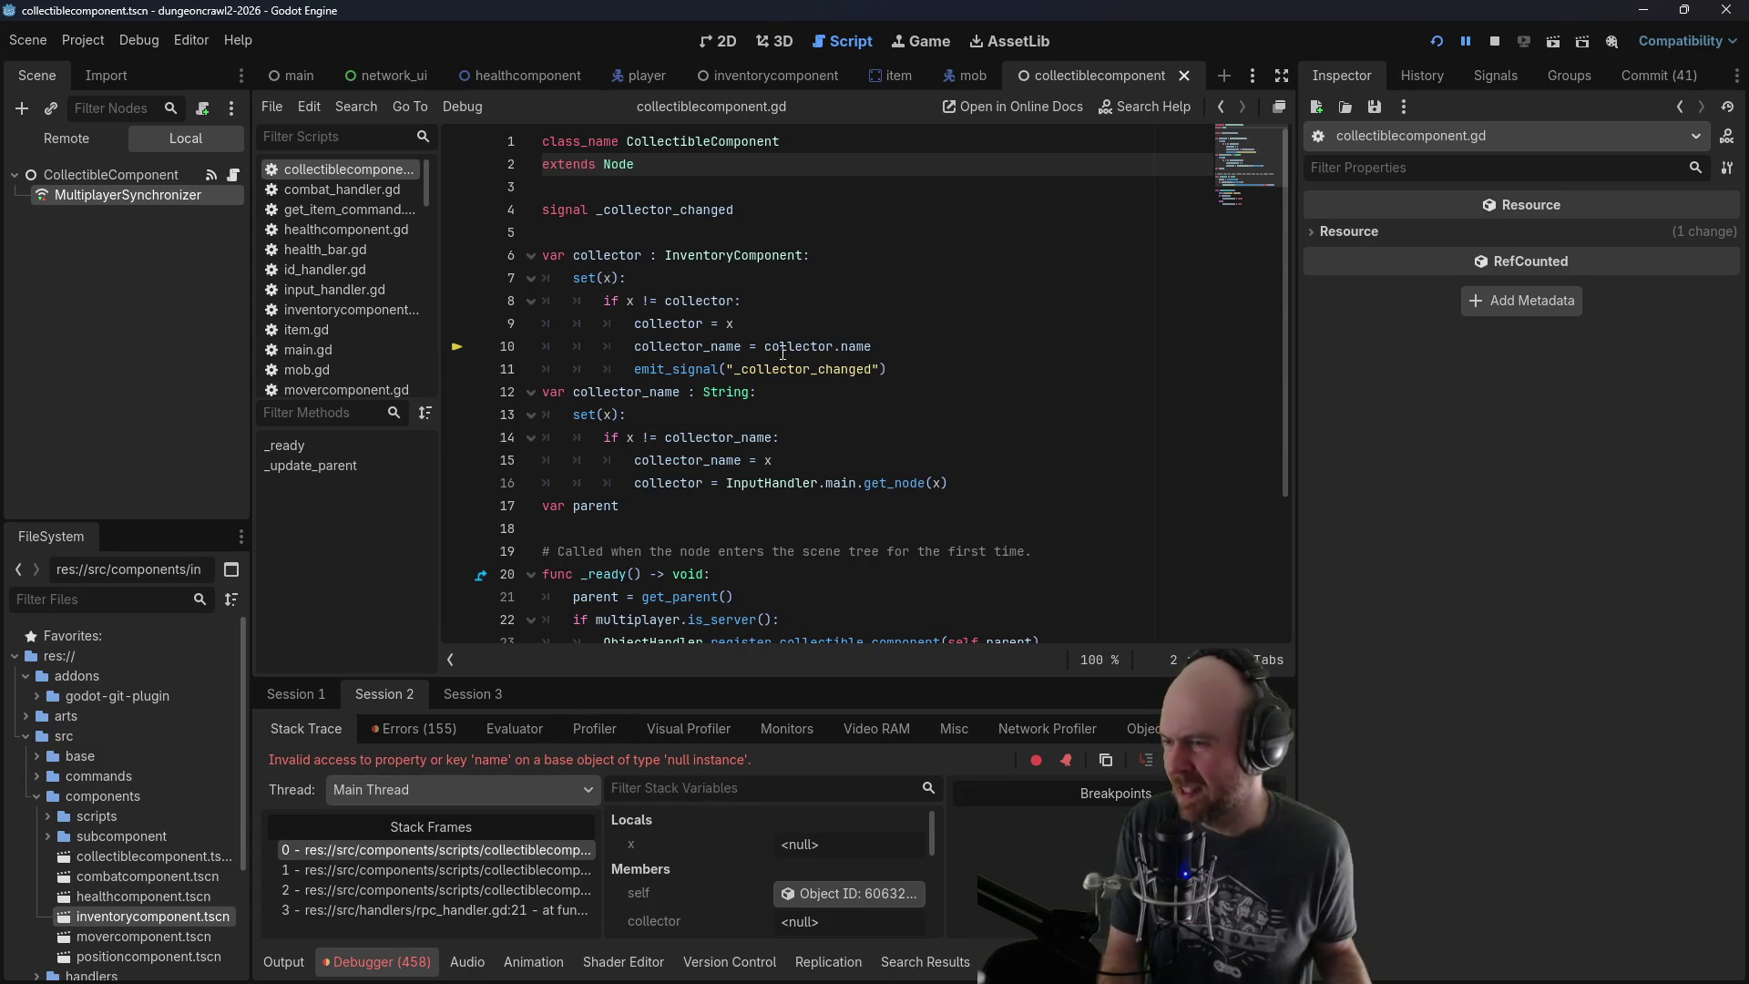
click(916, 301)
key(Down)
key(Down)
key(Up)
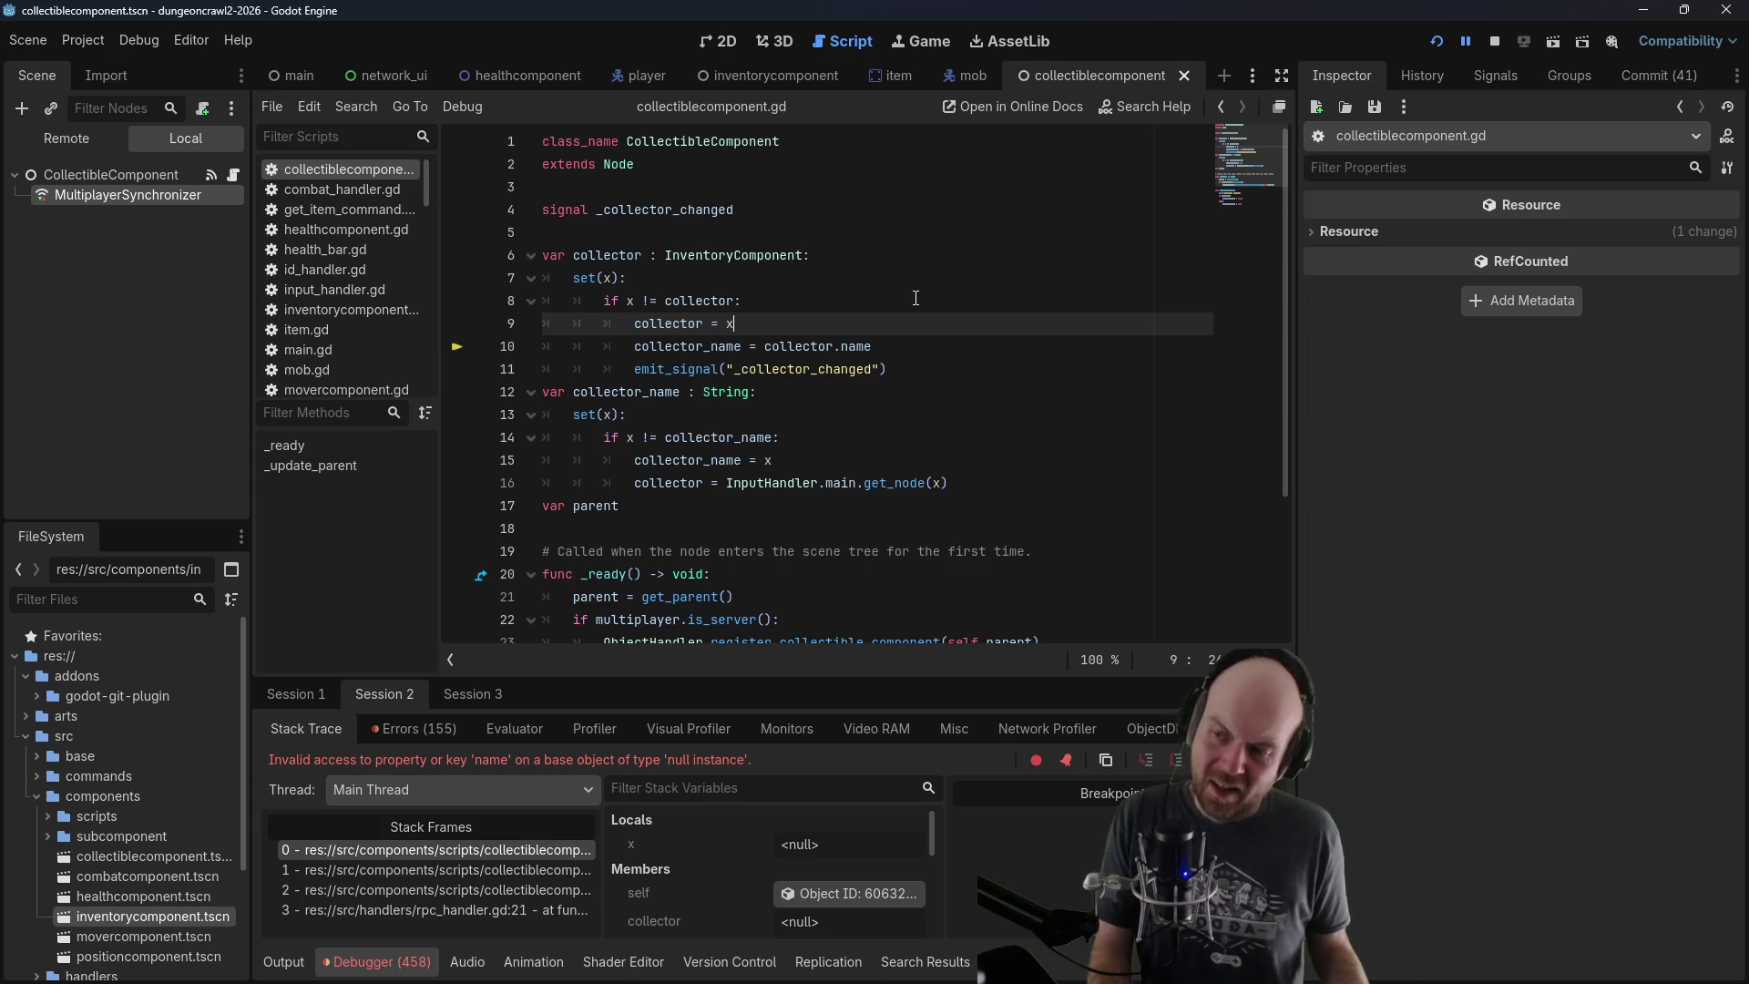
click(736, 303)
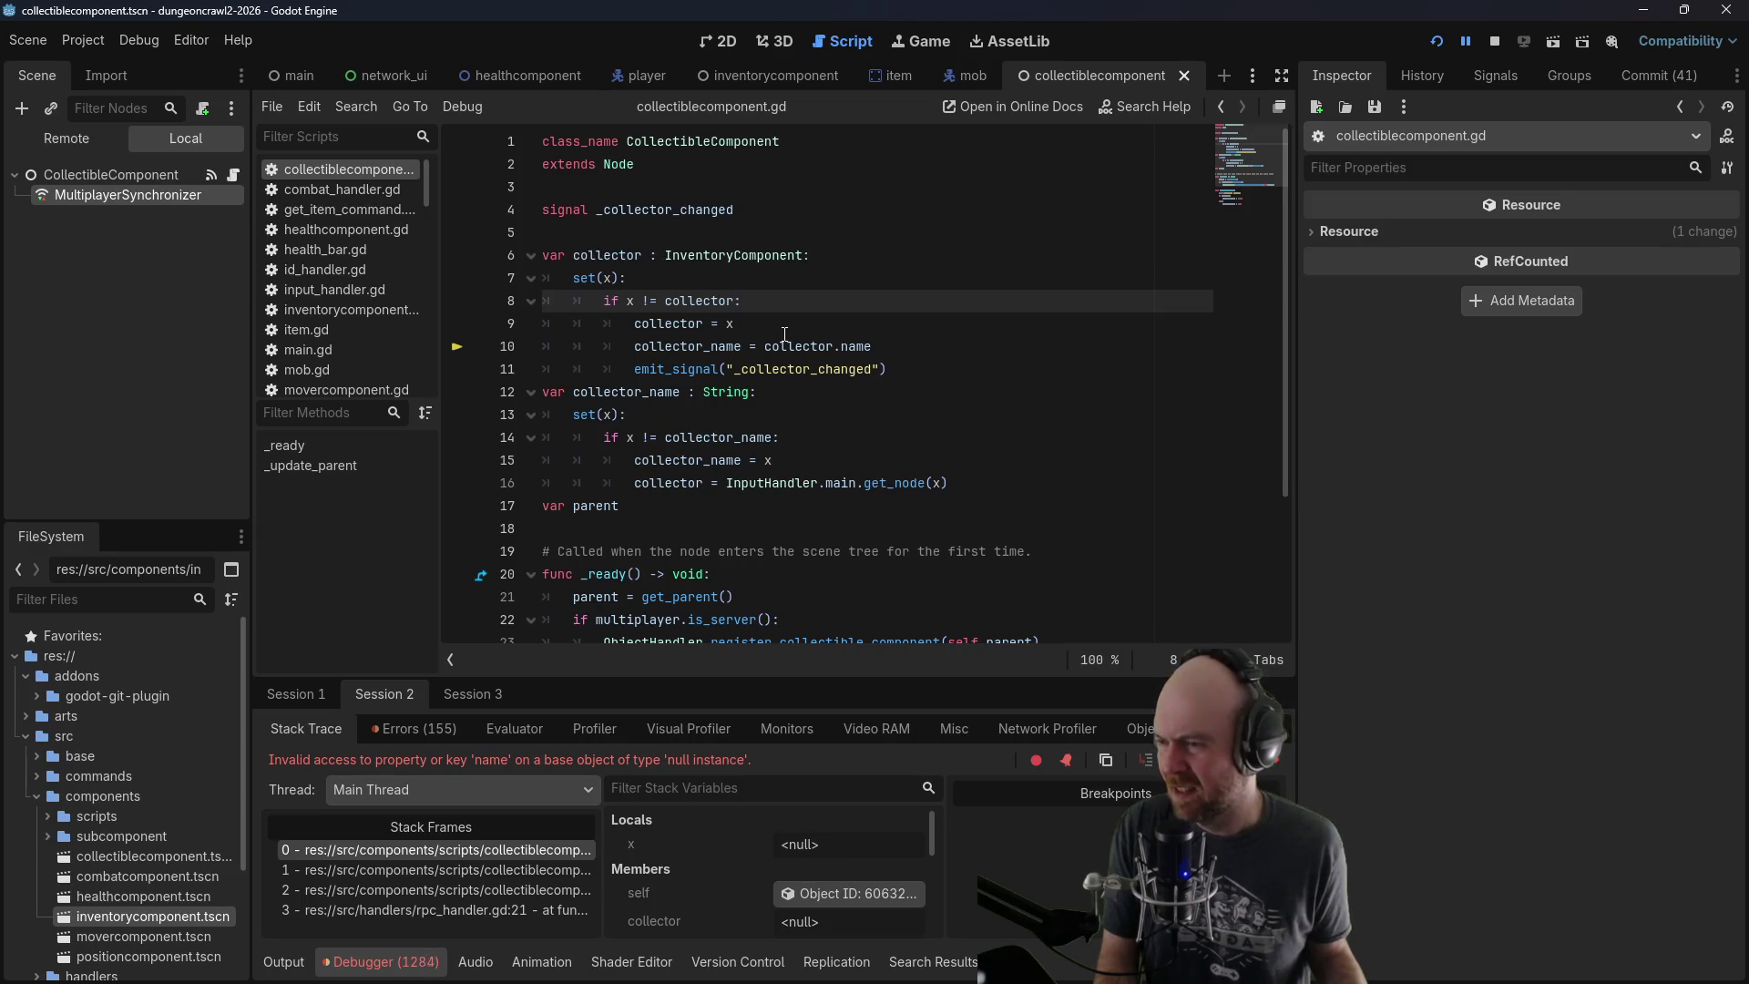
click(757, 325)
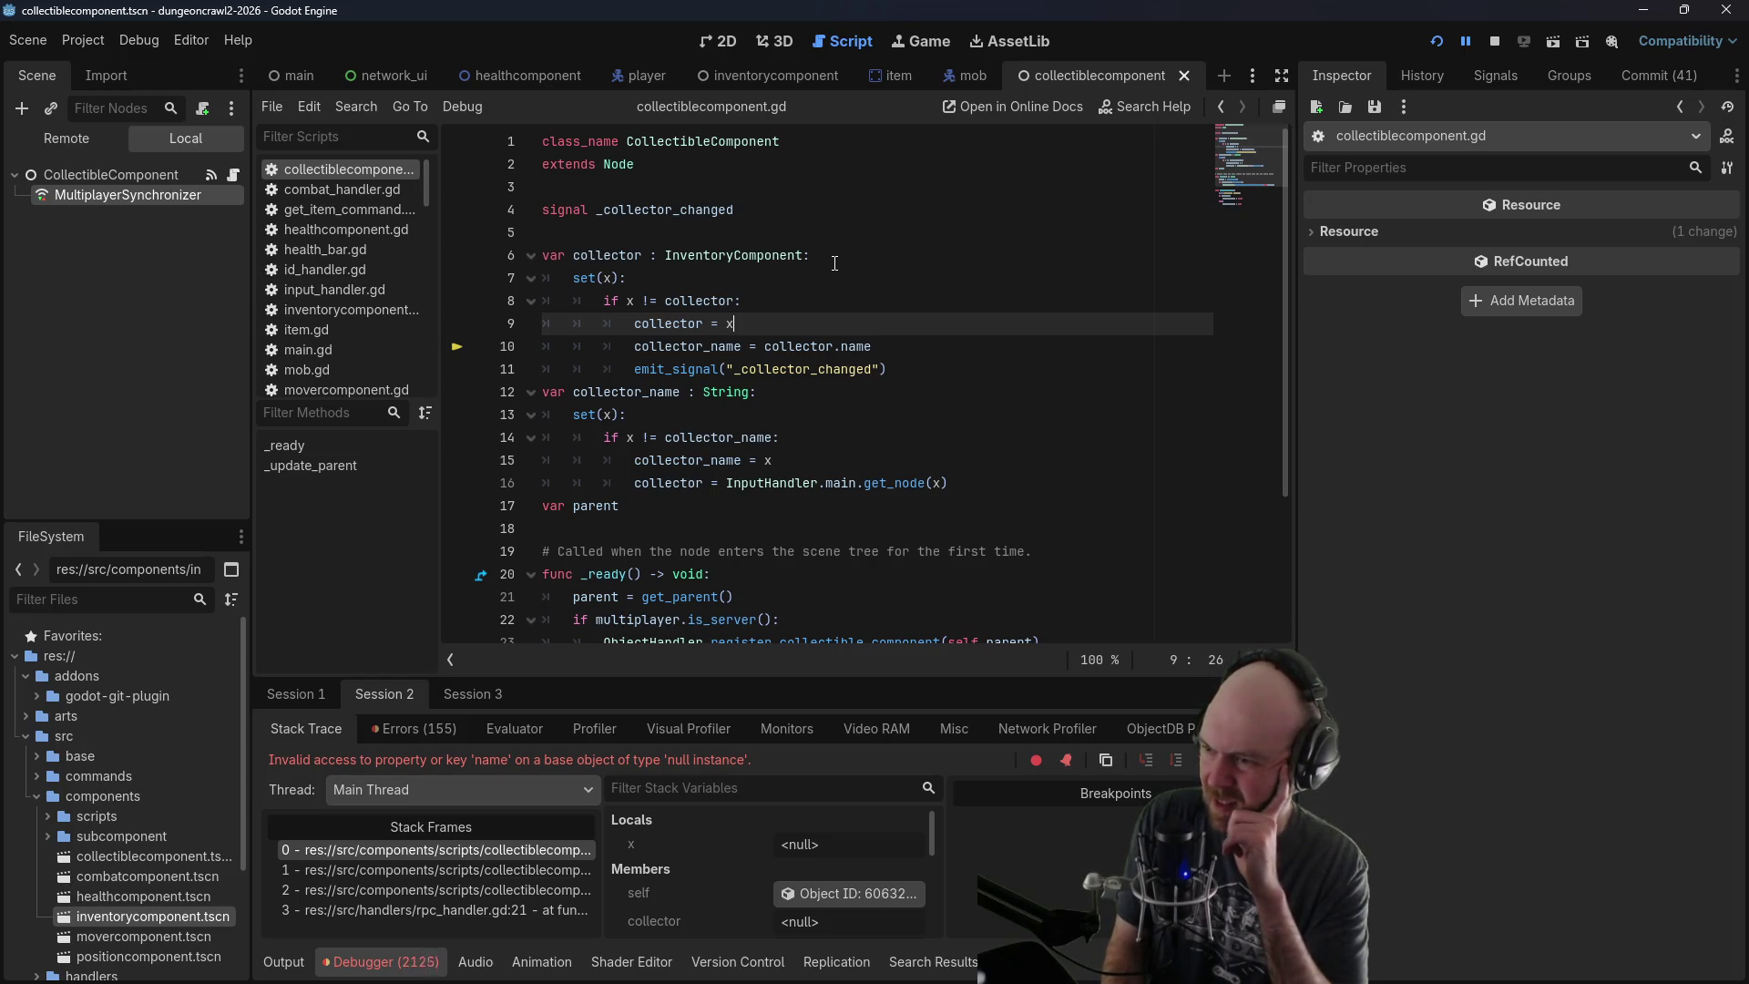
- Wrap 'collector_name = collector.name' in an 'if collector:' check and begin an 'else:' branch below it
key(Return)
text(if collector:)
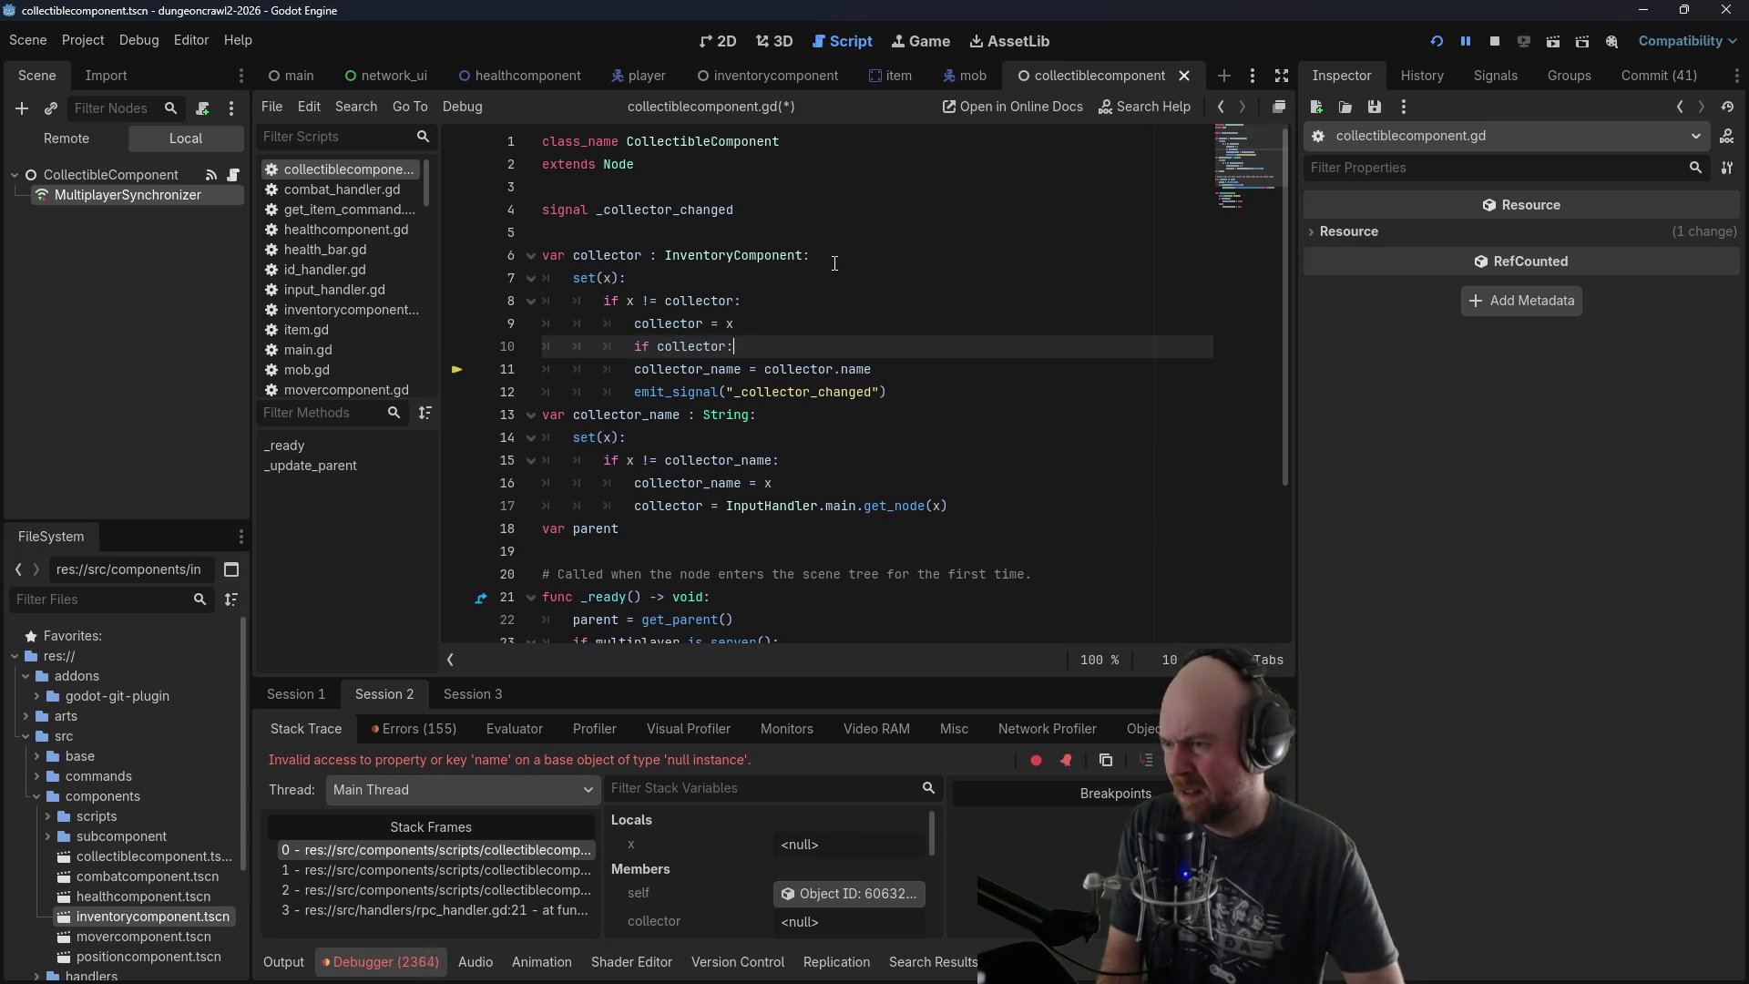
key(Down)
key(Home)
key(Tab)
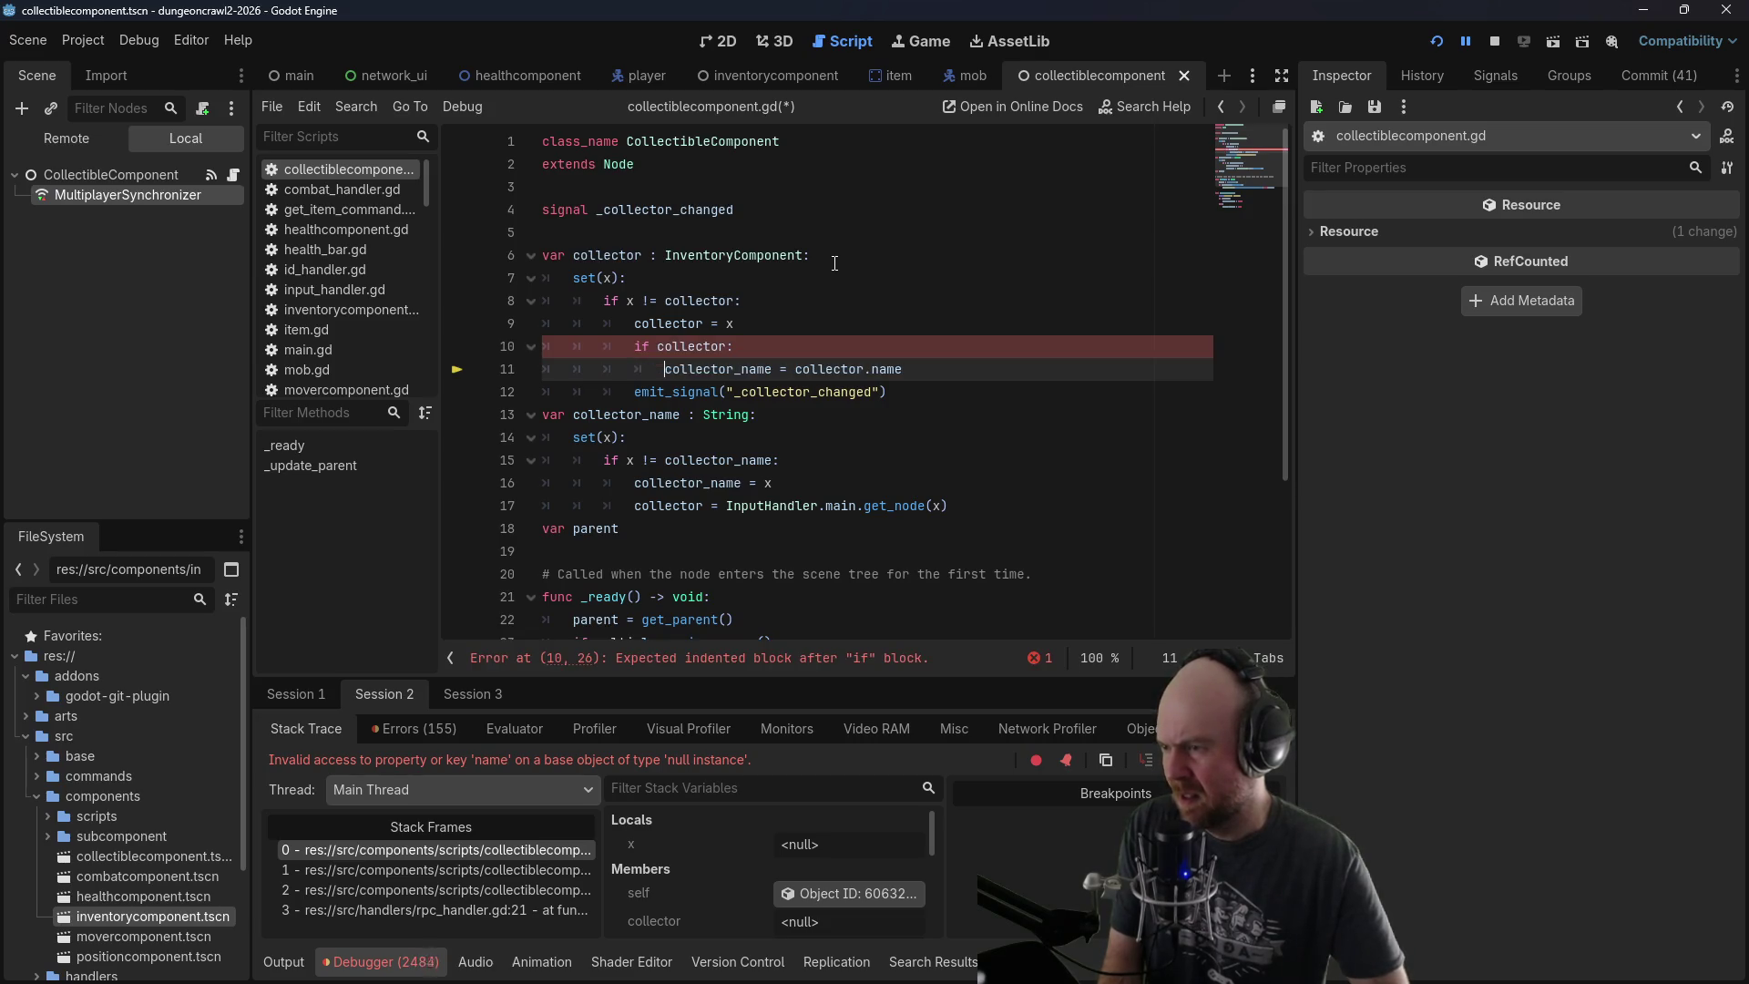
key(Down)
key(Up)
key(End)
key(Return)
key(BackSpace)
text(else:)
key(Return)
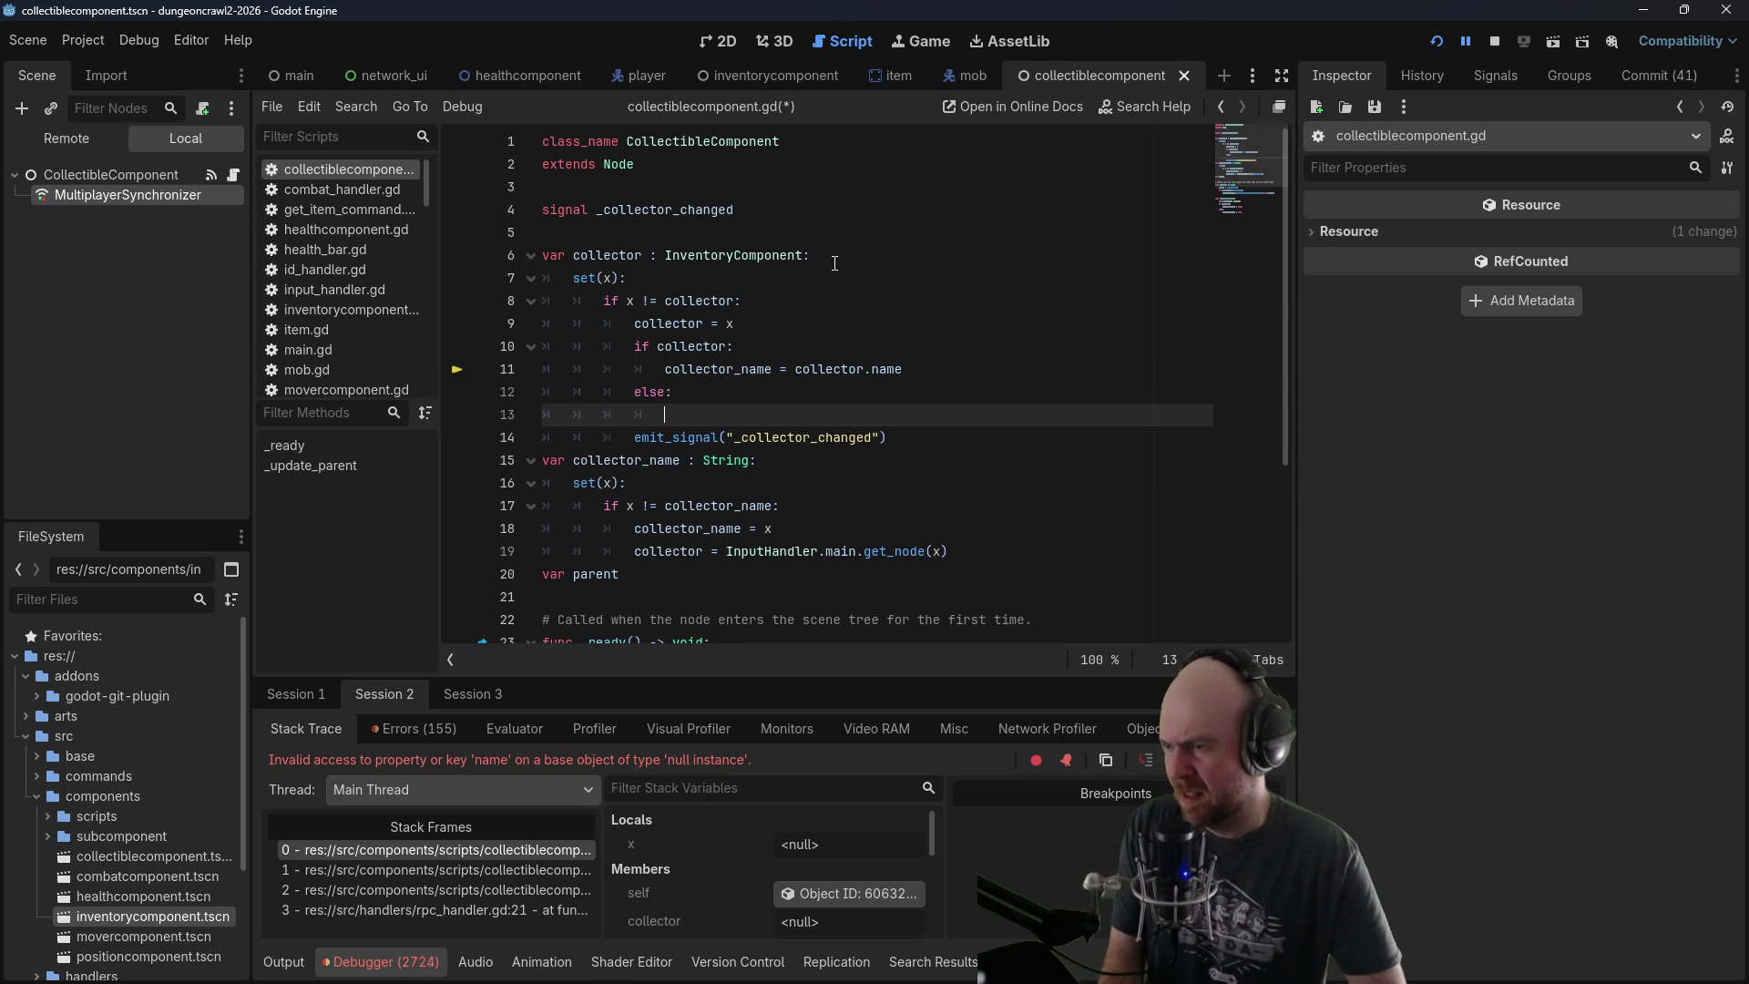